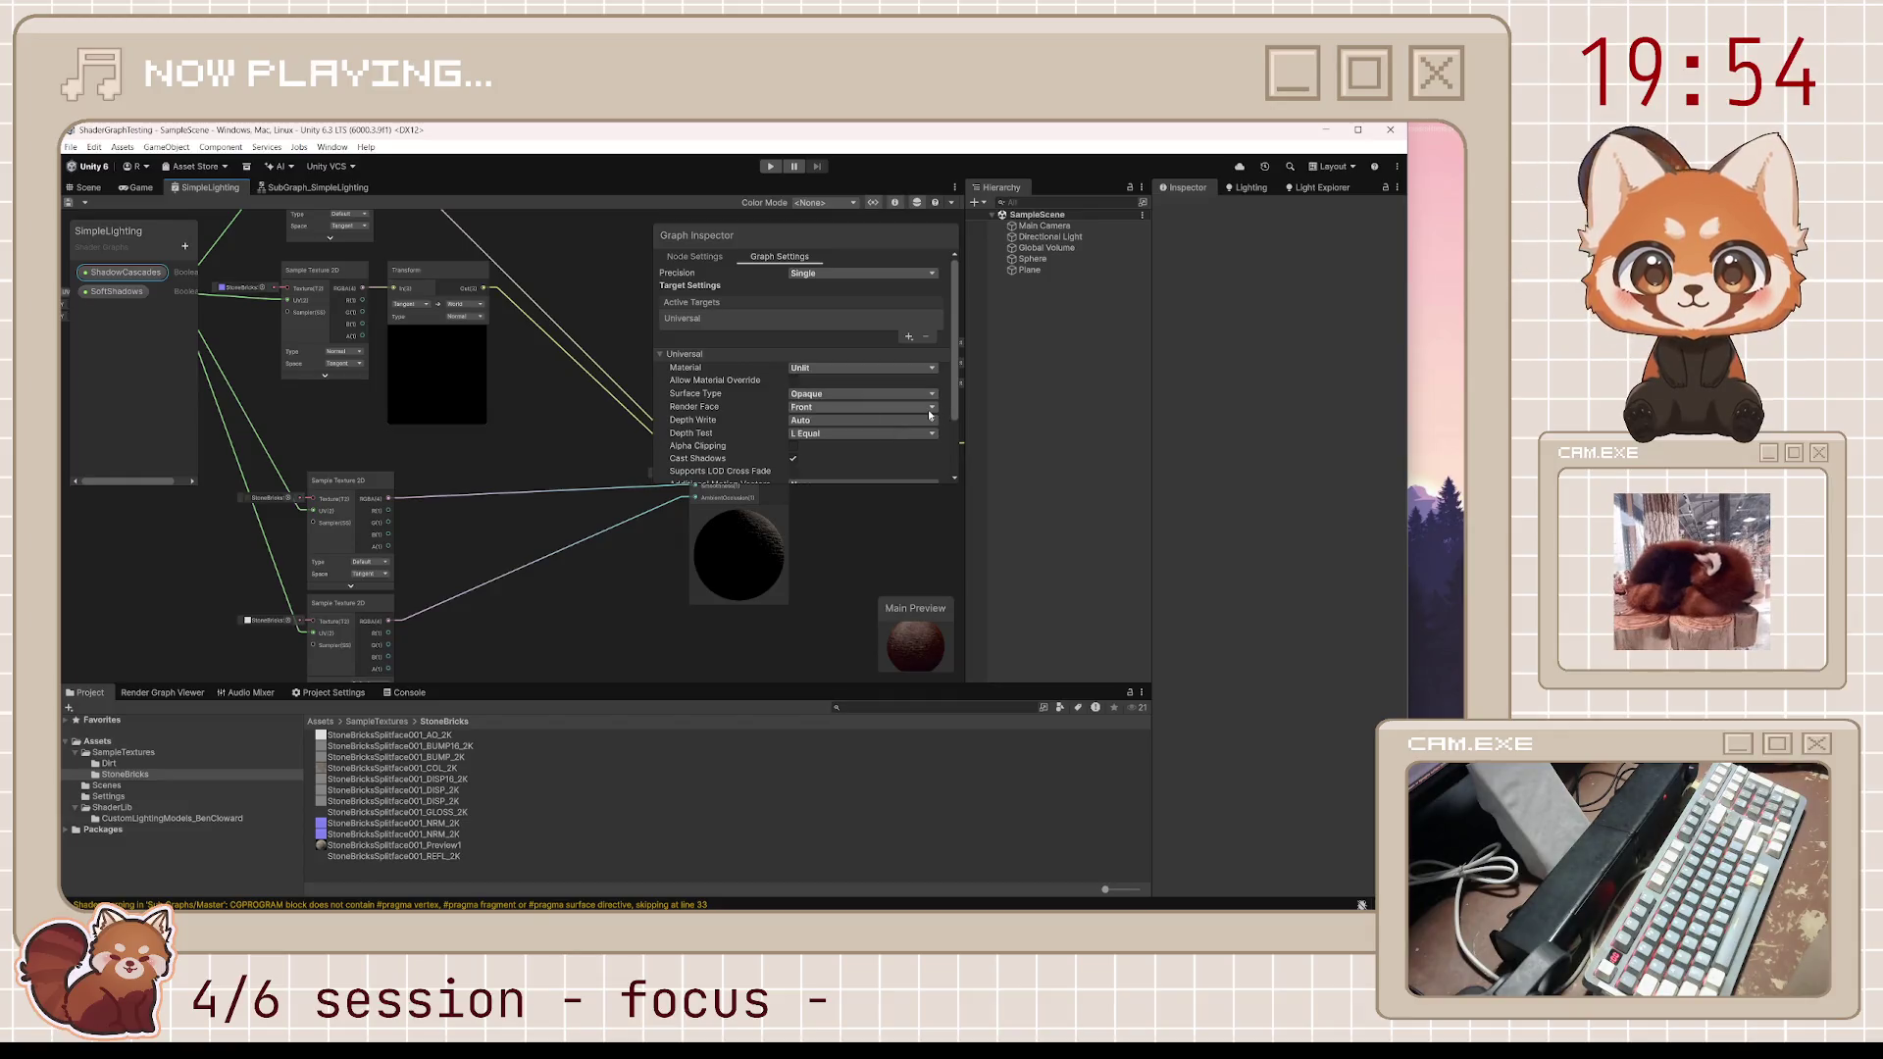
Review the depth test options, keeping Depth Test at LEqual
left_click(863, 406)
left_click(929, 433)
left_click(929, 436)
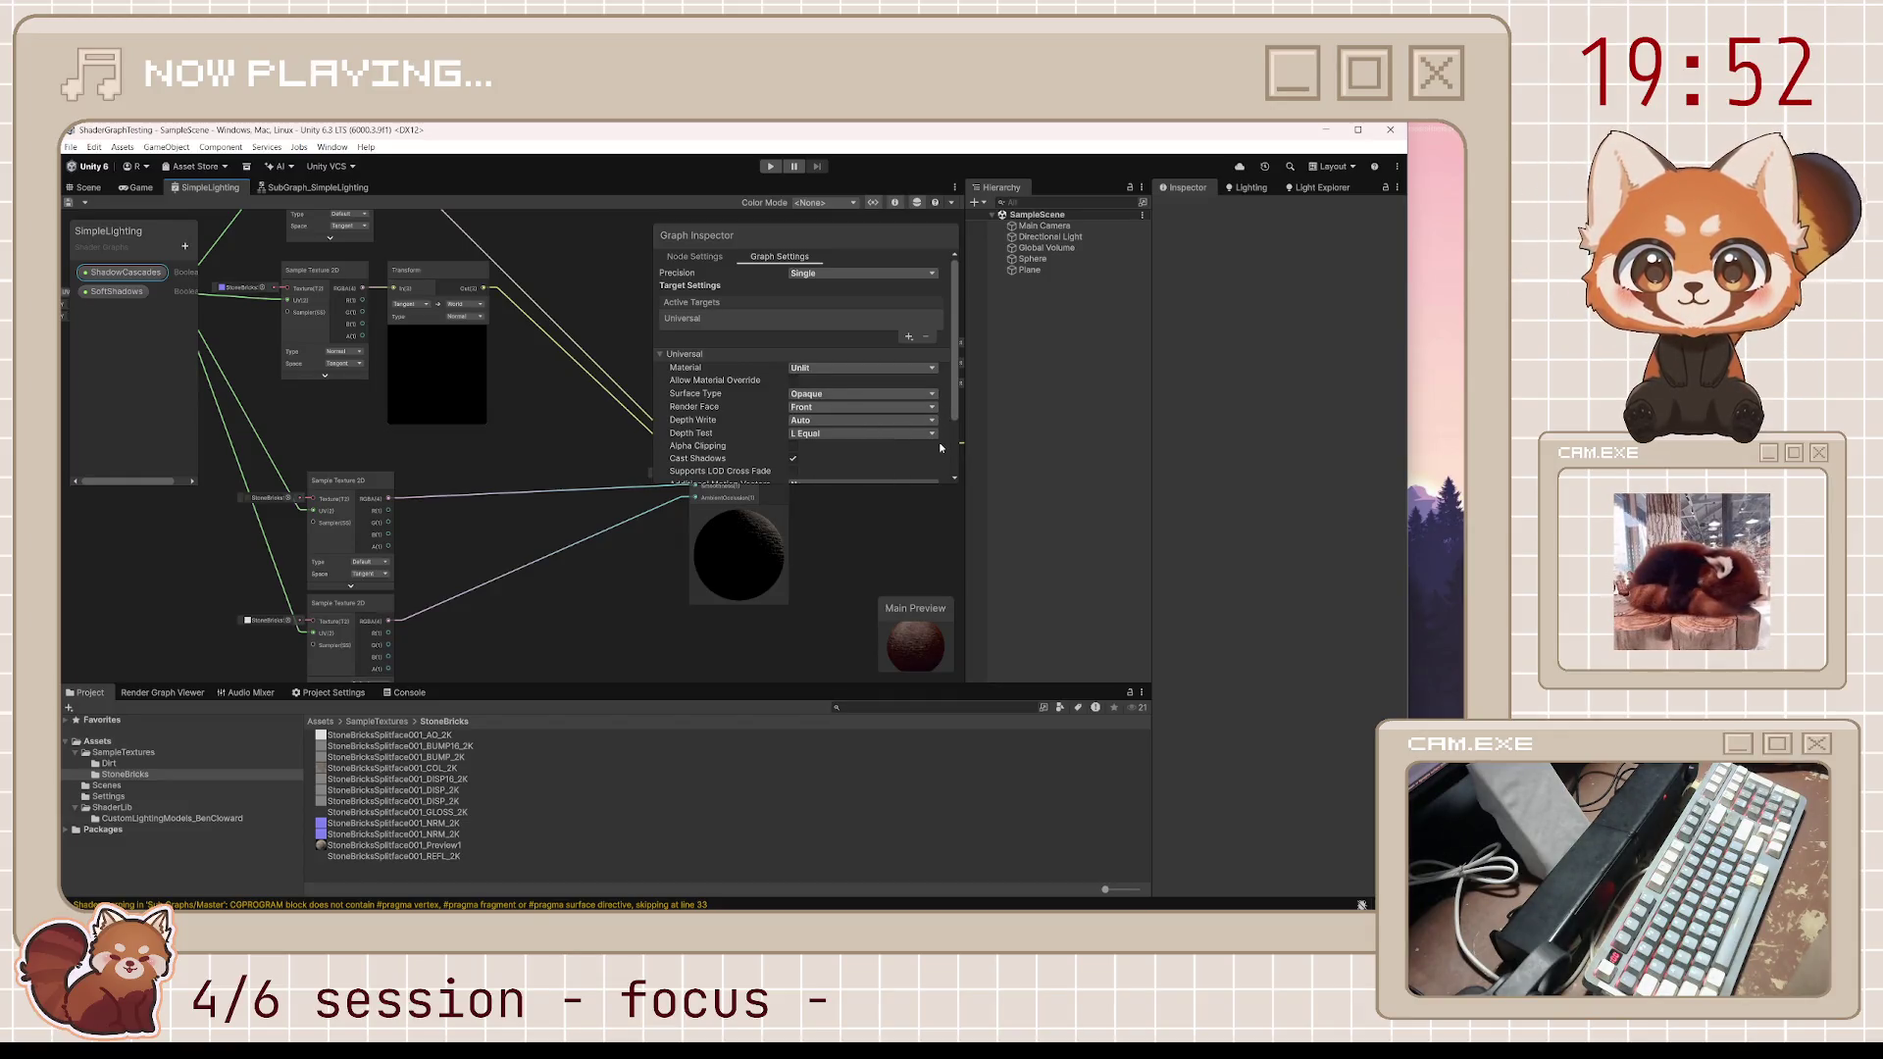
scroll(940, 447, "down", 2)
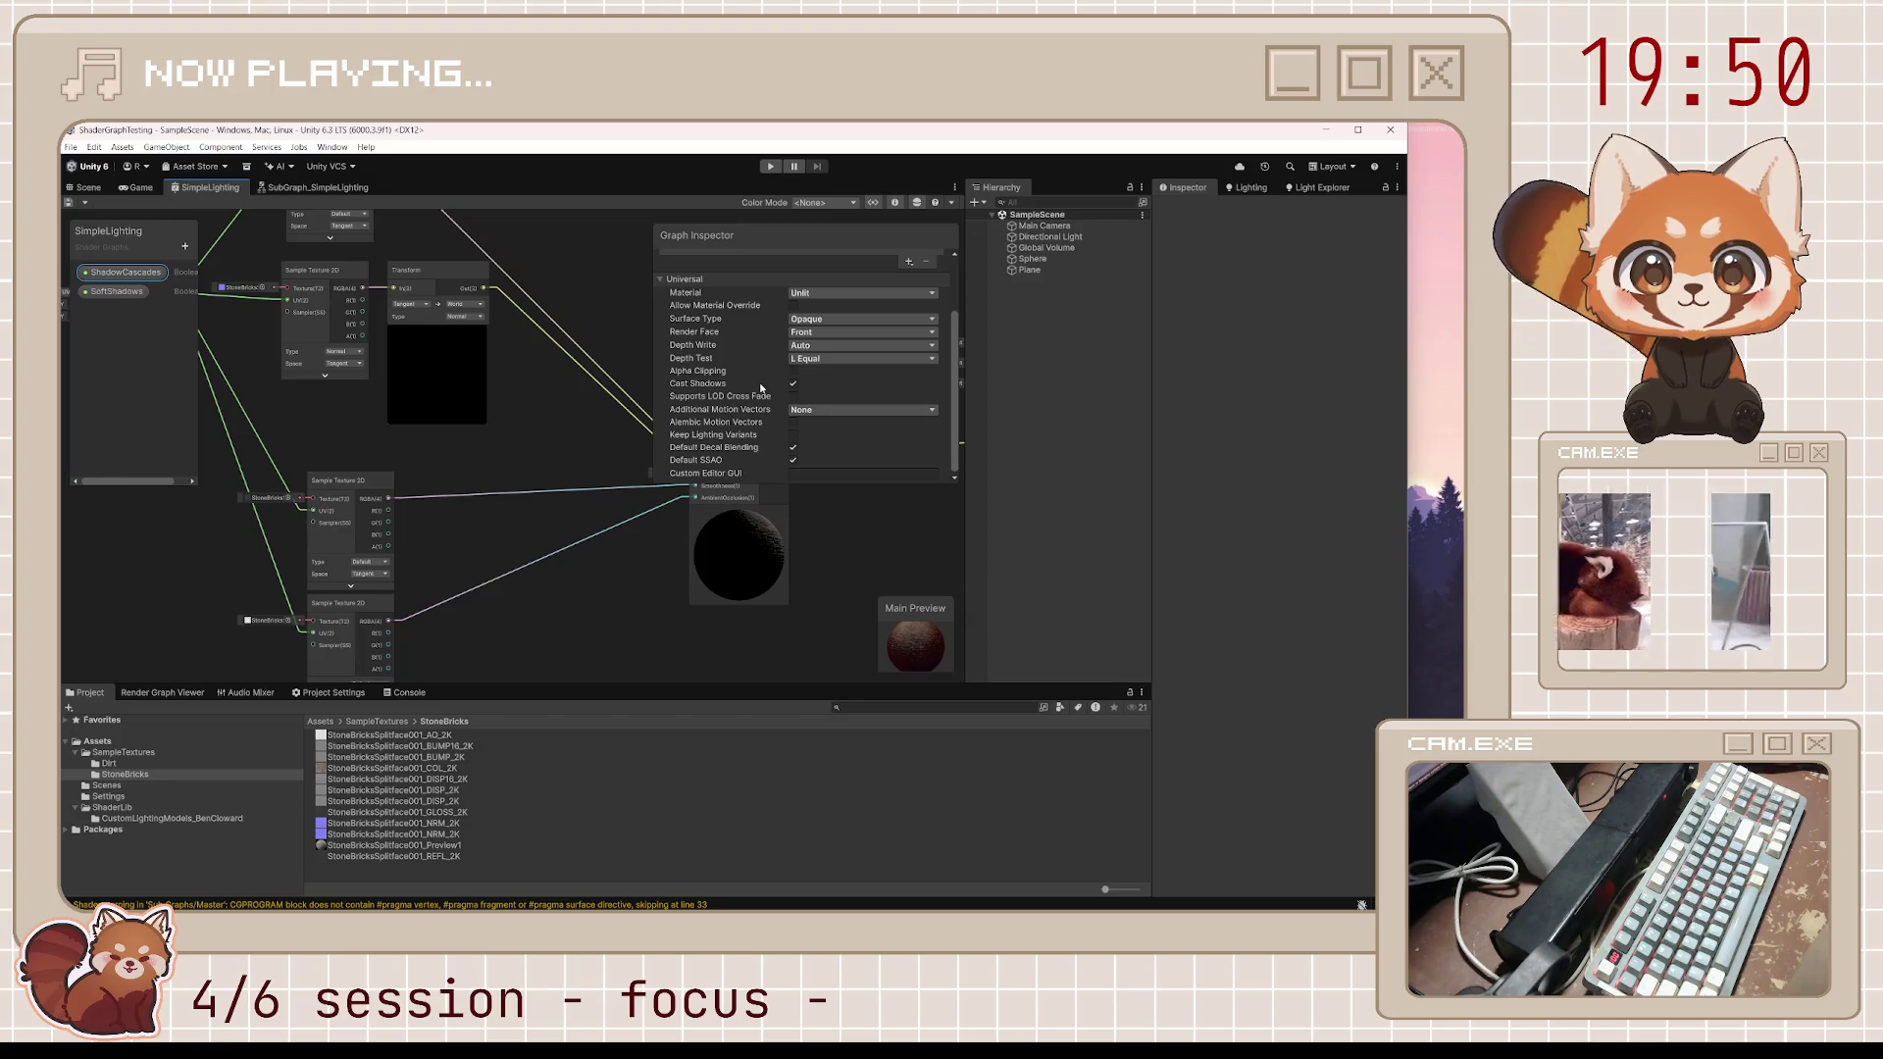
scroll(745, 391, "up", 2)
Compare the settings of the ShadowCascades and SoftShadows properties
left_click(696, 259)
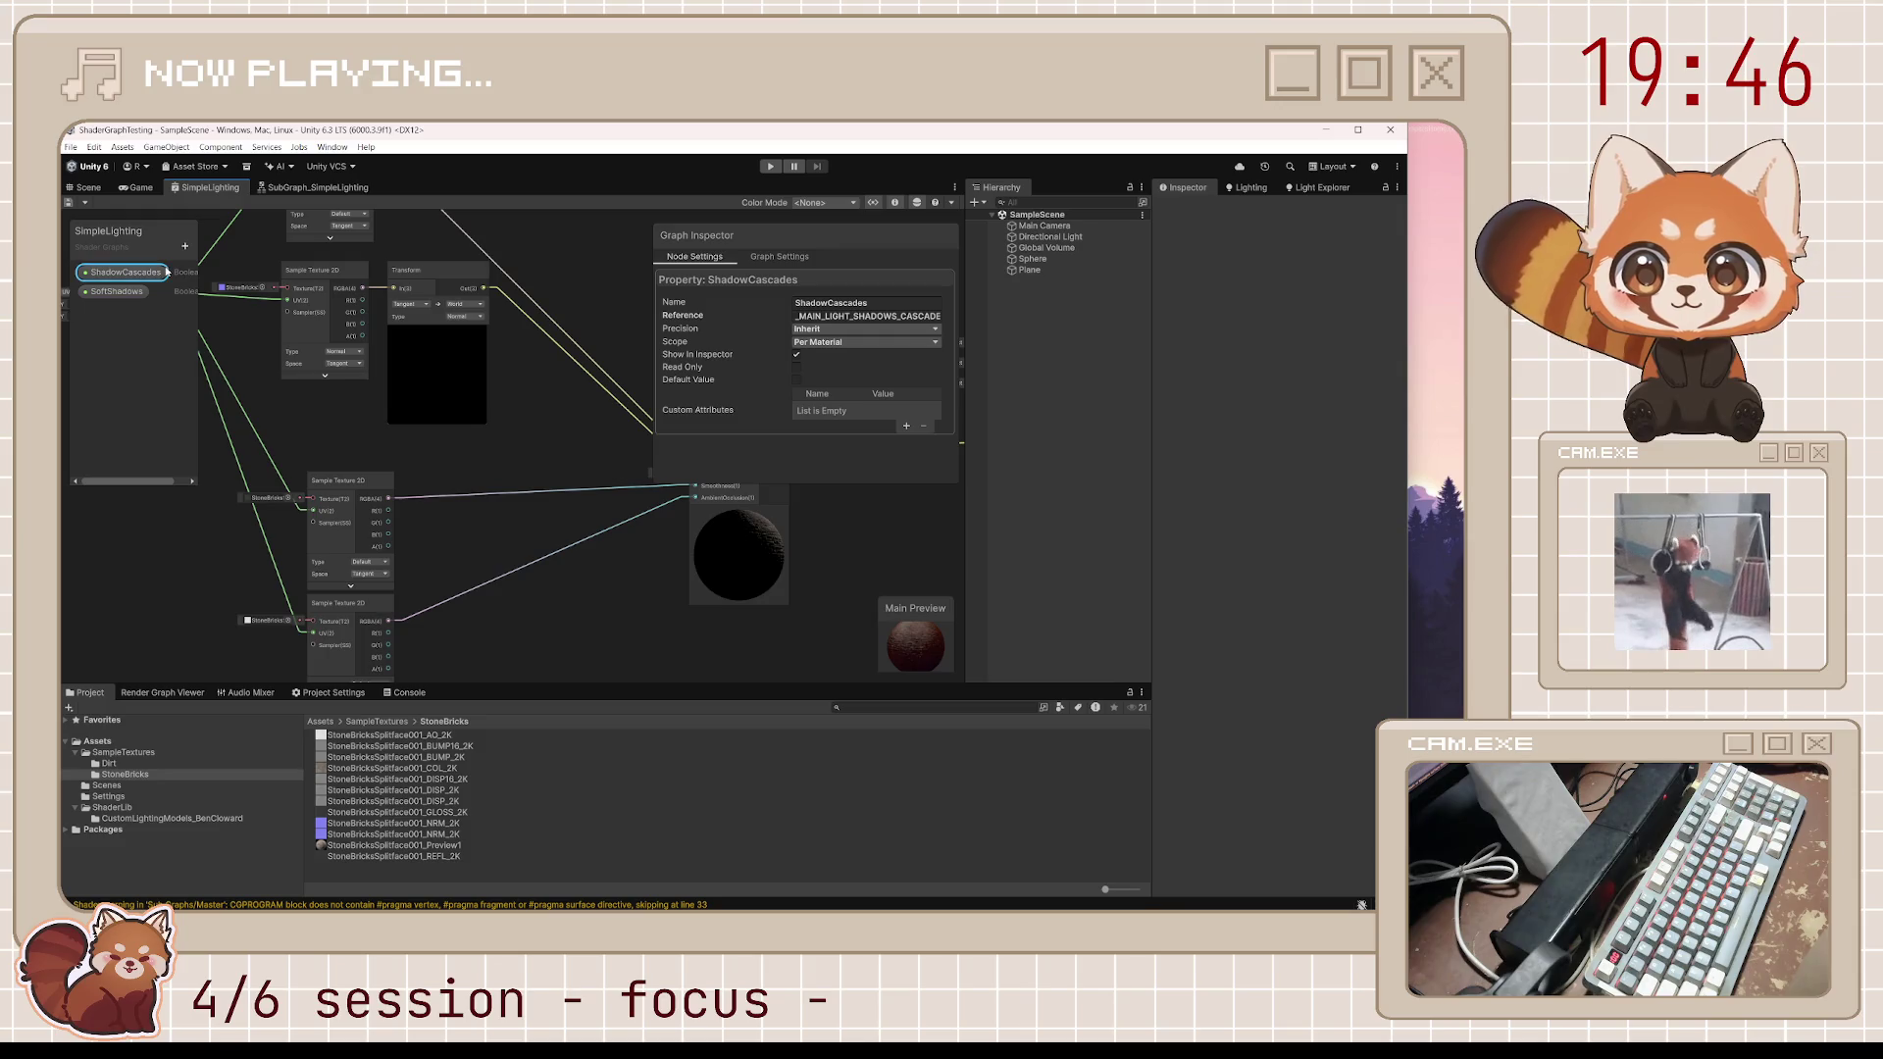
left_click(135, 290)
left_click(147, 275)
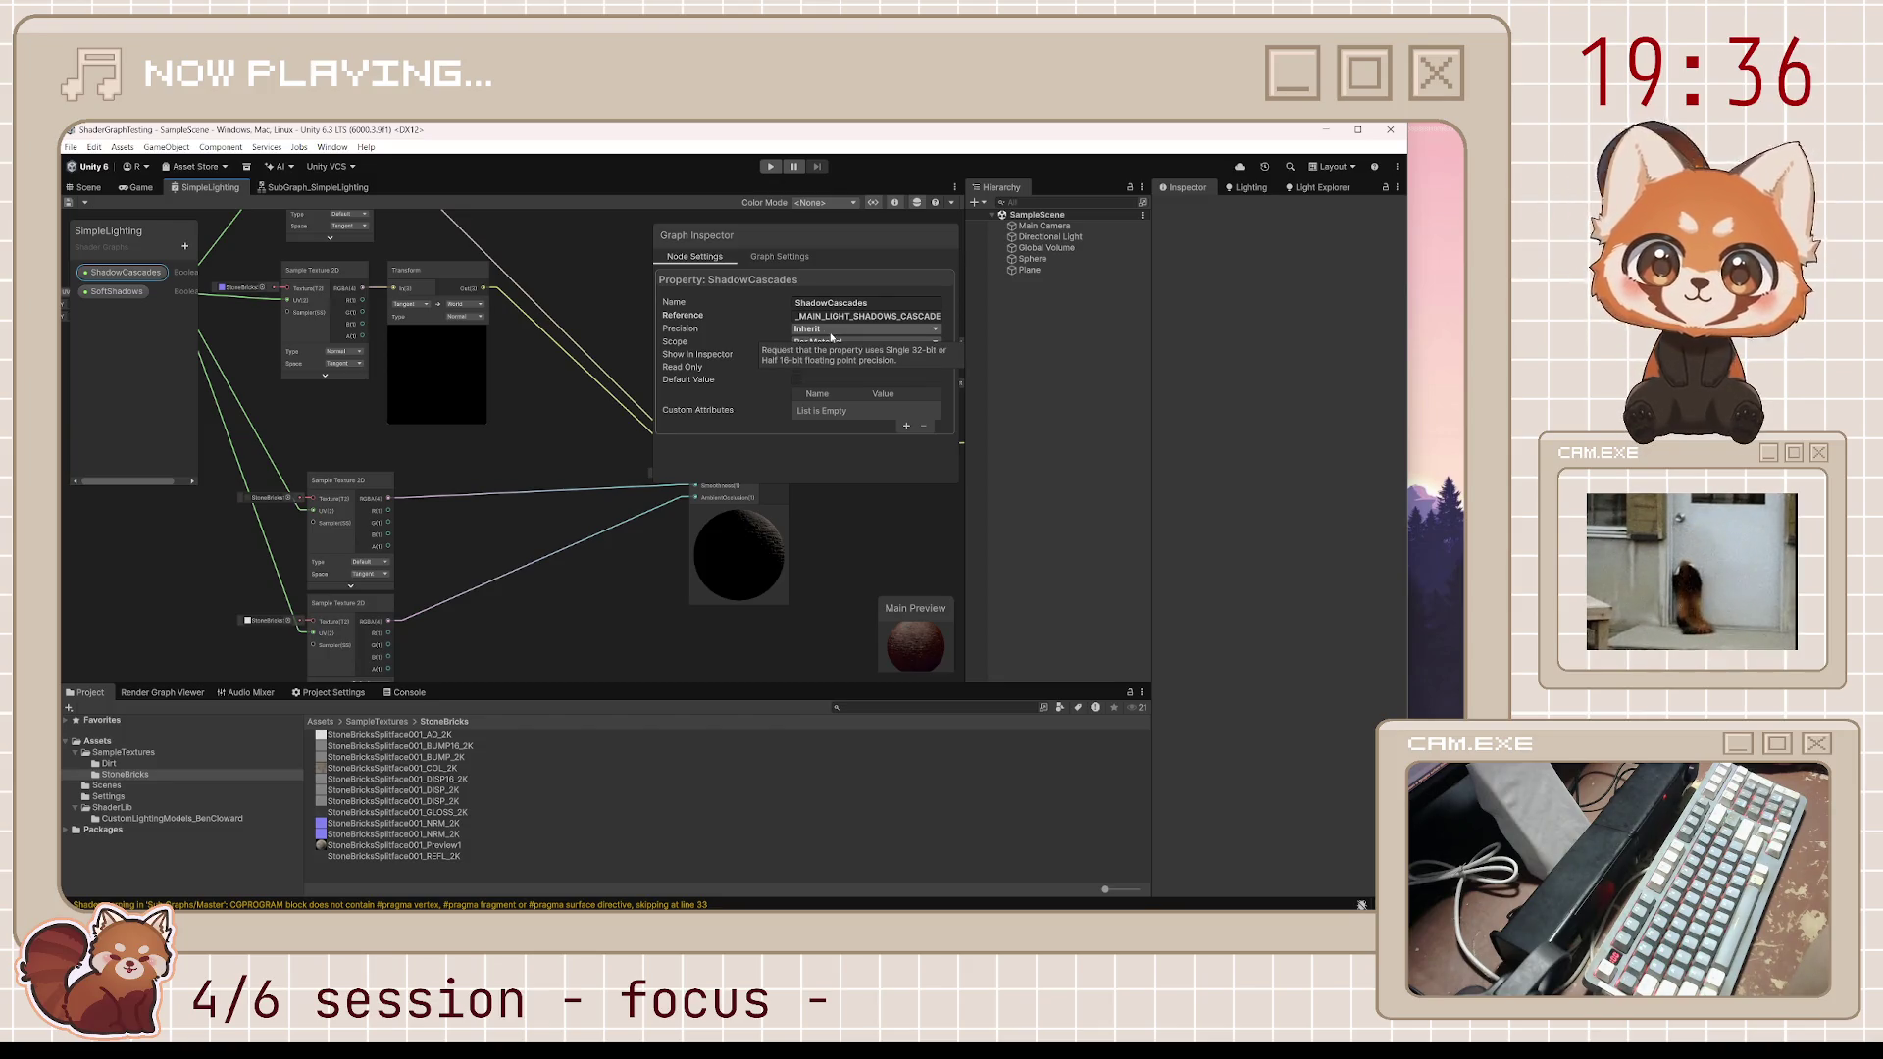
left_click(132, 288)
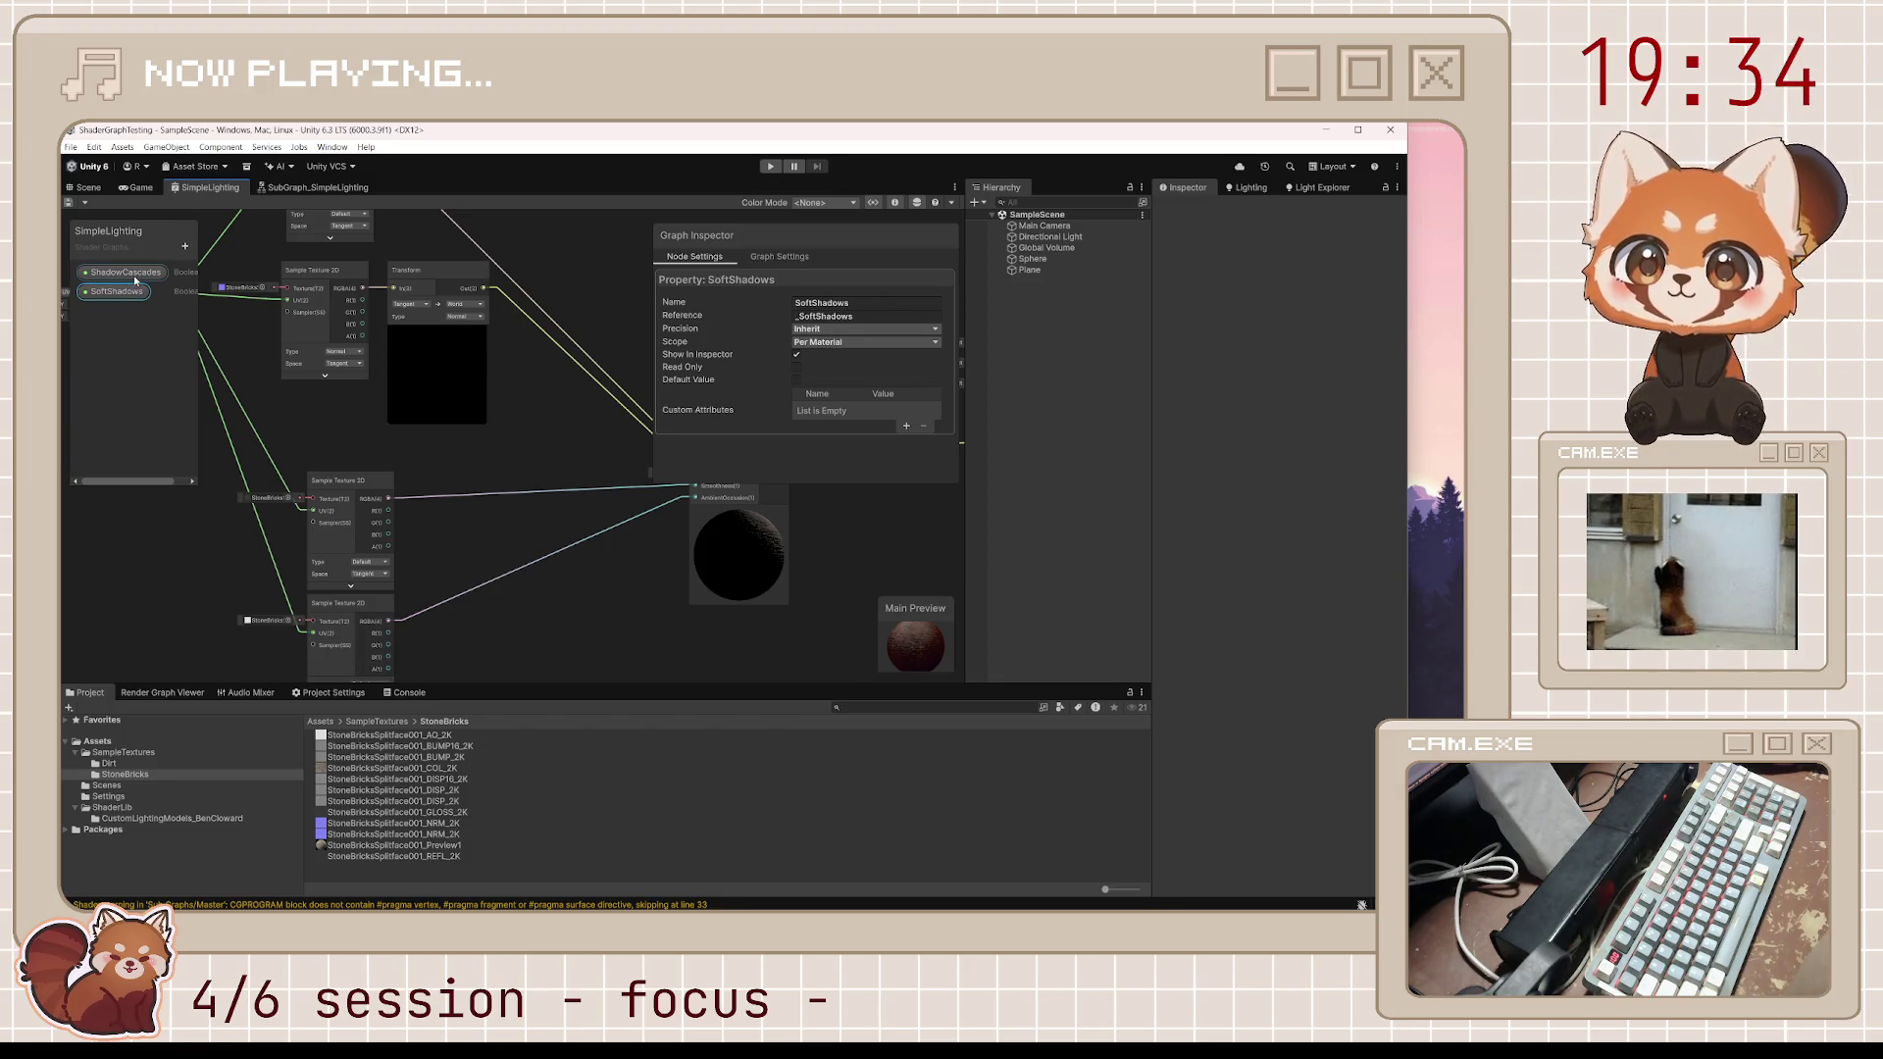
left_click(134, 275)
Keep ShadowCascades at Inherit precision and Per Material scope, with no custom attribute
left_click(880, 330)
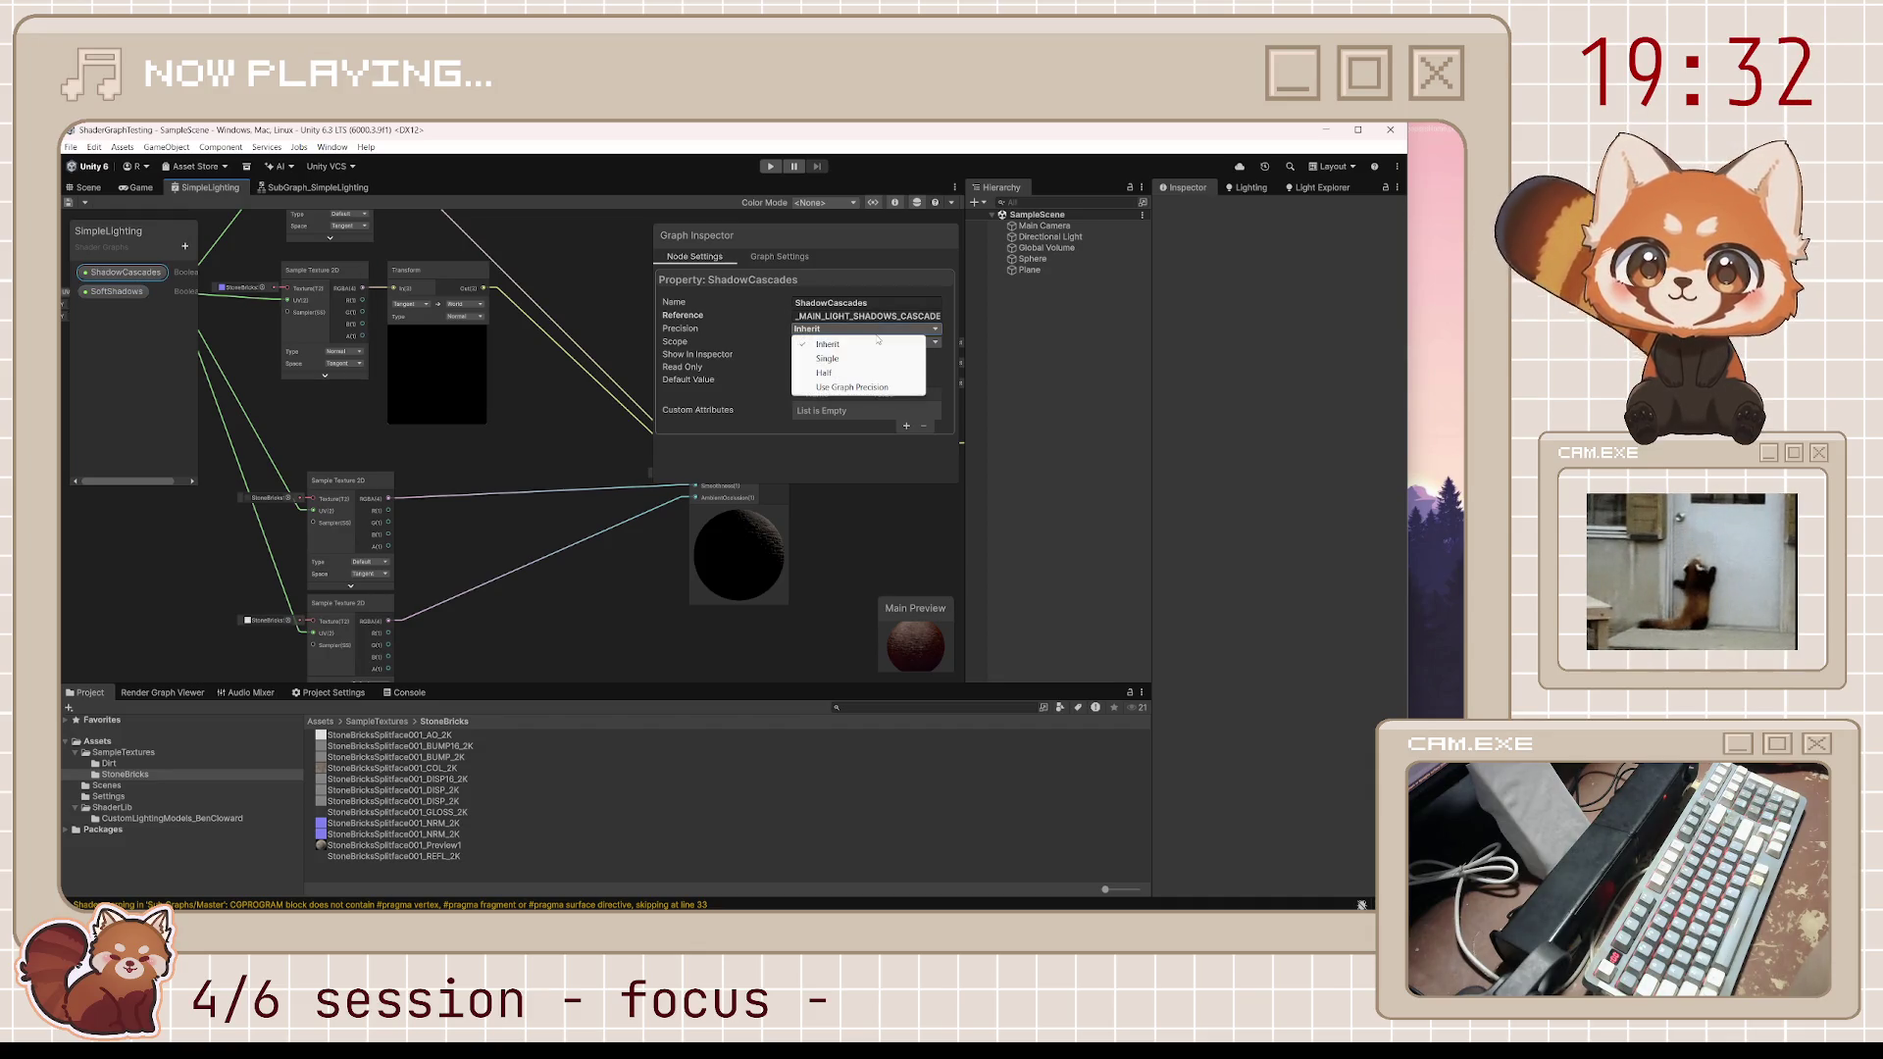
left_click(878, 343)
left_click(931, 343)
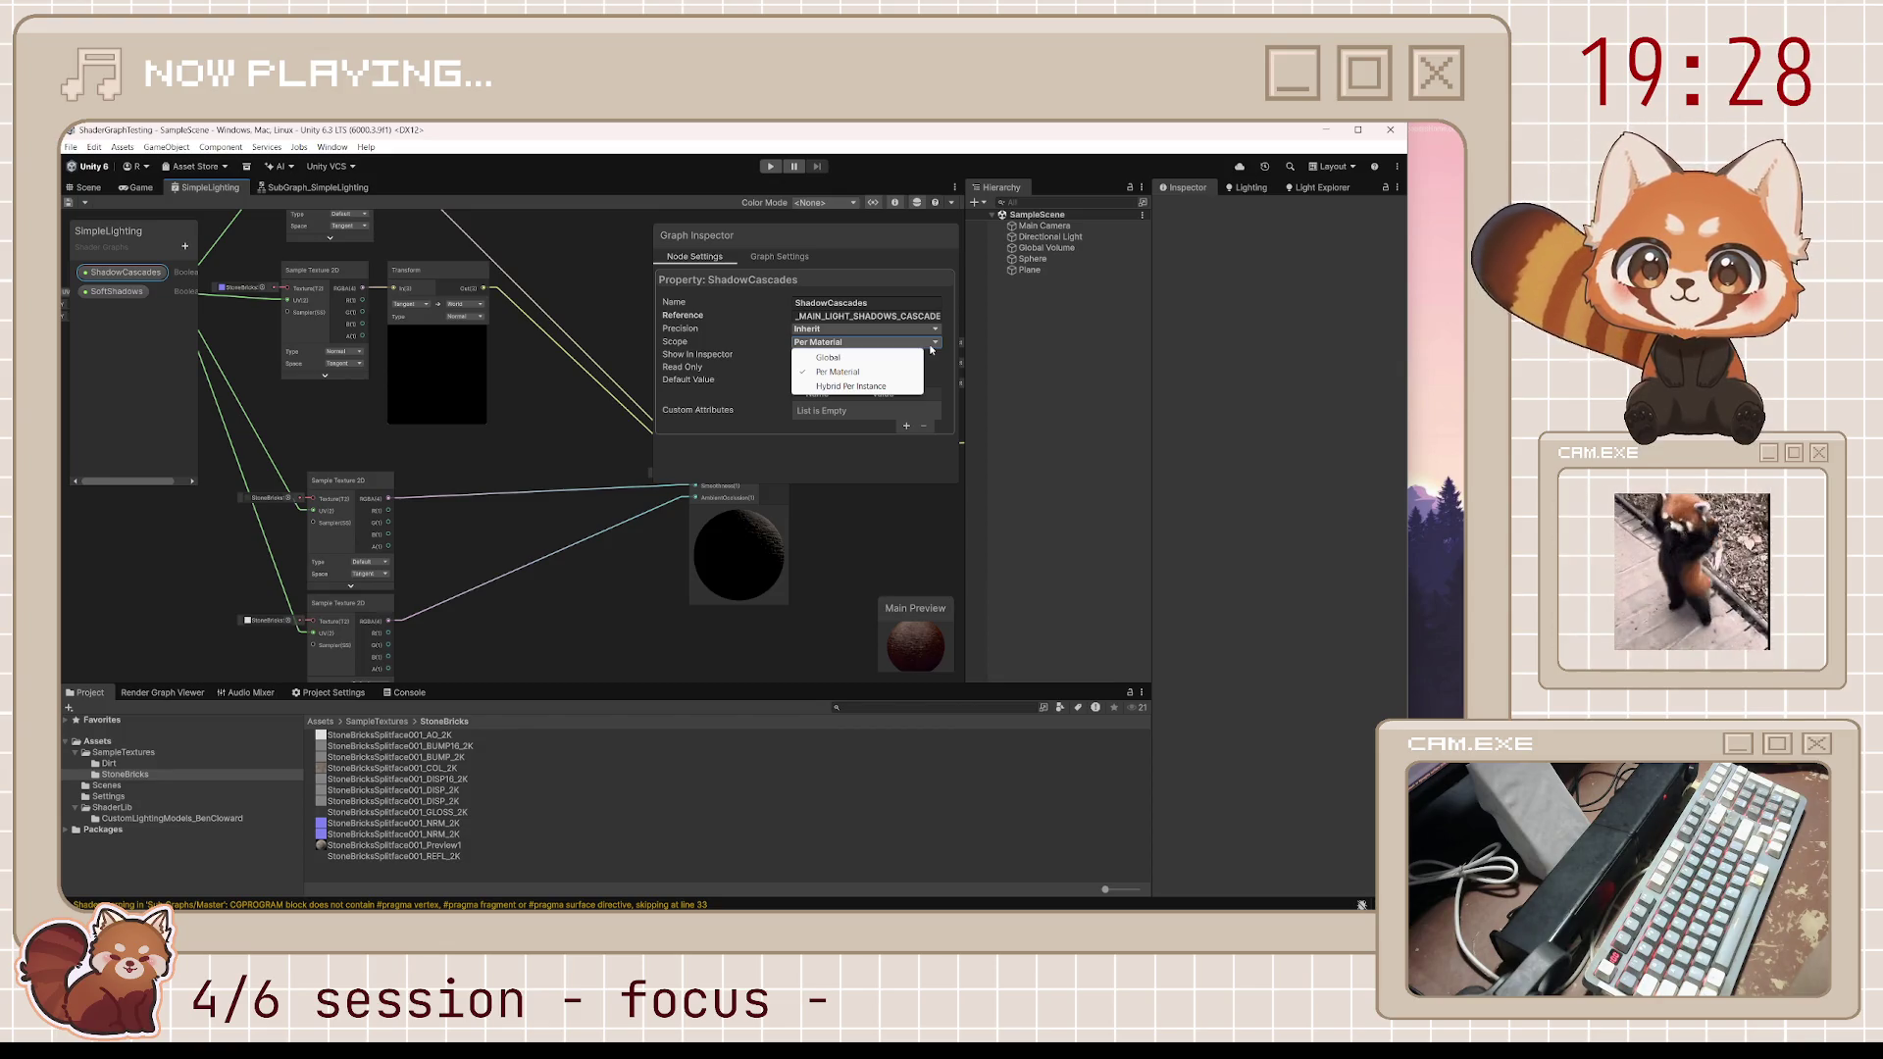
left_click(862, 434)
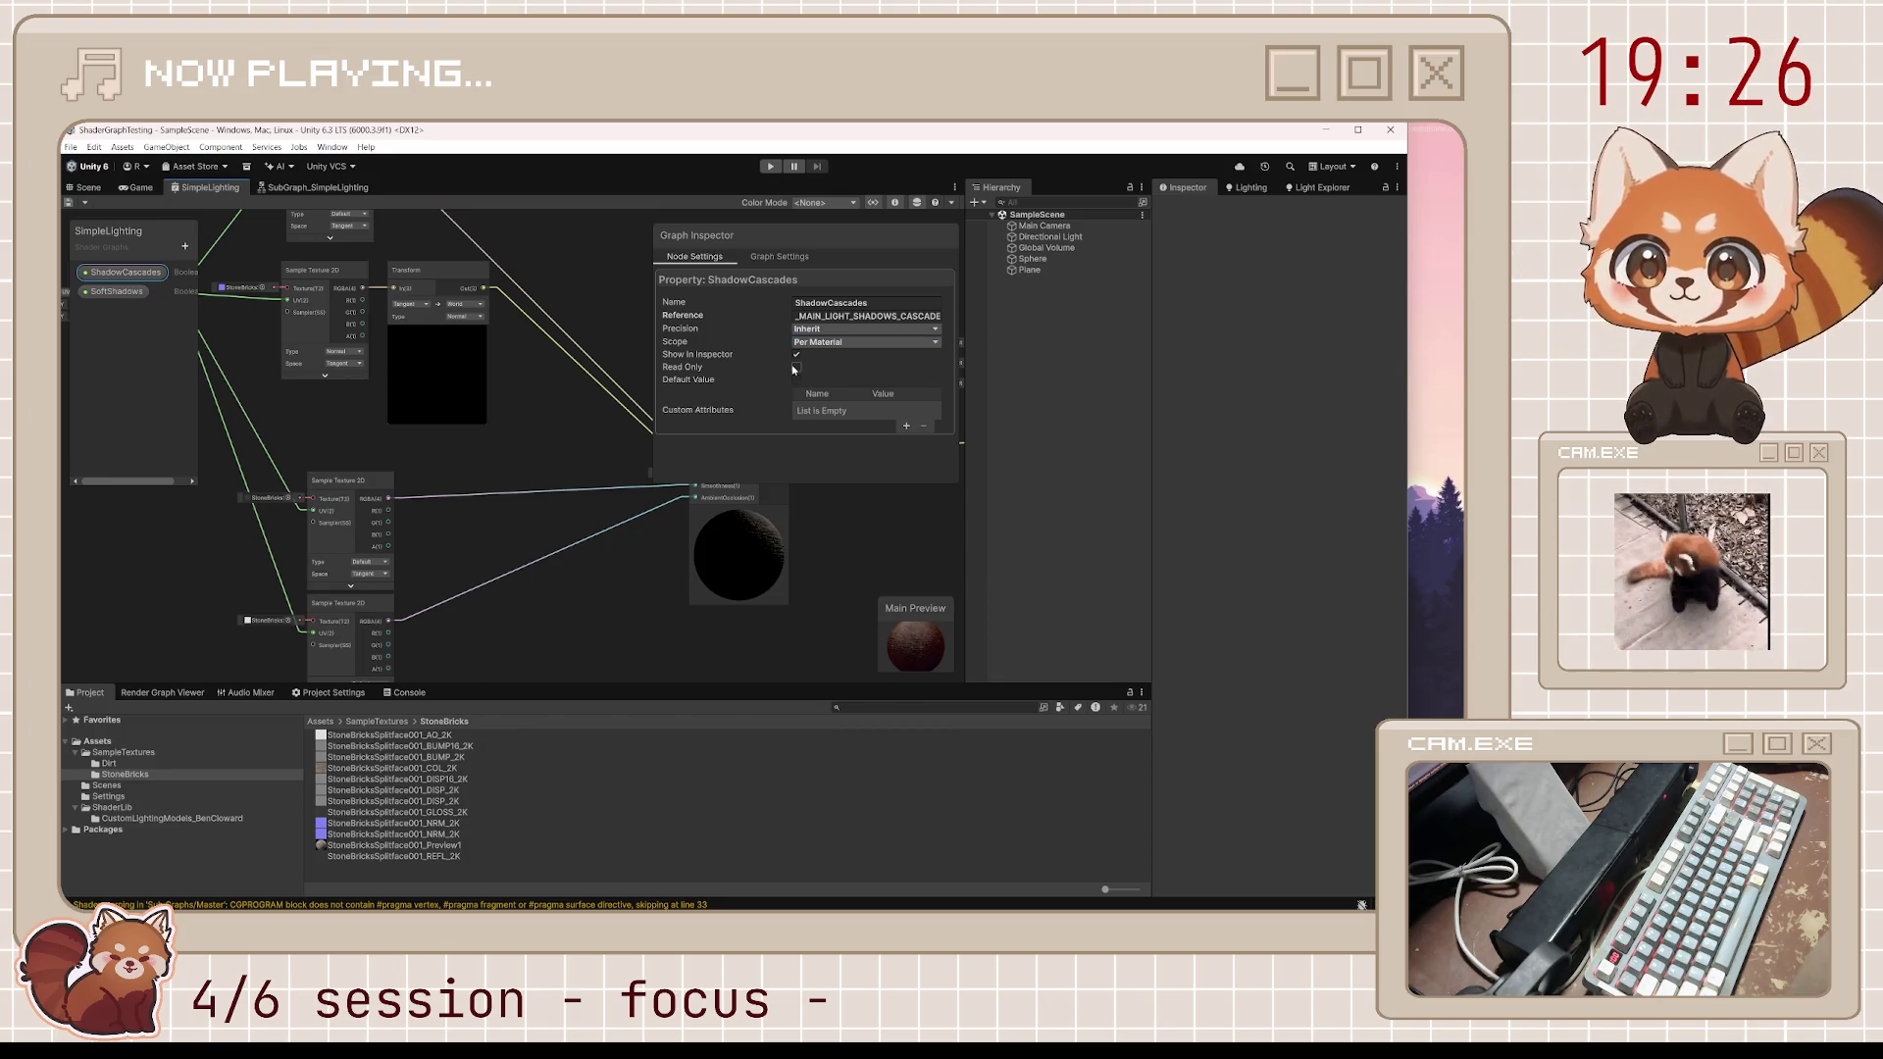
left_click(906, 425)
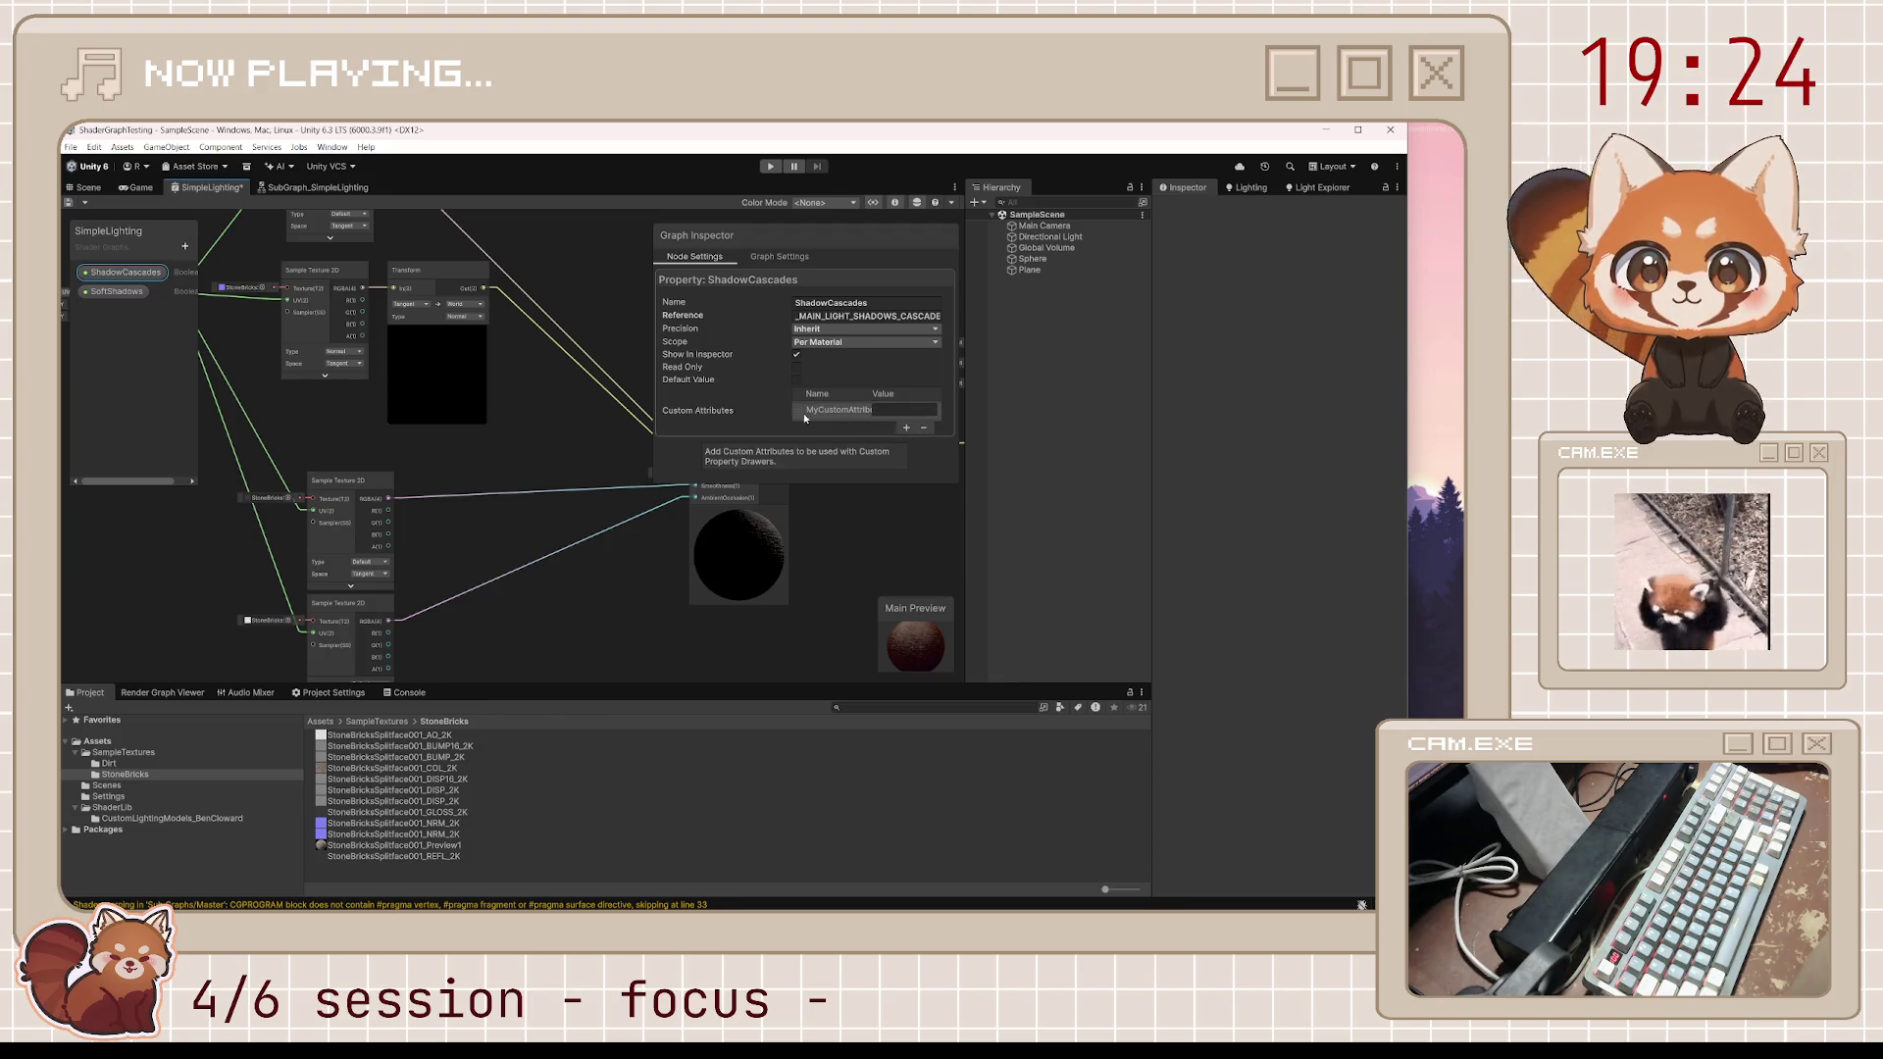
left_click(824, 410)
left_click(923, 428)
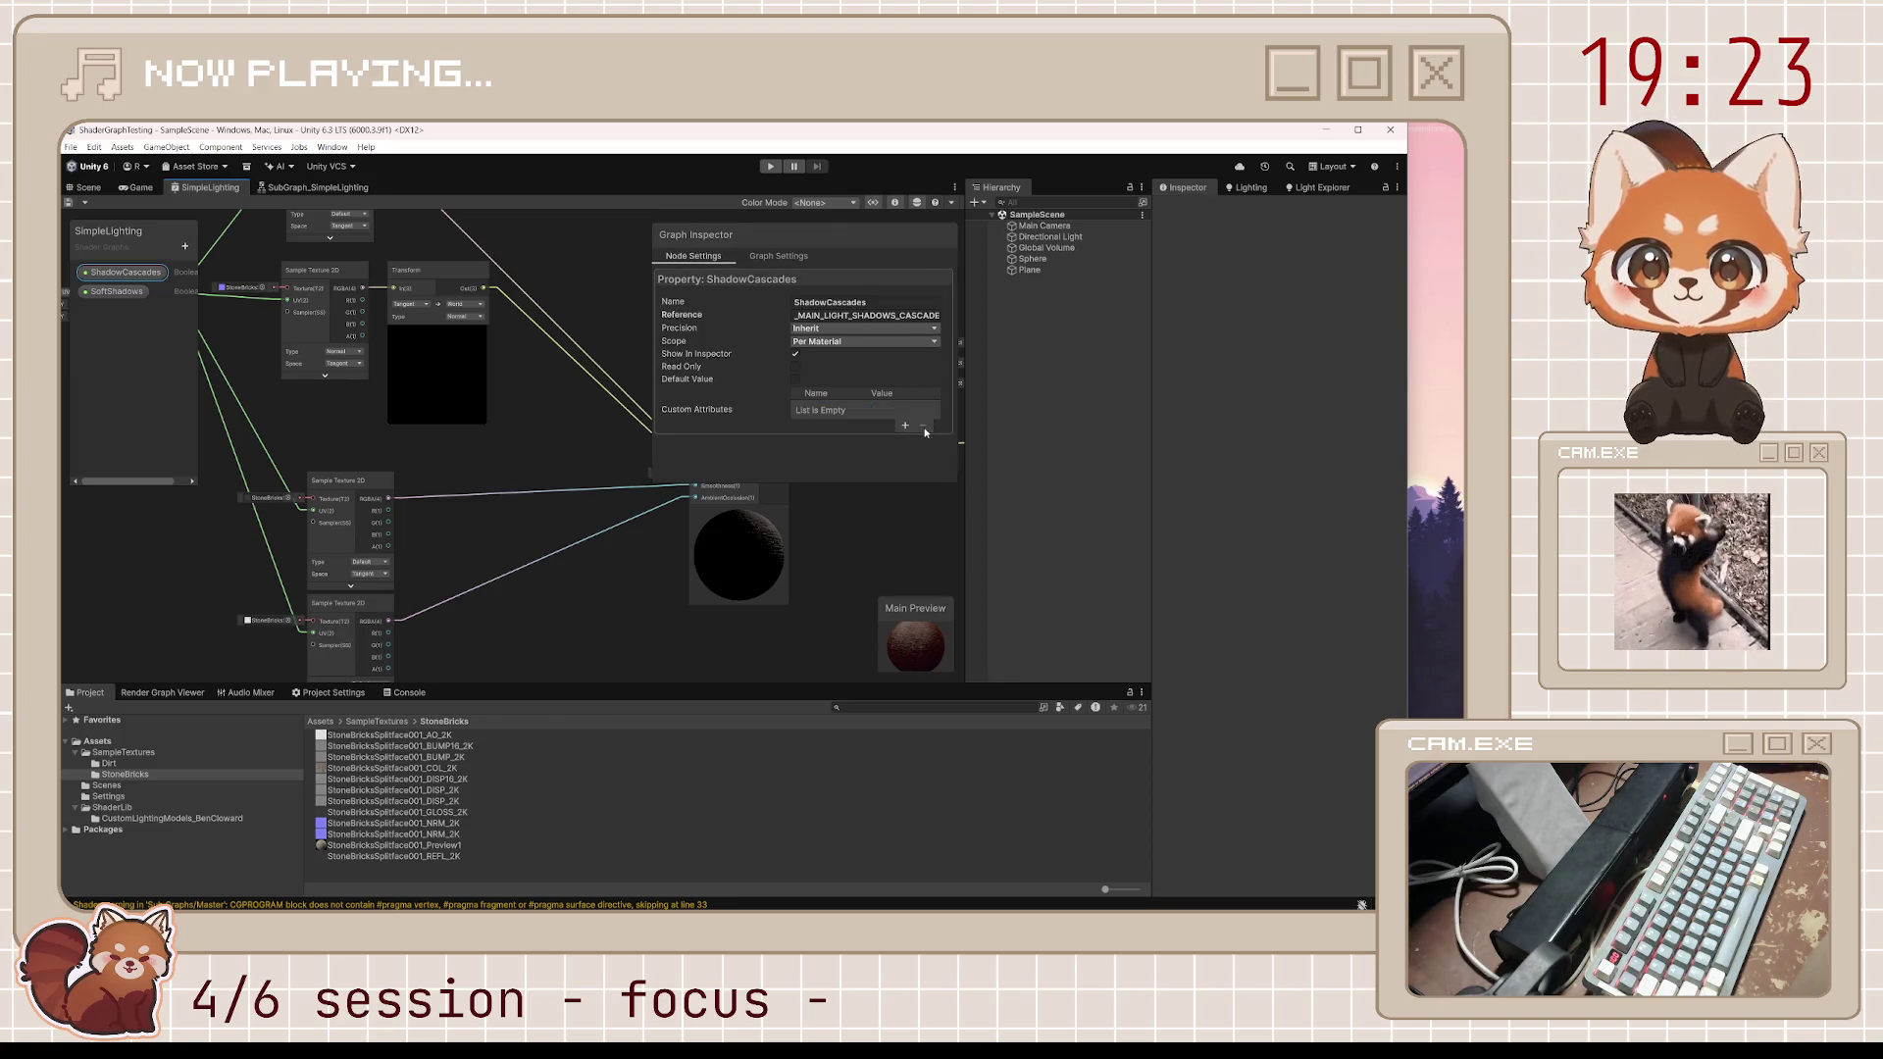
Check the graph-wide precision, leaving it at Single
left_click(790, 260)
left_click(889, 204)
left_click(889, 204)
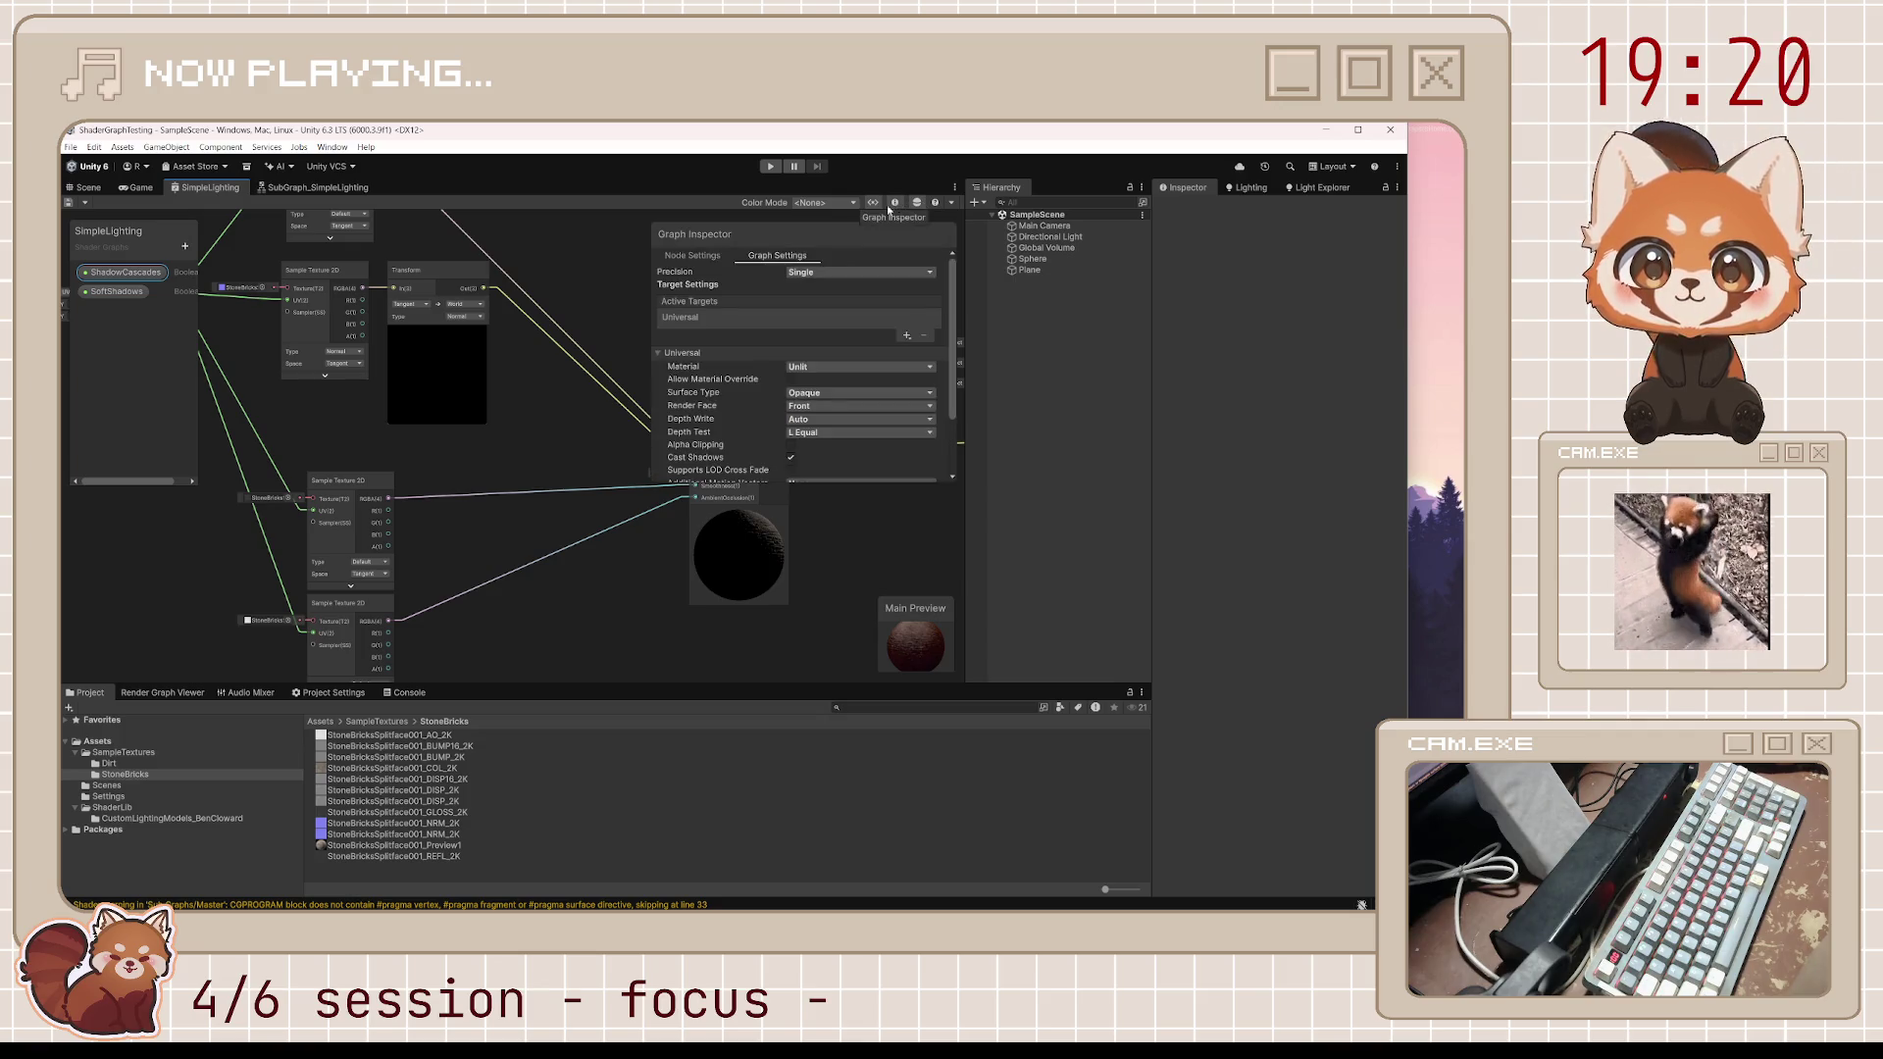
left_click(853, 271)
left_click(743, 292)
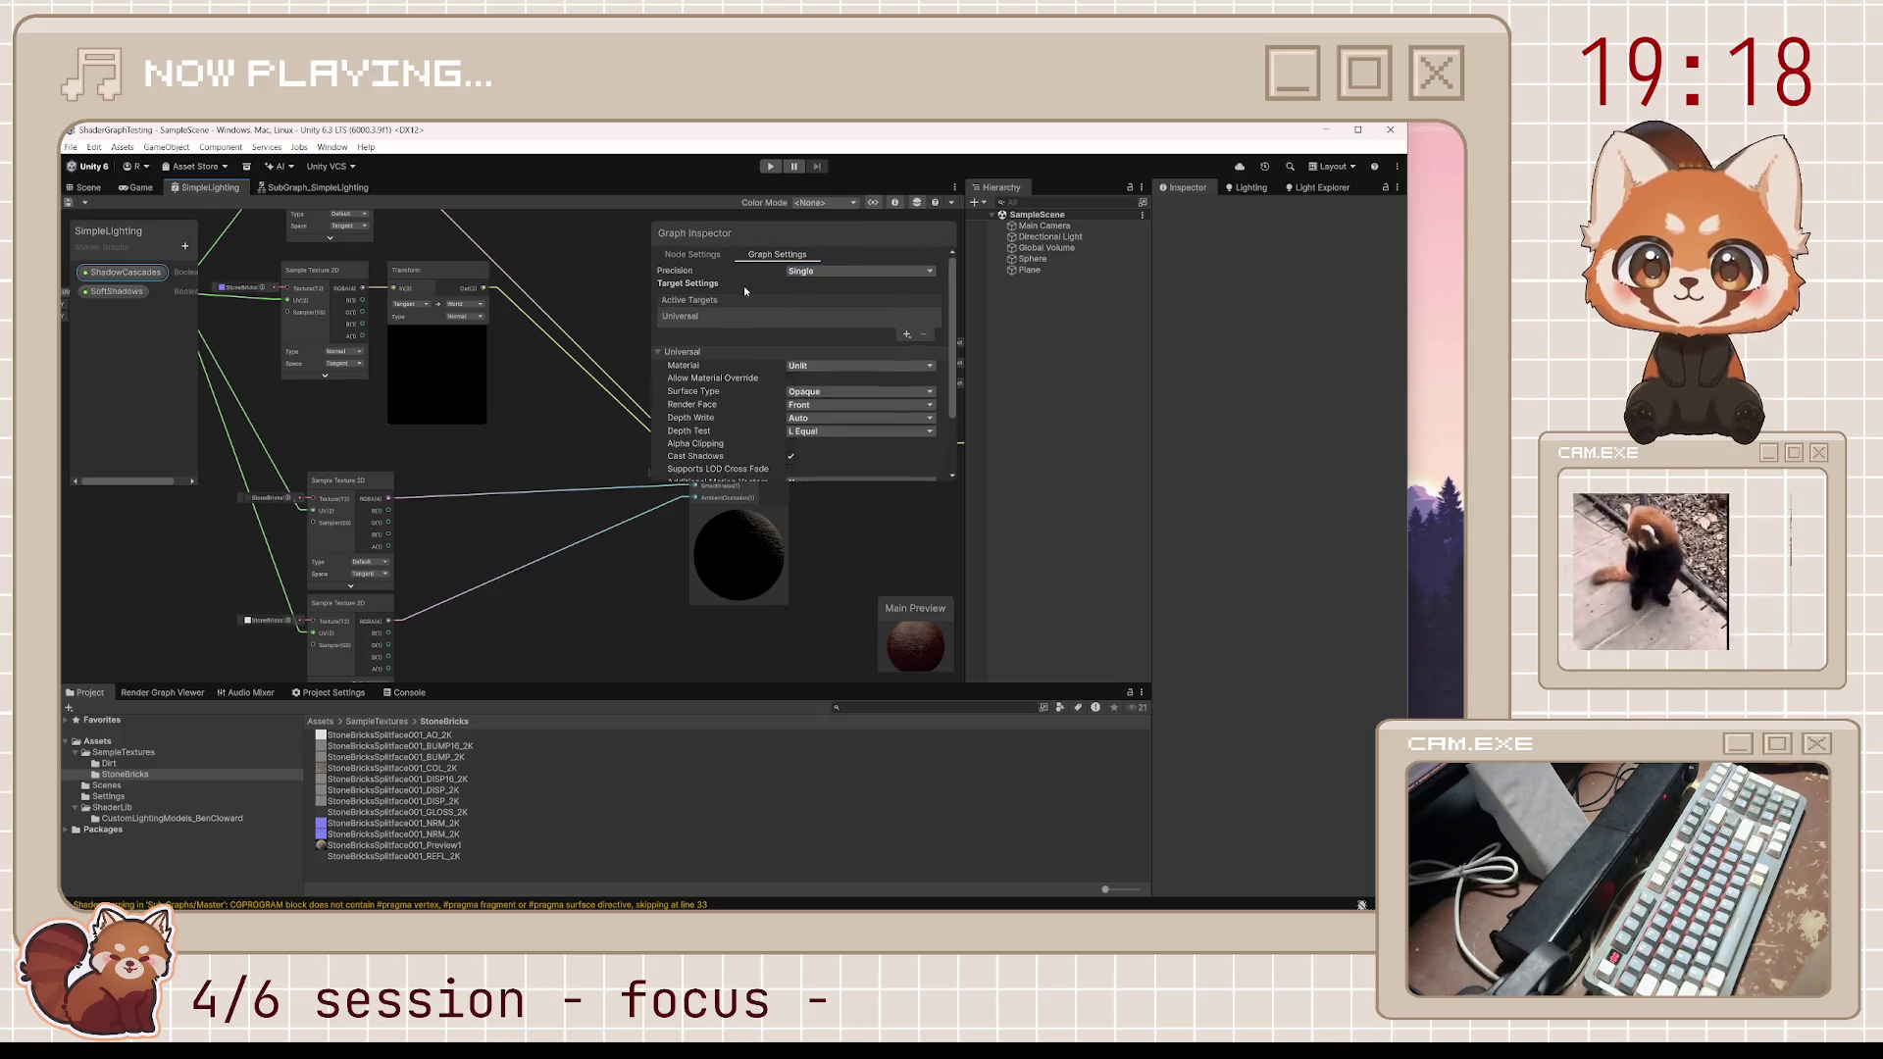
scroll(891, 334, "down", 2)
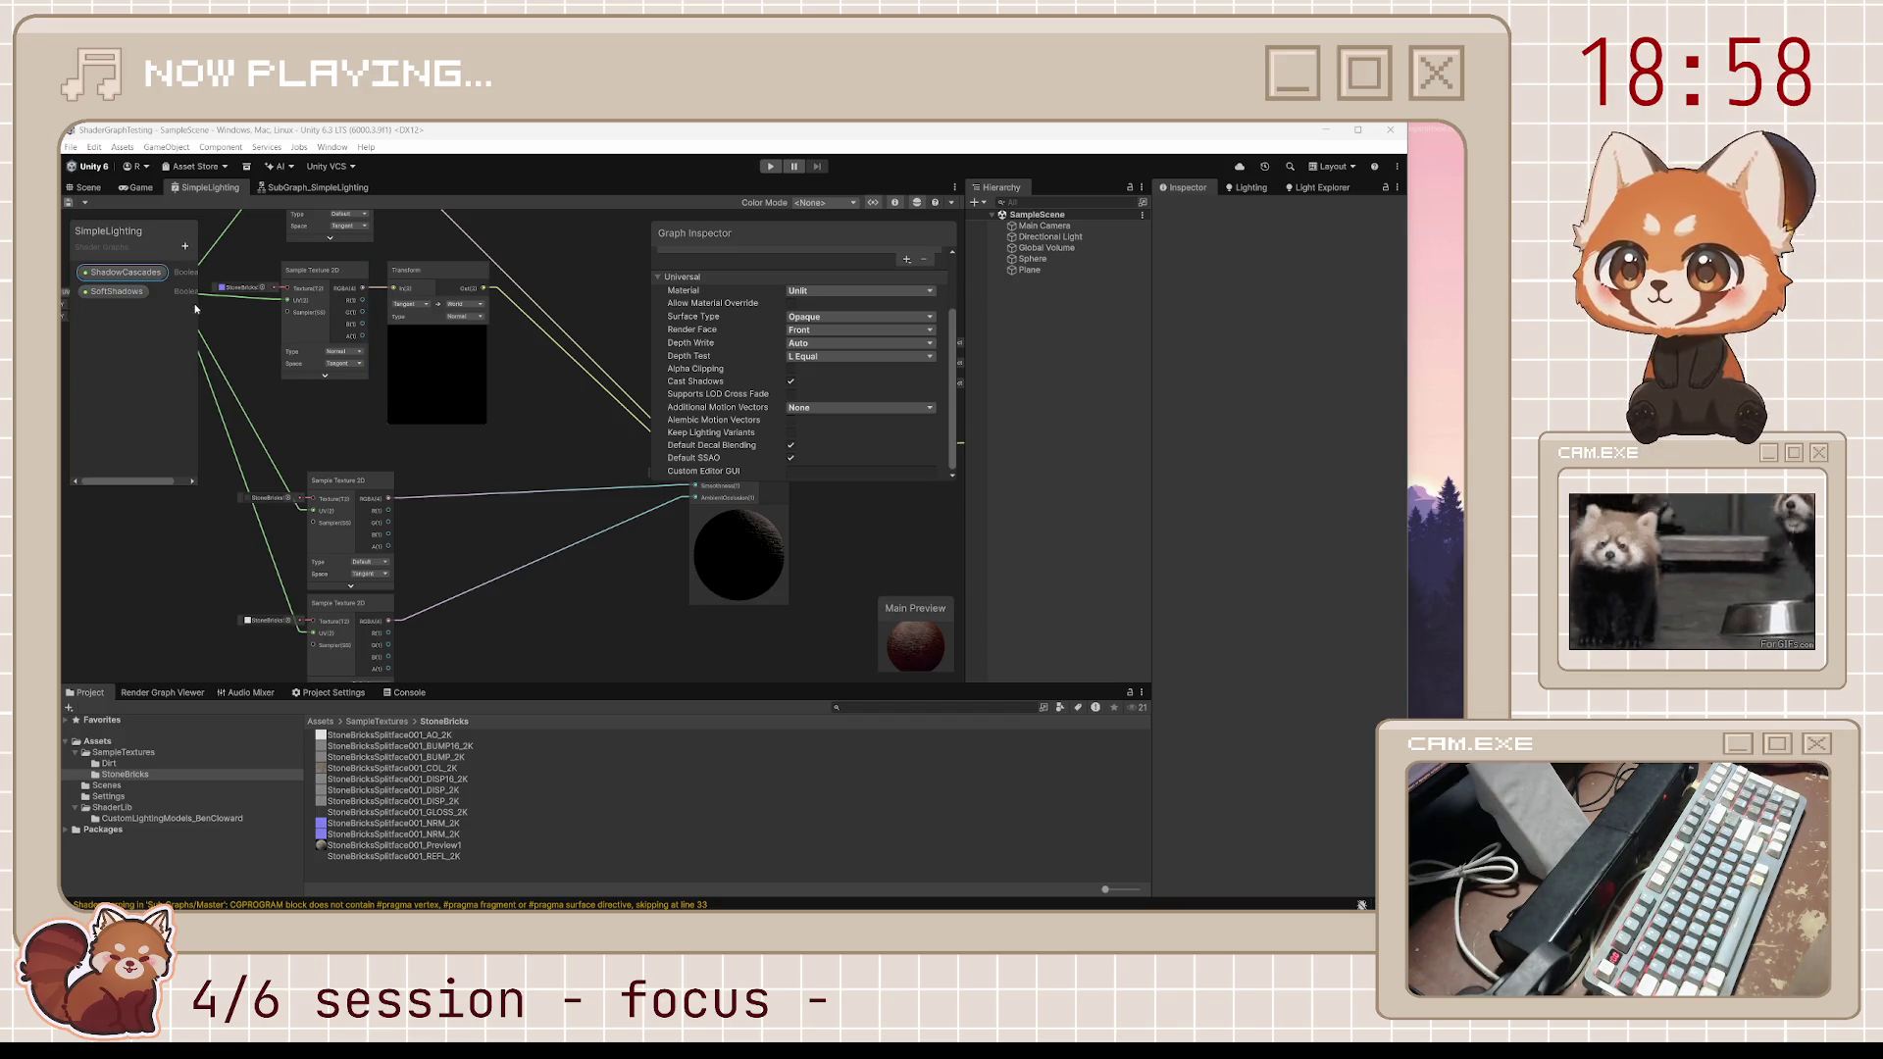
Add a Boolean keyword named ShadowCascade to the blackboard
mouse_move(199, 304)
left_mouse_down()
mouse_move(289, 299)
mouse_move(218, 302)
left_mouse_up()
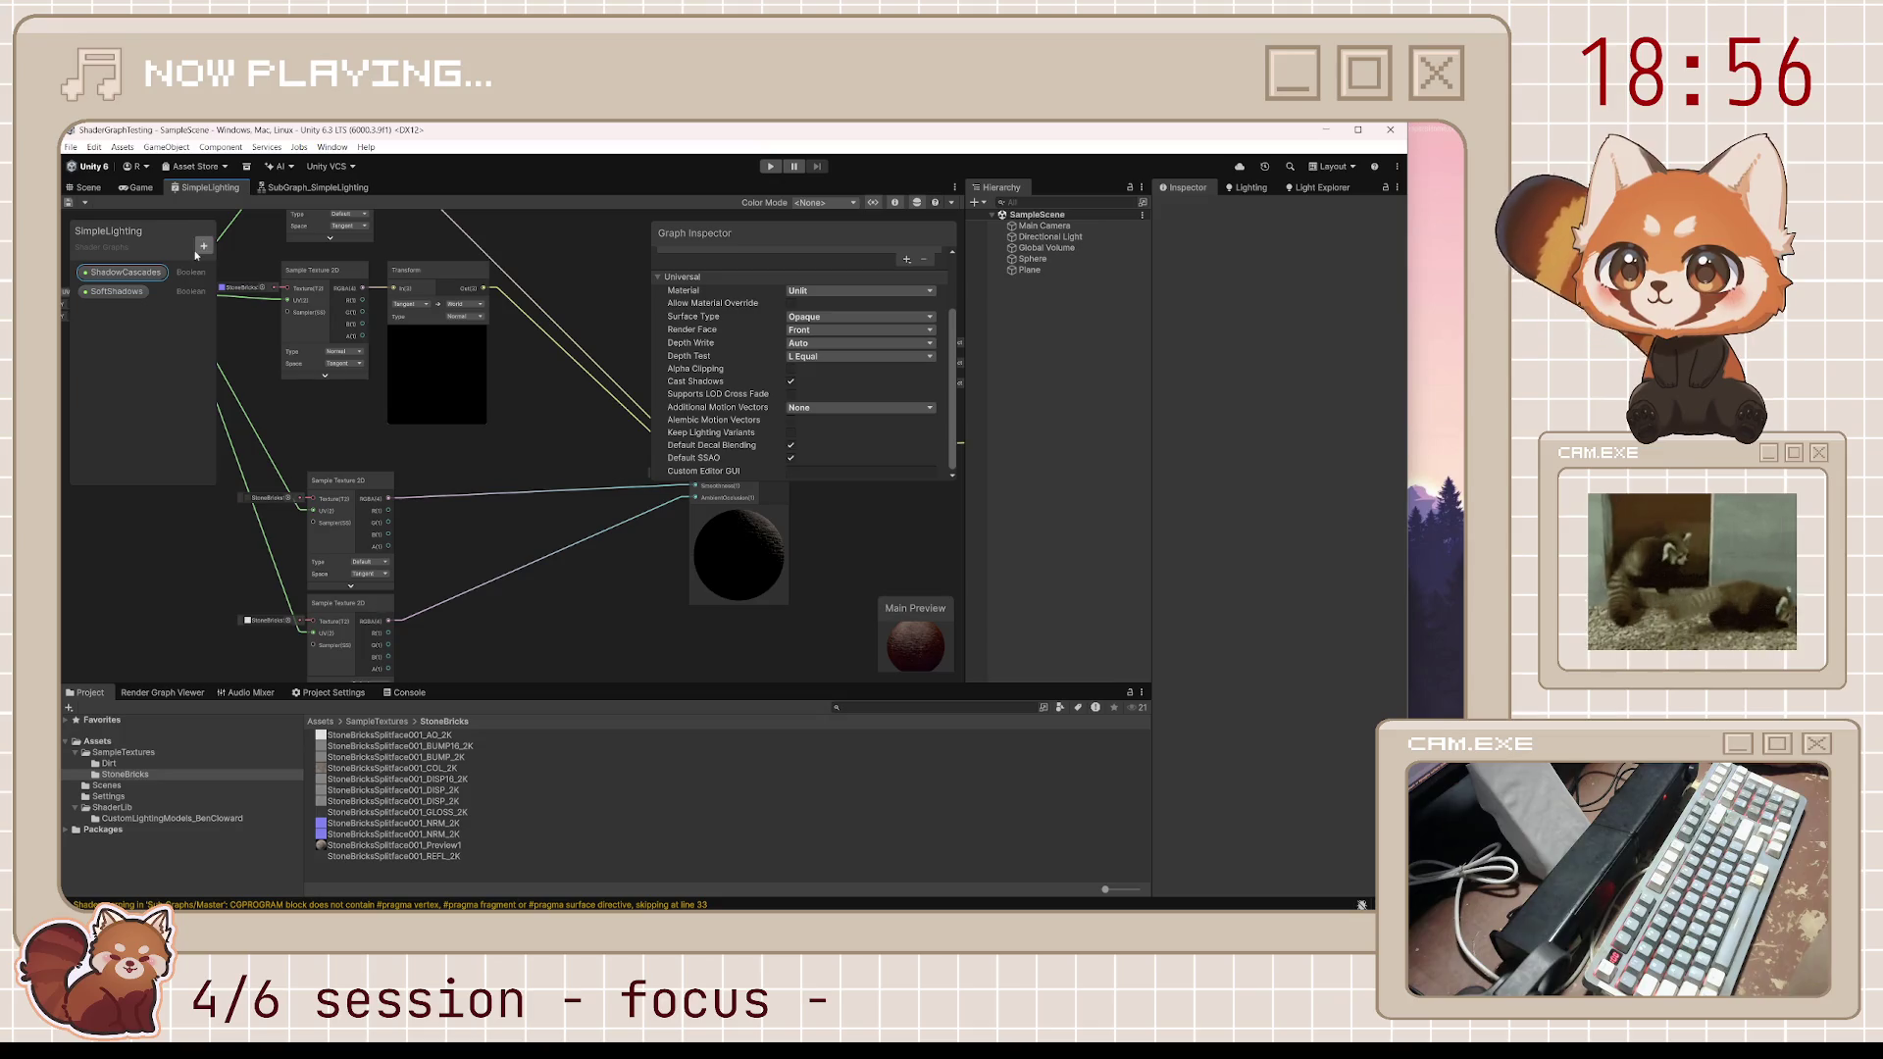
left_click(202, 246)
mouse_move(294, 504)
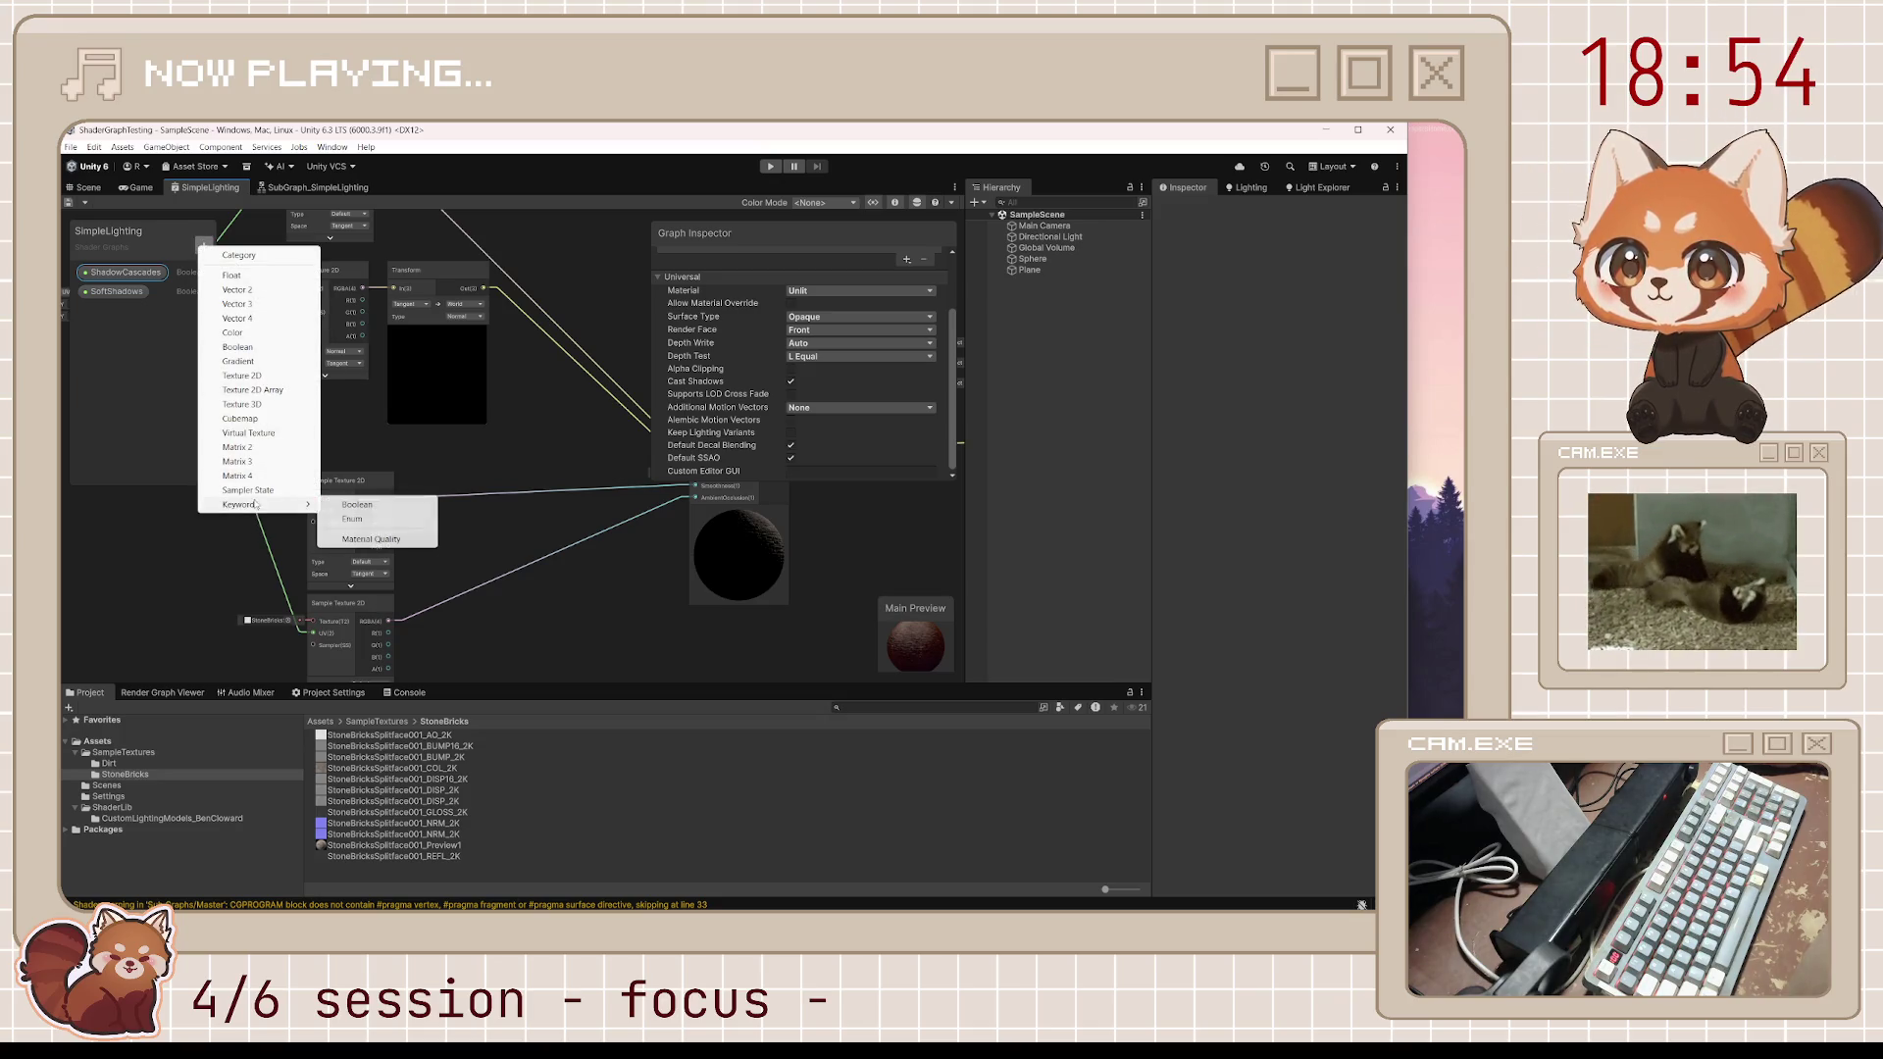
left_click(369, 505)
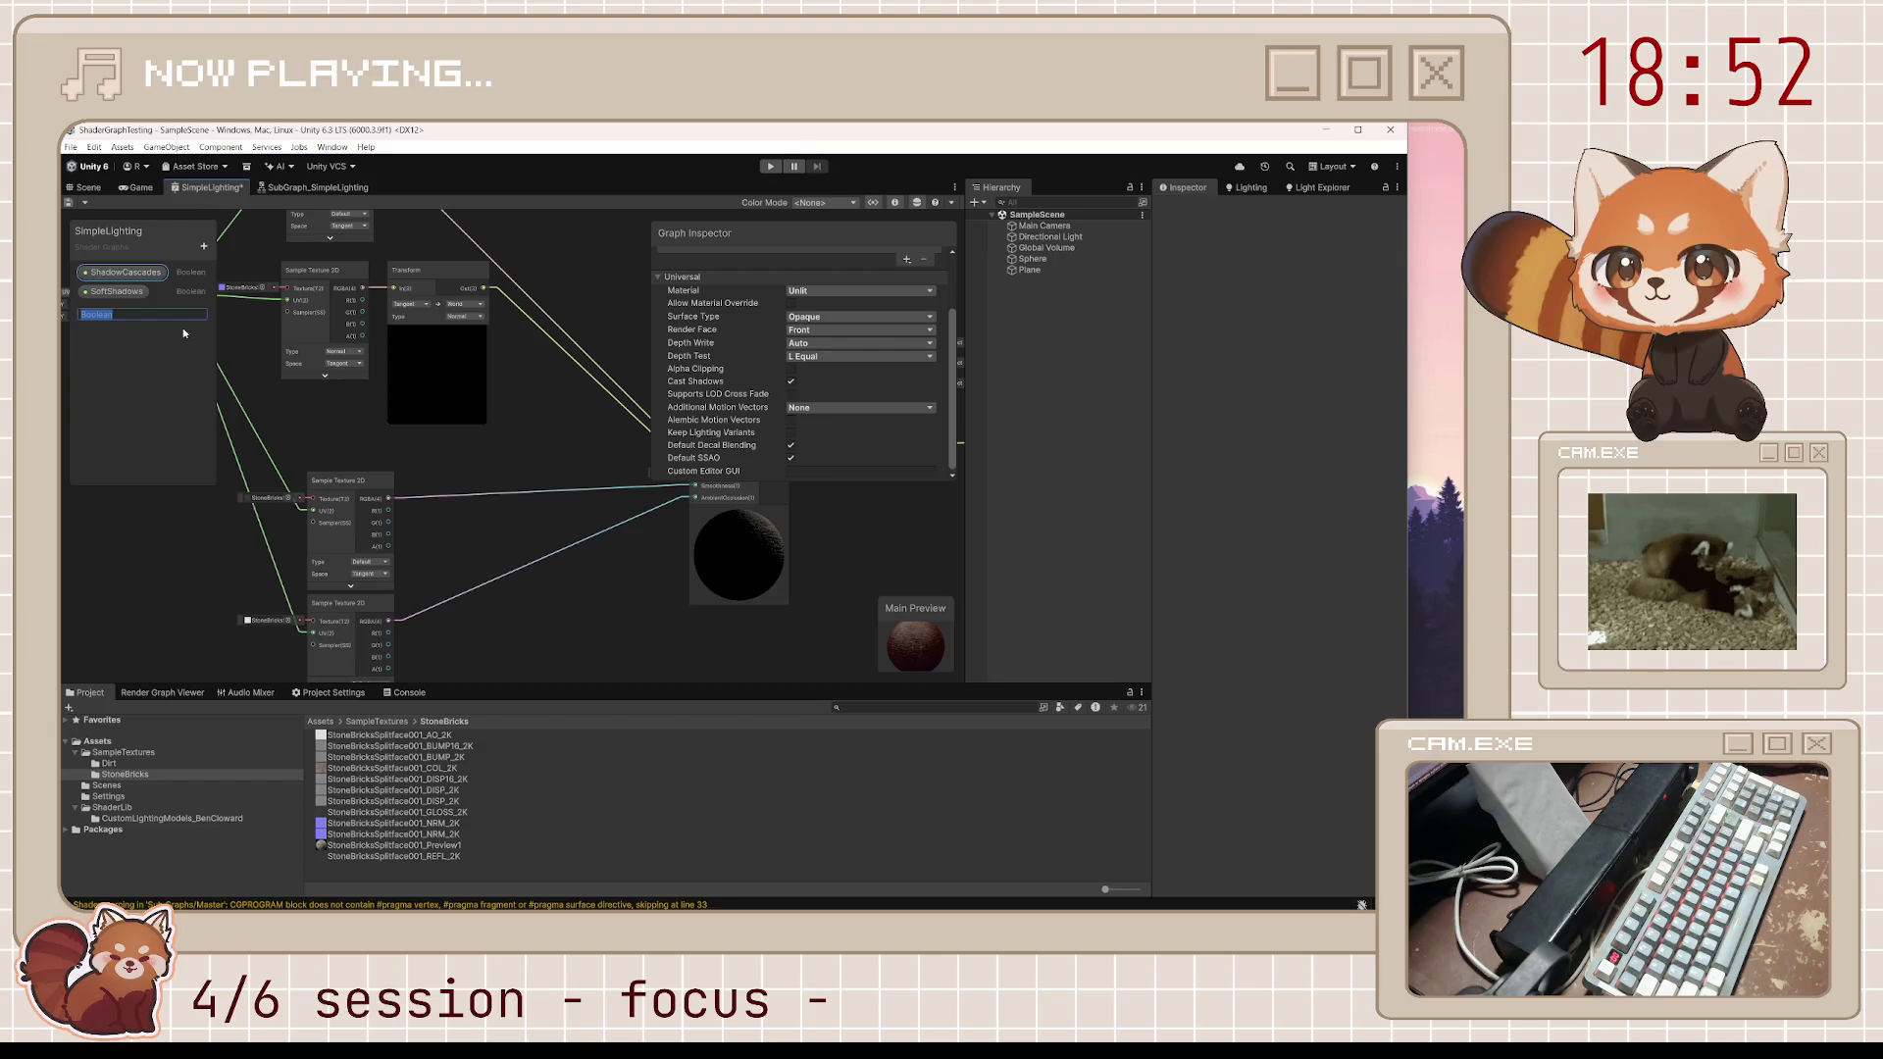
type("Shadow")
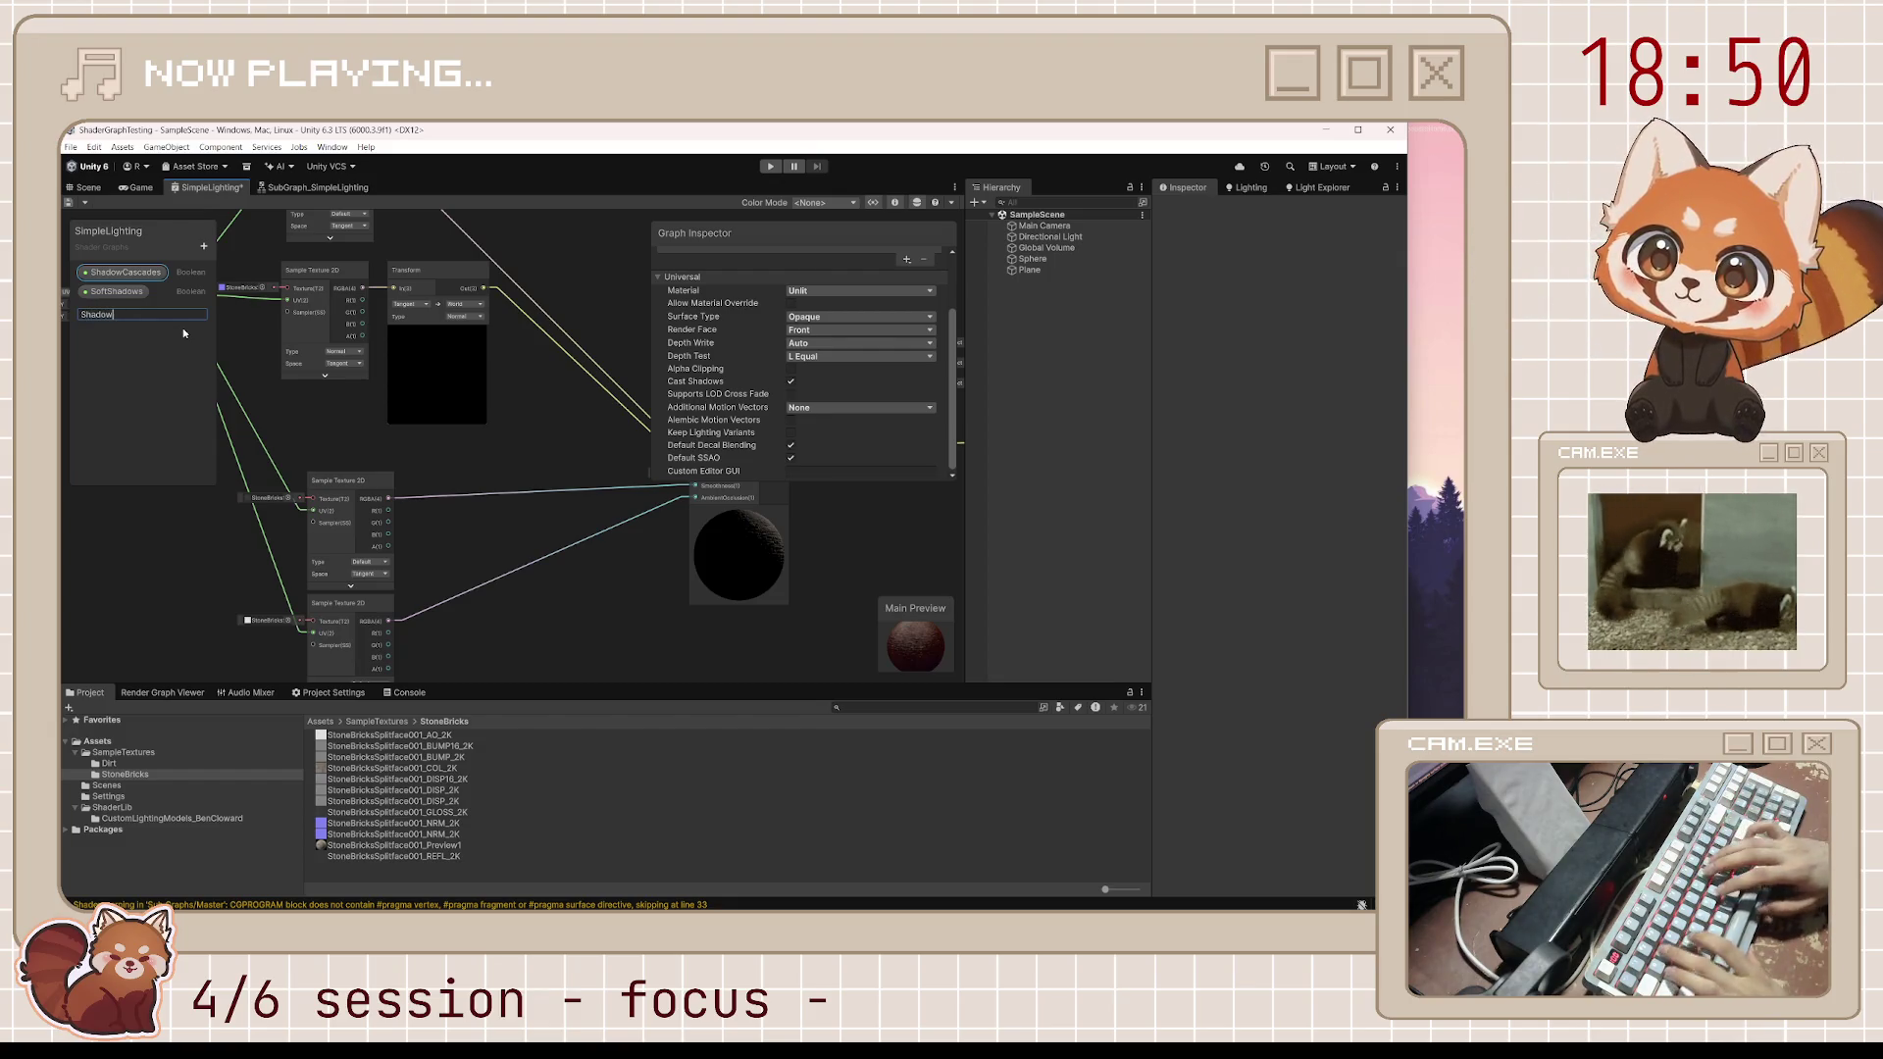
type("Cascade")
key("Return")
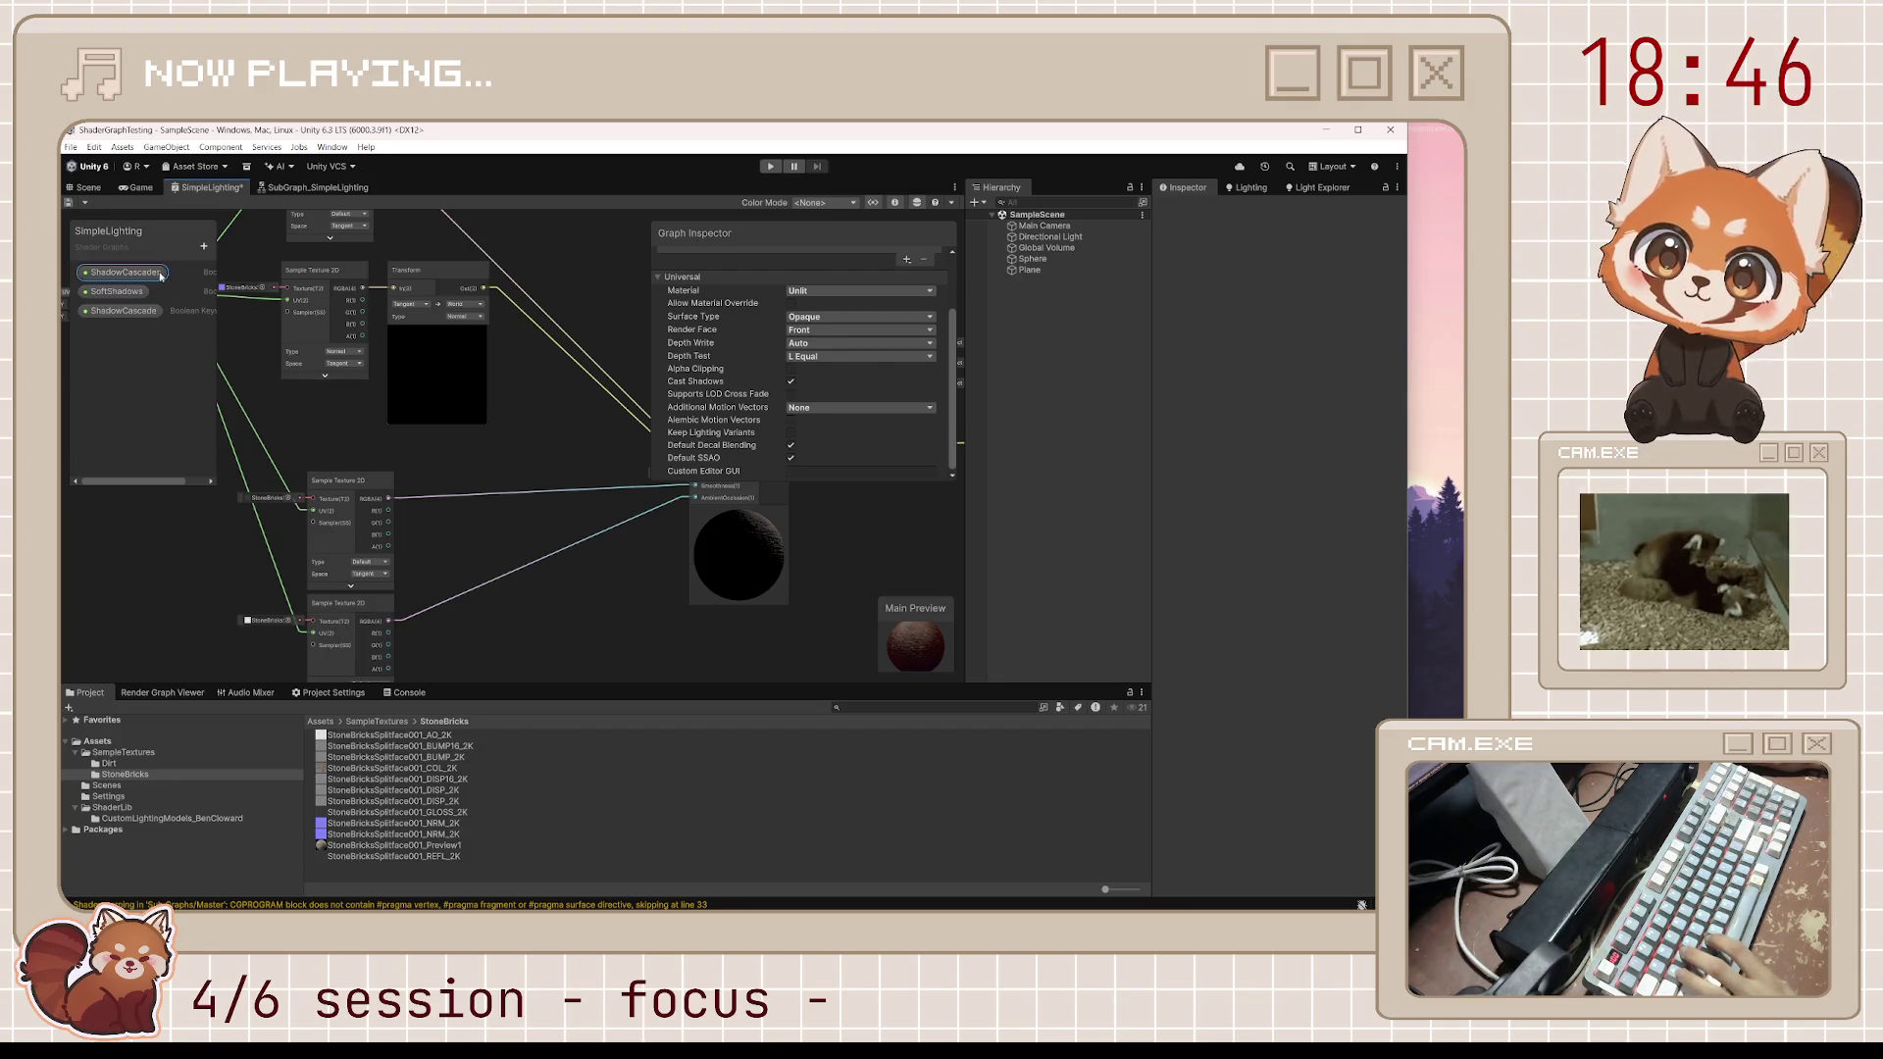
Remove the old ShadowCascades property
scroll(665, 255, "up", 3)
left_click(691, 254)
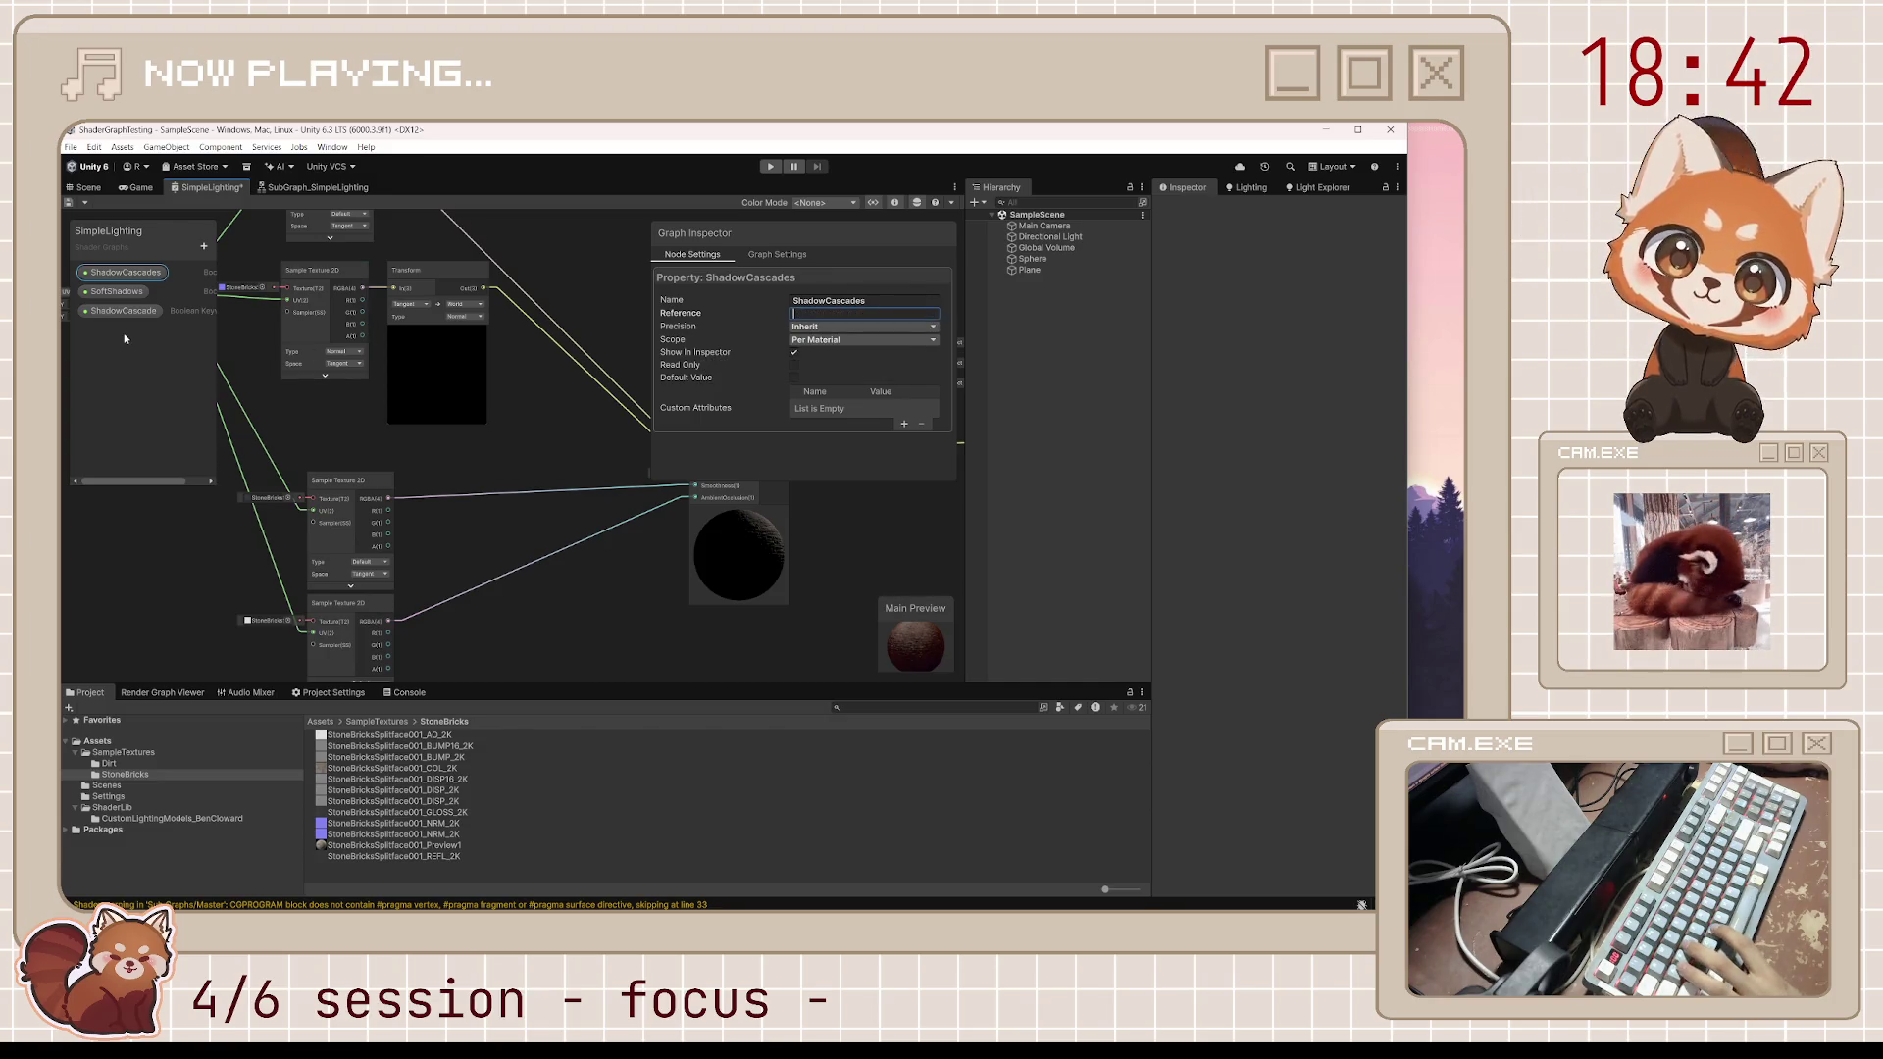
left_click(155, 291)
key("ctrl+z")
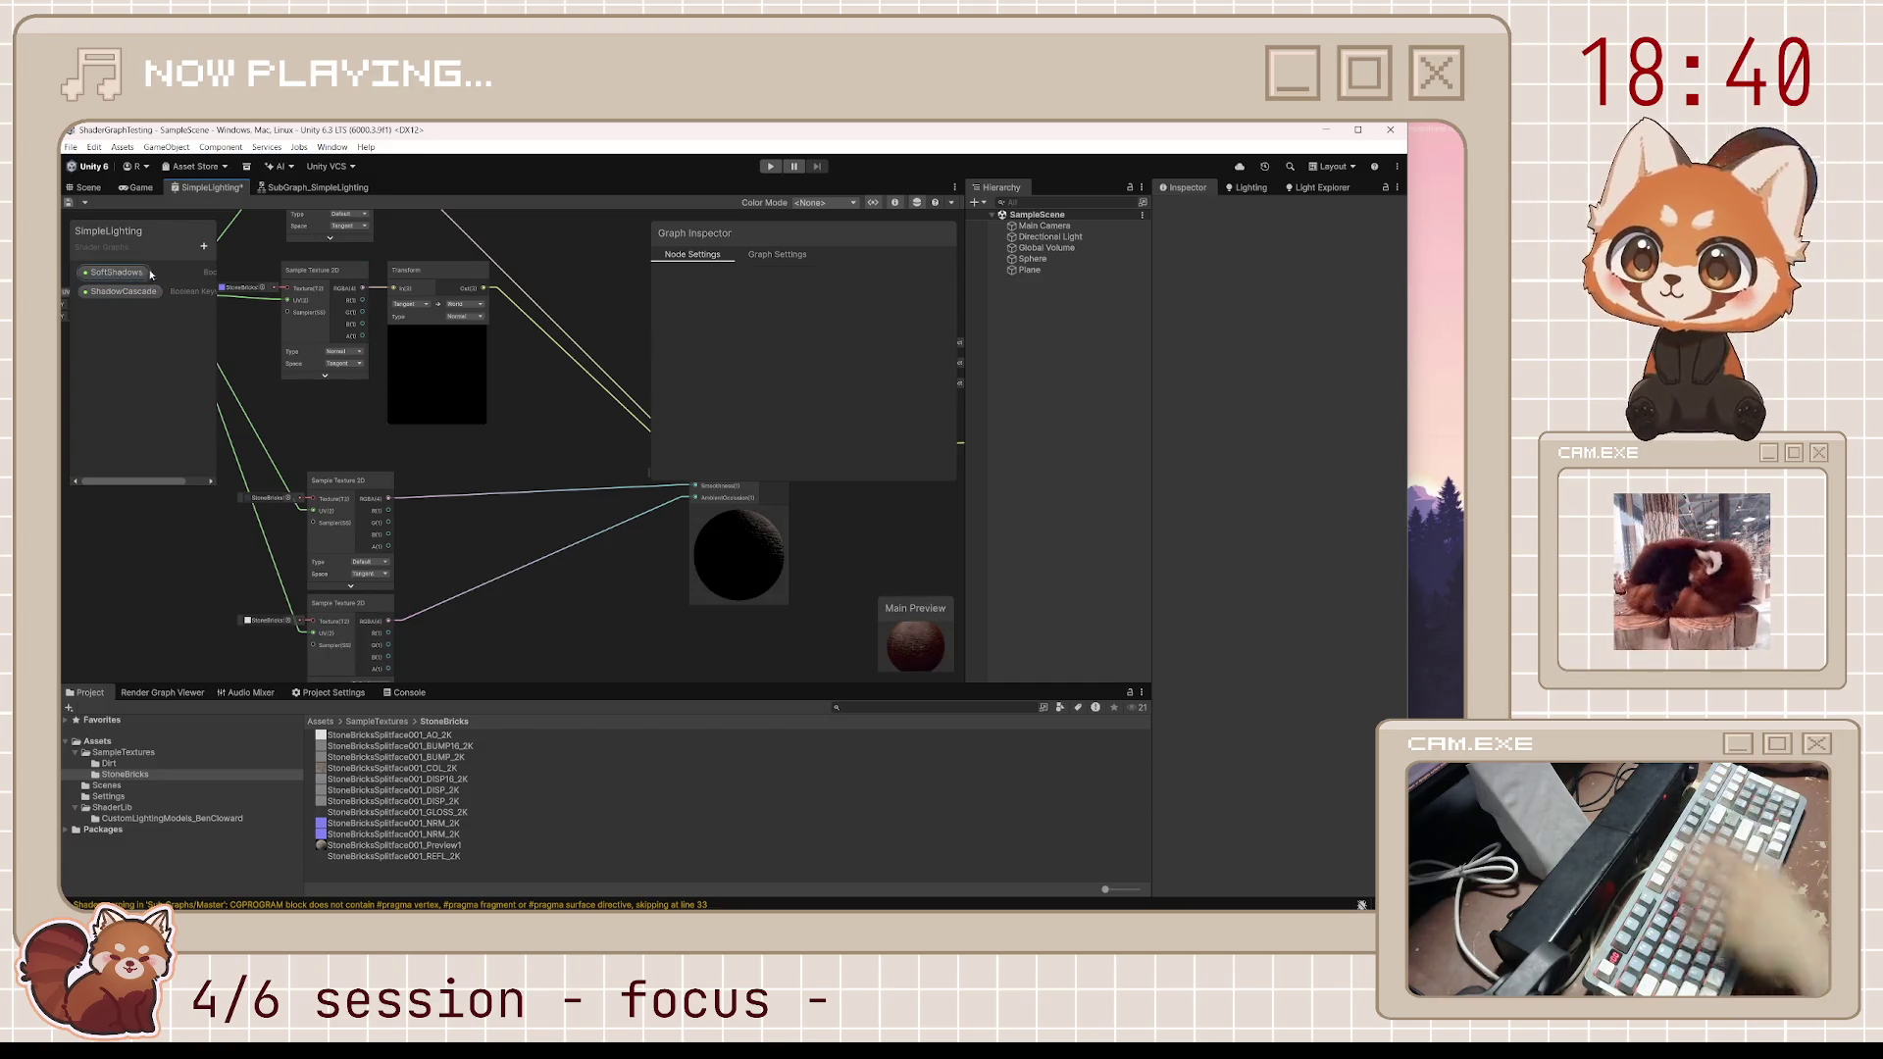
Add a Boolean keyword SoftShadows and begin editing ShadowCascade's reference
left_click(203, 247)
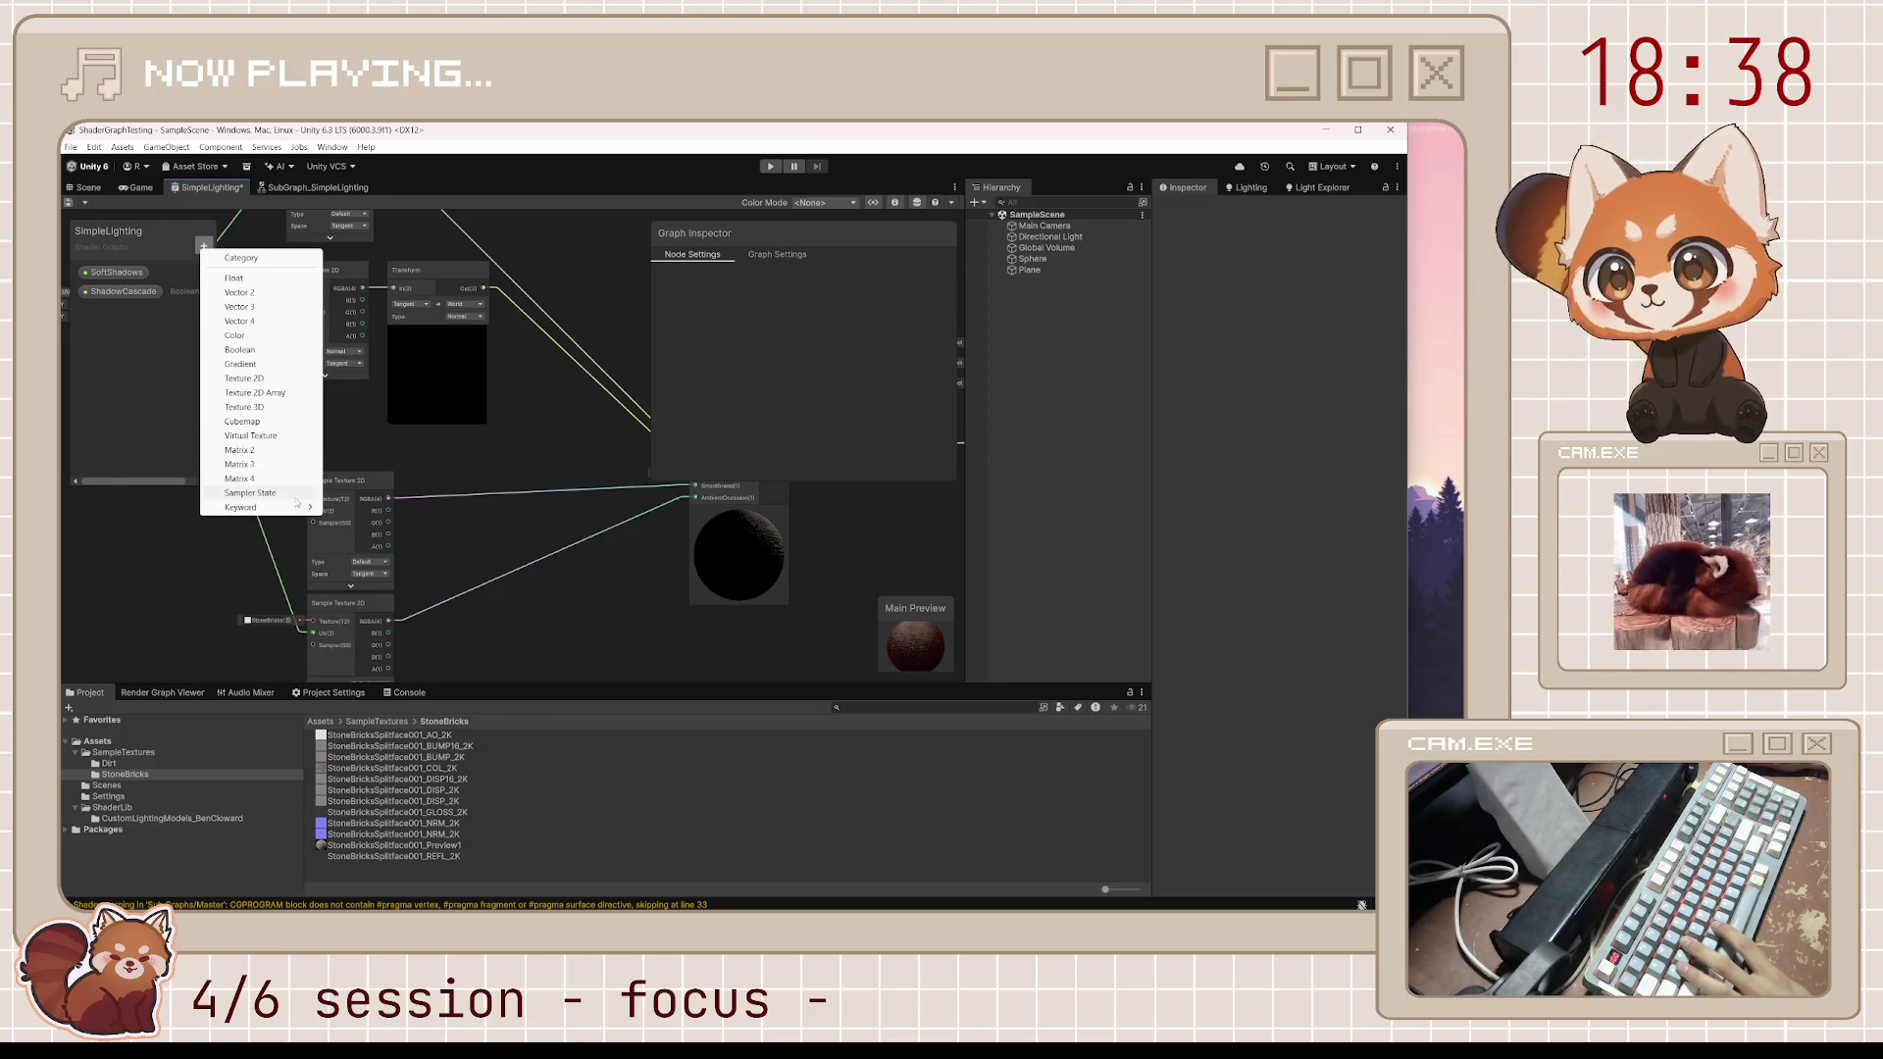
mouse_move(288, 509)
left_click(360, 508)
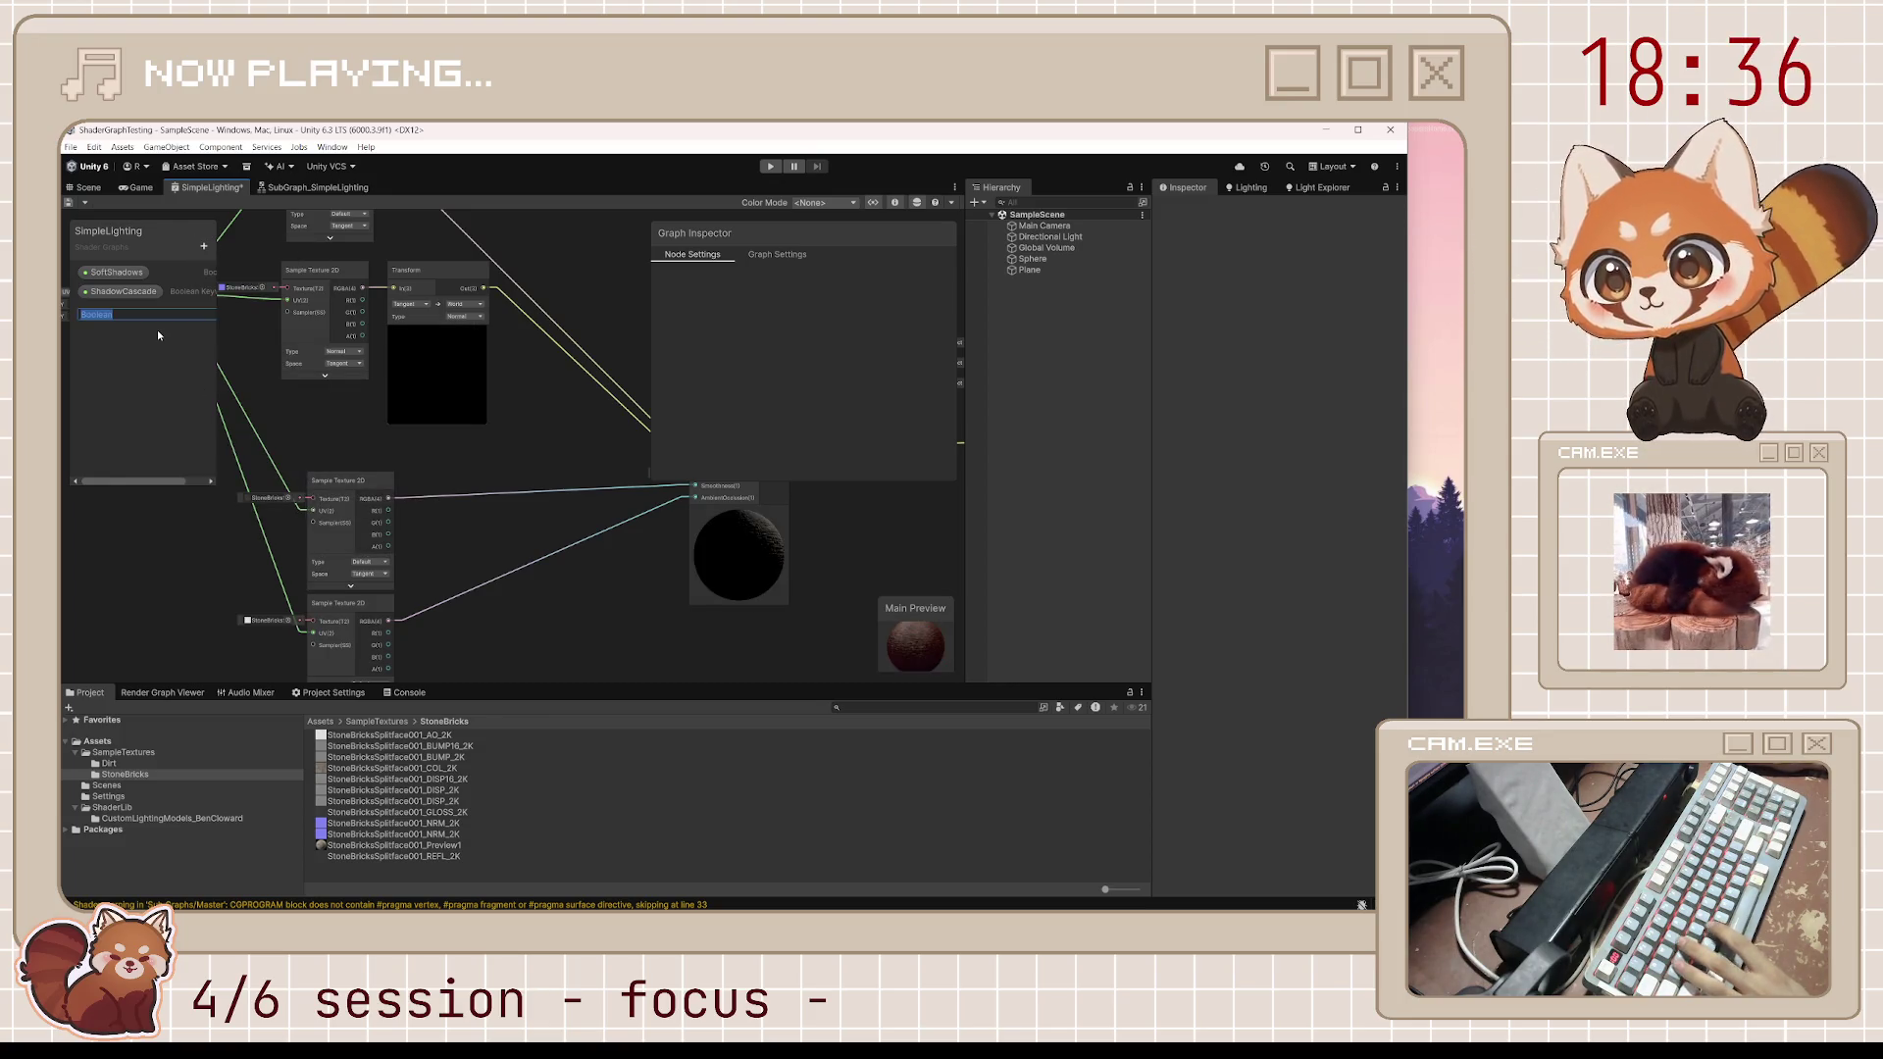
type("SoftShadows")
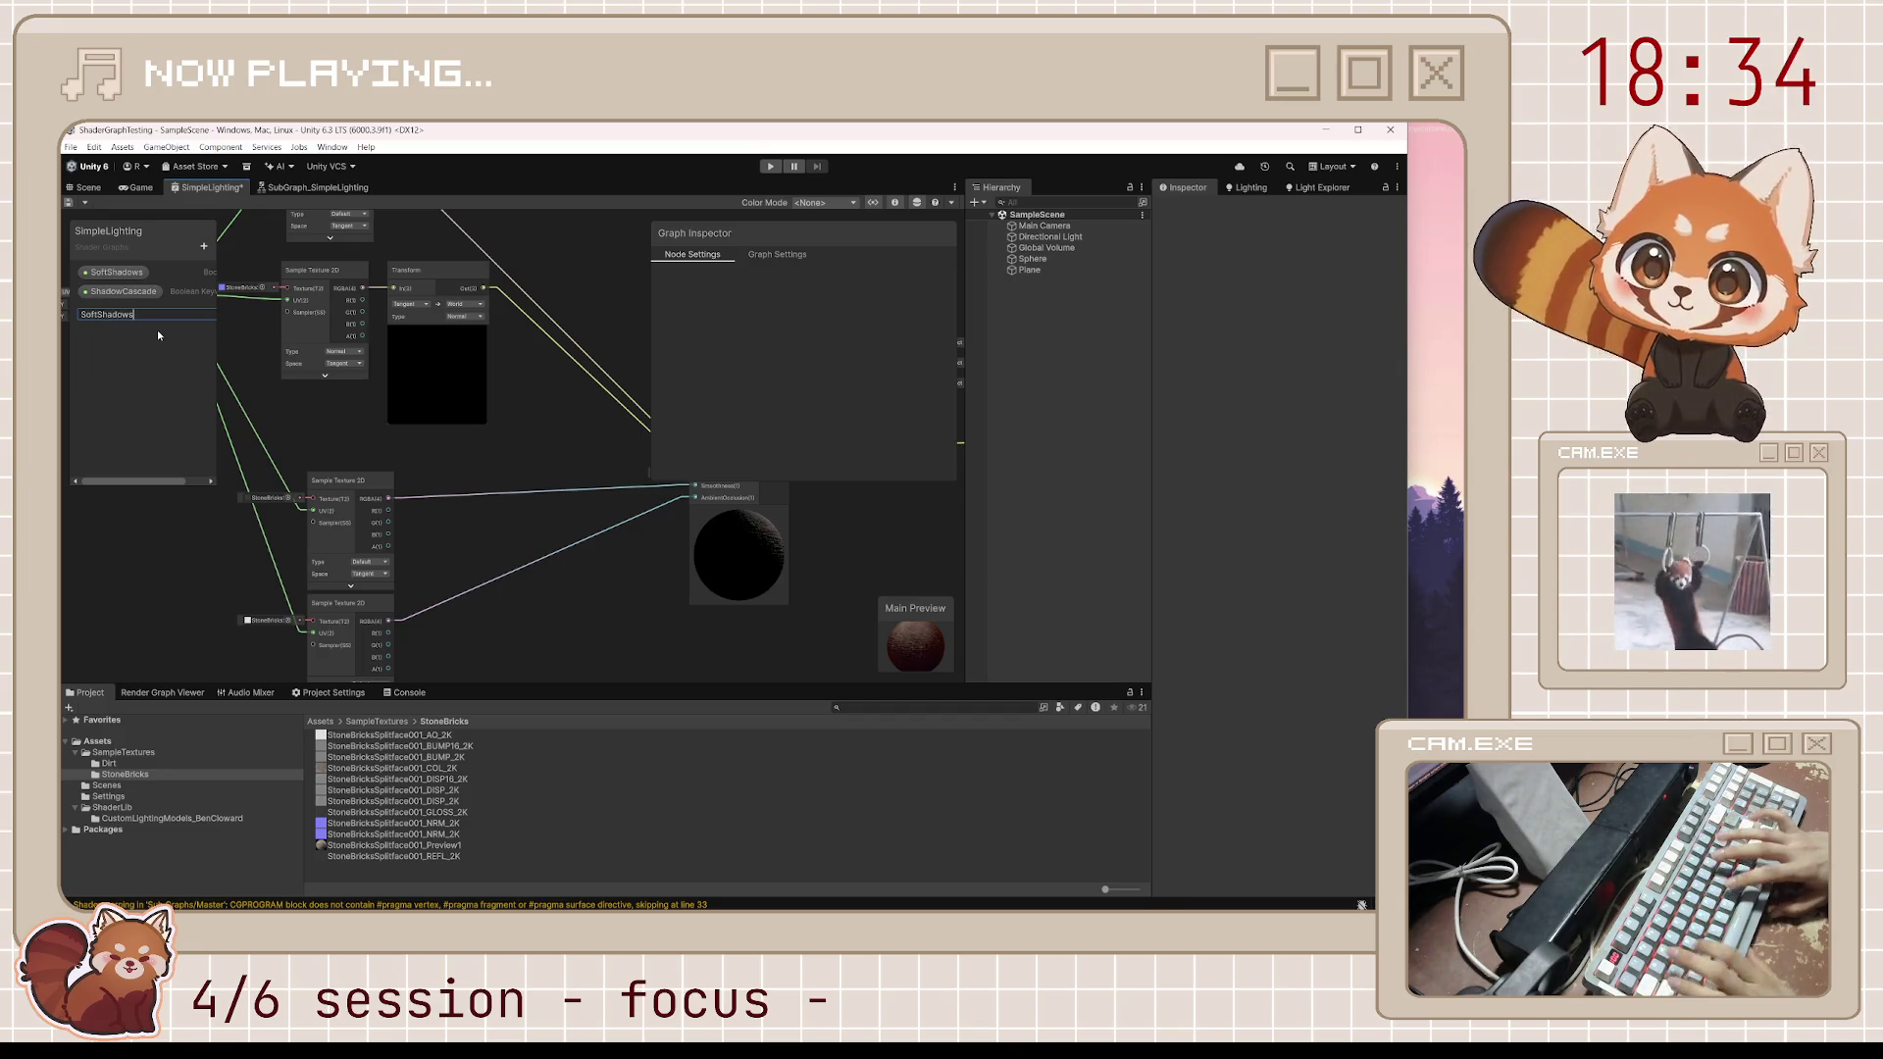
key("Return")
left_click(126, 275)
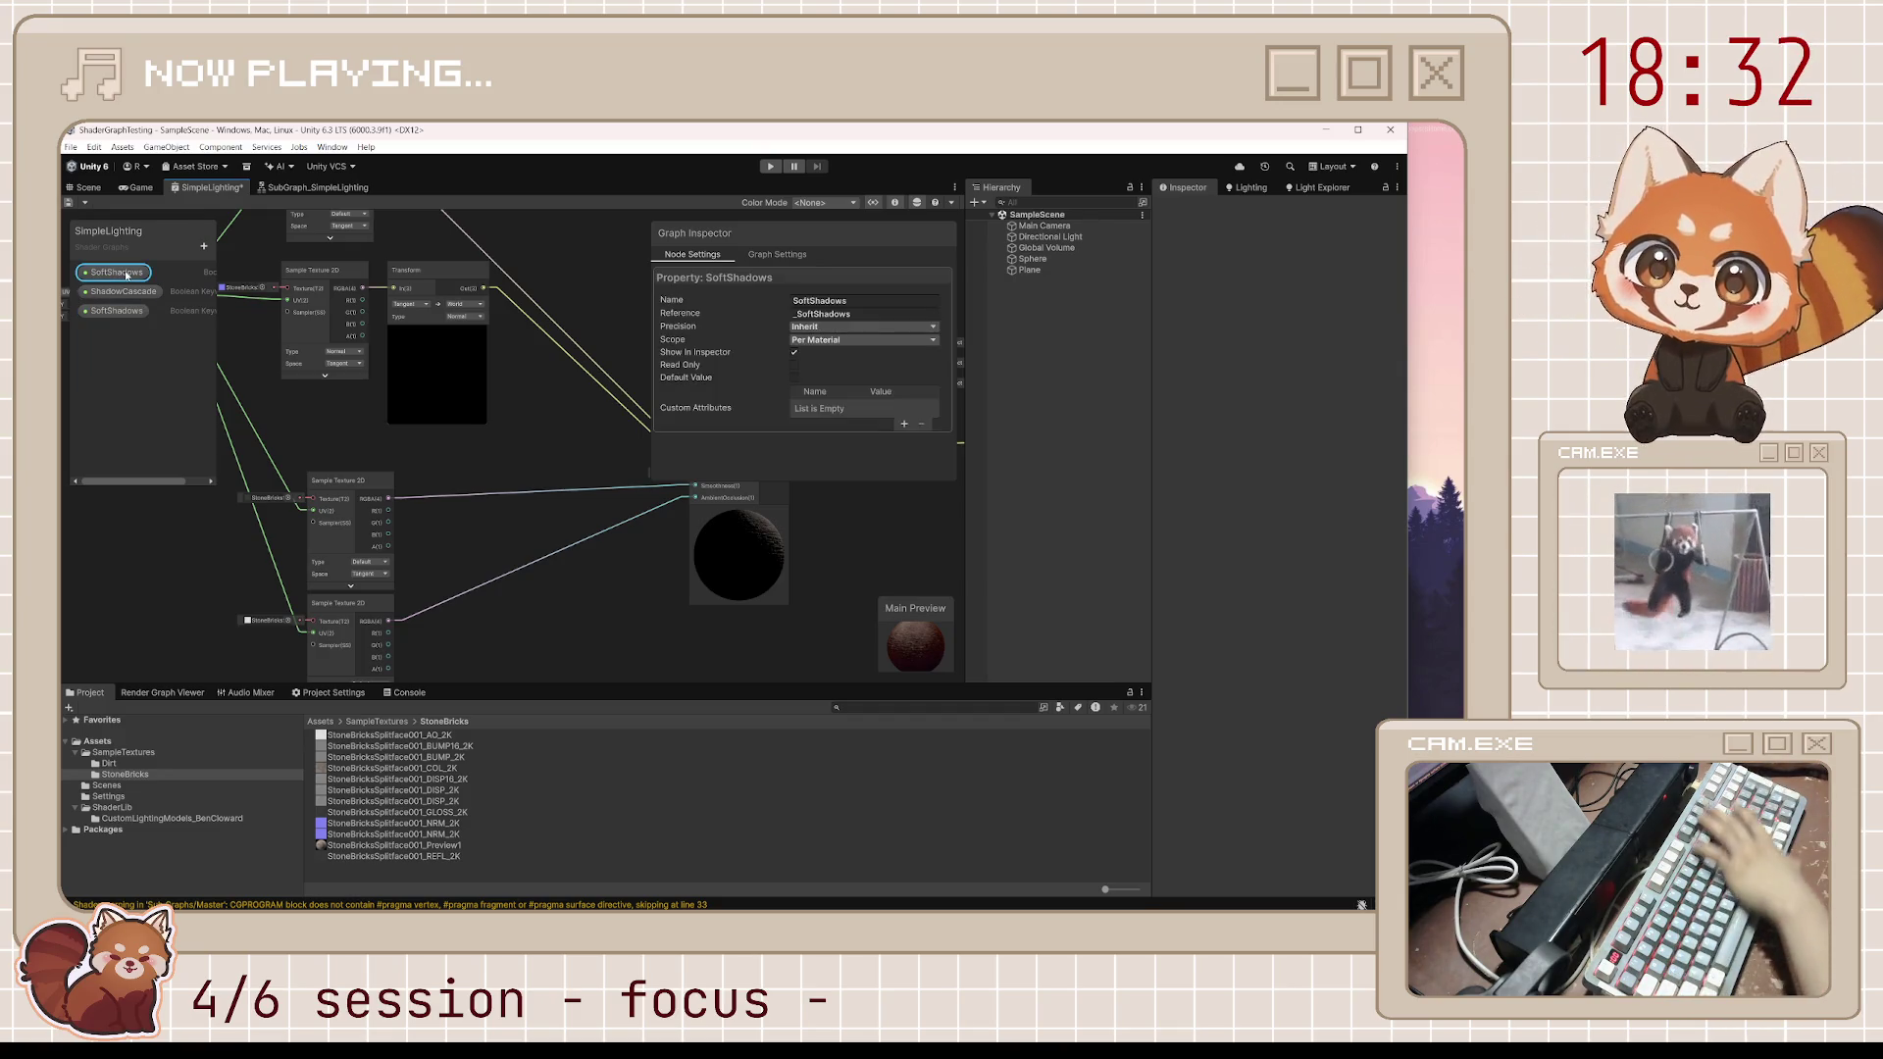
left_click(824, 314)
Set ShadowCascade's reference to _MAIN_LIGHT_SHADOWS_CASCADE, make it Multi Compile, and save
type("_MAIN_LIGHT_SHADOWS_CASCADE")
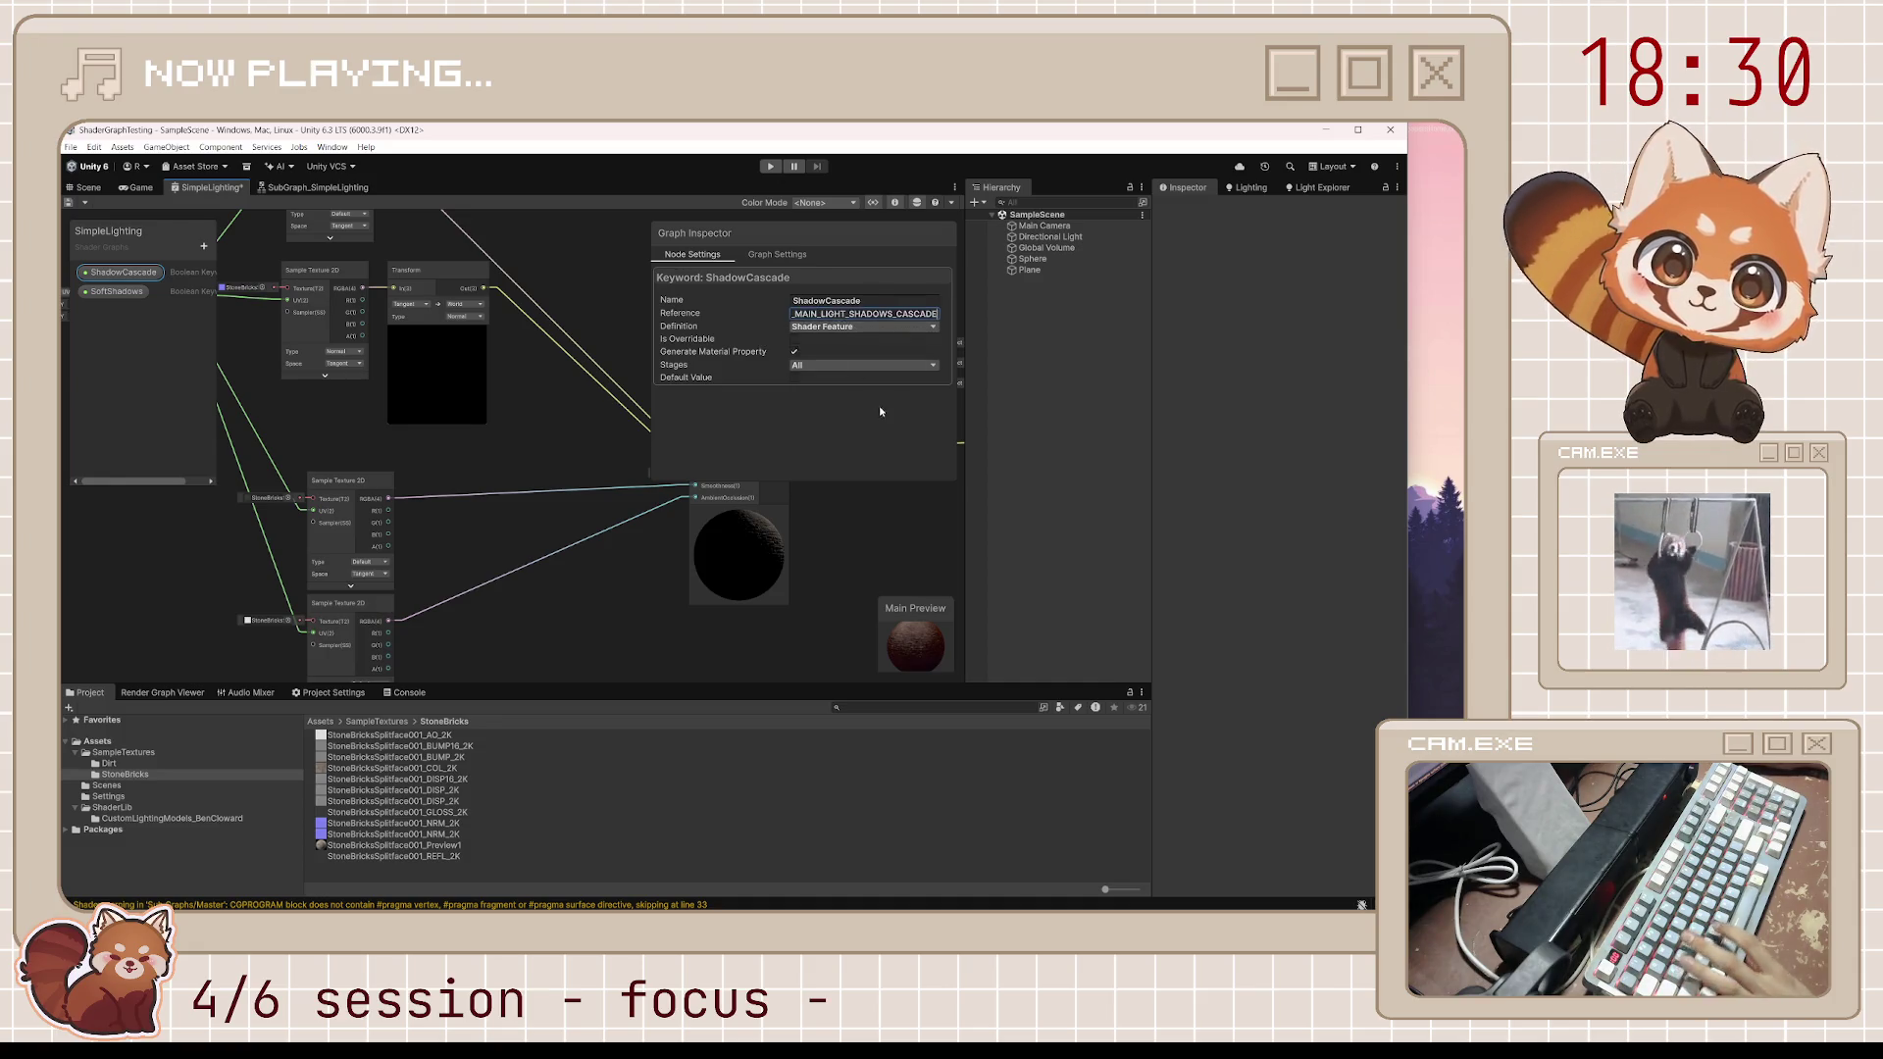
key("Return")
left_click(849, 328)
left_click(849, 349)
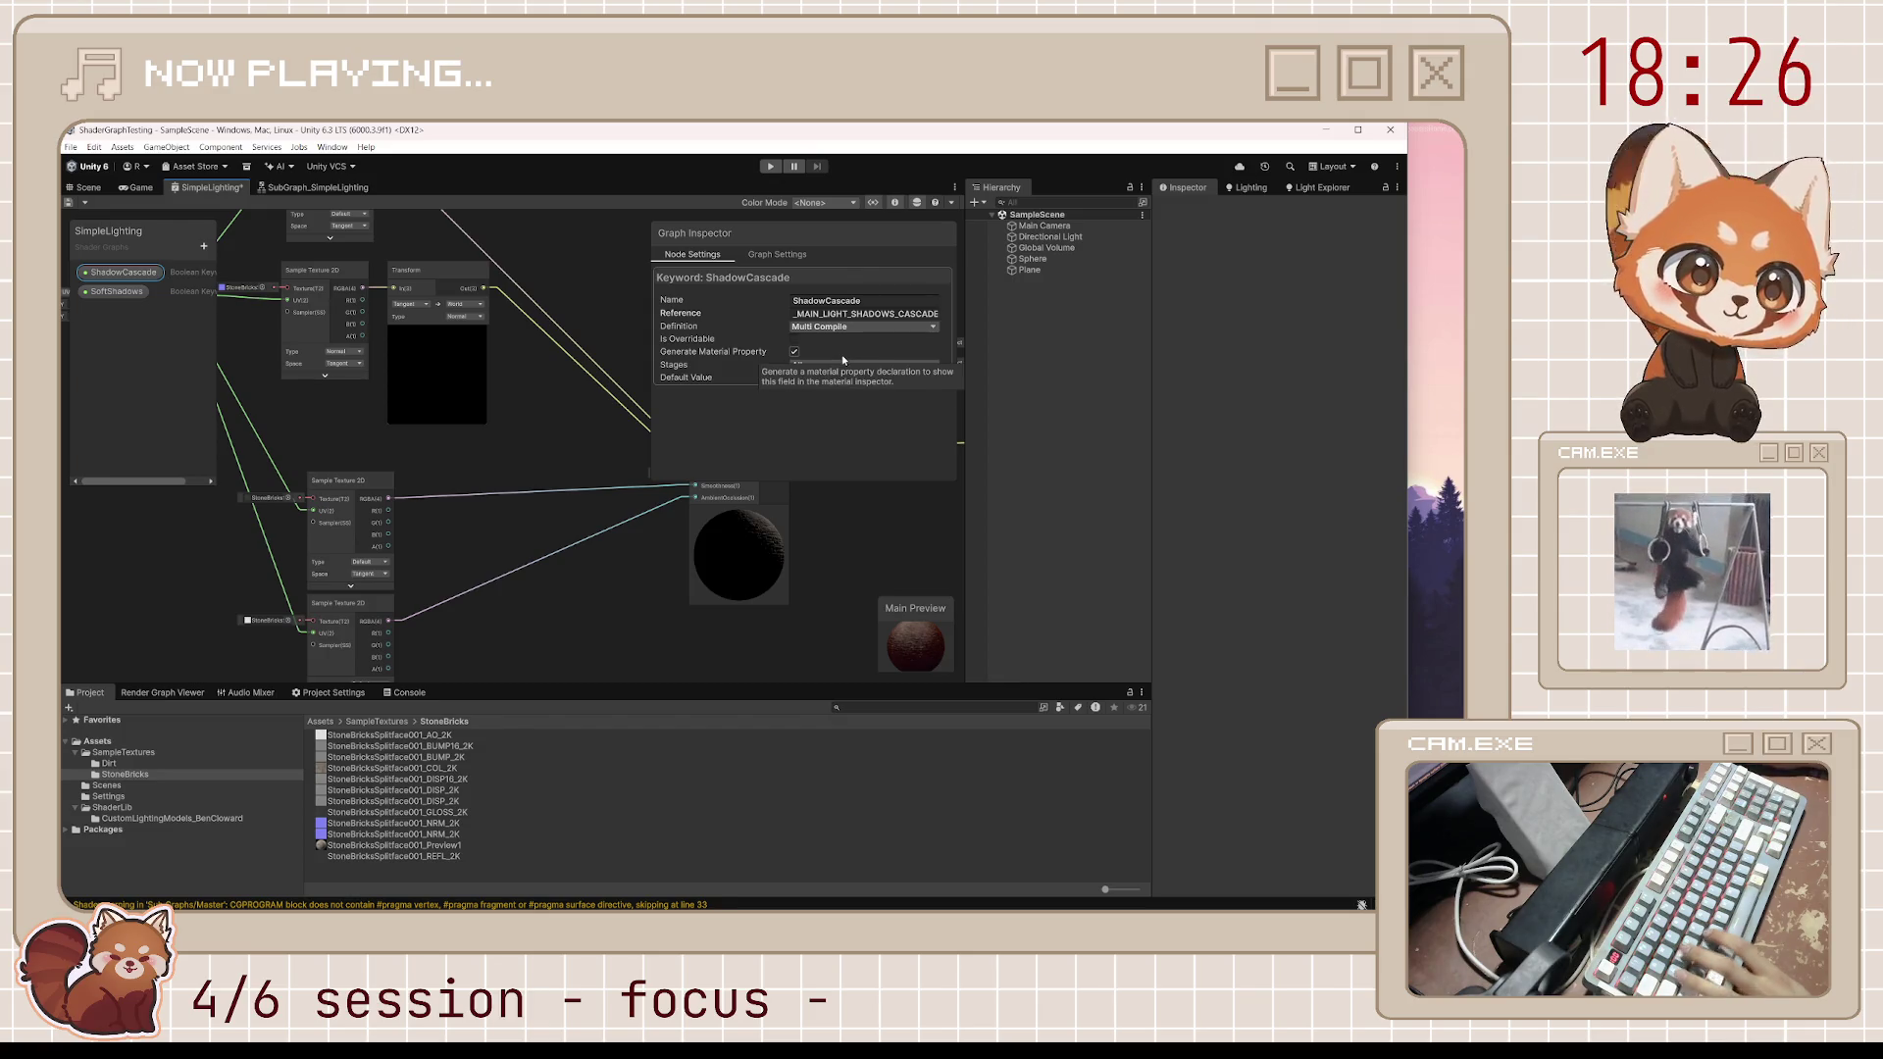
key("ctrl+s")
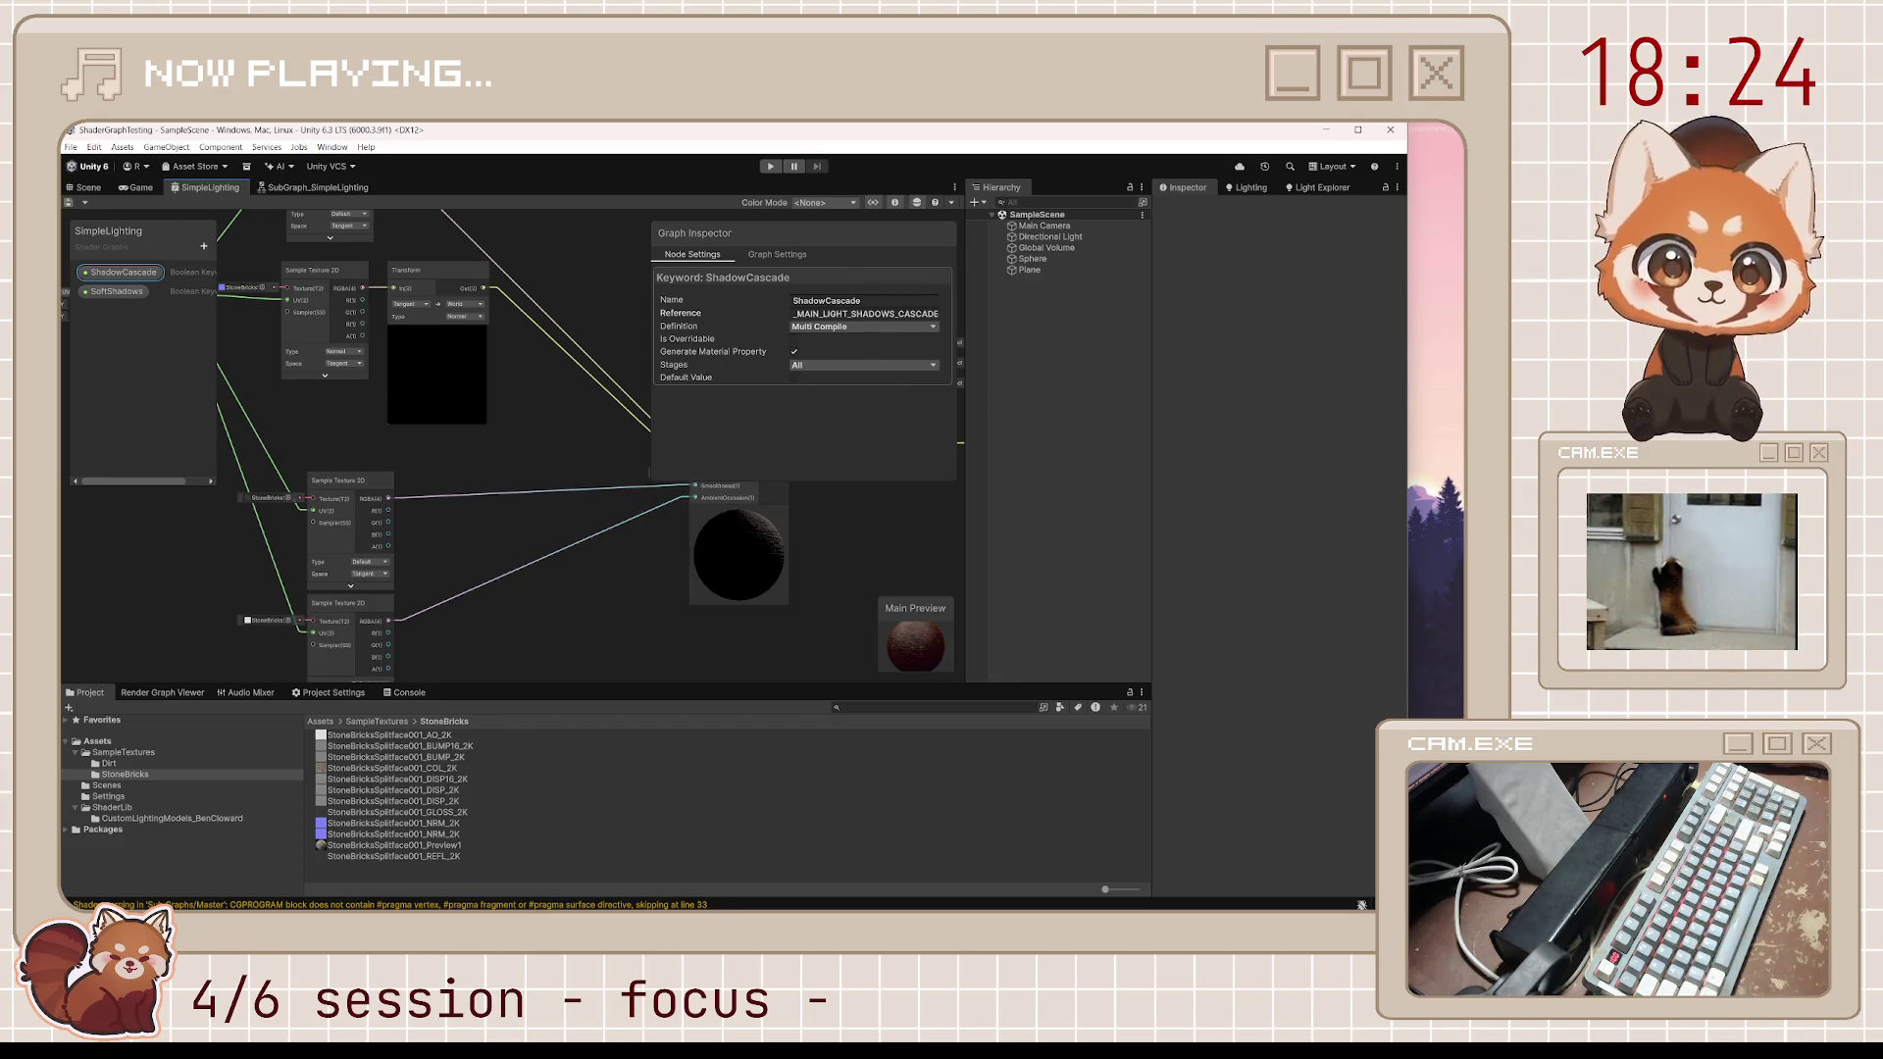
Limit ShadowCascade to the Fragment stage, turn it on by default, and save
left_click(863, 365)
left_click(843, 410)
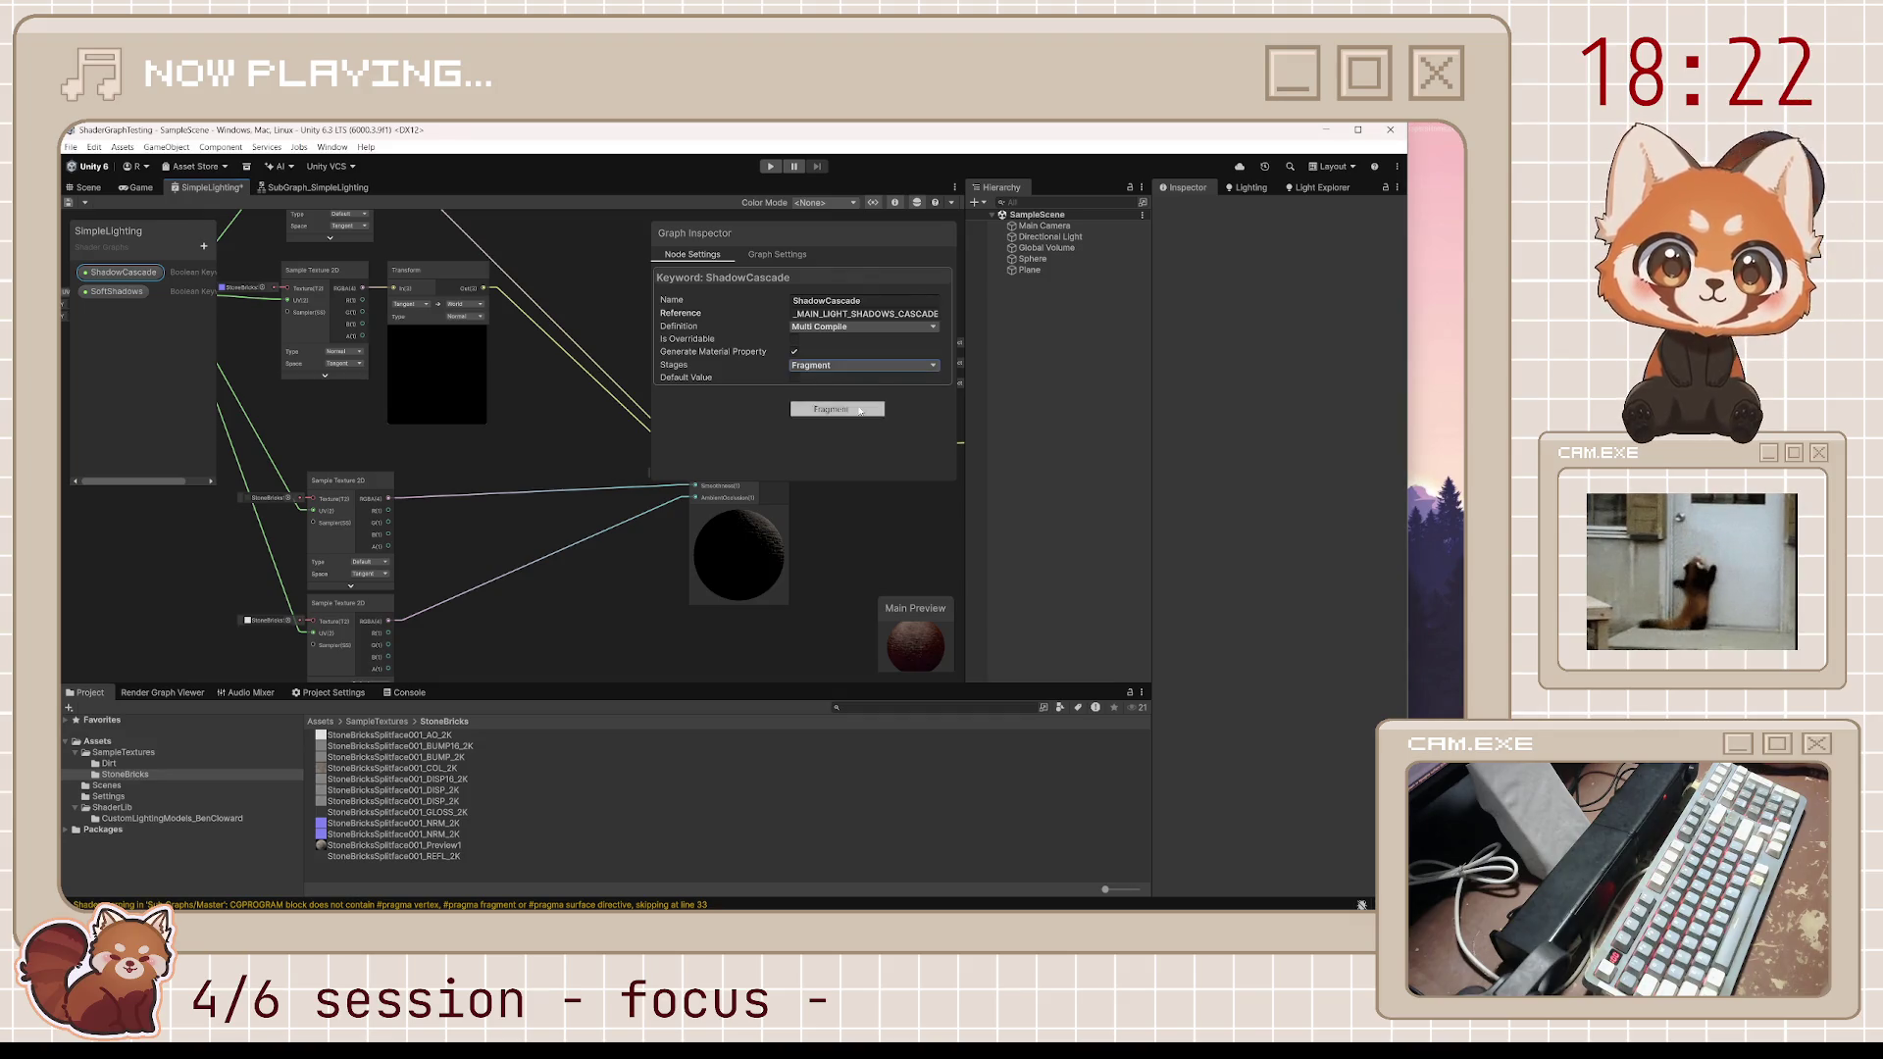
left_click(794, 378)
key("ctrl+s")
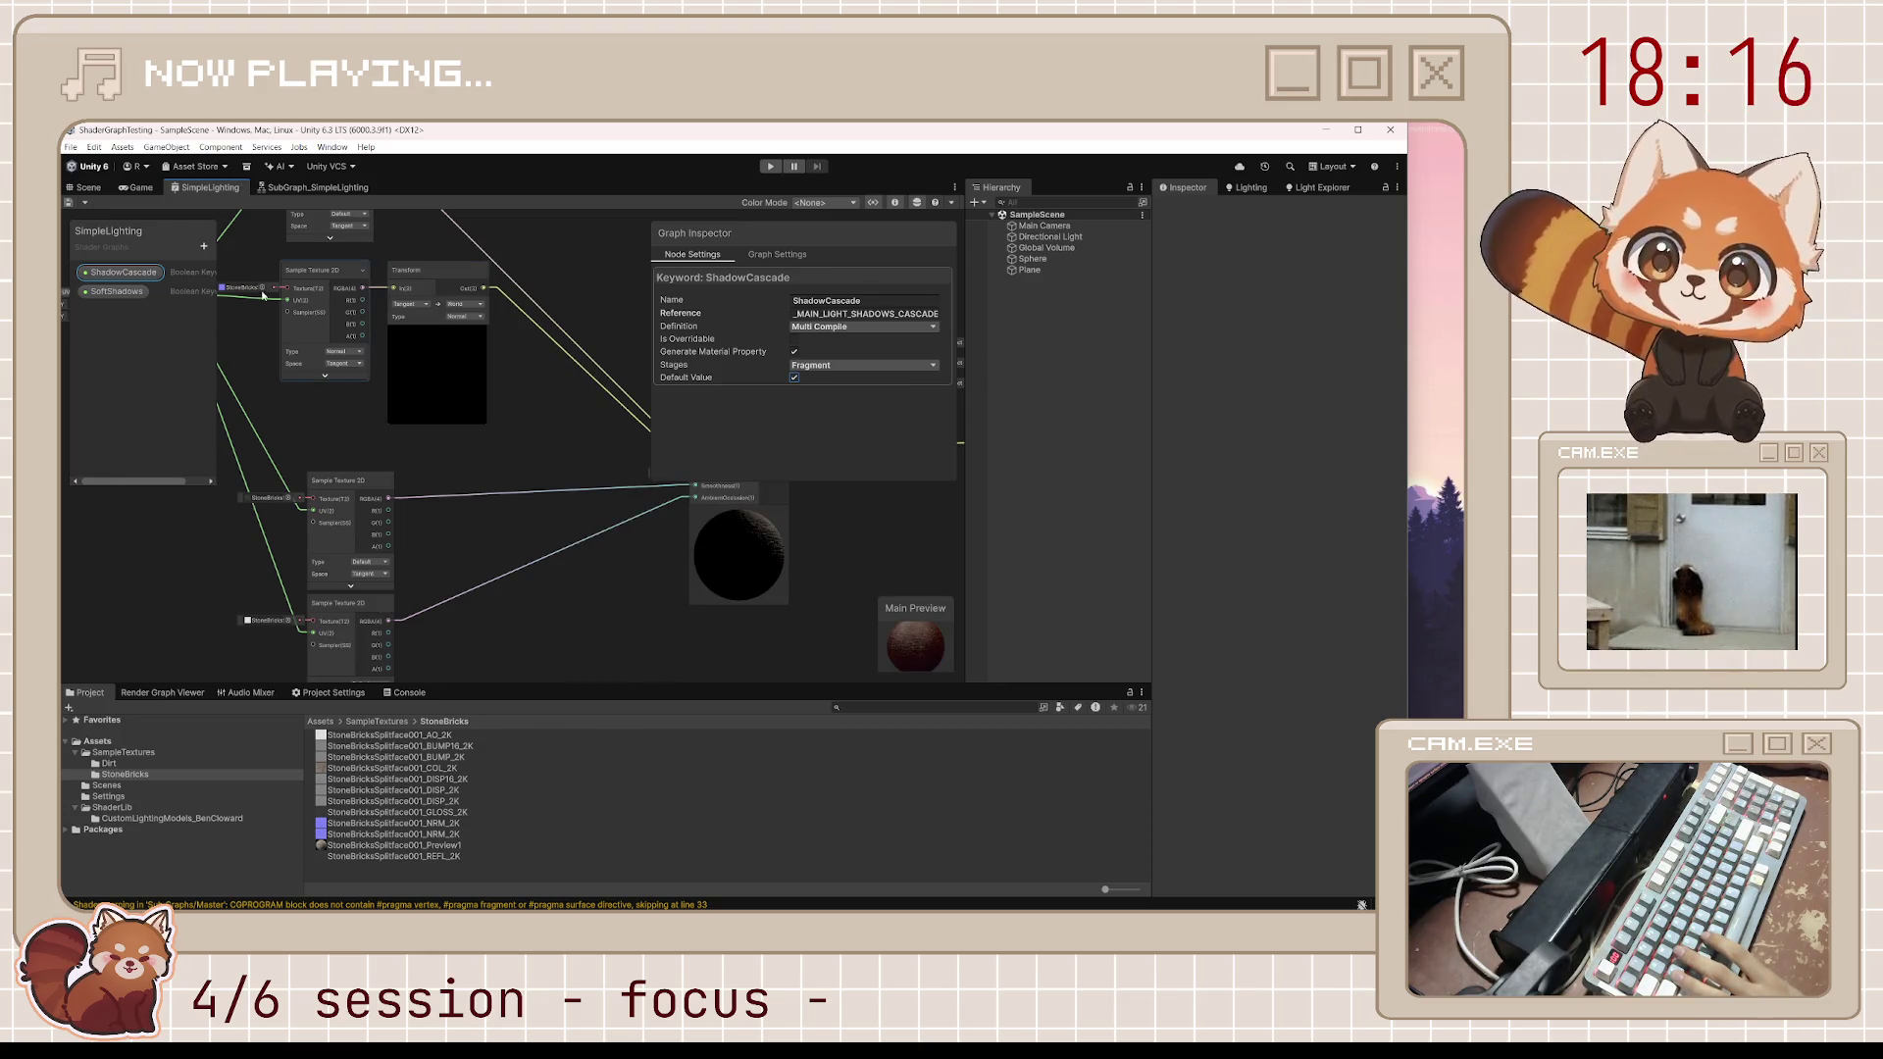
left_click(116, 292)
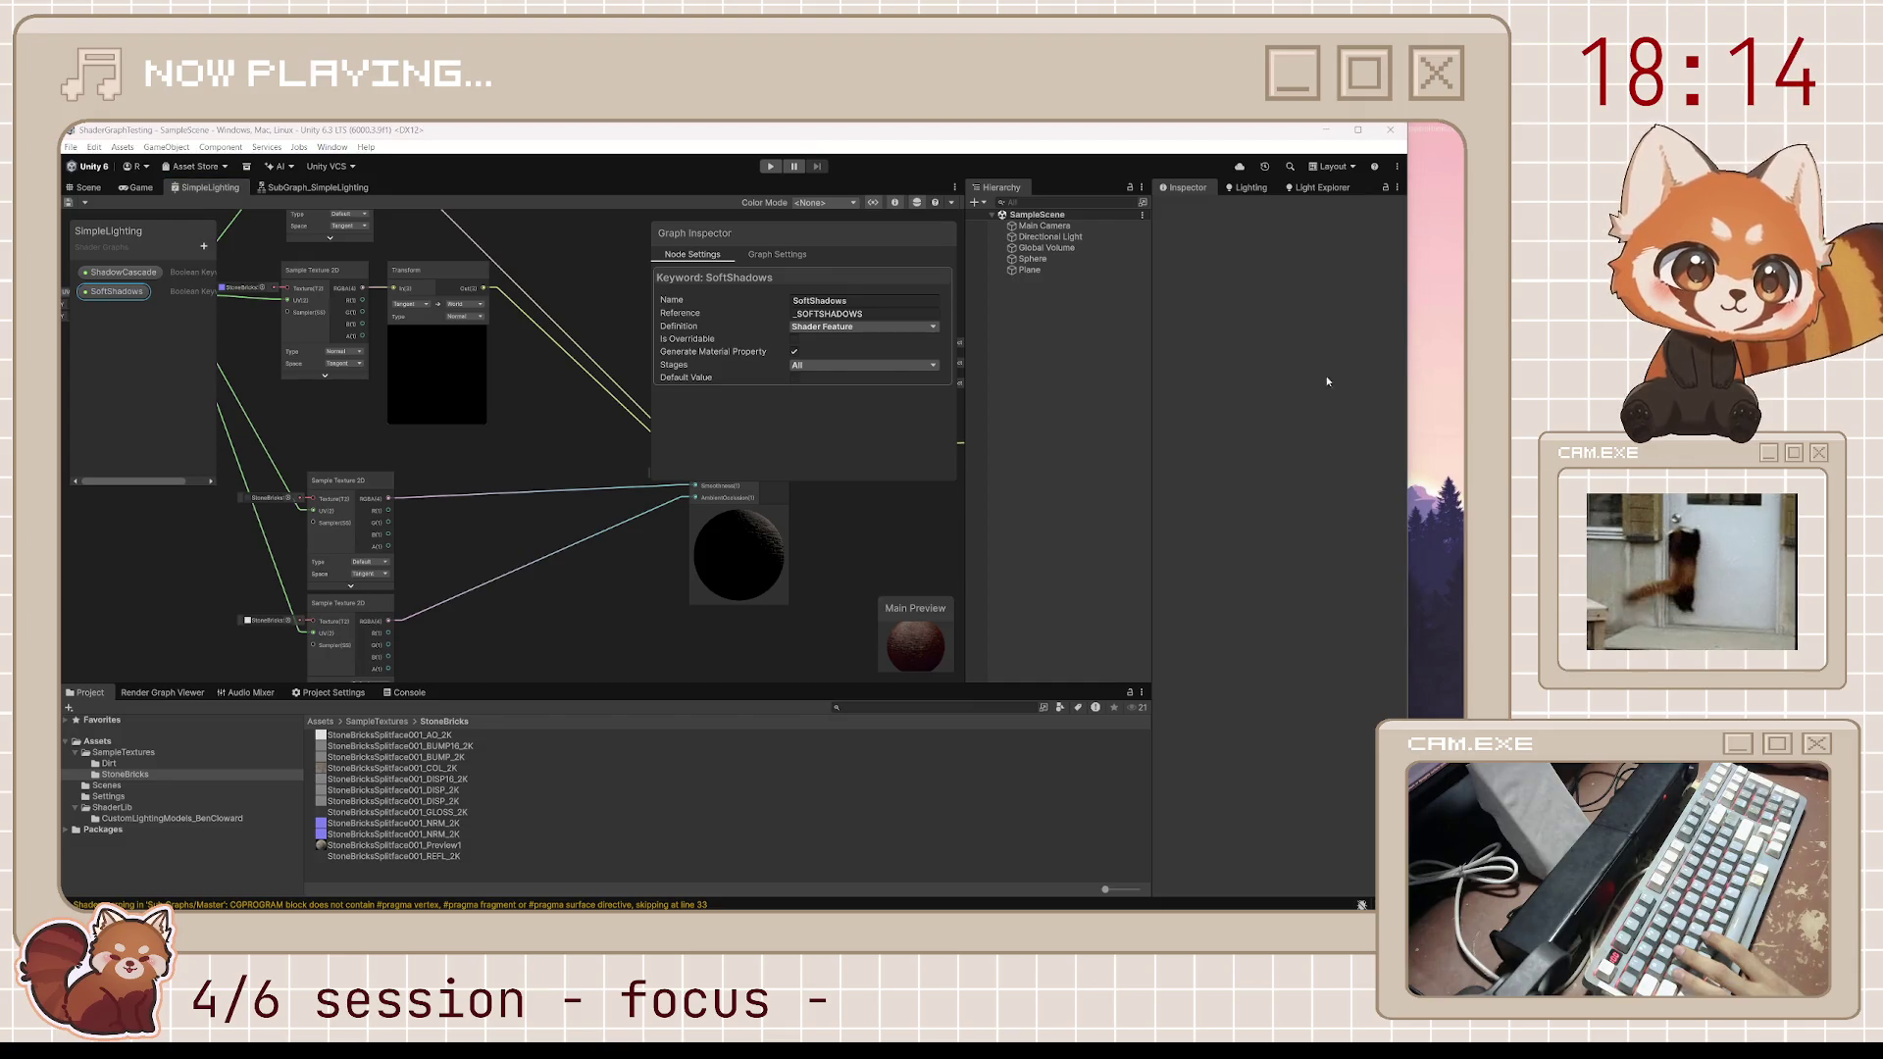
Make SoftShadows a Fragment-only Multi Compile keyword, reference _SOFT_SHADOWS, with no material property
left_click(820, 314)
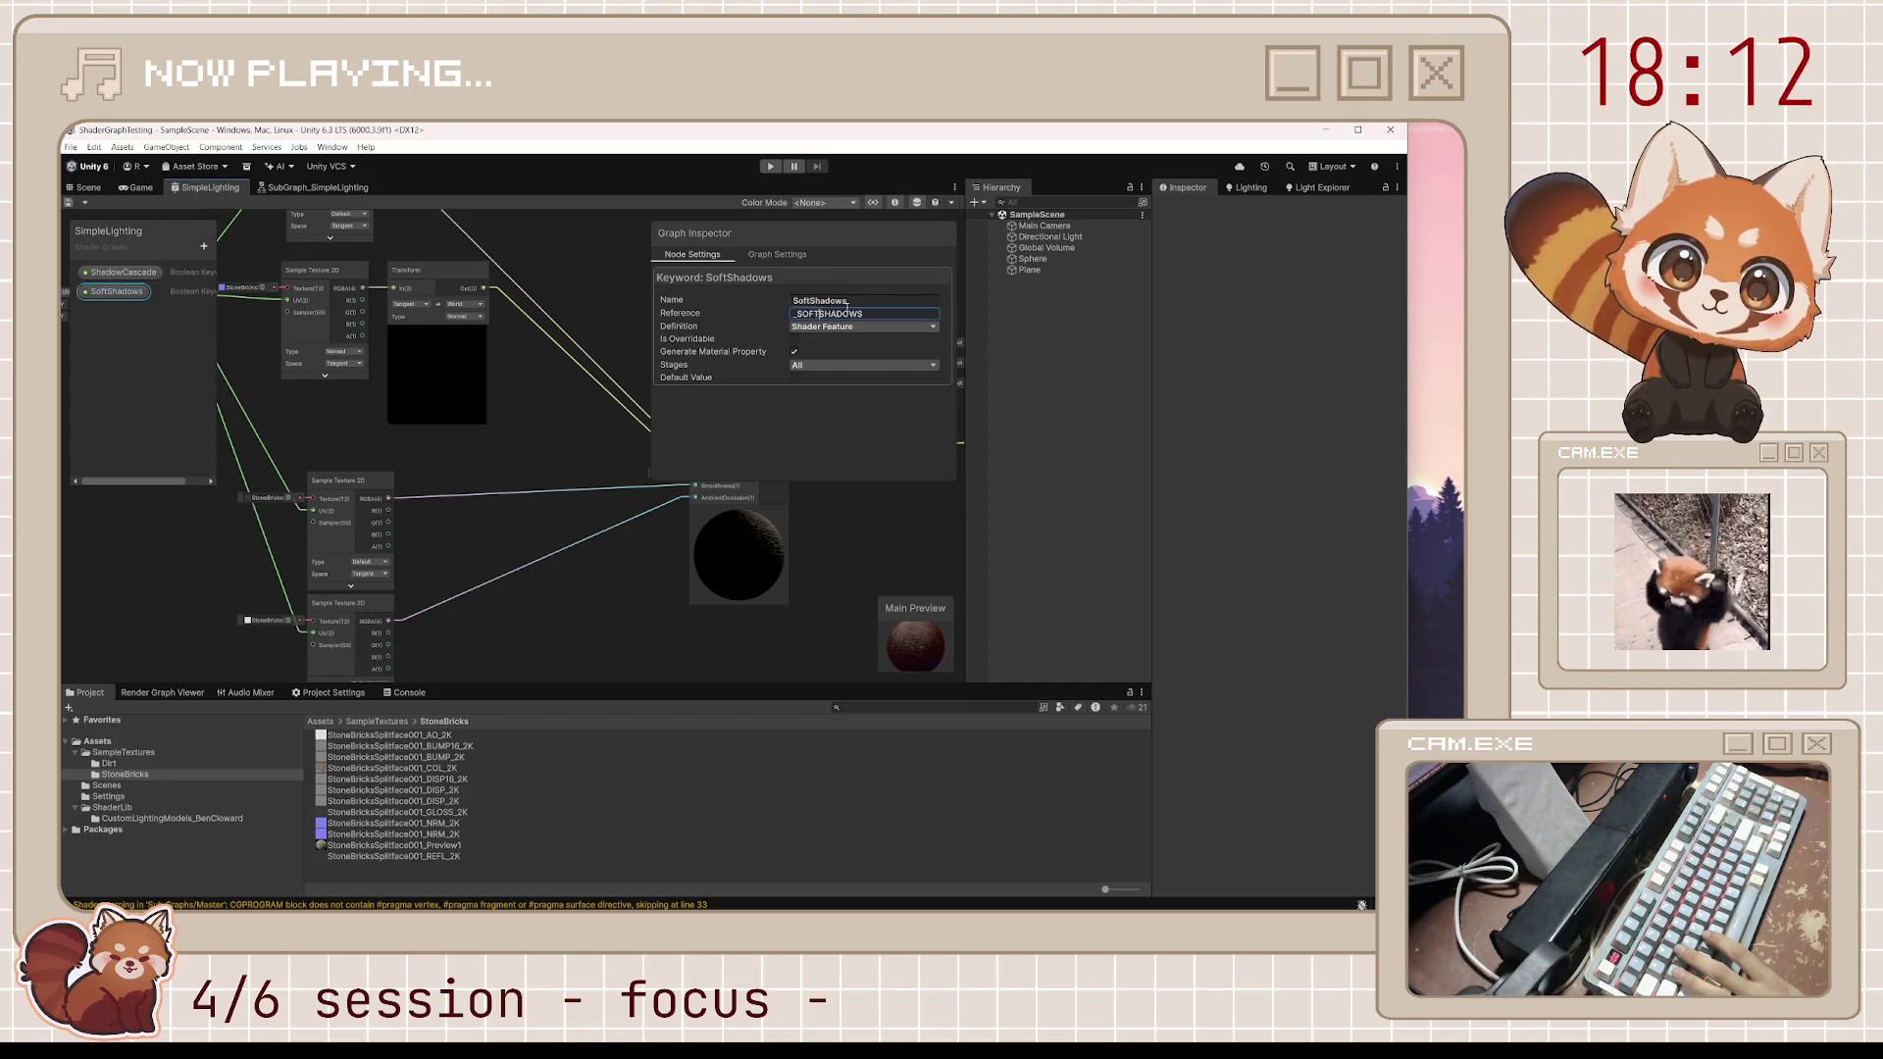
type("_")
key("Return")
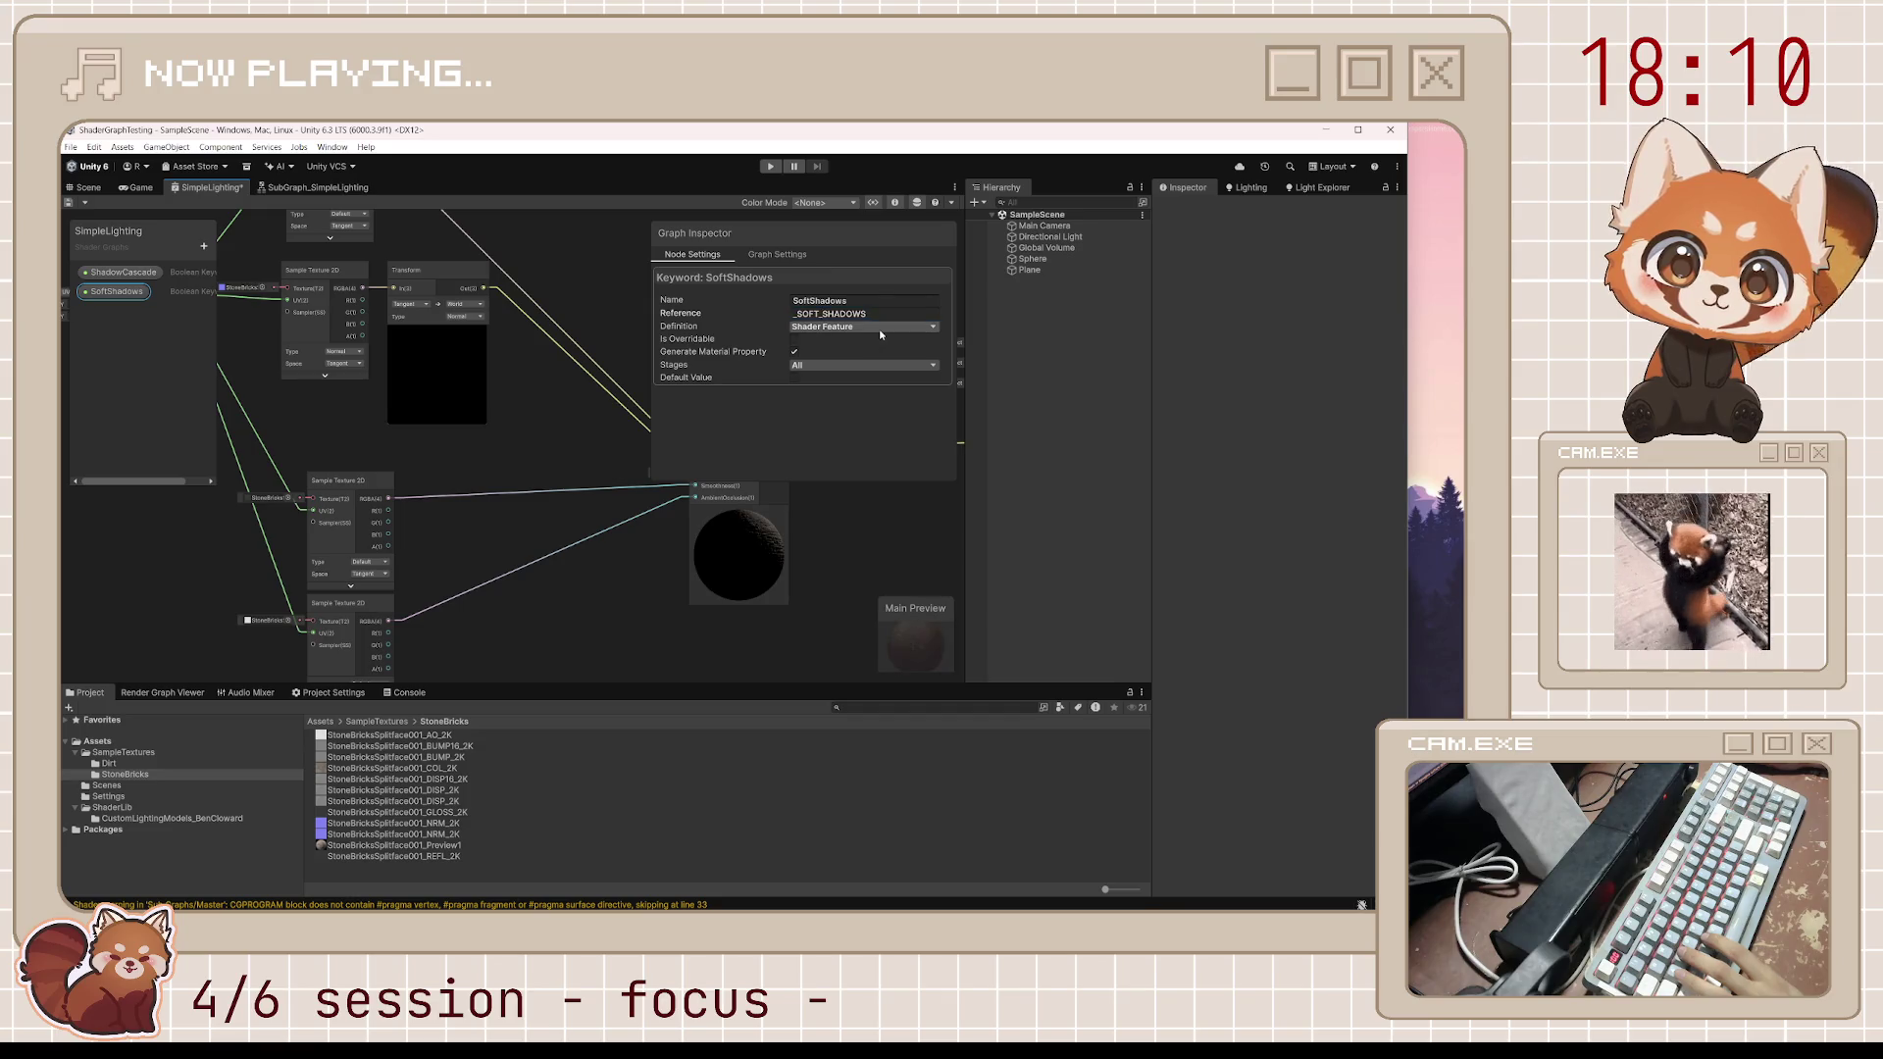
left_click(874, 328)
left_click(800, 344)
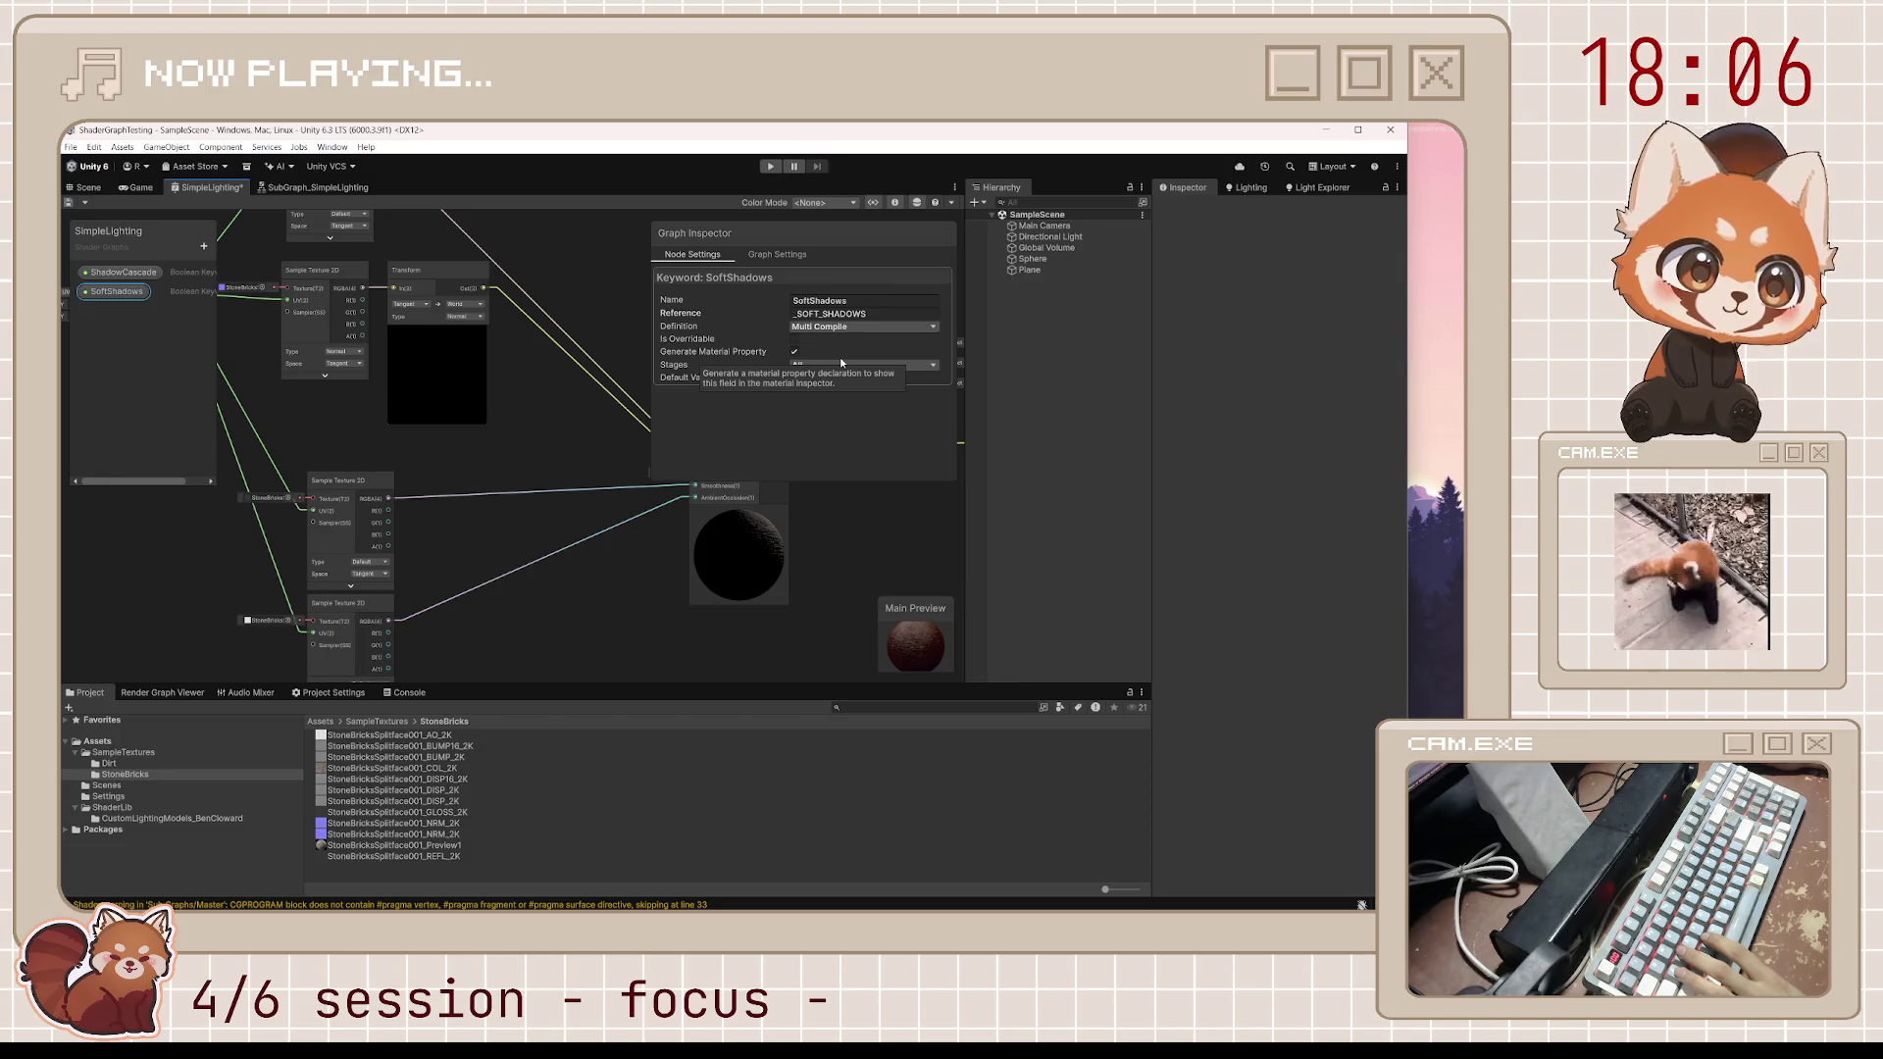
left_click(796, 353)
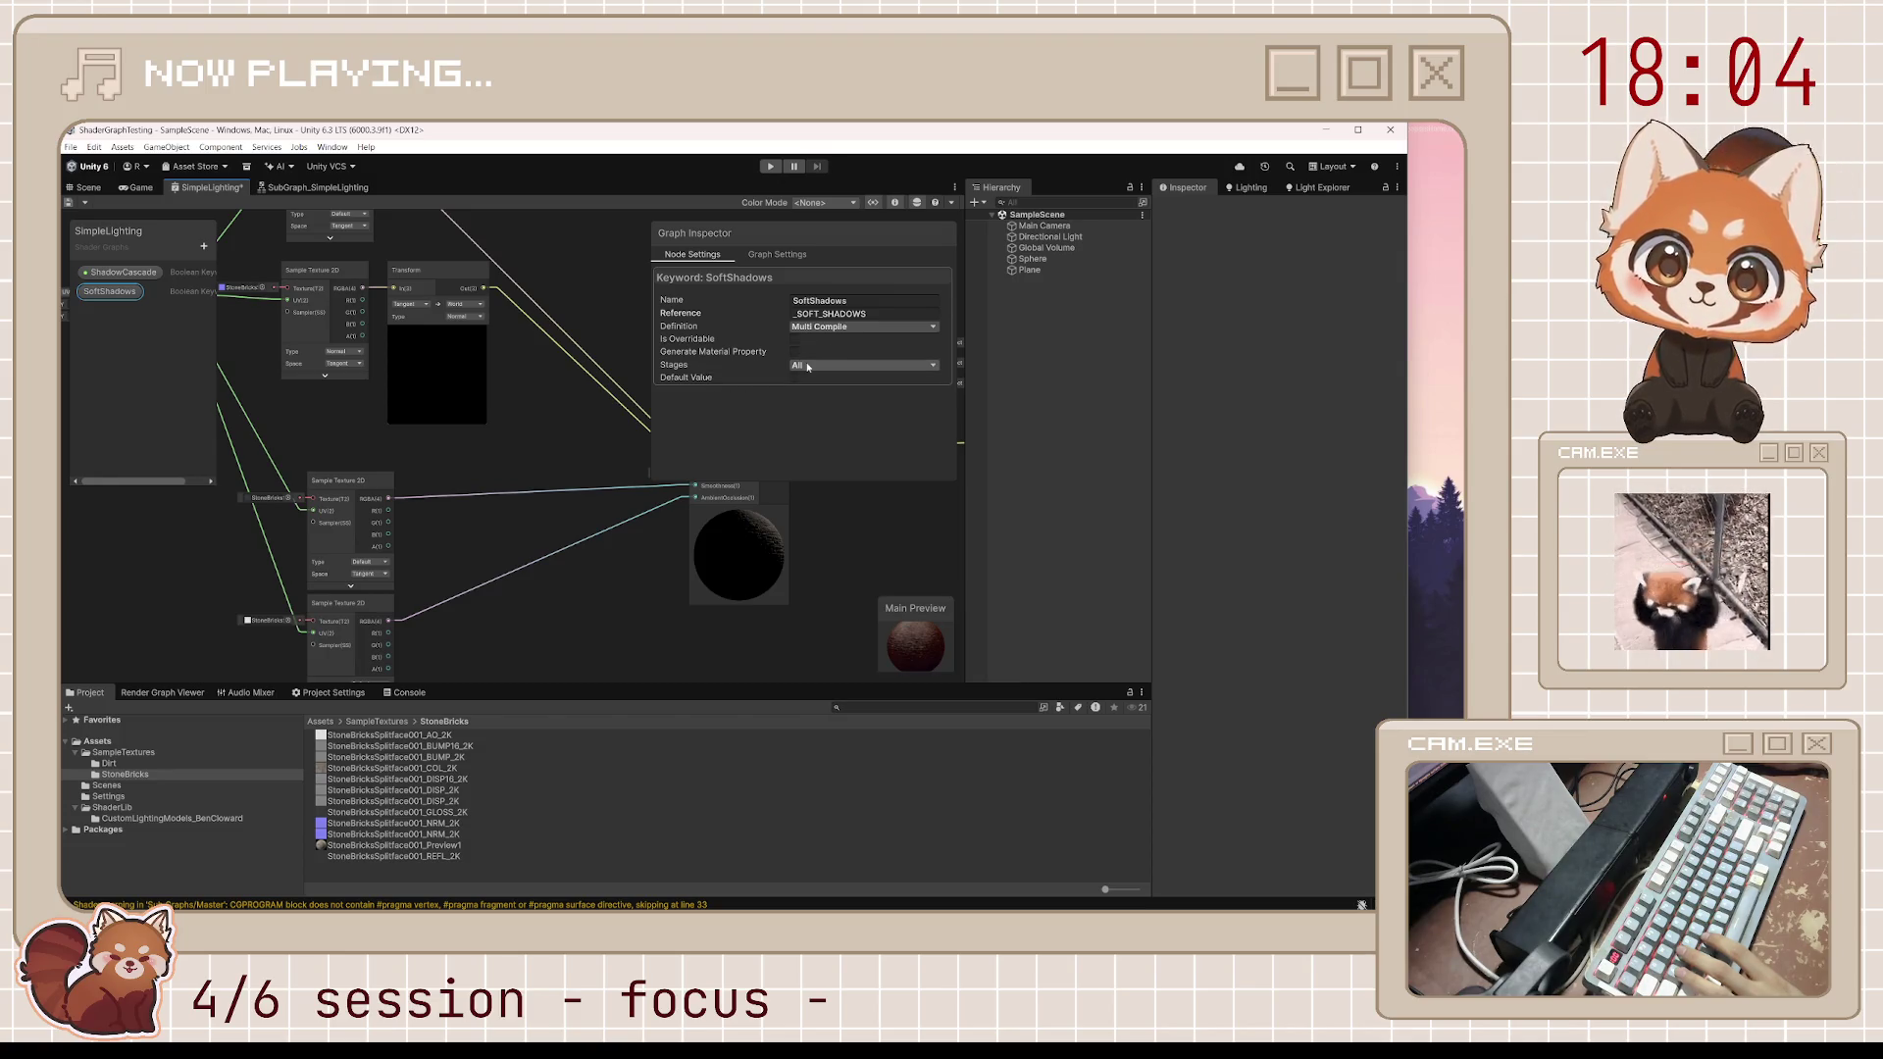
left_click(807, 366)
left_click(829, 404)
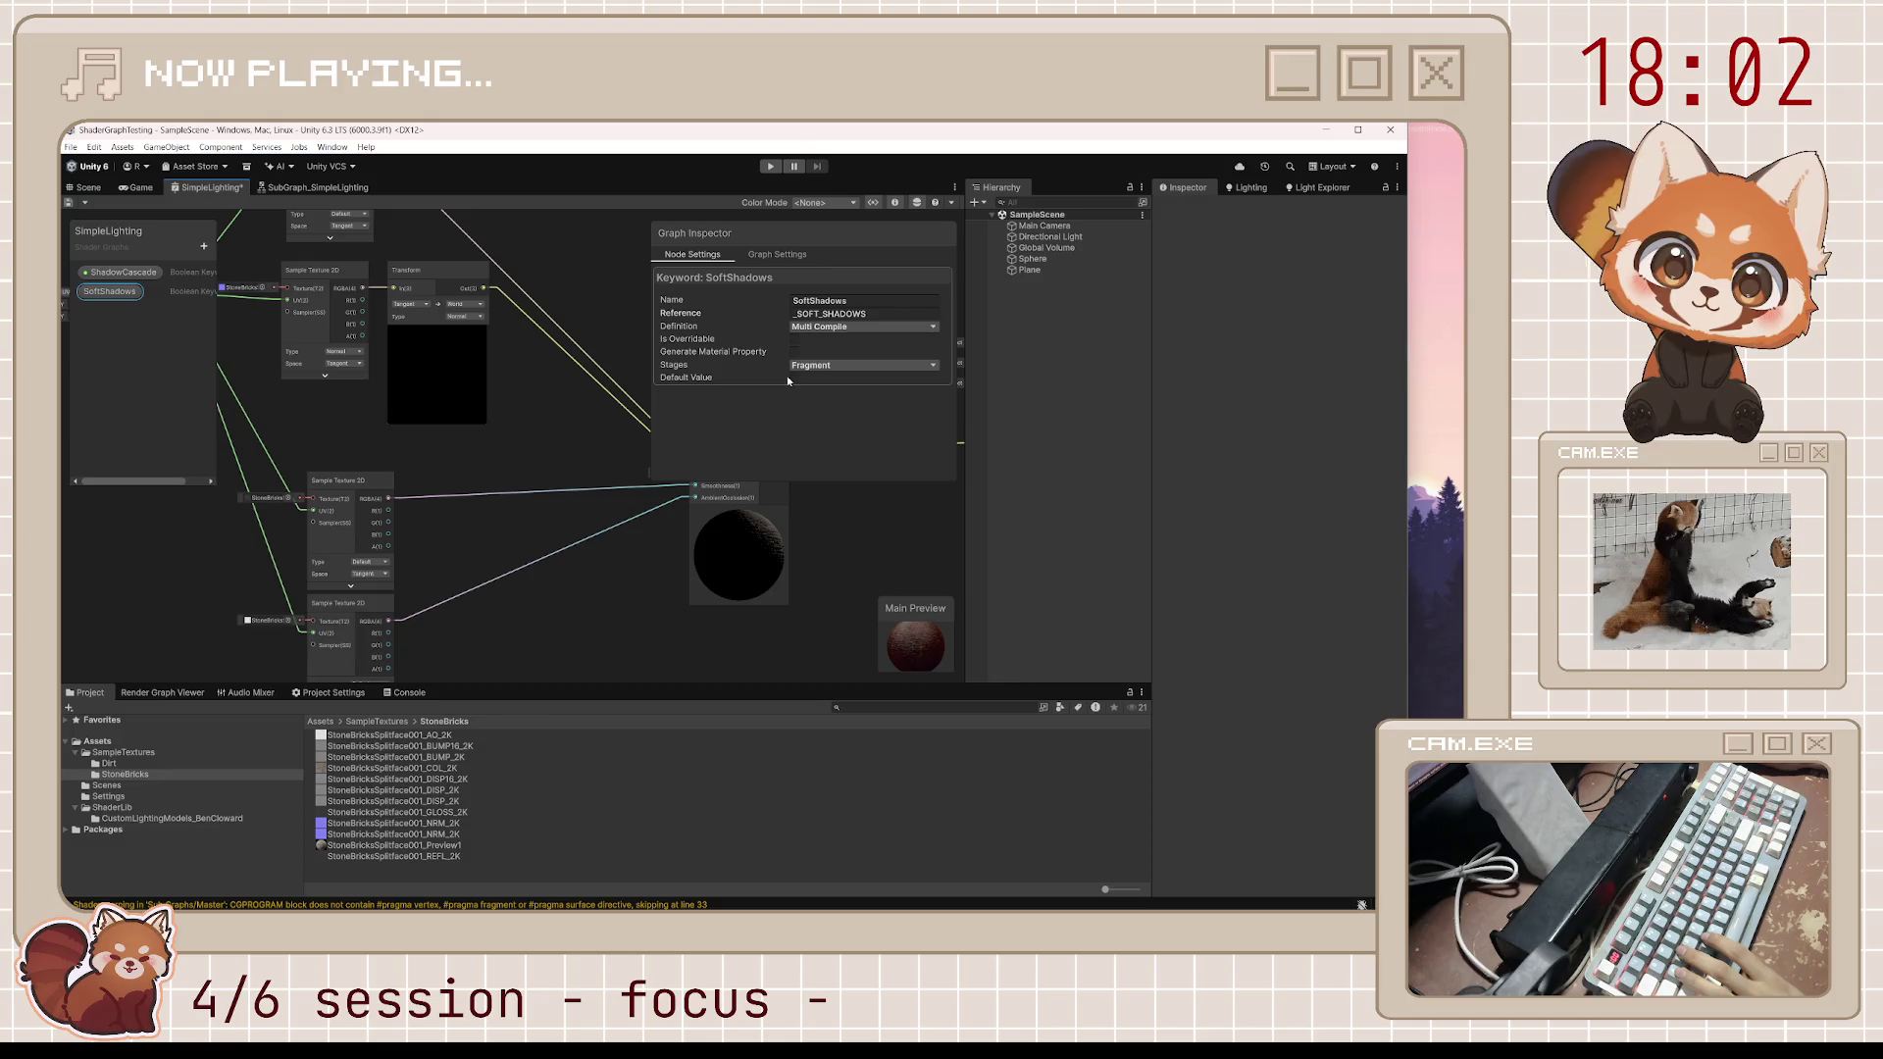
Turn off ShadowCascade's material property, save, and make SoftShadows overridable
left_click(122, 272)
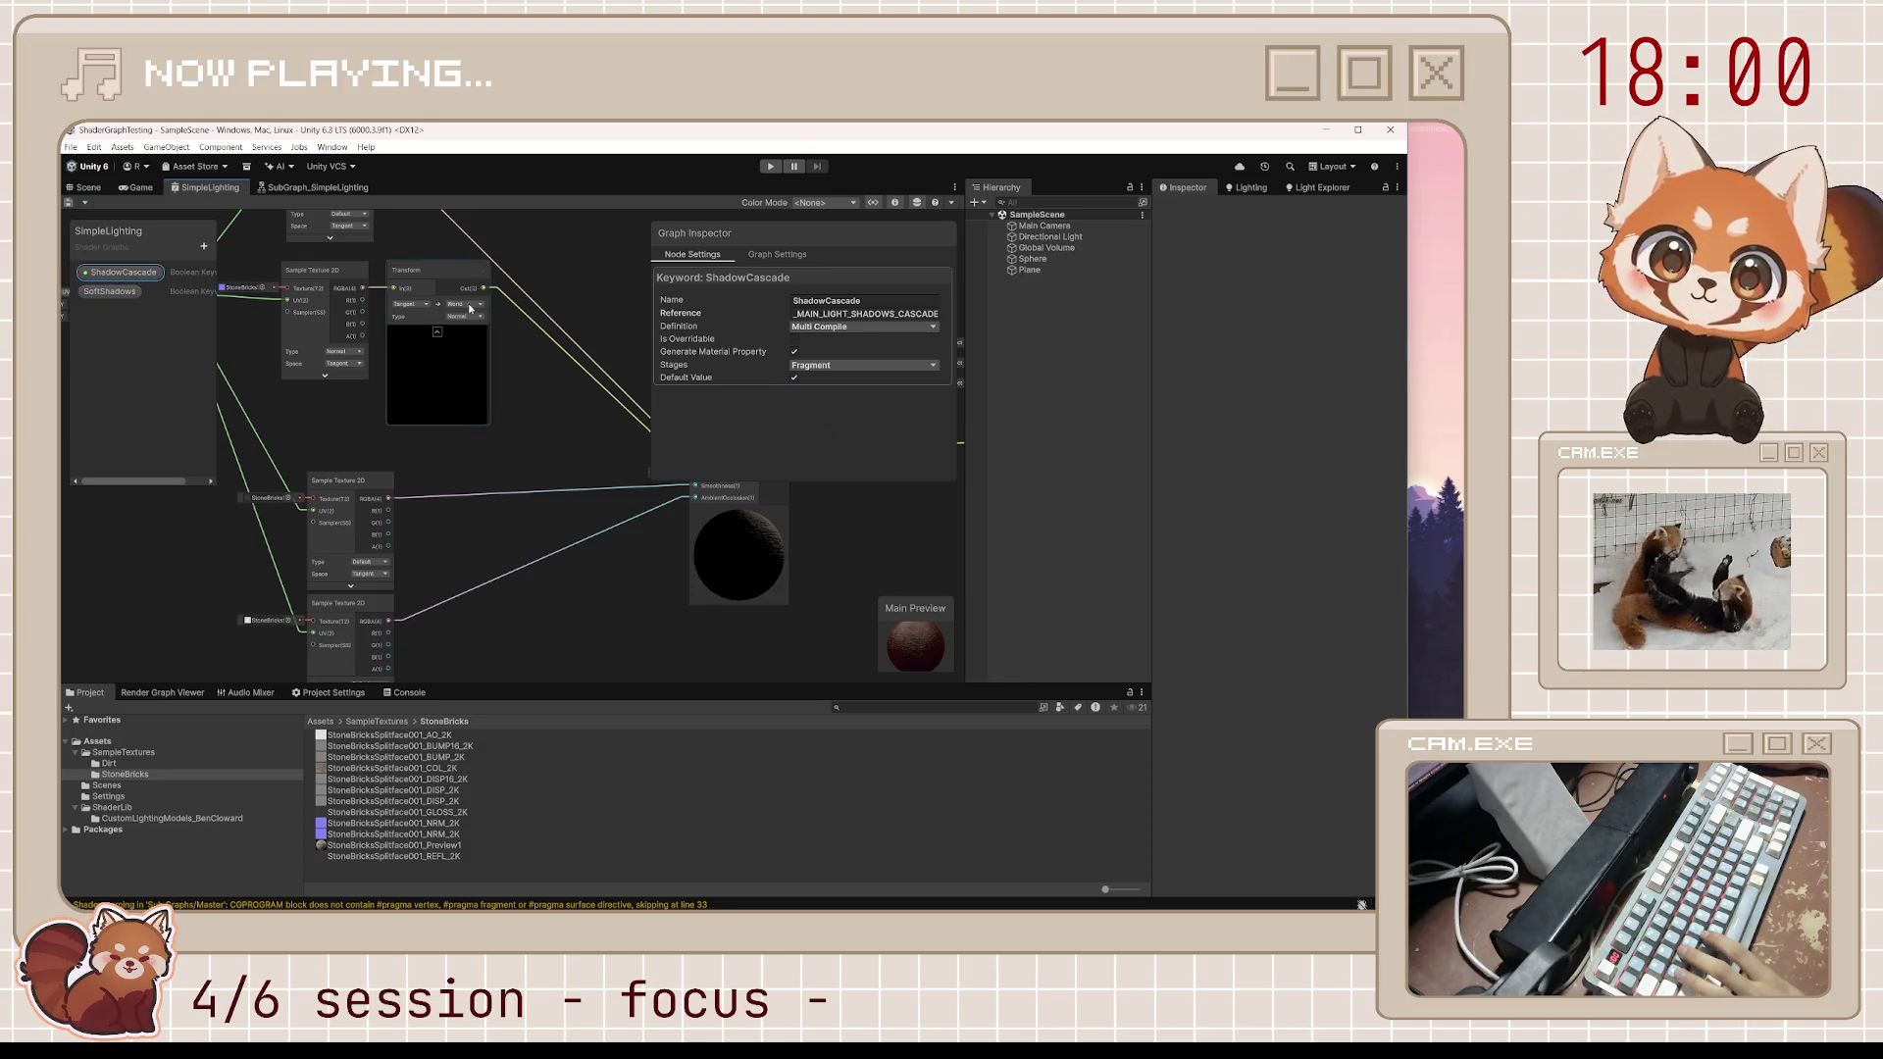
left_click(795, 351)
key("ctrl+s")
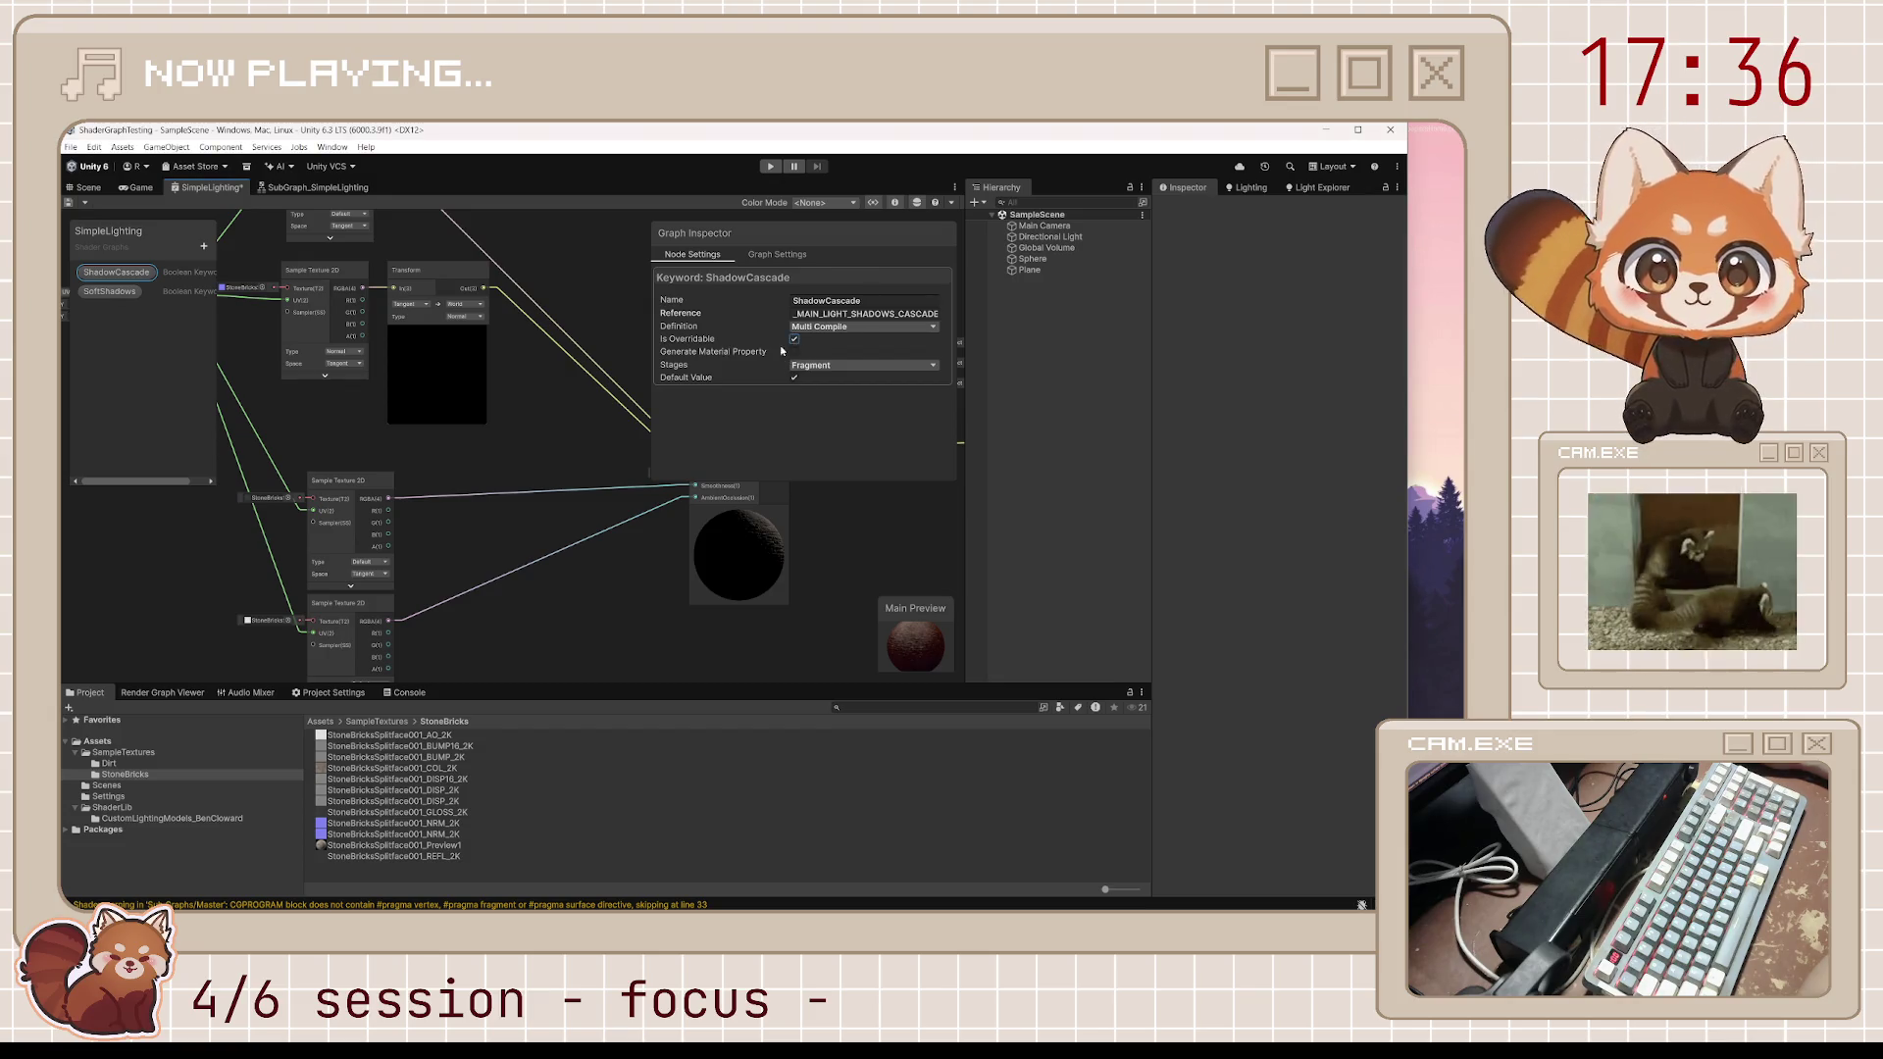
left_click(112, 294)
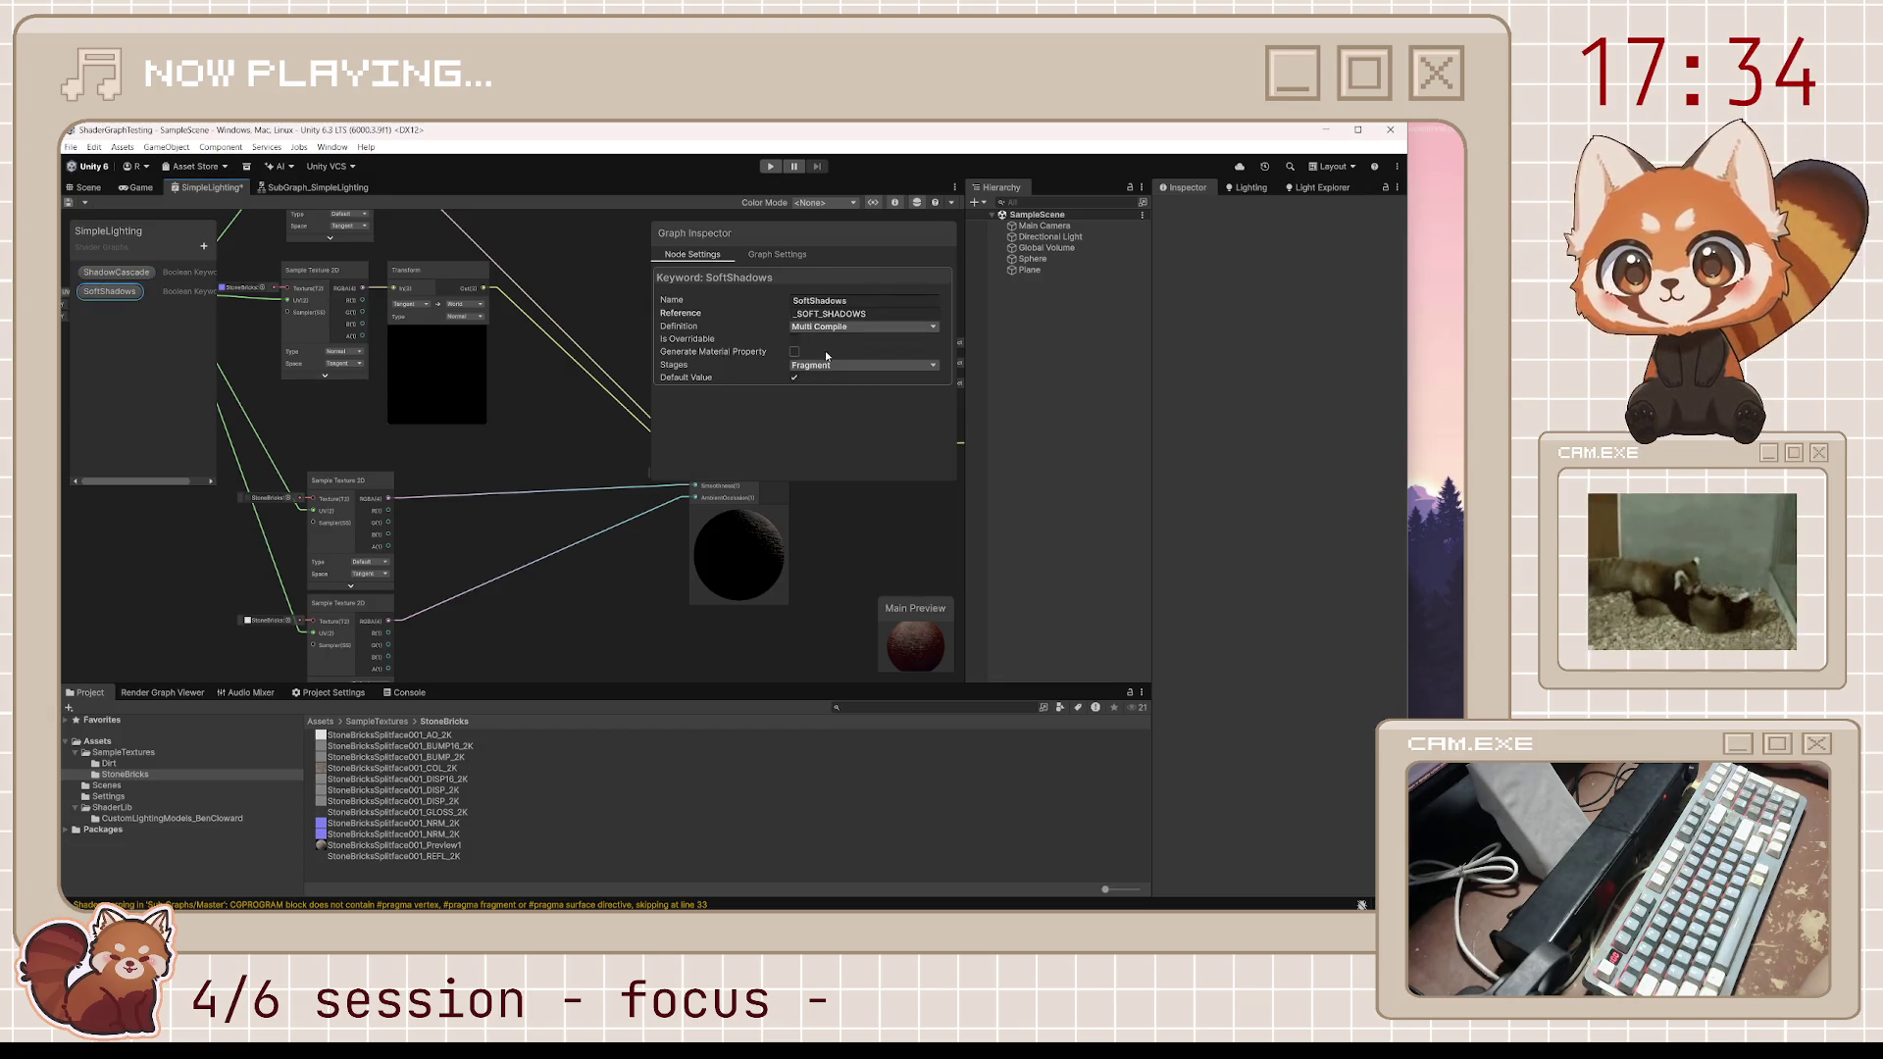
left_click(797, 340)
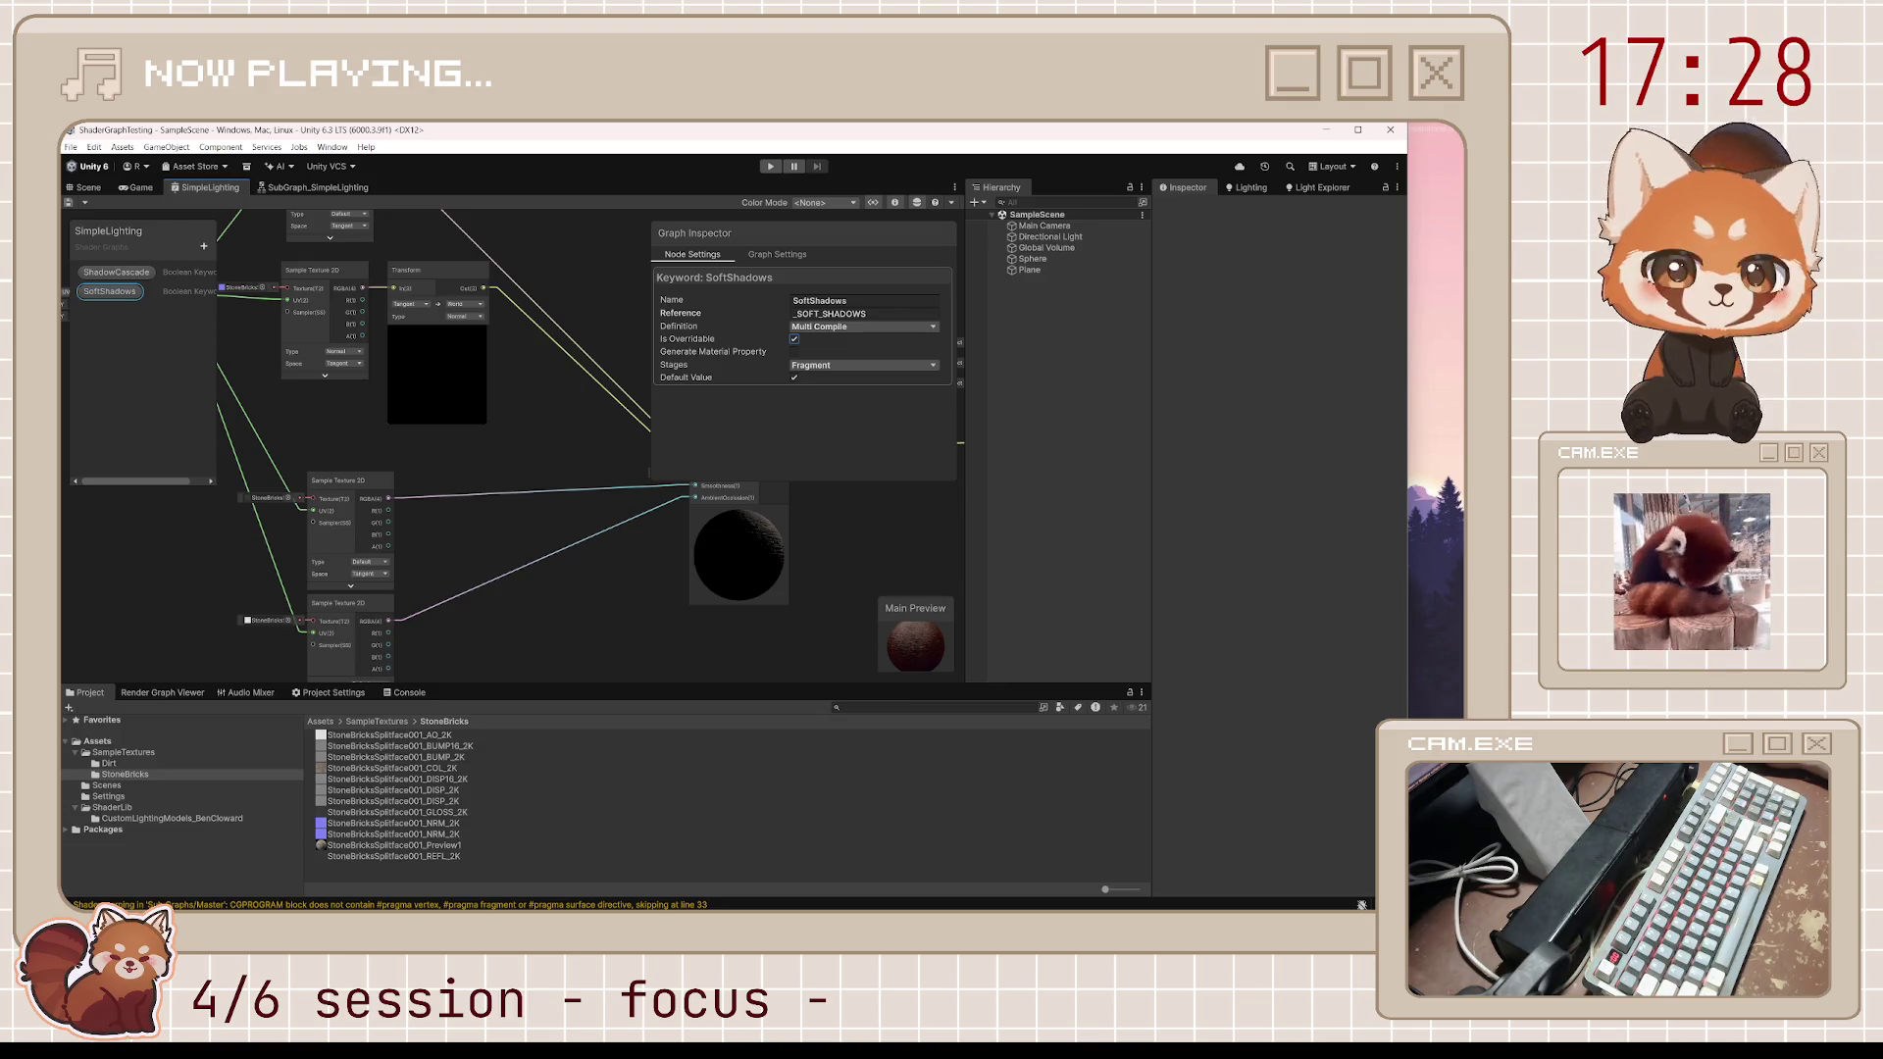
Tilt the Directional Light slightly in the Scene view
left_click(86, 187)
mouse_move(508, 456)
left_mouse_down()
mouse_move(262, 454)
mouse_move(374, 594)
mouse_move(365, 618)
mouse_move(290, 596)
mouse_move(461, 432)
mouse_move(438, 361)
left_mouse_up()
left_click(298, 445)
key("w")
left_click(521, 324)
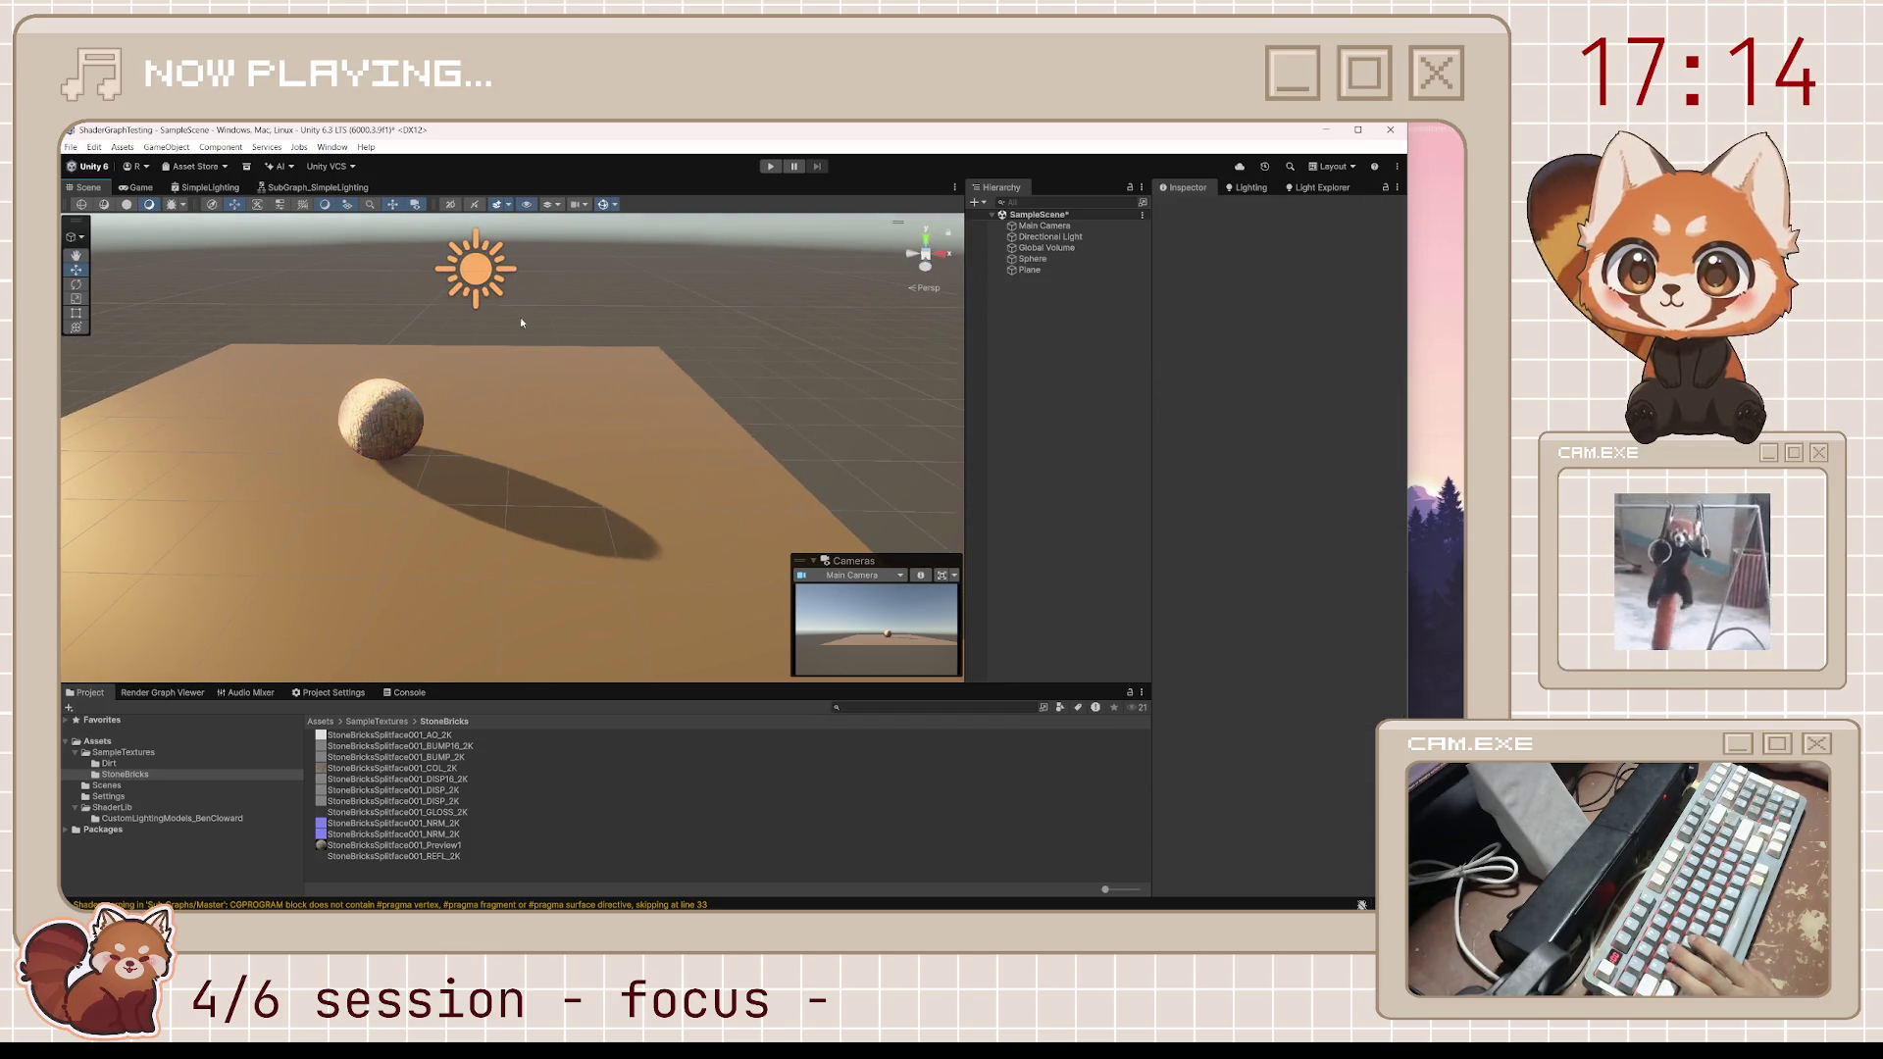
mouse_move(520, 316)
left_mouse_down()
mouse_move(510, 357)
mouse_move(561, 380)
left_mouse_up()
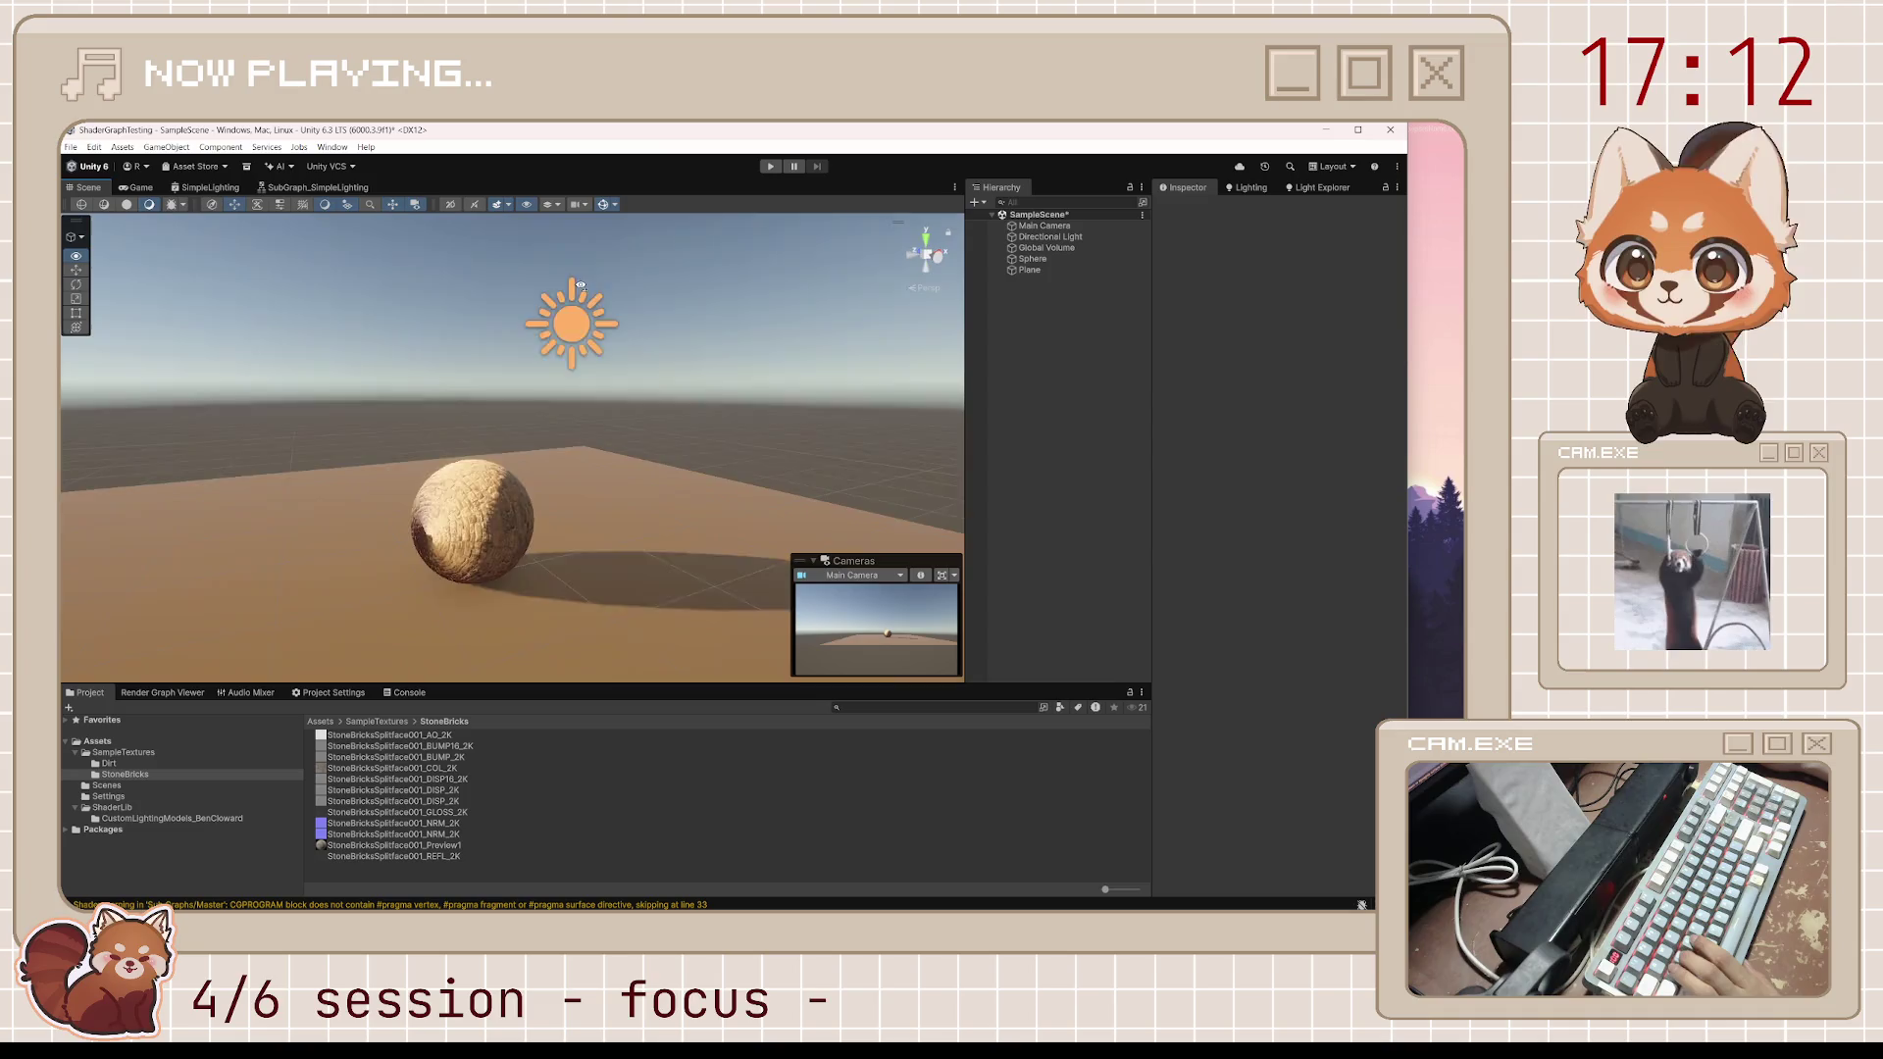
left_click(569, 388)
key("e")
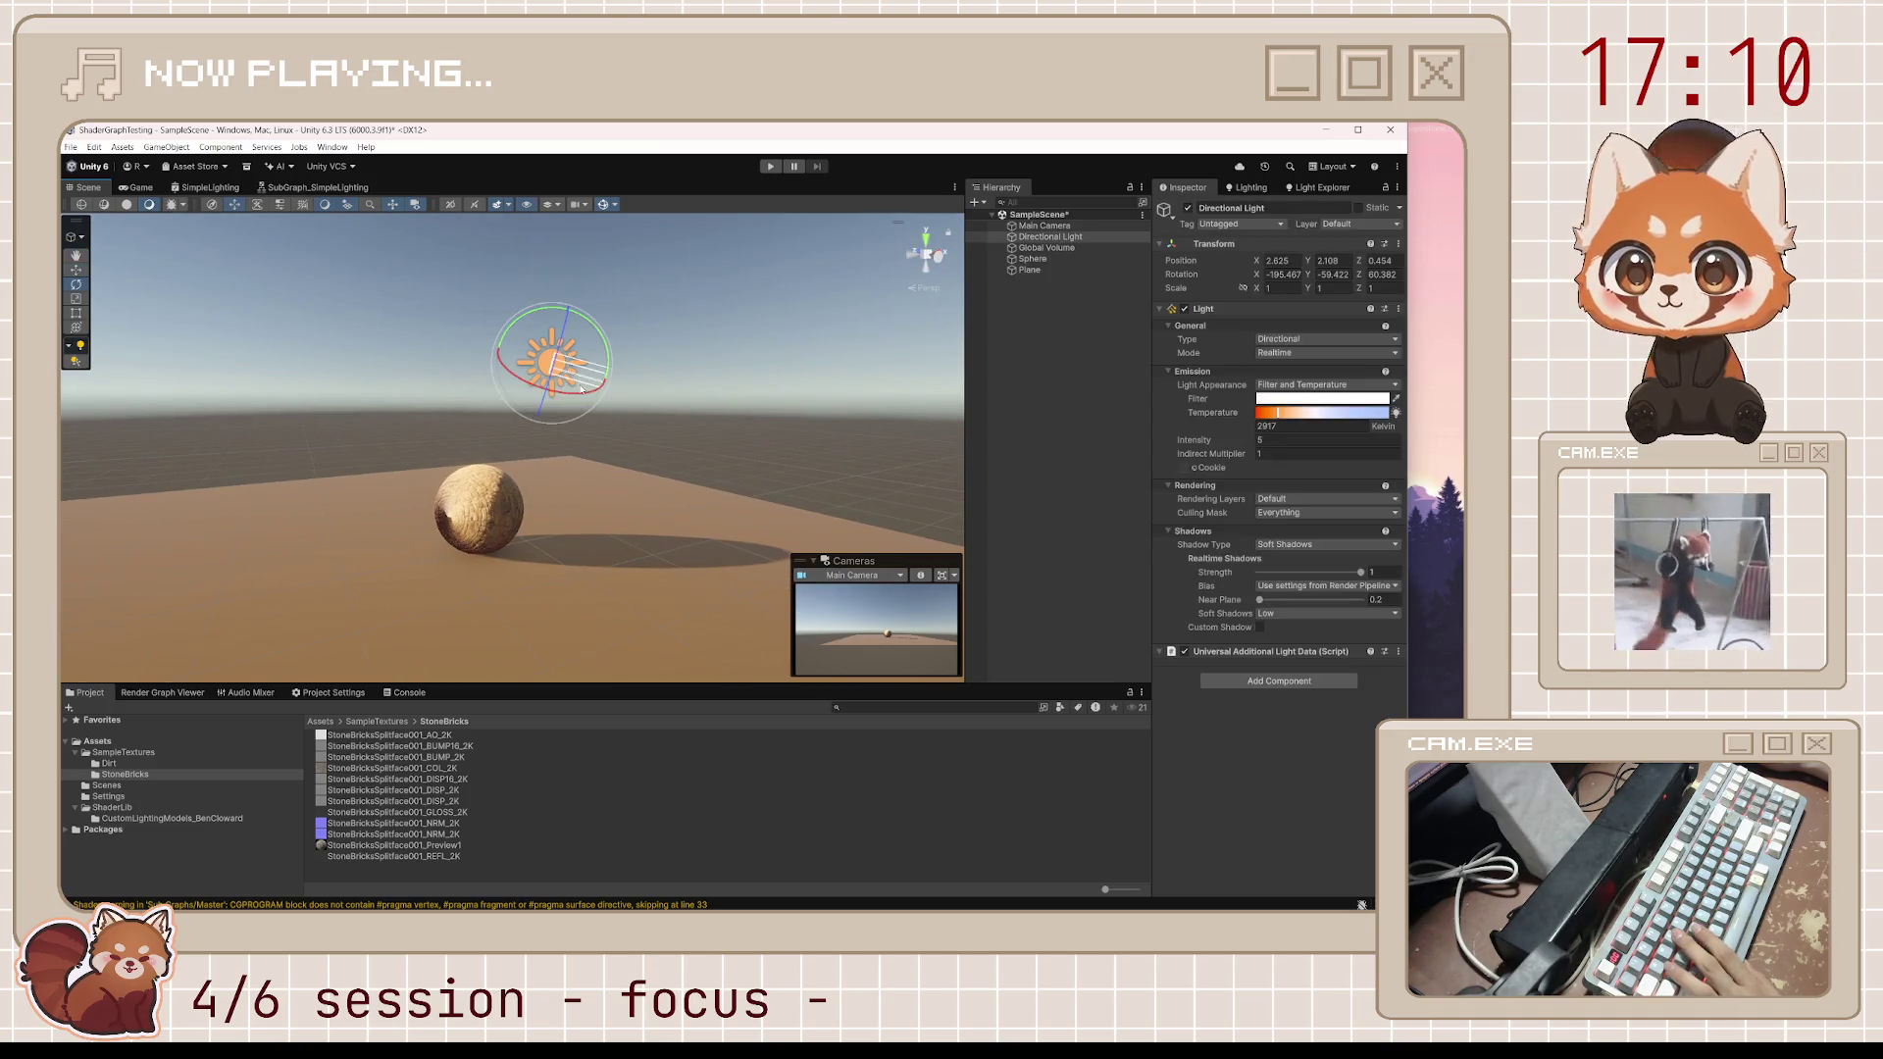
mouse_move(609, 358)
left_mouse_down()
mouse_move(353, 311)
mouse_move(663, 424)
mouse_move(377, 594)
mouse_move(489, 526)
left_mouse_up()
Reset the sphere's Transform and raise it above the plane to Y 0.75
left_click(488, 527)
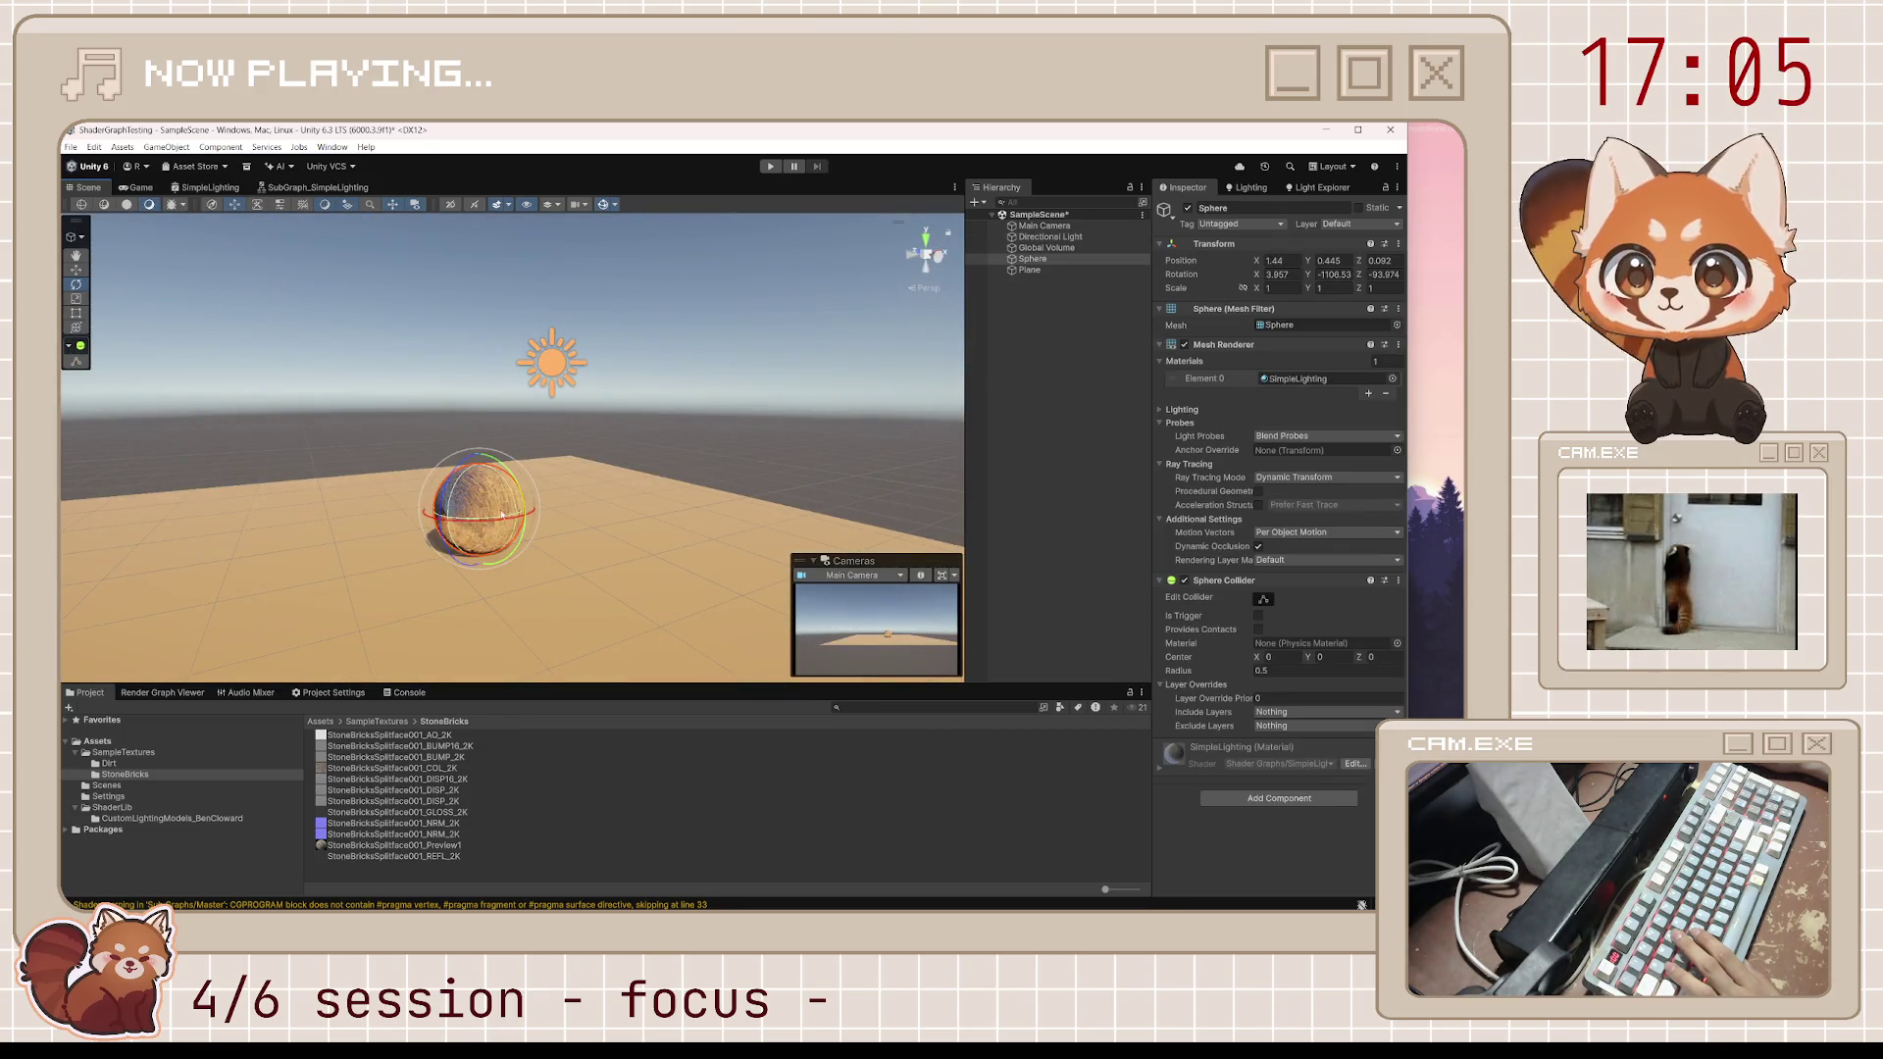
right_click(1228, 245)
left_click(1248, 254)
key("w")
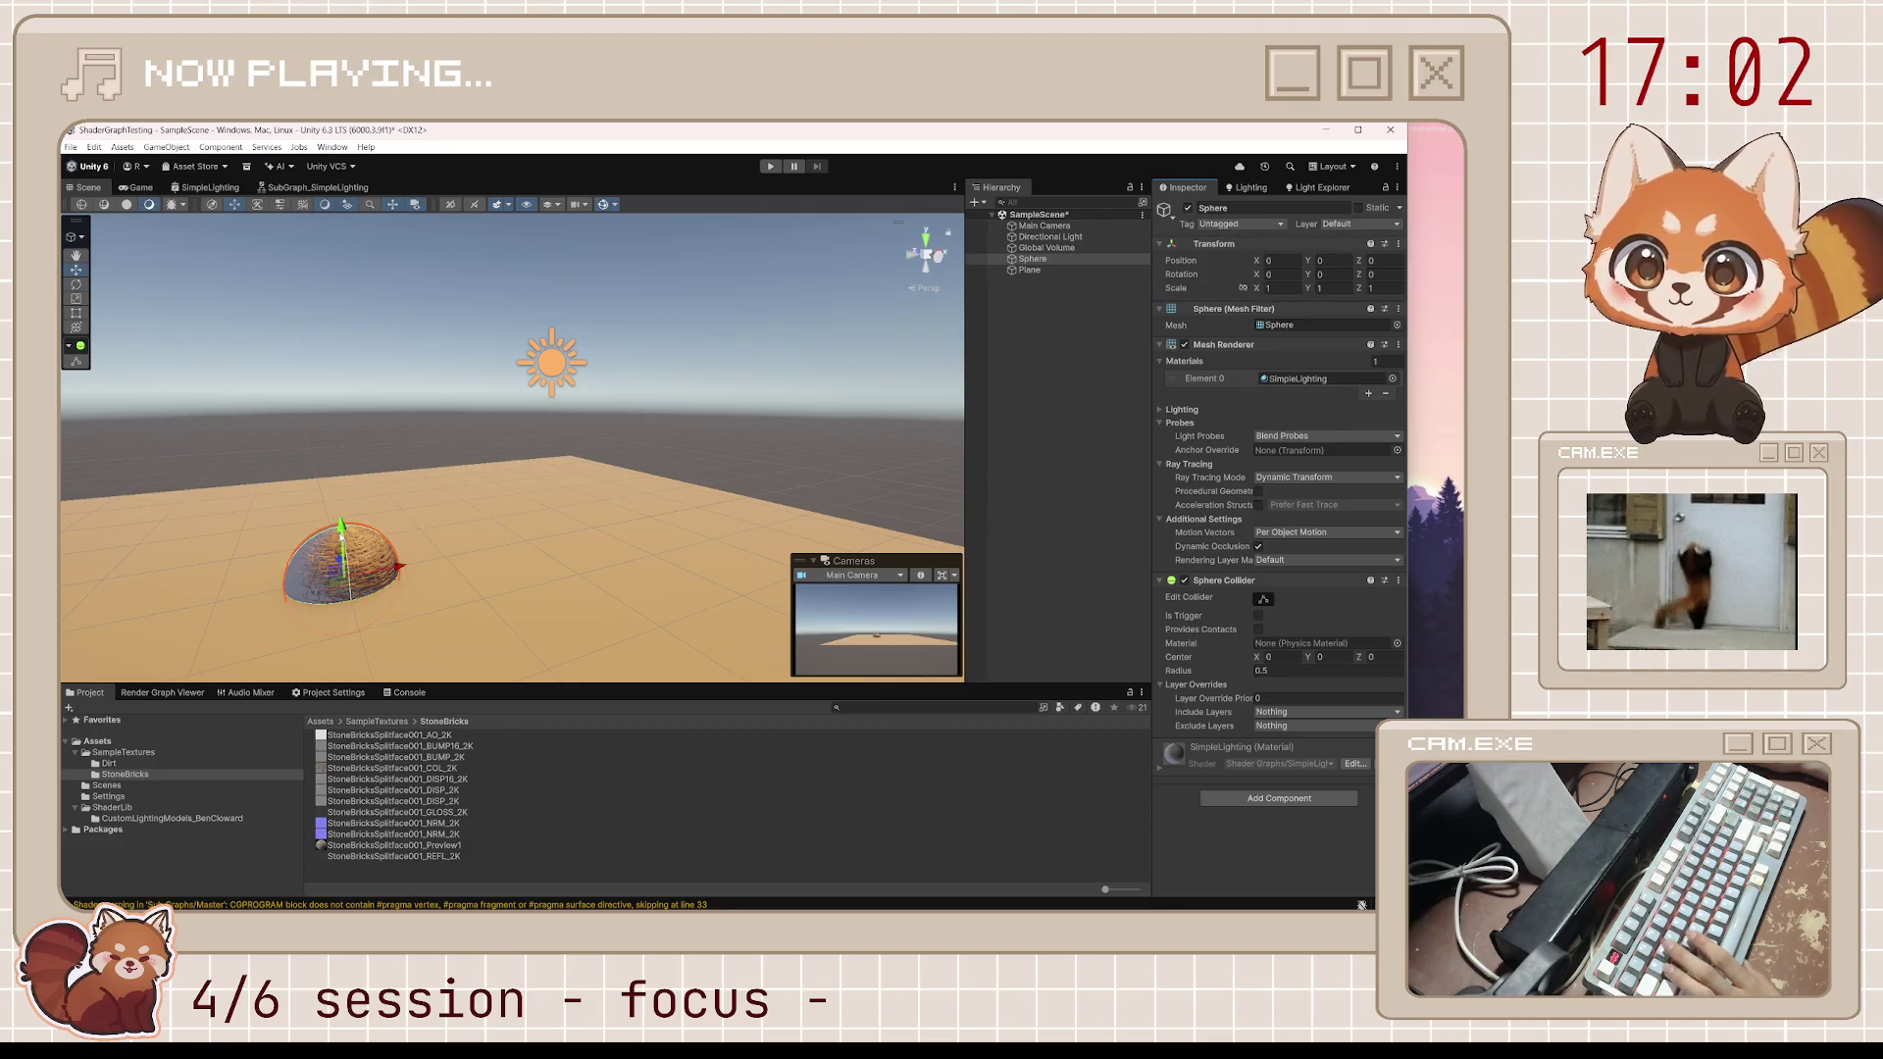
mouse_move(349, 532)
left_mouse_down()
mouse_move(345, 495)
mouse_move(400, 476)
mouse_move(734, 452)
mouse_move(1432, 482)
mouse_move(412, 485)
mouse_move(490, 529)
mouse_move(522, 589)
left_mouse_up()
left_click(522, 590)
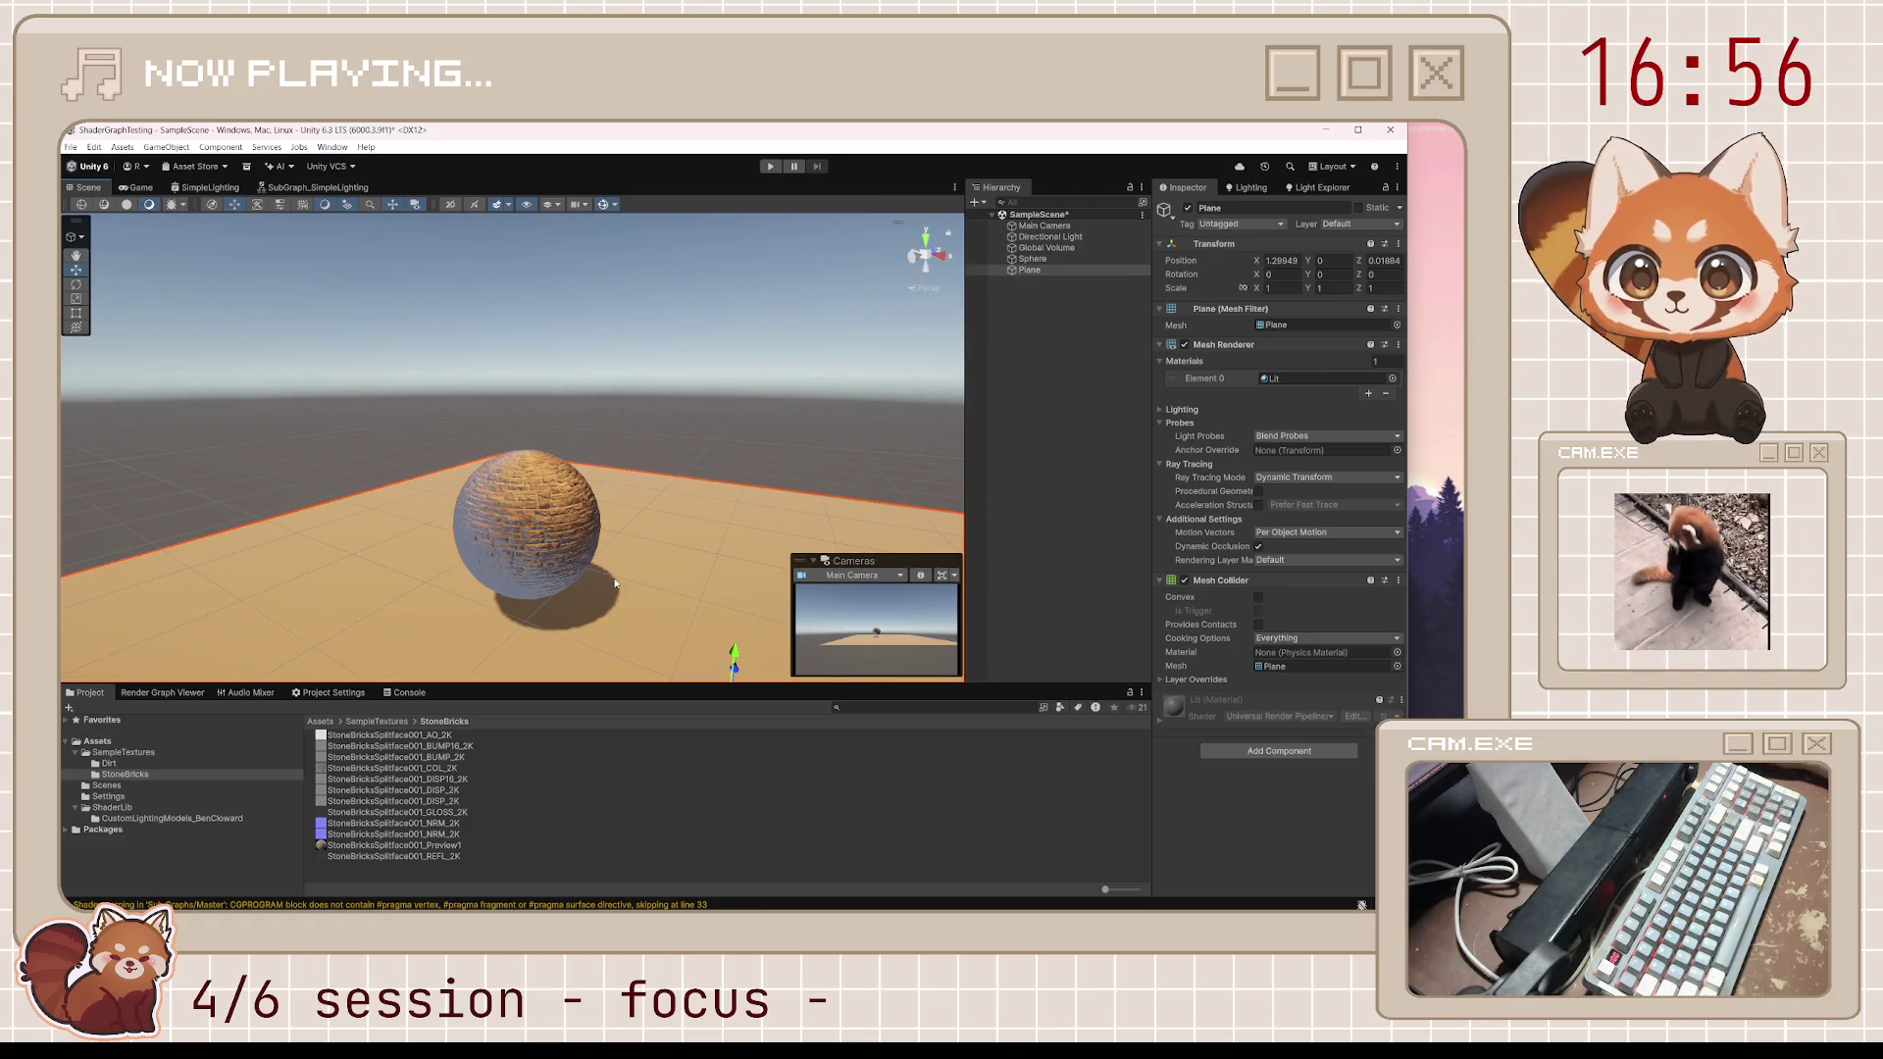
left_click(510, 557)
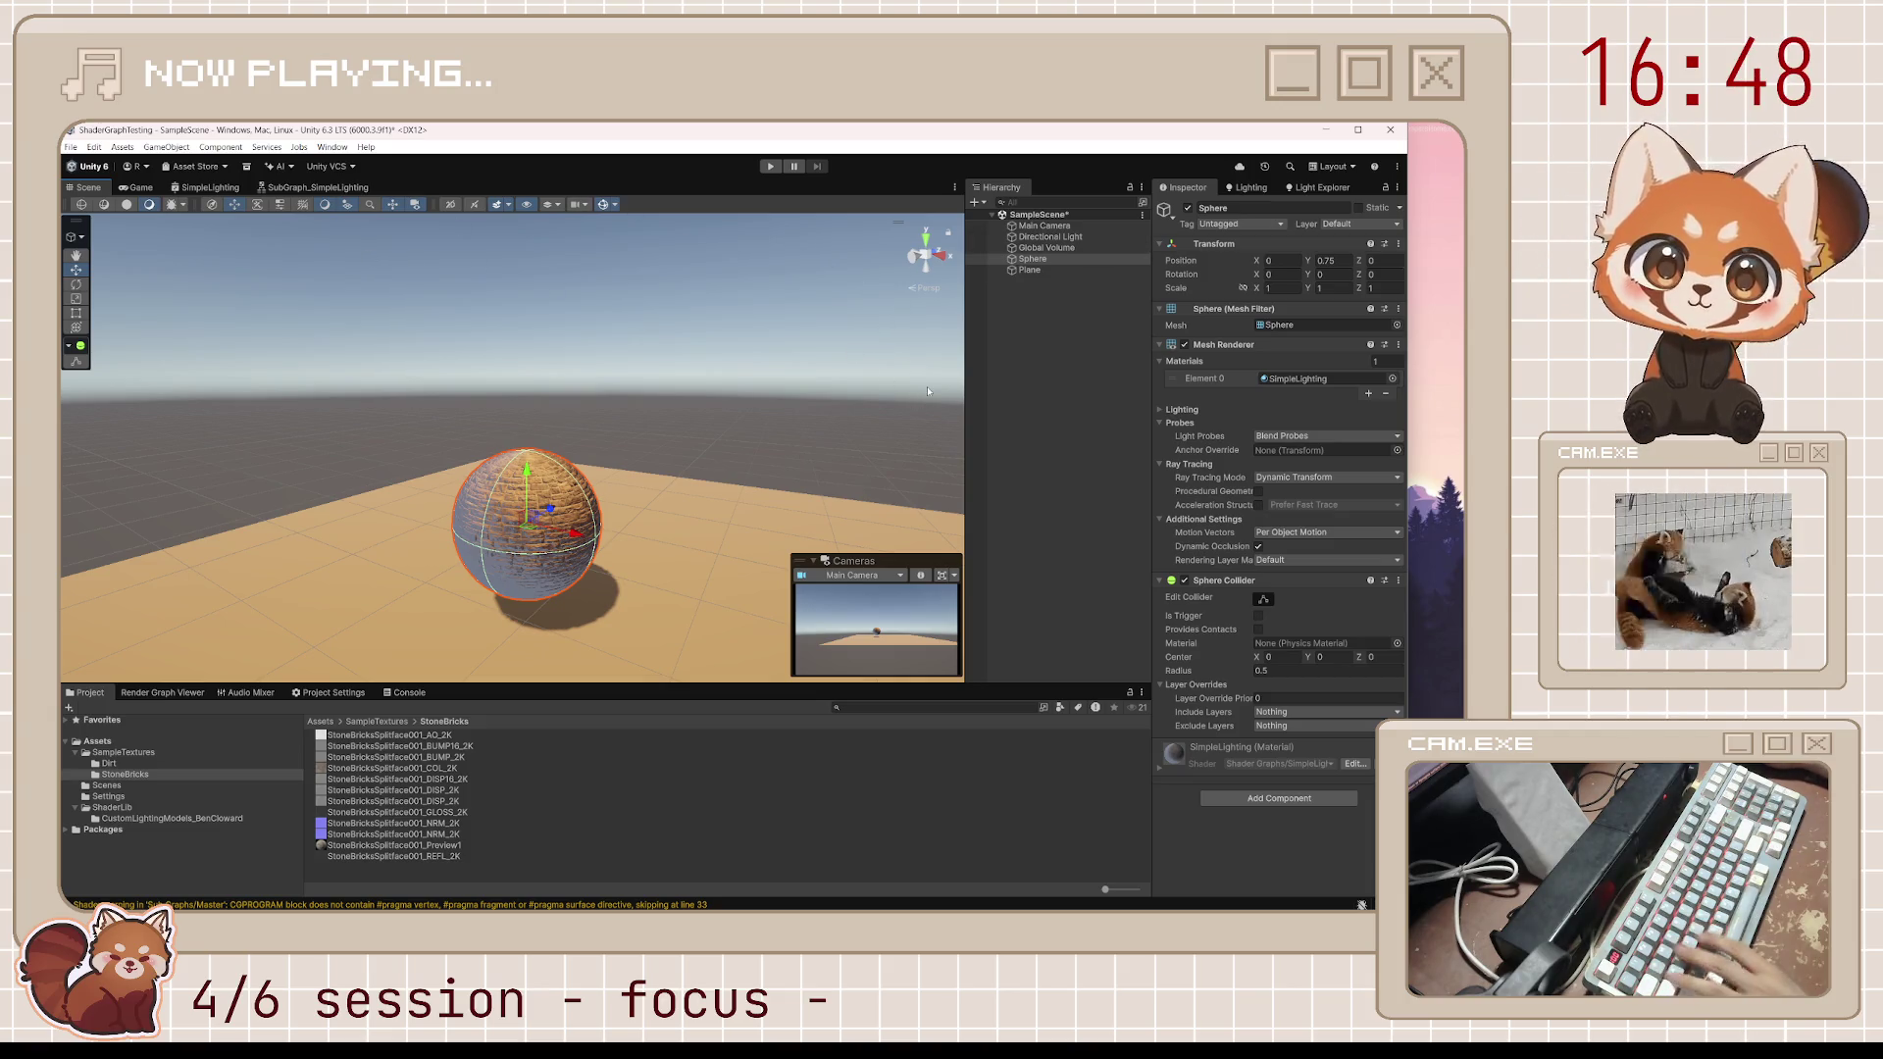
right_click(1084, 367)
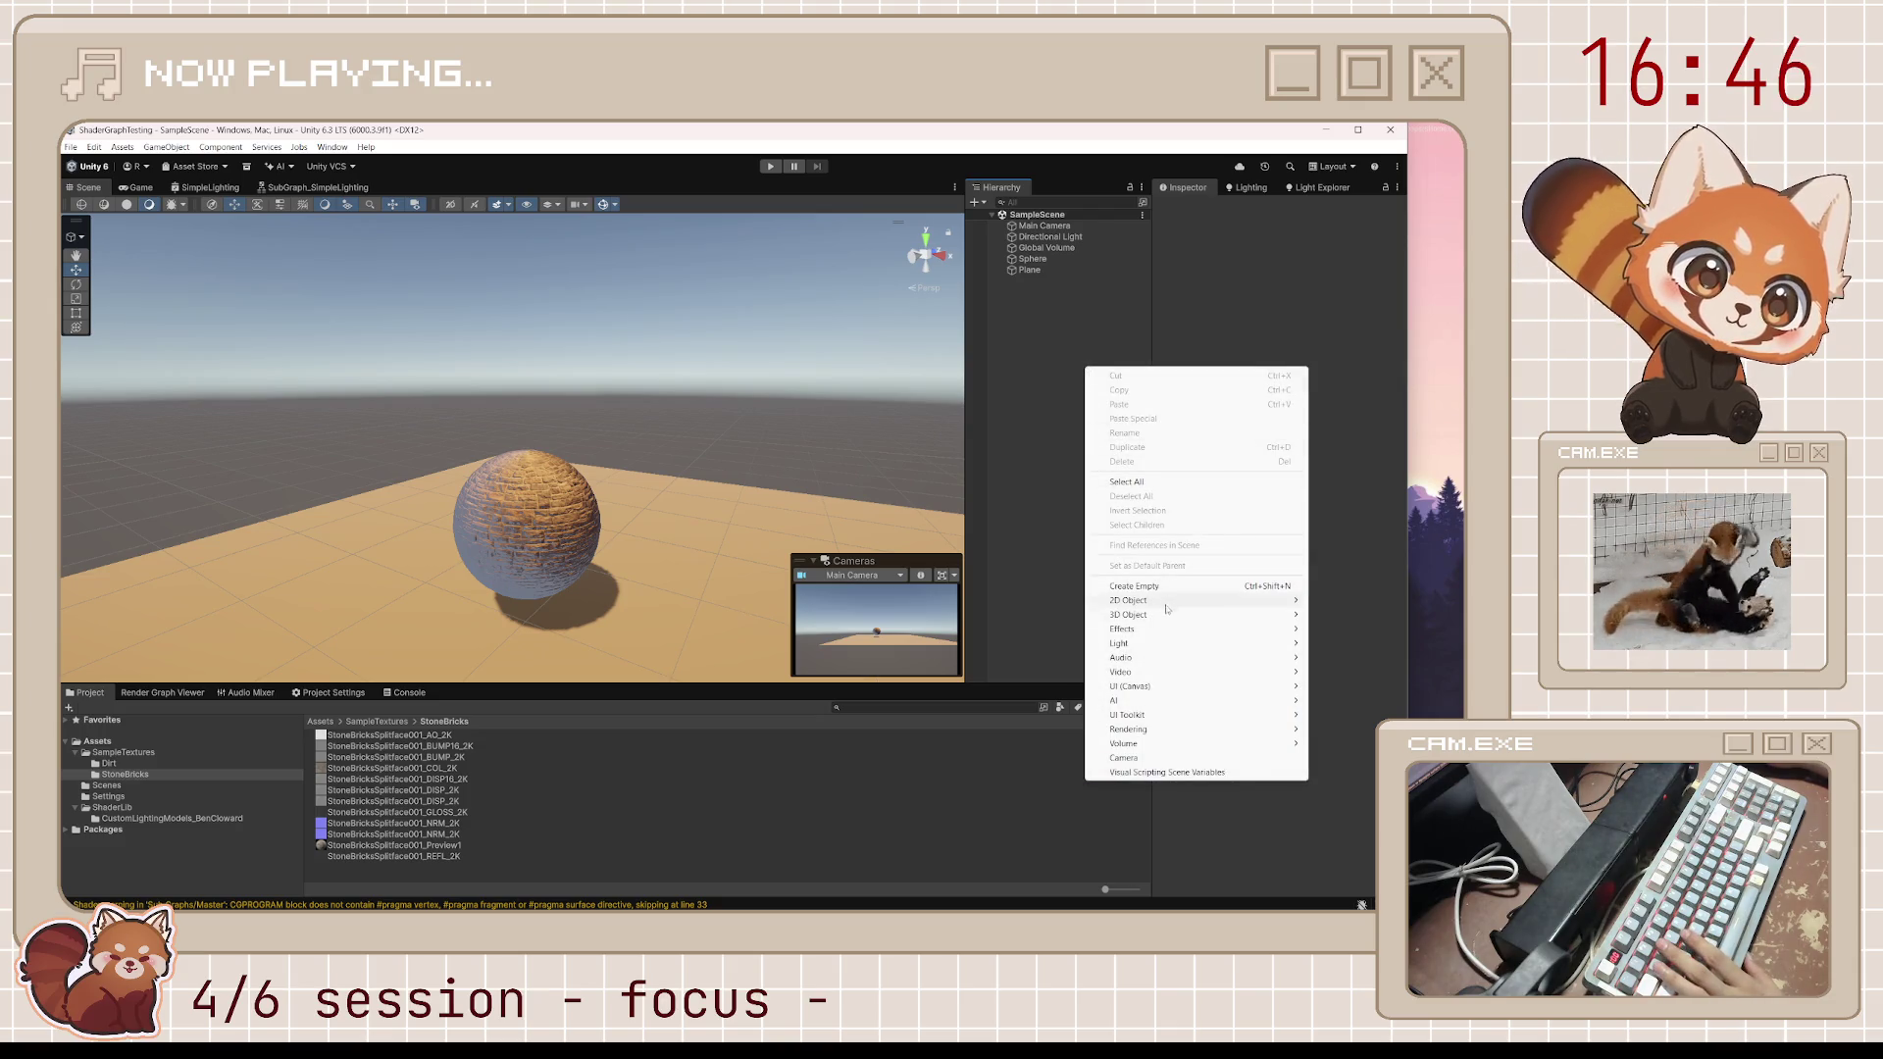
Add a Cube, move it back along Z near the sphere, and save the scene
mouse_move(1167, 613)
left_click(1340, 614)
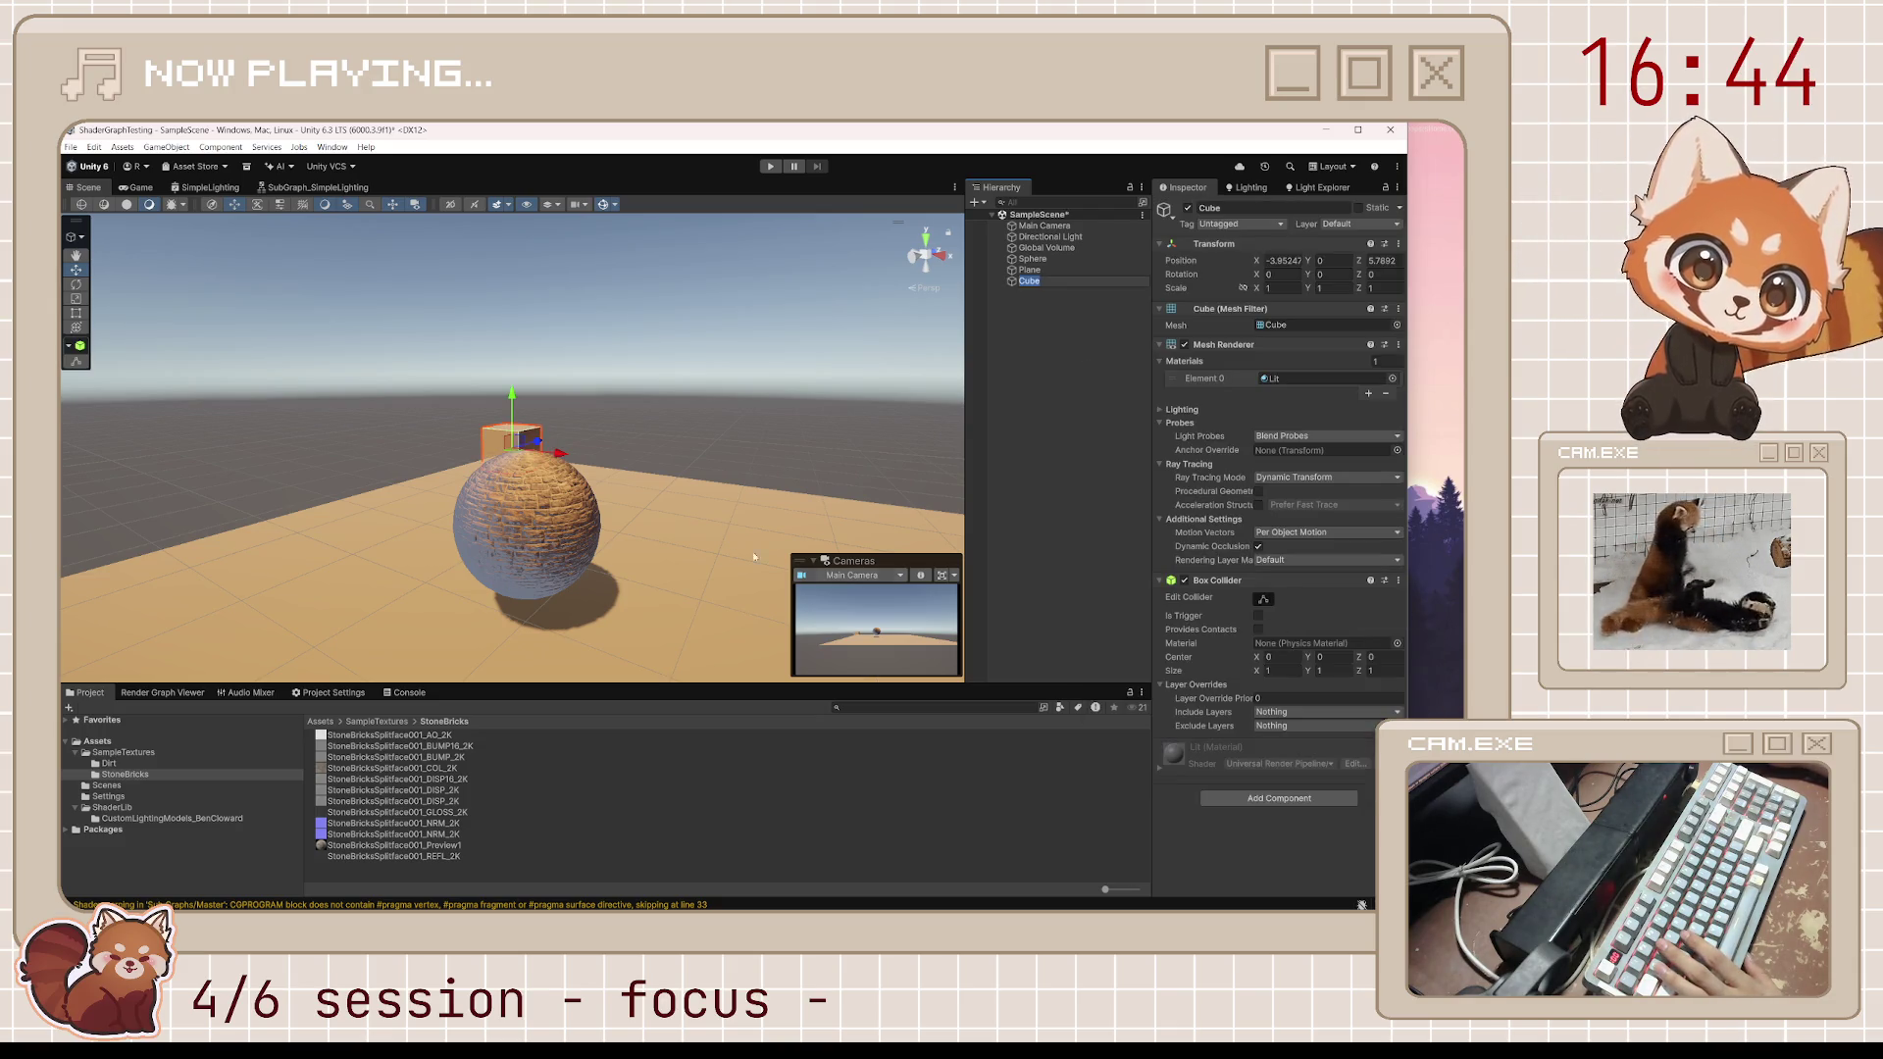
mouse_move(752, 551)
left_mouse_down()
mouse_move(466, 511)
mouse_move(92, 390)
mouse_move(894, 465)
mouse_move(441, 451)
mouse_move(481, 473)
mouse_move(445, 508)
mouse_move(440, 278)
mouse_move(518, 371)
left_mouse_up()
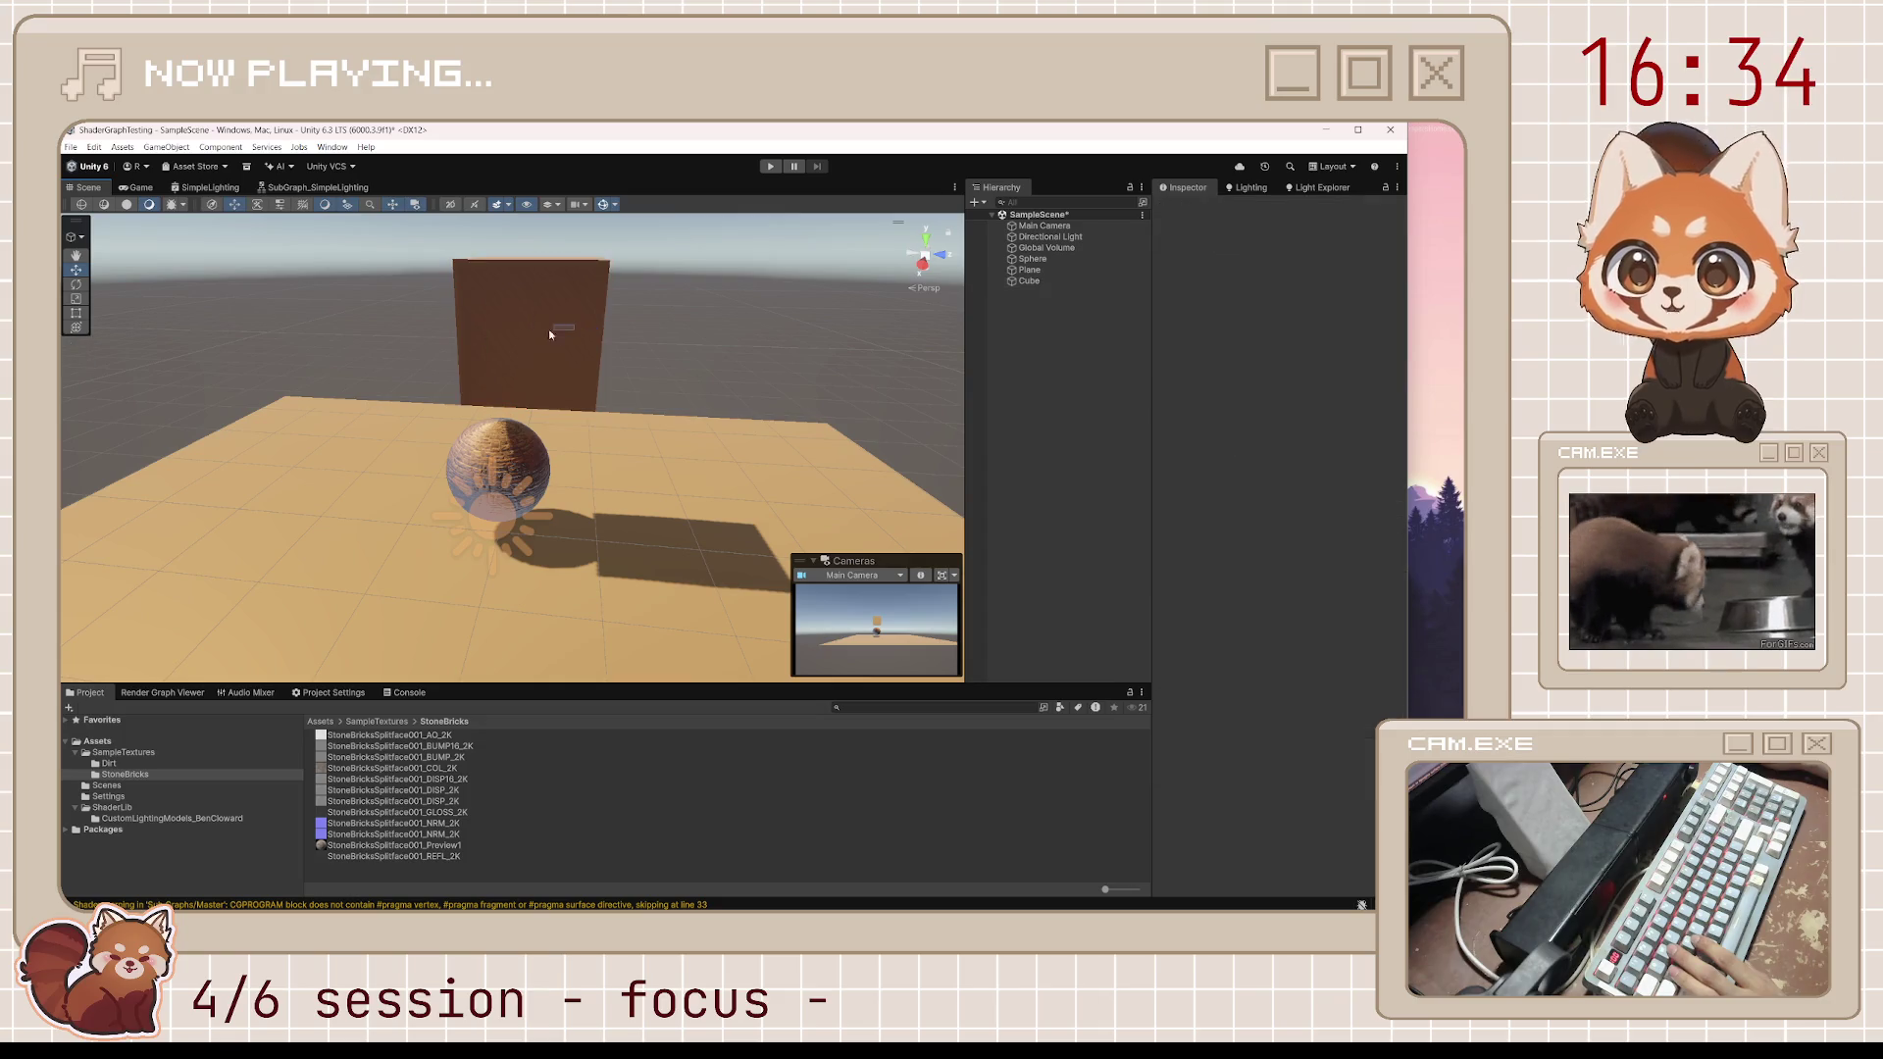
mouse_move(572, 326)
left_mouse_down()
mouse_move(270, 333)
mouse_move(647, 370)
mouse_move(402, 400)
left_mouse_up()
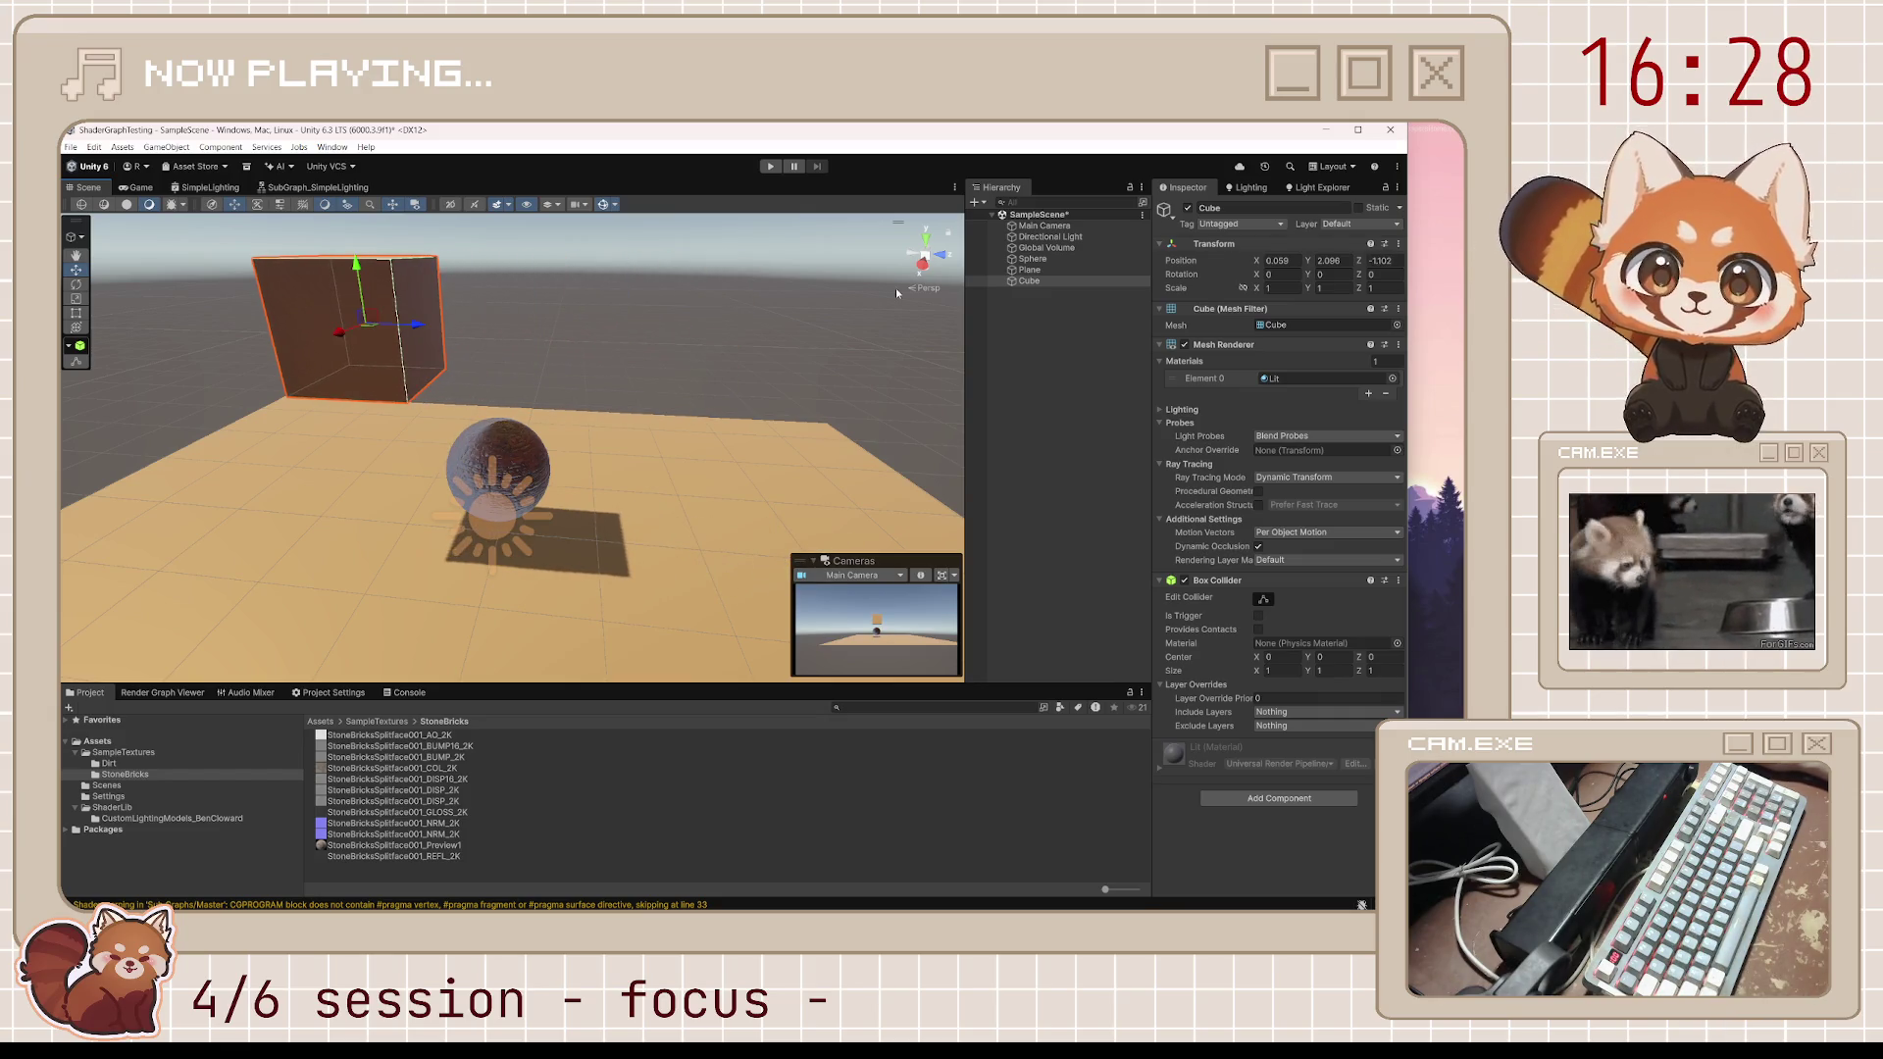
left_click(1078, 404)
key("ctrl+s")
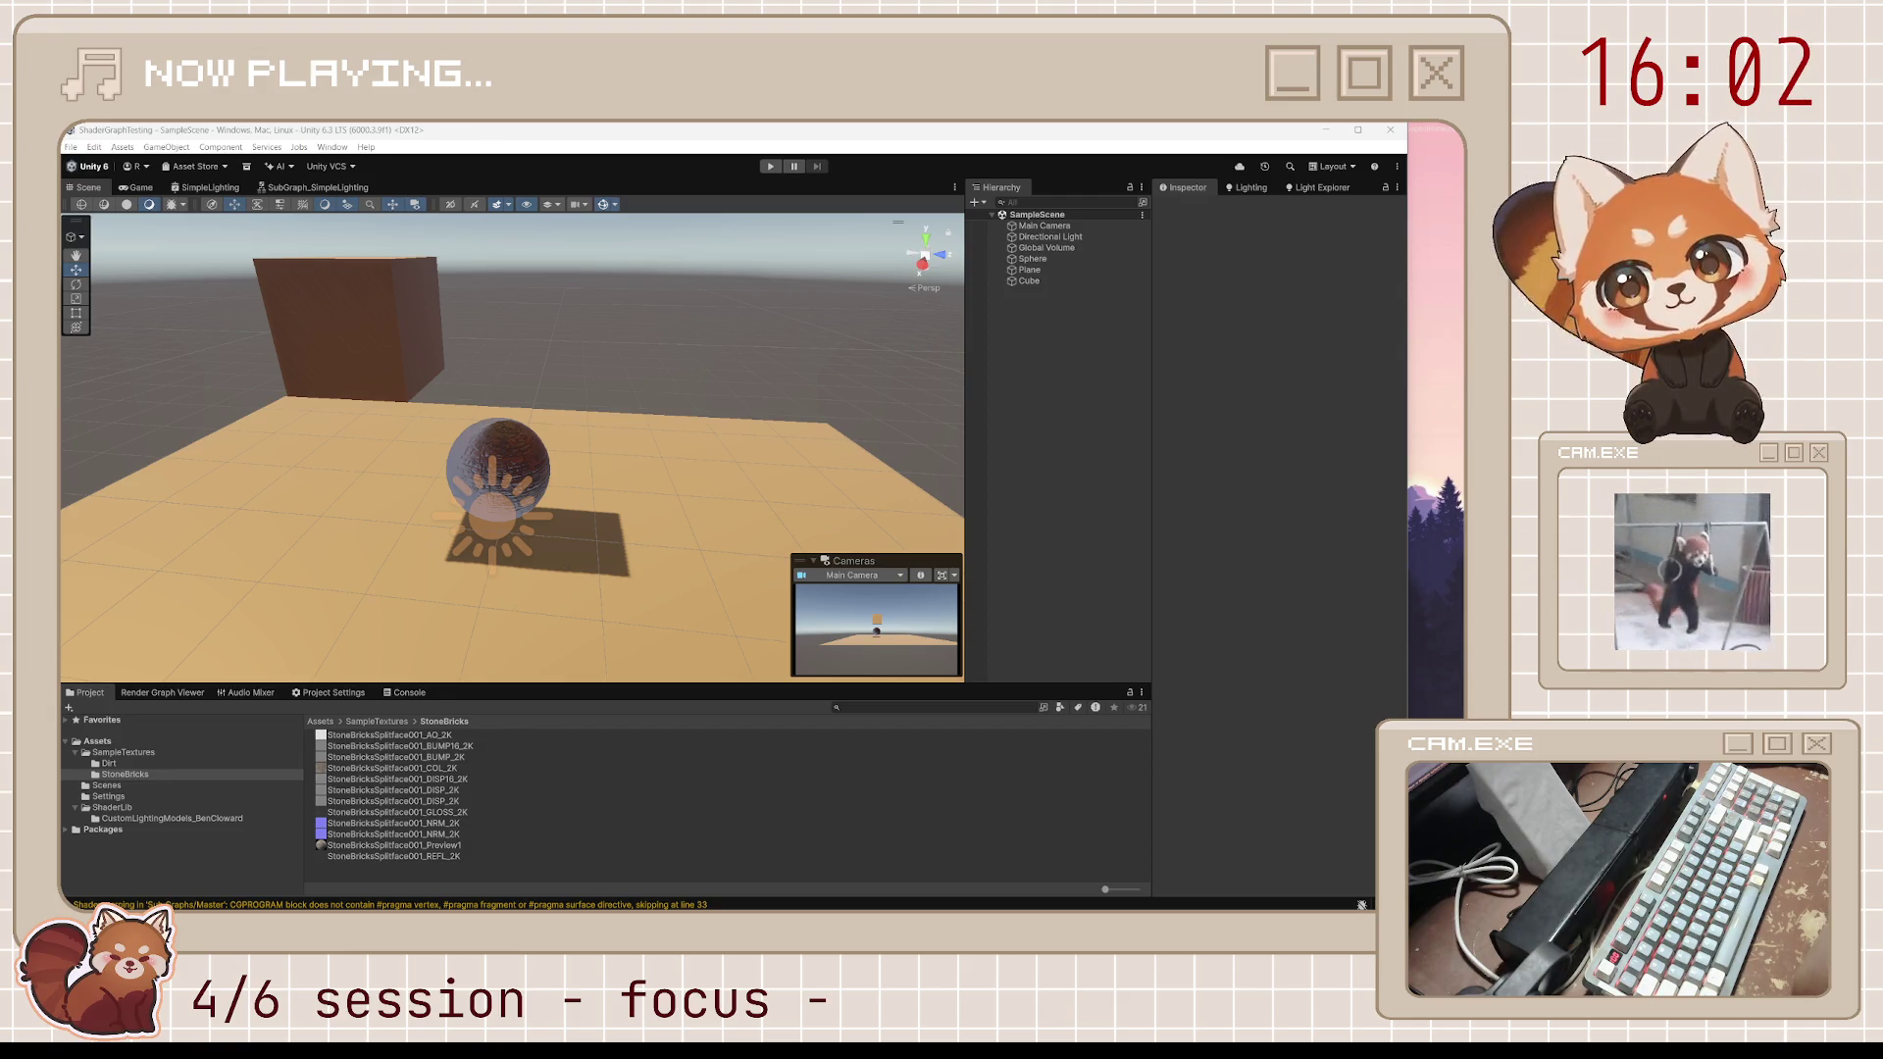
Set the SimpleLighting Sub Graph node's Metallic to 1 and save the shader graph
left_click(208, 186)
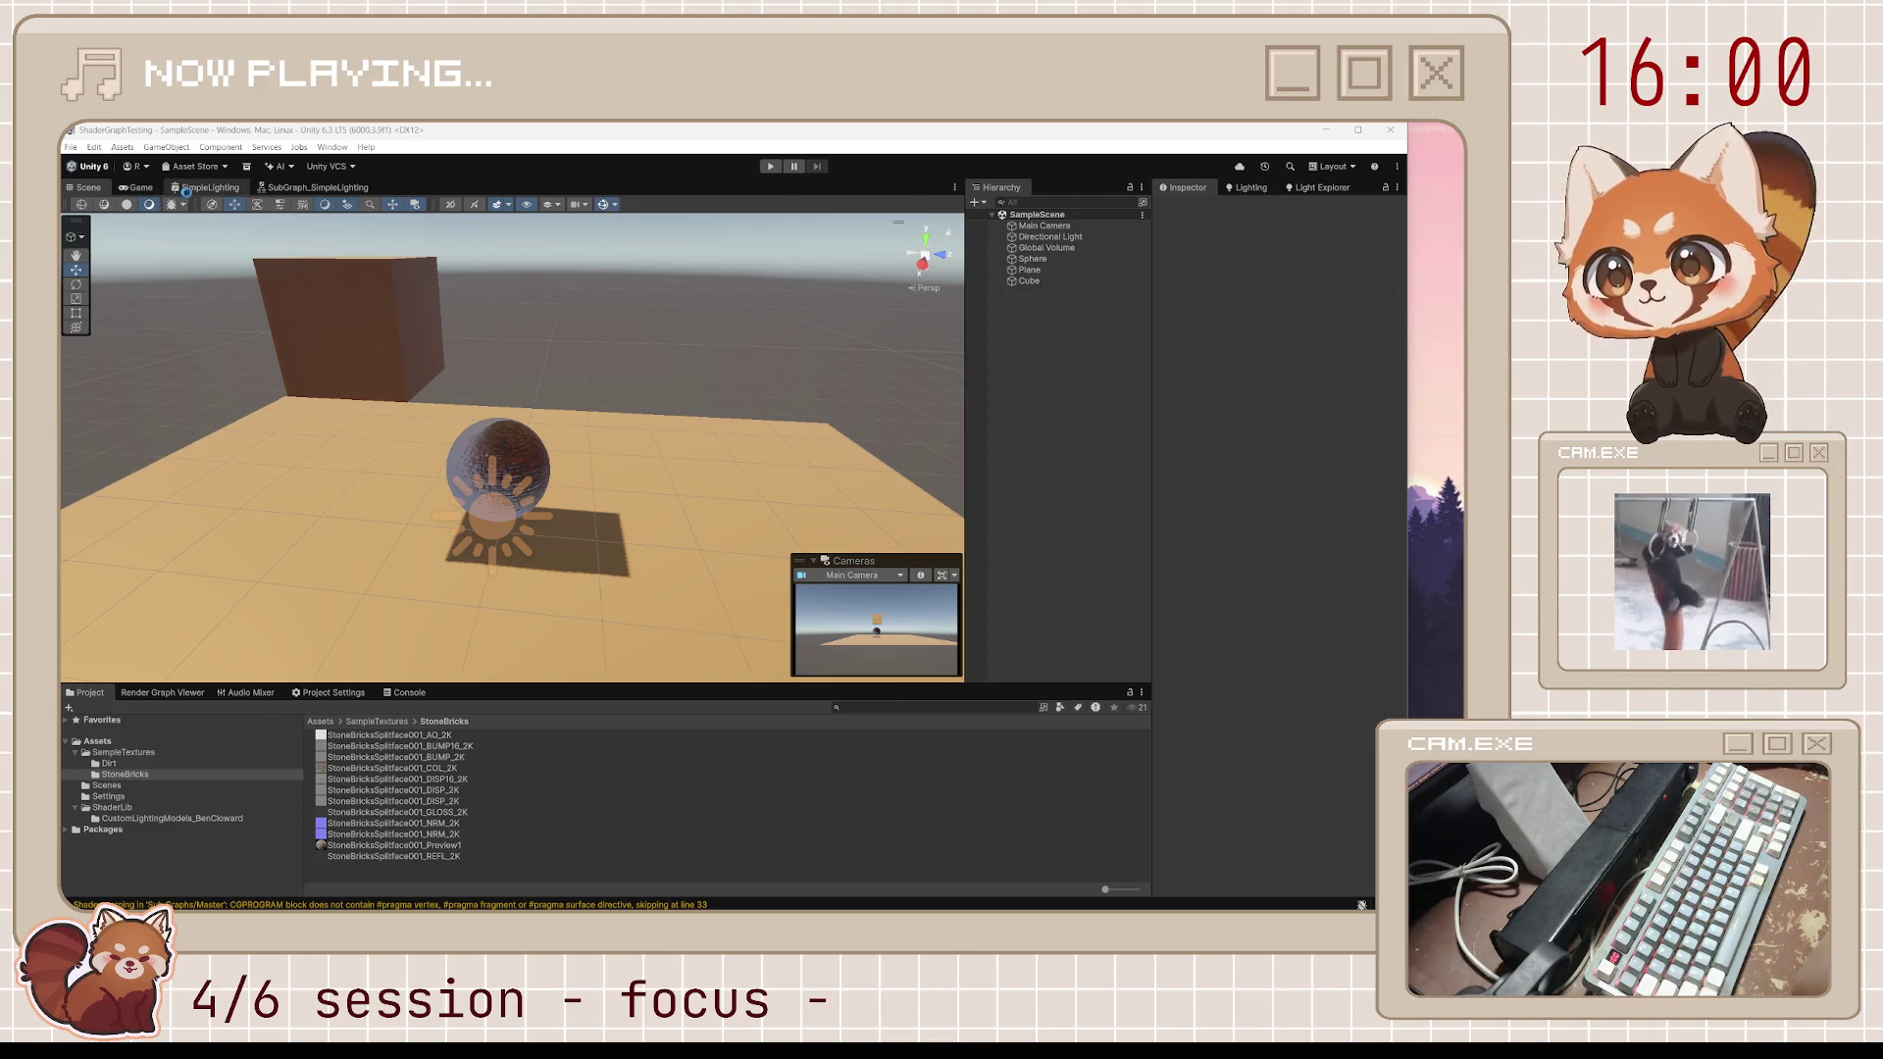
left_click_drag(472, 574, 409, 616)
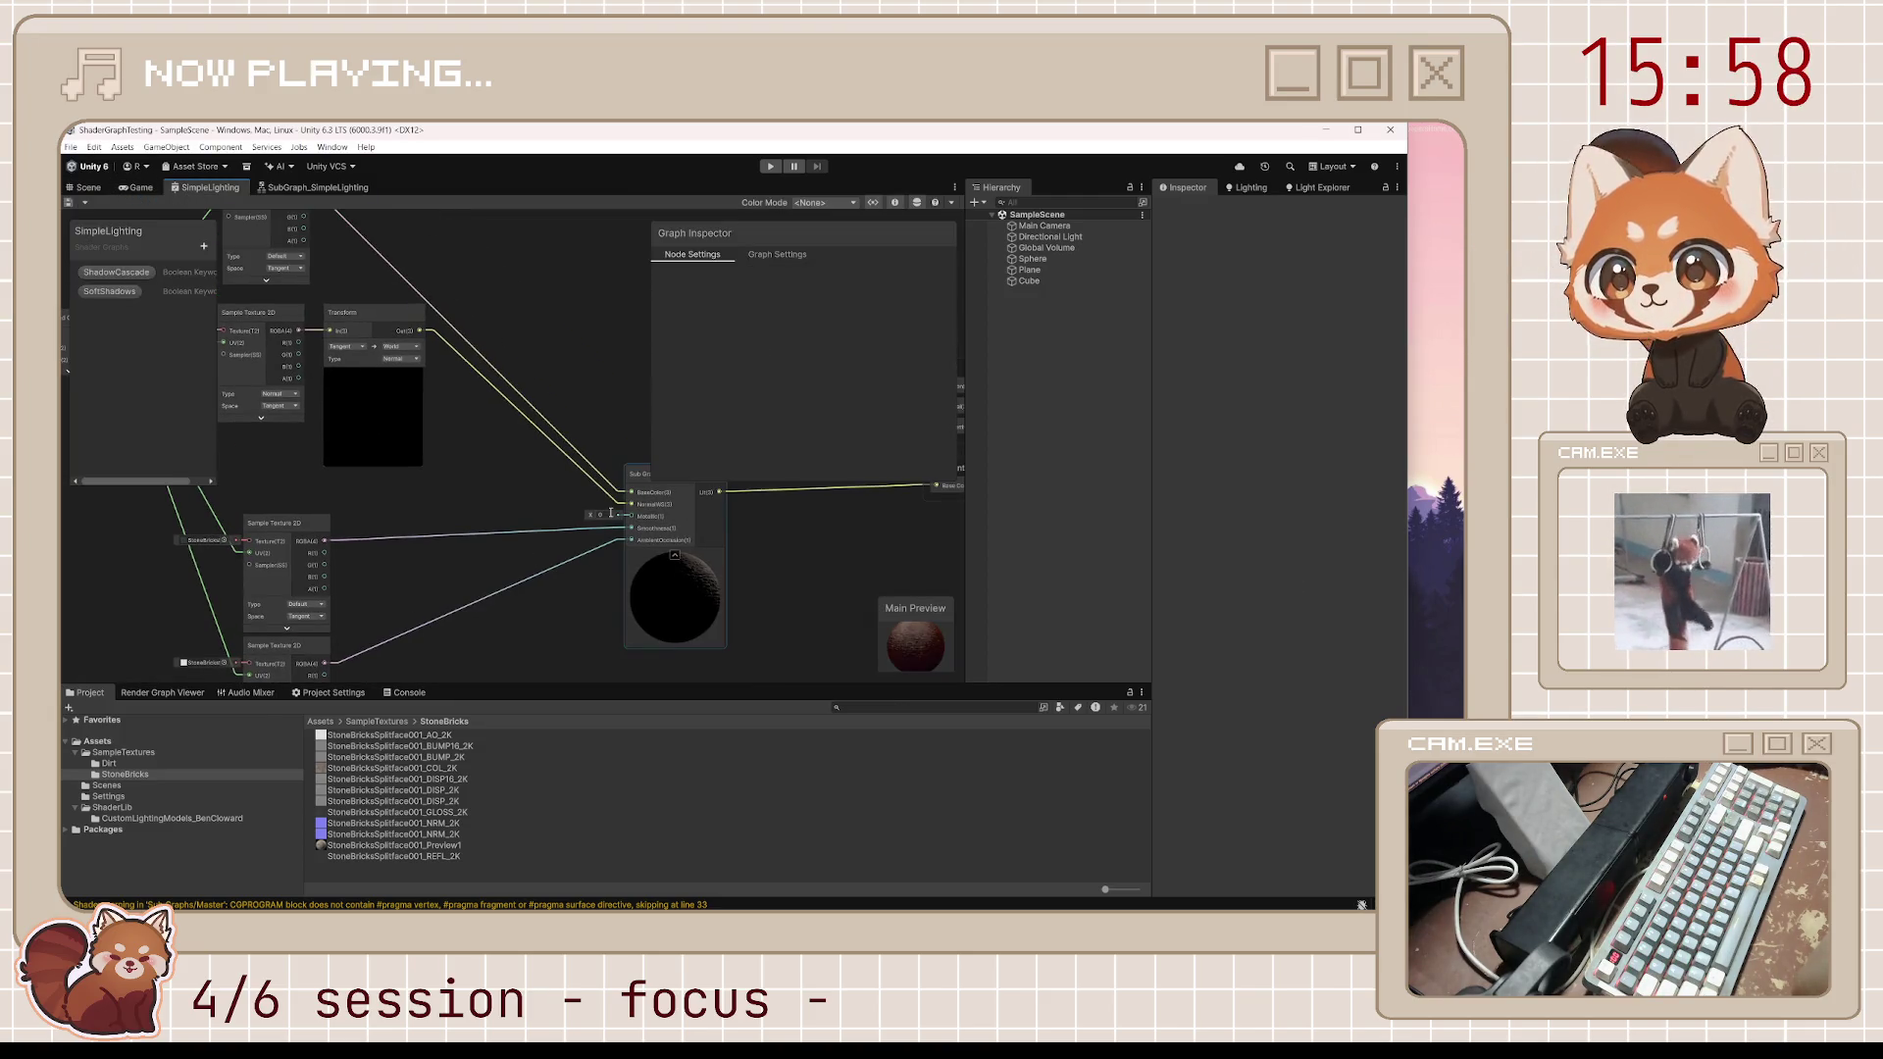
double_click(602, 515)
type("1")
key("Return")
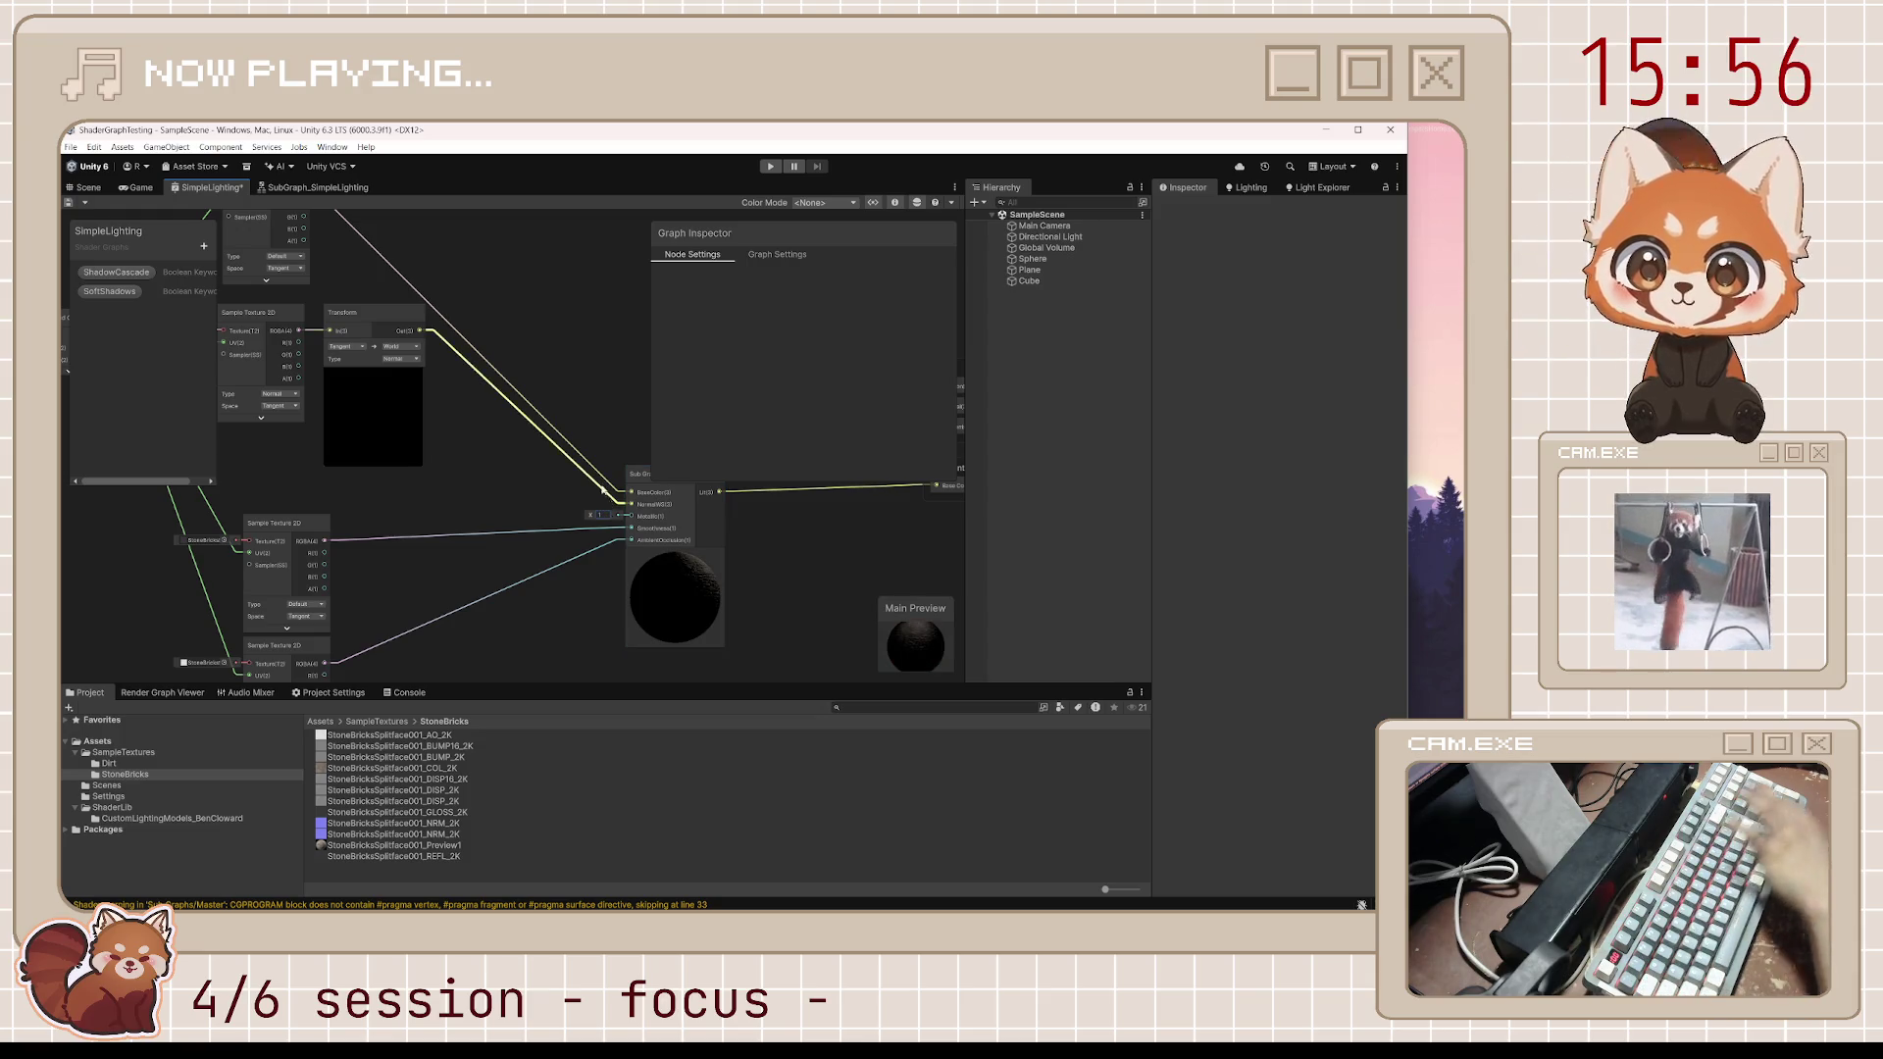
key("ctrl+s")
Move the cube along X to about -2.8 and frame cube and sphere
left_click(86, 186)
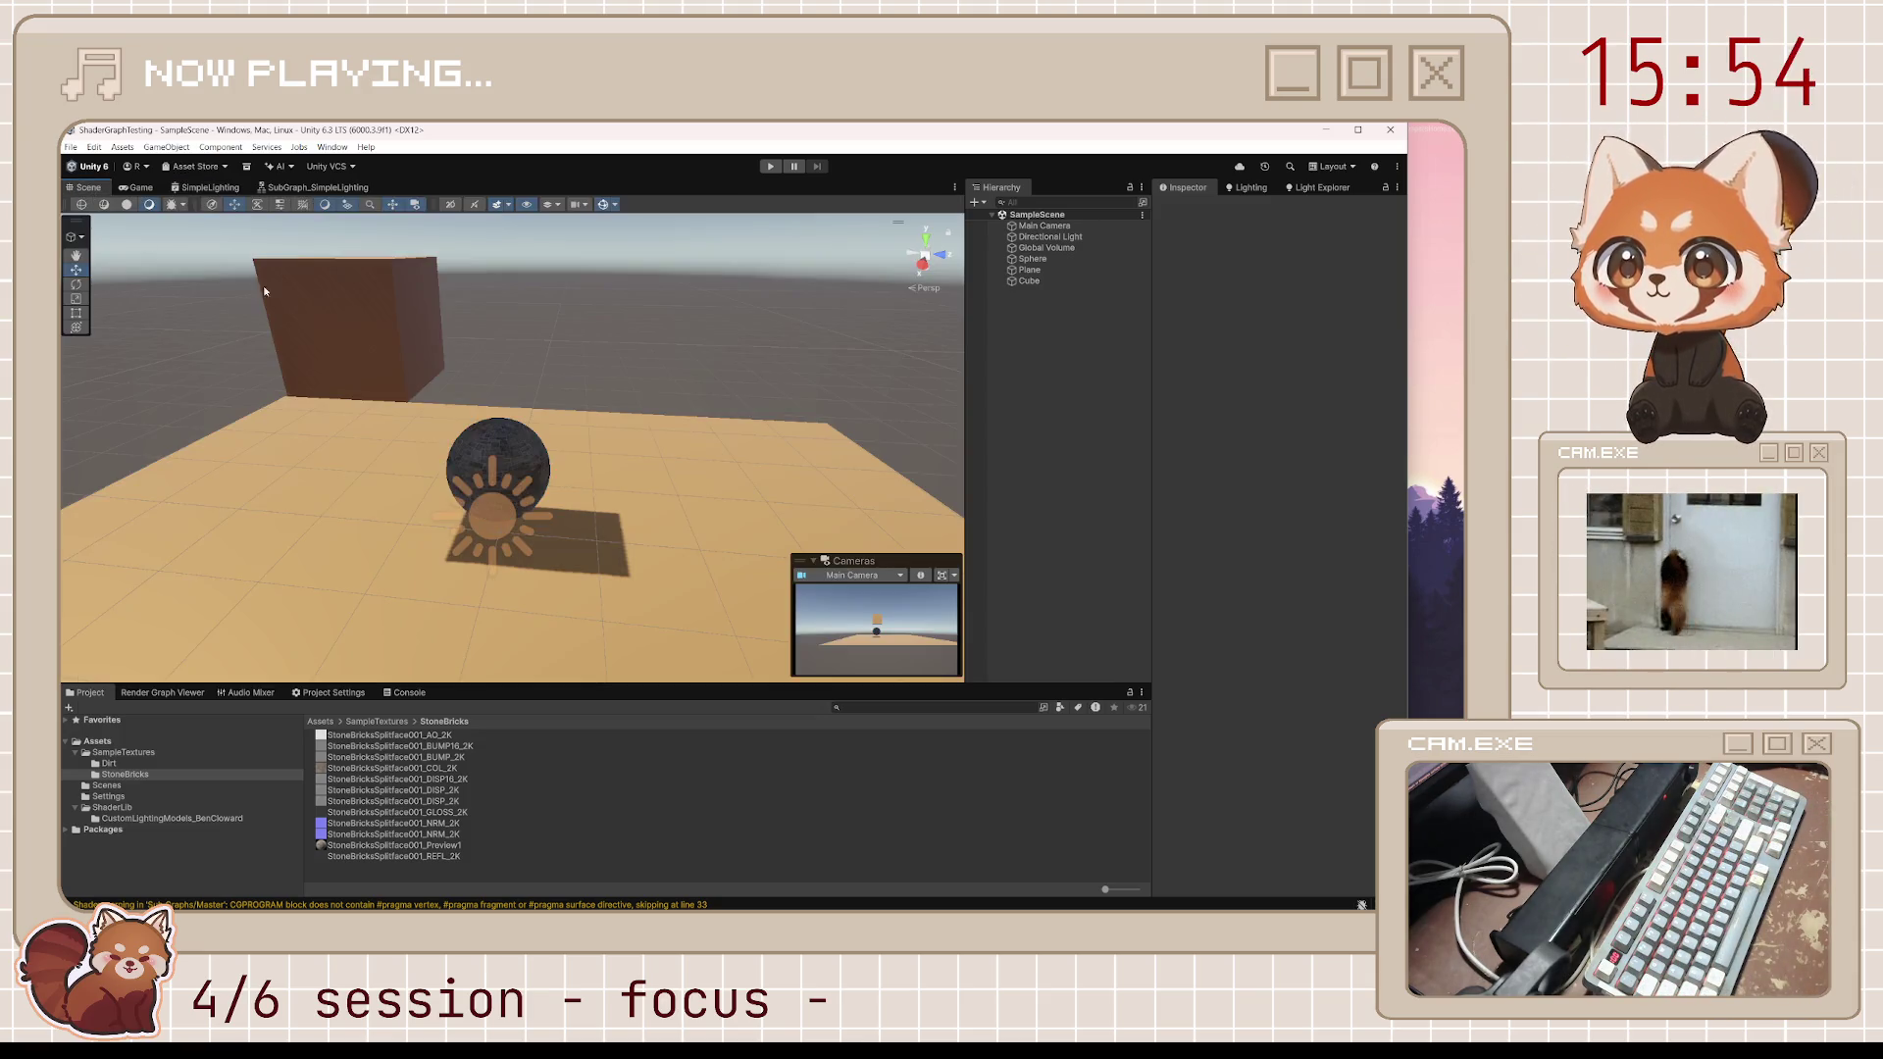
scroll(616, 436, "up", 5)
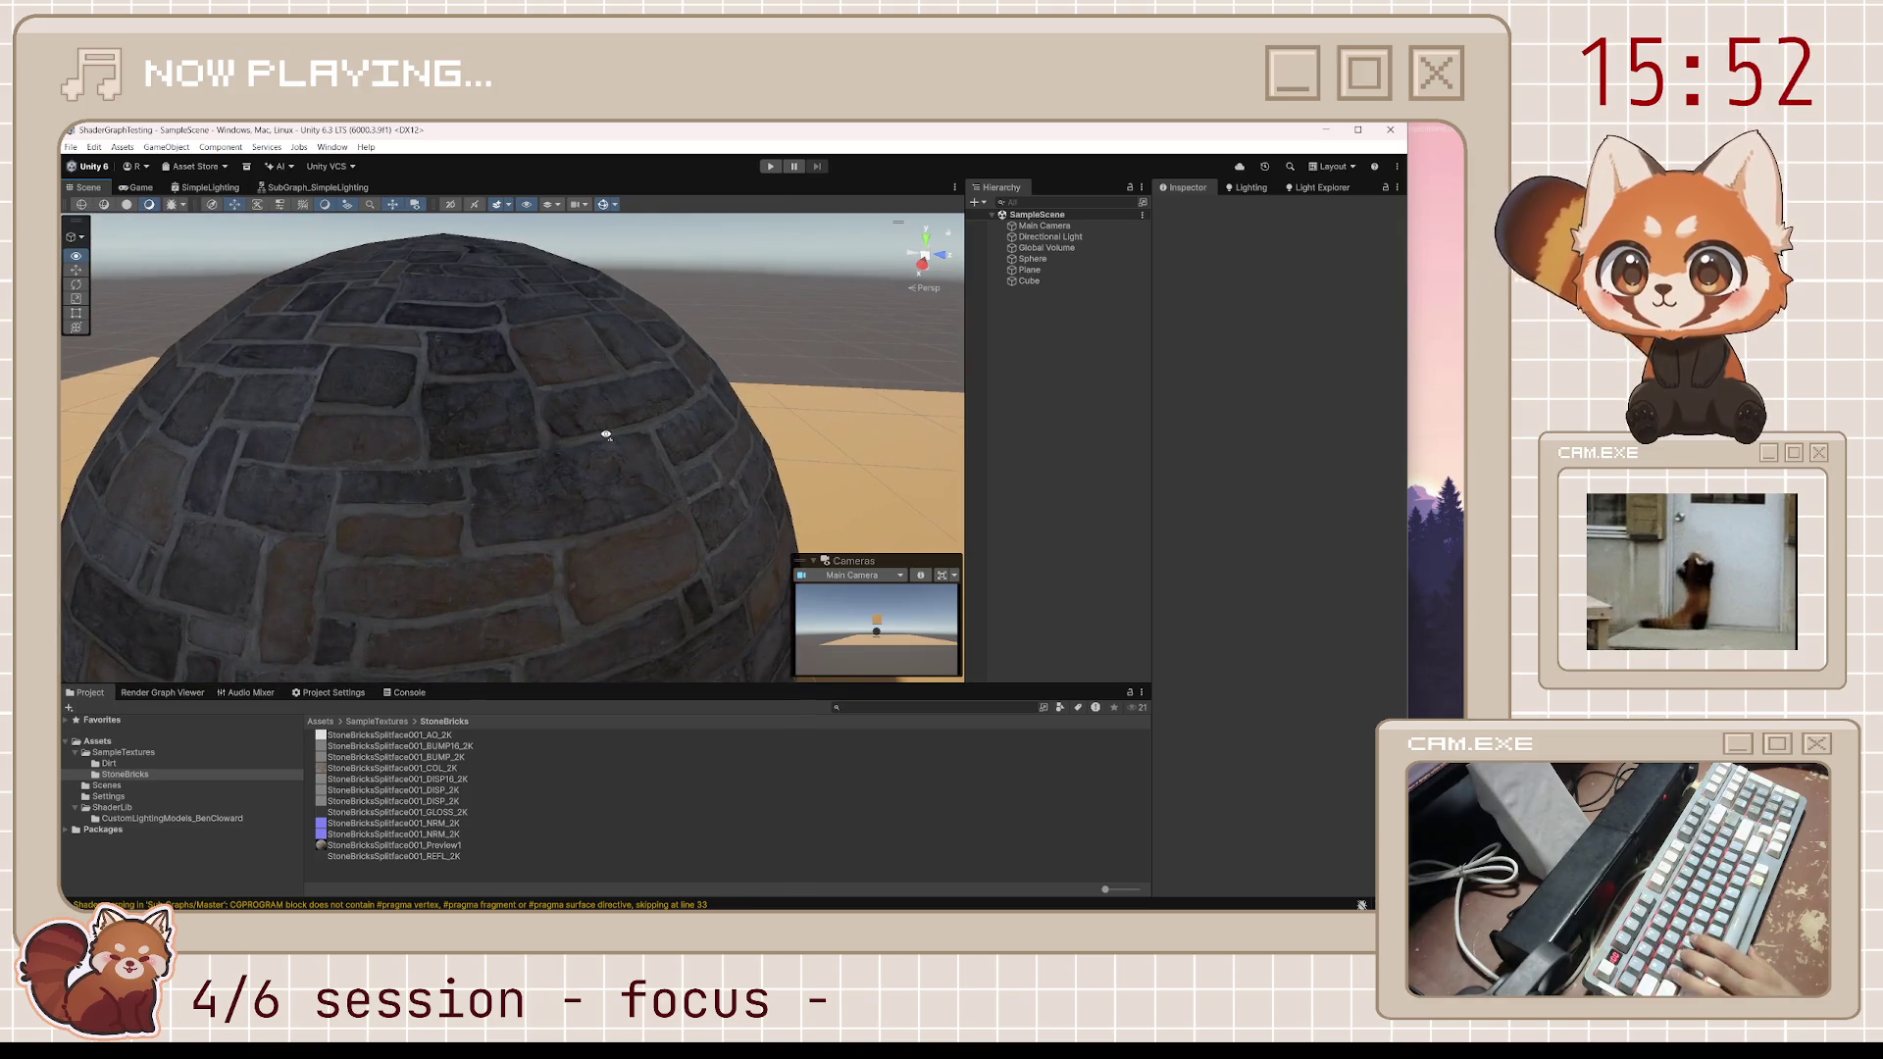
scroll(525, 455, "down", 5)
left_click(426, 292)
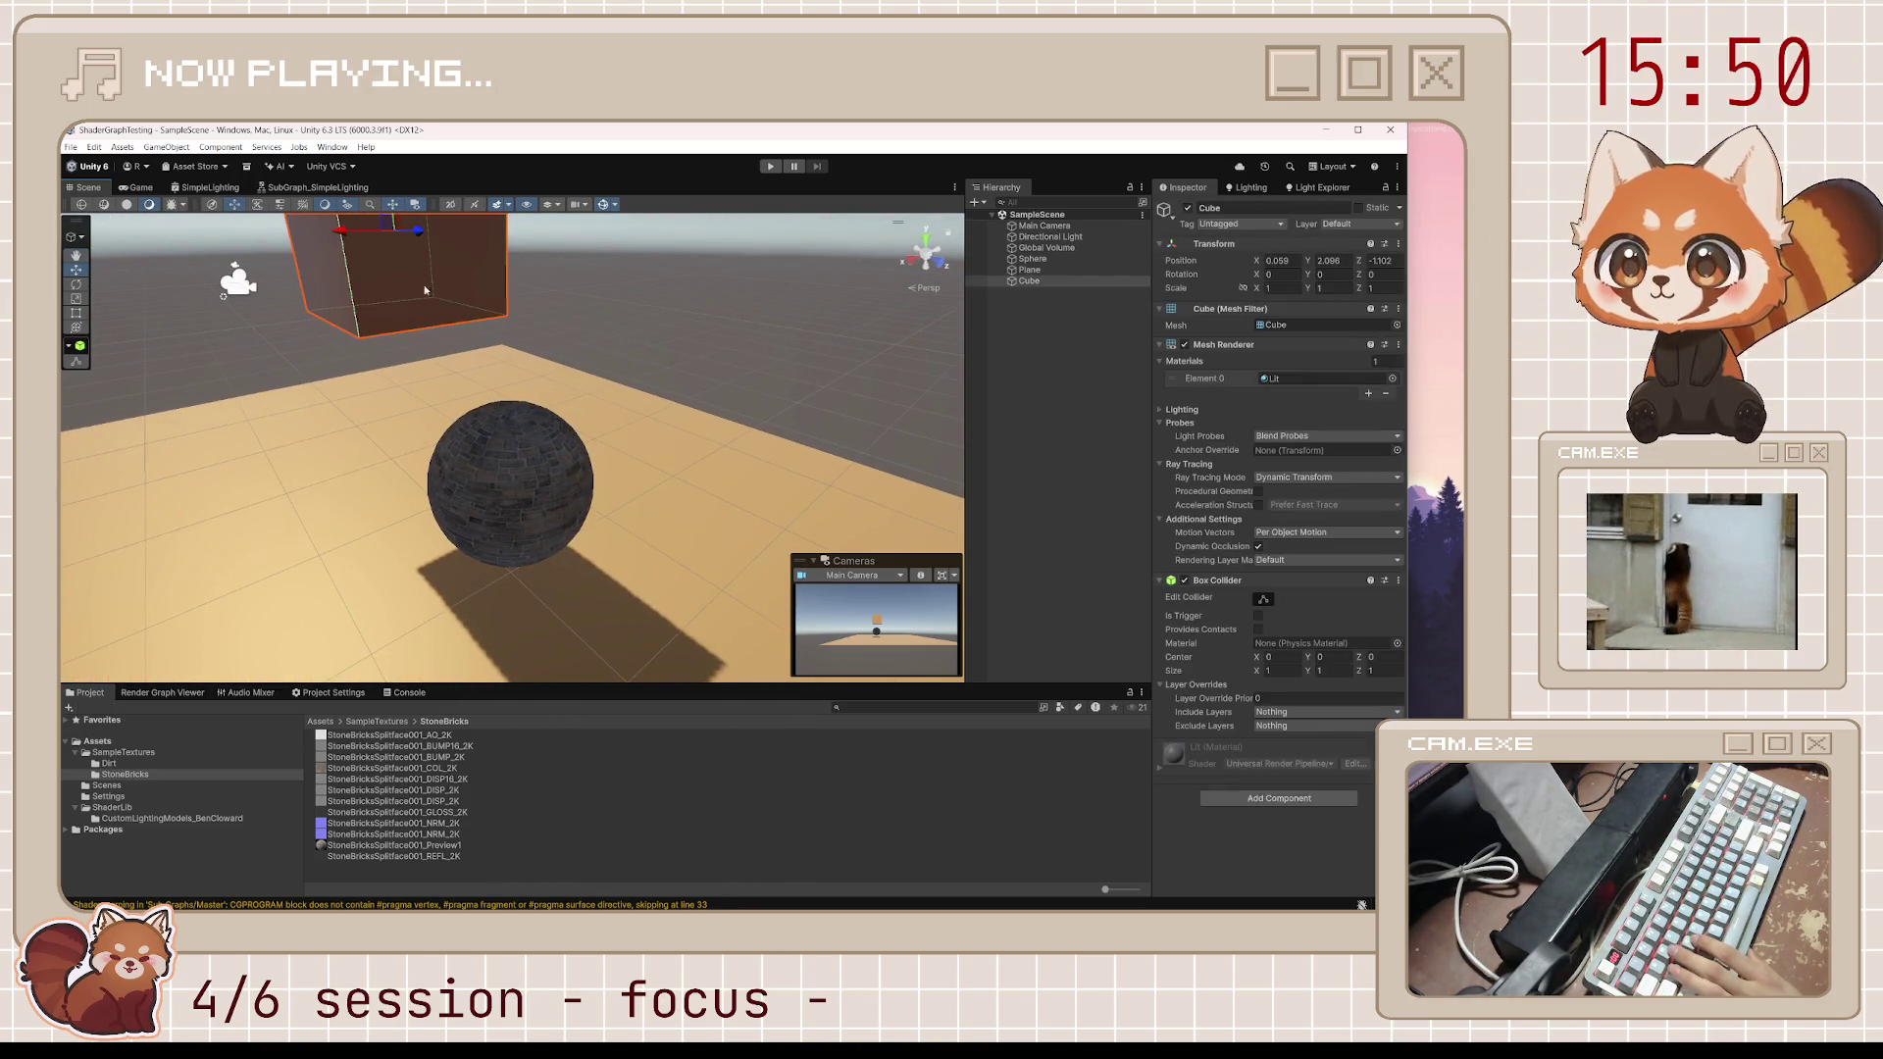
left_click_drag(359, 238, 628, 240)
scroll(562, 448, "up", 6)
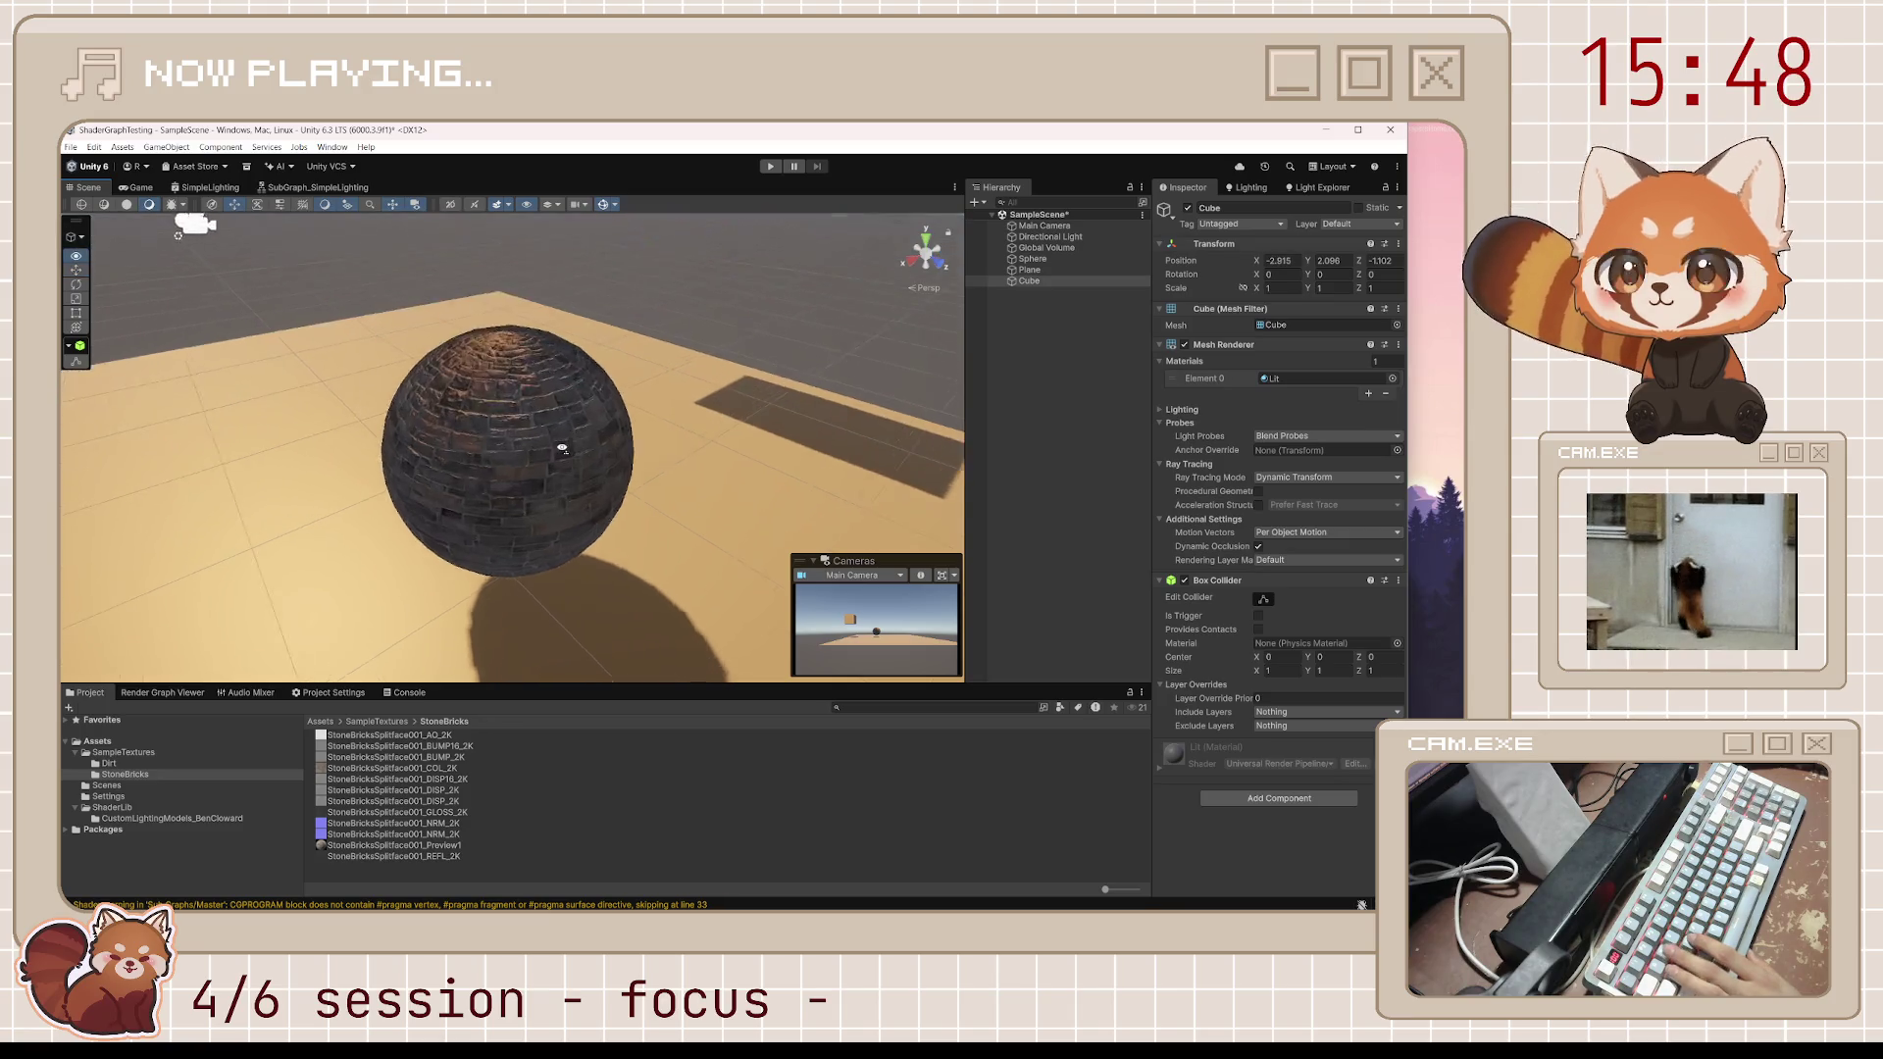
scroll(562, 448, "down", 5)
scroll(168, 286, "down", 3)
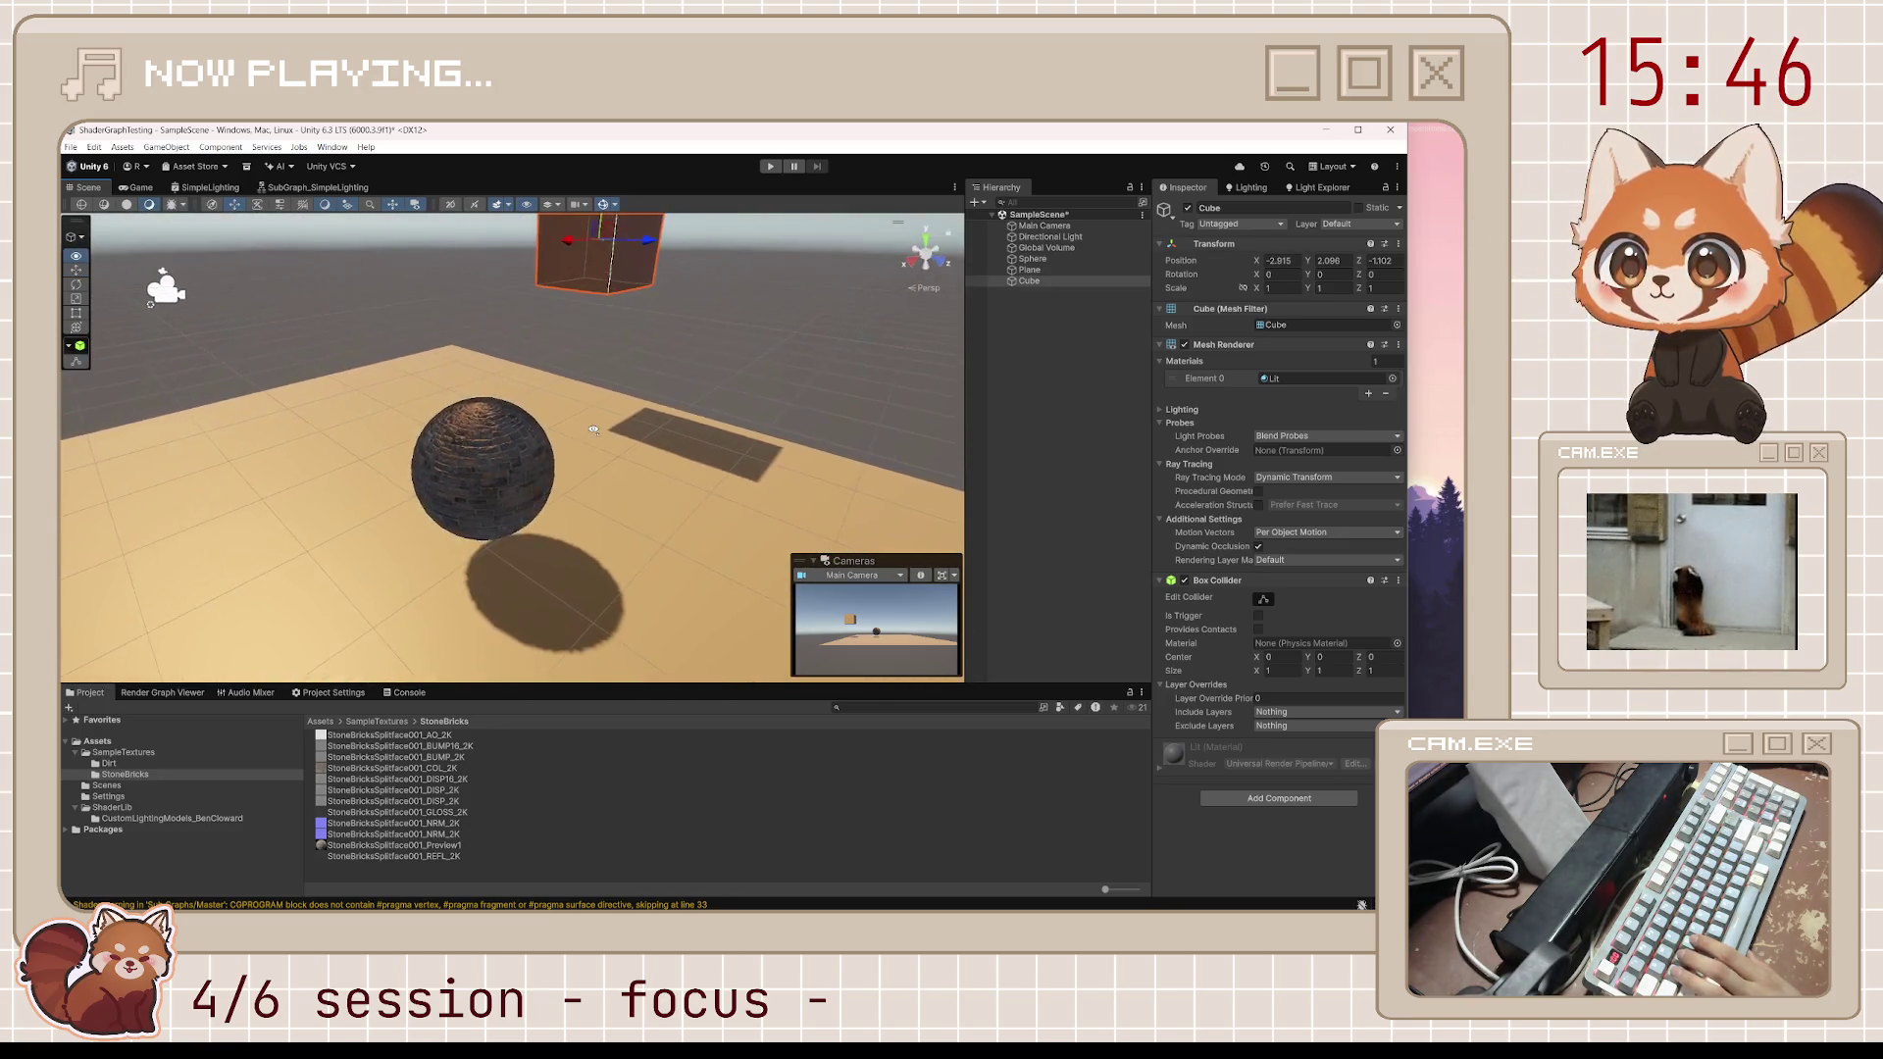
scroll(712, 394, "up", 2)
left_click_drag(712, 394, 332, 421)
Set the Sub Graph node's Metallic back to 0 and save the shader graph
left_click(210, 188)
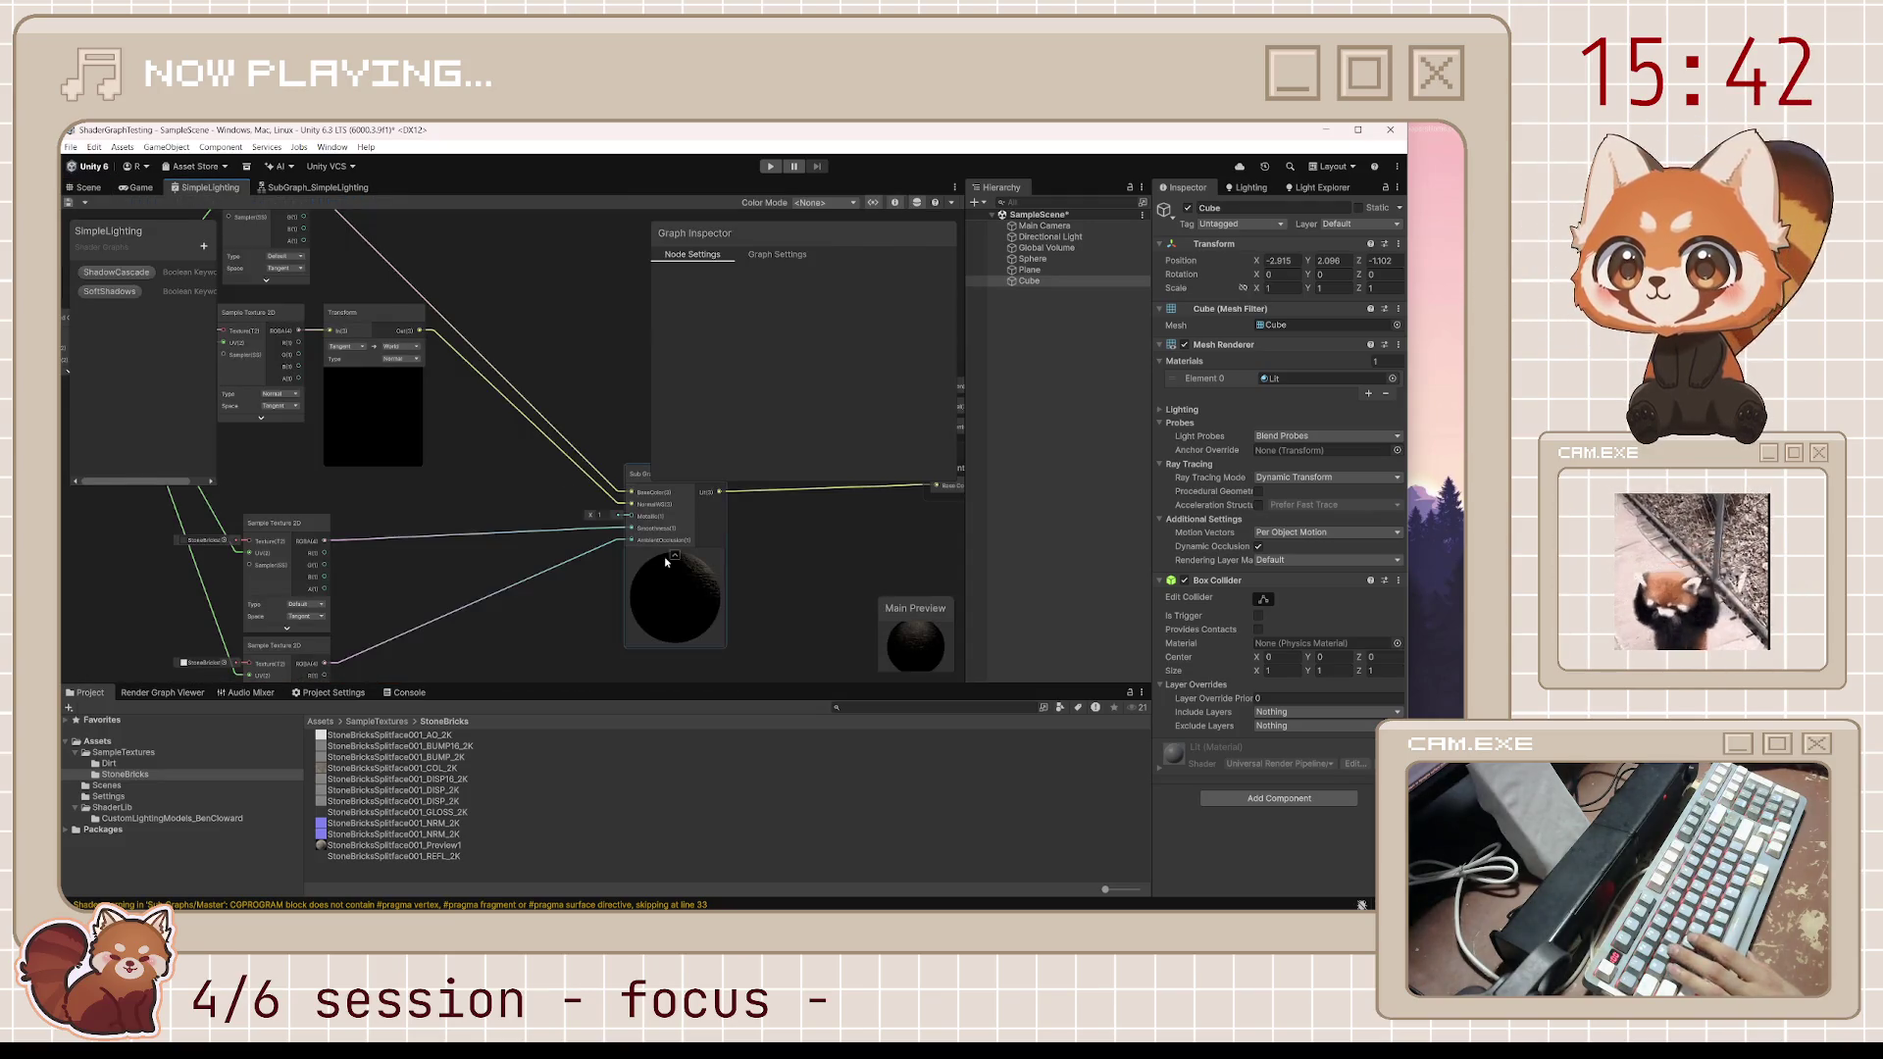
left_click(604, 516)
type("0")
key("Return")
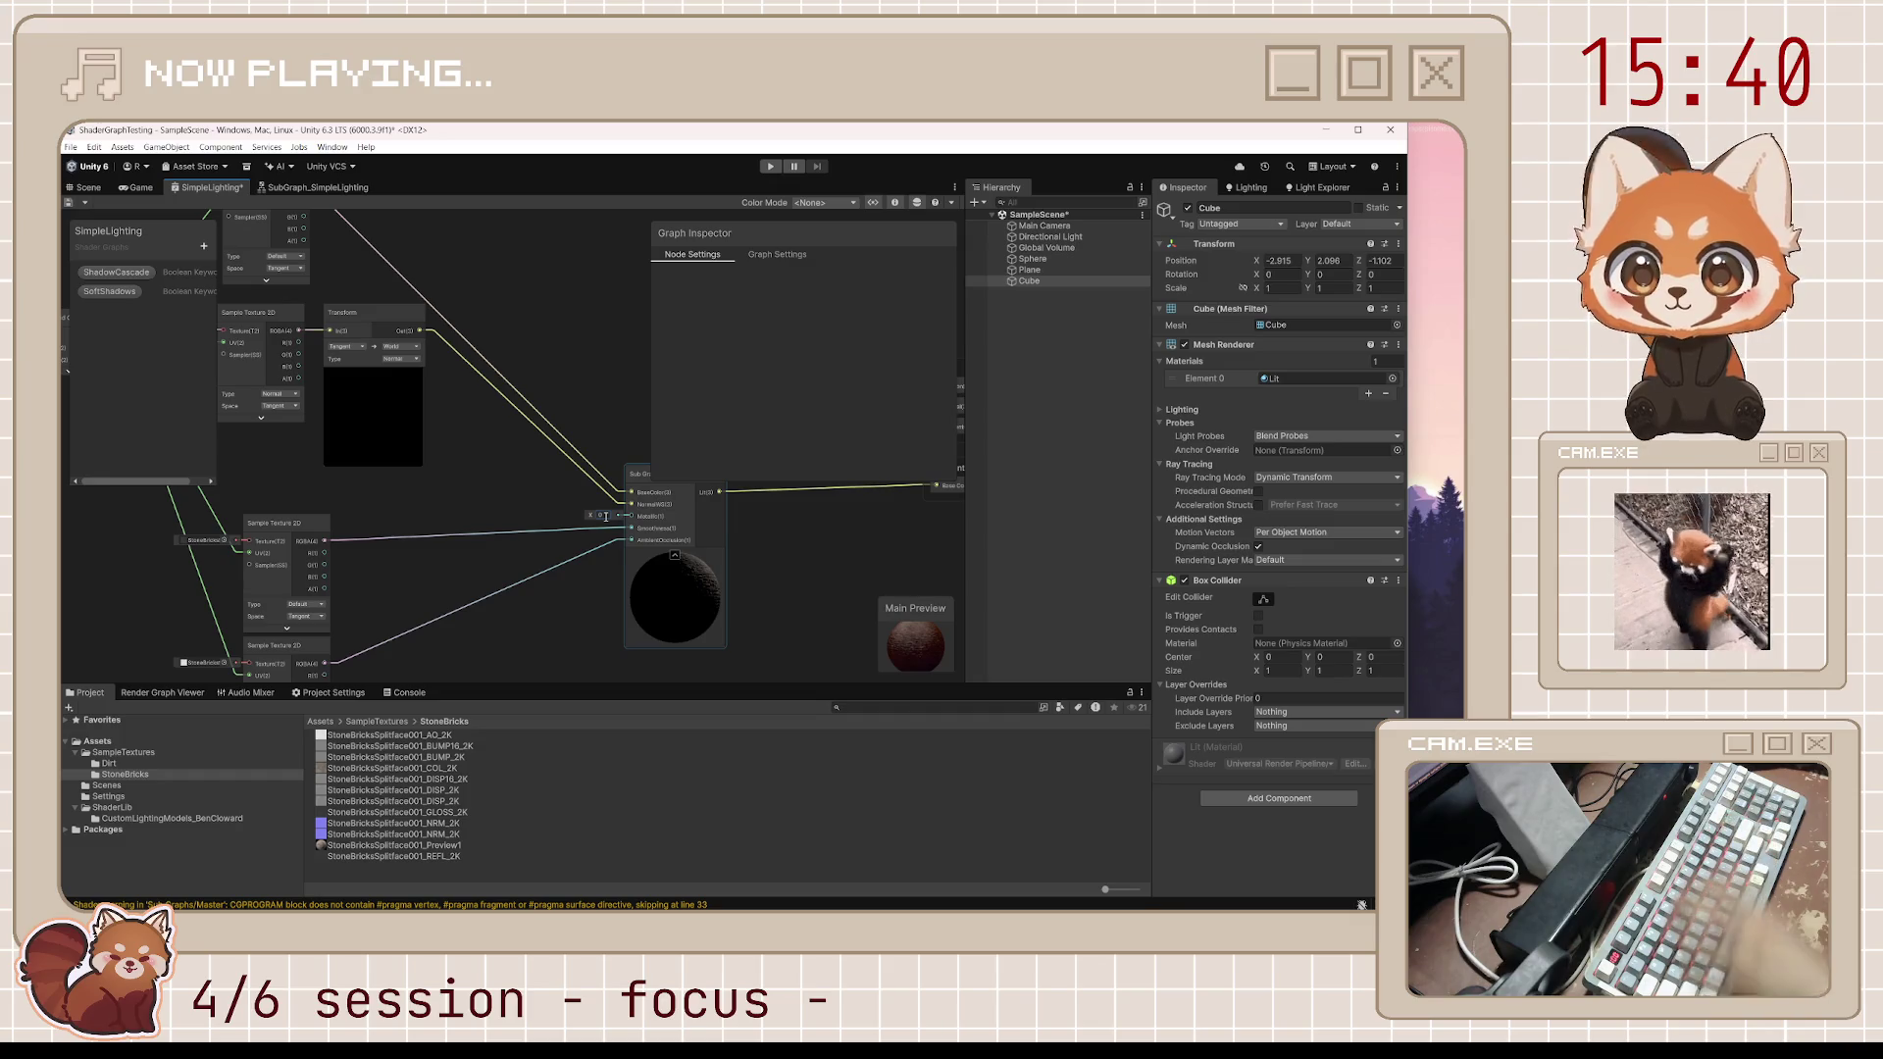
key("ctrl+s")
left_click(89, 187)
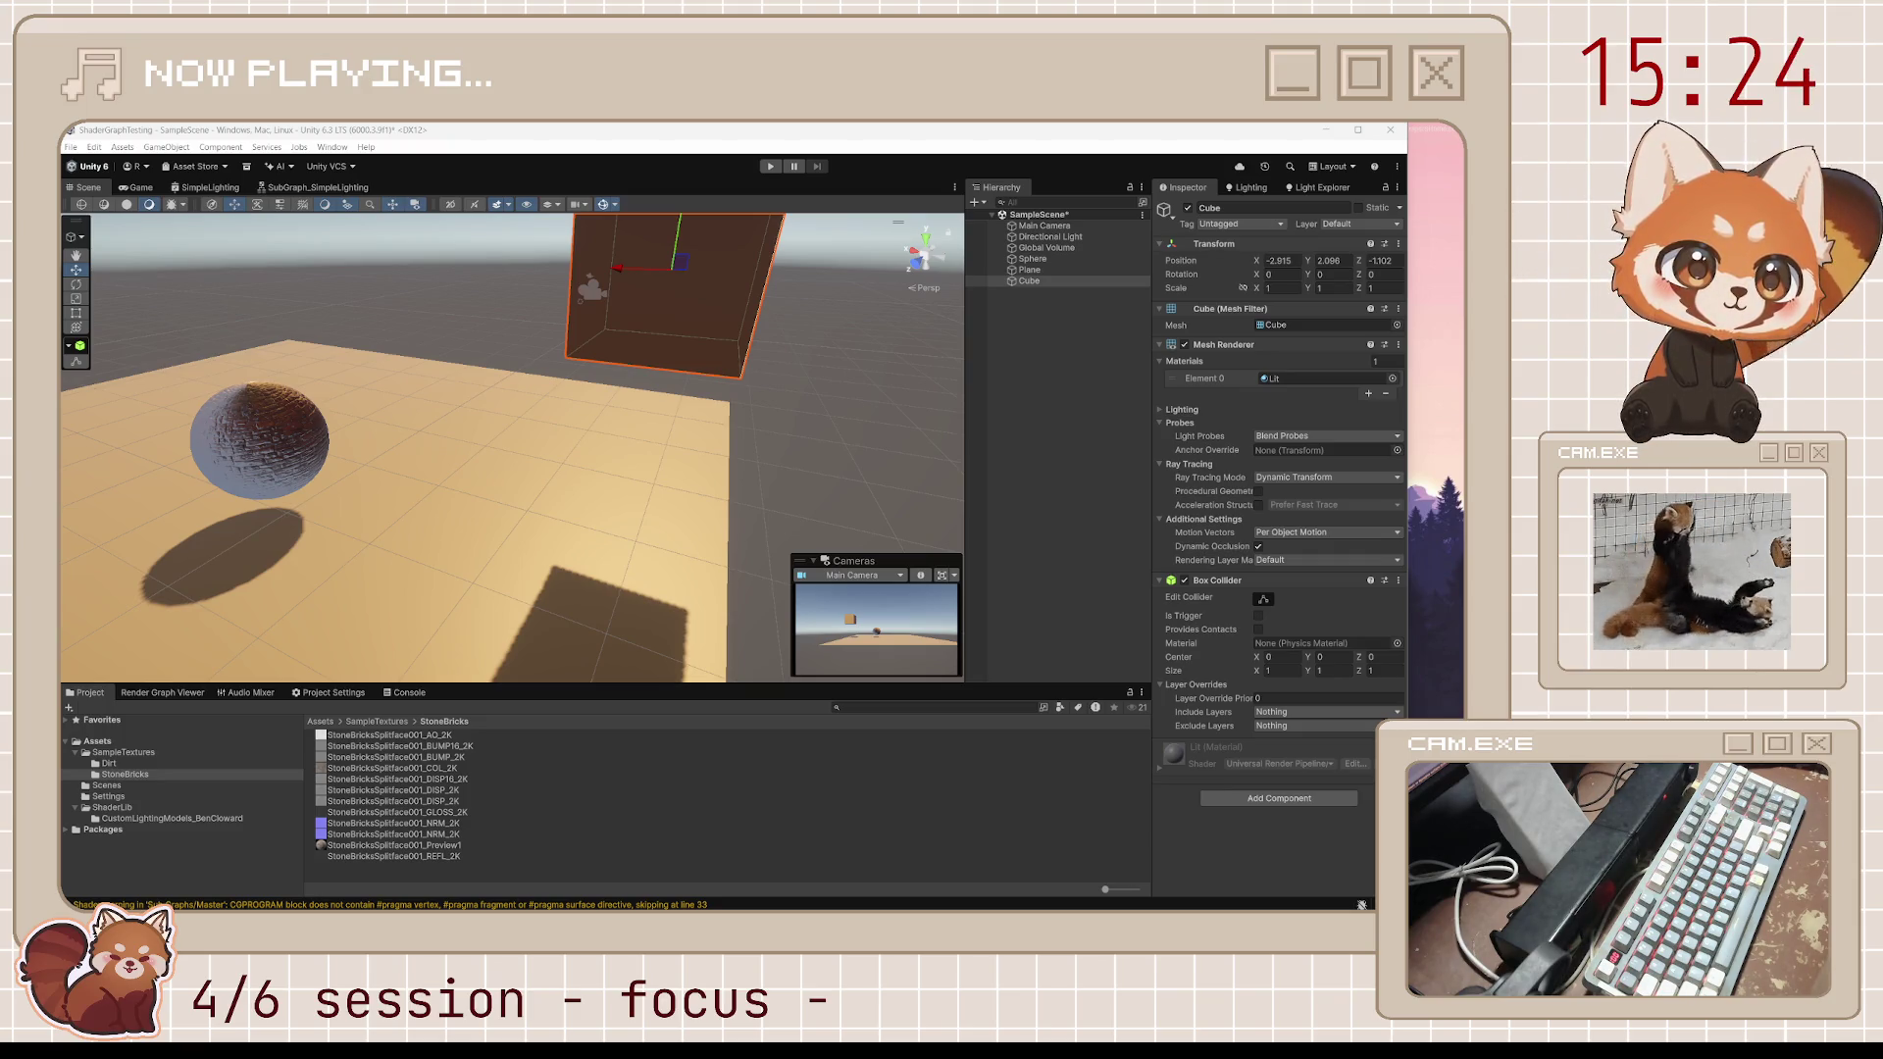
left_click(314, 188)
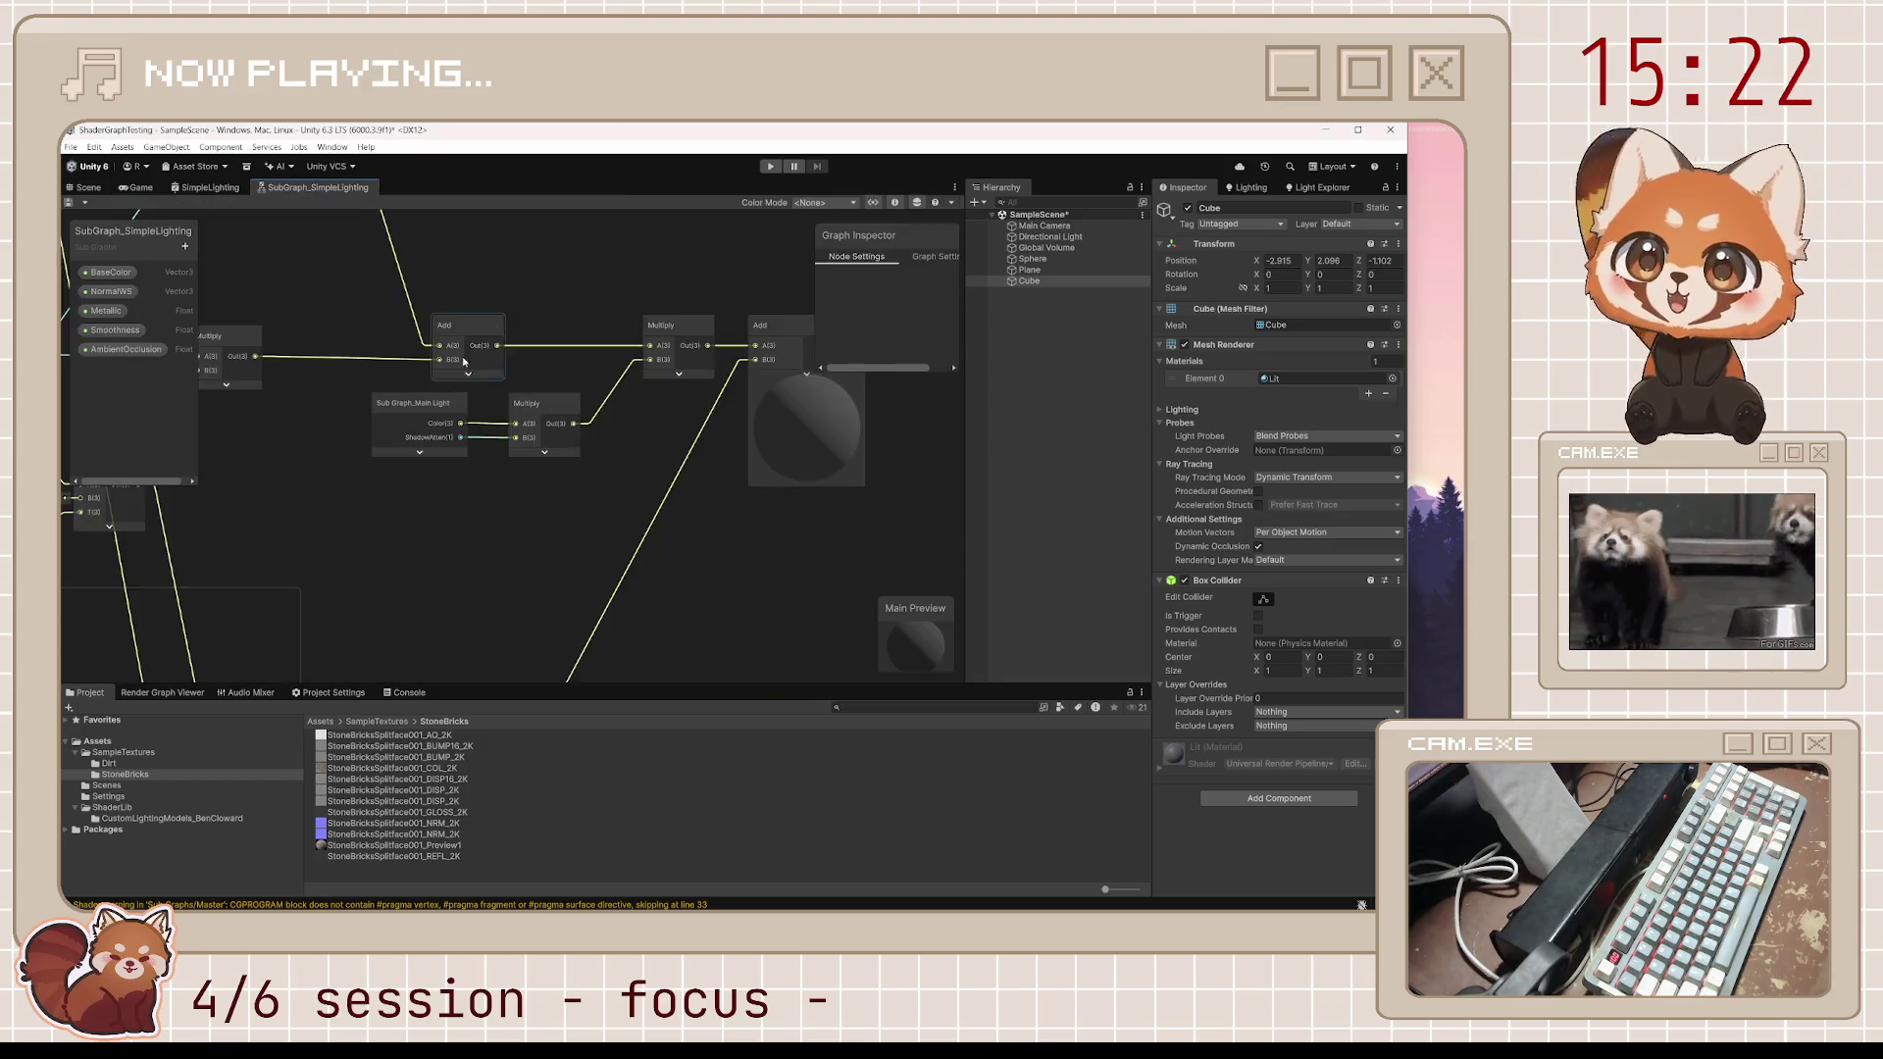
left_click_drag(362, 363, 640, 517)
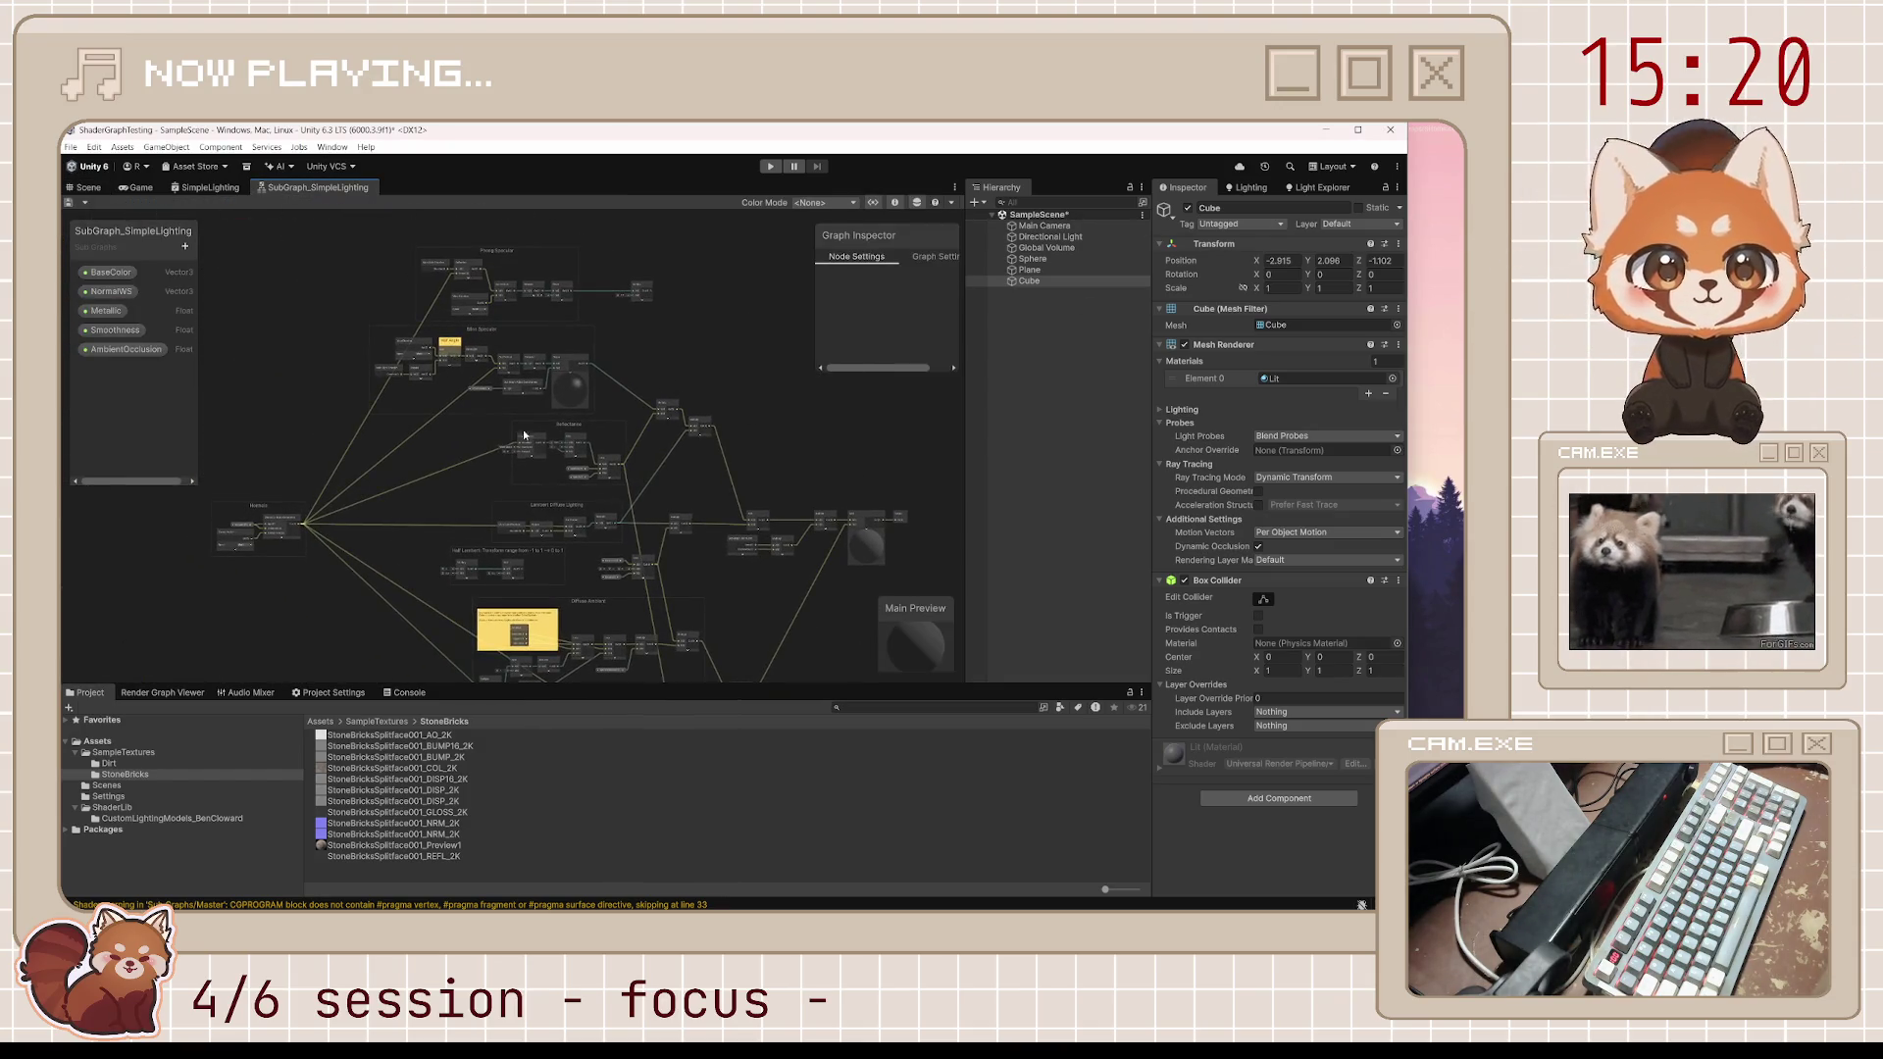
scroll(633, 421, "up", 4)
scroll(660, 439, "up", 1)
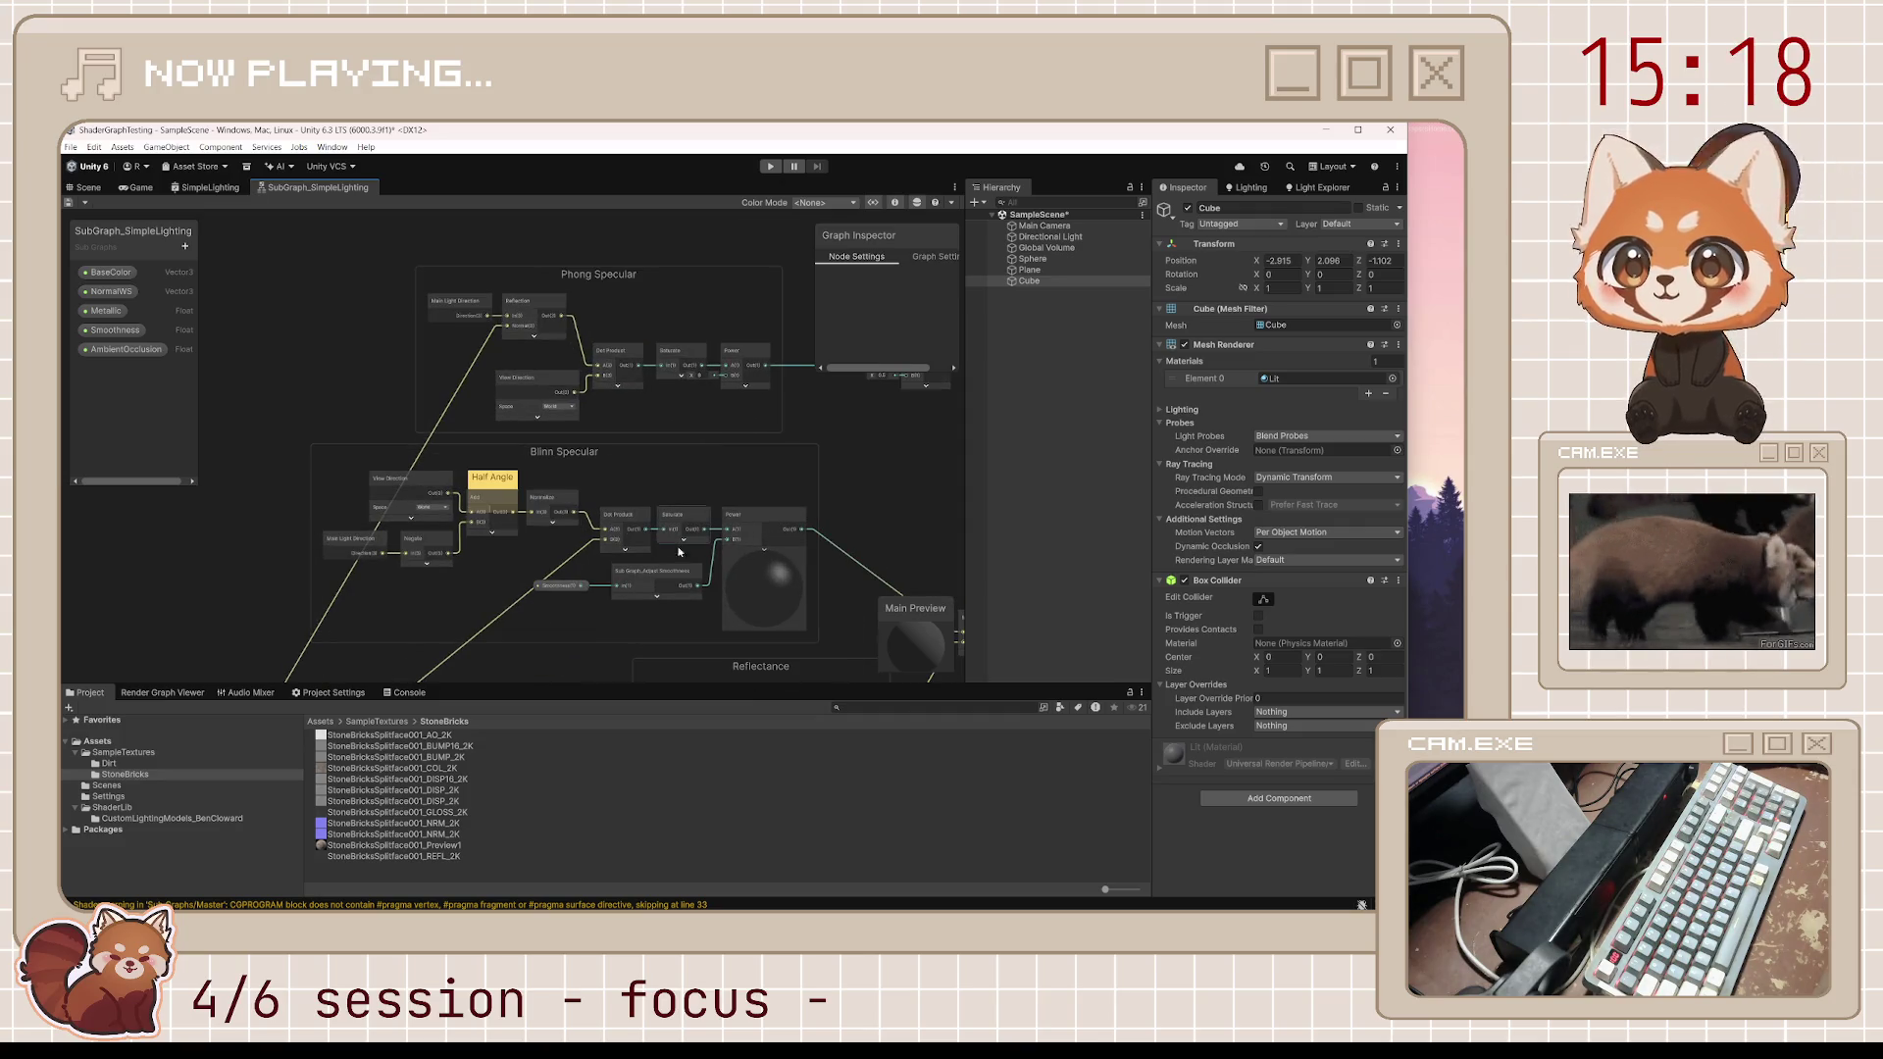
mouse_move(607, 647)
left_mouse_down()
mouse_move(563, 513)
mouse_move(578, 479)
left_mouse_up()
scroll(578, 480, "up", 3)
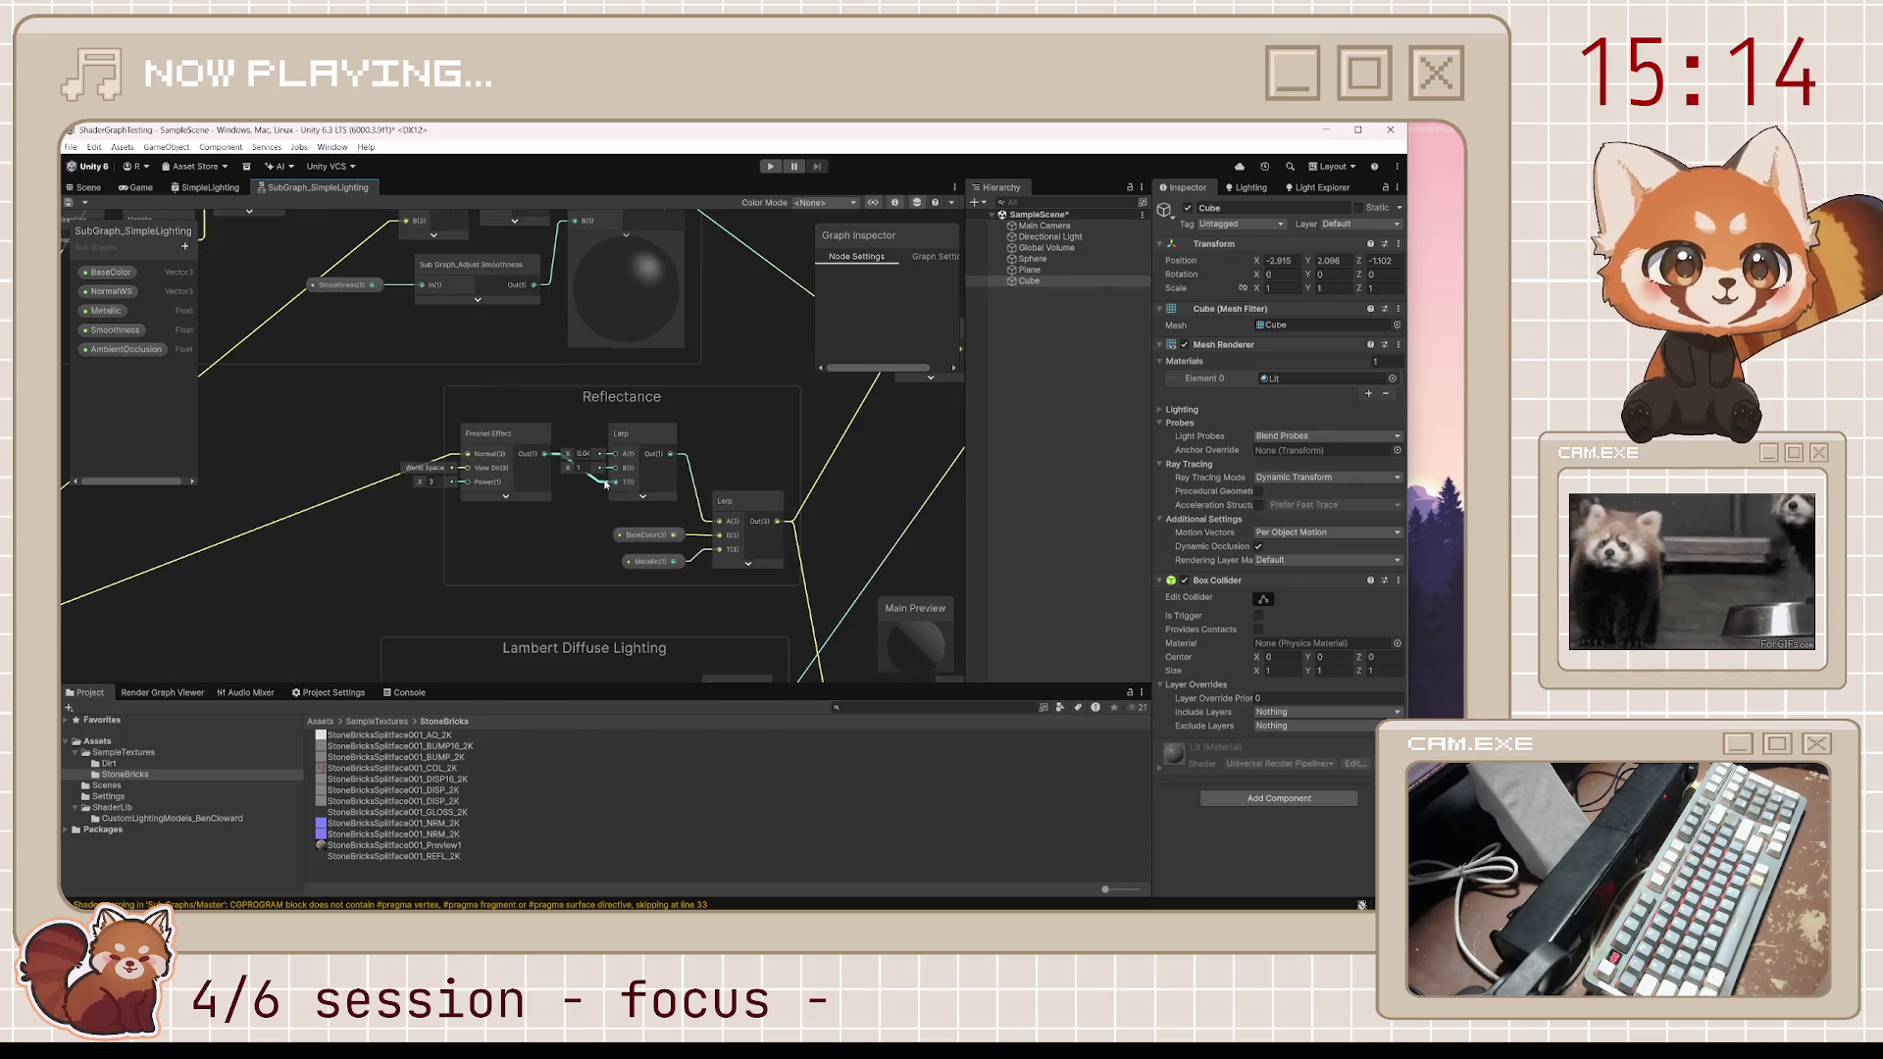
scroll(606, 483, "up", 1)
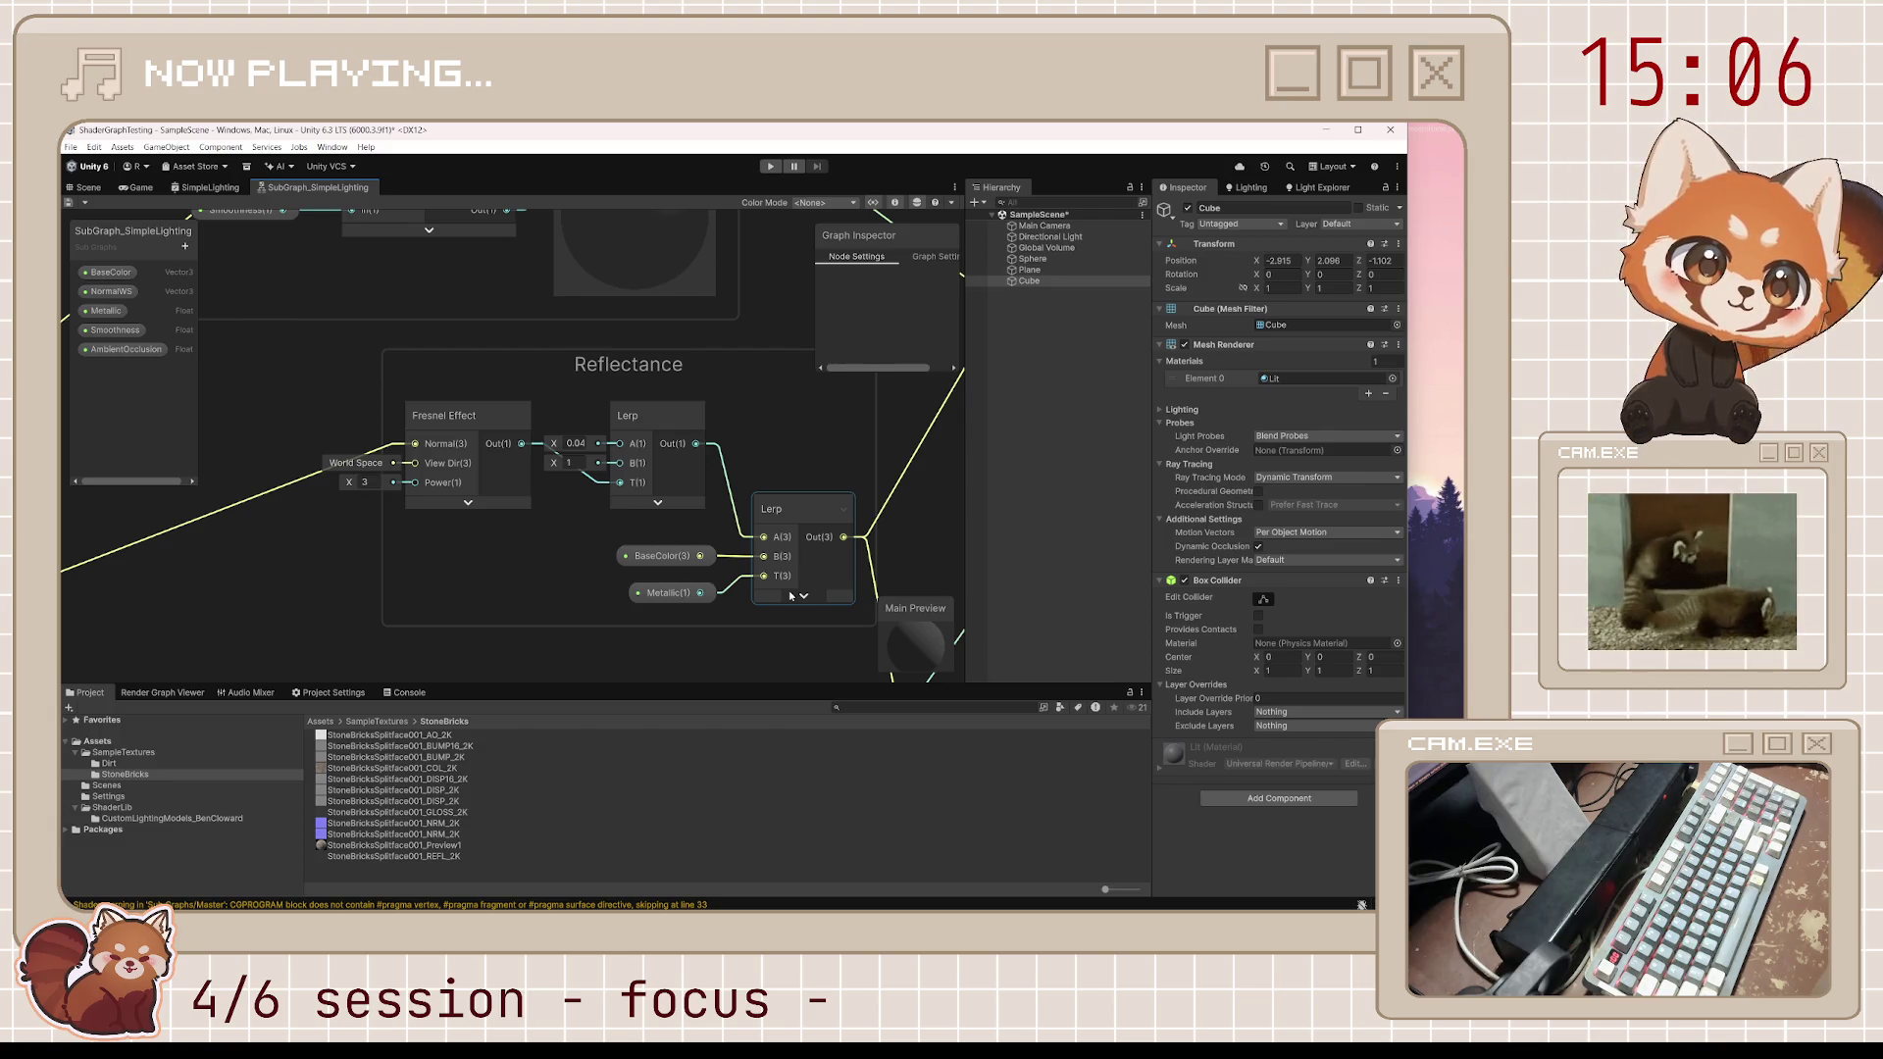
left_click_drag(791, 595, 506, 633)
scroll(639, 534, "down", 4)
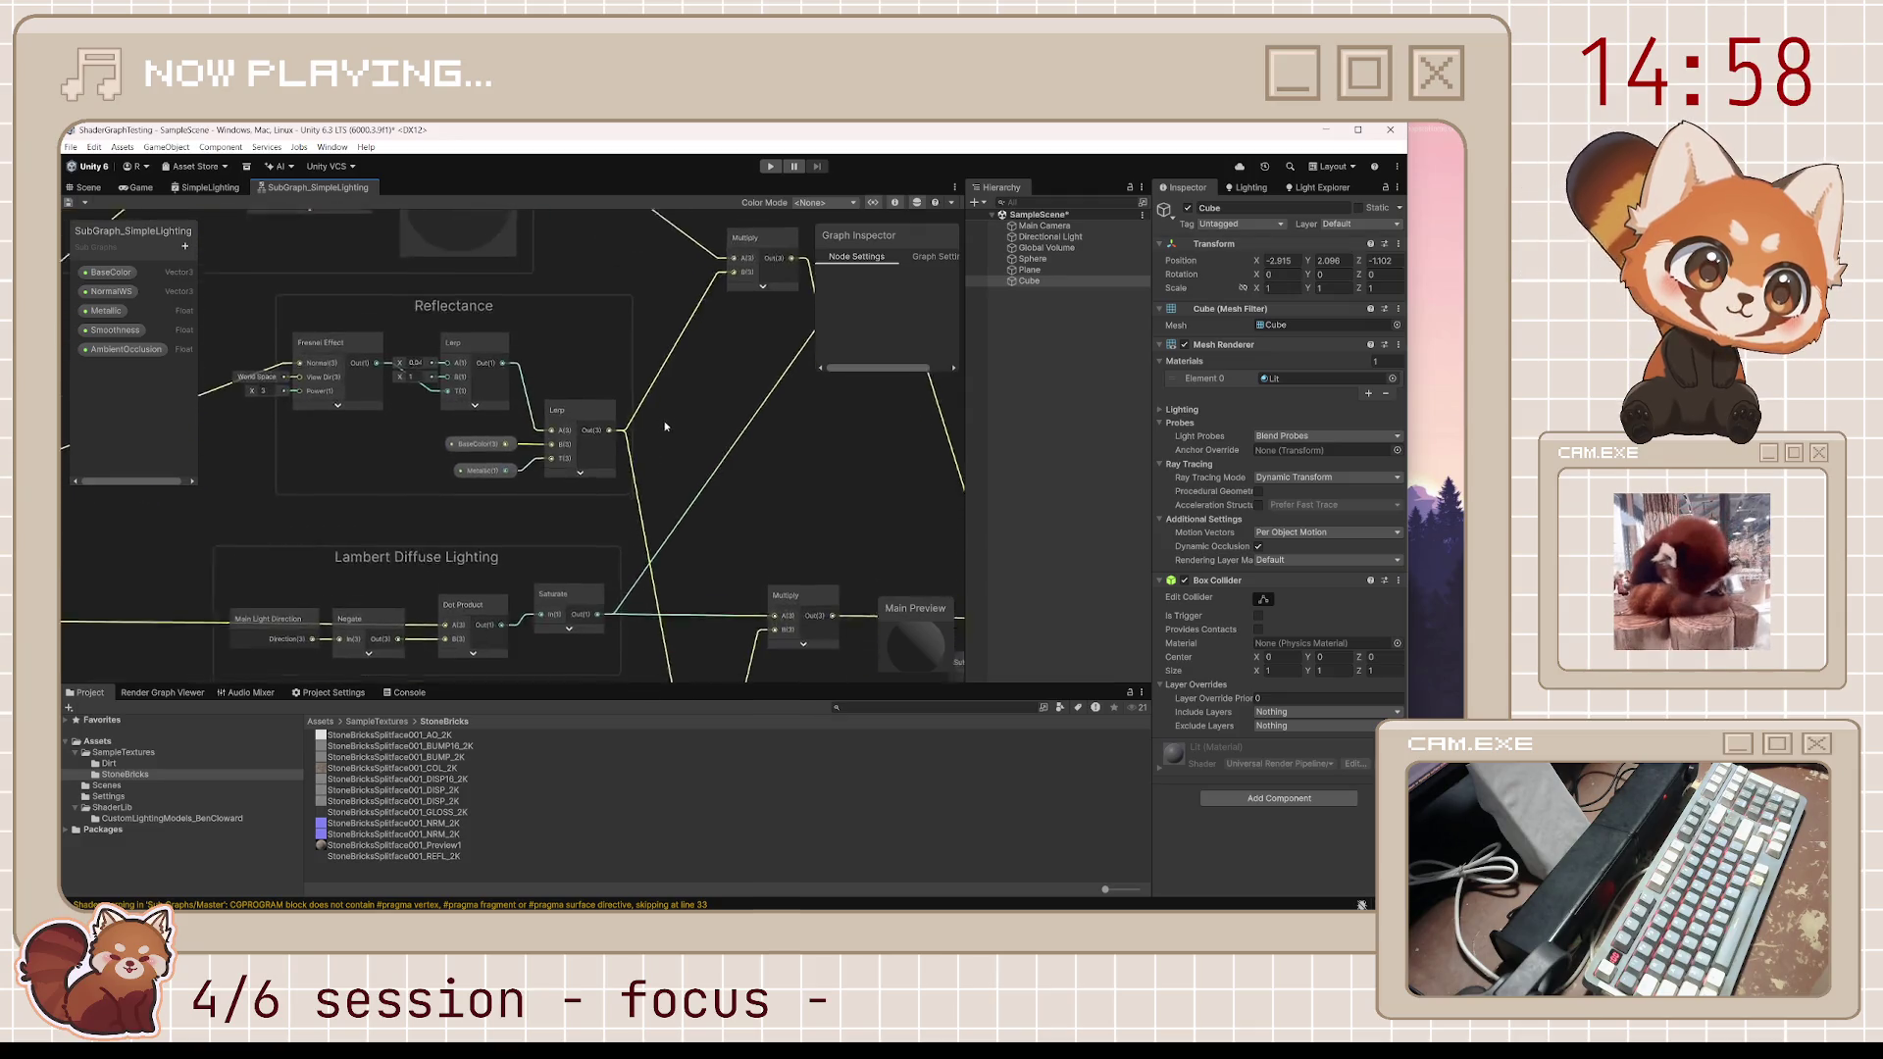
mouse_move(664, 421)
left_mouse_down()
mouse_move(664, 348)
mouse_move(661, 388)
left_mouse_up()
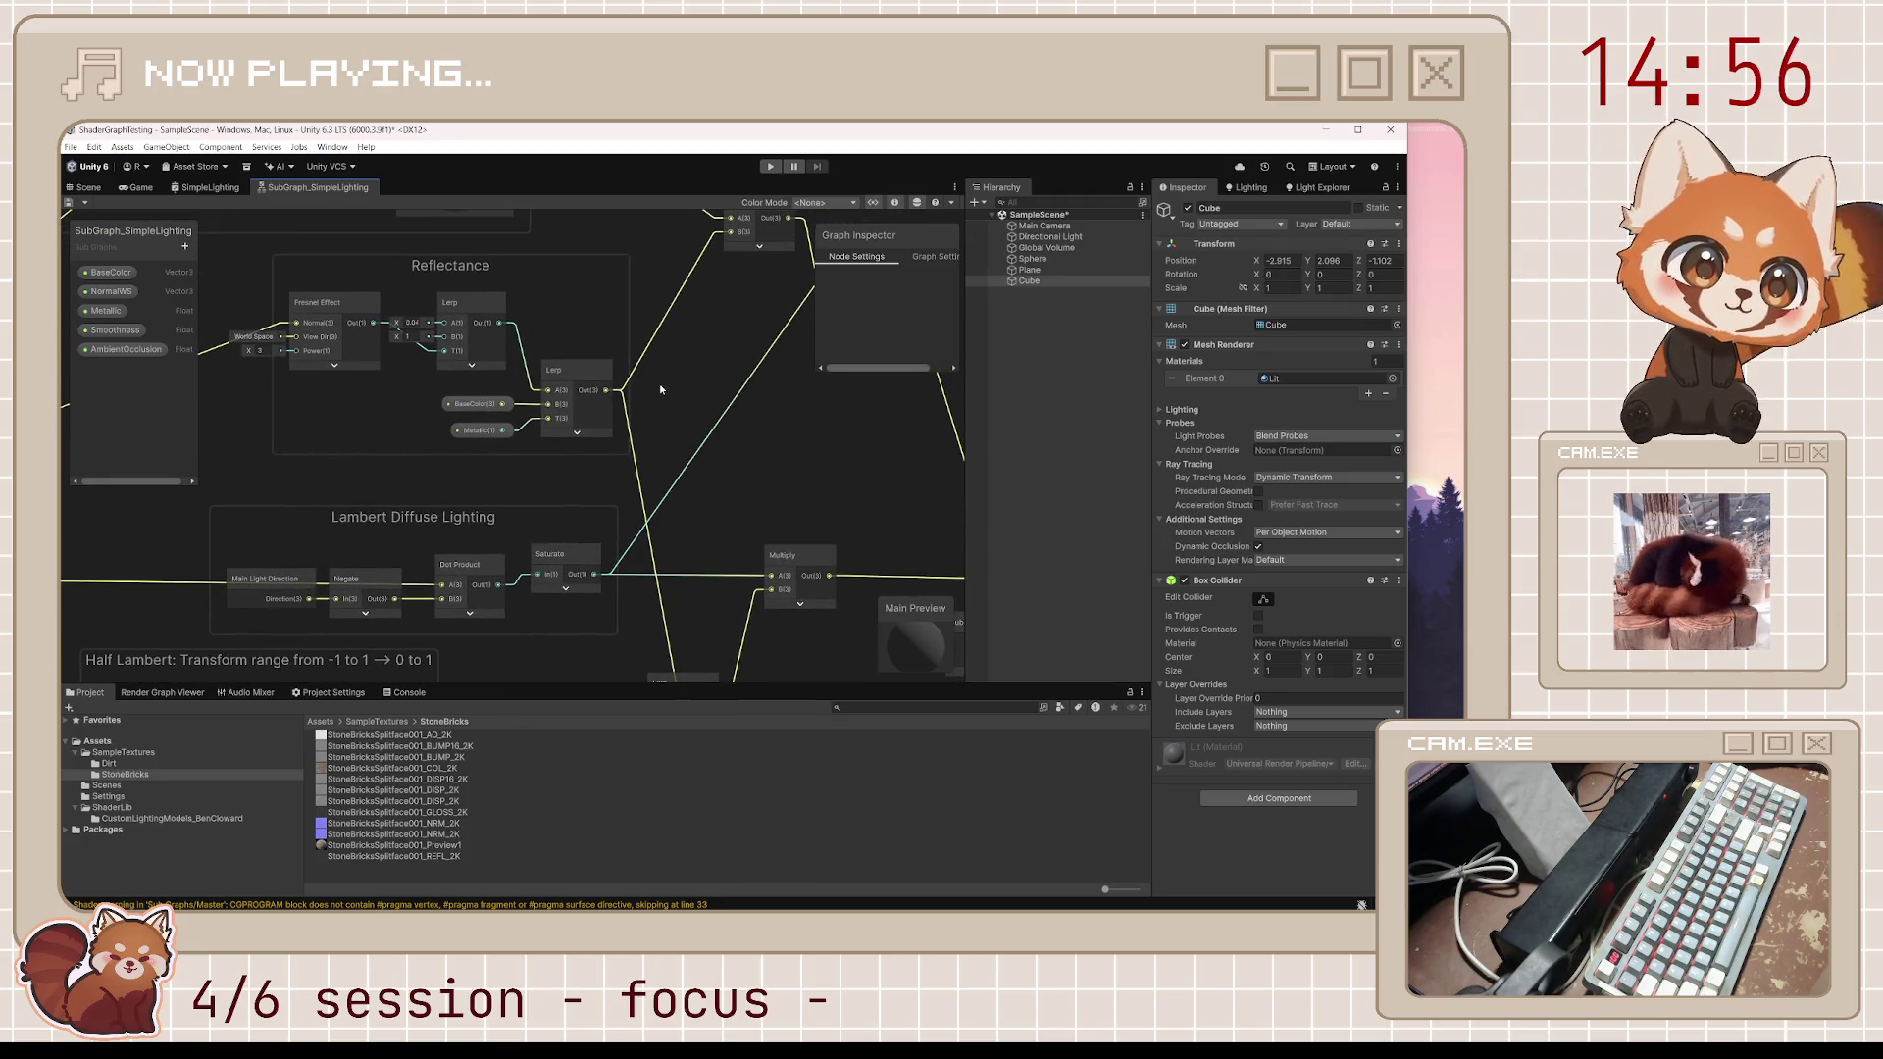
scroll(676, 472, "up", 1)
left_click_drag(676, 472, 689, 294)
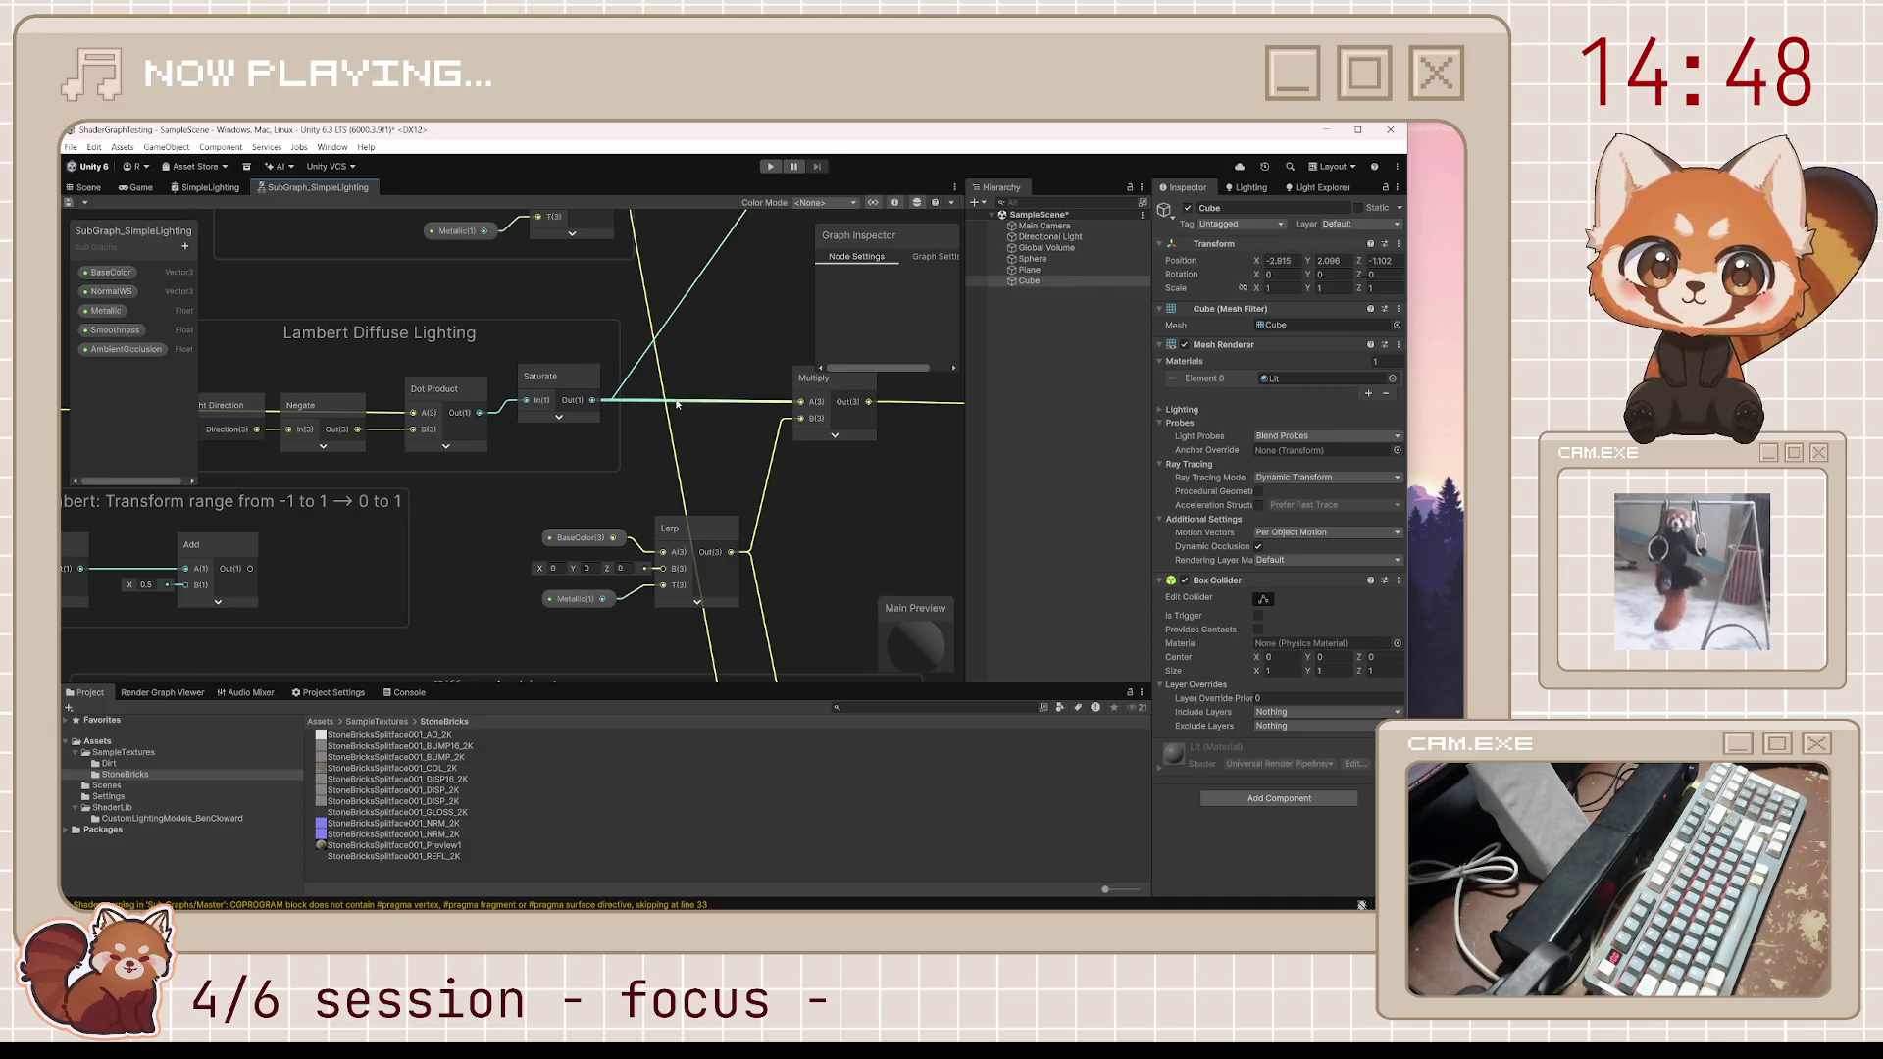
mouse_move(308, 570)
left_mouse_down()
mouse_move(608, 550)
mouse_move(518, 614)
left_mouse_up()
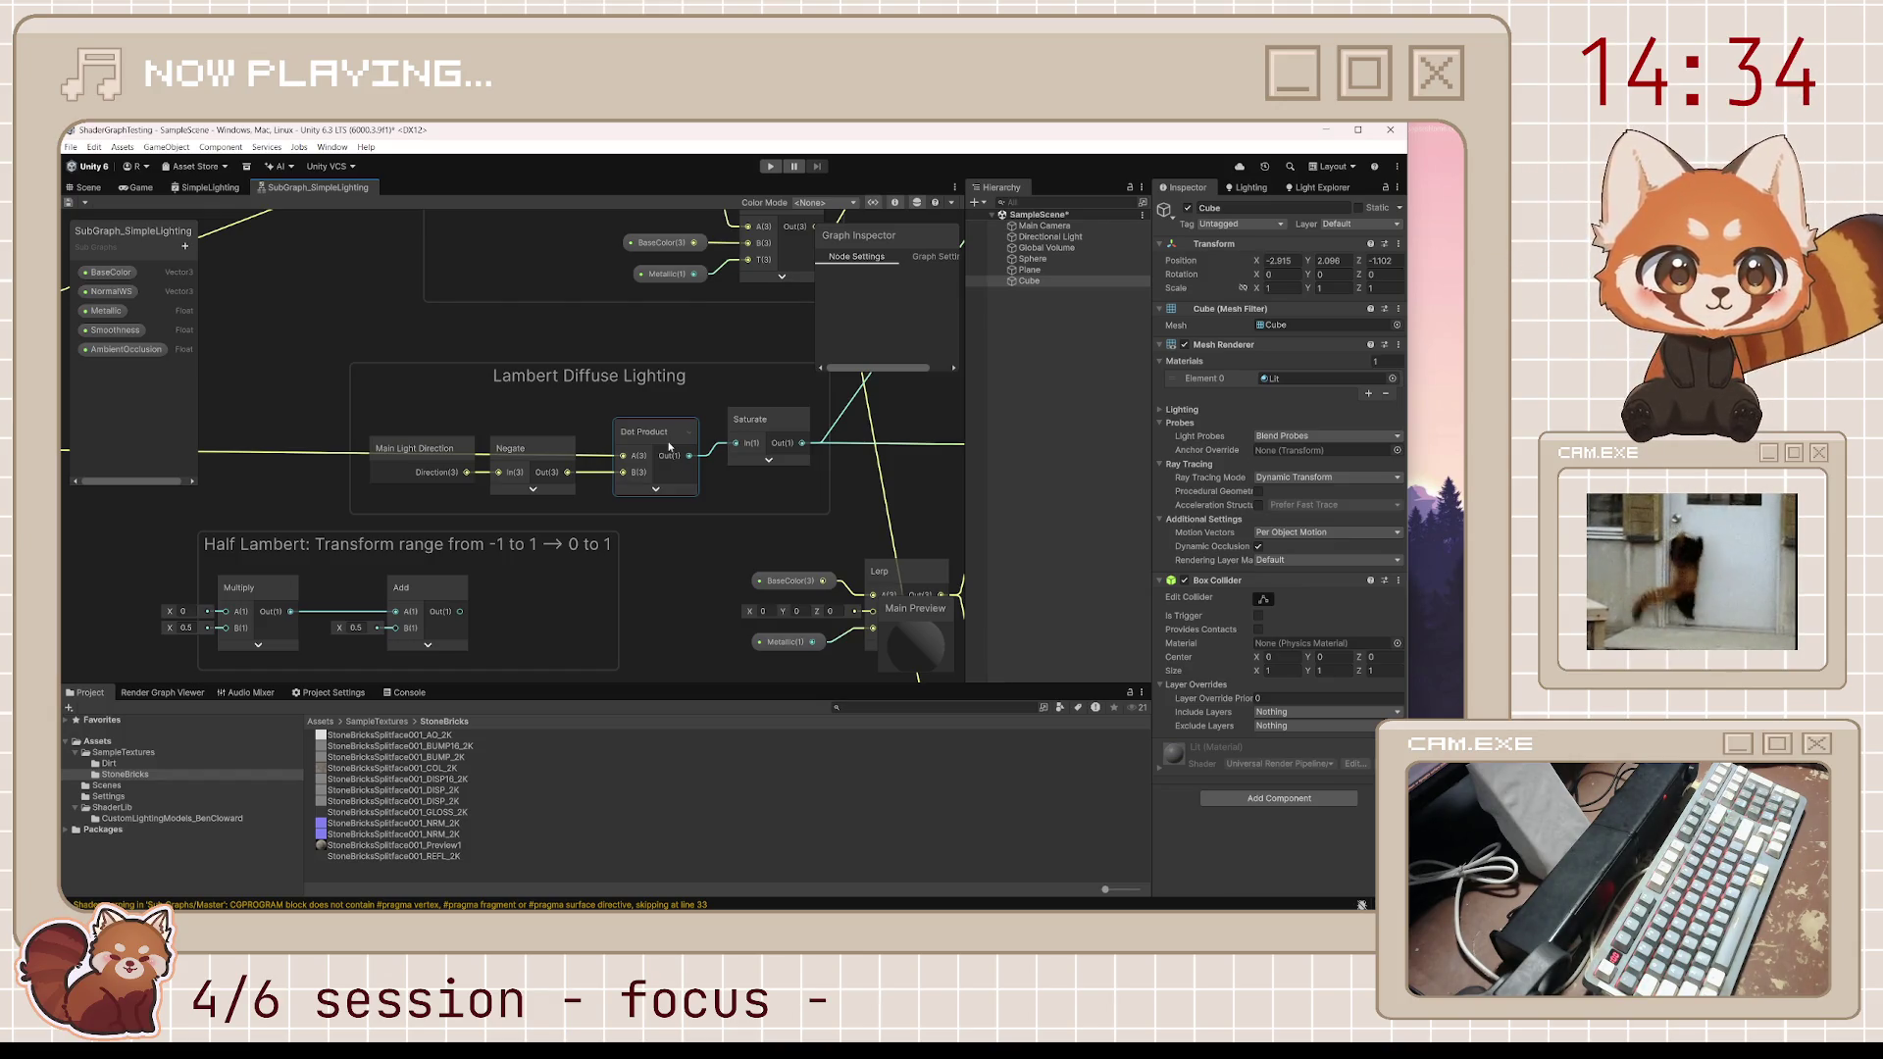
left_click_drag(780, 492, 513, 546)
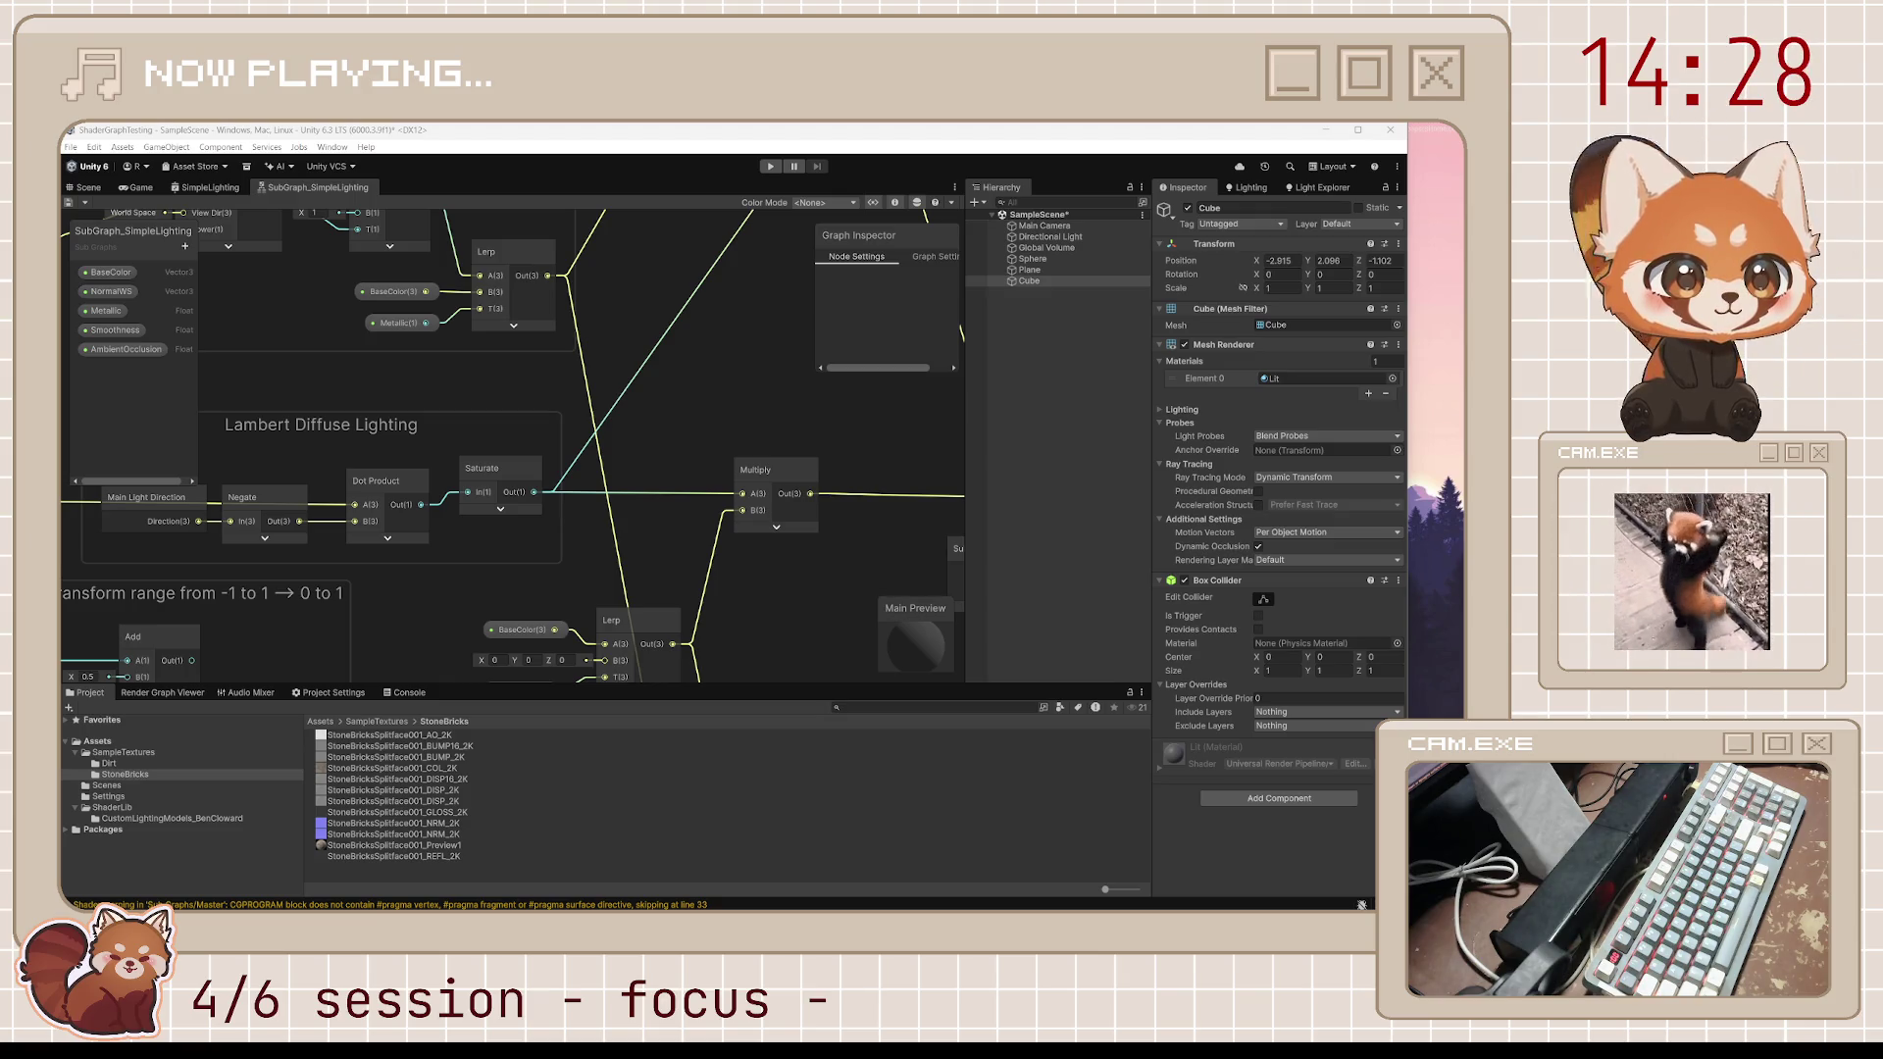
mouse_move(807, 331)
left_mouse_down()
mouse_move(621, 638)
mouse_move(634, 566)
left_mouse_up()
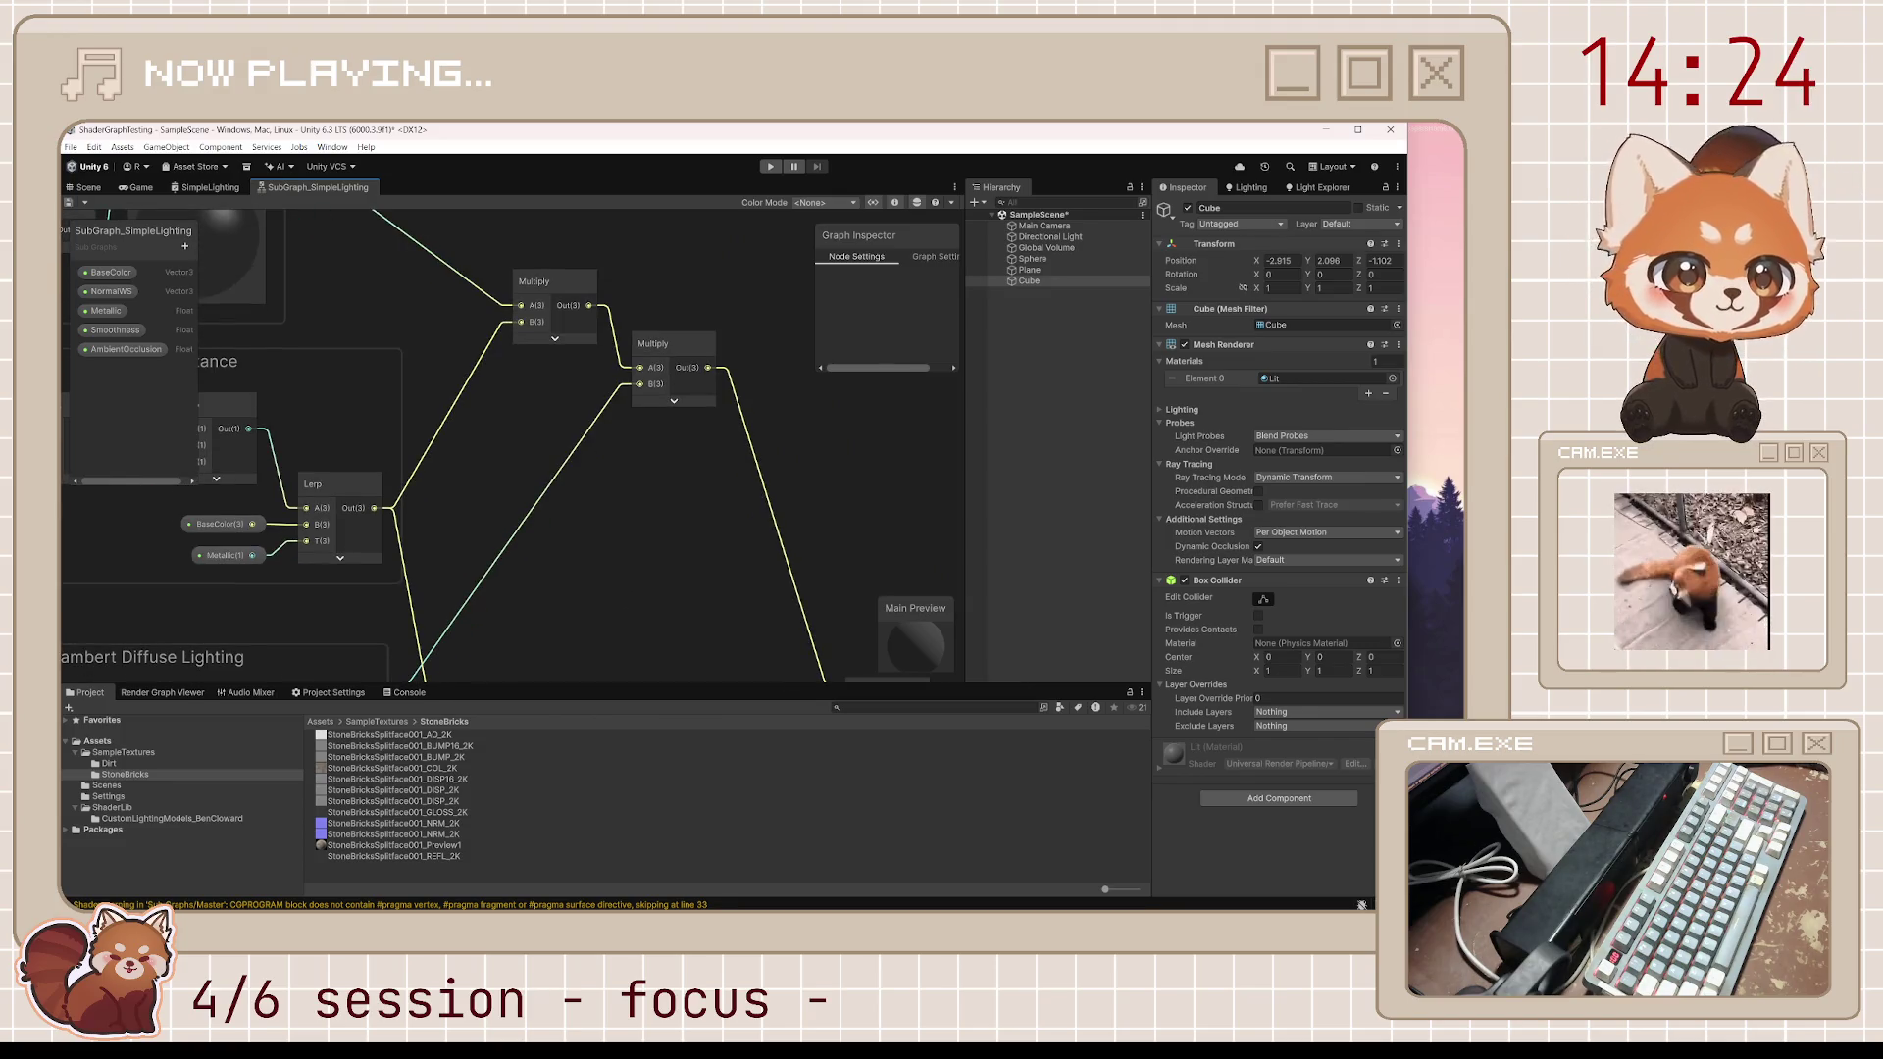
scroll(863, 525, "down", 4)
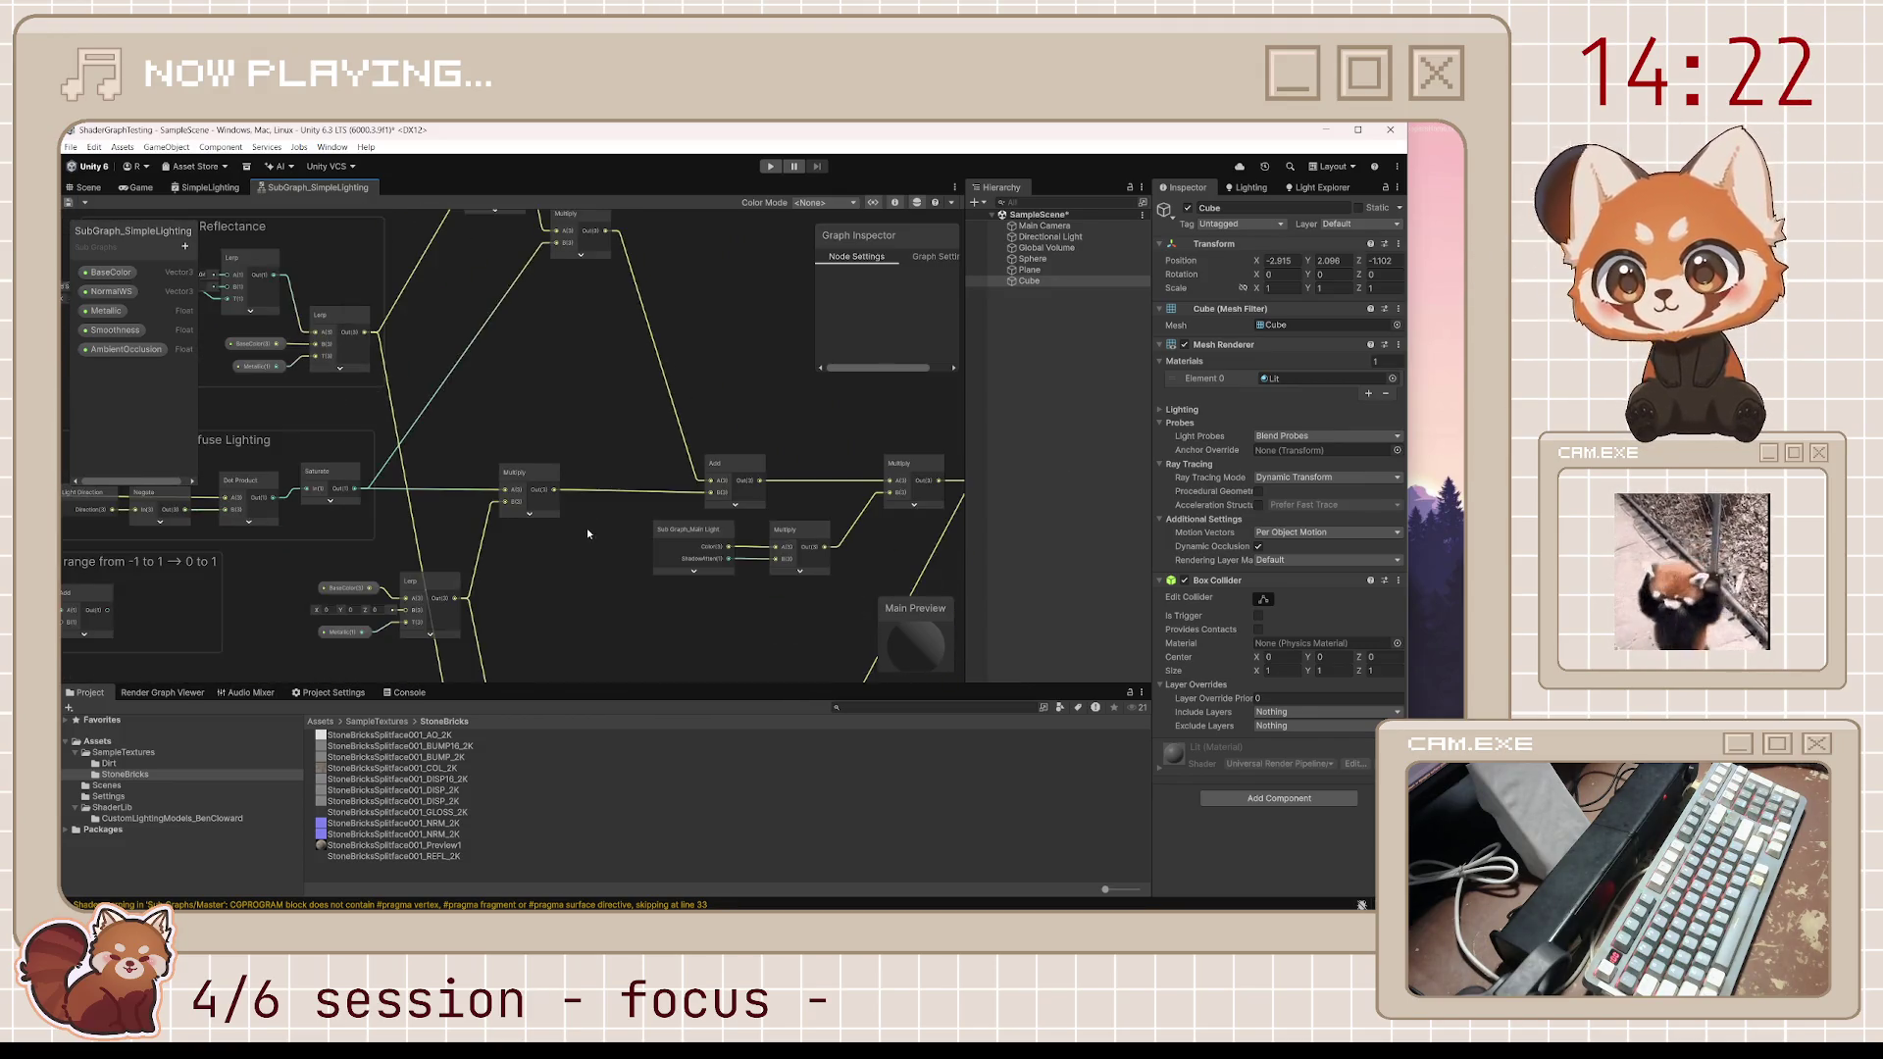
Nudge the Diffuse Ambient group's first Lerp node upward, then pan to Specular Ambient
left_click_drag(615, 482, 719, 365)
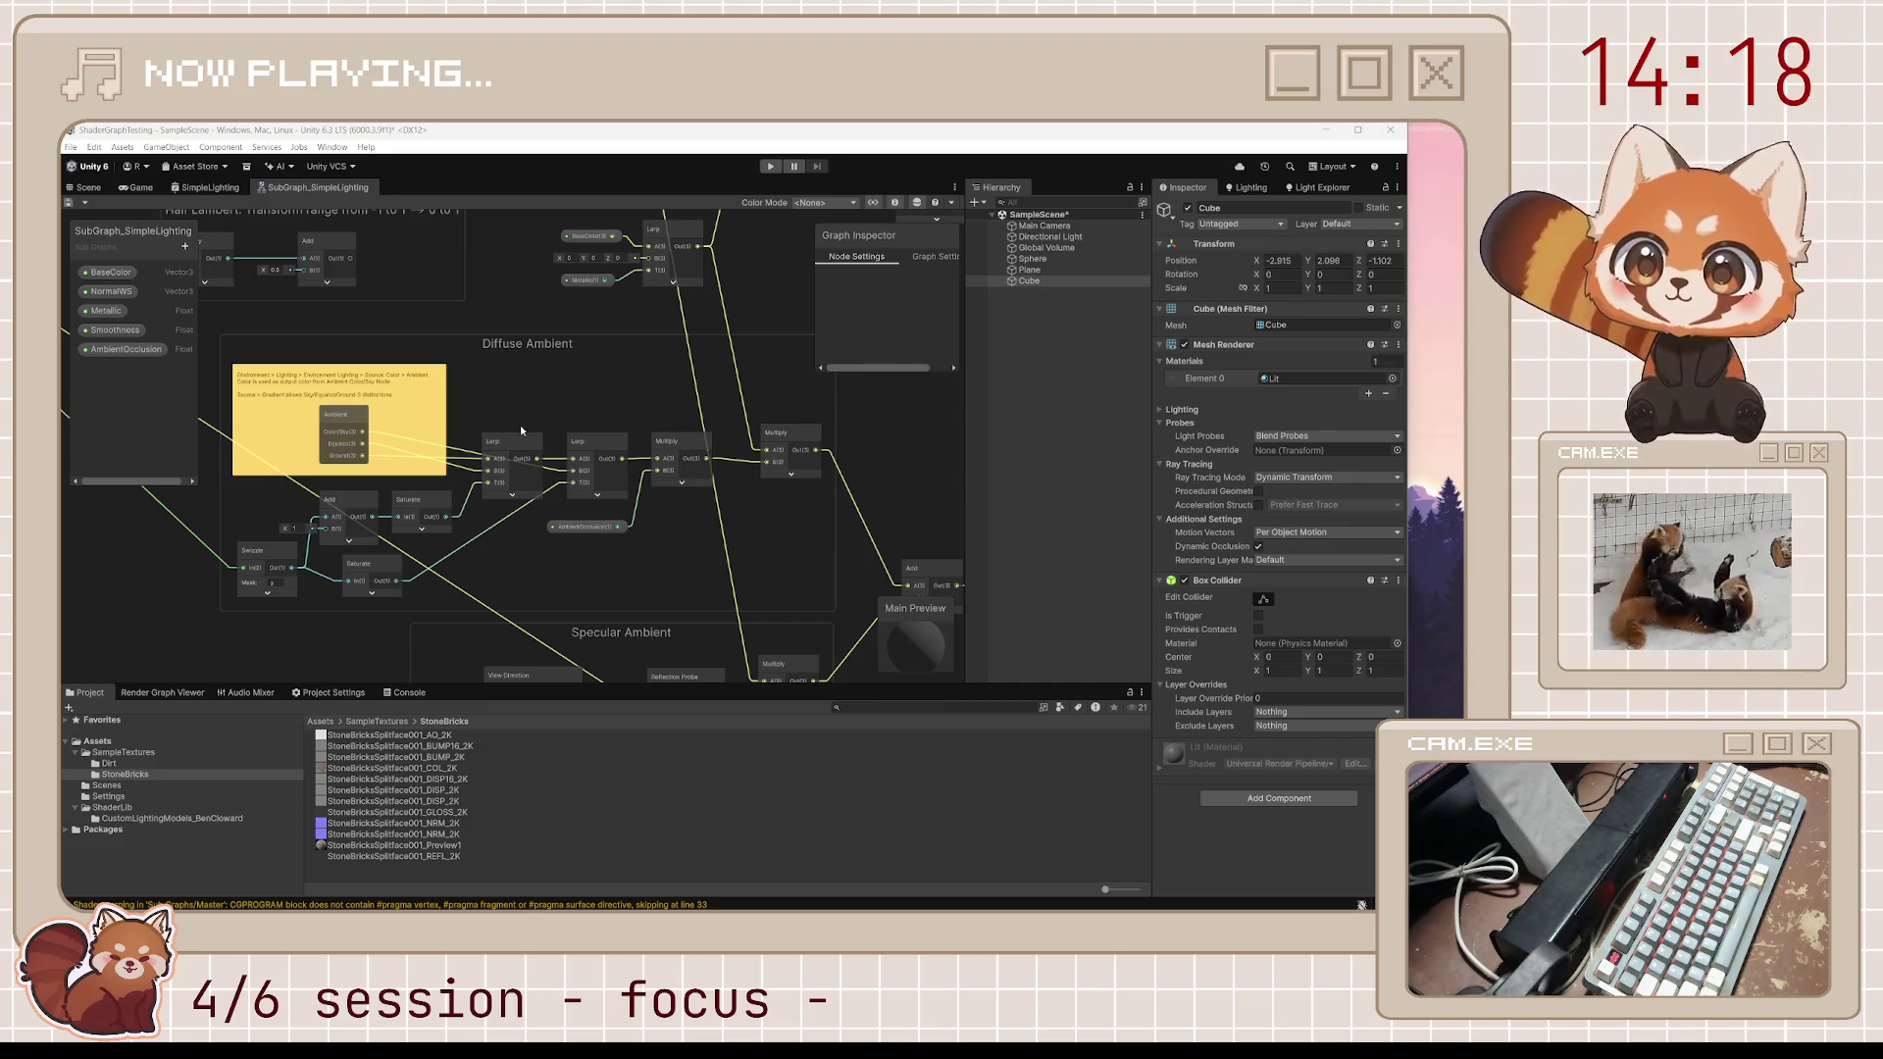
left_click_drag(520, 425, 604, 396)
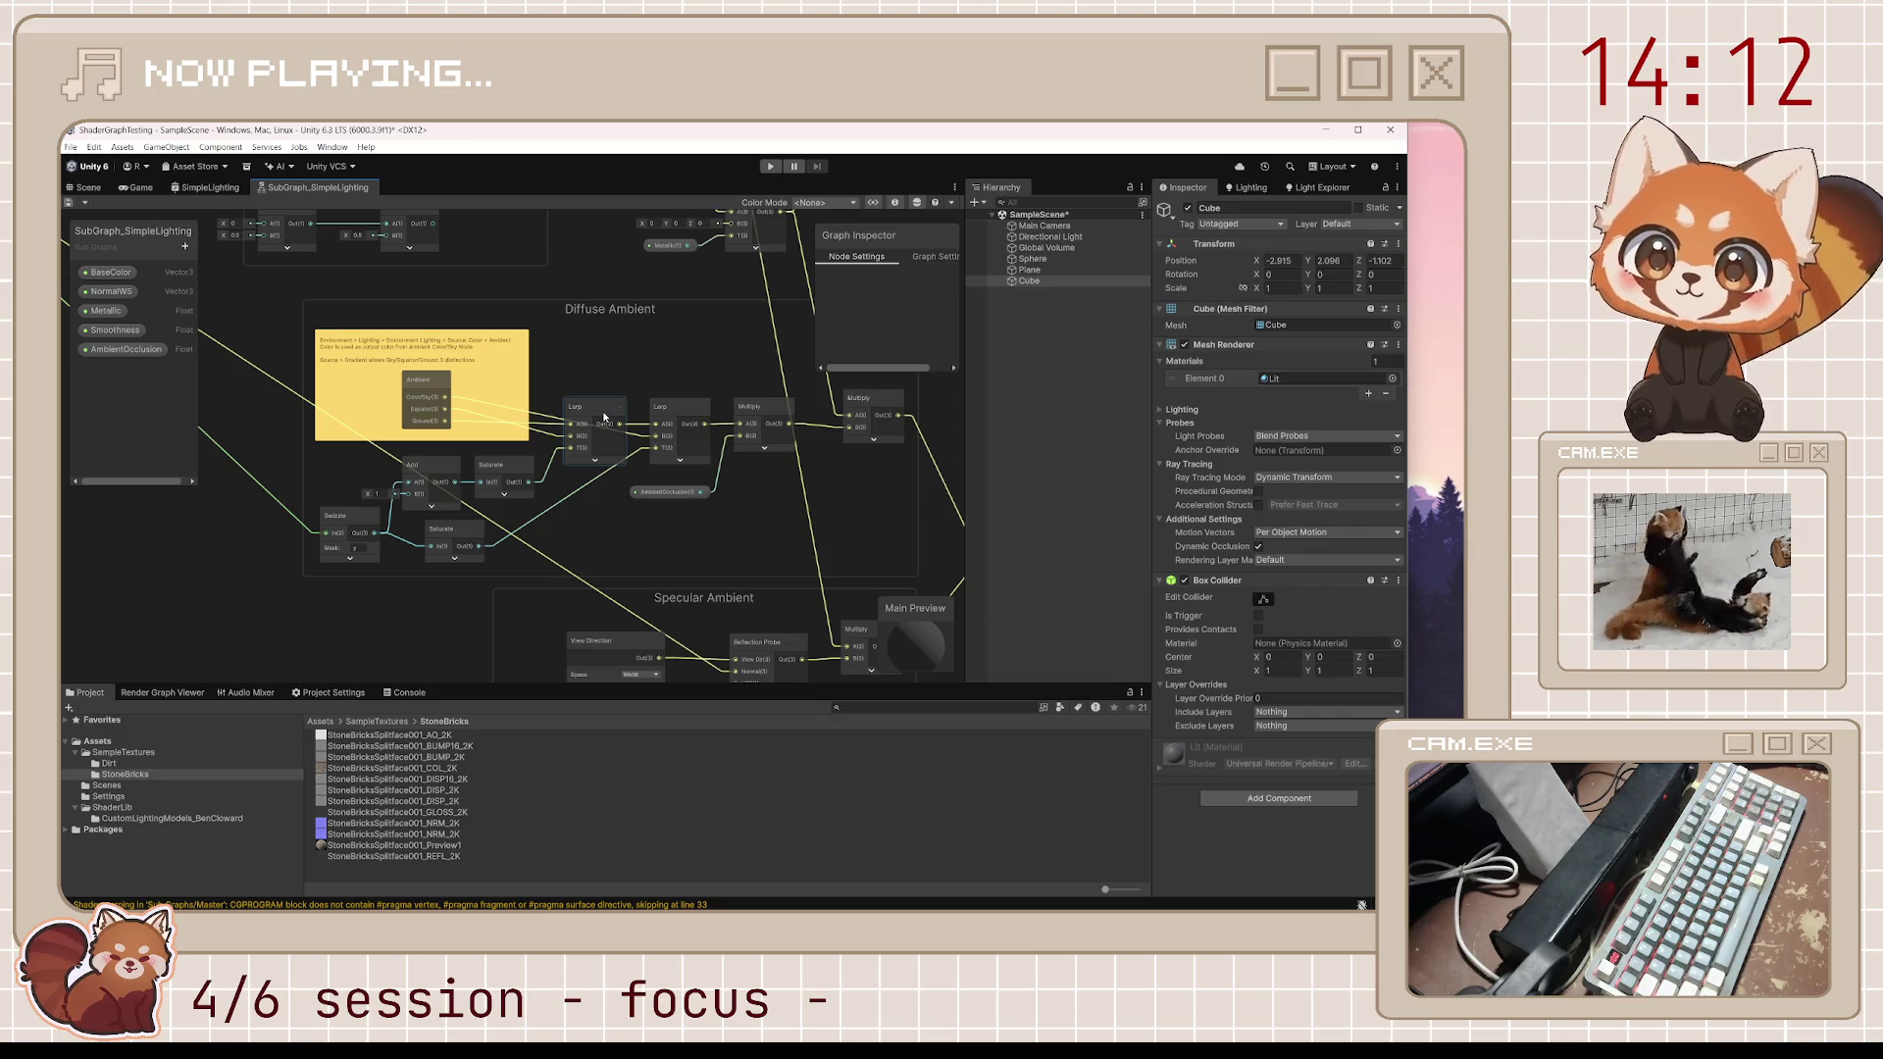
left_click_drag(609, 413, 602, 378)
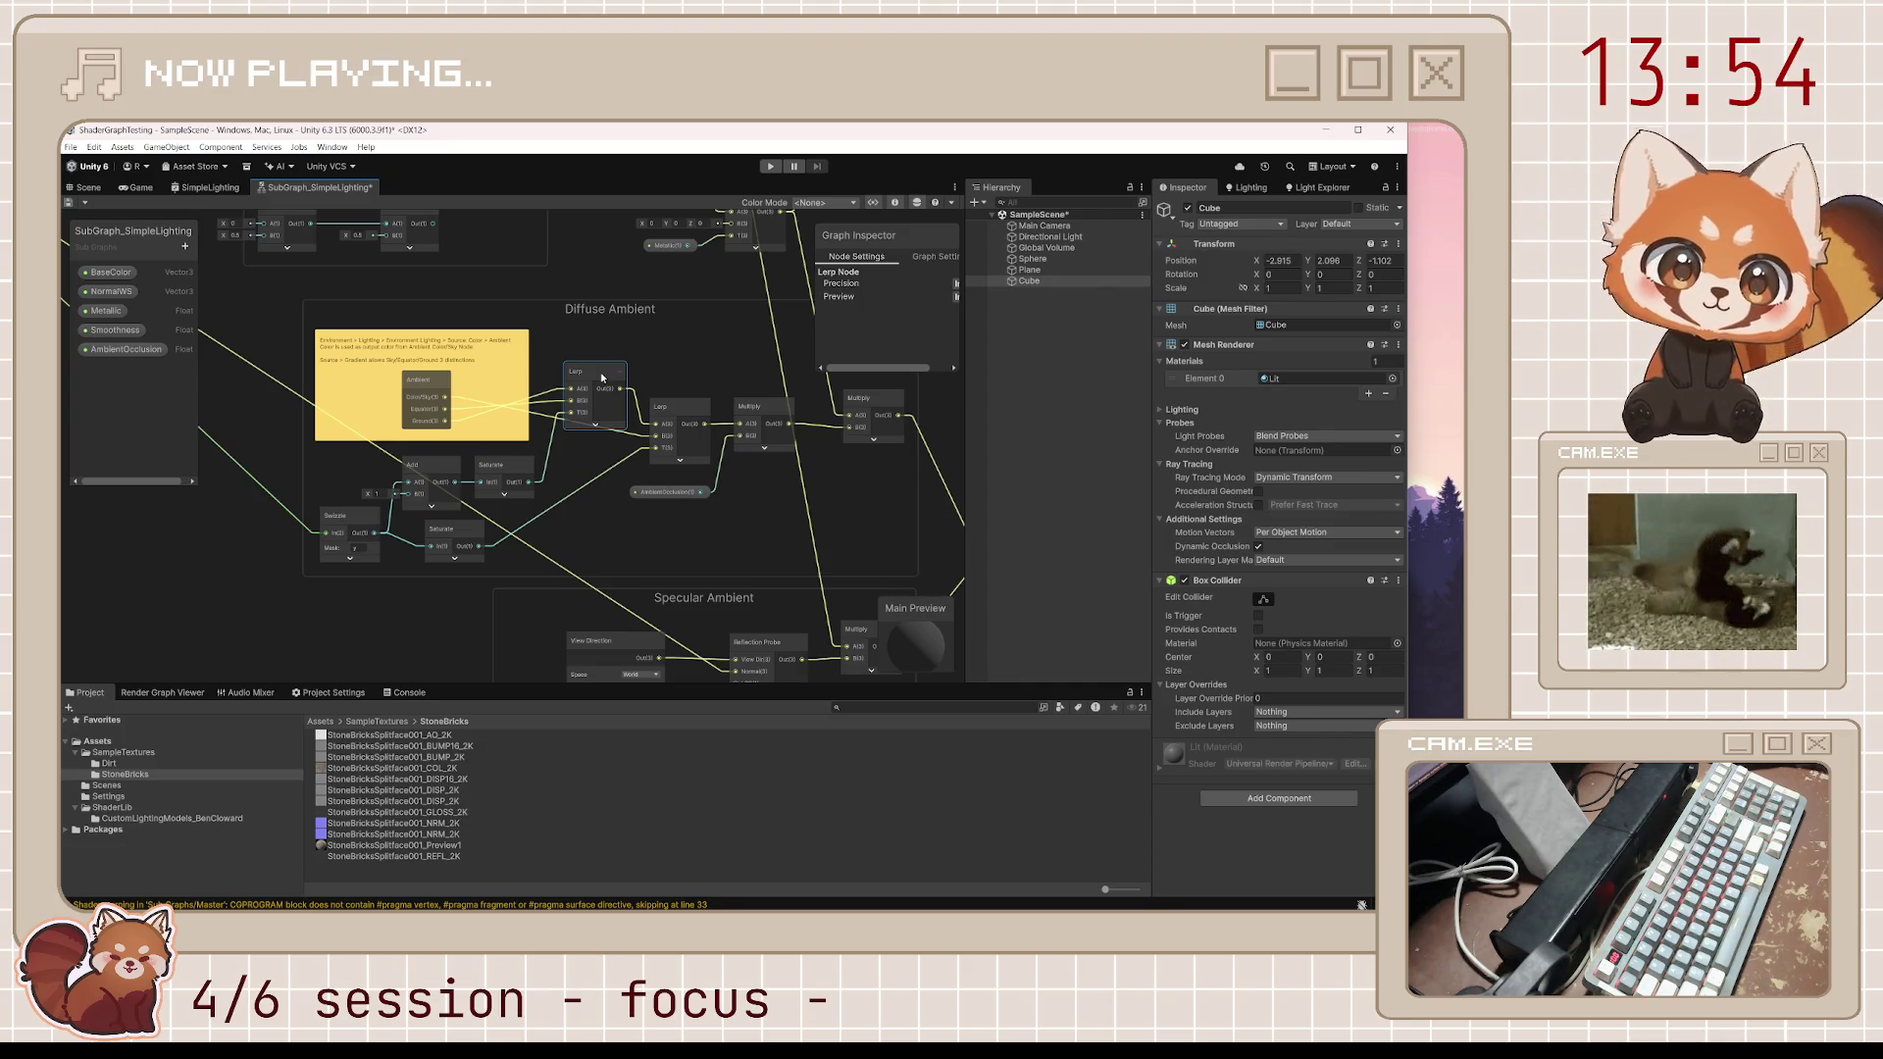
scroll(647, 461, "up", 1)
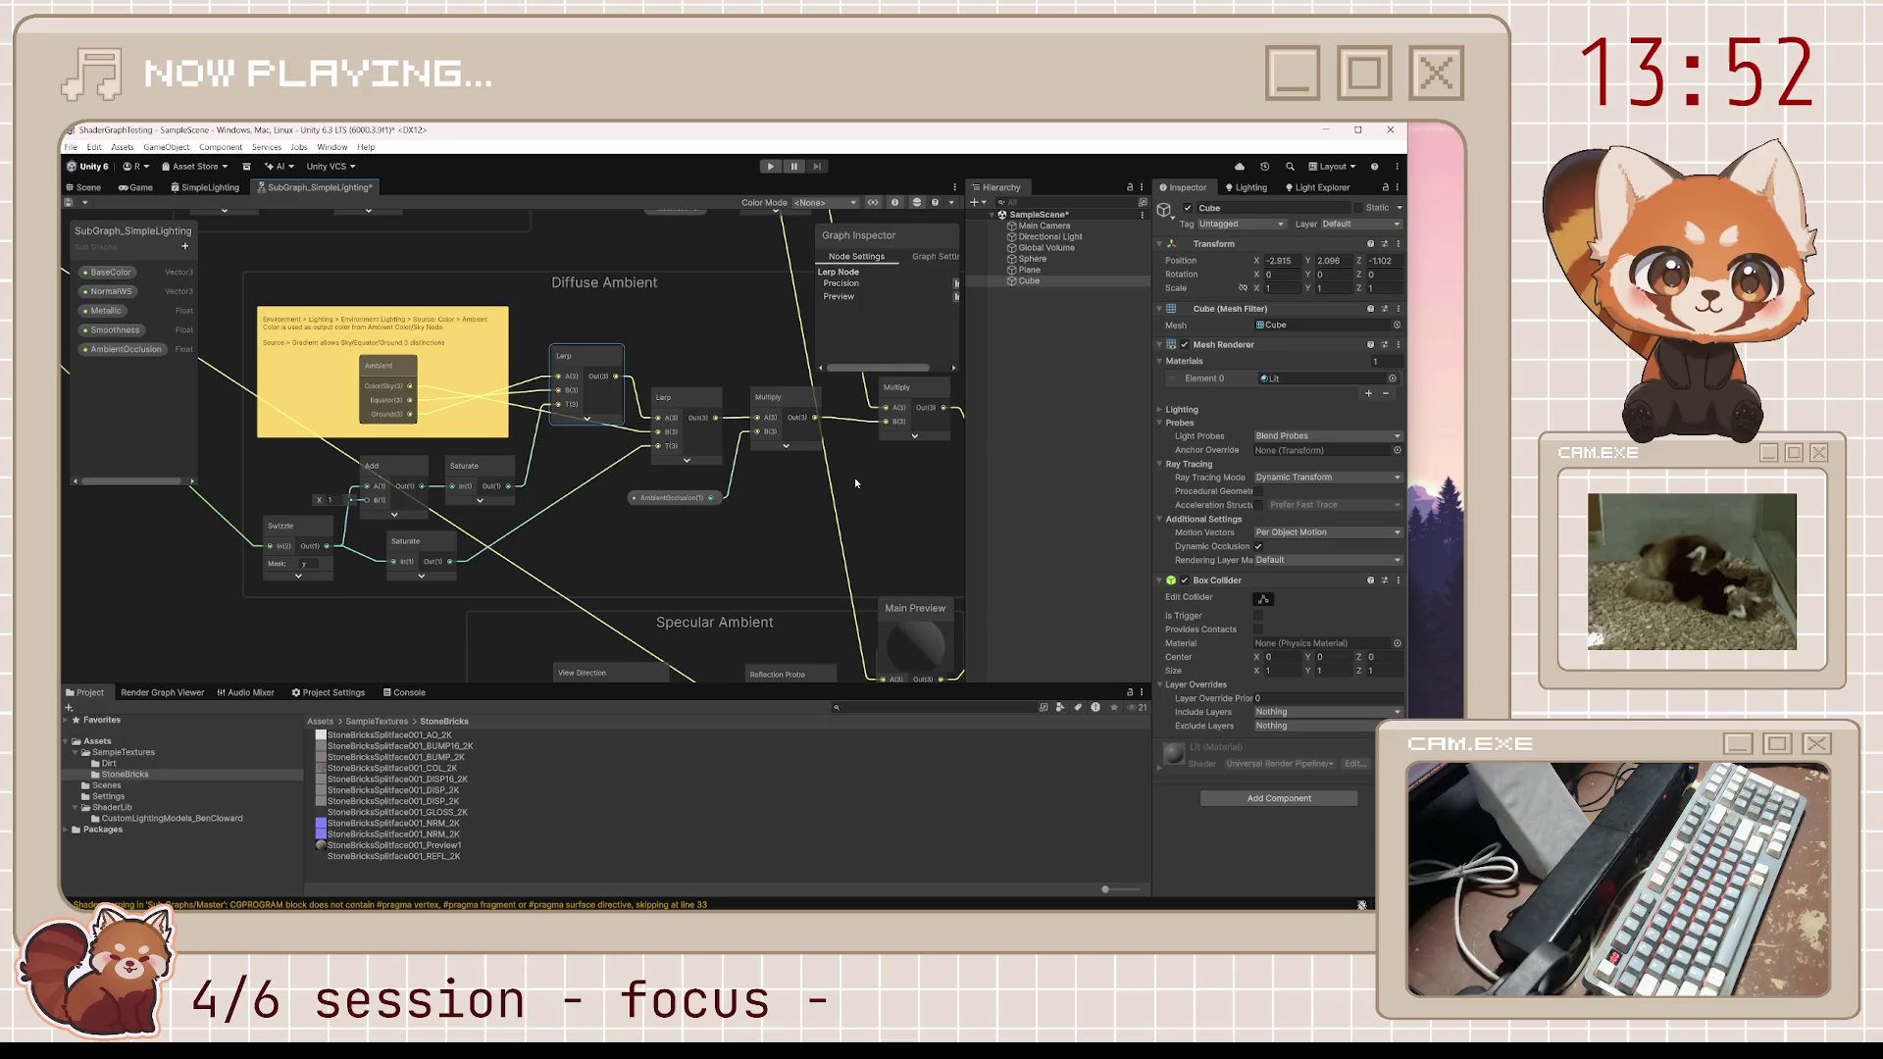
scroll(373, 588, "down", 3)
left_click_drag(670, 528, 691, 429)
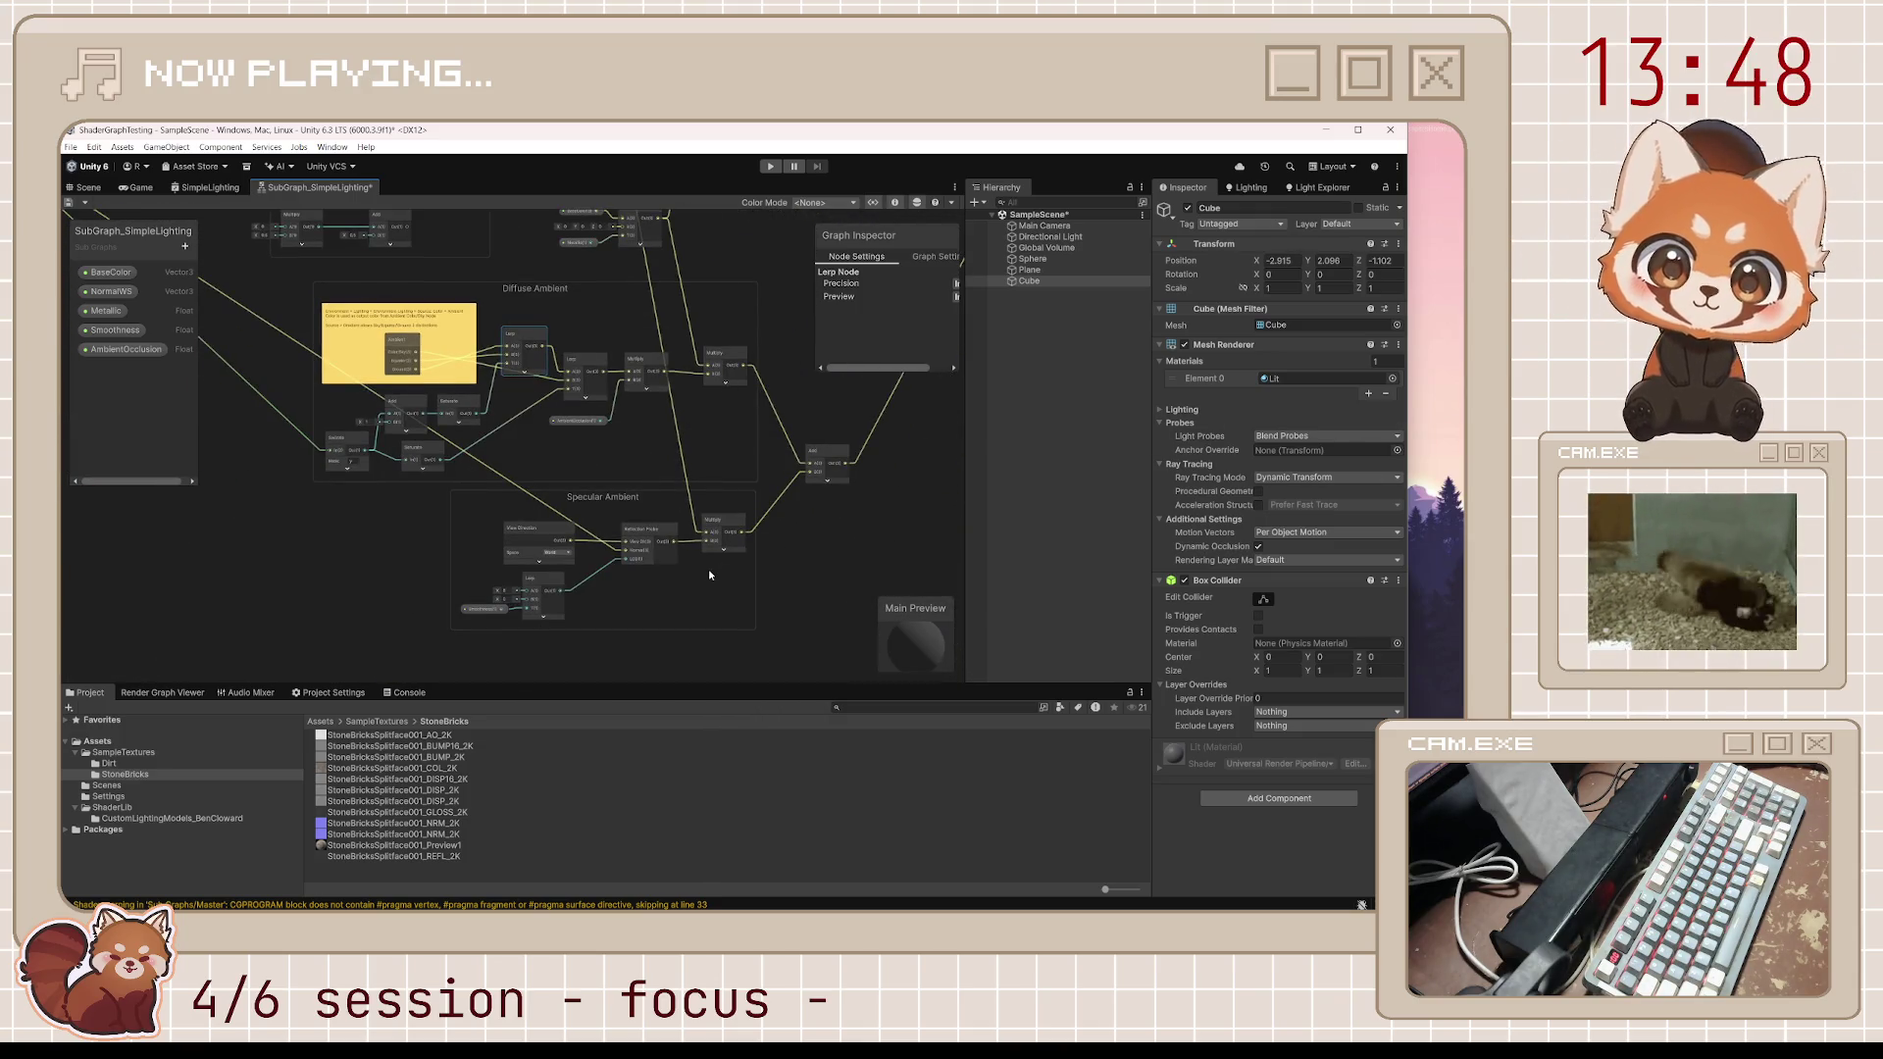
mouse_move(710, 576)
left_mouse_down()
mouse_move(732, 509)
mouse_move(803, 466)
left_mouse_up()
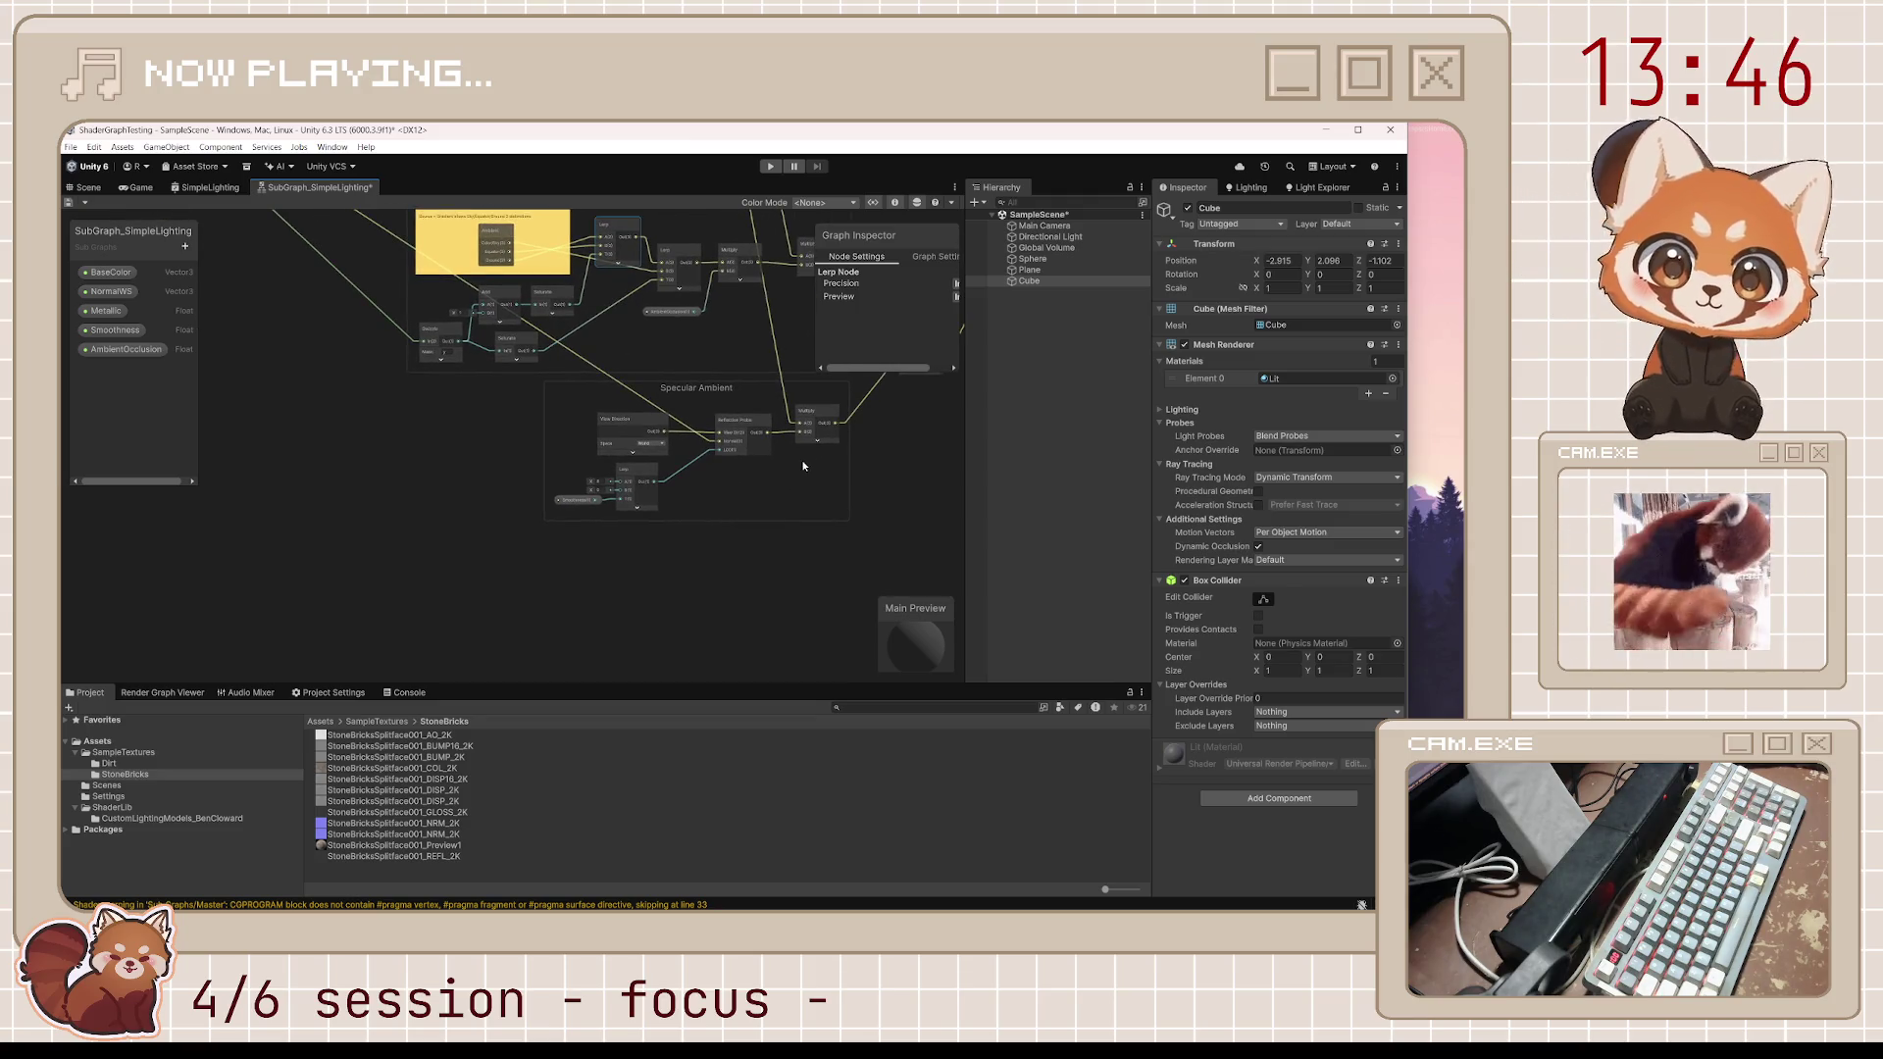
scroll(797, 467, "up", 5)
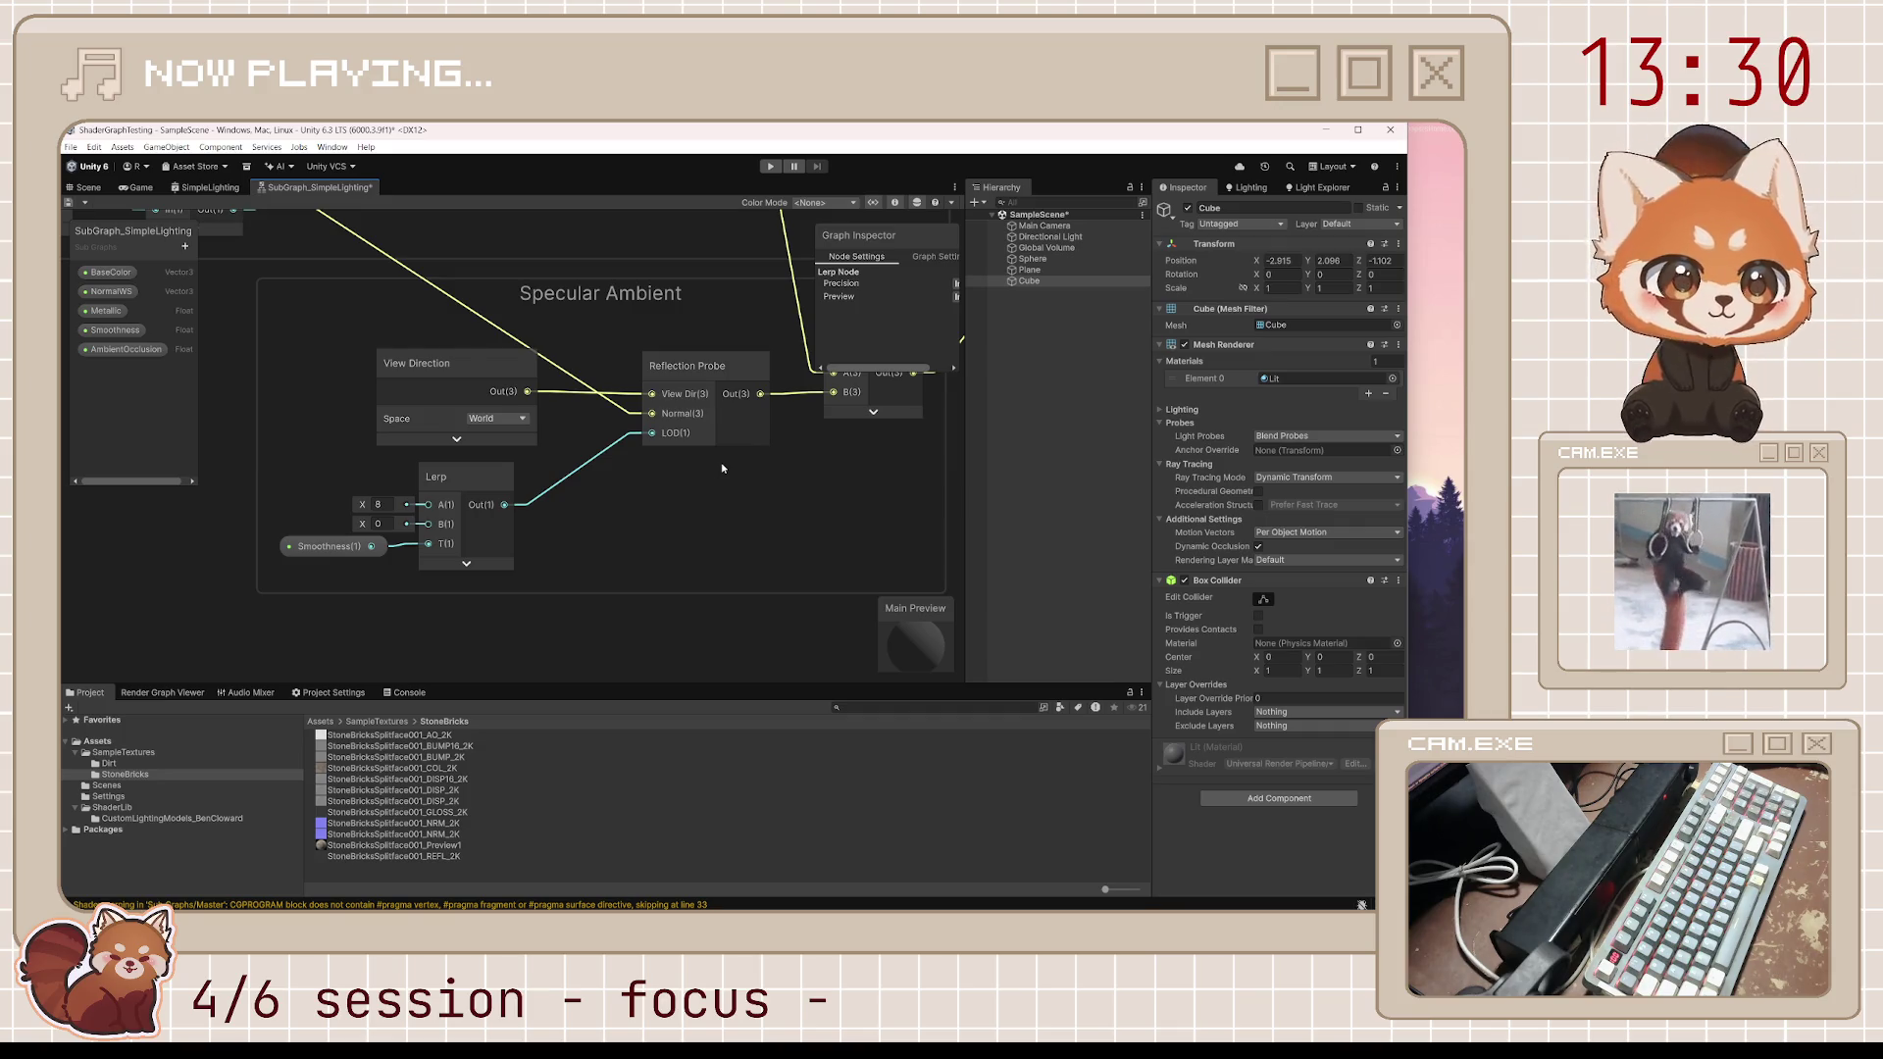
Zoom out over the Lambert, Reflectance and ambient groups and save the lighting subgraph
scroll(721, 461, "down", 5)
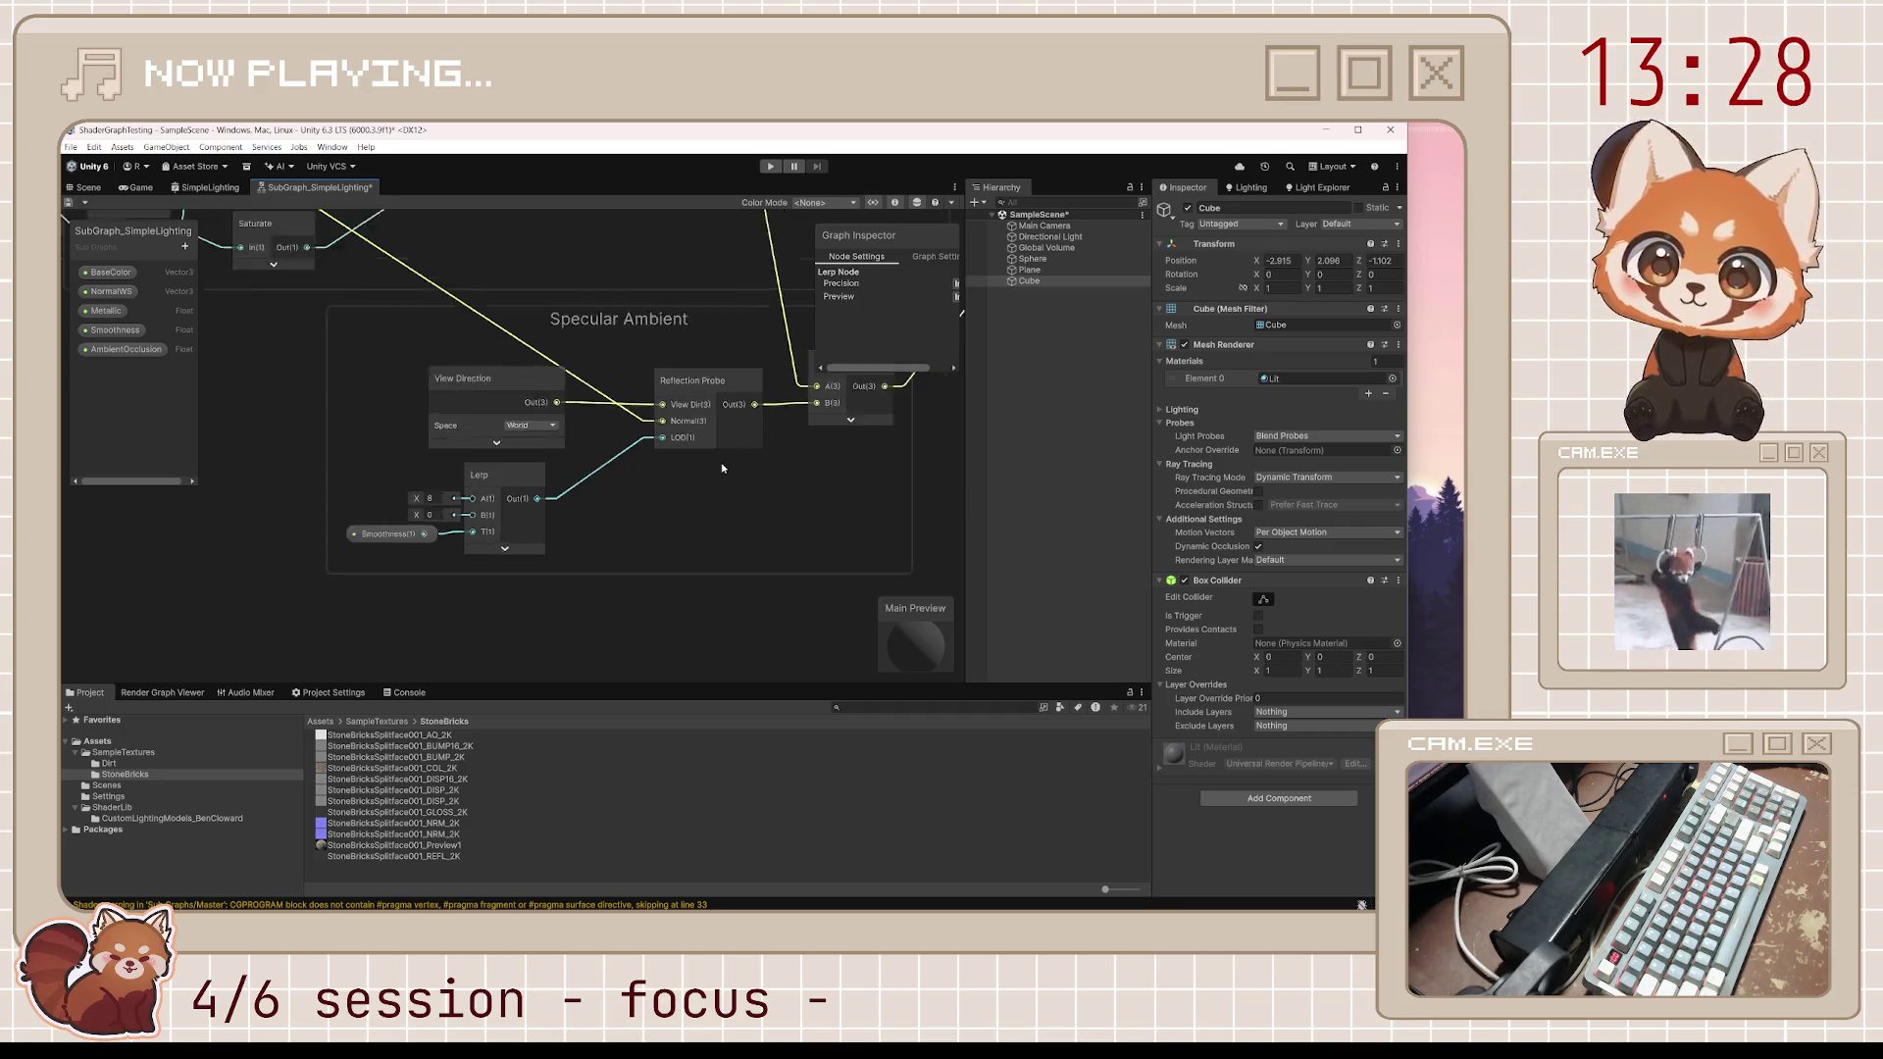
scroll(539, 533, "up", 5)
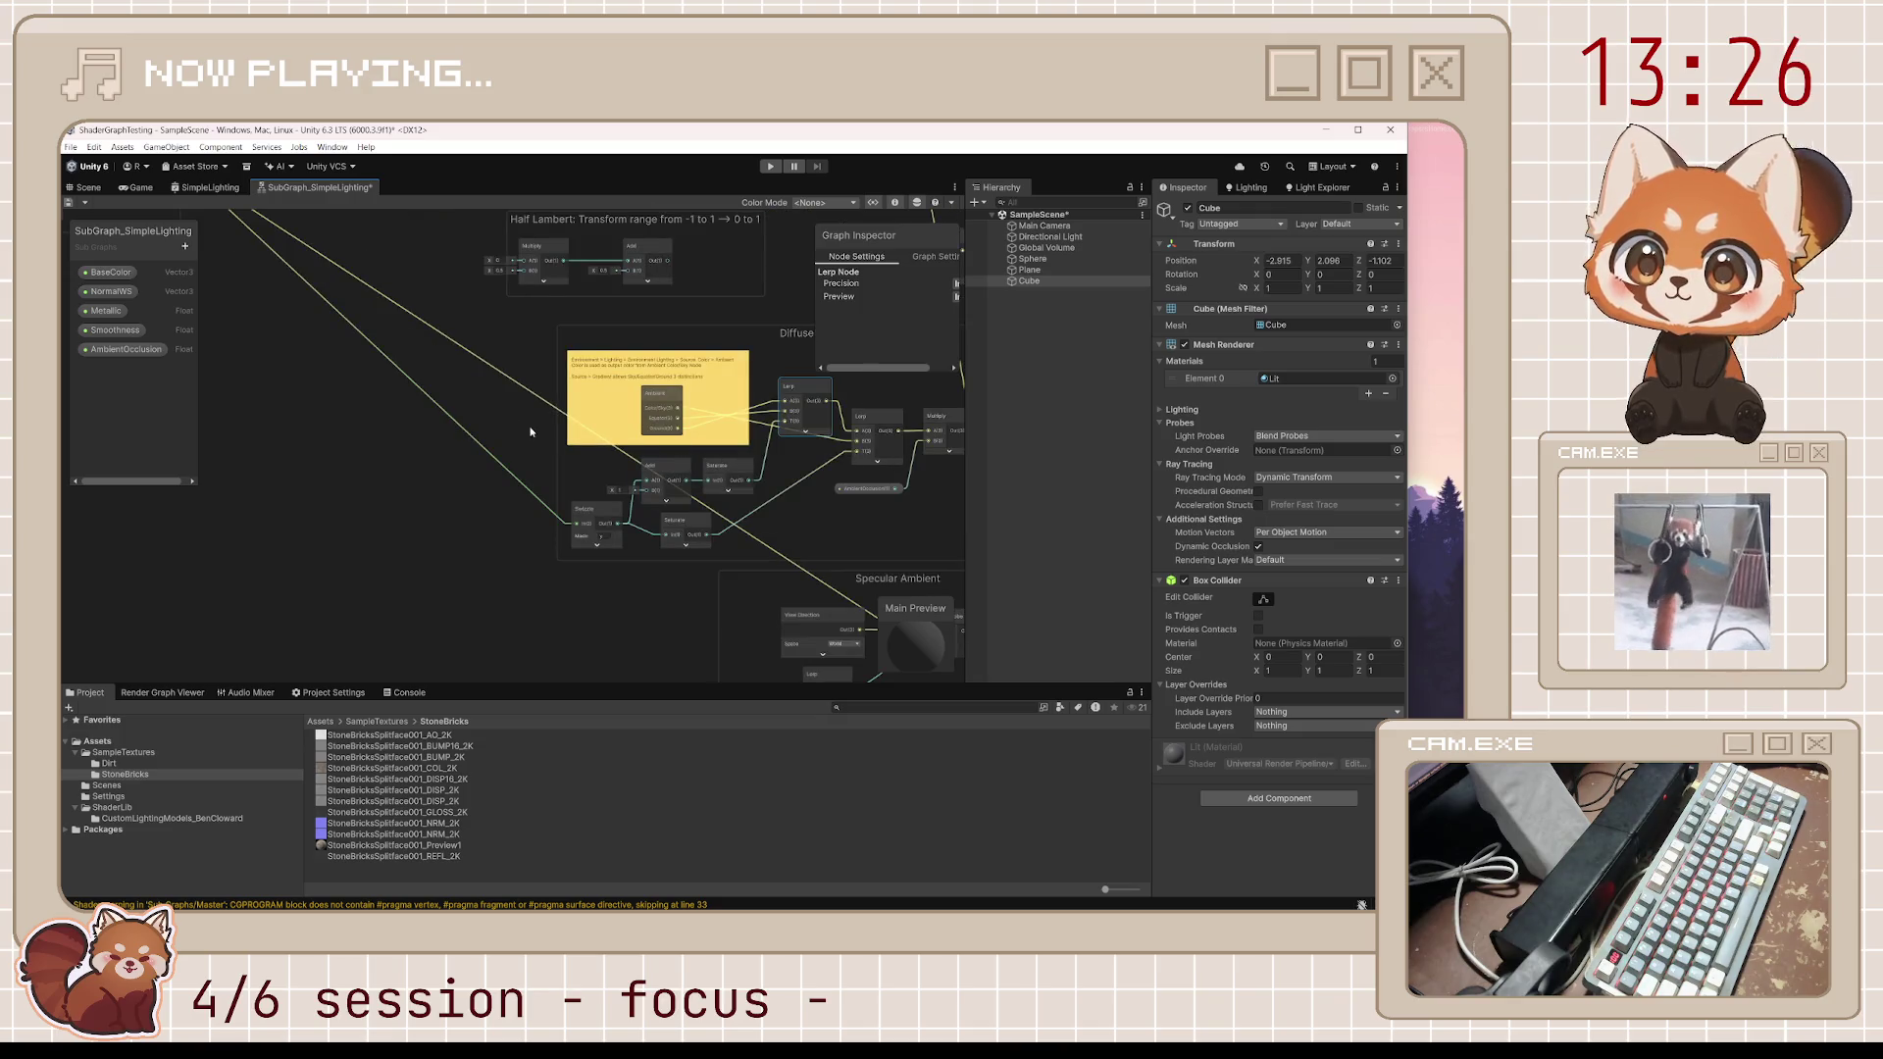
left_click_drag(525, 442, 517, 626)
left_click_drag(708, 433, 506, 540)
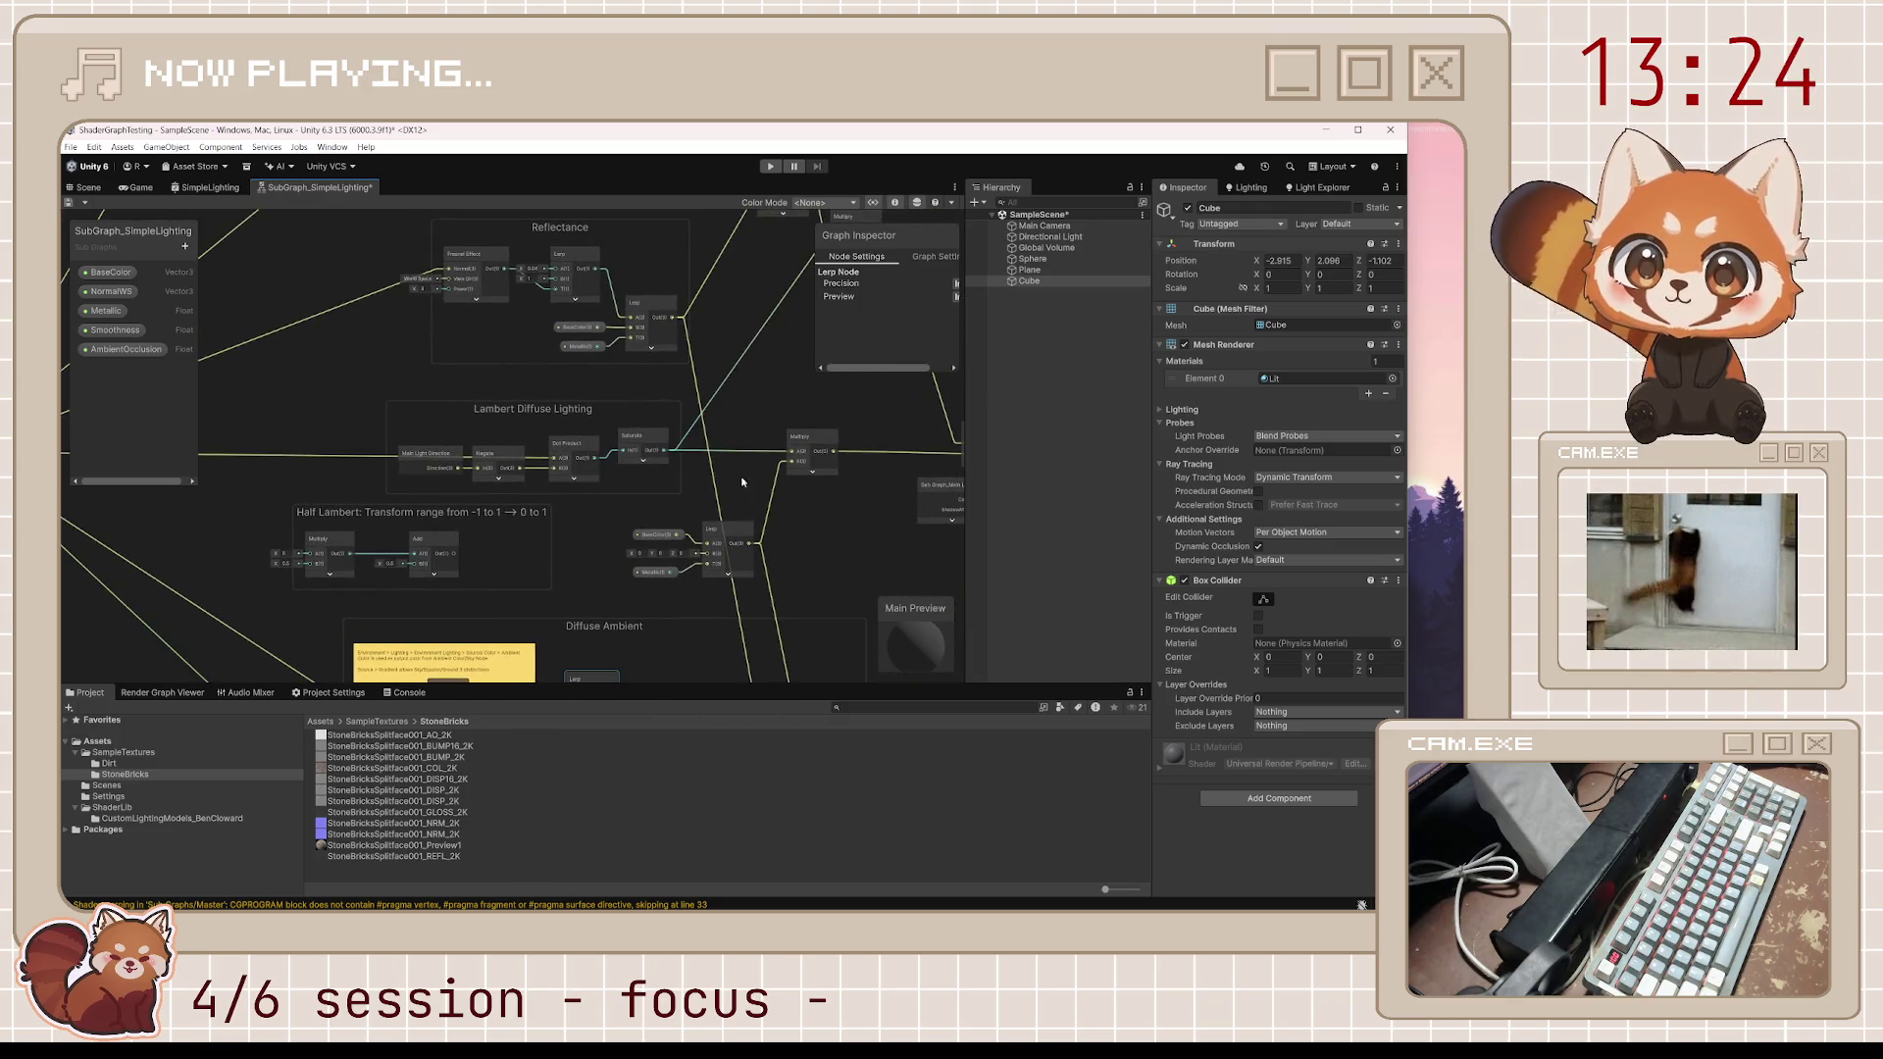
scroll(775, 495, "down", 4)
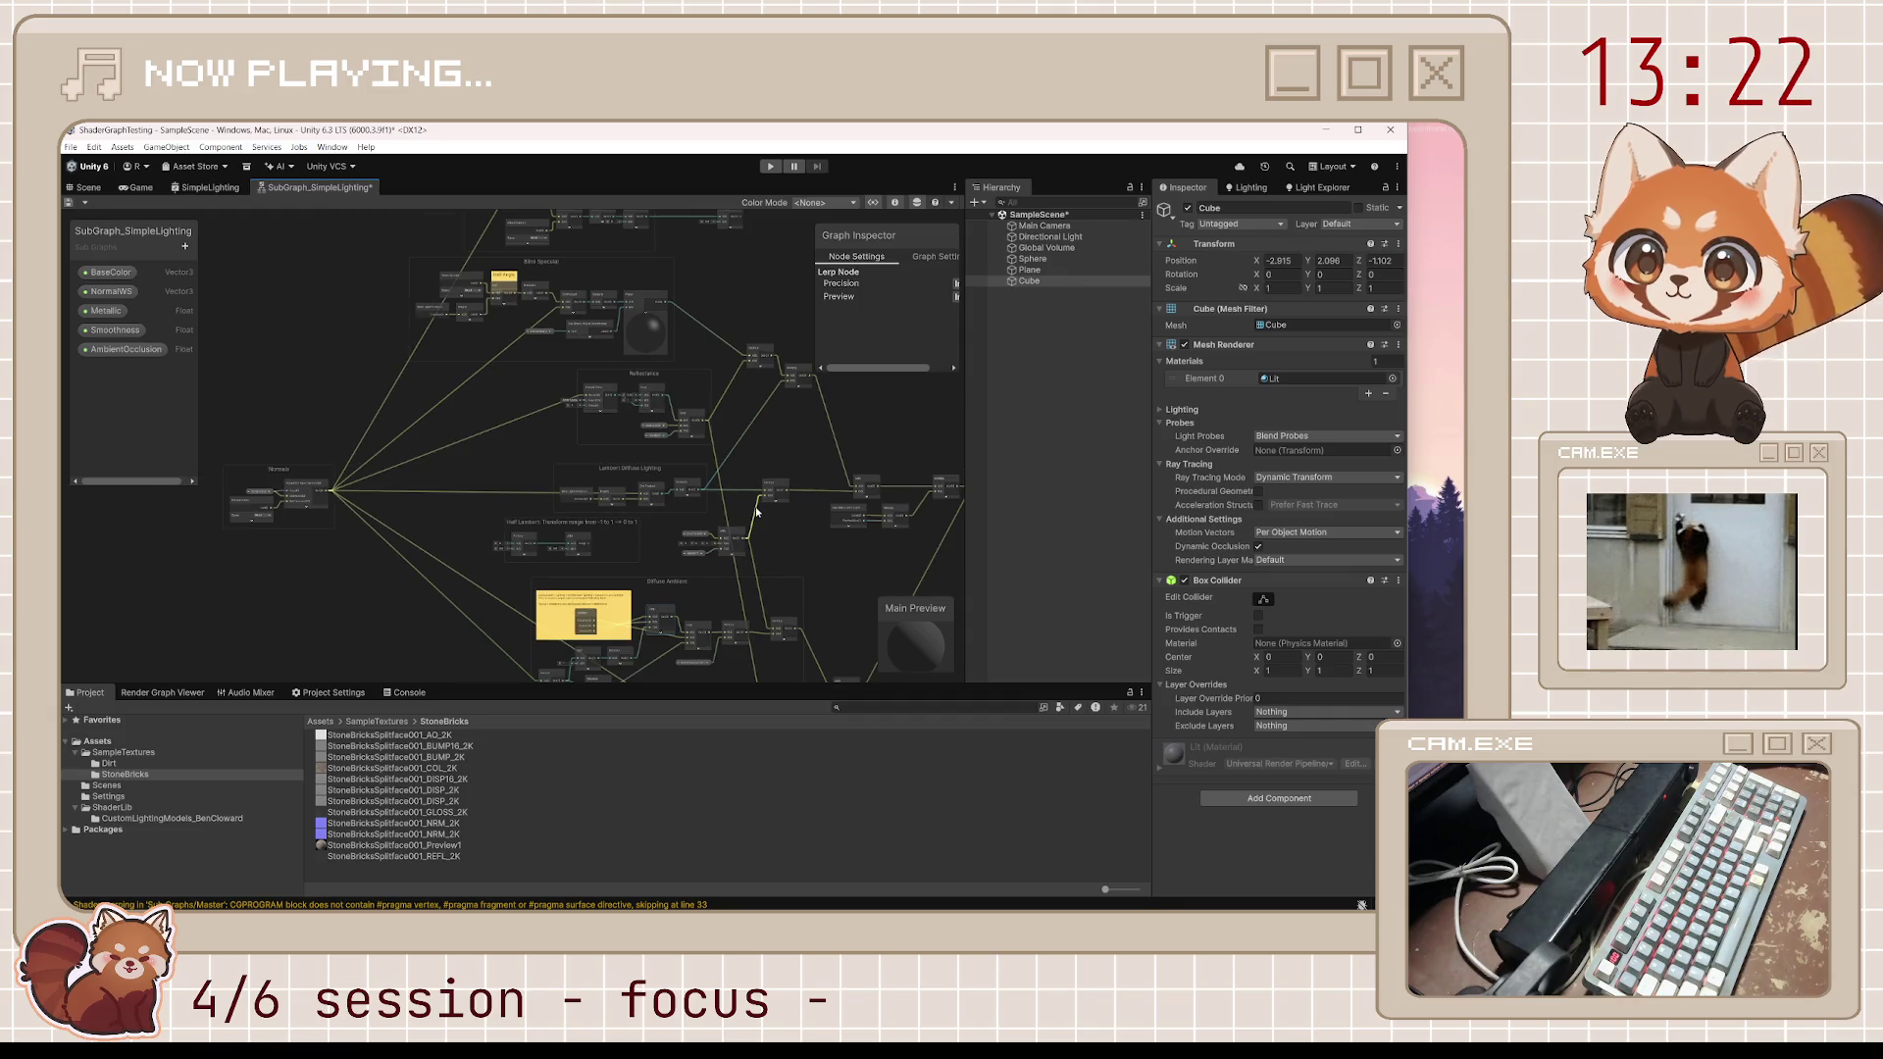
scroll(756, 510, "down", 3)
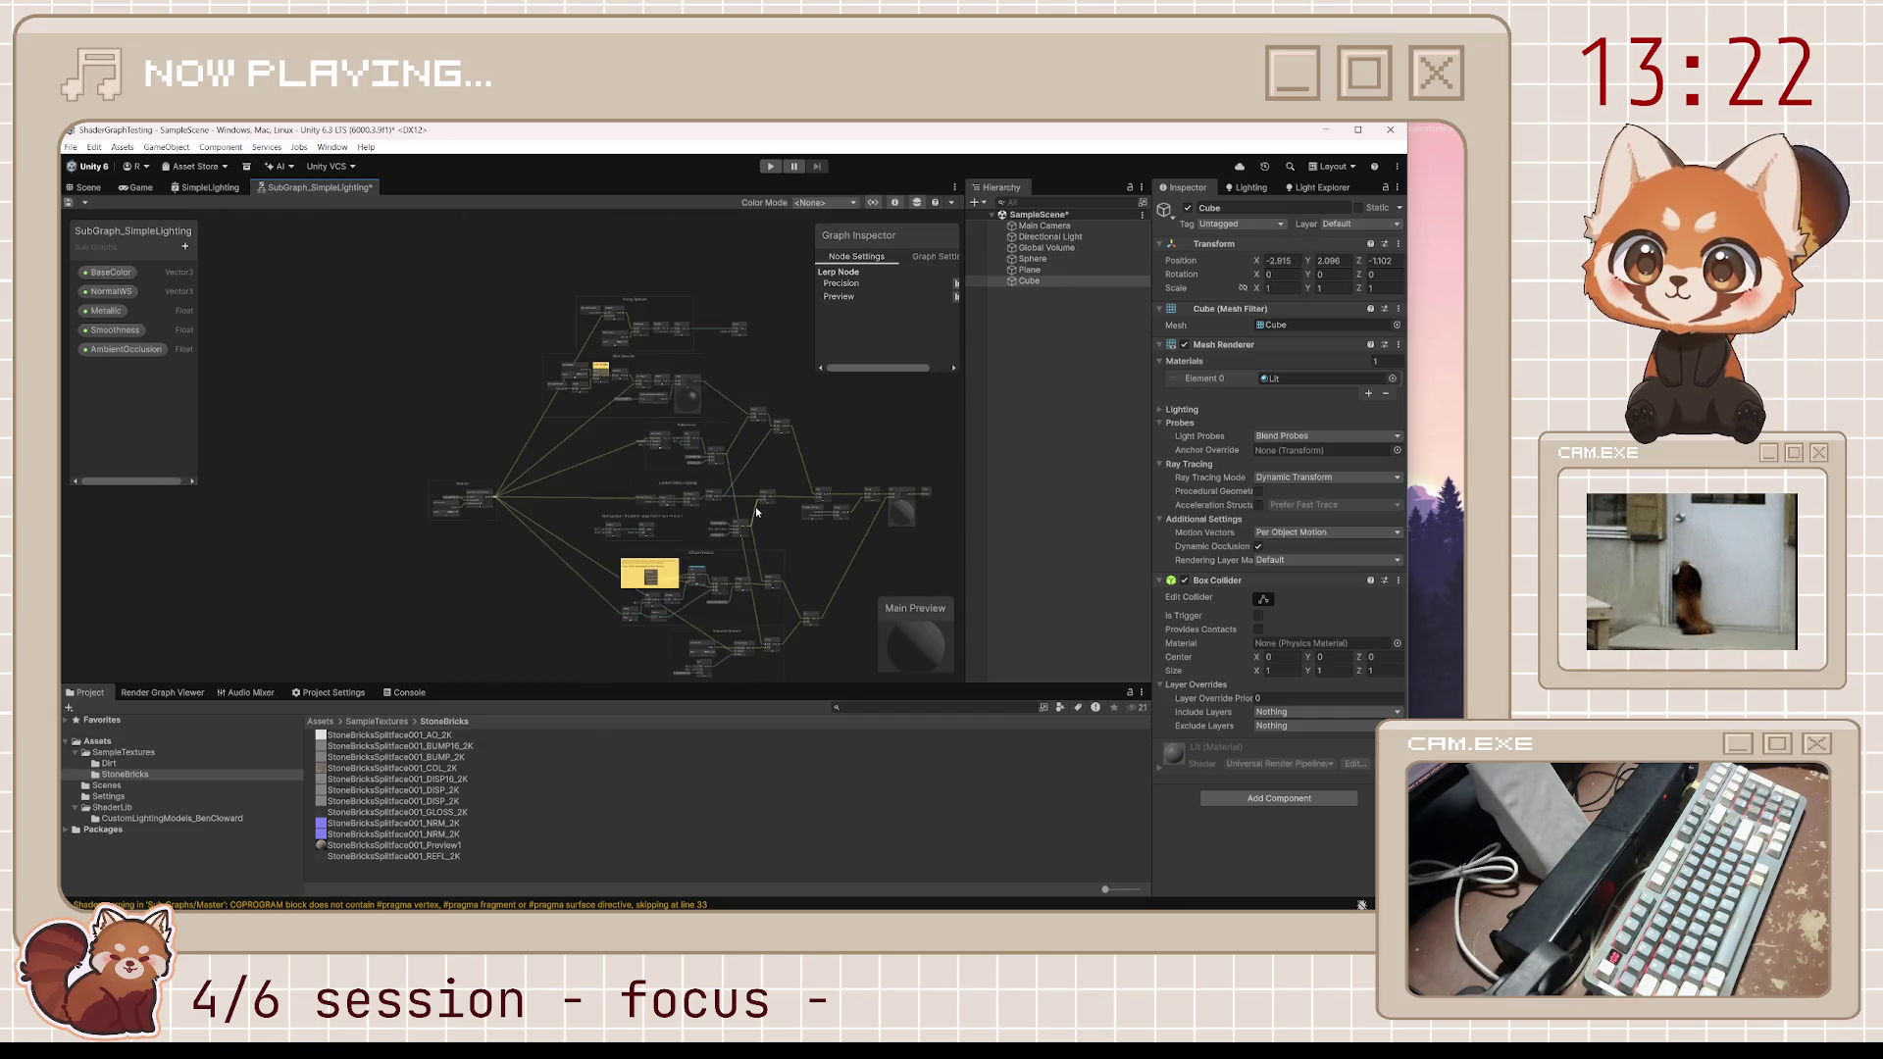
left_click(70, 202)
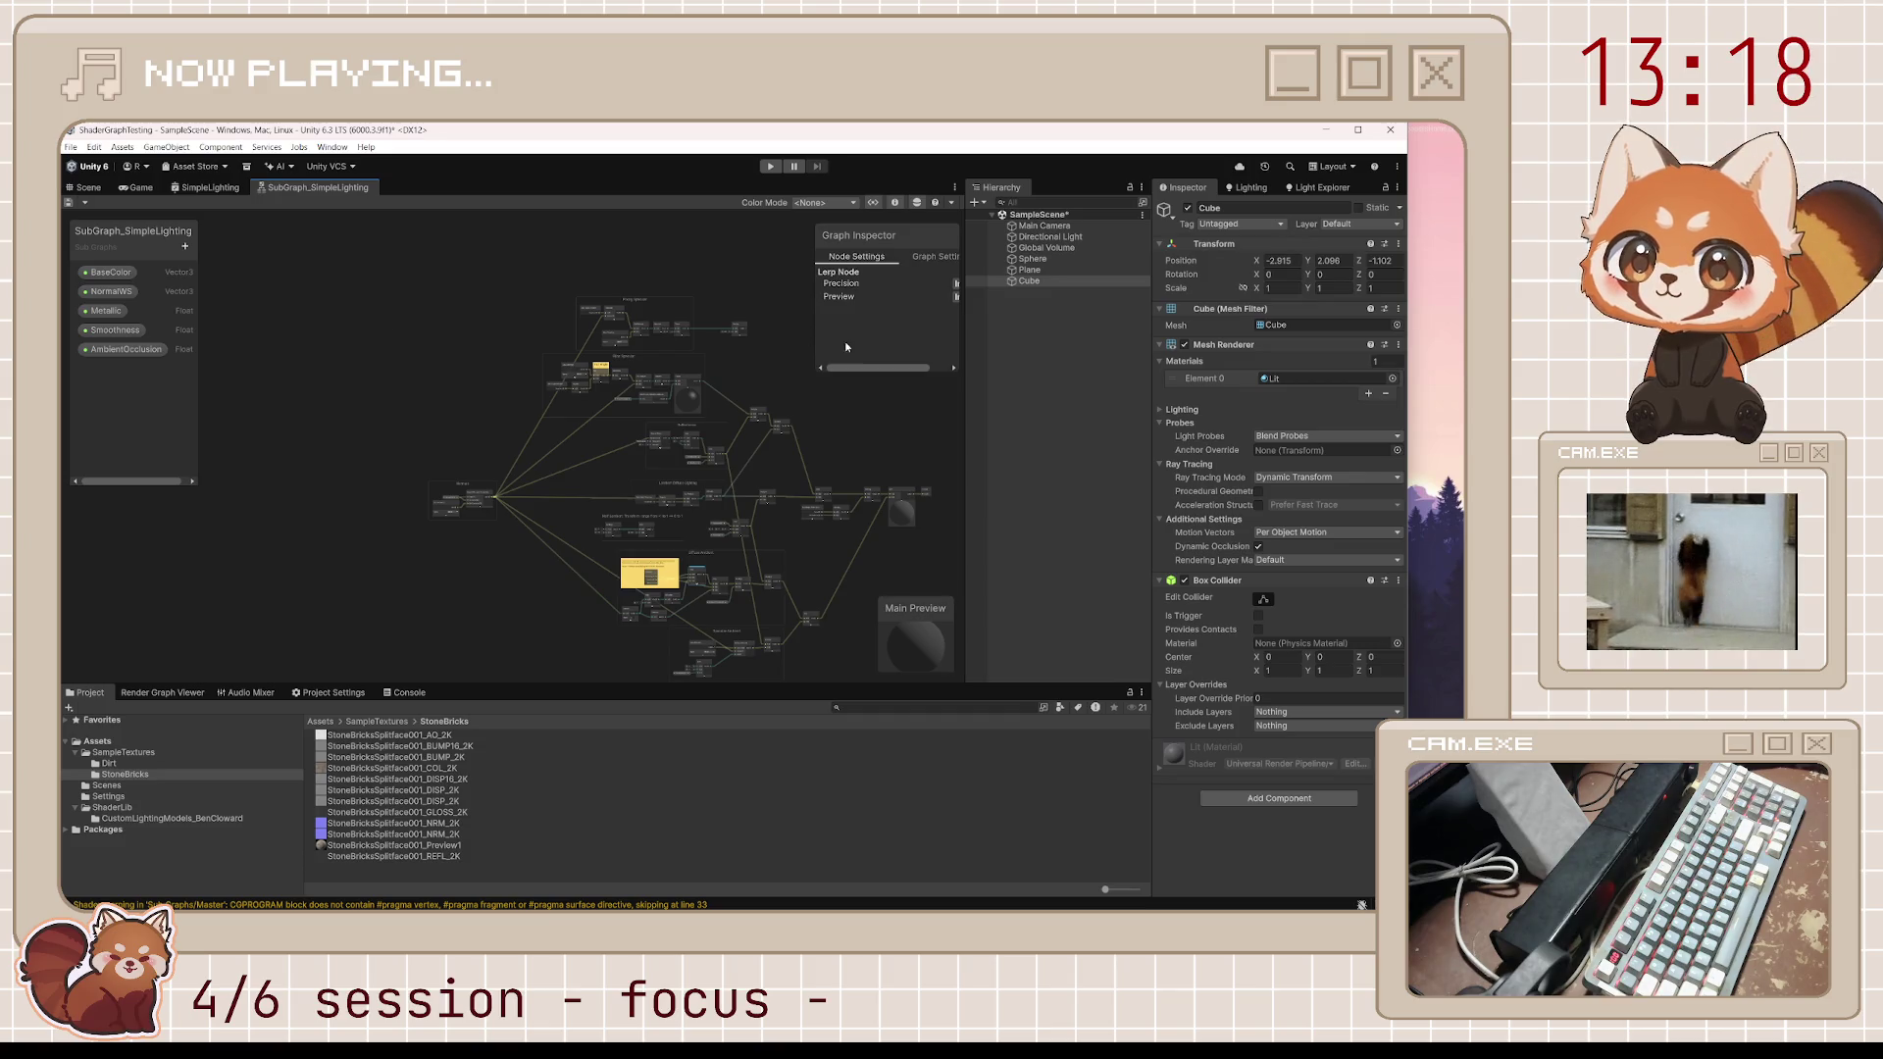
left_click(931, 496)
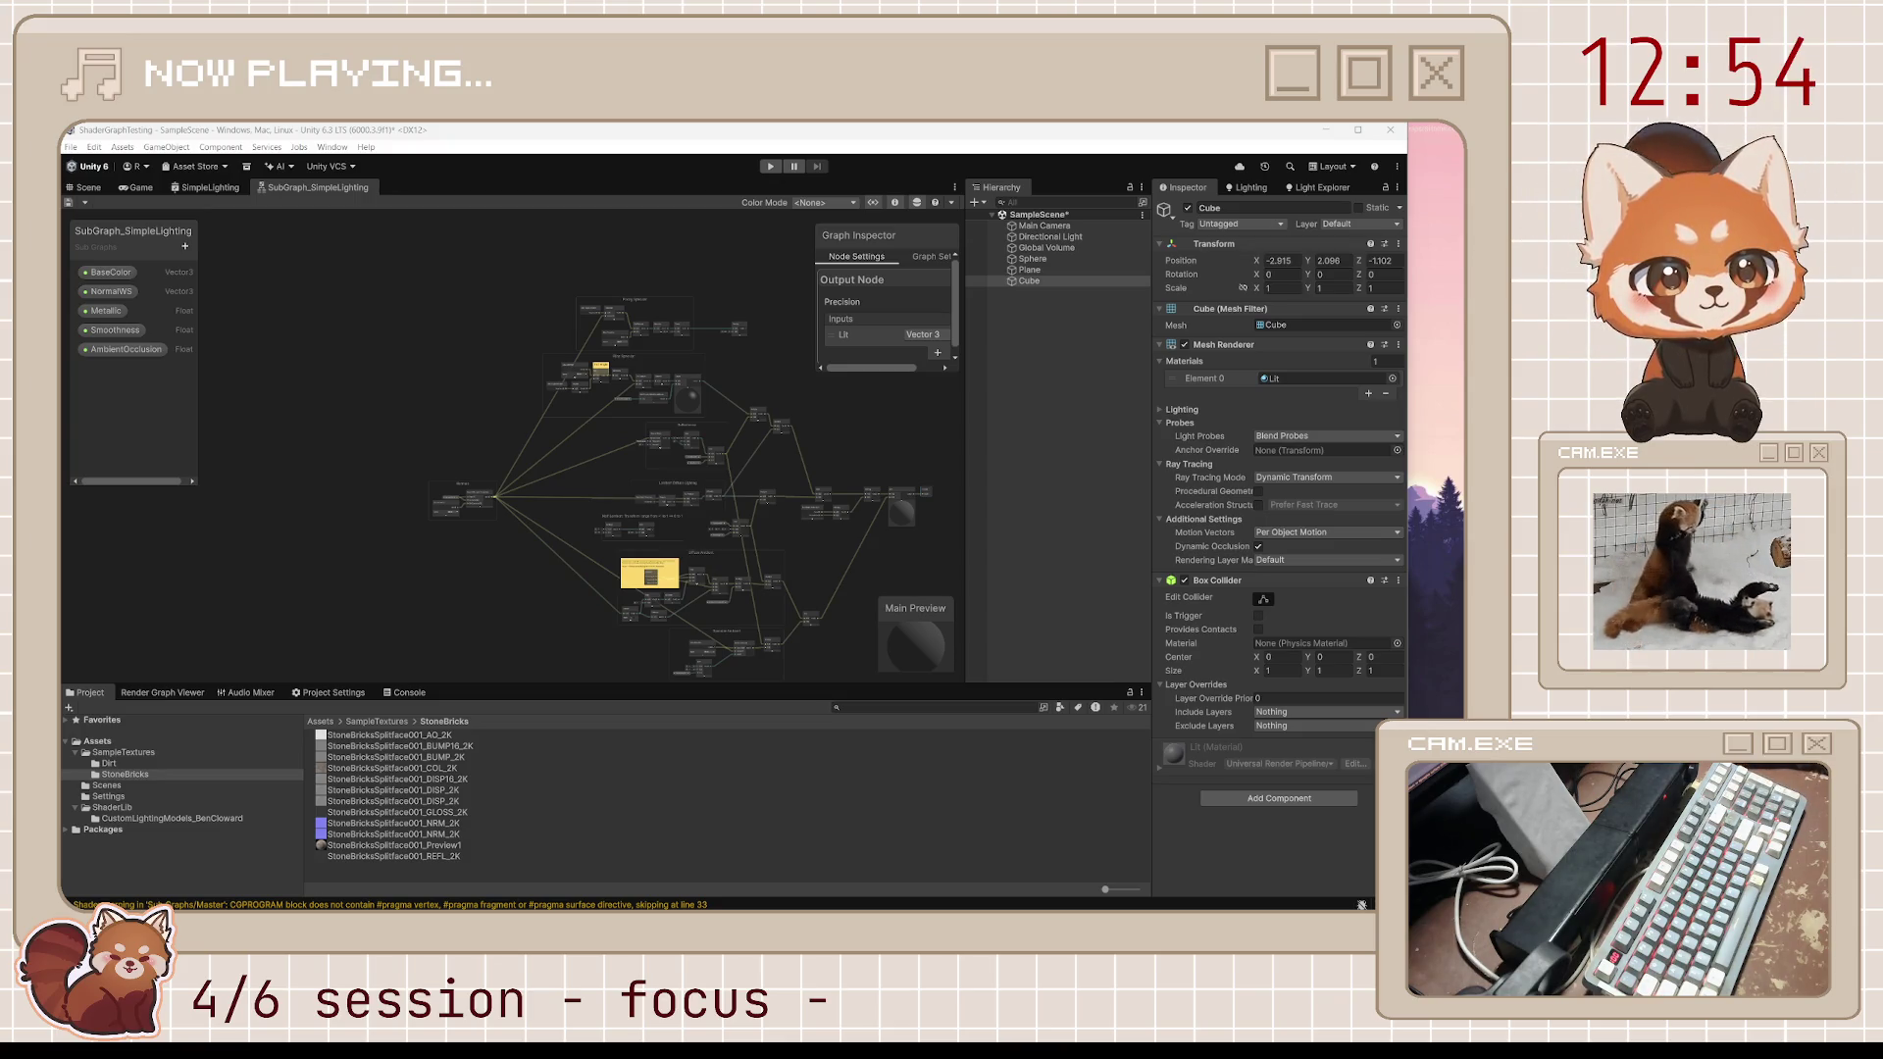
Collapse the preview on the sub graph's final Add node near the Reflectance and Lambert groups
scroll(812, 518, "up", 2)
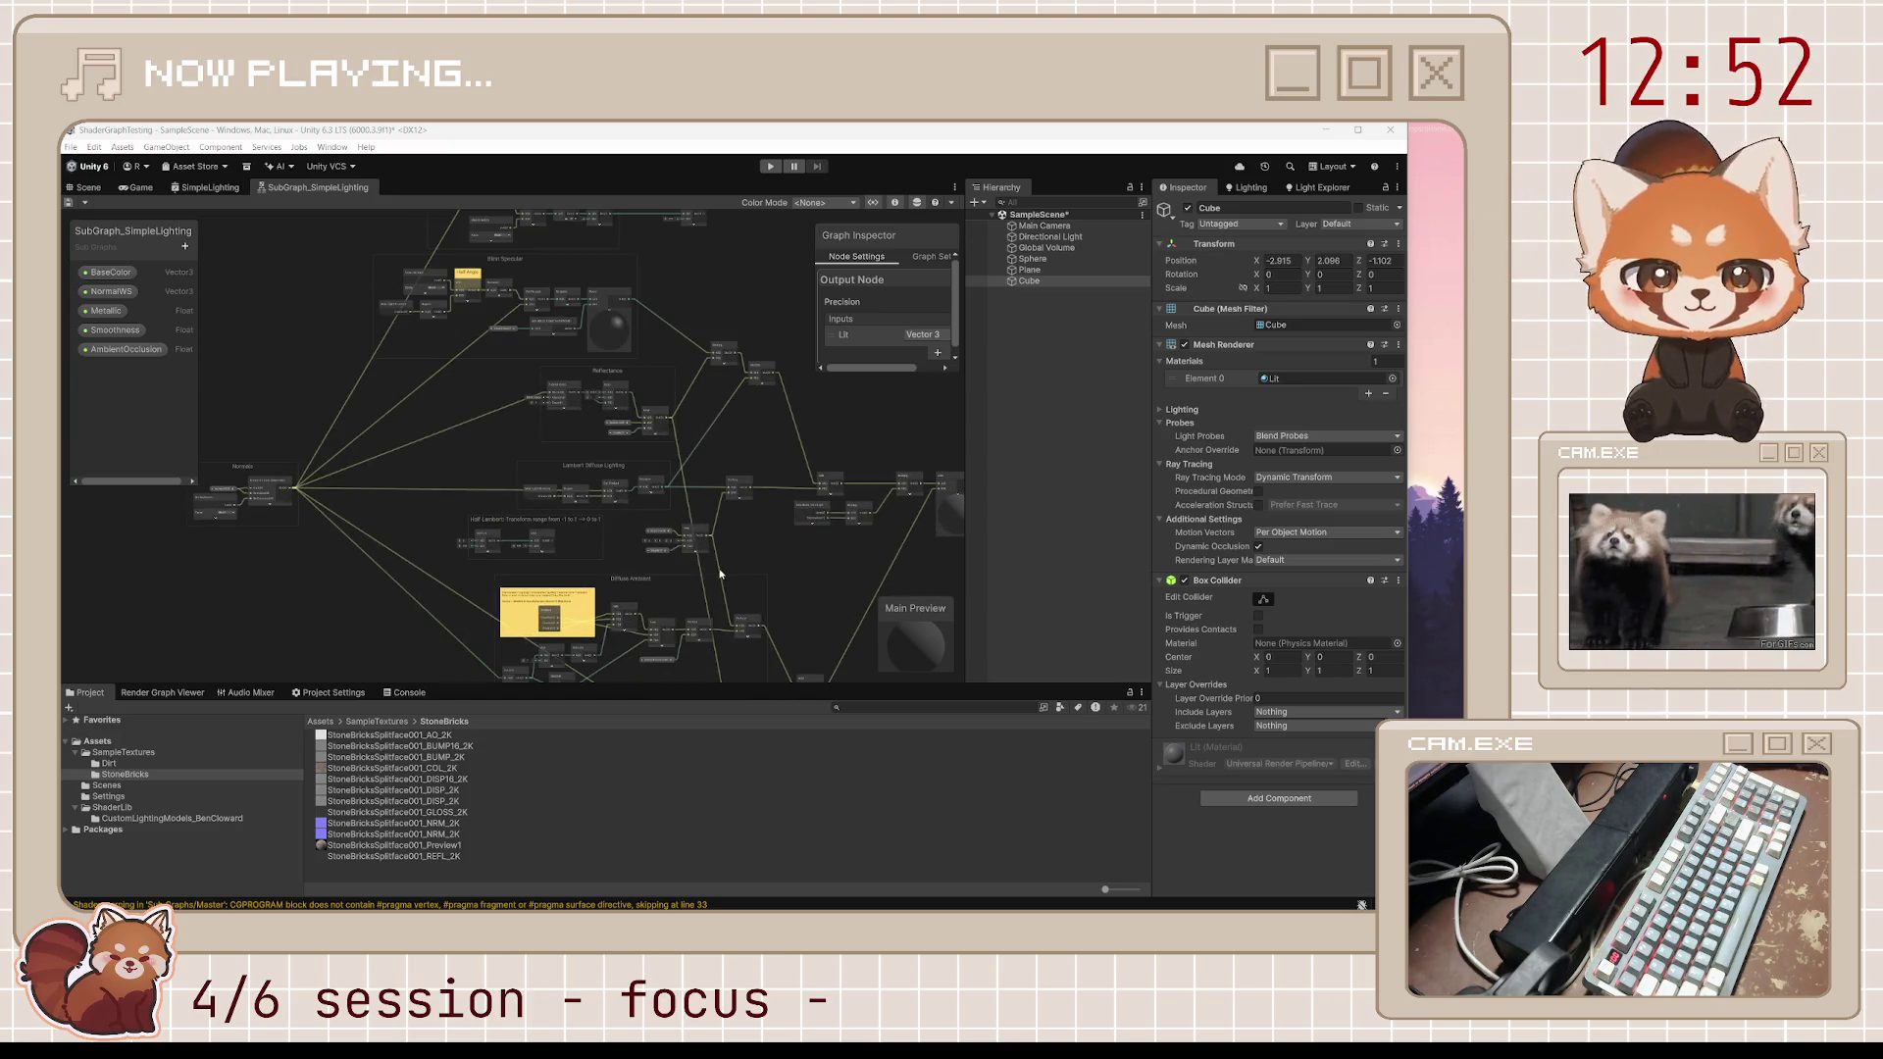
scroll(720, 574, "up", 5)
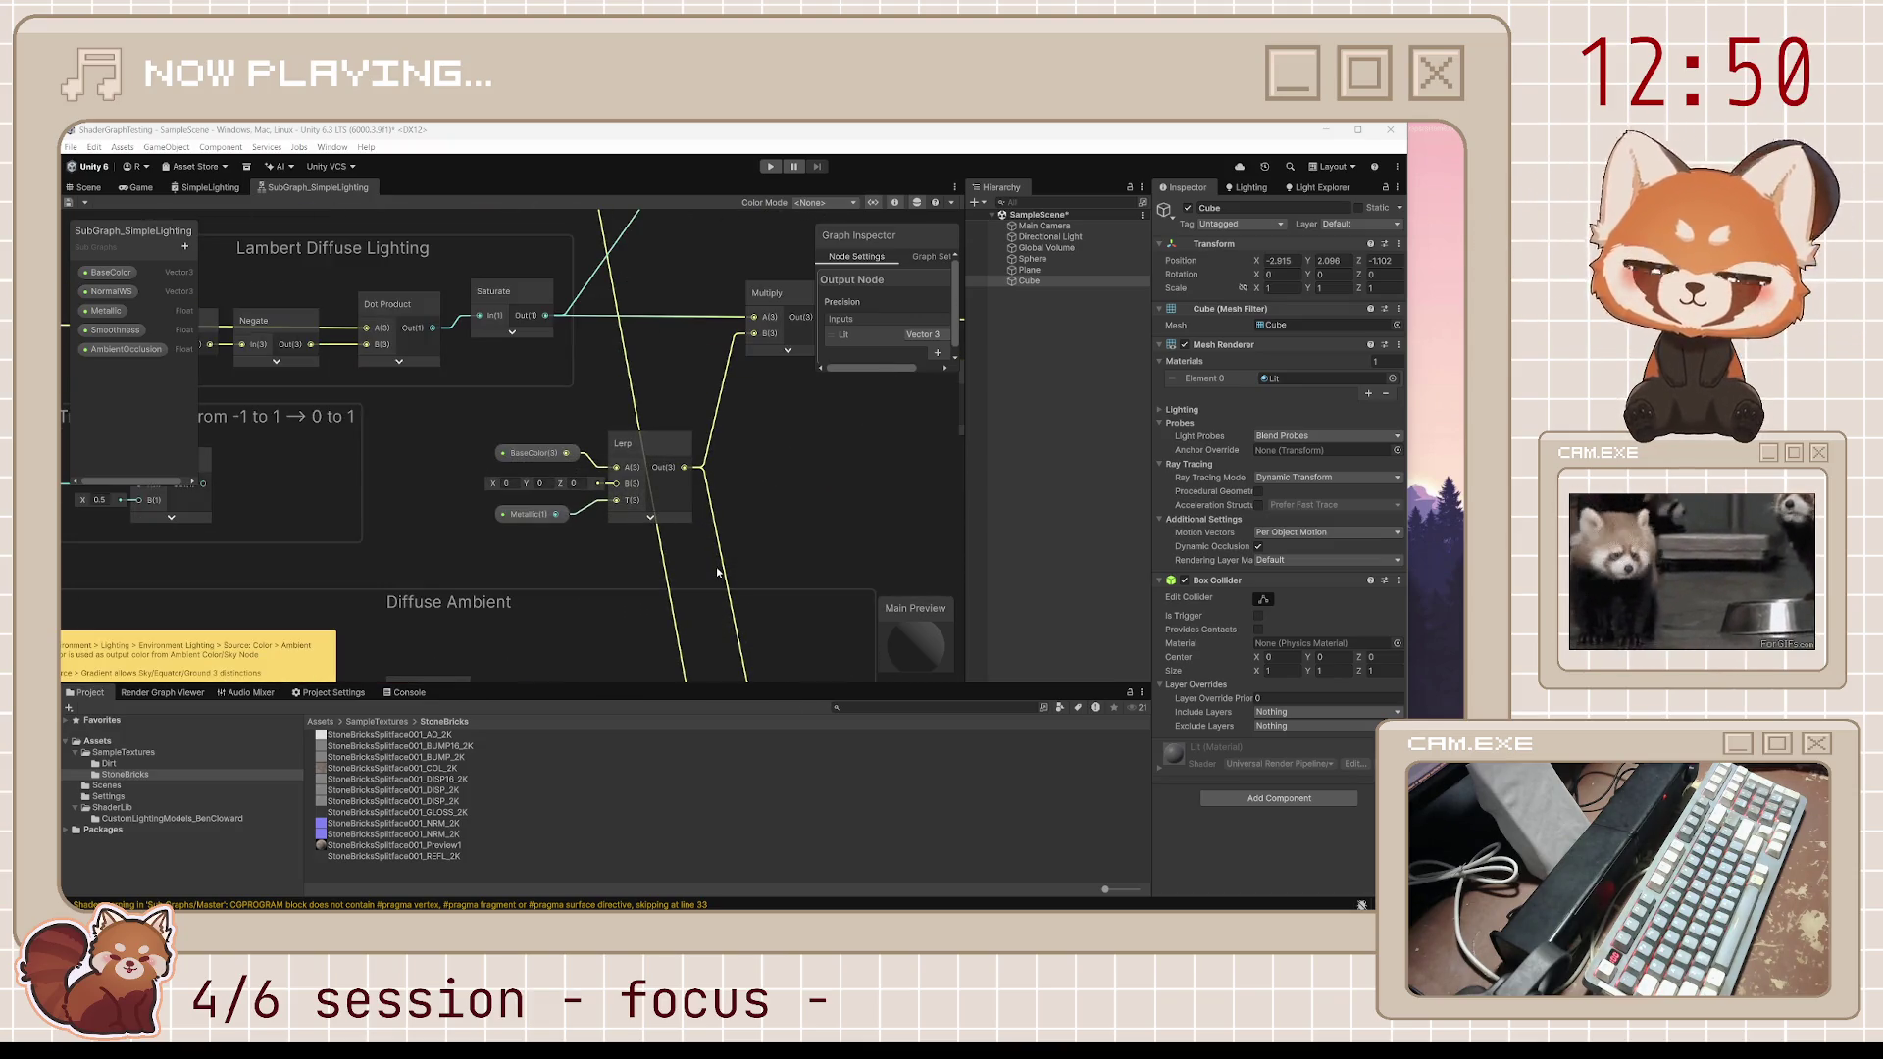
scroll(717, 571, "down", 5)
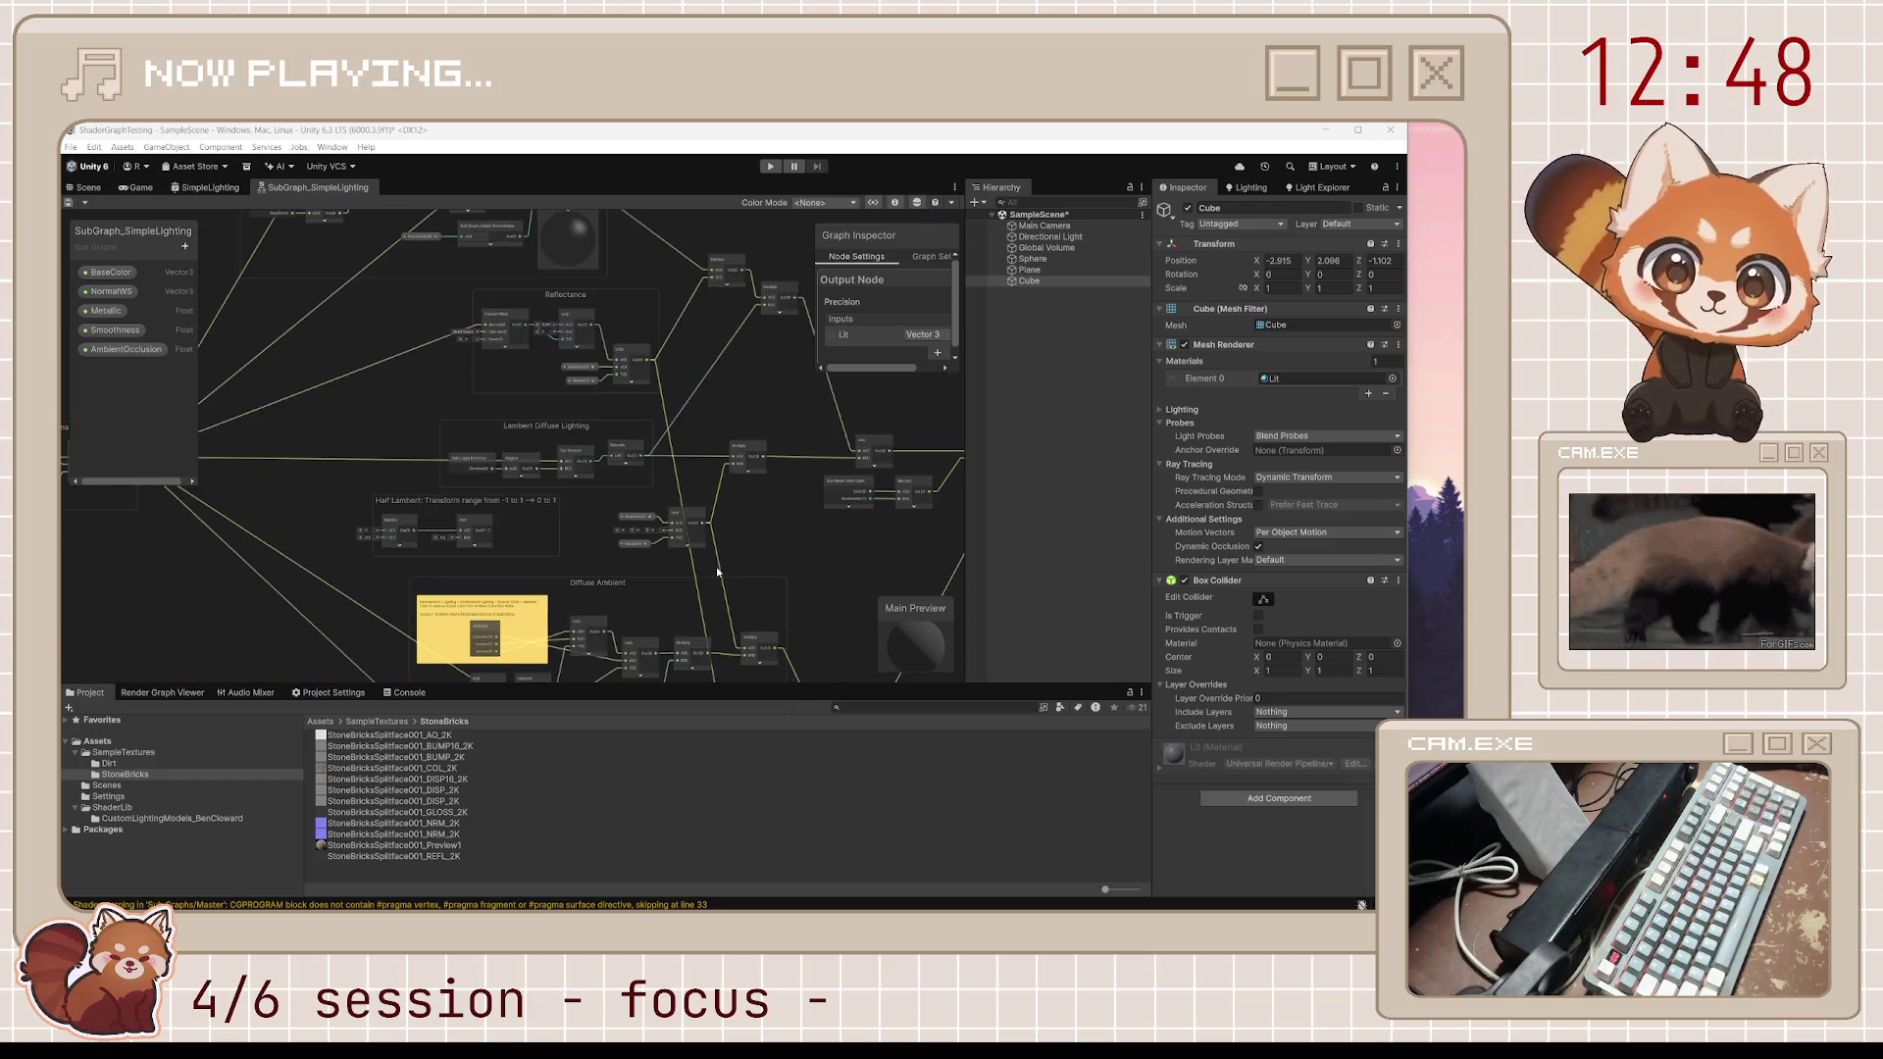
scroll(727, 576, "up", 3)
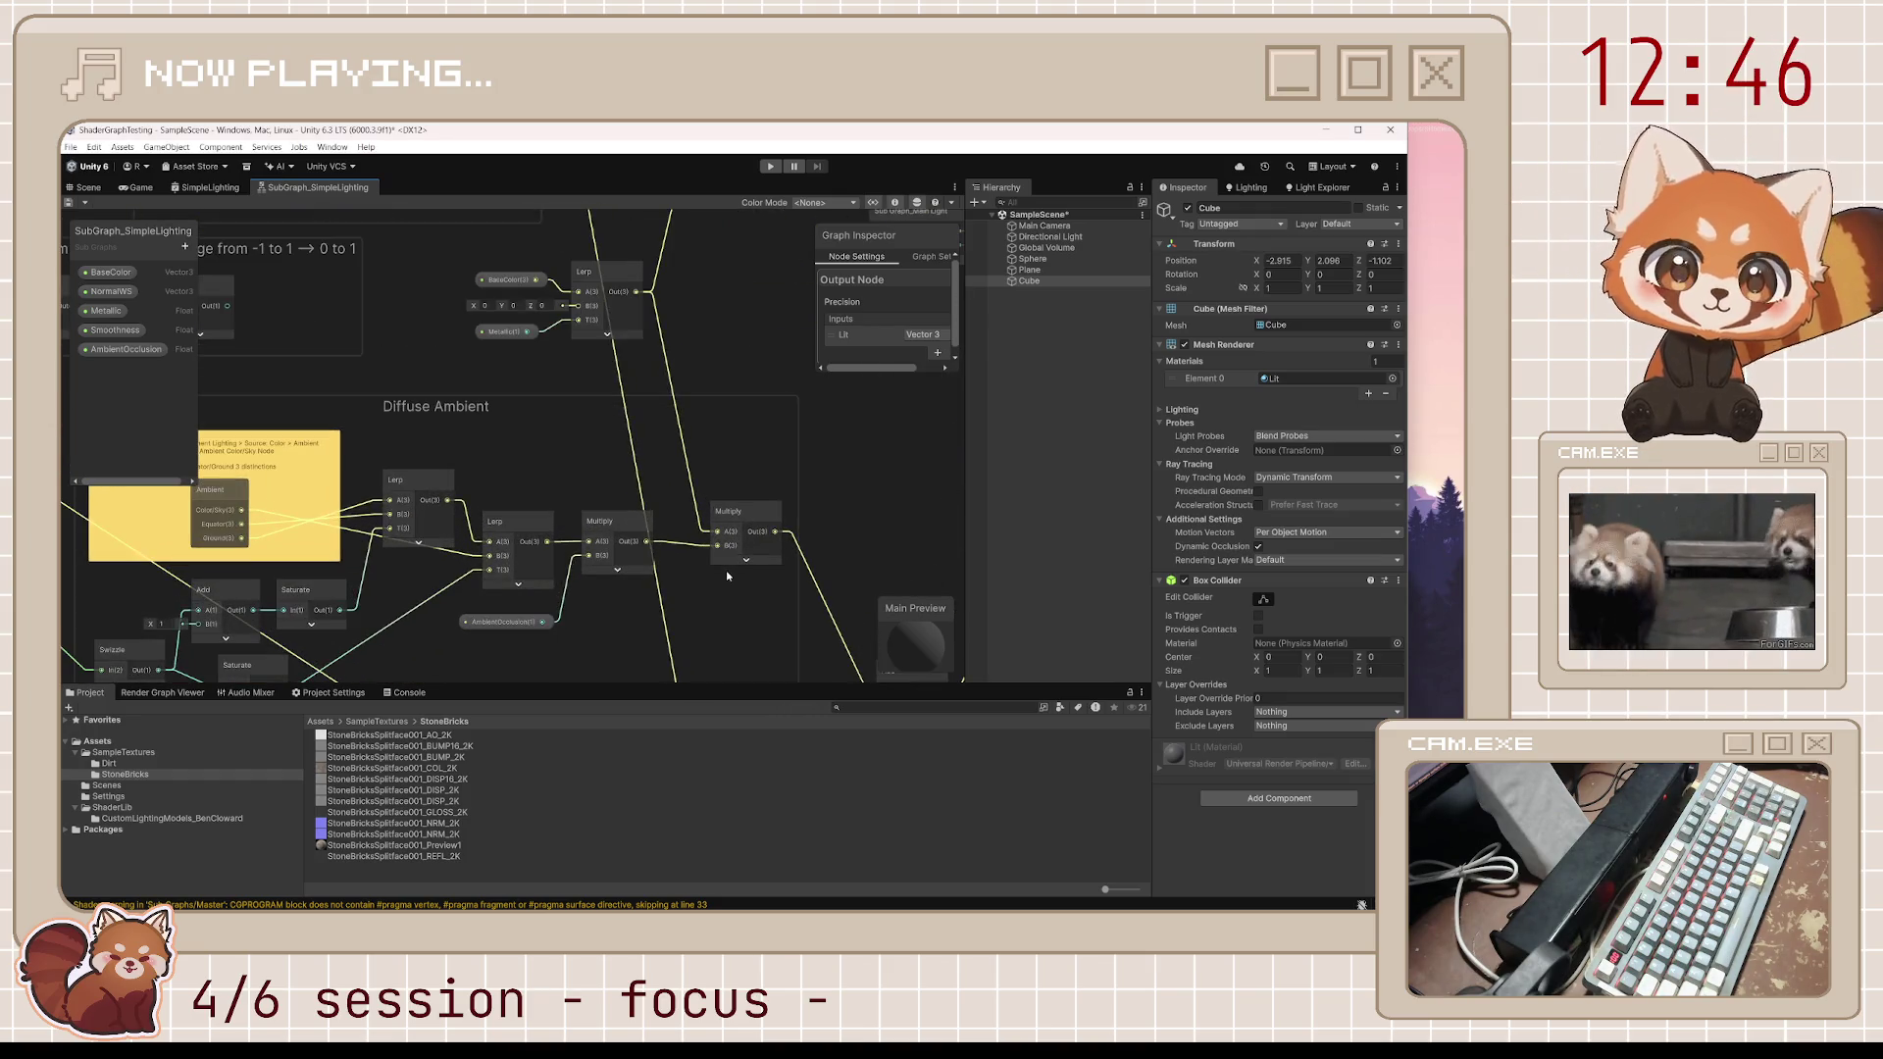
scroll(727, 575, "up", 2)
scroll(726, 569, "down", 3)
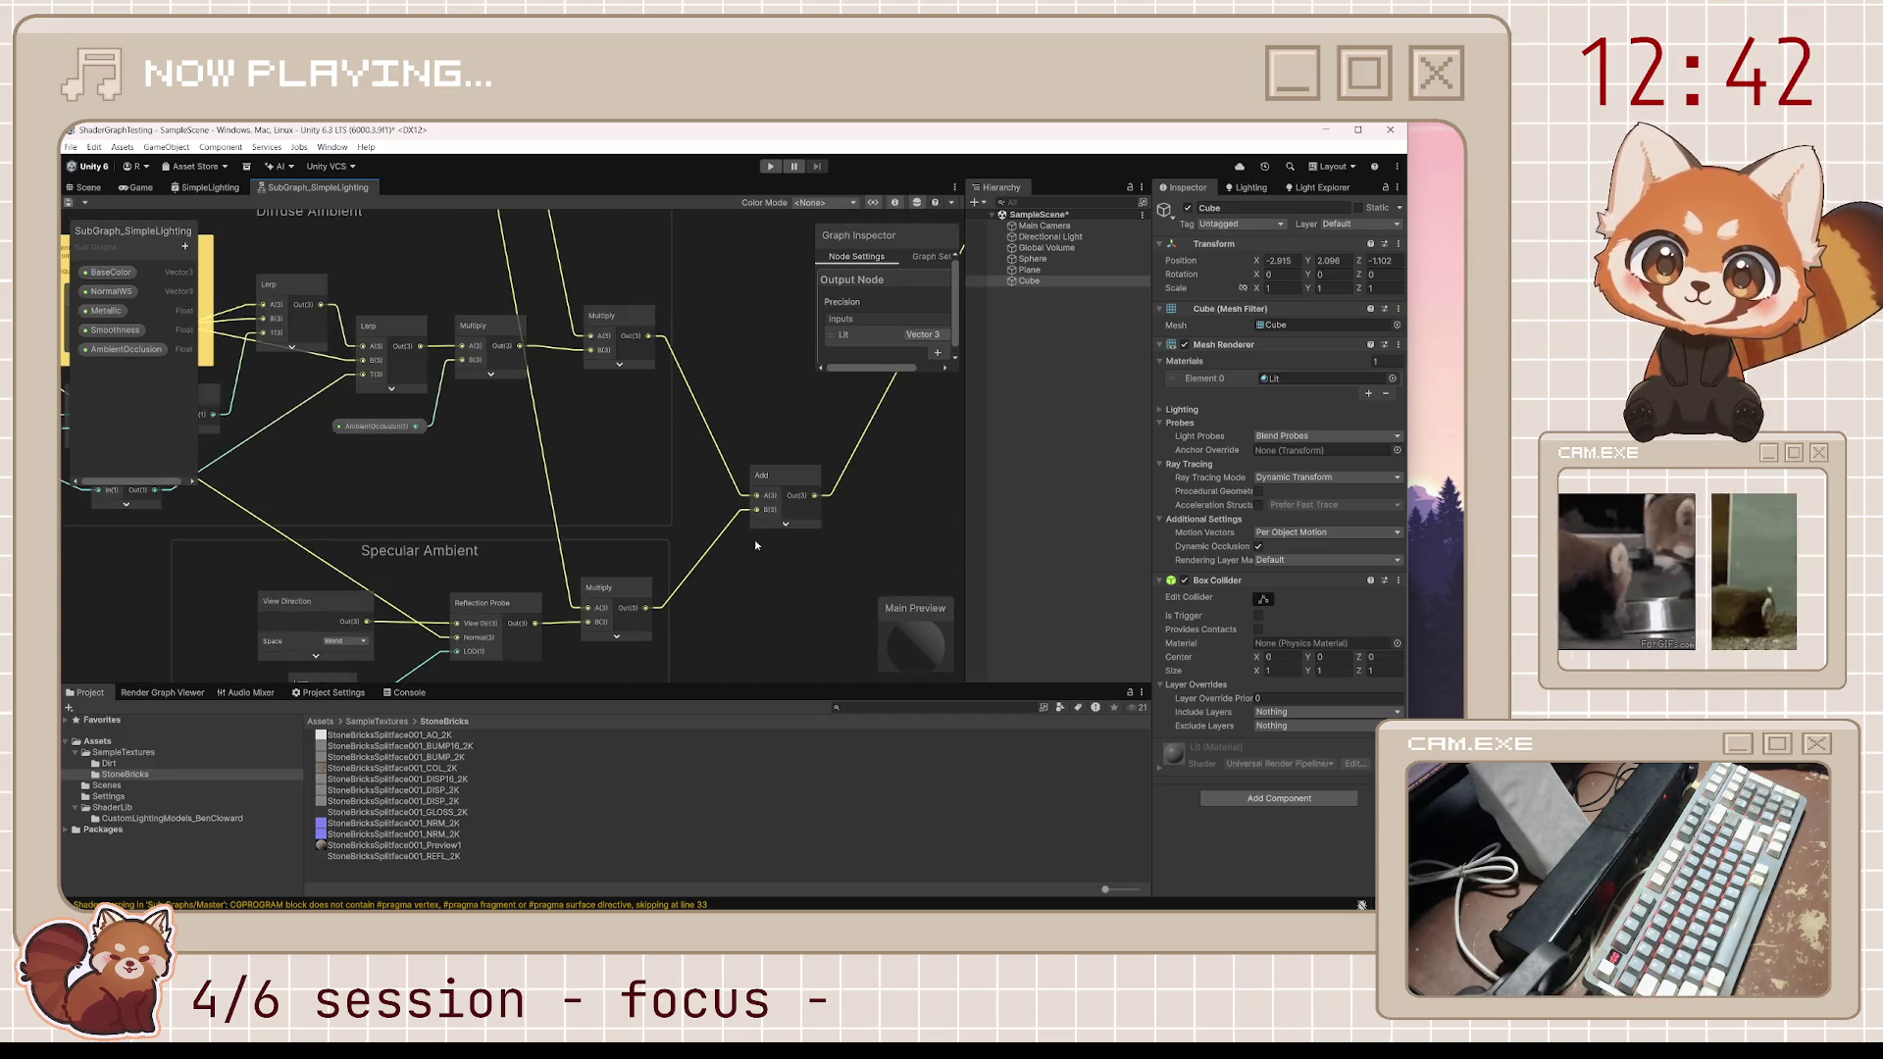
scroll(755, 539, "down", 3)
scroll(692, 442, "down", 2)
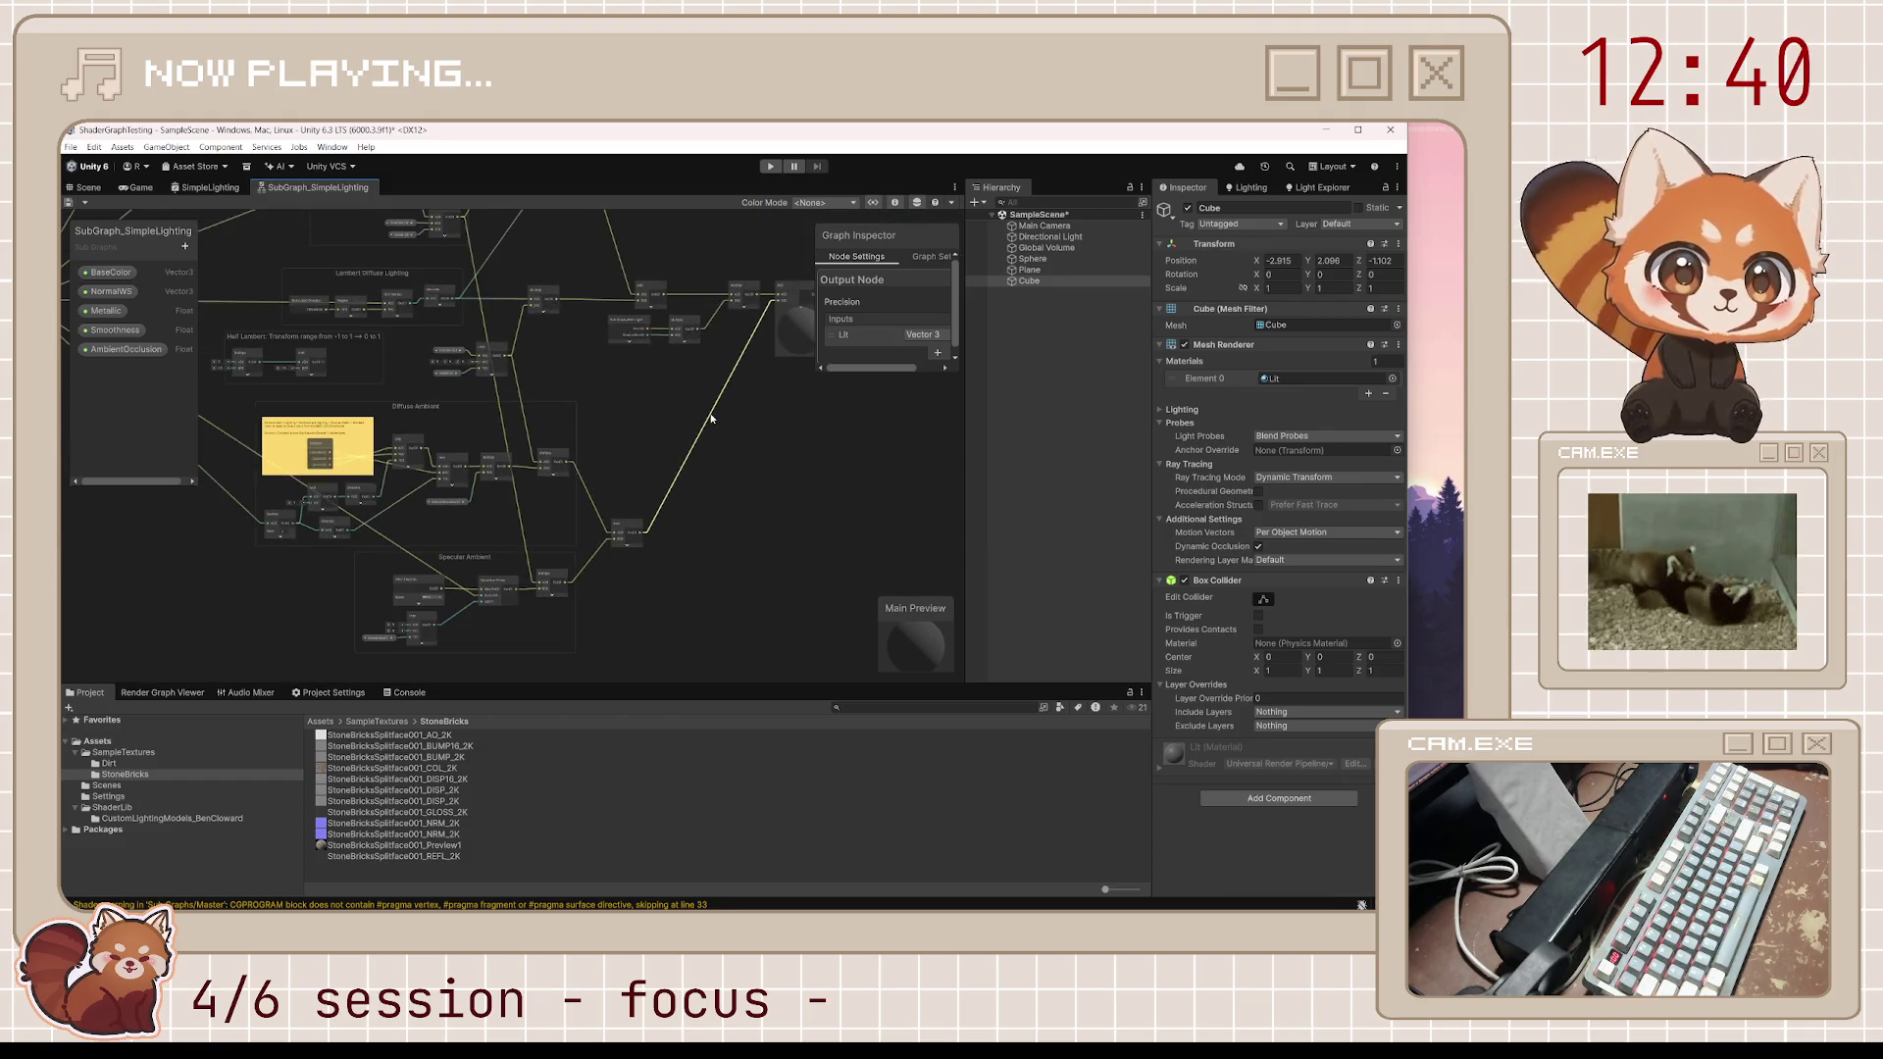
left_click_drag(692, 442, 657, 543)
scroll(752, 438, "up", 5)
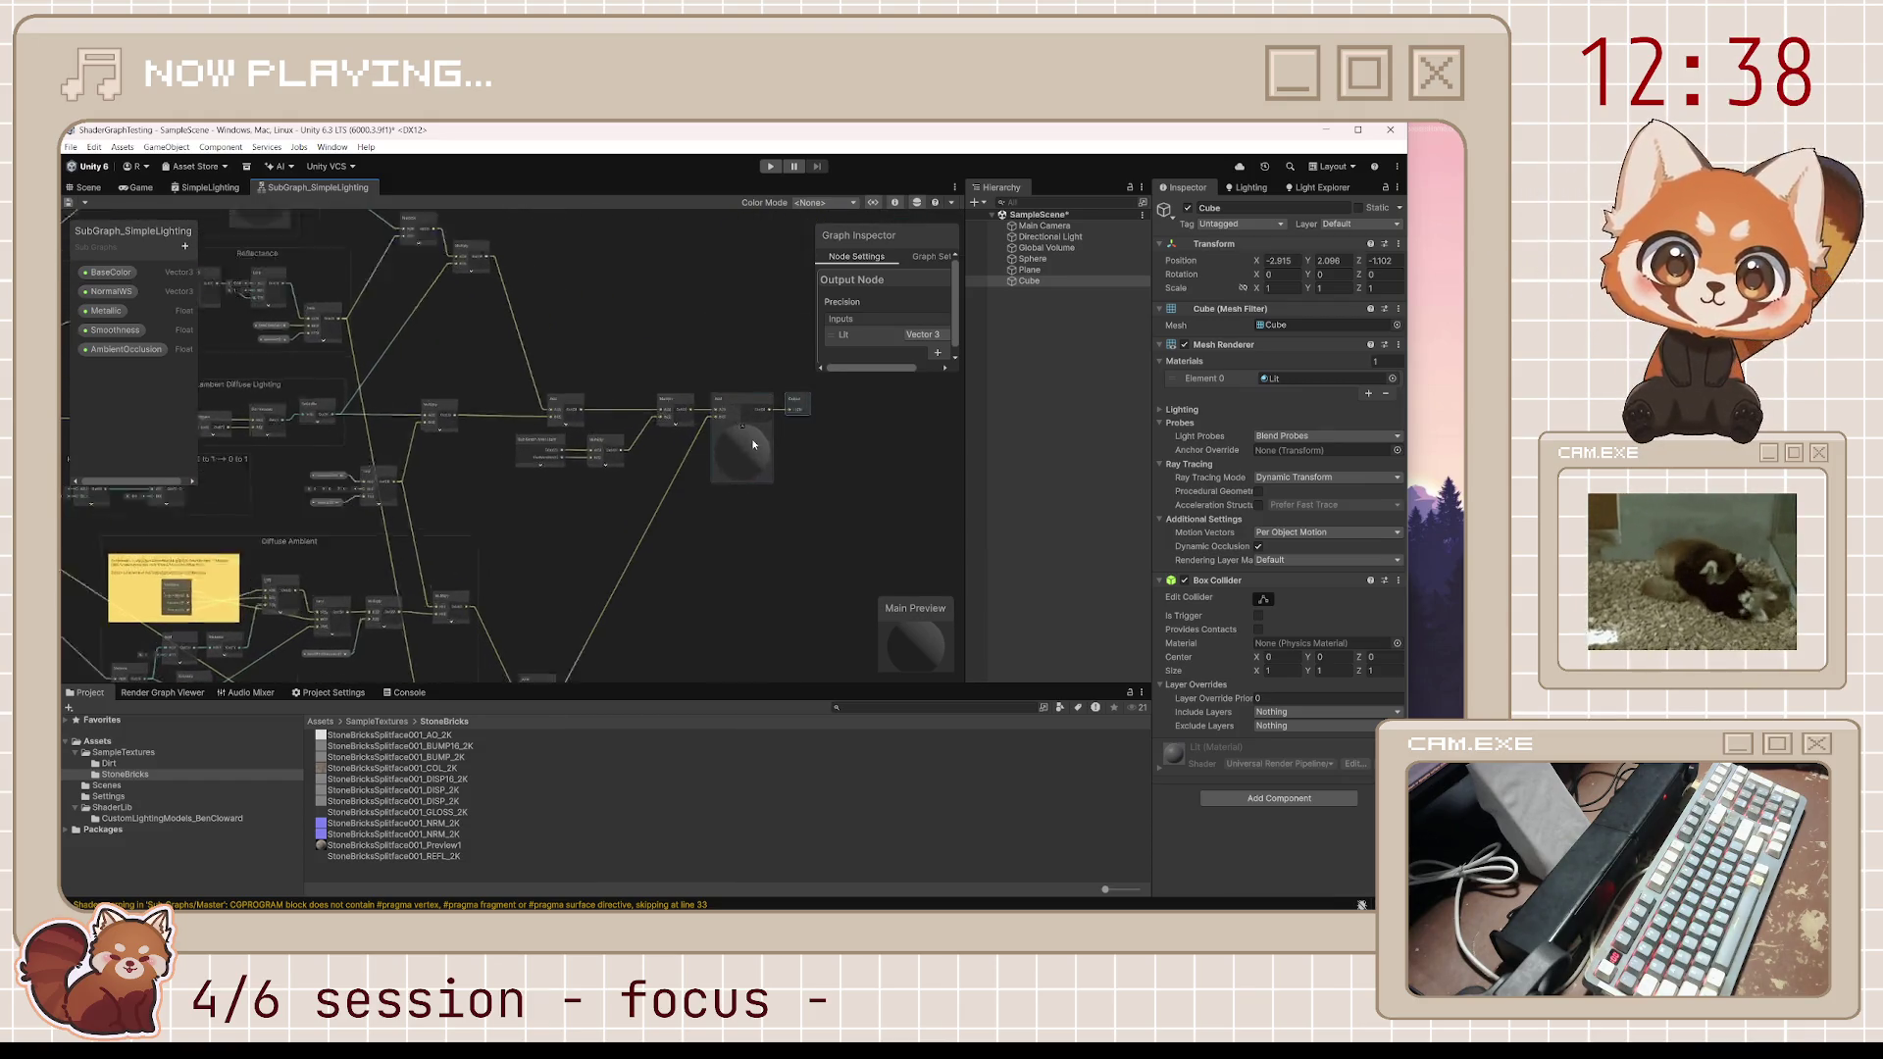
left_click(753, 441)
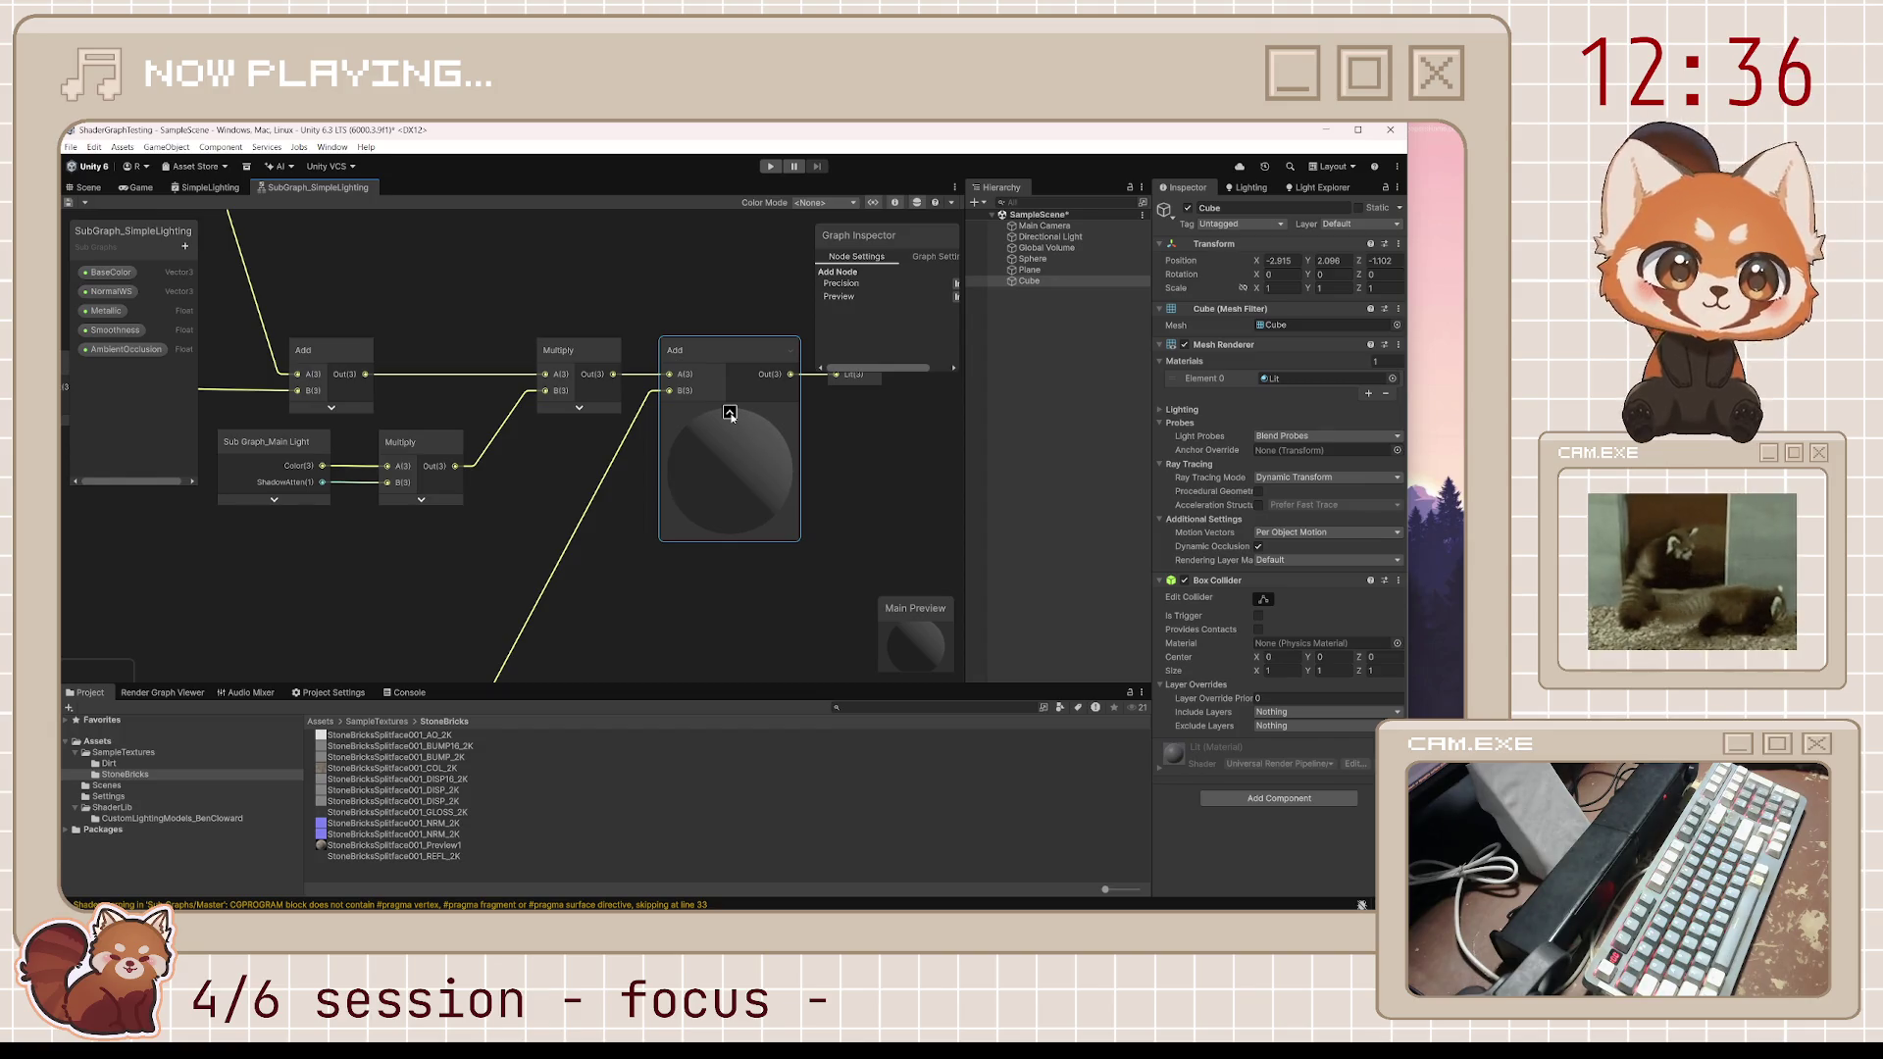
left_click(730, 413)
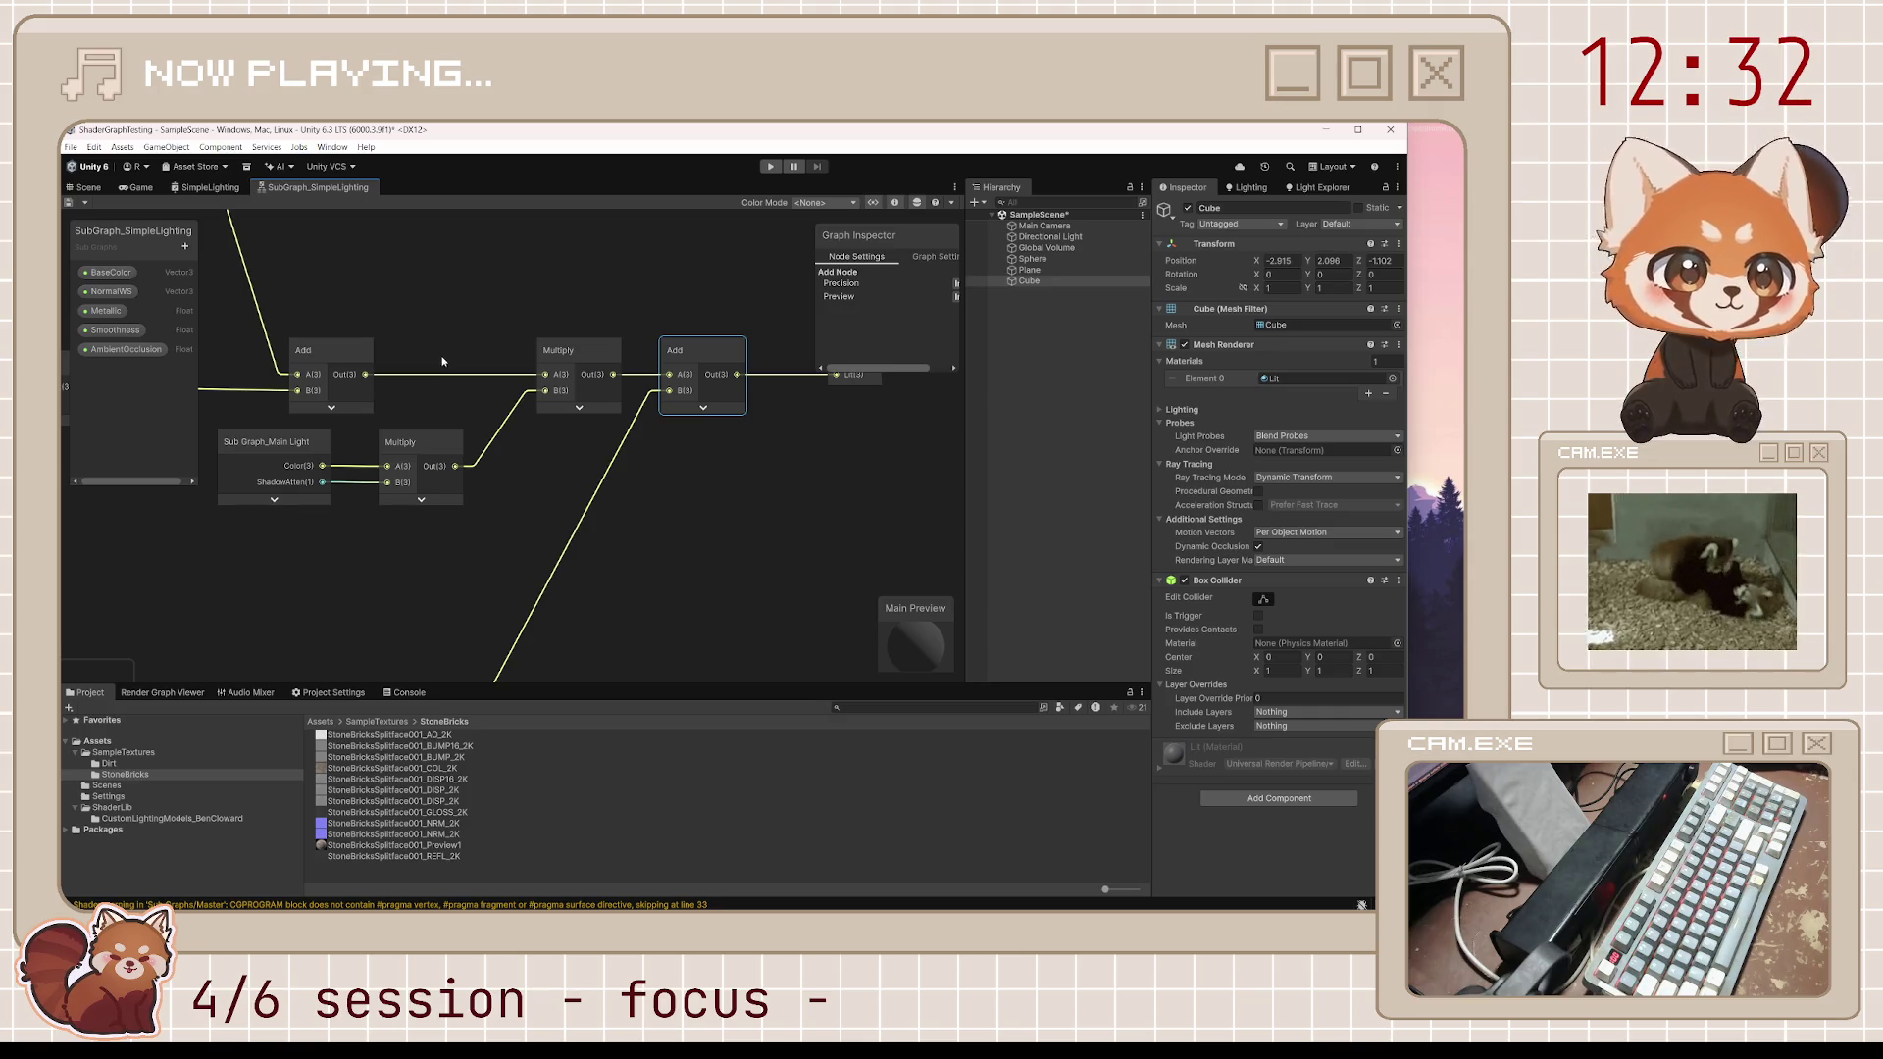
Pan up to the Blinn Specular group's Half Angle, Dot Product, Saturate and Power nodes
left_click_drag(441, 362, 733, 565)
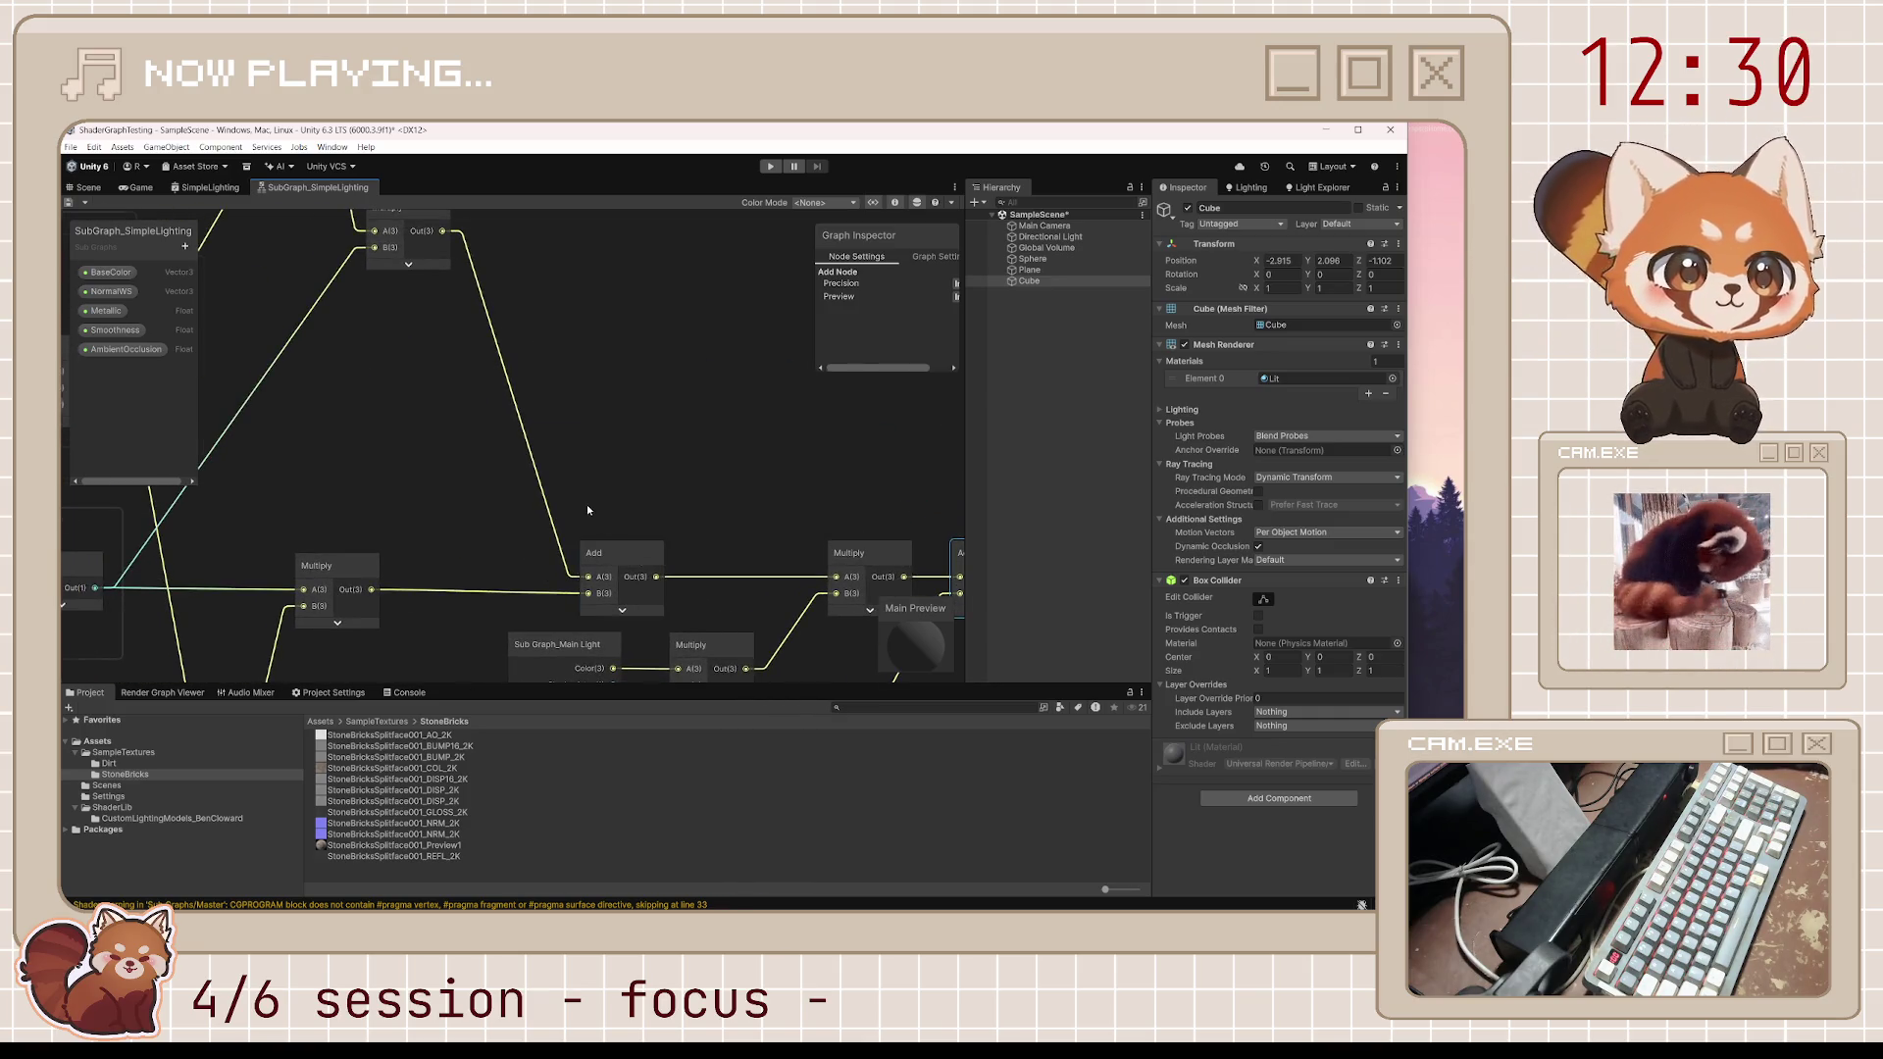
scroll(587, 504, "down", 8)
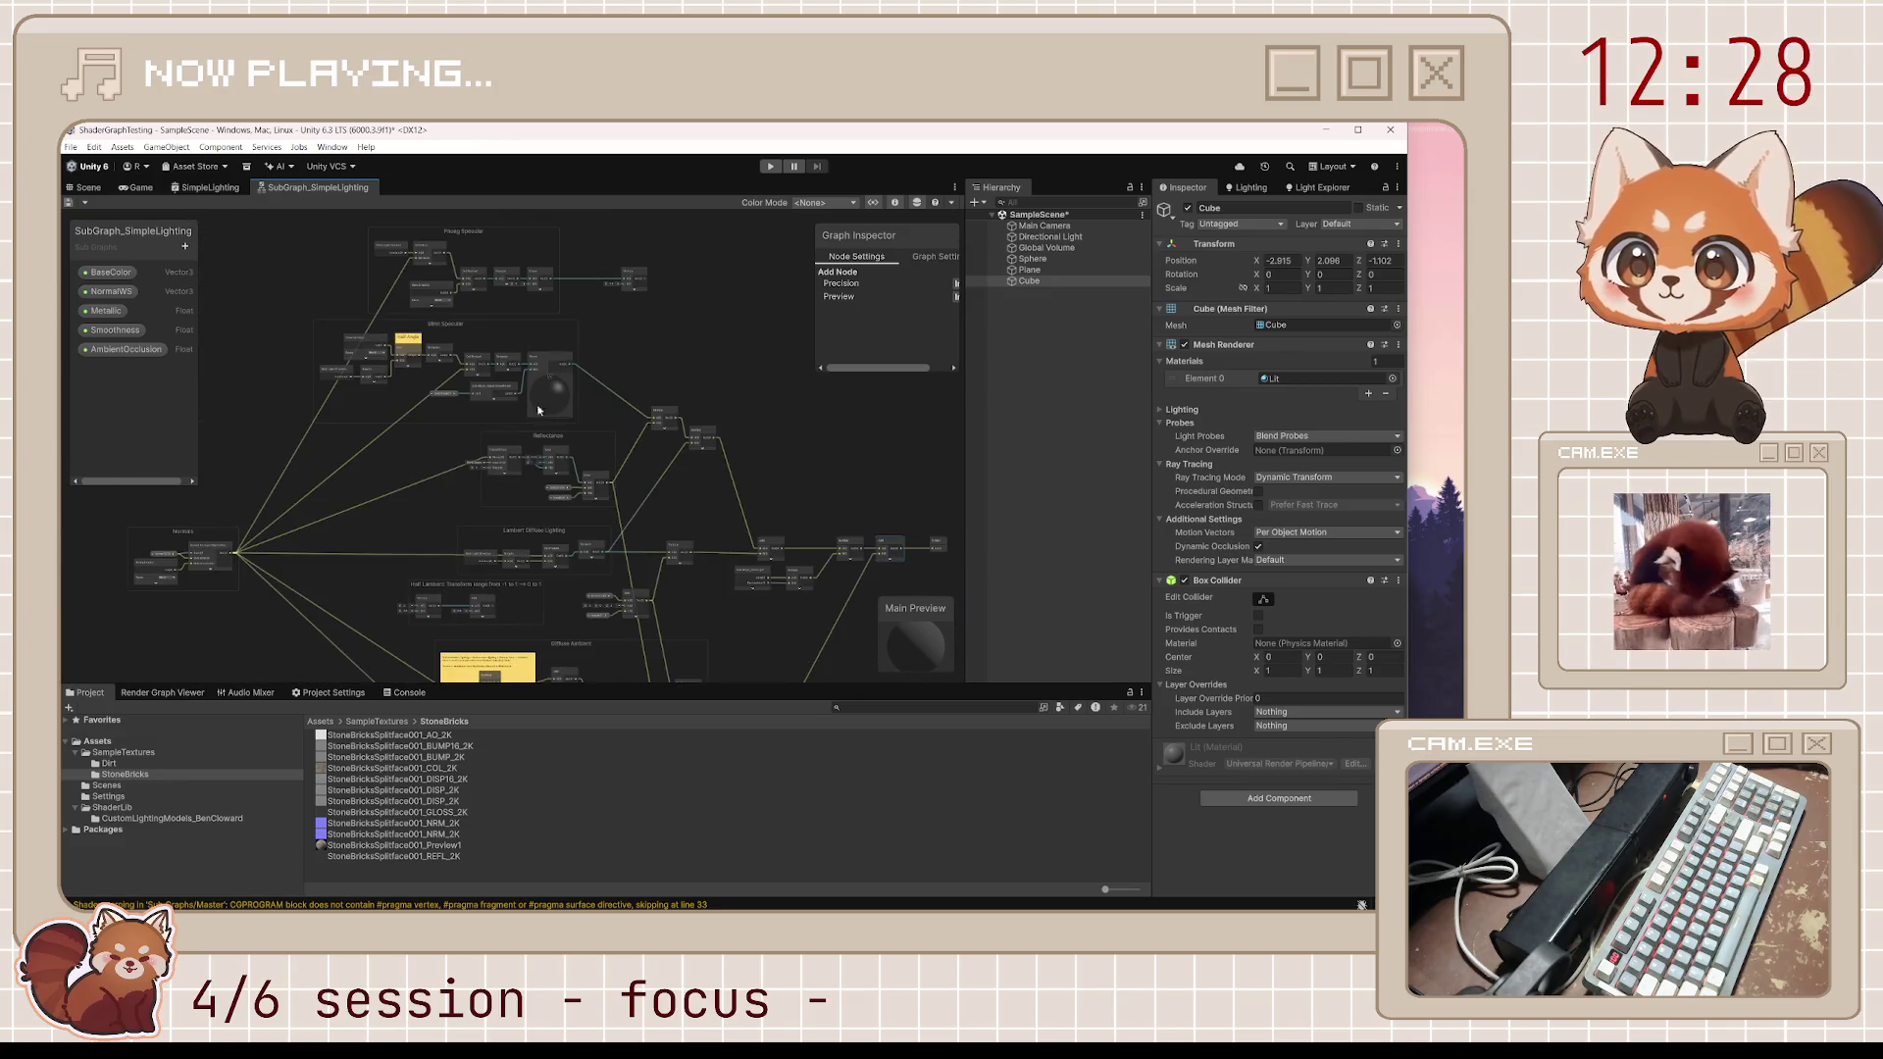
scroll(544, 415, "up", 1)
scroll(547, 418, "up", 3)
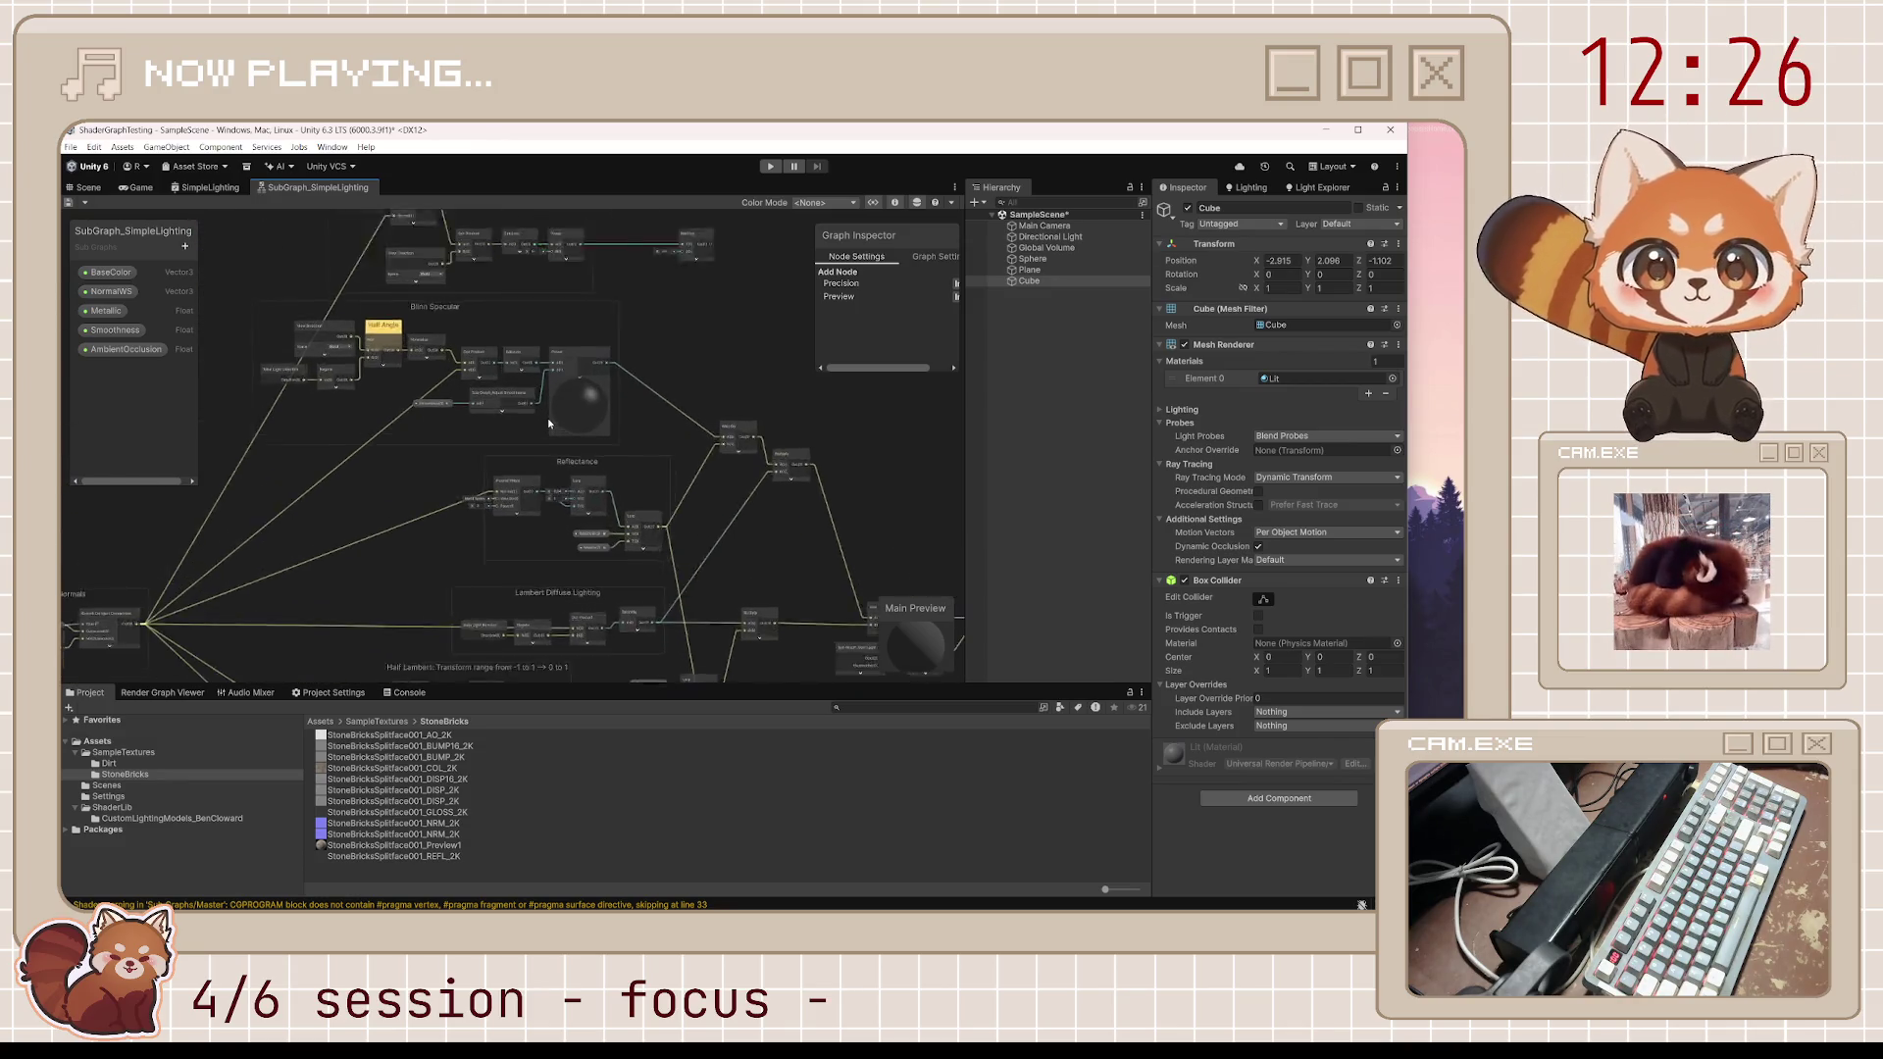
scroll(547, 418, "up", 2)
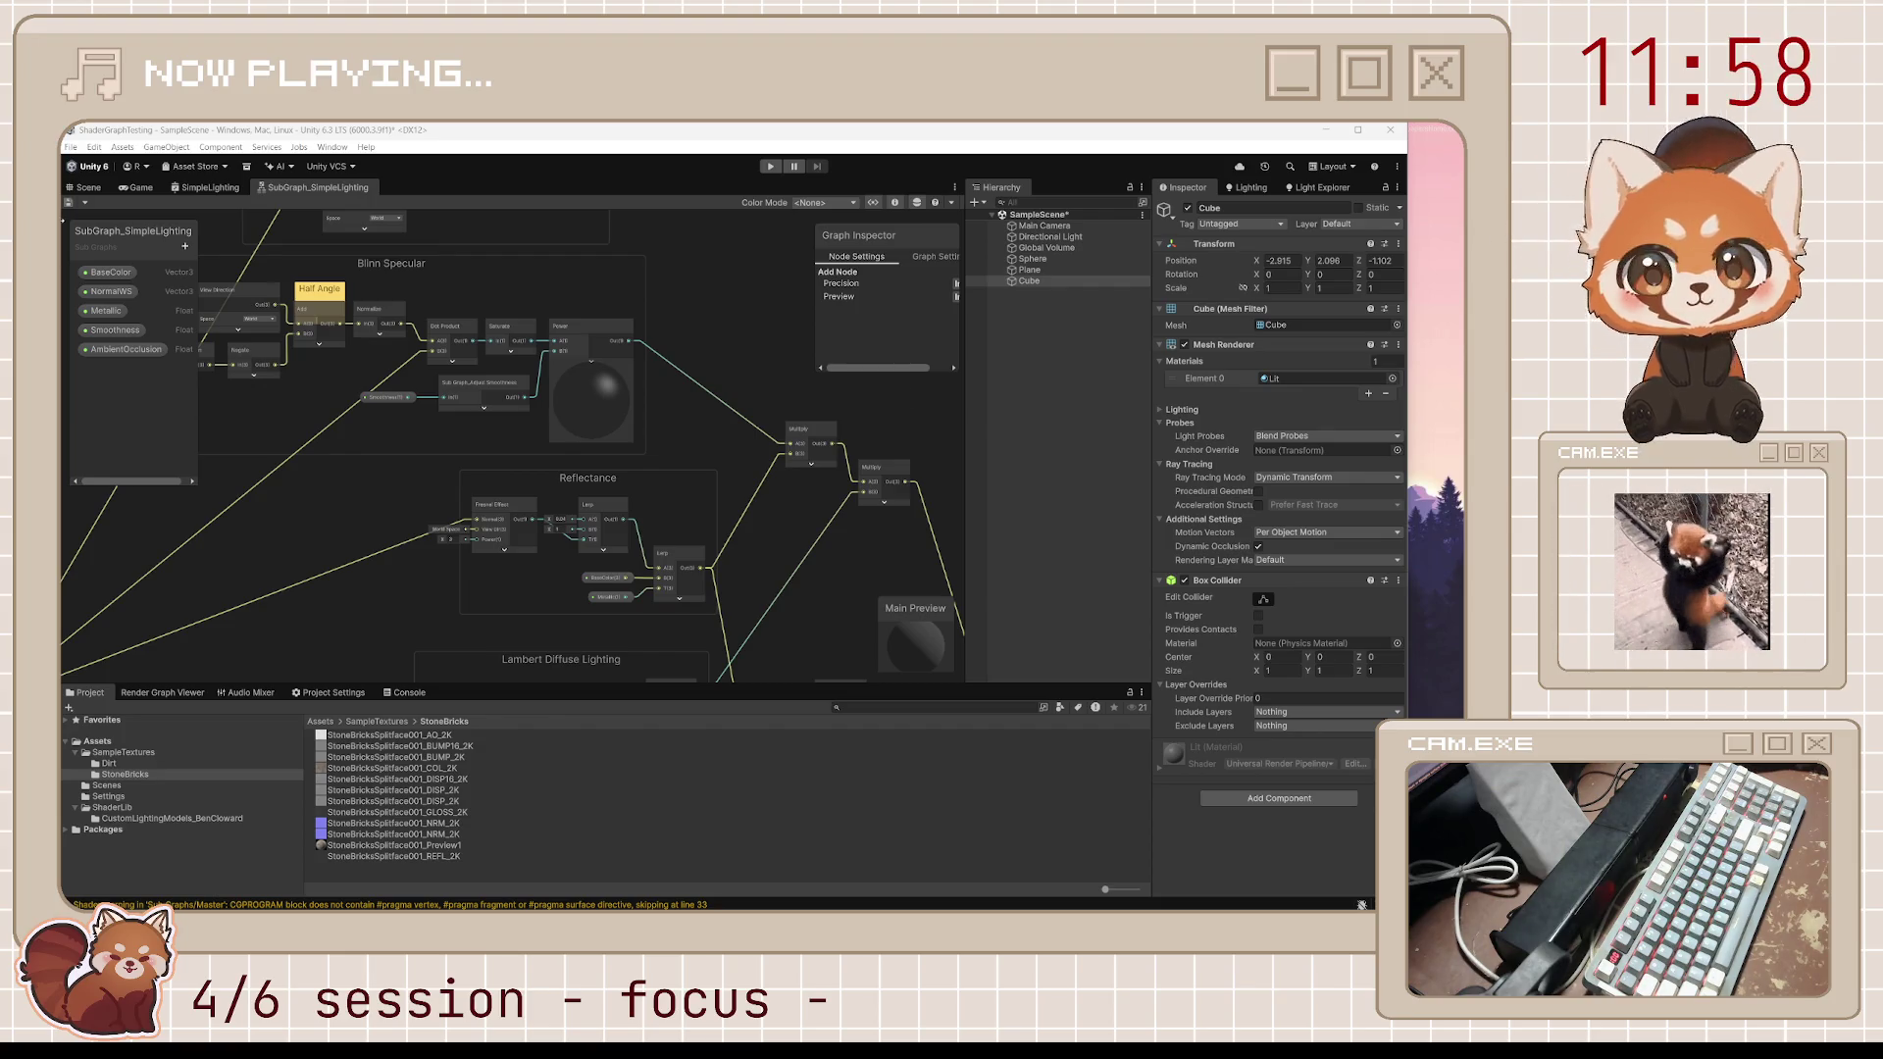
Back in the Scene view, slide the cube along the X axis
left_click(88, 188)
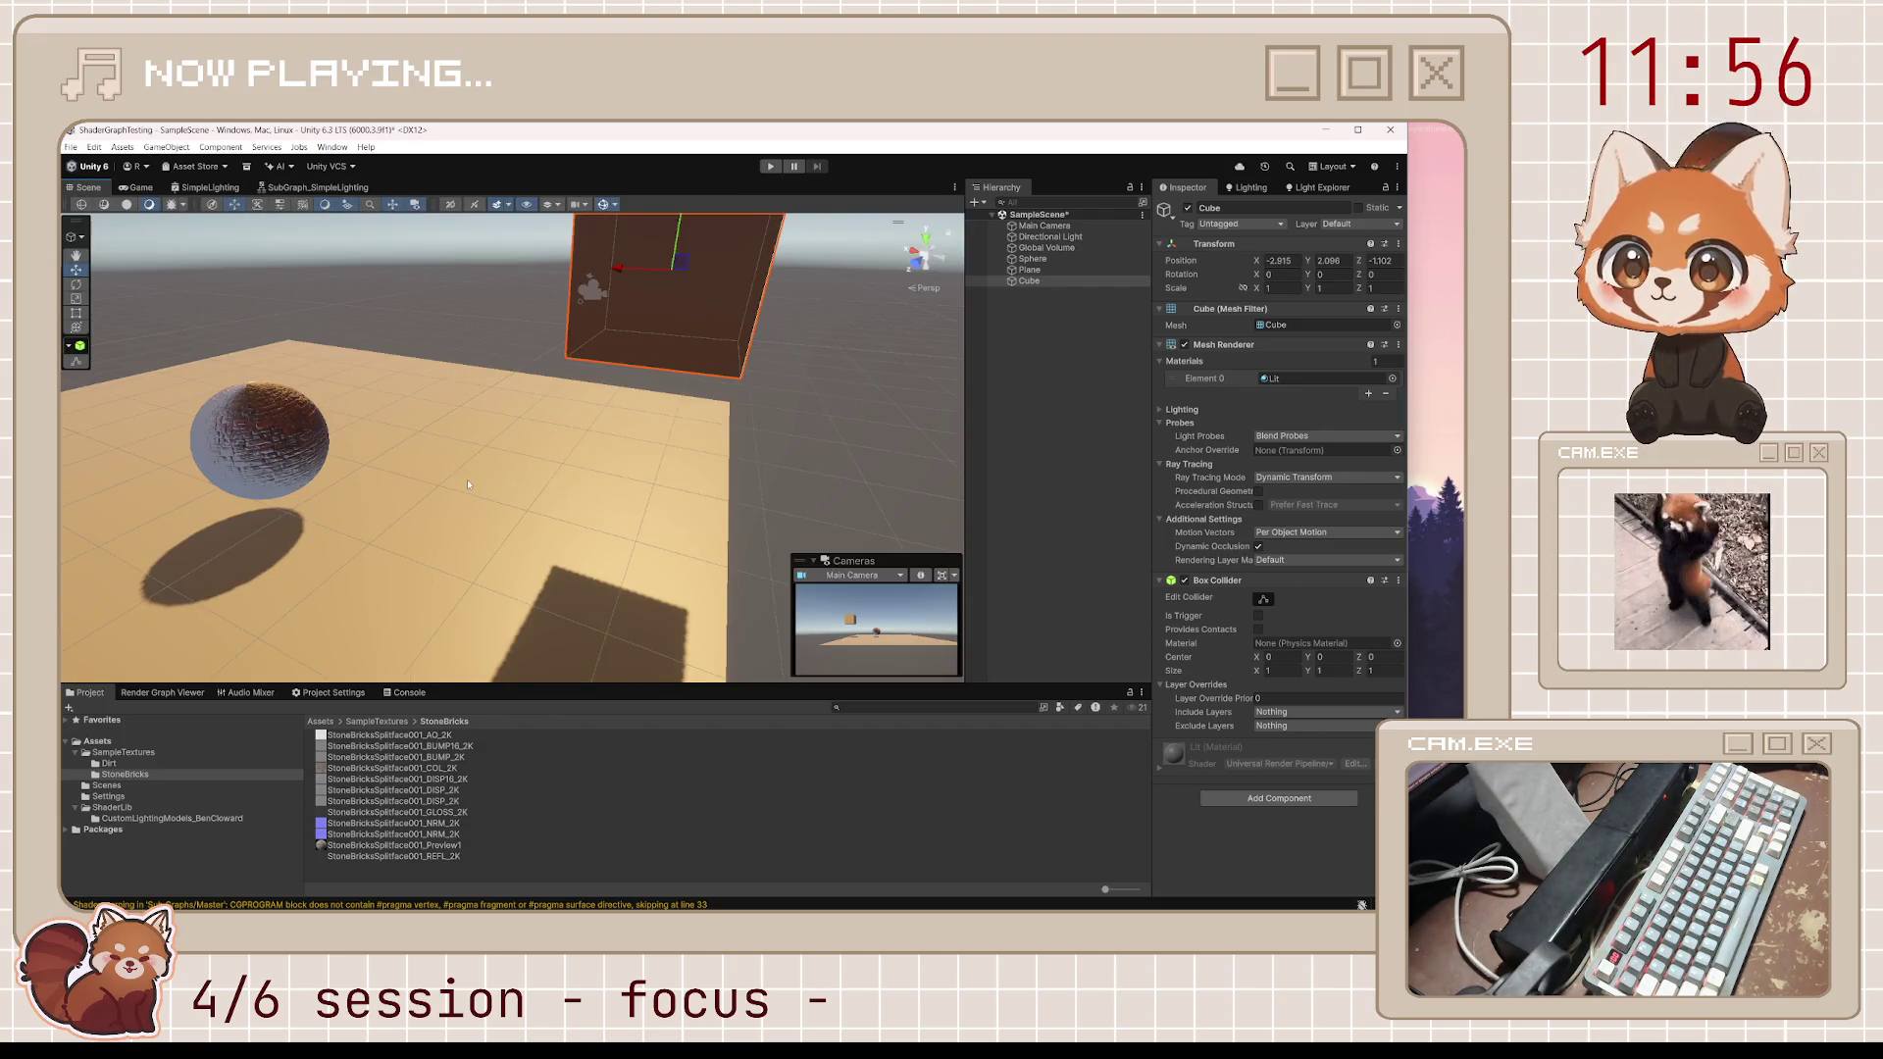
left_click_drag(616, 266, 282, 208)
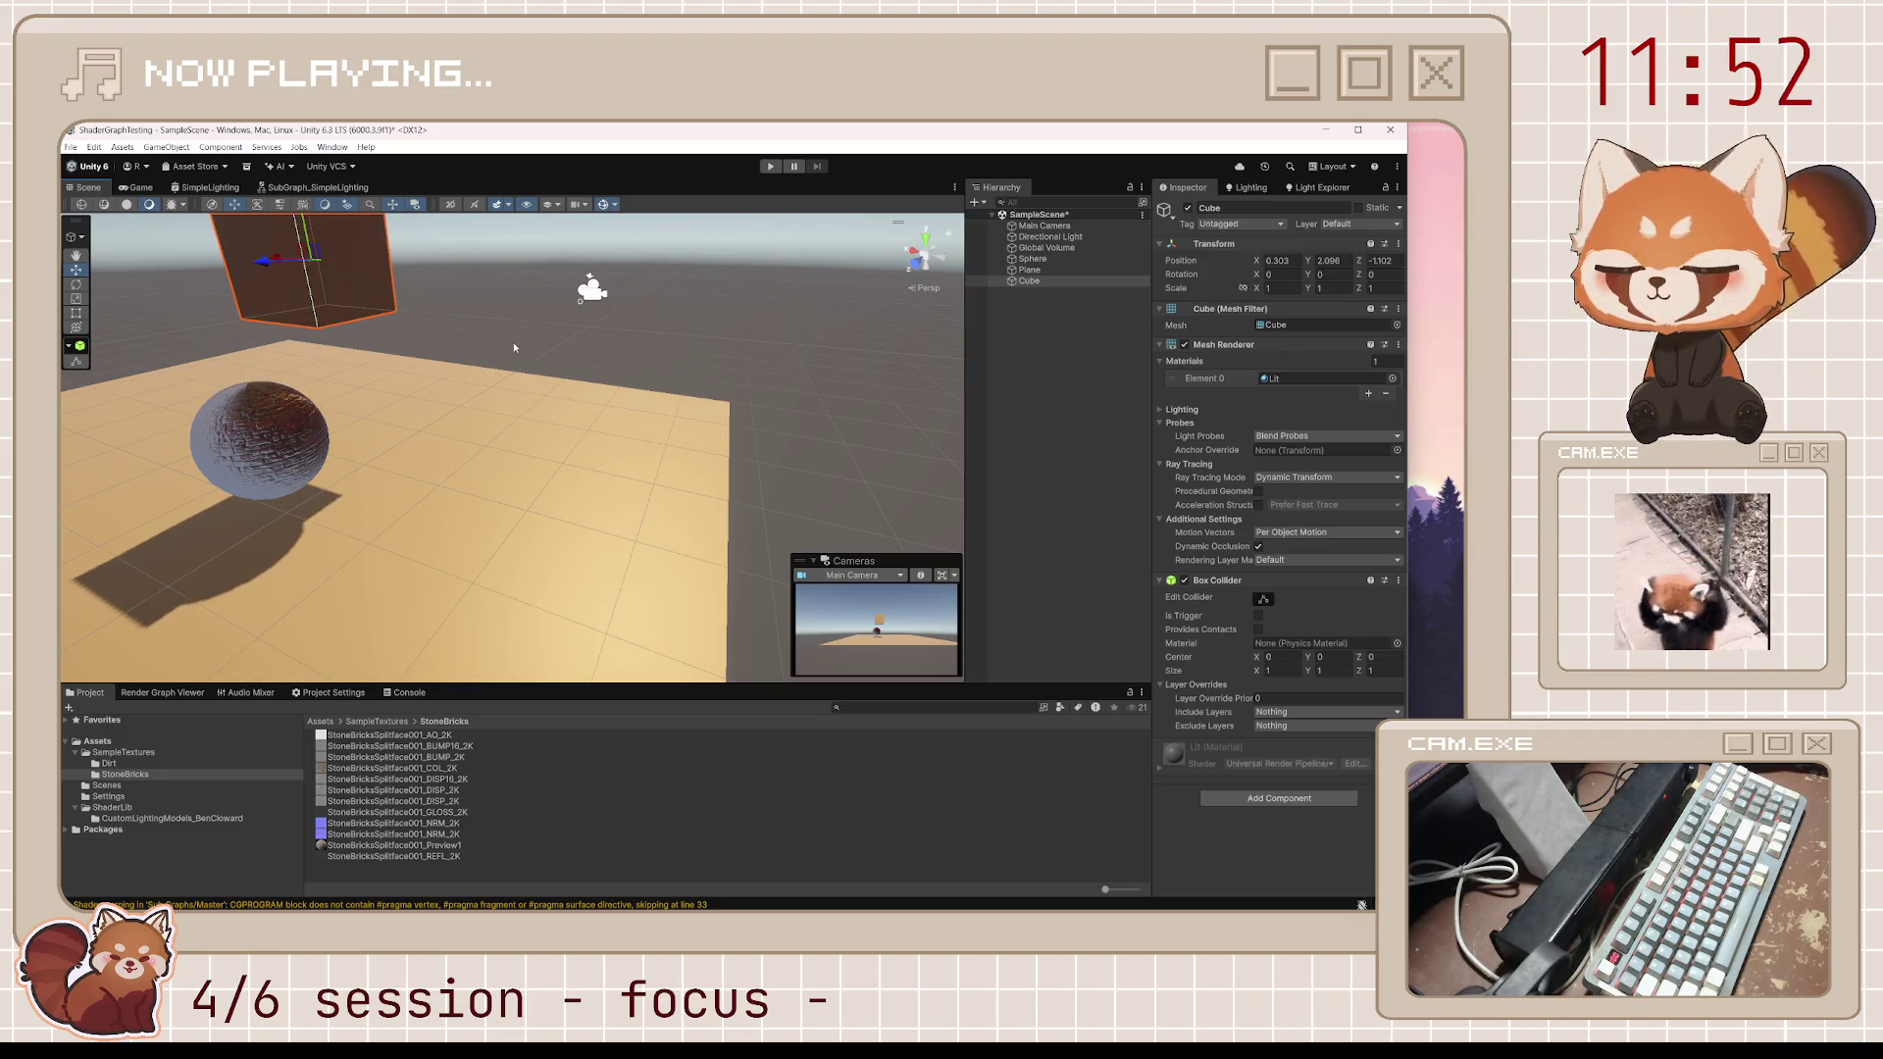
mouse_move(528, 343)
left_mouse_down()
mouse_move(188, 311)
mouse_move(707, 474)
left_mouse_up()
Move in on the stone-brick sphere, select it, and expand its Mesh Renderer Lighting settings
key("w")
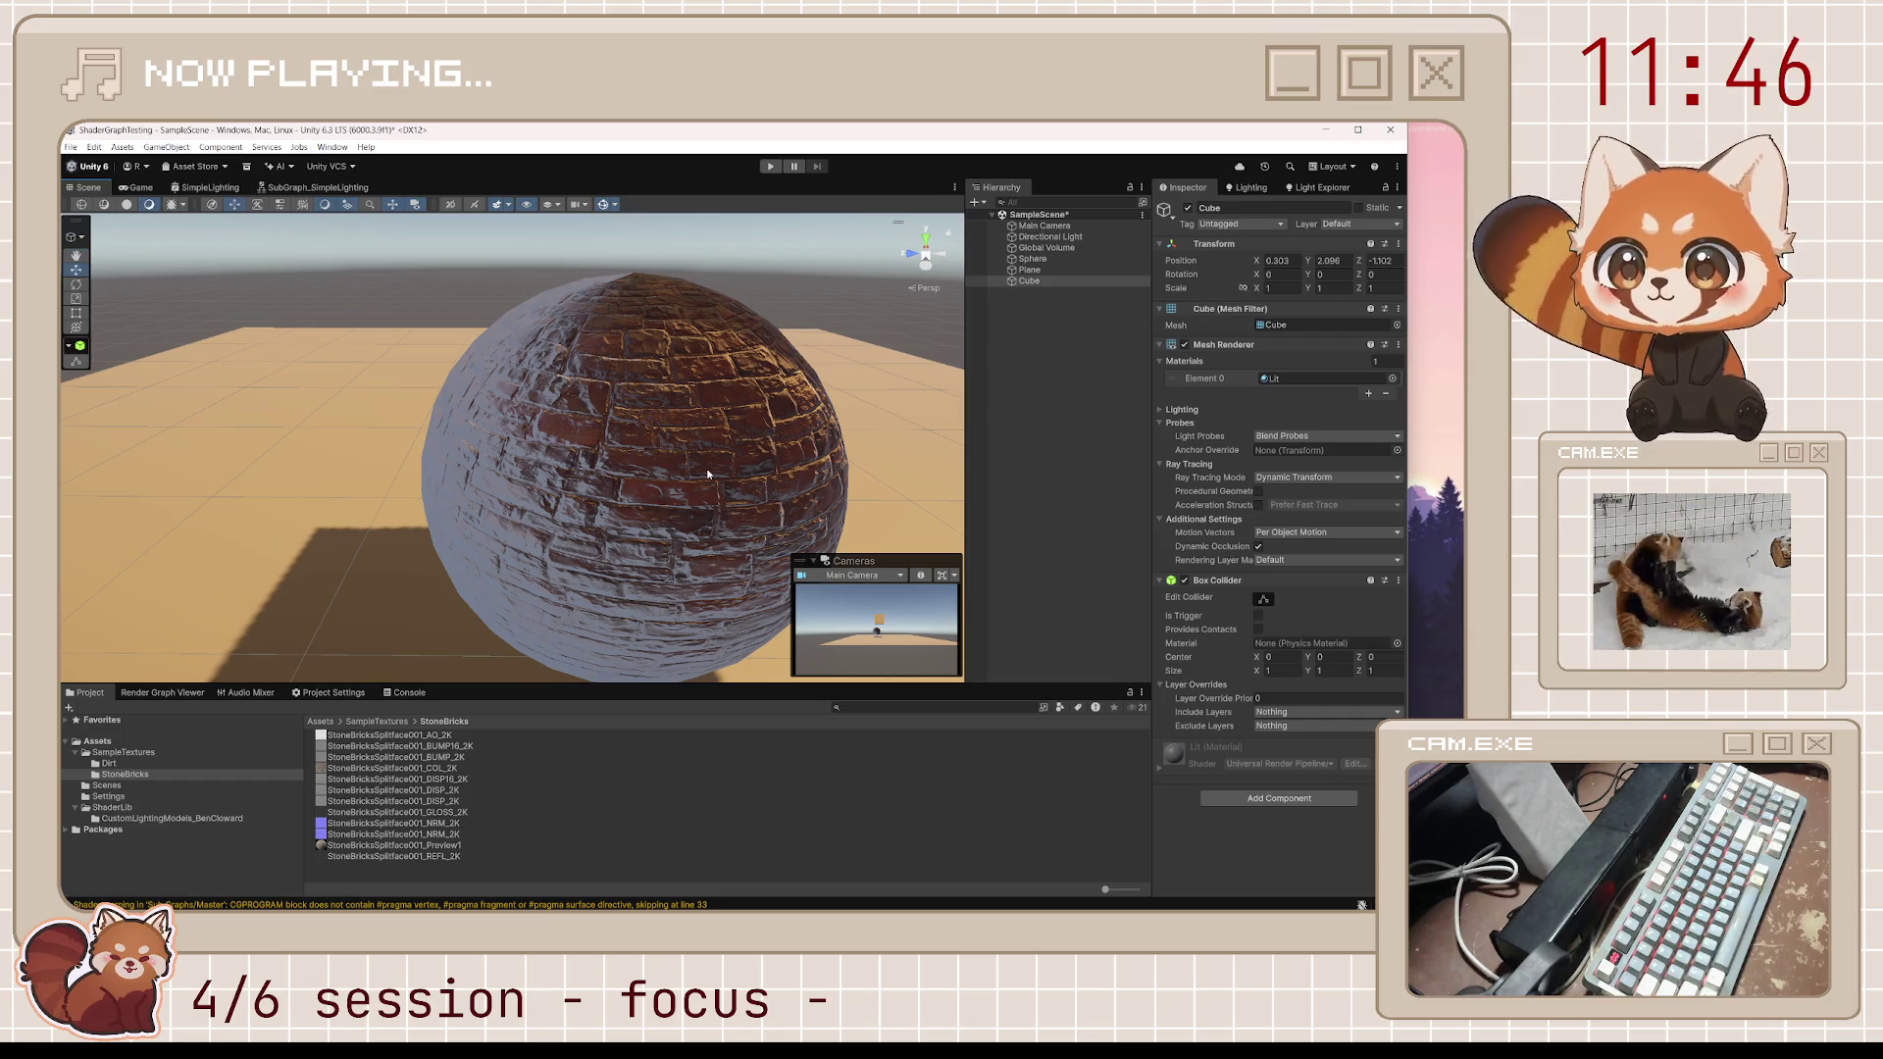
left_click(707, 474)
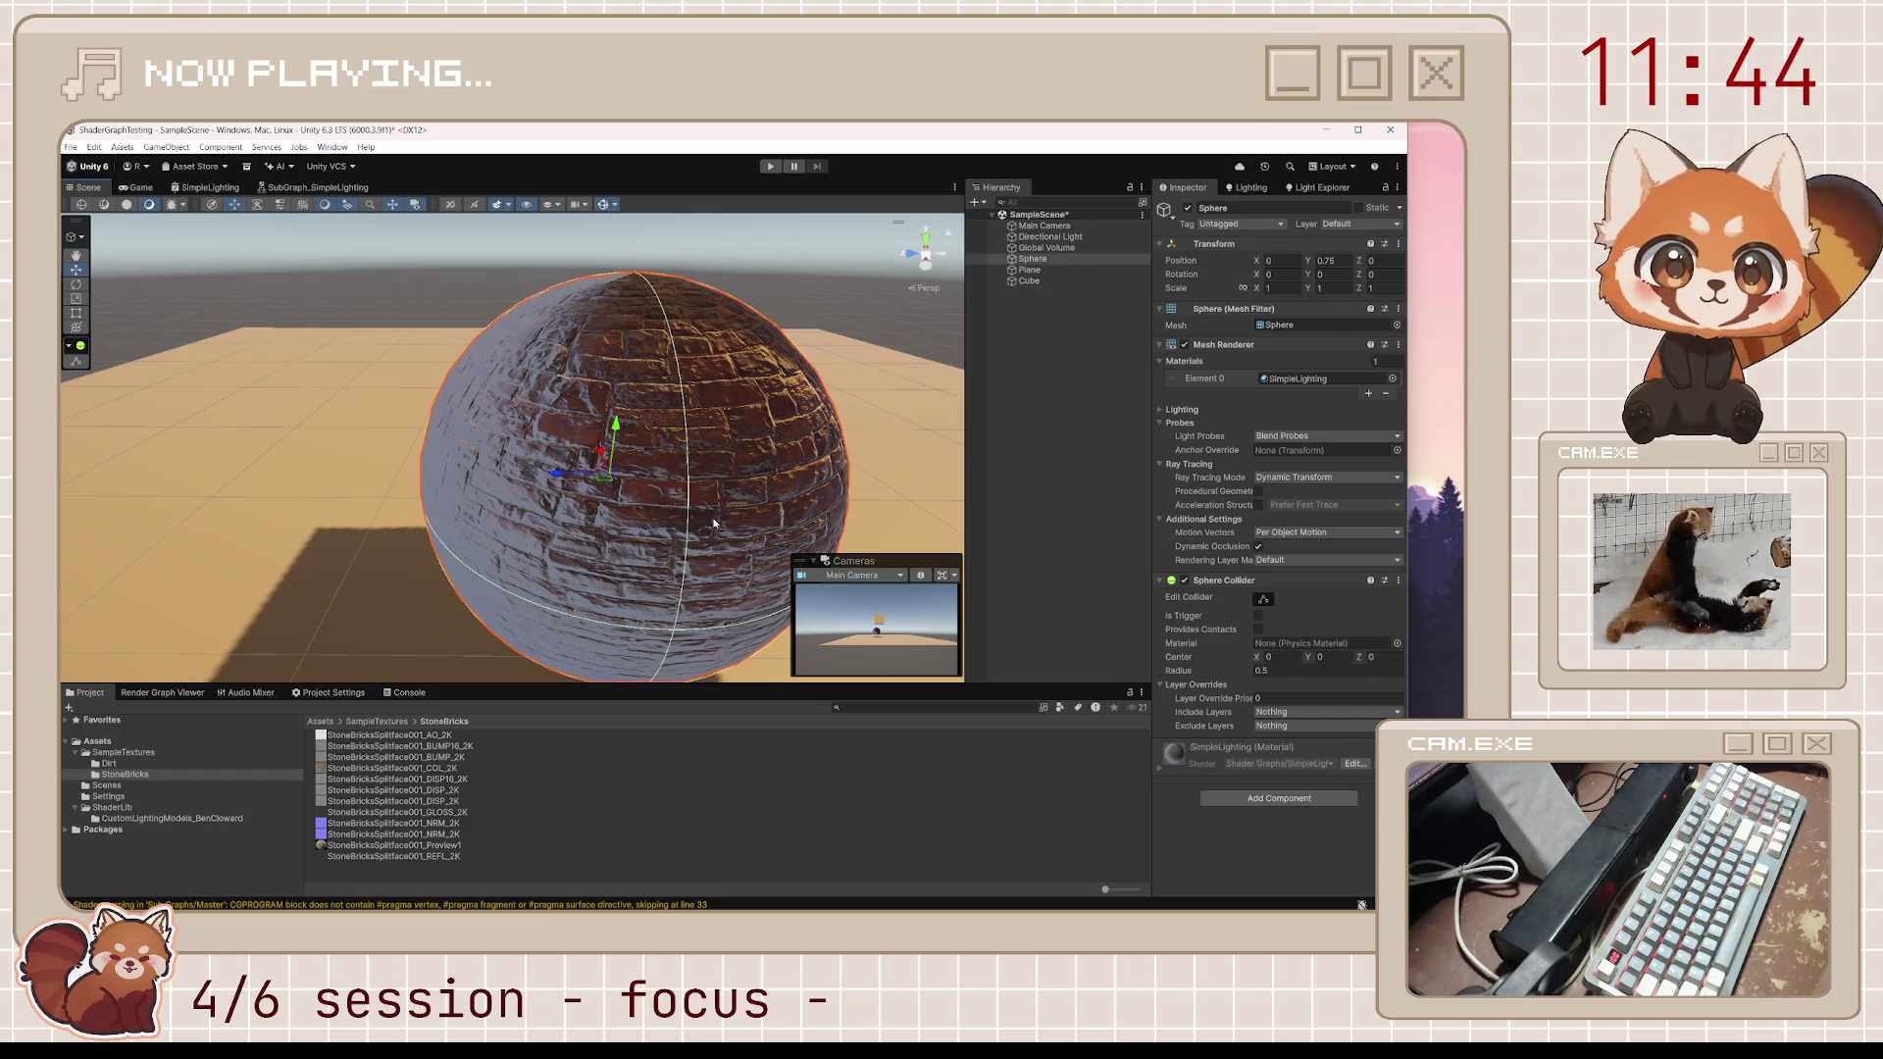
left_click(1276, 436)
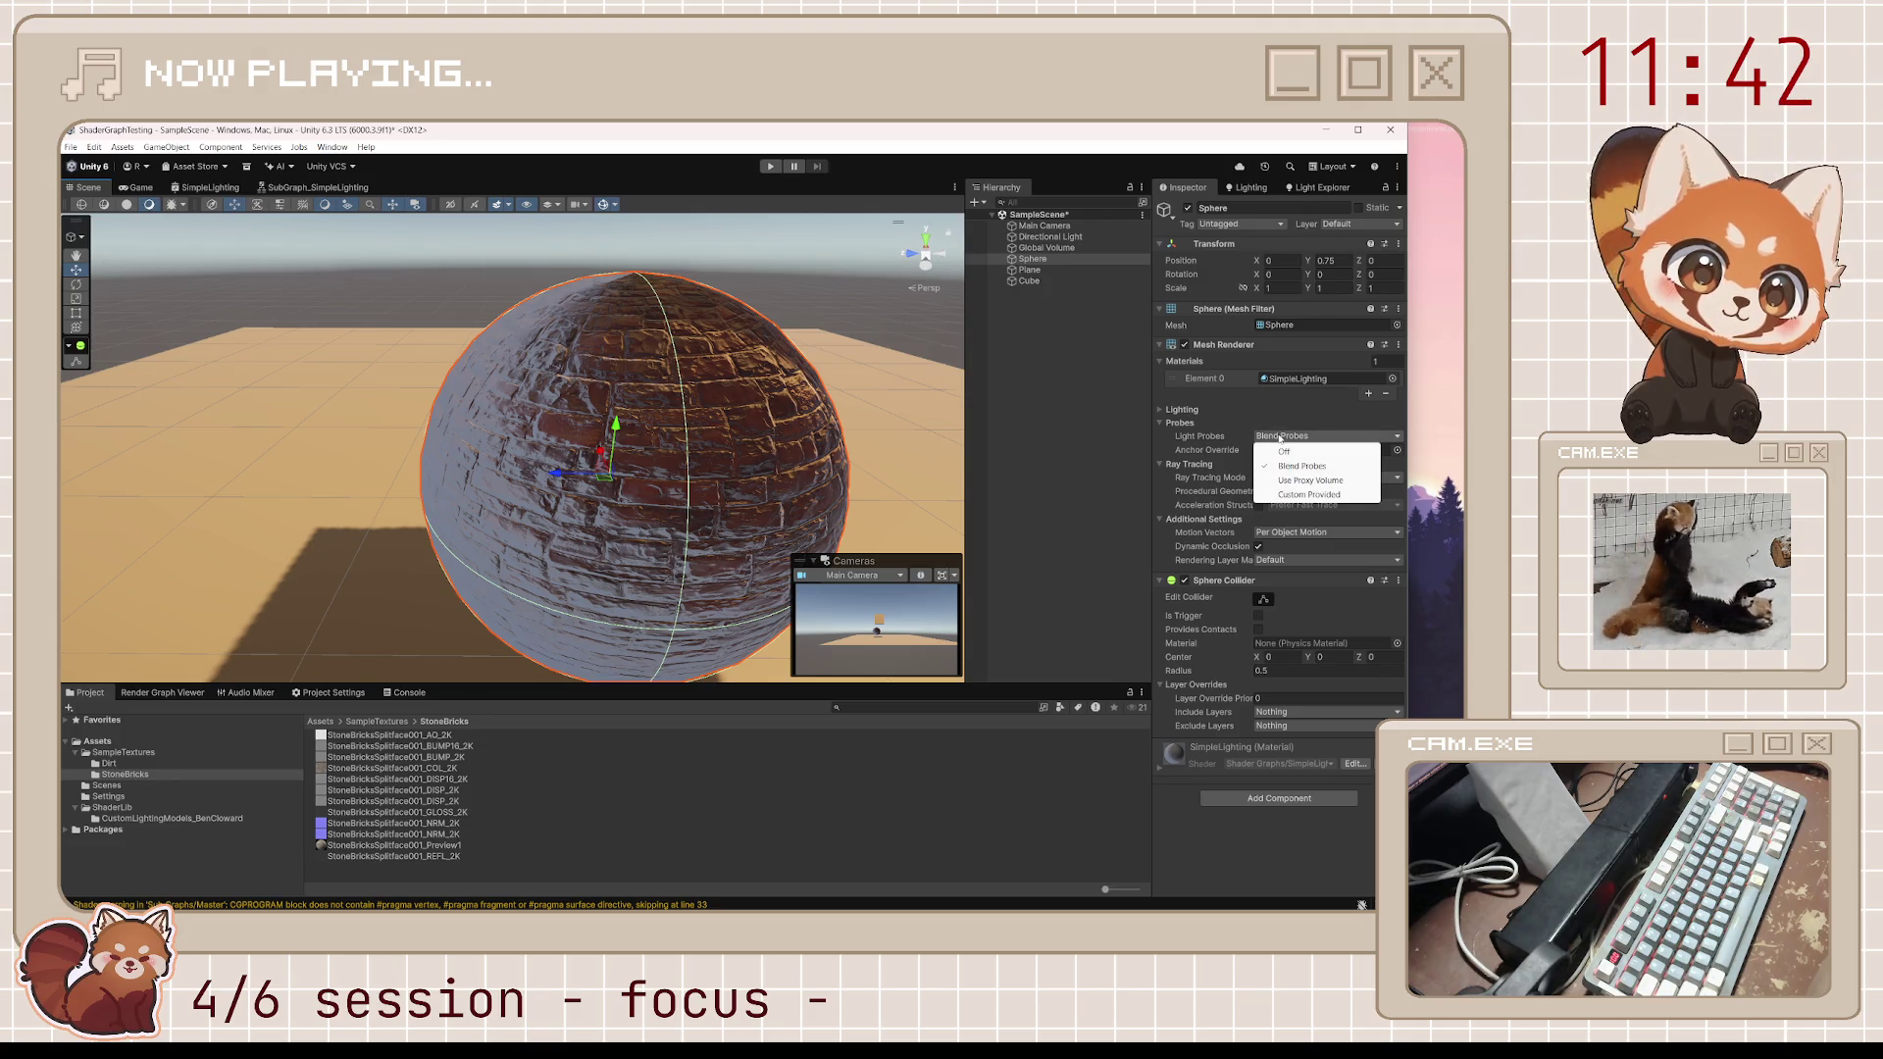
left_click(1280, 409)
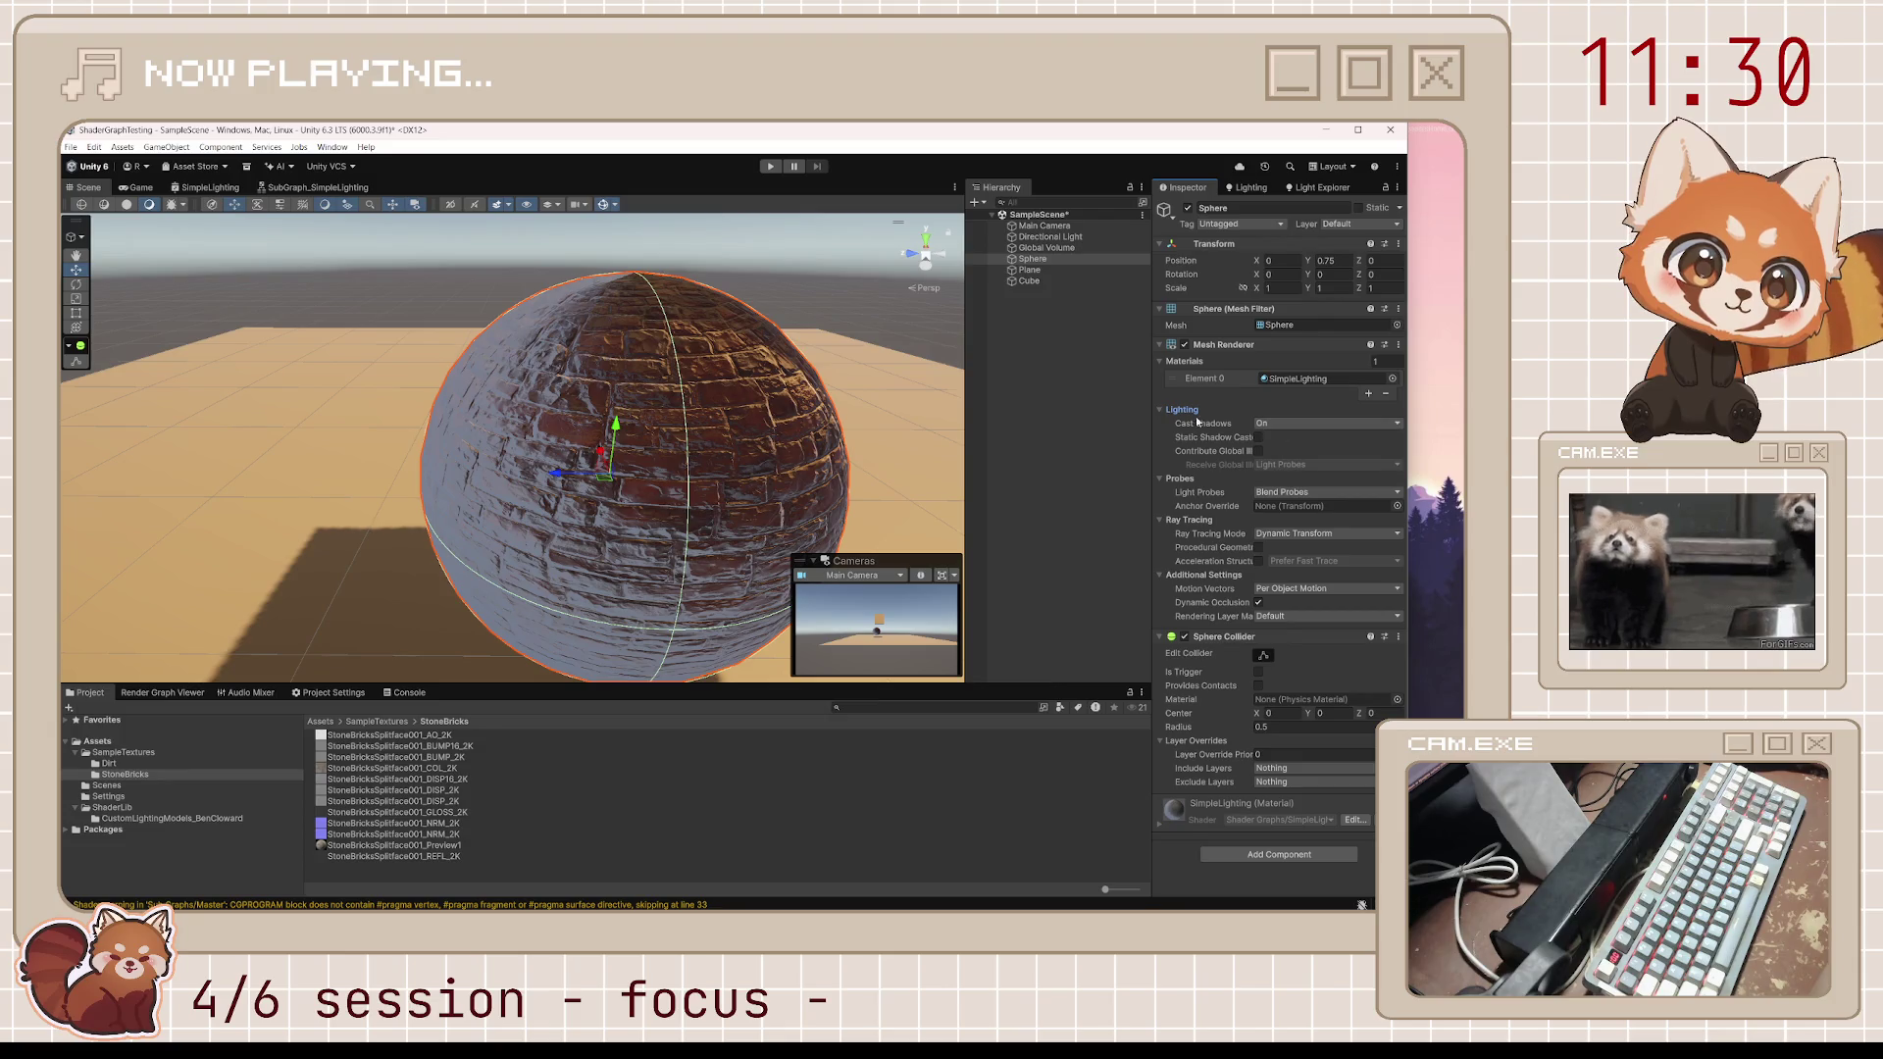
Expand the Adjust Smoothness node's preview and open it, showing Multiply by 10, Add 1, Exponential
left_click(316, 188)
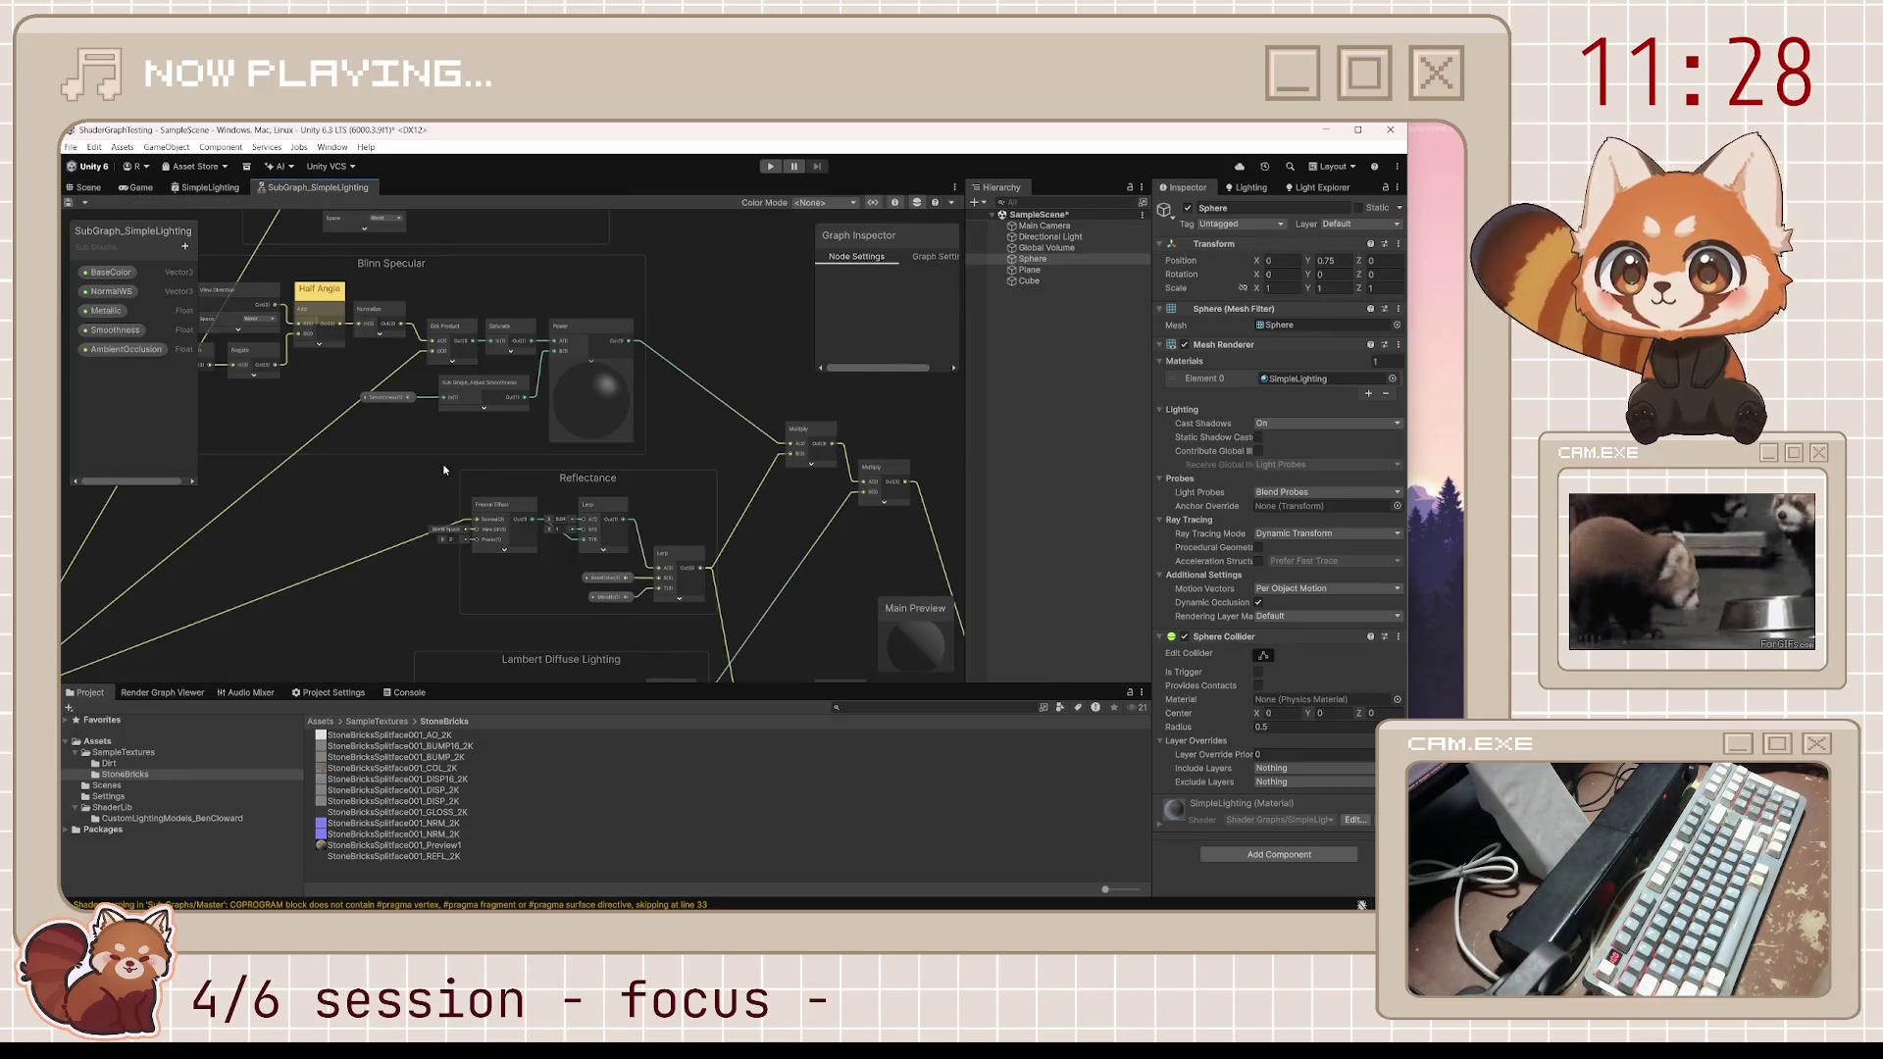
scroll(469, 501, "down", 3)
scroll(441, 454, "up", 5)
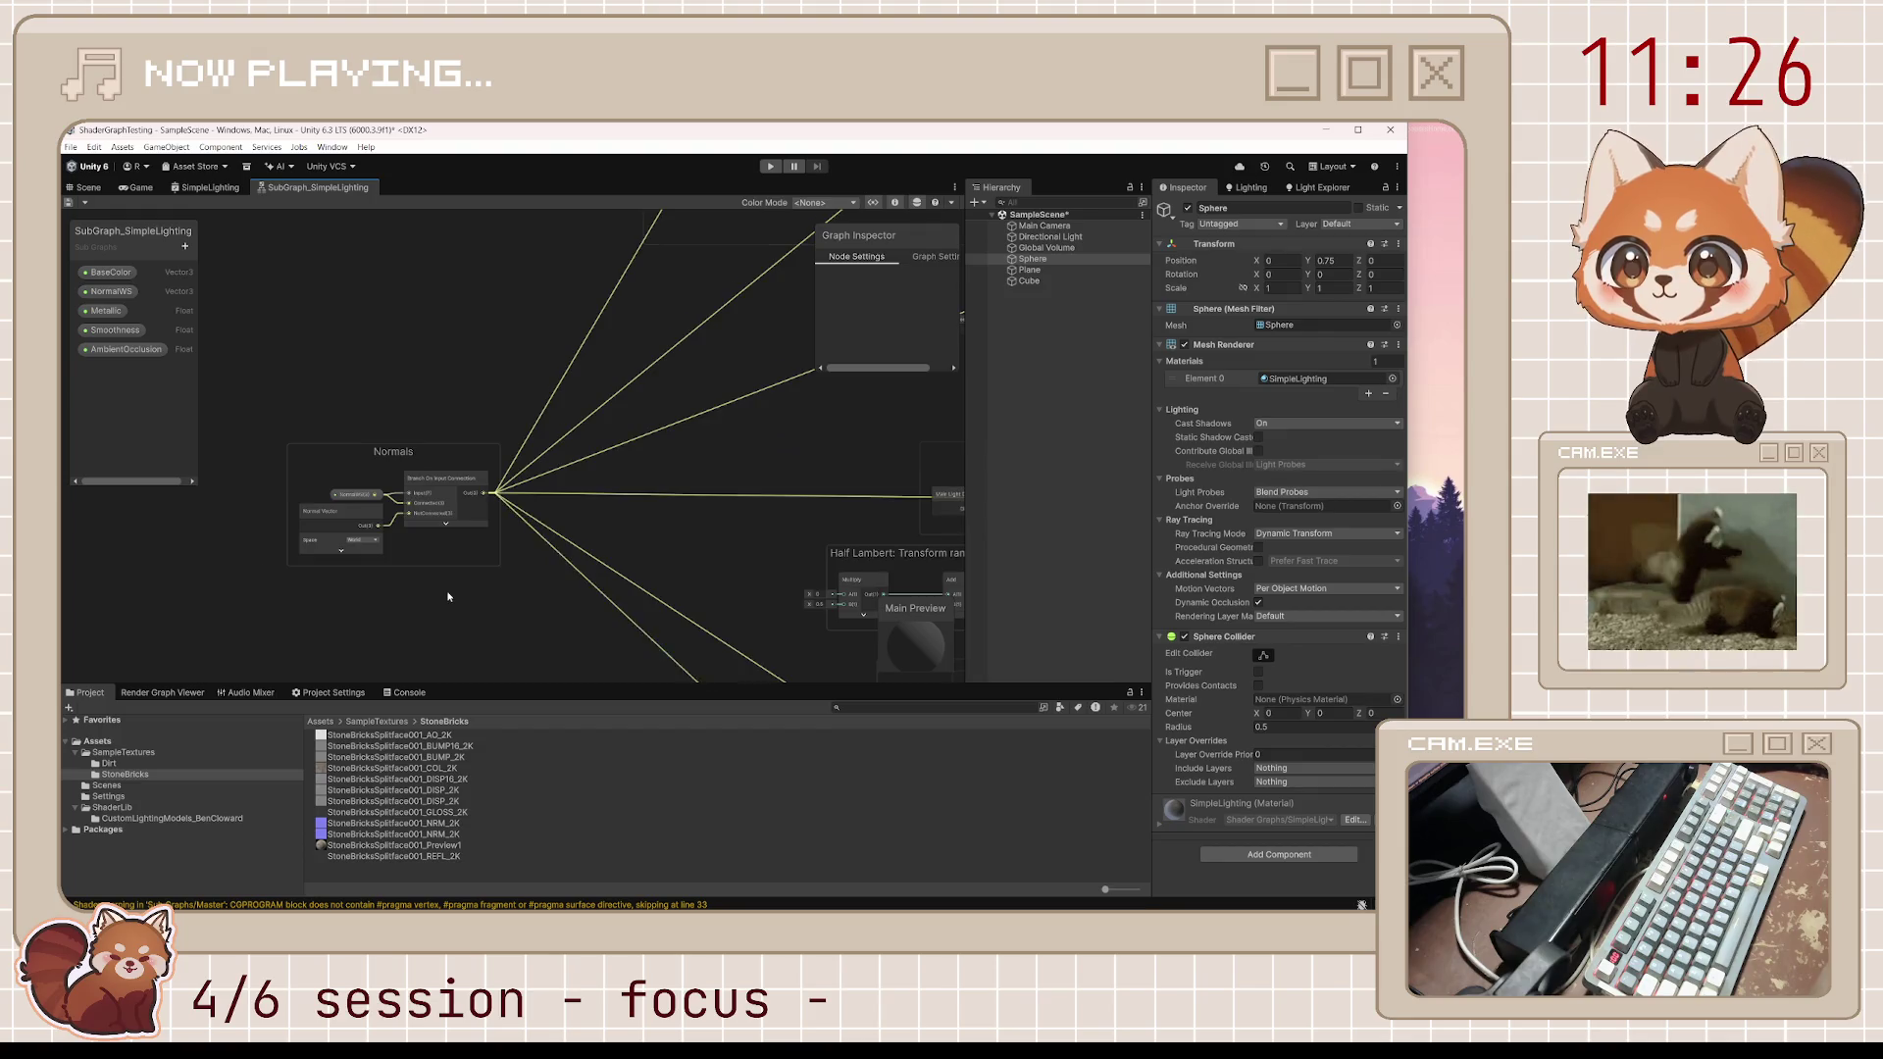
scroll(493, 551, "down", 4)
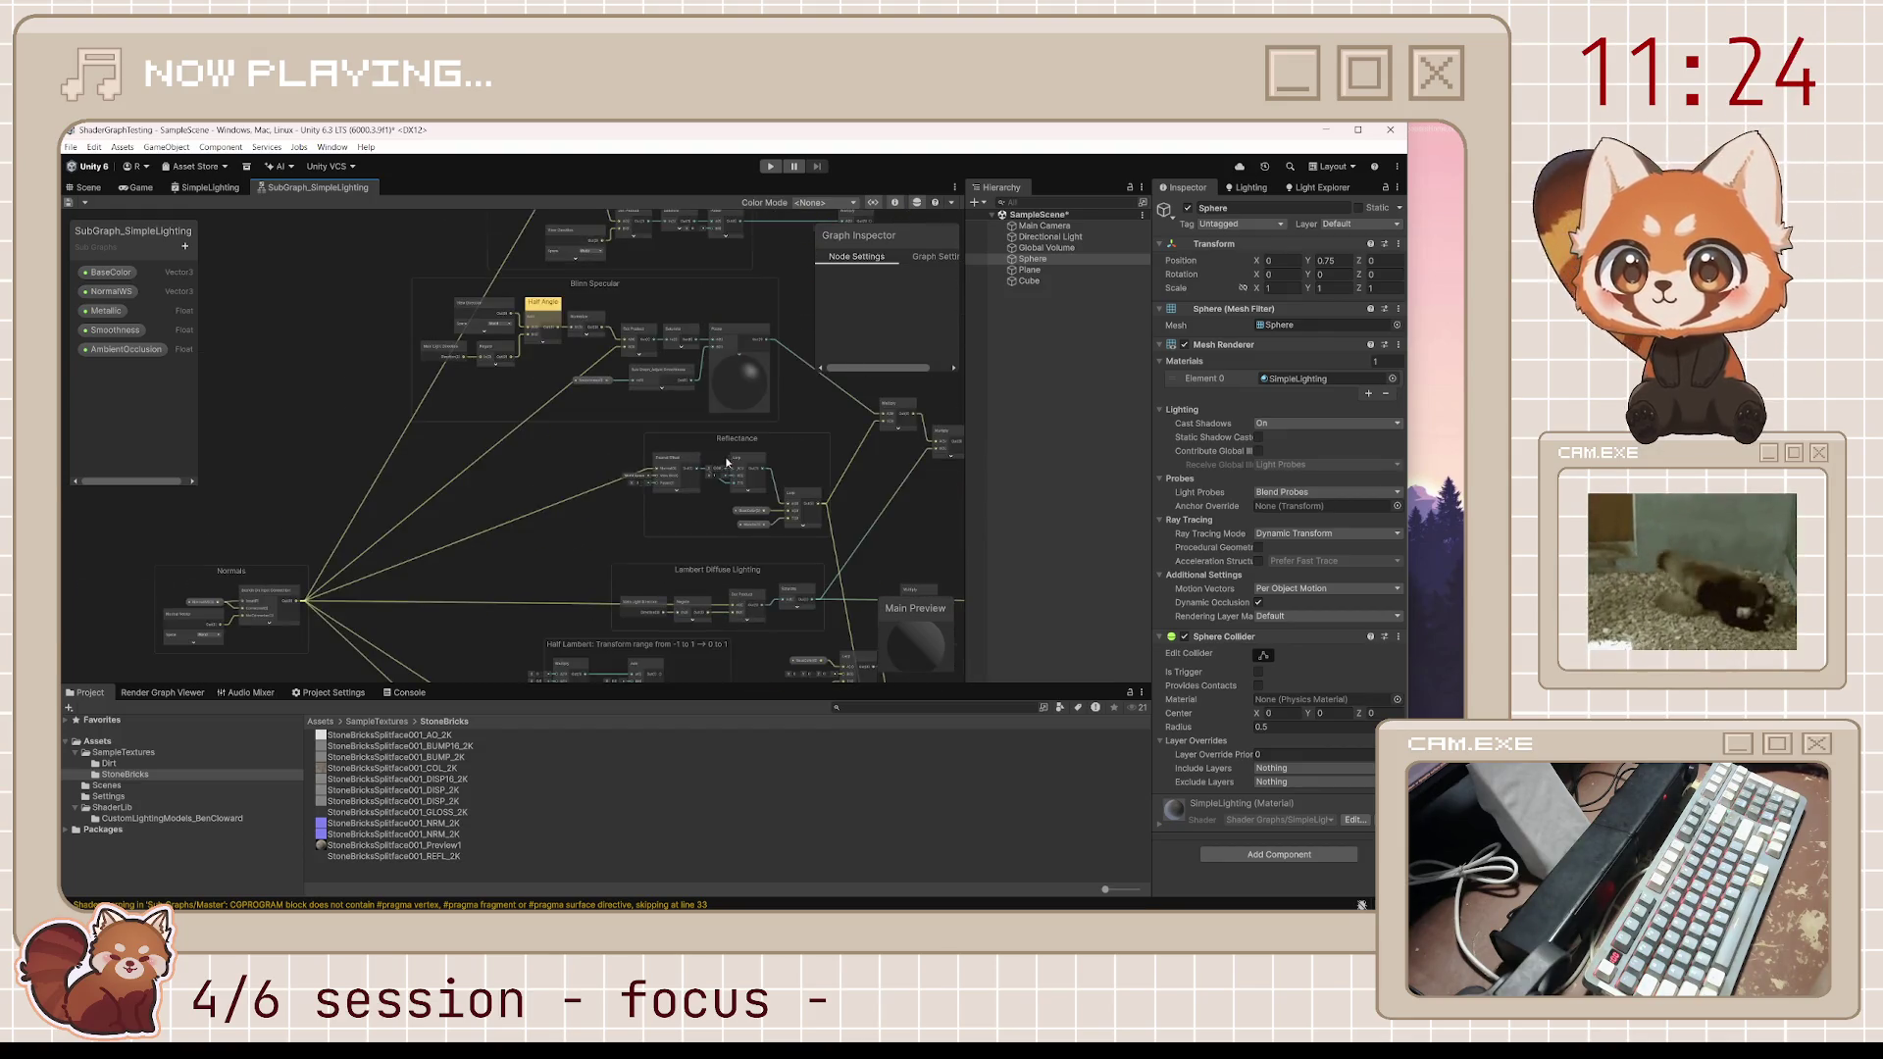
scroll(598, 404, "up", 4)
left_click(649, 345)
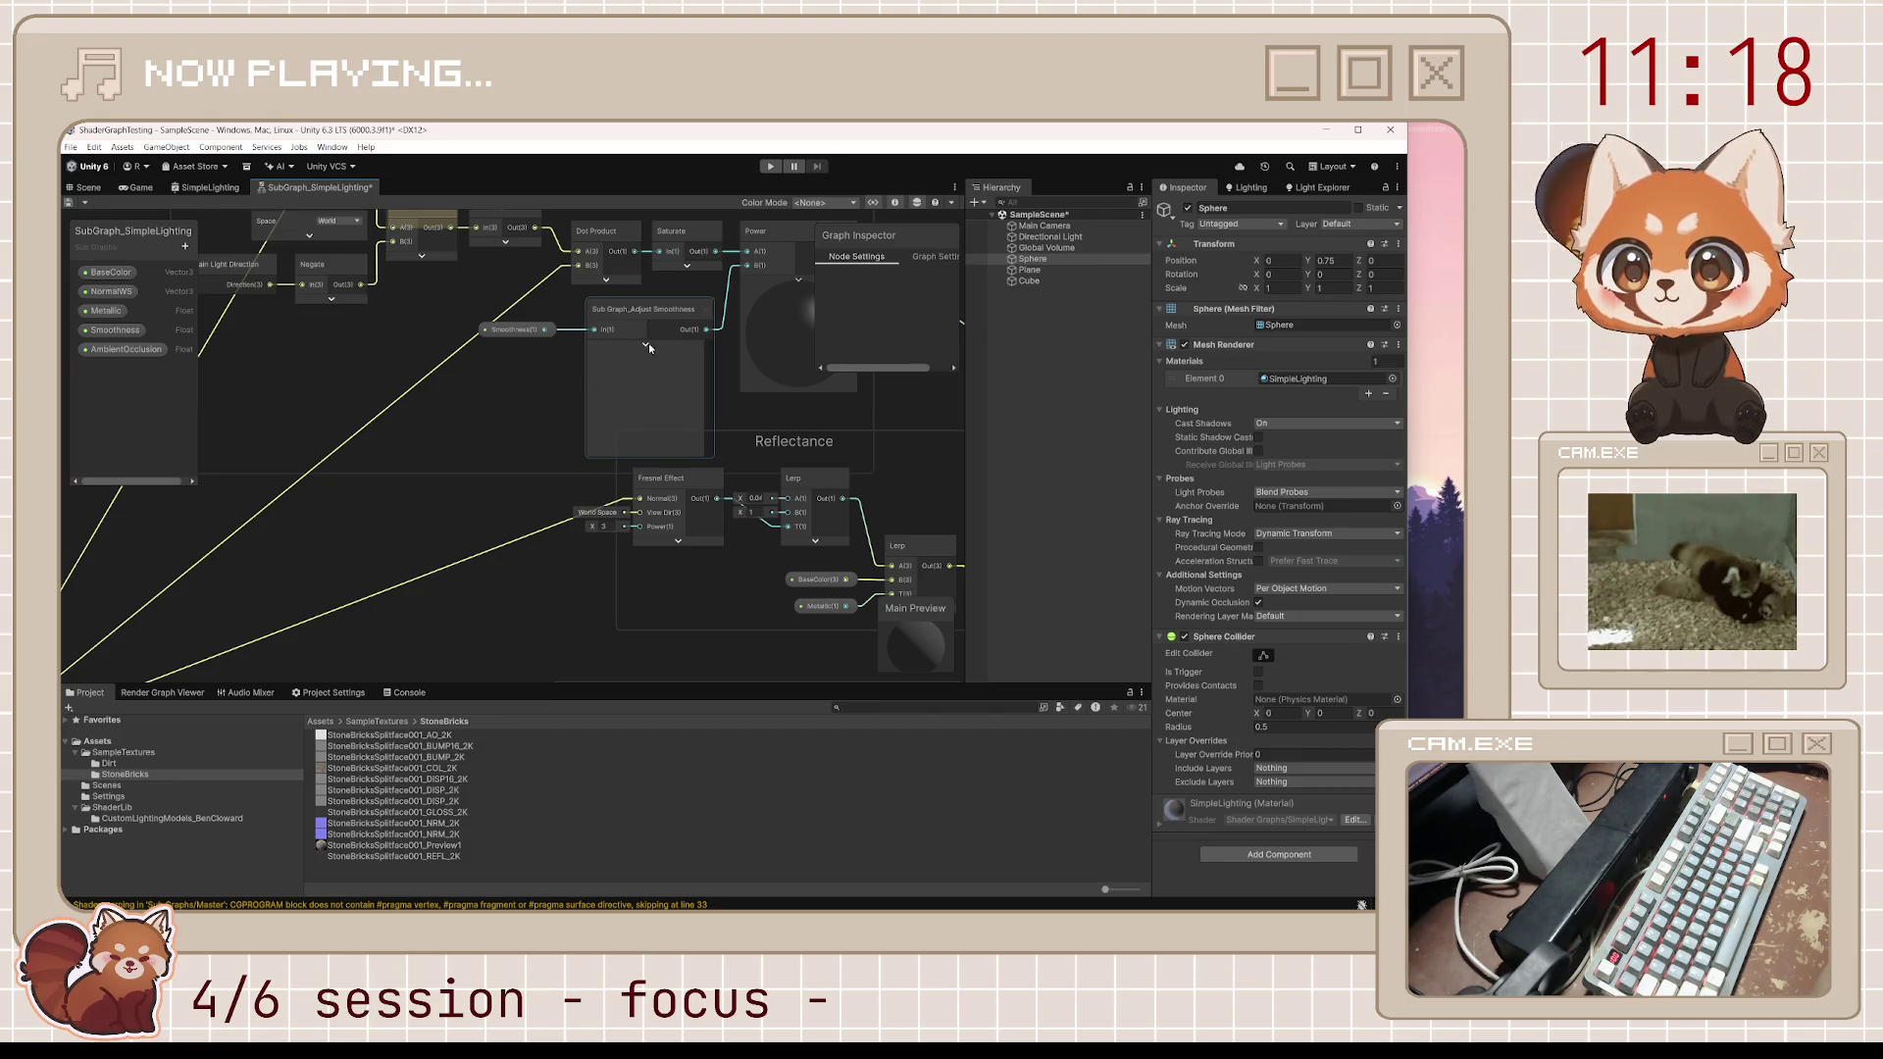
double_click(675, 310)
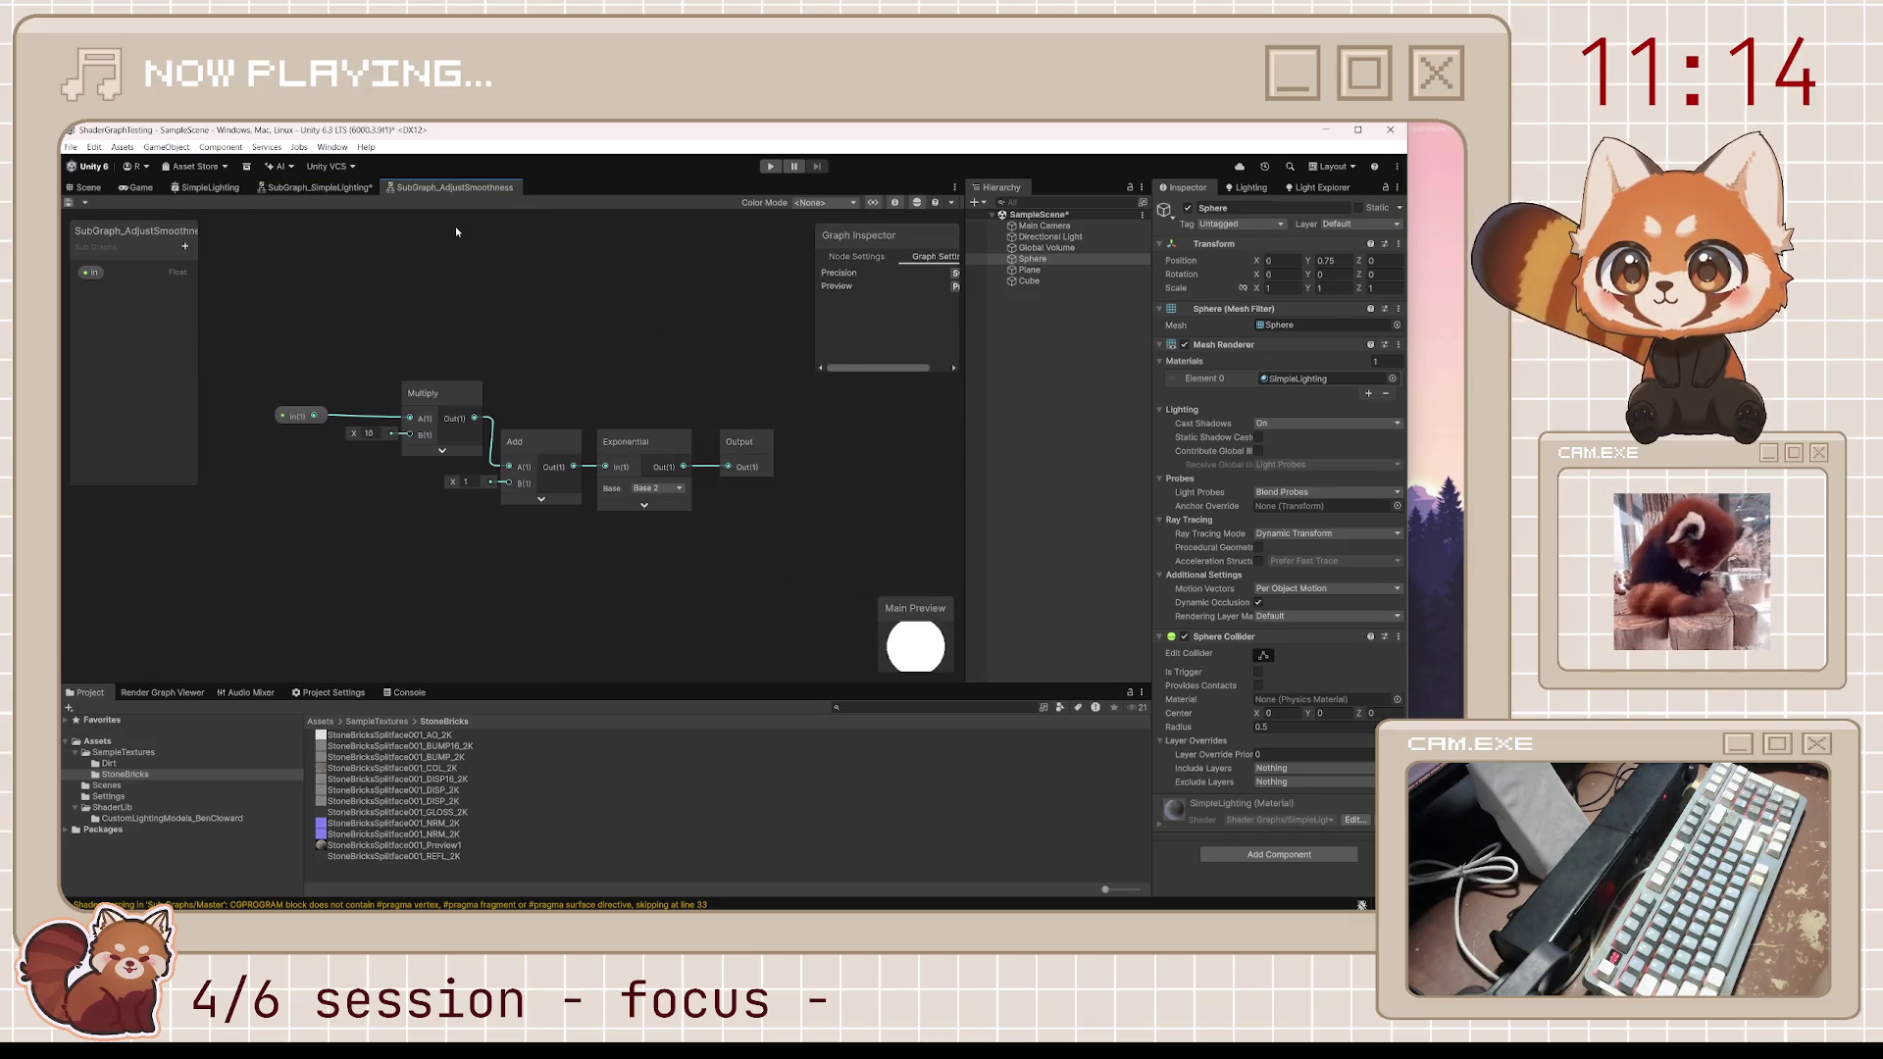
Nudge the Adjust Smoothness node, then delete it and undo the deletion
left_click(346, 187)
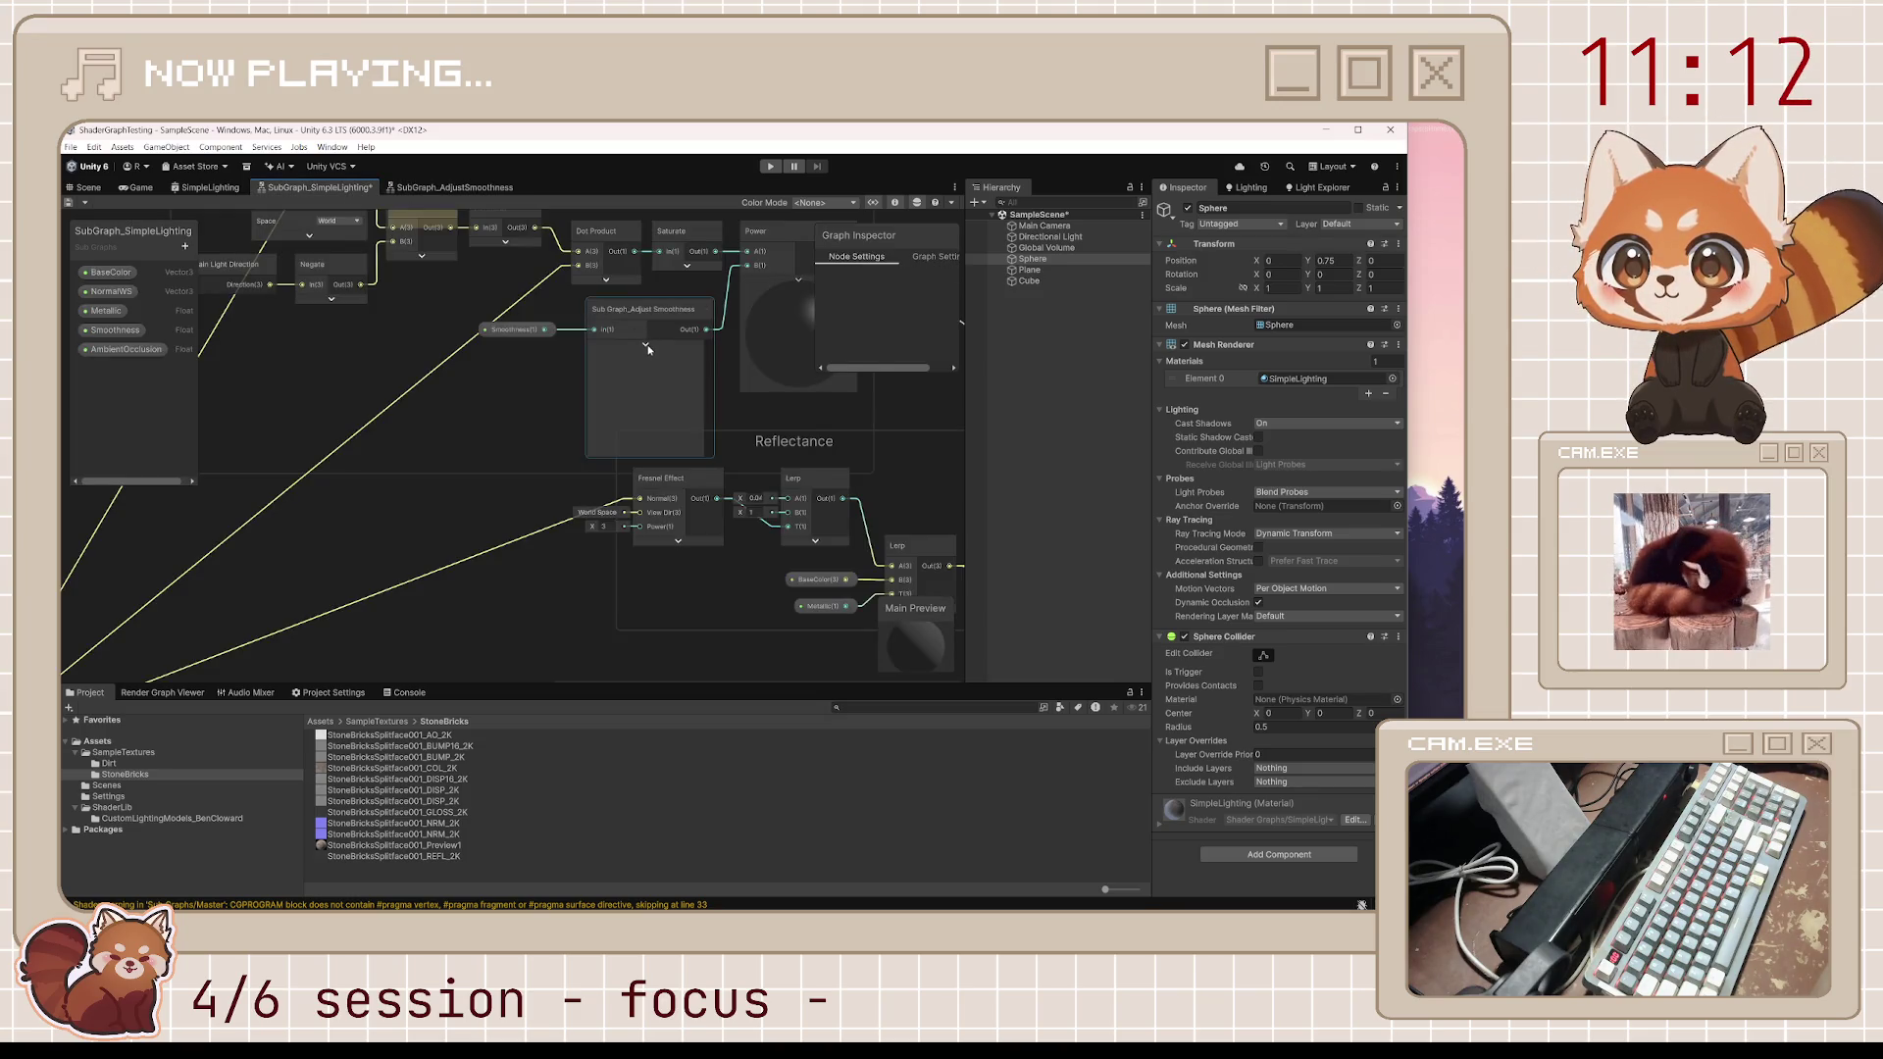
left_click(708, 318)
mouse_move(627, 326)
left_mouse_down()
mouse_move(573, 338)
mouse_move(612, 331)
left_mouse_up()
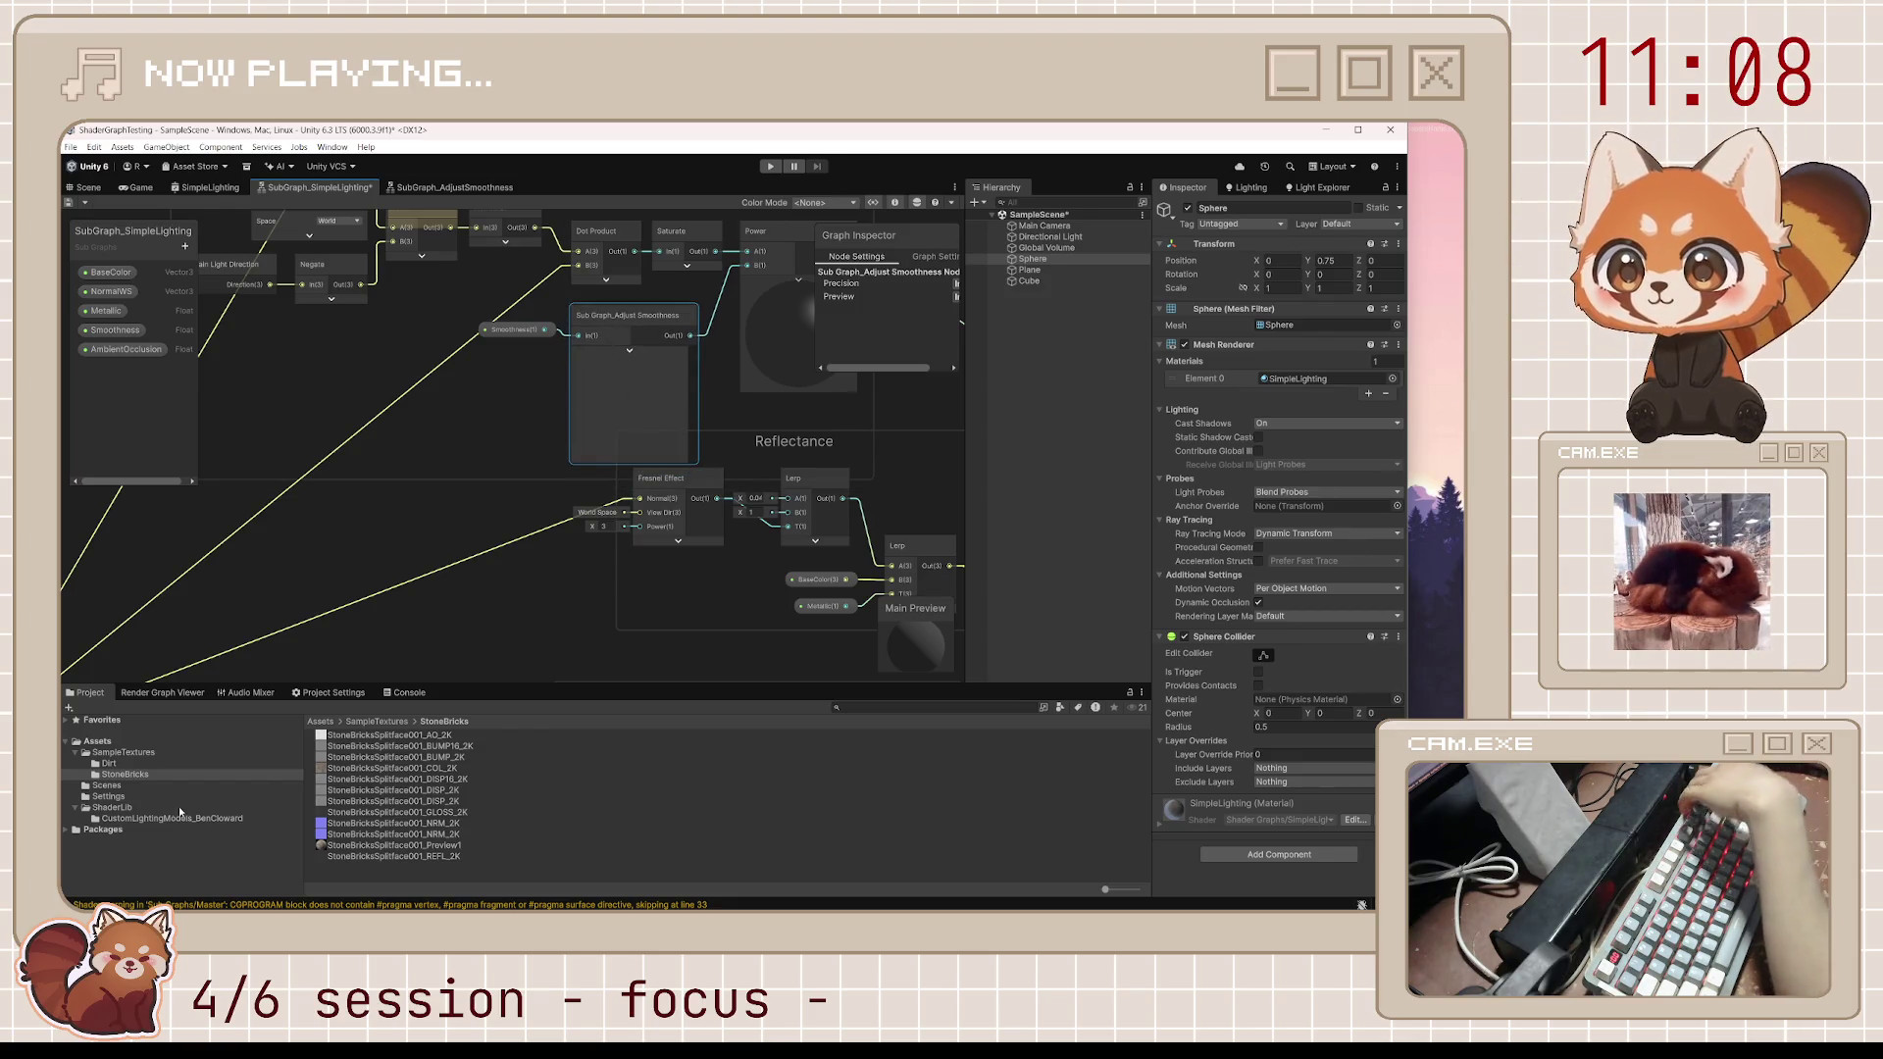
left_click(128, 819)
left_click(633, 392)
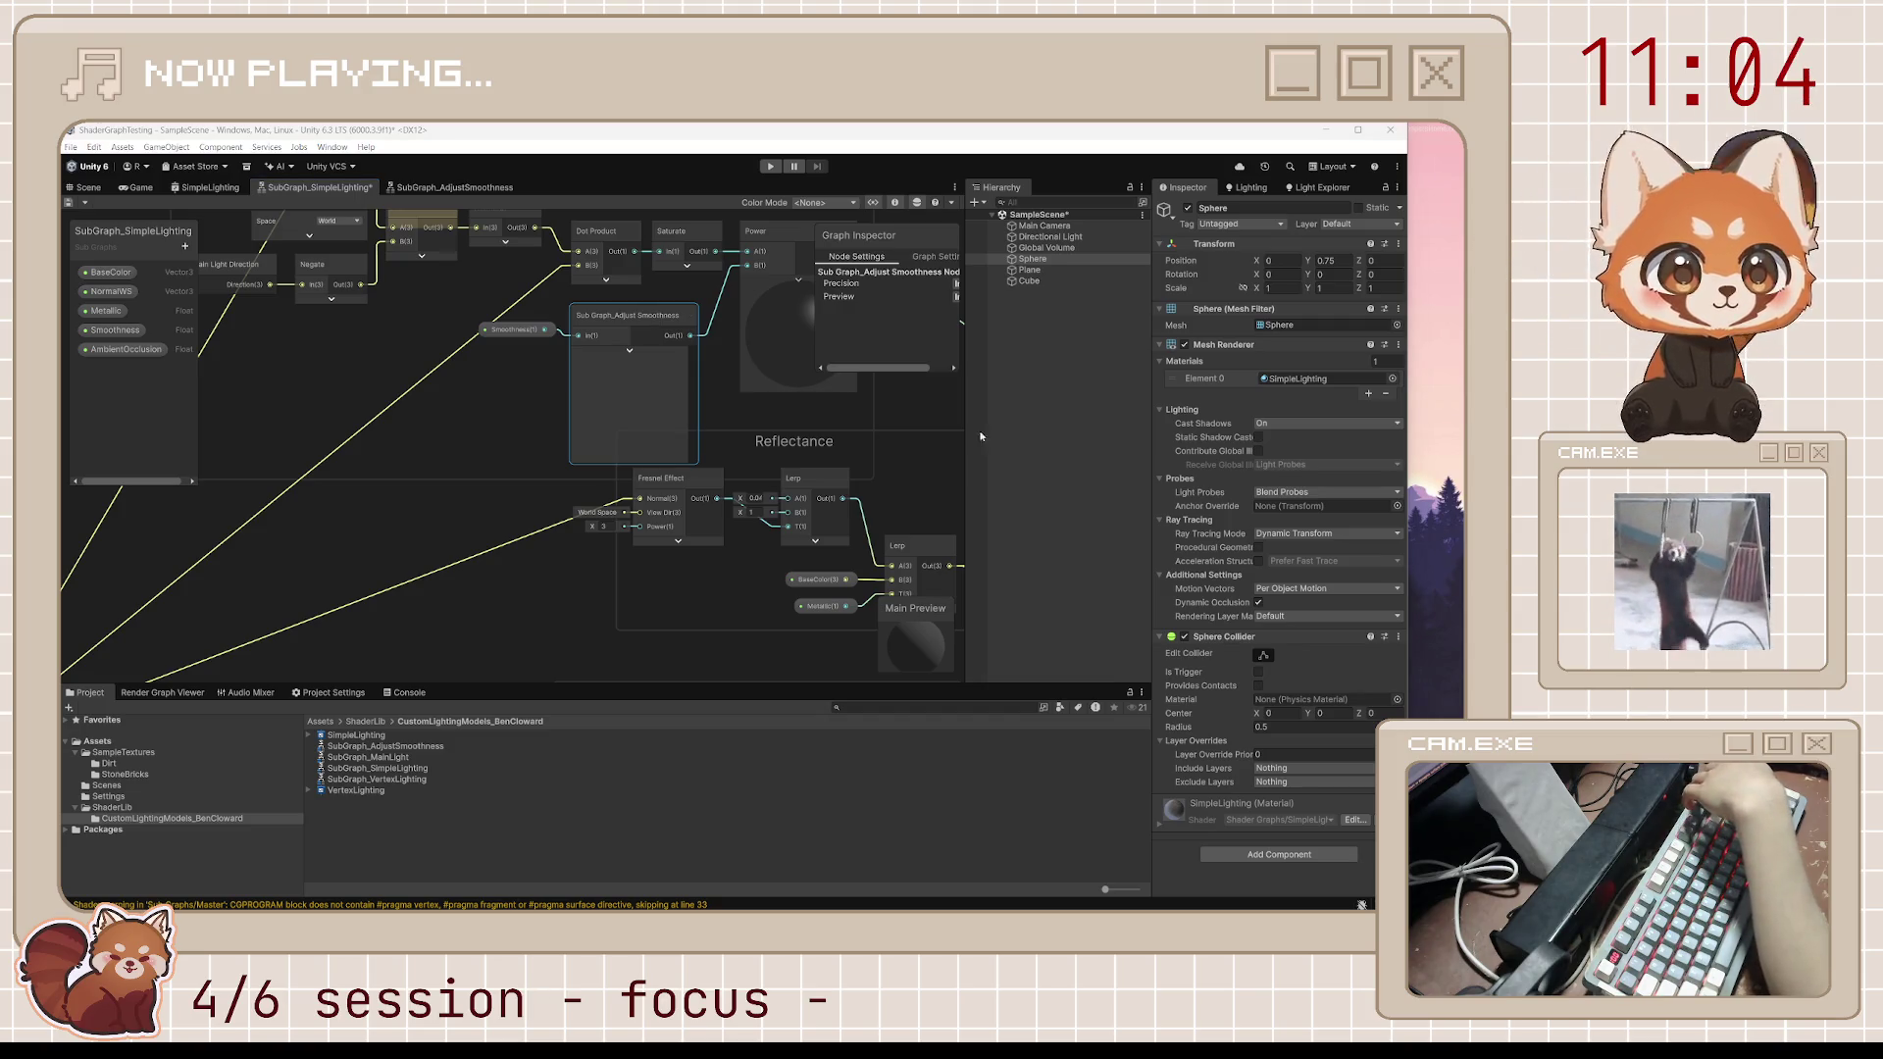
key("Delete")
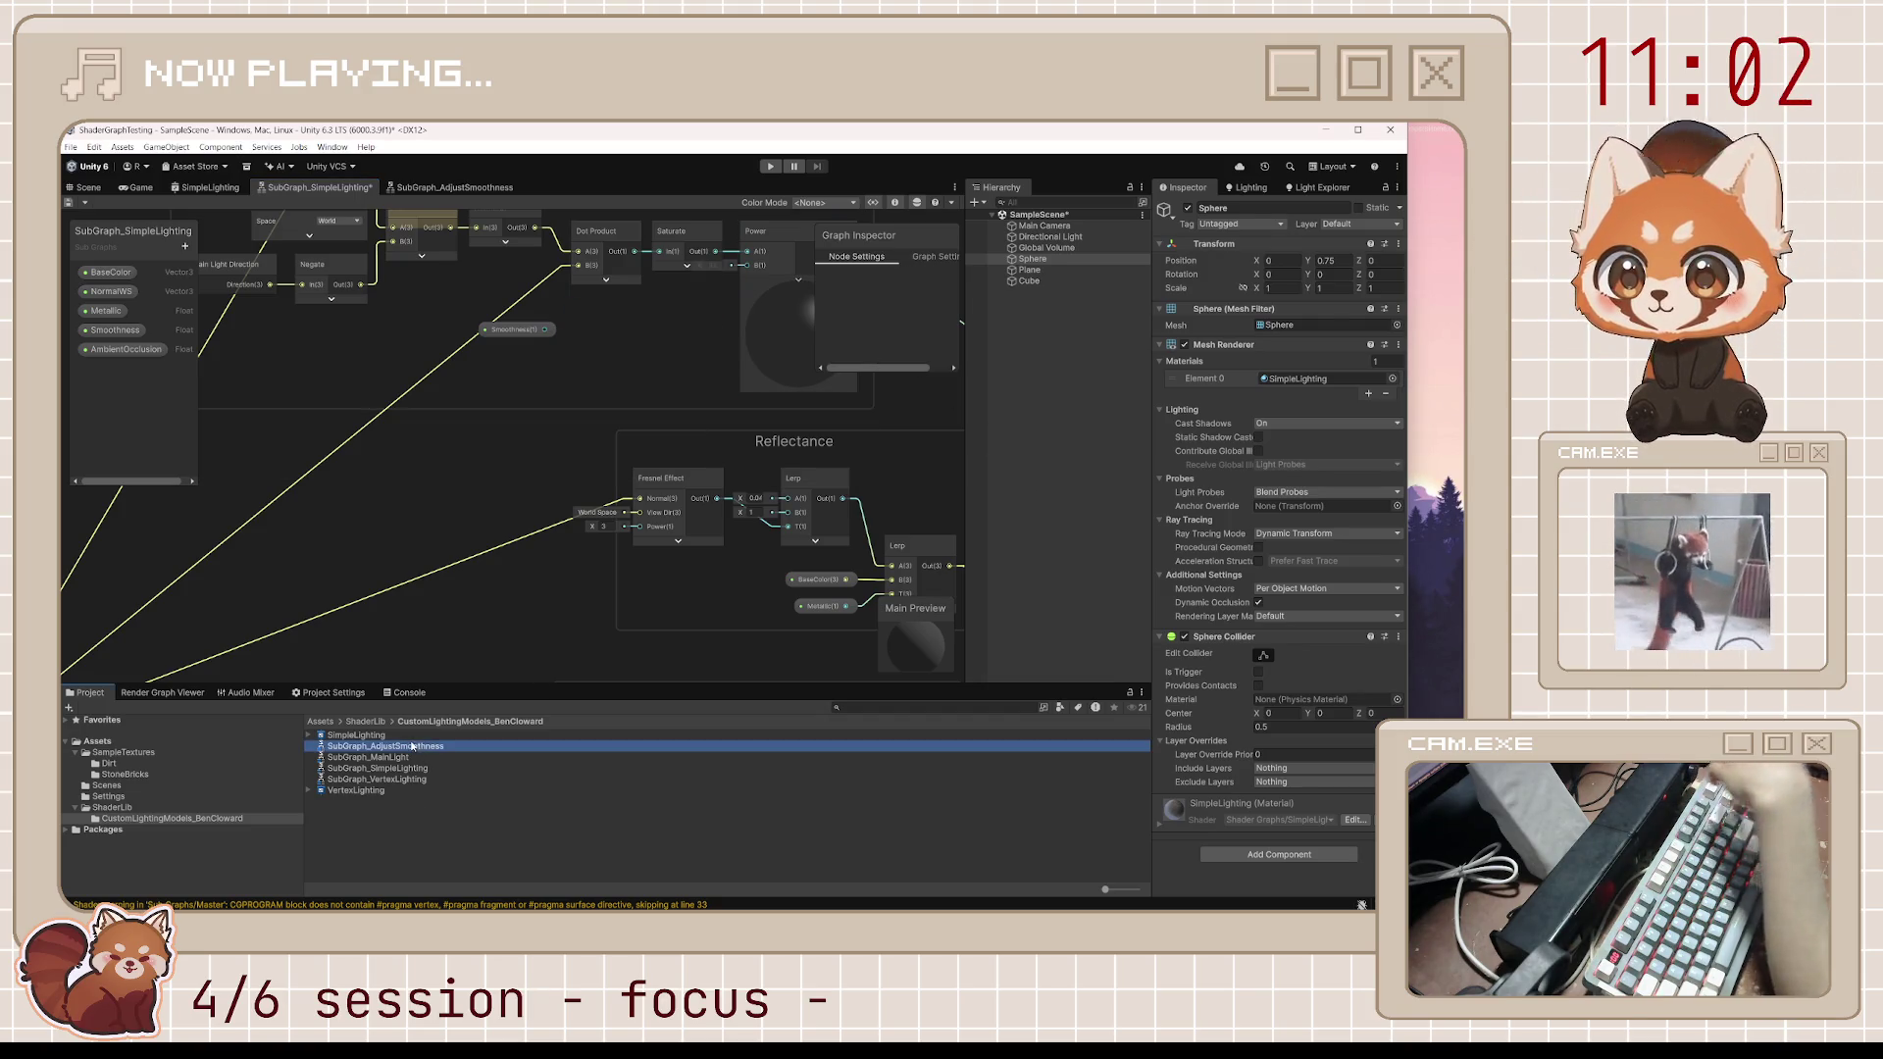
key("ctrl+z")
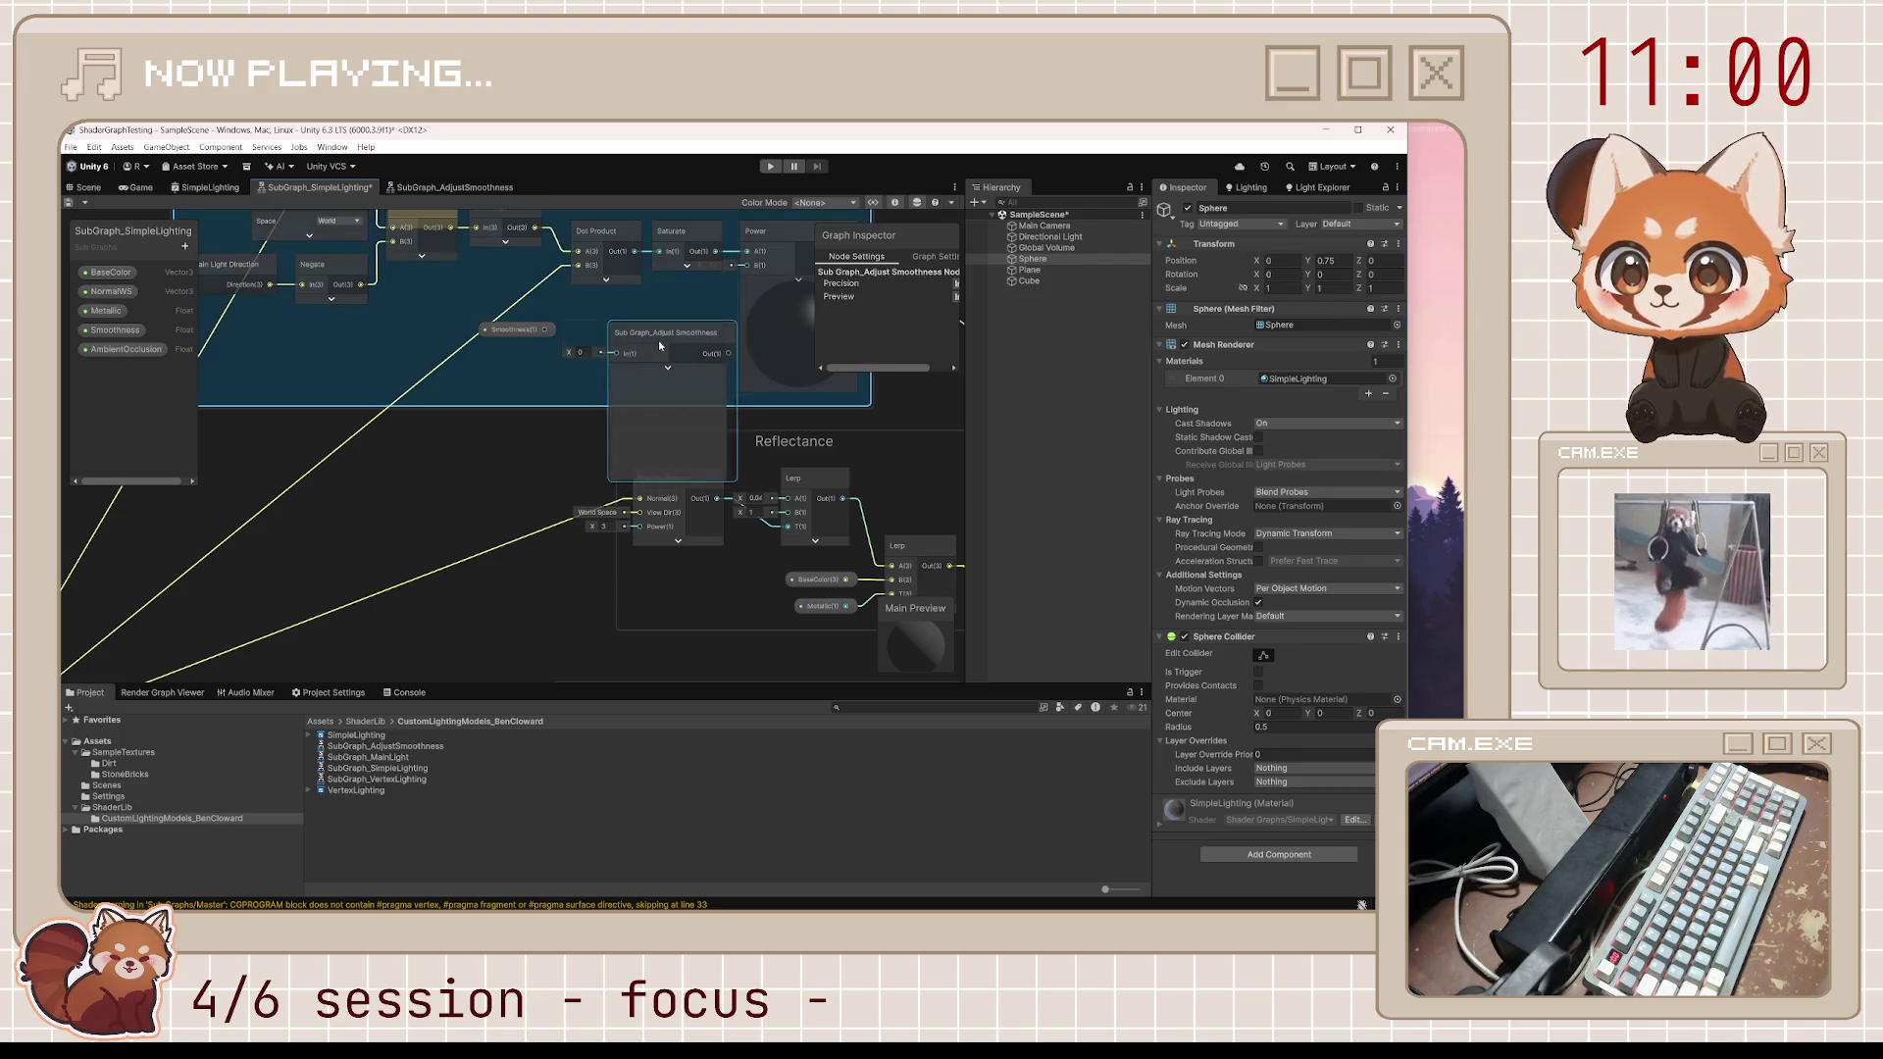
Wire Smoothness into Adjust Smoothness and its output into Power's B input, then save
left_click_drag(621, 321, 545, 329)
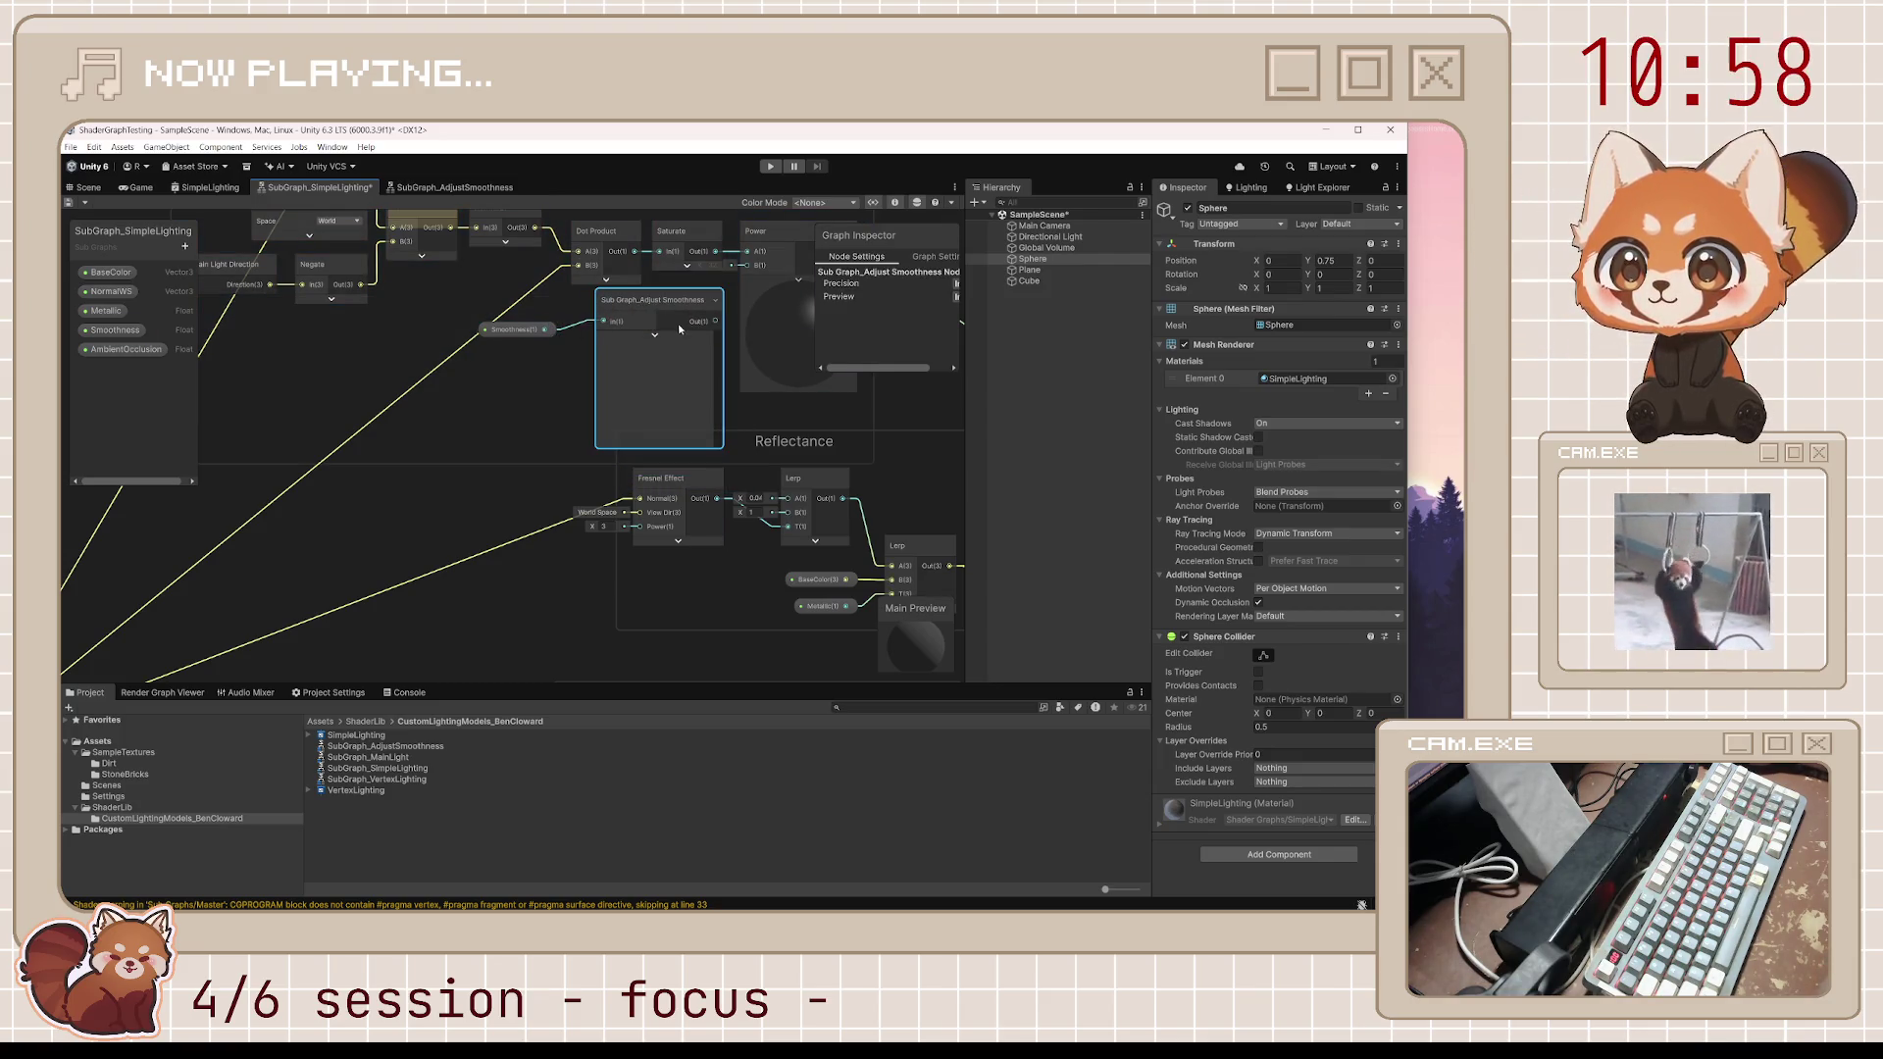
left_click_drag(716, 370, 747, 313)
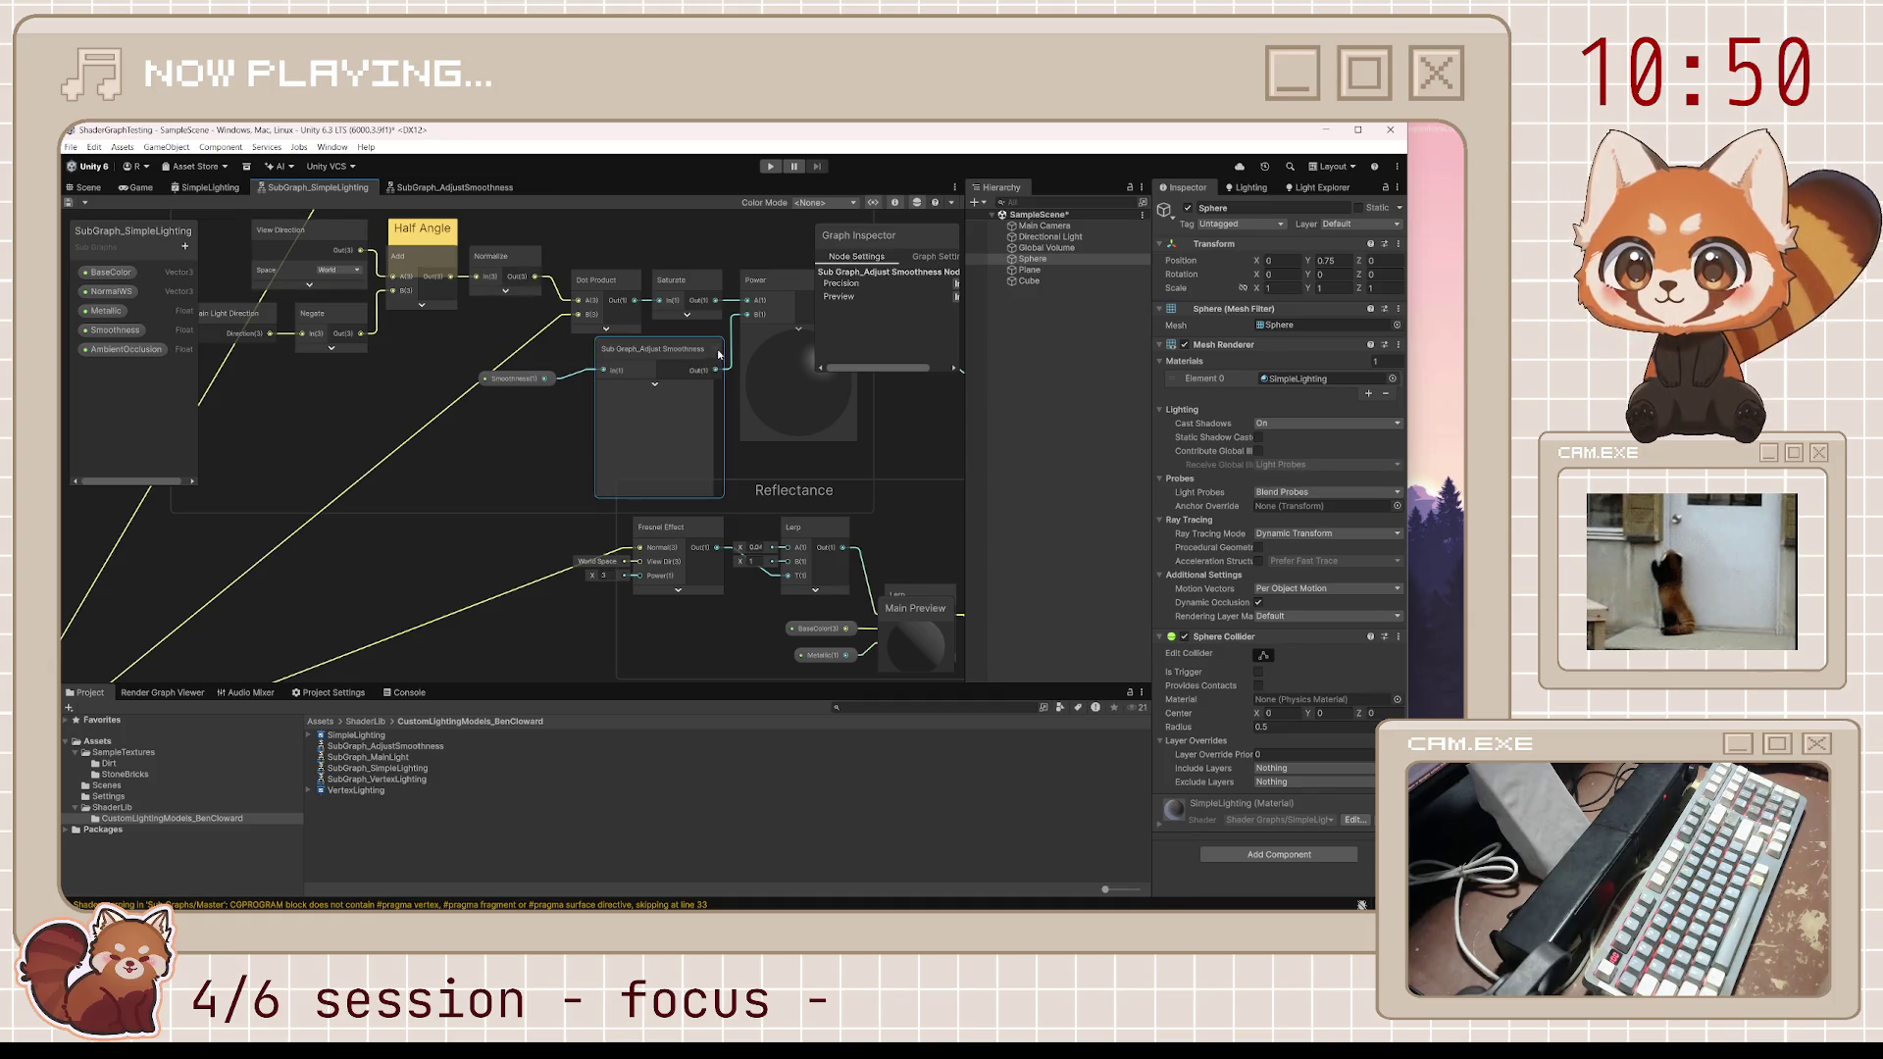
mouse_move(698, 358)
left_mouse_down()
mouse_move(599, 459)
mouse_move(473, 428)
mouse_move(688, 358)
left_mouse_up()
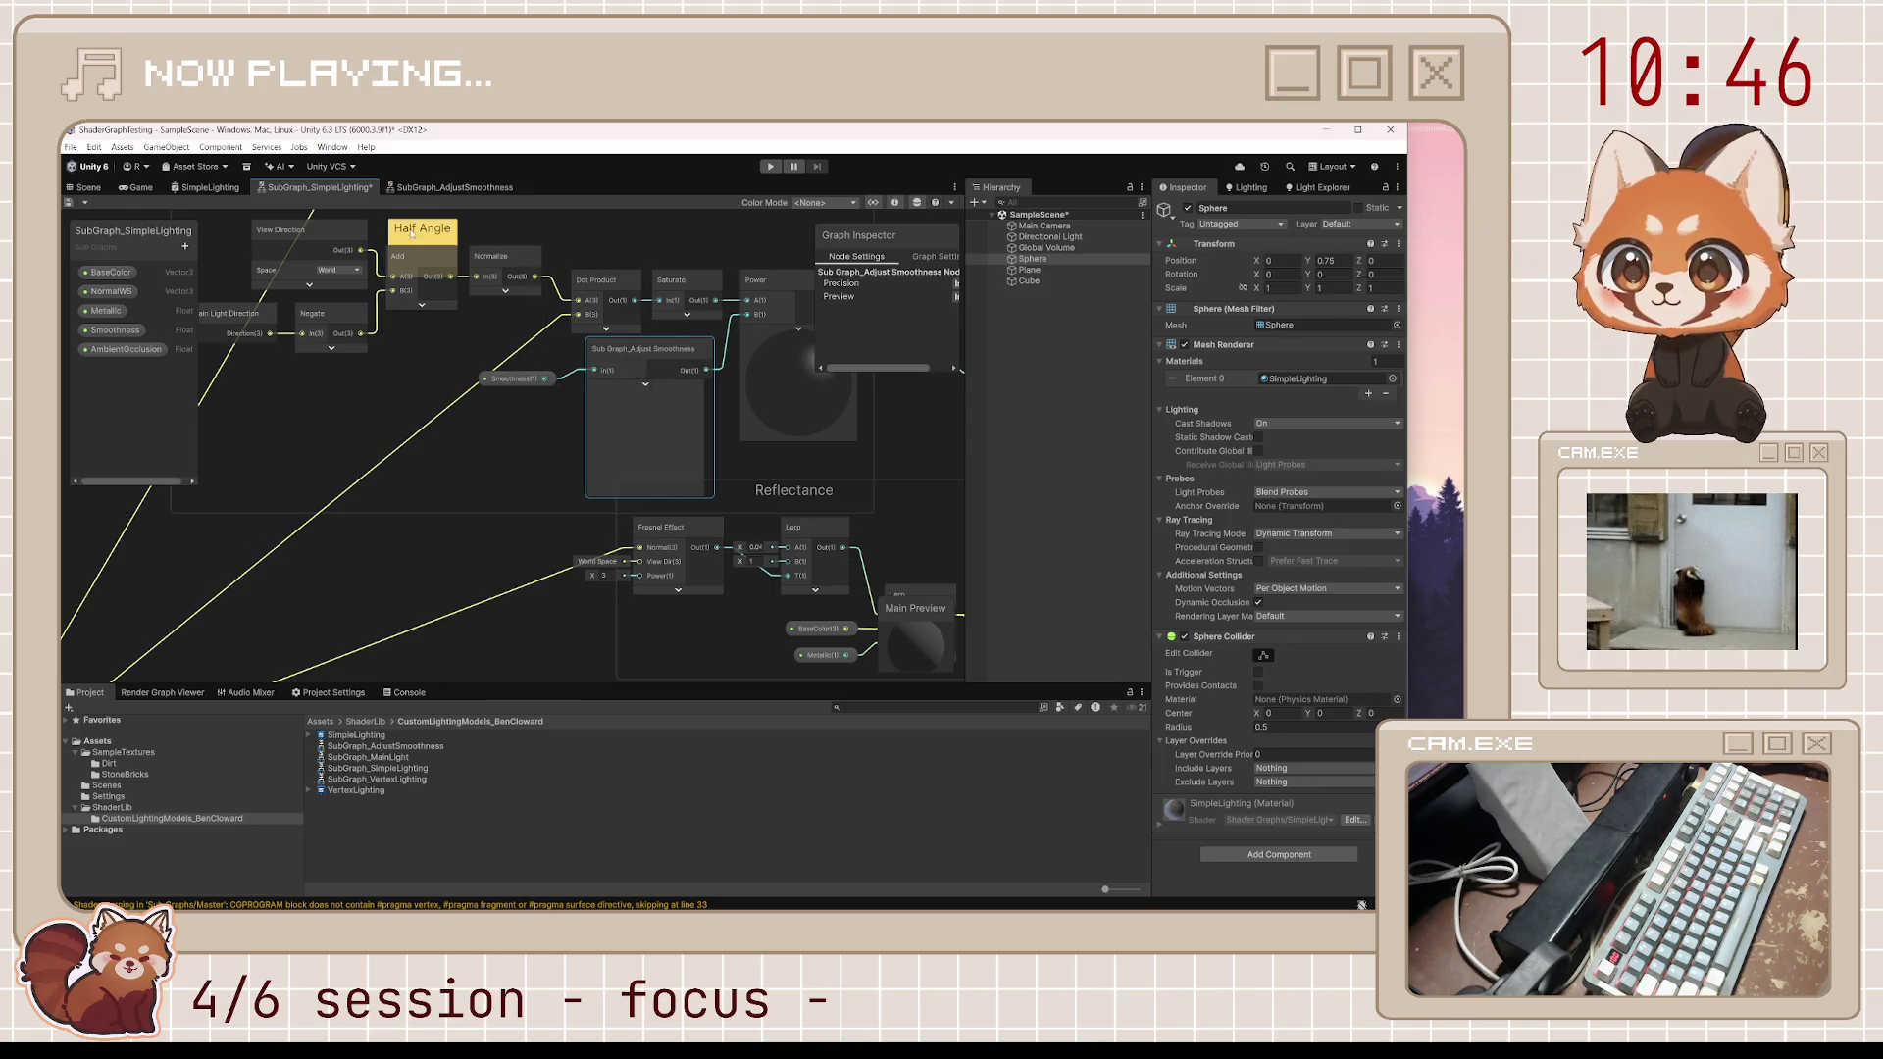
left_click(67, 202)
Inspect the Adjust Smoothness sub graph's Output node and in property in Node Settings
left_click(453, 187)
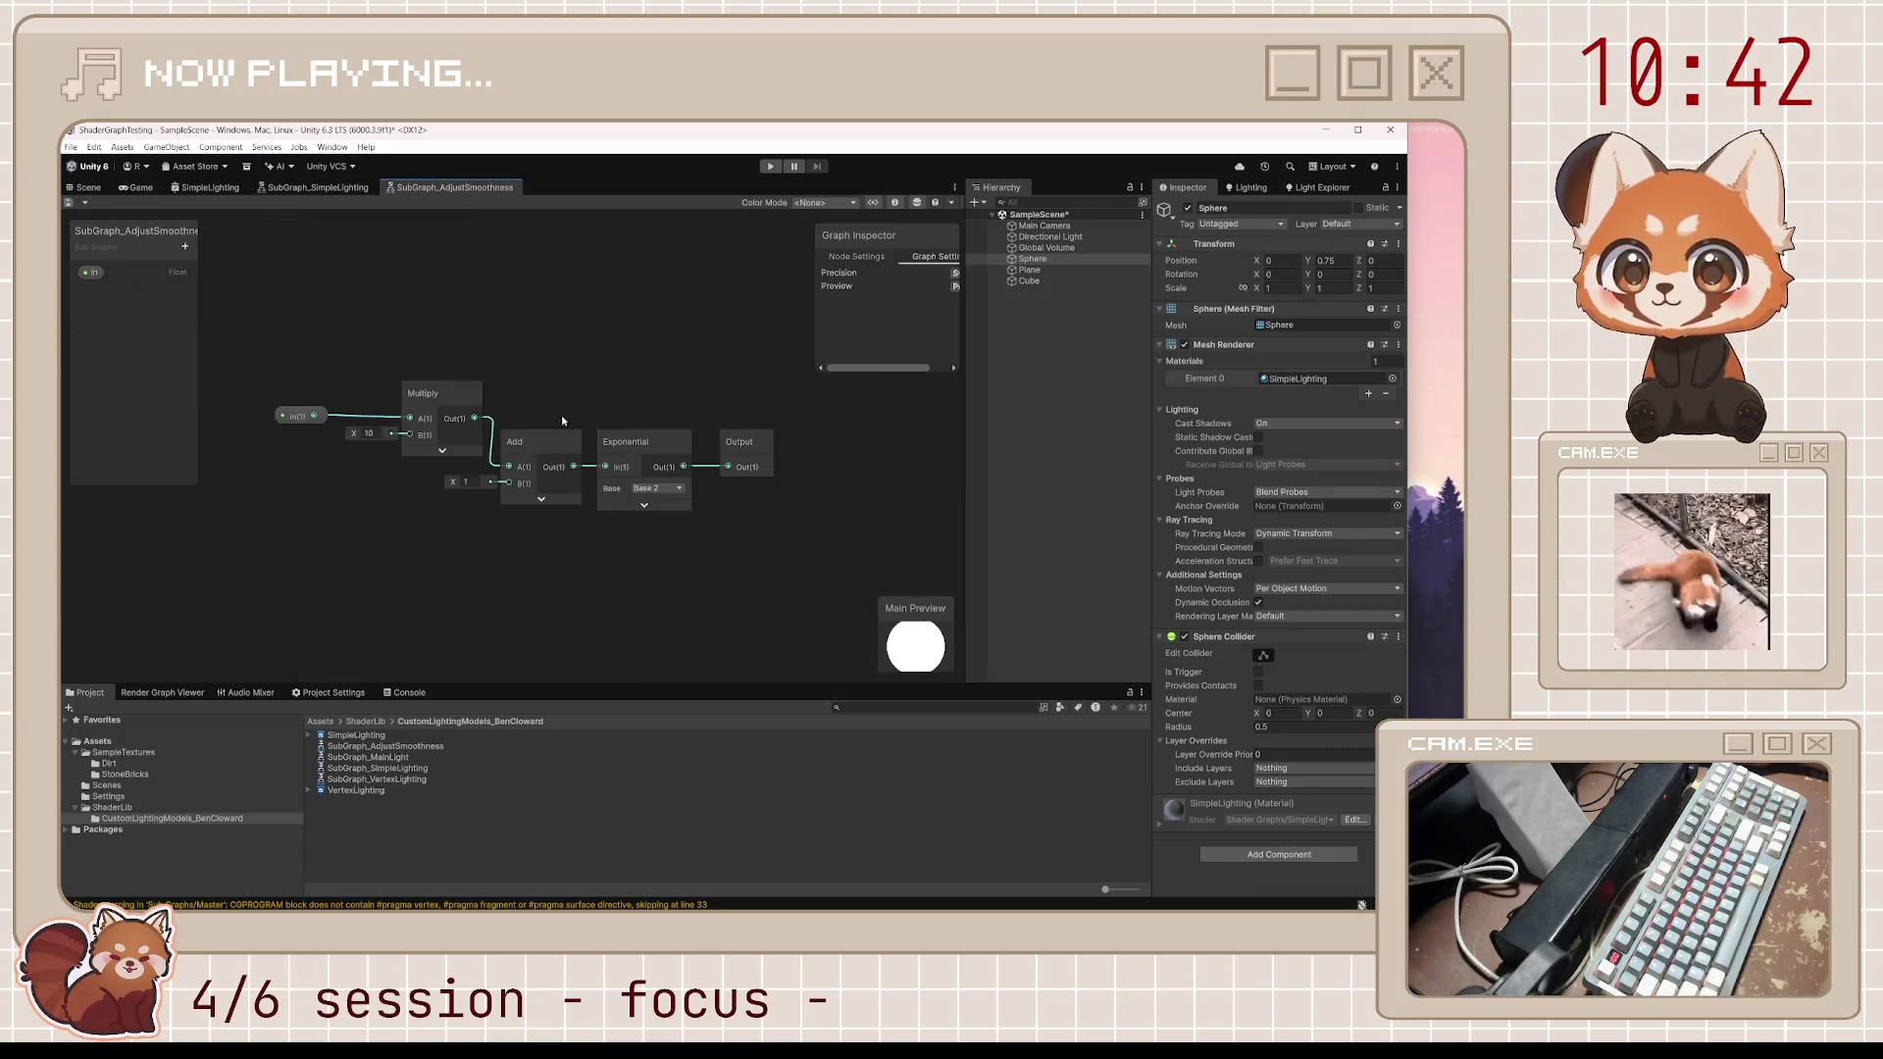
left_click(832, 262)
left_click(758, 442)
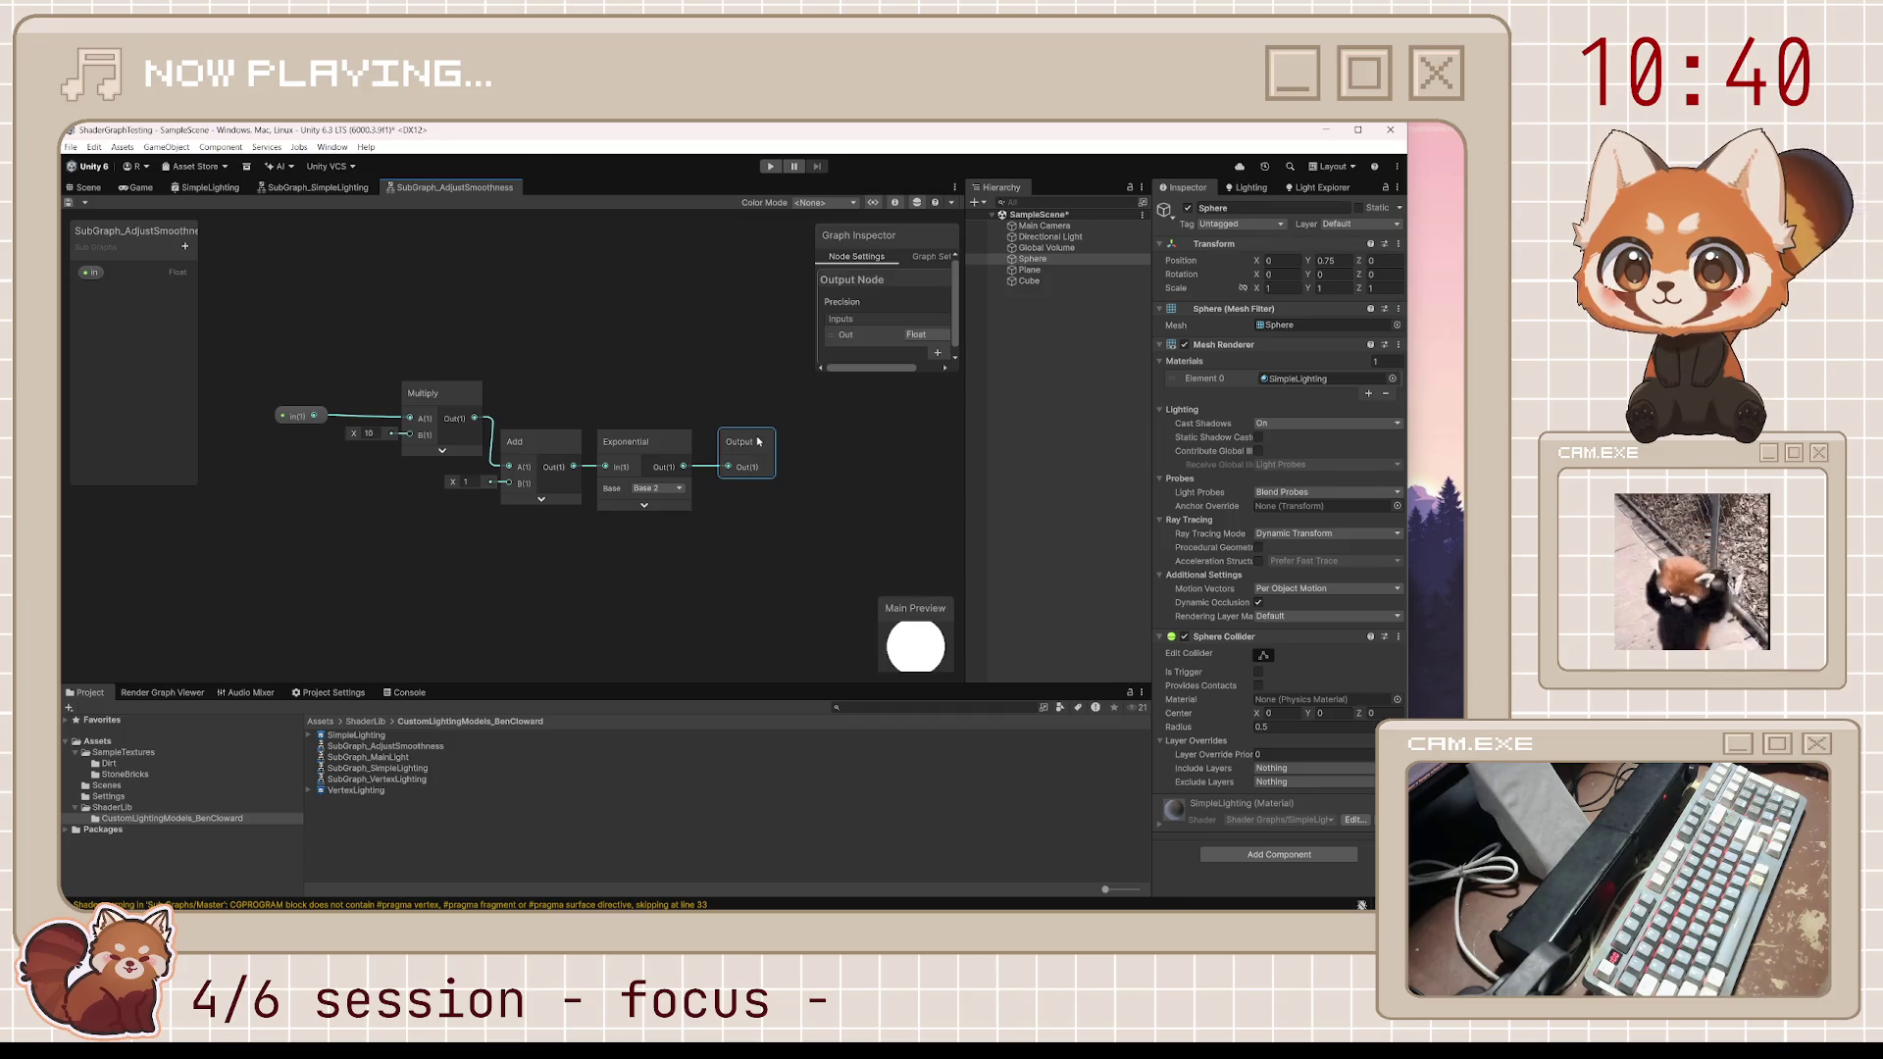
left_click(297, 416)
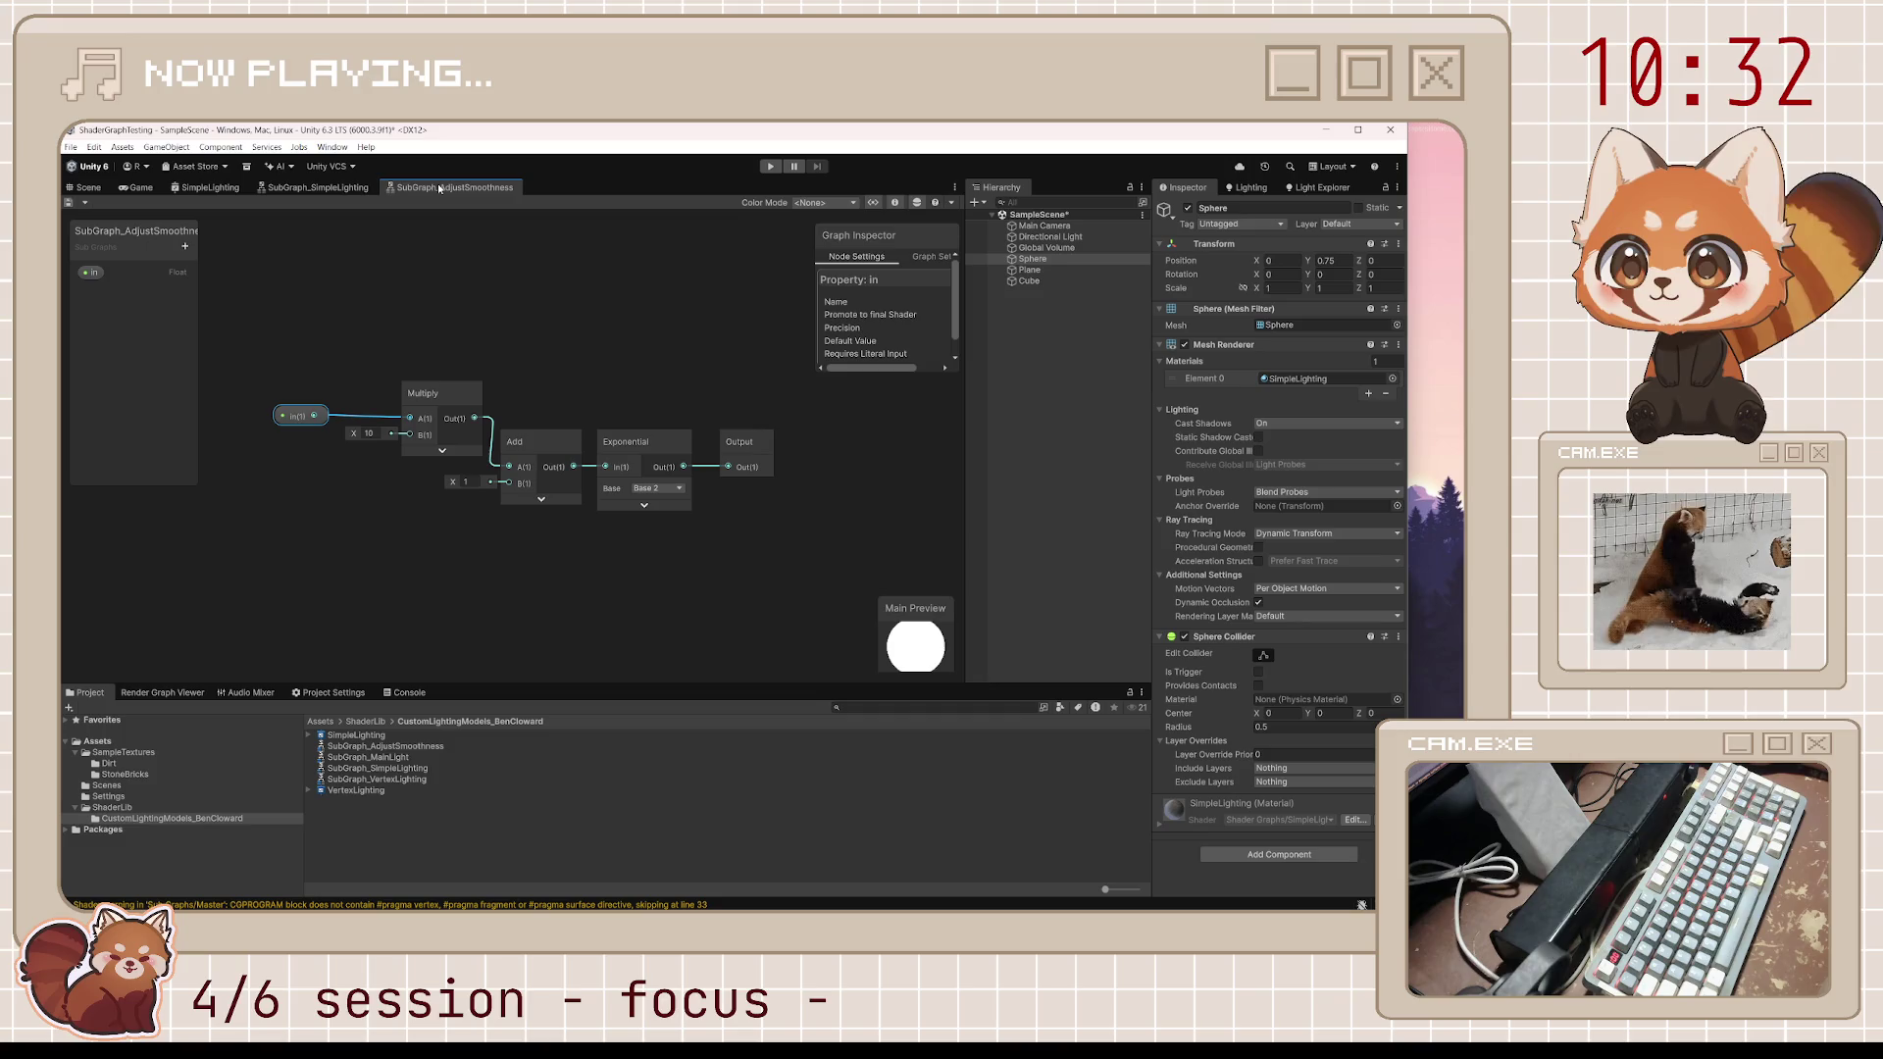
Expand the Power node's preview, save SubGraph_SimpleLighting, and close the sub graph tabs
left_click(318, 190)
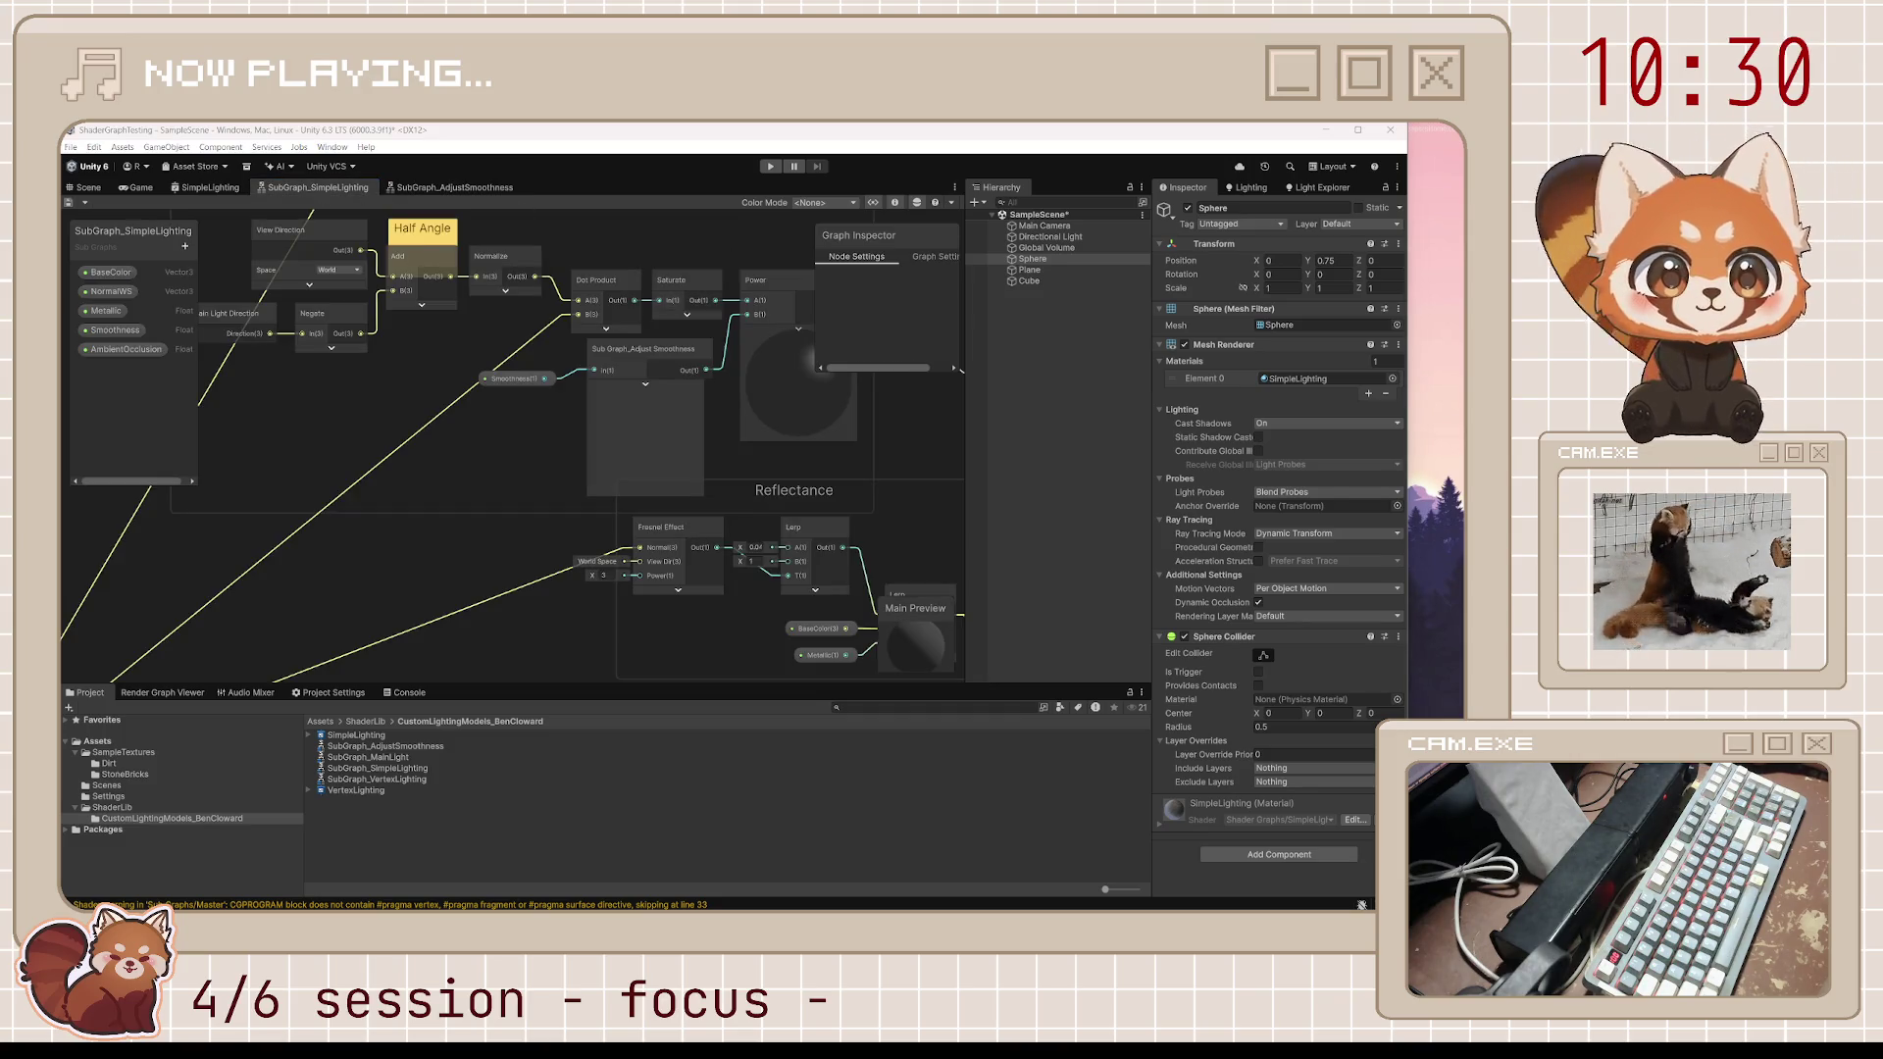
scroll(518, 367, "down", 5)
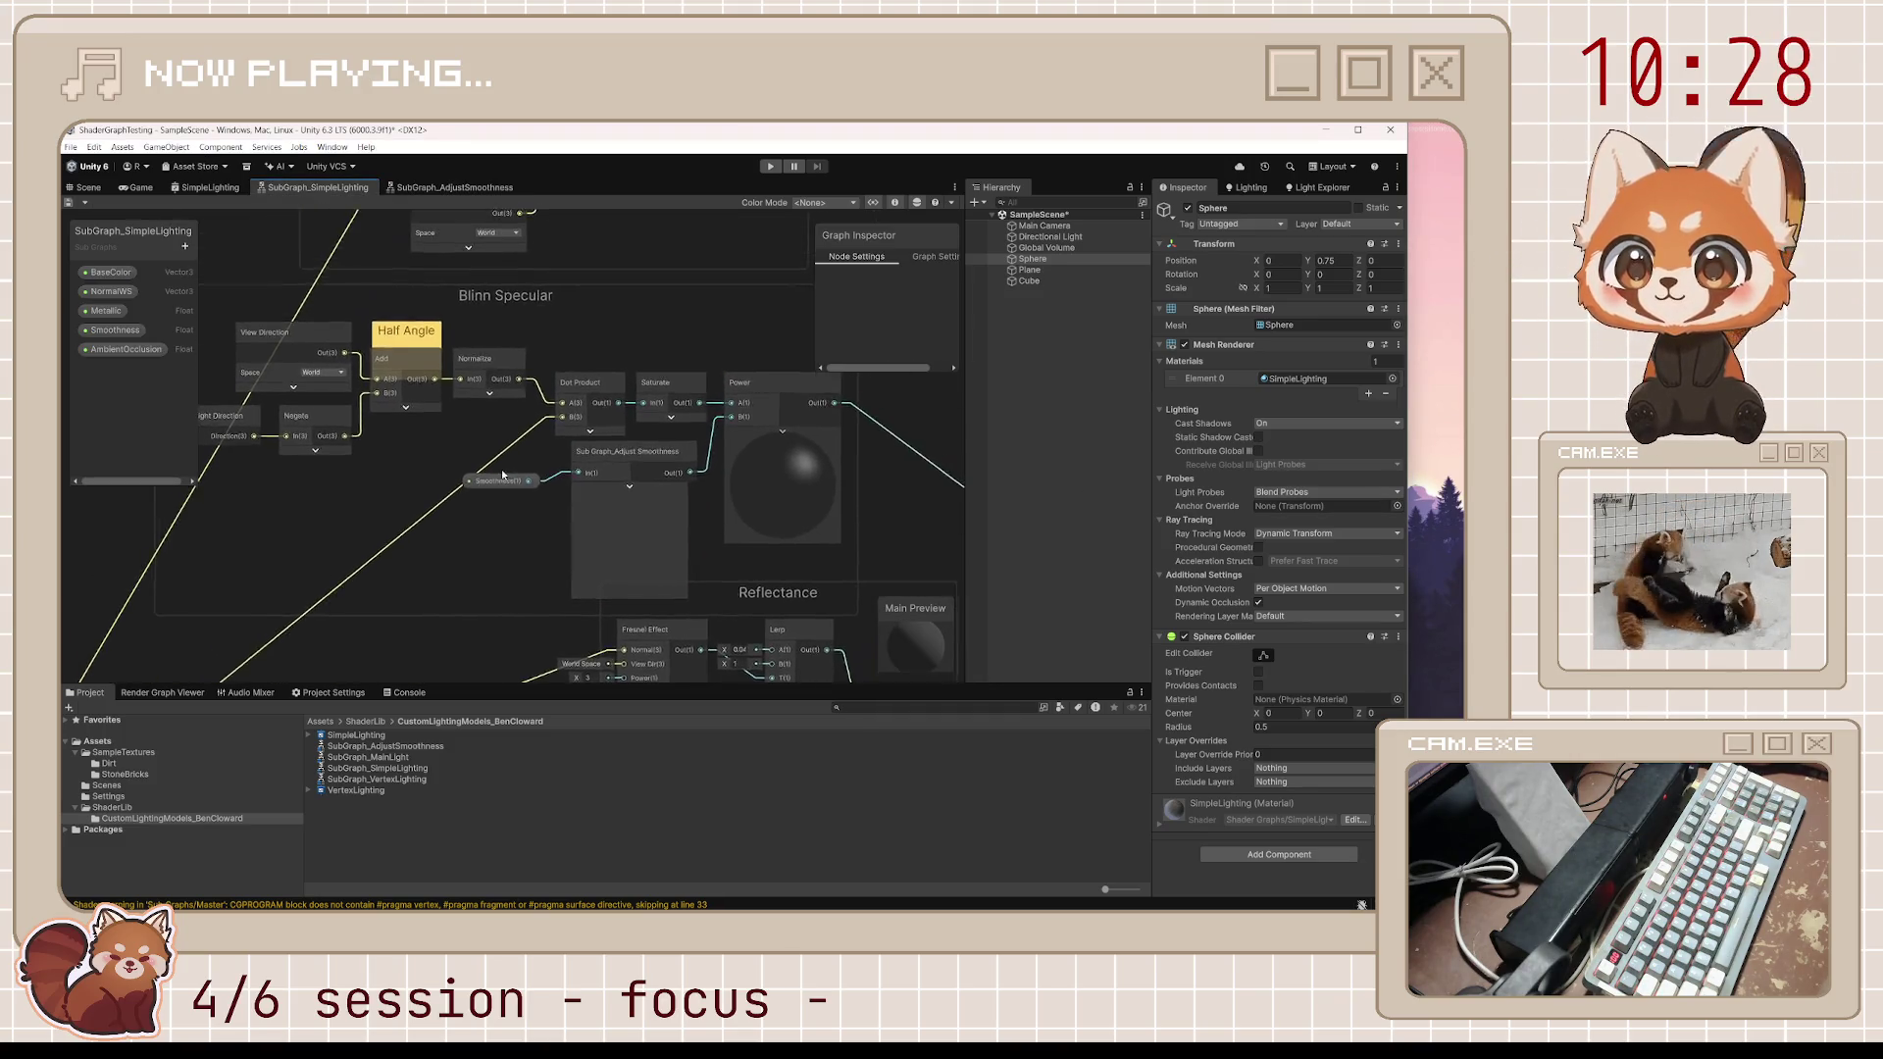
scroll(681, 452, "up", 3)
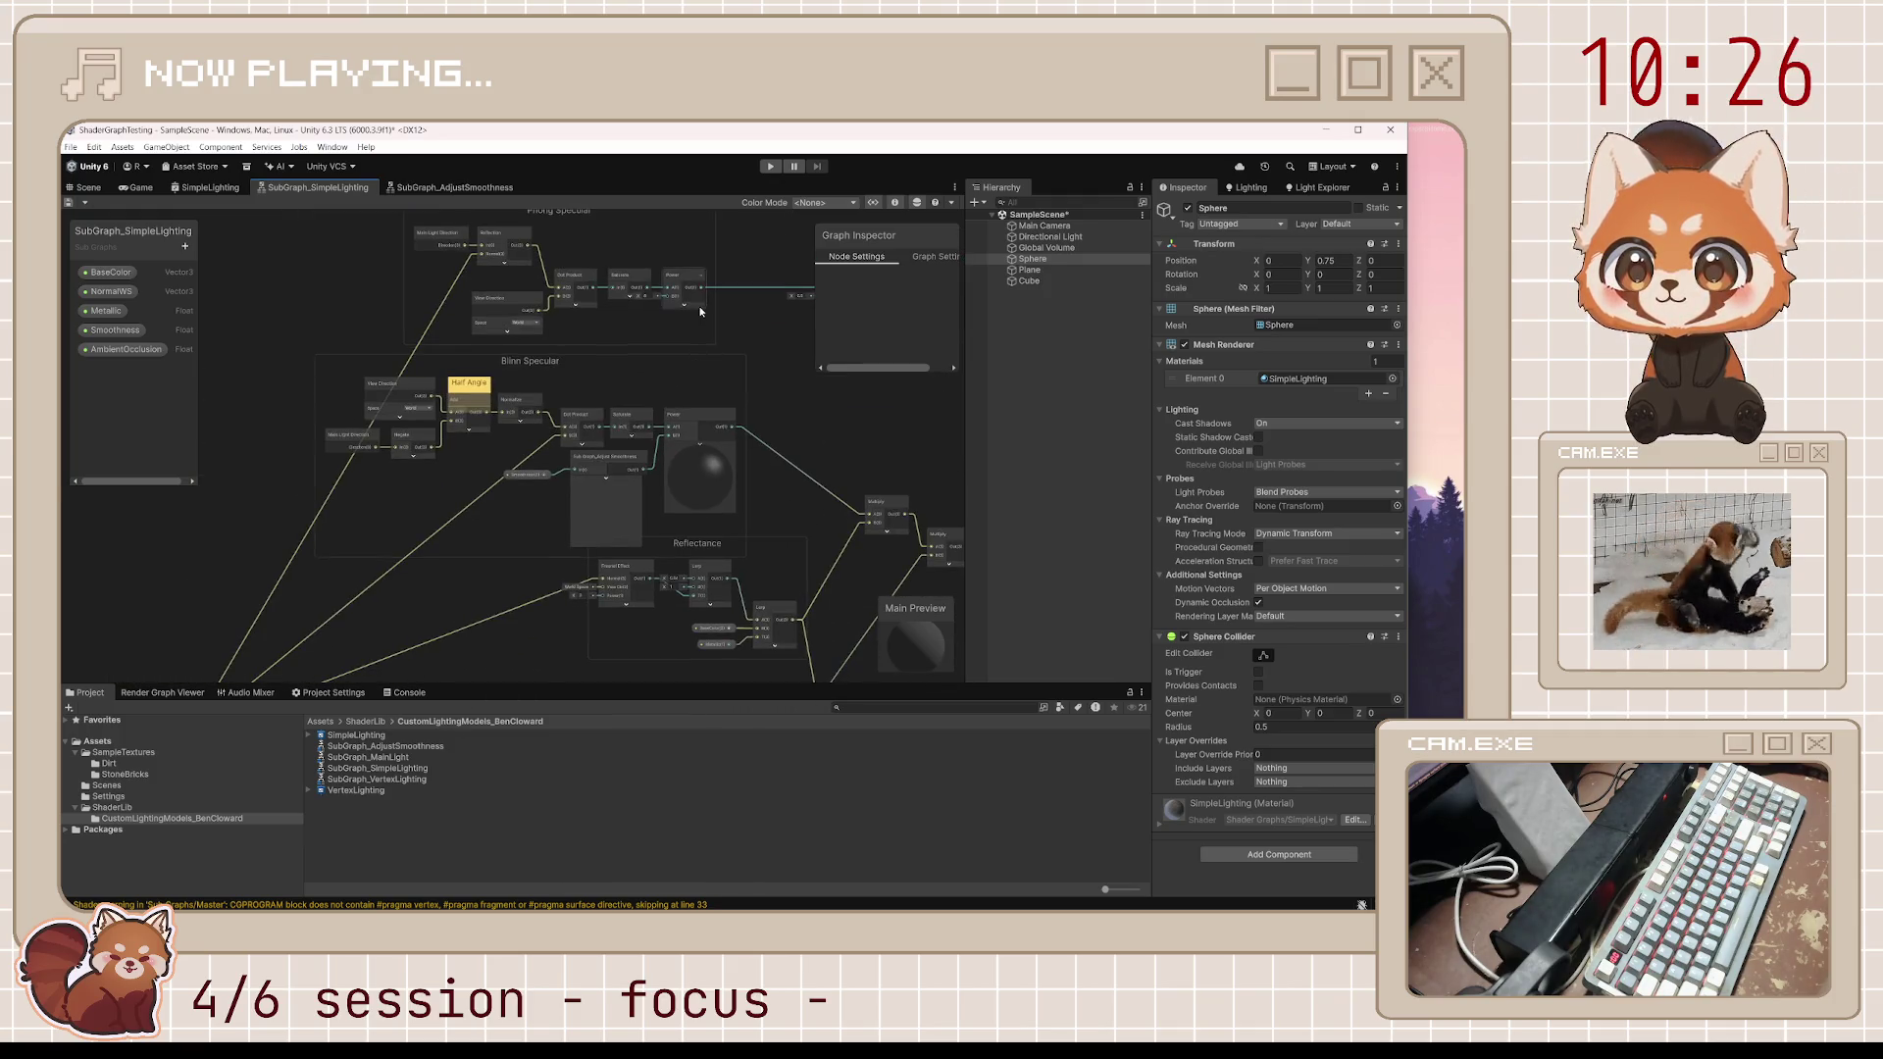
left_click(698, 304)
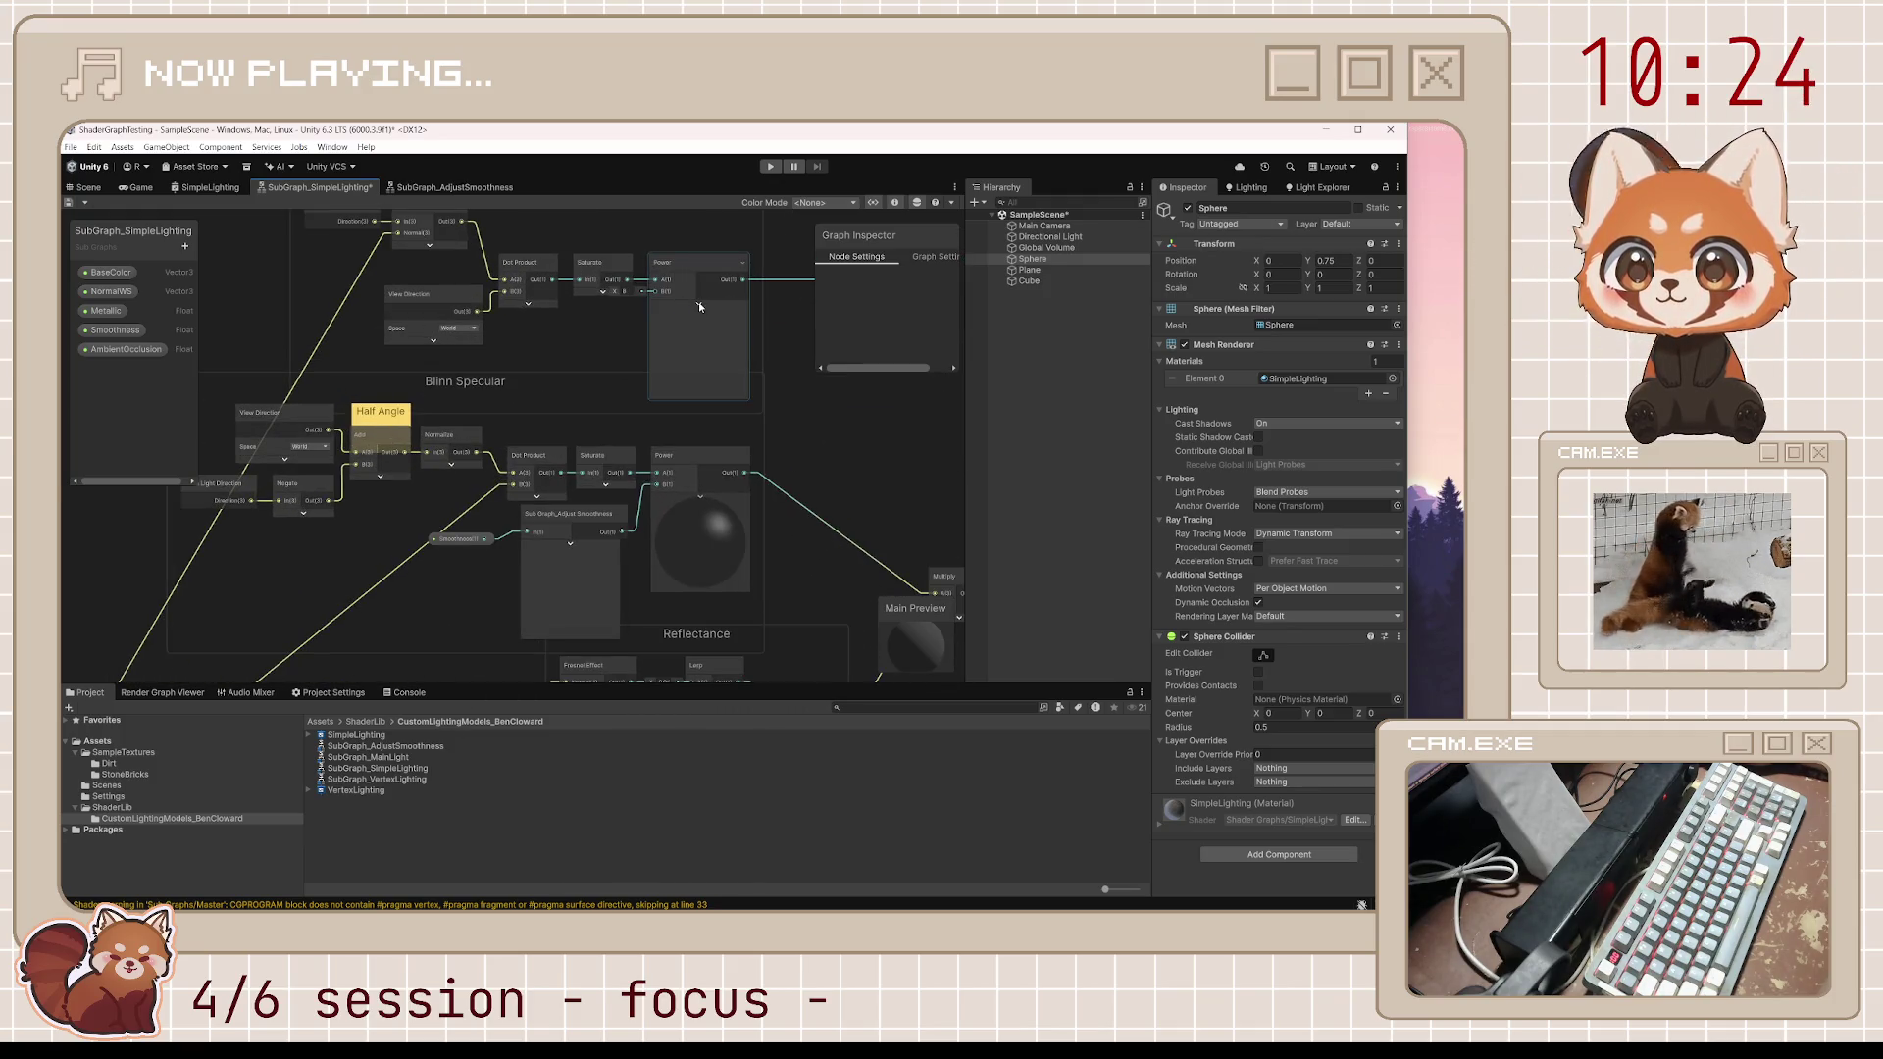
left_click(699, 302)
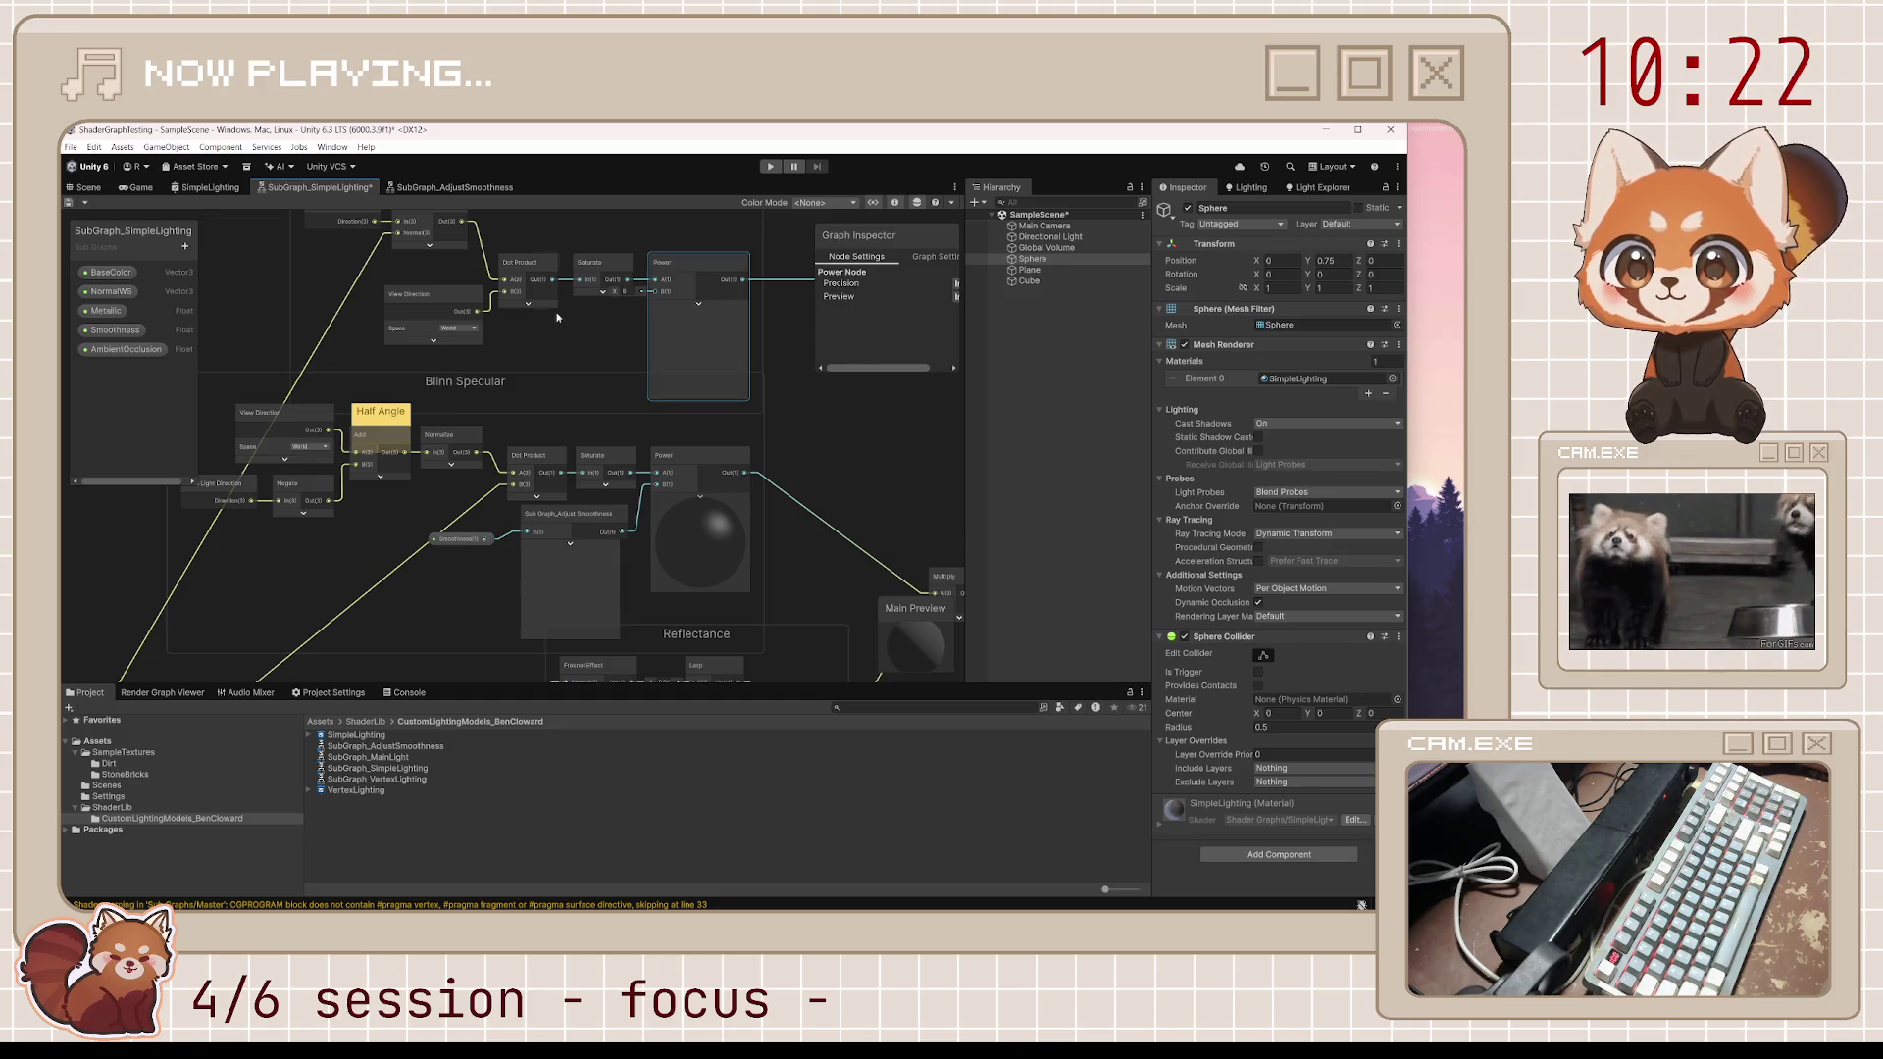
left_click(68, 202)
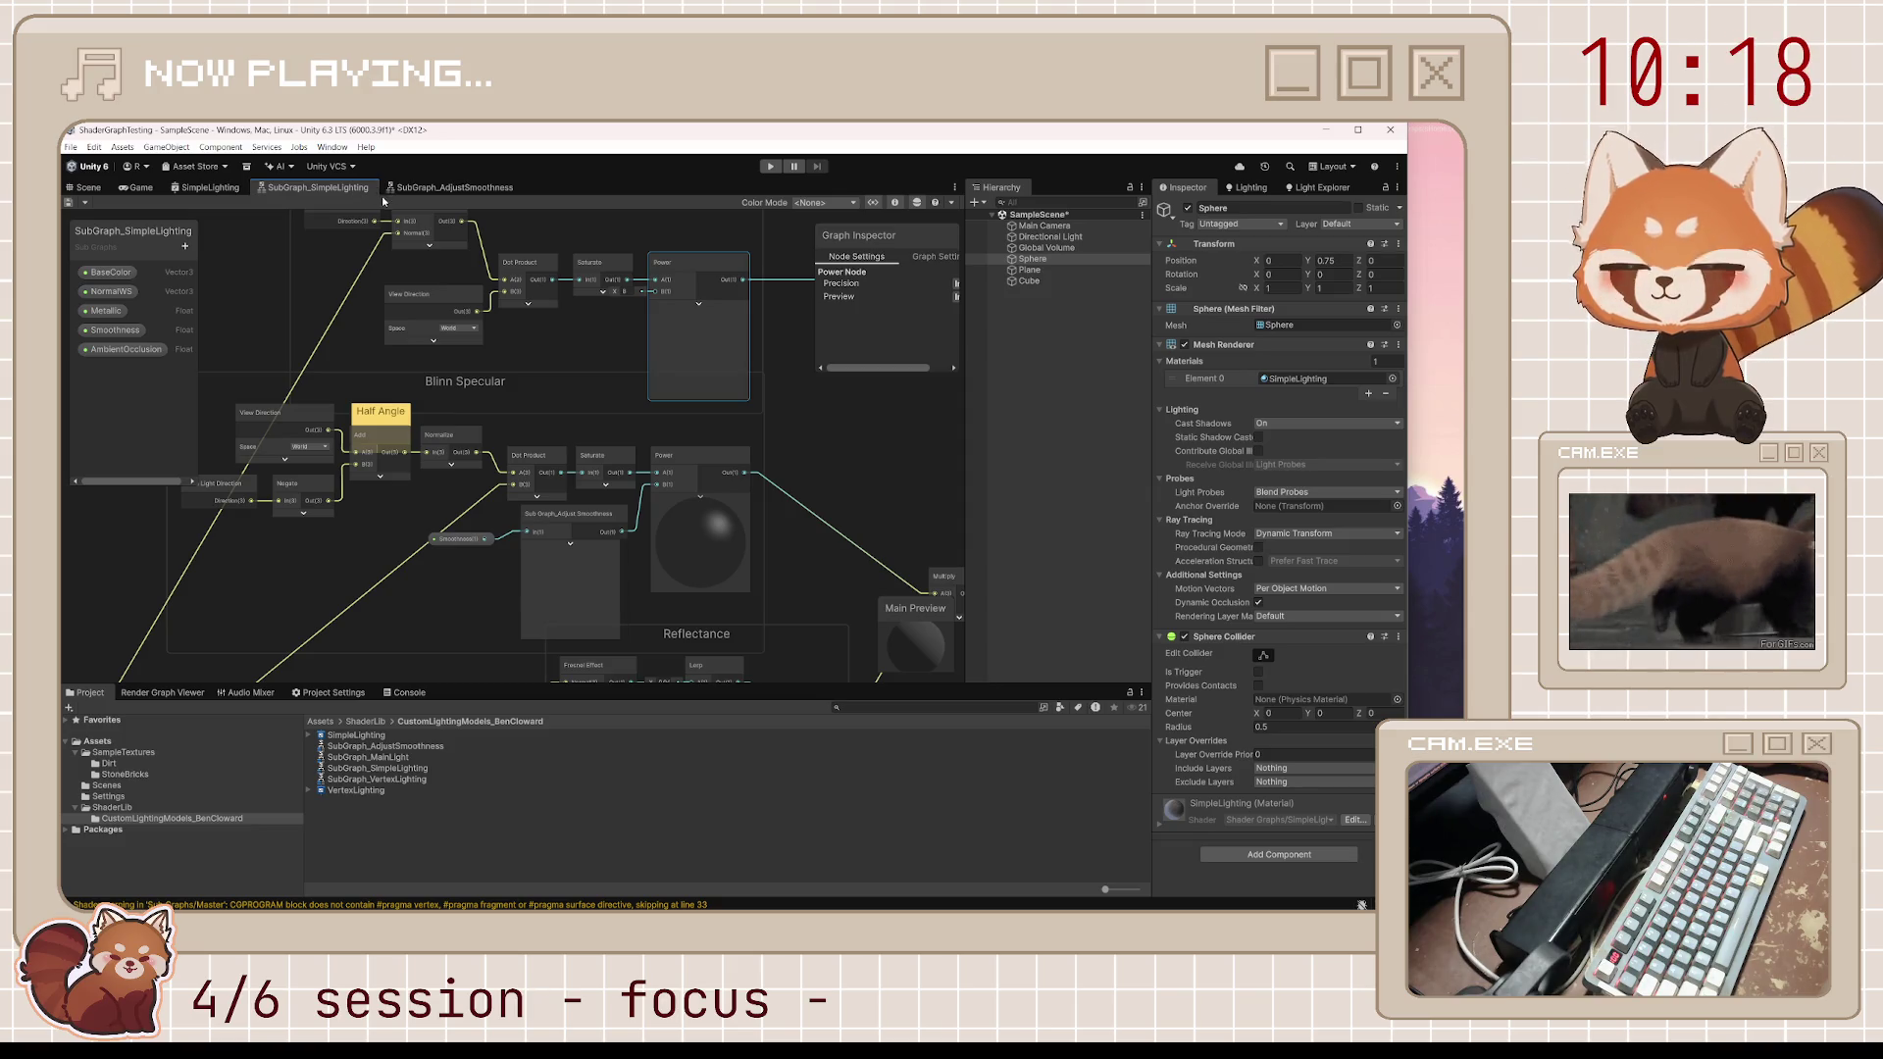
middle_click(329, 190)
middle_click(330, 191)
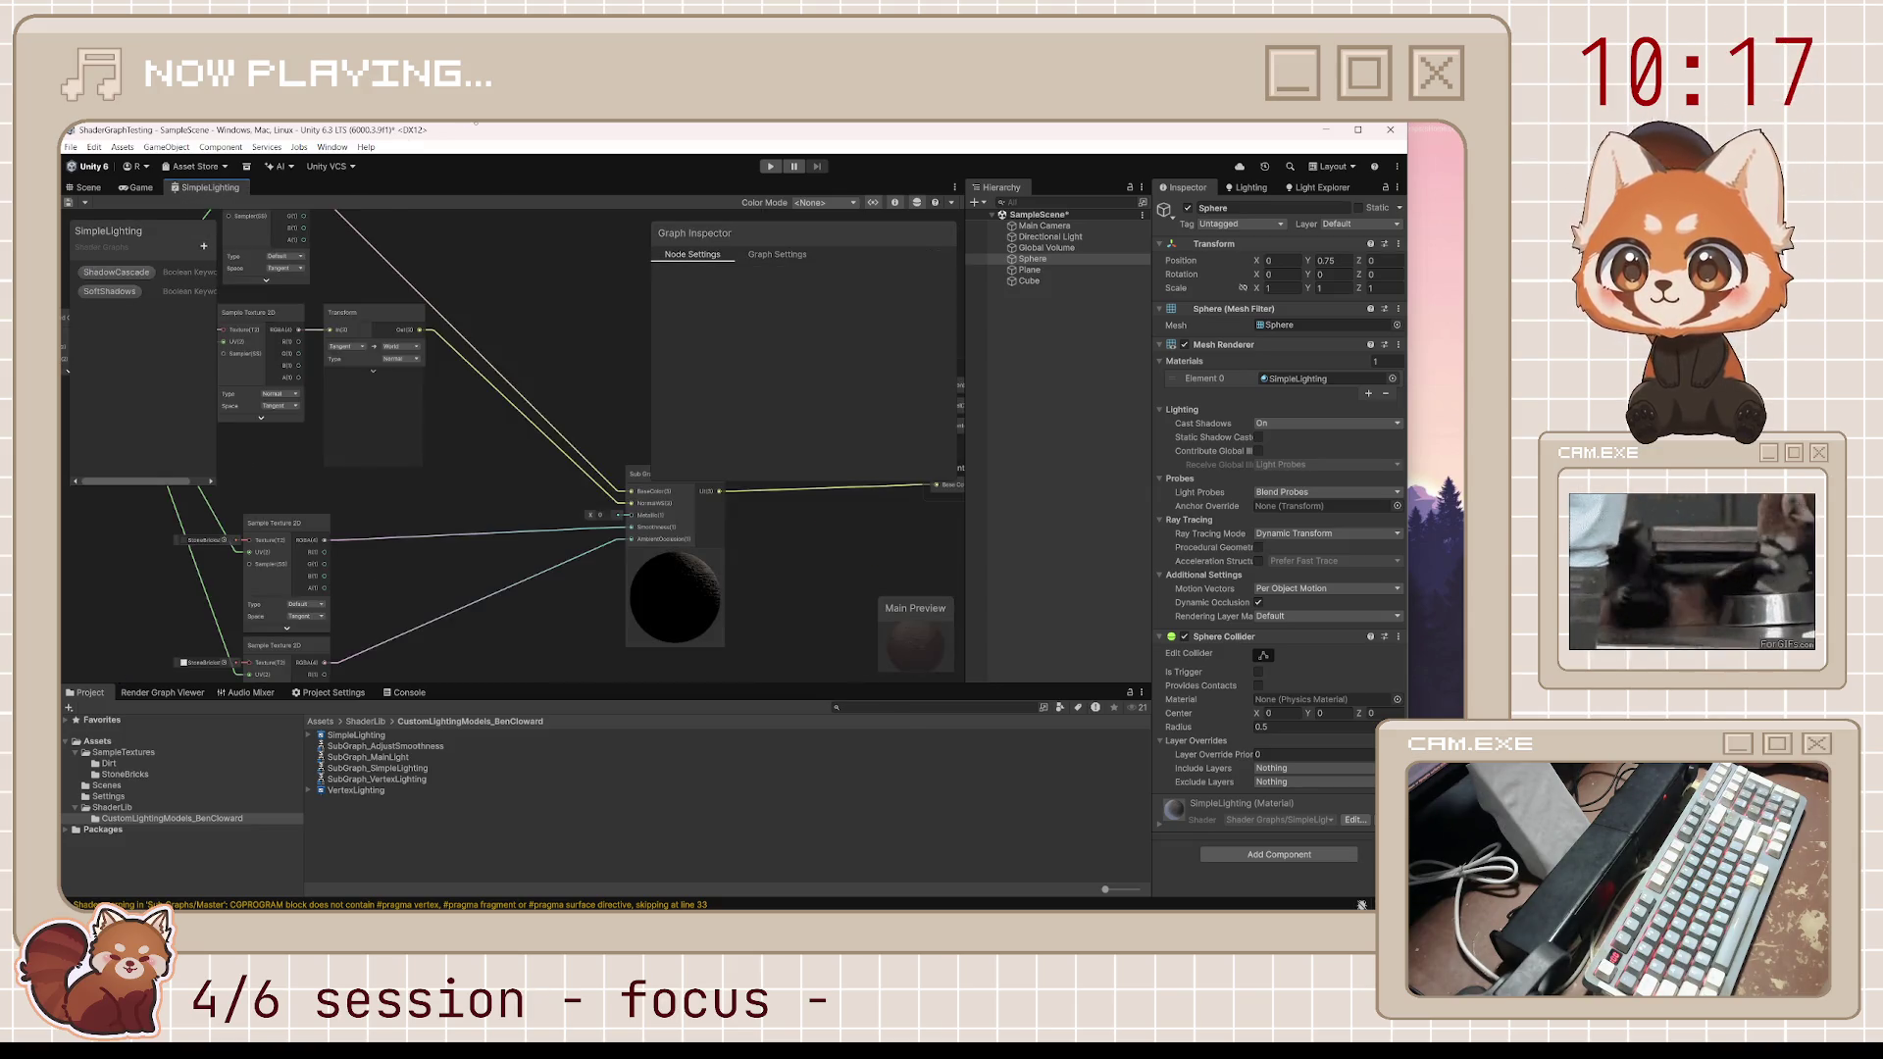
Close the shader graph, save the scene, quit Unity, and reopen ShaderGraphTesting from Unity Hub
middle_click(211, 192)
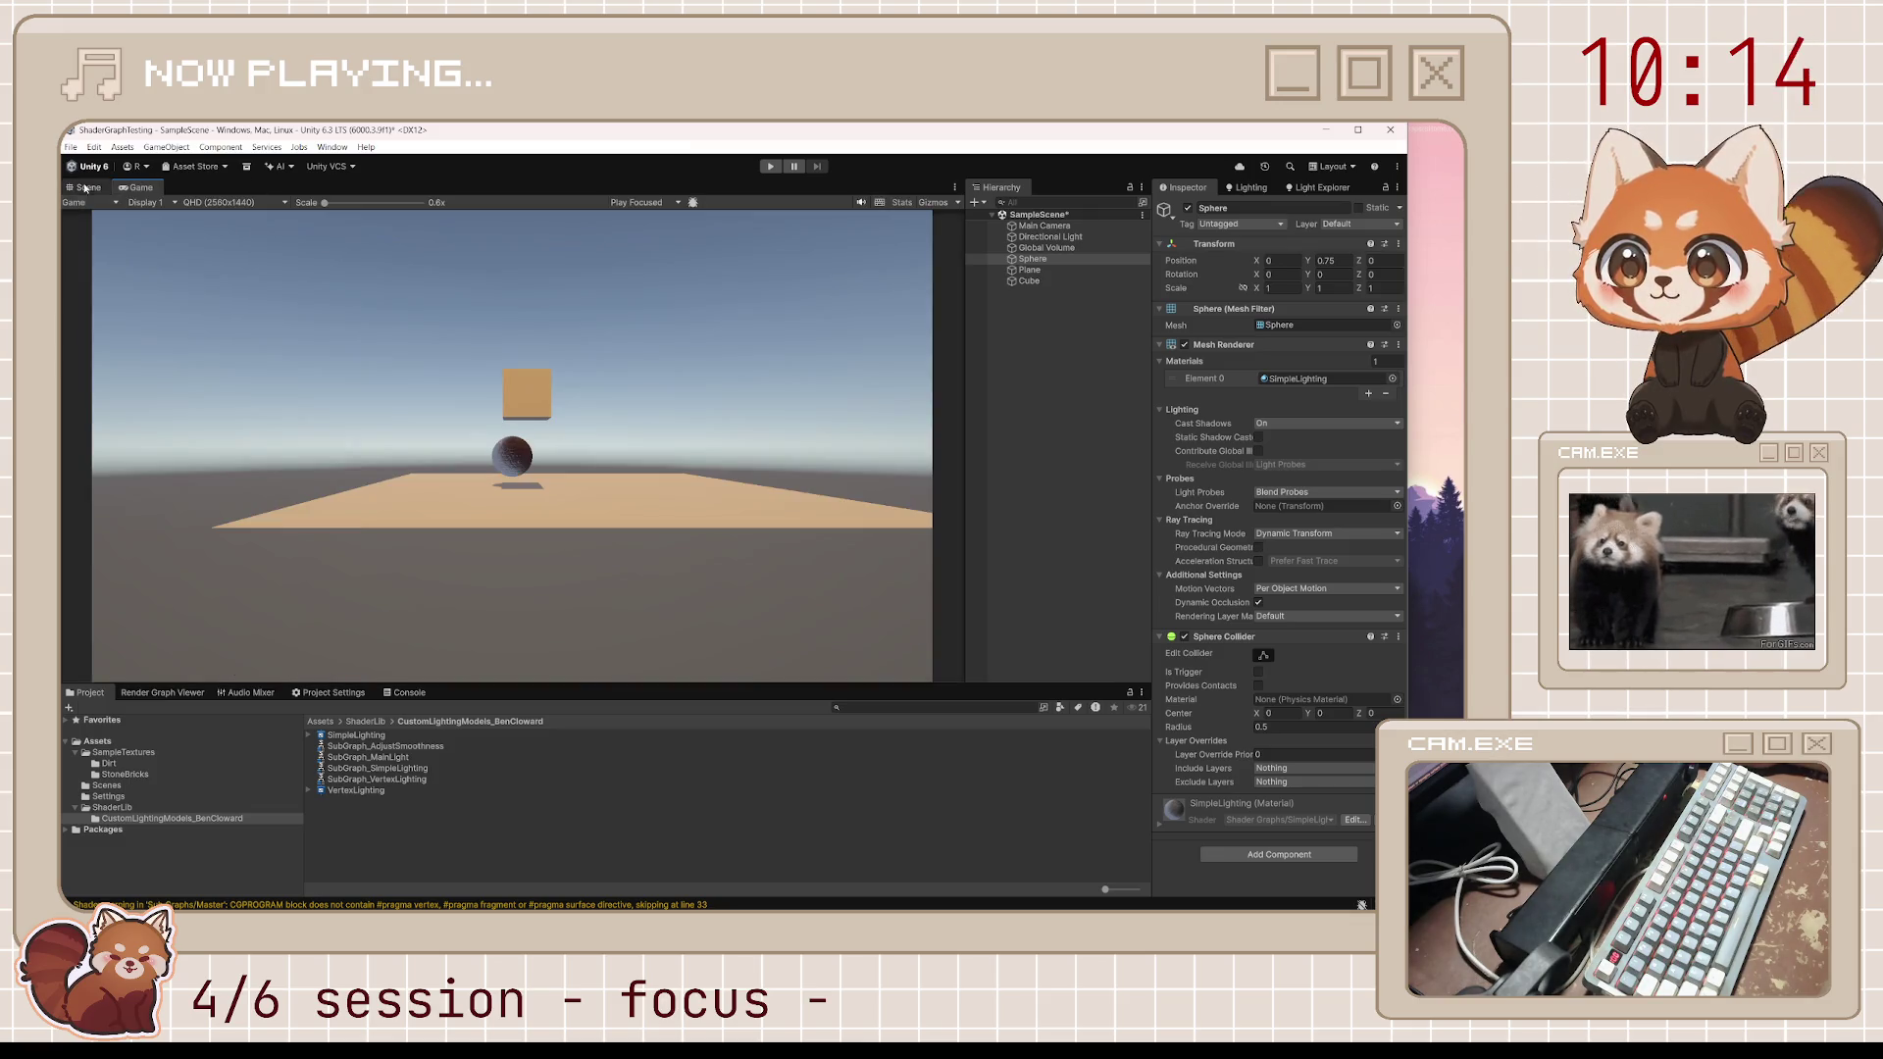
key("ctrl+s")
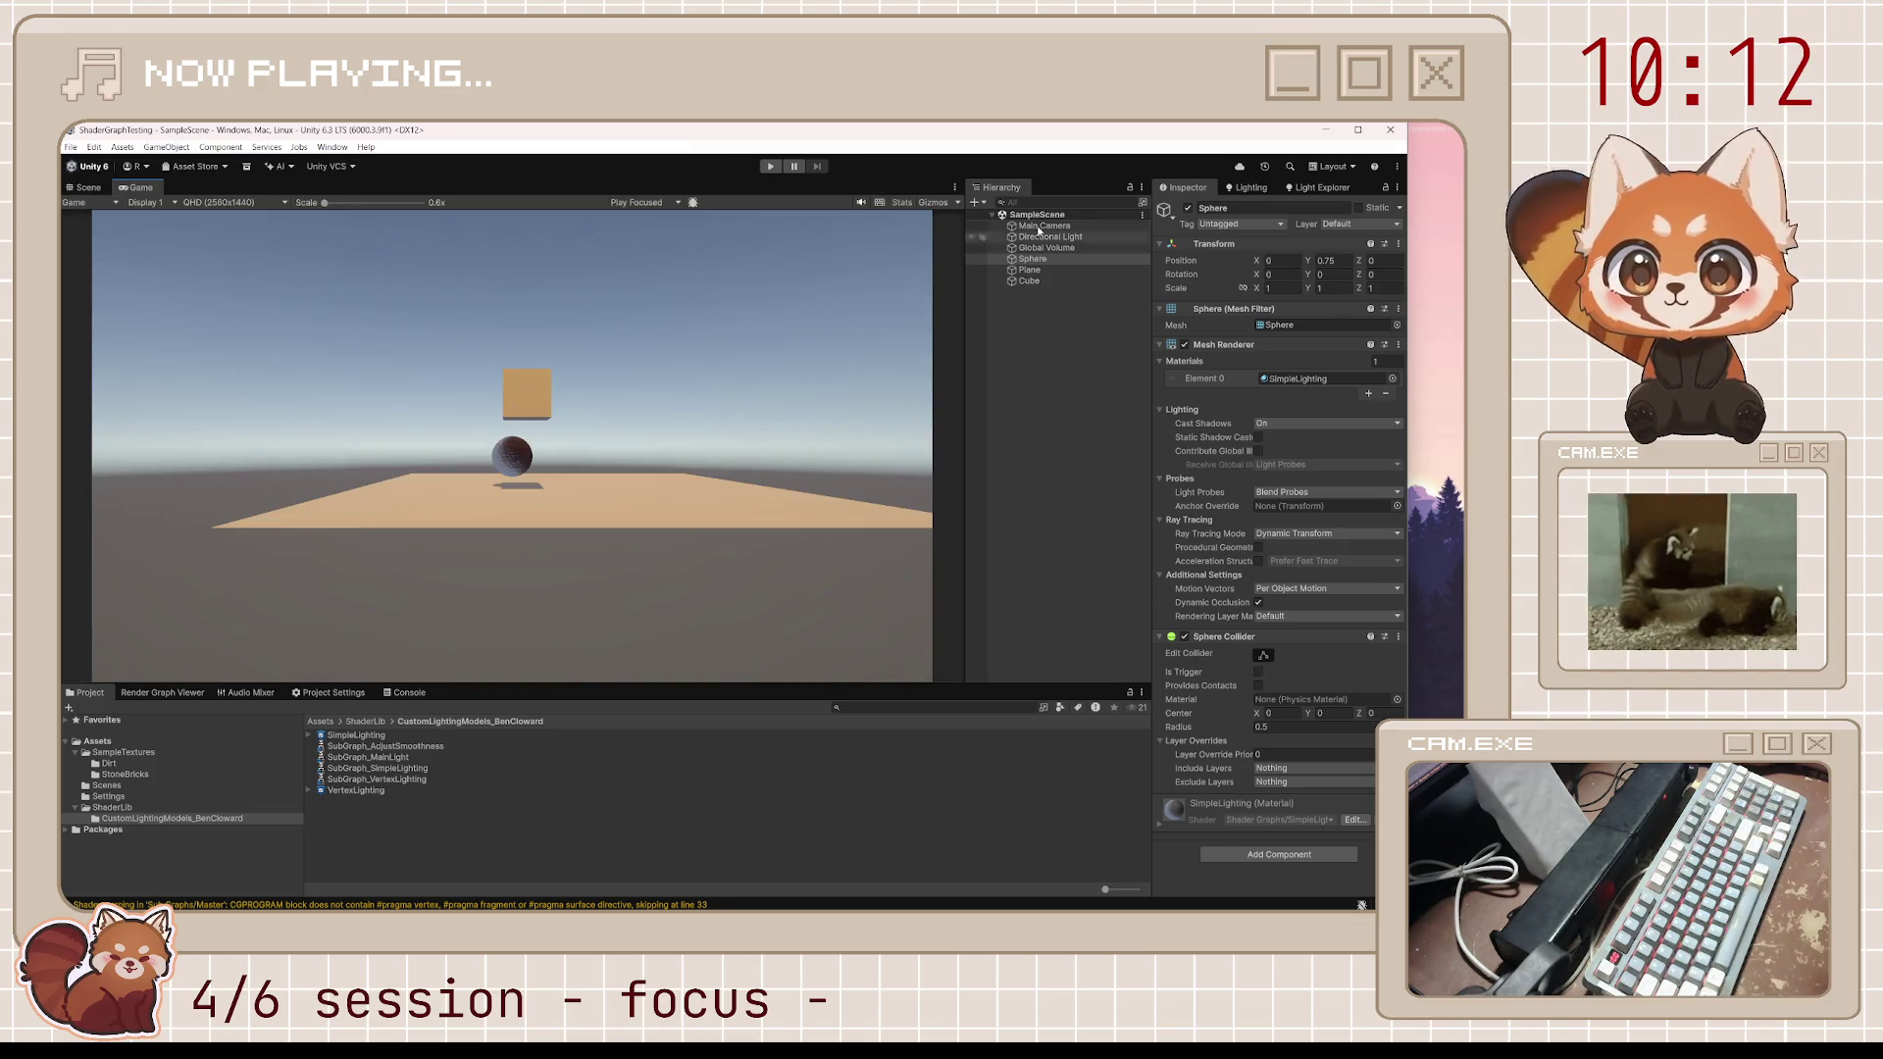
left_click(1393, 131)
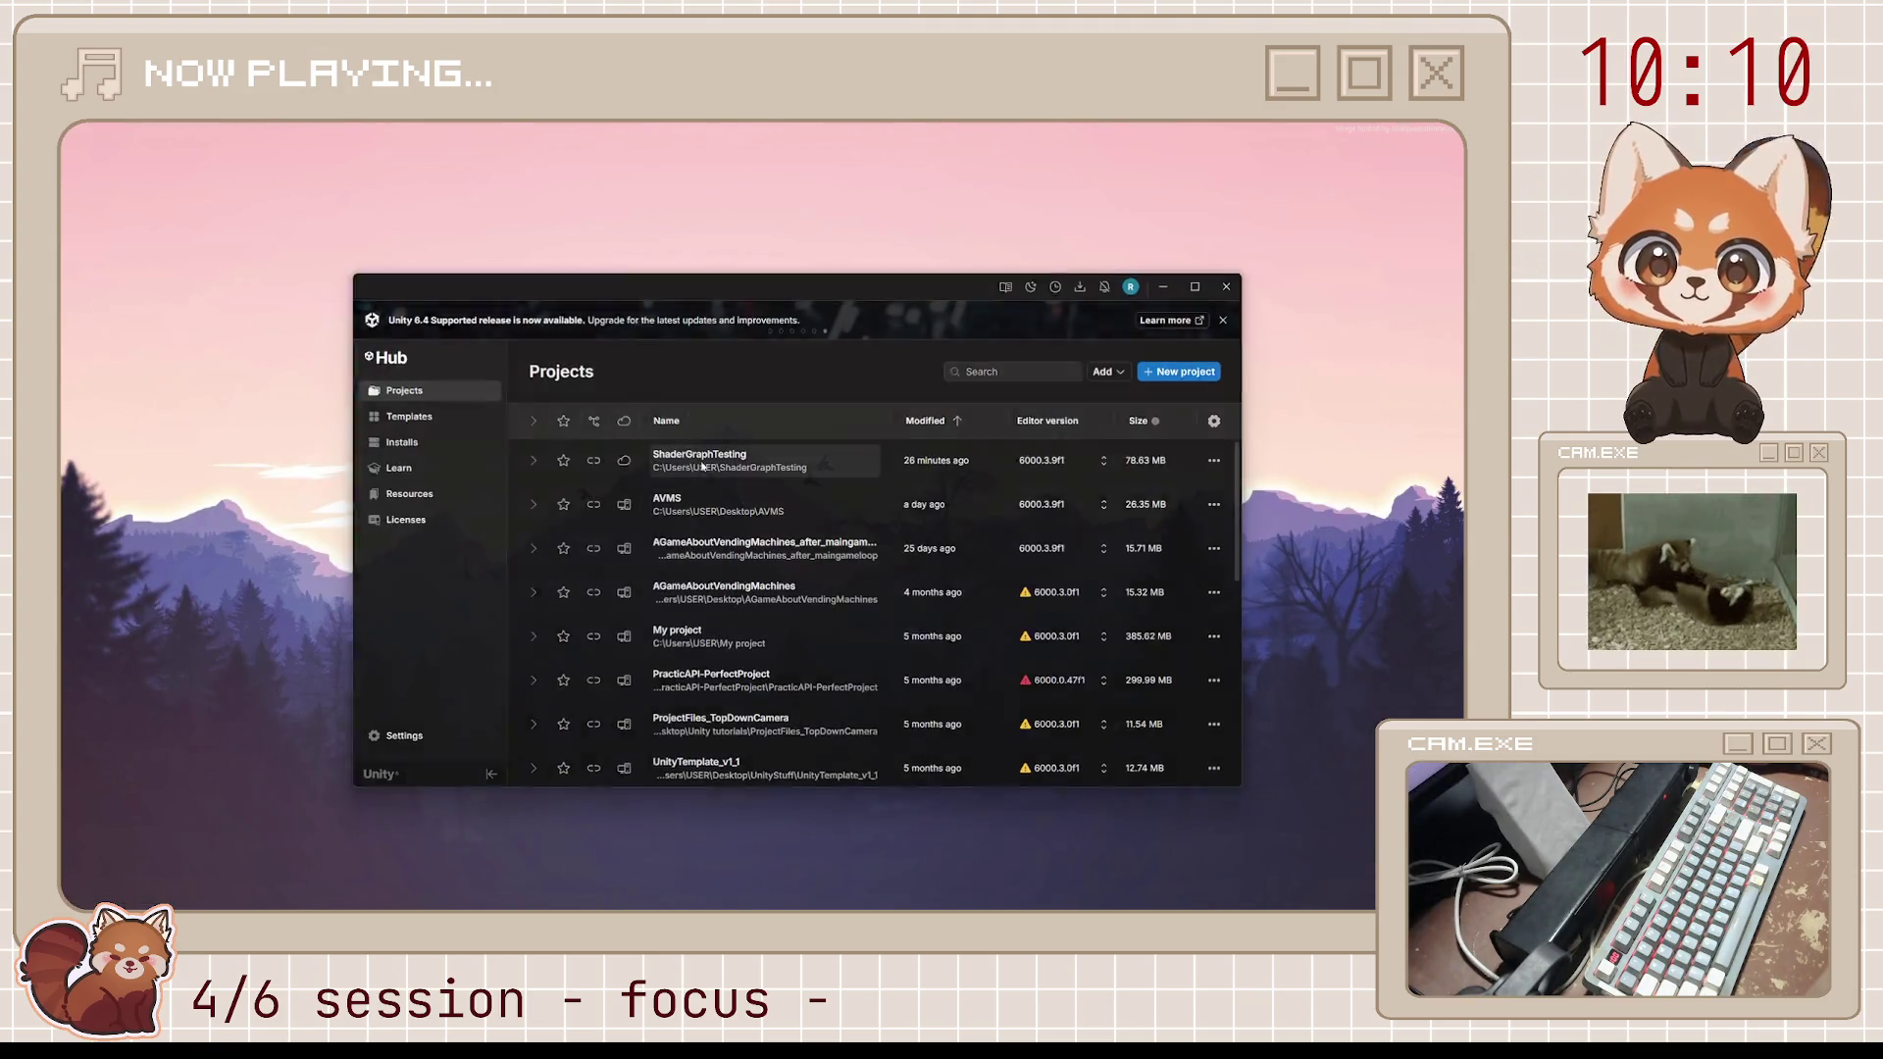
key("alt+F4")
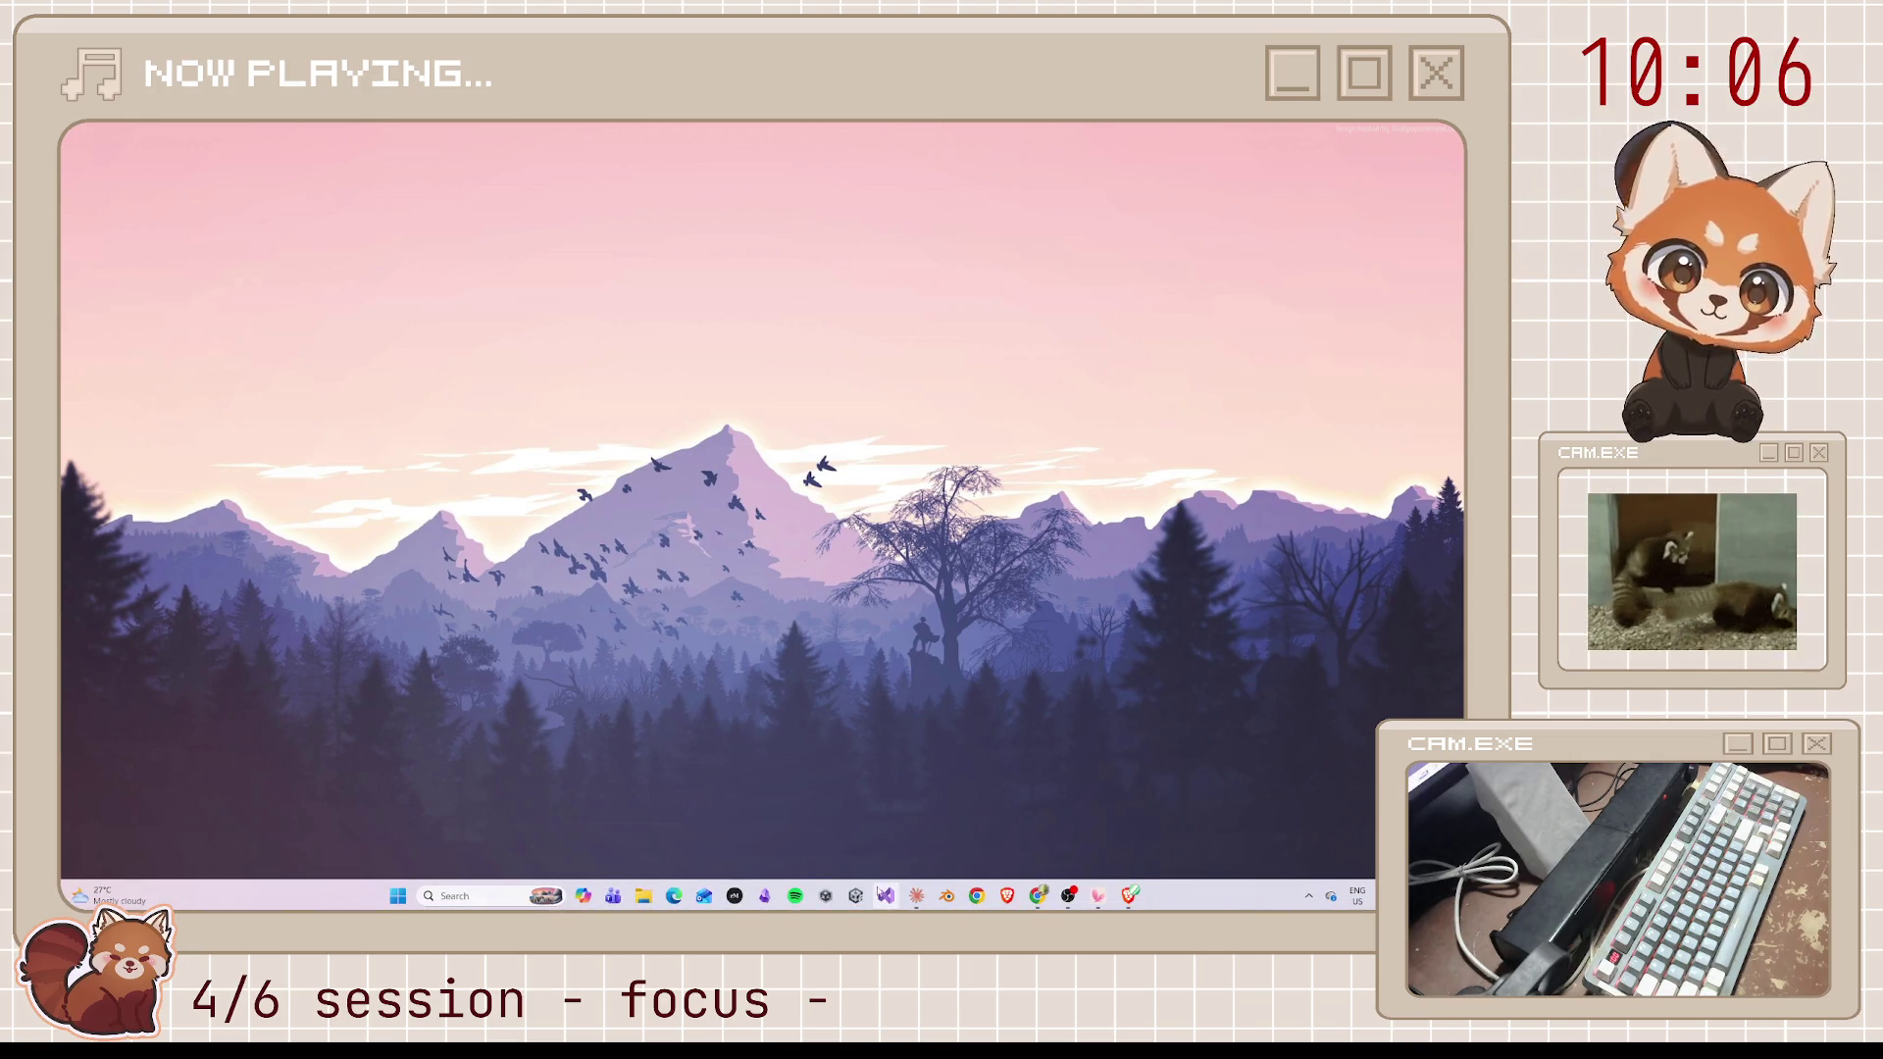
left_click(829, 900)
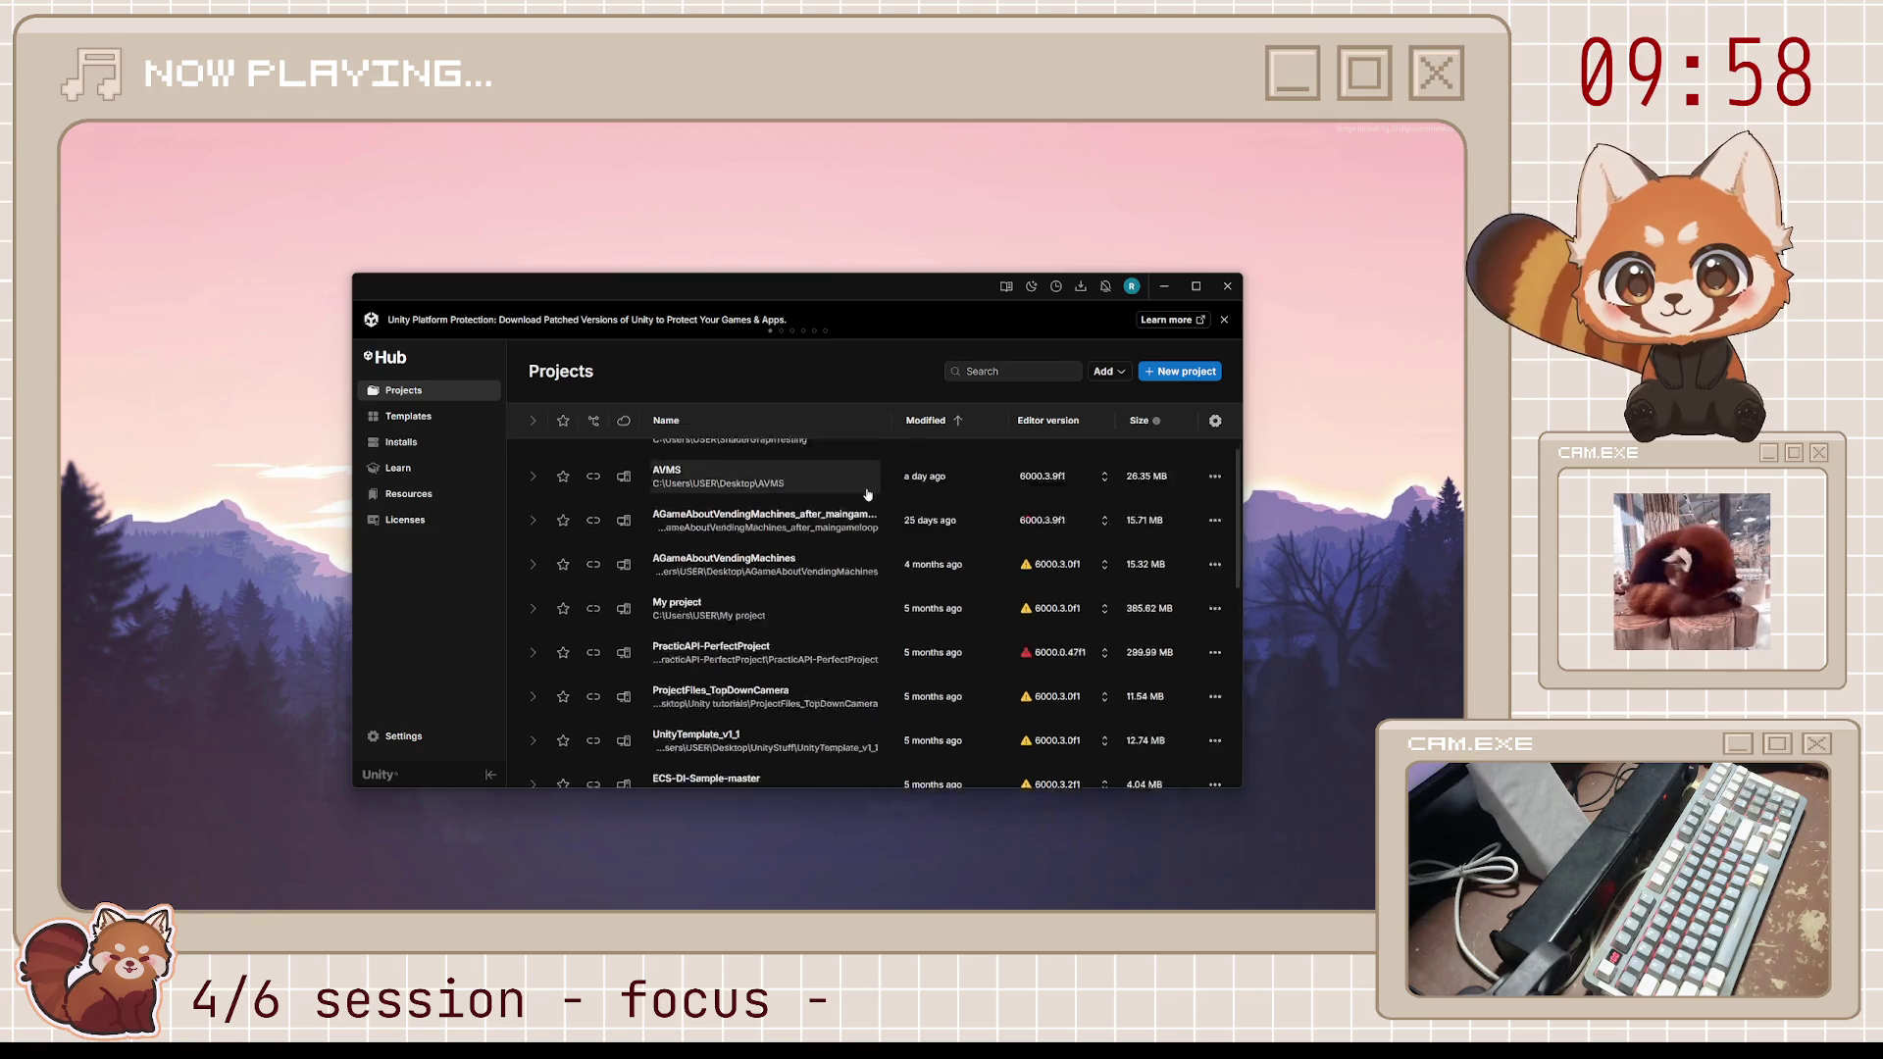
left_click(786, 466)
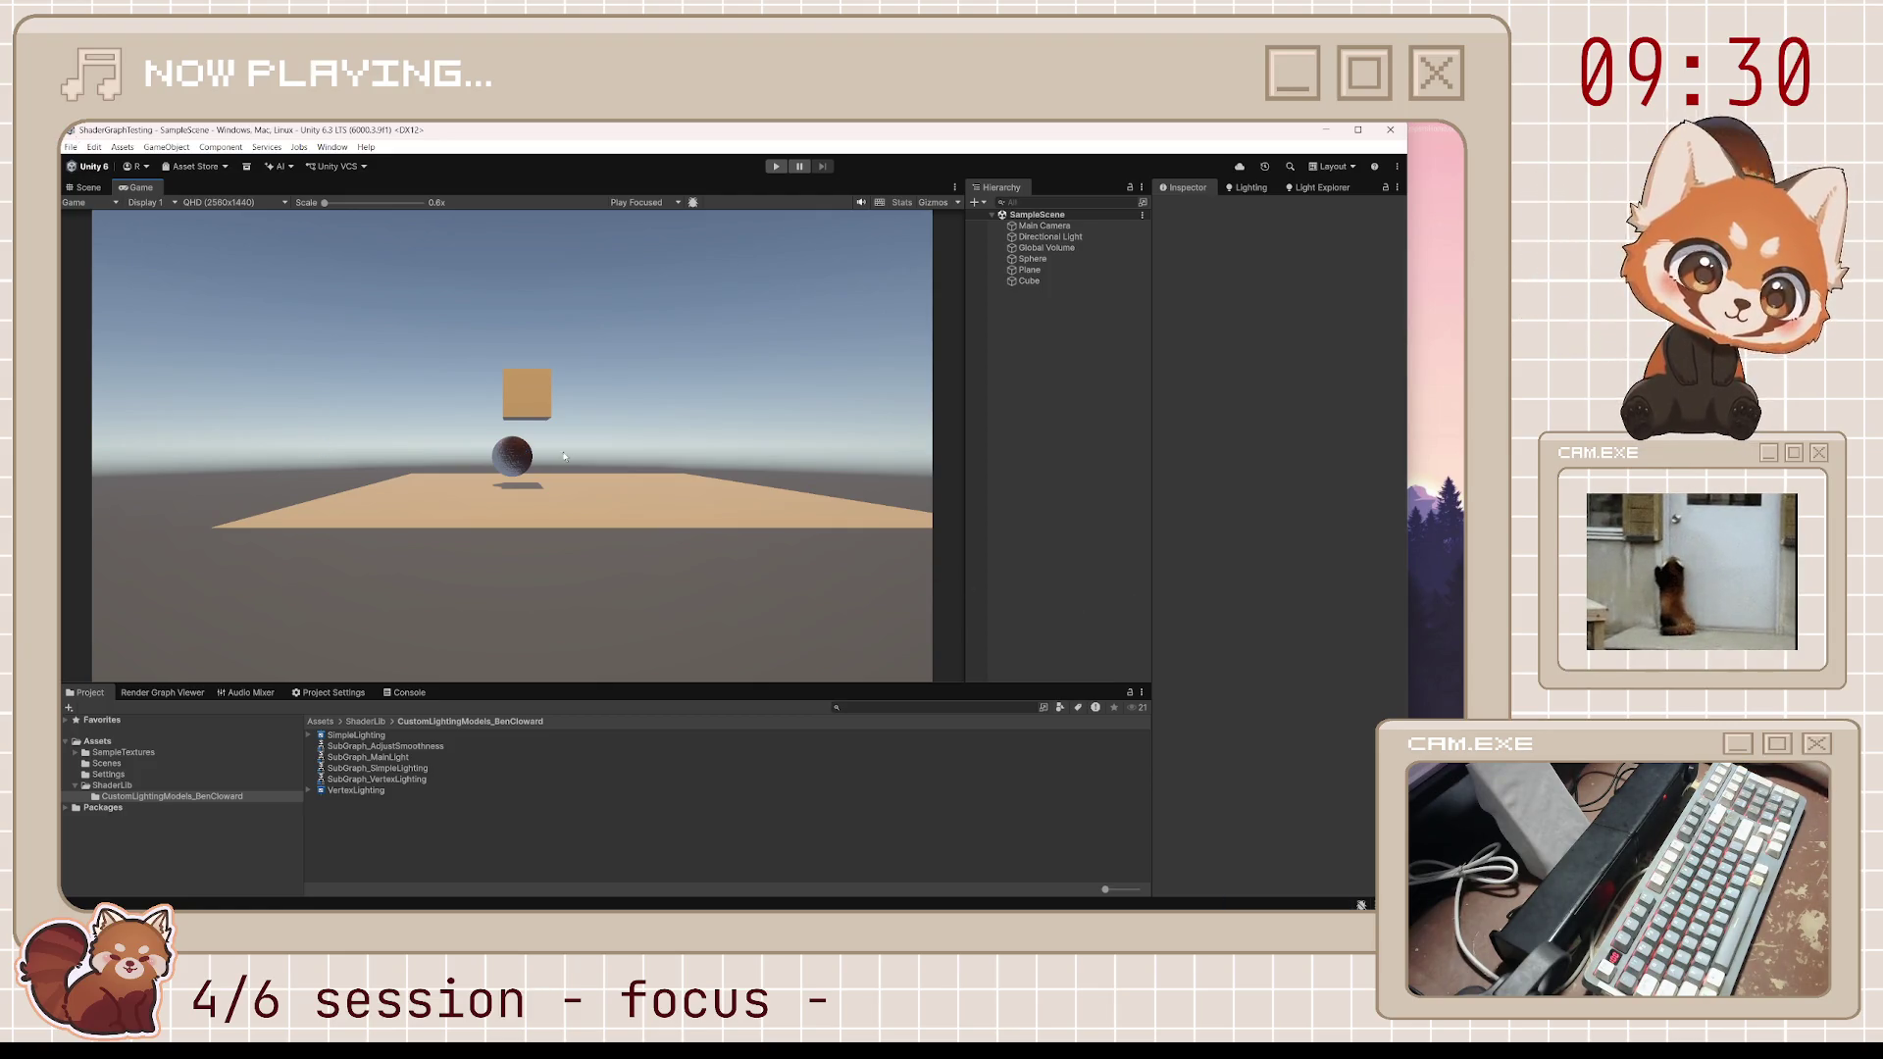
Orbit out in the Scene view, select the sphere, and open its SimpleLighting shader graph
left_click(94, 188)
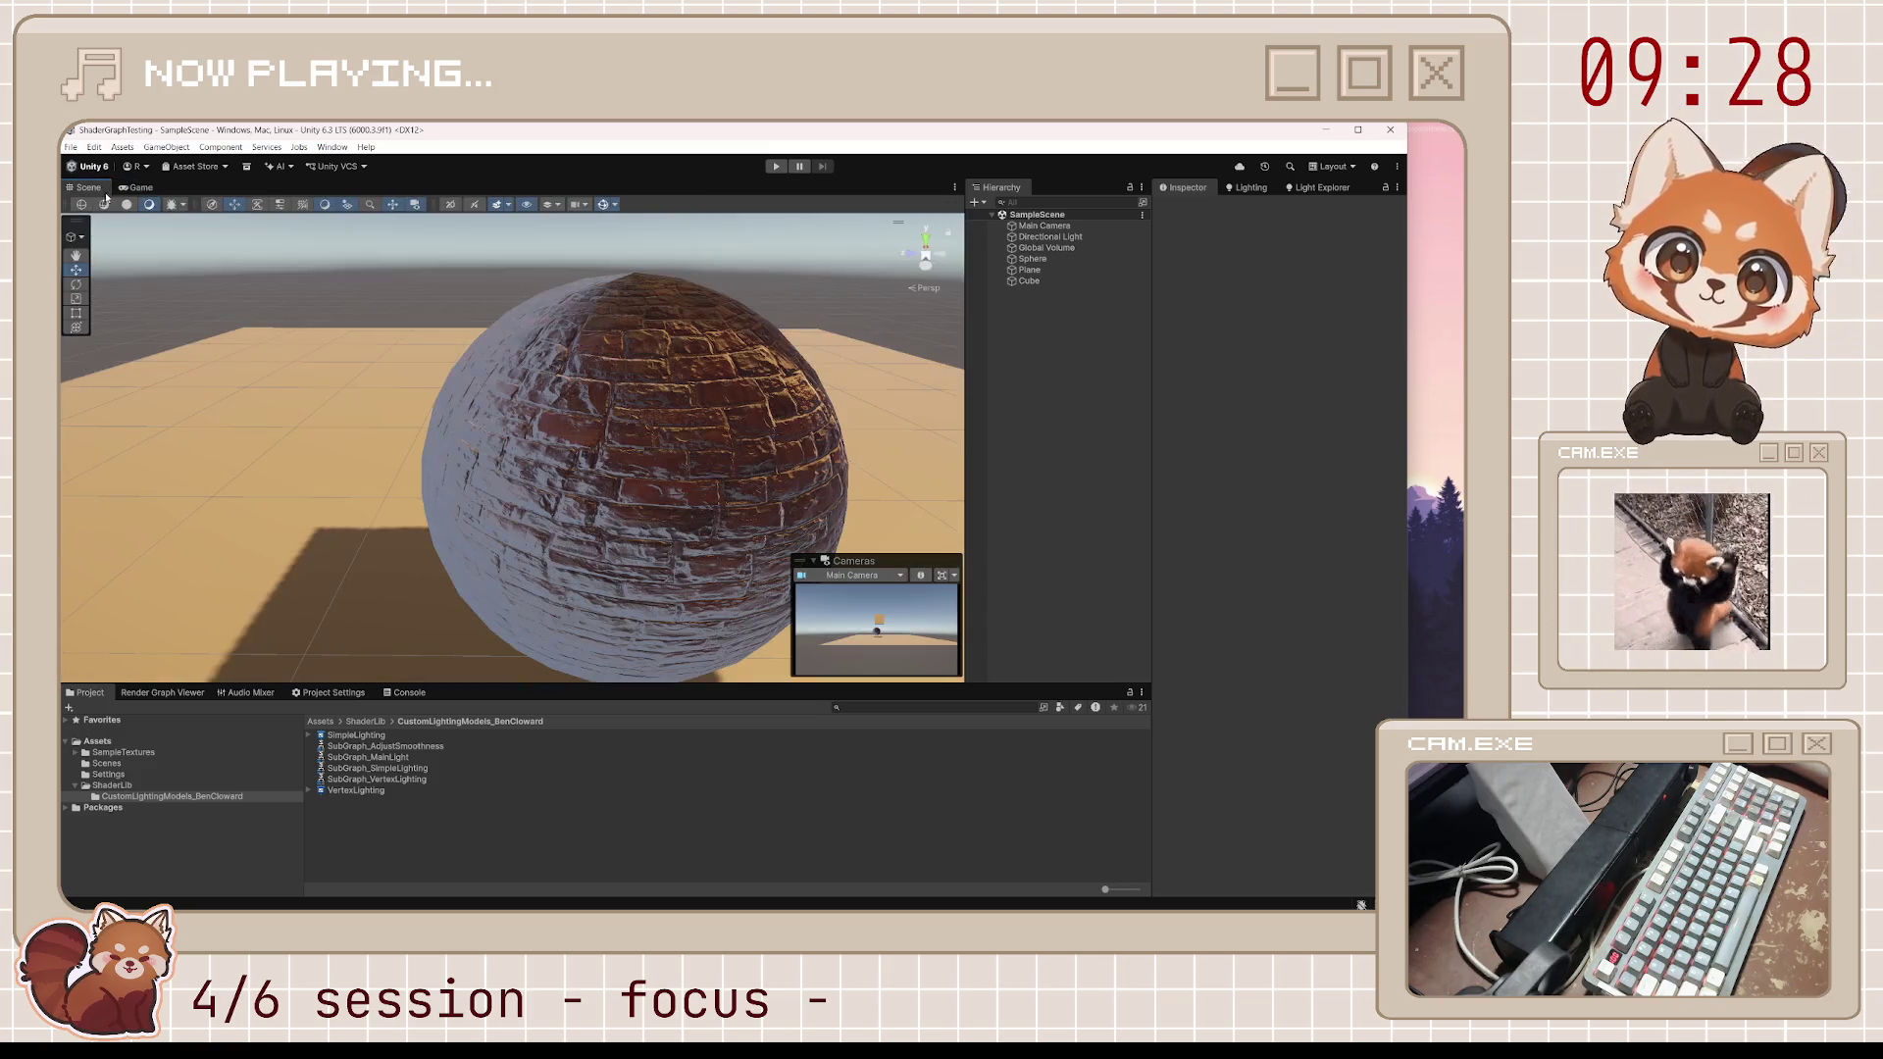
scroll(719, 483, "down", 5)
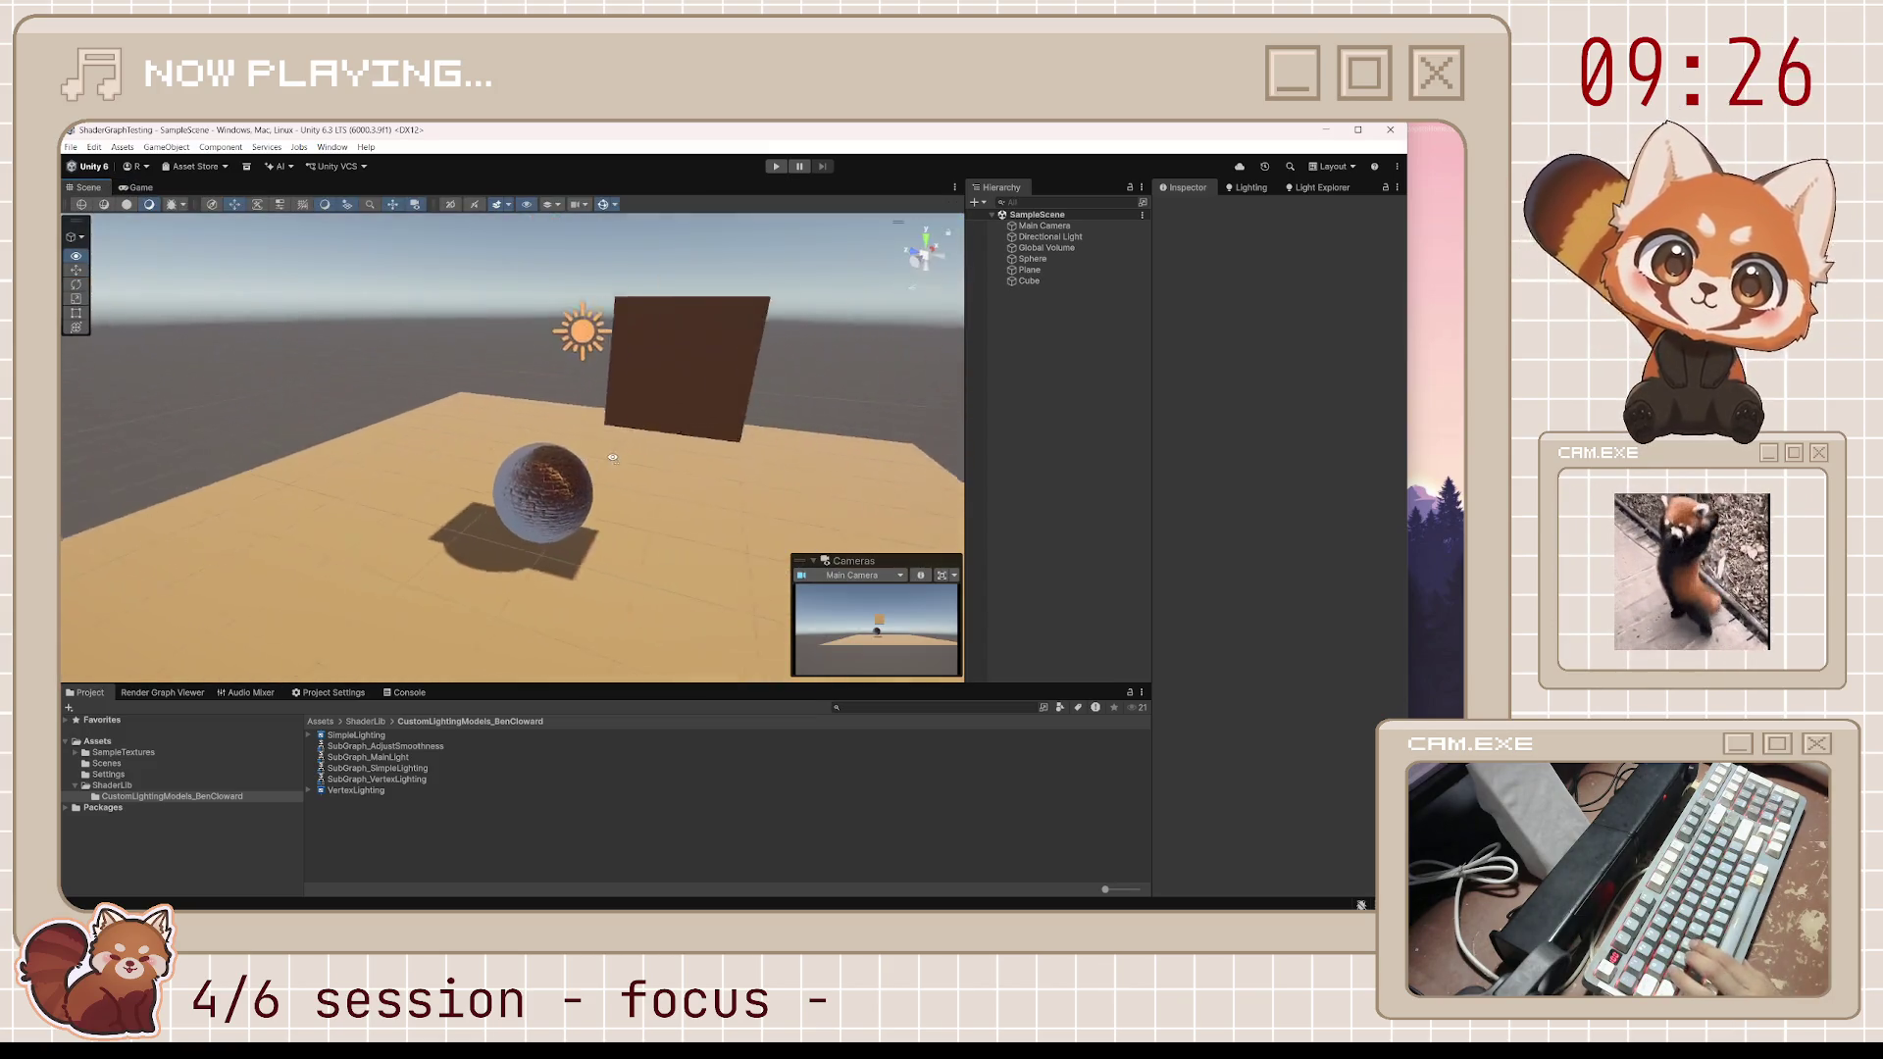
mouse_move(706, 490)
left_mouse_down()
mouse_move(578, 477)
mouse_move(618, 478)
left_mouse_up()
left_click(624, 478)
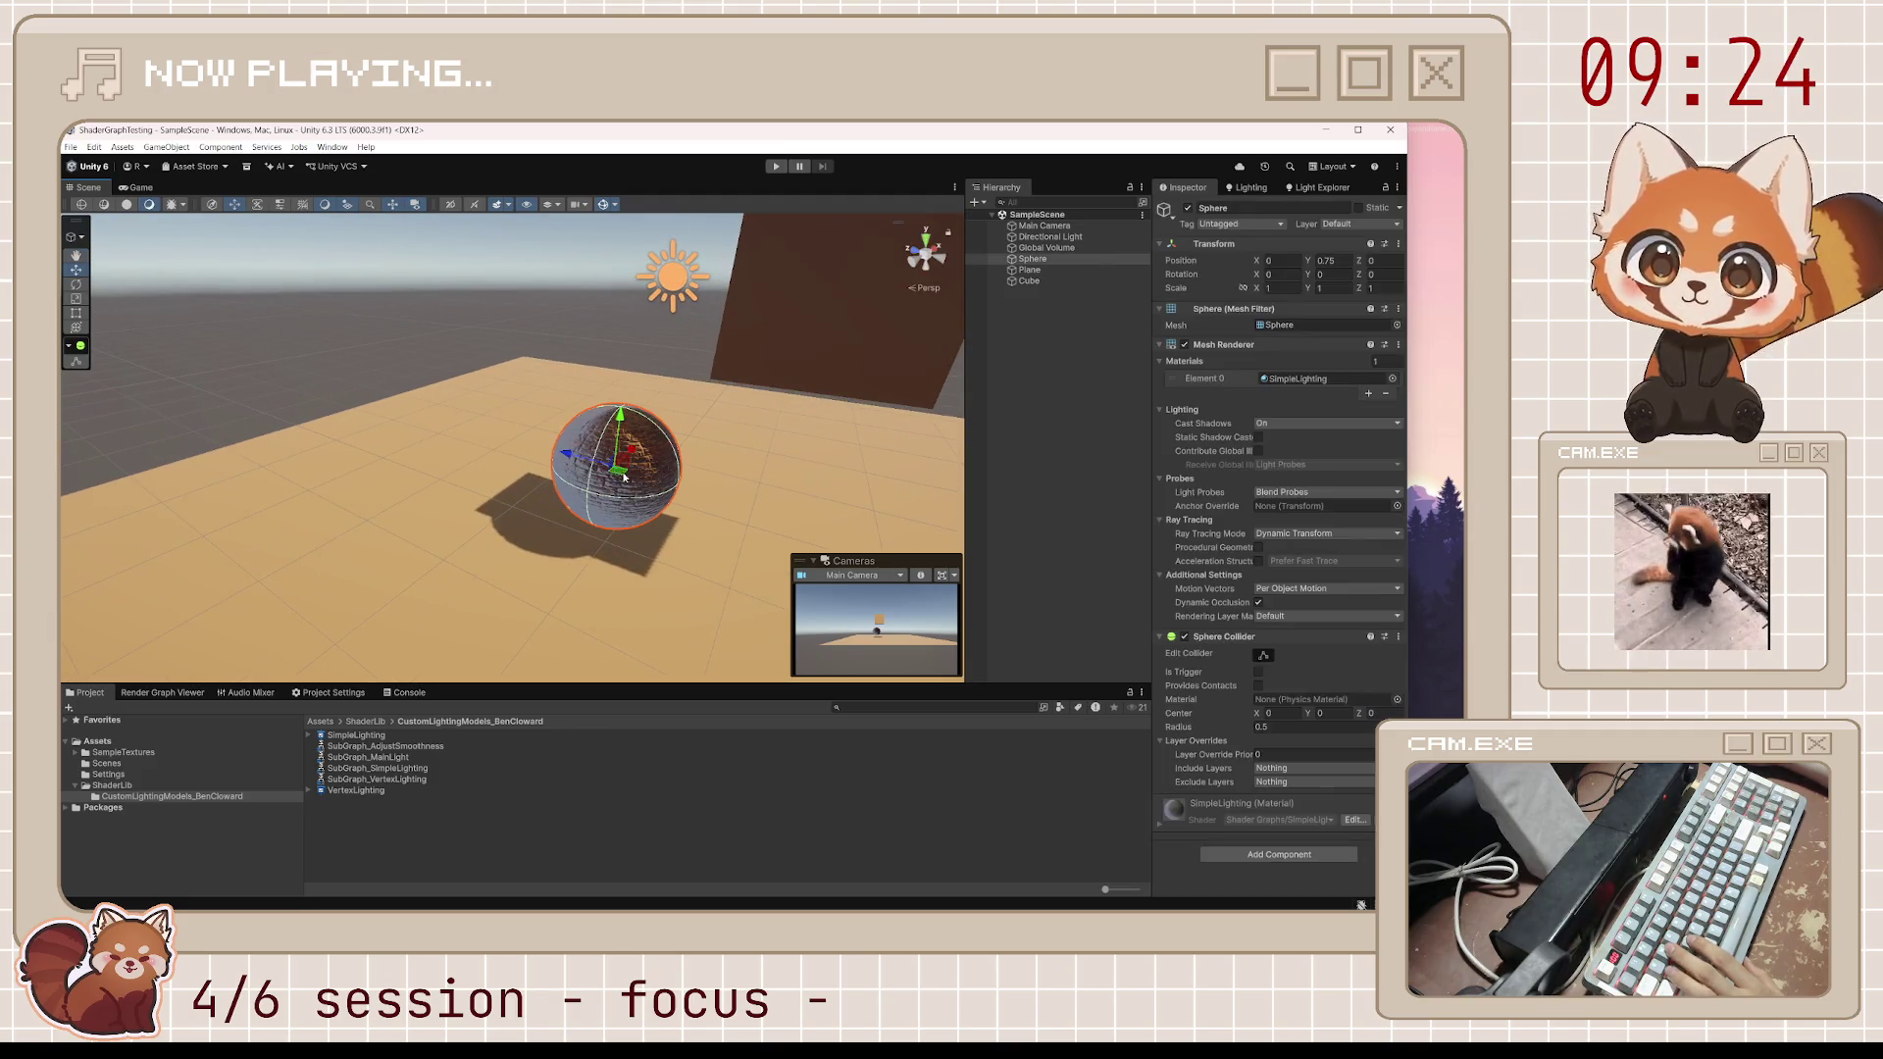
double_click(1336, 378)
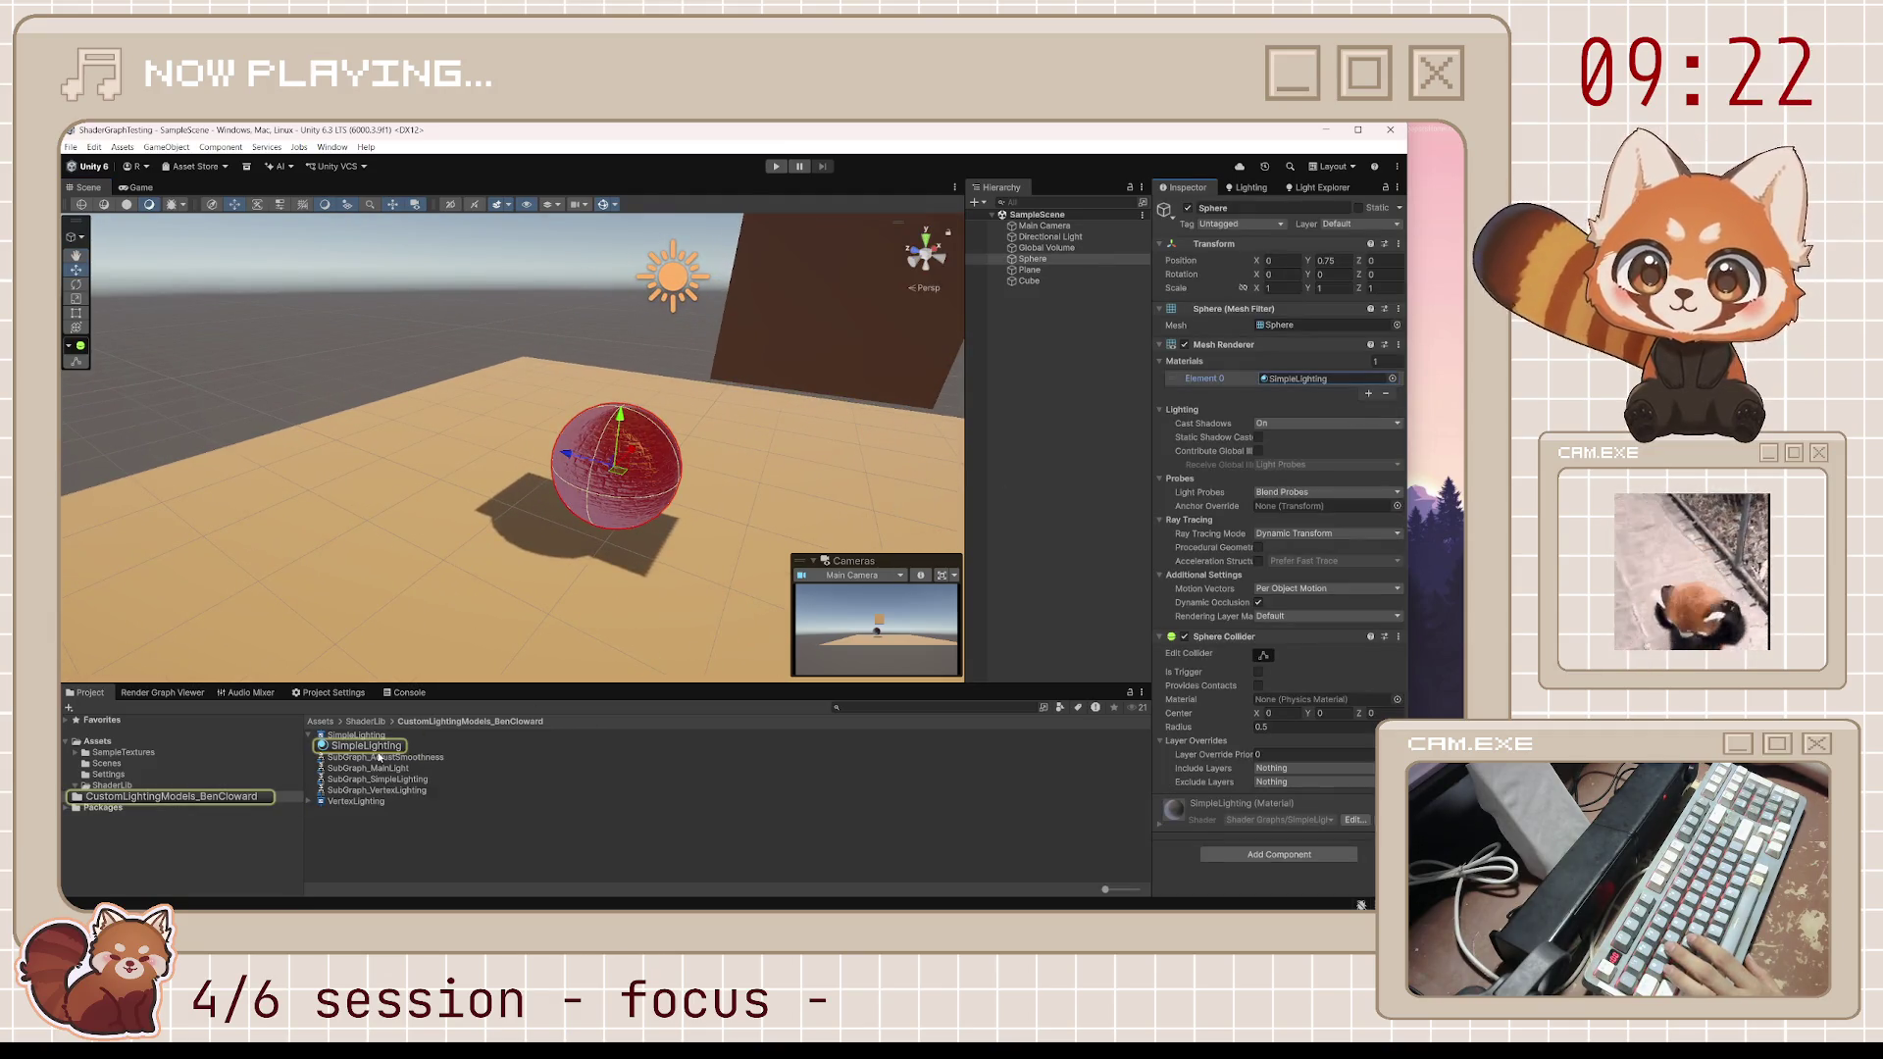
scroll(506, 643, "up", 5)
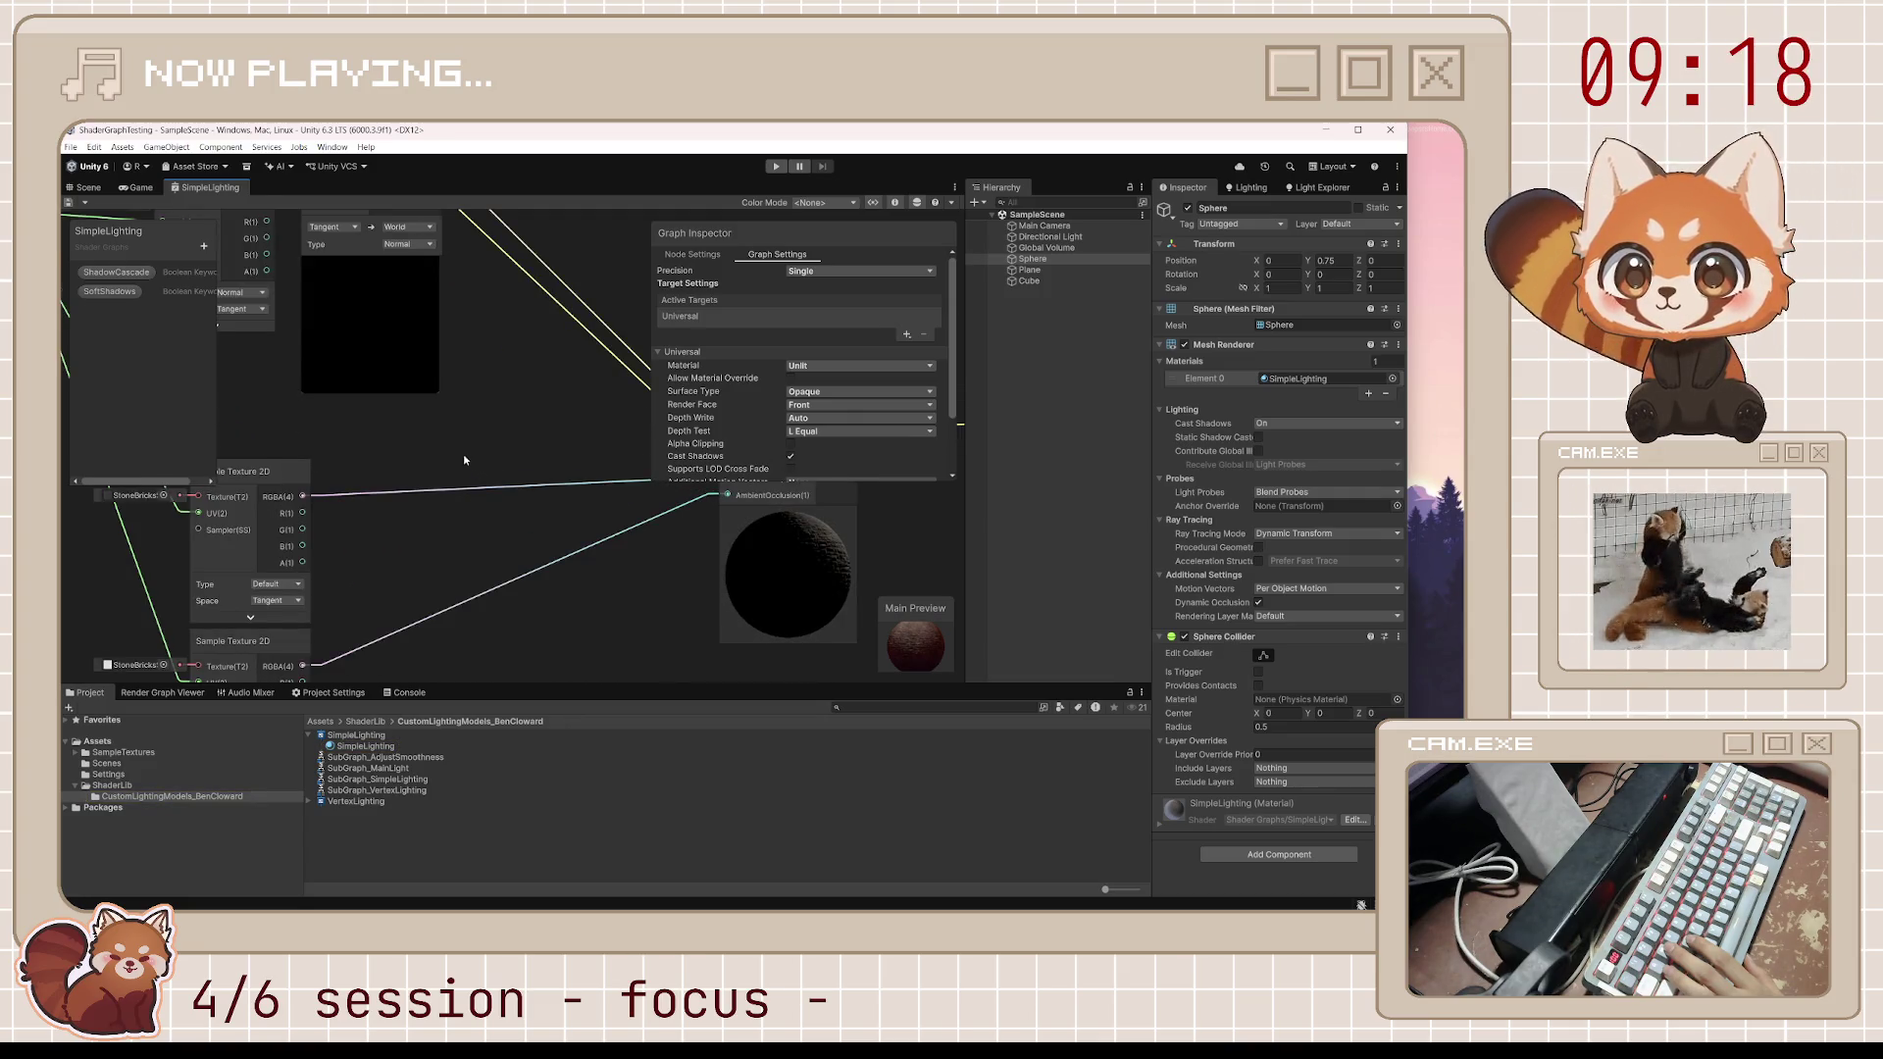
Toggle the Sample Texture 2D preview, then select the SimpleLighting asset showing 0 errors, 4 warnings
scroll(477, 471, "down", 5)
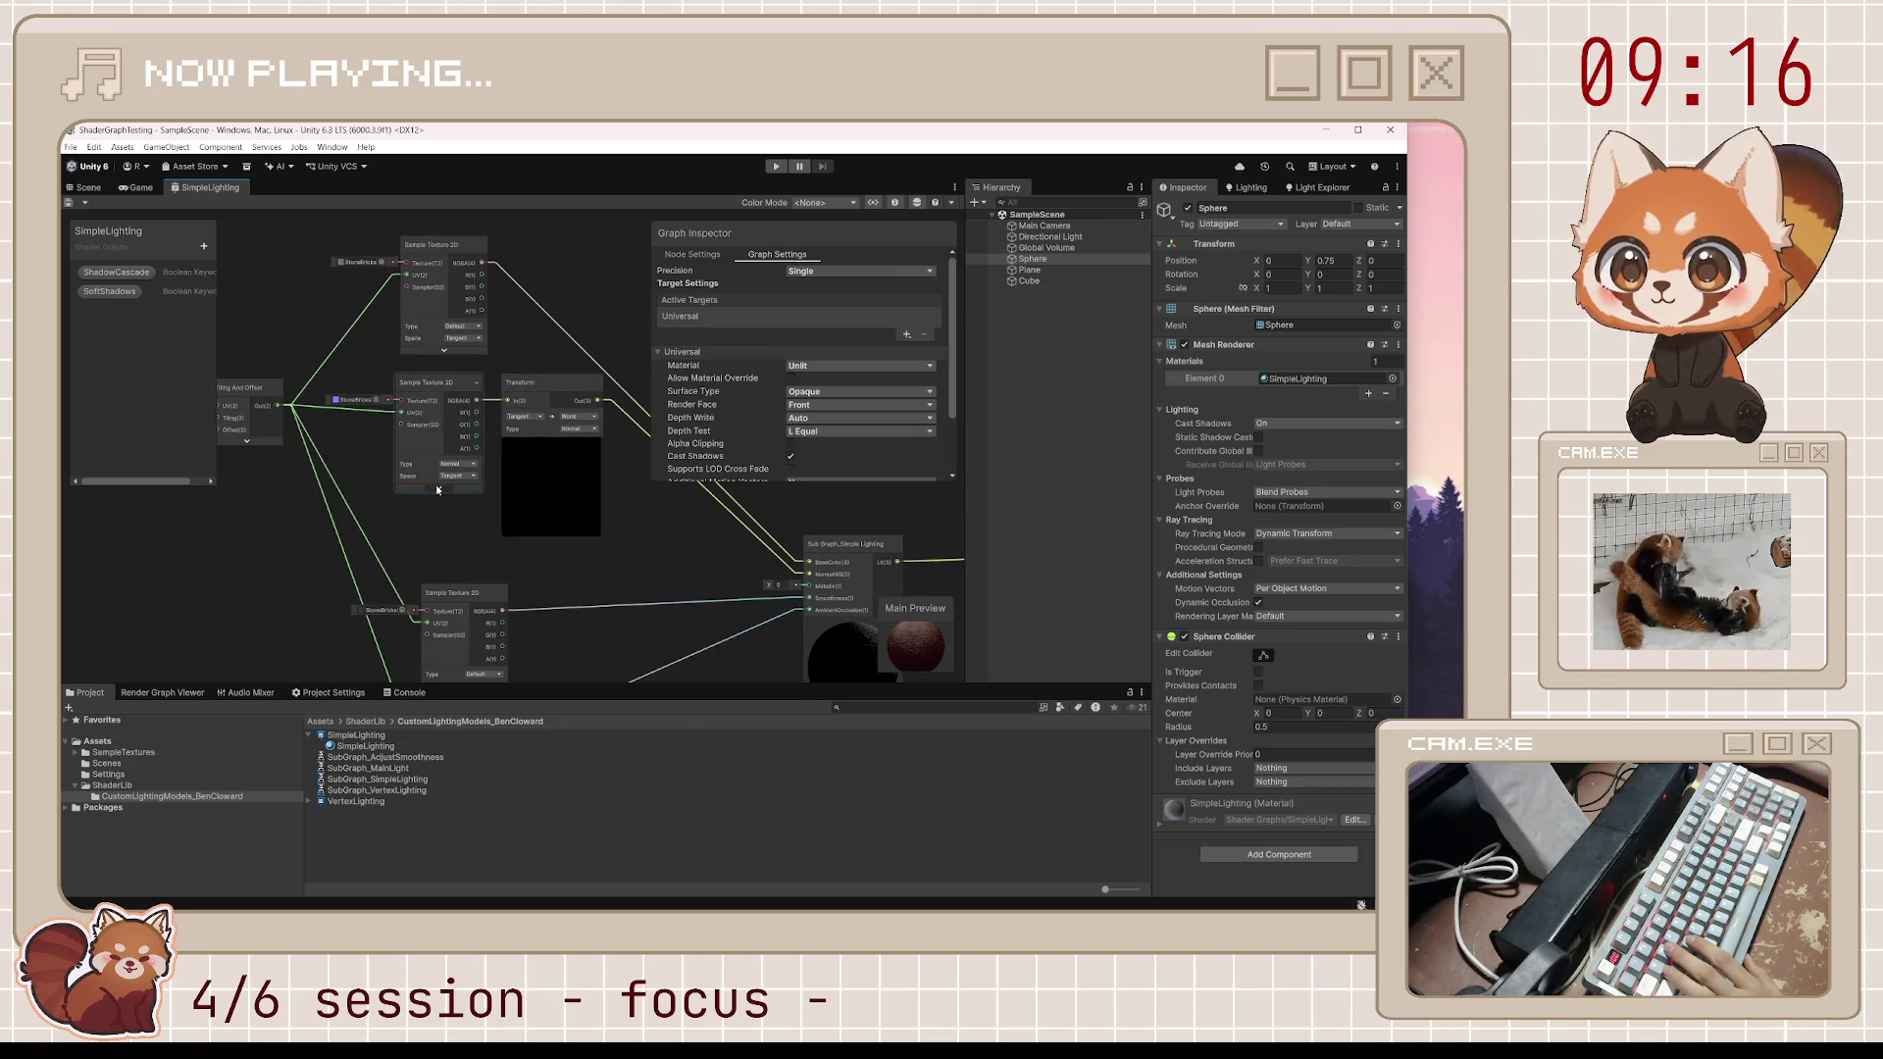
left_click(438, 489)
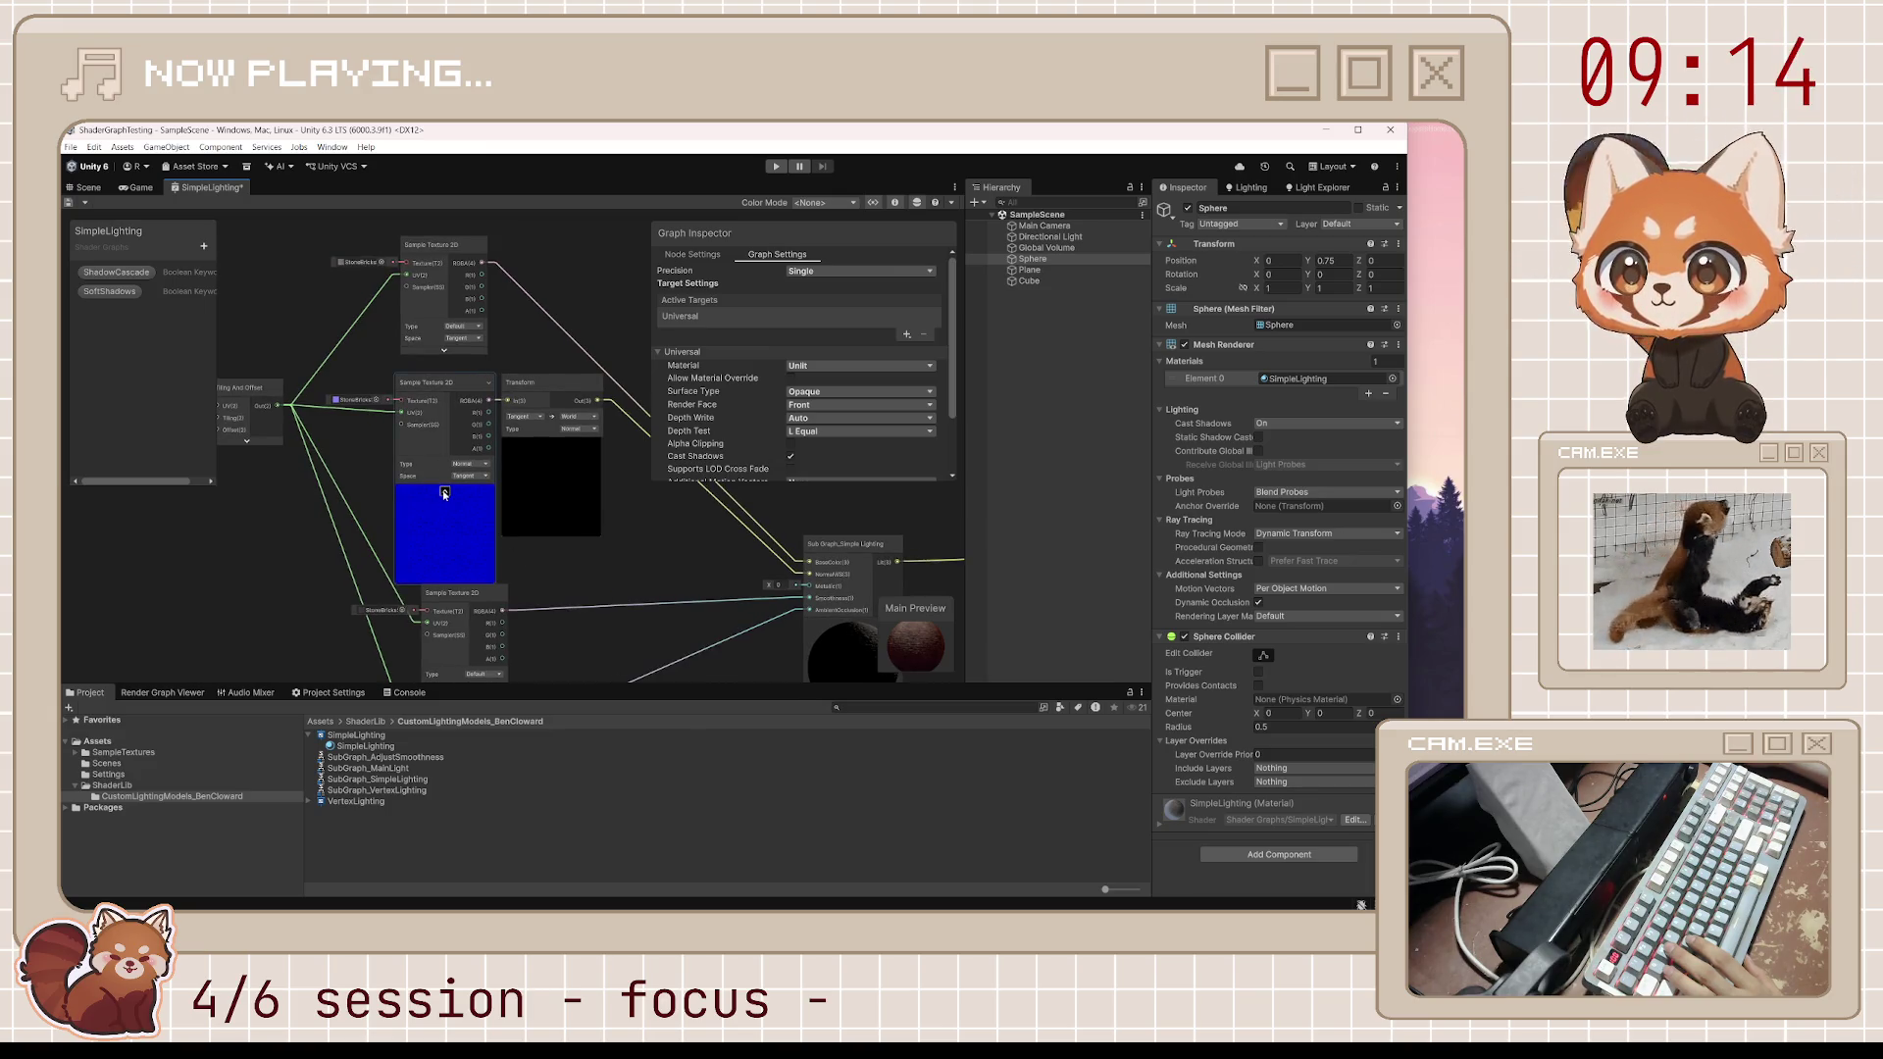
left_click(443, 490)
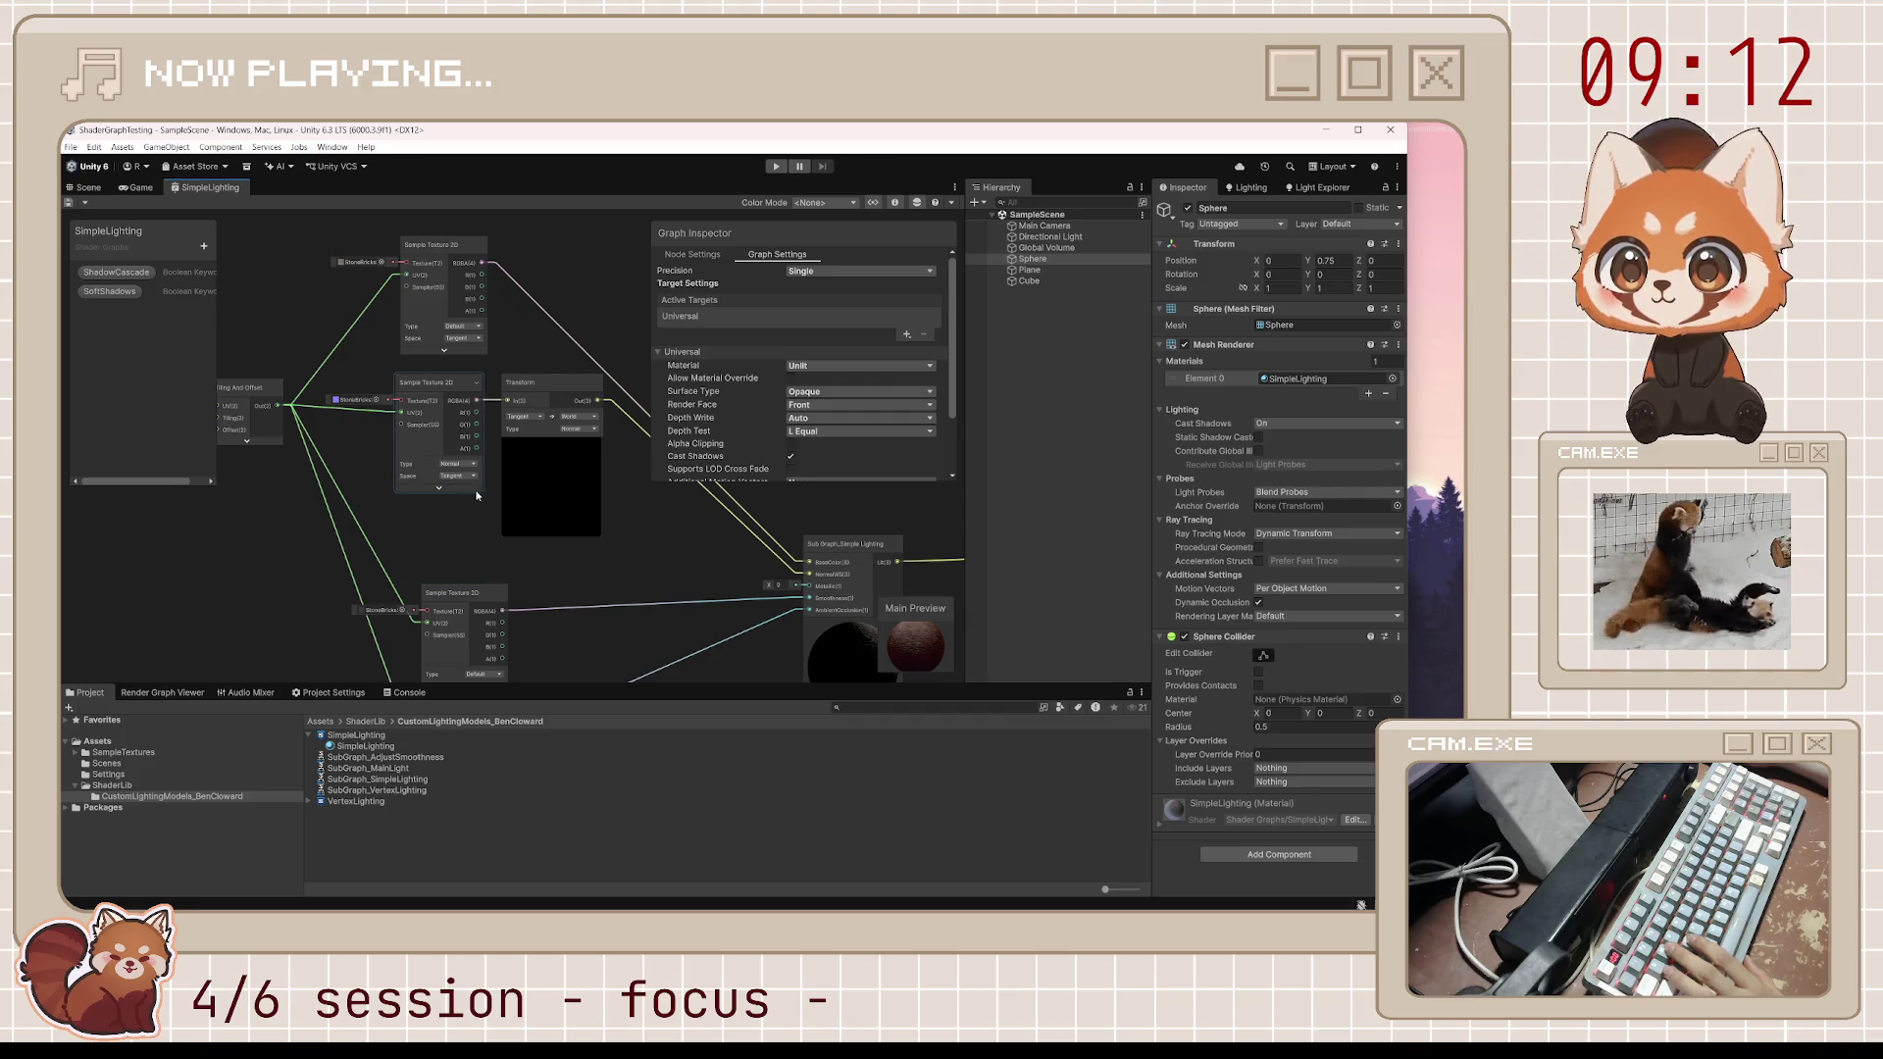
left_click(351, 735)
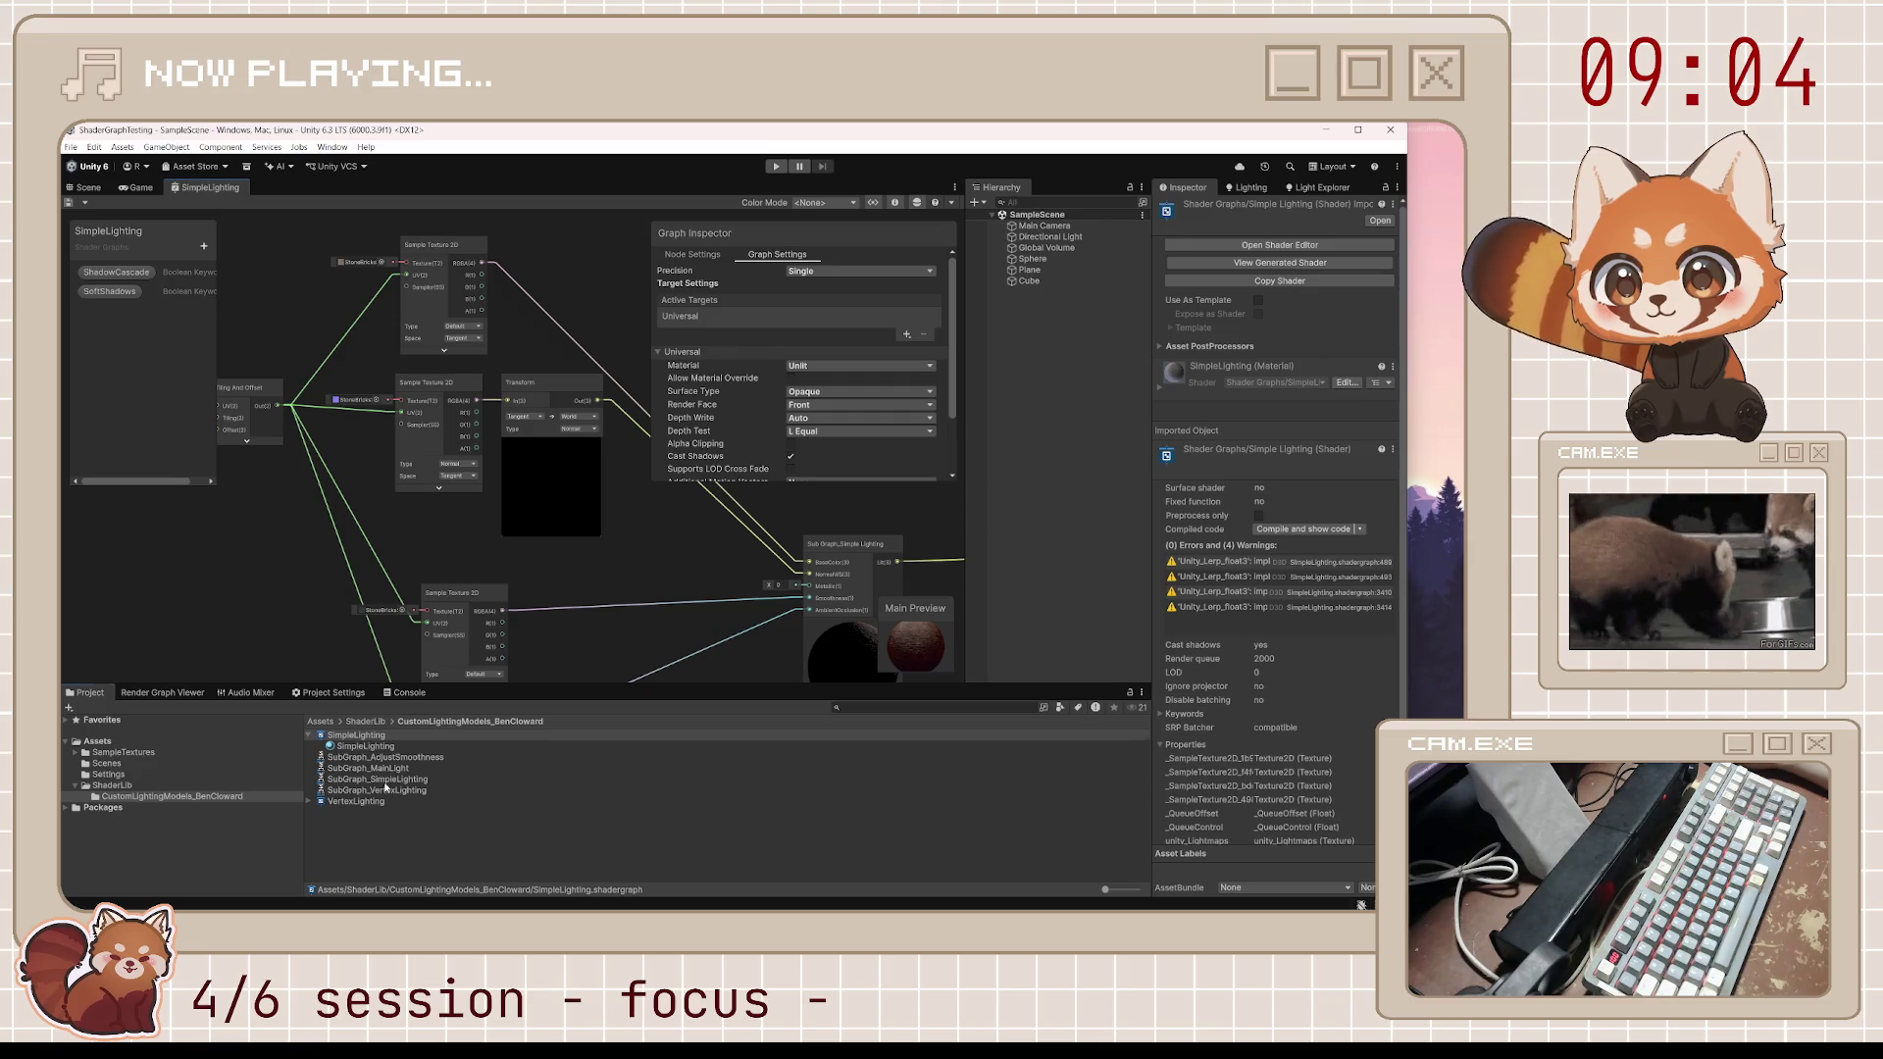
Open SubGraph_SimpleLighting and toggle the Adjust Smoothness node's preview
double_click(386, 778)
scroll(481, 343, "up", 5)
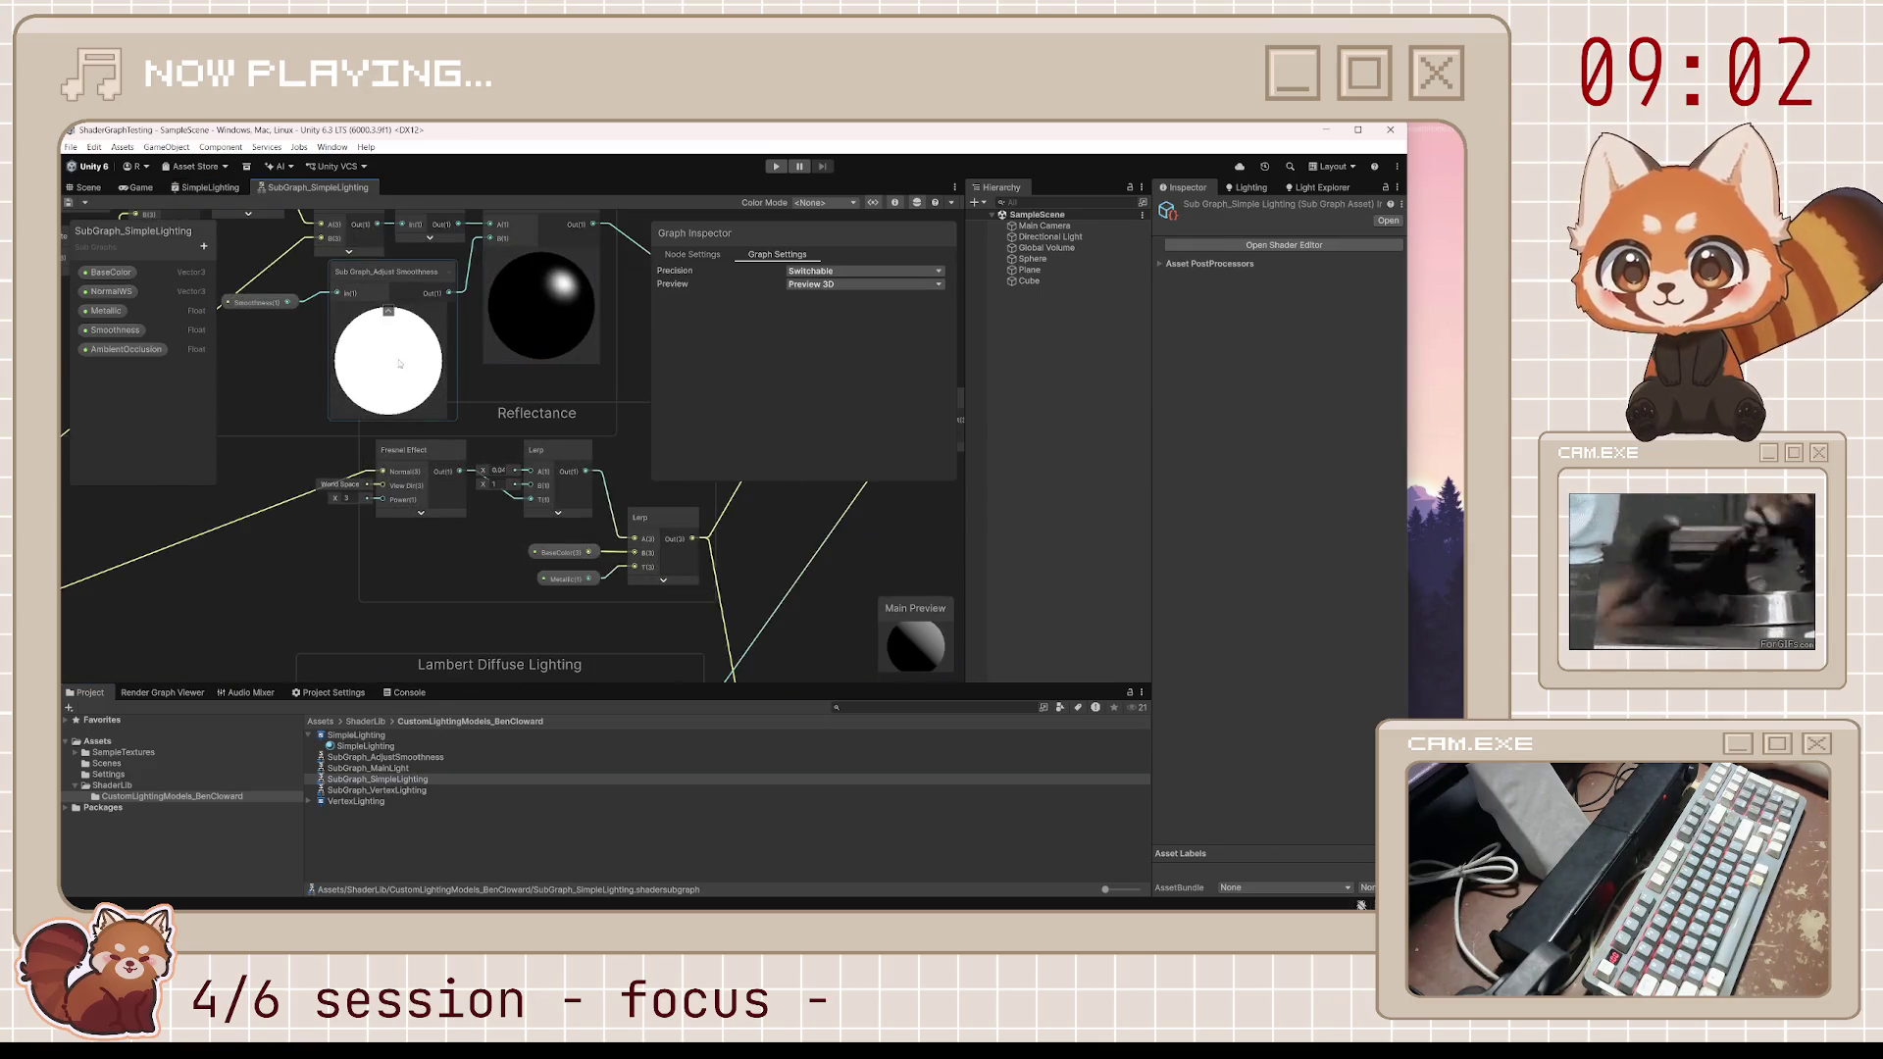
left_click(388, 311)
left_click(388, 304)
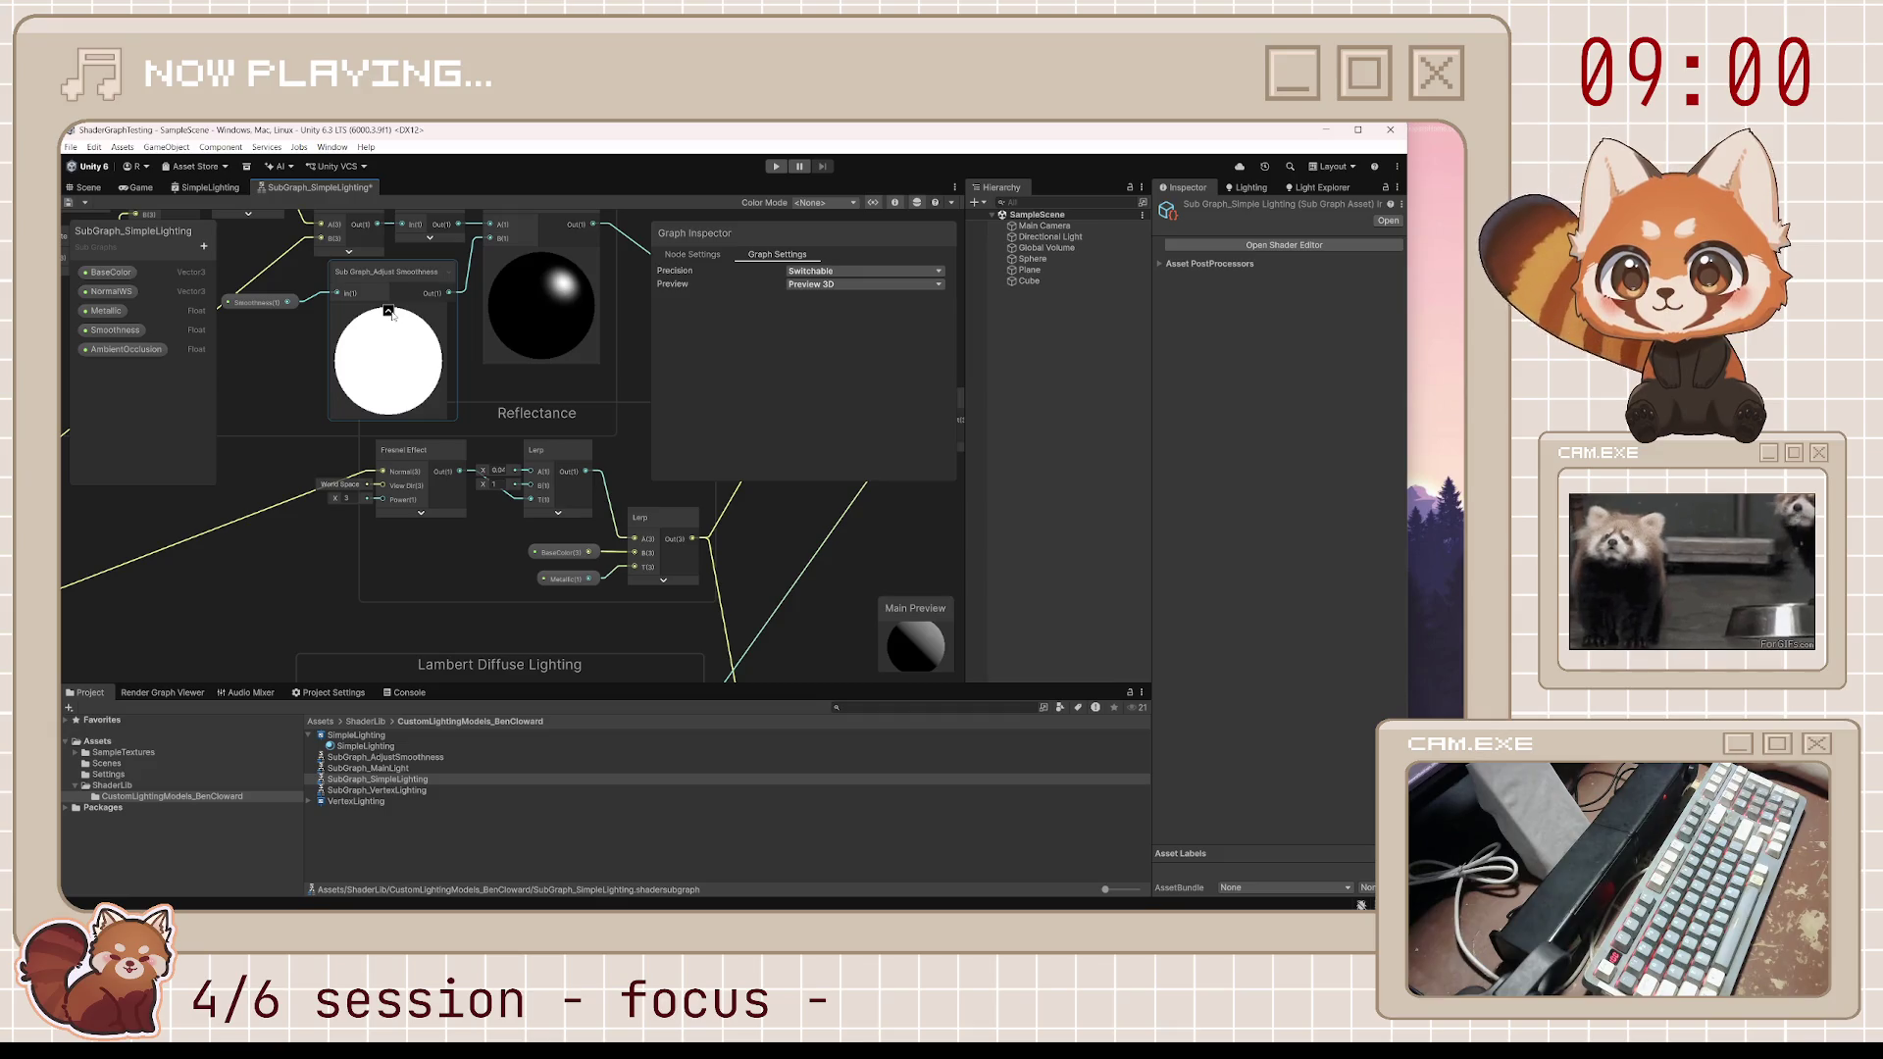
left_click(388, 311)
Save the sub graph with Ctrl+S, then select the brick sphere in the Scene view
scroll(543, 400, "down", 2)
scroll(592, 392, "down", 3)
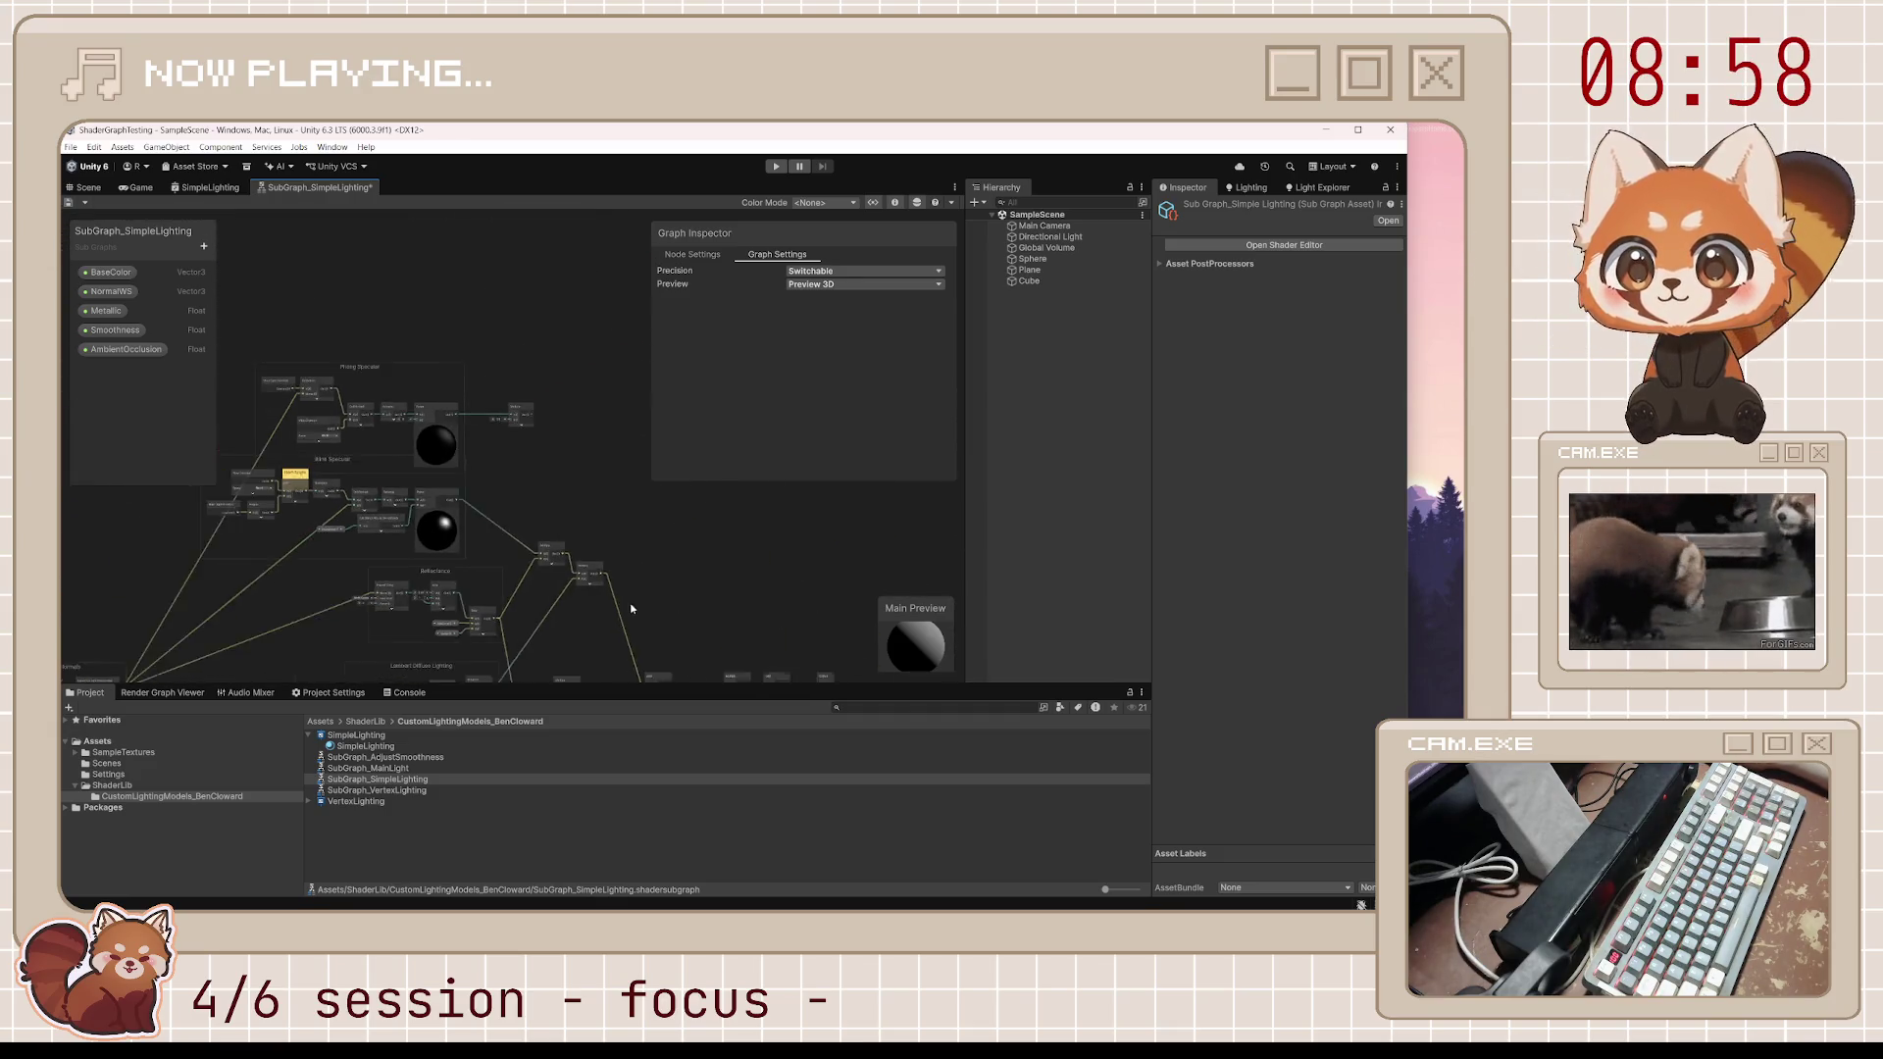
scroll(523, 428, "up", 6)
scroll(523, 427, "down", 5)
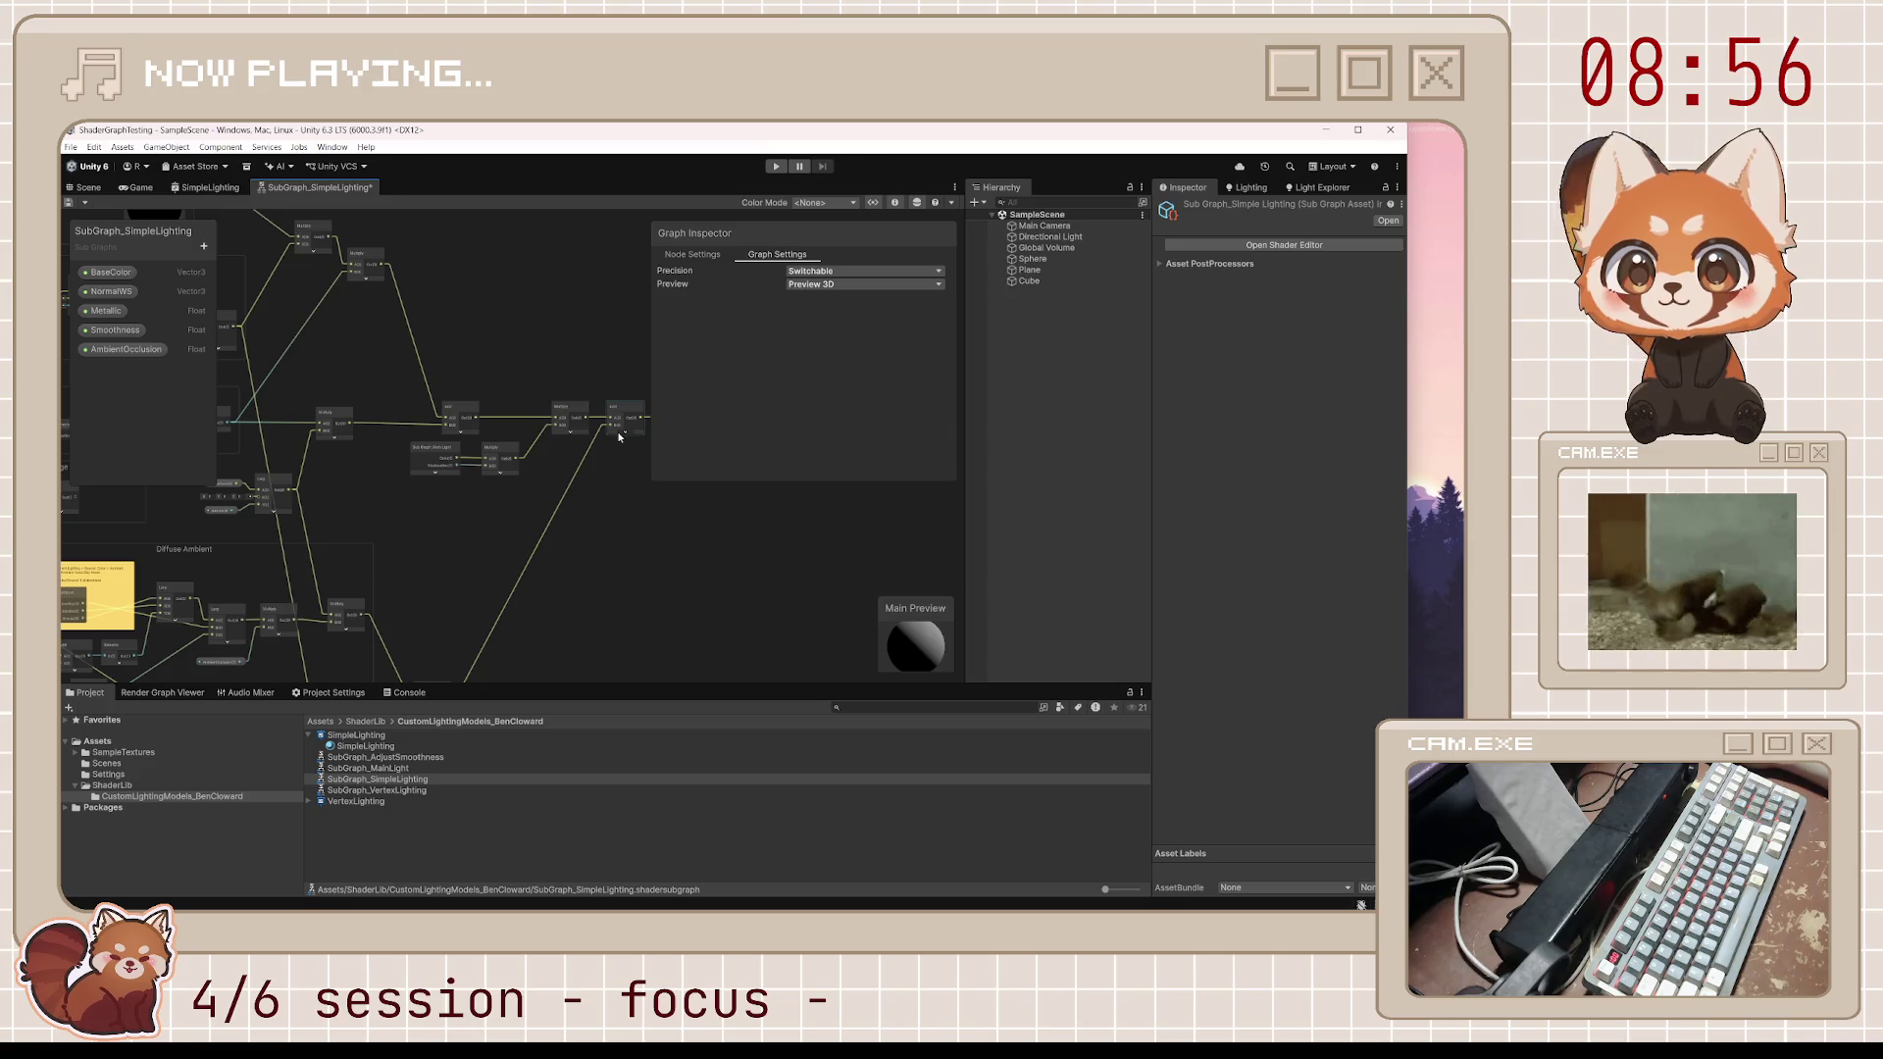
scroll(622, 430, "up", 5)
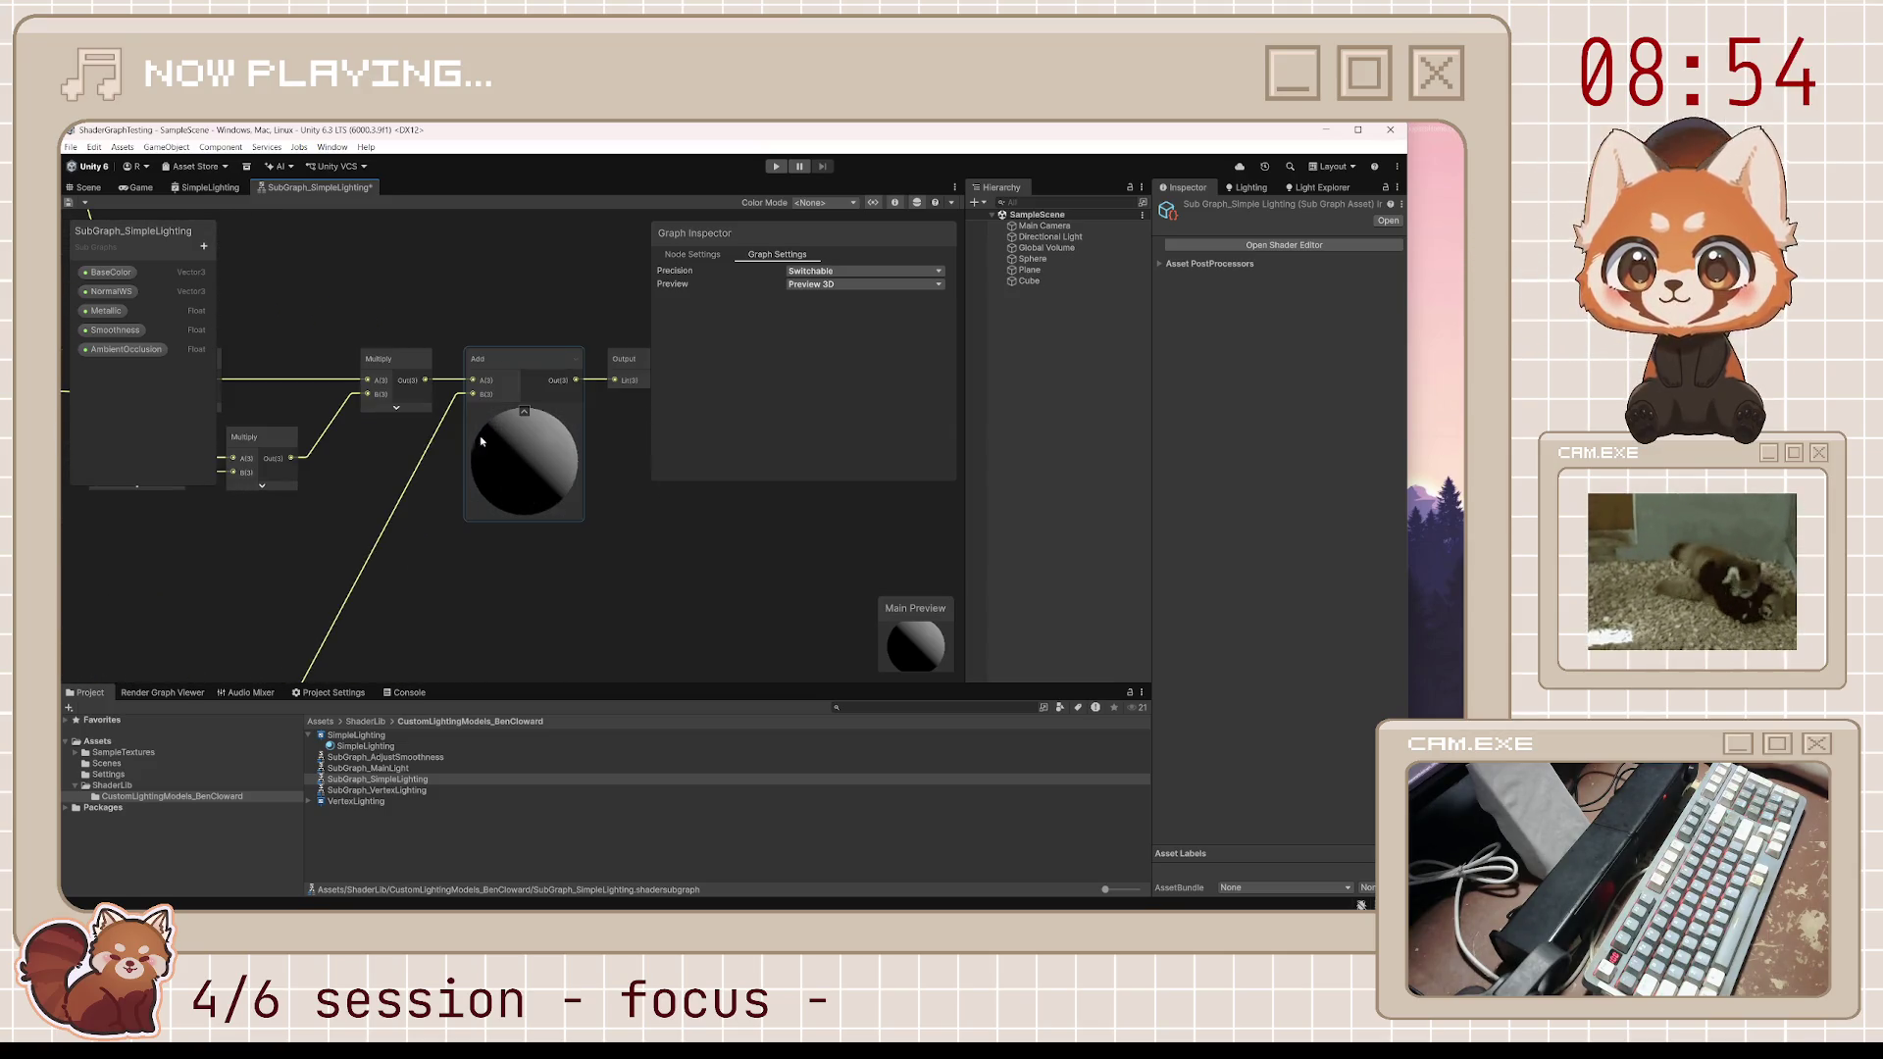
scroll(409, 416, "down", 3)
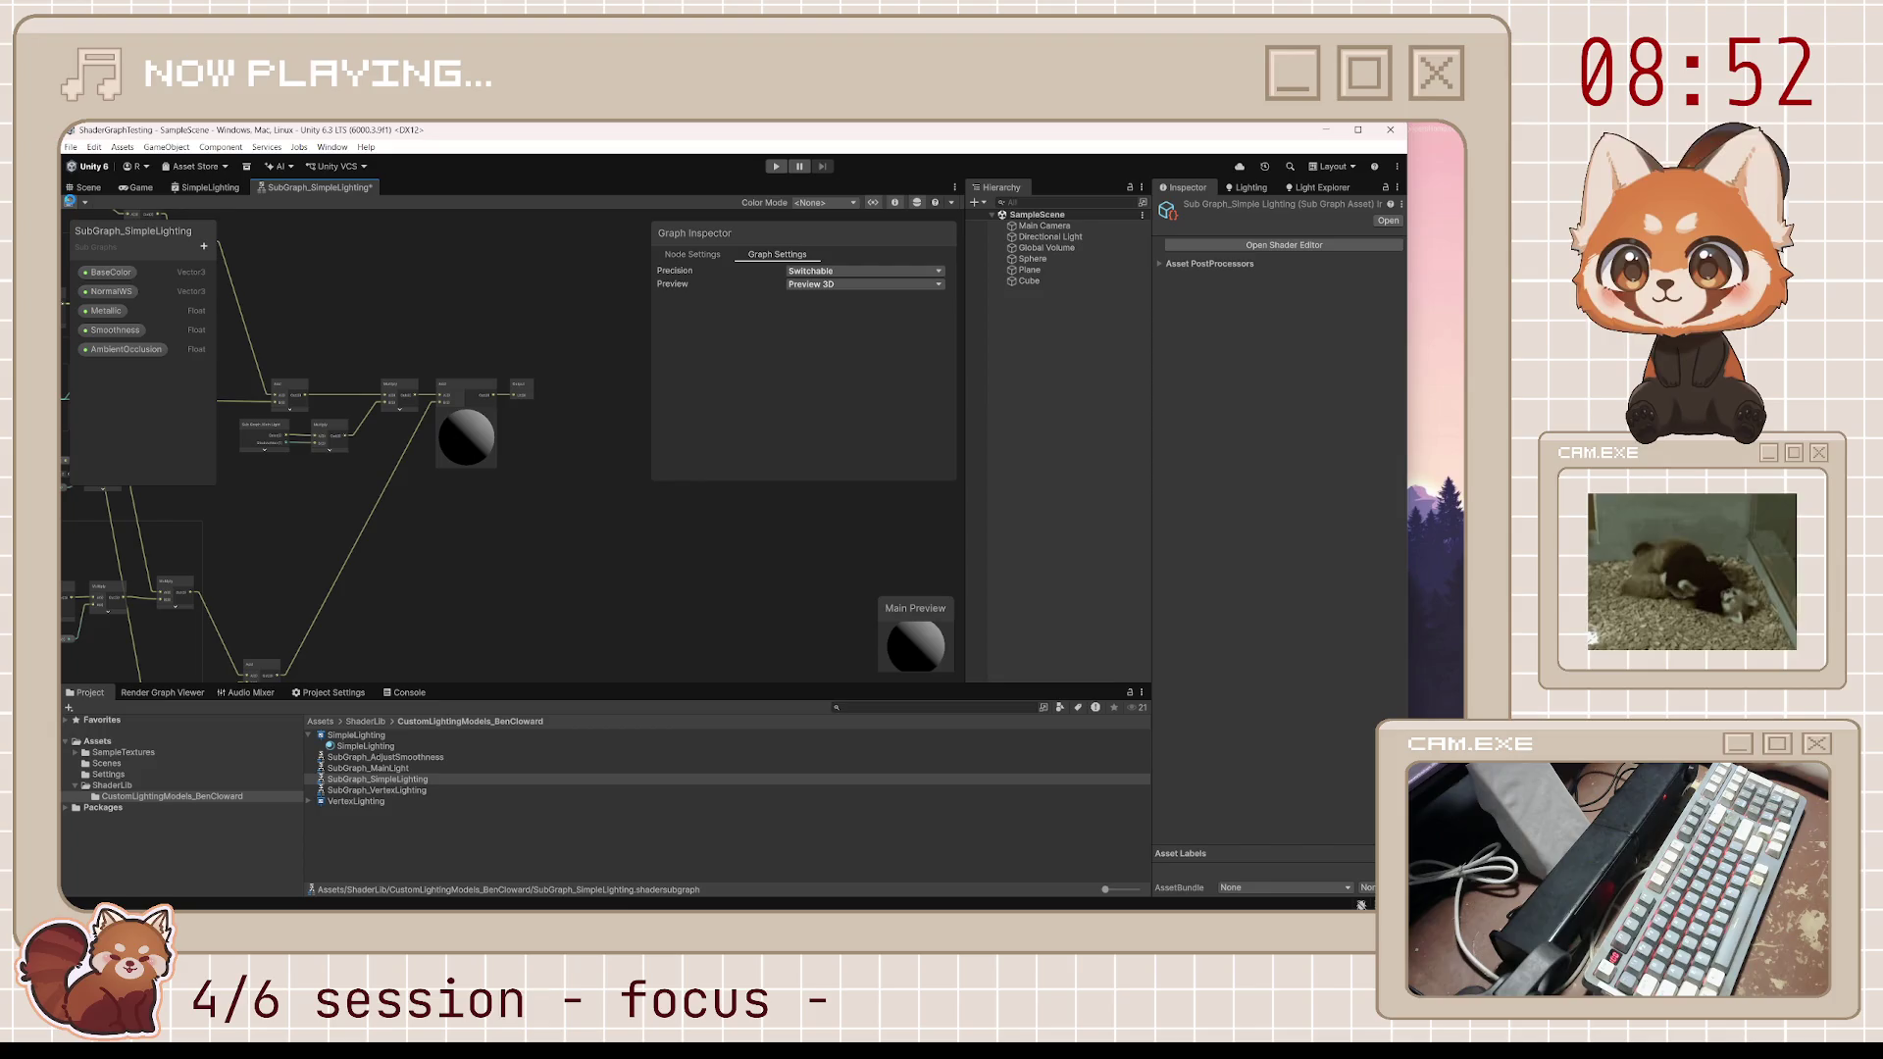
key("ctrl+s")
left_click(86, 187)
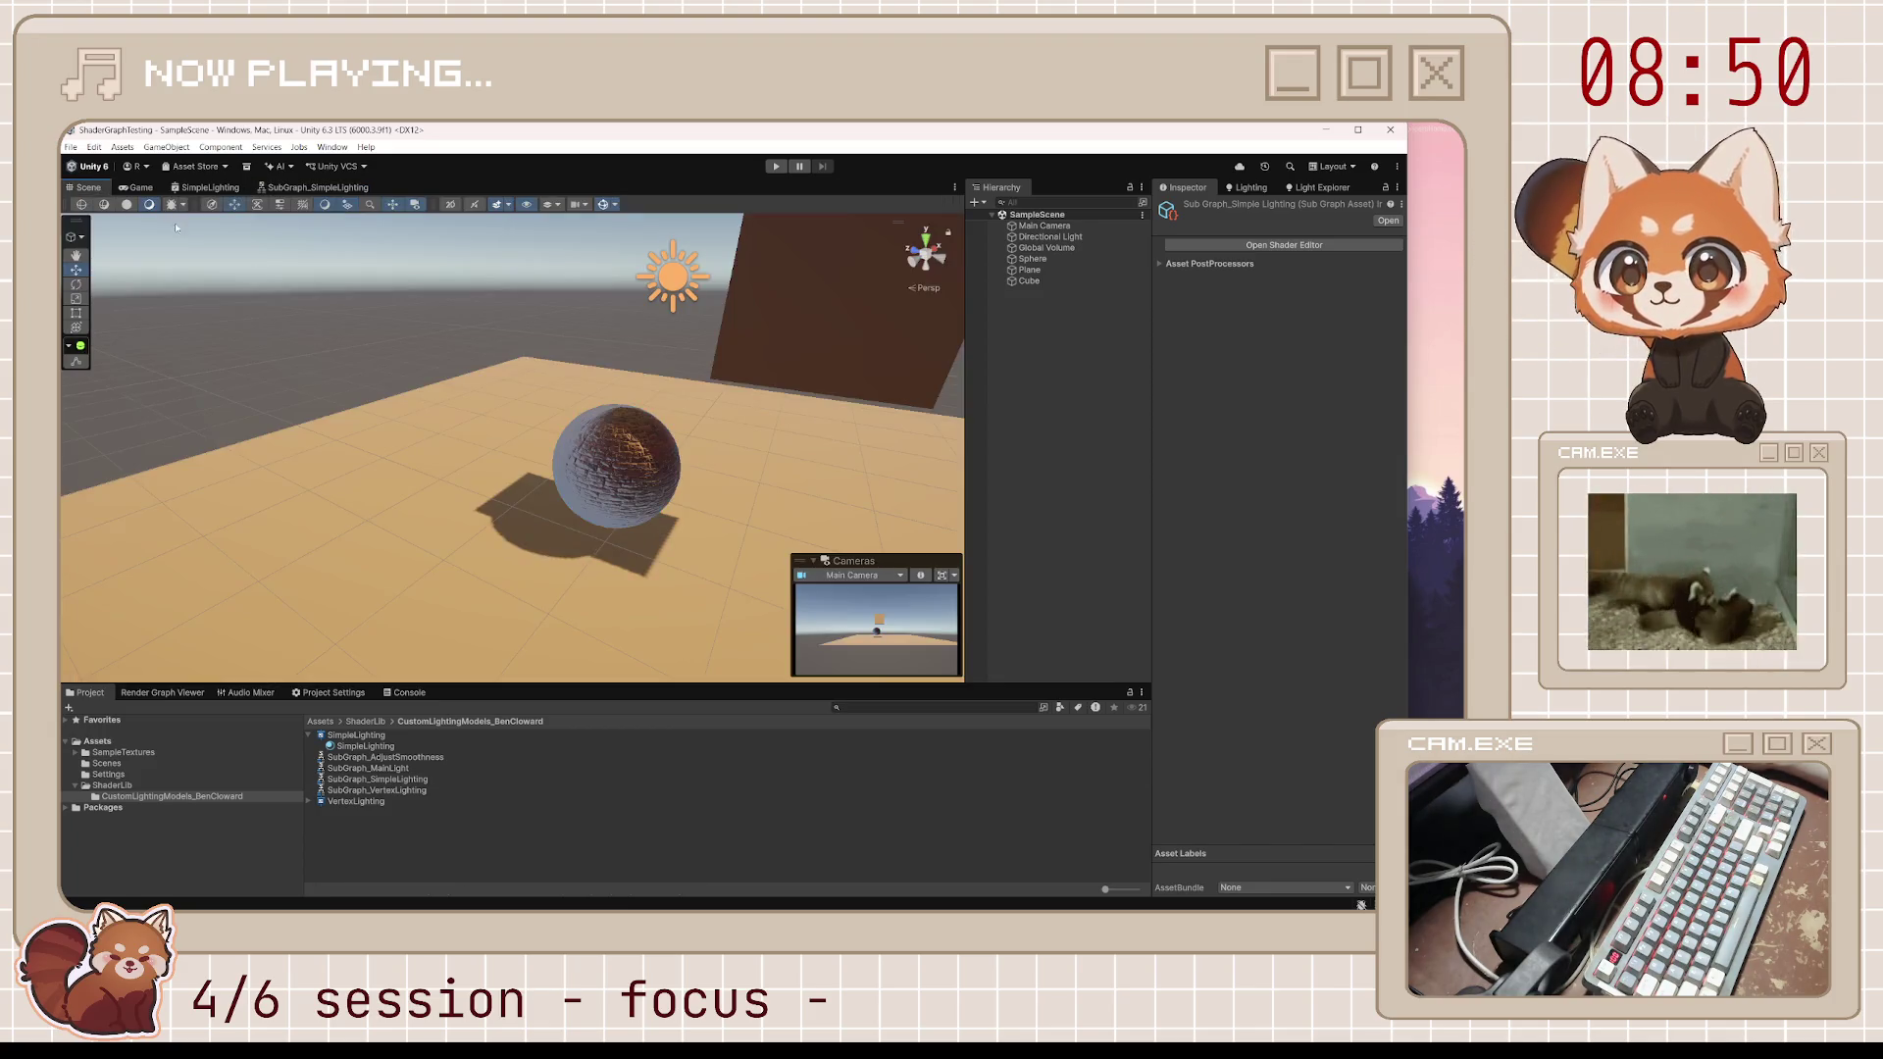
left_click(630, 459)
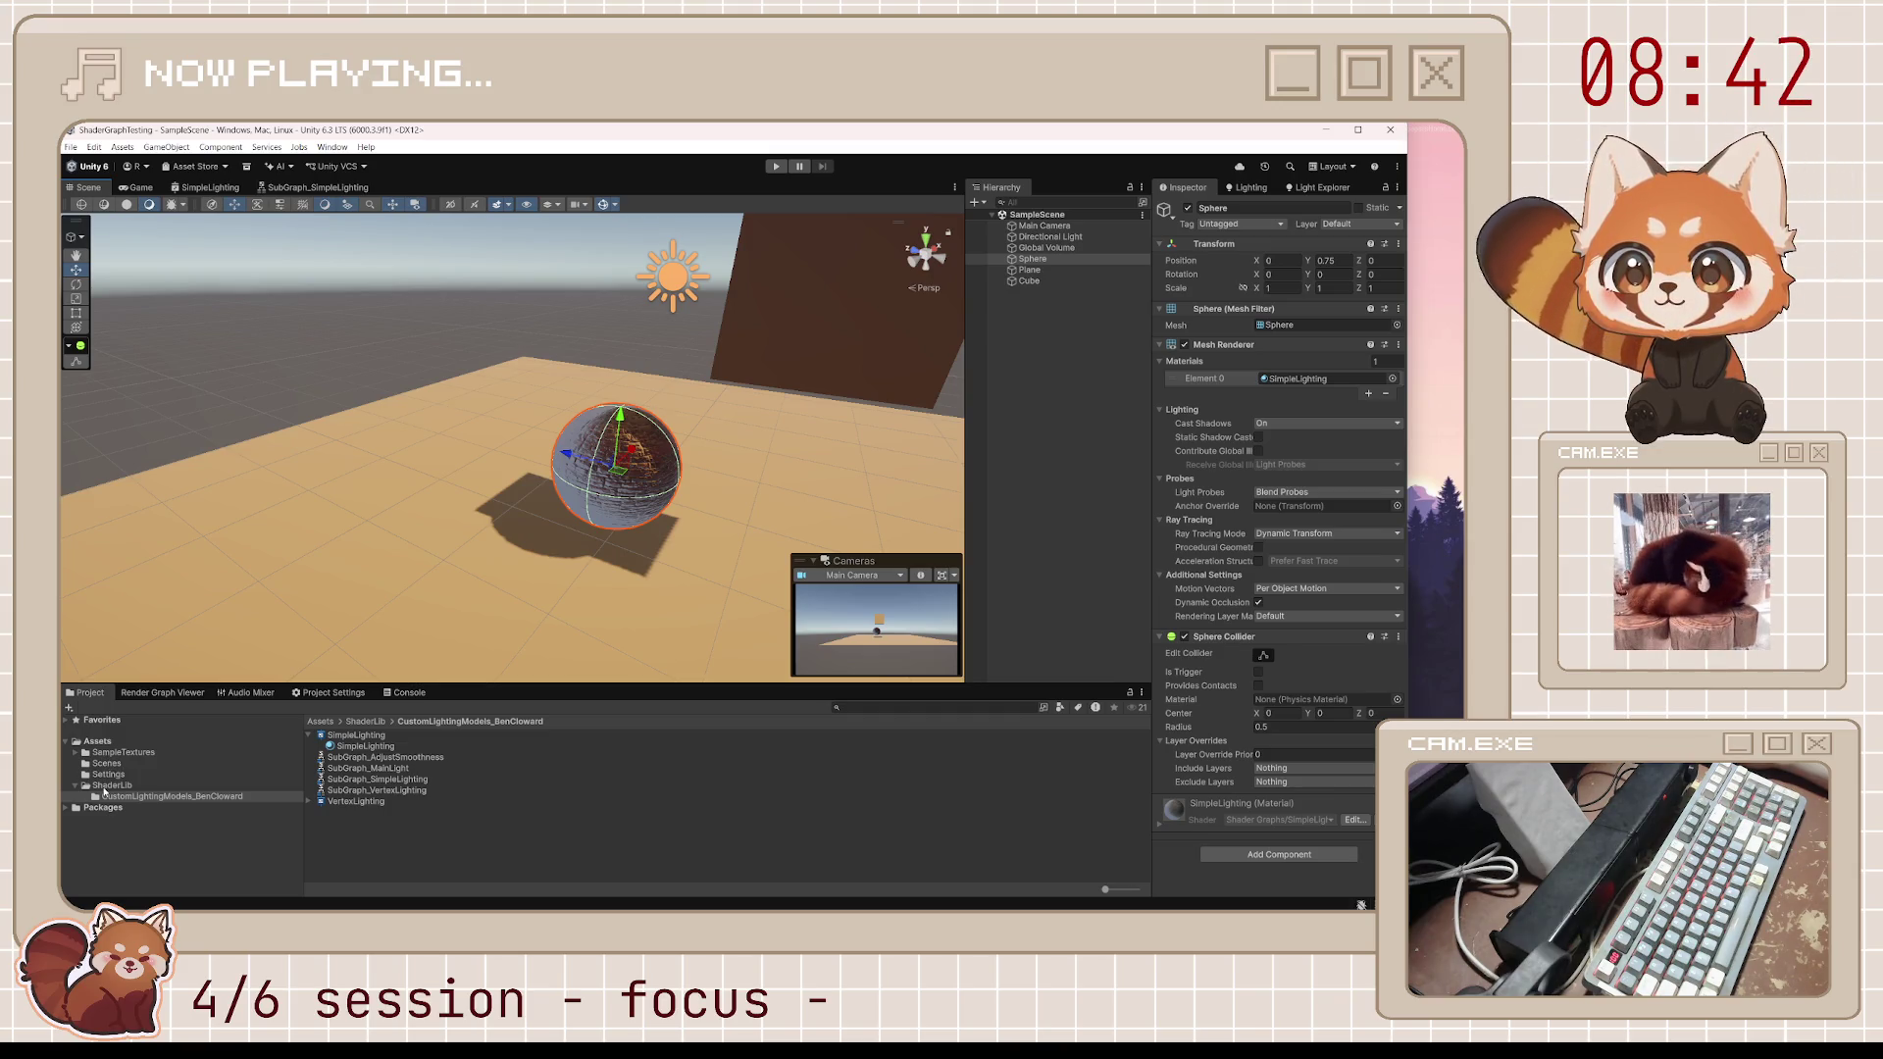
From the Dirt folder, assign the GroundDirtRocky020 normal map to the graph's normal sampler
left_click(116, 752)
double_click(323, 739)
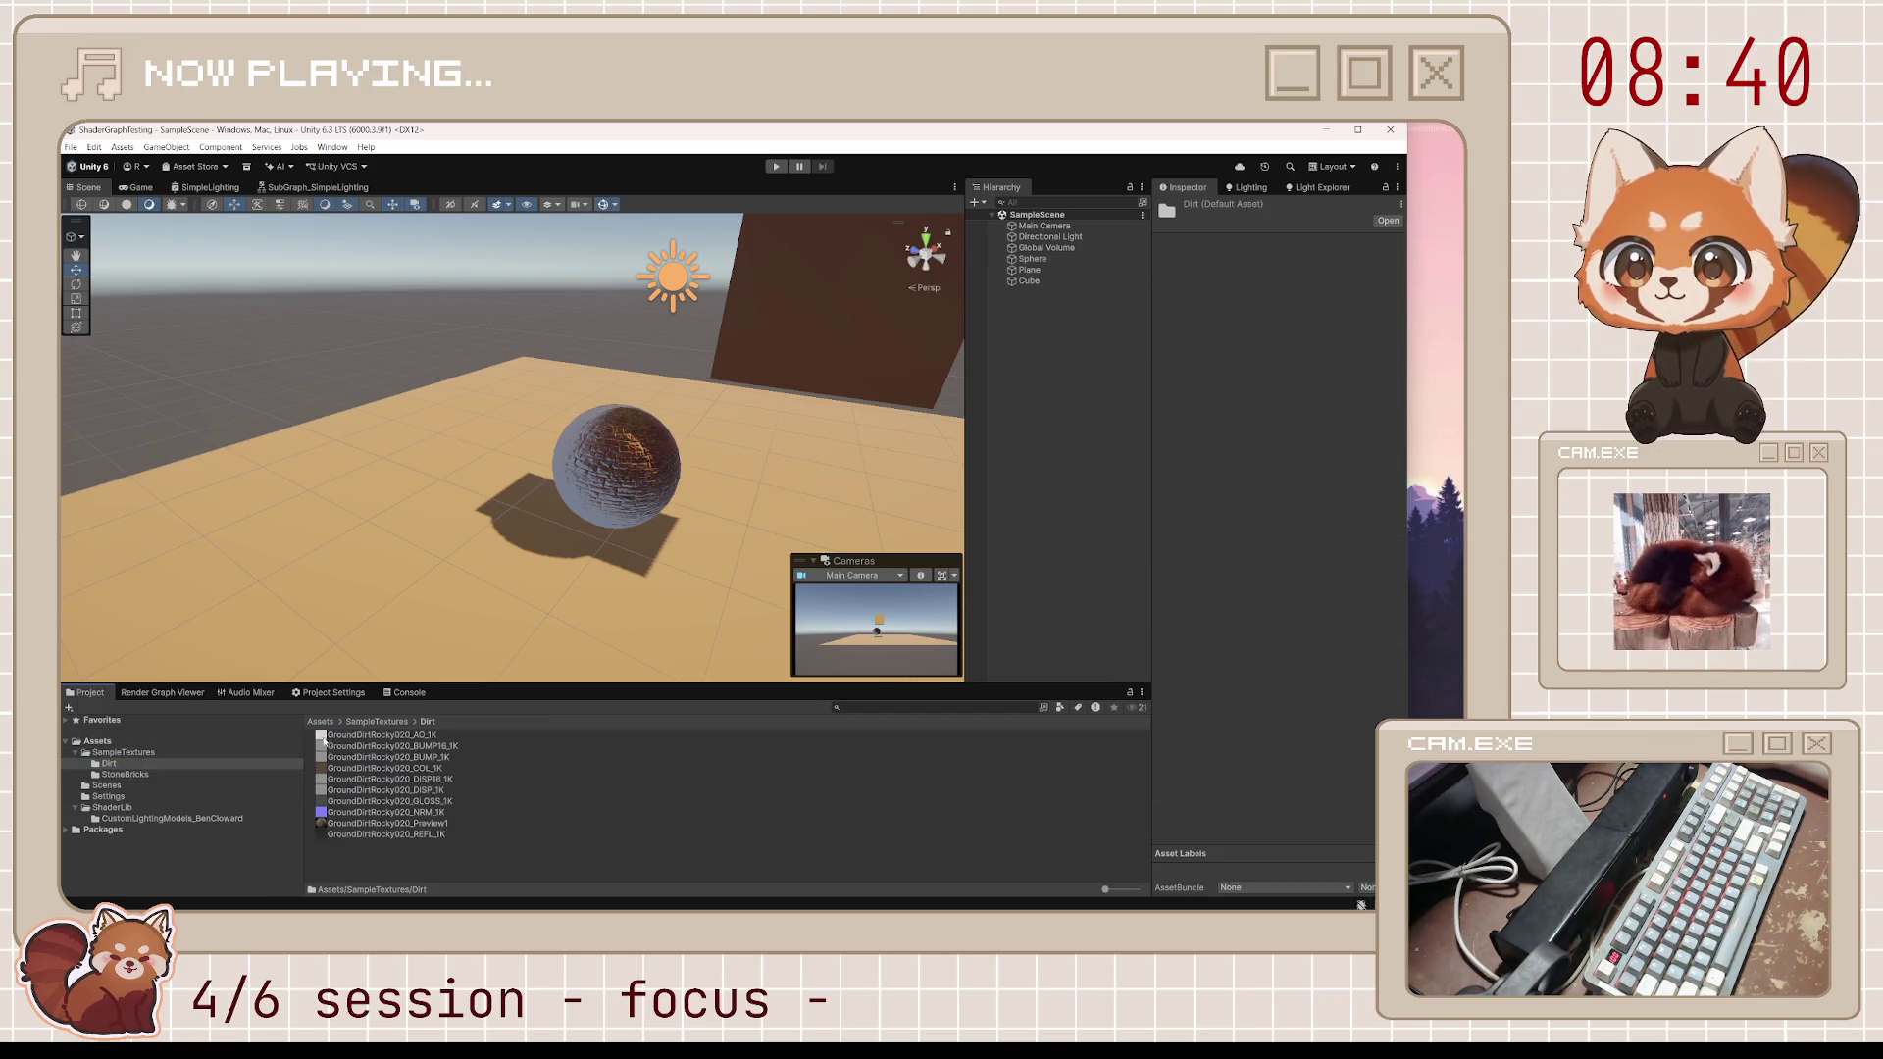
left_click(206, 188)
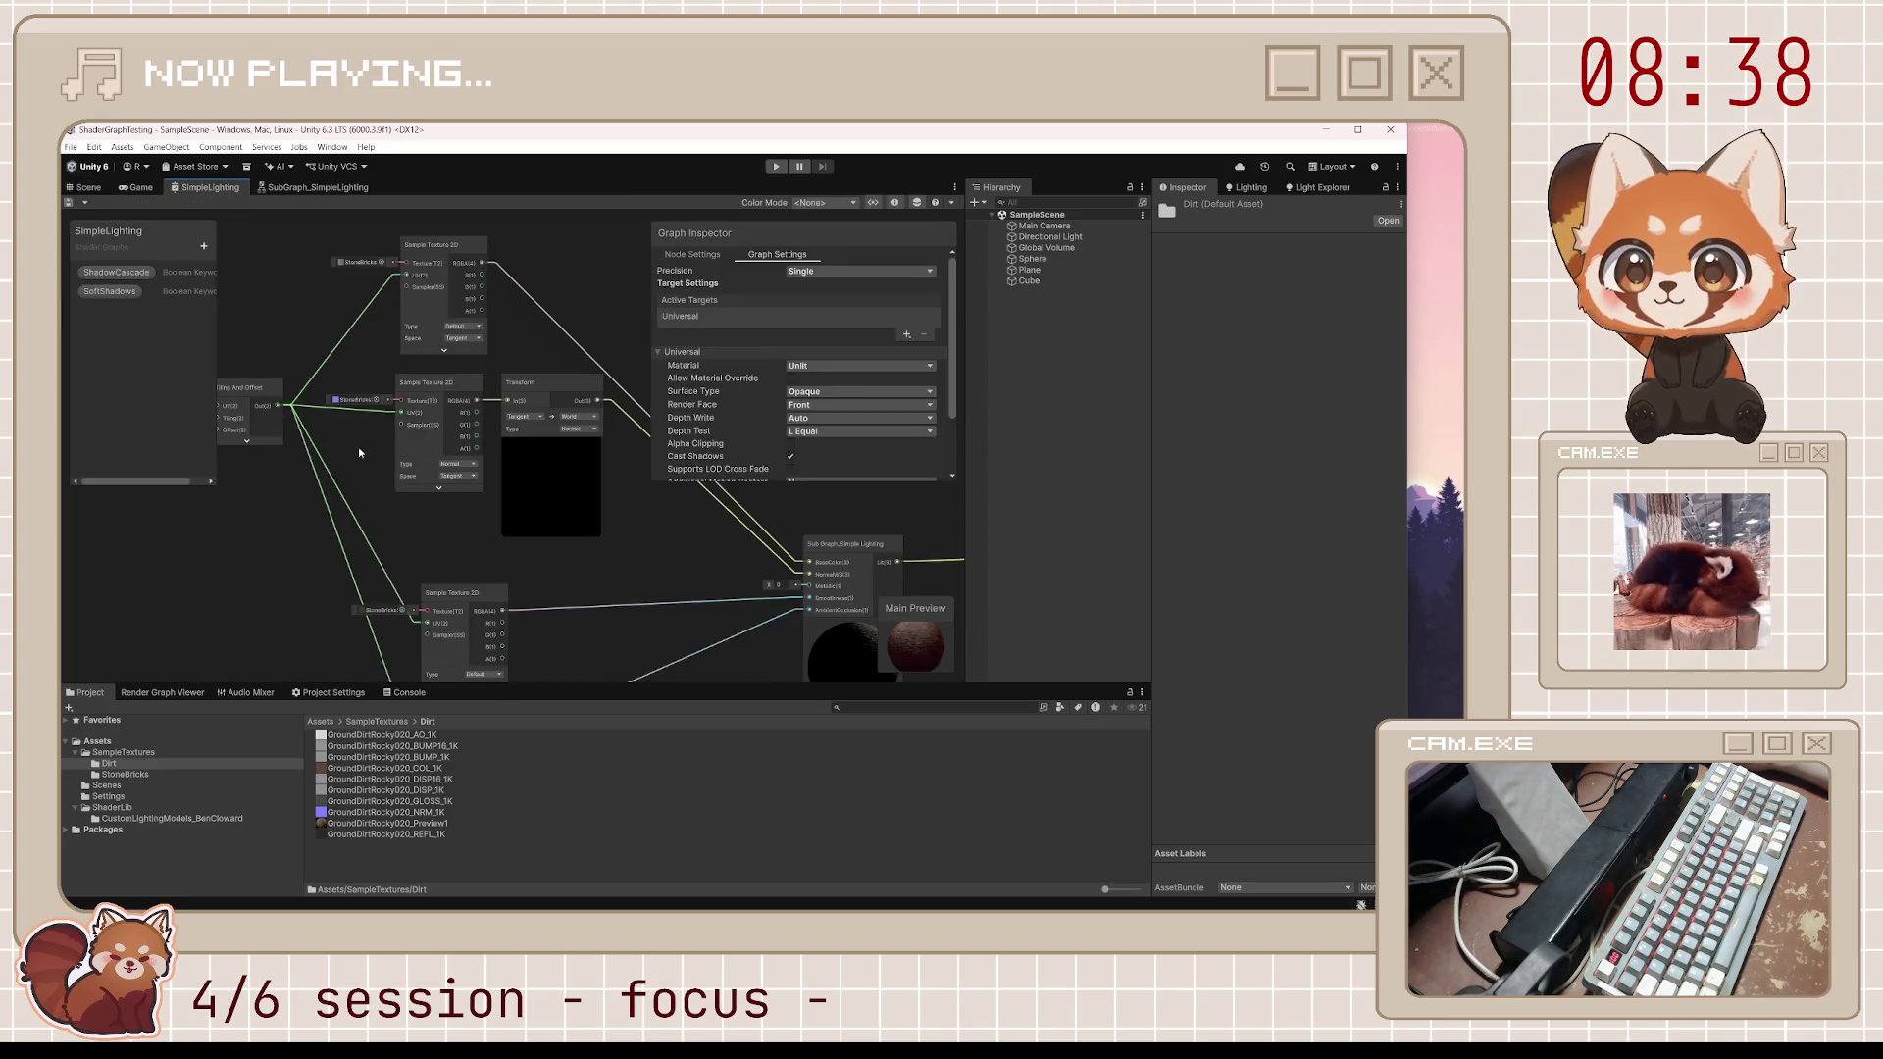
left_click(363, 812)
mouse_move(388, 812)
left_mouse_down()
mouse_move(549, 549)
mouse_move(453, 454)
left_mouse_up()
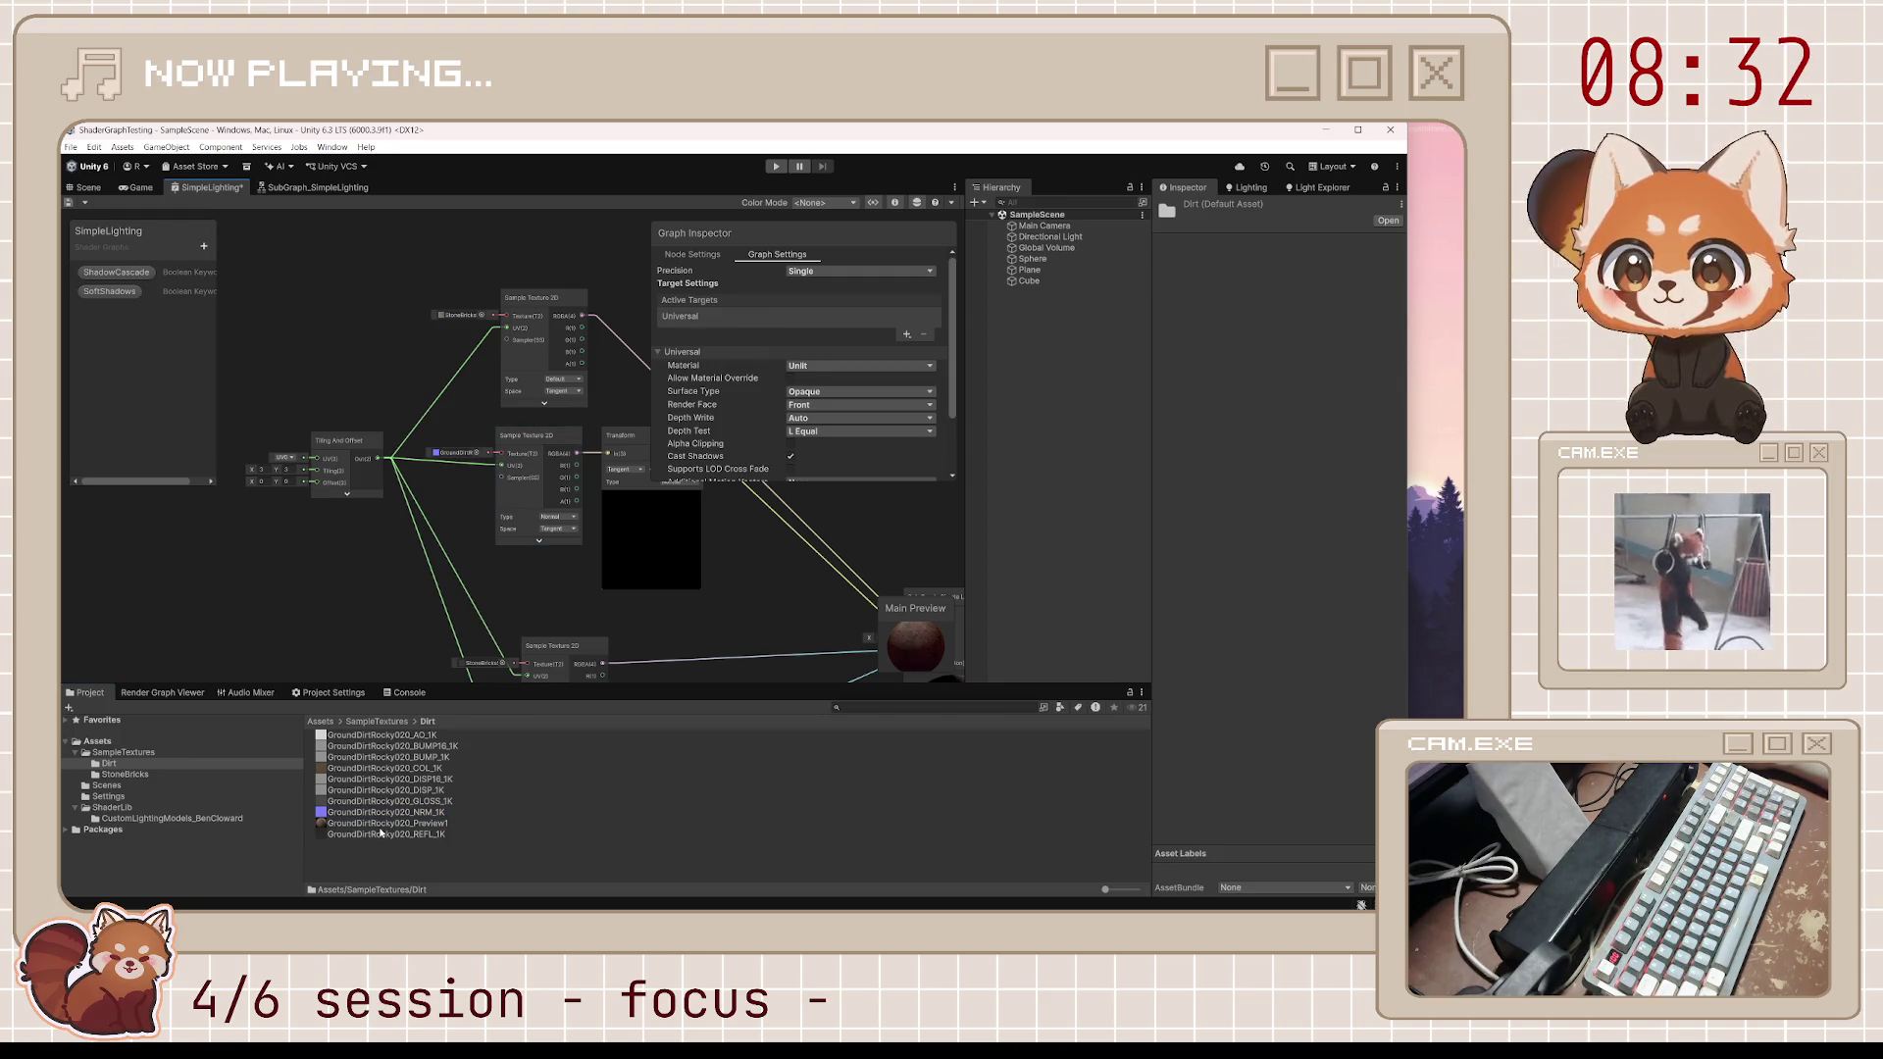
Replace the top and bottom Sample Texture 2D textures with GroundDirtRocky020 maps, tidying the nodes
left_click_drag(405, 769, 457, 316)
scroll(426, 503, "down", 5)
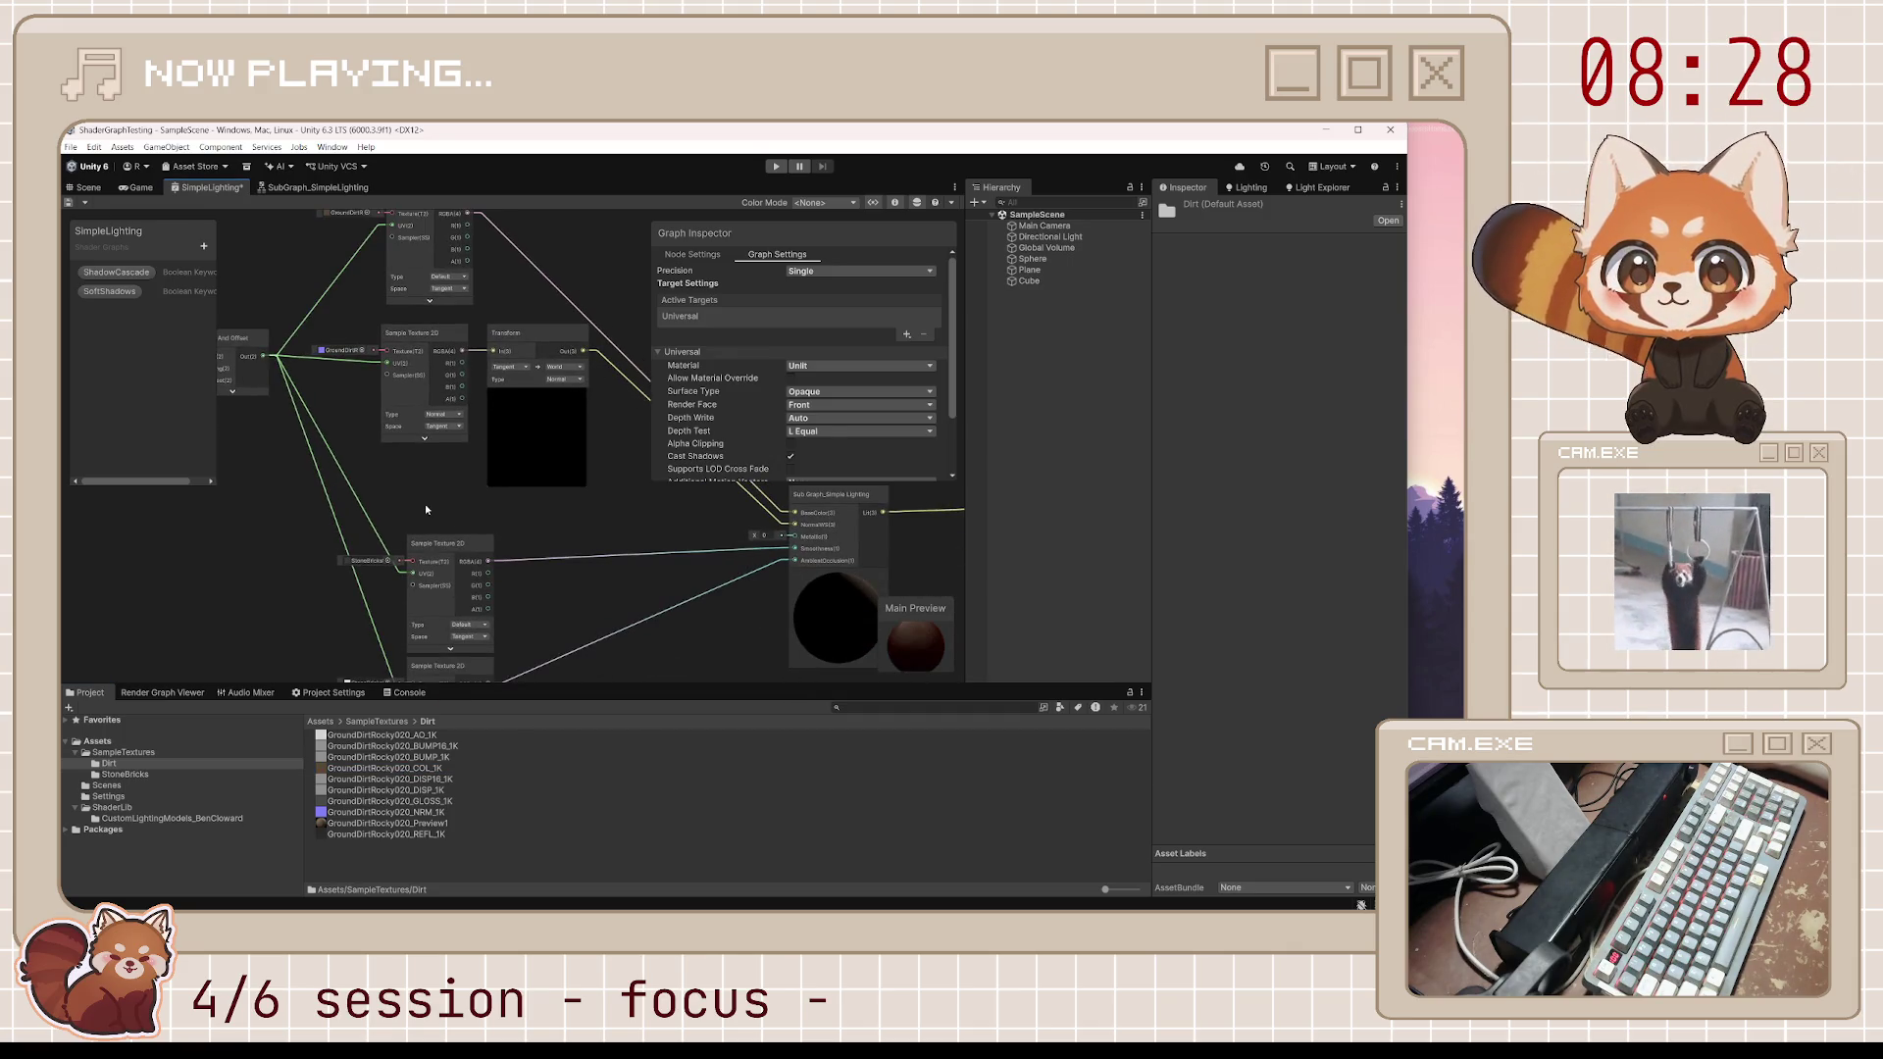
mouse_move(443, 748)
left_mouse_down()
mouse_move(486, 659)
mouse_move(453, 643)
left_mouse_up()
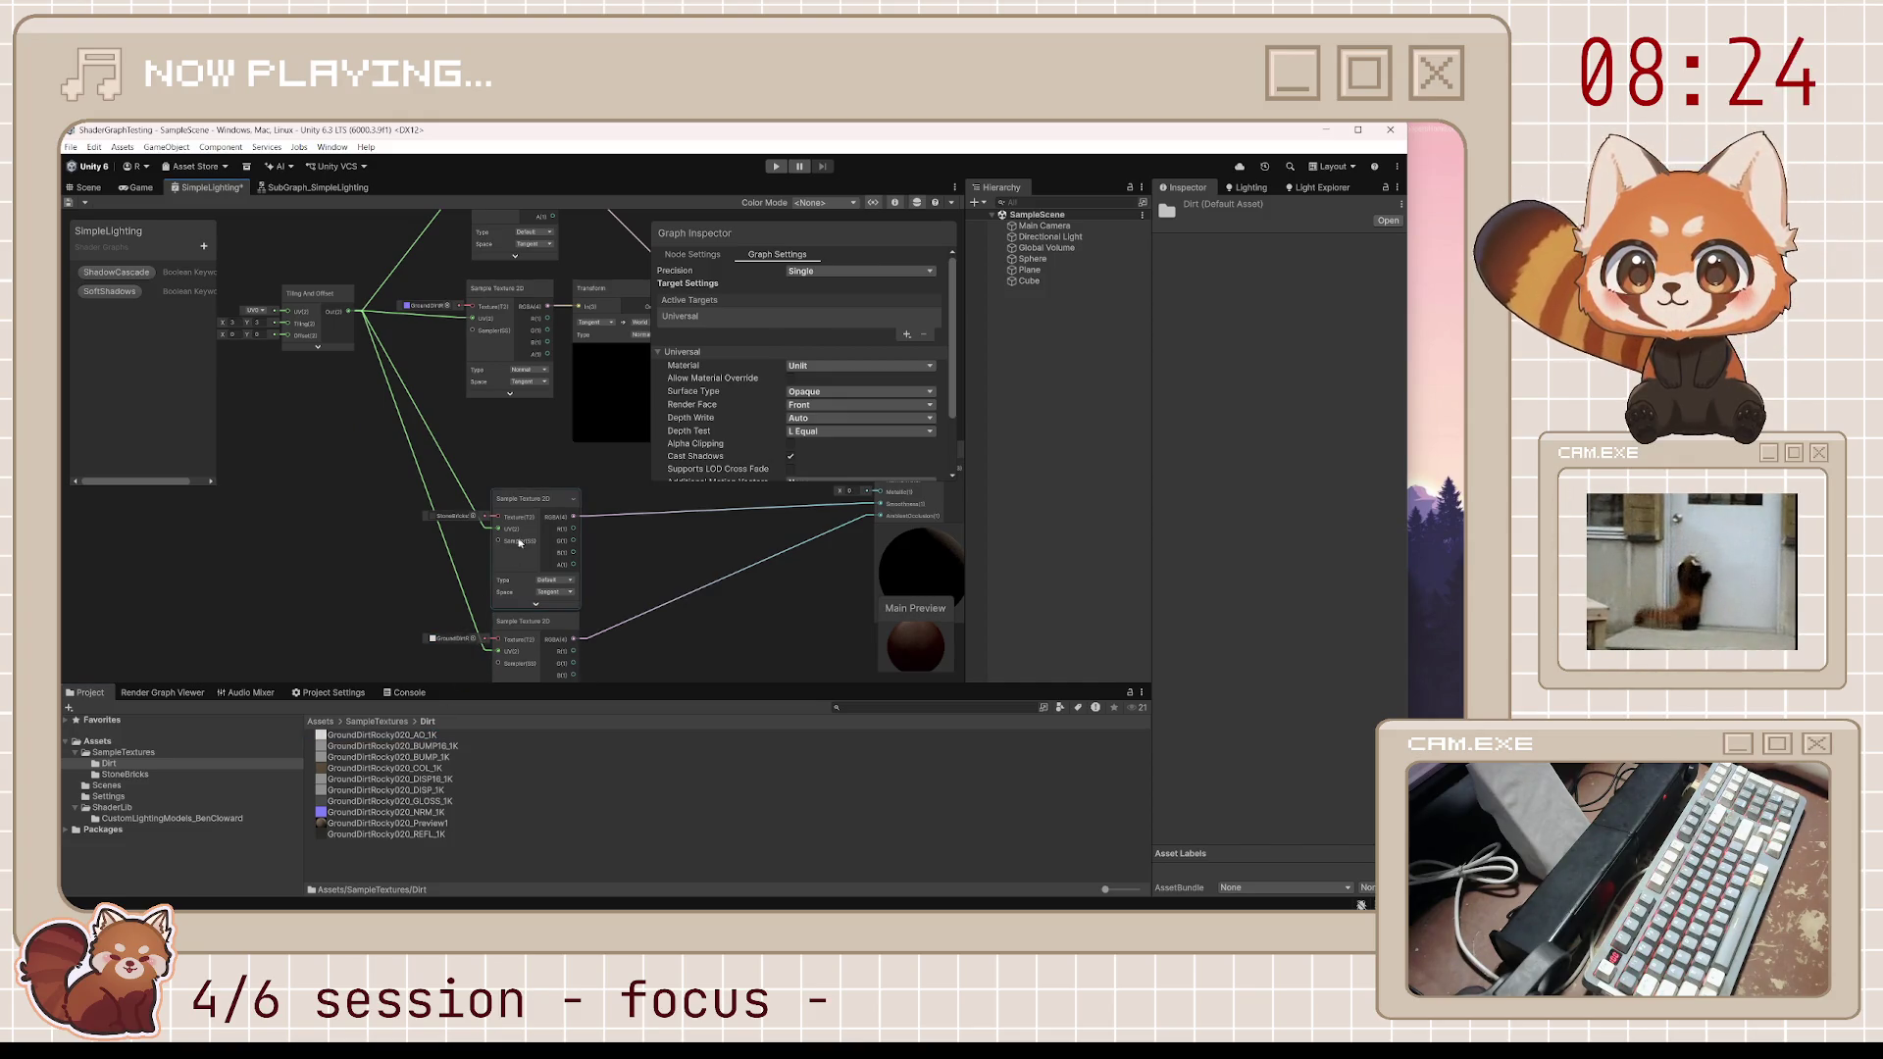
left_click_drag(529, 500, 536, 487)
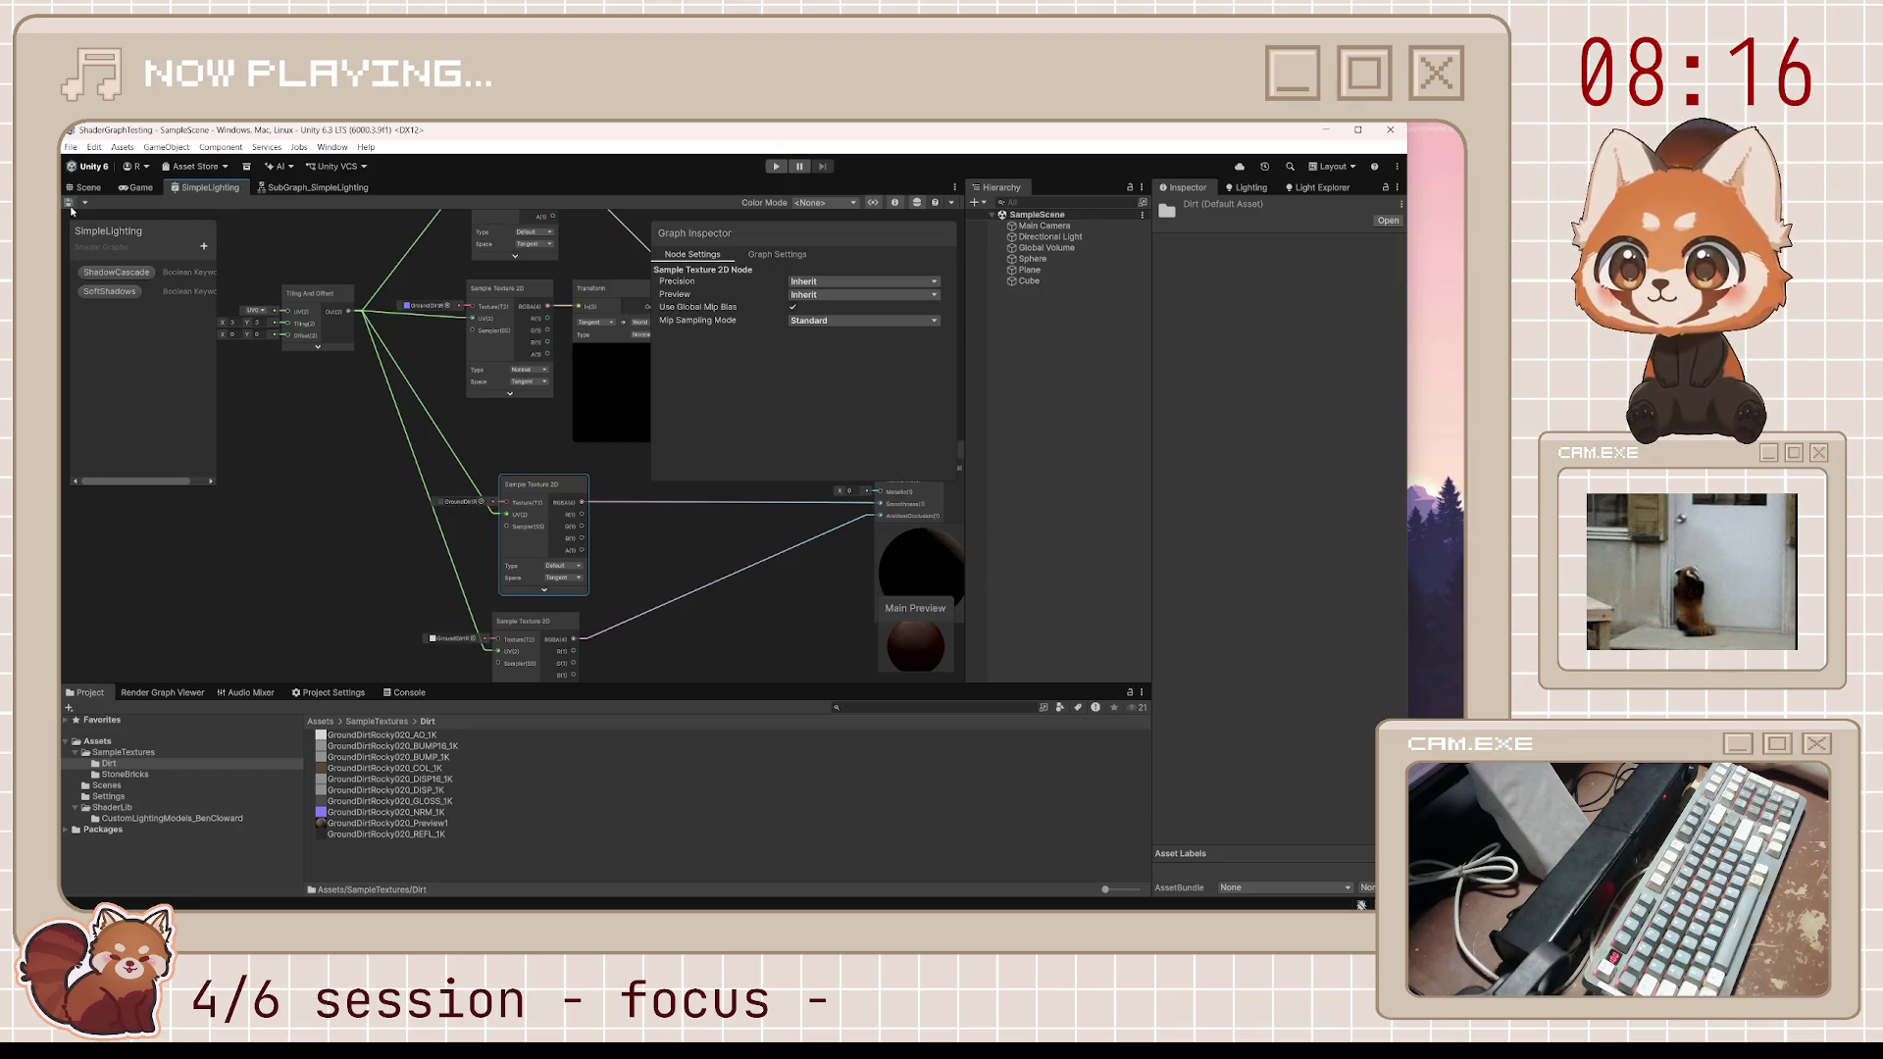
Orbit around the rocky dirt sphere in the Scene view, then return to SubGraph_SimpleLighting
left_click(71, 204)
left_click(84, 187)
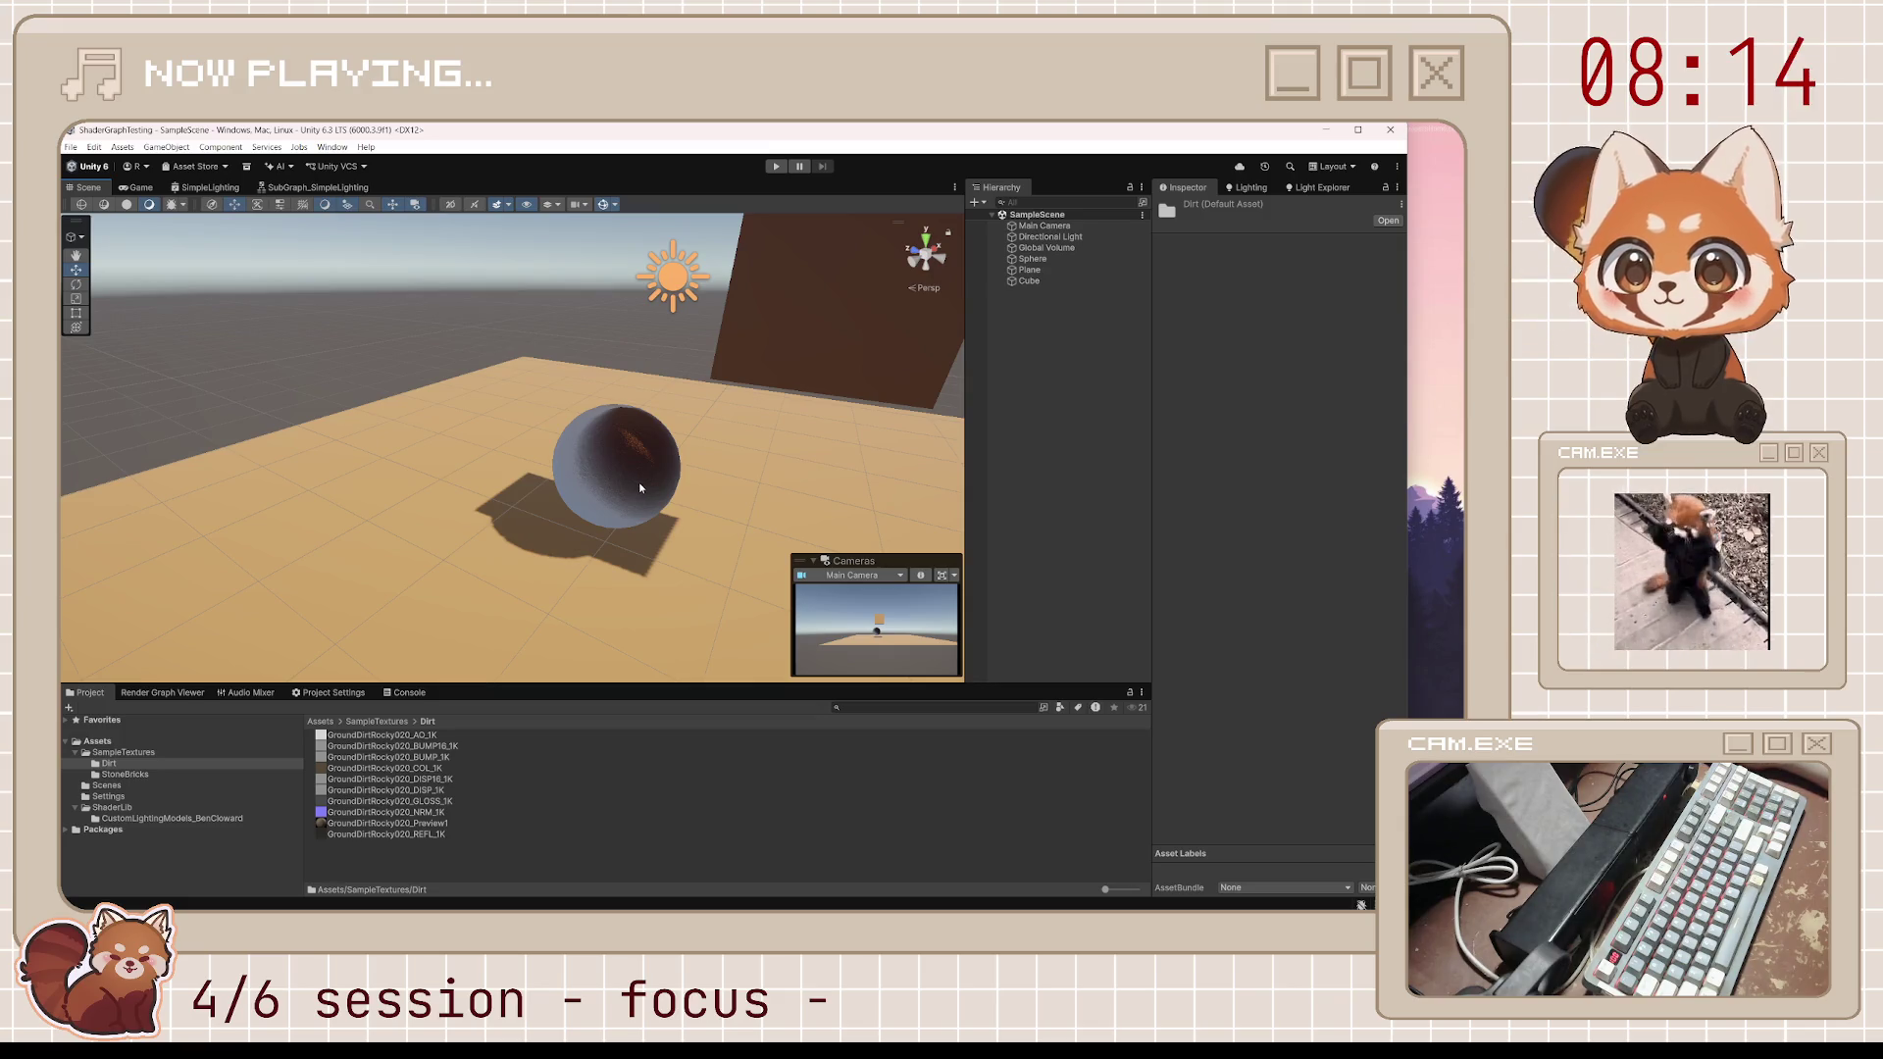
scroll(638, 478, "up", 8)
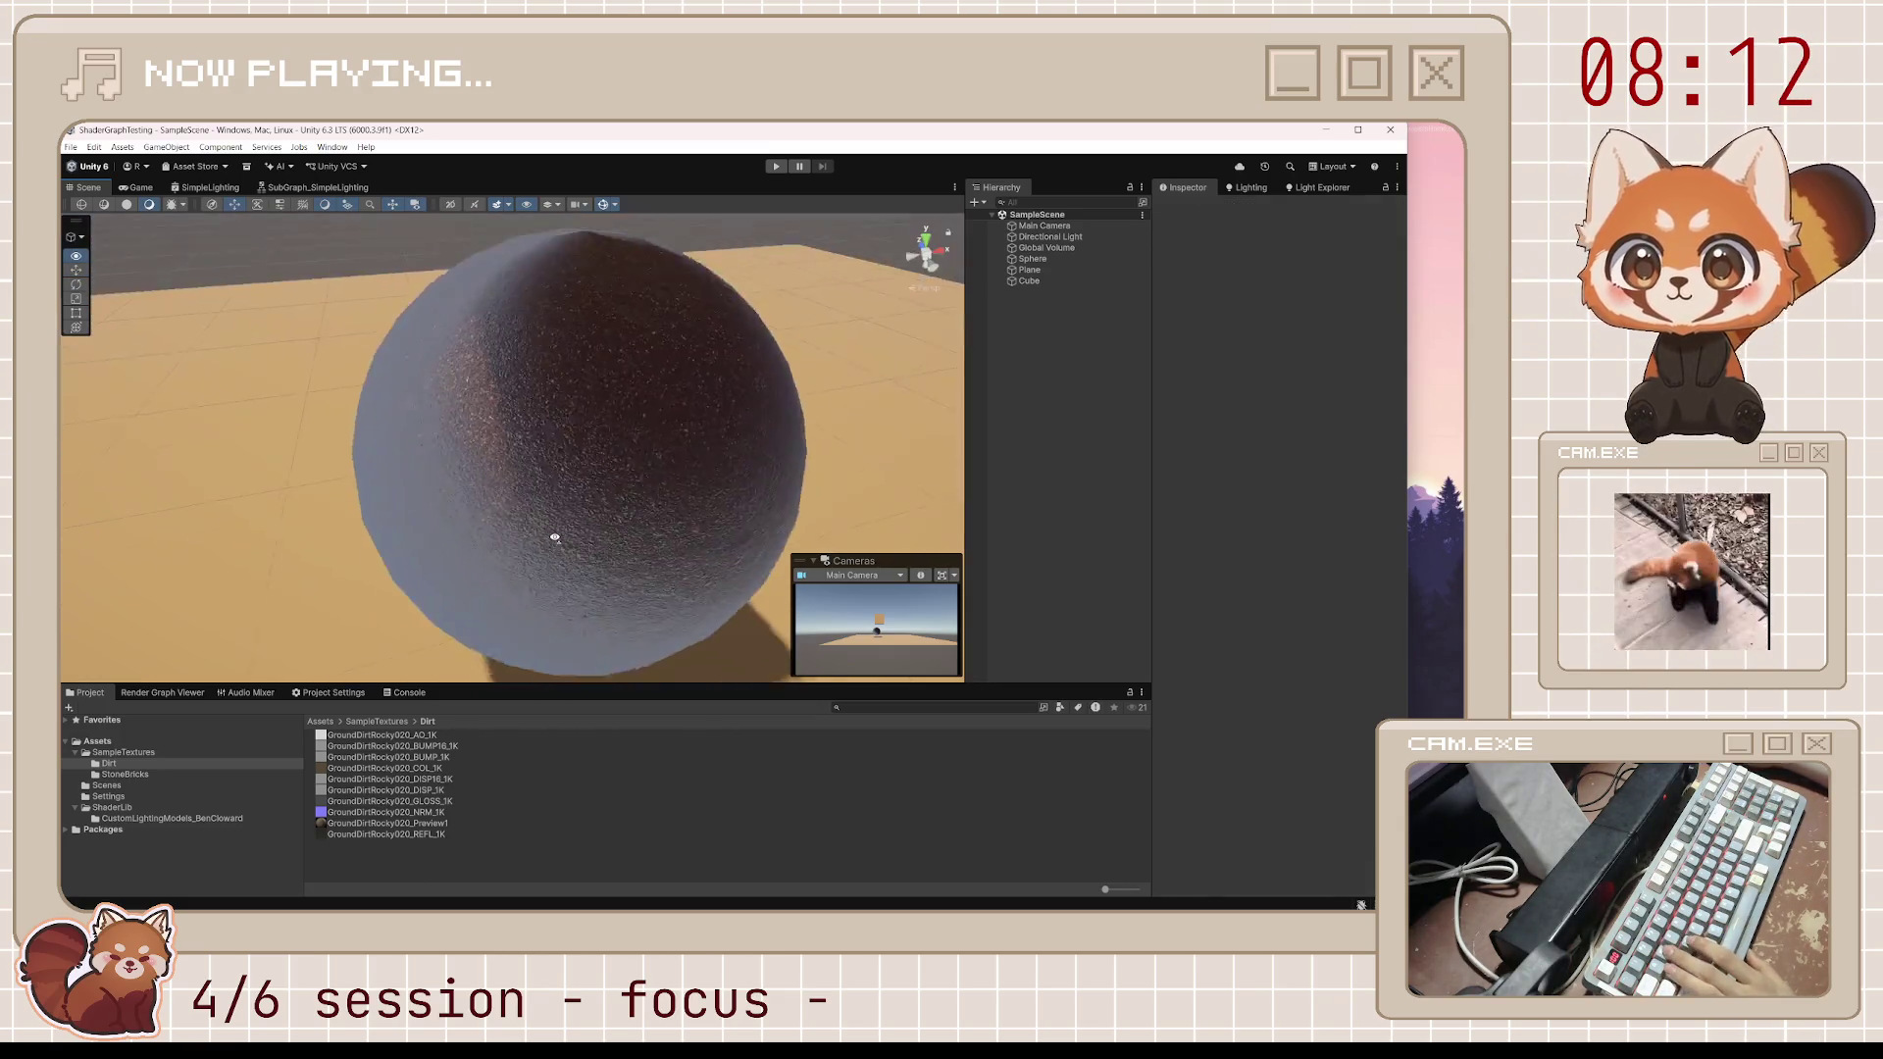
scroll(555, 537, "down", 10)
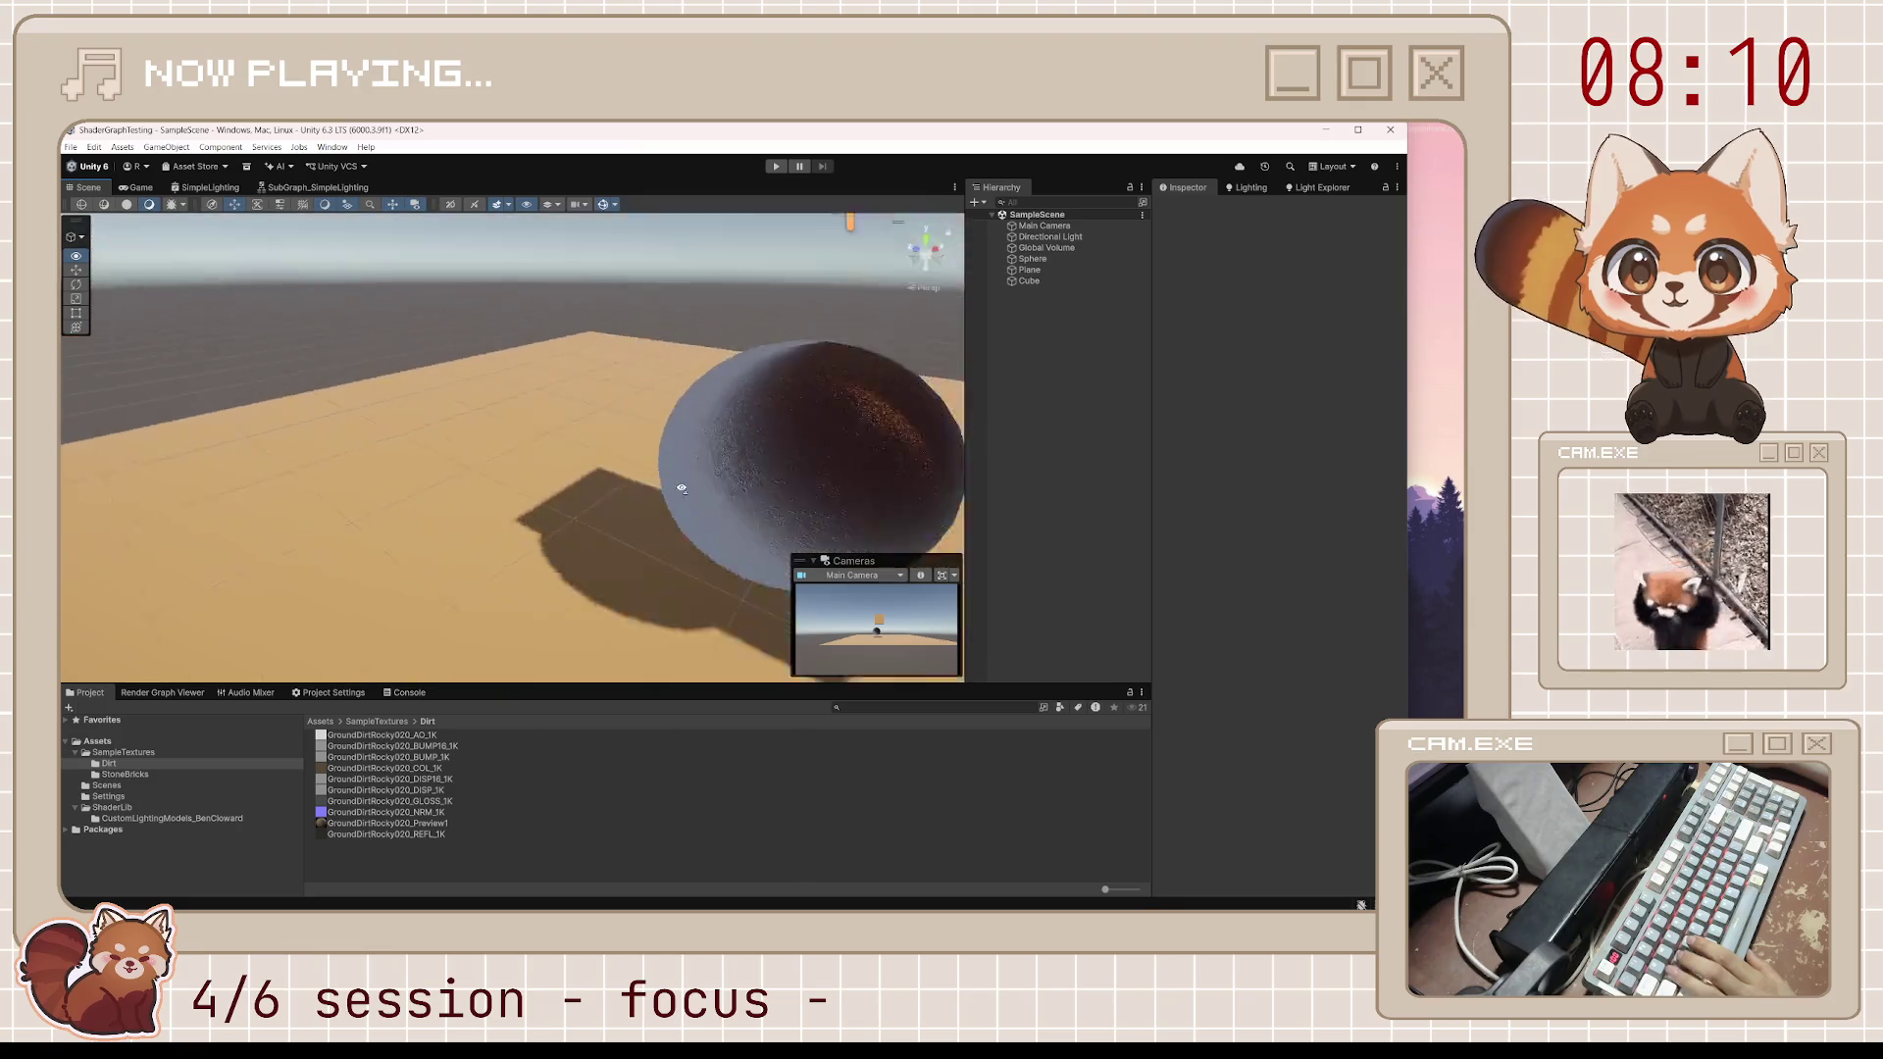
left_click_drag(1067, 477, 1113, 478)
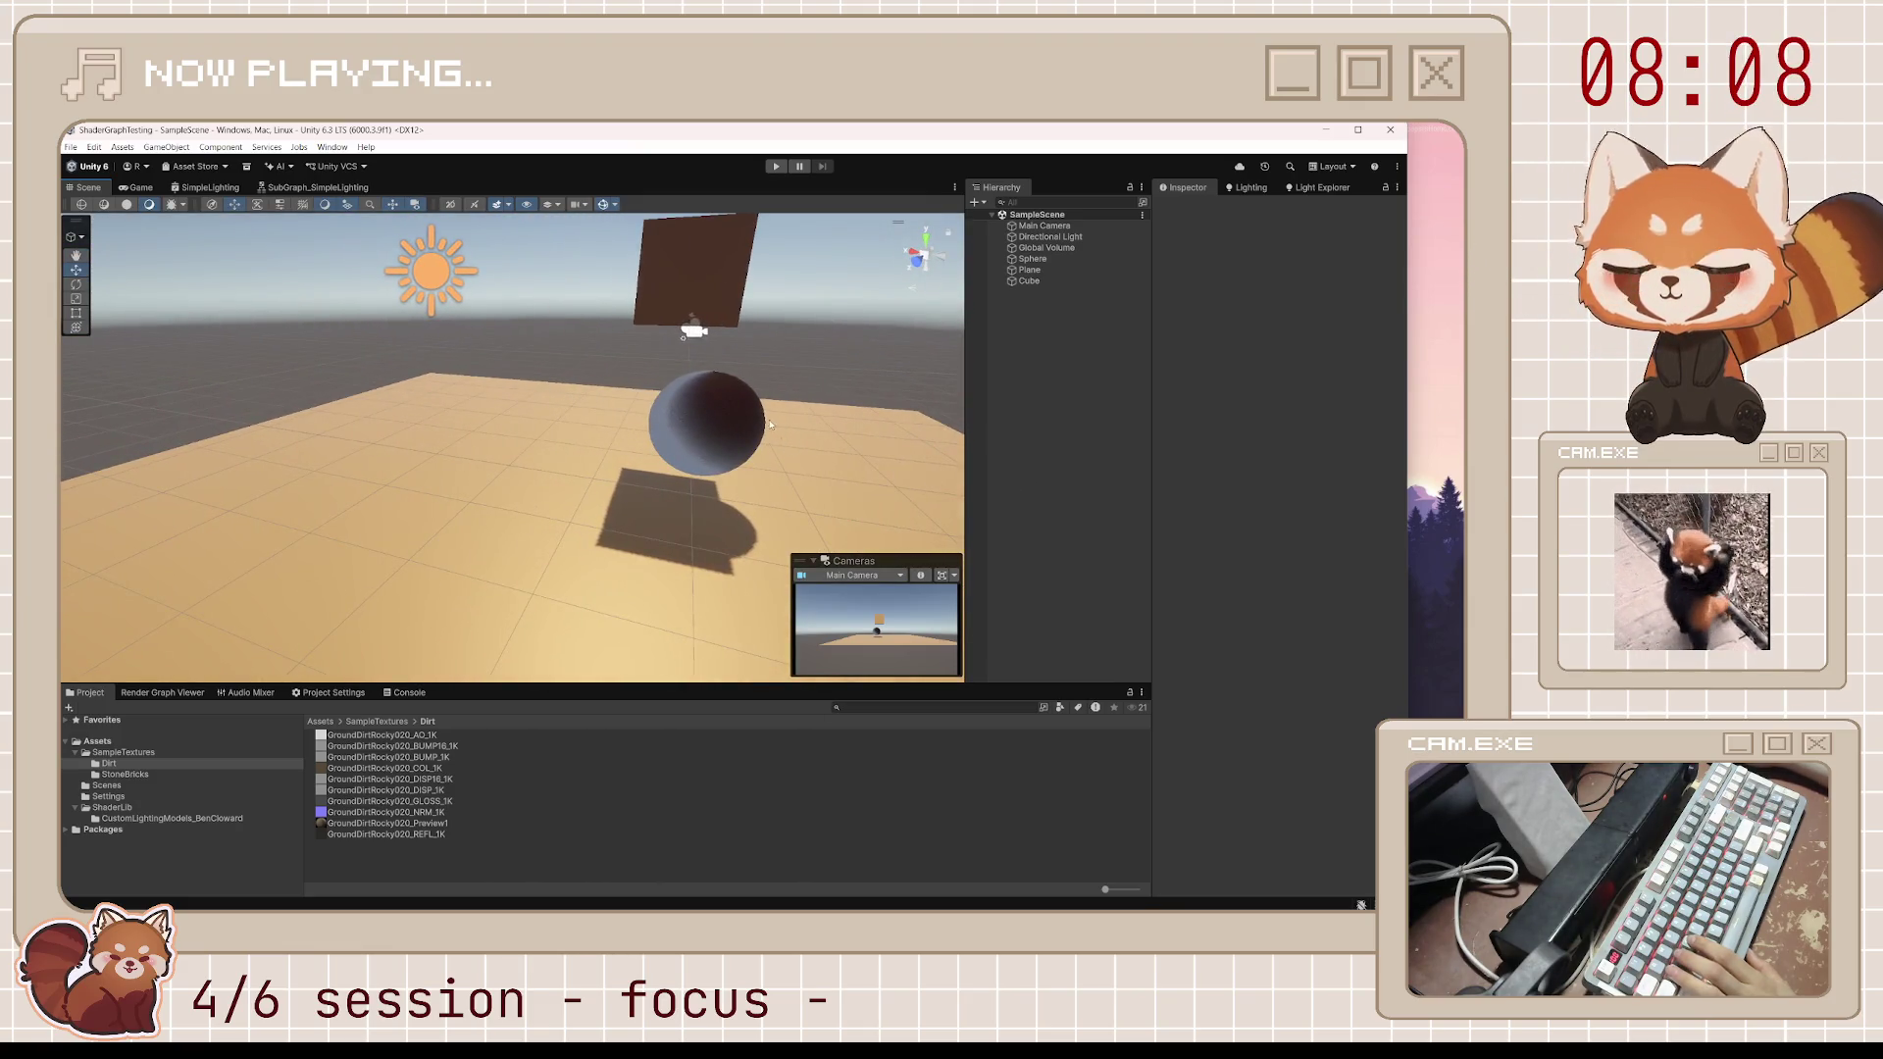
left_click(318, 188)
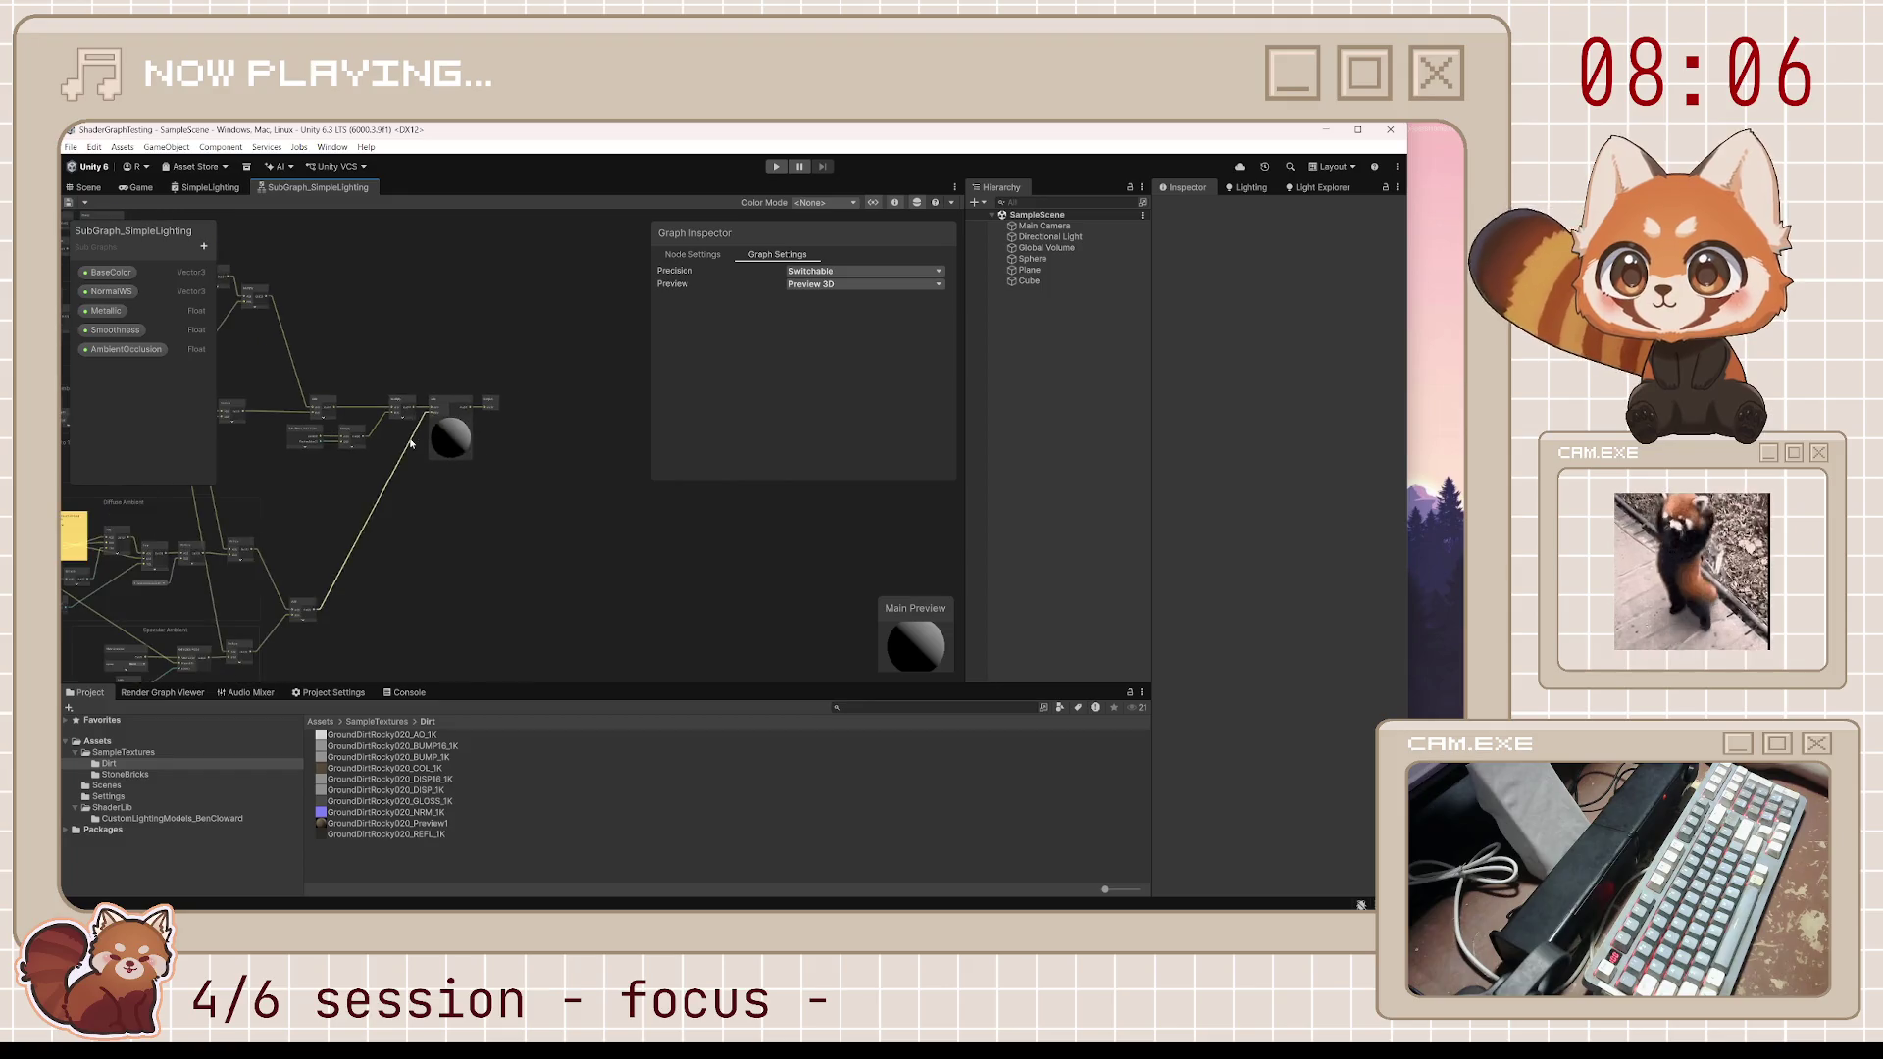
Pan the subgraph across the Reflectance and Lambert Diffuse Lighting groups to the second Lerp node, then return to the Scene
scroll(639, 472, "up", 5)
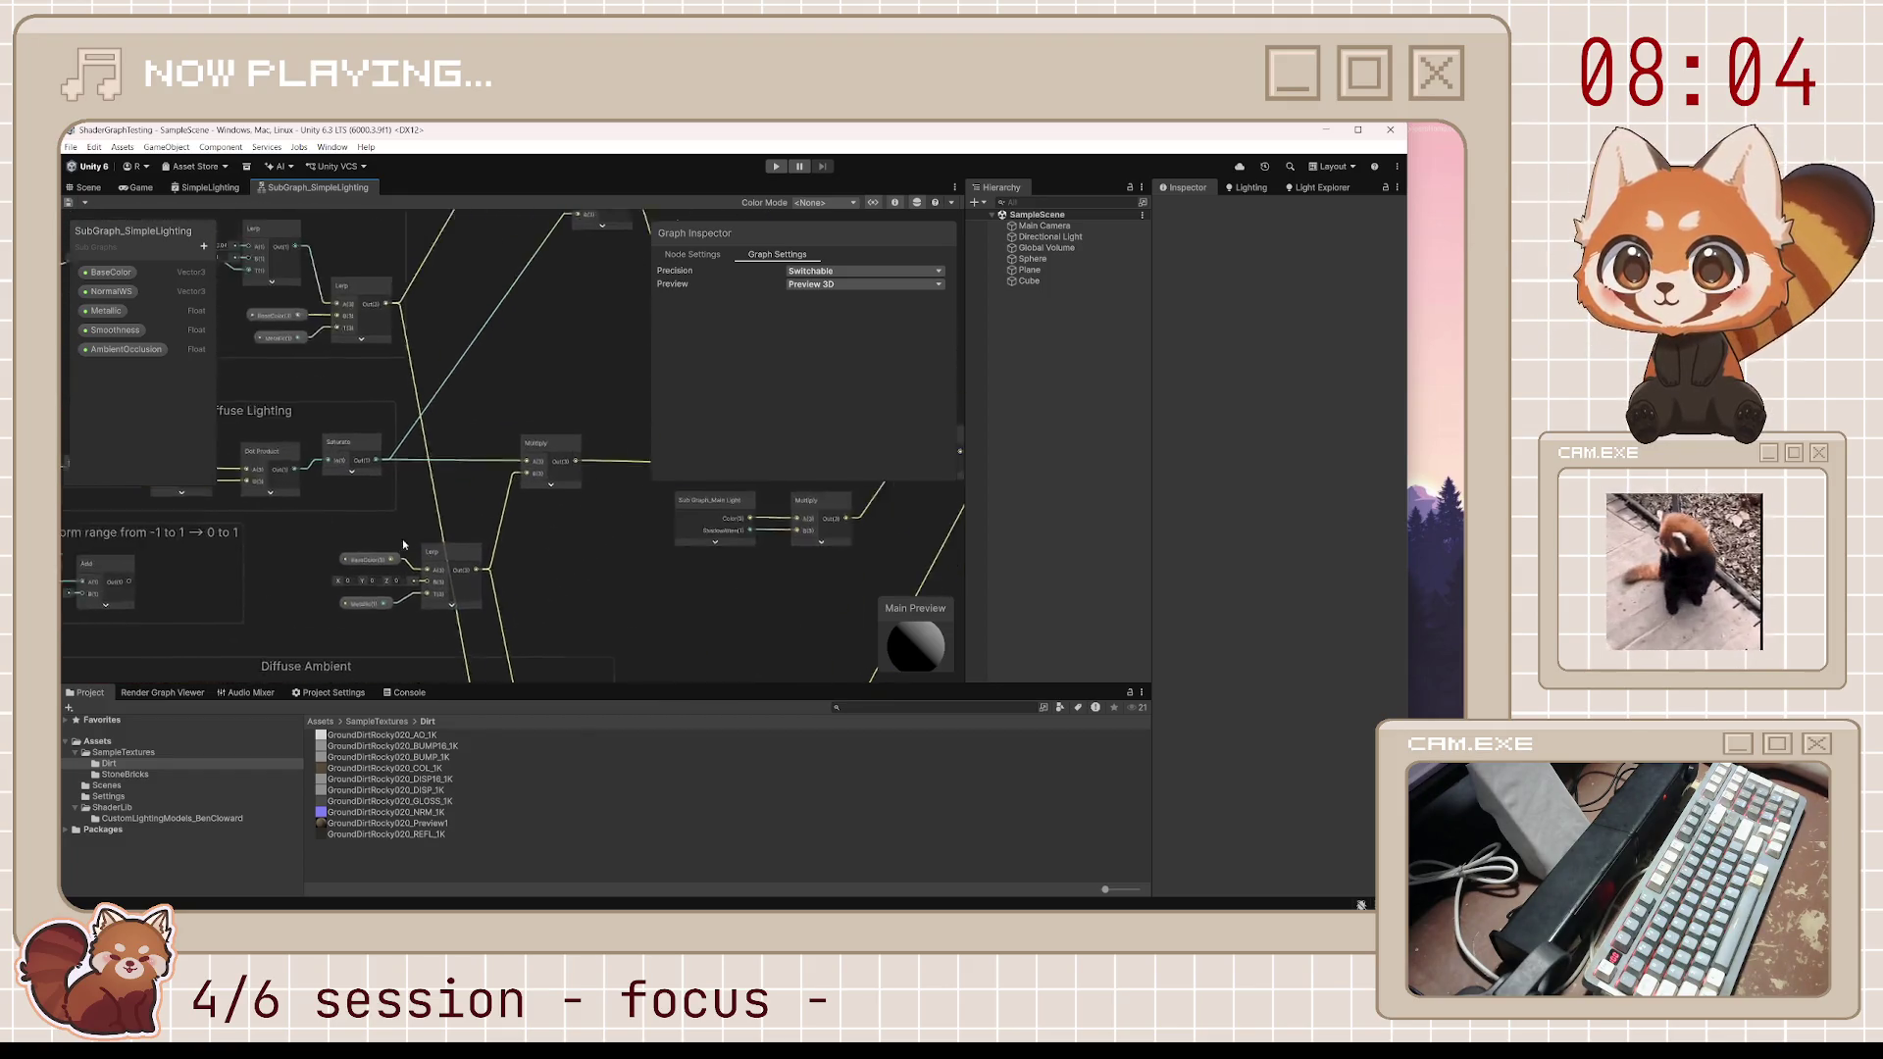
left_click_drag(359, 609, 585, 638)
left_click_drag(370, 451, 548, 500)
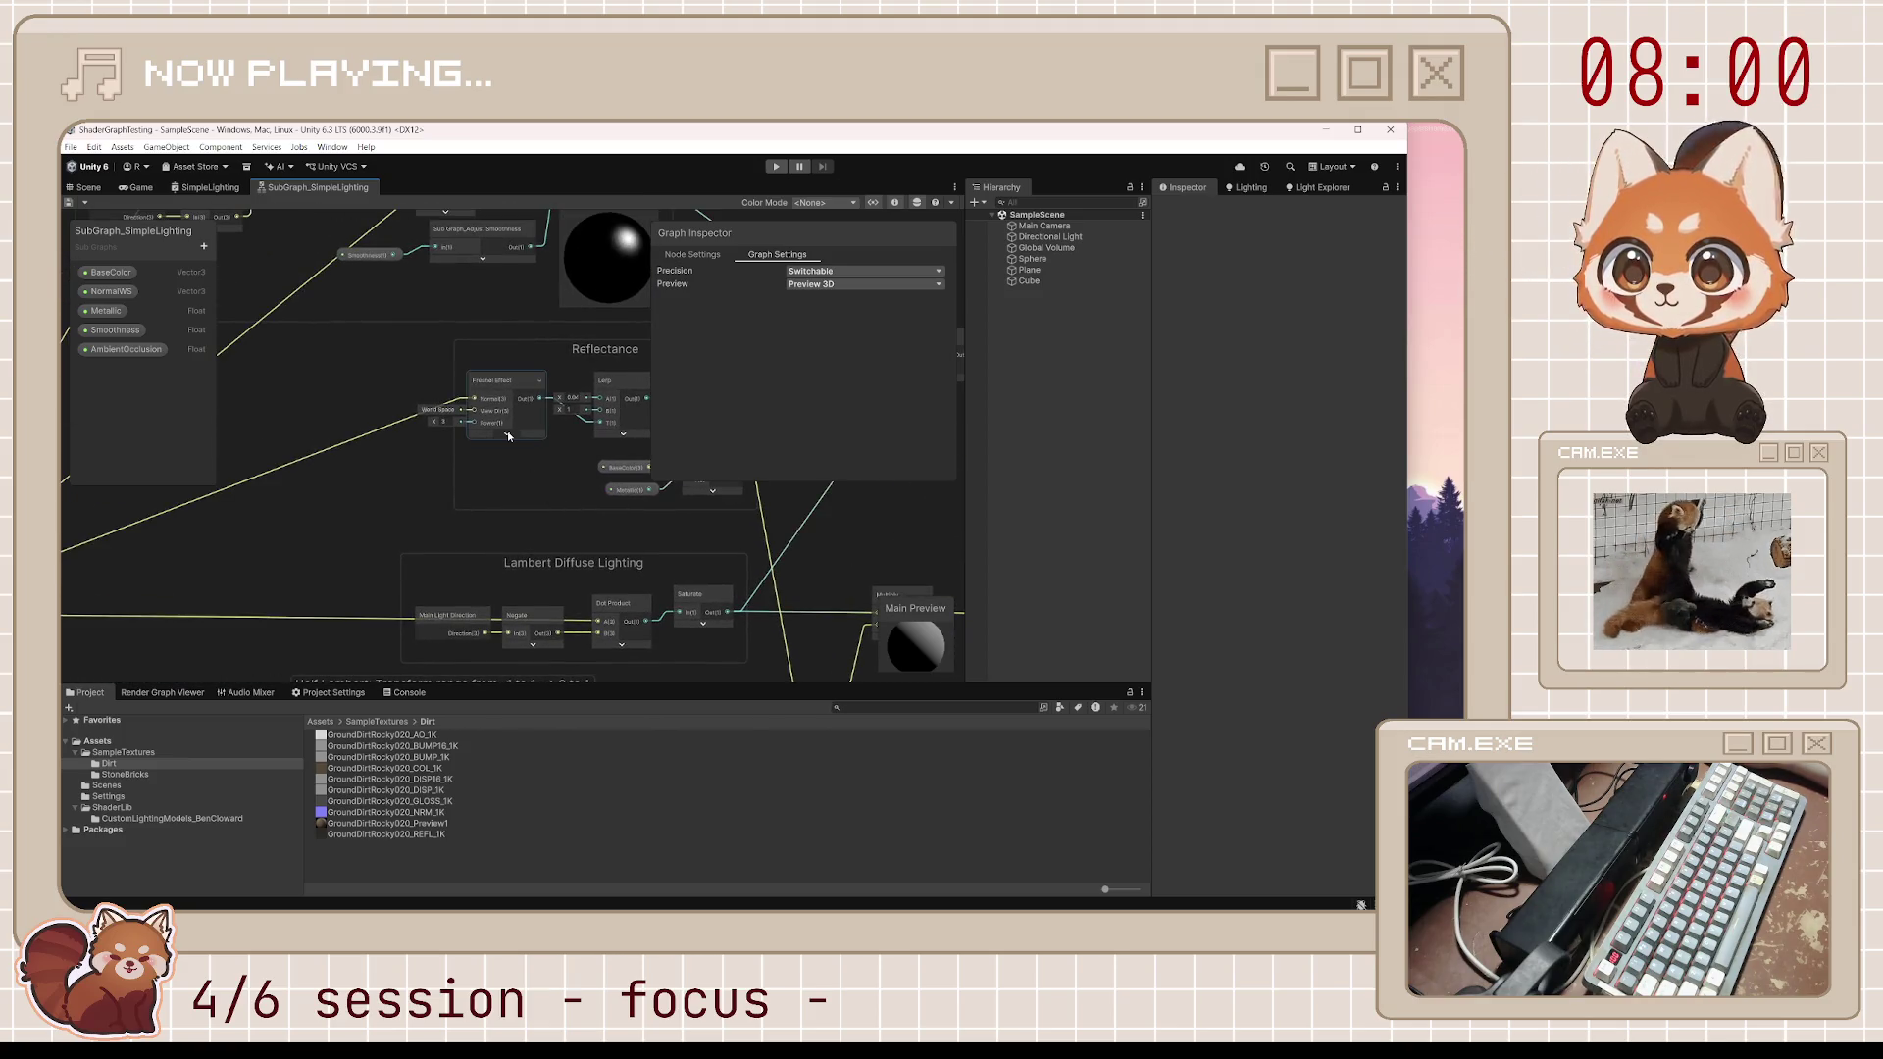
left_click(535, 449)
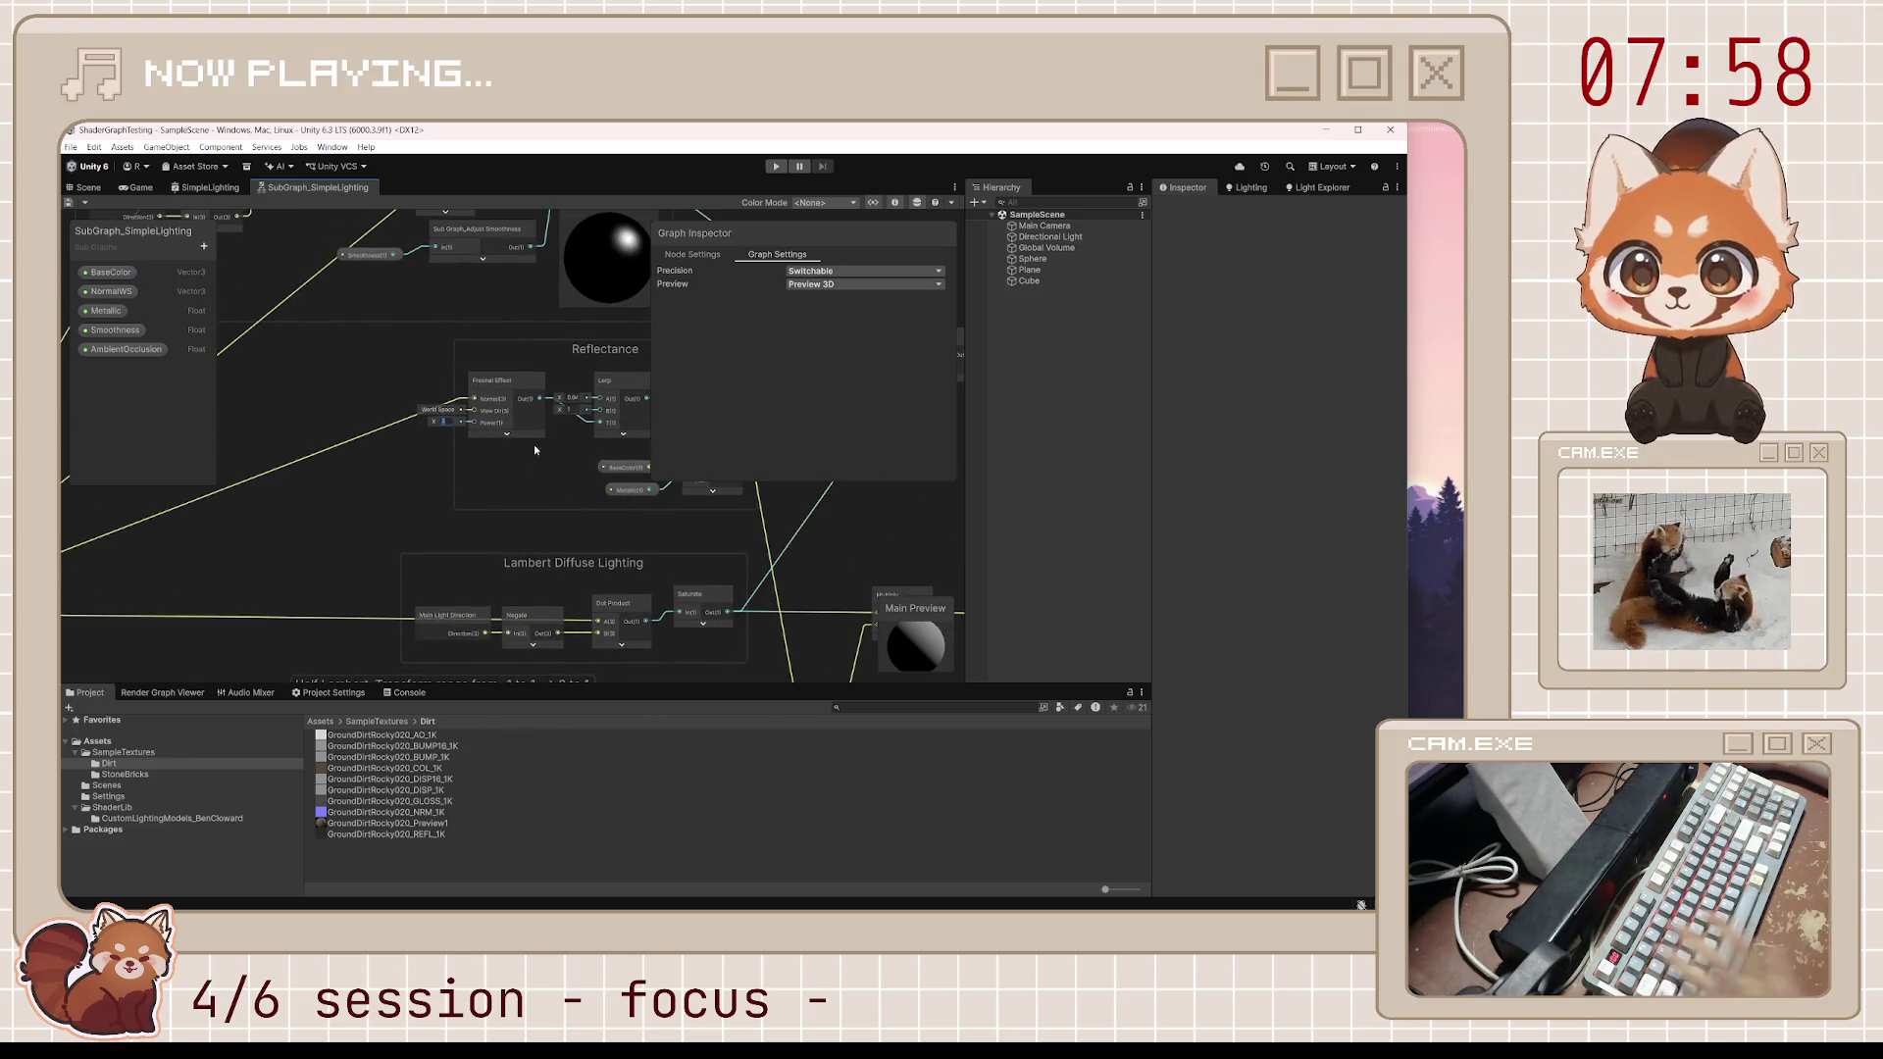
left_click_drag(592, 463, 449, 492)
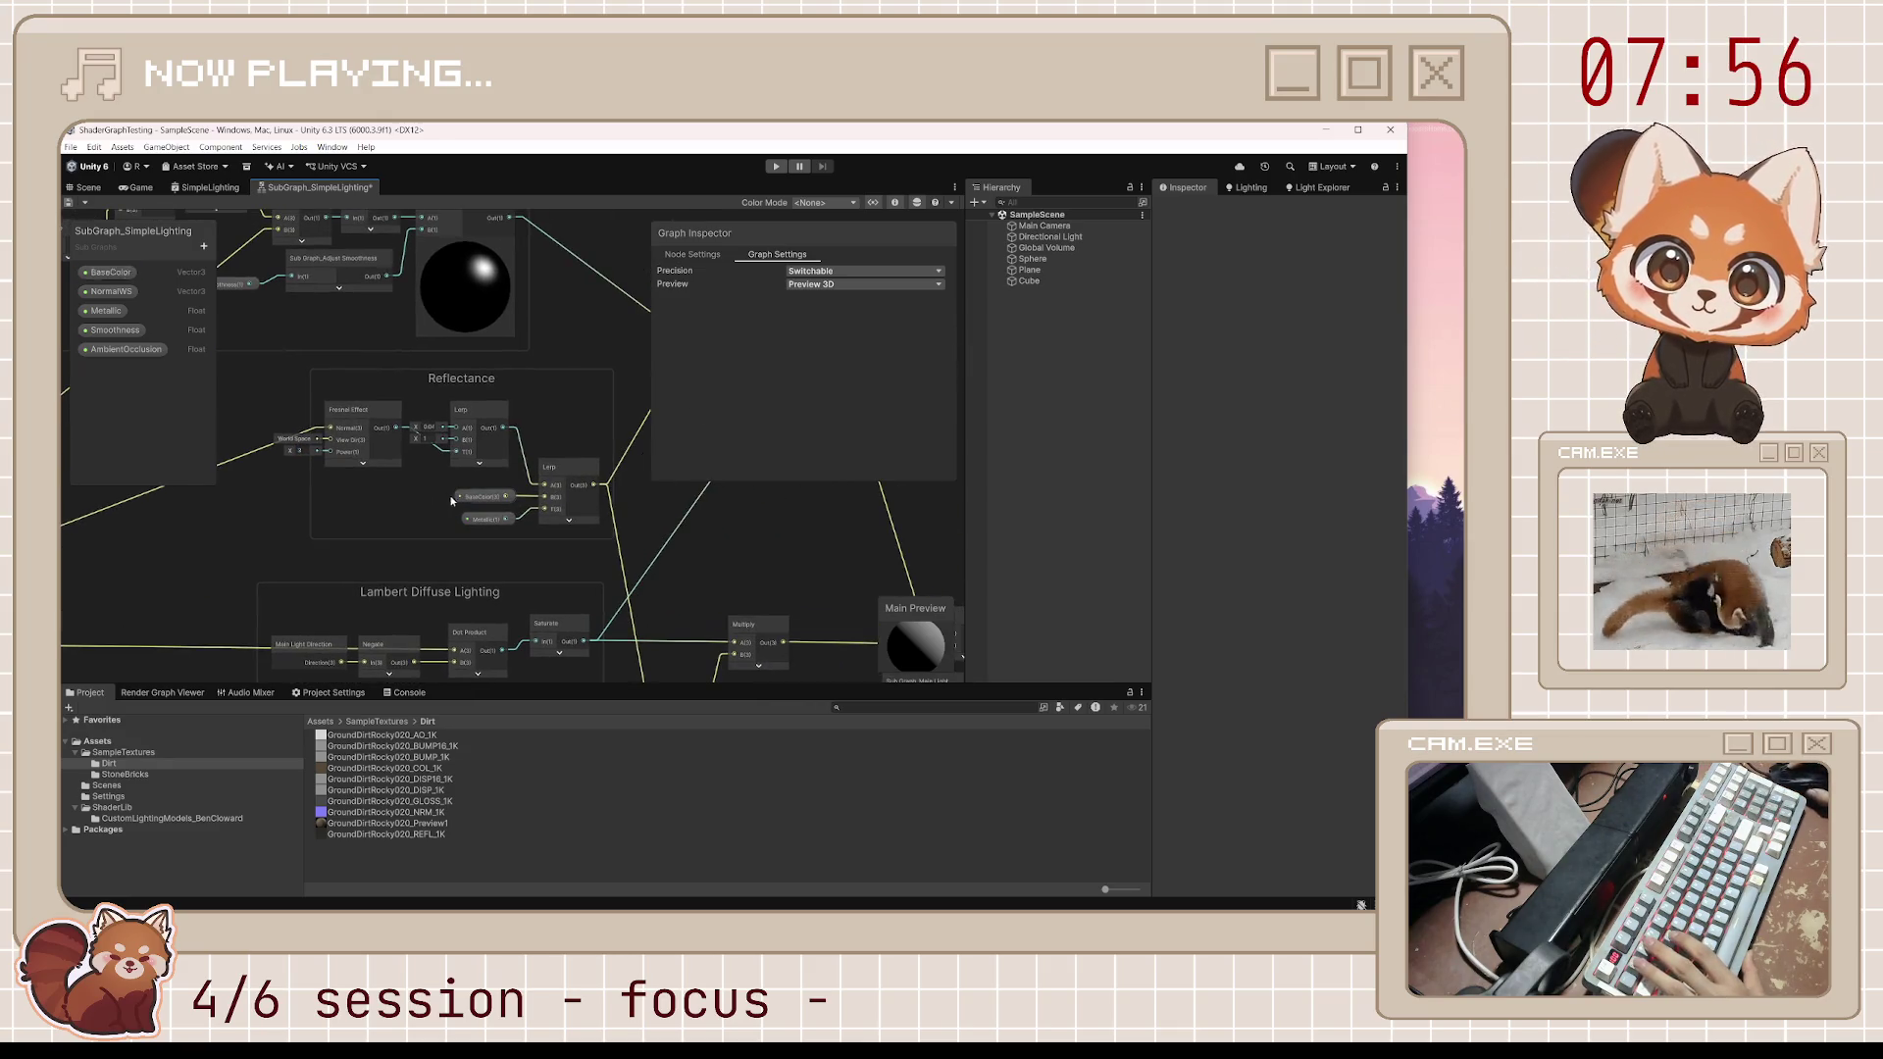
left_click(89, 187)
Select the sphere, glance at the SimpleLighting graph and its lighting subgraph, and come back to the Scene
left_click(737, 413)
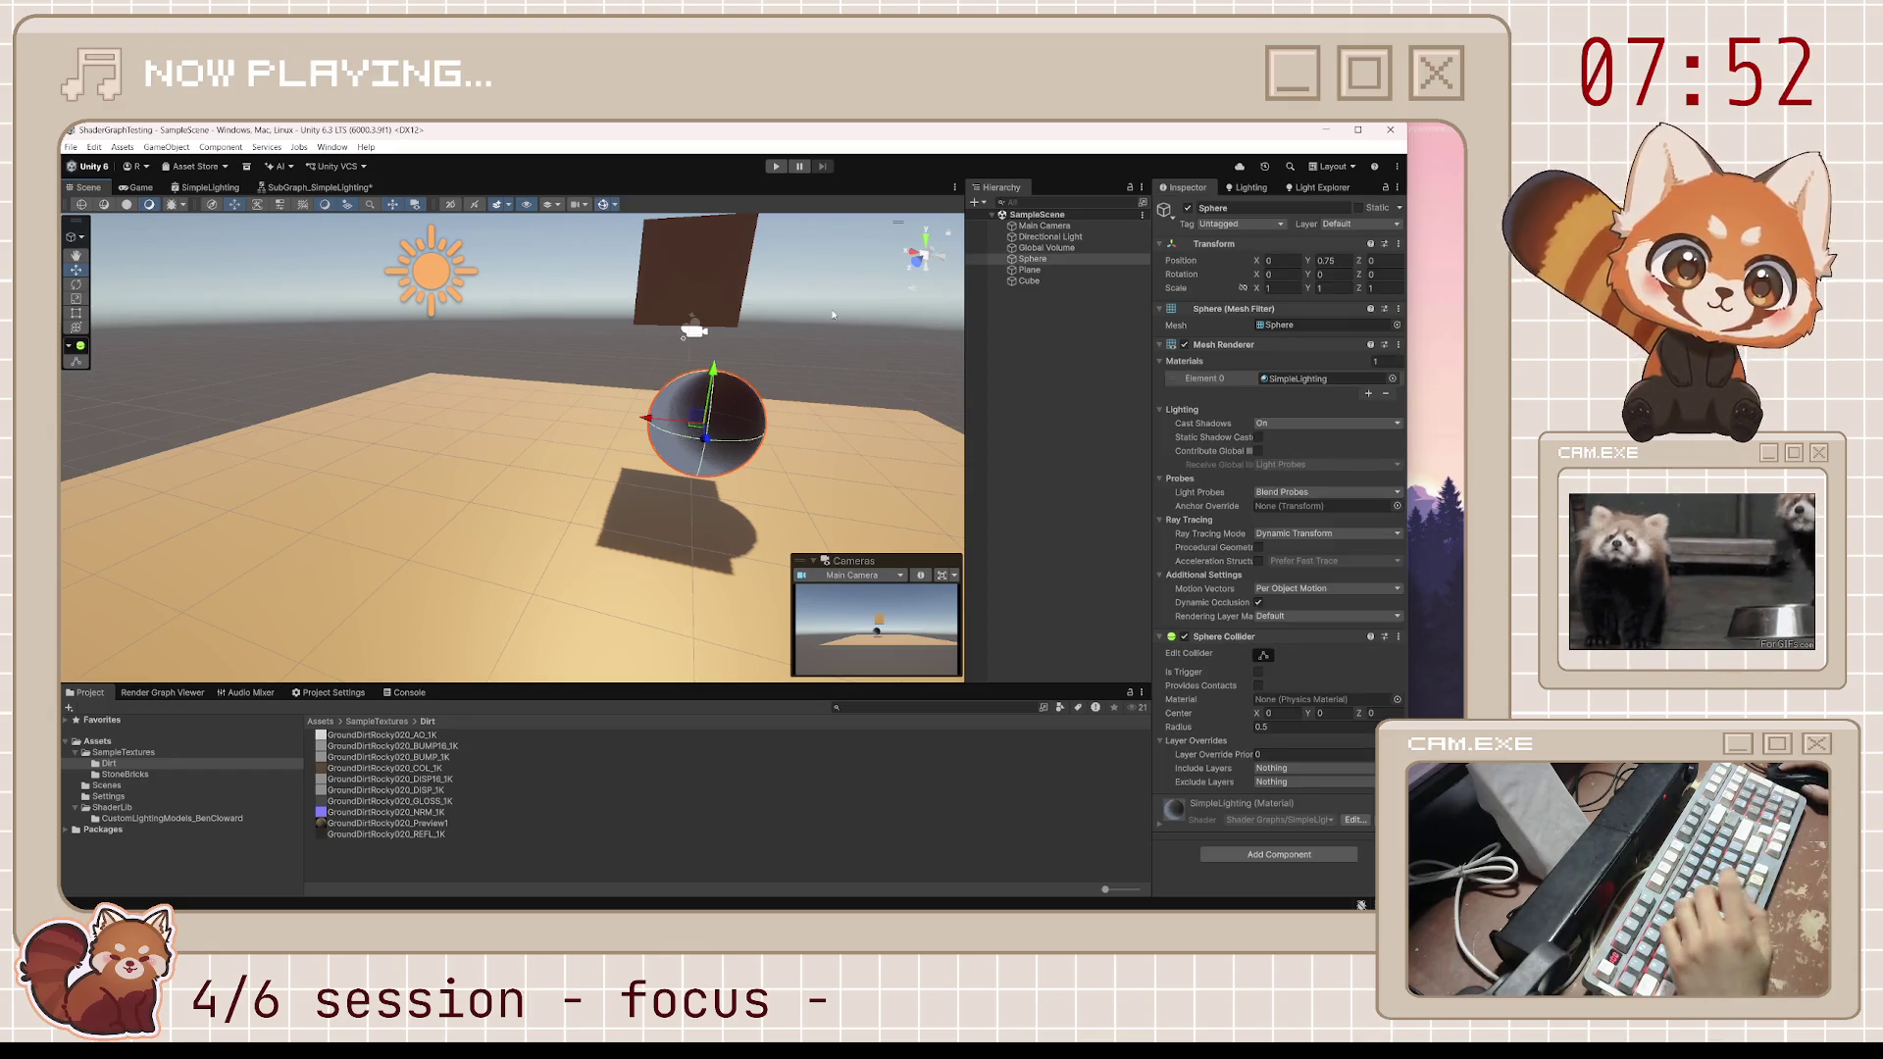
left_click(205, 187)
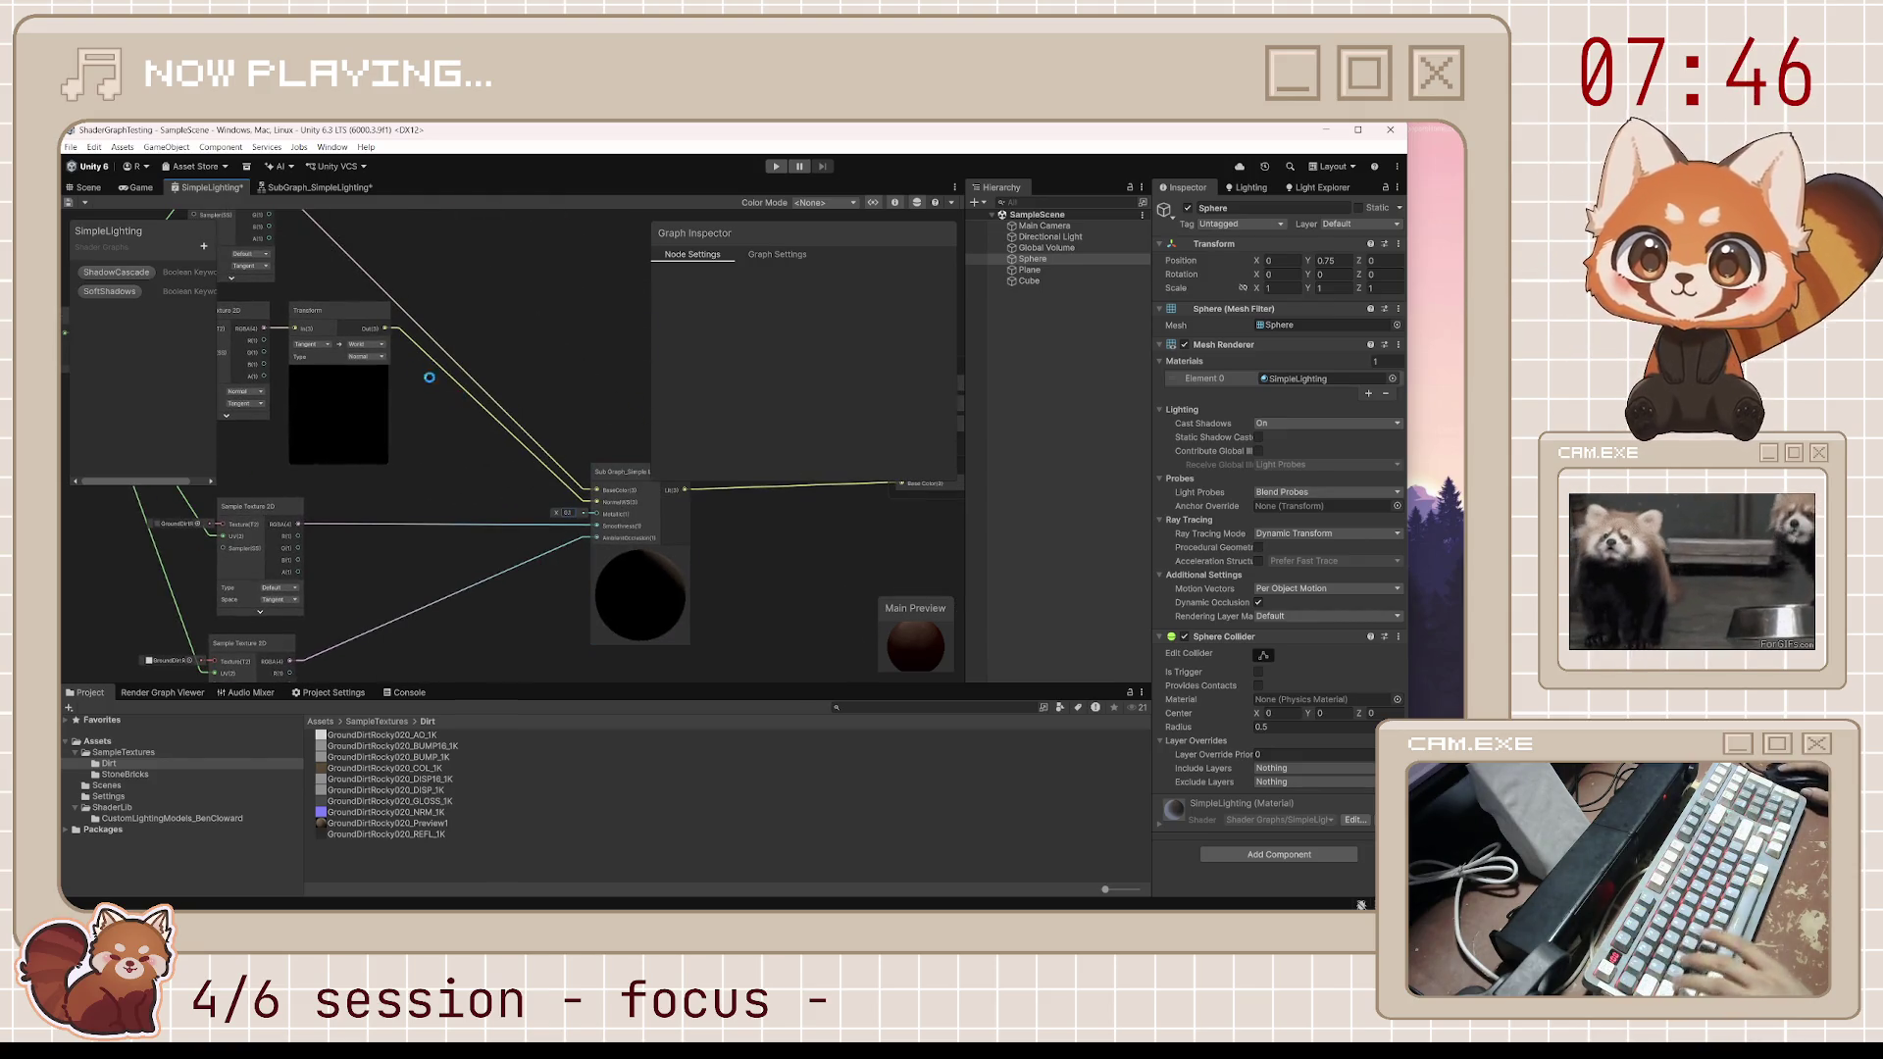
left_click(270, 191)
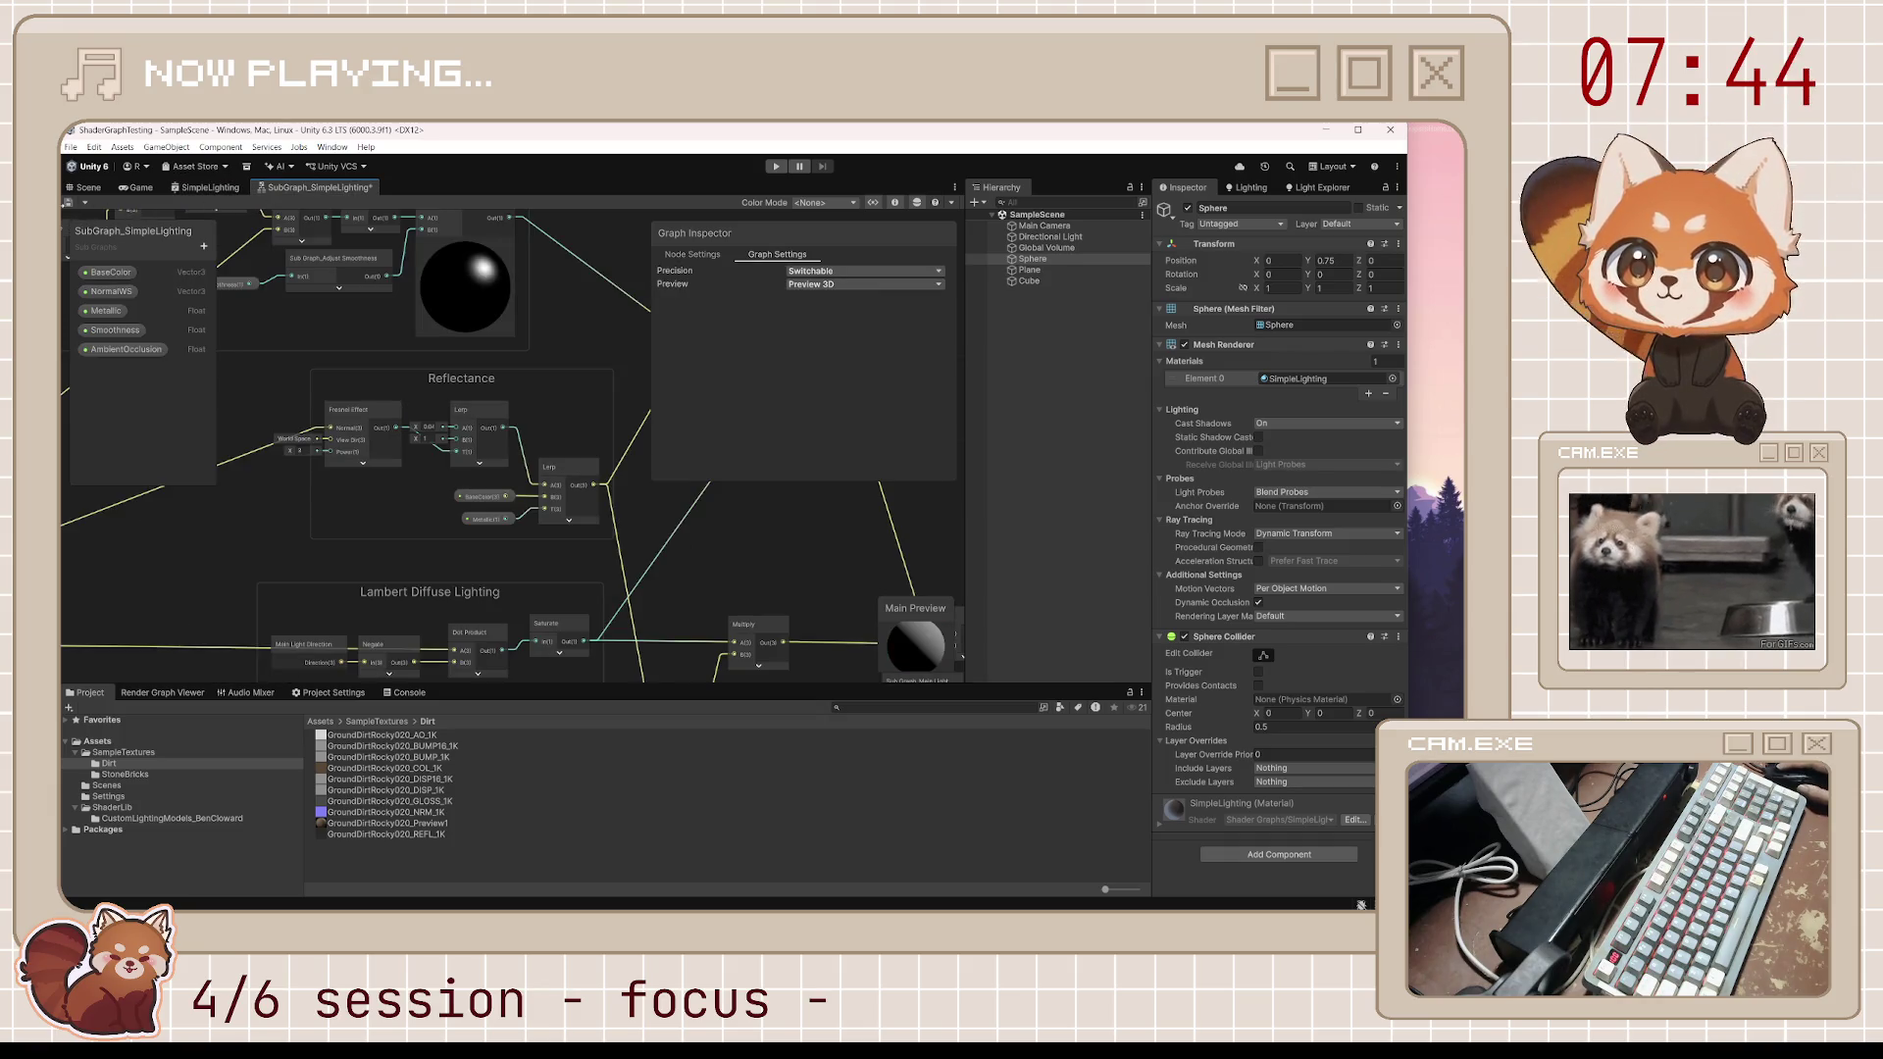
left_click(89, 188)
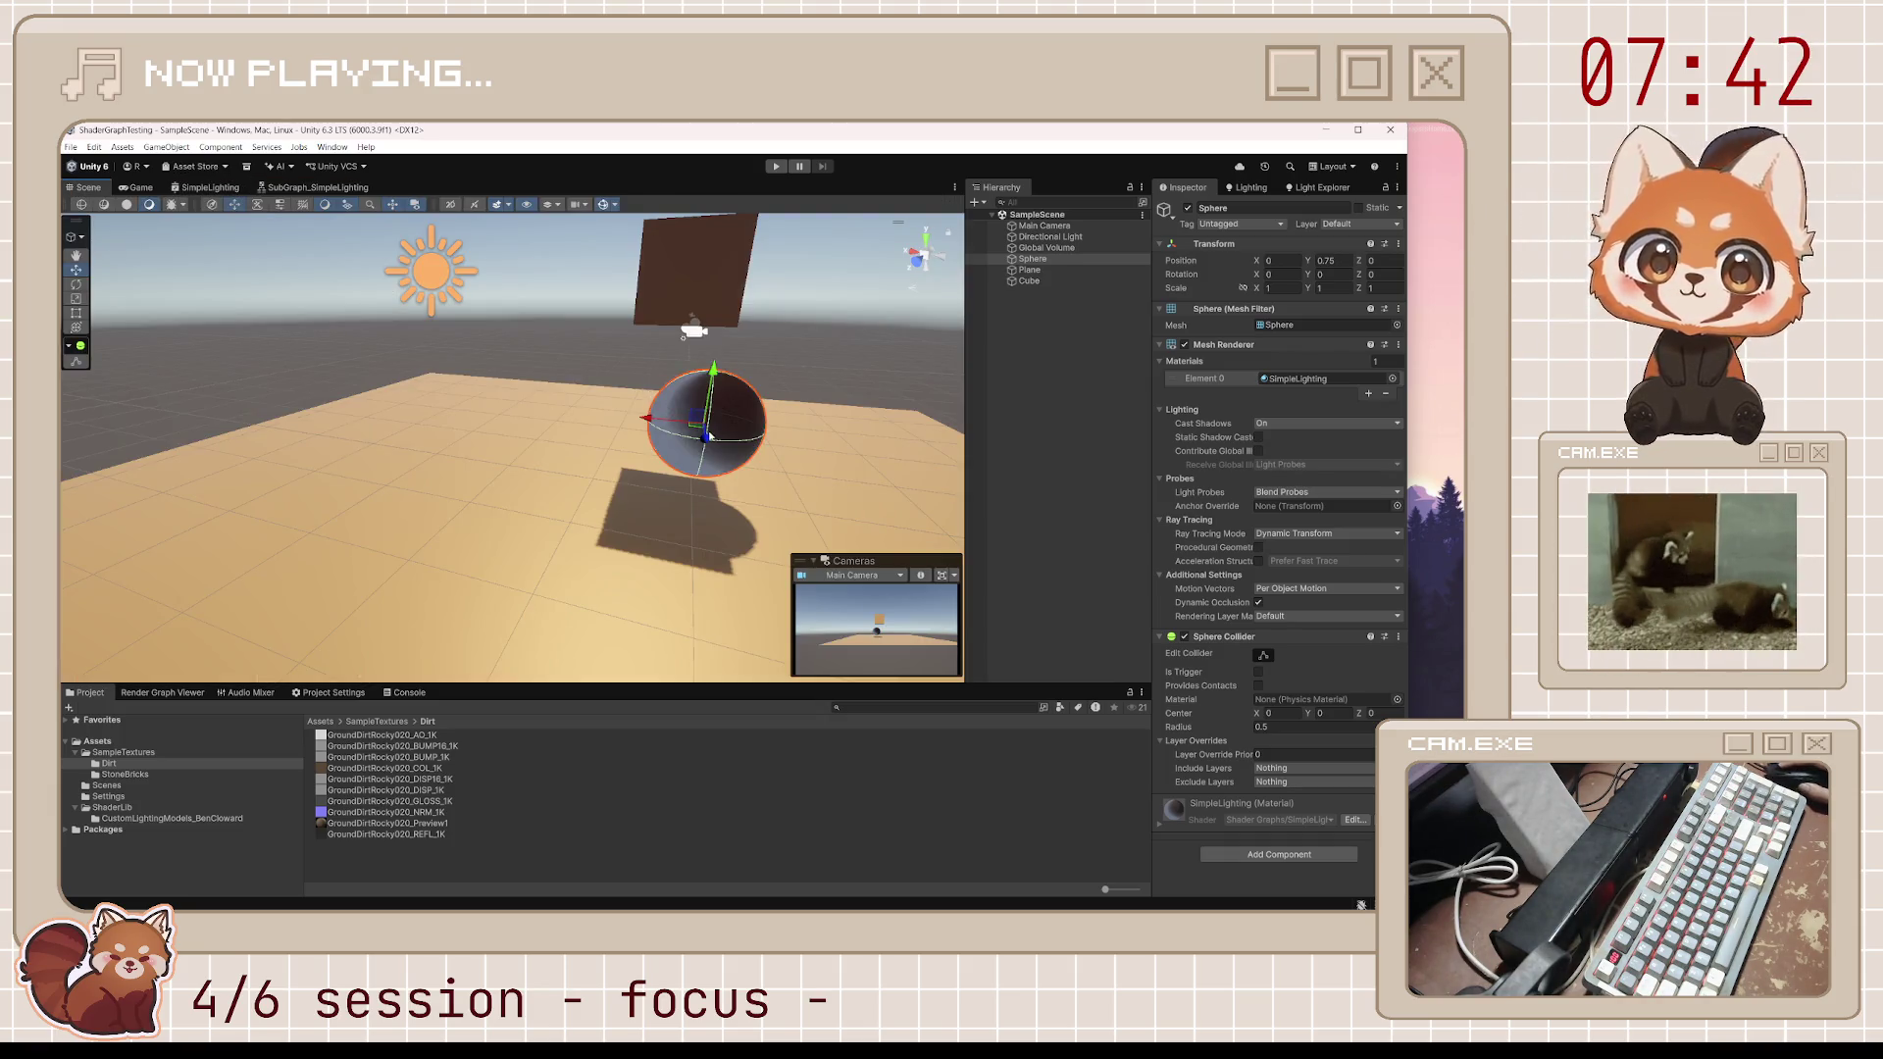
Frame the sphere, then orbit and zoom close to inspect its dirt-textured lit material
key("f")
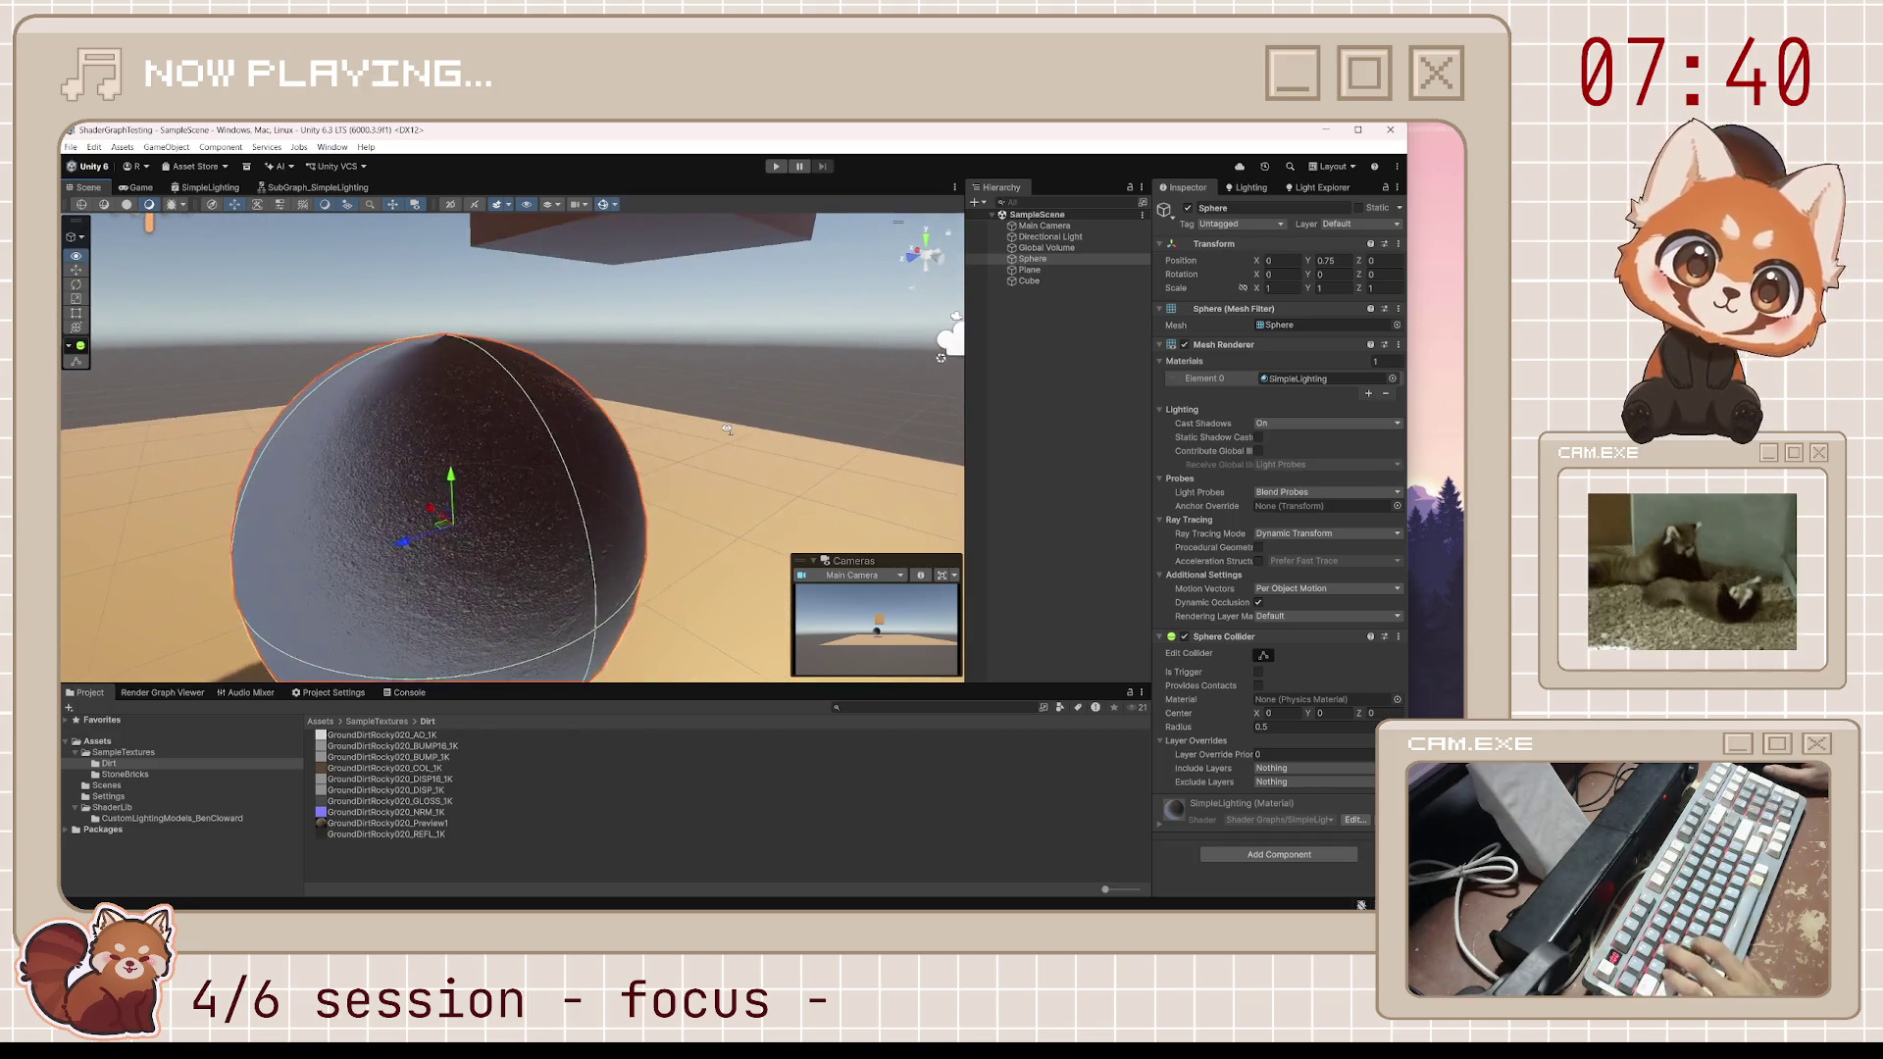
scroll(716, 422, "up", 5)
scroll(718, 433, "down", 4)
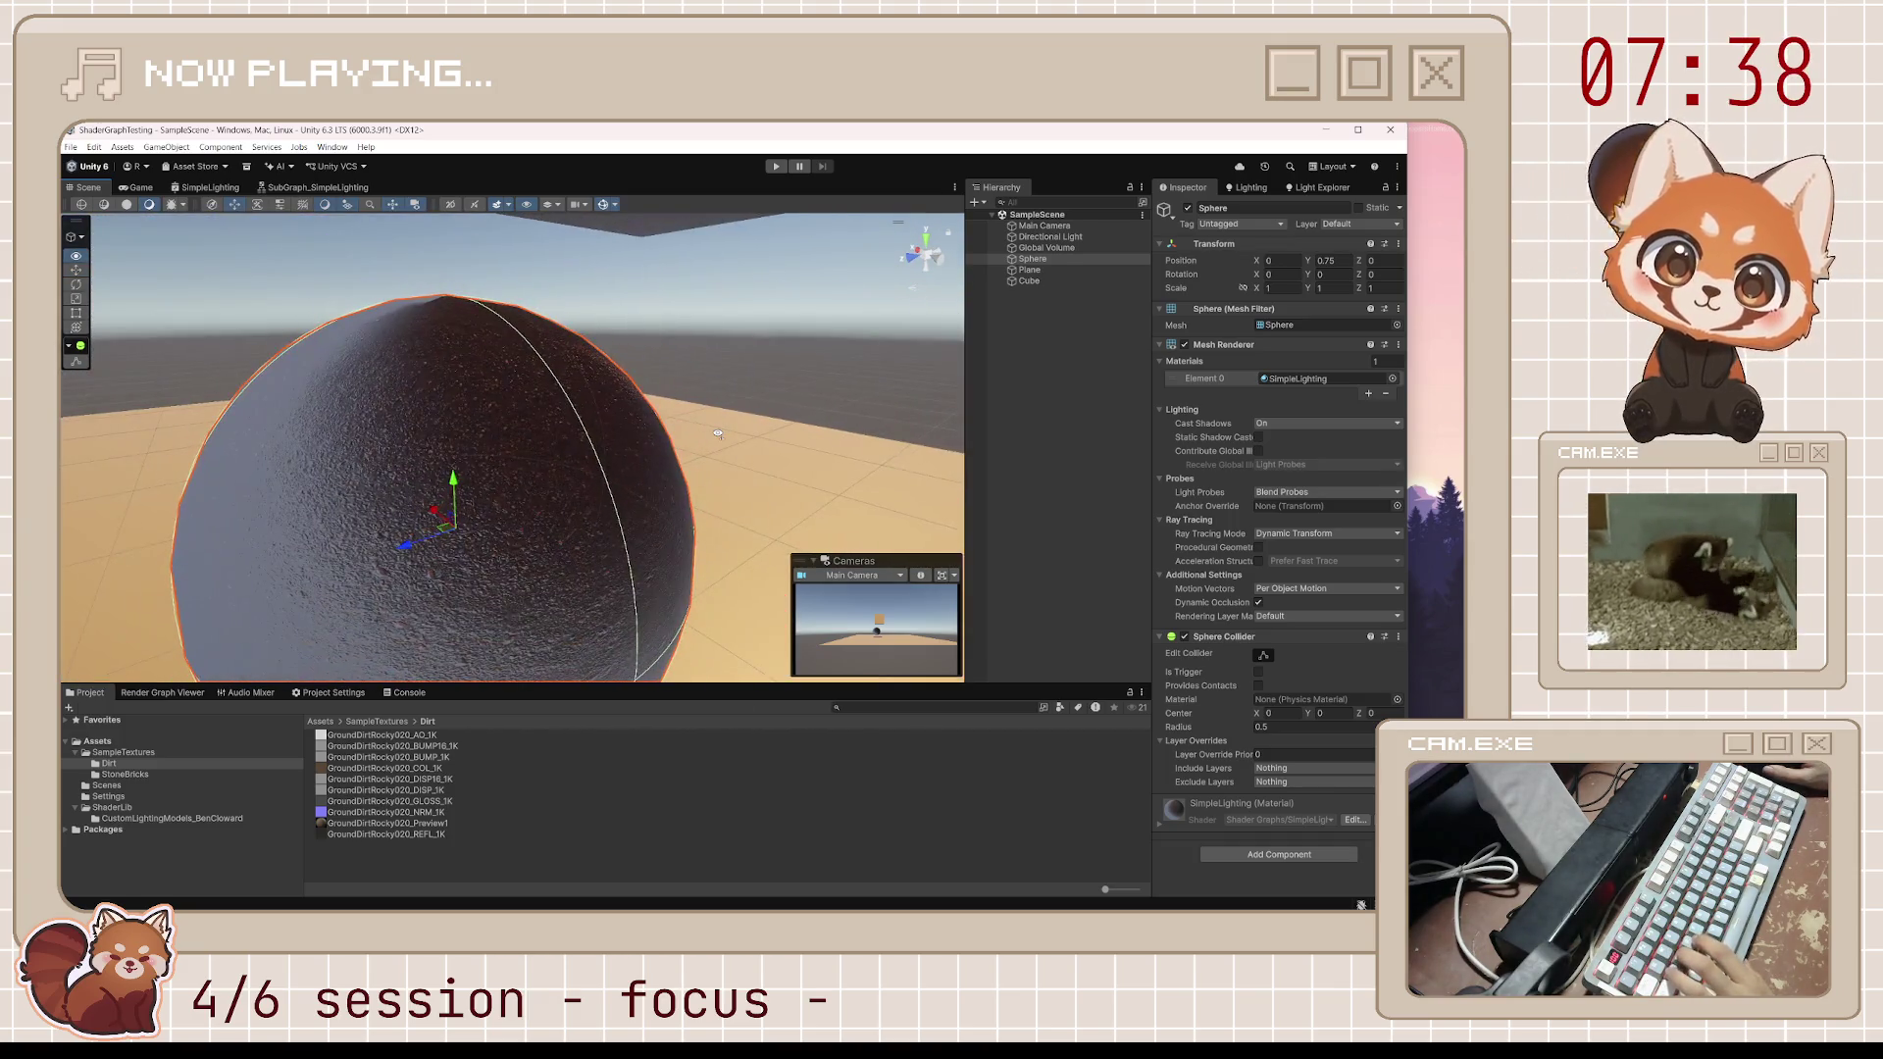
scroll(718, 433, "down", 10)
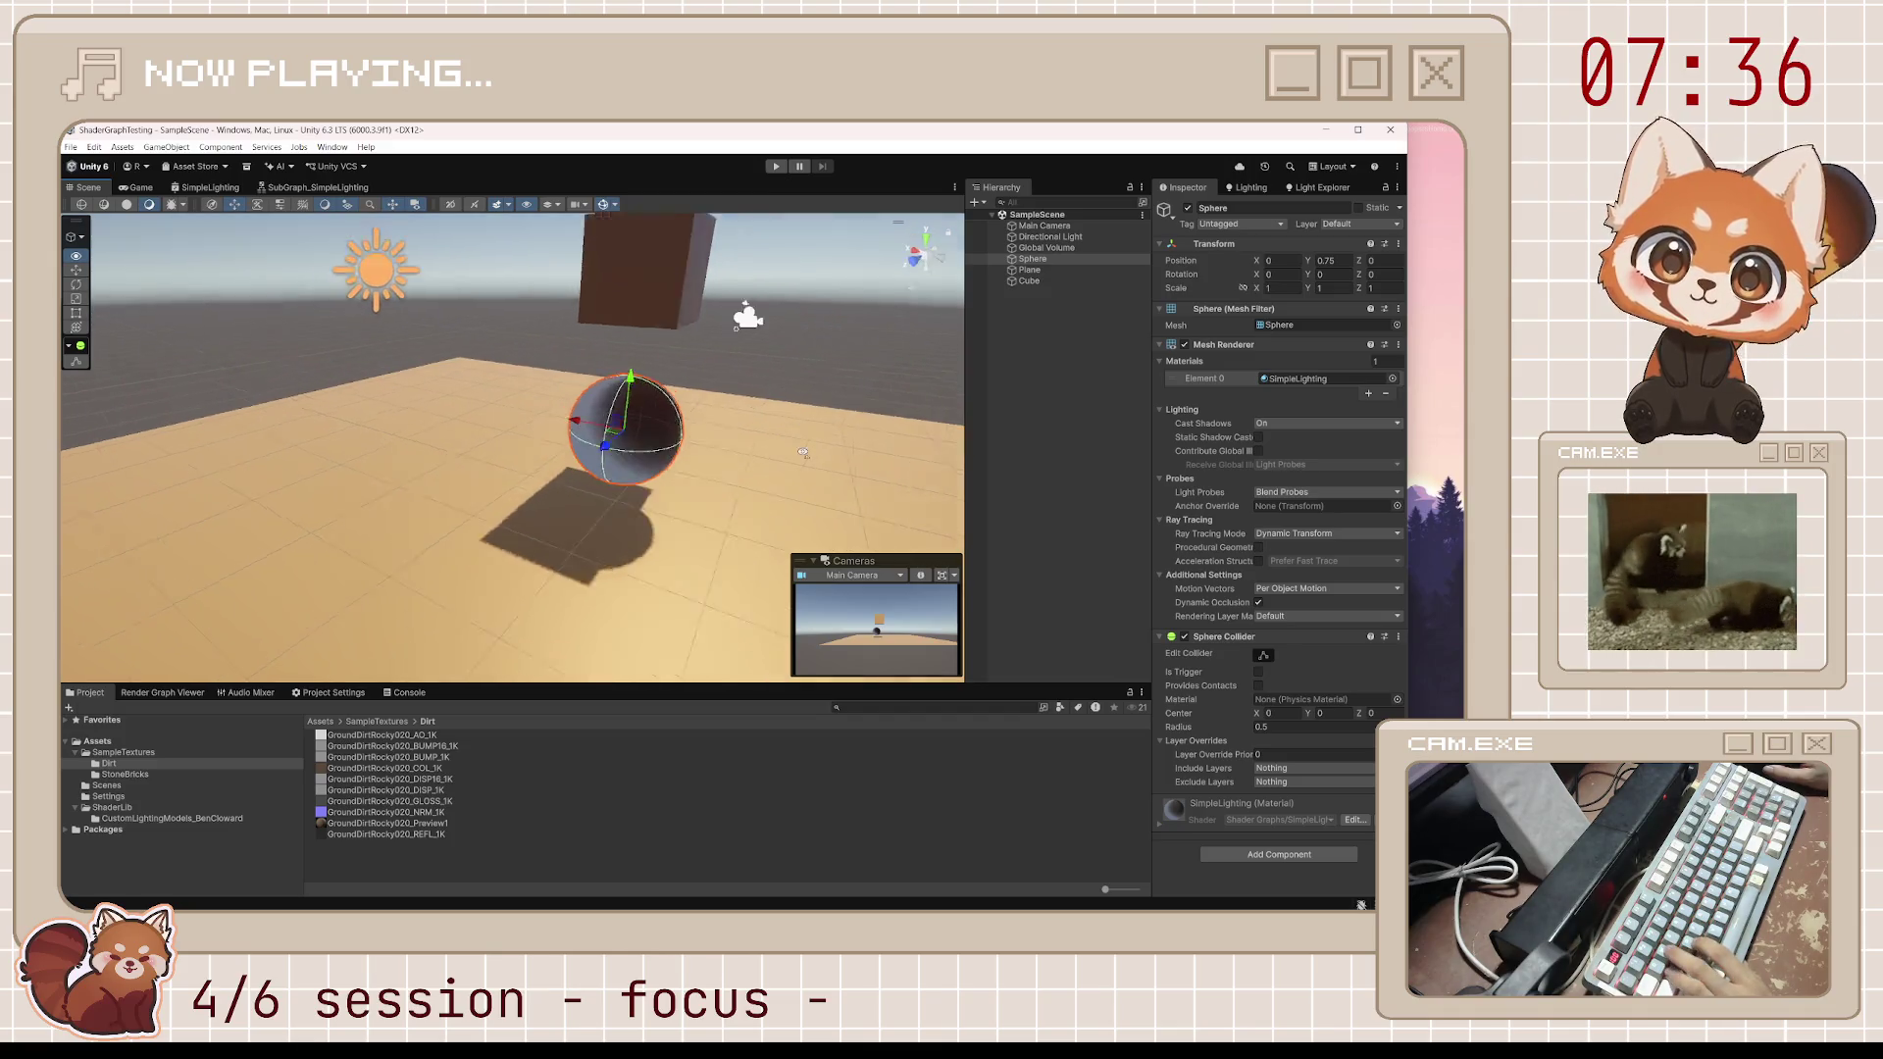
left_click_drag(803, 452, 777, 425)
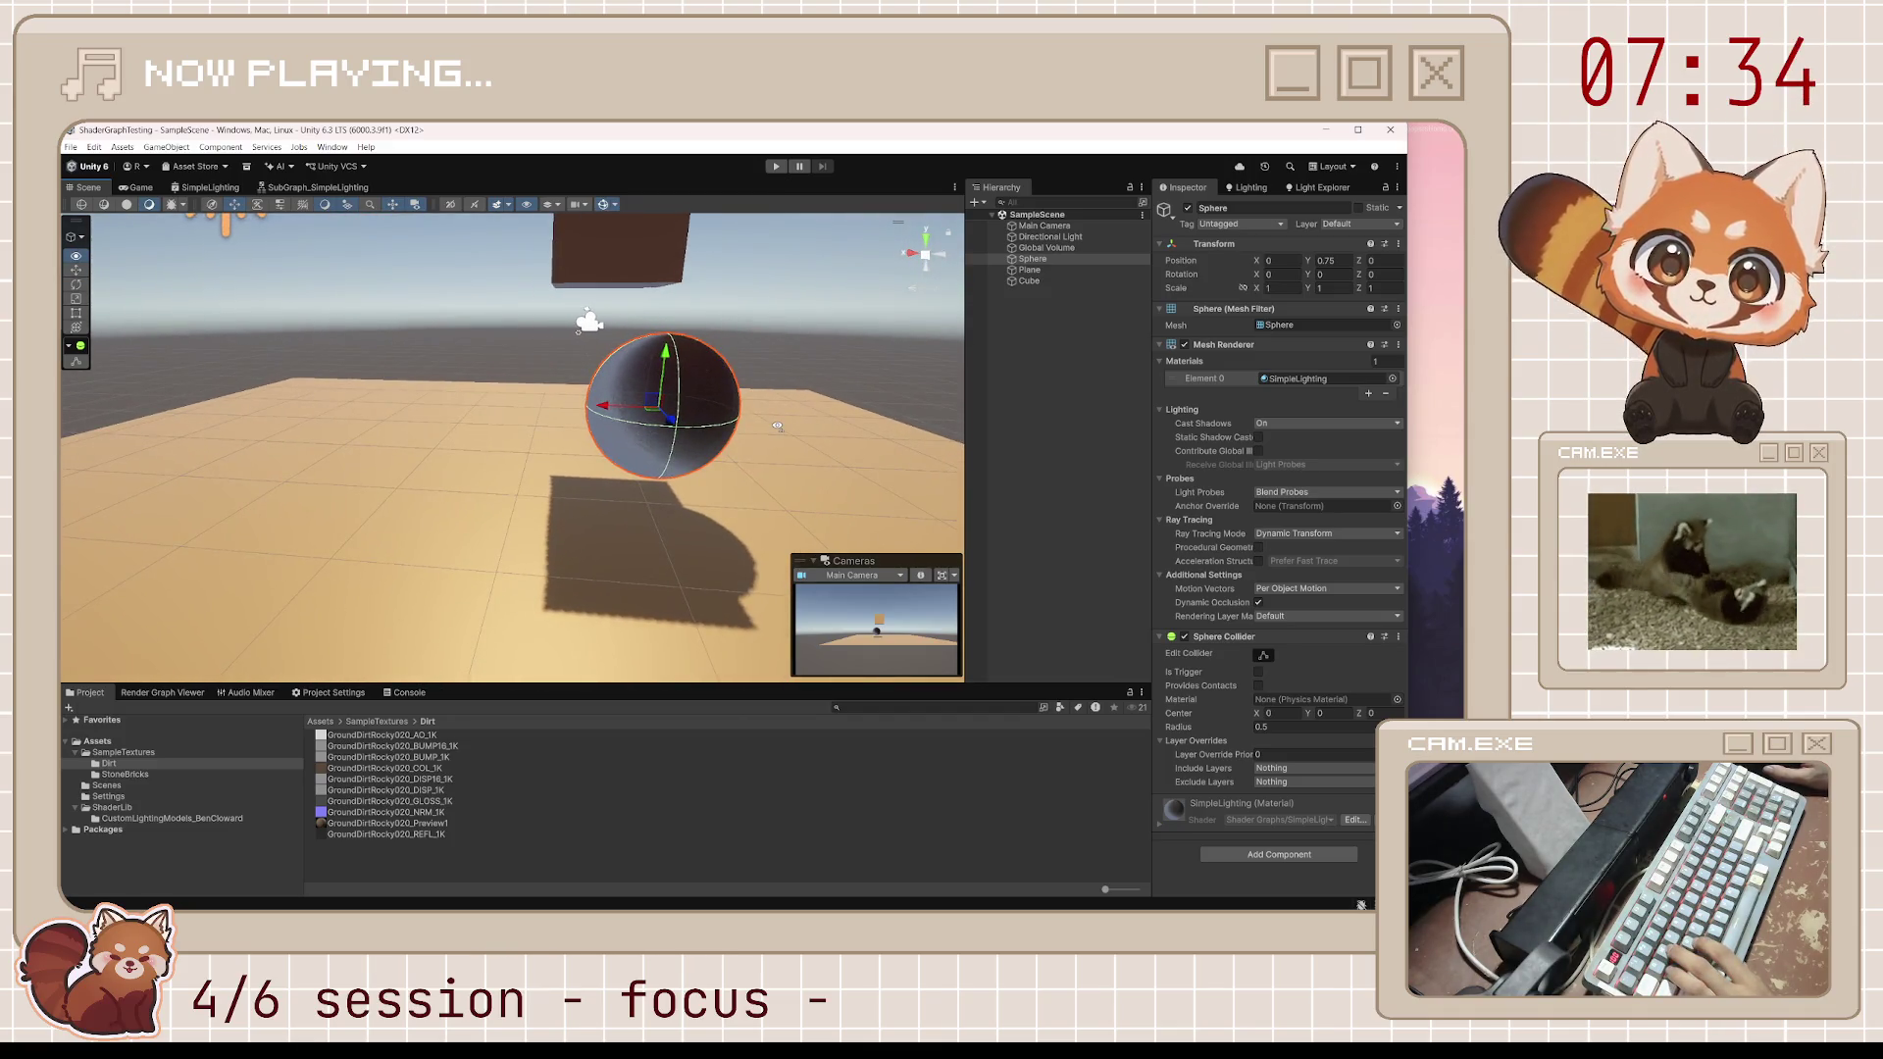
scroll(777, 426, "up", 5)
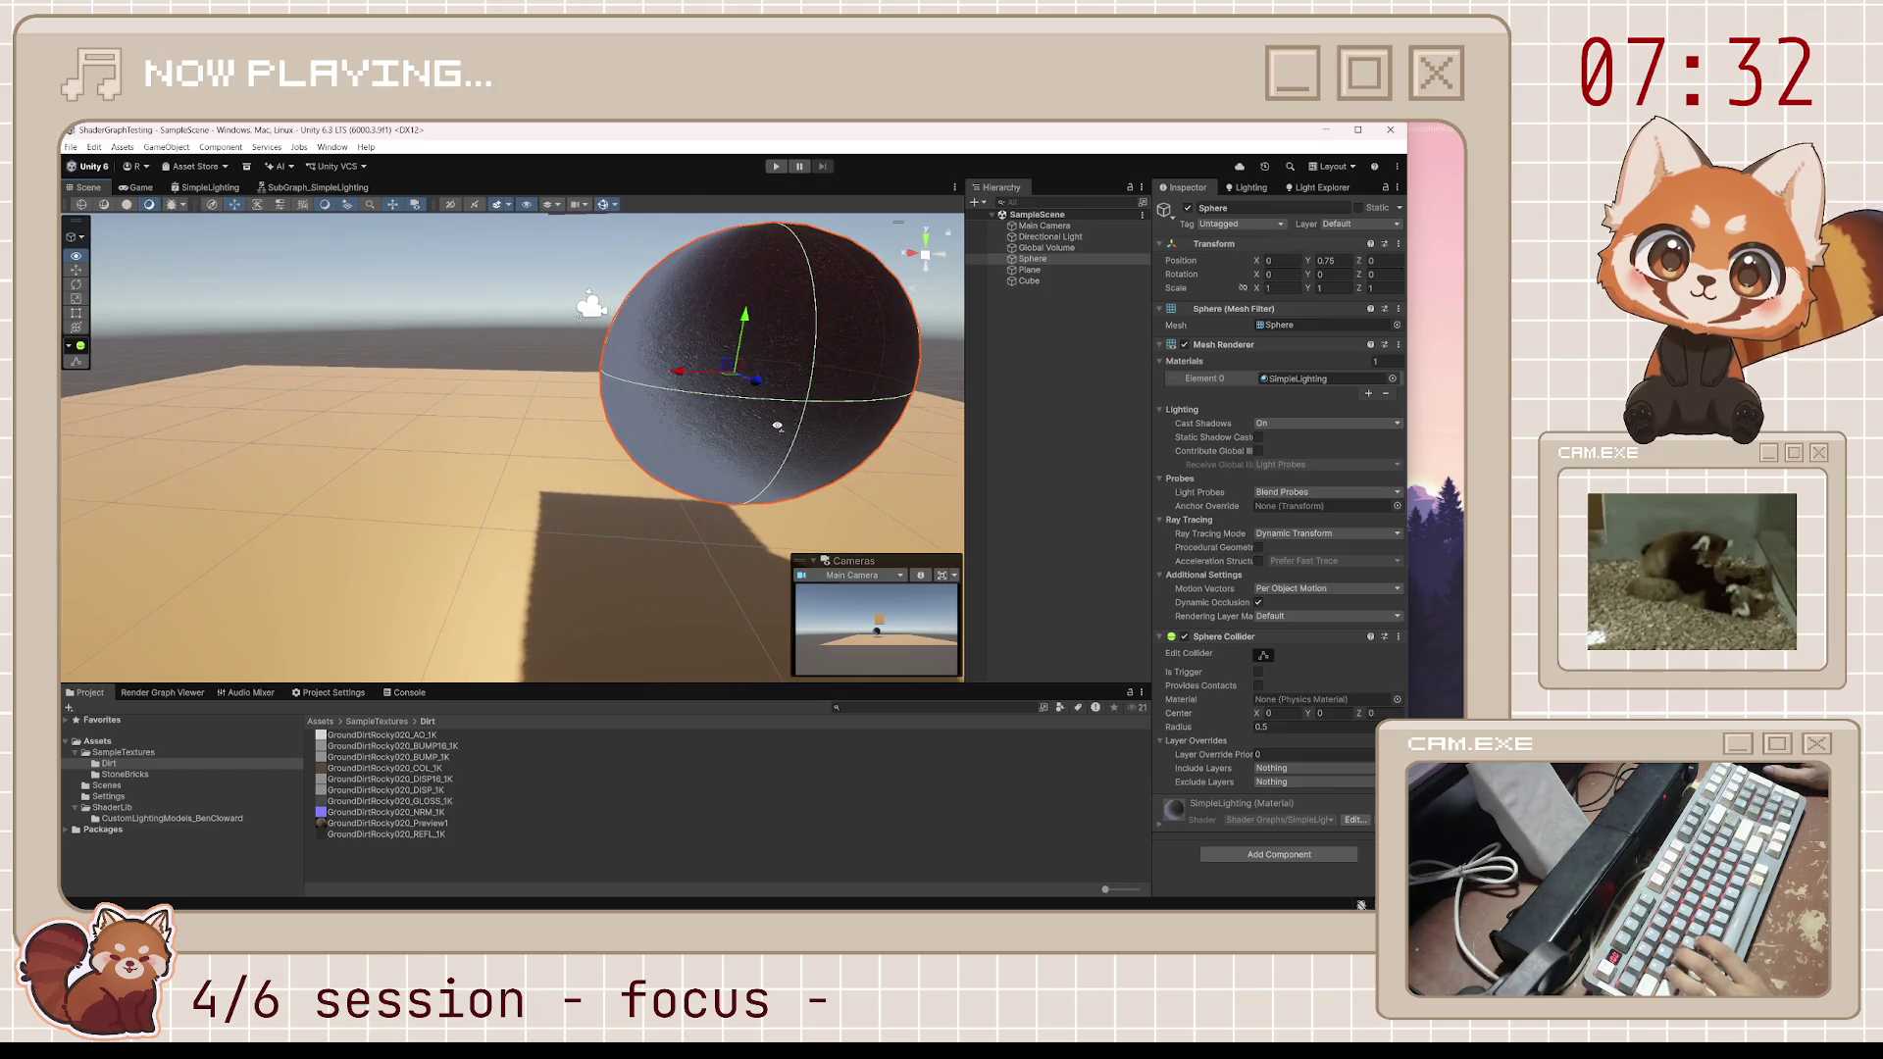
left_click_drag(777, 426, 782, 409)
scroll(782, 409, "down", 5)
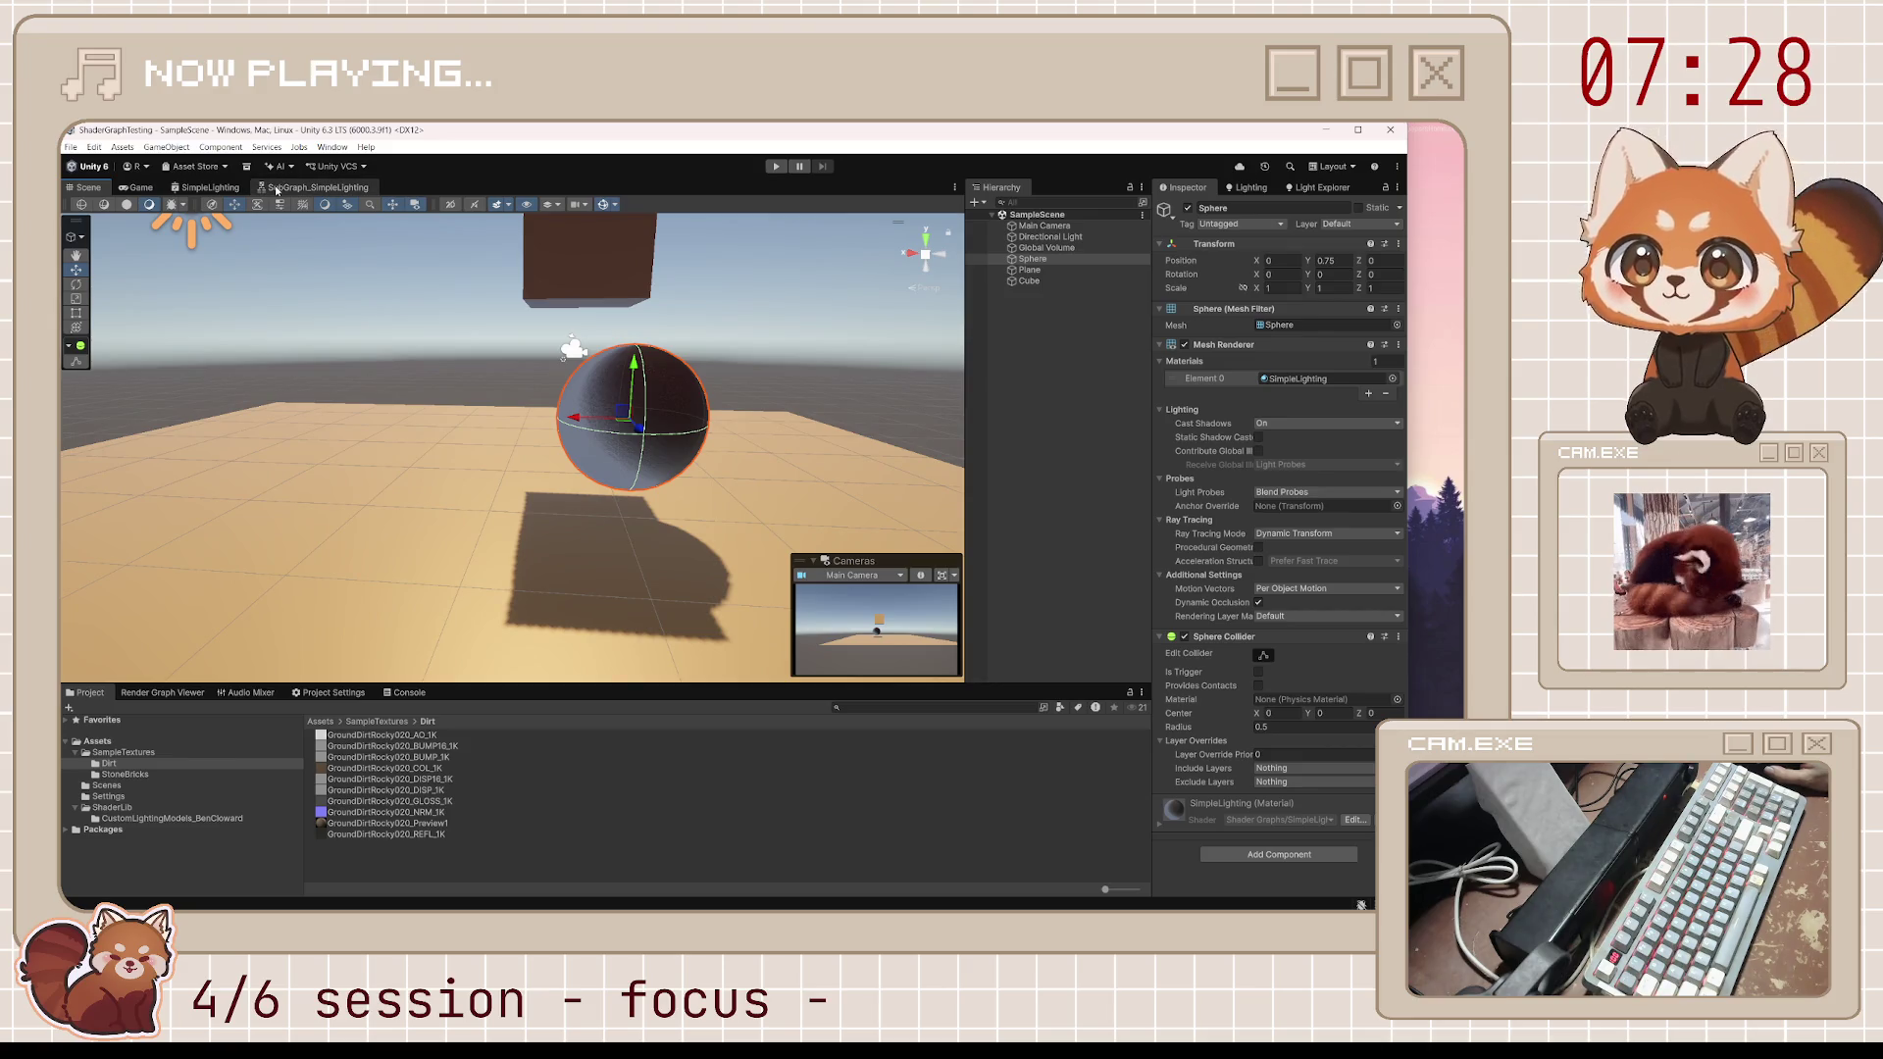
left_click(209, 188)
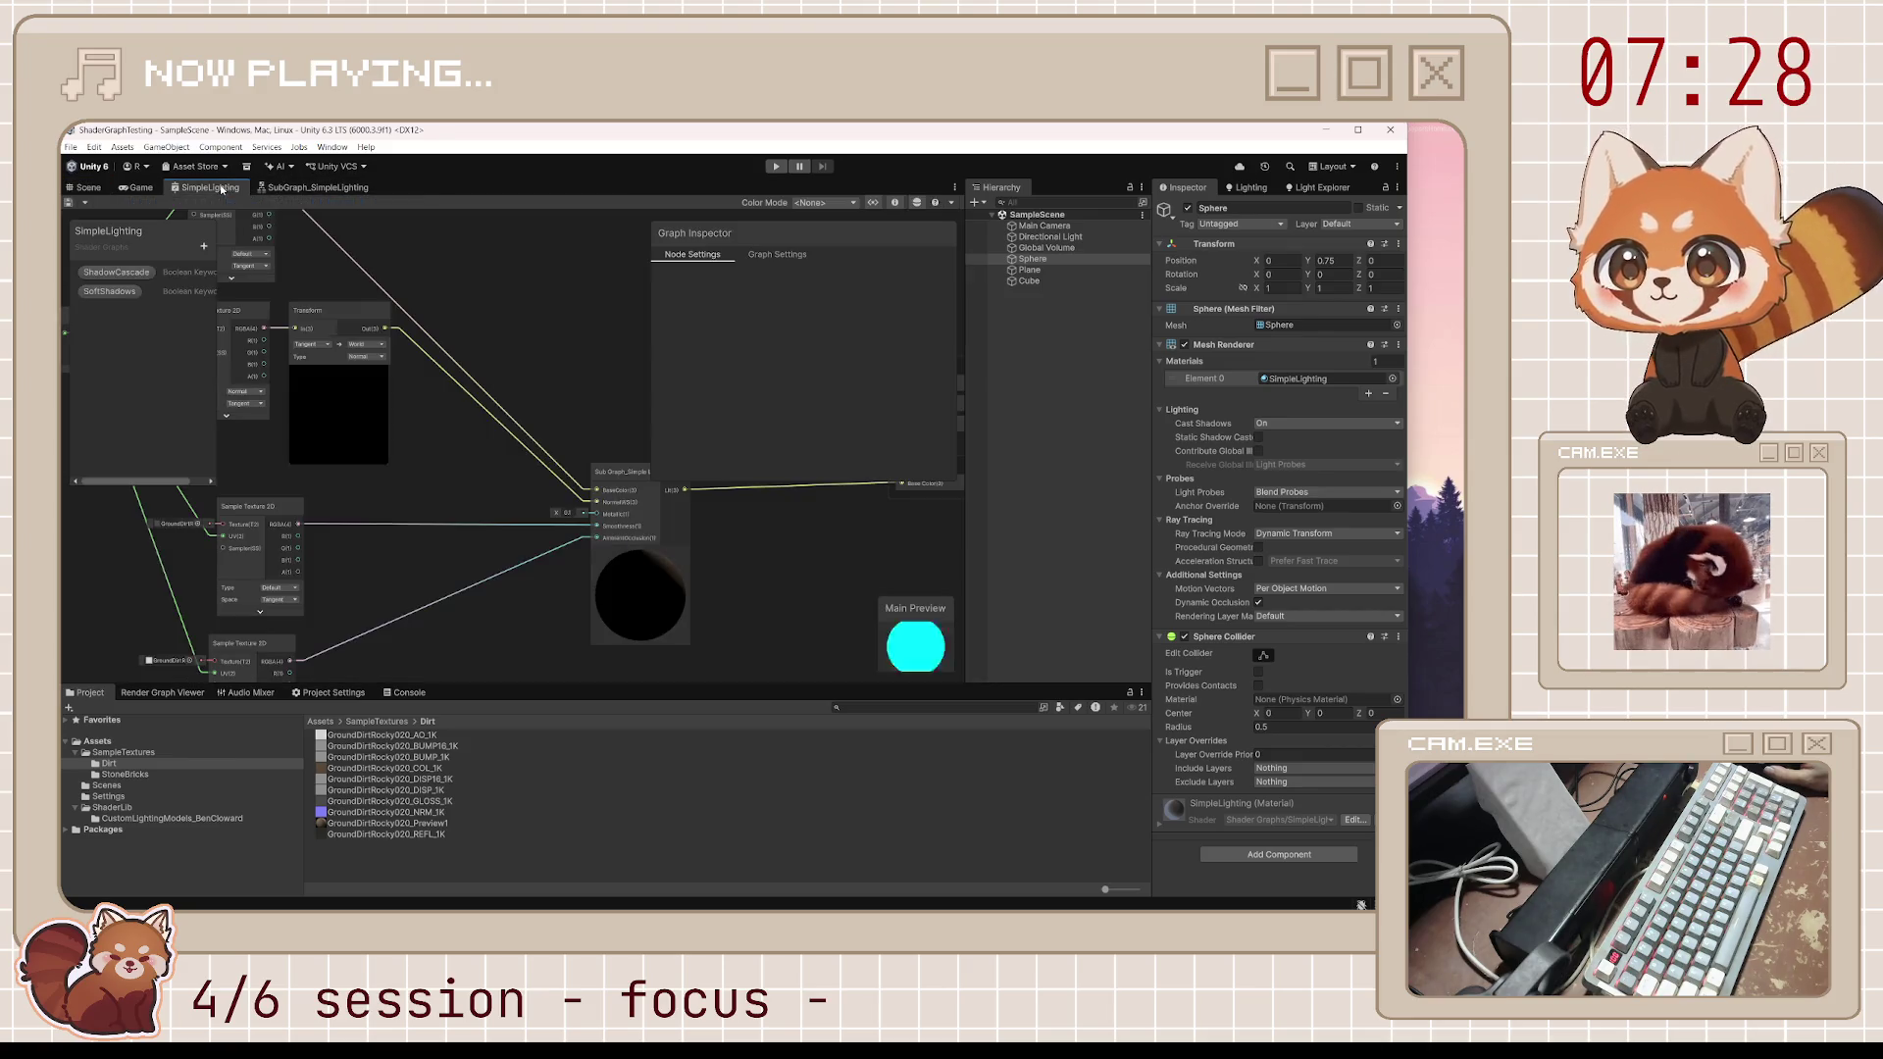
Show the StoneBricks textures and assign them to the lower and middle Sample Texture 2D nodes
left_click(133, 776)
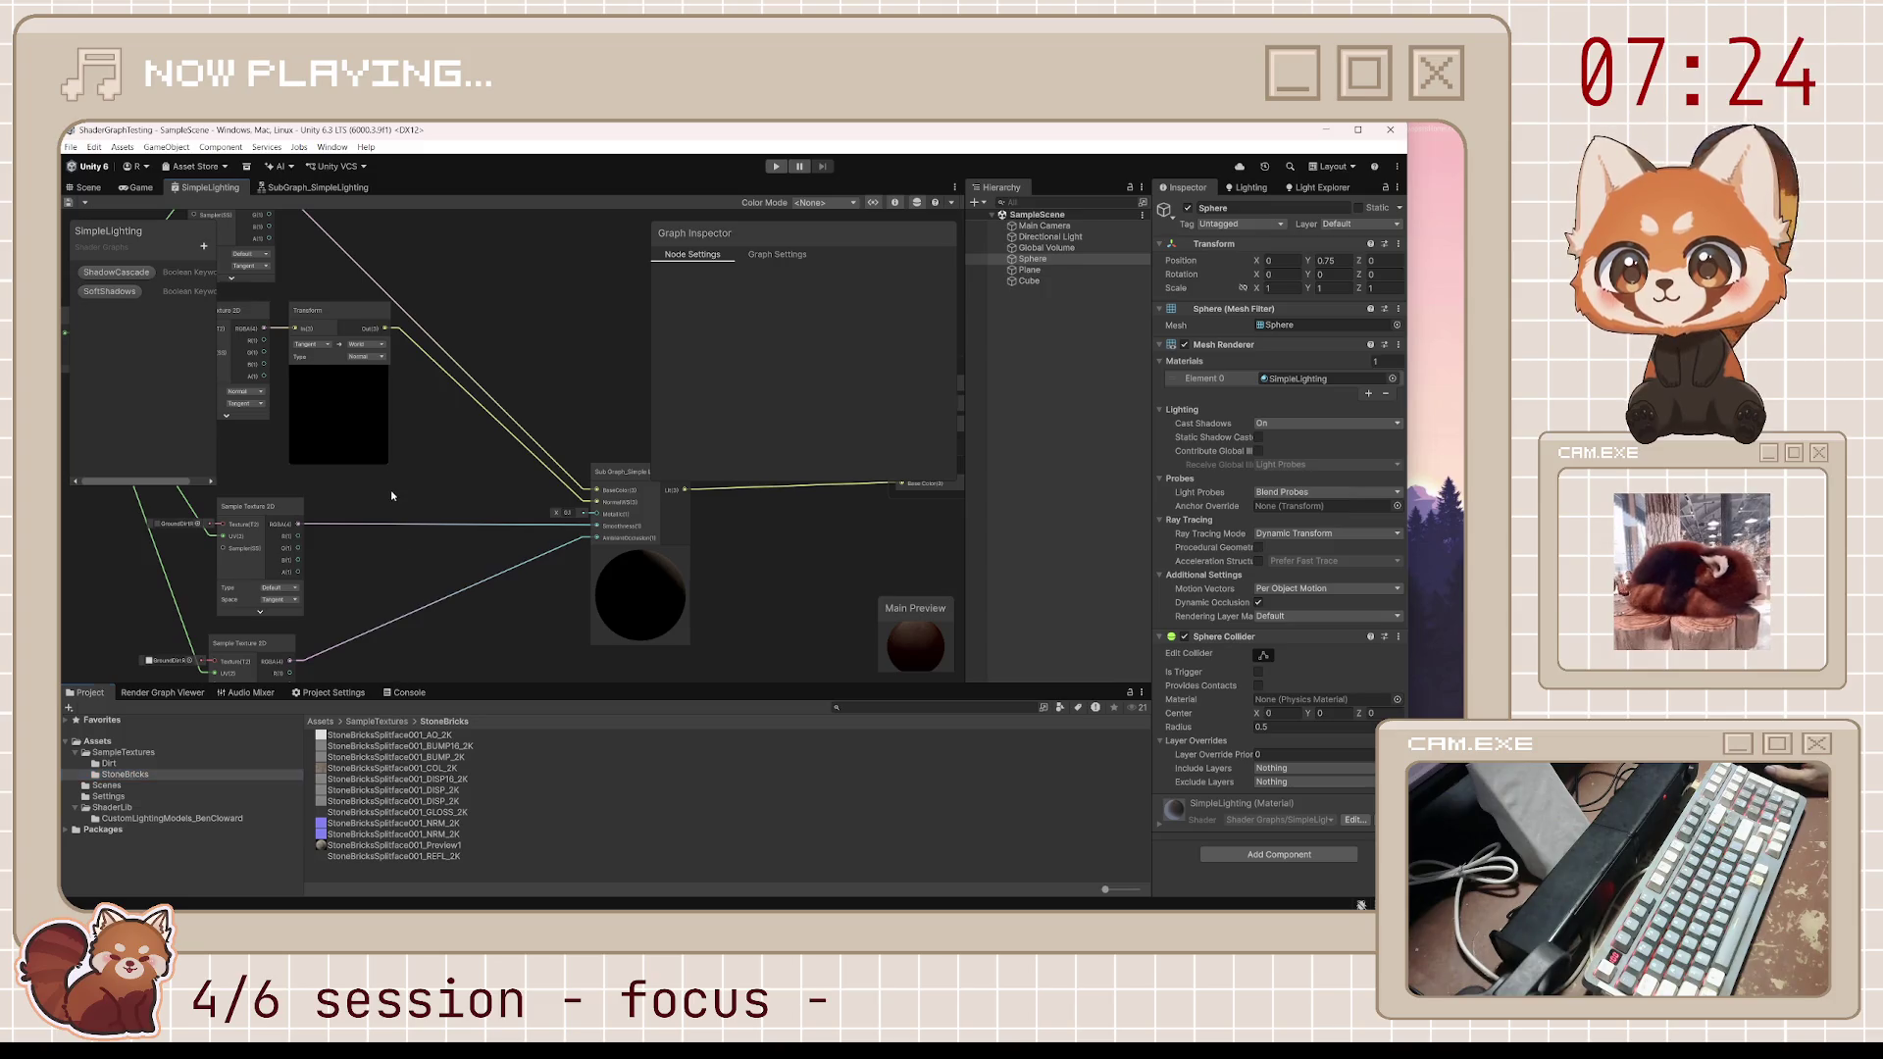
left_click_drag(391, 495, 518, 513)
left_click_drag(468, 636, 557, 496)
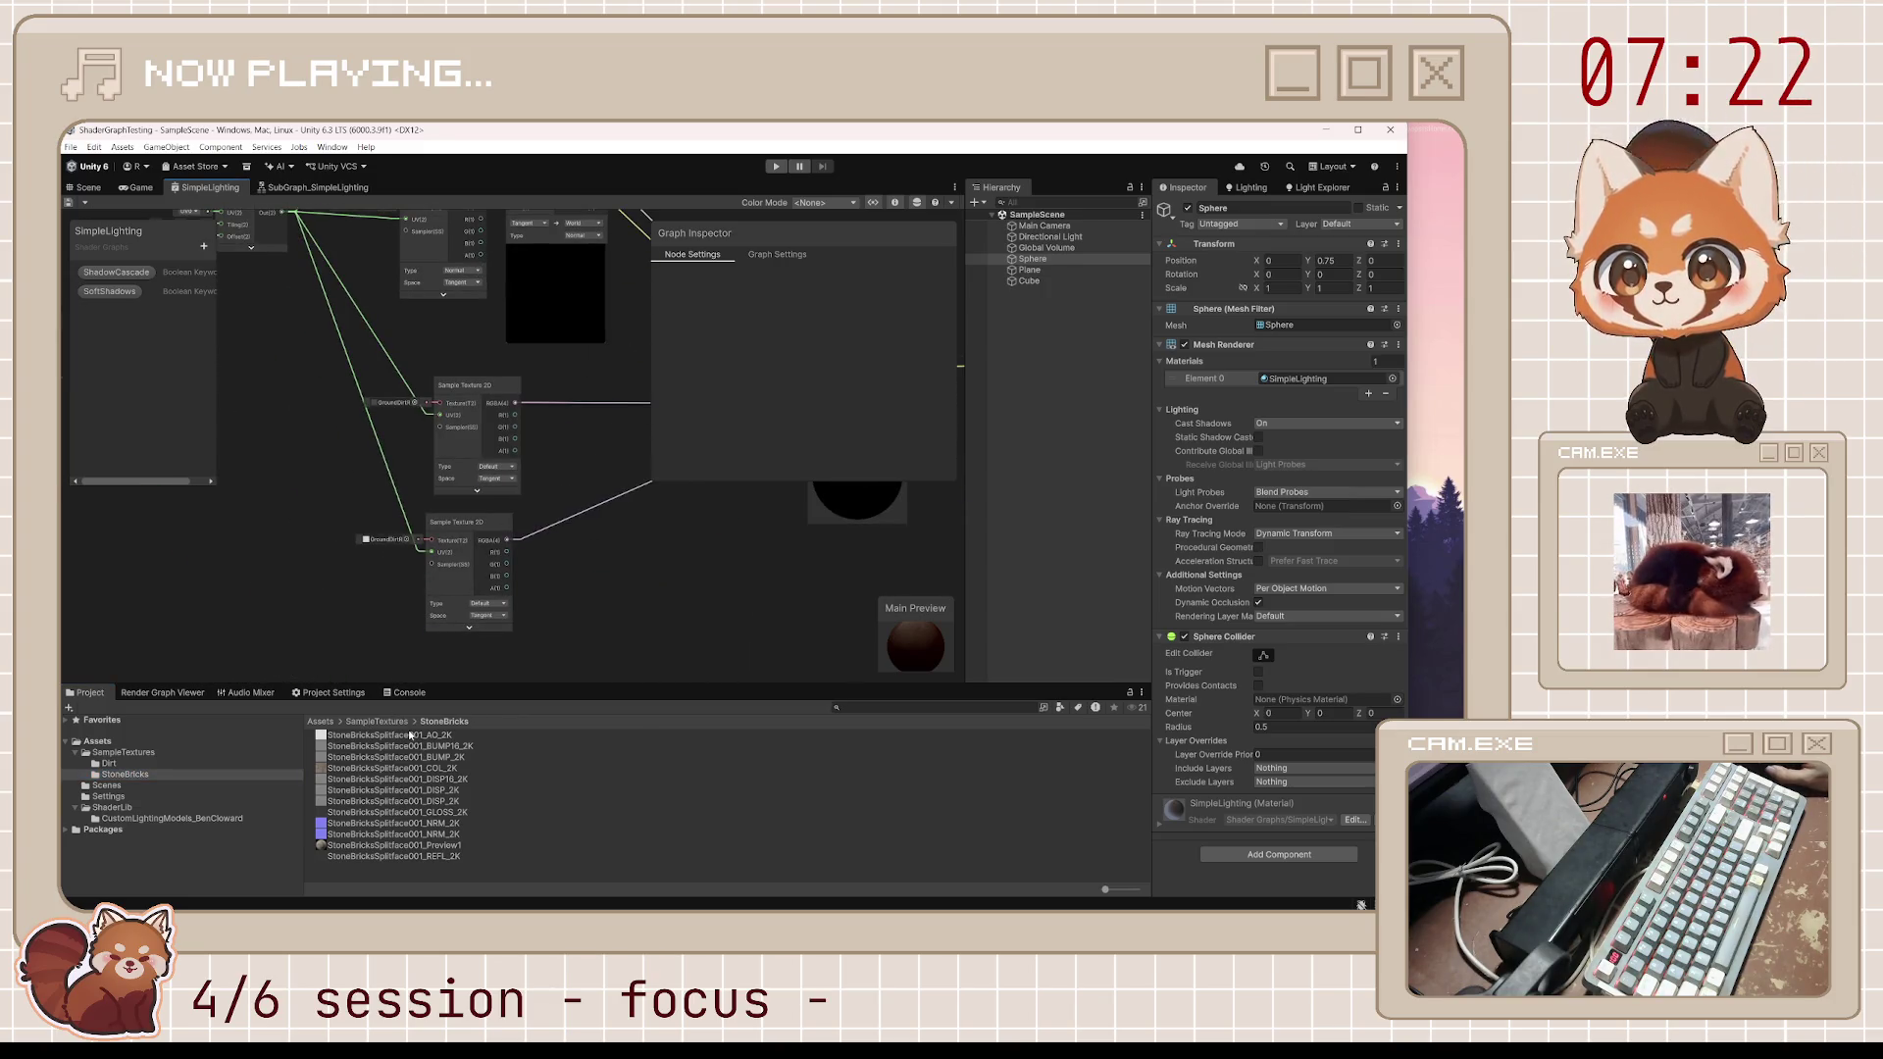
left_click_drag(410, 736, 393, 538)
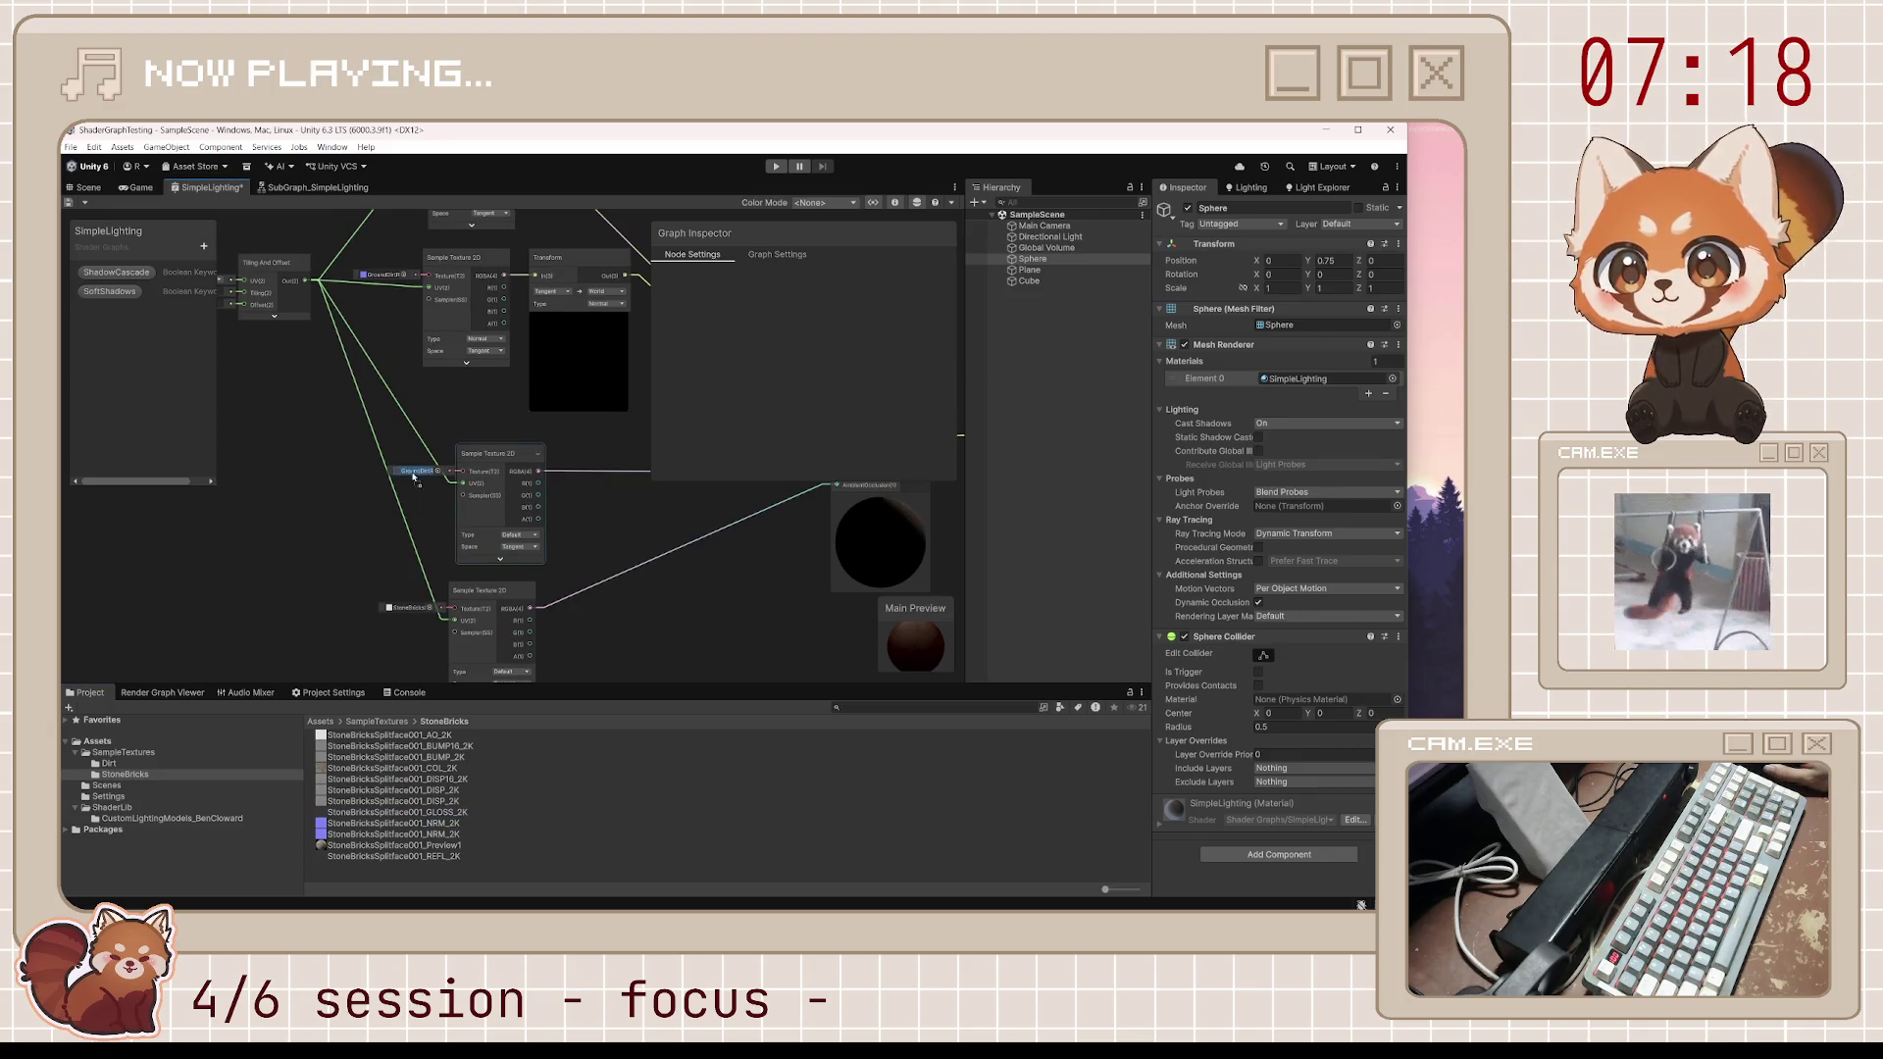
left_click_drag(412, 435, 410, 579)
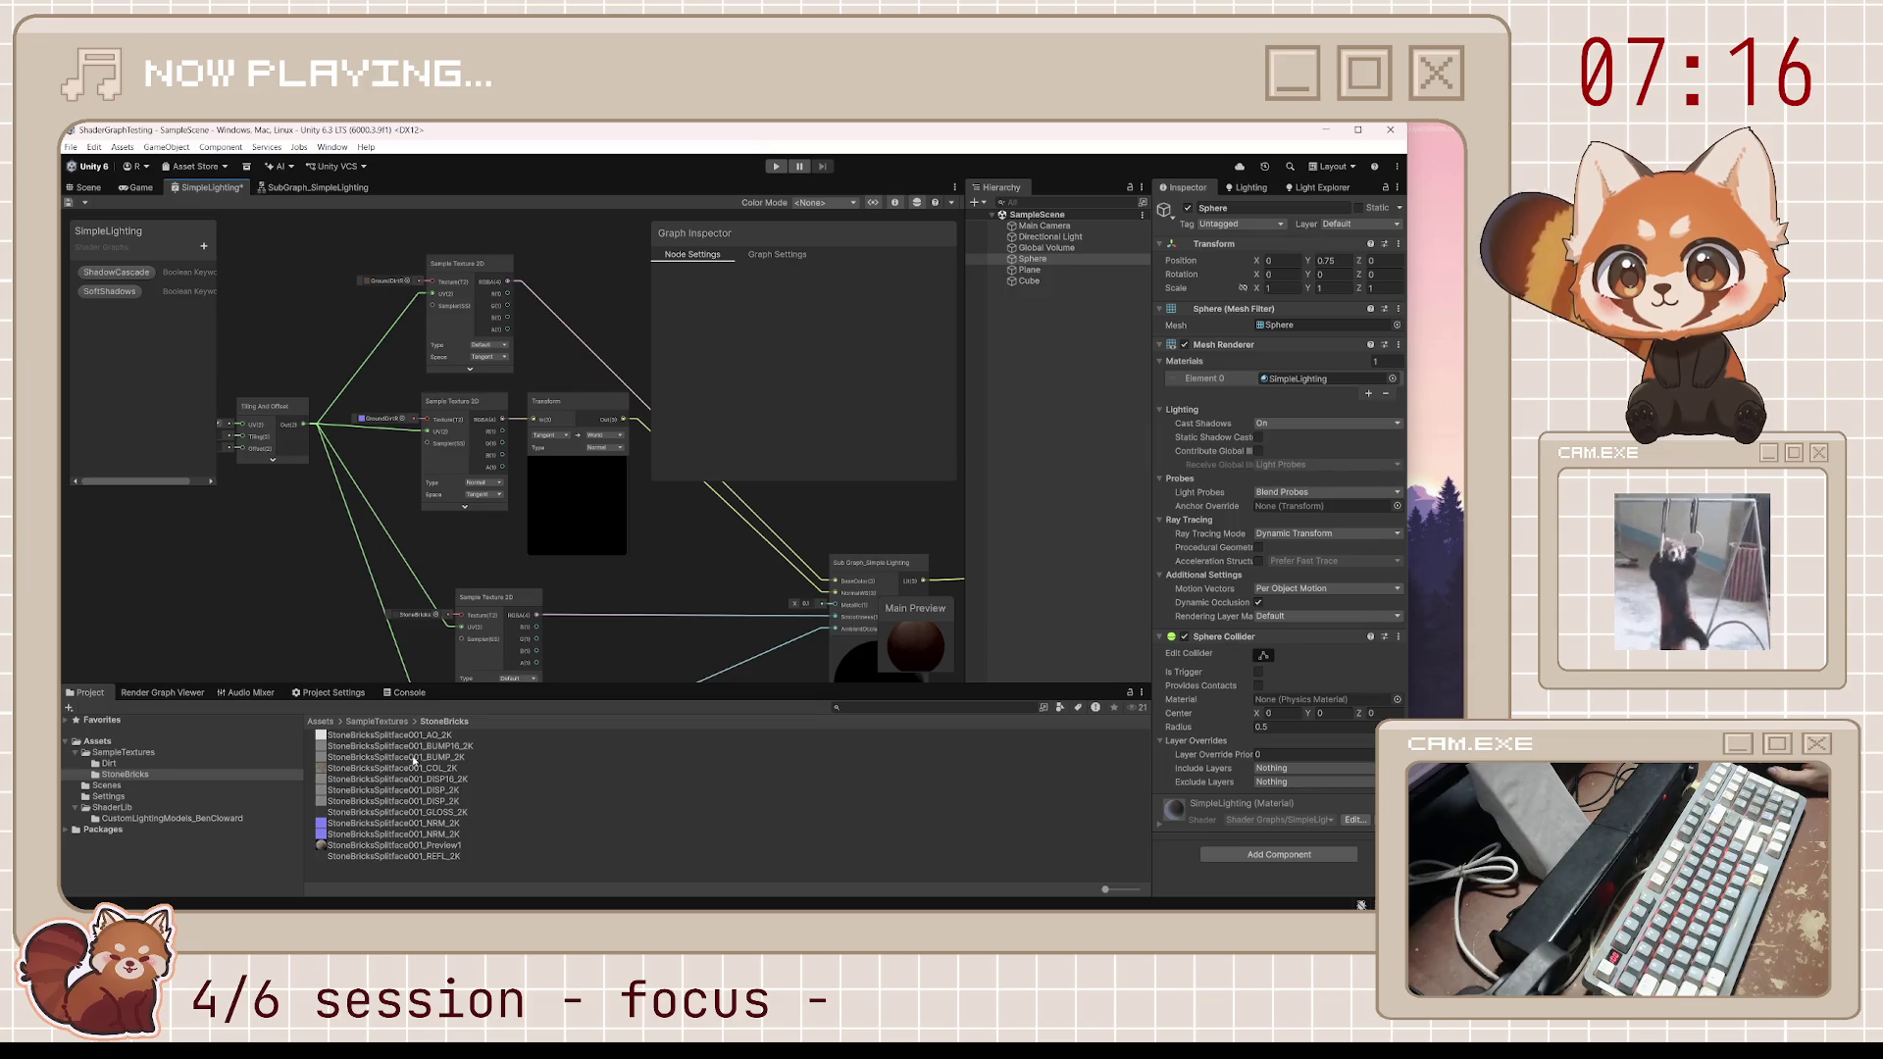
left_click_drag(394, 826, 383, 419)
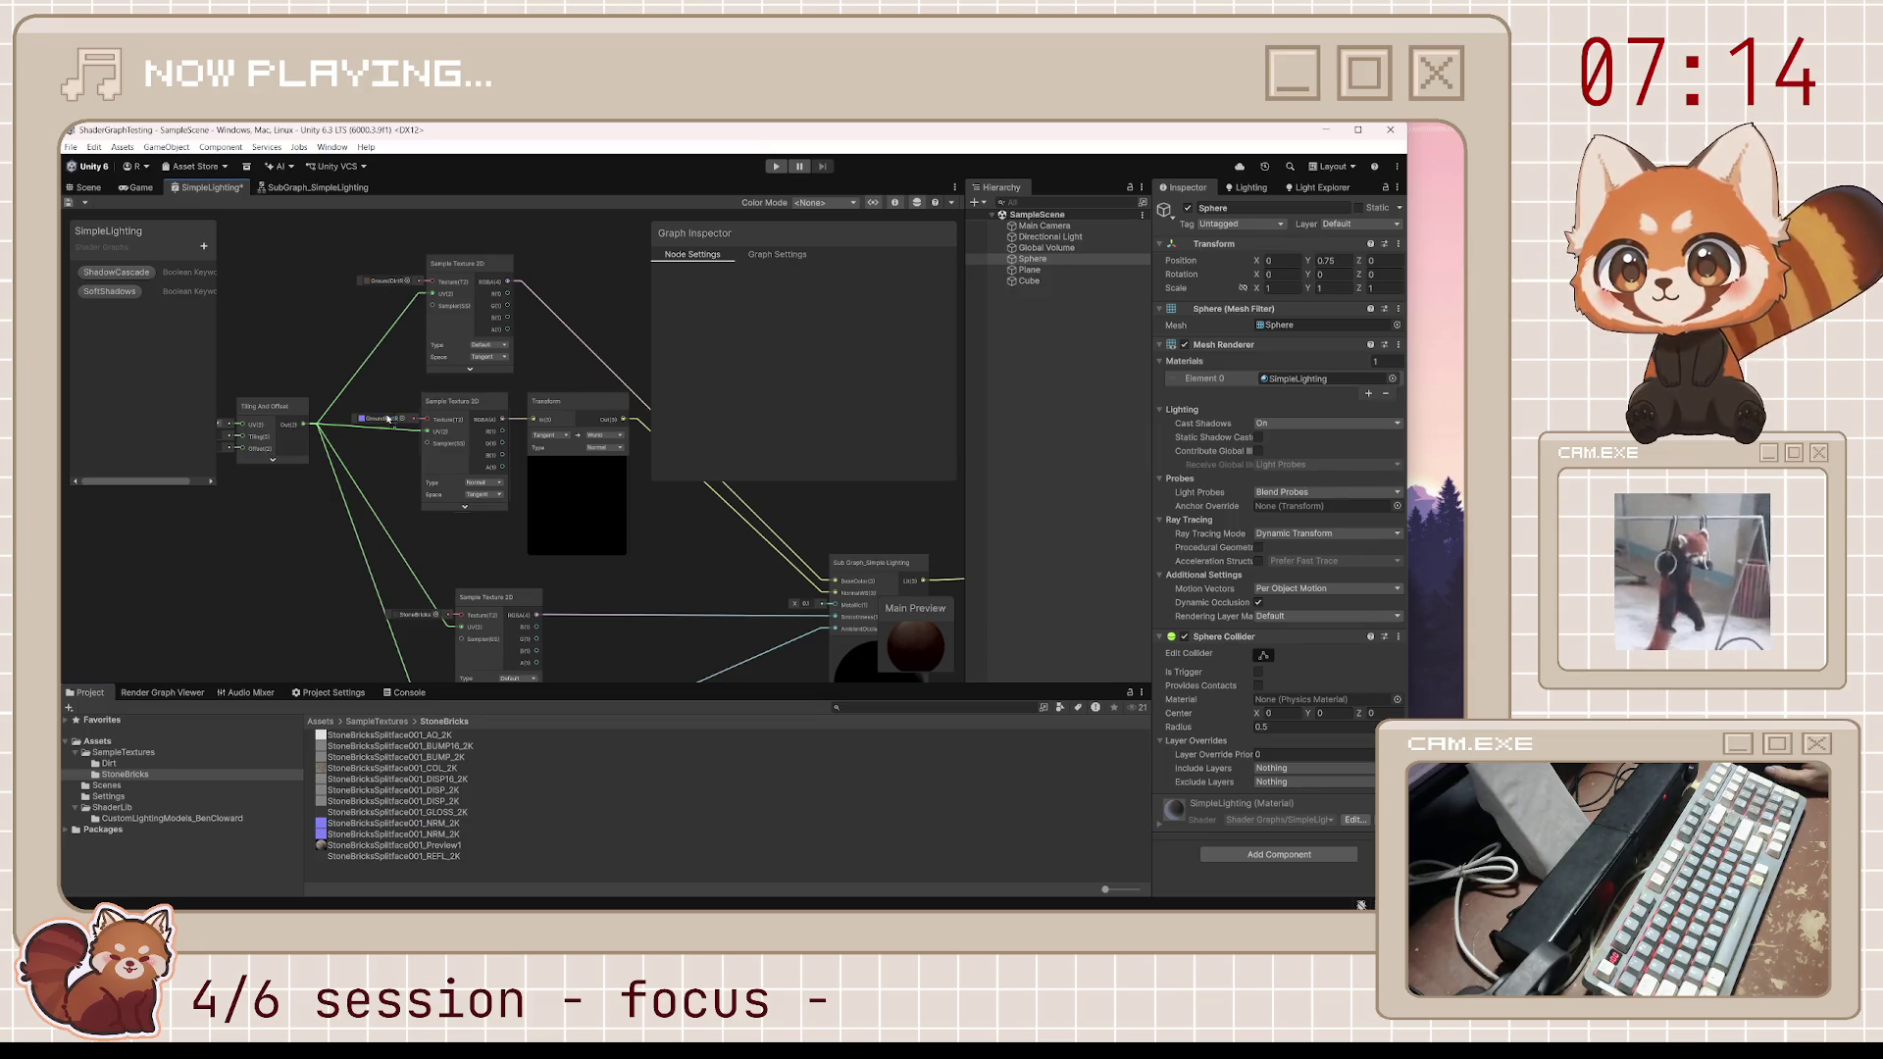
Delete a stray texture node, plug StoneBricks into the top sampler, and save the graph
mouse_move(412, 767)
left_mouse_down()
mouse_move(384, 304)
mouse_move(383, 323)
left_mouse_up()
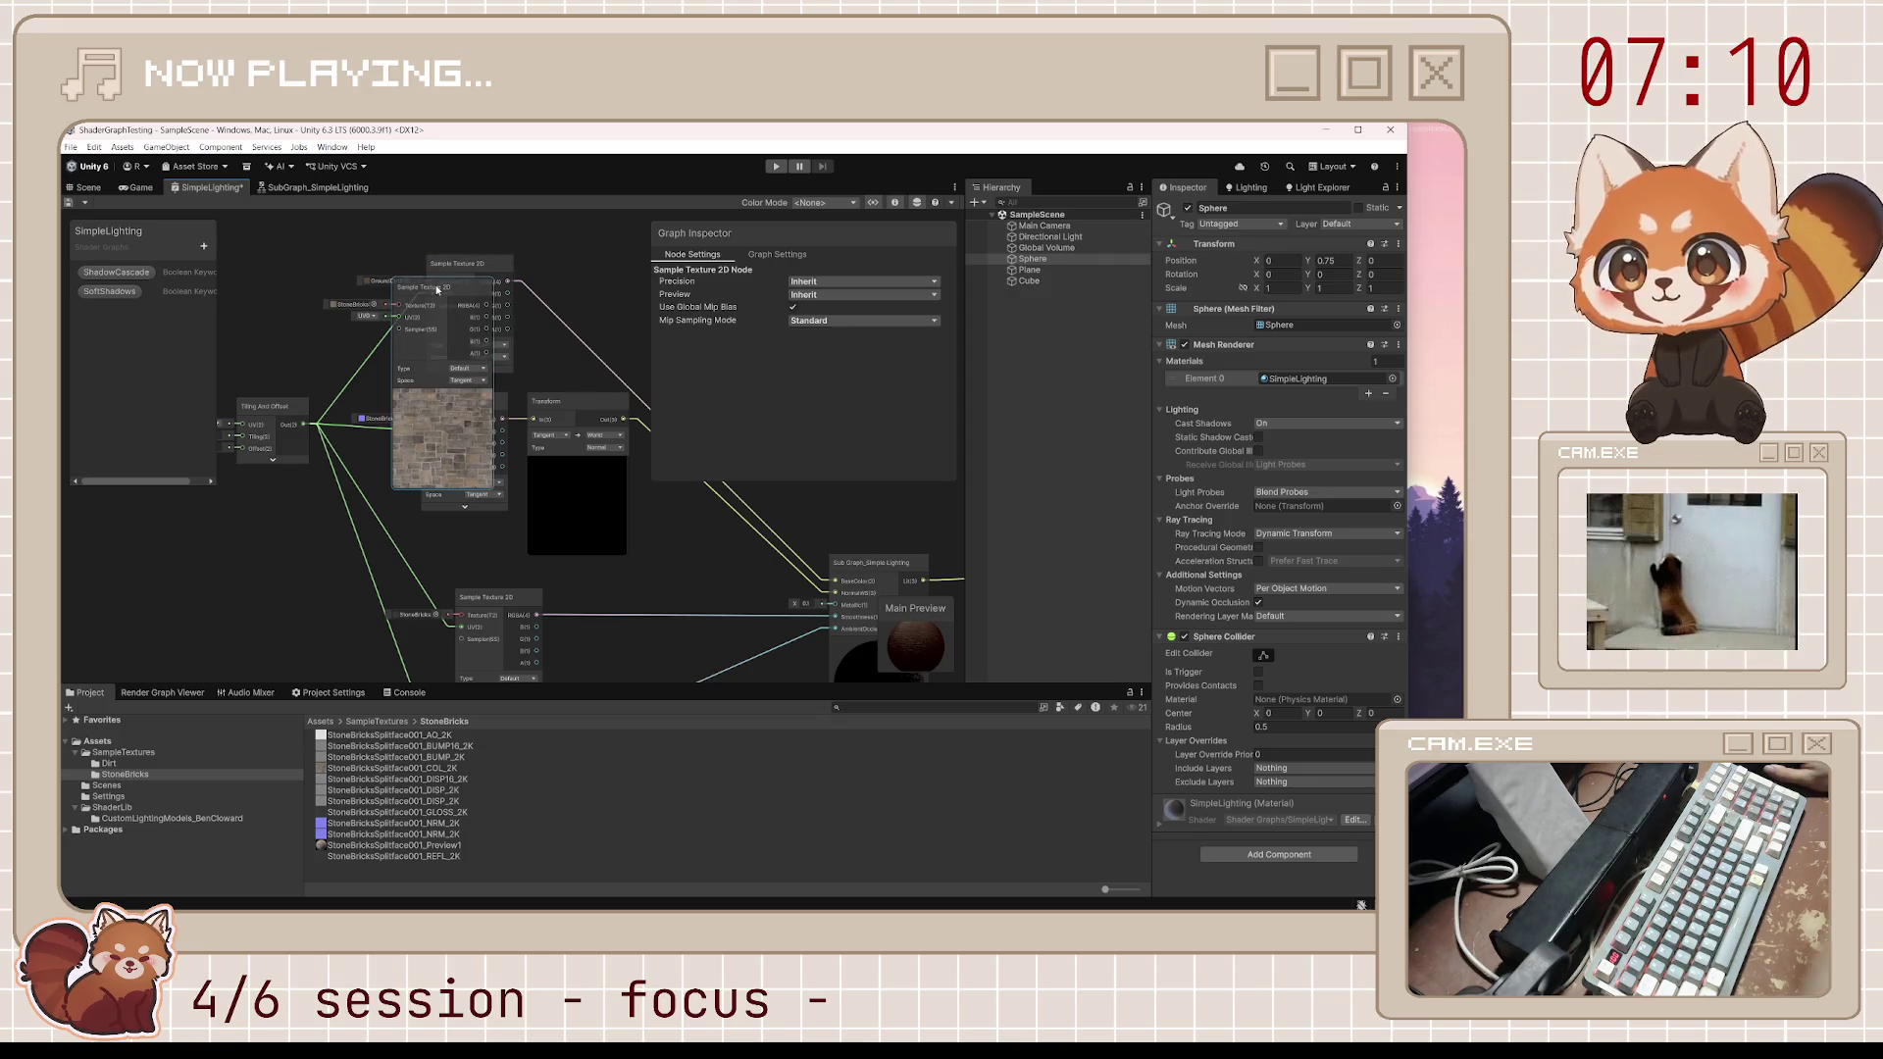
key("Delete")
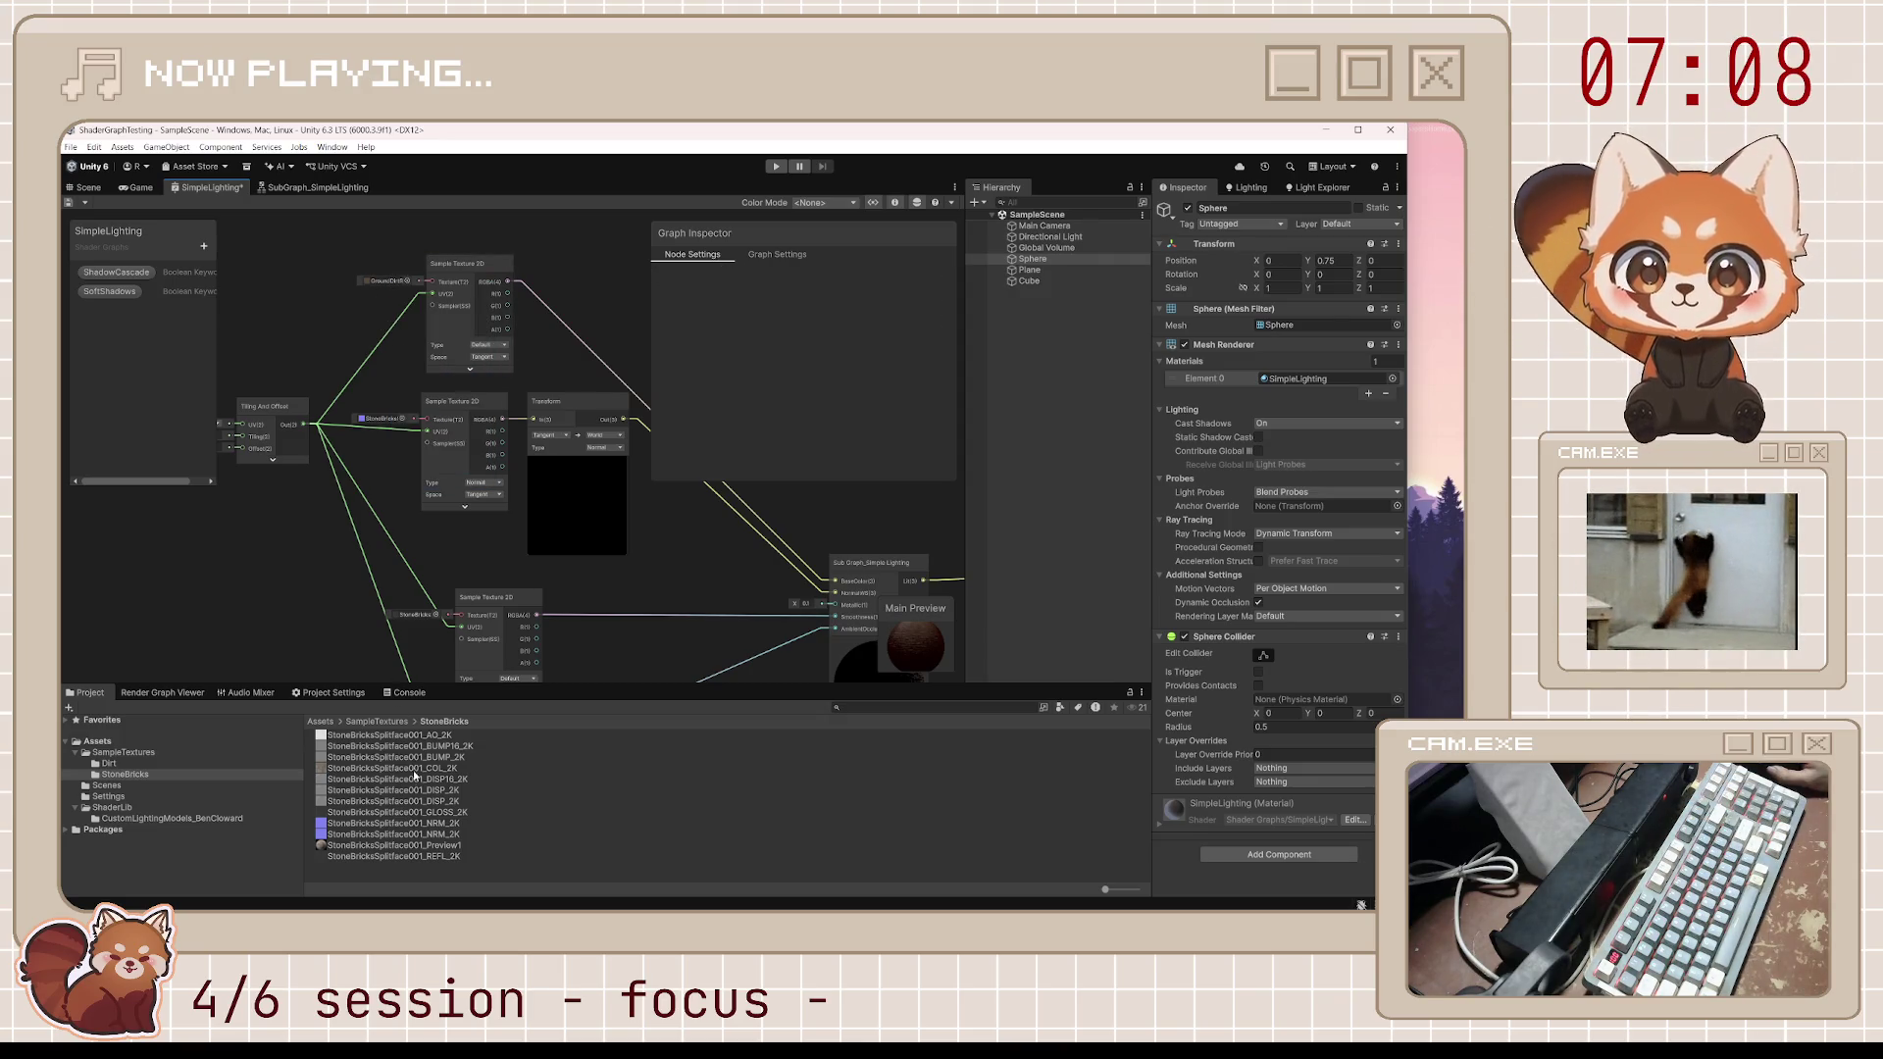
left_click_drag(414, 773, 397, 283)
left_click(69, 204)
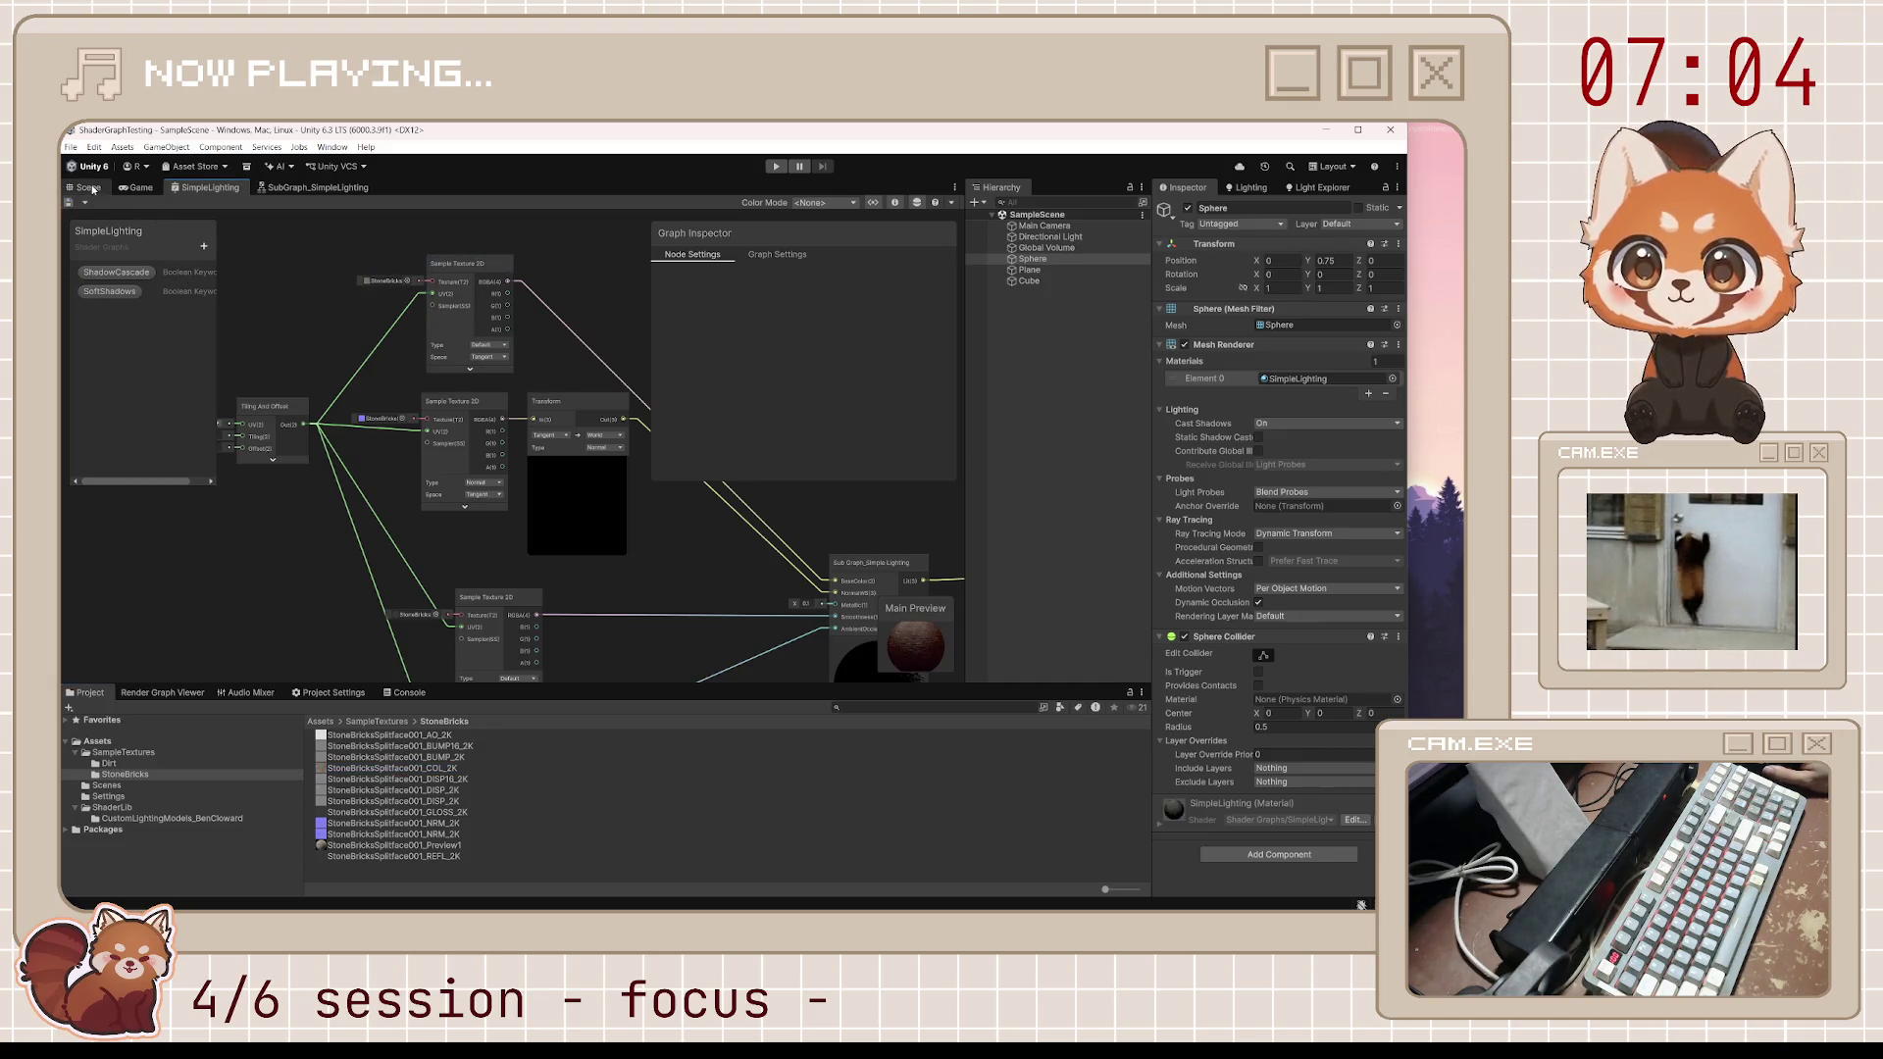
left_click(87, 187)
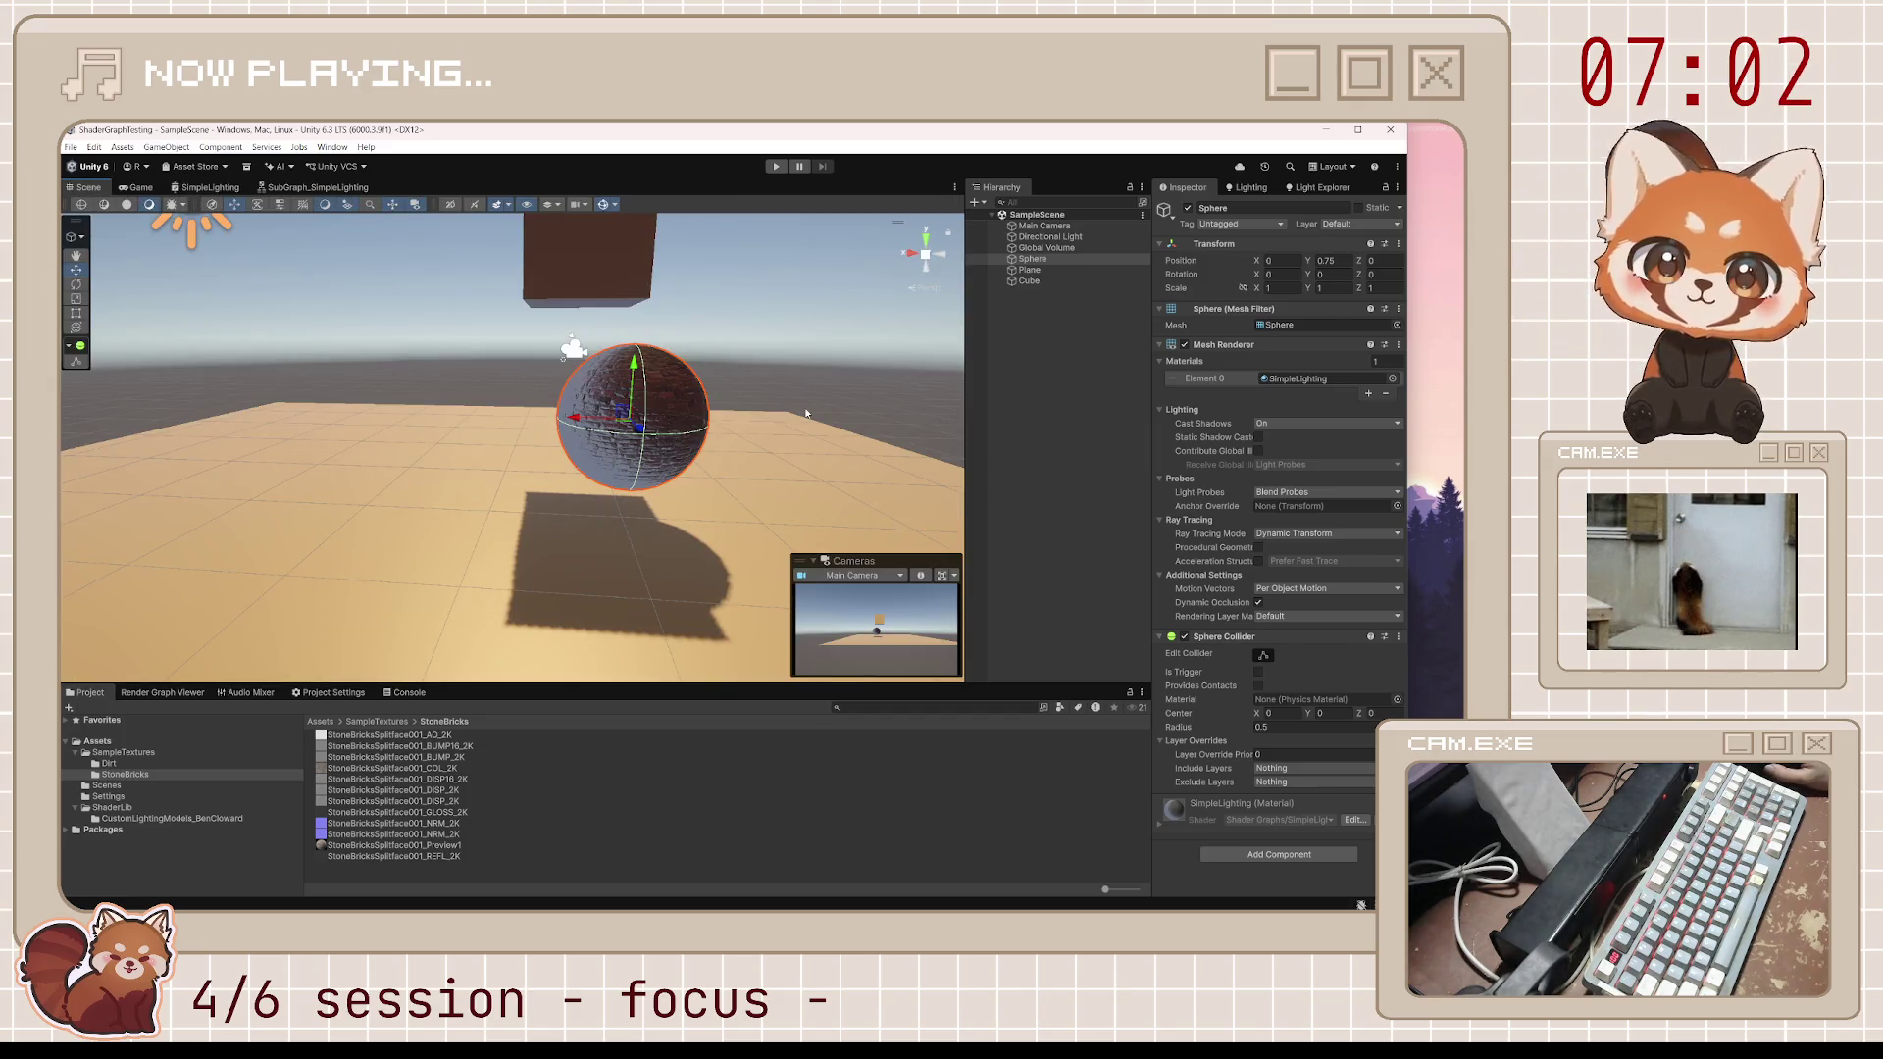
Frame and deselect the sphere, then snip a screenshot of the lit stone-brick sphere in the Scene view
key("f")
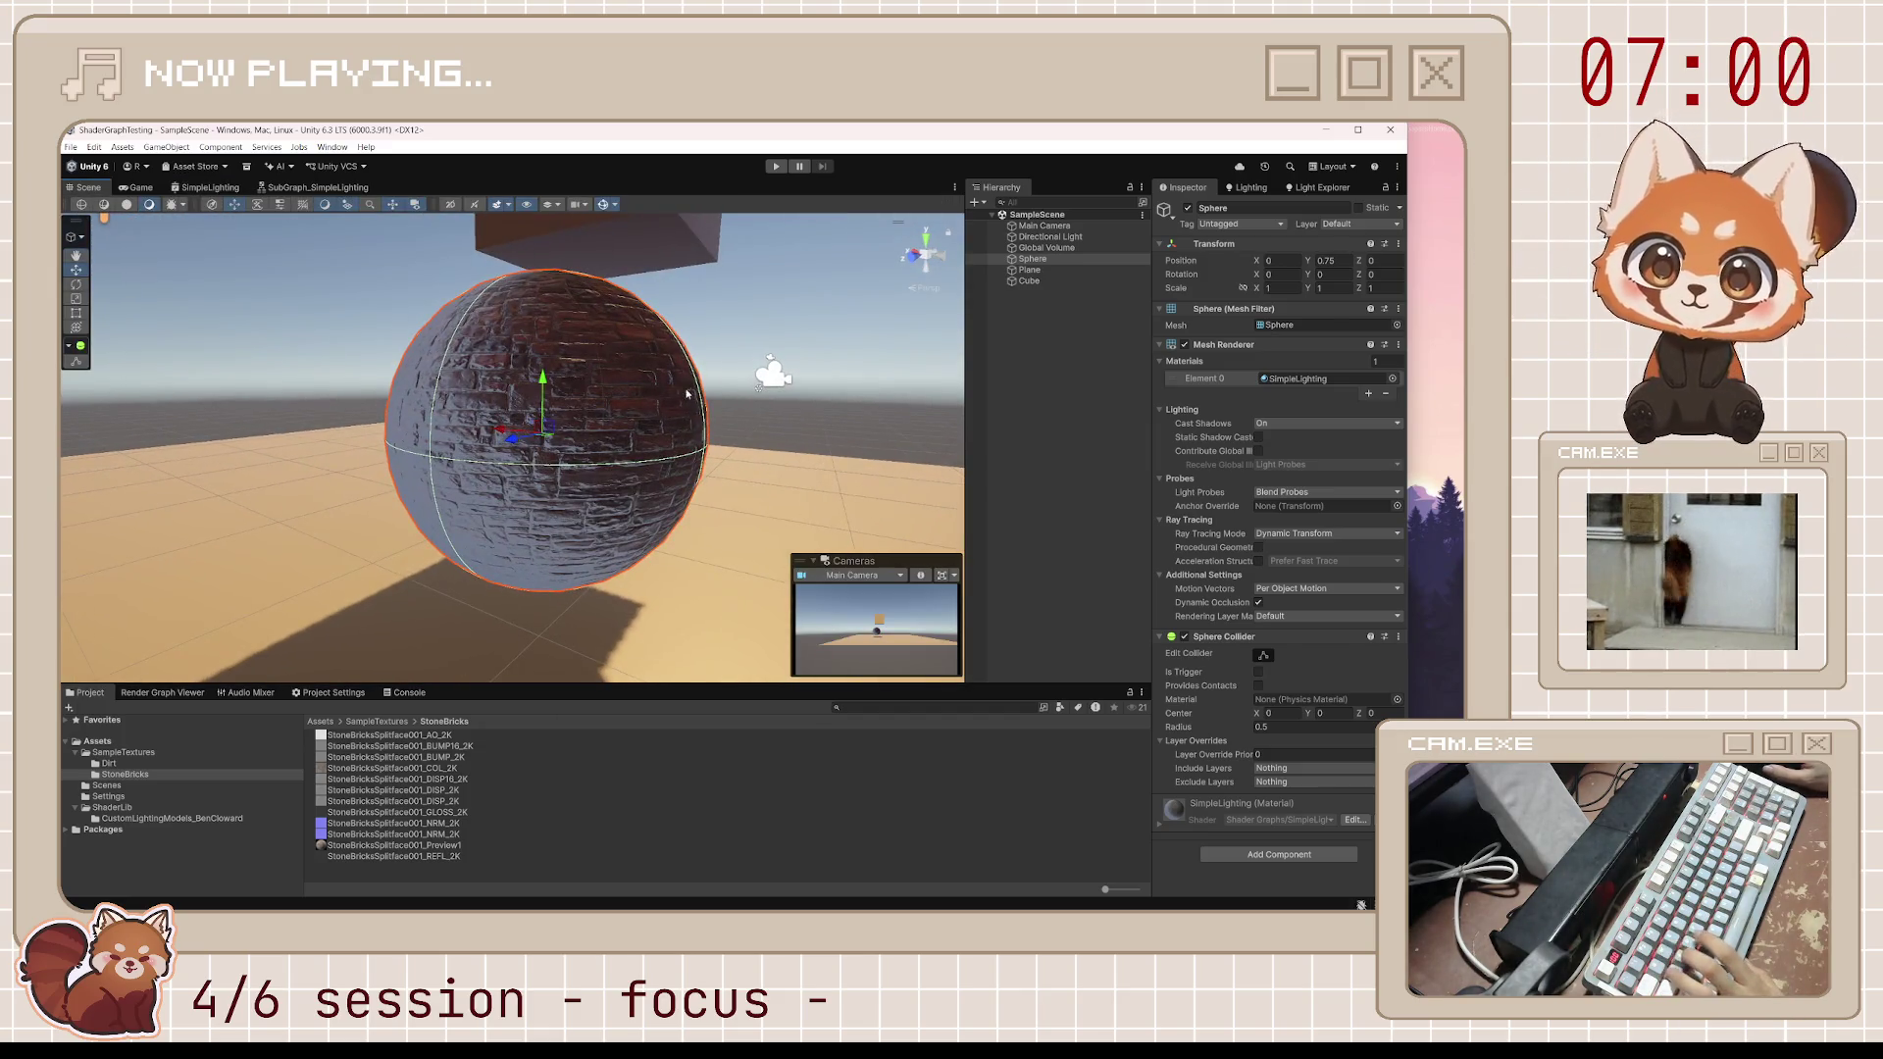
left_click(807, 307)
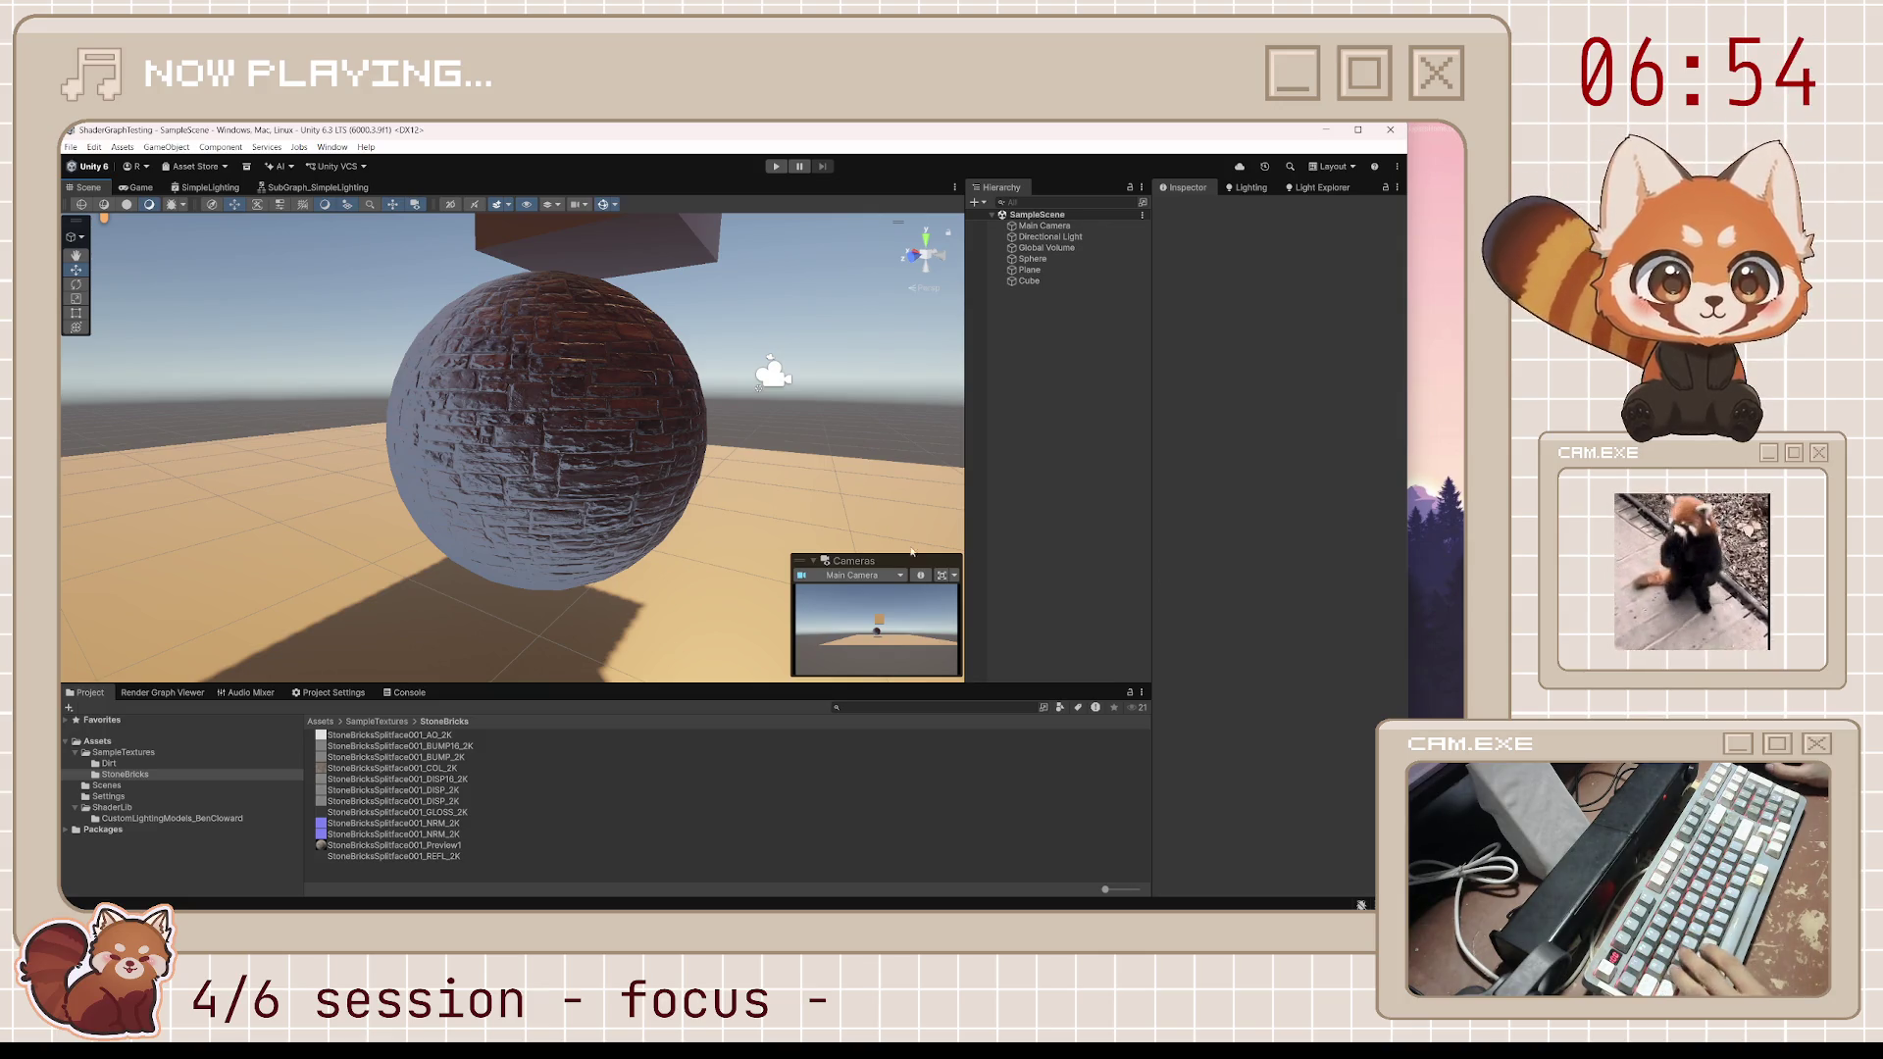
key("super+shift+s")
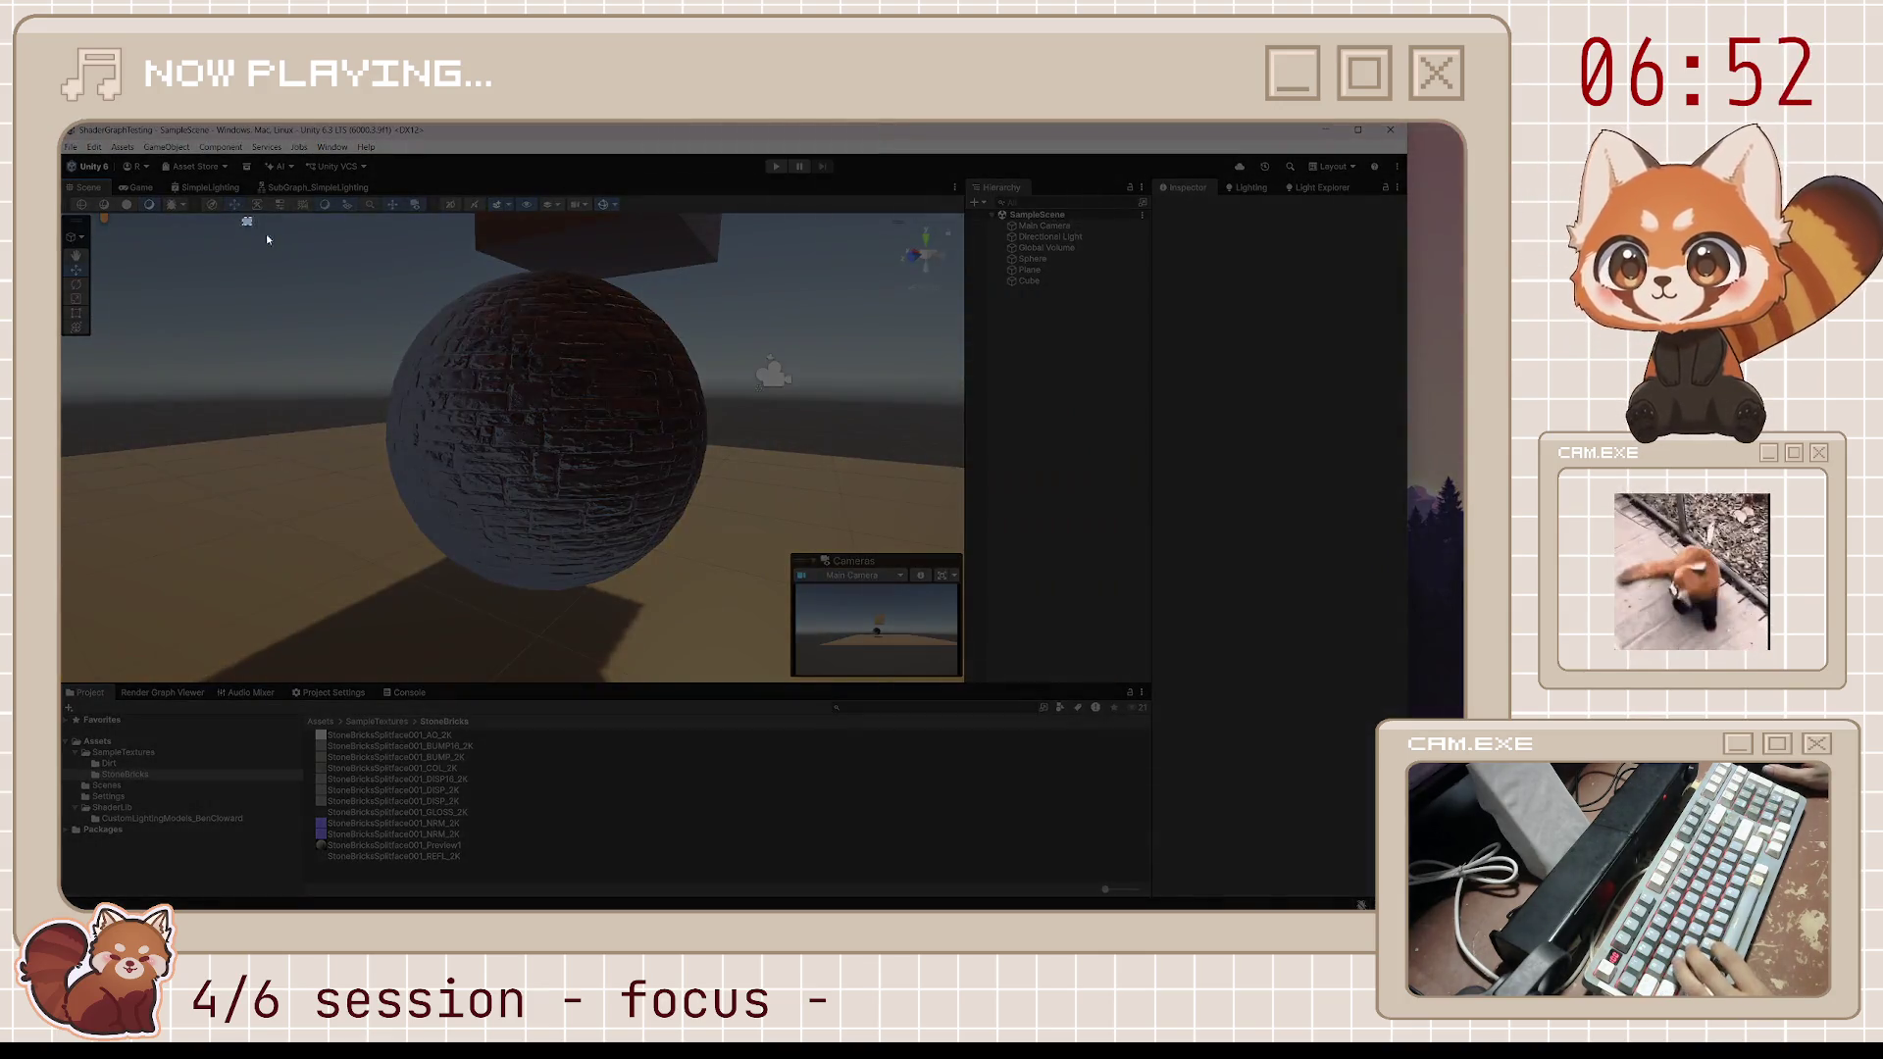
left_click_drag(242, 215, 834, 644)
left_click(390, 676)
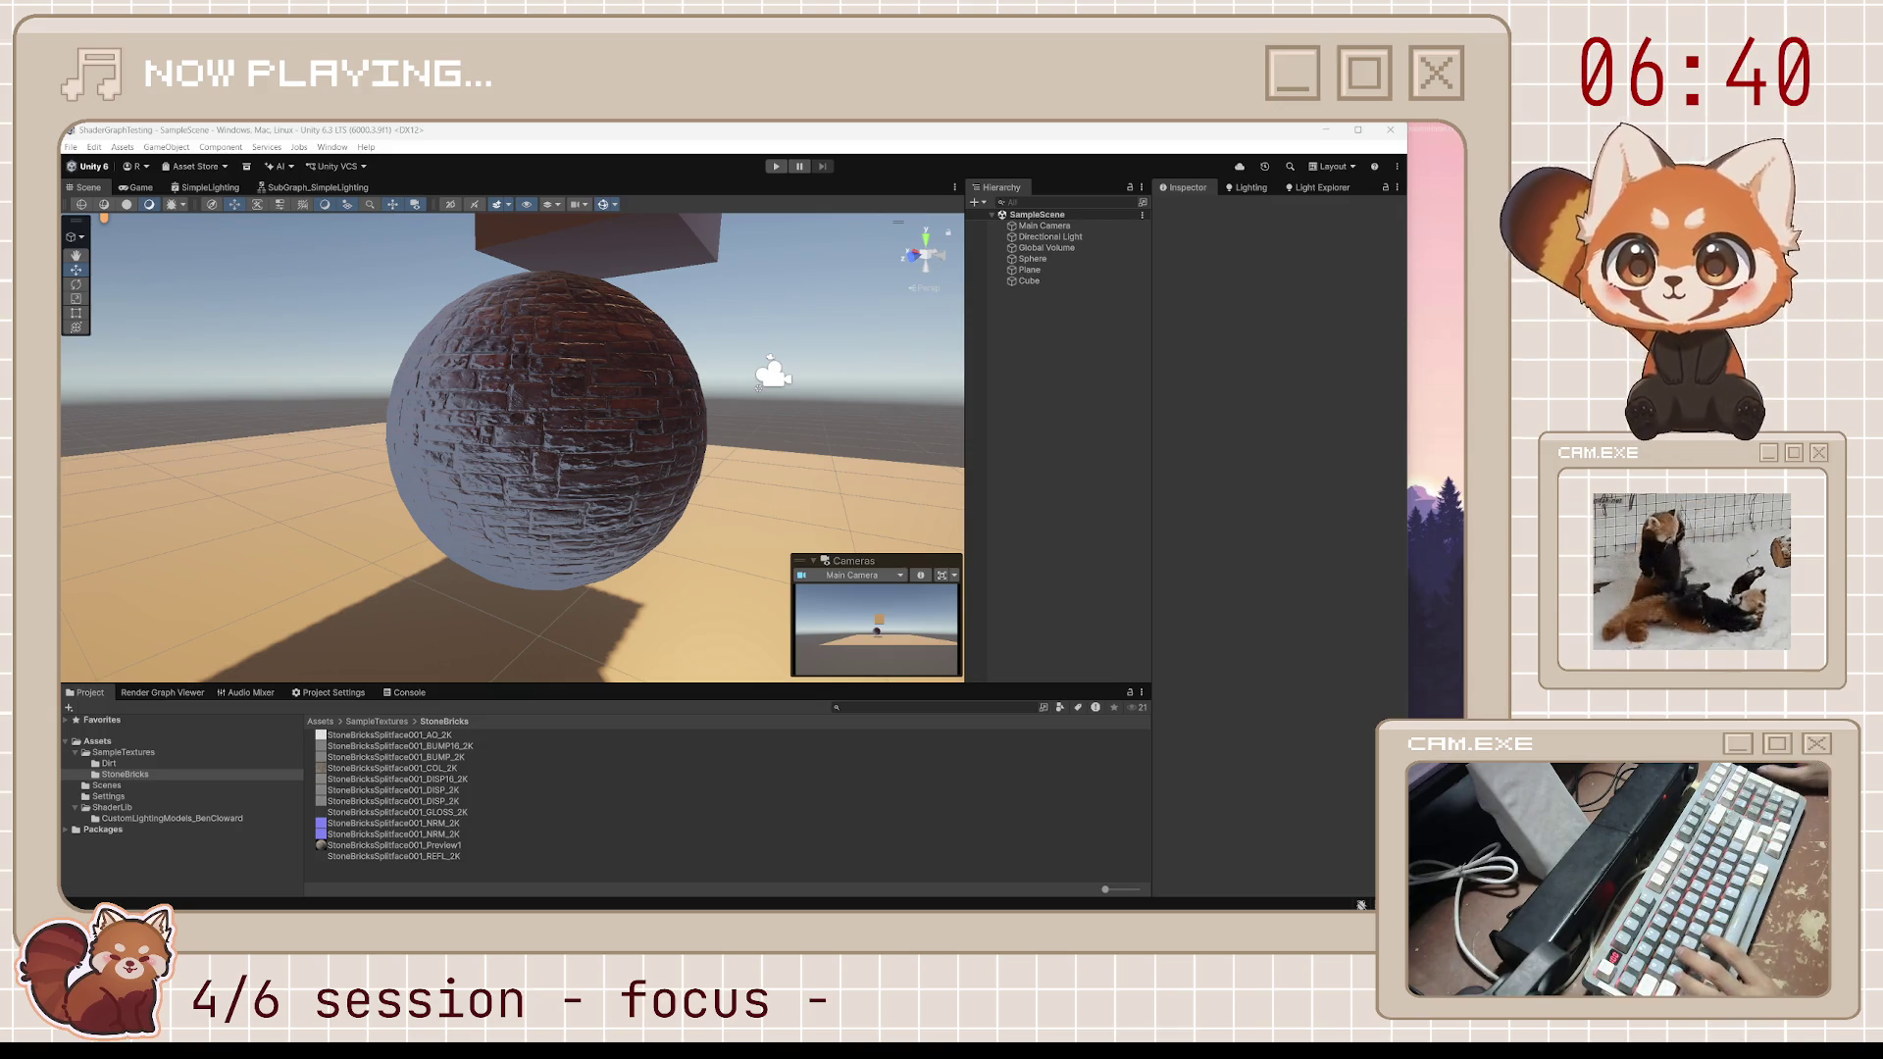
left_click(353, 188)
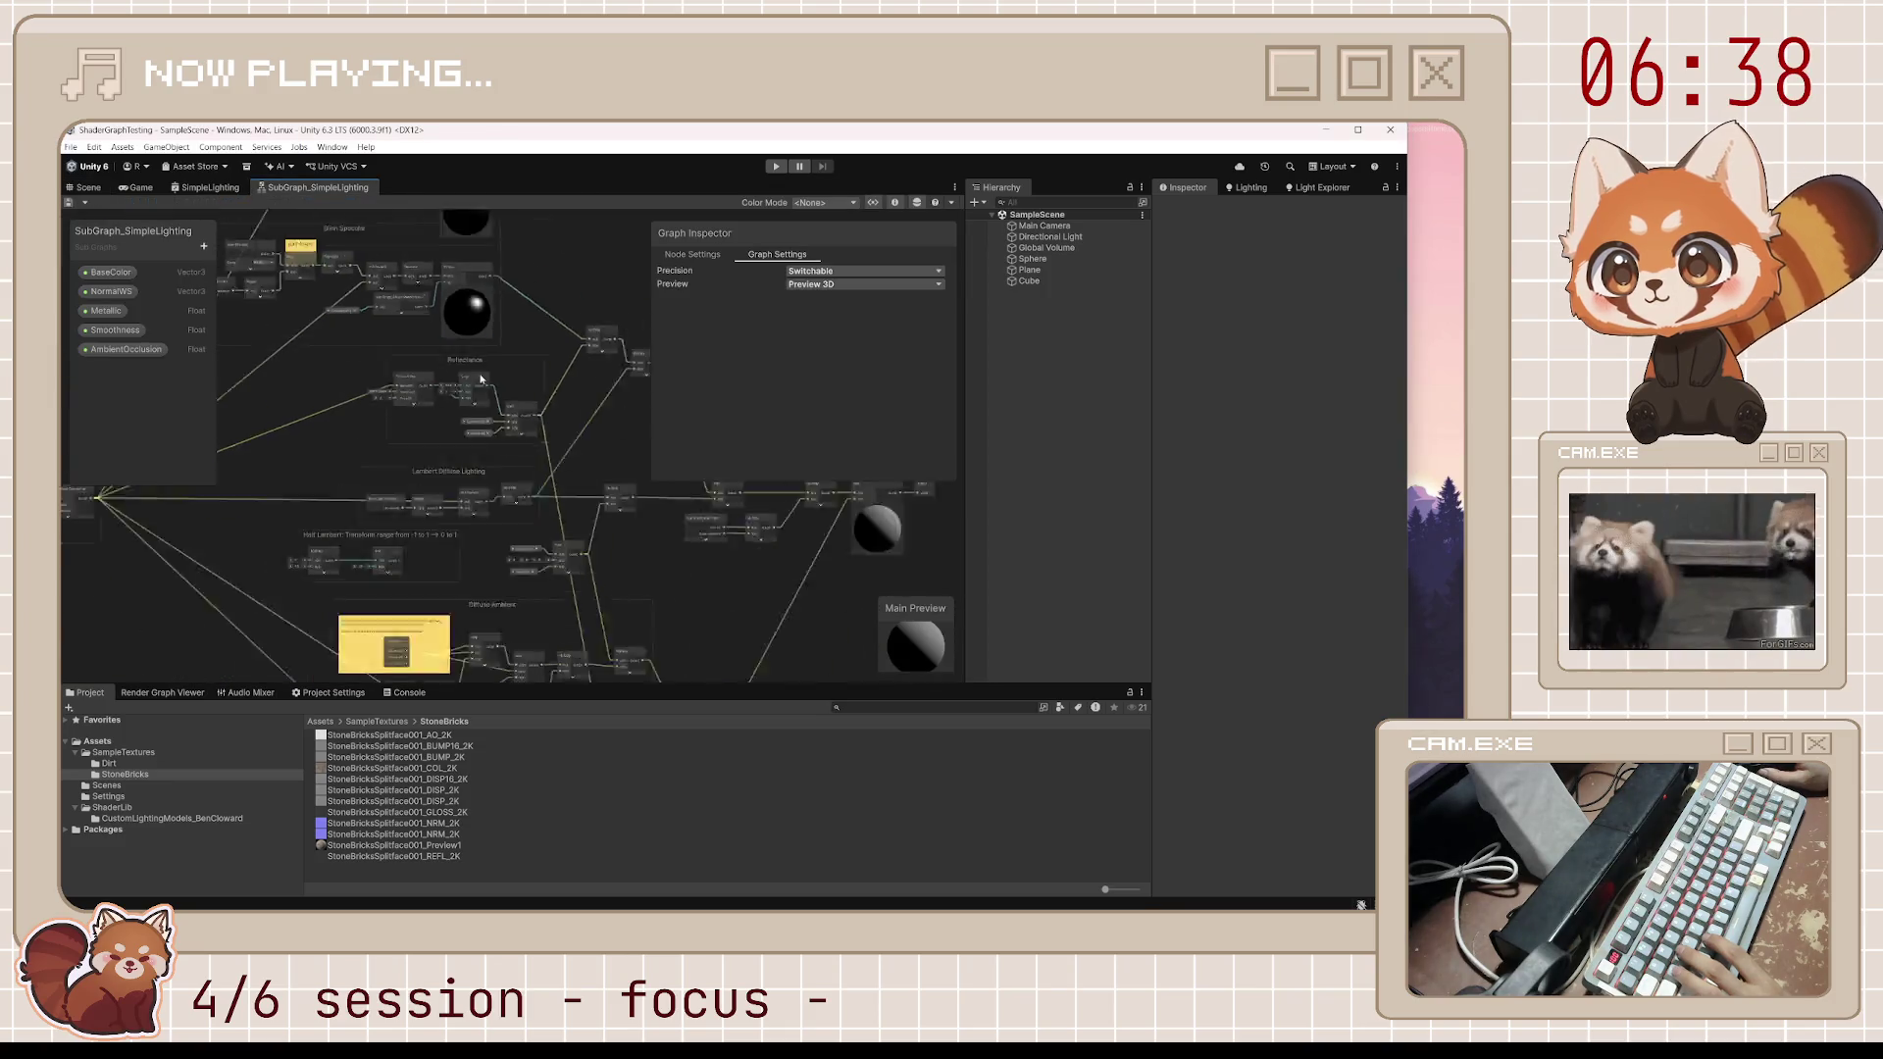
Fit all nodes in view, narrow the Graph Inspector, and snip a screenshot of the whole node graph
key("a")
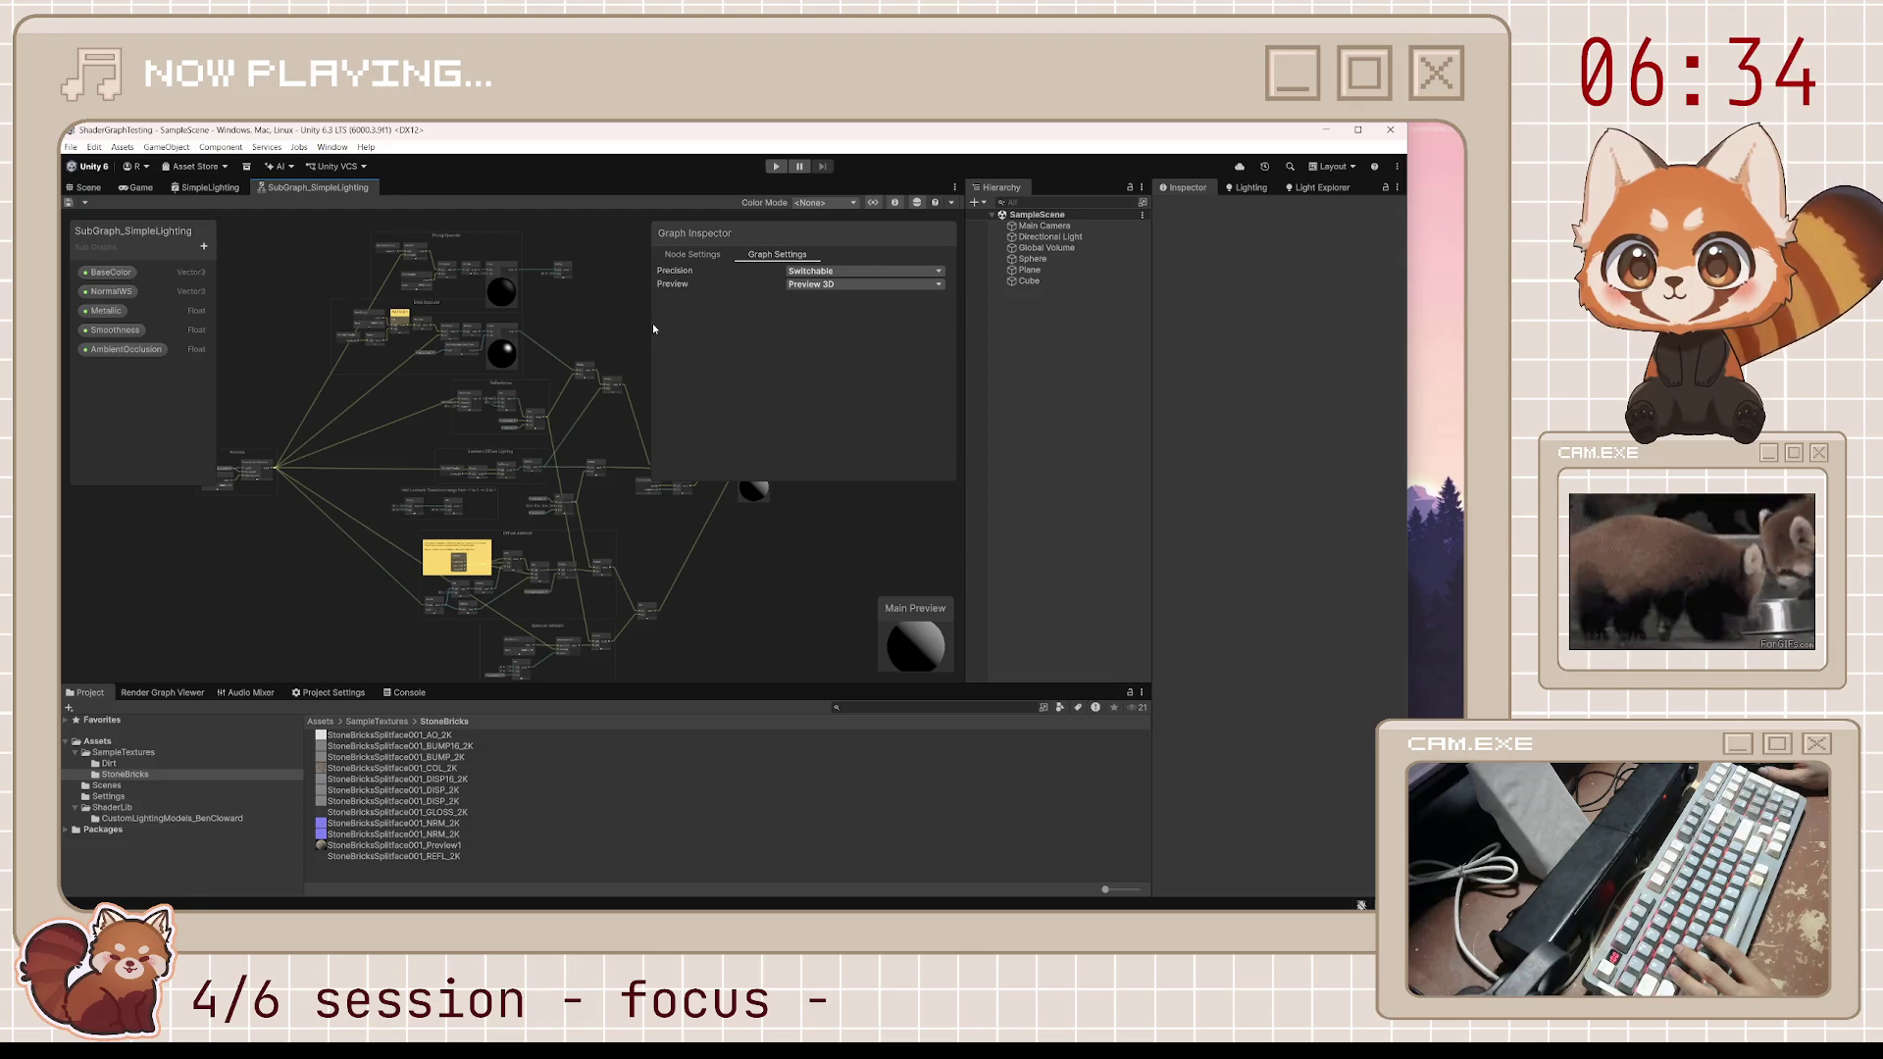
left_click_drag(646, 324, 803, 344)
left_click(820, 253)
mouse_move(315, 318)
left_mouse_down()
mouse_move(291, 284)
mouse_move(303, 300)
left_mouse_up()
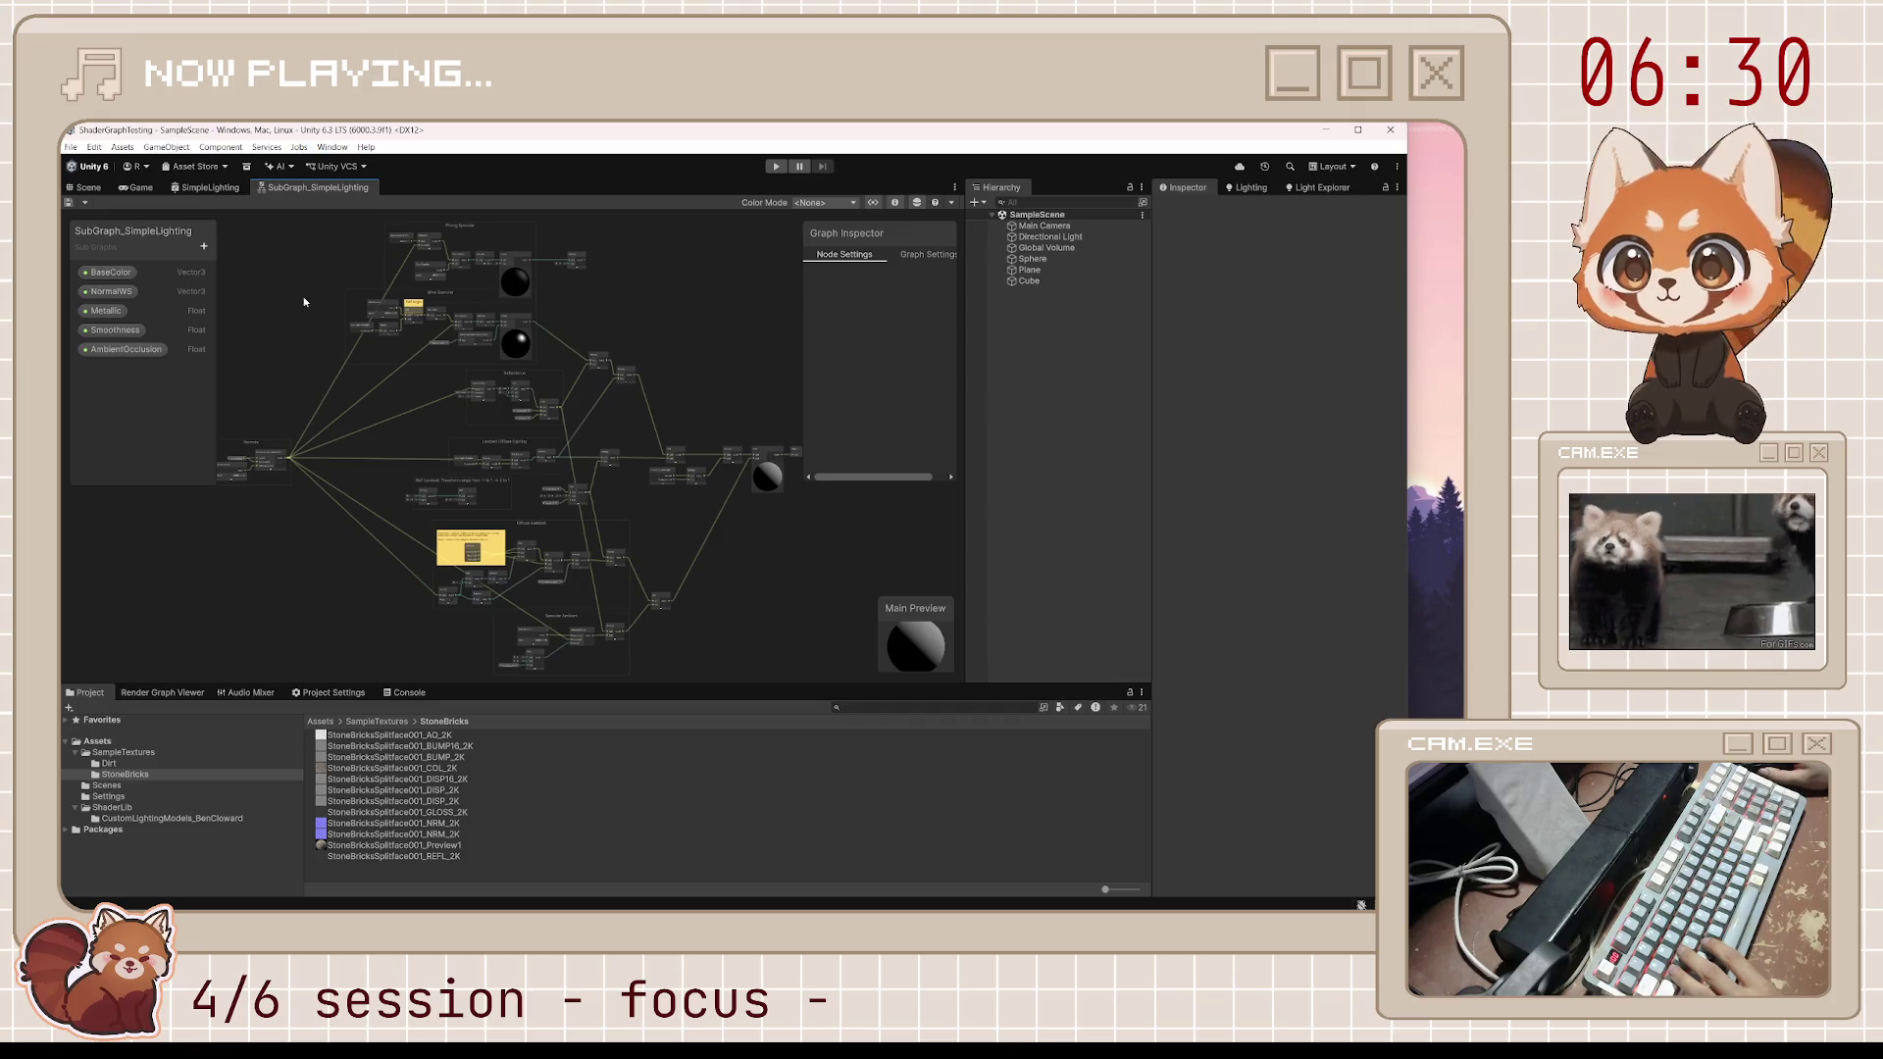
key("super+shift+s")
left_click_drag(68, 218, 838, 693)
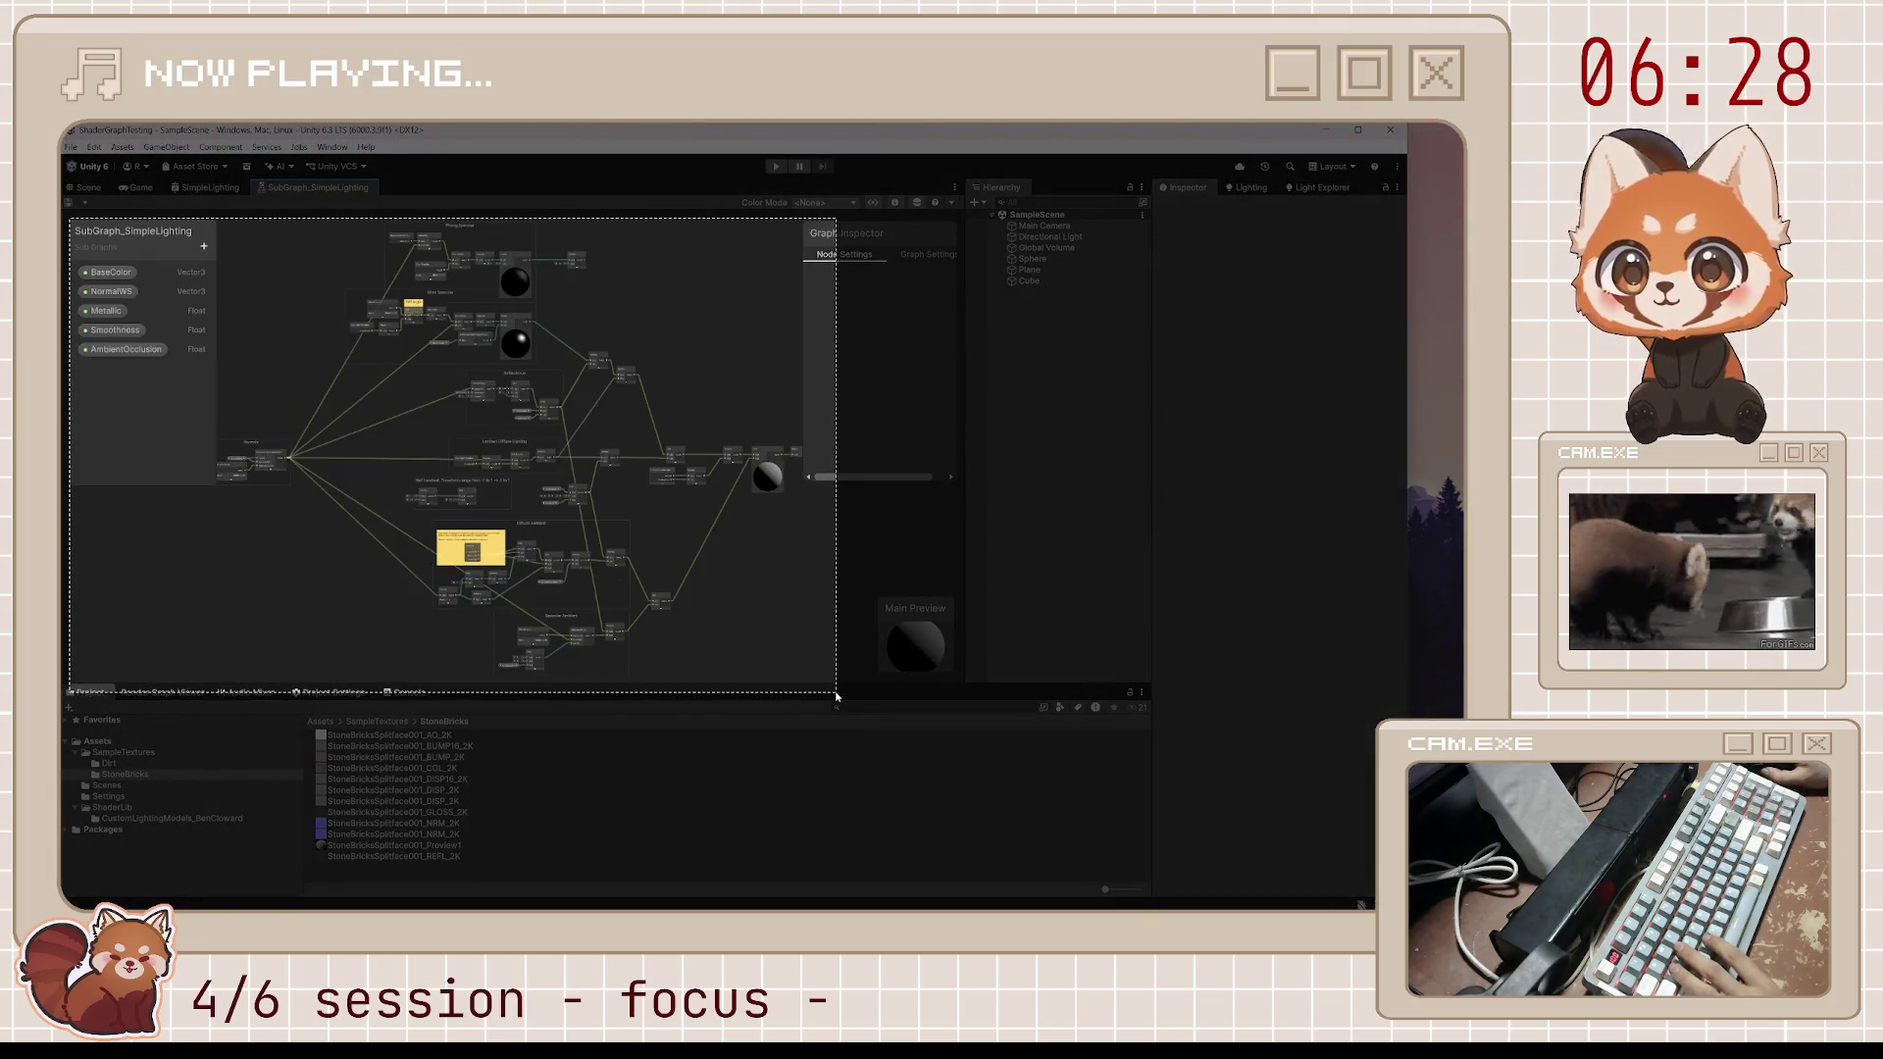
left_click(306, 725)
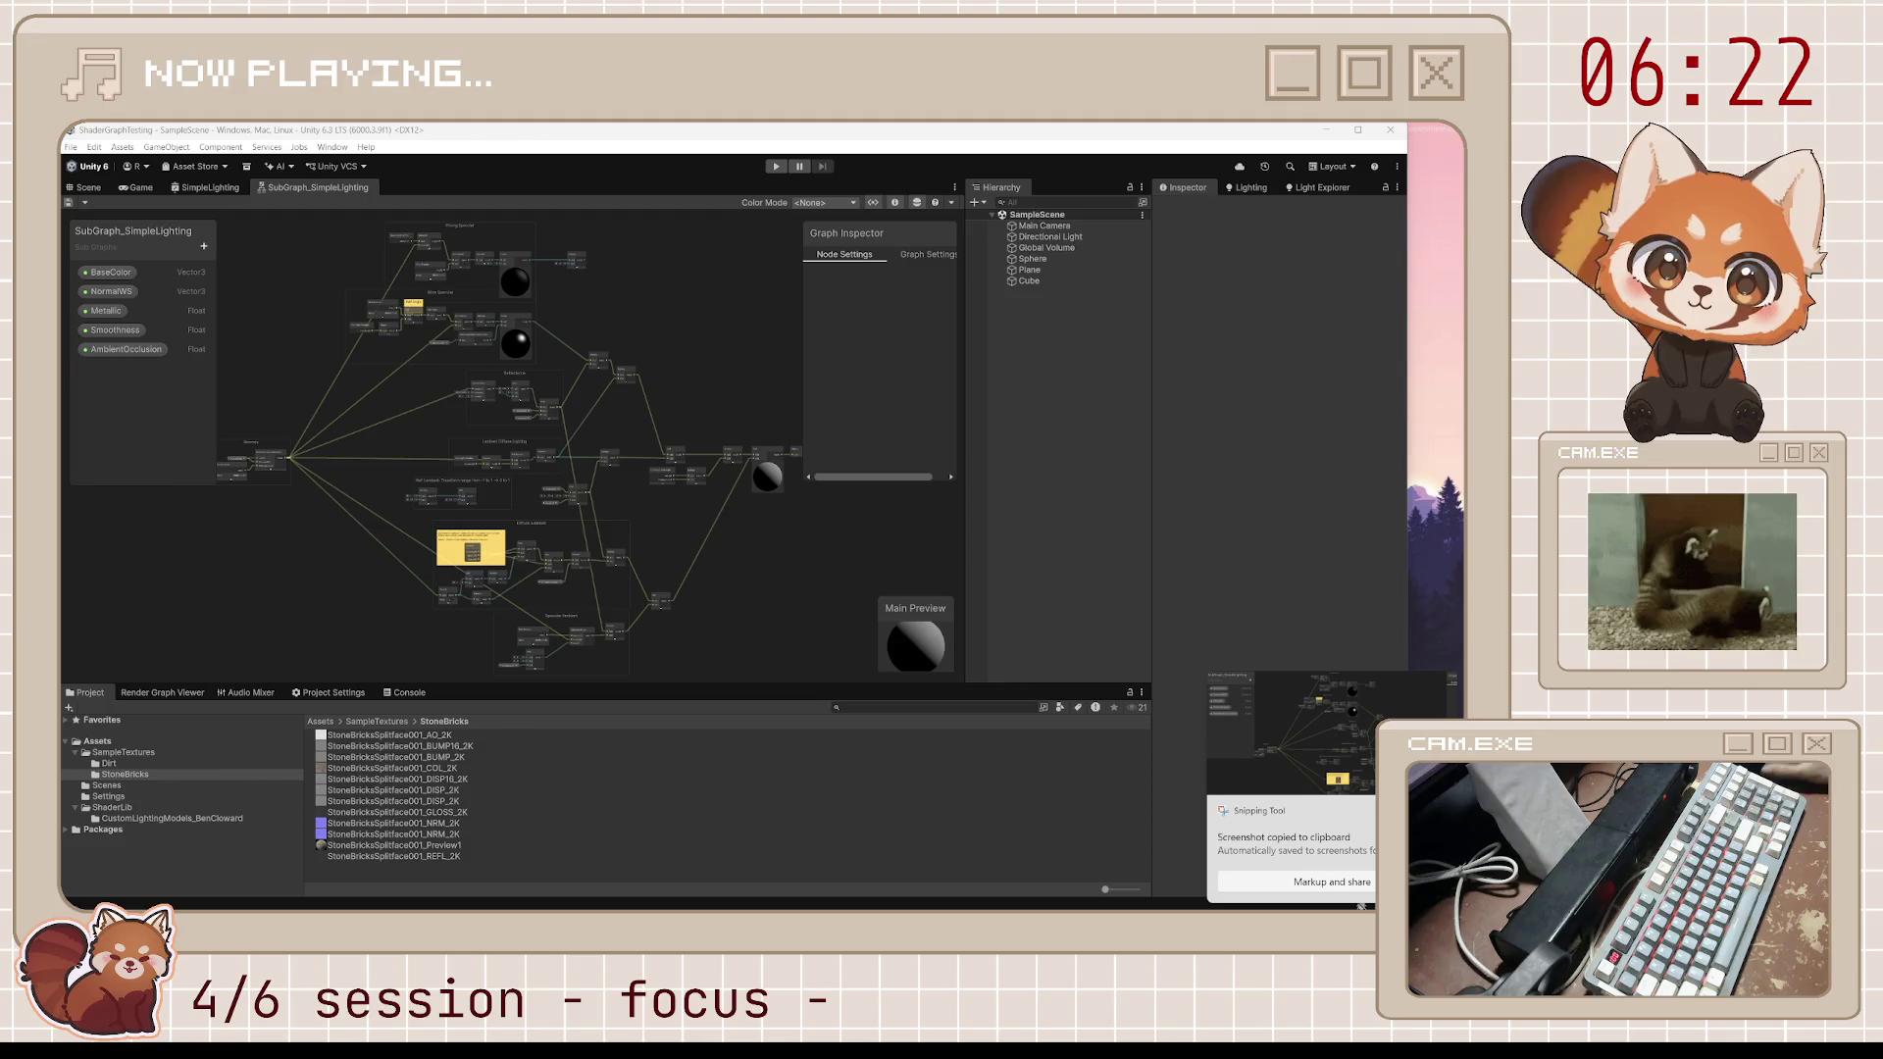
scroll(447, 599, "up", 5)
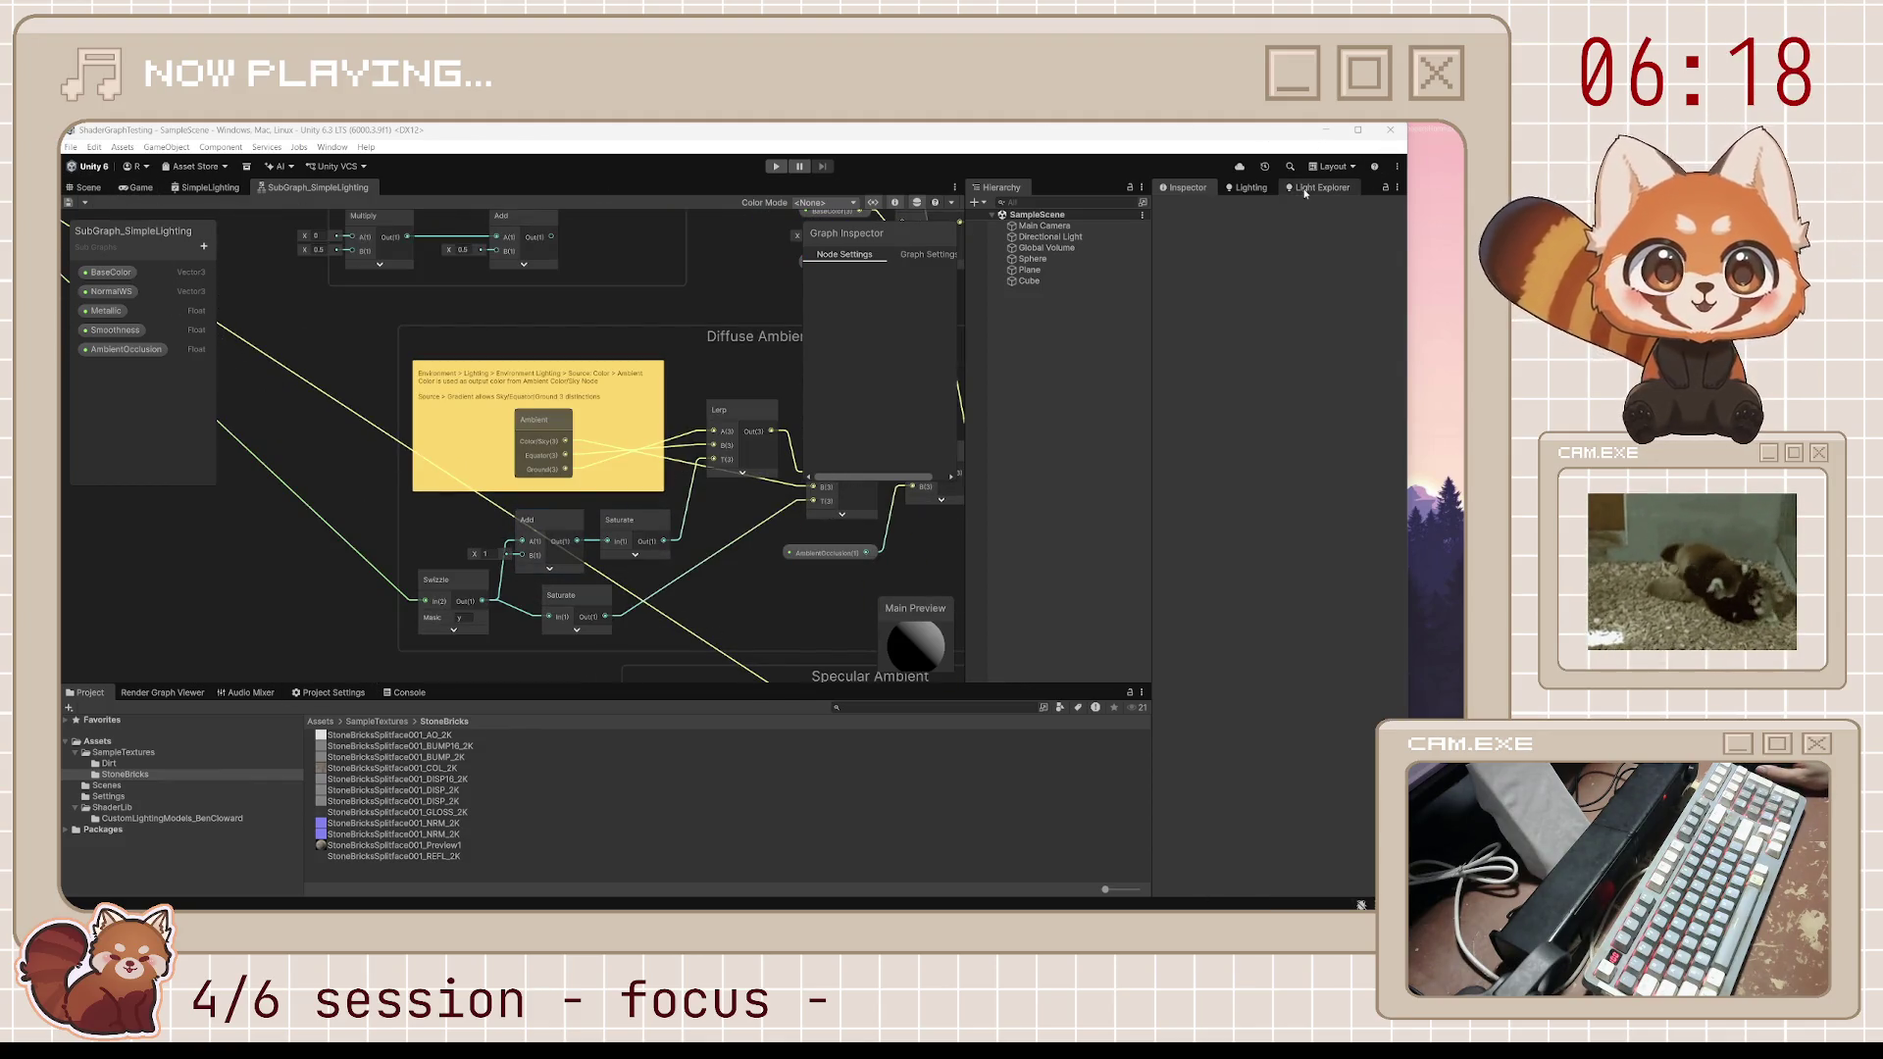
Open the Lighting window's Environment settings and set the gradient Ground Color to black
left_click(1246, 187)
left_click(1330, 209)
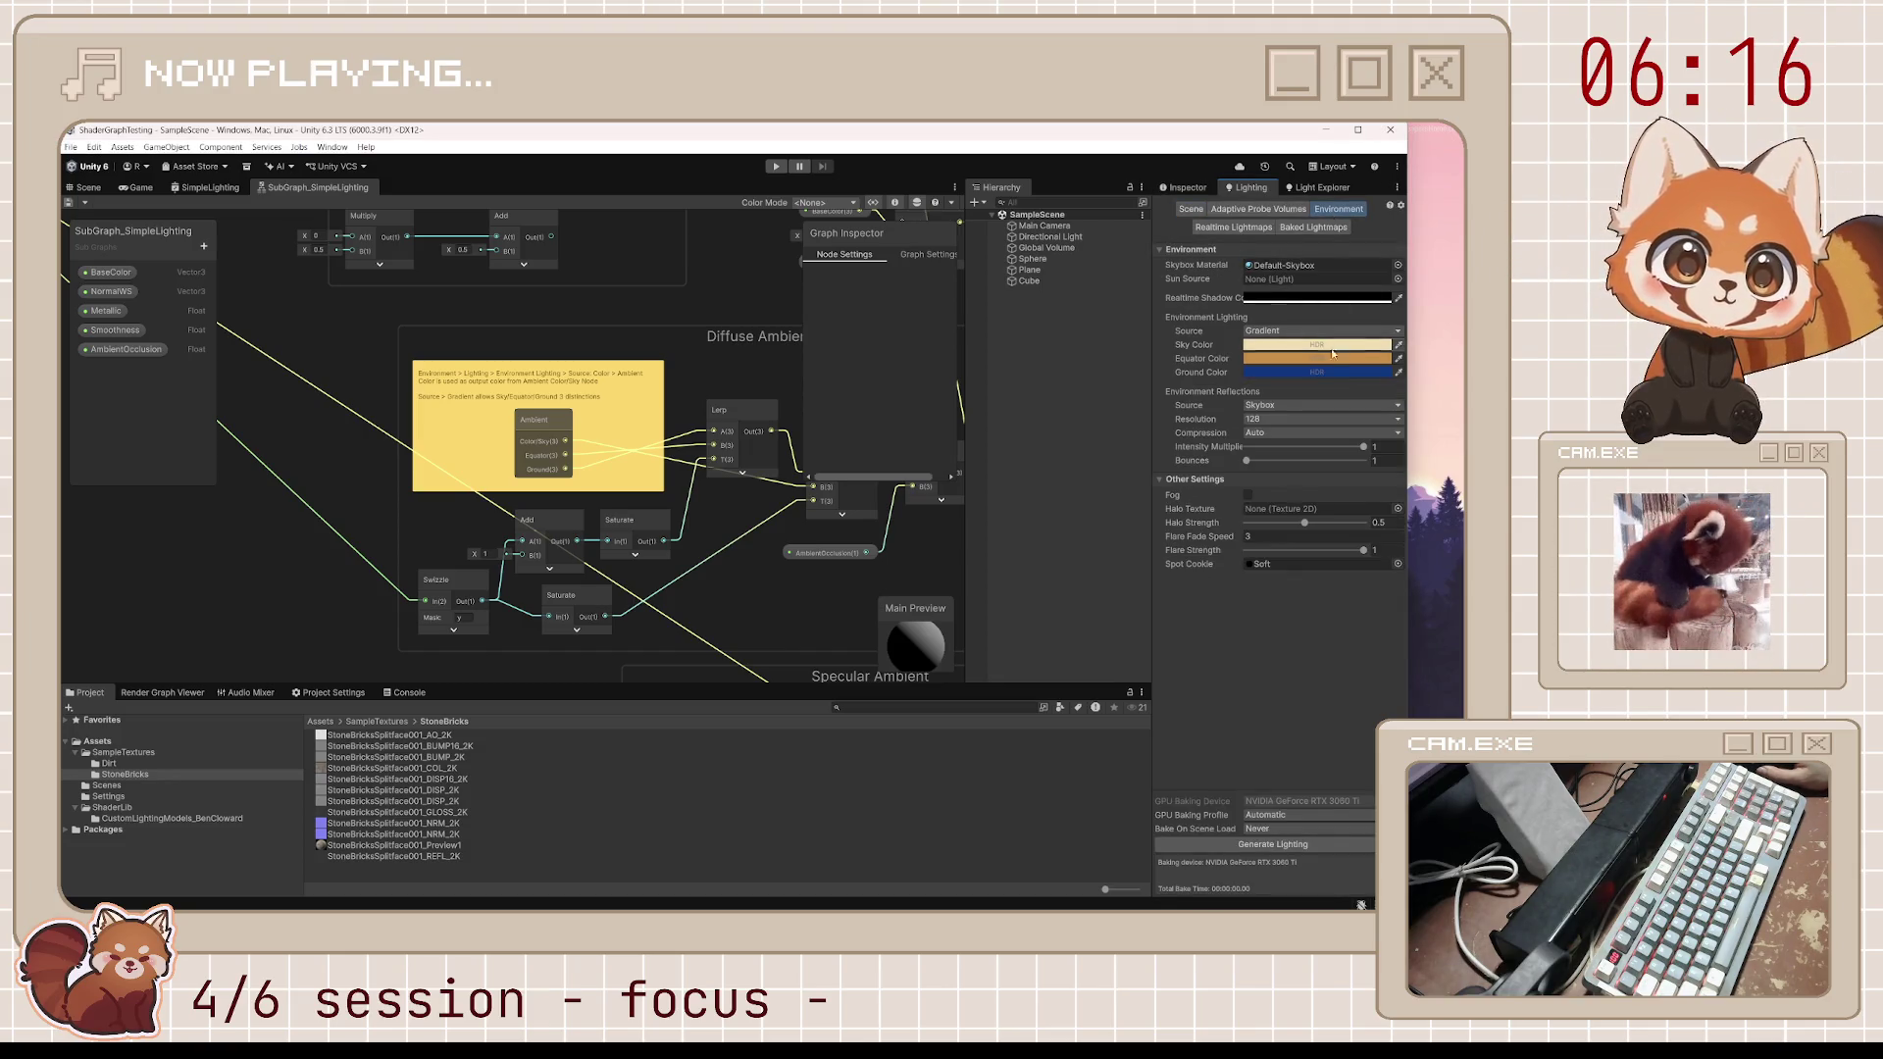
left_click(1324, 379)
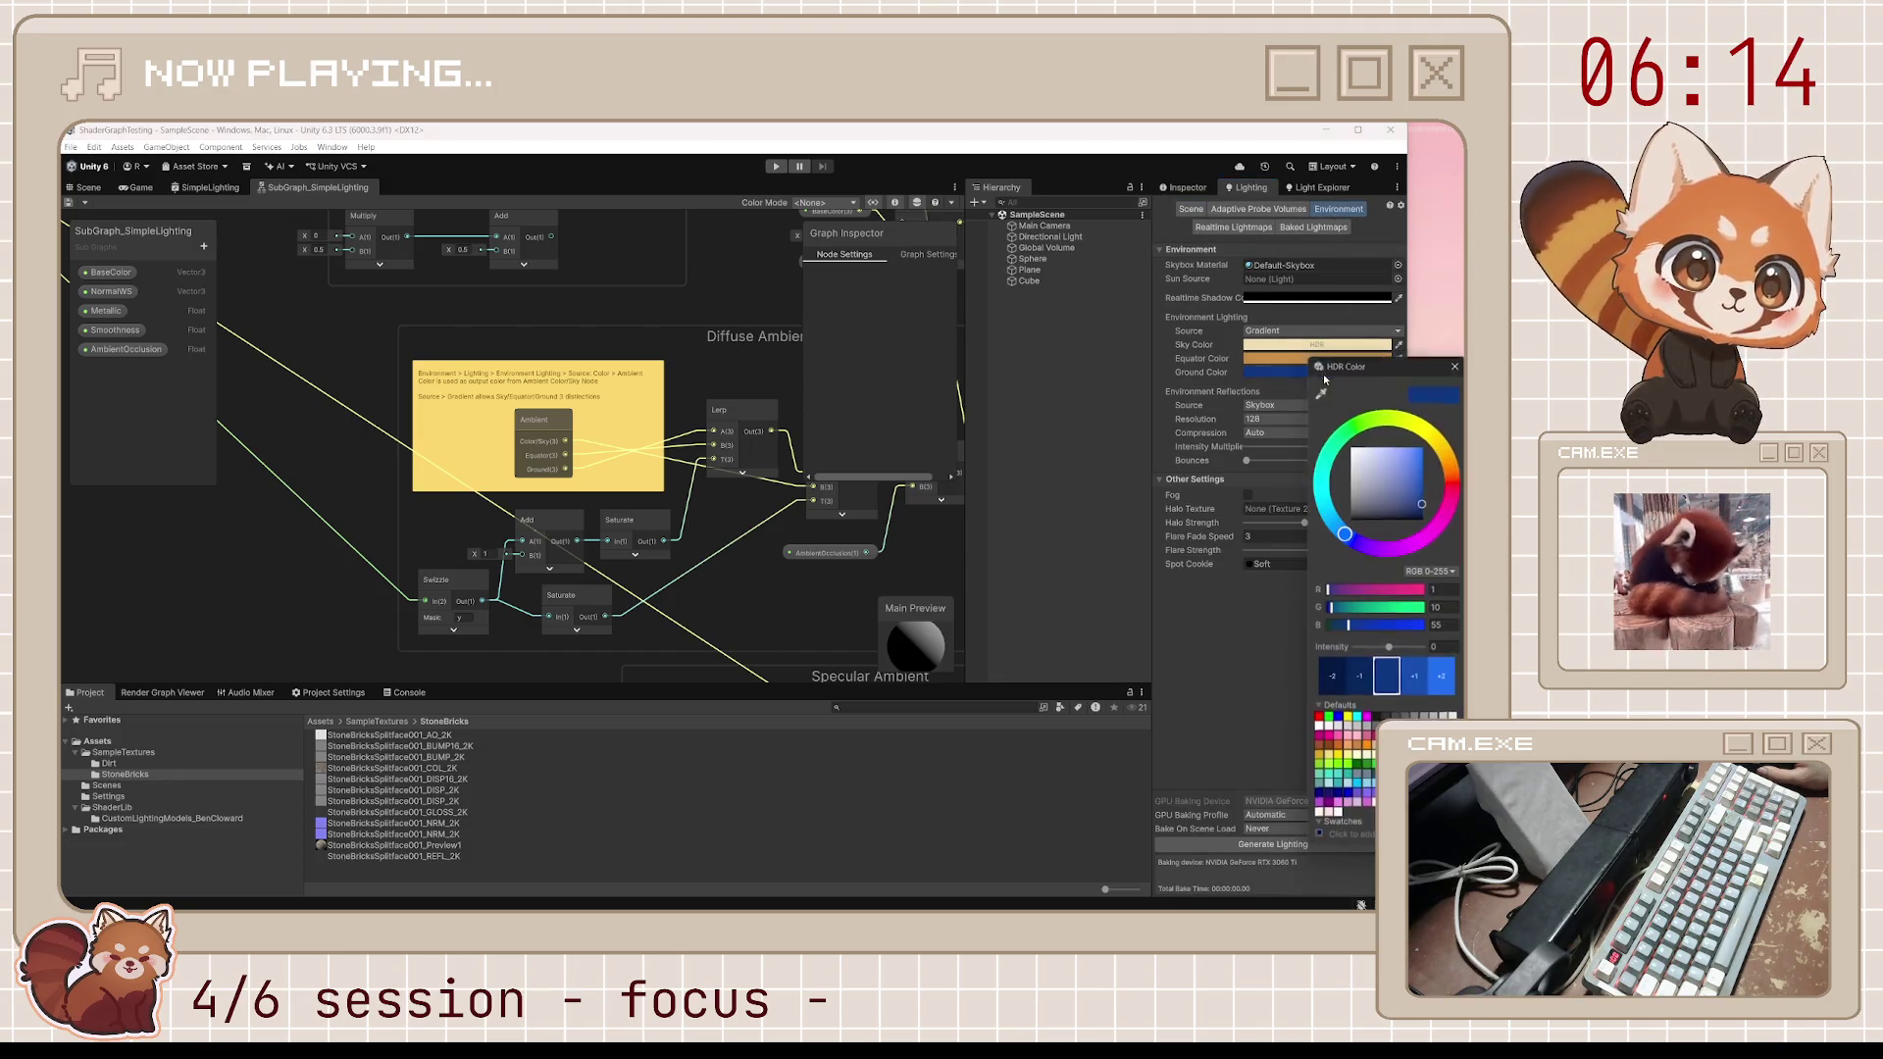
left_click_drag(1386, 484, 1354, 535)
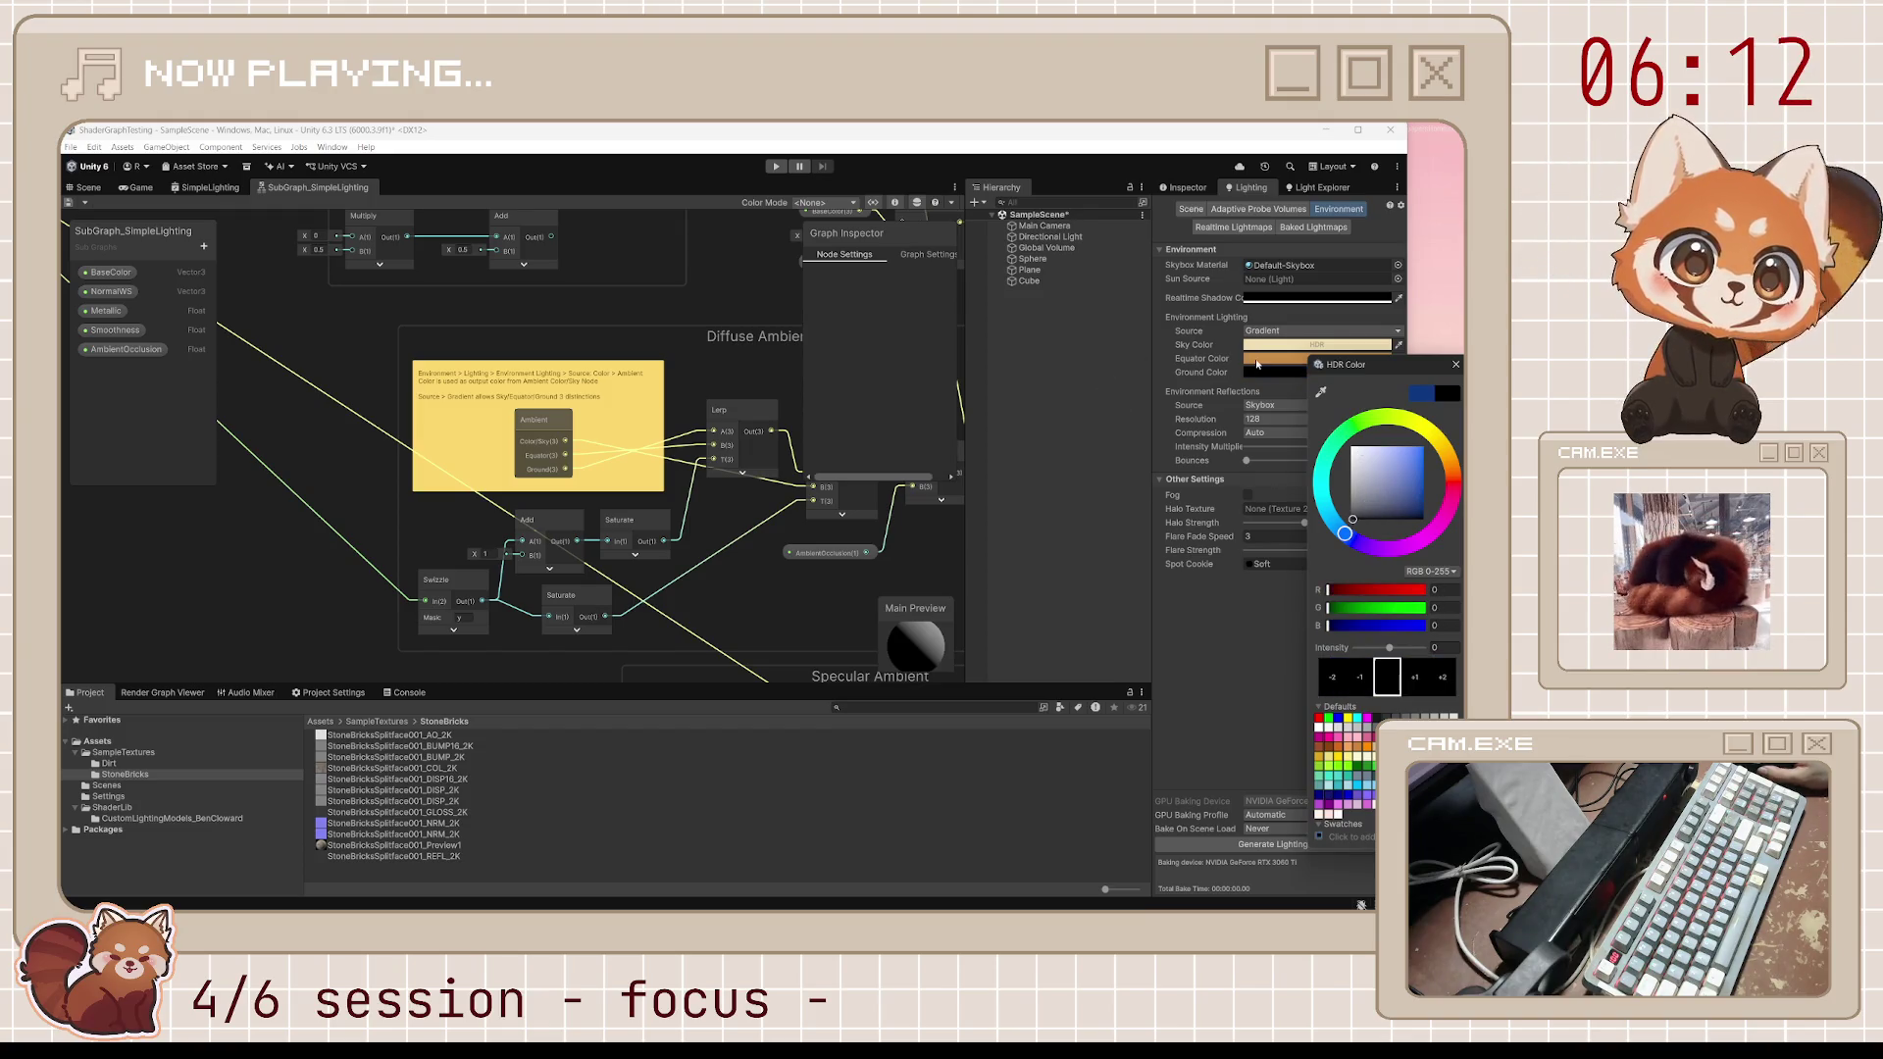
Change the orange gradient Sky Color to a pale cyan, trying several teal and light blue shades
left_click(1258, 360)
left_click(1271, 477)
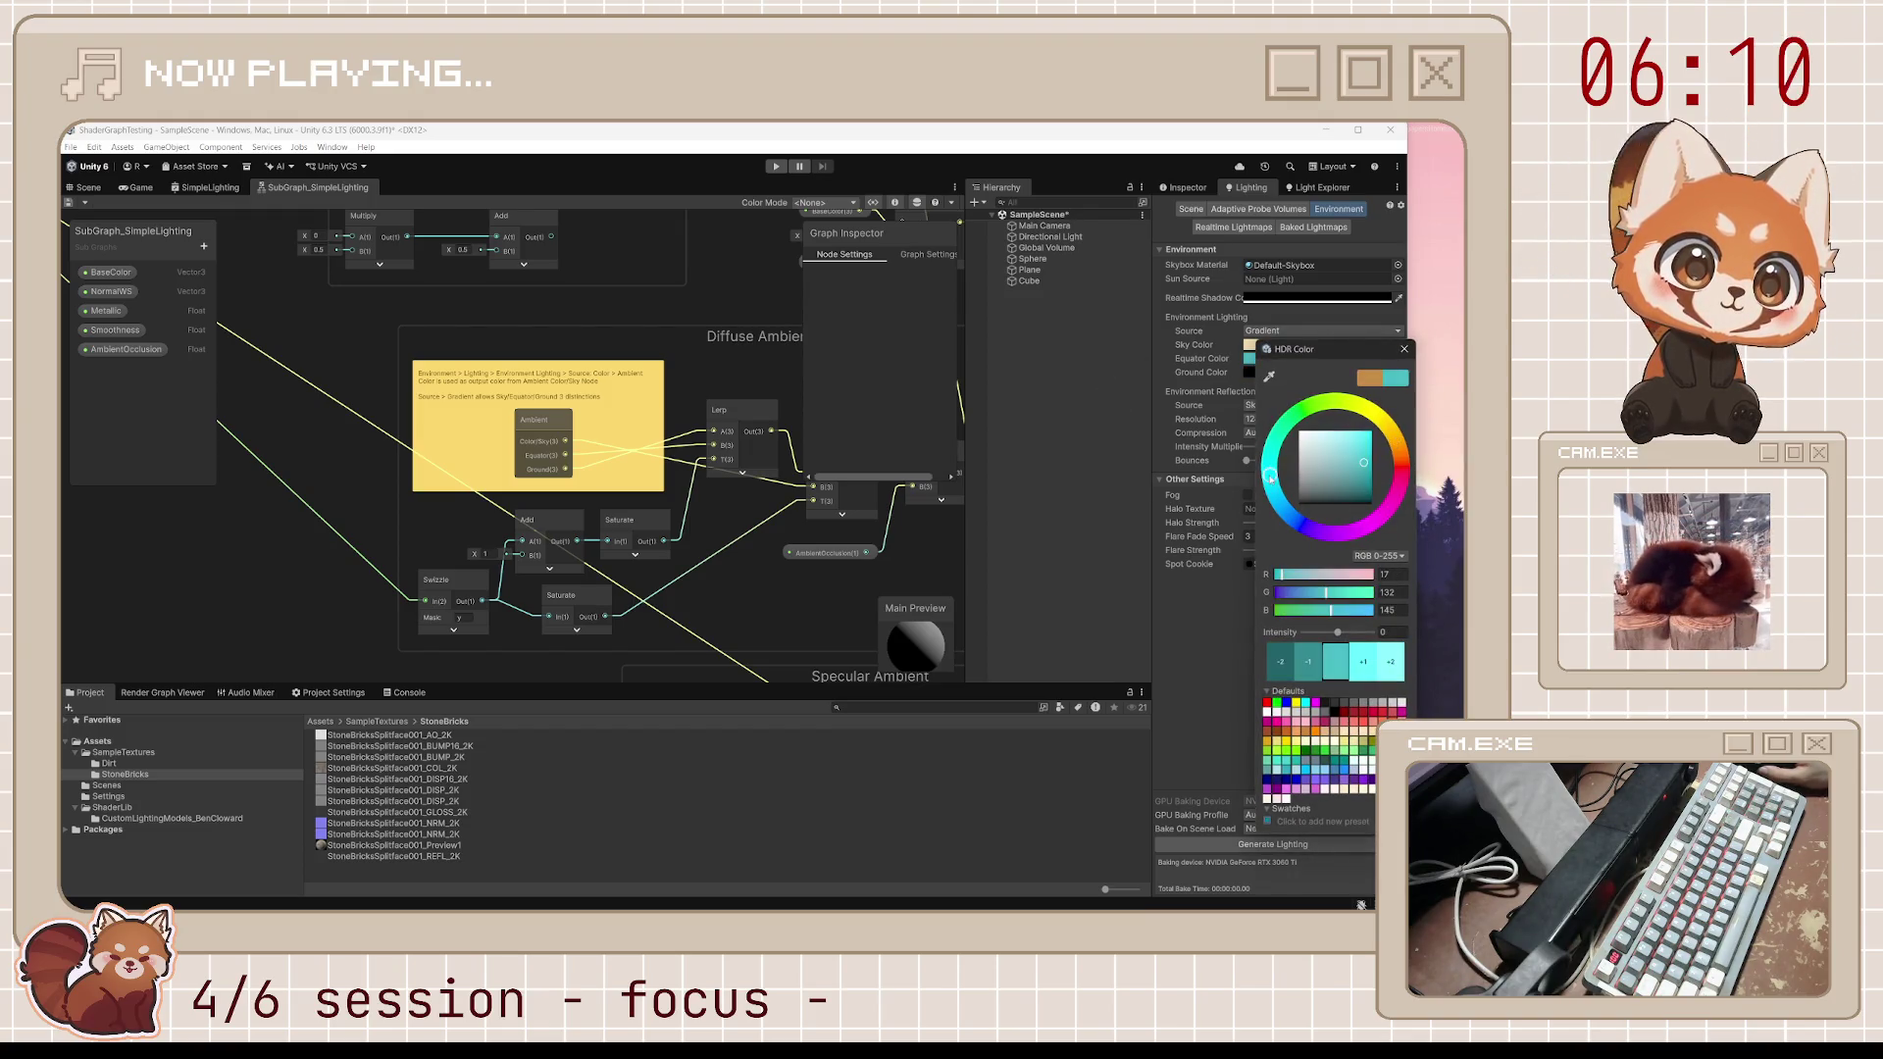
left_click(1333, 463)
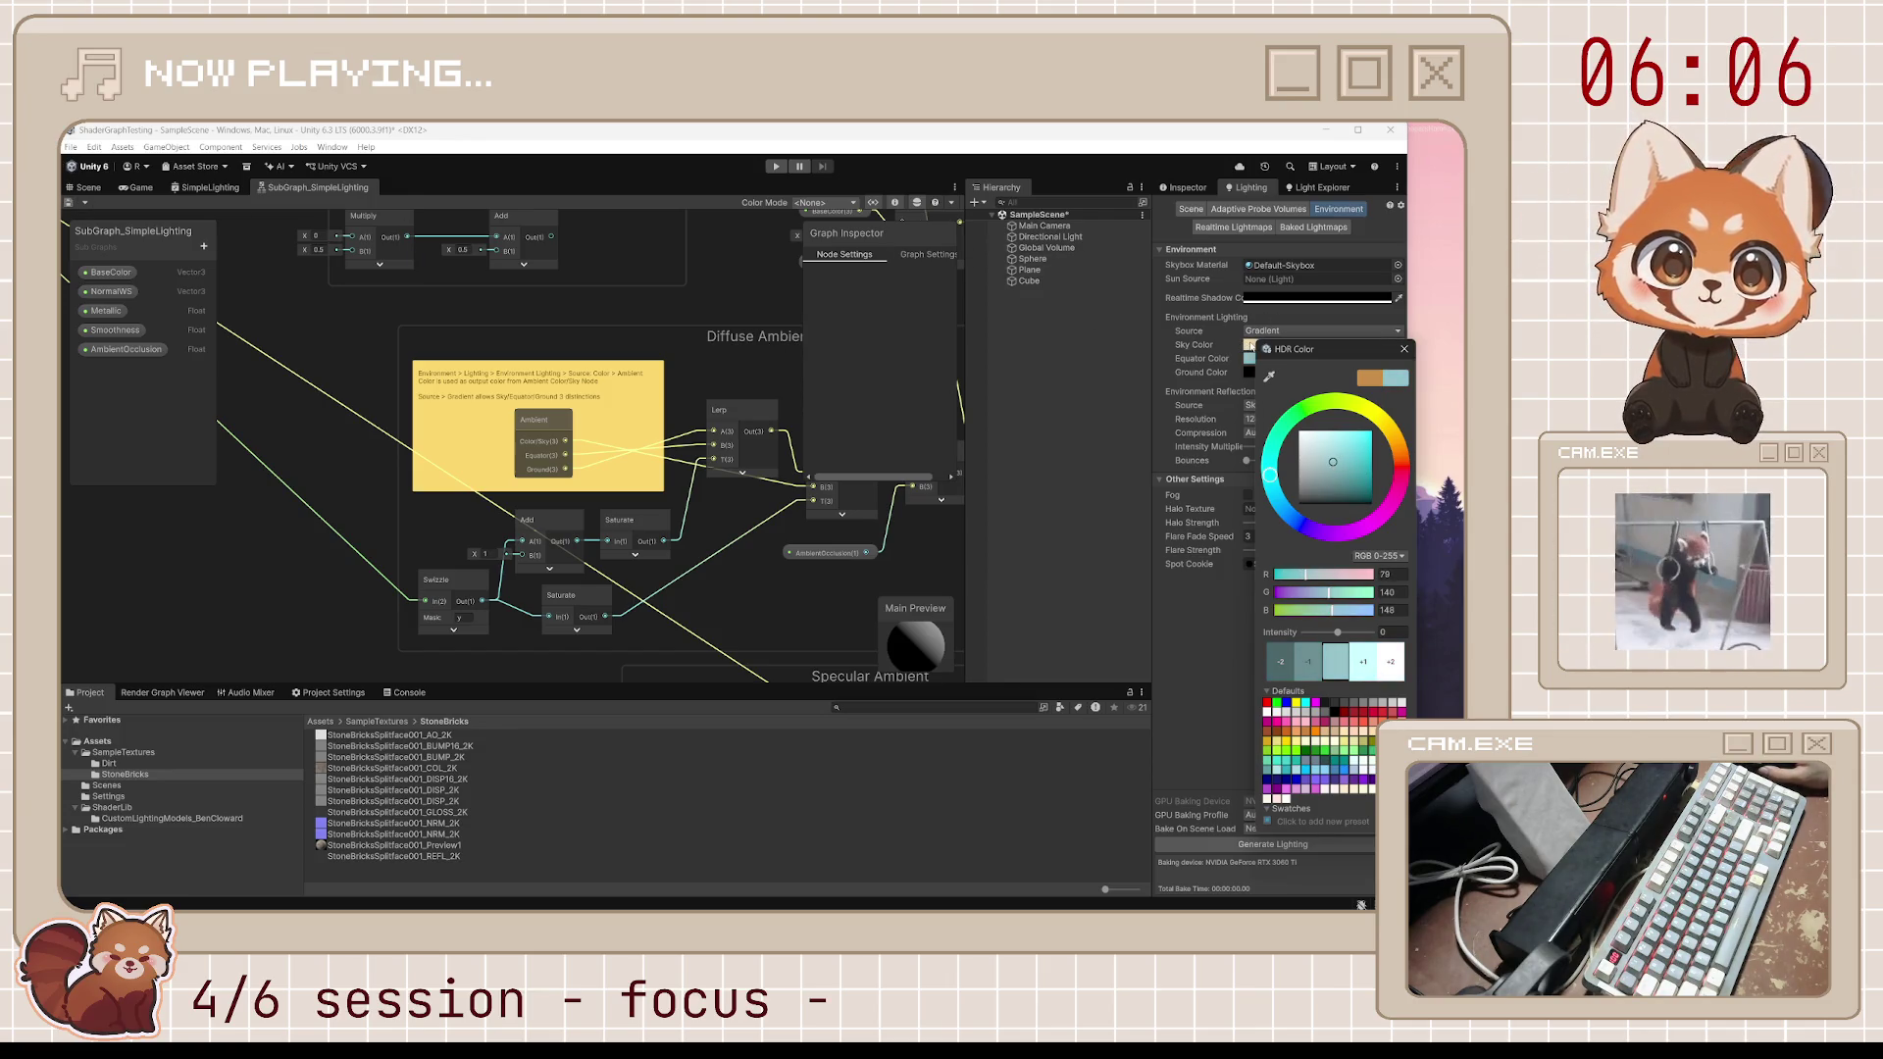
left_click(1250, 345)
left_click(1326, 426)
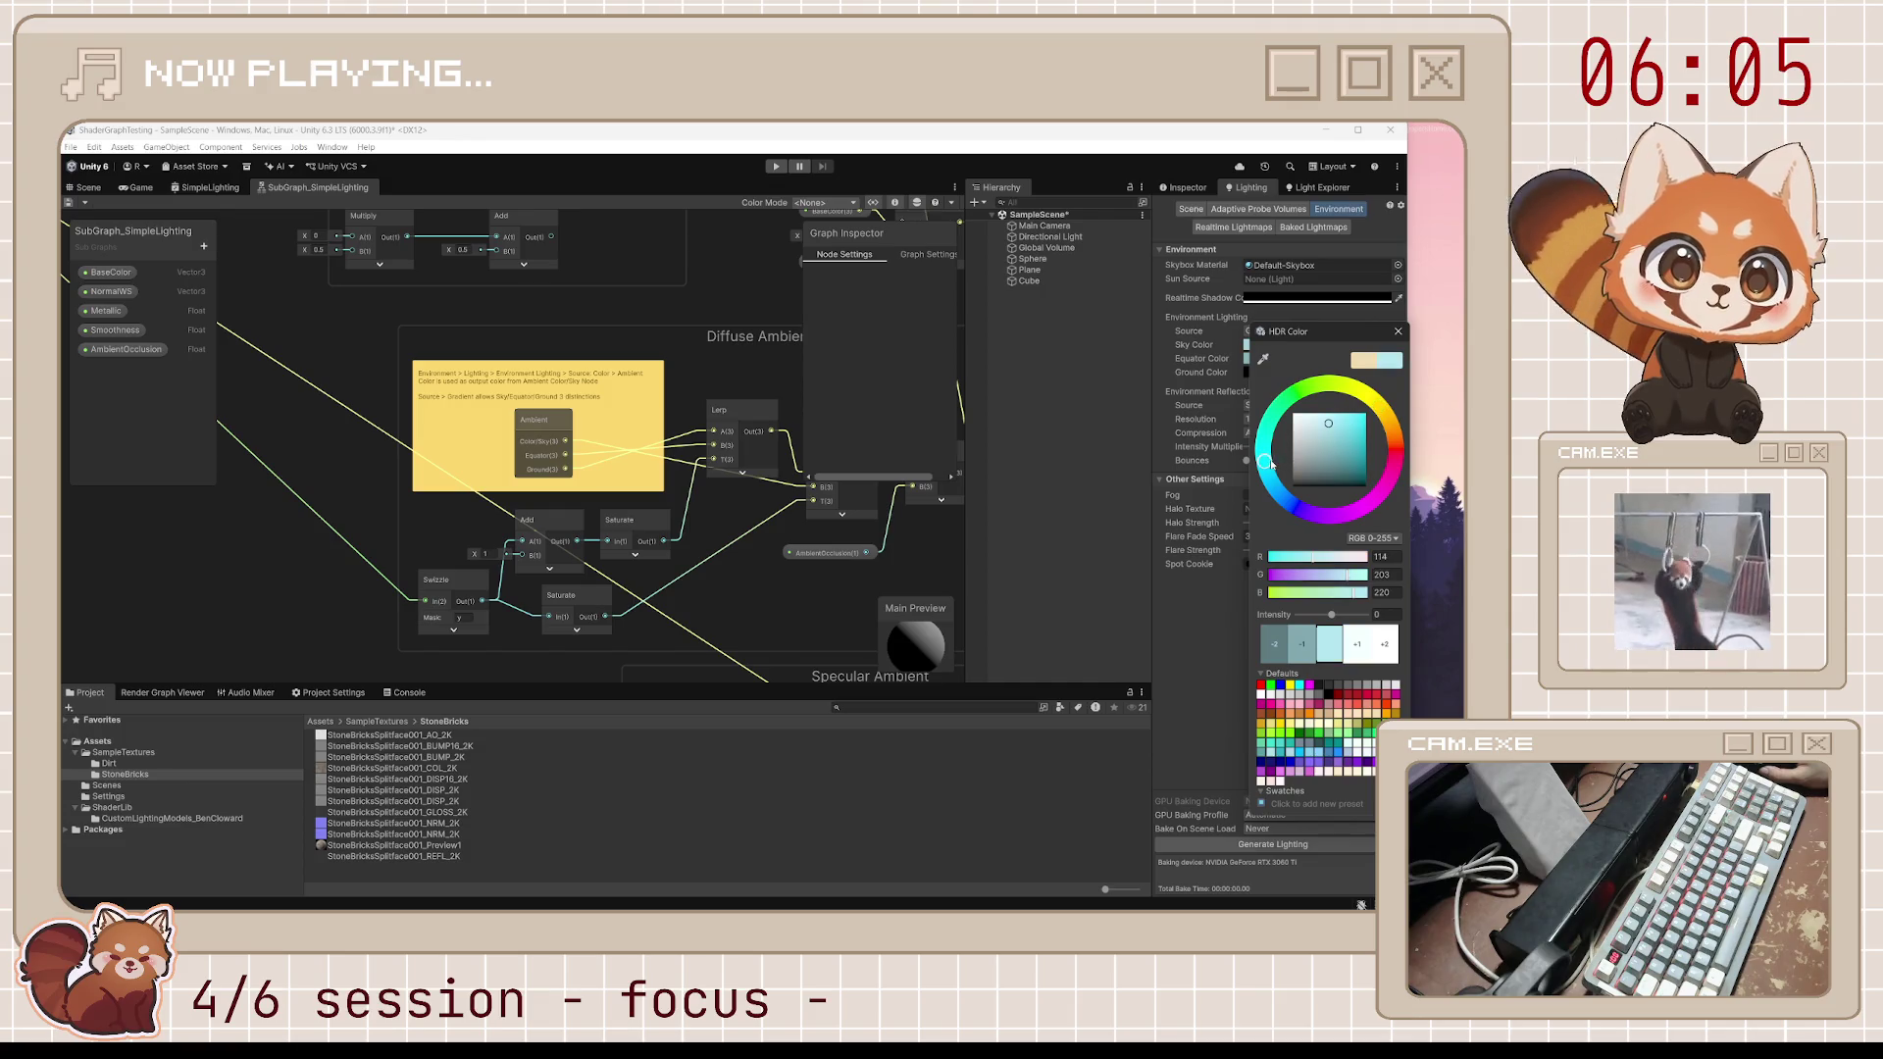
left_click(1248, 360)
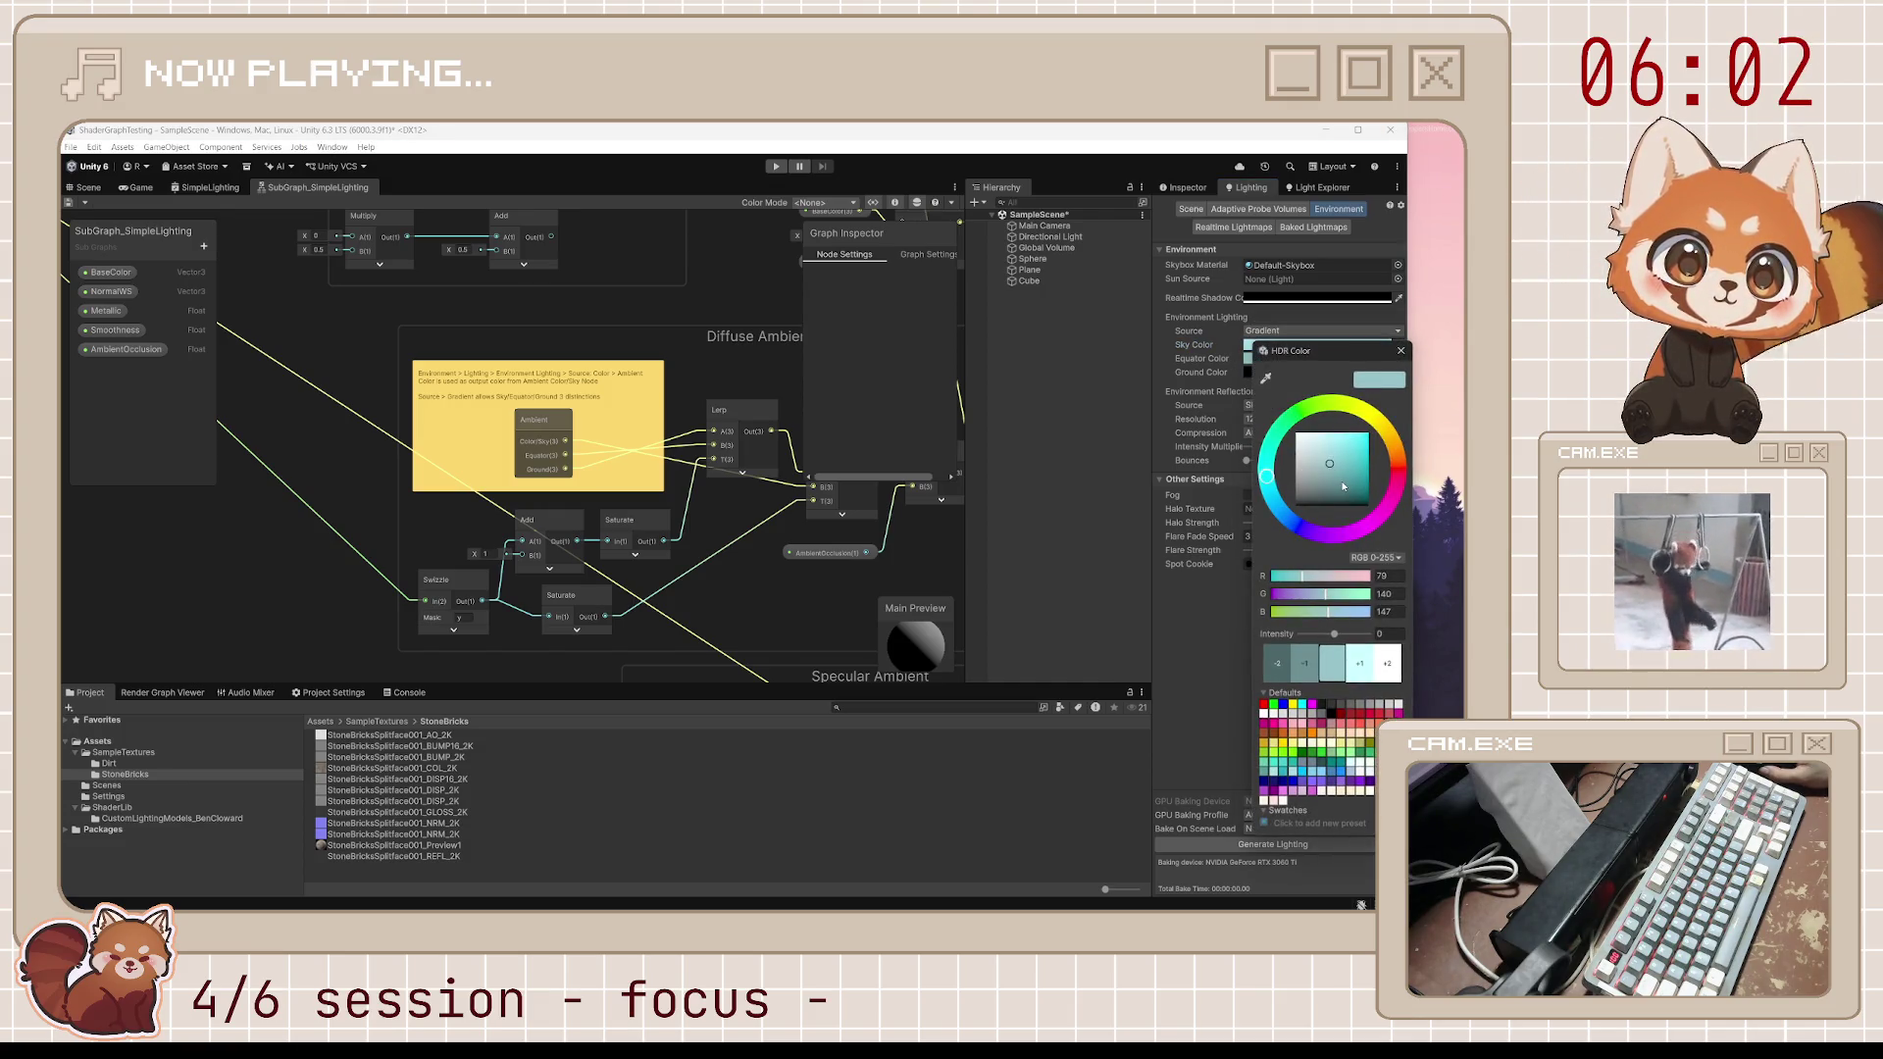
left_click(1340, 482)
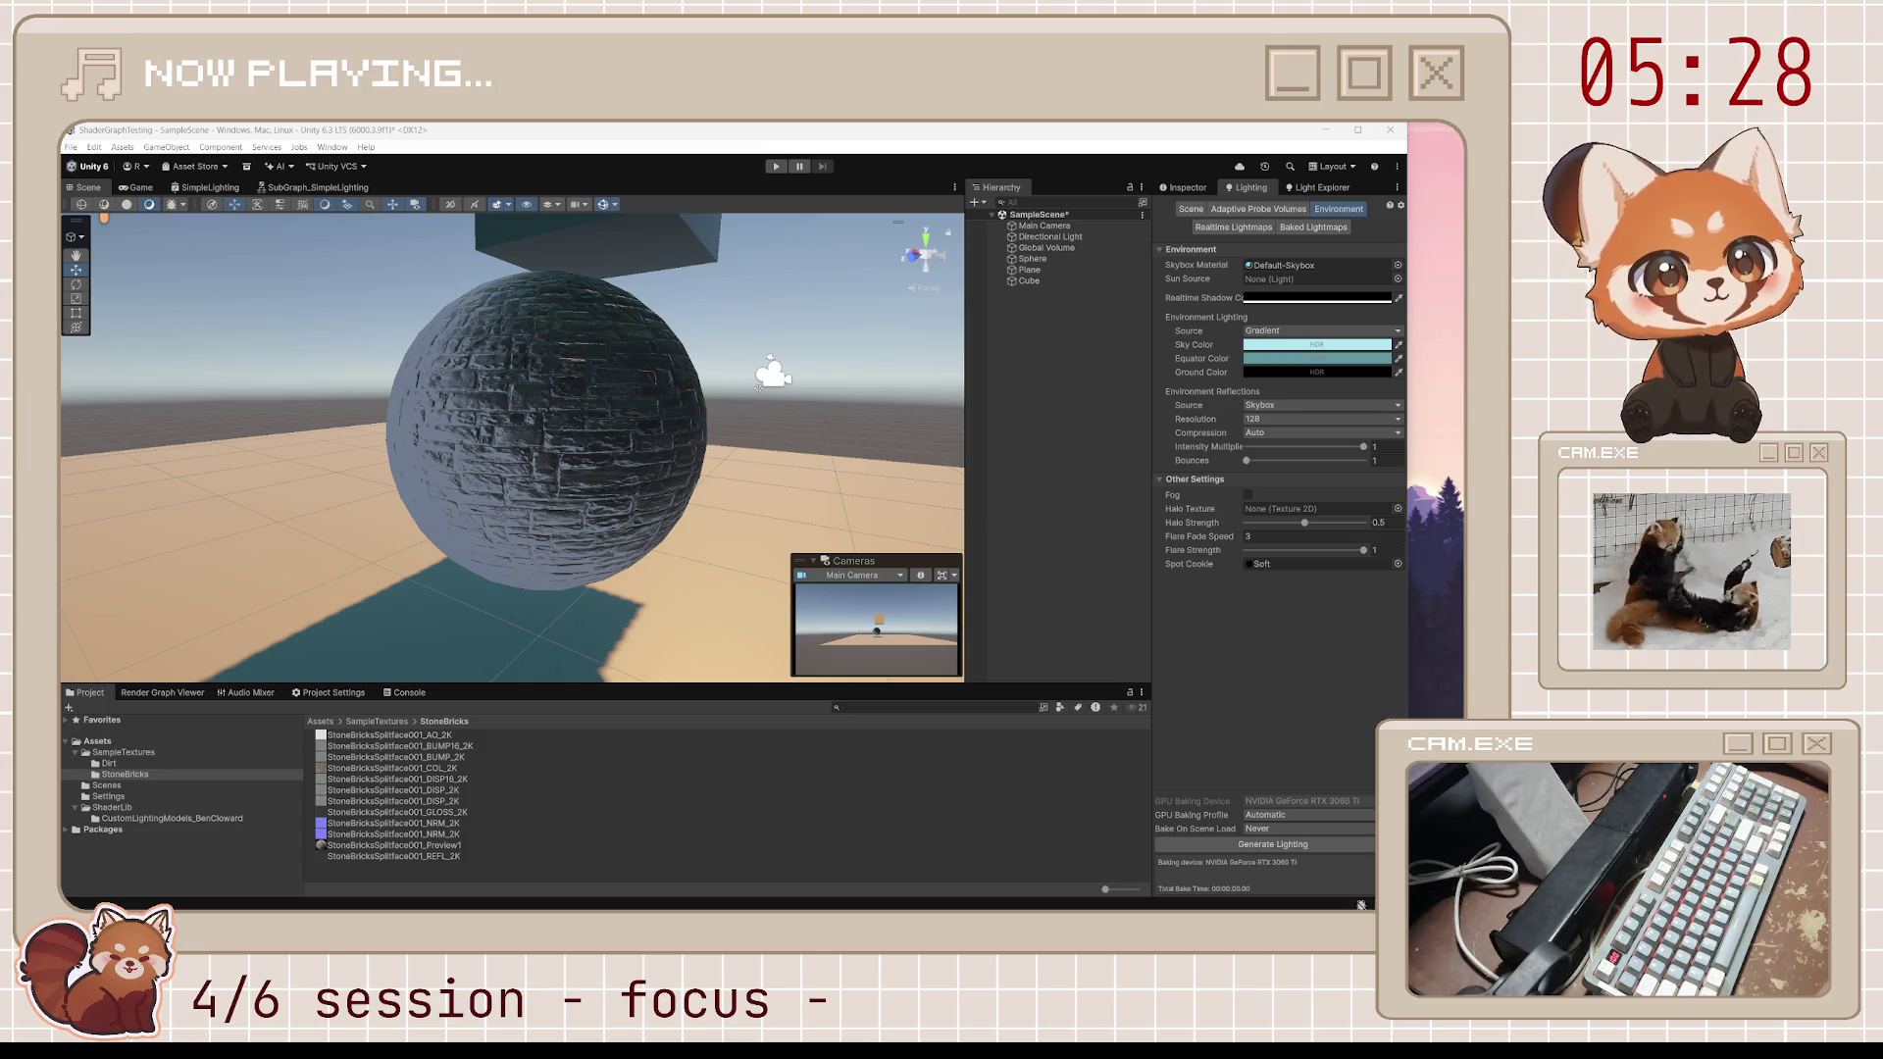
left_click(316, 189)
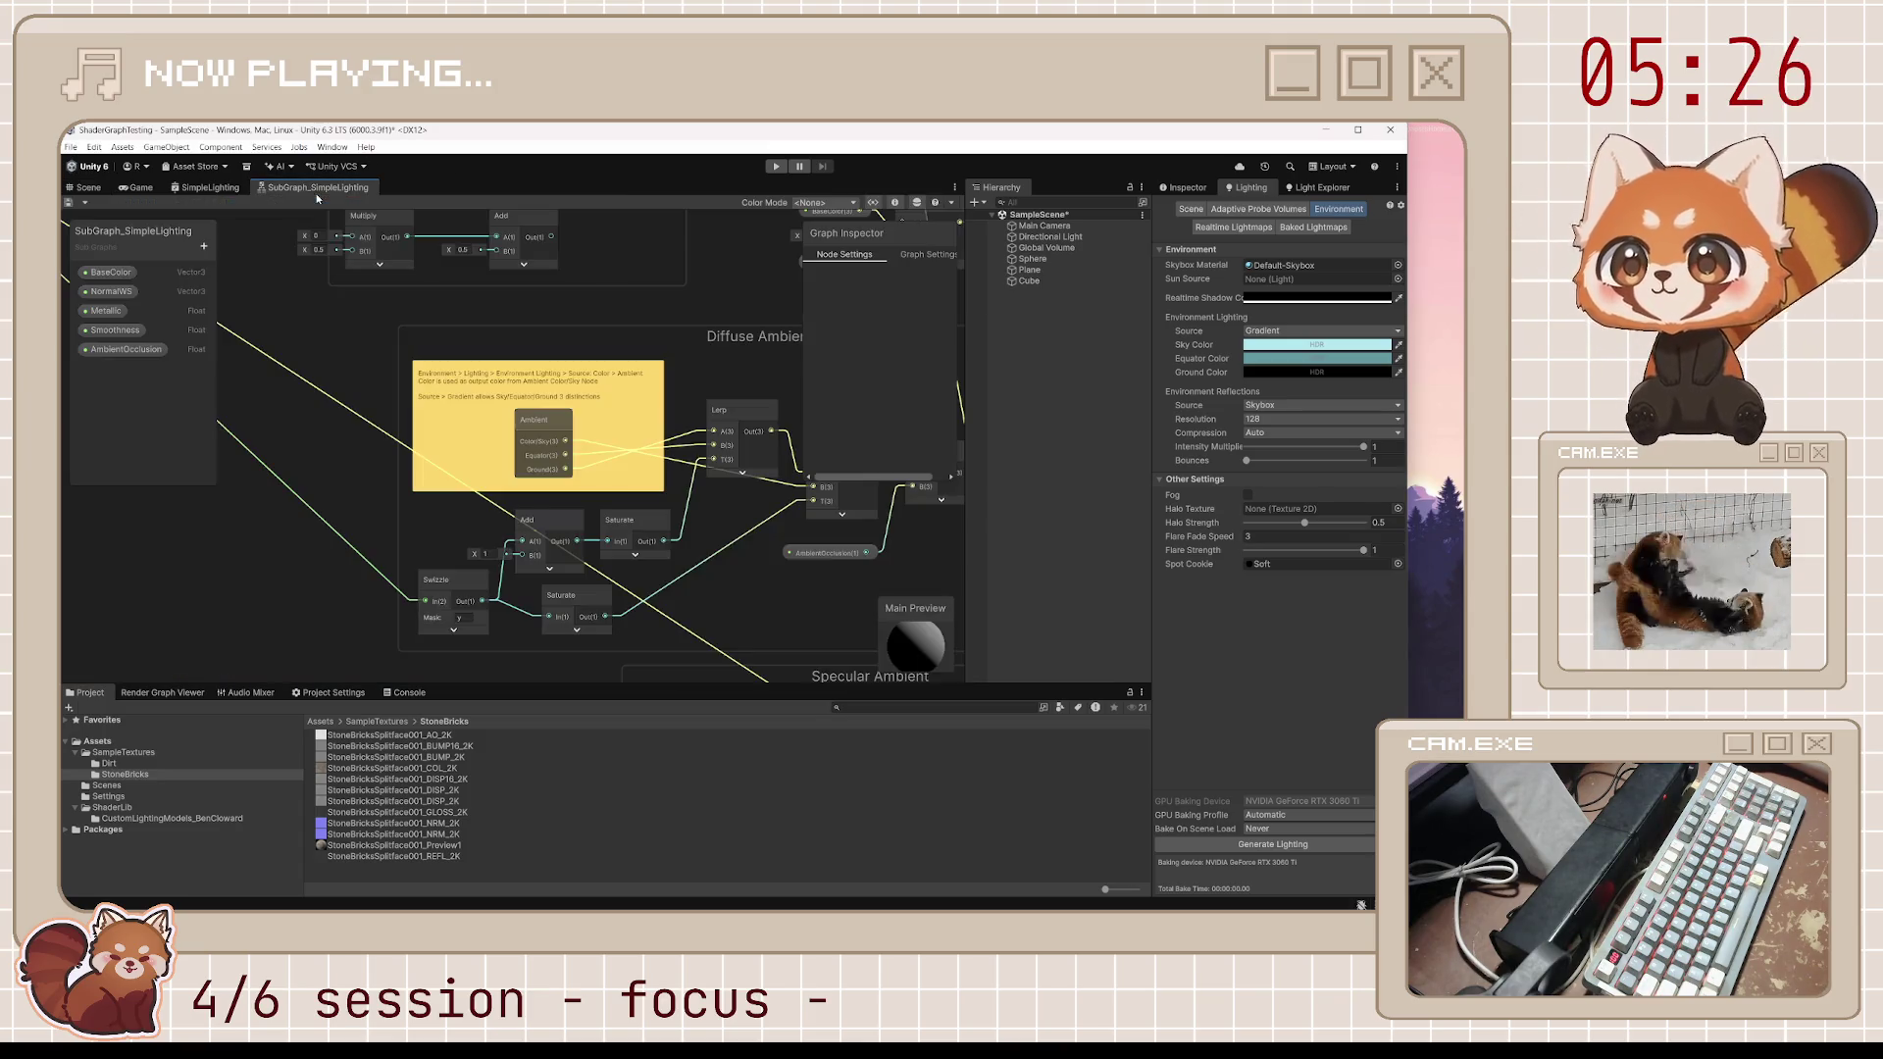
scroll(567, 506, "down", 2)
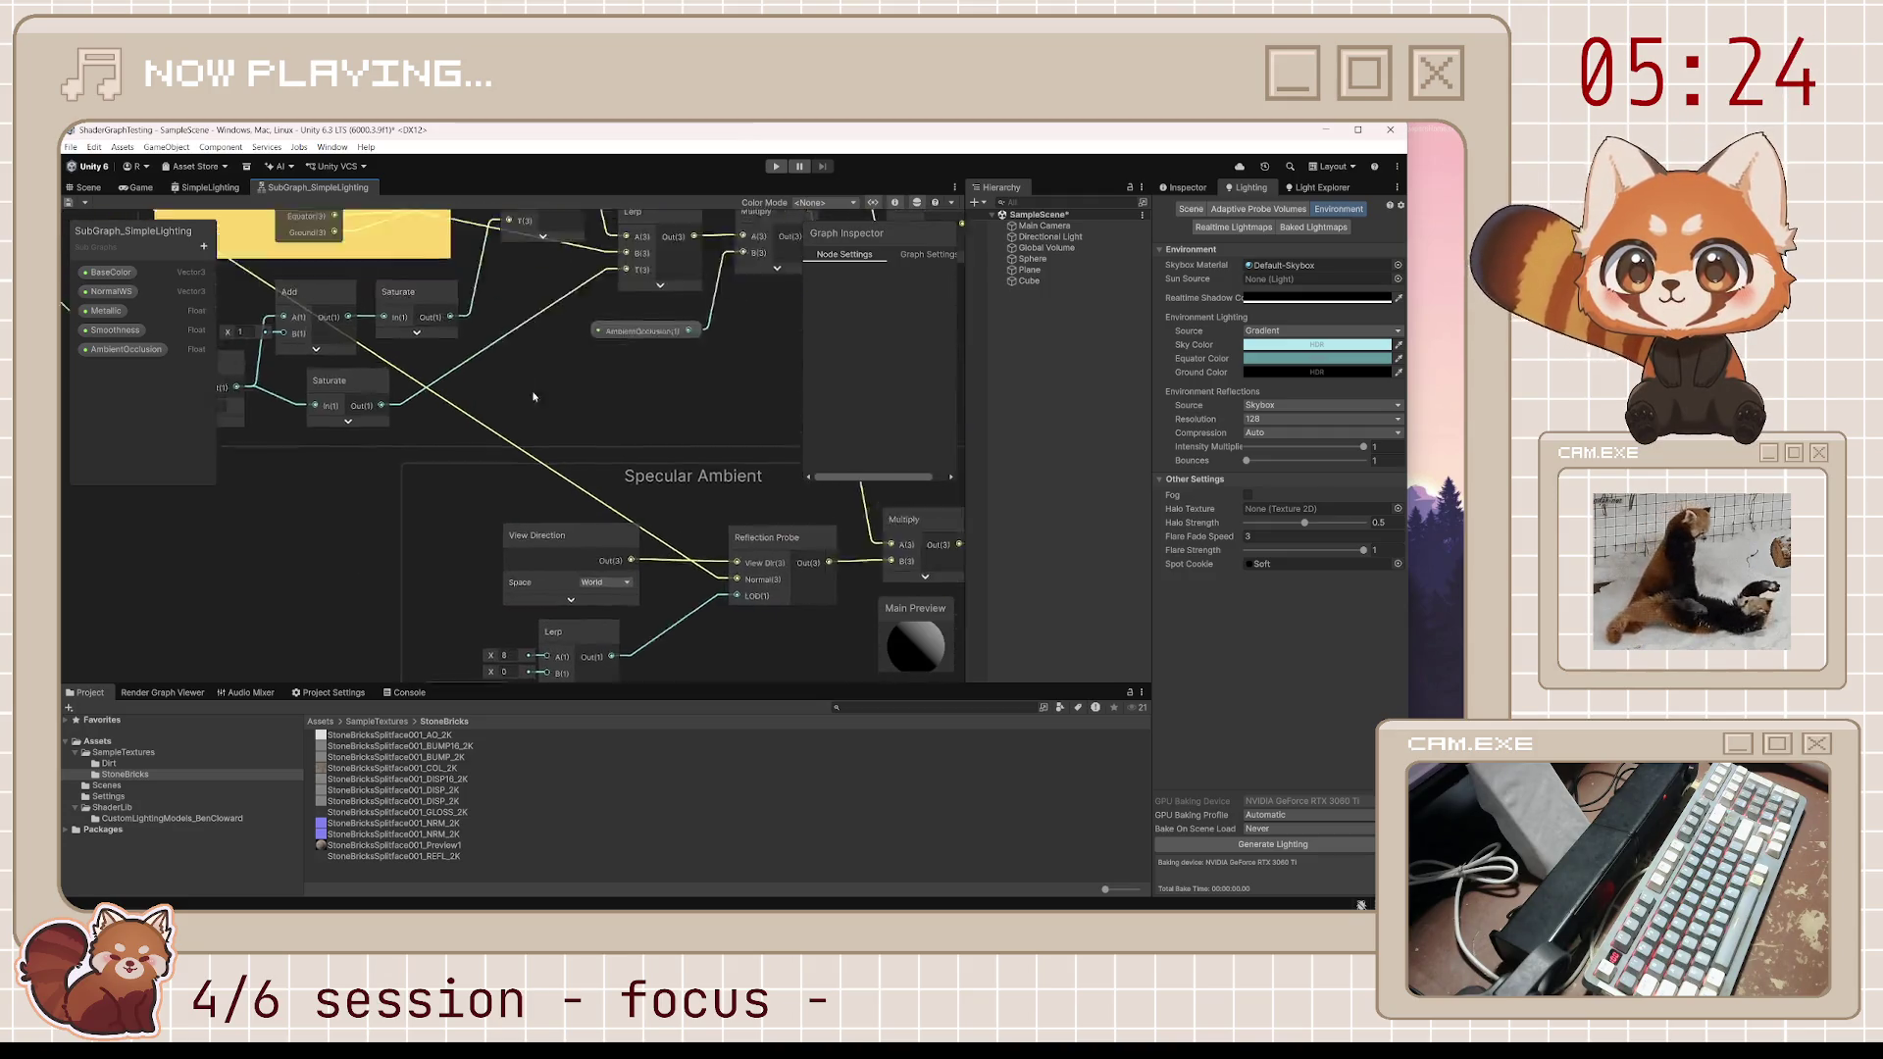
scroll(562, 456, "down", 3)
left_click_drag(562, 456, 646, 590)
scroll(564, 461, "up", 3)
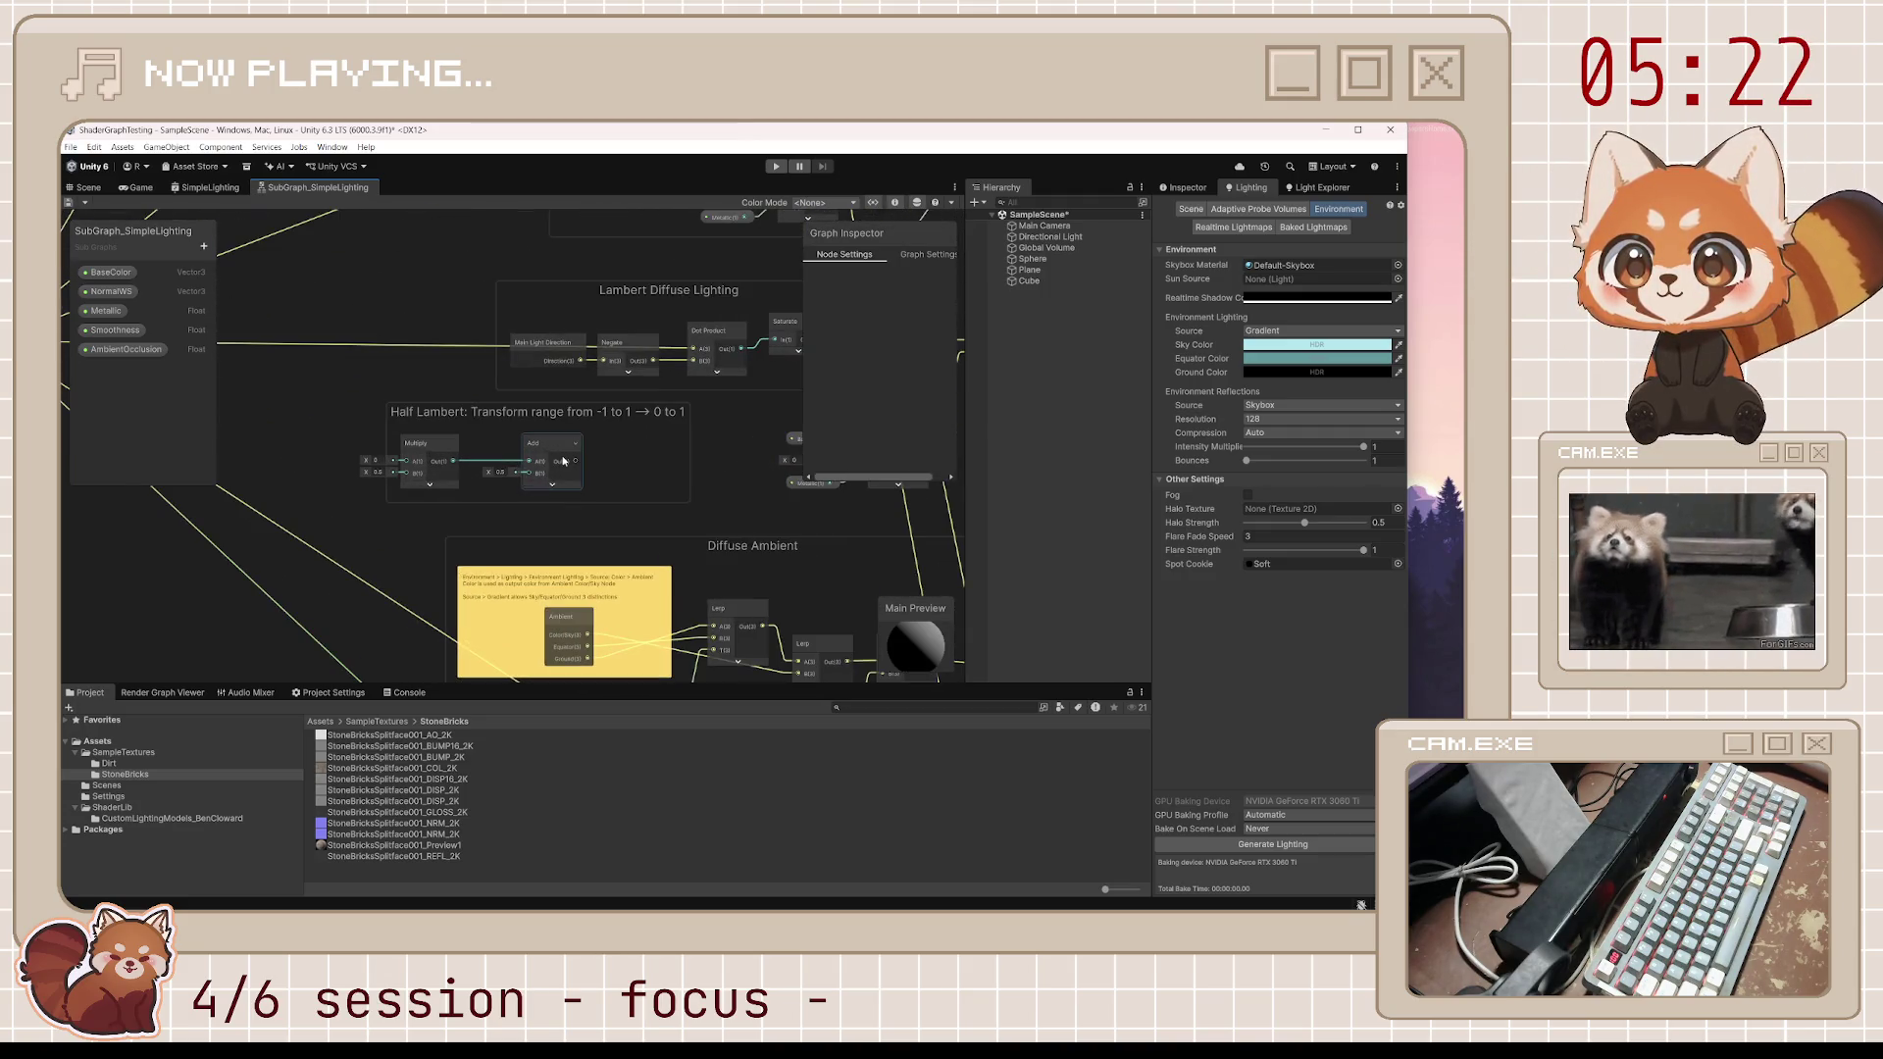
scroll(564, 461, "down", 2)
left_click_drag(627, 503, 555, 512)
scroll(555, 512, "up", 2)
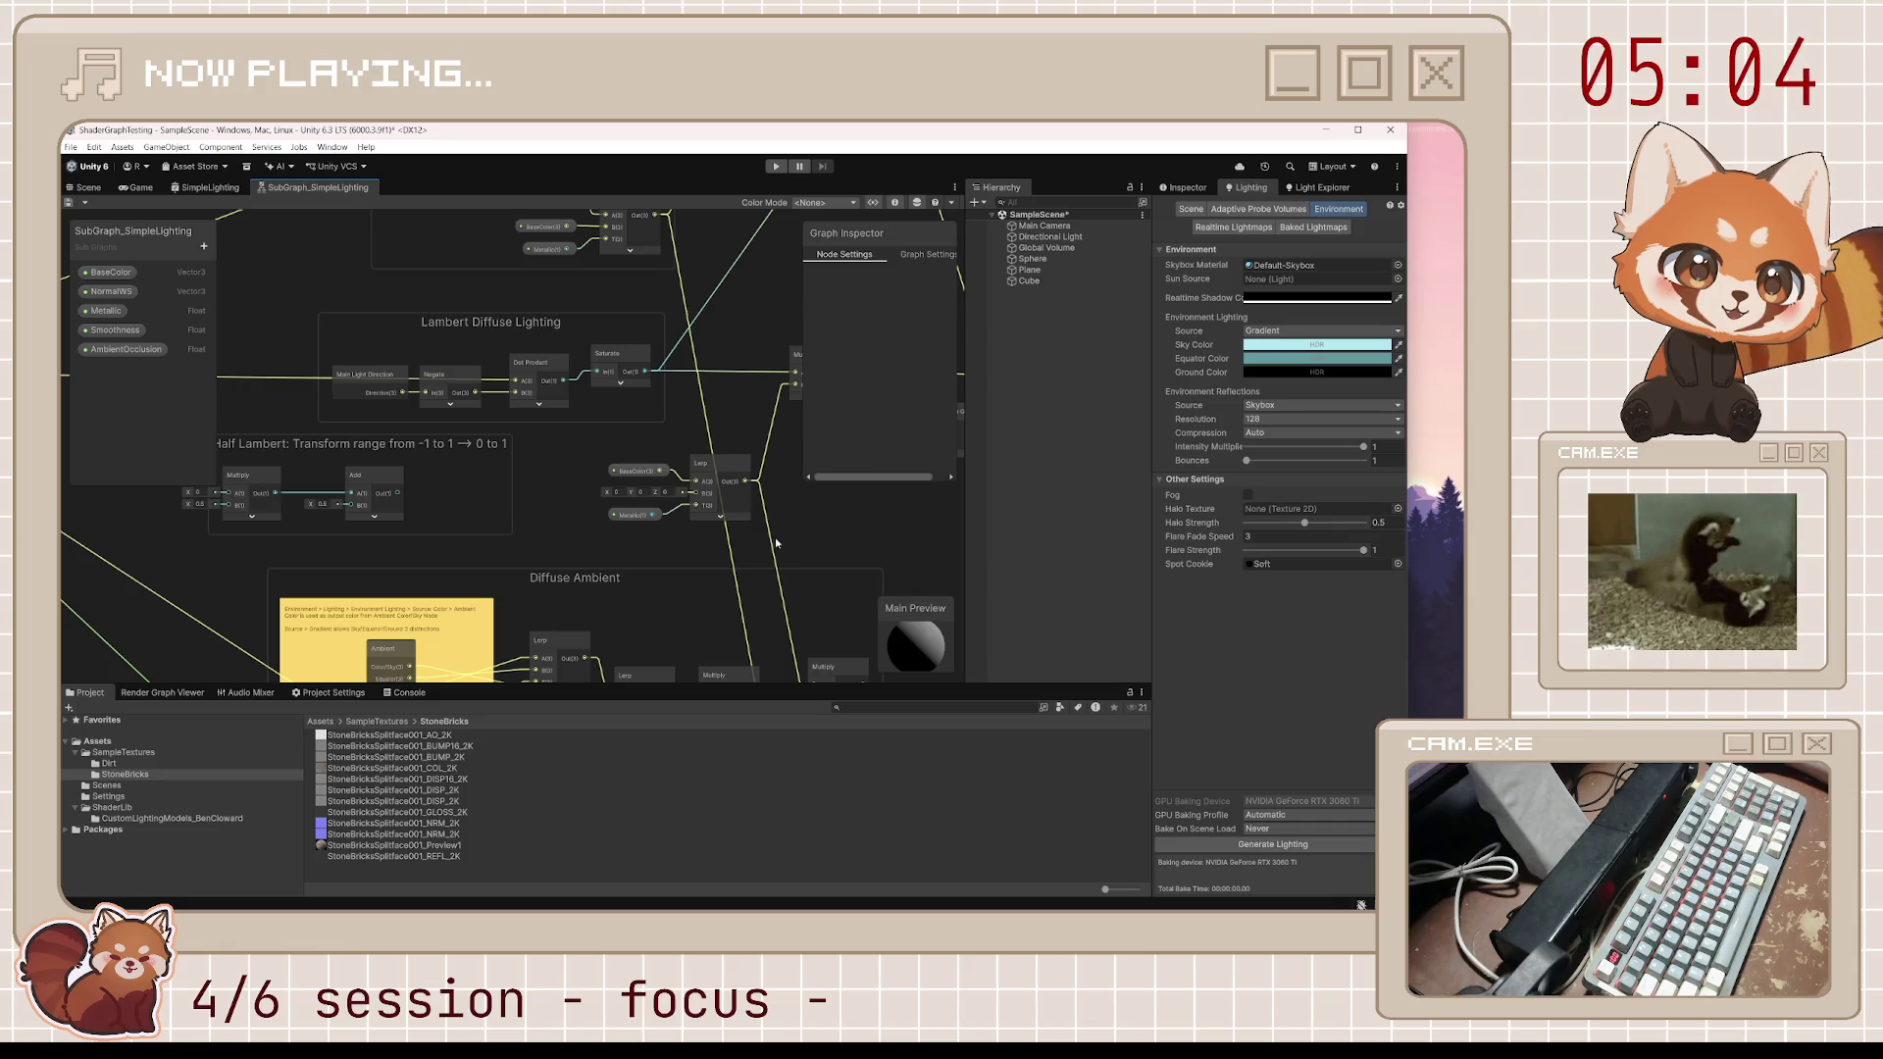
mouse_move(765, 608)
left_mouse_down()
mouse_move(653, 348)
mouse_move(652, 260)
left_mouse_up()
left_click_drag(667, 639, 672, 561)
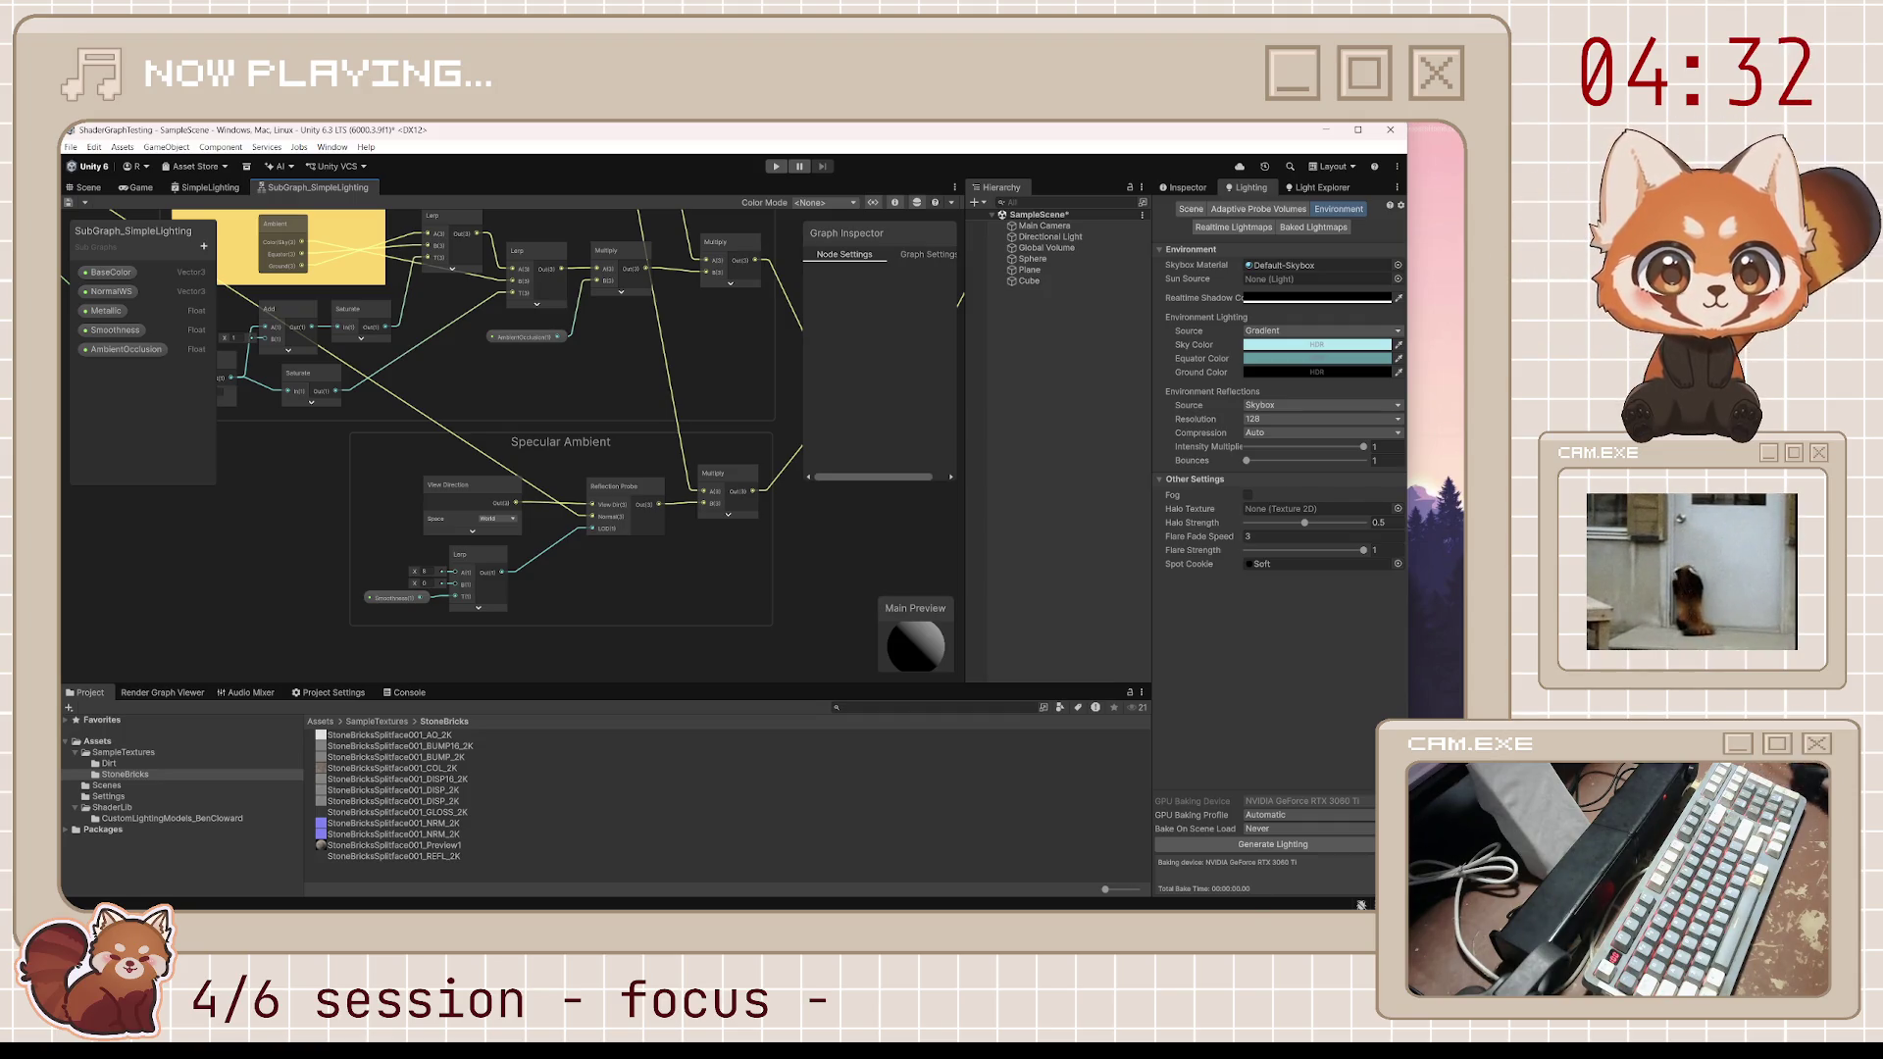
mouse_move(786, 482)
left_mouse_down()
mouse_move(779, 385)
mouse_move(412, 726)
mouse_move(618, 527)
left_mouse_up()
scroll(618, 532, "down", 3)
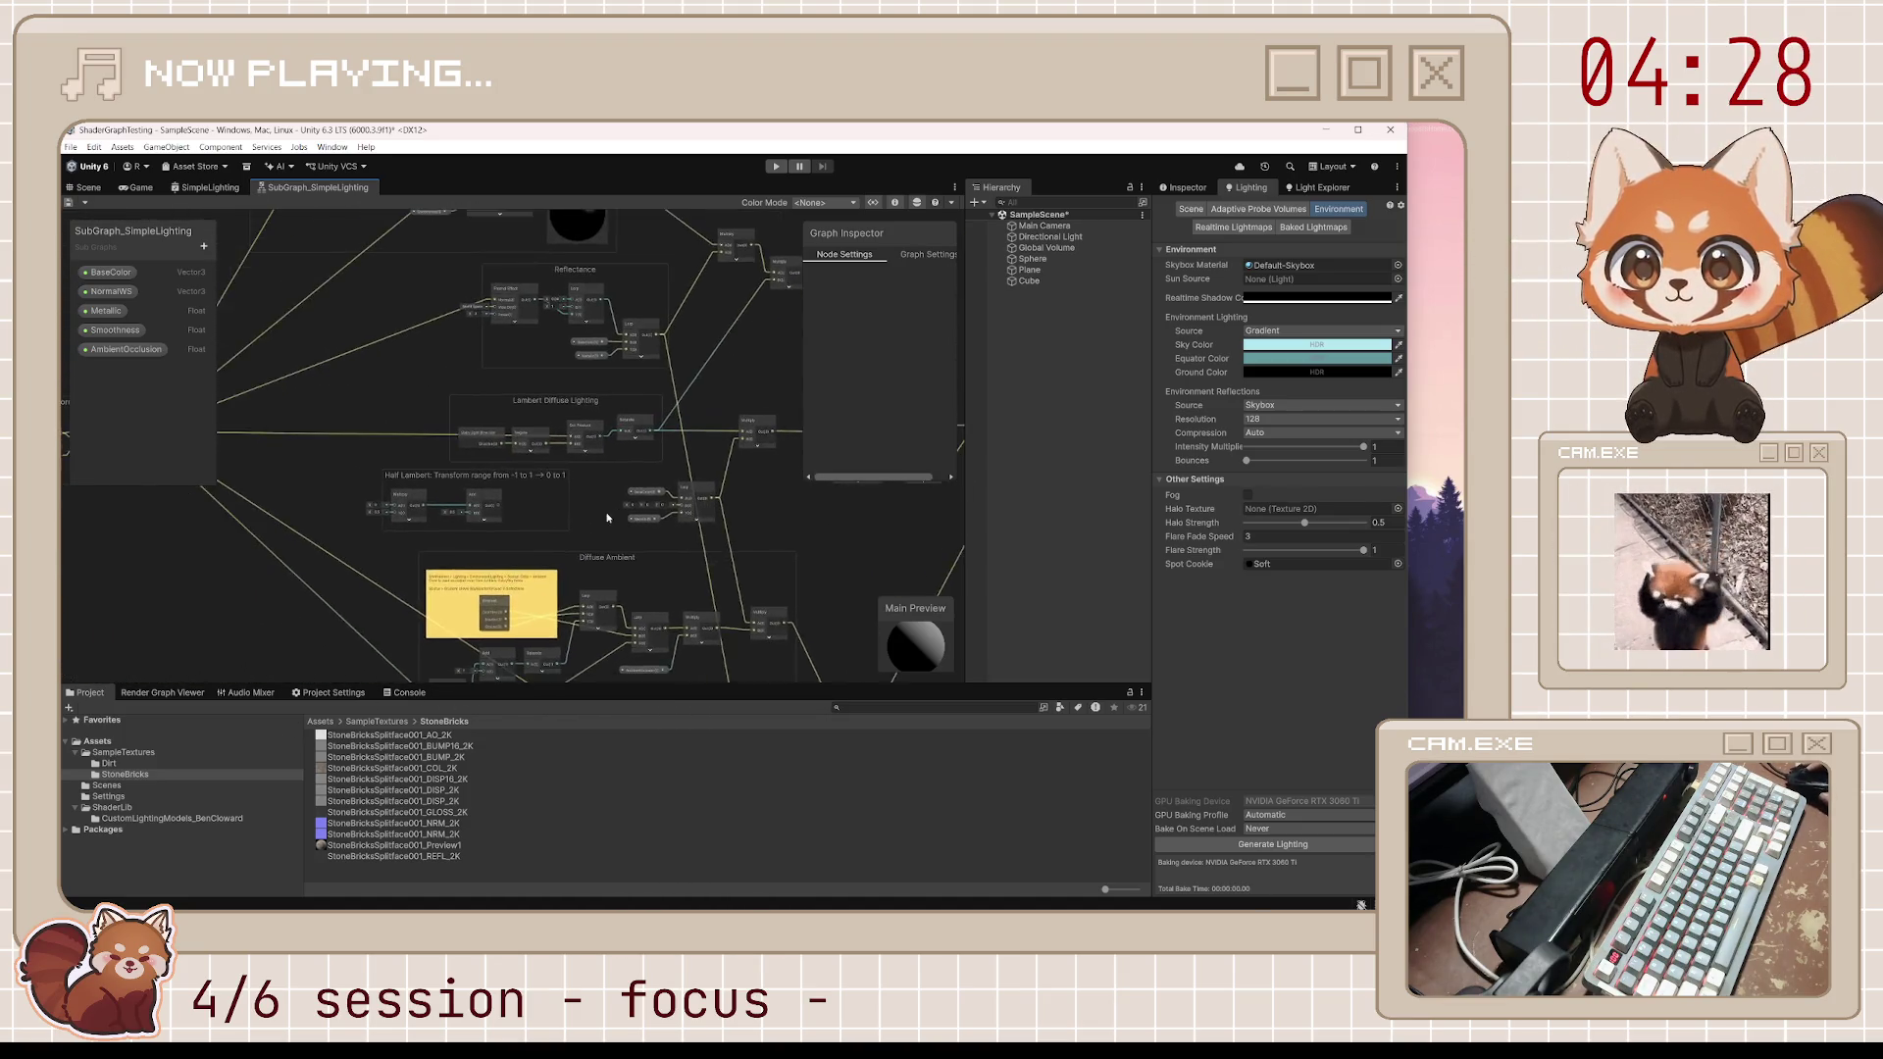
scroll(519, 477, "up", 3)
Delete the Half Lambert group frame and its Multiply and Add nodes, then save the subgraph
left_click(505, 460)
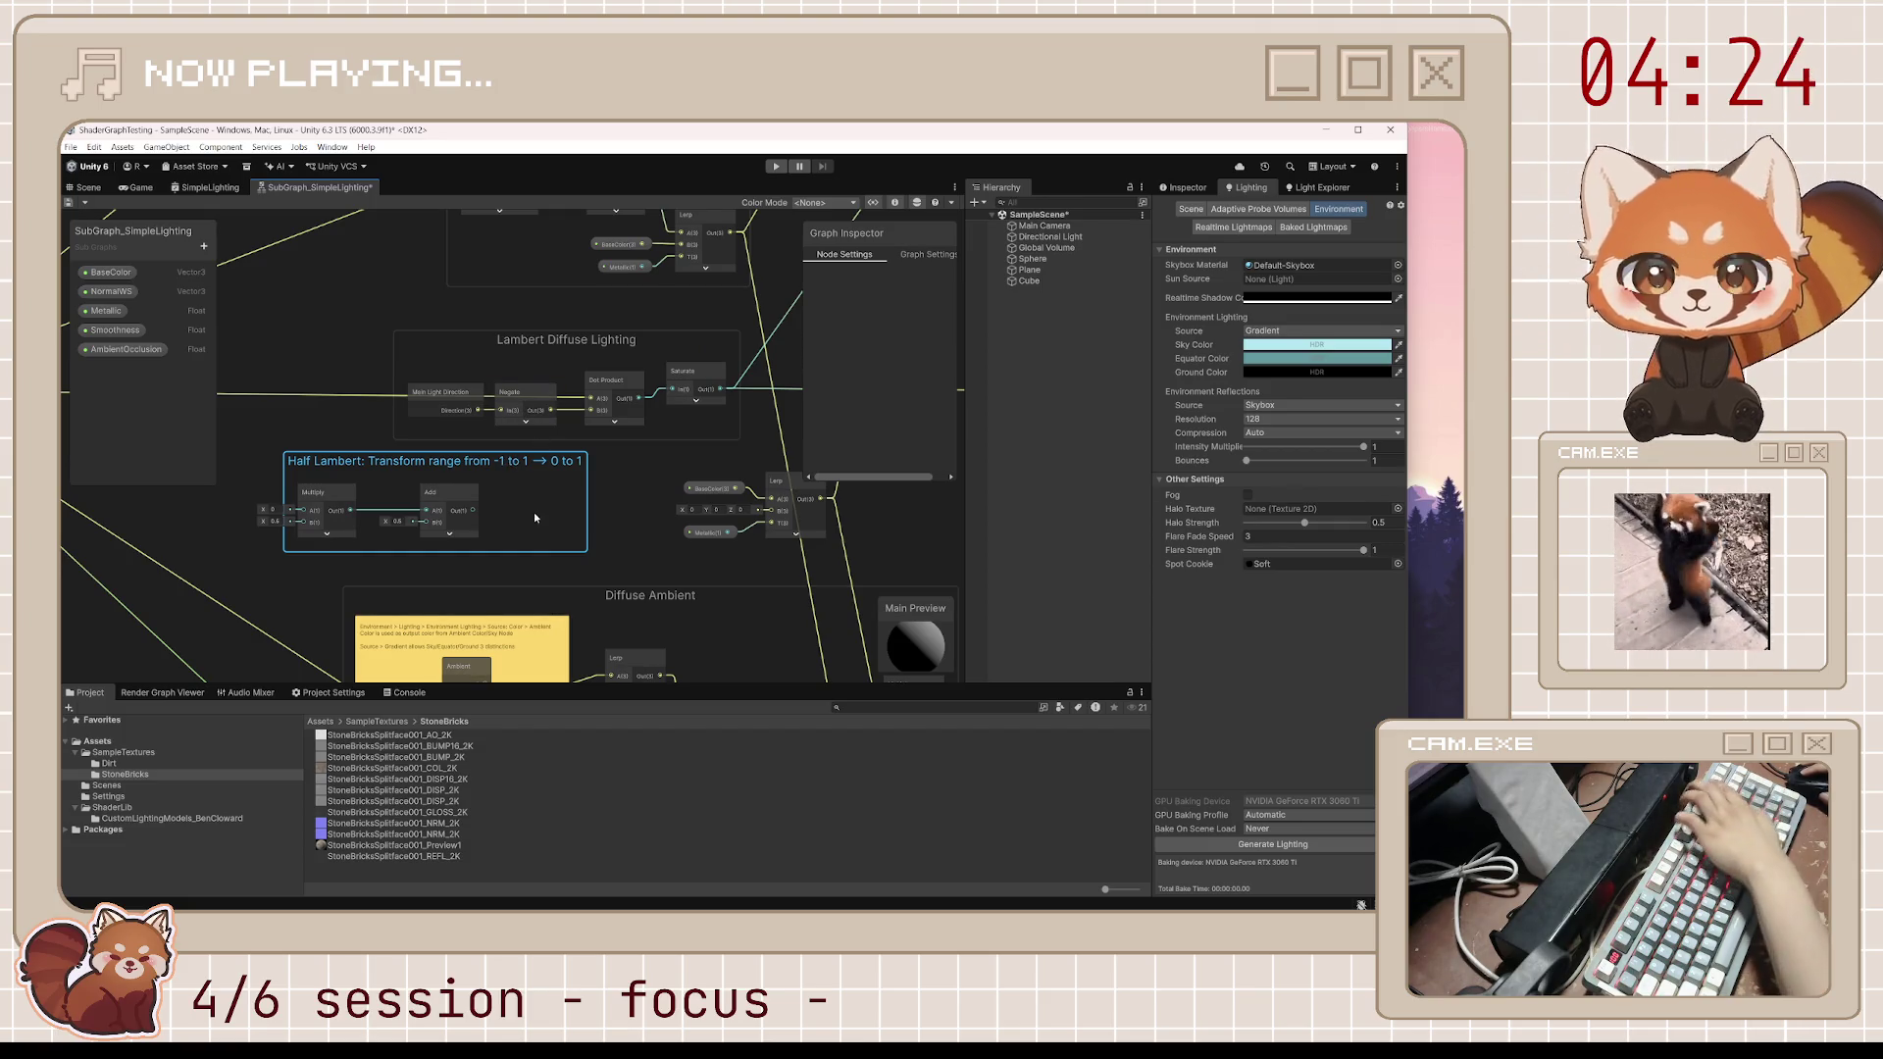
key("Delete")
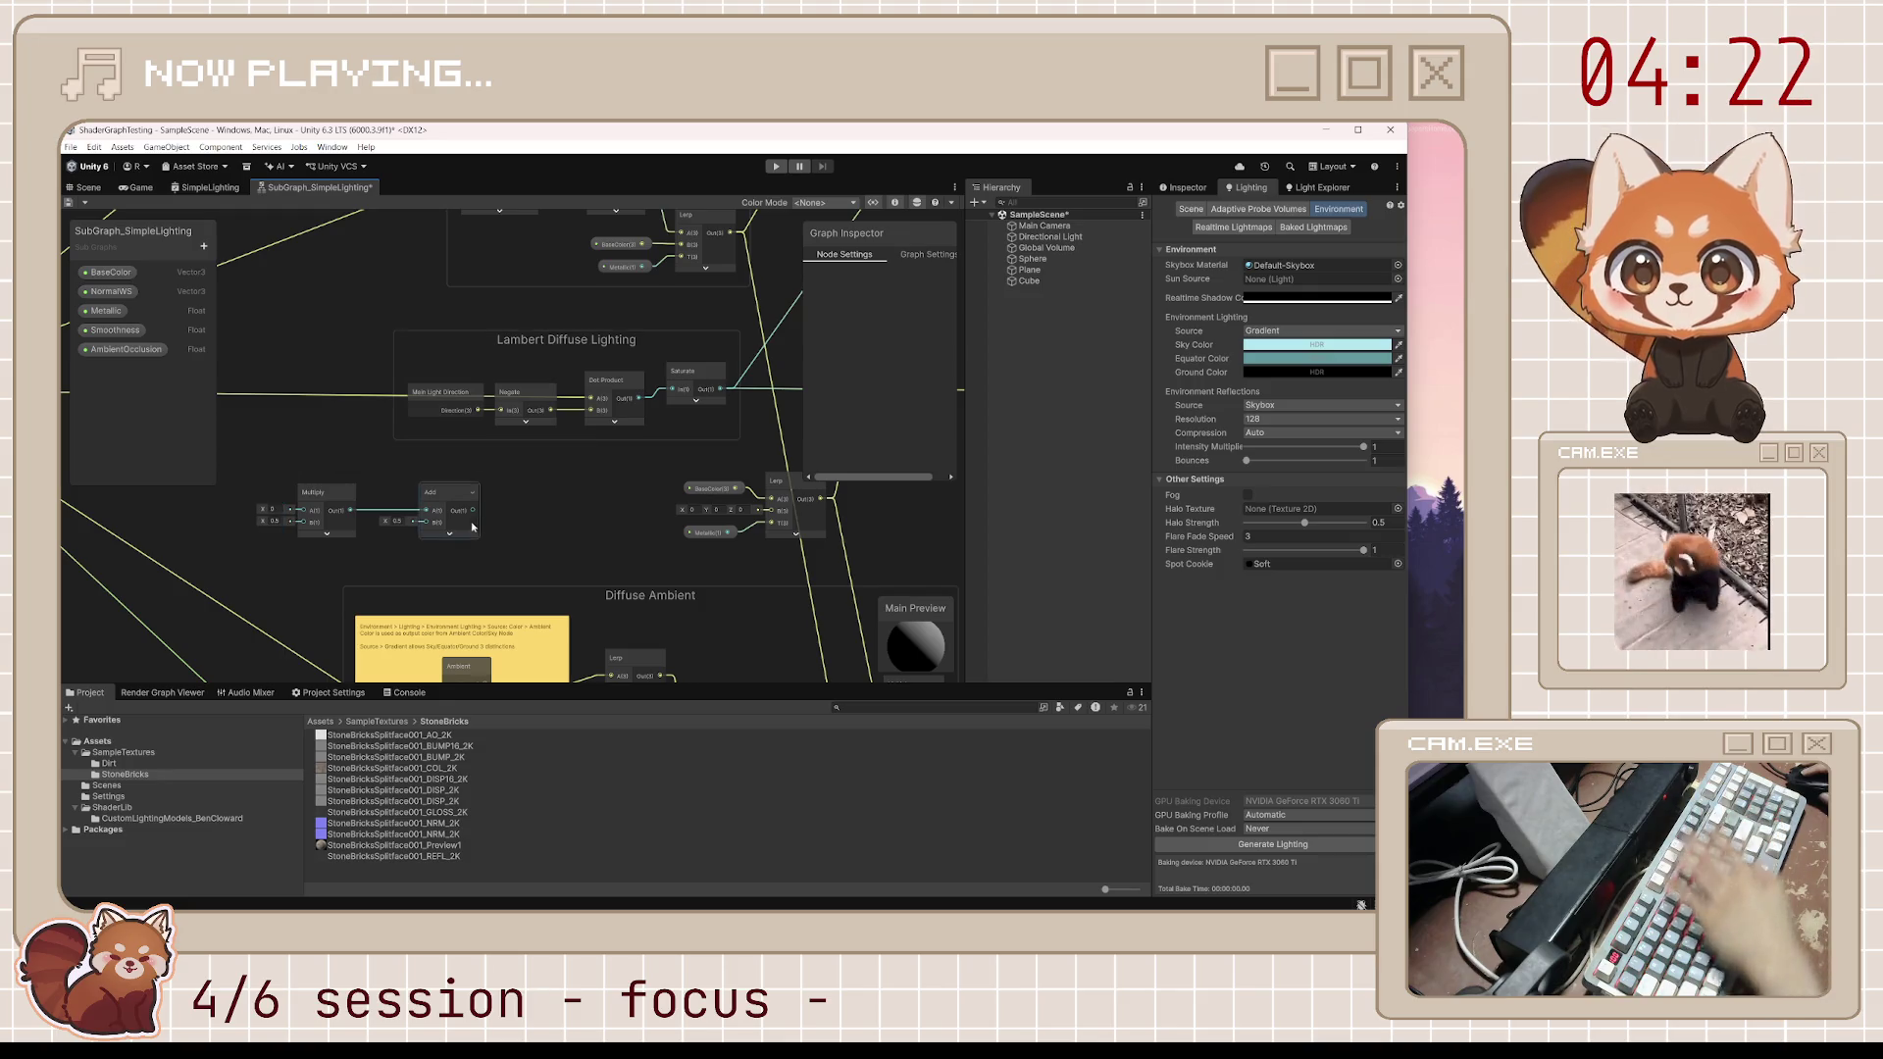
mouse_move(292, 473)
left_mouse_down()
mouse_move(422, 542)
mouse_move(463, 542)
left_mouse_up()
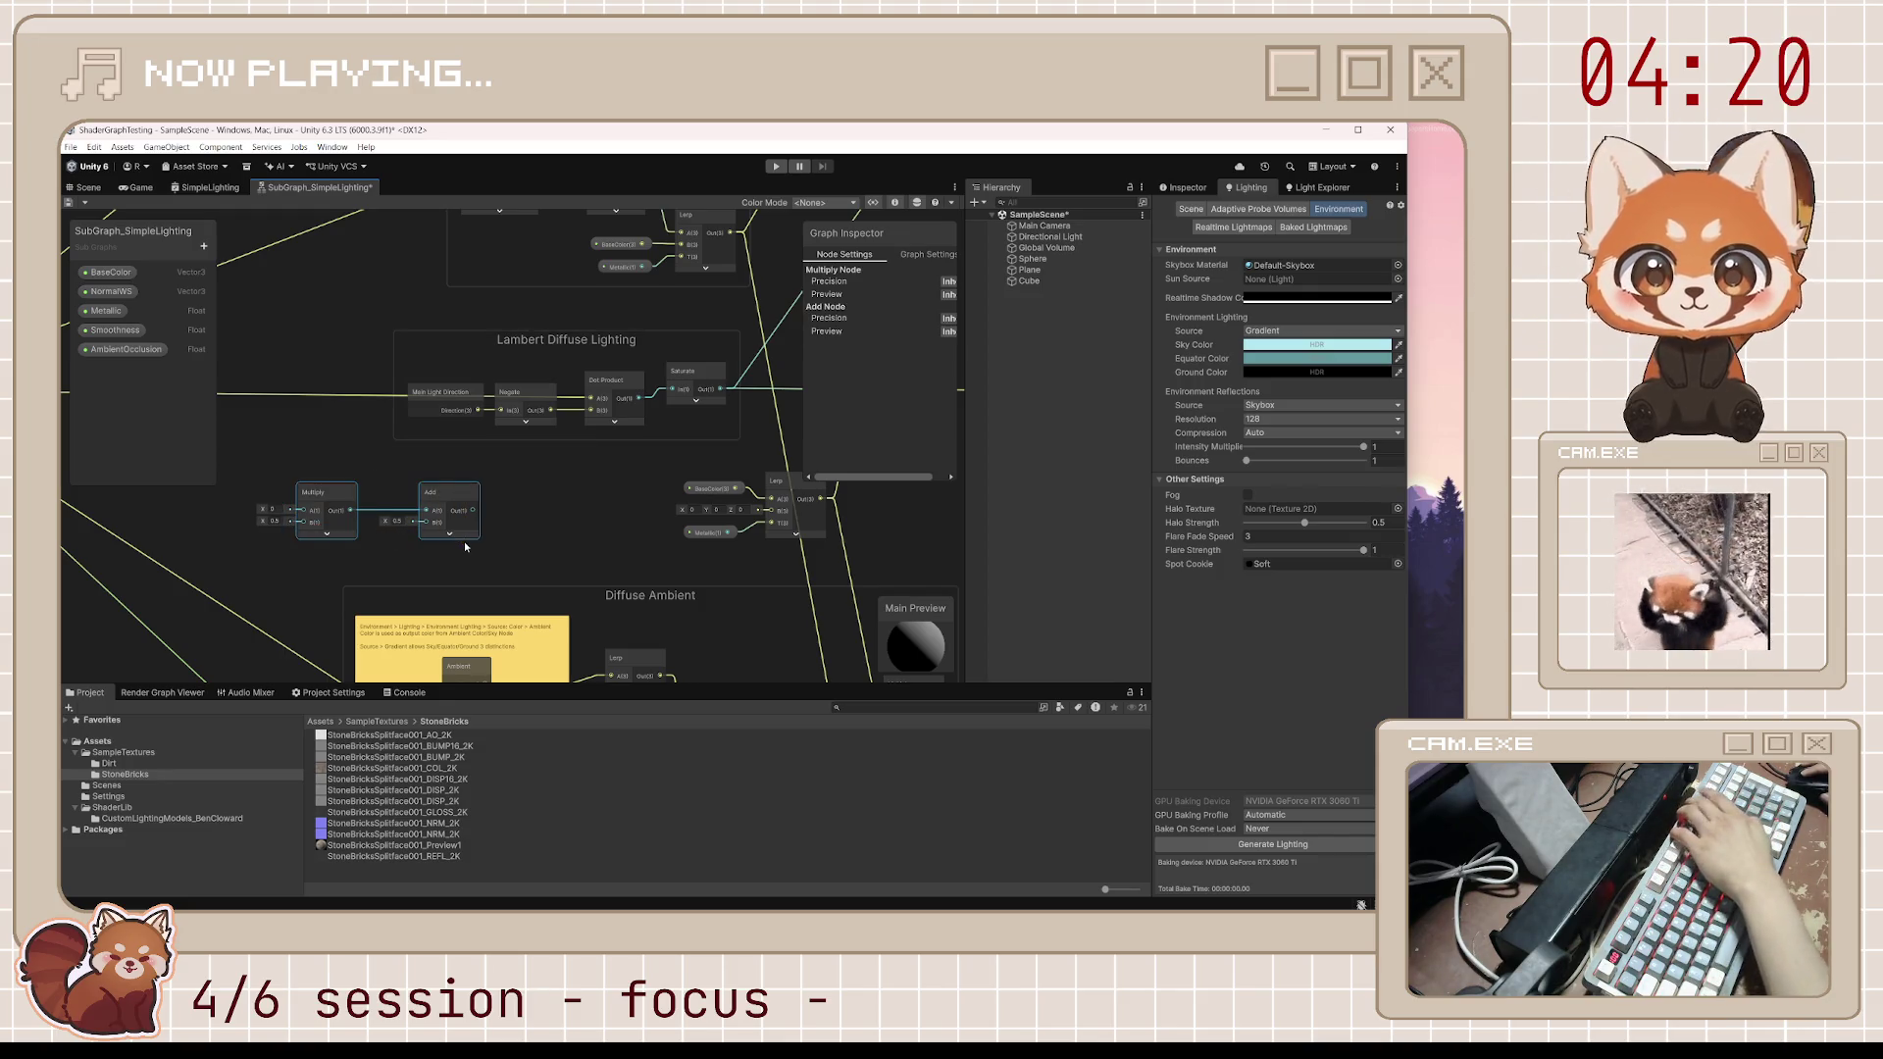
key("Delete")
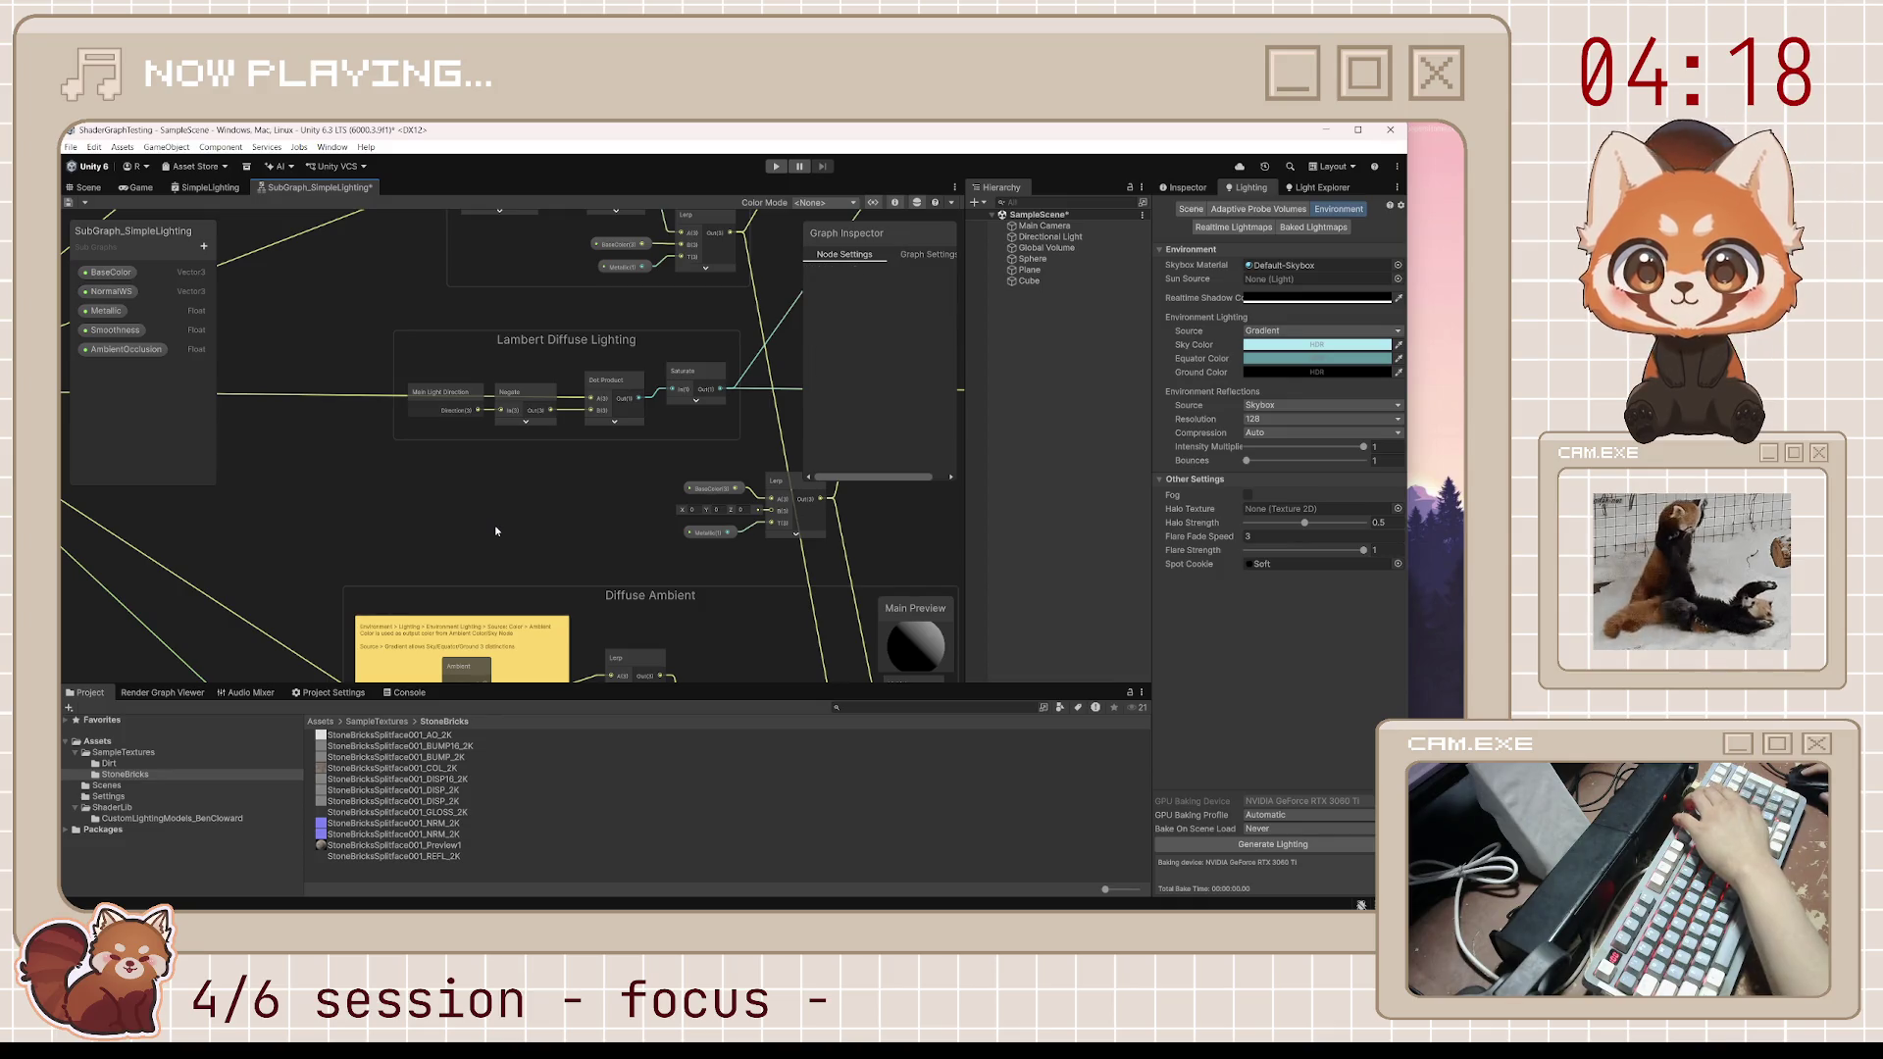
key("ctrl+s")
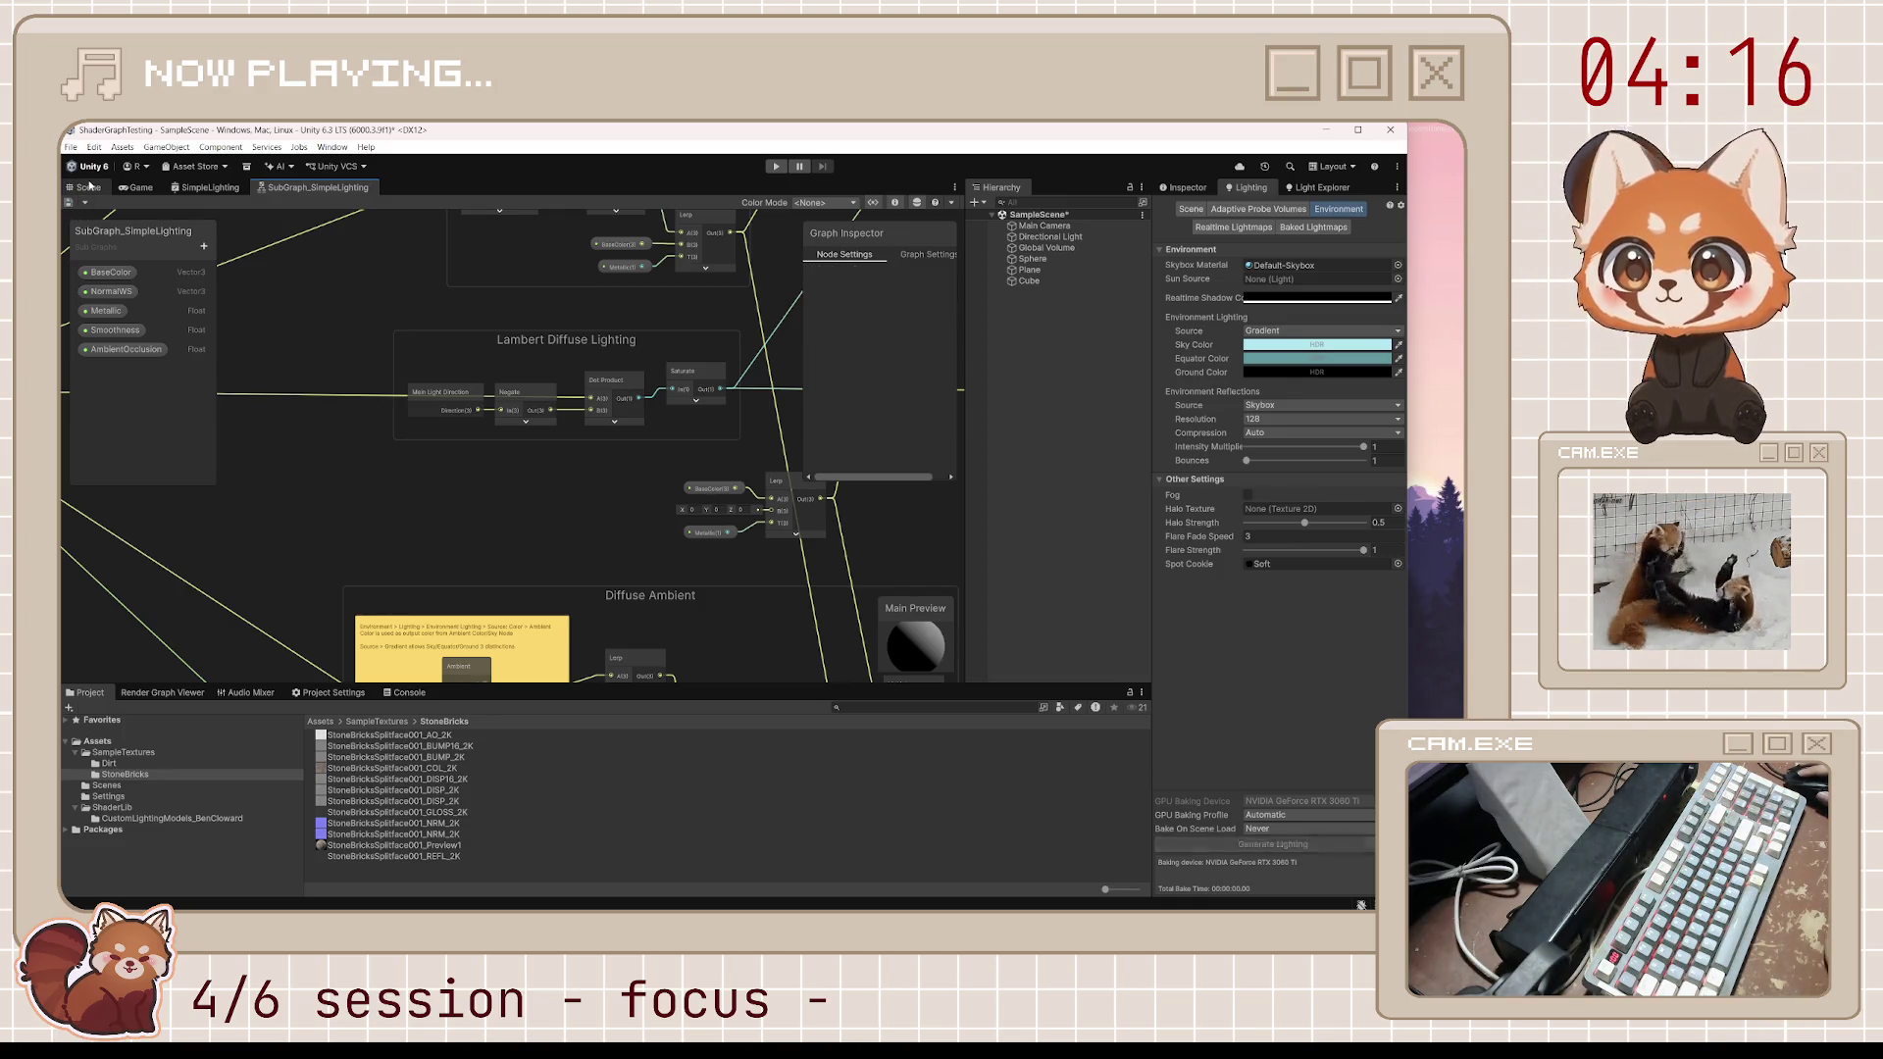
Check the sphere in the scene, then paste the Half Lambert group back and save
left_click(90, 186)
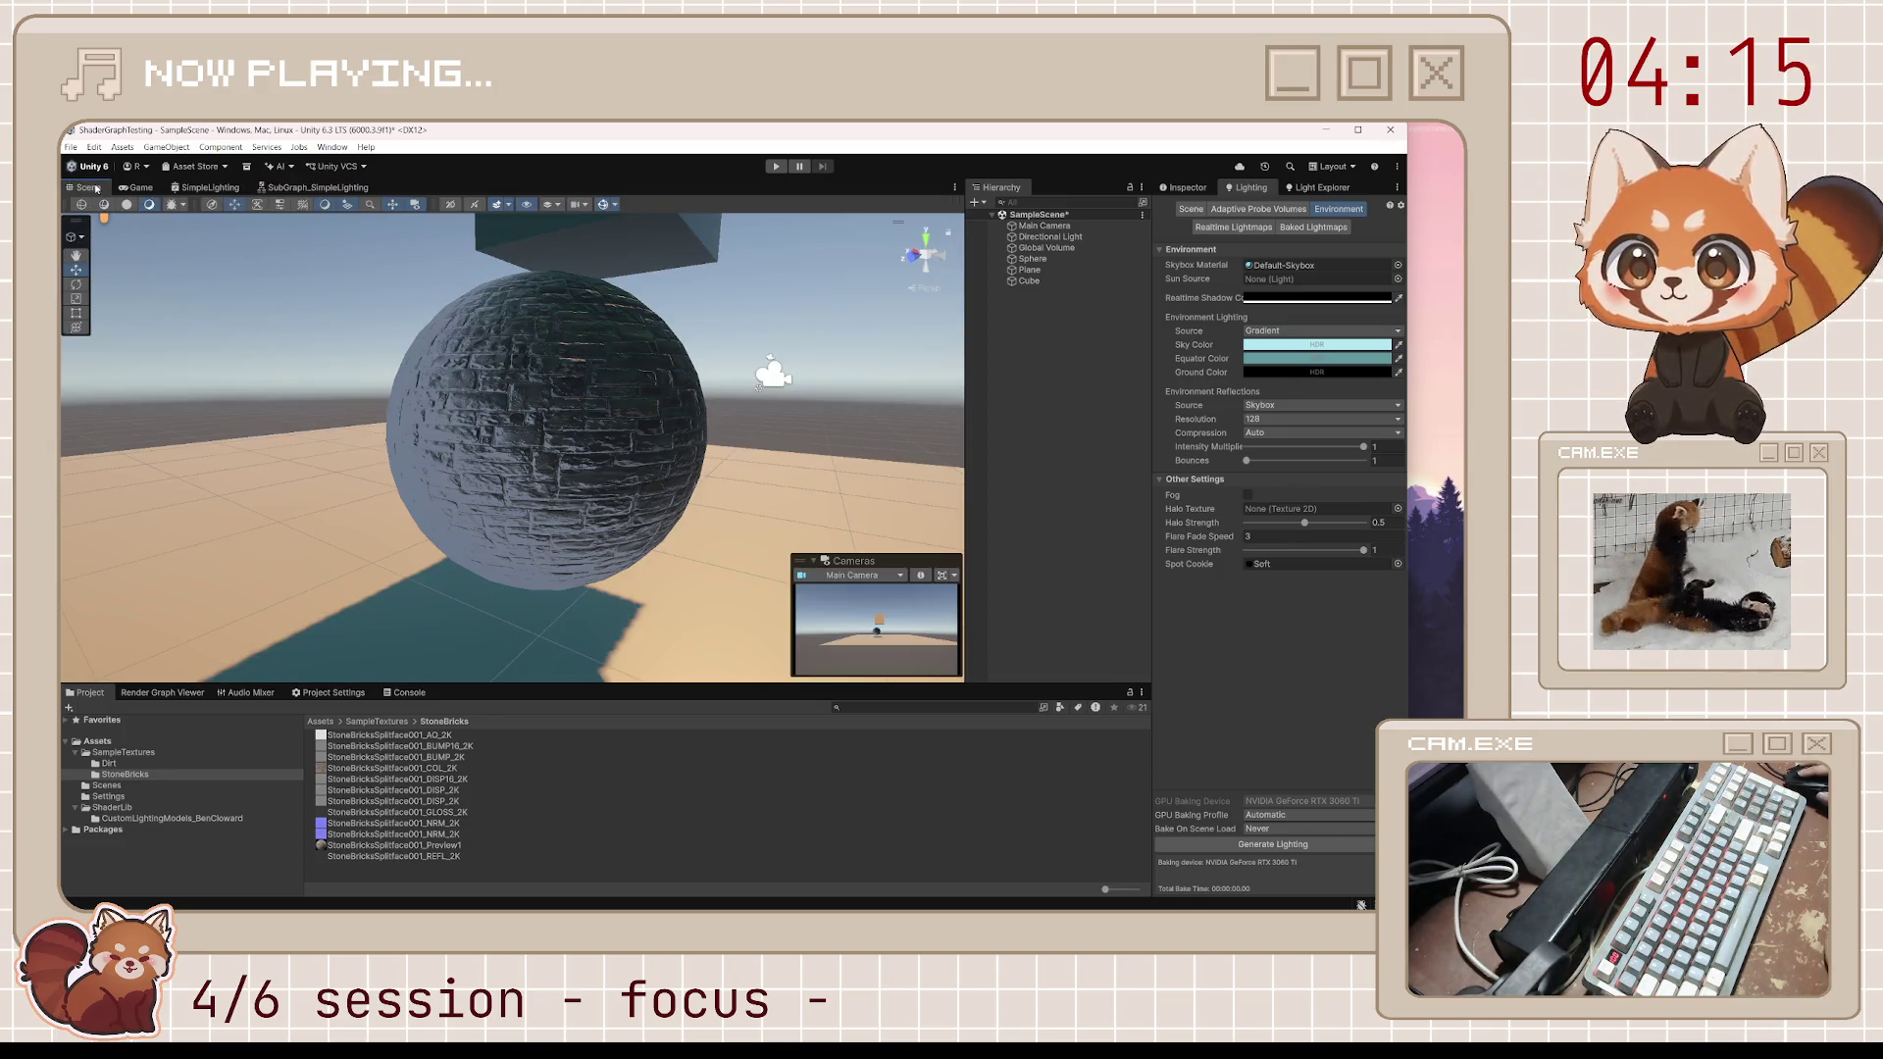
left_click(311, 187)
key("ctrl+v")
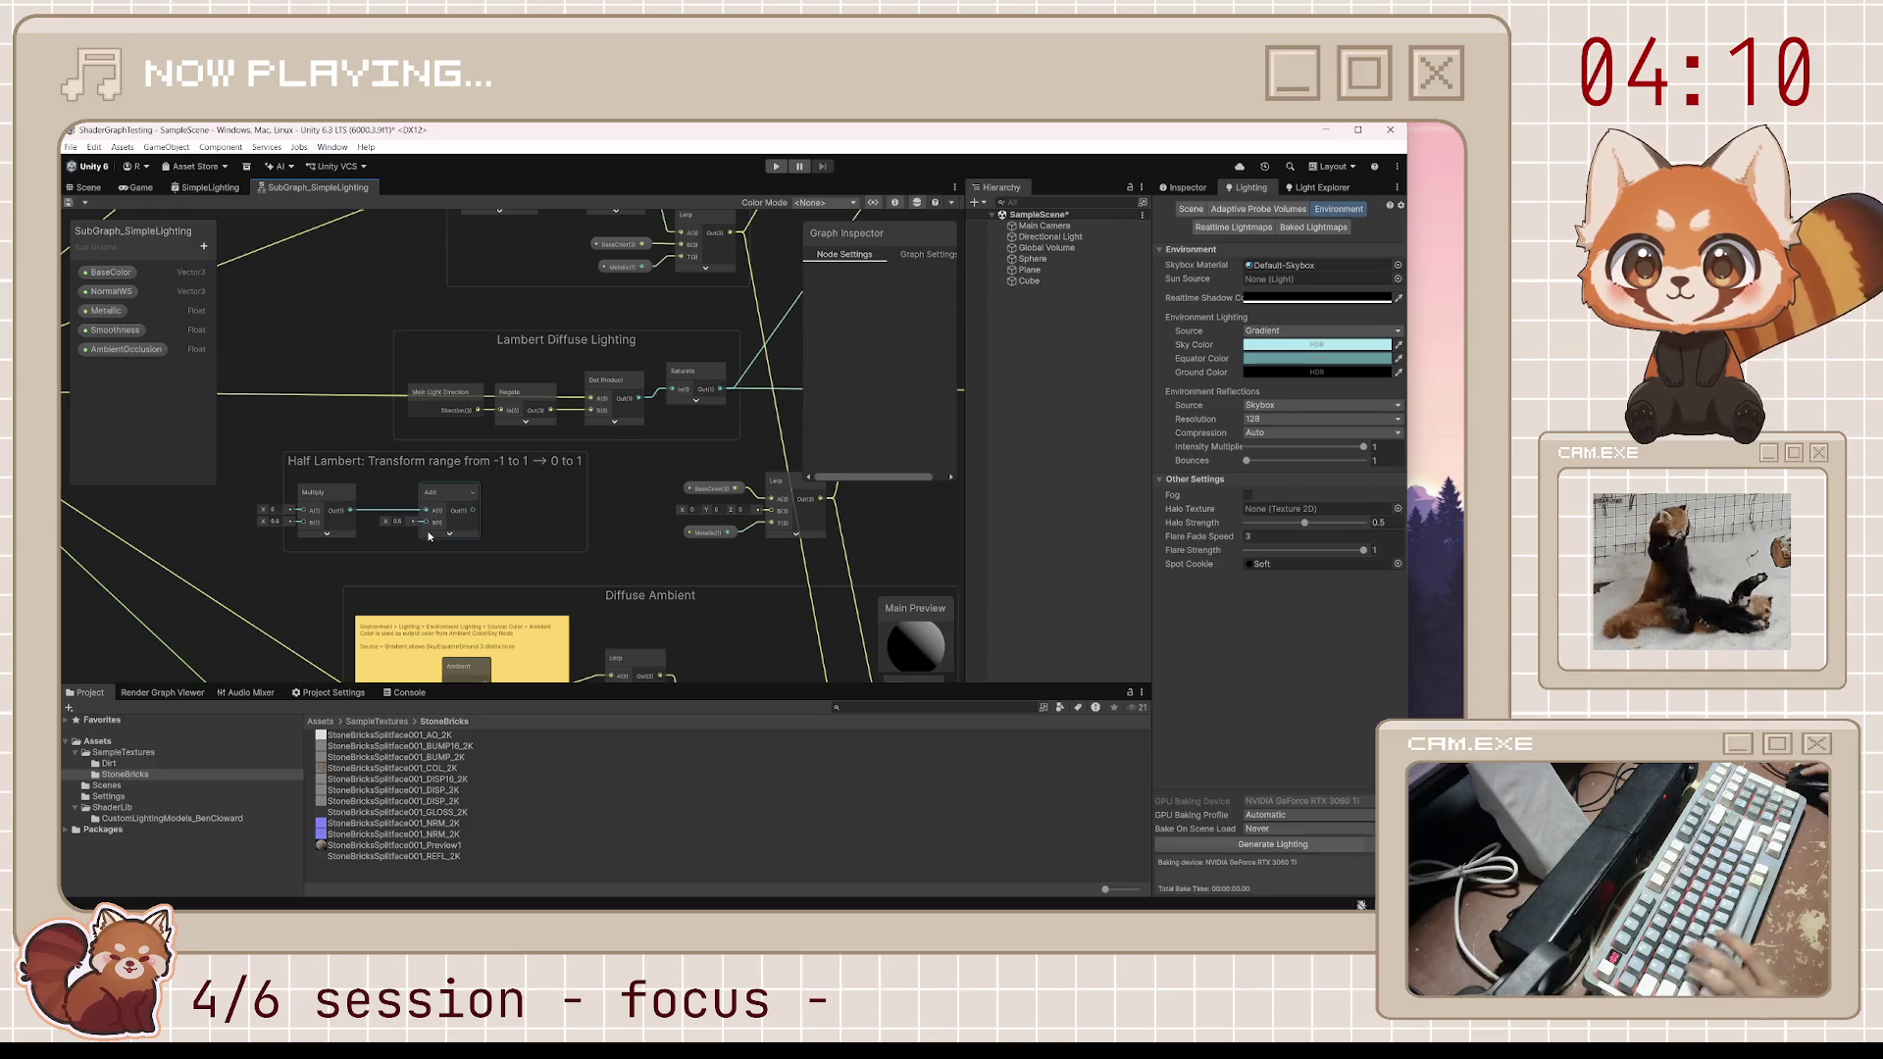
key("ctrl+s")
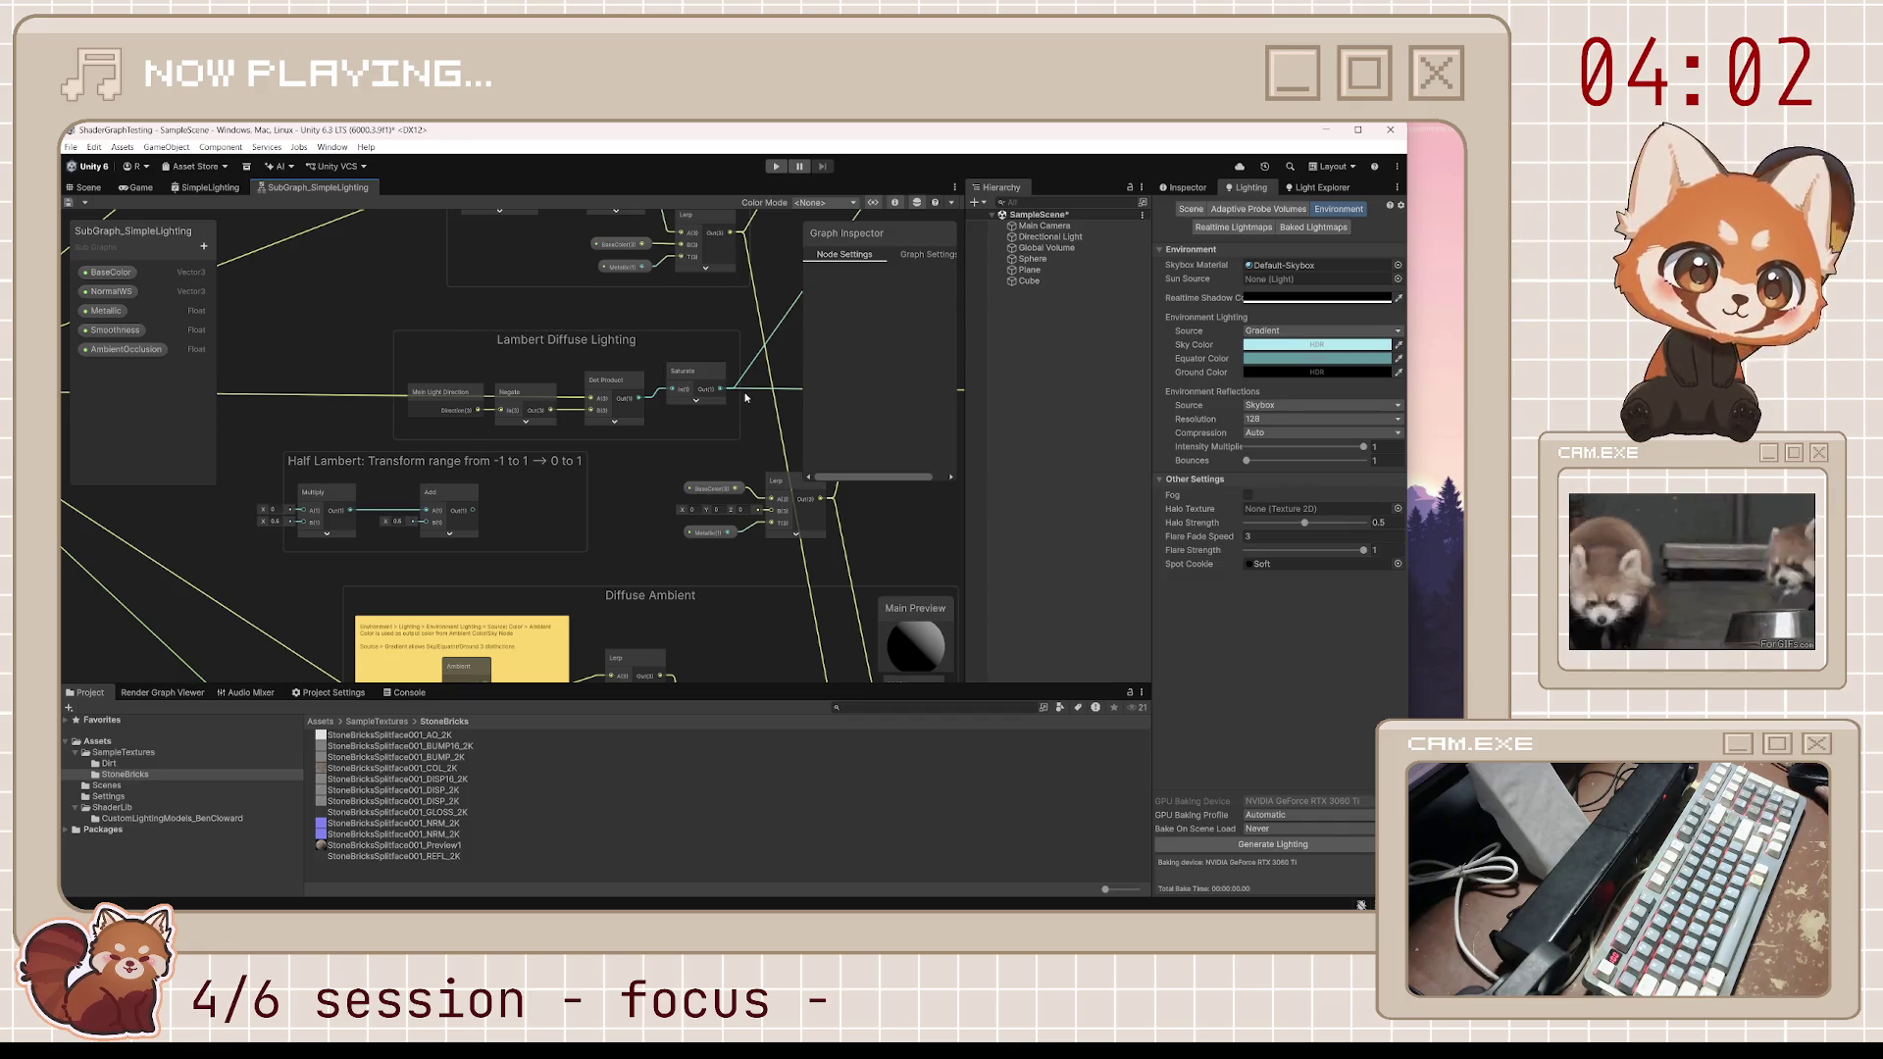
Bring Reflectance and Lambert Diffuse into view and drag a wire from the Power node's result
scroll(742, 379, "down", 3)
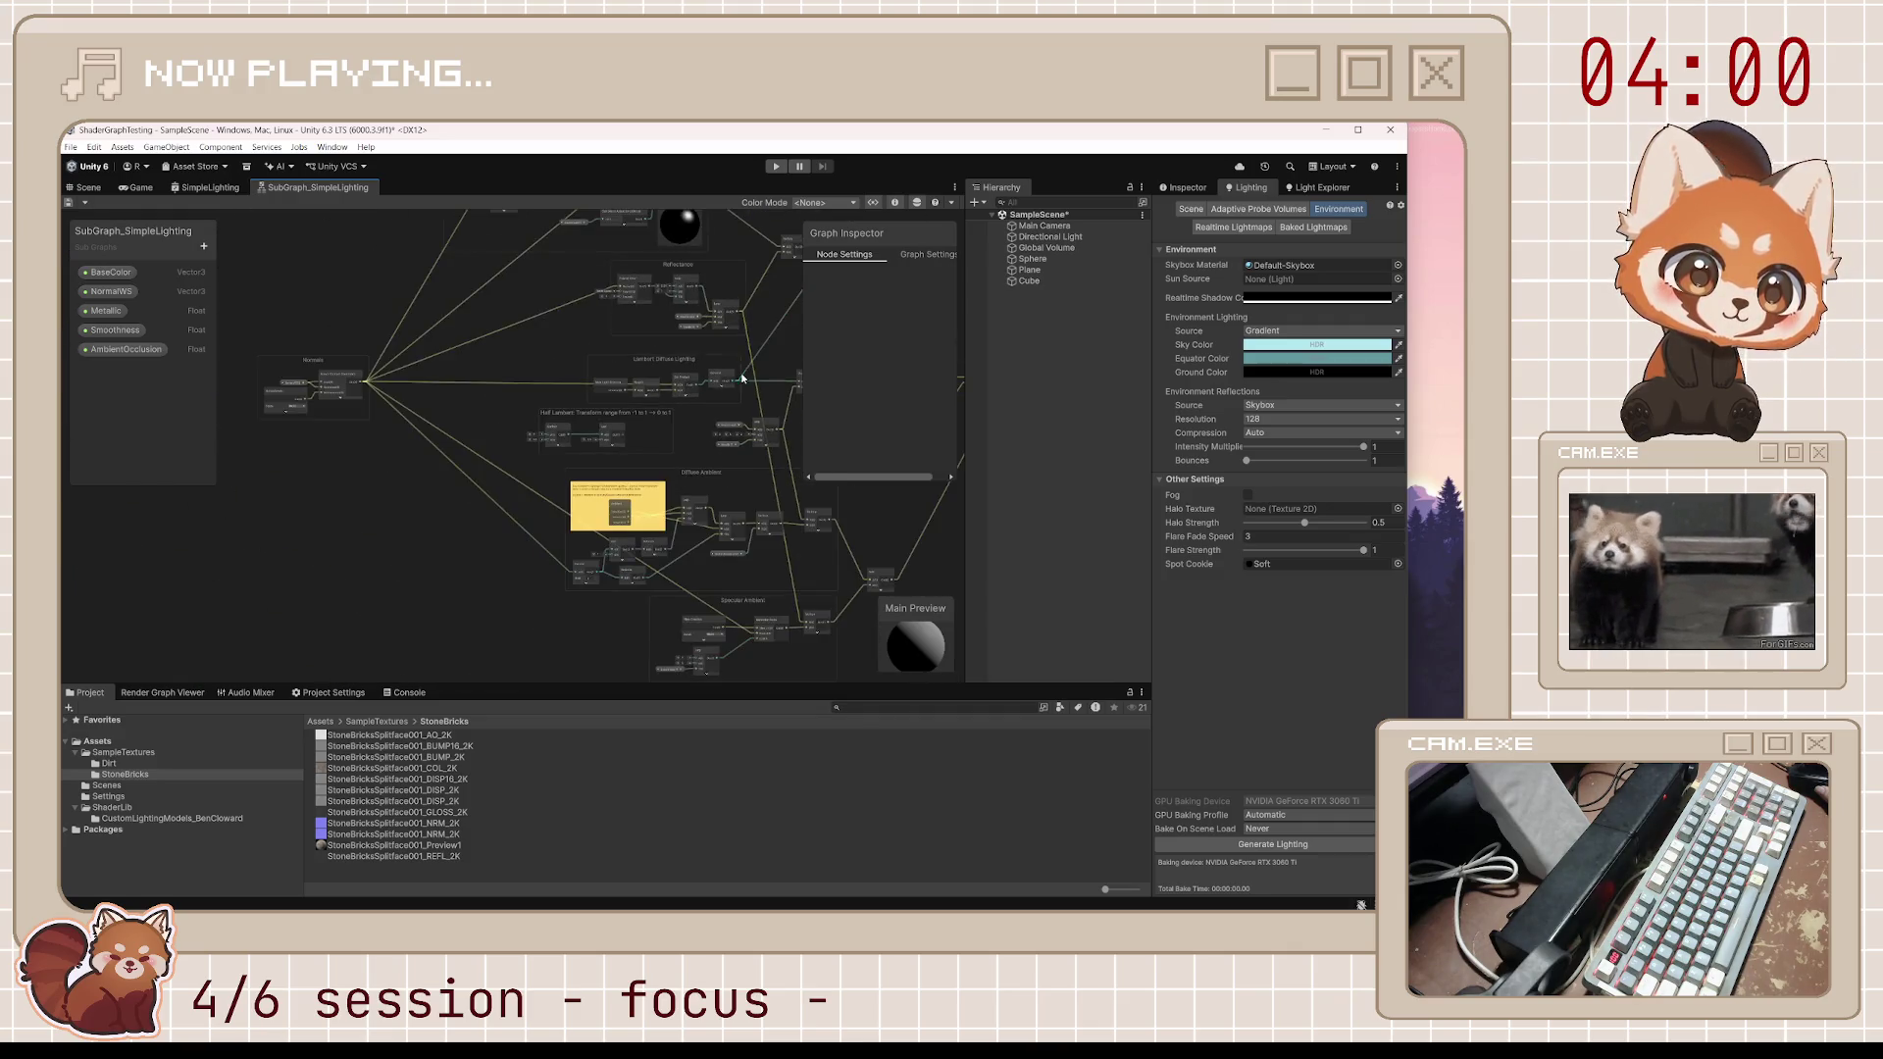
scroll(527, 331, "up", 4)
mouse_move(577, 380)
left_mouse_down()
mouse_move(656, 344)
mouse_move(563, 282)
mouse_move(439, 278)
left_mouse_up()
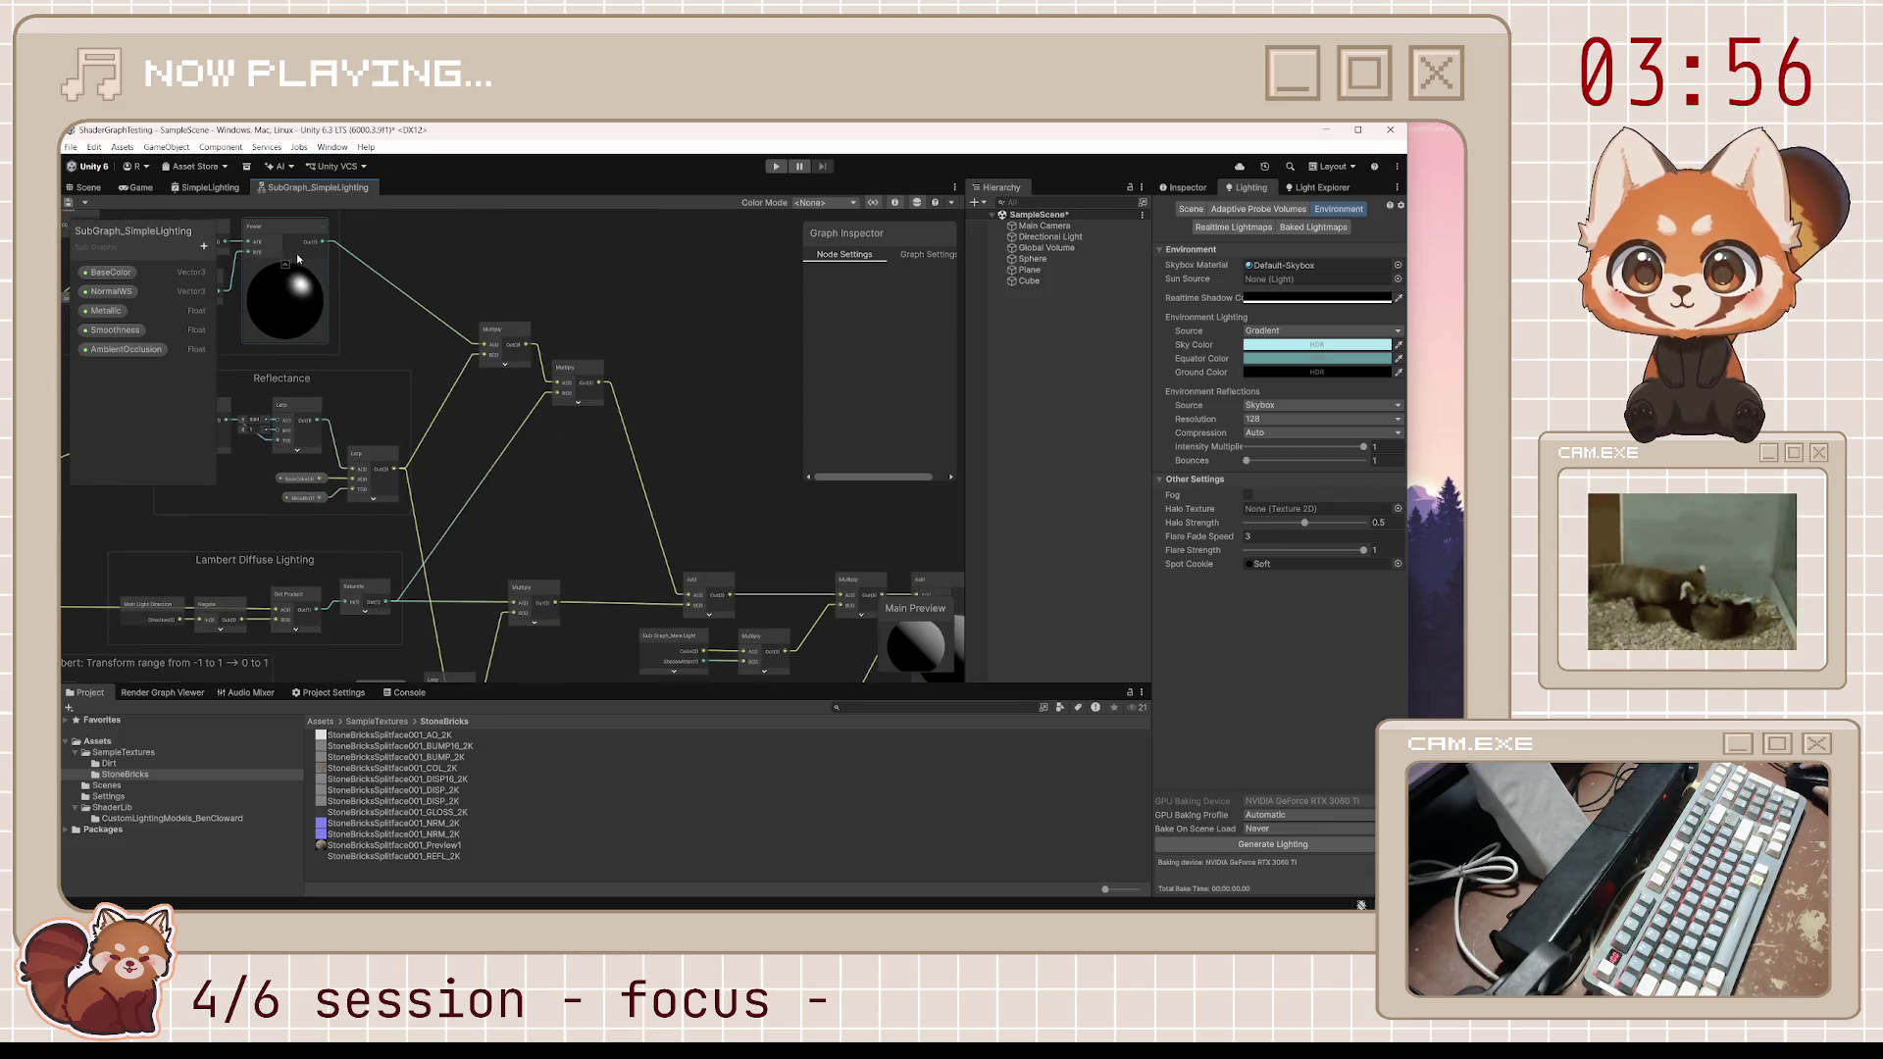
mouse_move(325, 245)
left_mouse_down()
mouse_move(840, 533)
mouse_move(1002, 560)
mouse_move(767, 576)
left_mouse_up()
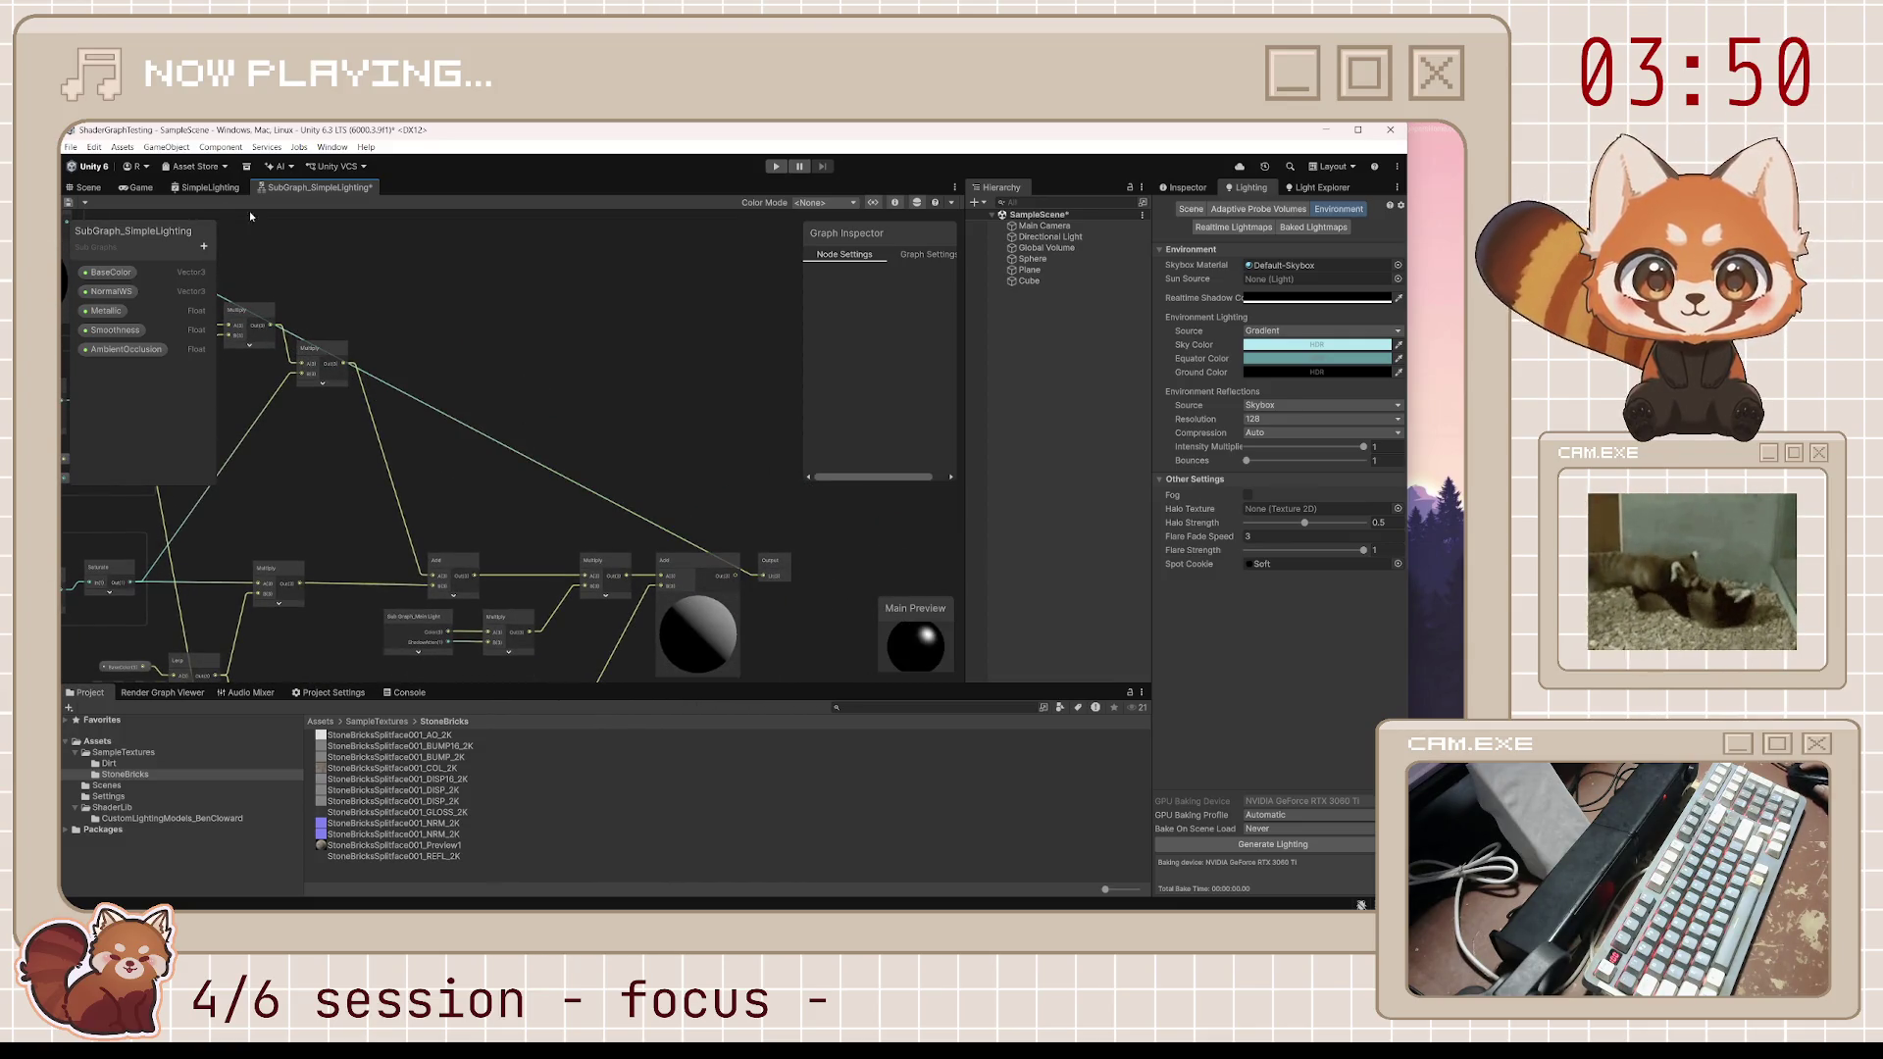
Save, view the sphere from above, then connect the Multiply result to the Output node
left_click(69, 199)
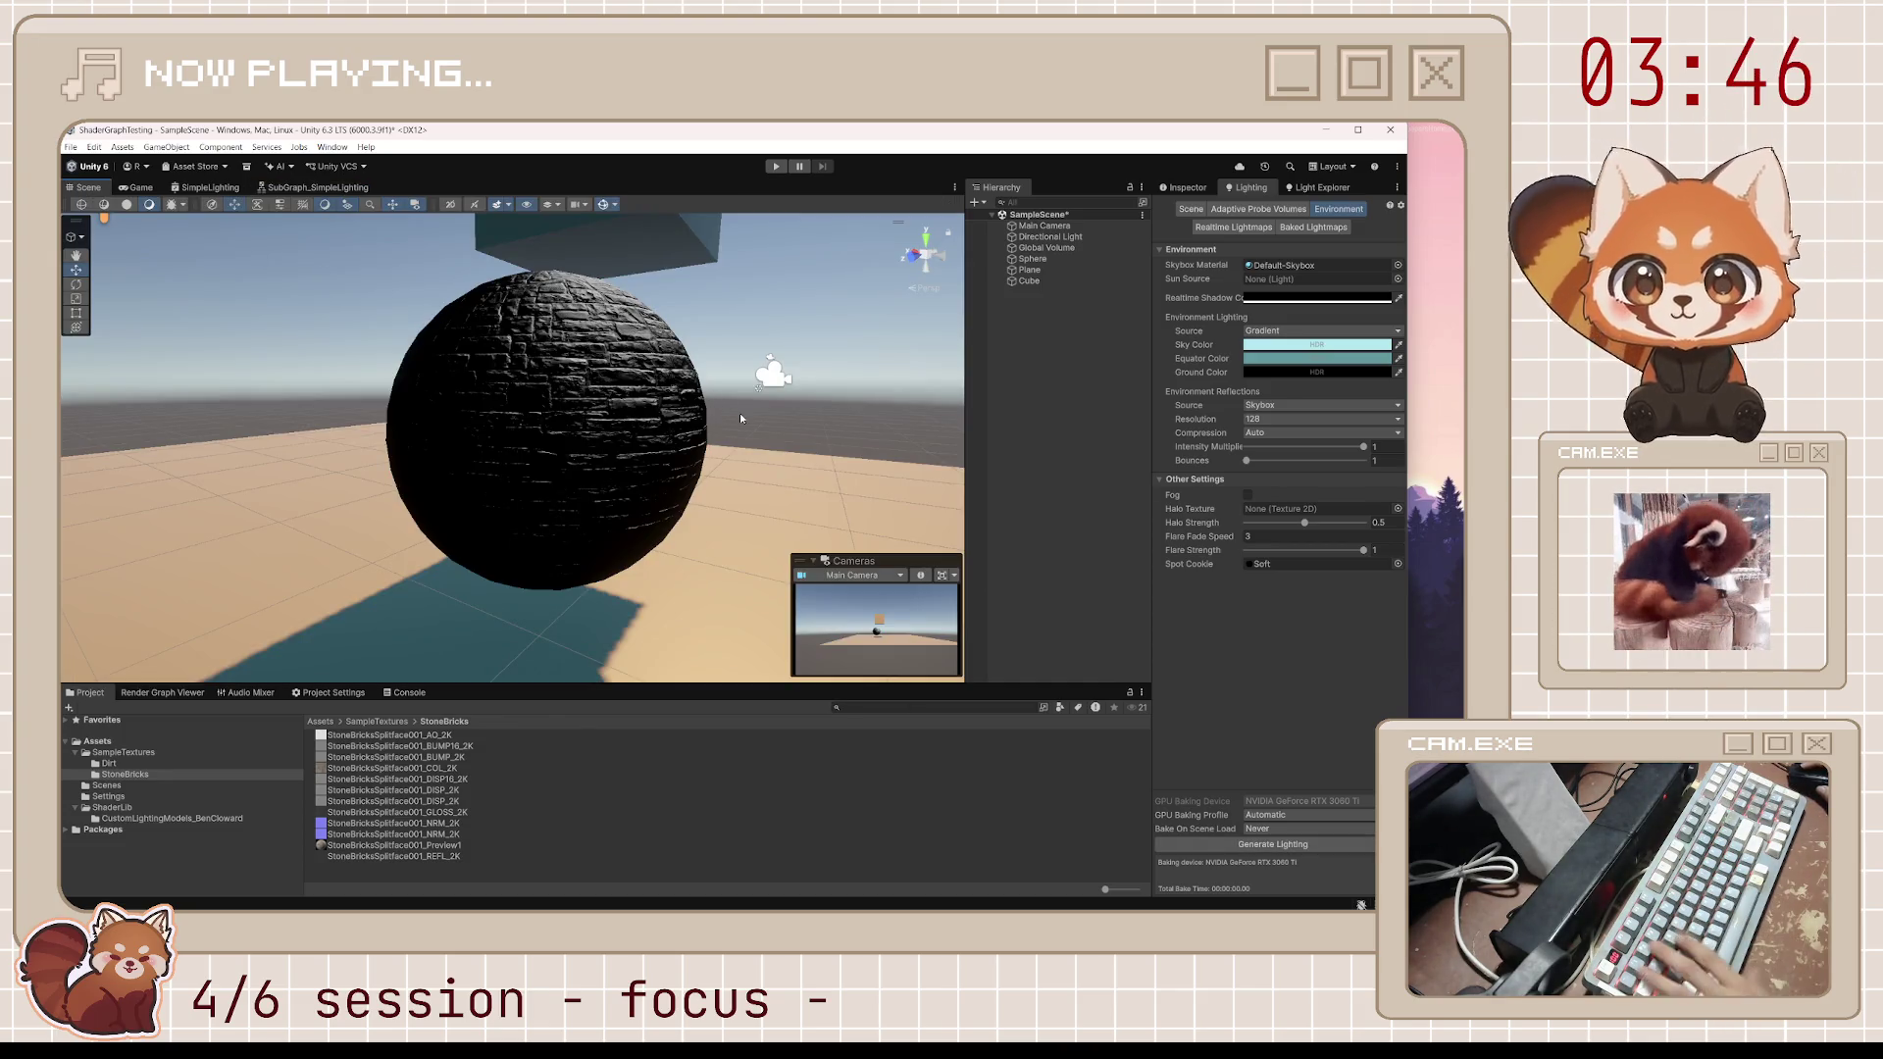
mouse_move(740, 413)
left_mouse_down()
mouse_move(591, 504)
mouse_move(399, 257)
left_mouse_up()
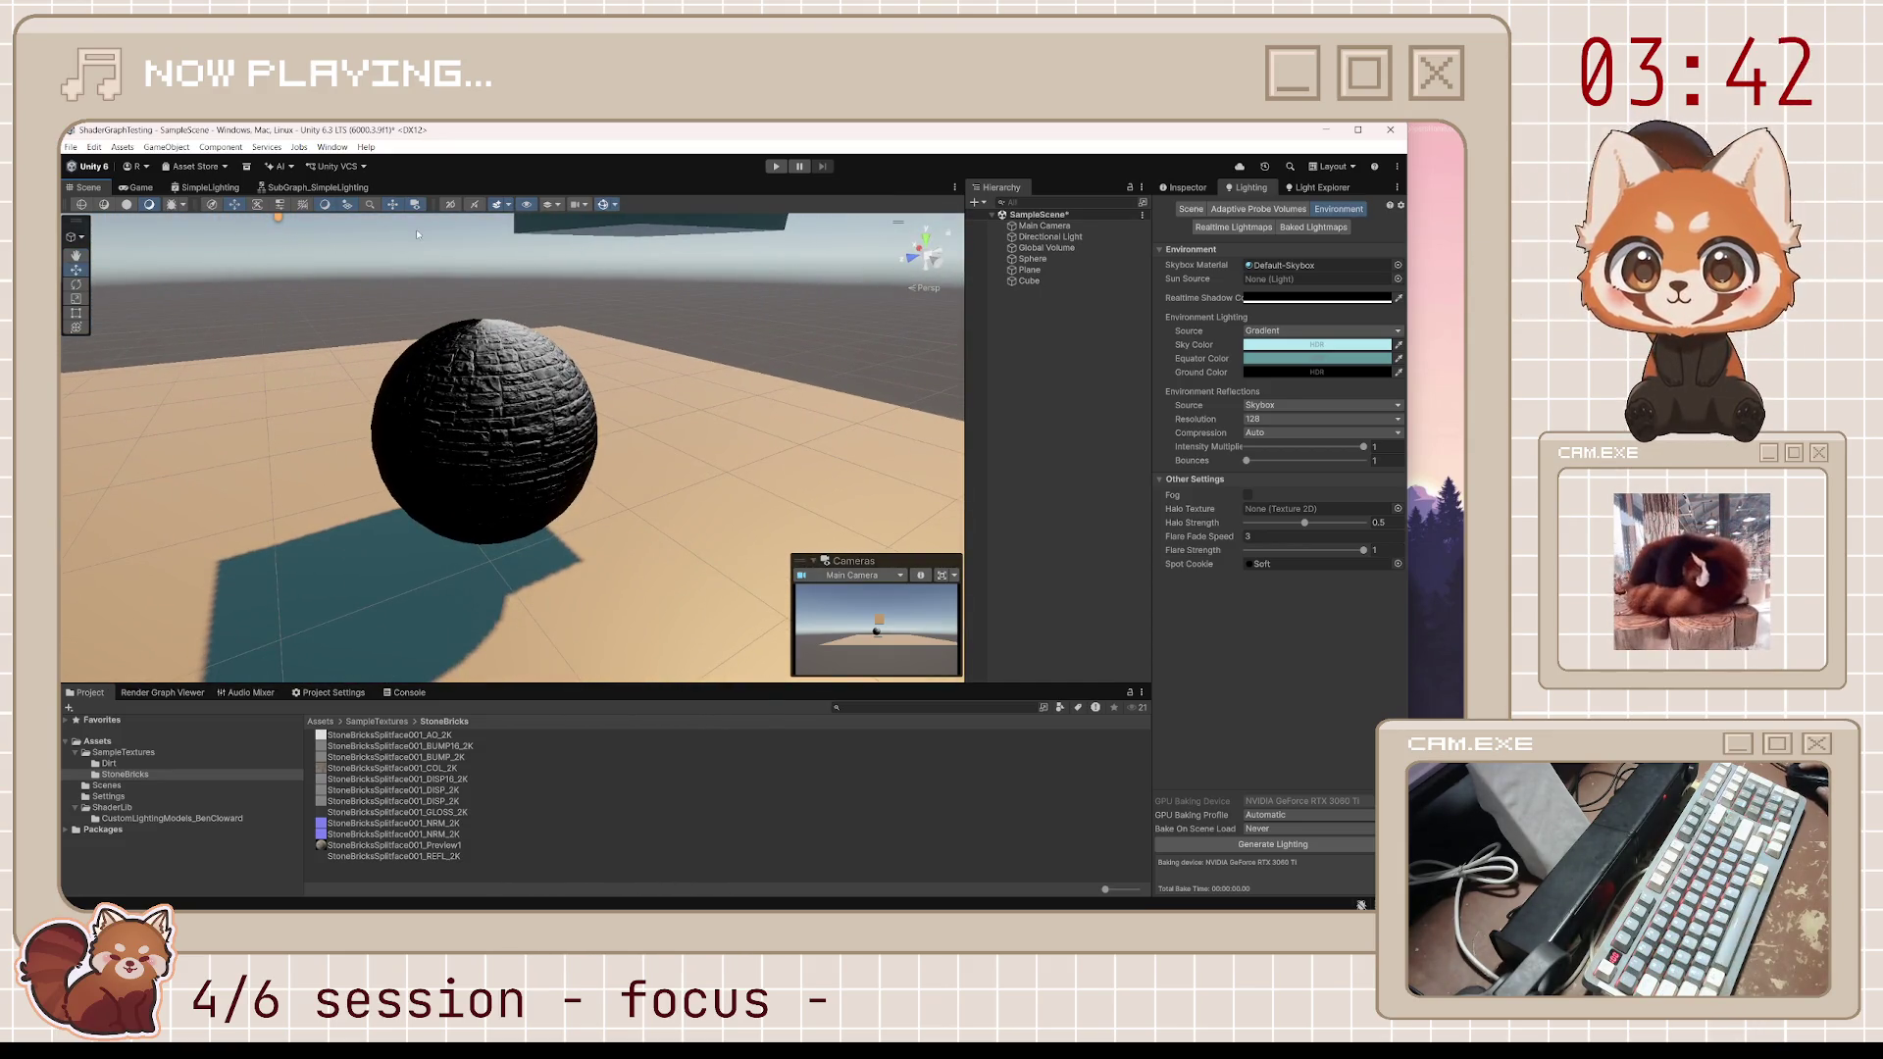
left_click(316, 187)
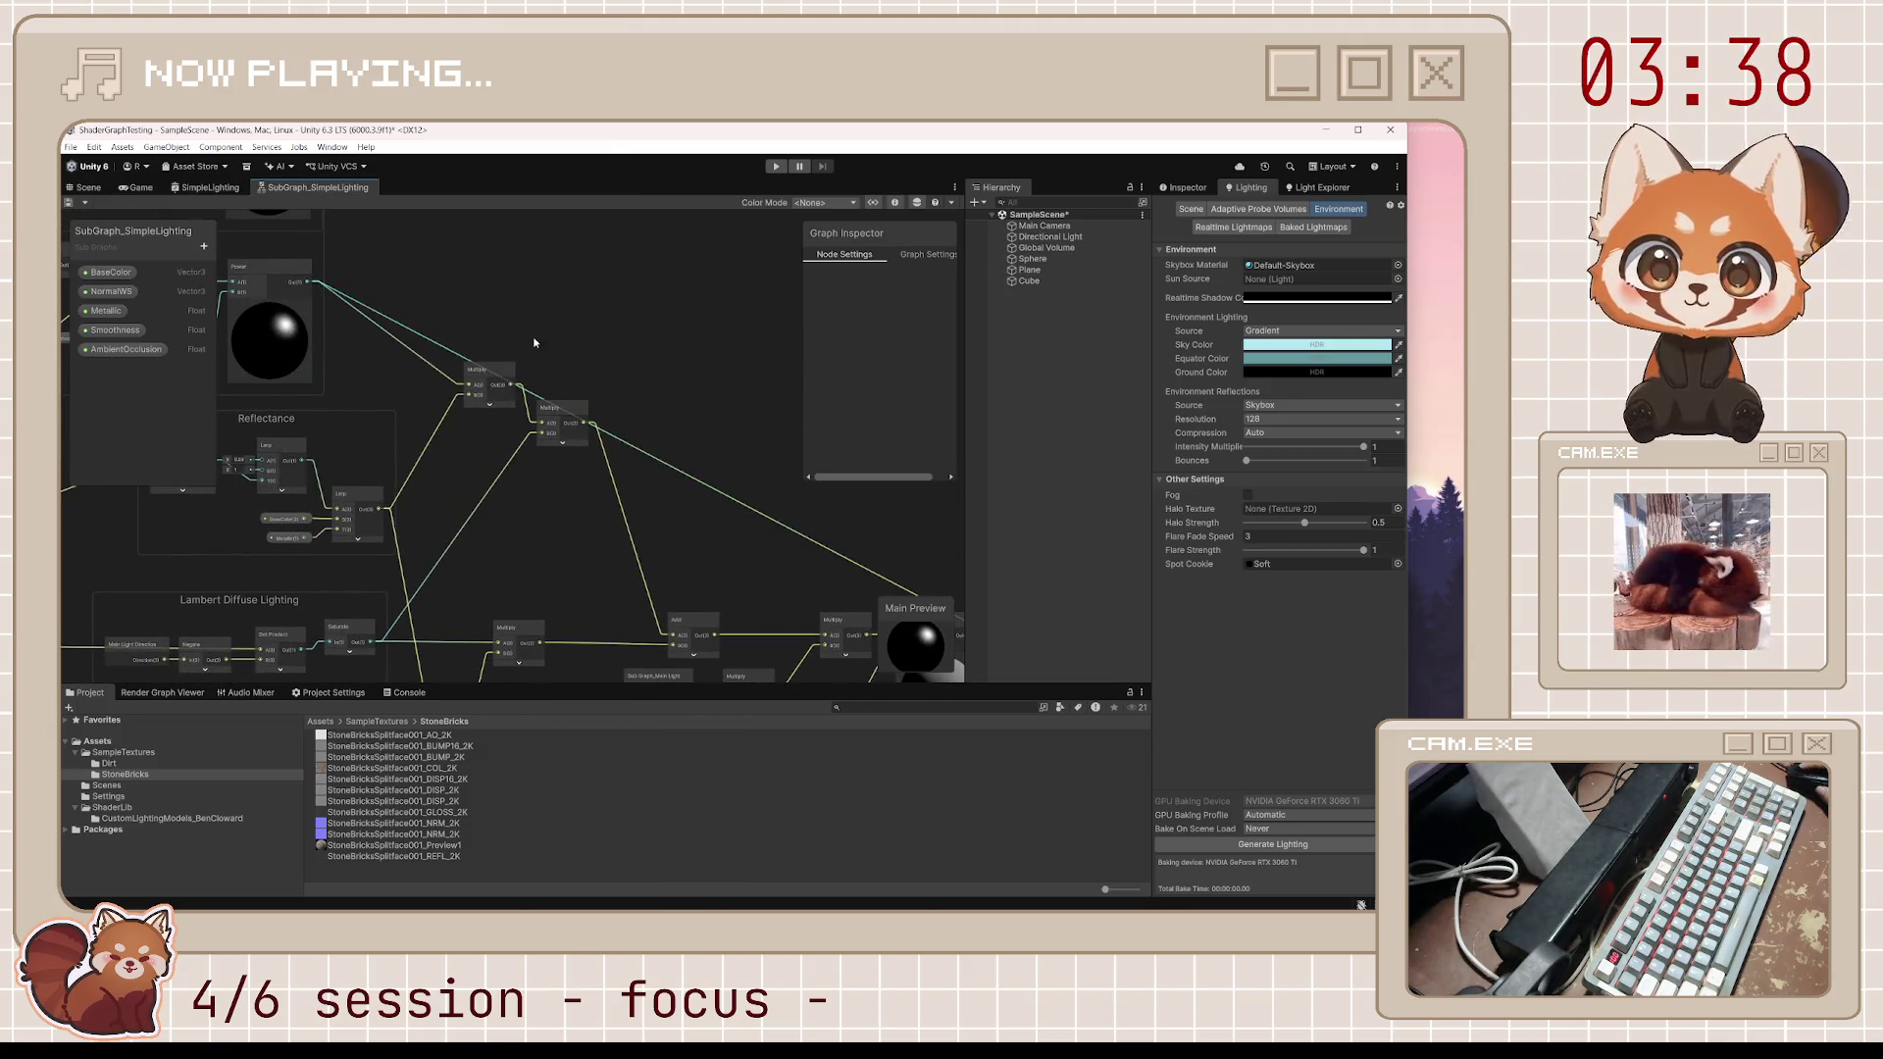
left_click_drag(511, 389, 924, 589)
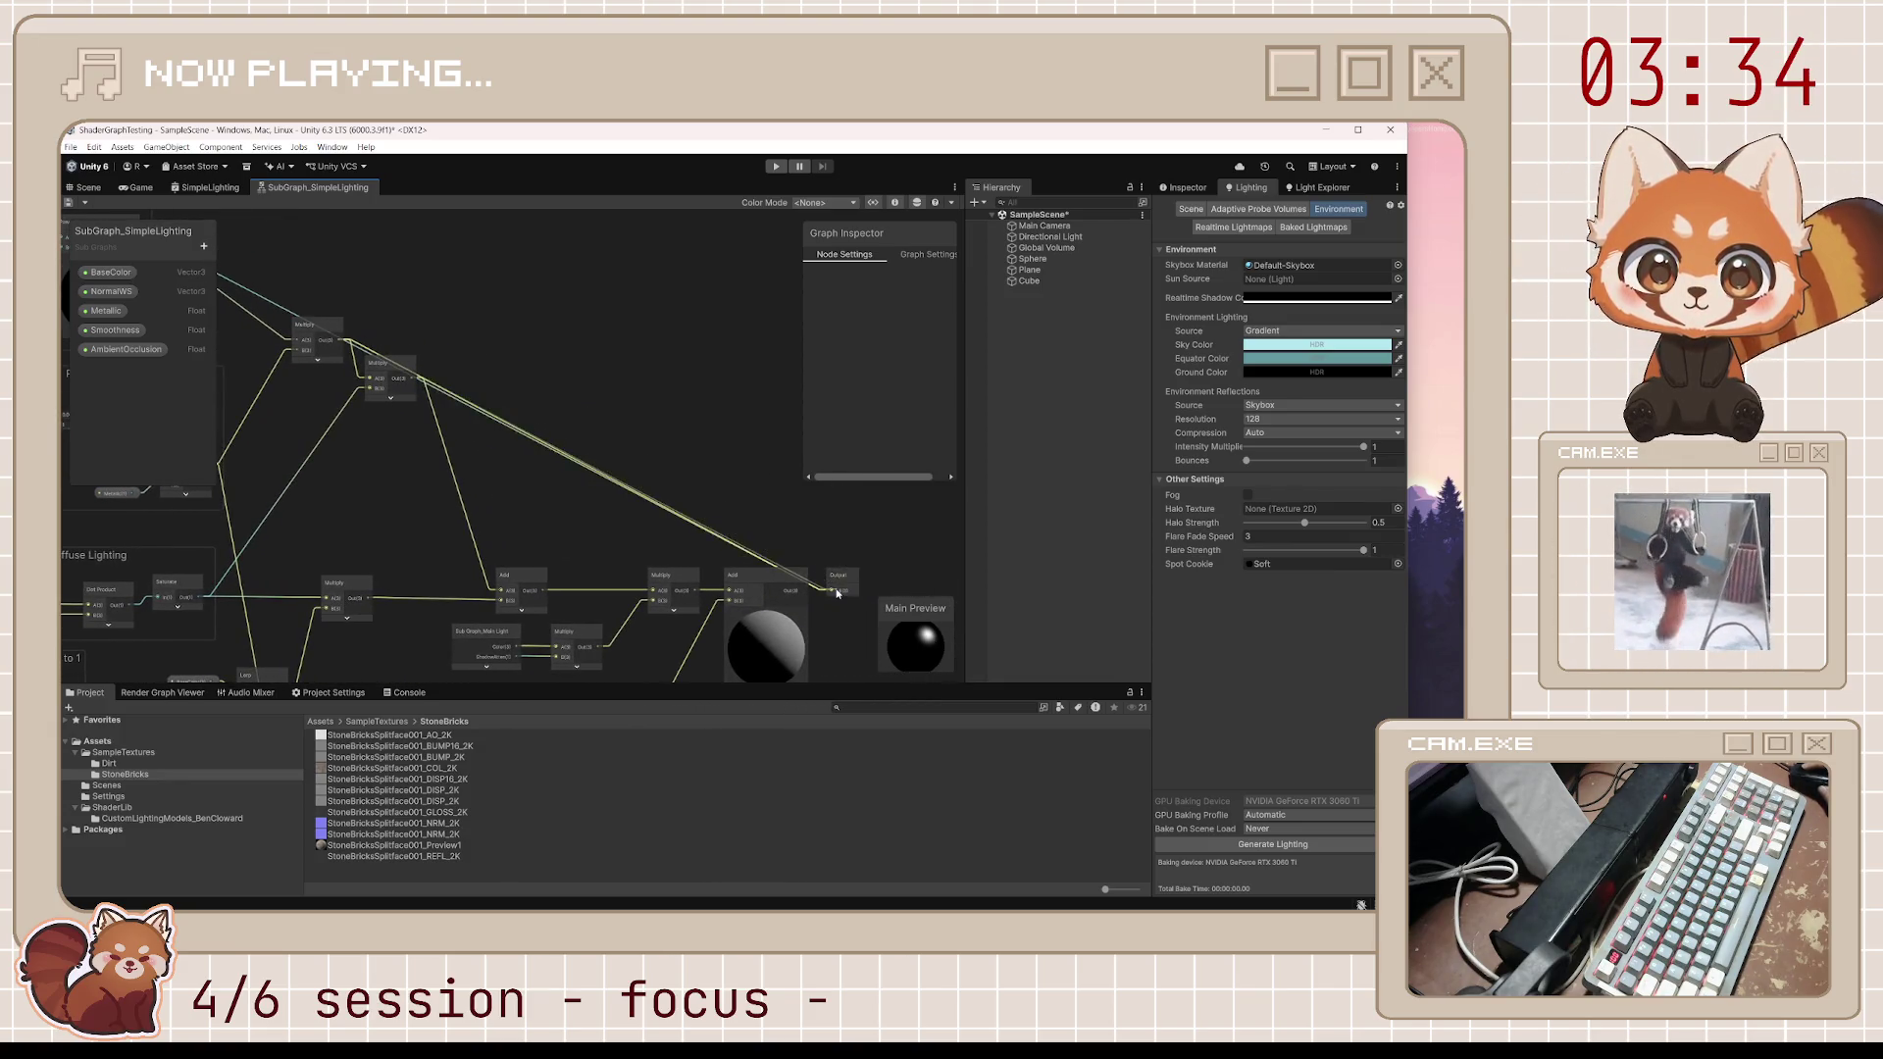
Save the rewired subgraph and check the darkened sphere in the Scene view twice
left_click(68, 202)
left_click(85, 187)
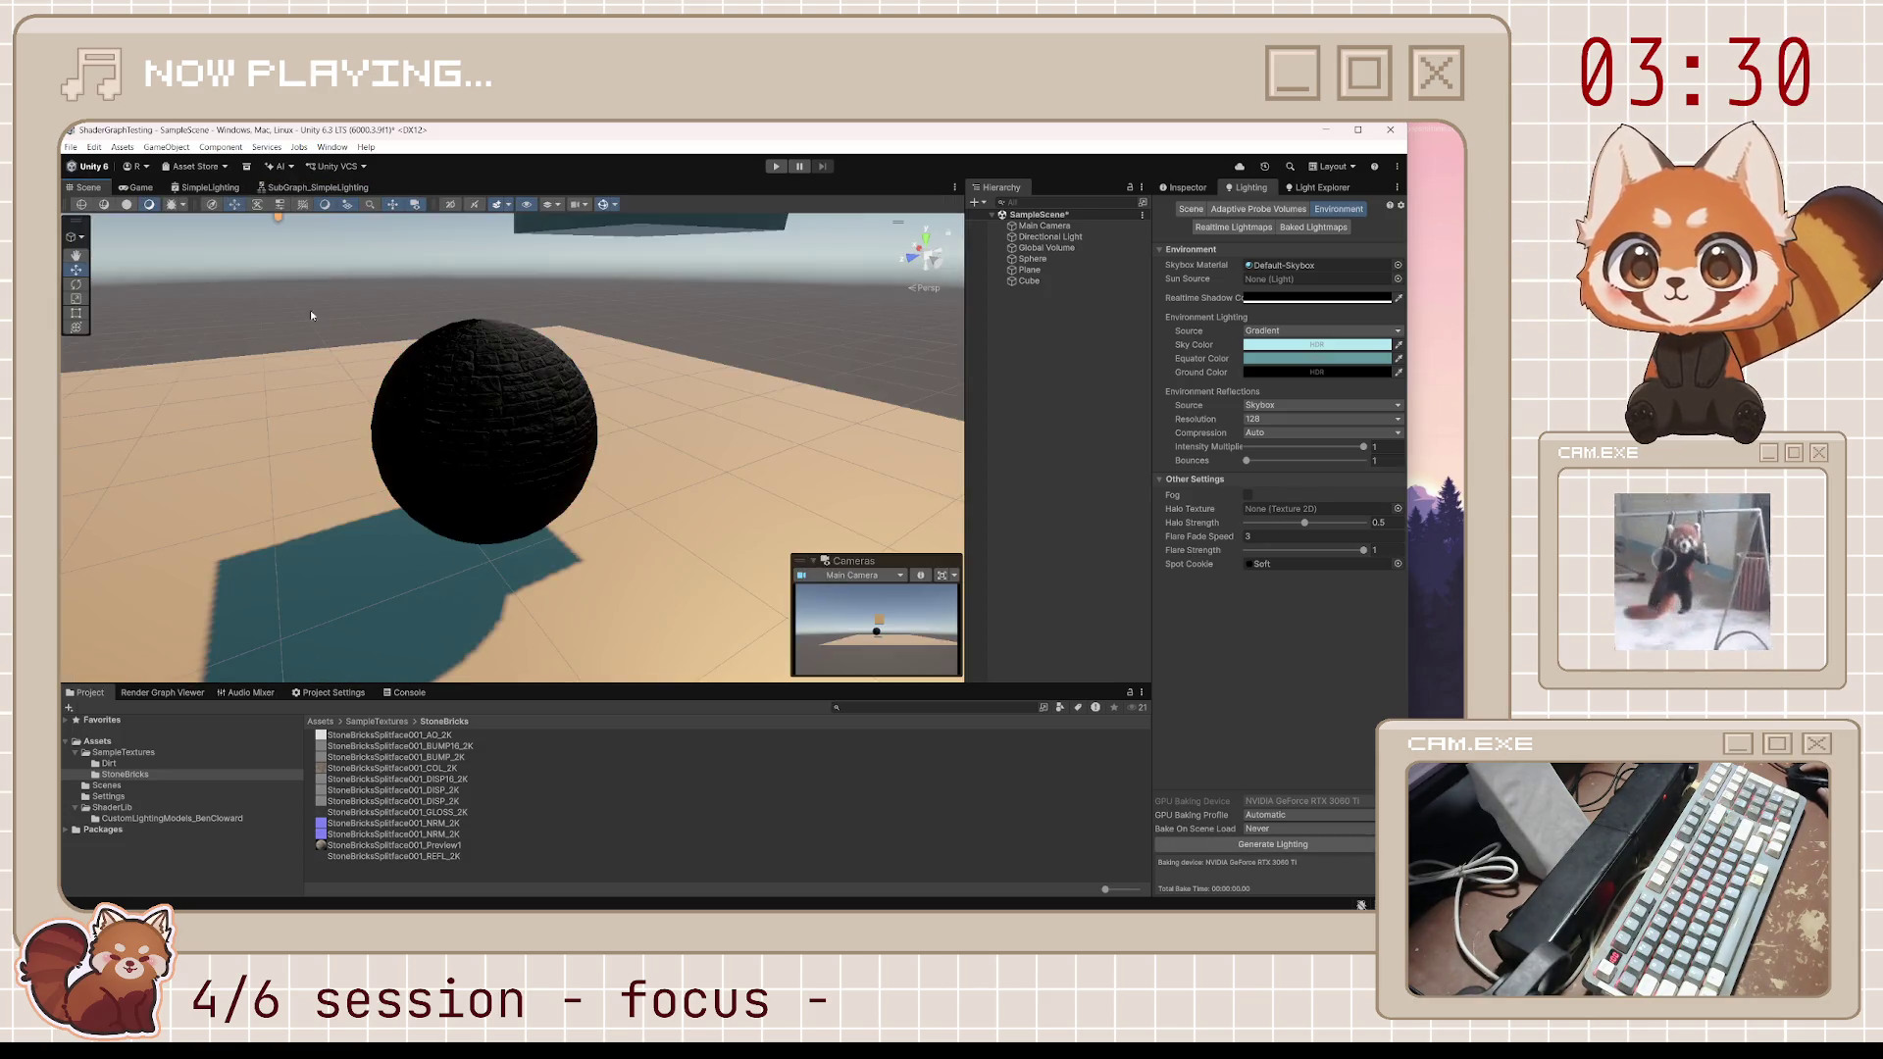
mouse_move(591, 373)
left_mouse_down()
mouse_move(454, 462)
mouse_move(588, 421)
mouse_move(912, 417)
mouse_move(883, 397)
left_mouse_up()
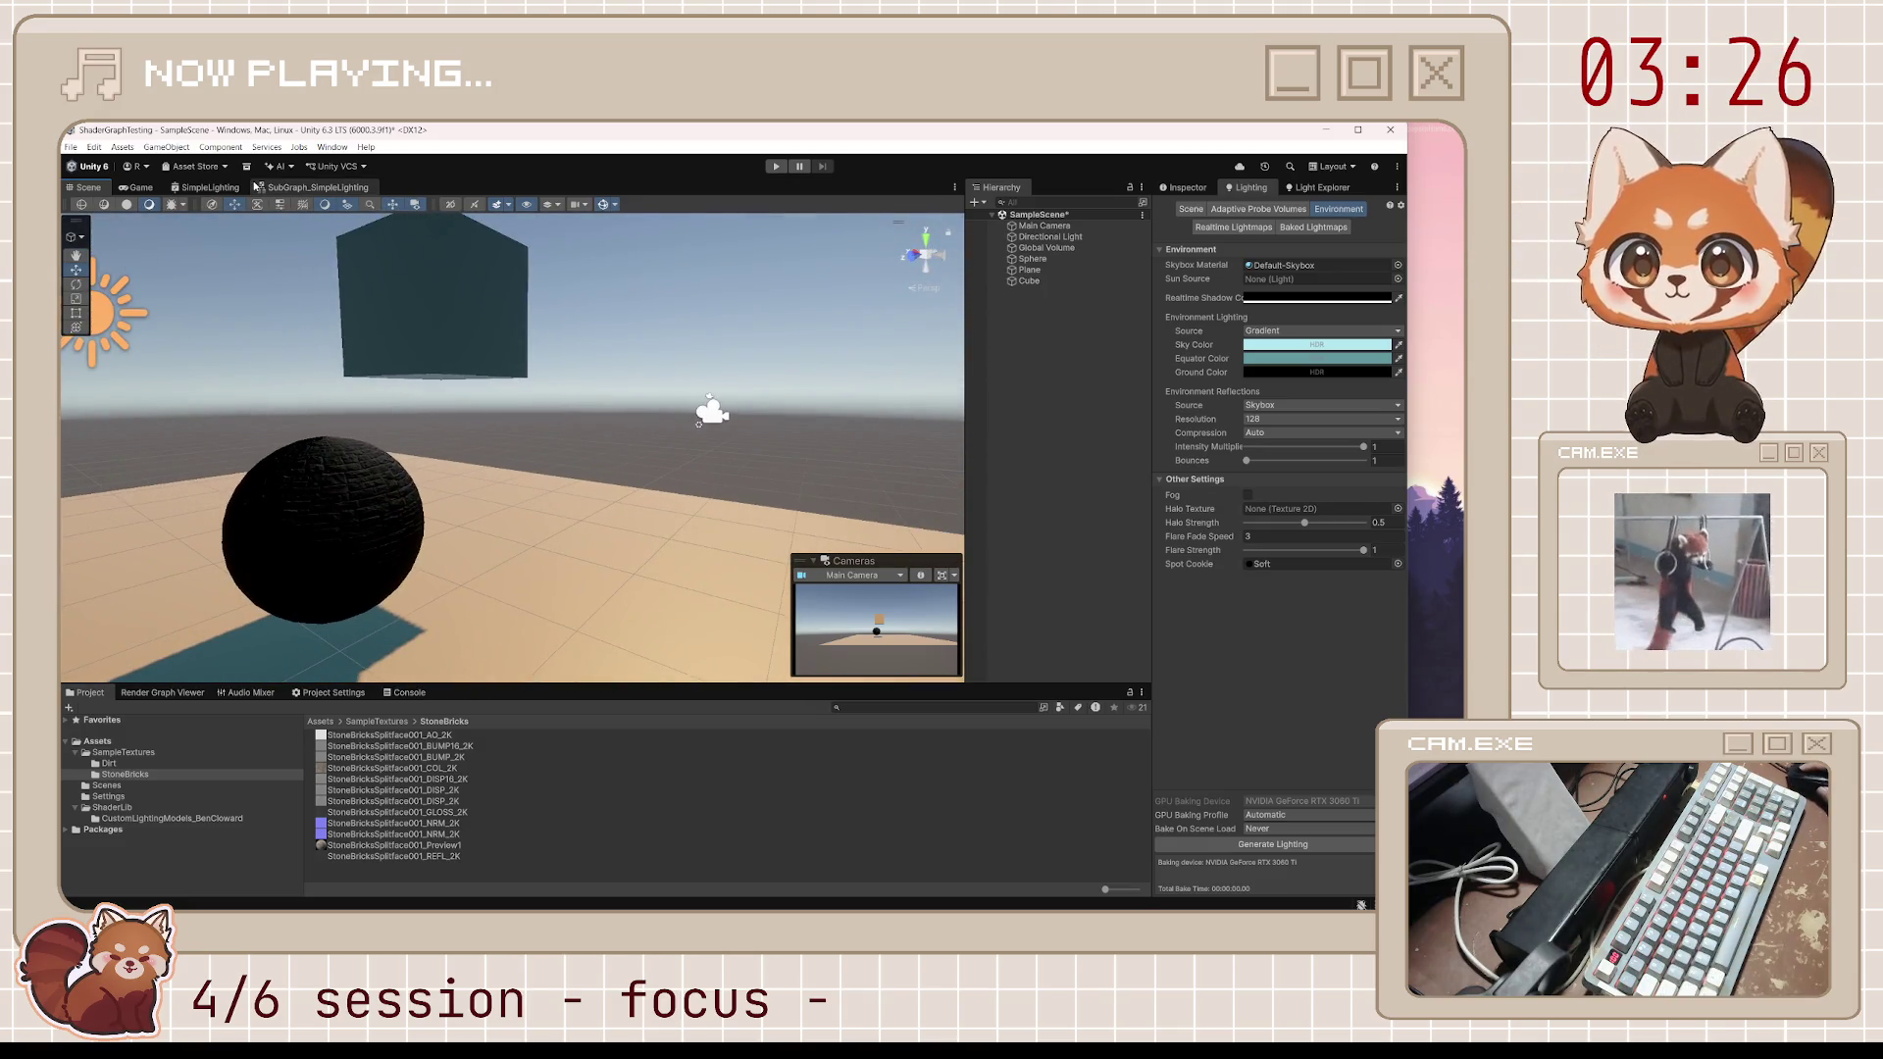
left_click(312, 188)
mouse_move(564, 406)
left_mouse_down()
mouse_move(502, 349)
mouse_move(887, 583)
left_mouse_up()
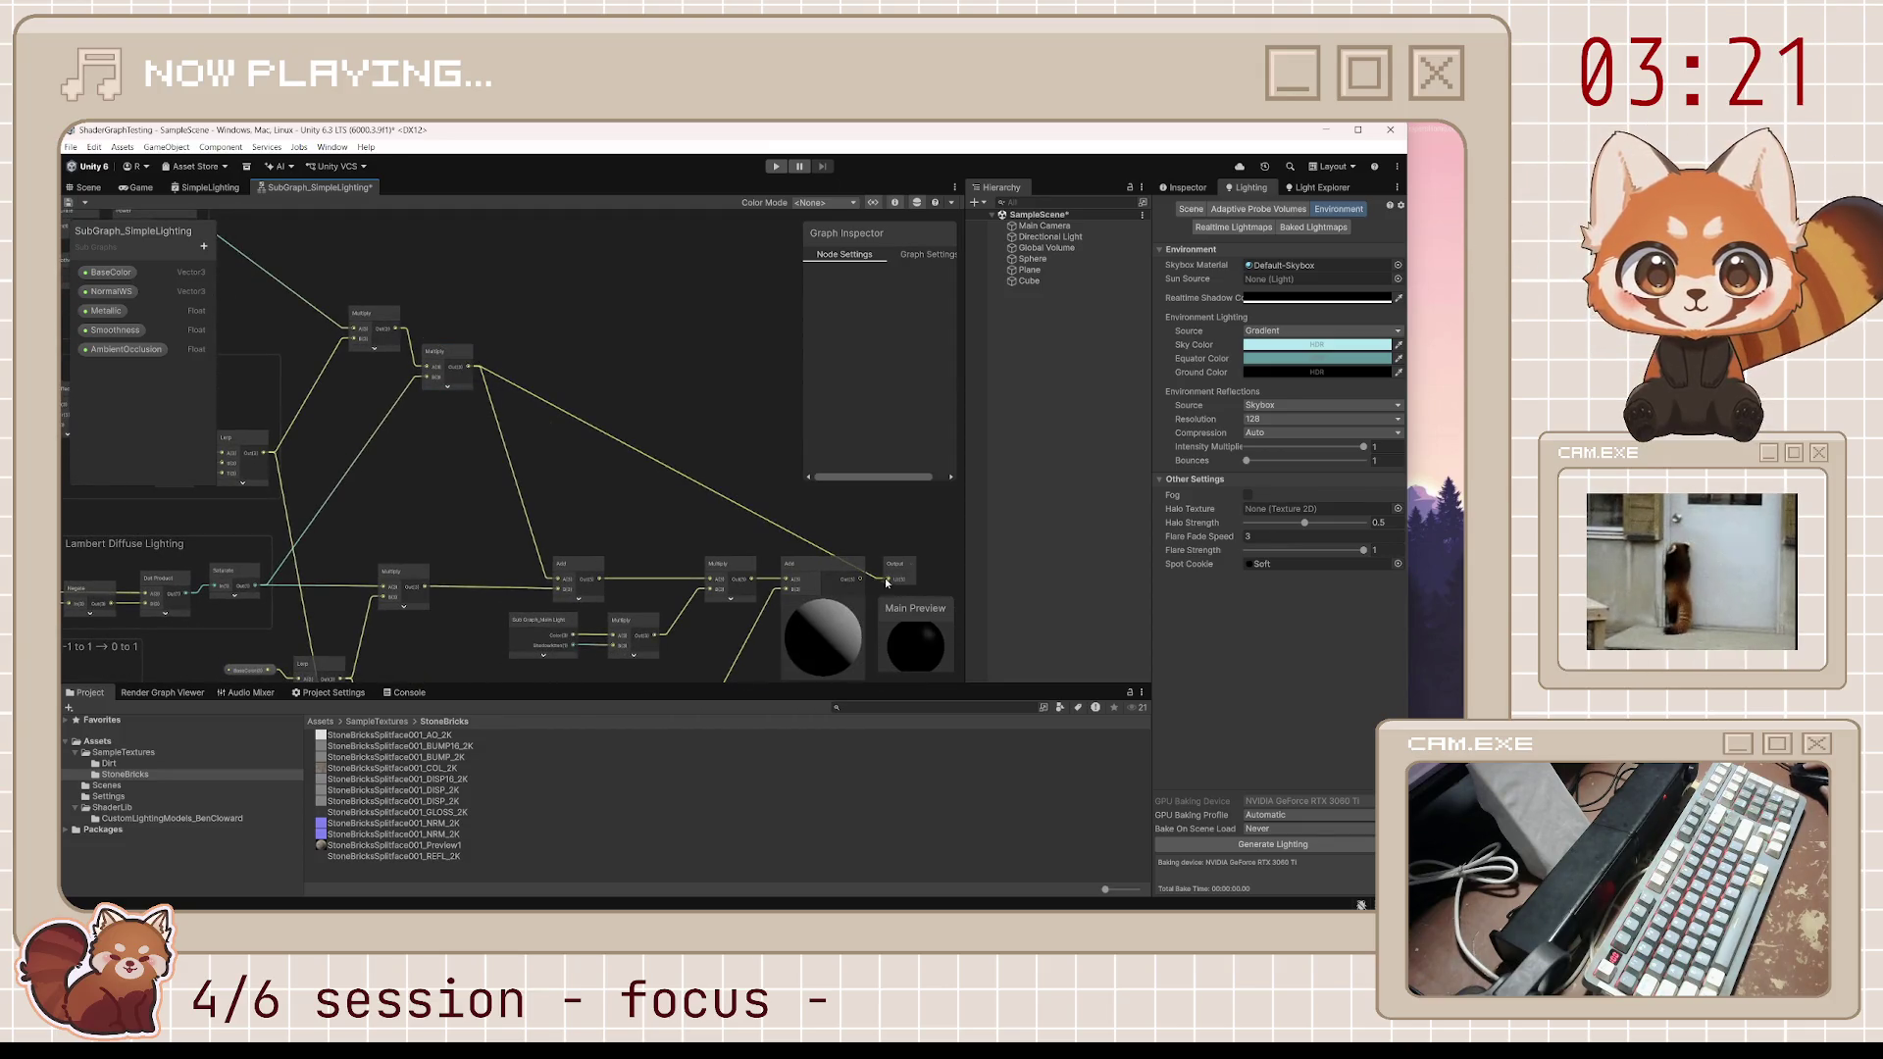
left_click(67, 202)
left_click(88, 188)
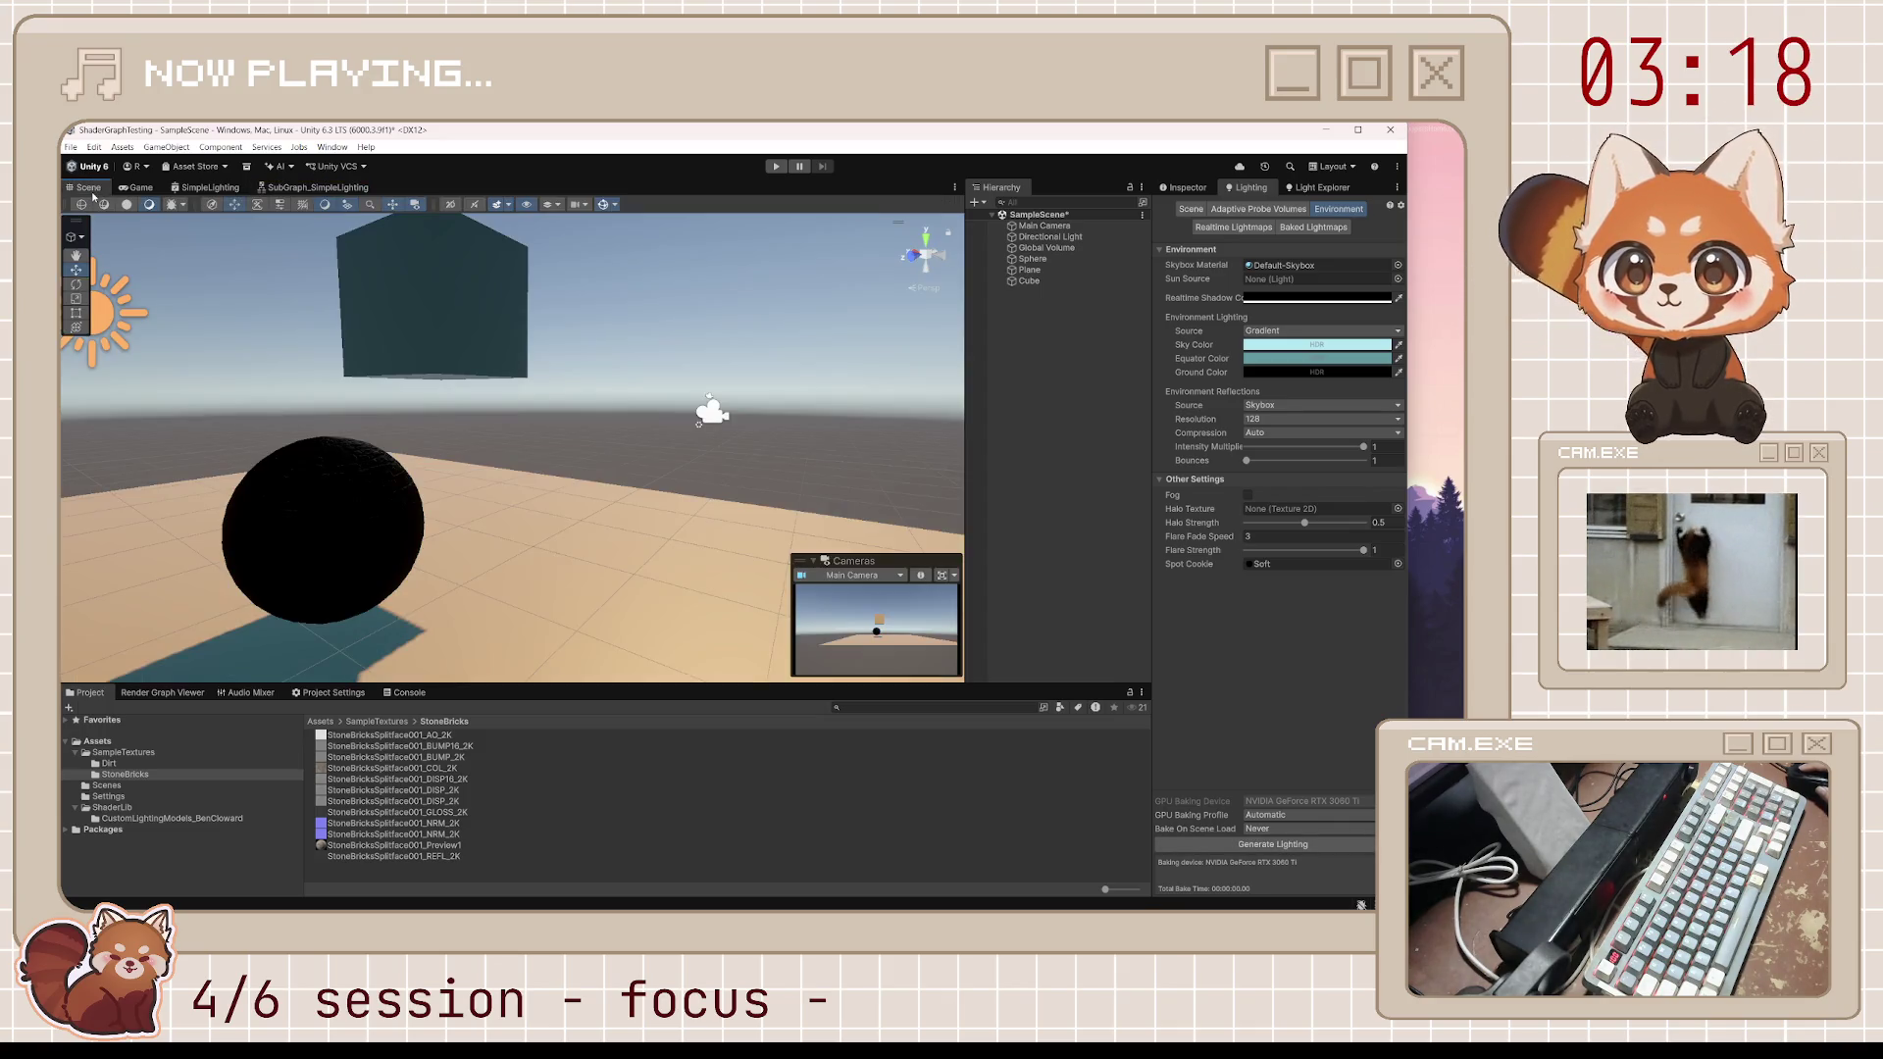
mouse_move(504, 544)
left_mouse_down()
mouse_move(406, 445)
mouse_move(160, 501)
mouse_move(271, 217)
left_mouse_up()
left_click(316, 187)
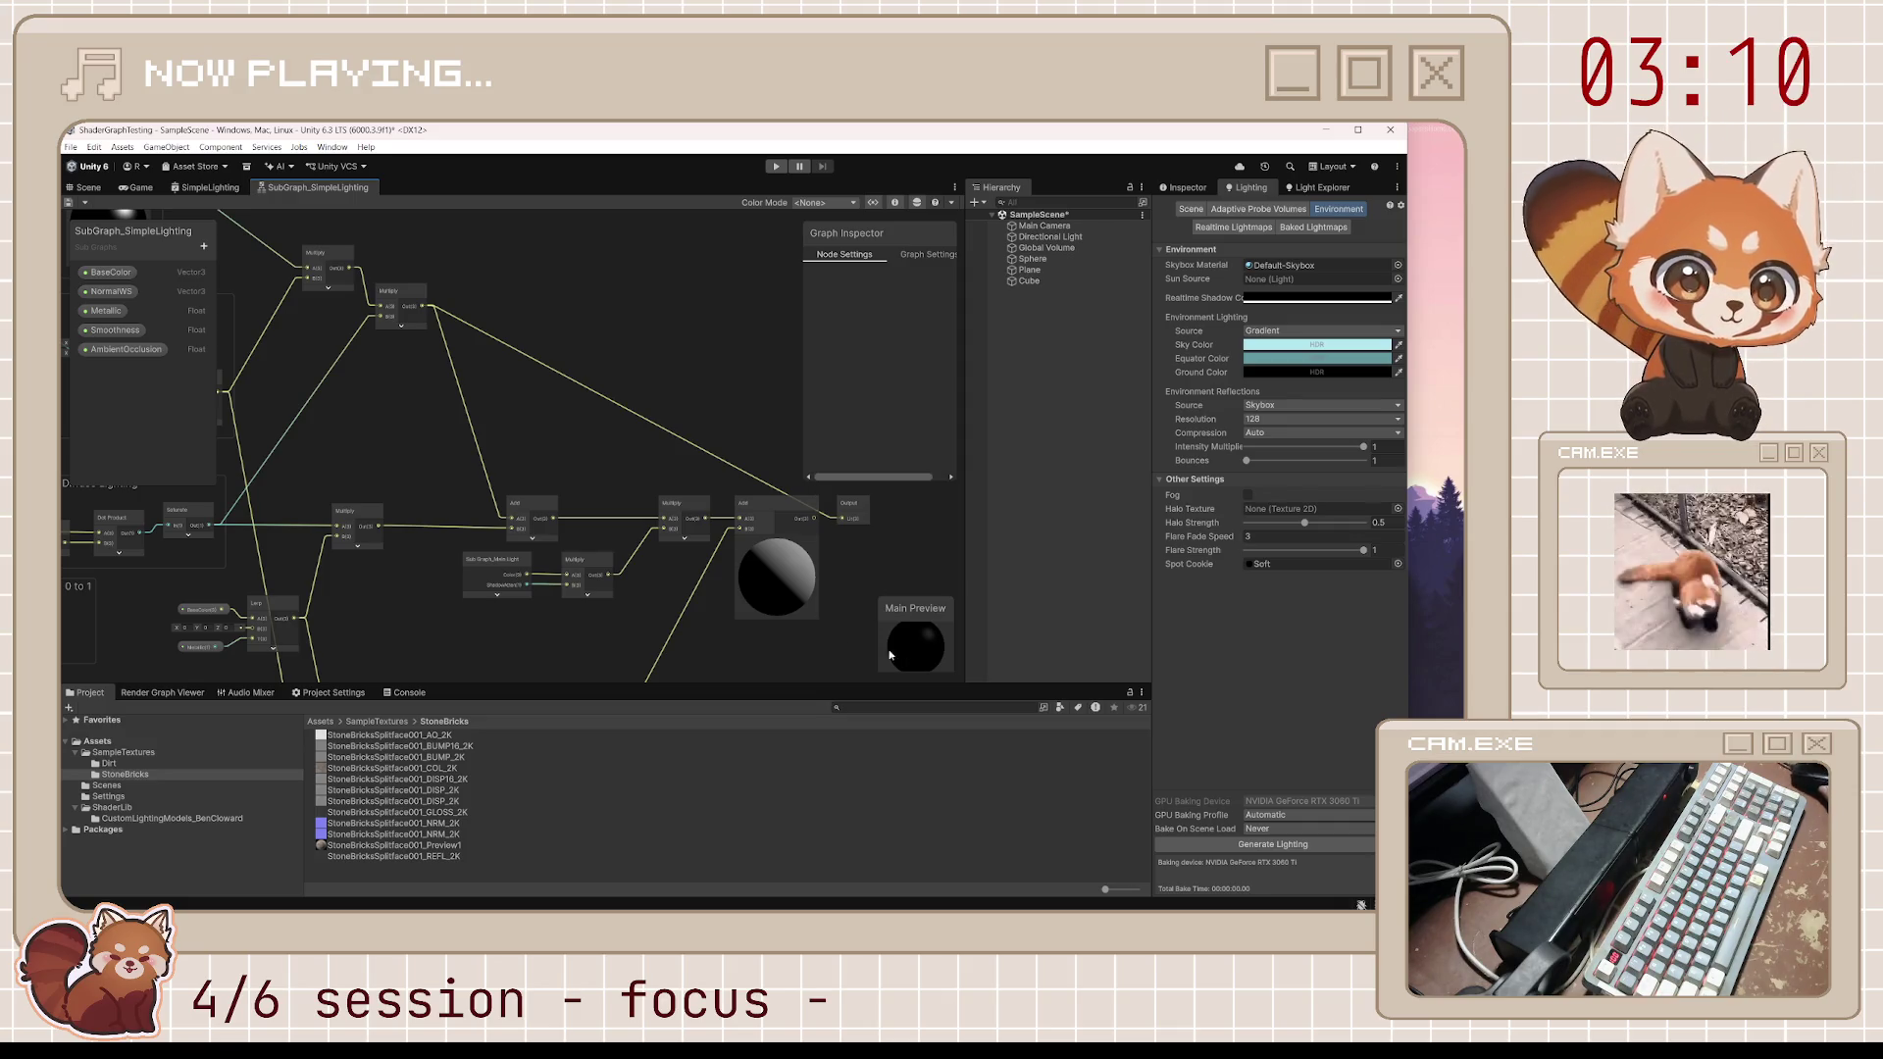
Pan past the Diffuse Ambient and Specular Ambient groups and select the Multiply-to-Output connection
scroll(890, 655, "down", 3)
left_click_drag(889, 655, 568, 357)
left_click_drag(532, 451, 510, 622)
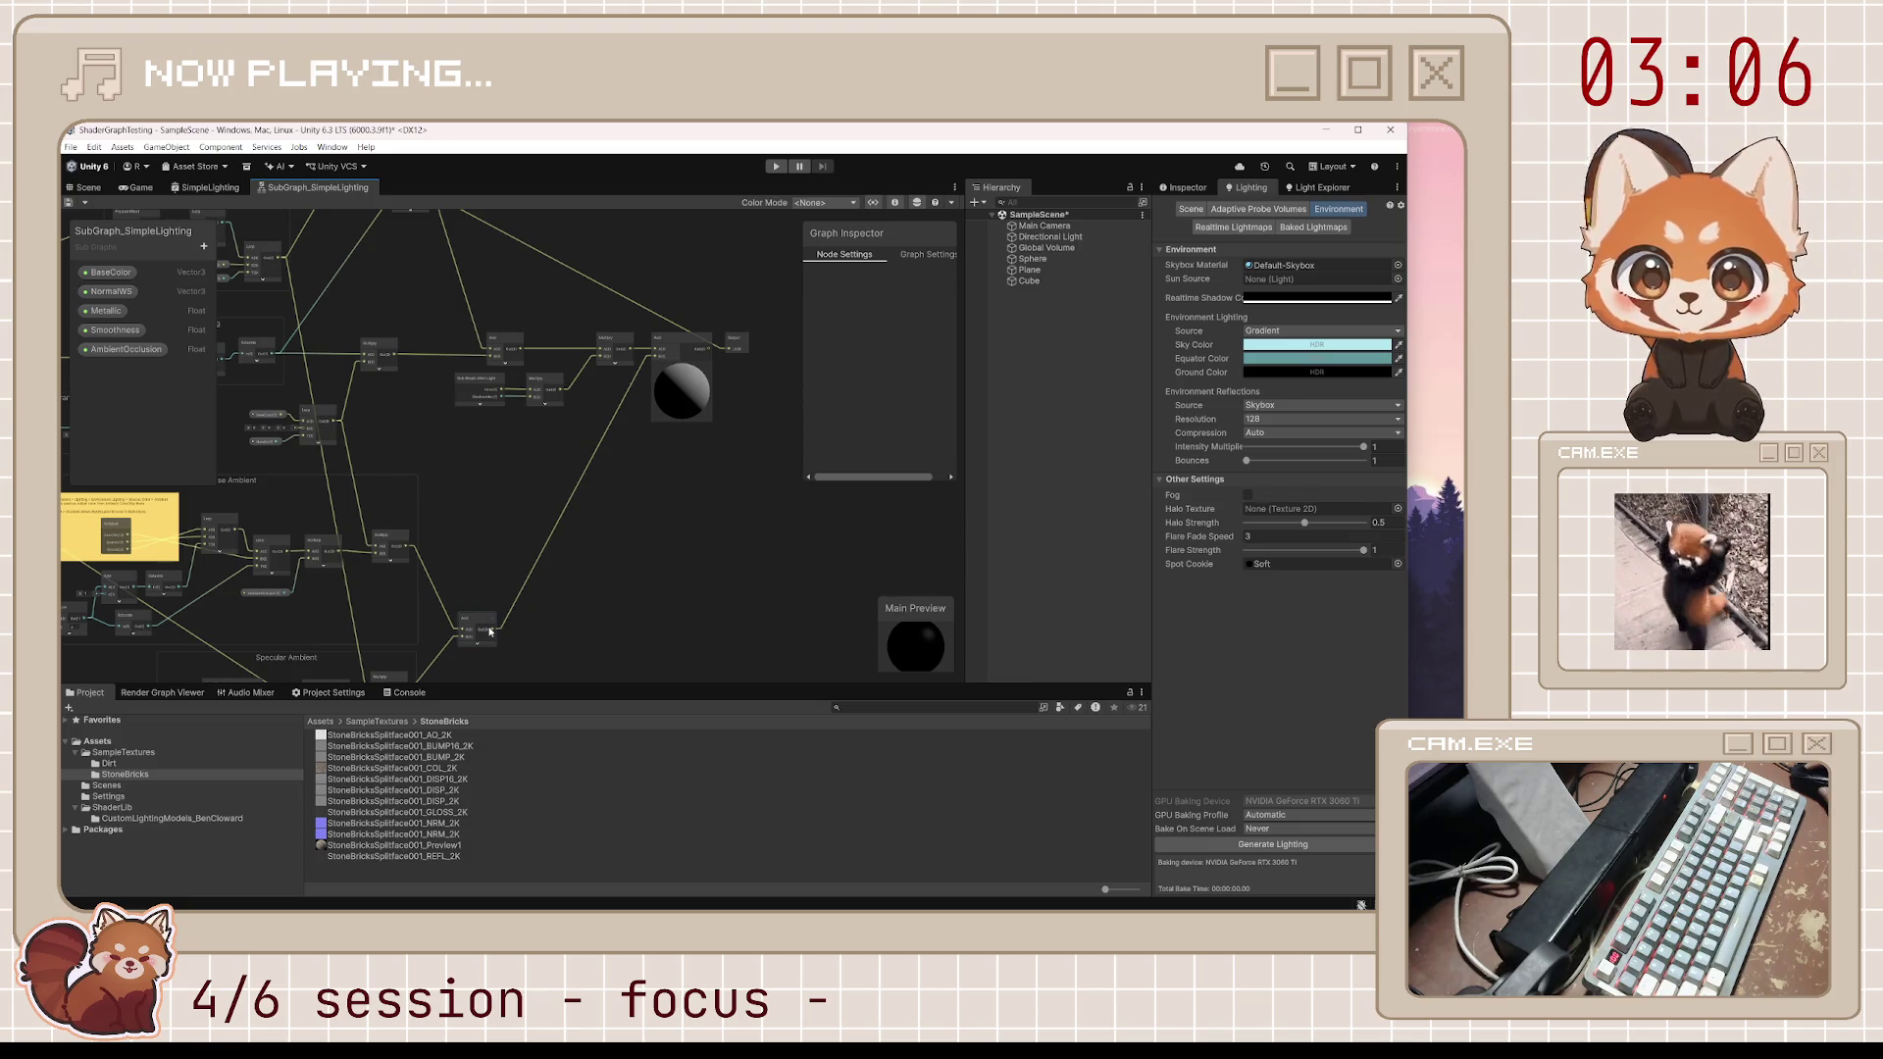
left_click_drag(547, 375, 557, 458)
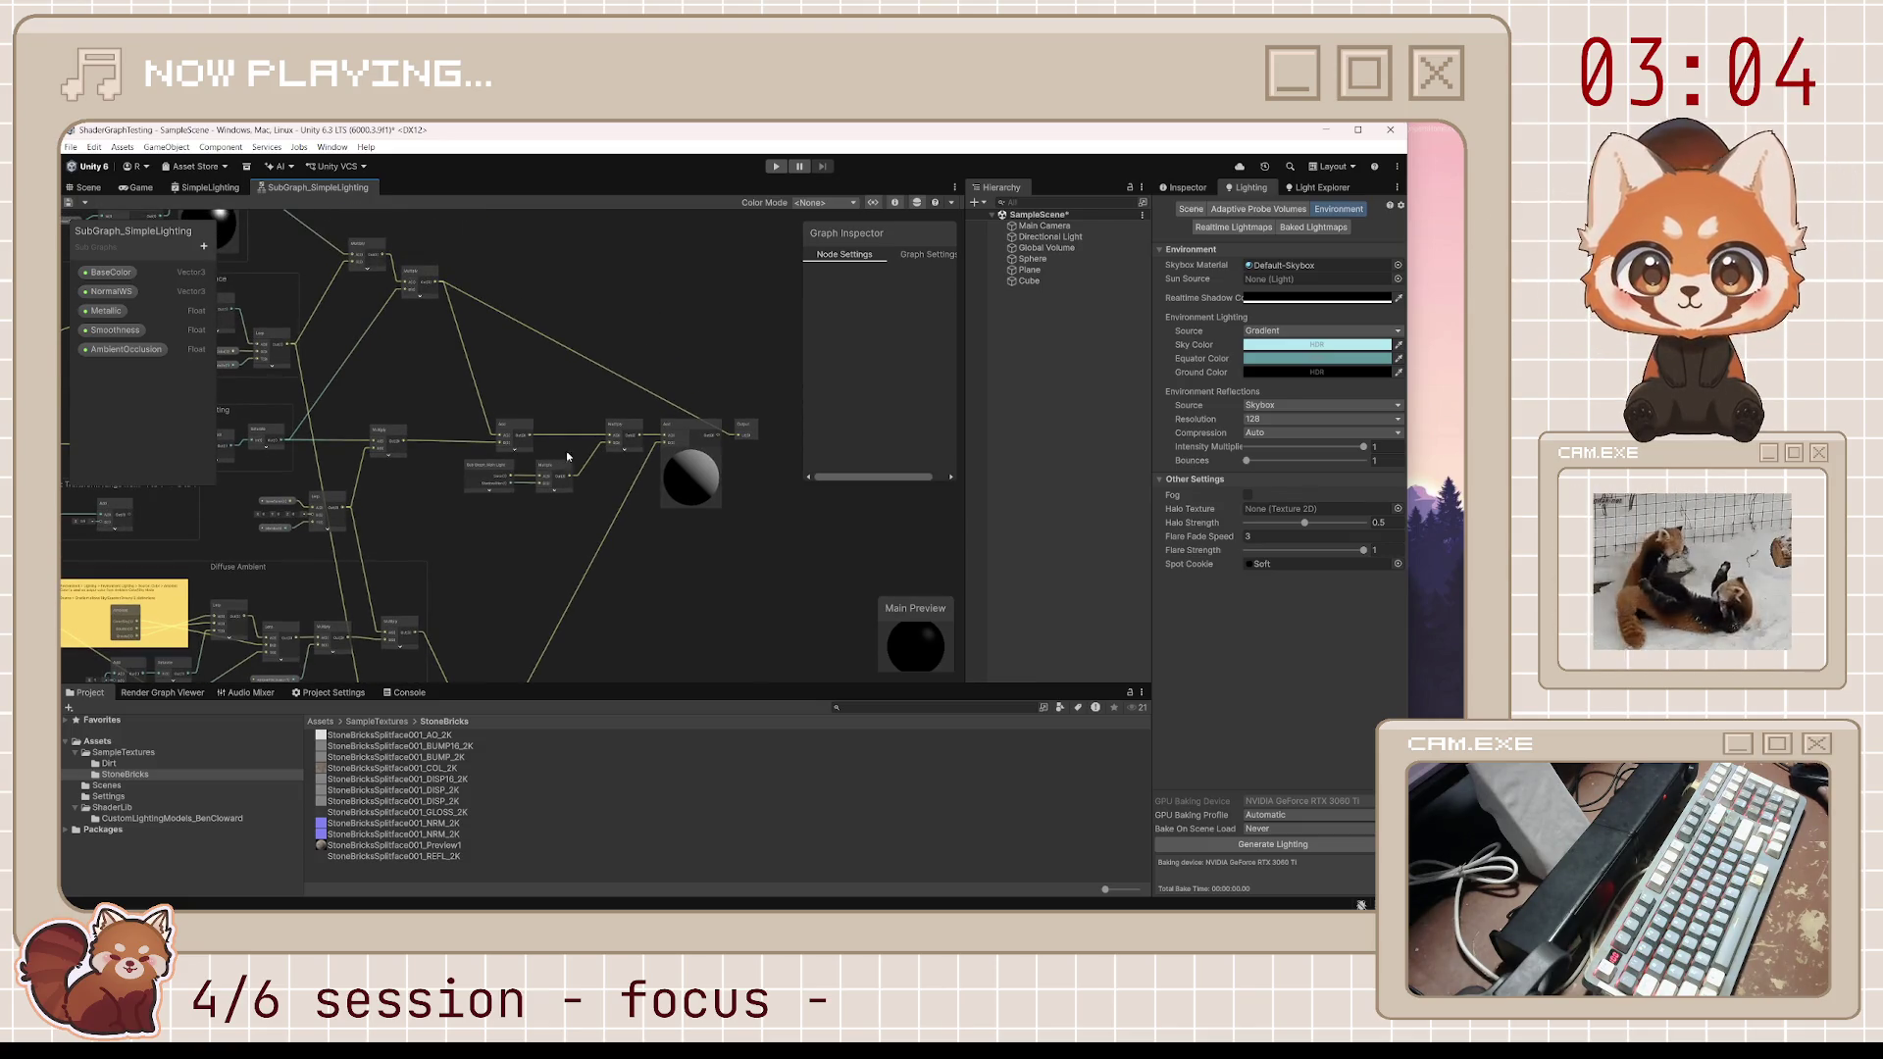
left_click(715, 441)
Delete the Multiply-to-Output connection, save, and check the lit brick sphere in the scene
key("Delete")
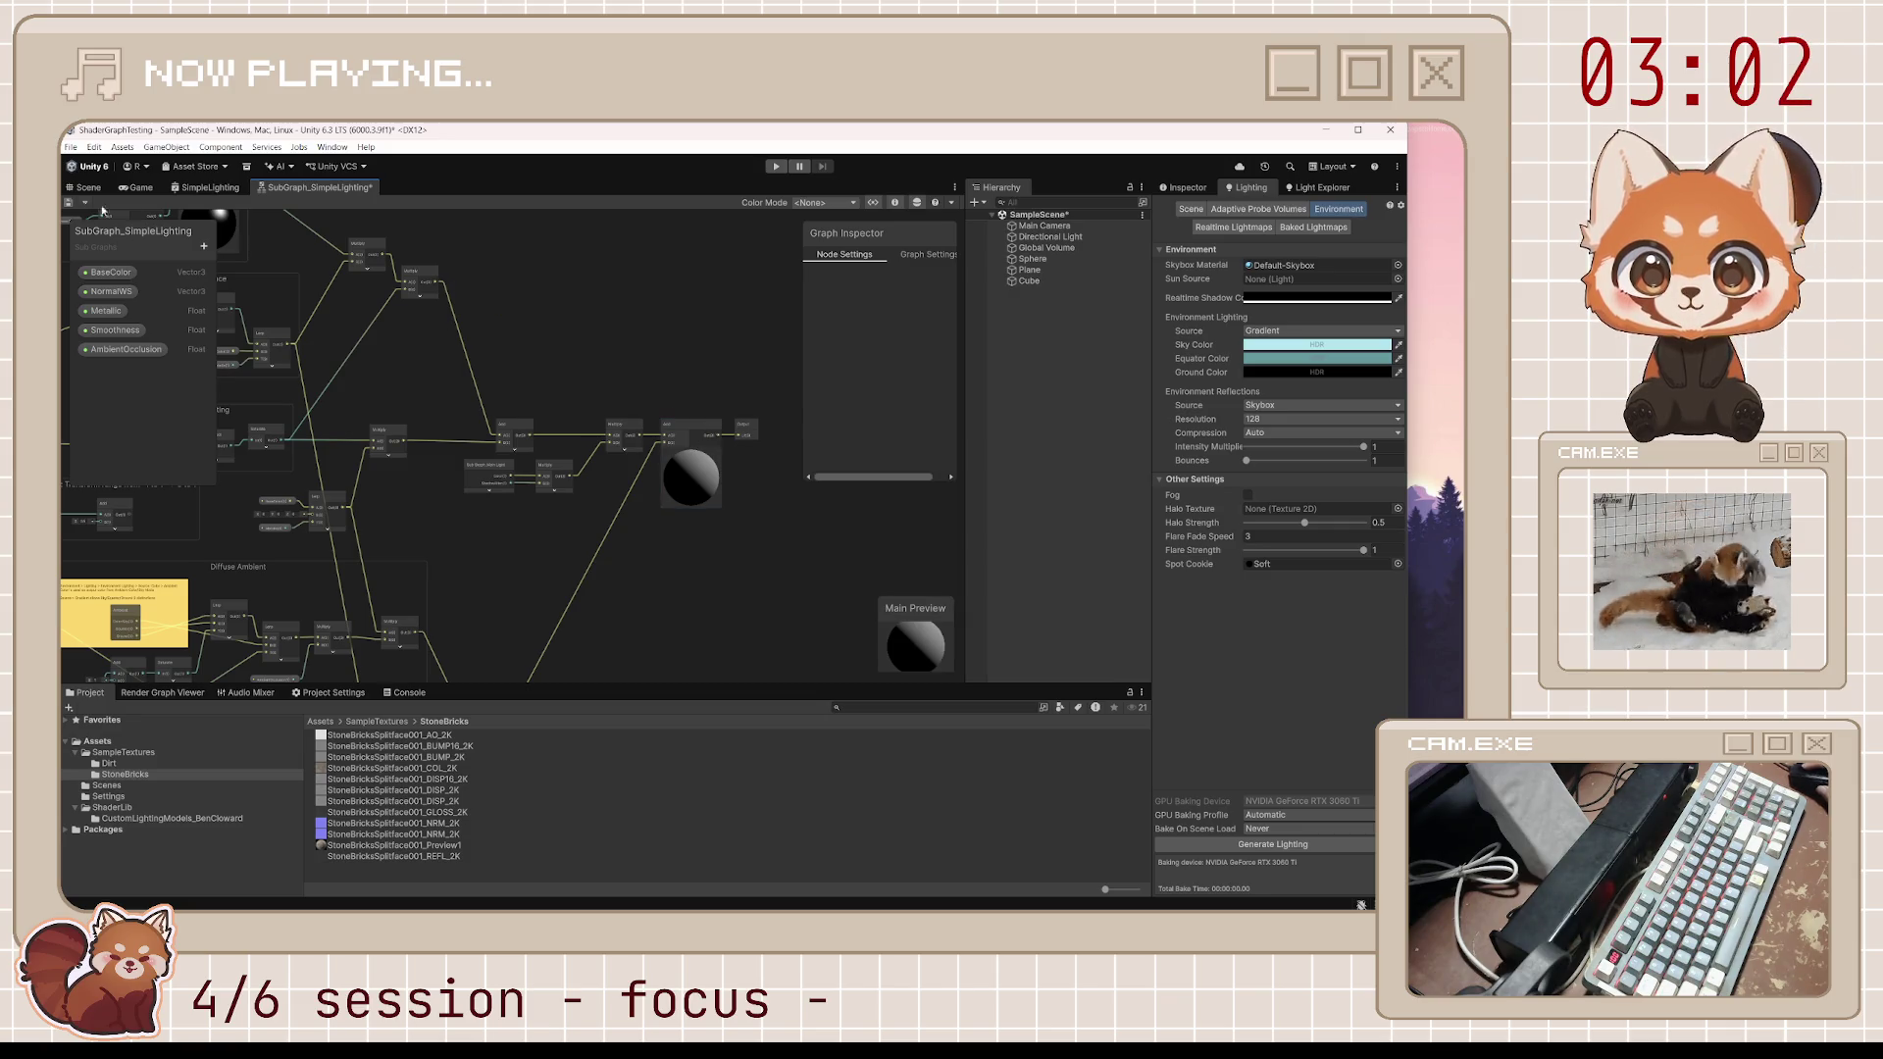
left_click(69, 203)
left_click(89, 187)
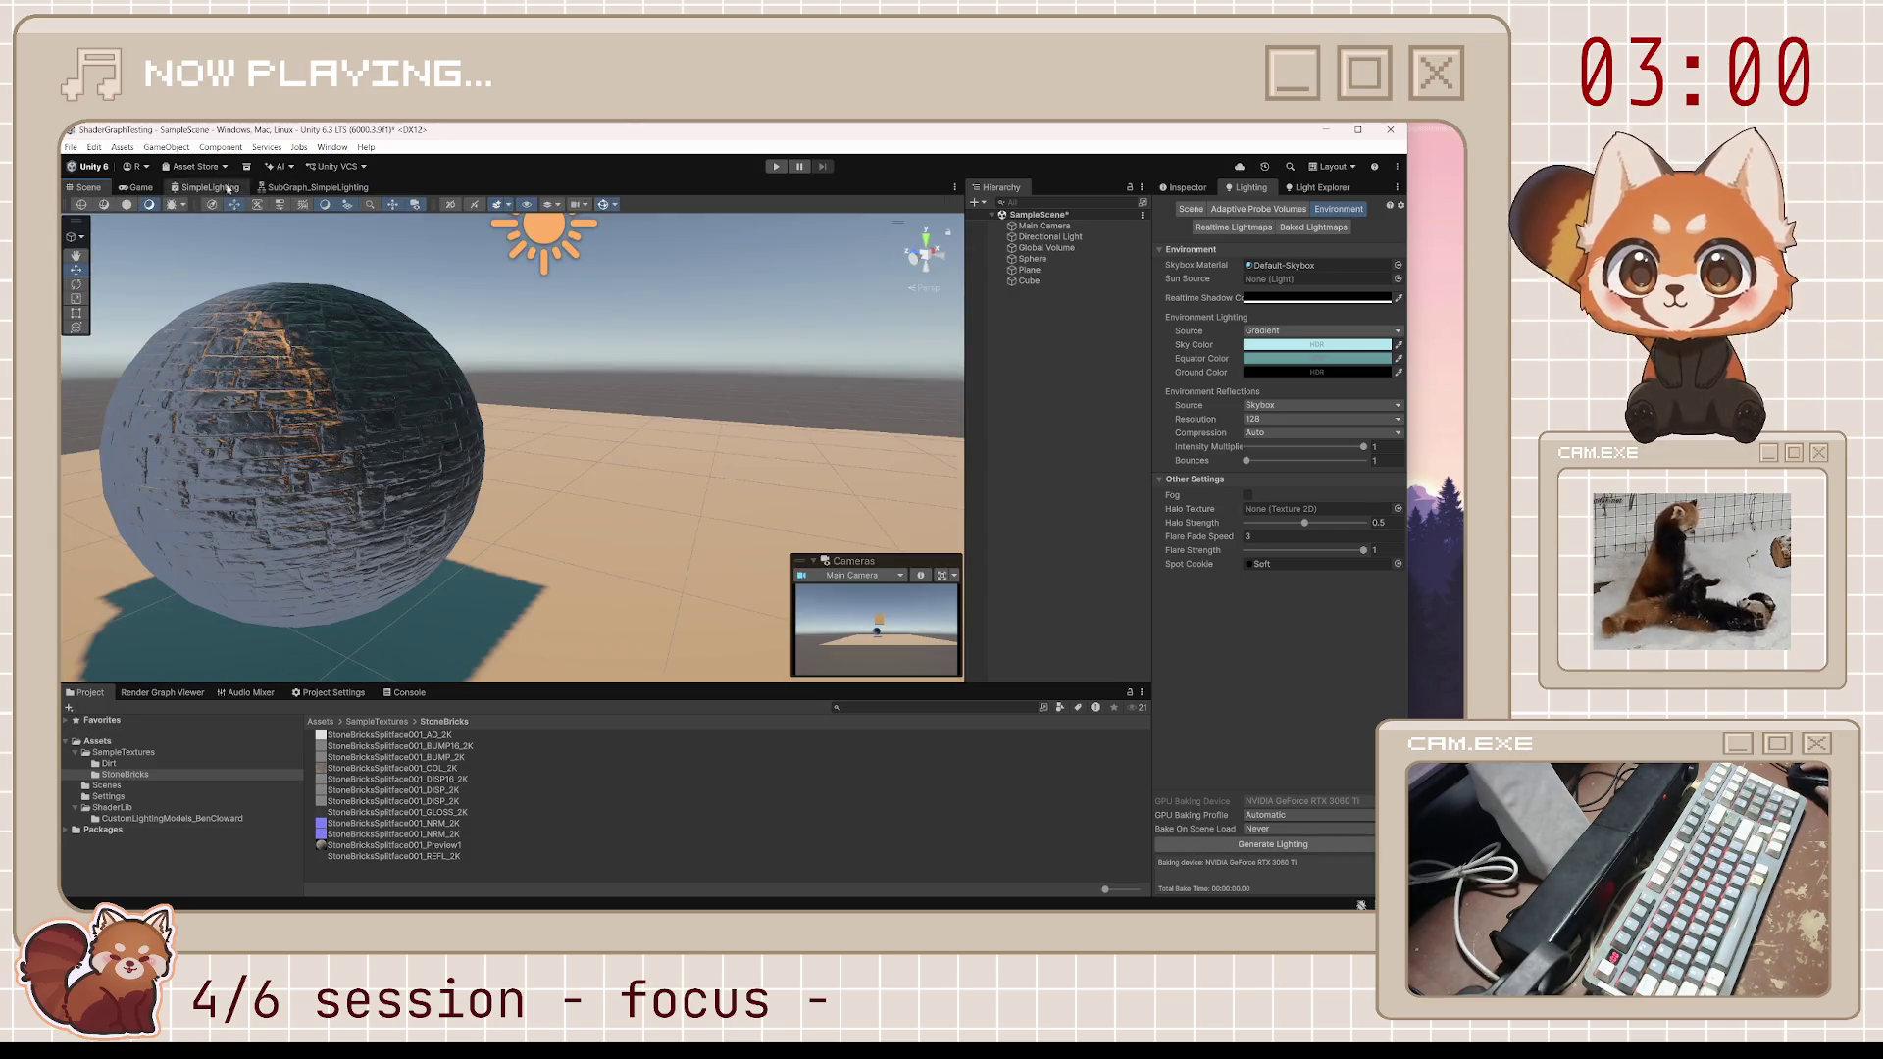
left_click(335, 184)
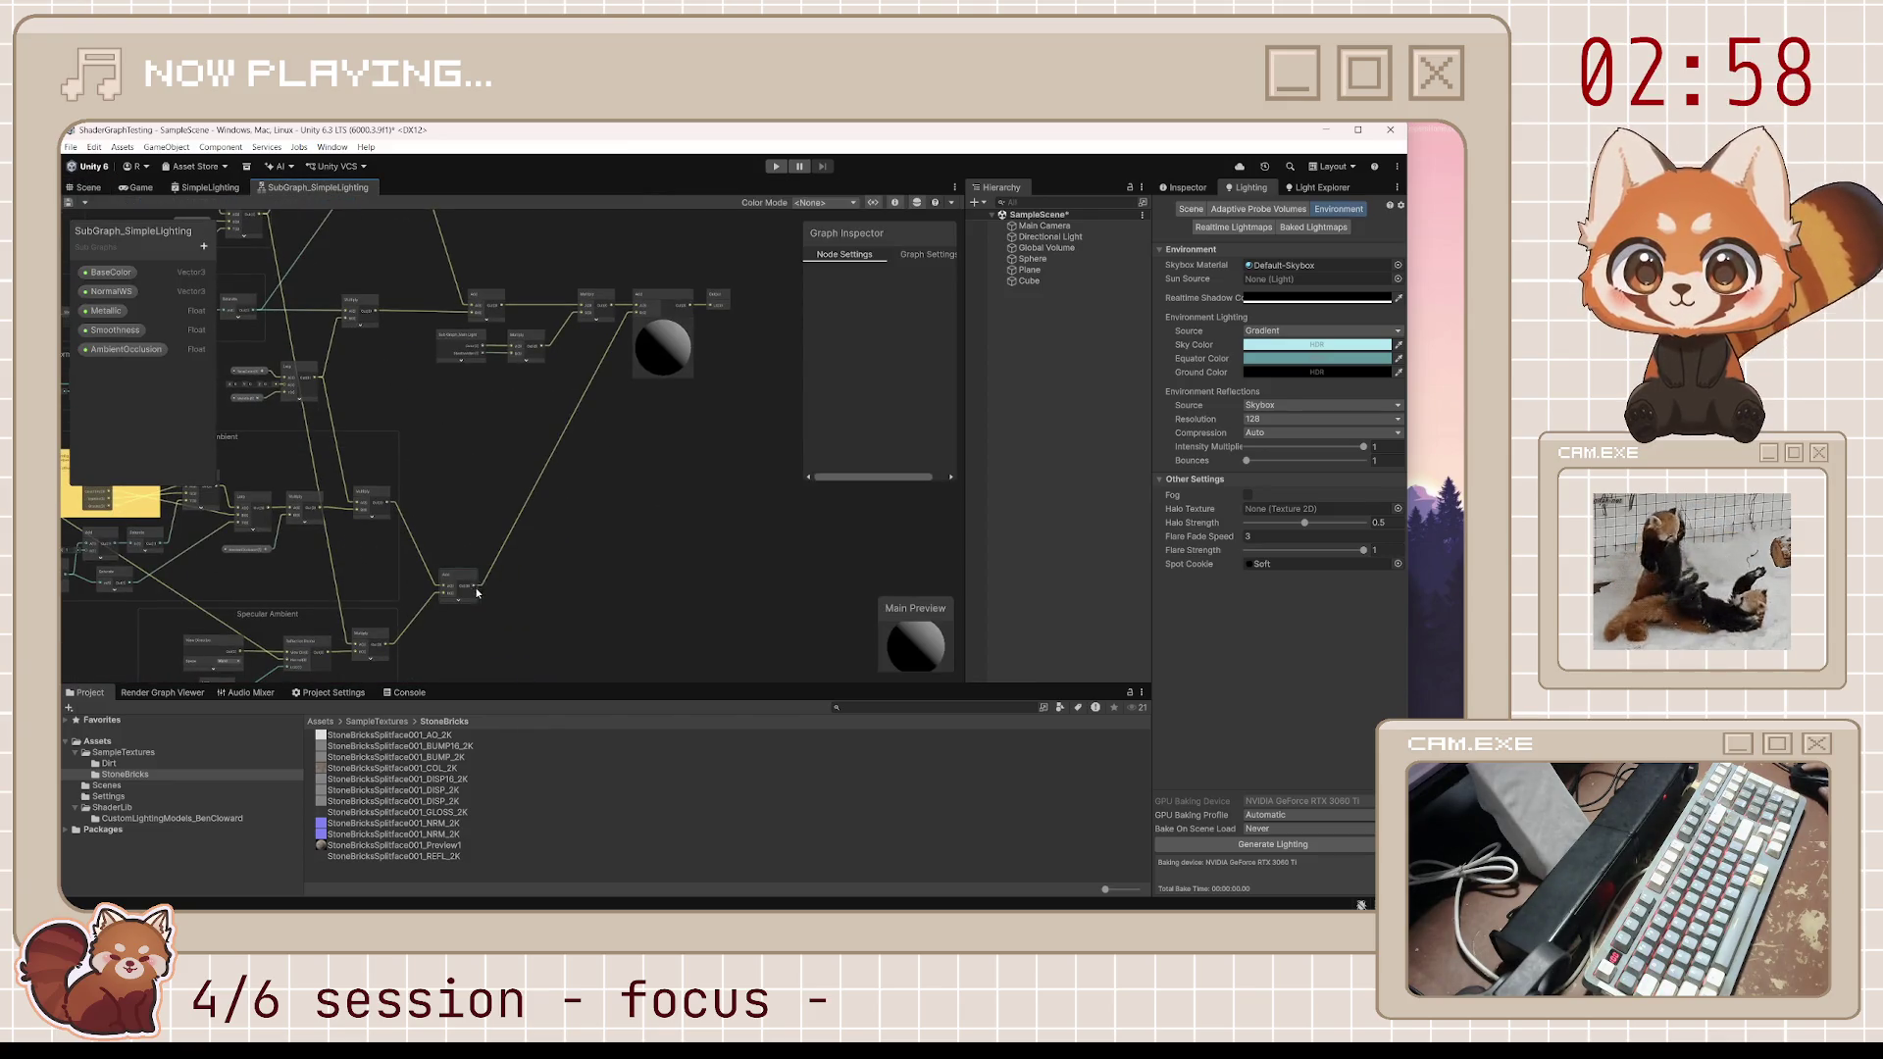
Wire the Add node's result into the Output node, save, and check the sphere again
left_click_drag(472, 588, 711, 305)
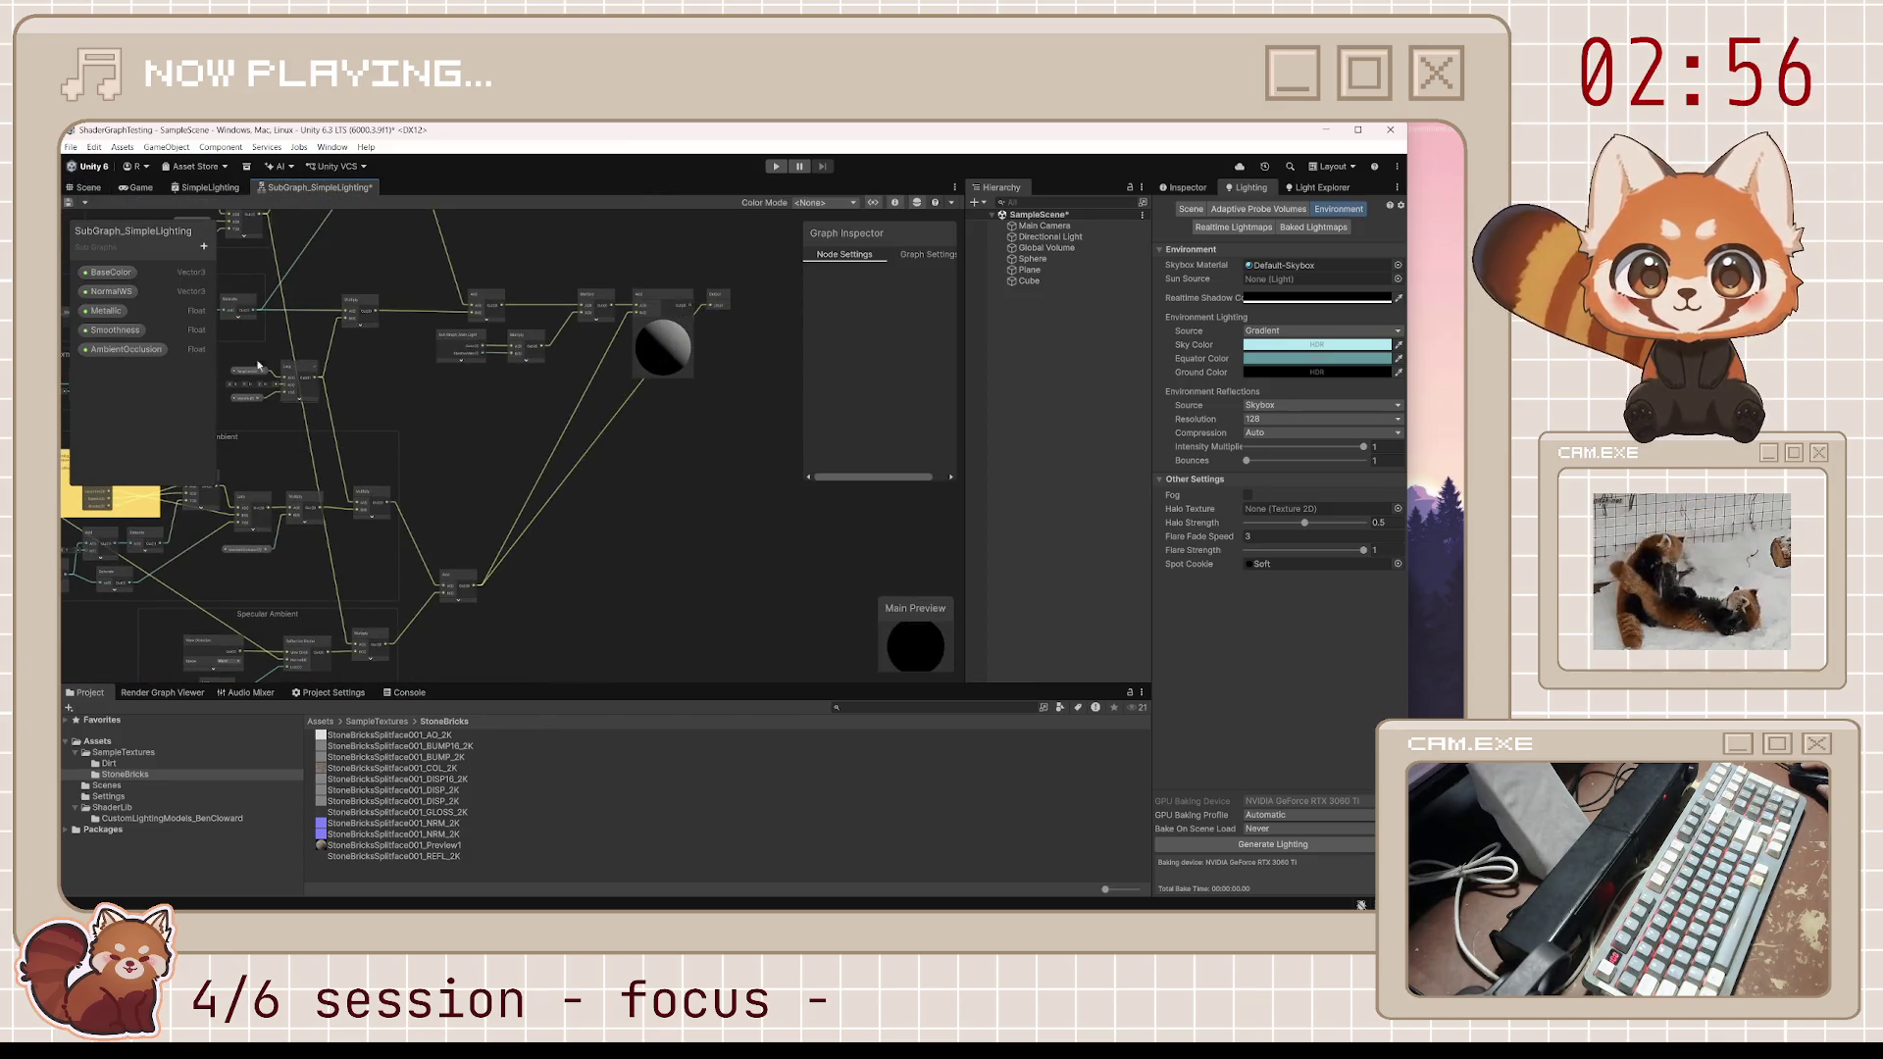
left_click(70, 203)
left_click(86, 187)
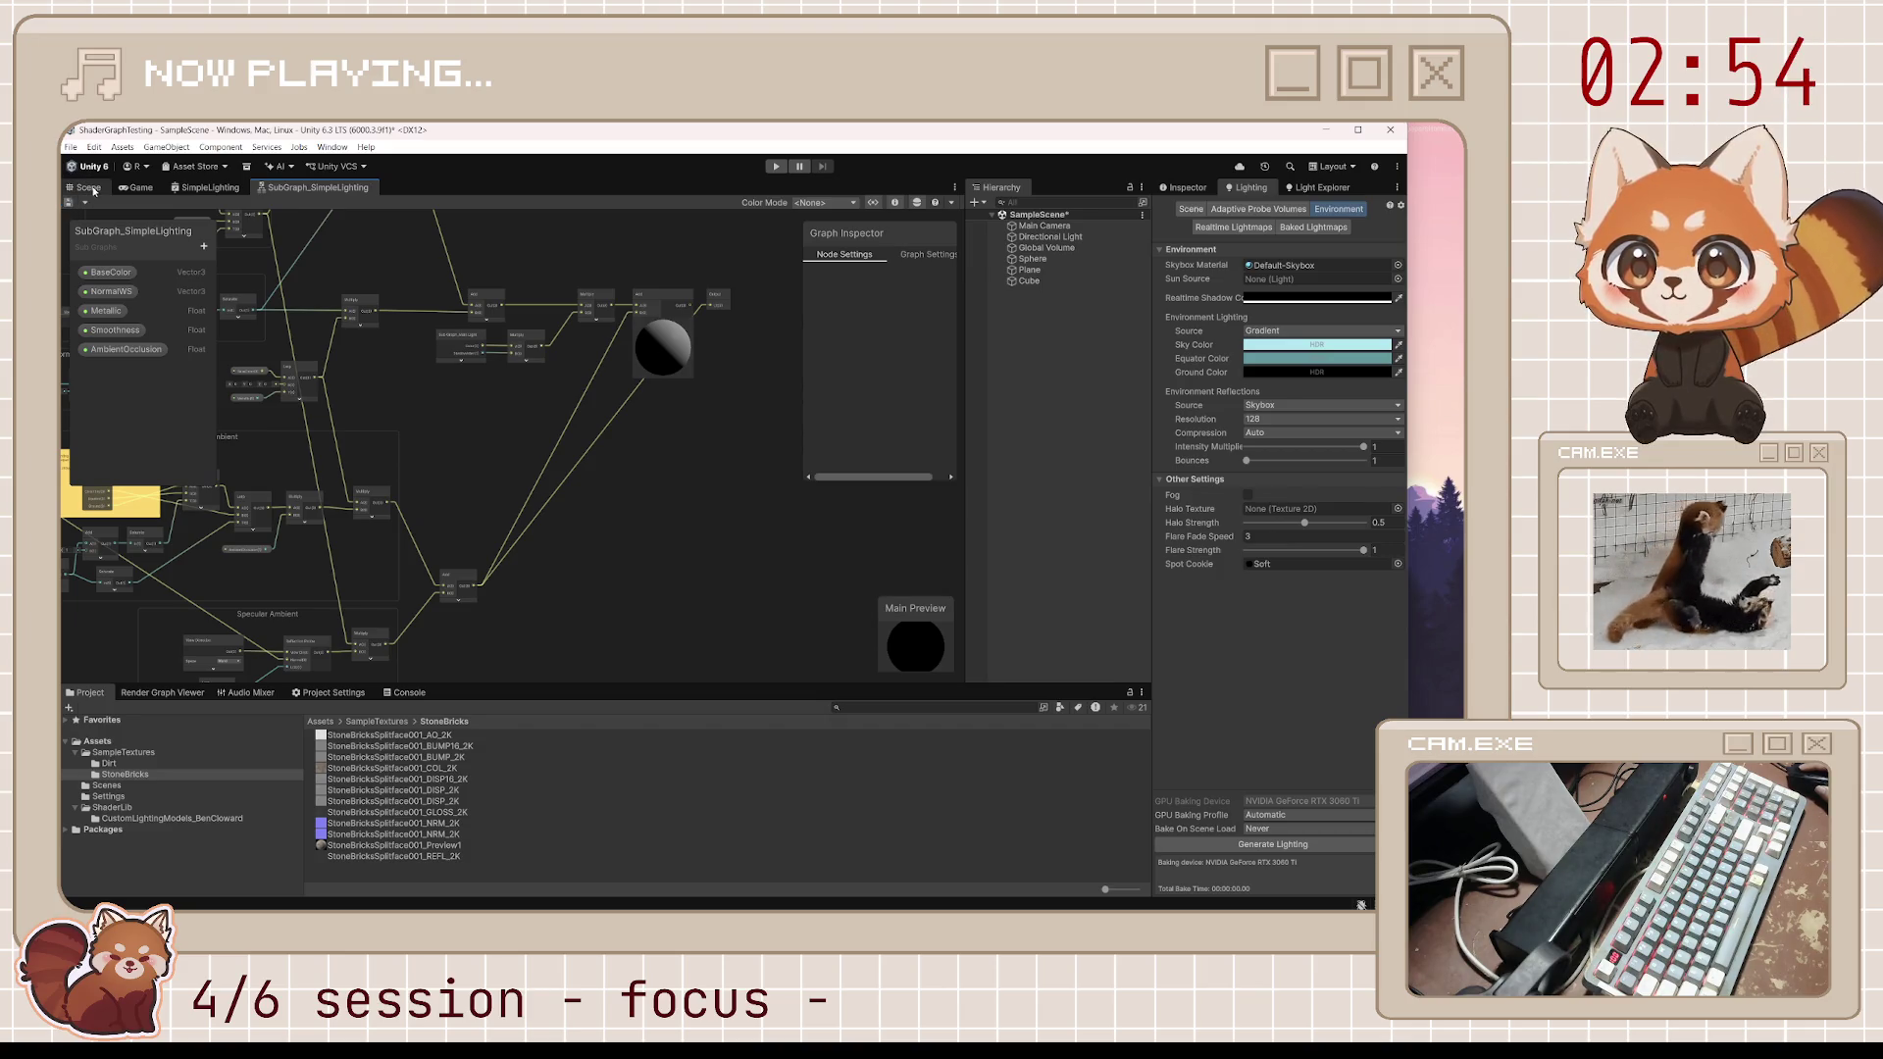
left_click(317, 188)
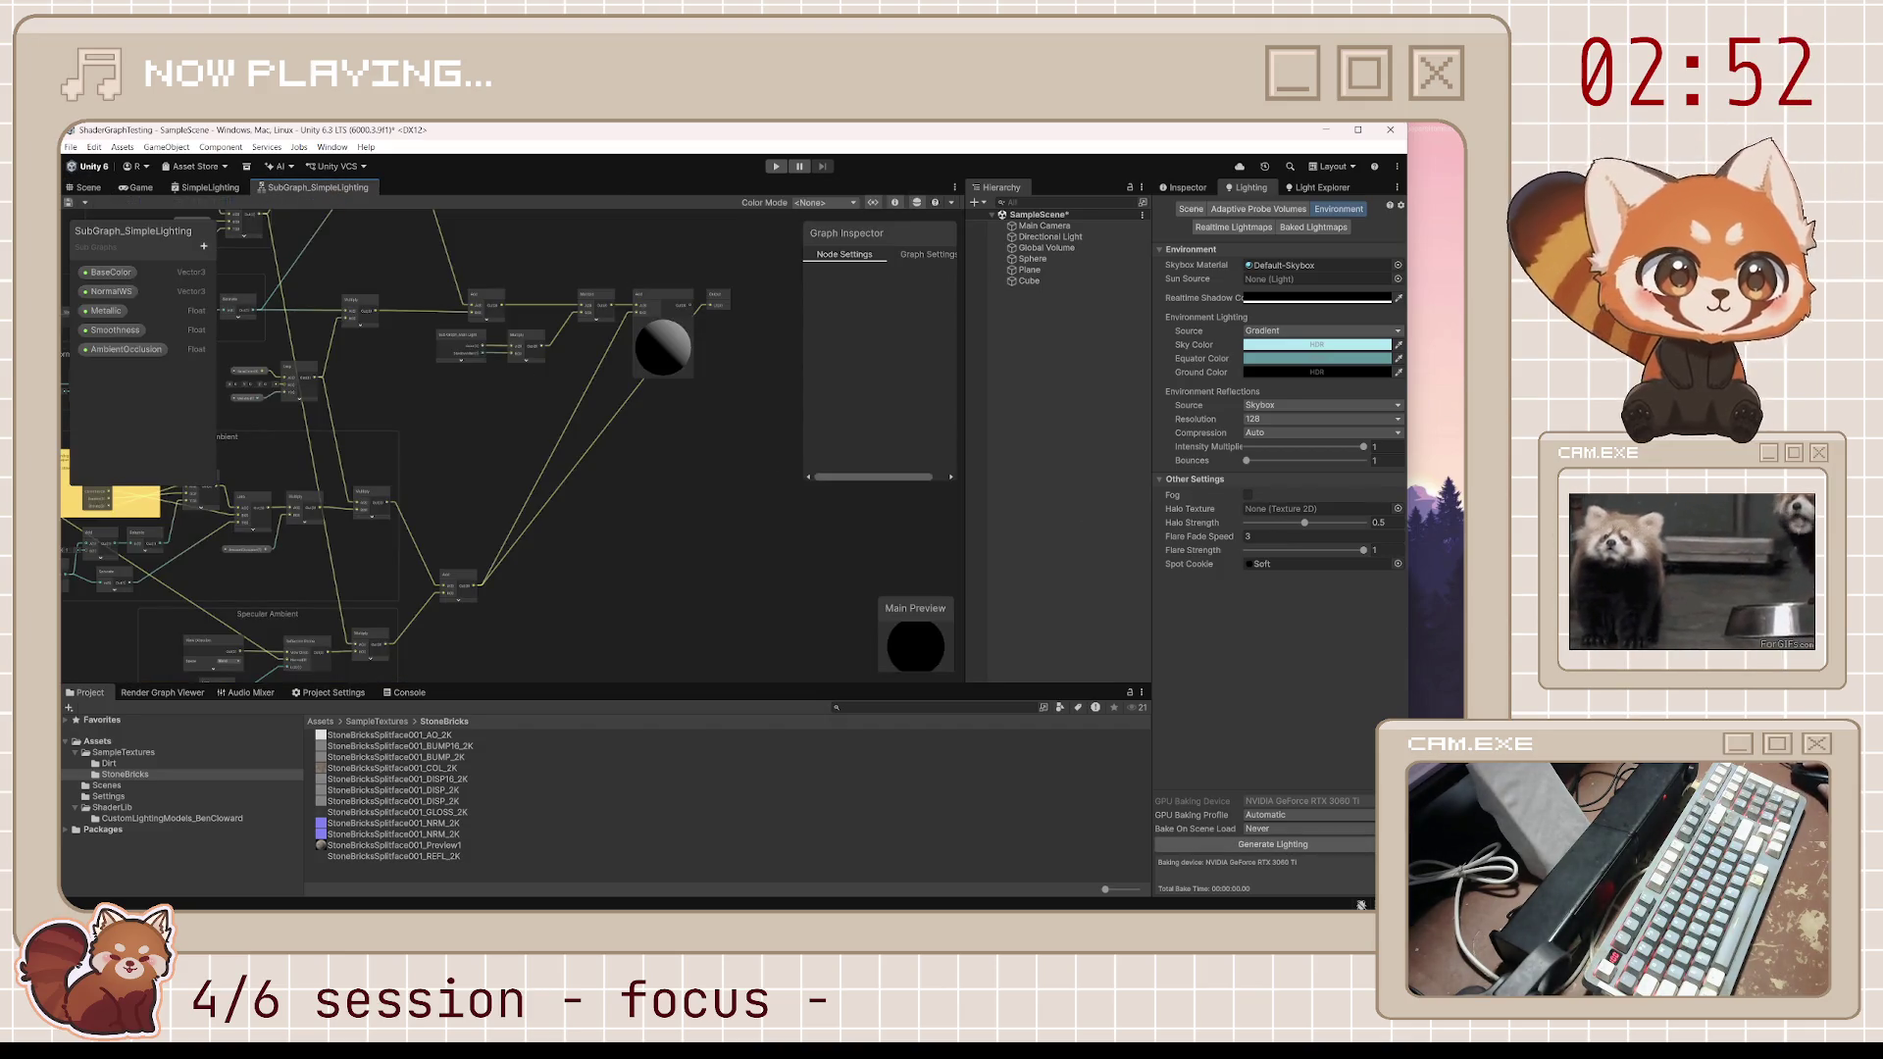
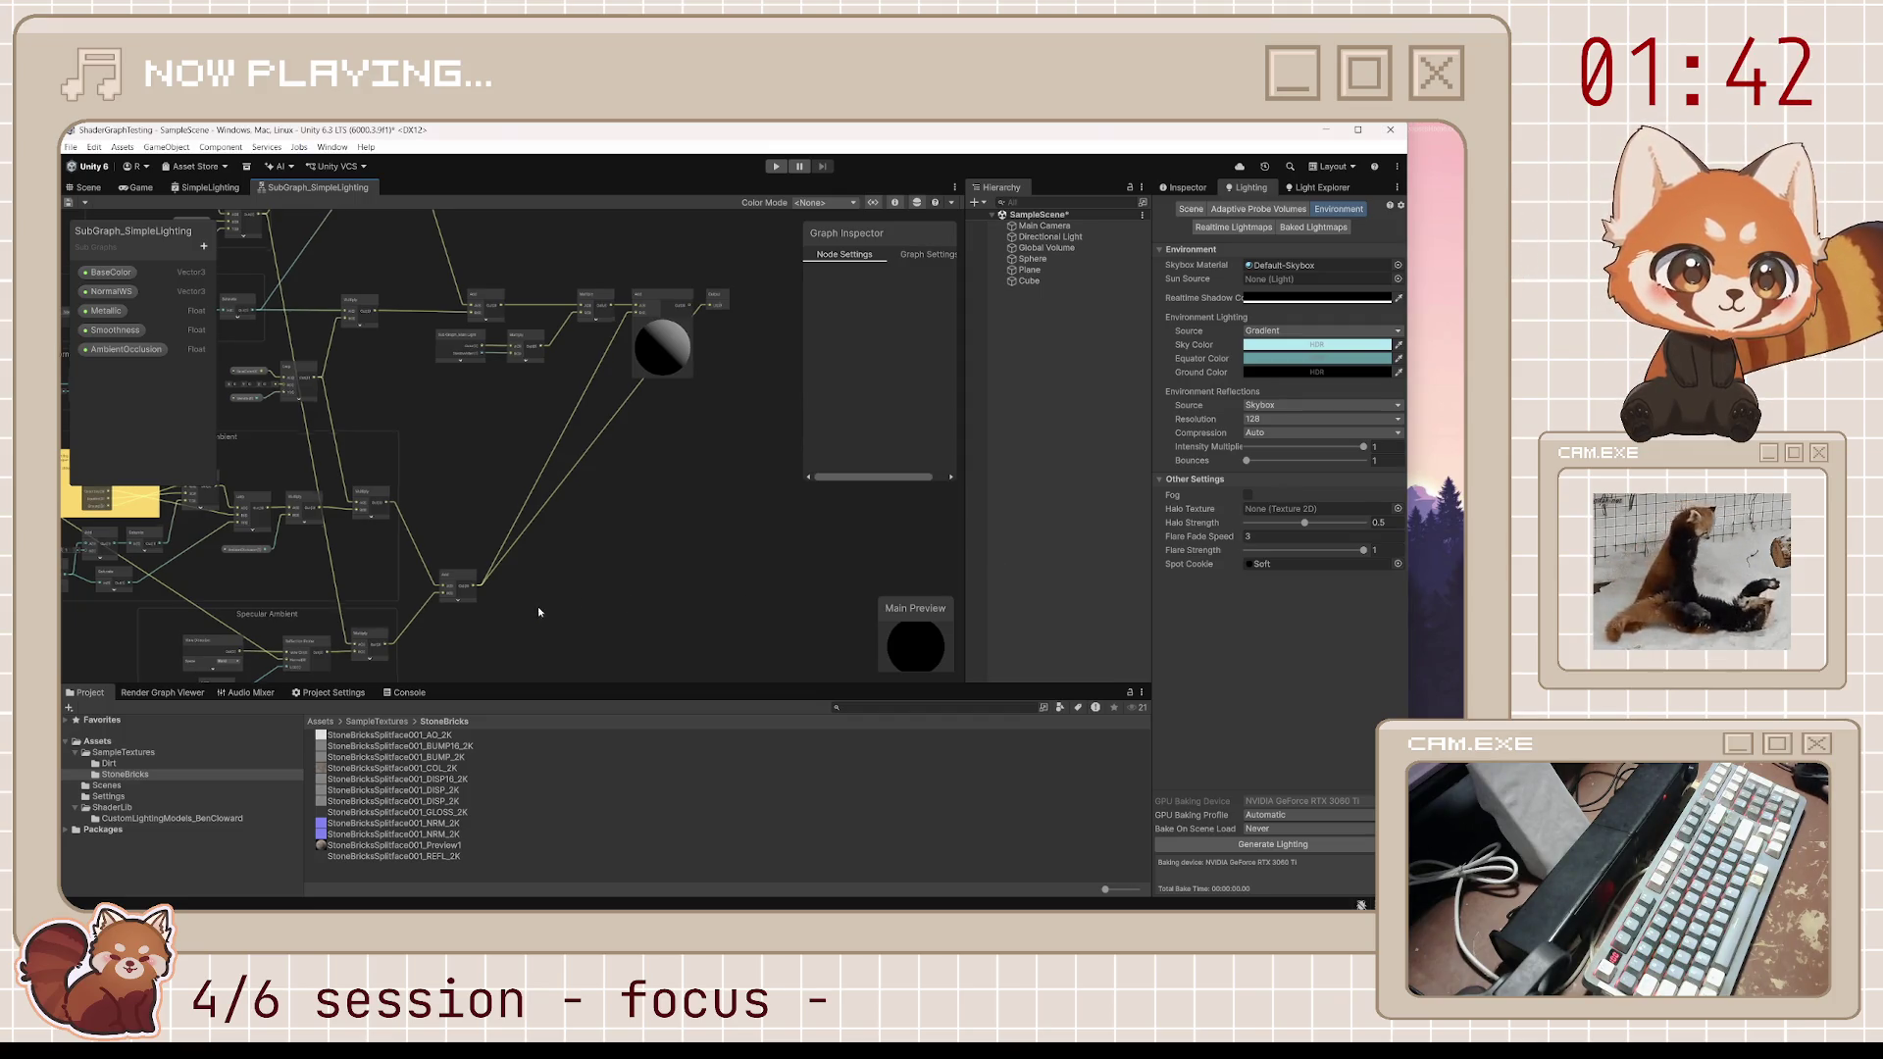
Frame the ambient lighting groups and set the Lerp node's A input to 1
mouse_move(539, 612)
left_mouse_down()
mouse_move(633, 479)
mouse_move(752, 586)
mouse_move(685, 576)
mouse_move(628, 534)
left_mouse_up()
scroll(753, 585, "up", 5)
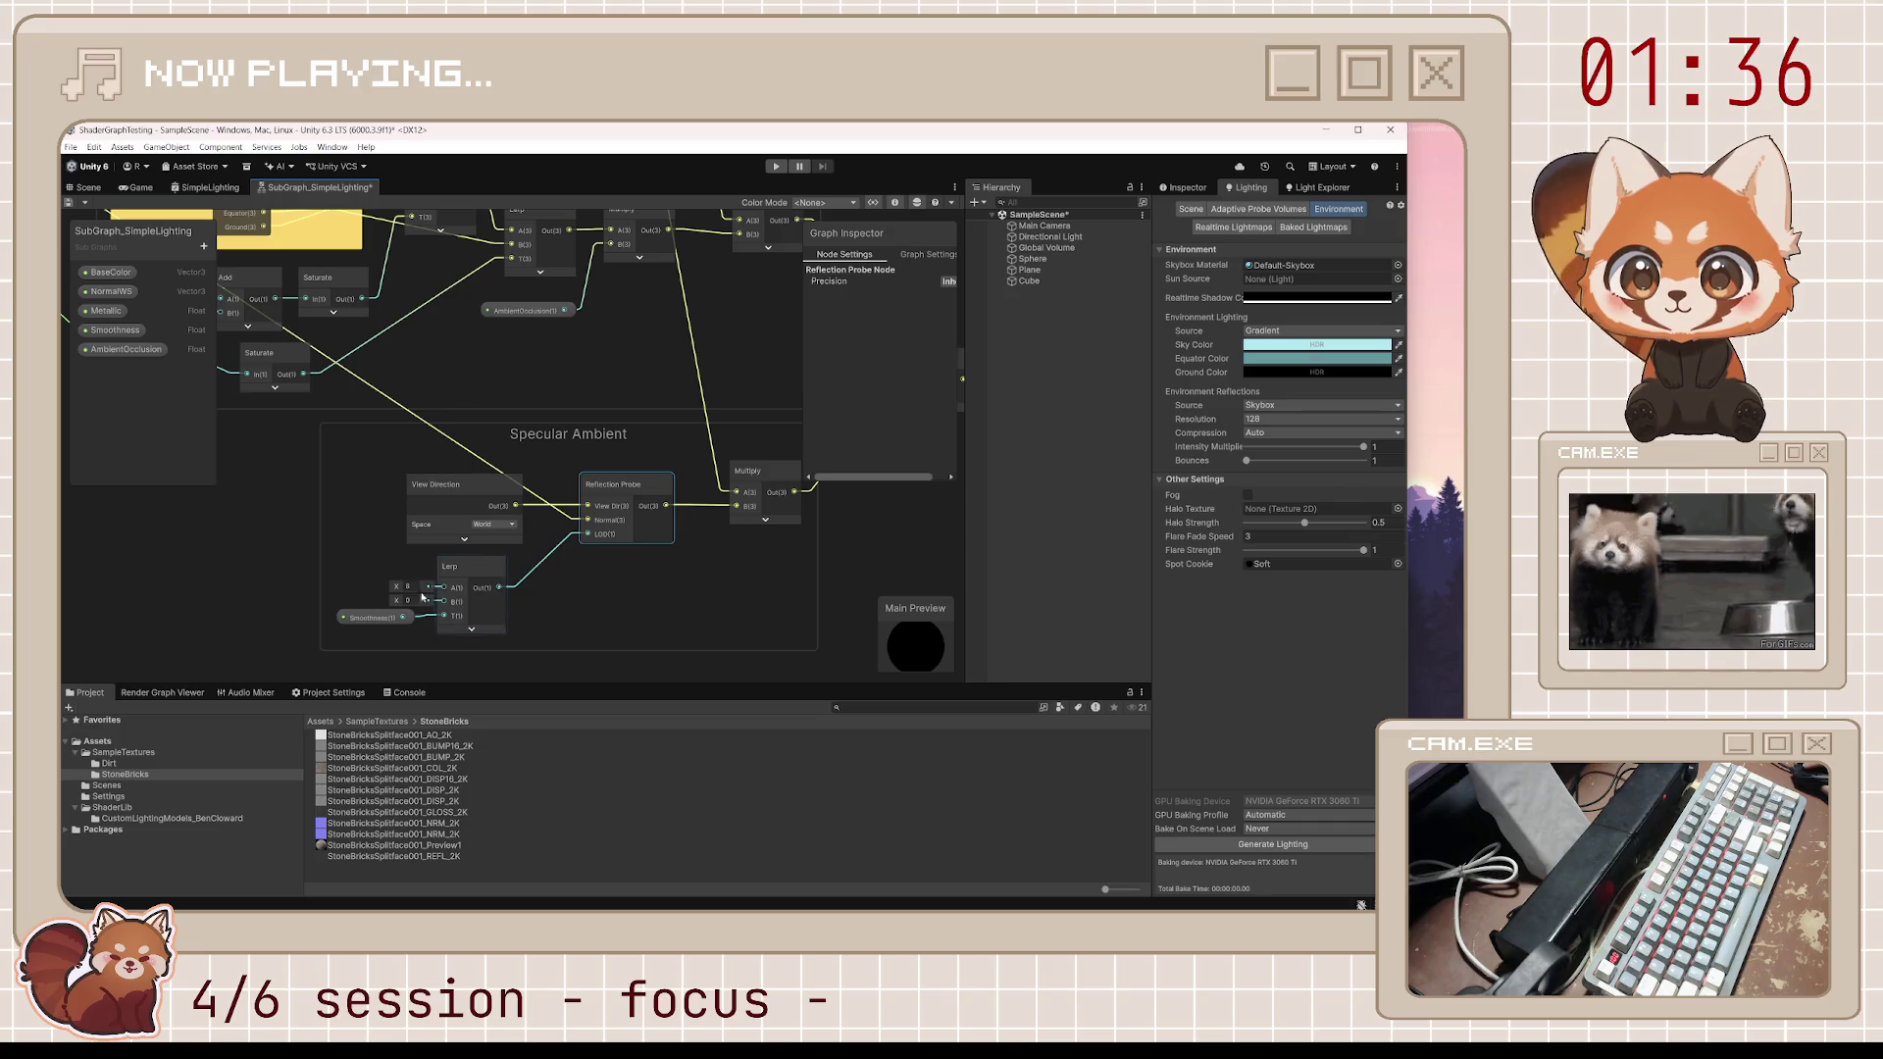
left_click(412, 586)
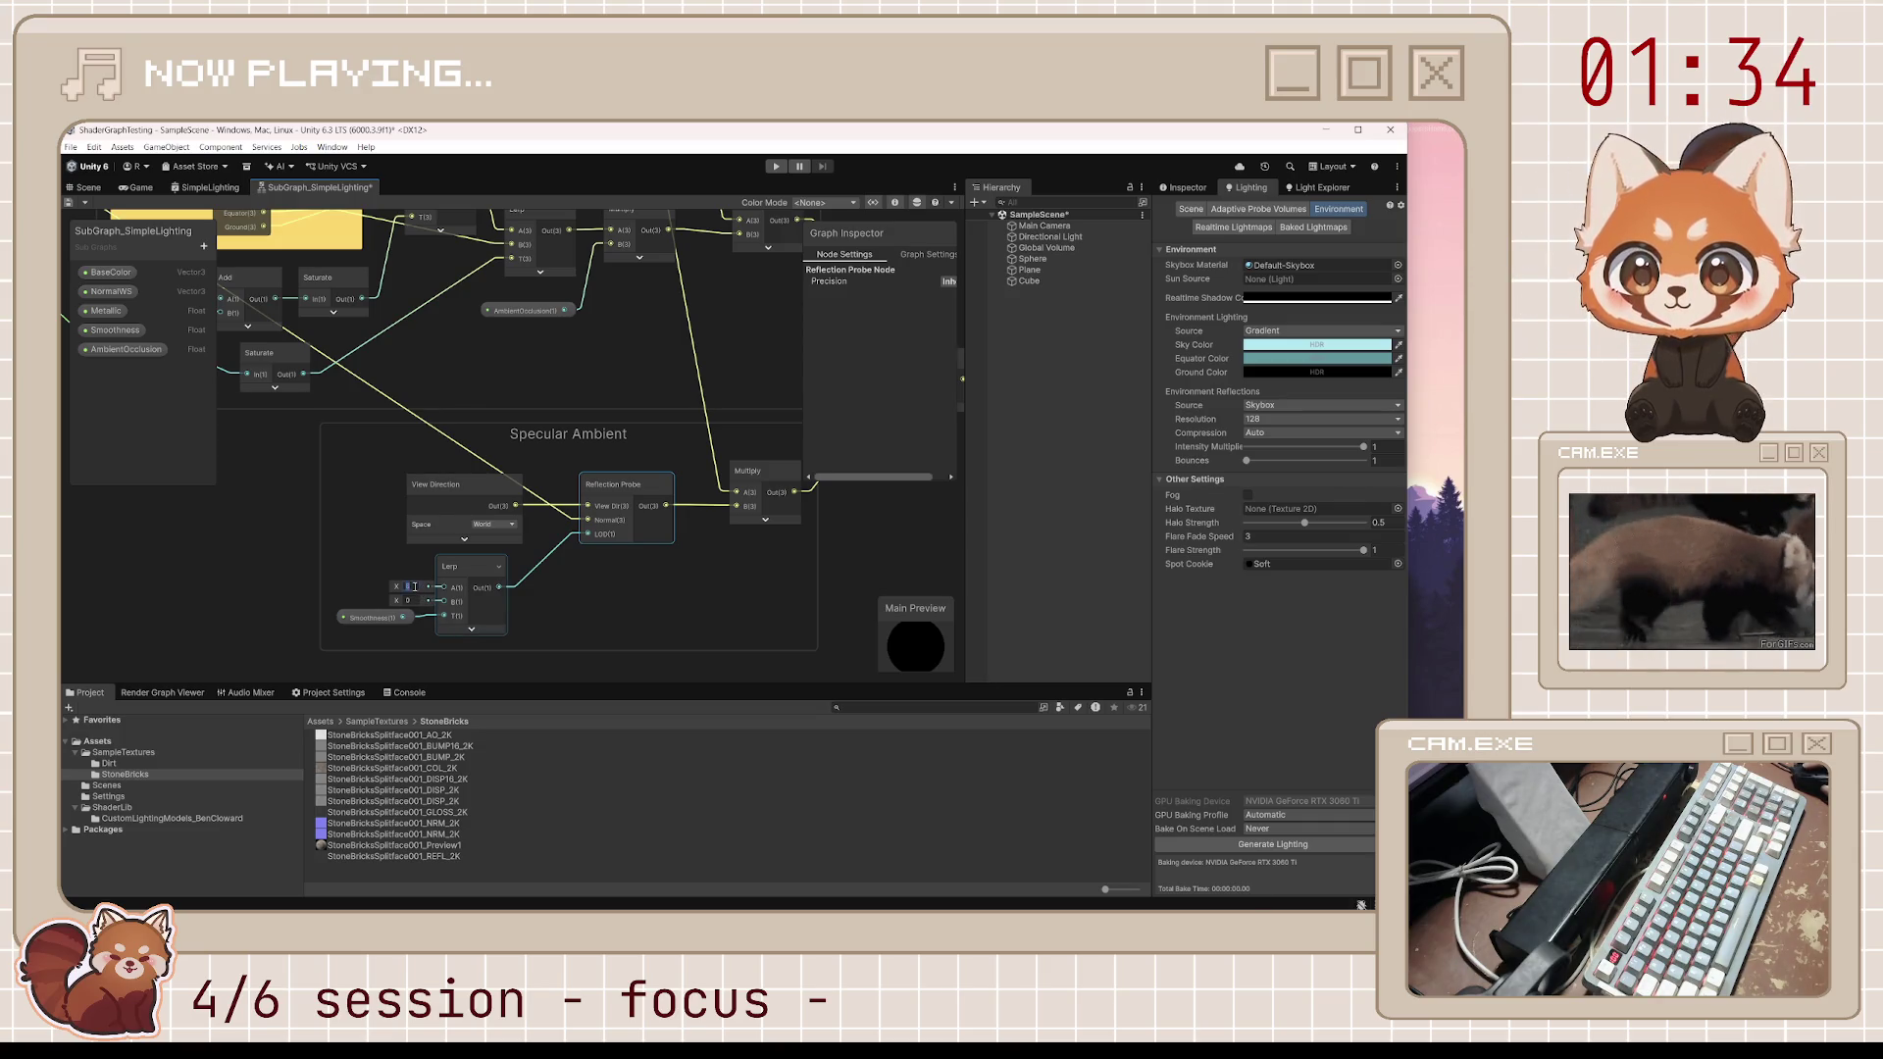
type("1")
key("Return")
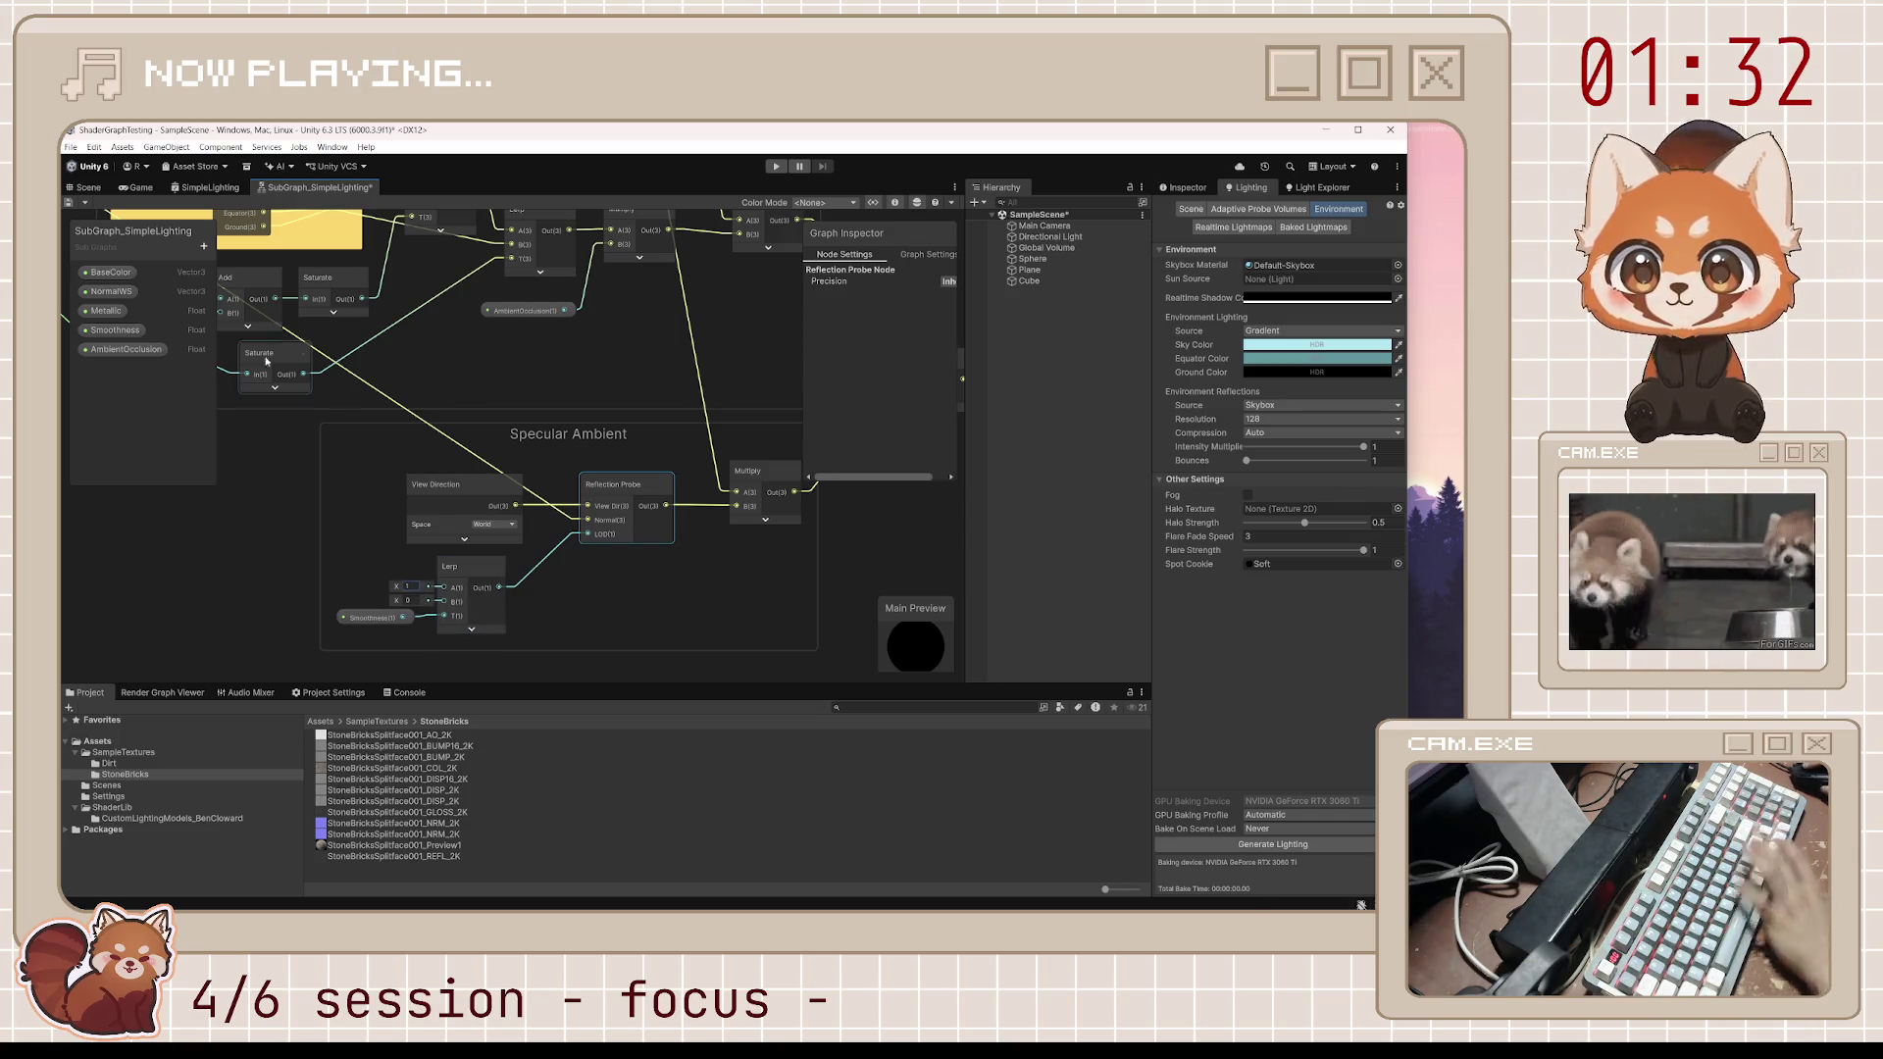
Check the sphere in the Scene, then set Lerp B to 1 and save the subgraph
left_click(96, 187)
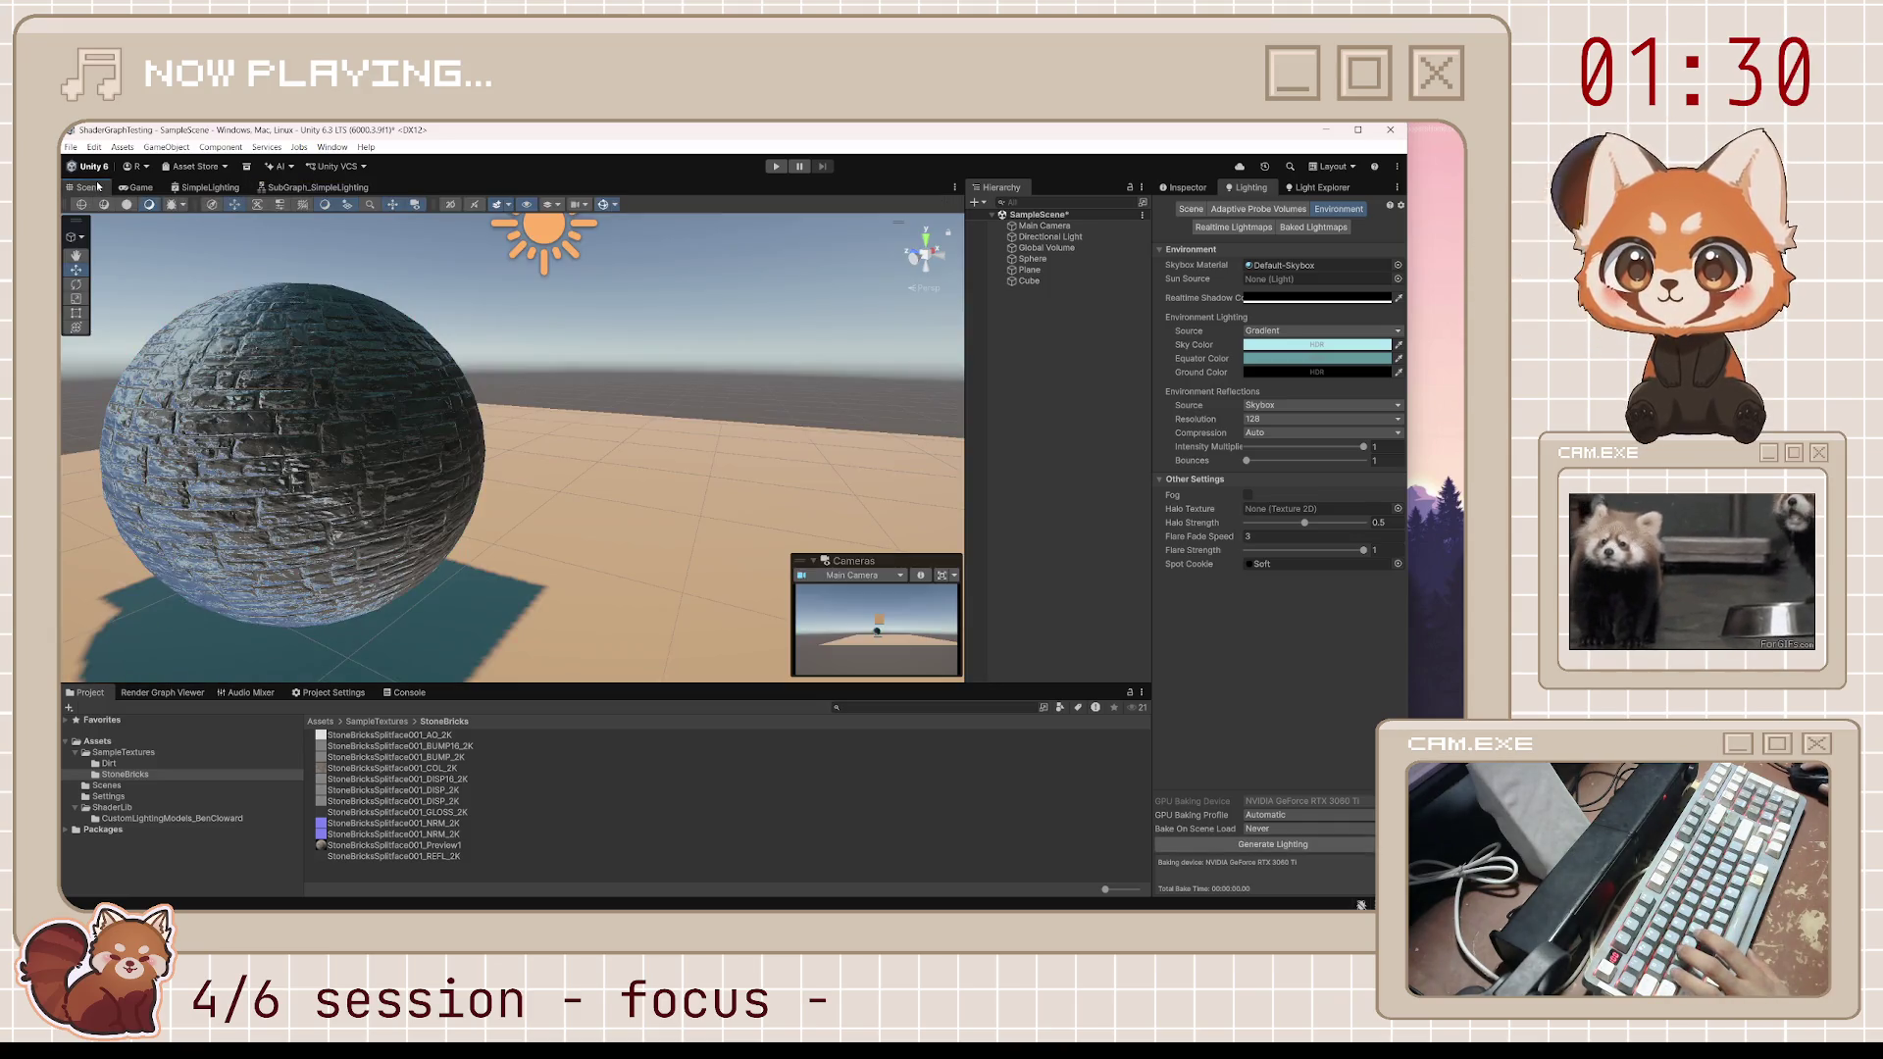
left_click_drag(353, 392, 438, 396)
left_click(265, 187)
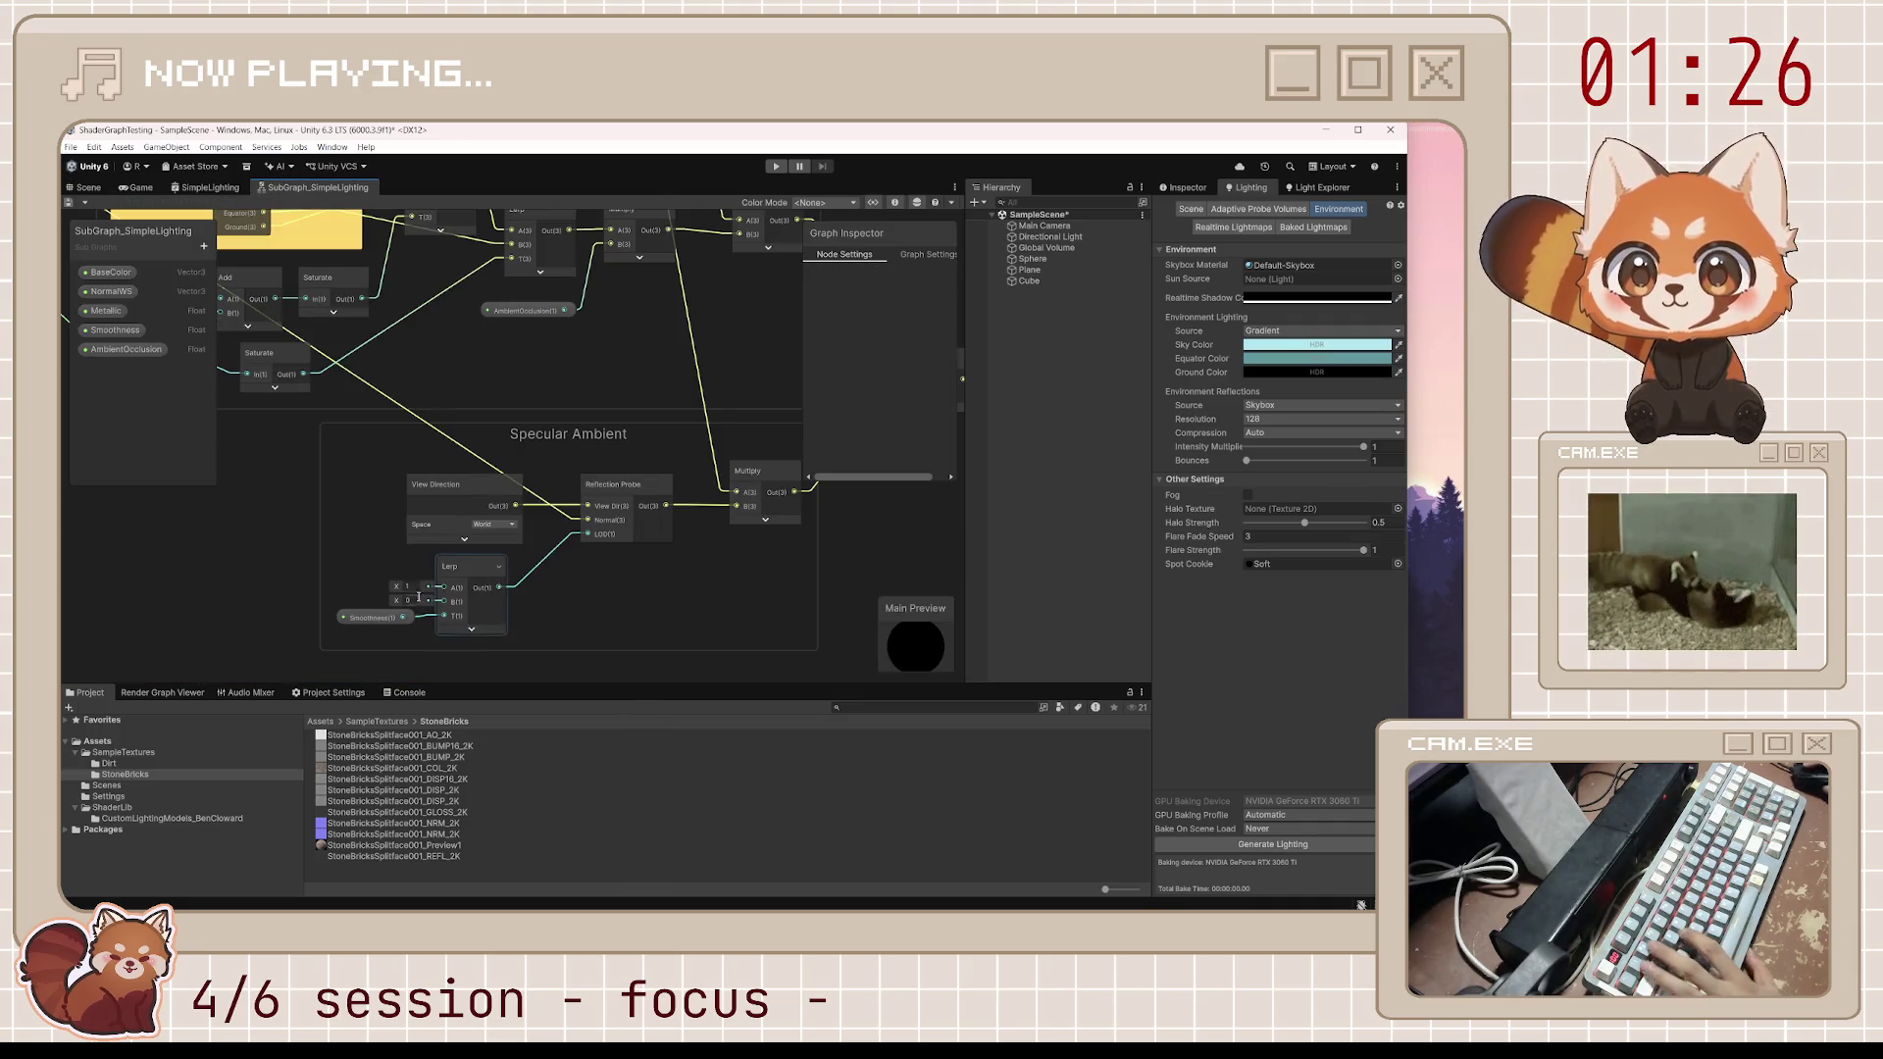
type("1")
key("Return")
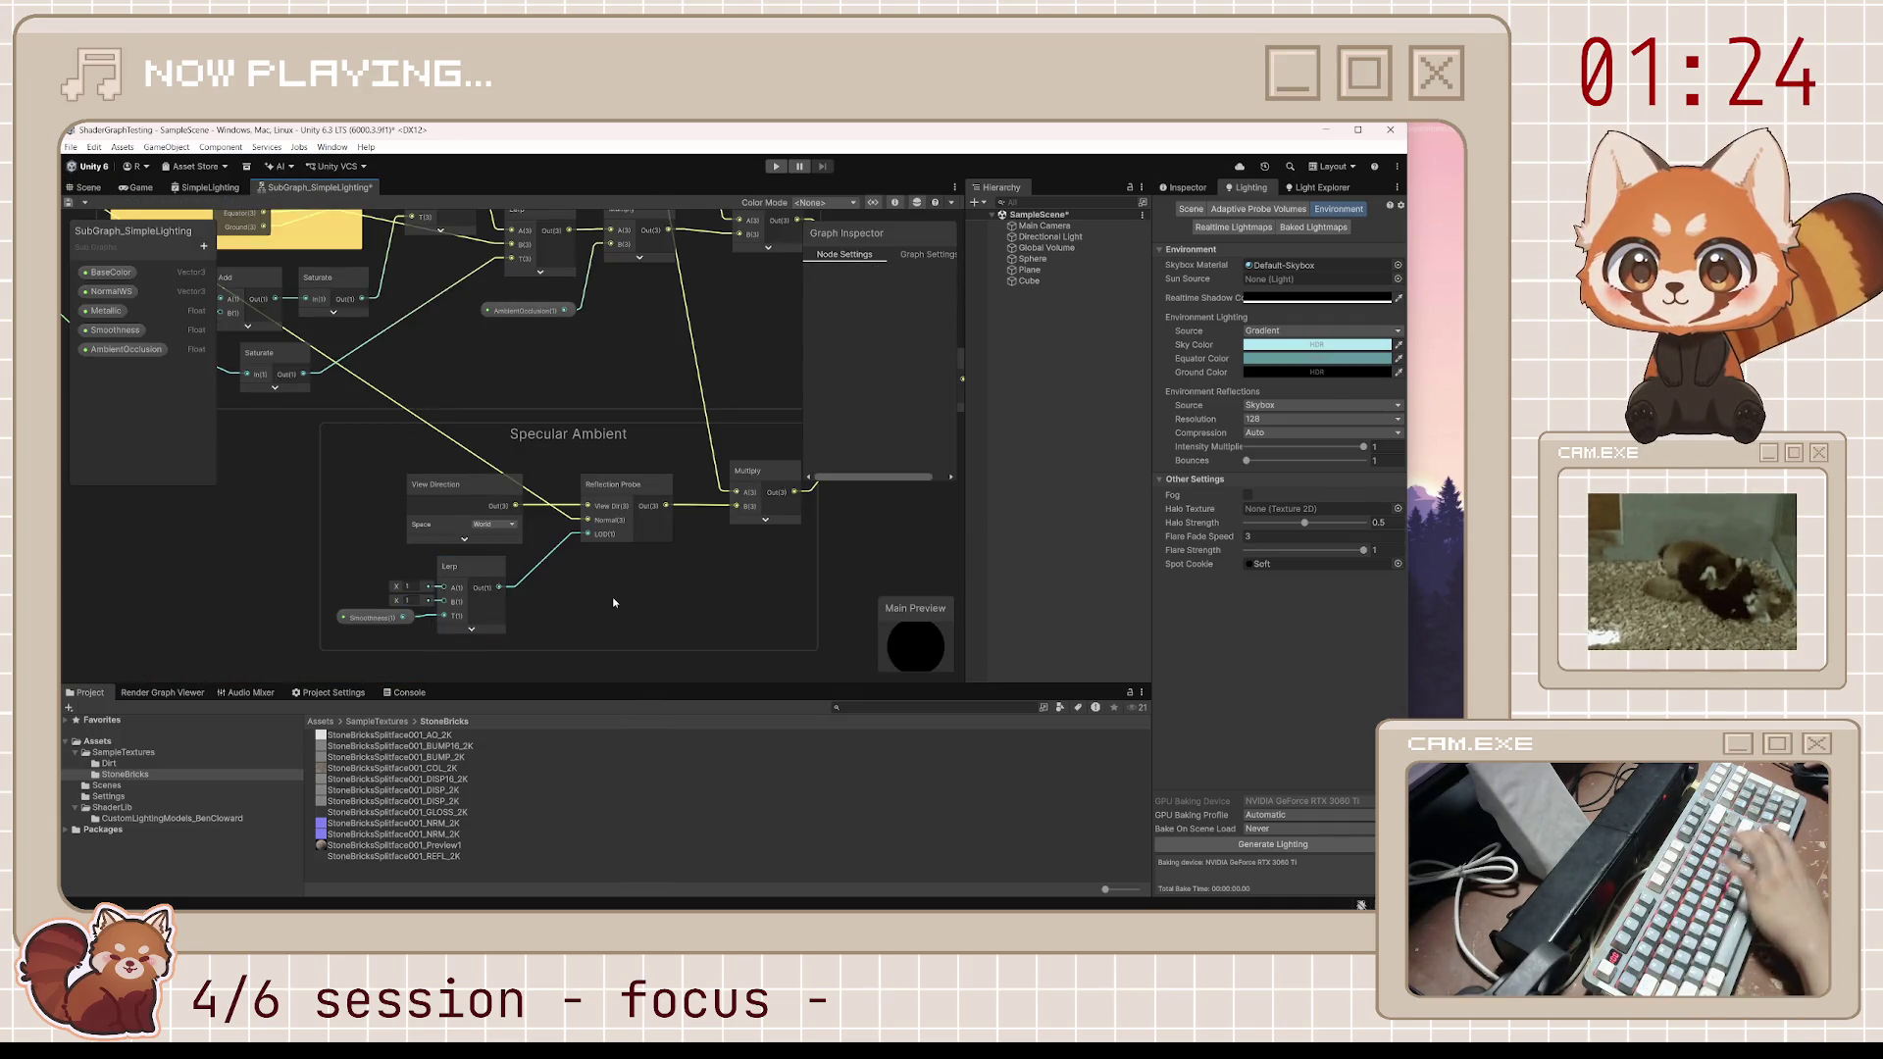
key("ctrl+s")
Inspect the sphere again, reset both Lerp inputs to 0, and save
left_click(86, 188)
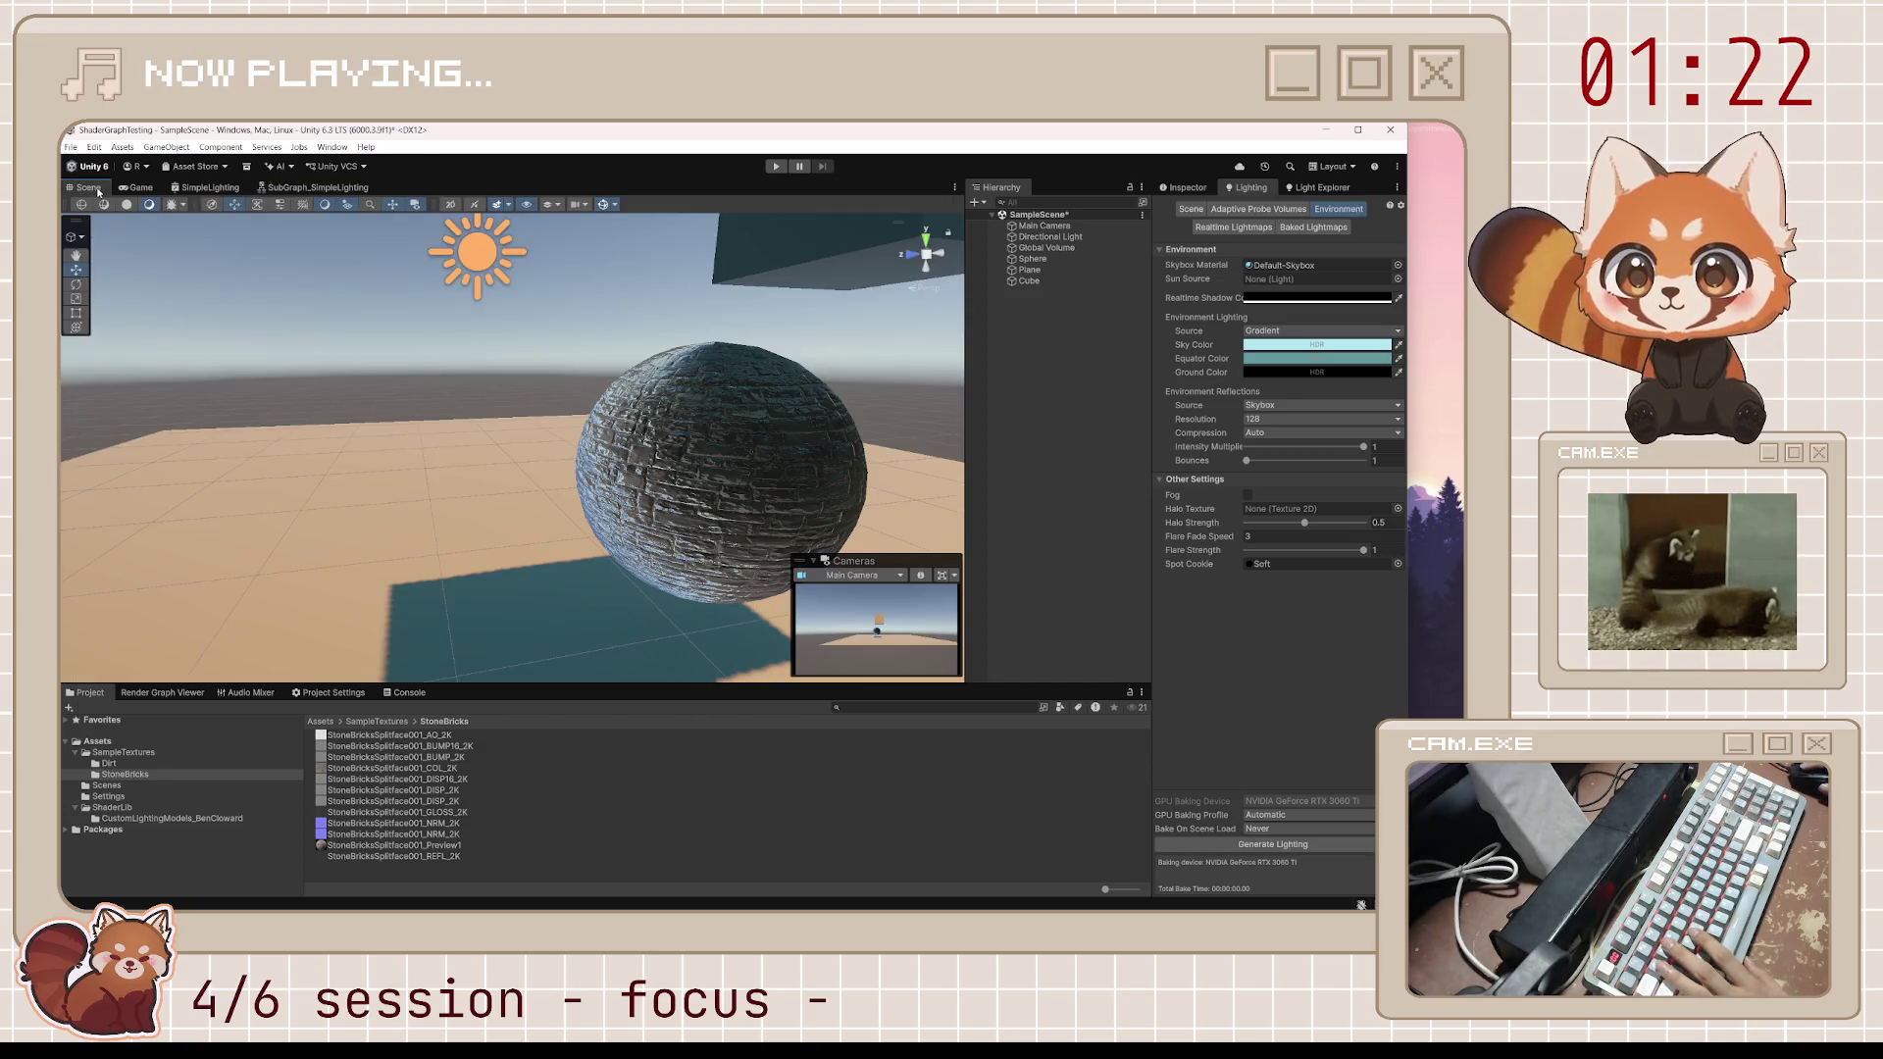
mouse_move(520, 425)
left_mouse_down()
mouse_move(387, 482)
mouse_move(327, 221)
left_mouse_up()
left_click(316, 187)
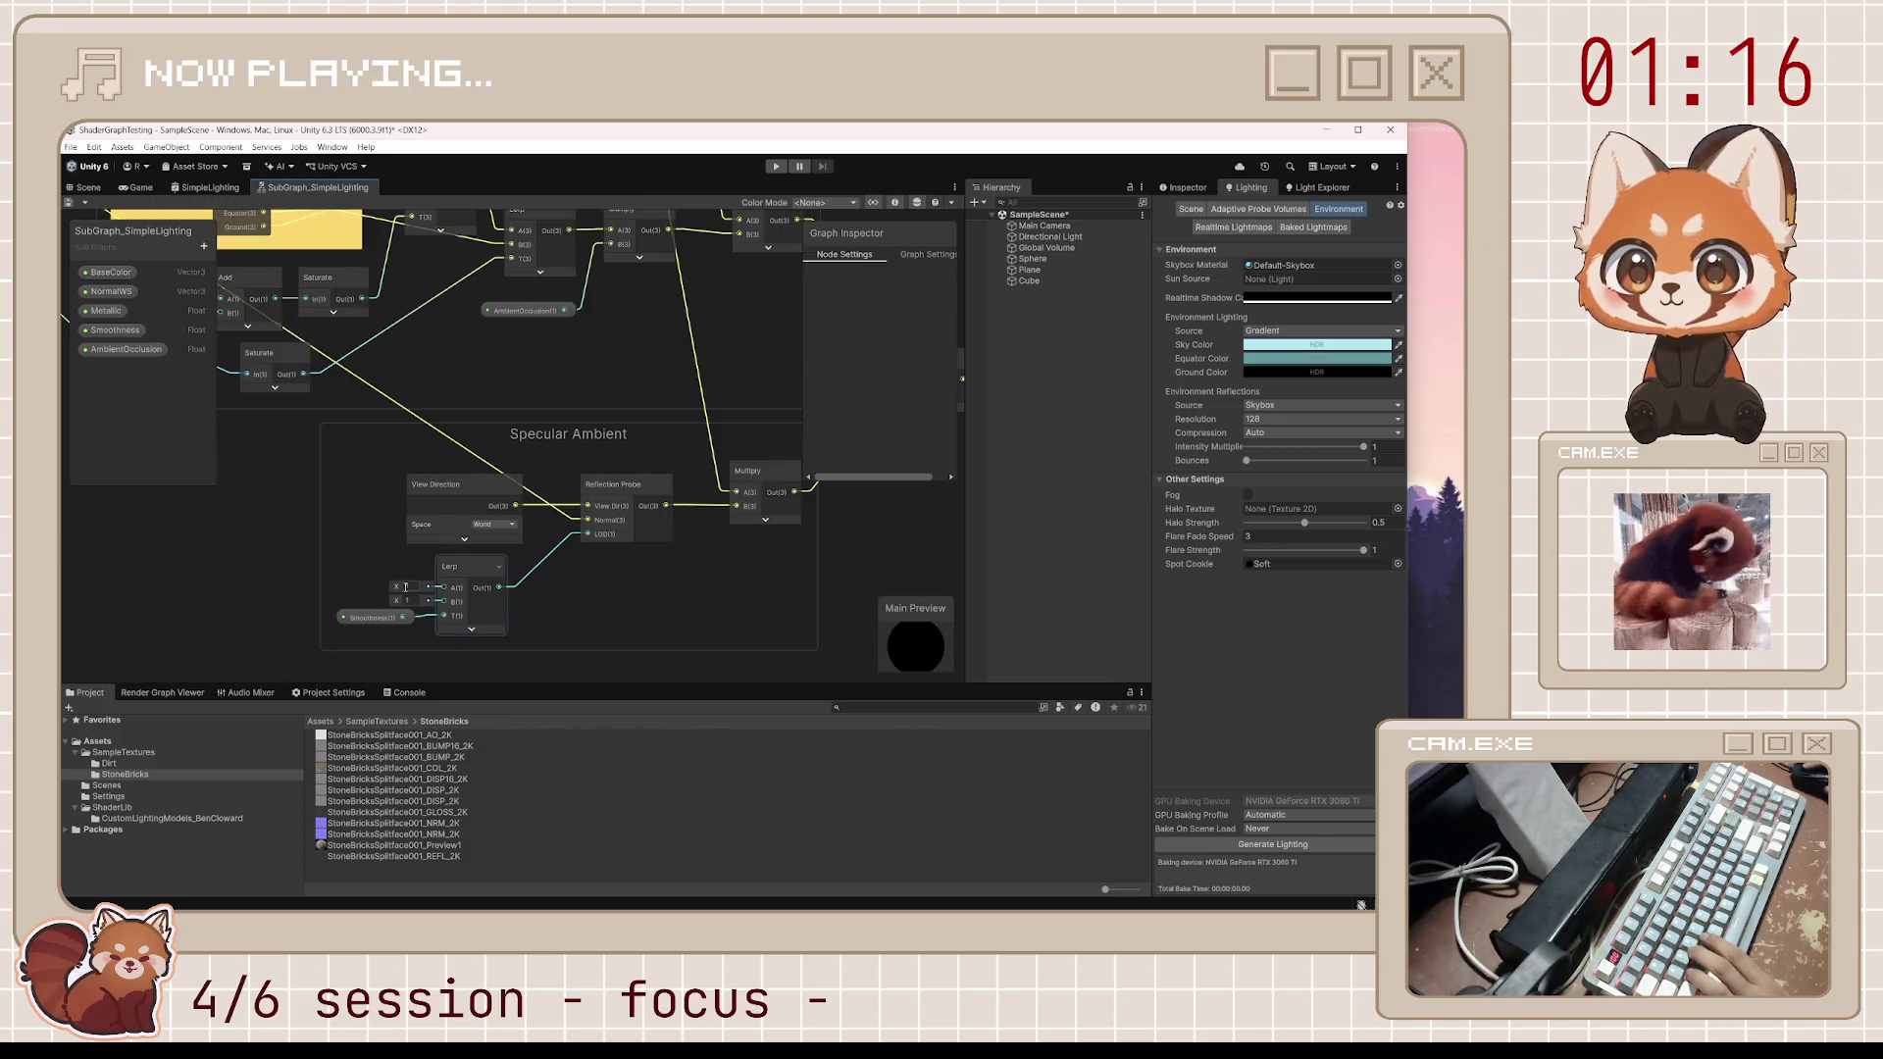
type("0")
key("Tab")
type("0")
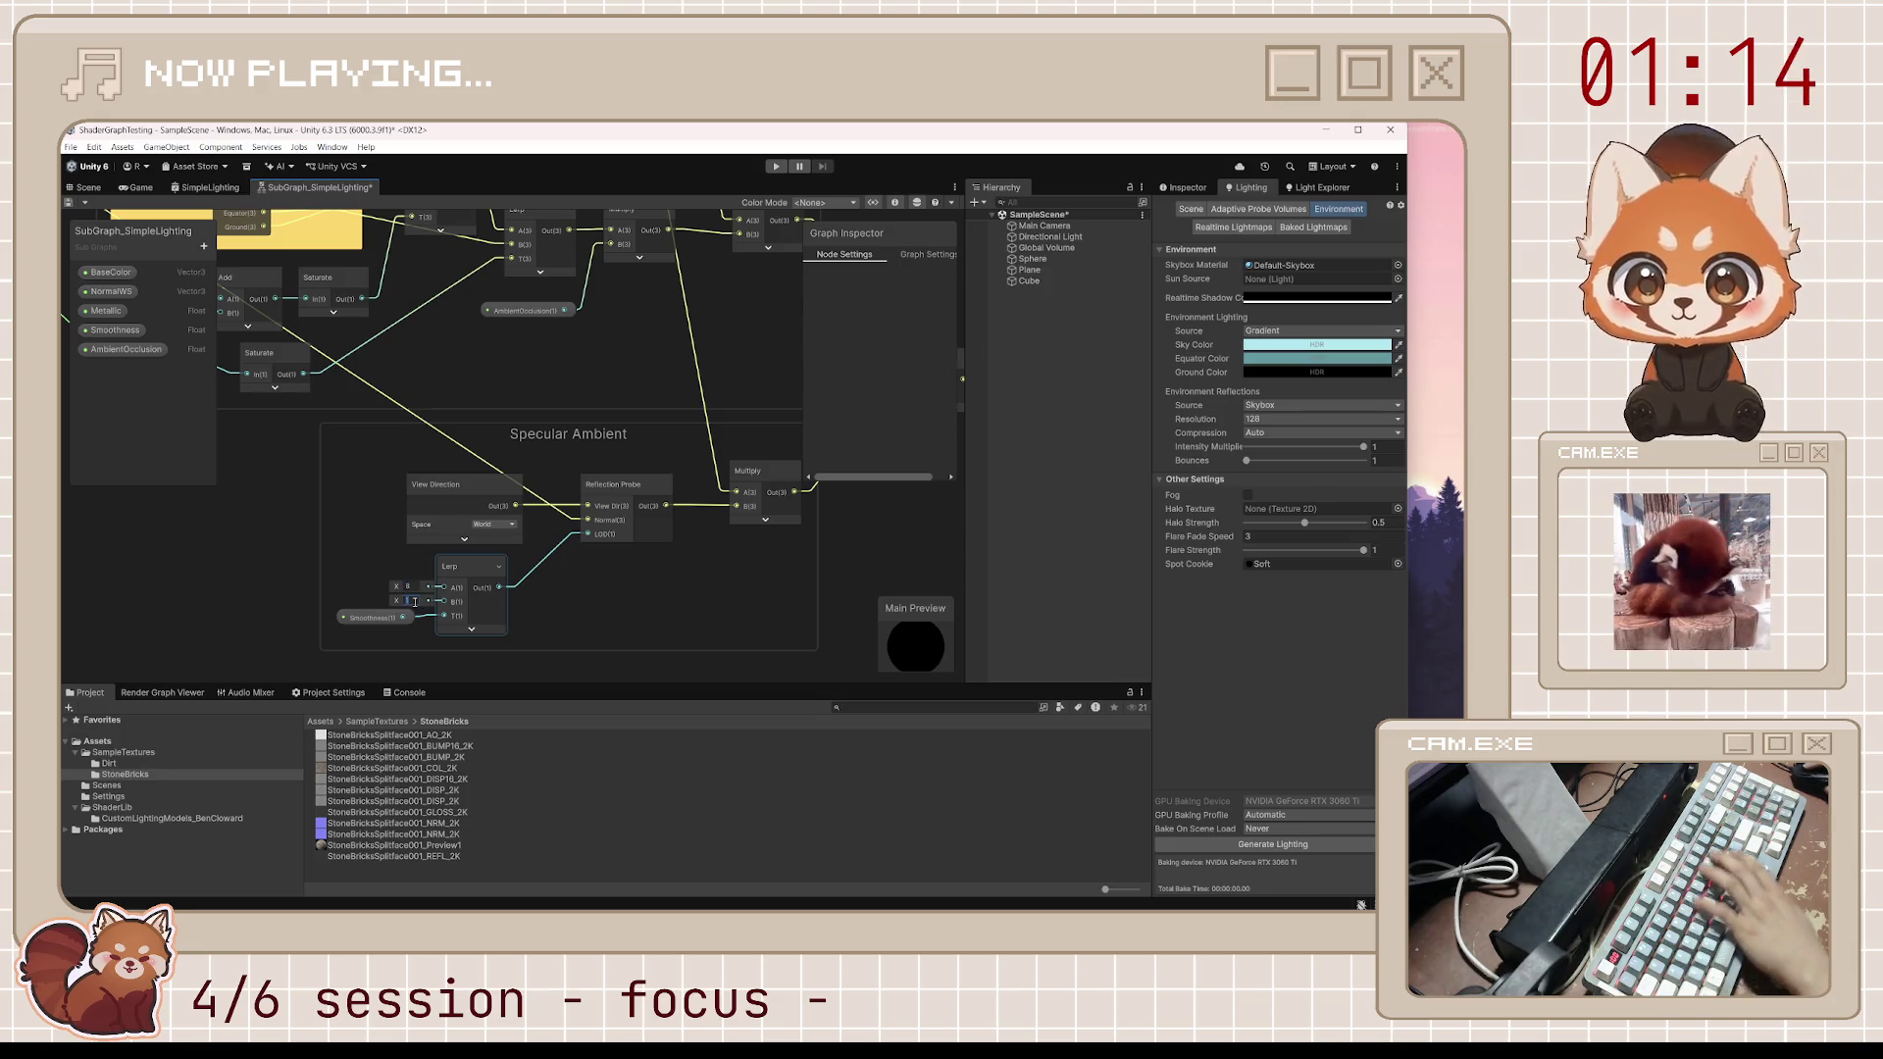
left_click(608, 624)
key("ctrl+s")
Snip a screenshot of the Diffuse Ambient and Specular Ambient groups to the clipboard
scroll(608, 620, "down", 5)
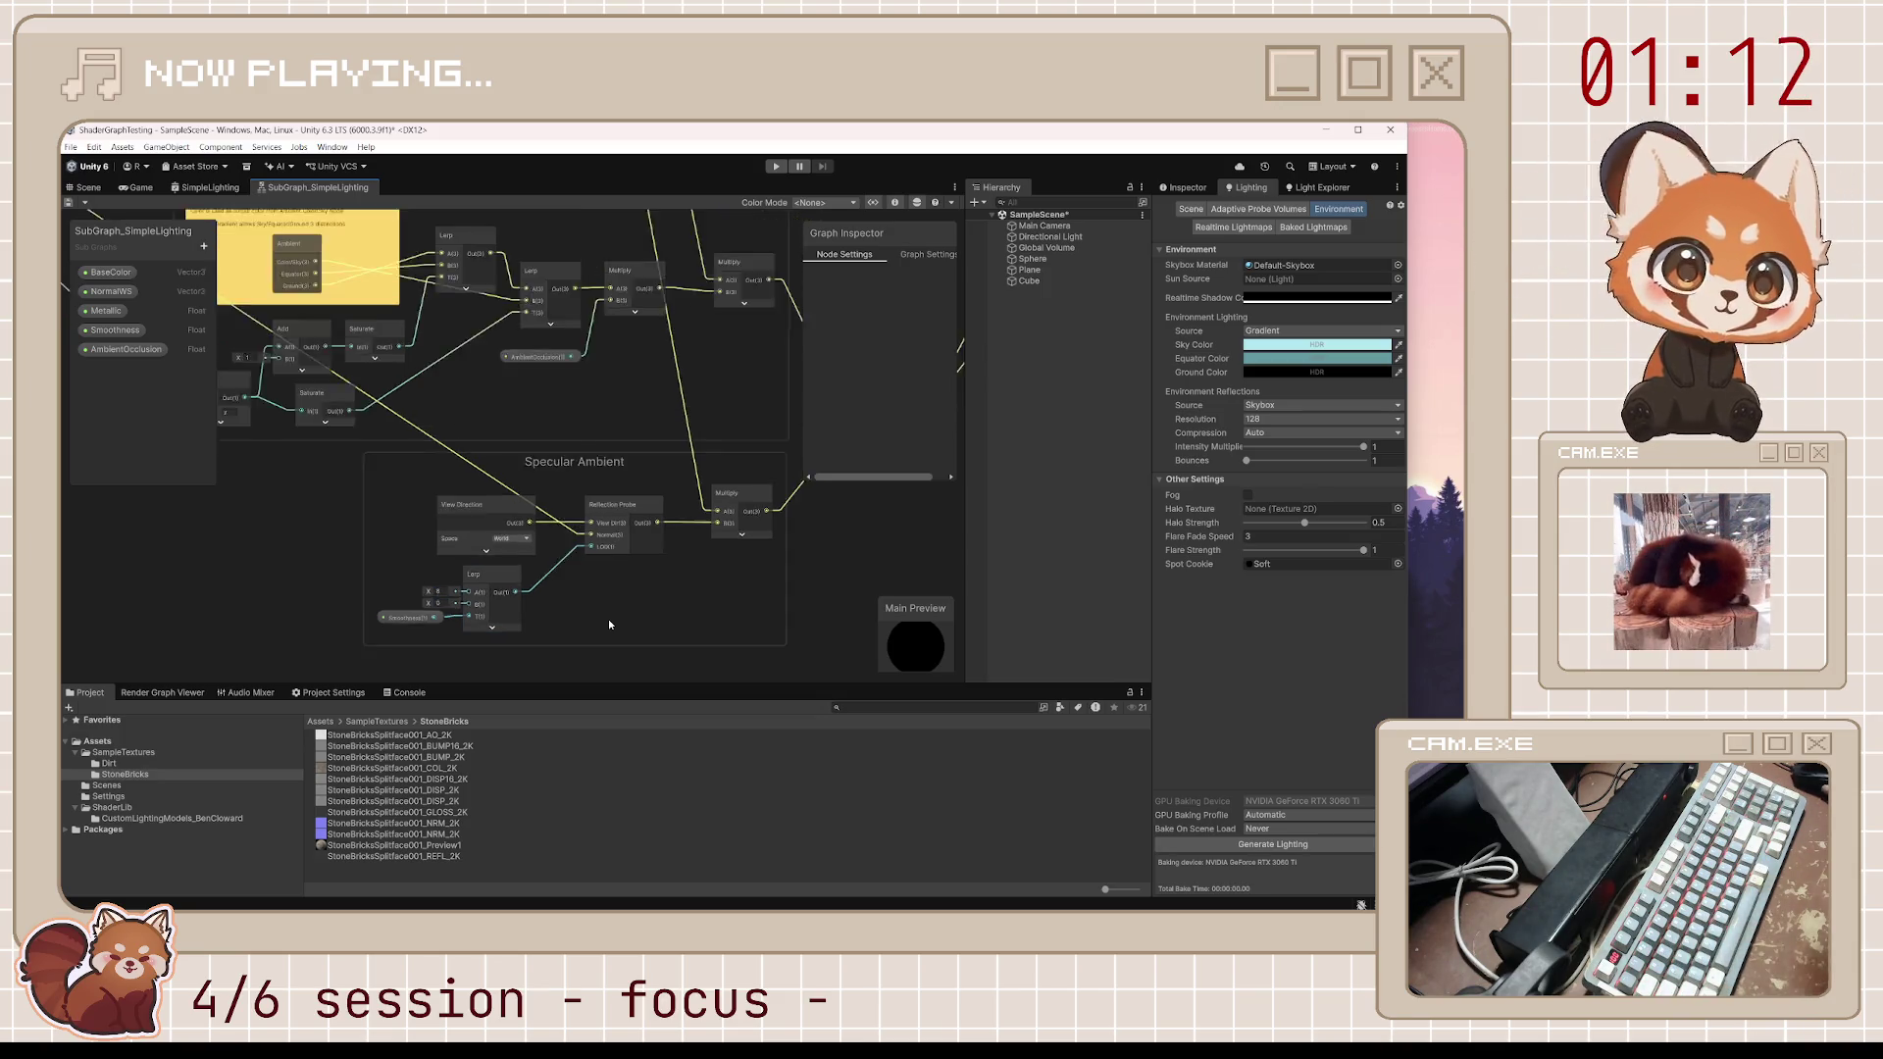
left_click_drag(627, 570, 602, 517)
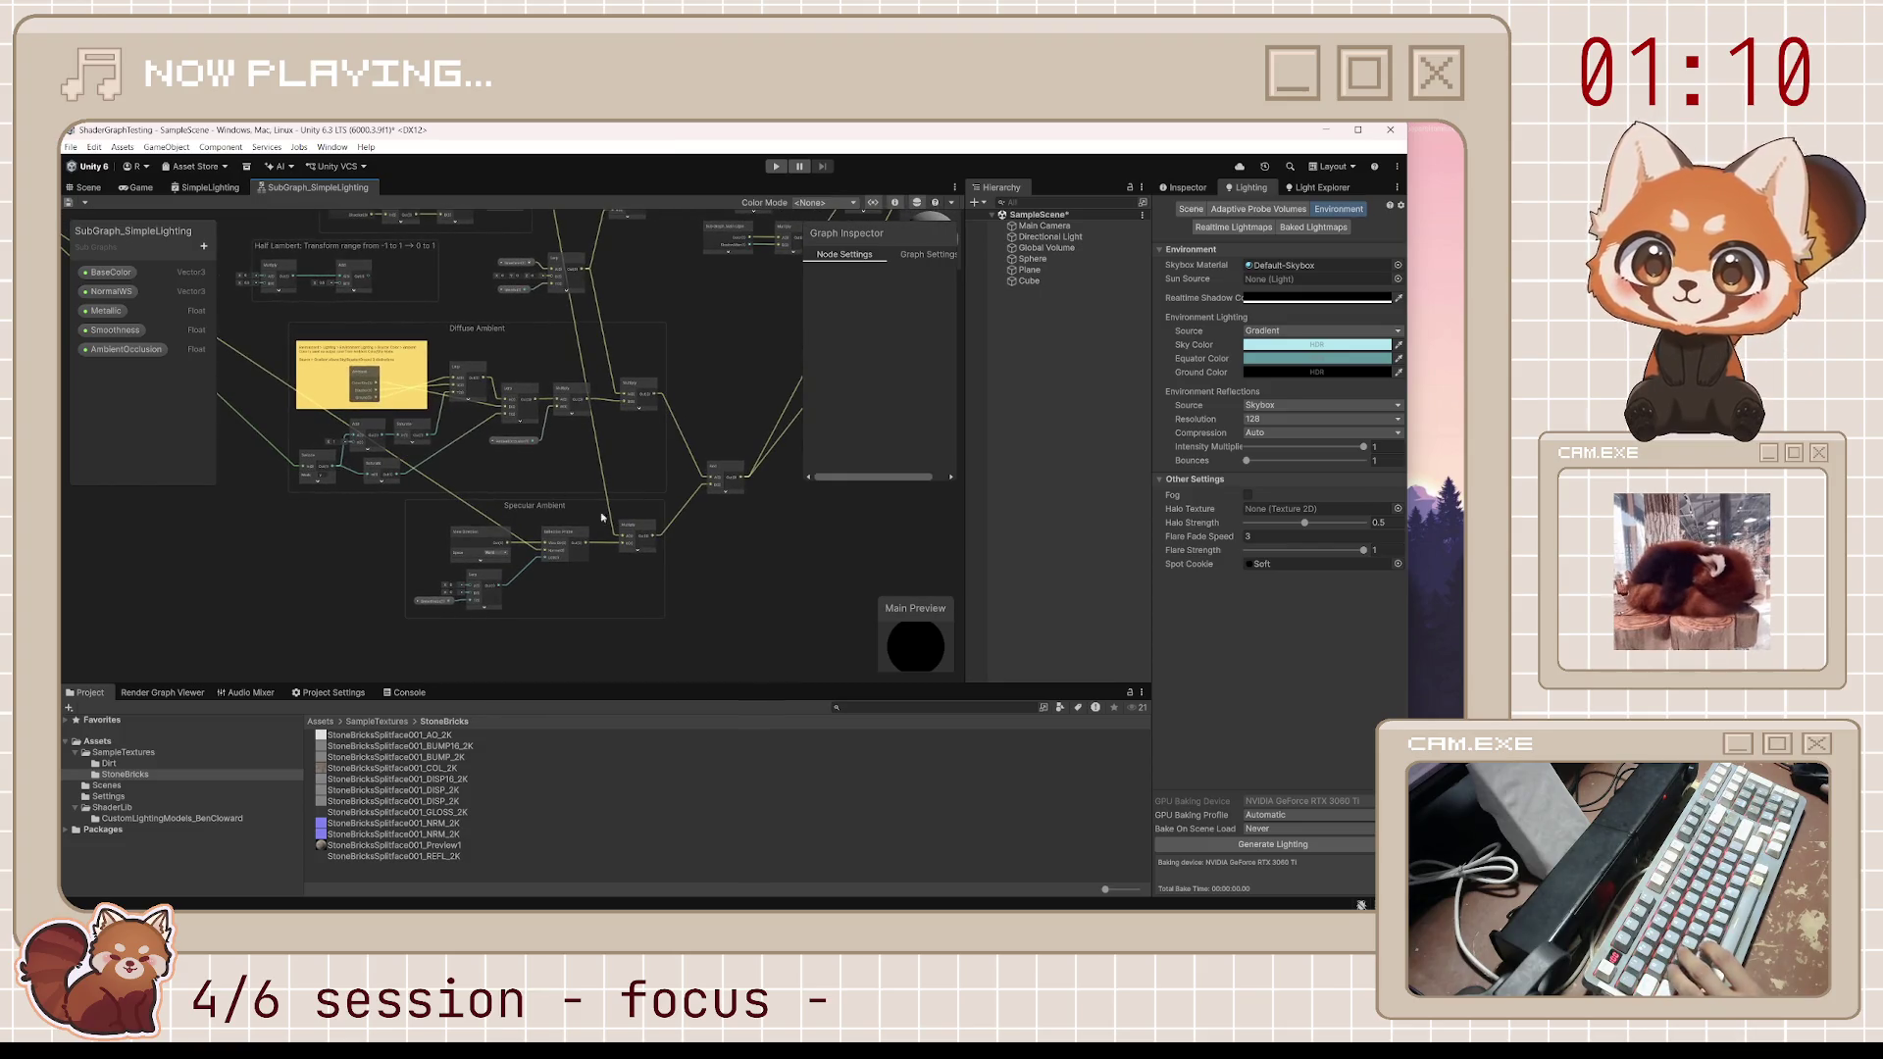
key("super+shift+s")
mouse_move(262, 311)
left_mouse_down()
mouse_move(682, 623)
mouse_move(786, 649)
left_mouse_up()
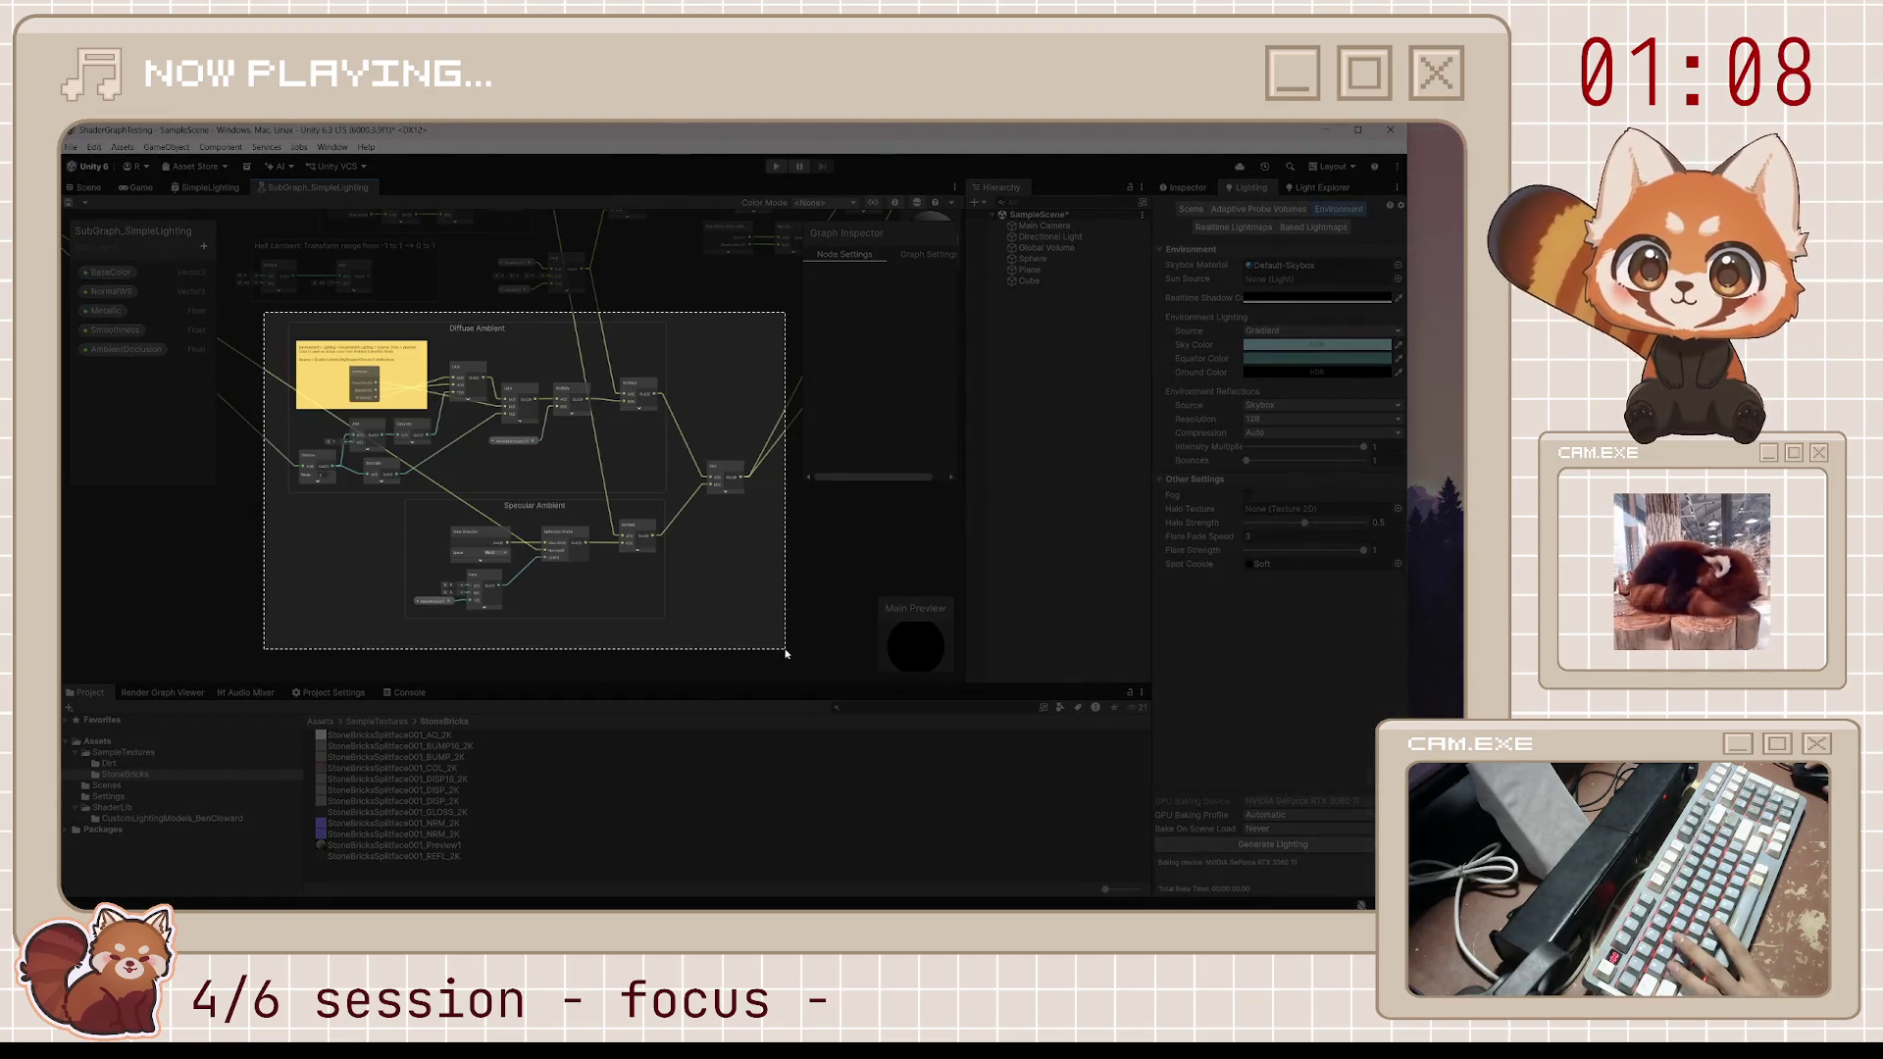
left_click(379, 683)
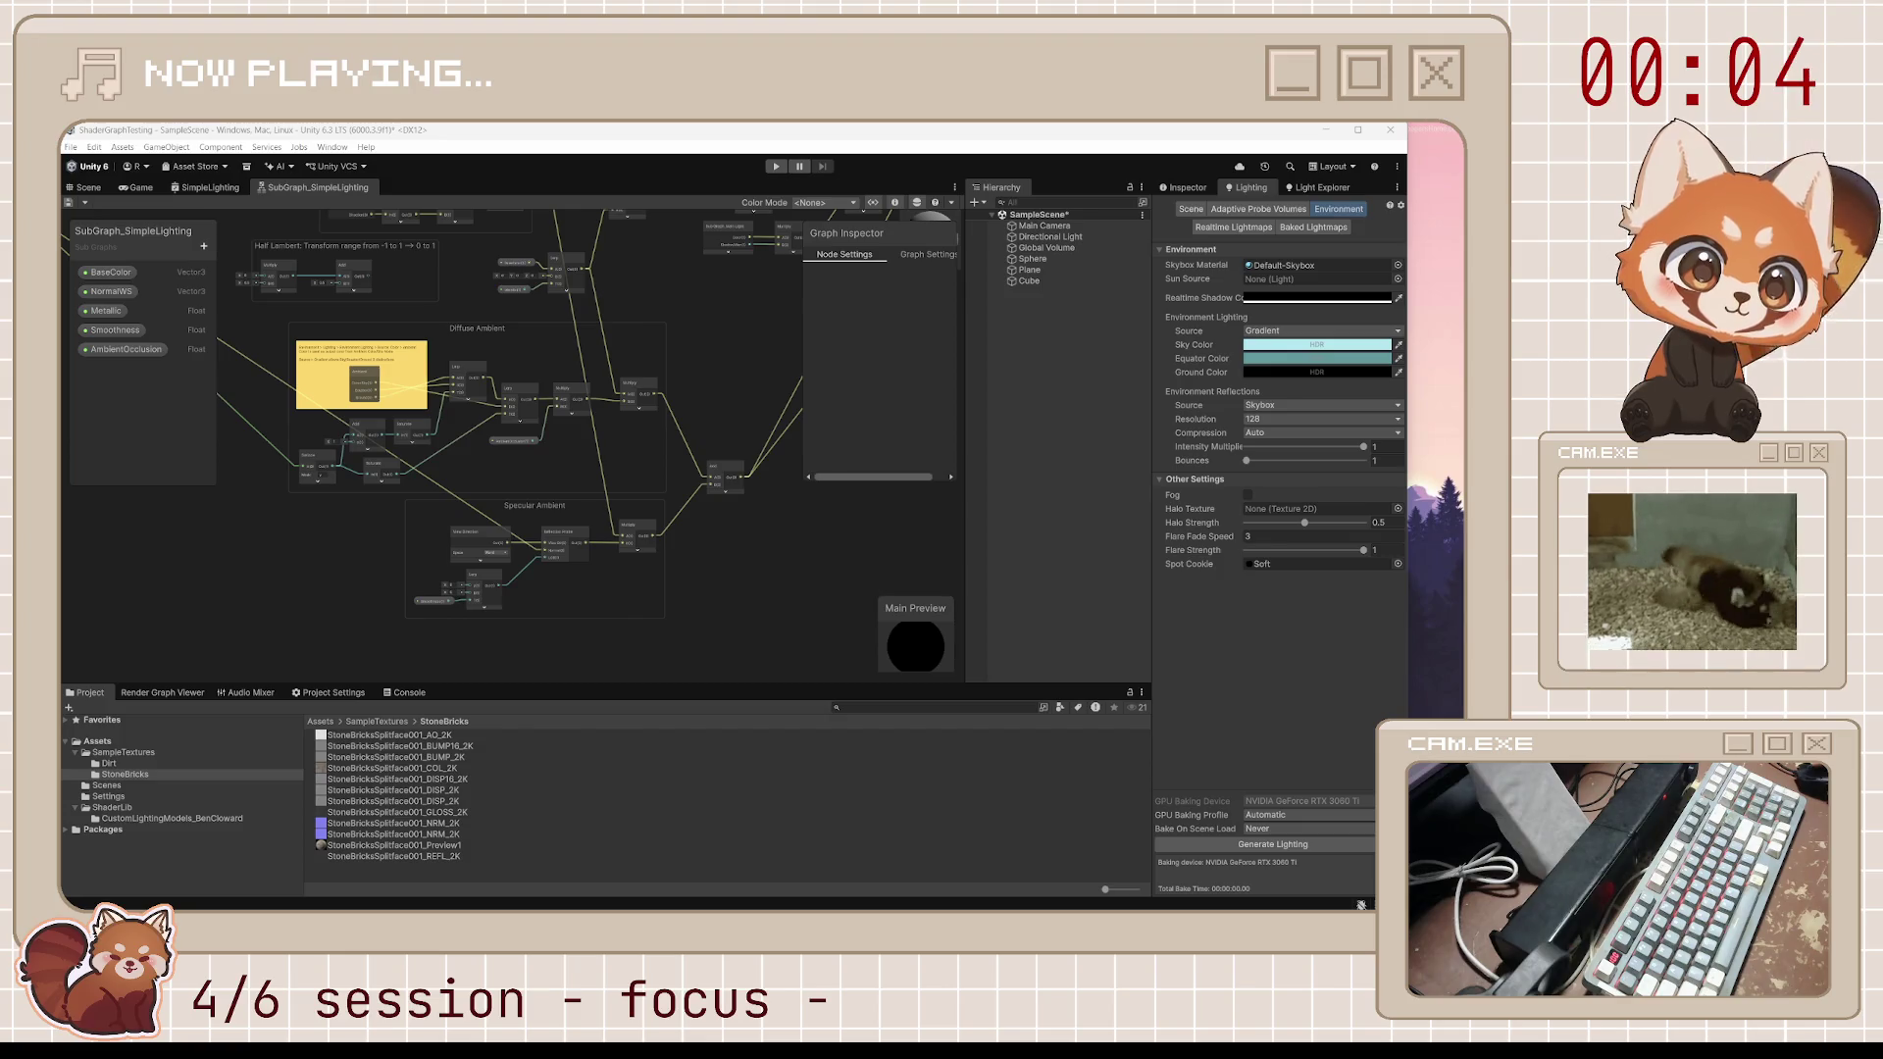
Wire the final Add node's Out port into the subgraph Output node and save
scroll(702, 440, "up", 2)
scroll(702, 440, "down", 1)
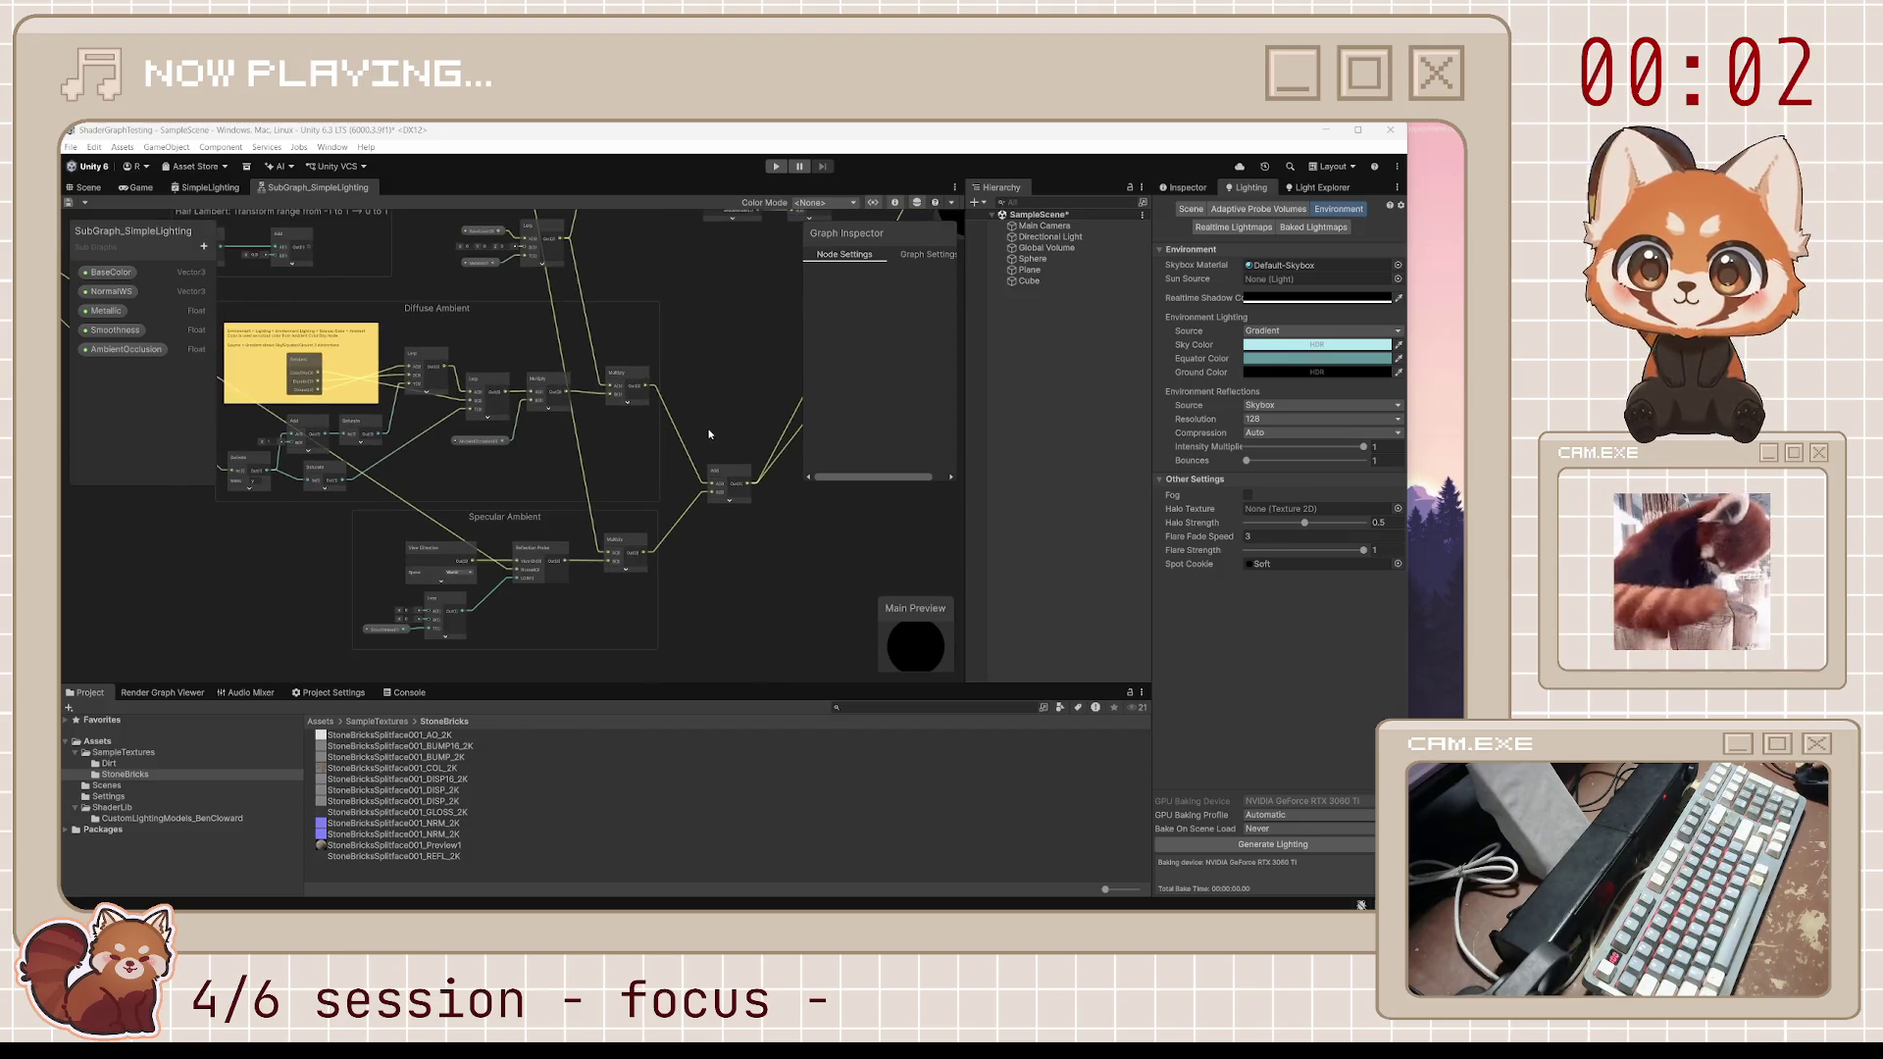
mouse_move(702, 439)
left_mouse_down()
mouse_move(508, 544)
mouse_move(439, 555)
mouse_move(467, 569)
left_mouse_up()
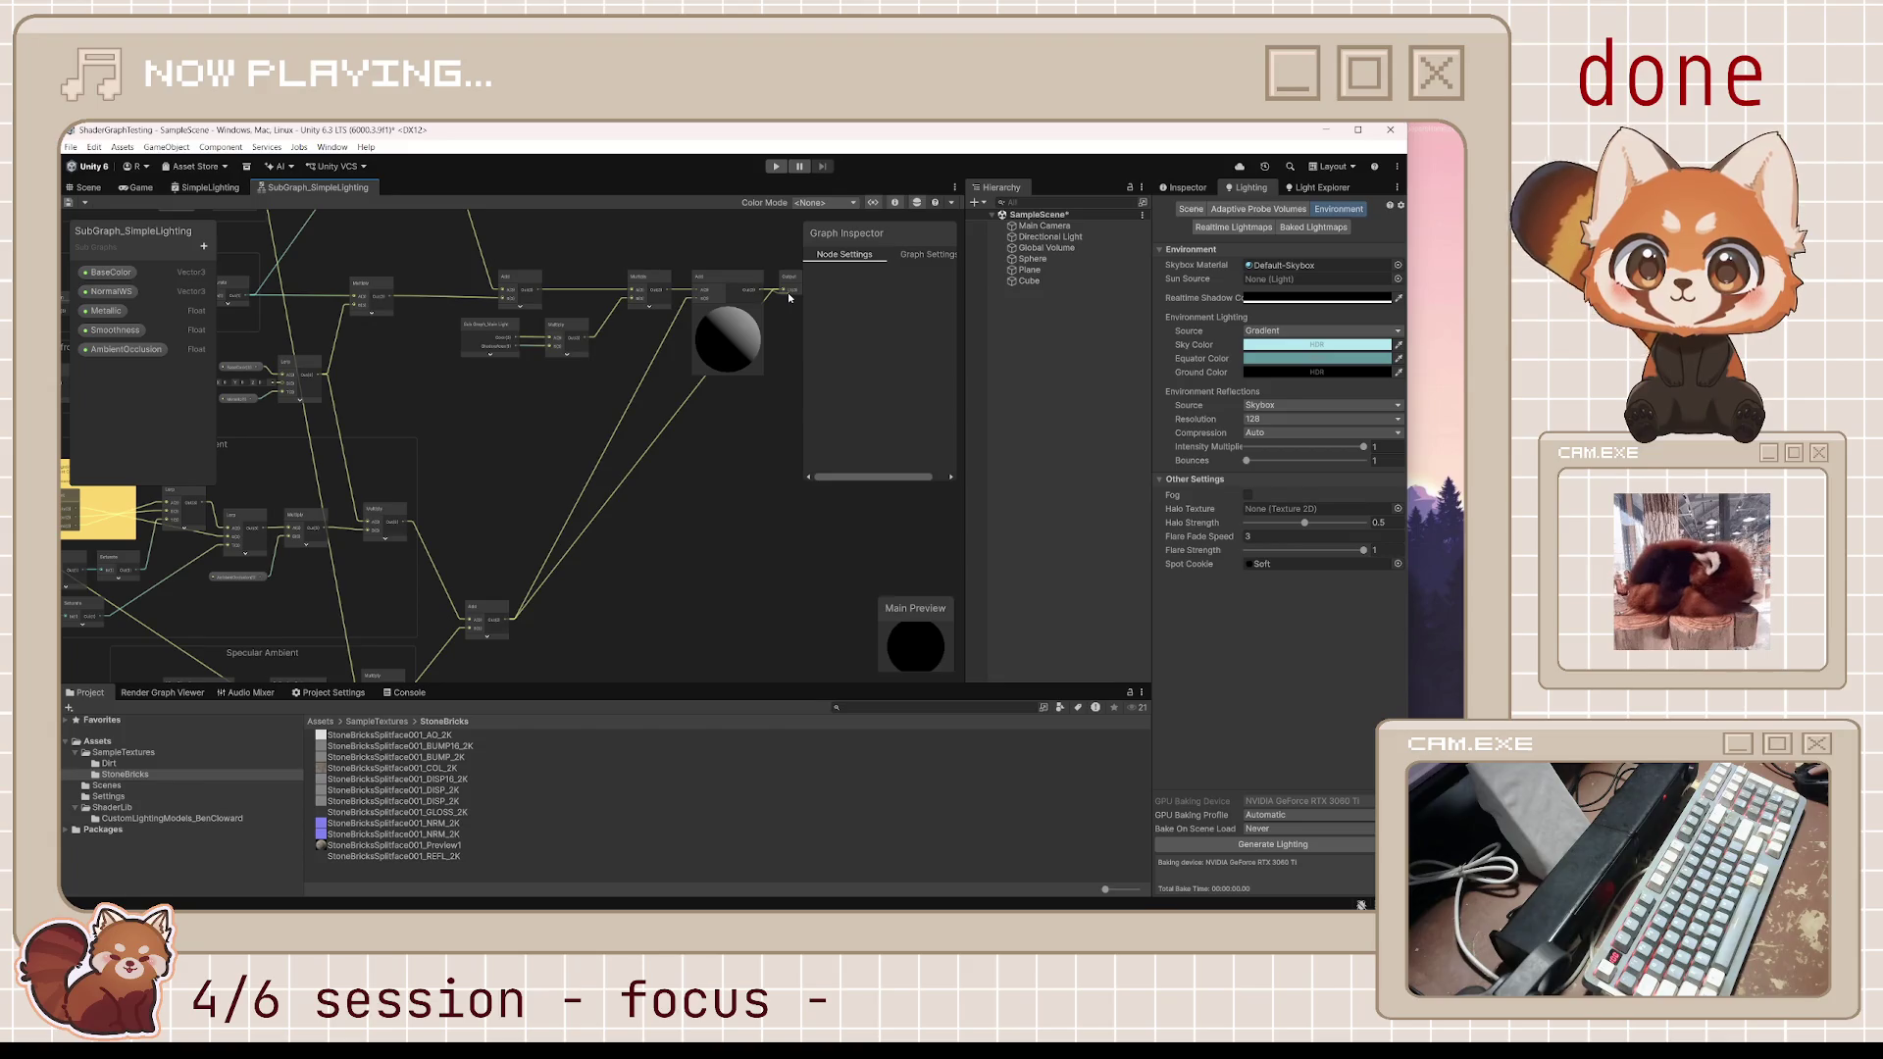
left_click_drag(787, 294, 790, 291)
left_click(68, 203)
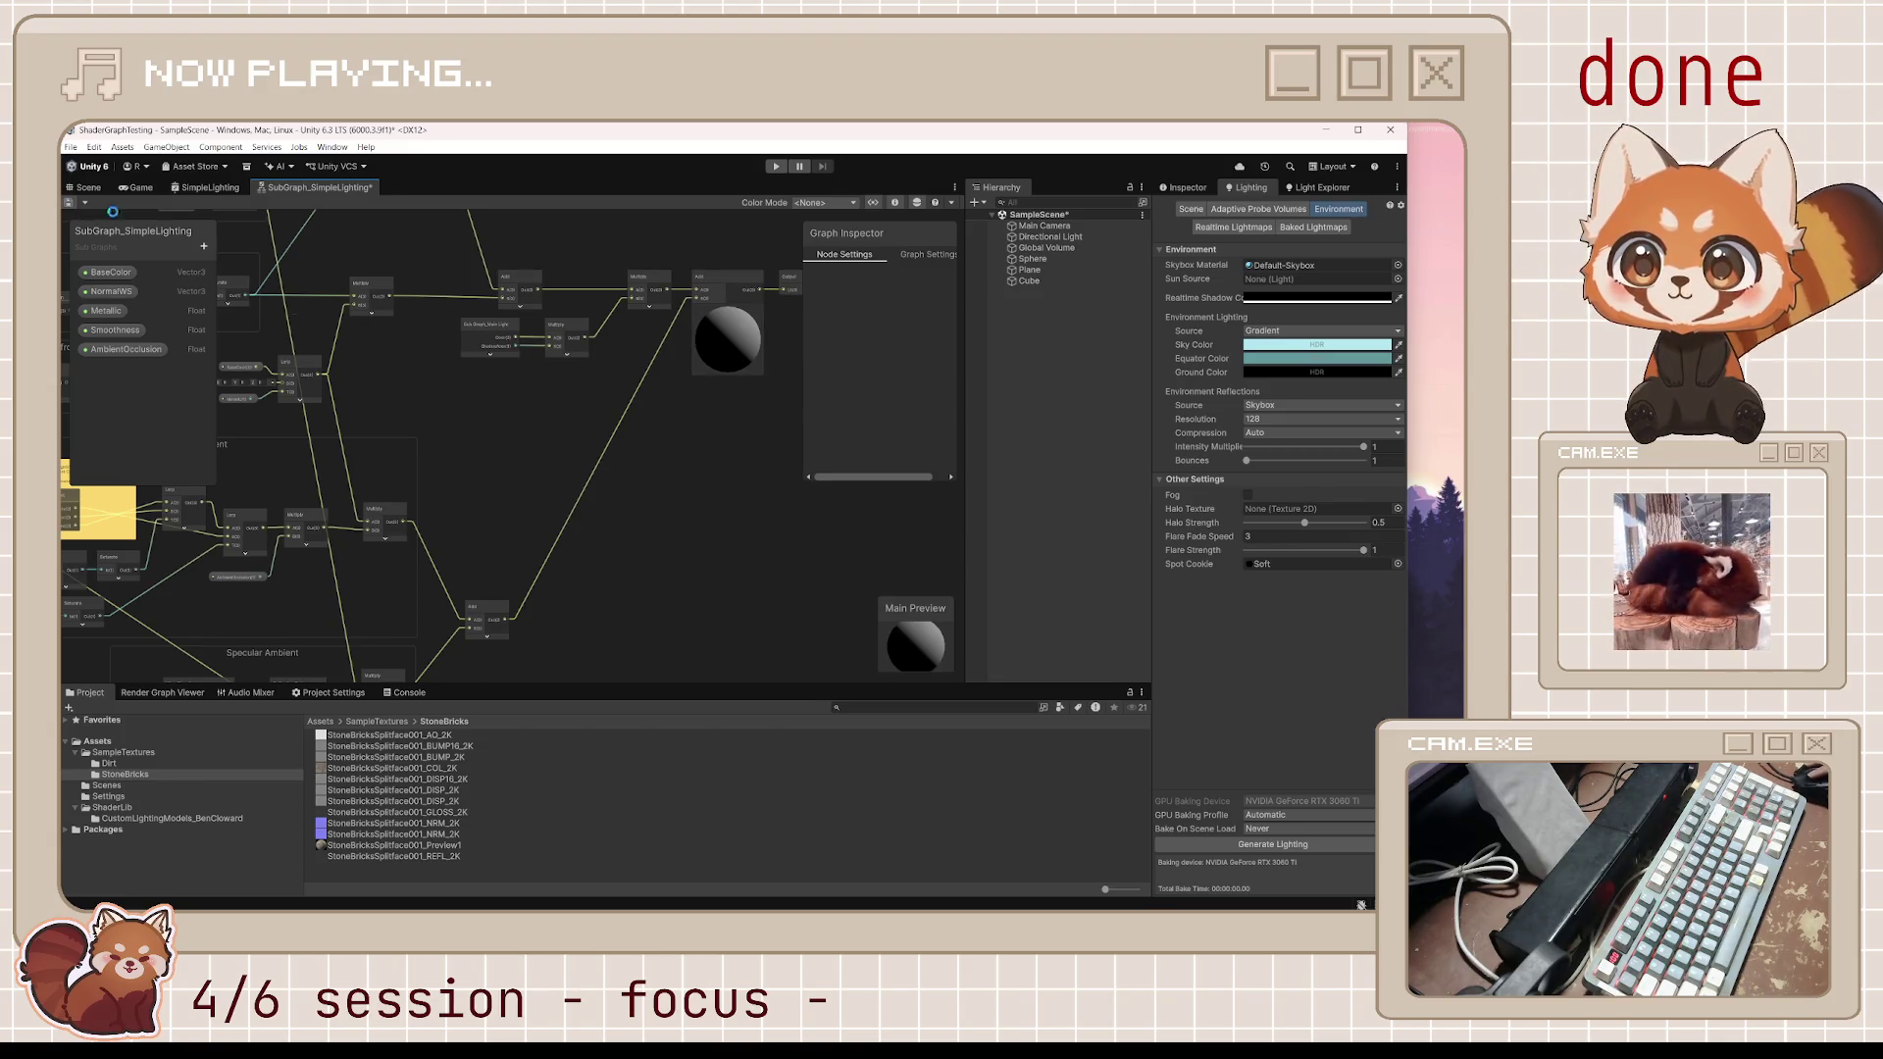
scroll(529, 344, "up", 2)
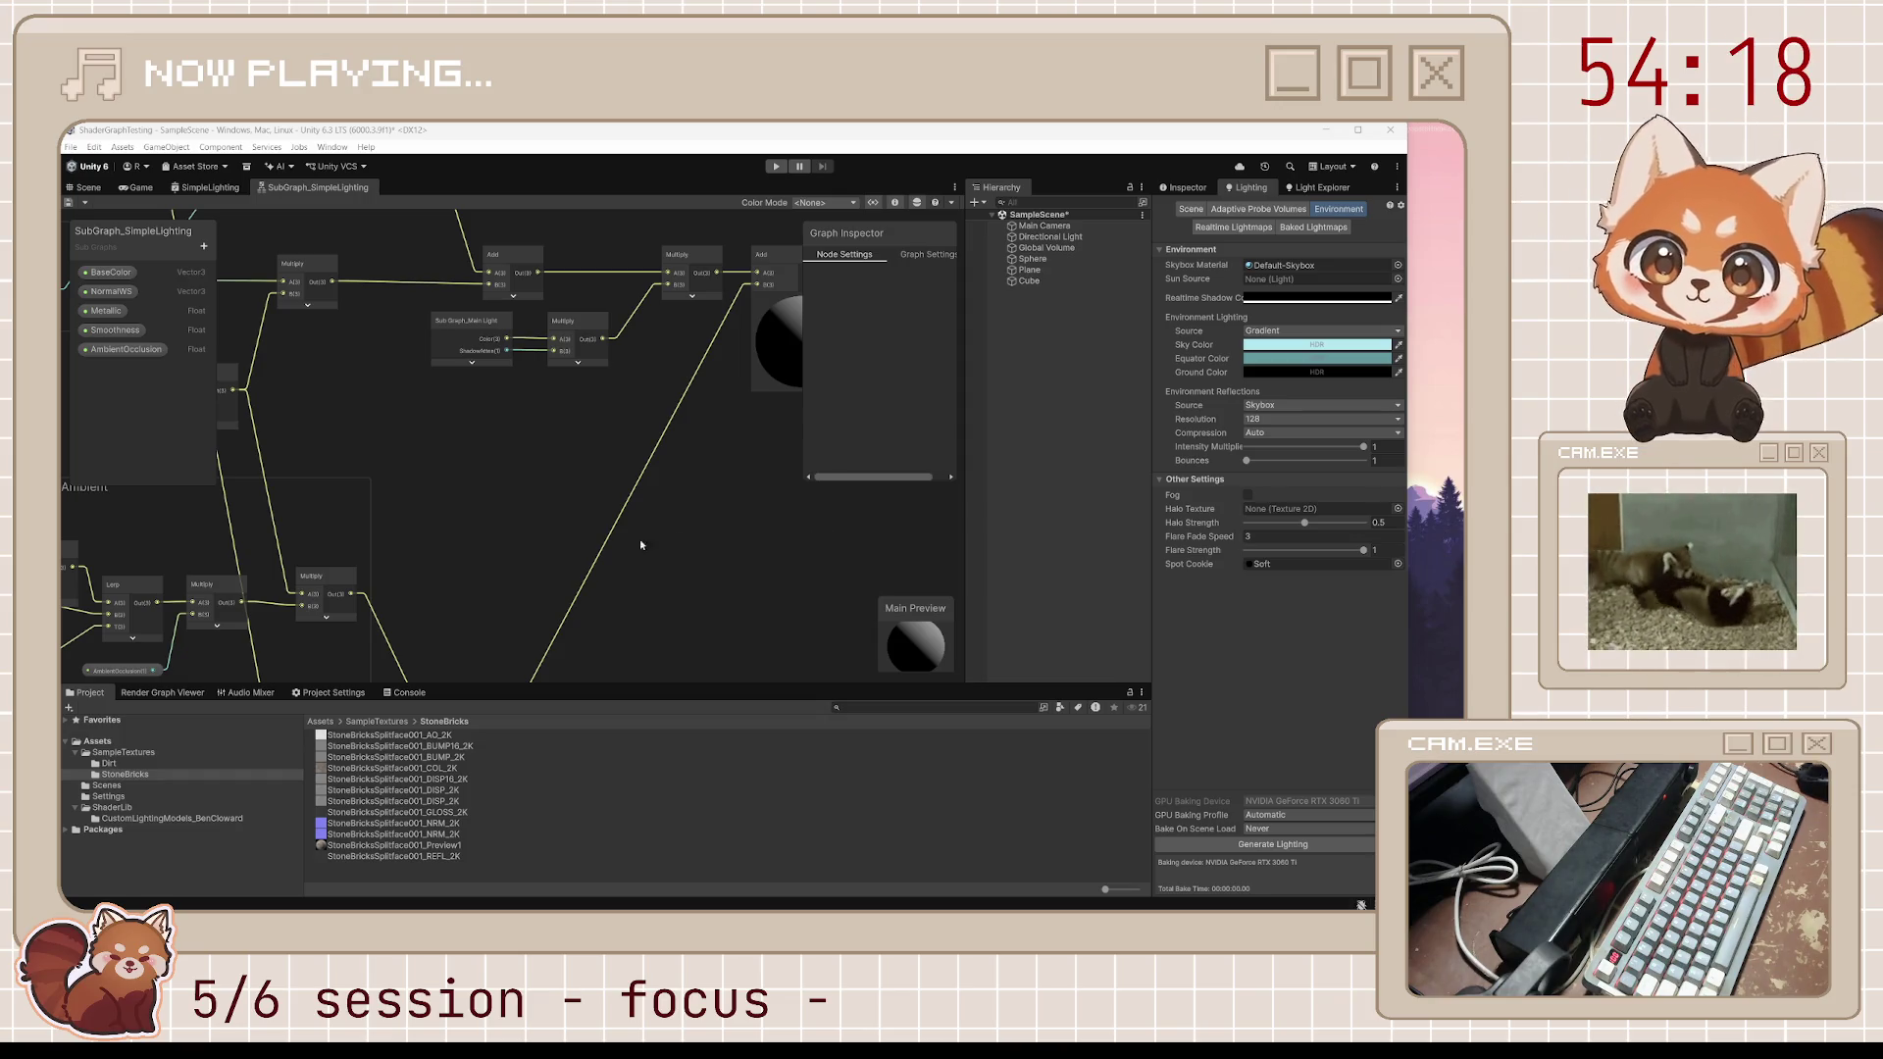
mouse_move(640, 545)
left_mouse_down()
mouse_move(692, 600)
mouse_move(575, 597)
mouse_move(721, 539)
mouse_move(700, 584)
left_mouse_up()
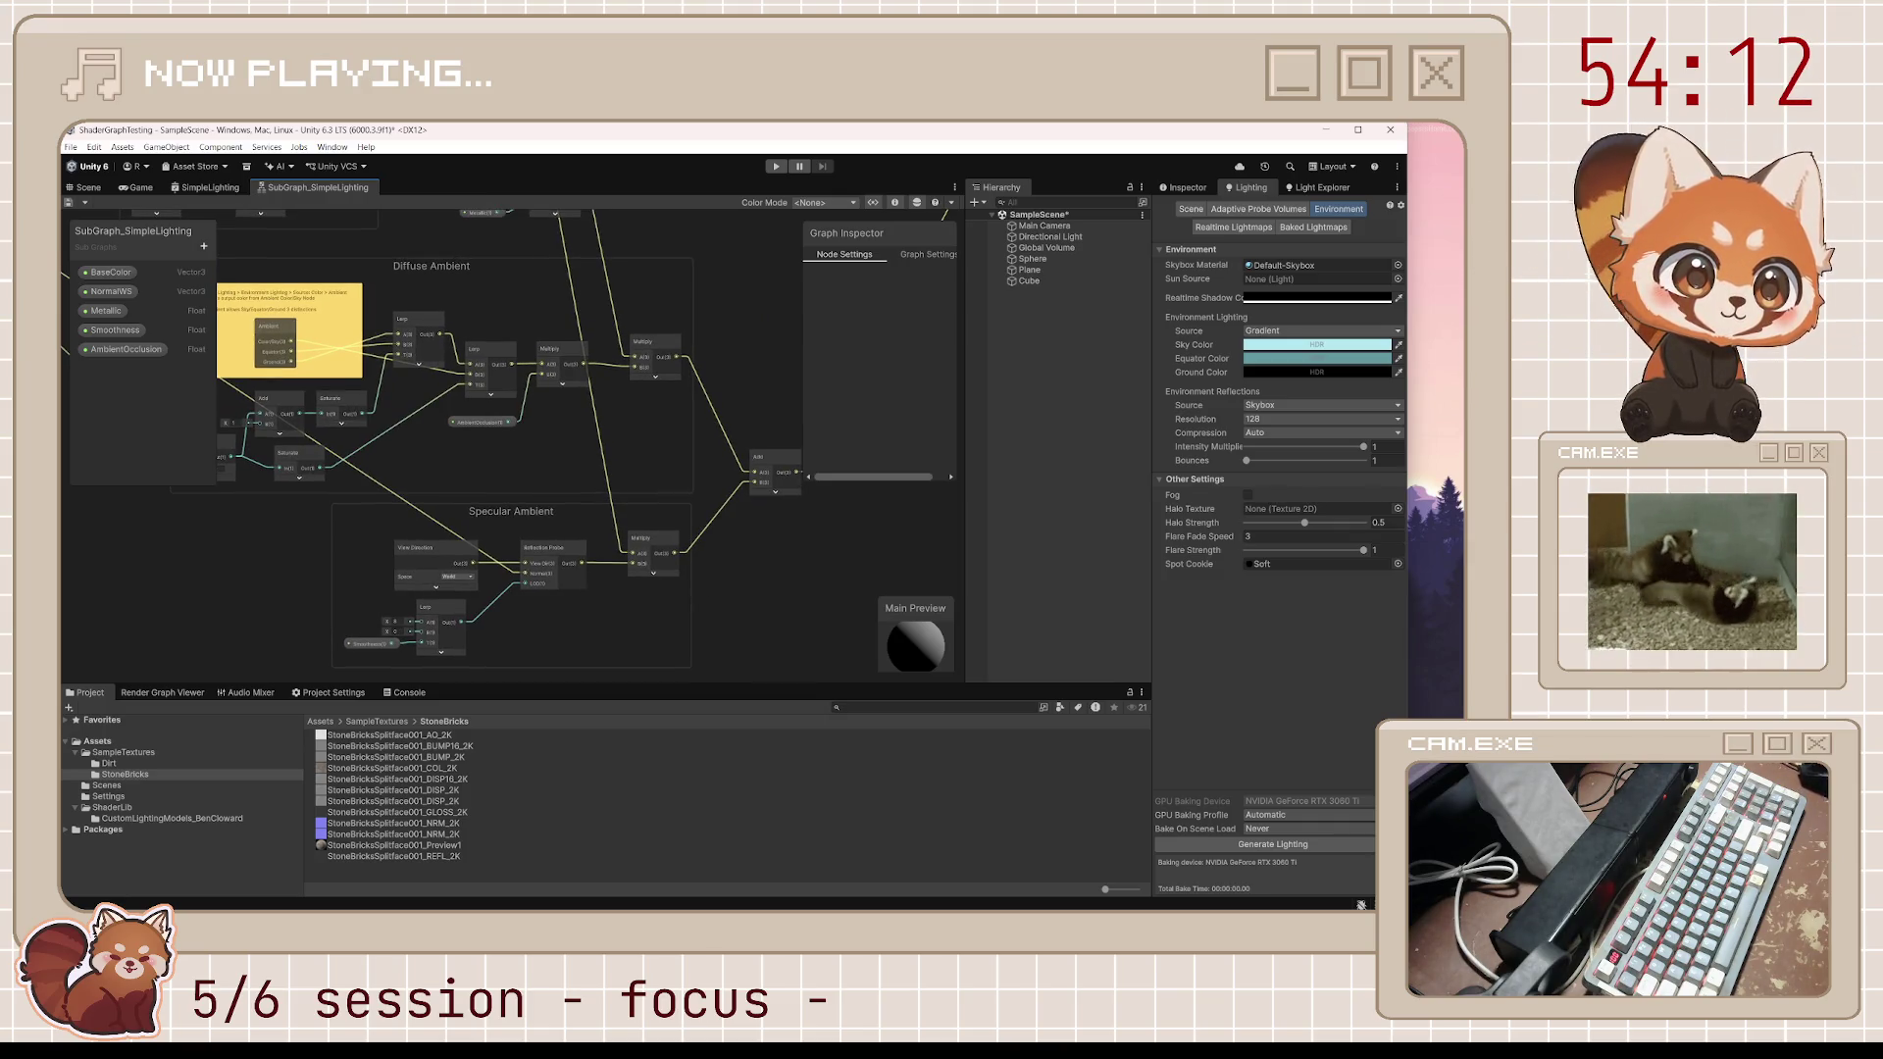
left_click_drag(542, 468, 559, 475)
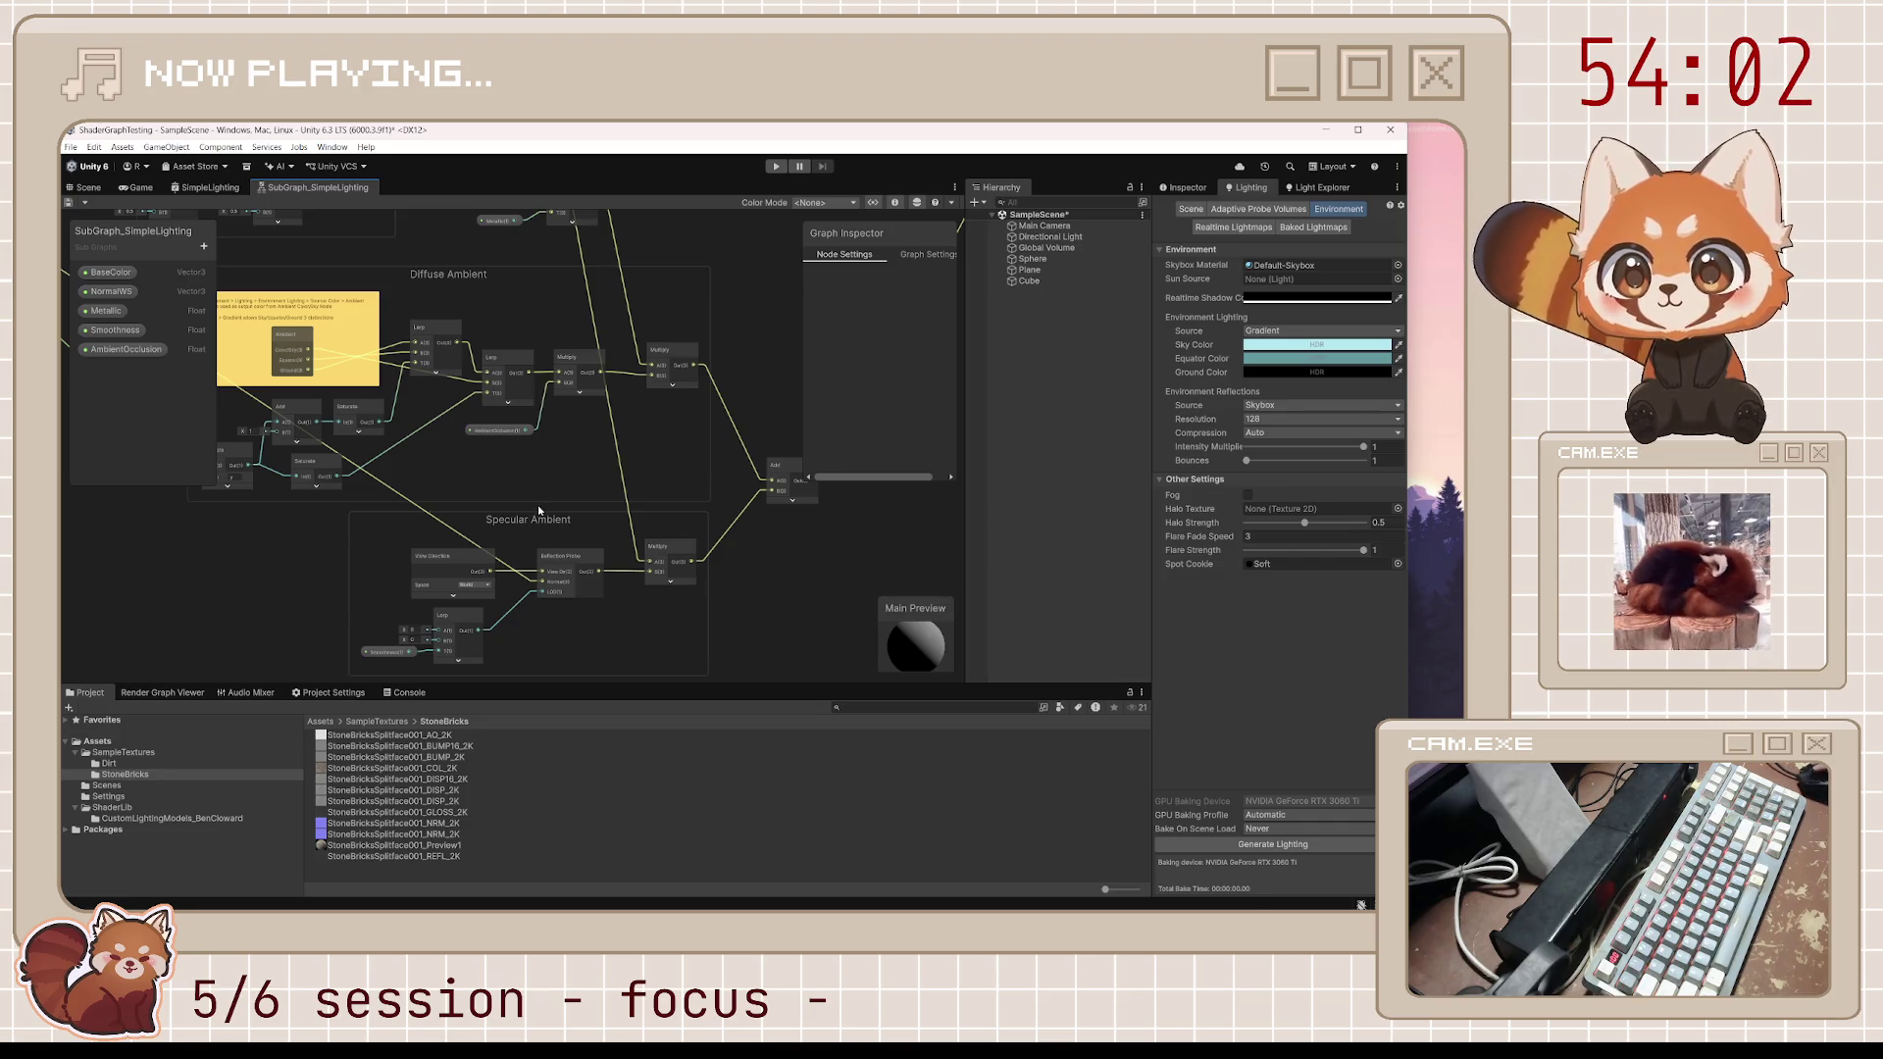
scroll(649, 494, "up", 1)
scroll(628, 462, "up", 2)
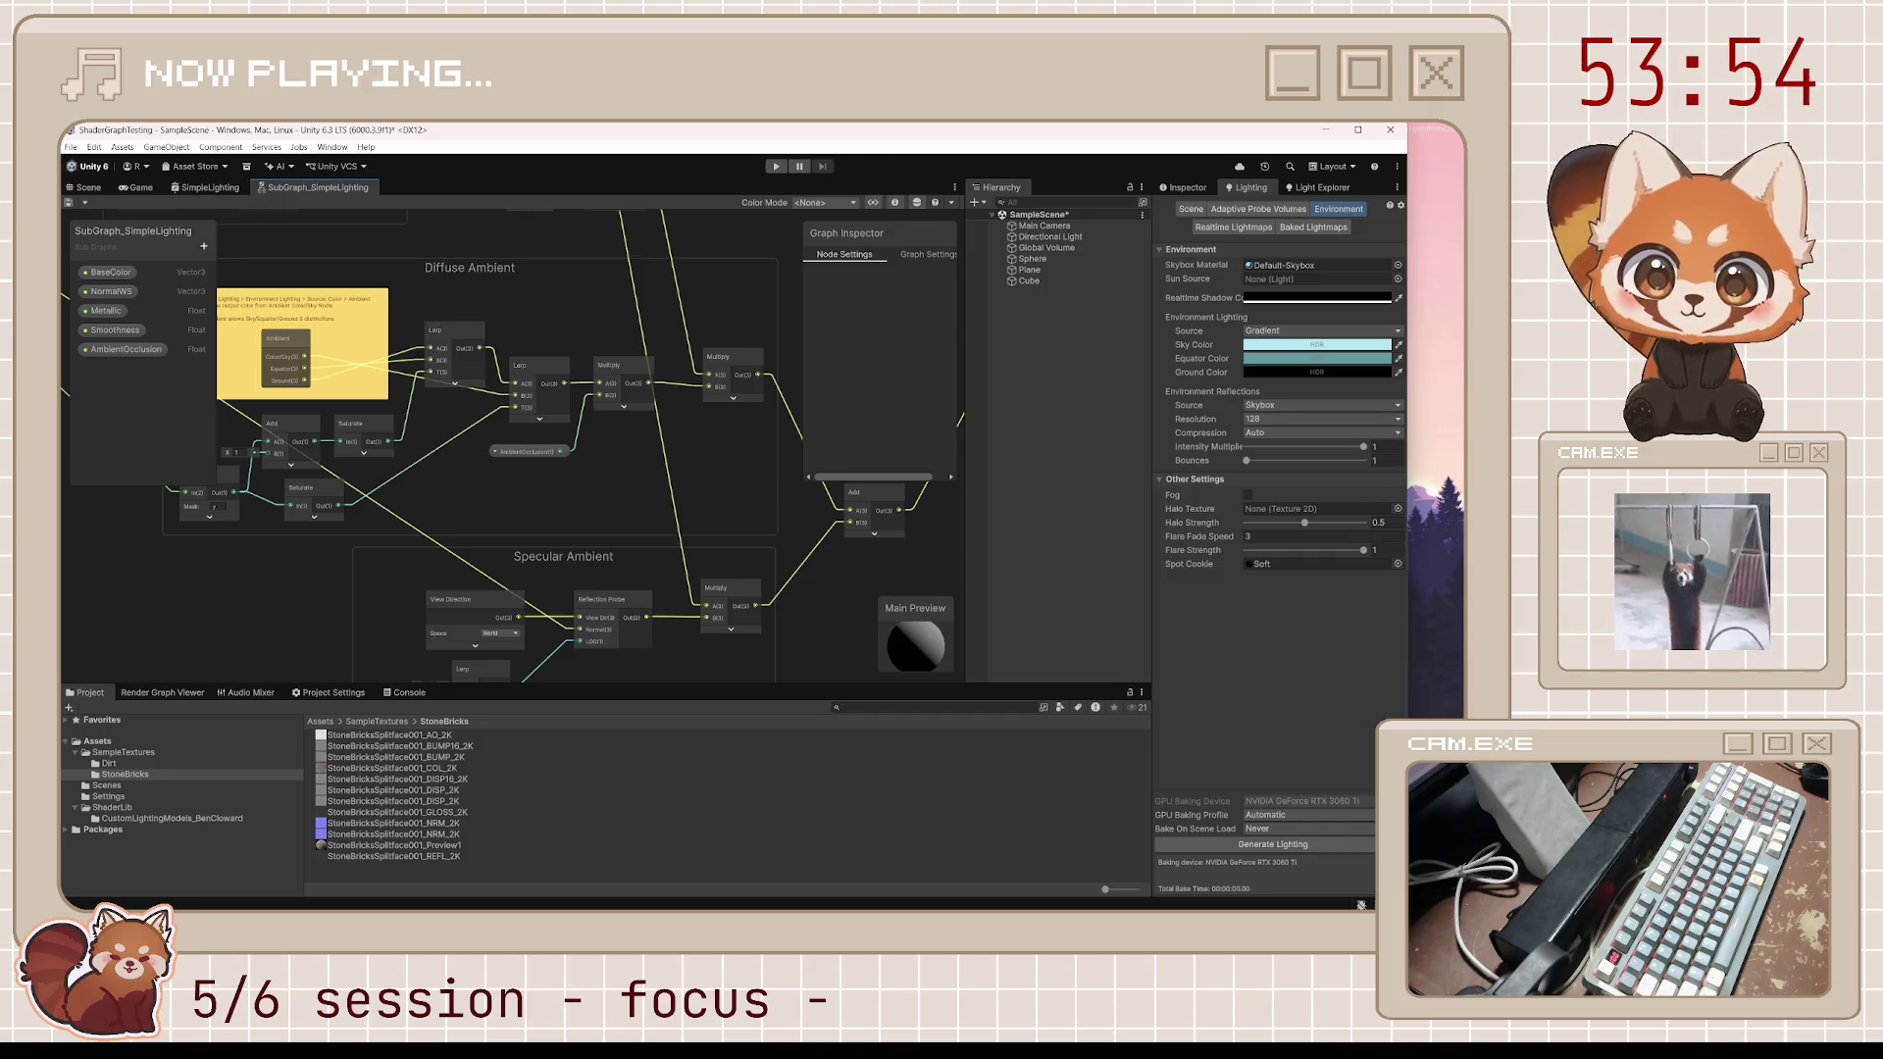
left_click_drag(627, 632, 632, 507)
scroll(631, 506, "down", 3)
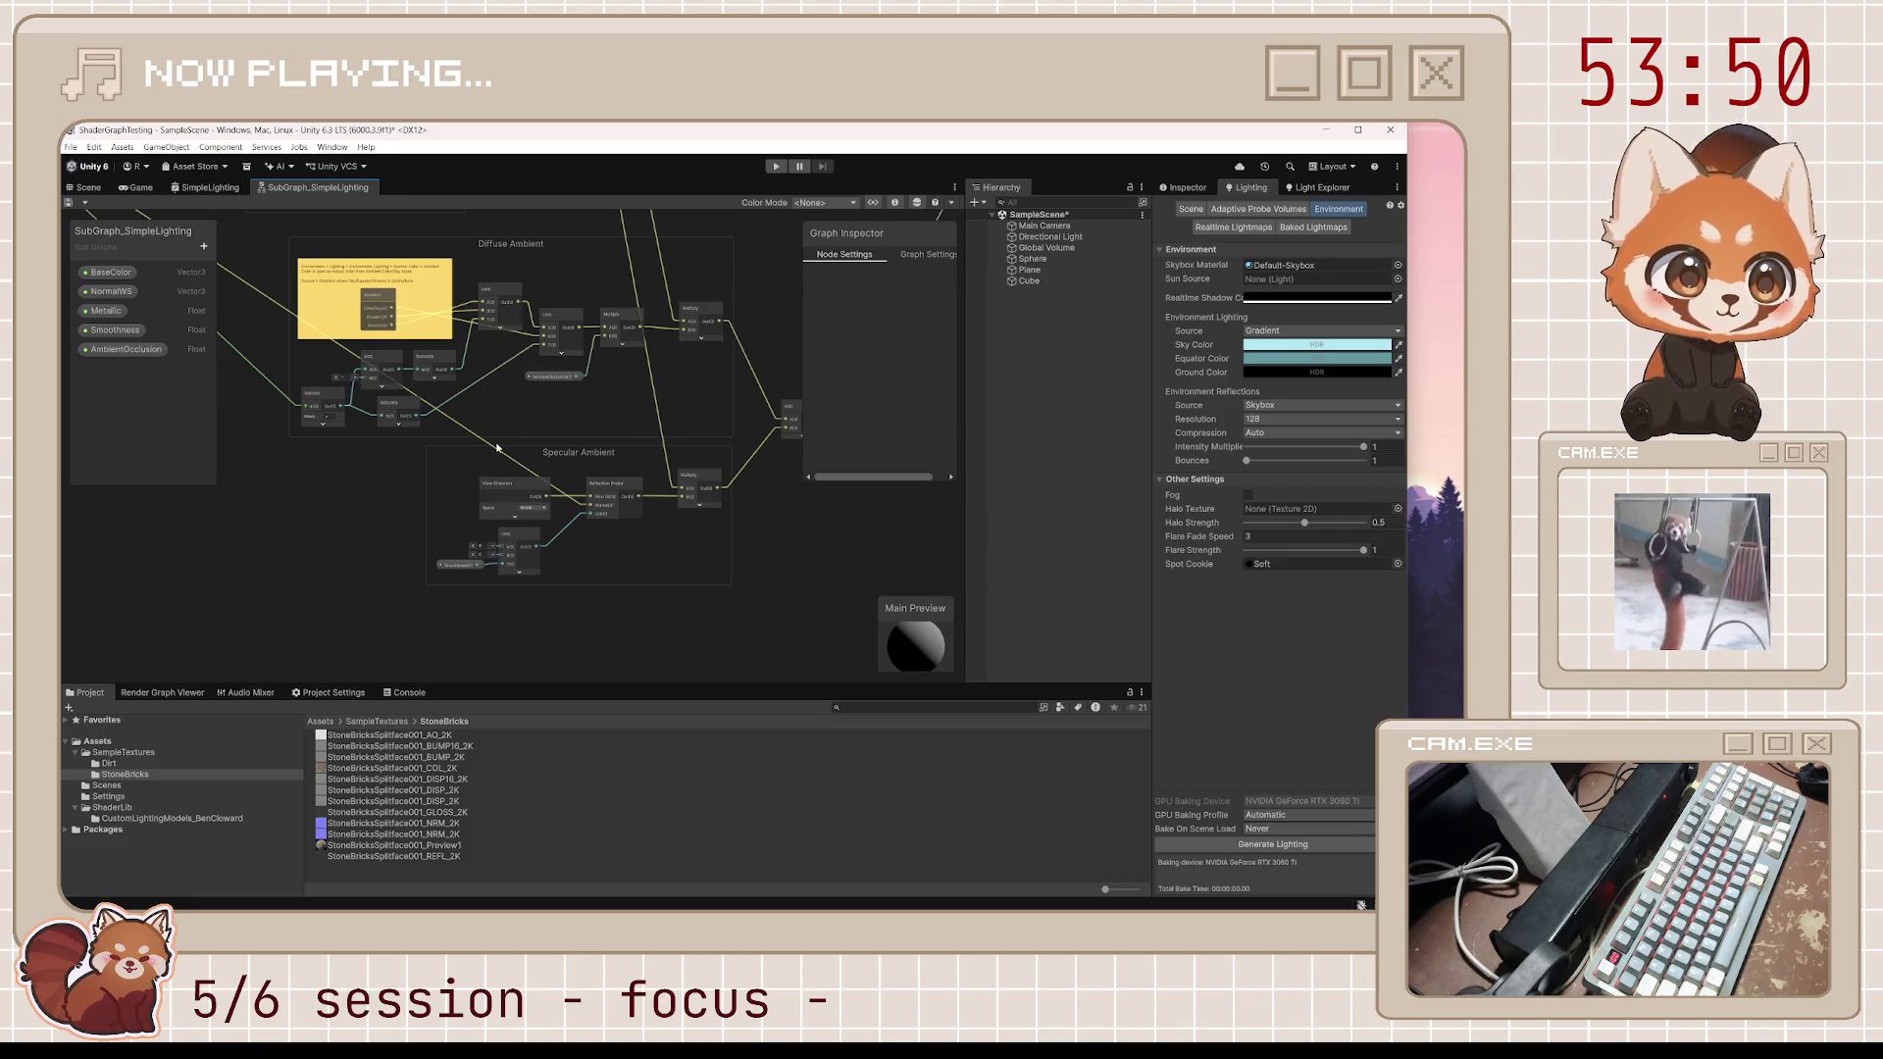
mouse_move(497, 447)
left_mouse_down()
mouse_move(809, 598)
mouse_move(1008, 610)
mouse_move(759, 452)
left_mouse_up()
scroll(740, 542, "up", 3)
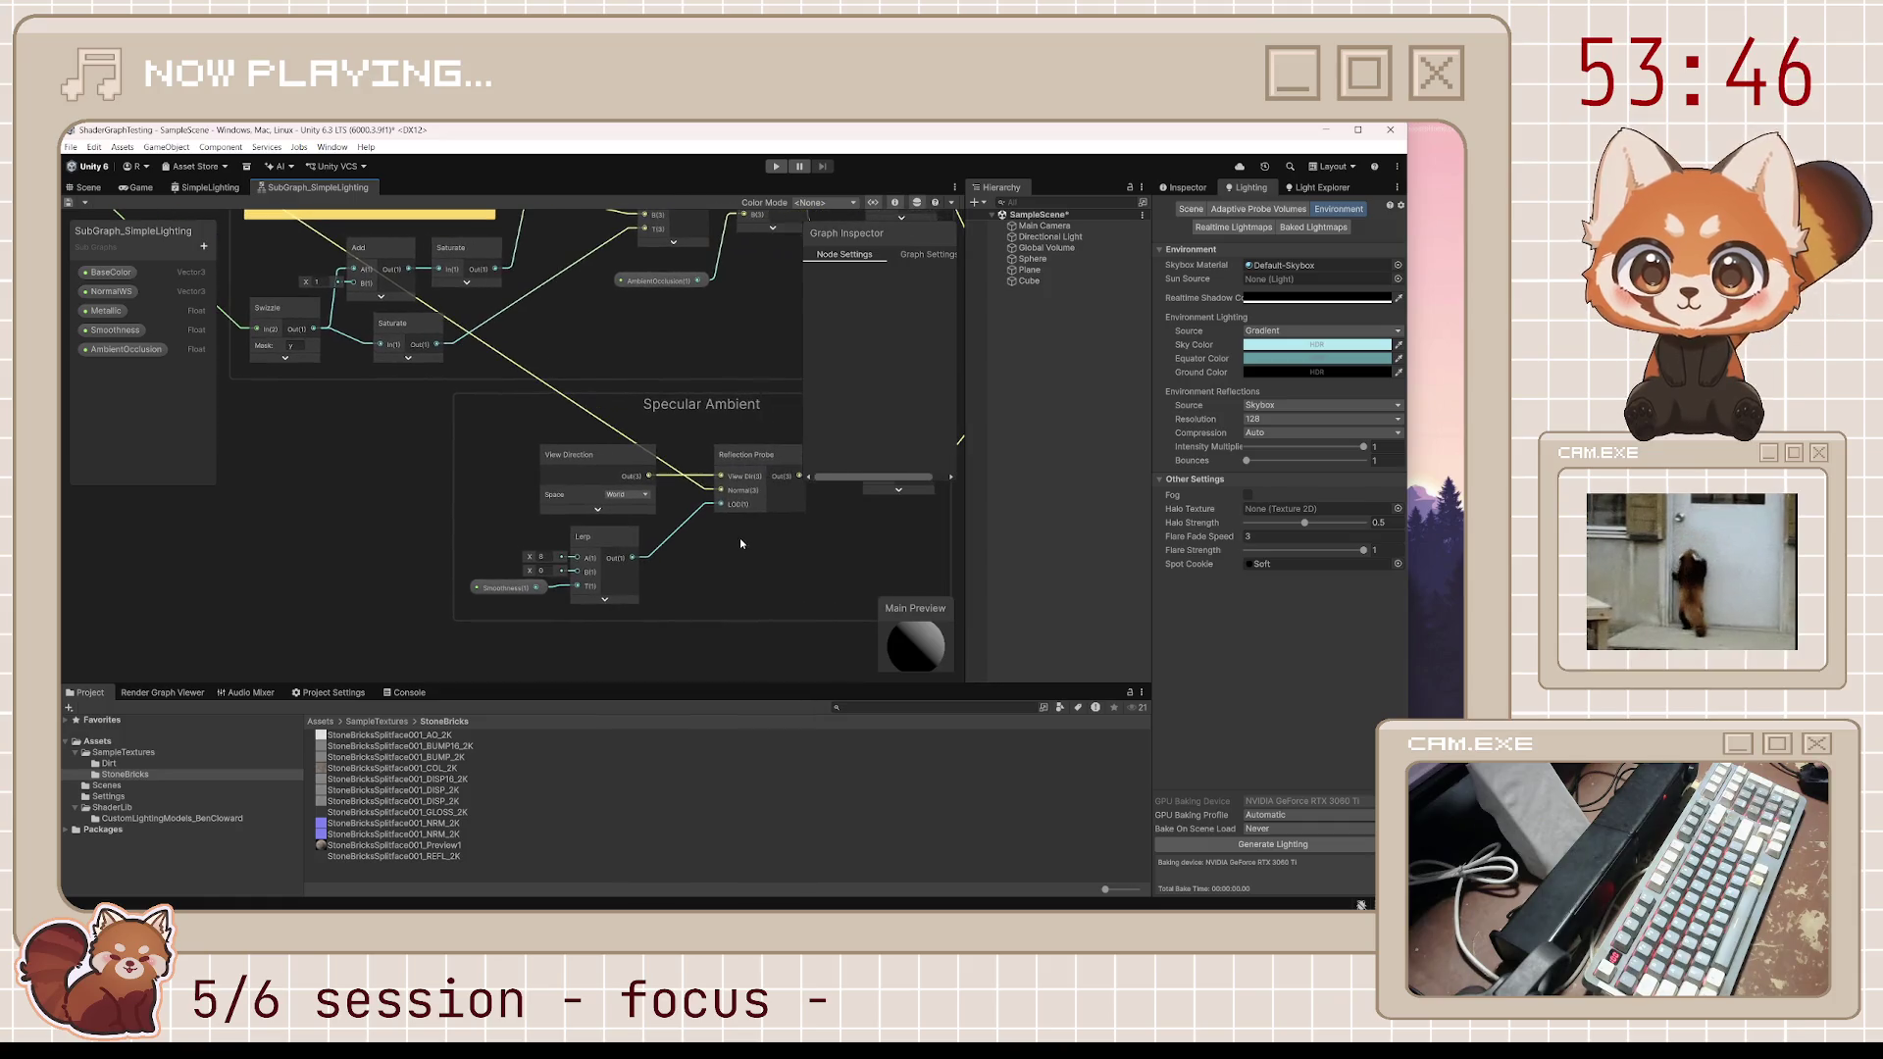
left_click(759, 463)
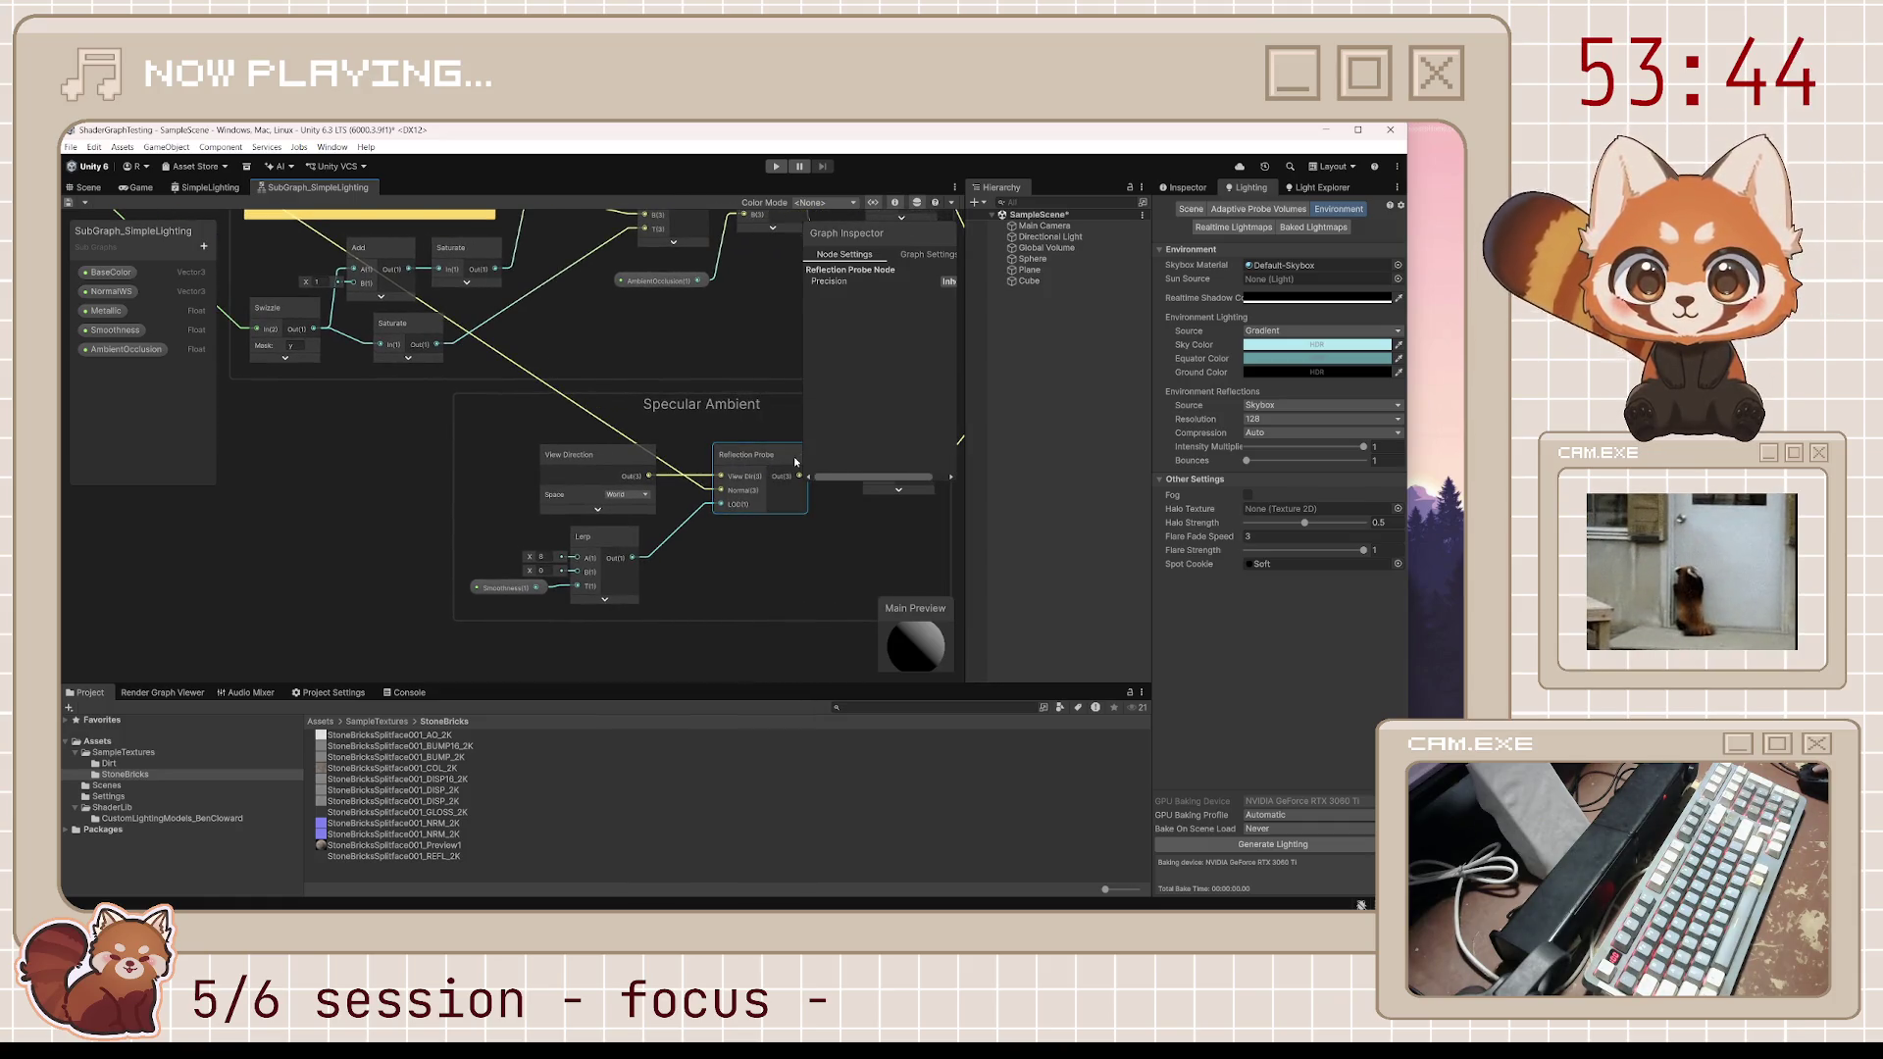
left_click_drag(798, 456, 716, 461)
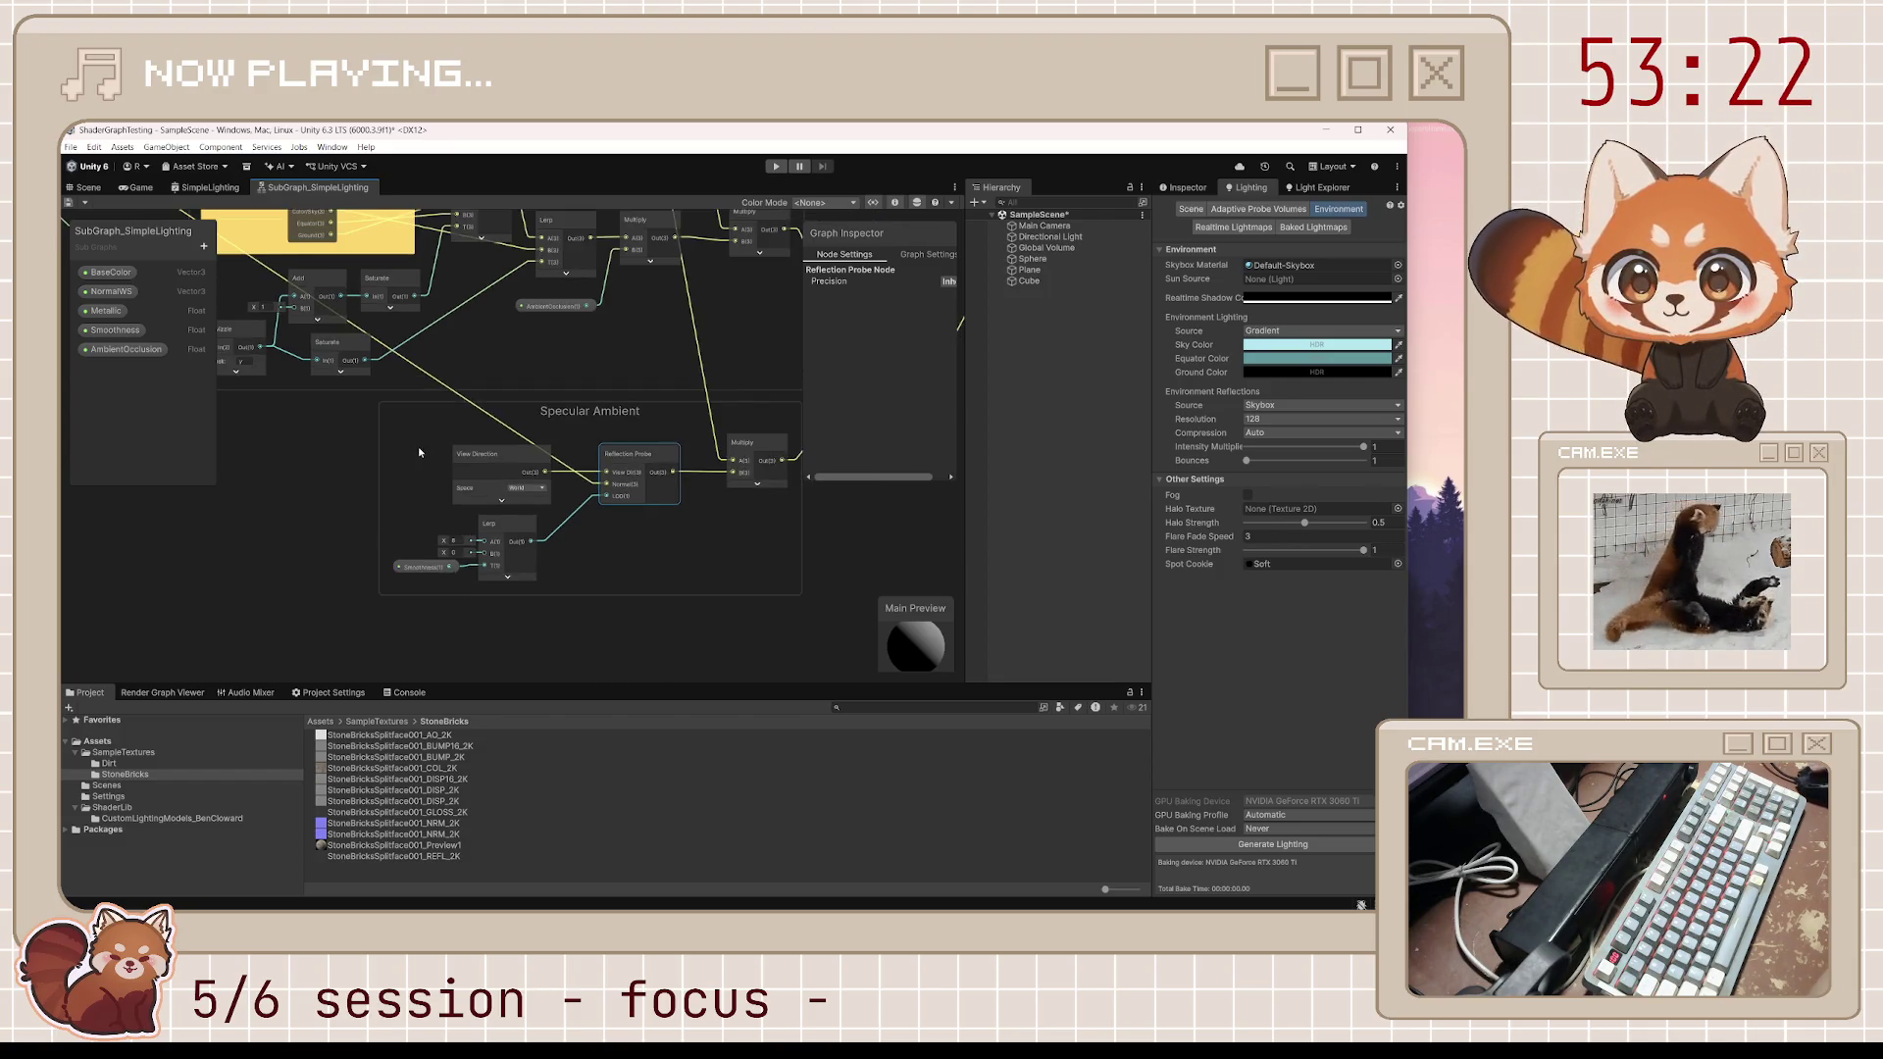
left_click_drag(418, 446, 719, 620)
left_click_drag(470, 392, 806, 573)
left_click_drag(323, 301, 537, 448)
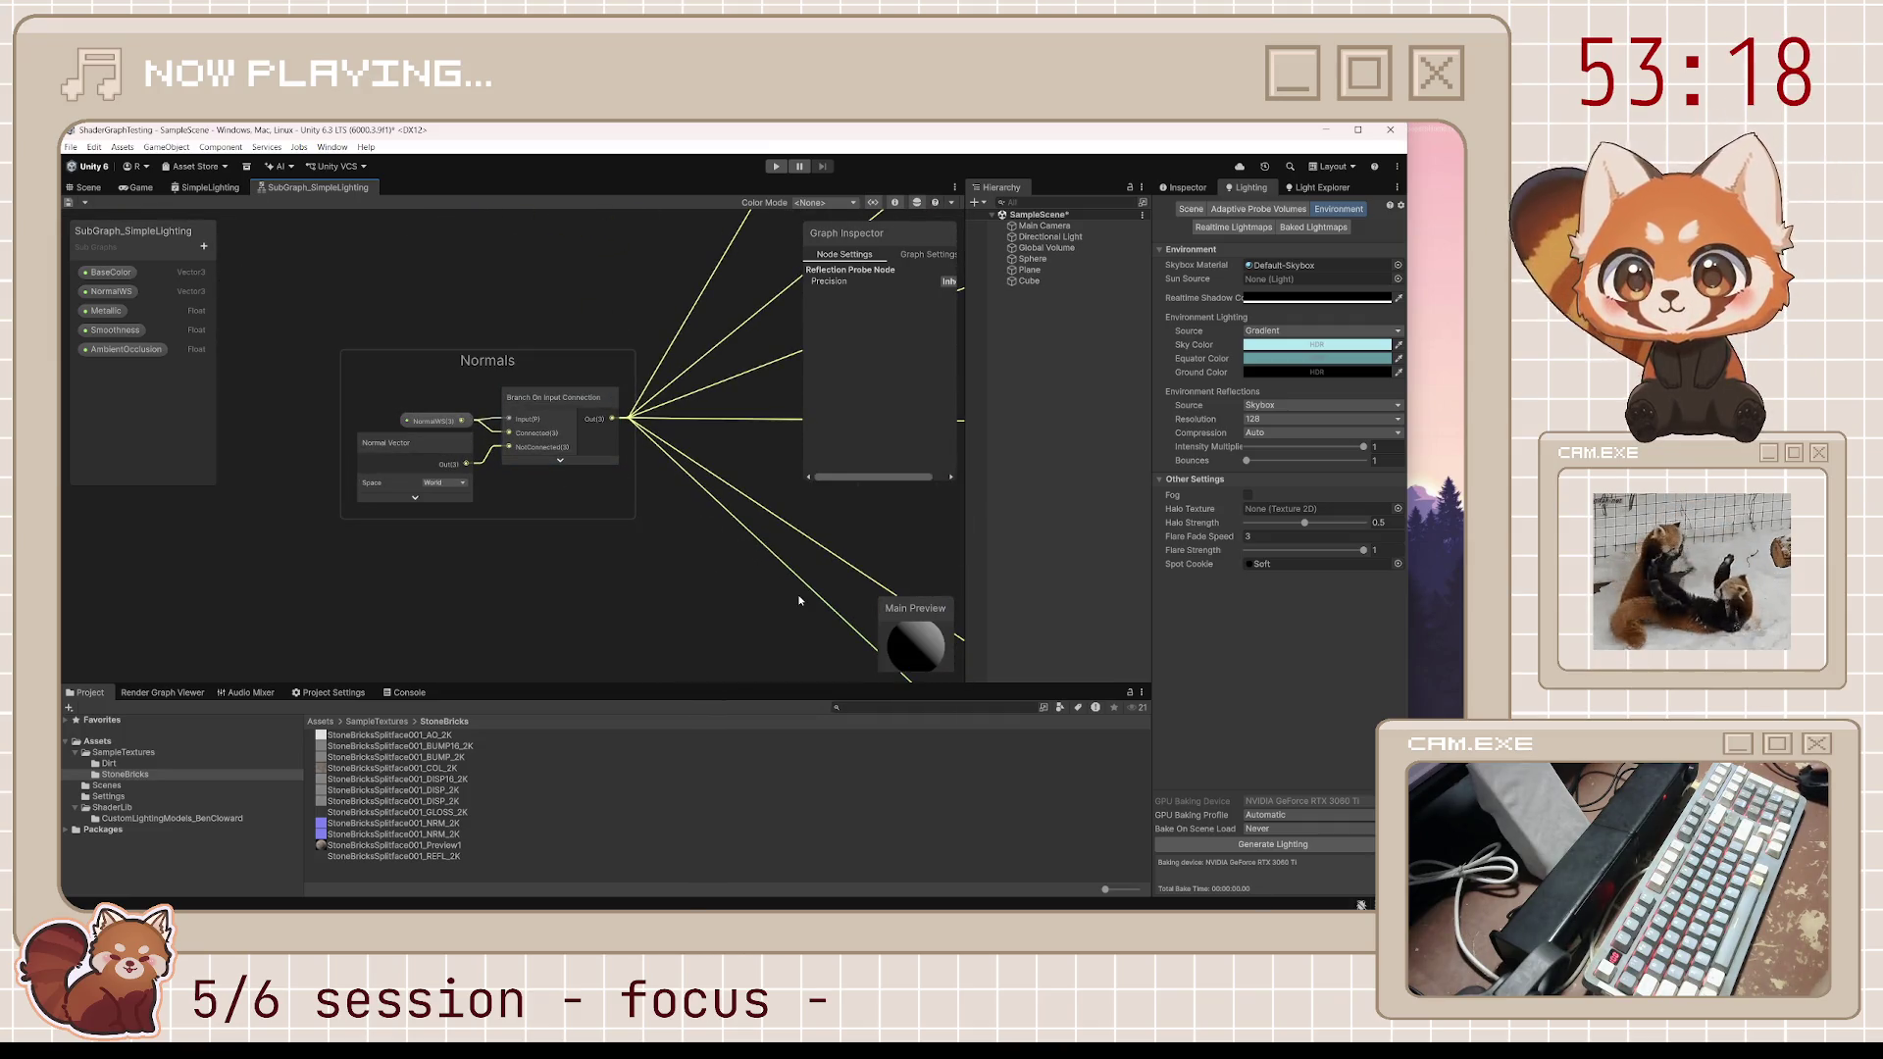
mouse_move(790, 593)
left_mouse_down()
mouse_move(488, 425)
mouse_move(319, 257)
mouse_move(324, 236)
left_mouse_up()
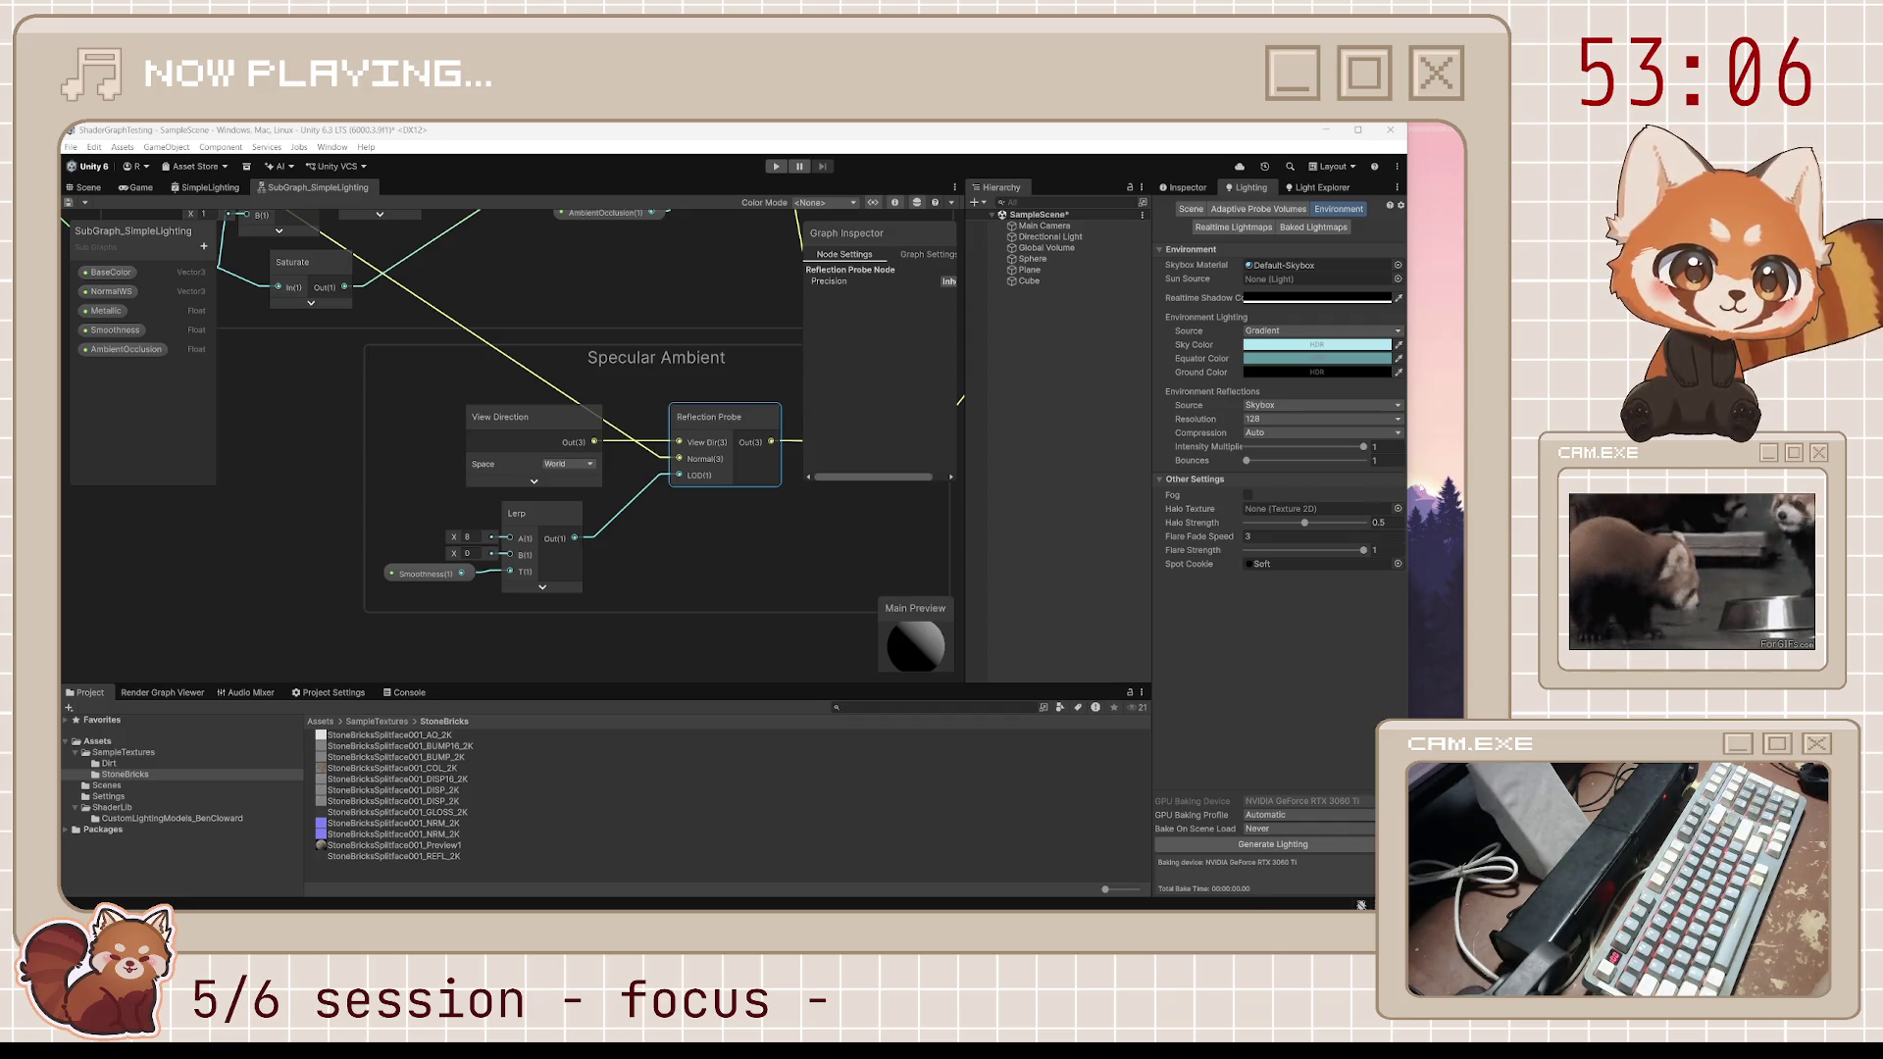
mouse_move(750, 581)
left_mouse_down()
mouse_move(730, 515)
mouse_move(561, 604)
left_mouse_up()
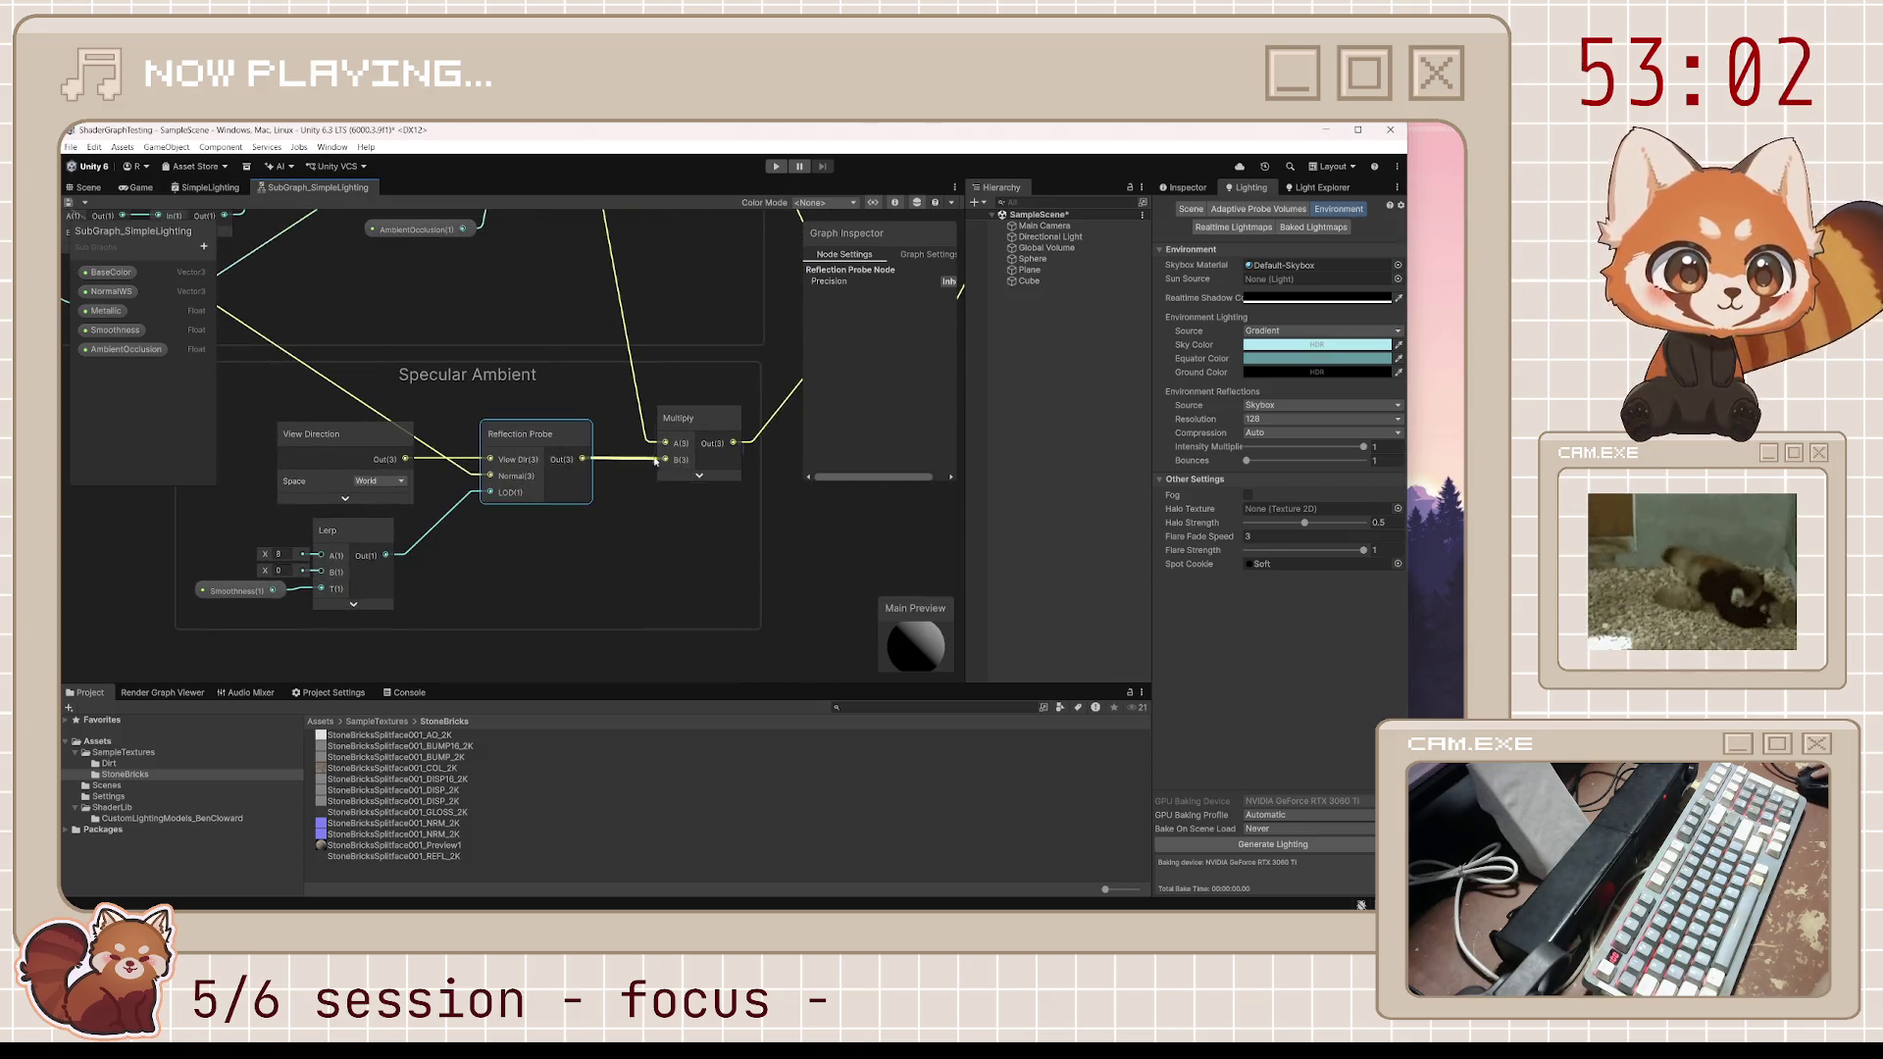
mouse_move(750, 461)
left_mouse_down()
mouse_move(556, 637)
mouse_move(556, 609)
left_mouse_up()
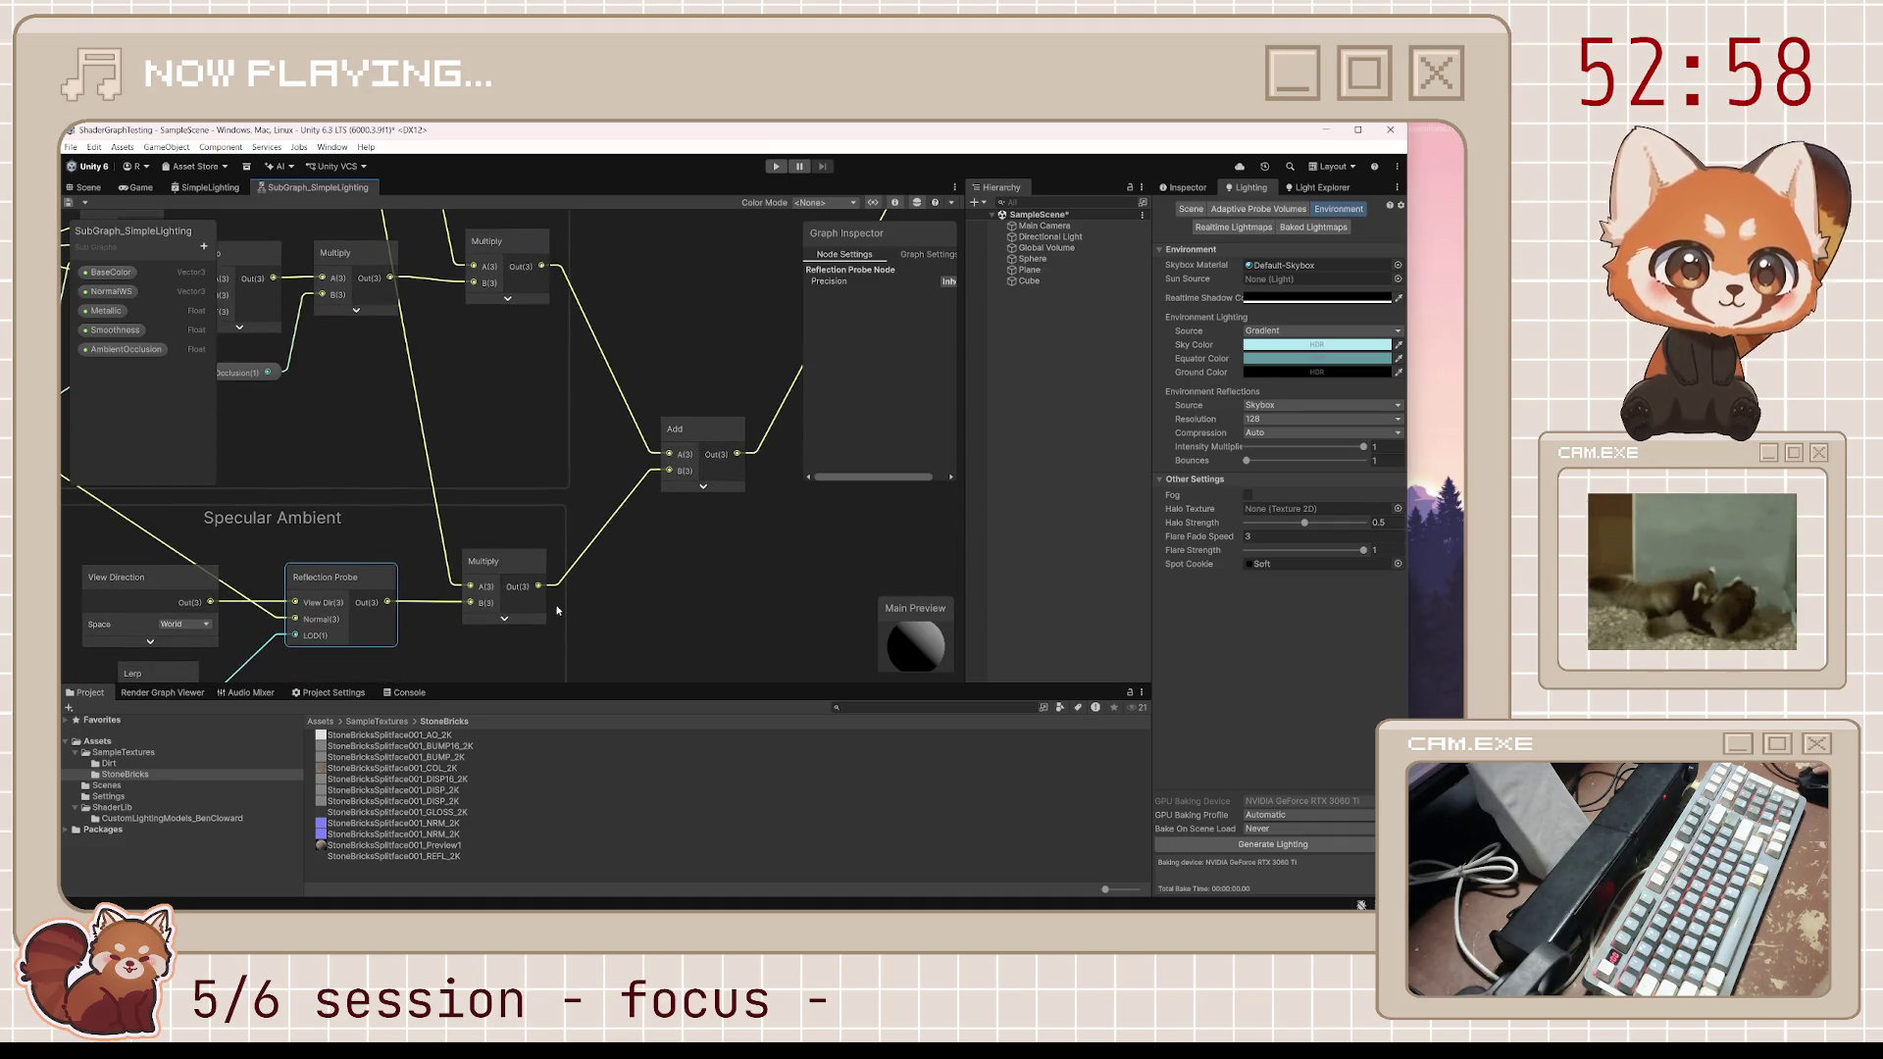
mouse_move(556, 609)
left_mouse_down()
mouse_move(573, 594)
mouse_move(545, 627)
left_mouse_up()
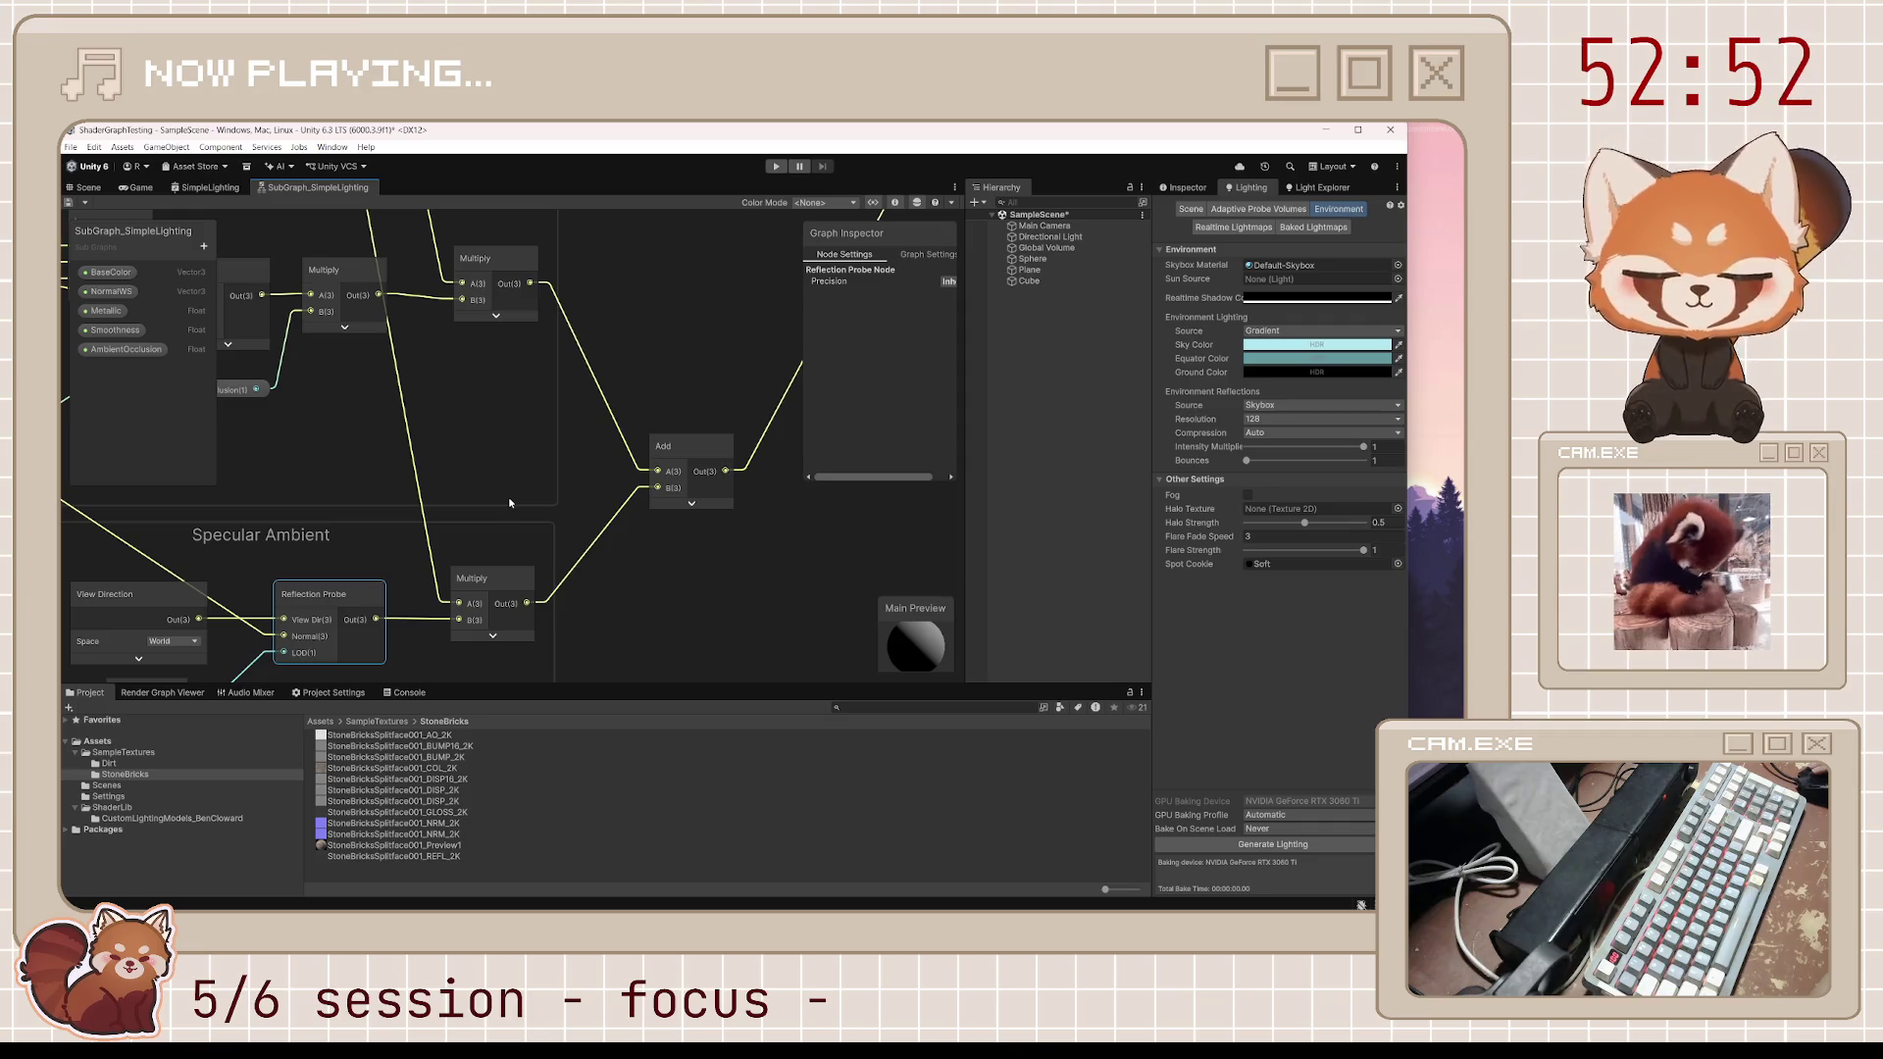
mouse_move(510, 503)
left_mouse_down()
mouse_move(828, 465)
mouse_move(798, 662)
mouse_move(651, 606)
left_mouse_up()
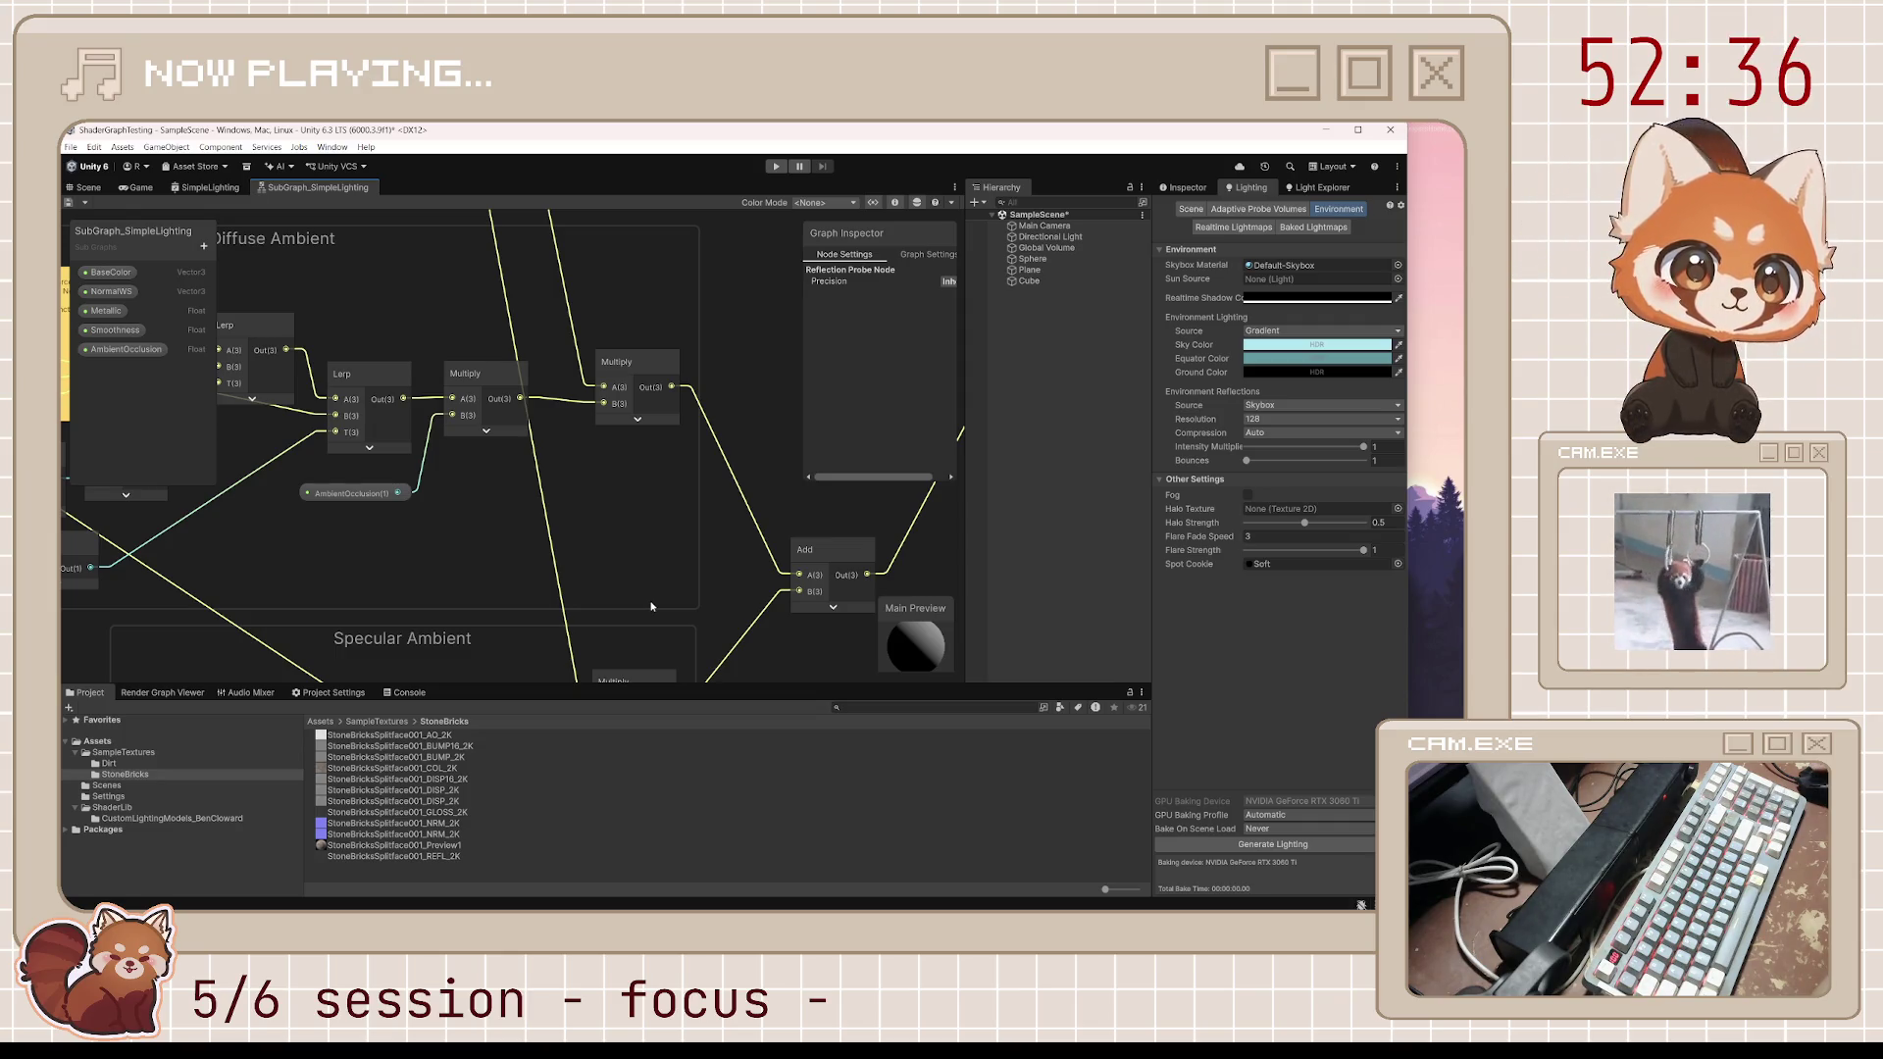
scroll(651, 606, "down", 1)
left_click_drag(651, 606, 662, 469)
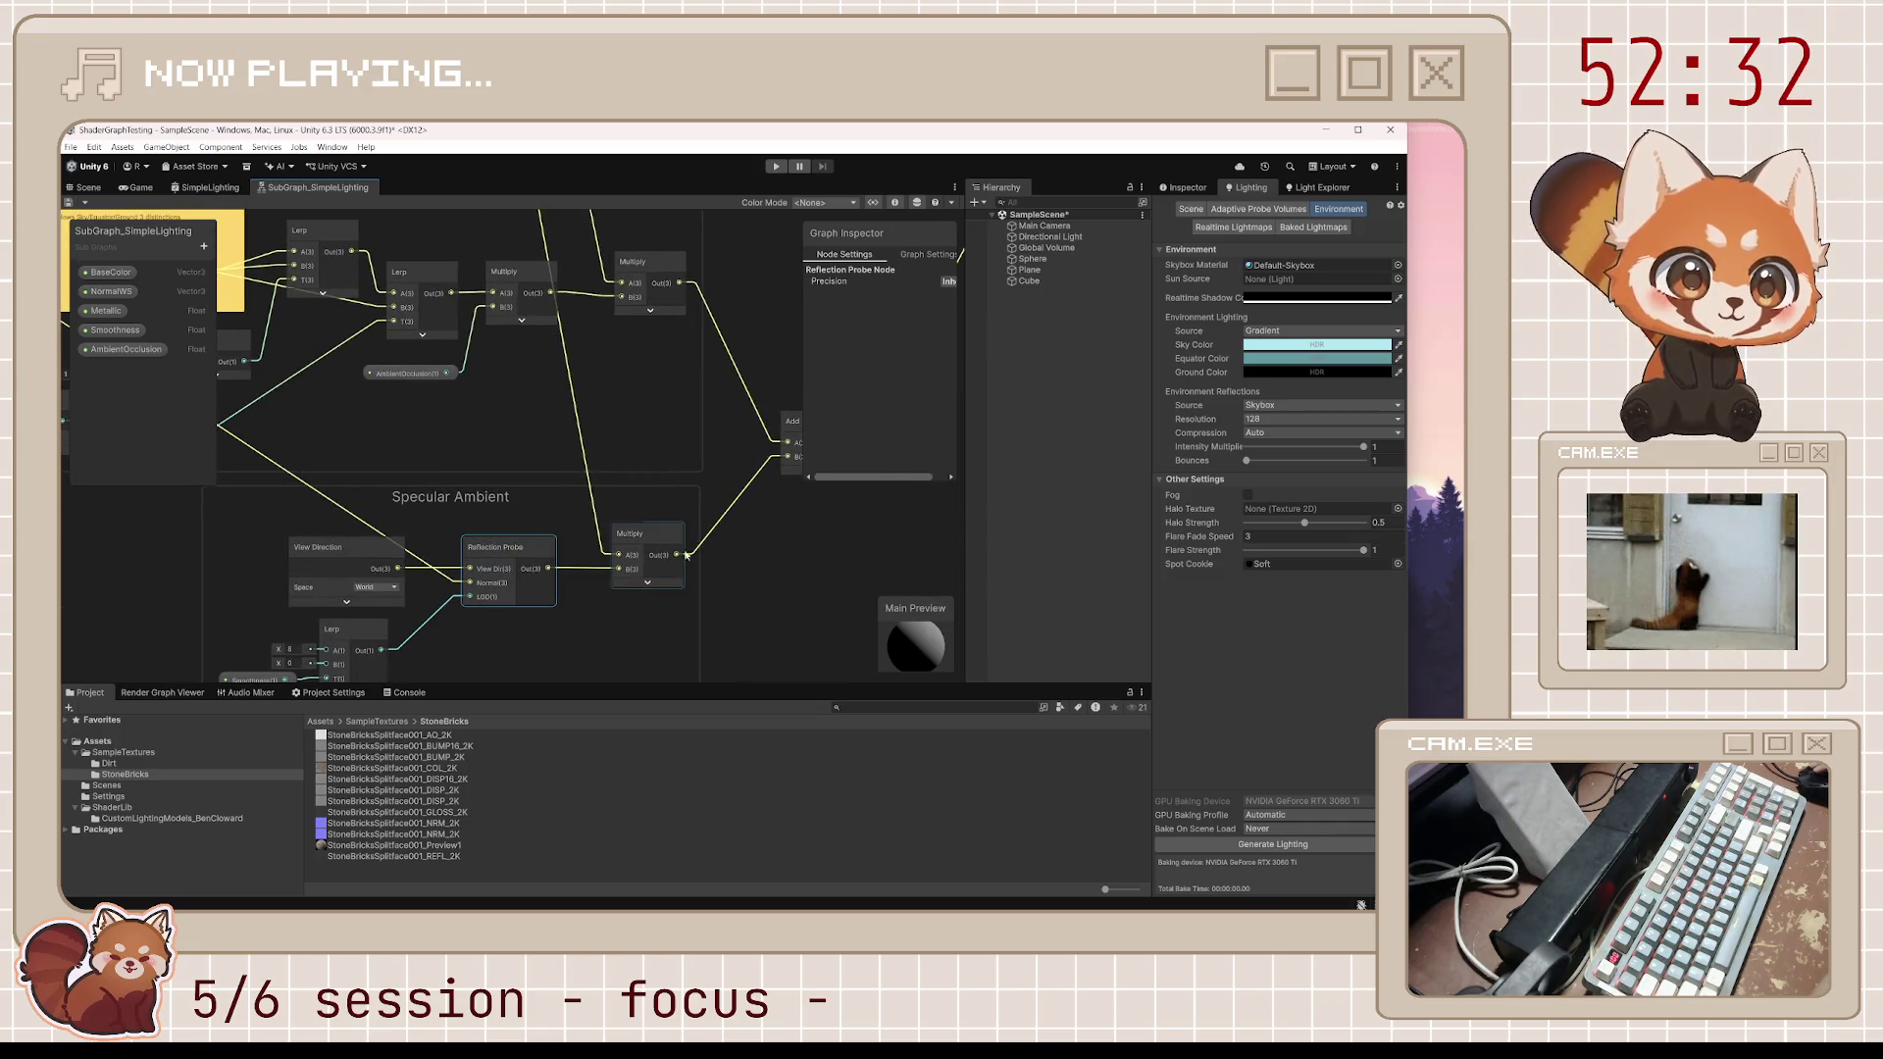
mouse_move(706, 425)
left_mouse_down()
mouse_move(690, 573)
mouse_move(683, 508)
left_mouse_up()
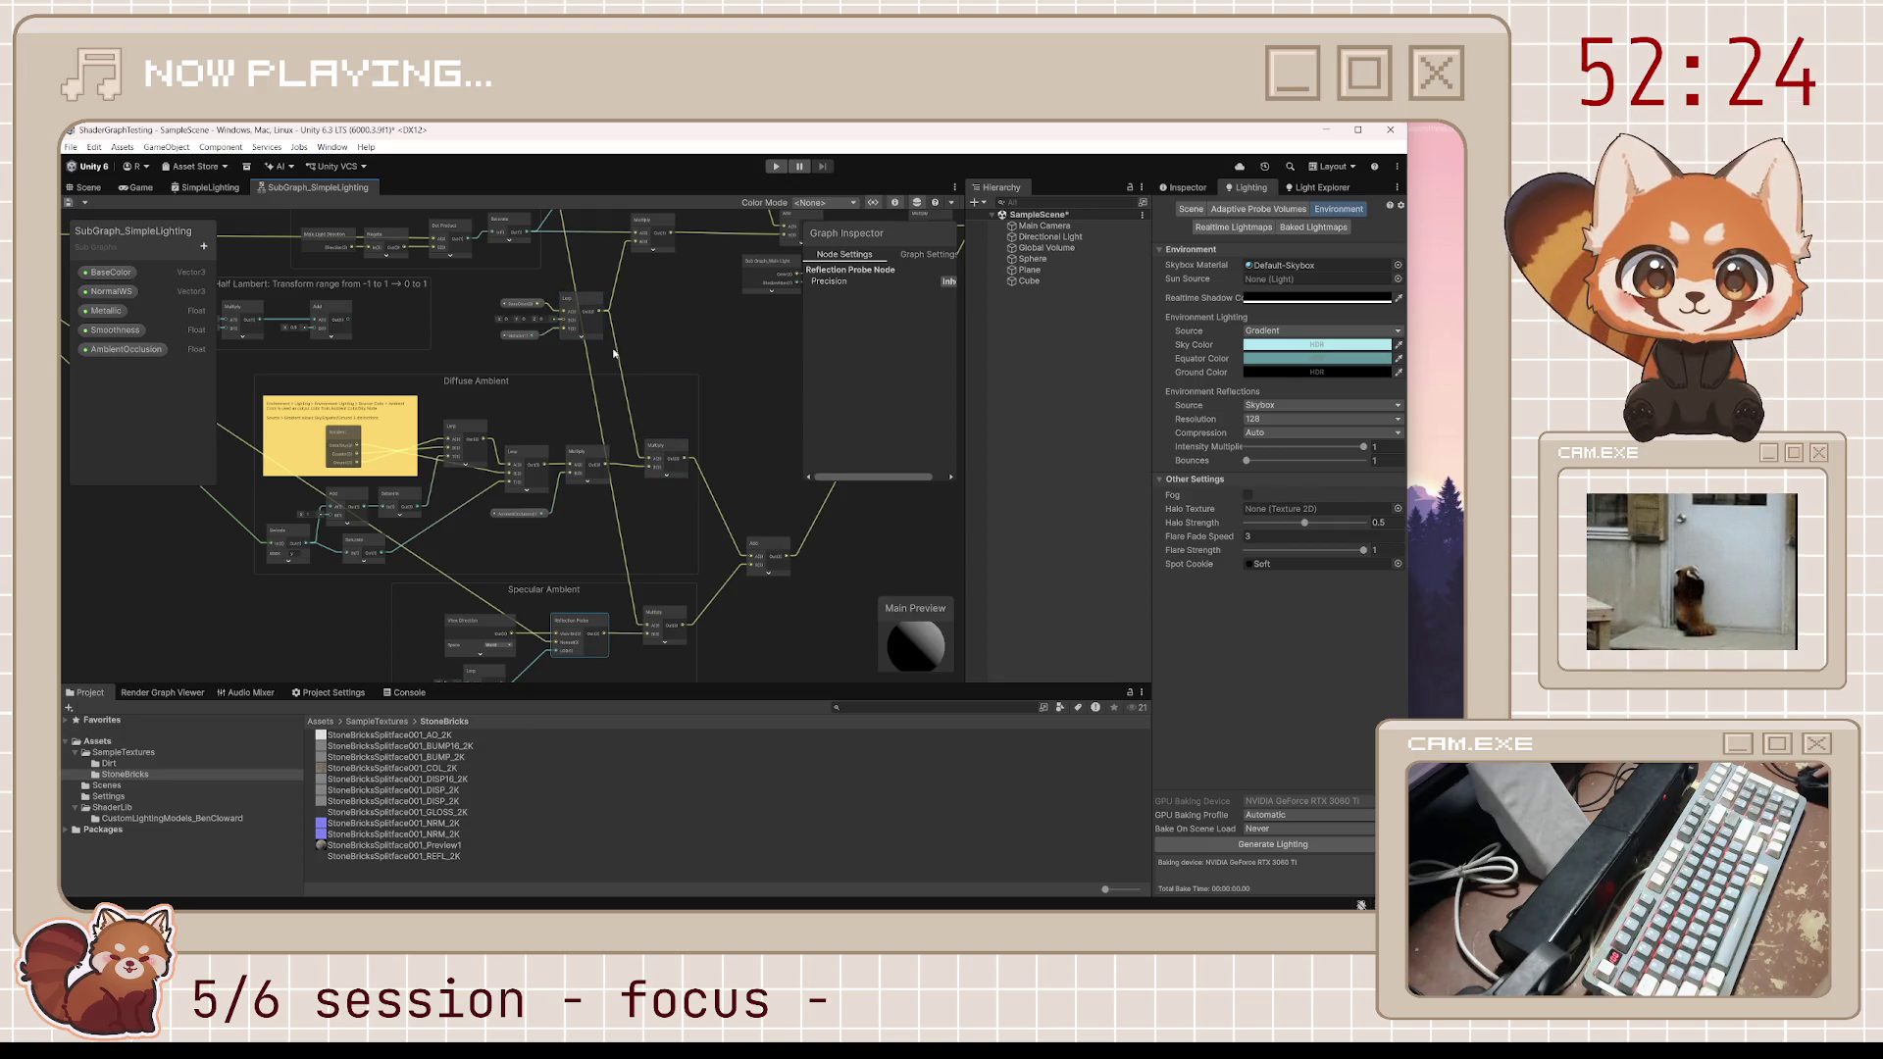
Pan and zoom around the Diffuse Ambient and Specular Ambient groups
scroll(600, 431, "up", 2)
scroll(599, 431, "down", 3)
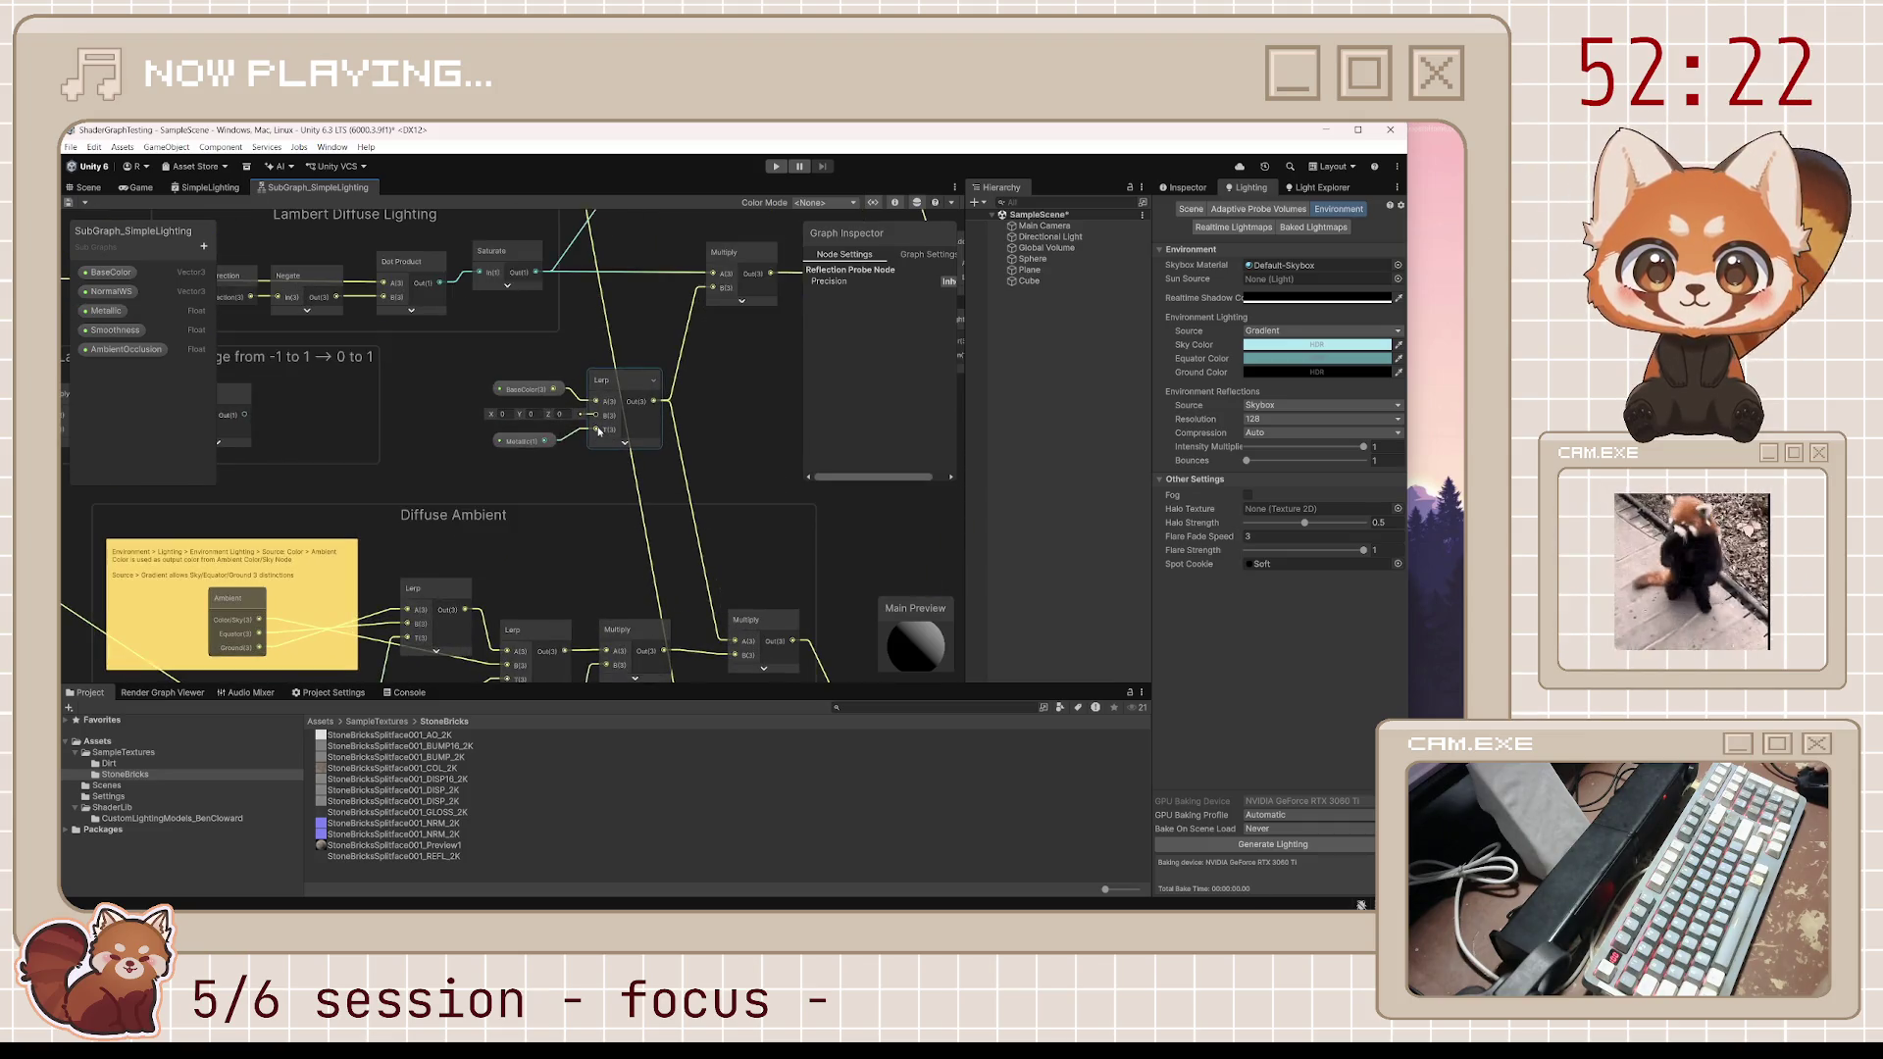
scroll(602, 498, "down", 2)
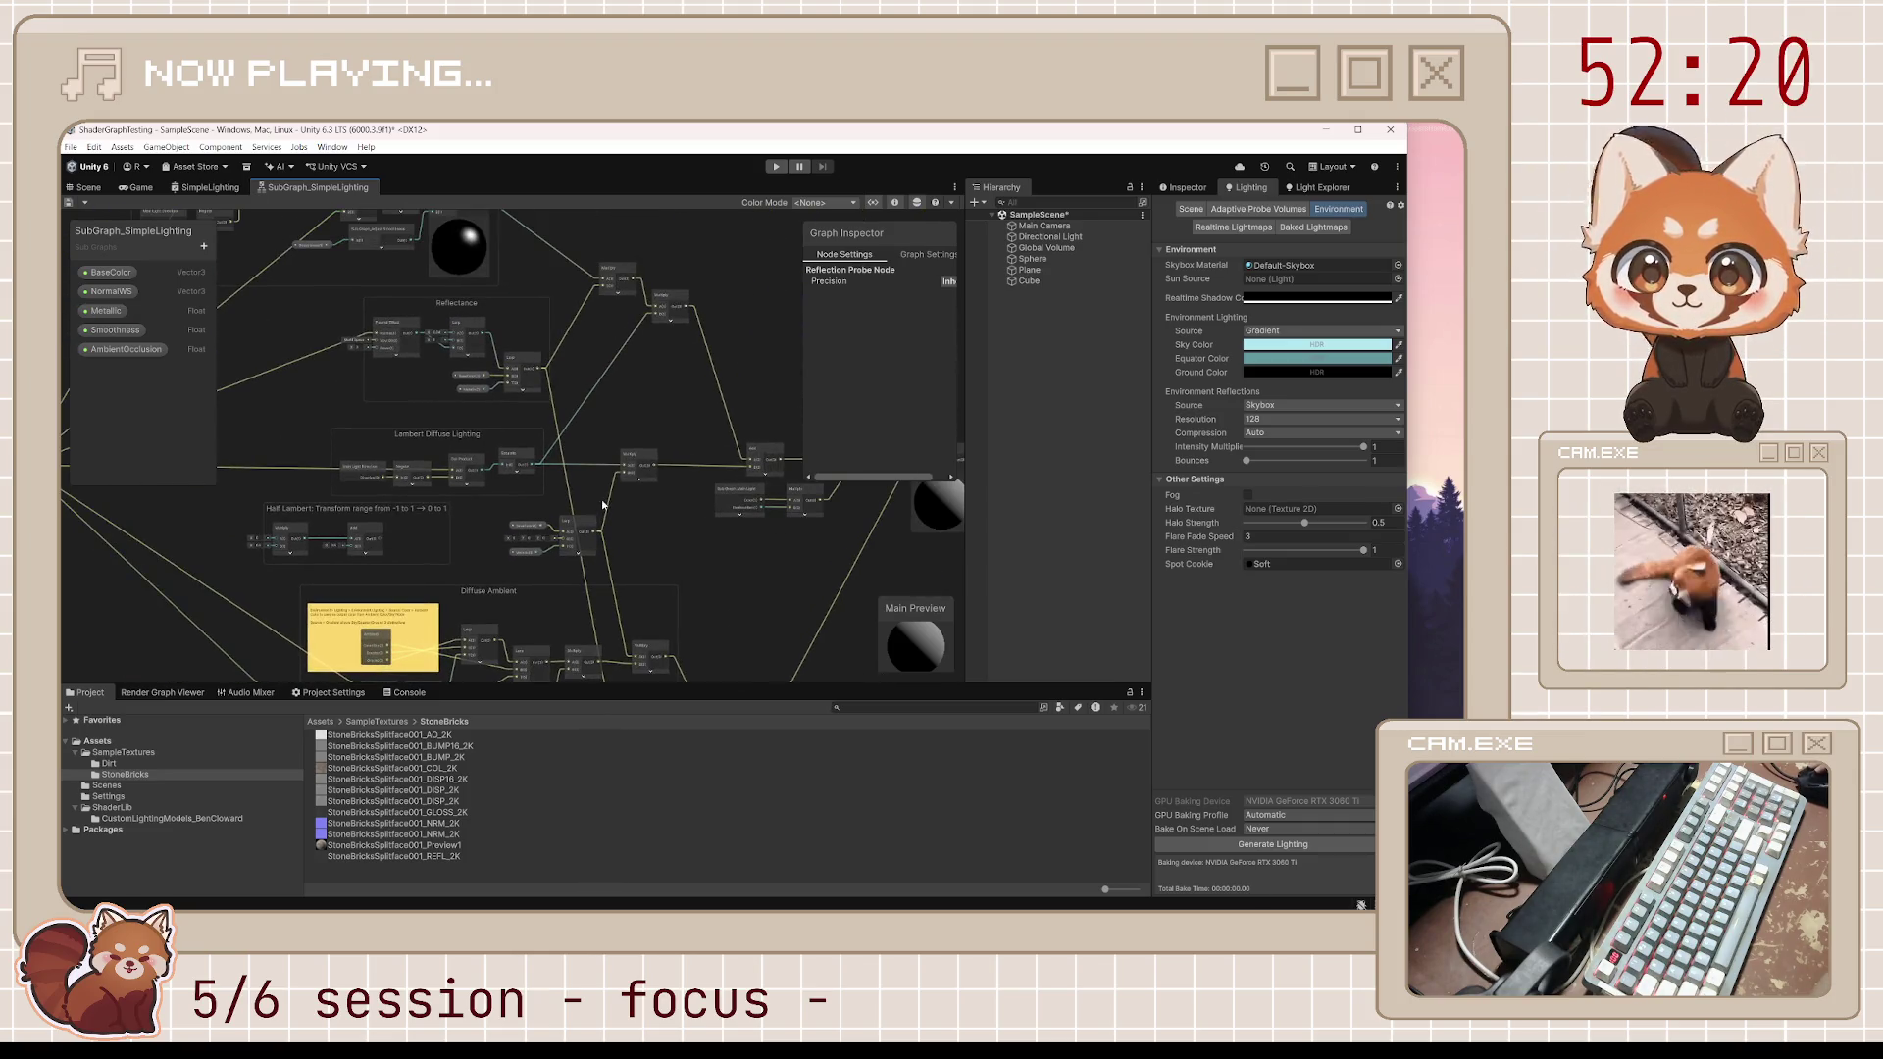
scroll(475, 363, "up", 5)
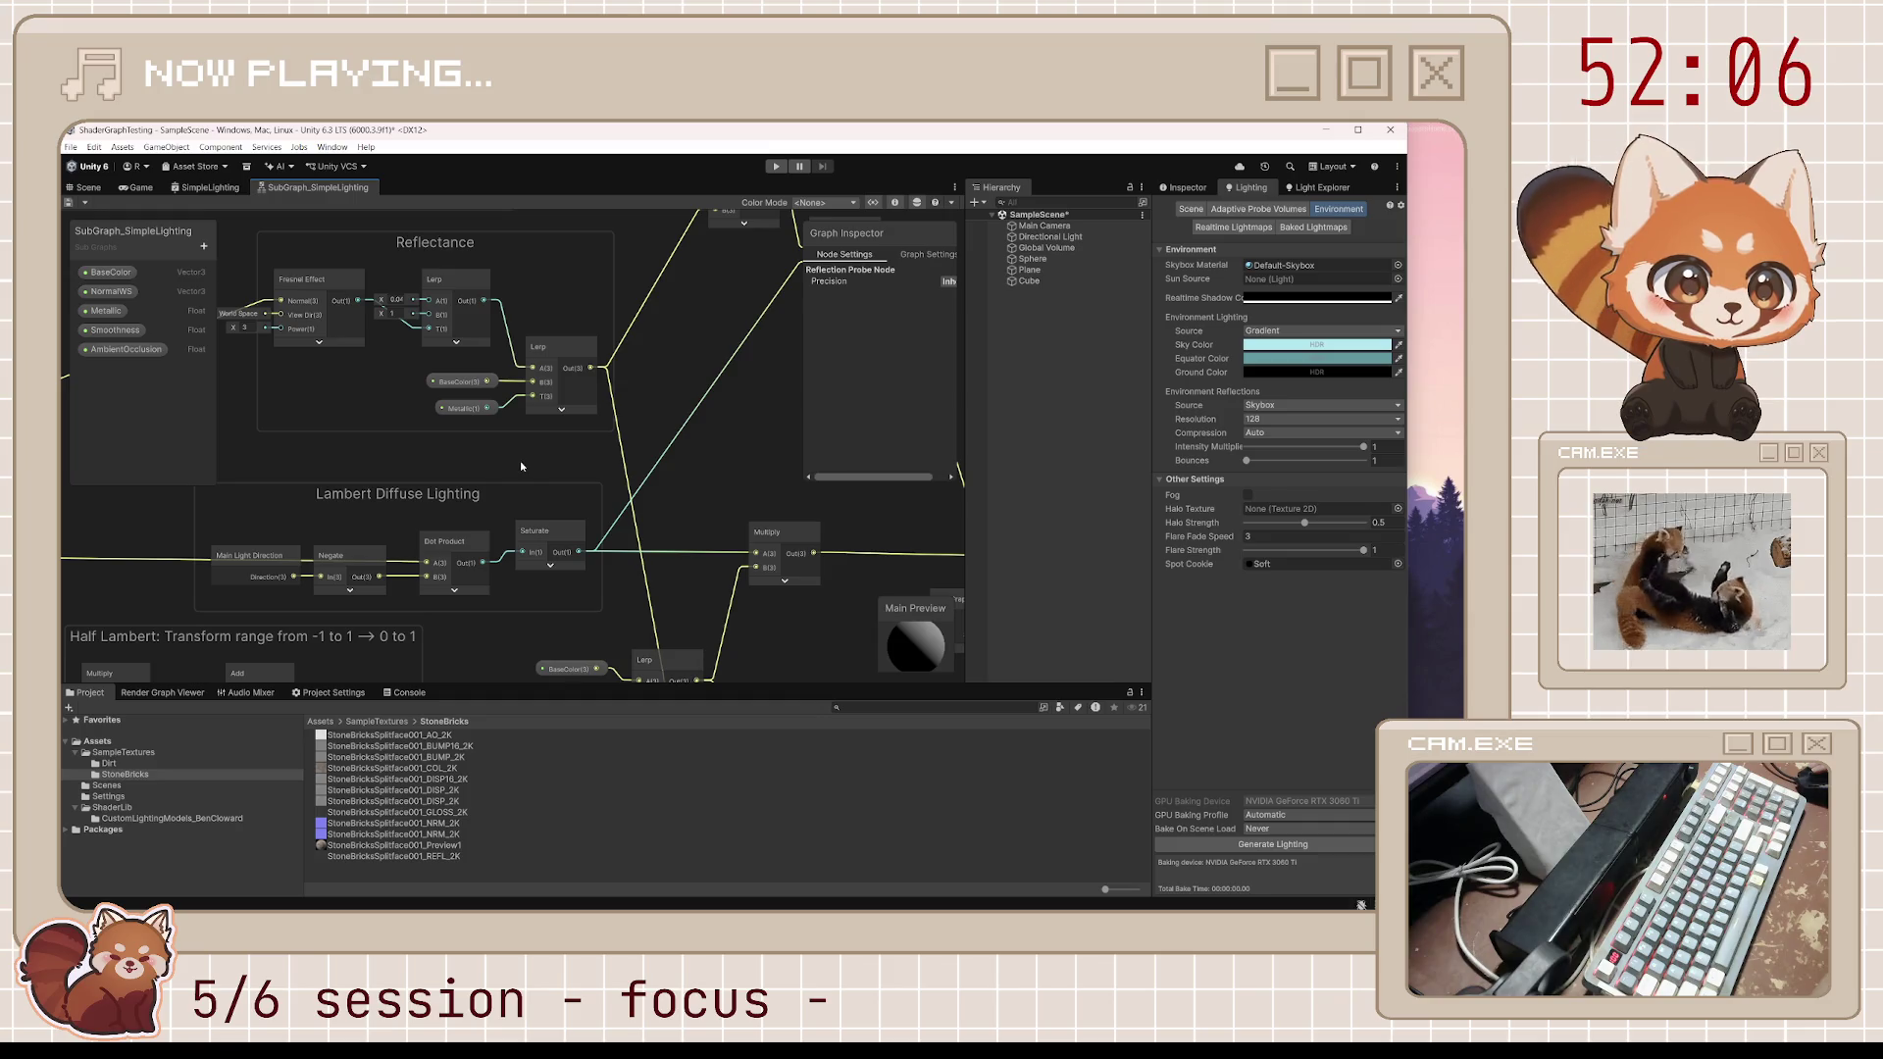
scroll(521, 466, "down", 4)
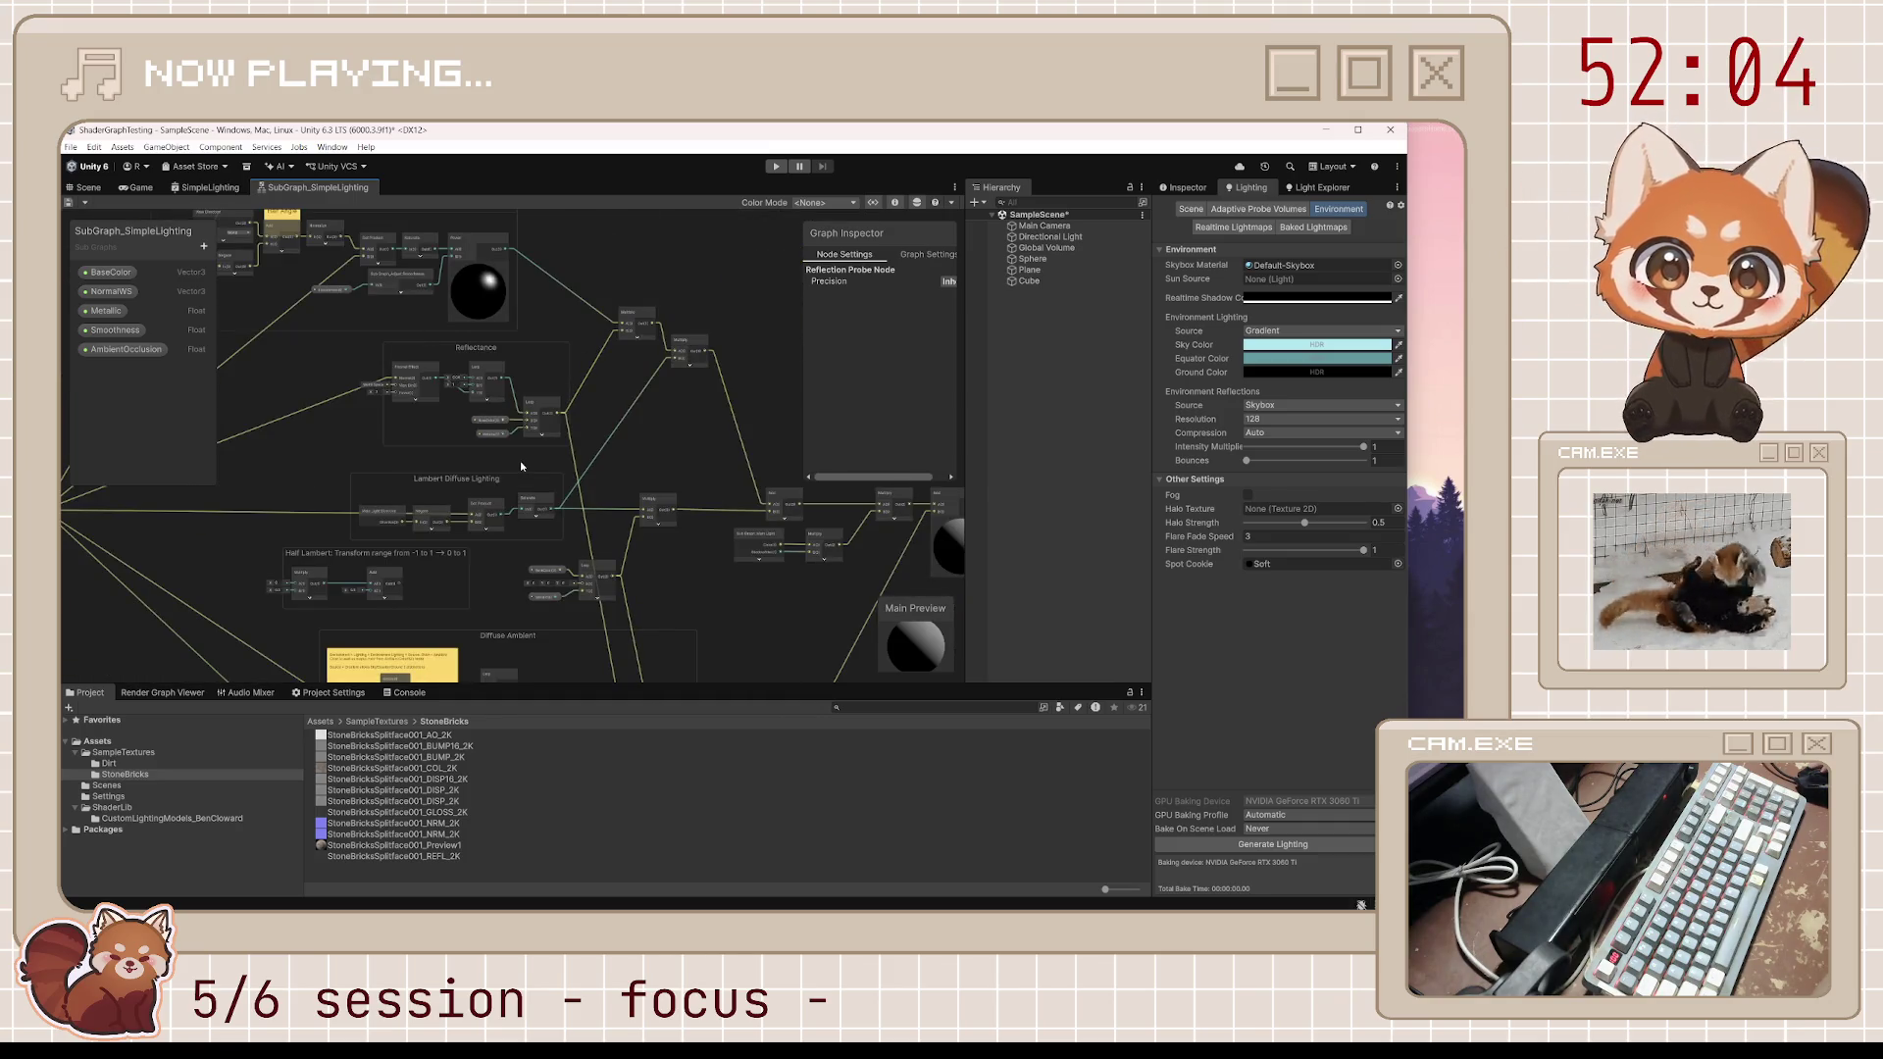
left_click_drag(661, 676, 628, 392)
scroll(628, 473, "up", 1)
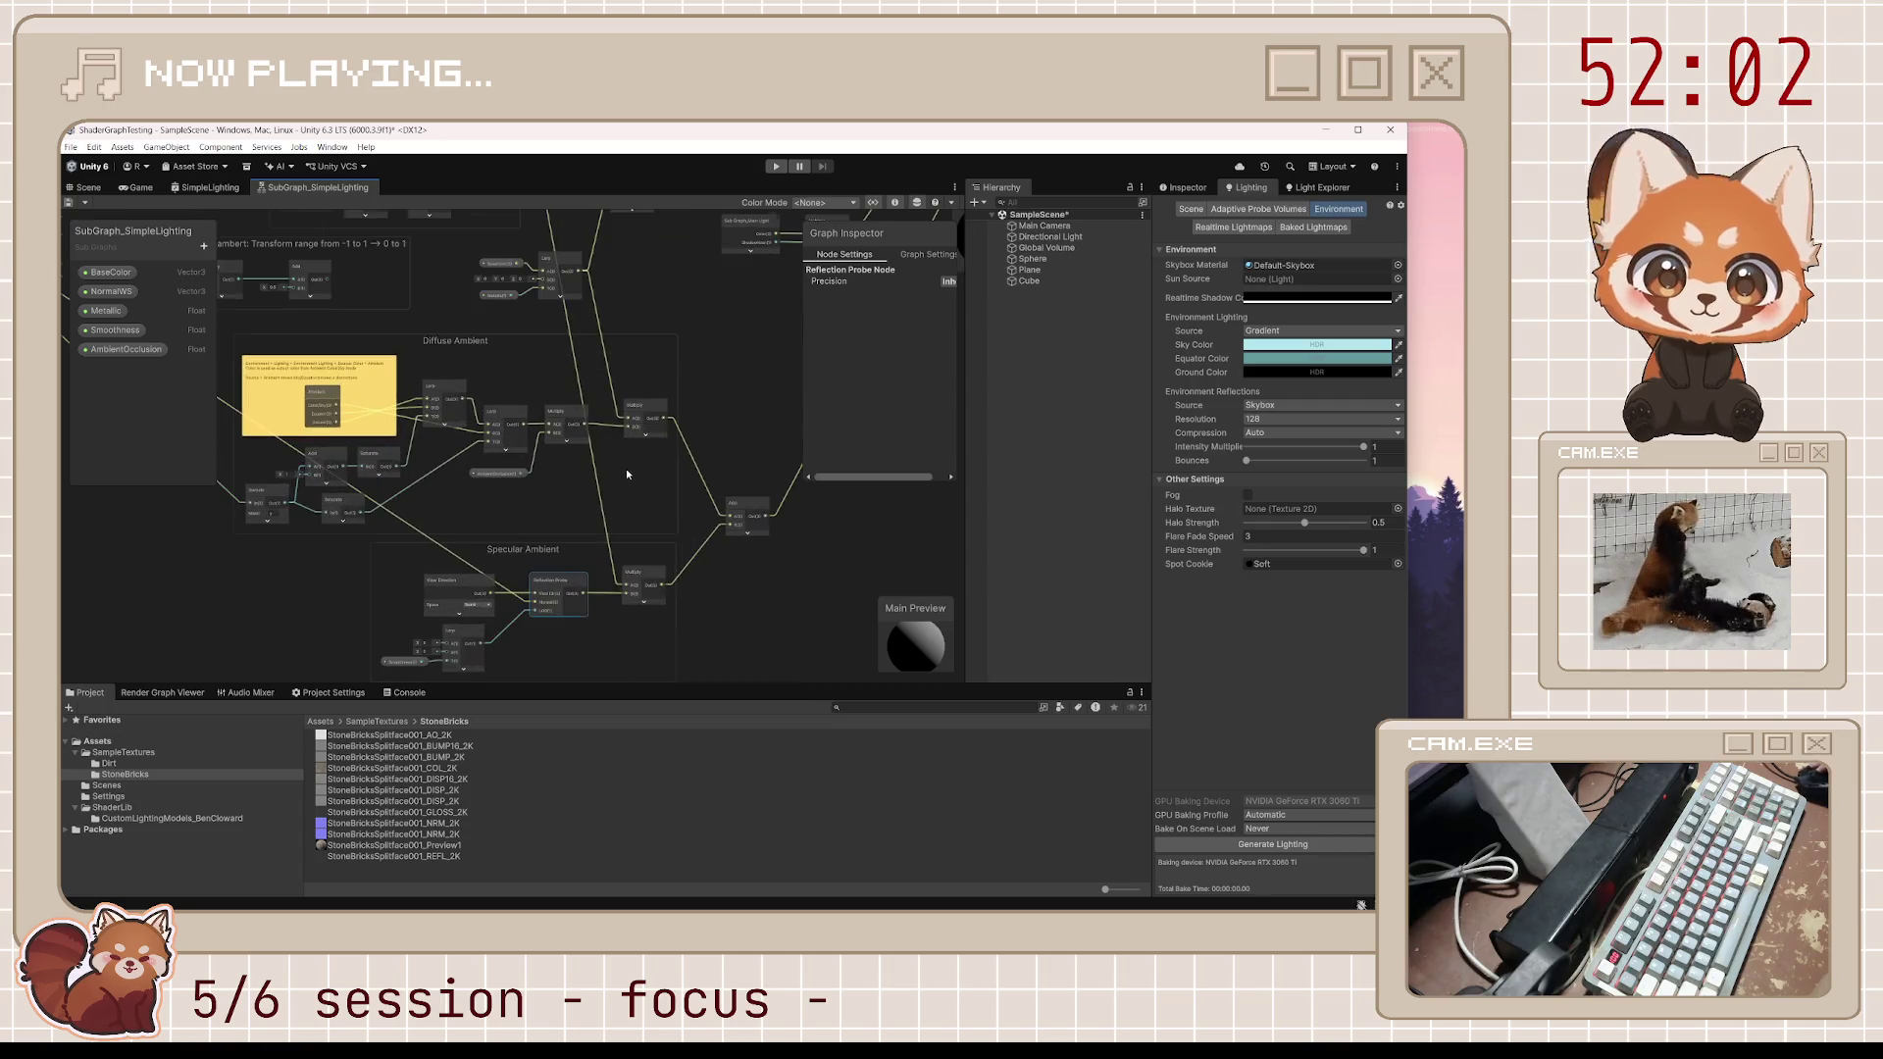
mouse_move(702, 457)
left_mouse_down()
mouse_move(623, 576)
mouse_move(567, 556)
left_mouse_up()
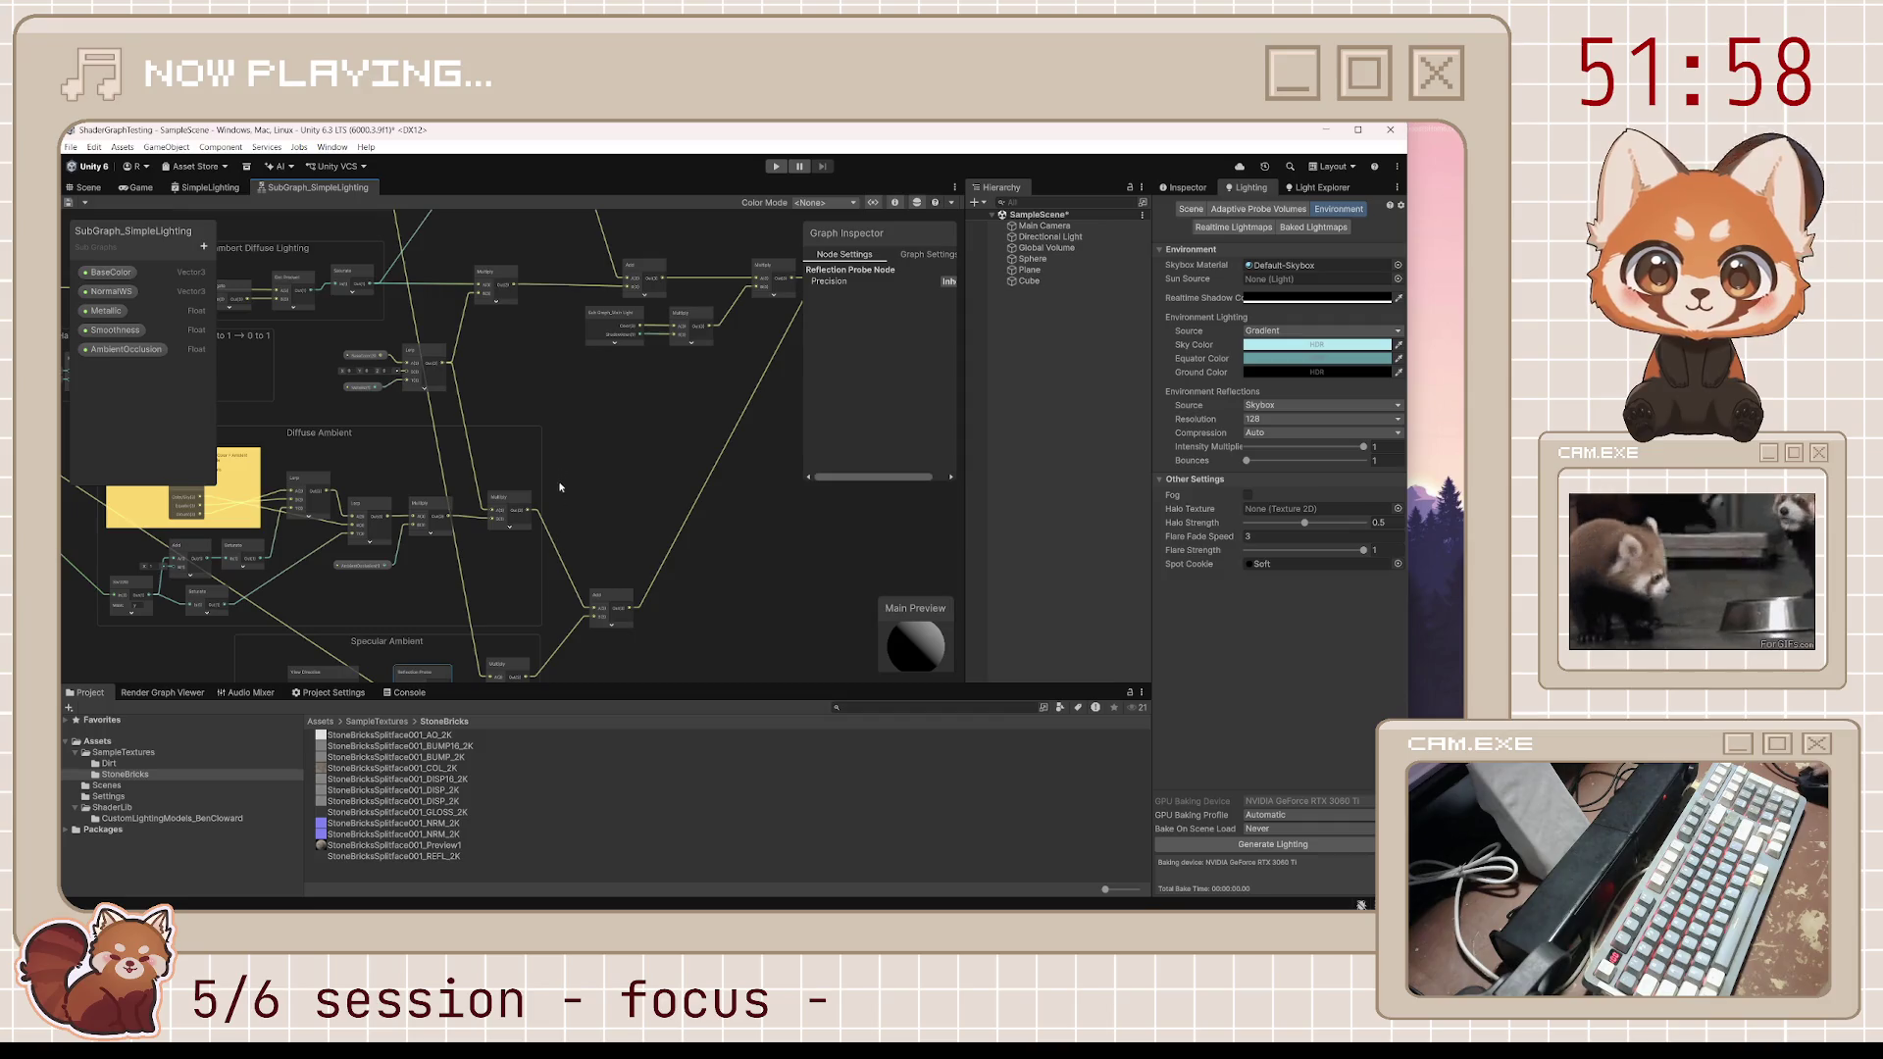
mouse_move(560, 488)
left_mouse_down()
mouse_move(610, 534)
mouse_move(632, 637)
mouse_move(631, 379)
left_mouse_up()
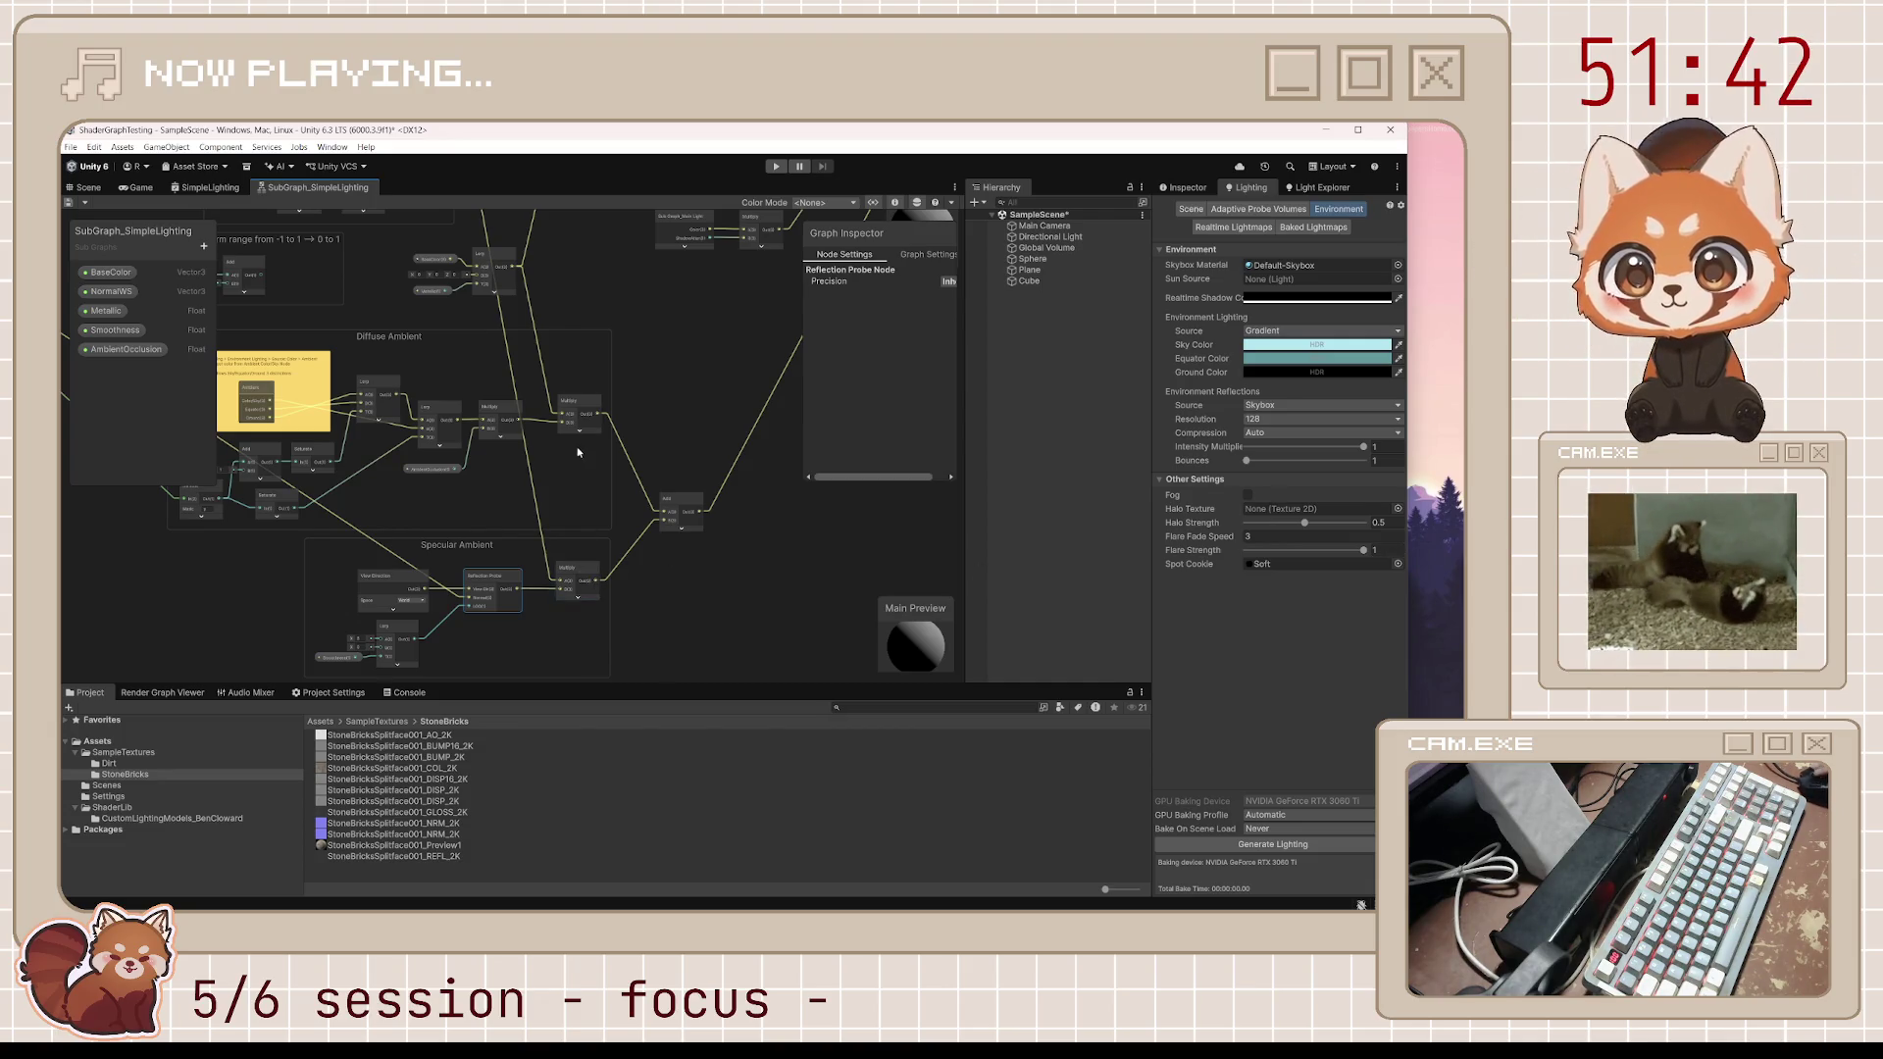
Move the view over Reflectance, Lambert Diffuse Lighting and Diffuse Ambient toward the output
left_click_drag(579, 452, 661, 647)
scroll(585, 397, "up", 3)
left_click_drag(533, 335, 505, 443)
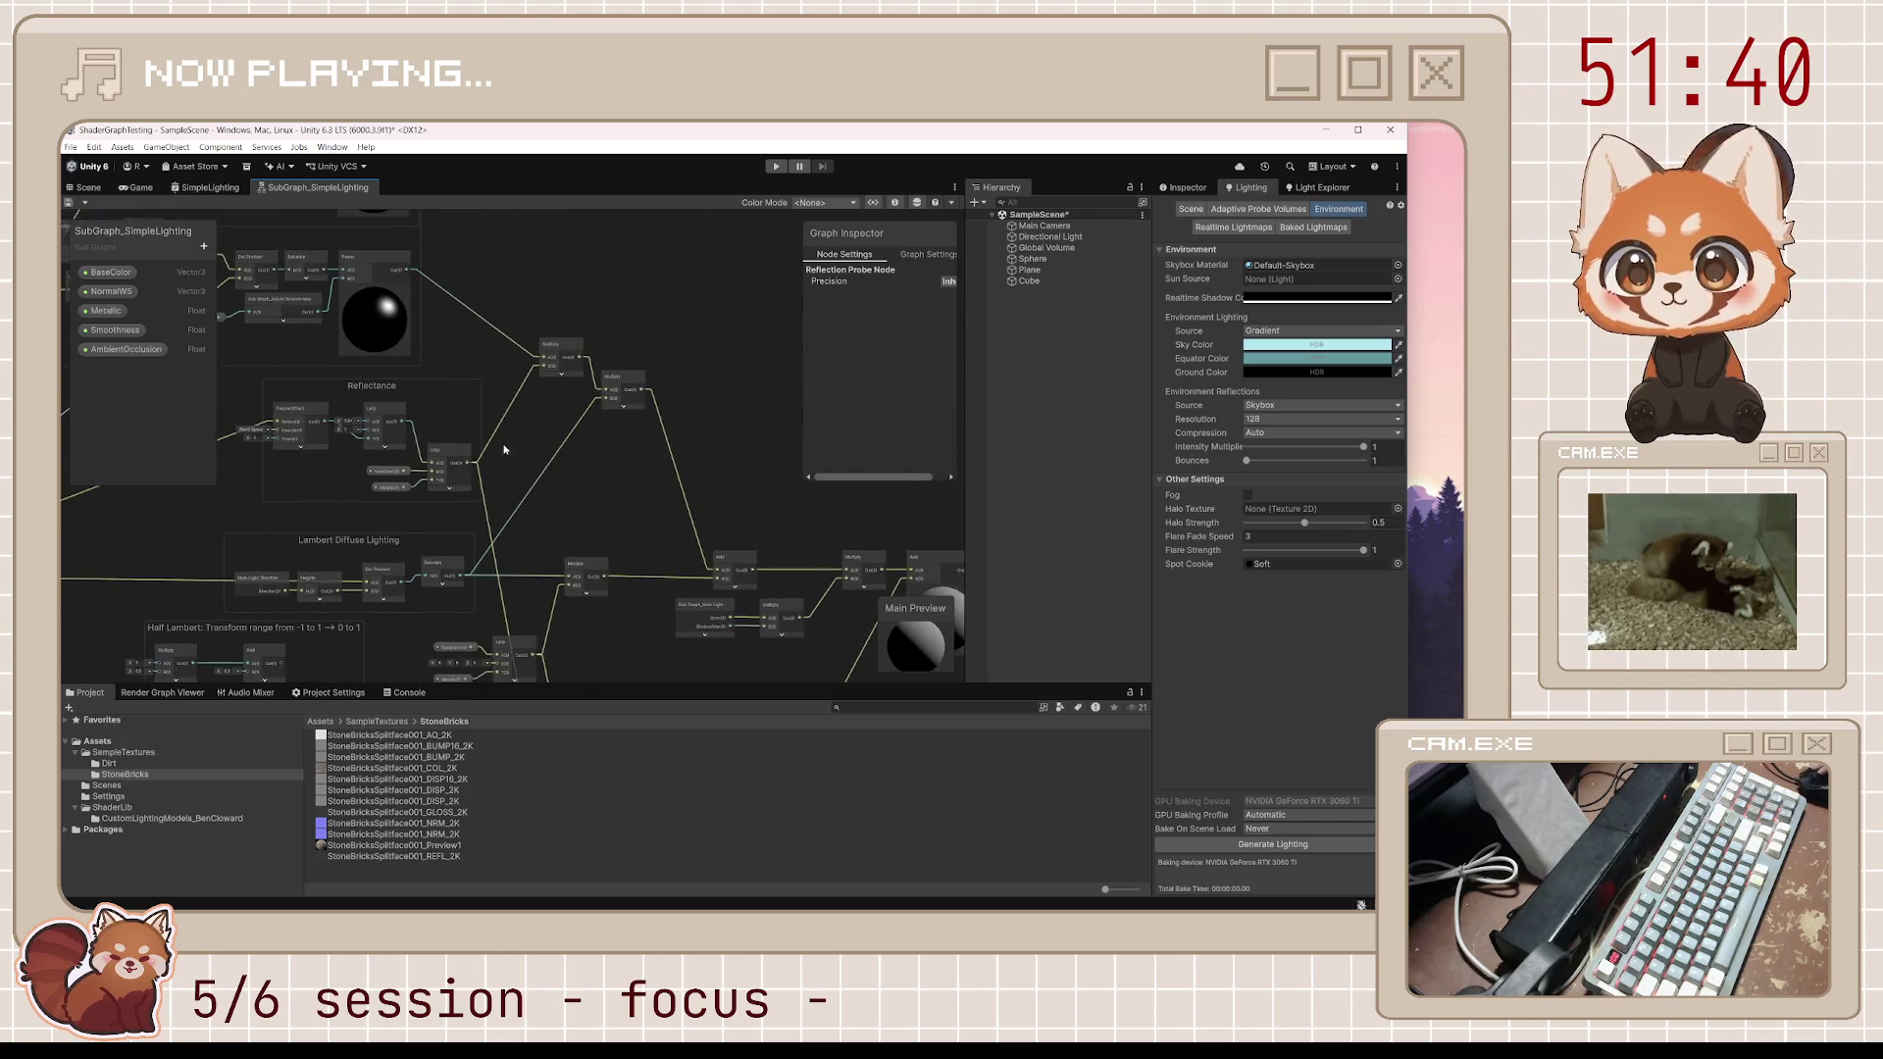
scroll(506, 438, "up", 2)
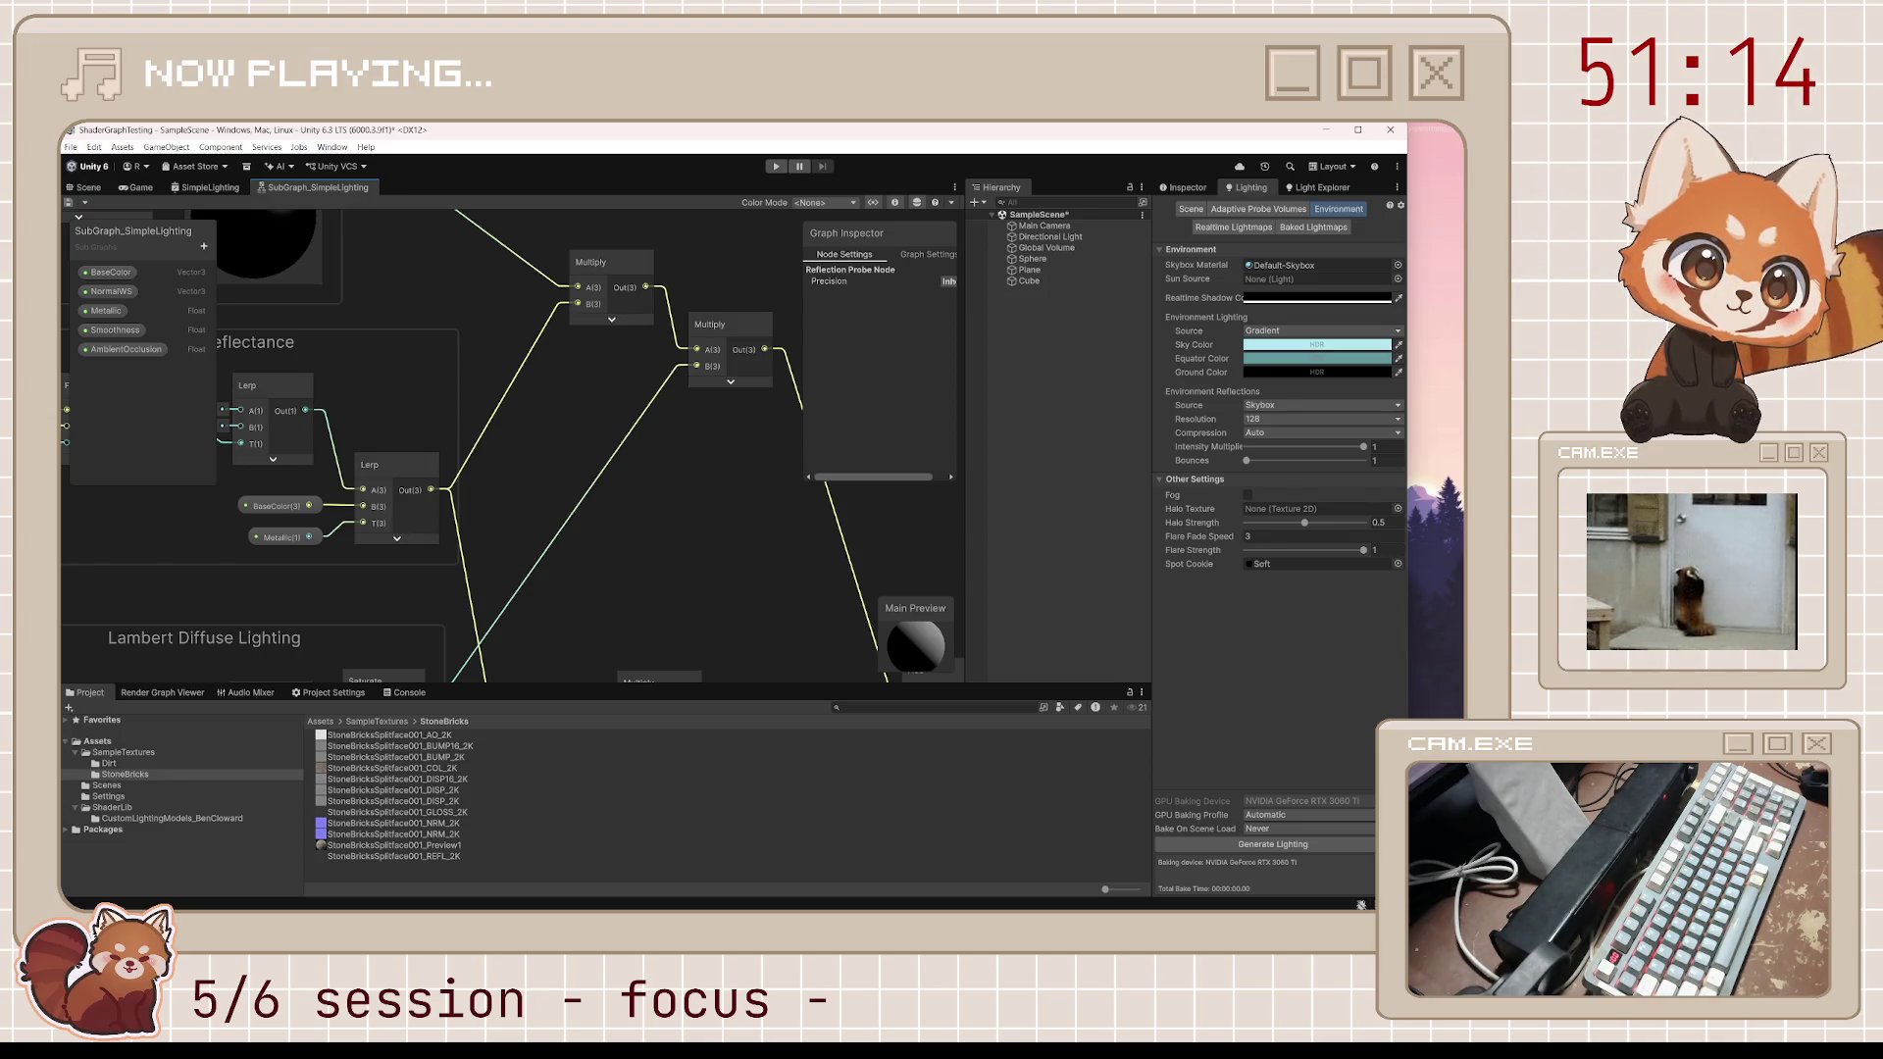
scroll(514, 487, "down", 5)
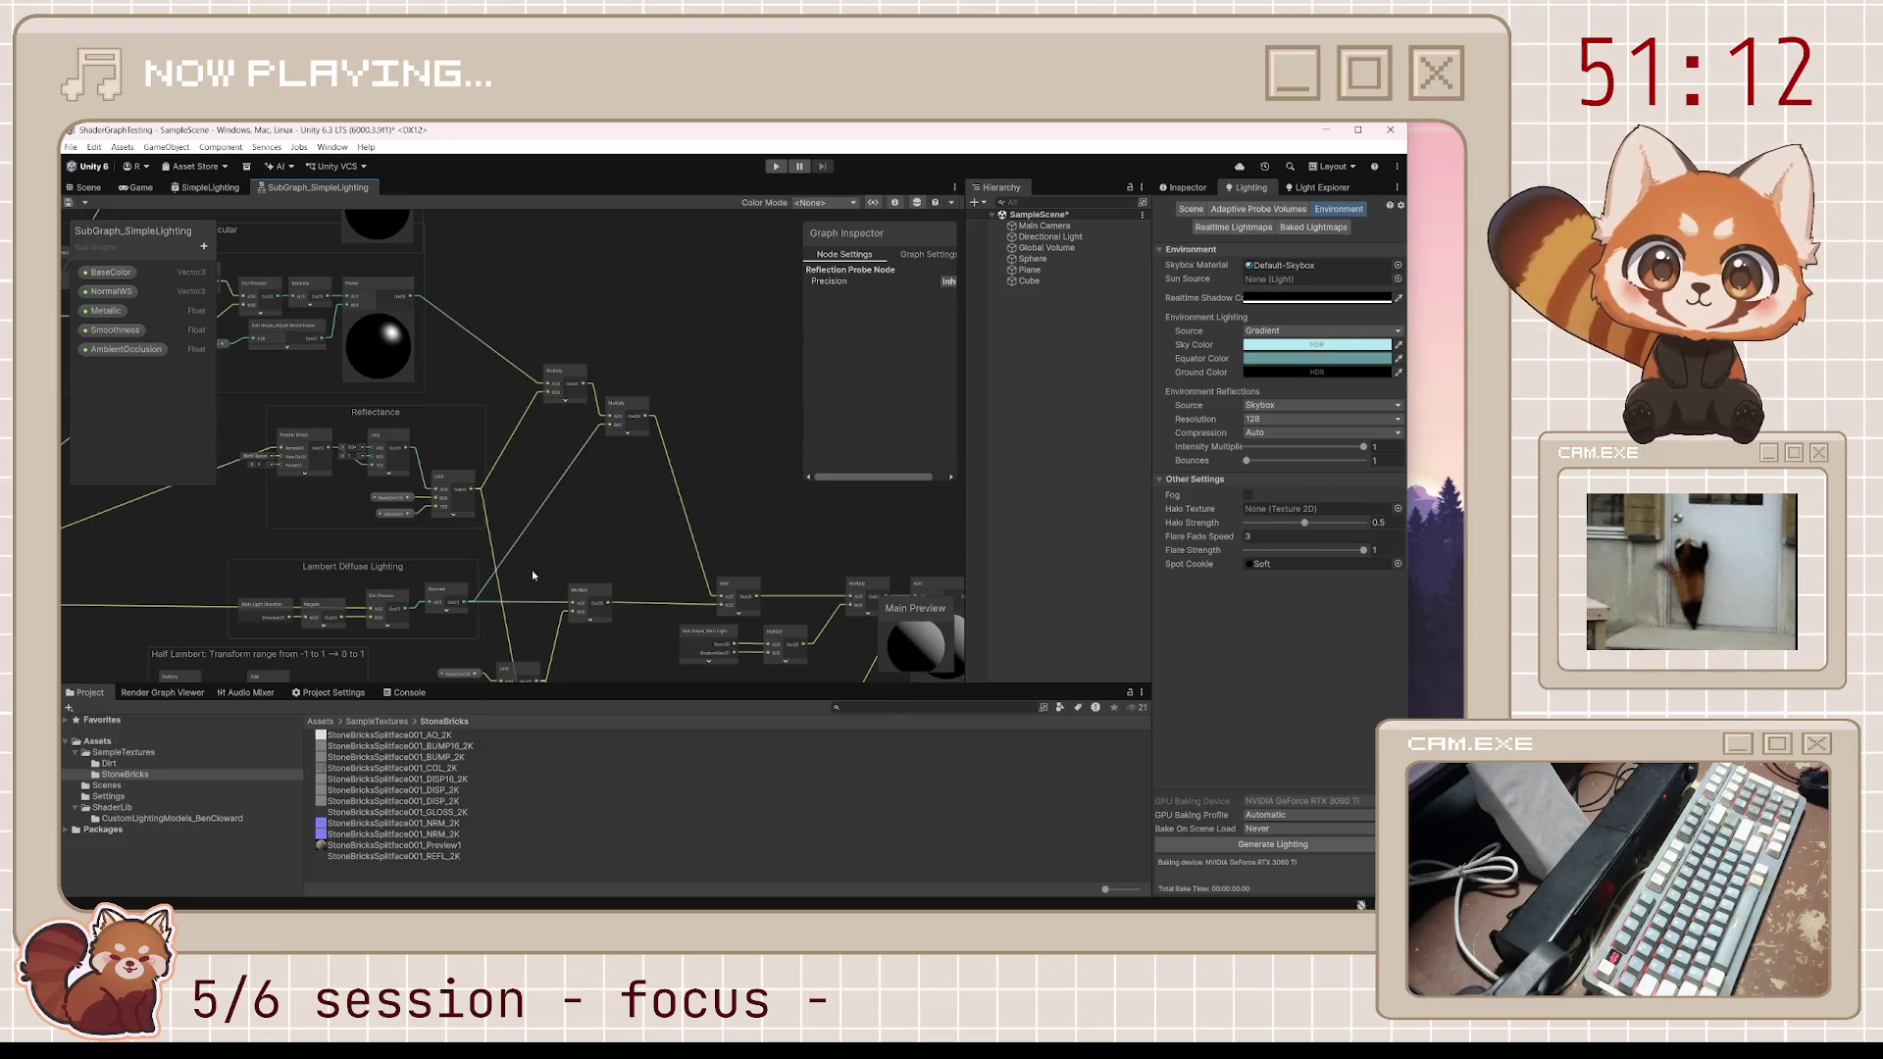
mouse_move(531, 569)
left_mouse_down()
mouse_move(577, 347)
mouse_move(667, 177)
mouse_move(657, 502)
left_mouse_up()
scroll(656, 498, "down", 3)
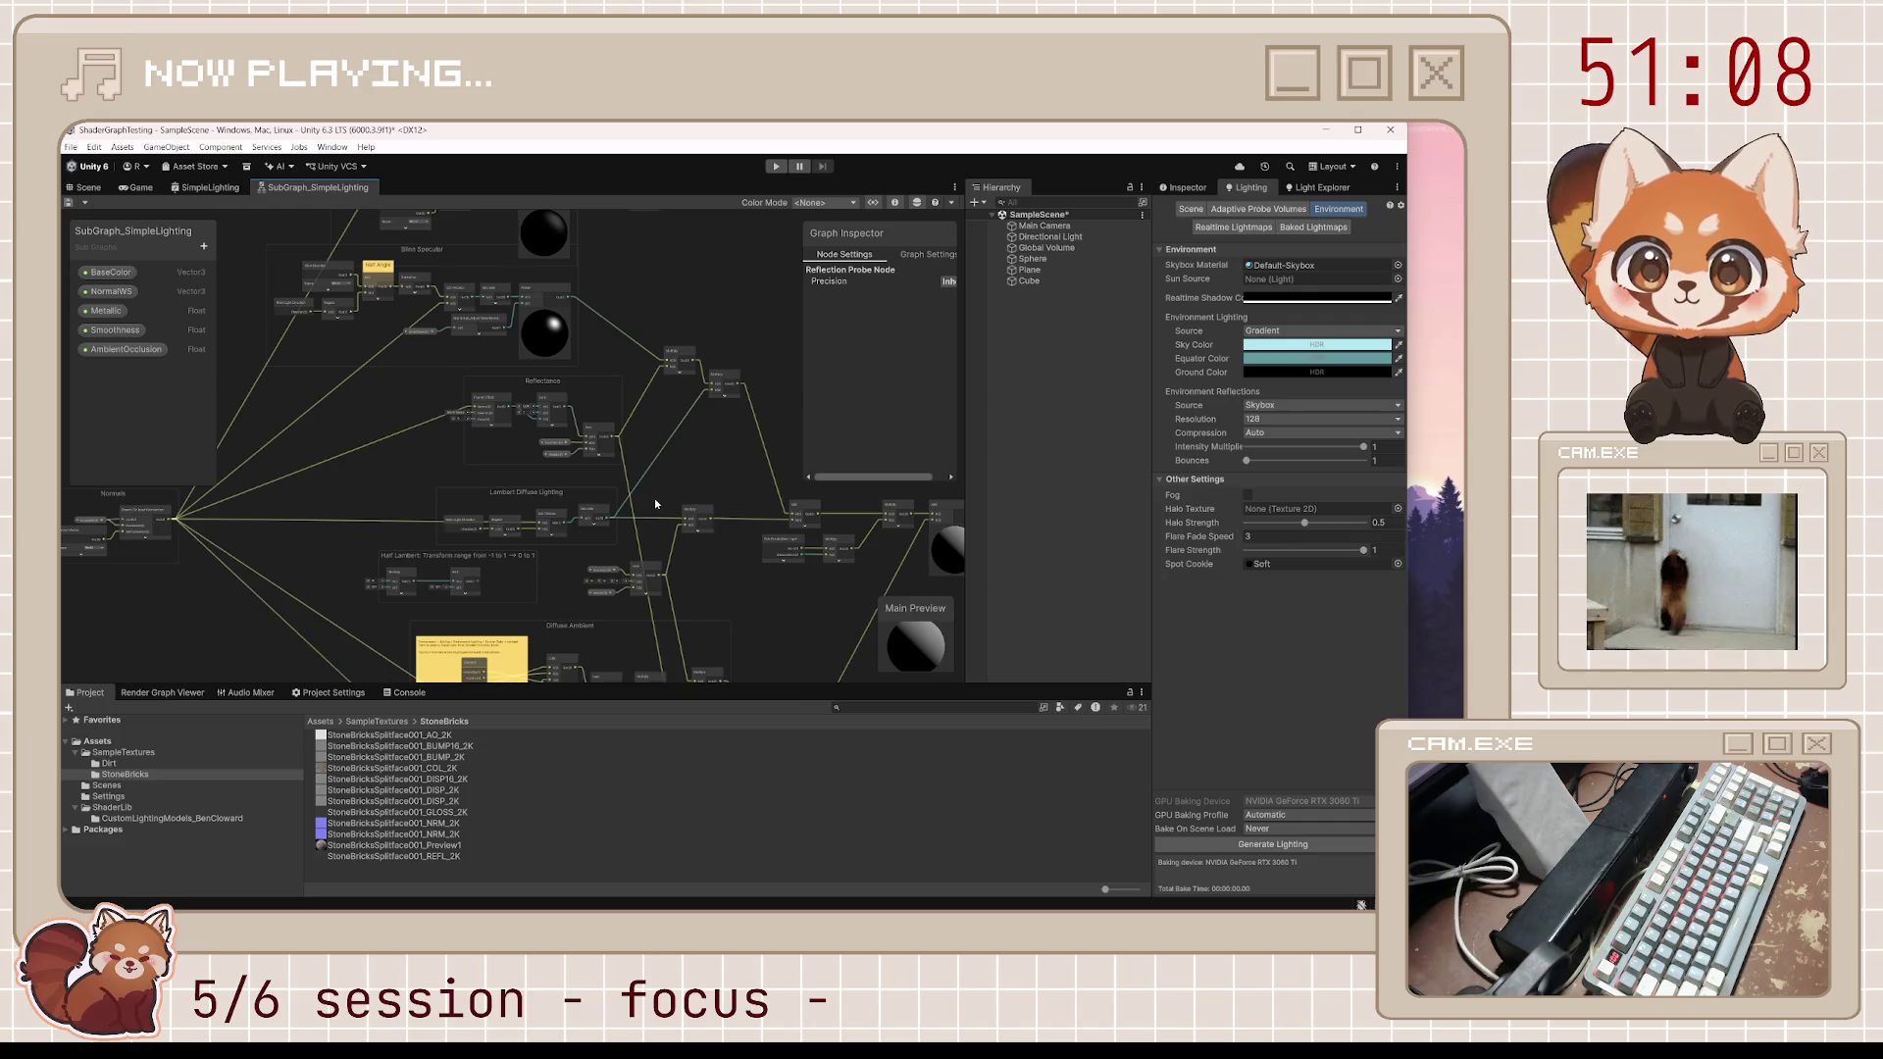
scroll(618, 493, "up", 3)
scroll(617, 493, "up", 5)
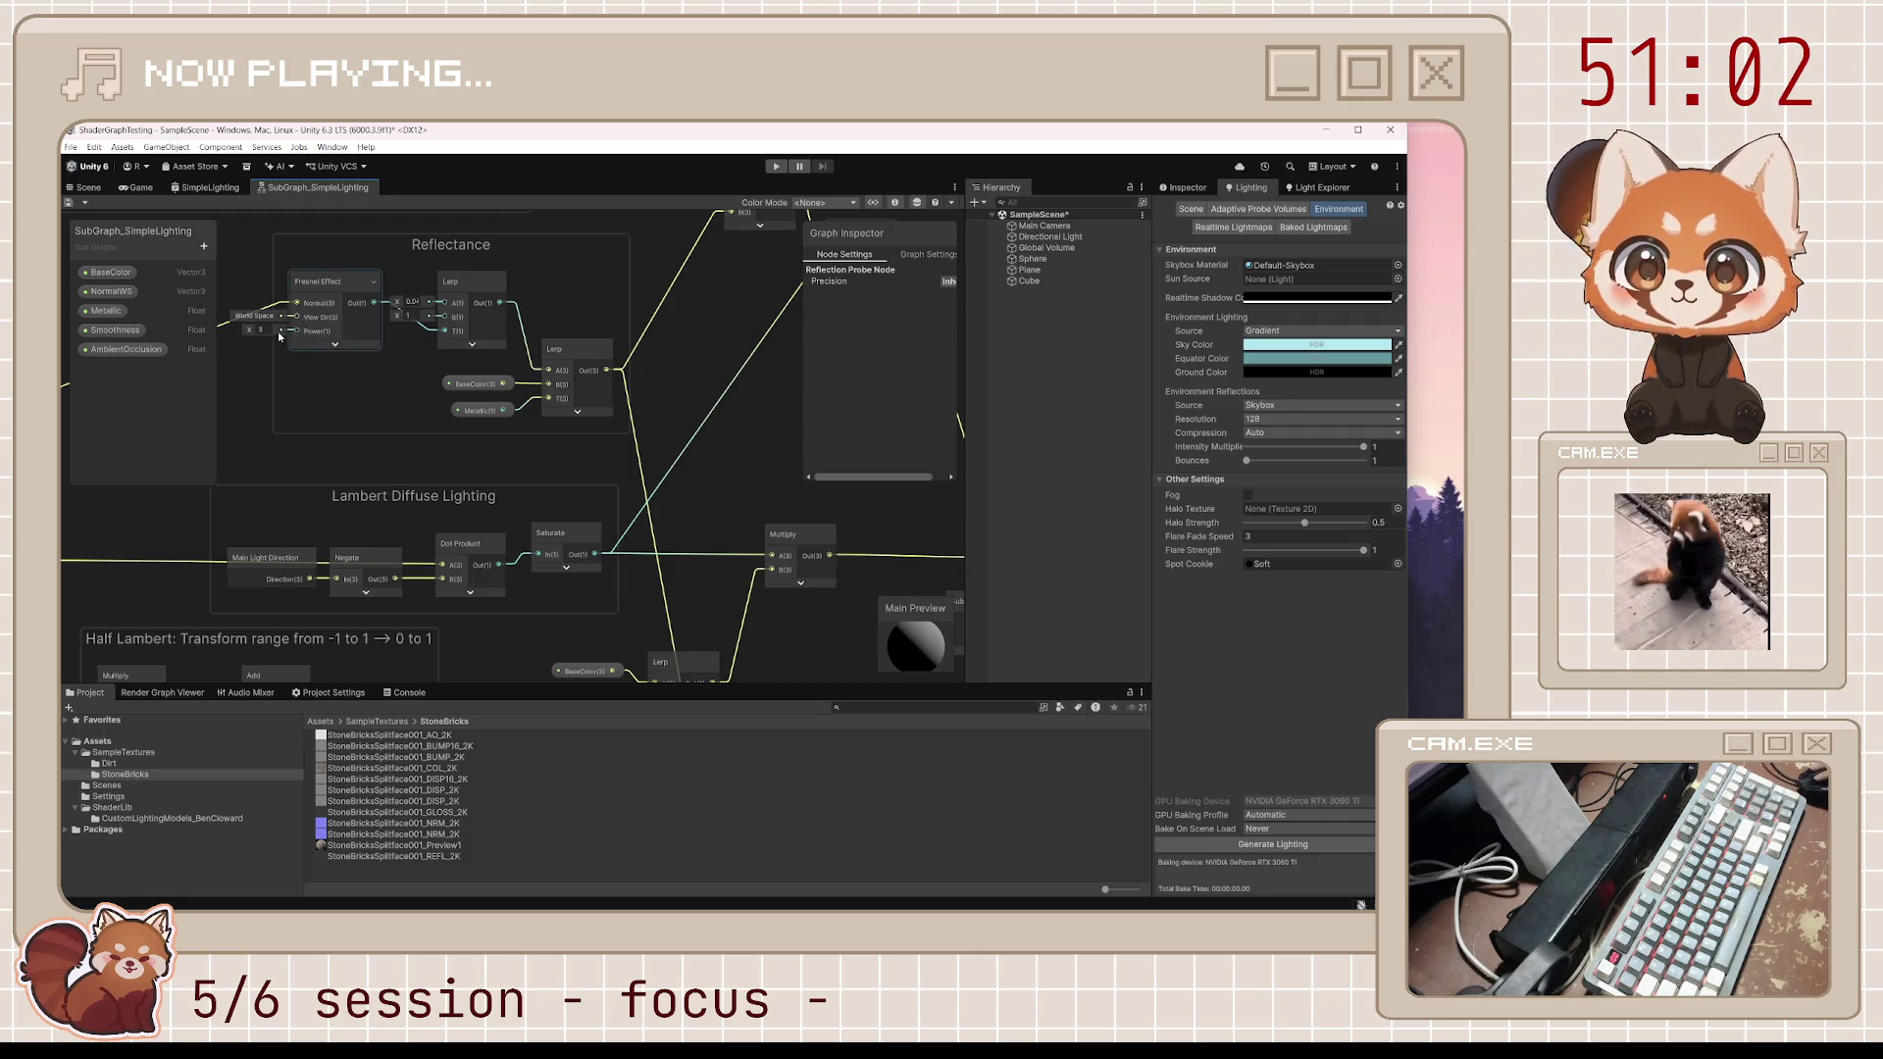
scroll(577, 523, "down", 5)
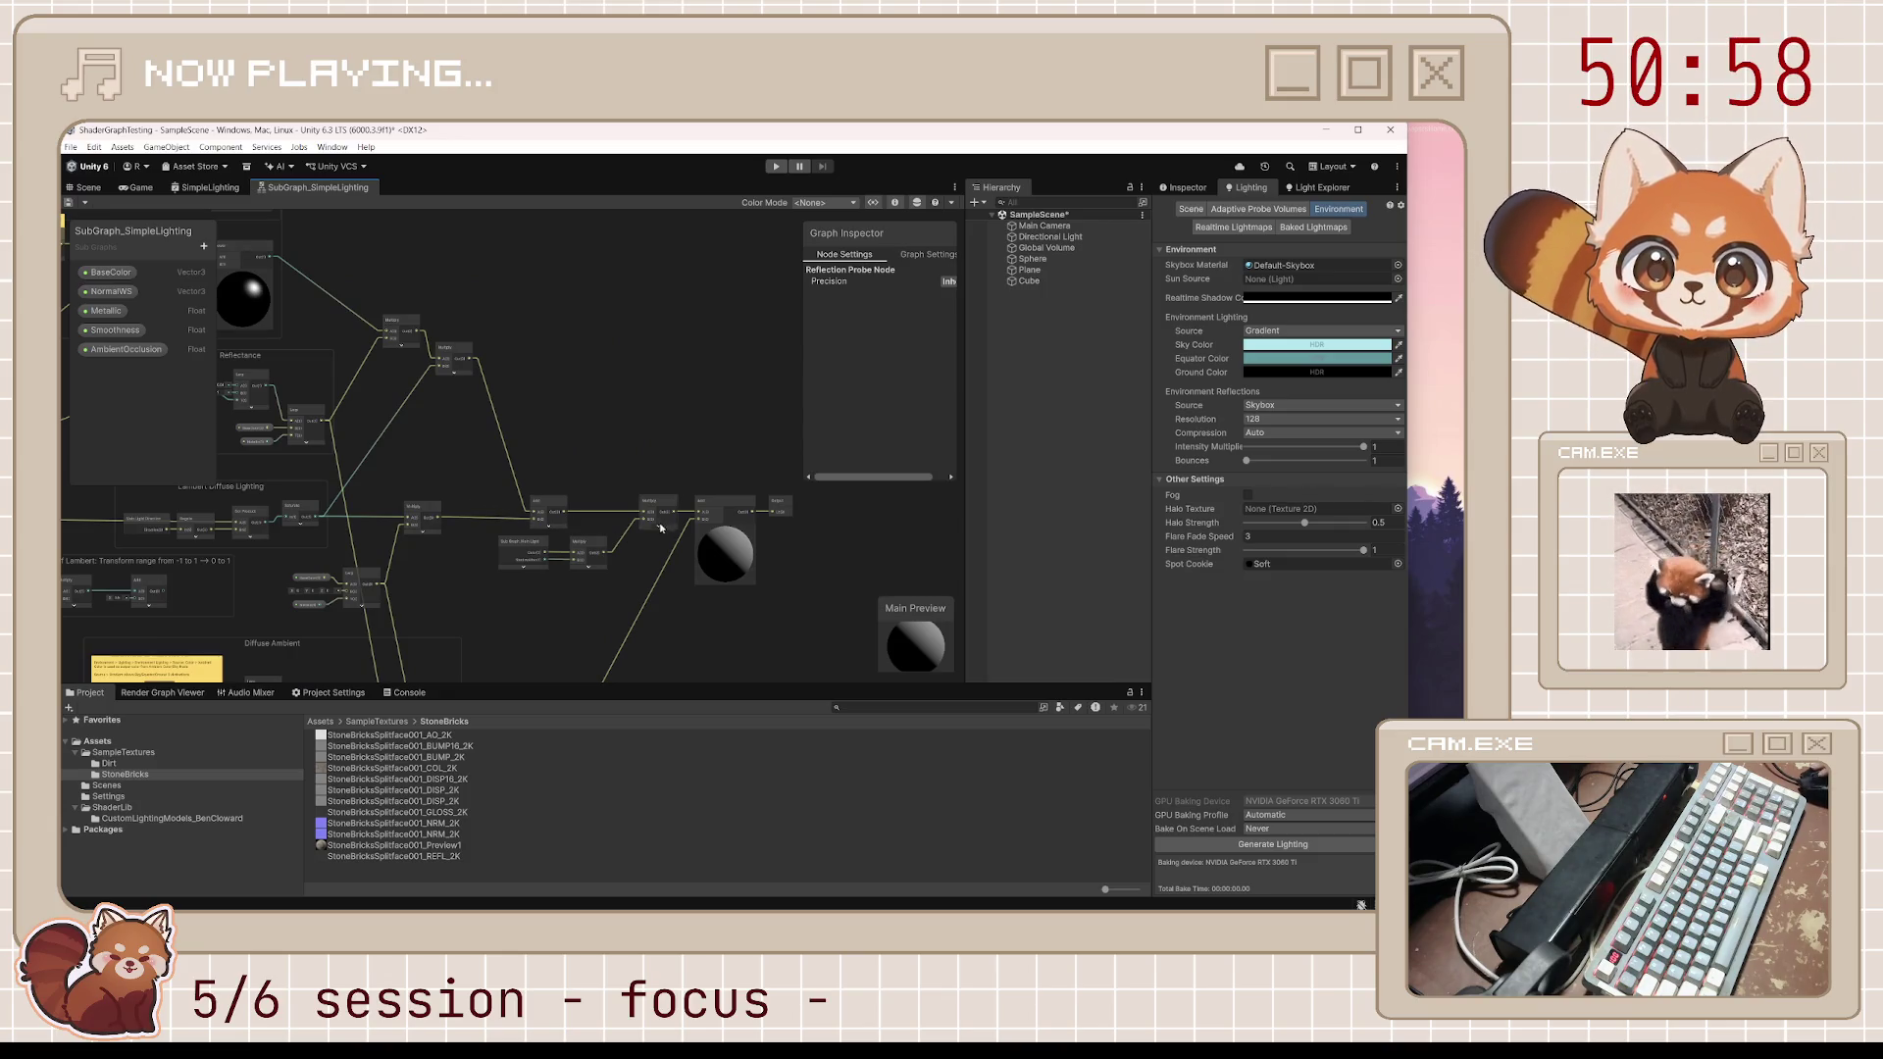
scroll(658, 530, "up", 5)
Expand the Multiply node's preview, shift it left off the Add node, and return to the Scene
left_click(659, 529)
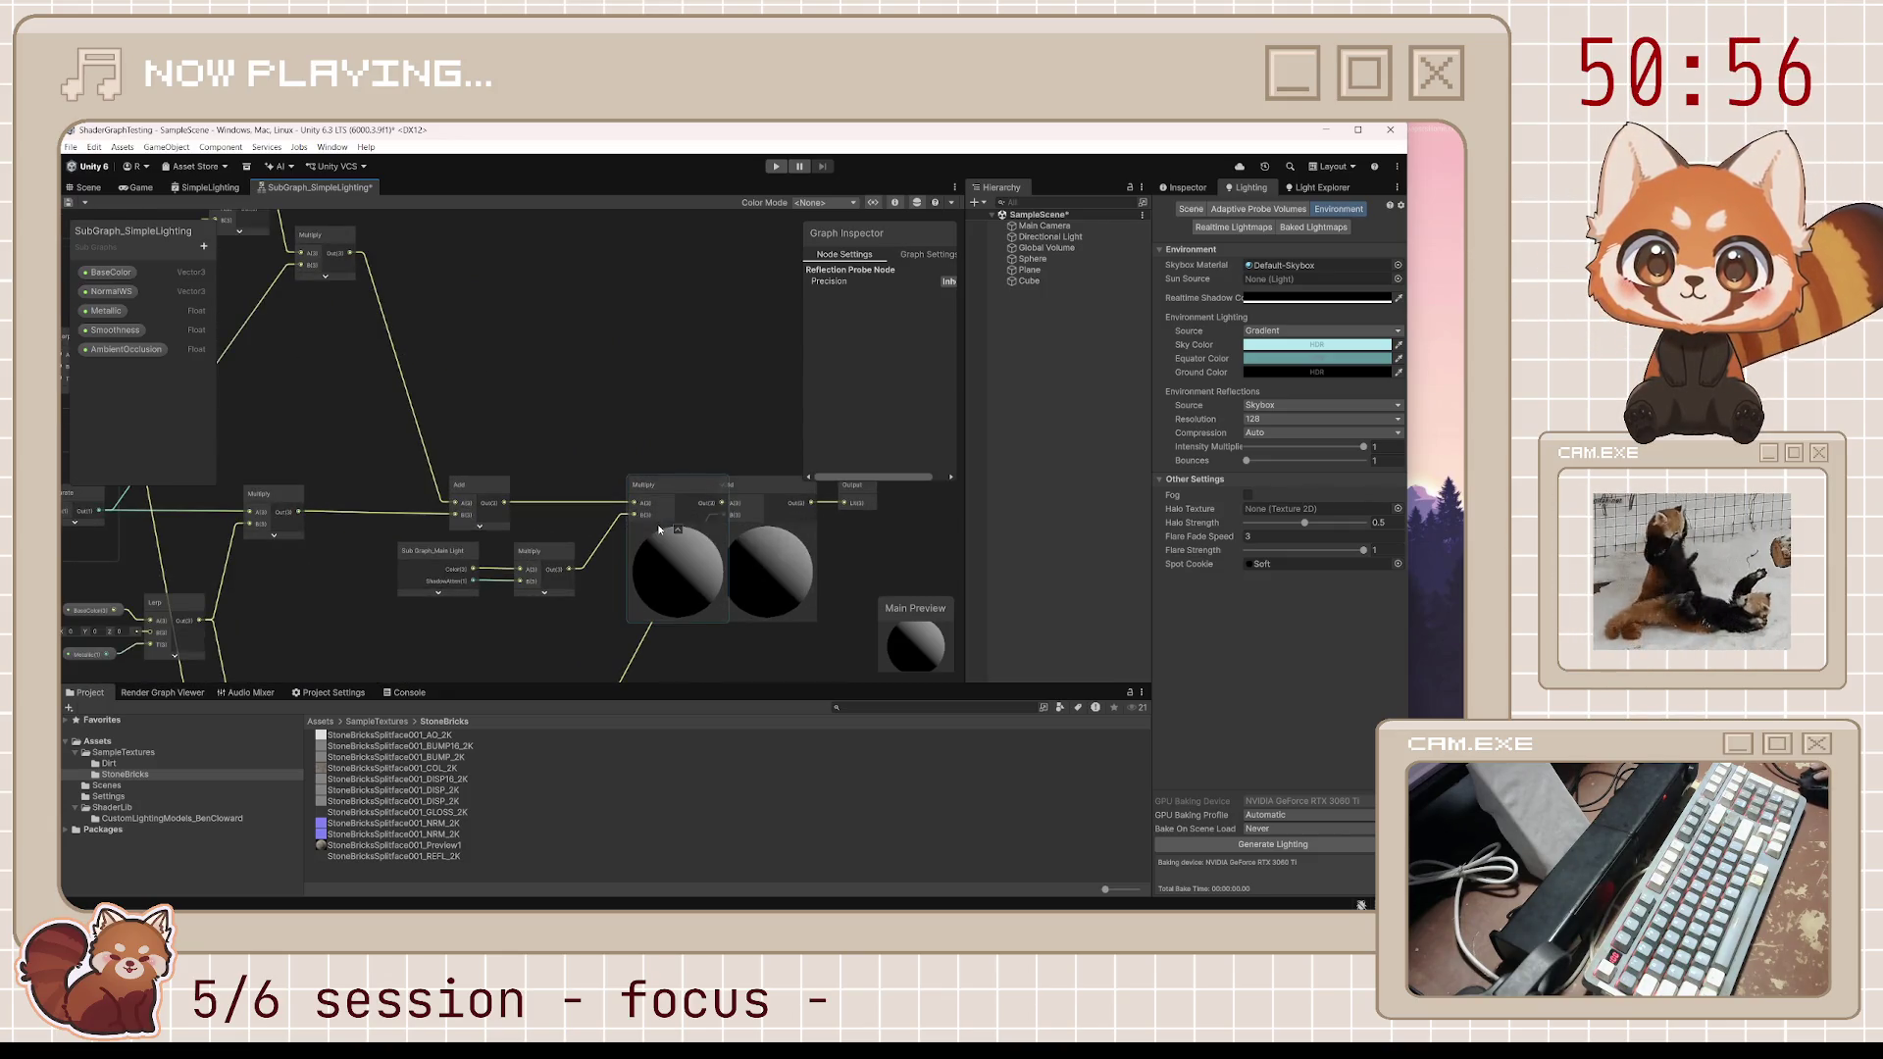
left_click_drag(687, 485, 656, 486)
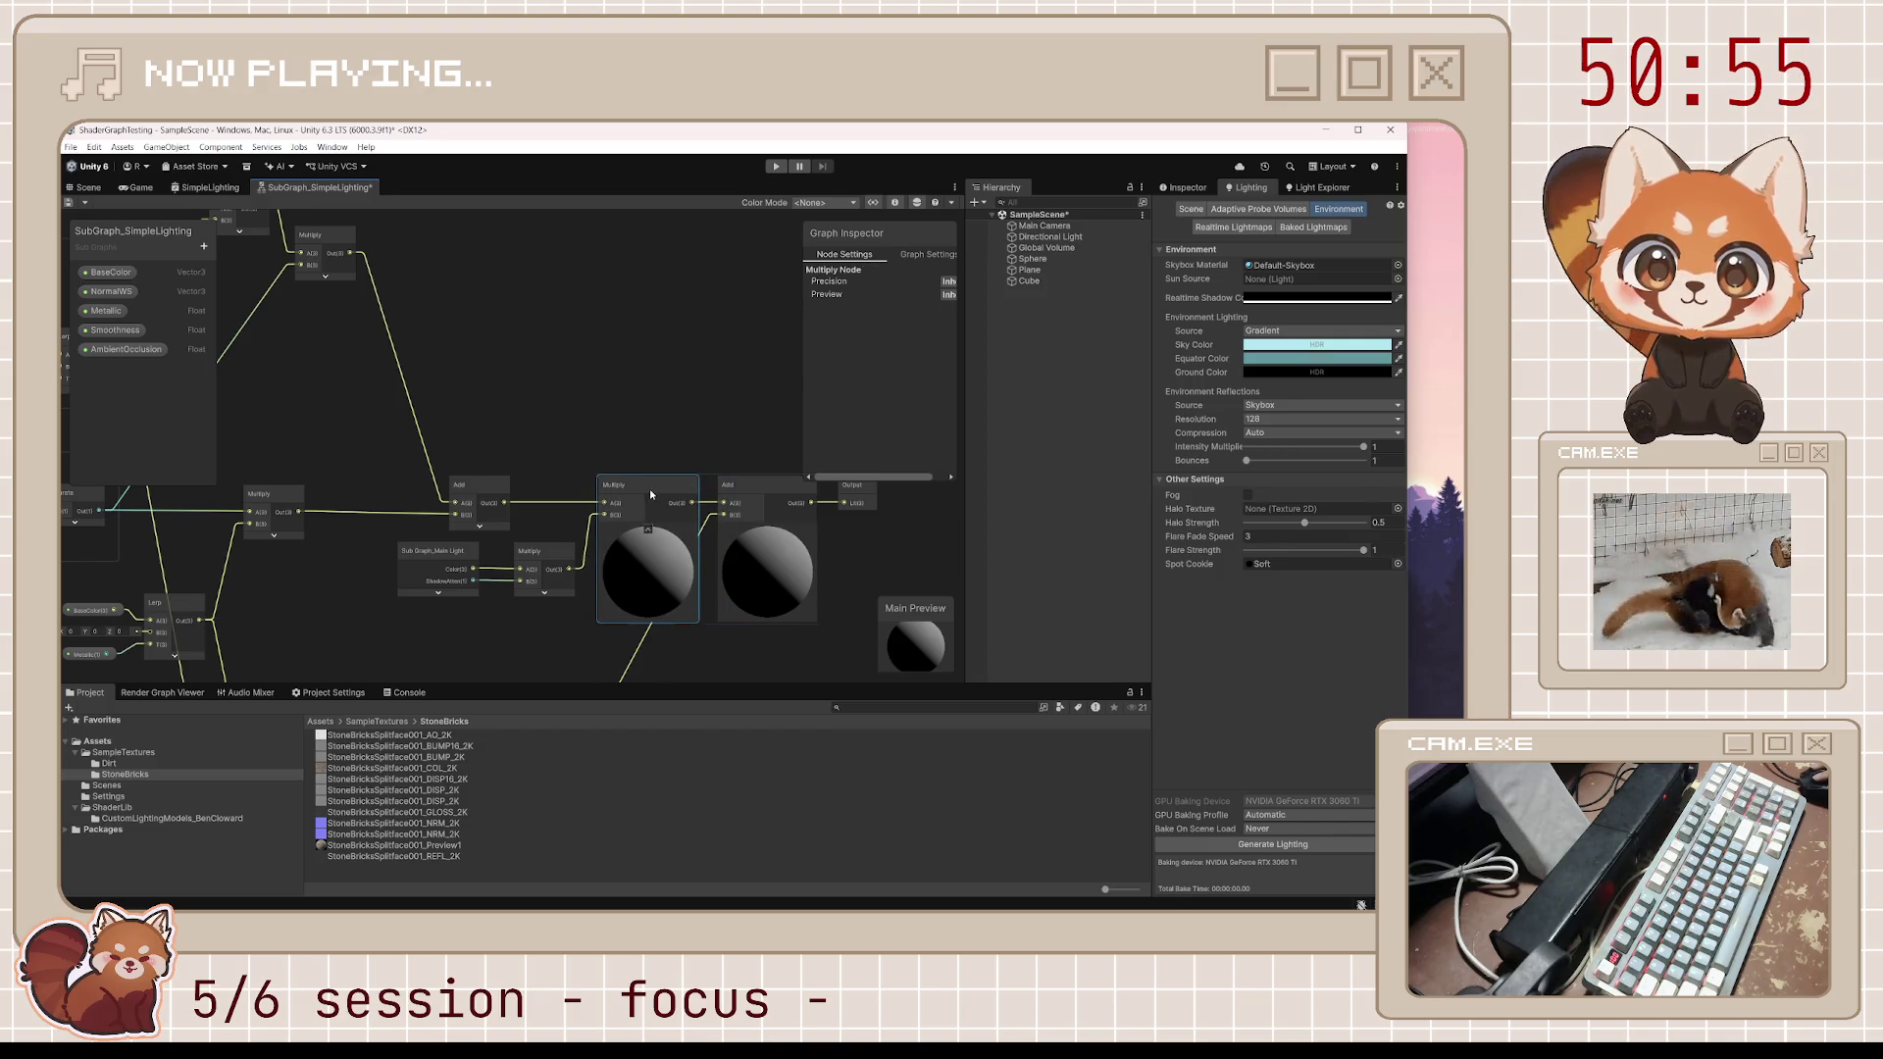
left_click(543, 598)
left_click(564, 597)
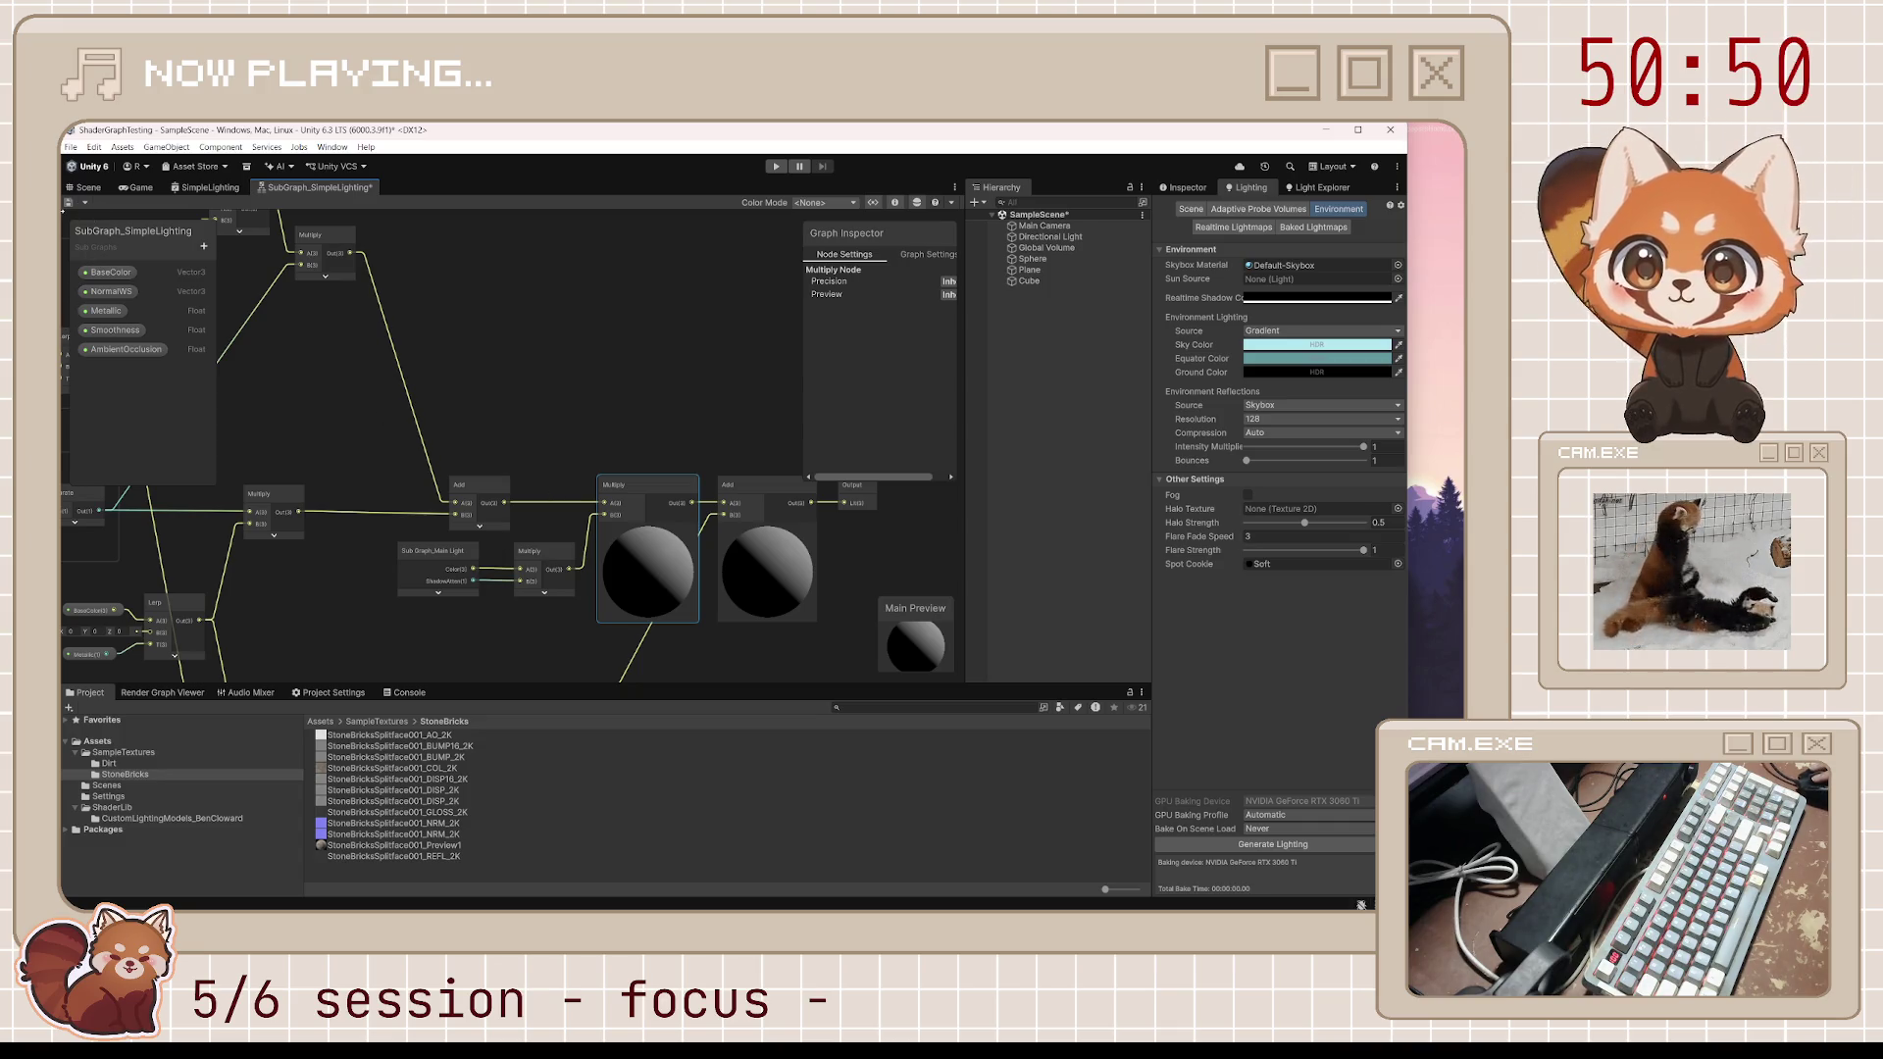
left_click(88, 187)
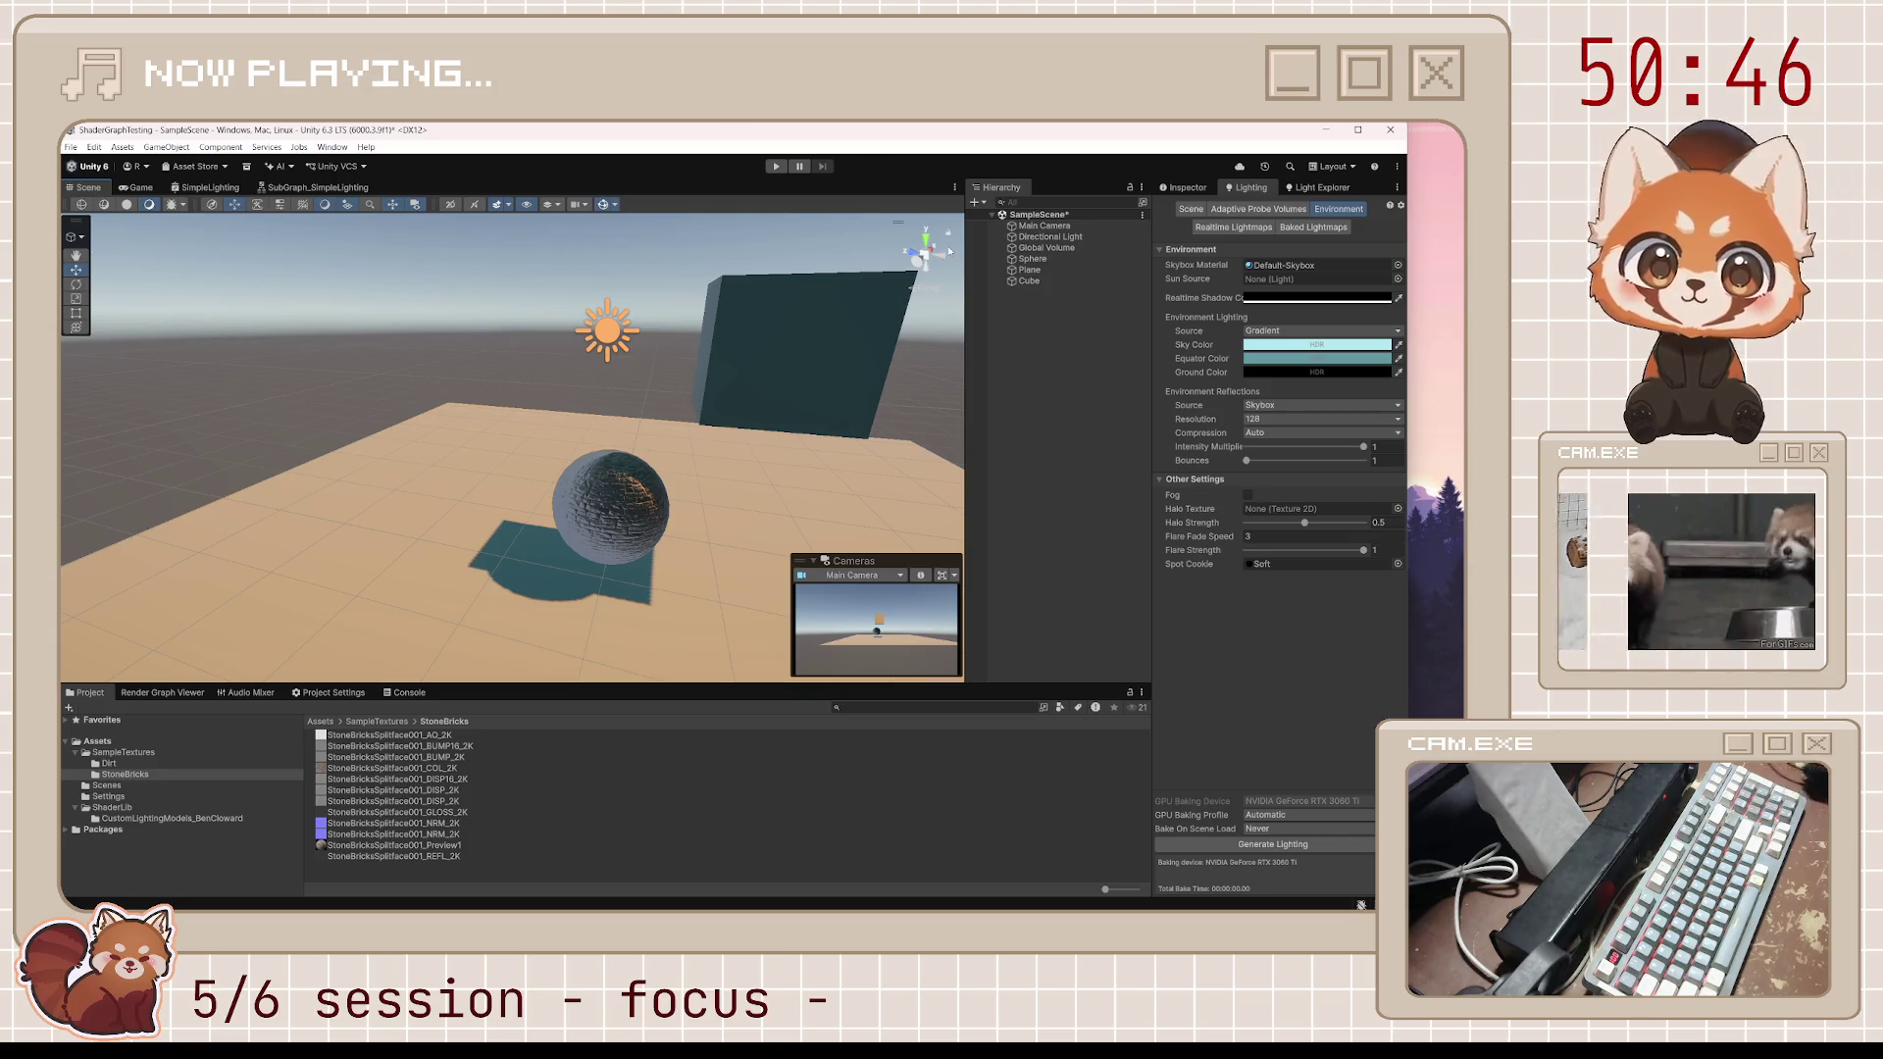
In the Inspector, select the Sphere and ping its SimpleLighting material in the Project
left_click(1187, 187)
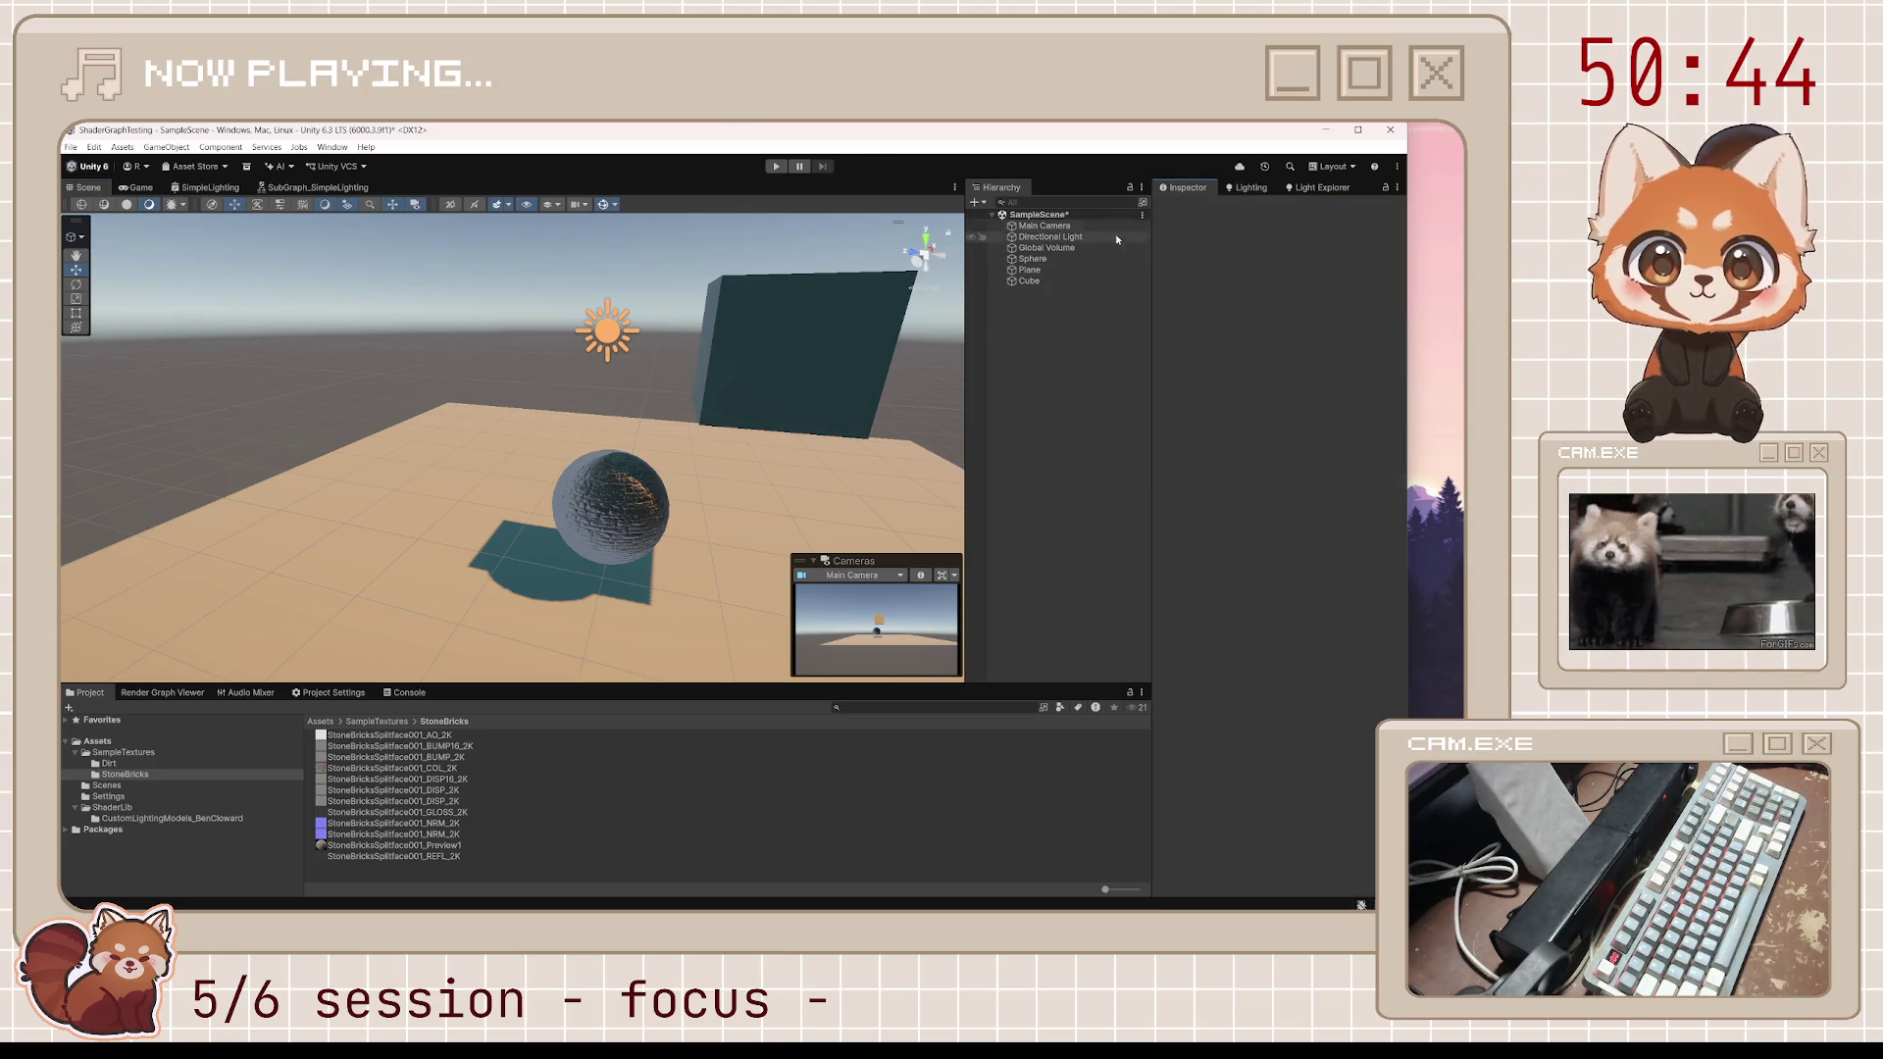
left_click(1031, 283)
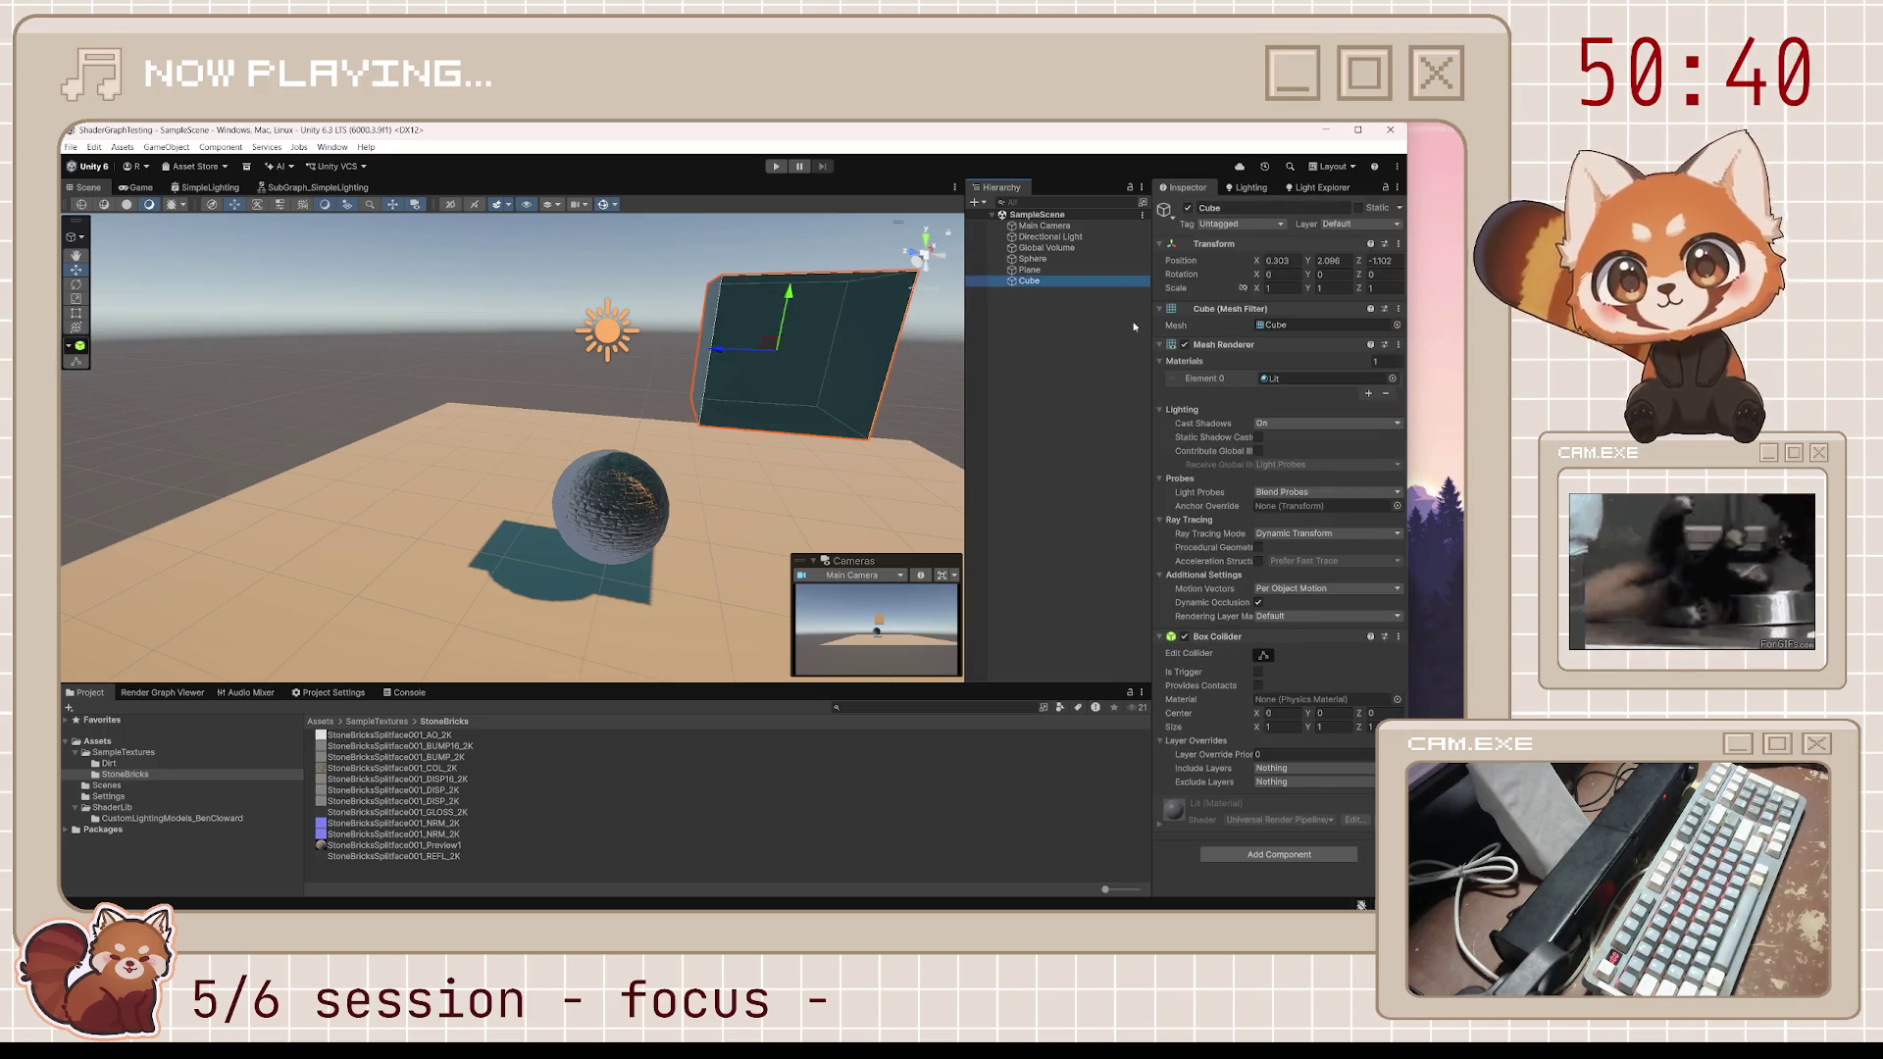
left_click(1042, 260)
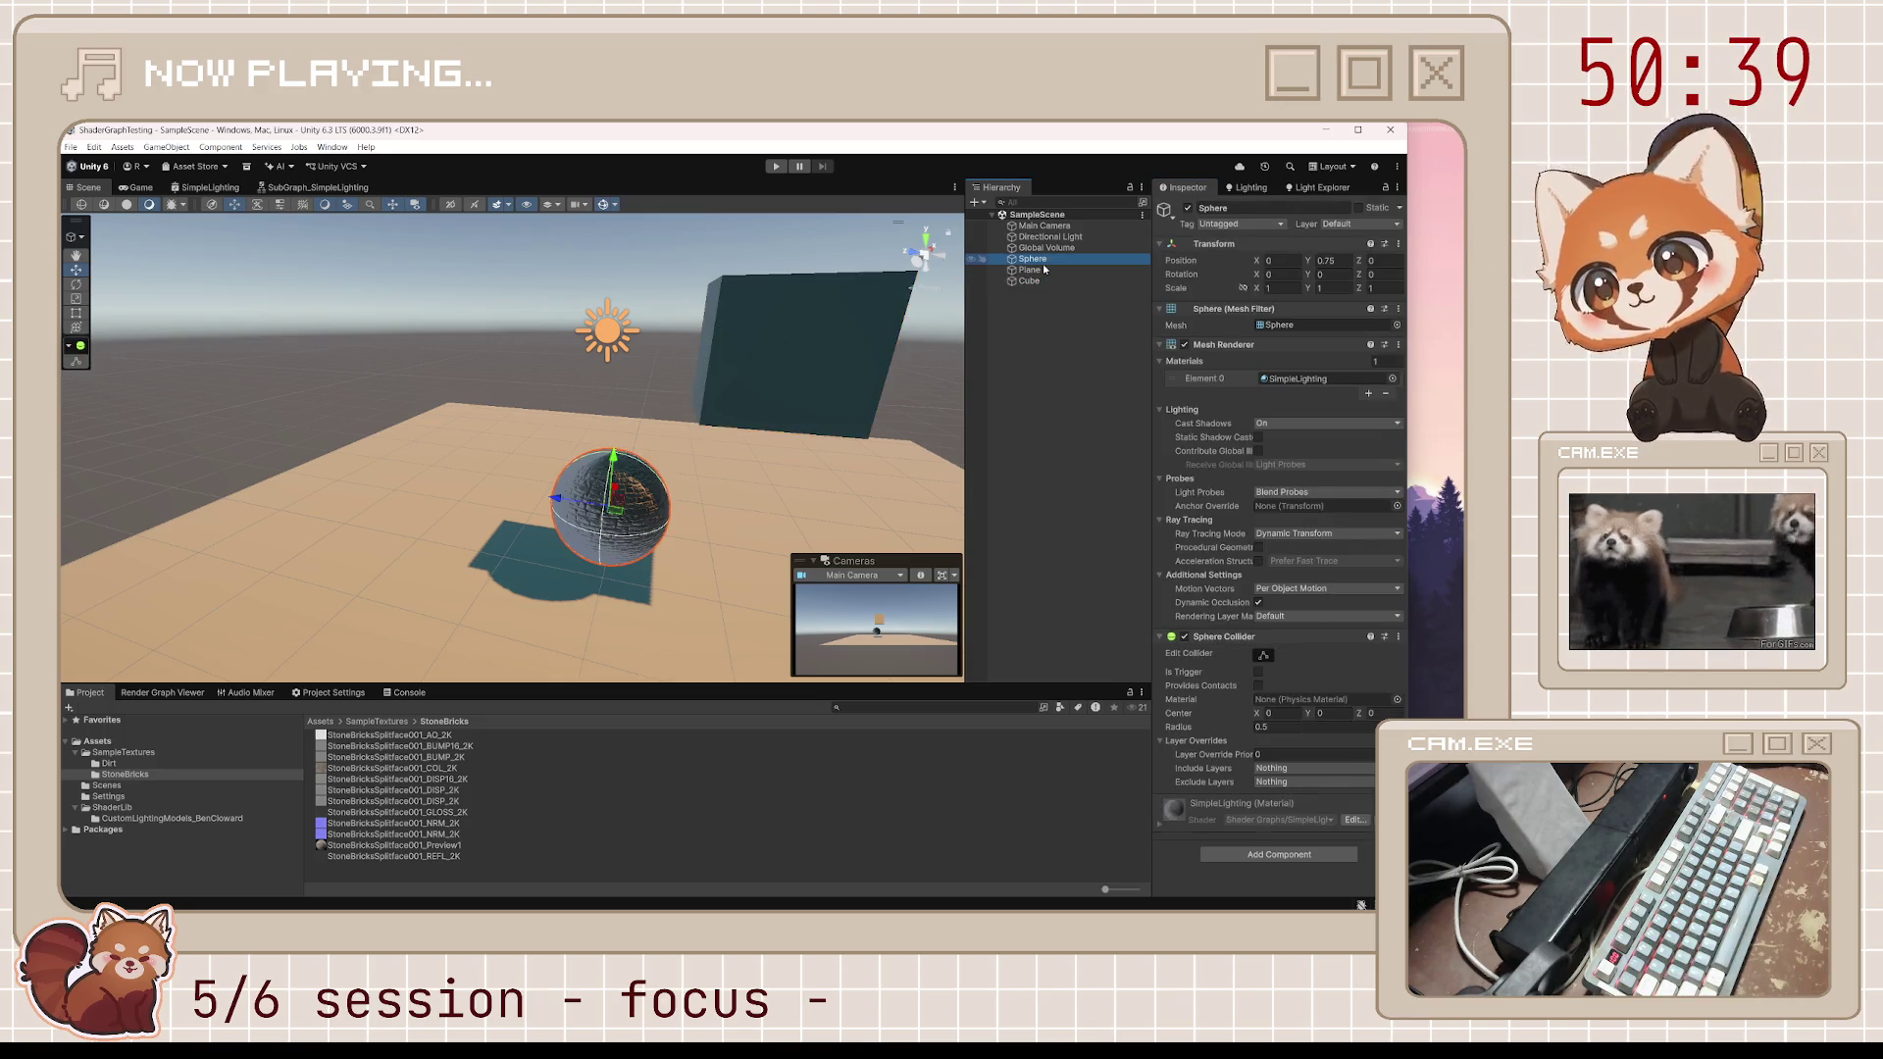
left_click(1297, 380)
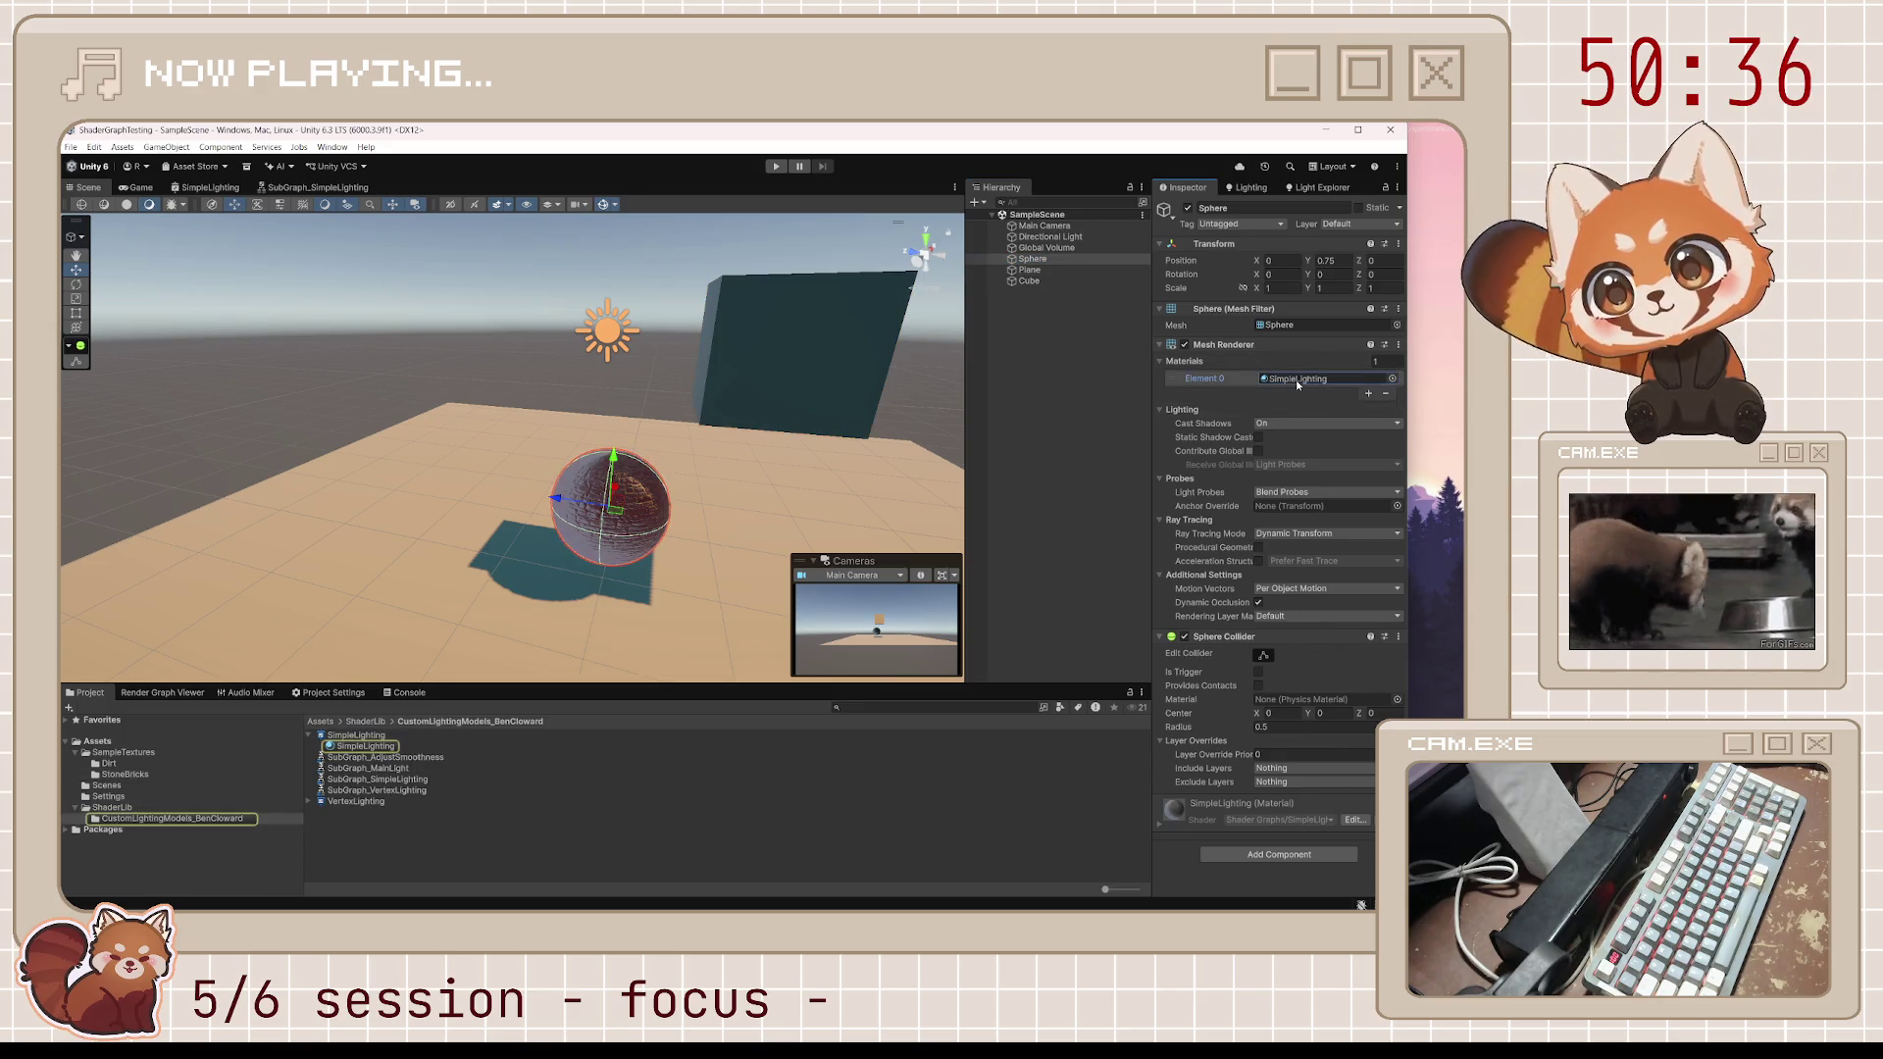
Select the SimpleLighting shader graph and material assets, then bring up the SimpleLighting graph
left_click(353, 736)
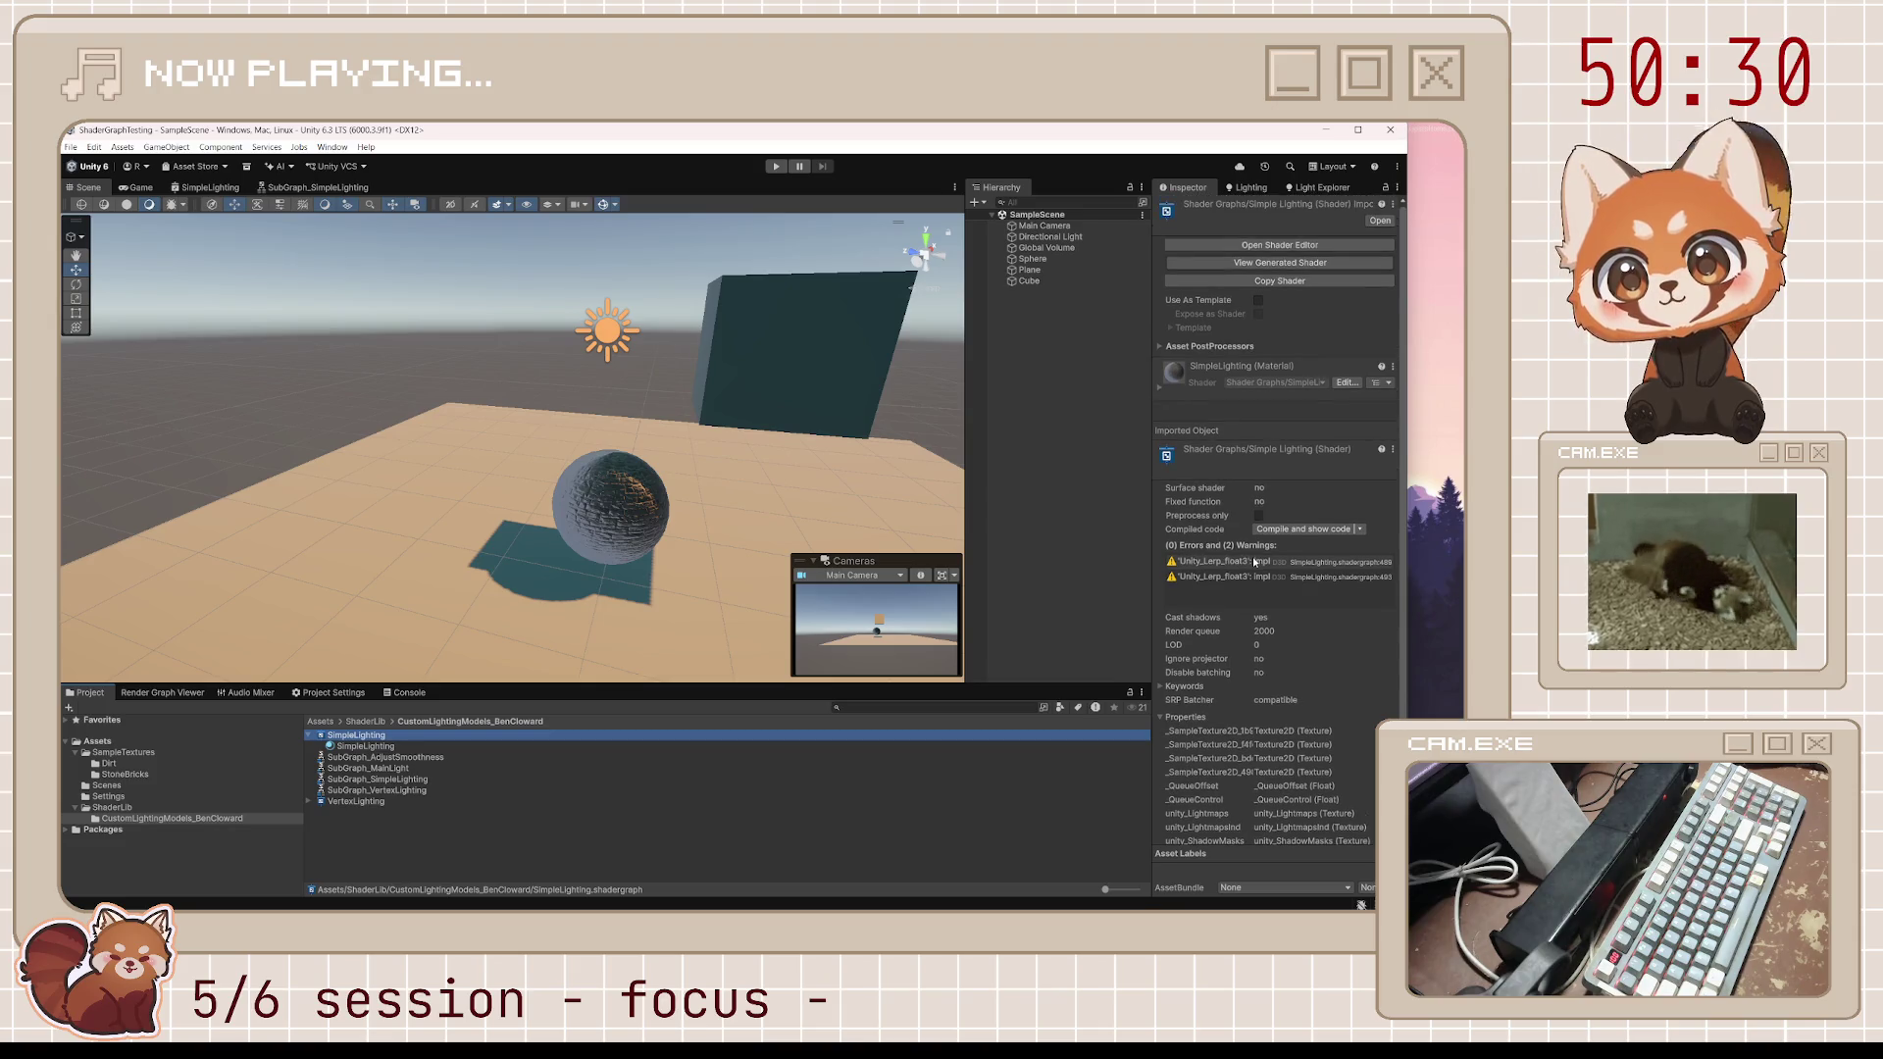
left_click(399, 749)
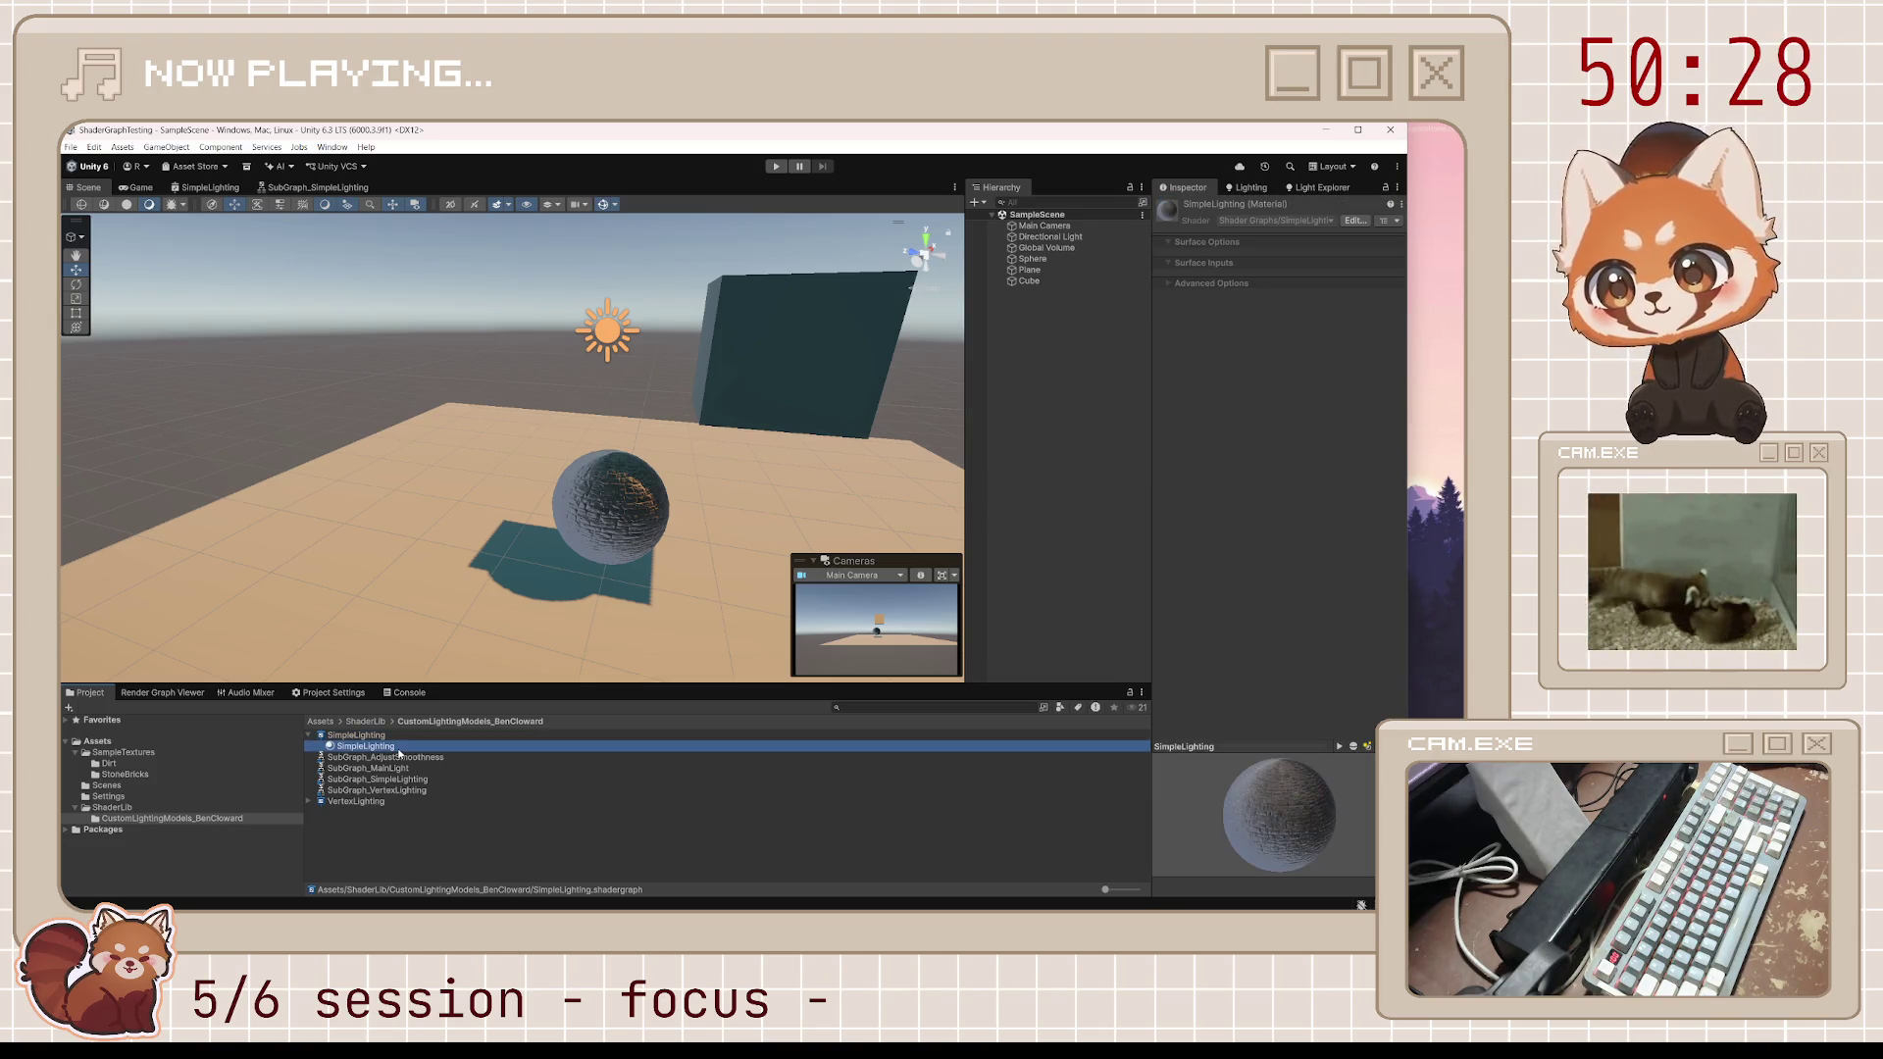
left_click(1167, 254)
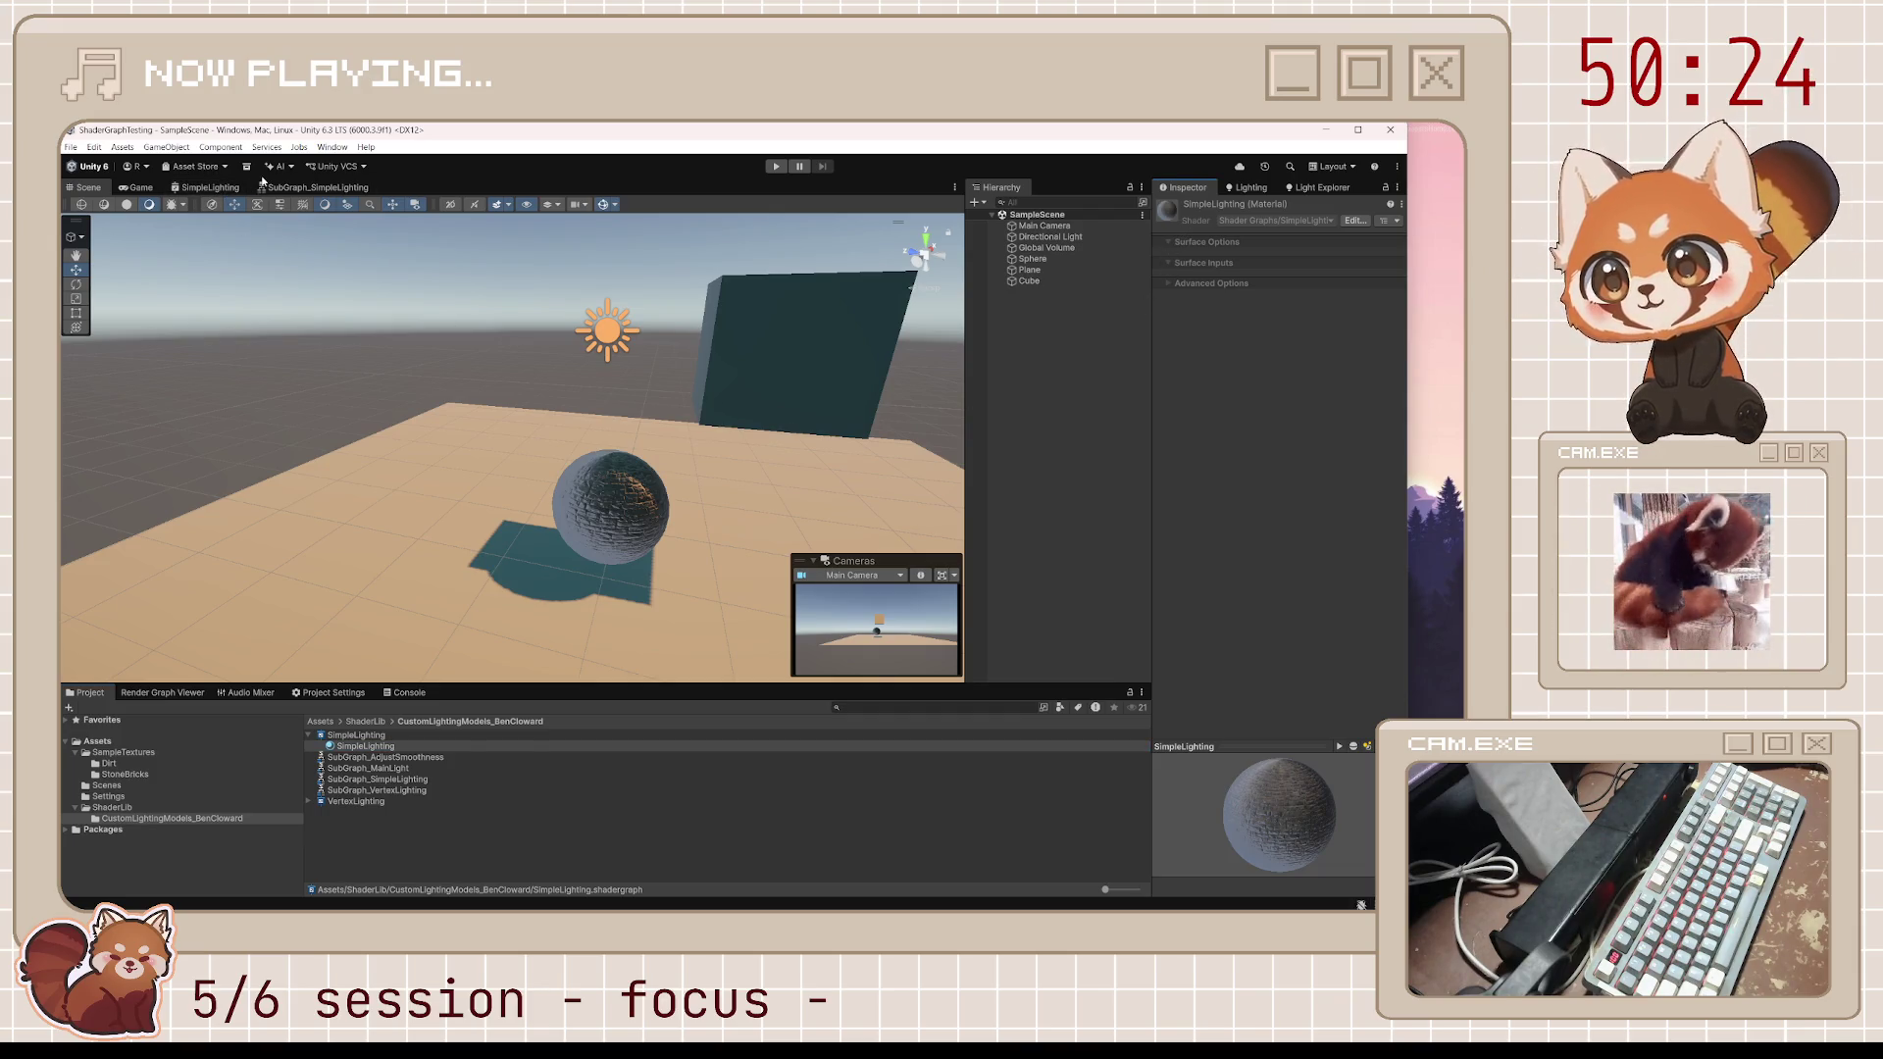
left_click(232, 189)
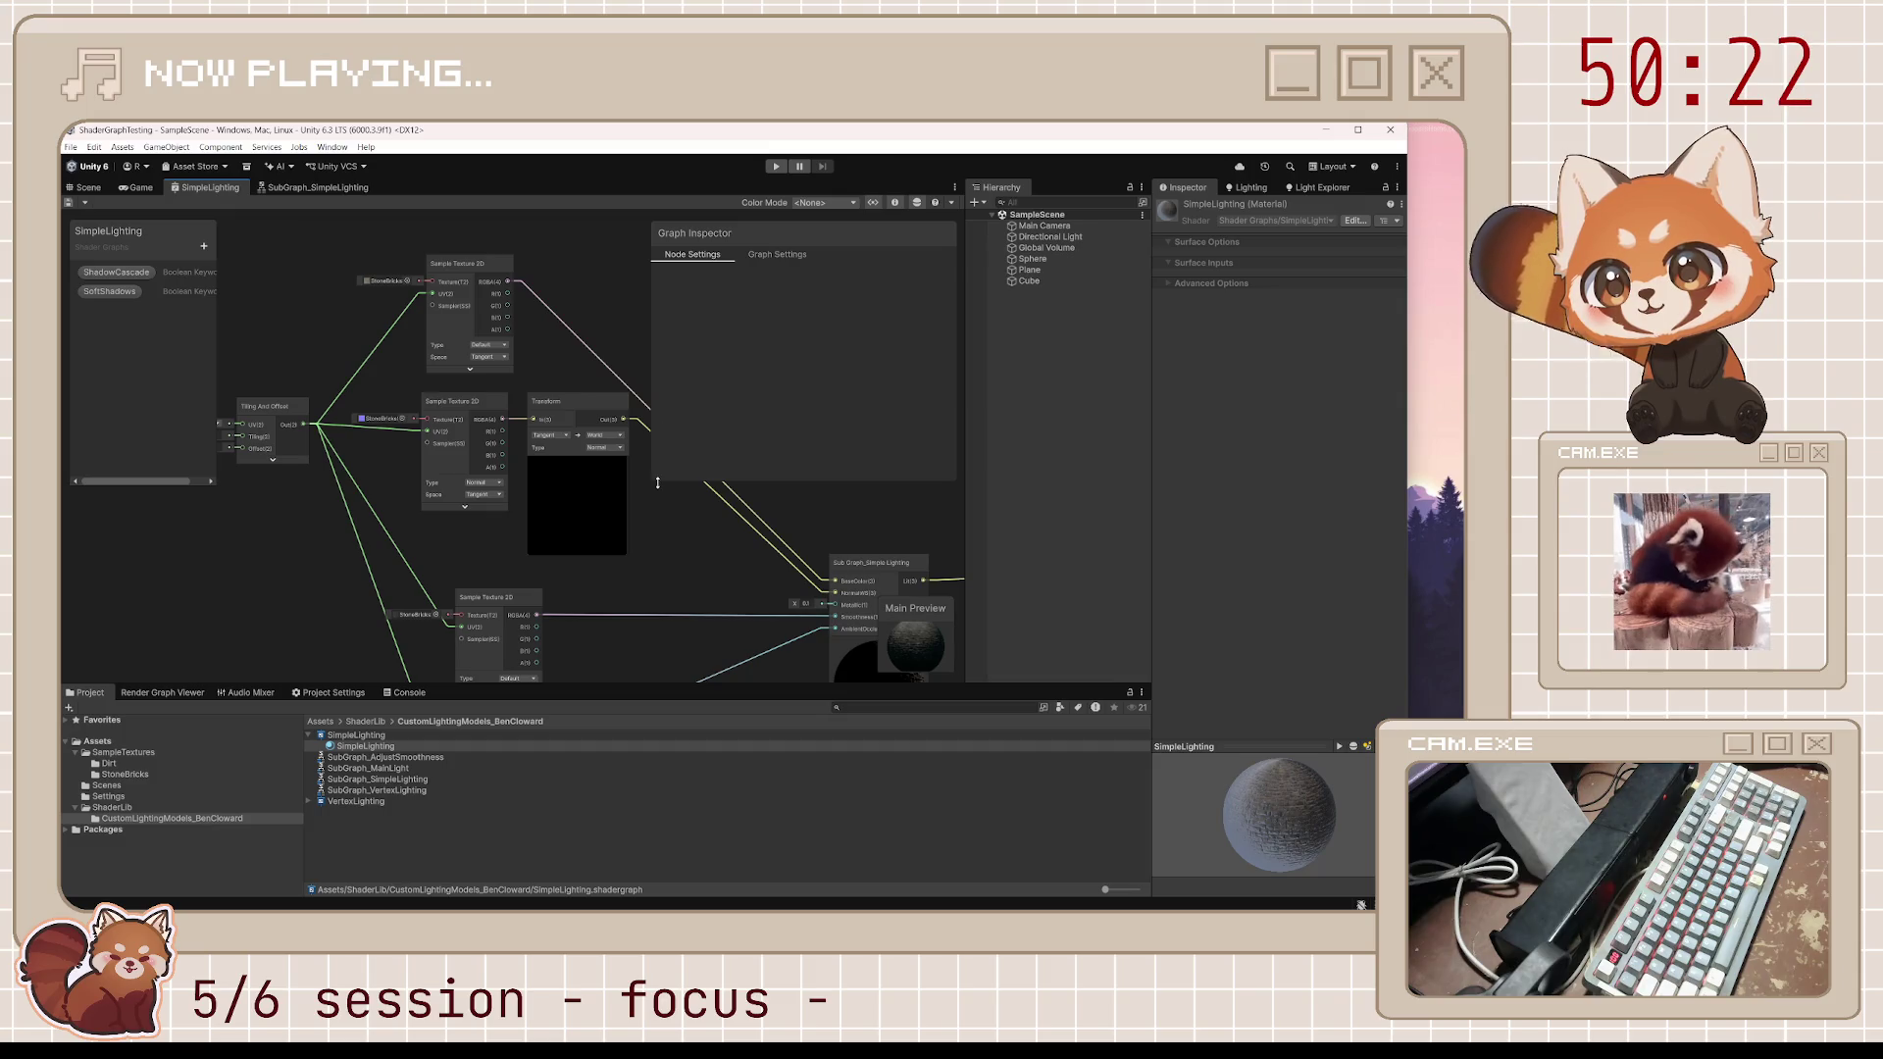
Close the graph properties panel and pan the SimpleLighting graph to centre the texture nodes
left_click_drag(649, 477, 771, 477)
left_click(895, 202)
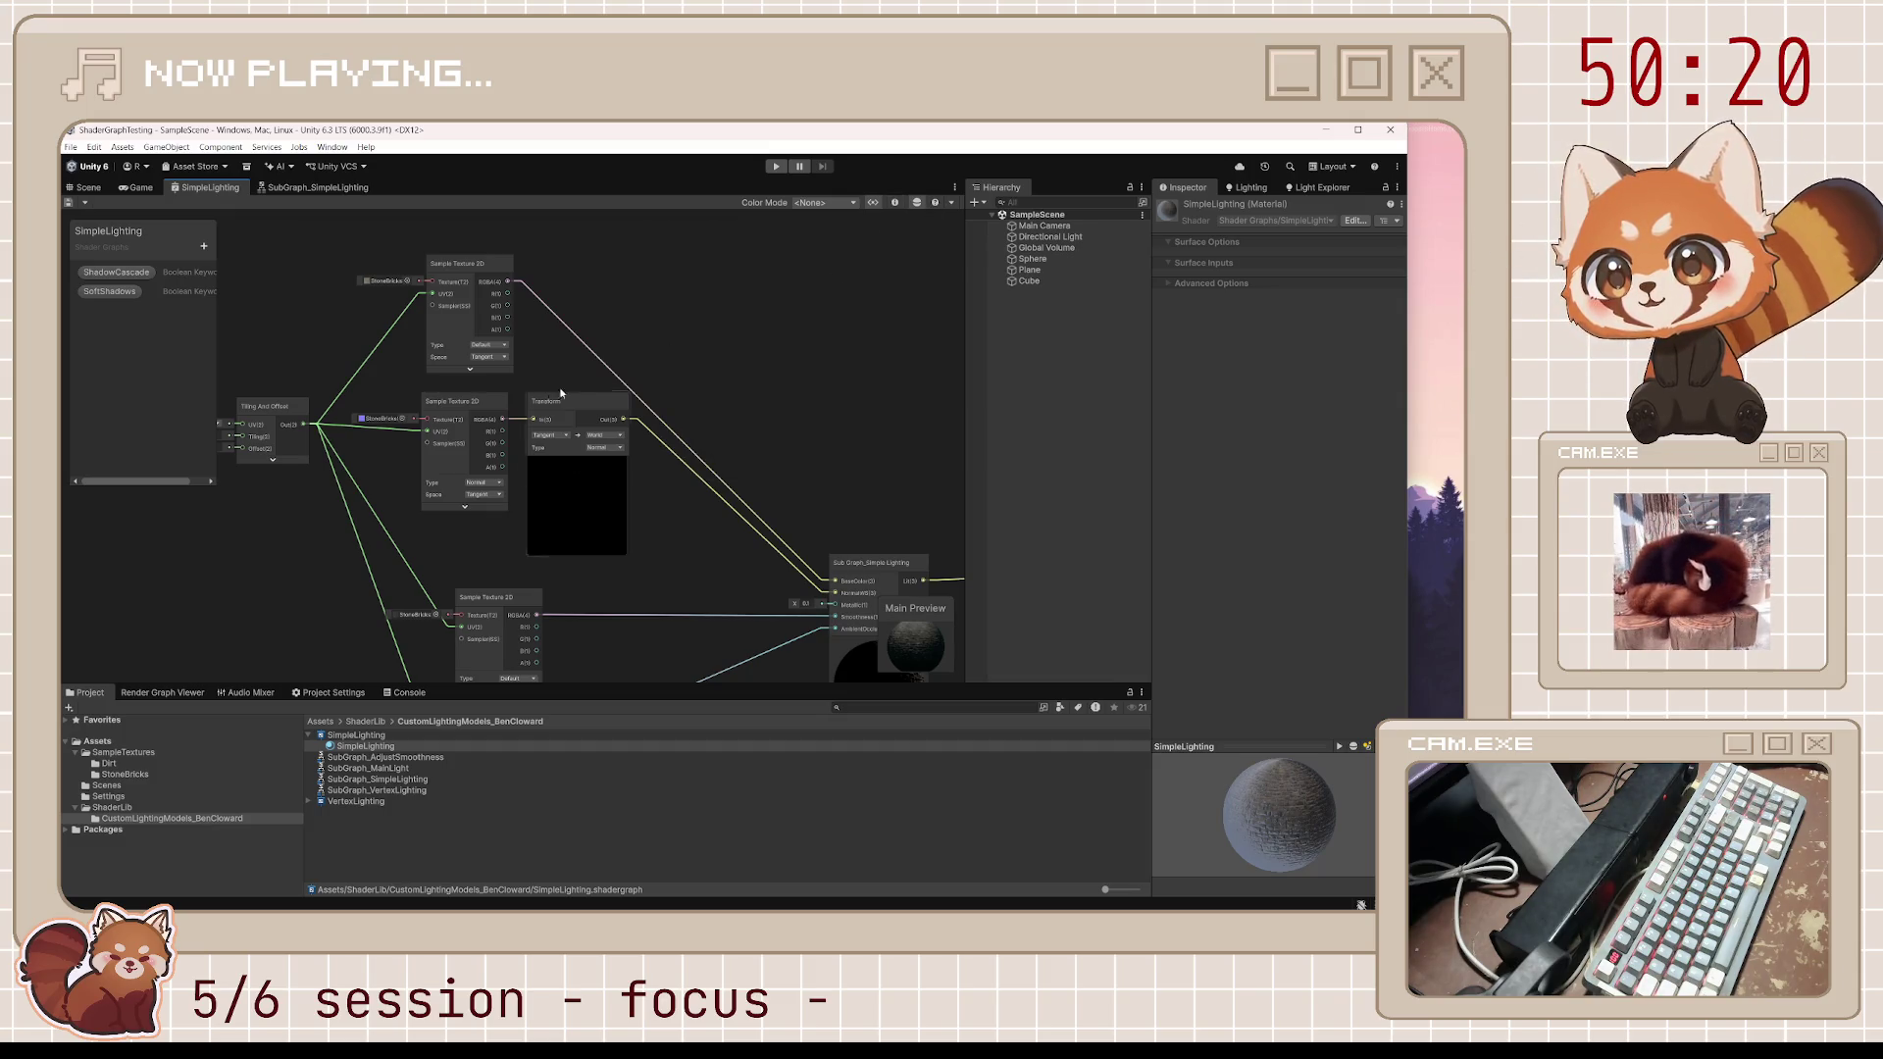
left_click_drag(279, 381, 544, 335)
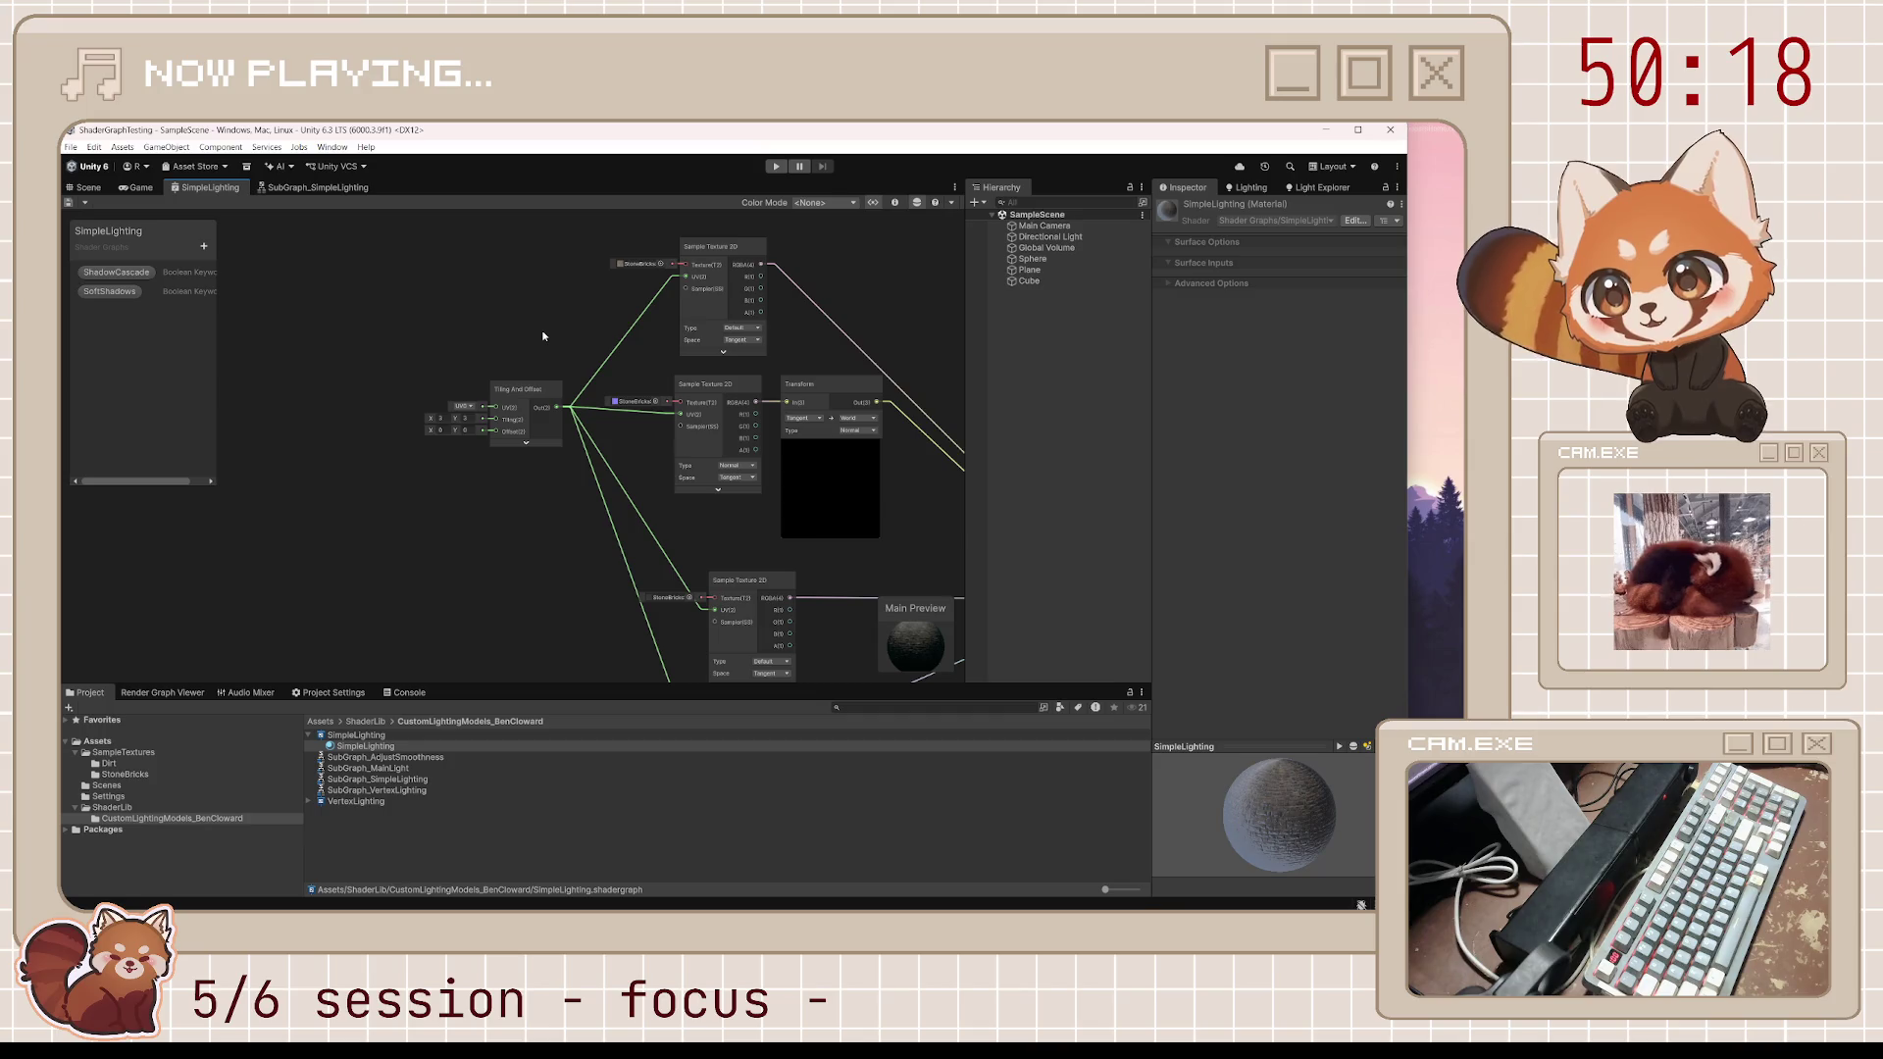
scroll(528, 346, "right", 5)
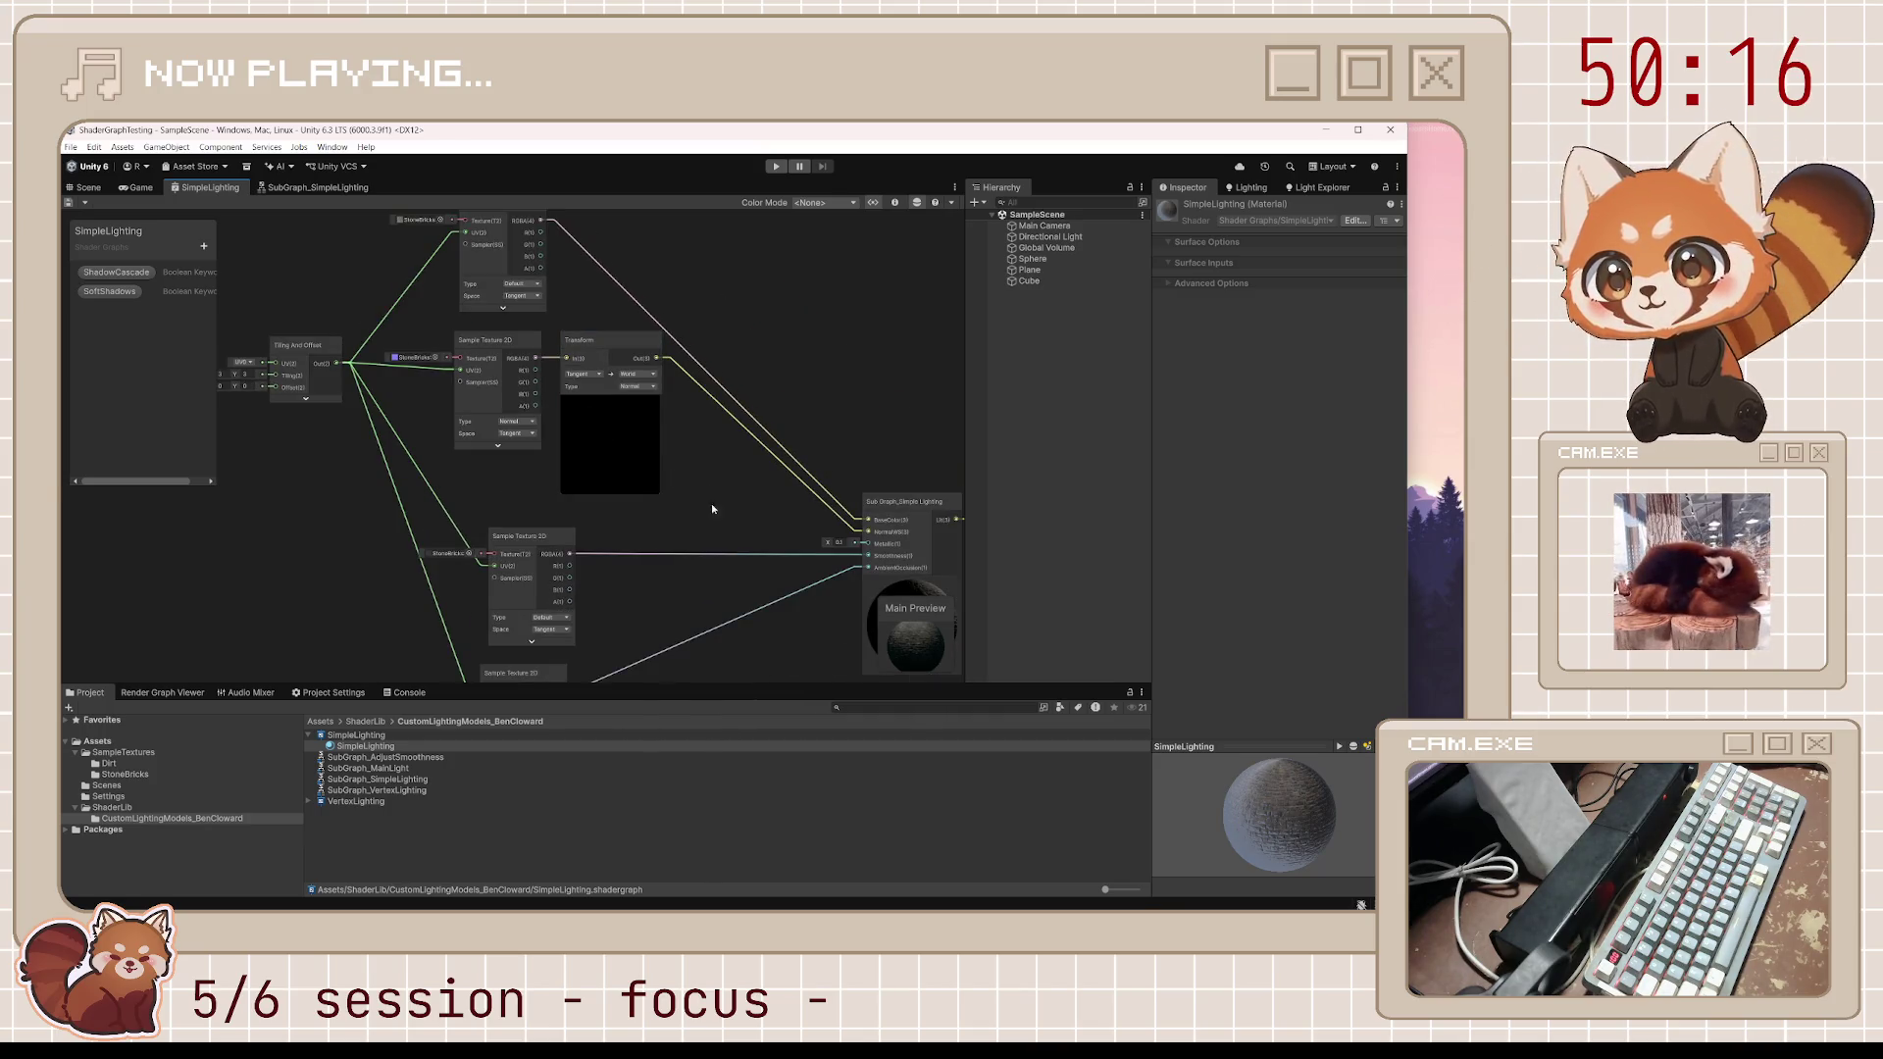
scroll(712, 508, "right", 10)
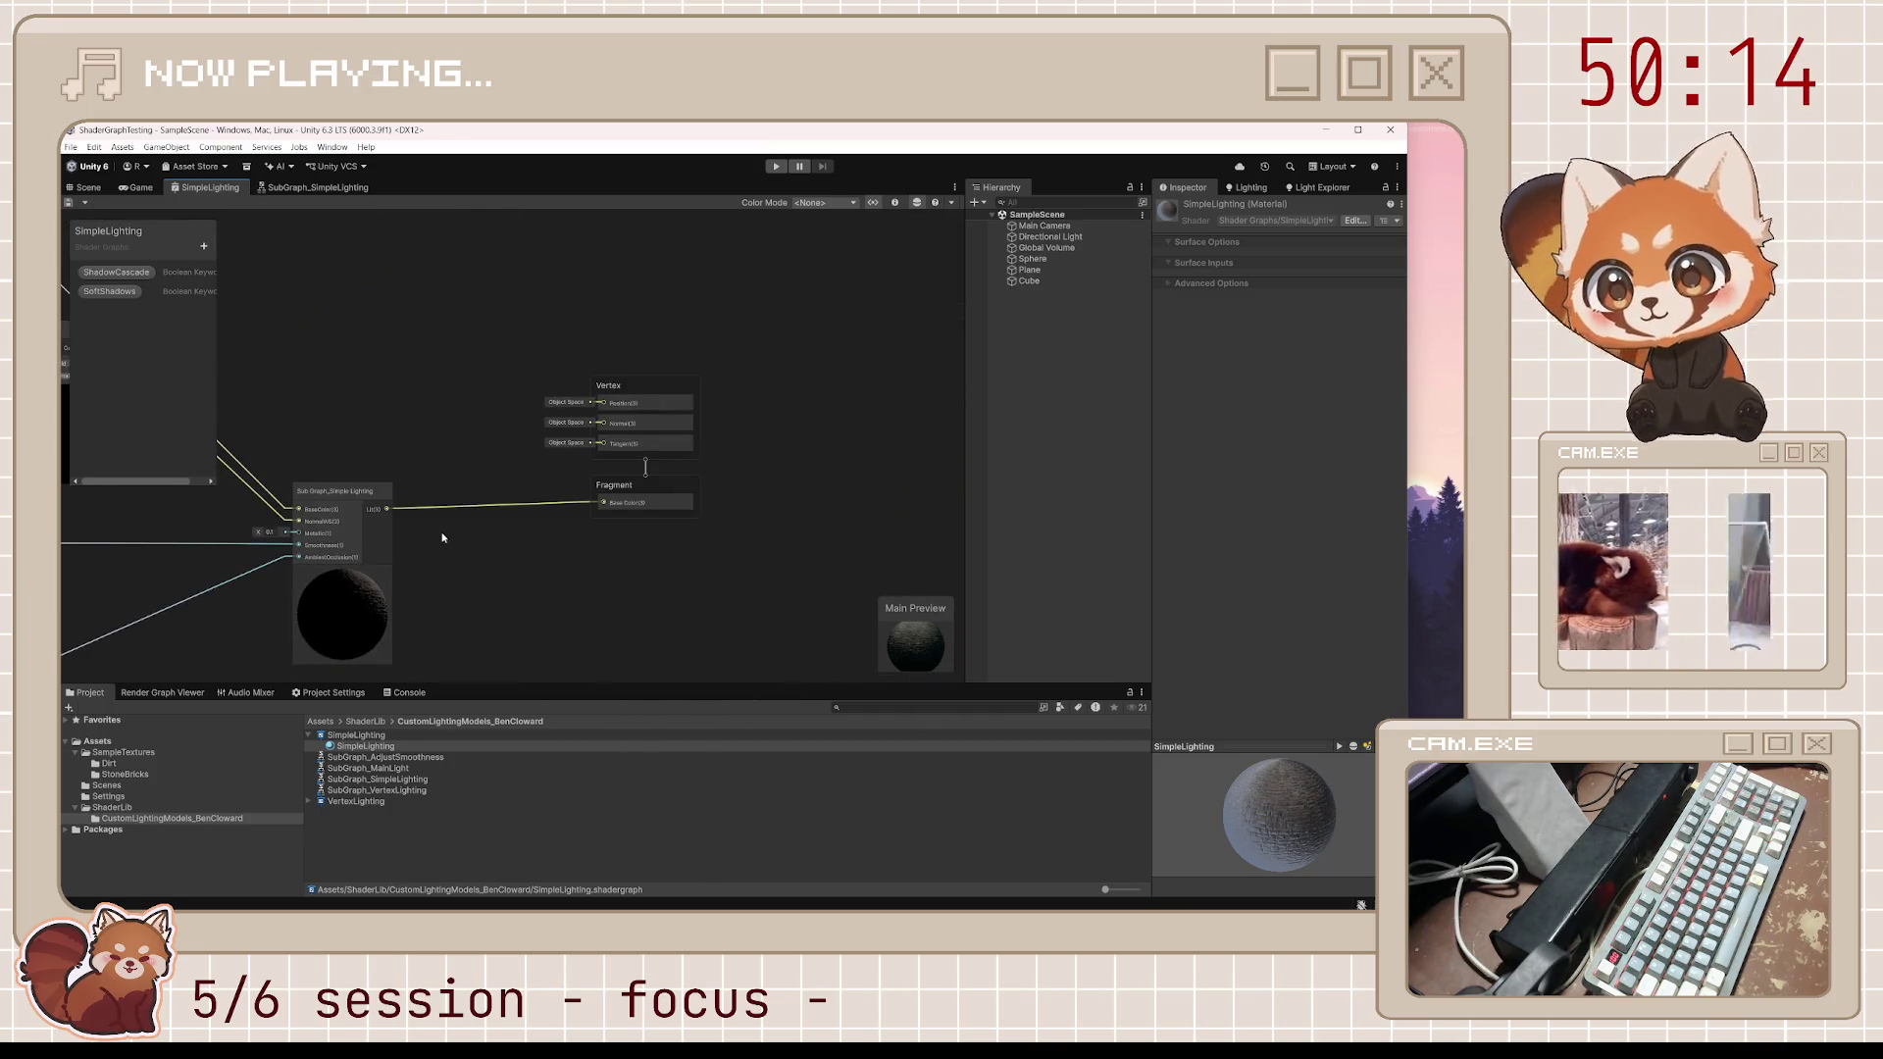
scroll(514, 508, "up", 3)
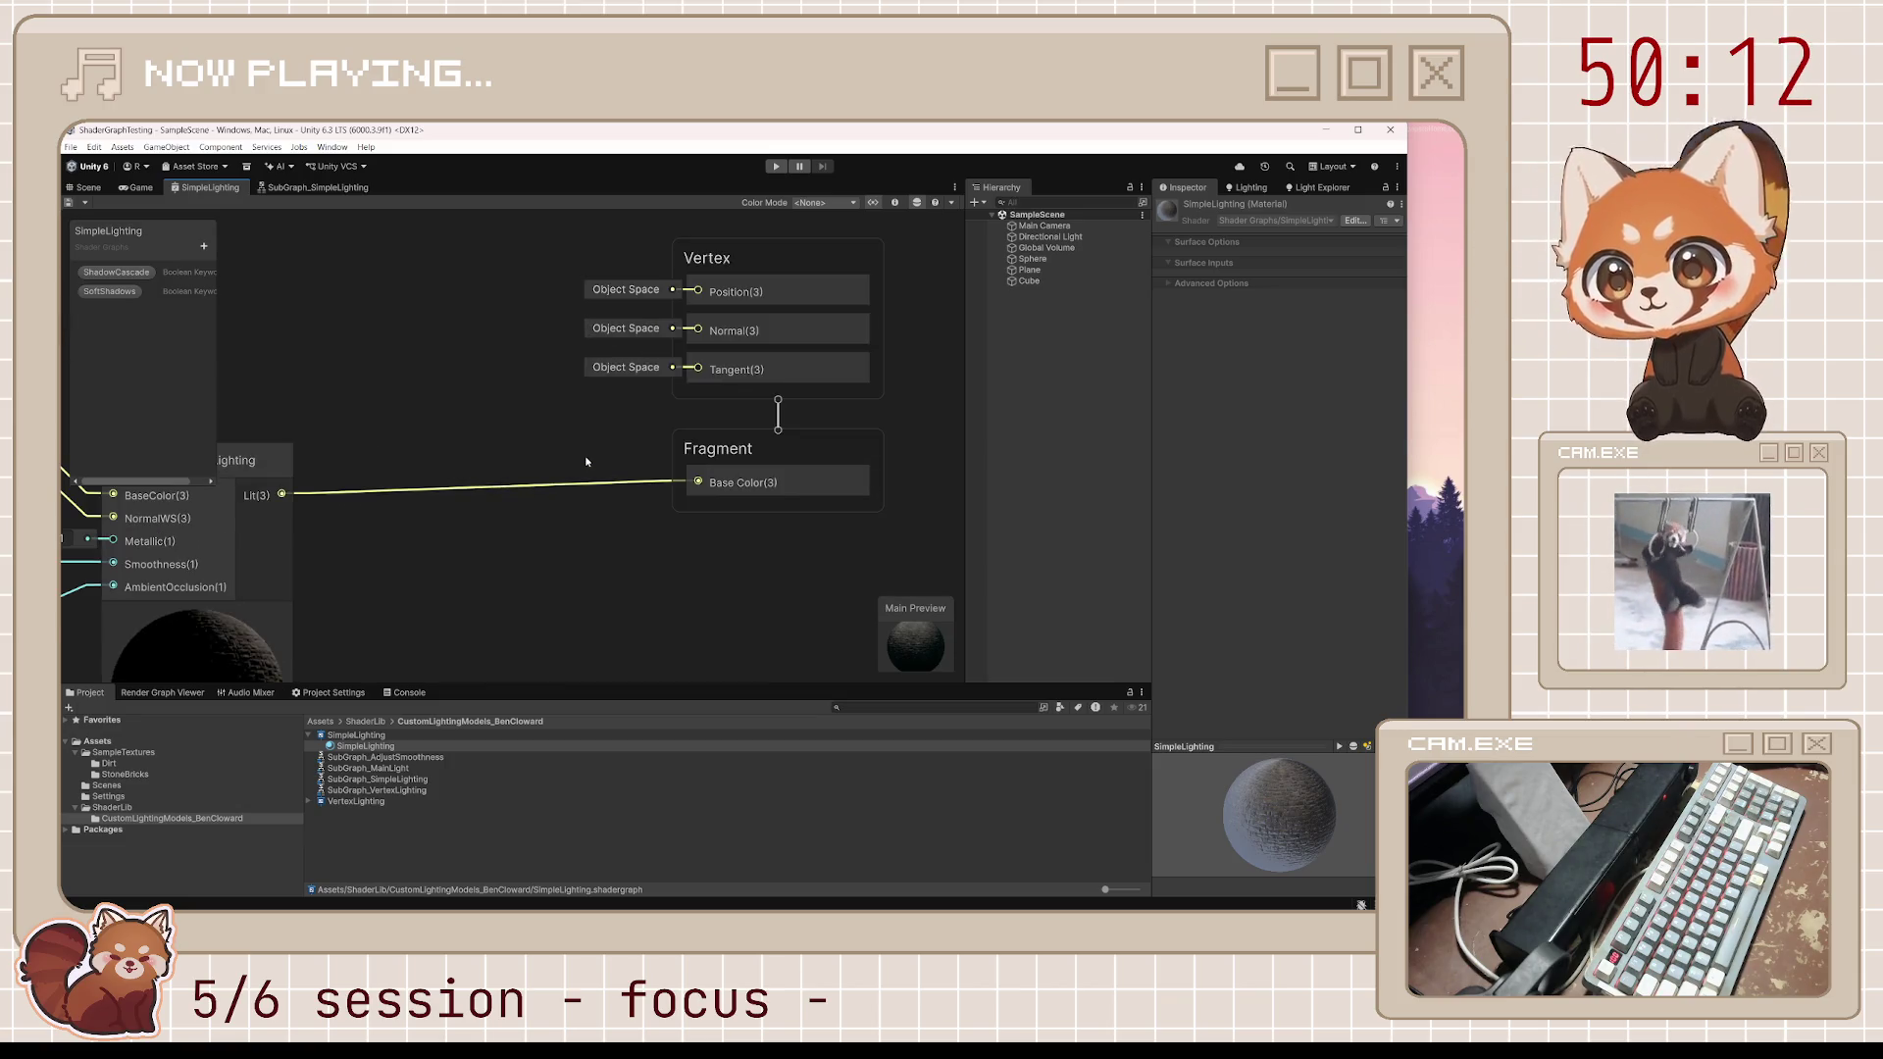
scroll(586, 460, "down", 2)
scroll(461, 493, "left", 5)
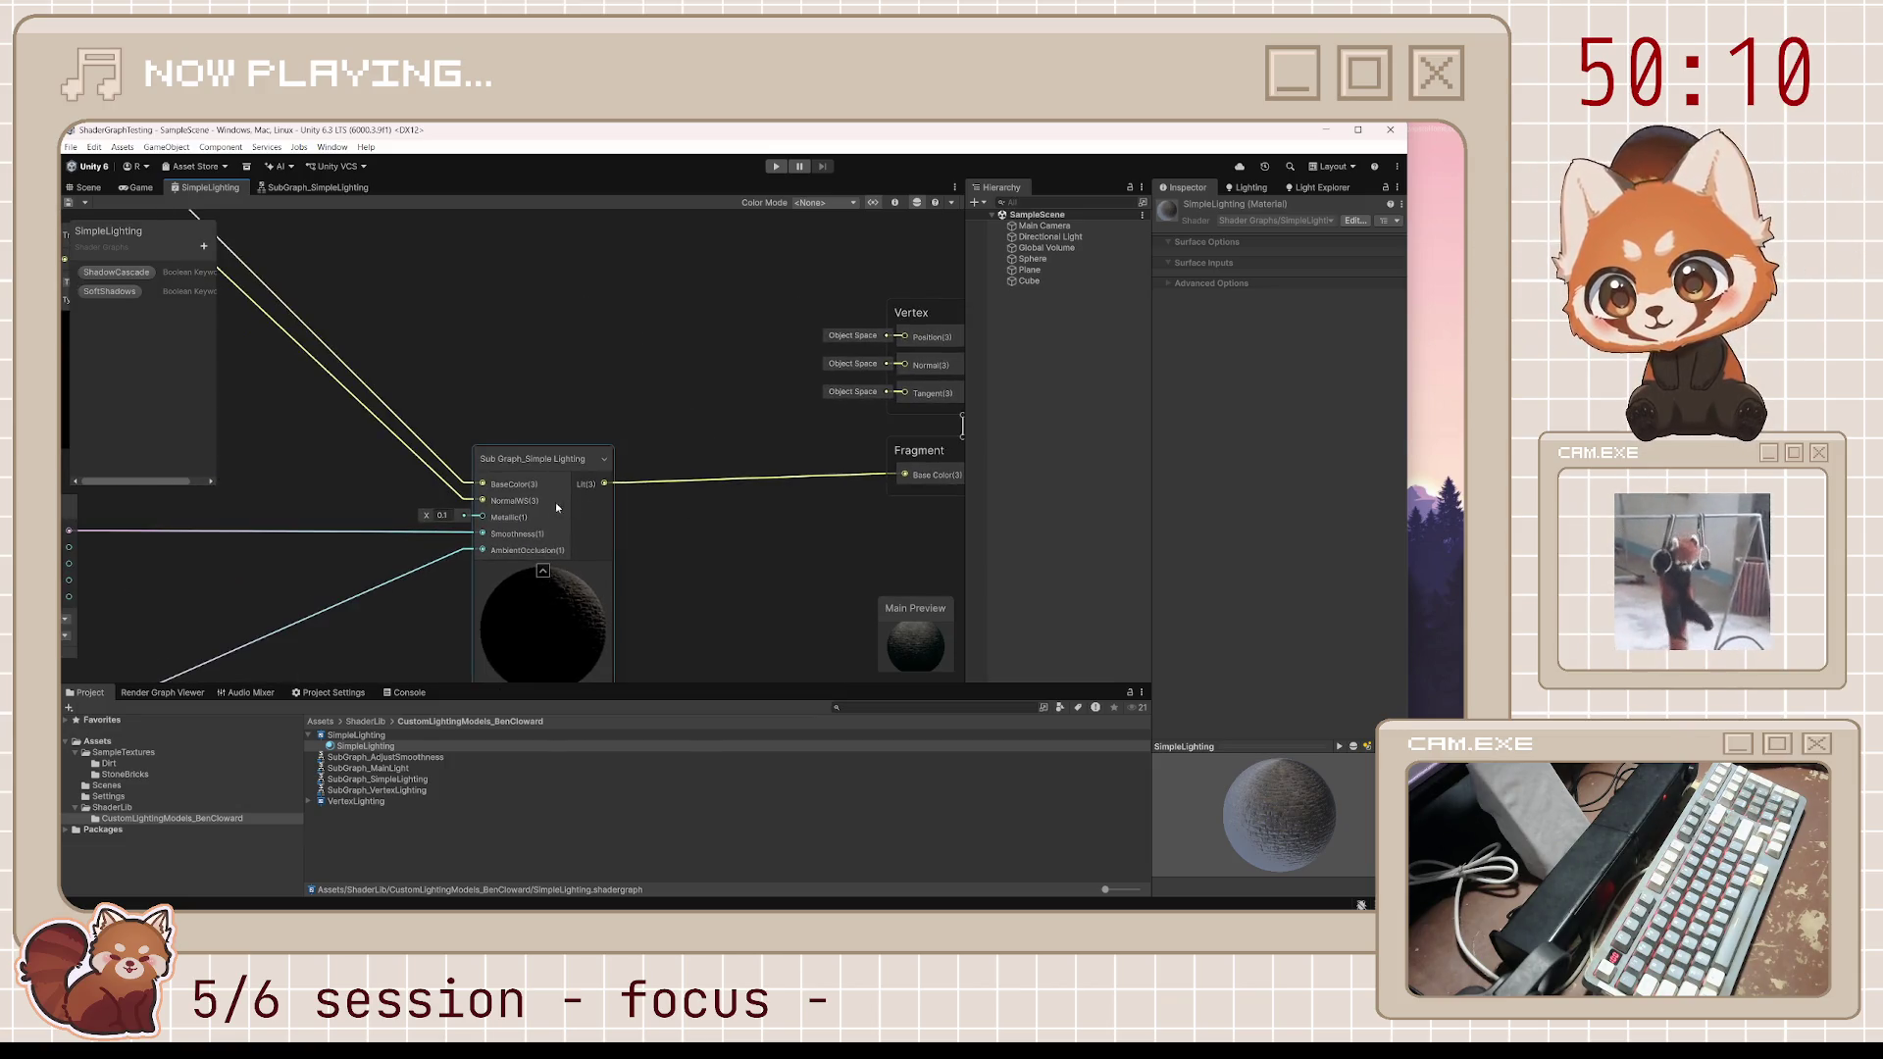
scroll(504, 557, "left", 5)
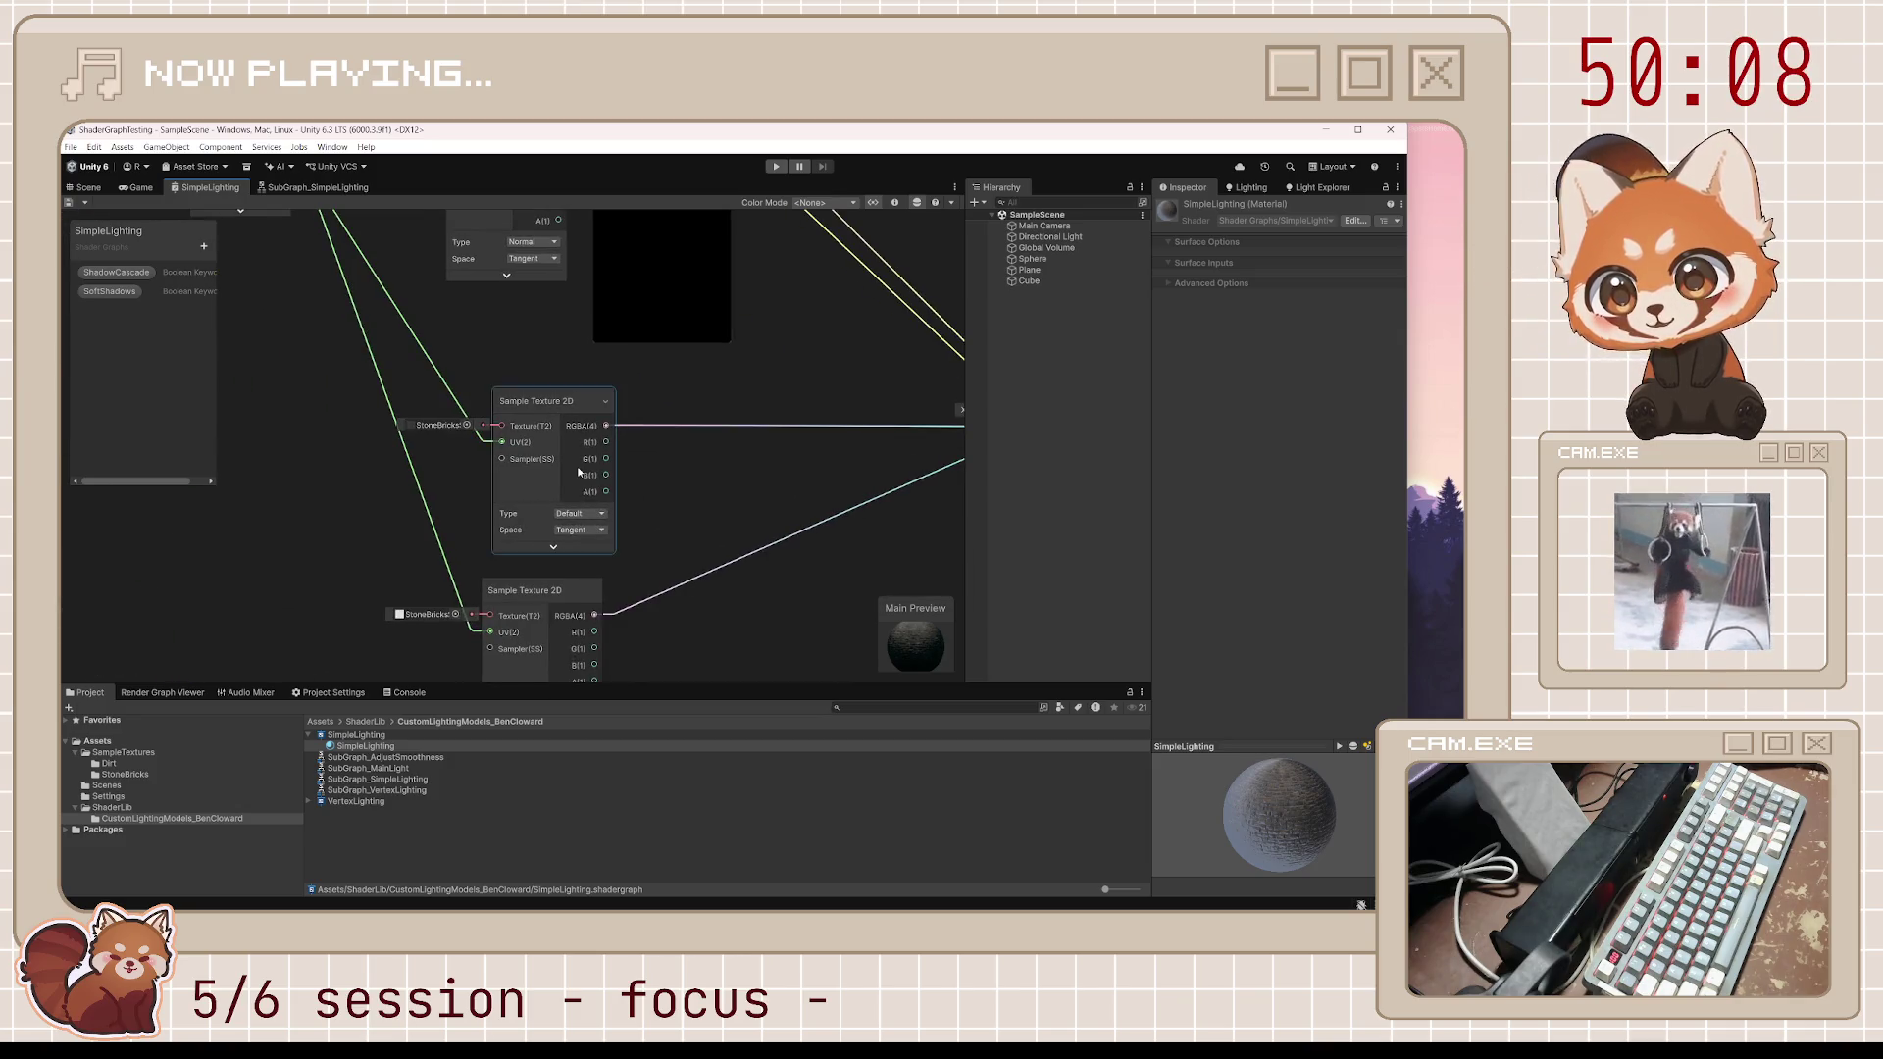
scroll(565, 473, "down", 5)
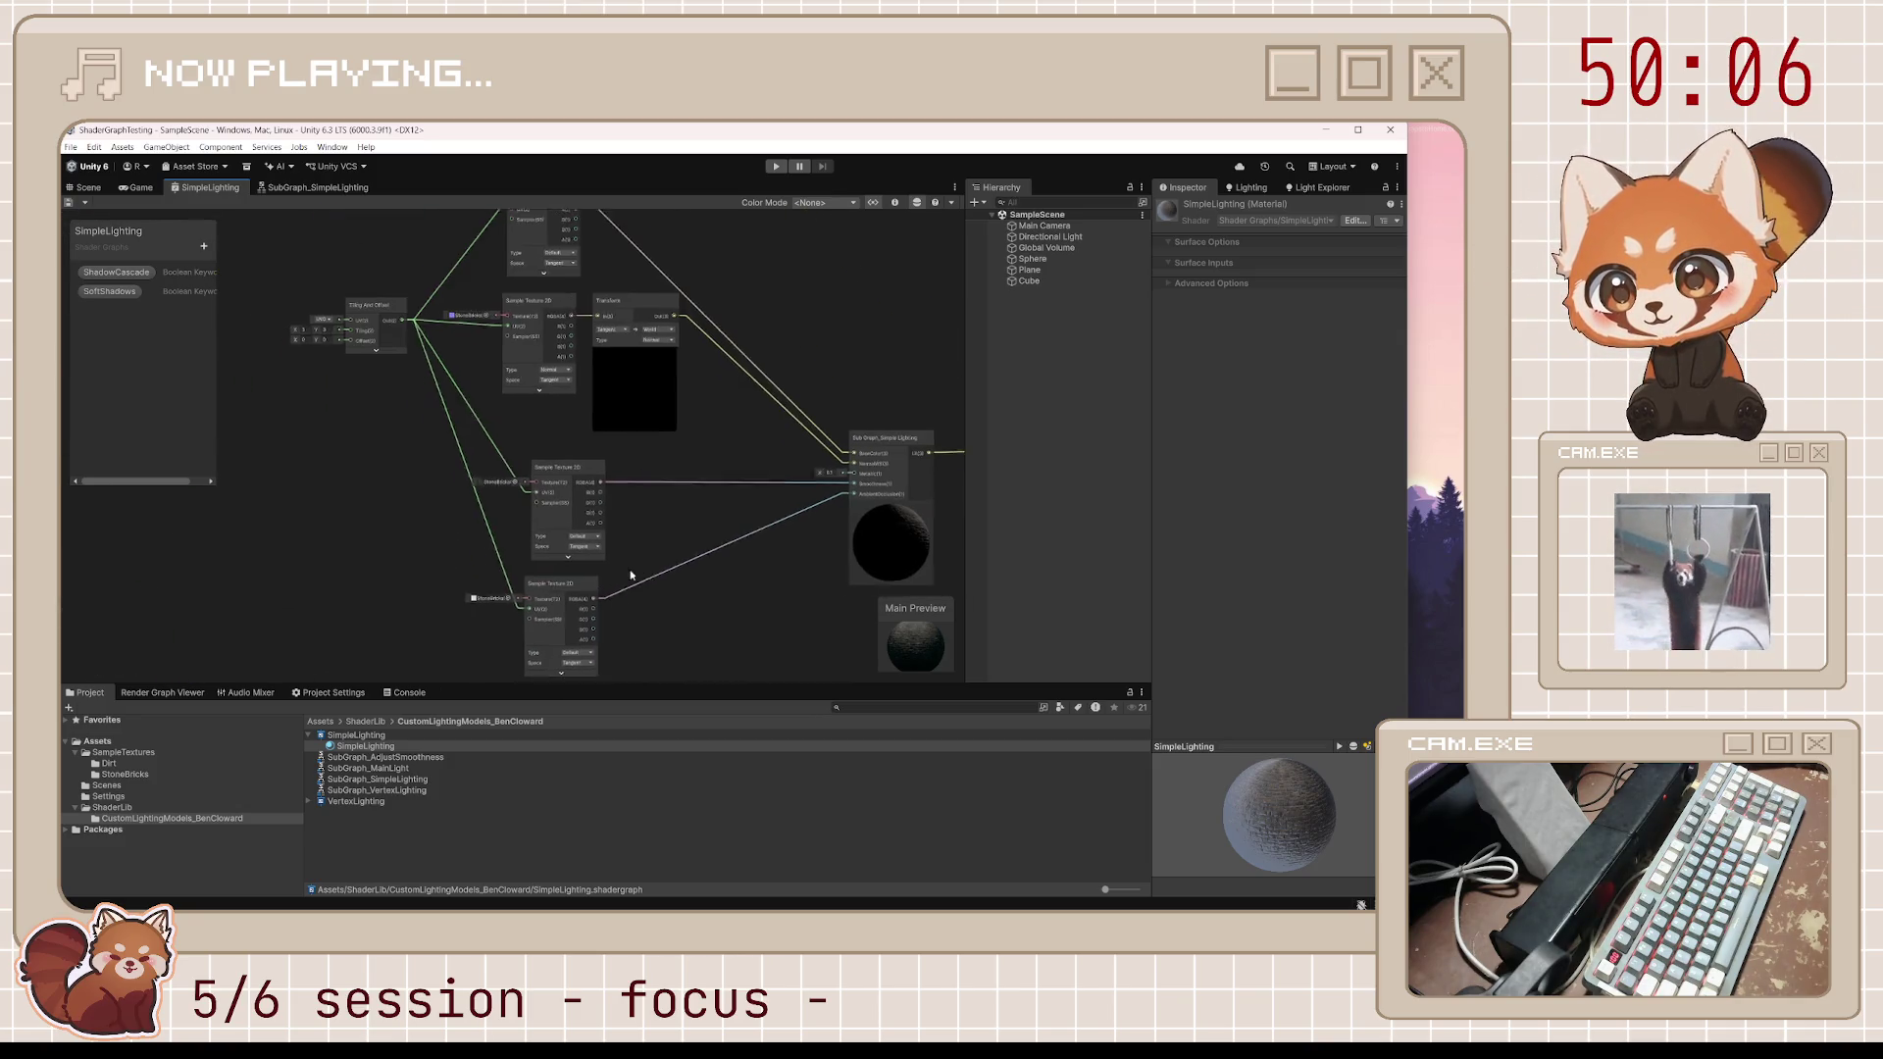
scroll(700, 514, "up", 3)
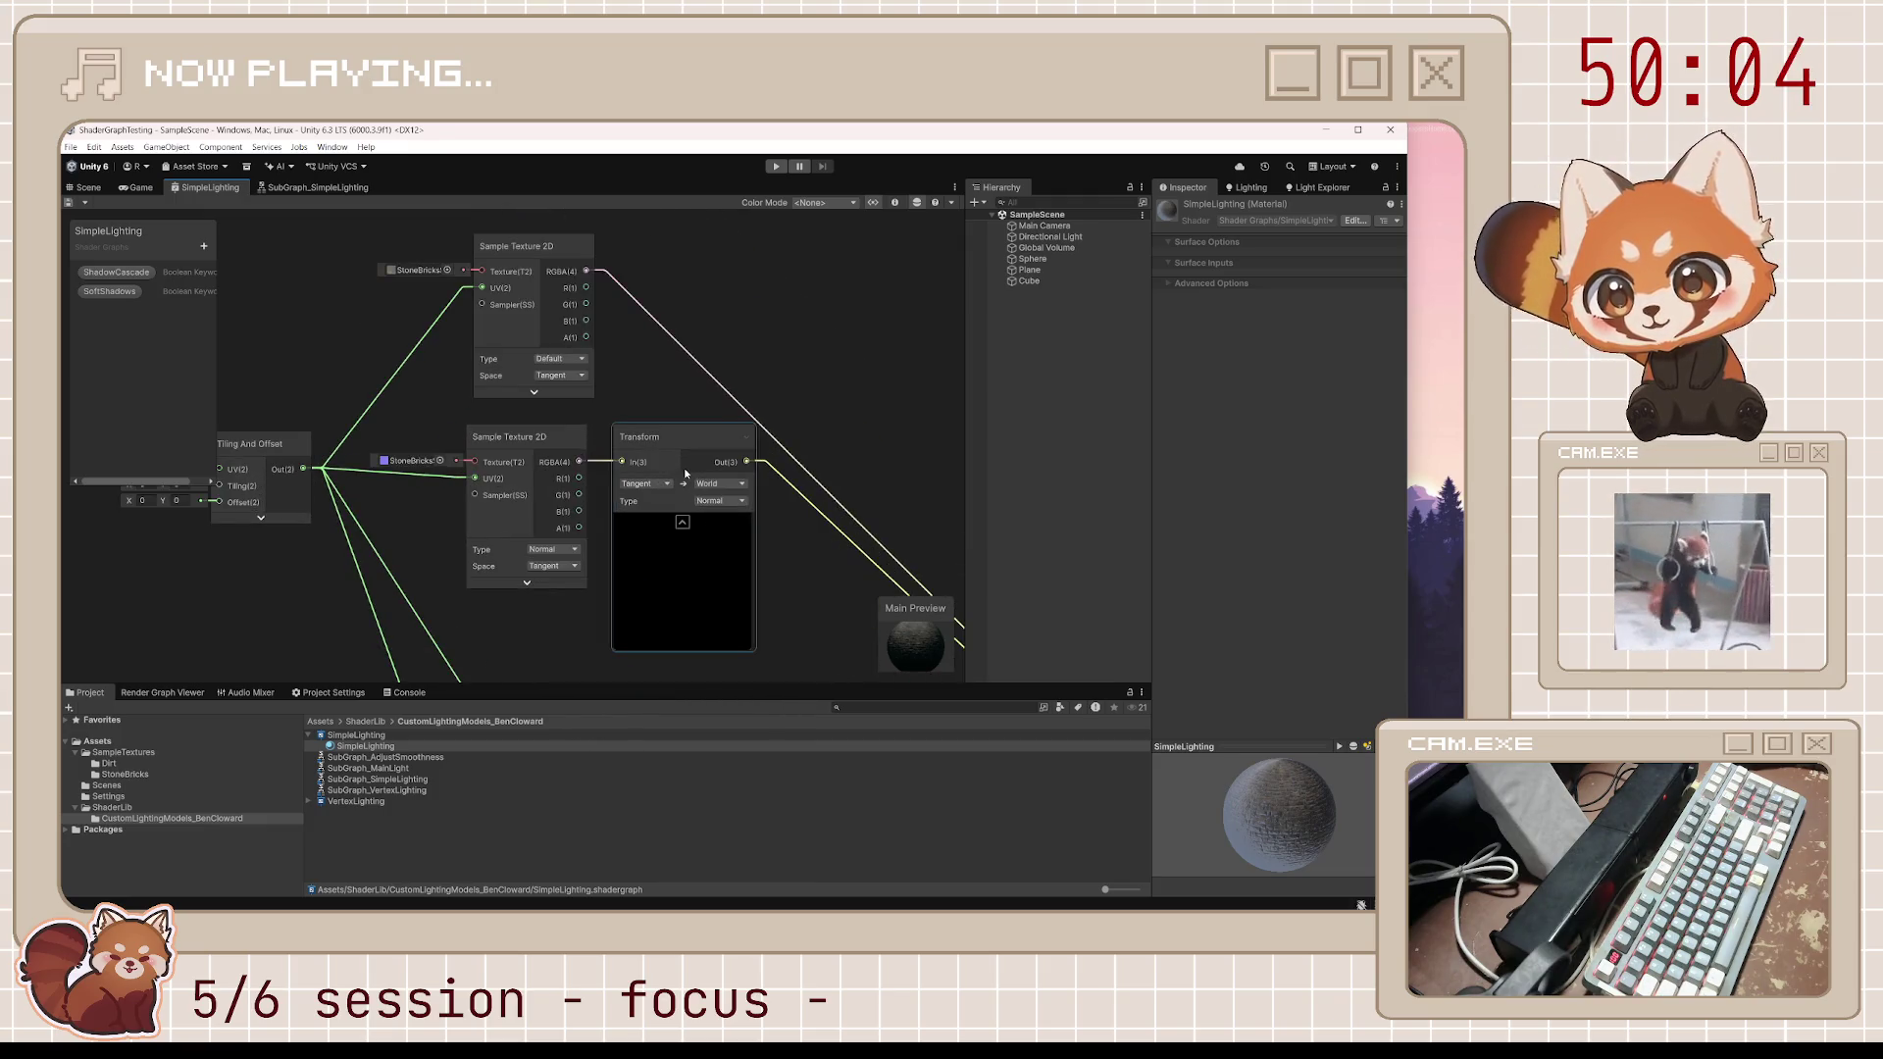
mouse_move(650, 365)
left_mouse_down()
mouse_move(721, 409)
mouse_move(624, 350)
left_mouse_up()
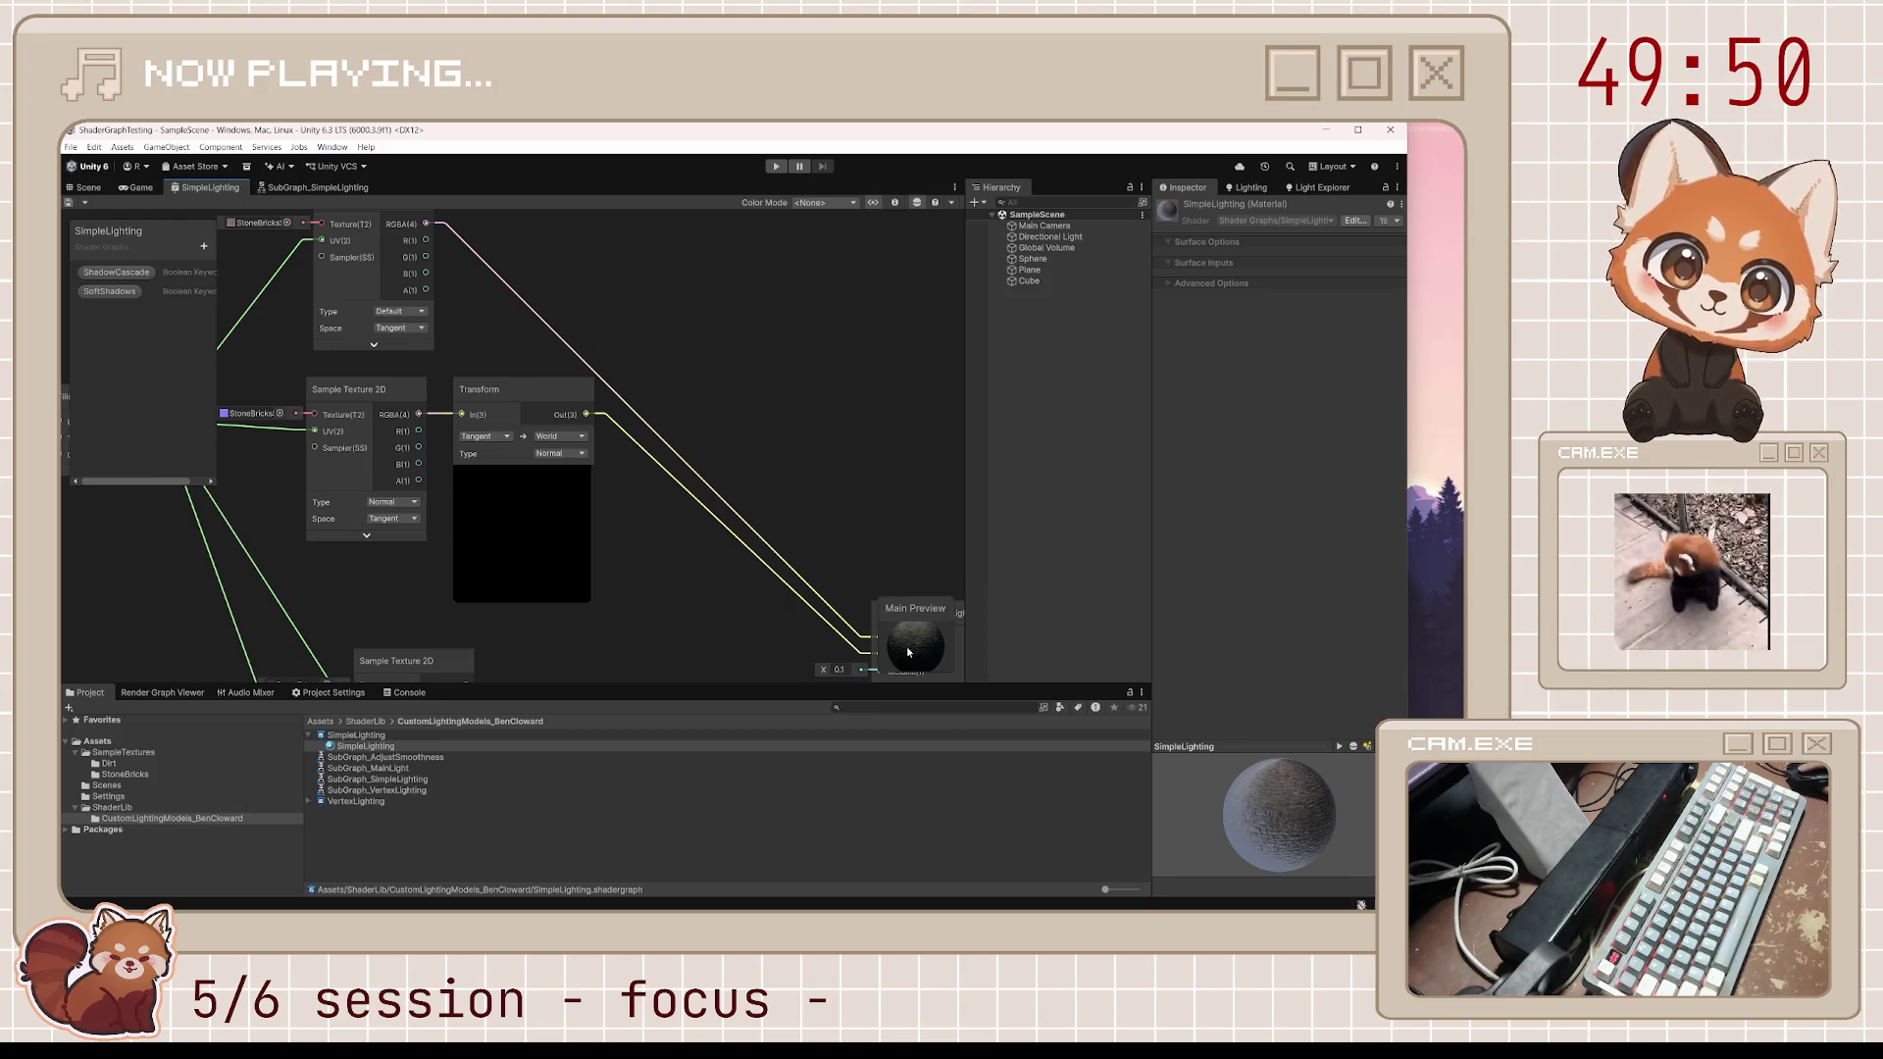
Enlarge the Main Preview, view the brick sphere from above, then shrink it back
left_click_drag(883, 595, 715, 200)
mouse_move(735, 372)
left_mouse_down()
mouse_move(748, 455)
mouse_move(555, 474)
mouse_move(554, 660)
mouse_move(697, 654)
mouse_move(774, 538)
mouse_move(723, 386)
mouse_move(895, 450)
mouse_move(667, 424)
left_mouse_up()
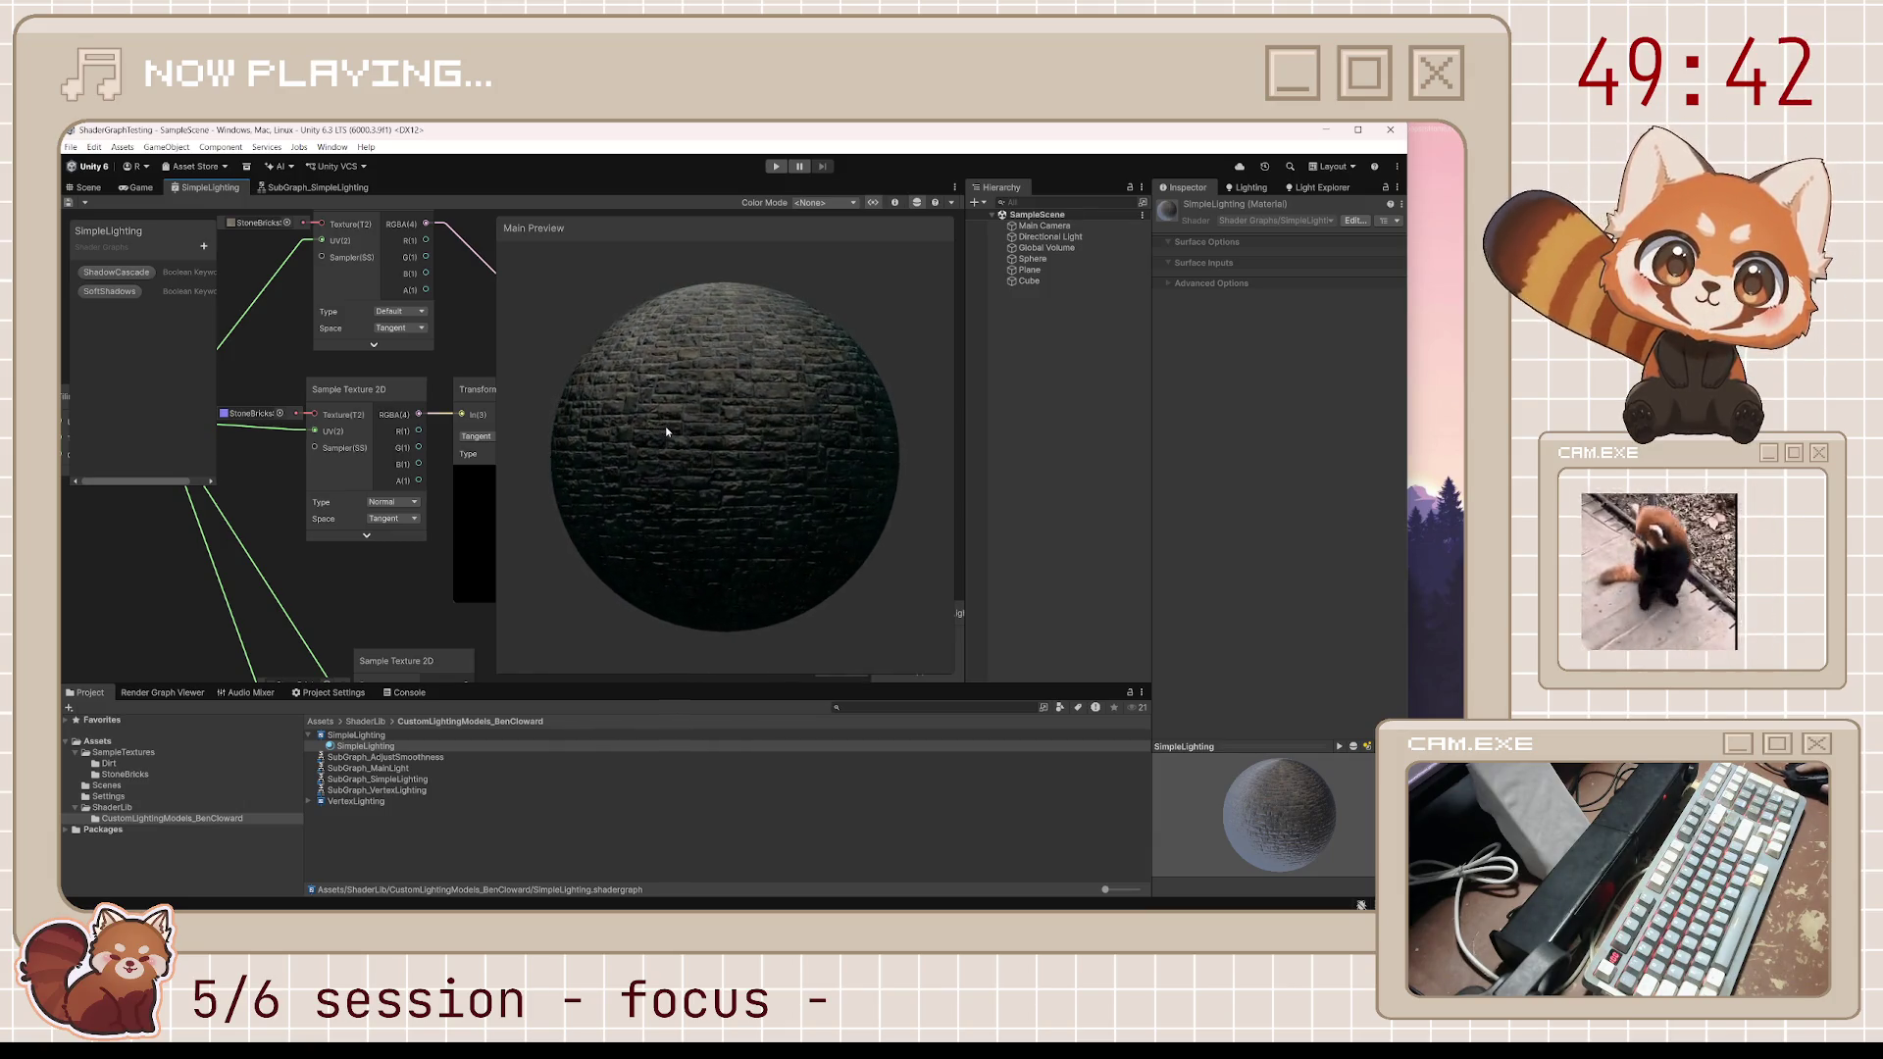
left_click_drag(496, 214, 805, 499)
In the Scene, inspect the Sphere and Global Volume, then select and frame the Cube
left_click(89, 187)
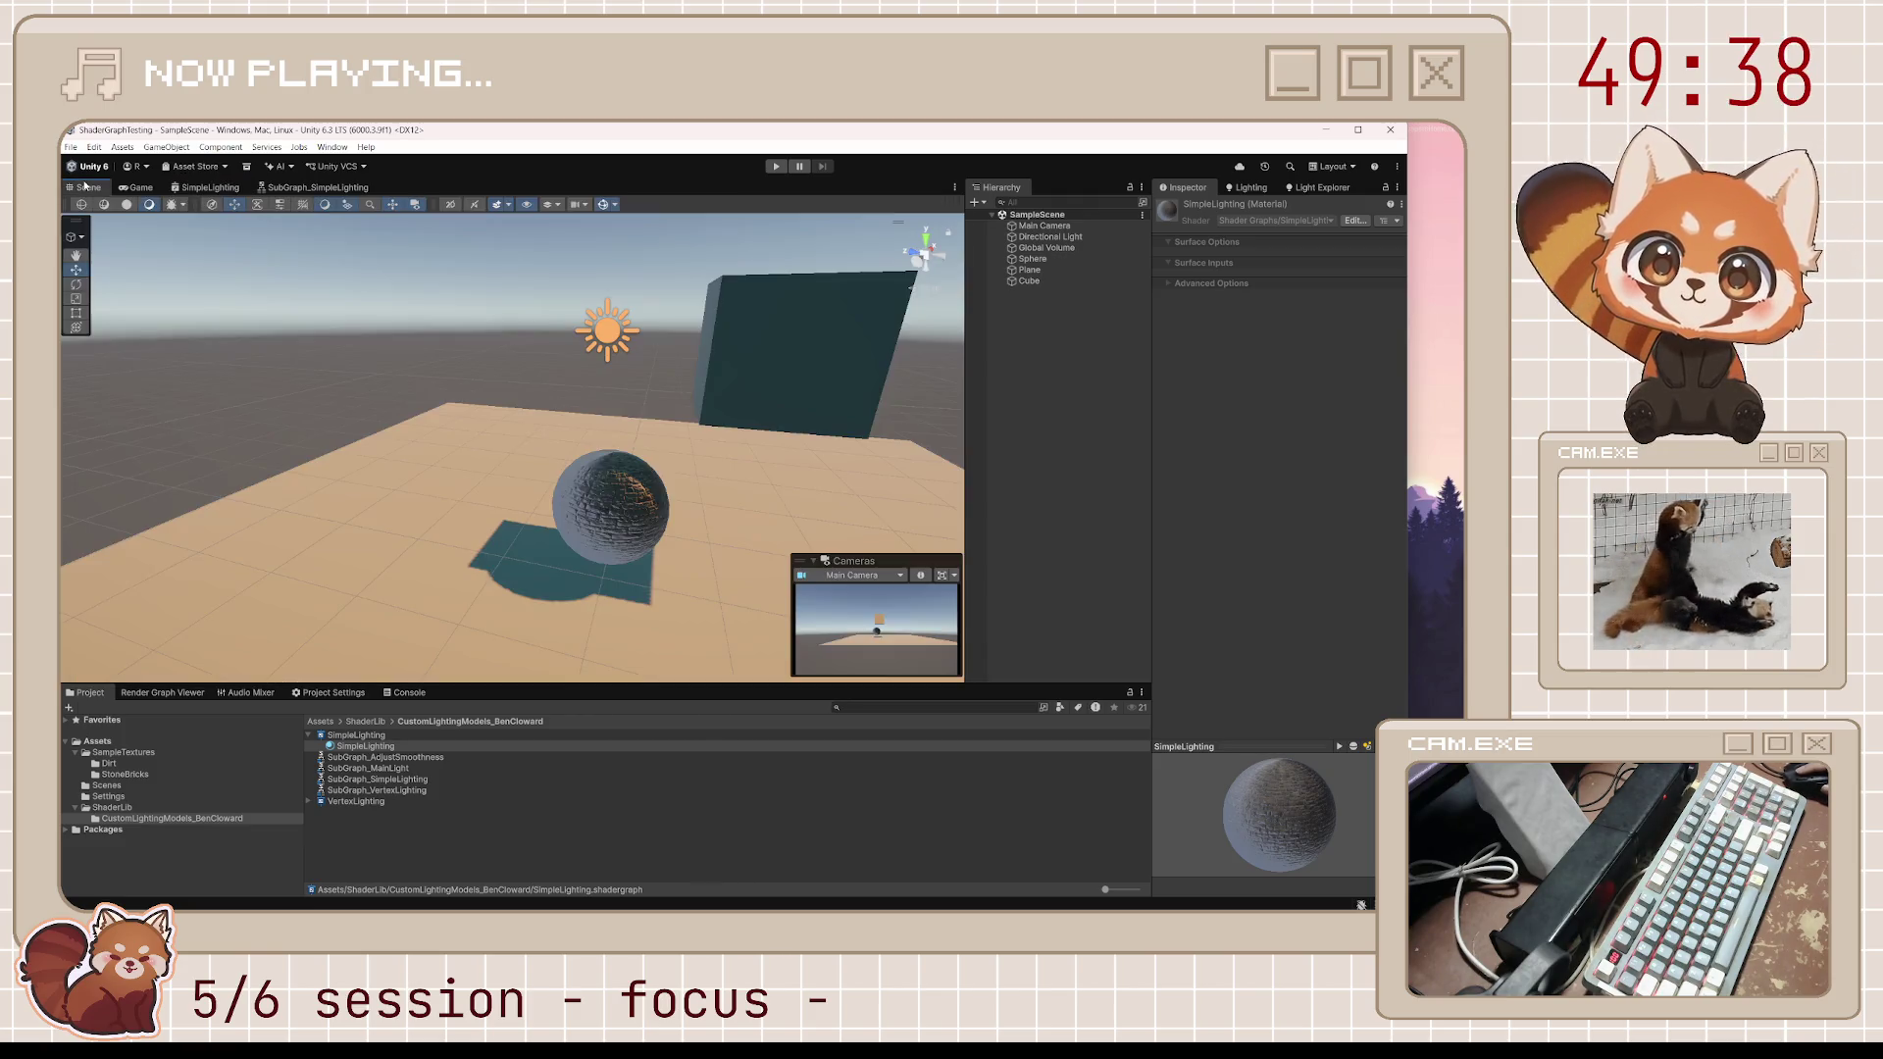
left_click_drag(746, 569, 726, 554)
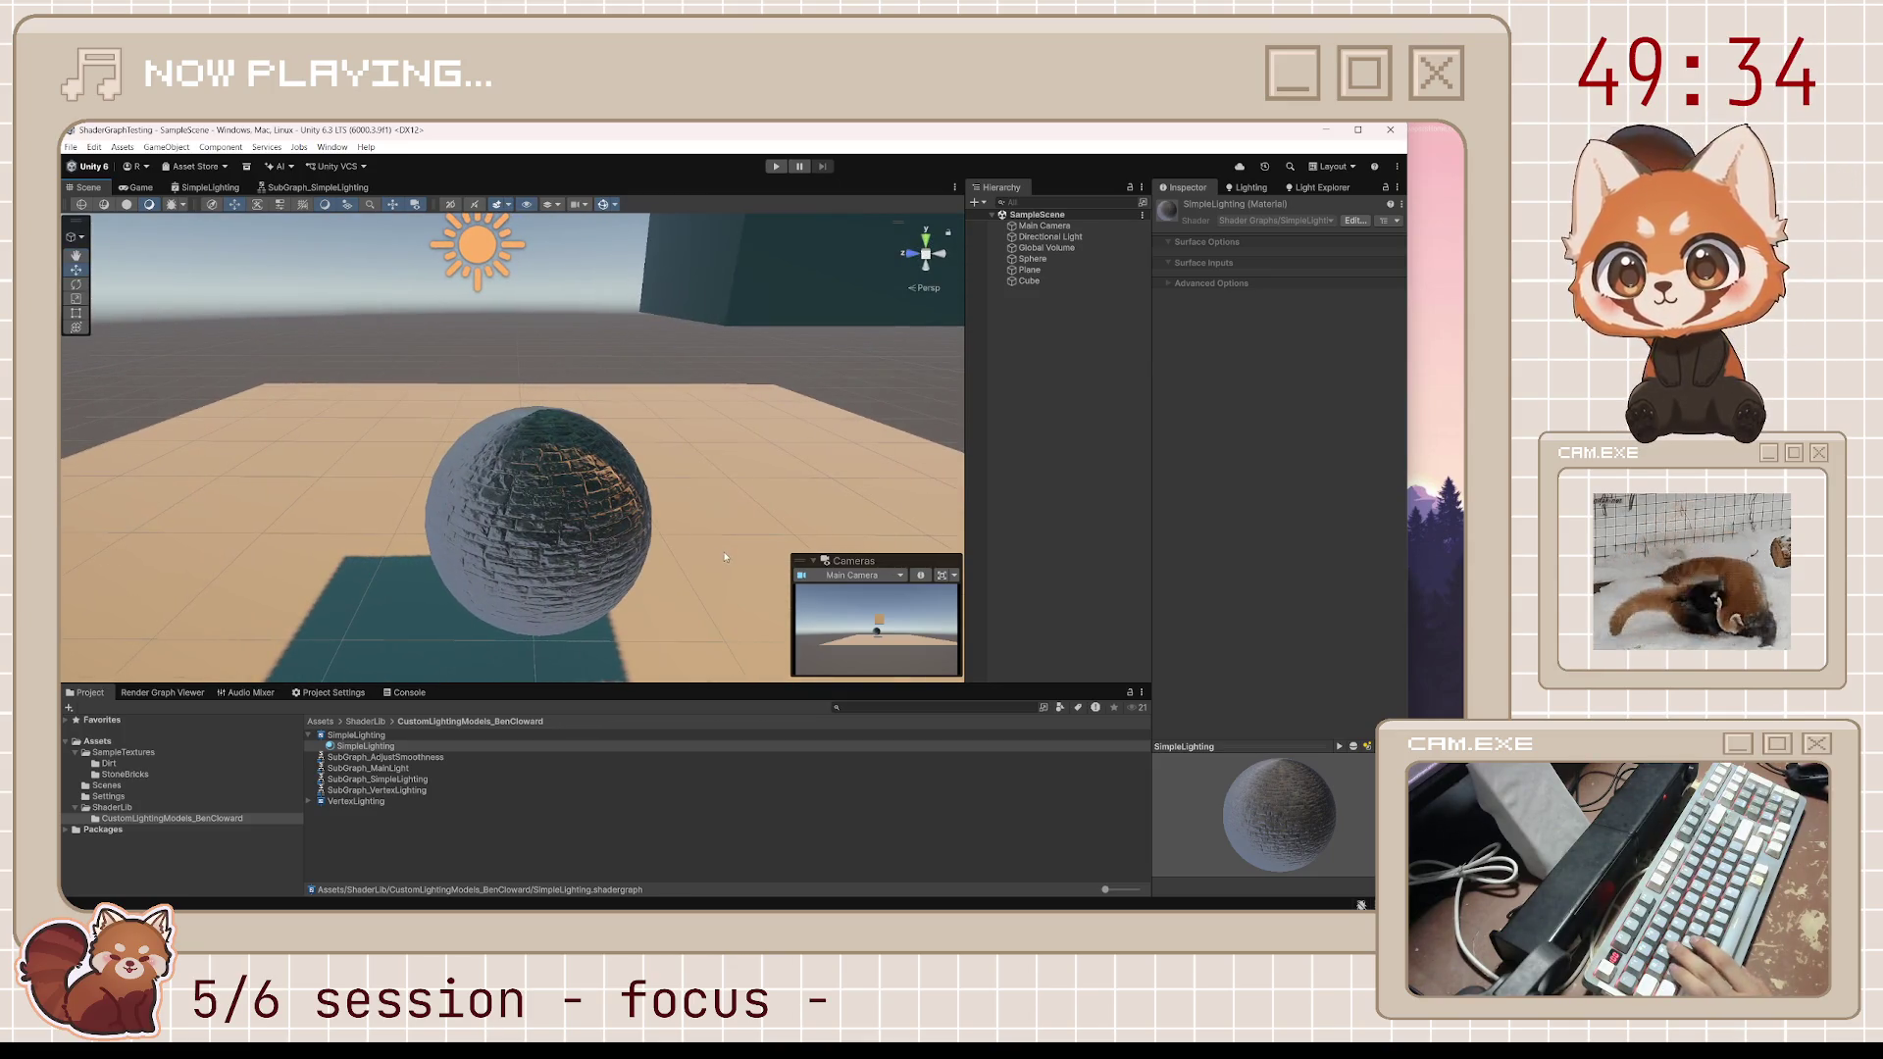
left_click(621, 519)
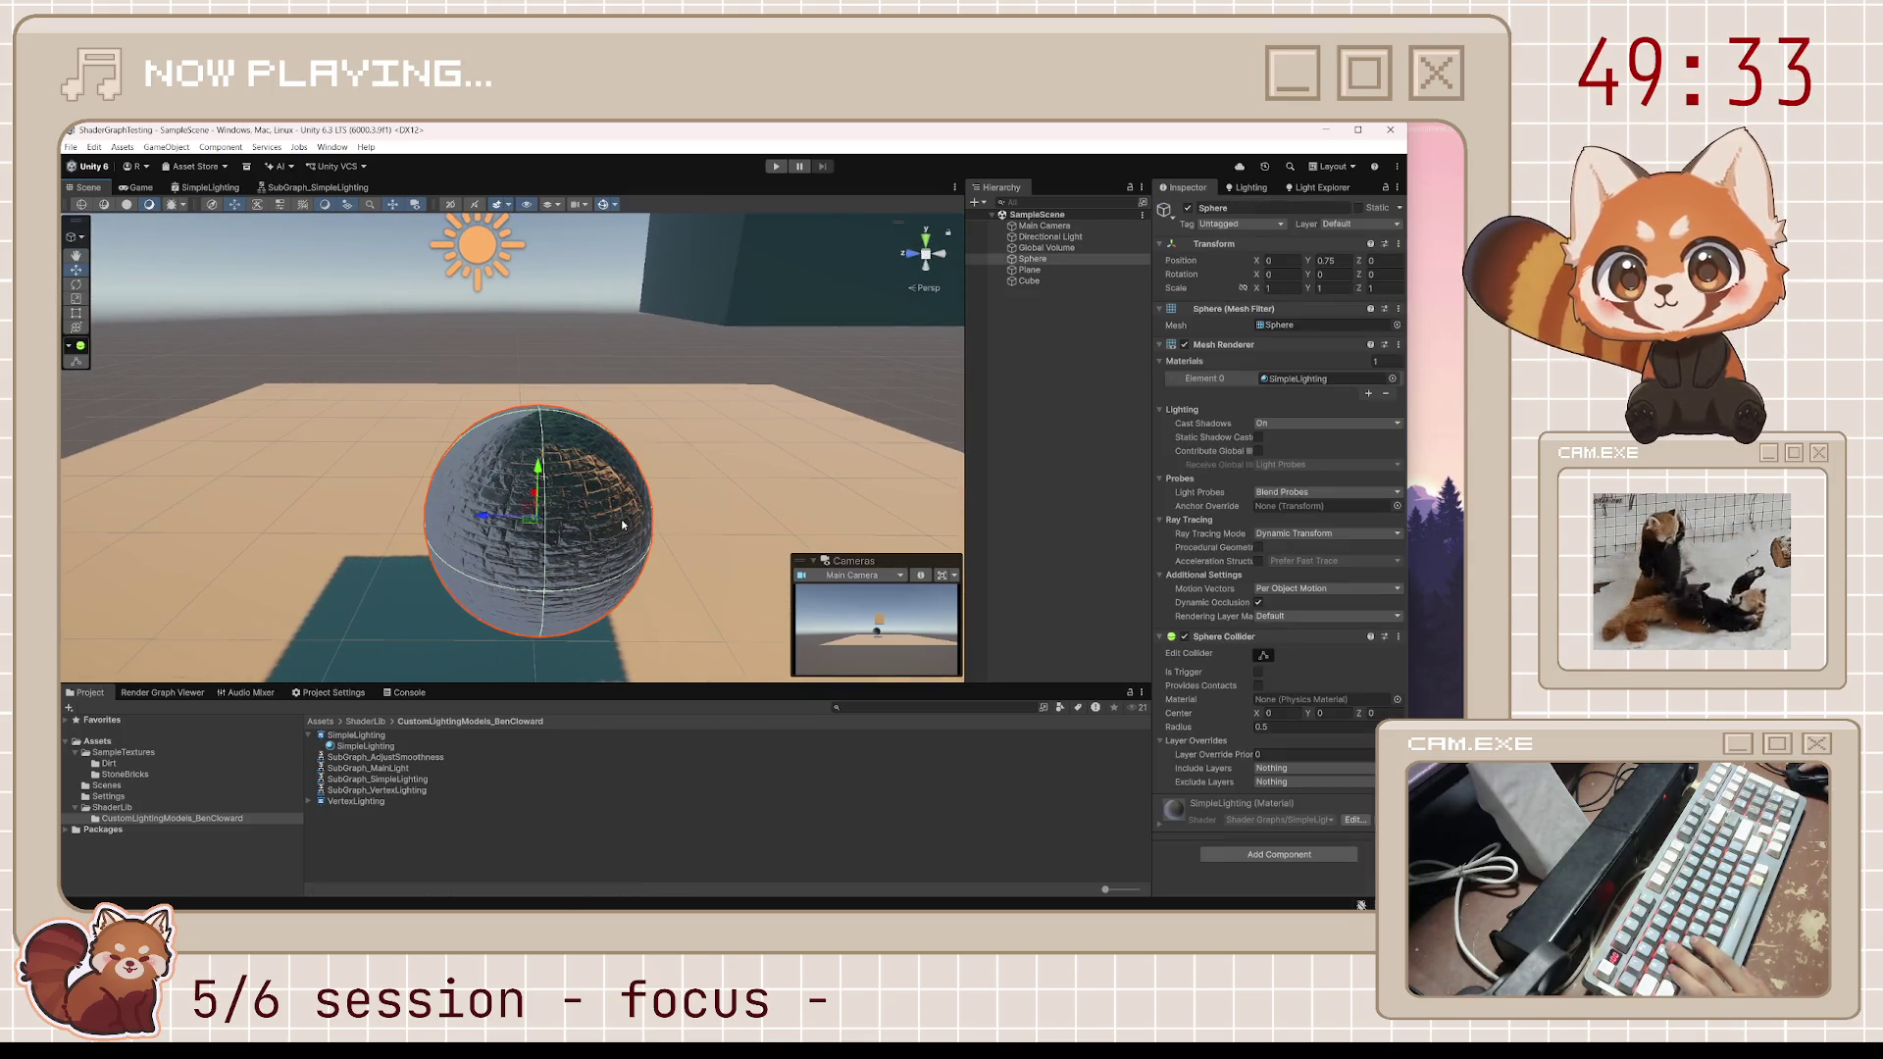
left_click(1046, 248)
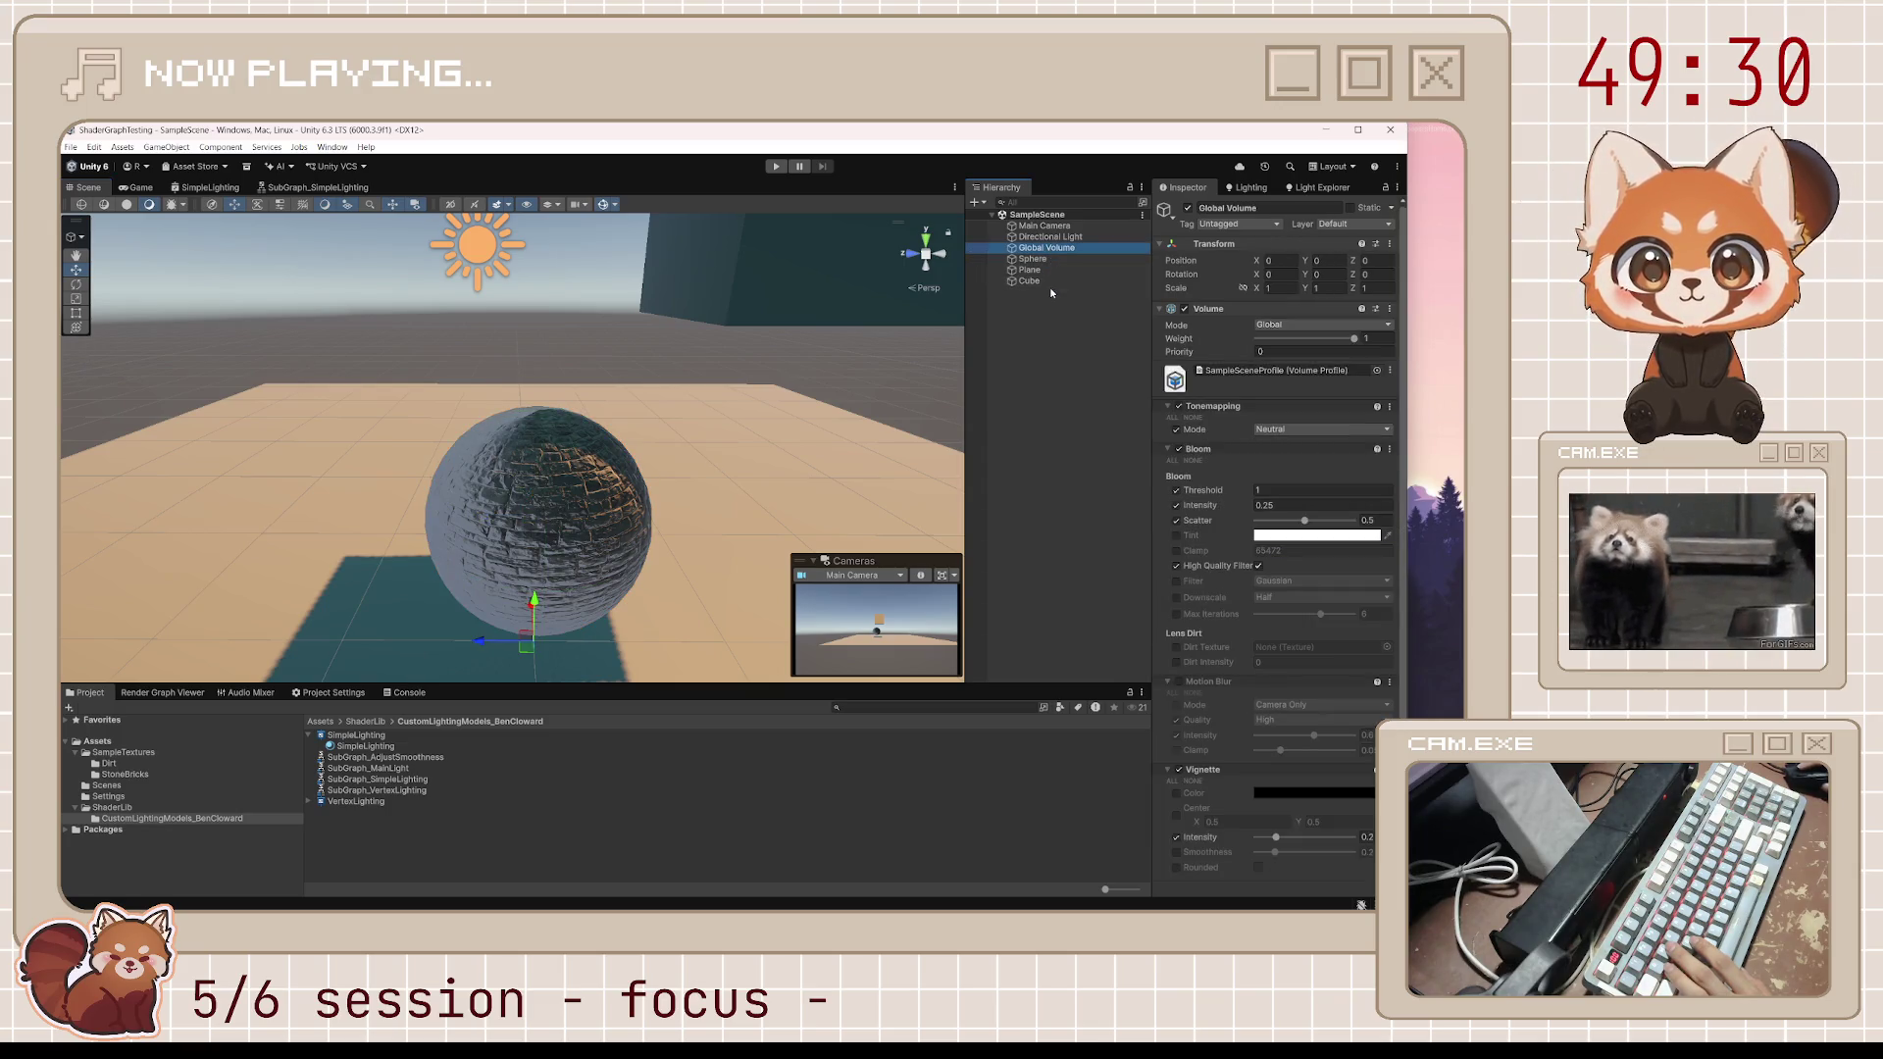
scroll(1241, 574, "down", 2)
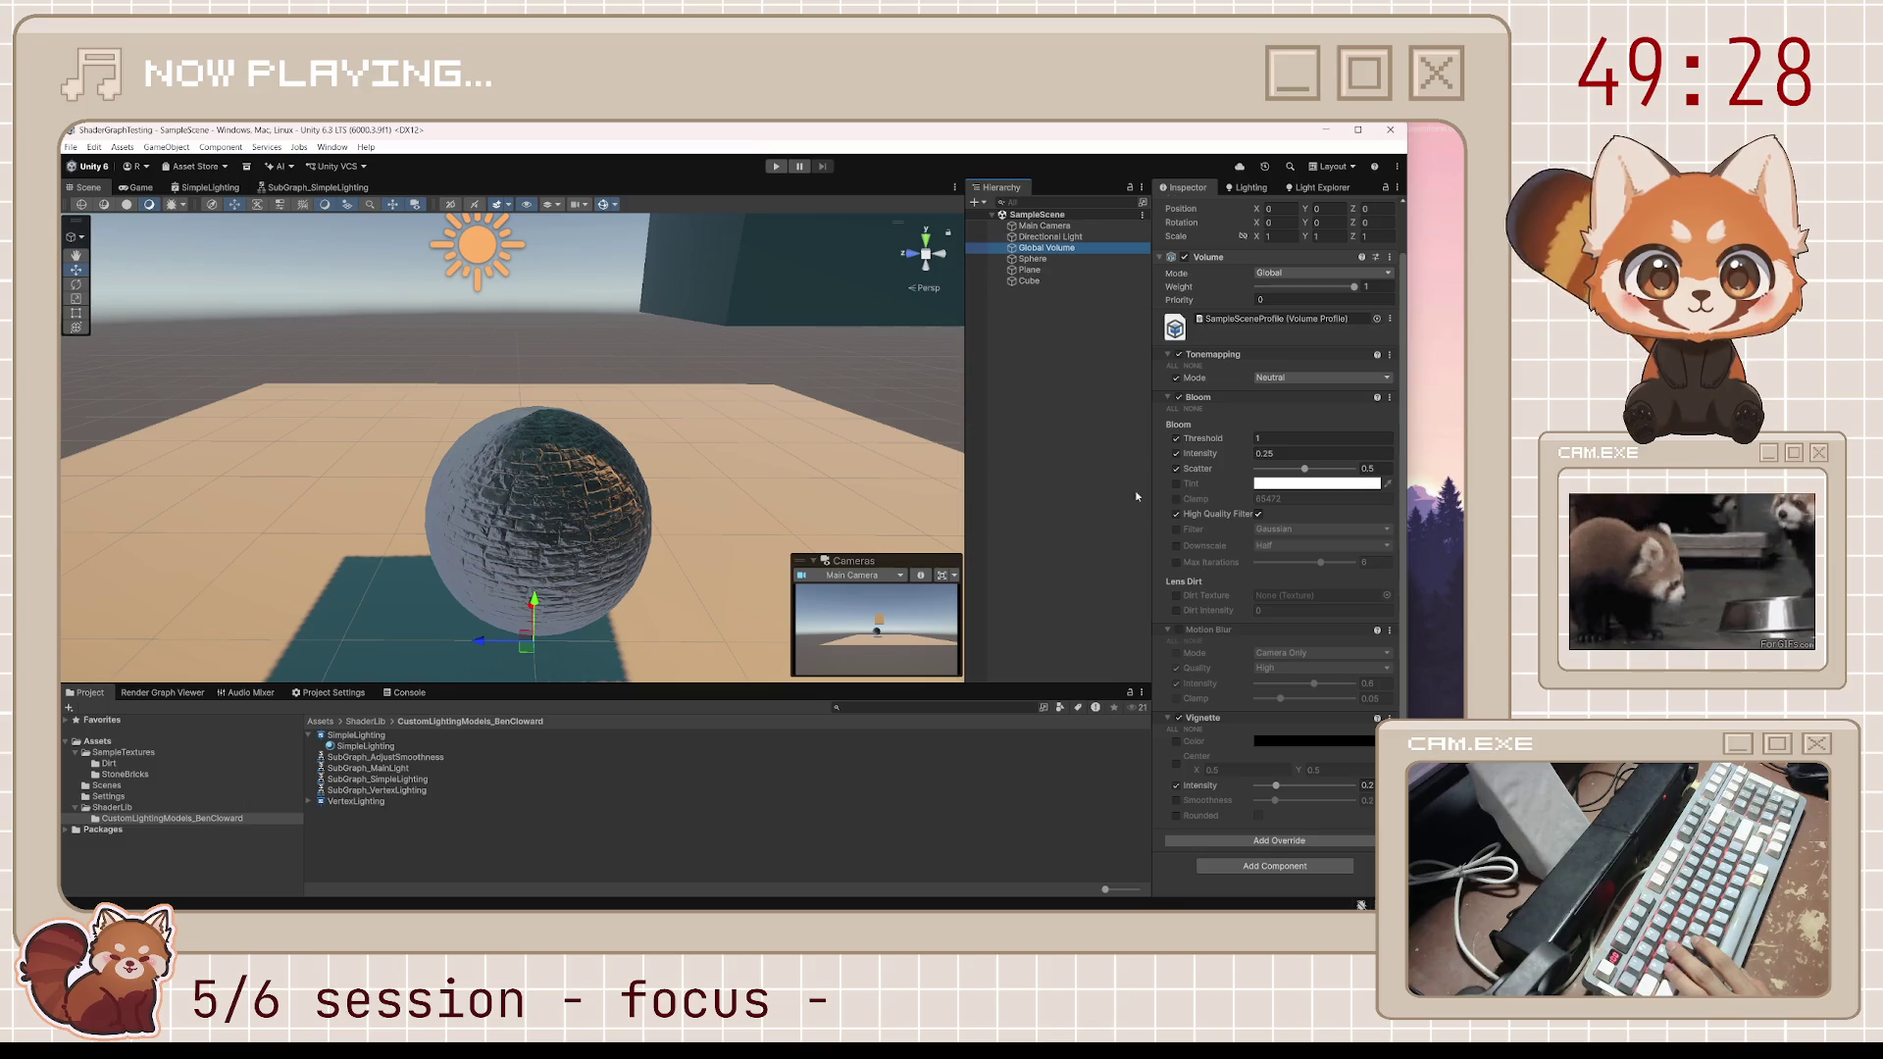
key("Down")
key("Down")
key("Down")
key("Up")
key("Up")
key("Up")
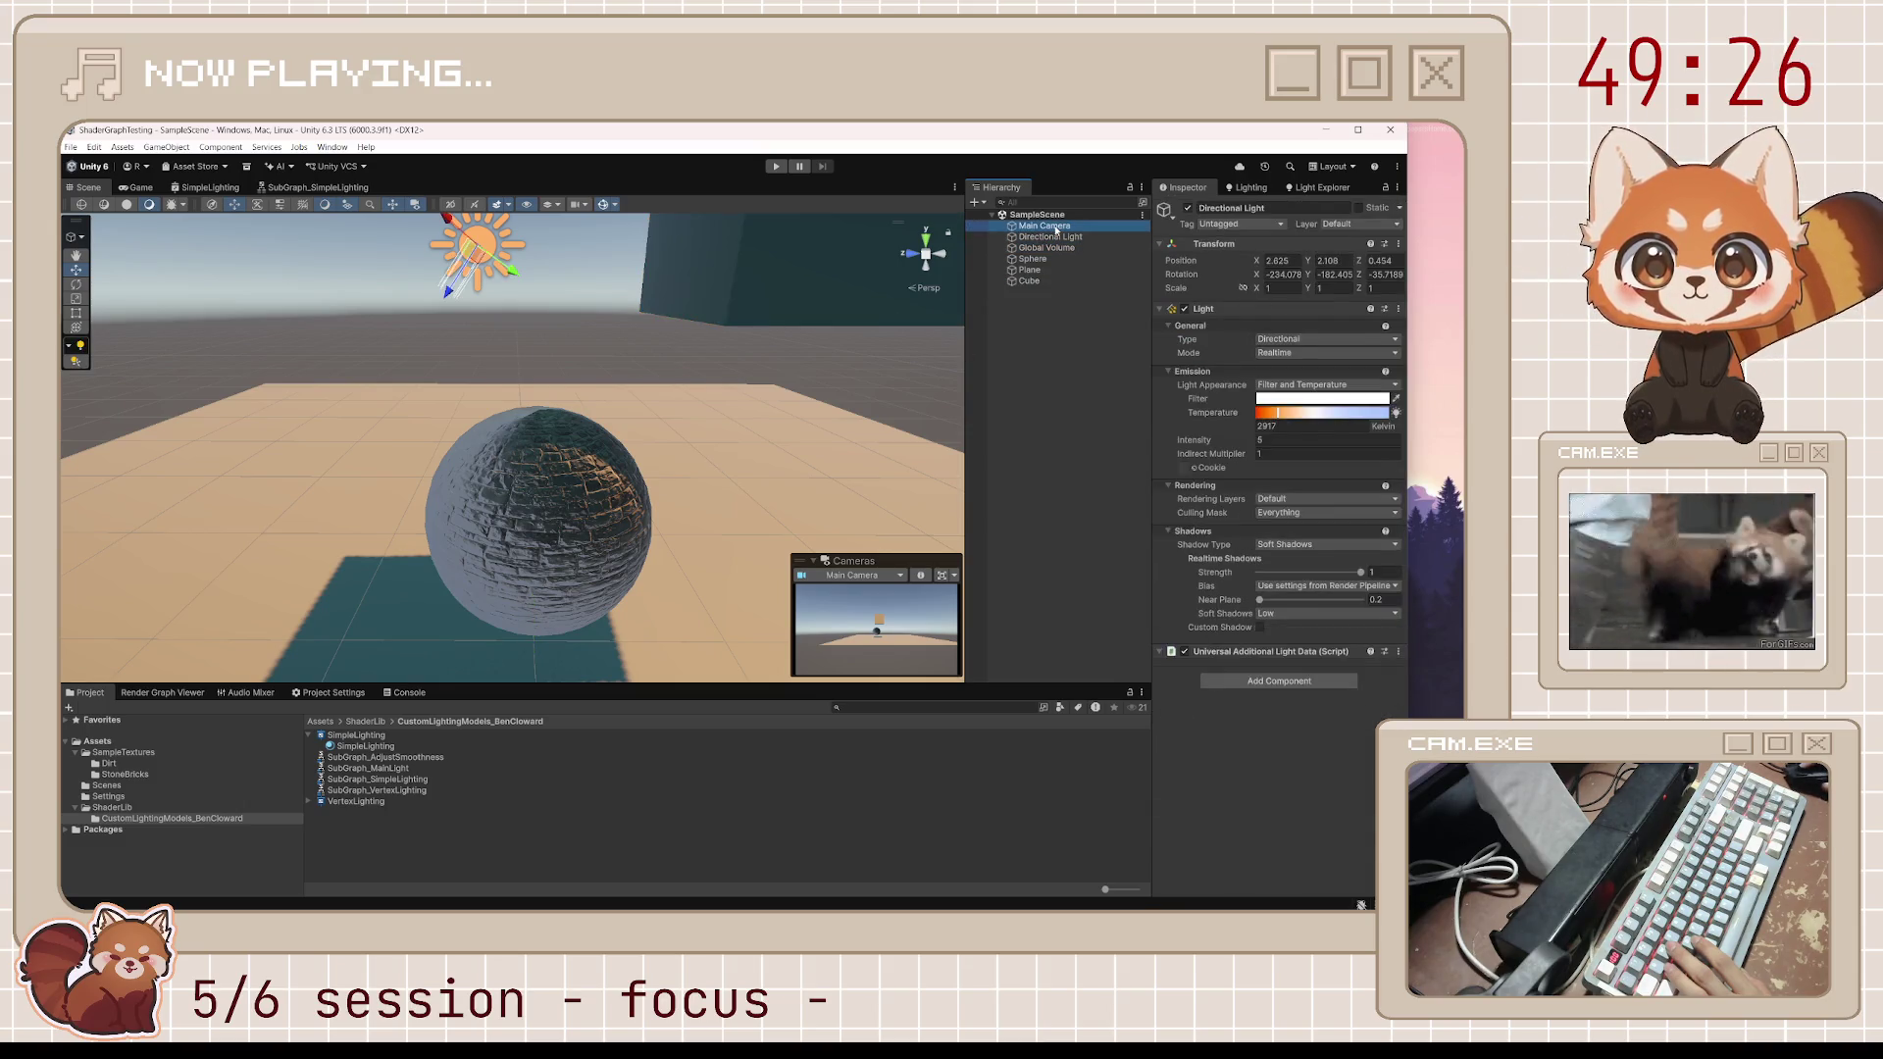
key("Down")
key("Down")
key("Down")
key("f")
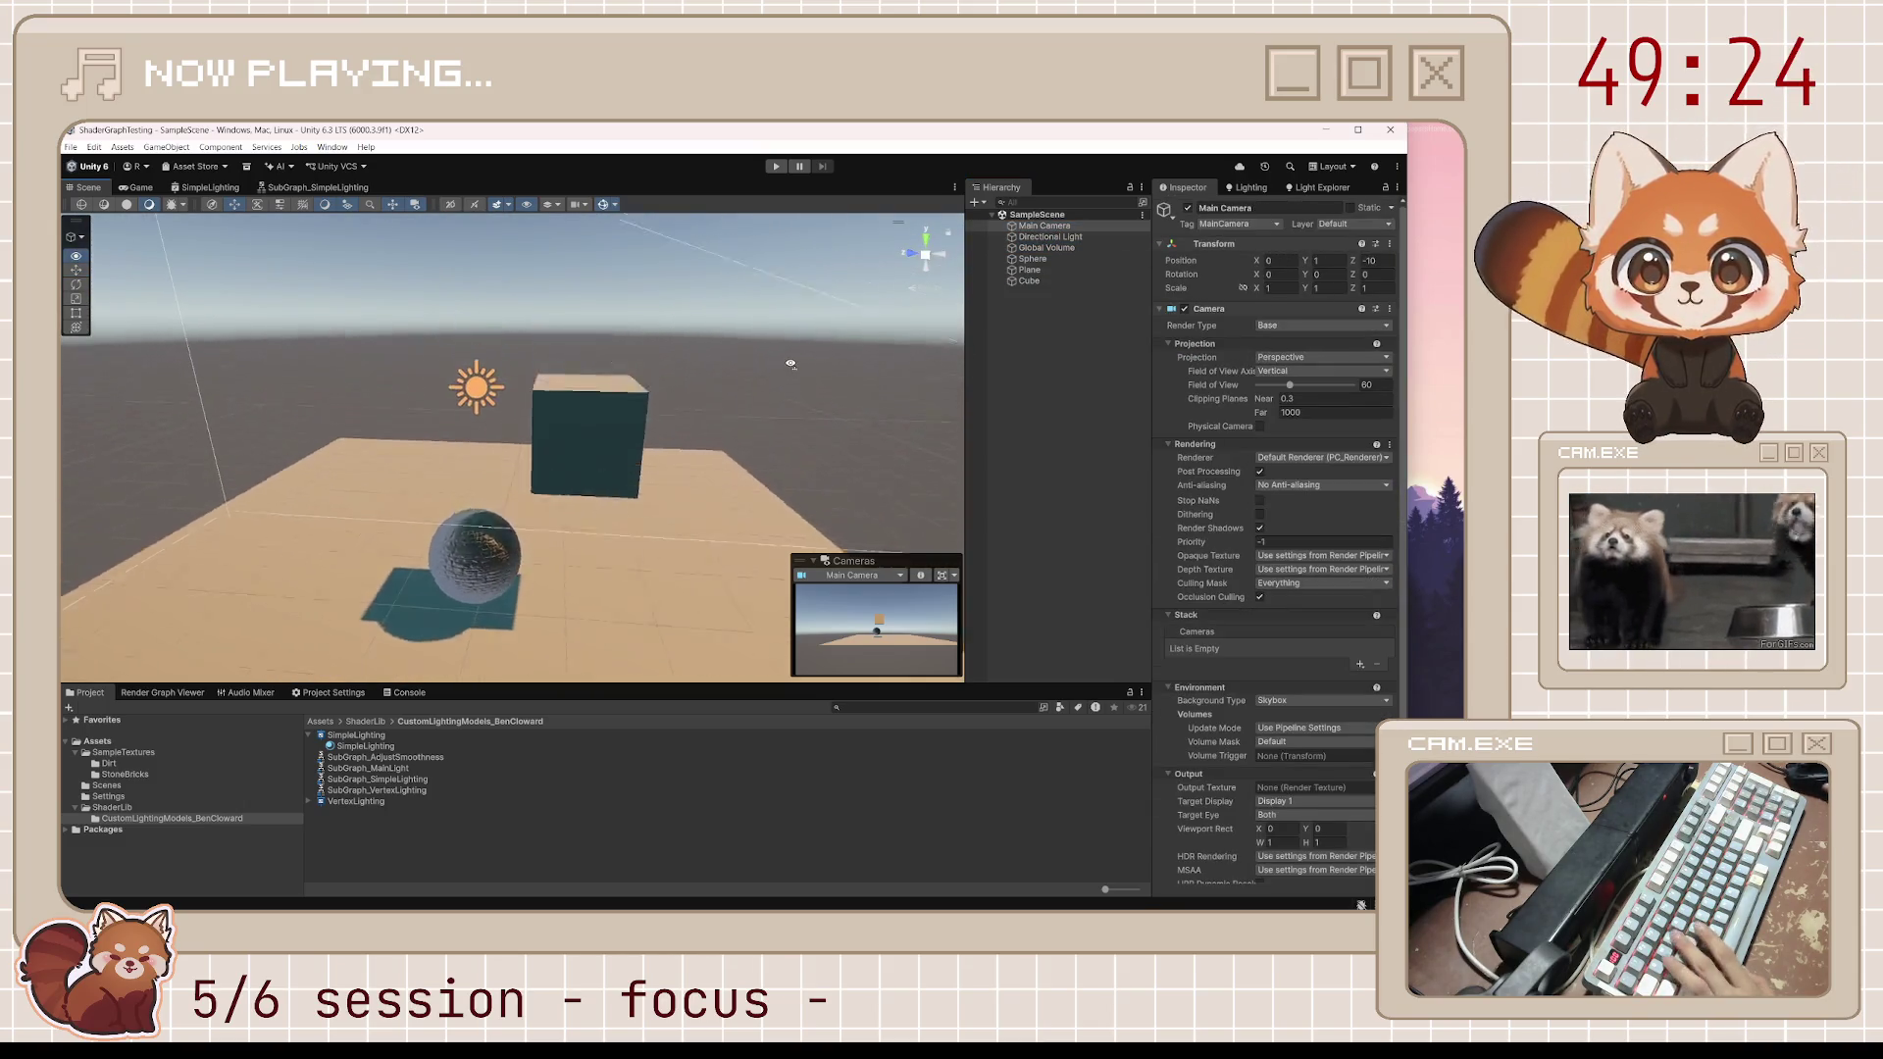
Paste the Sphere's SimpleLighting material into the Cube's Mesh Renderer Element 0 slot
left_click(1334, 378)
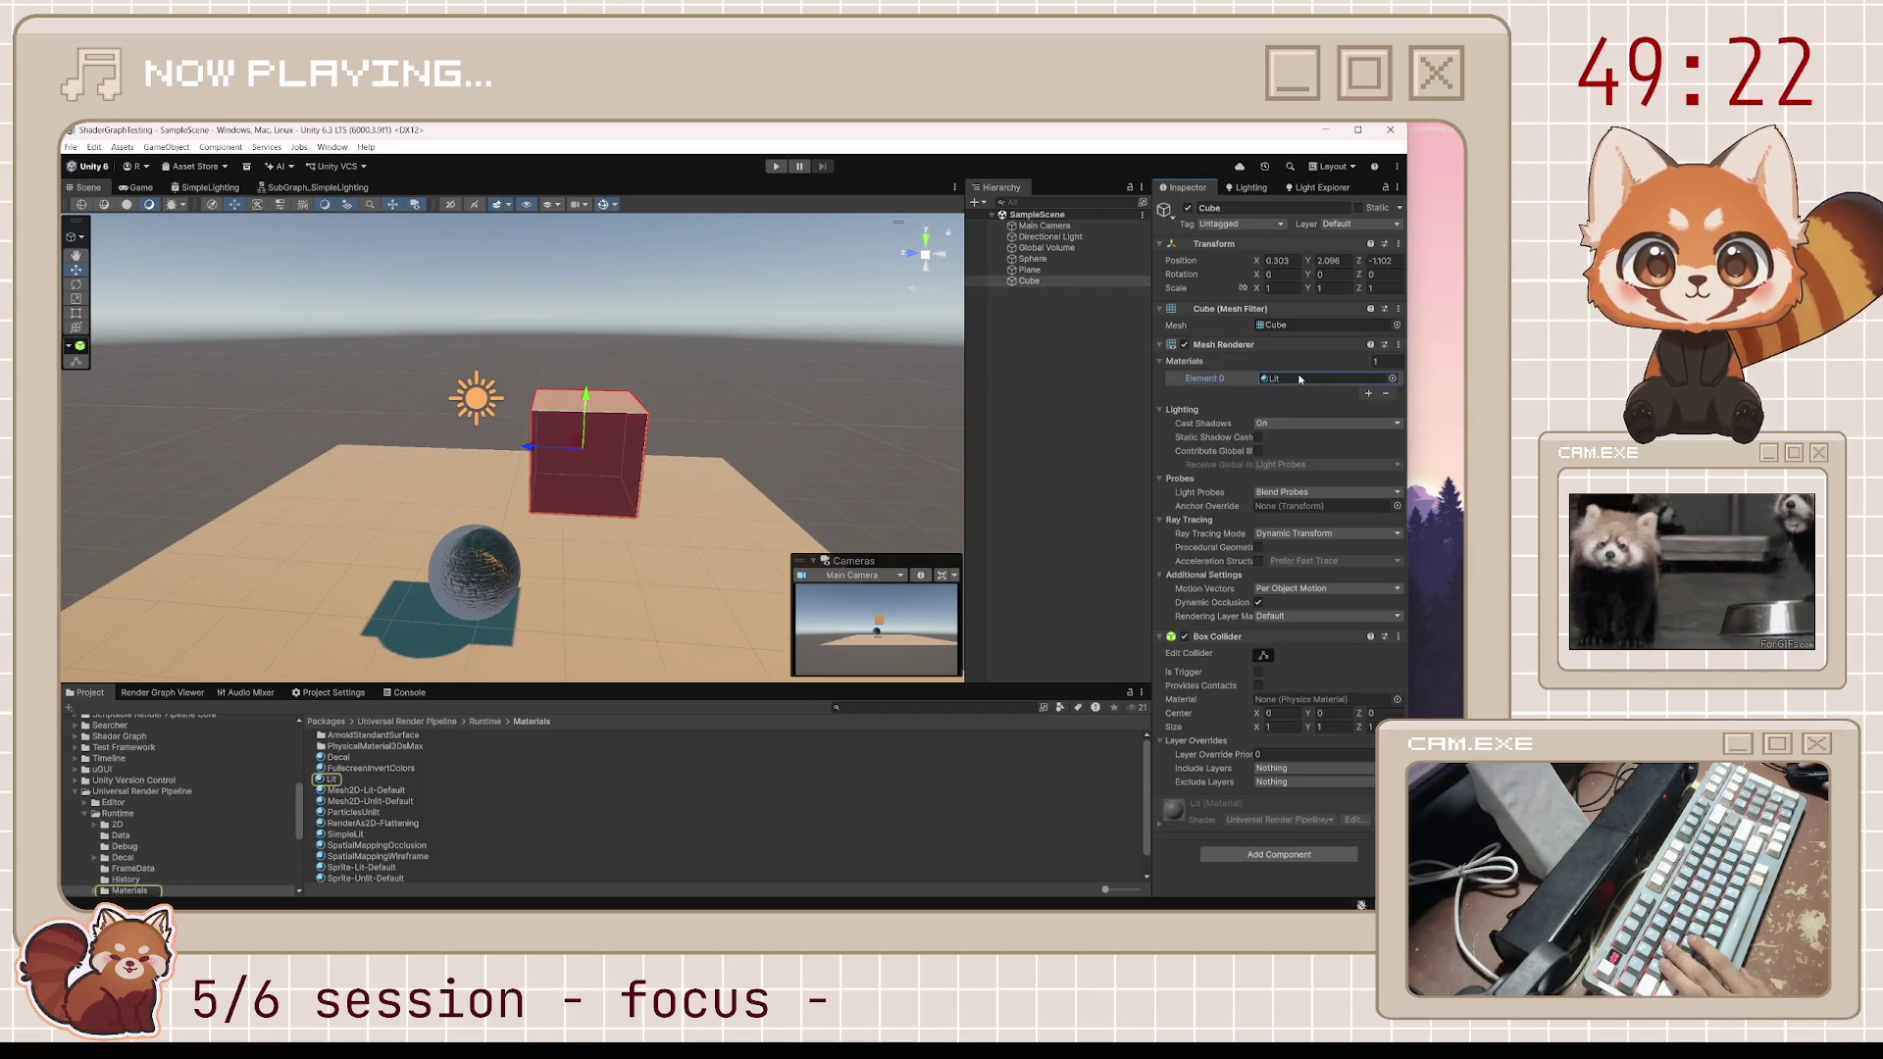
left_click(1392, 378)
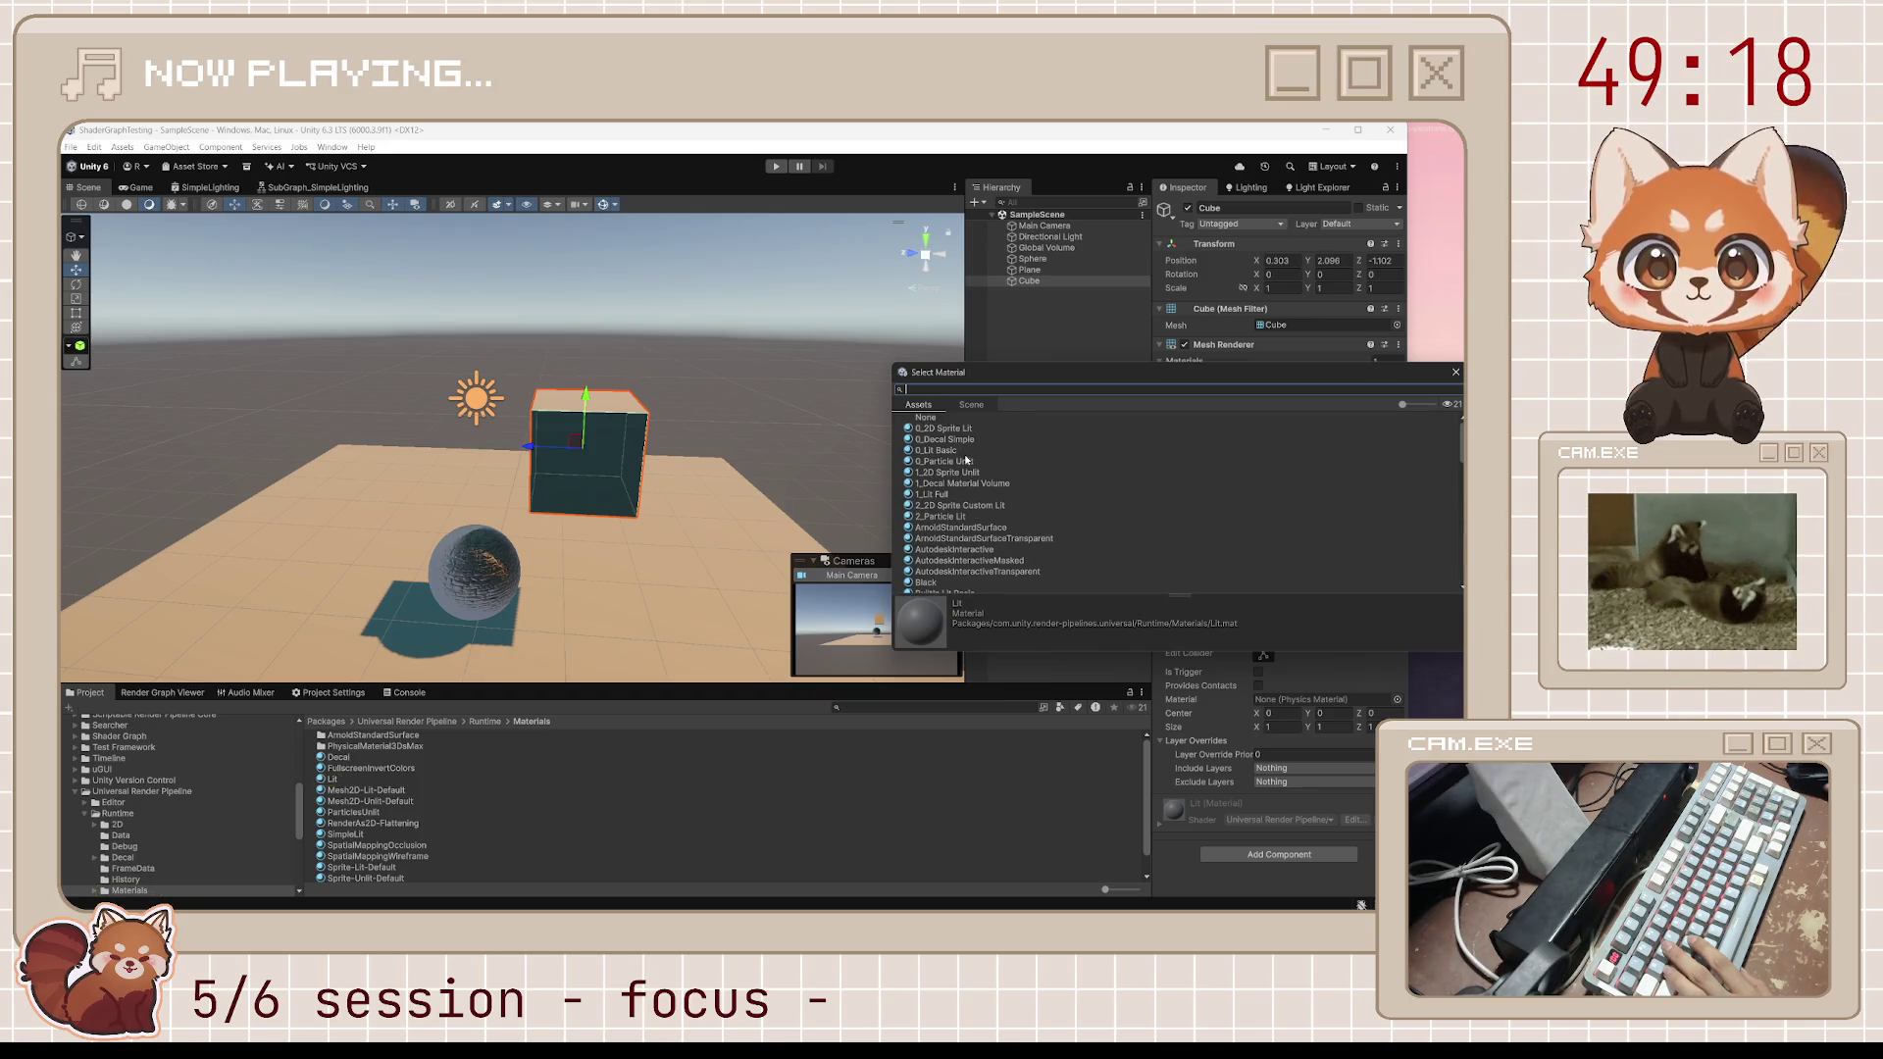
scroll(966, 458, "down", 15)
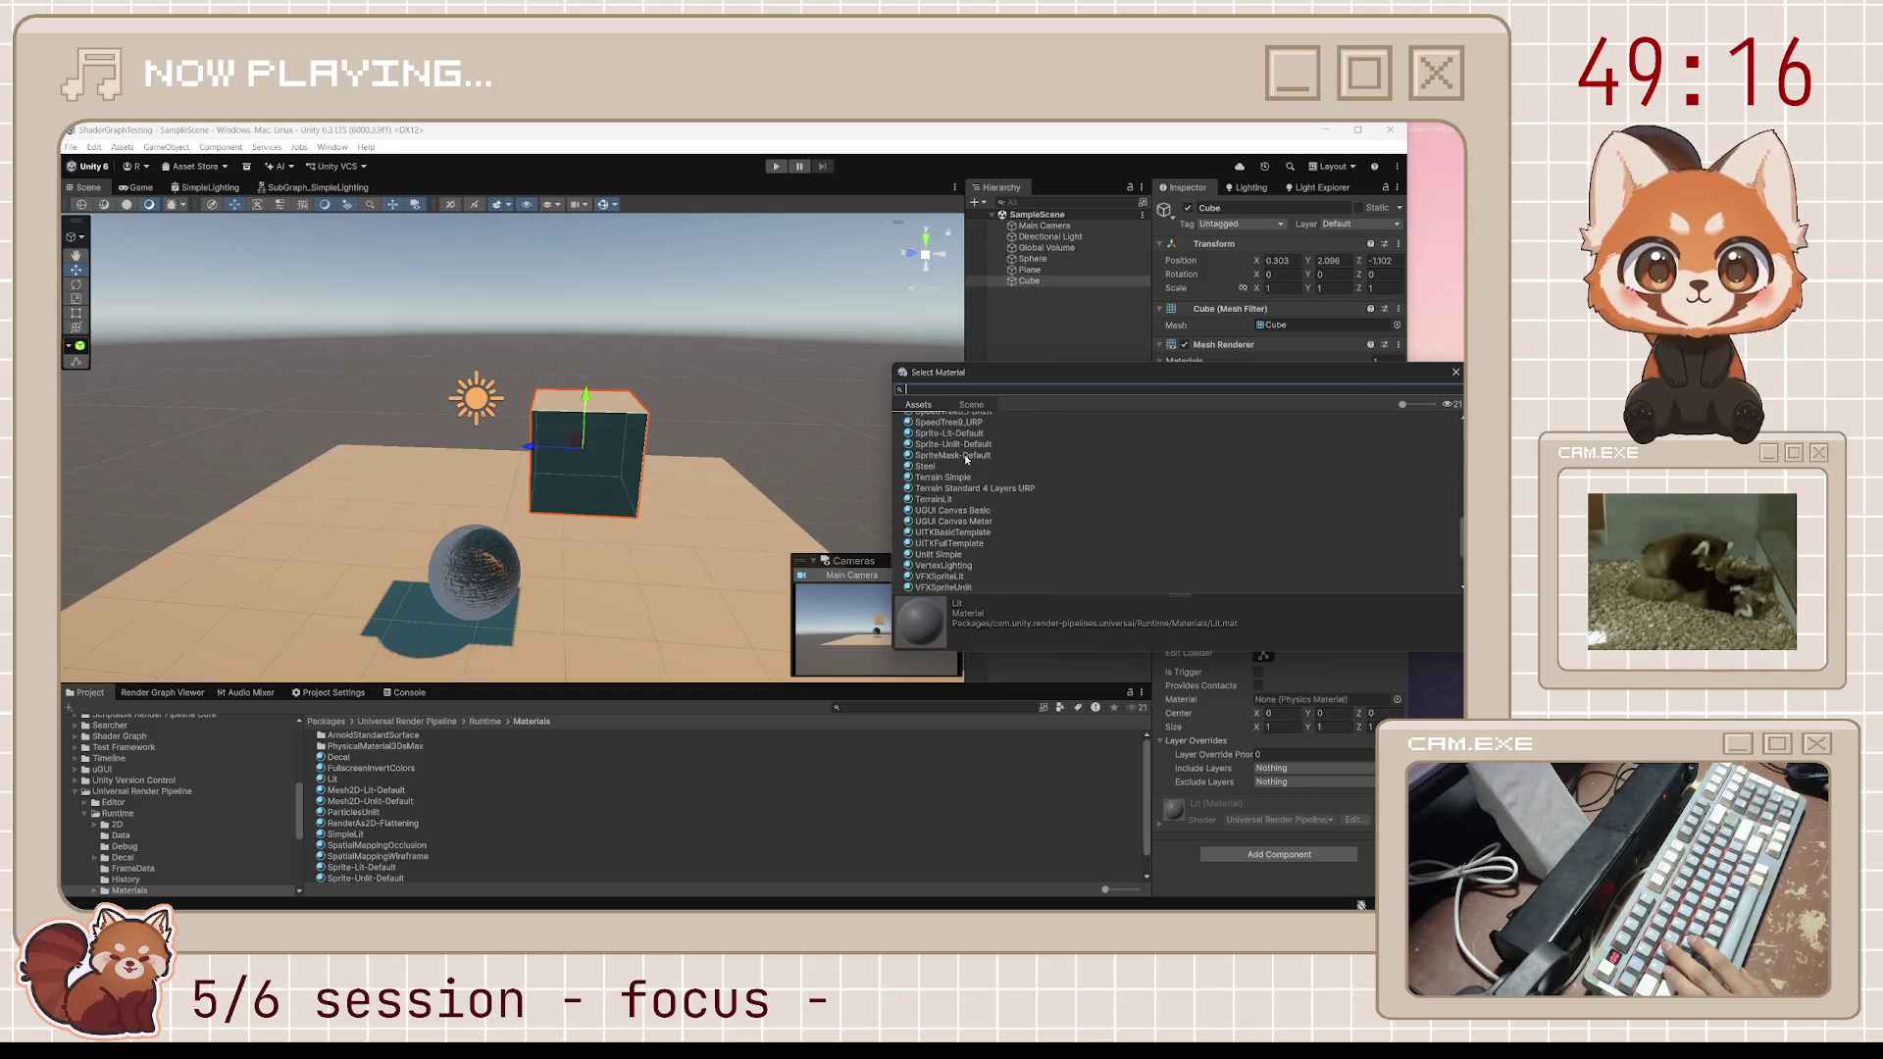
left_click(474, 571)
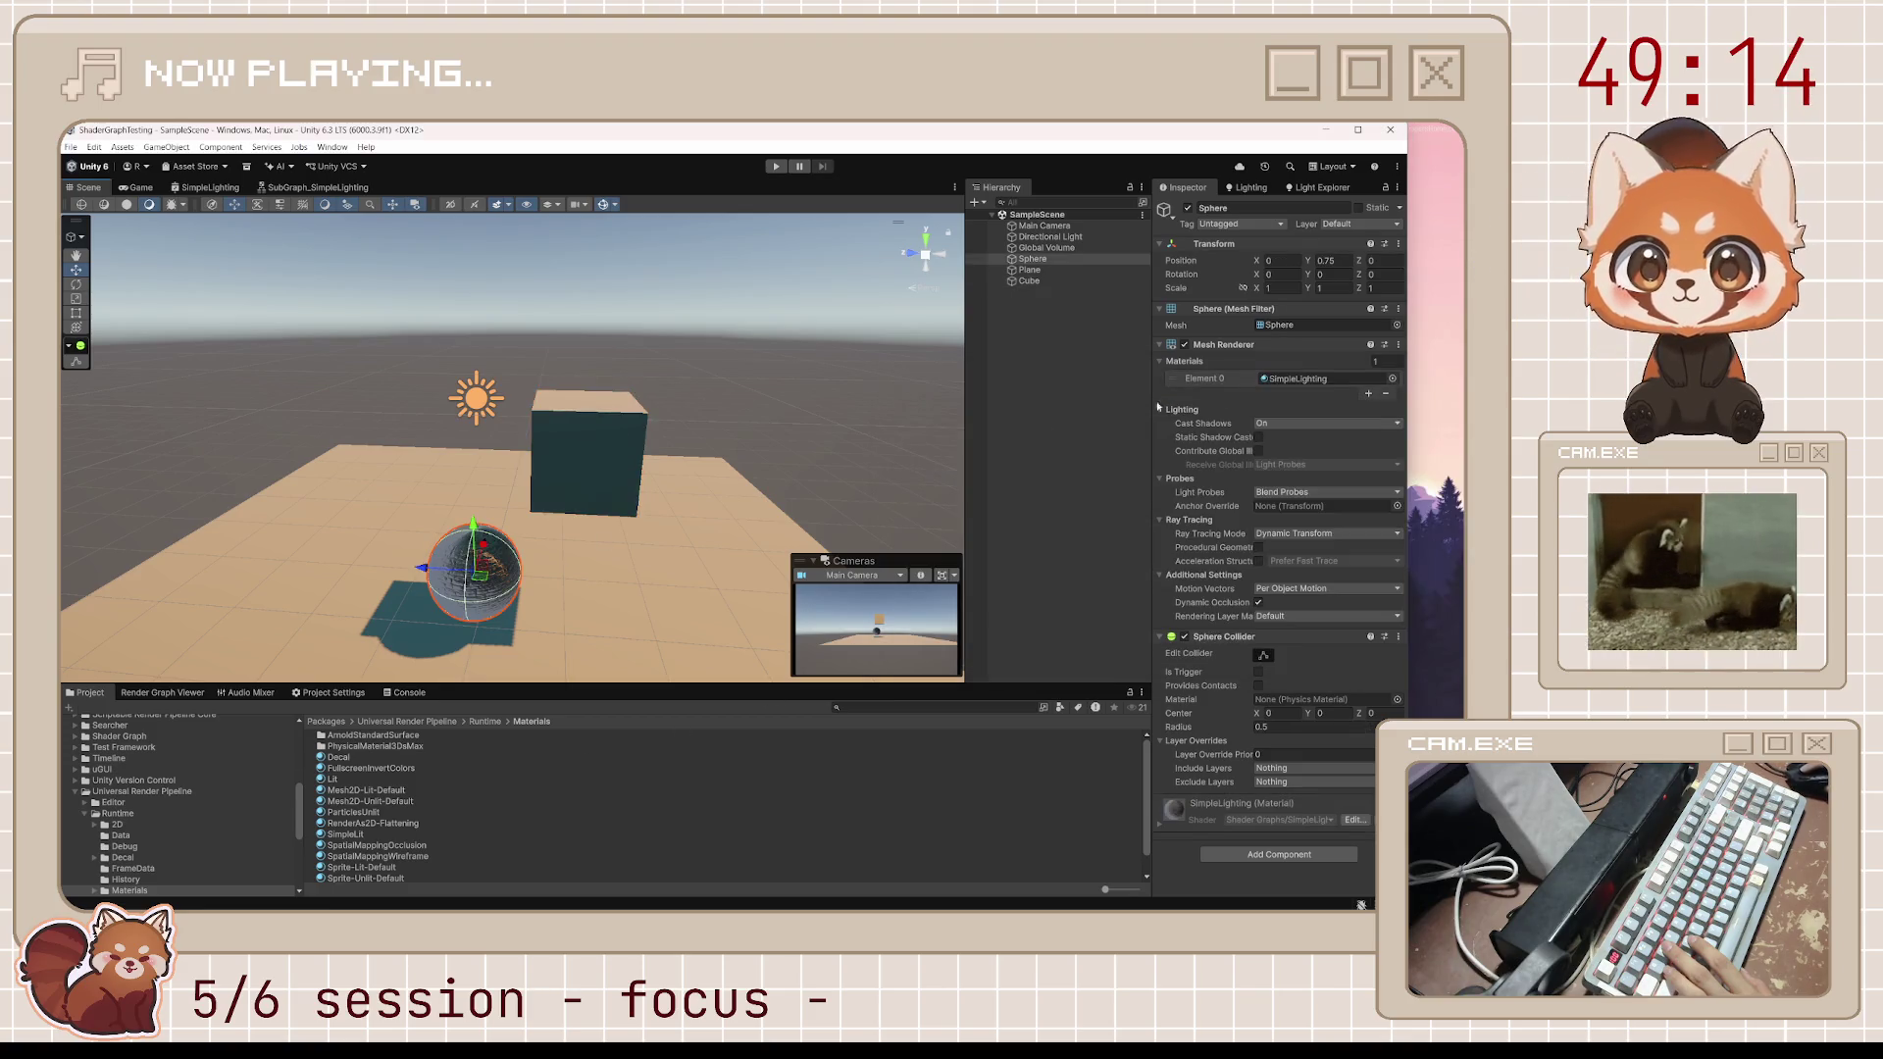
left_click(1292, 381)
left_click(610, 474)
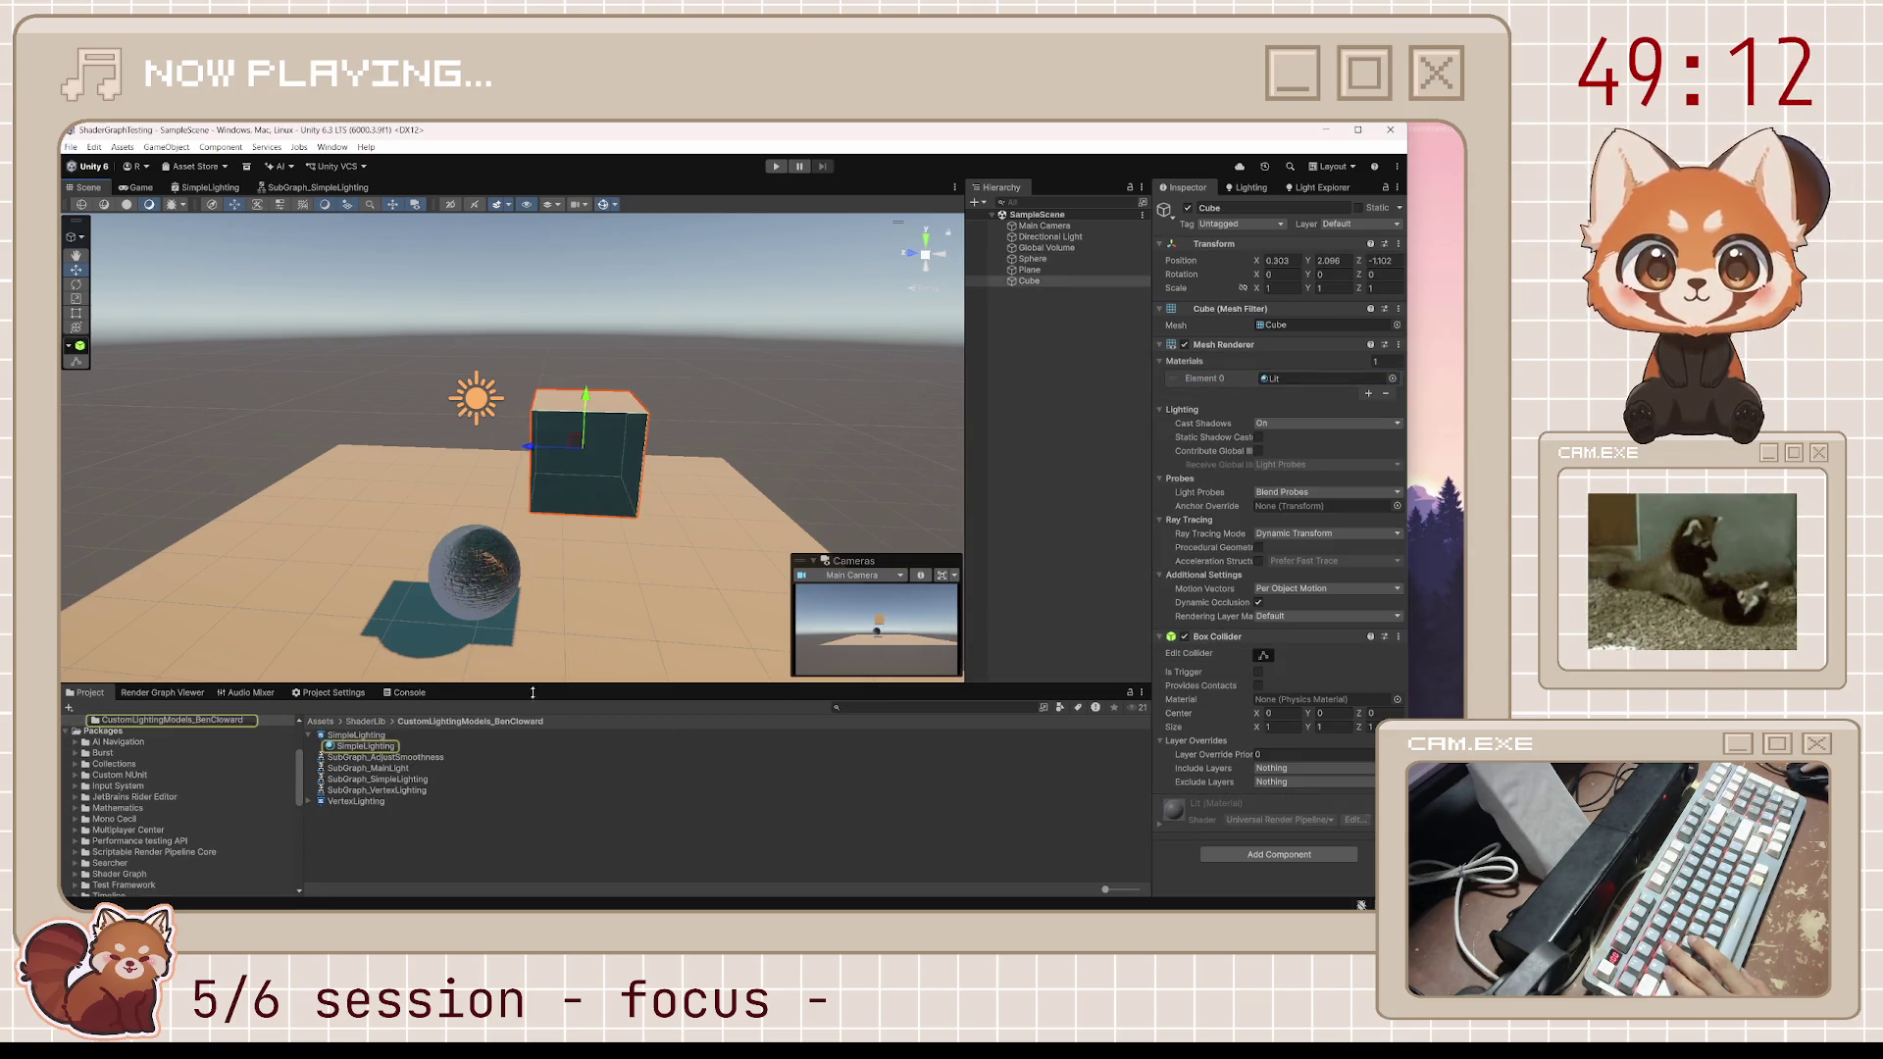
left_click(1289, 381)
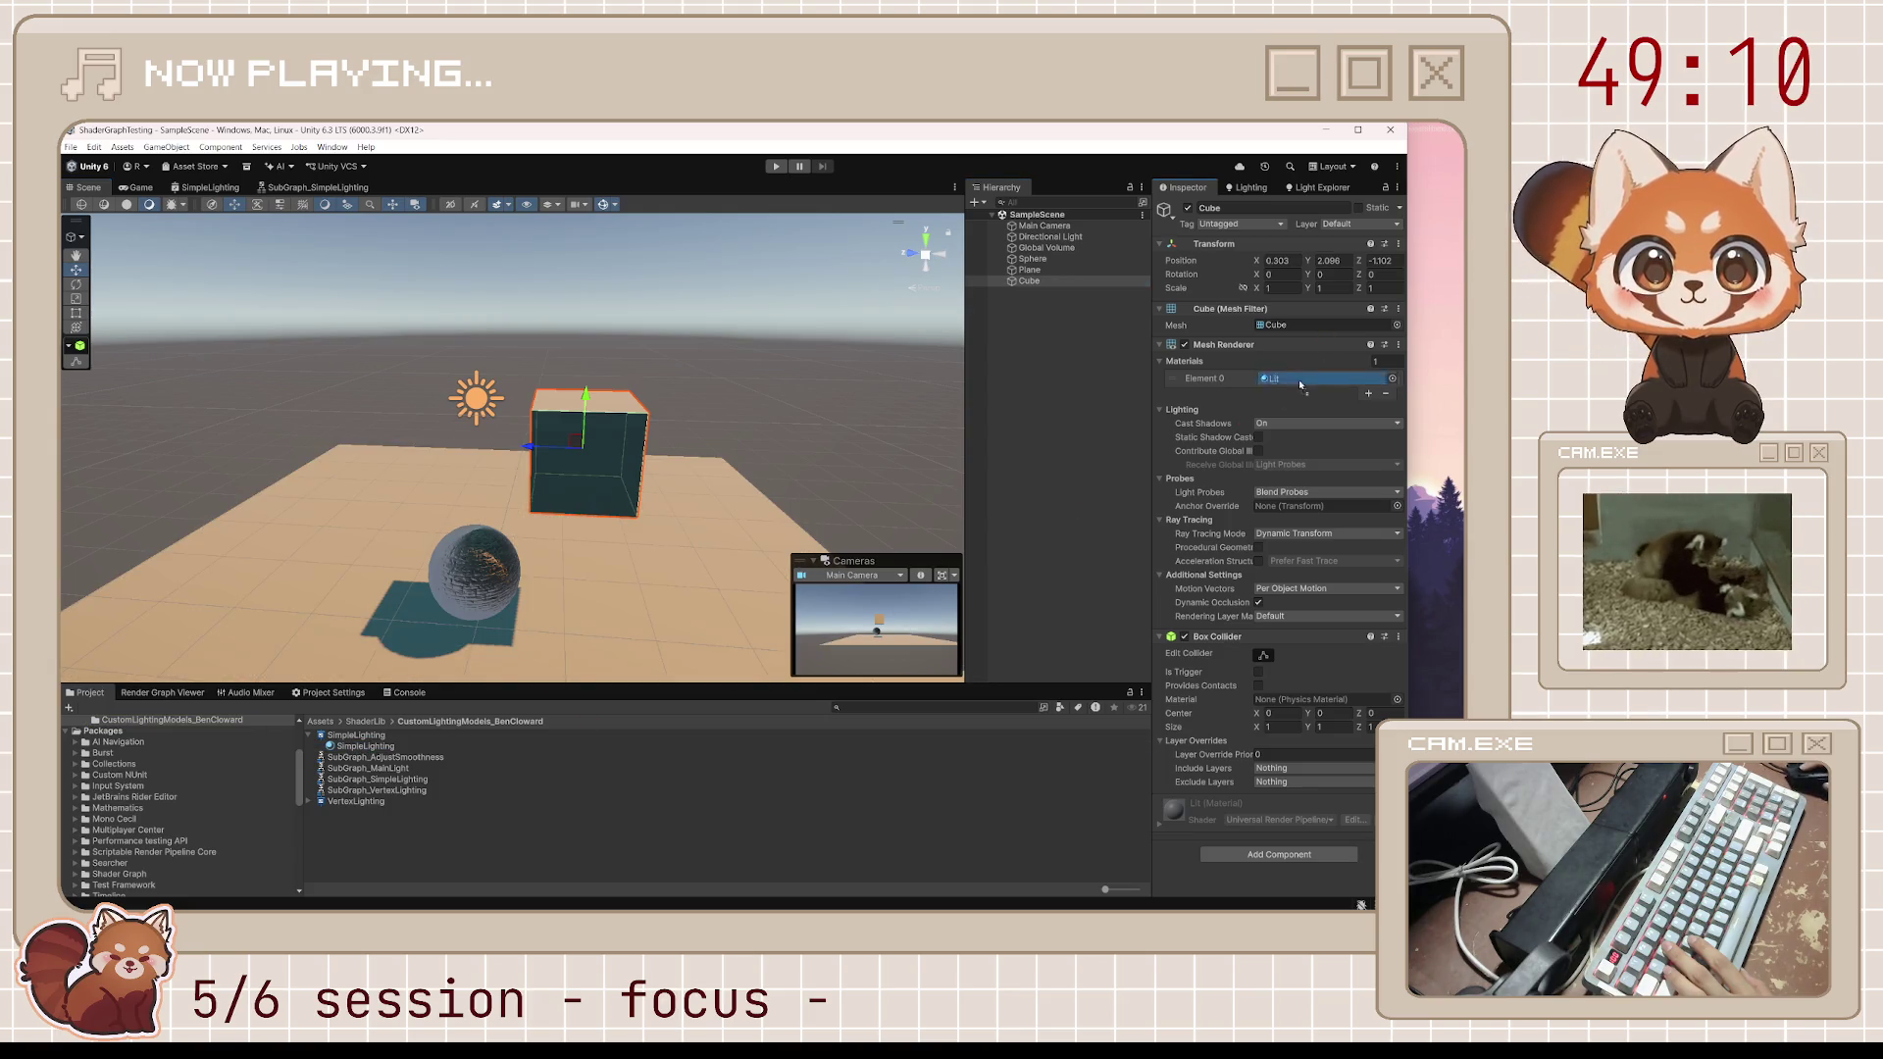
key("ctrl+v")
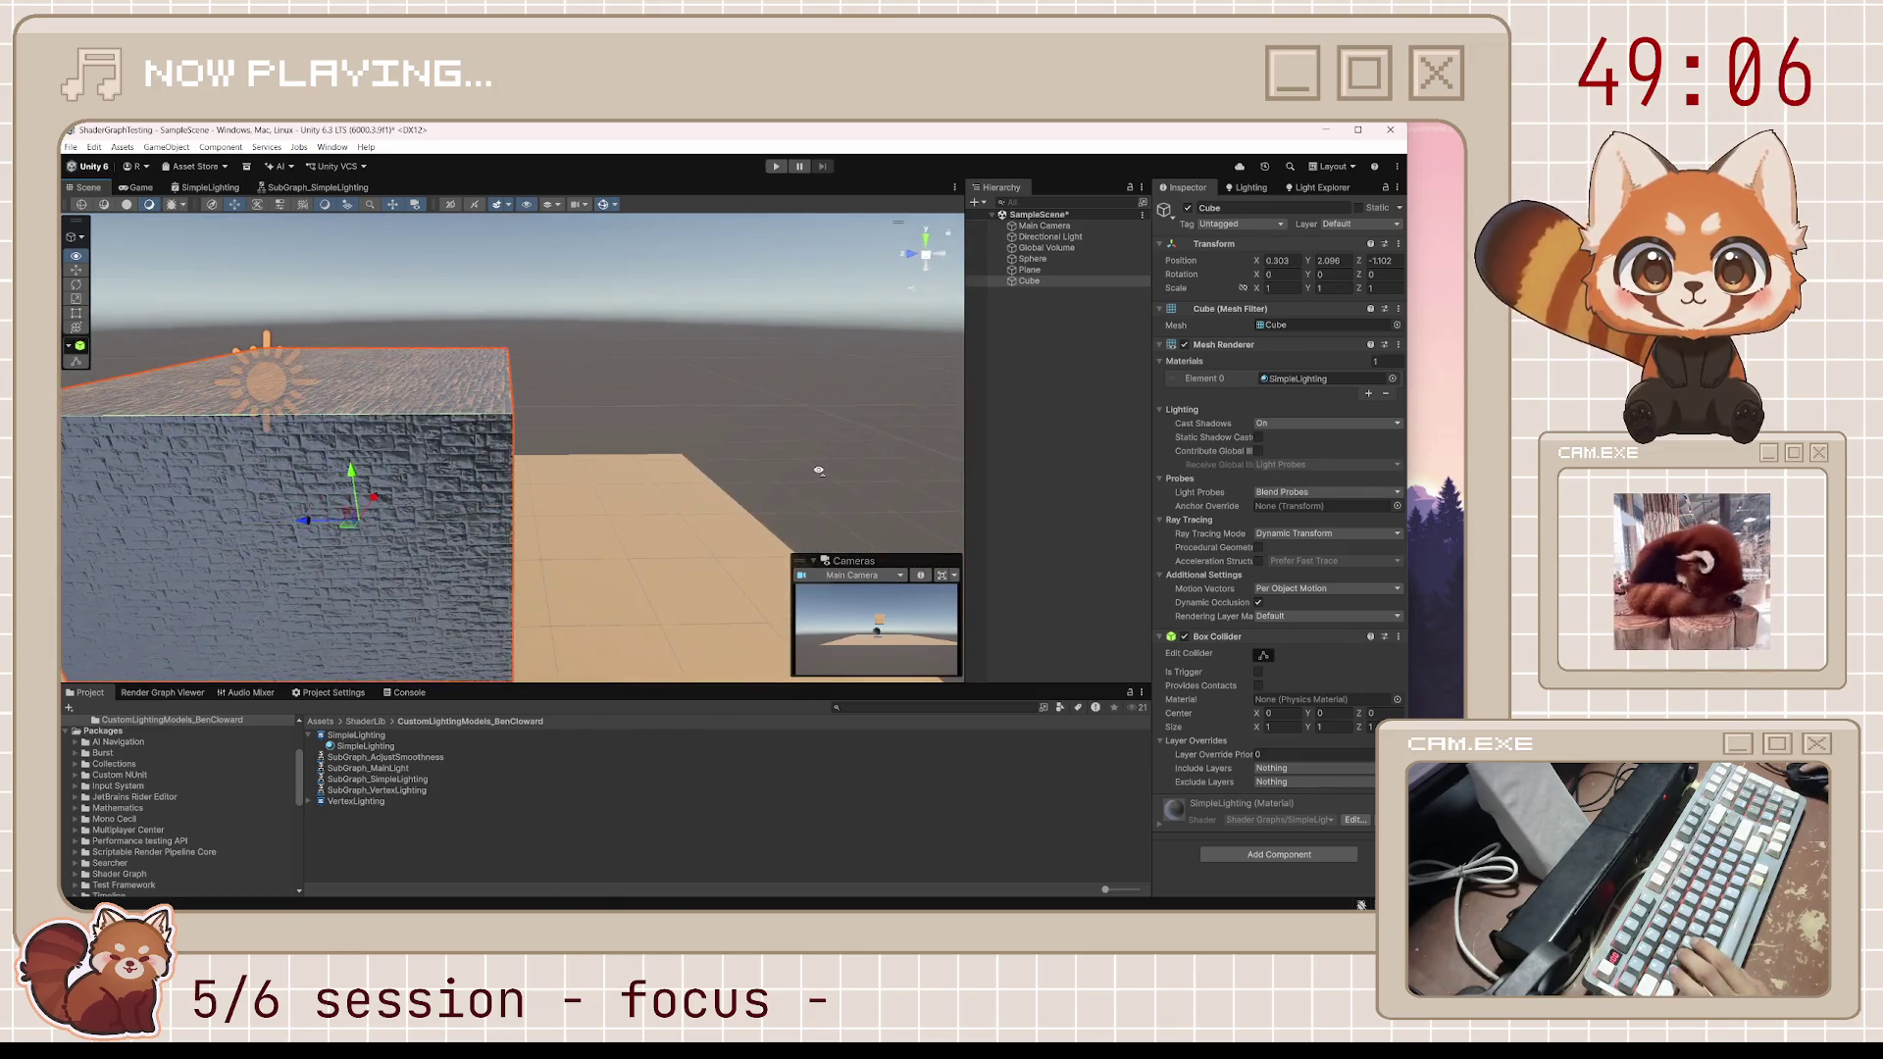
Orbit to view the brick-textured cube, save the scene, and return to SimpleLighting
scroll(761, 487, "down", 5)
mouse_move(761, 487)
left_mouse_down()
mouse_move(162, 483)
mouse_move(330, 448)
mouse_move(240, 446)
left_mouse_up()
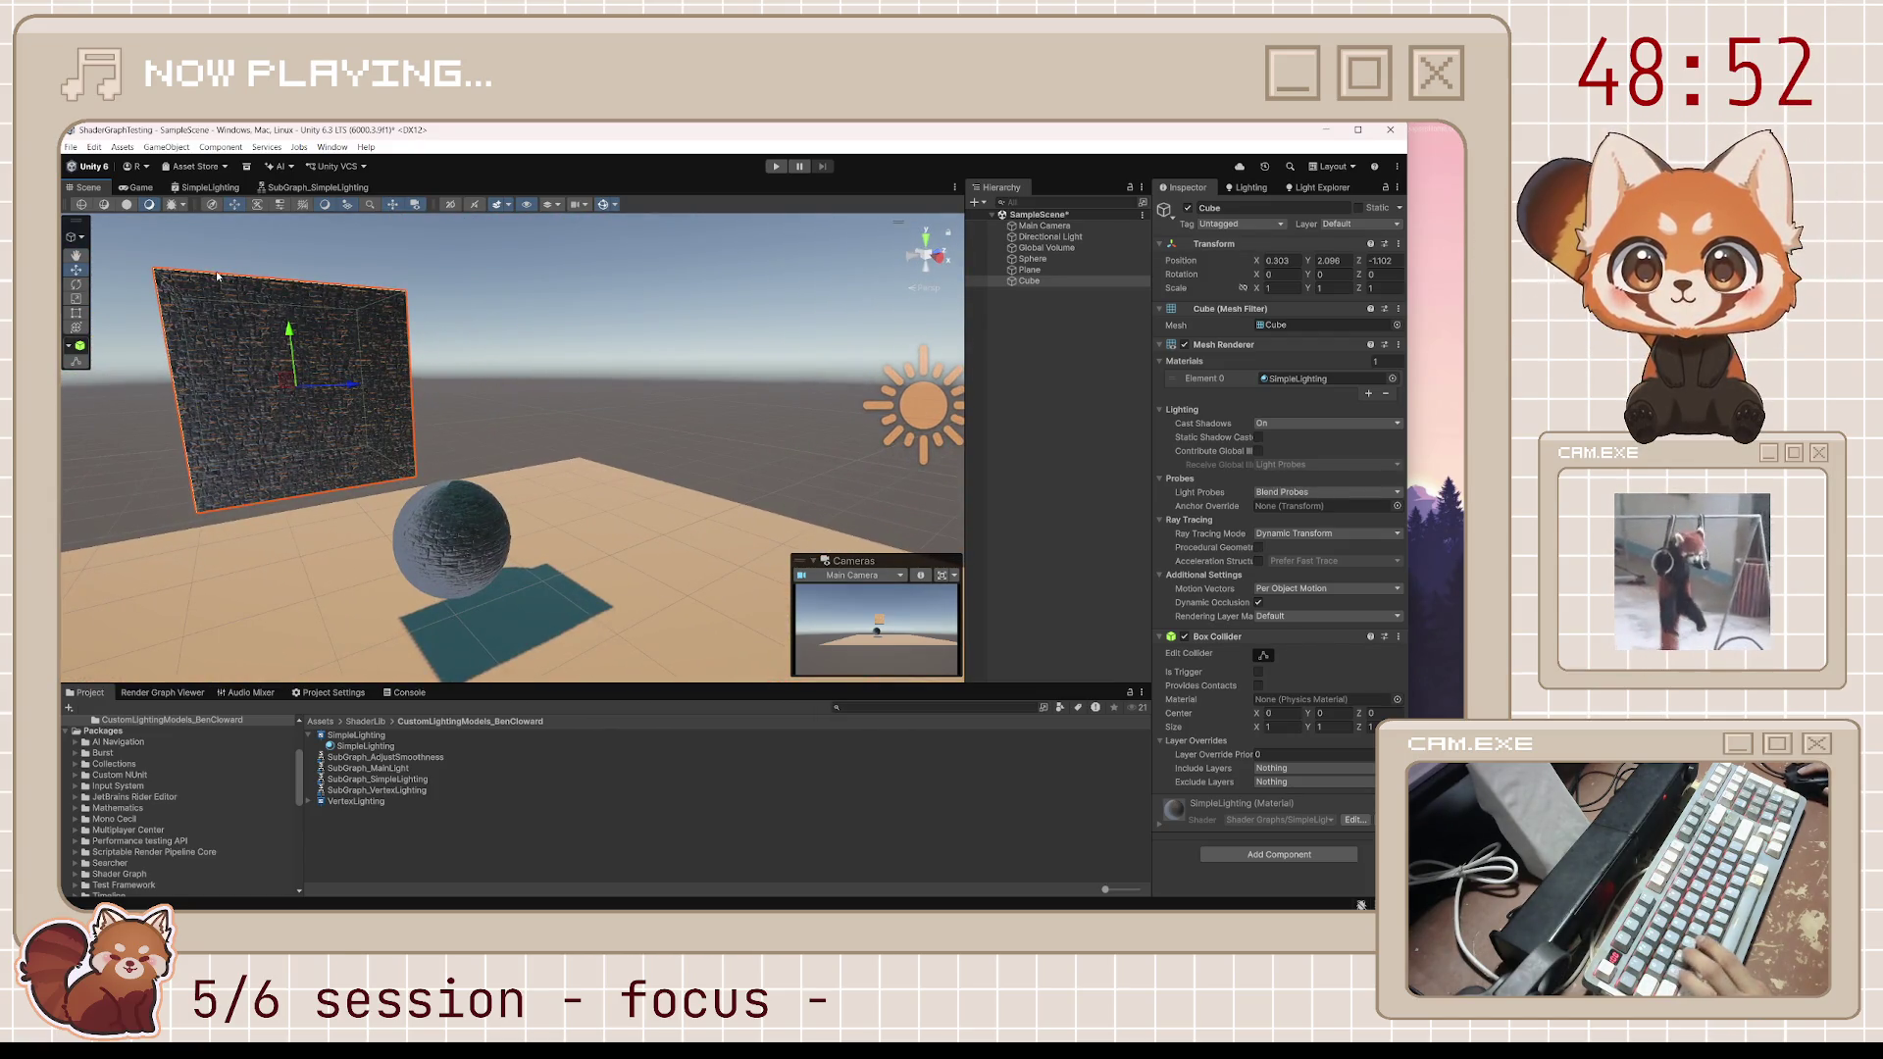
key("ctrl+s")
left_click(210, 187)
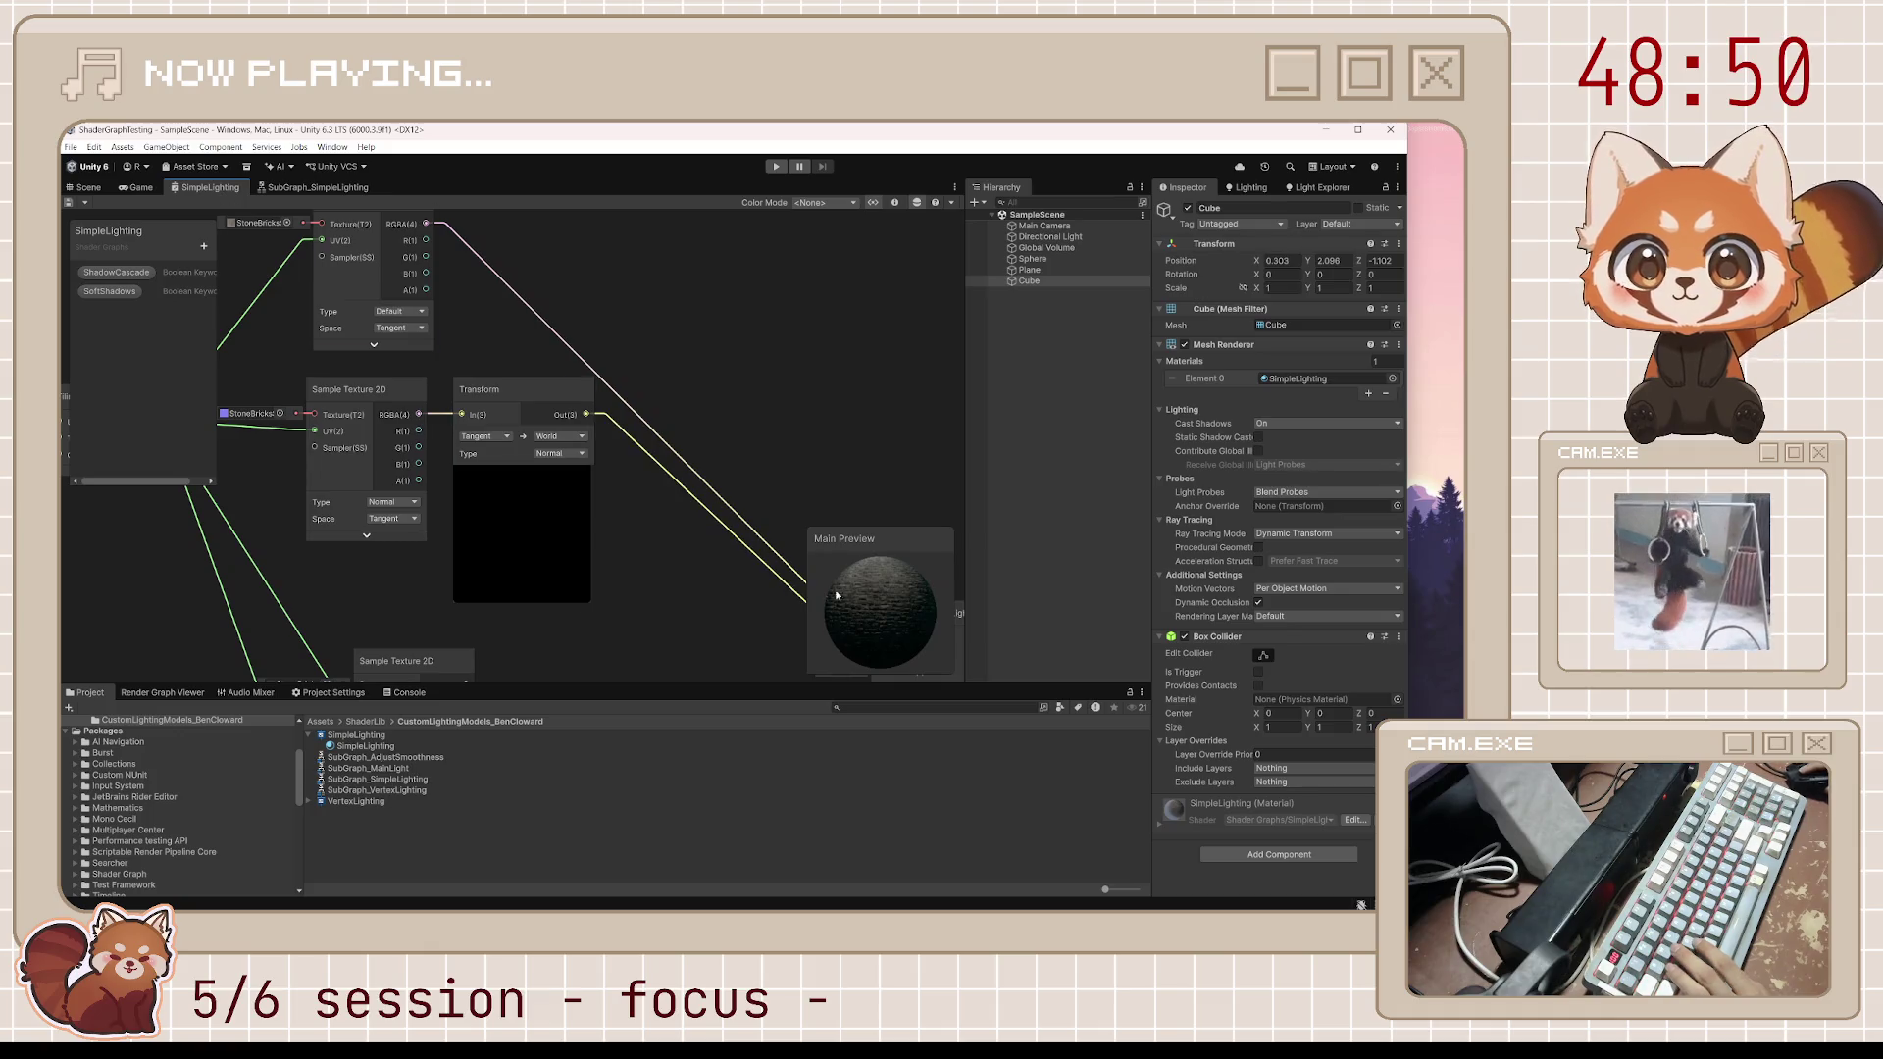
Rotate the Main Preview sphere, then switch to SubGraph_SimpleLighting and zoom out over all nodes
mouse_move(836, 595)
left_mouse_down()
mouse_move(883, 618)
mouse_move(844, 603)
mouse_move(876, 582)
left_mouse_up()
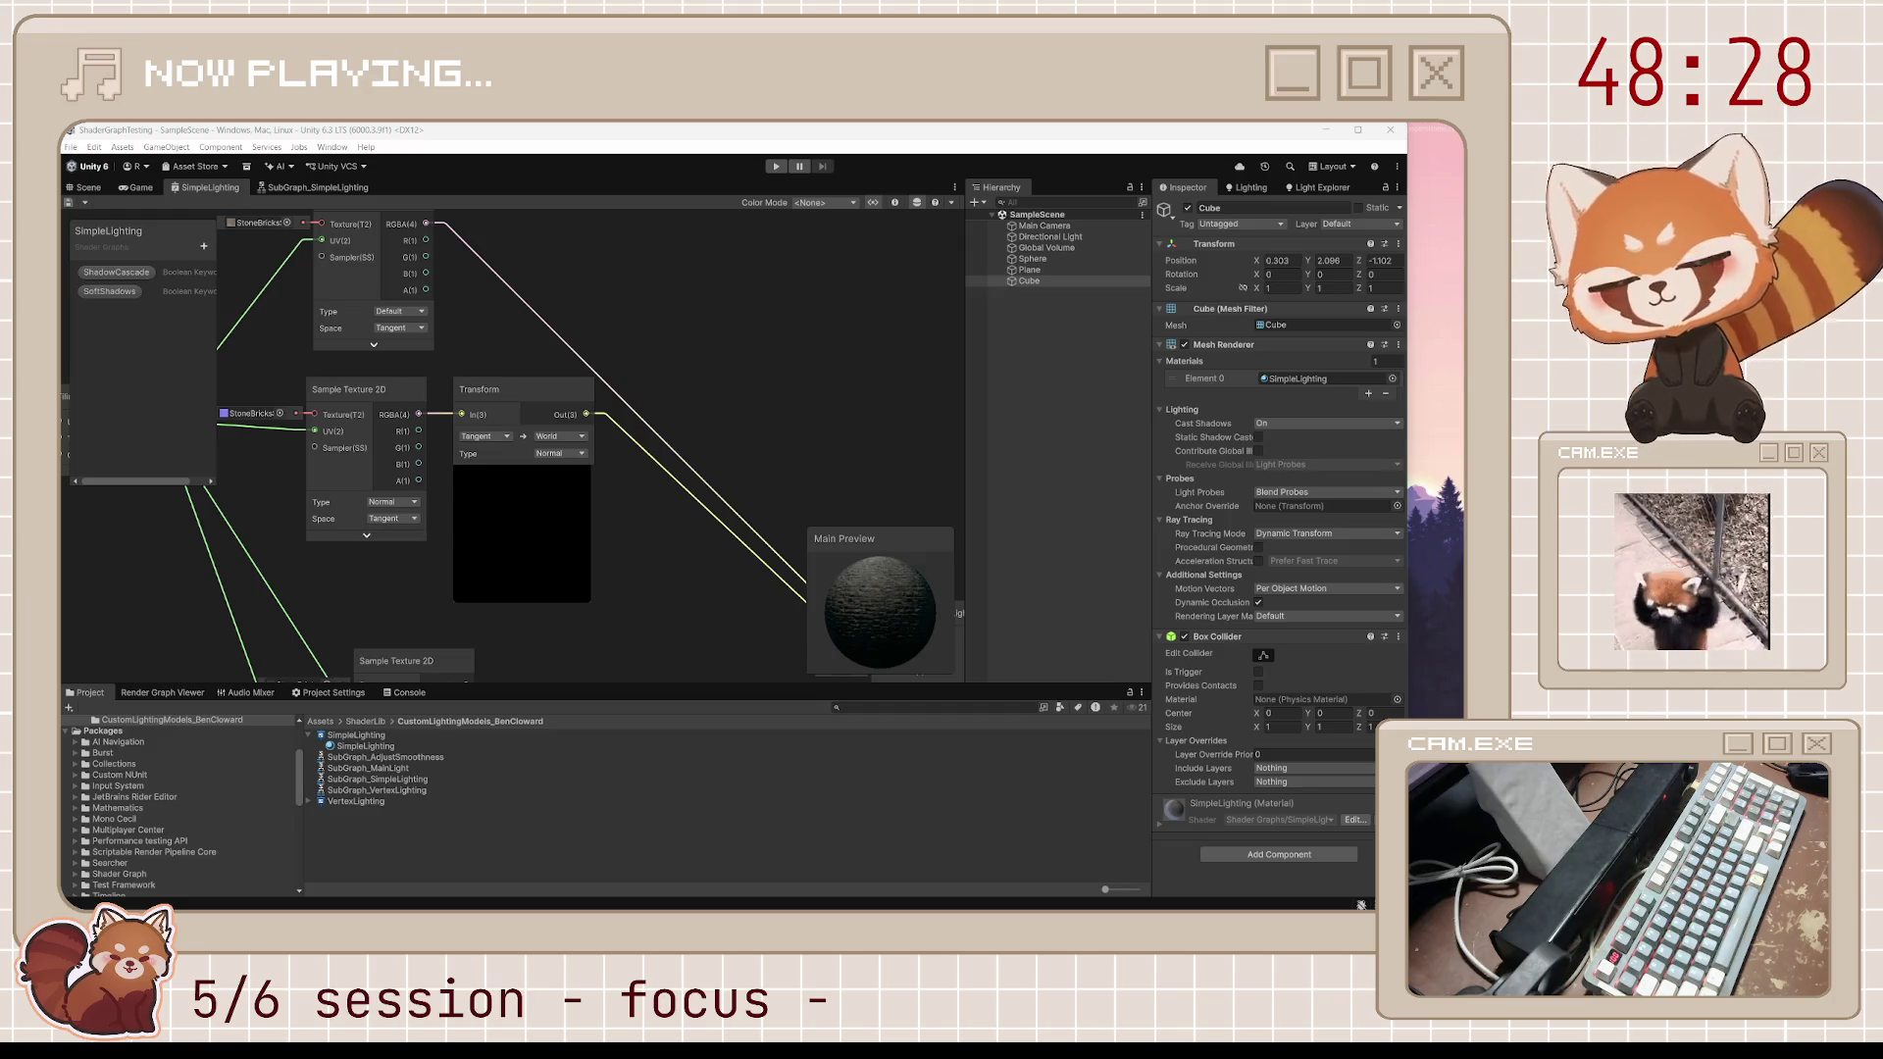
scroll(654, 574, "down", 5)
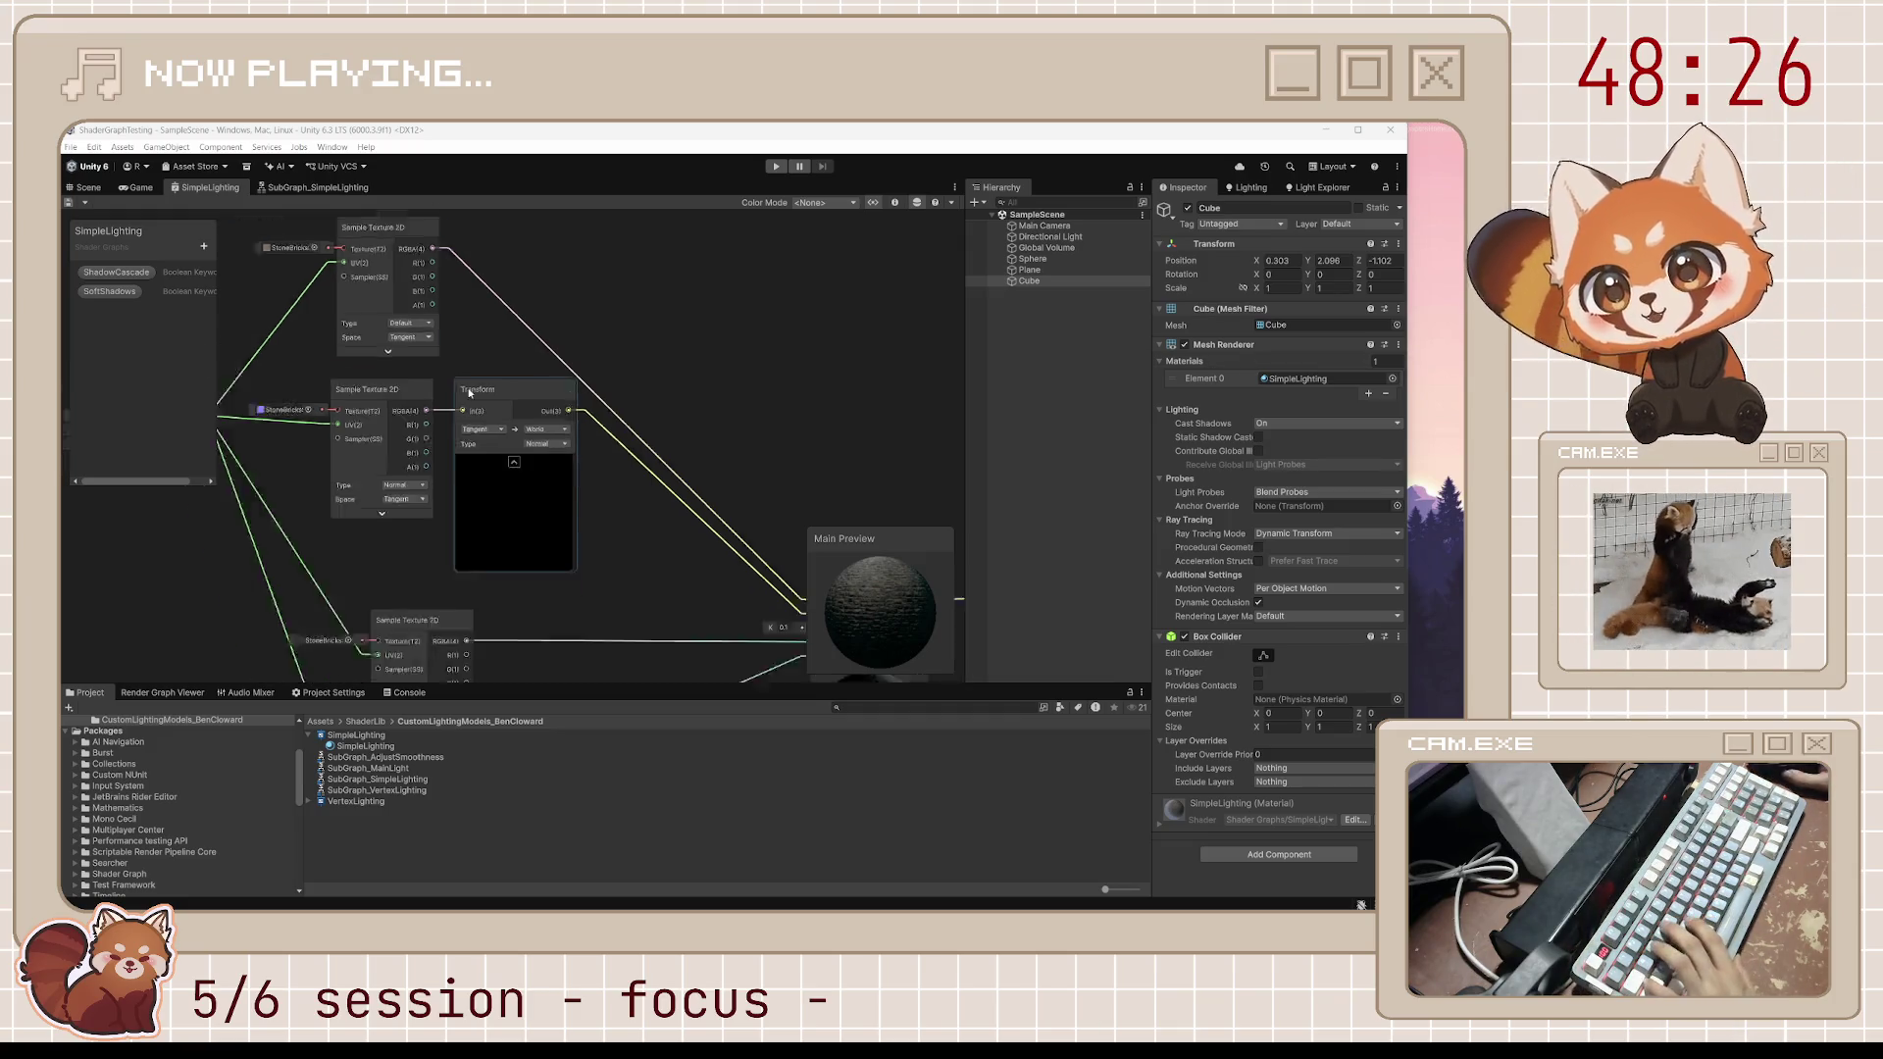
scroll(401, 364, "up", 3)
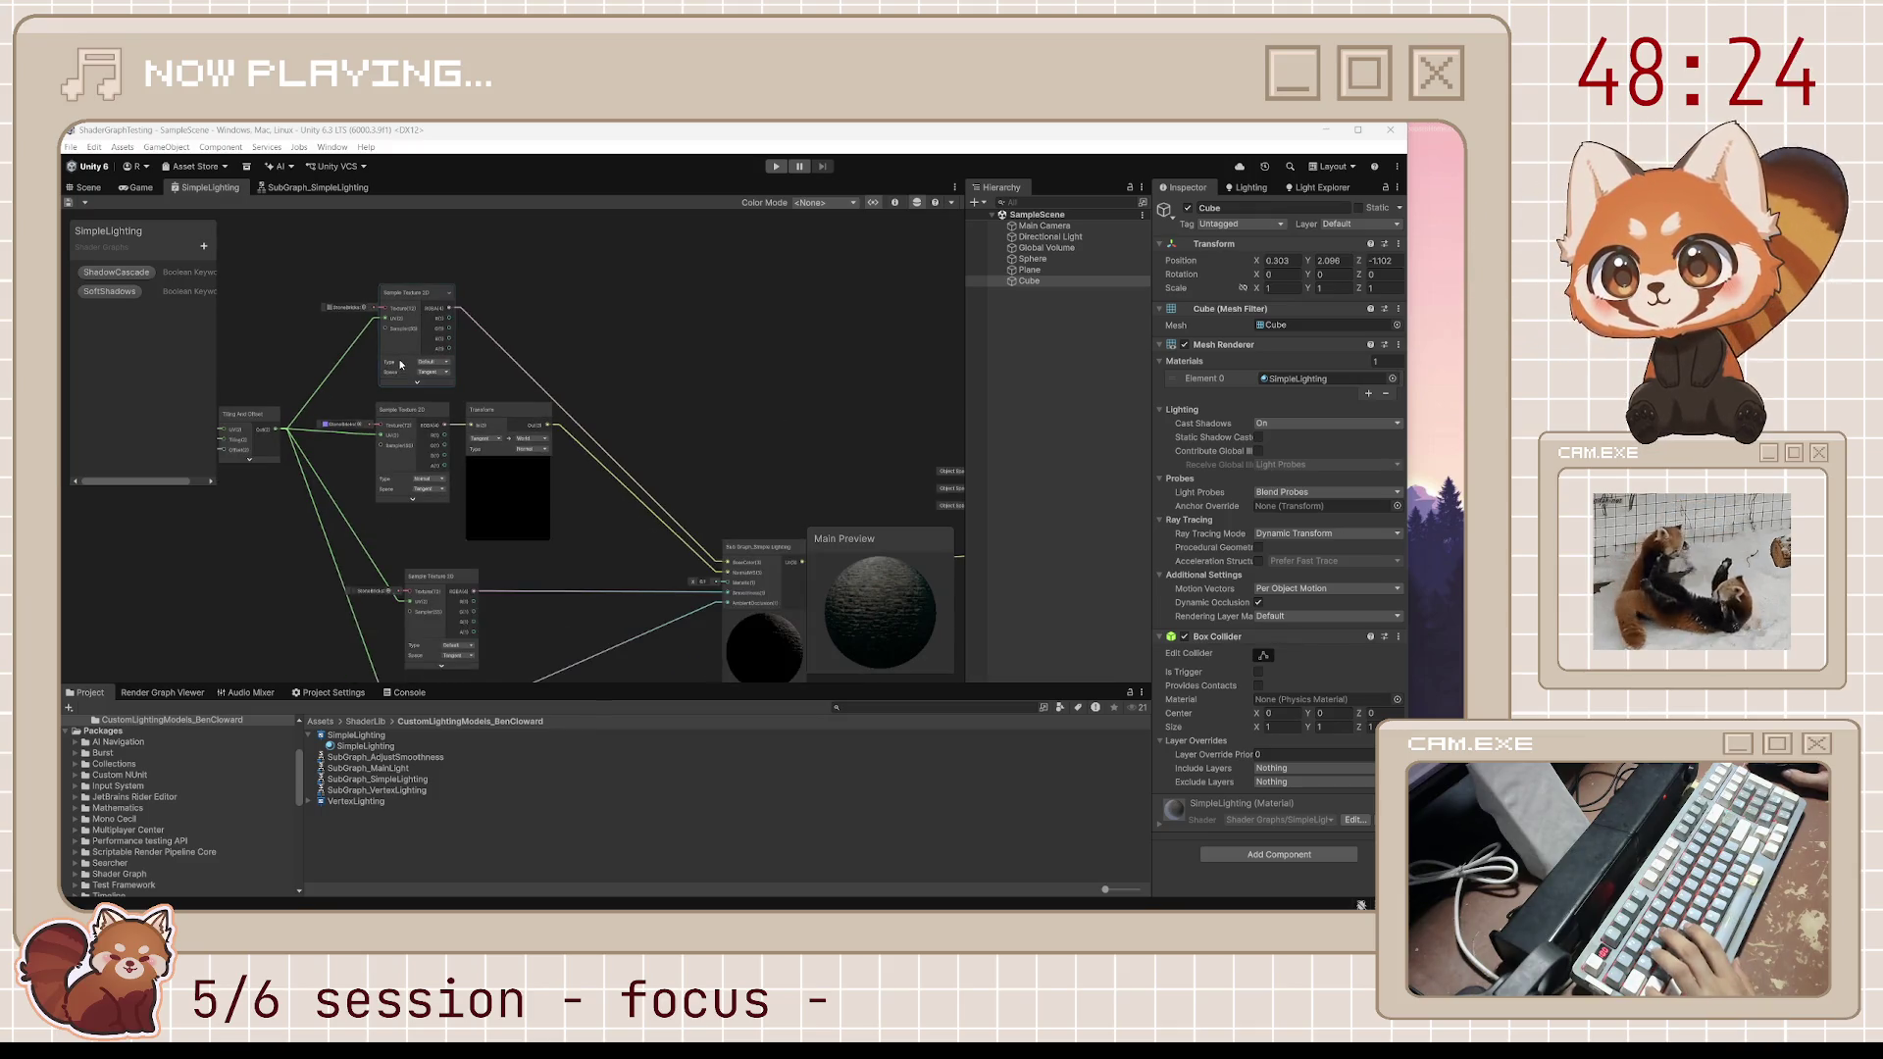
left_click(286, 190)
scroll(582, 471, "down", 8)
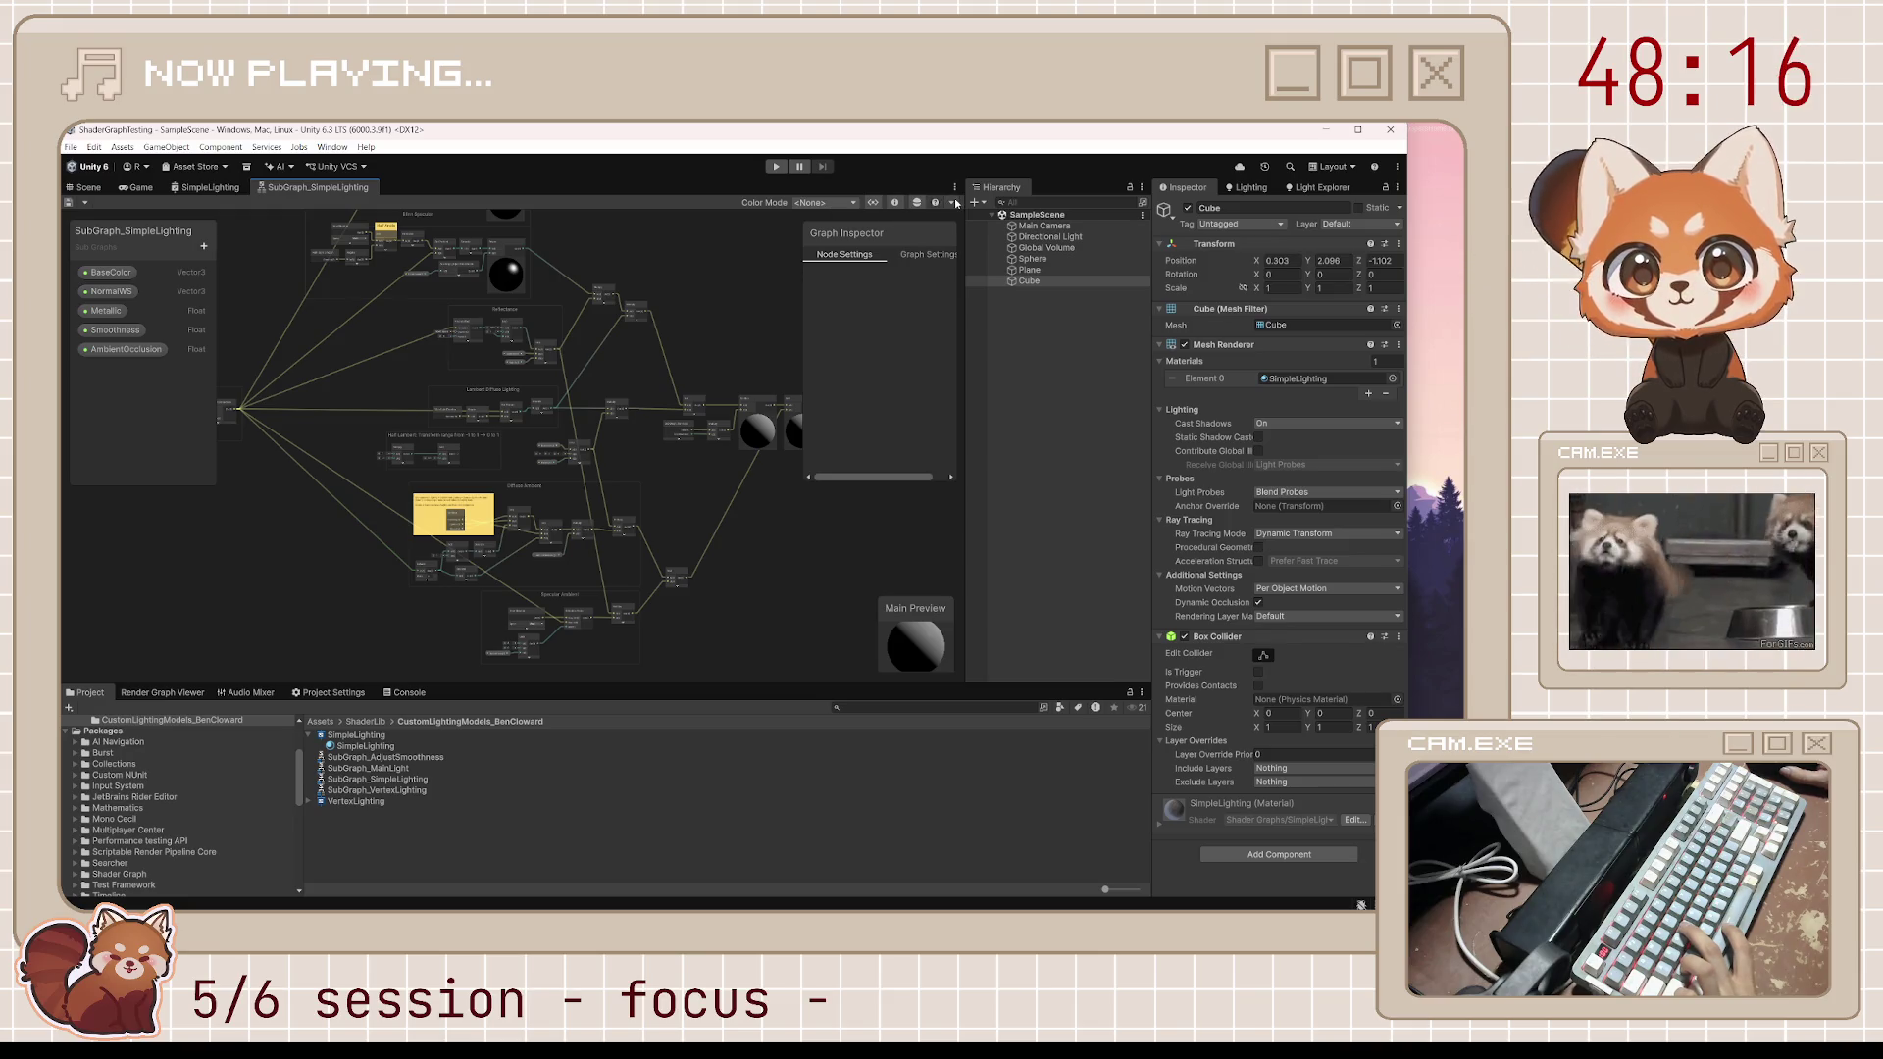
Maximize the Unity editor window and zoom the SubGraph_SimpleLighting graph to fit
scroll(649, 361, "down", 2)
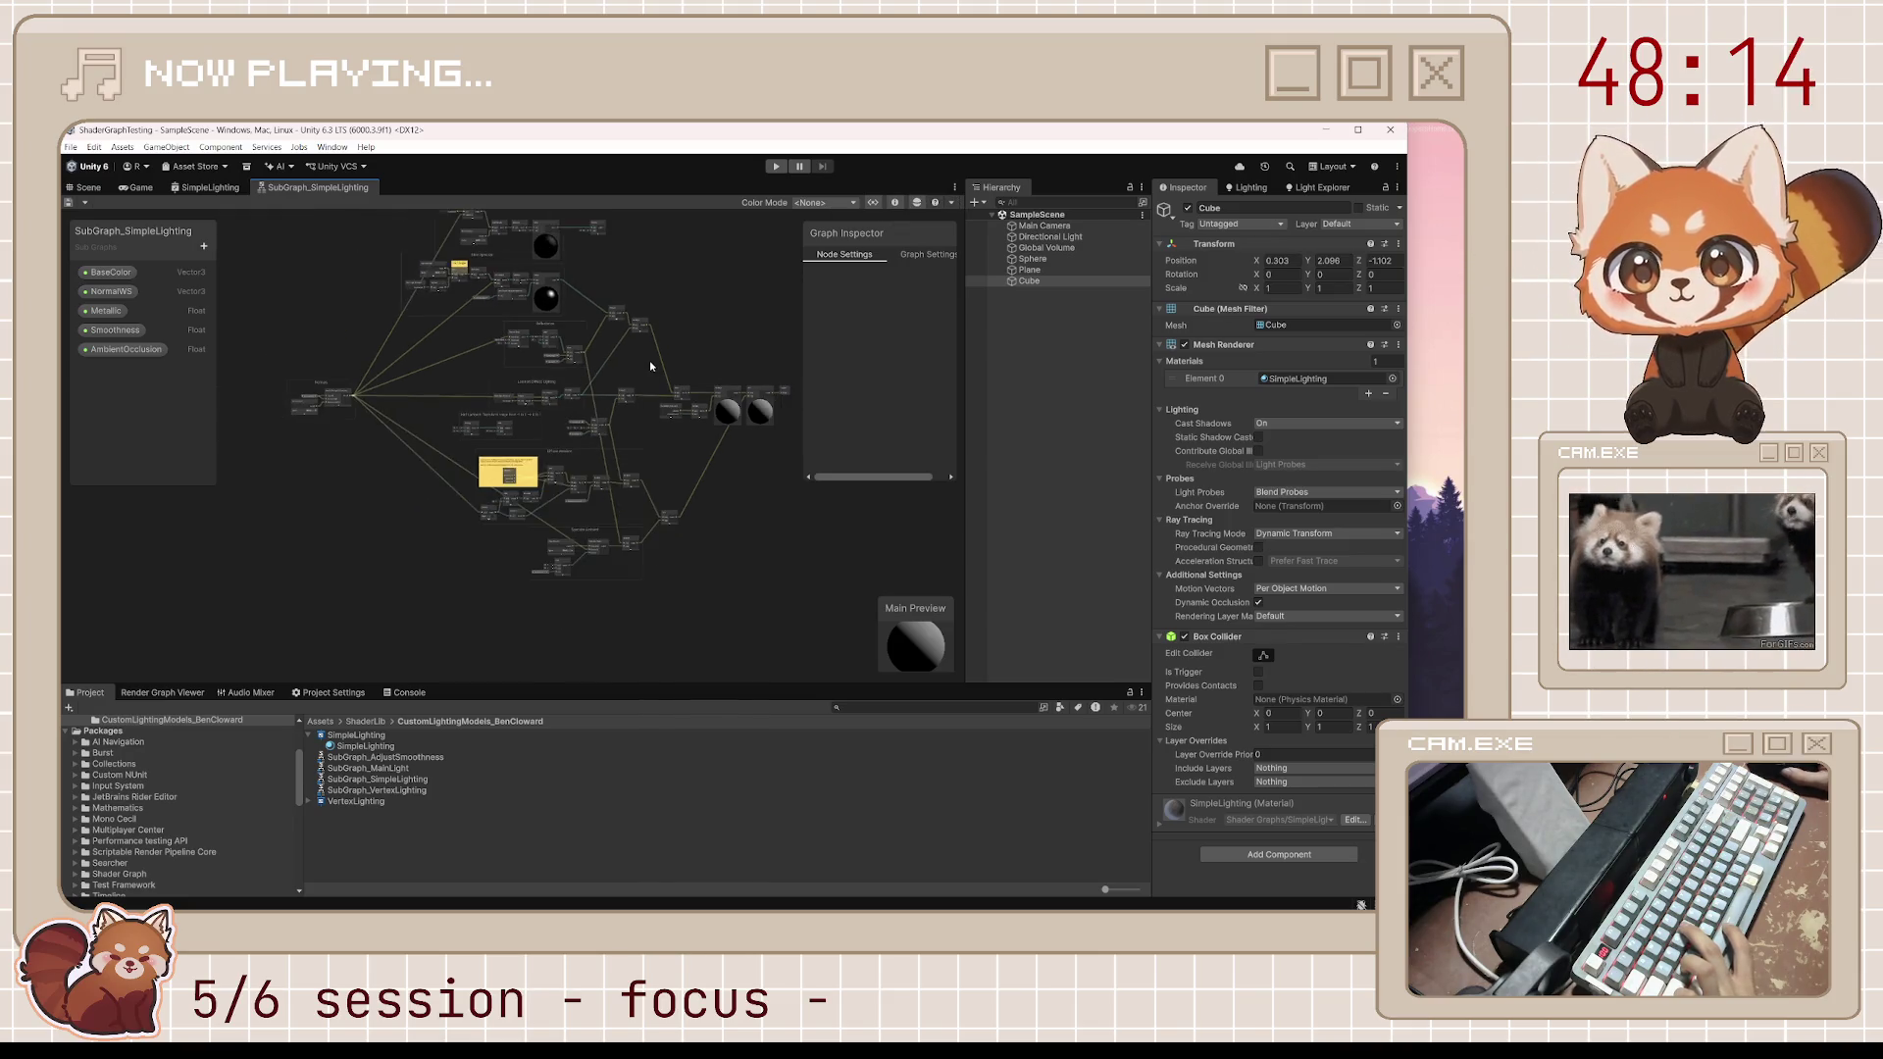
scroll(649, 361, "up", 2)
scroll(649, 370, "up", 2)
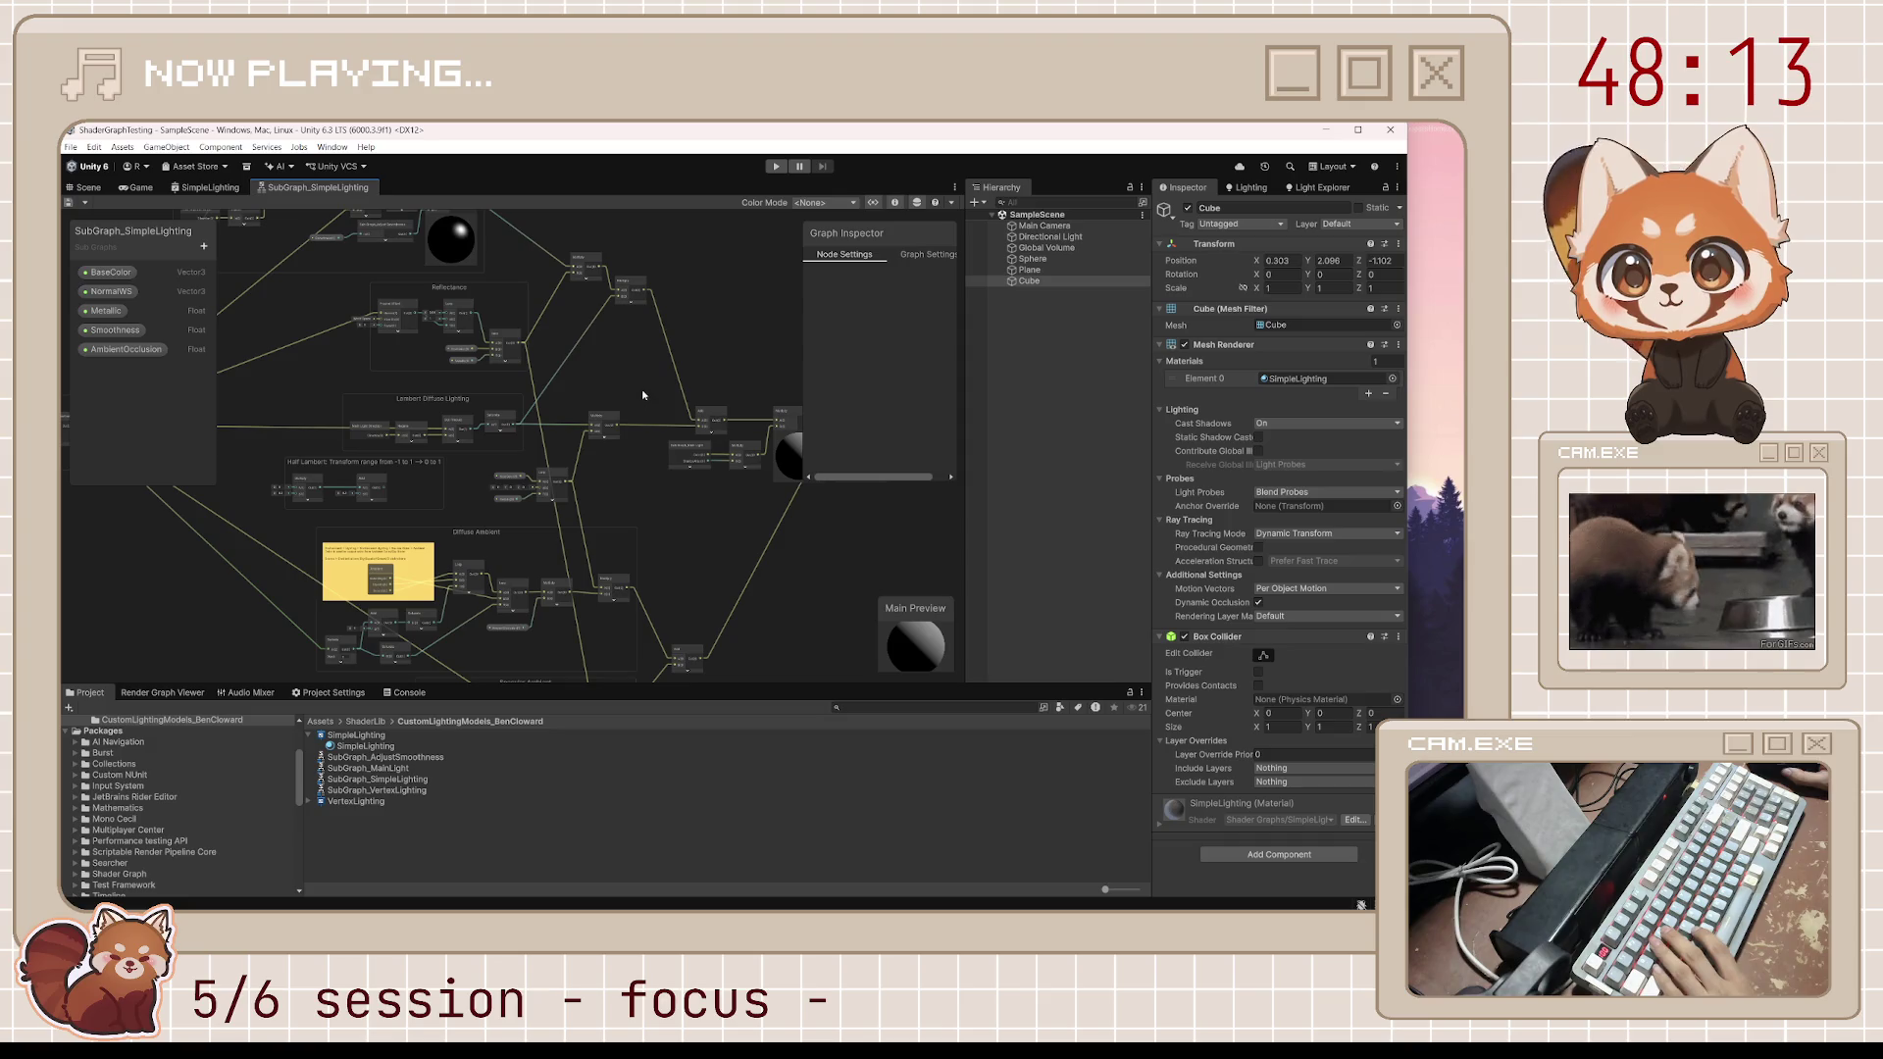
left_click(1356, 131)
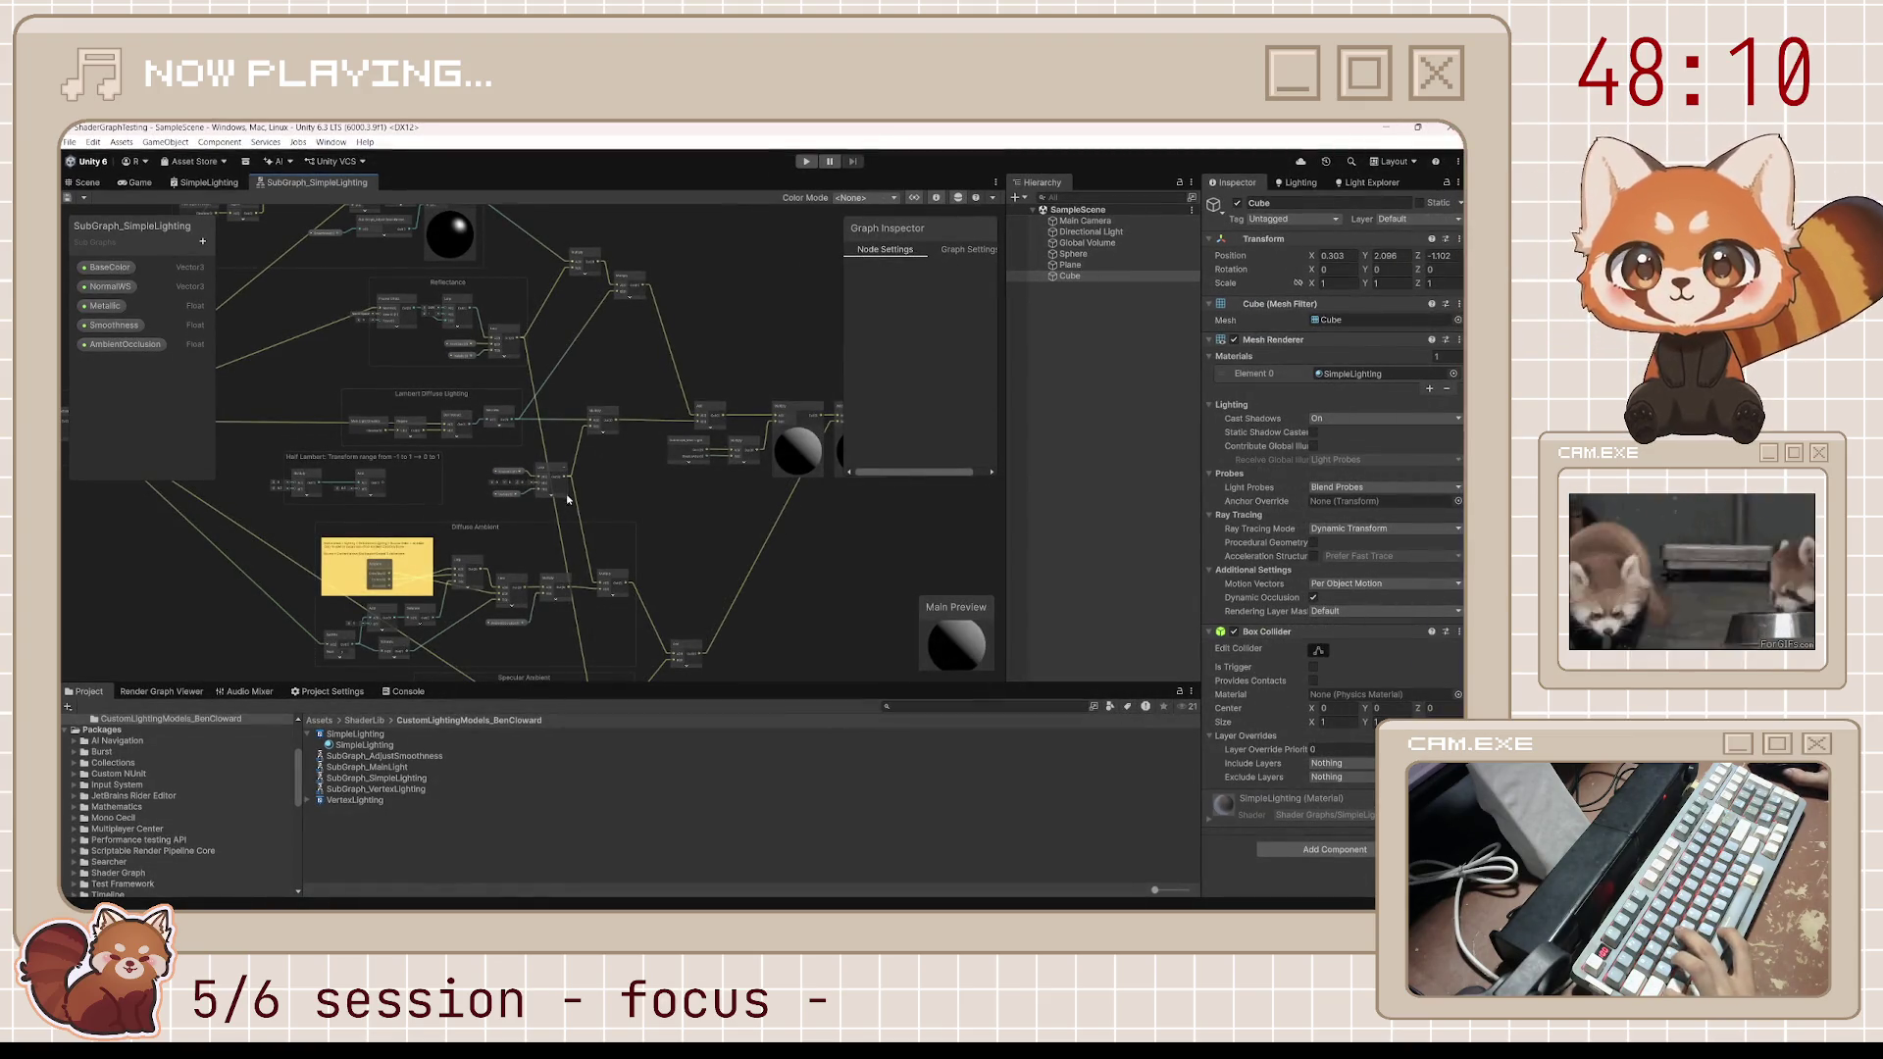
scroll(488, 471, "down", 4)
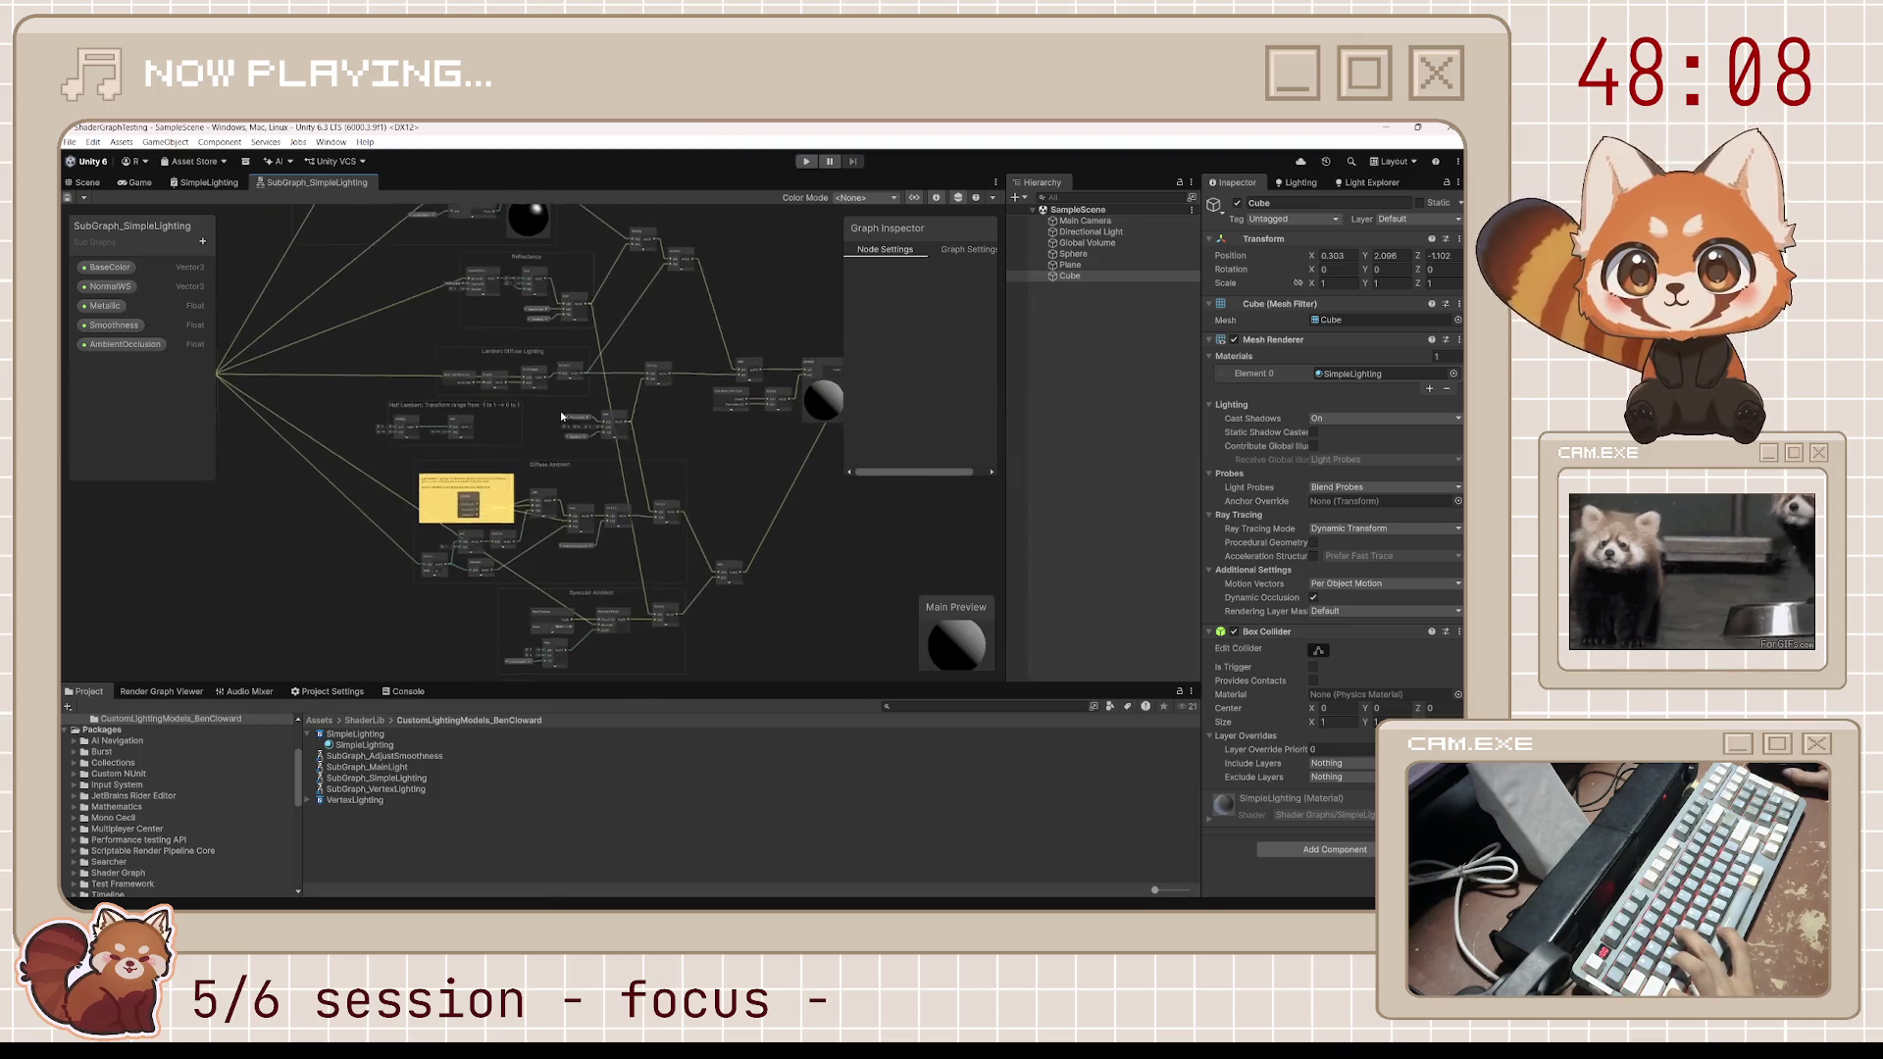
scroll(559, 407, "up", 1)
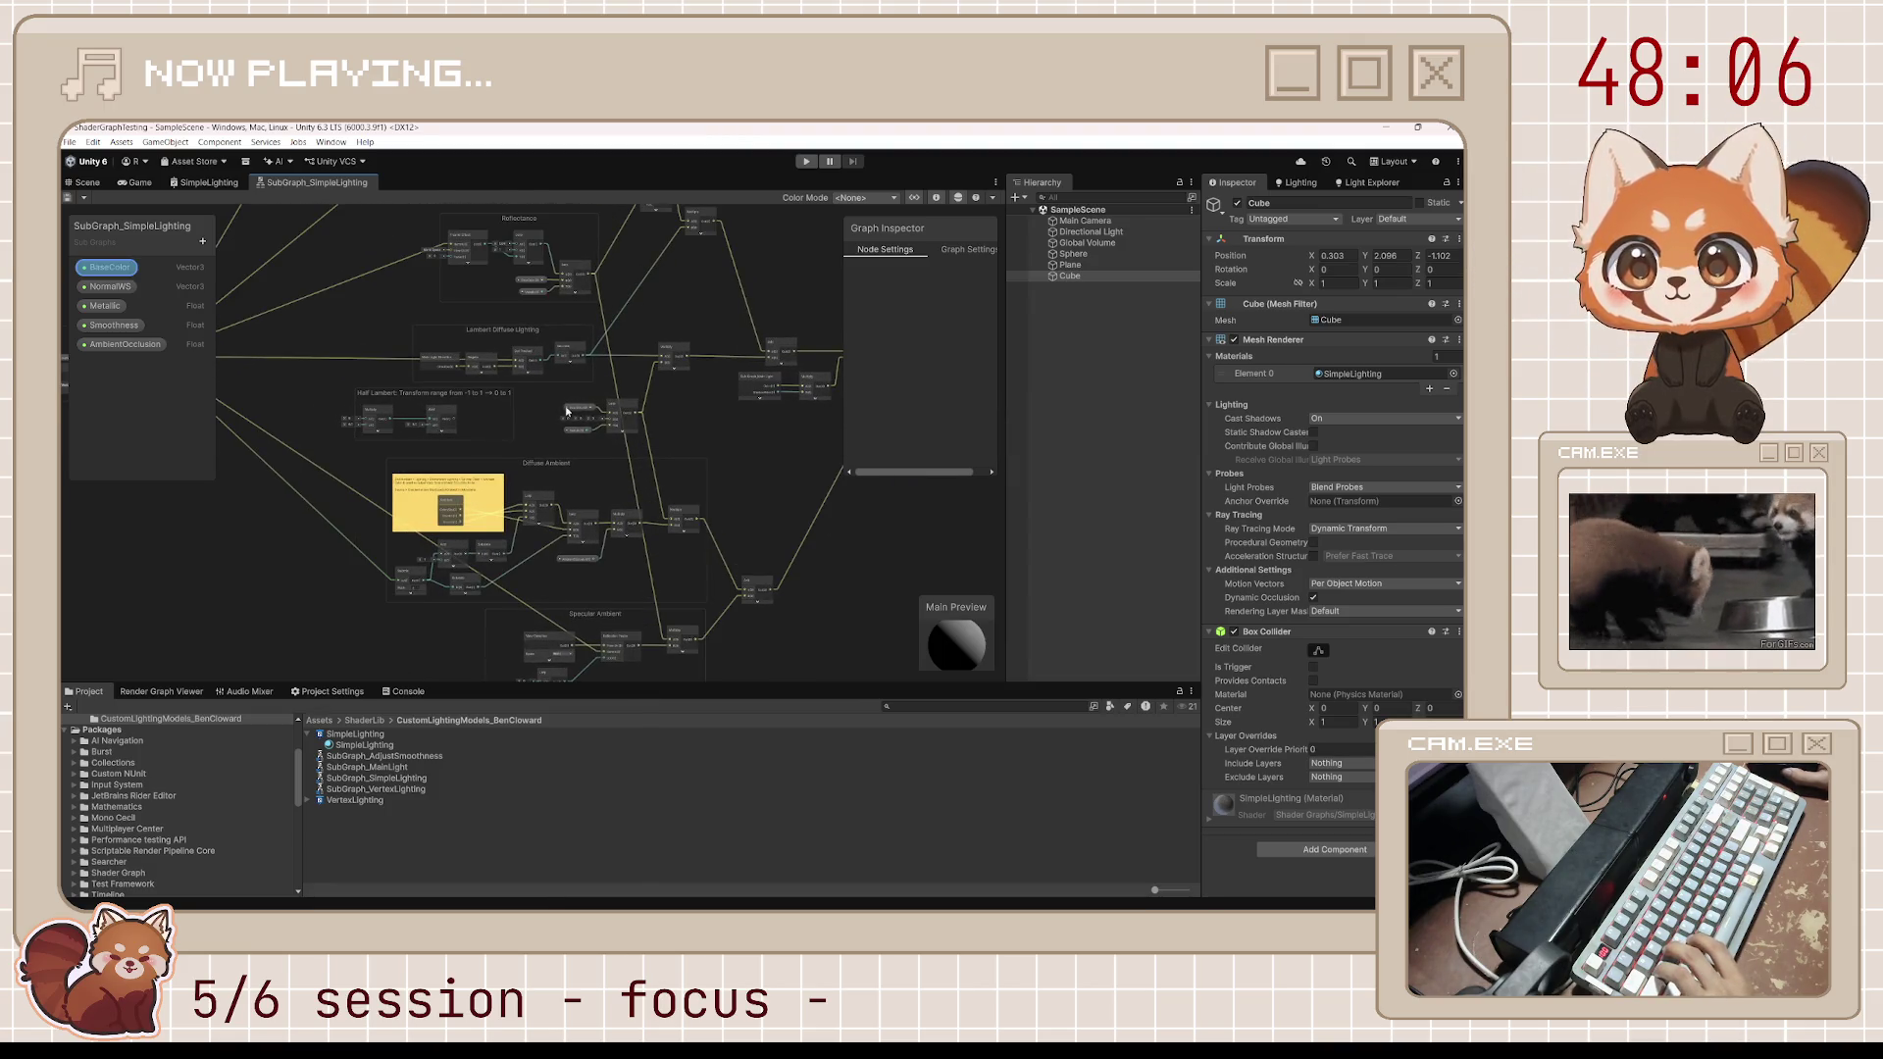
scroll(559, 407, "down", 2)
scroll(578, 463, "down", 1)
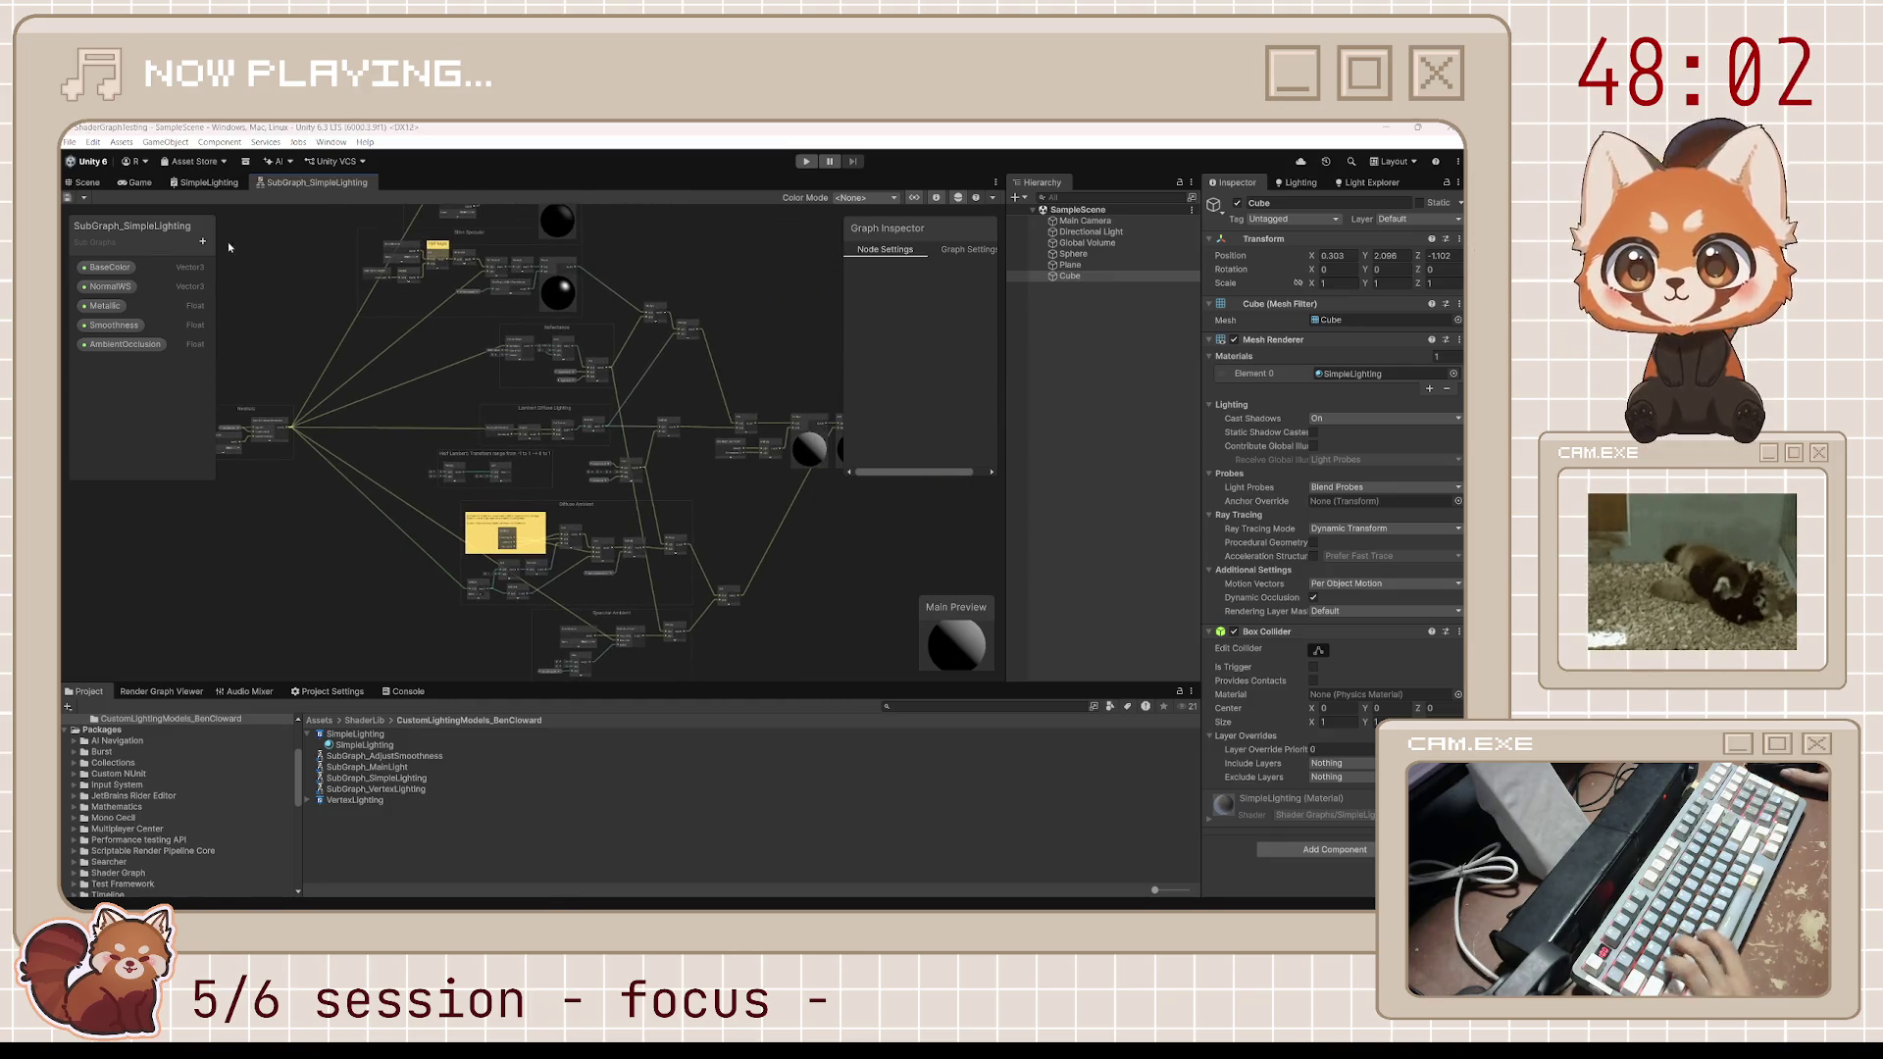
Snip a screenshot of the node graph area and nudge the view to reframe it
key("super+shift+s")
mouse_move(220, 236)
left_mouse_down()
mouse_move(863, 630)
mouse_move(919, 686)
left_mouse_up()
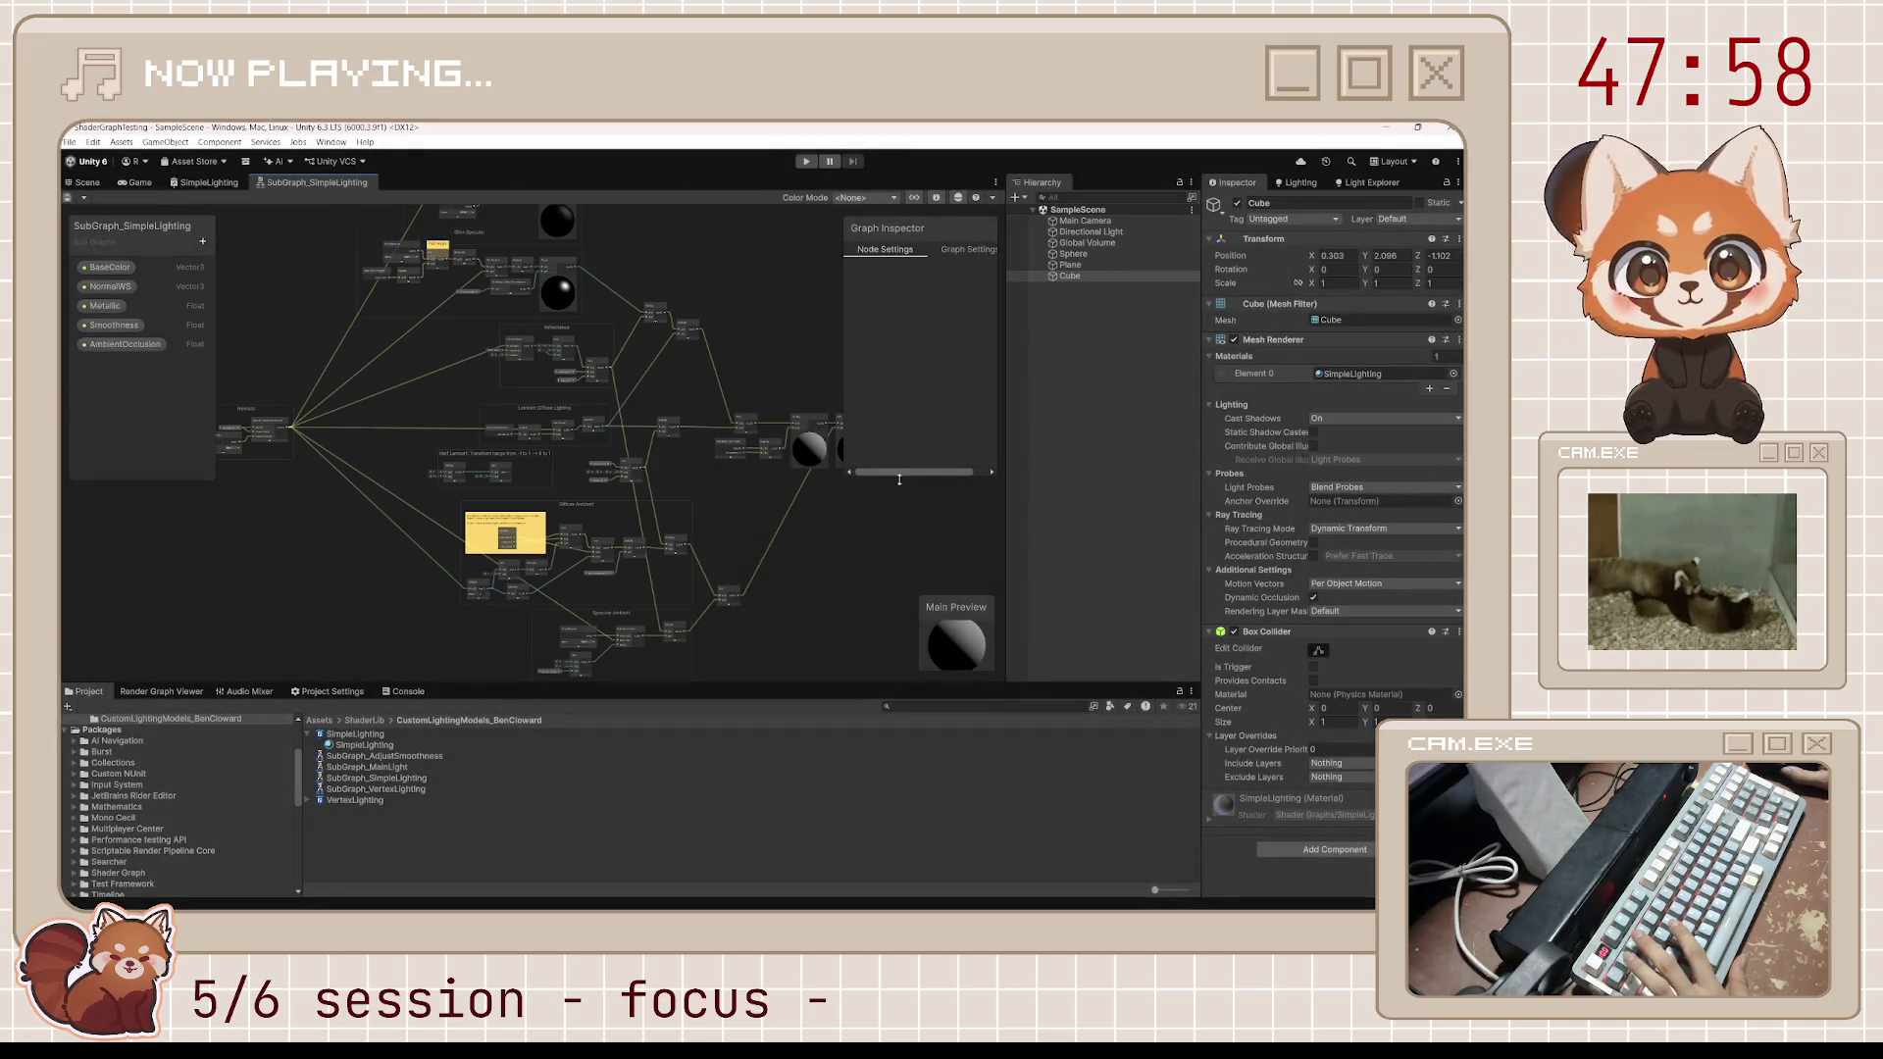
left_click_drag(465, 511, 506, 488)
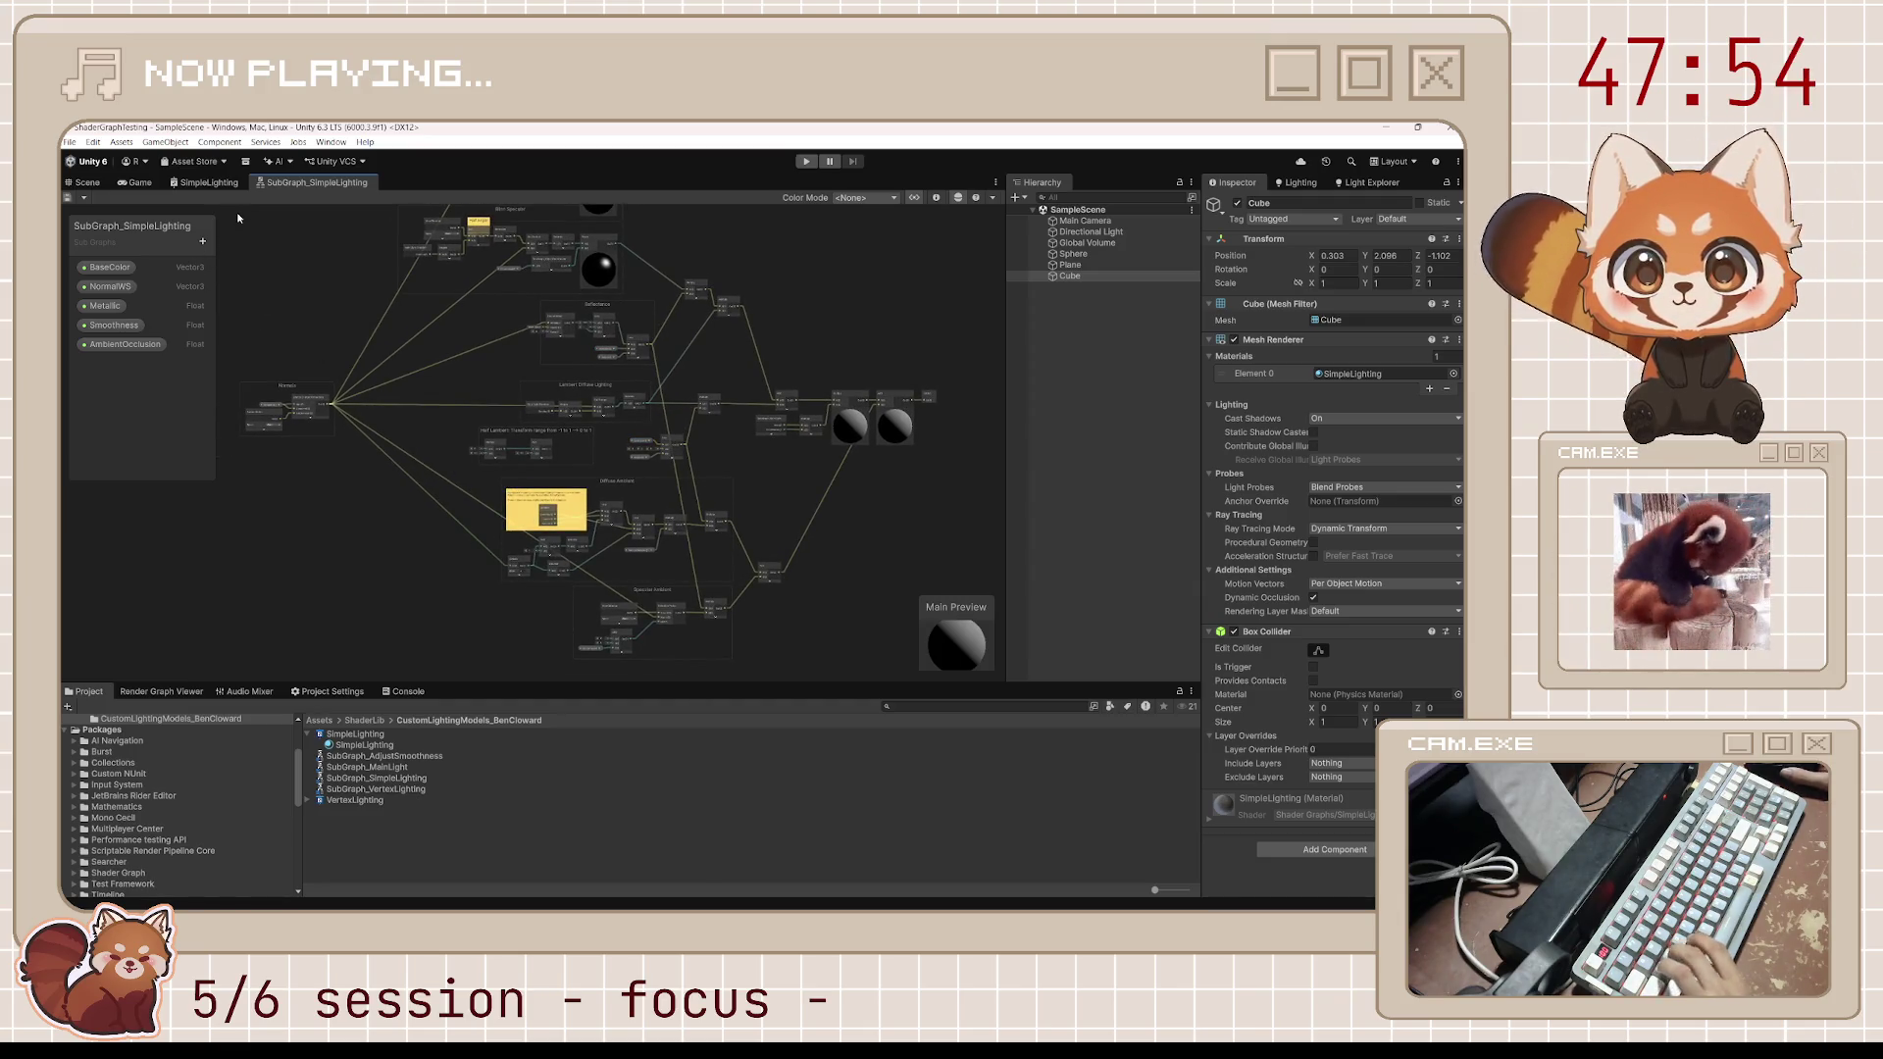
key("super+shift+s")
mouse_move(218, 207)
left_mouse_down()
mouse_move(916, 618)
mouse_move(967, 704)
left_mouse_up()
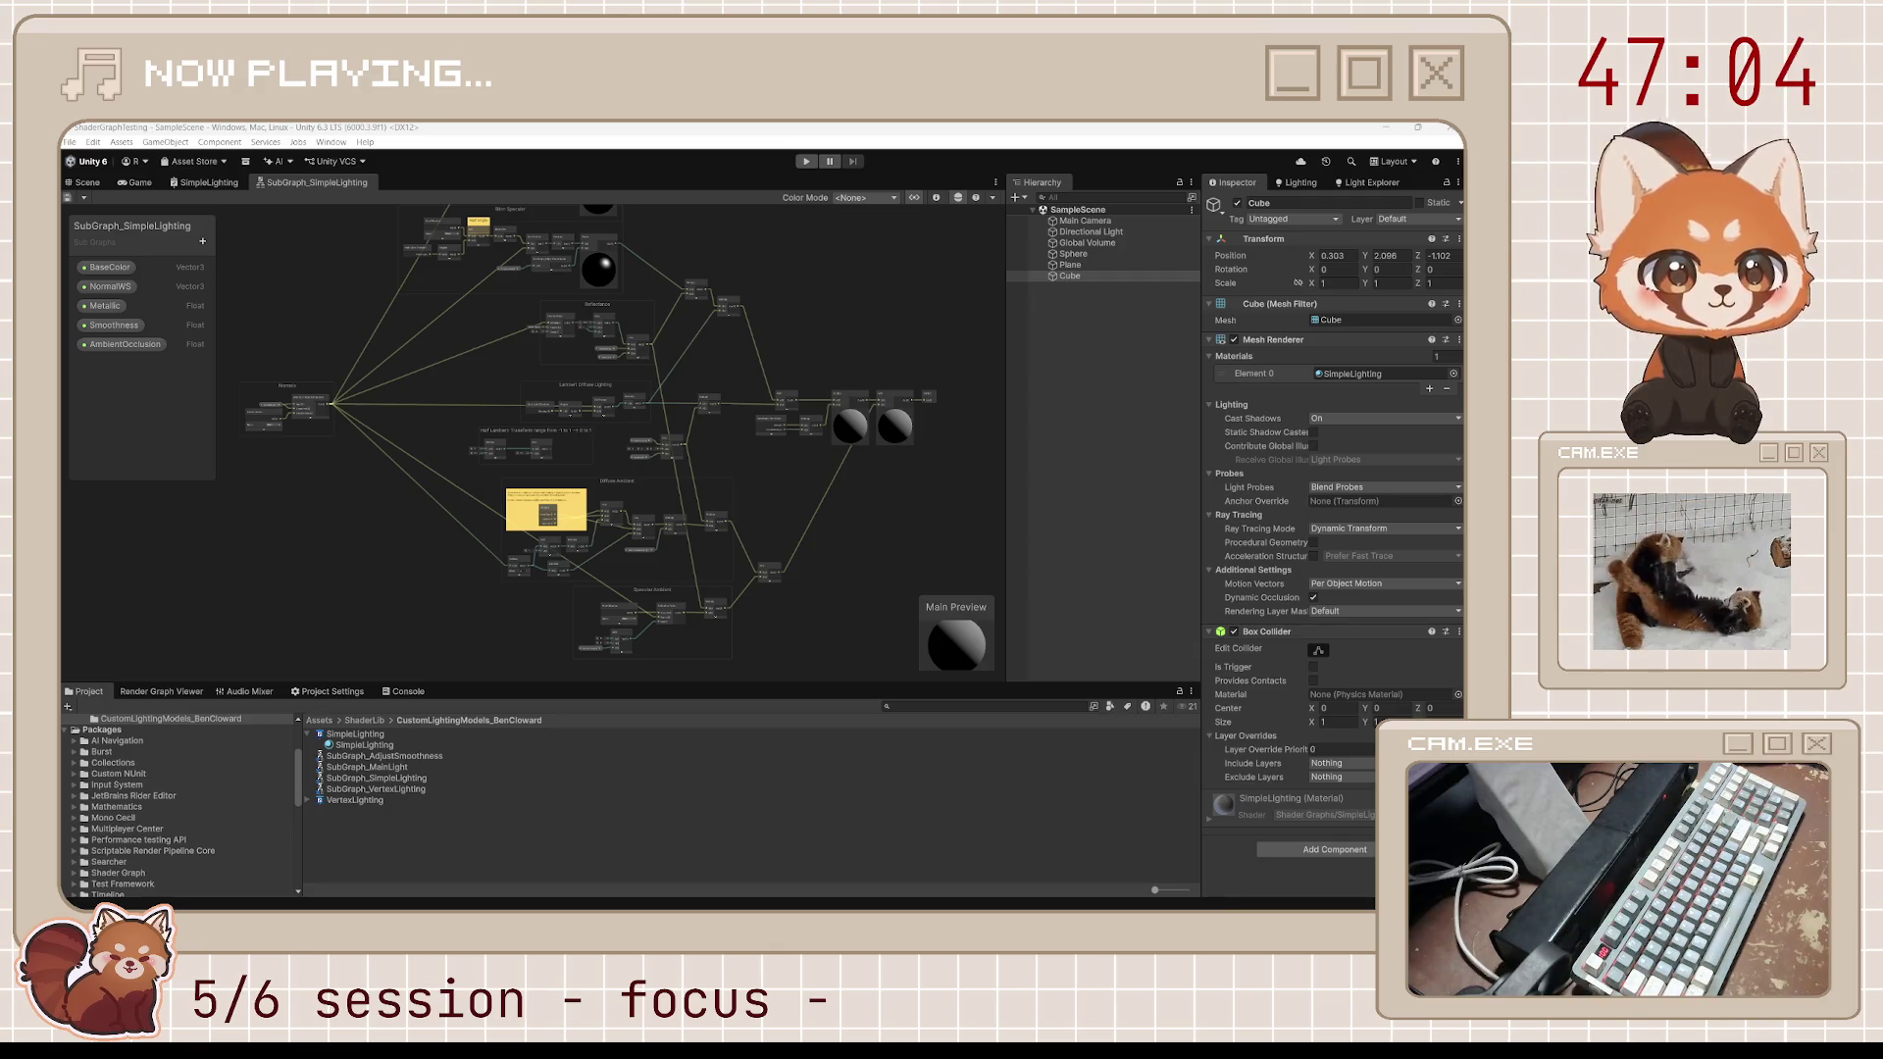
scroll(634, 611, "up", 2)
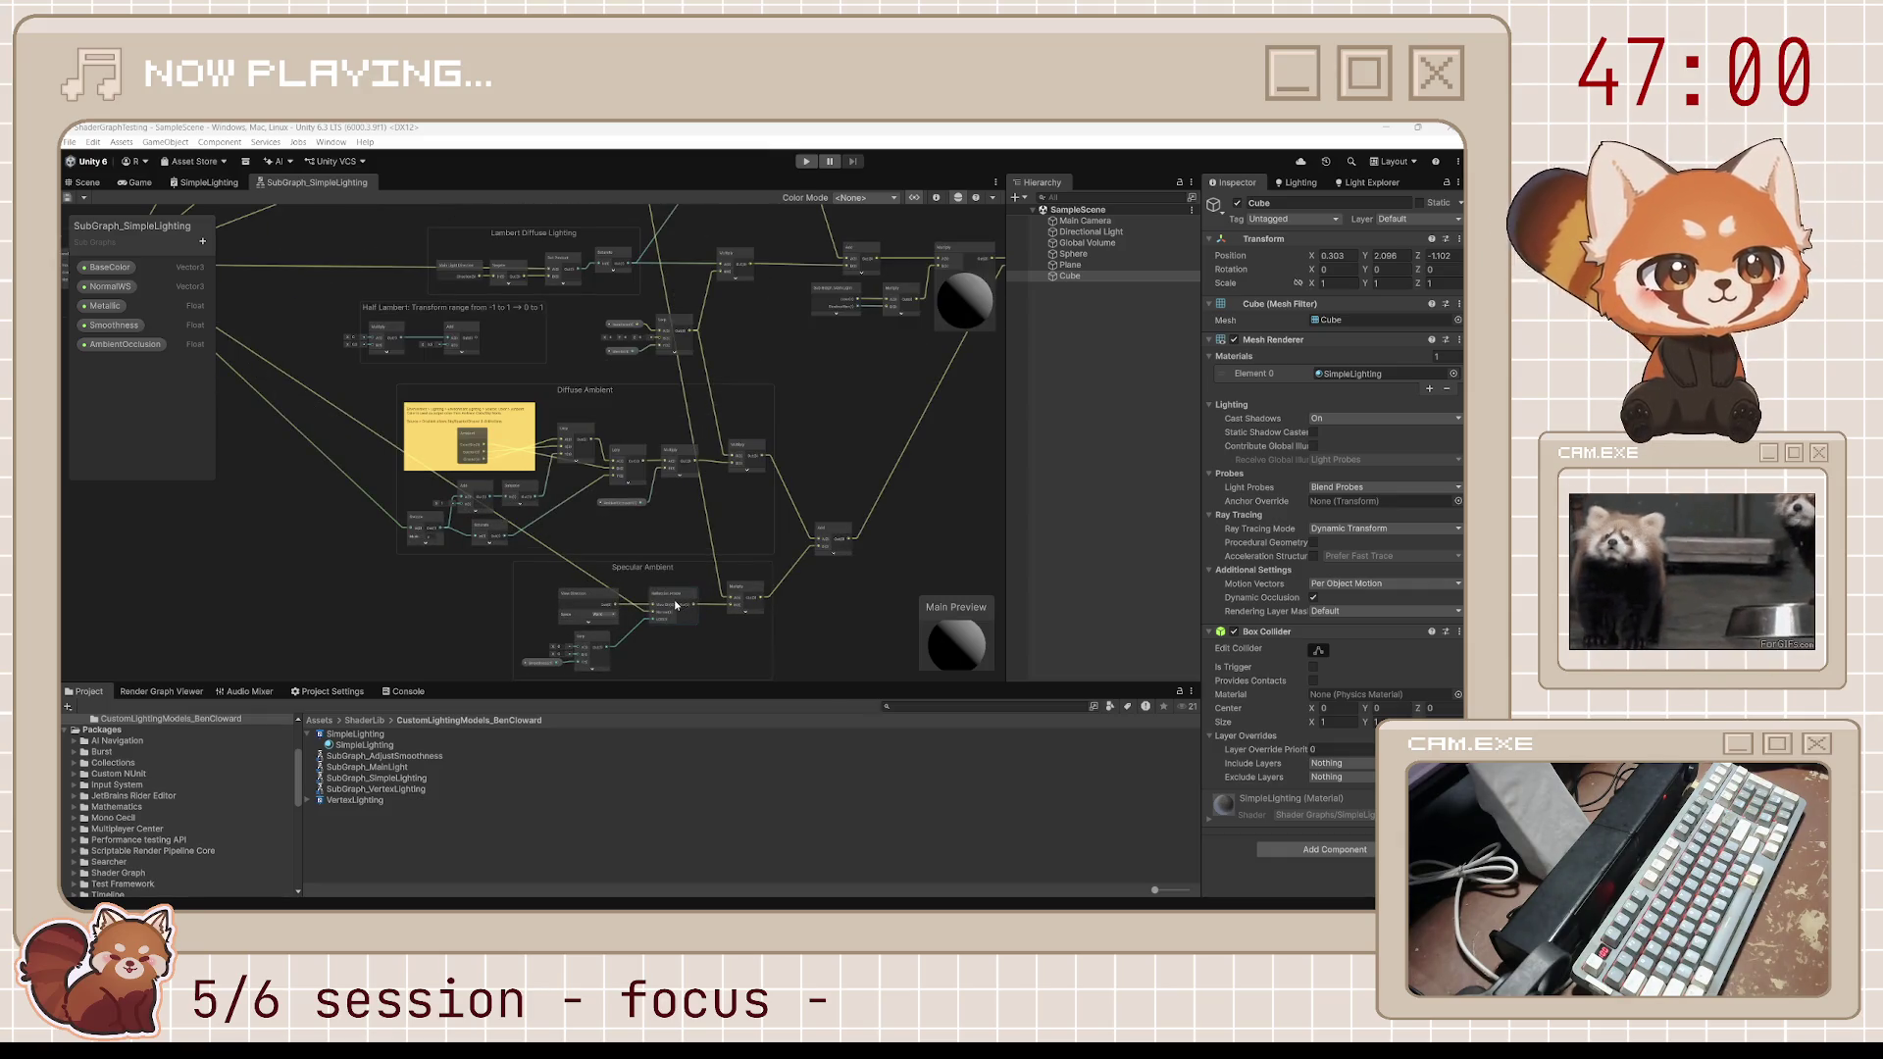
scroll(764, 451, "up", 1)
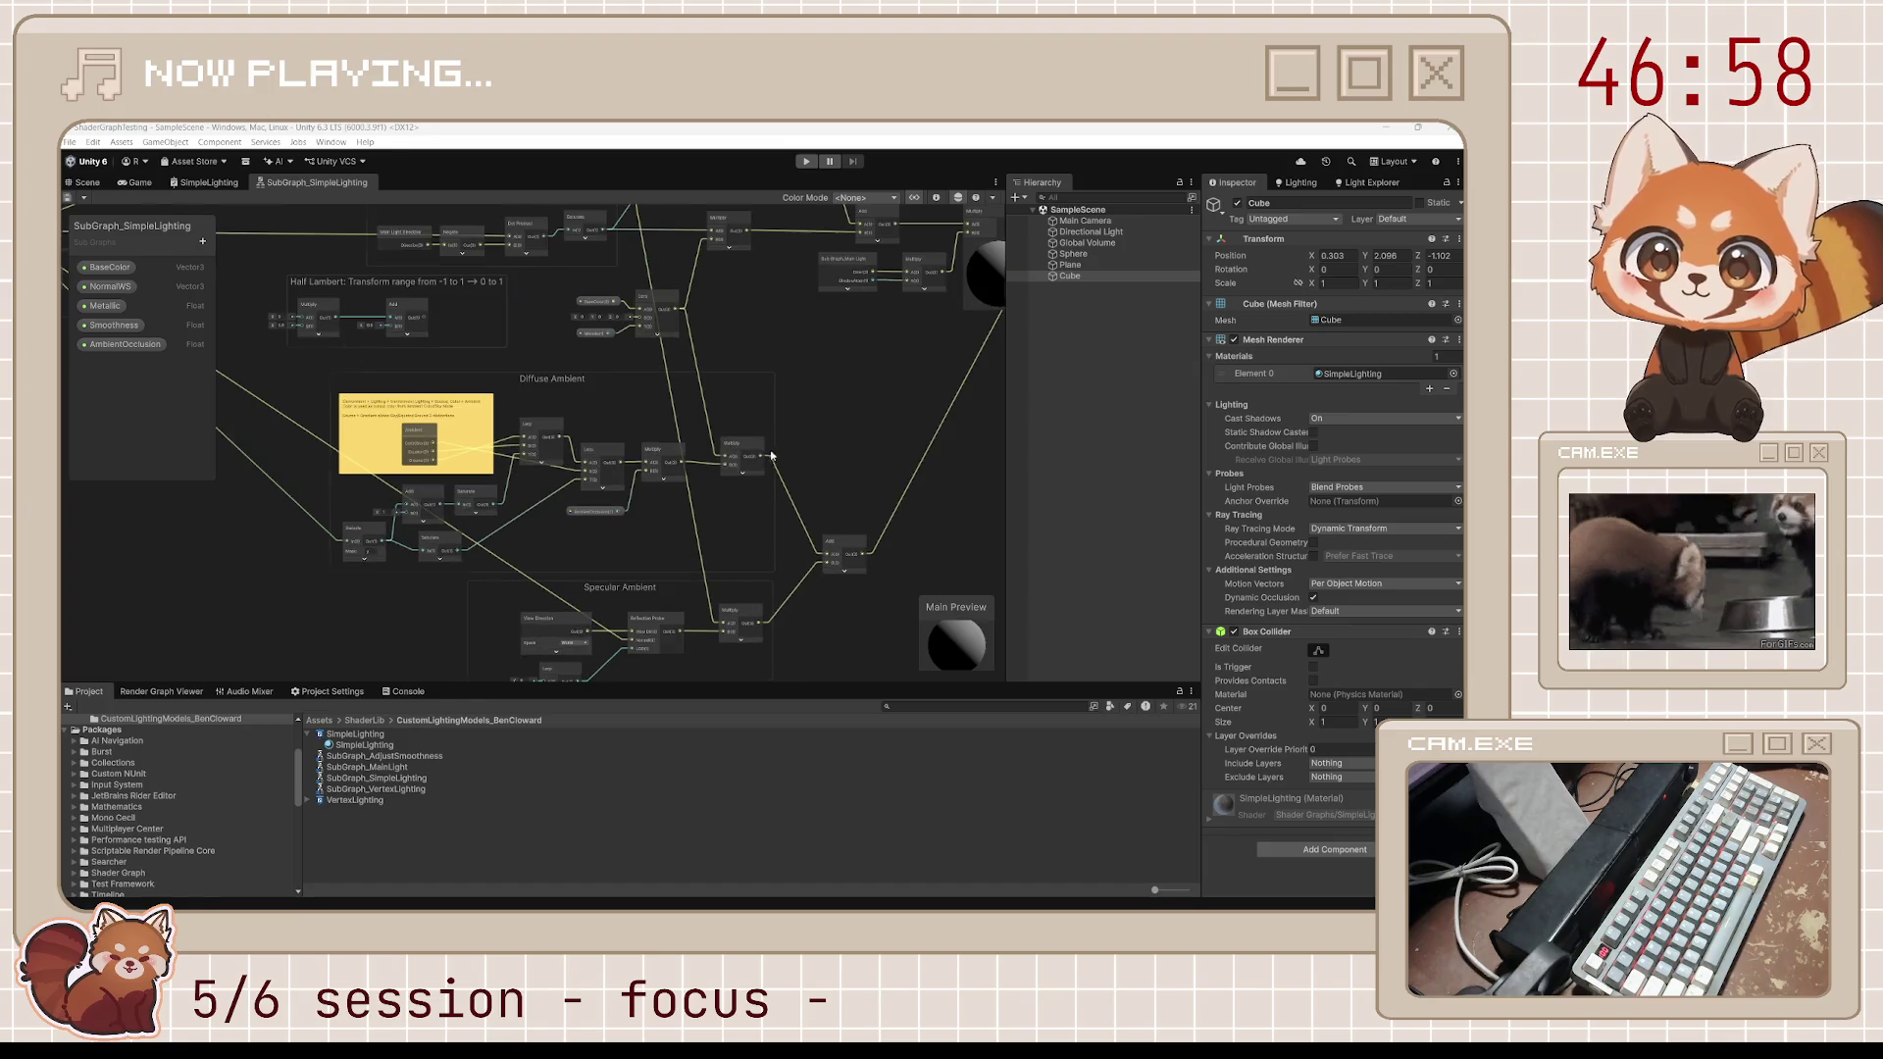
scroll(872, 595, "up", 3)
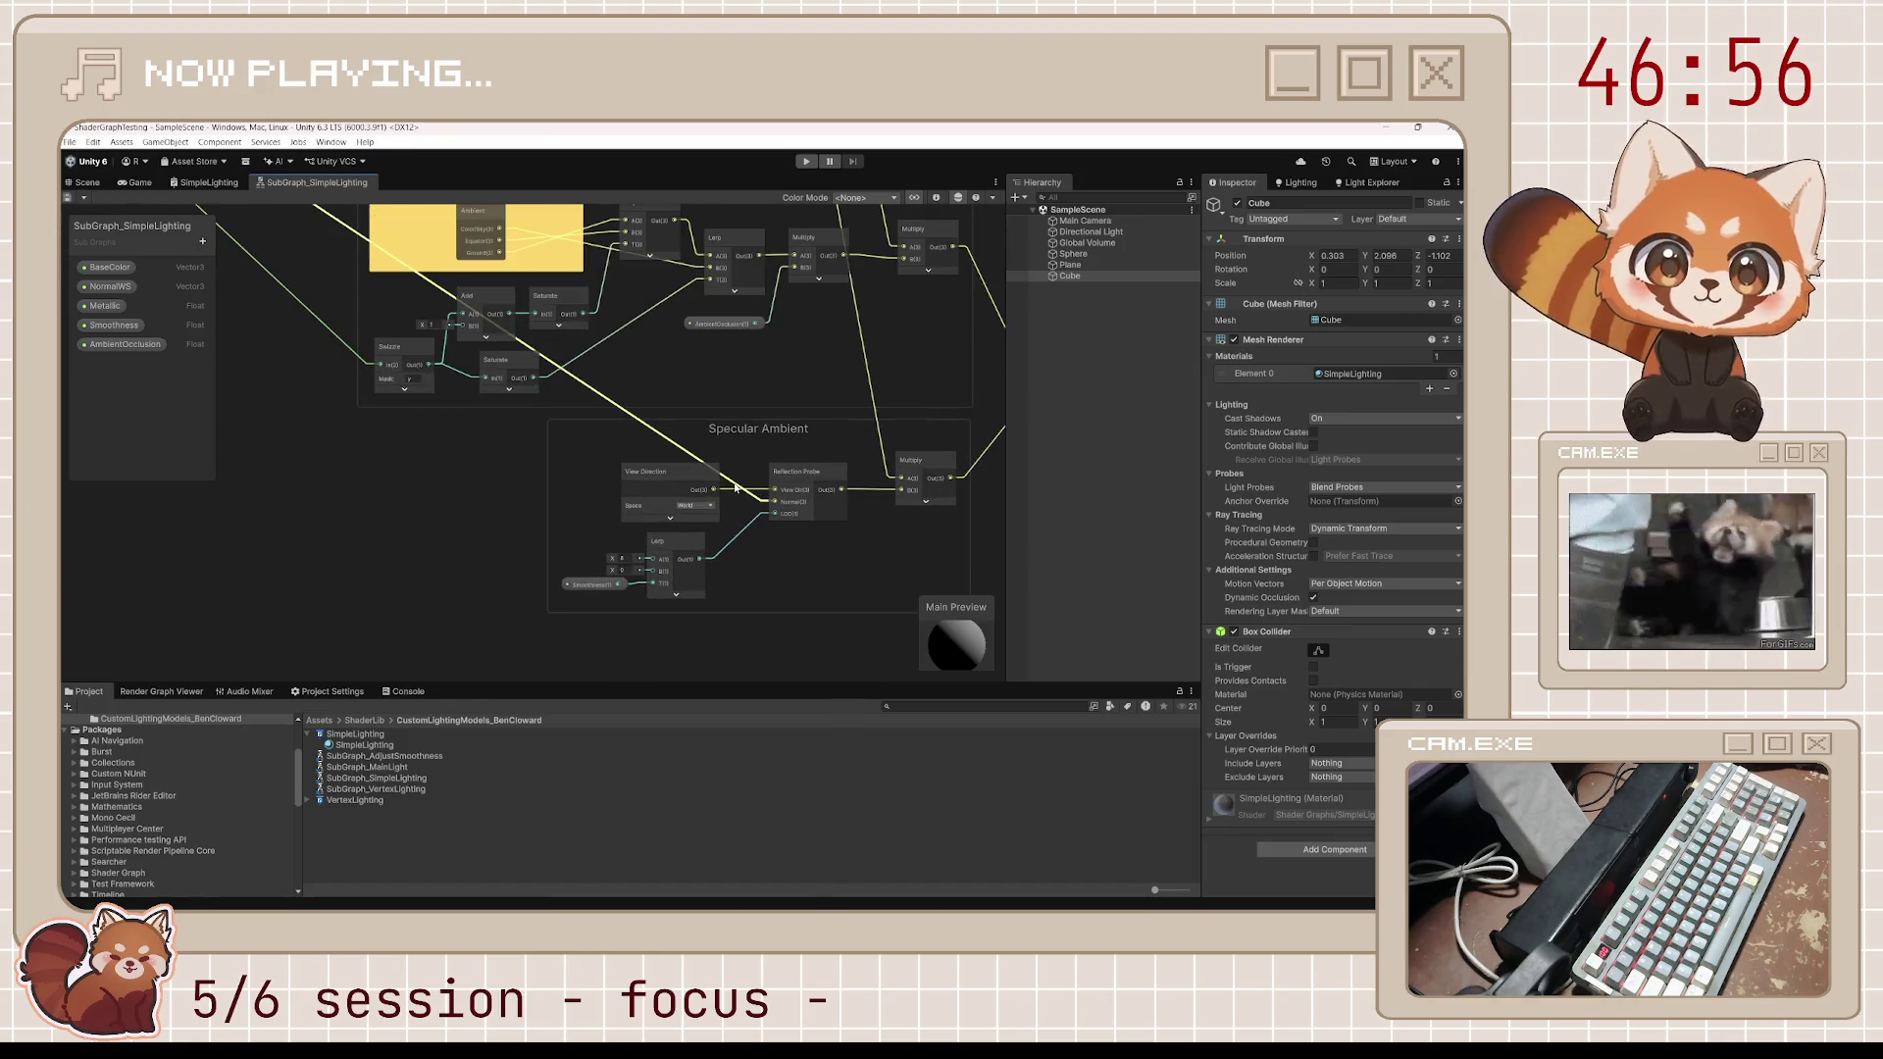
mouse_move(872, 595)
left_mouse_down()
mouse_move(825, 580)
mouse_move(736, 635)
mouse_move(758, 606)
left_mouse_up()
scroll(699, 583, "up", 3)
scroll(814, 416, "down", 3)
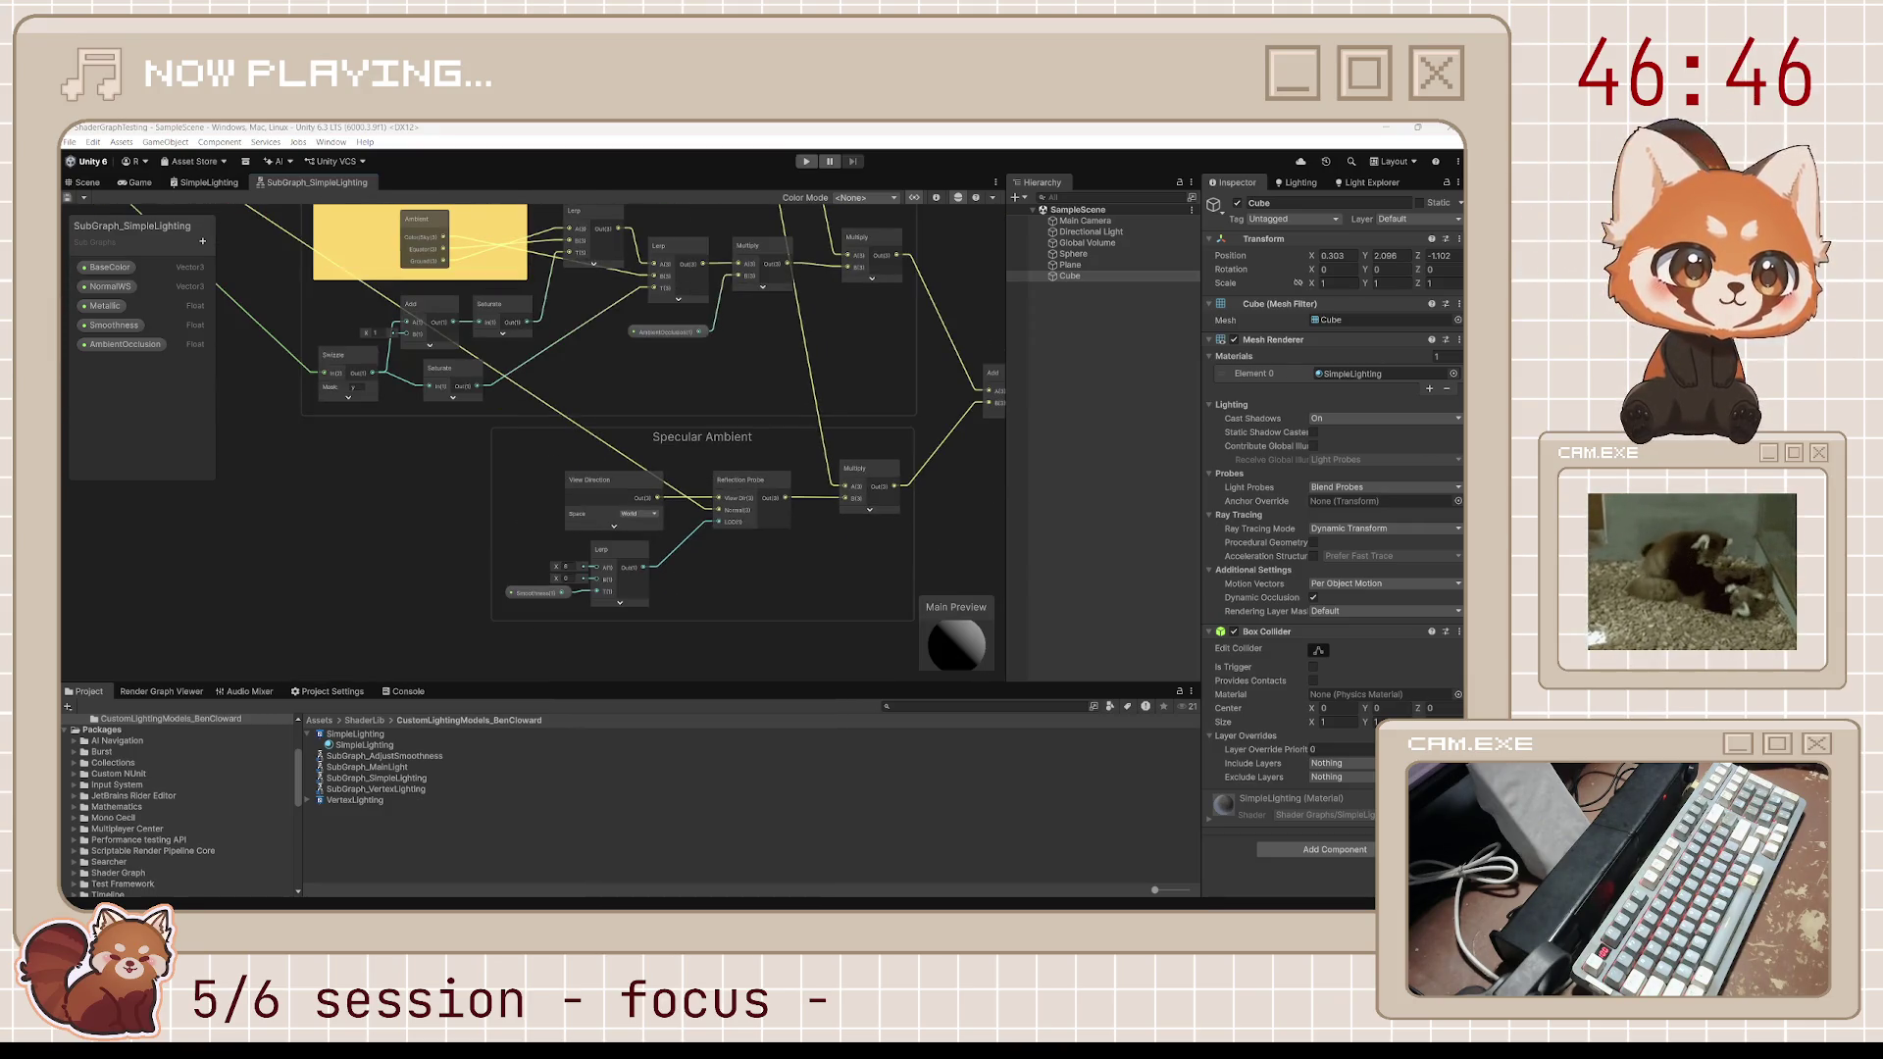
mouse_move(896, 357)
left_mouse_down()
mouse_move(841, 449)
mouse_move(849, 522)
mouse_move(814, 441)
mouse_move(826, 522)
left_mouse_up()
left_click_drag(709, 359, 744, 424)
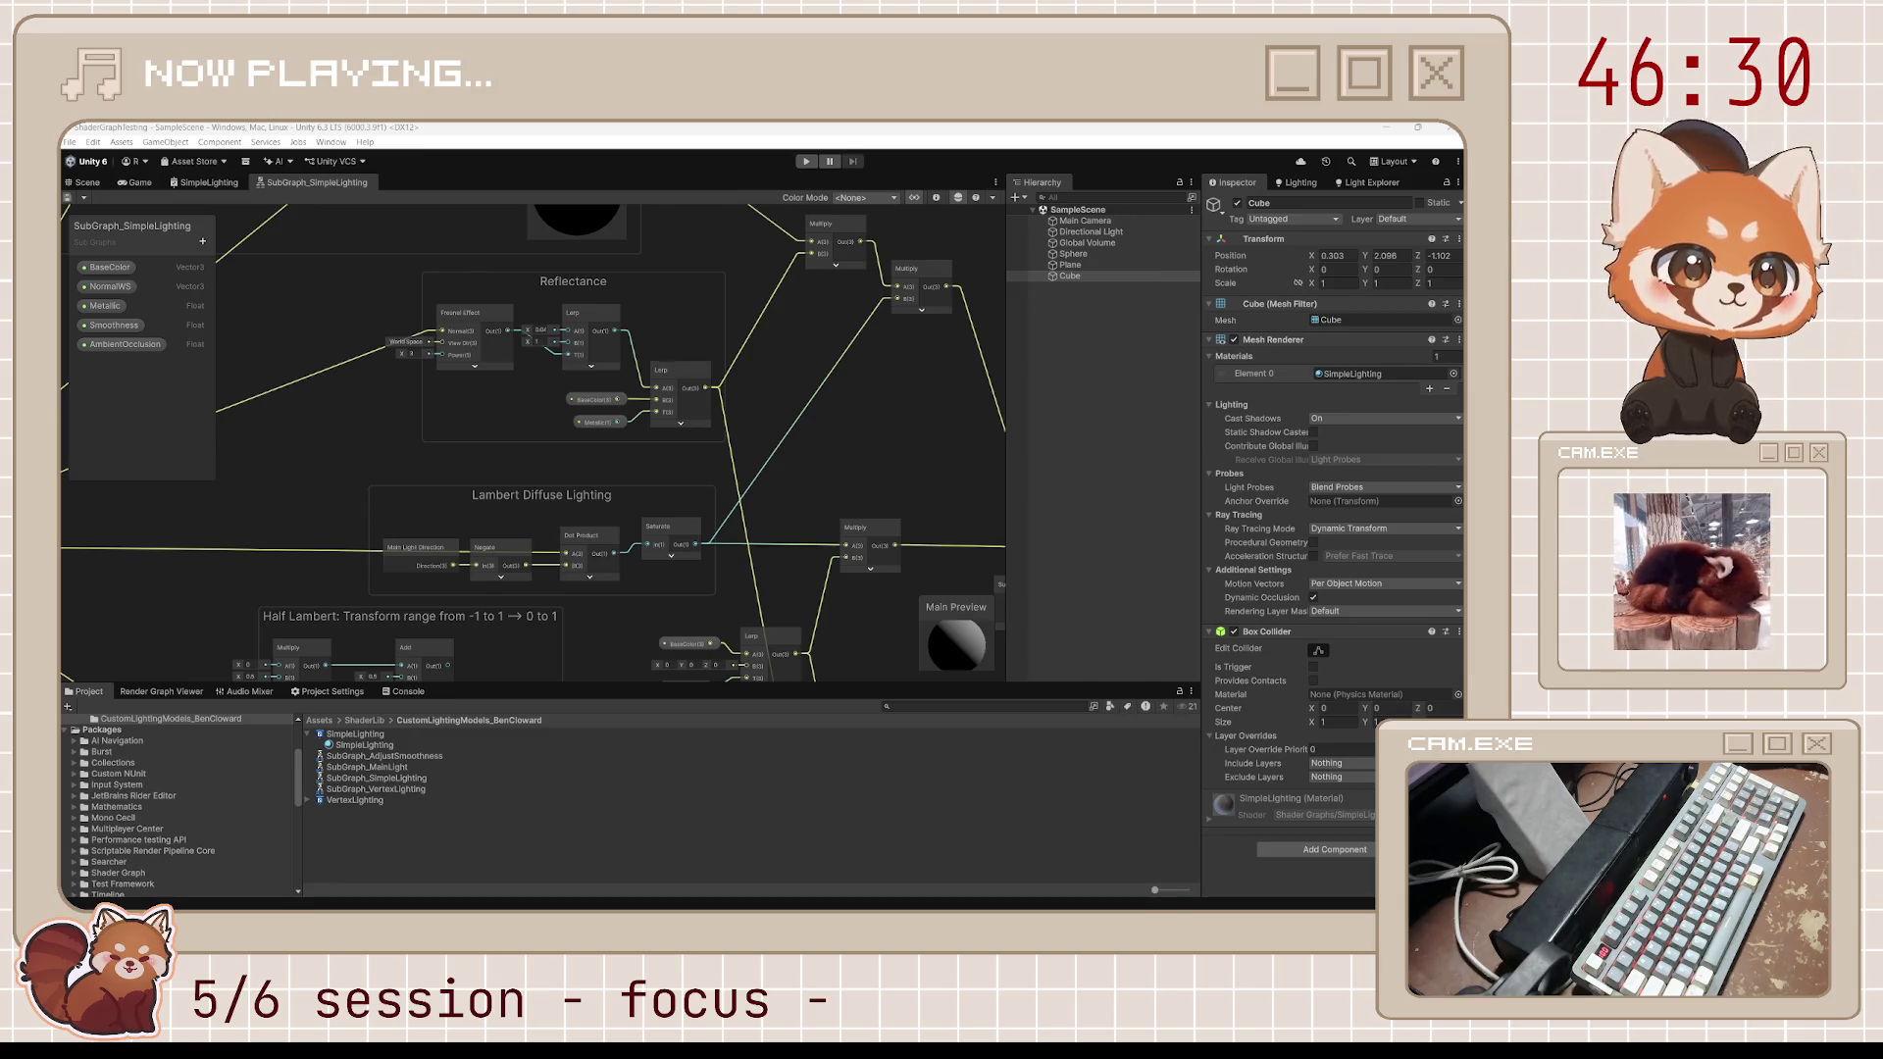
left_click_drag(775, 596, 695, 420)
mouse_move(817, 475)
left_mouse_down()
mouse_move(746, 527)
mouse_move(596, 553)
left_mouse_up()
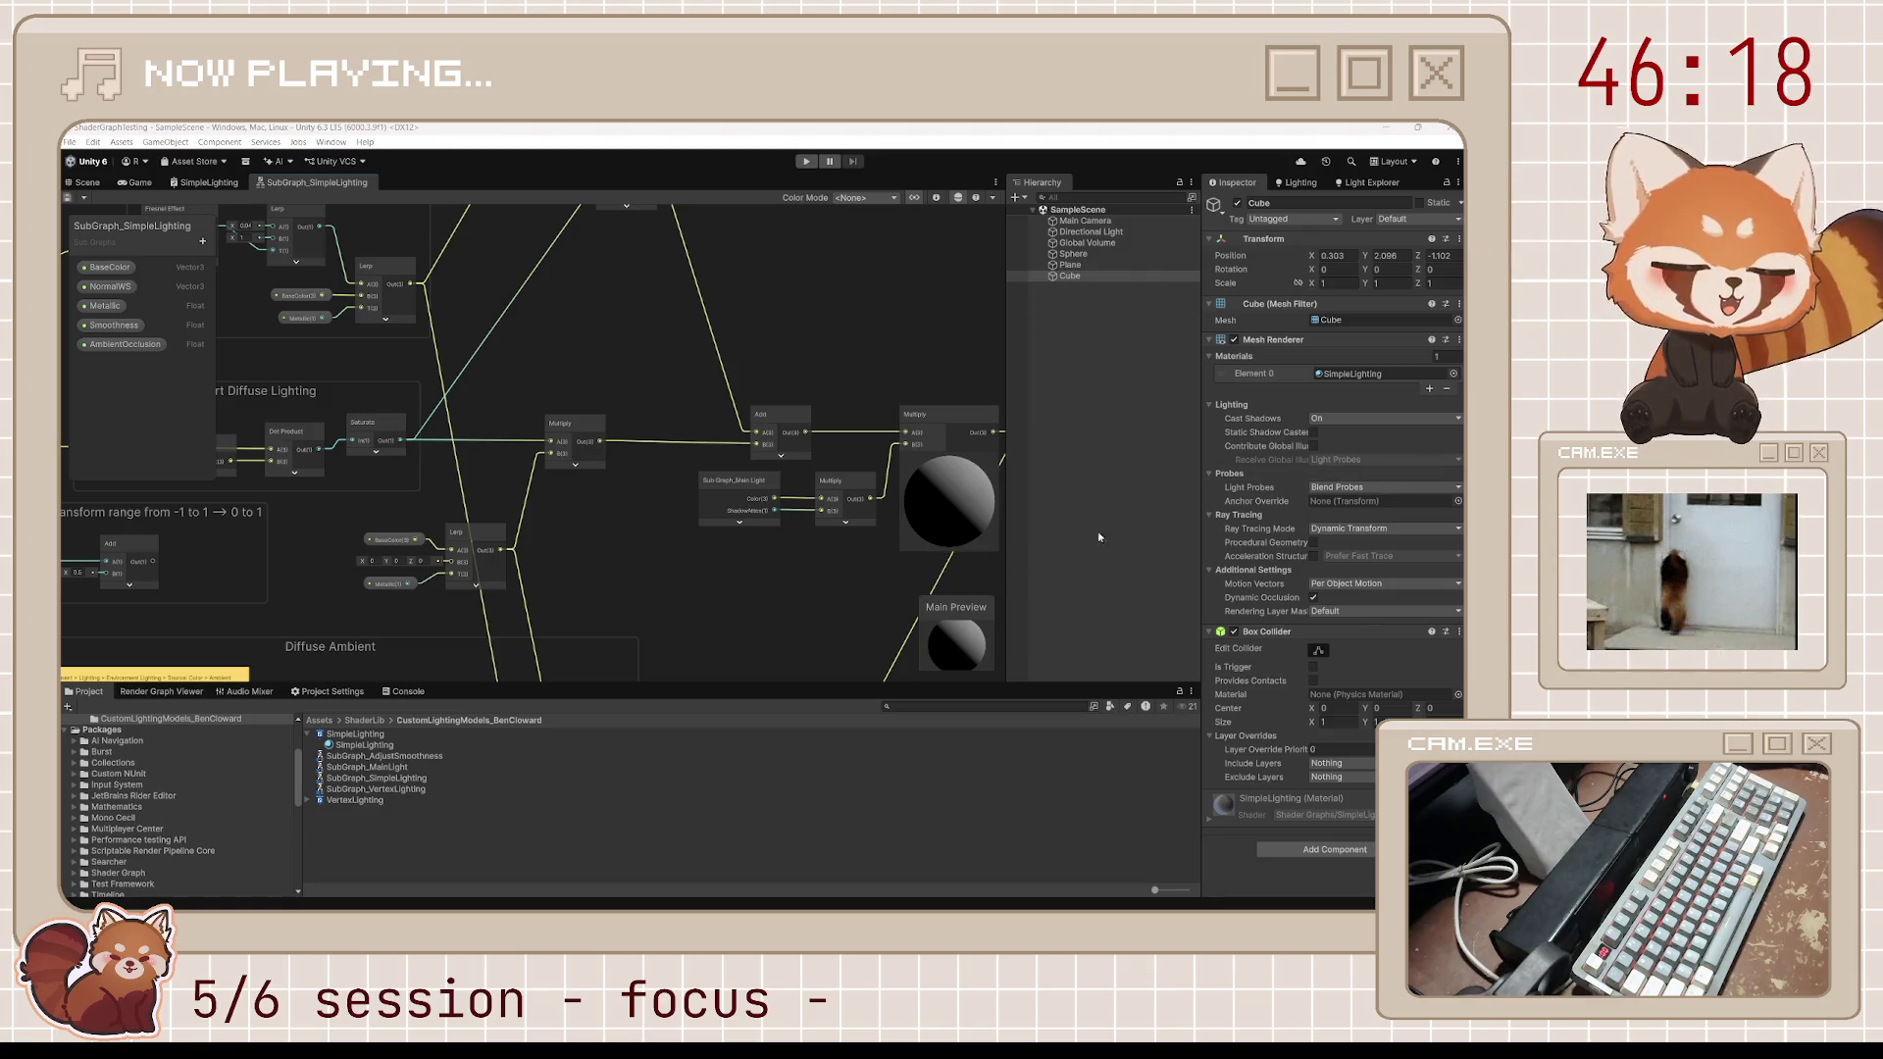
left_click_drag(571, 614, 657, 329)
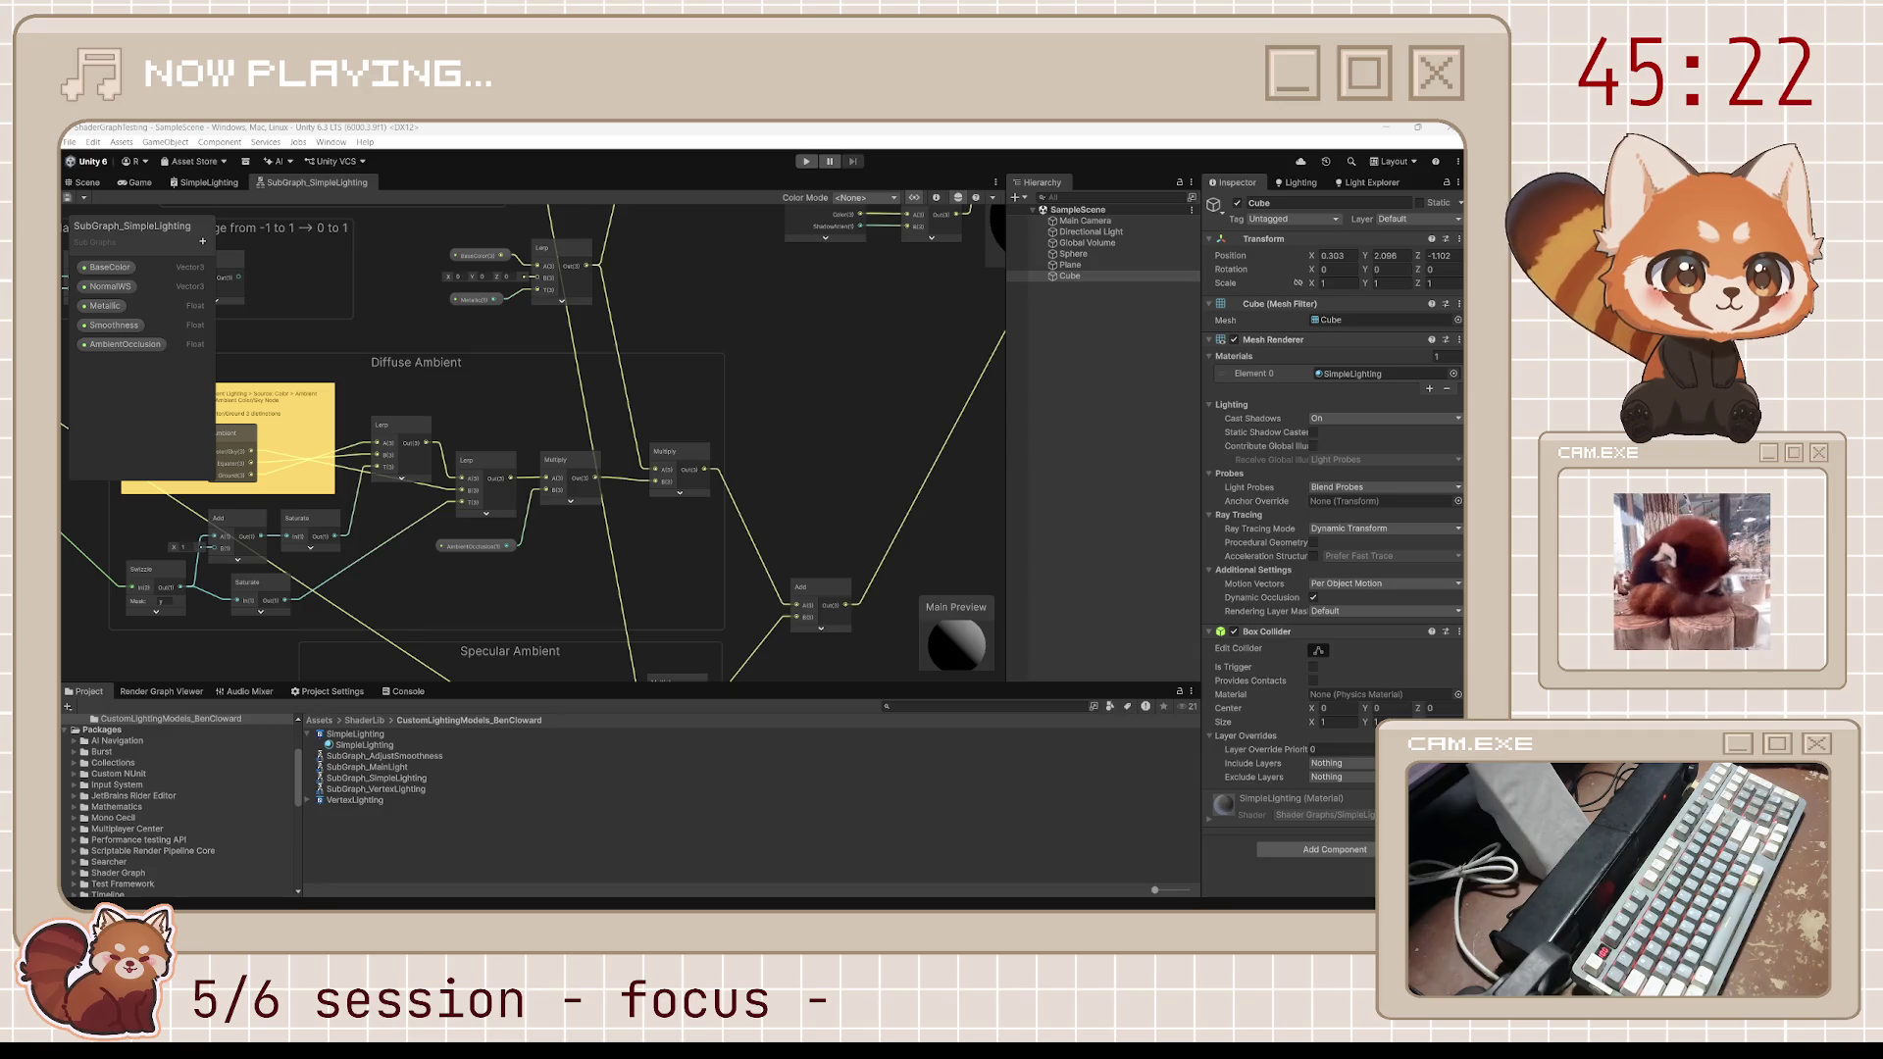
mouse_move(570, 311)
left_mouse_down()
mouse_move(820, 504)
mouse_move(687, 637)
mouse_move(520, 461)
left_mouse_up()
scroll(820, 504, "up", 3)
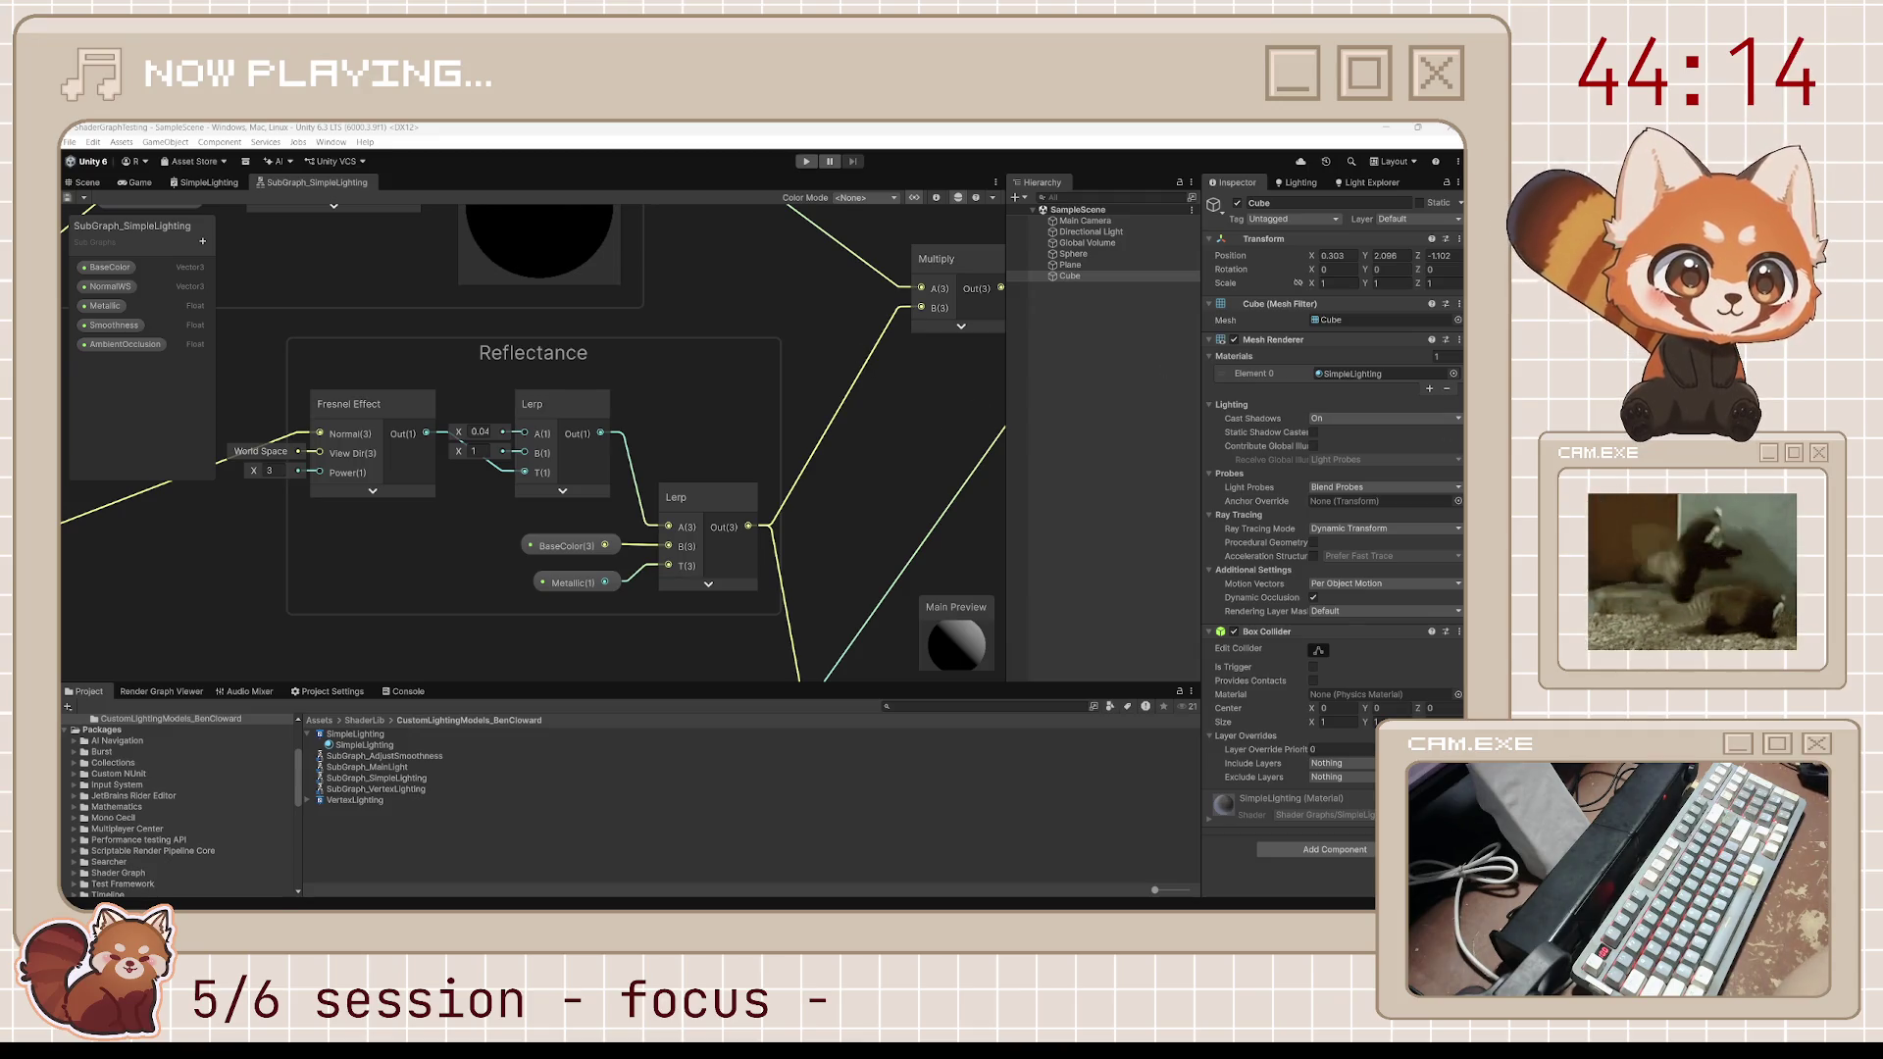
scroll(705, 433, "down", 3)
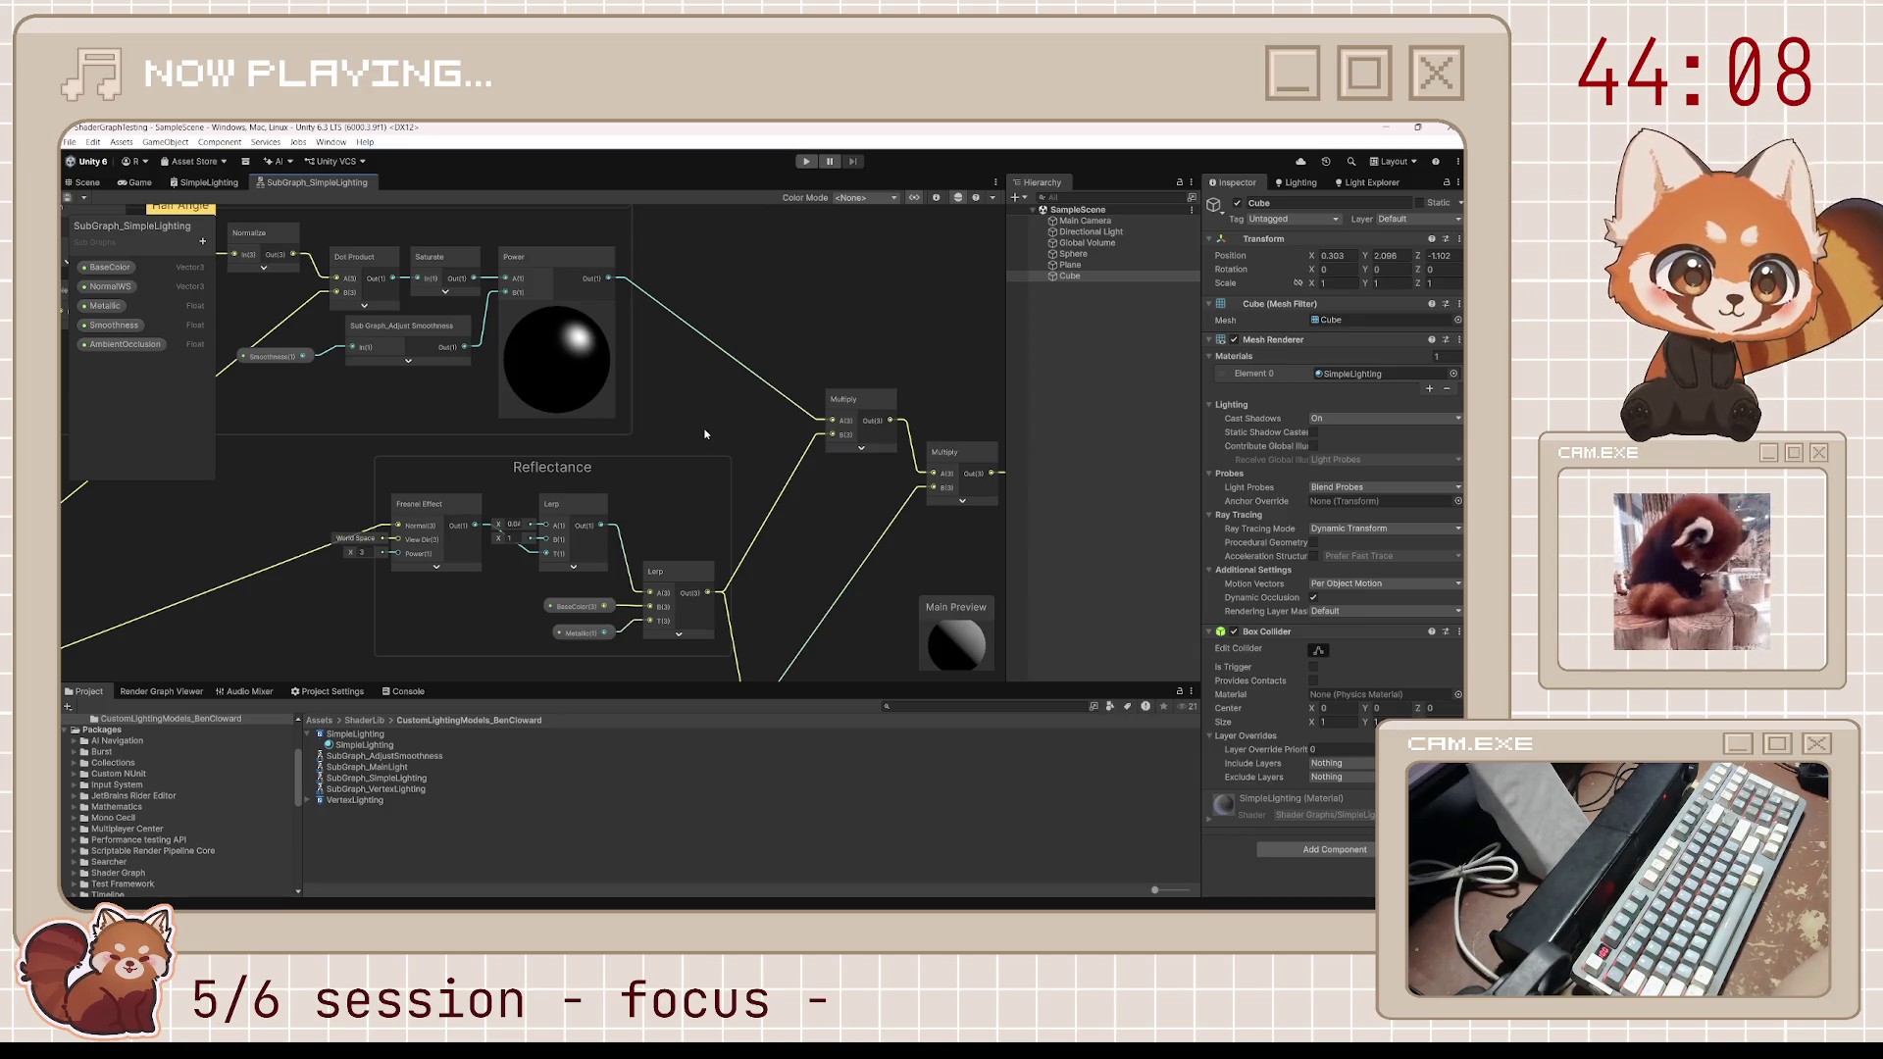
mouse_move(705, 434)
left_mouse_down()
mouse_move(672, 425)
mouse_move(652, 303)
left_mouse_up()
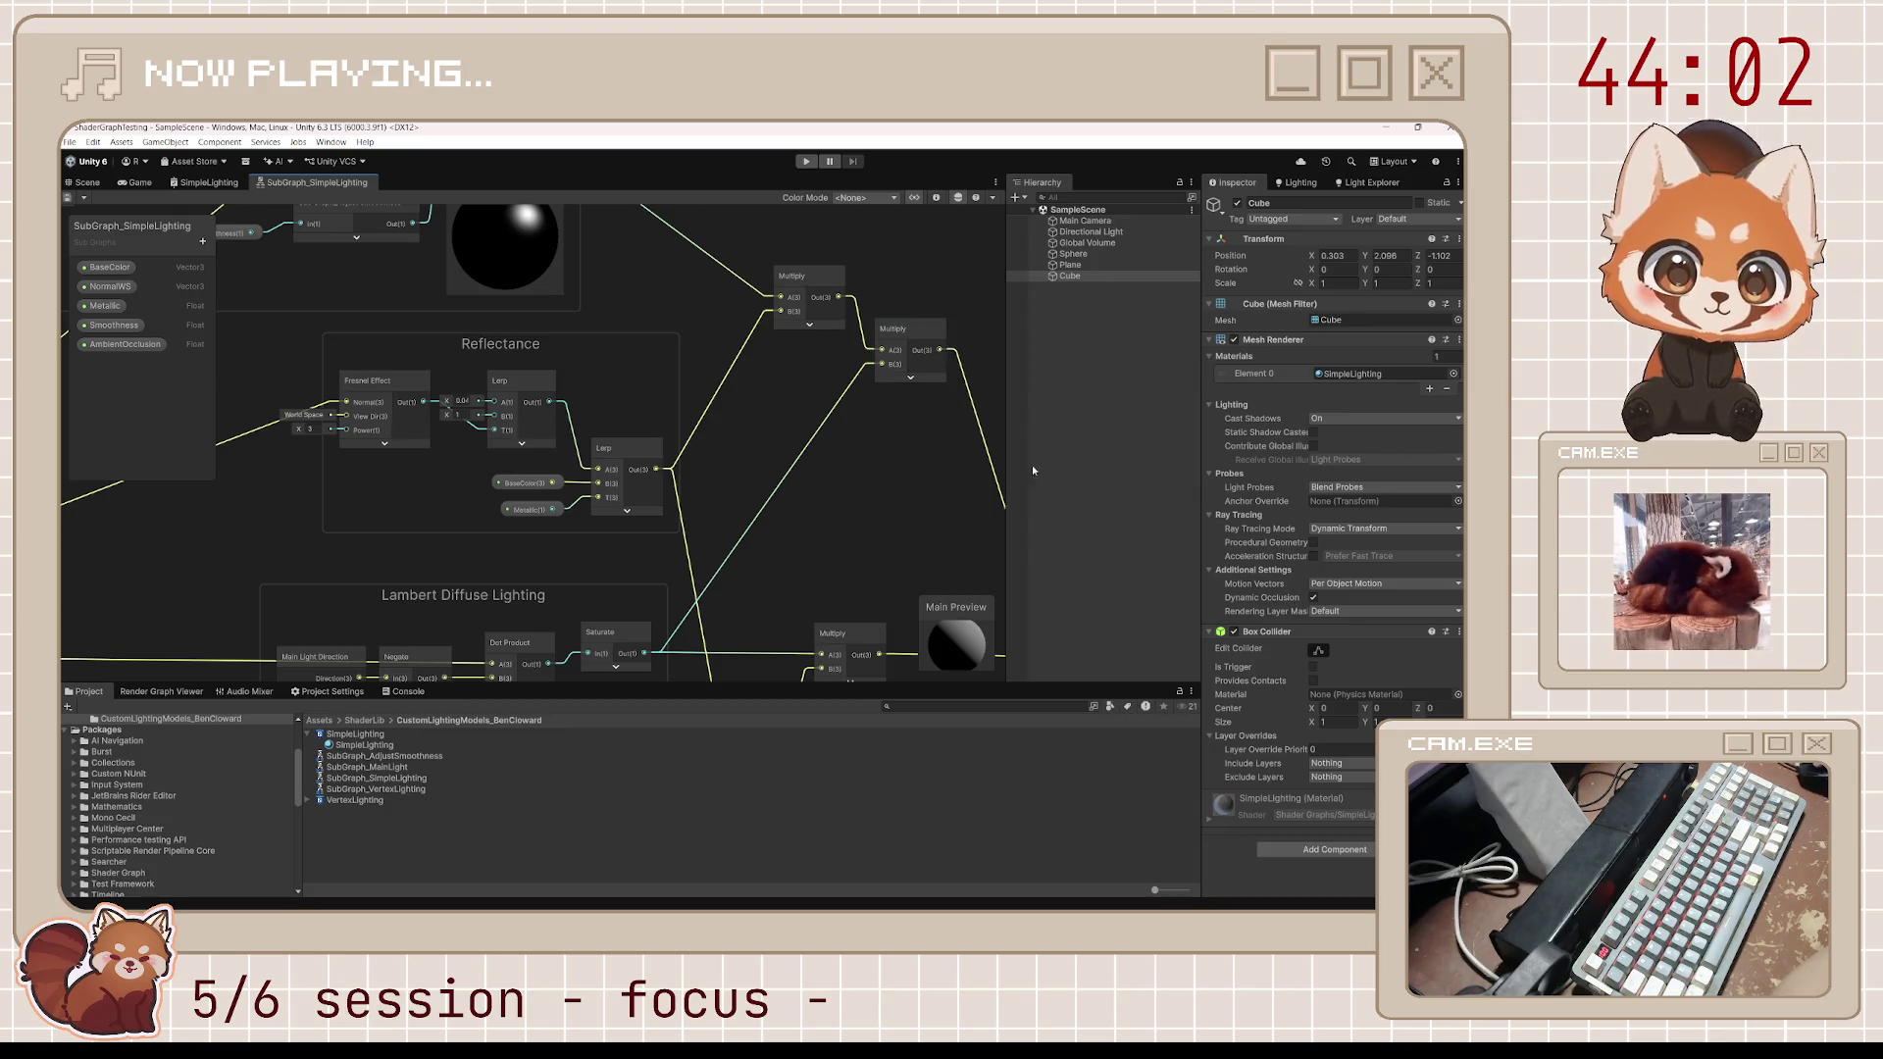
left_click_drag(775, 590, 774, 549)
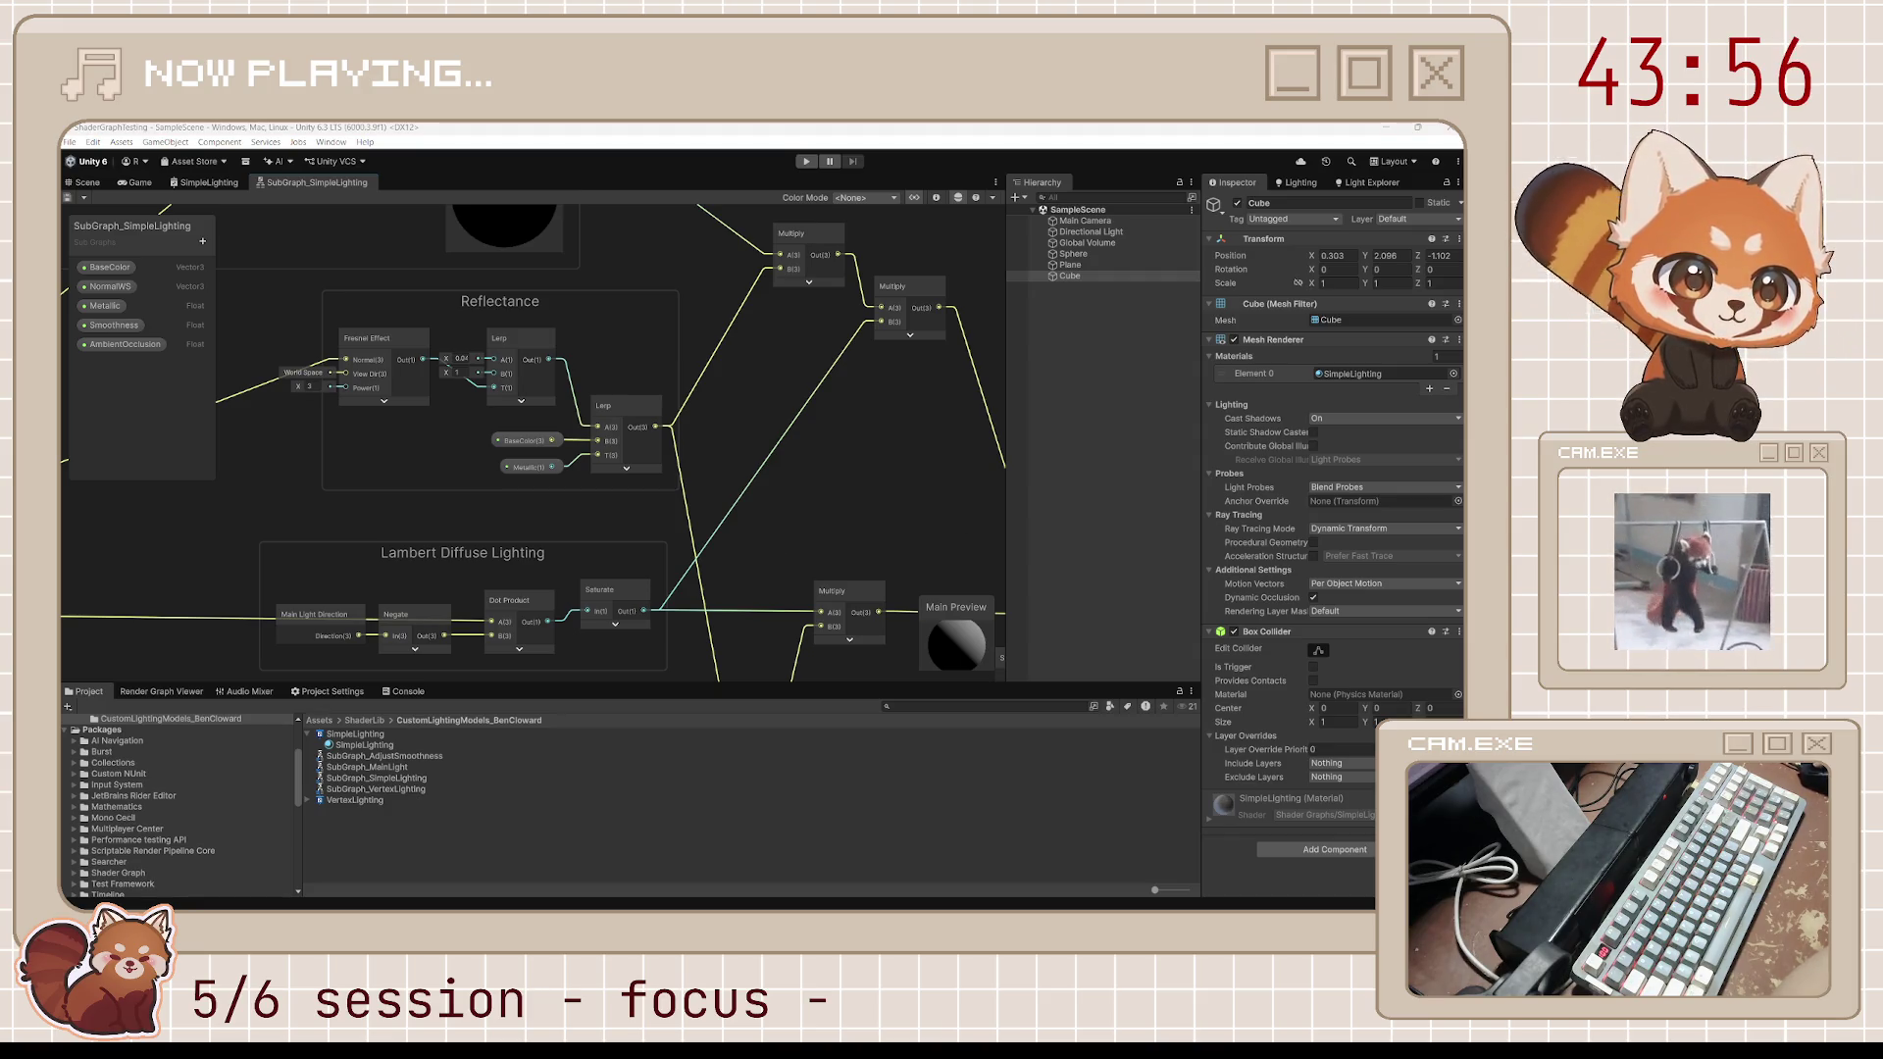
left_click_drag(411, 157, 401, 347)
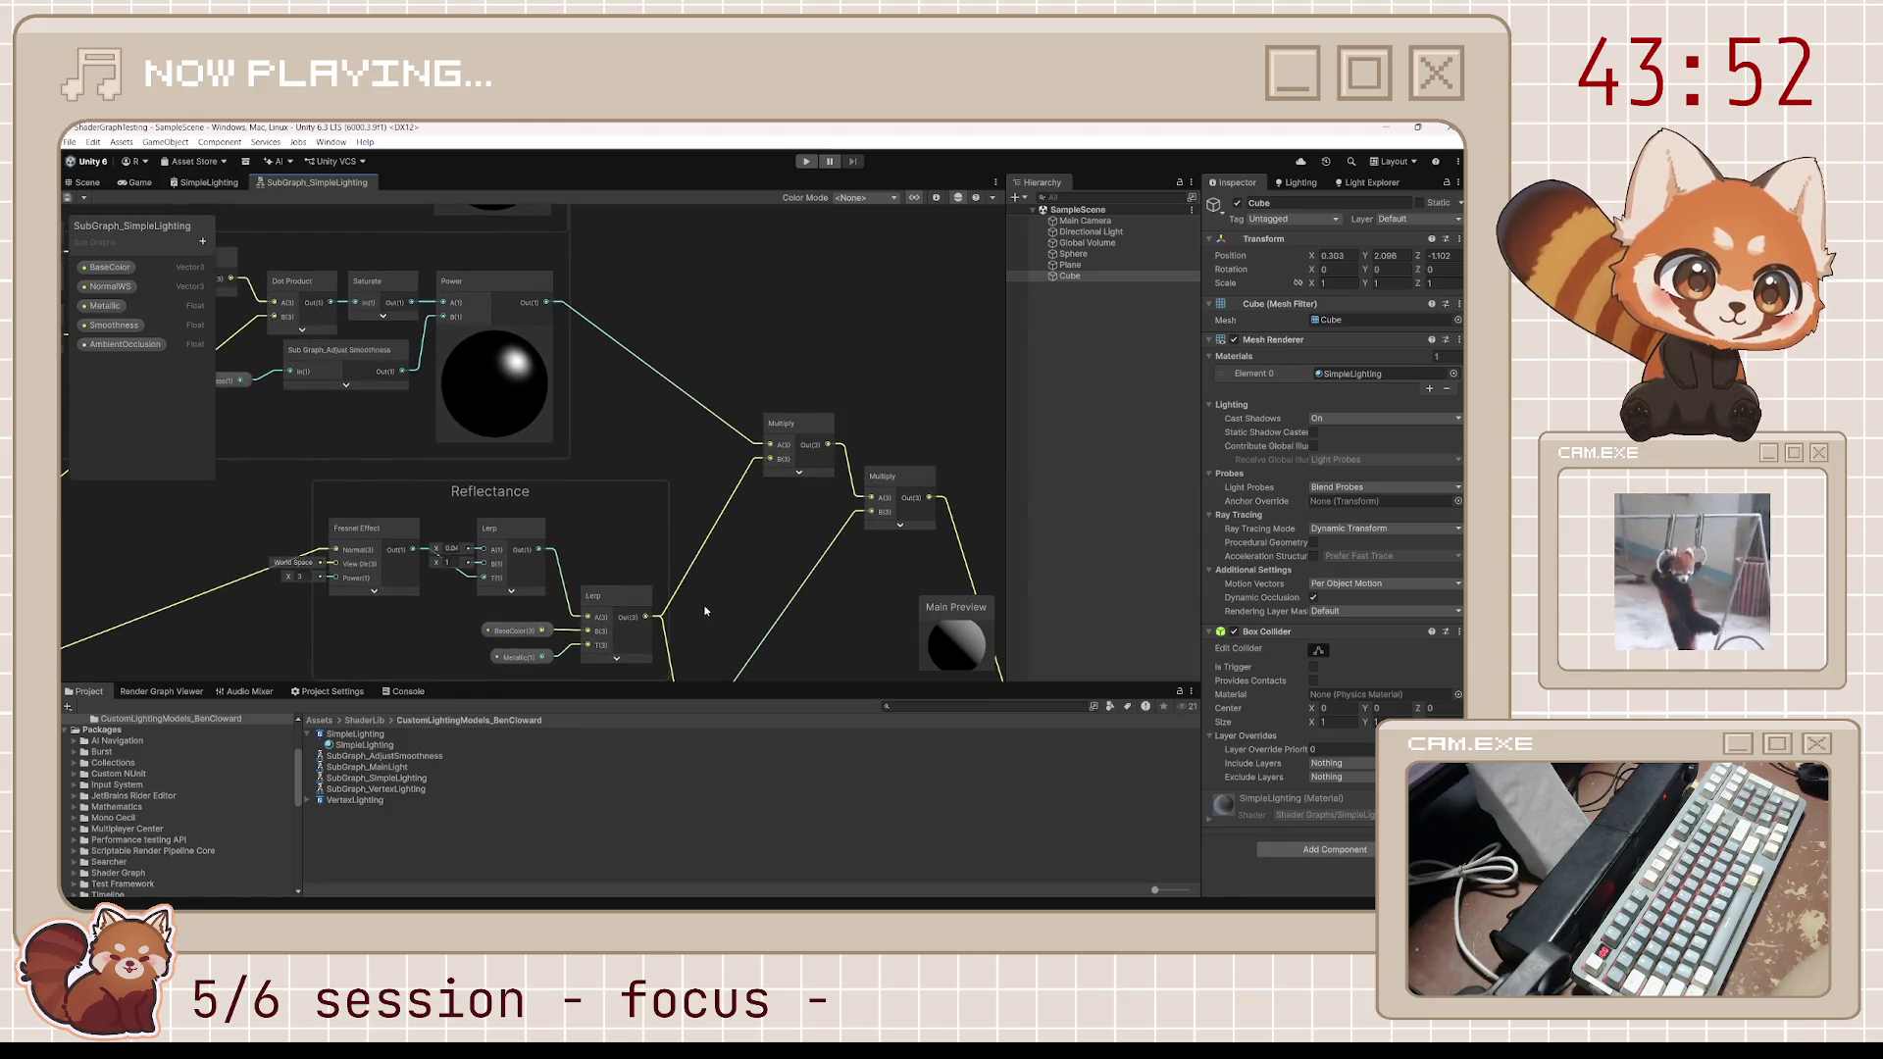
left_click_drag(708, 616, 719, 593)
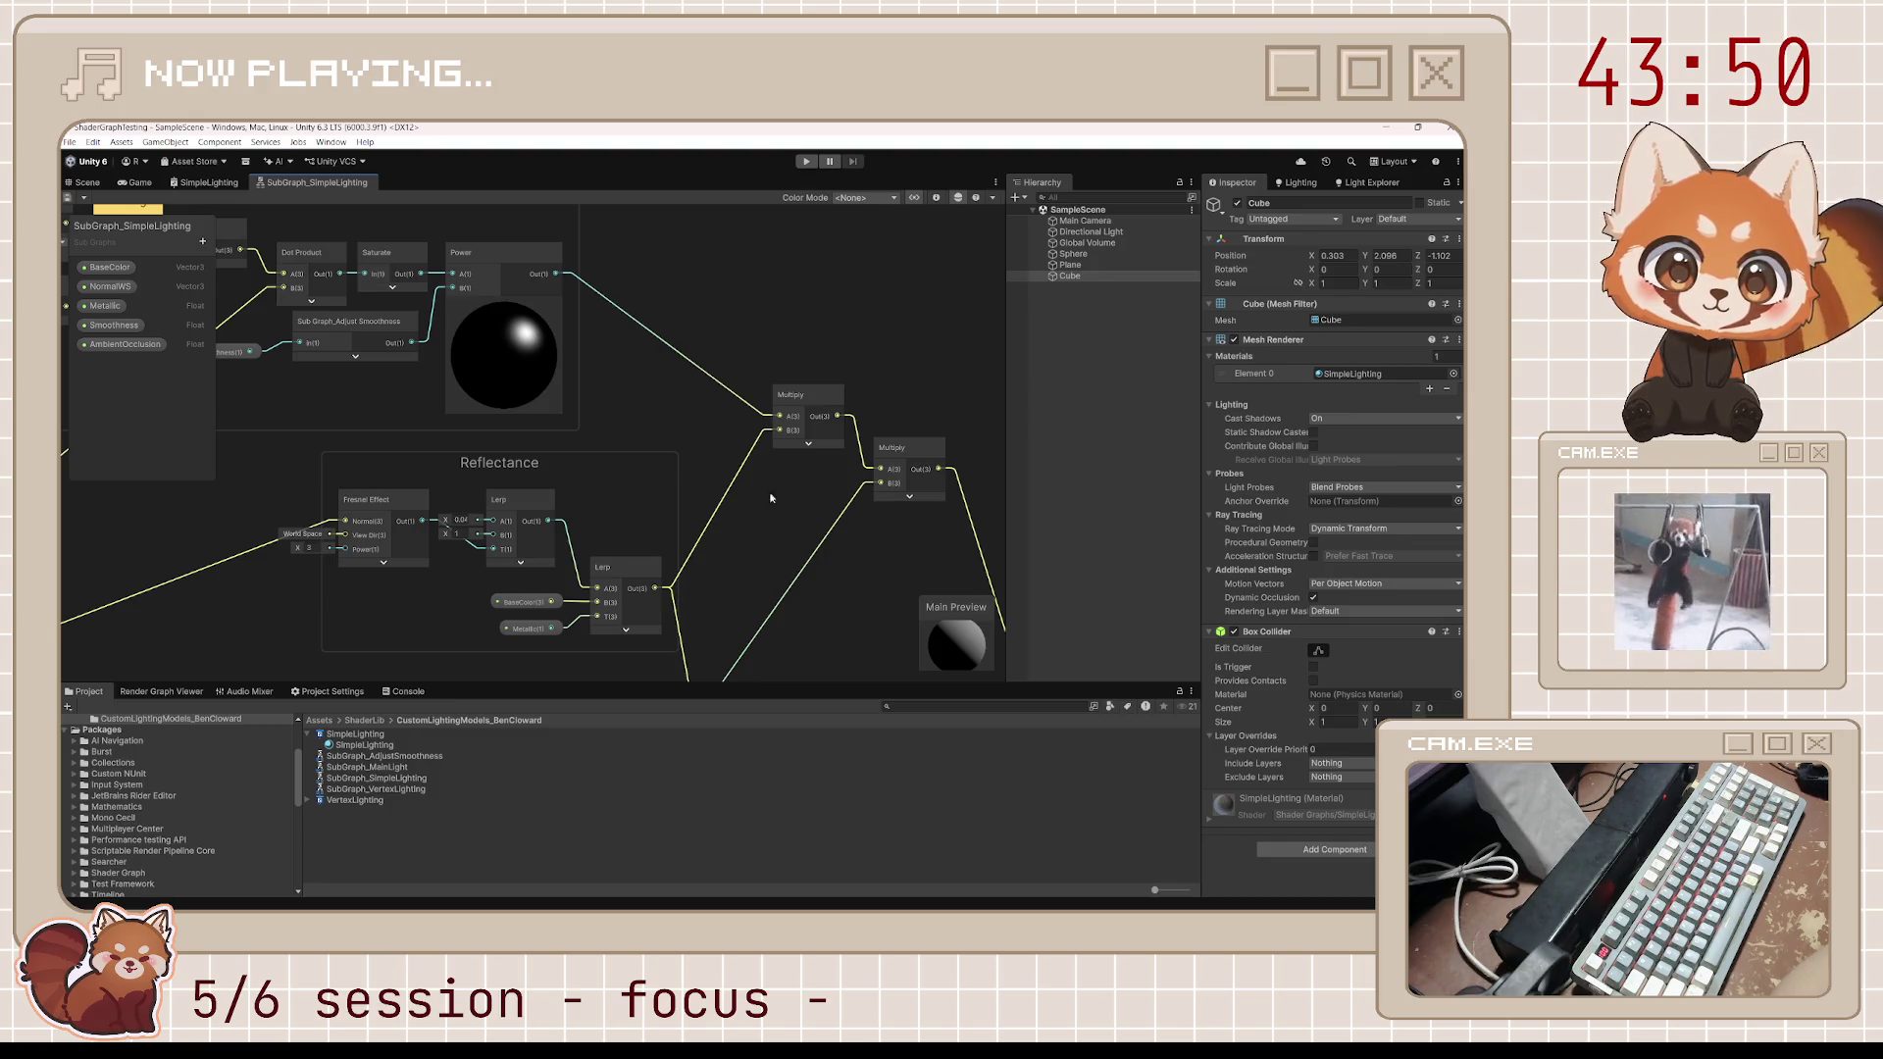
mouse_move(771, 498)
left_mouse_down()
mouse_move(778, 357)
mouse_move(775, 444)
mouse_move(775, 421)
left_mouse_up()
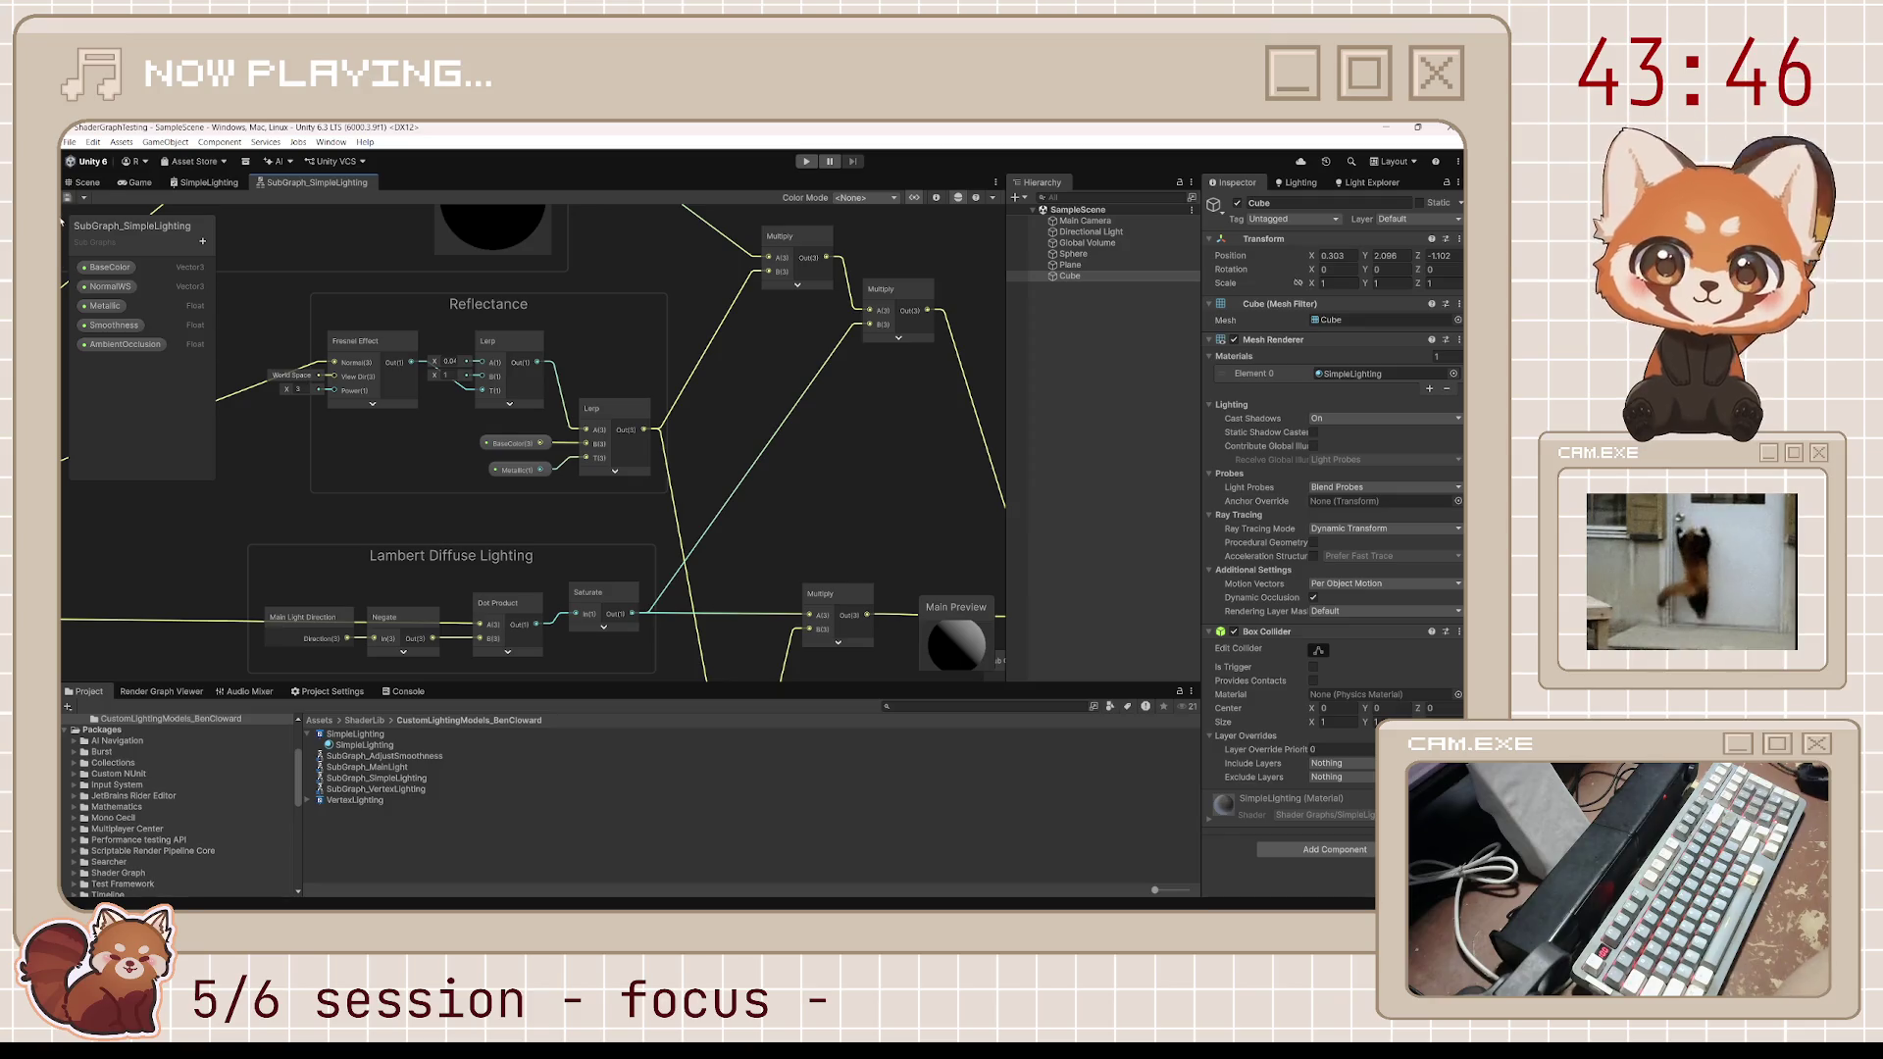
left_click(88, 183)
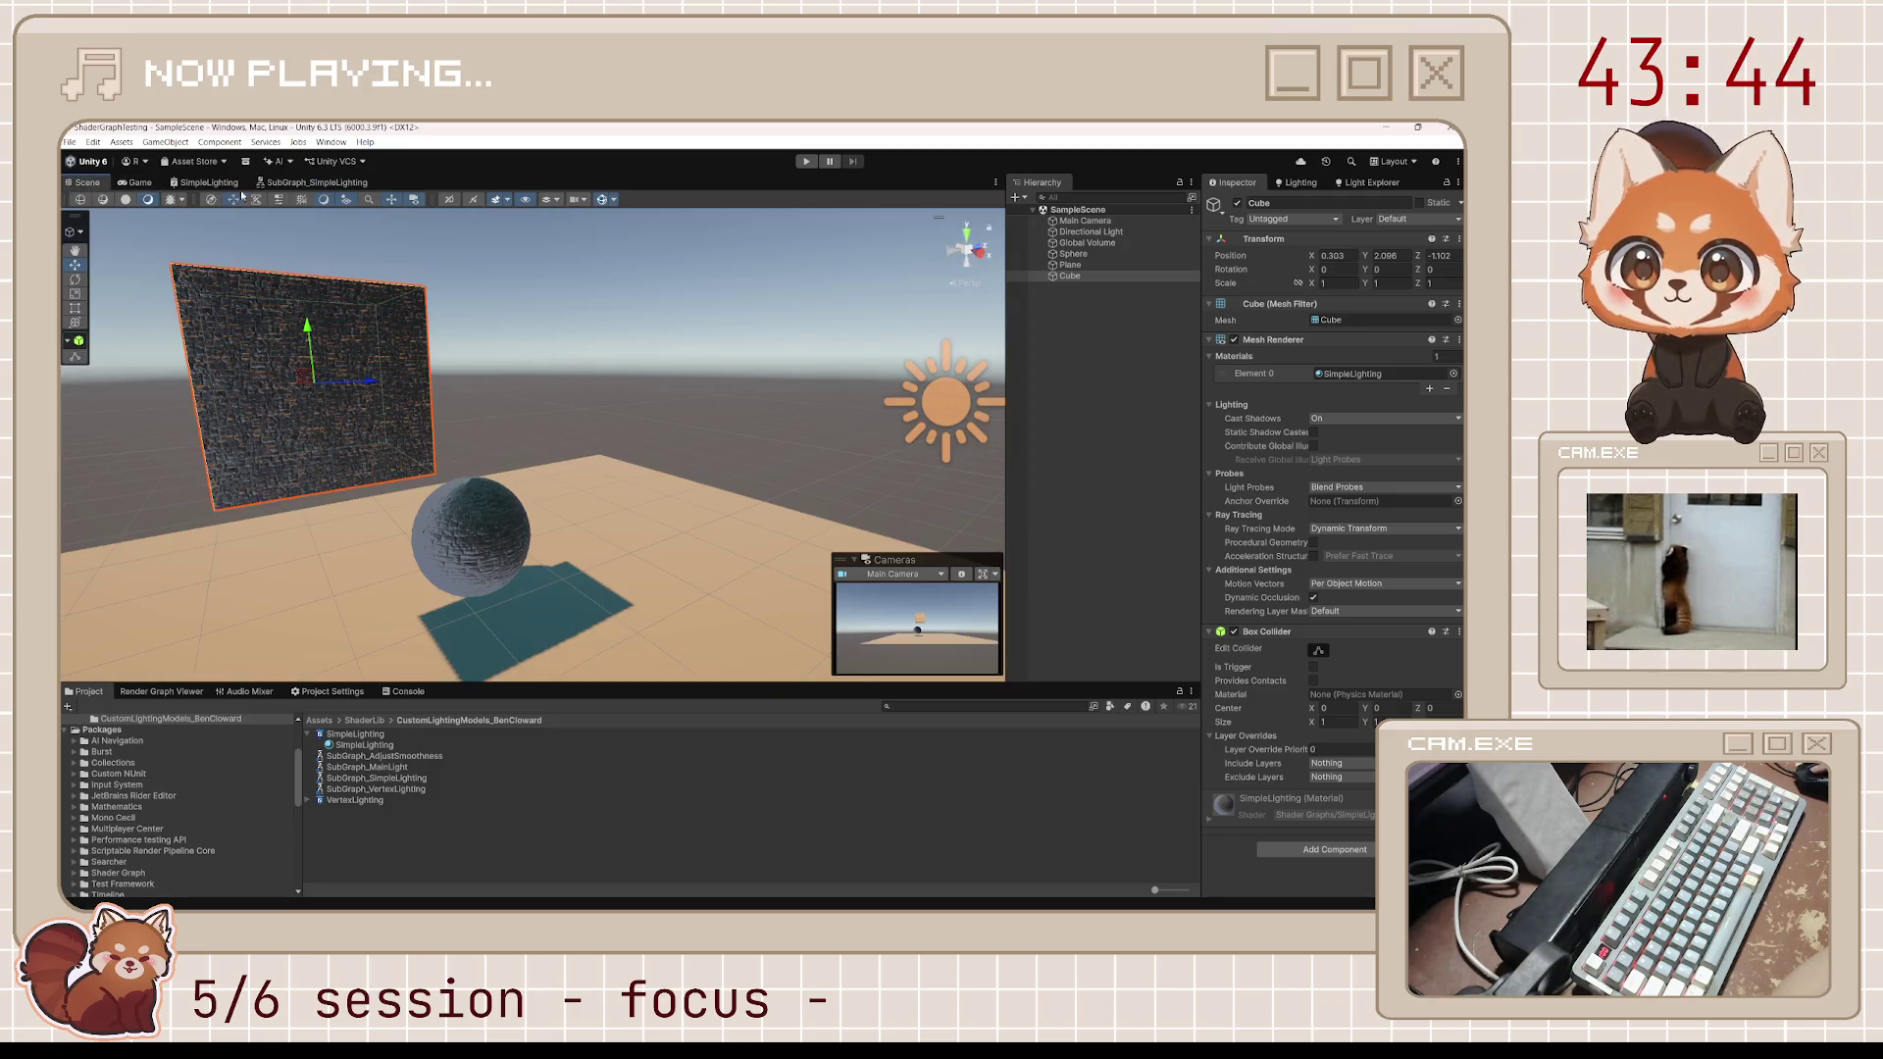
left_click(295, 183)
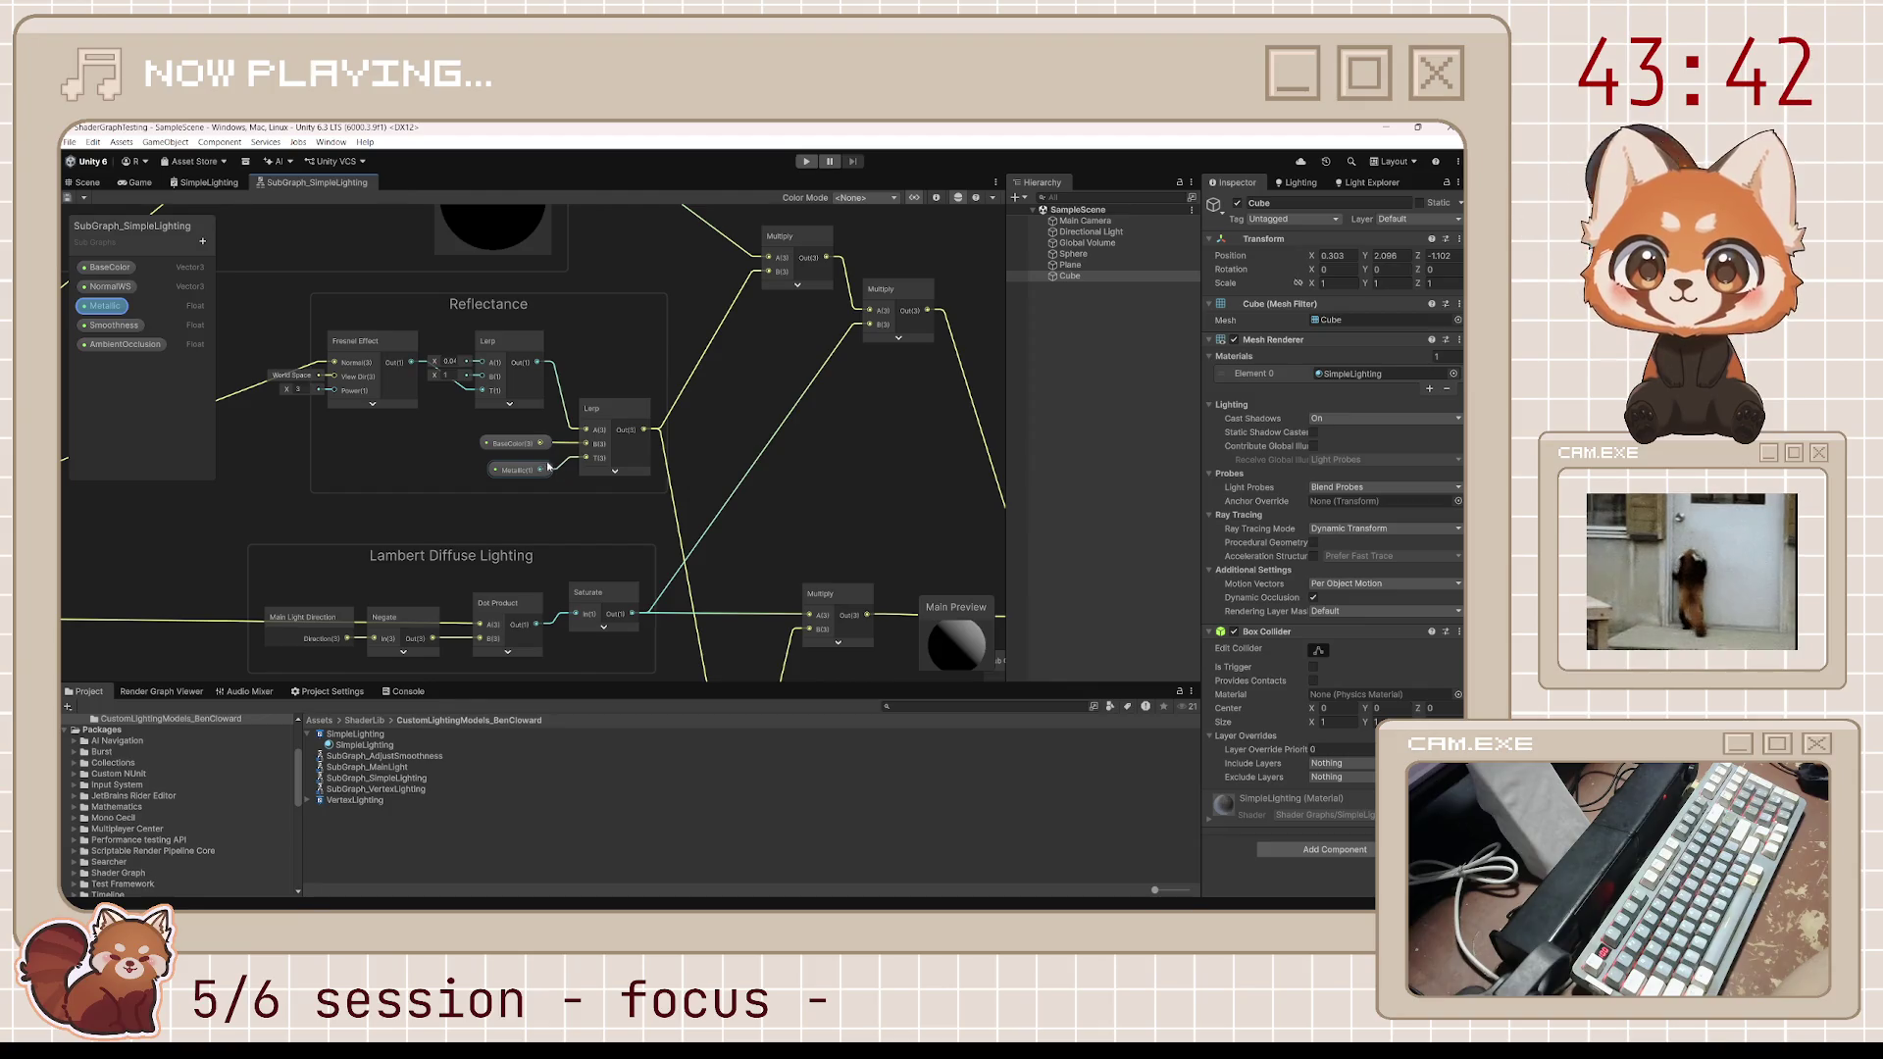
Add a collapsed View Direction node beside Fresnel Effect in Reflectance, then return to the Scene
mouse_move(536, 439)
left_mouse_down()
mouse_move(686, 549)
mouse_move(712, 483)
left_mouse_up()
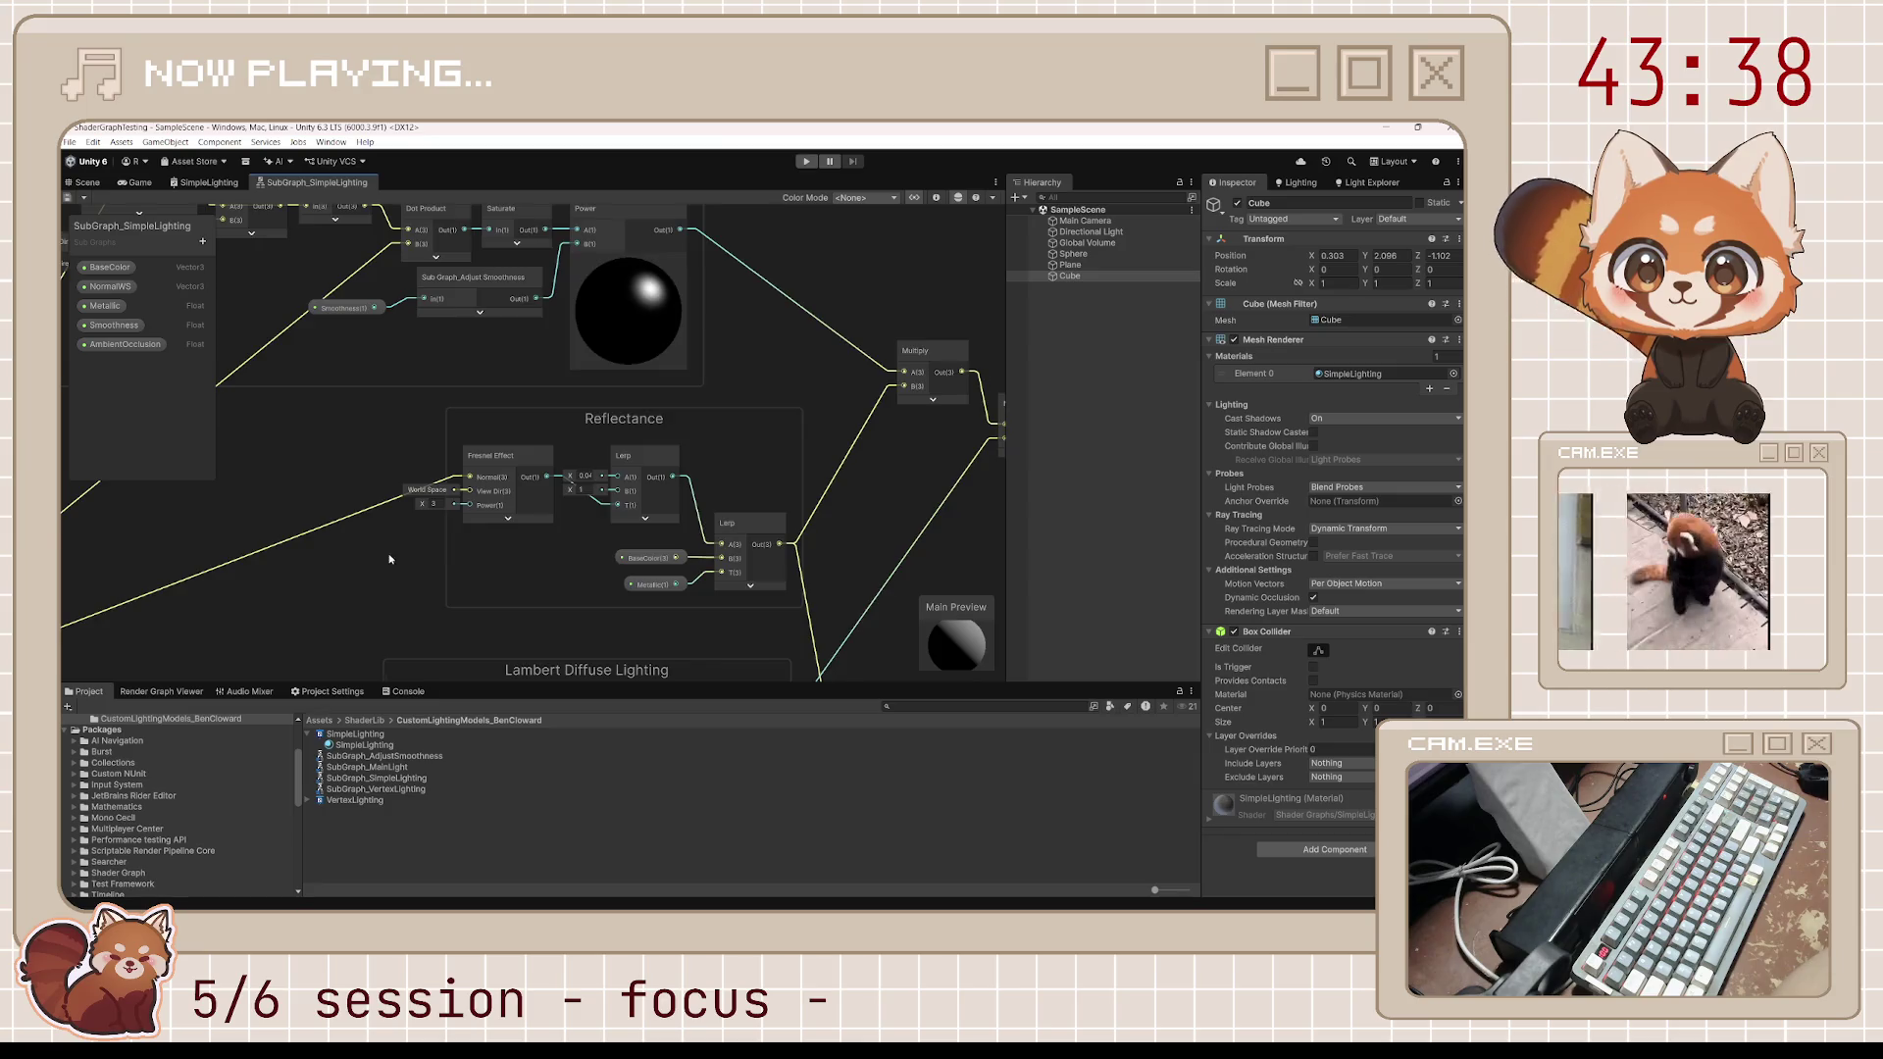
left_click_drag(417, 525, 595, 478)
scroll(595, 478, "up", 3)
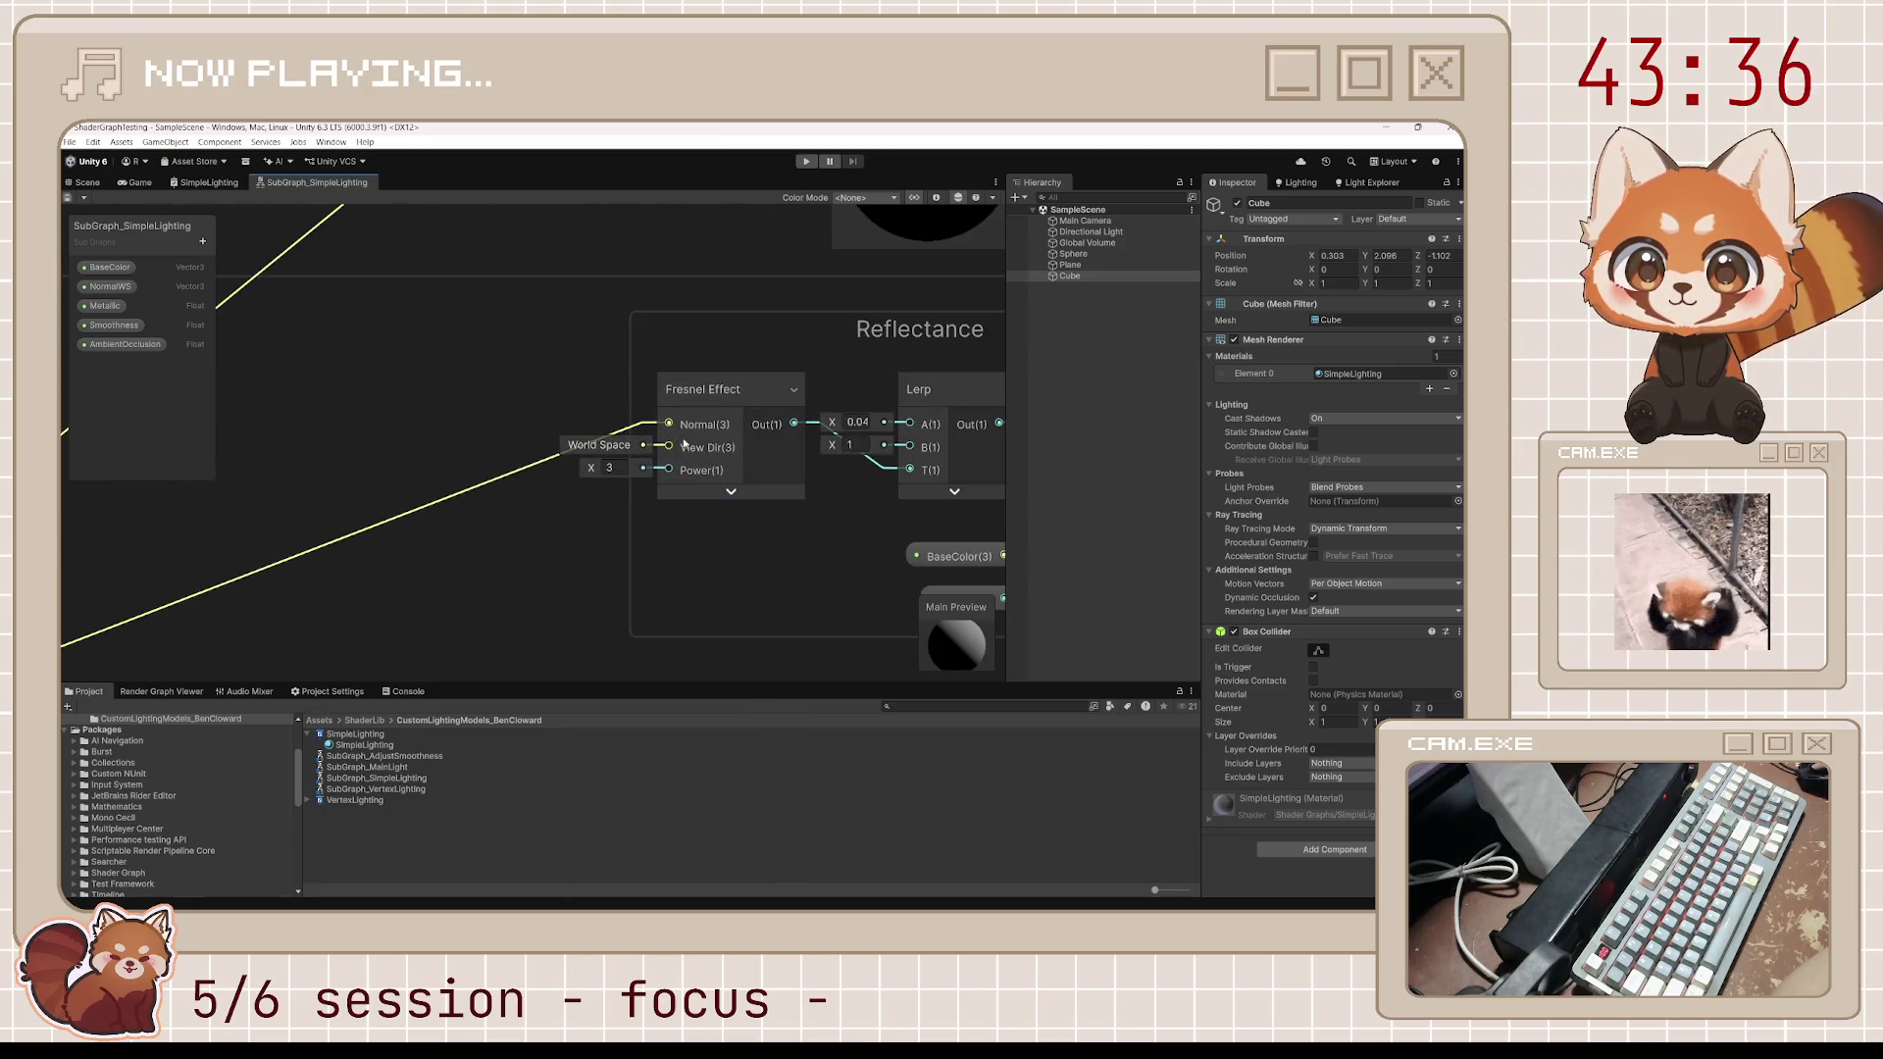
scroll(451, 426, "down", 3)
mouse_move(521, 490)
left_mouse_down()
mouse_move(596, 448)
mouse_move(596, 557)
mouse_move(569, 474)
mouse_move(581, 515)
mouse_move(534, 510)
left_mouse_up()
key("space")
type("view direction")
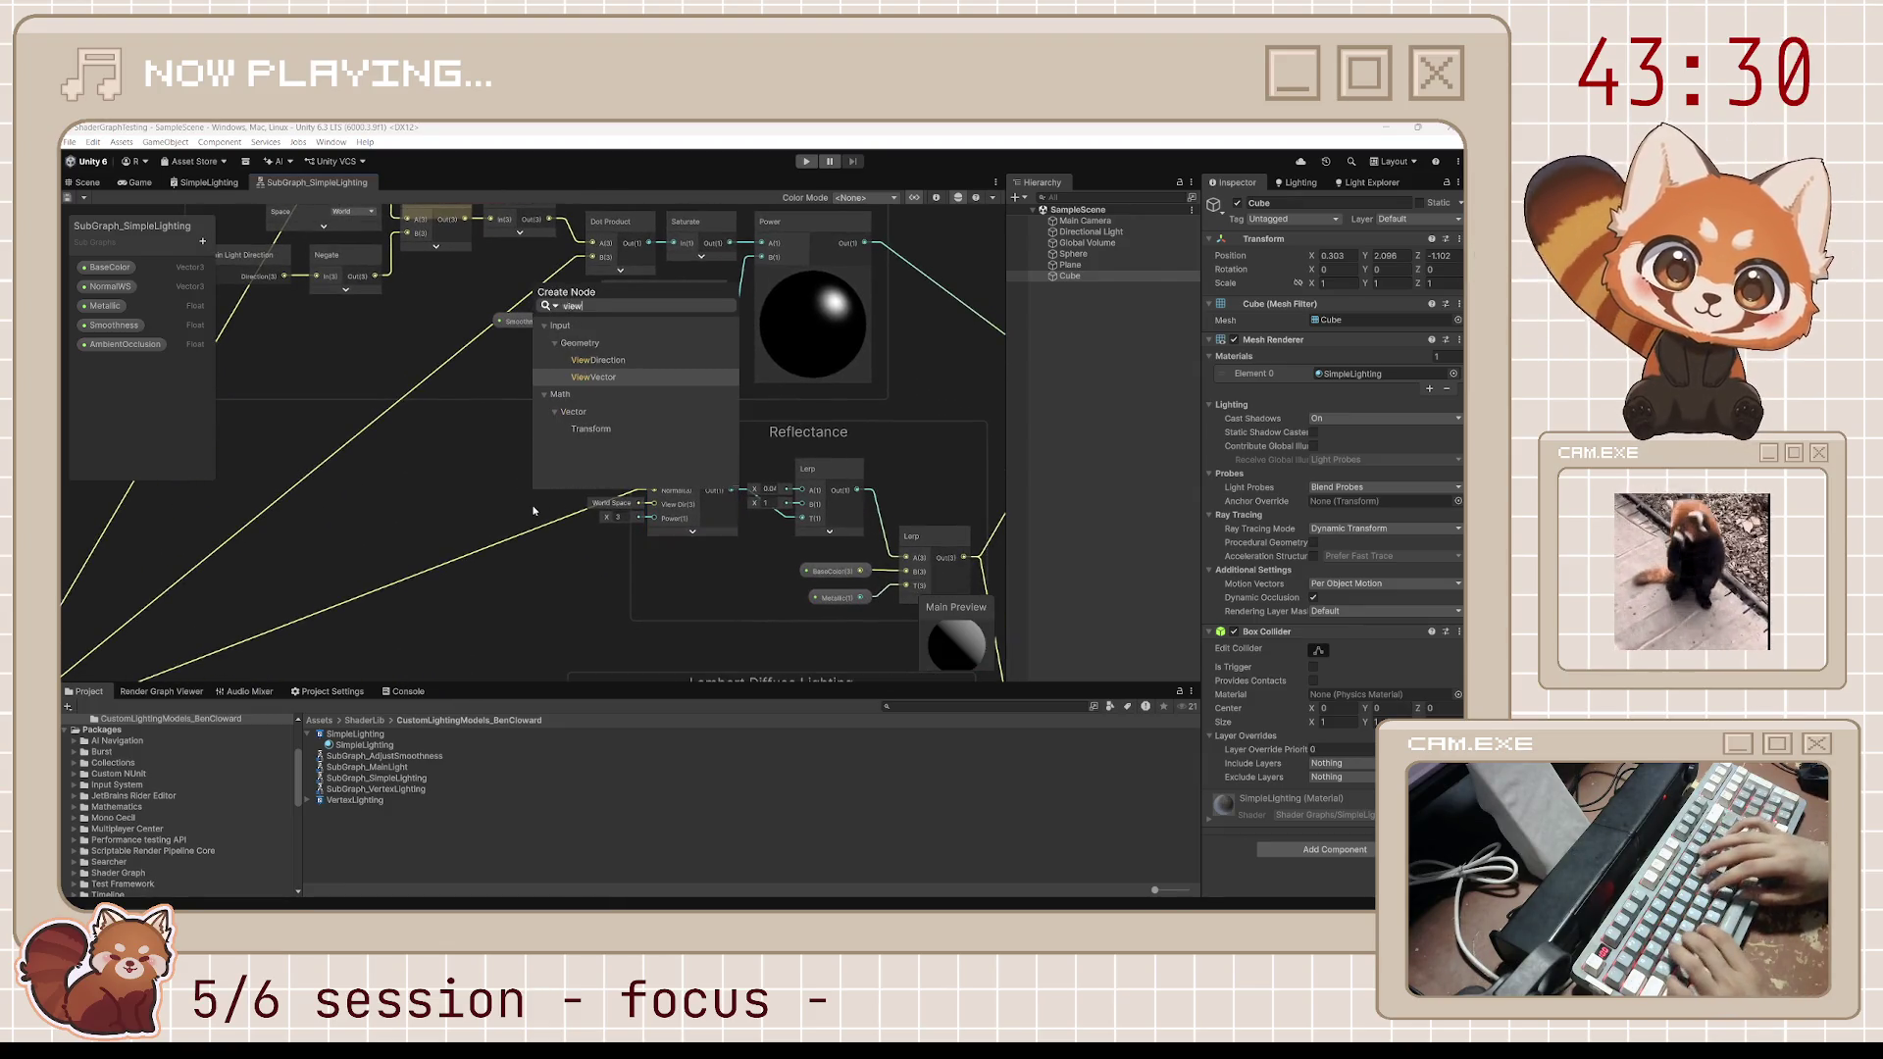
key("Return")
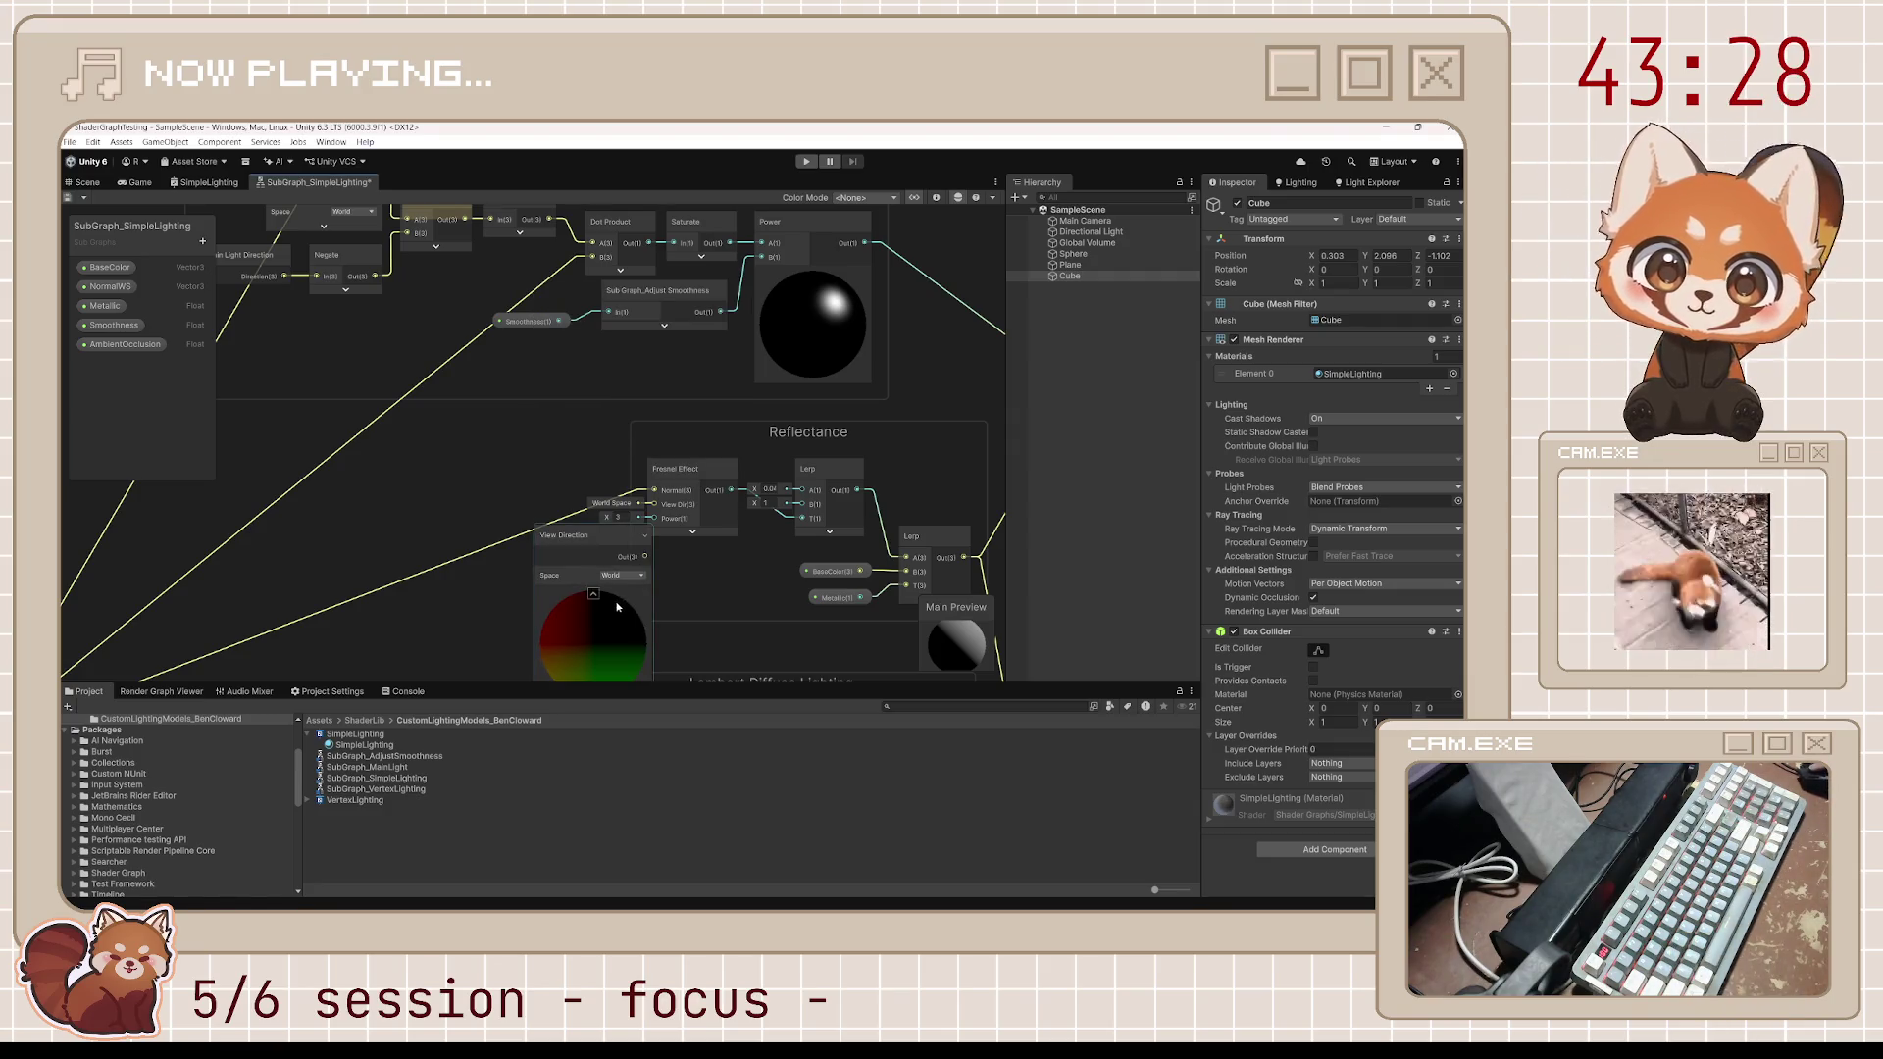
left_click(593, 595)
mouse_move(593, 544)
left_mouse_down()
mouse_move(481, 482)
mouse_move(654, 504)
left_mouse_up()
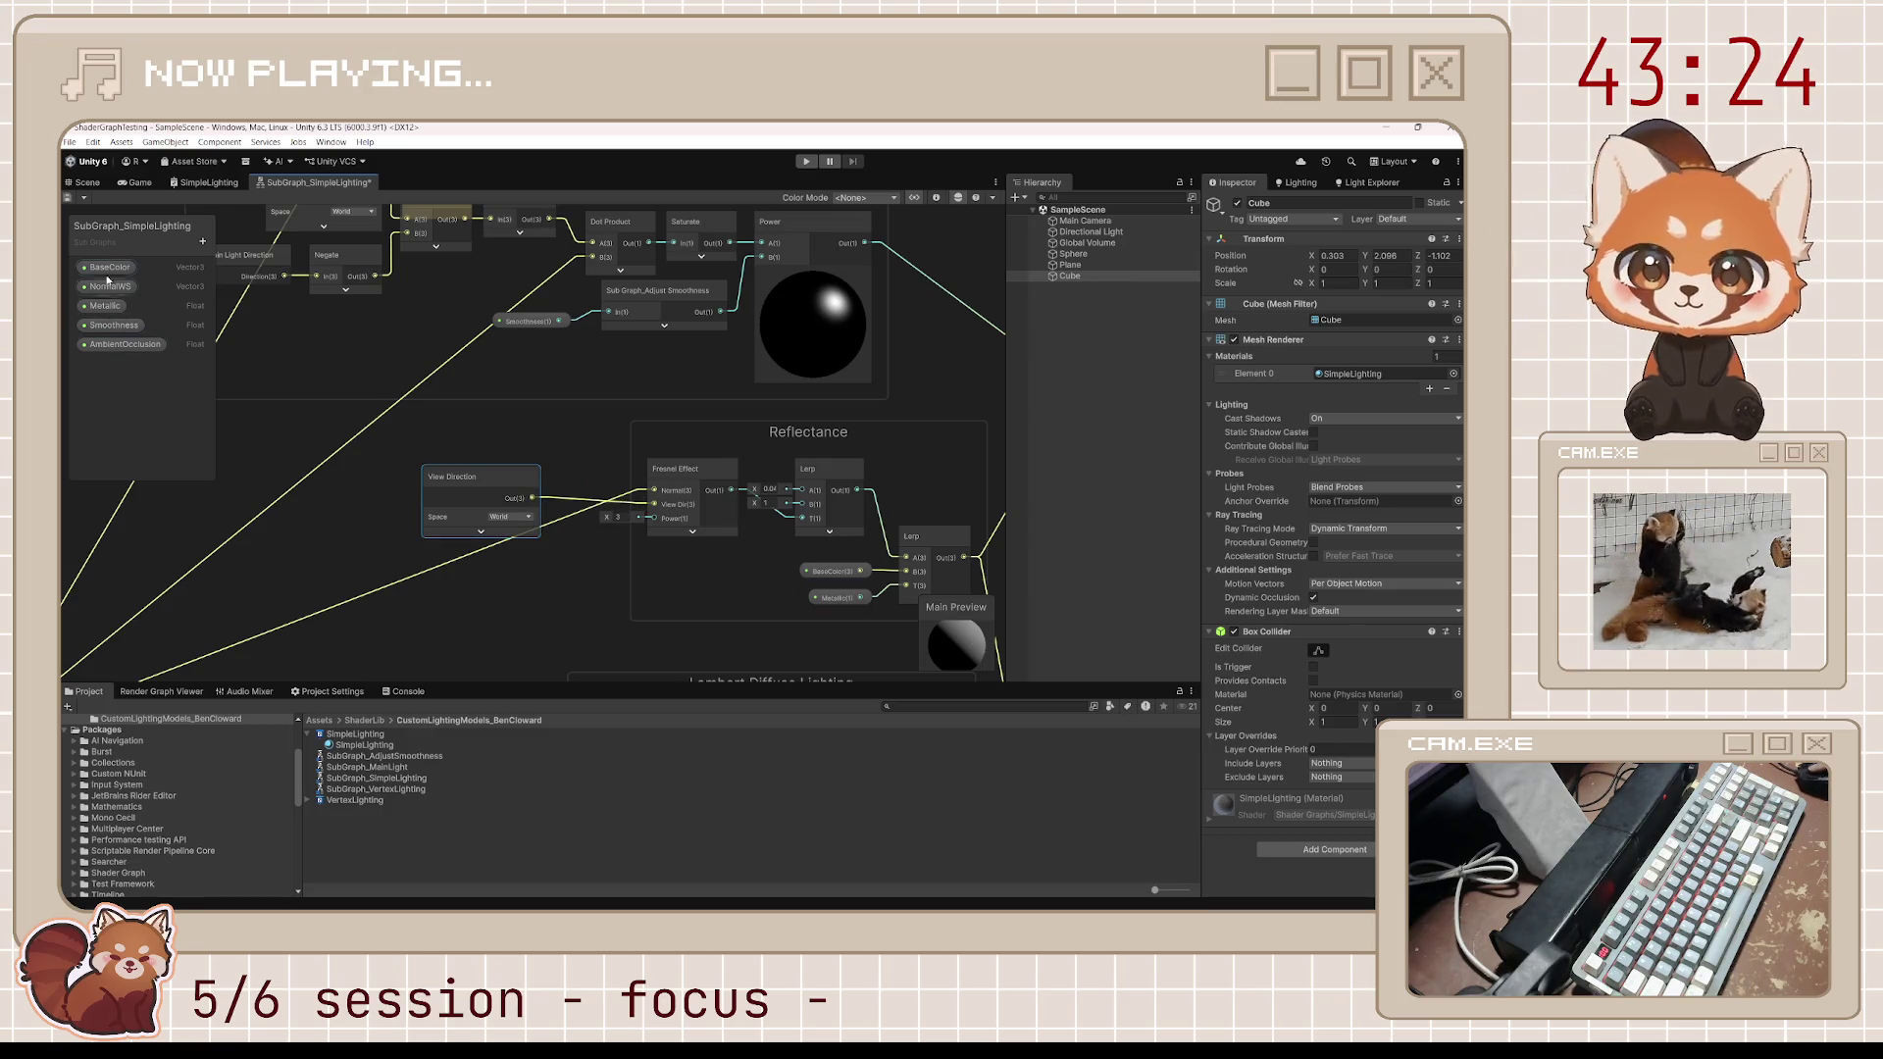
left_click(77, 184)
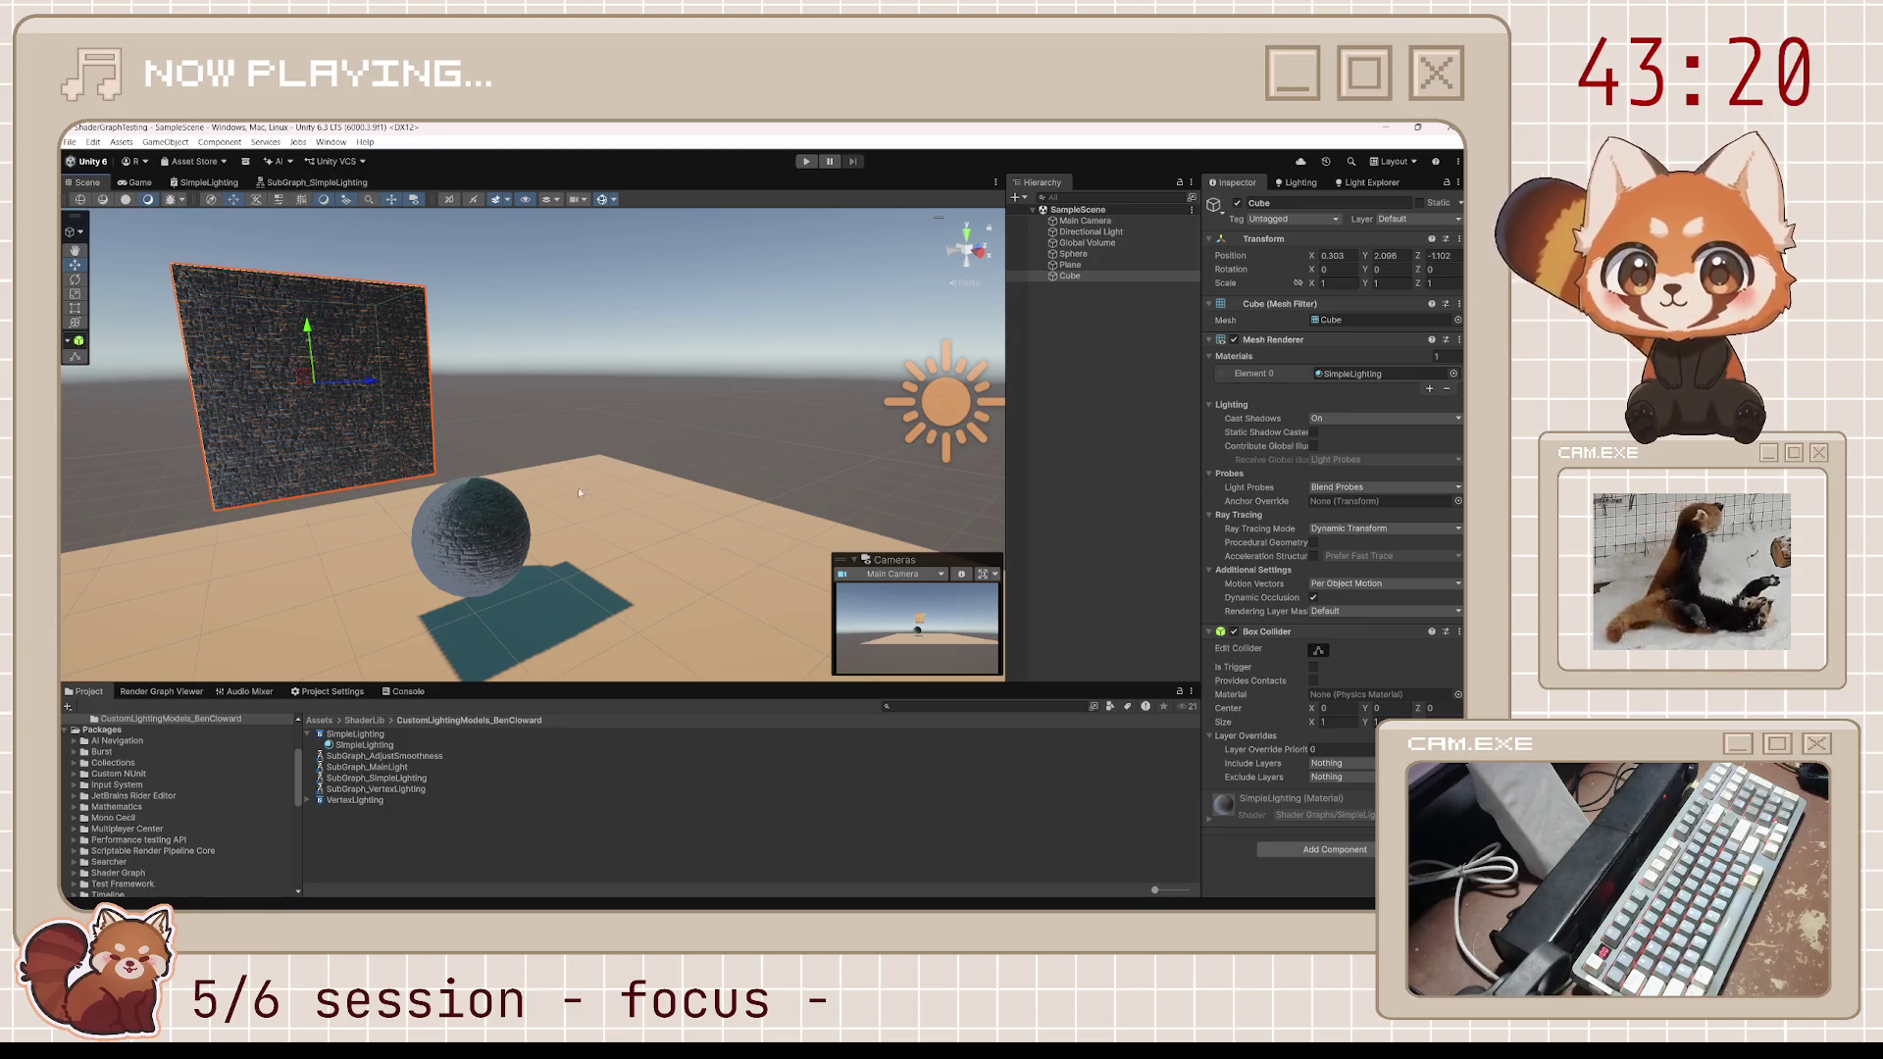
Orbit the Scene briefly, then switch to the SubGraph_SimpleLighting graph with its Dot Product–Saturate–Power chain
left_click_drag(578, 487, 540, 531)
scroll(540, 530, "up", 5)
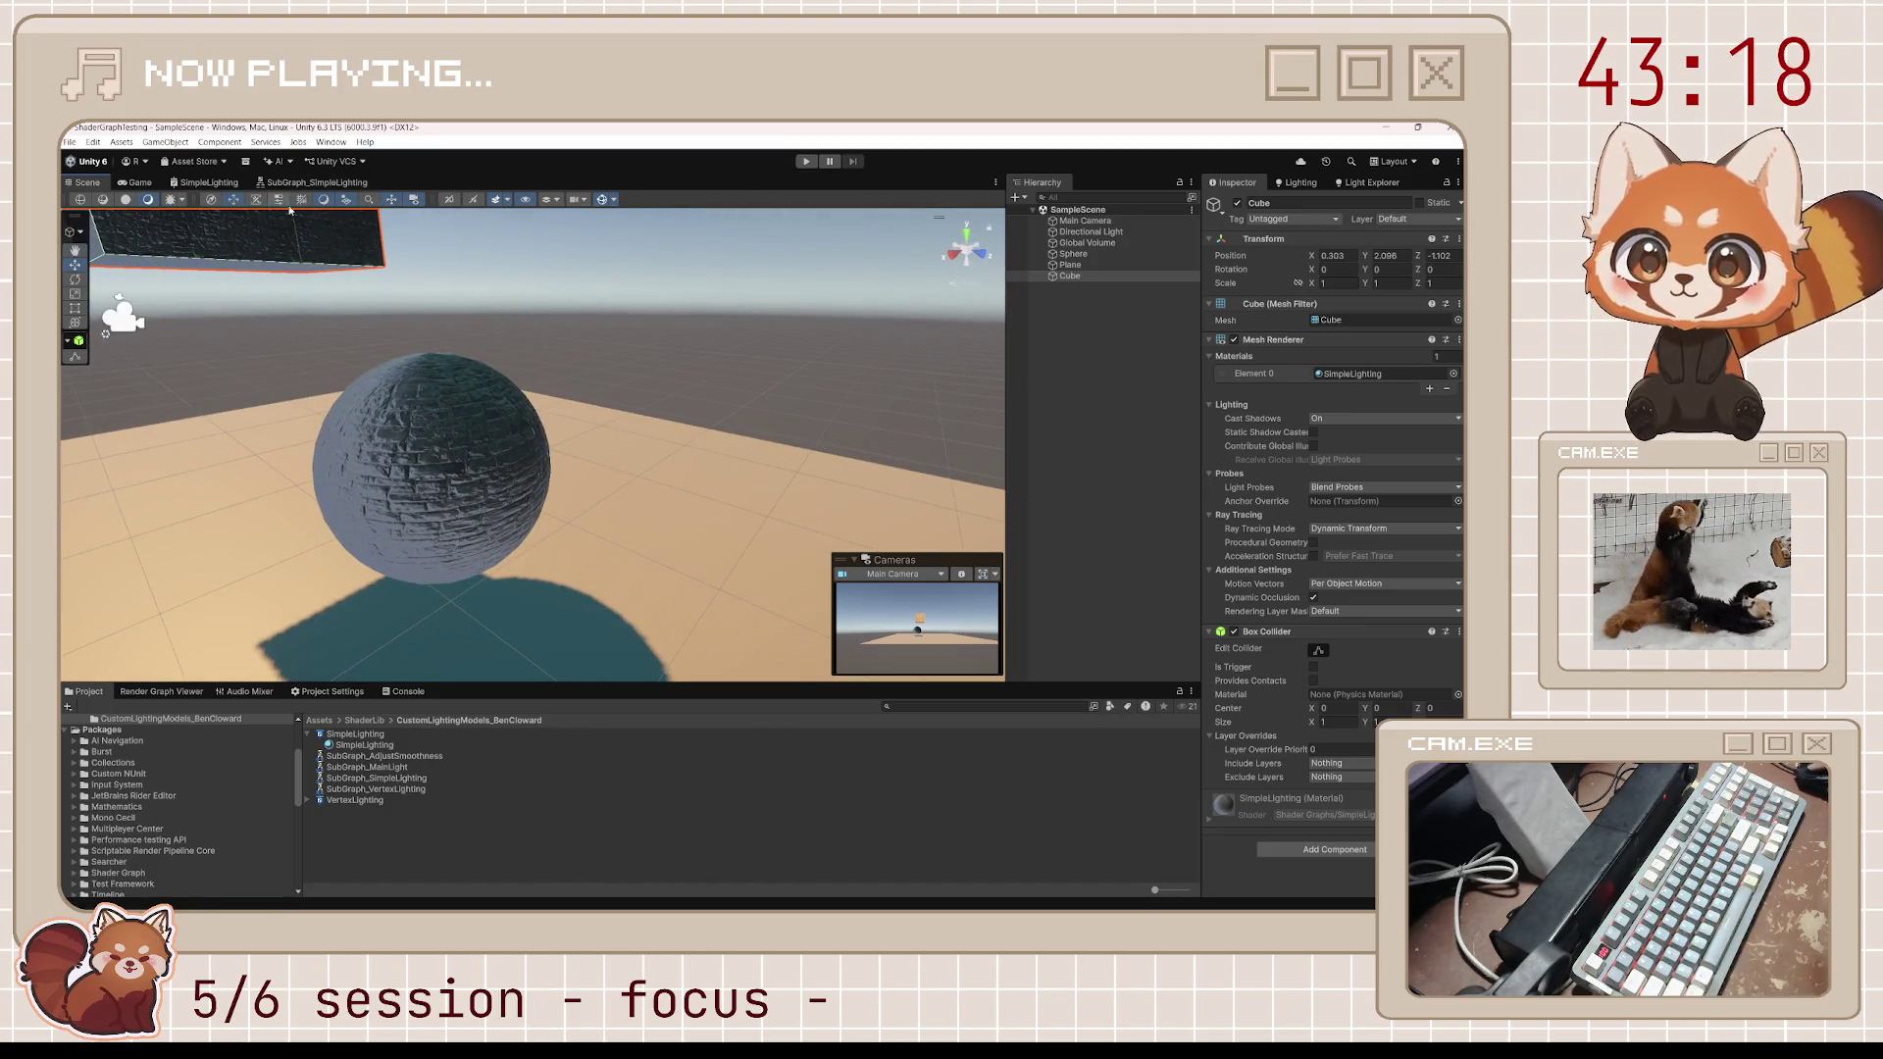
left_click(327, 185)
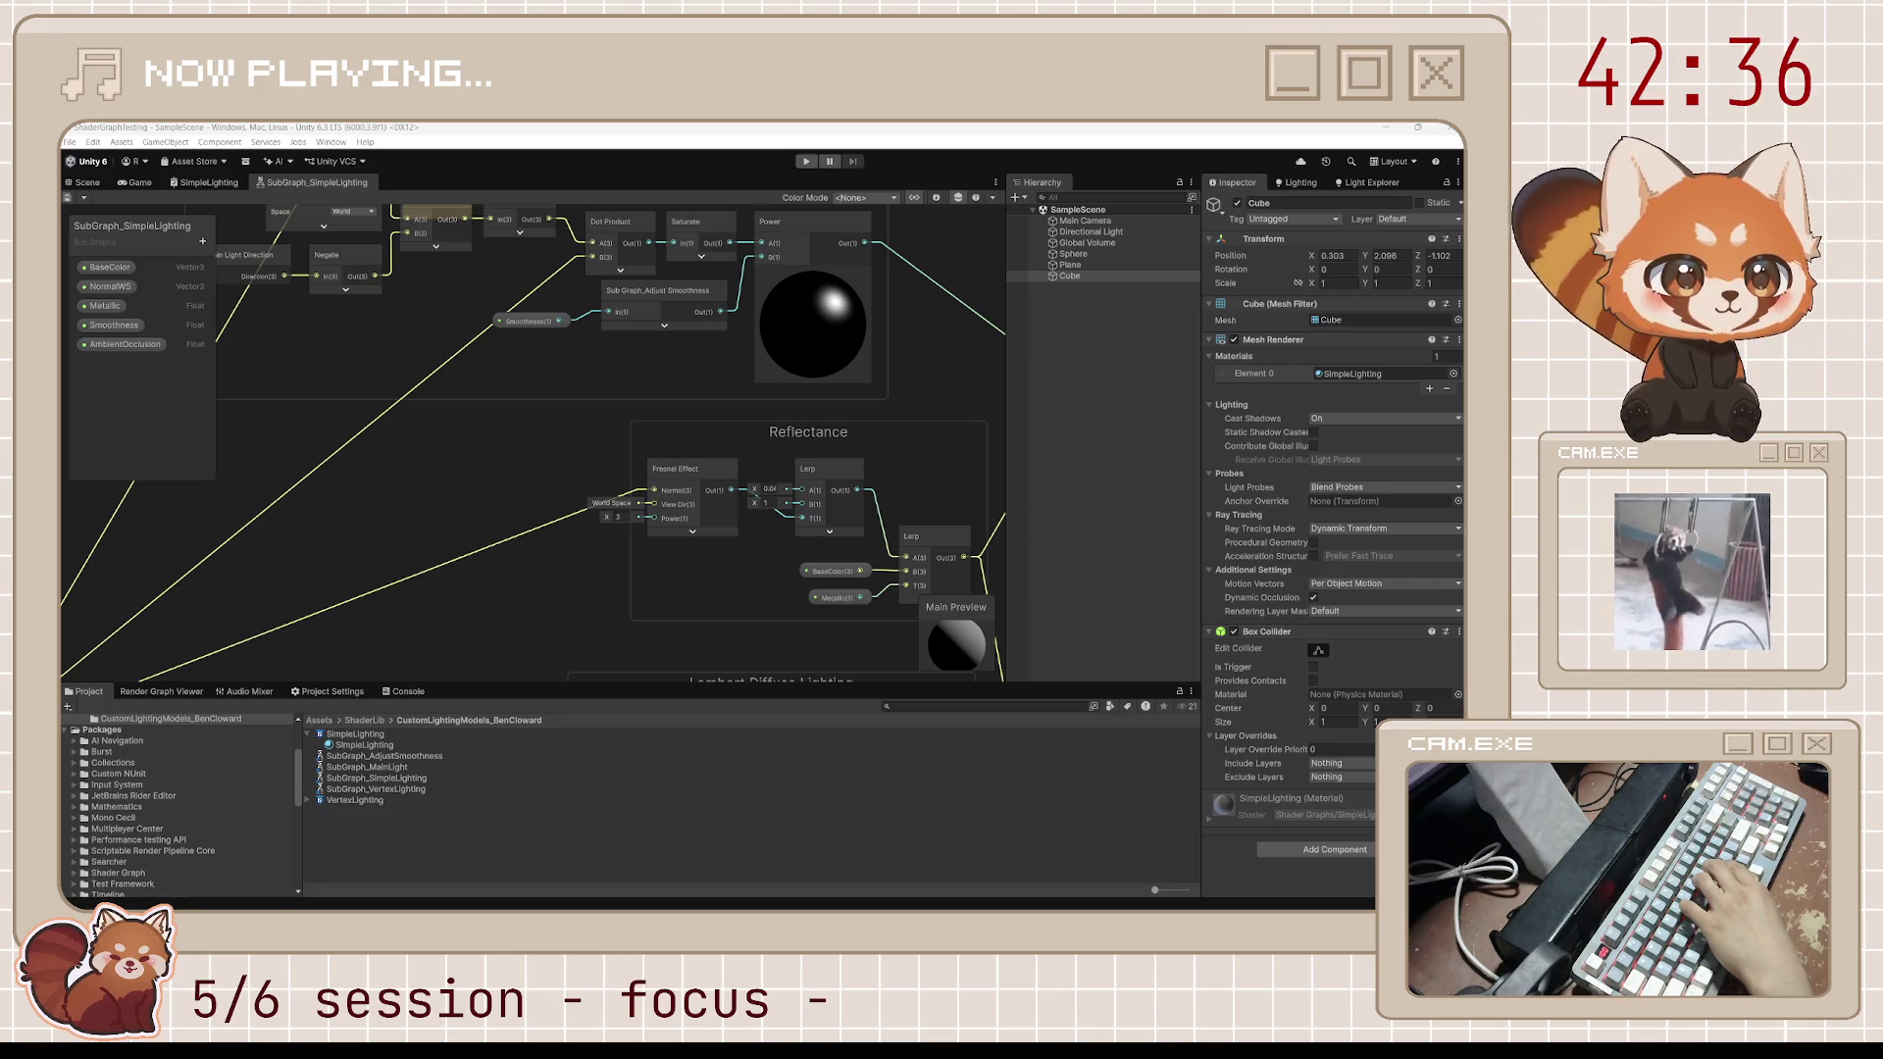
Pan through the Reflectance, Lambert Diffuse and Diffuse Ambient groups, then return to the Scene view
left_click_drag(920, 492, 812, 442)
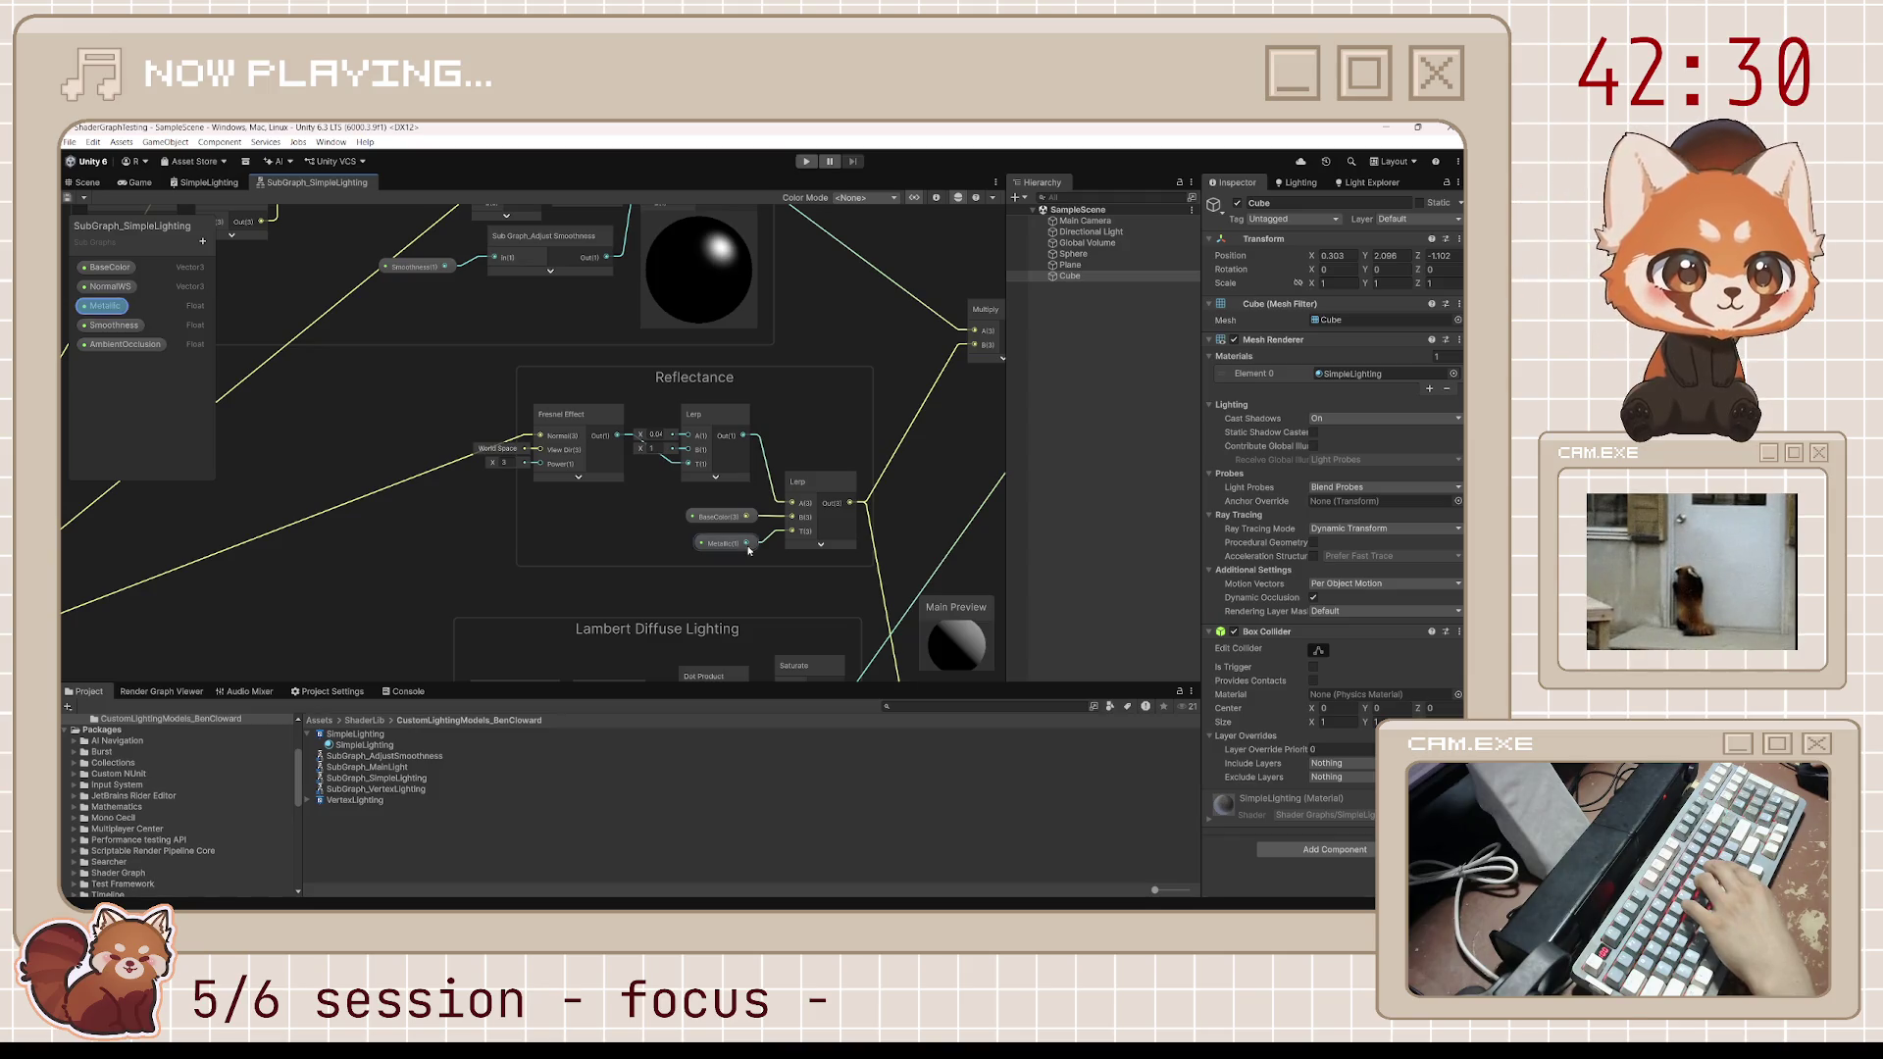
scroll(932, 572, "down", 3)
mouse_move(933, 571)
left_mouse_down()
mouse_move(767, 465)
mouse_move(796, 581)
mouse_move(820, 591)
mouse_move(784, 364)
mouse_move(831, 533)
left_mouse_up()
mouse_move(764, 295)
left_mouse_down()
mouse_move(748, 462)
mouse_move(816, 539)
left_mouse_up()
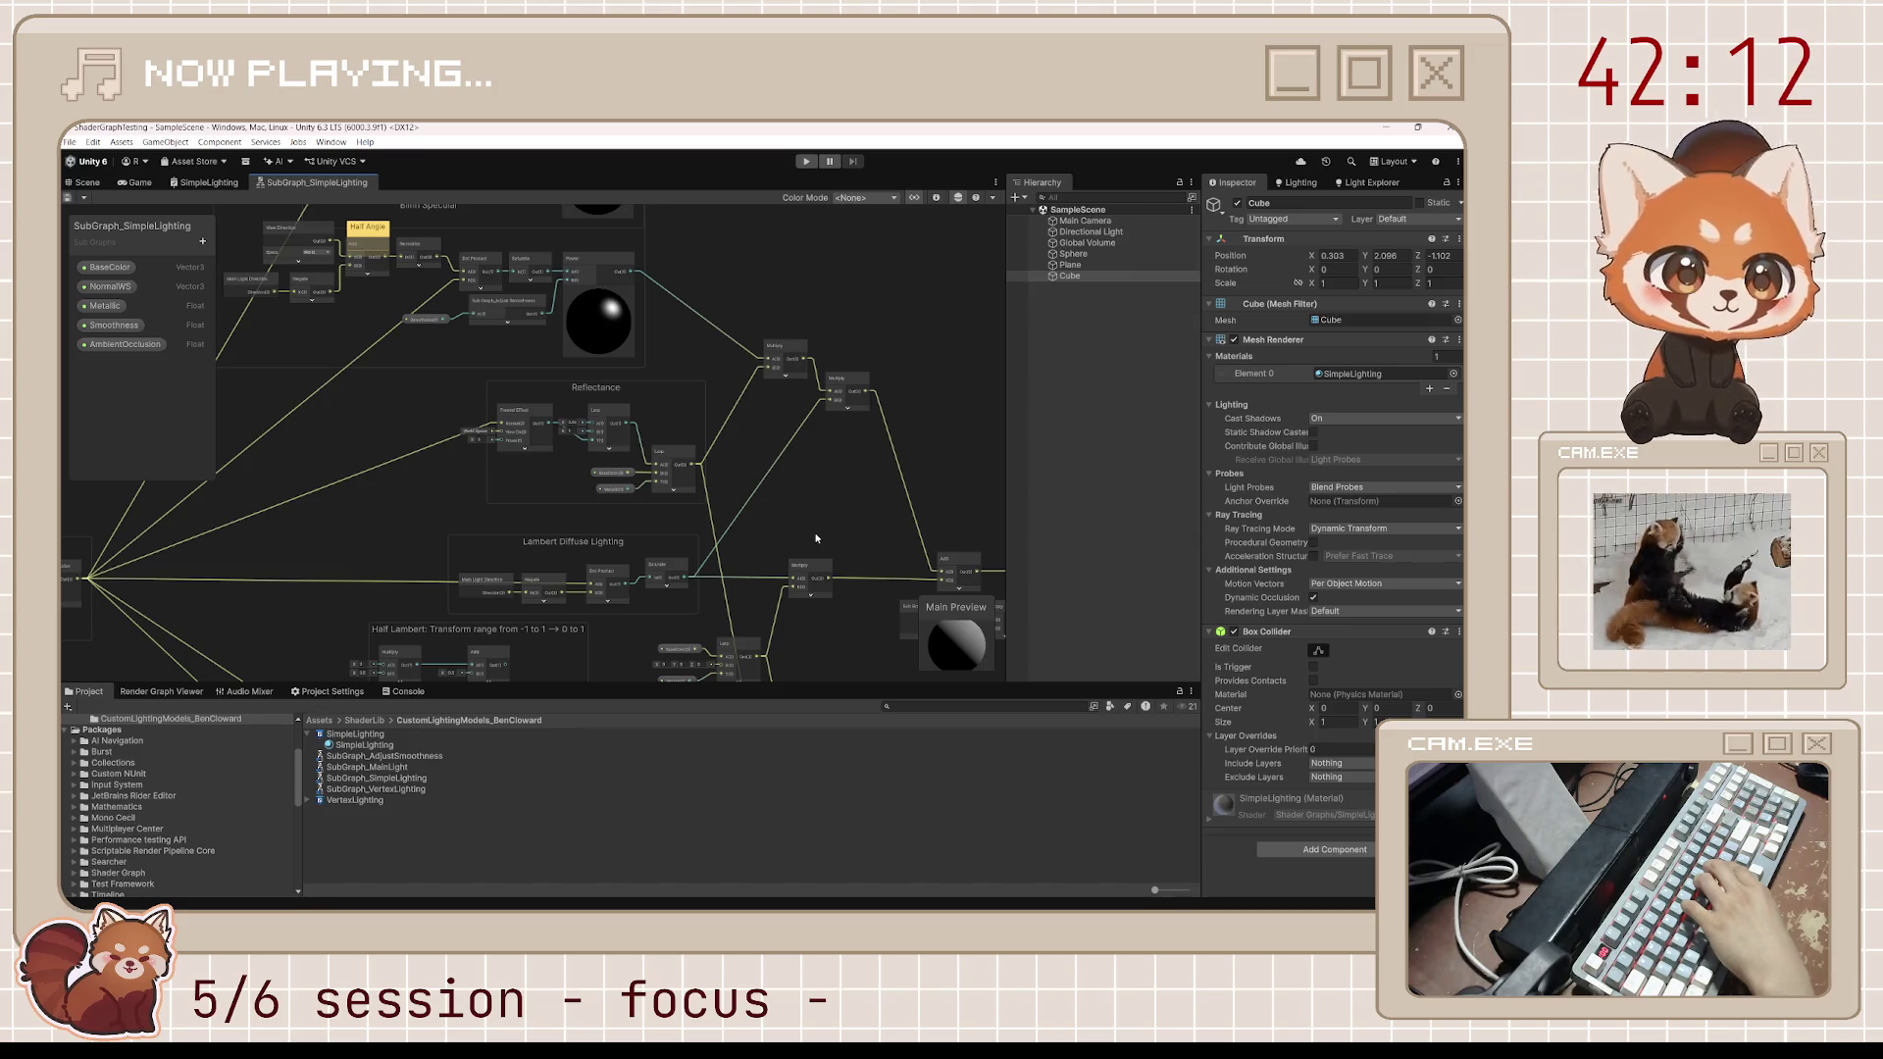
mouse_move(829, 643)
left_mouse_down()
mouse_move(839, 488)
mouse_move(784, 252)
left_mouse_up()
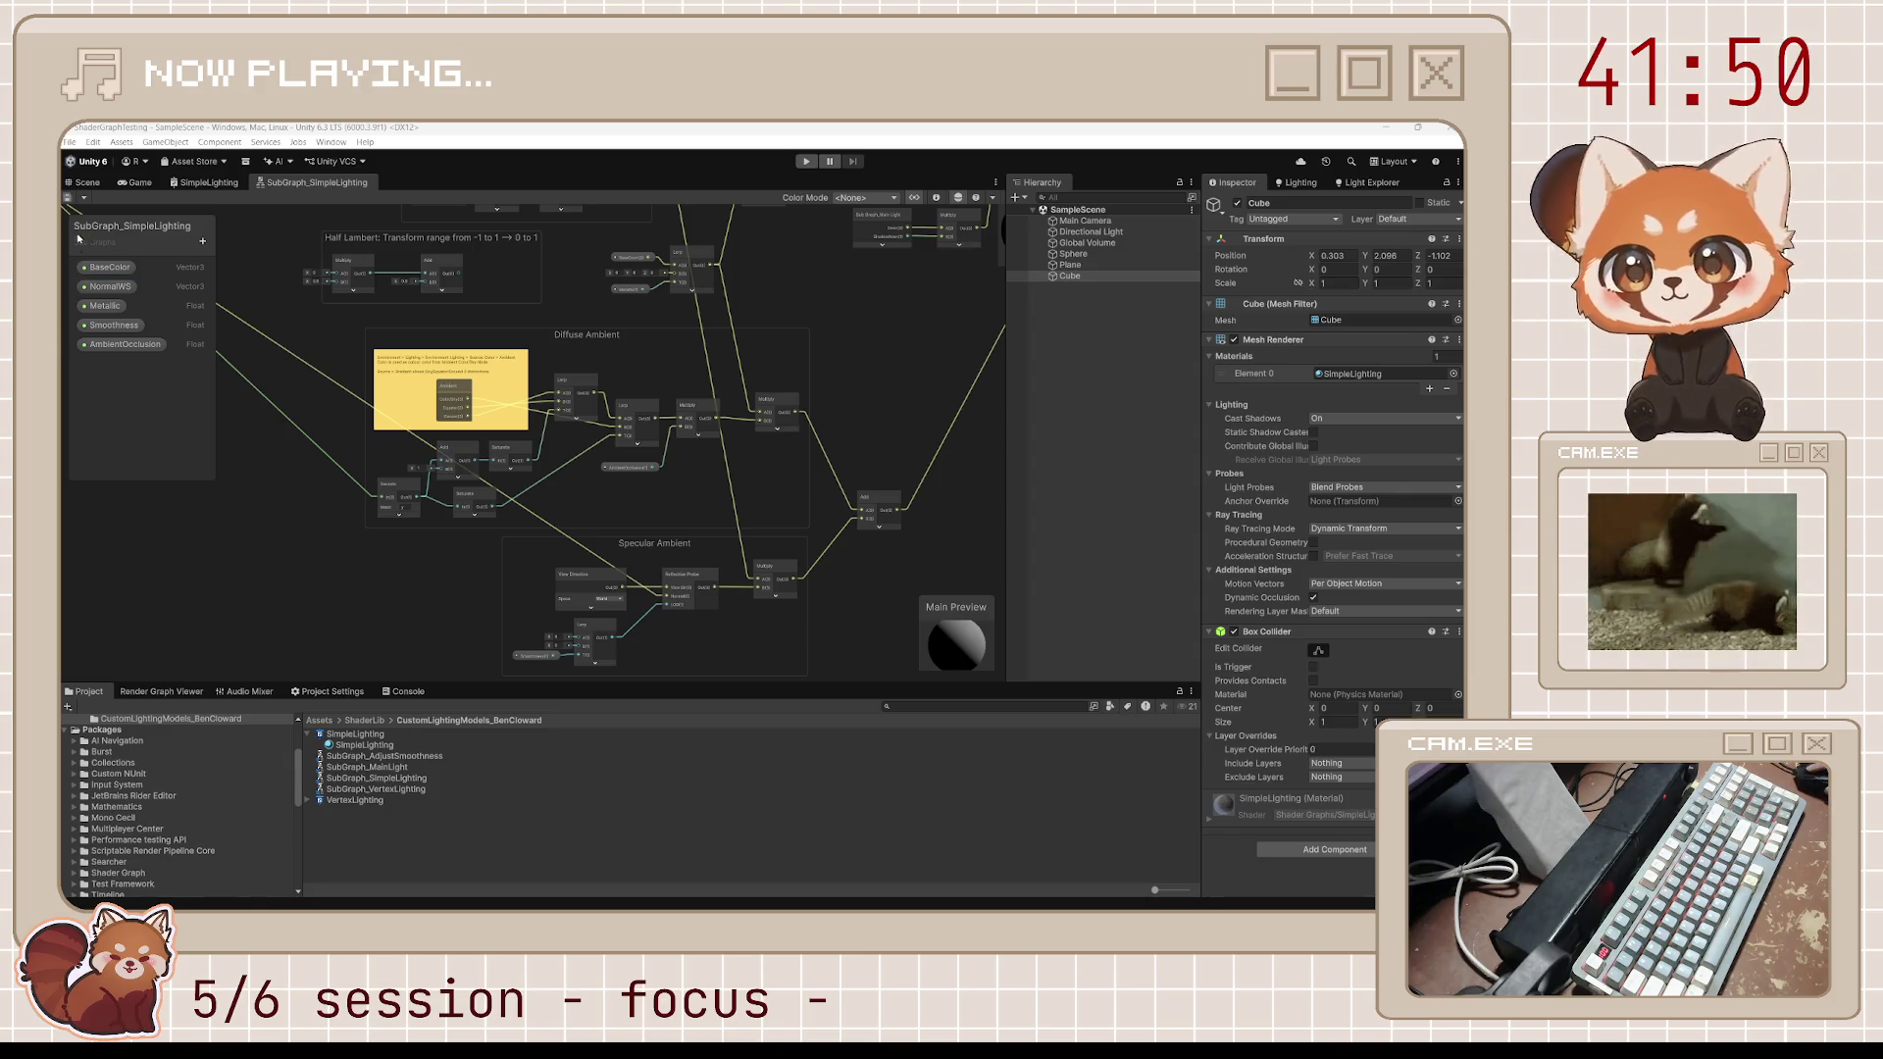
left_click(81, 184)
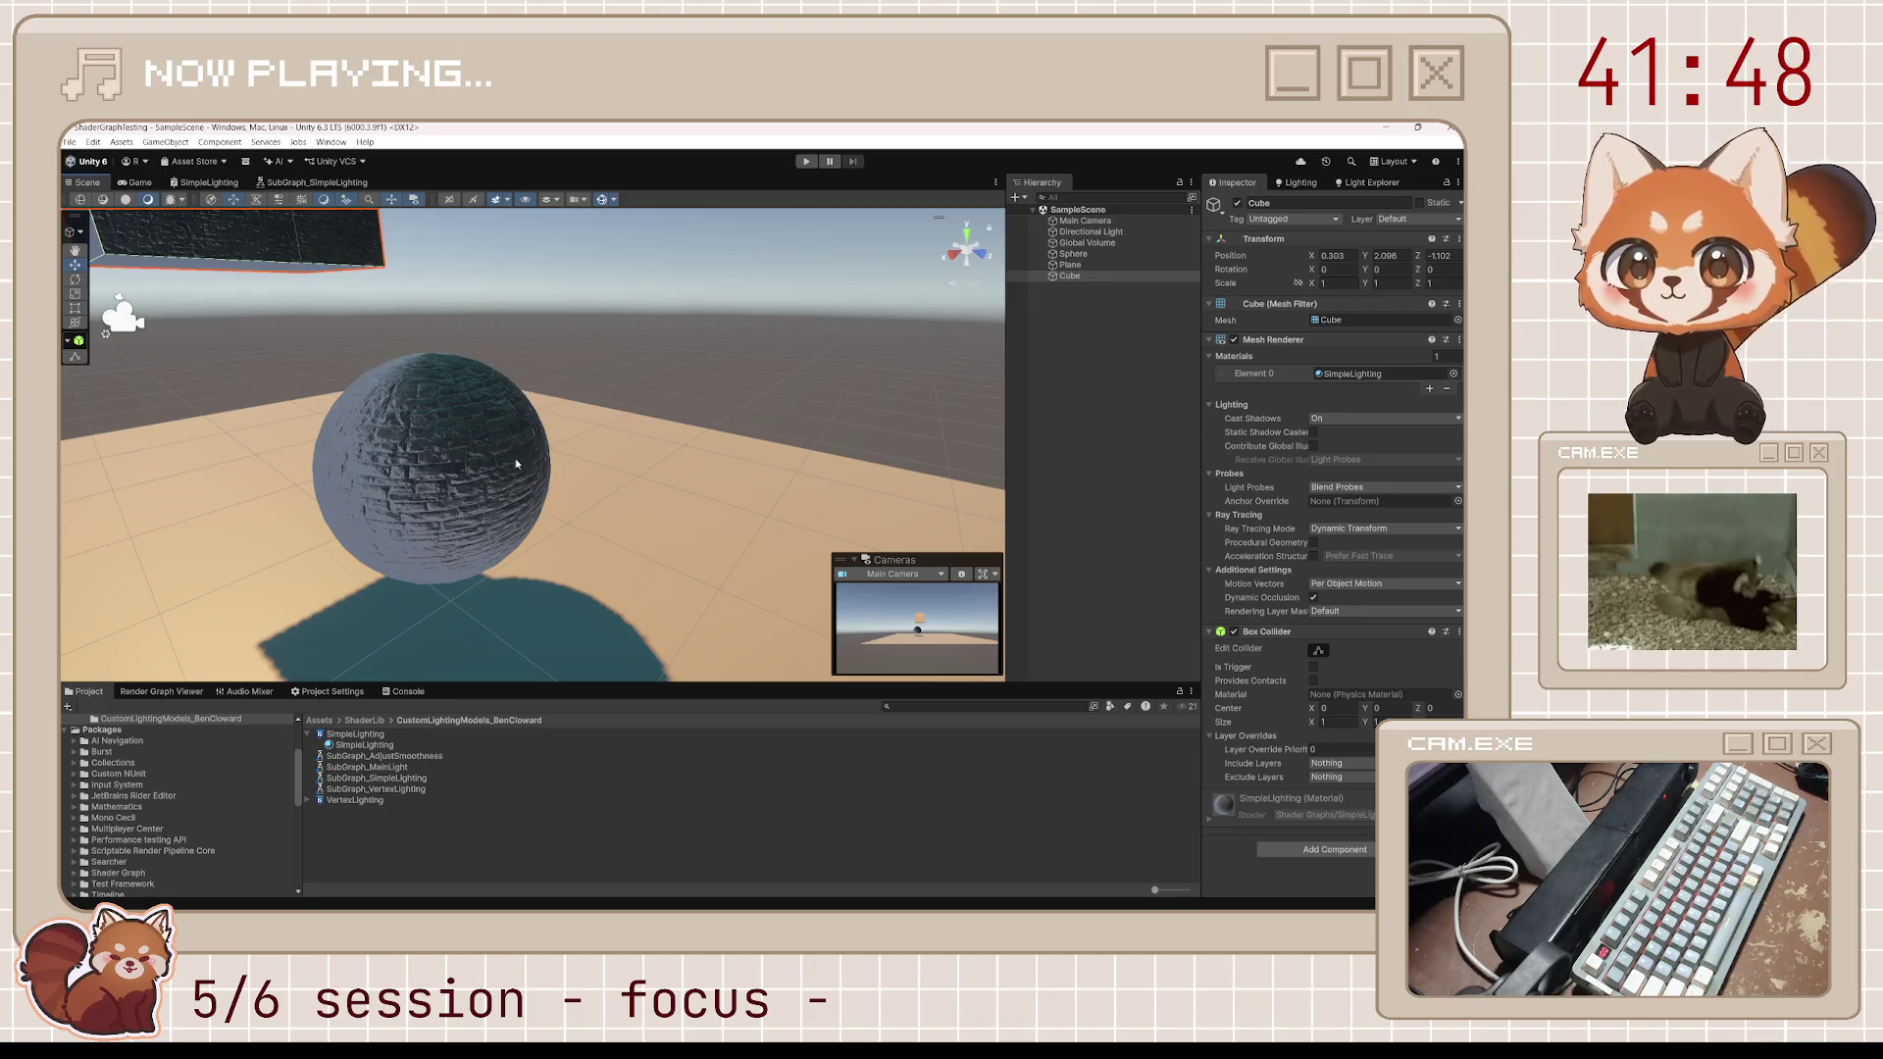
Enter 1 for Metallic in SimpleLighting, then move the sphere along Z to 1.357
left_click(204, 182)
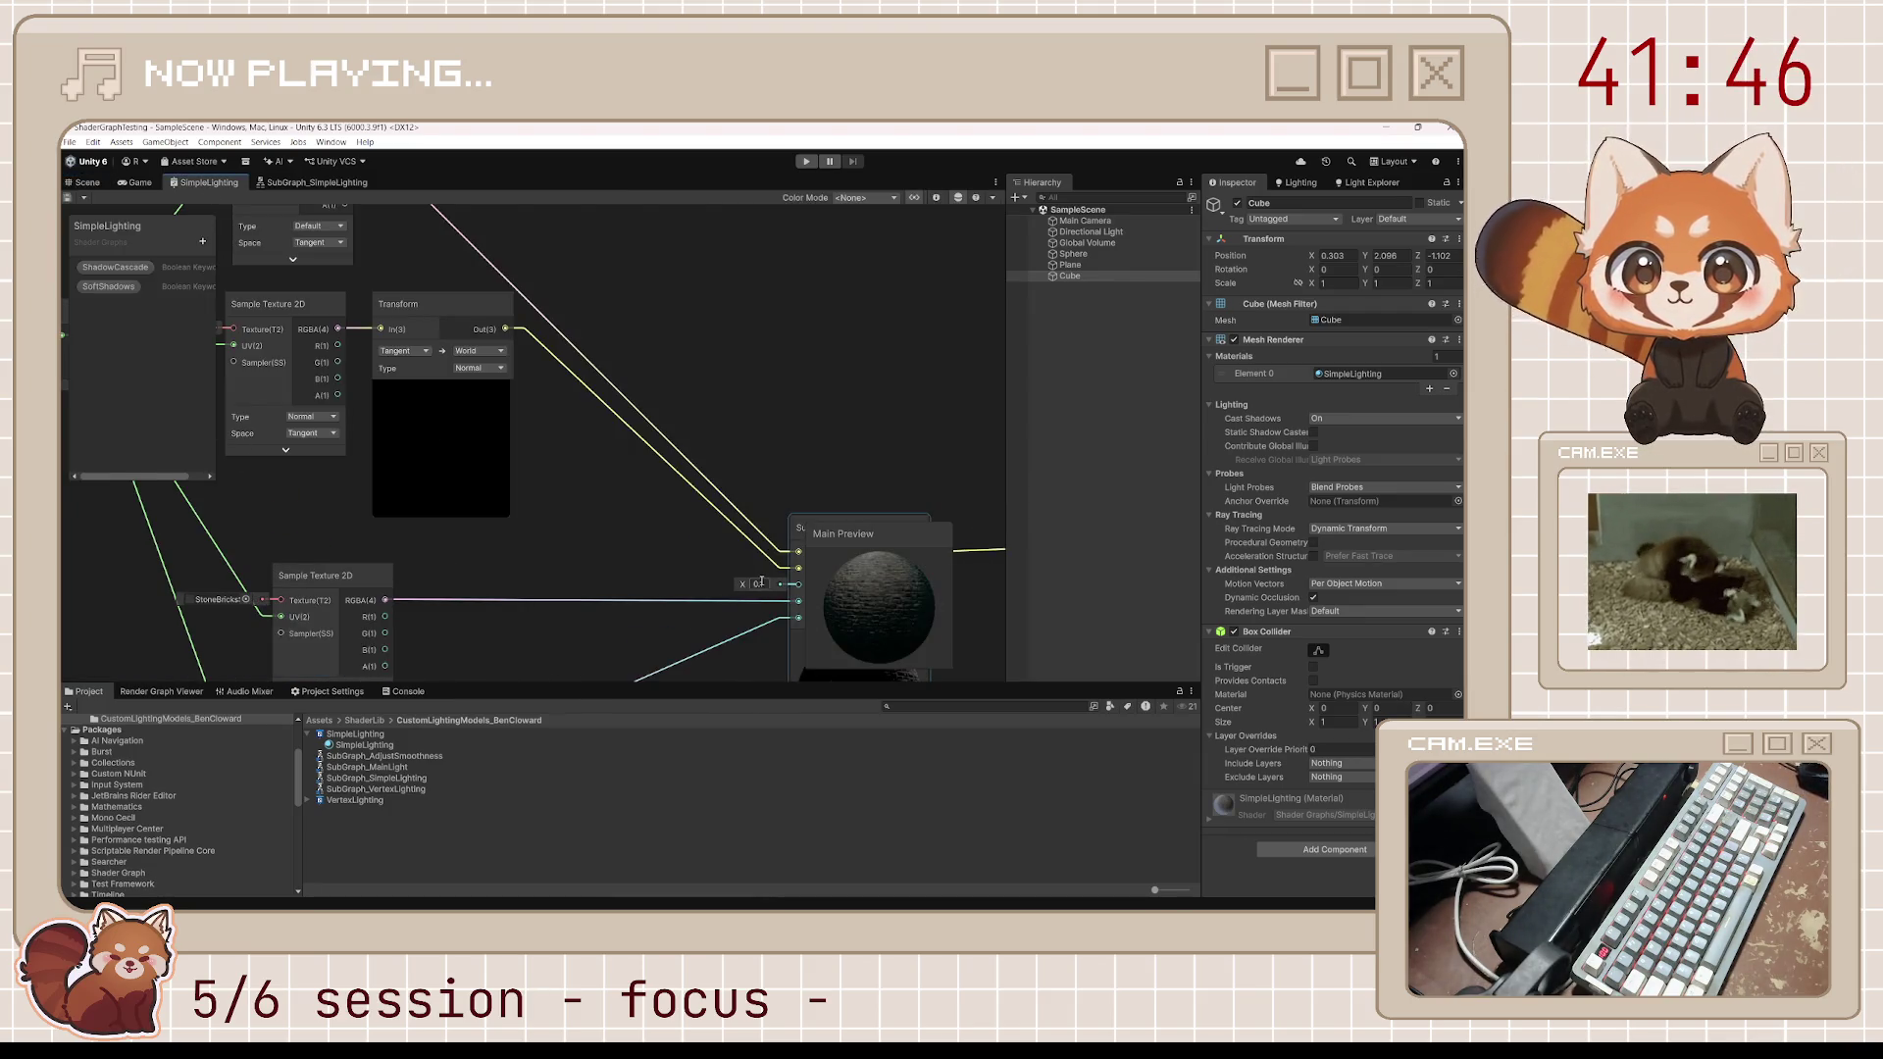
type("1")
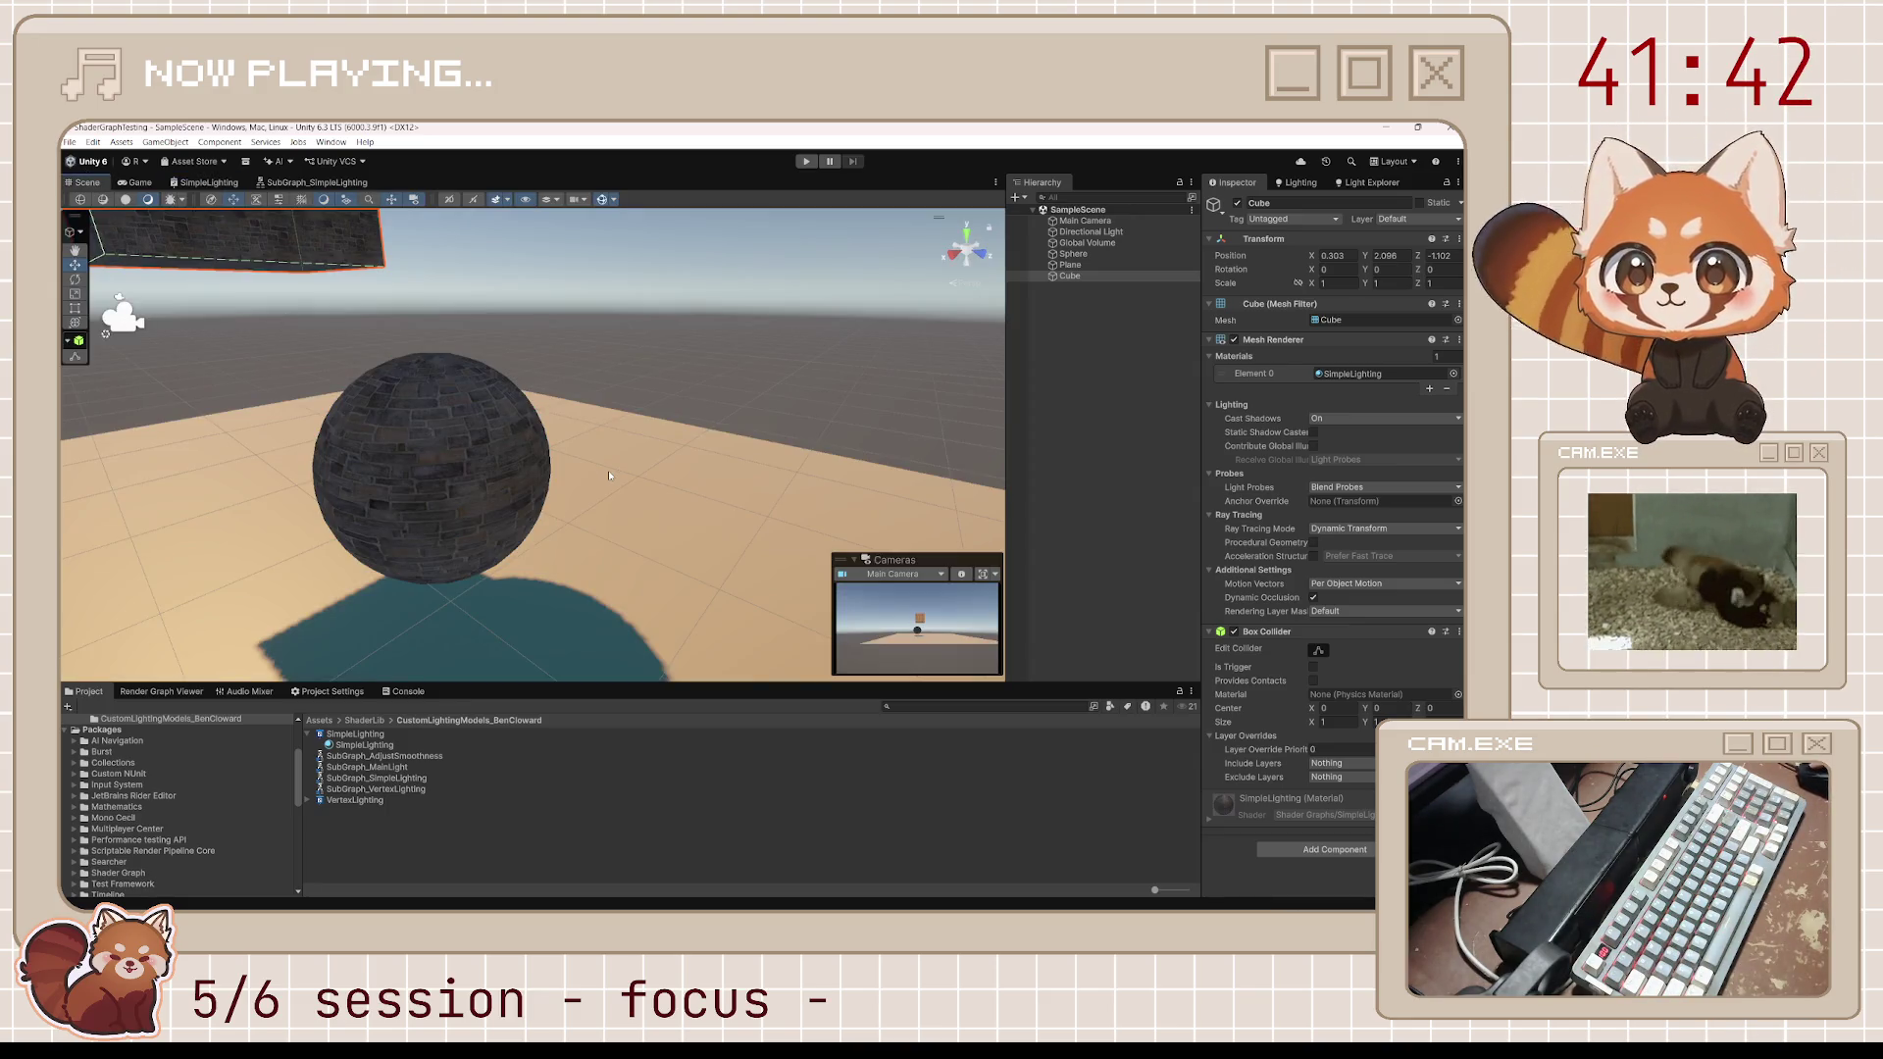
key("f")
mouse_move(365, 346)
left_mouse_down()
mouse_move(444, 489)
mouse_move(465, 448)
left_mouse_up()
left_click(465, 448)
scroll(457, 396, "down", 5)
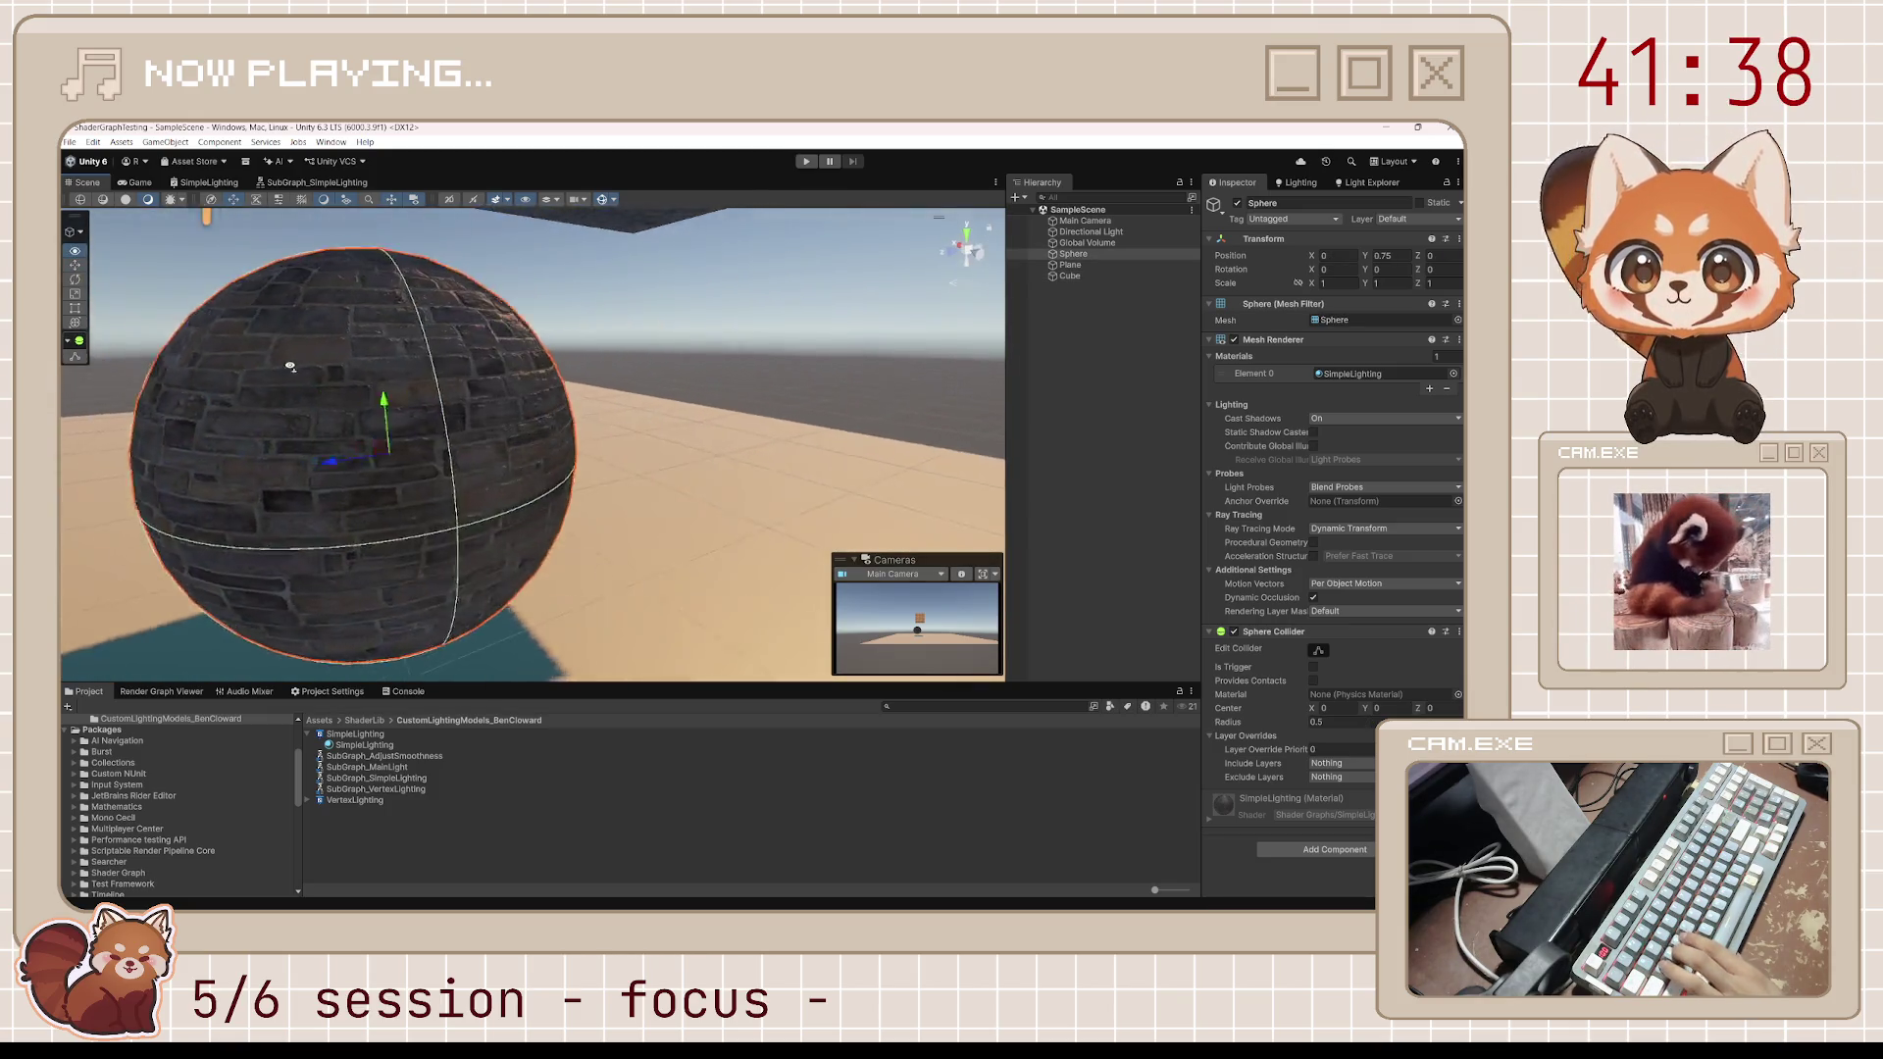
mouse_move(427, 453)
left_mouse_down()
mouse_move(206, 457)
mouse_move(147, 505)
mouse_move(1379, 563)
mouse_move(1422, 610)
mouse_move(201, 483)
left_mouse_up()
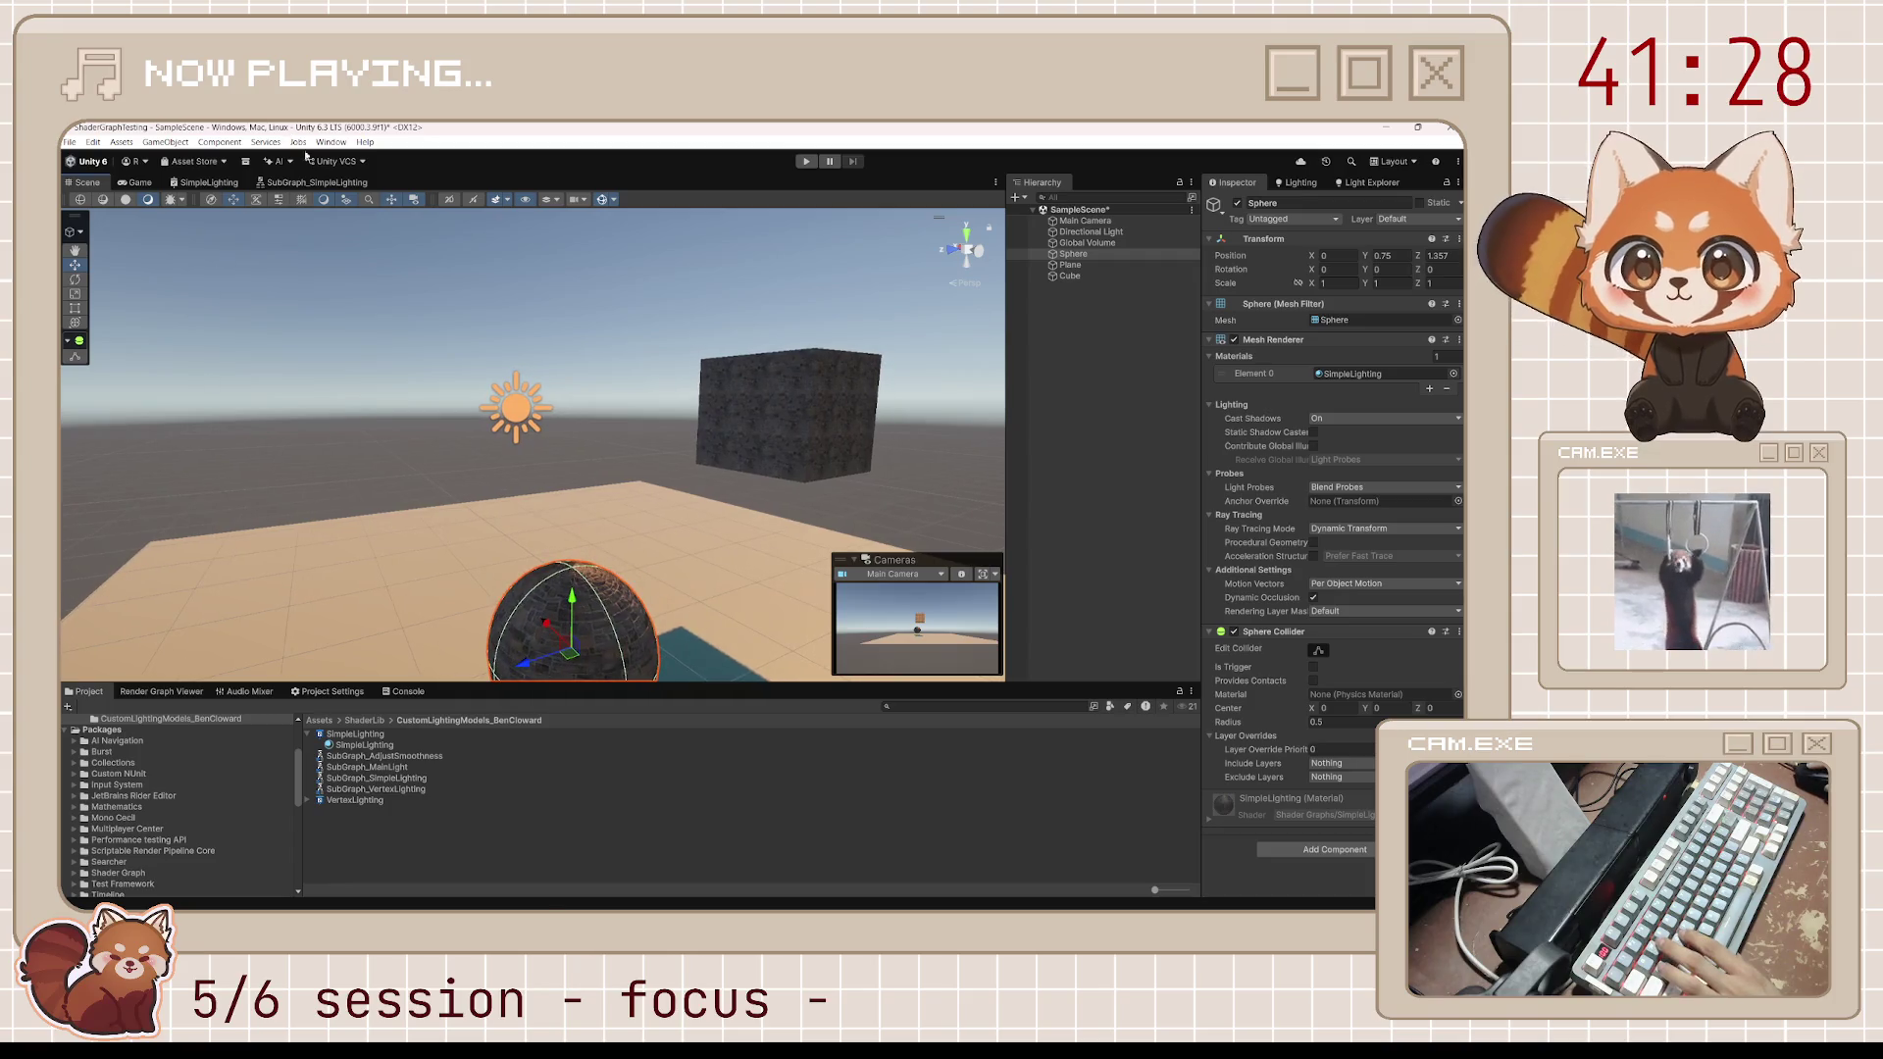
Pan the SimpleLighting graph to the Tiling And Offset and texture sample nodes
left_click(205, 182)
right_click(644, 556)
left_click(609, 522)
left_click_drag(609, 522, 530, 449)
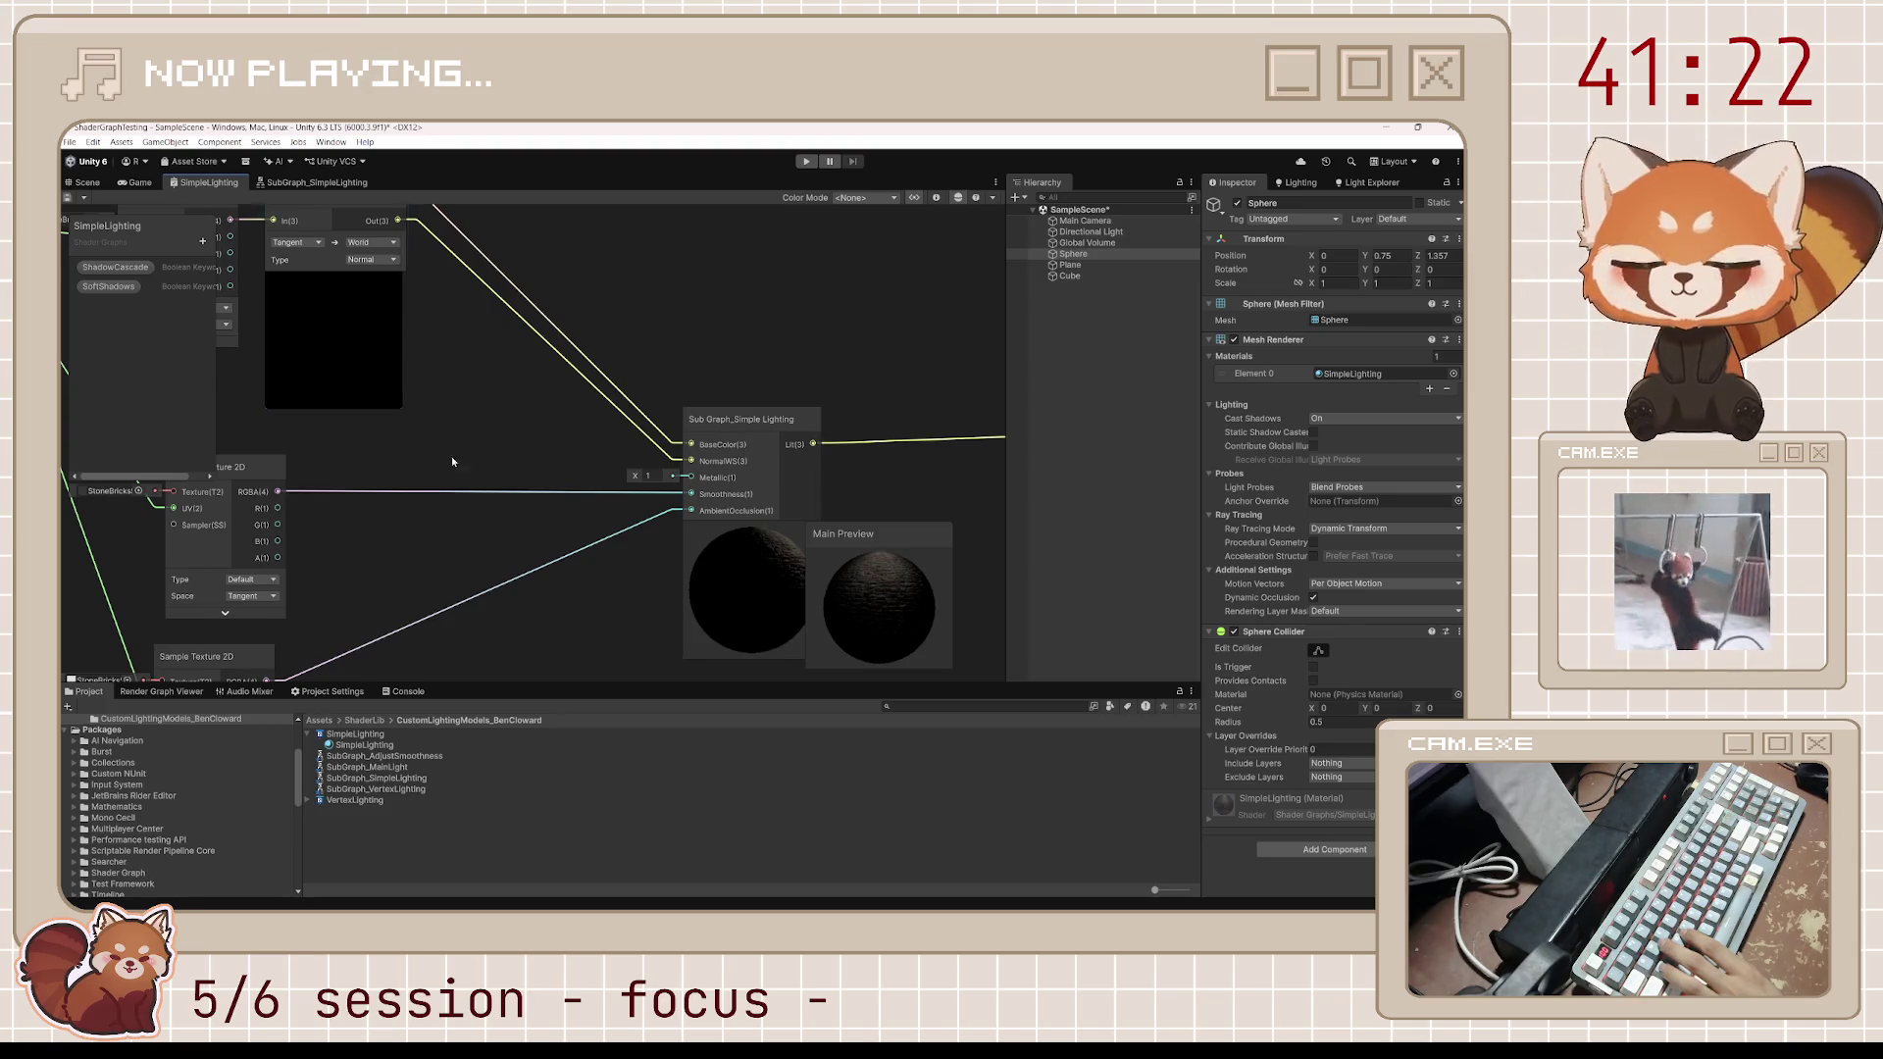
scroll(944, 544, "down", 3)
left_click_drag(504, 469, 712, 471)
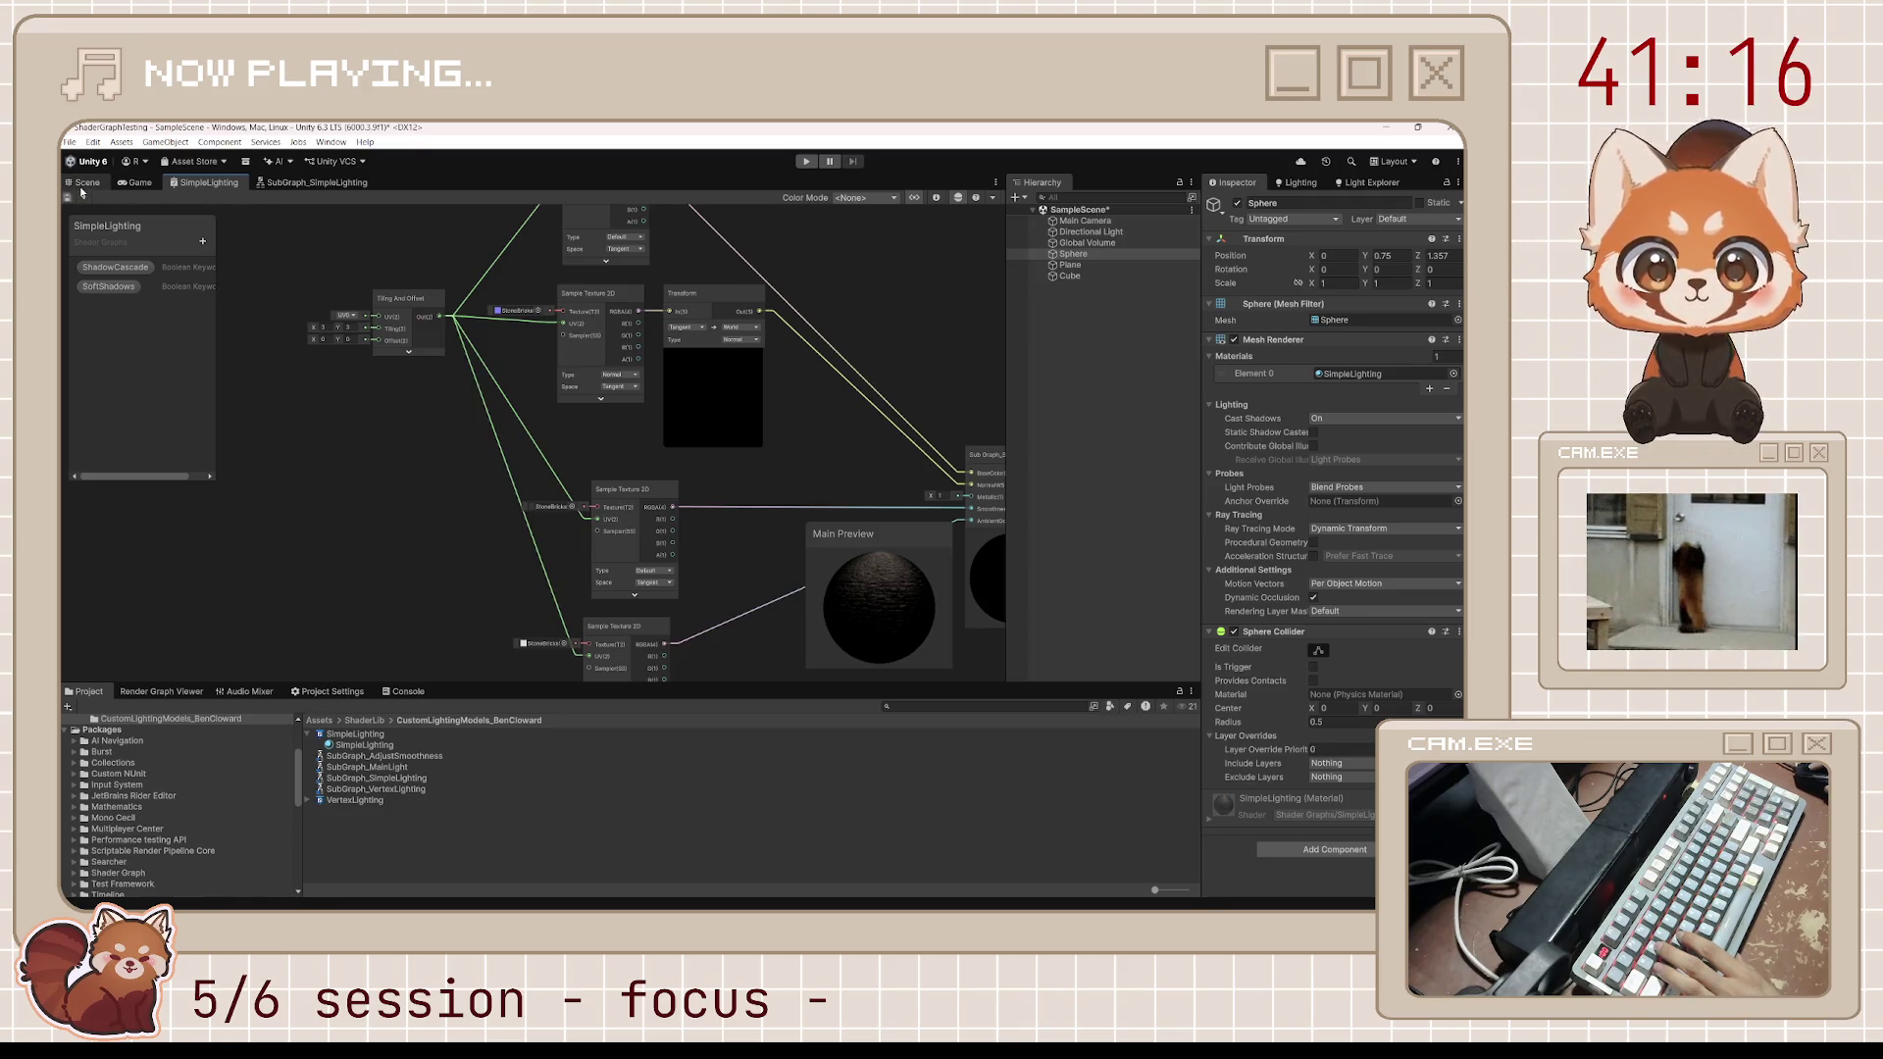
mouse_move(874, 375)
left_mouse_down()
mouse_move(818, 458)
mouse_move(674, 378)
left_mouse_up()
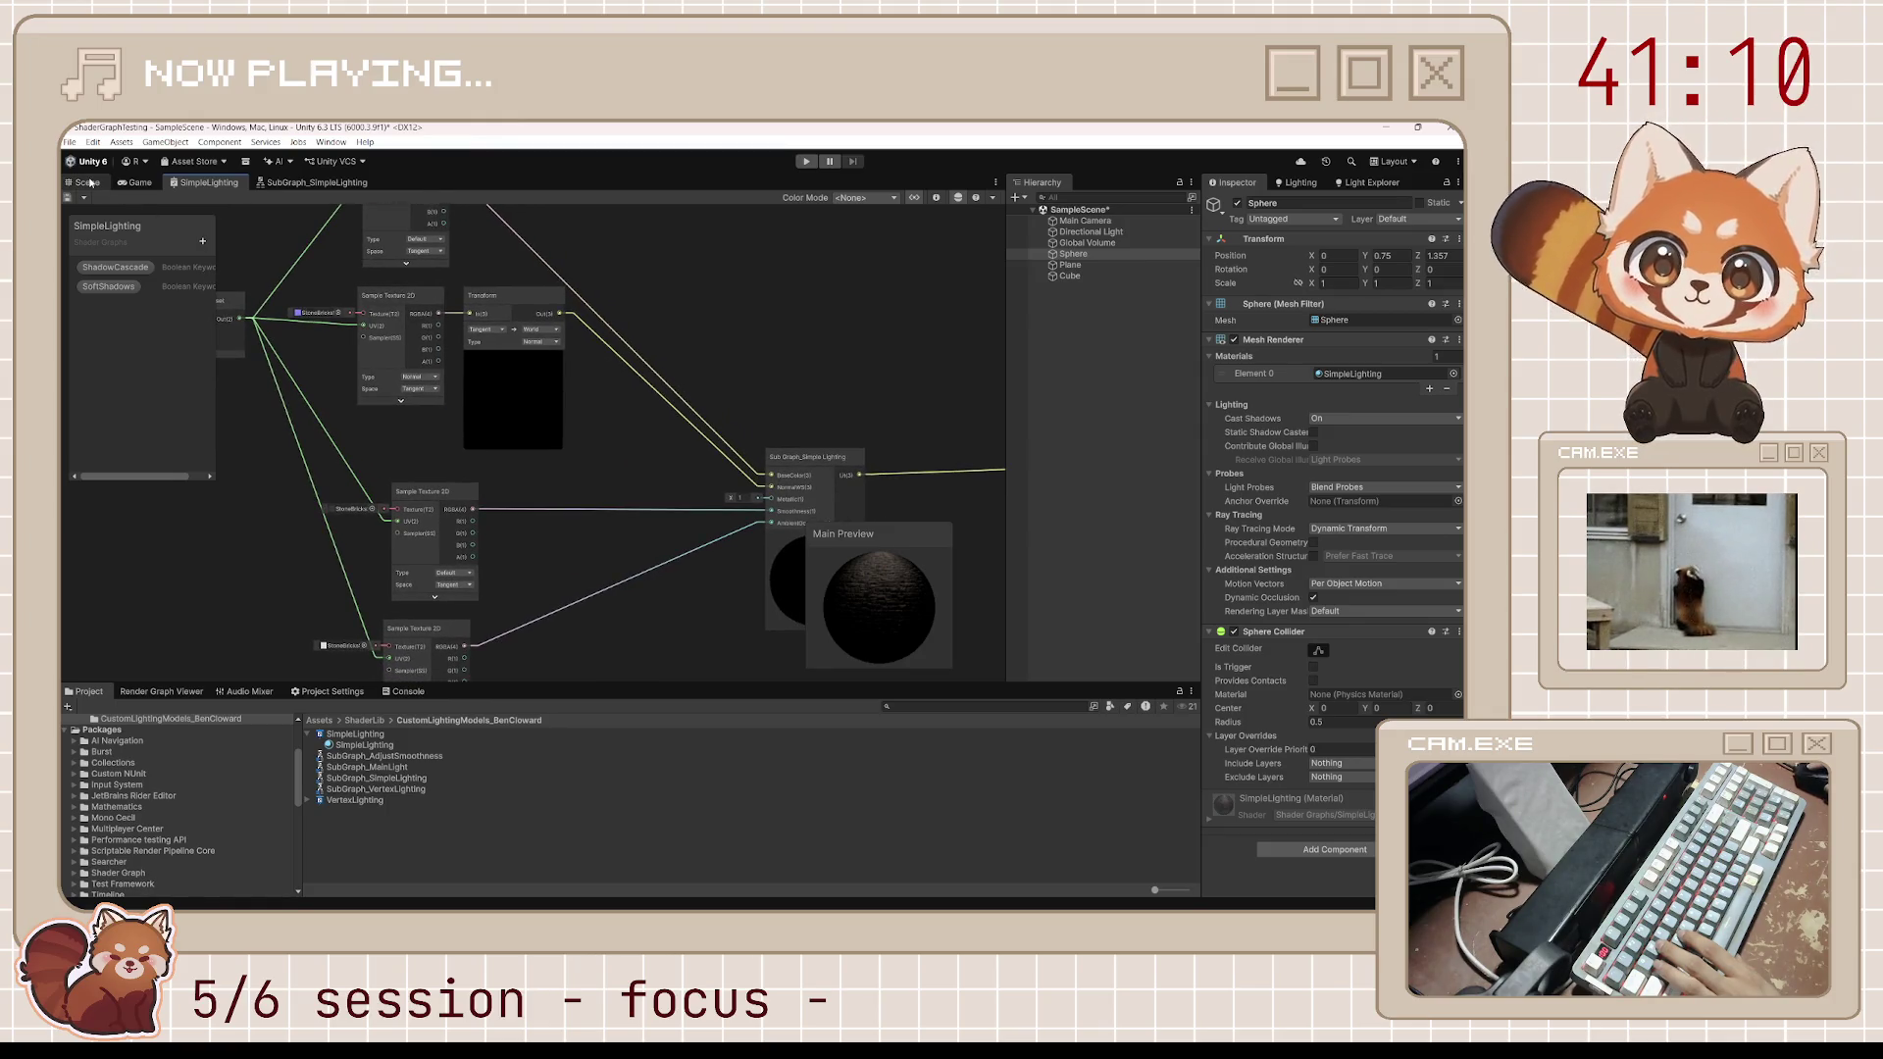
Frame the brick sphere in the Scene, then set Metallic to 0
left_click(86, 183)
mouse_move(588, 490)
left_mouse_down()
mouse_move(667, 595)
mouse_move(622, 538)
left_mouse_up()
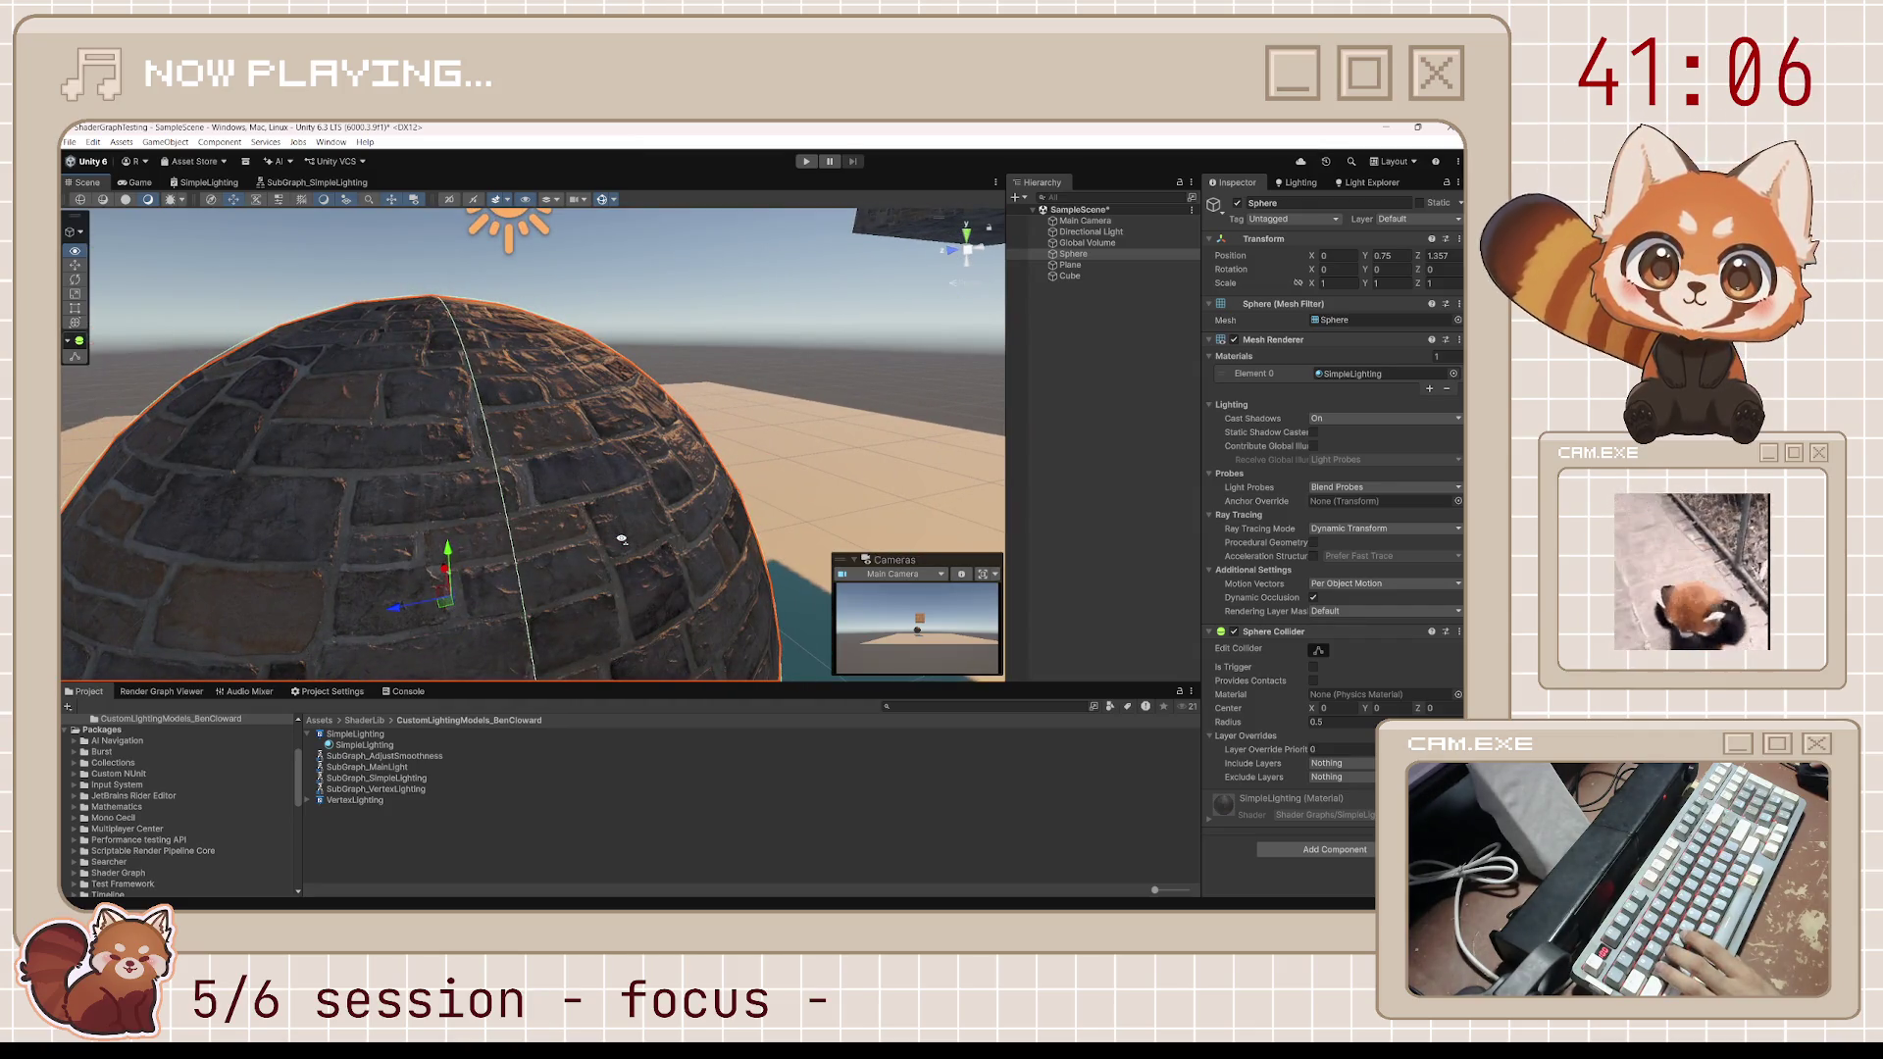
key("f")
left_click(224, 184)
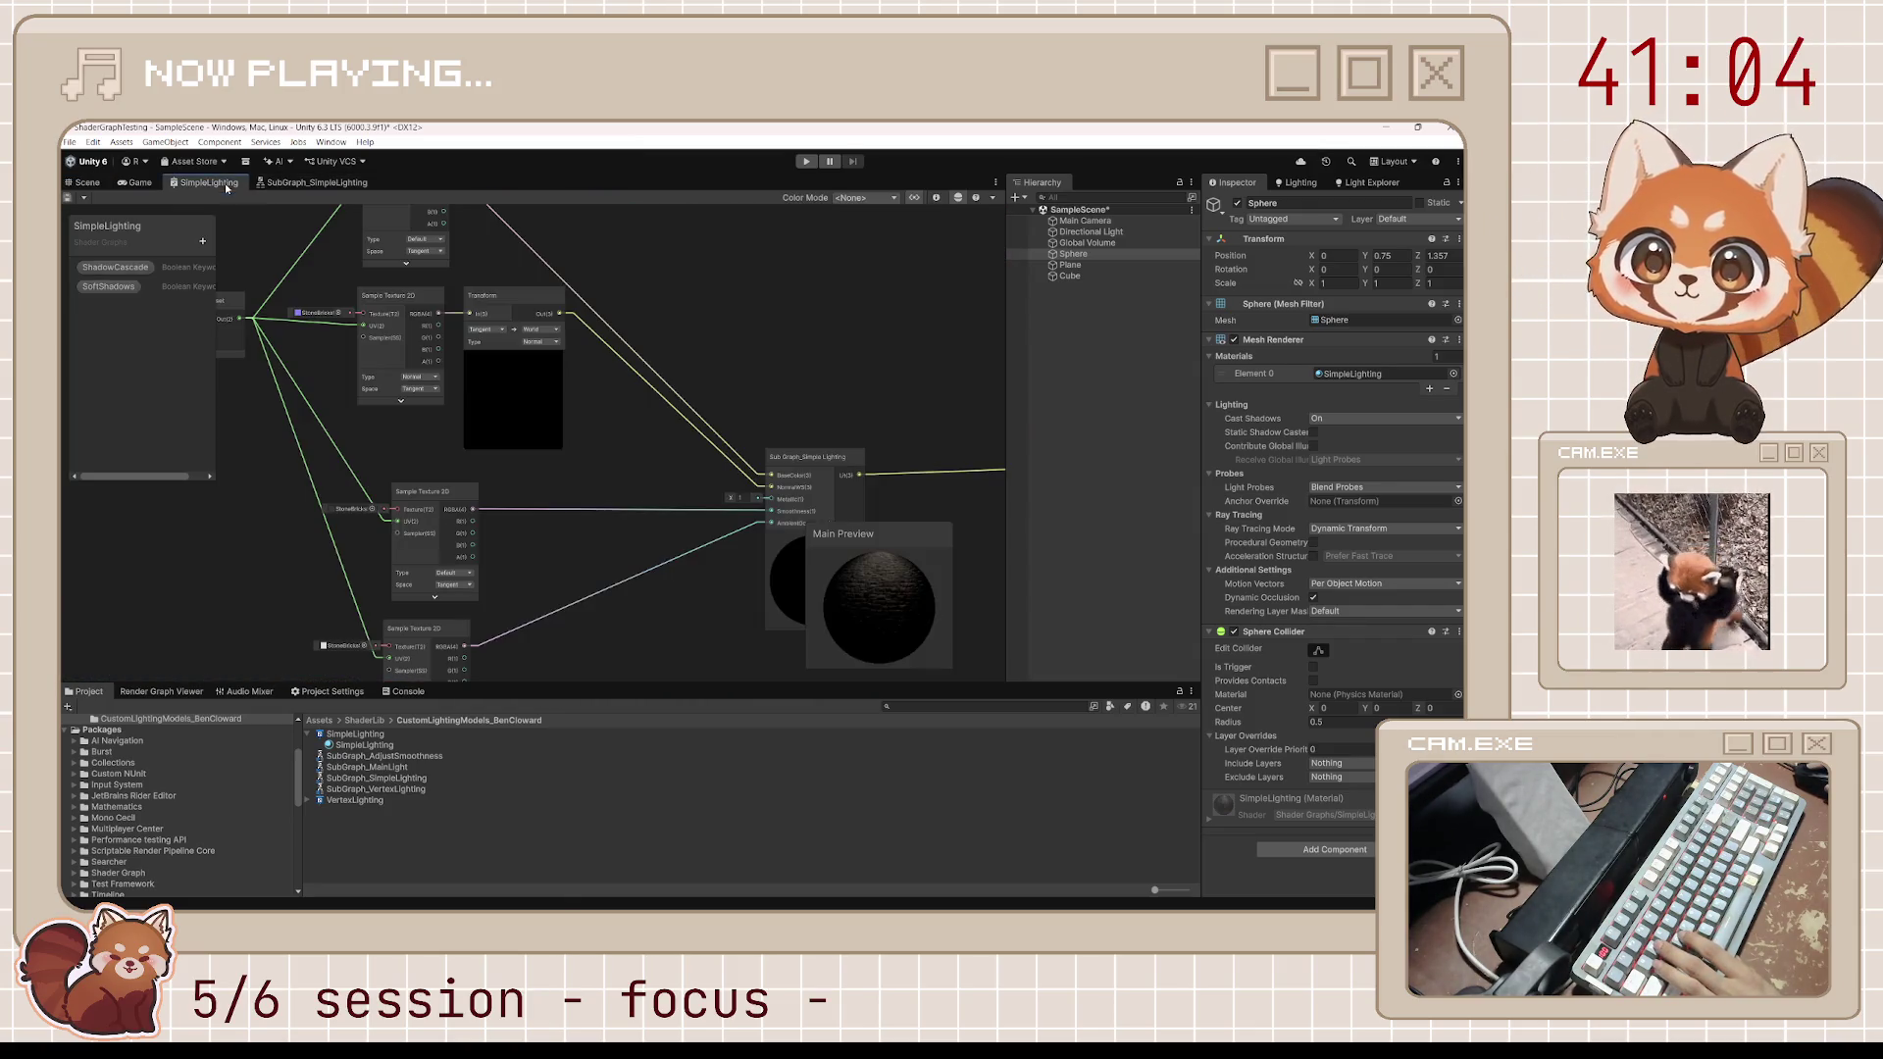
type("0")
key("Return")
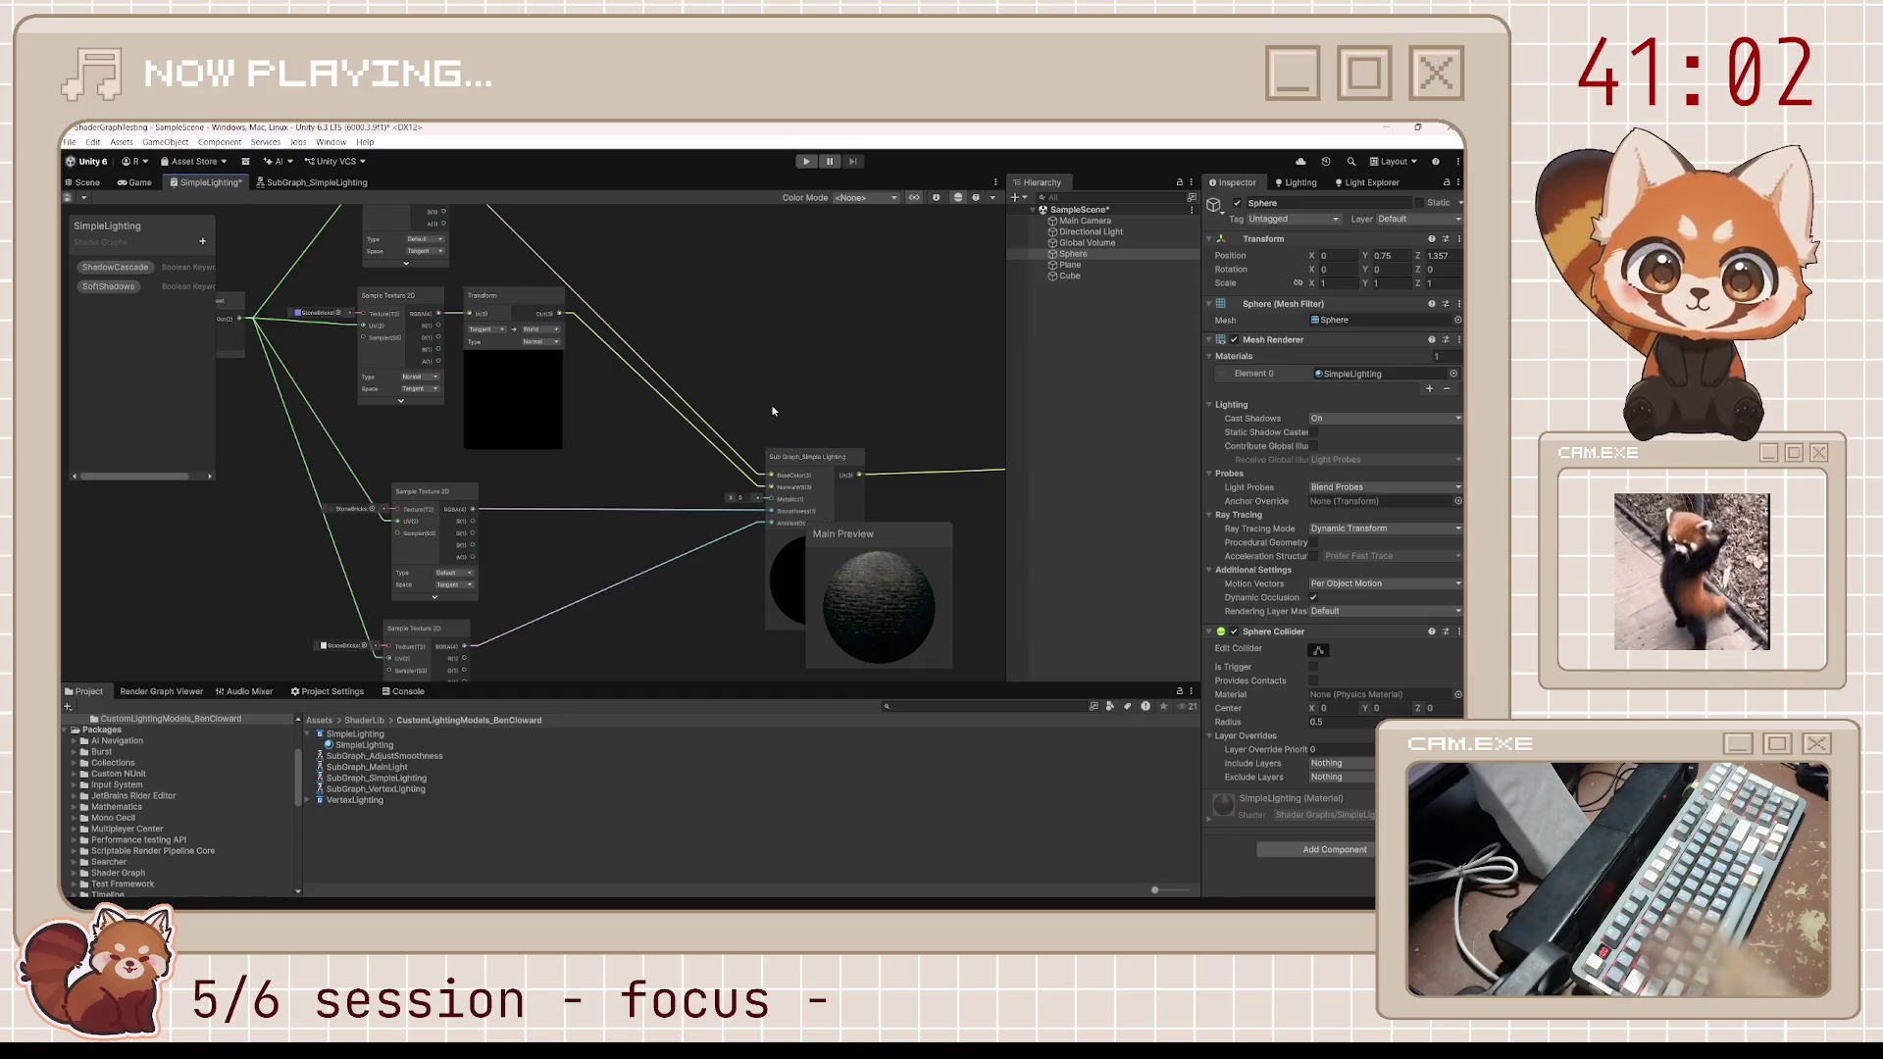
Orbit the Scene view to inspect the sphere with Metallic at 0
left_click(89, 185)
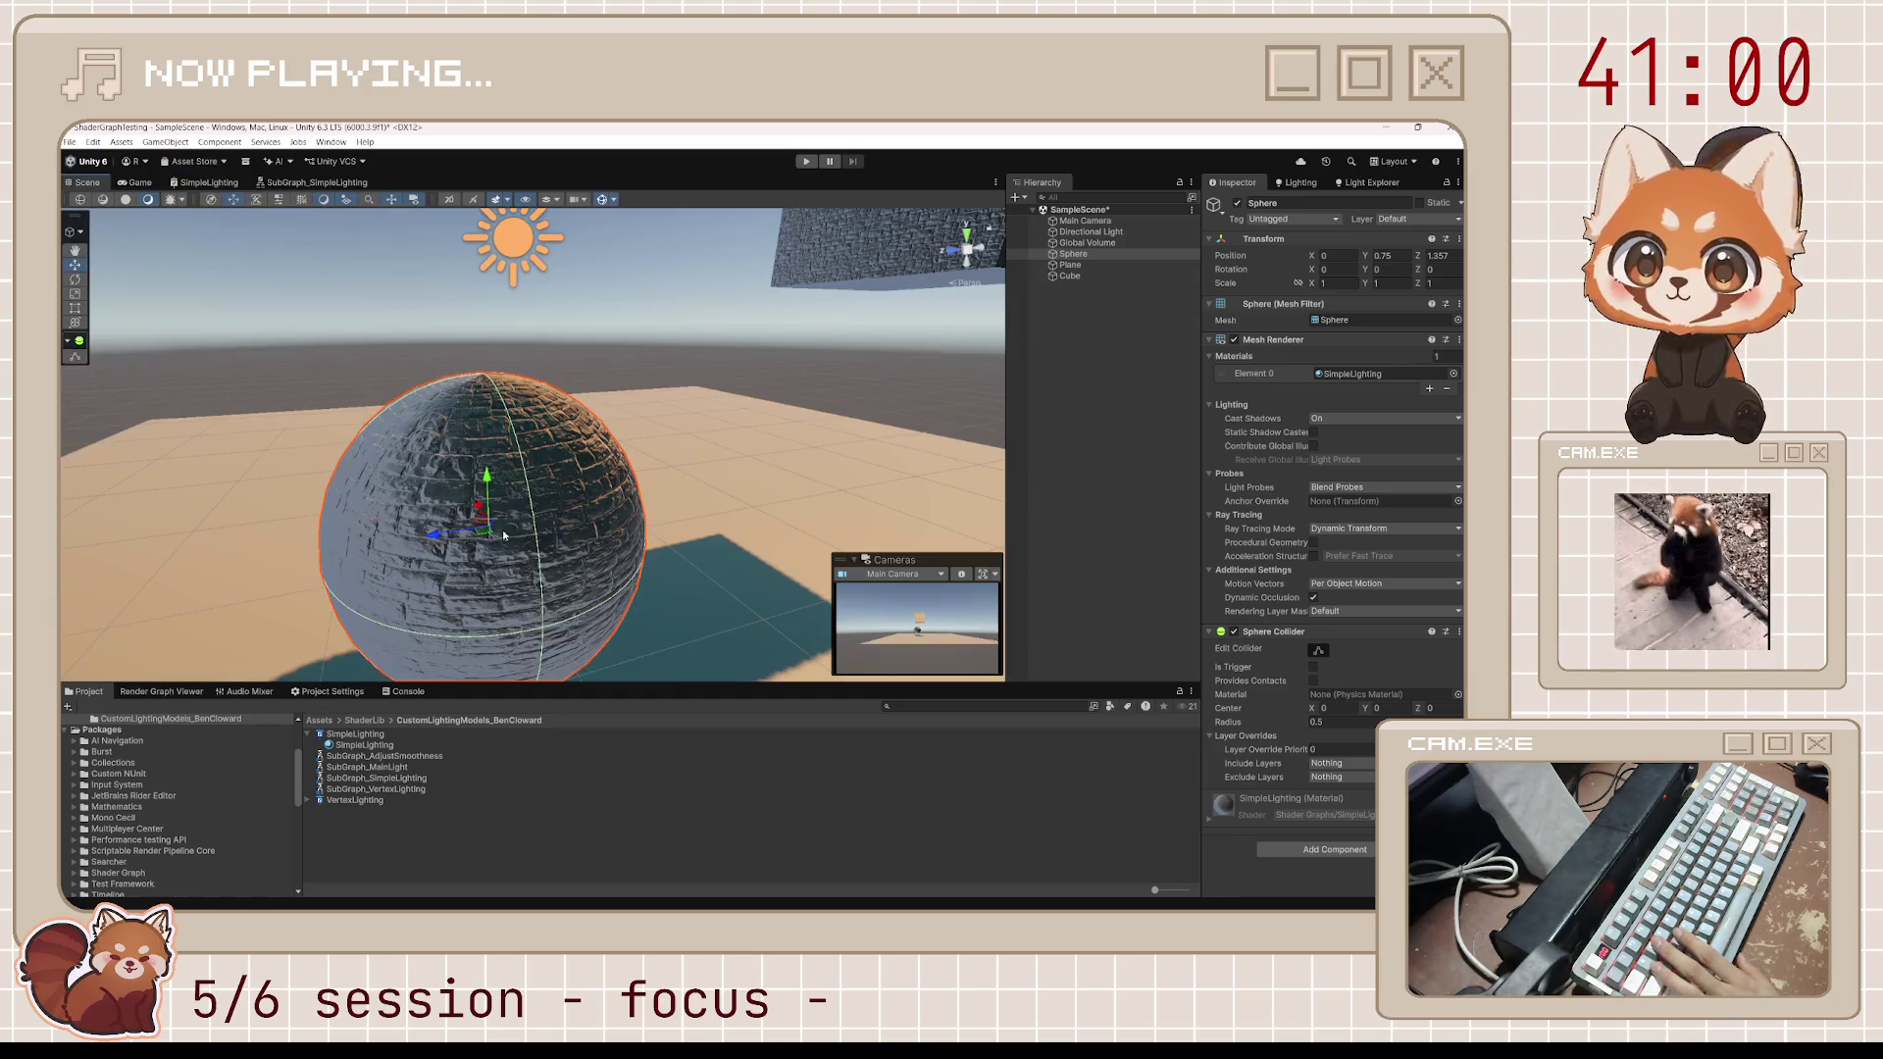
scroll(506, 560, "up", 3)
scroll(506, 560, "down", 3)
left_click_drag(506, 560, 735, 525)
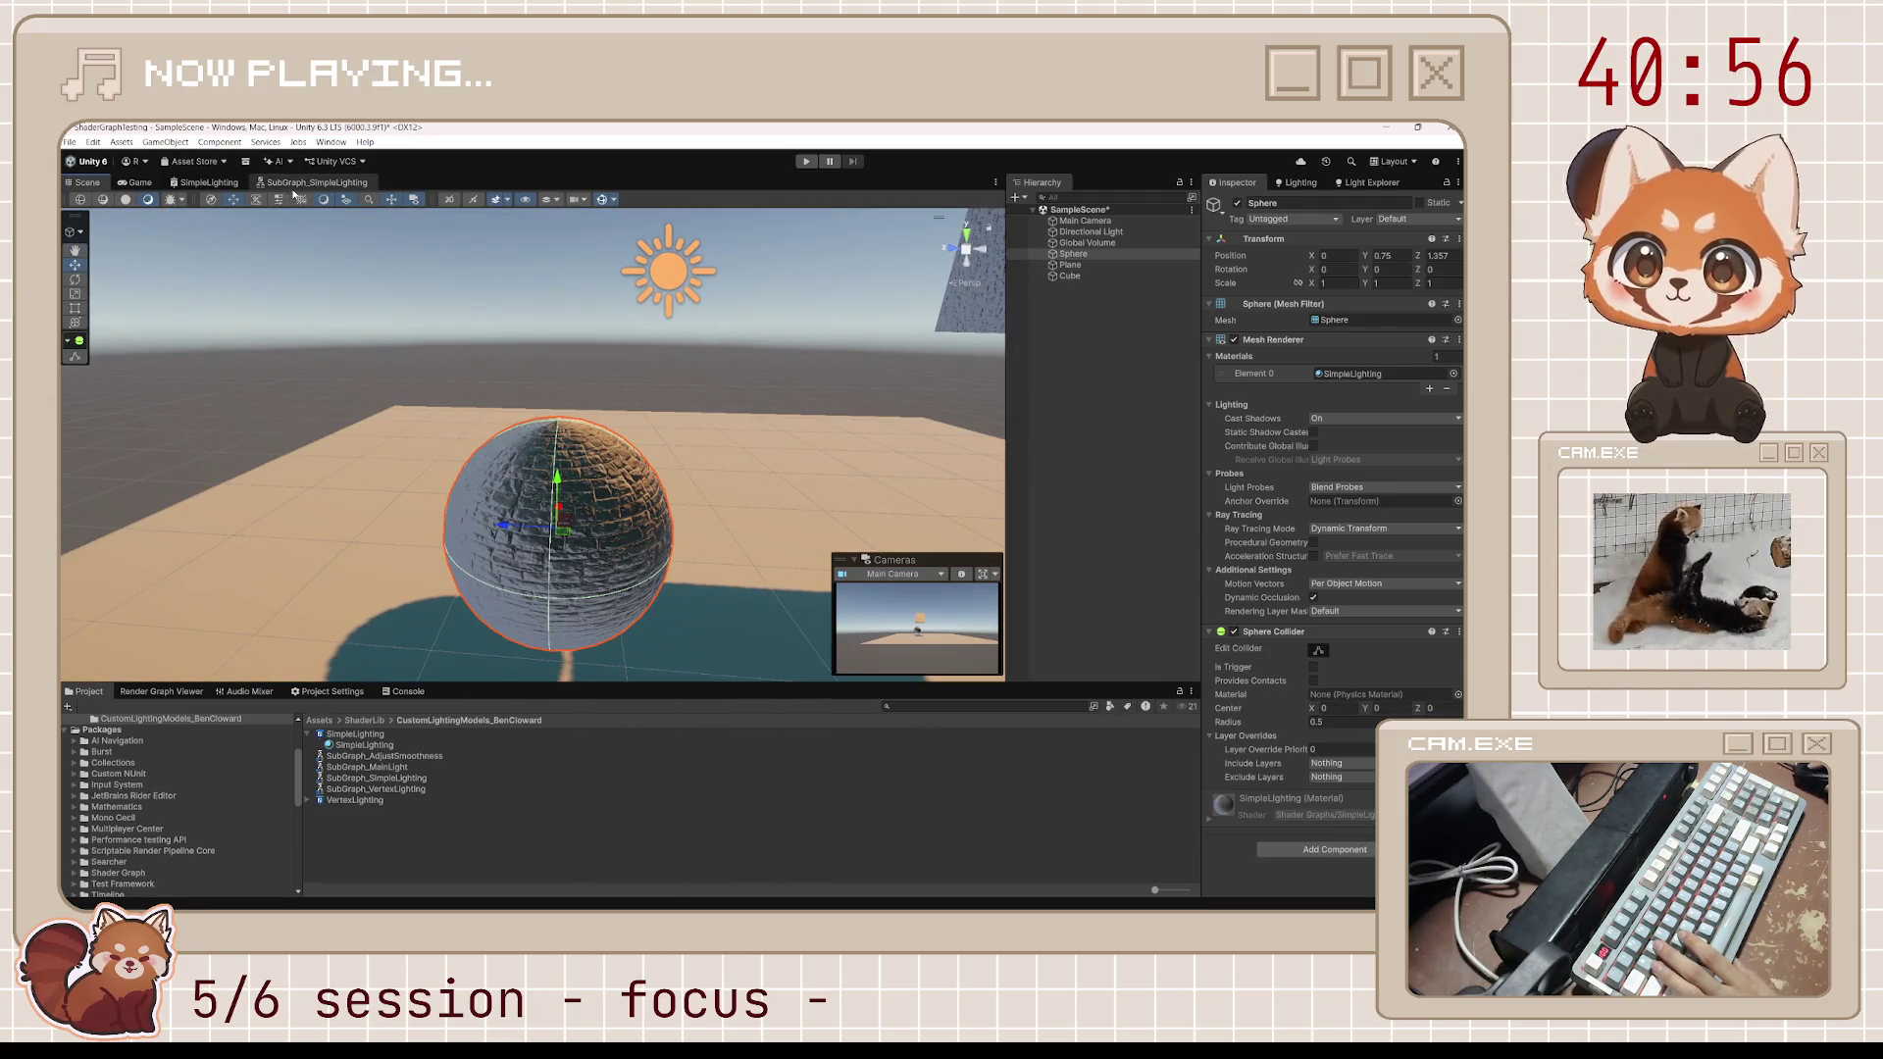
left_click(291, 185)
Set Metallic back to 1 and pull back to view the whole scene
left_click(226, 185)
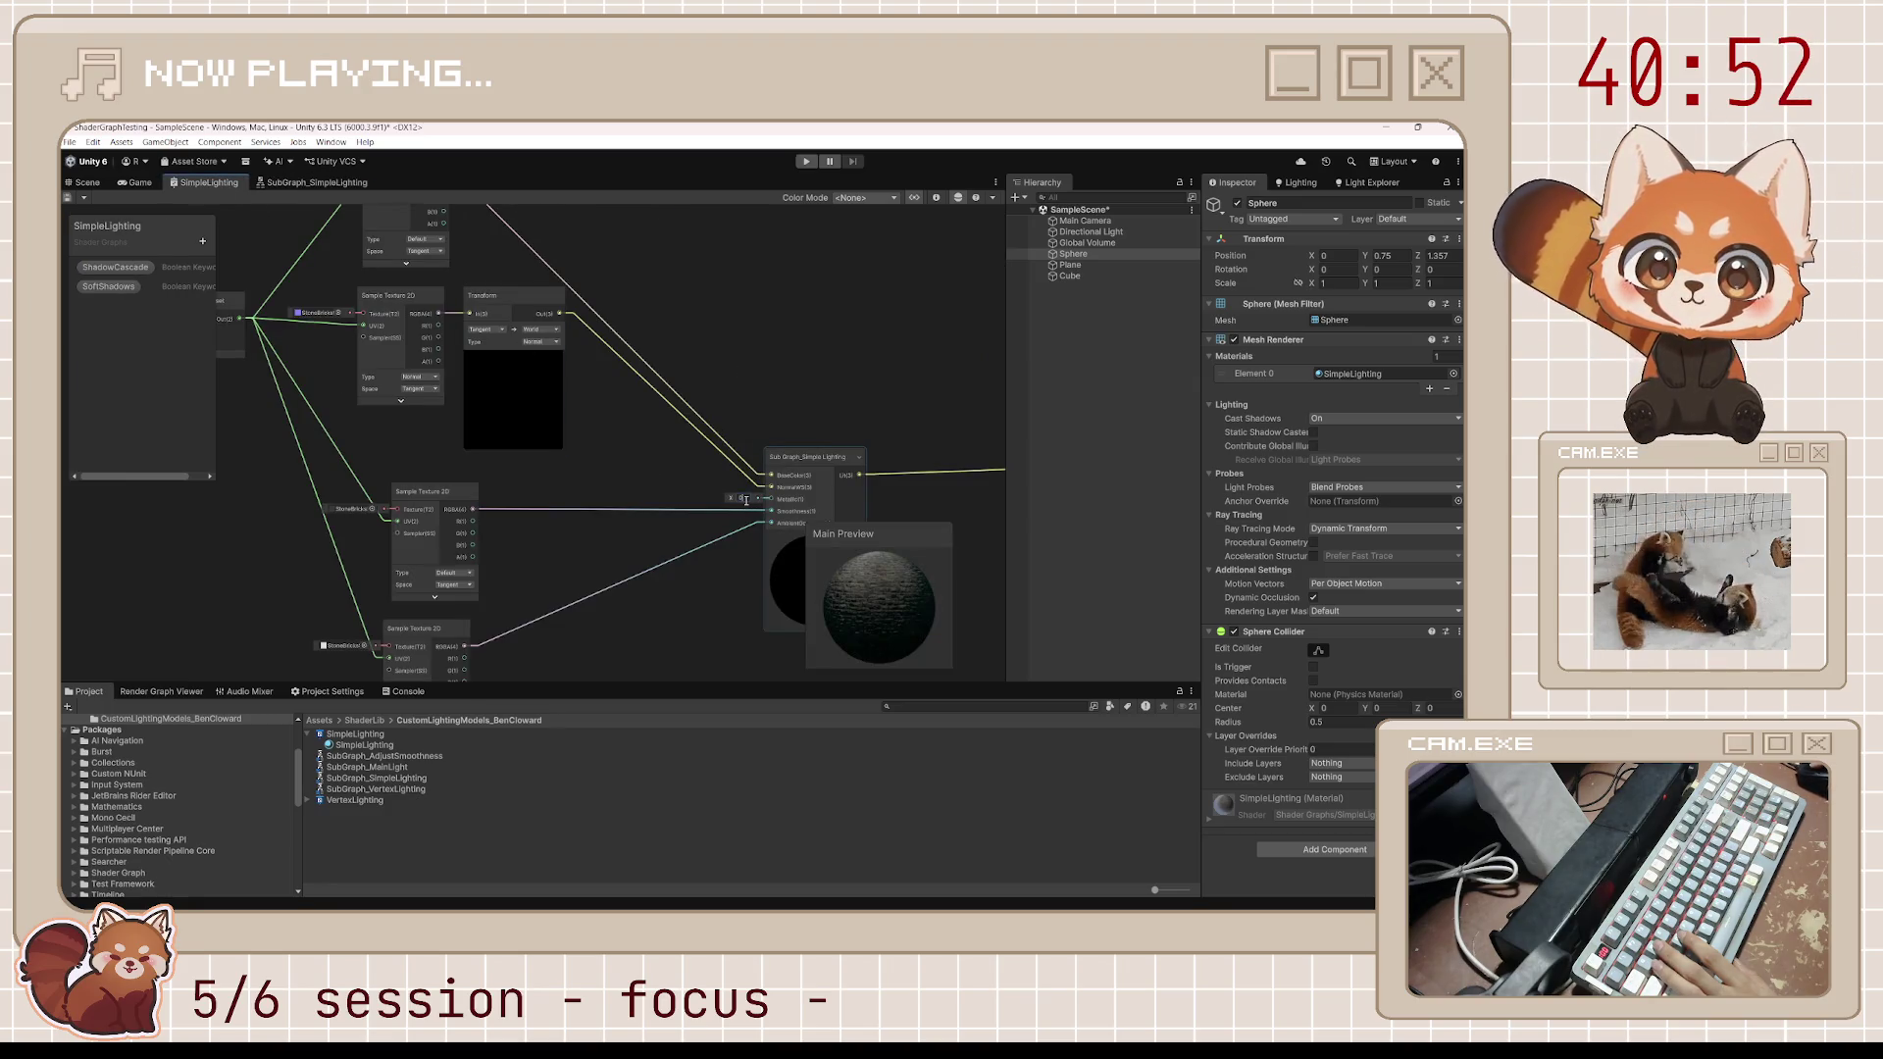
type("1")
key("Return")
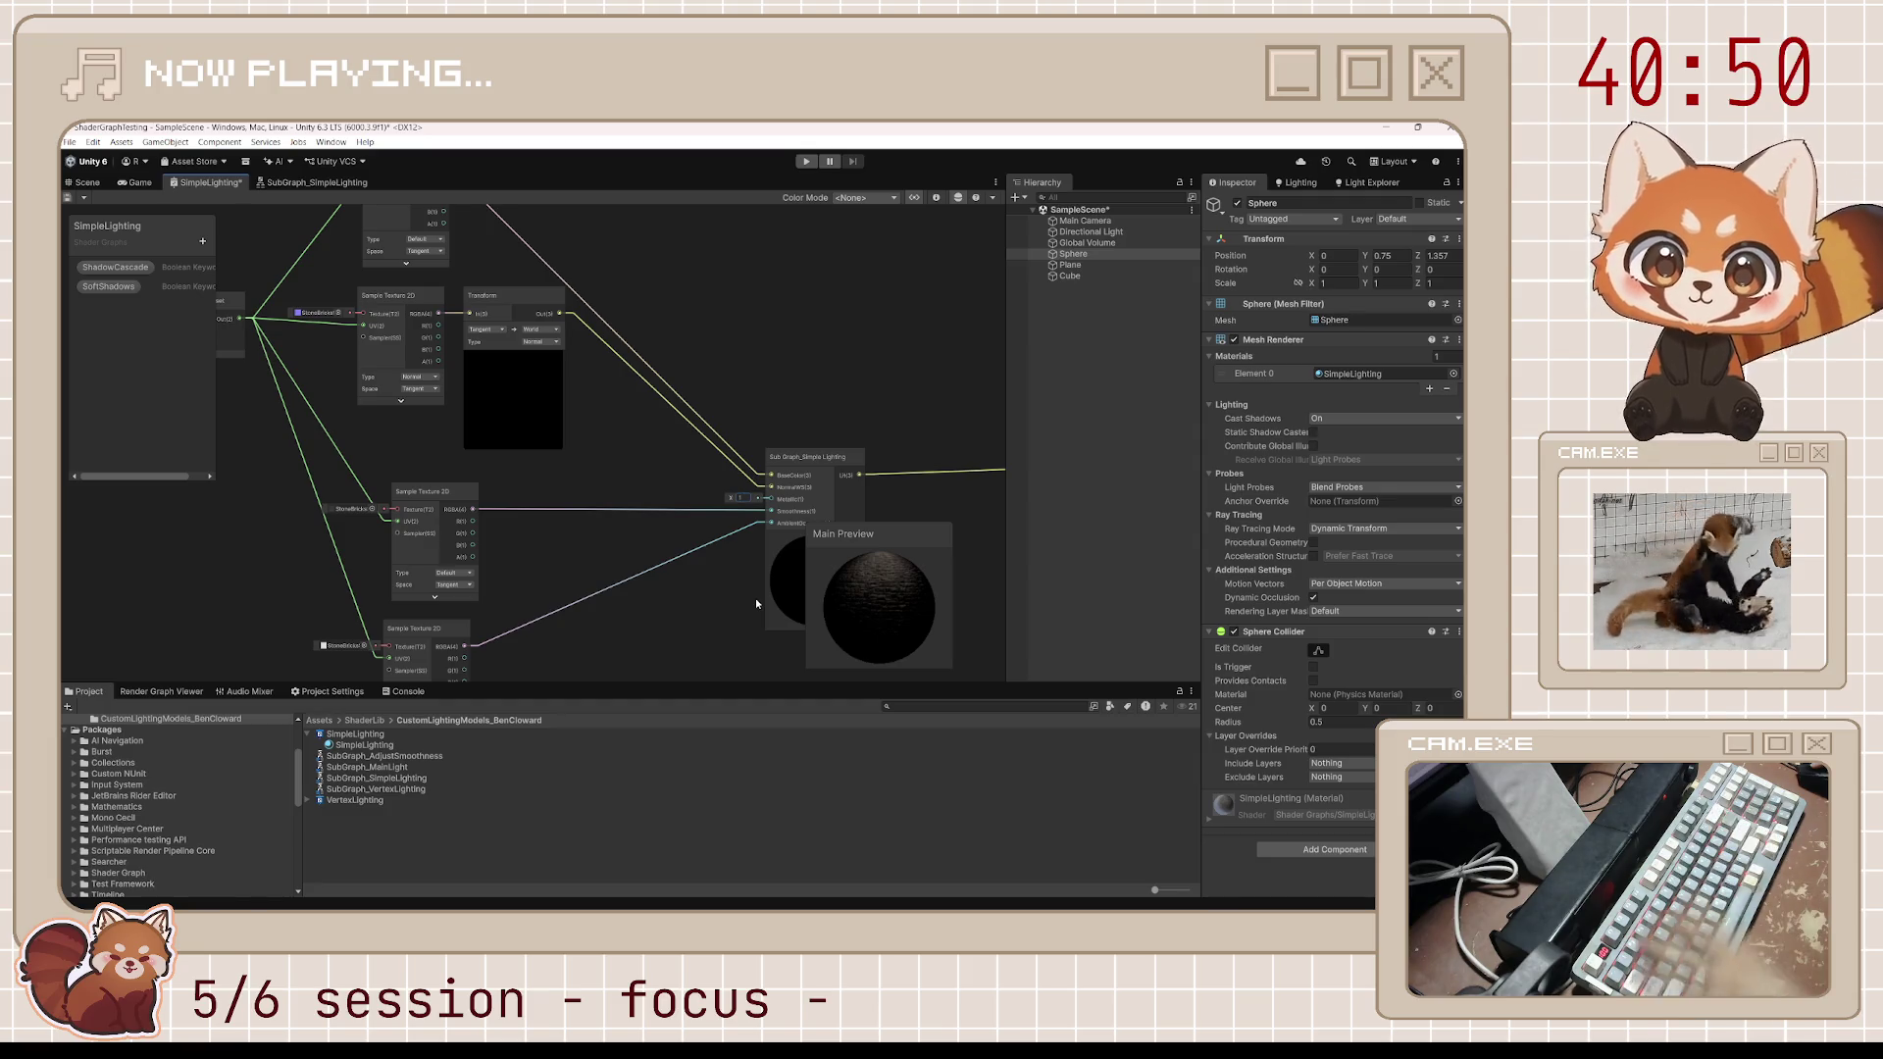
left_click(86, 182)
mouse_move(625, 578)
left_mouse_down()
mouse_move(1183, 528)
mouse_move(808, 571)
mouse_move(770, 546)
left_mouse_up()
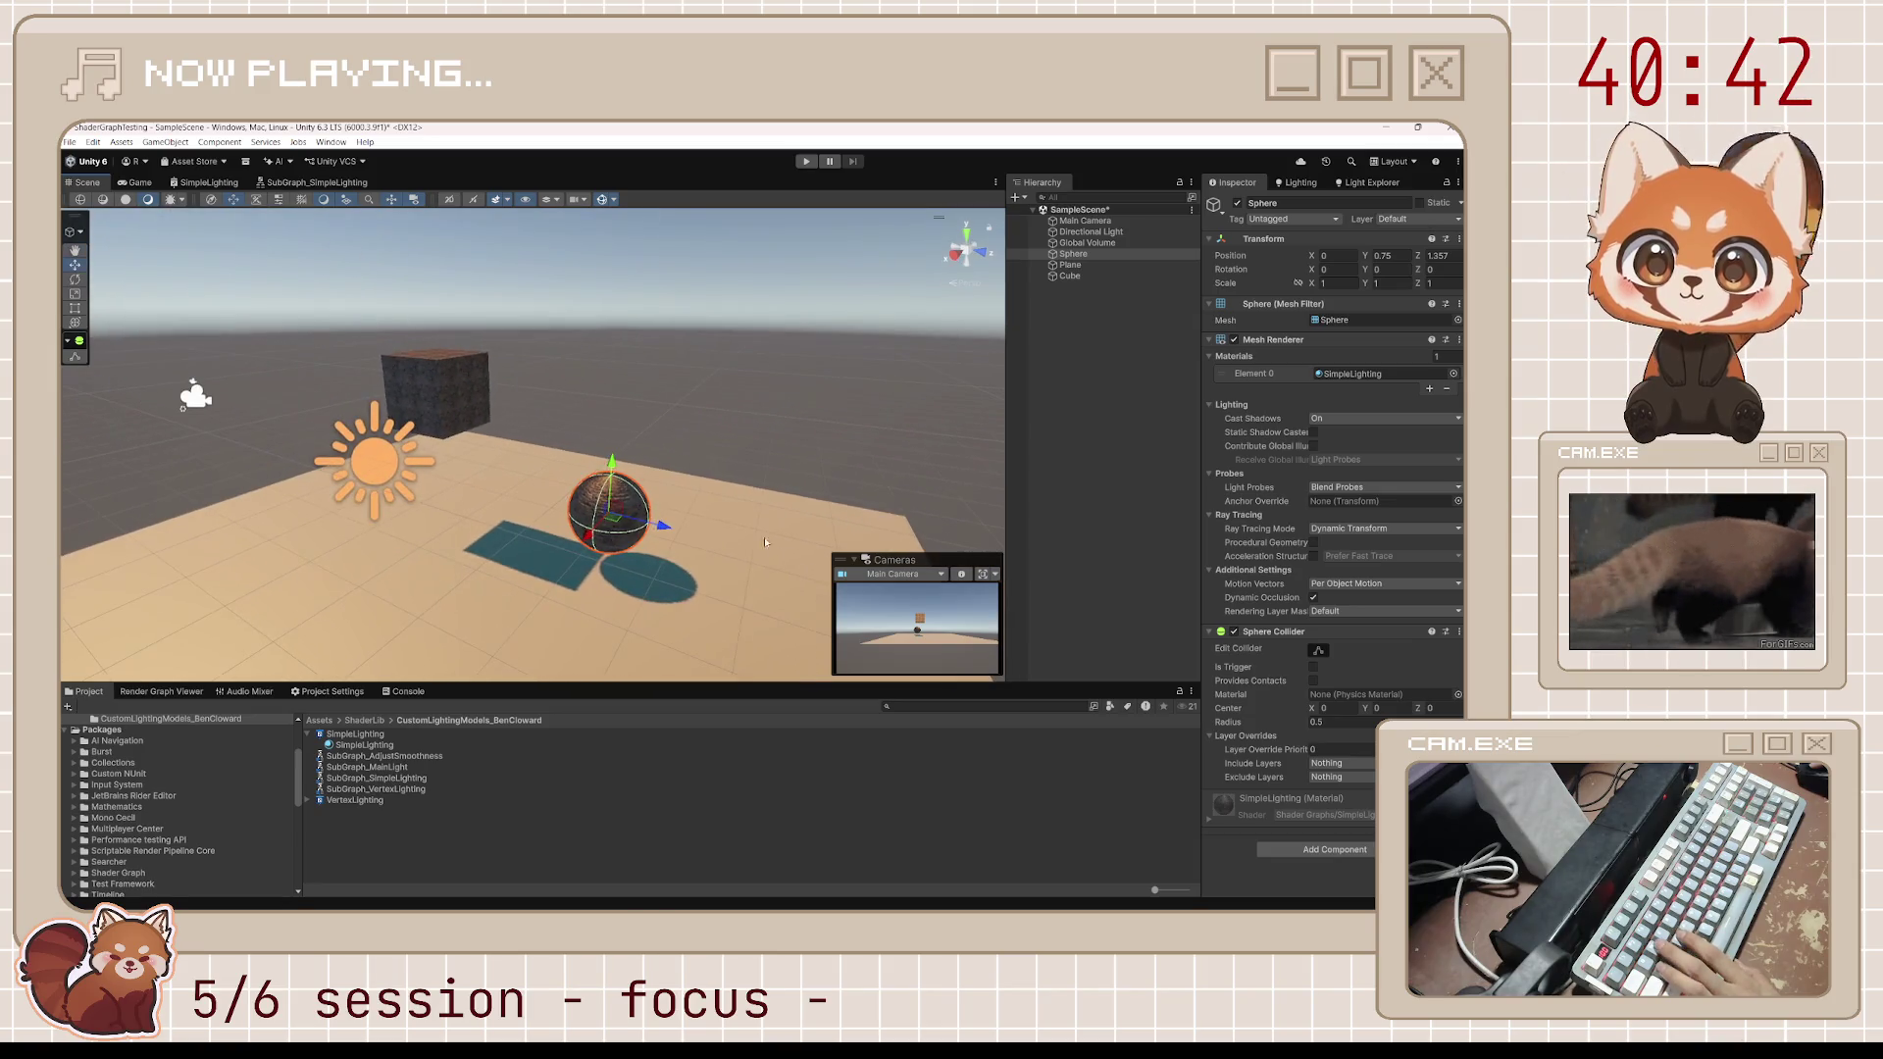
Nudge the cube slightly along X and lower the sphere onto the floor
left_click(471, 393)
key("f")
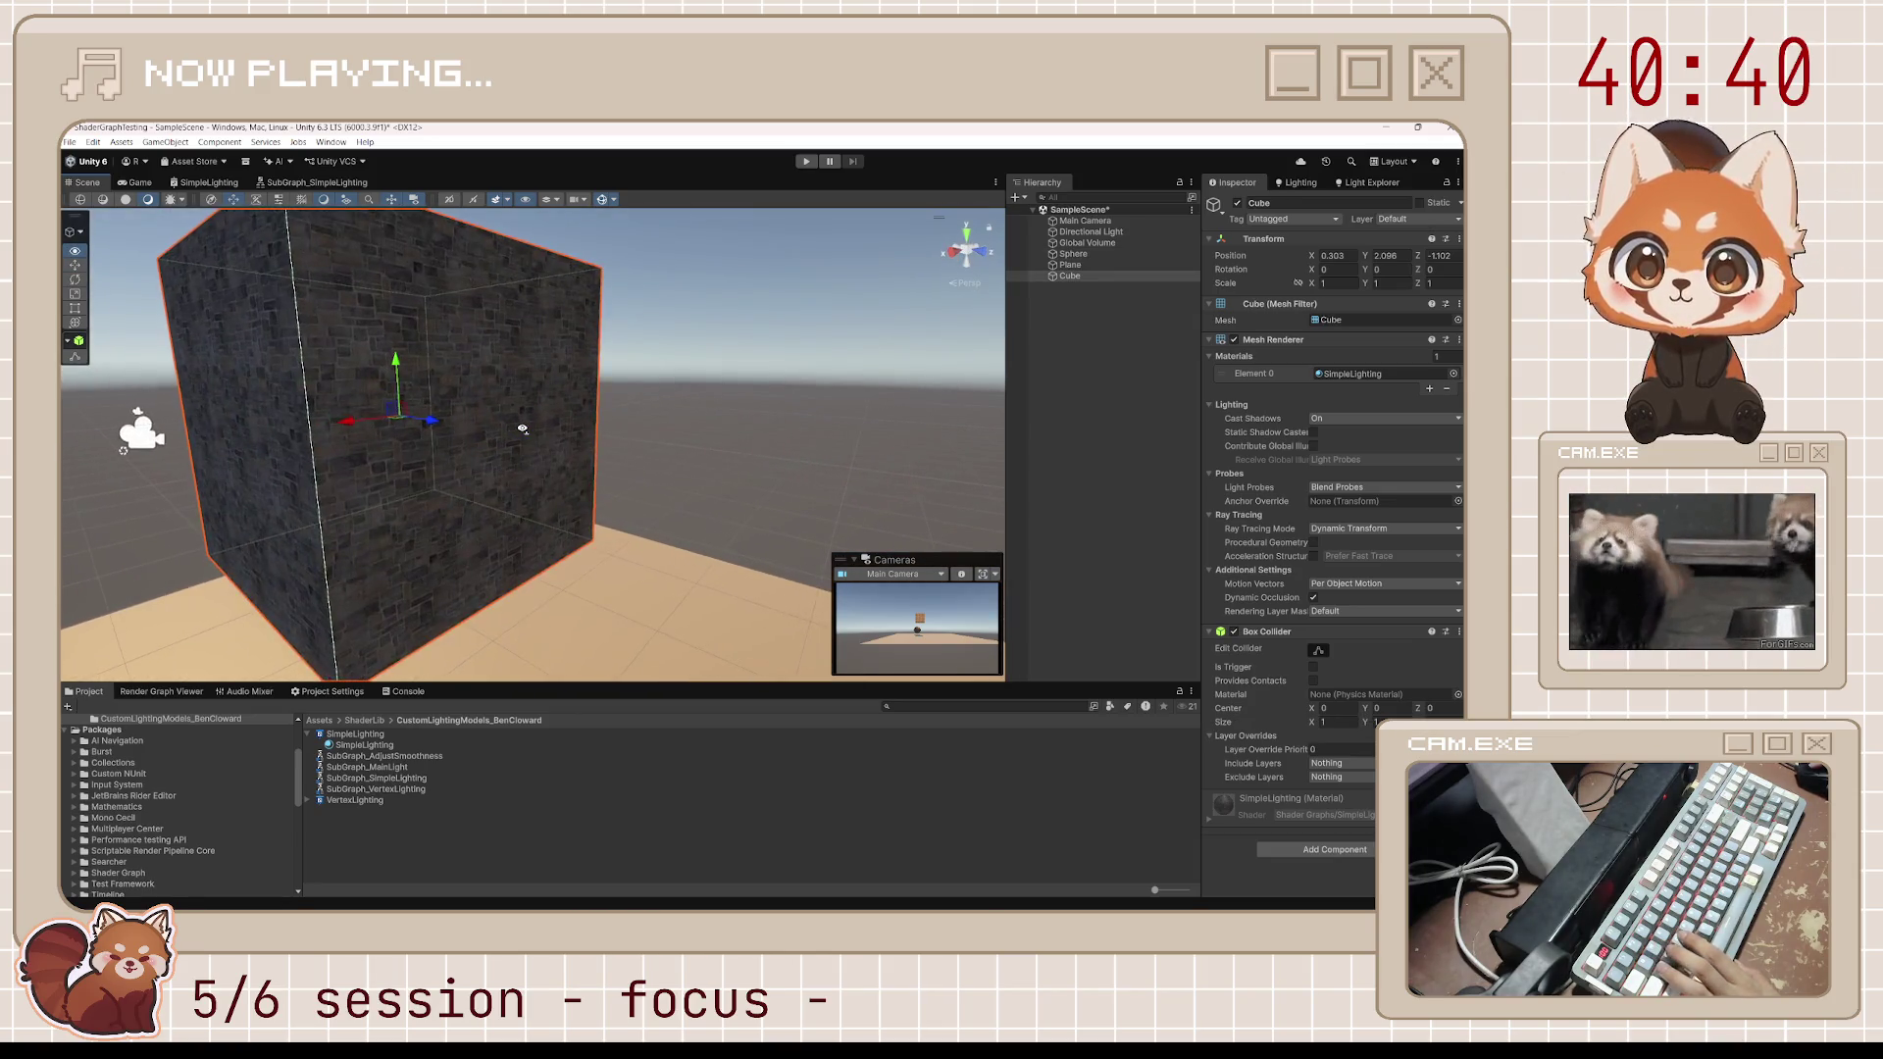
scroll(536, 468, "down", 5)
left_click_drag(536, 468, 525, 459)
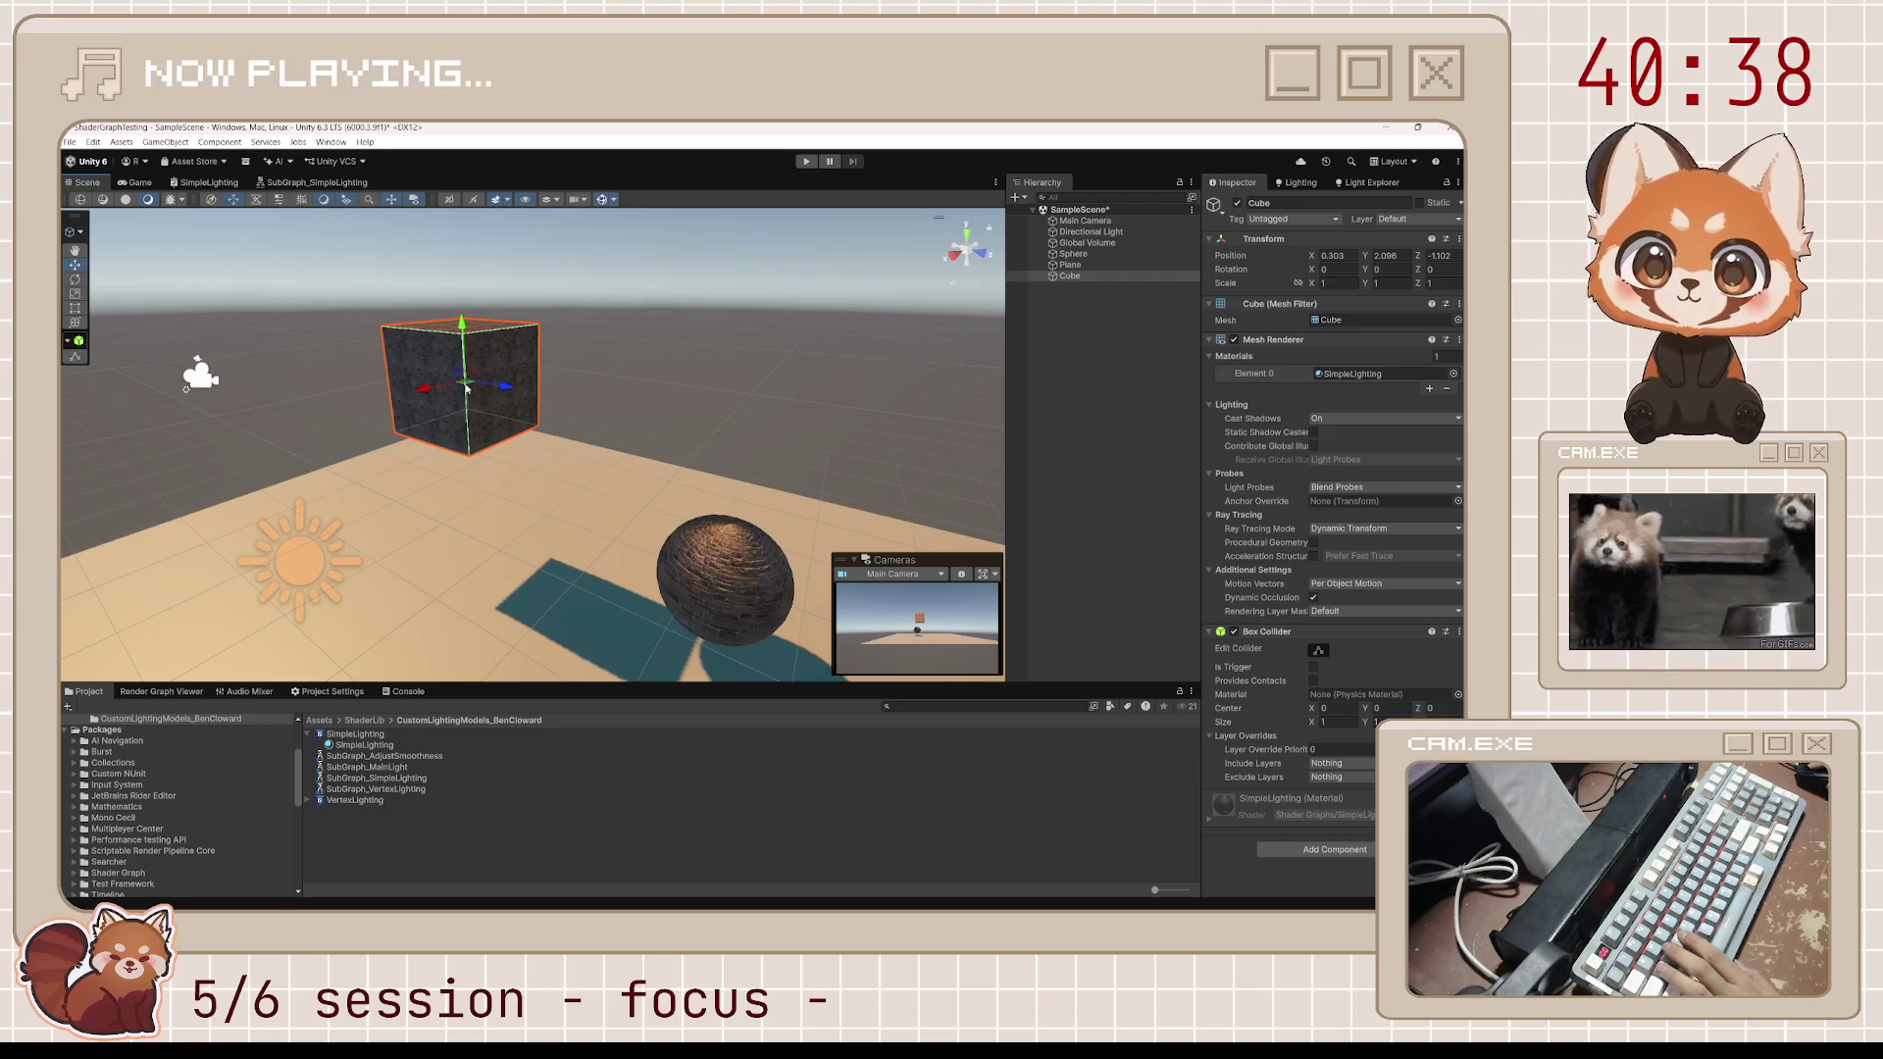
mouse_move(435, 394)
left_mouse_down()
mouse_move(412, 407)
mouse_move(449, 438)
mouse_move(534, 395)
mouse_move(407, 371)
left_mouse_up()
mouse_move(767, 455)
left_mouse_down()
mouse_move(637, 490)
mouse_move(550, 544)
mouse_move(559, 441)
mouse_move(637, 412)
mouse_move(821, 404)
left_mouse_up()
left_click(540, 541)
mouse_move(680, 380)
left_mouse_down()
mouse_move(635, 540)
mouse_move(294, 461)
mouse_move(284, 486)
left_mouse_up()
Rotate the Directional Light to a new angle, then return to the SimpleLighting graph
left_click(294, 461)
key("e")
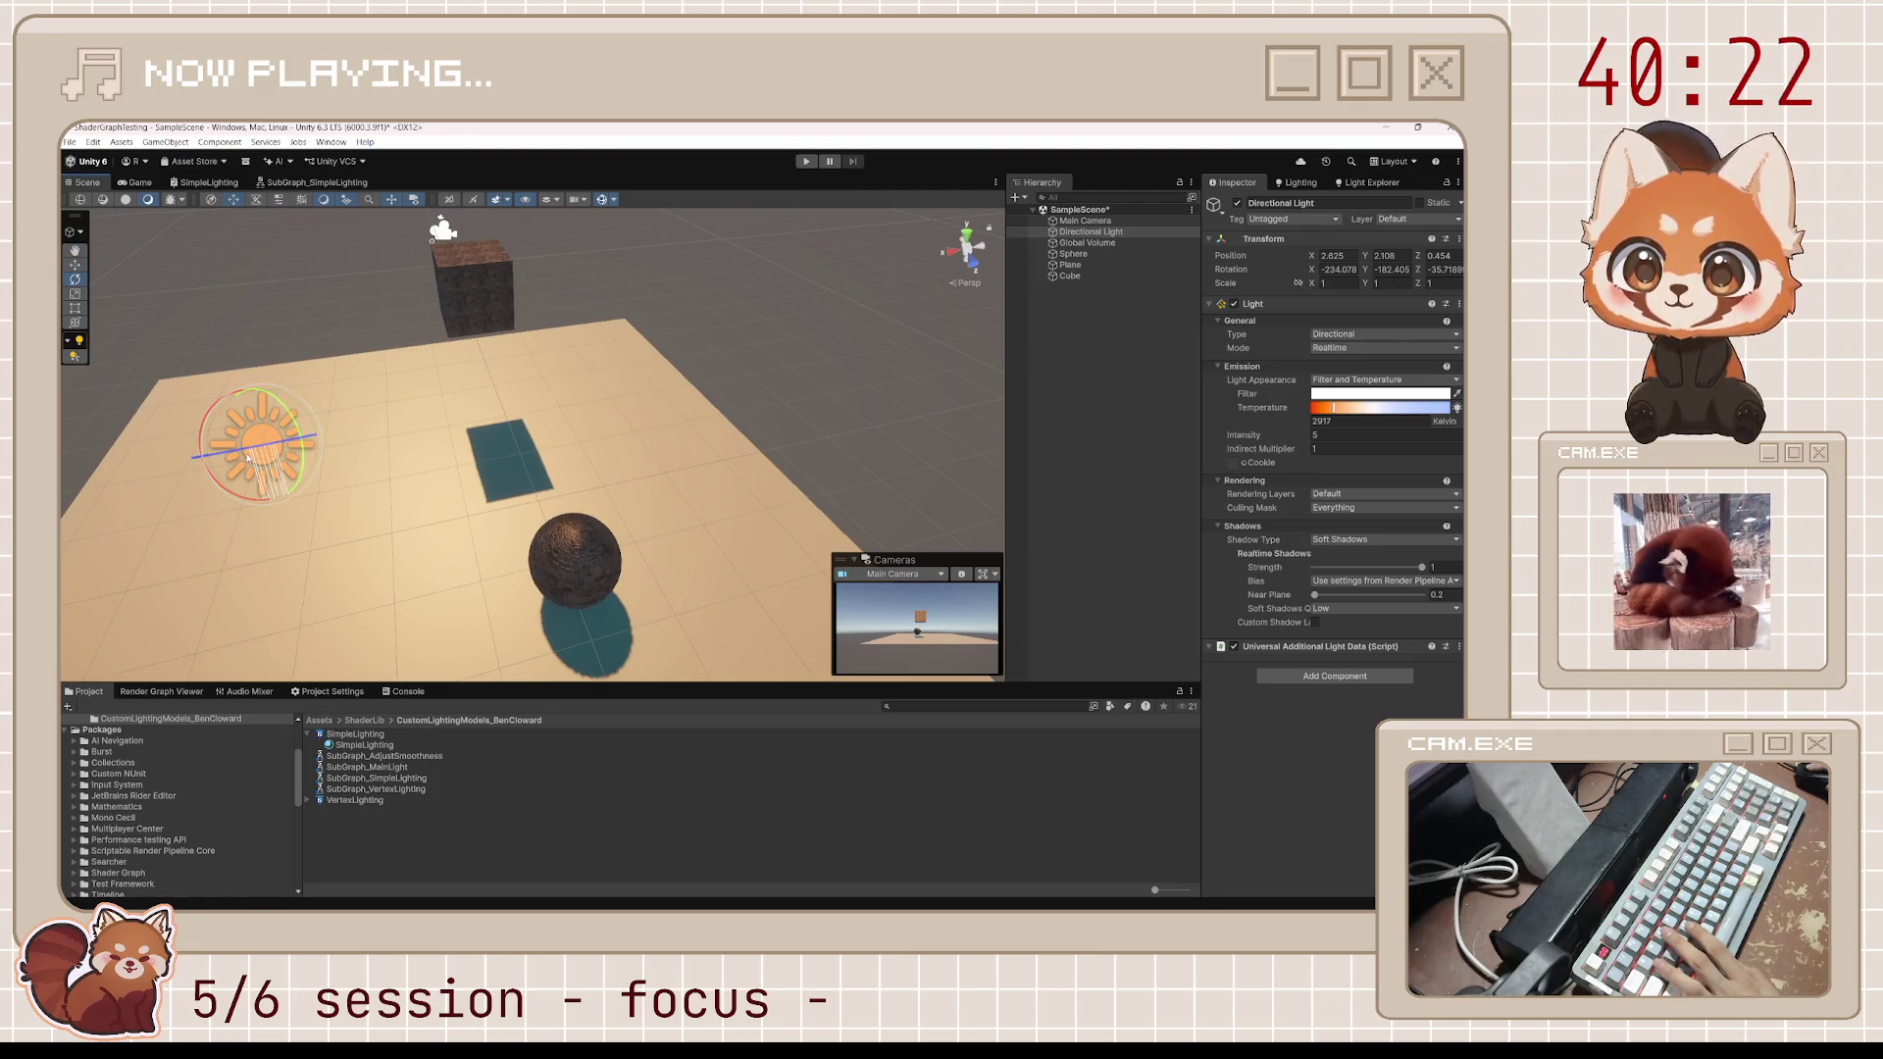
mouse_move(250, 451)
left_mouse_down()
mouse_move(242, 432)
mouse_move(463, 717)
mouse_move(319, 497)
mouse_move(282, 405)
mouse_move(280, 331)
mouse_move(341, 475)
left_mouse_up()
scroll(673, 475, "up", 5)
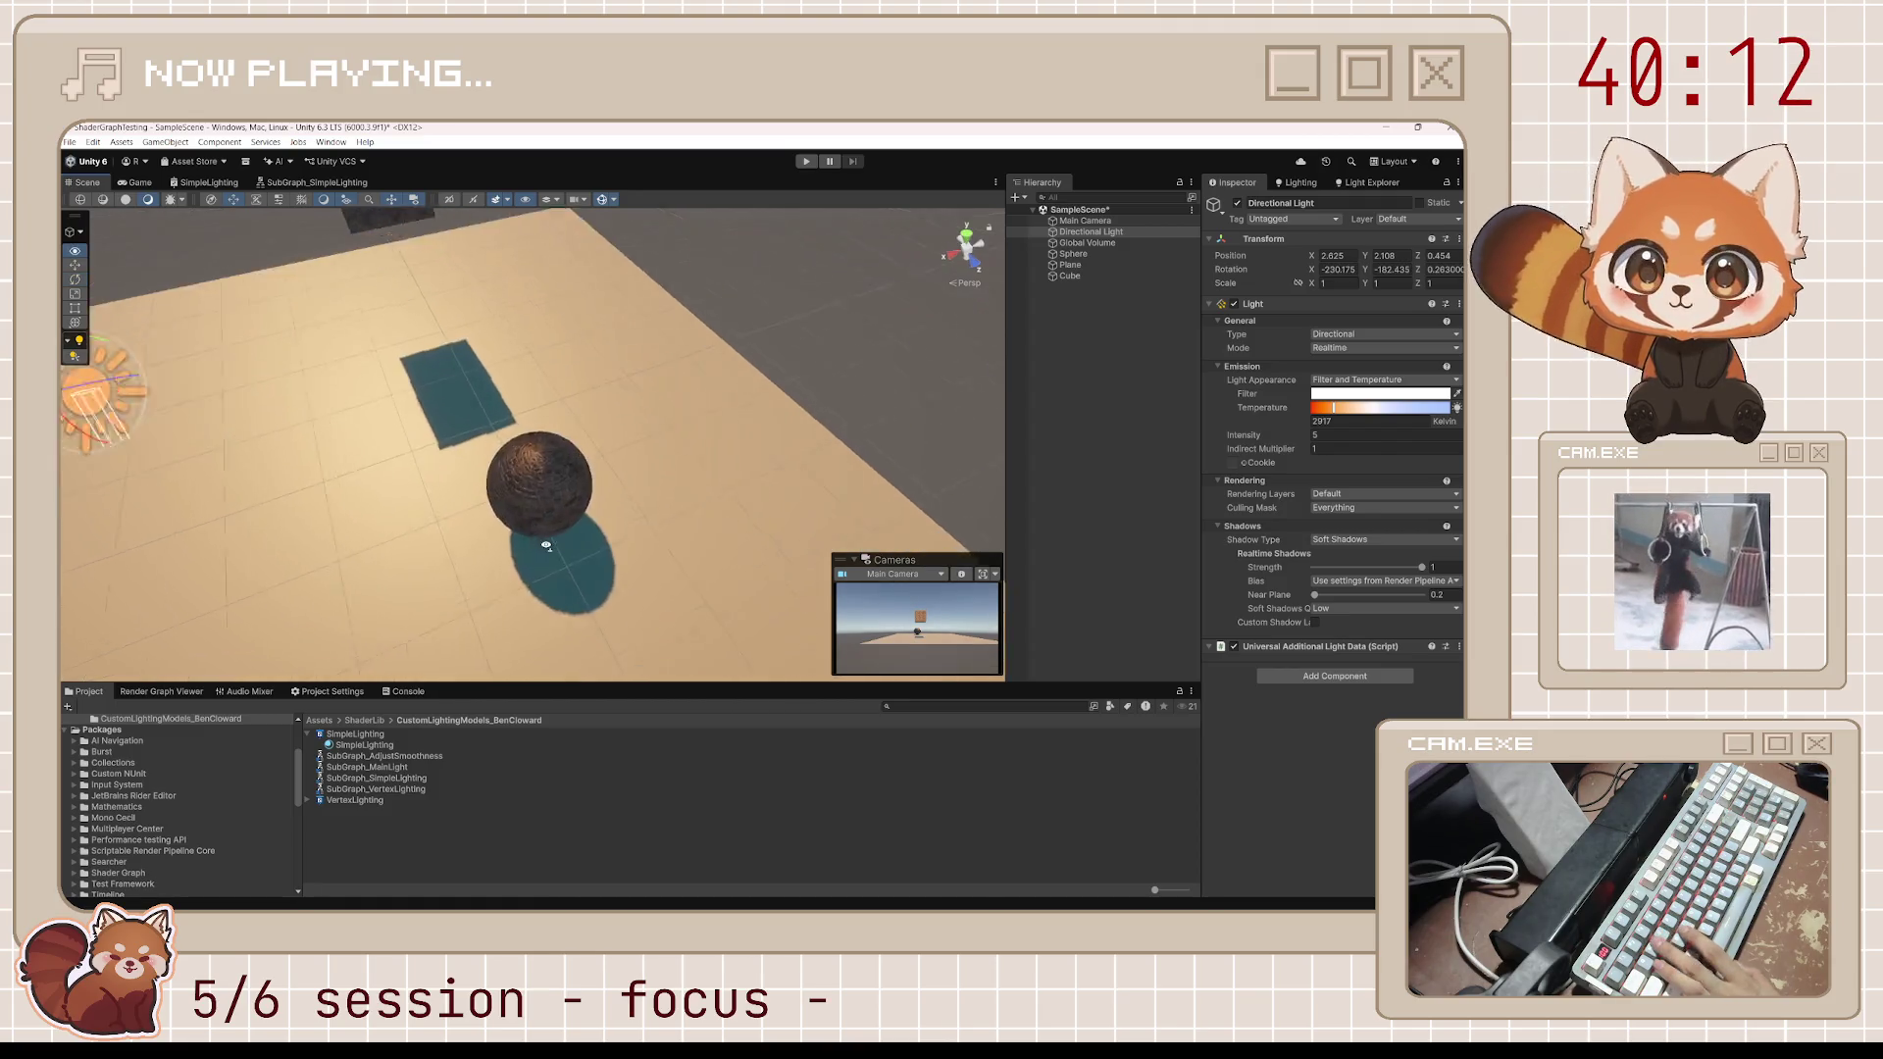
scroll(673, 475, "up", 3)
scroll(742, 461, "down", 6)
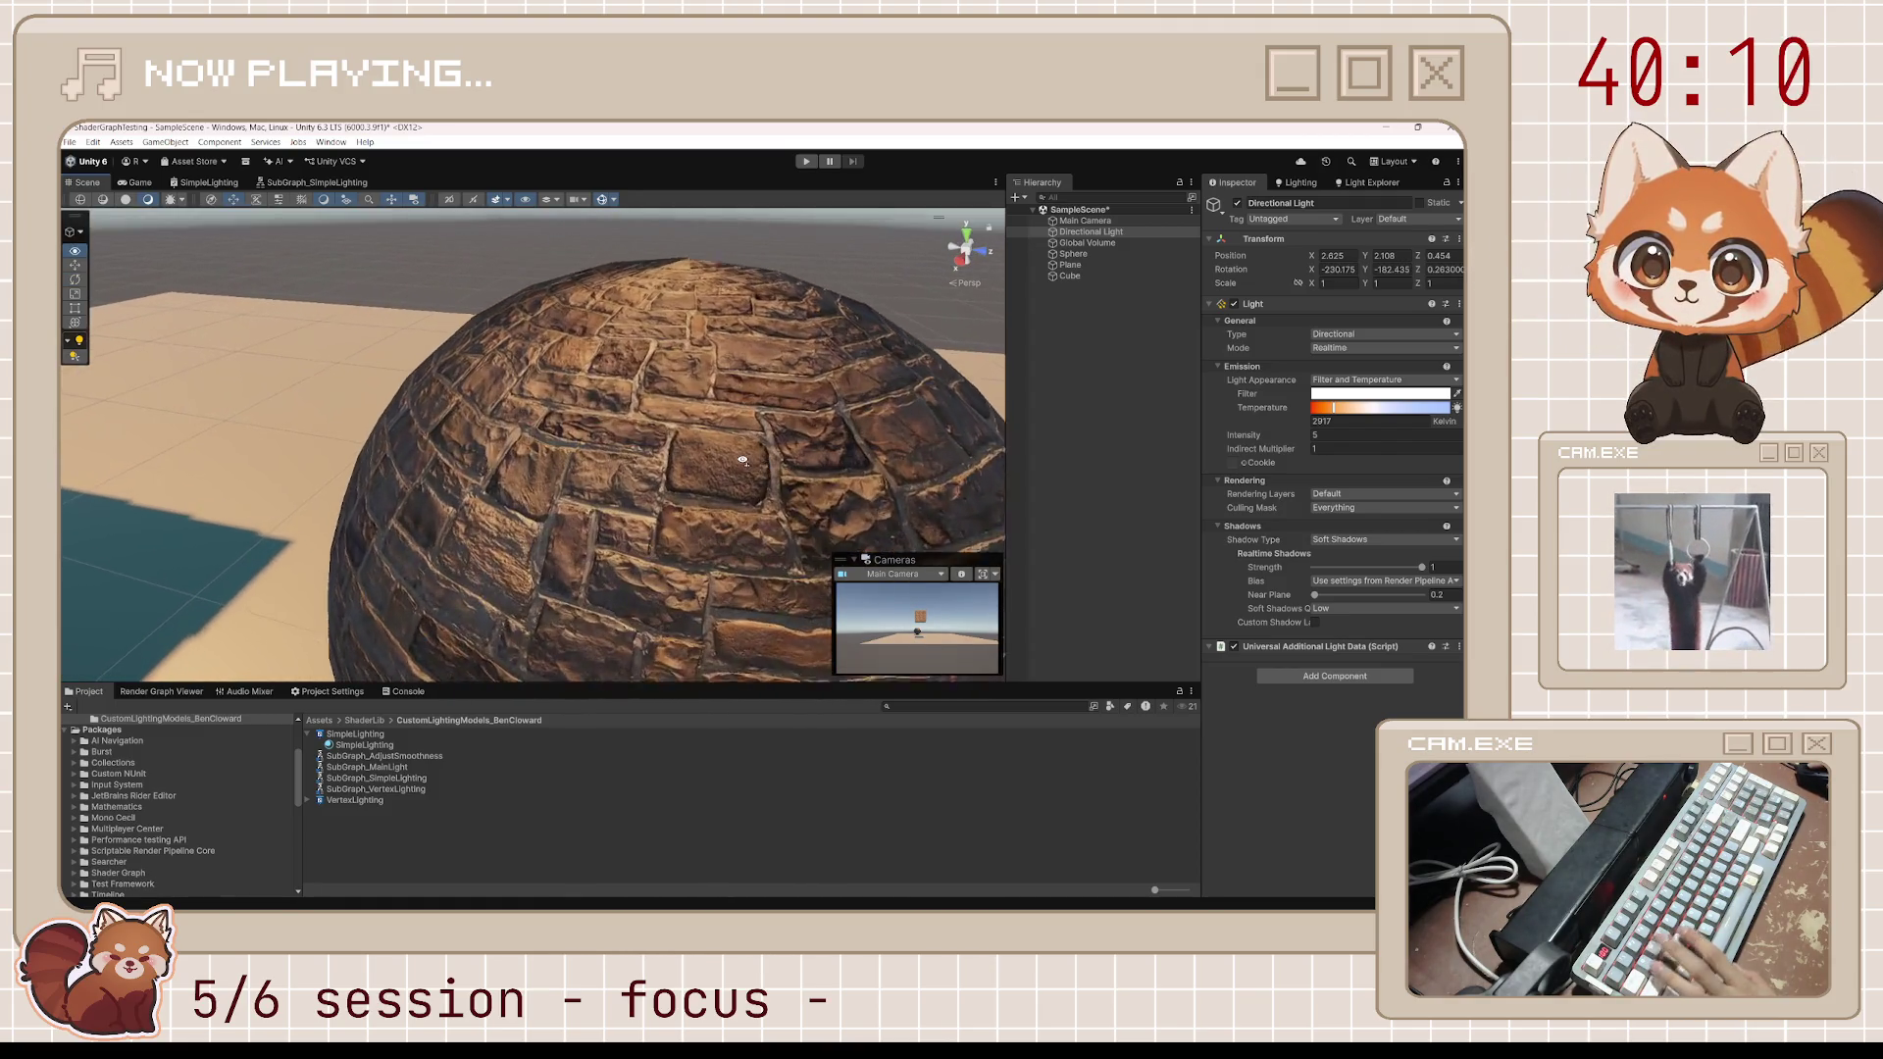
left_click(204, 182)
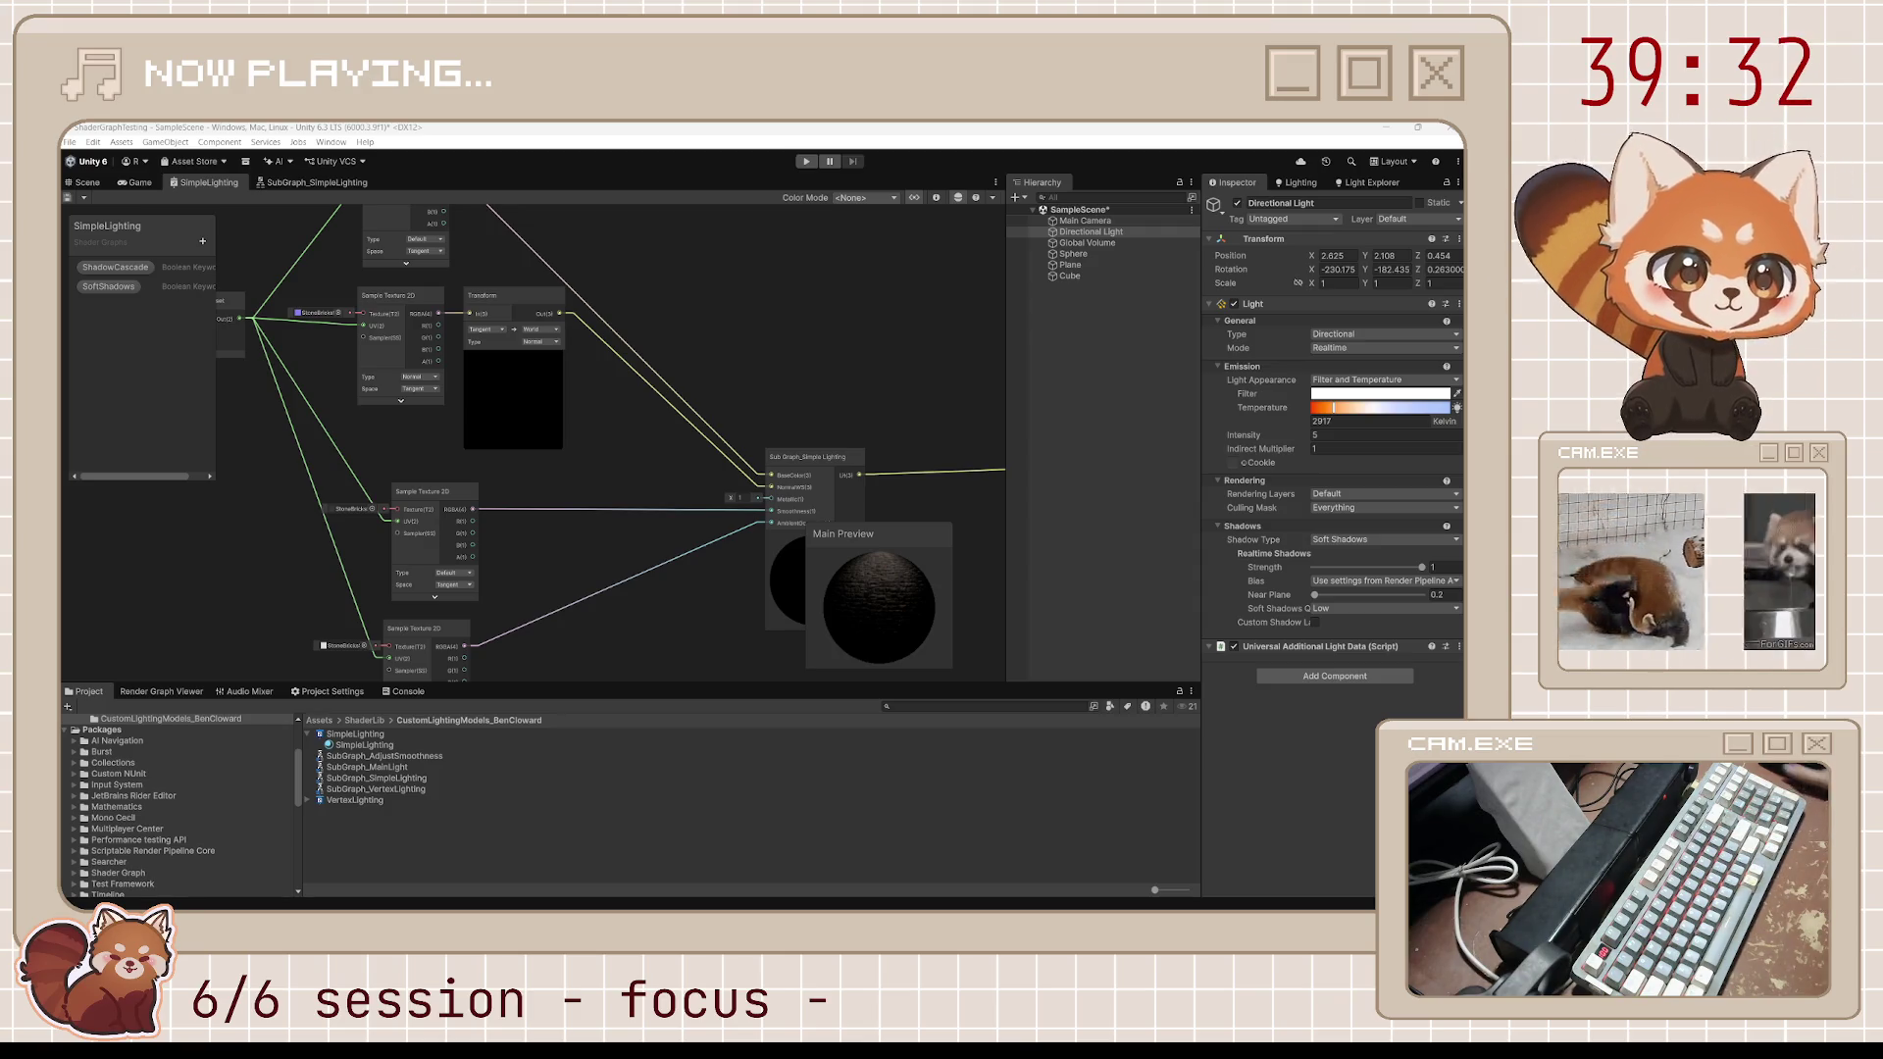
Orbit the Scene view around the sphere and floor, then check the Game view
left_click_drag(699, 569, 635, 503)
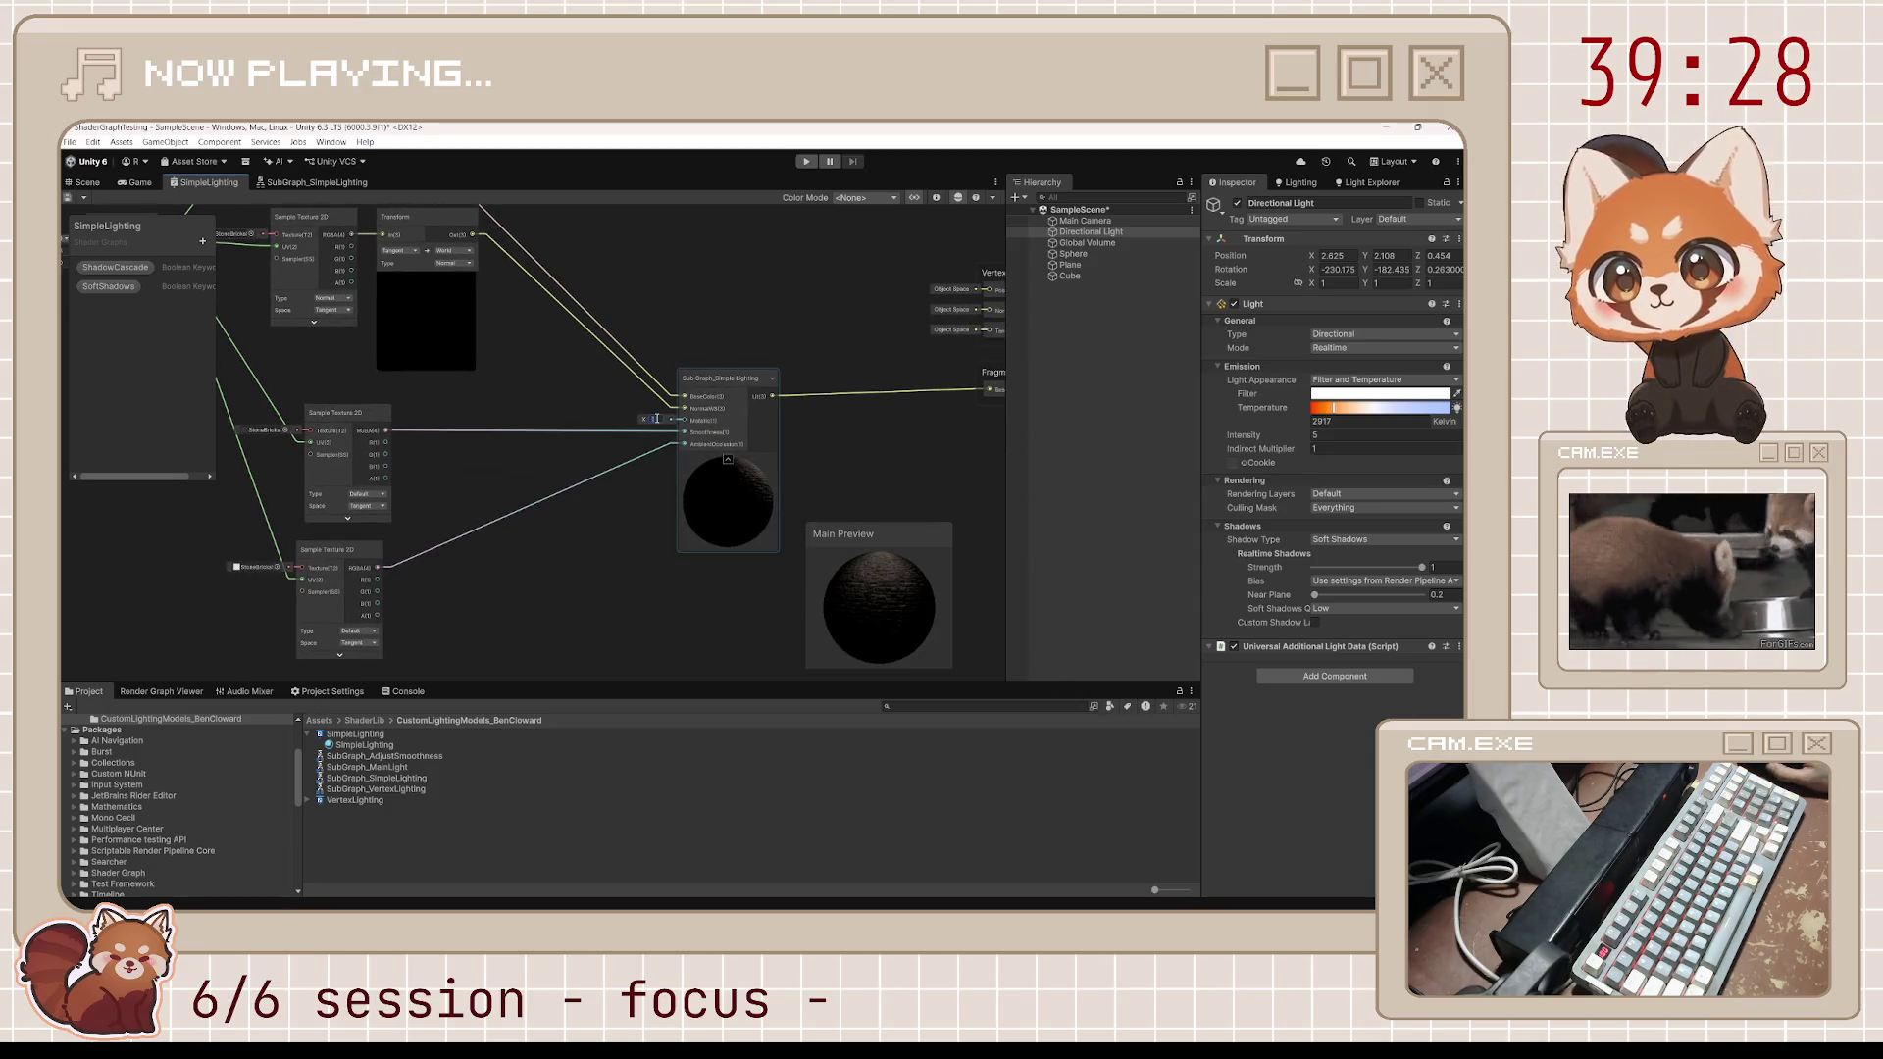
scroll(668, 575, "up", 2)
scroll(668, 575, "up", 2)
left_click(86, 182)
left_click_drag(220, 251, 341, 428)
scroll(341, 427, "up", 6)
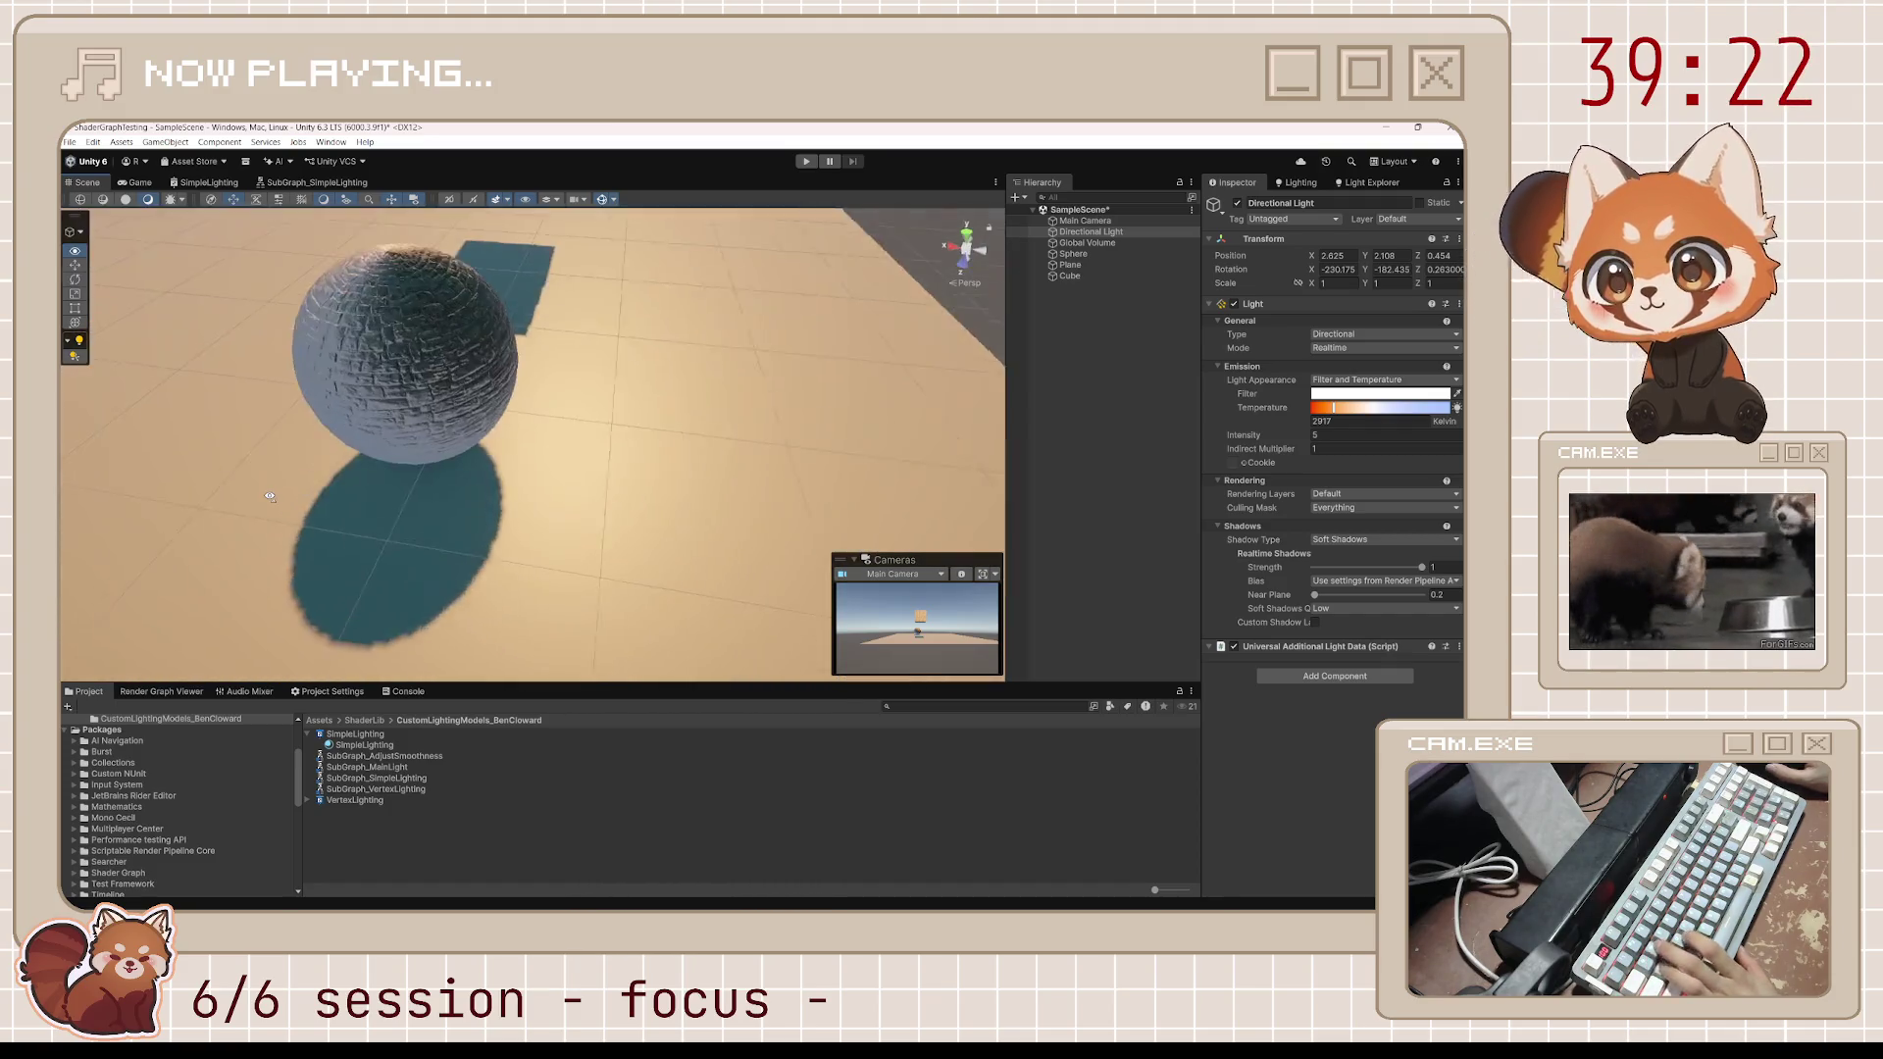
scroll(270, 416, "down", 10)
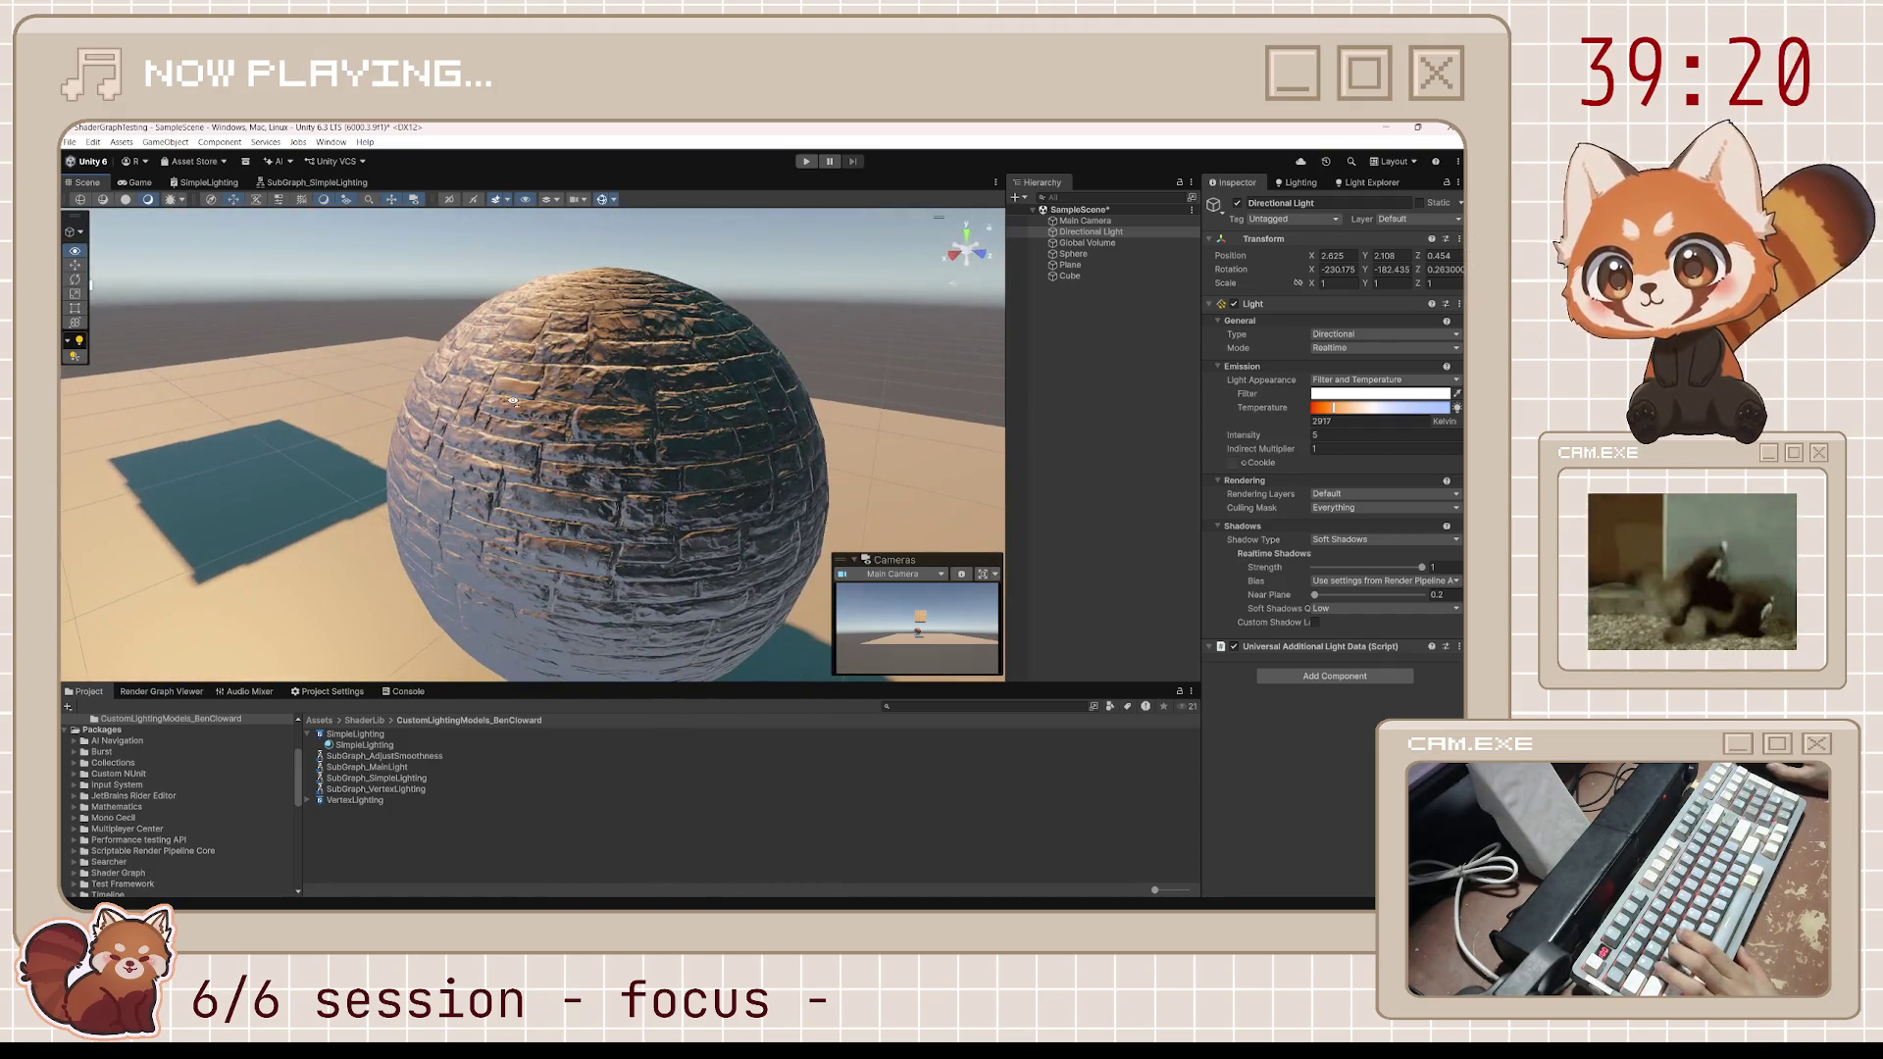
left_click_drag(430, 409, 294, 397)
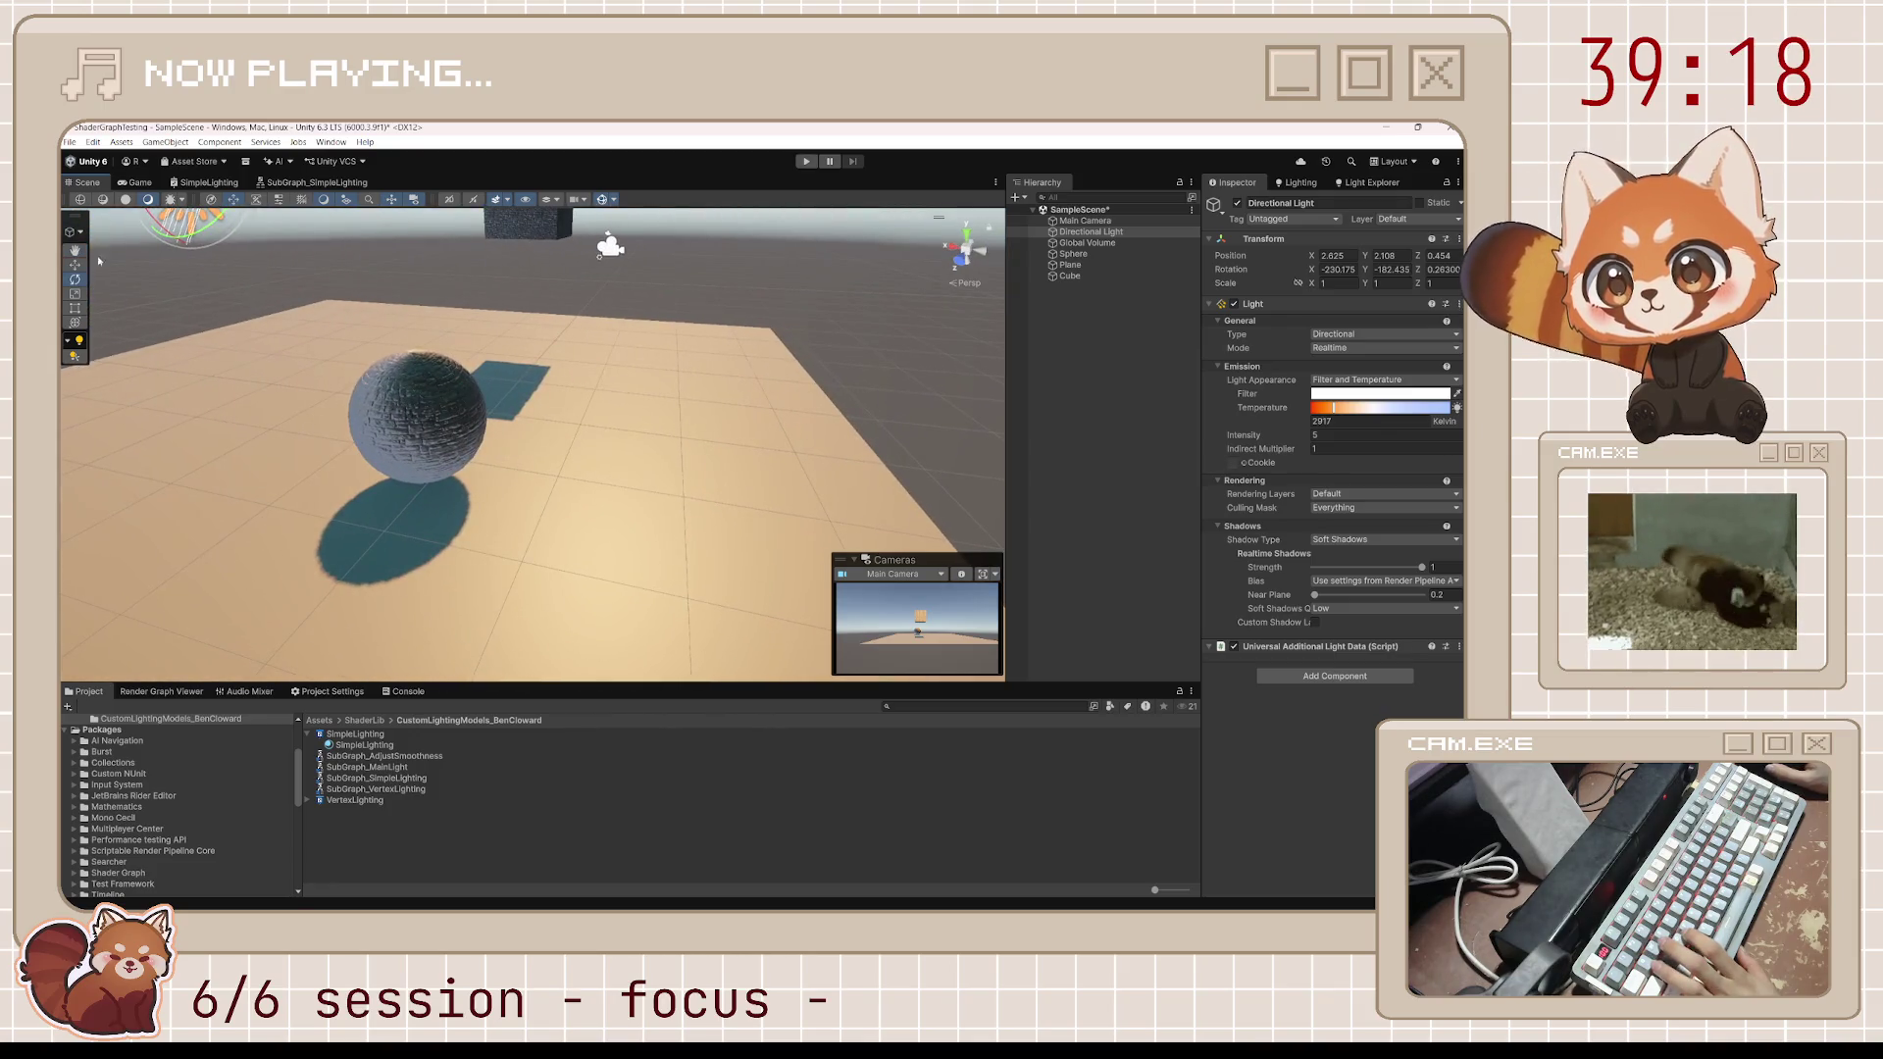
left_click(146, 183)
Set Metallic to 1 and save the SimpleLighting graph
left_click(206, 182)
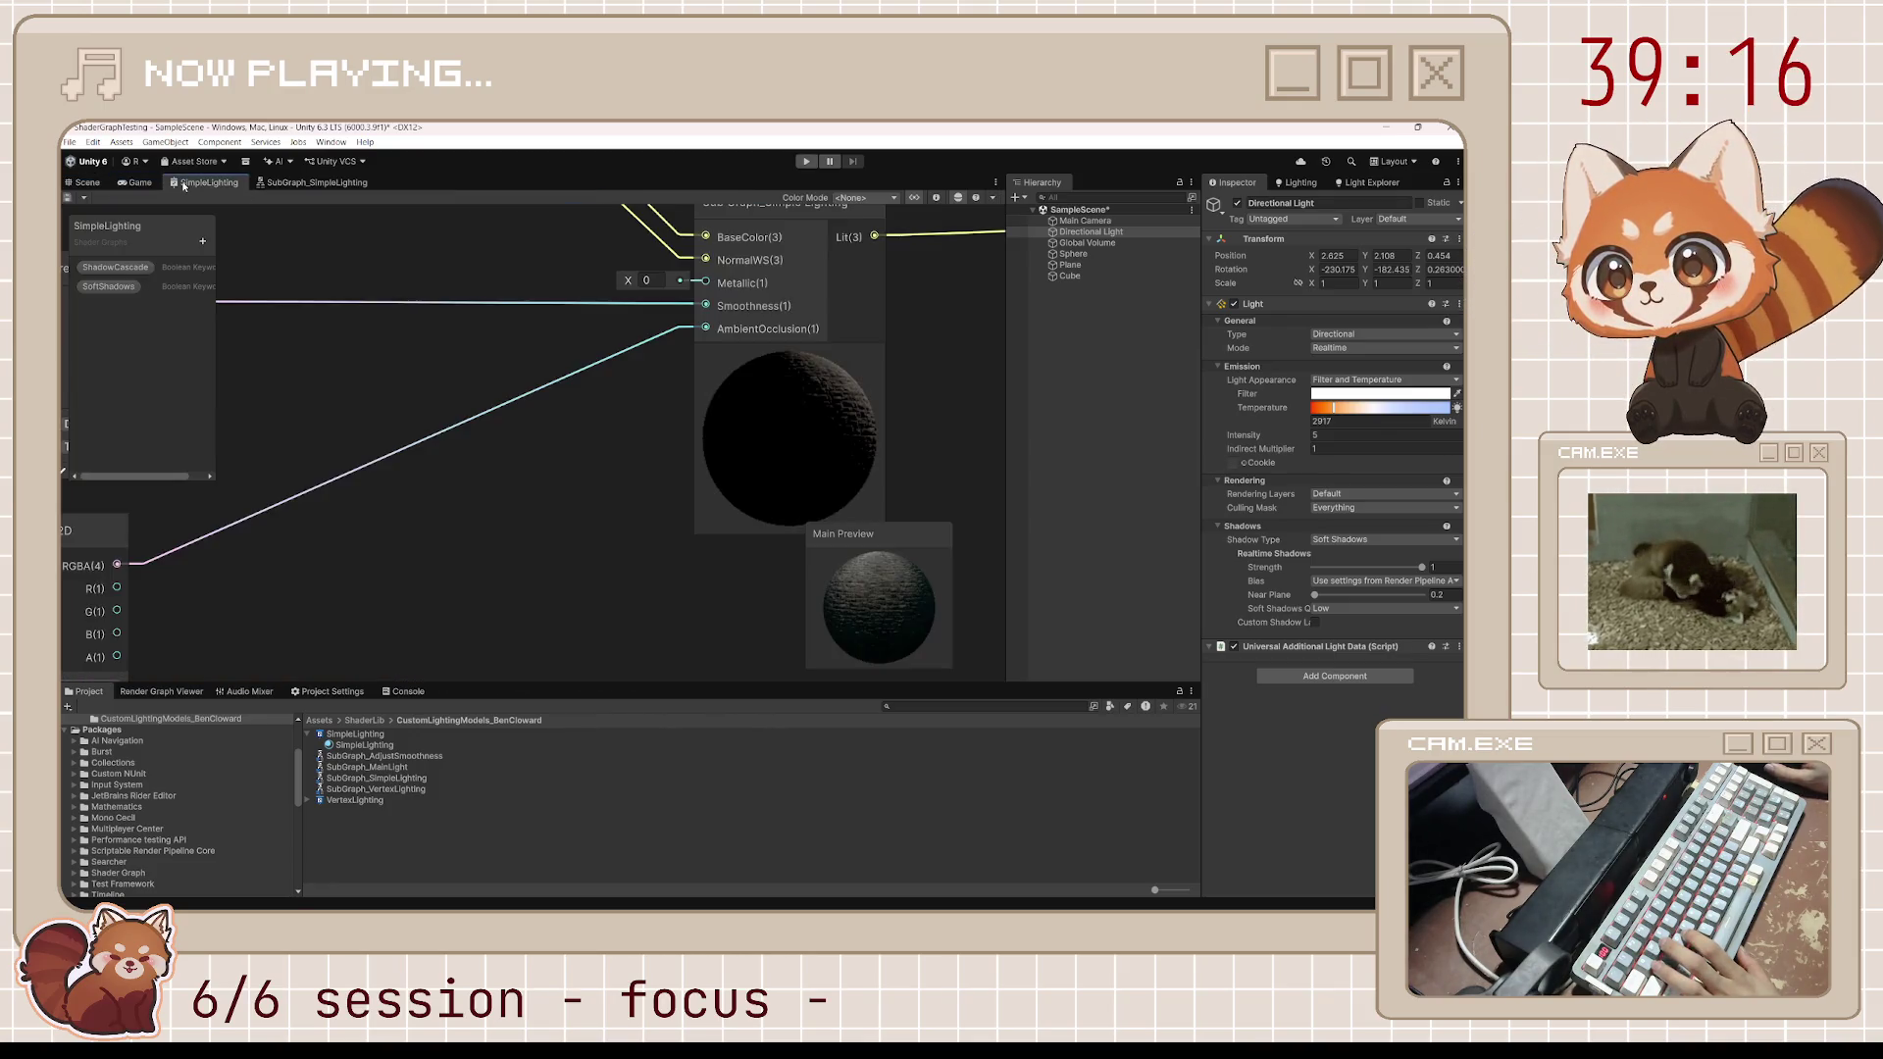
type("1")
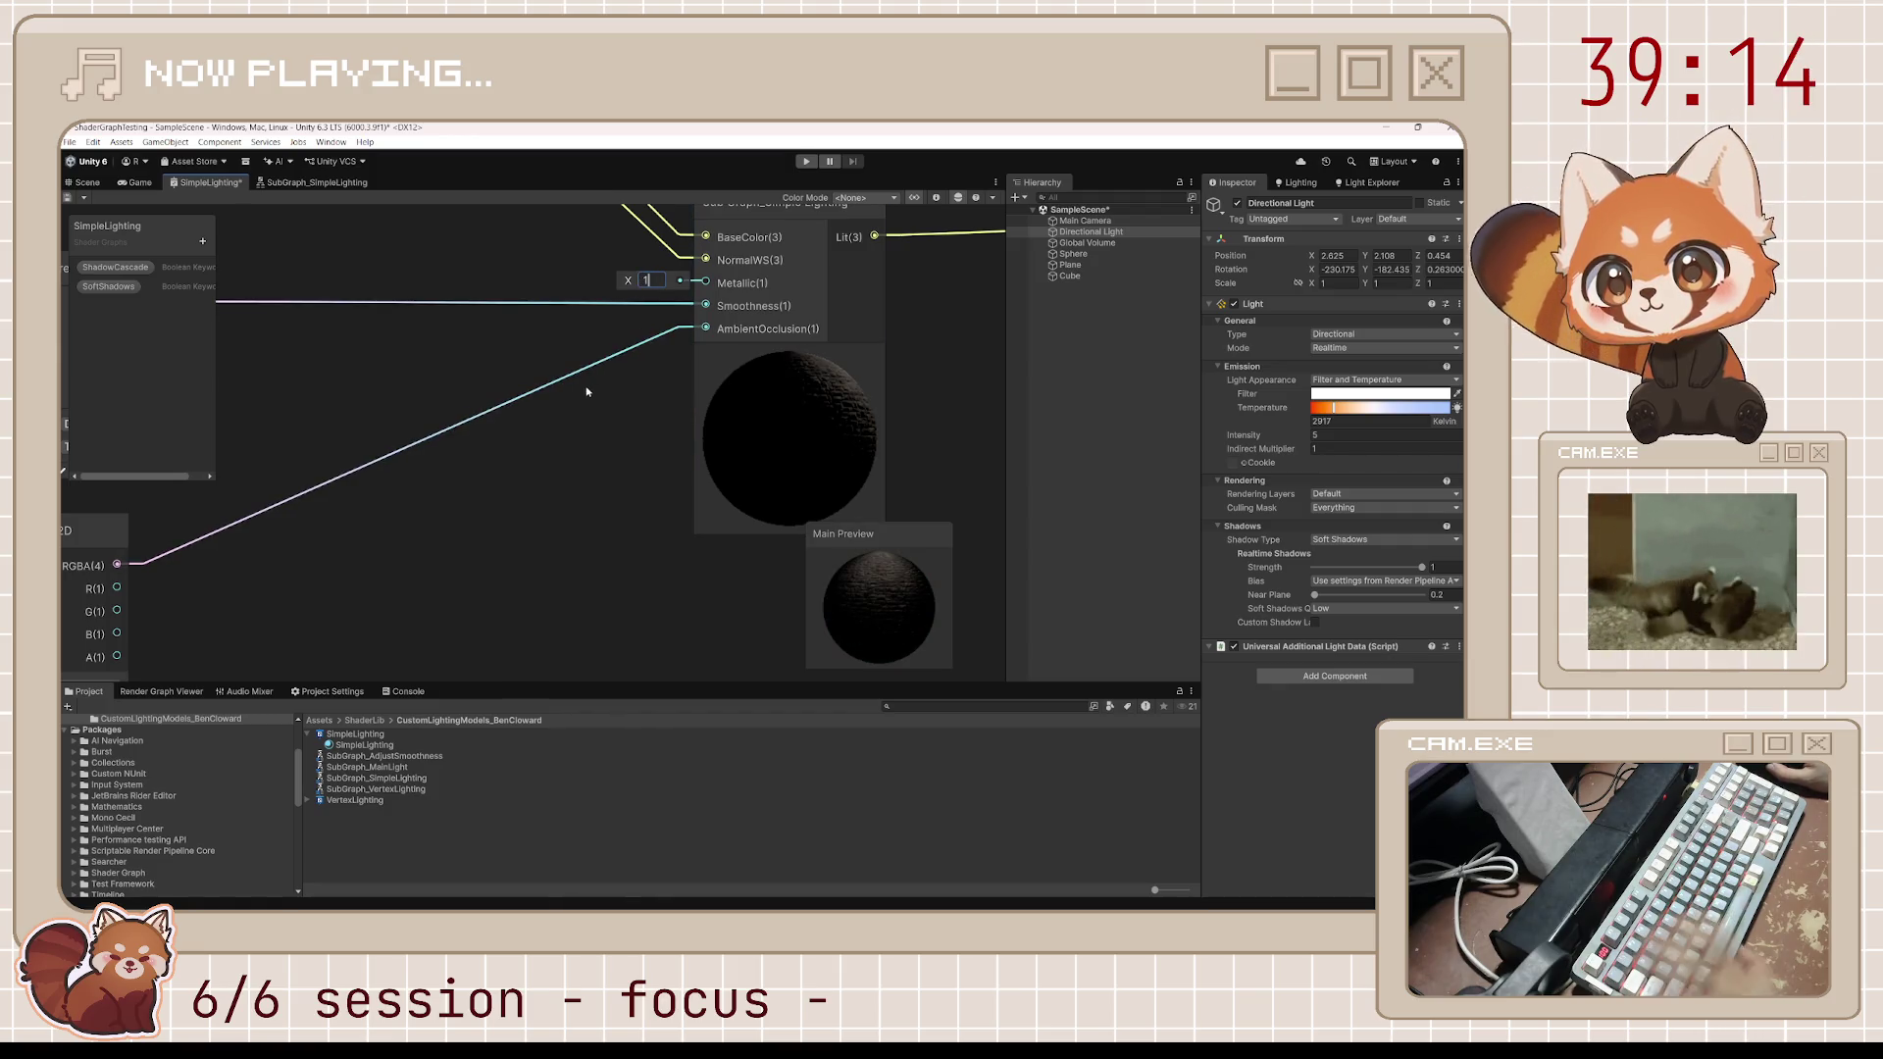
key("ctrl+s")
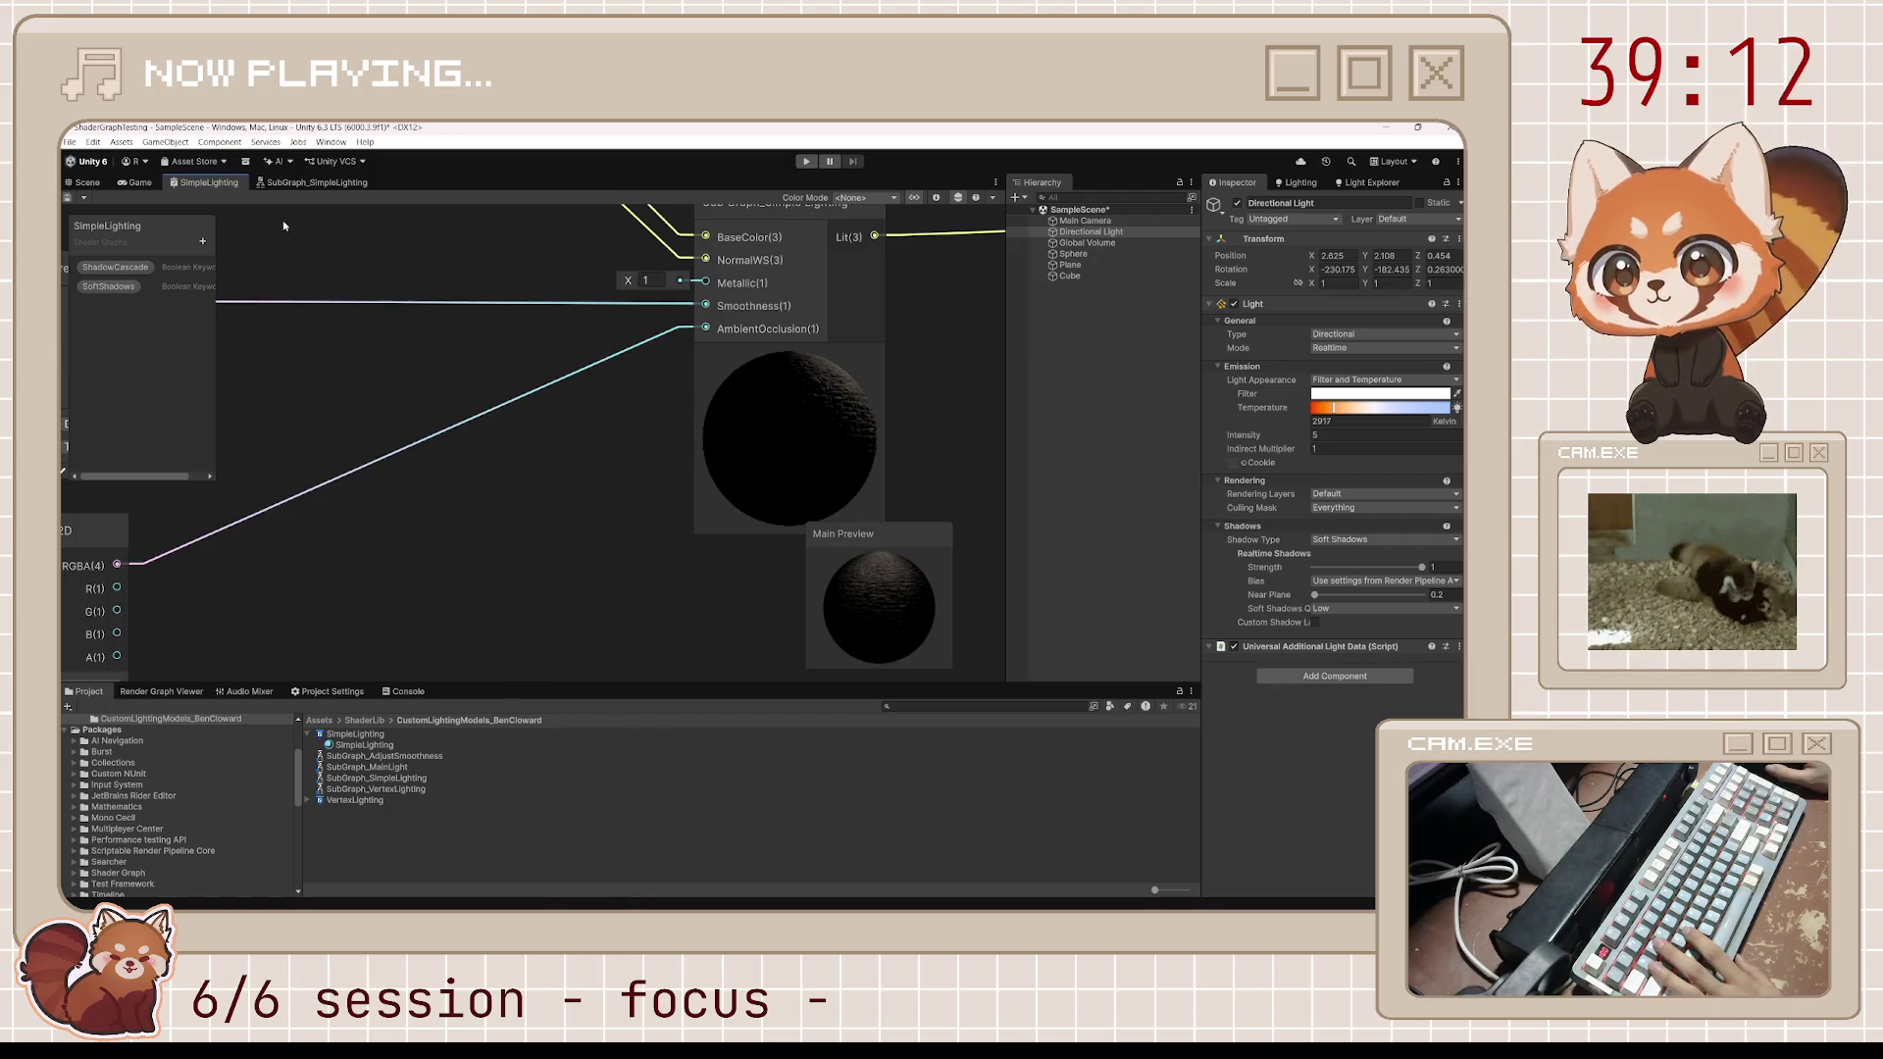
Move the scene camera closer to the sphere, then open SubGraph_SimpleLighting
left_click(87, 182)
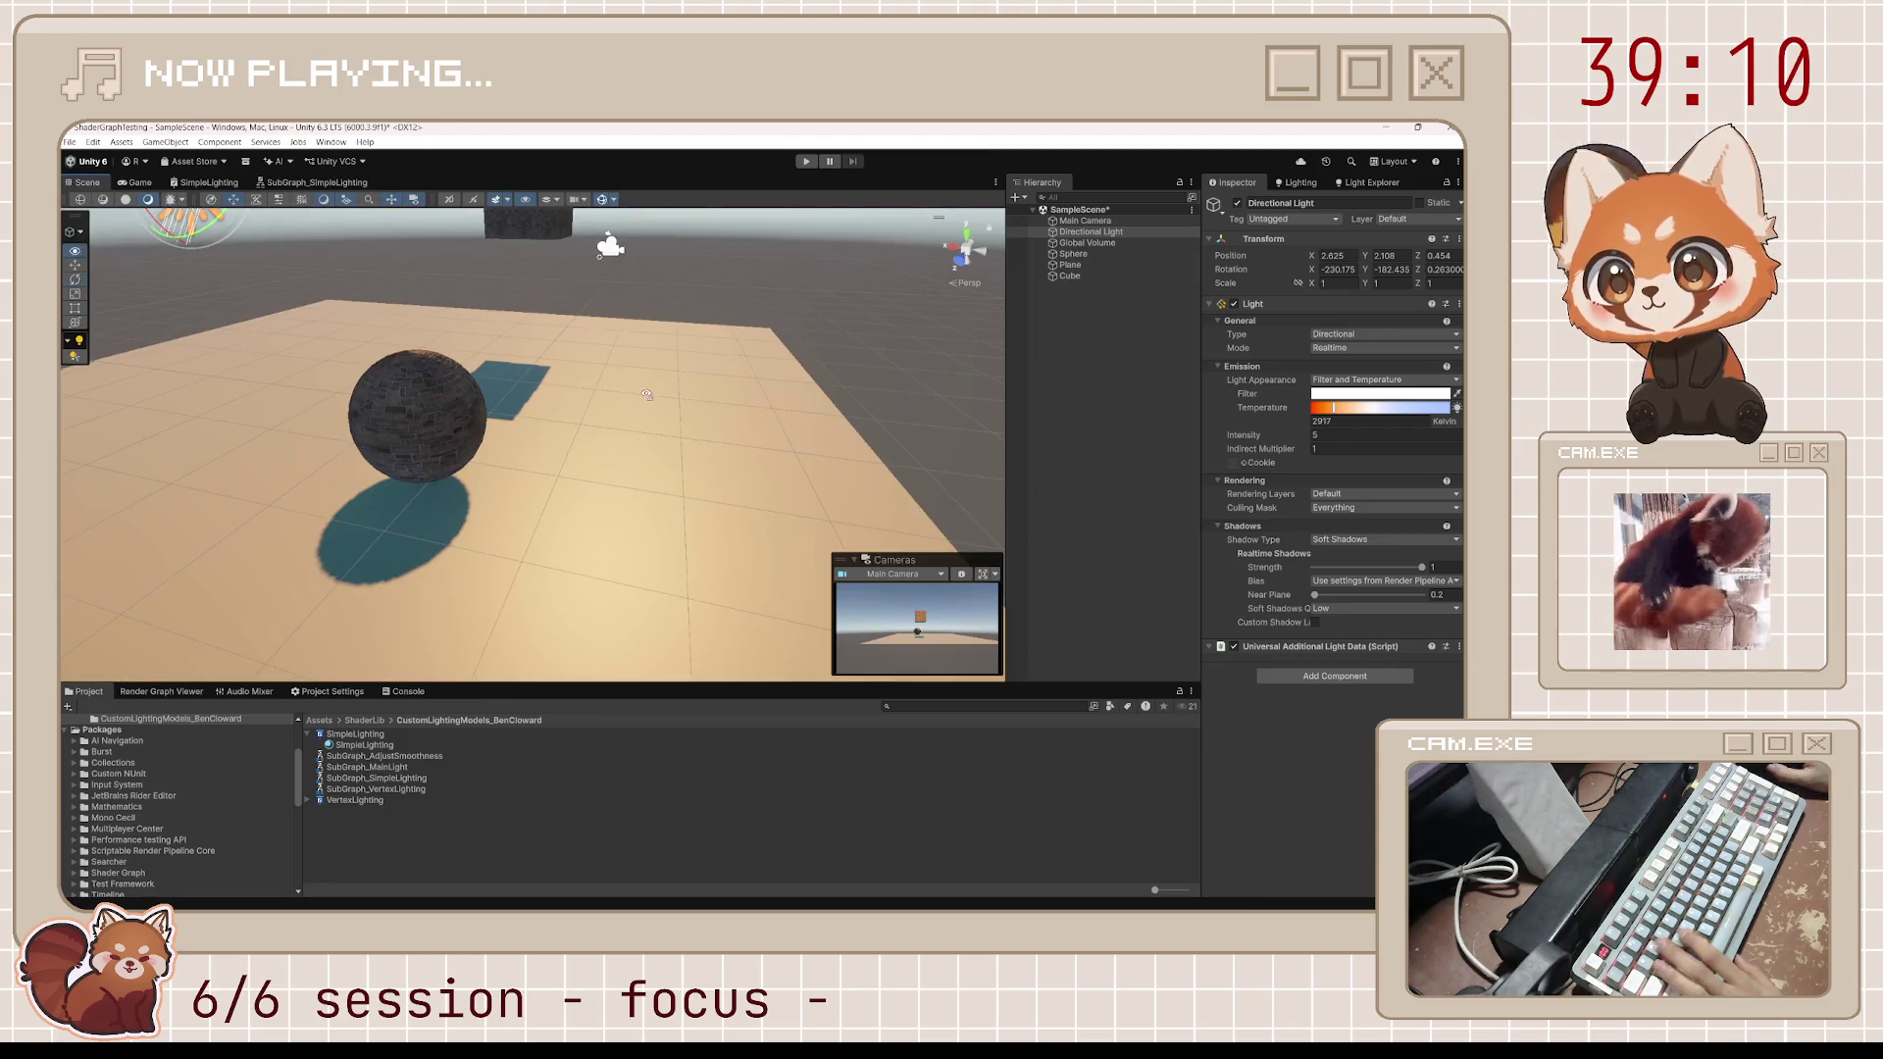
scroll(652, 399, "up", 5)
mouse_move(652, 399)
left_mouse_down()
mouse_move(265, 408)
mouse_move(223, 438)
mouse_move(337, 246)
left_mouse_up()
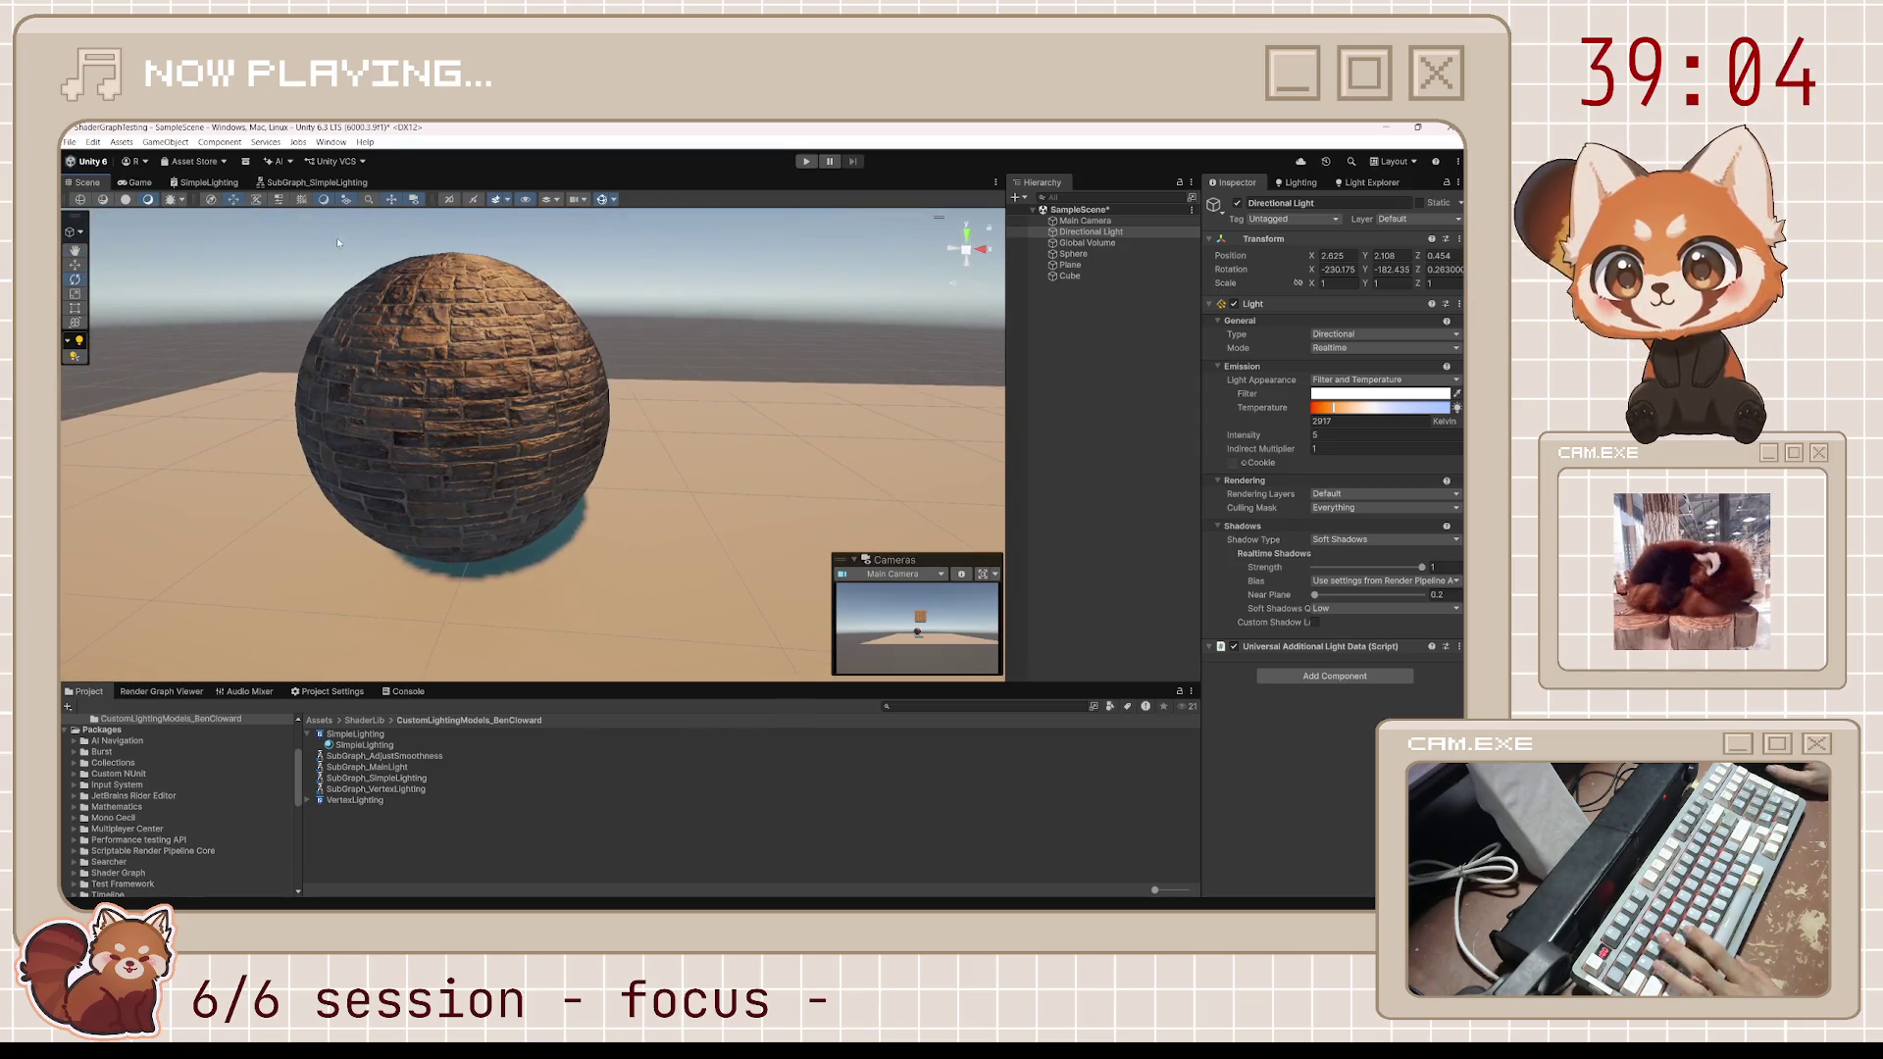
left_click(316, 183)
scroll(619, 281, "up", 5)
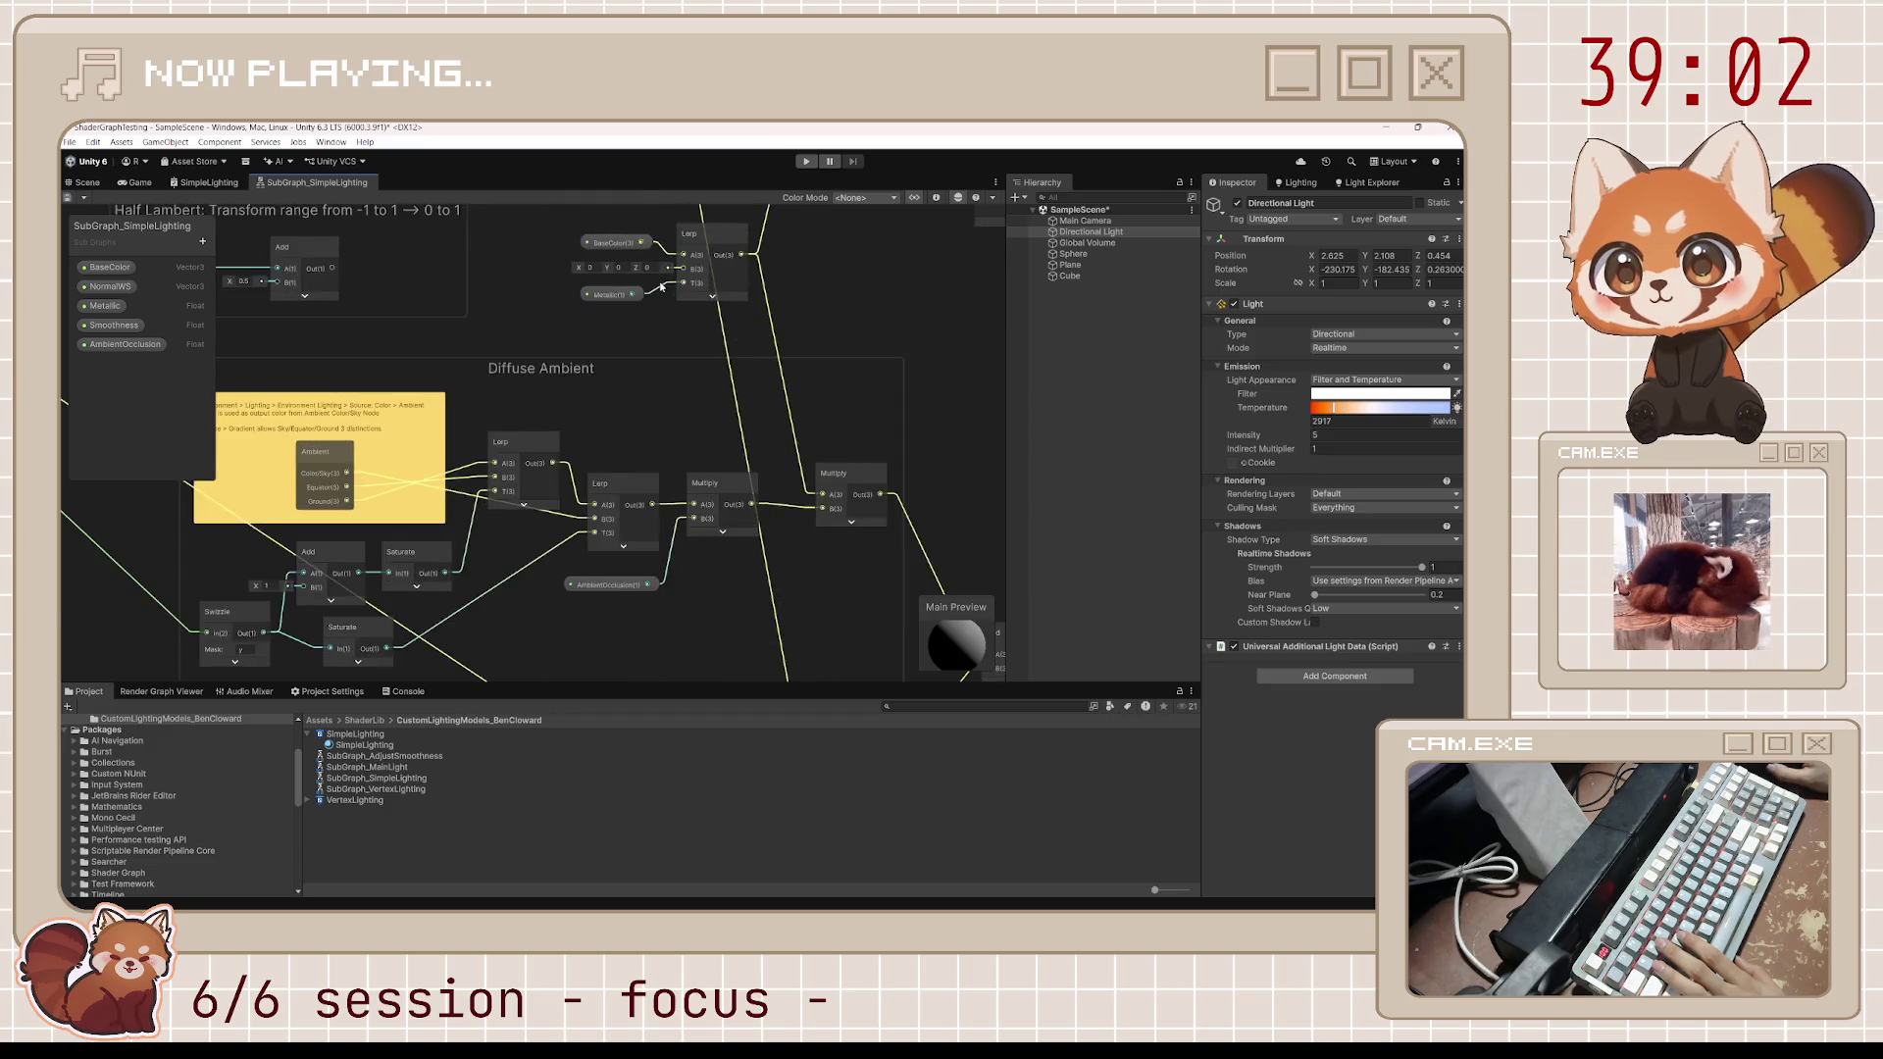
left_click_drag(582, 340, 605, 458)
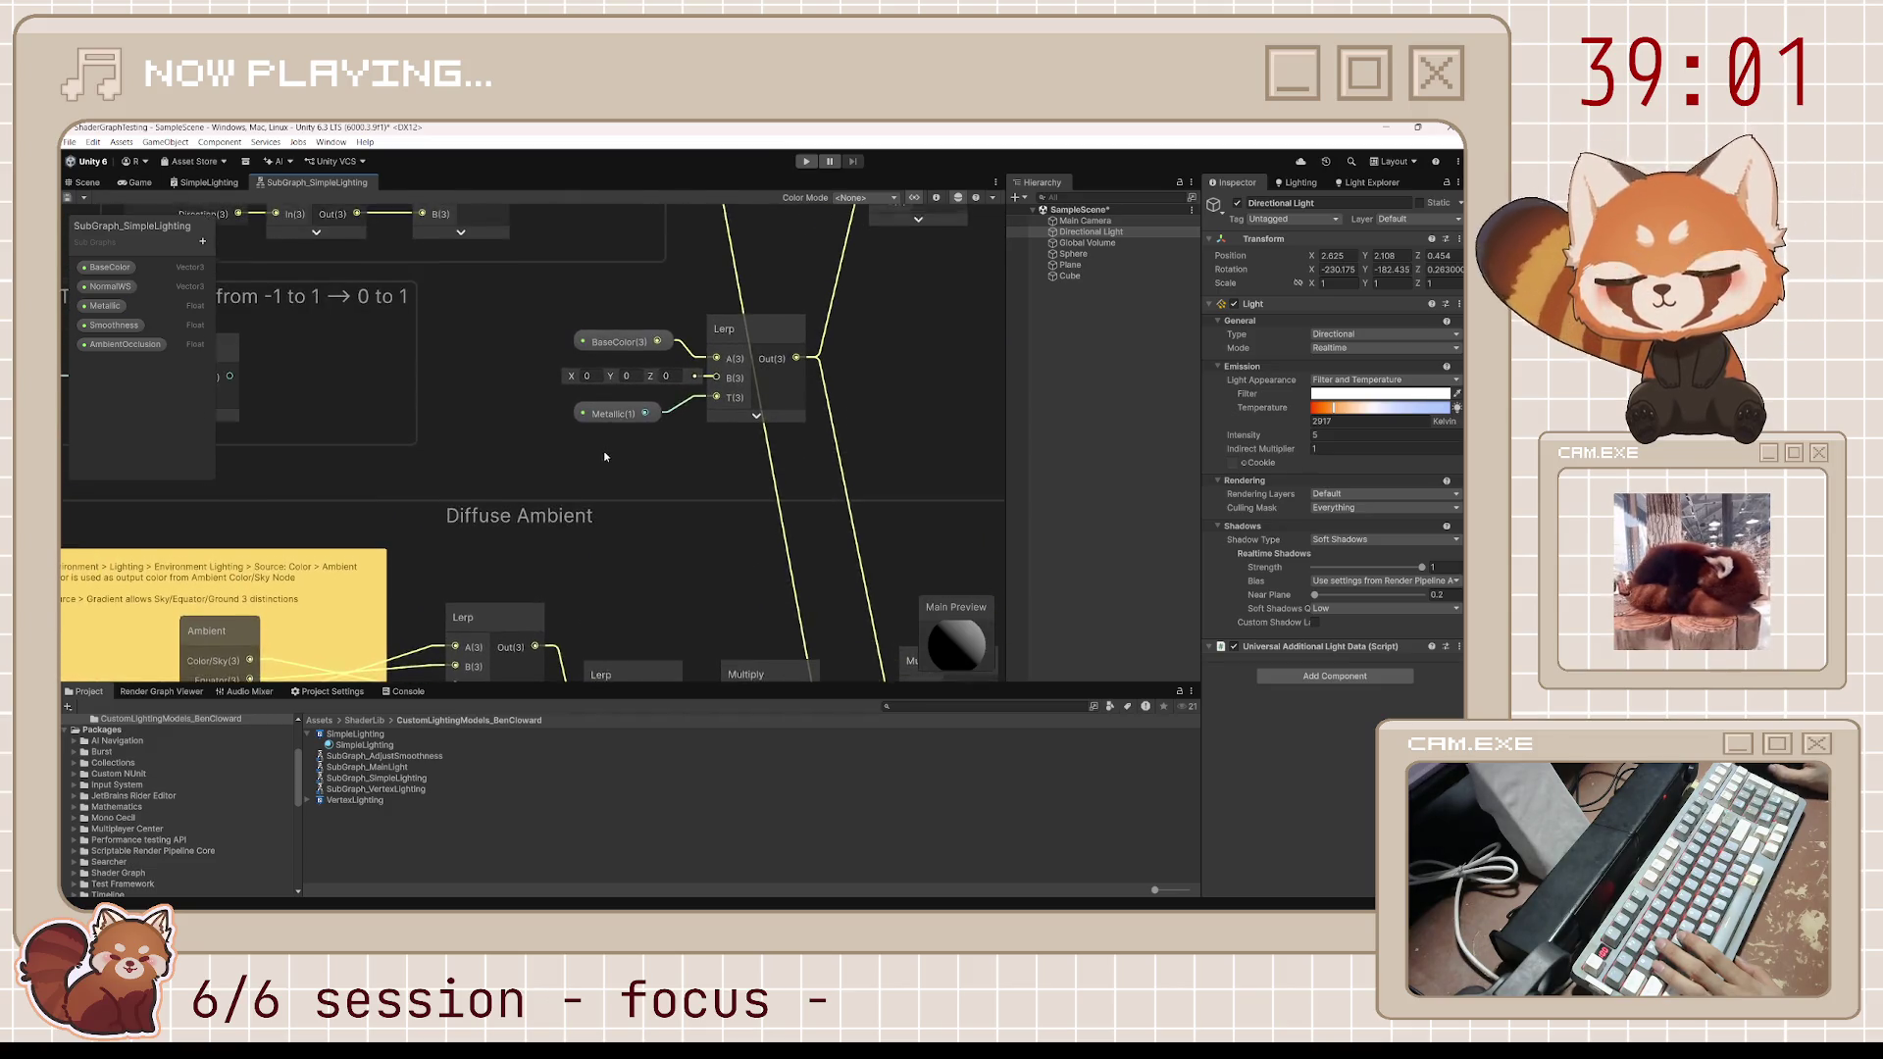
left_click(641, 416)
left_click(715, 363)
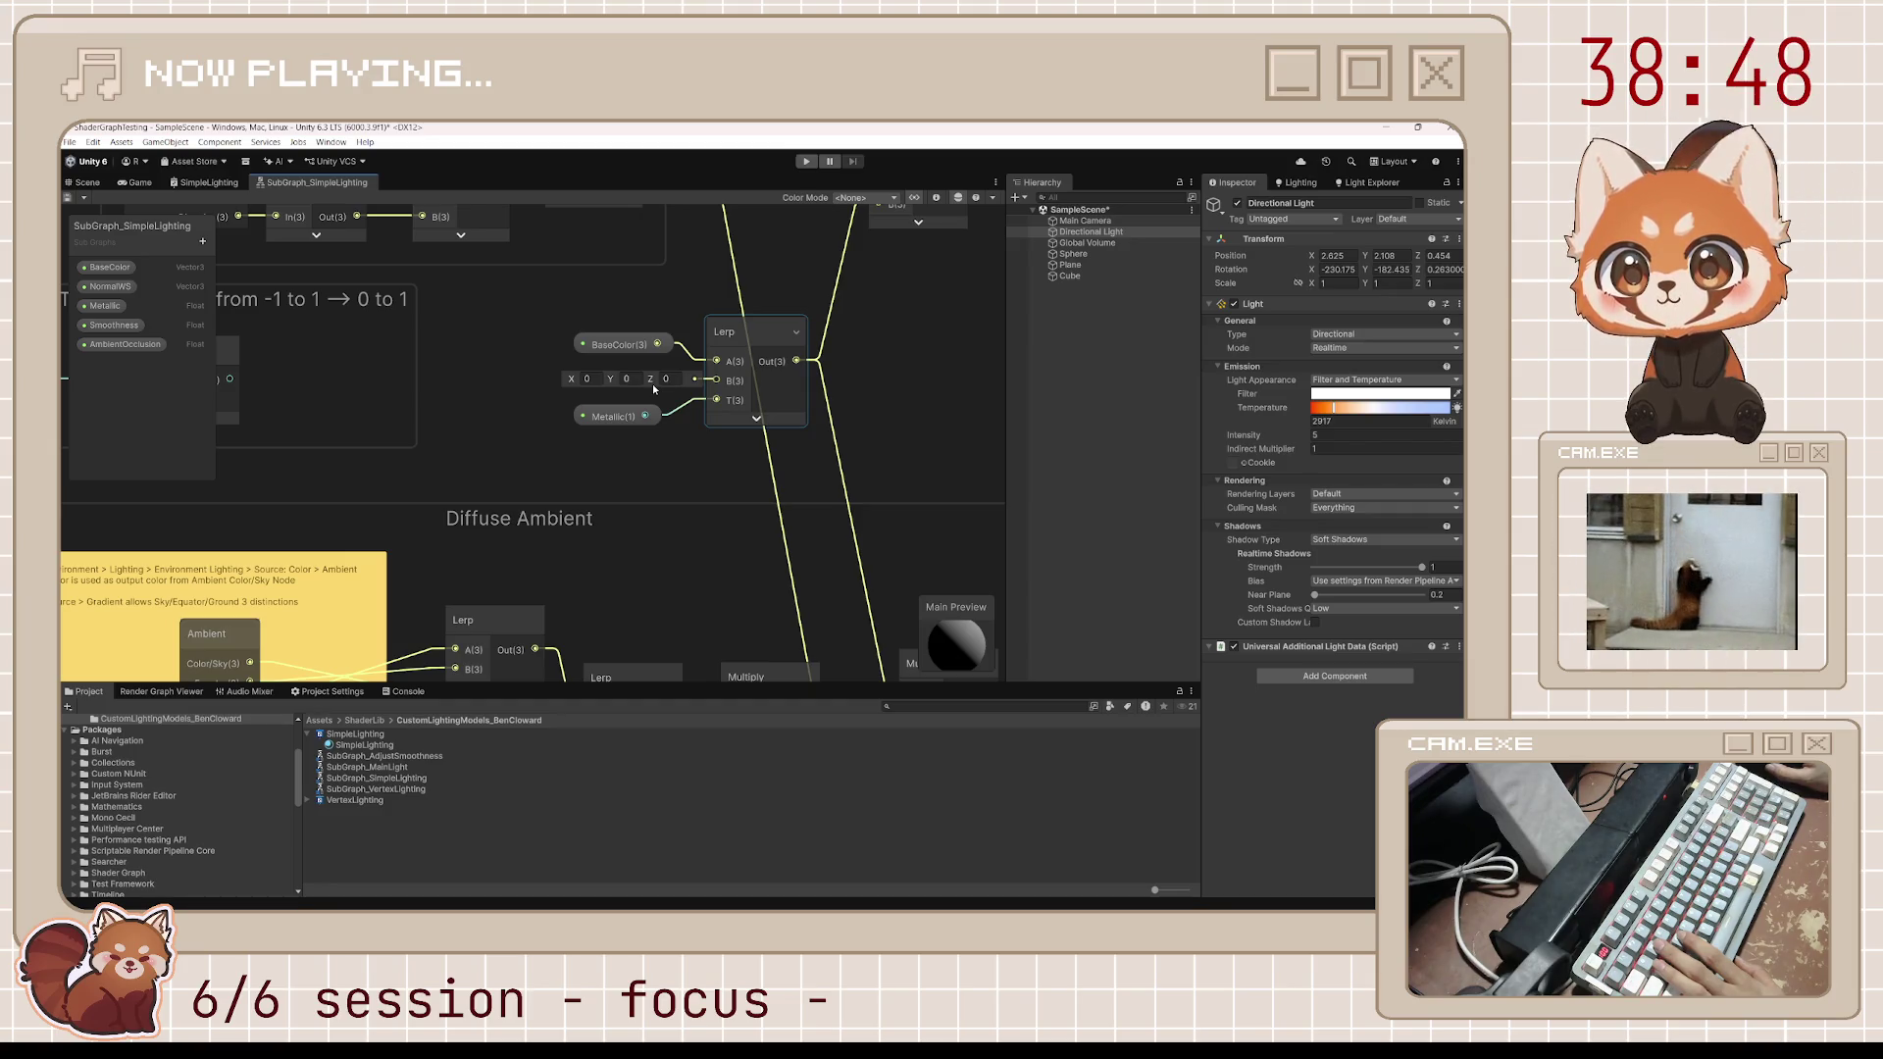
scroll(654, 389, "down", 1)
scroll(654, 390, "down", 2)
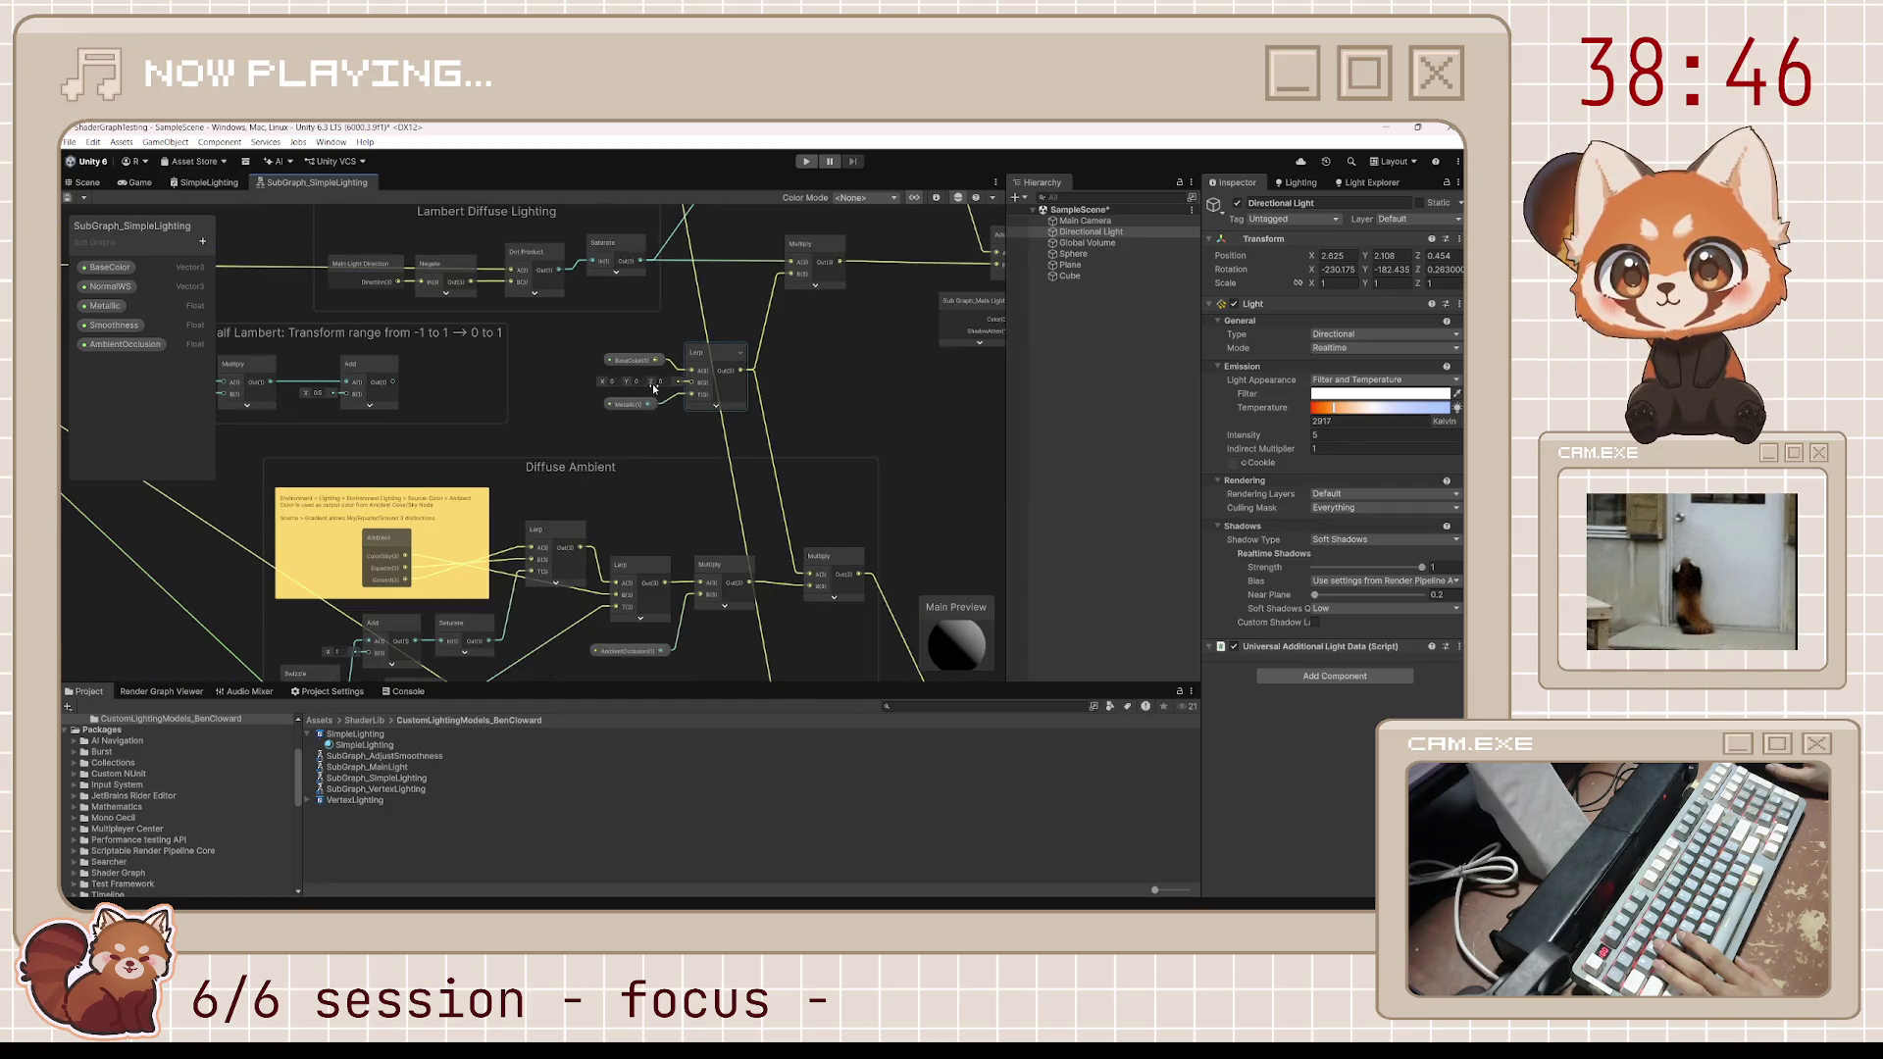
scroll(654, 389, "down", 2)
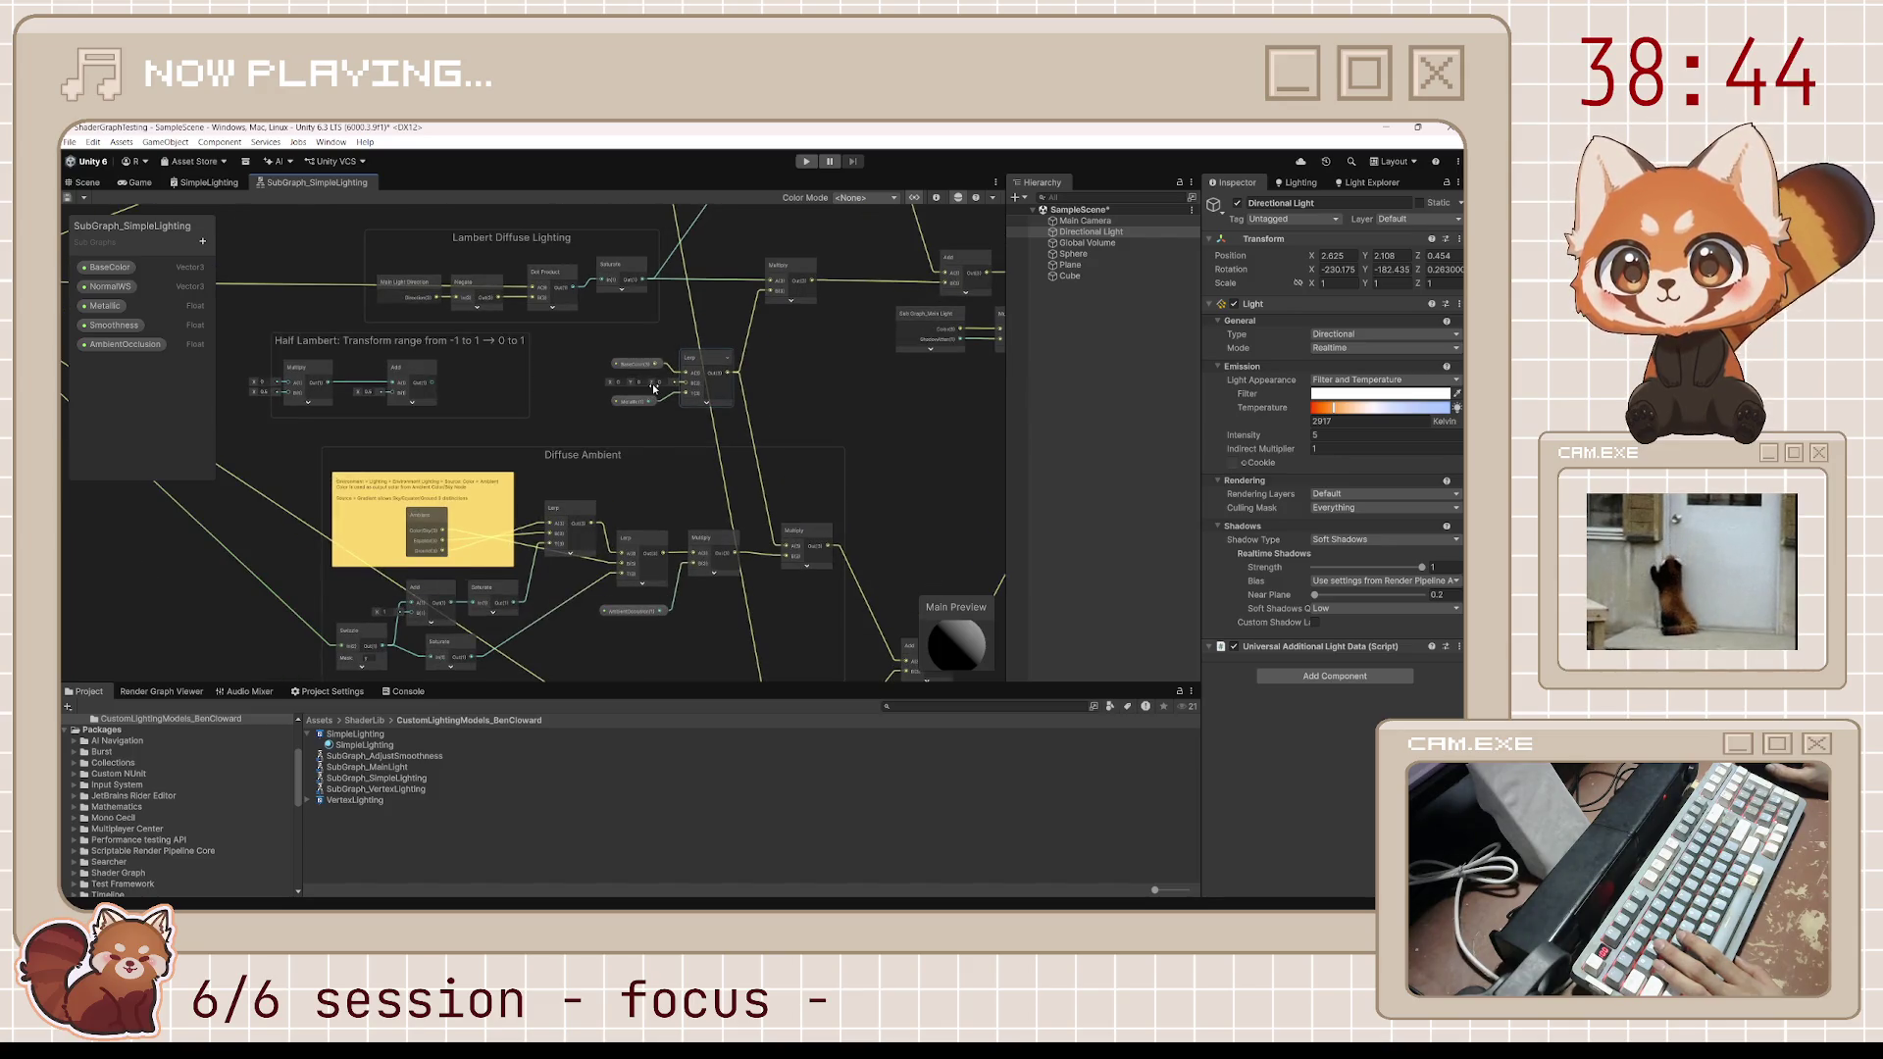
scroll(726, 506, "down", 1)
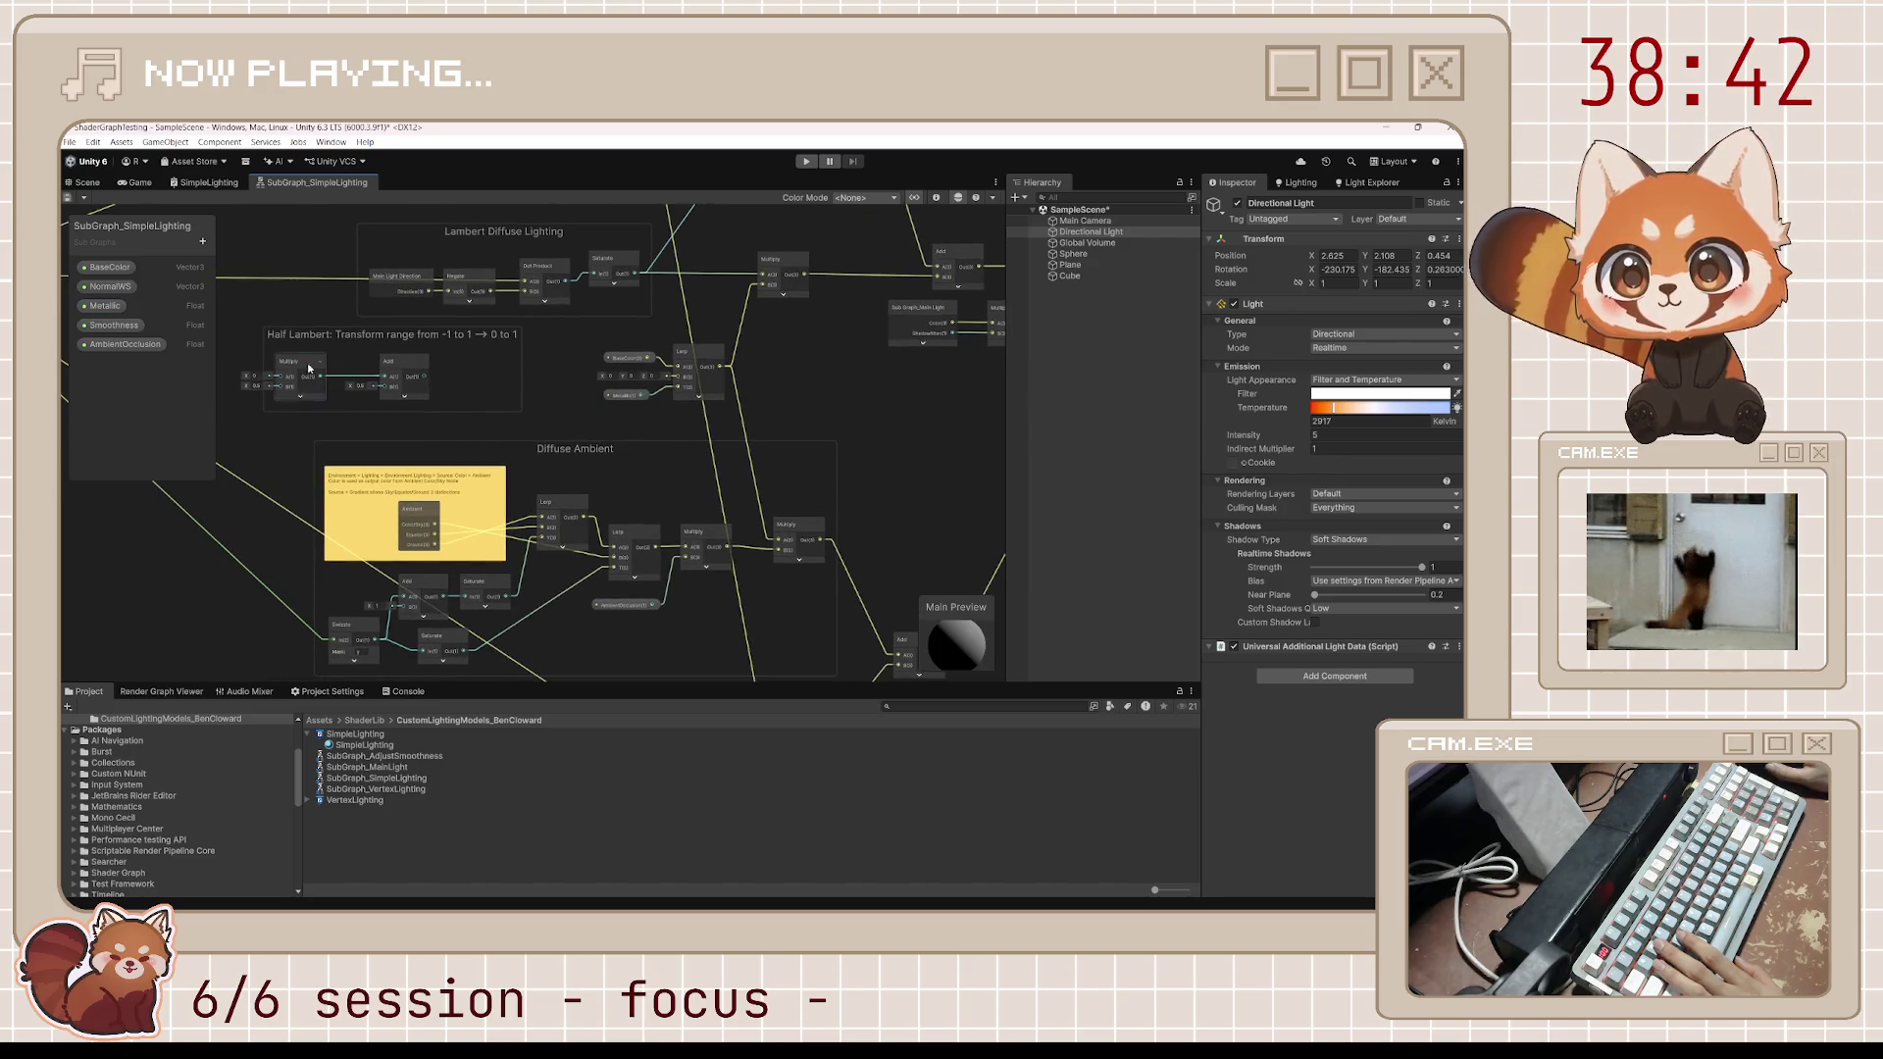
scroll(417, 456, "down", 2)
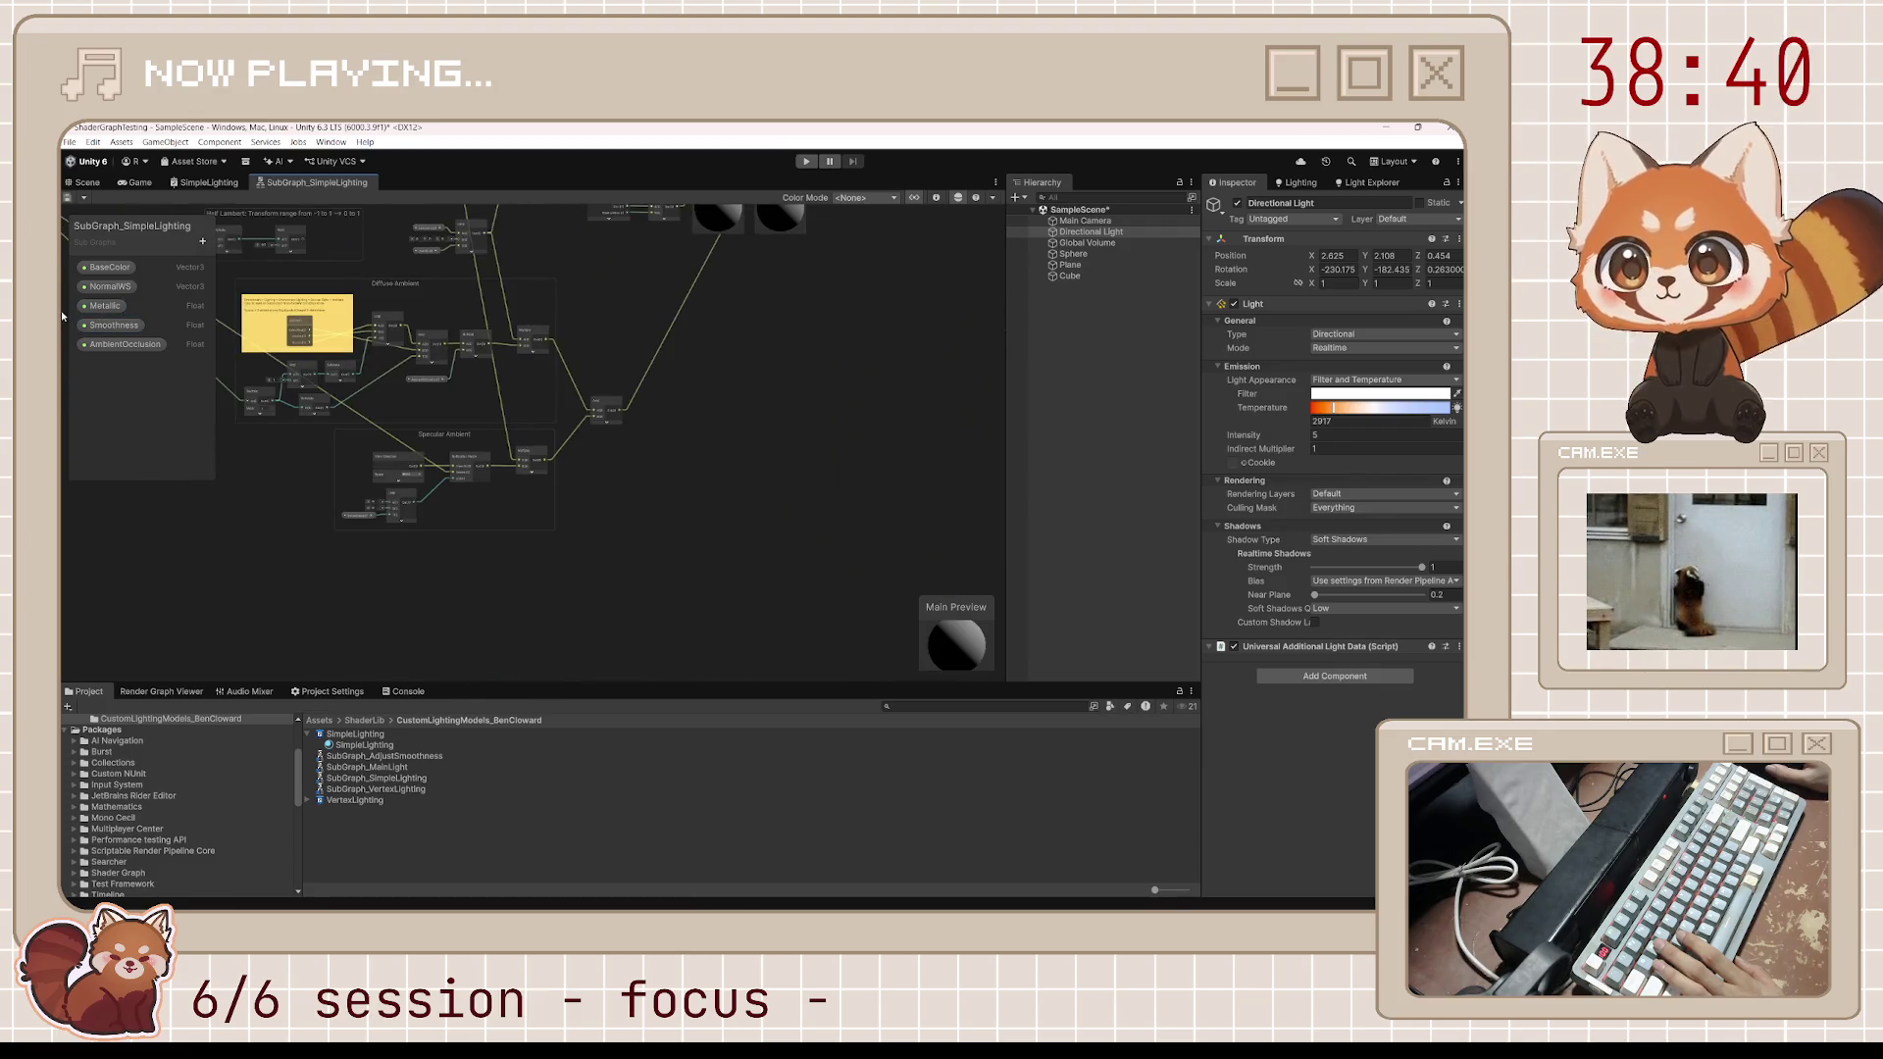
left_click_drag(409, 301, 637, 583)
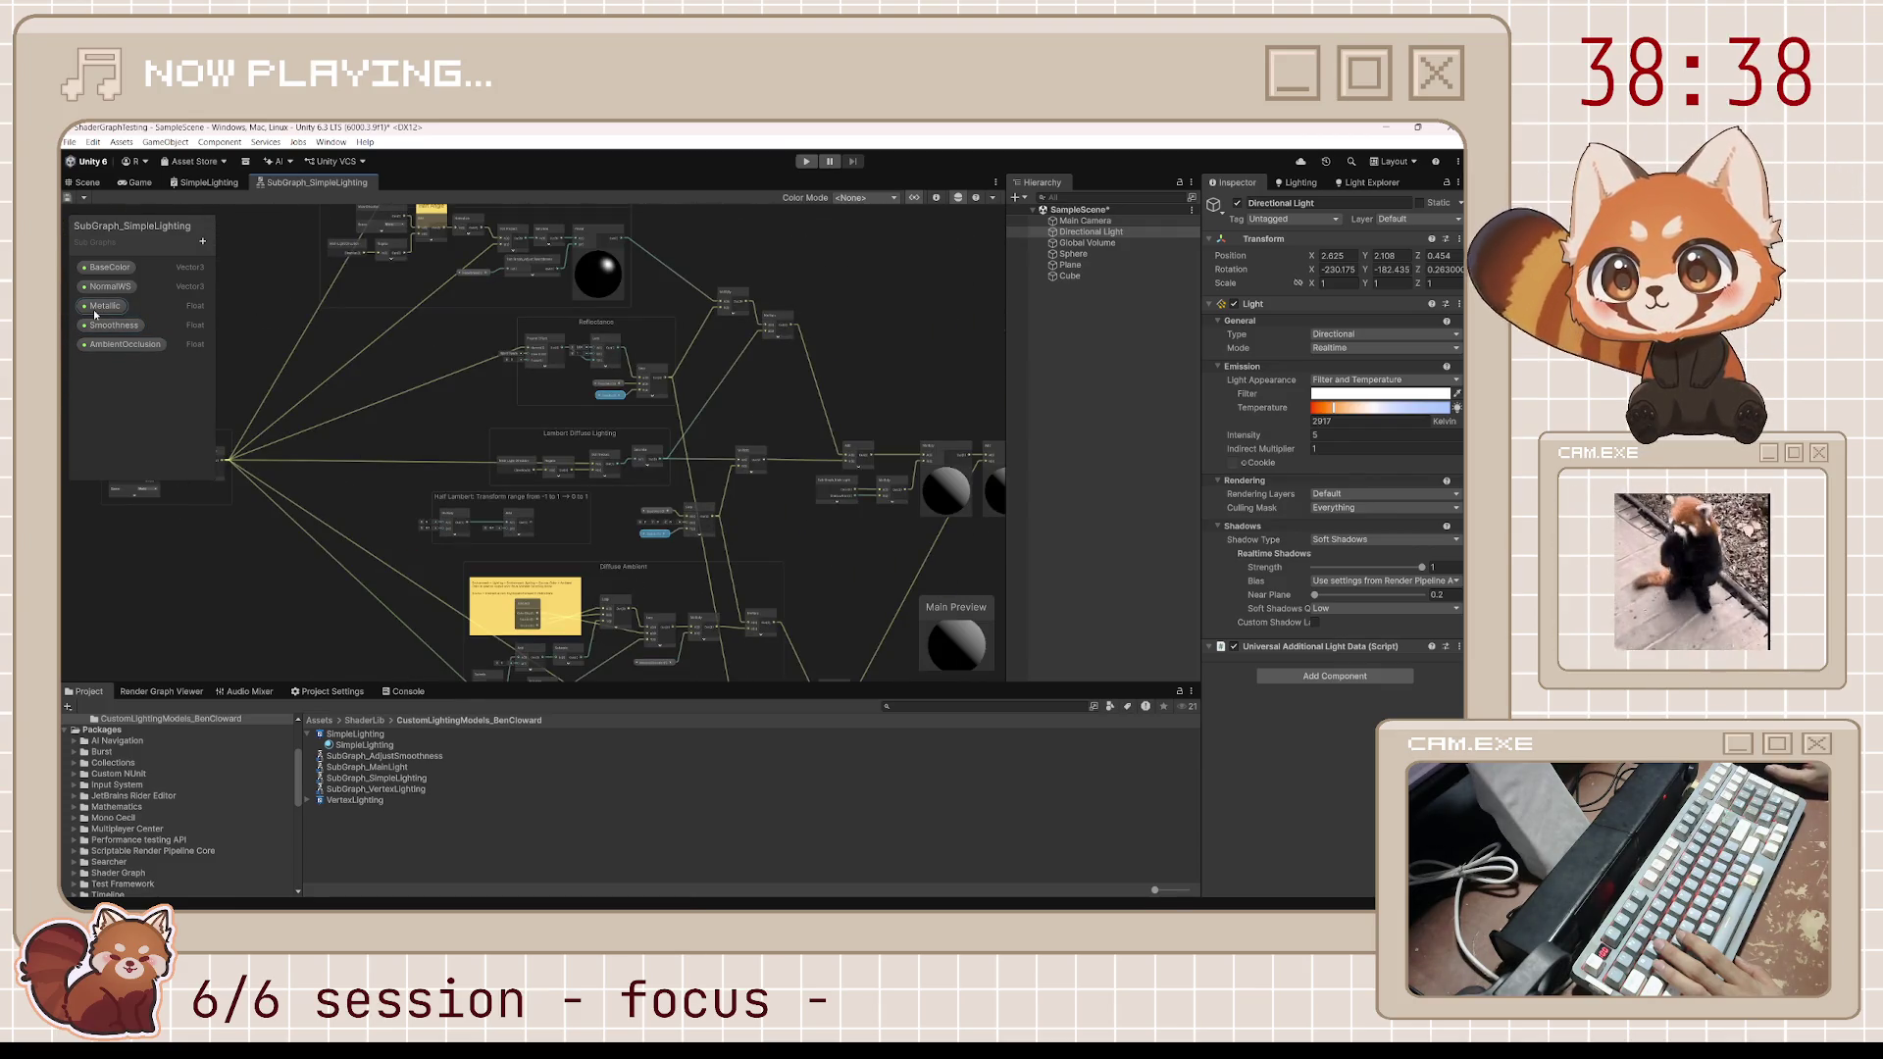
scroll(628, 405, "up", 5)
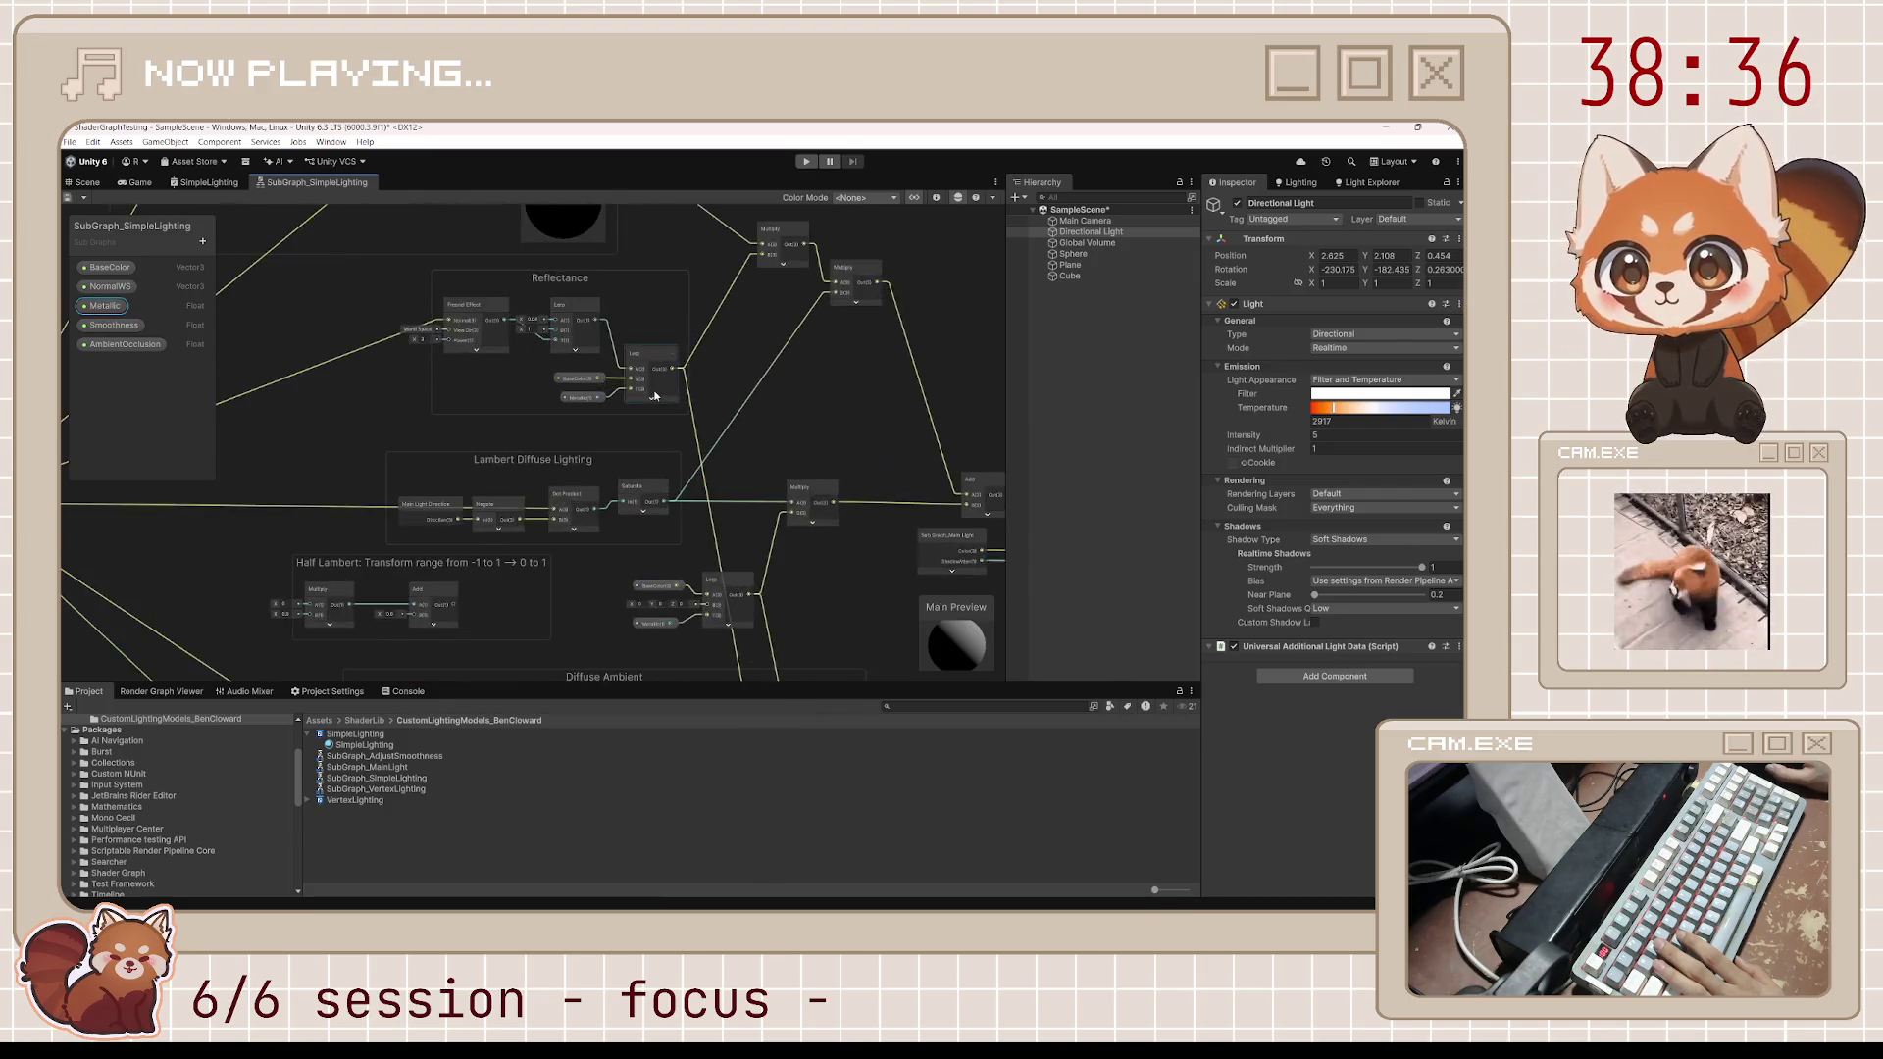
scroll(625, 405, "down", 5)
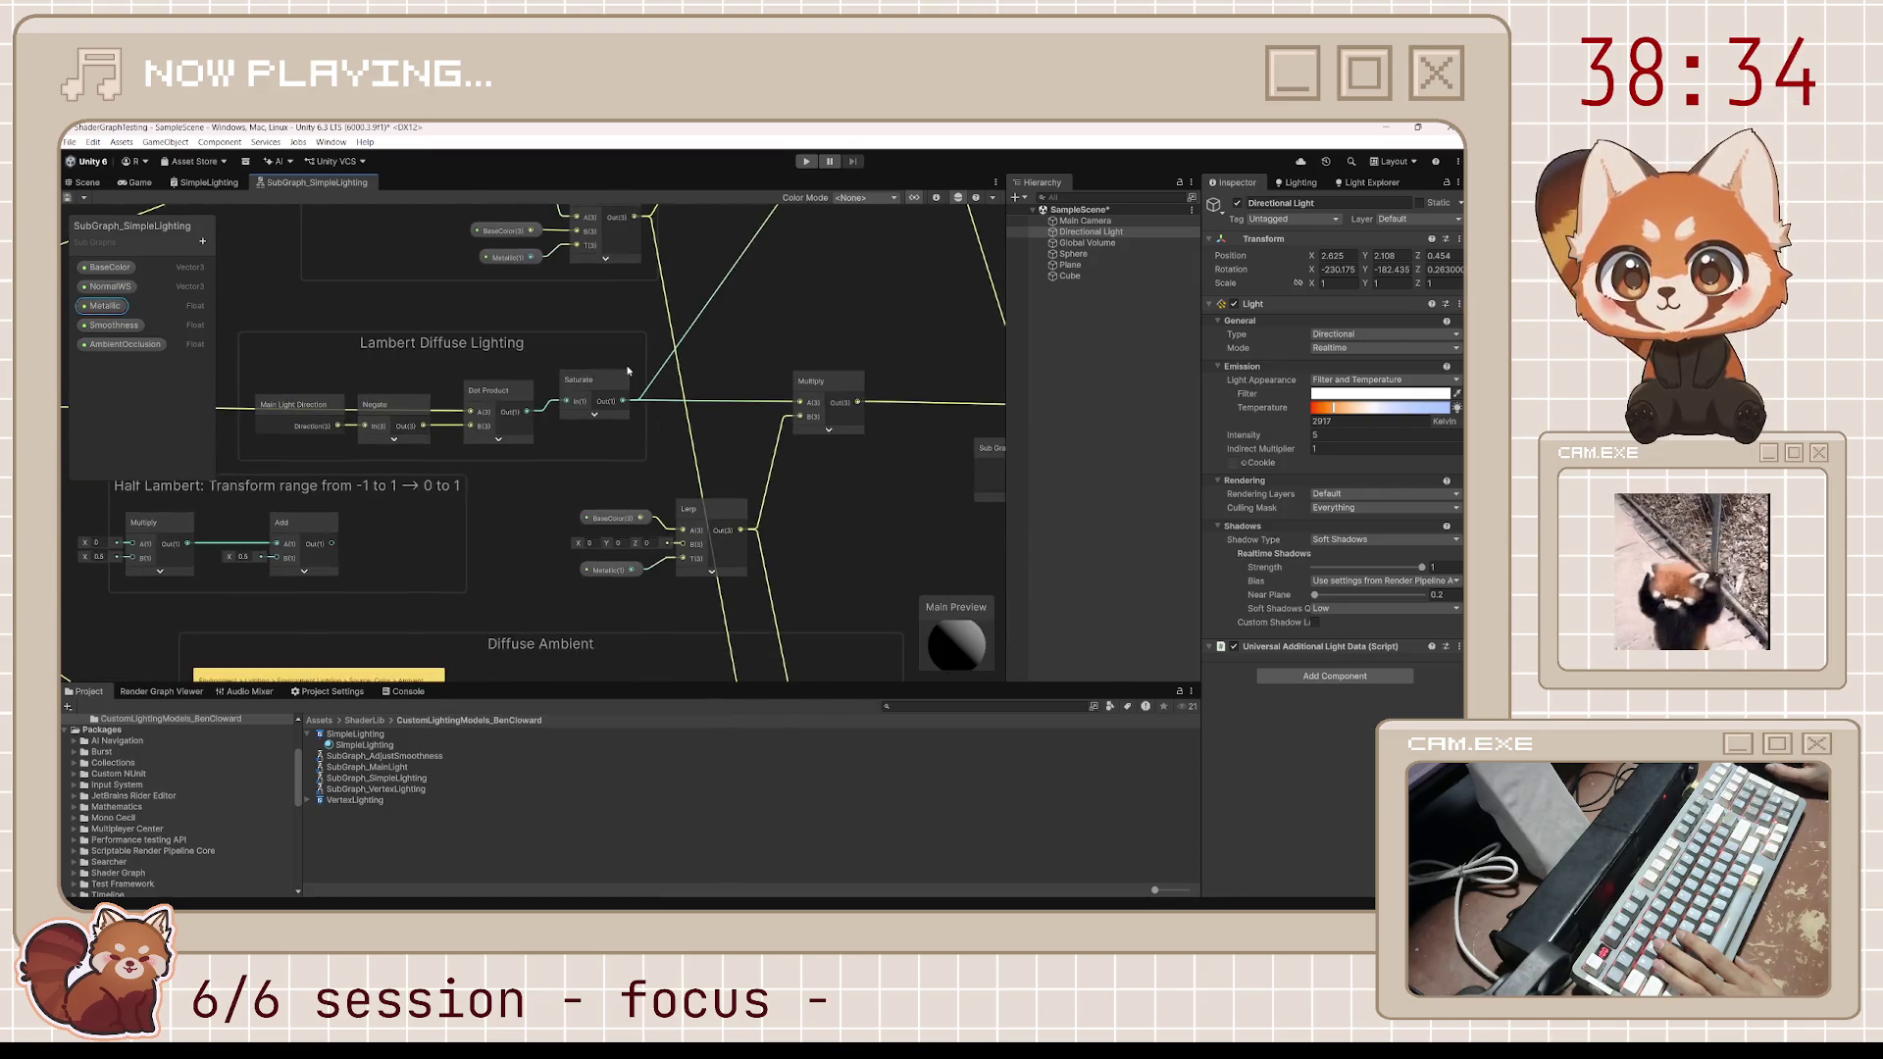
left_click_drag(589, 368, 661, 497)
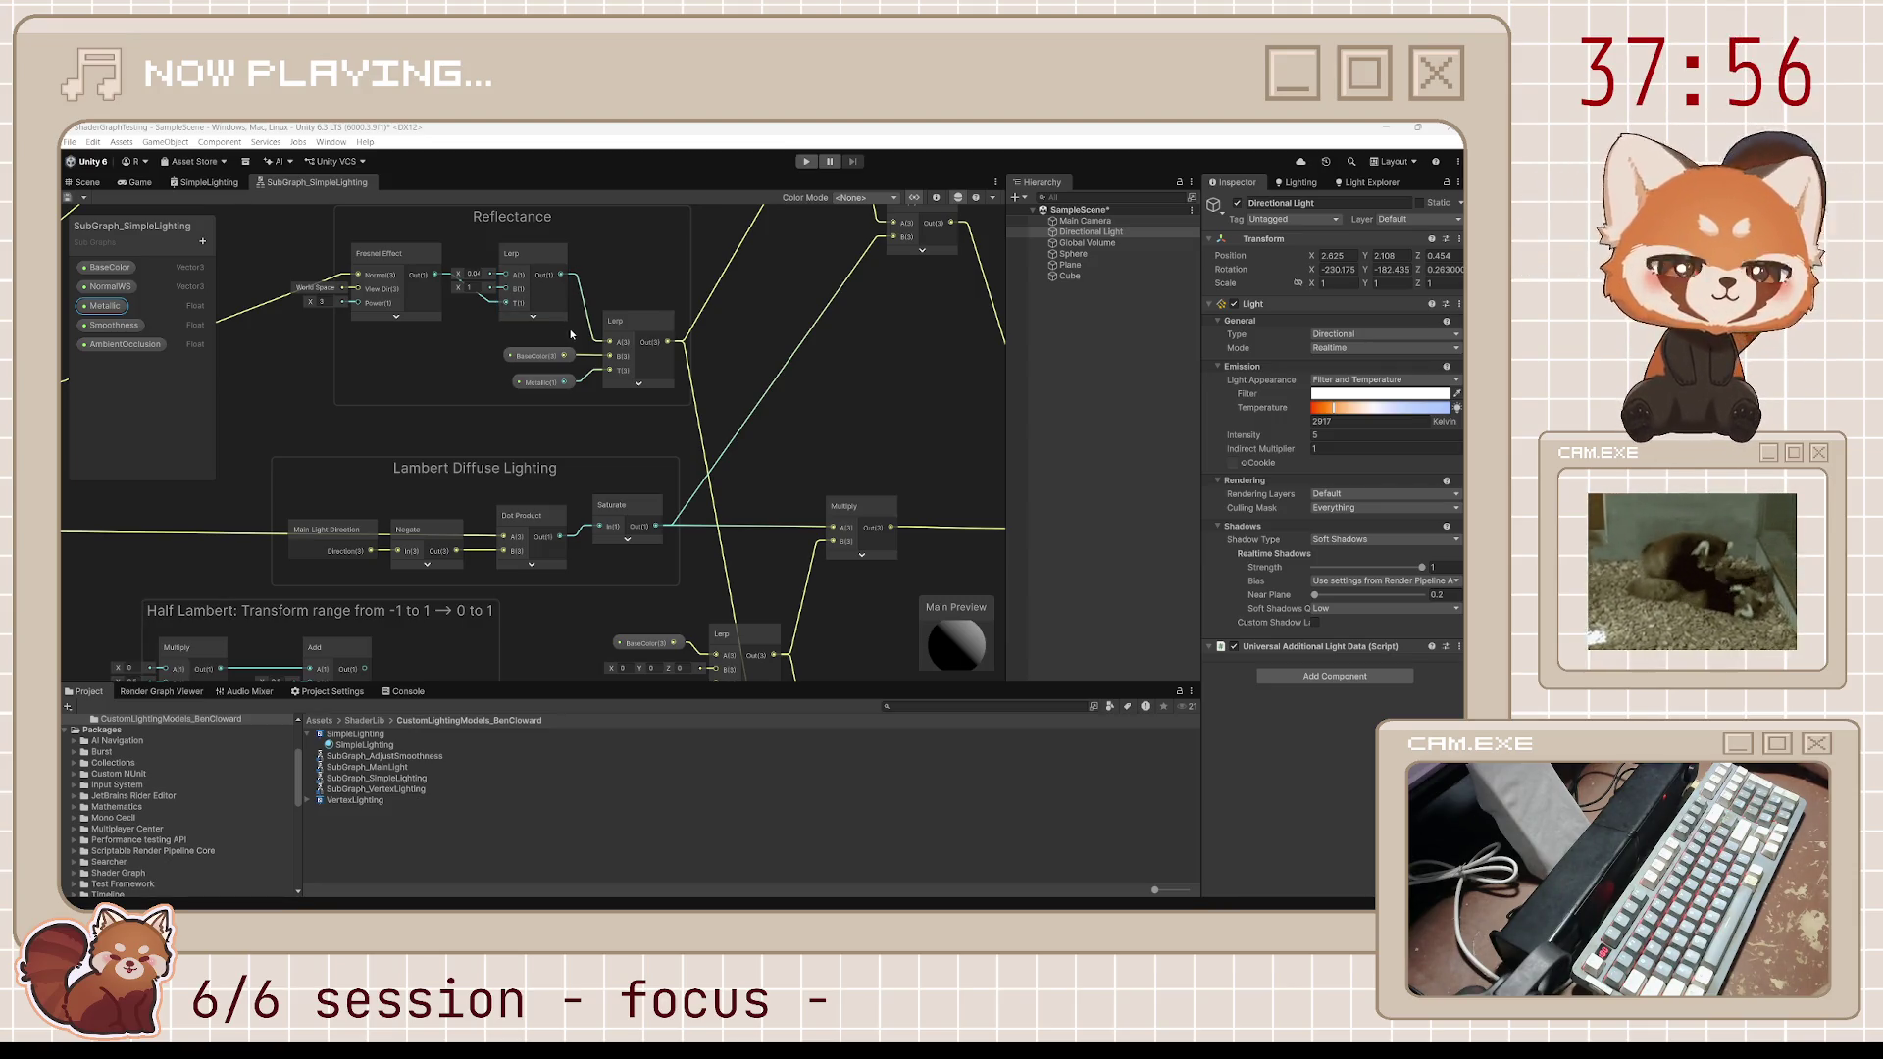
Show then hide the Lerp node's preview and pan to the Specular Ambient group
left_click(638, 384)
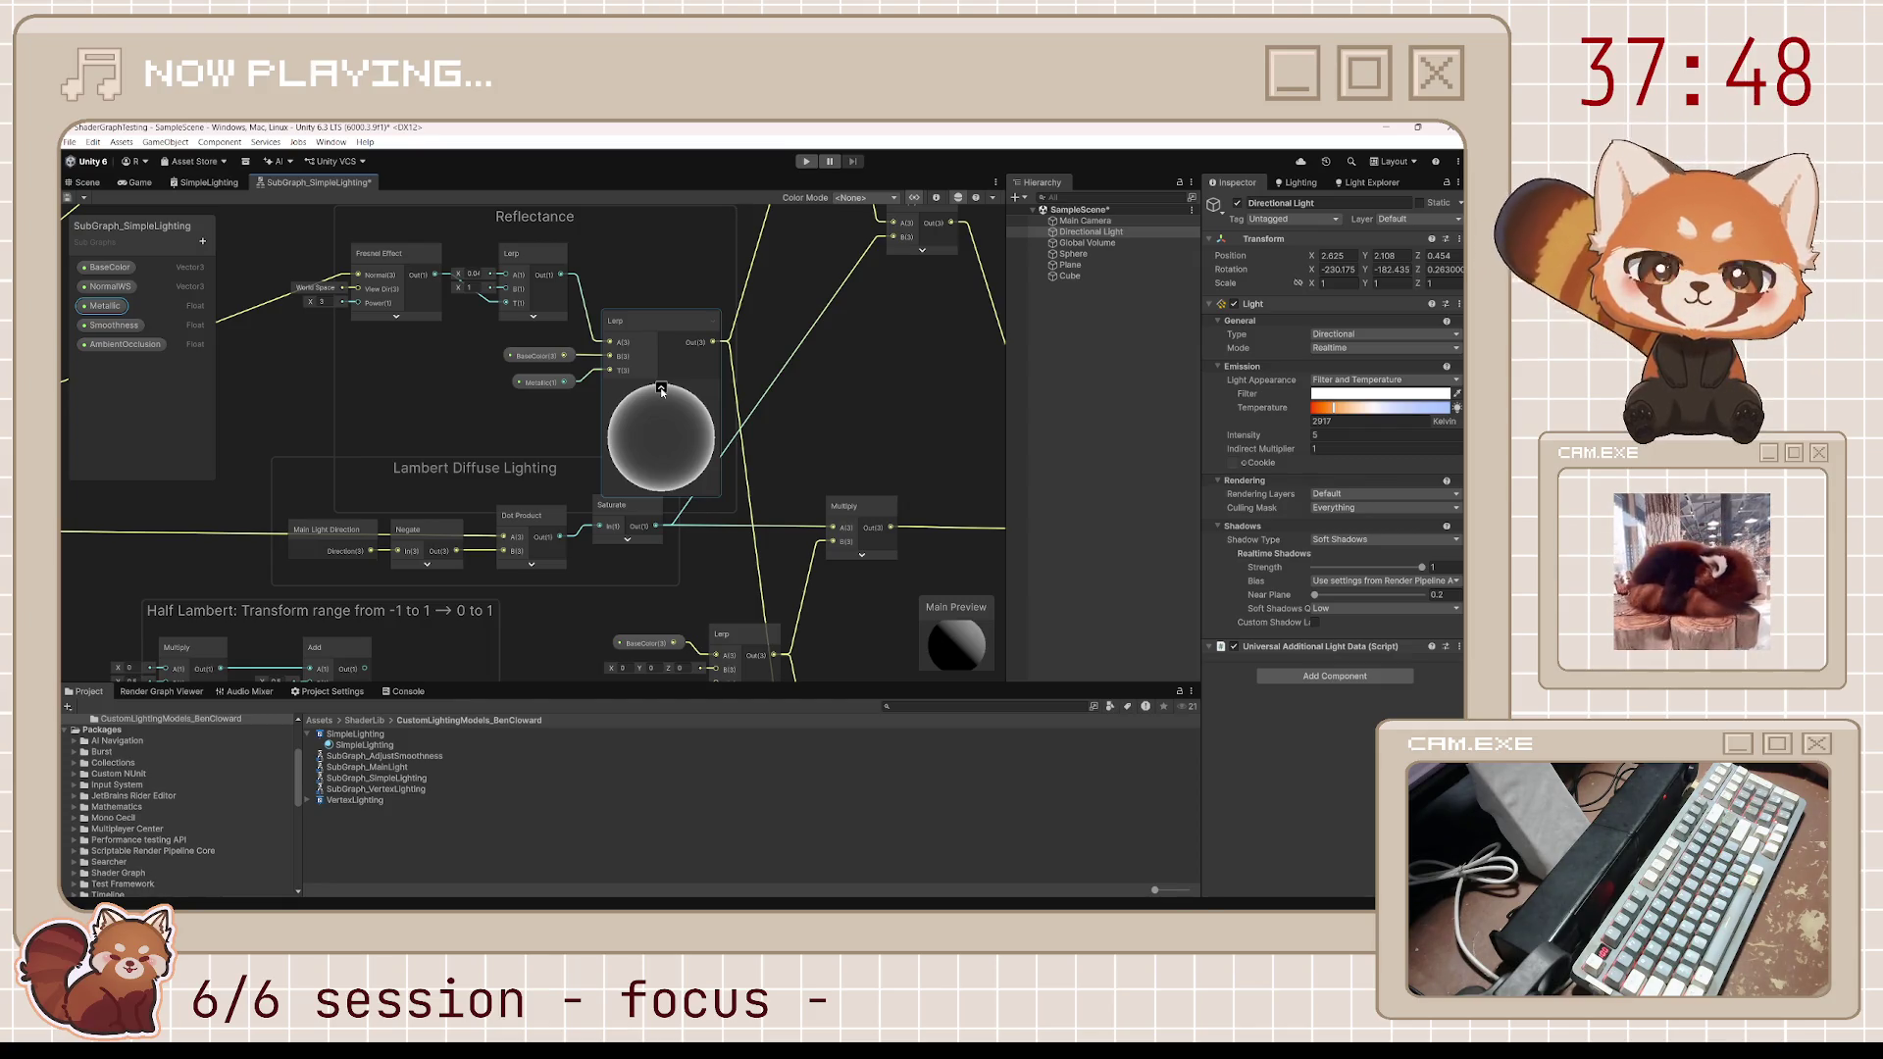
left_click(661, 388)
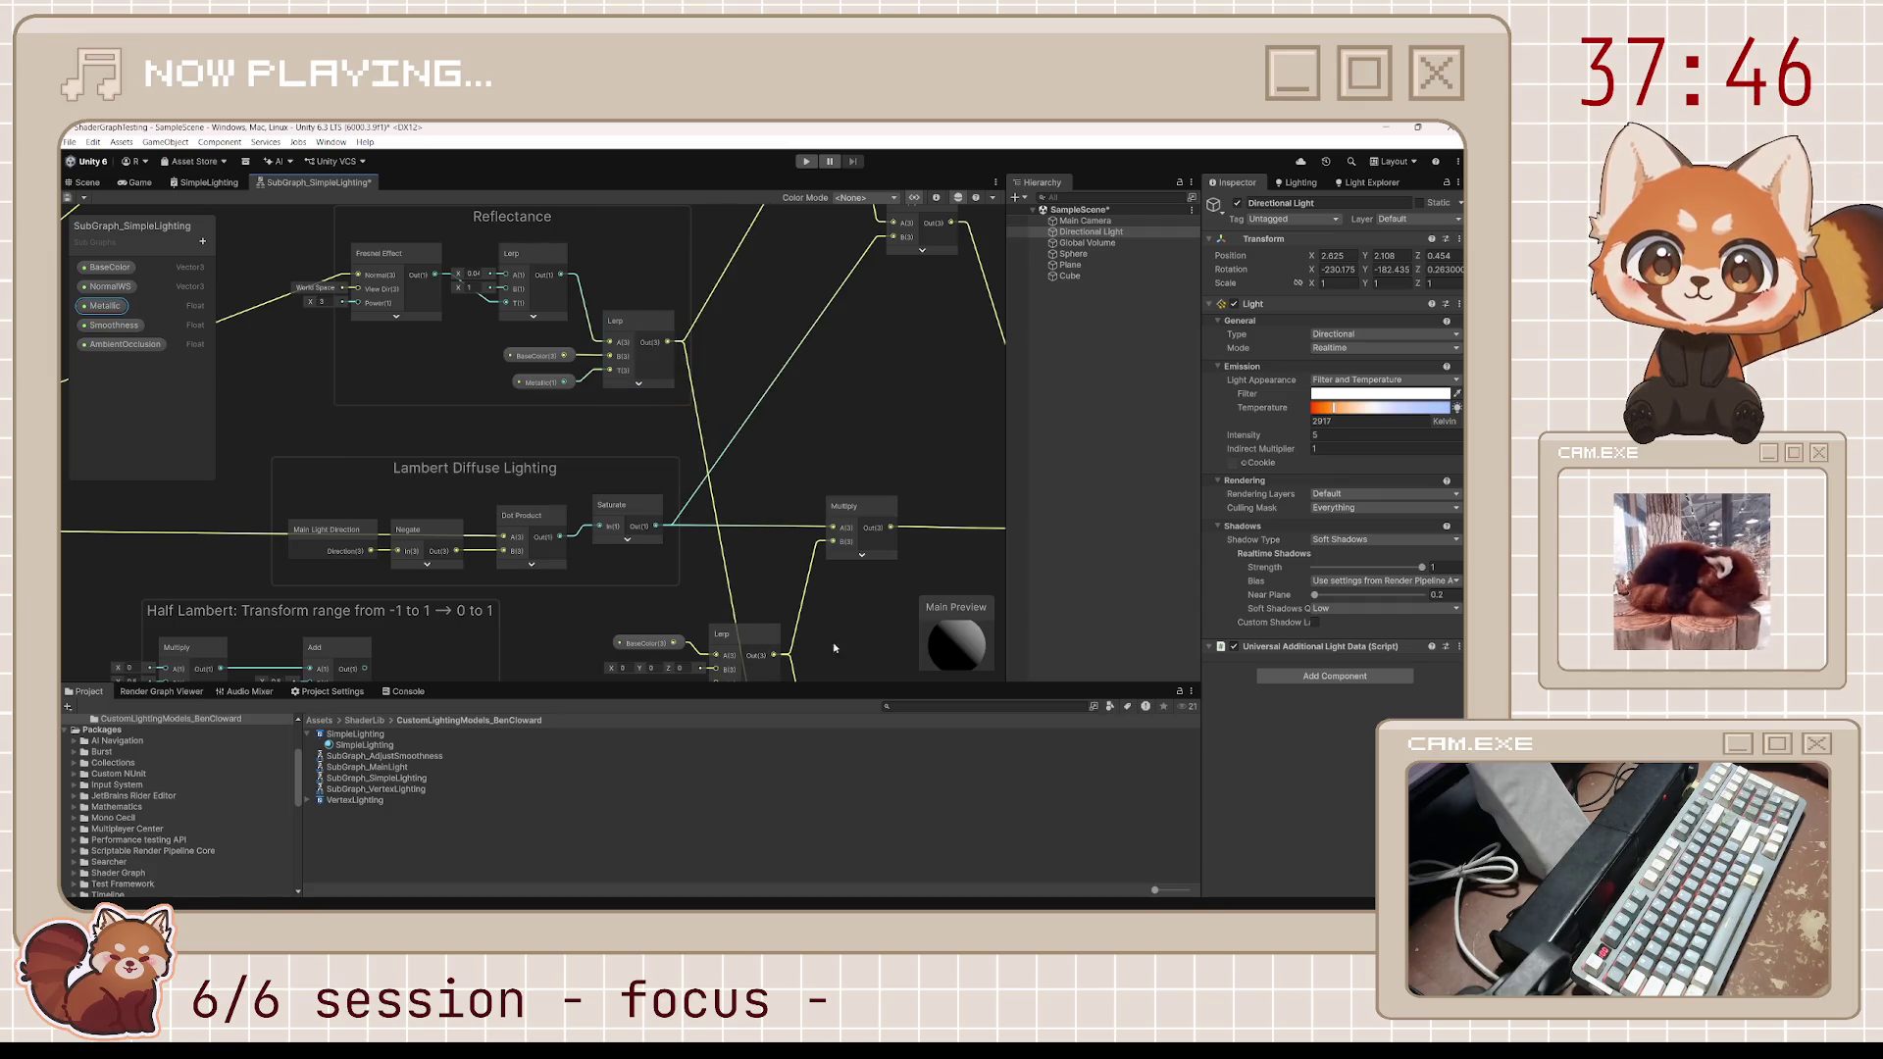
scroll(826, 643, "down", 5)
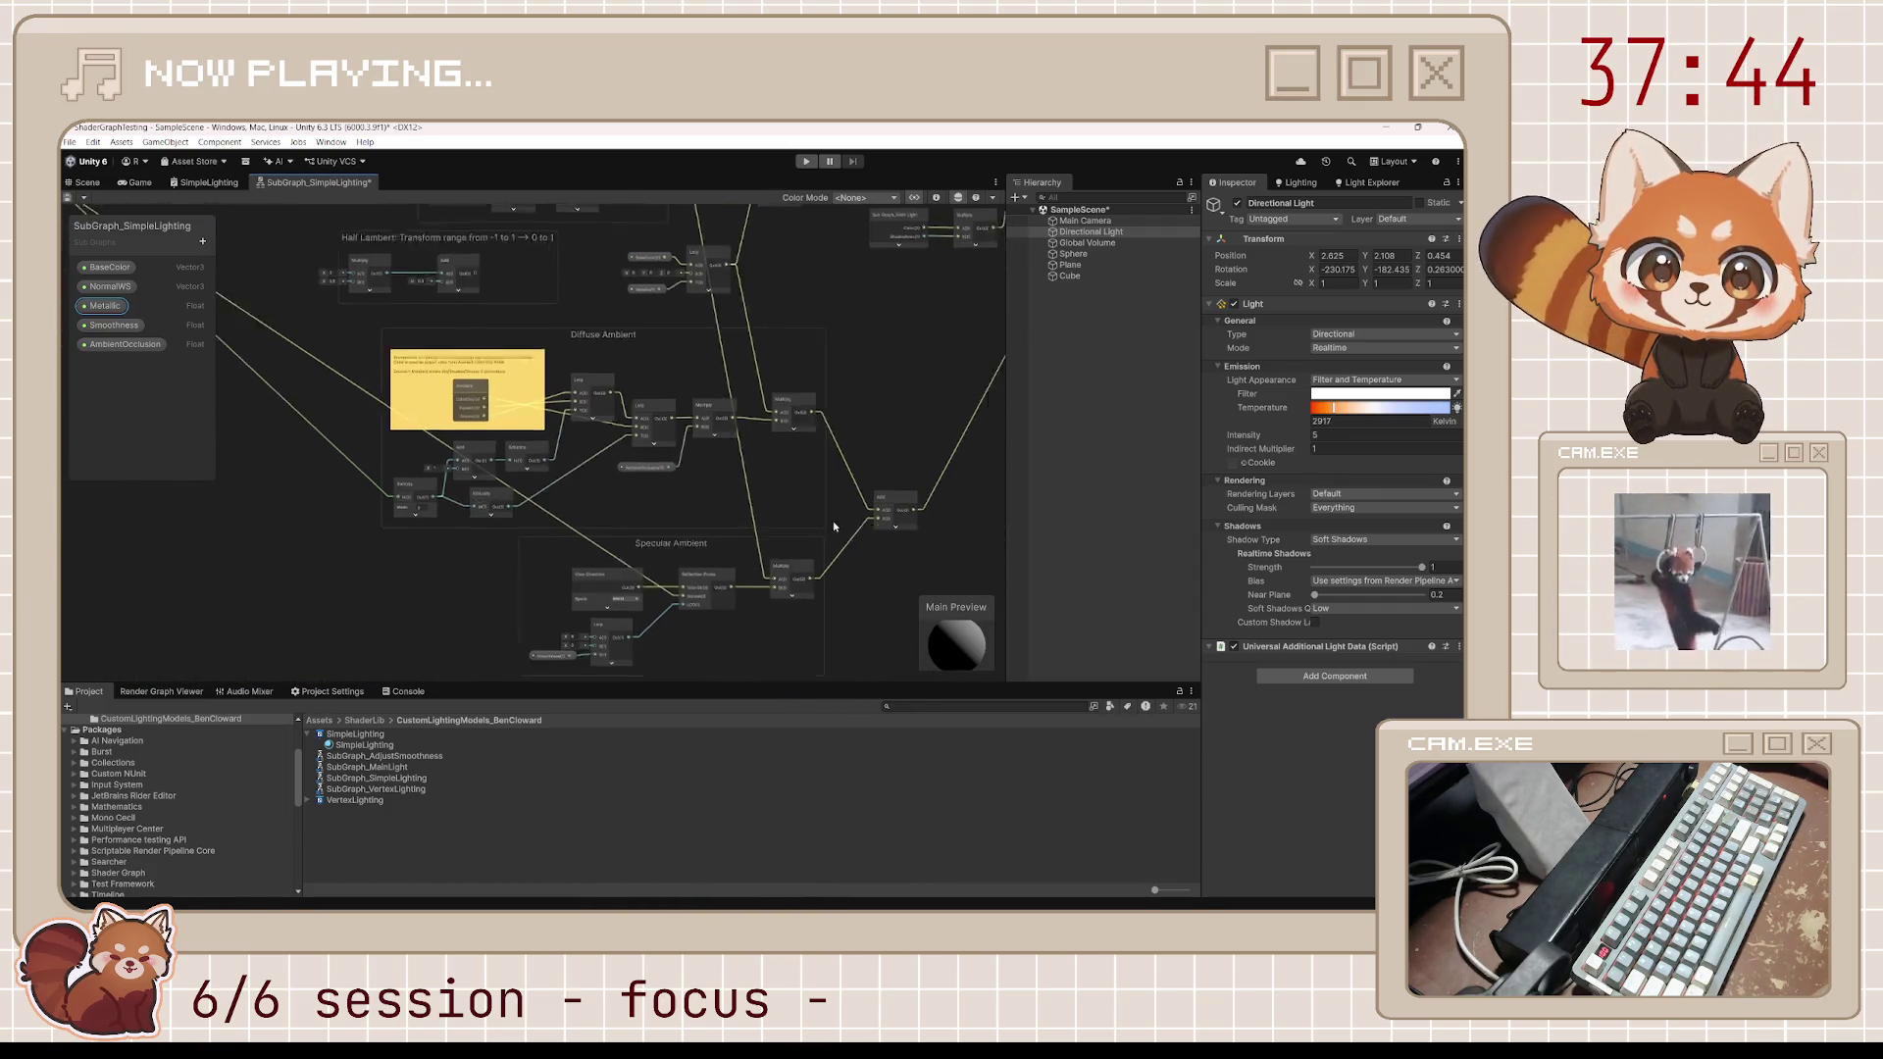
left_click_drag(838, 540, 803, 436)
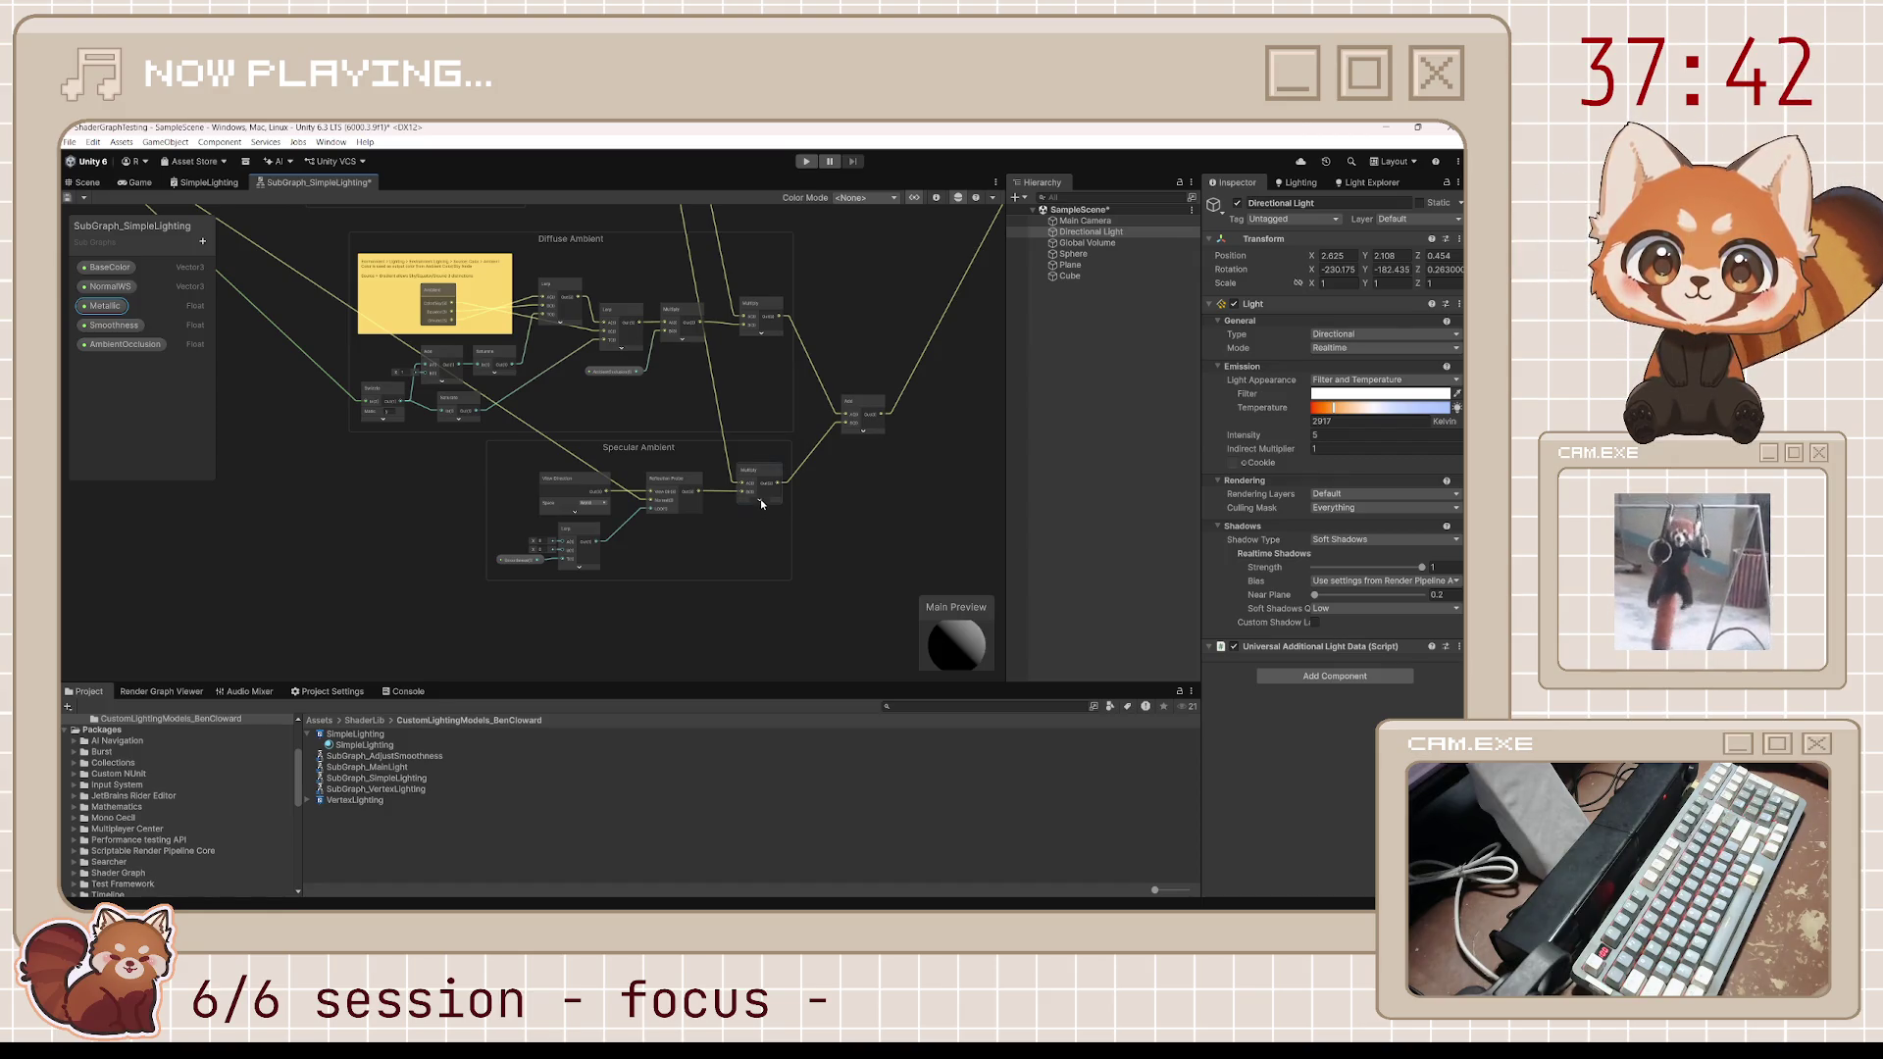
Toggle the Multiply node's preview, then place the YouTube tutorial beside the Scene view
left_click(761, 501)
scroll(767, 554, "up", 3)
left_click(771, 461)
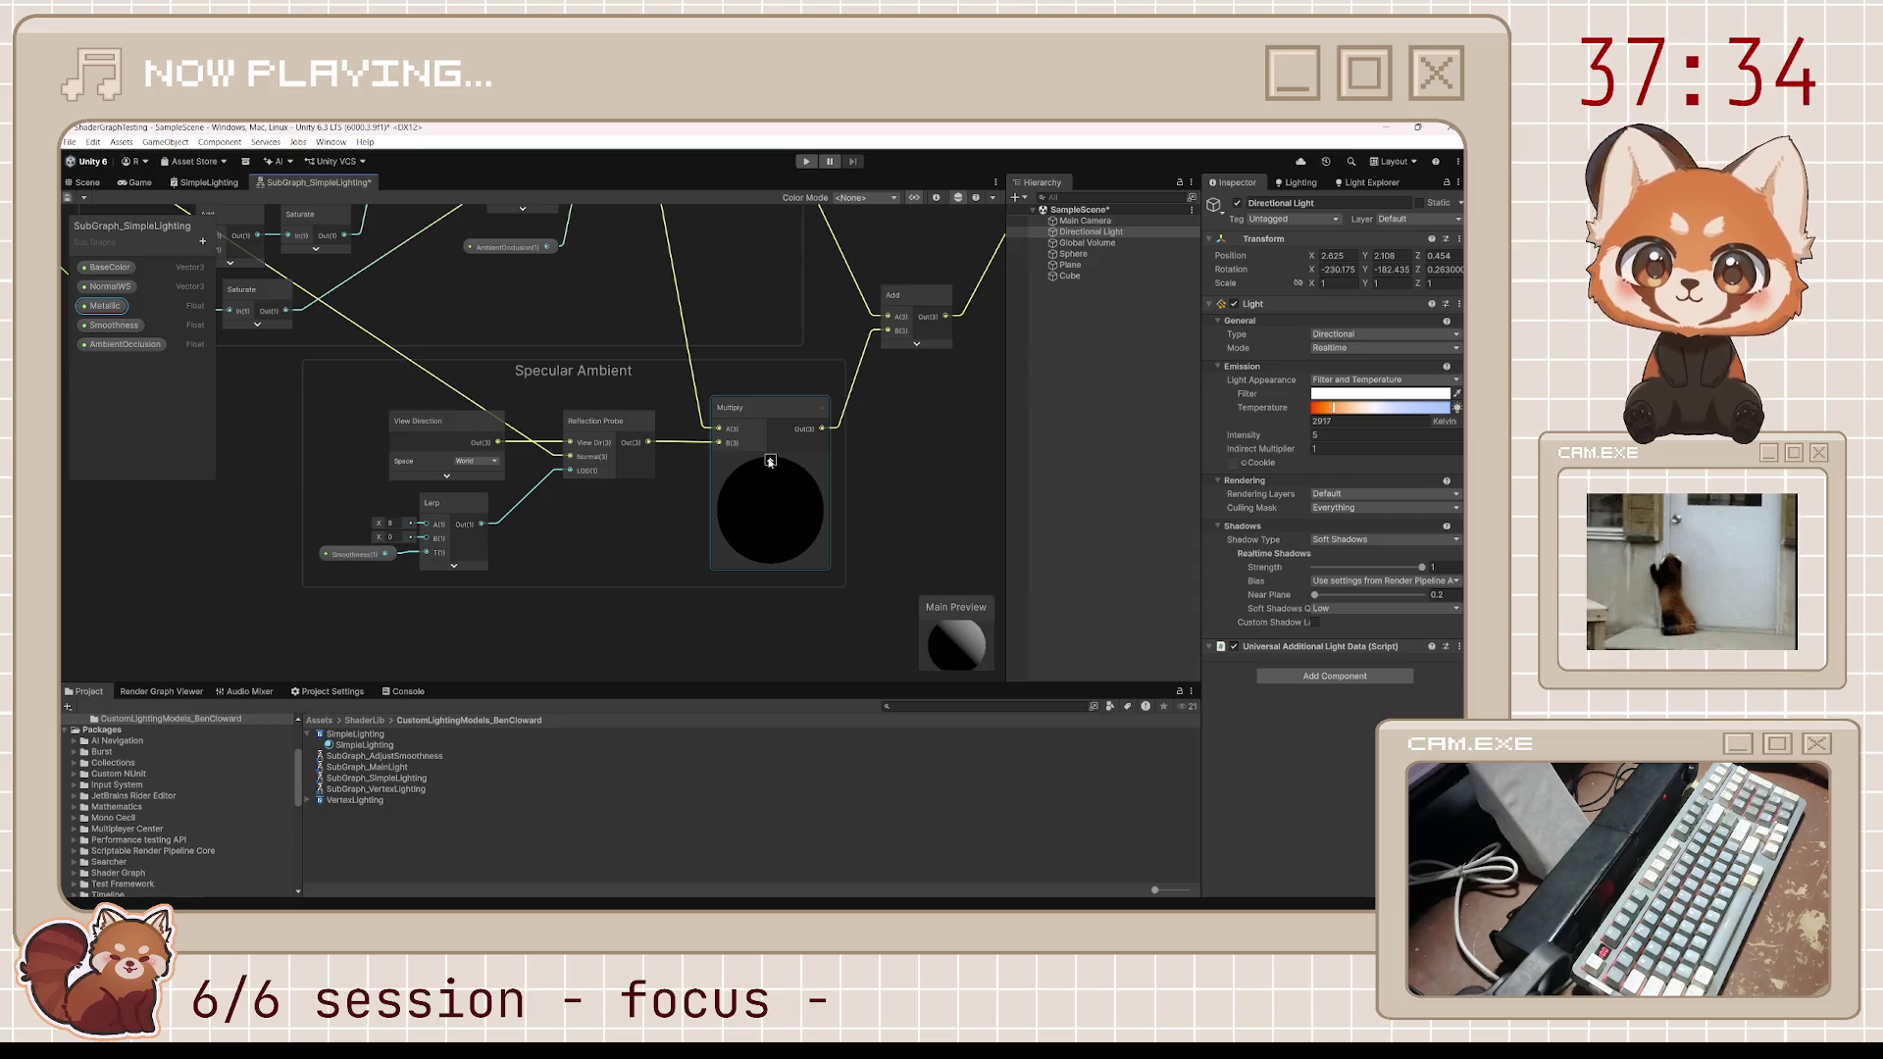
left_click(771, 461)
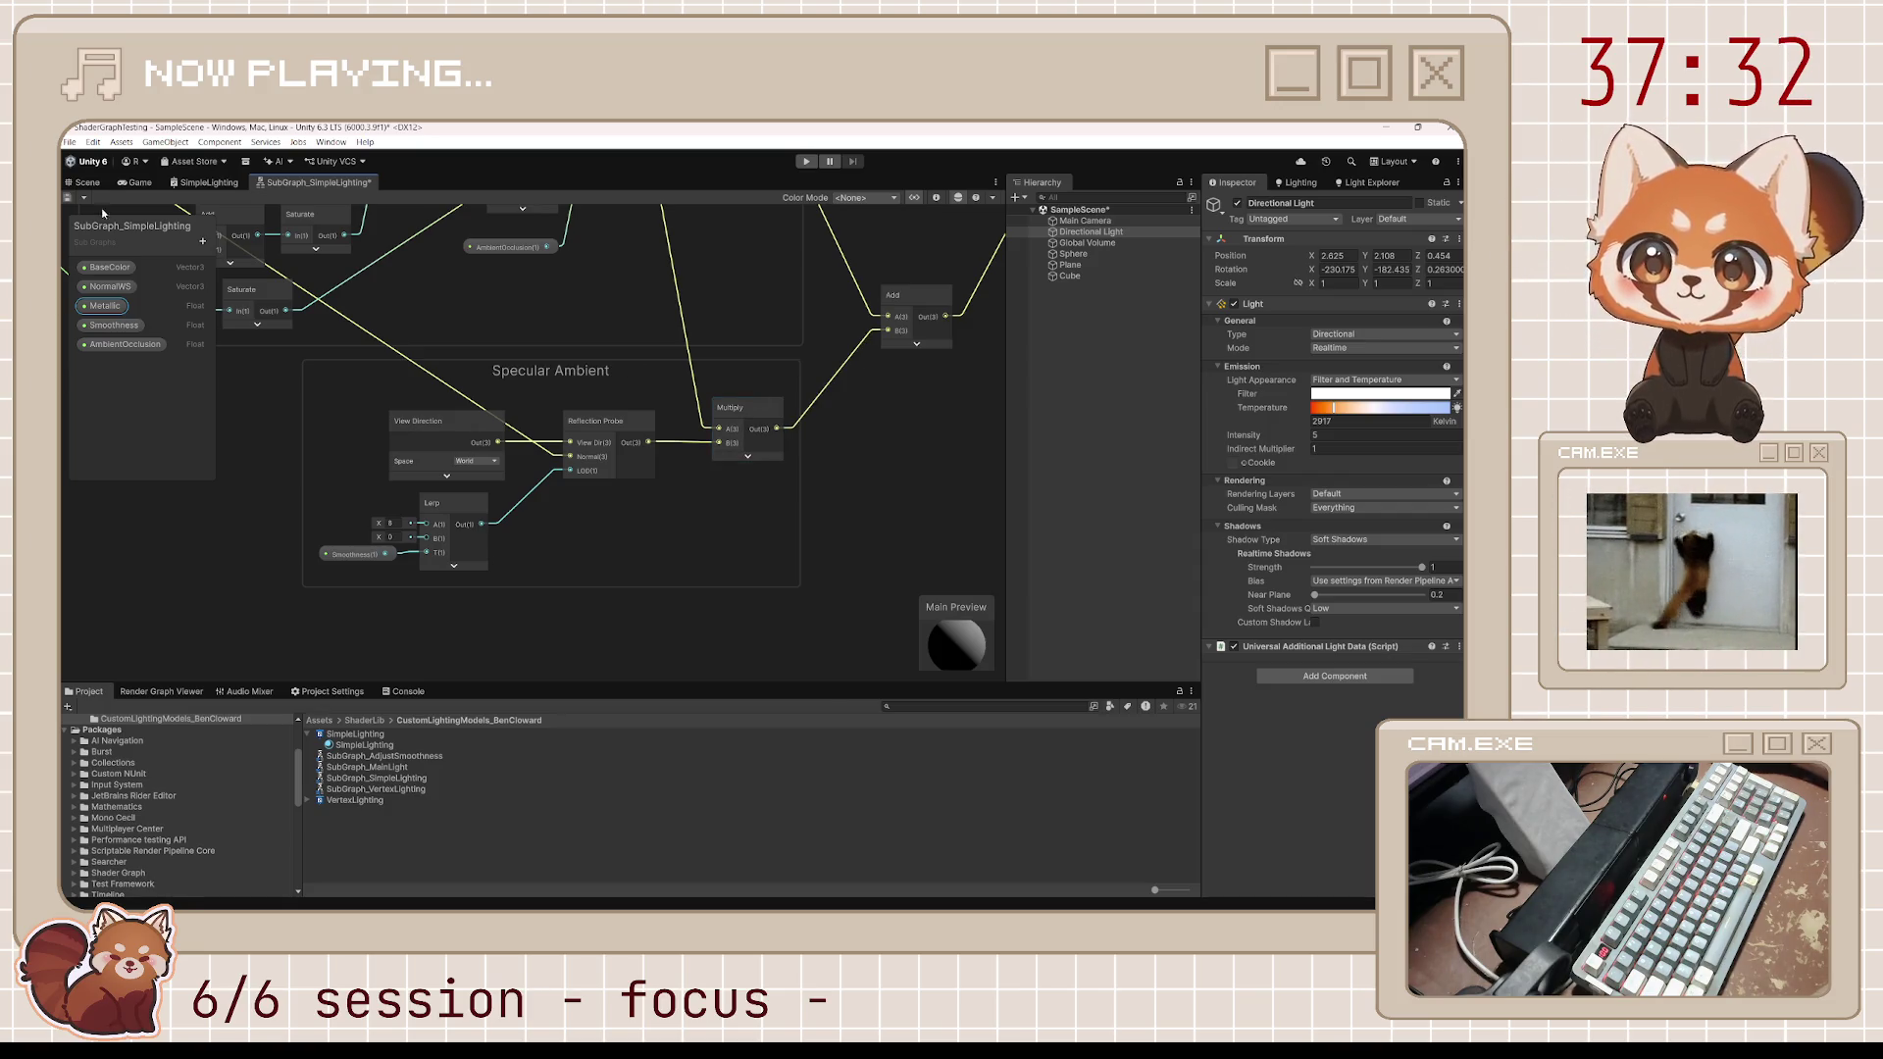
left_click(86, 183)
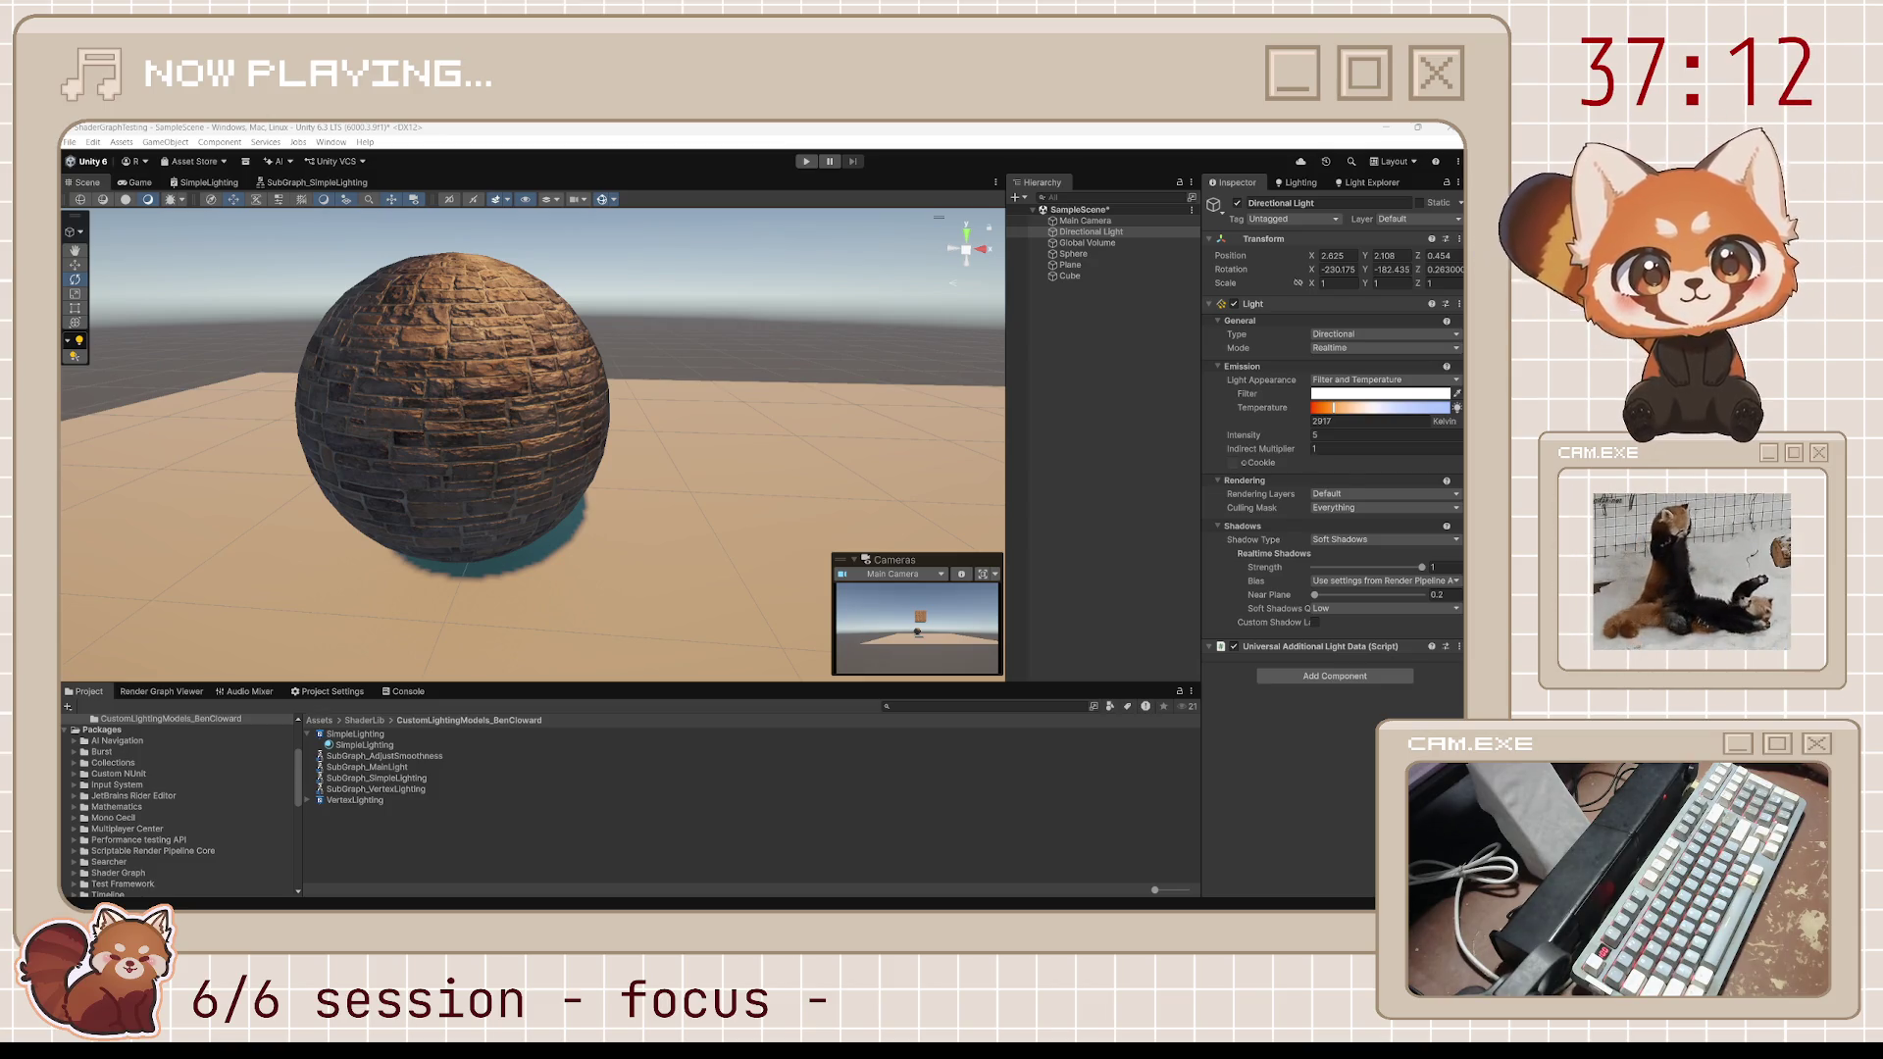
mouse_move(1461, 294)
left_mouse_down()
mouse_move(963, 310)
mouse_move(1034, 233)
mouse_move(1014, 222)
mouse_move(1035, 259)
mouse_move(988, 301)
left_mouse_up()
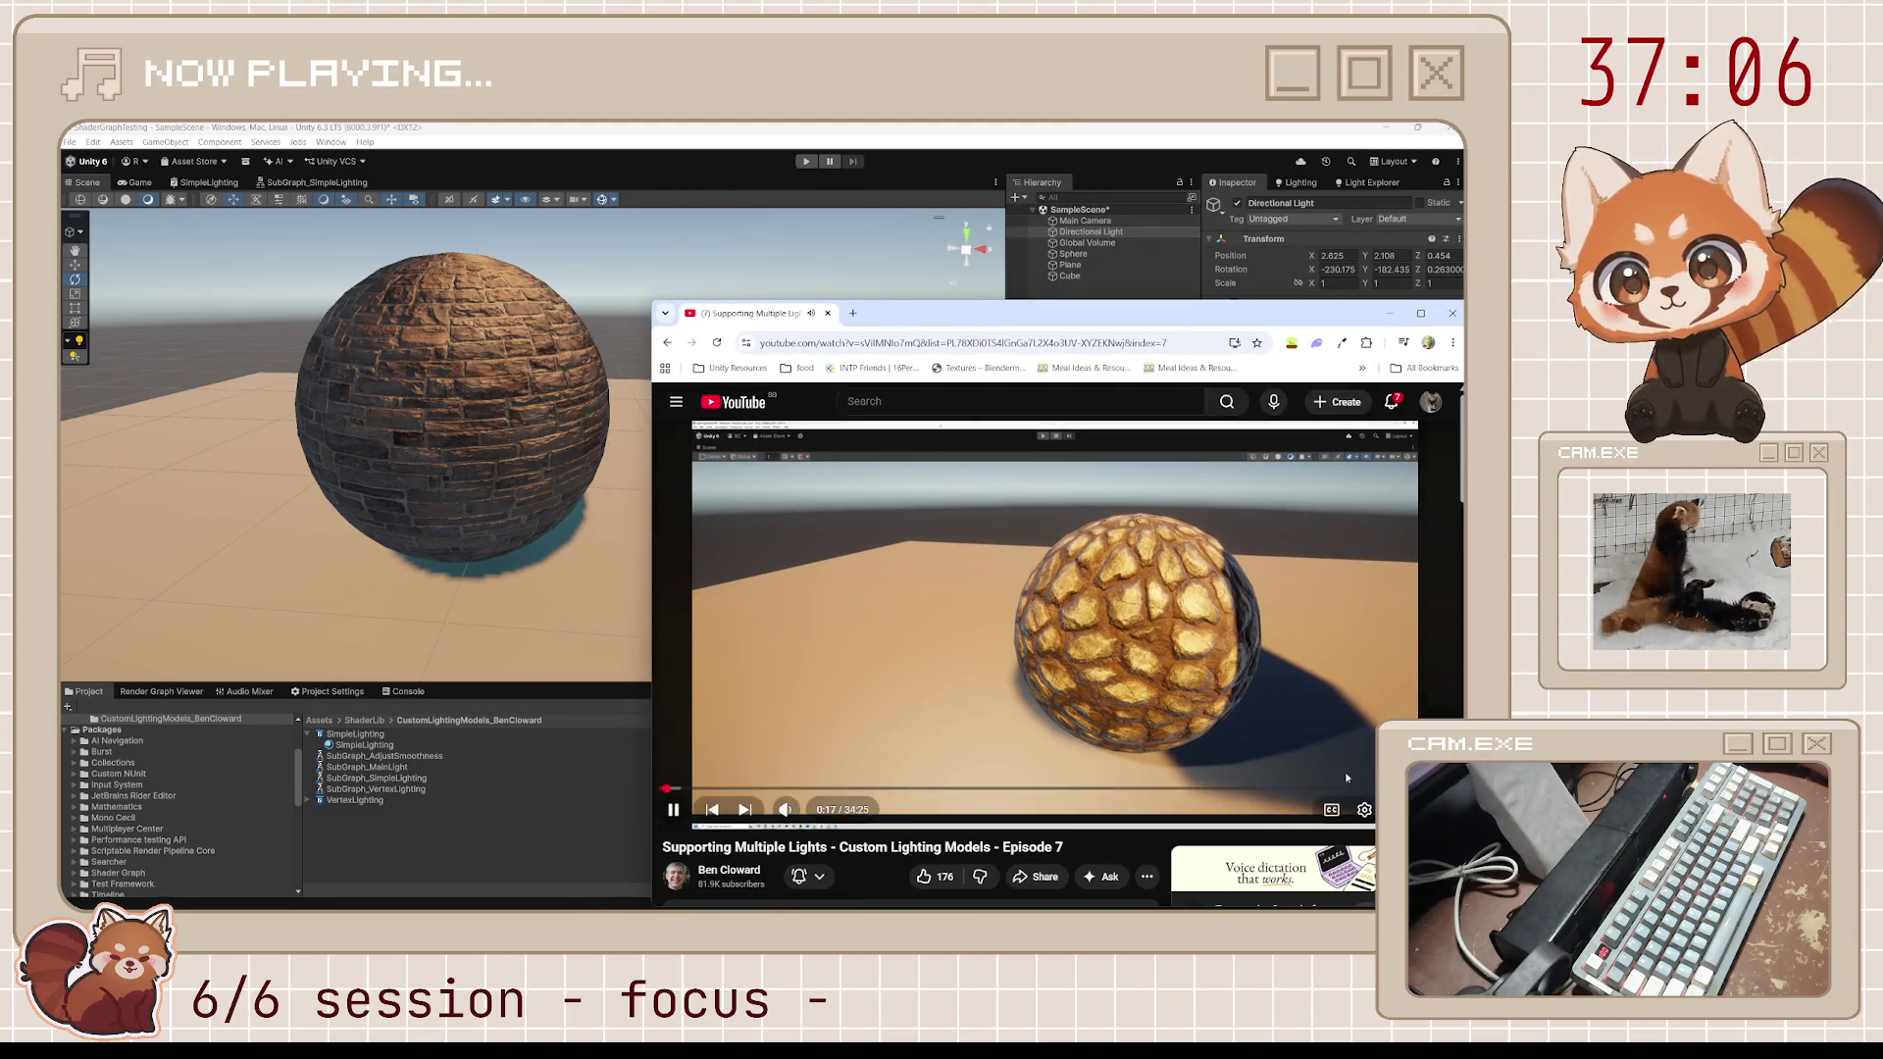
Turn on subtitles for the YouTube tutorial video
left_click(1332, 810)
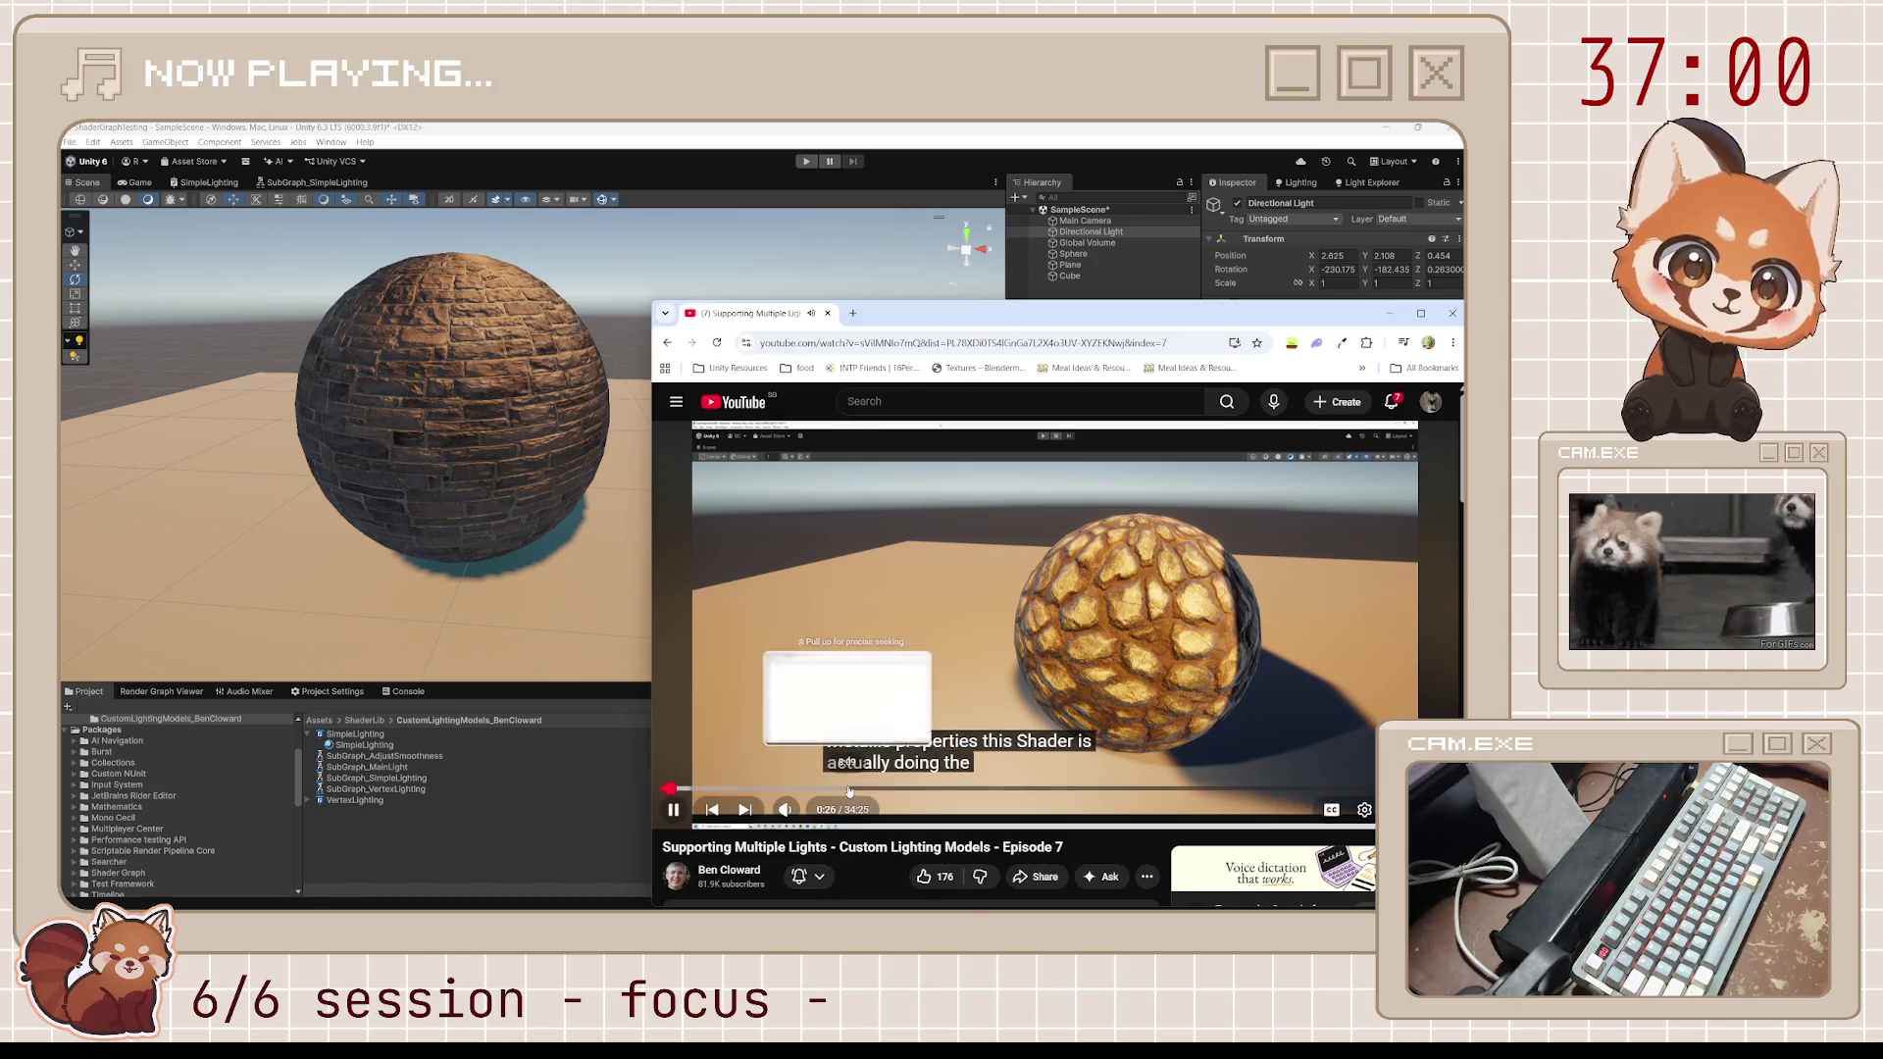
right_click(903, 856)
left_click(904, 856)
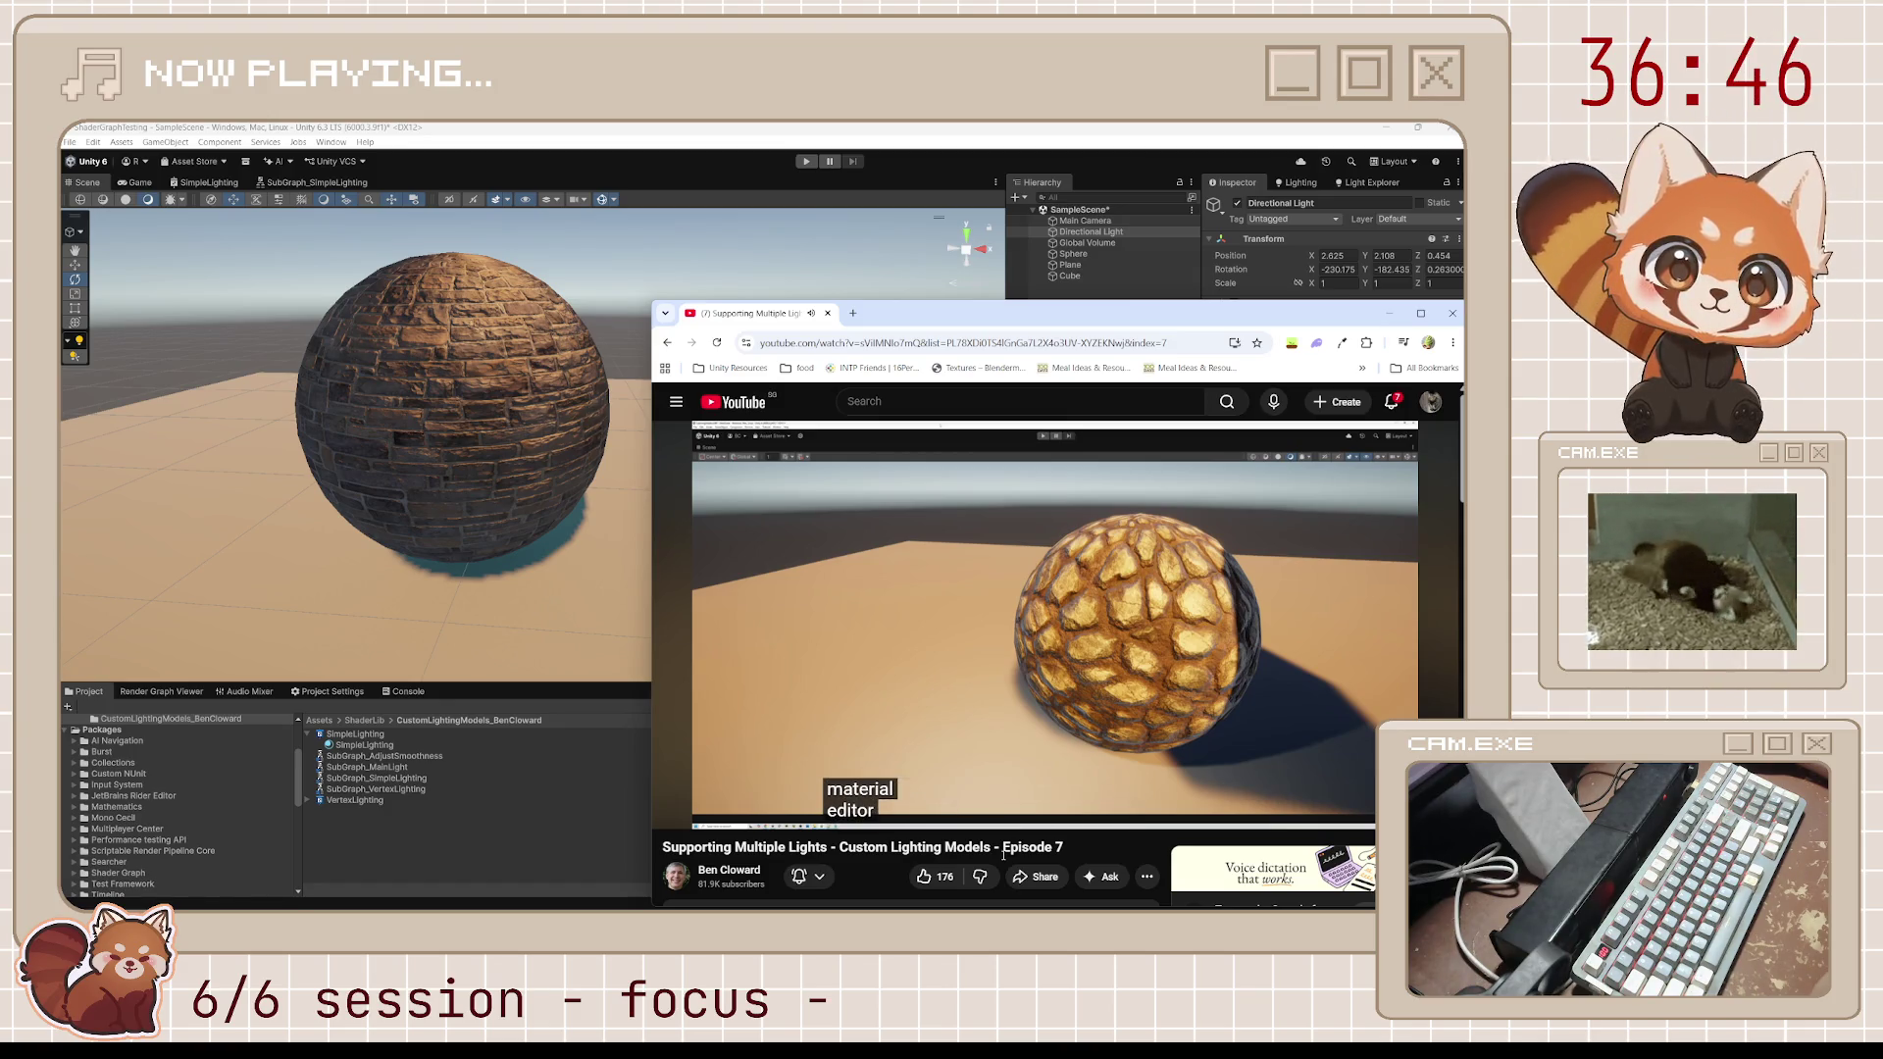
Bring the Unity editor back to the front and save the scene with Ctrl+S
mouse_move(1104, 676)
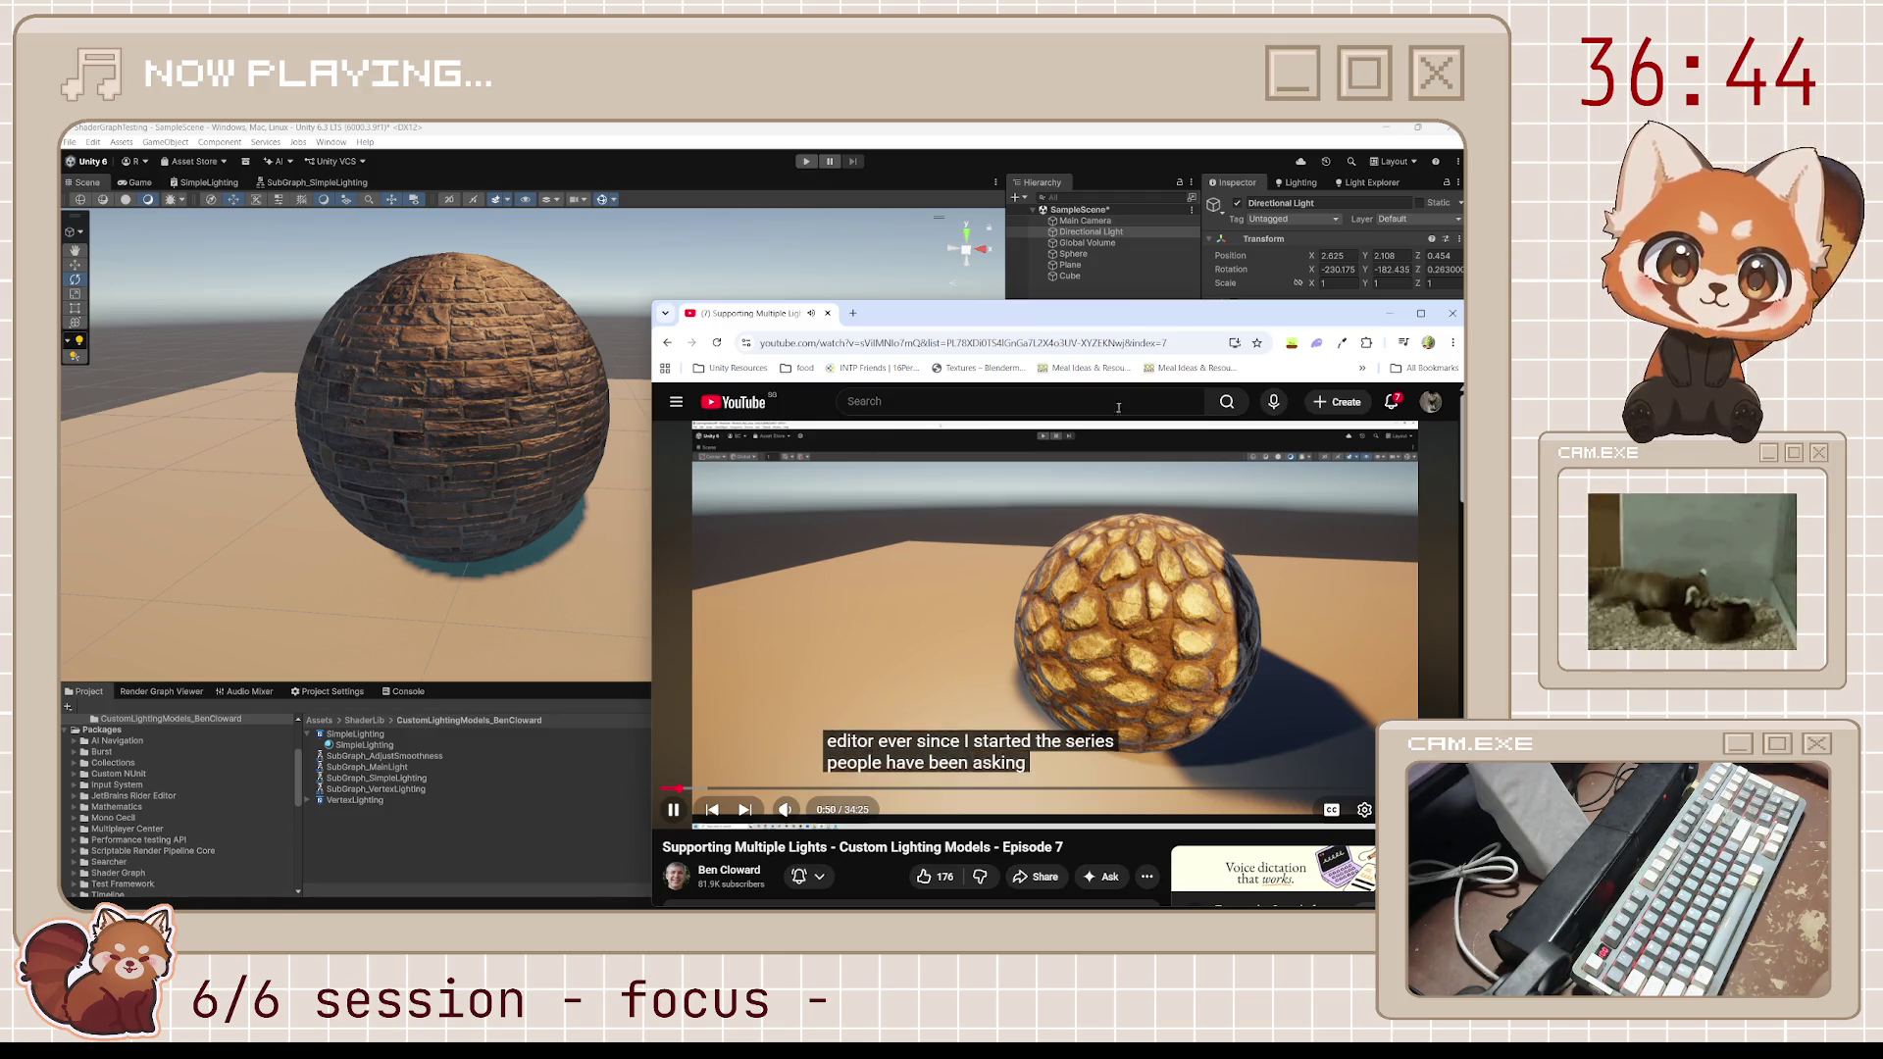
left_click(1381, 134)
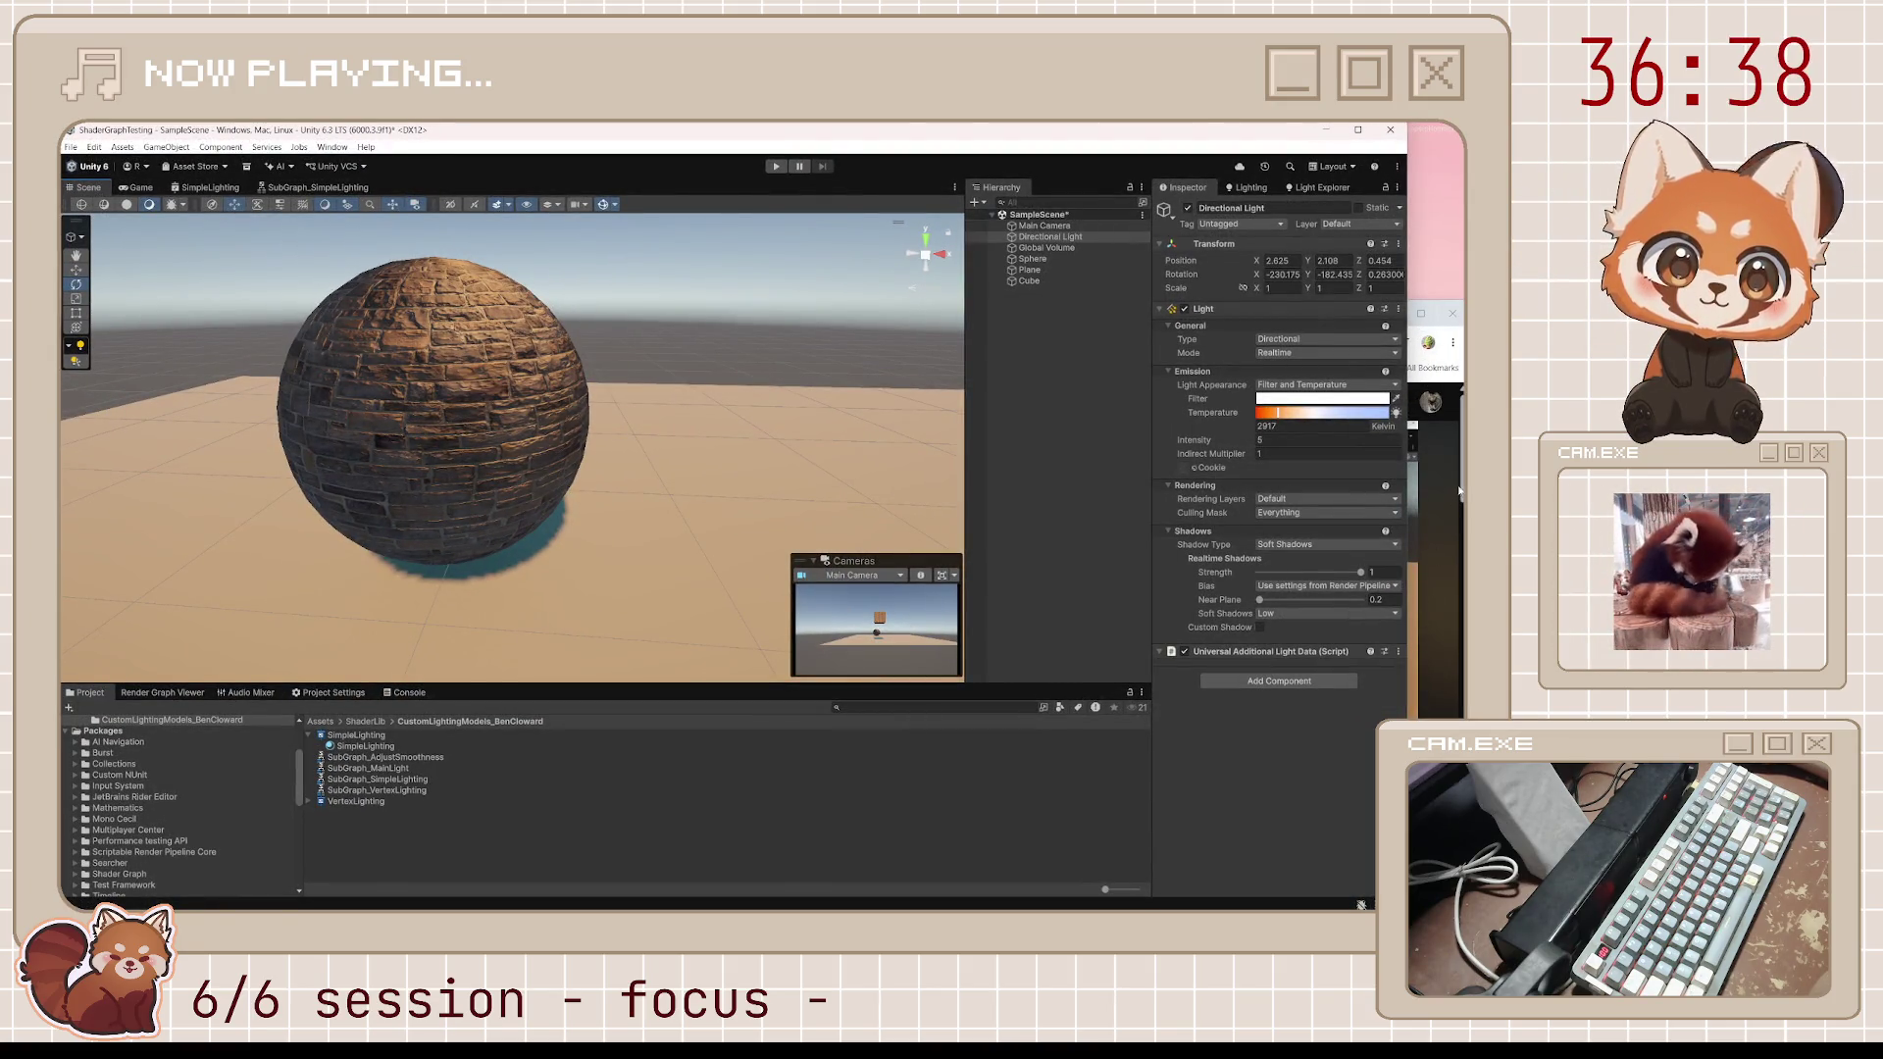
key("alt+Tab")
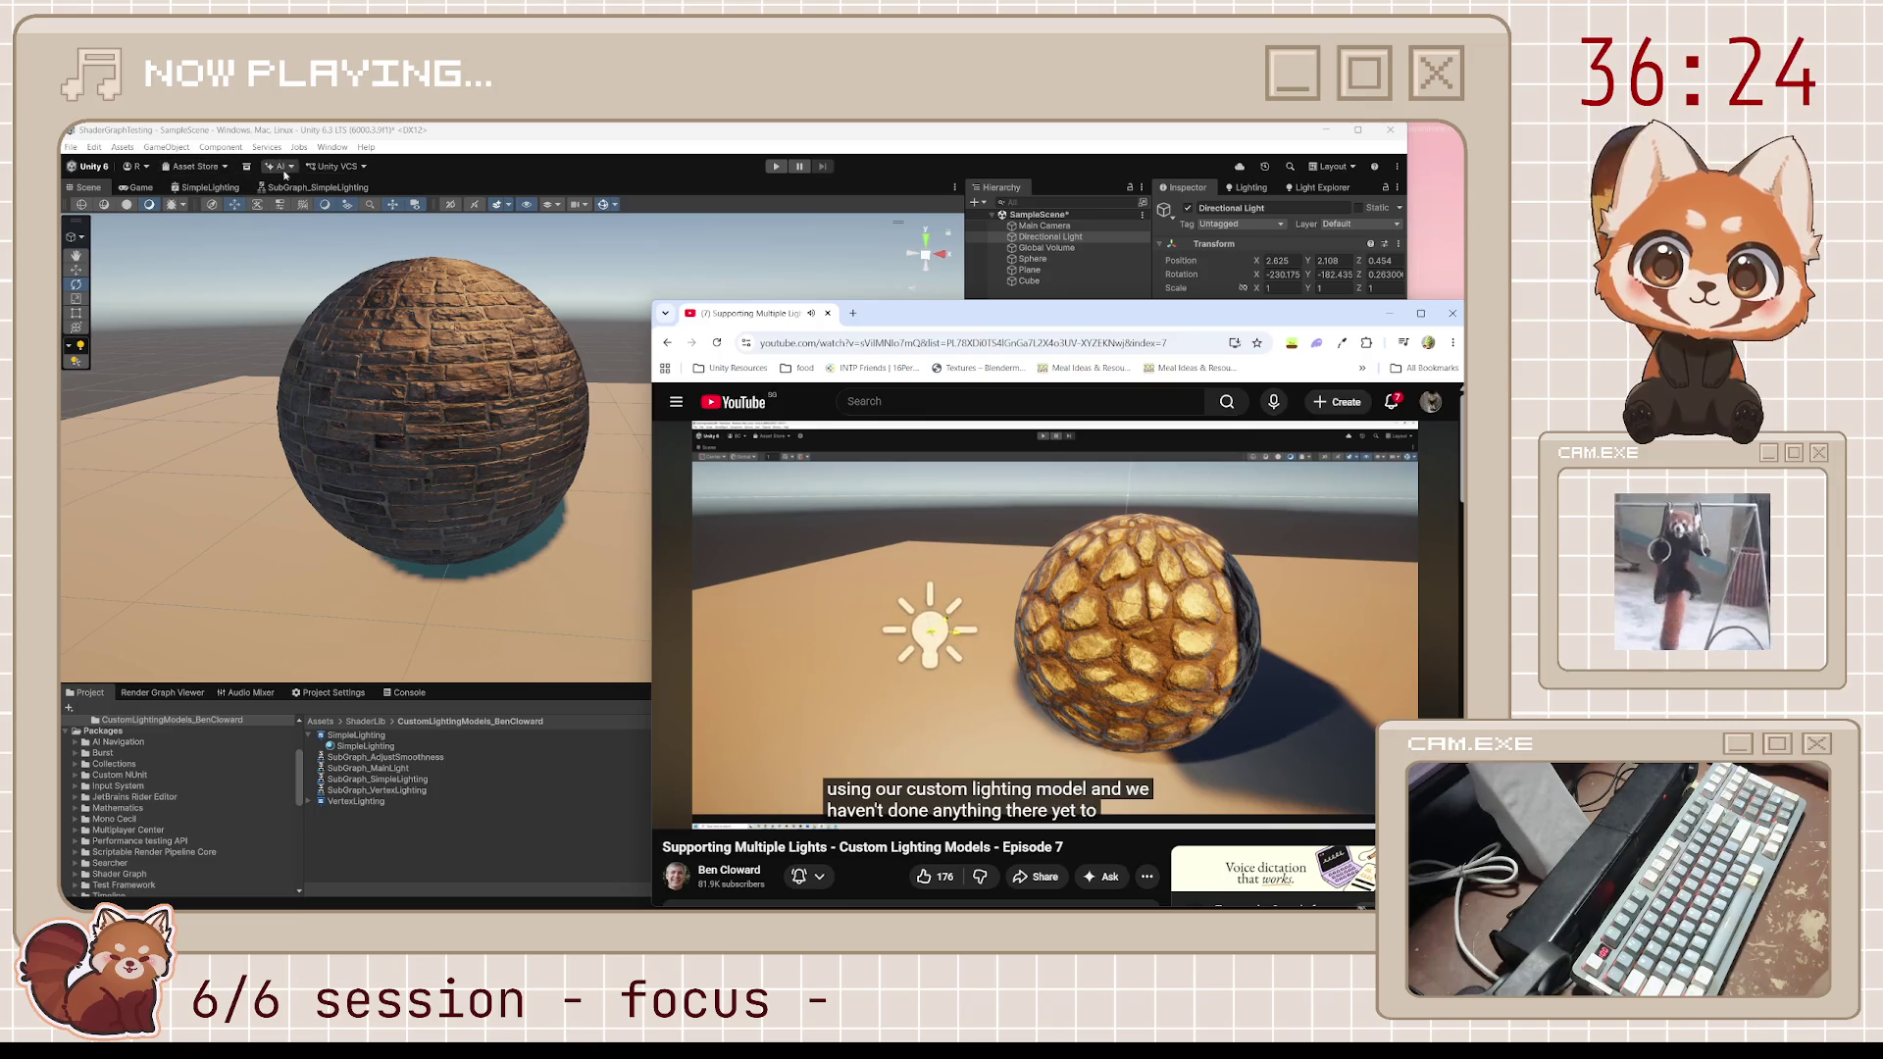
key("alt+Tab")
key("ctrl+s")
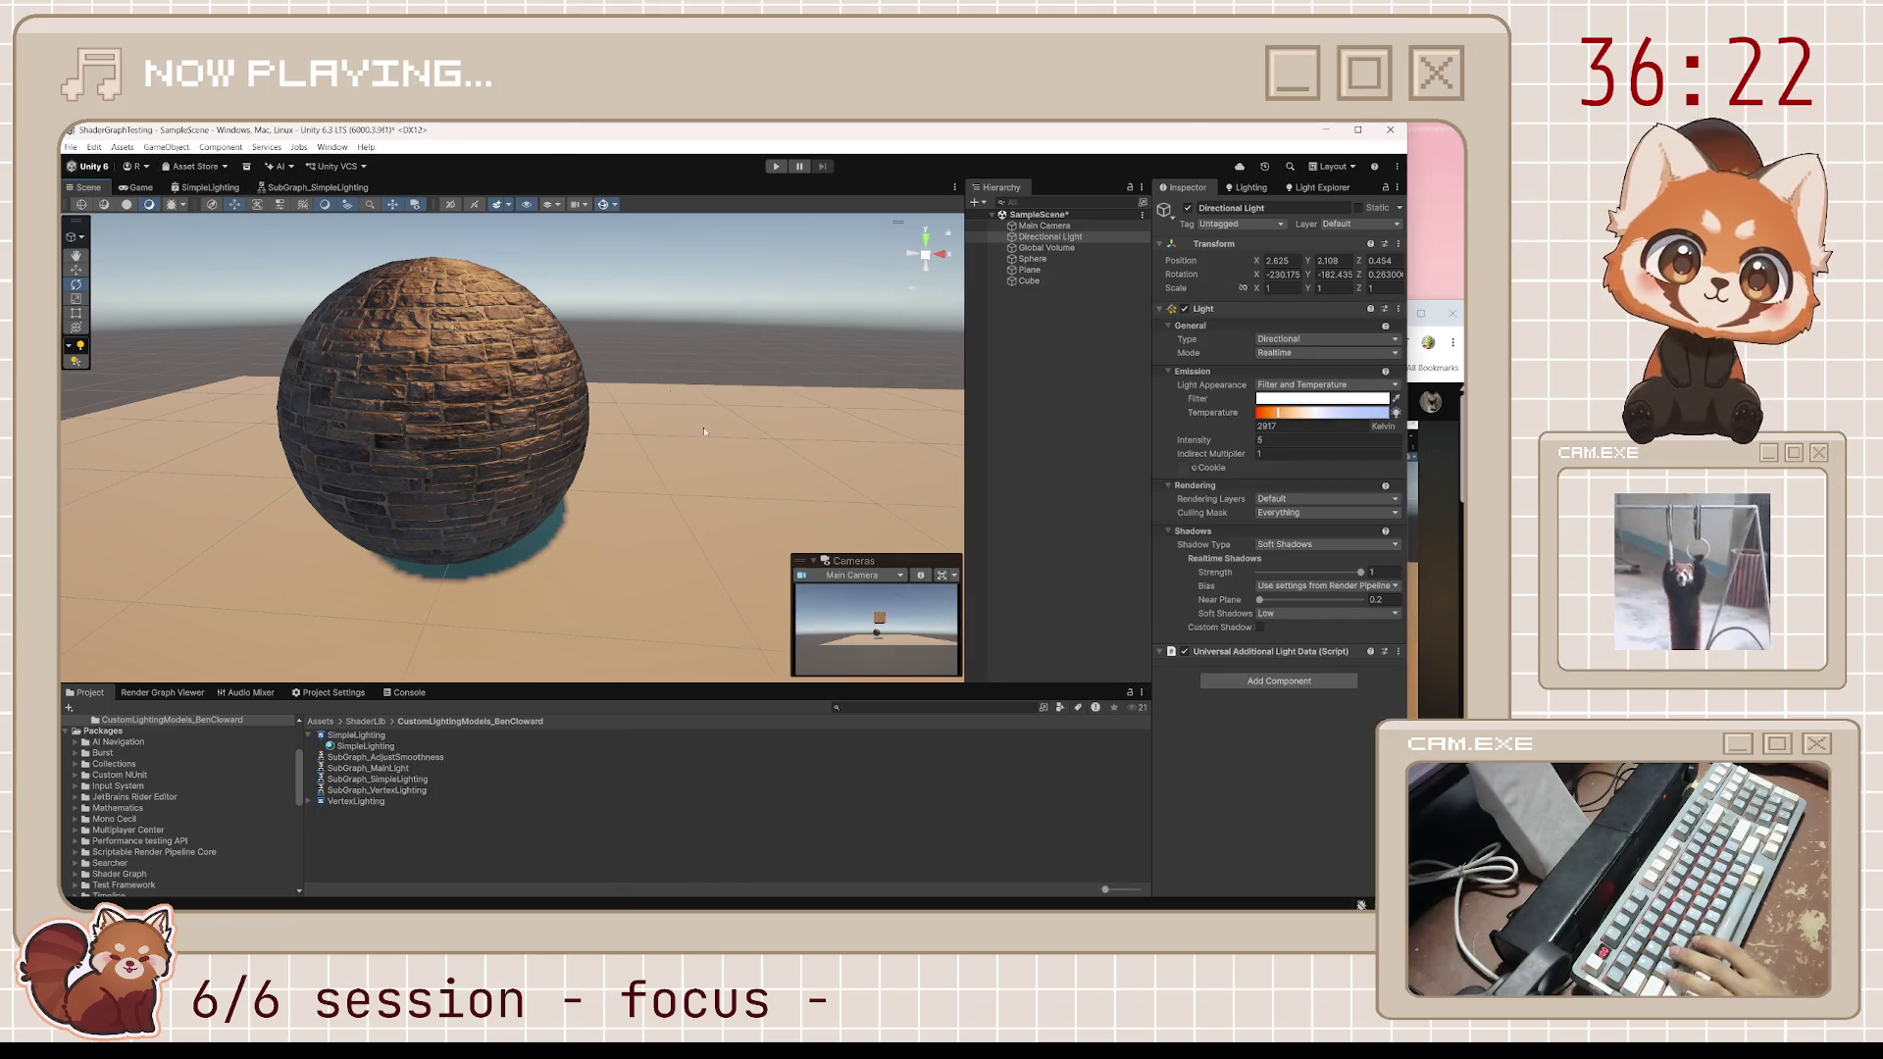
Create a Point Light from the Hierarchy's Light menu
right_click(1054, 395)
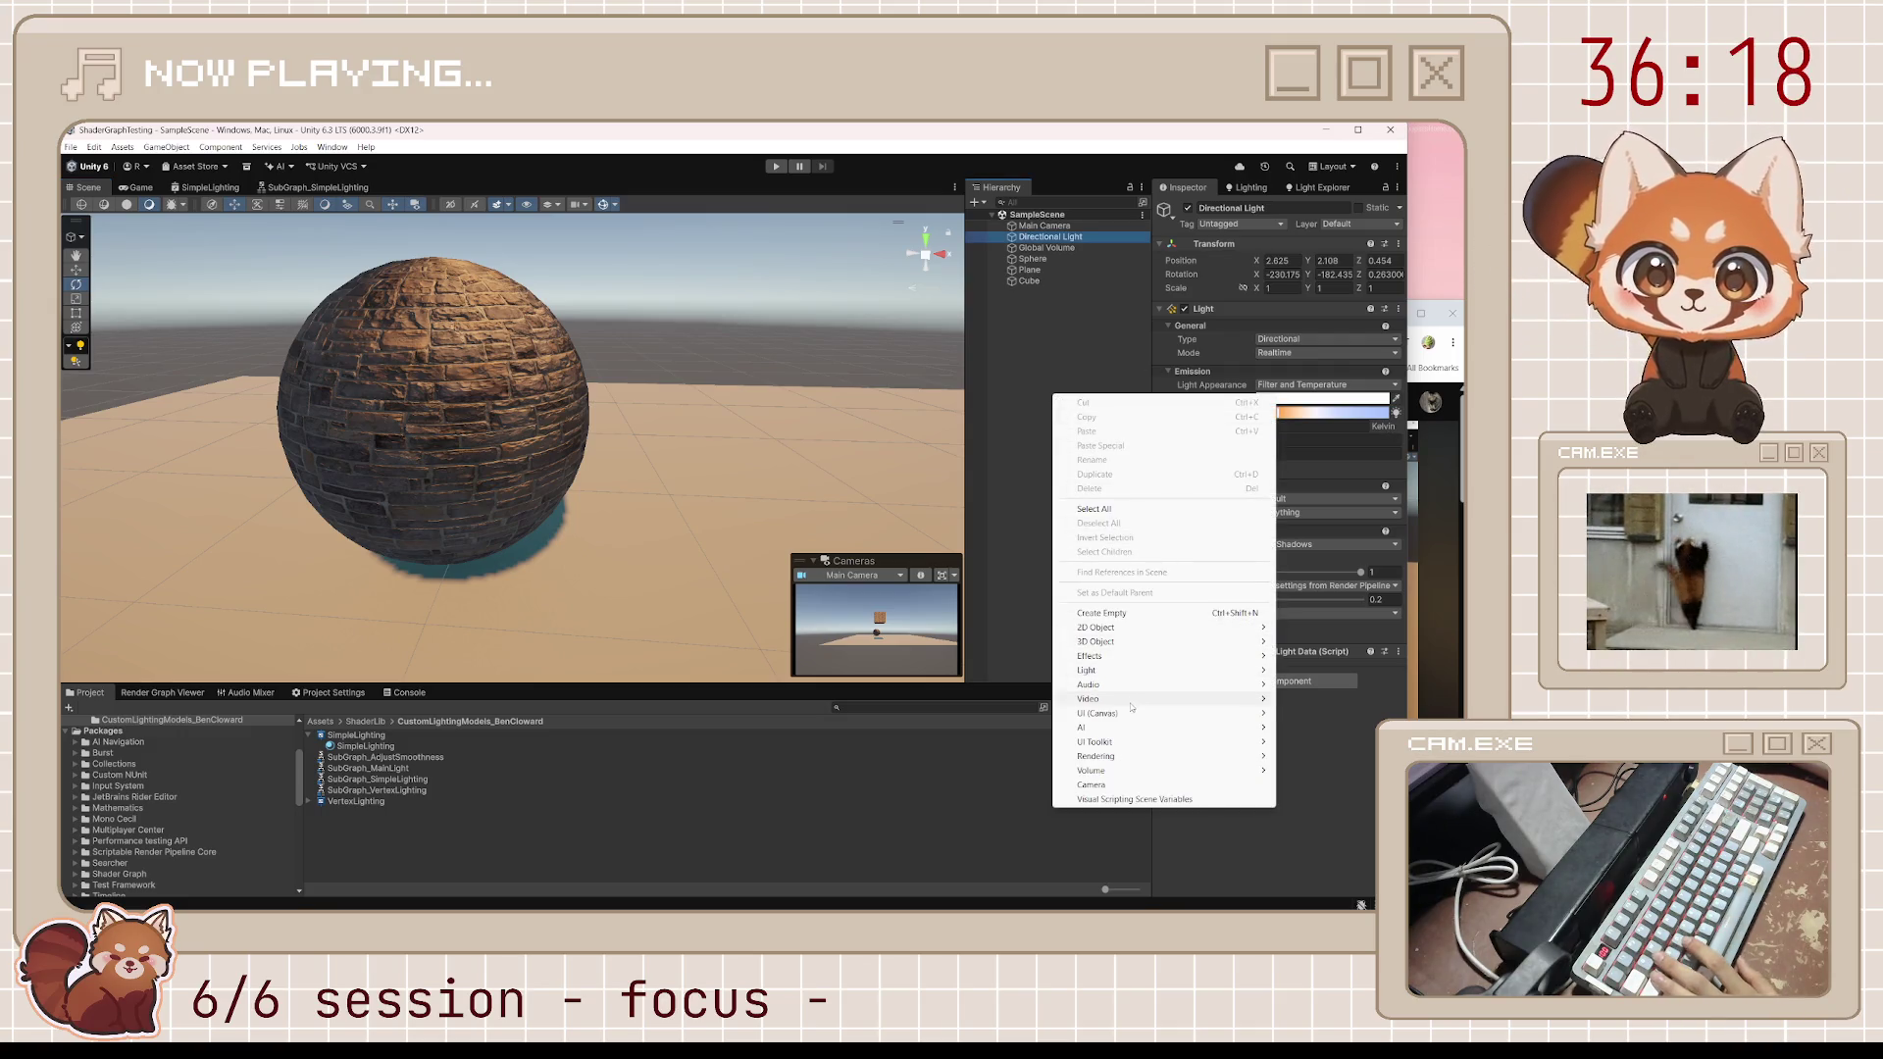
mouse_move(1137, 671)
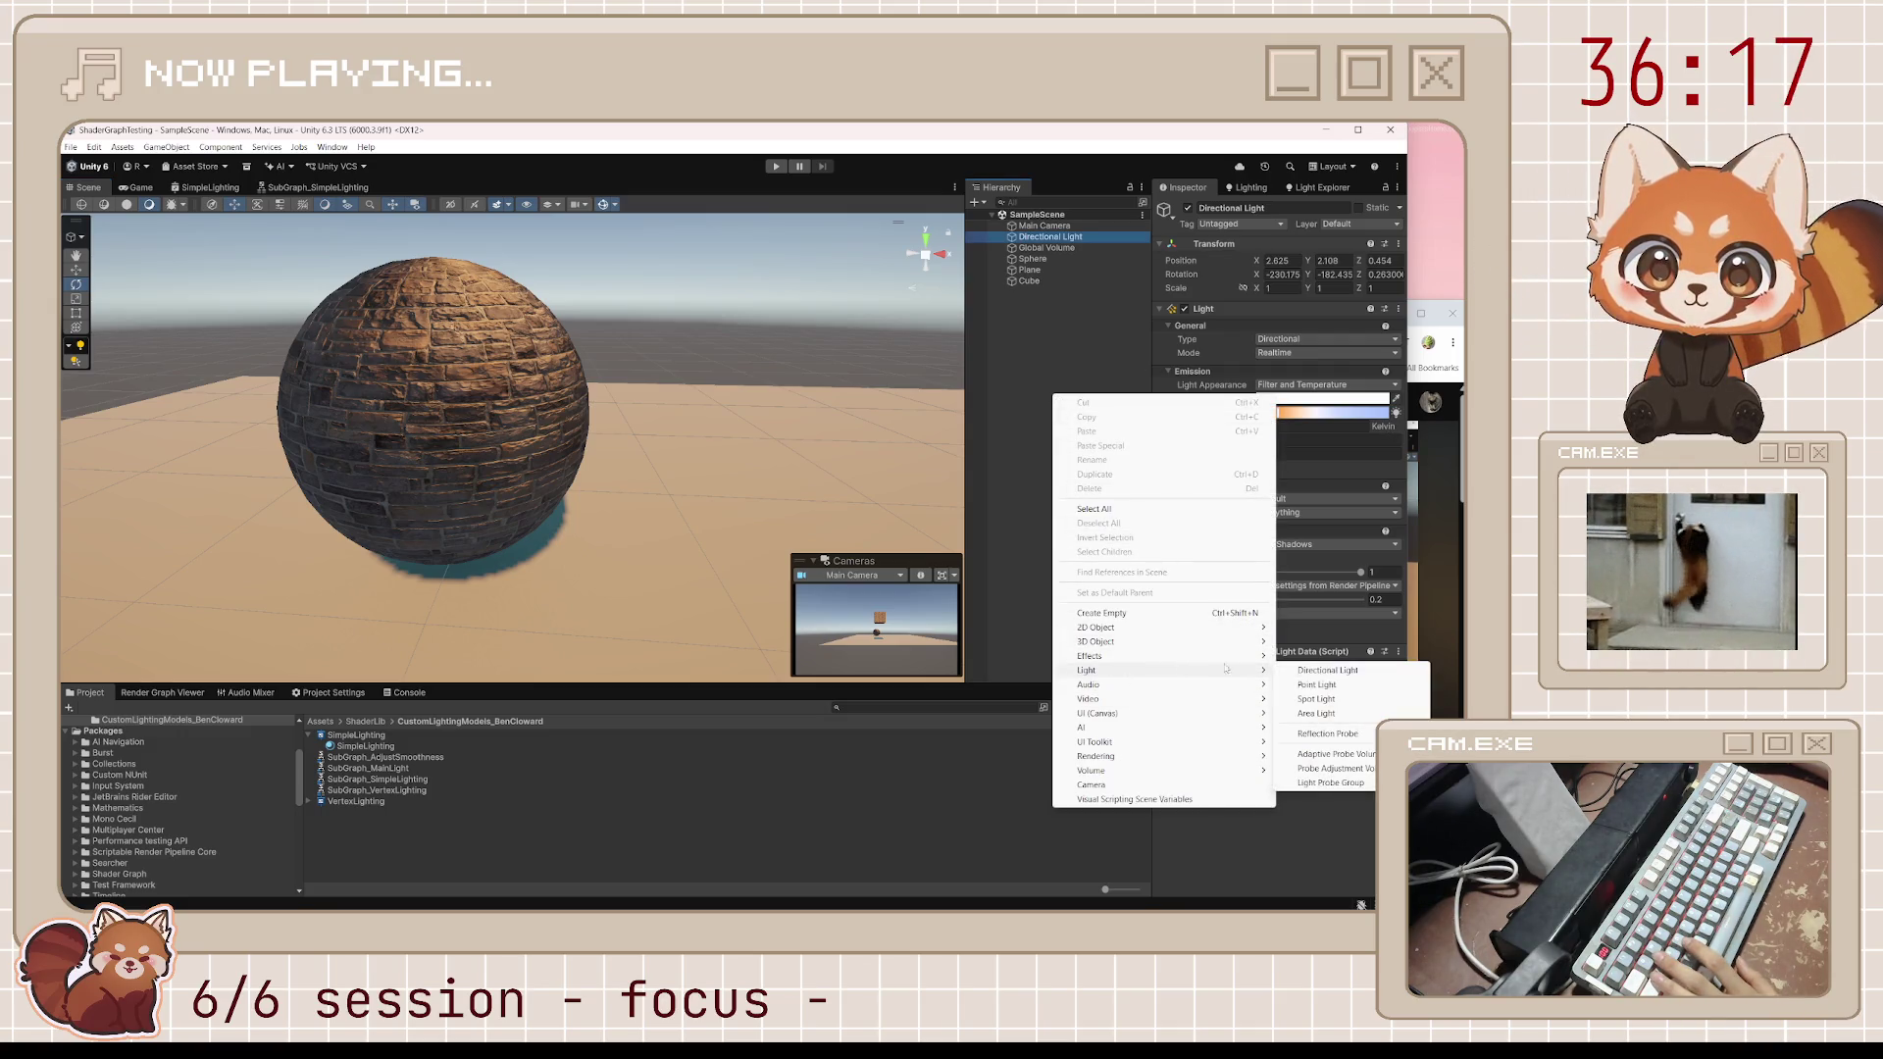
left_click(1367, 691)
Frame the Point Light and move it out beside the brick sphere
left_click_drag(422, 510, 377, 507)
key("f")
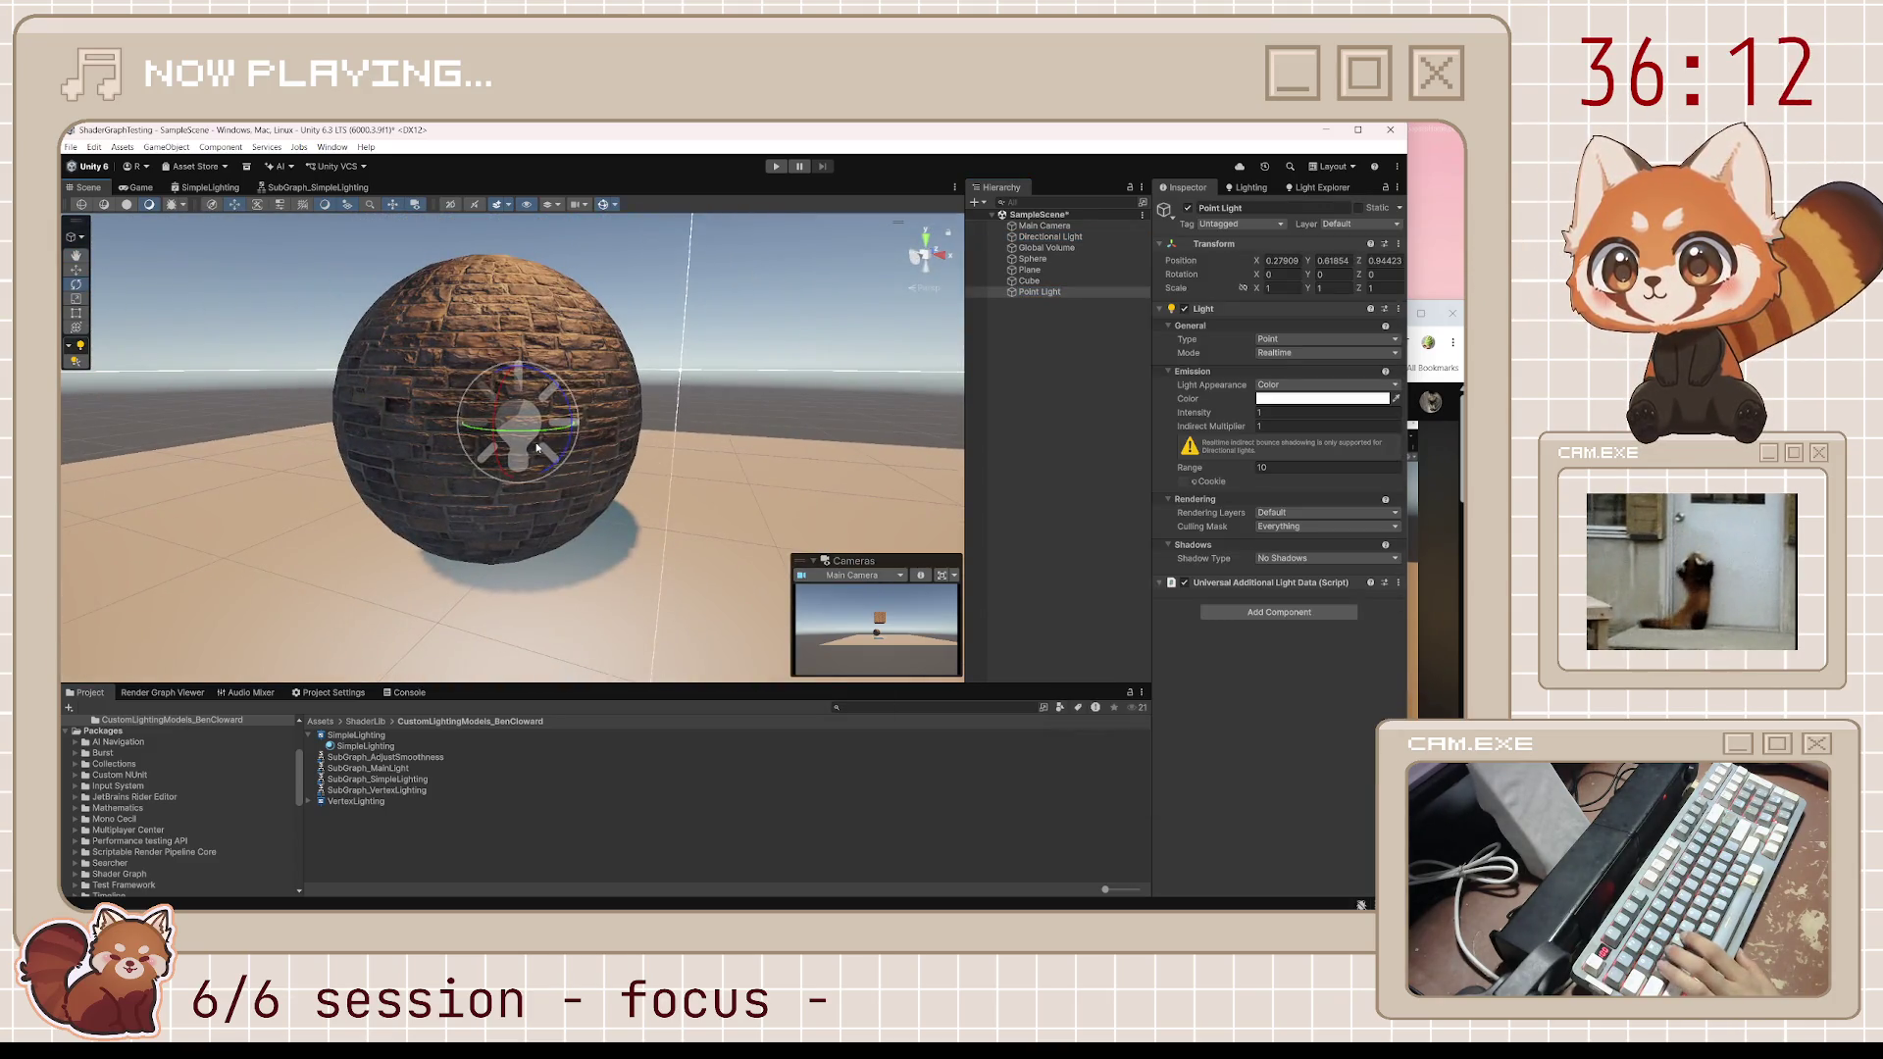
key("w")
mouse_move(533, 471)
left_mouse_down()
mouse_move(539, 581)
mouse_move(201, 535)
mouse_move(309, 535)
mouse_move(261, 554)
mouse_move(283, 485)
mouse_move(737, 314)
mouse_move(634, 482)
mouse_move(723, 456)
mouse_move(742, 475)
left_mouse_up()
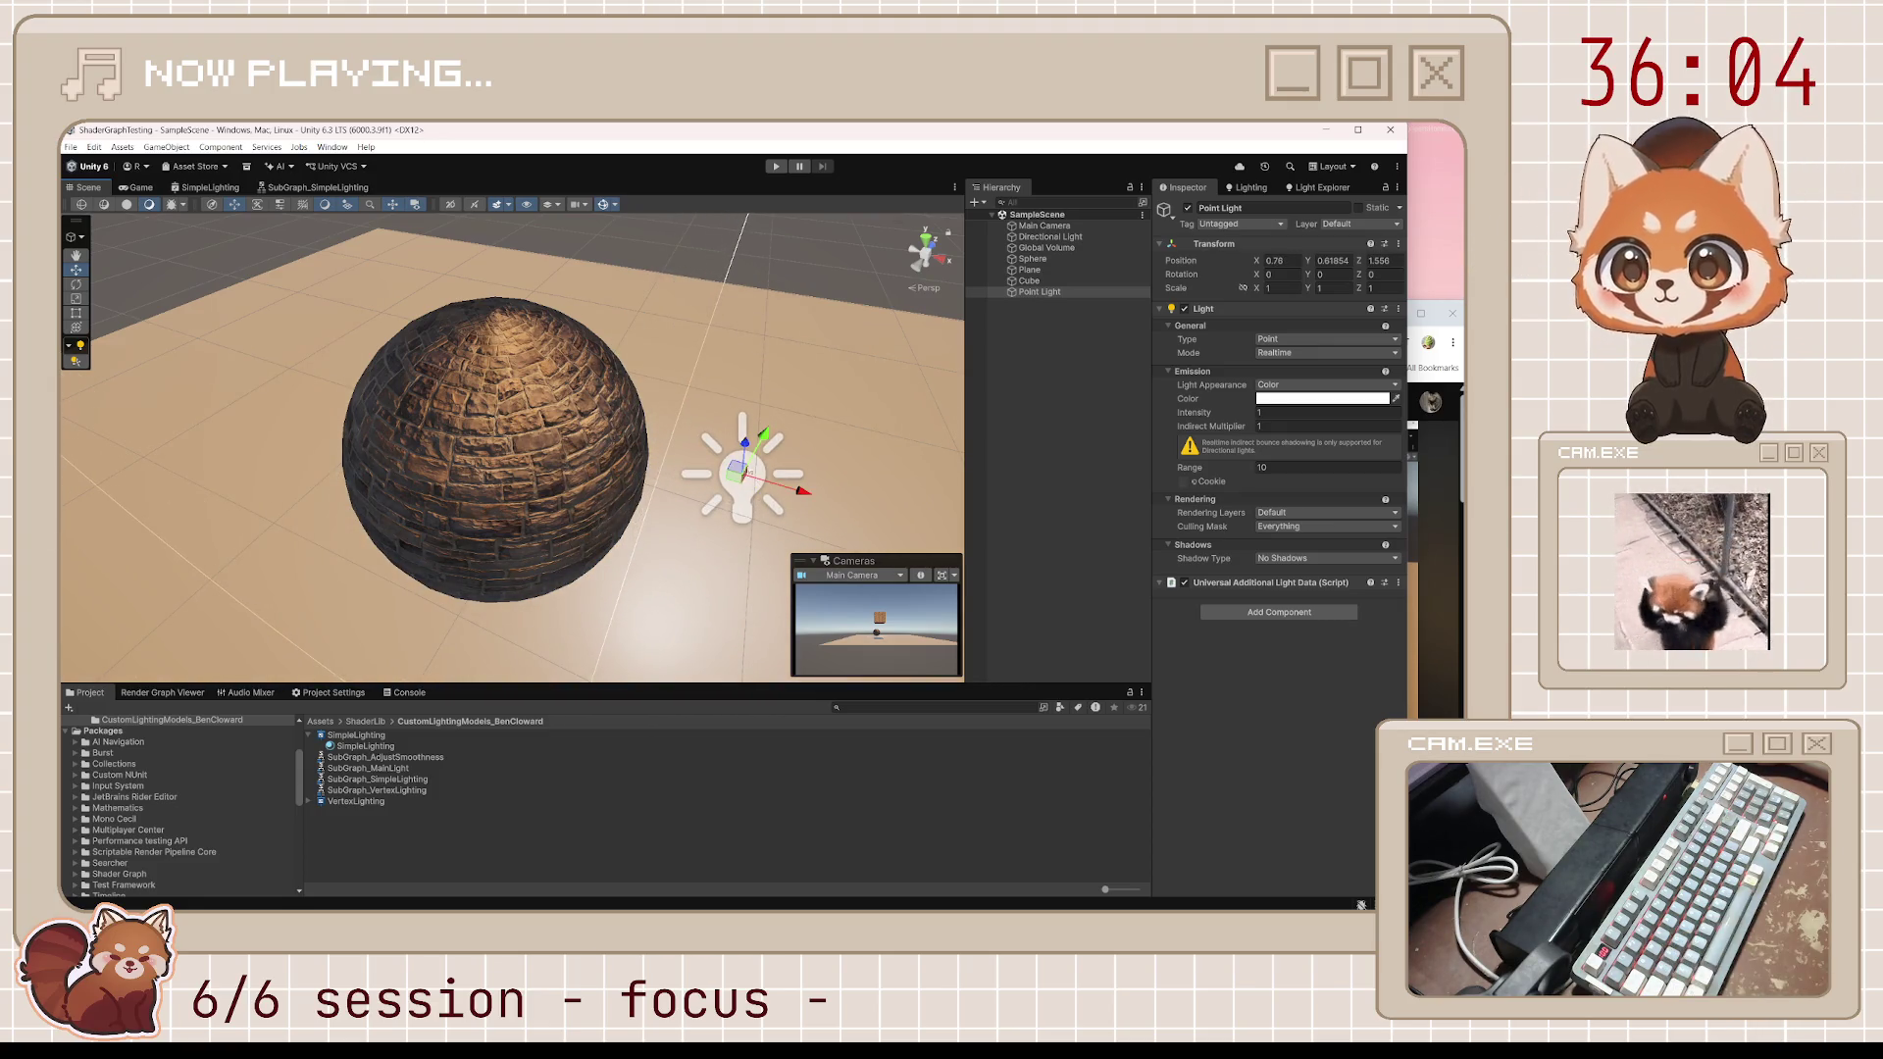
scroll(579, 439, "up", 5)
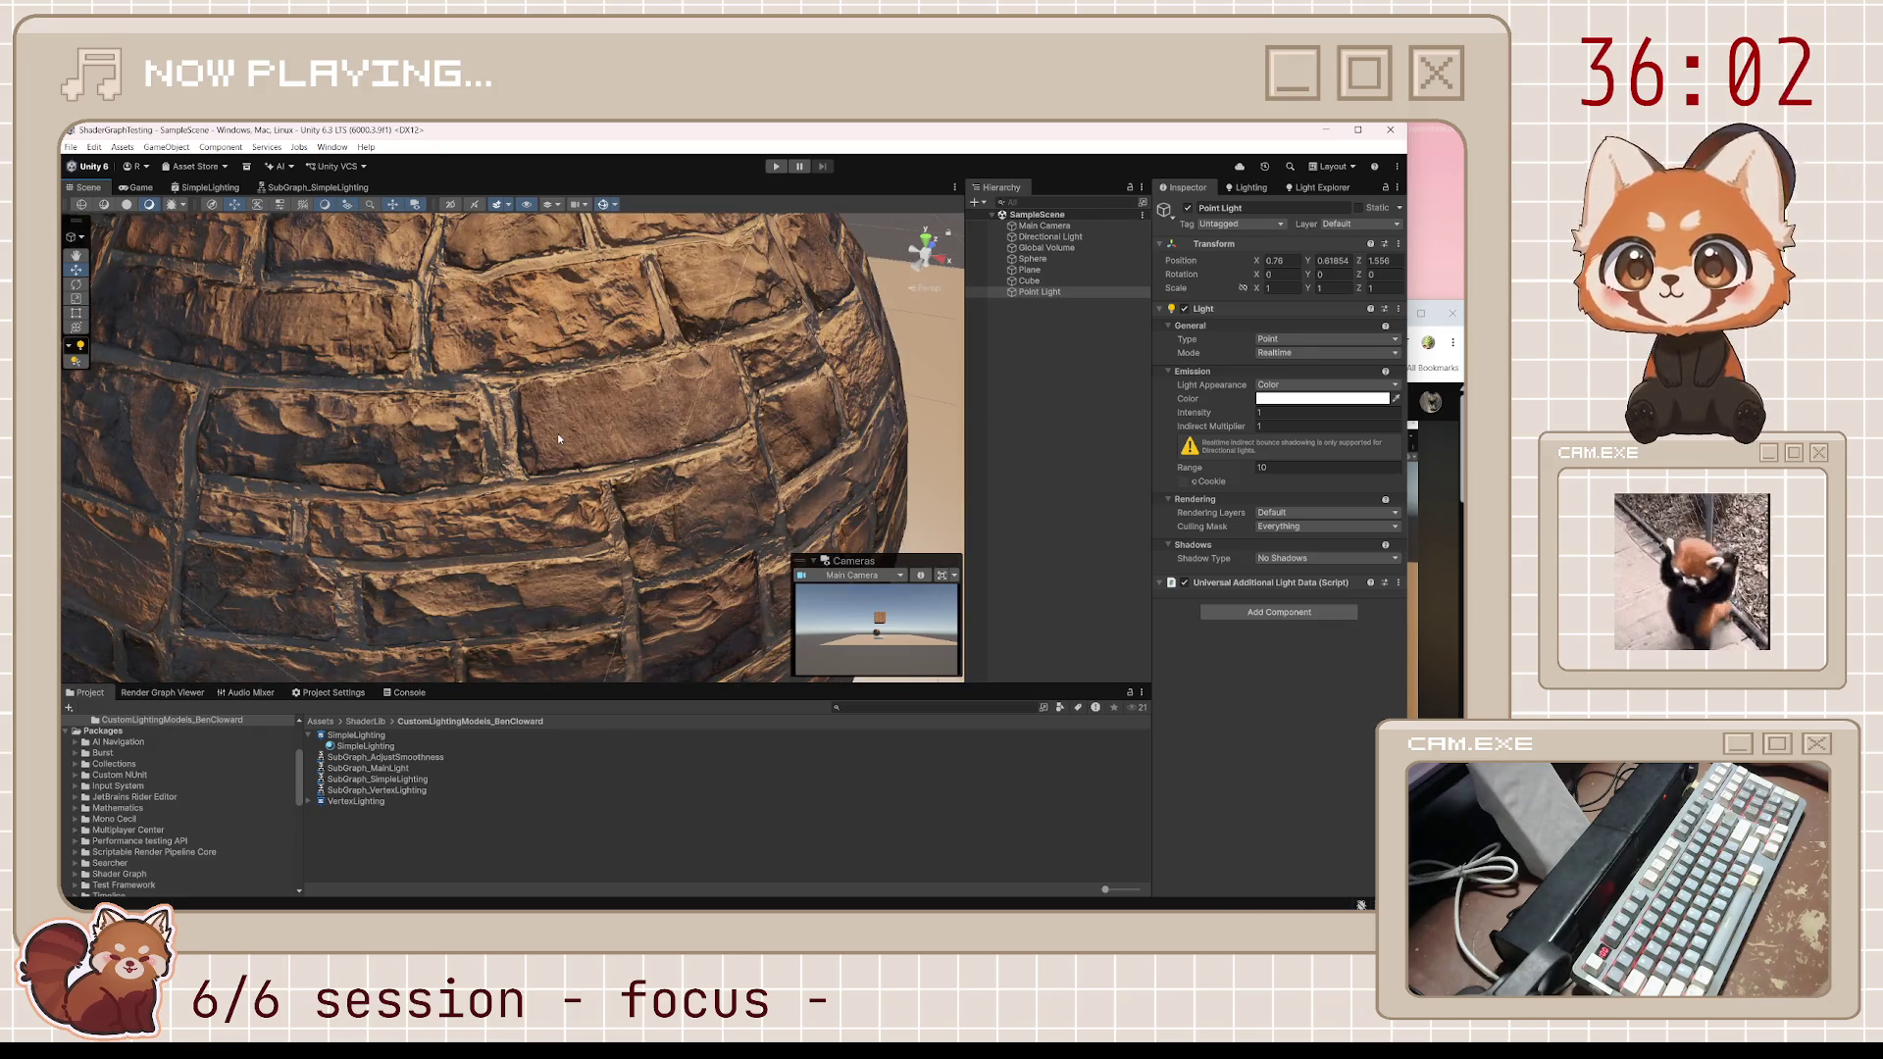
scroll(559, 438, "down", 5)
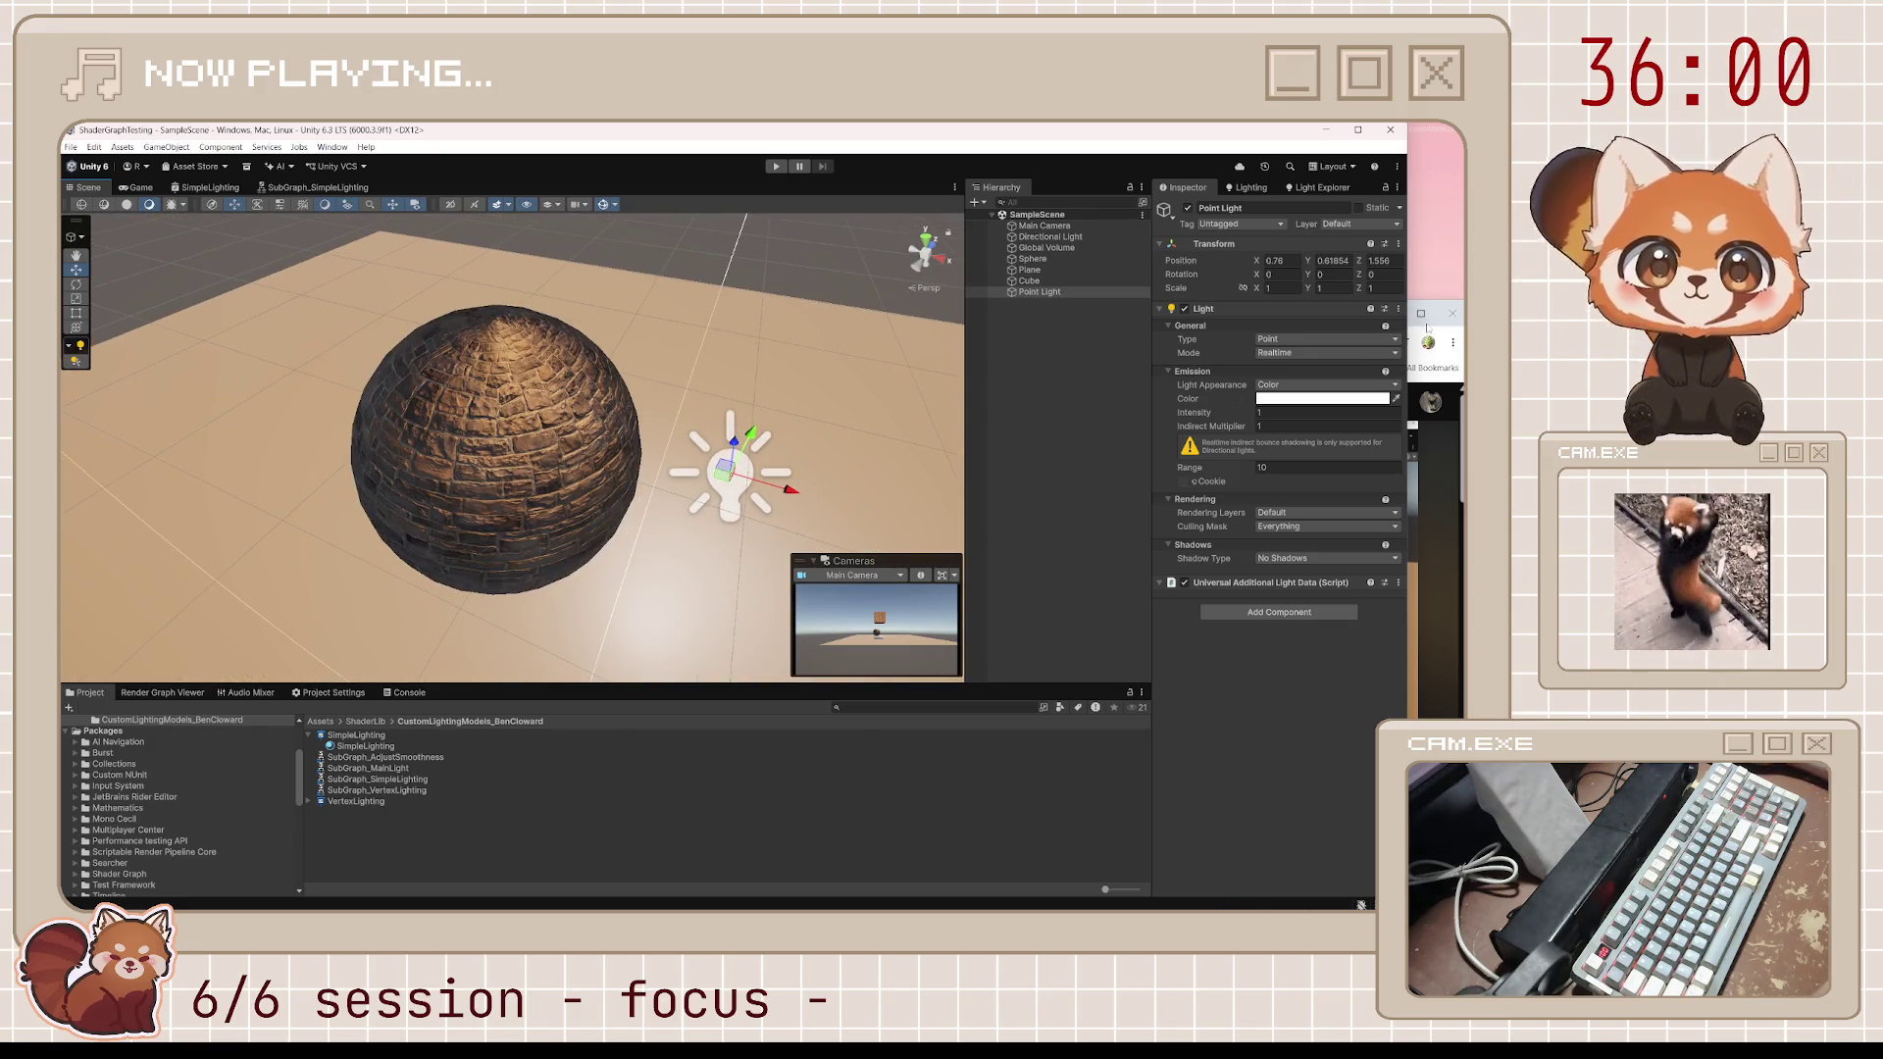
key("alt+Tab")
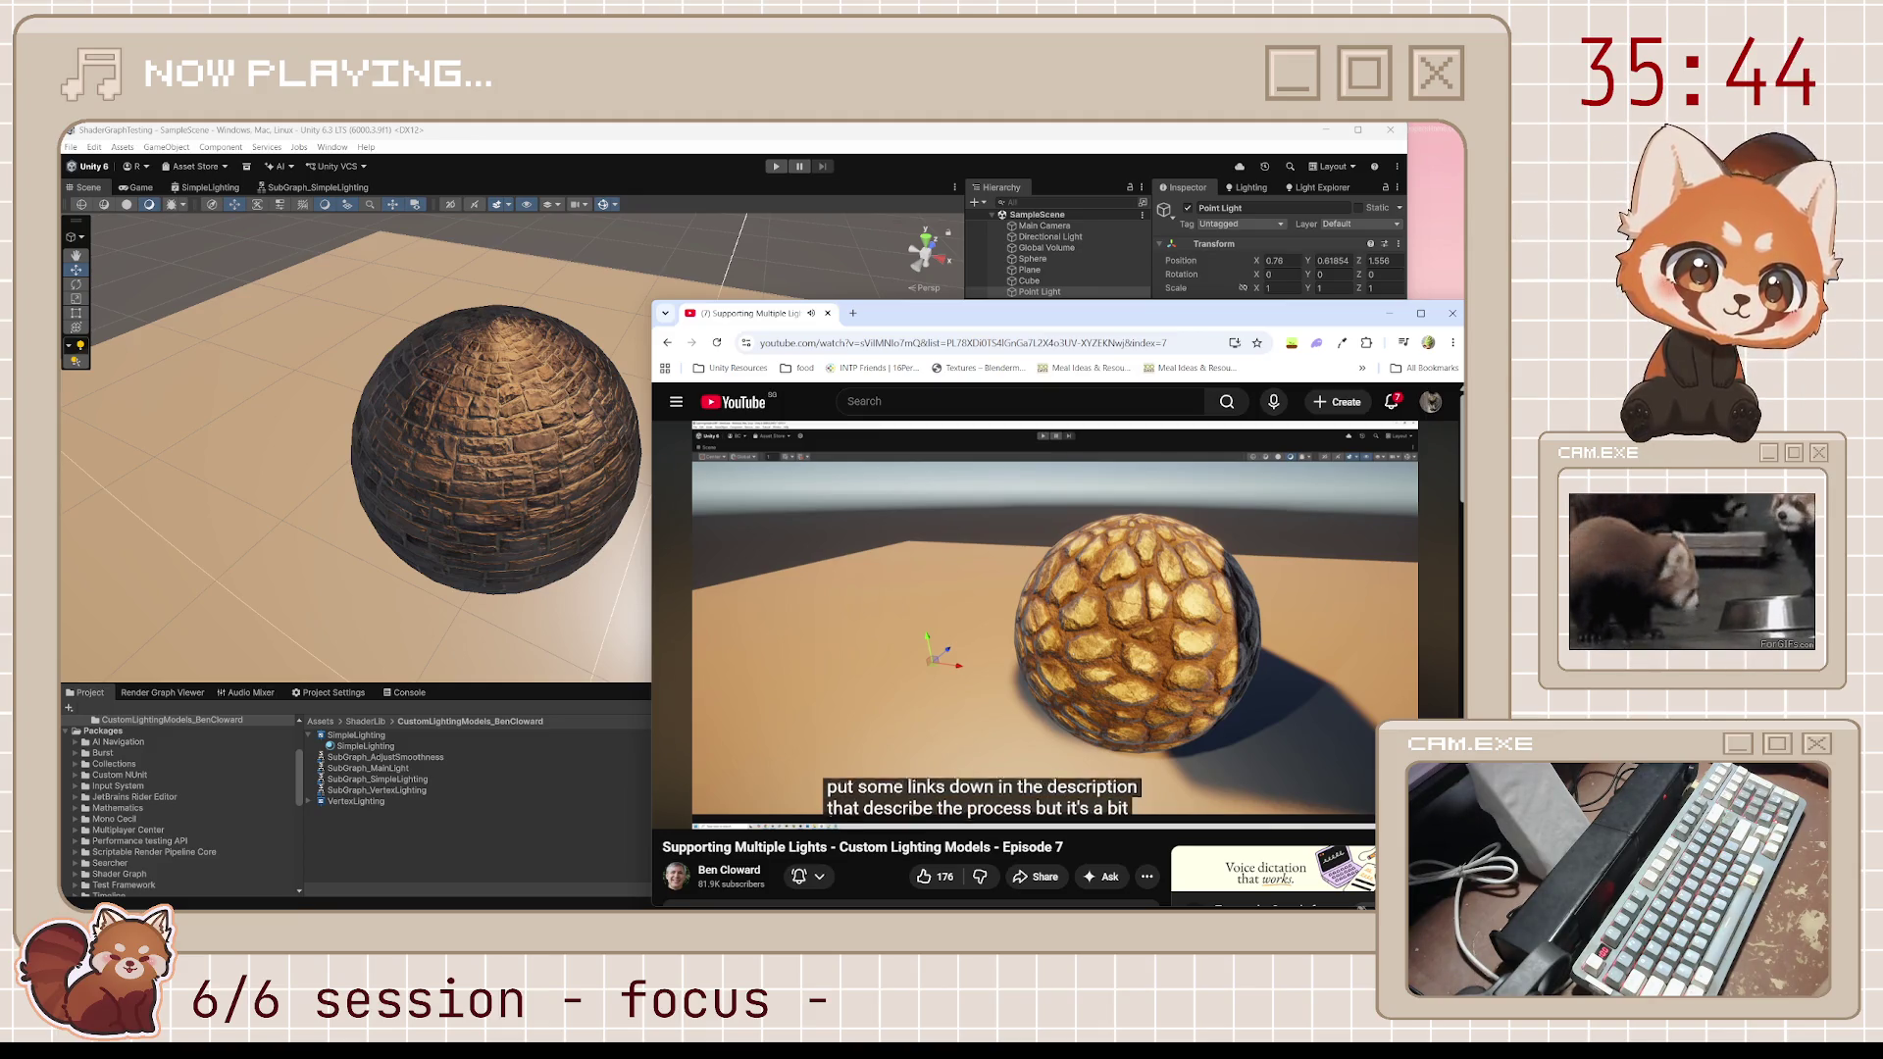
Let the tutorial play to 2:44, where it begins the additional lights subgraph
mouse_move(951, 553)
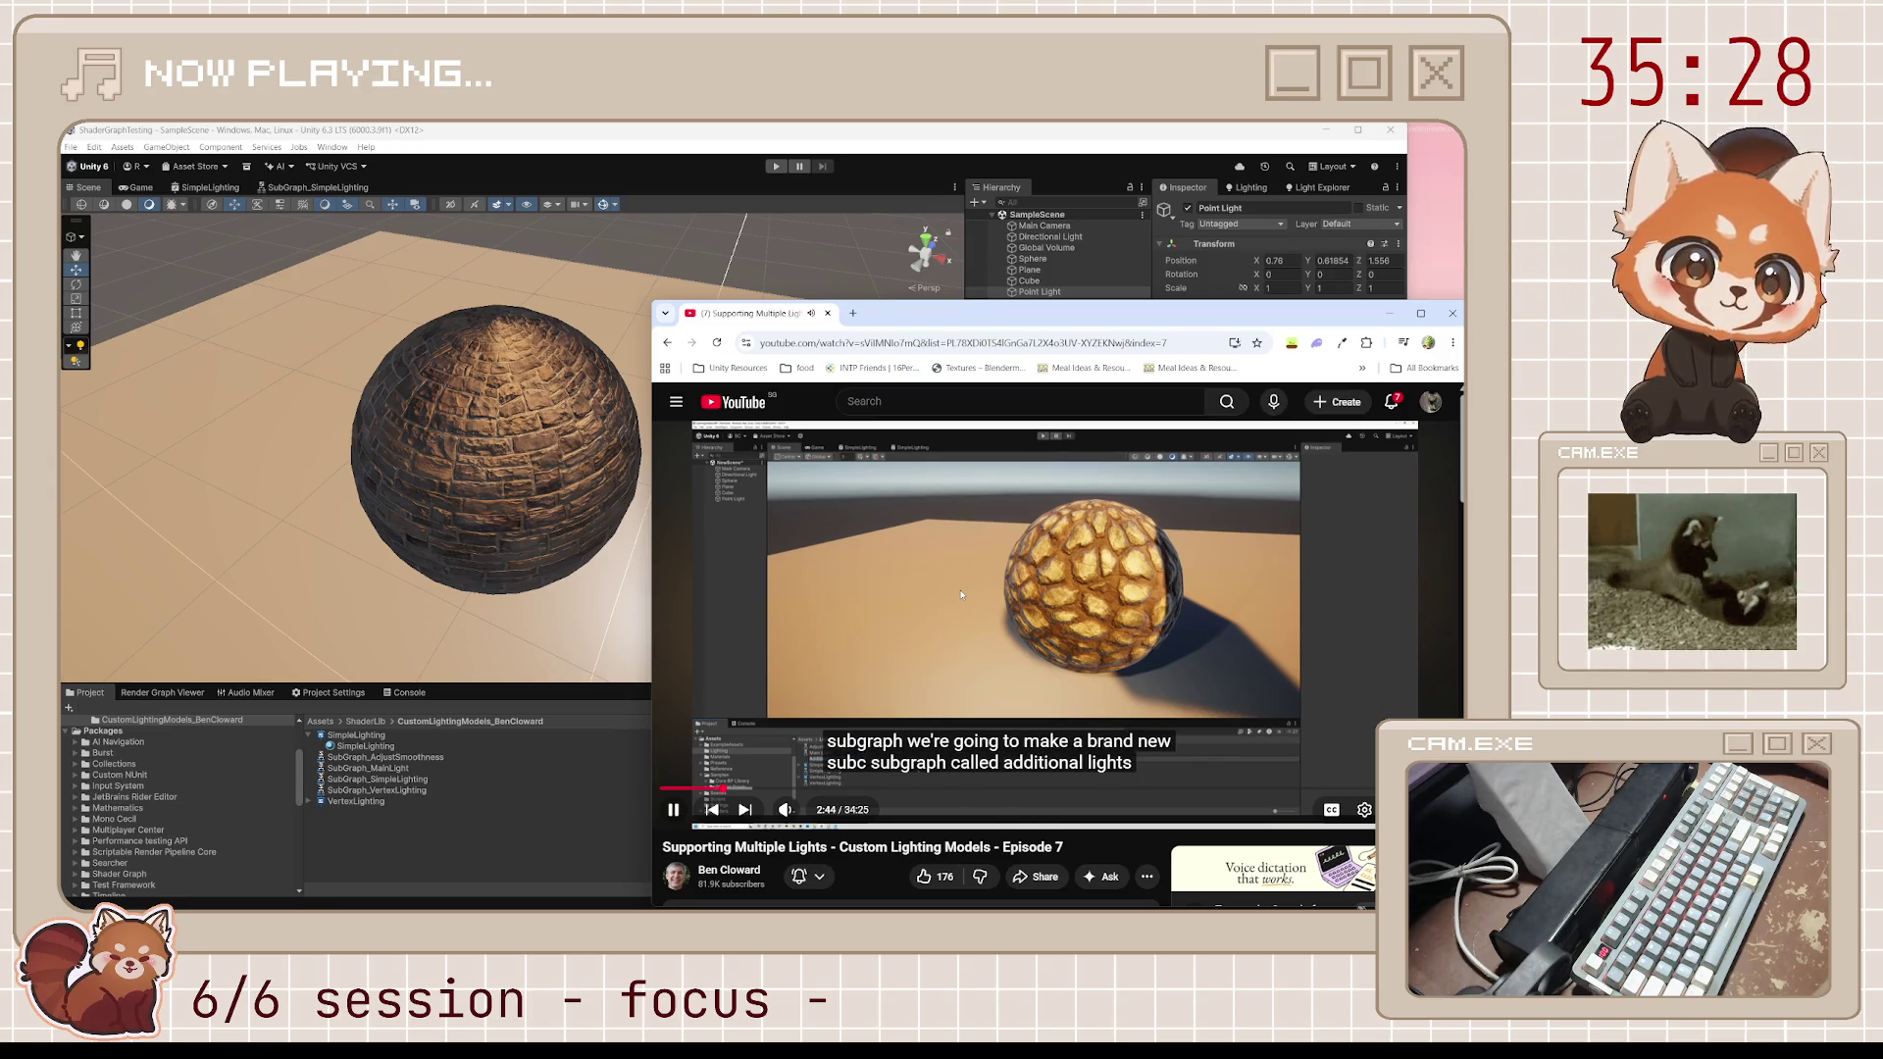
Scroll through the video's comments and playlist, then back up to the player
scroll(976, 829, "down", 5)
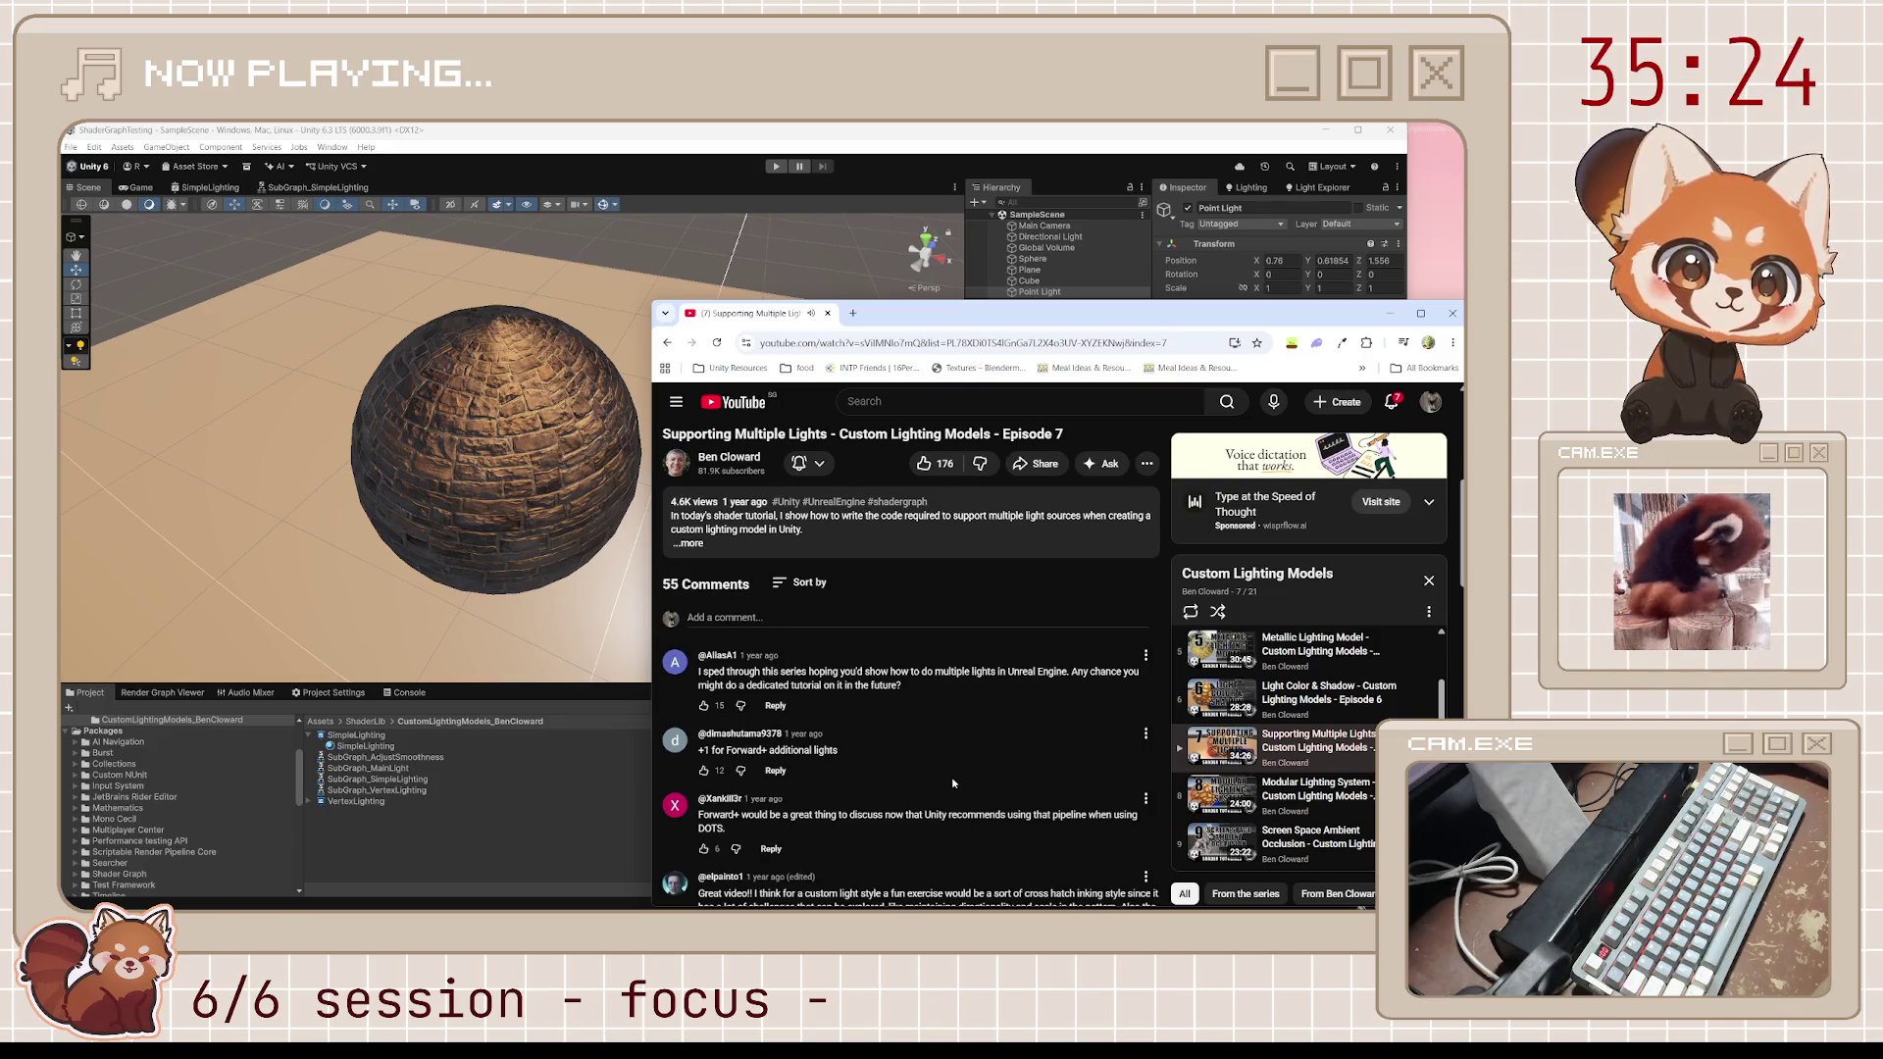
scroll(952, 783, "down", 4)
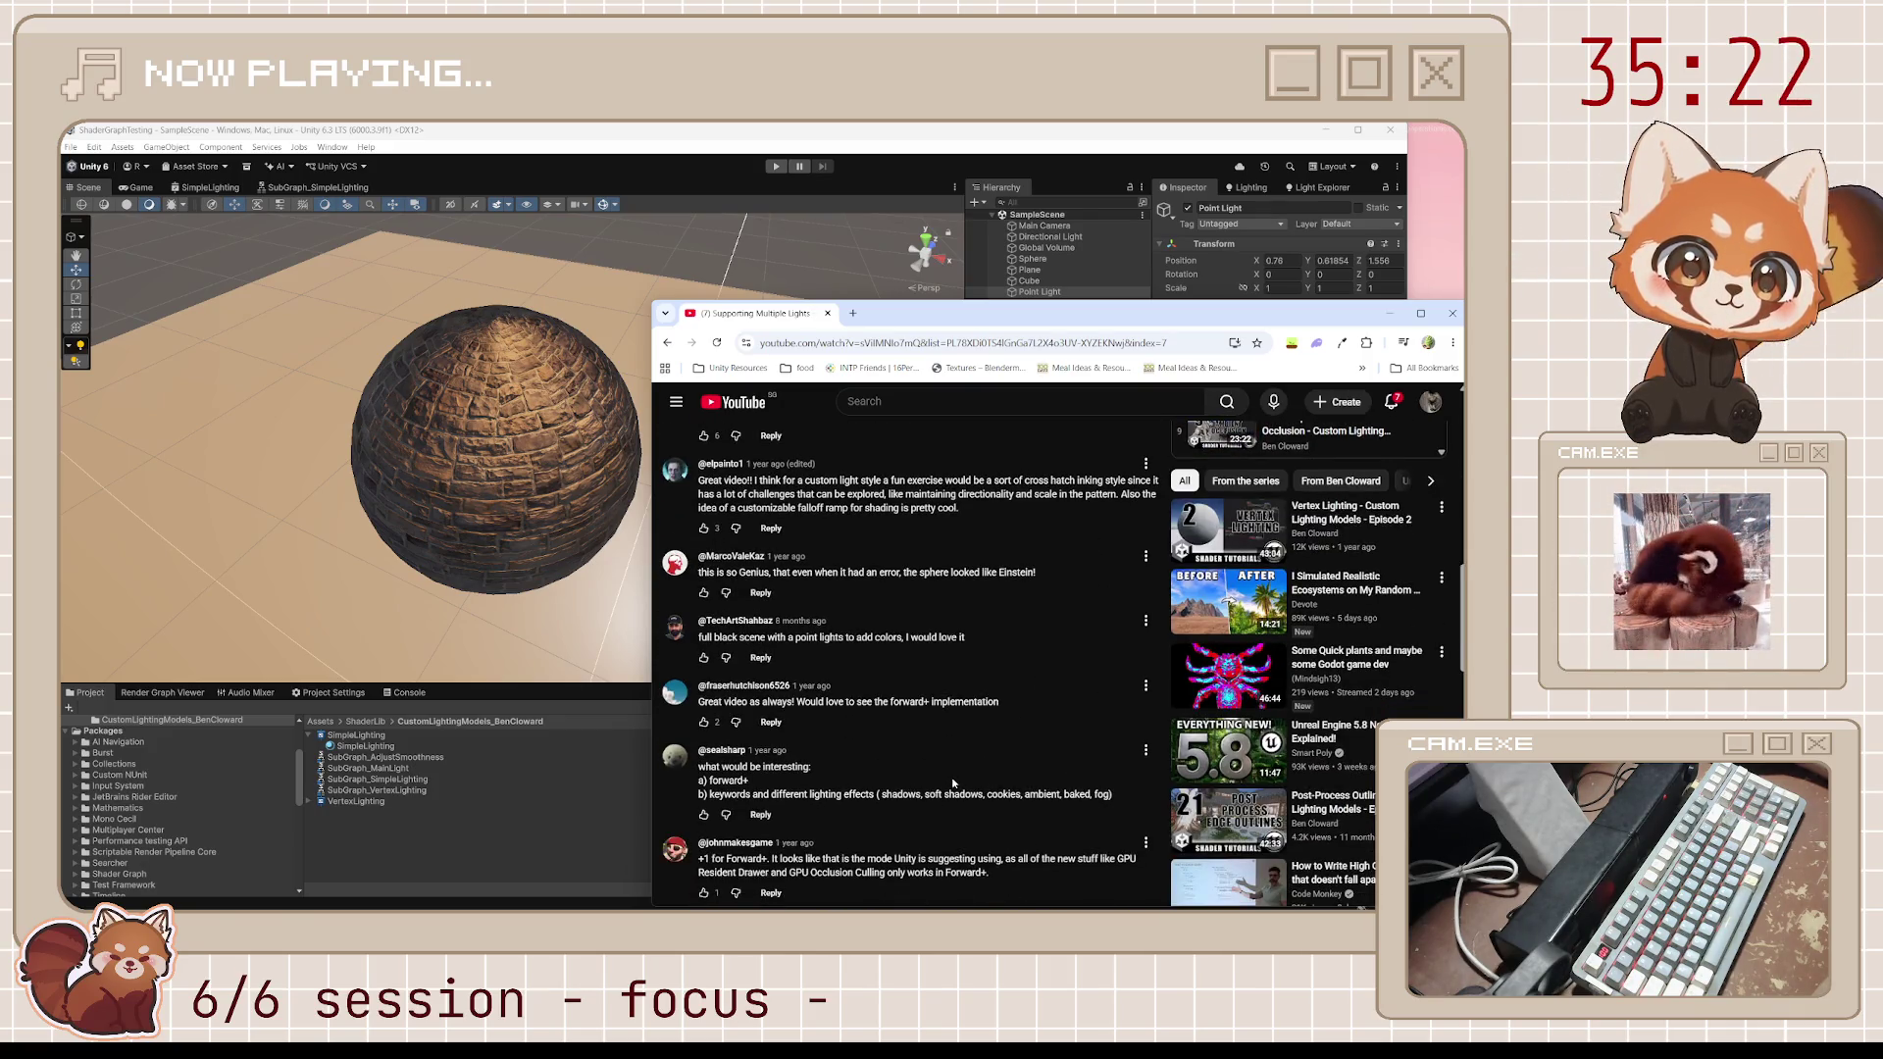
scroll(952, 783, "down", 5)
scroll(952, 782, "down", 4)
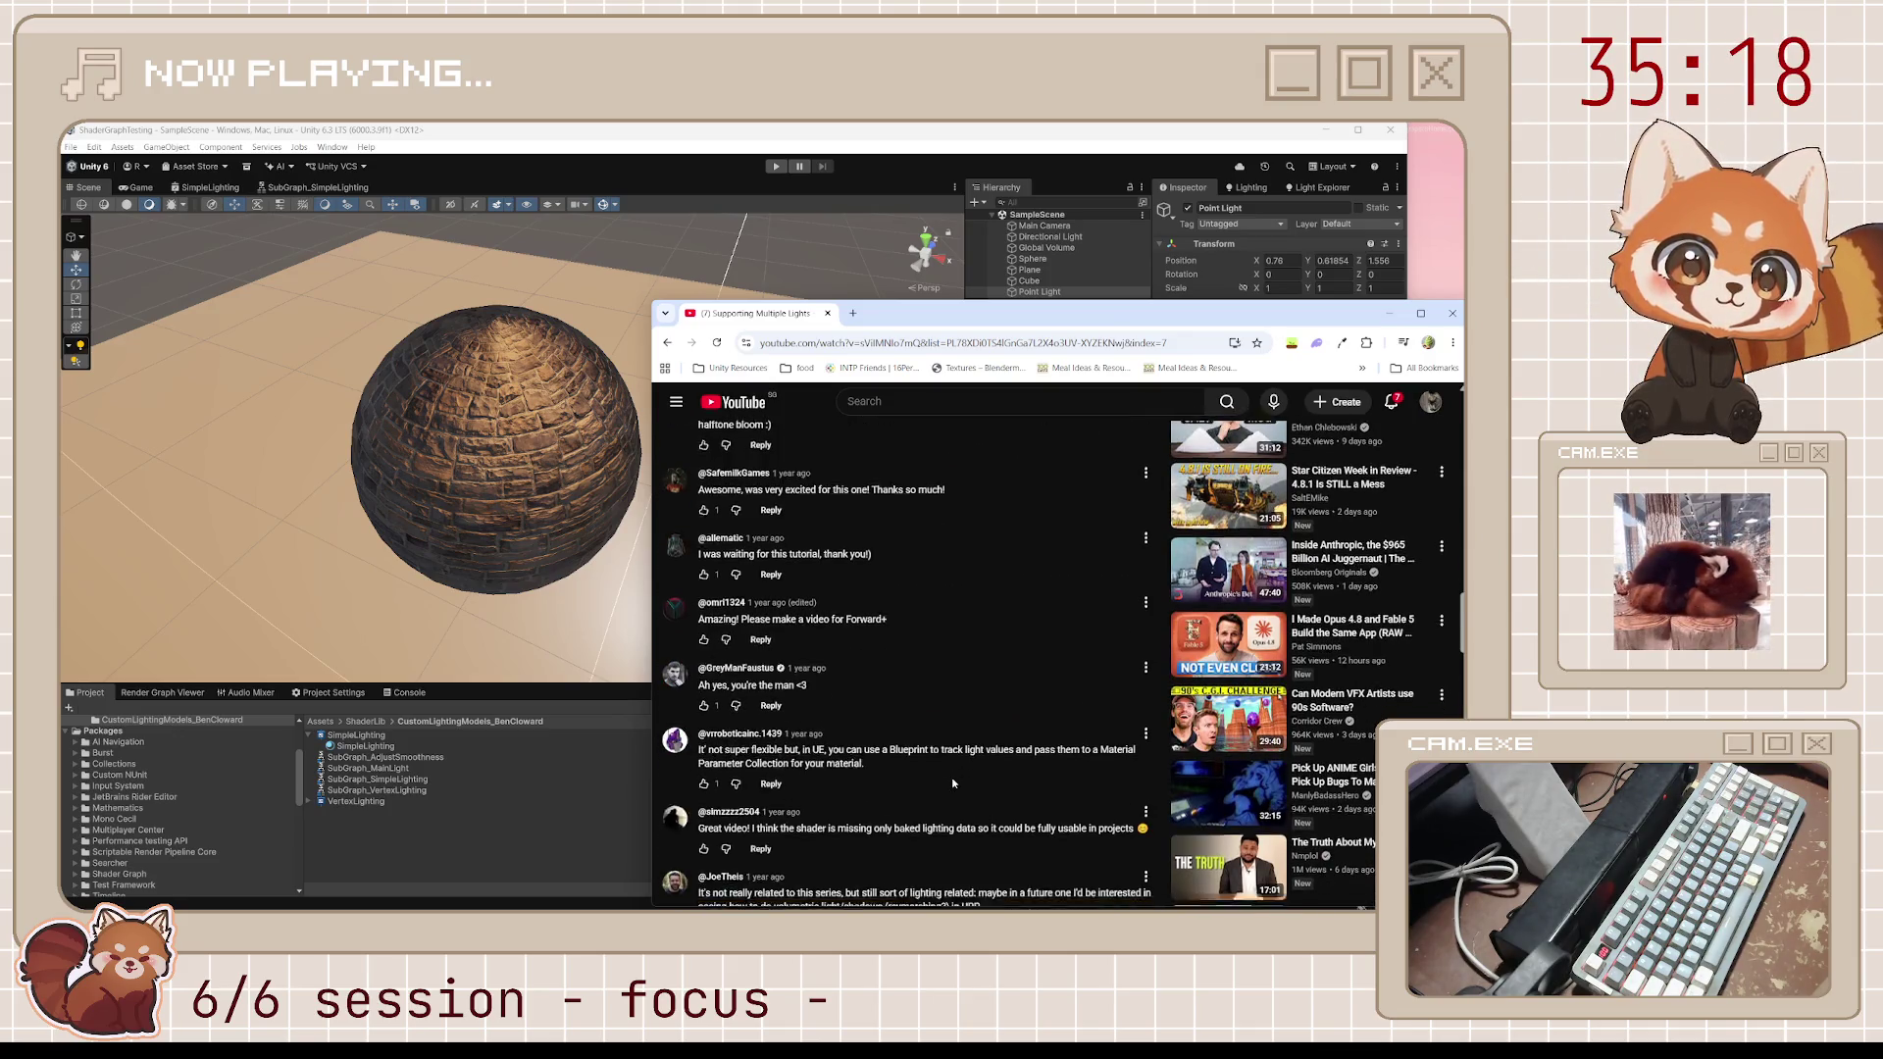
scroll(952, 783, "up", 15)
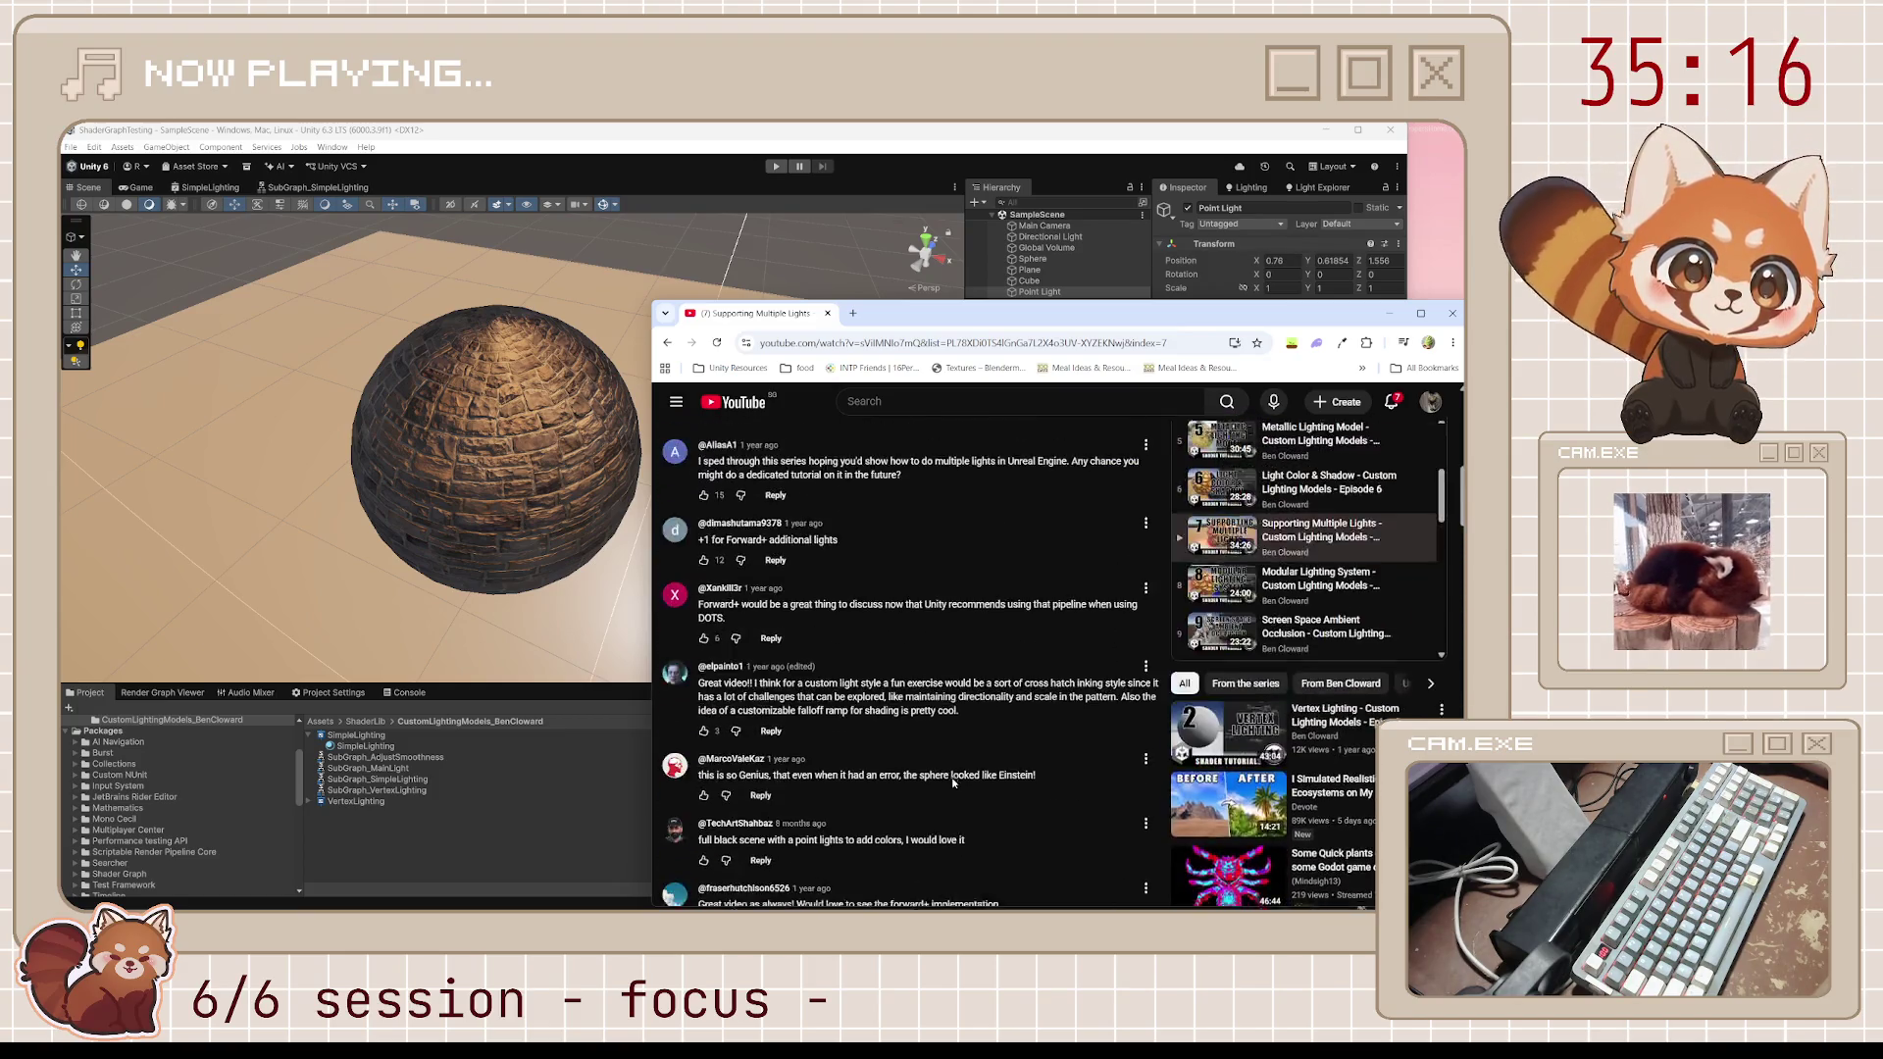
scroll(954, 783, "down", 3)
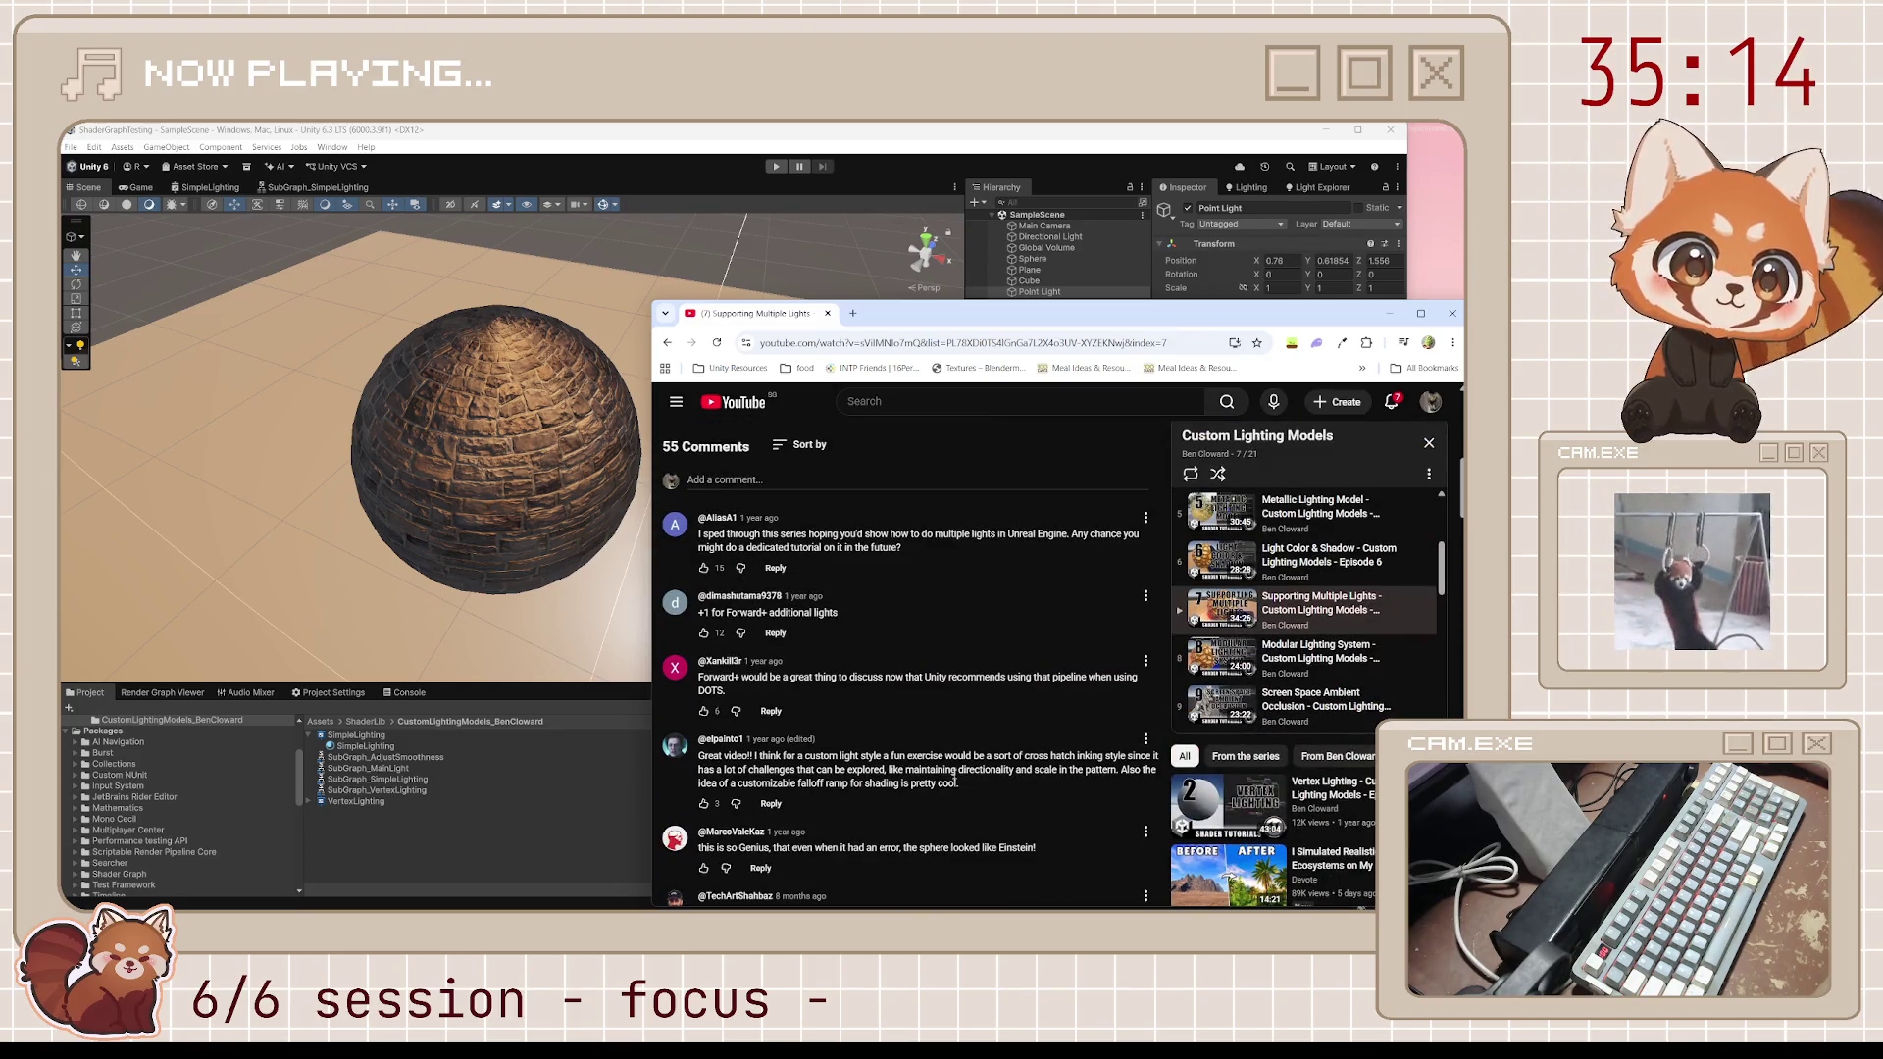
scroll(1254, 649, "down", 2)
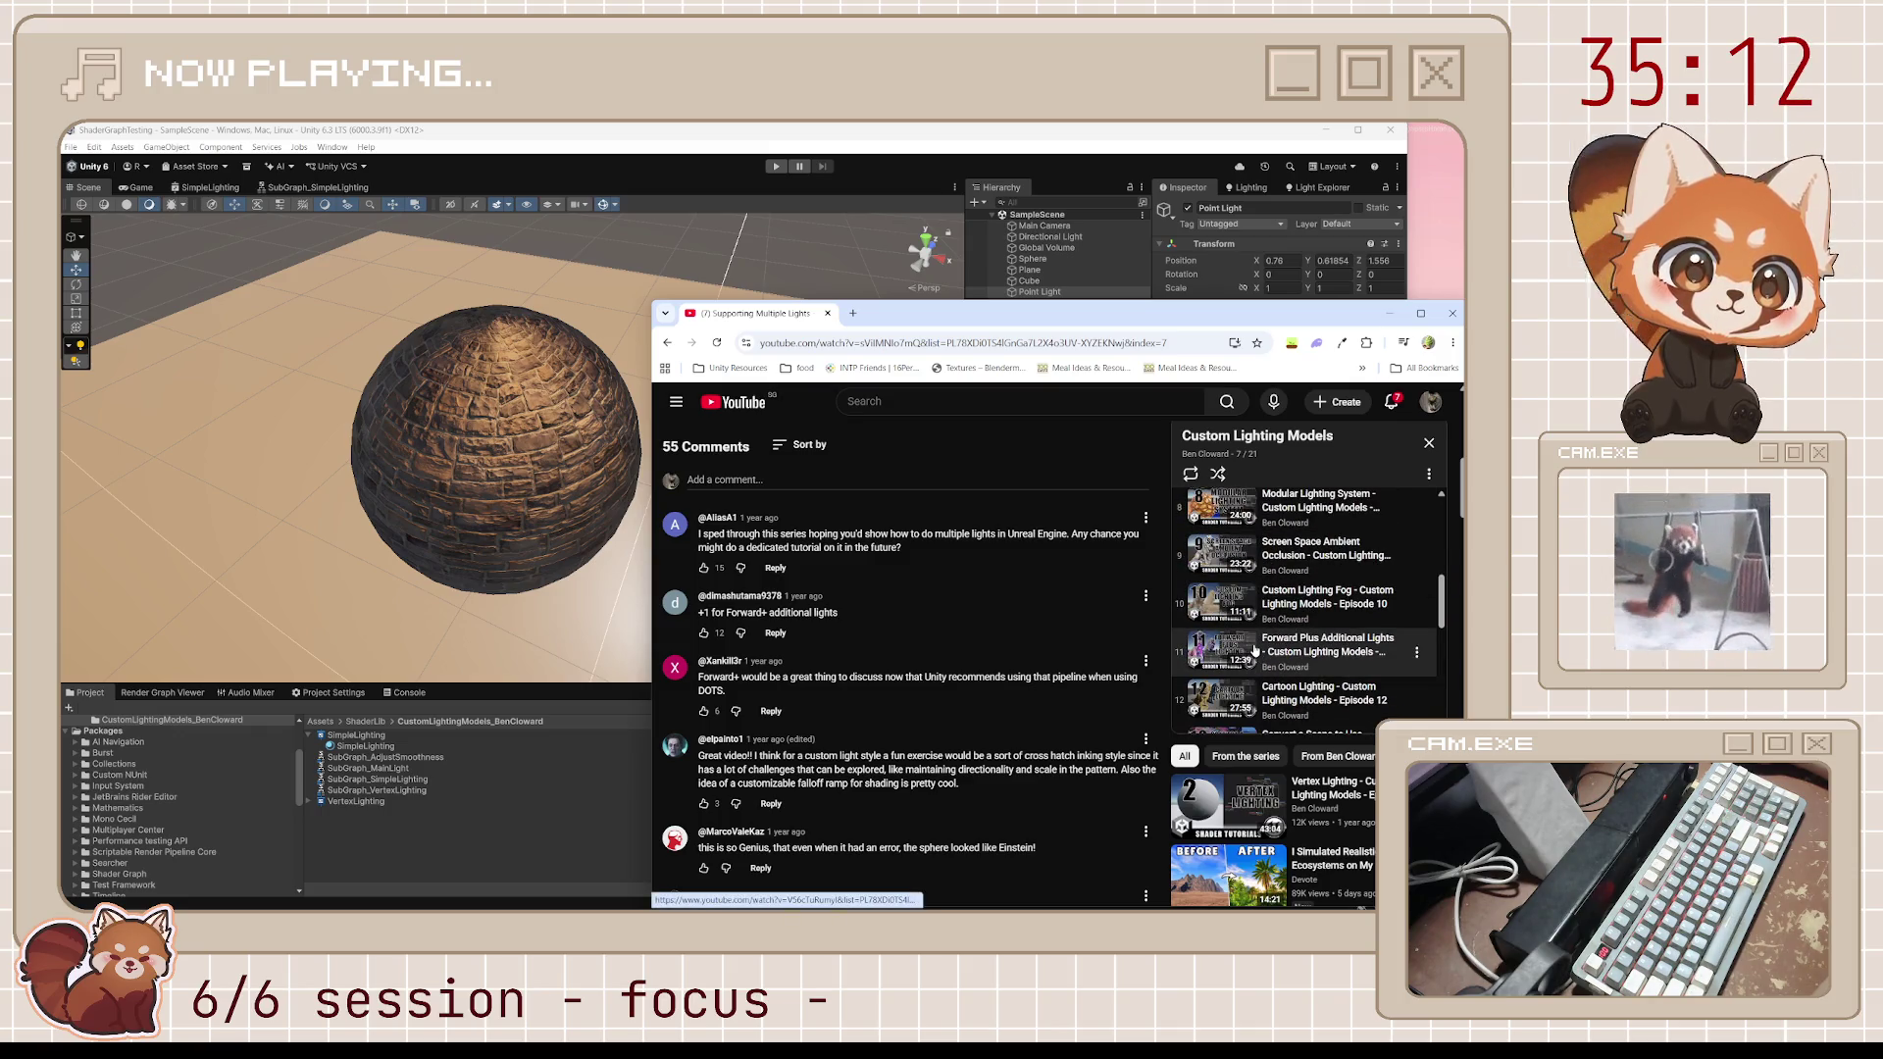
scroll(1255, 649, "down", 1)
scroll(1259, 651, "up", 1)
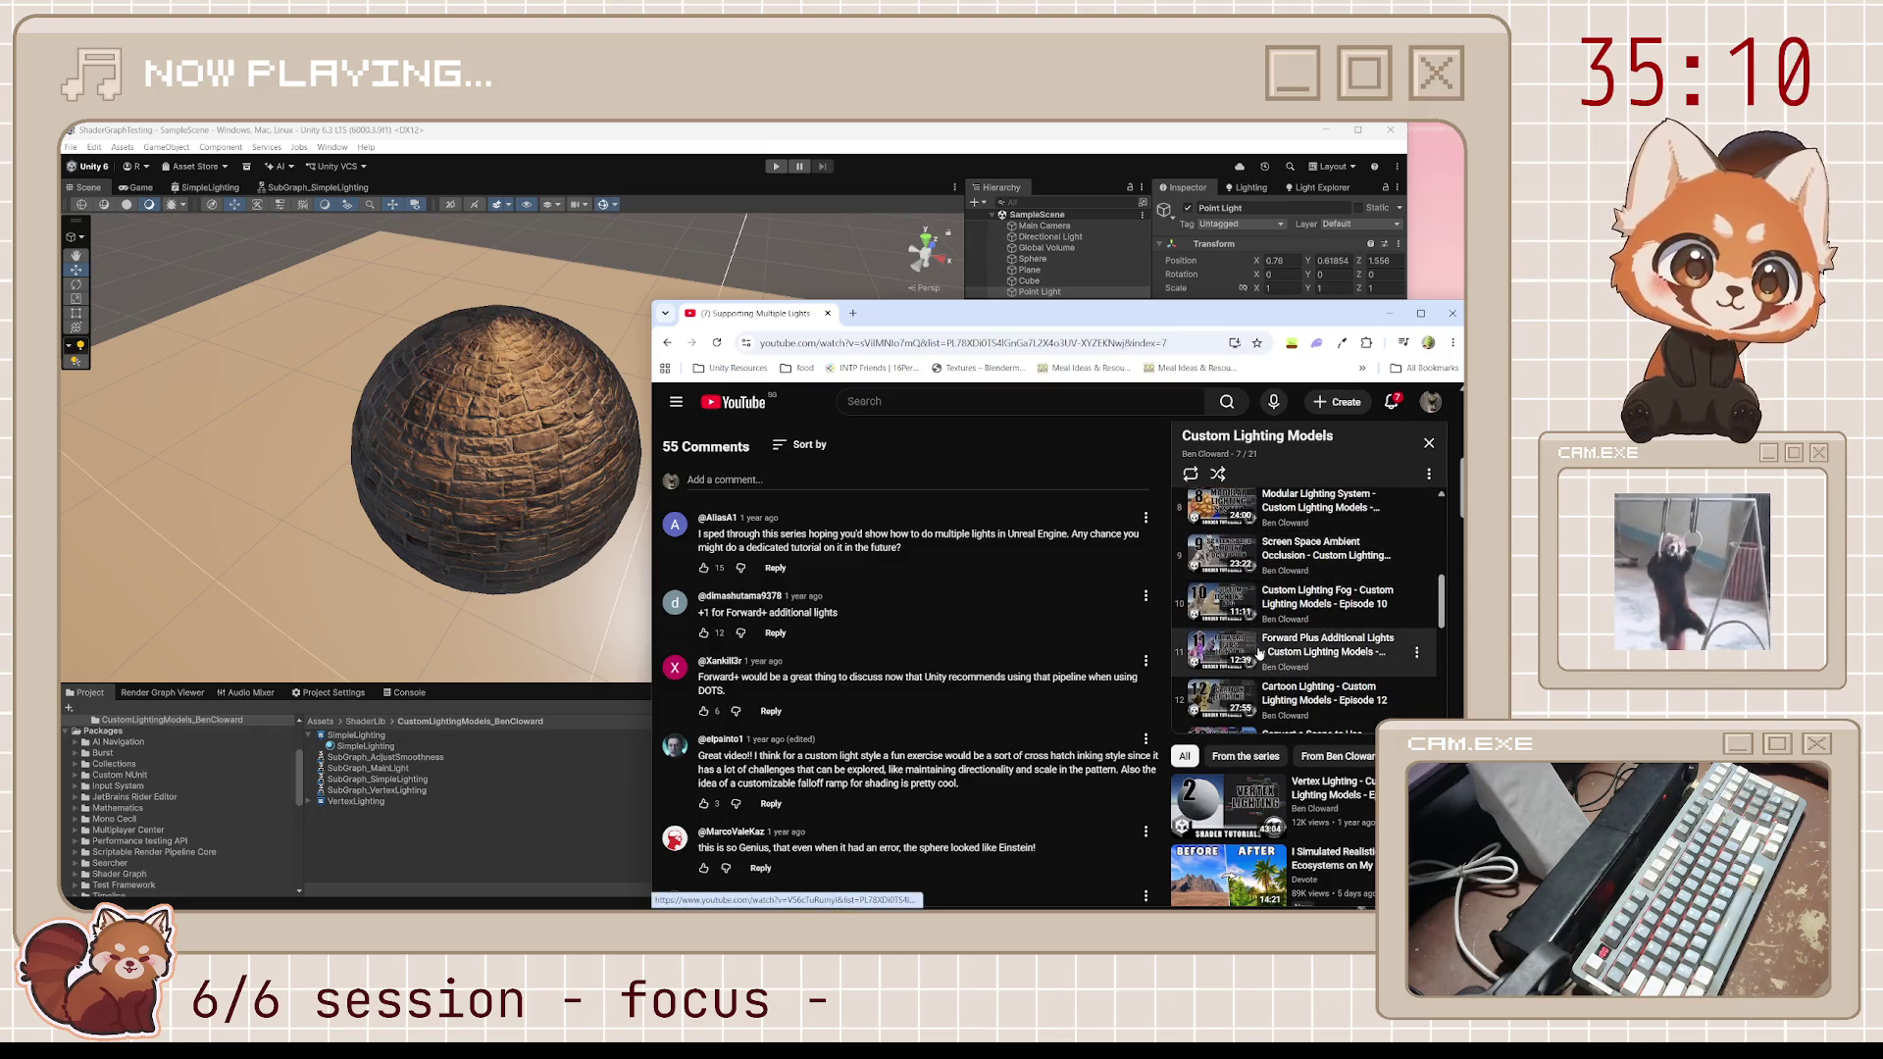
scroll(1297, 657, "up", 1)
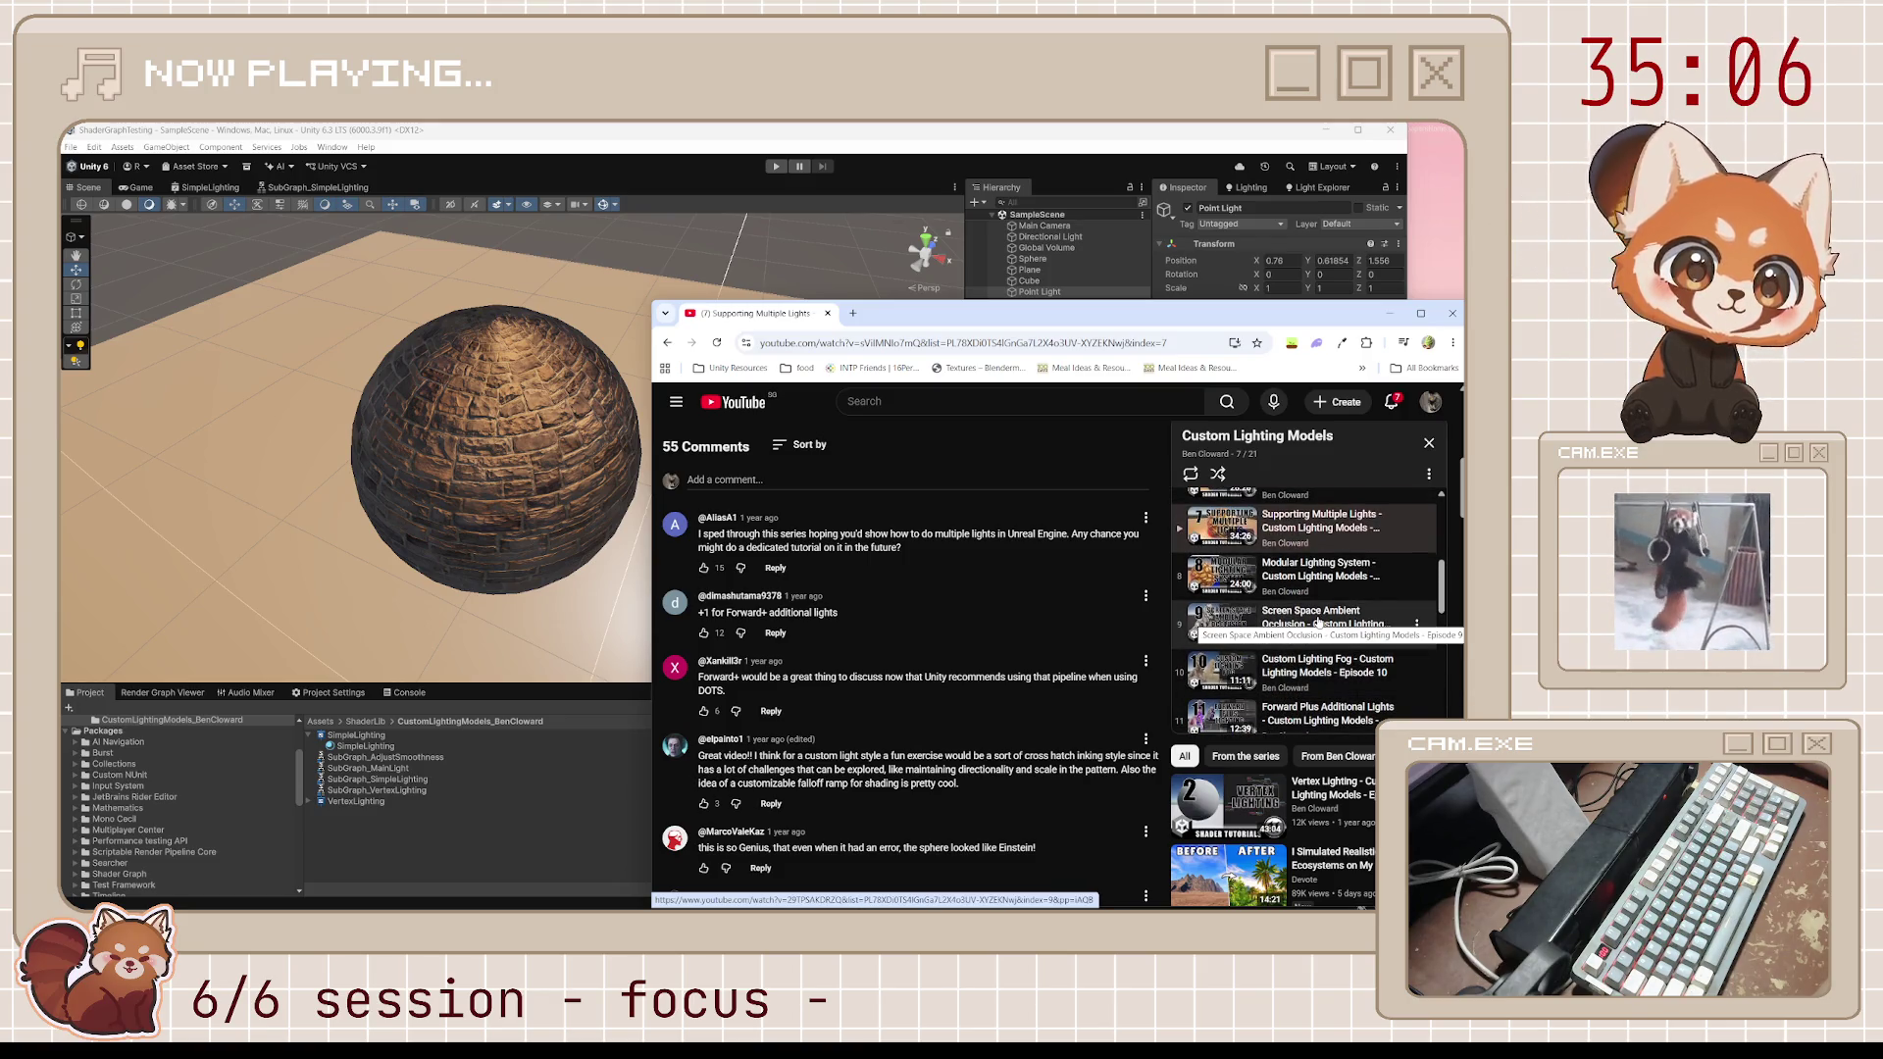
scroll(1319, 624, "up", 3)
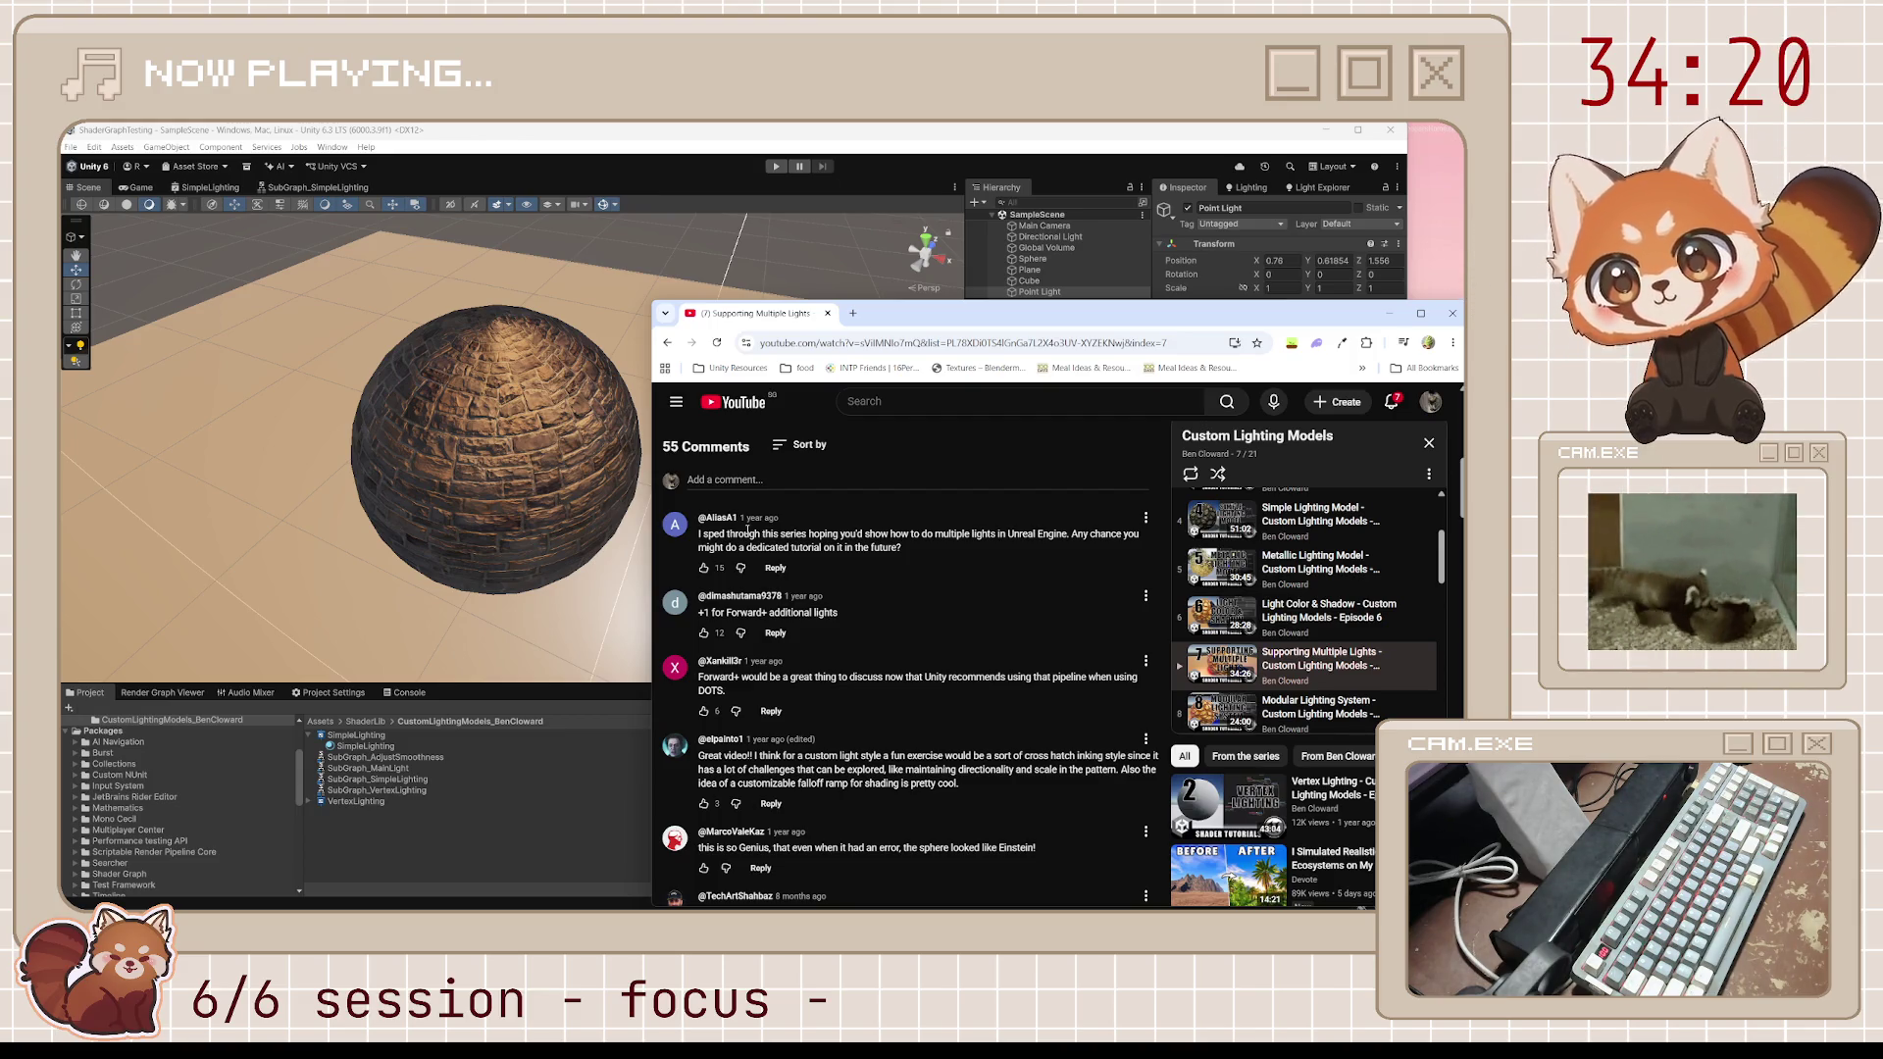
scroll(747, 530, "up", 10)
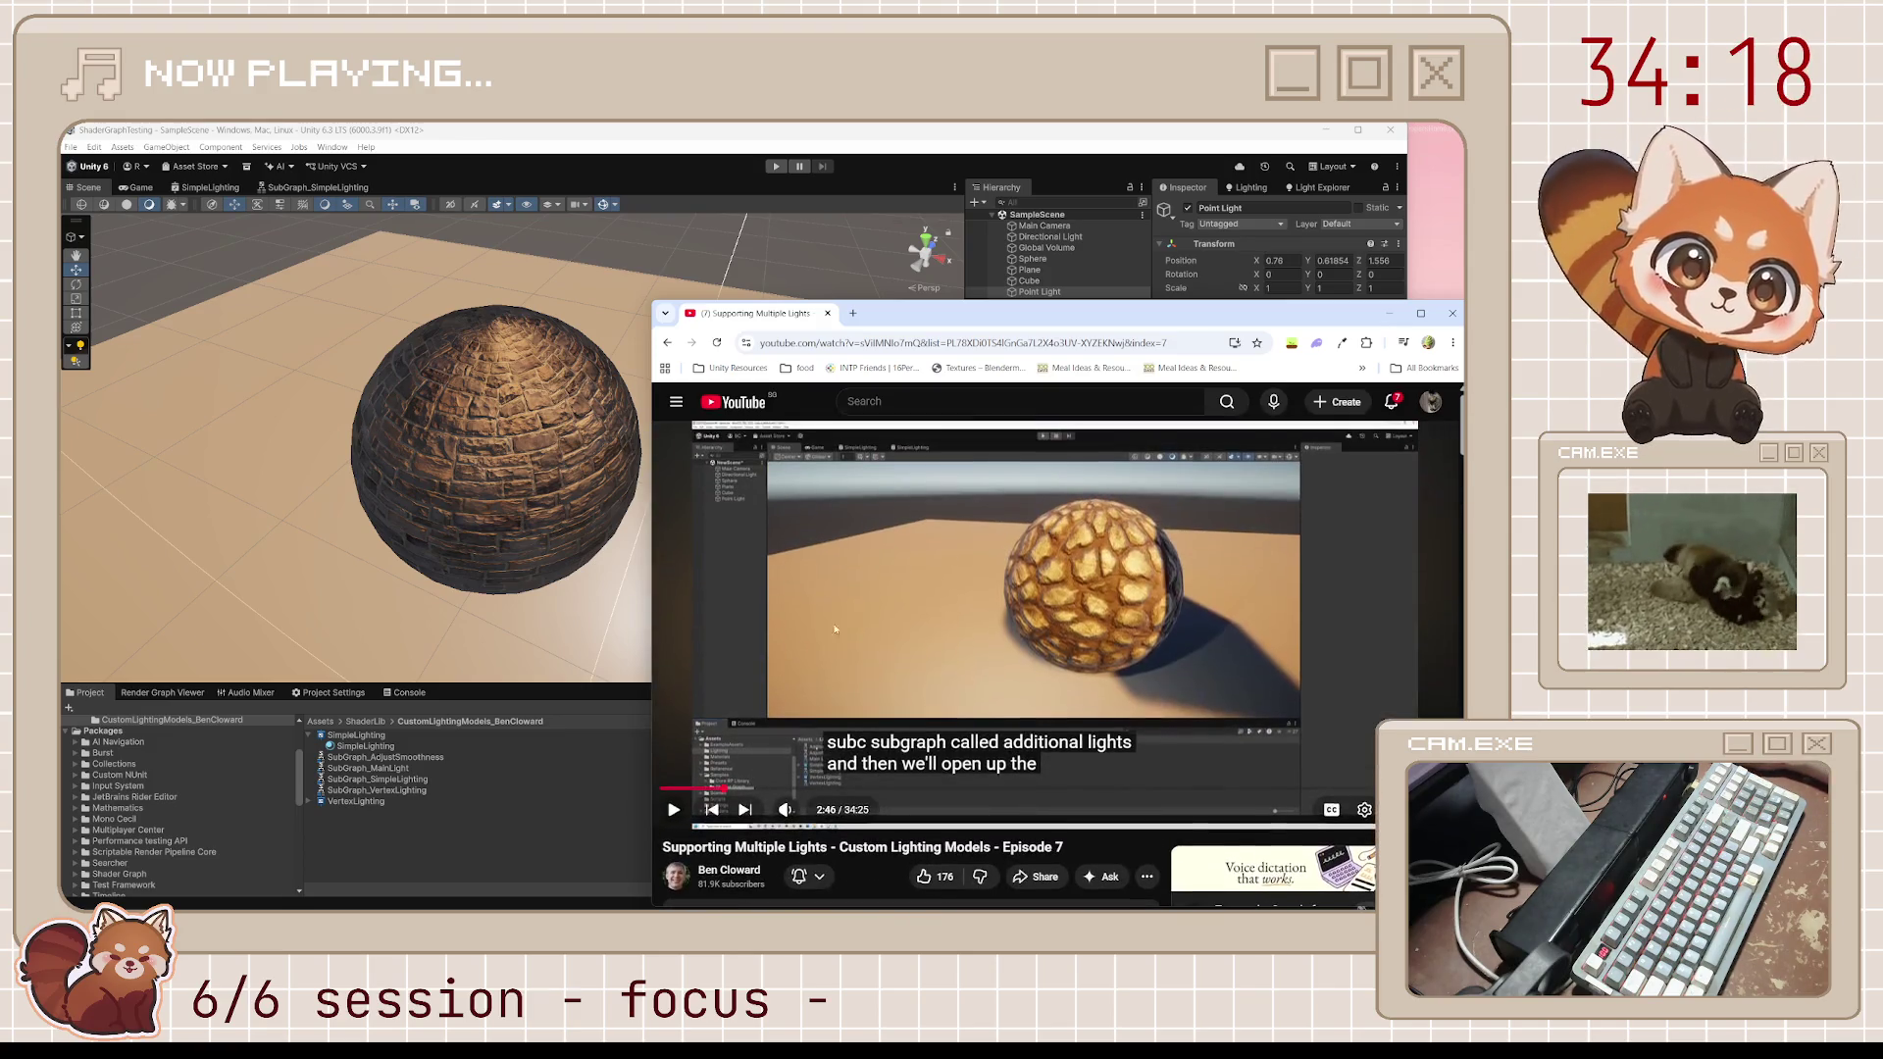
Play the tutorial and pause it at 2:50 on the new additional light subgraph
left_click(887, 645)
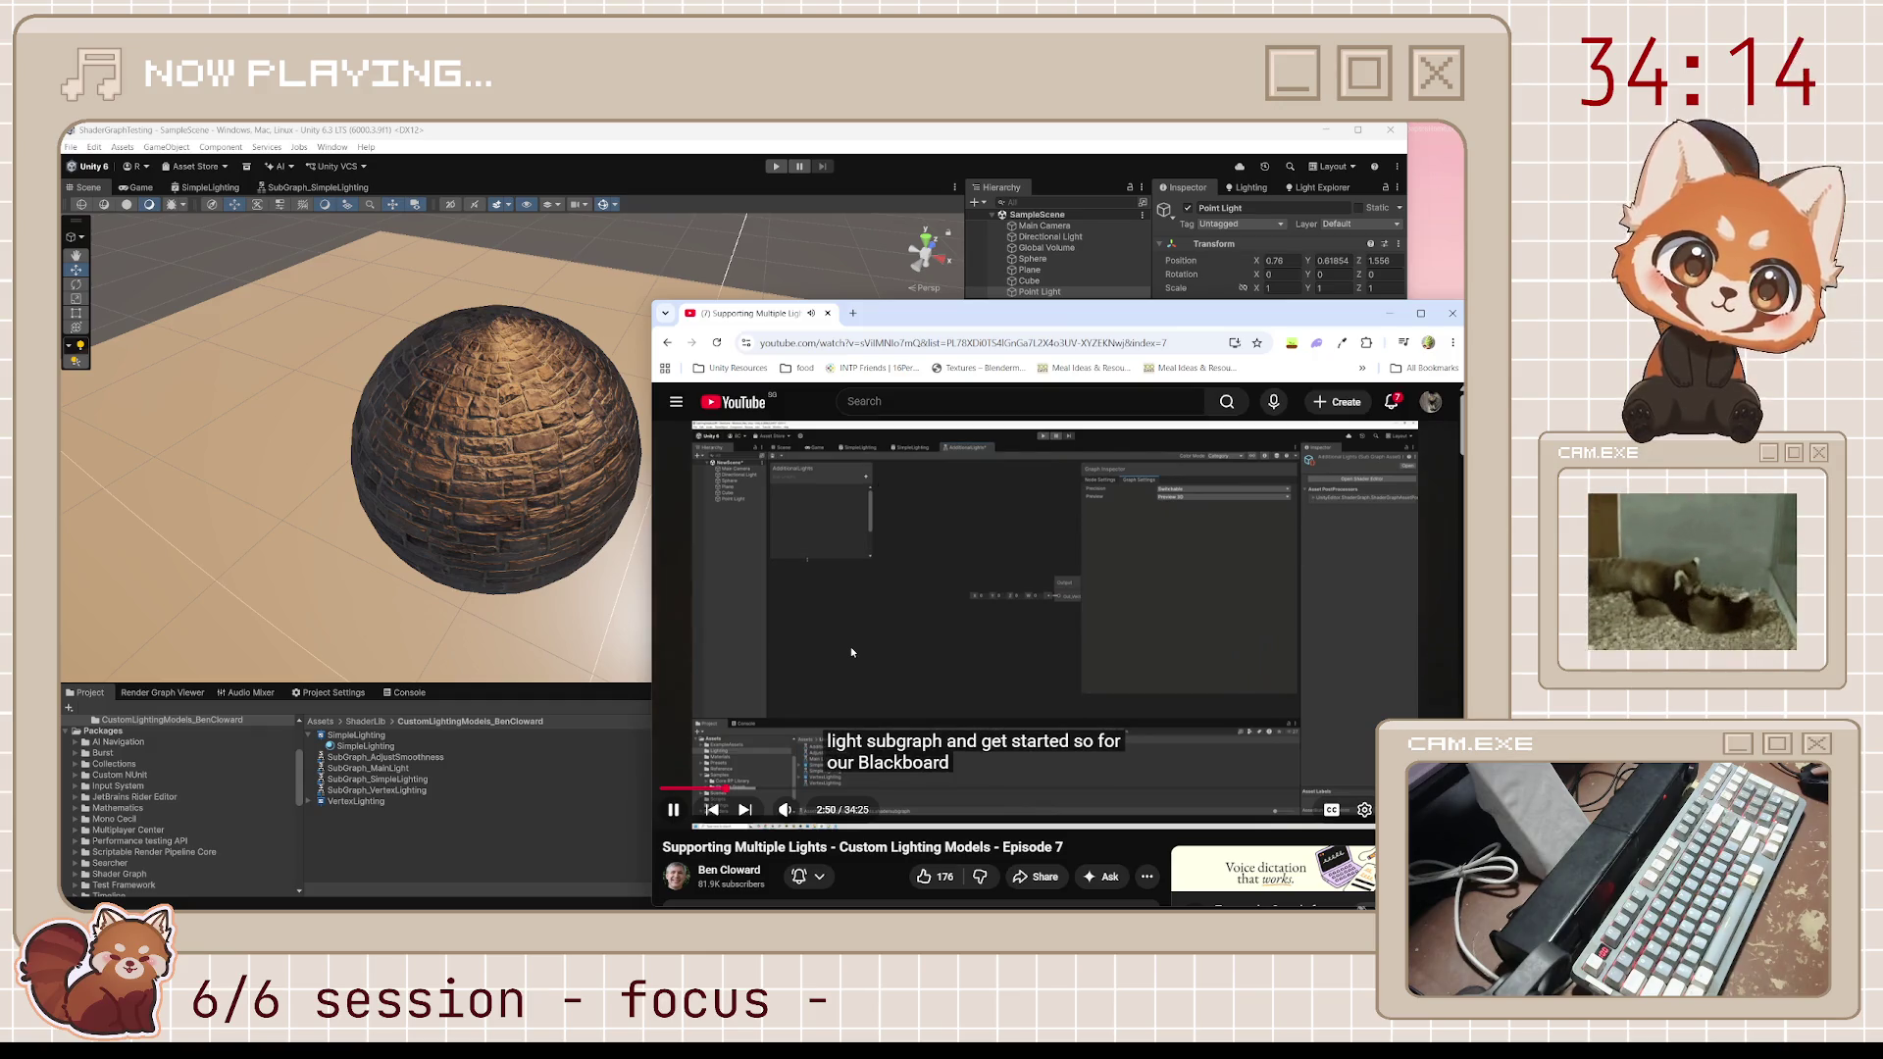
left_click(850, 647)
right_click(446, 841)
Create a Shader Graph sub graph named SubGraph_AdditionalLights in the project folder and open it
mouse_move(588, 468)
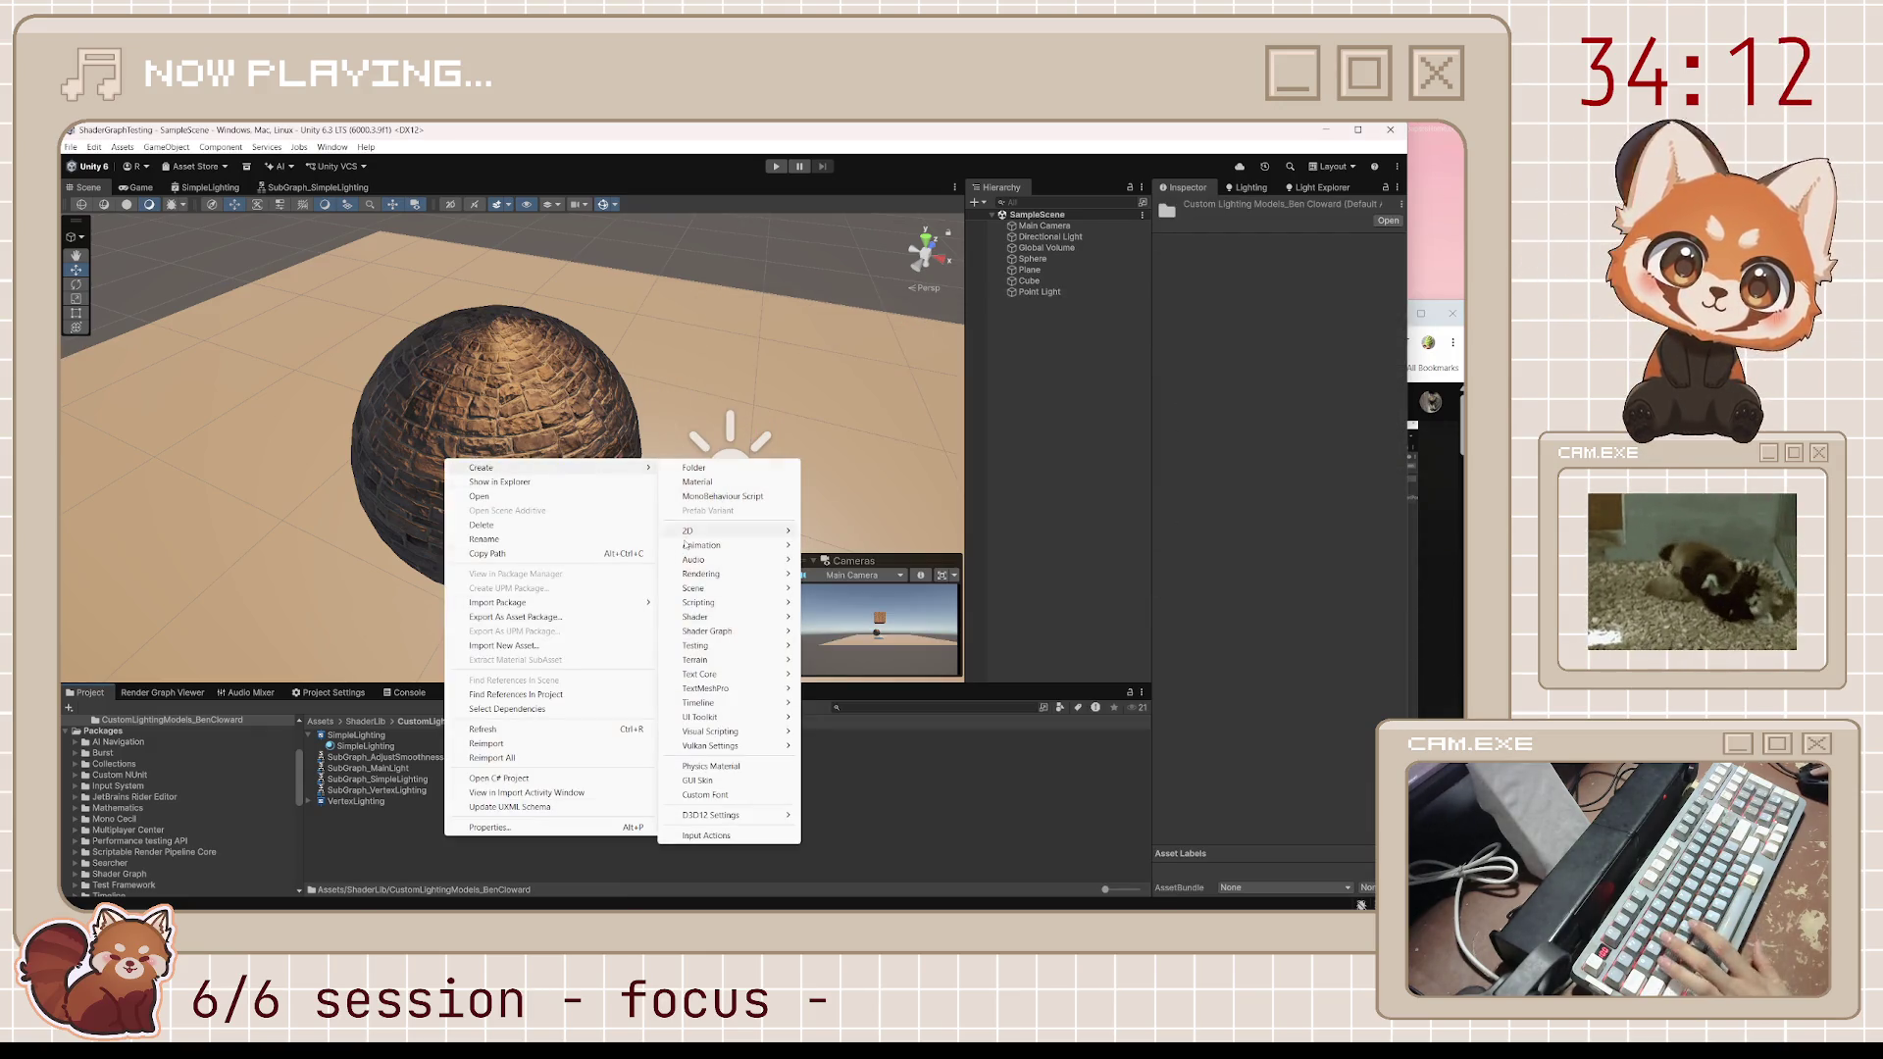
mouse_move(736, 630)
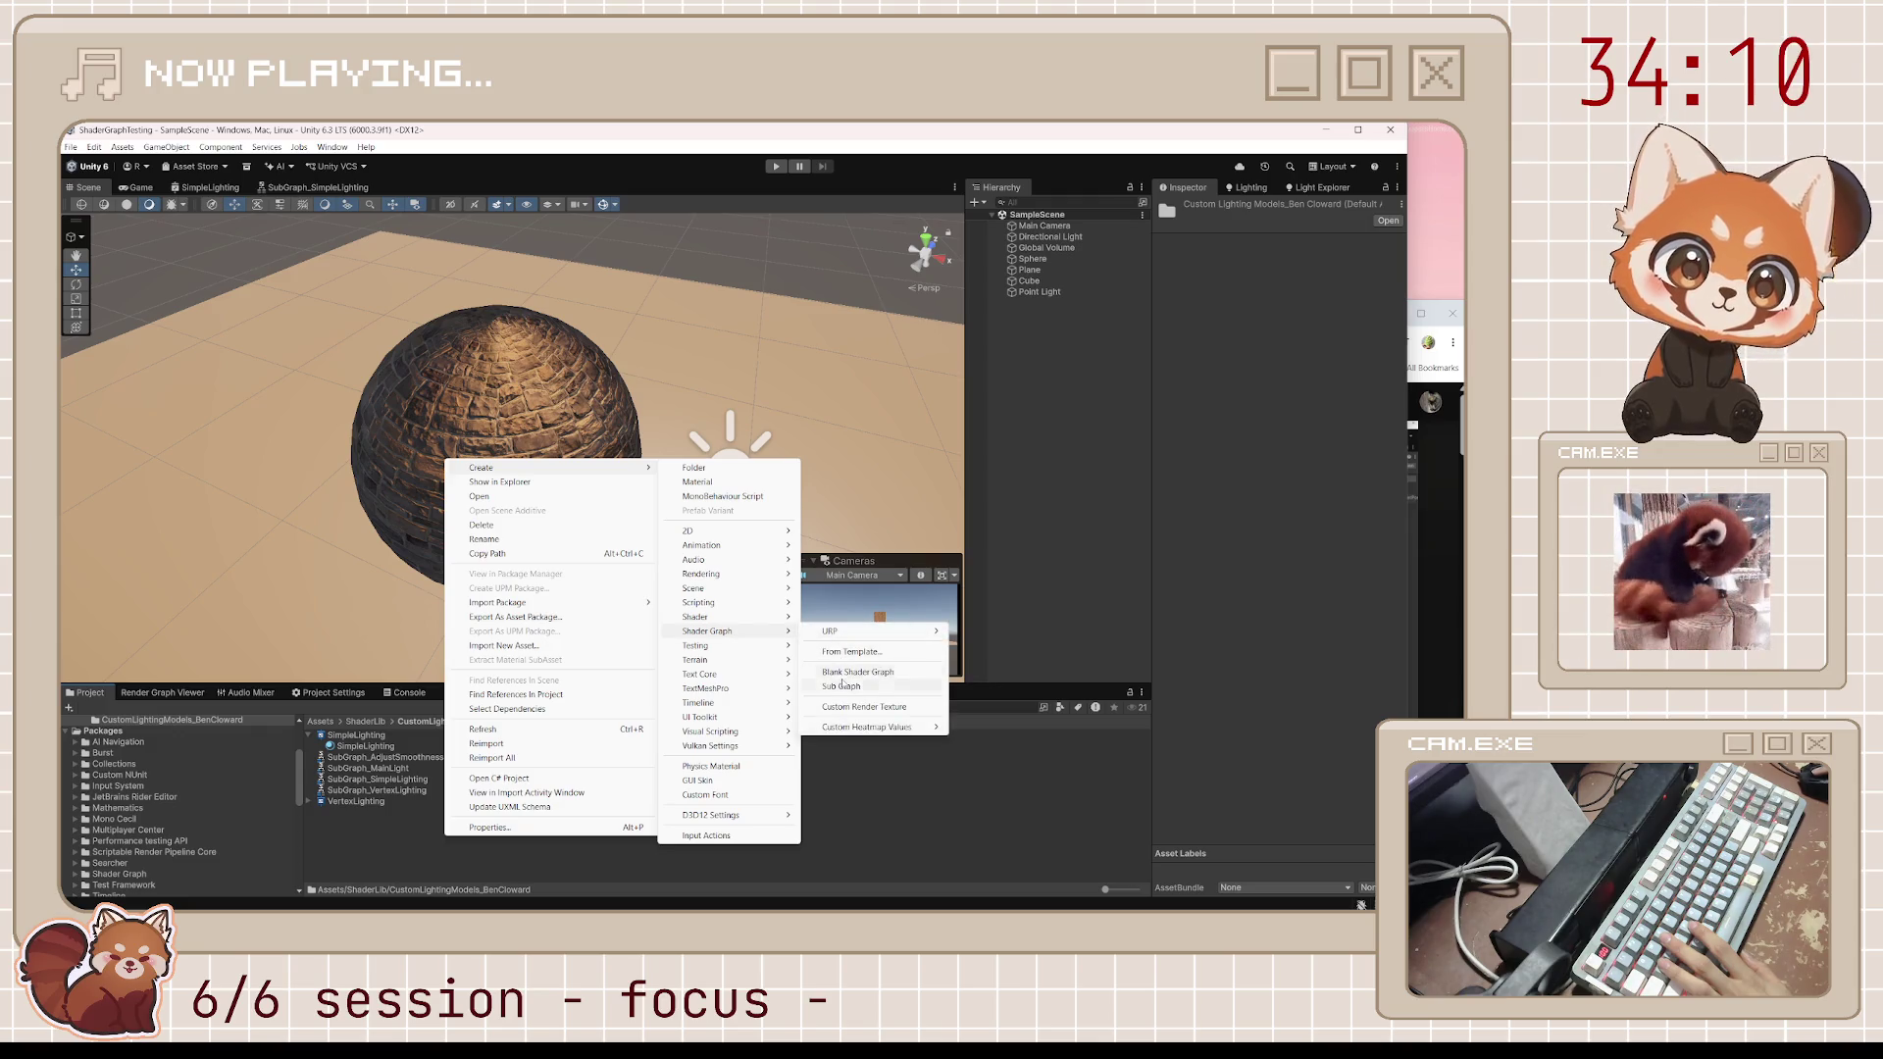
left_click(842, 686)
type("Add")
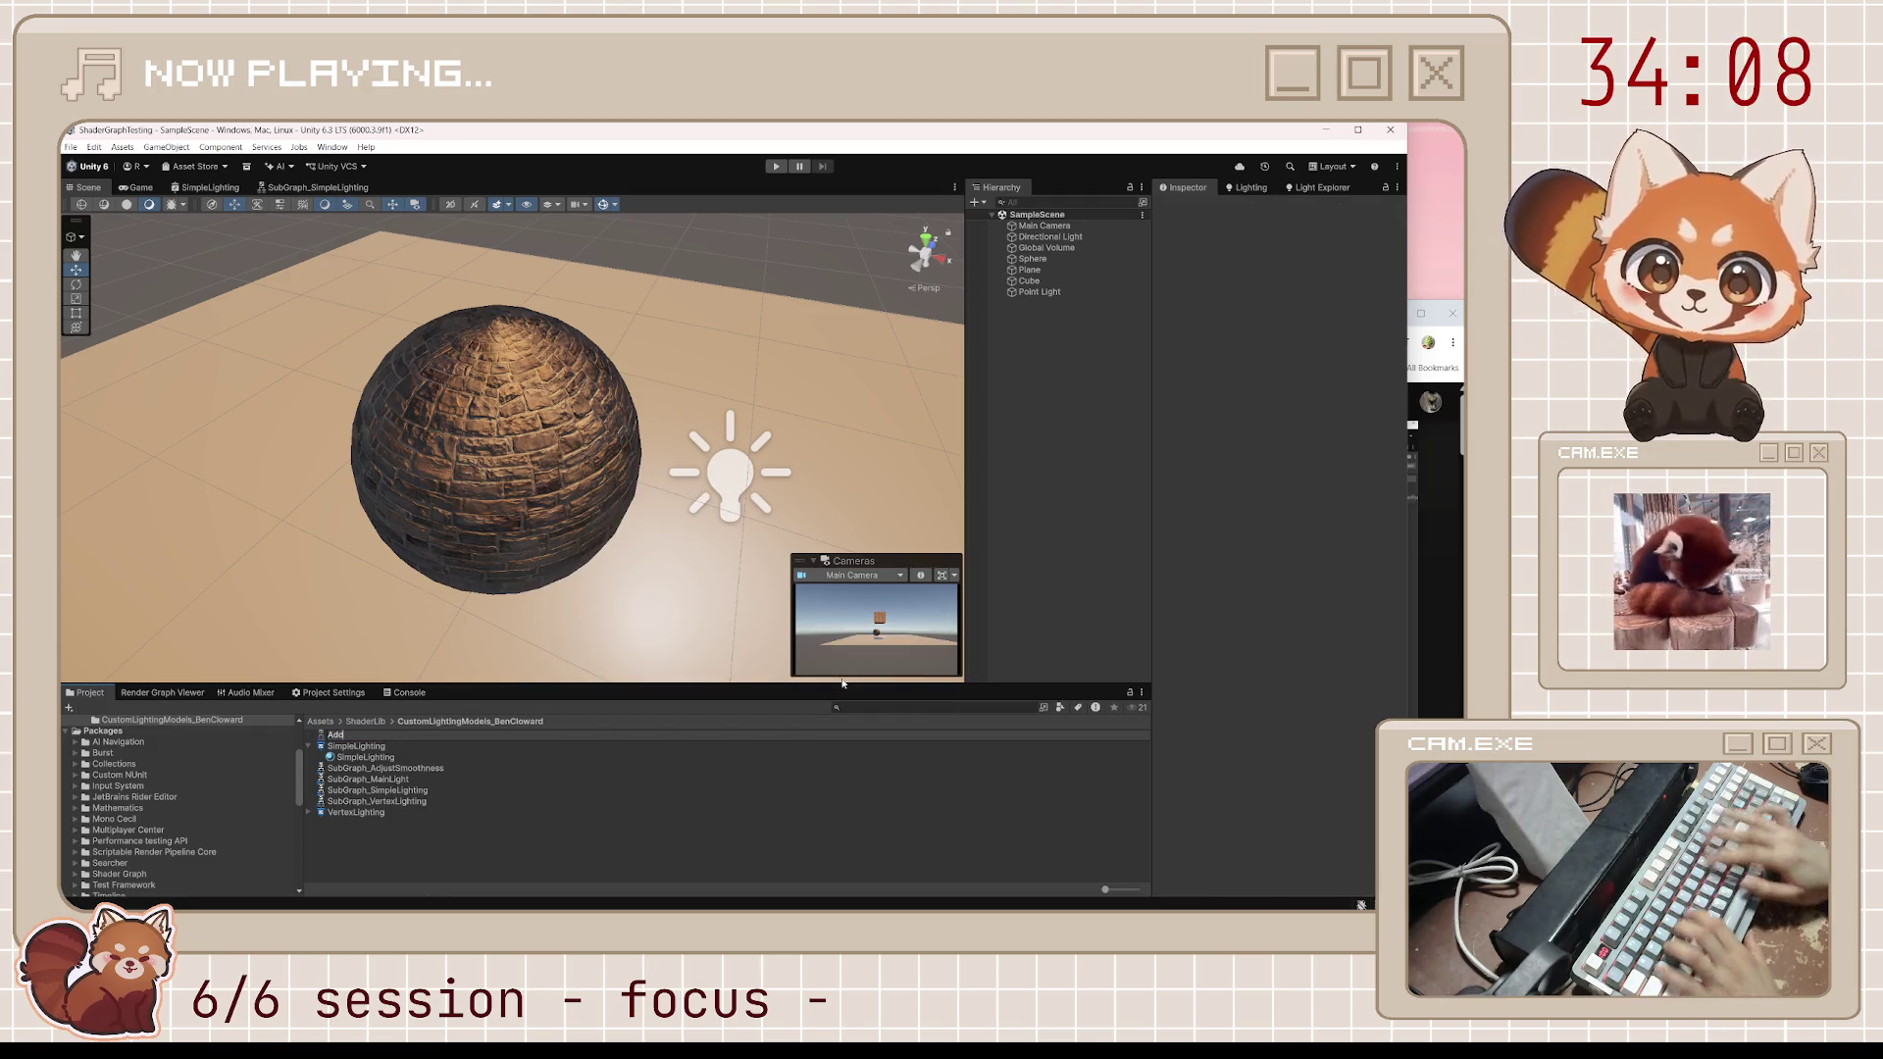
key("BackSpace")
key("BackSpace")
type("Sub")
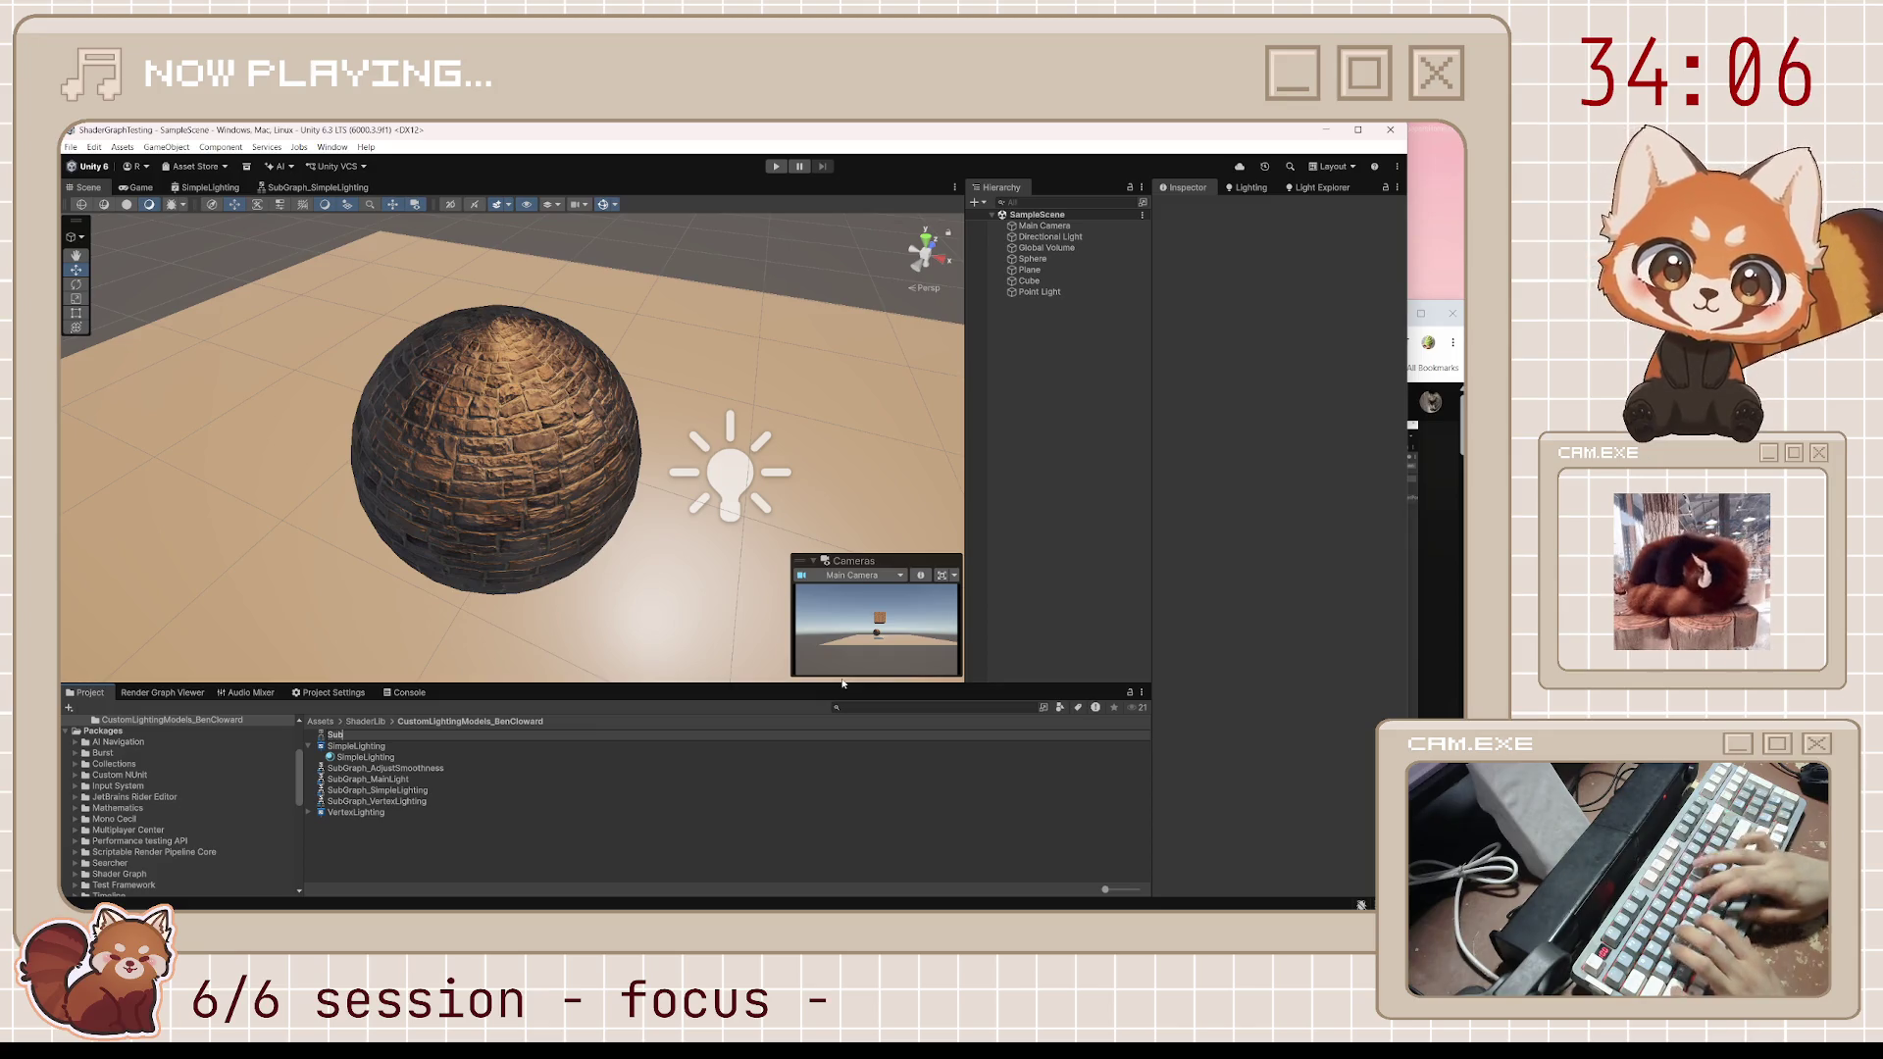
type("Graph_")
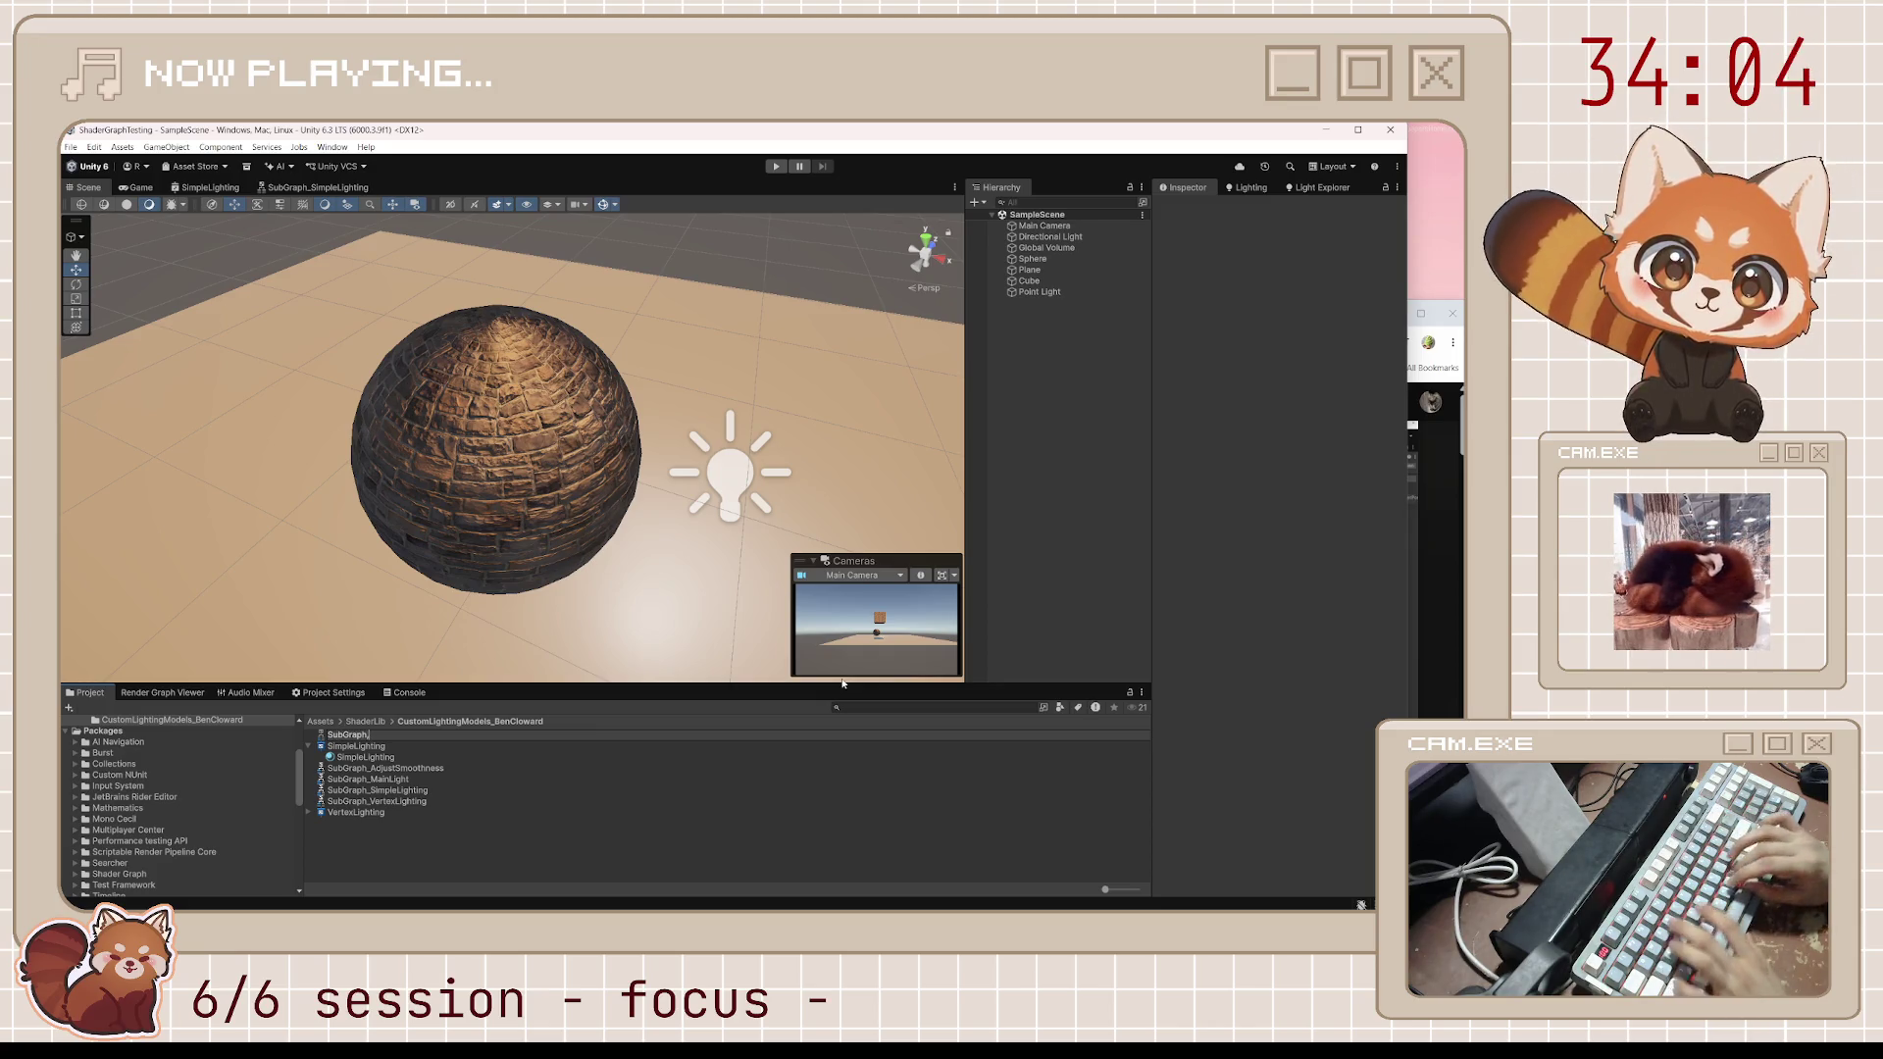
type("AdditionalLights")
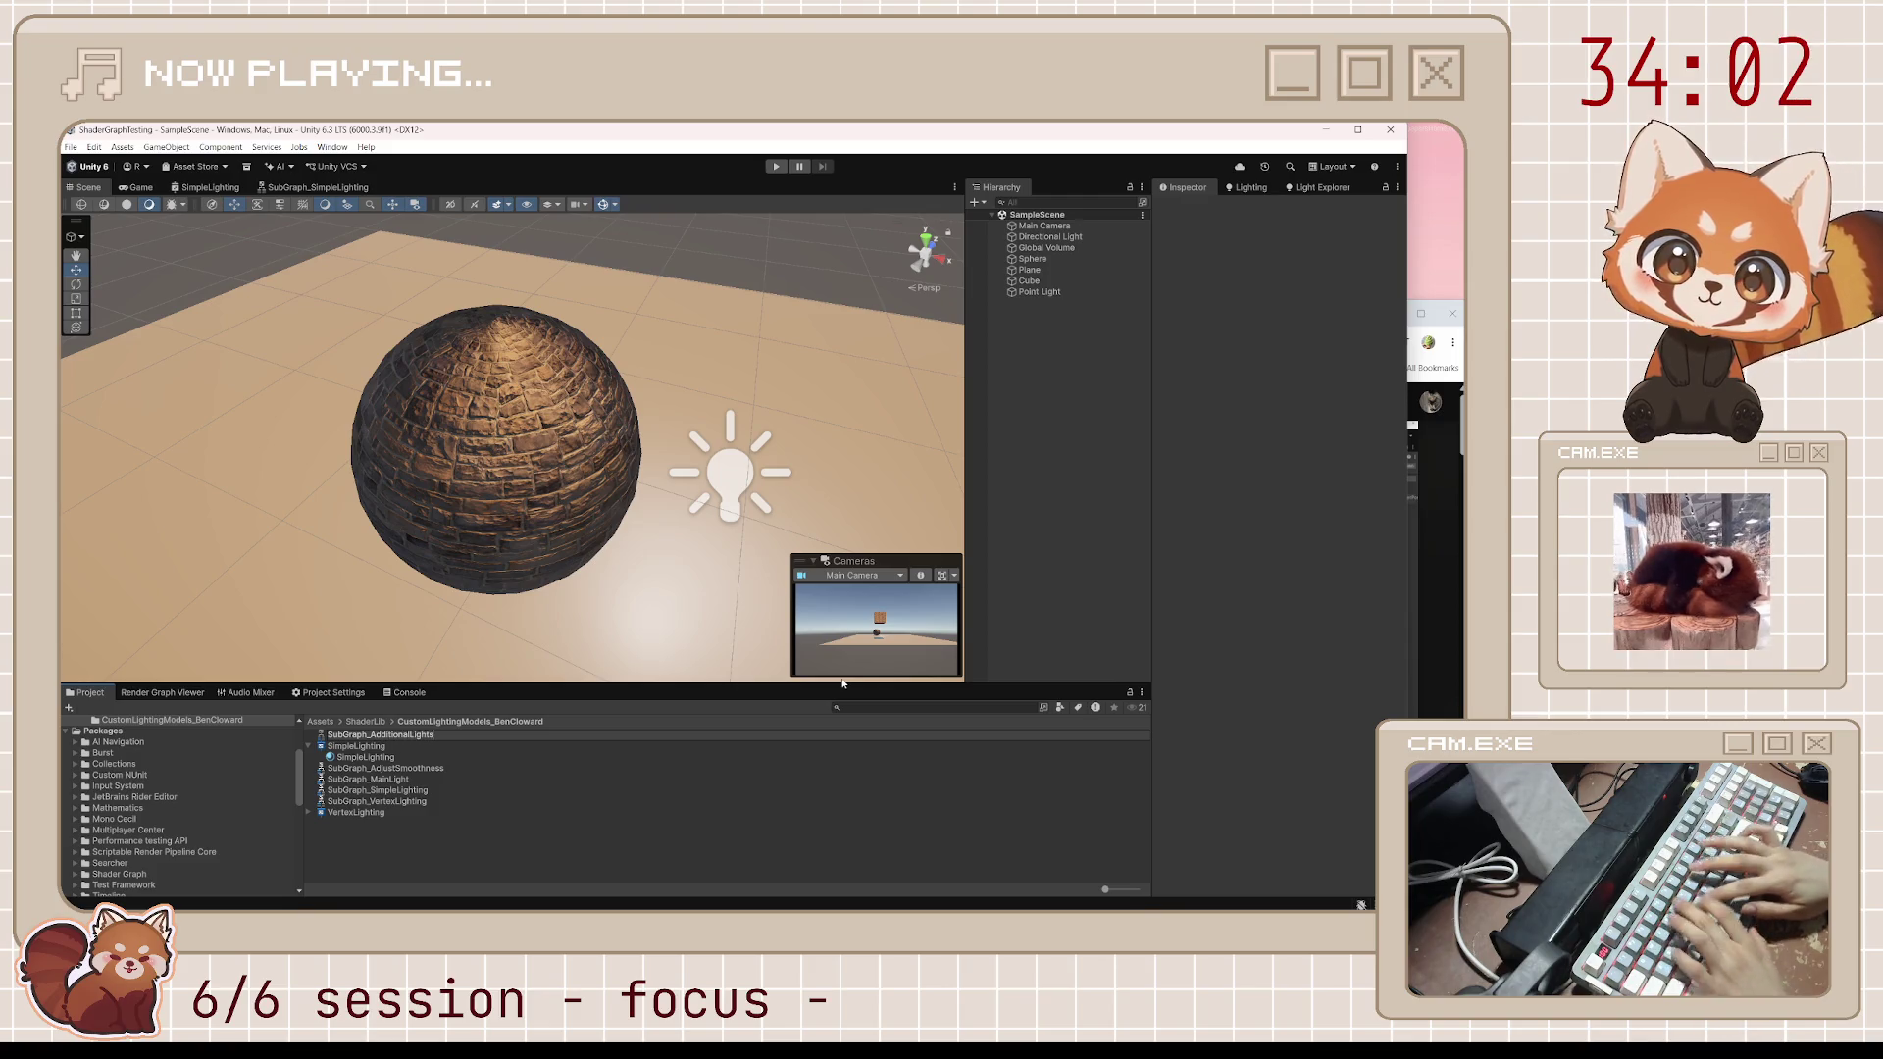
key("Return")
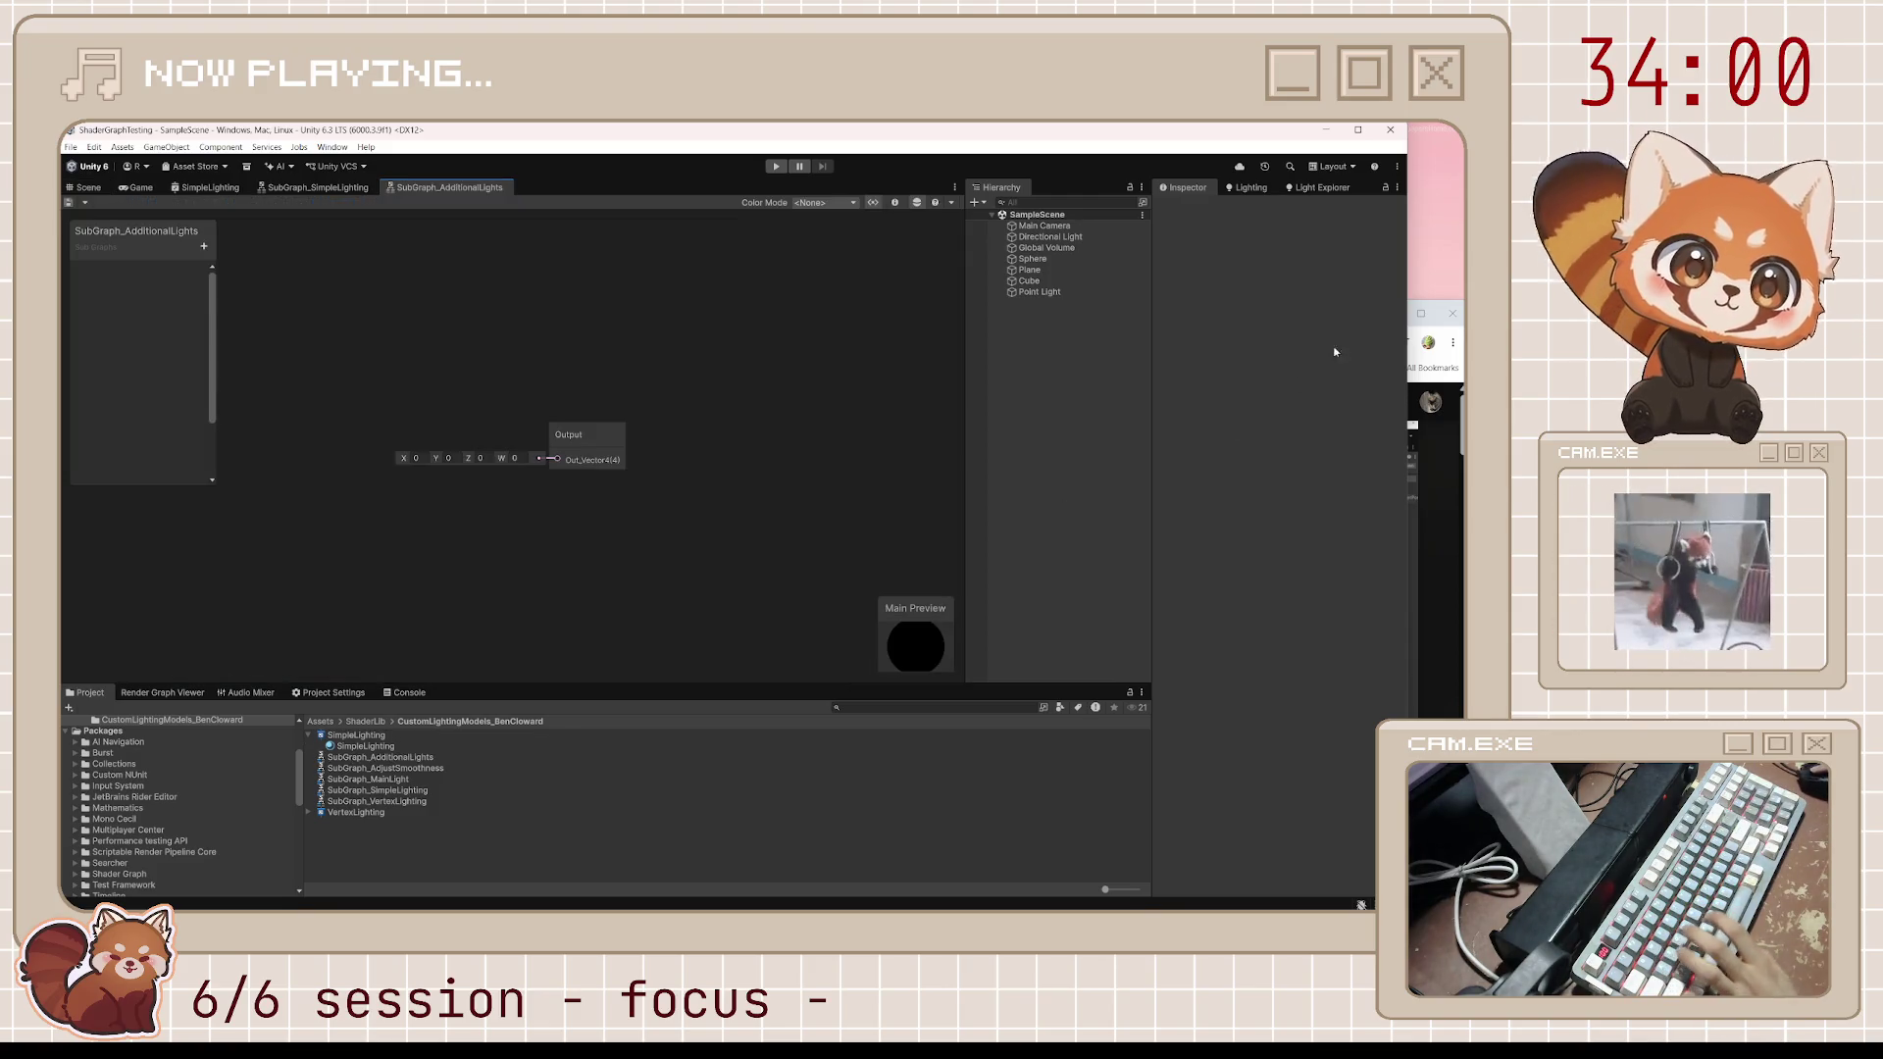
left_click(1432, 323)
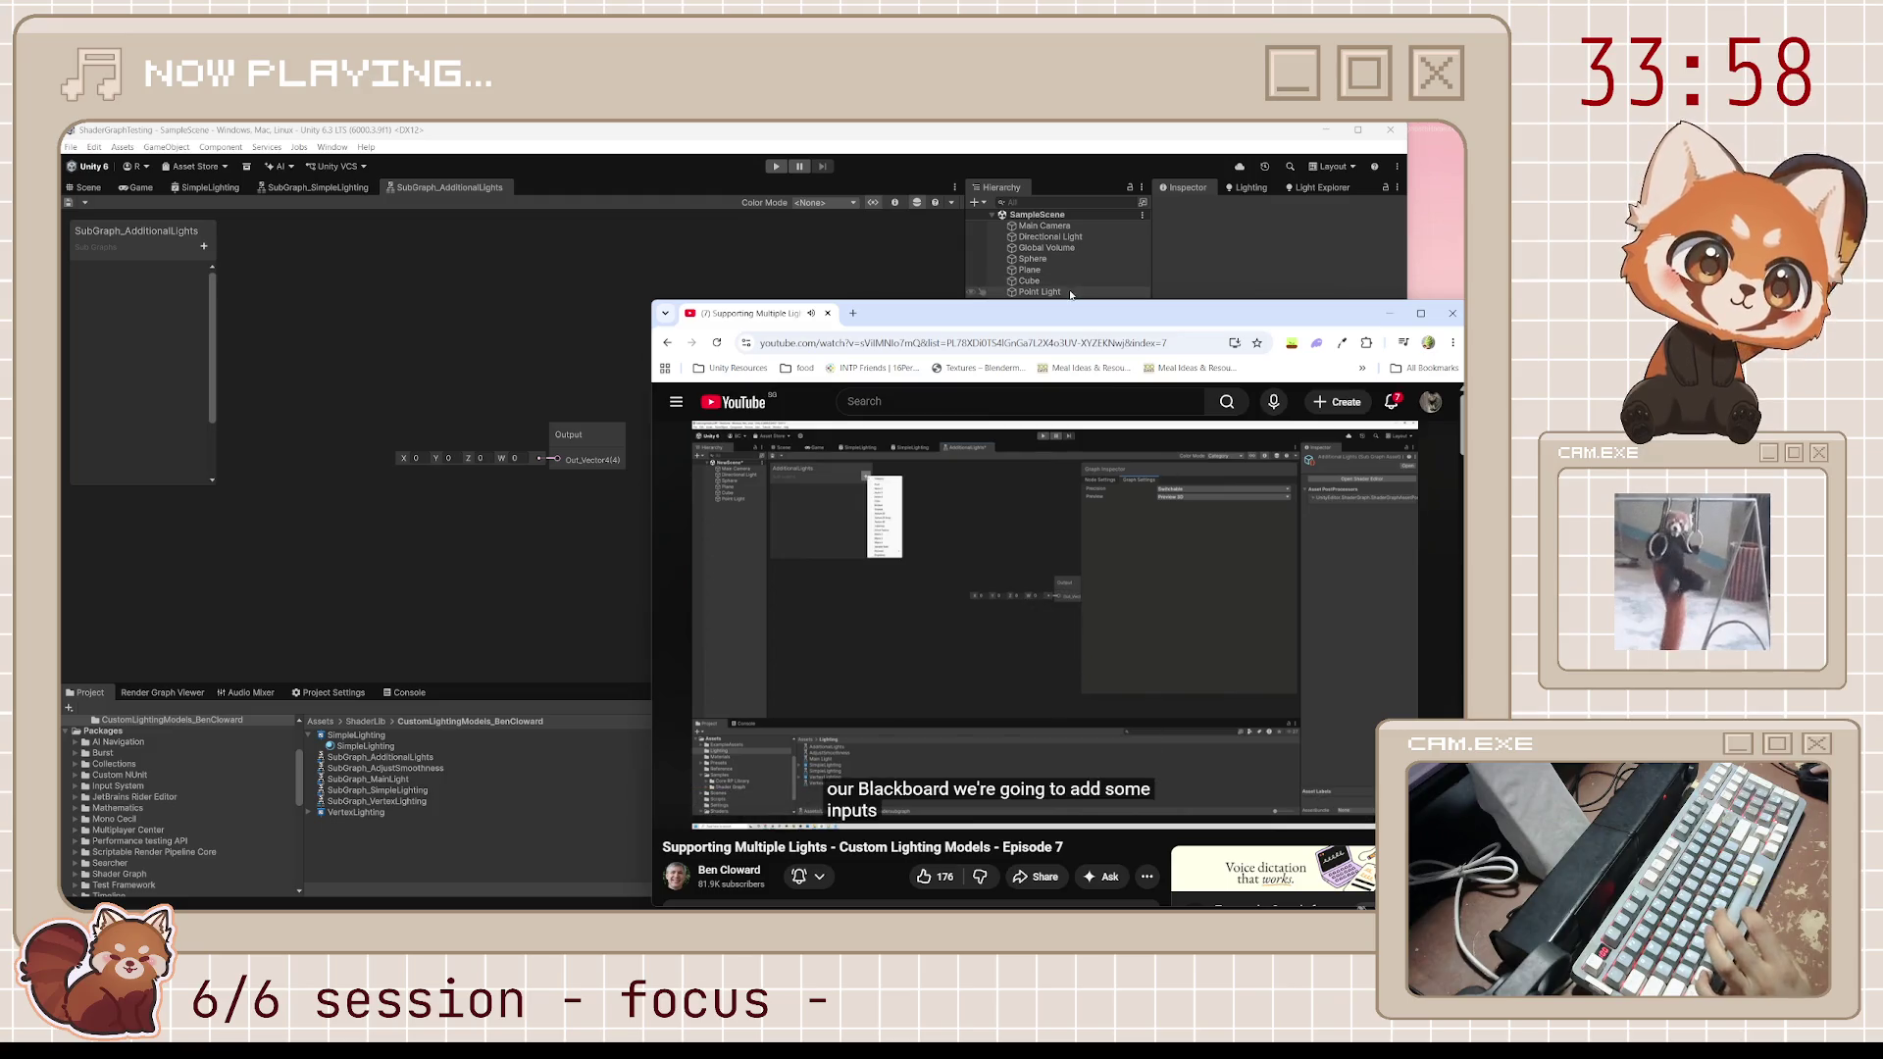
Add blackboard inputs MainLightDiffuse (Float) and MainLightSpecular (Vector3)
left_click_drag(1064, 317, 1136, 316)
key("super+Down")
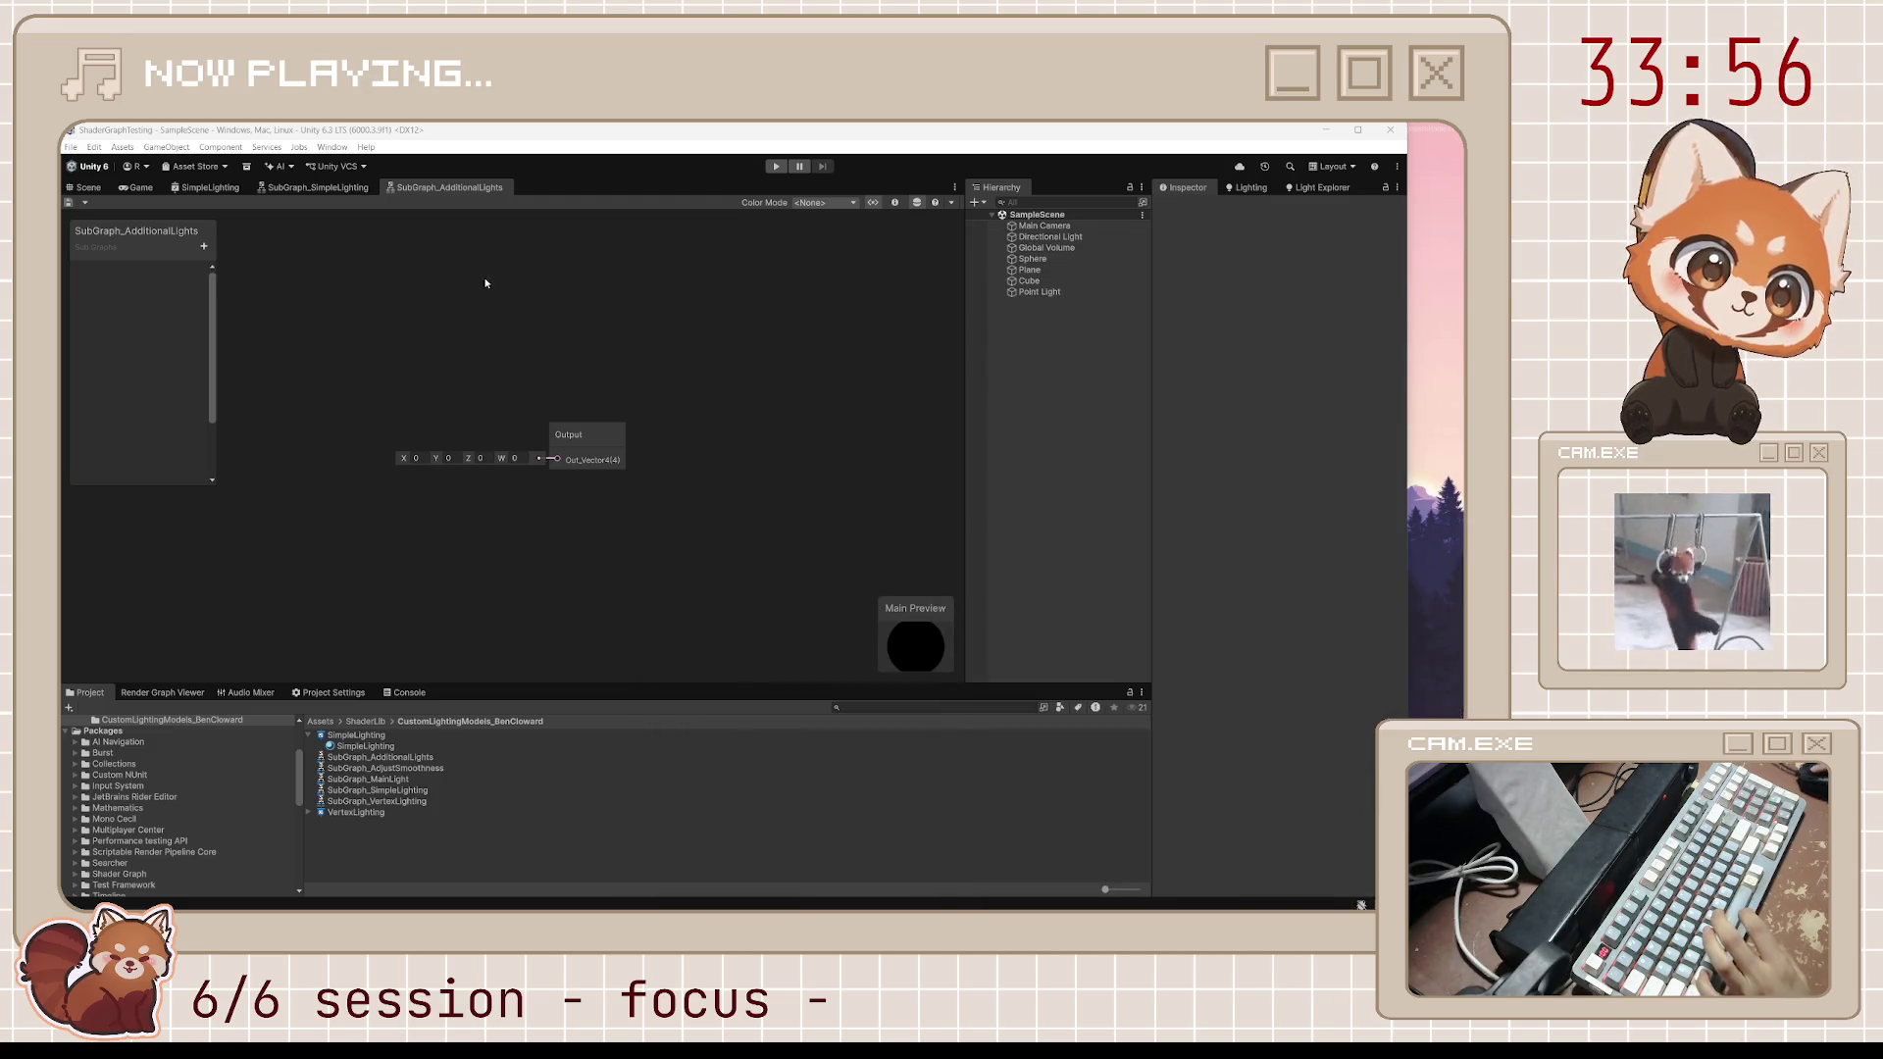
left_click(204, 246)
left_click(244, 280)
type("MainLigh")
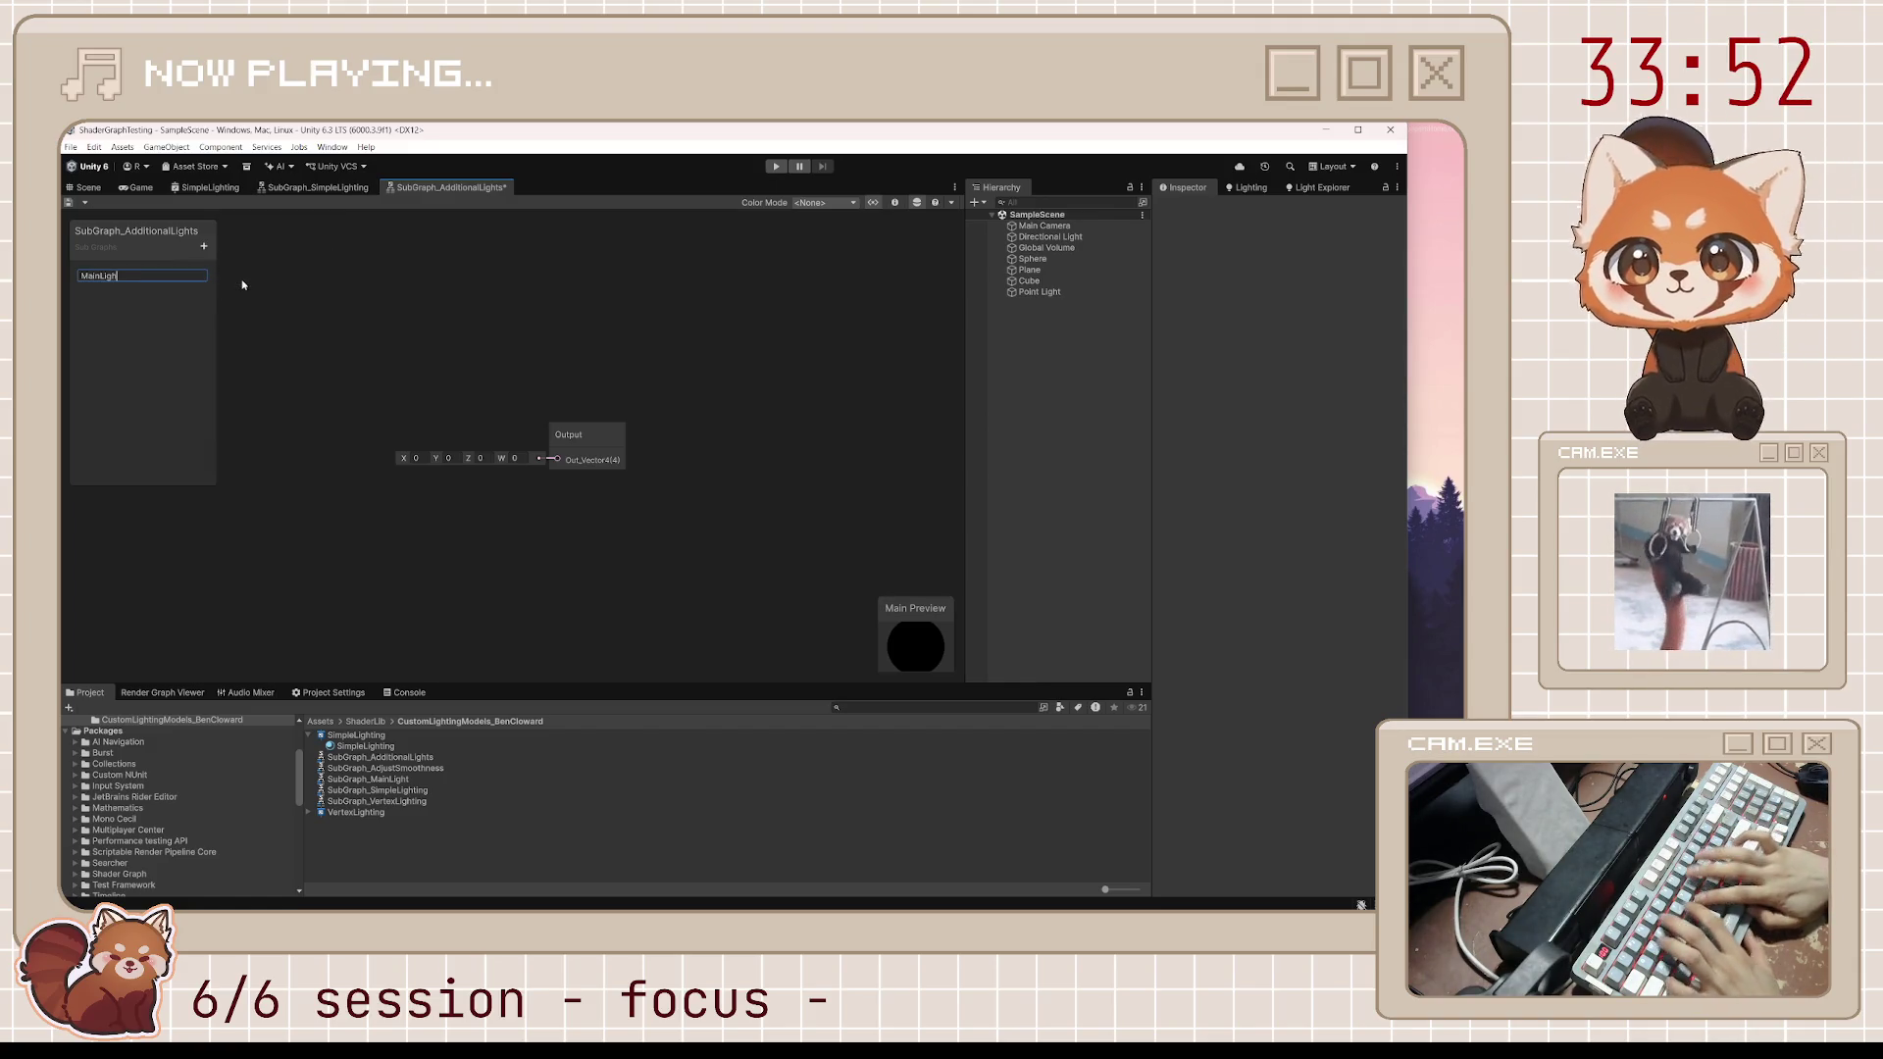
type("tDiffuse")
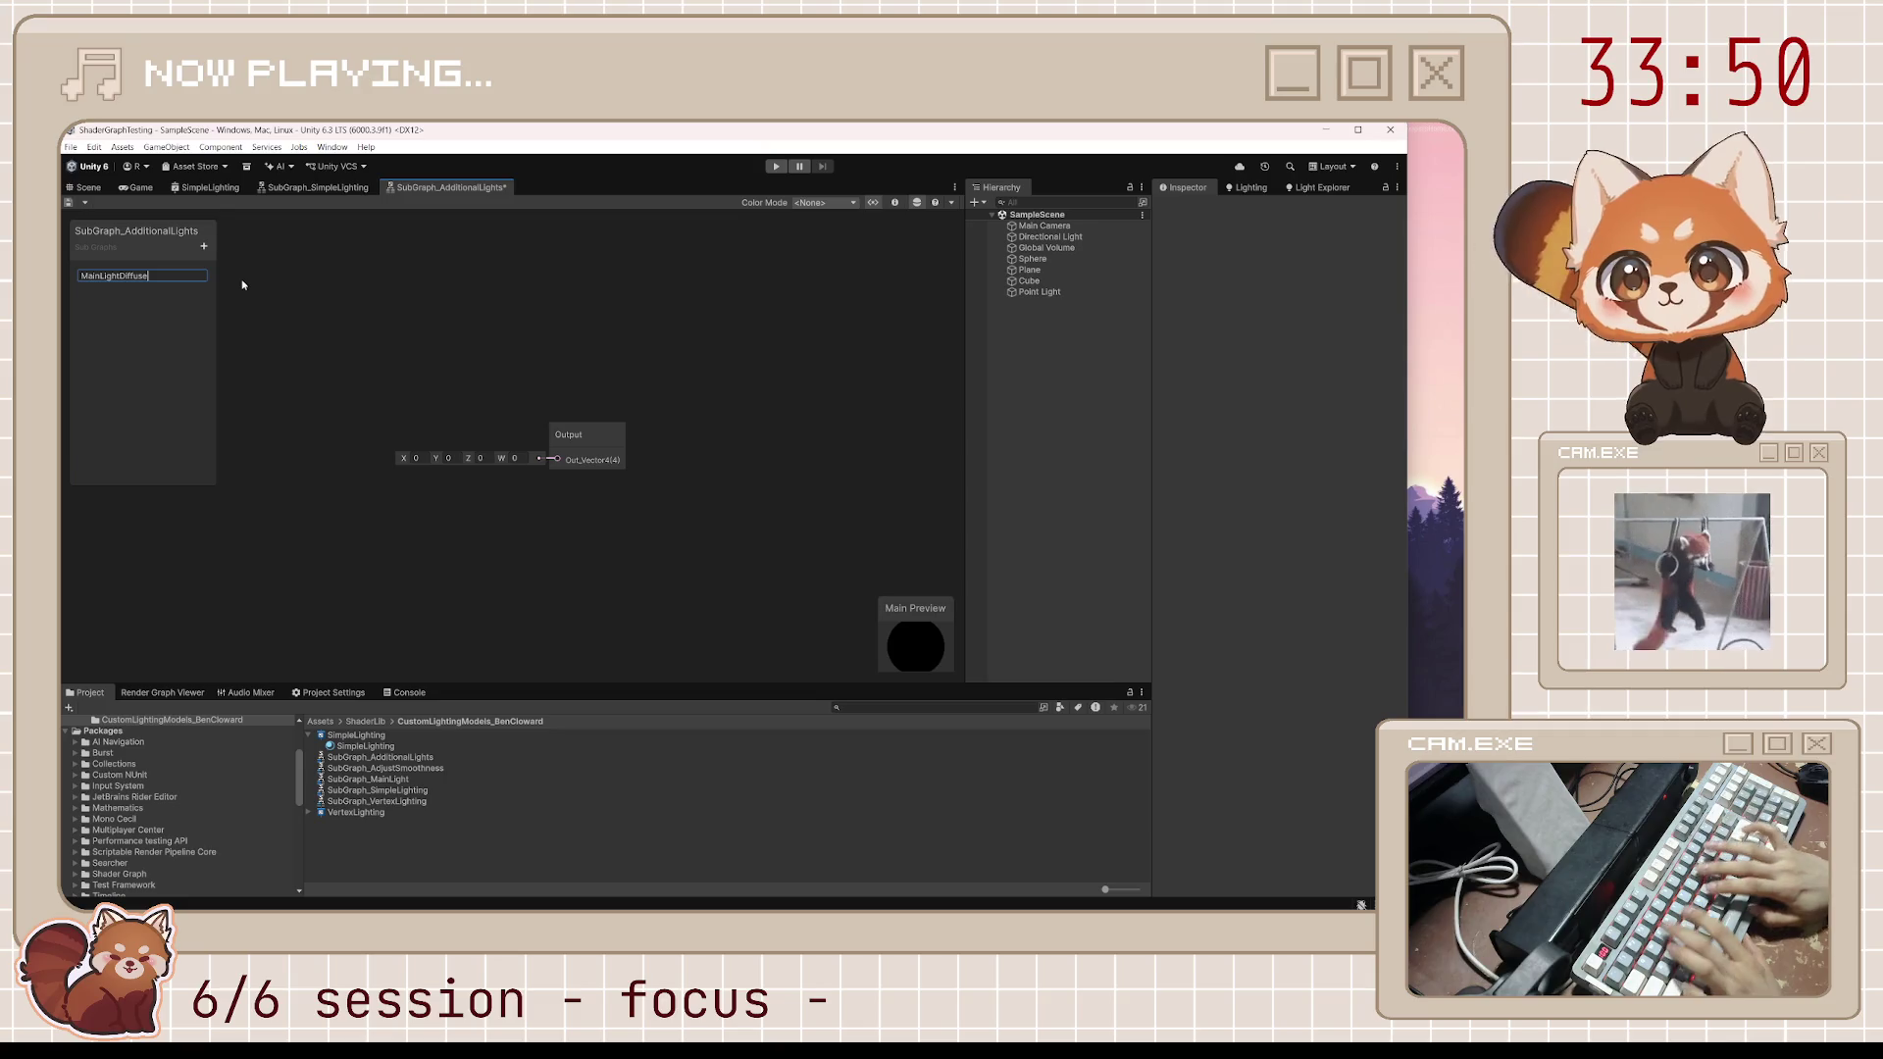
key("Return")
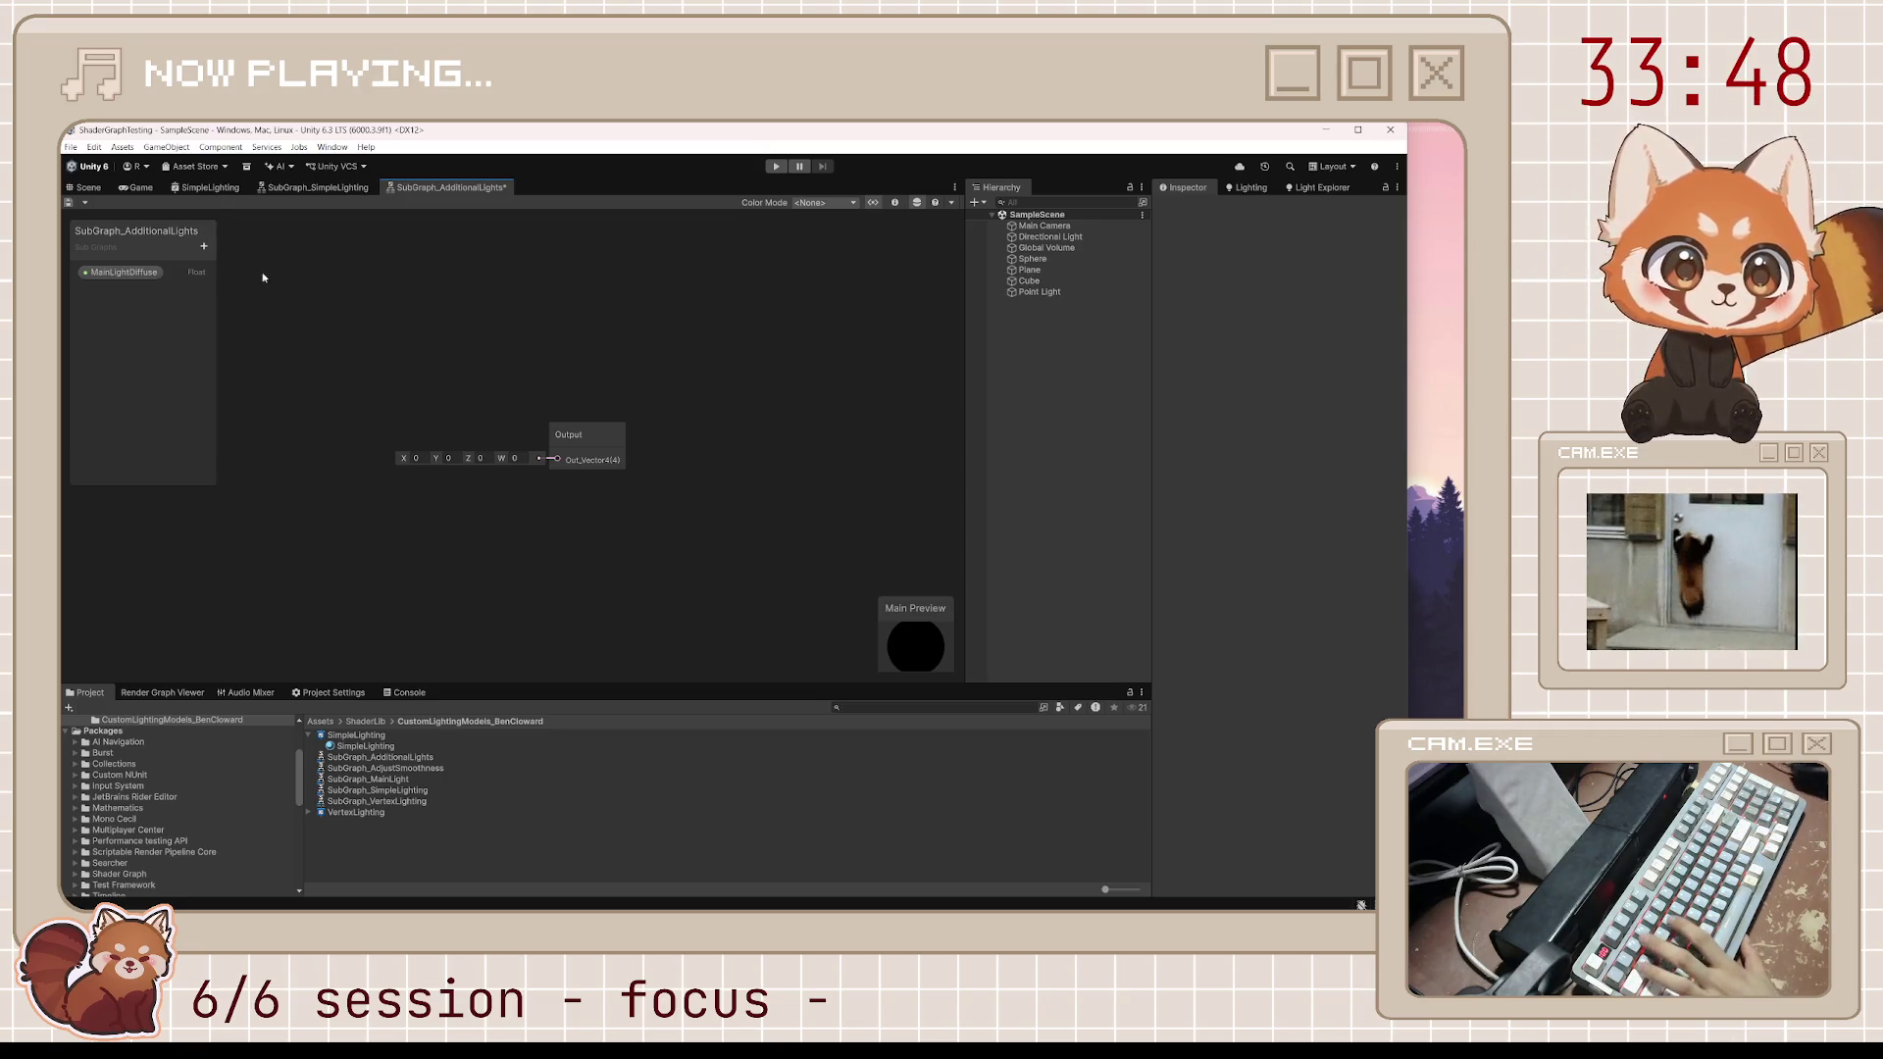
left_click(204, 247)
left_click(259, 307)
type("MainLigh")
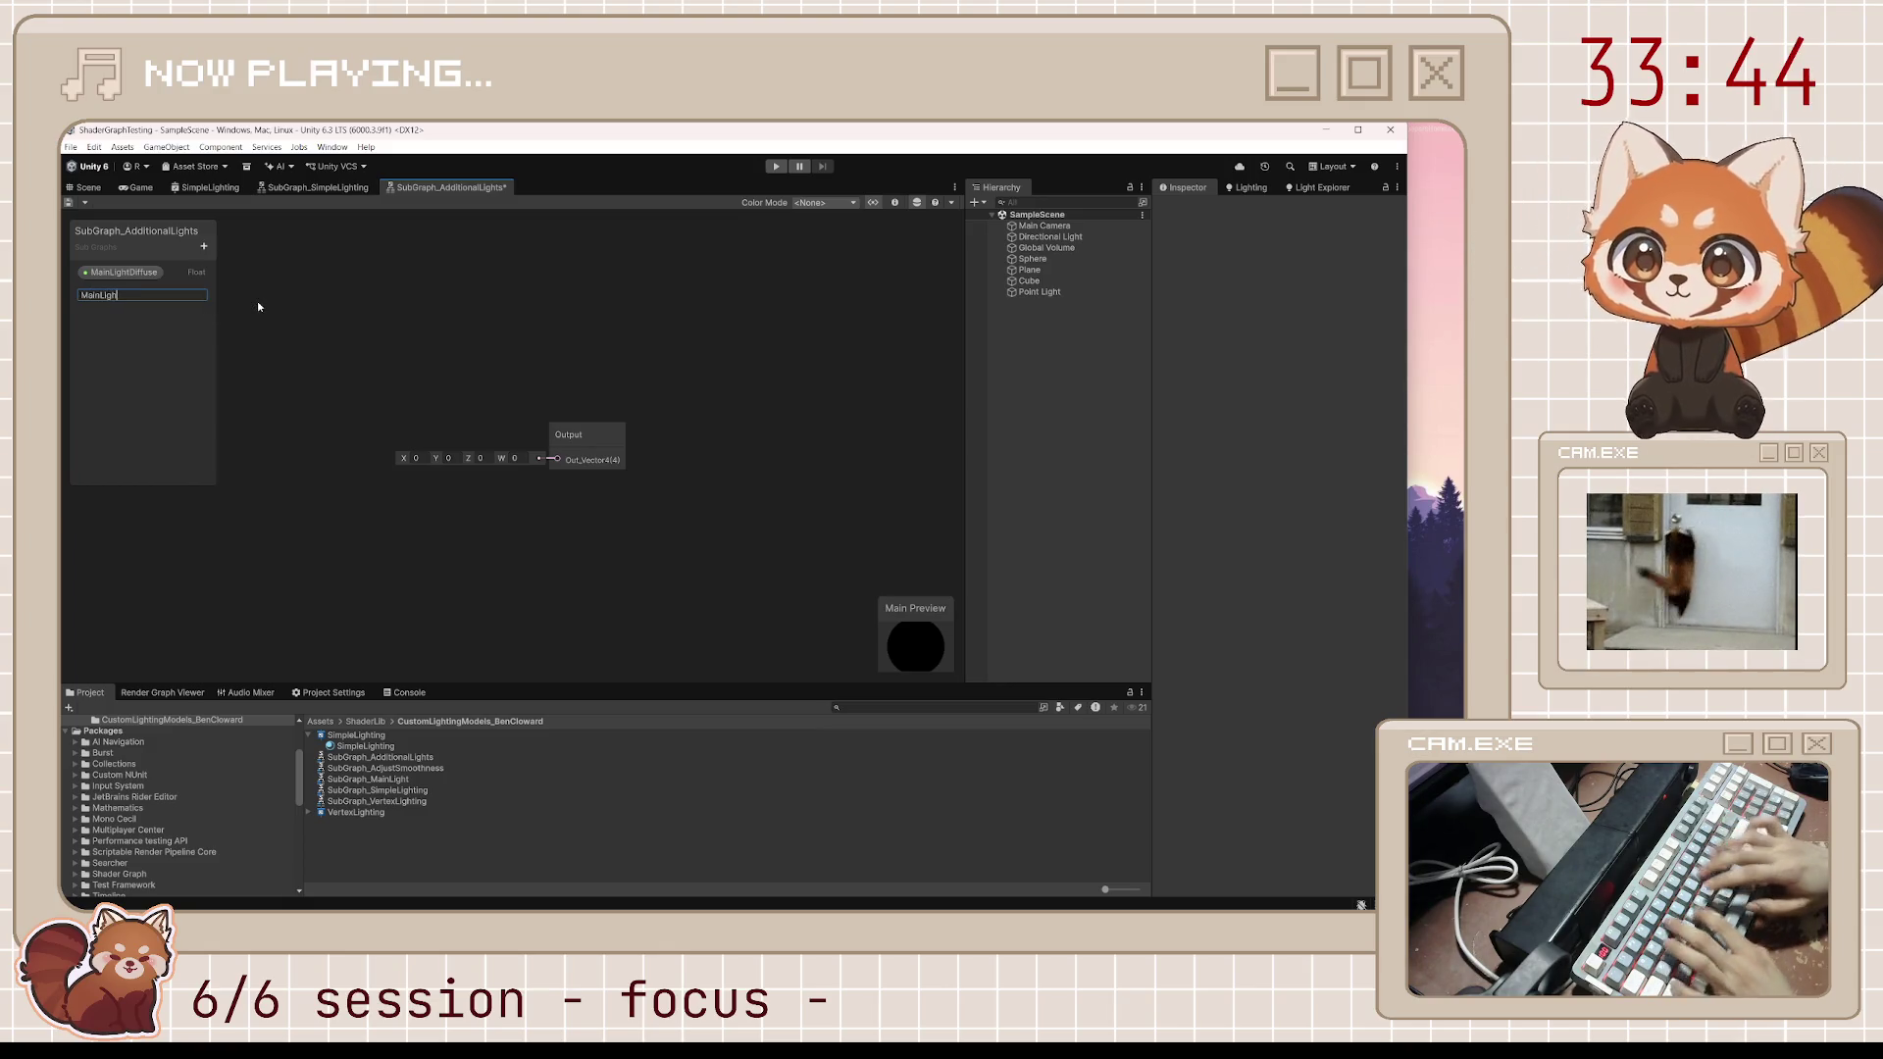
type("tSpec")
type("pecular")
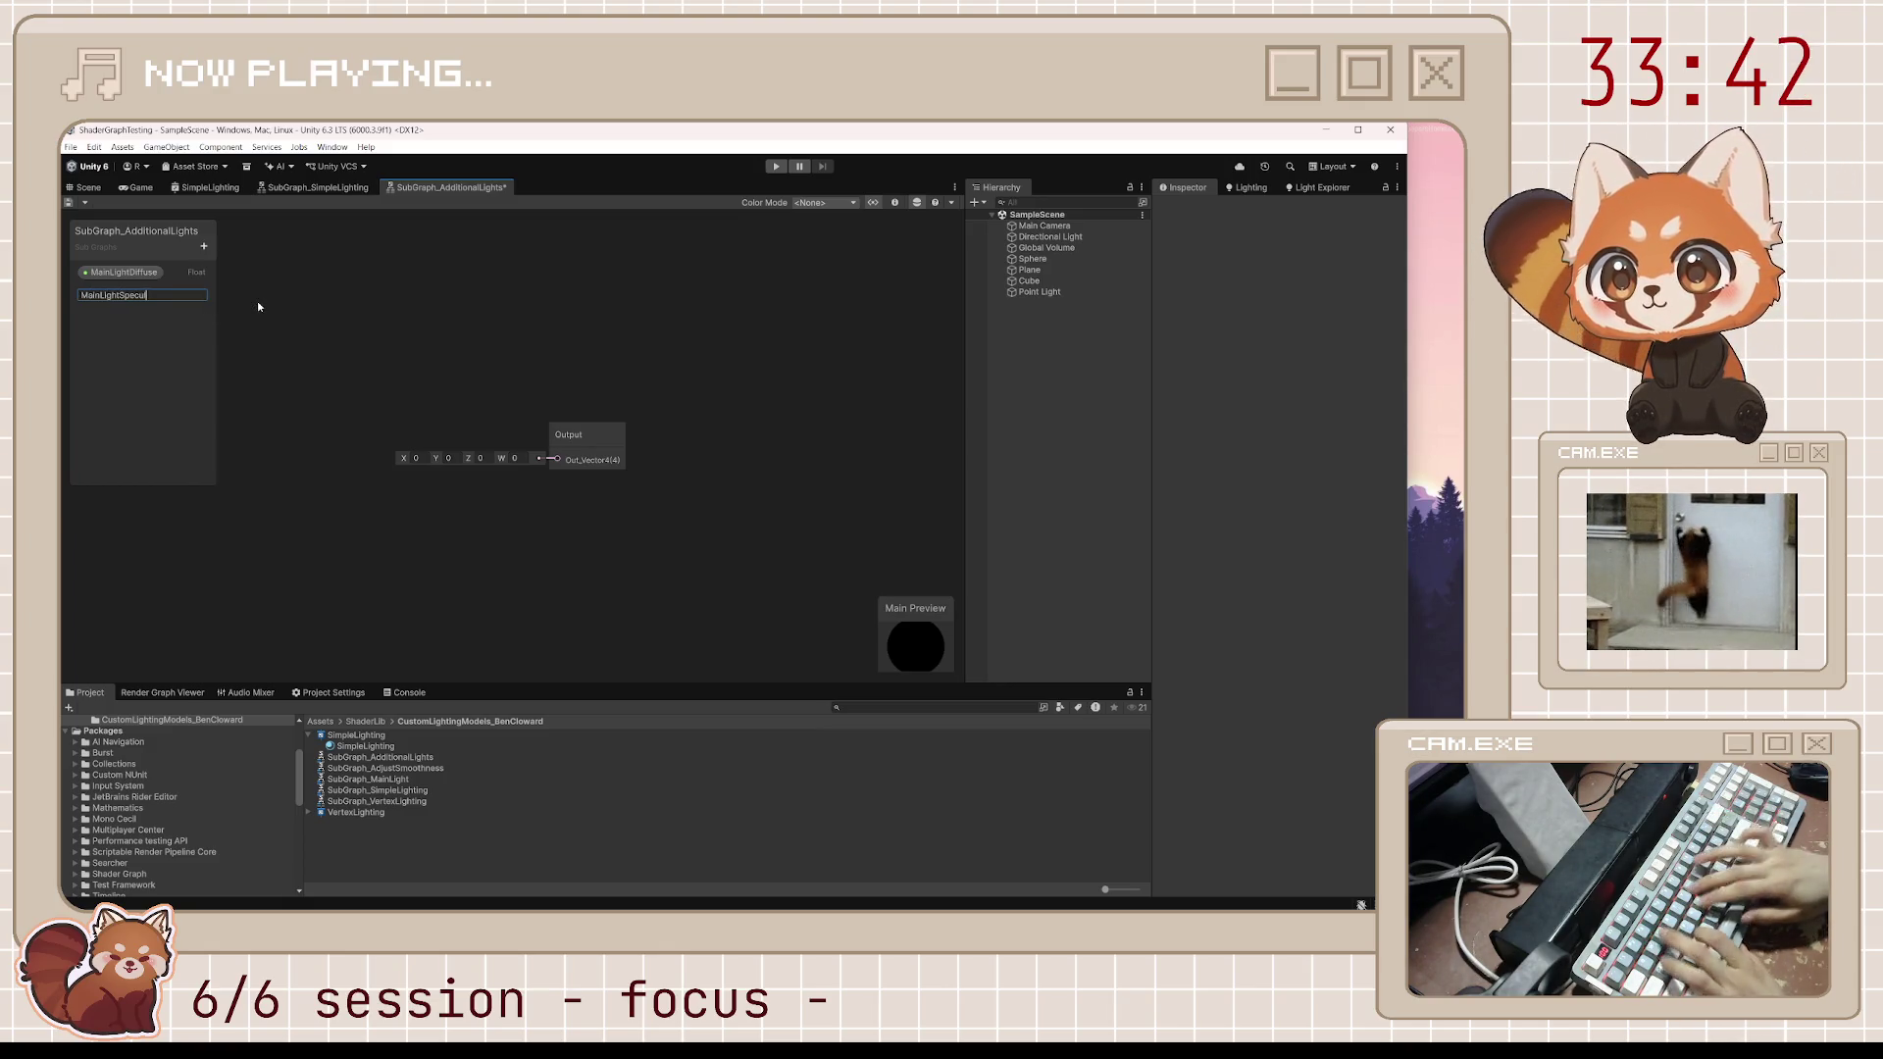
key("Return")
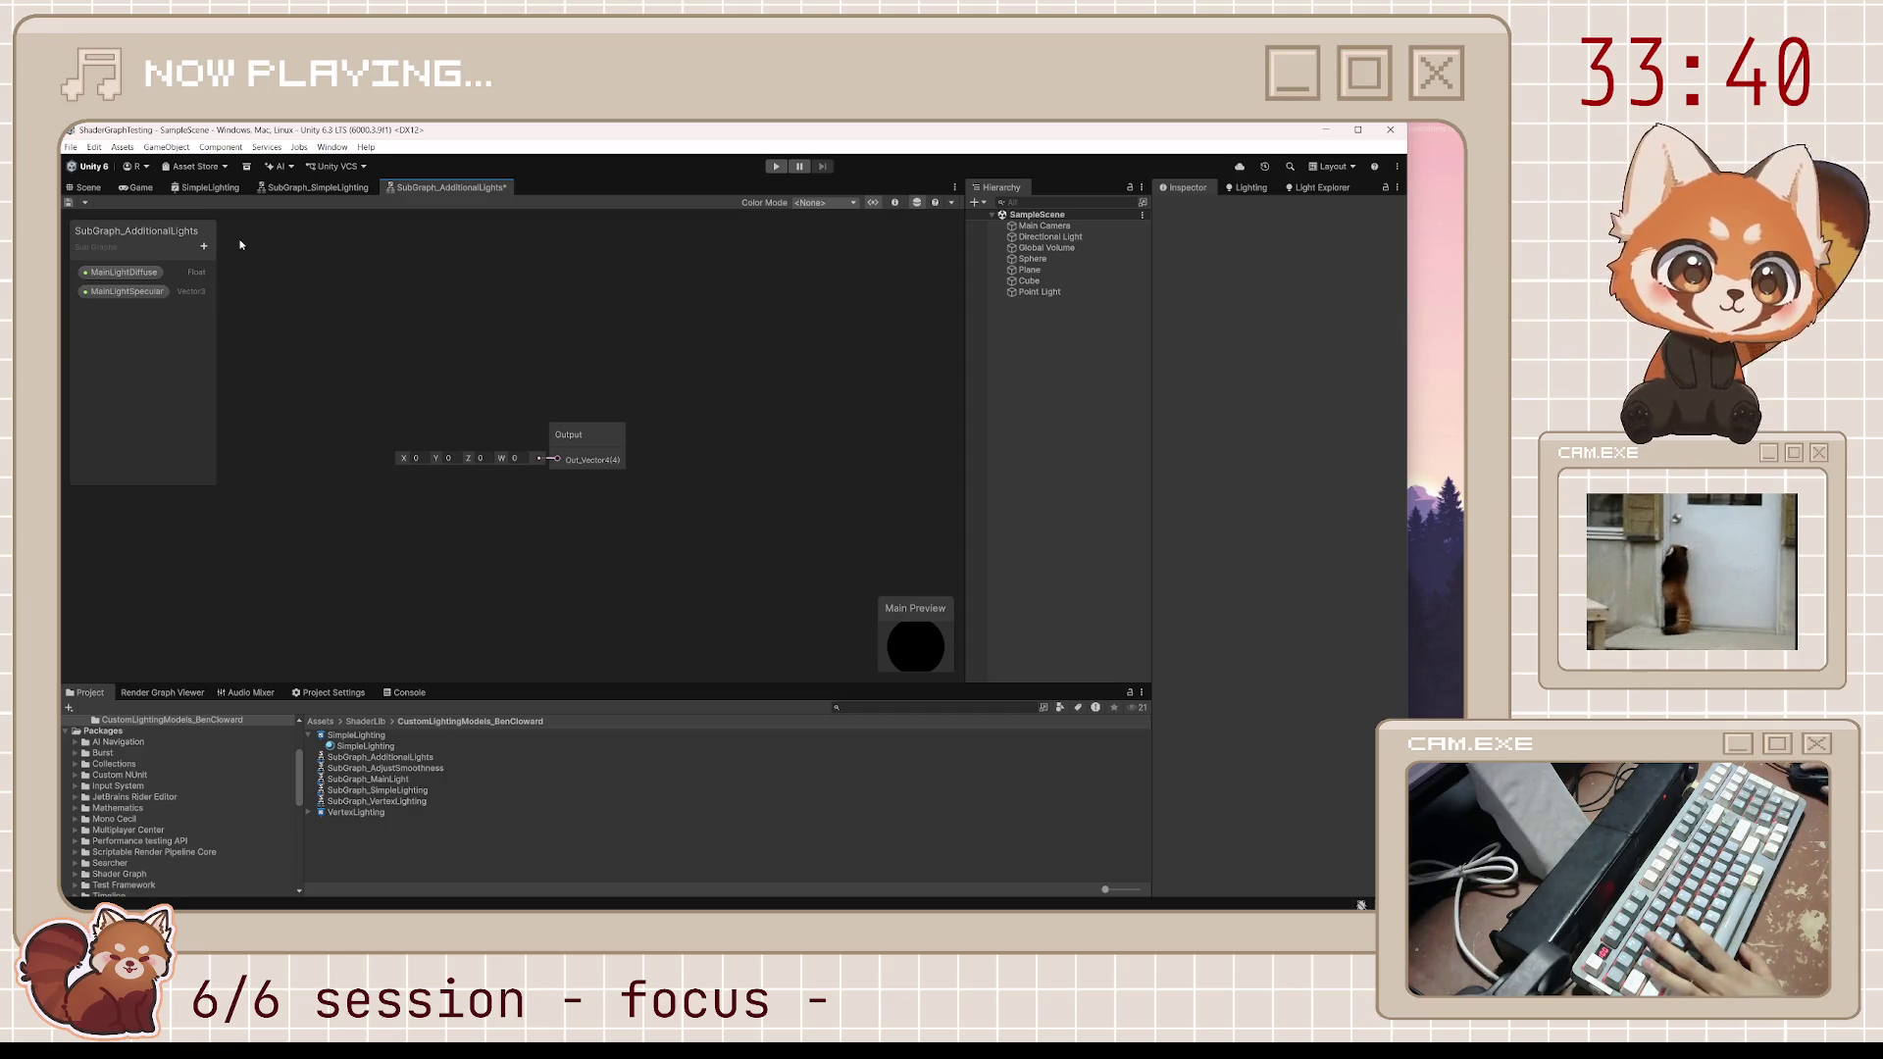
Add Vector3 inputs MainLightColor and NormalWS, plus a Float input named Smoothness
left_click(204, 246)
left_click(261, 305)
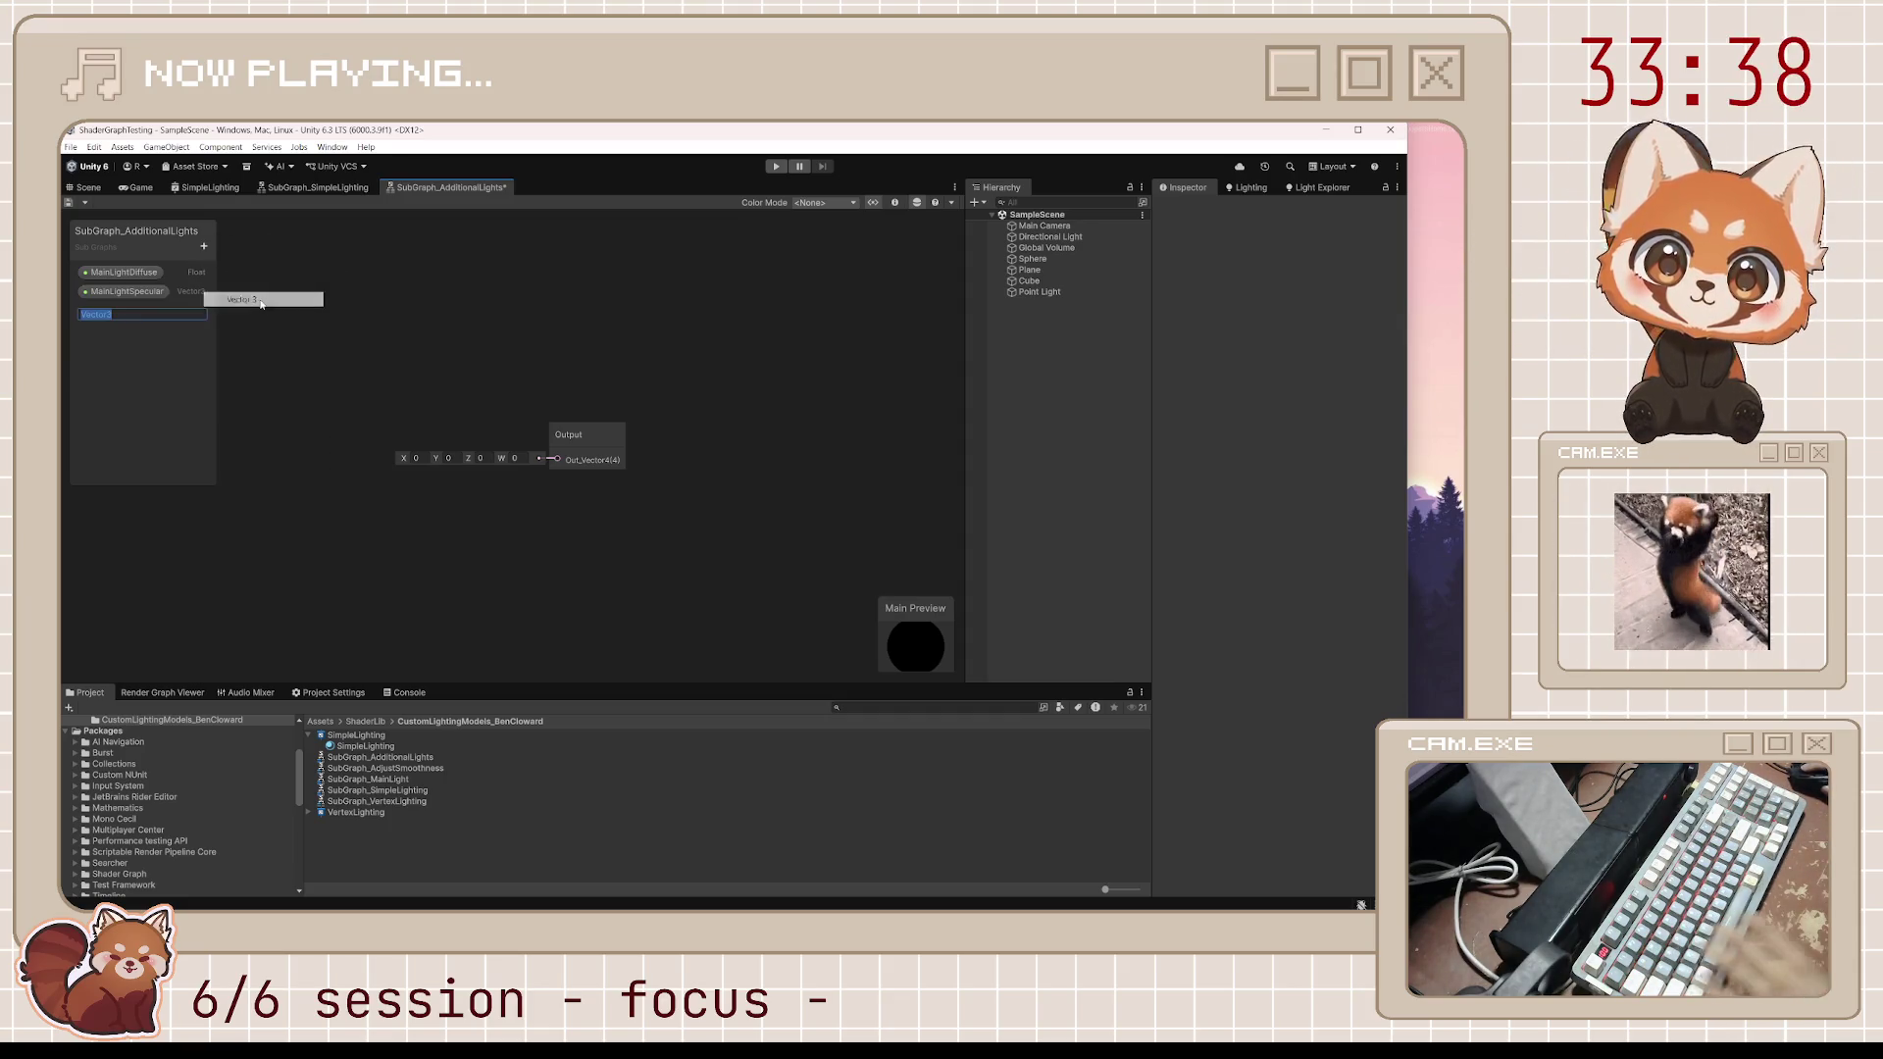
type("Main")
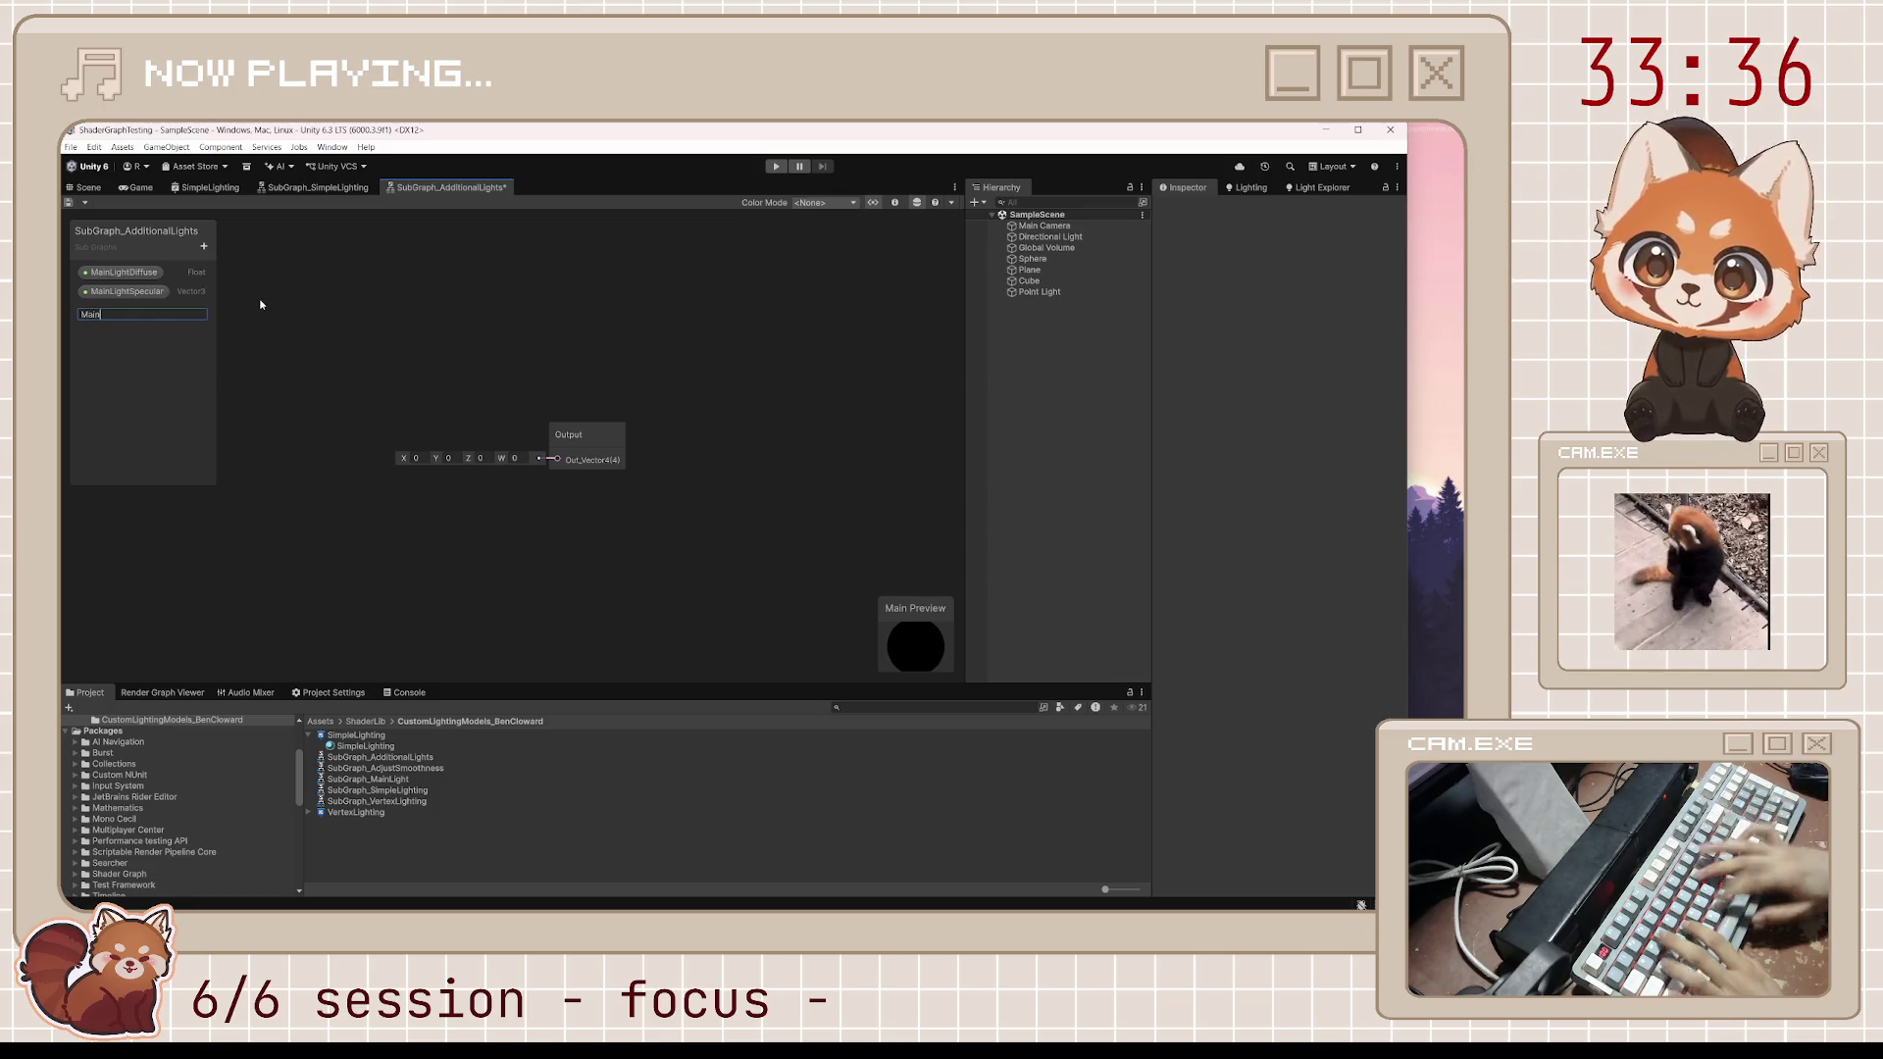
type("LightColor")
key("Return")
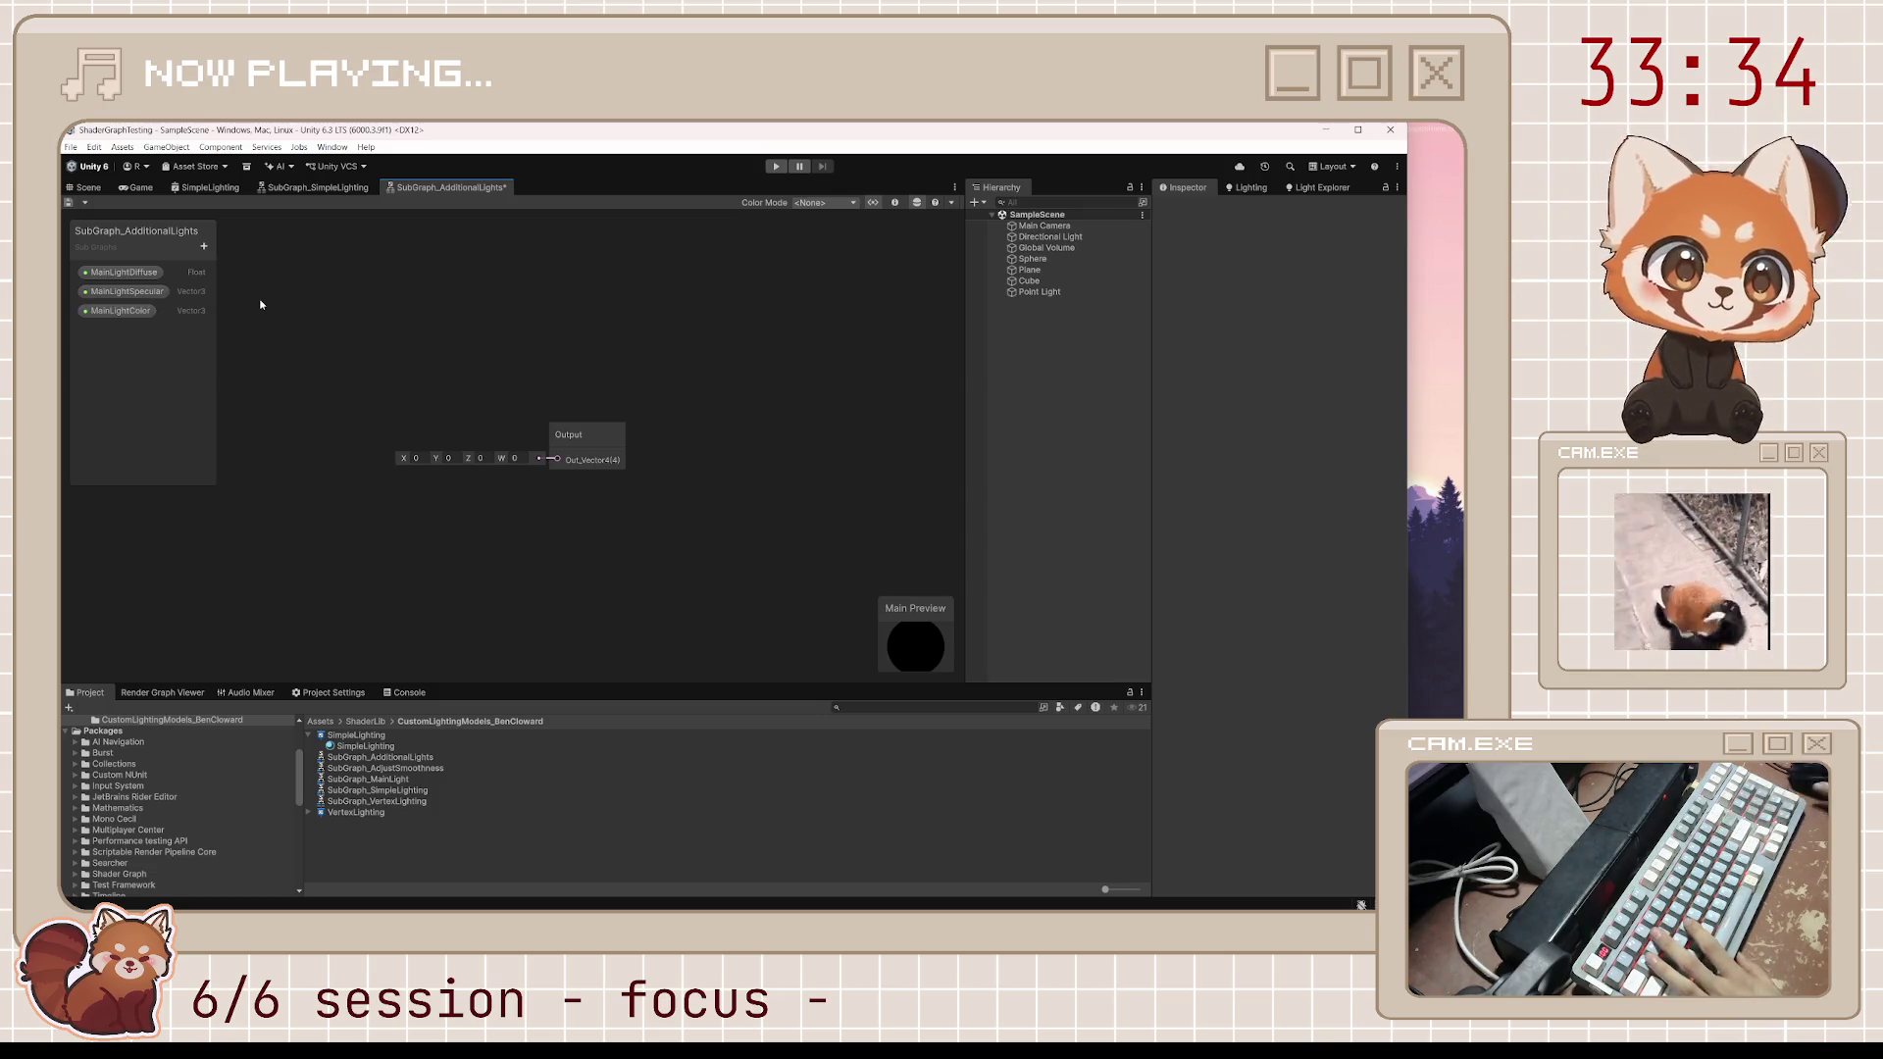
left_click(204, 246)
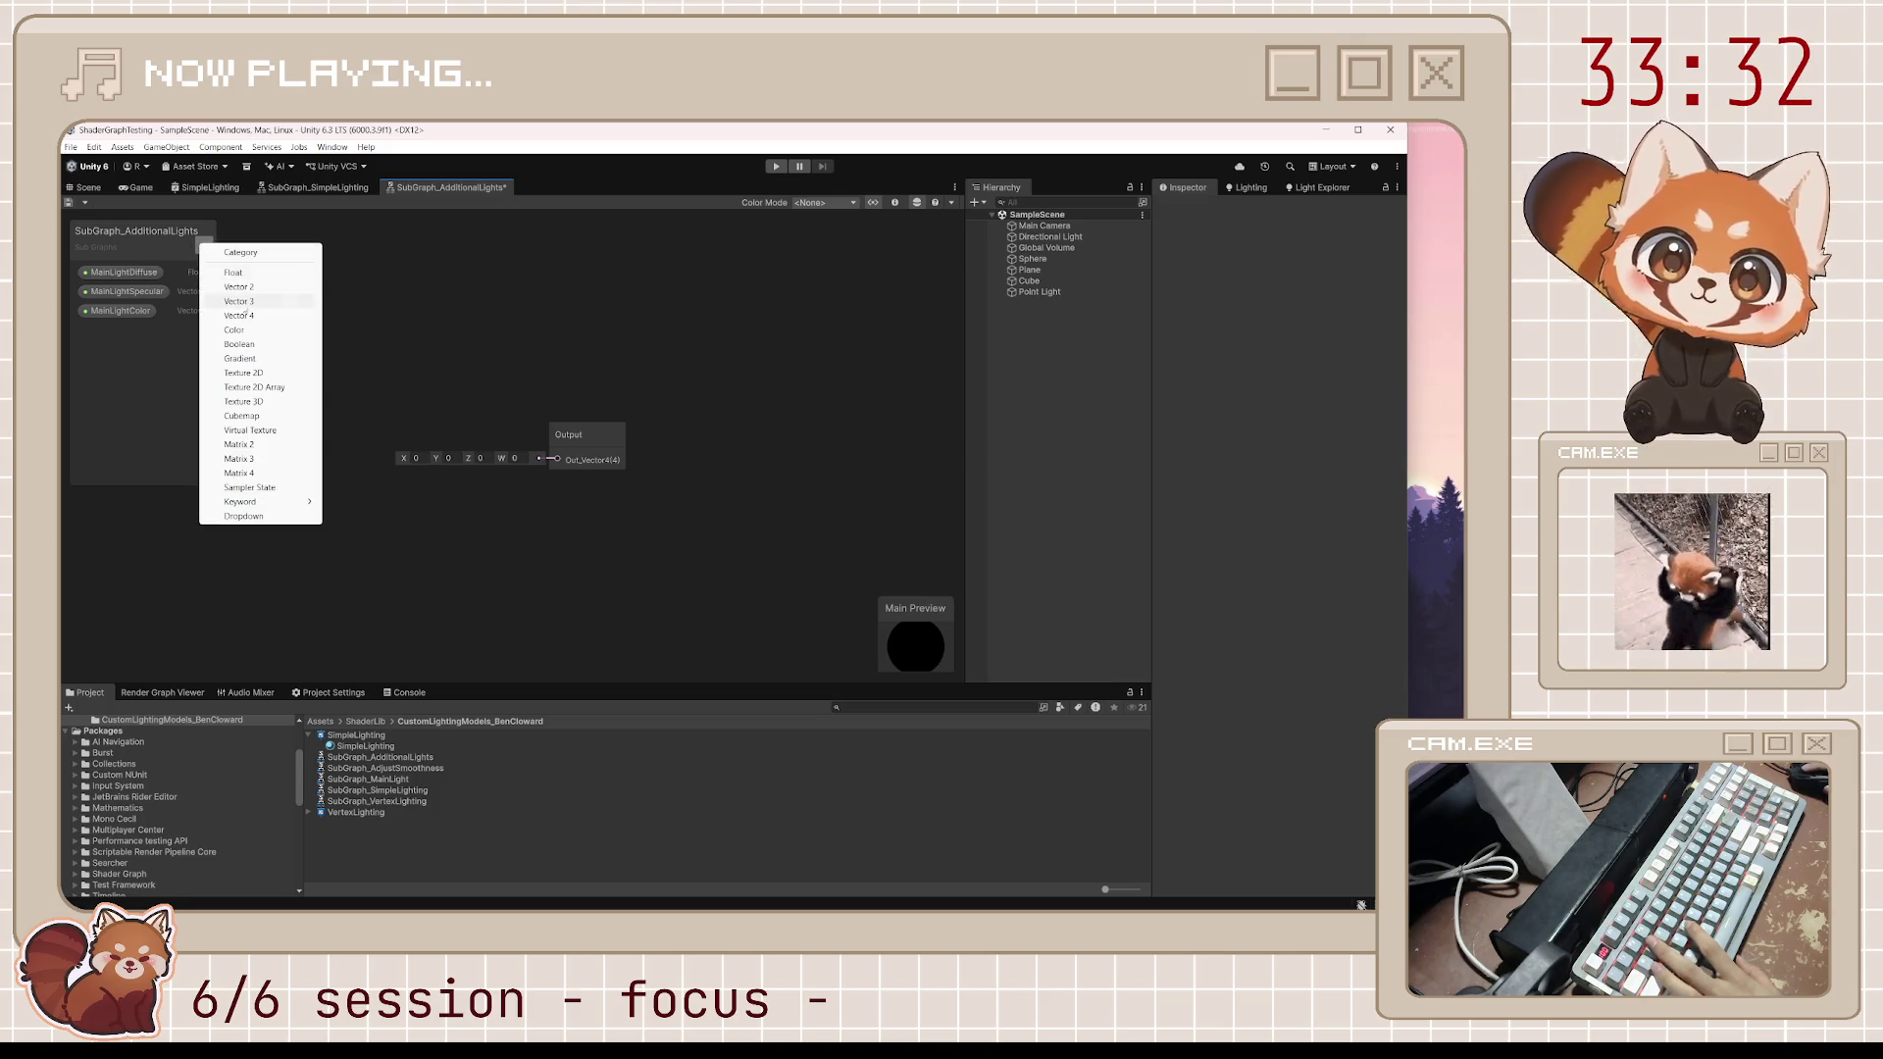
left_click(261, 300)
type("NormalWS")
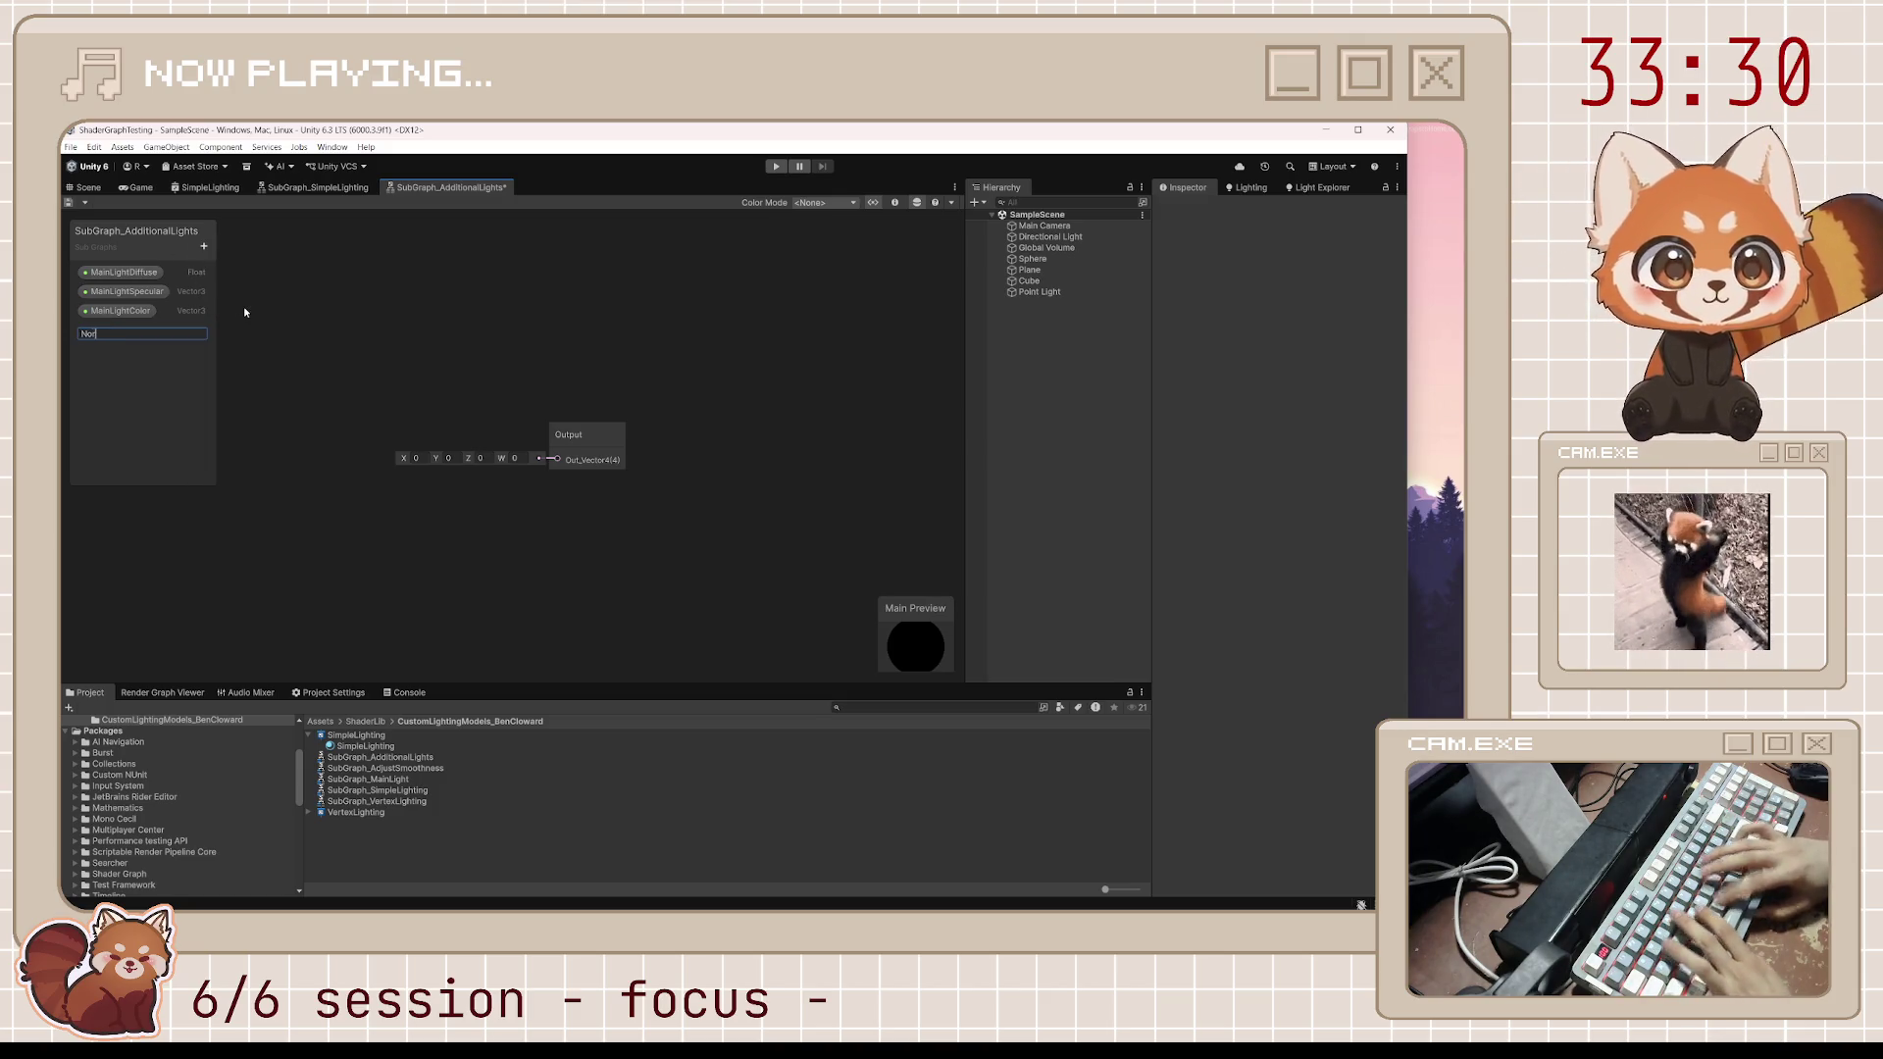
key("Return")
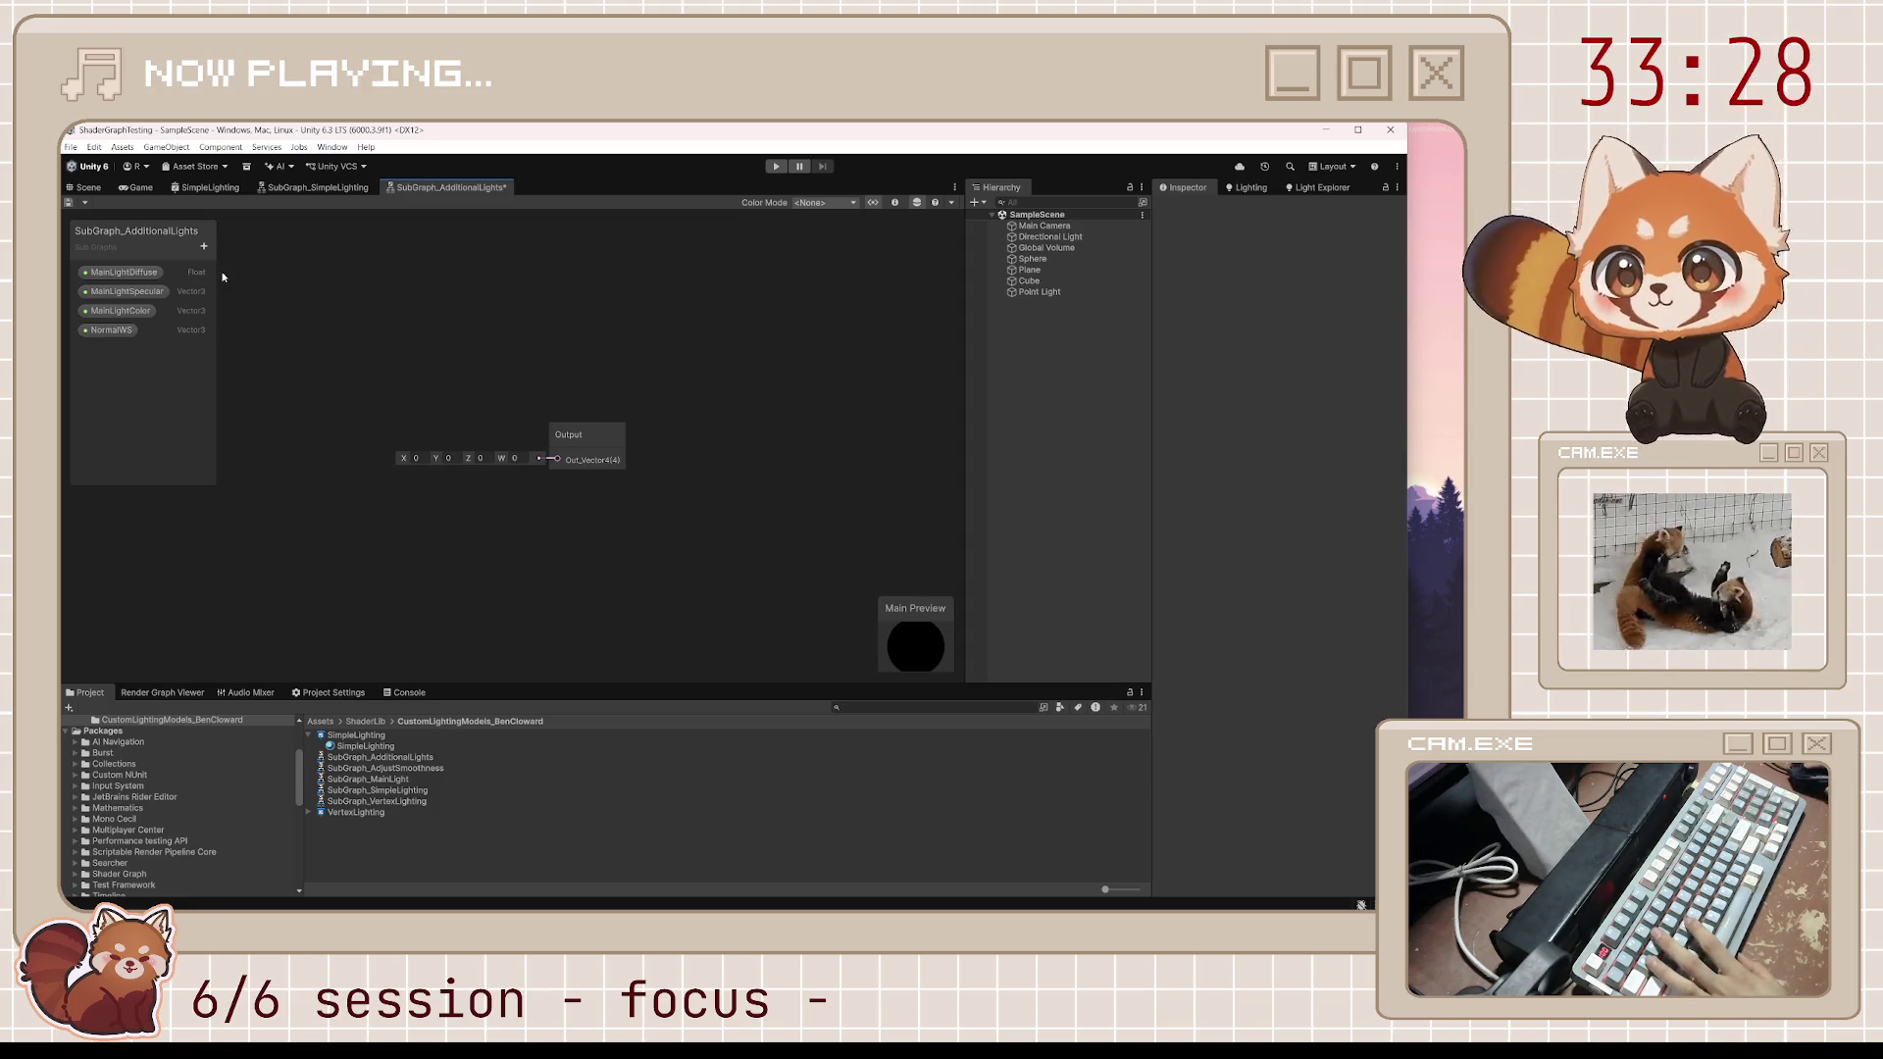
left_click(204, 246)
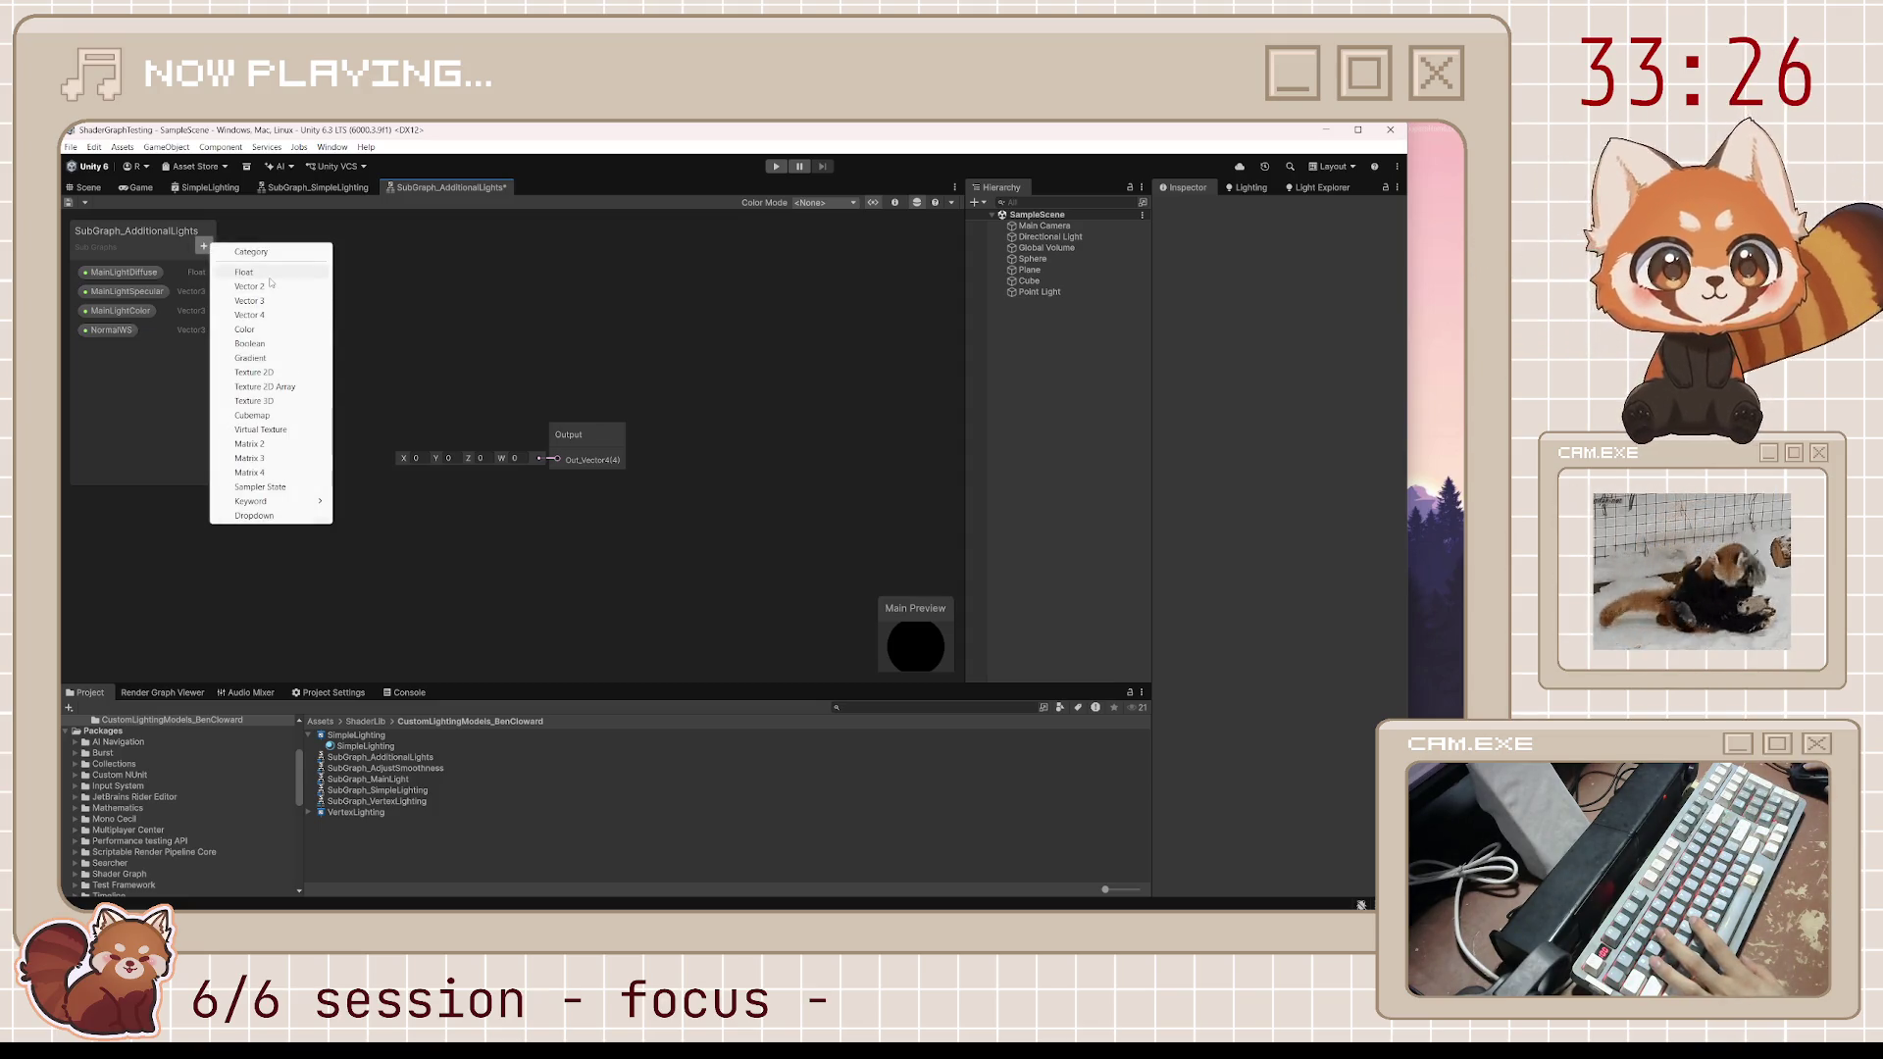
left_click(265, 278)
type("Smo")
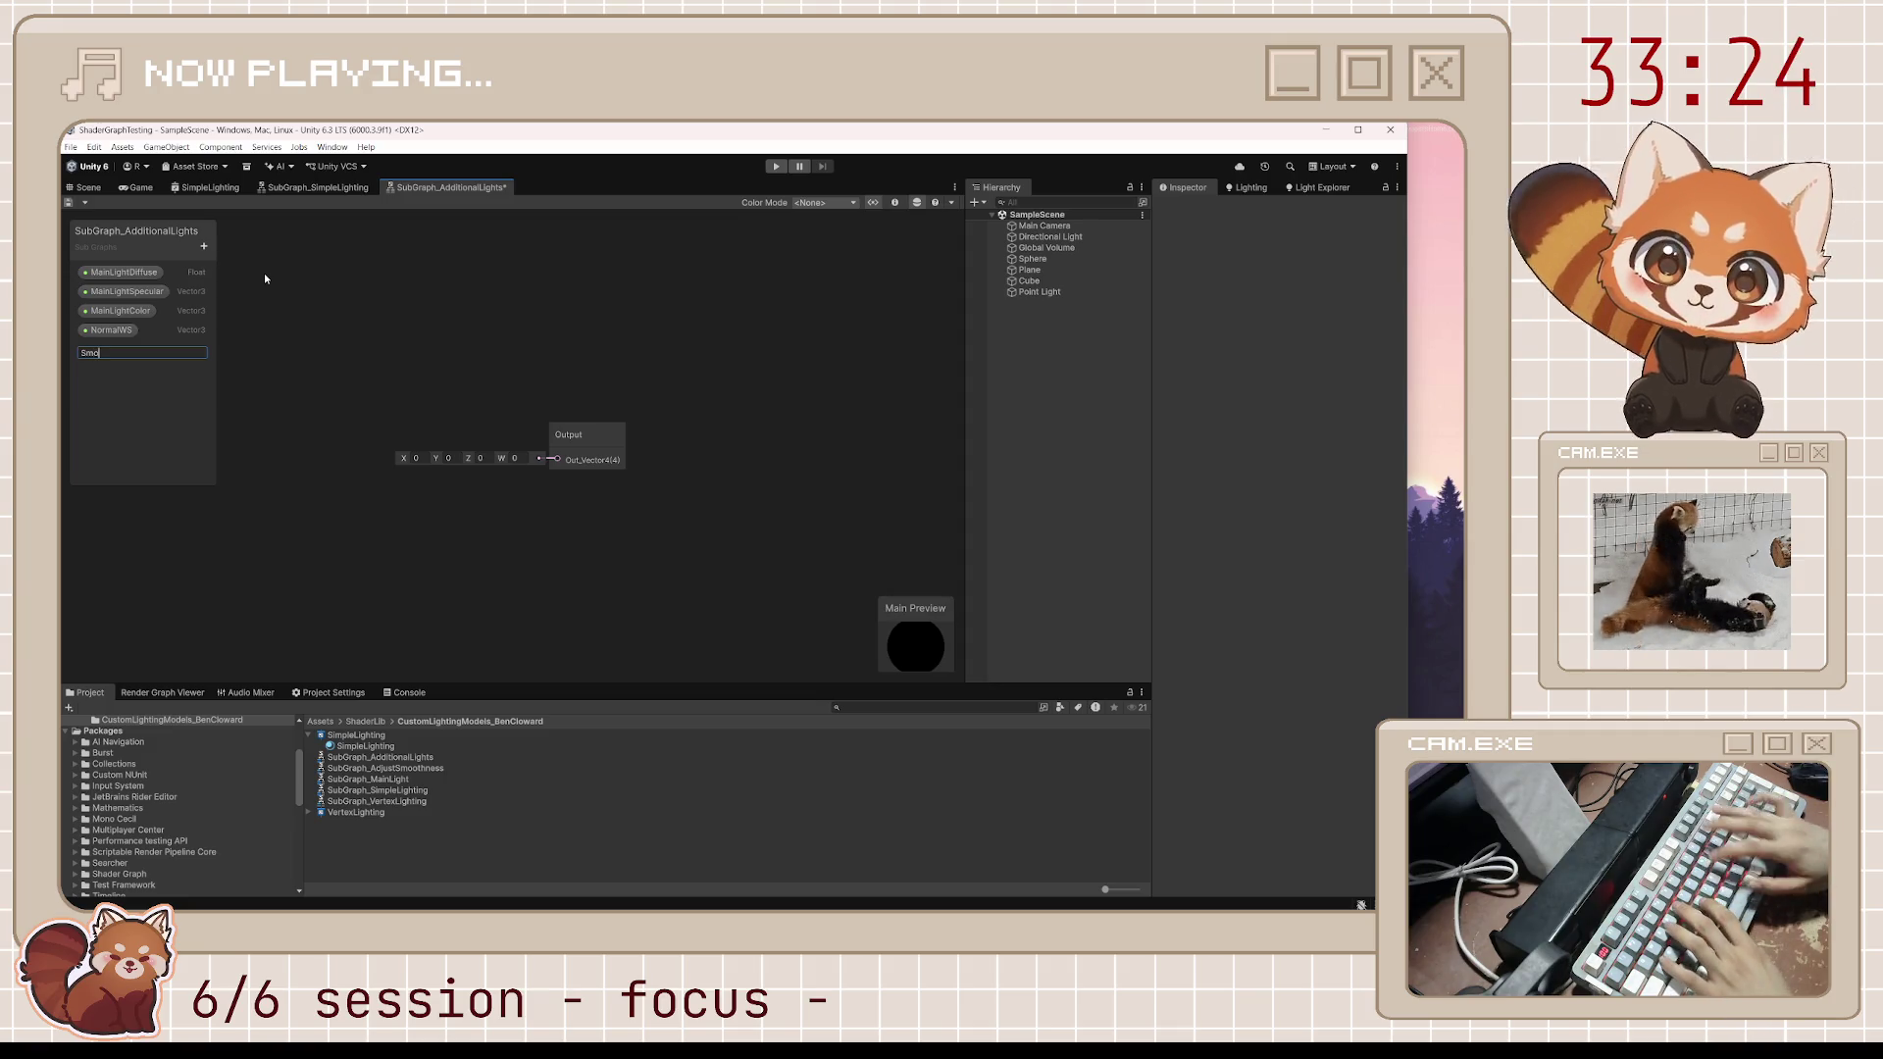
type("othness")
key("Return")
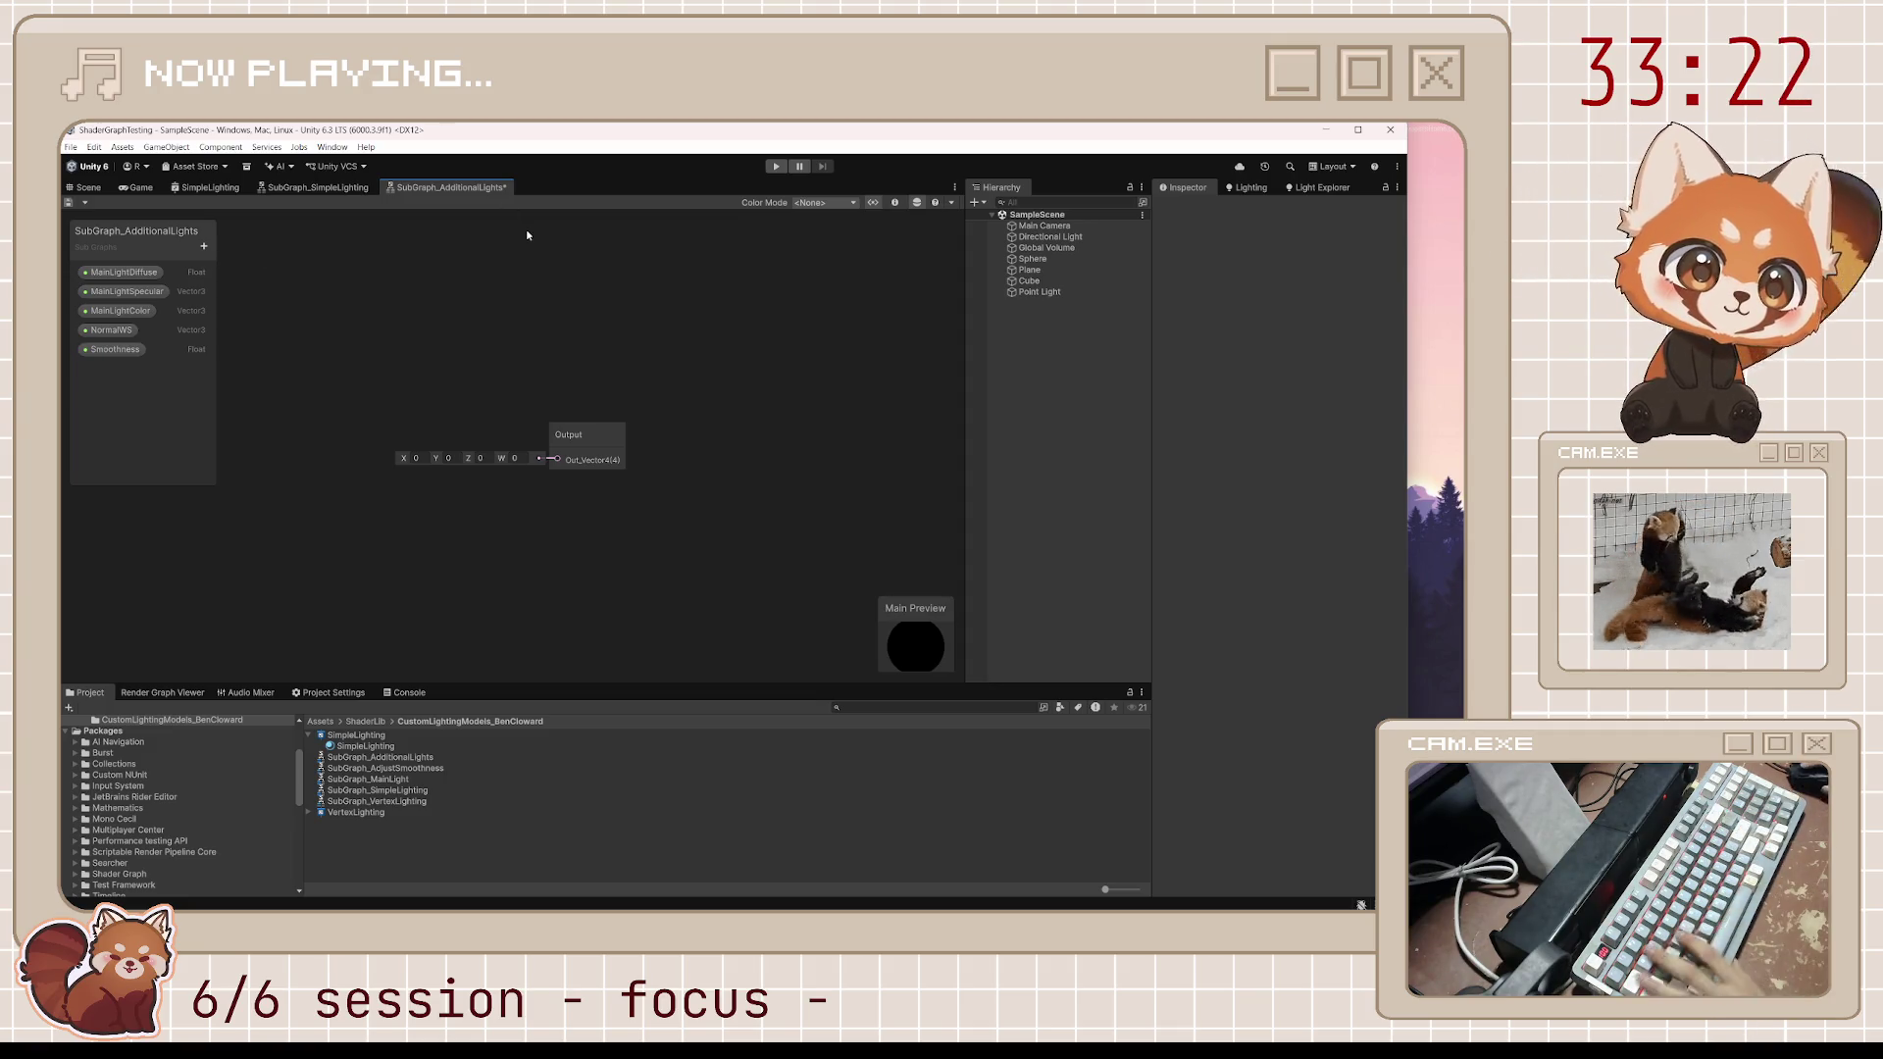
left_click_drag(528, 317, 708, 372)
right_click(477, 446)
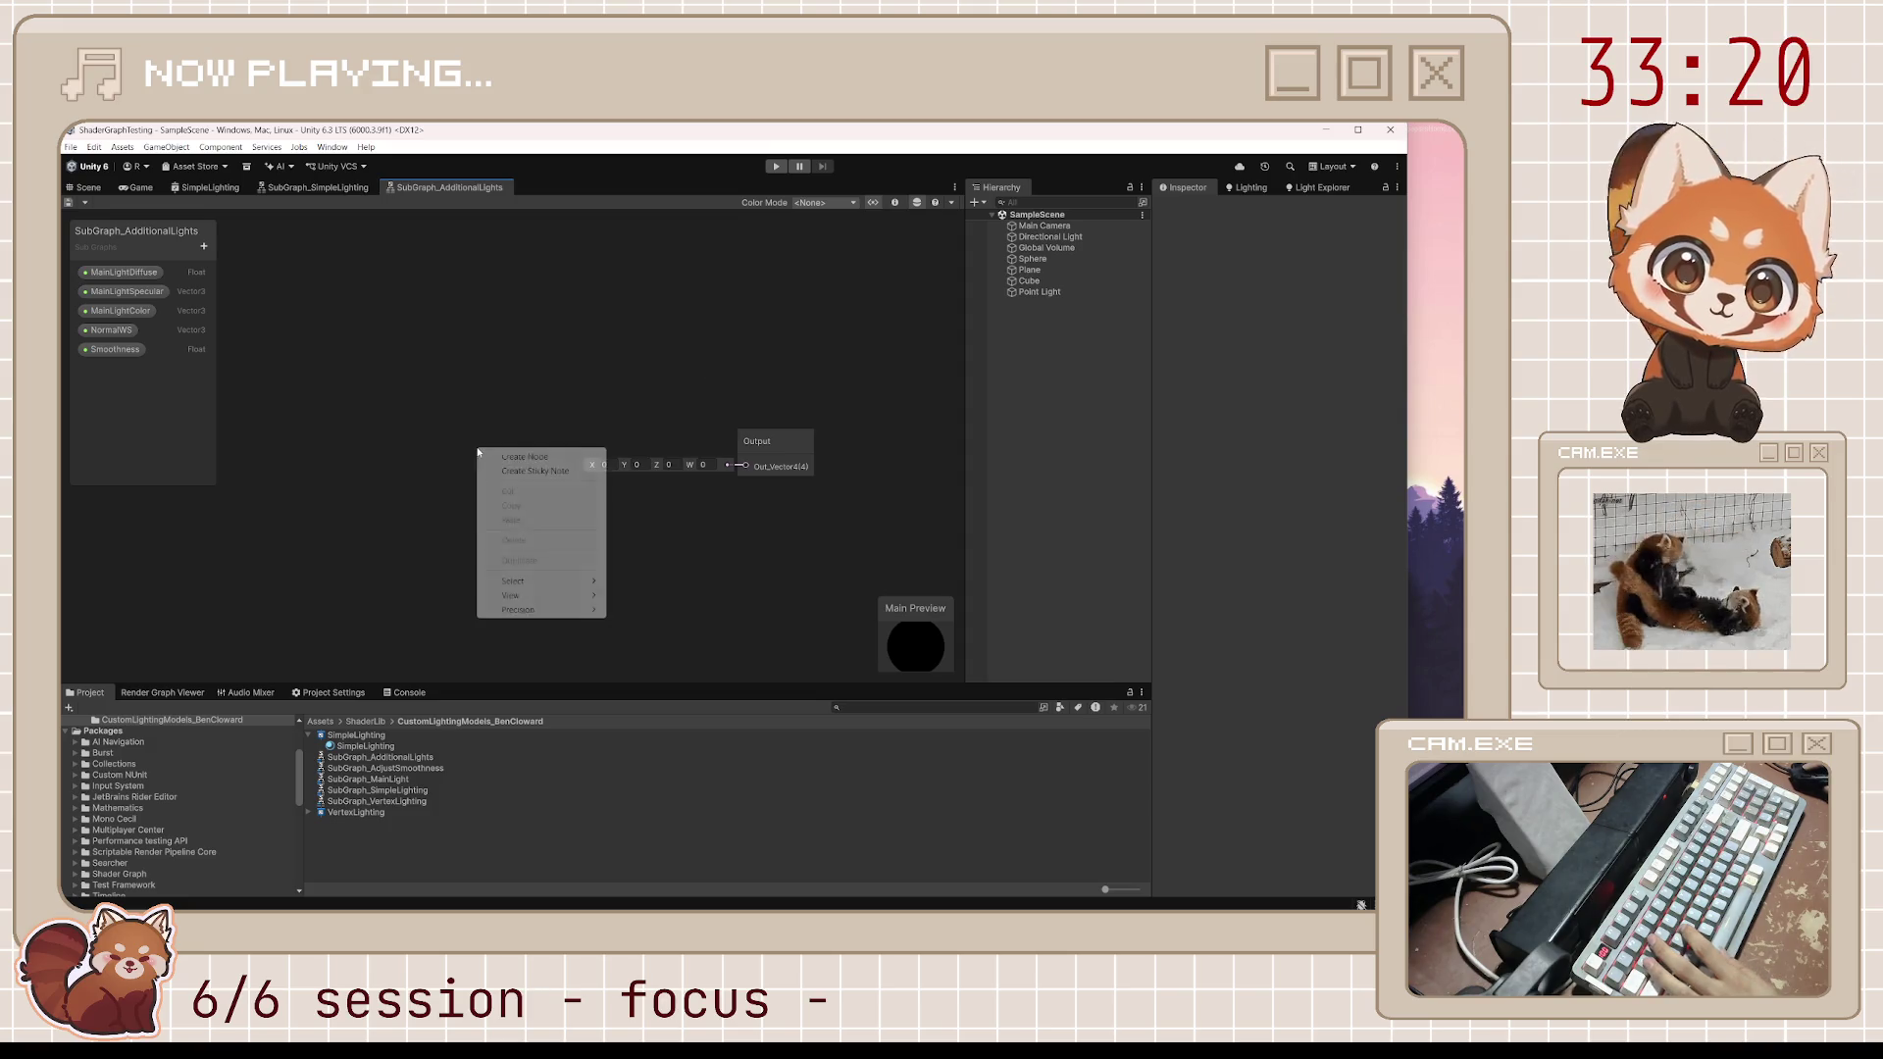
Add a Custom Function node left of the Output node, arrange both nodes, and save
left_click(480, 453)
type("custom")
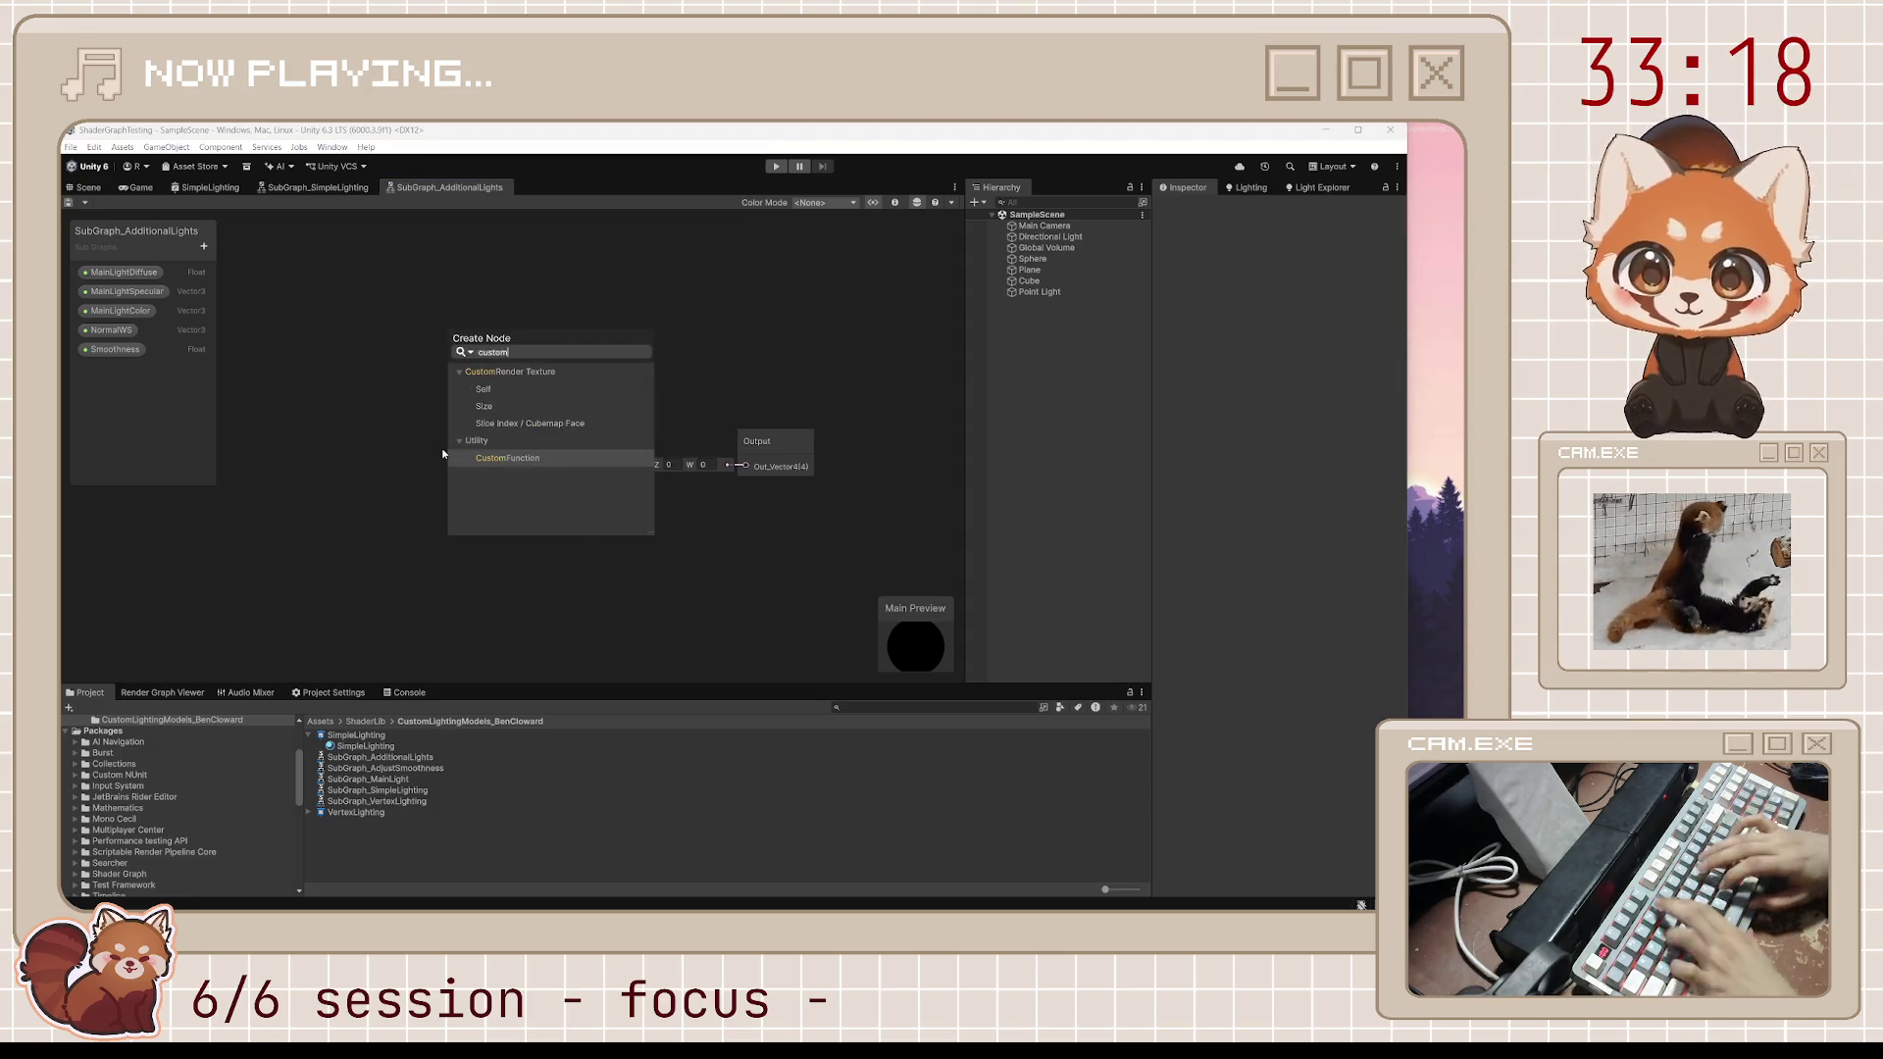
key("Return")
left_click_drag(494, 488, 418, 417)
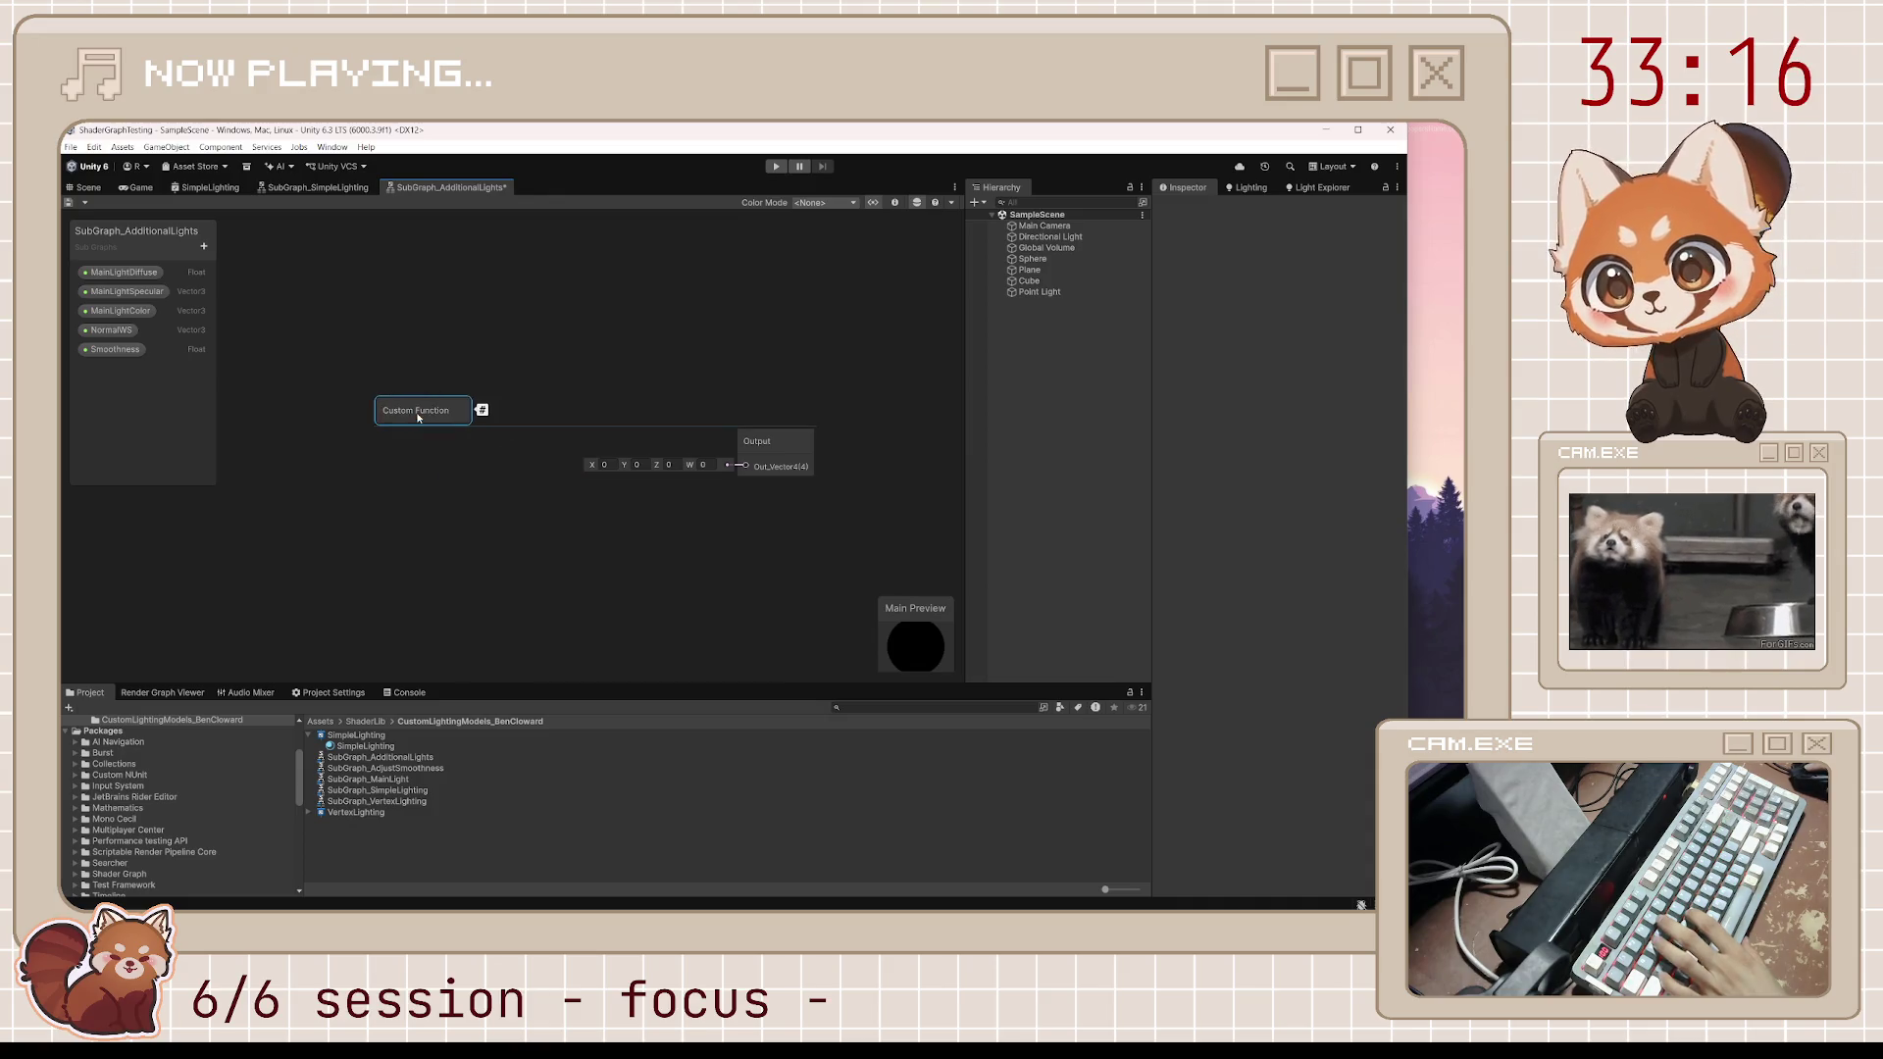
left_click_drag(757, 442, 818, 415)
key("ctrl+s")
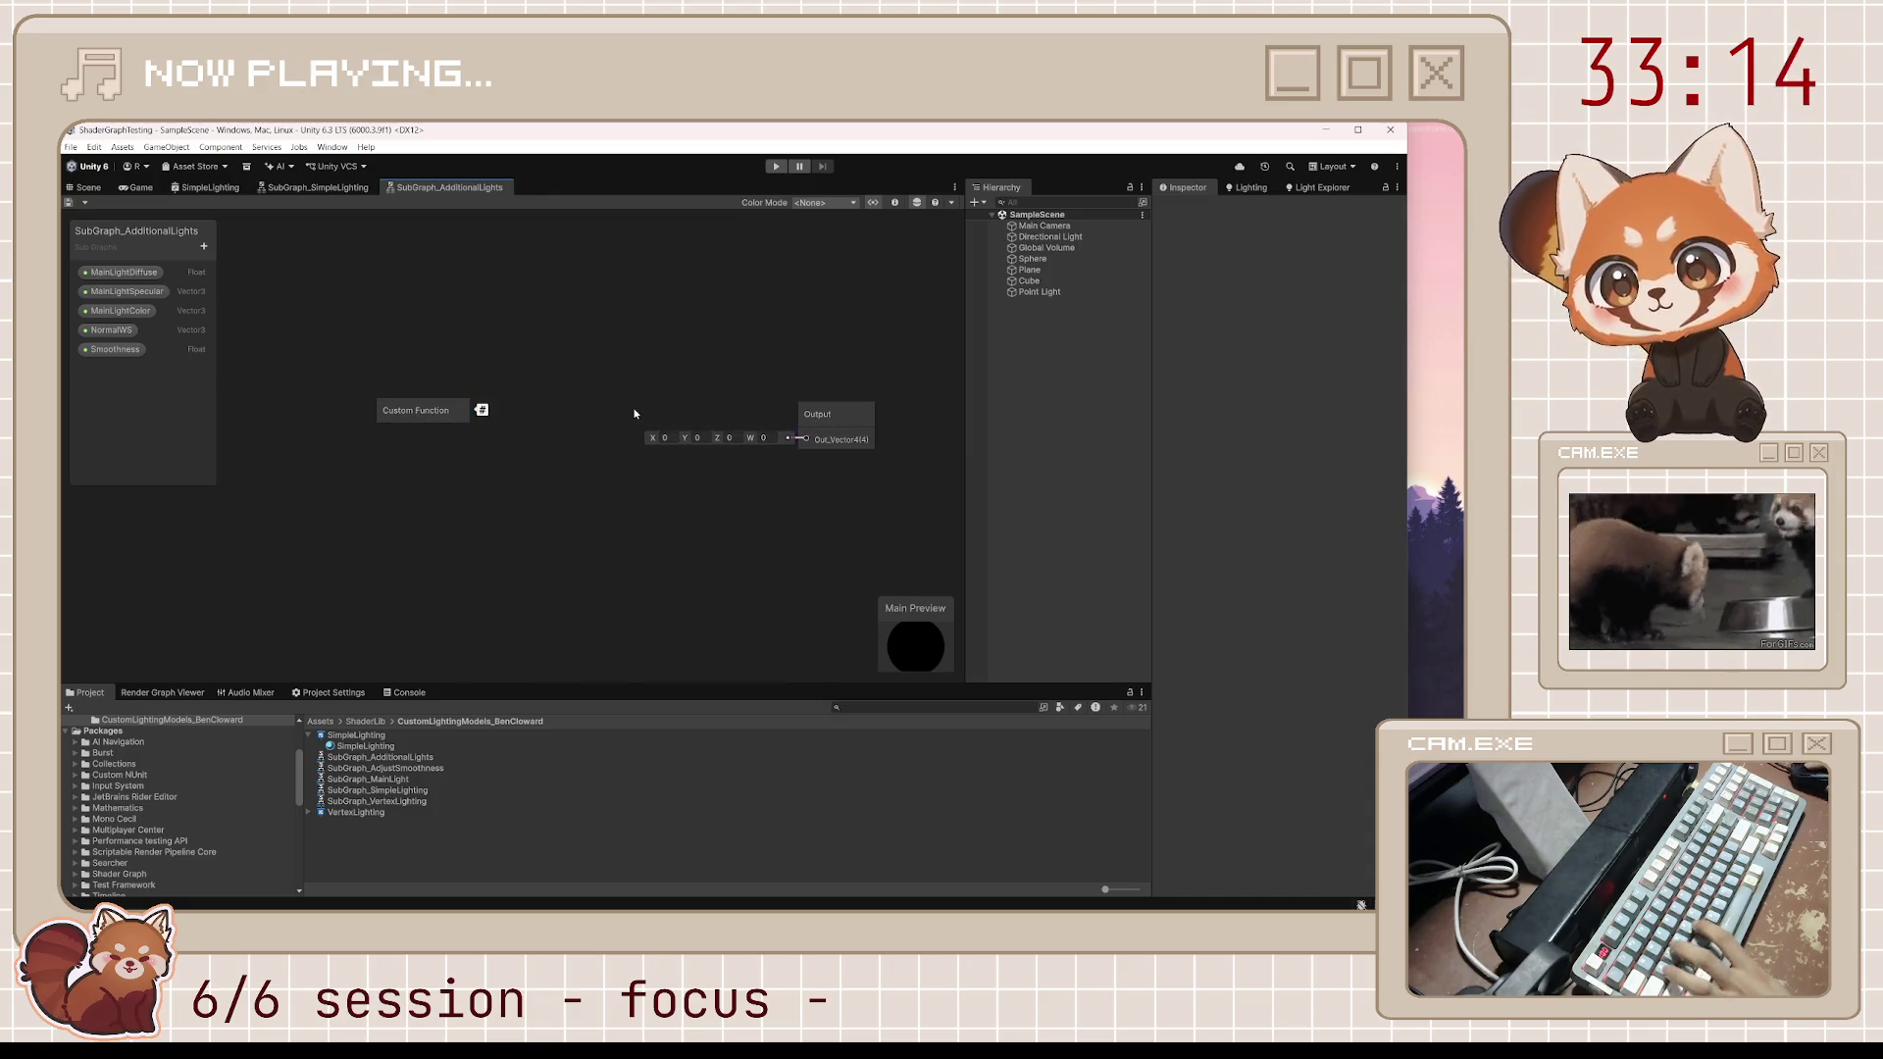
left_click(450, 407)
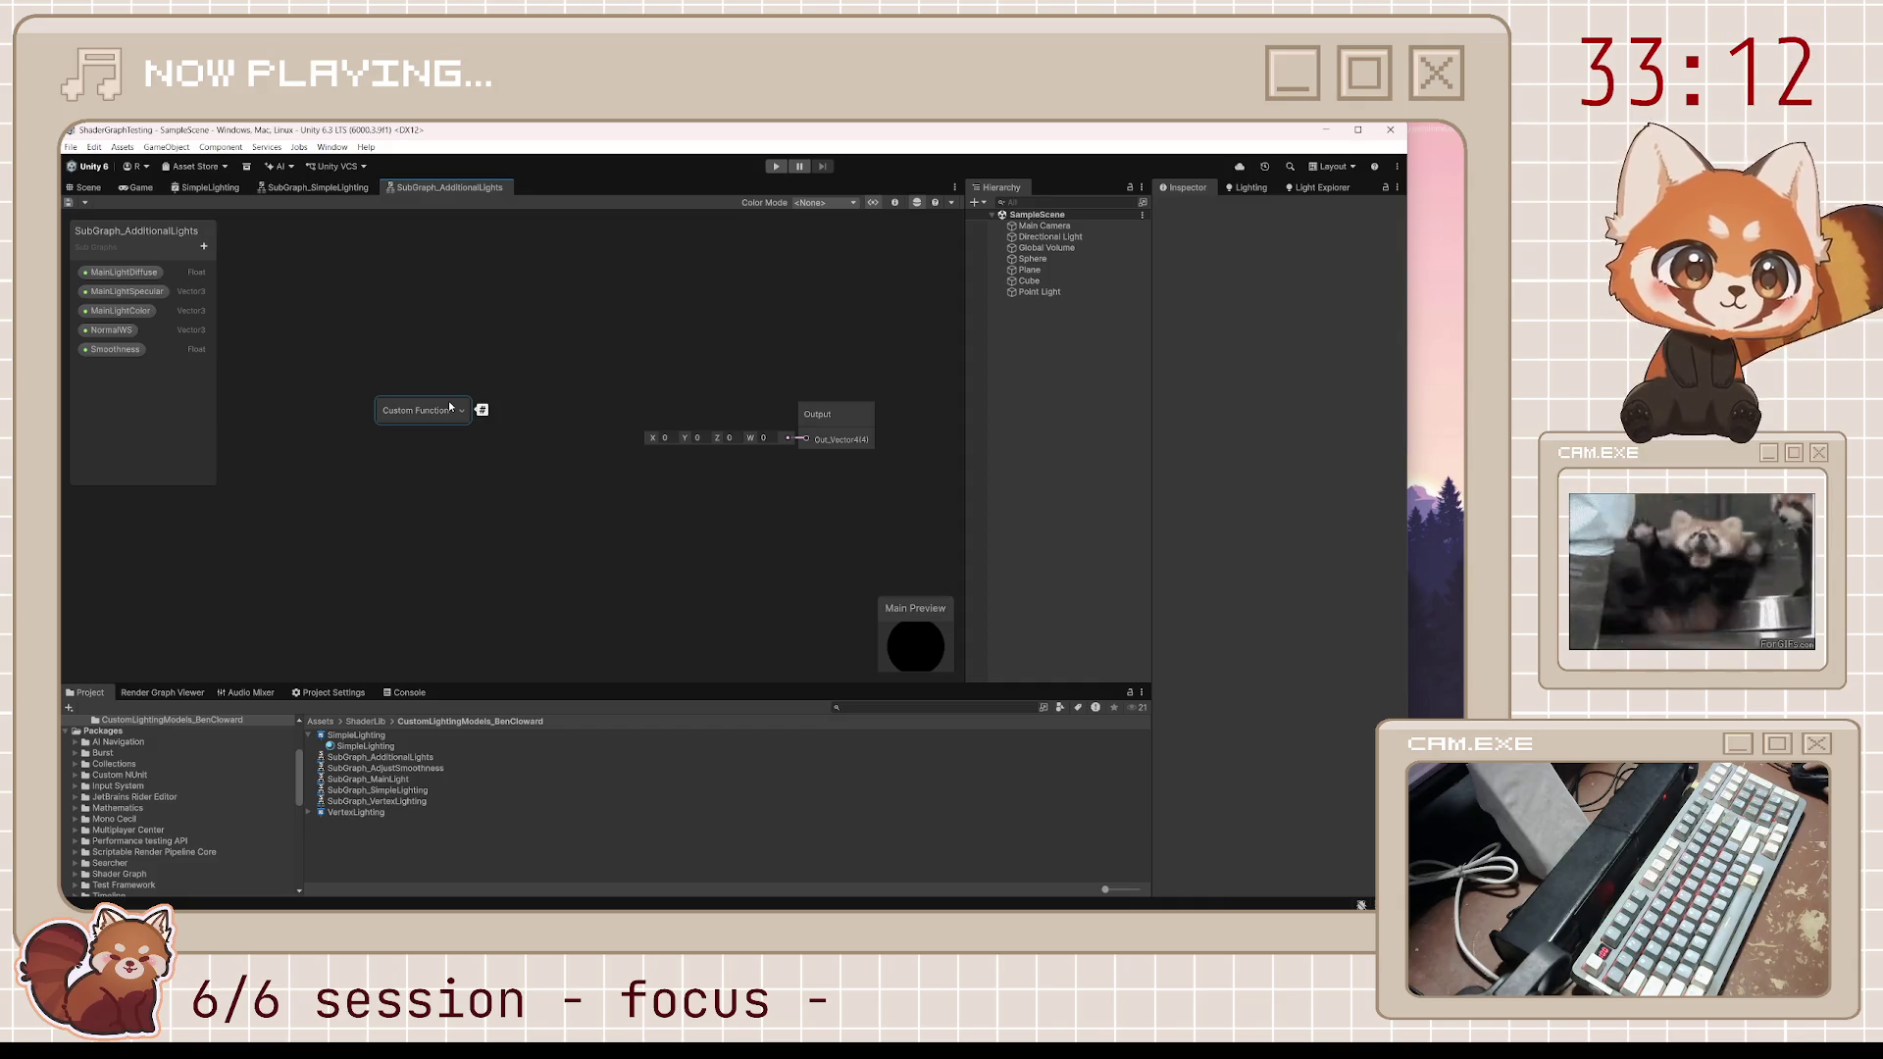
left_click_drag(450, 407, 440, 396)
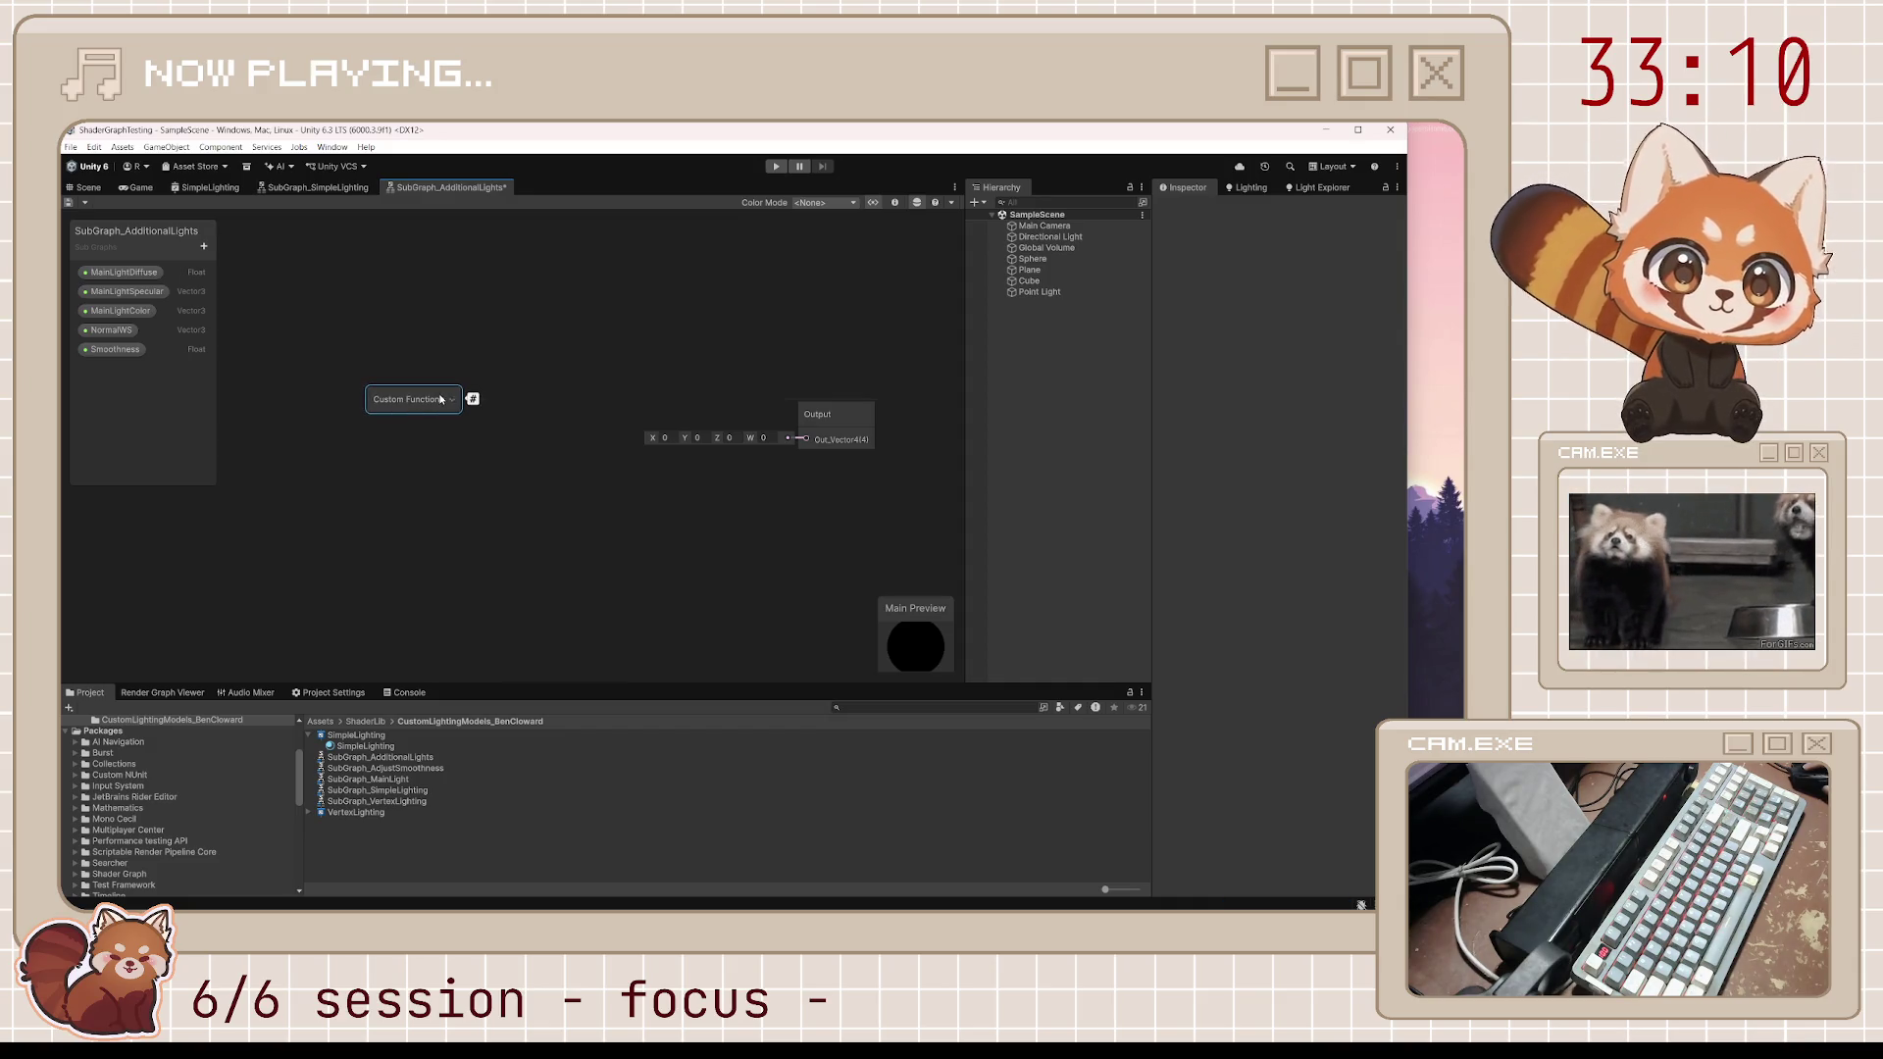
left_click(838, 412)
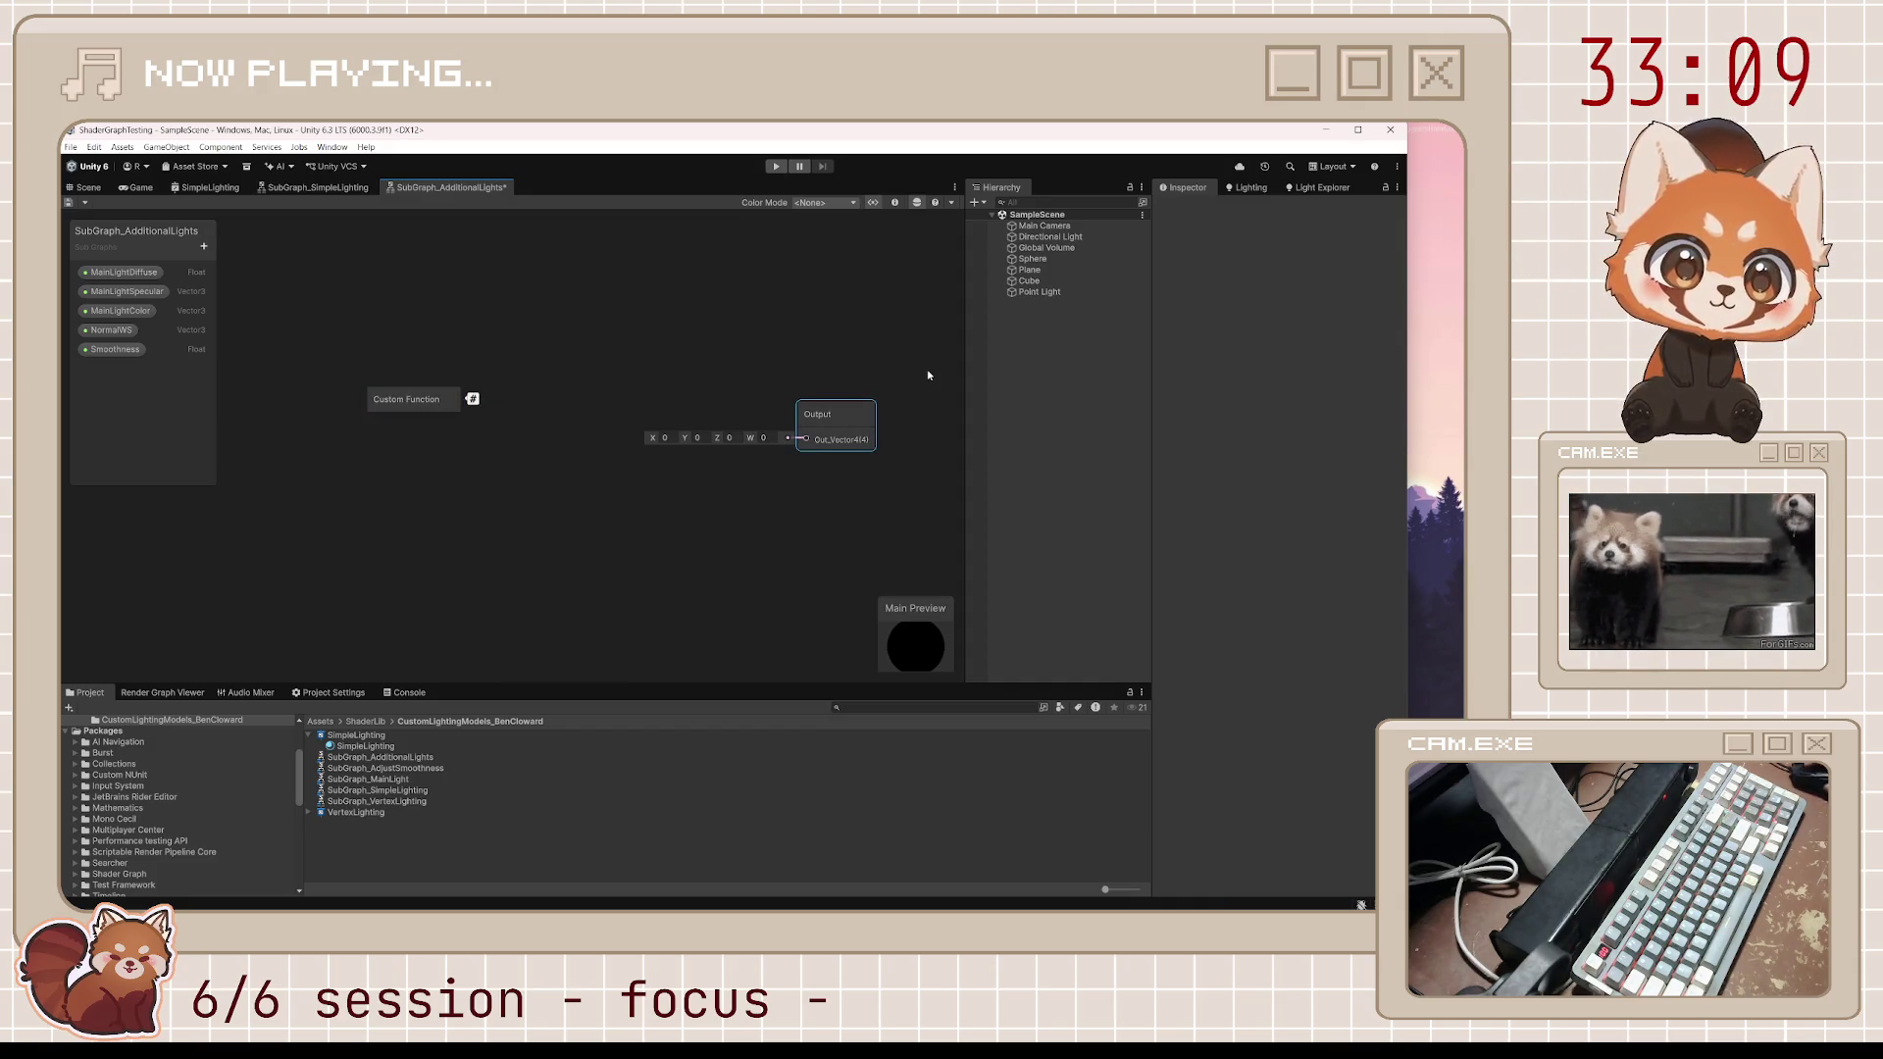
left_click(900, 204)
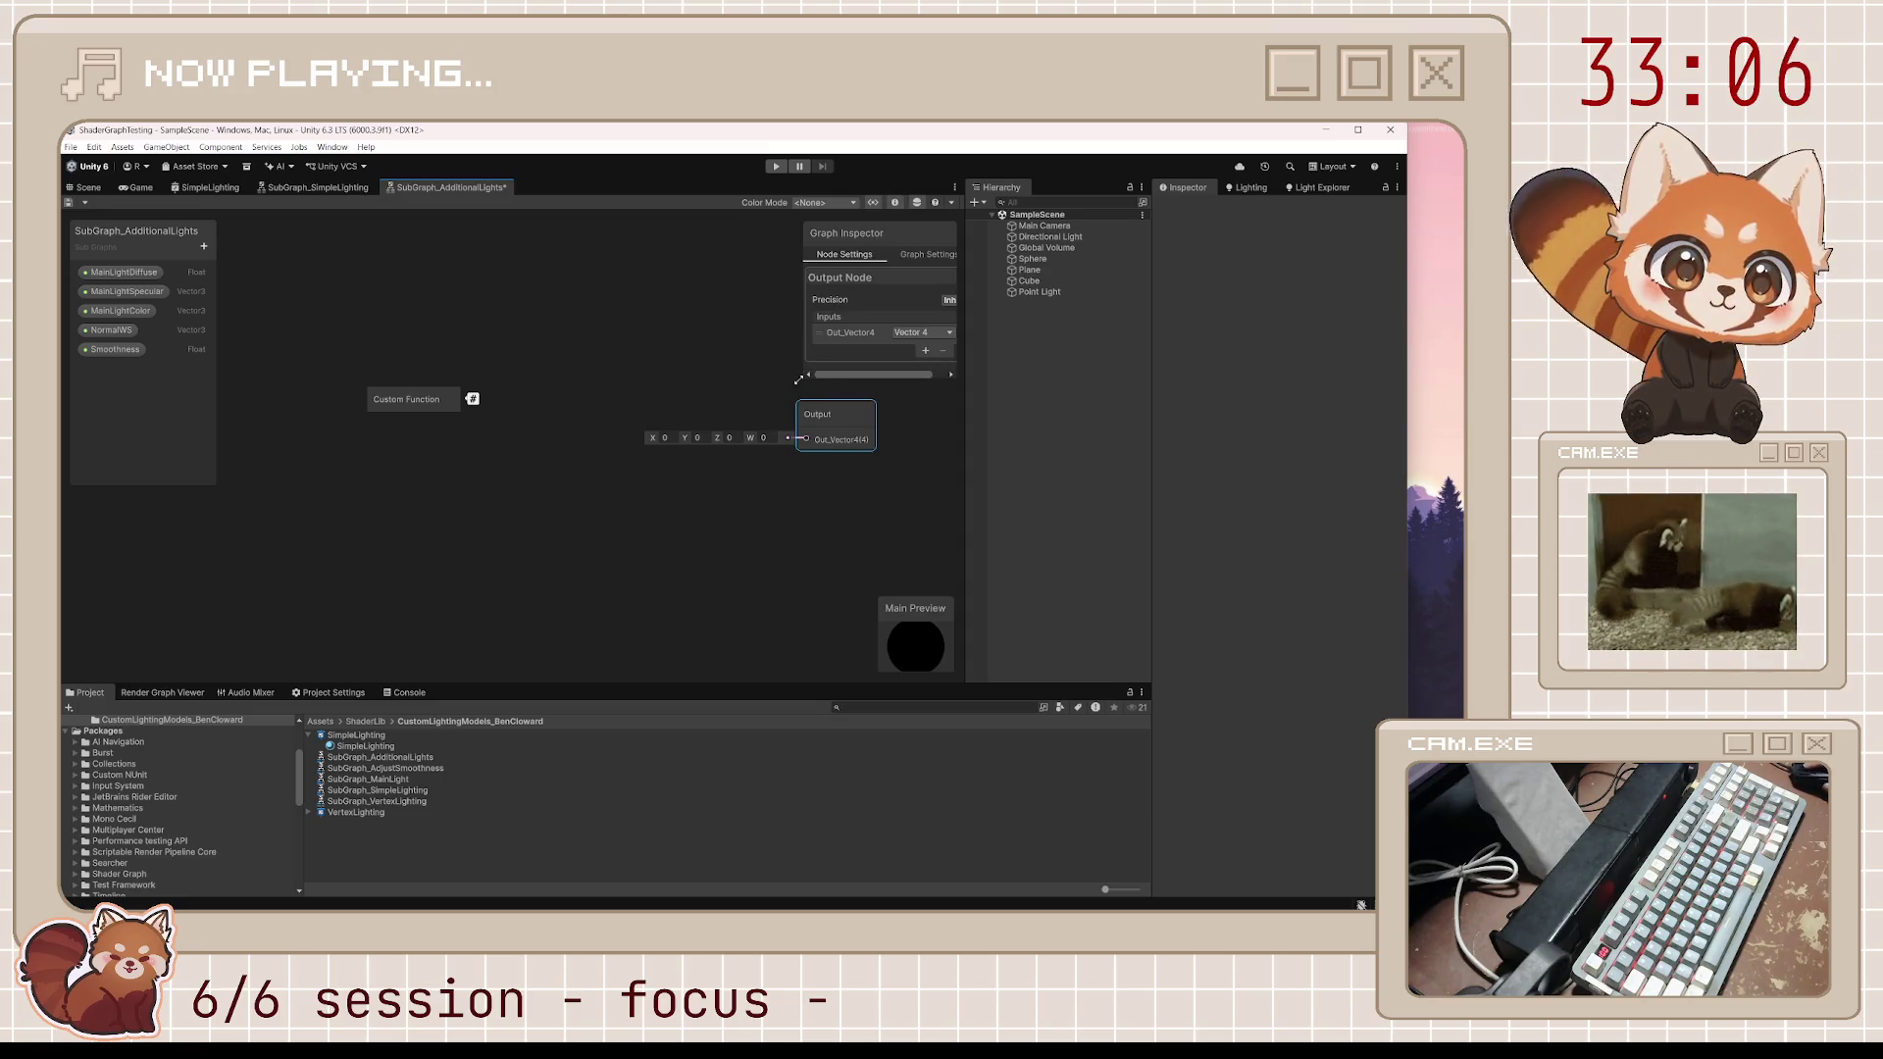
Set the Custom Function node's Type to String and Name to AddAdditionalLights, then save
left_click_drag(804, 379, 716, 503)
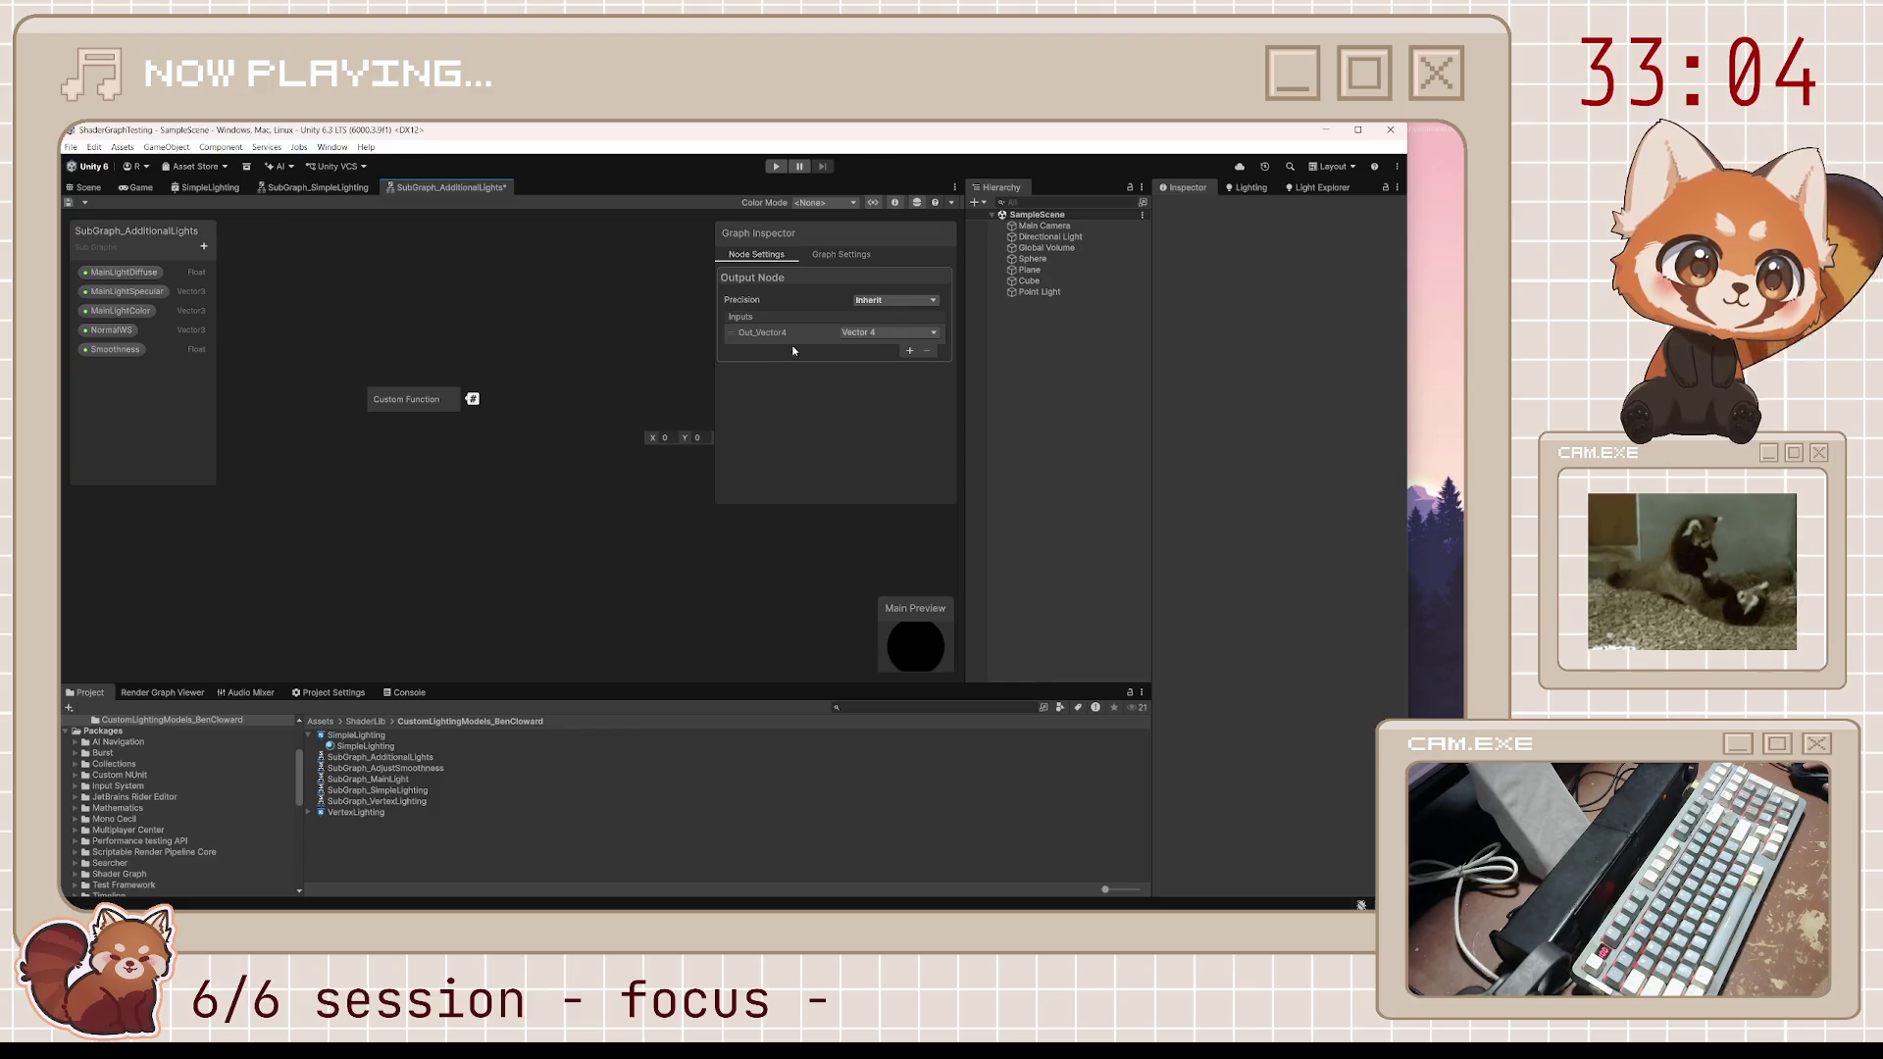
left_click(412, 398)
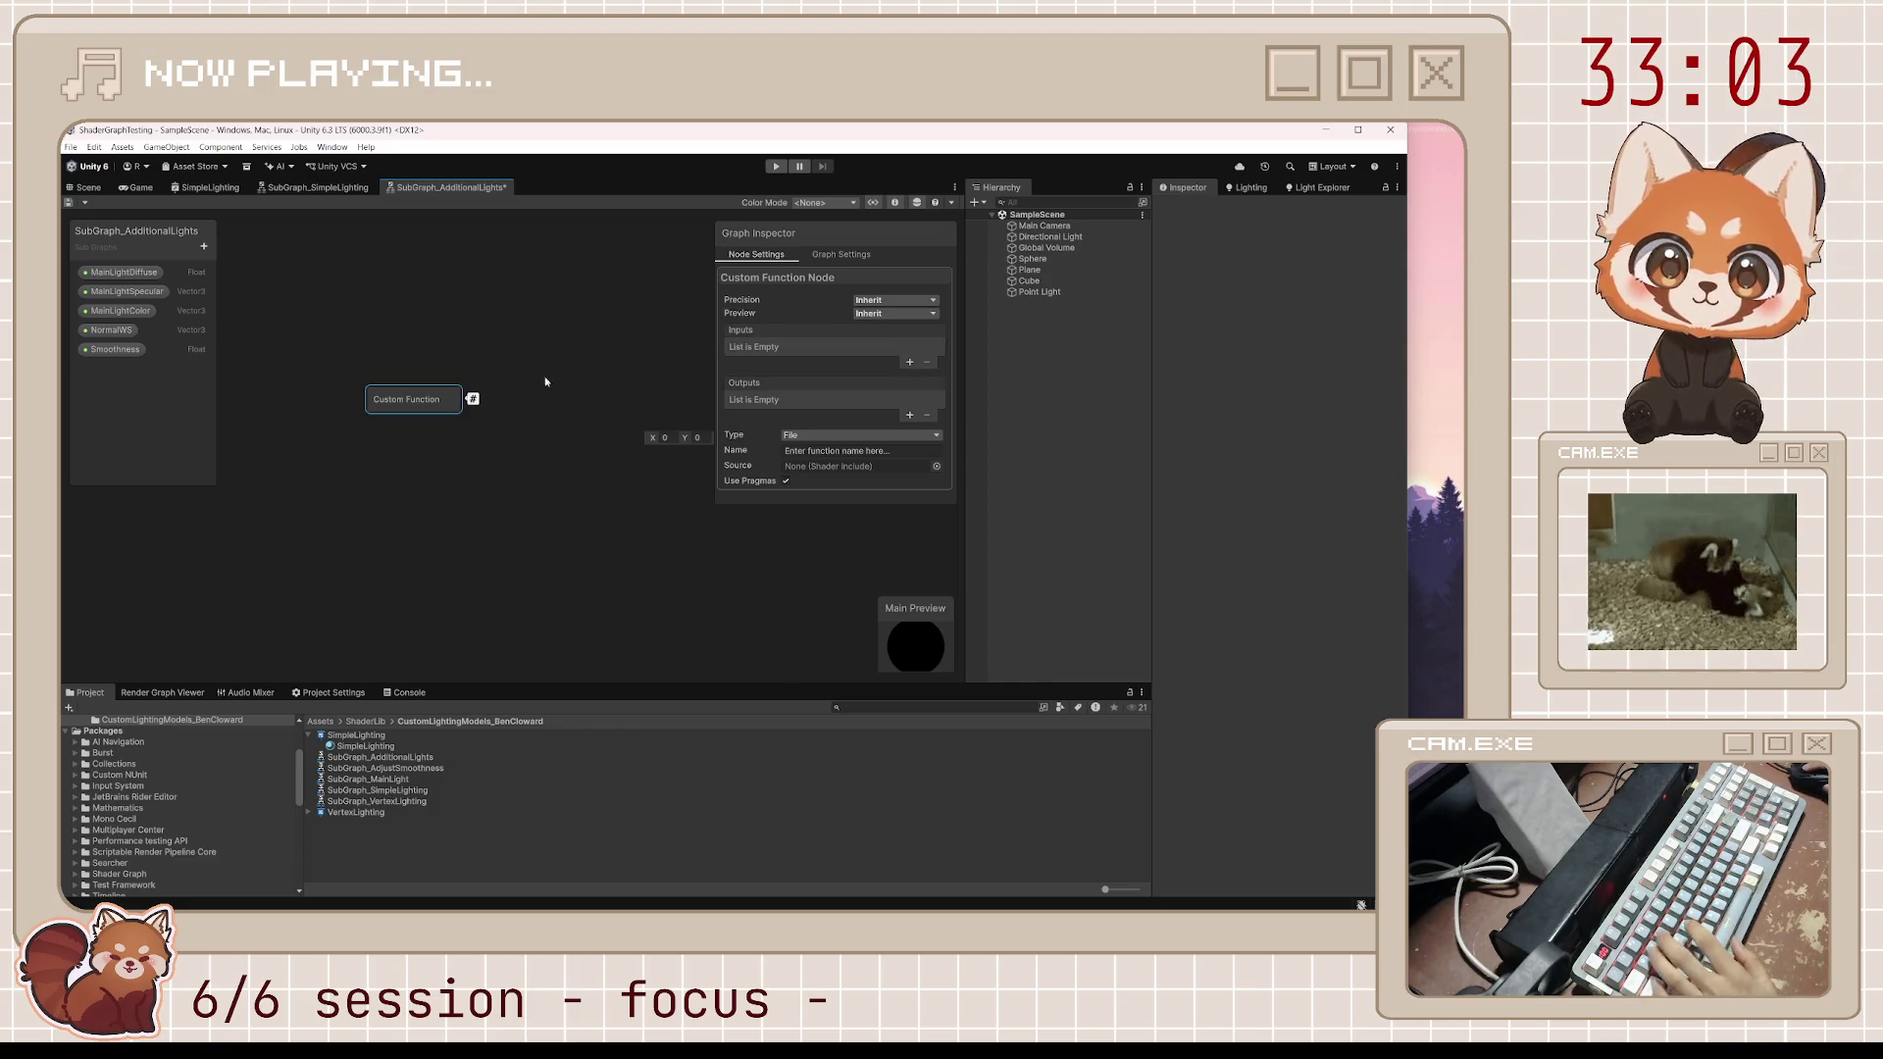
left_click(814, 434)
left_click(833, 460)
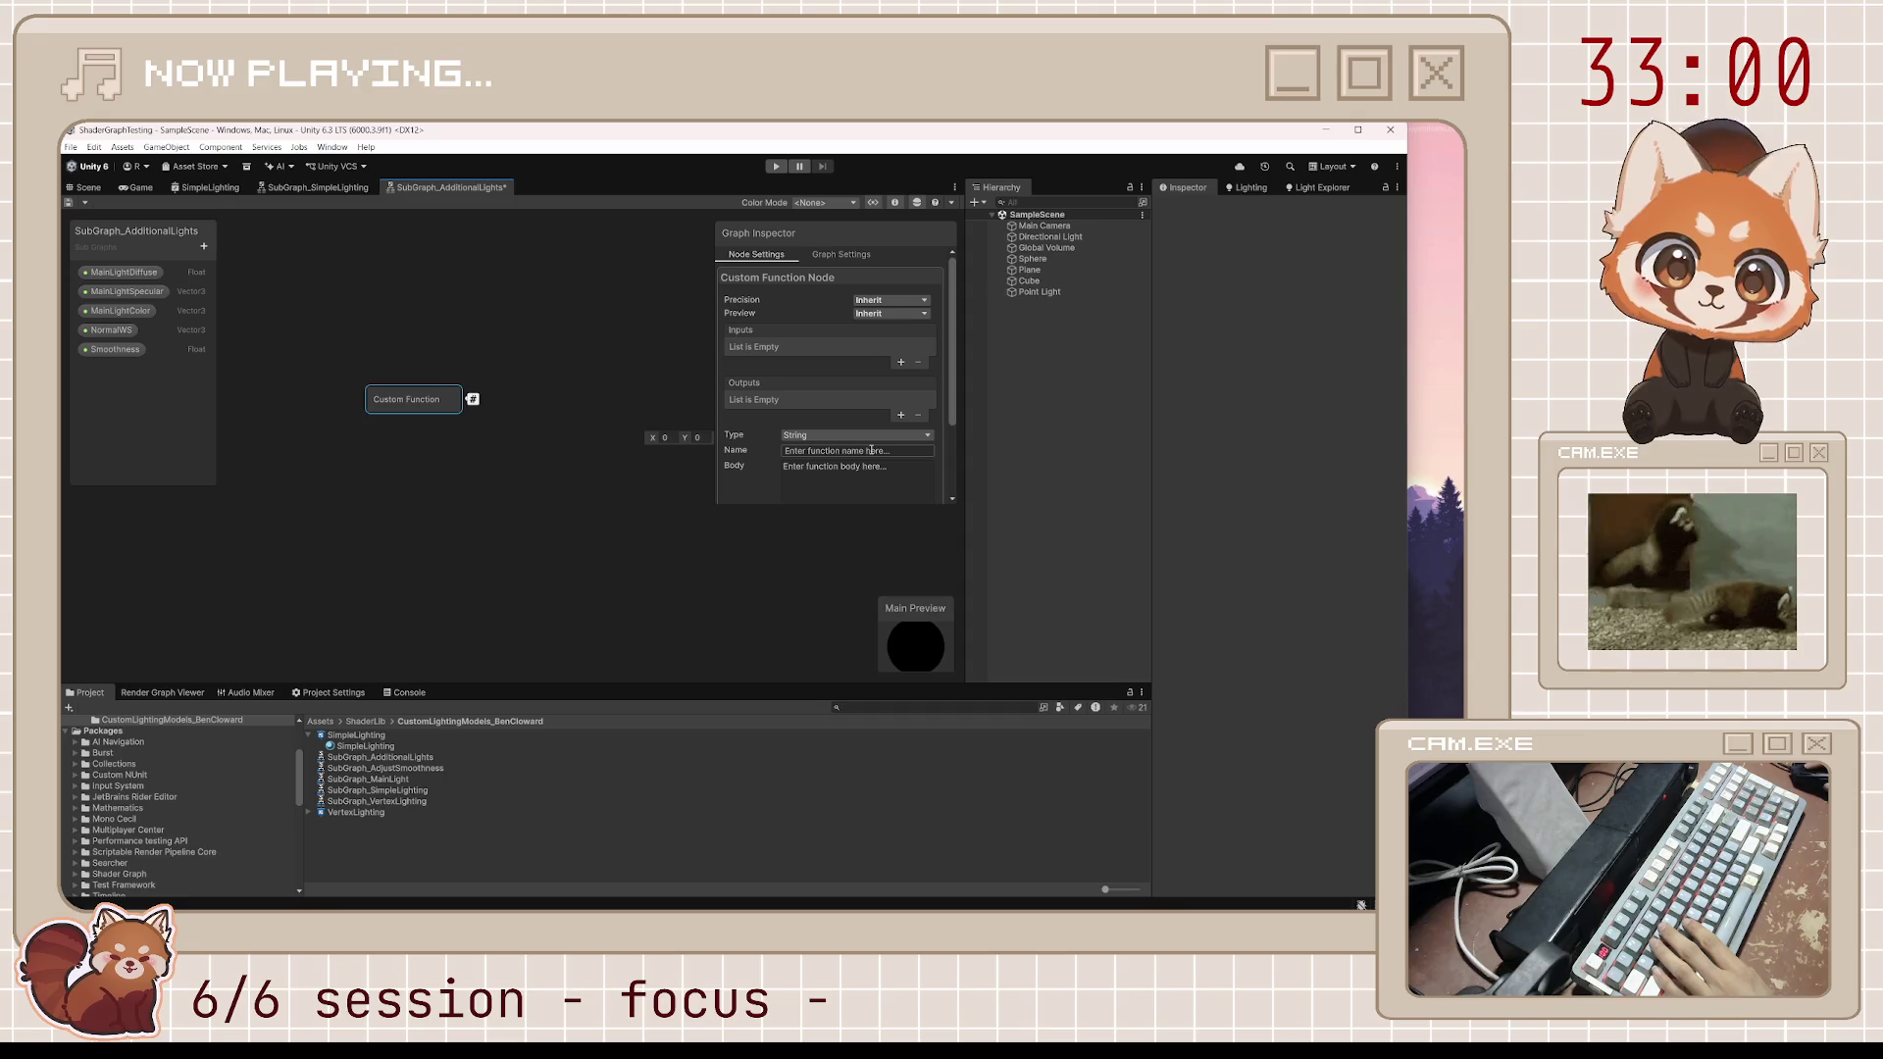
left_click(871, 450)
type("Ad")
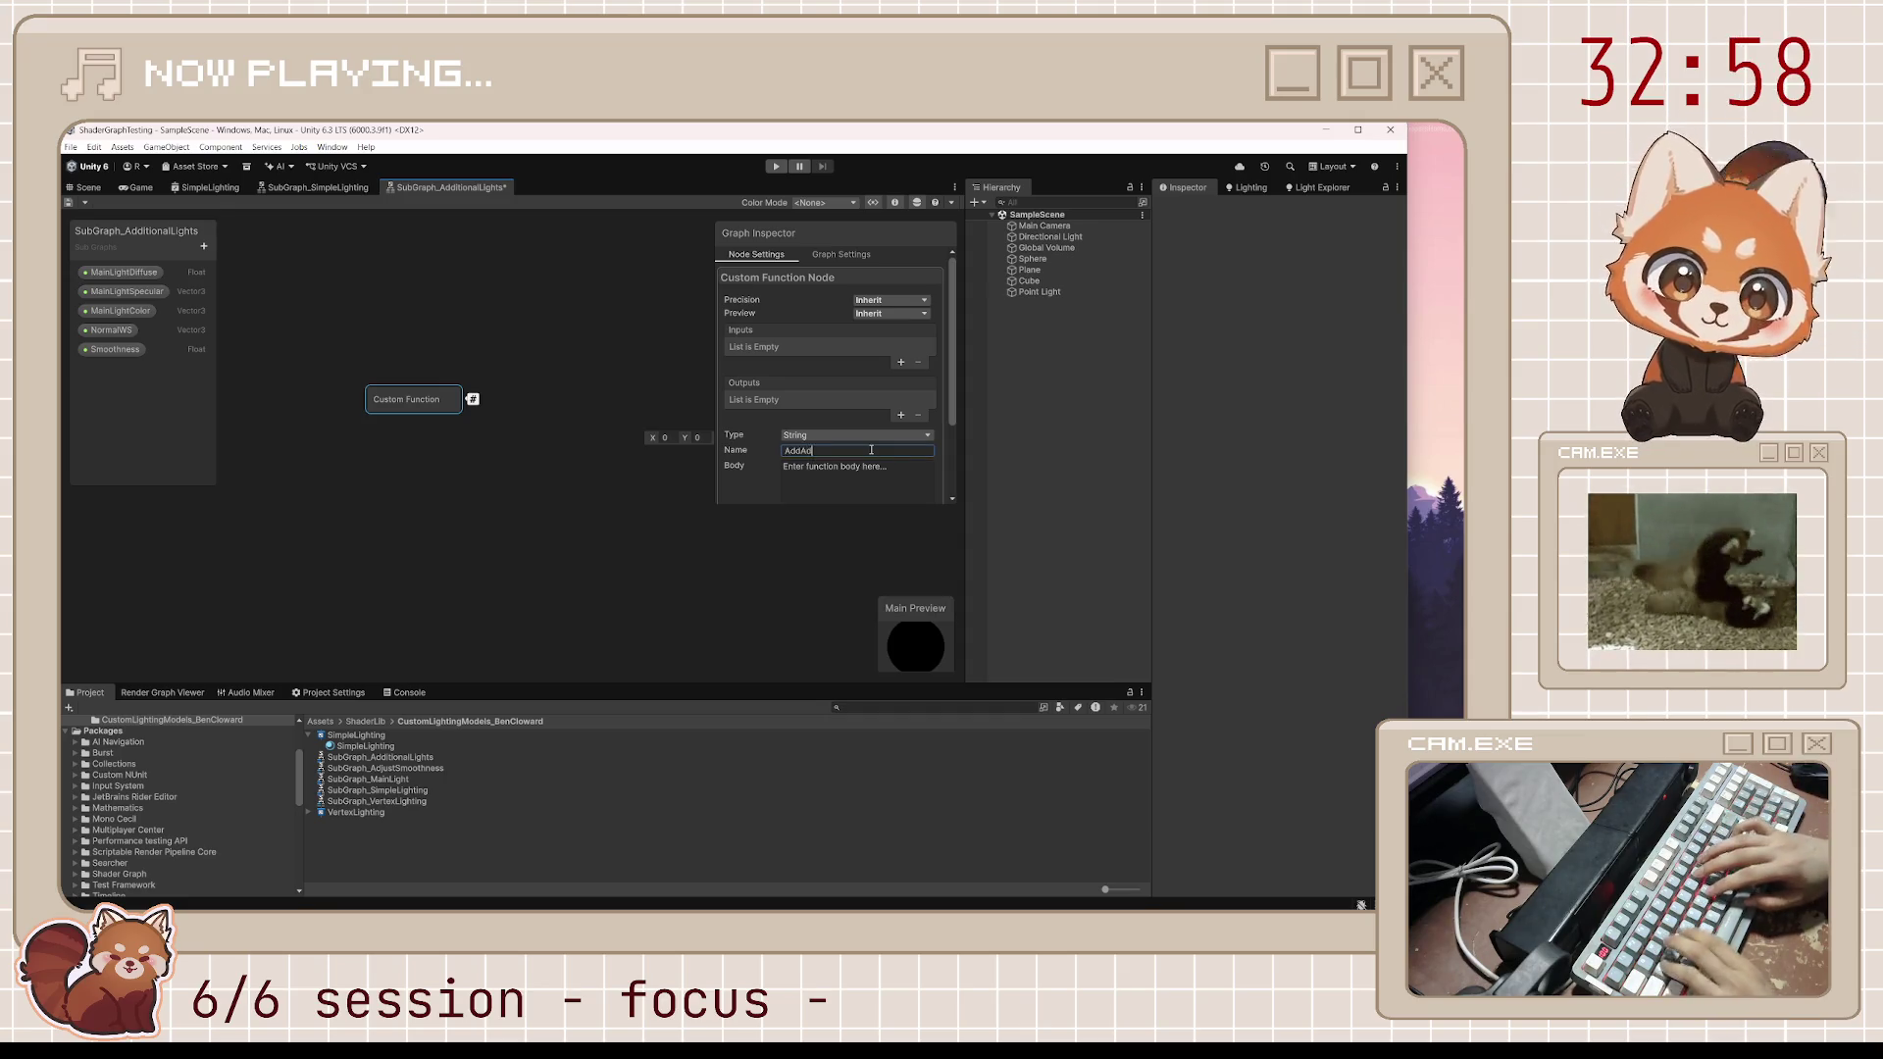
type("ditionalLights")
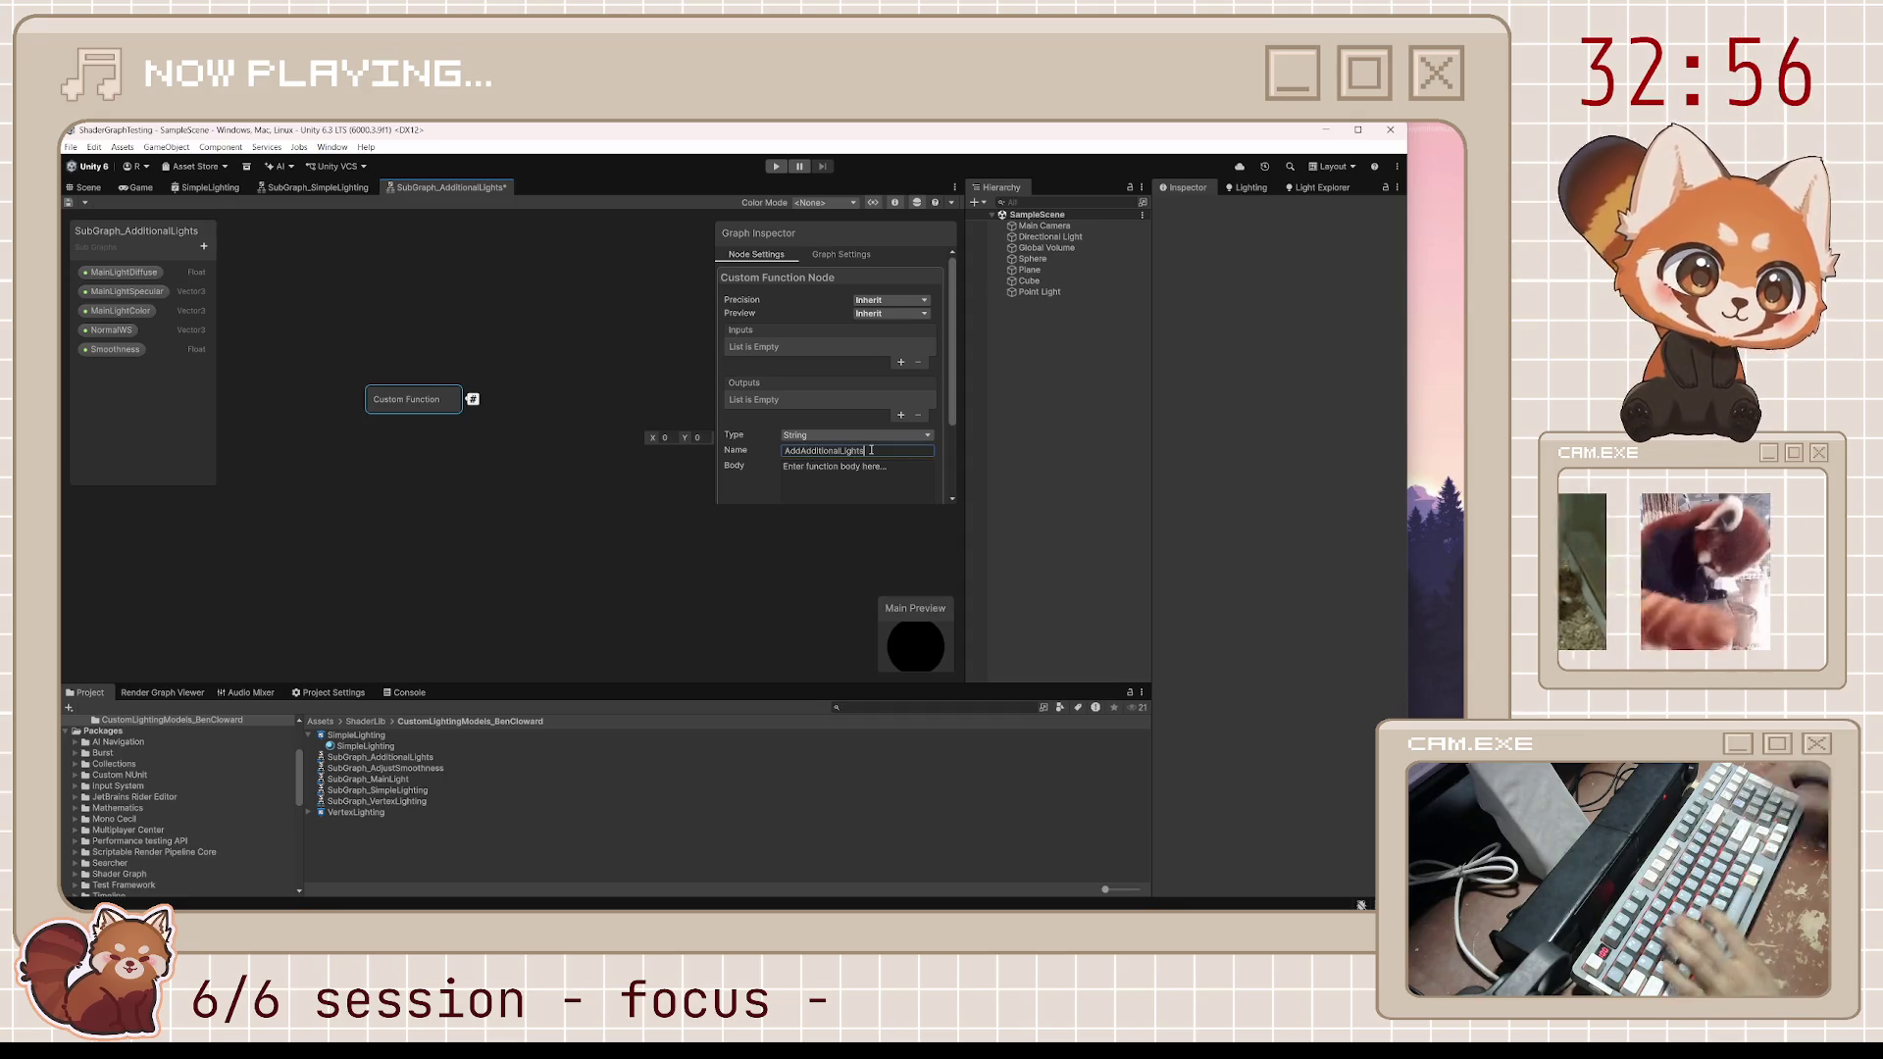
key("Return")
key("ctrl+s")
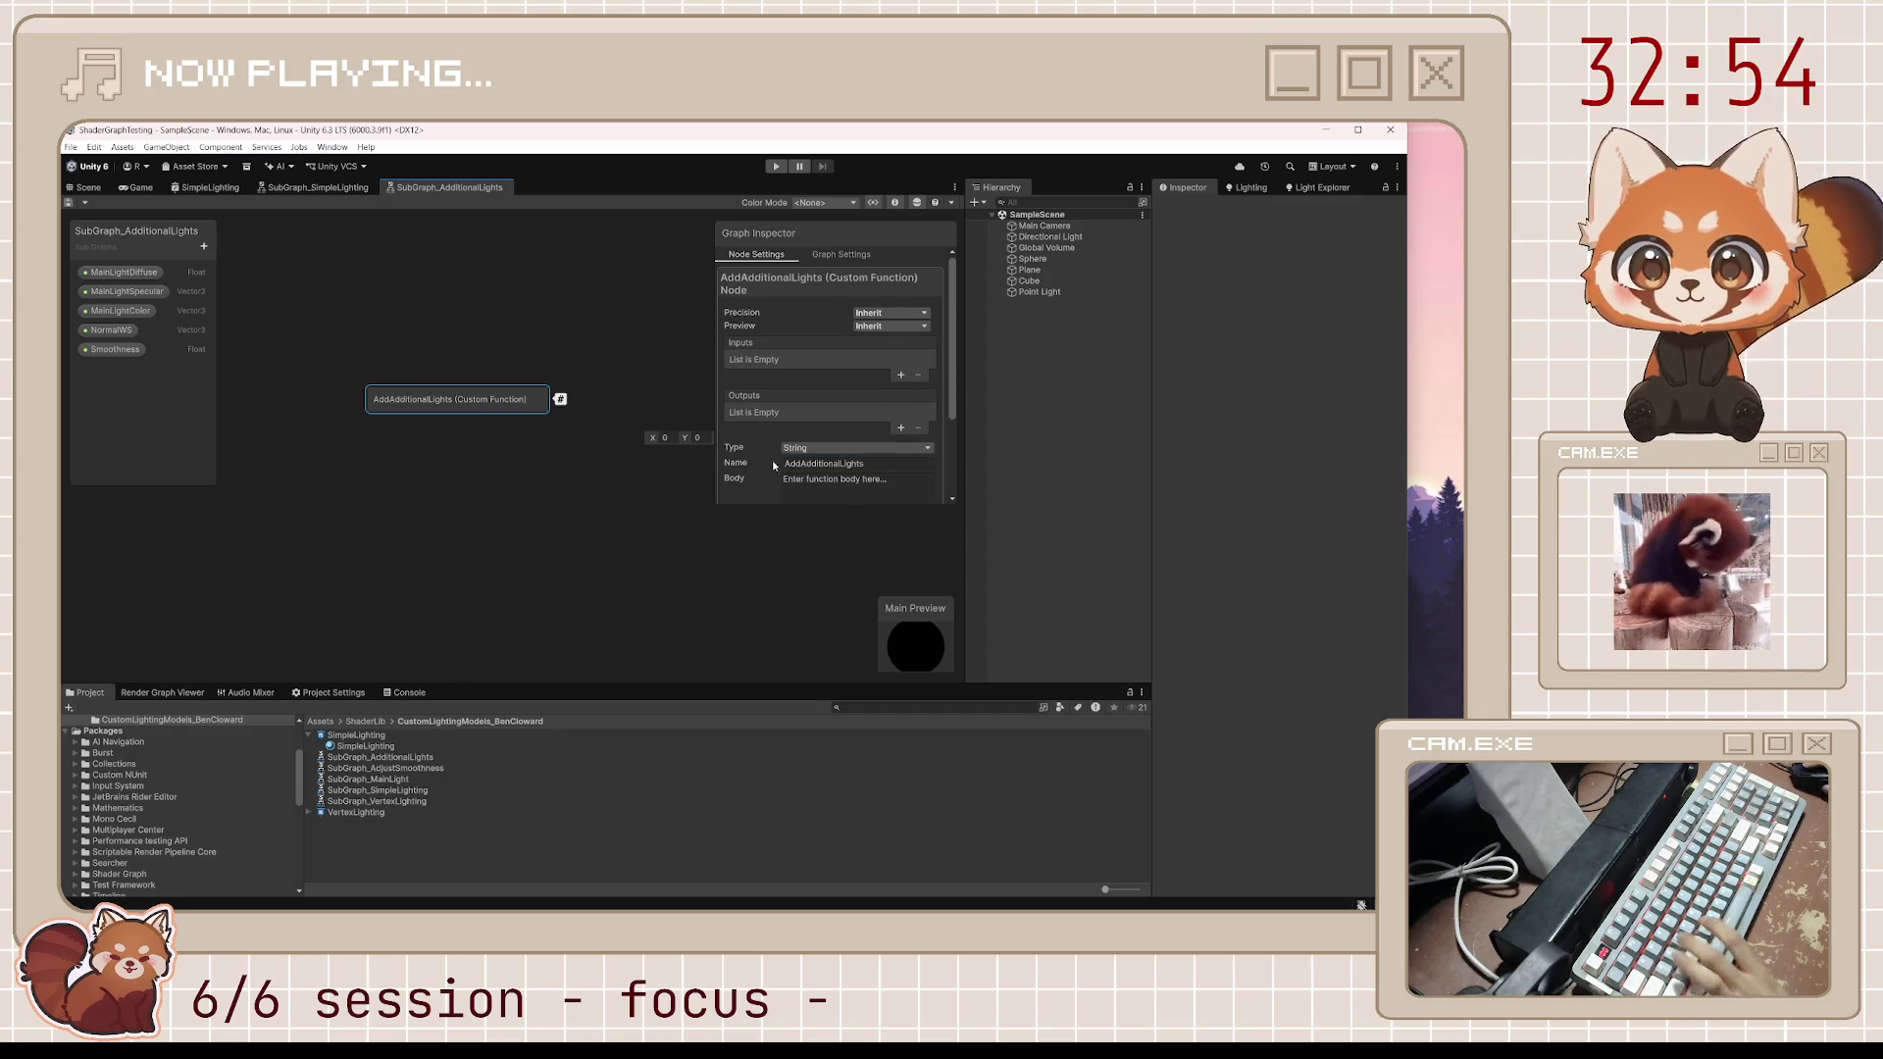
left_click(661, 535)
key("a")
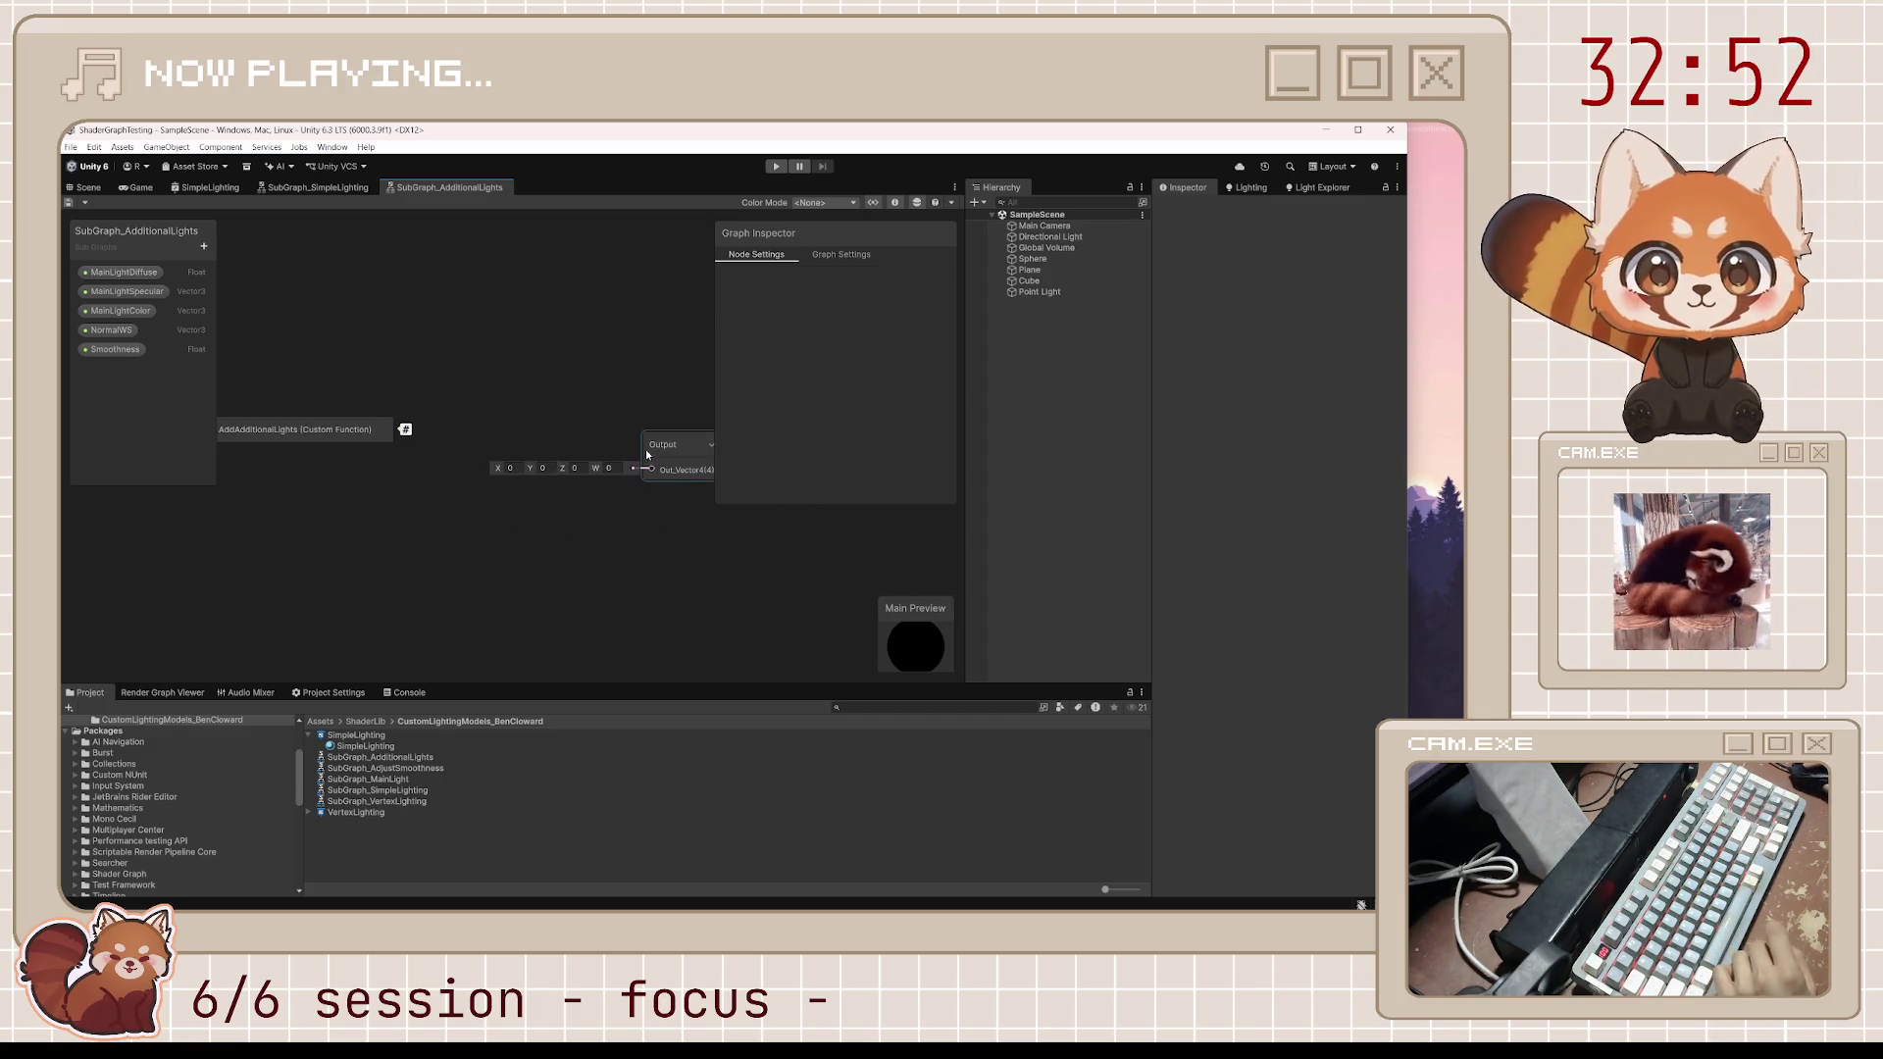
left_click_drag(443, 388, 253, 513)
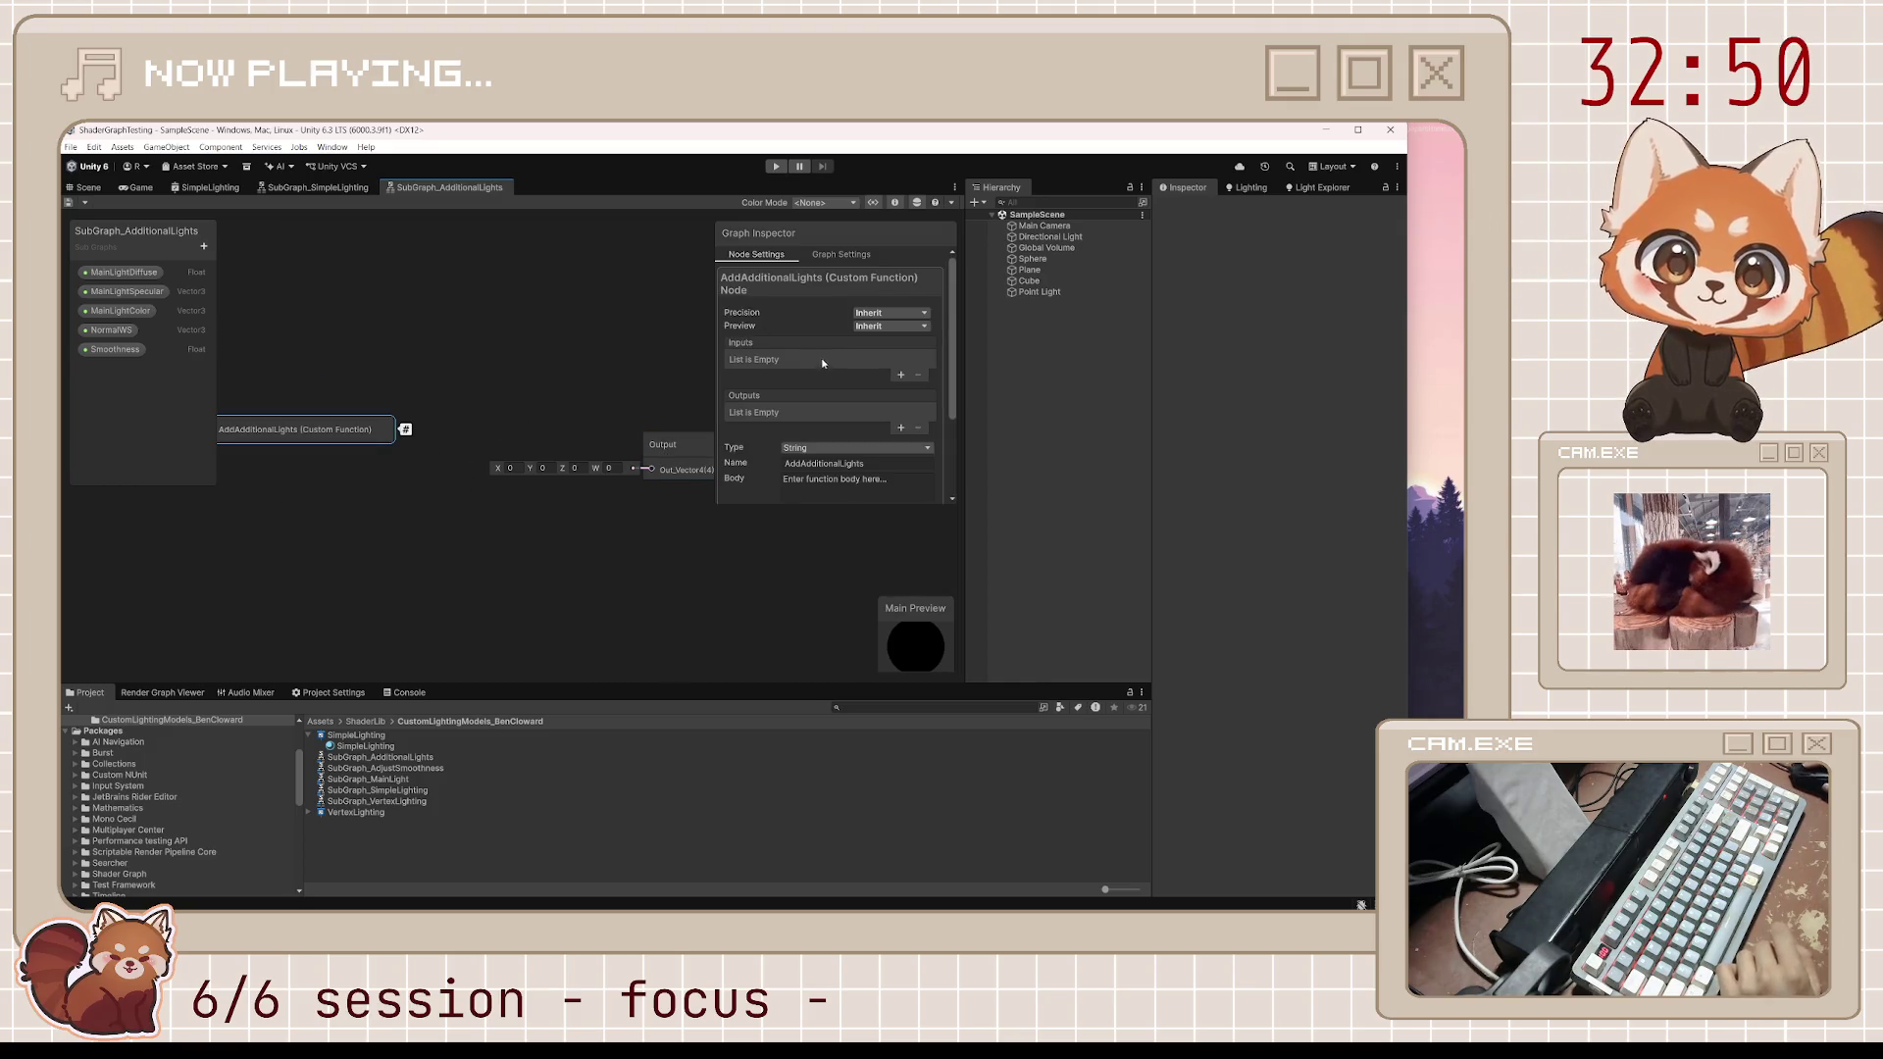
Add a Float input Smoothness and a Vector 3 input WorldPosition to AddAdditionalLights
left_click(900, 375)
type("Sm")
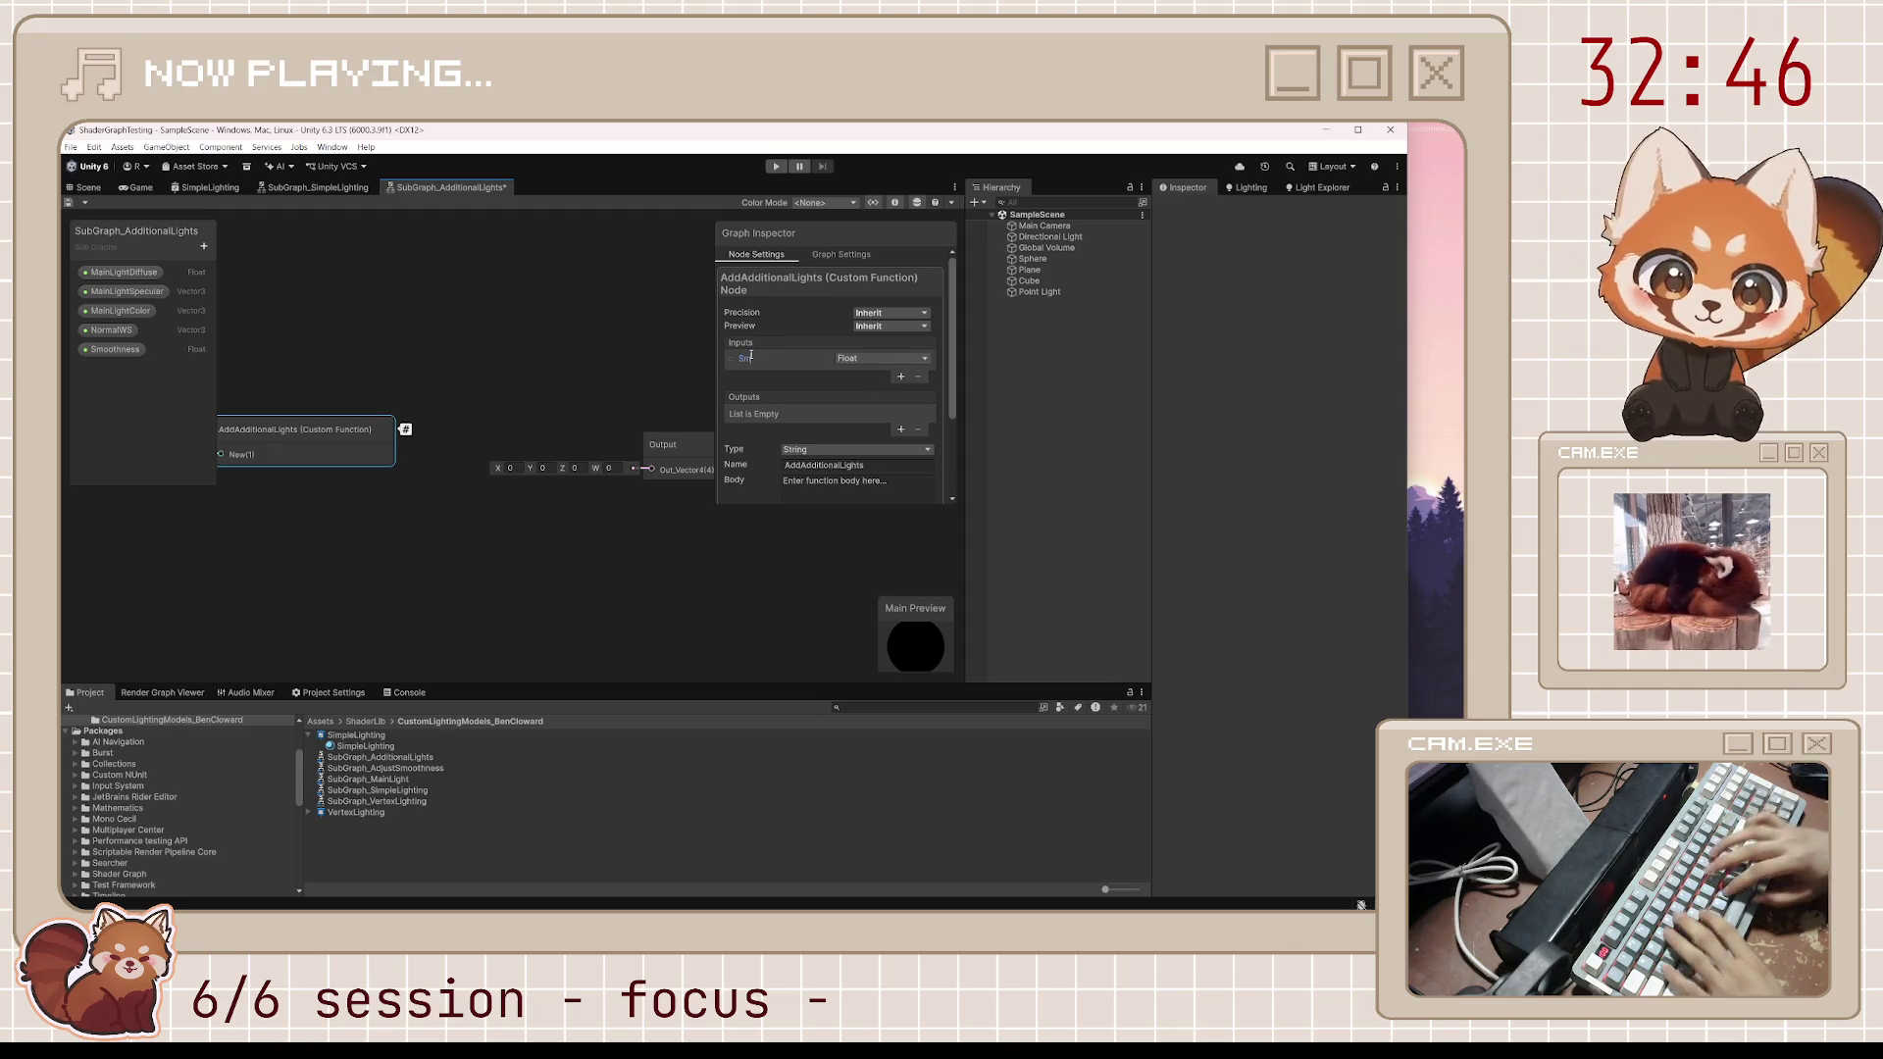
type("oothness")
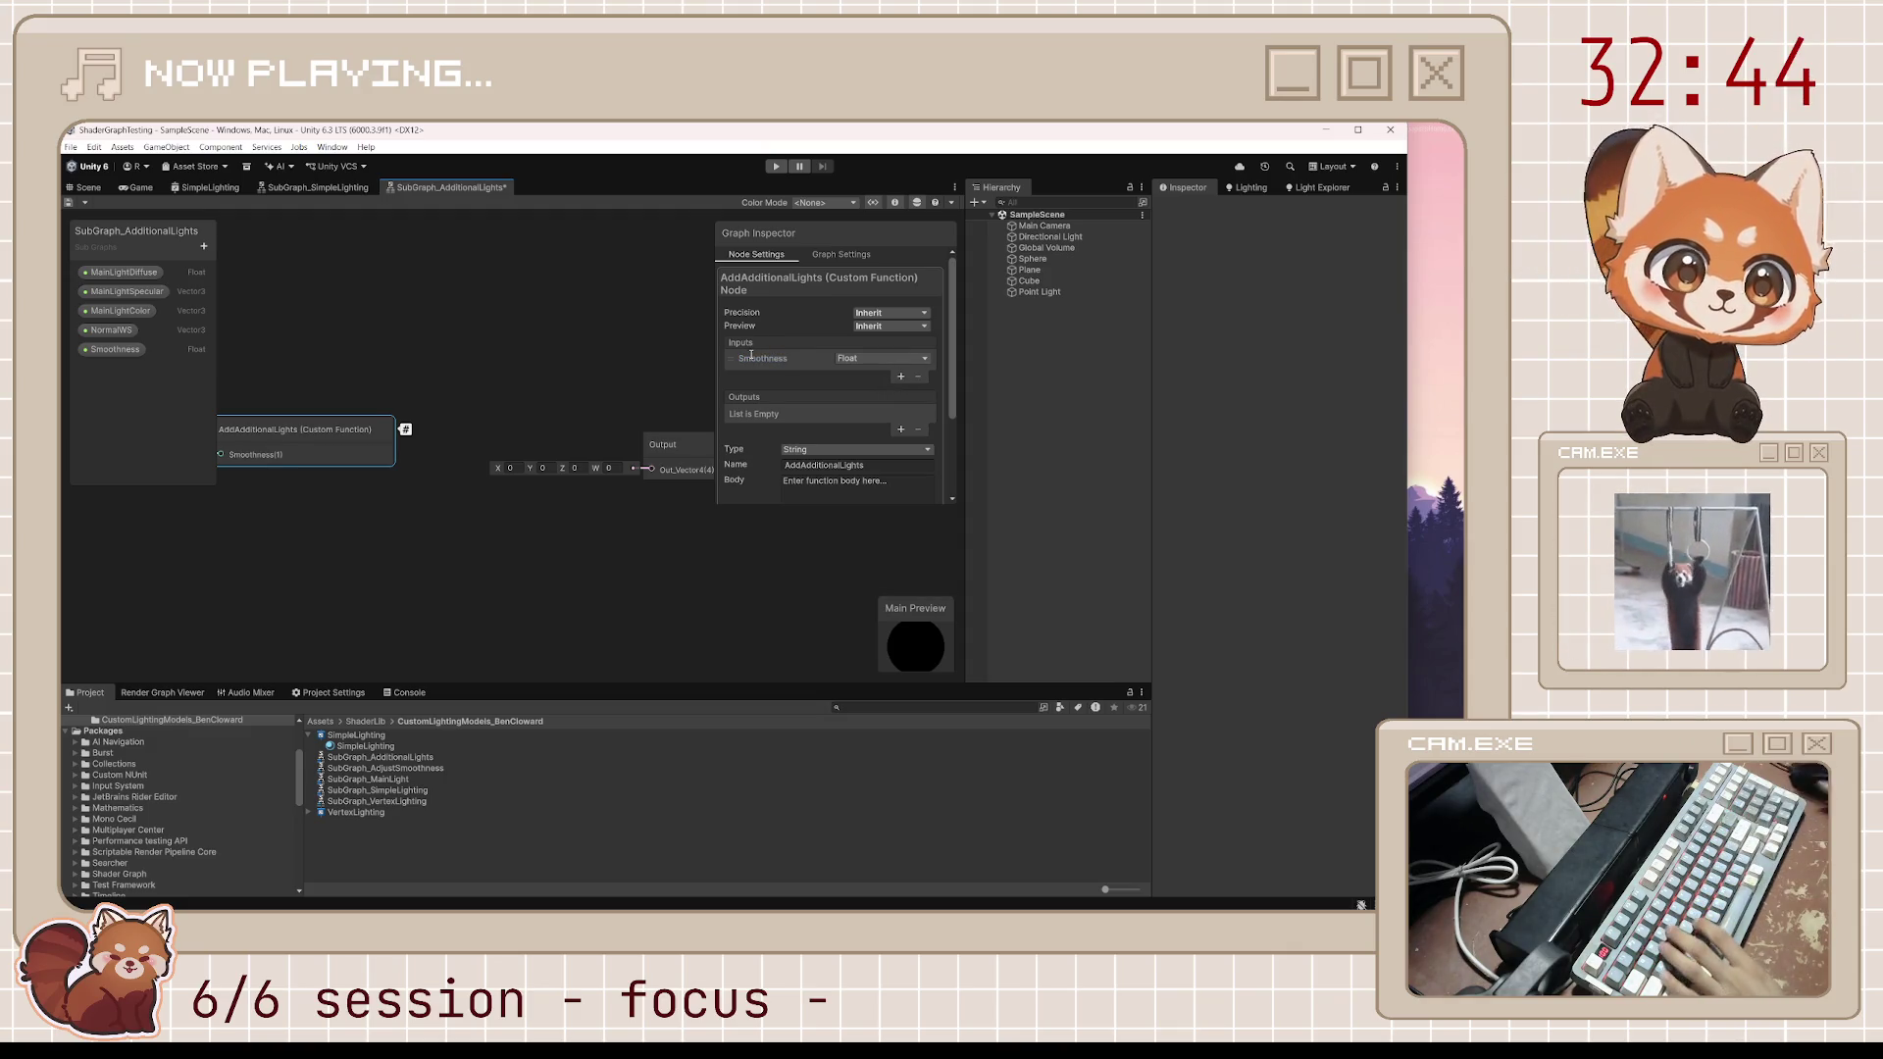
left_click(900, 376)
left_click(900, 374)
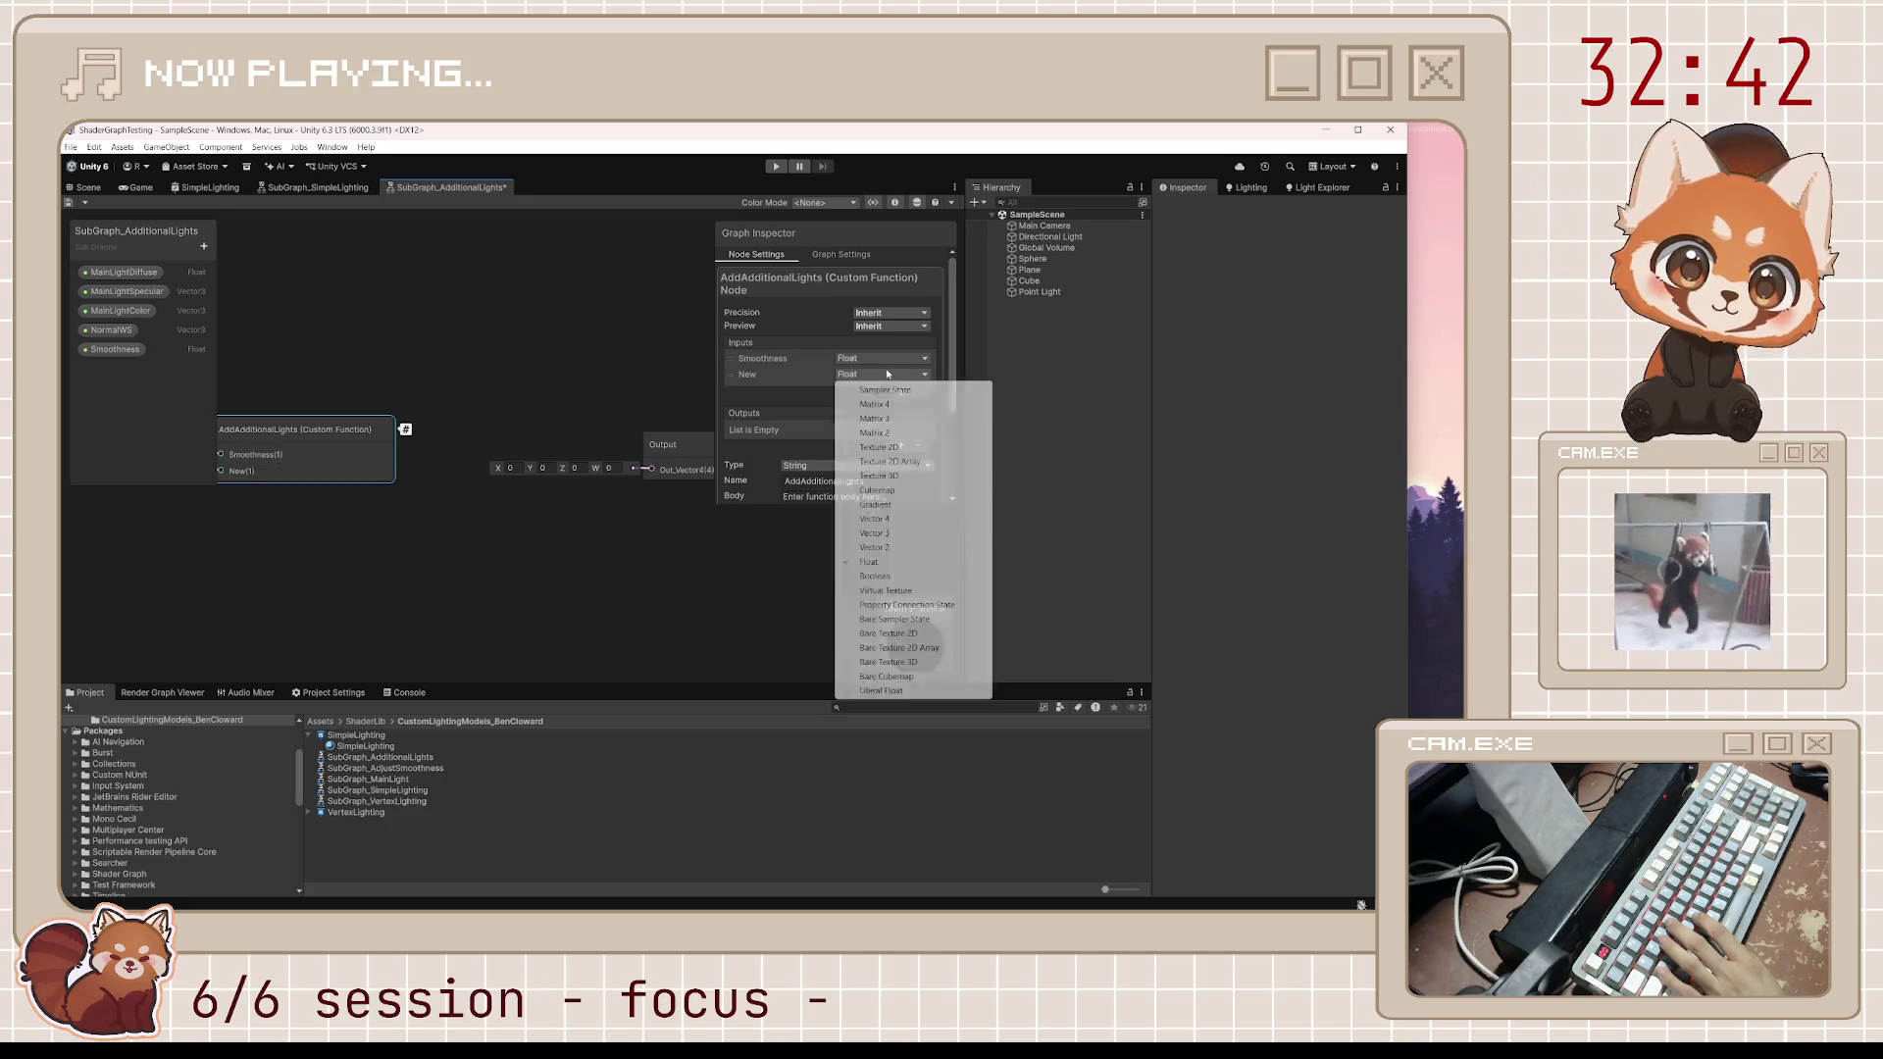
left_click(875, 533)
left_click(748, 376)
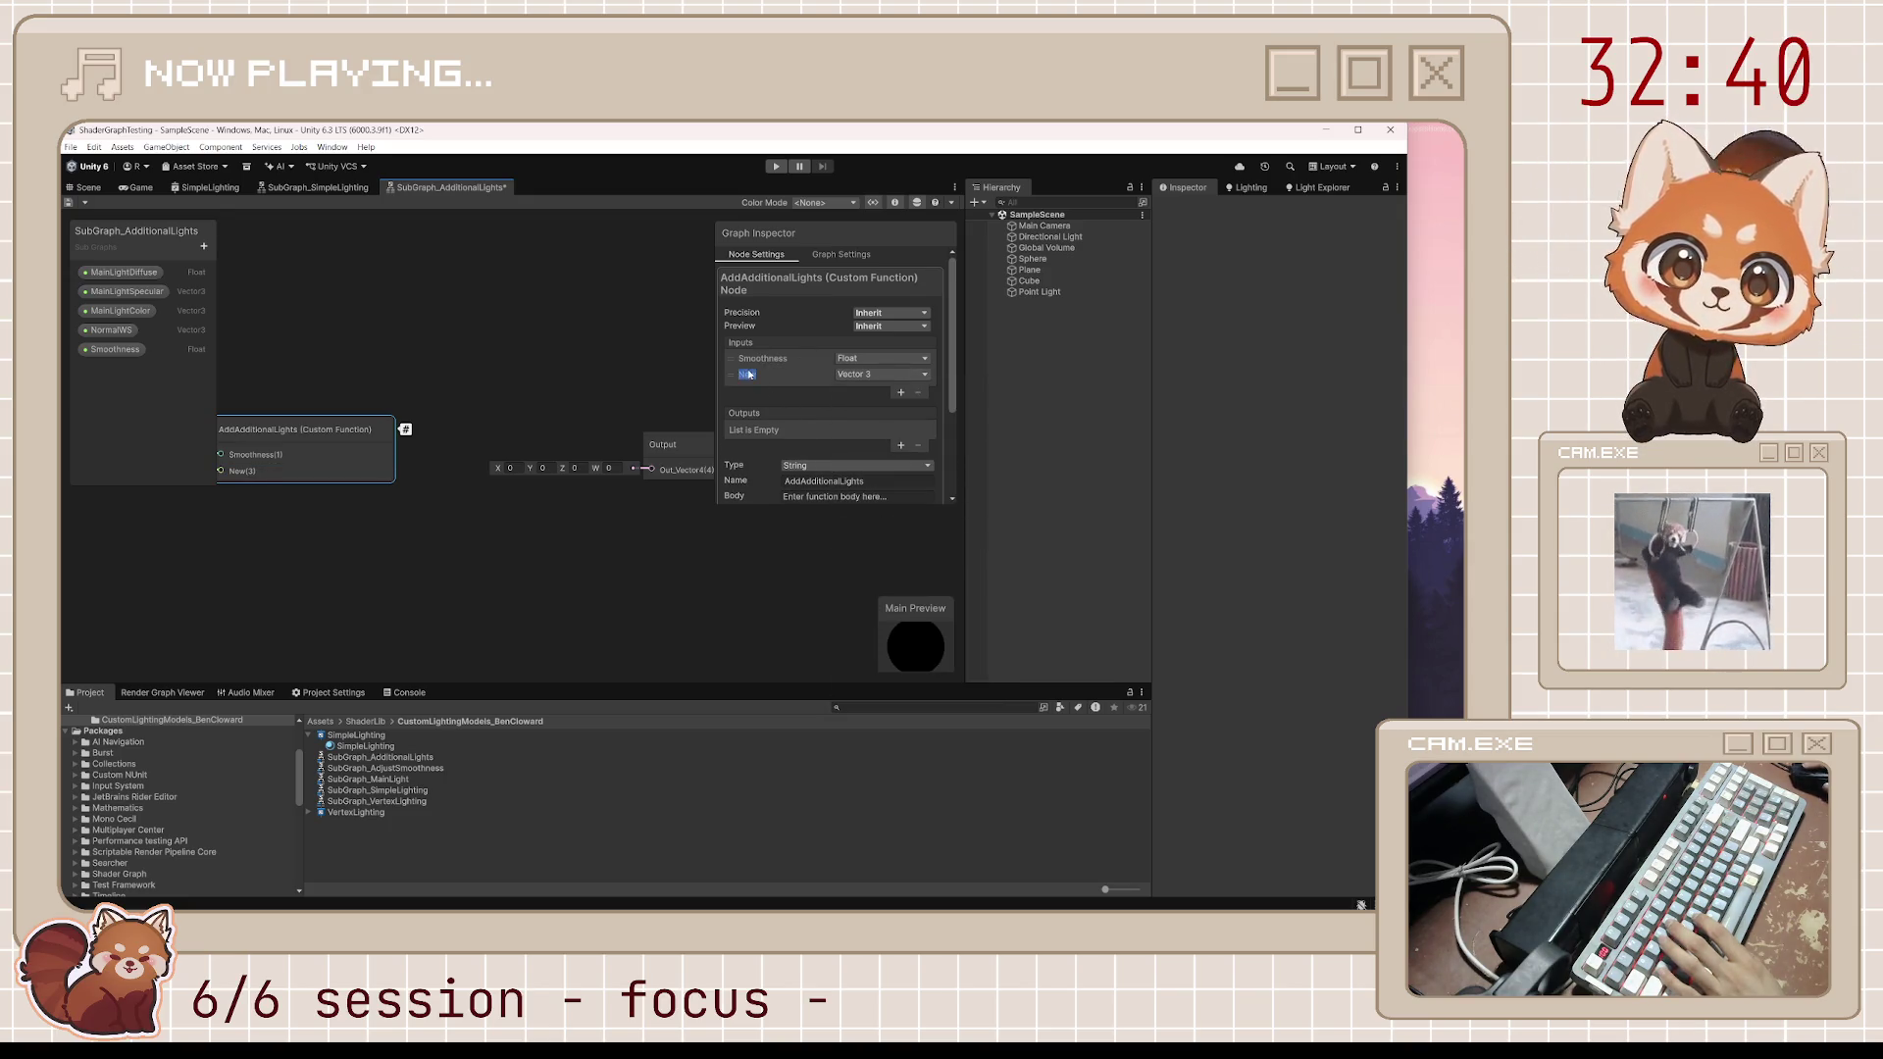
type("orldP")
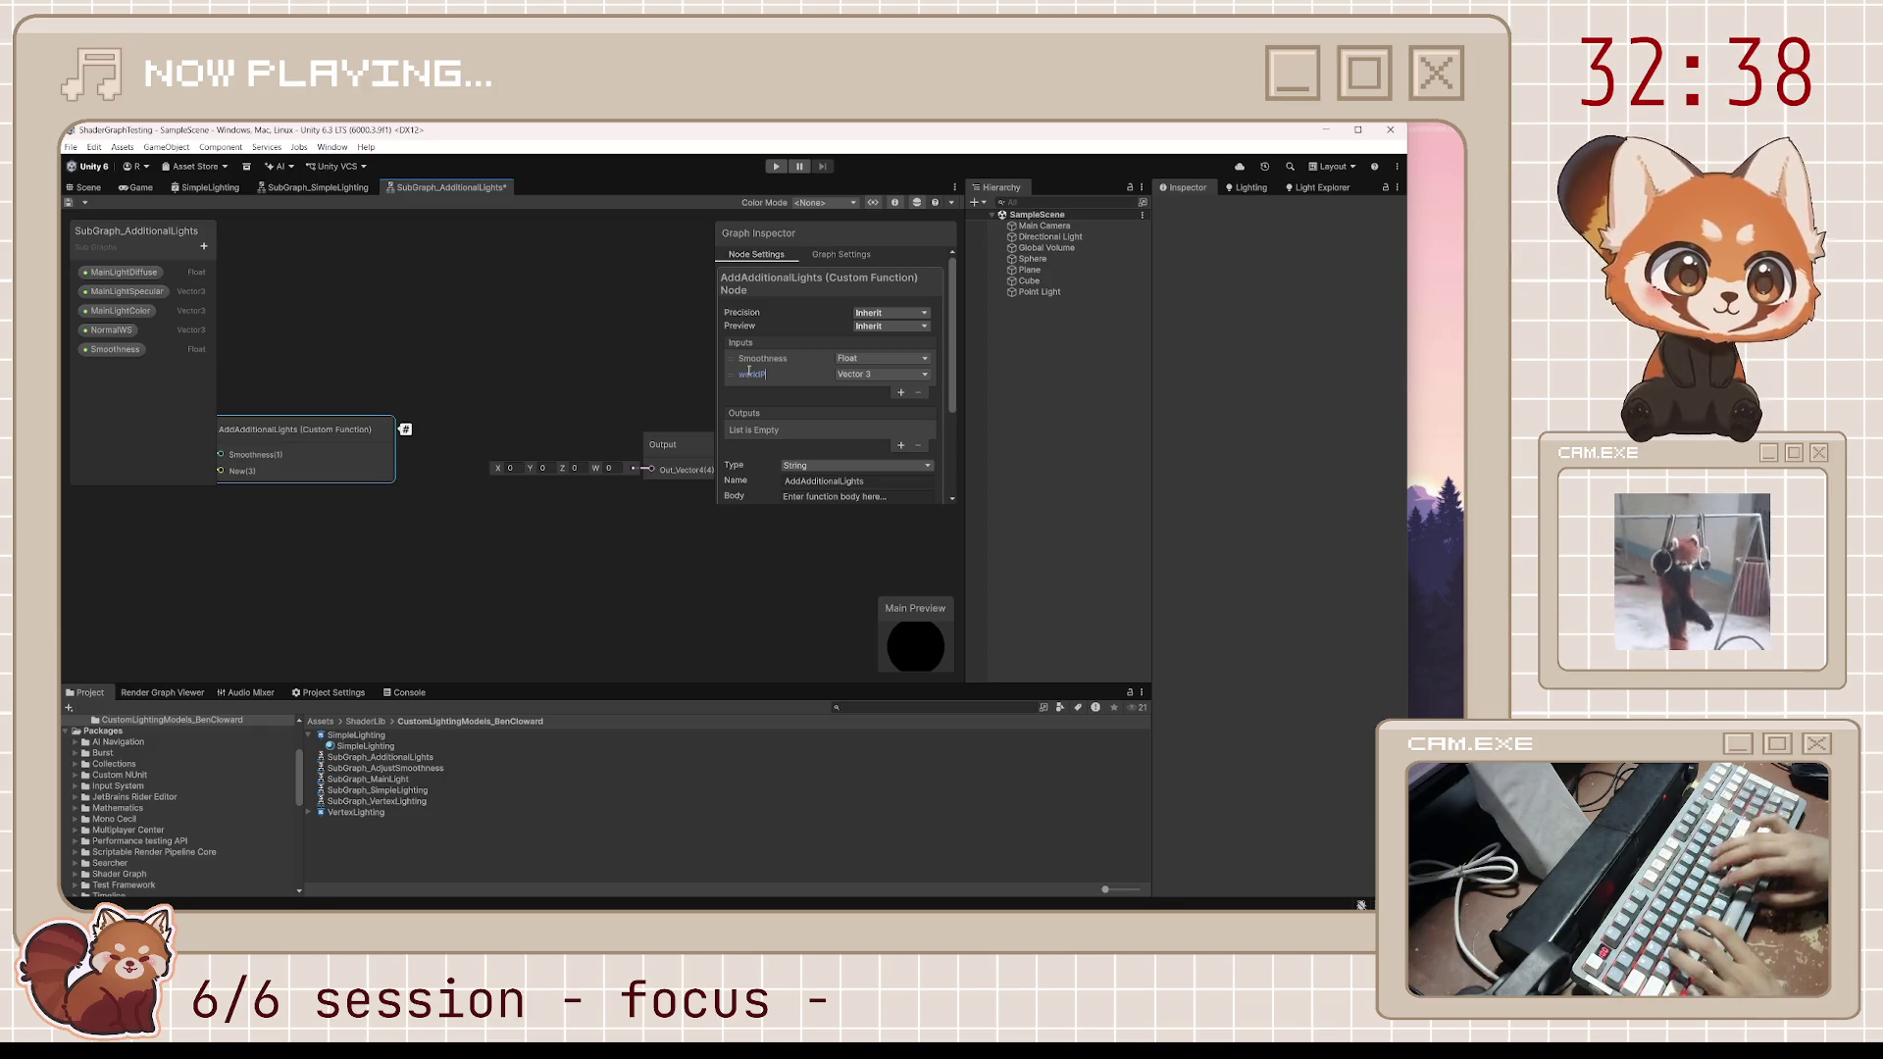
key("BackSpace")
key("BackSpace")
key("BackSpace")
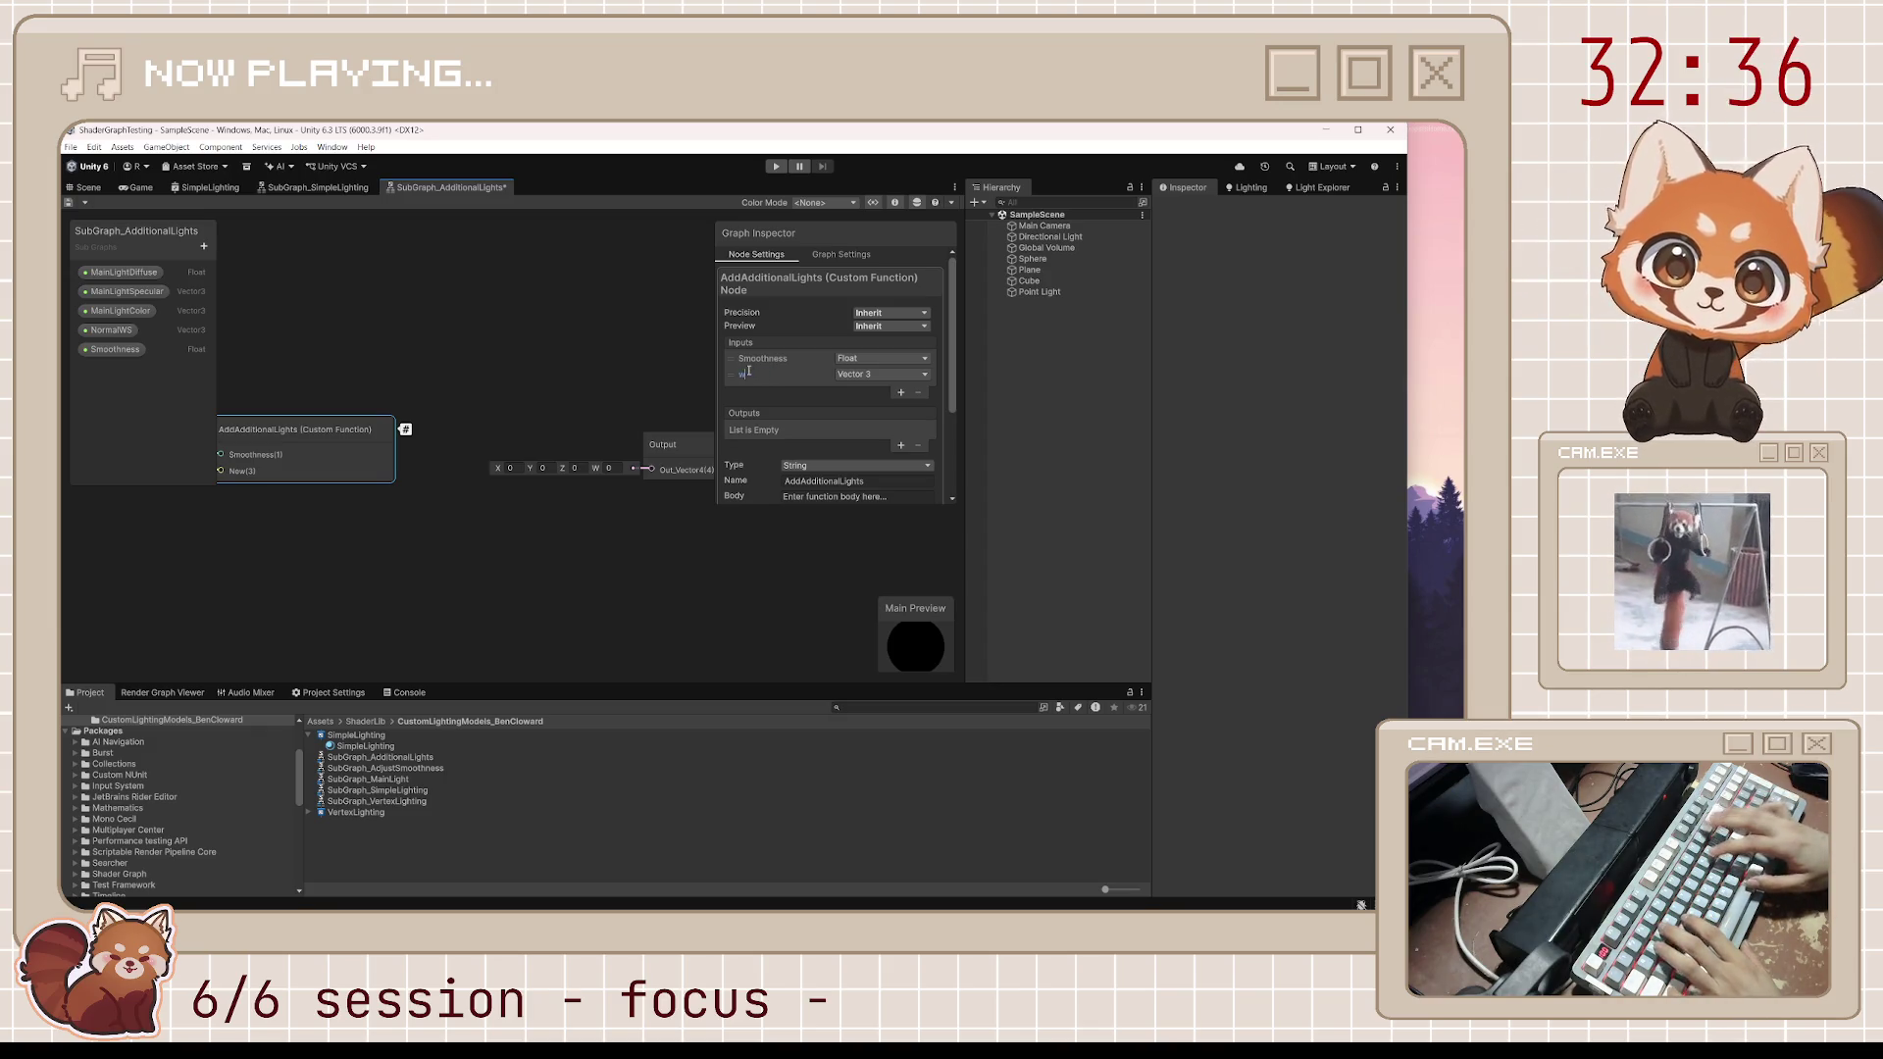
type("orldPosition")
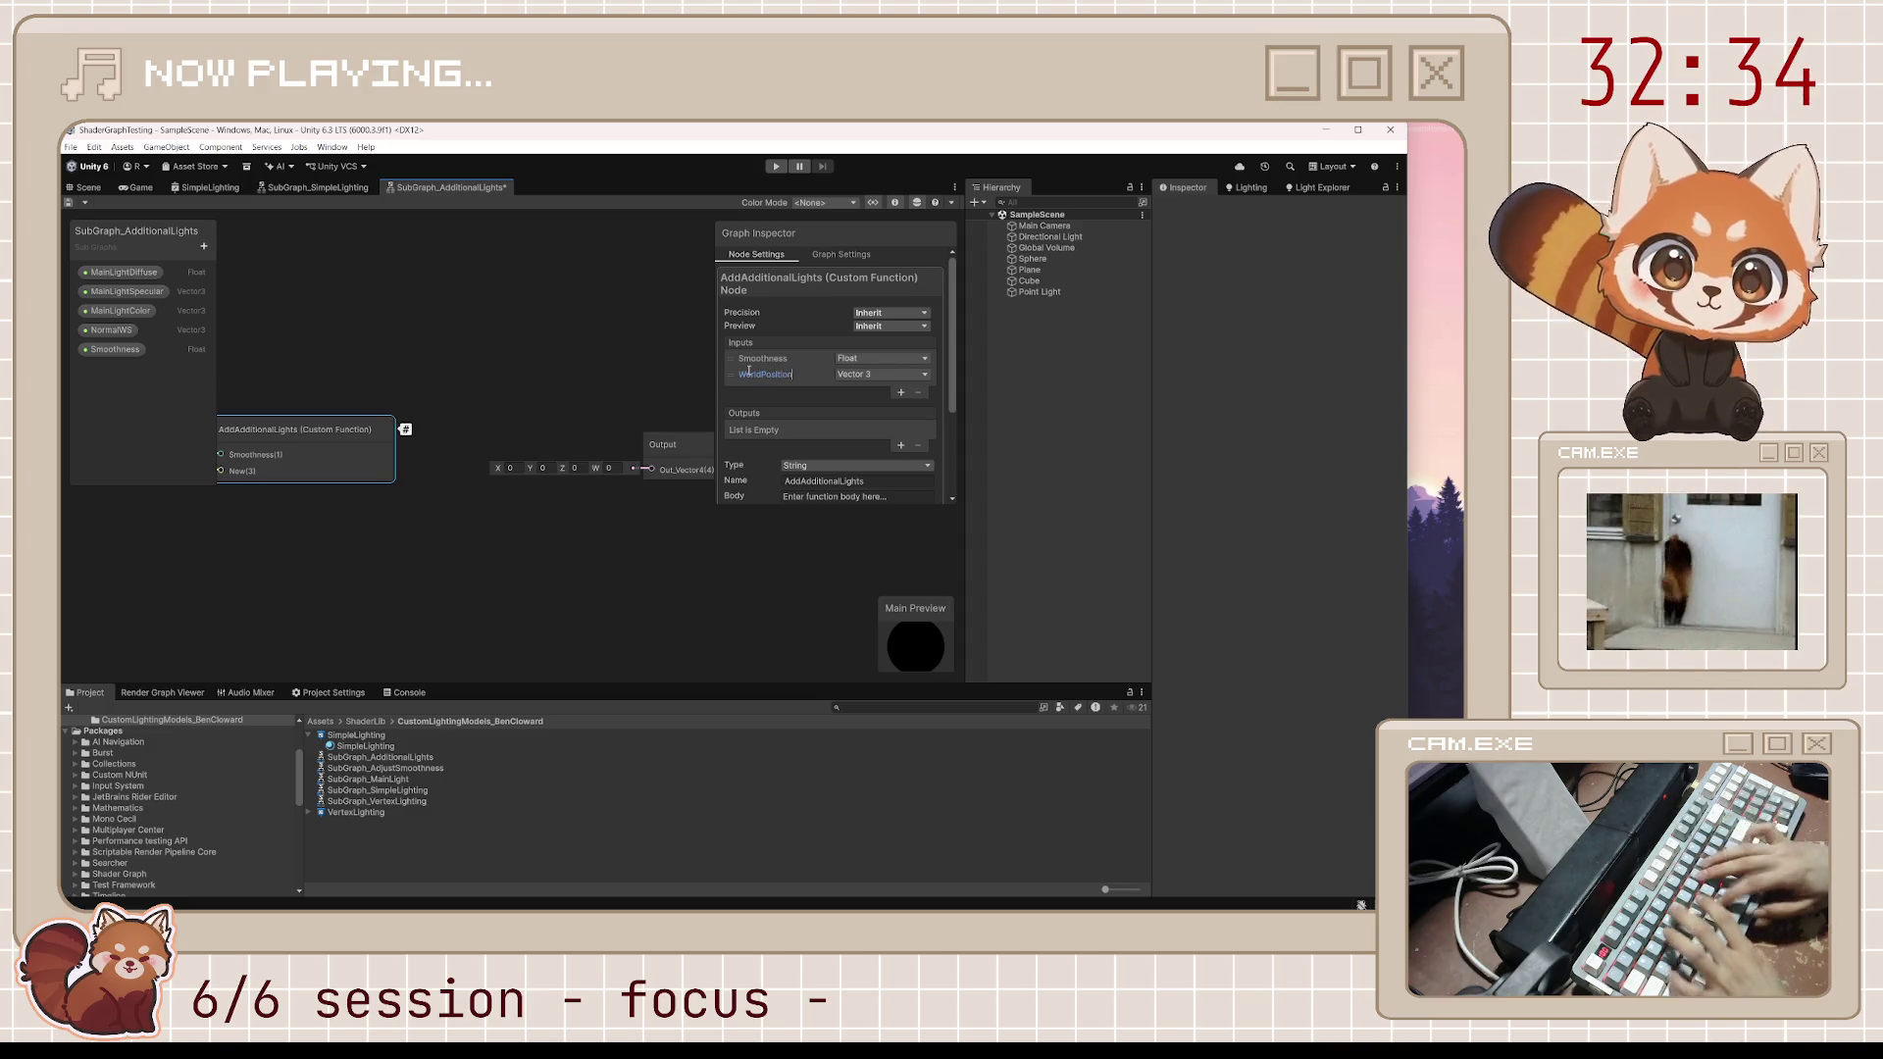
key("Return")
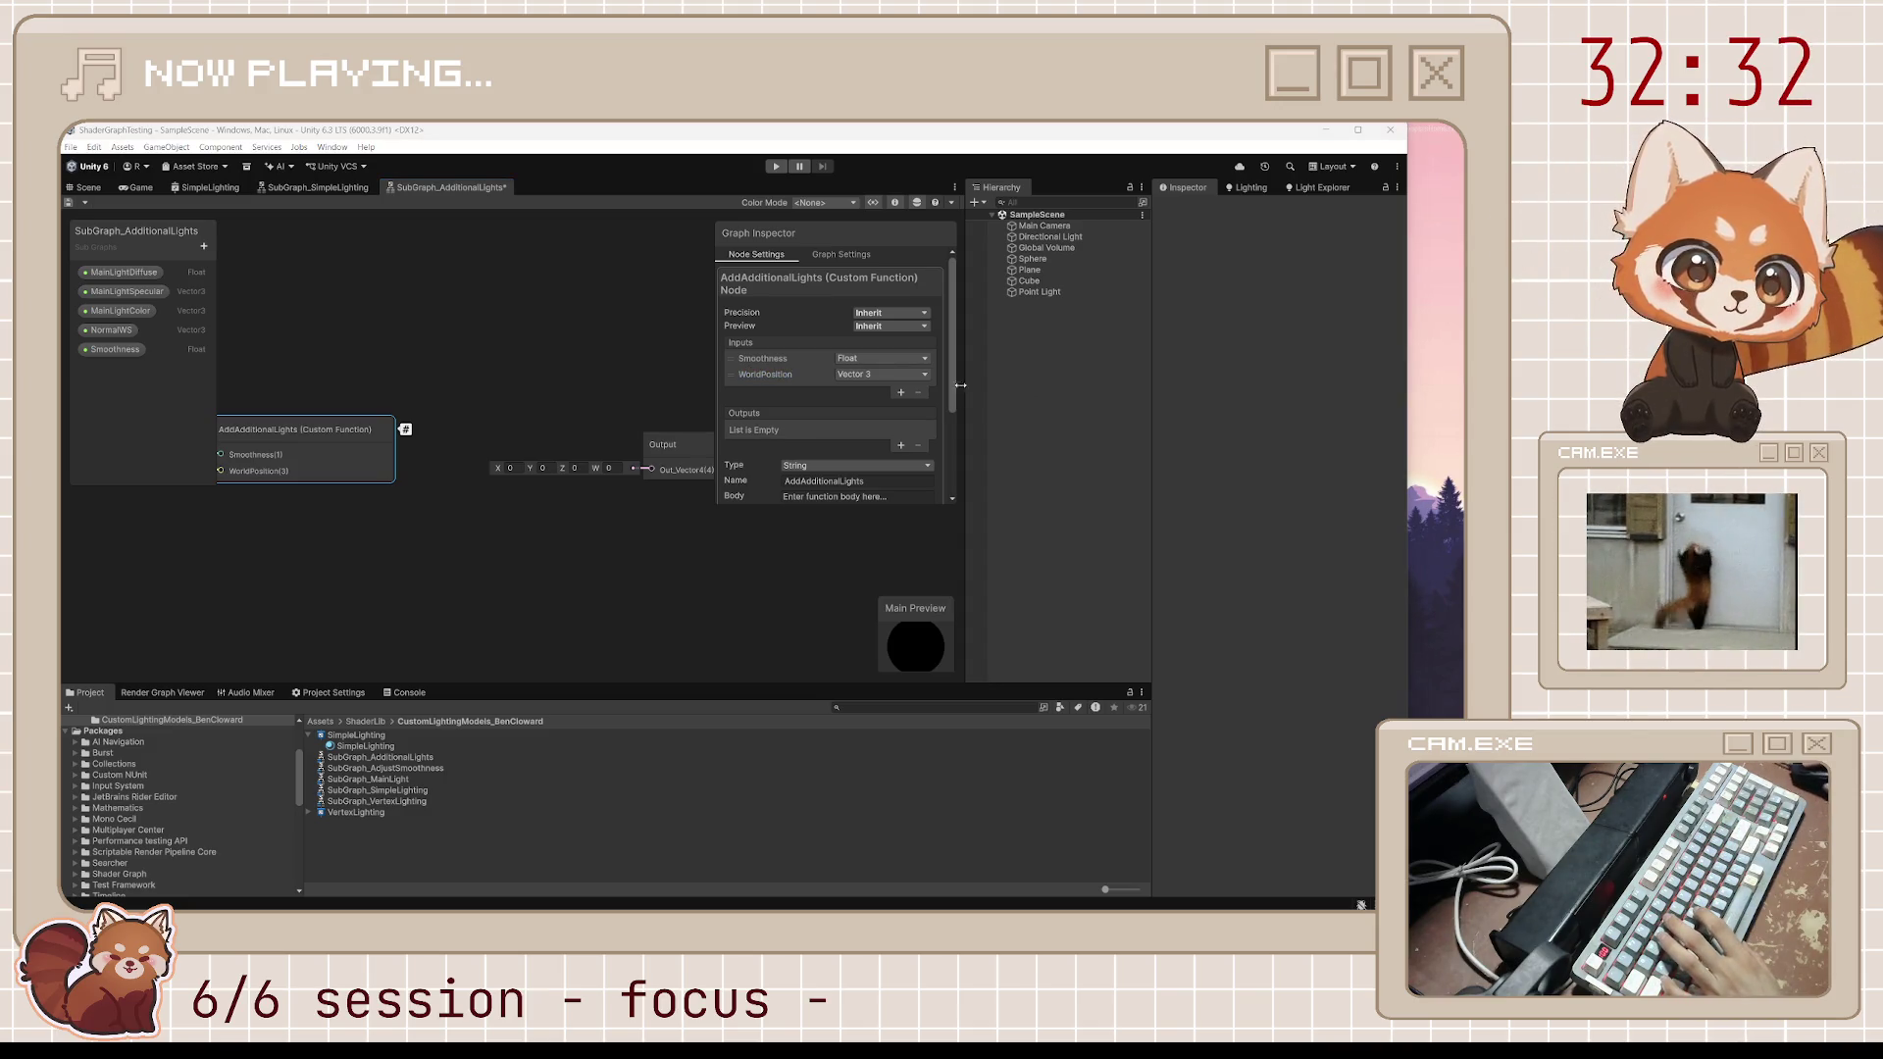
Add Vector 3 inputs WorldNormal and WorldView, then save the sub graph
left_click(900, 393)
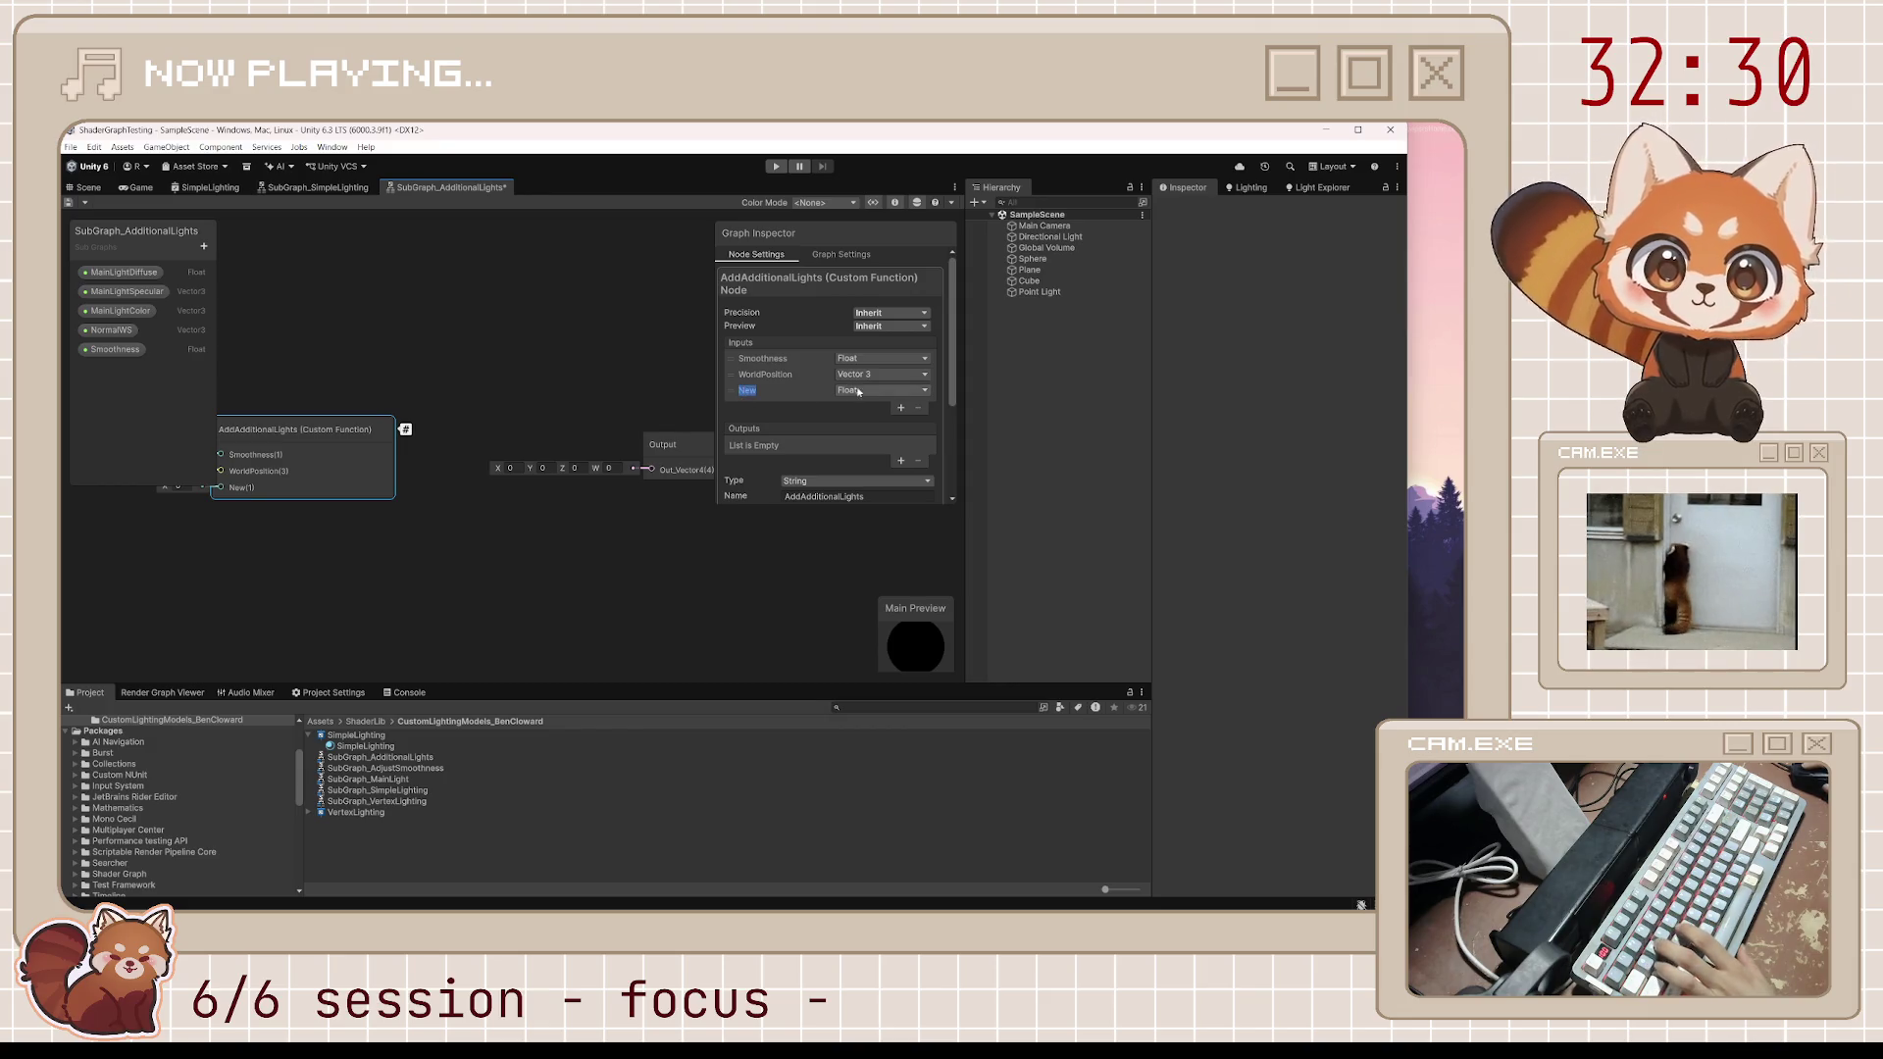
left_click(881, 391)
left_click(883, 549)
double_click(752, 390)
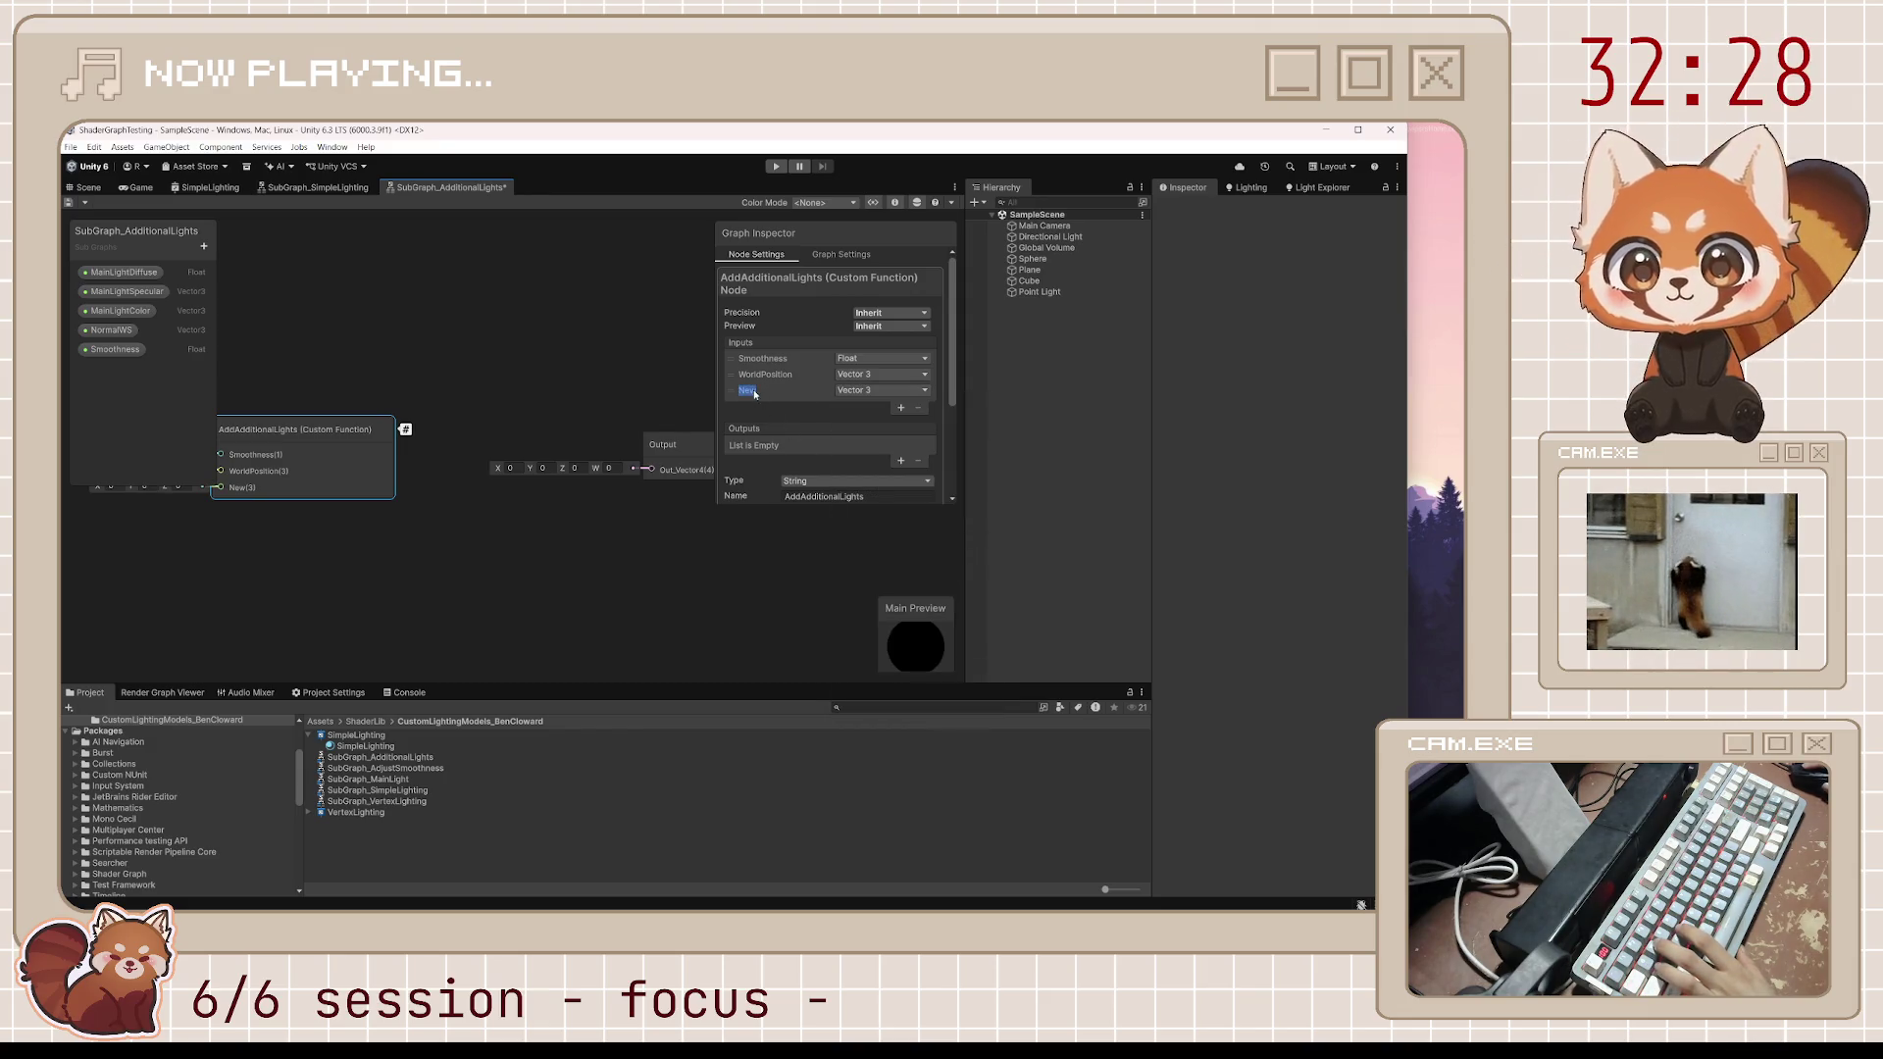
type("orldNormal")
key("Return")
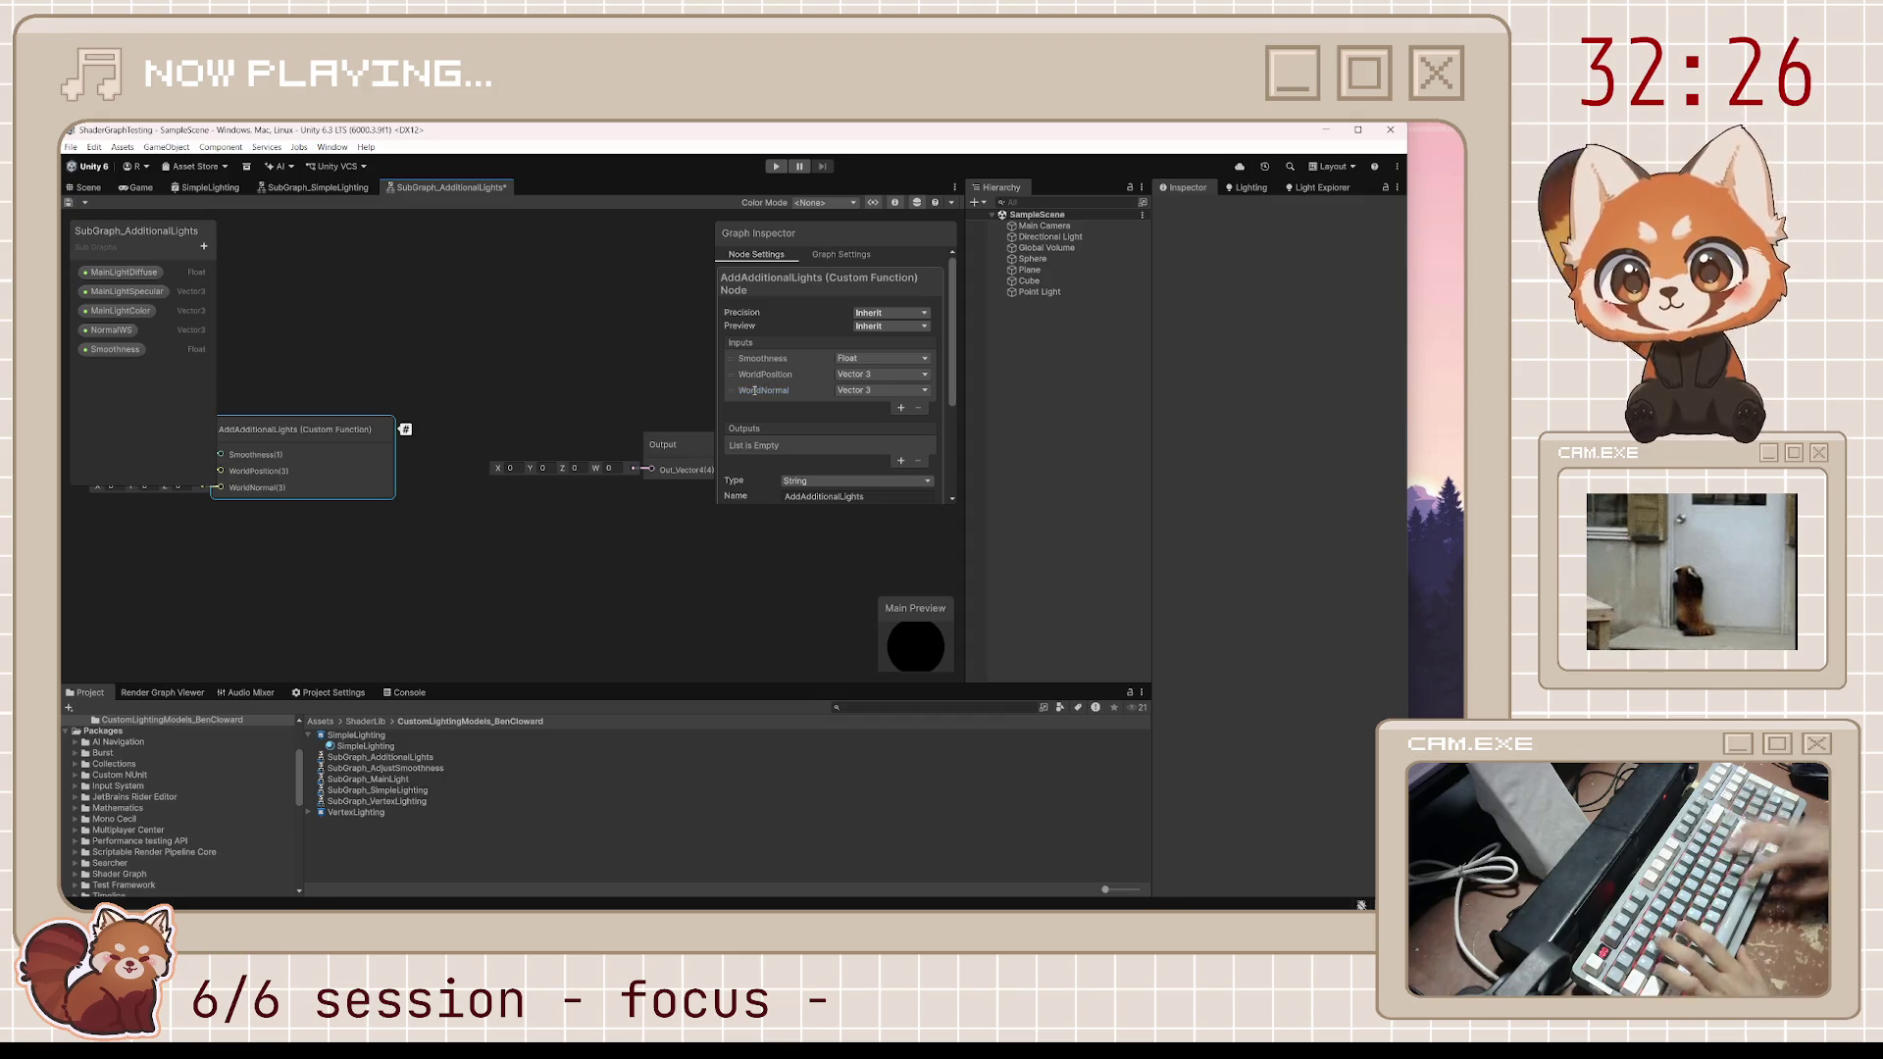
left_click(900, 407)
left_click(851, 412)
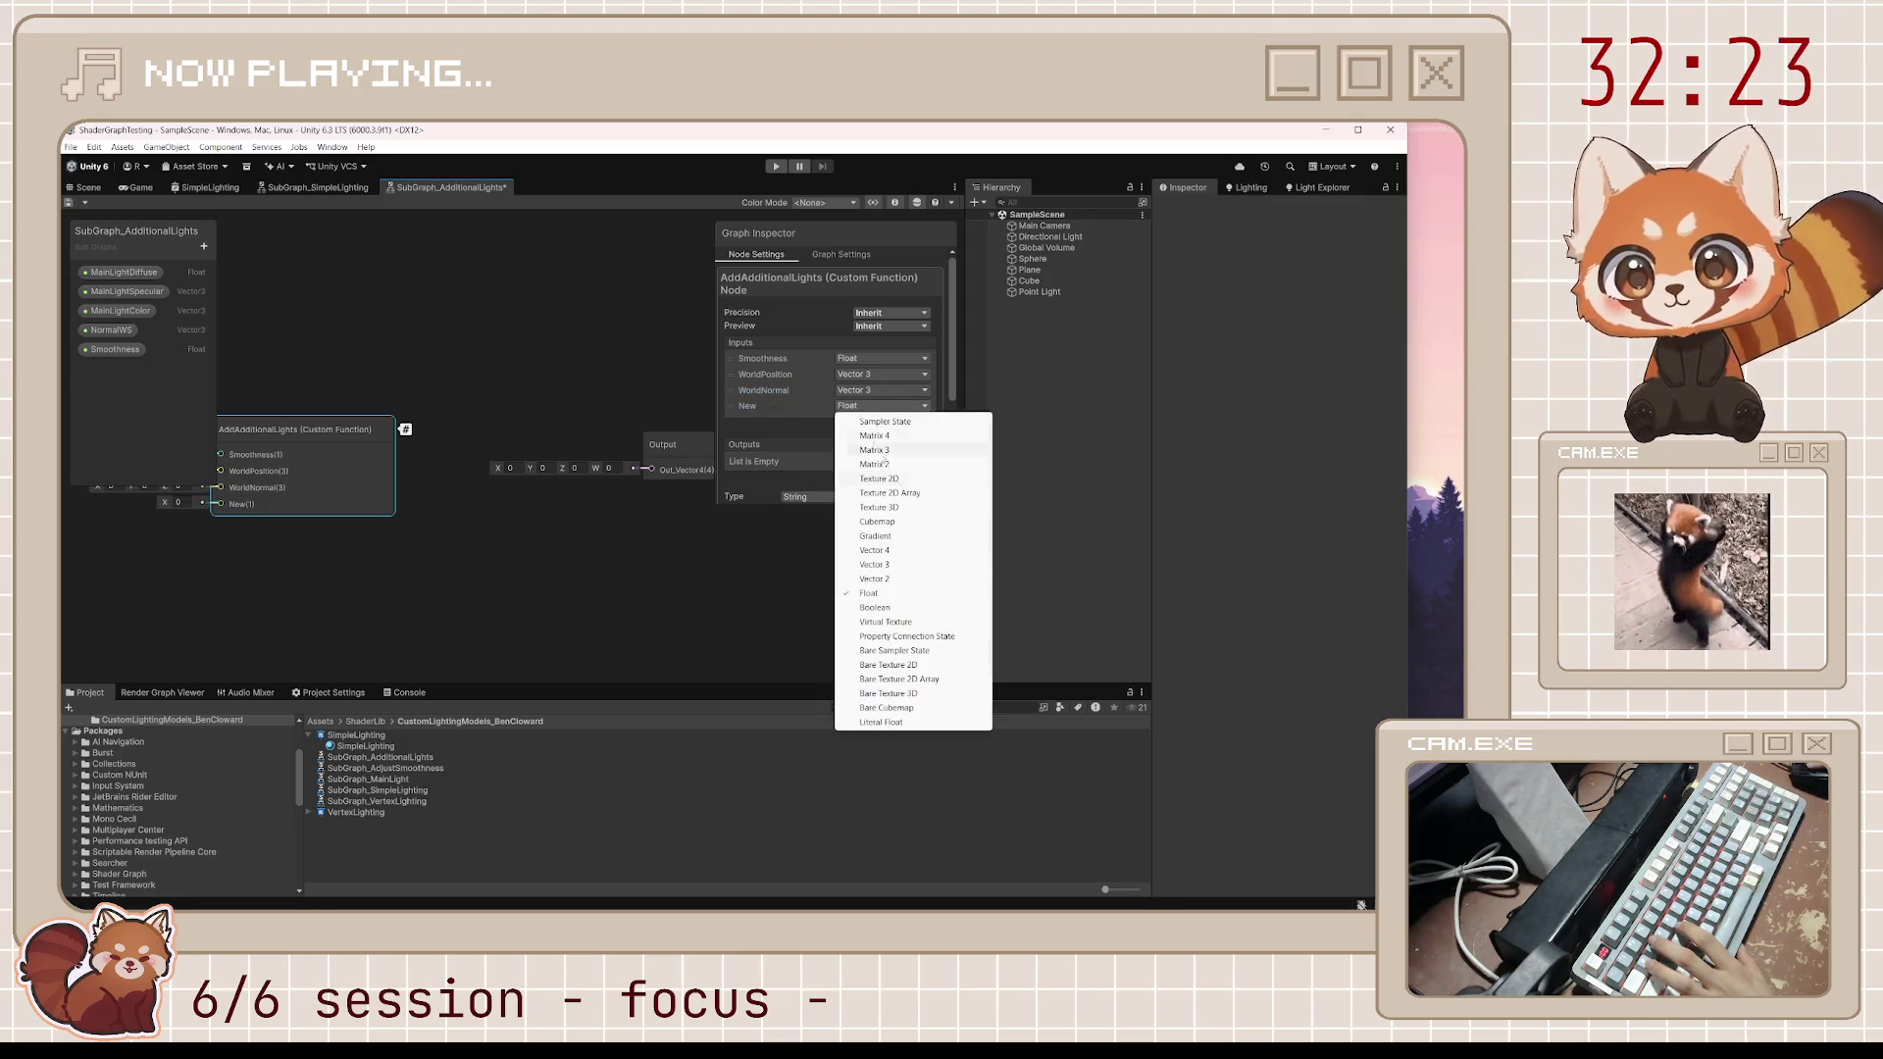
left_click(912, 564)
double_click(747, 405)
type("WorldView")
key("Return")
key("ctrl+s")
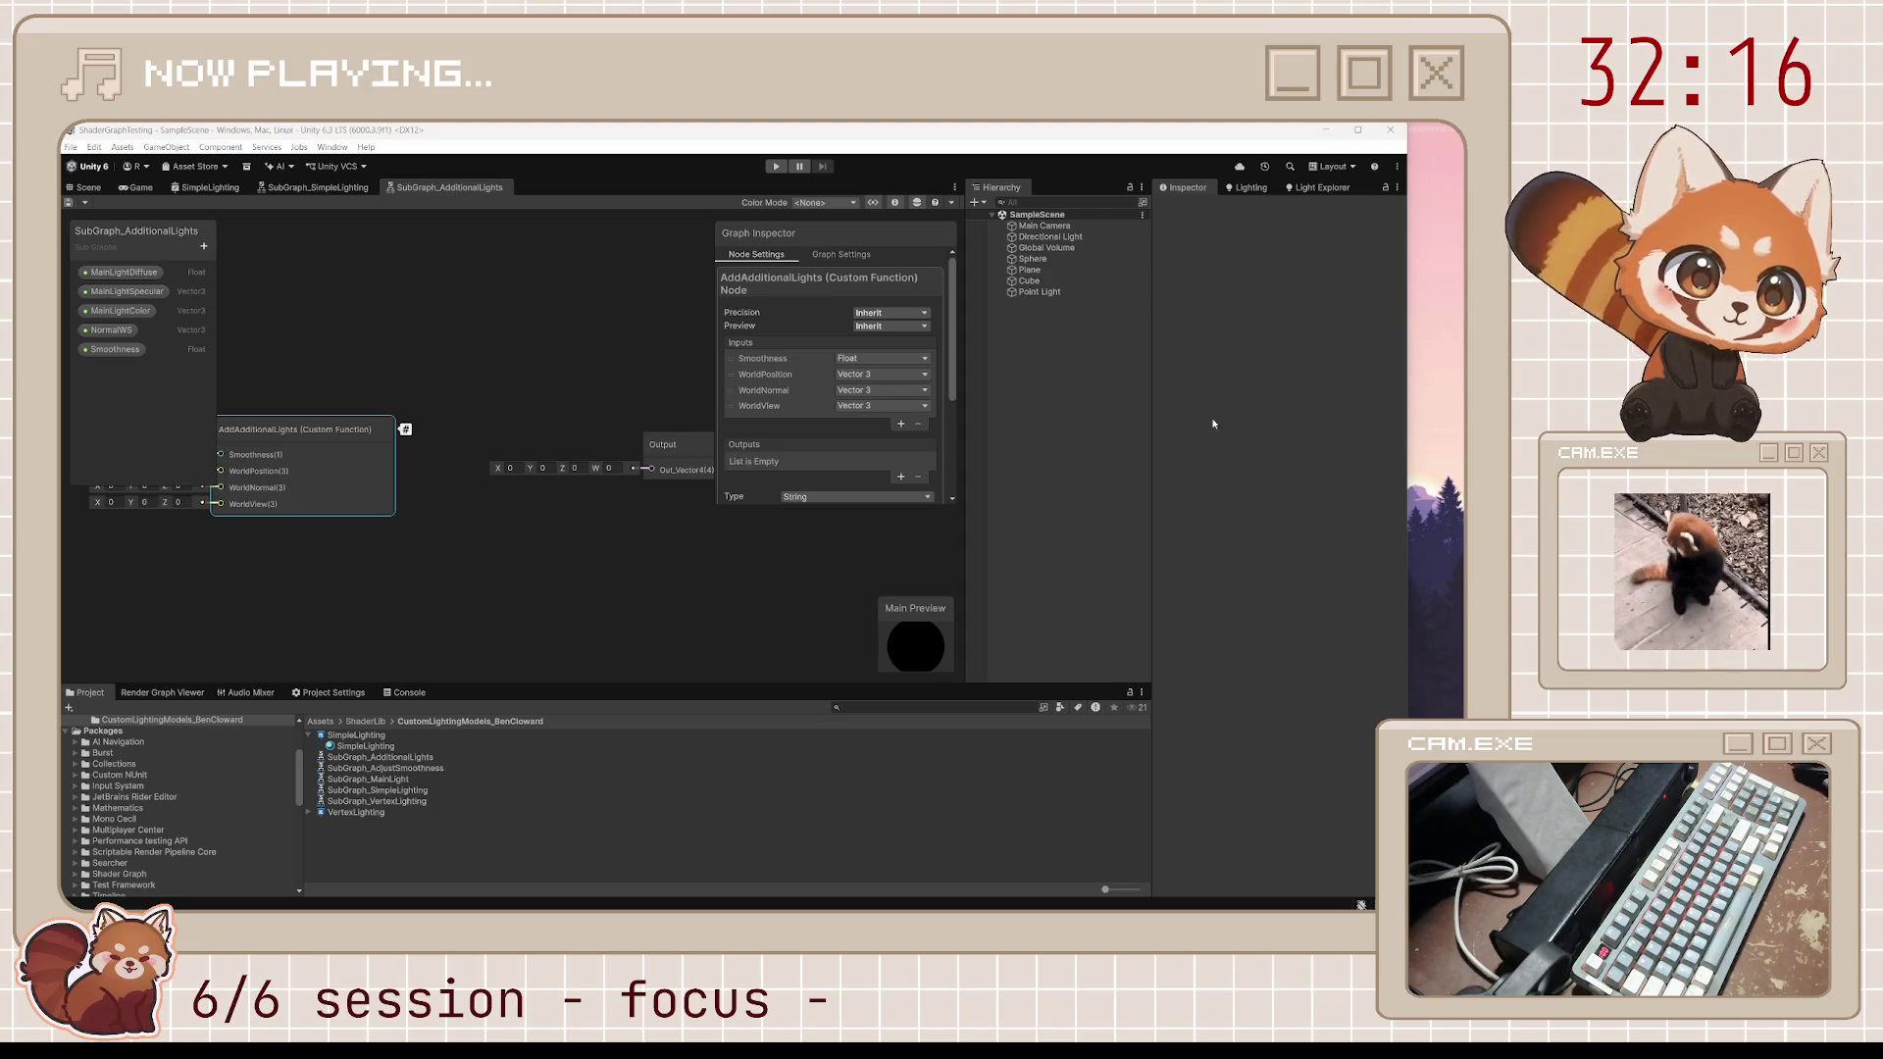
Add three more inputs named MainDiffuse, MainSpecular and MainColor
left_click(900, 424)
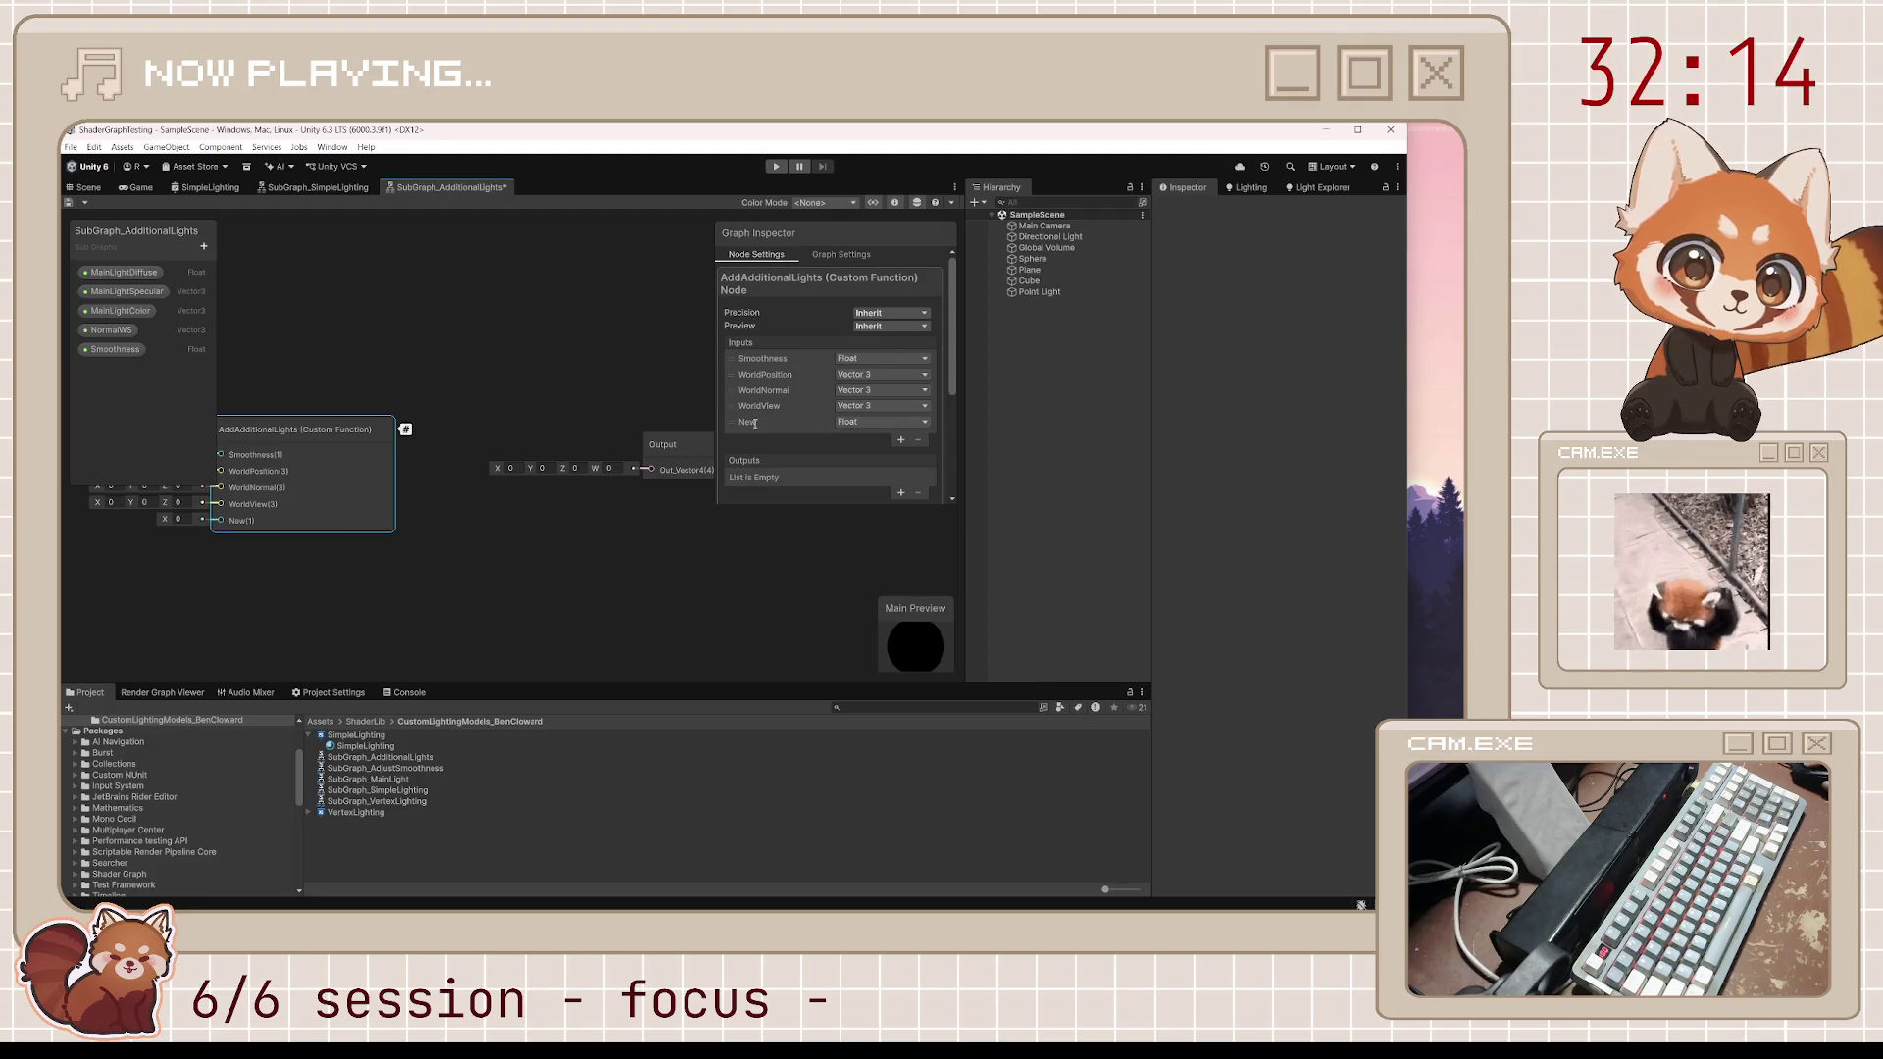
type("MainDiffuse")
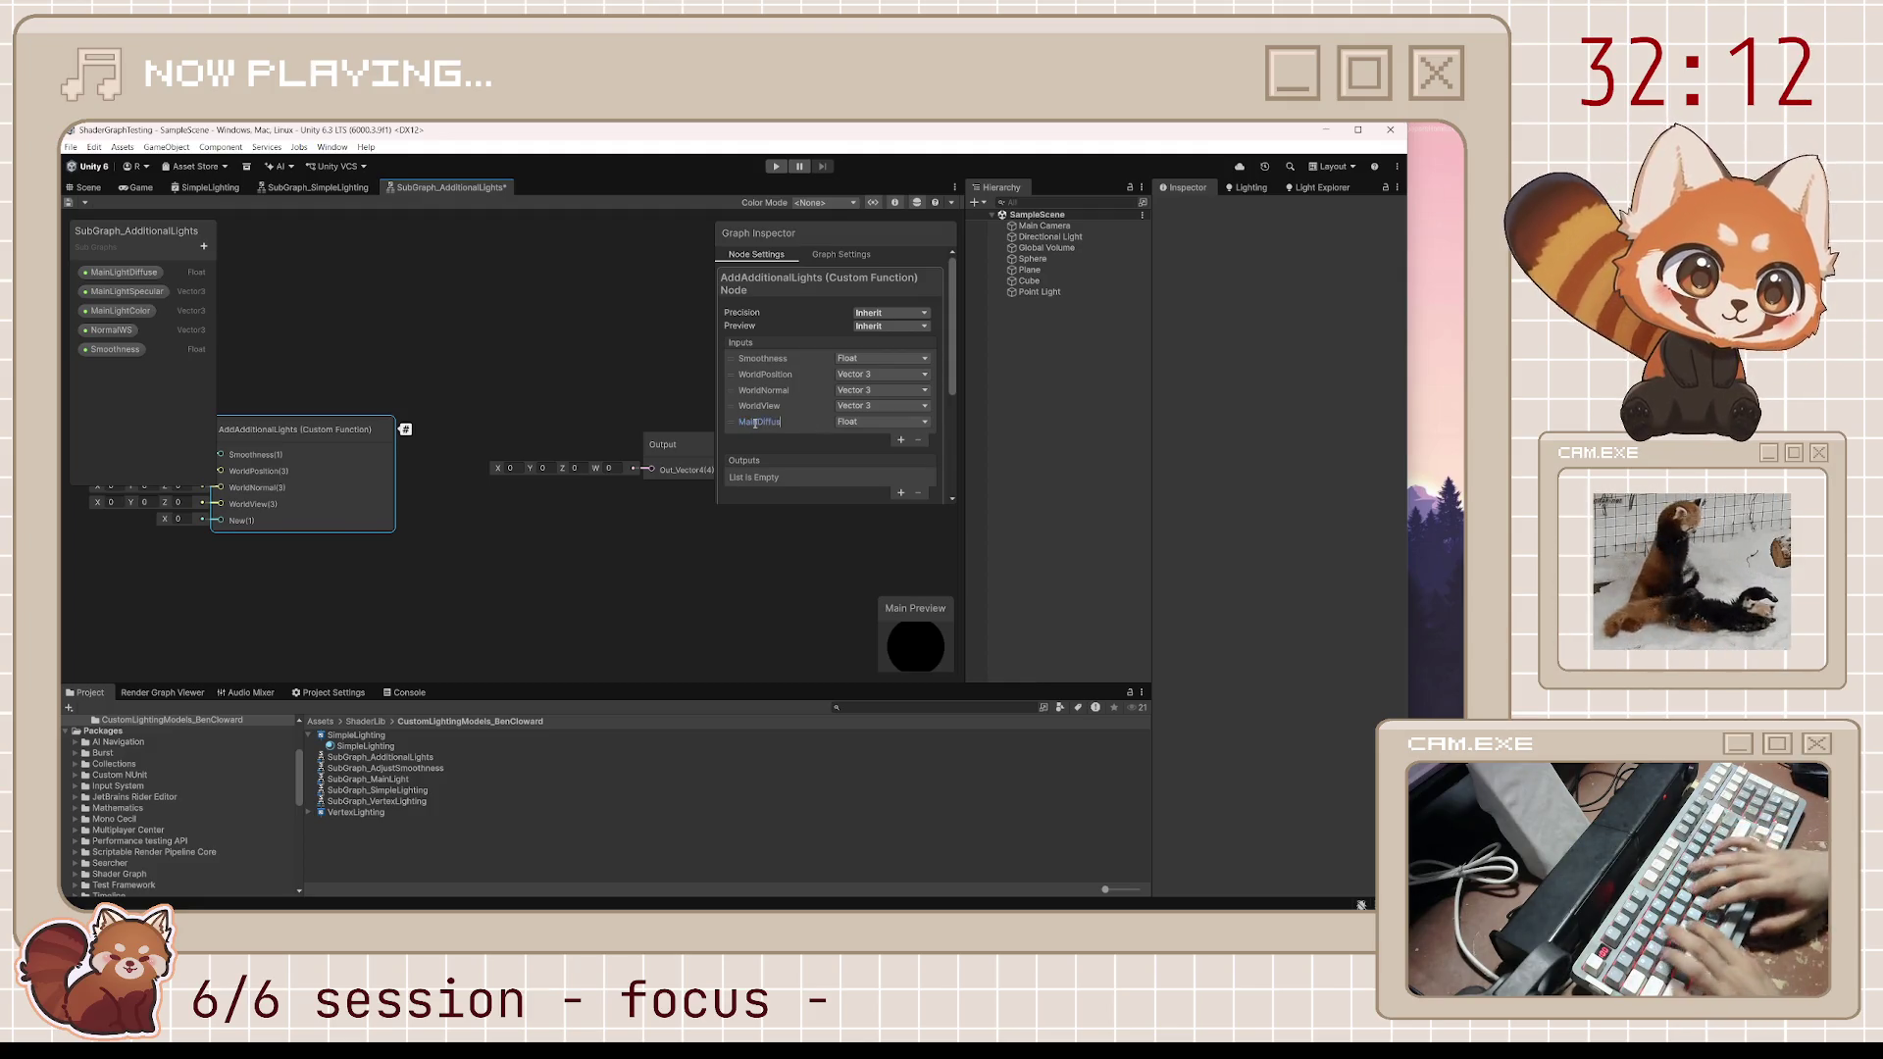
key("Return")
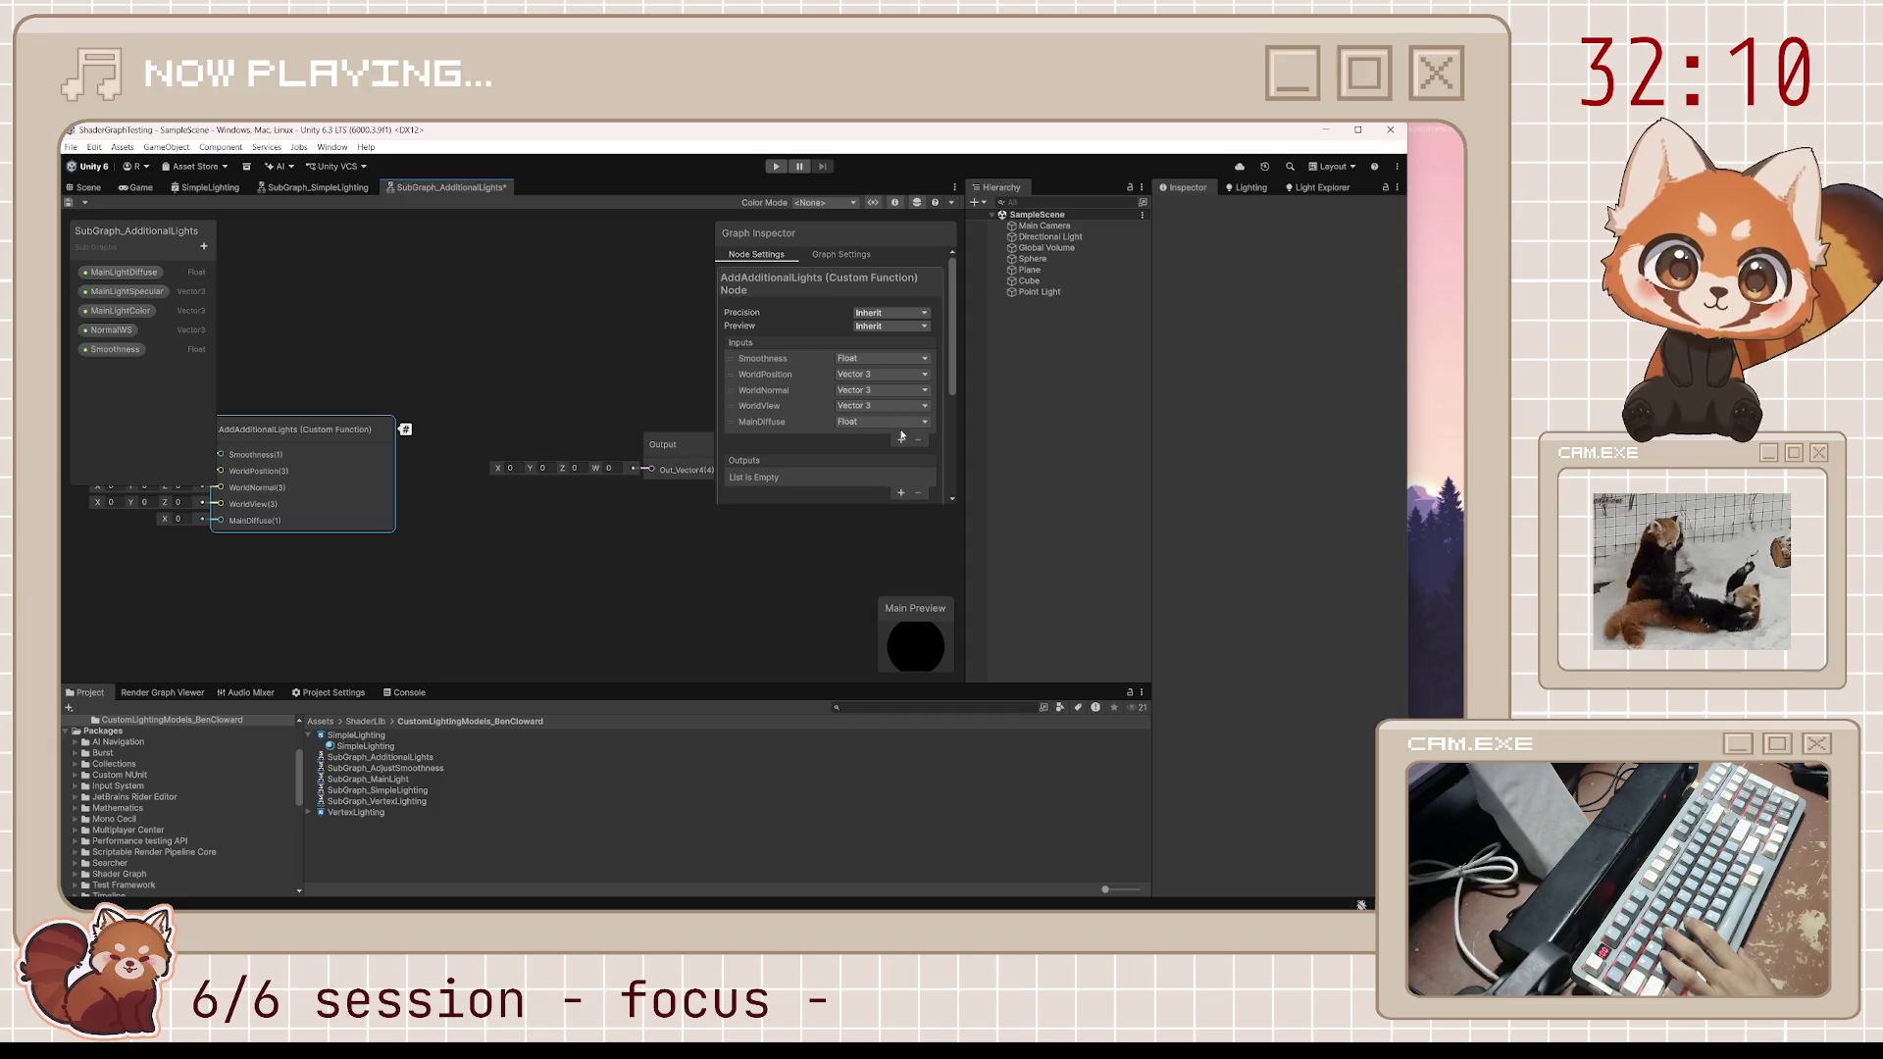
left_click(900, 438)
left_click(770, 439)
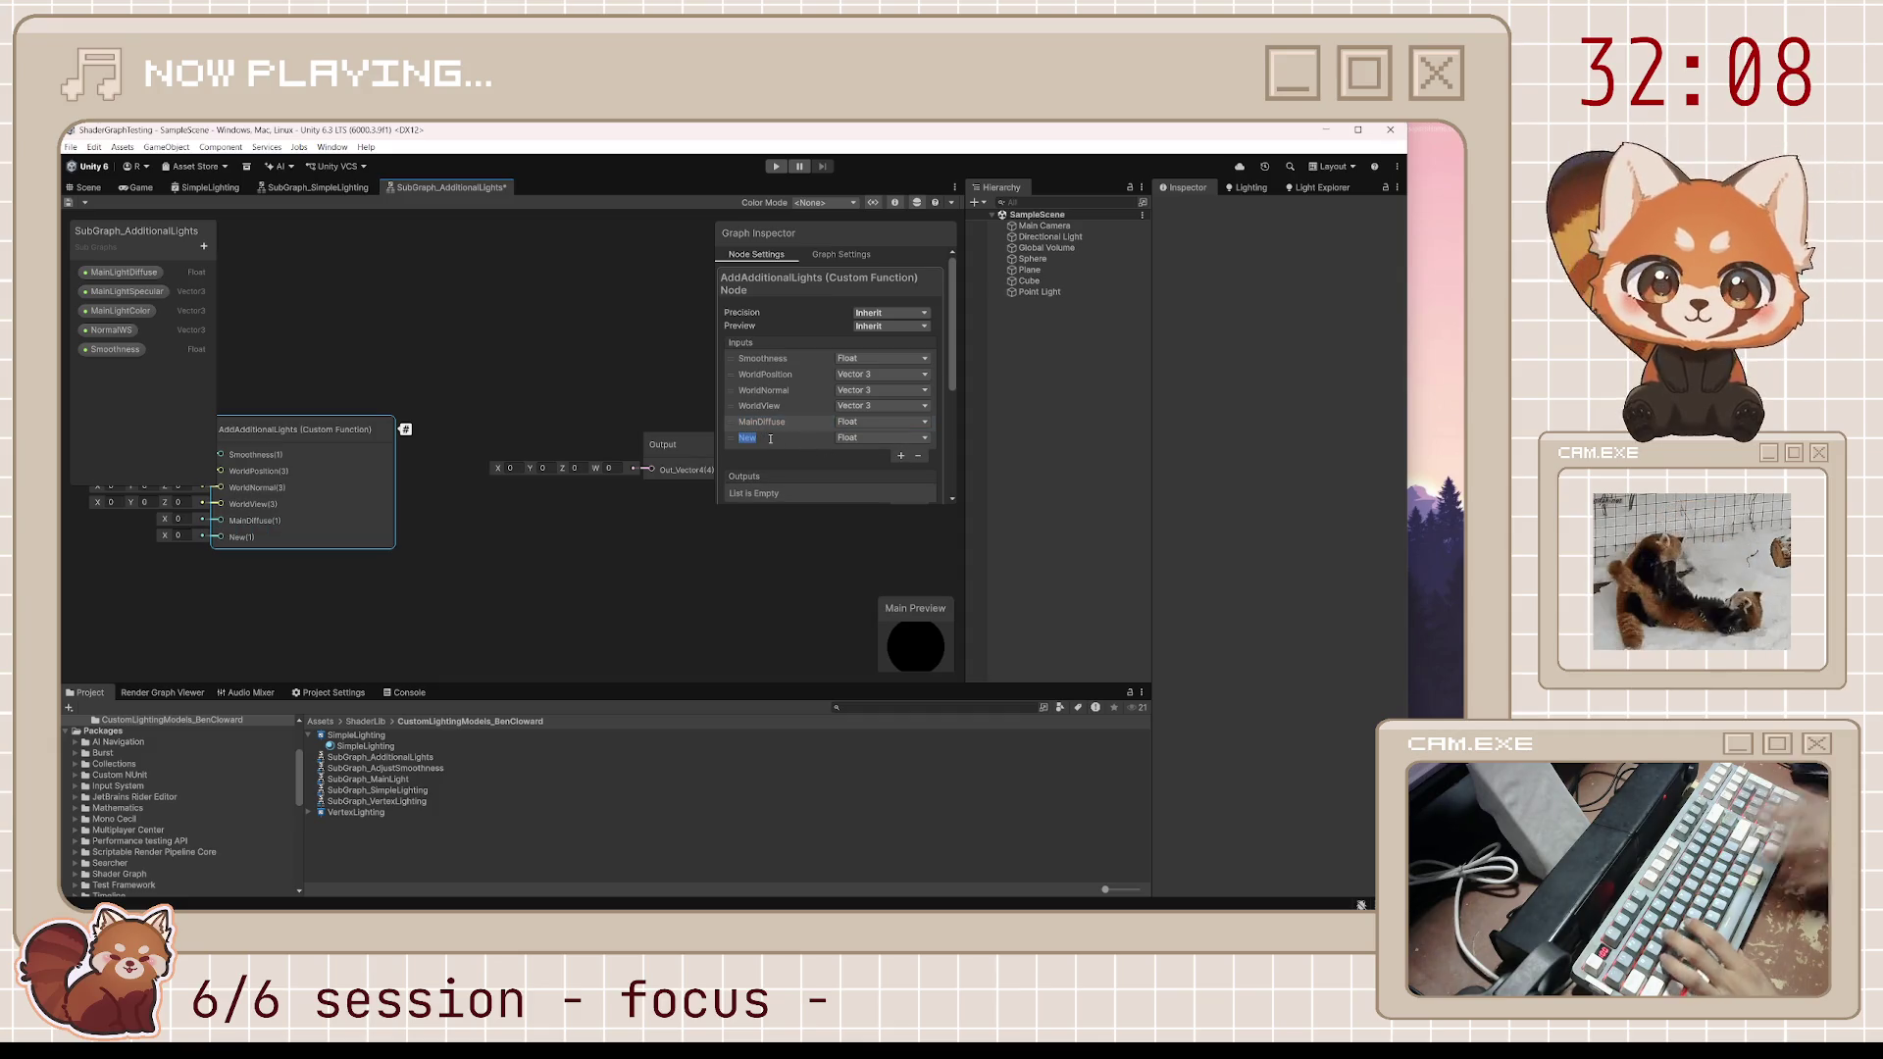
type("MainSpecular")
key("Return")
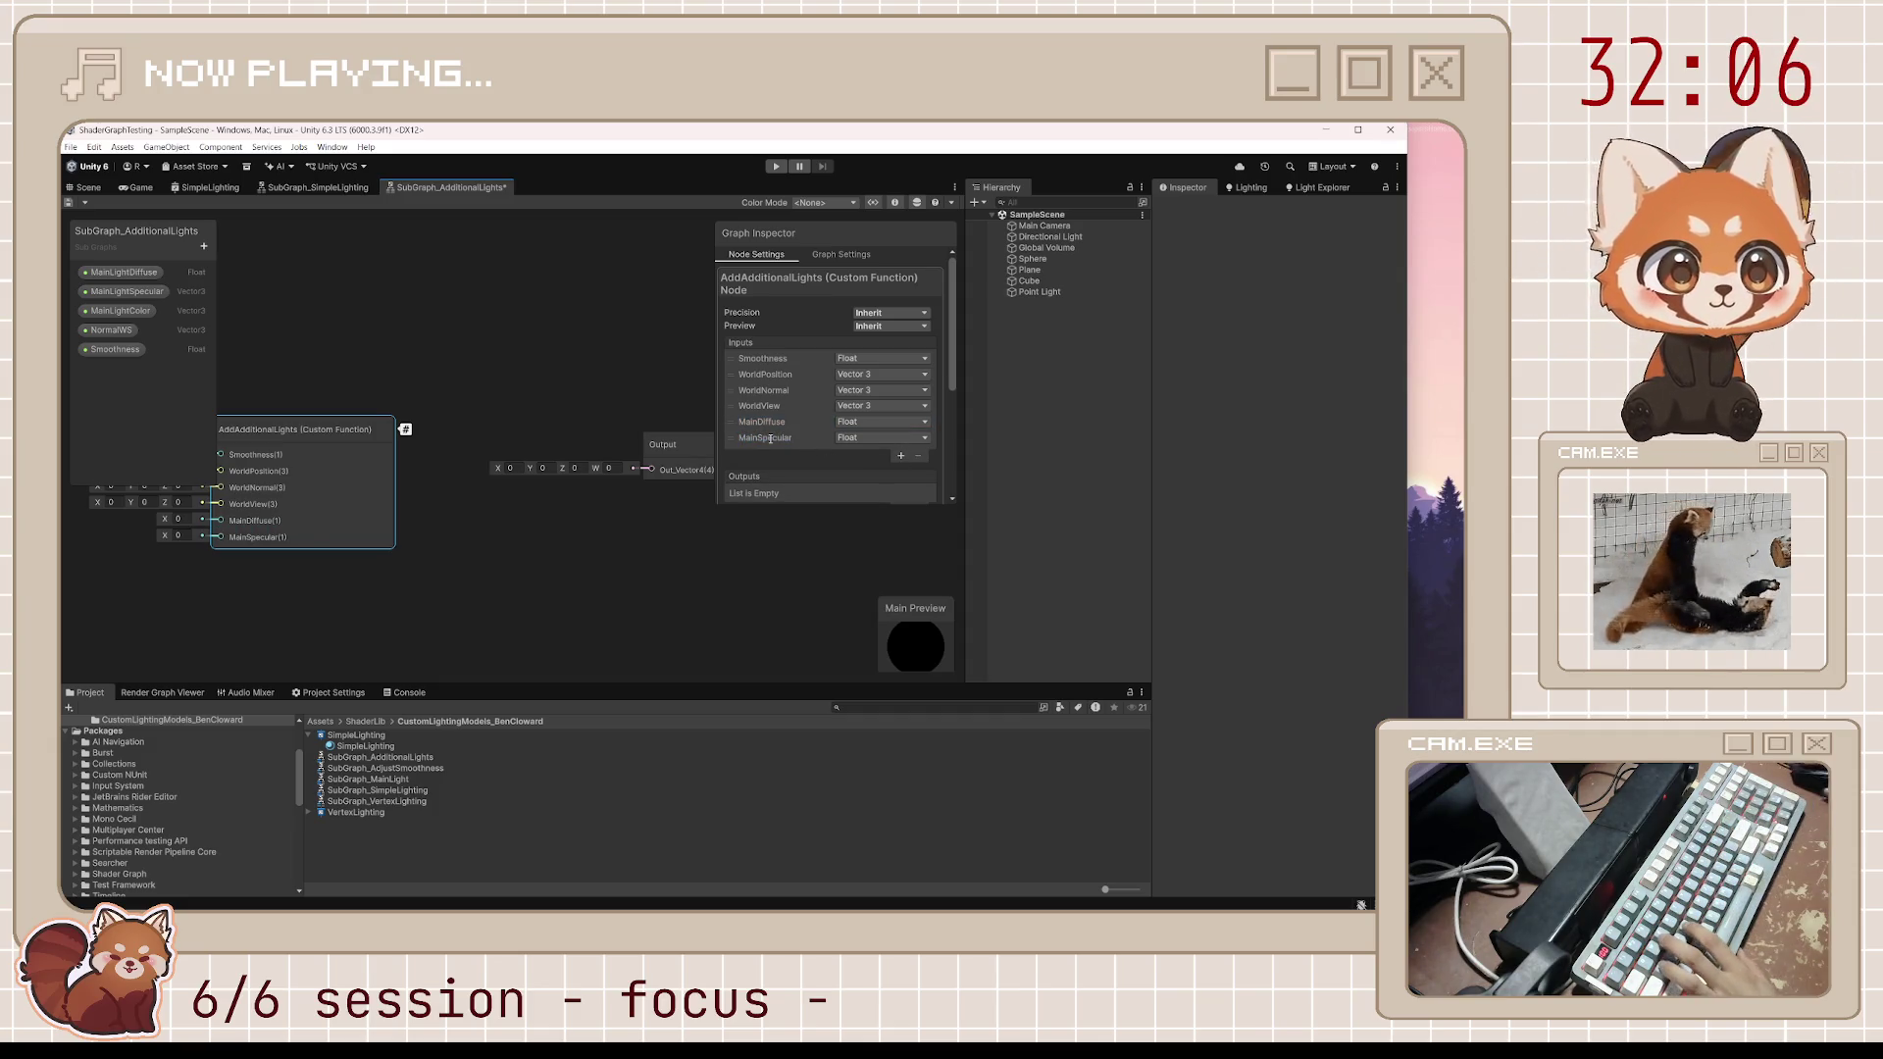
left_click(901, 455)
left_click(829, 454)
type("MainColor")
key("Return")
Set MainDiffuse, MainSpecular and MainColor to Vector 3, and add a Float output
left_click(878, 422)
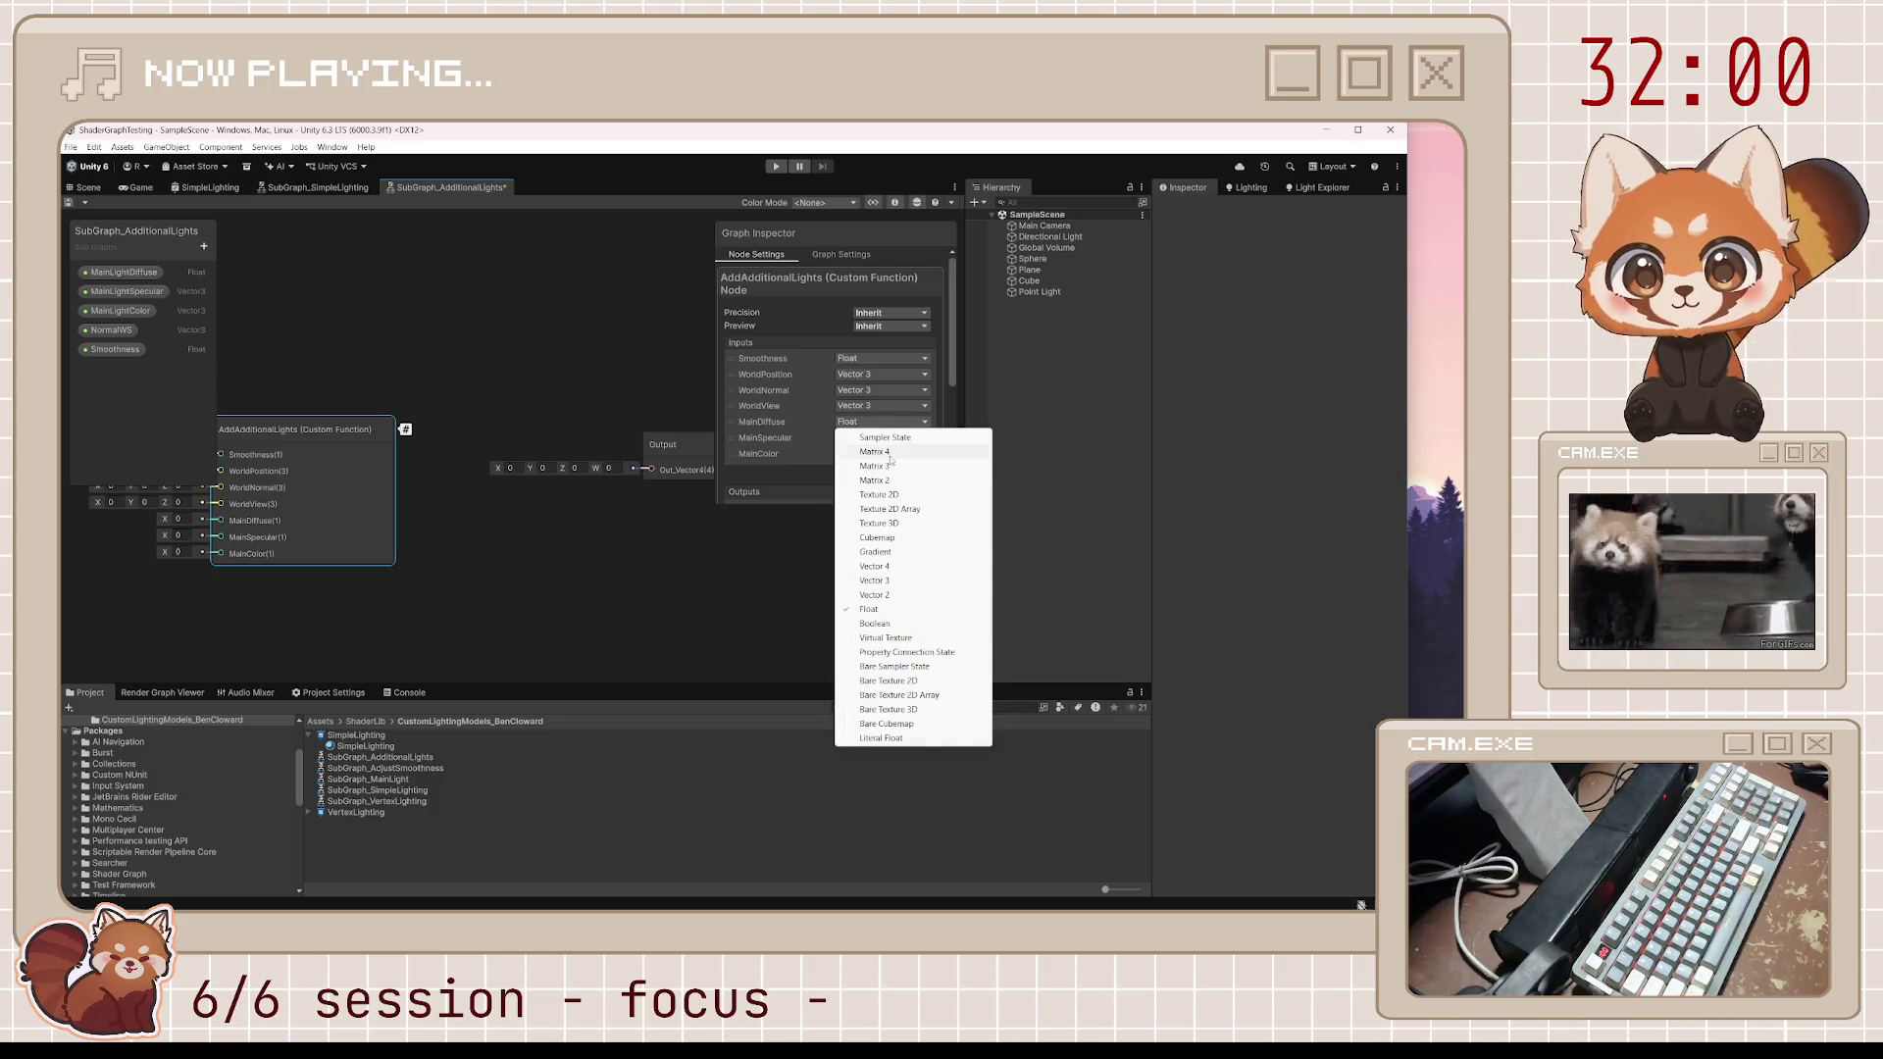
left_click(888, 581)
left_click(880, 438)
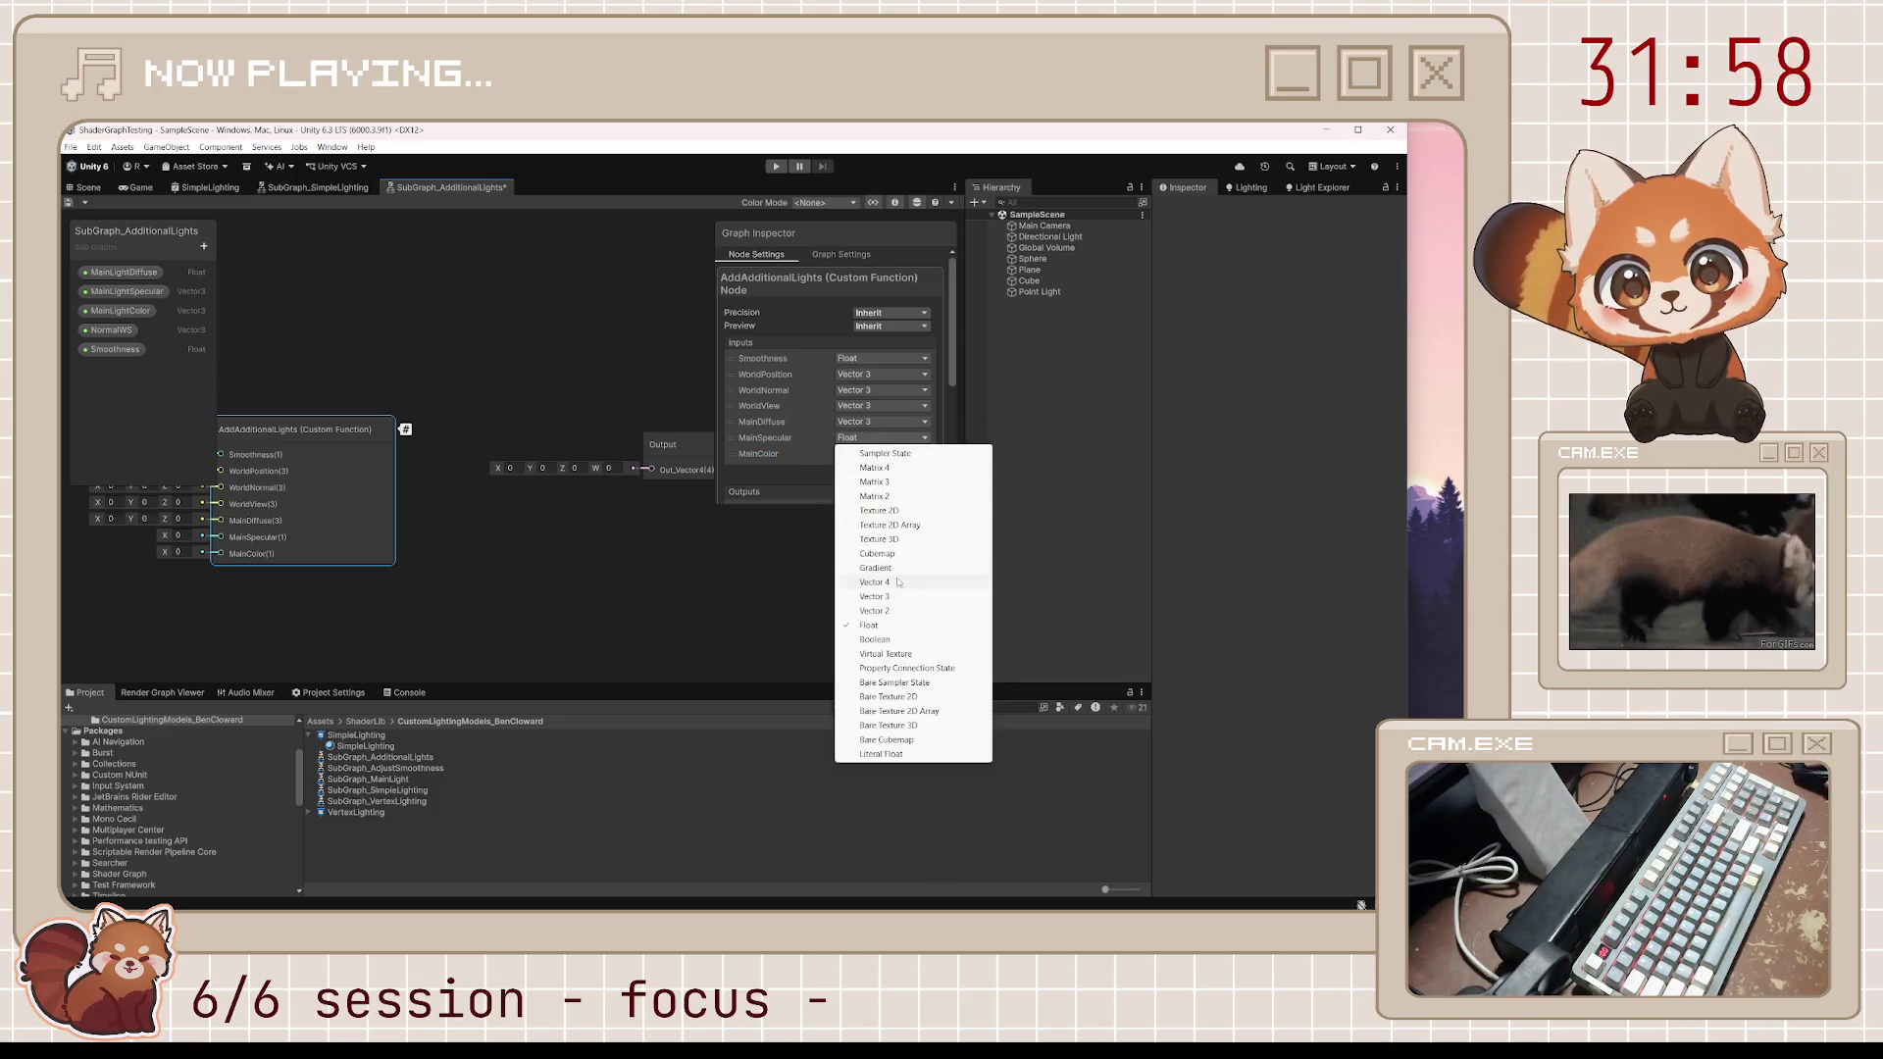
left_click(889, 597)
left_click(880, 453)
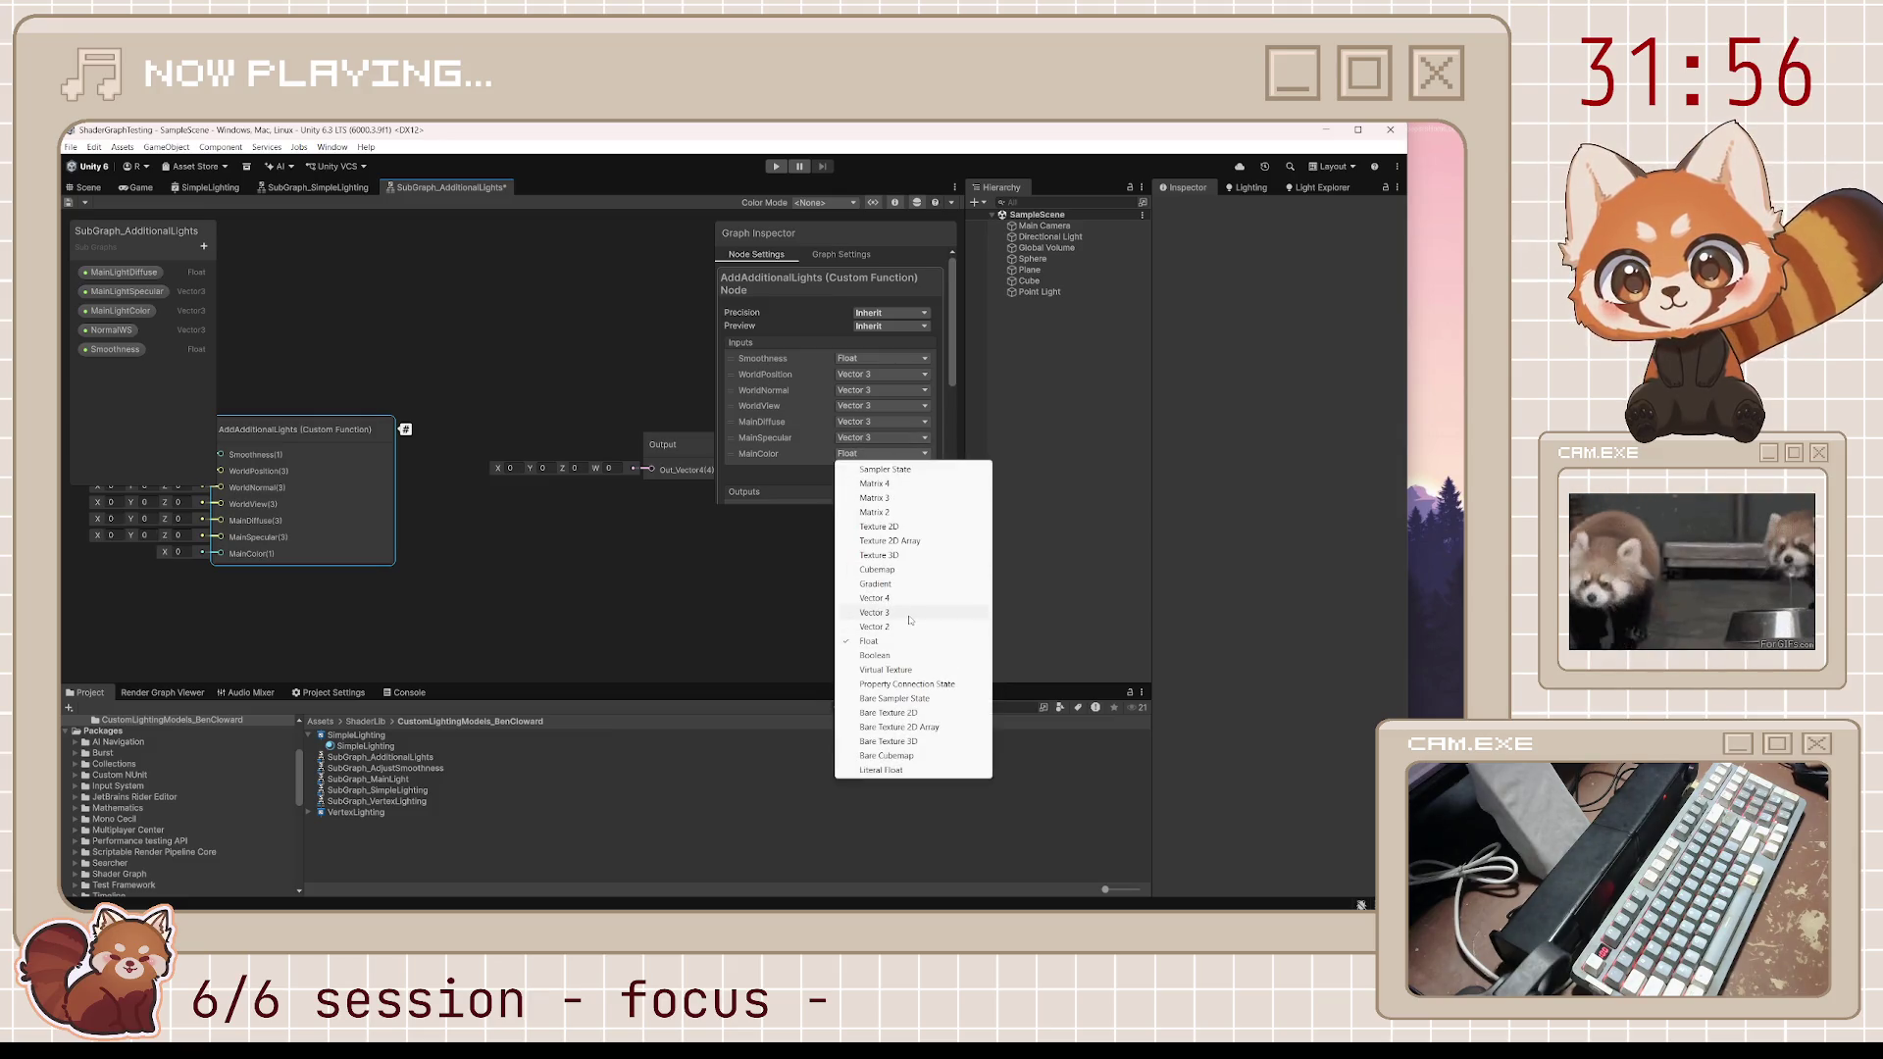
left_click(887, 612)
scroll(829, 423, "down", 3)
left_click(901, 375)
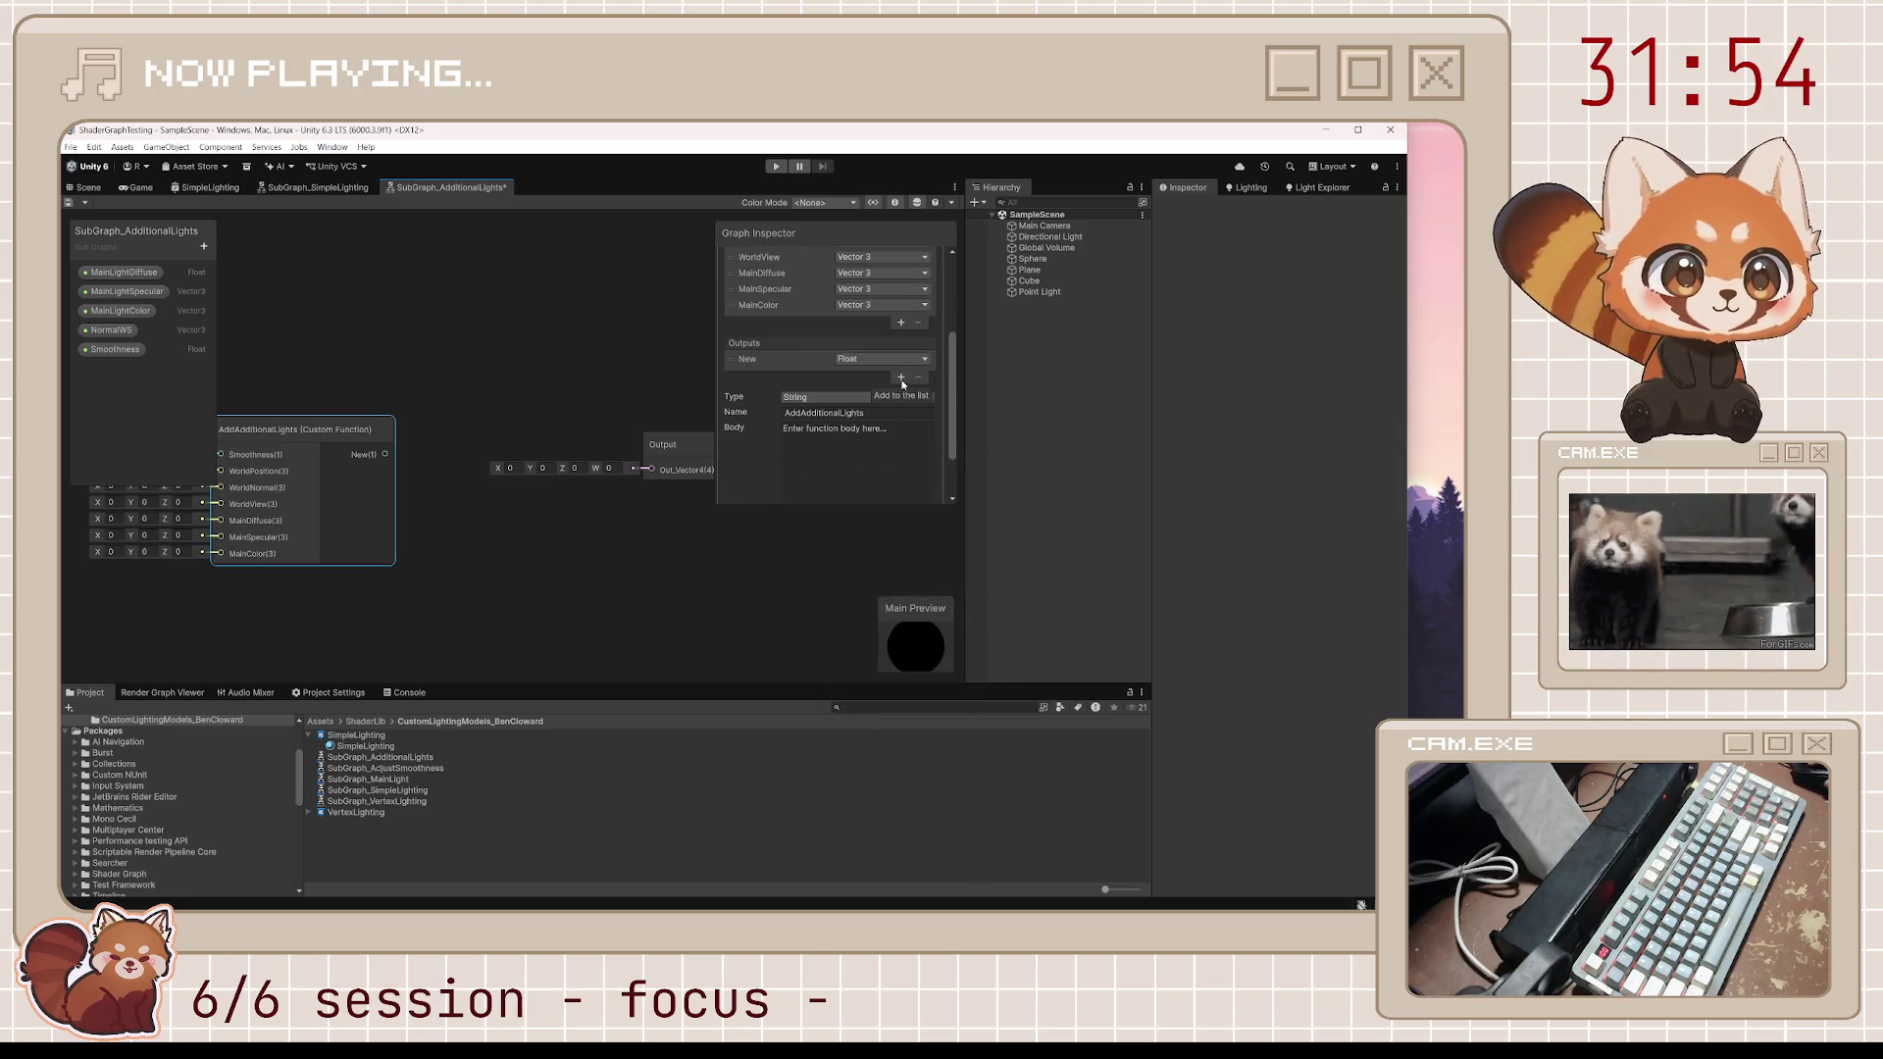
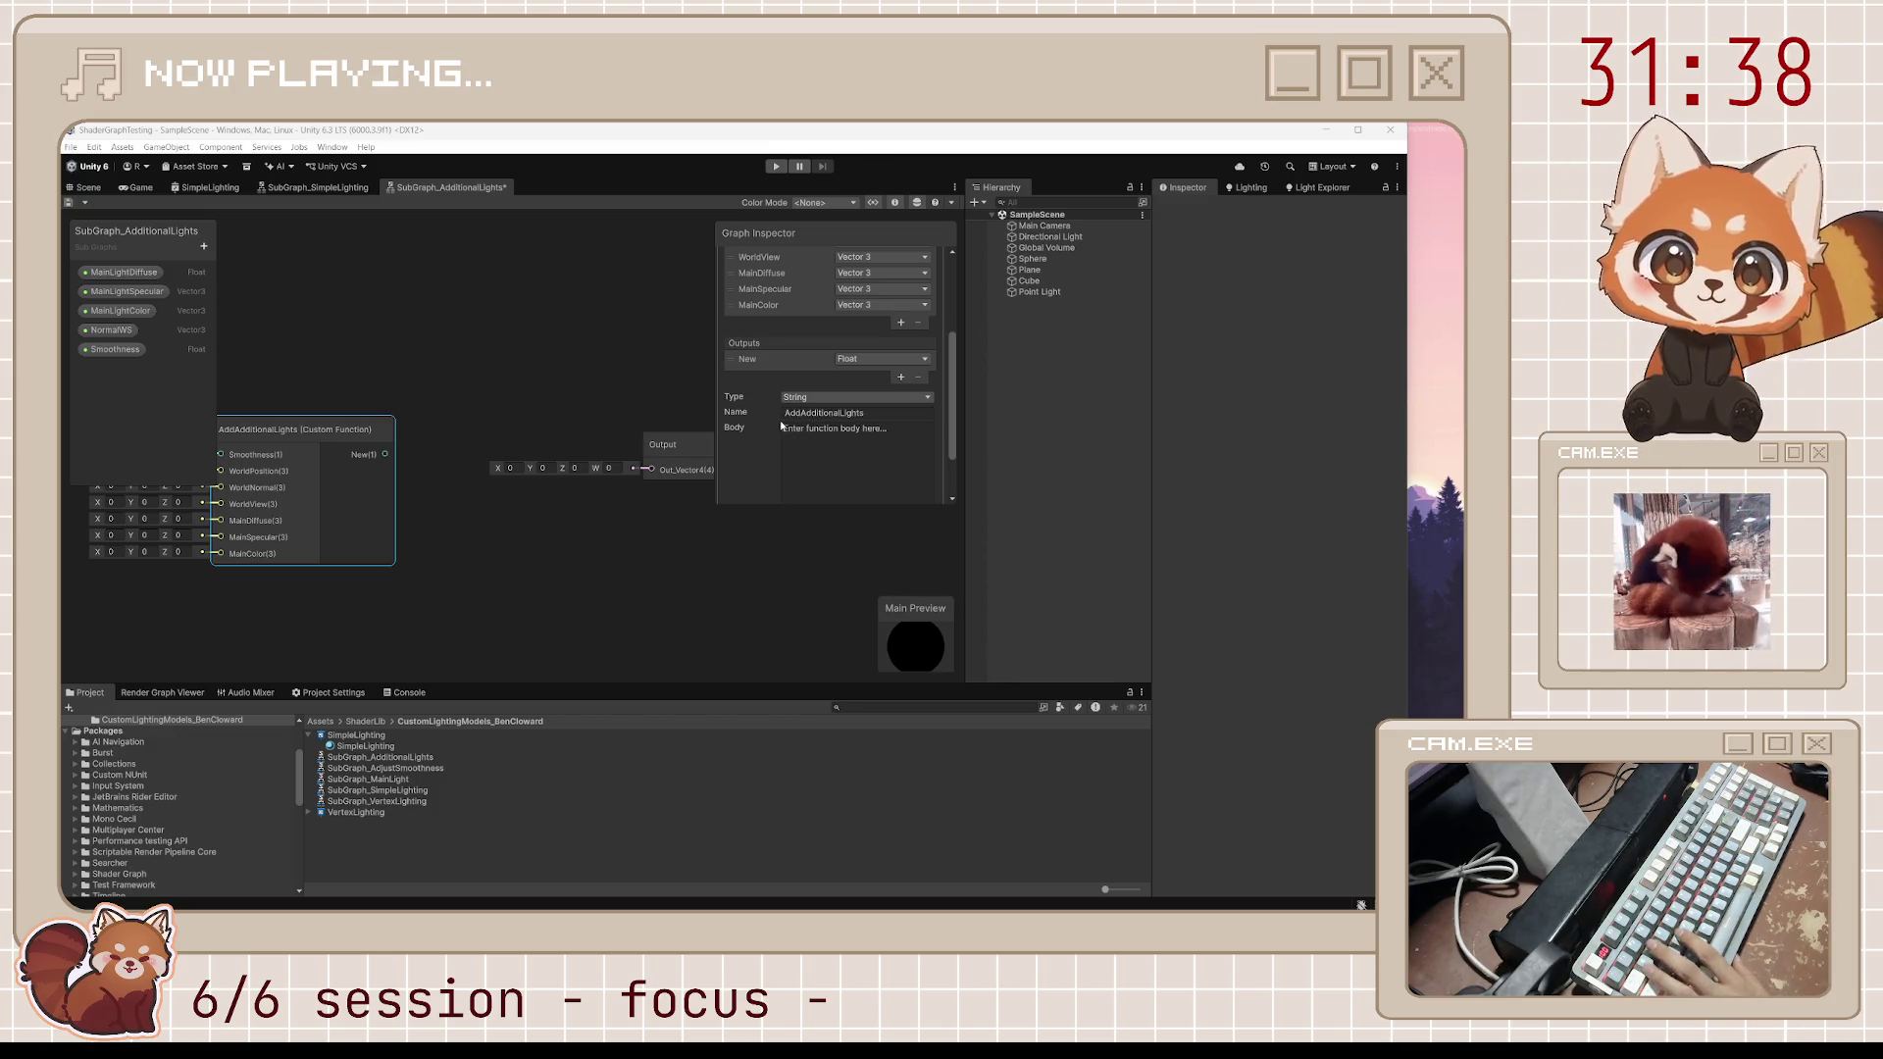
Rename the first output to Diffuse and add two more outputs named Specular and Color
type("Diffuse")
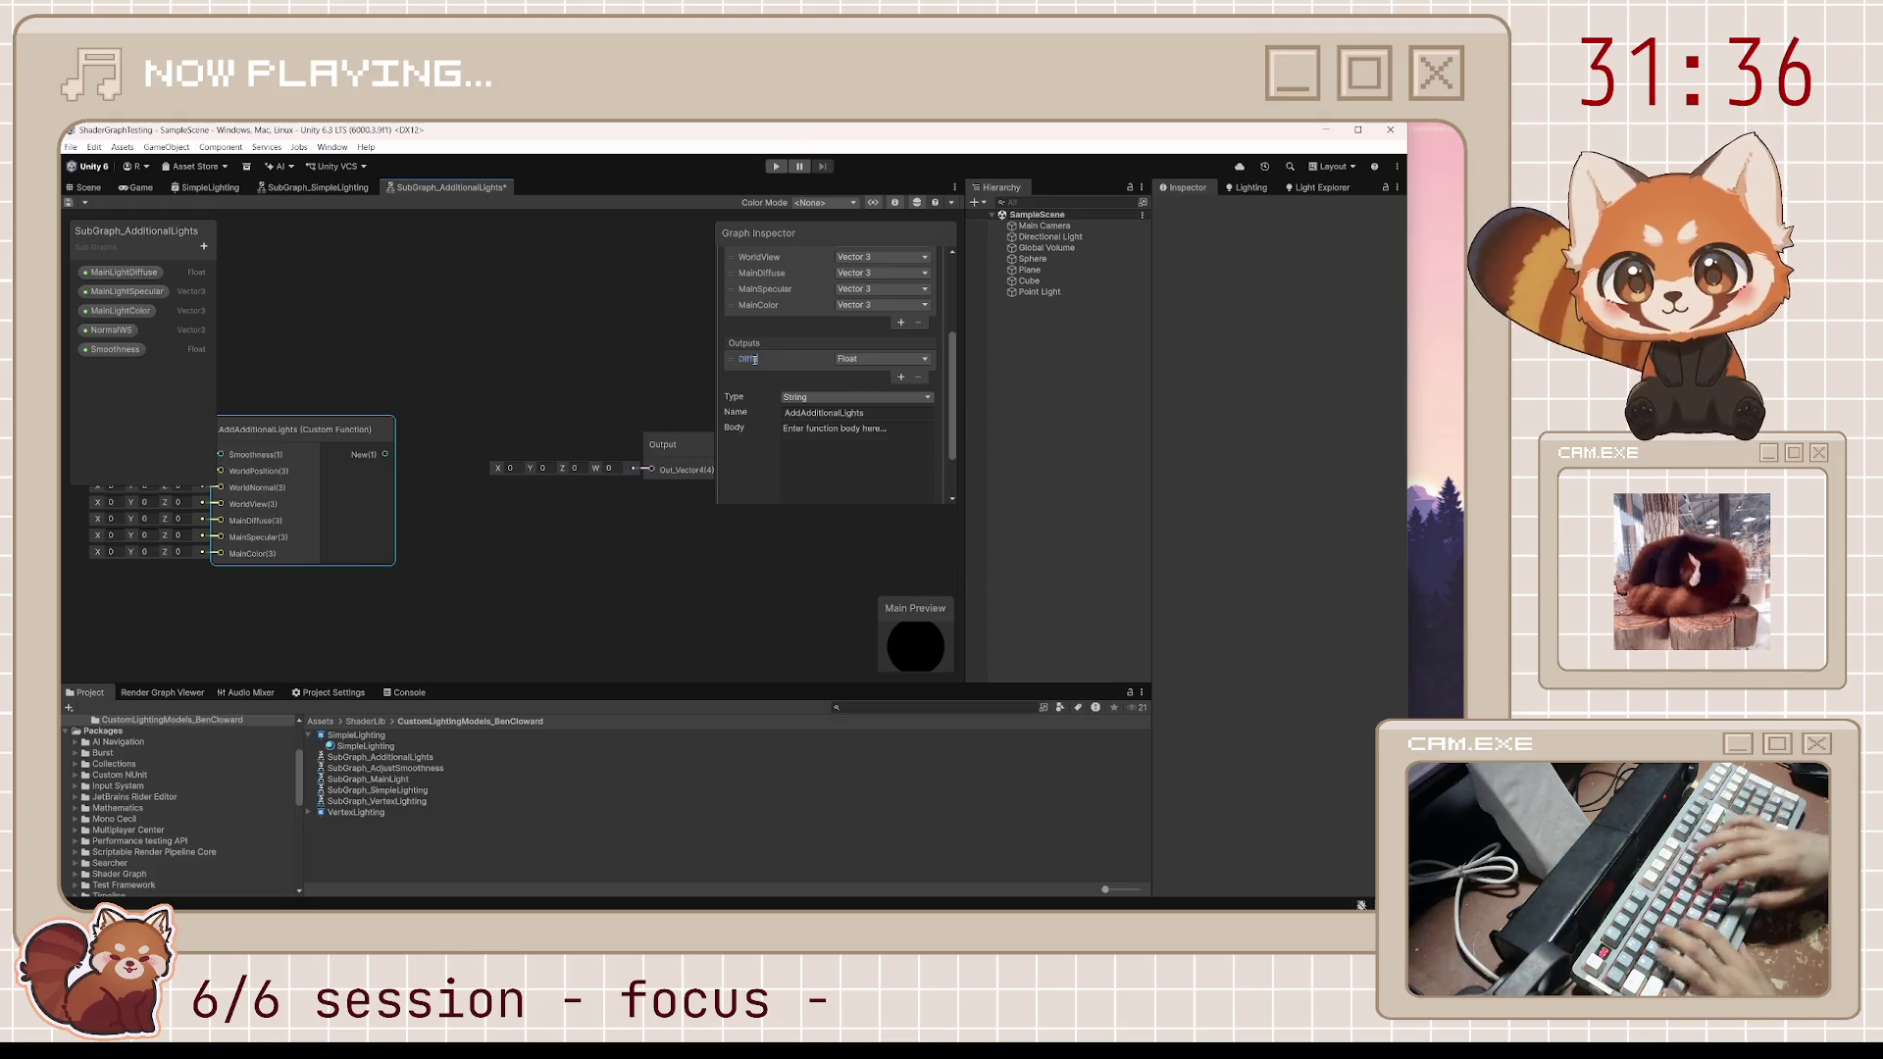
left_click(901, 378)
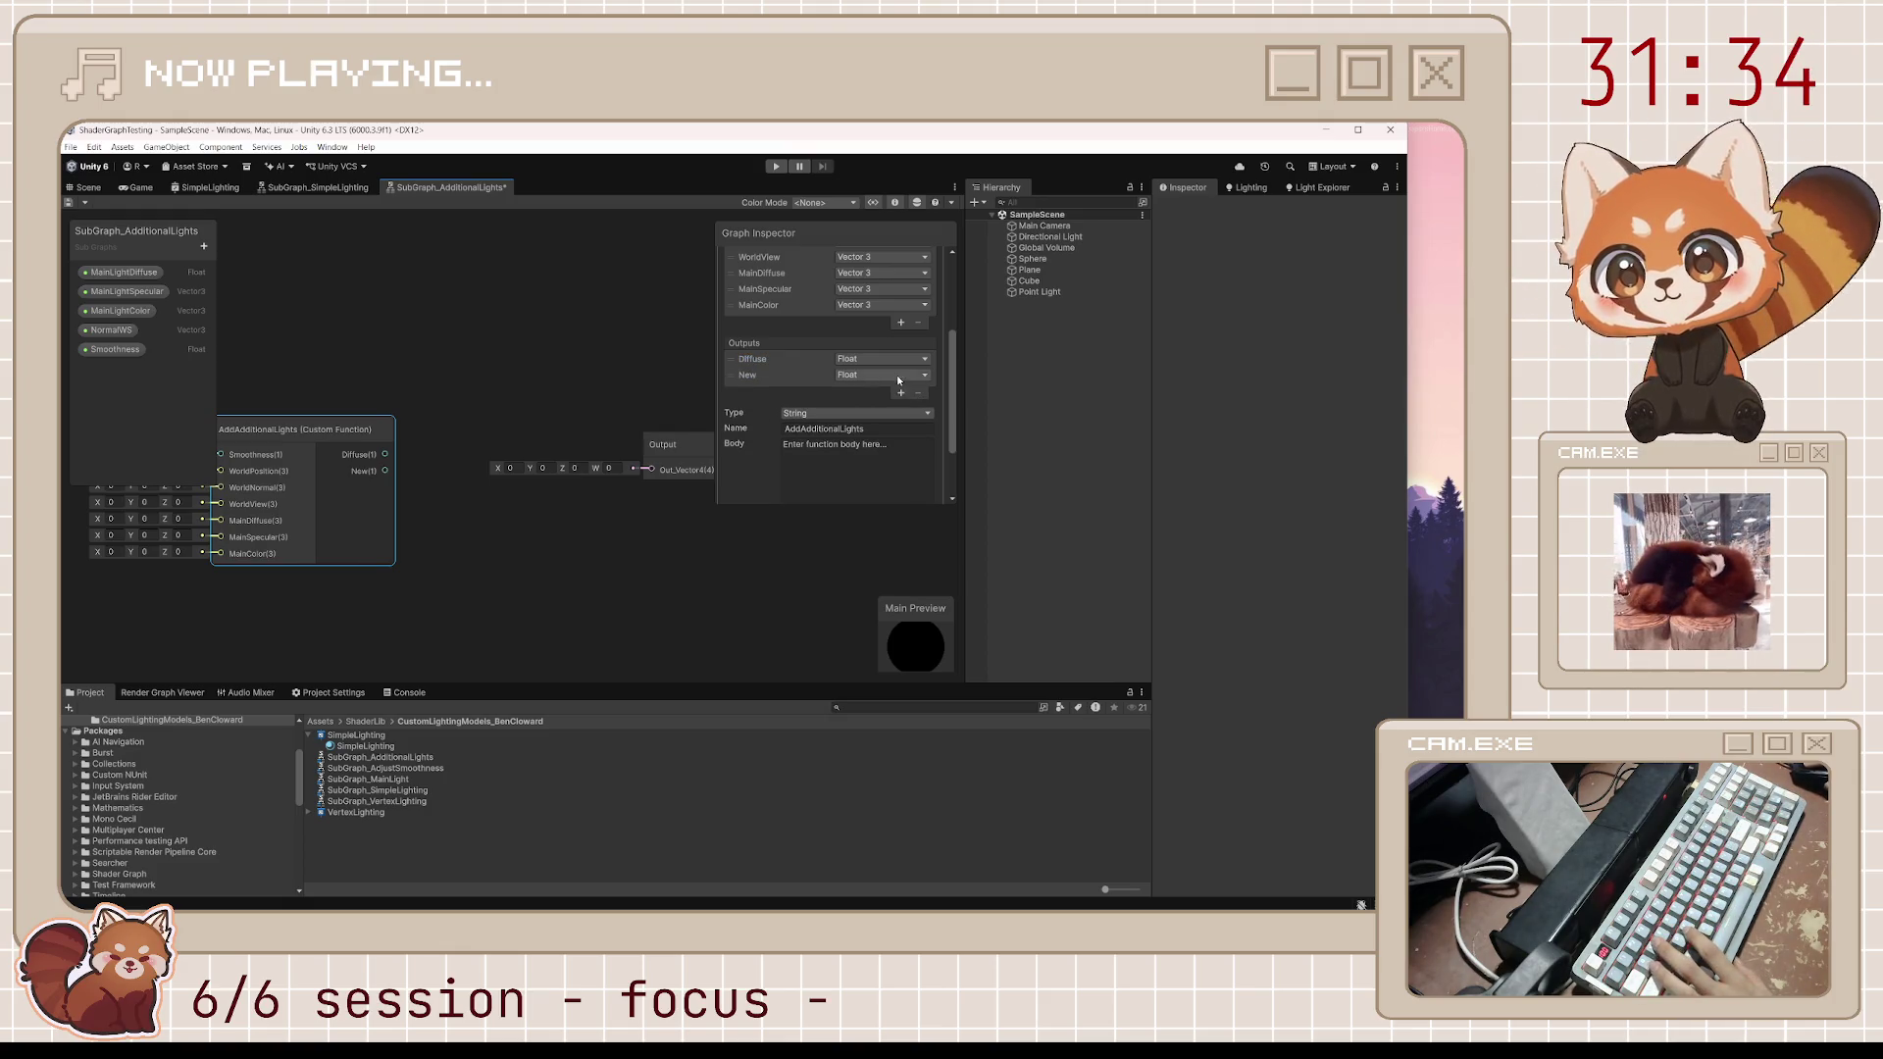
double_click(748, 375)
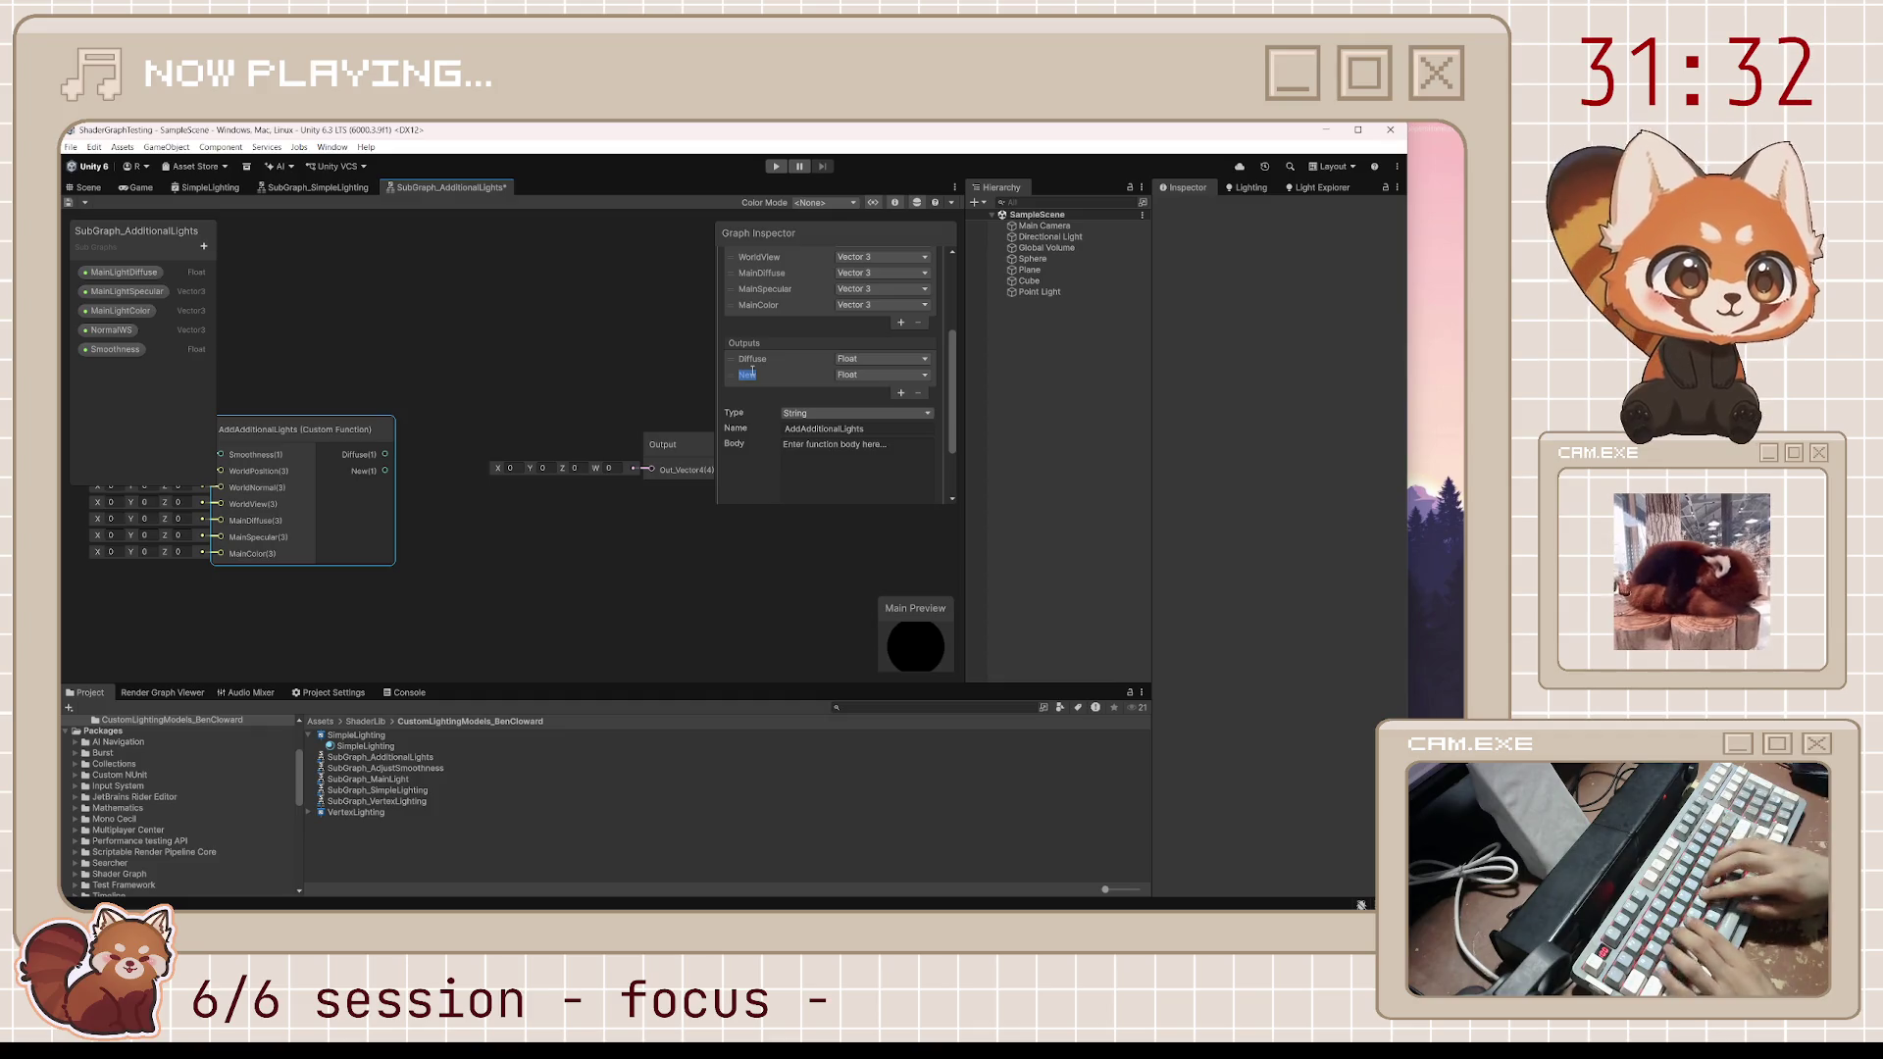
type("Specular")
key("Return")
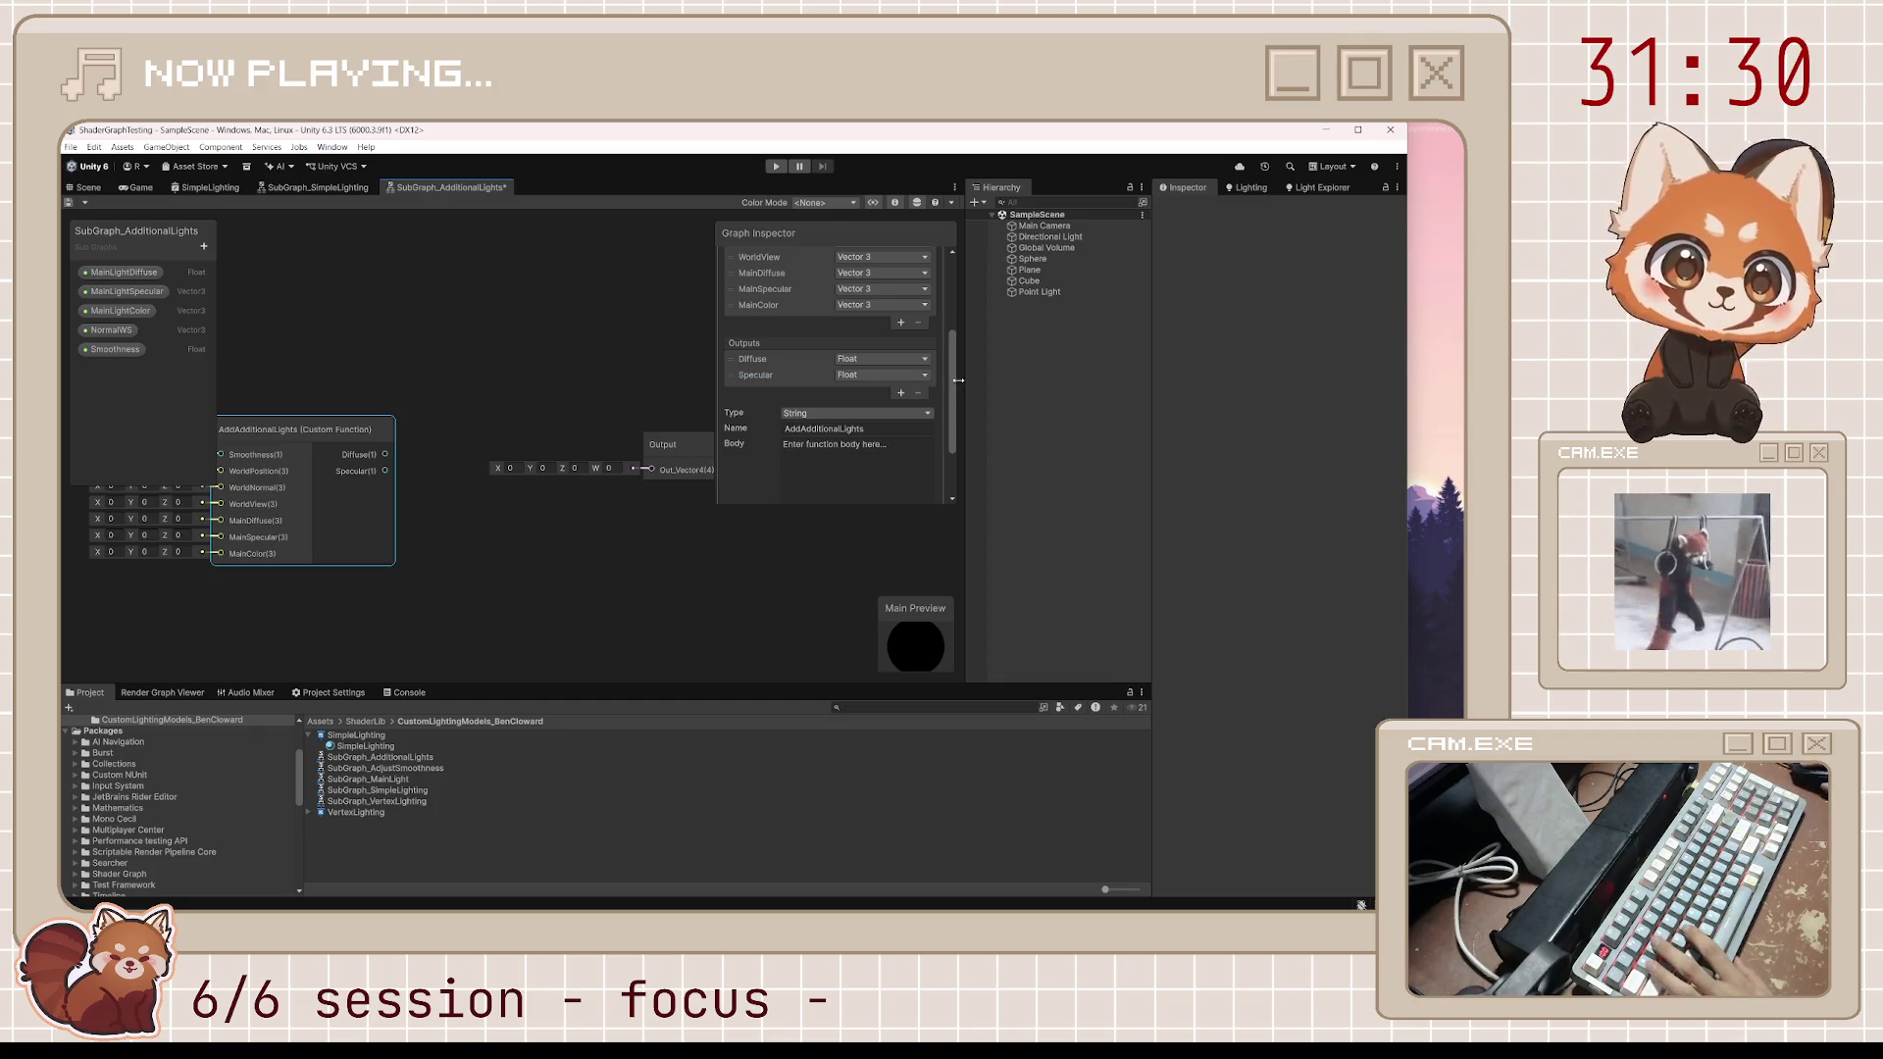
left_click(900, 393)
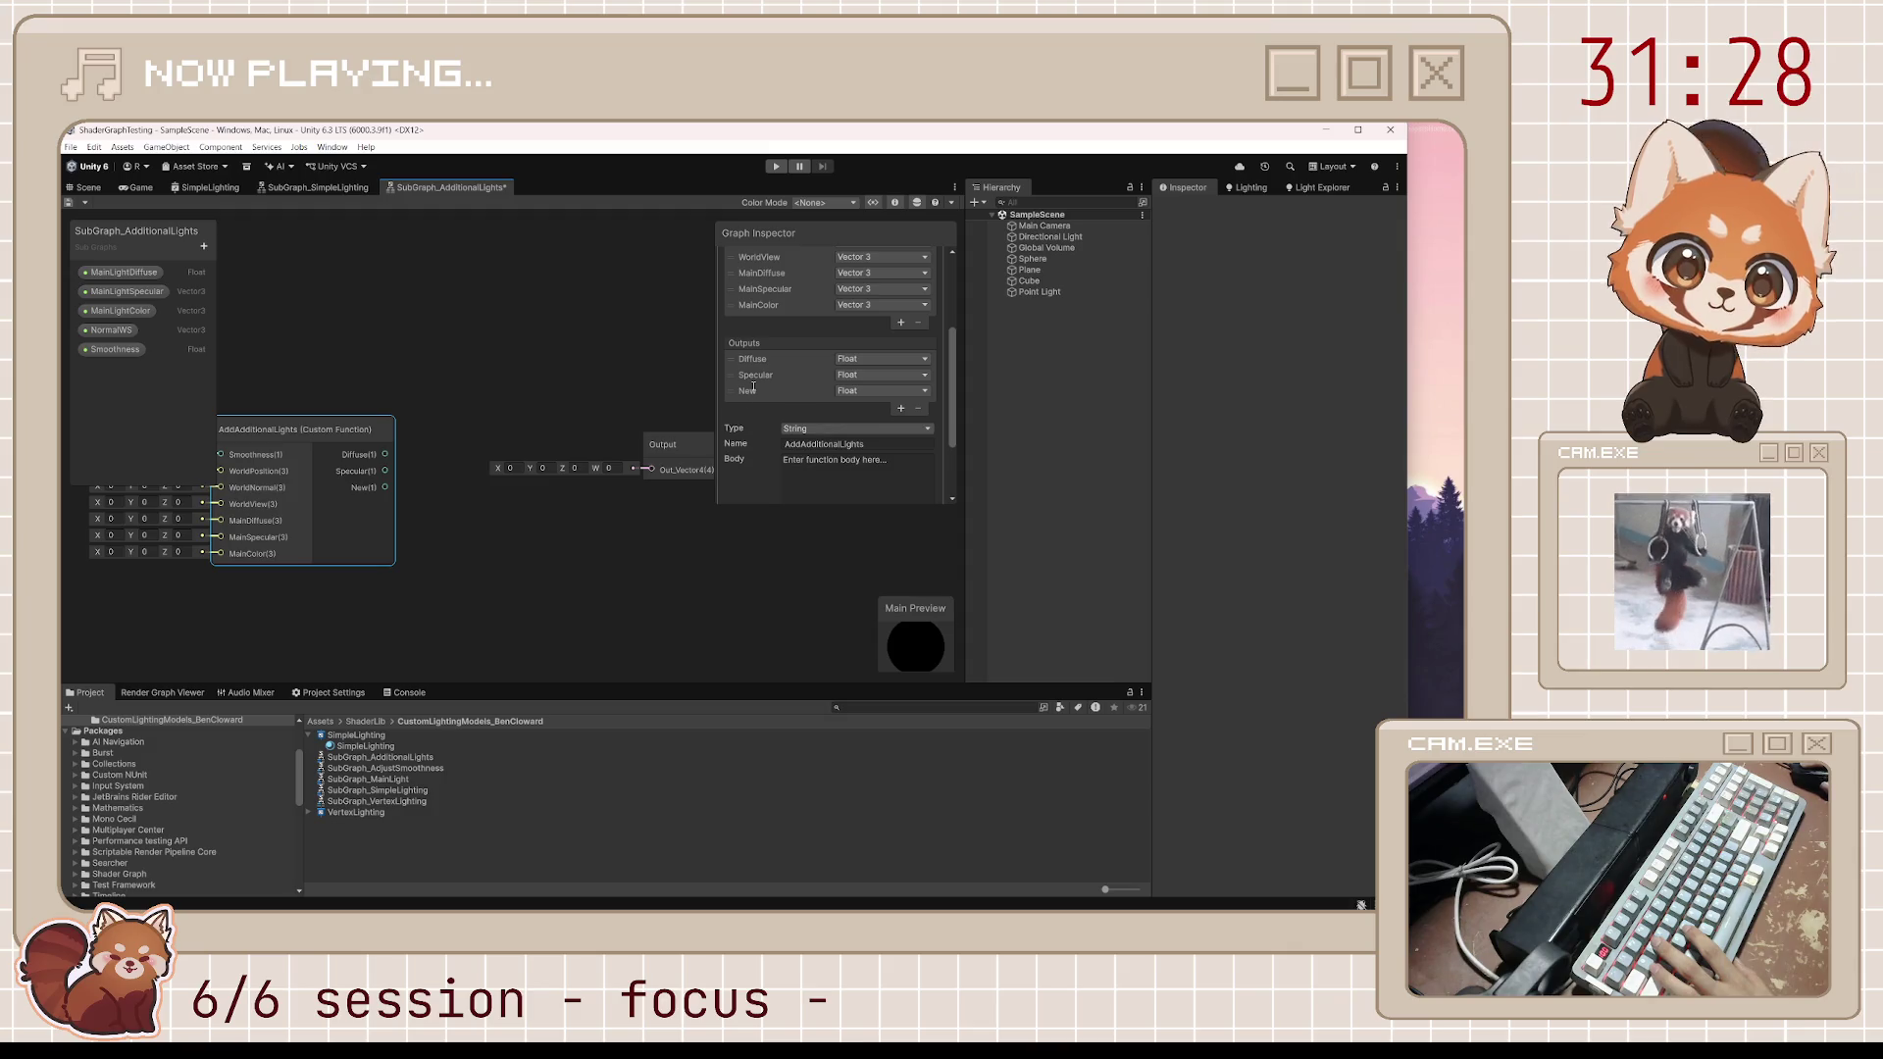
type("Color")
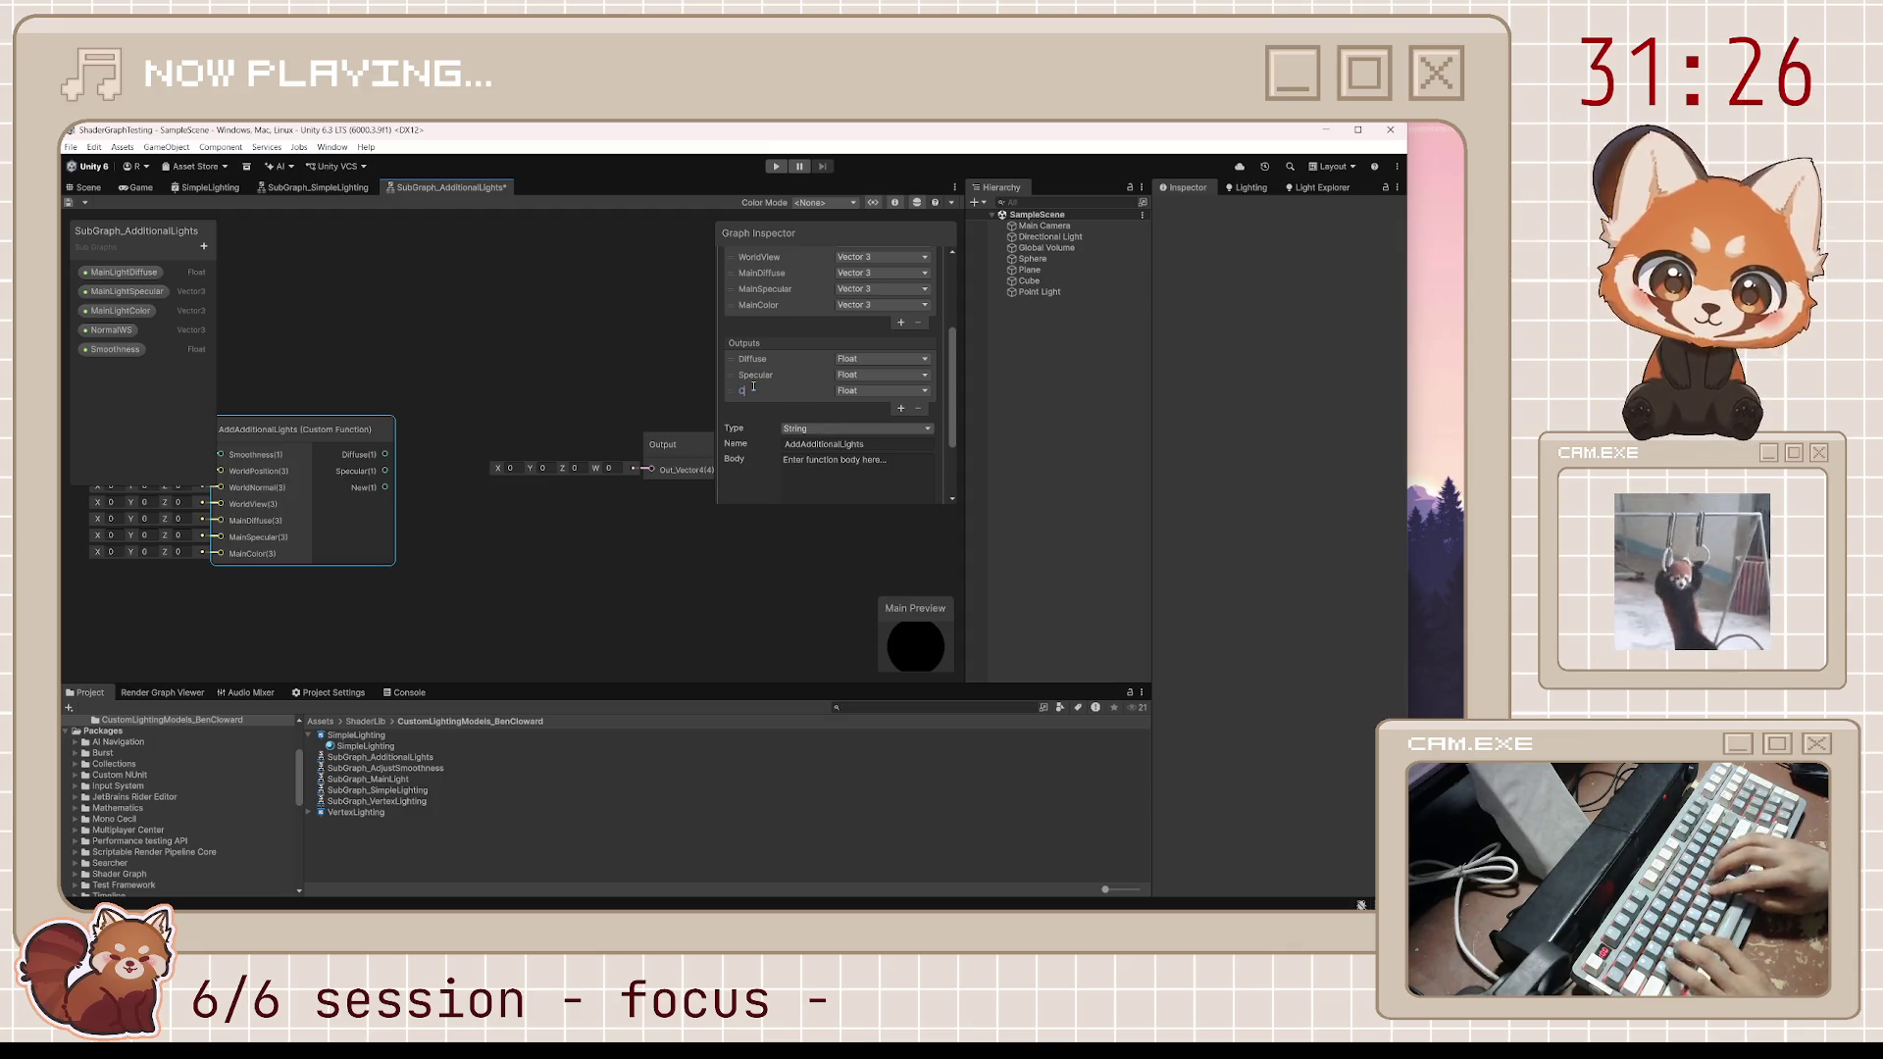
key("Return")
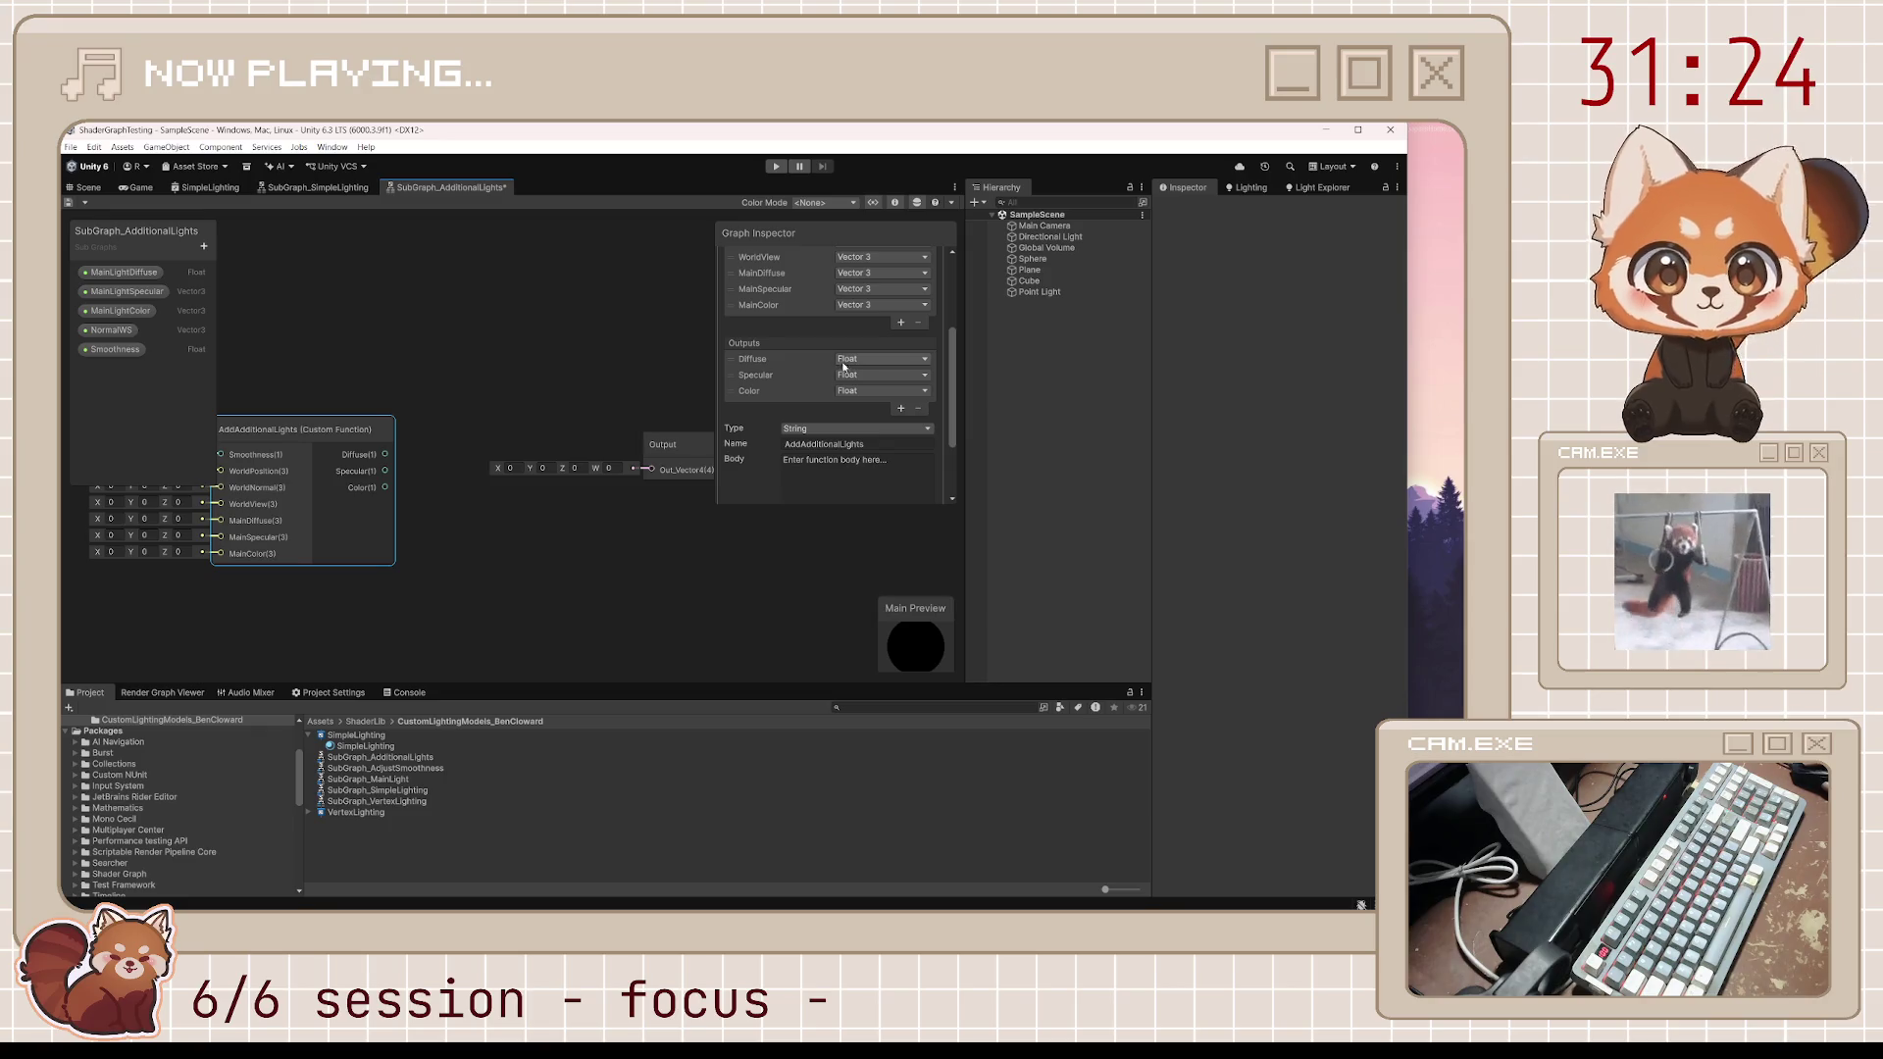
Set the Specular and Color outputs to Vector 3 and save the subgraph
left_click(859, 378)
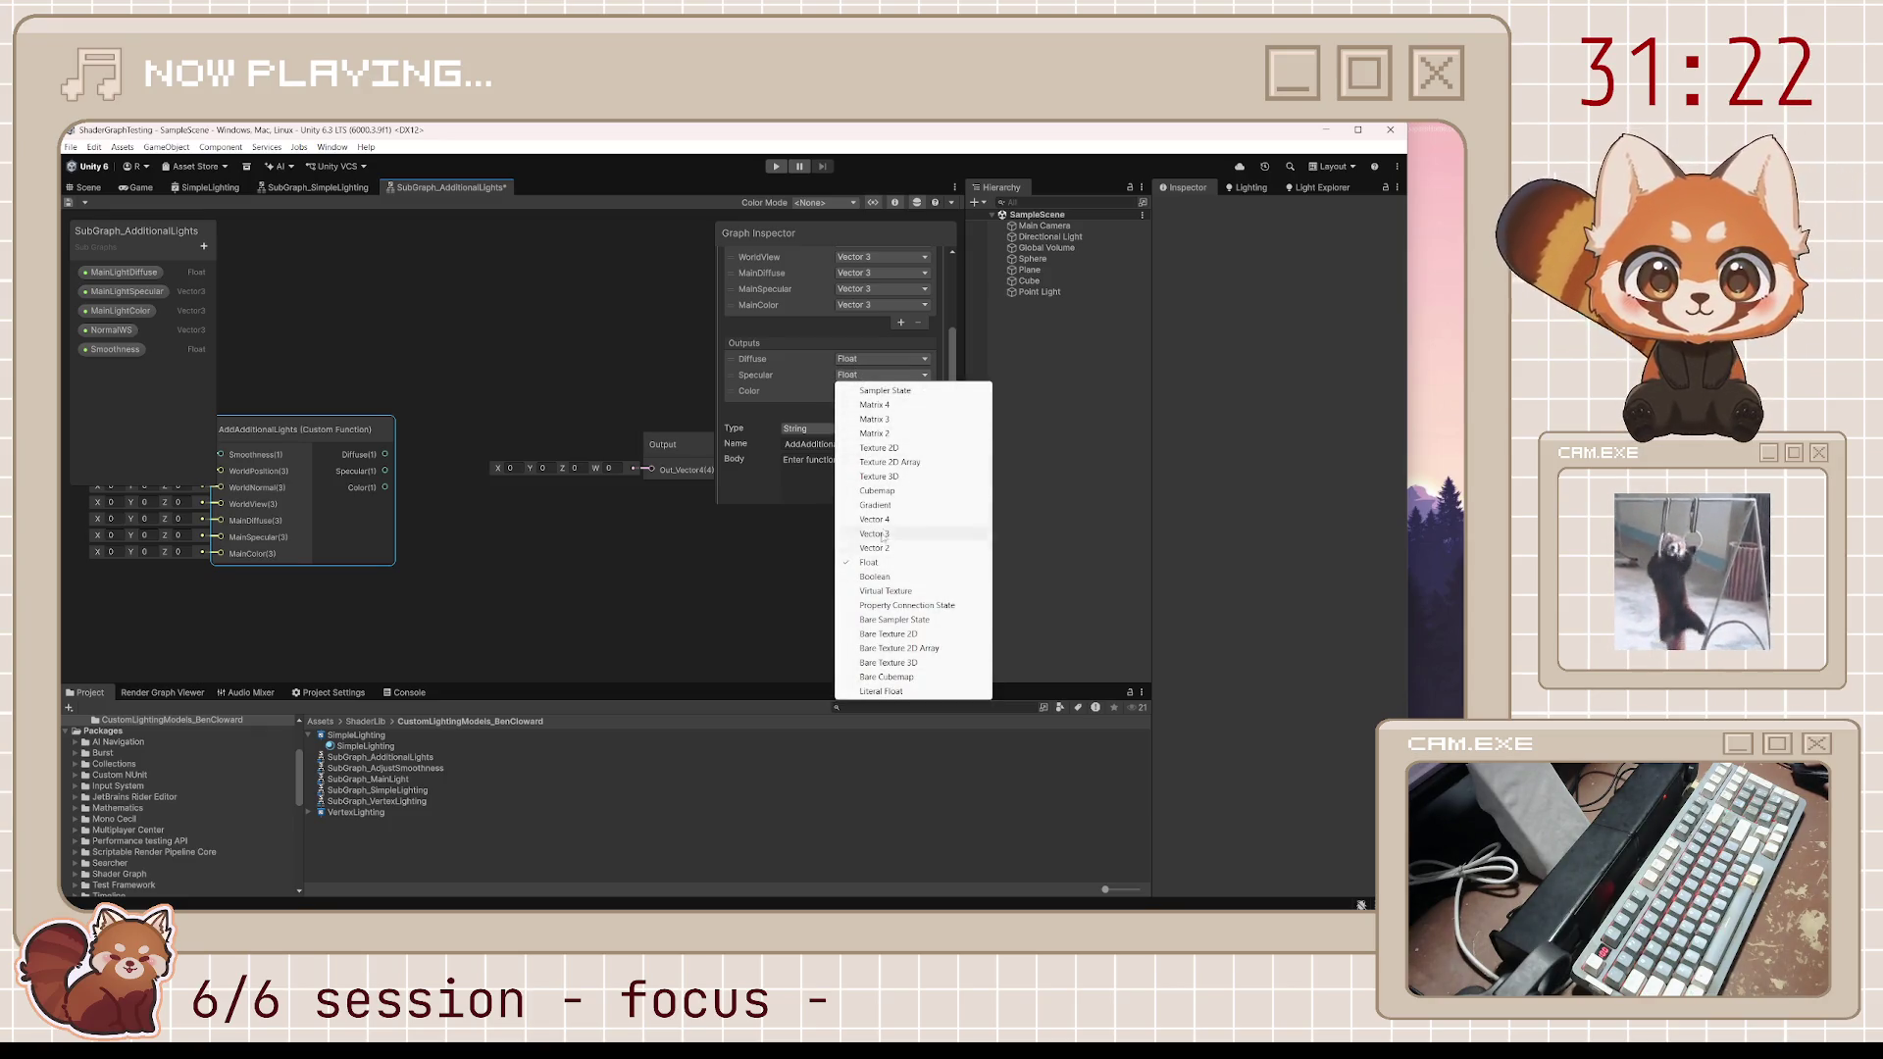
left_click(863, 421)
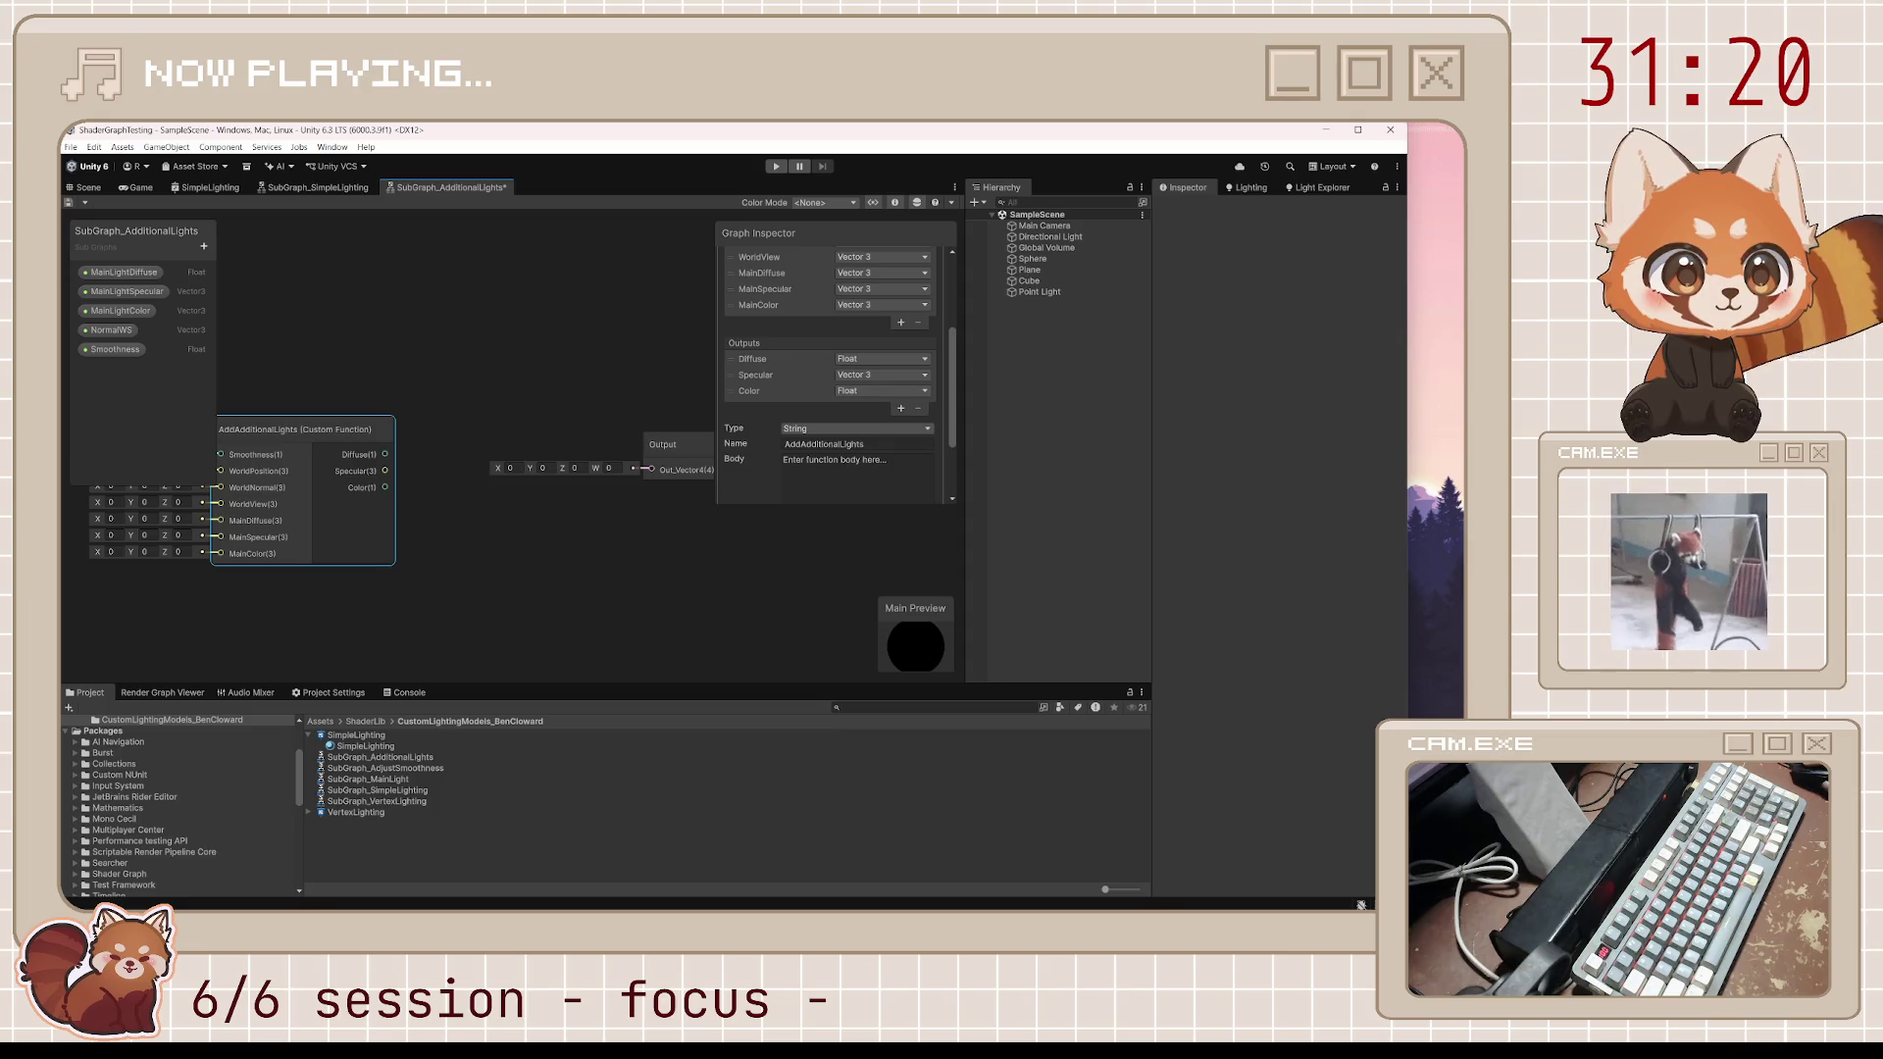
left_click(1427, 403)
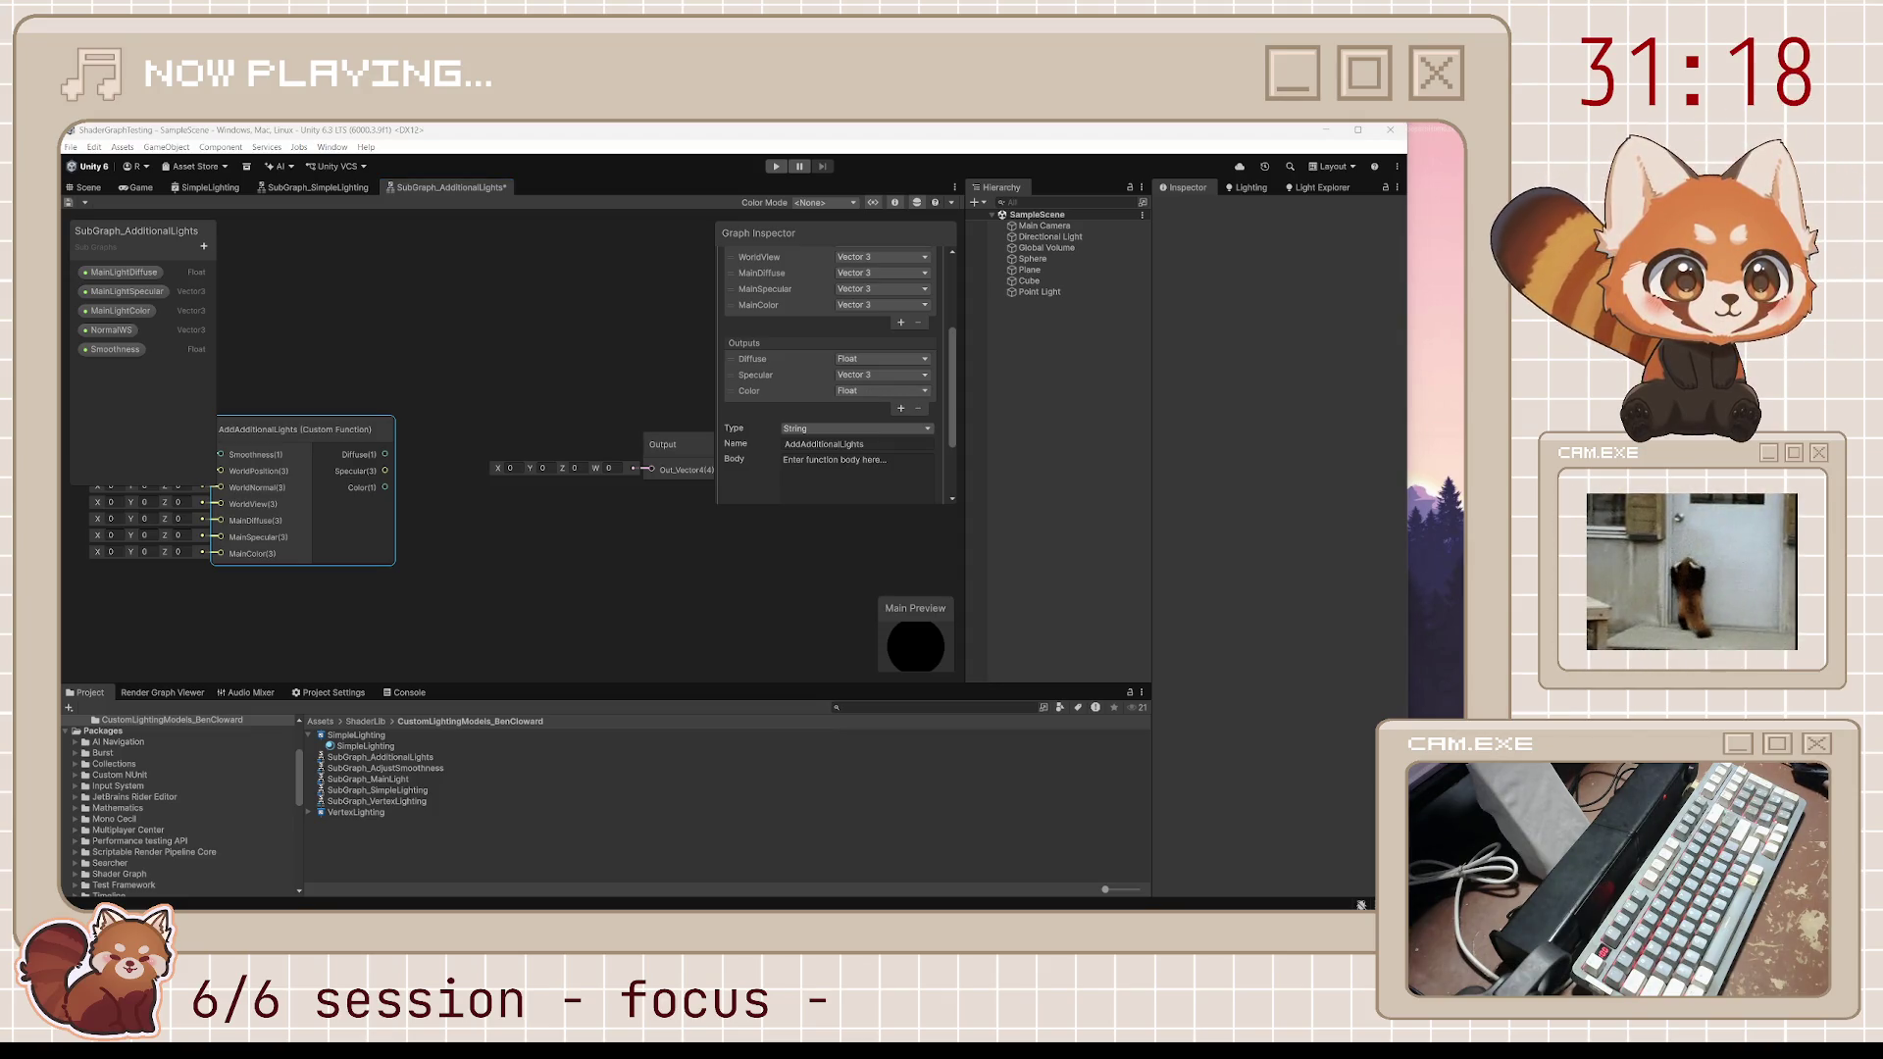
left_click(885, 392)
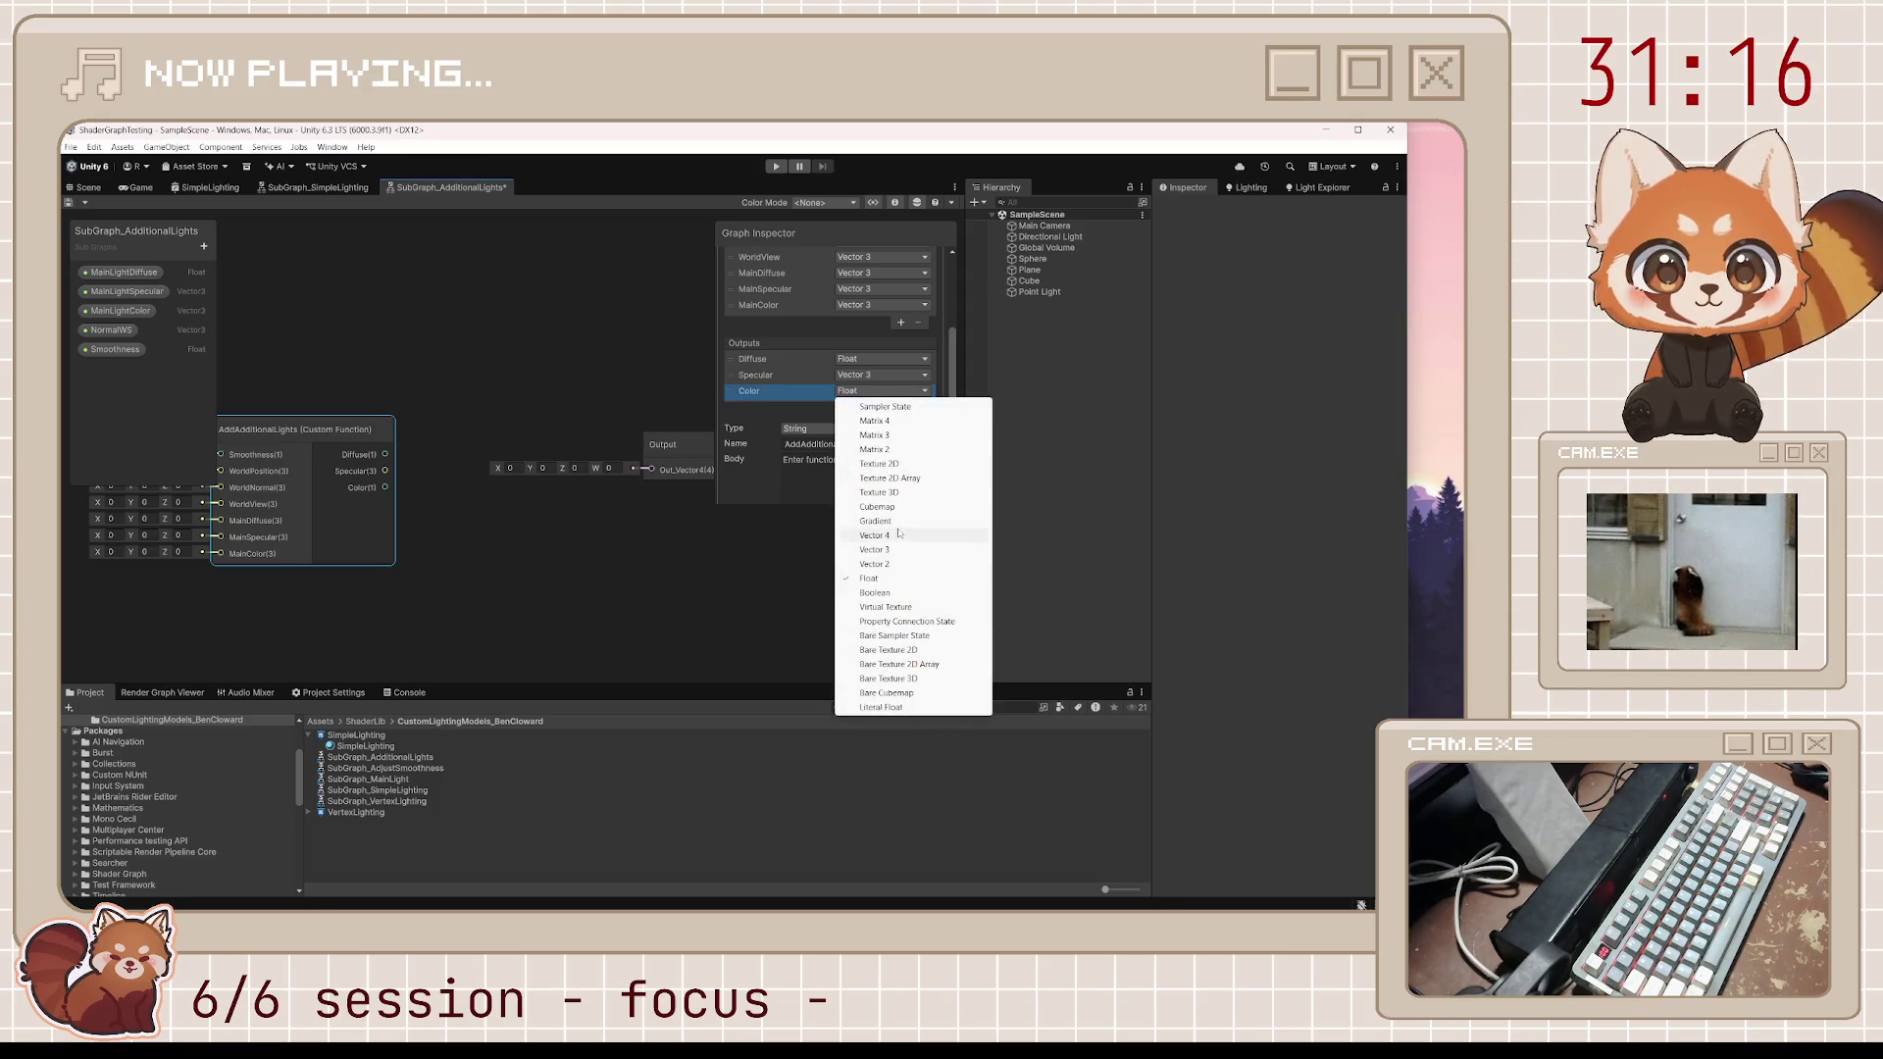
left_click(873, 549)
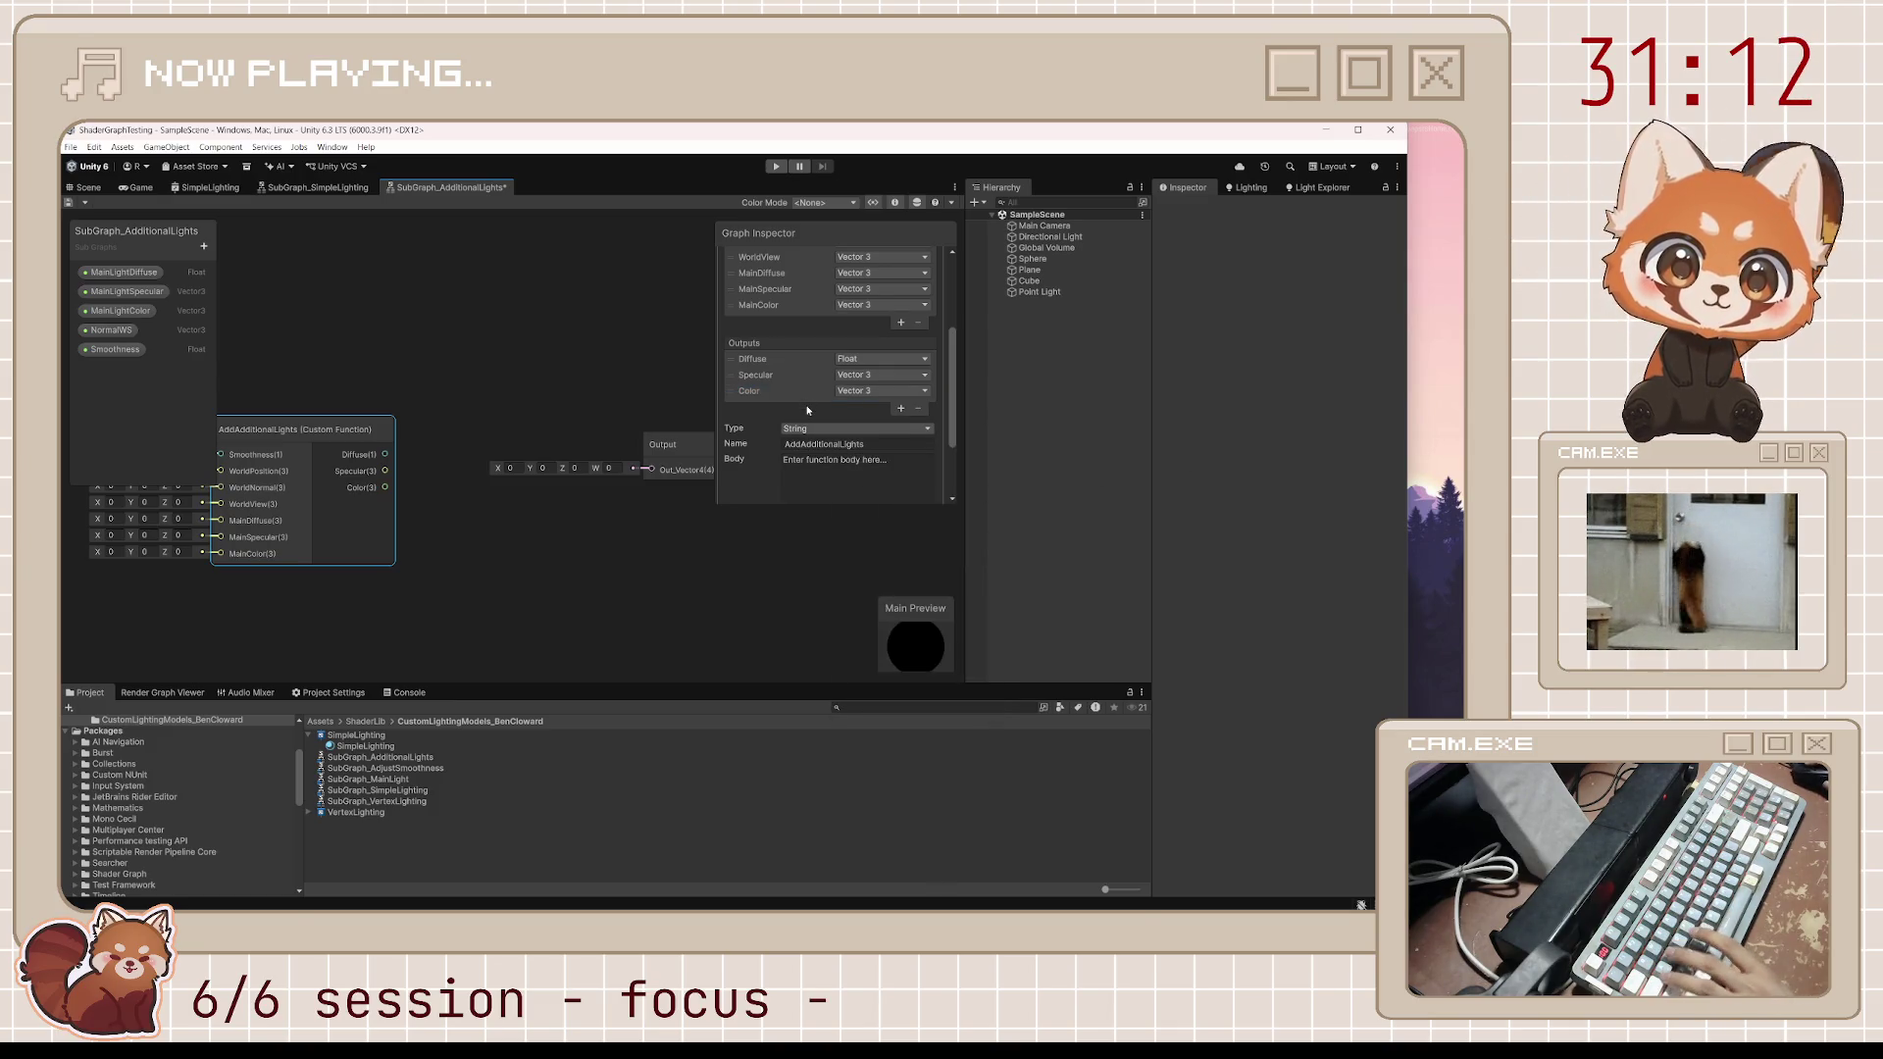
key("ctrl+s")
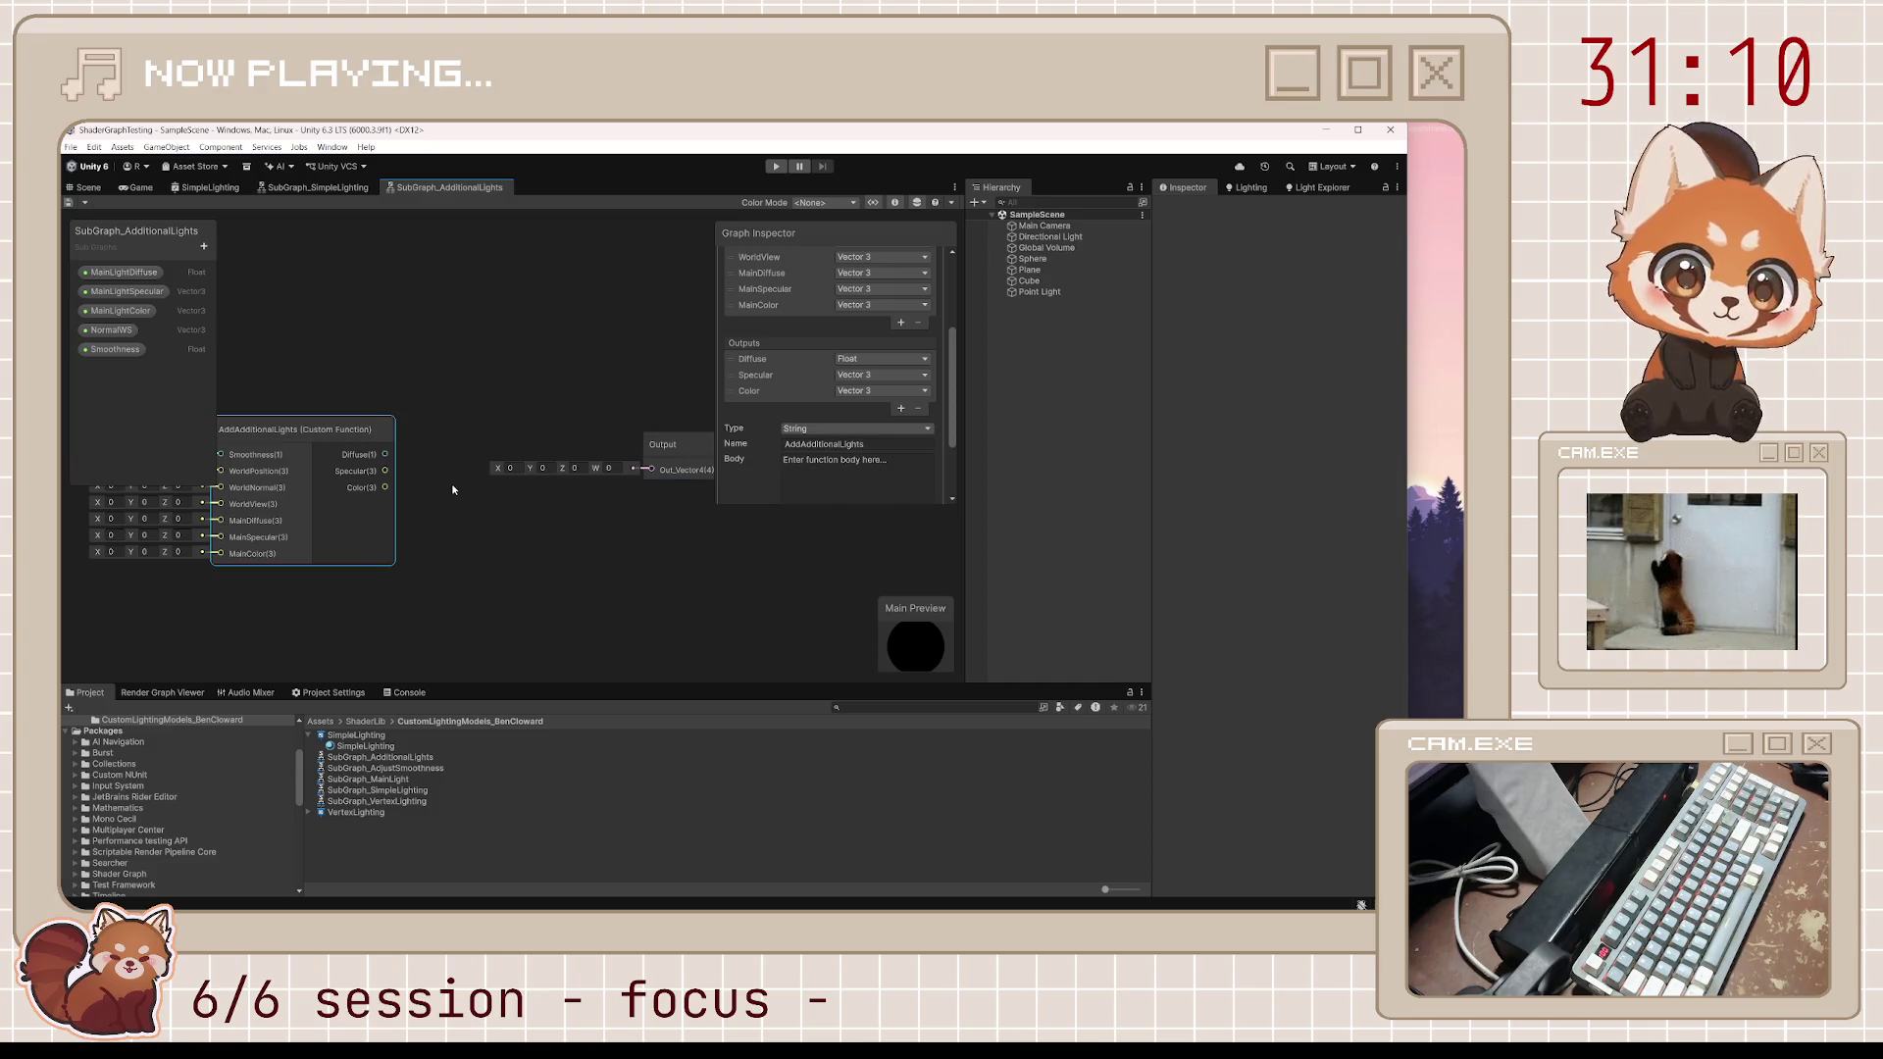
Place the Smoothness property beside the function node, wired to its Smoothness input
left_click_drag(301, 410, 534, 340)
left_click(113, 350)
mouse_move(228, 518)
left_mouse_down()
mouse_move(469, 412)
mouse_move(479, 386)
left_mouse_up()
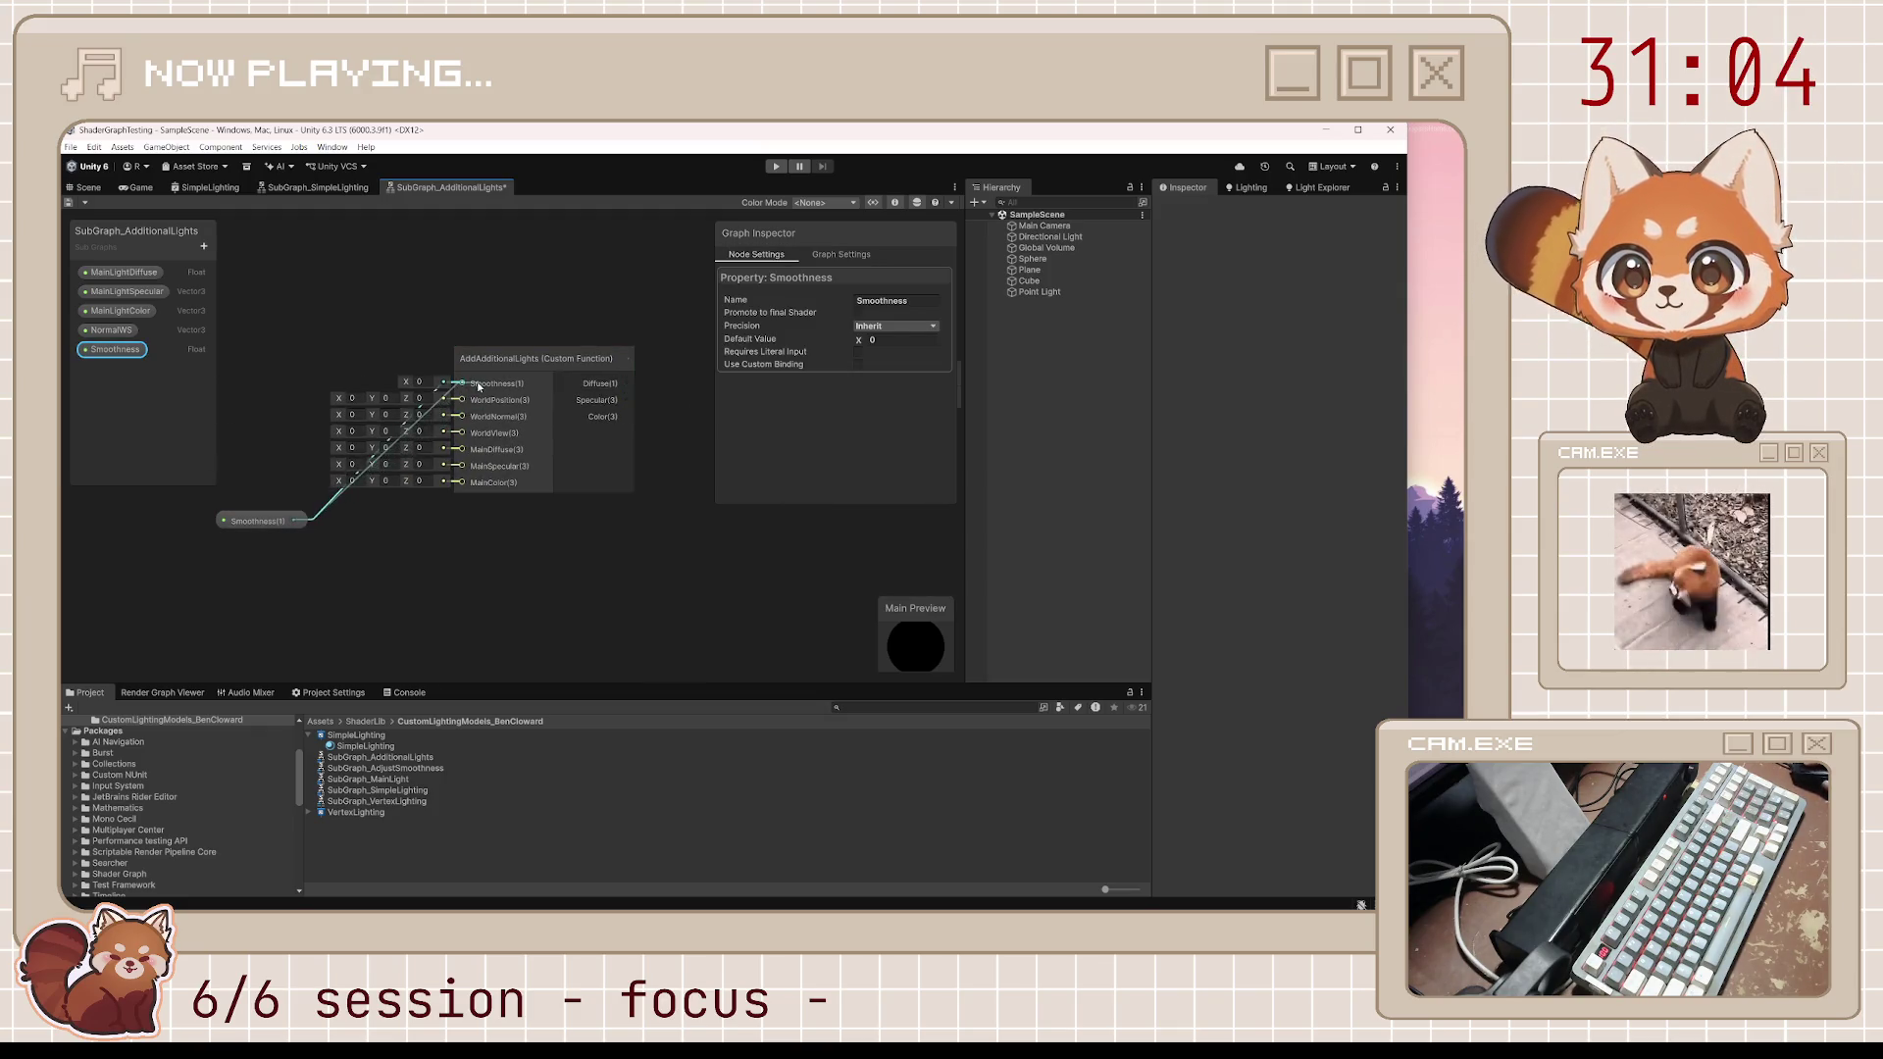
left_click_drag(257, 521, 270, 359)
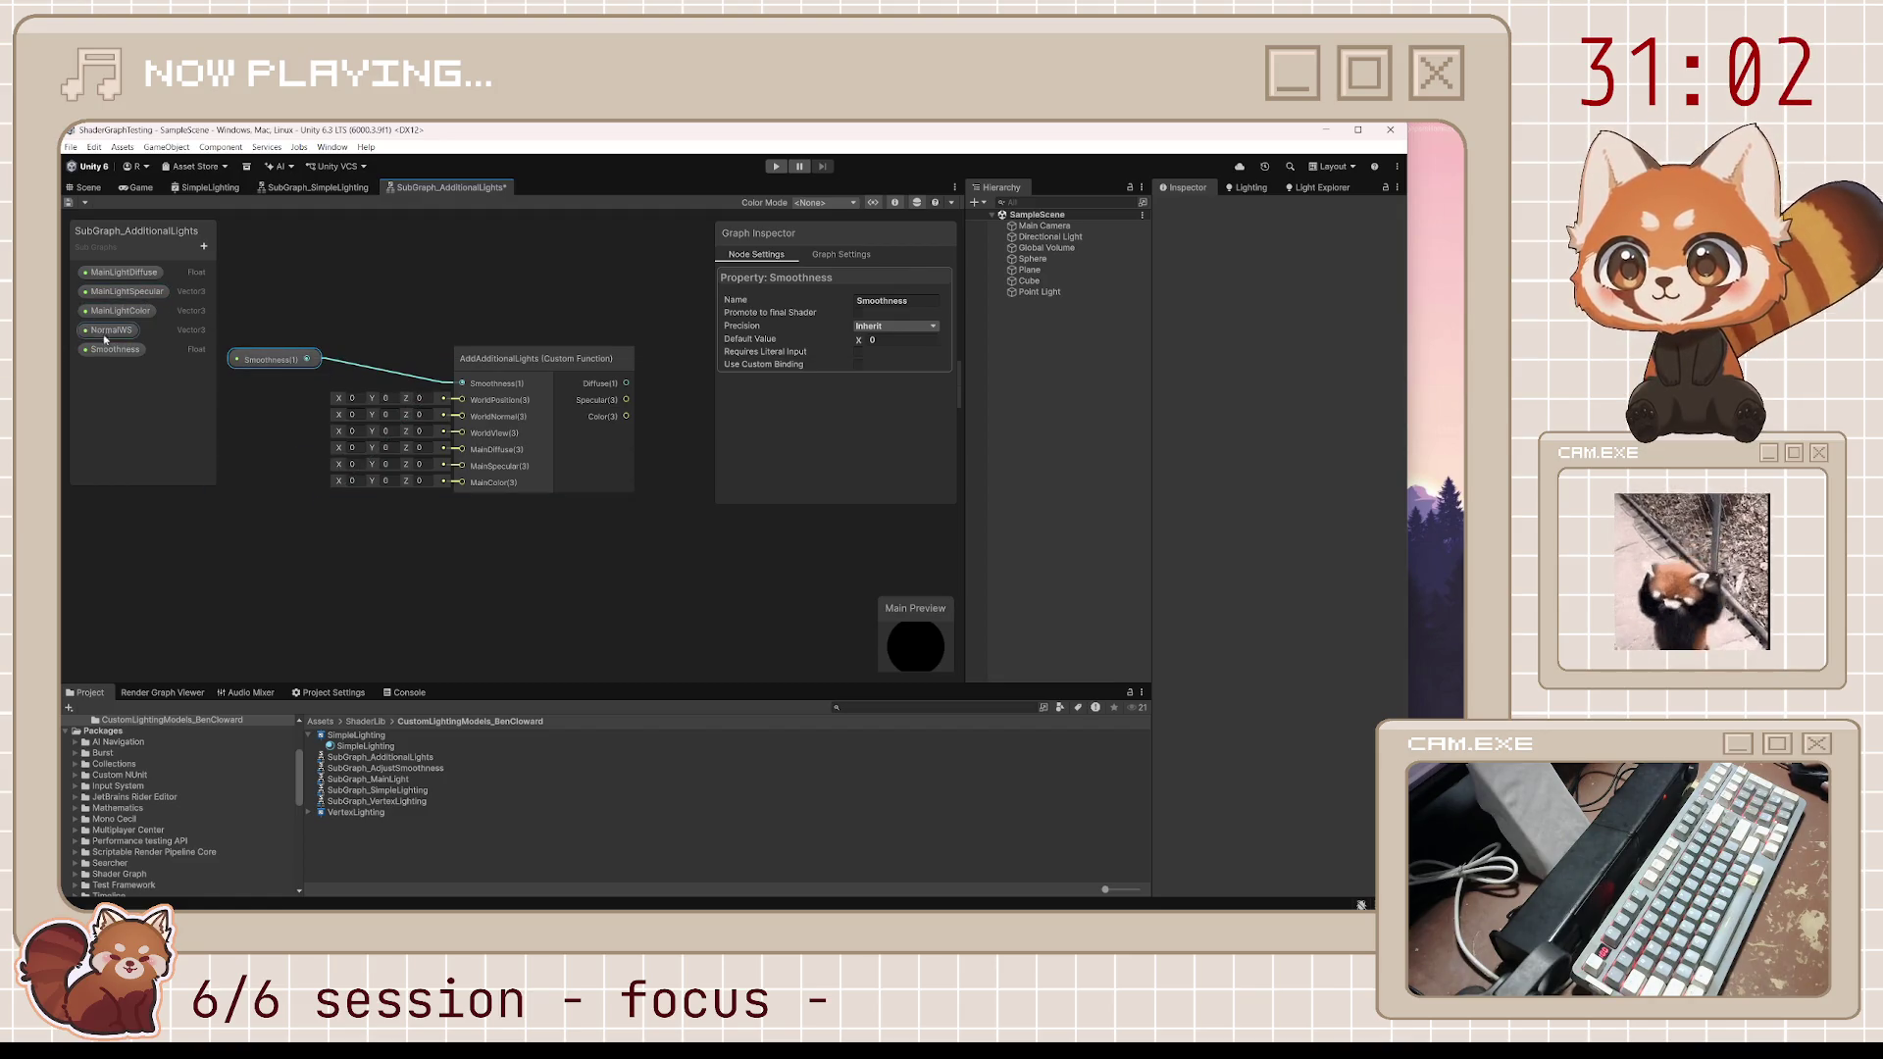
Add a Position node wired into the WorldPosition input, with its preview collapsed
left_click_drag(295, 499, 407, 500)
left_click(310, 474)
key("space")
type("positio")
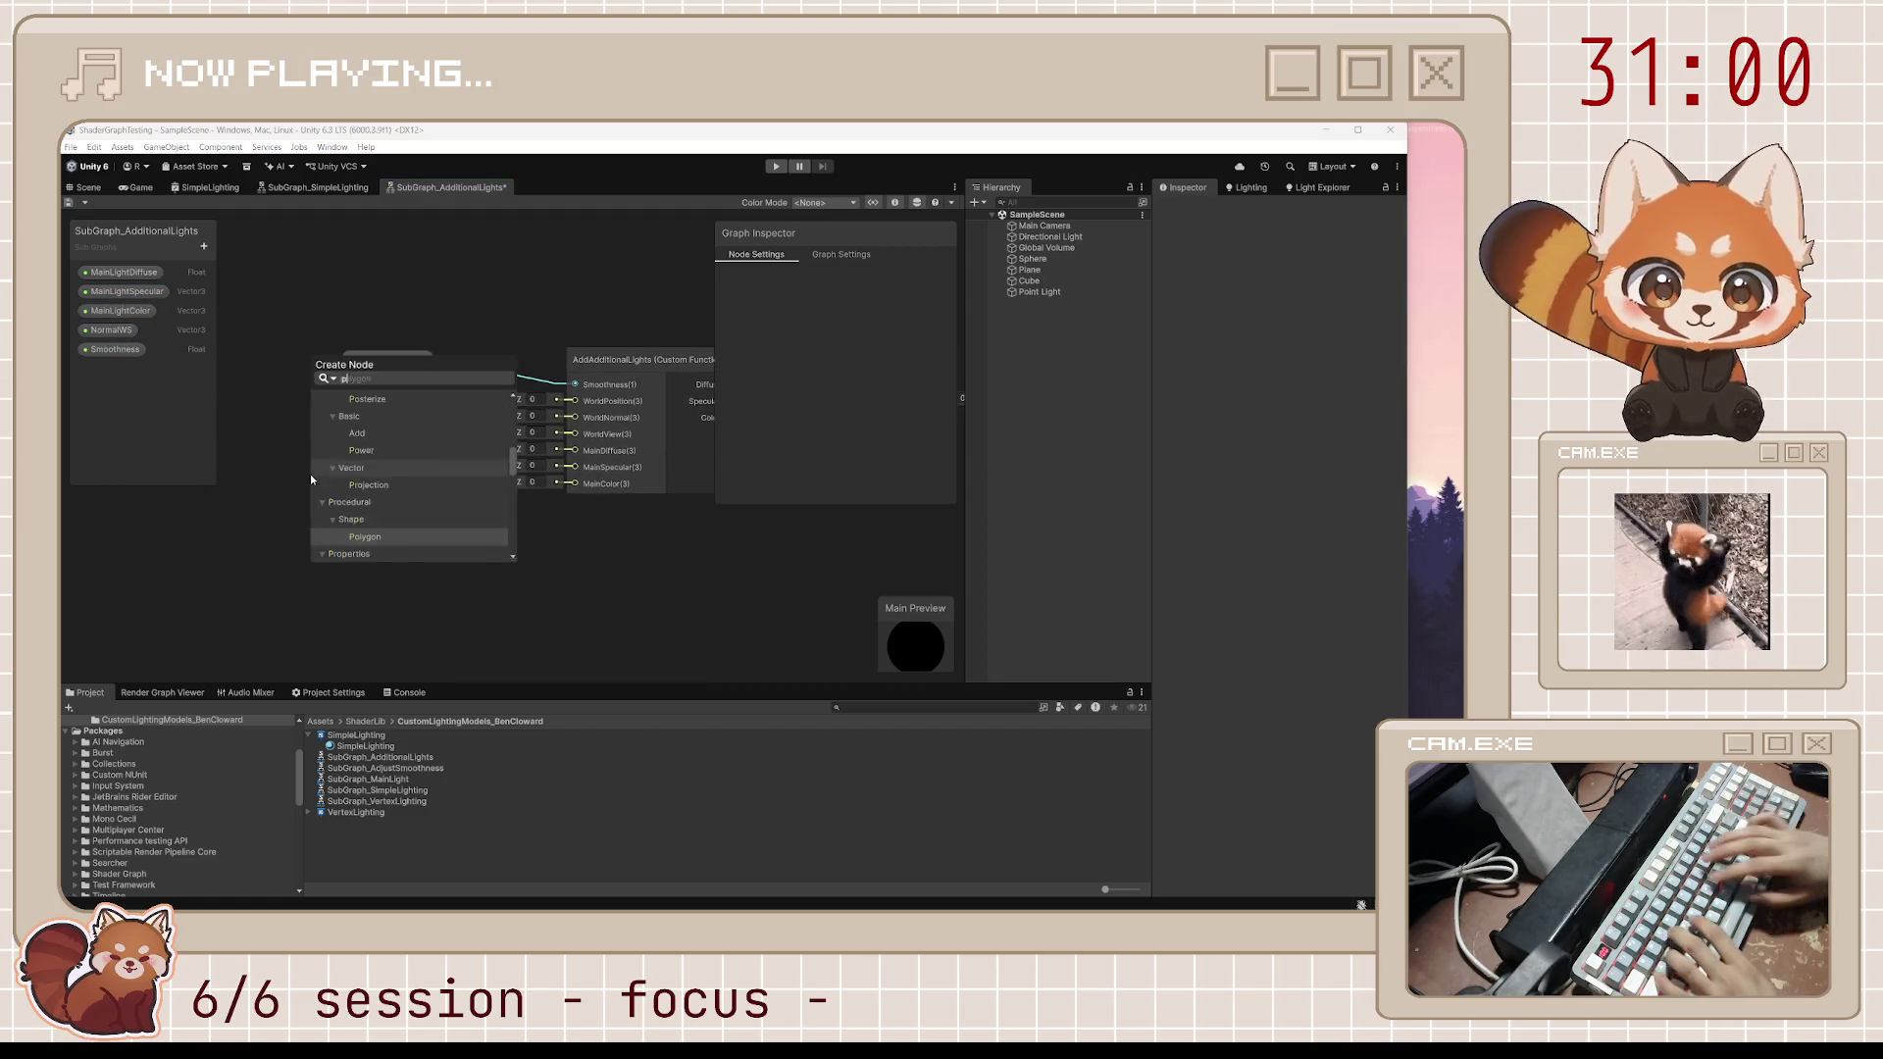
key("Return")
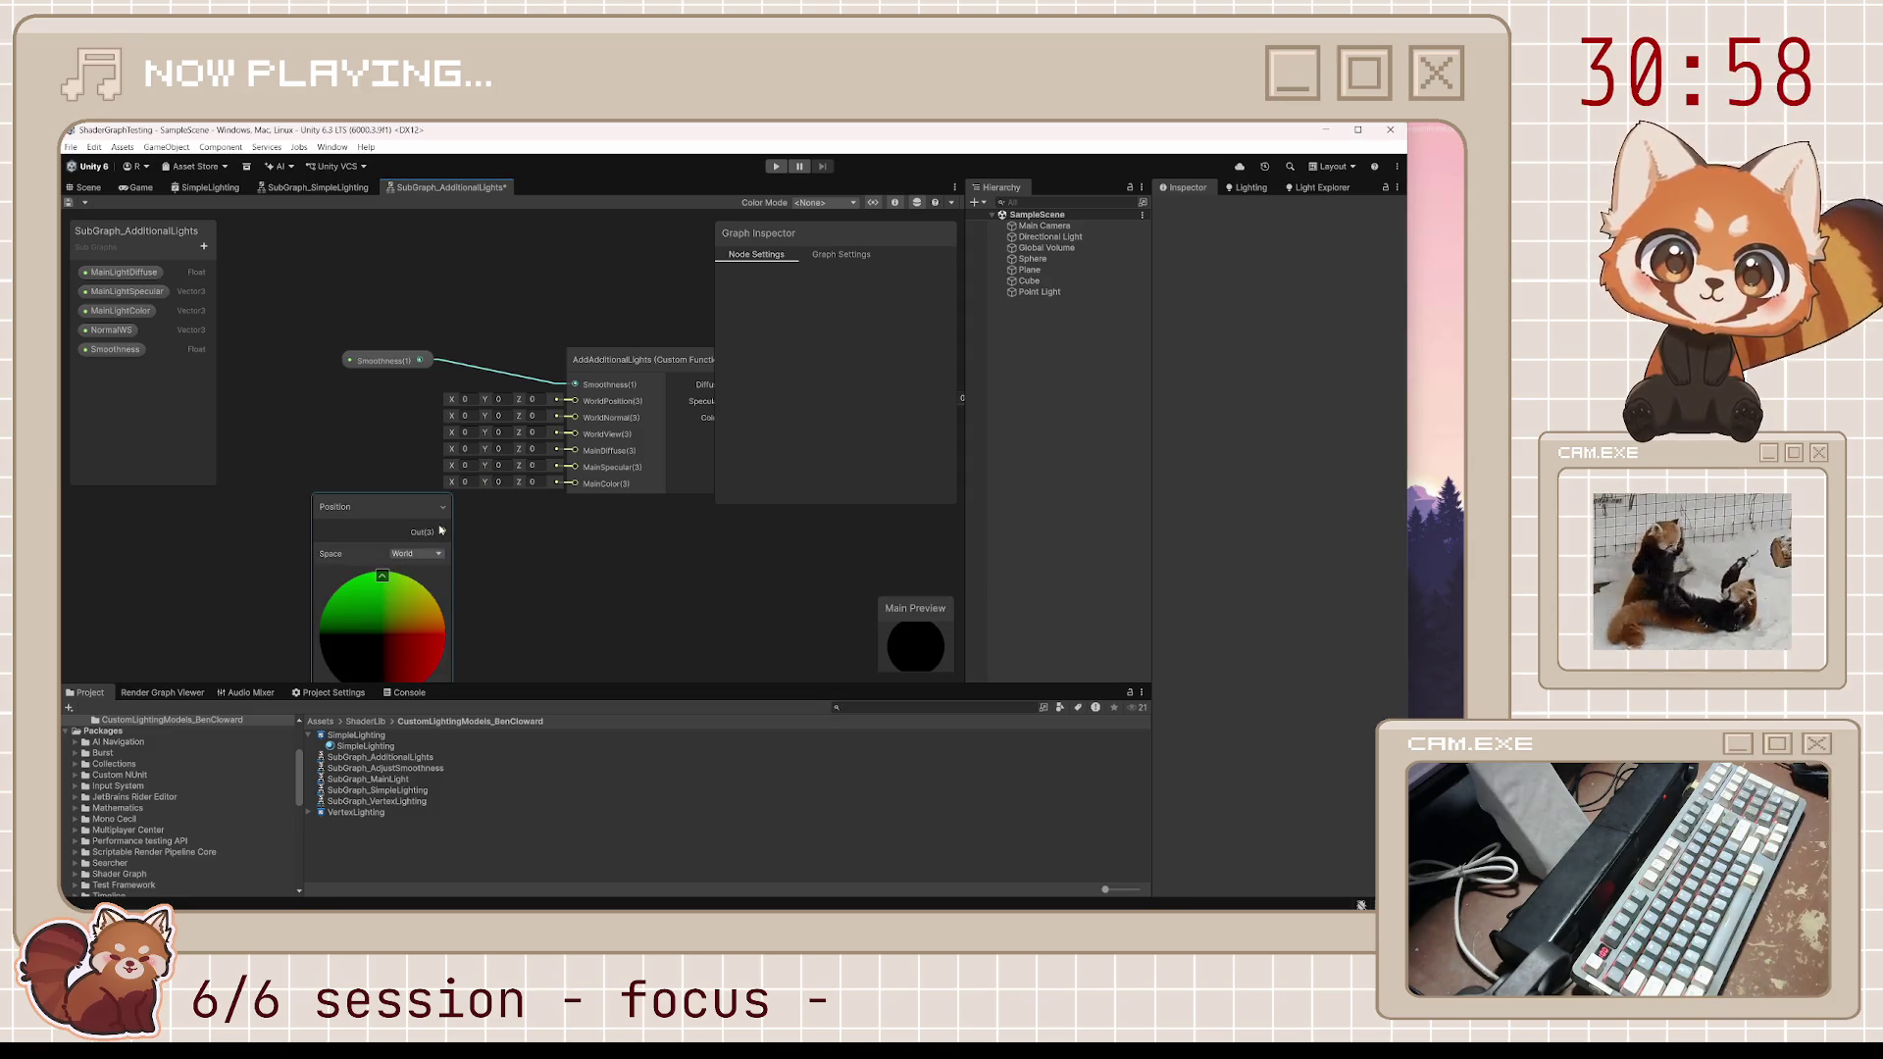
left_click_drag(440, 531, 575, 401)
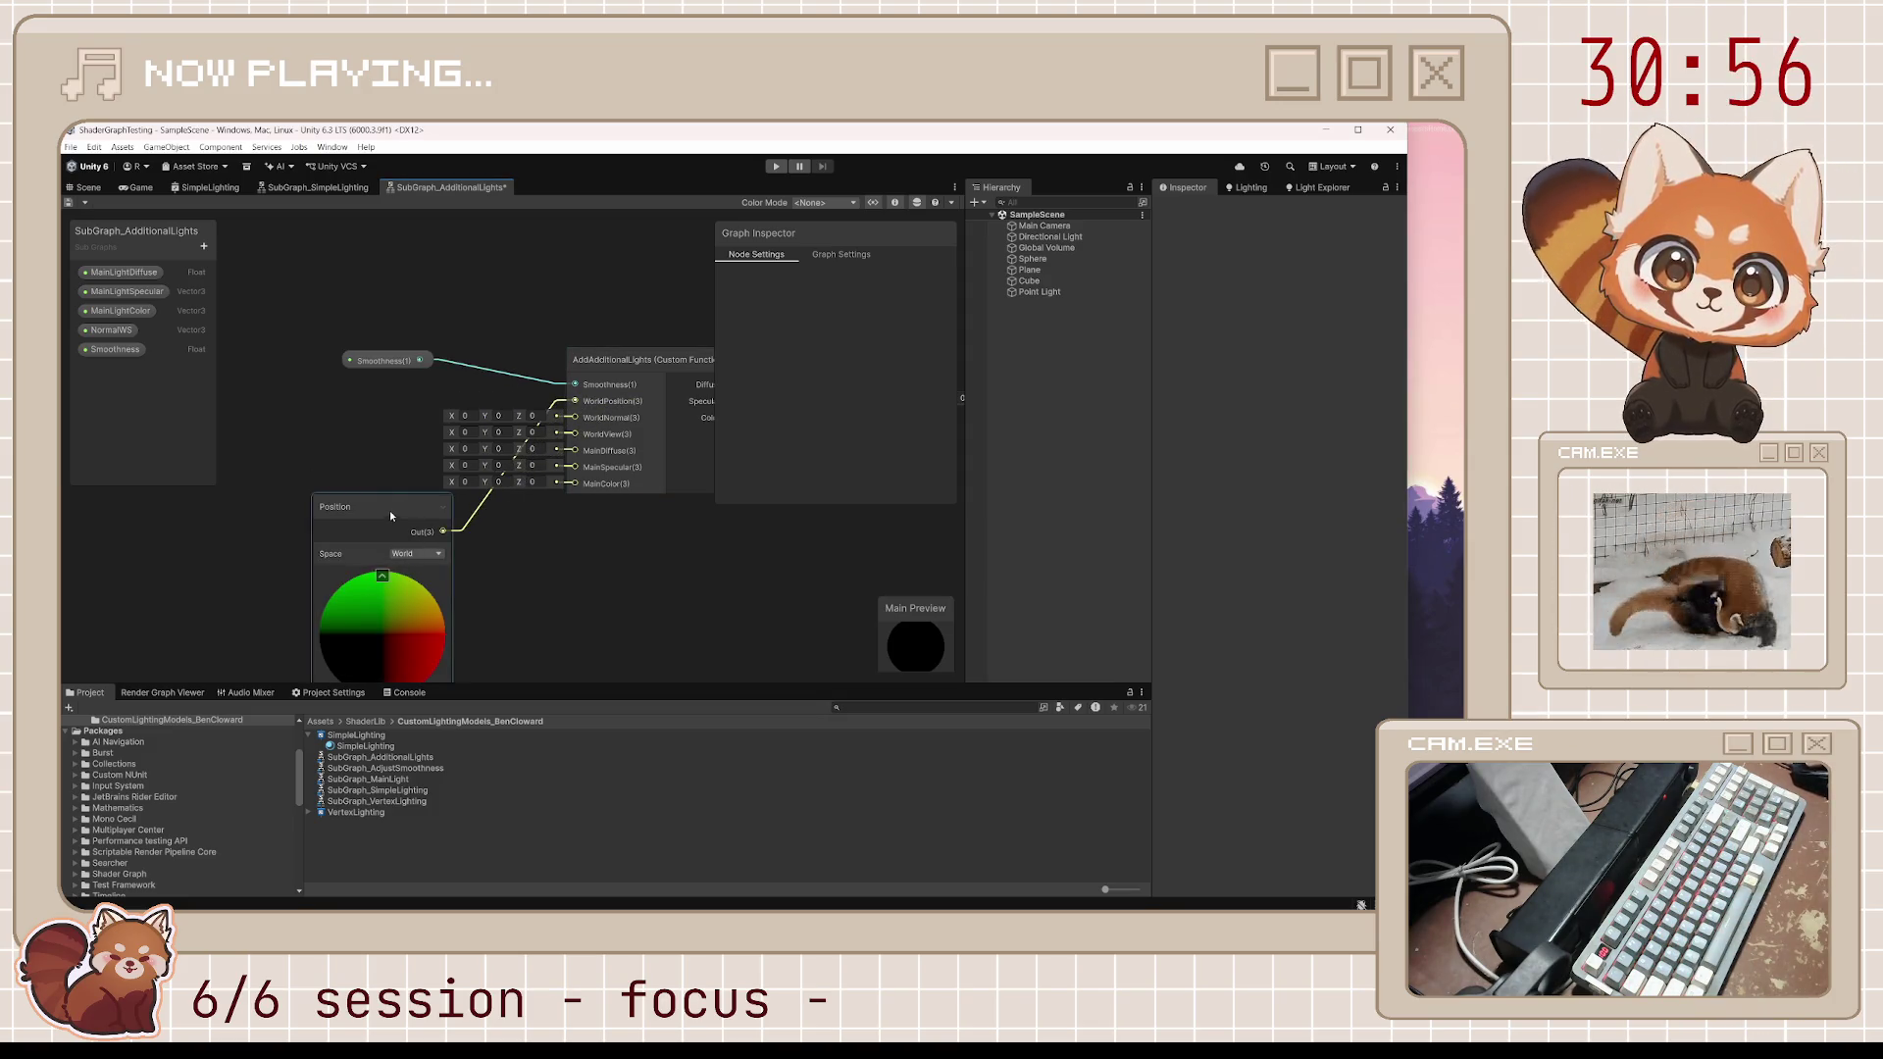
left_click_drag(387, 521, 322, 419)
left_click(317, 594)
left_click(357, 494)
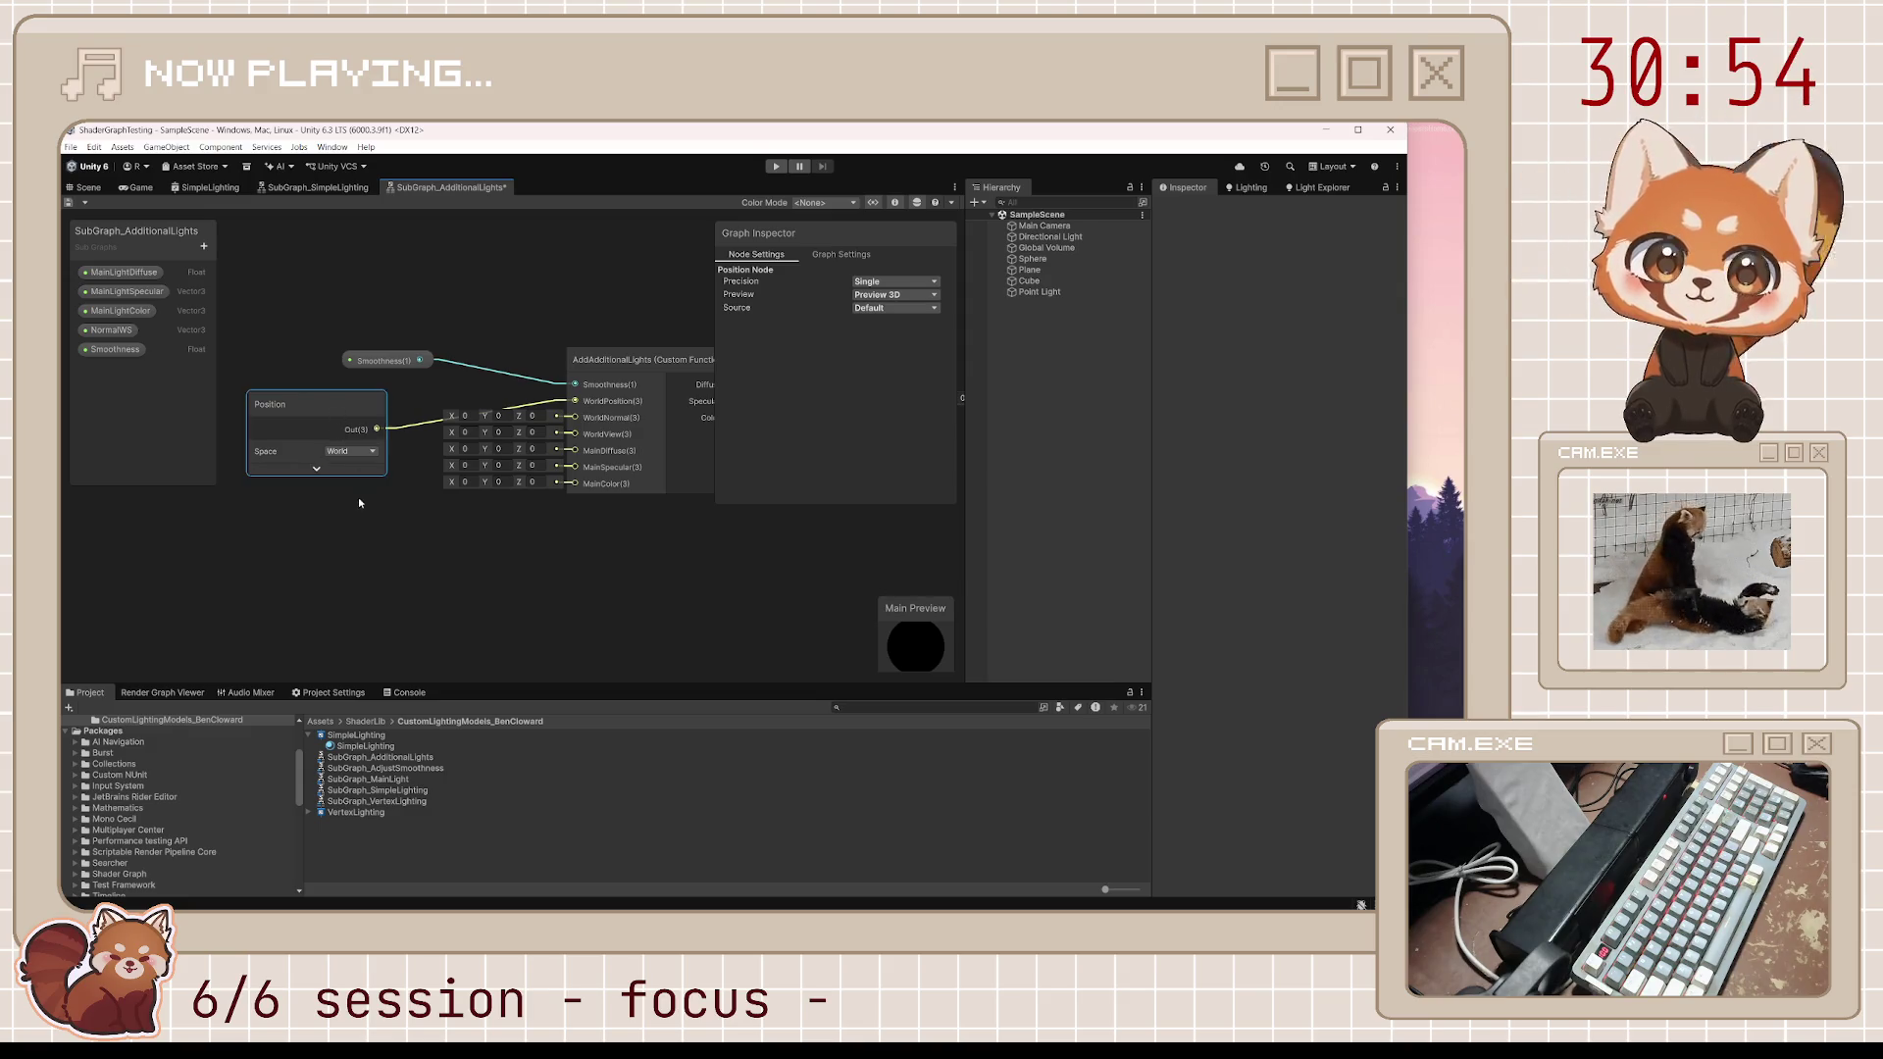
Place the NormalWS property and connect it to the WorldNormal input
key("space")
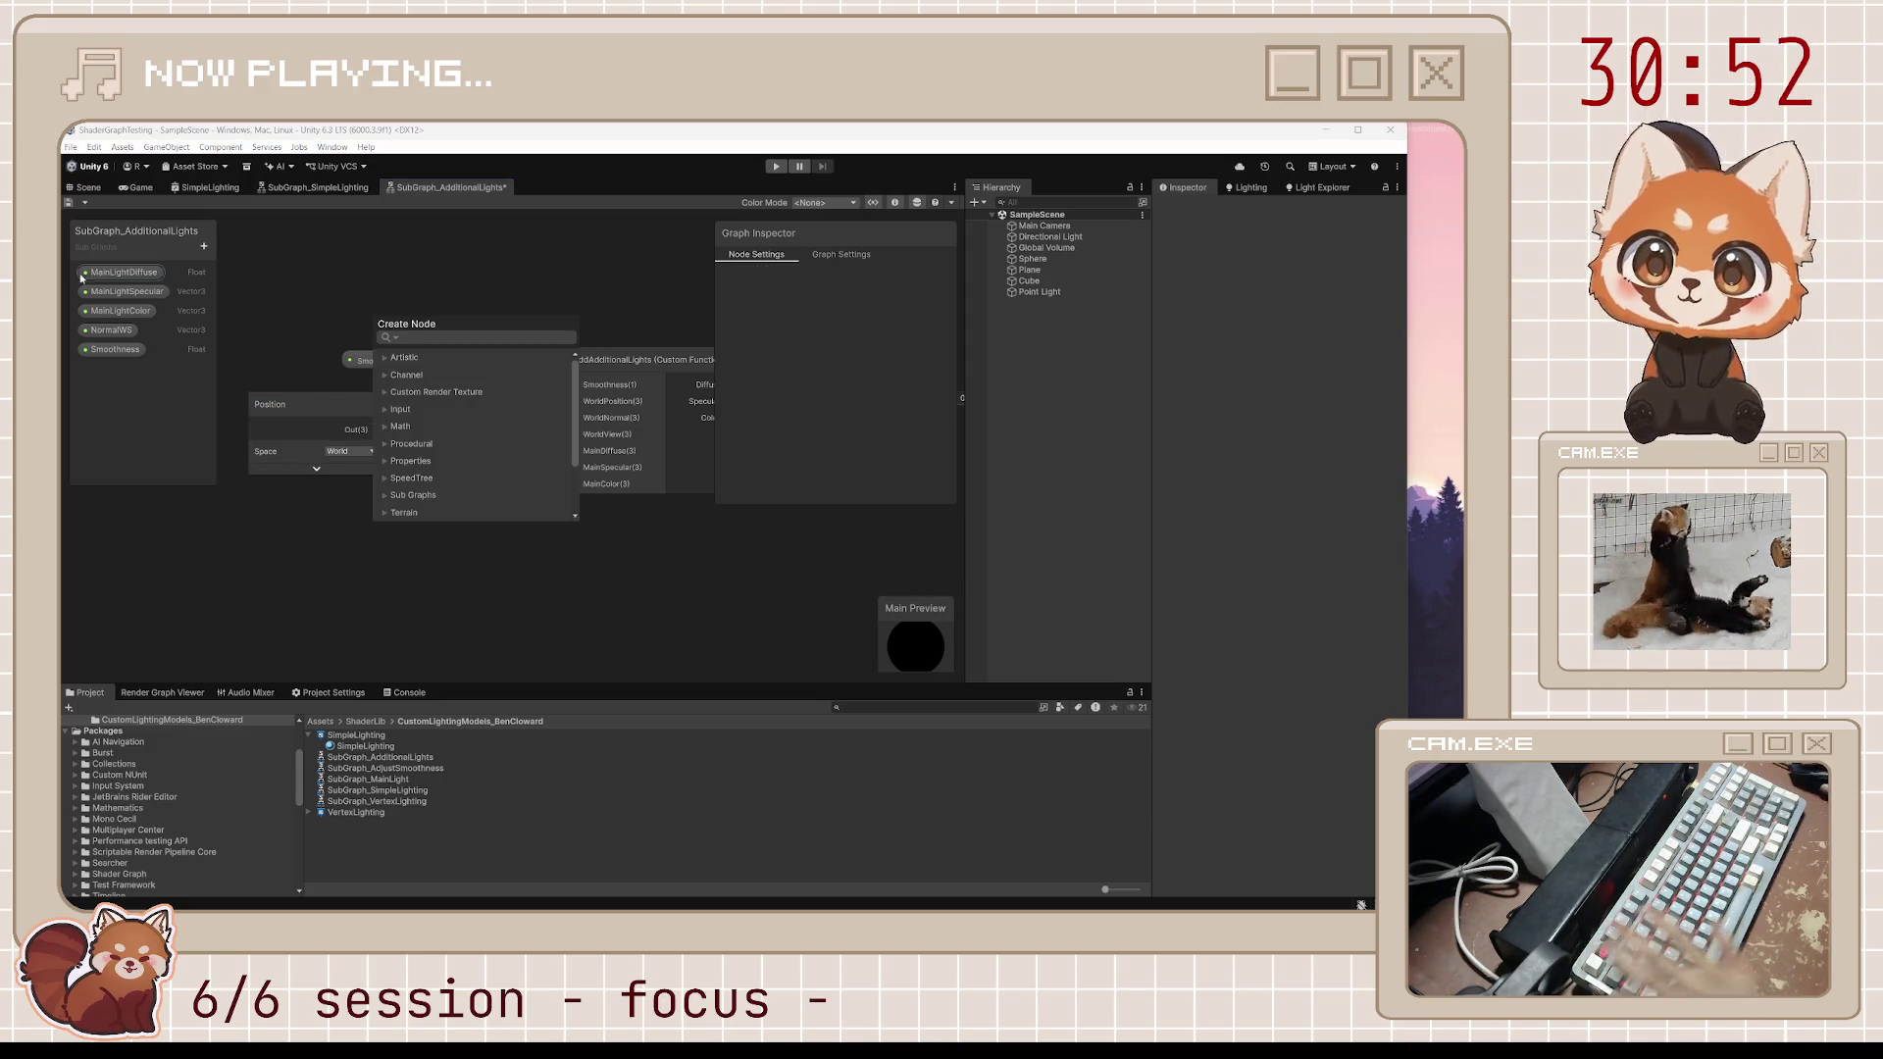
key("Escape")
mouse_move(111, 329)
left_mouse_down()
mouse_move(338, 510)
mouse_move(575, 417)
left_mouse_up()
left_click(355, 598)
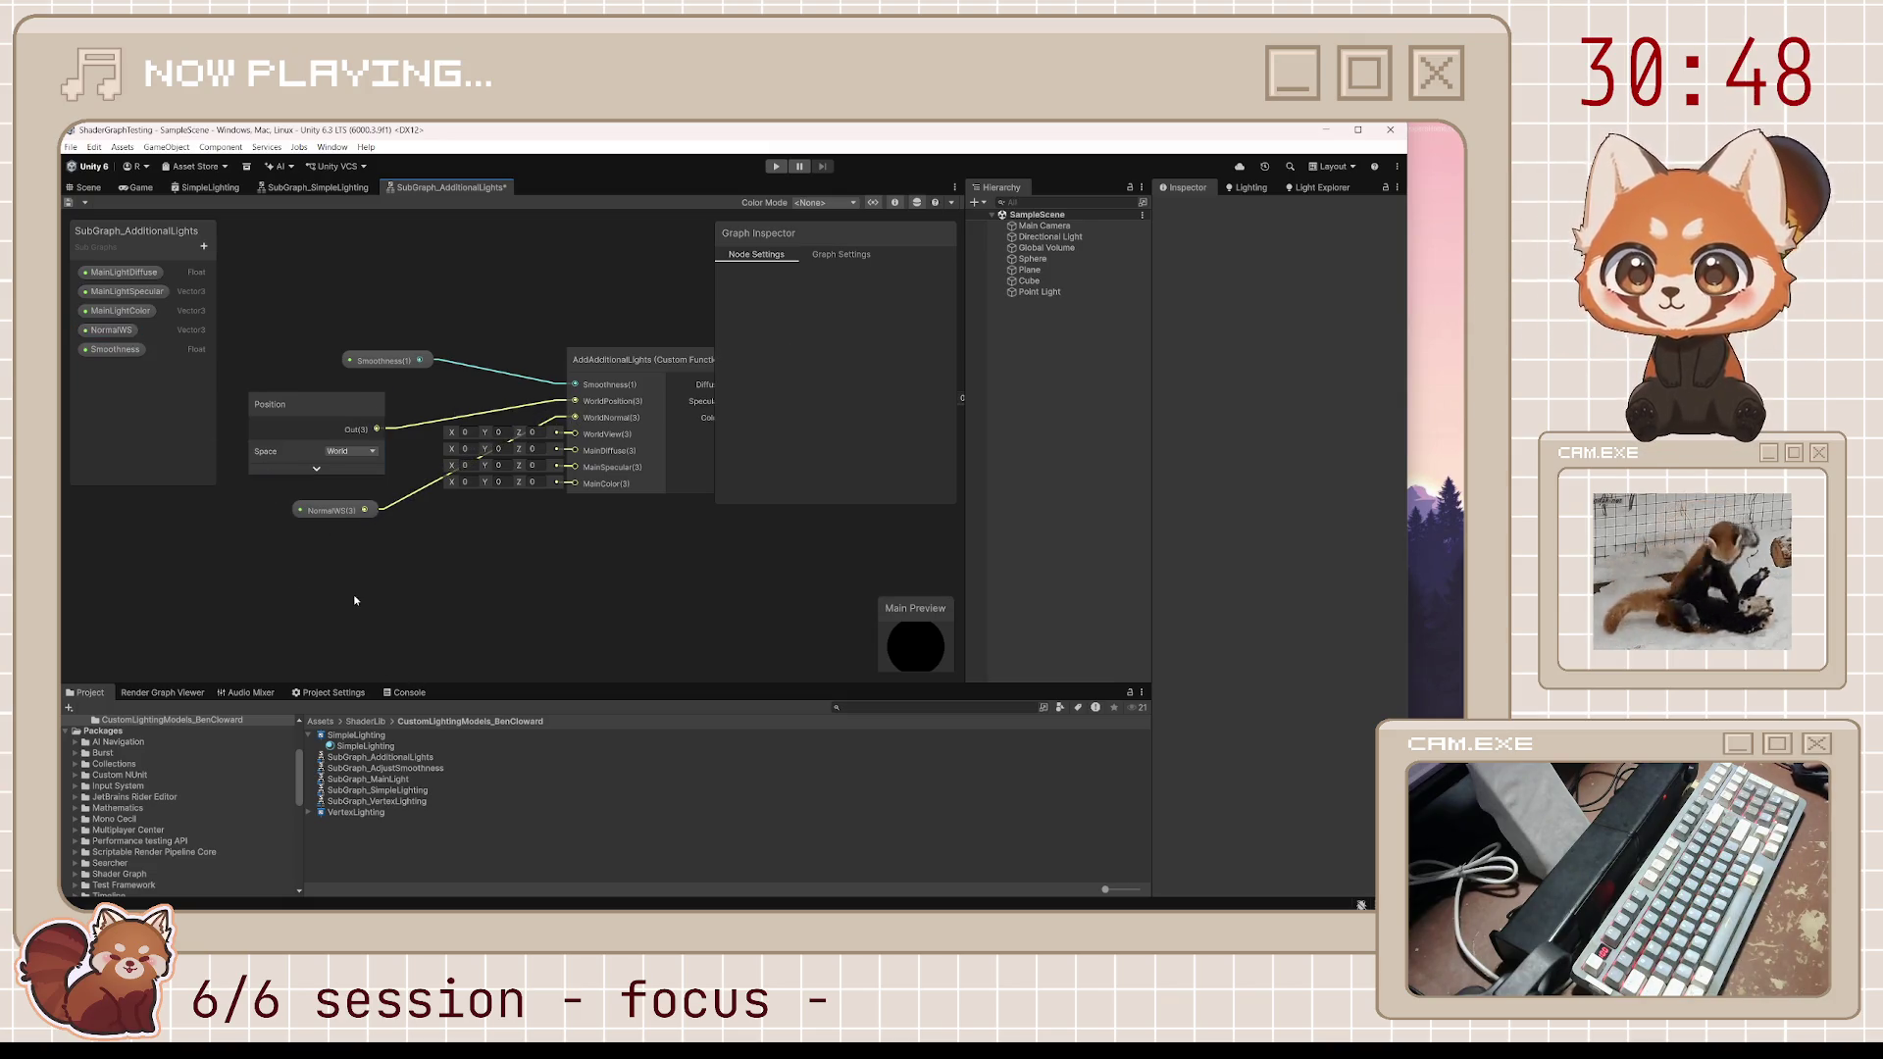
Add a View Vector node wired into the WorldView input, with its preview collapsed
key("space")
type("view")
key("Return")
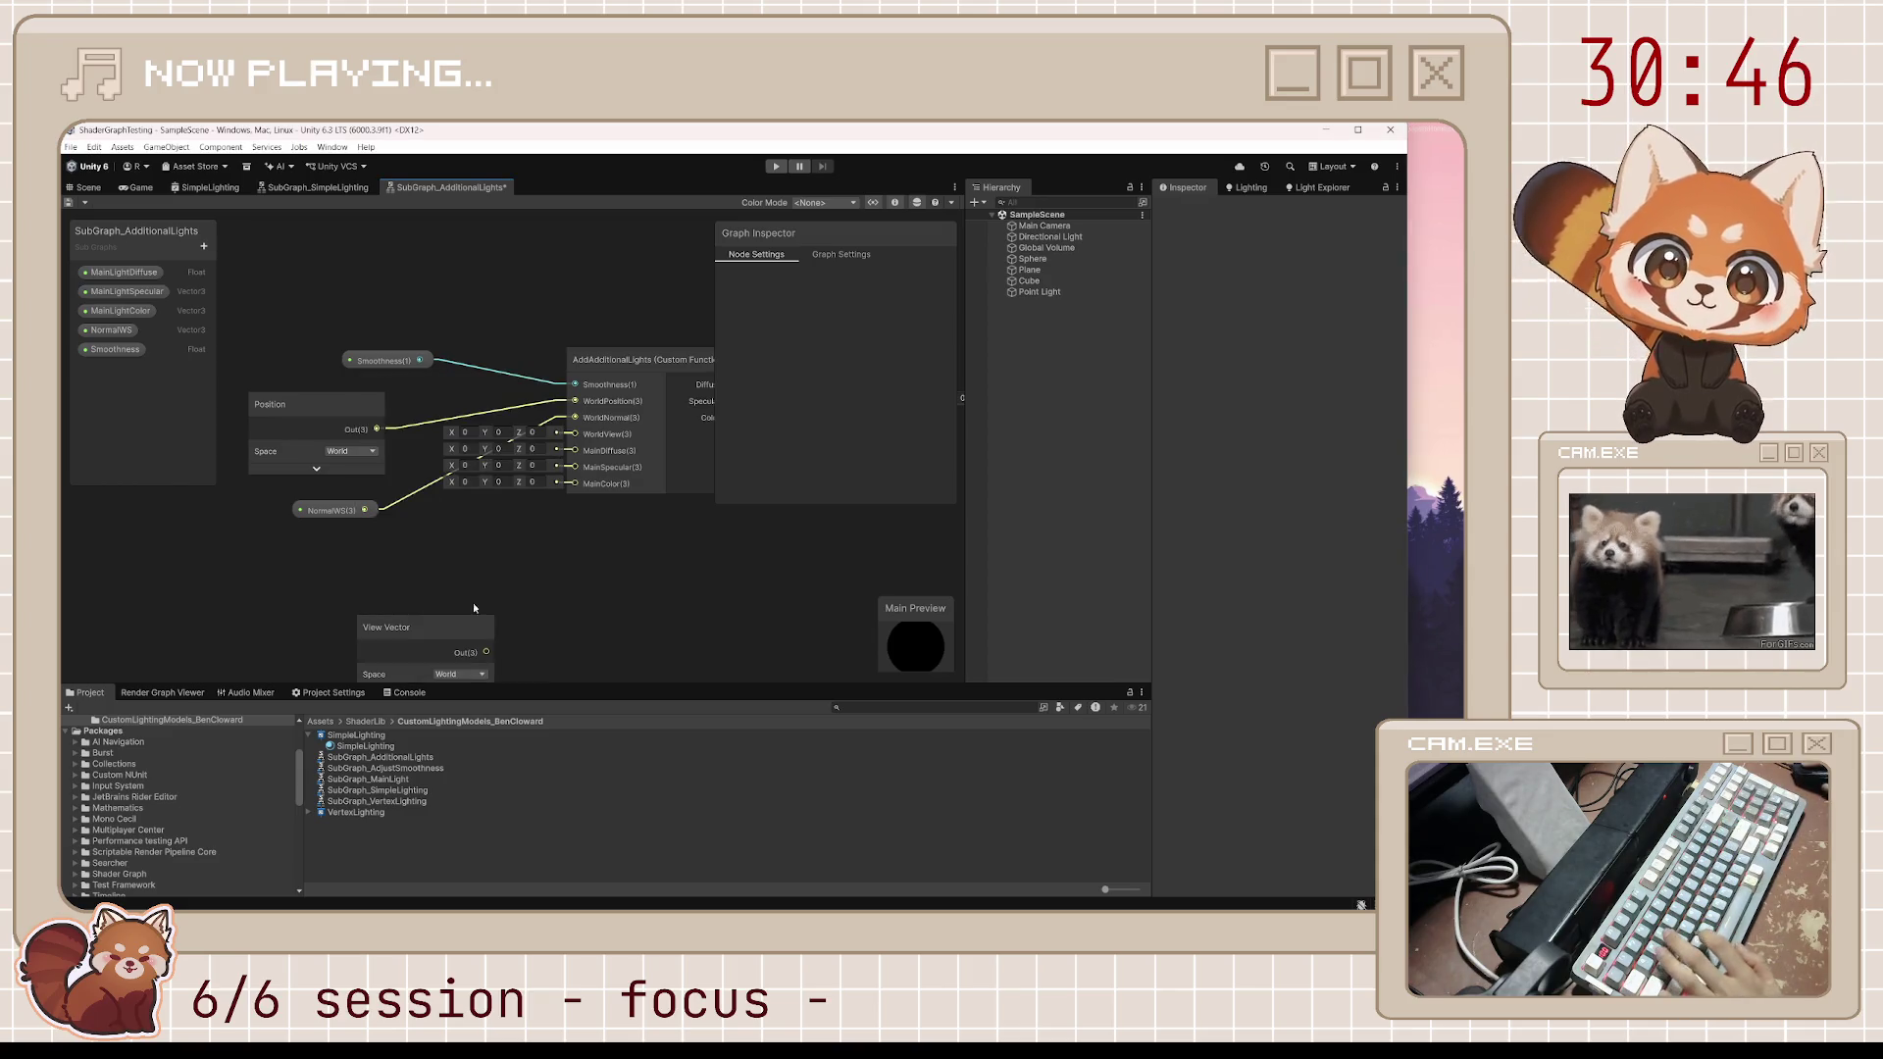
left_click_drag(489, 654, 575, 412)
mouse_move(449, 617)
left_mouse_down()
mouse_move(388, 543)
mouse_move(366, 547)
left_mouse_up()
left_click(354, 584)
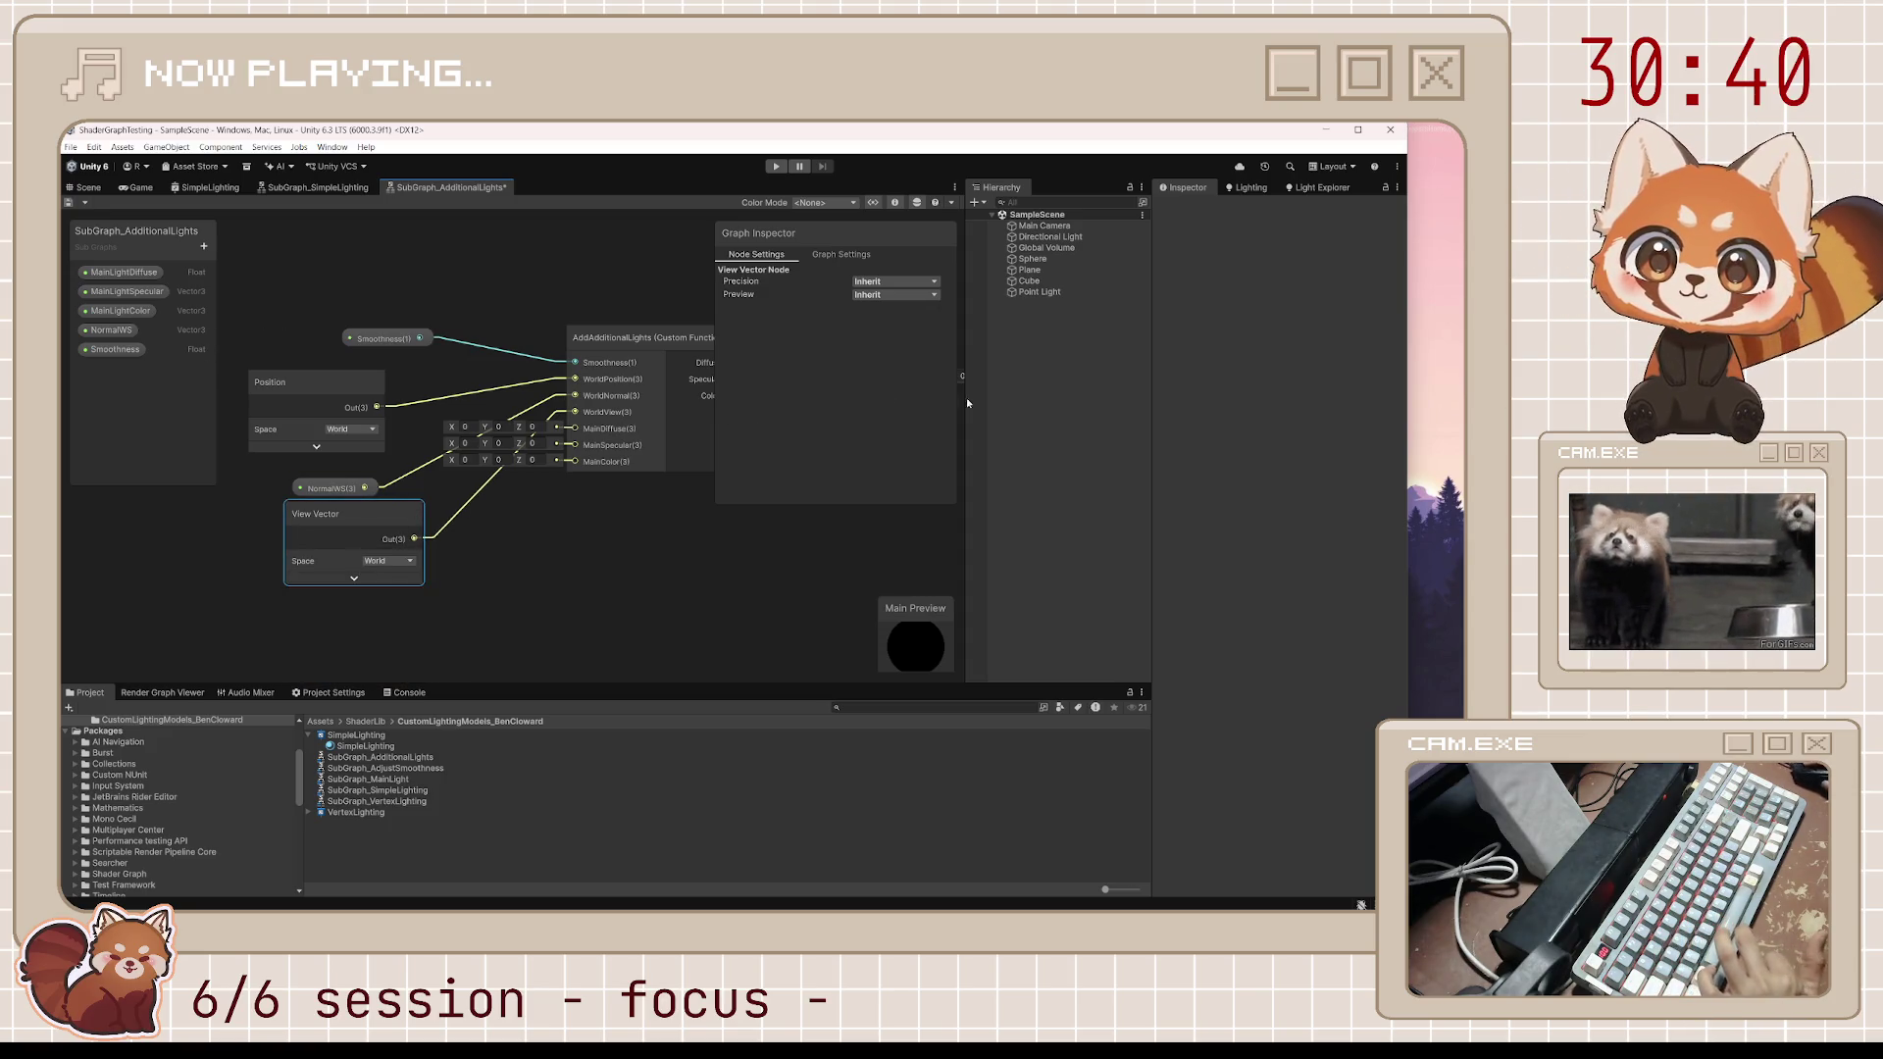
Connect MainLightDiffuse, MainLightSpecular and MainLightColor to the MainDiffuse, MainSpecular and MainColor inputs
left_click(93, 272)
mouse_move(609, 426)
left_mouse_down()
mouse_move(500, 569)
mouse_move(593, 507)
mouse_move(574, 429)
left_mouse_up()
mouse_move(128, 291)
left_mouse_down()
mouse_move(178, 358)
mouse_move(522, 620)
left_mouse_up()
mouse_move(121, 311)
left_mouse_down()
mouse_move(554, 662)
mouse_move(589, 510)
mouse_move(575, 445)
left_mouse_up()
left_click_drag(647, 653, 575, 448)
left_click(498, 583)
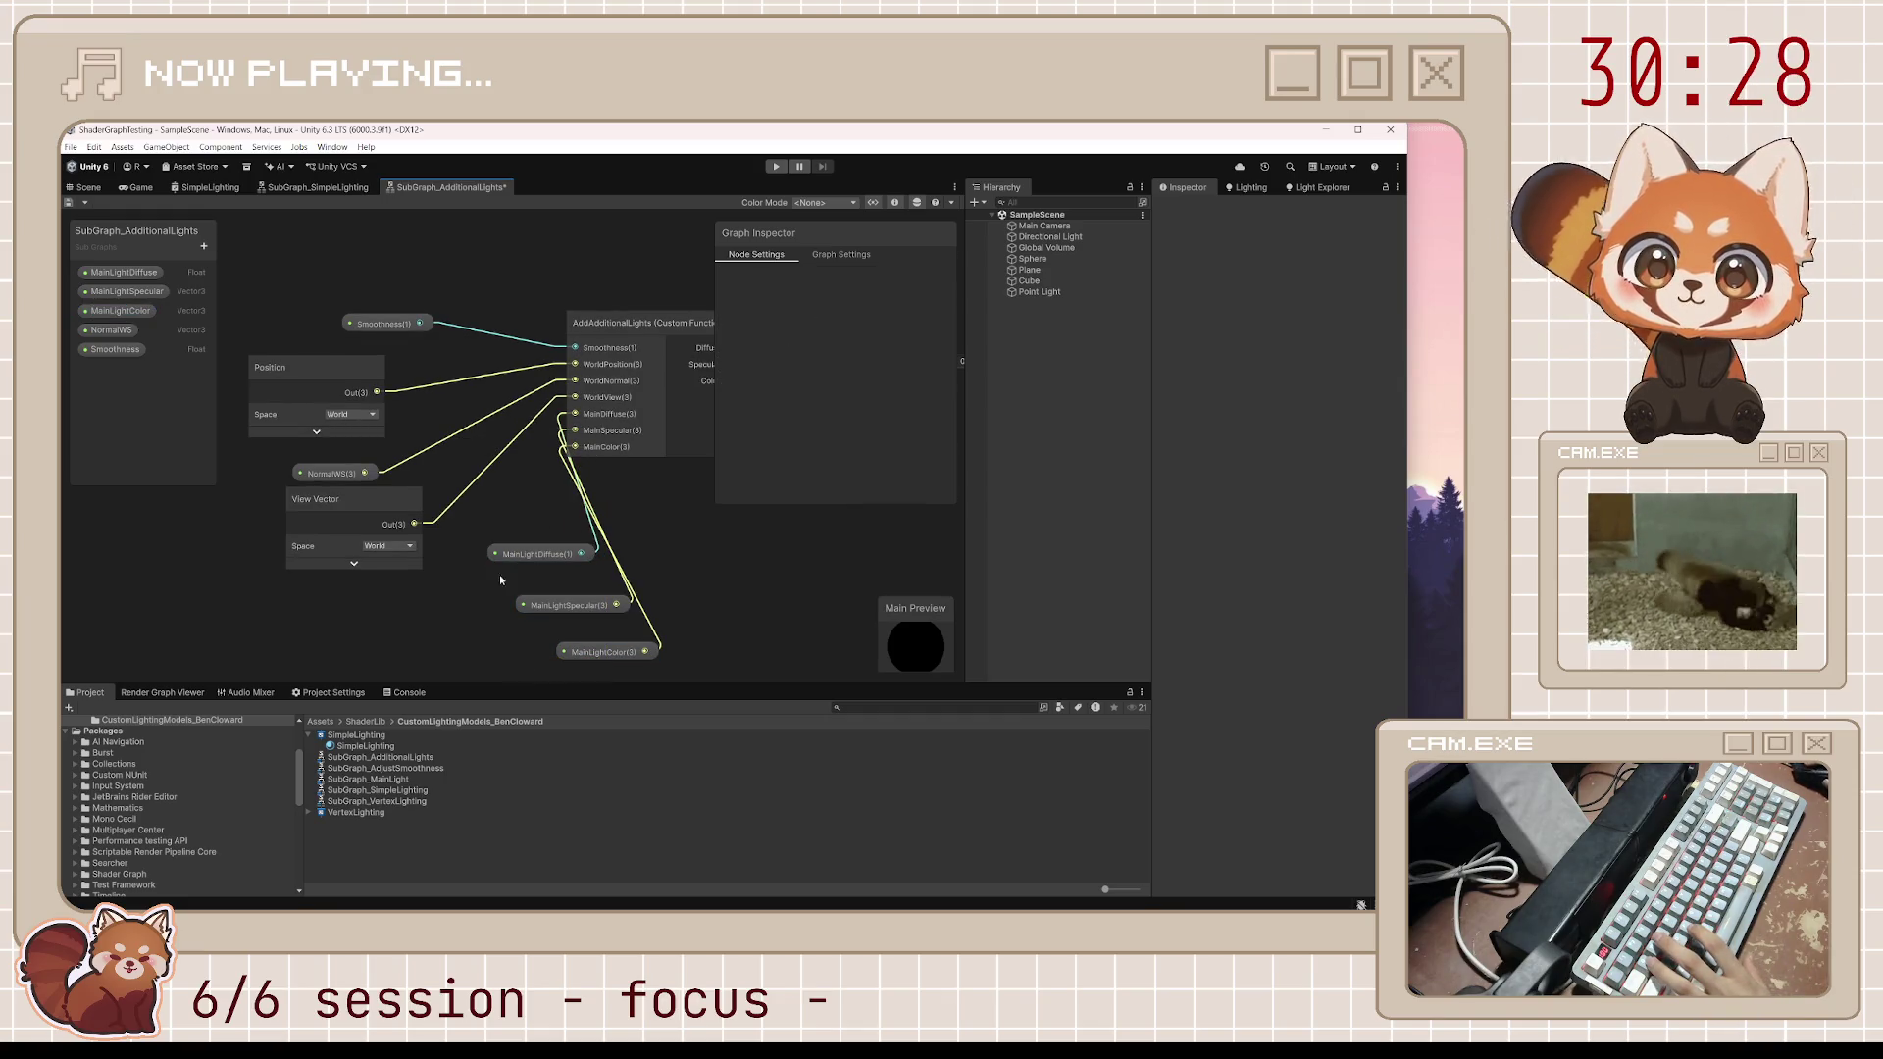
left_click_drag(564, 605, 537, 584)
mouse_move(604, 652)
left_mouse_down()
mouse_move(545, 568)
mouse_move(518, 615)
mouse_move(503, 550)
mouse_move(327, 574)
left_mouse_up()
left_click(486, 546)
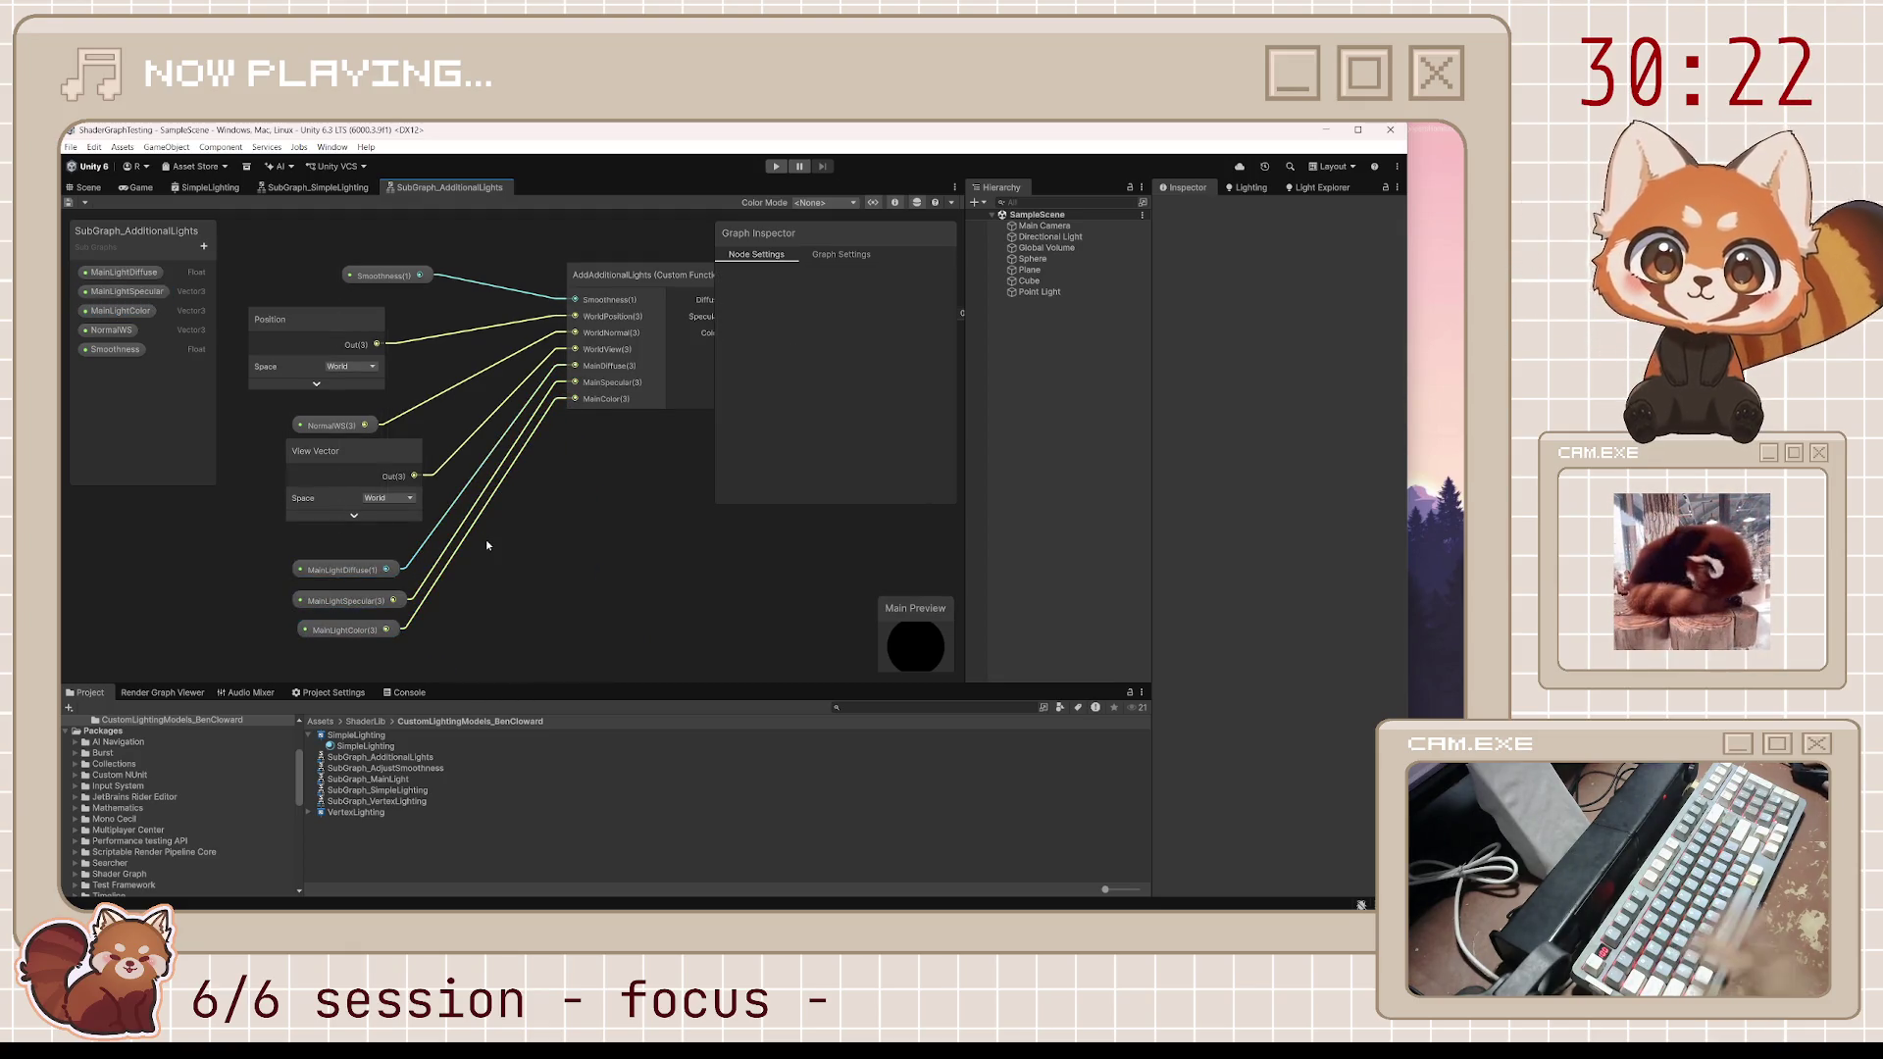
scroll(486, 546, "down", 5)
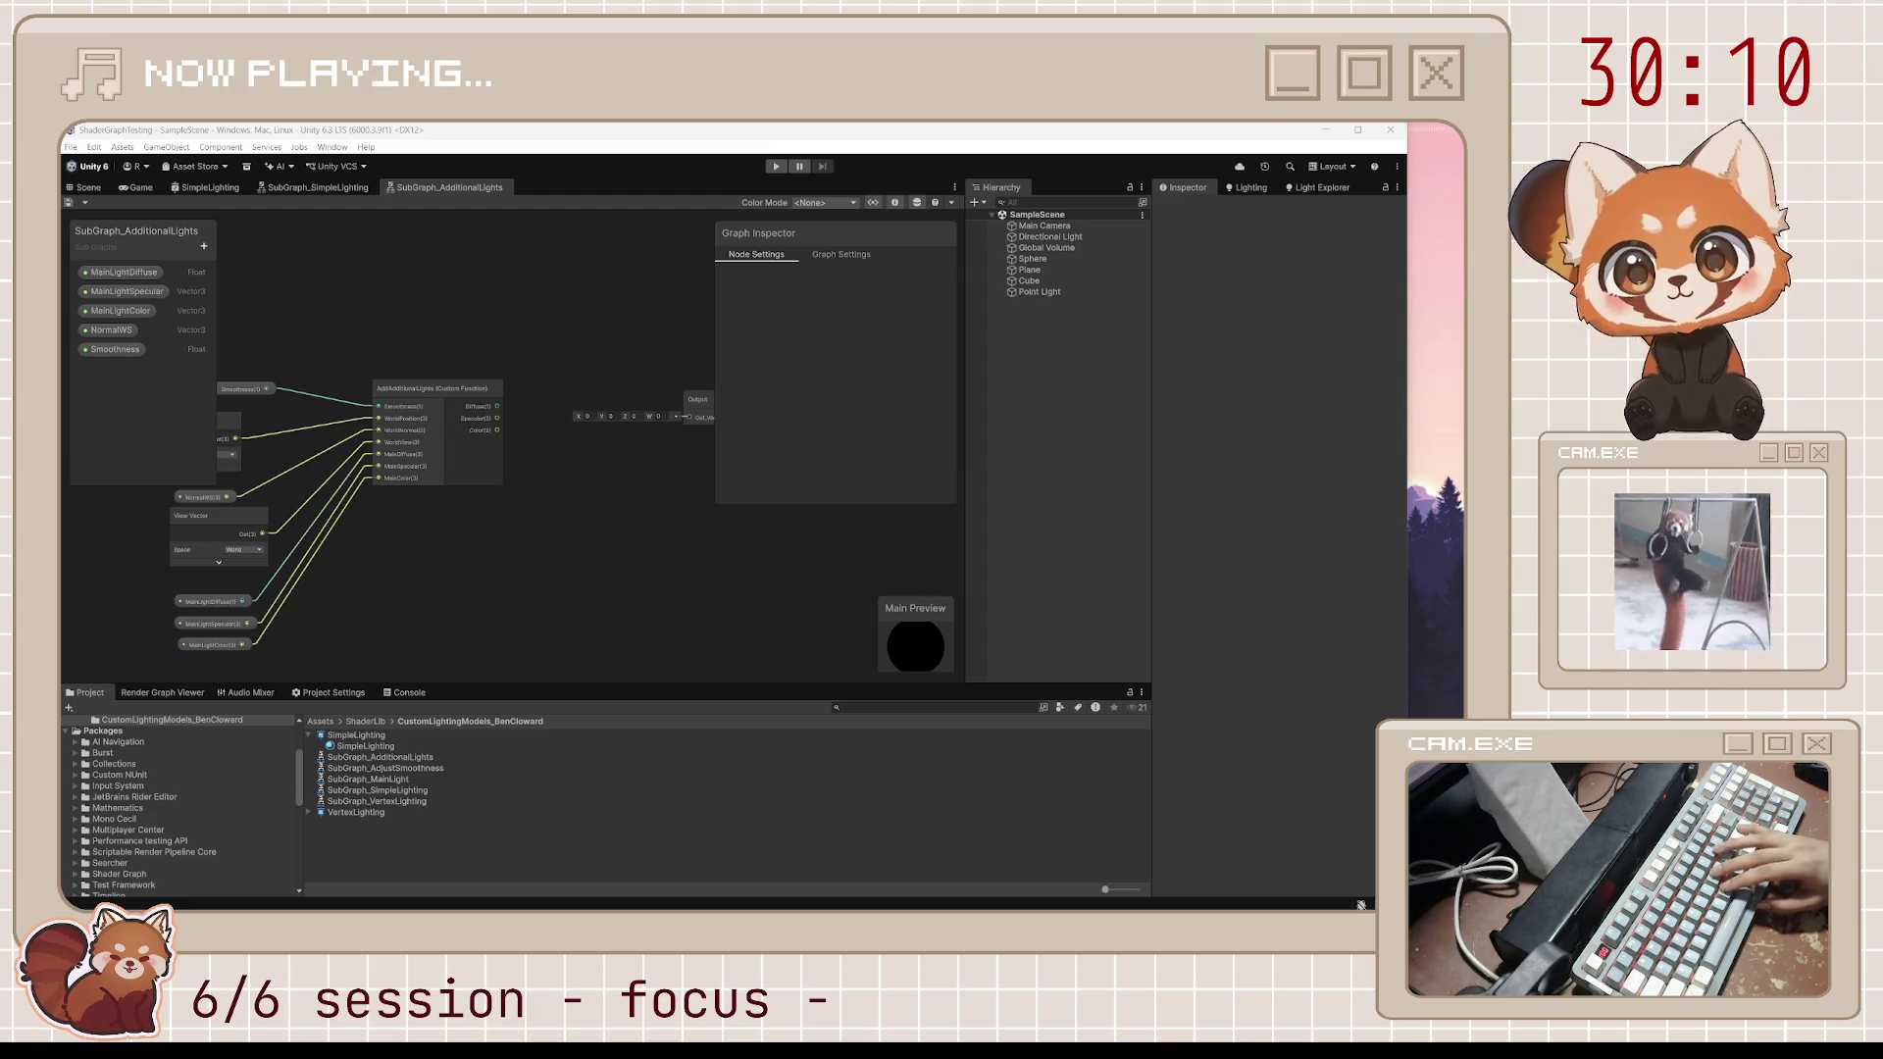
Widen the Graph Inspector and begin typing the Diffuse, Specular and Color lines in Body
left_click_drag(409, 391, 380, 455)
mouse_move(817, 505)
left_mouse_down()
mouse_move(775, 667)
mouse_move(728, 622)
mouse_move(527, 599)
left_mouse_up()
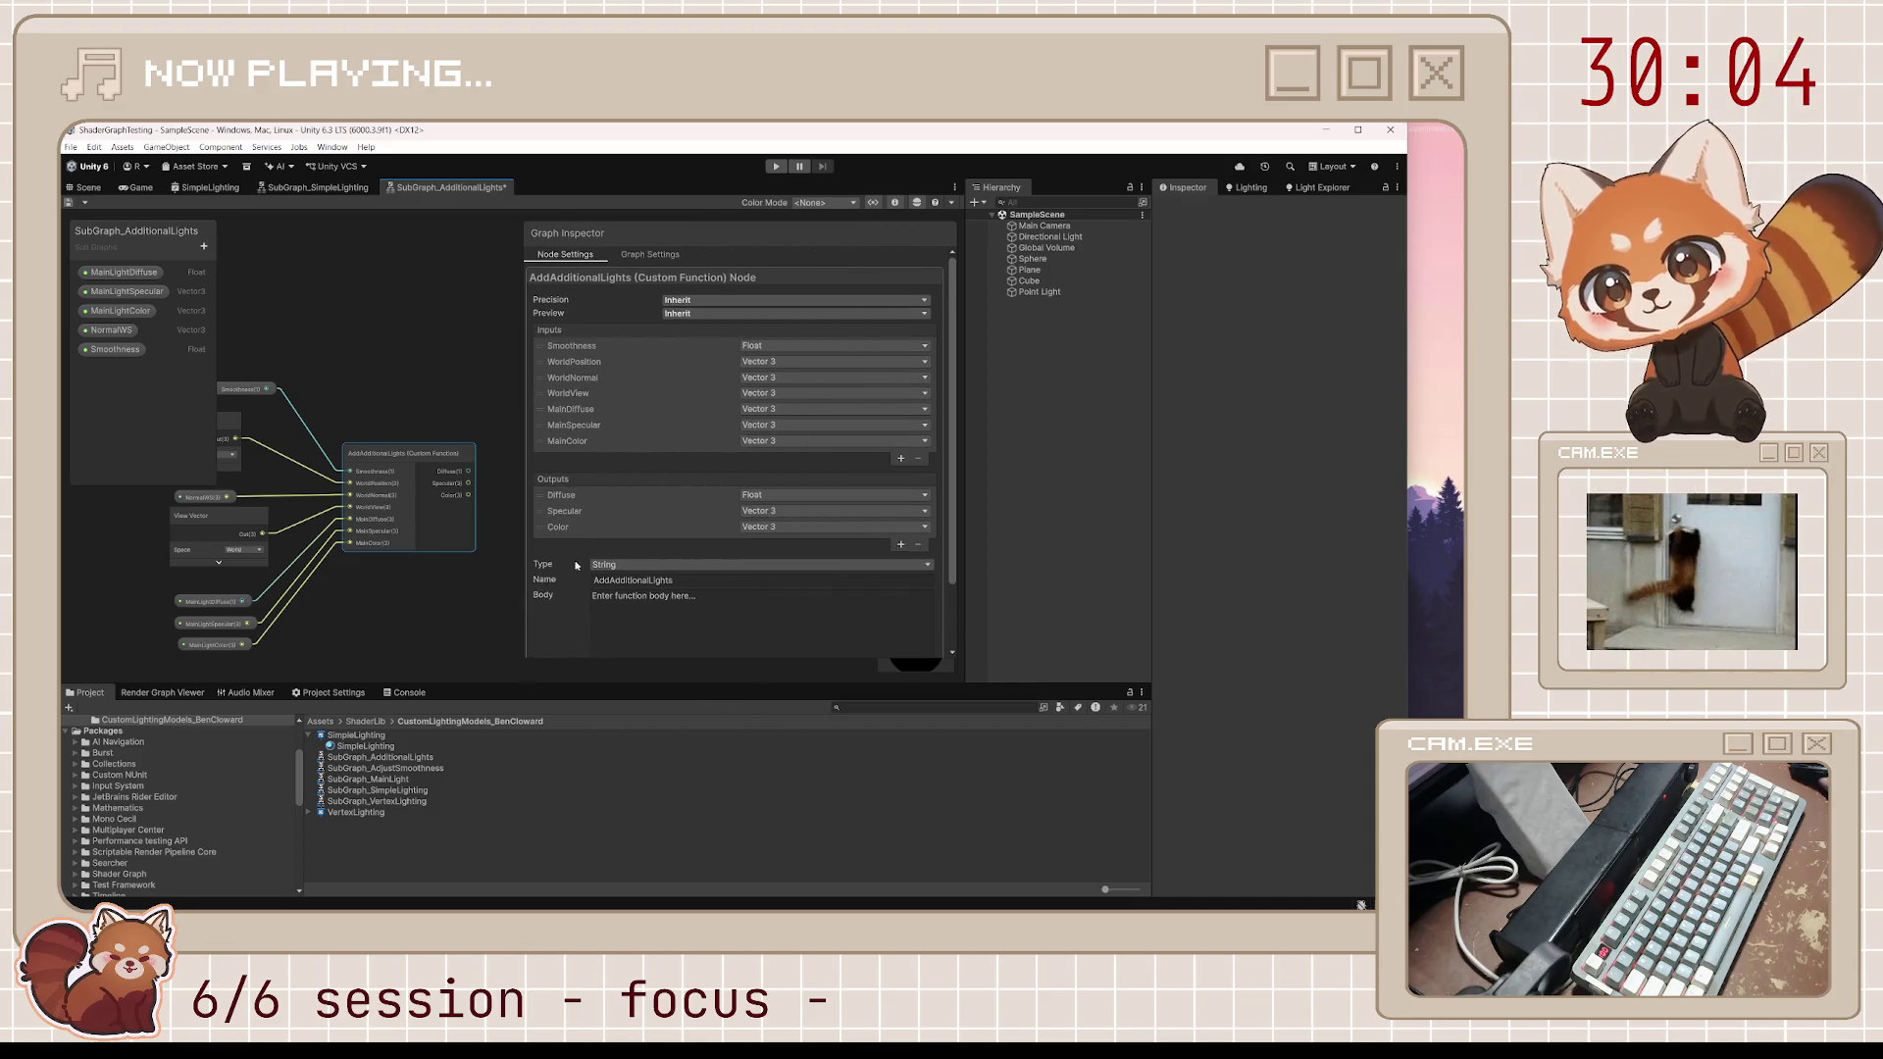
scroll(733, 491, "down", 2)
left_click(726, 530)
type("Specu")
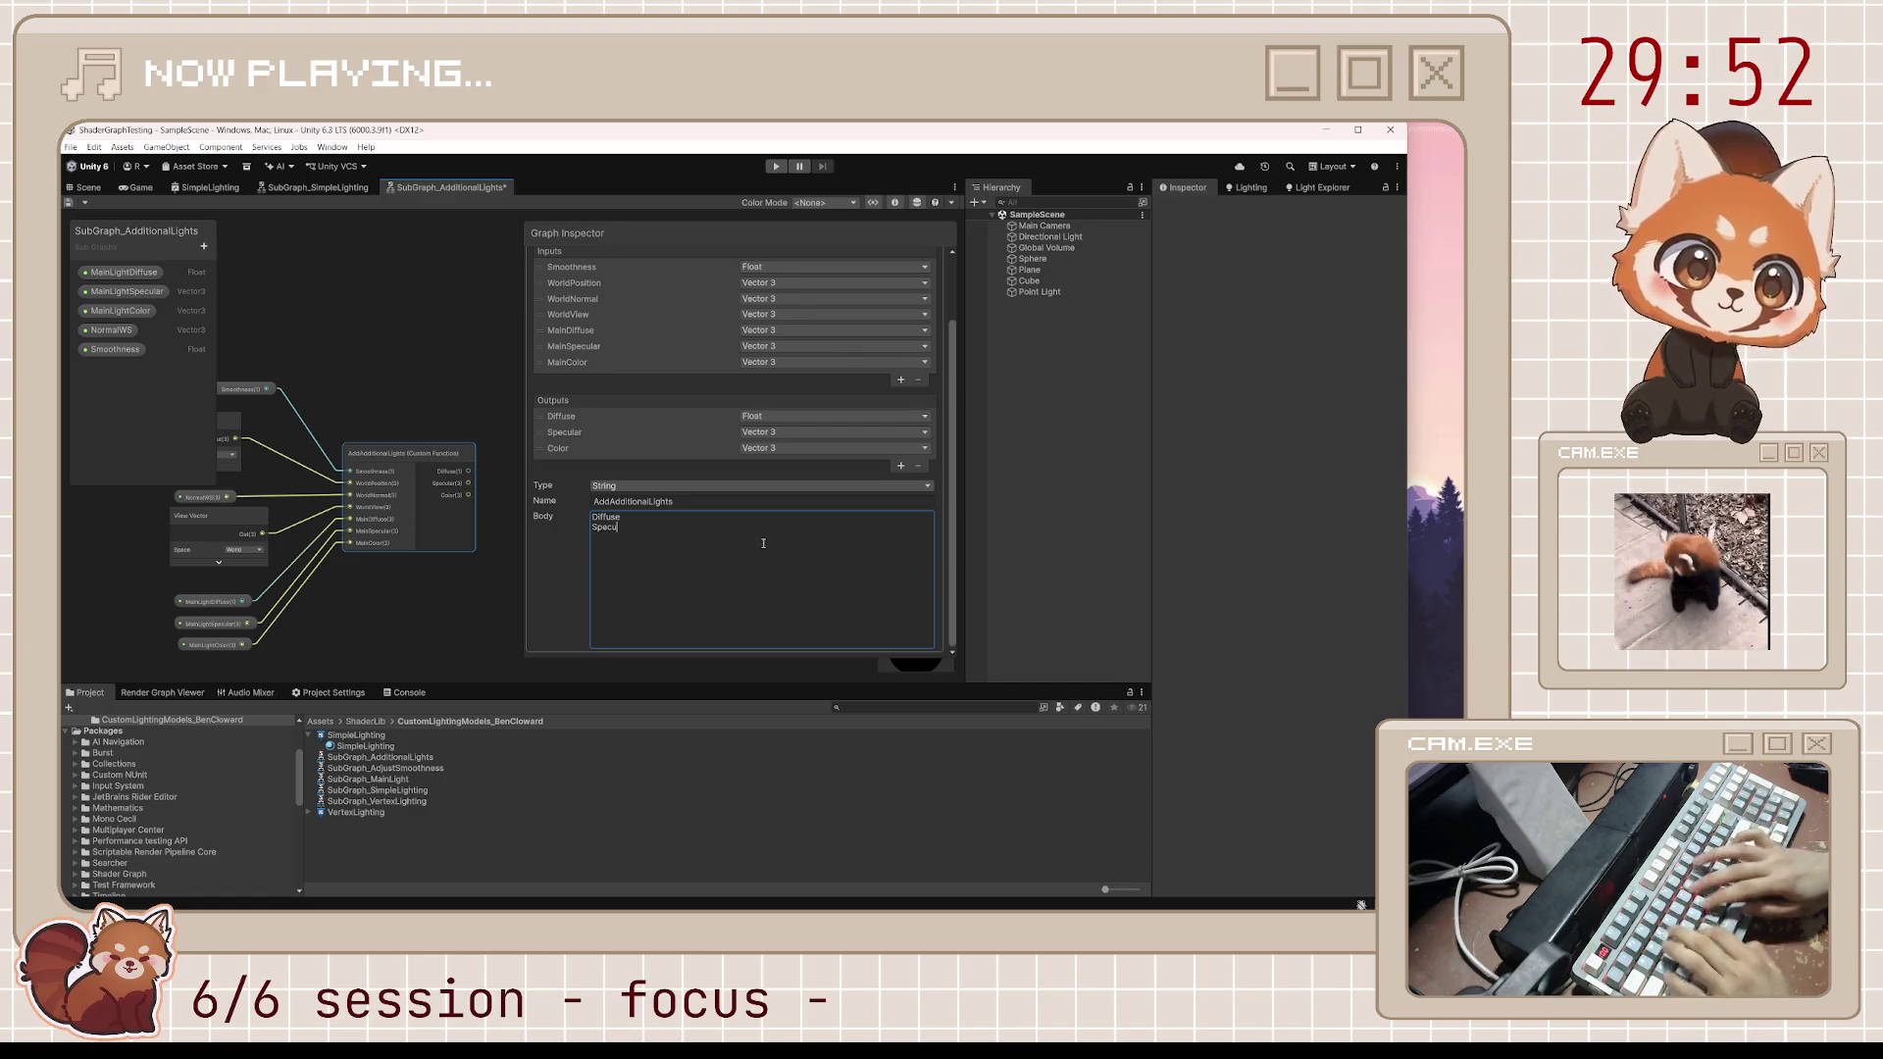
type("lar")
key("Return")
type("Color")
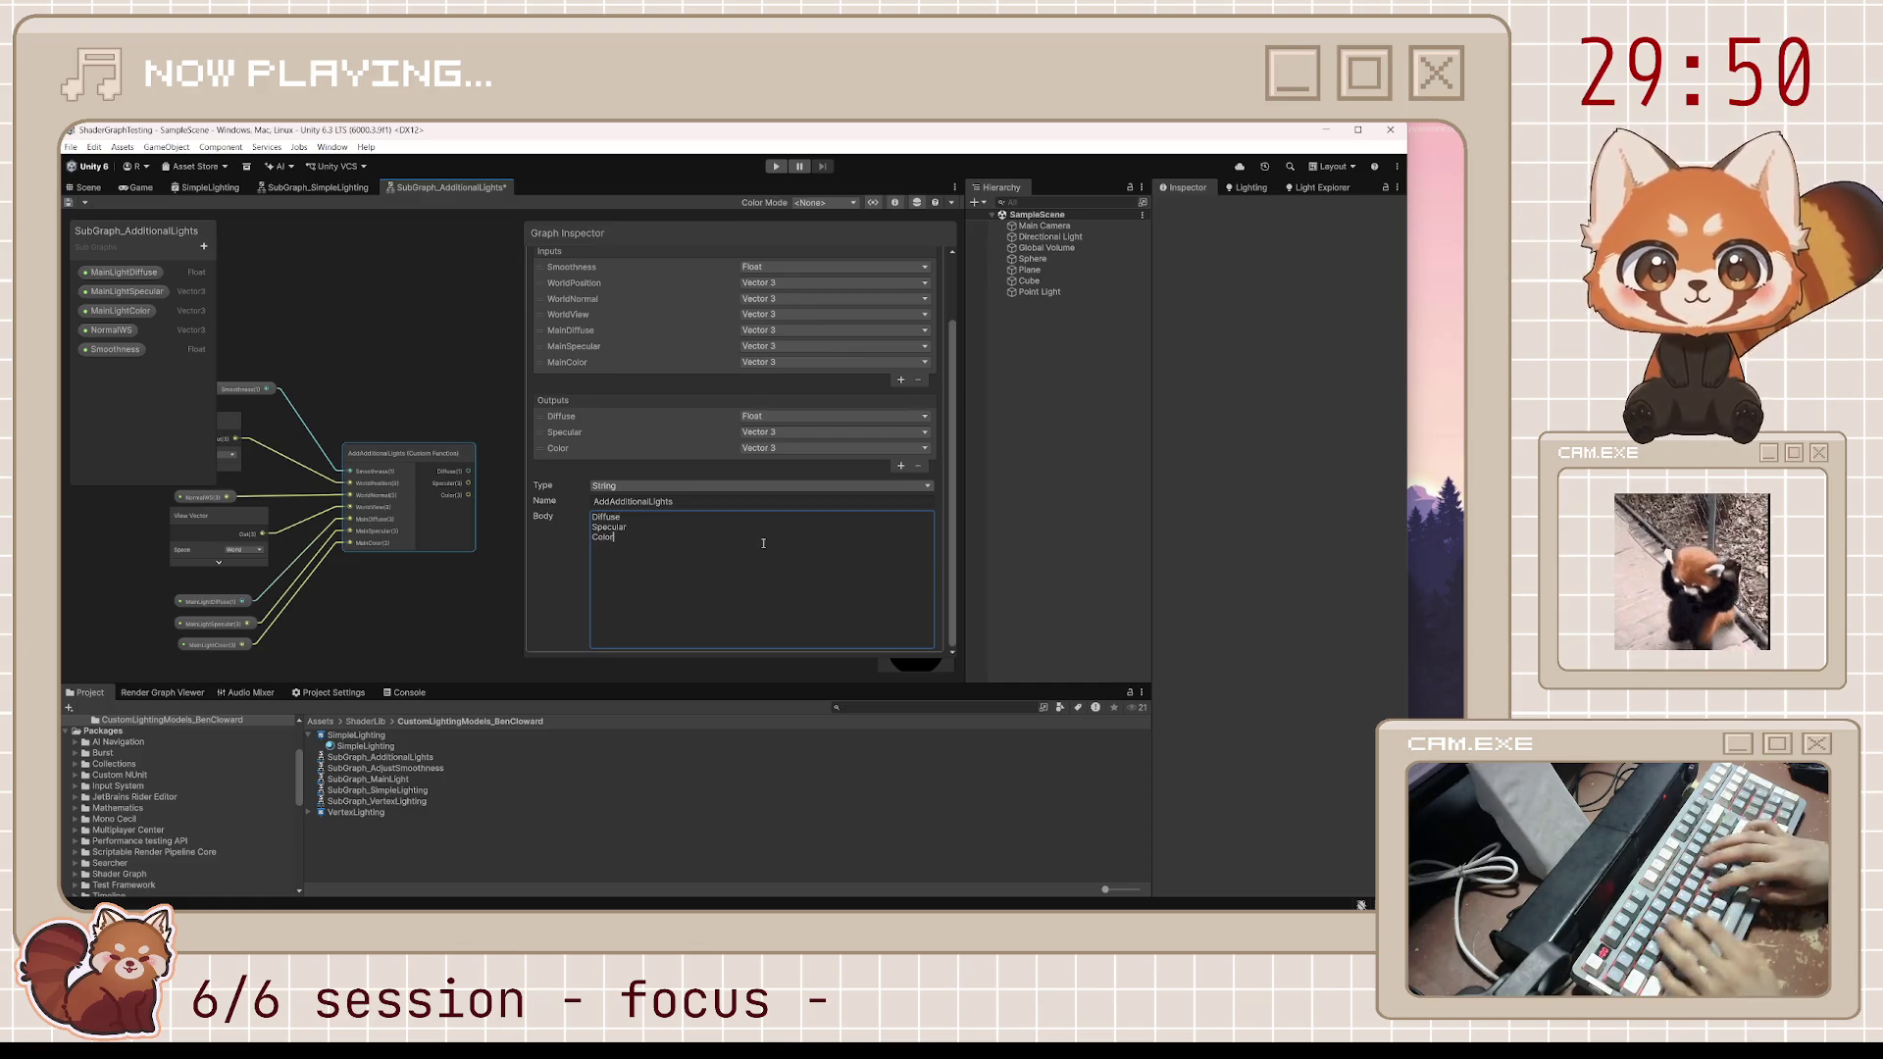
Assign Diffuse = MainDiffuse, Specular = MainSpecular and Color = MainColor * (MainDiffuse + MainSpecular)
key("ctrl+s")
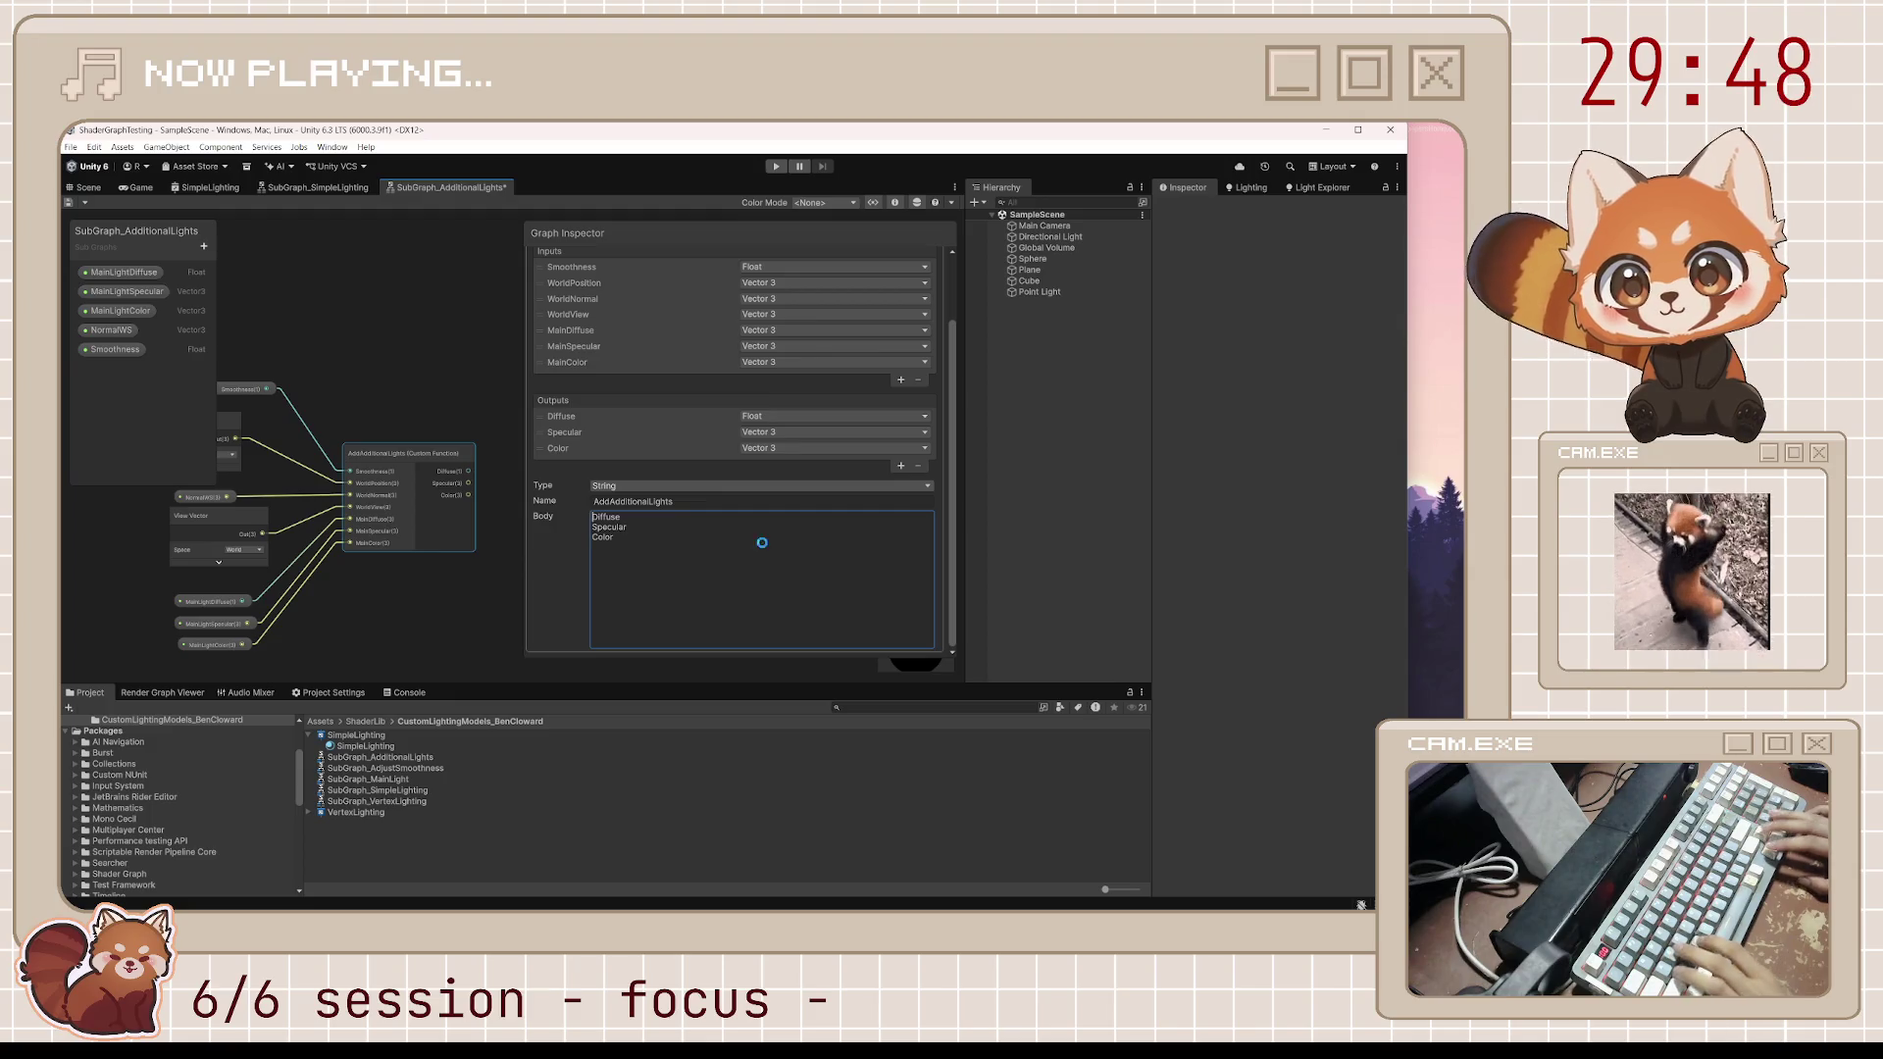
key("Up")
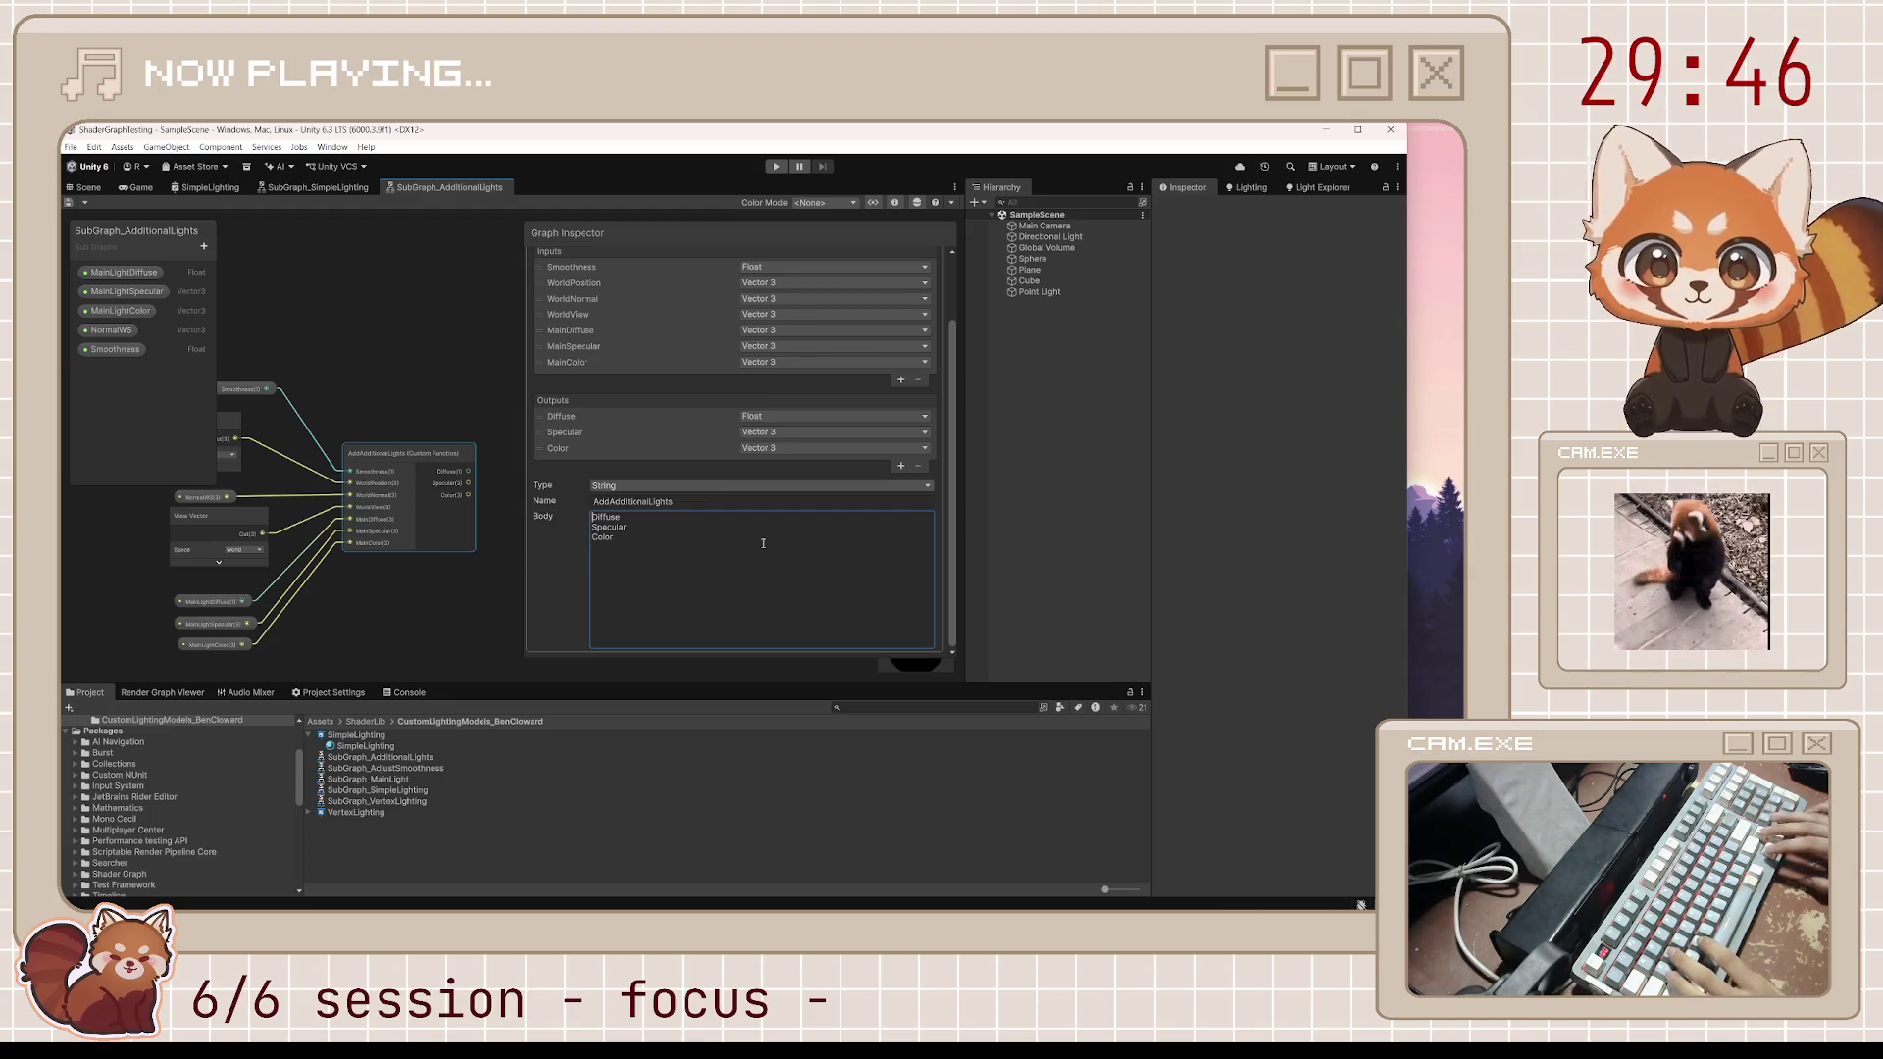
type(" = MainDiffuse;")
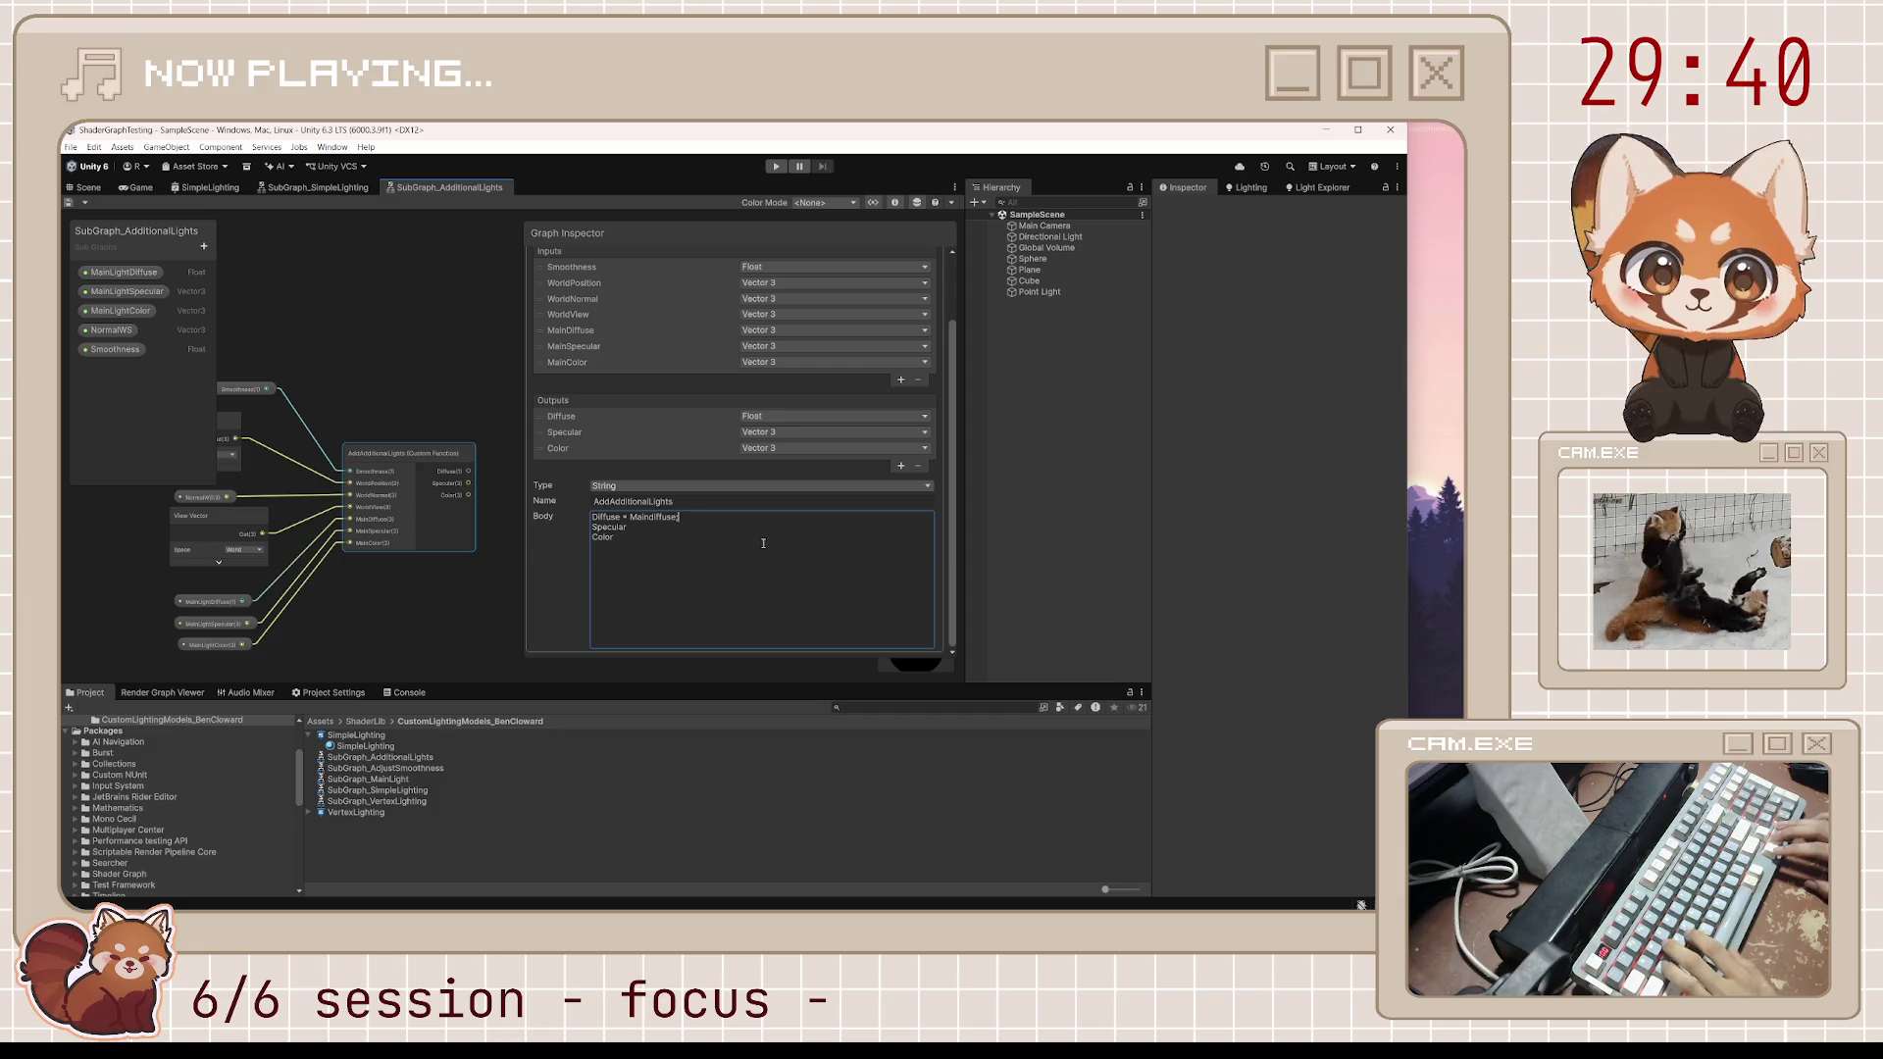
key("Left")
key("Left")
key("Left")
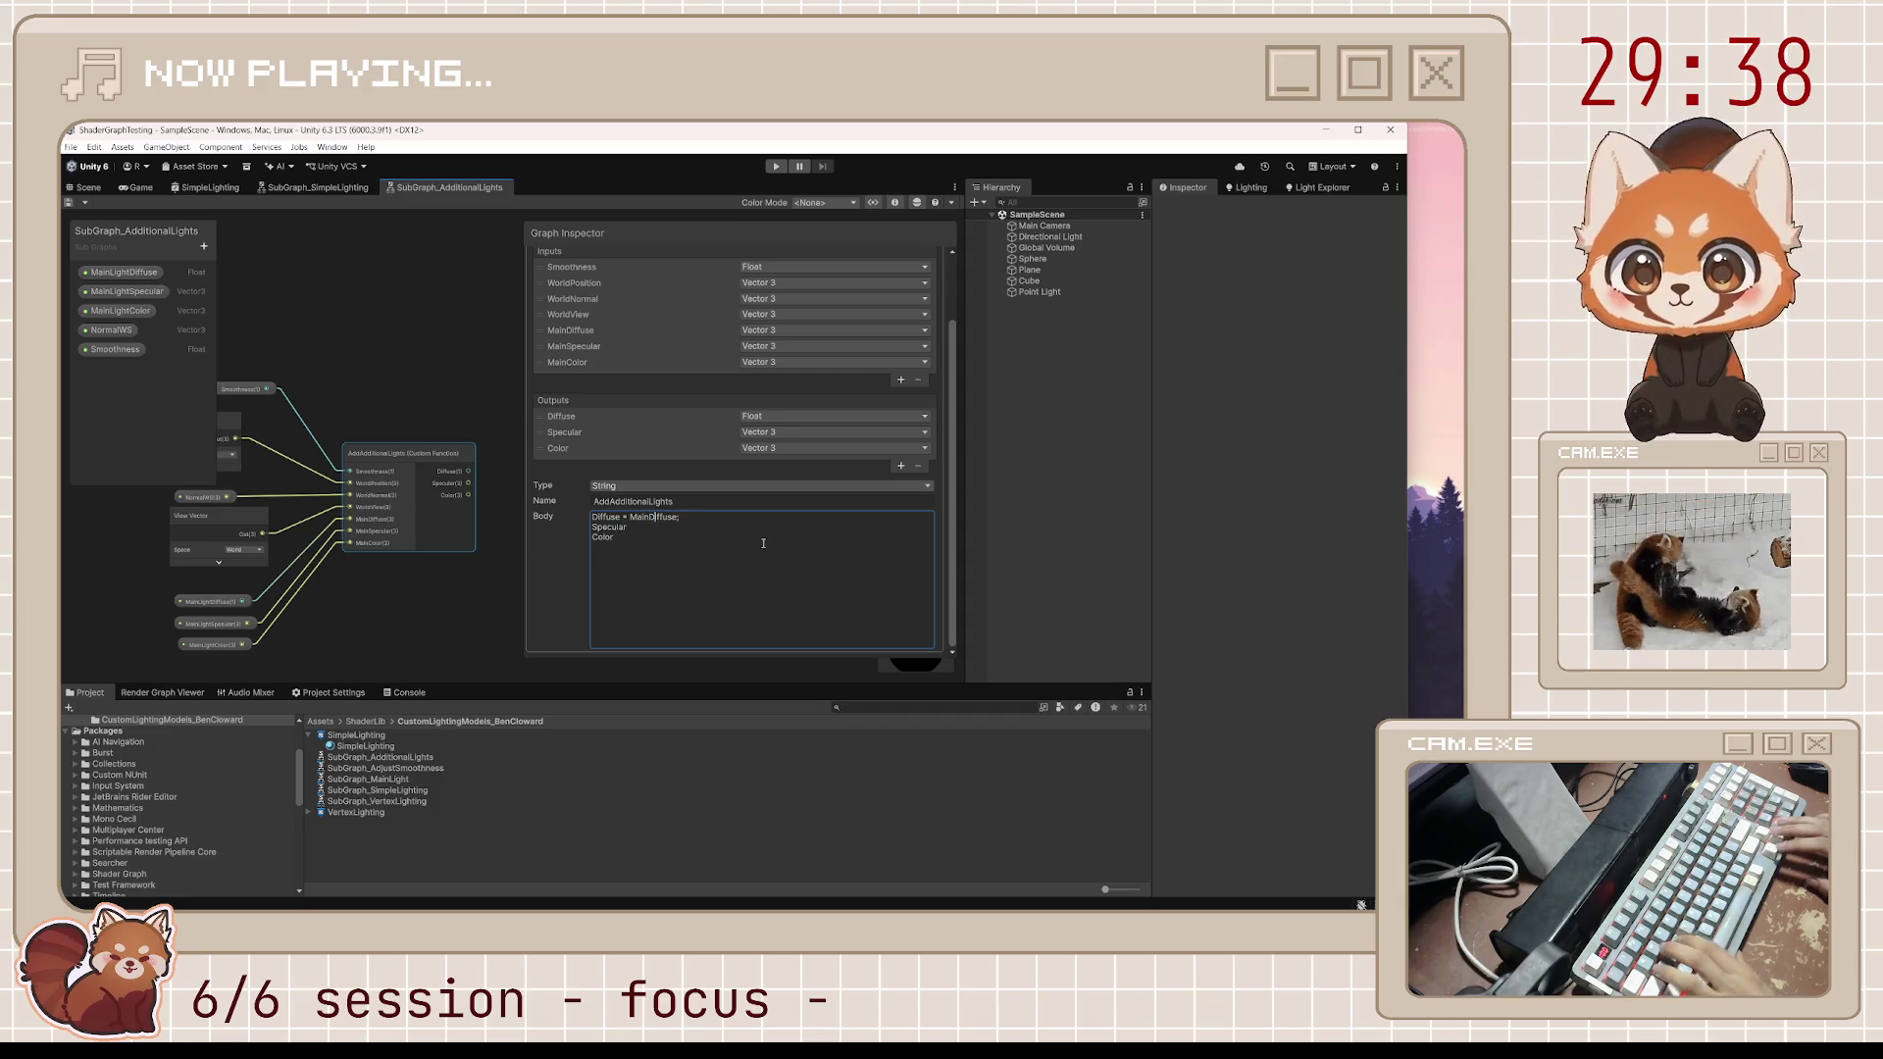
key("Up")
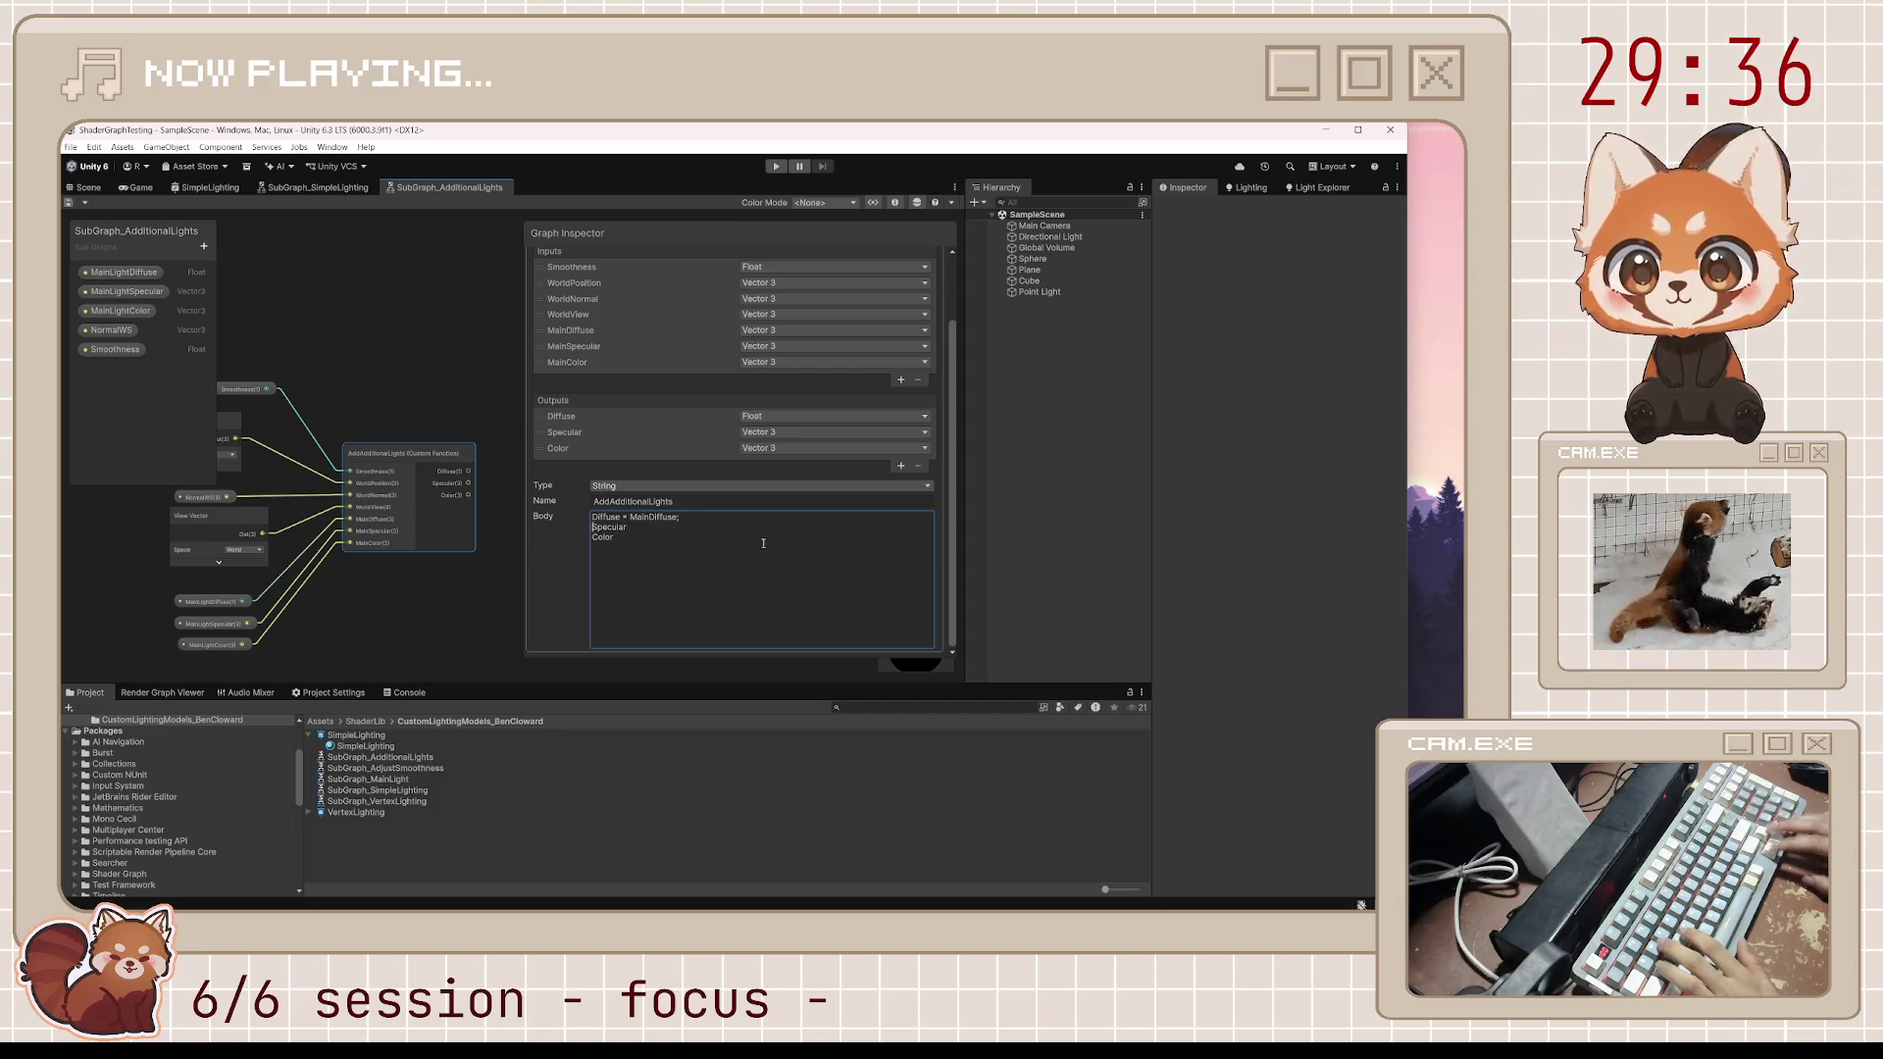
key("Left")
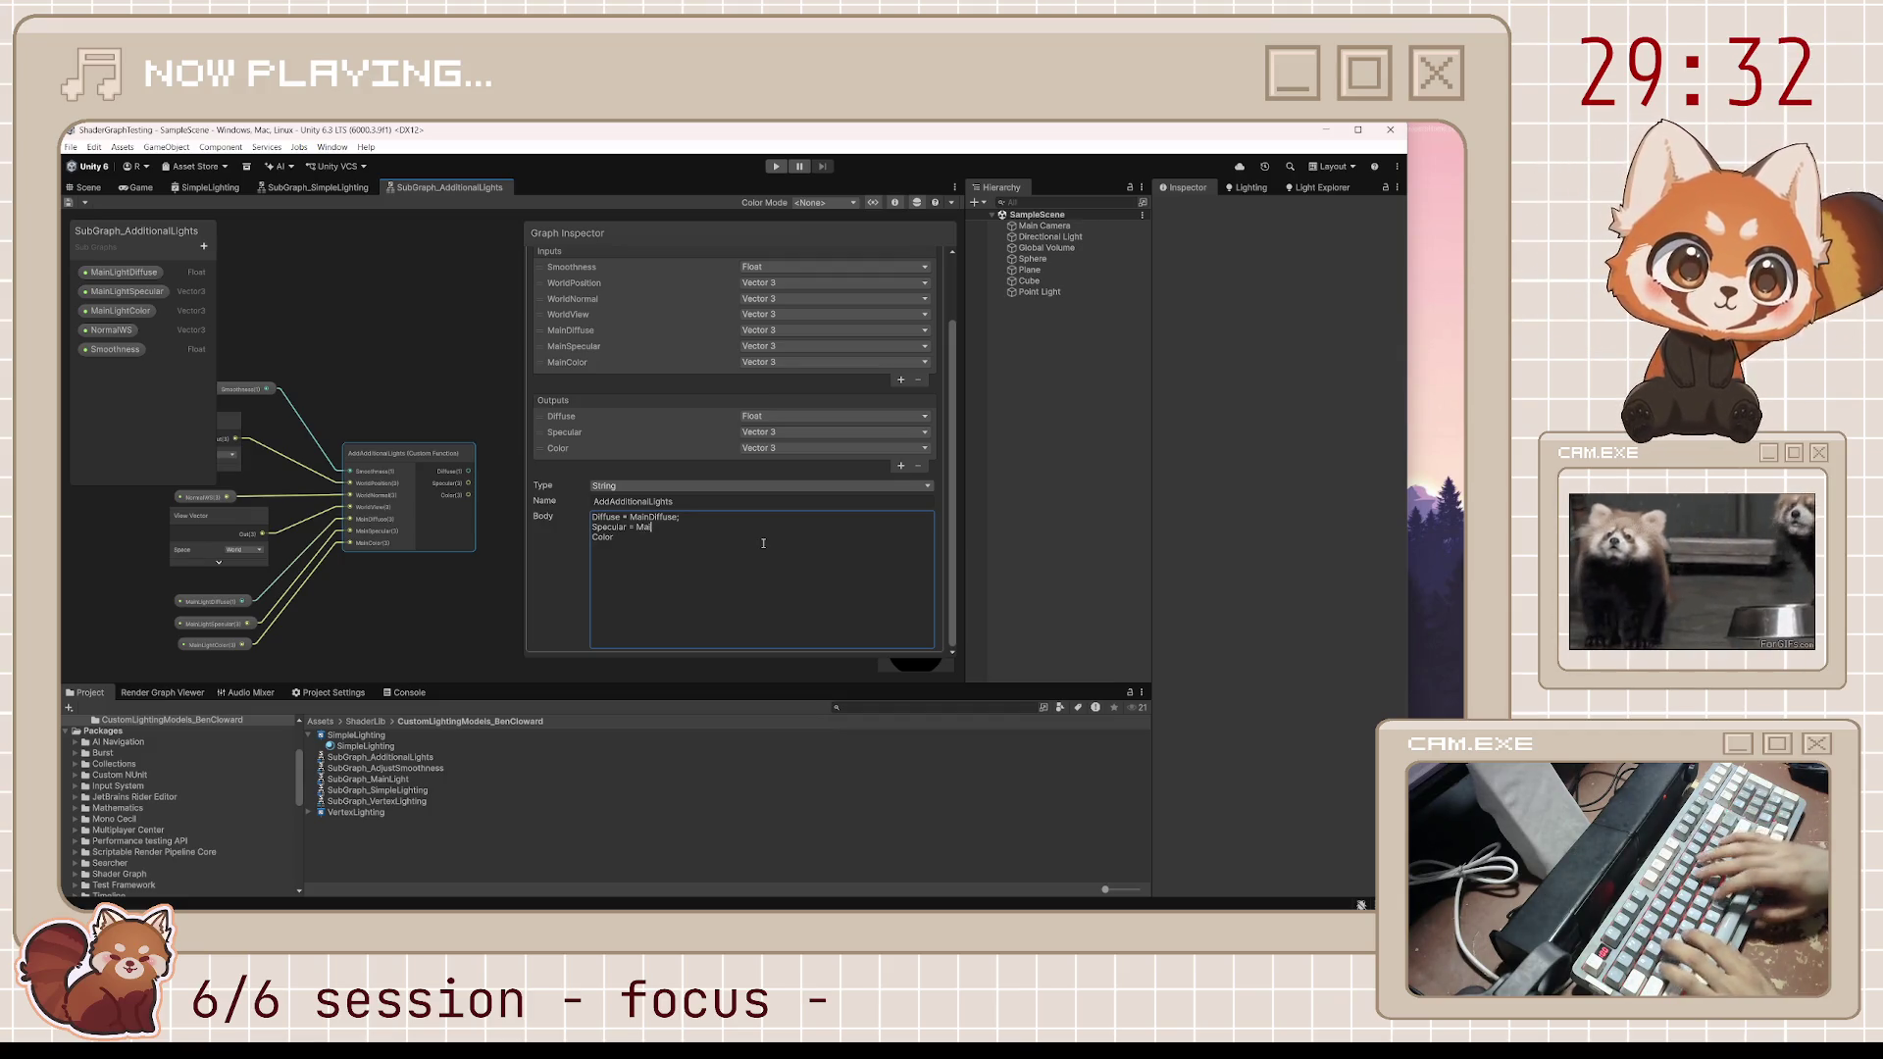
type("nSpecular;")
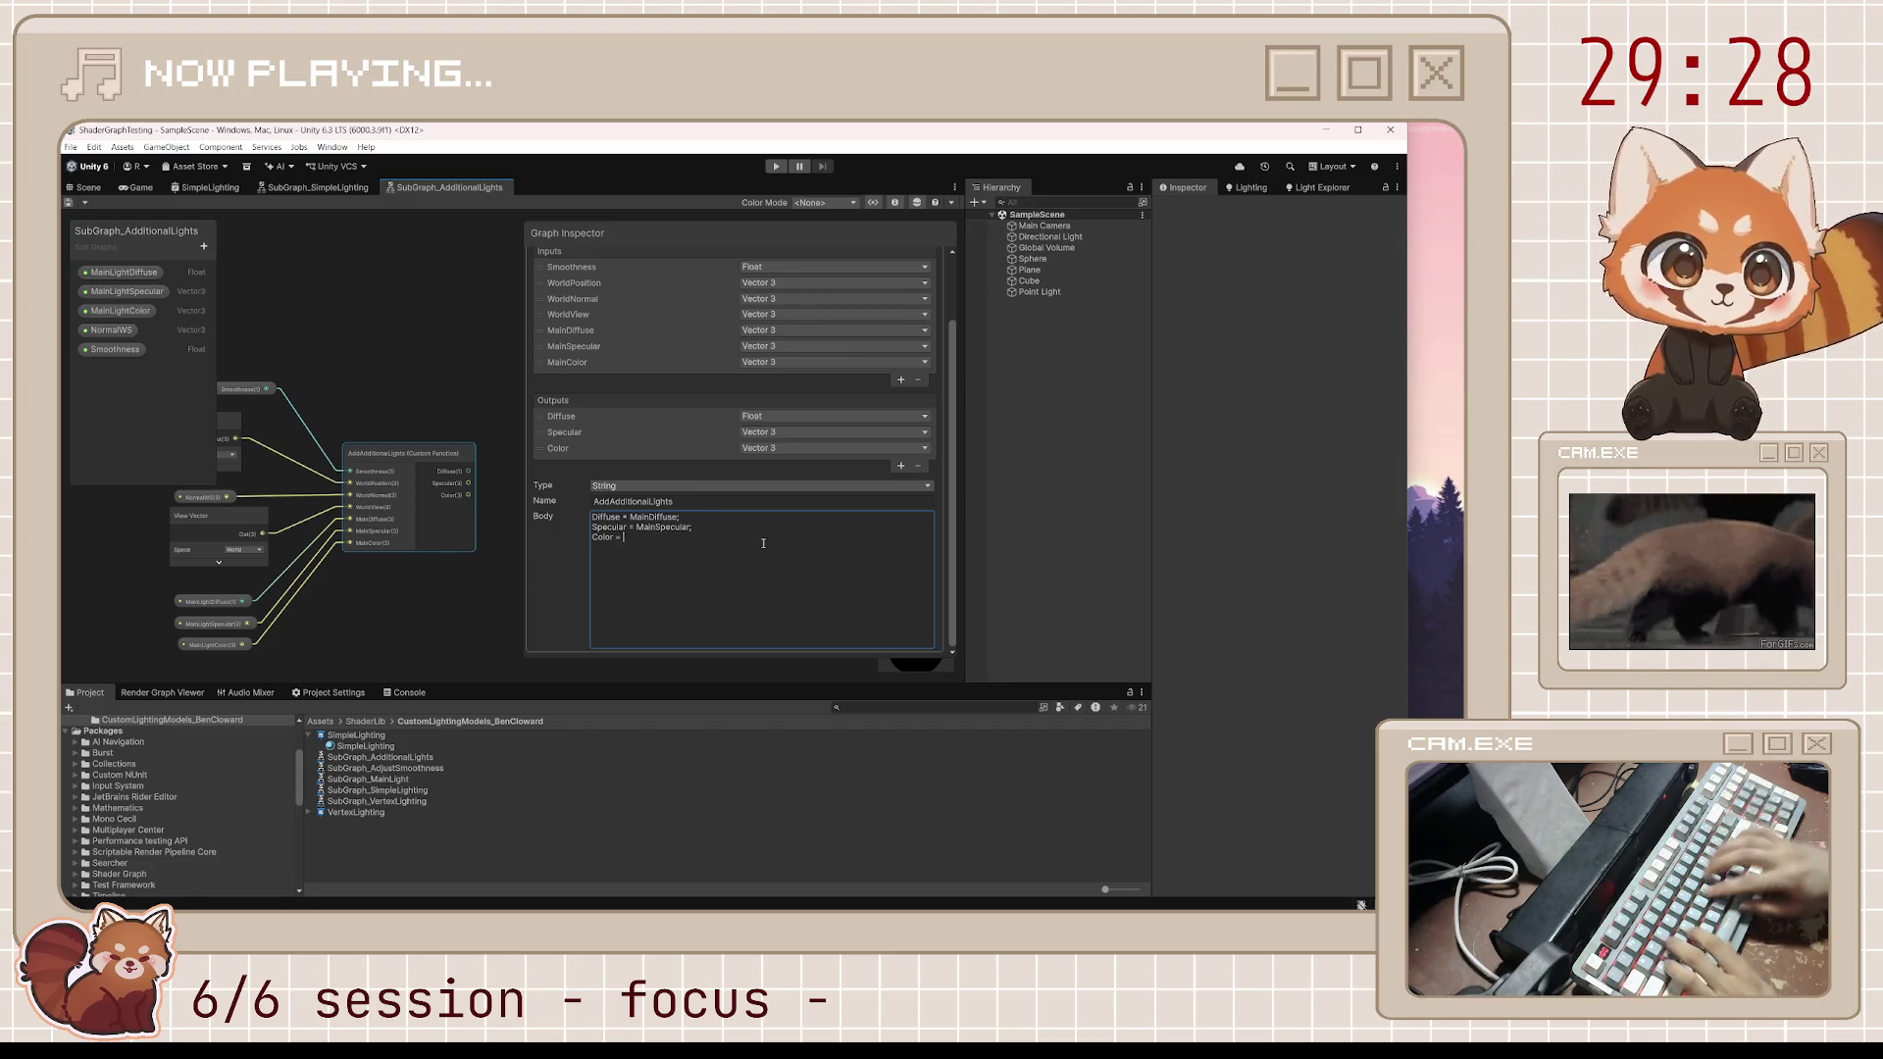
type("ainDiffuse + MainS")
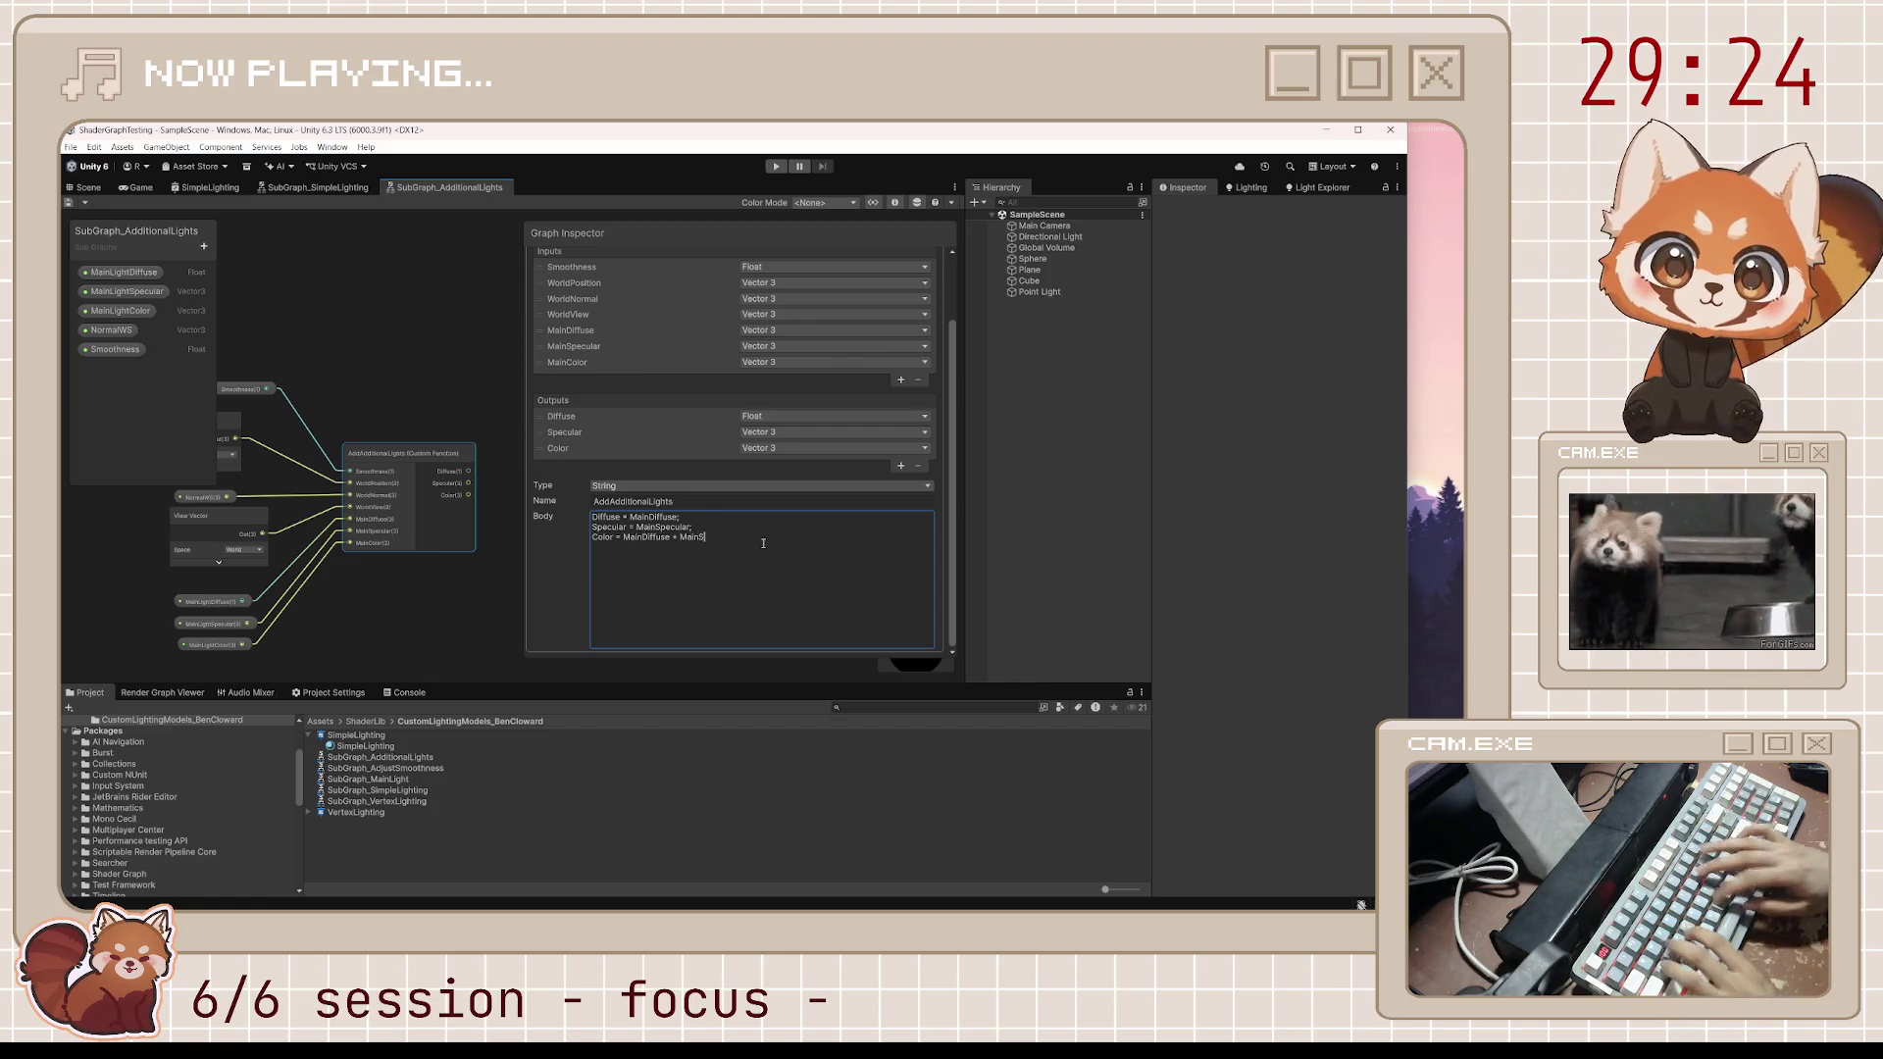
type("pecular")
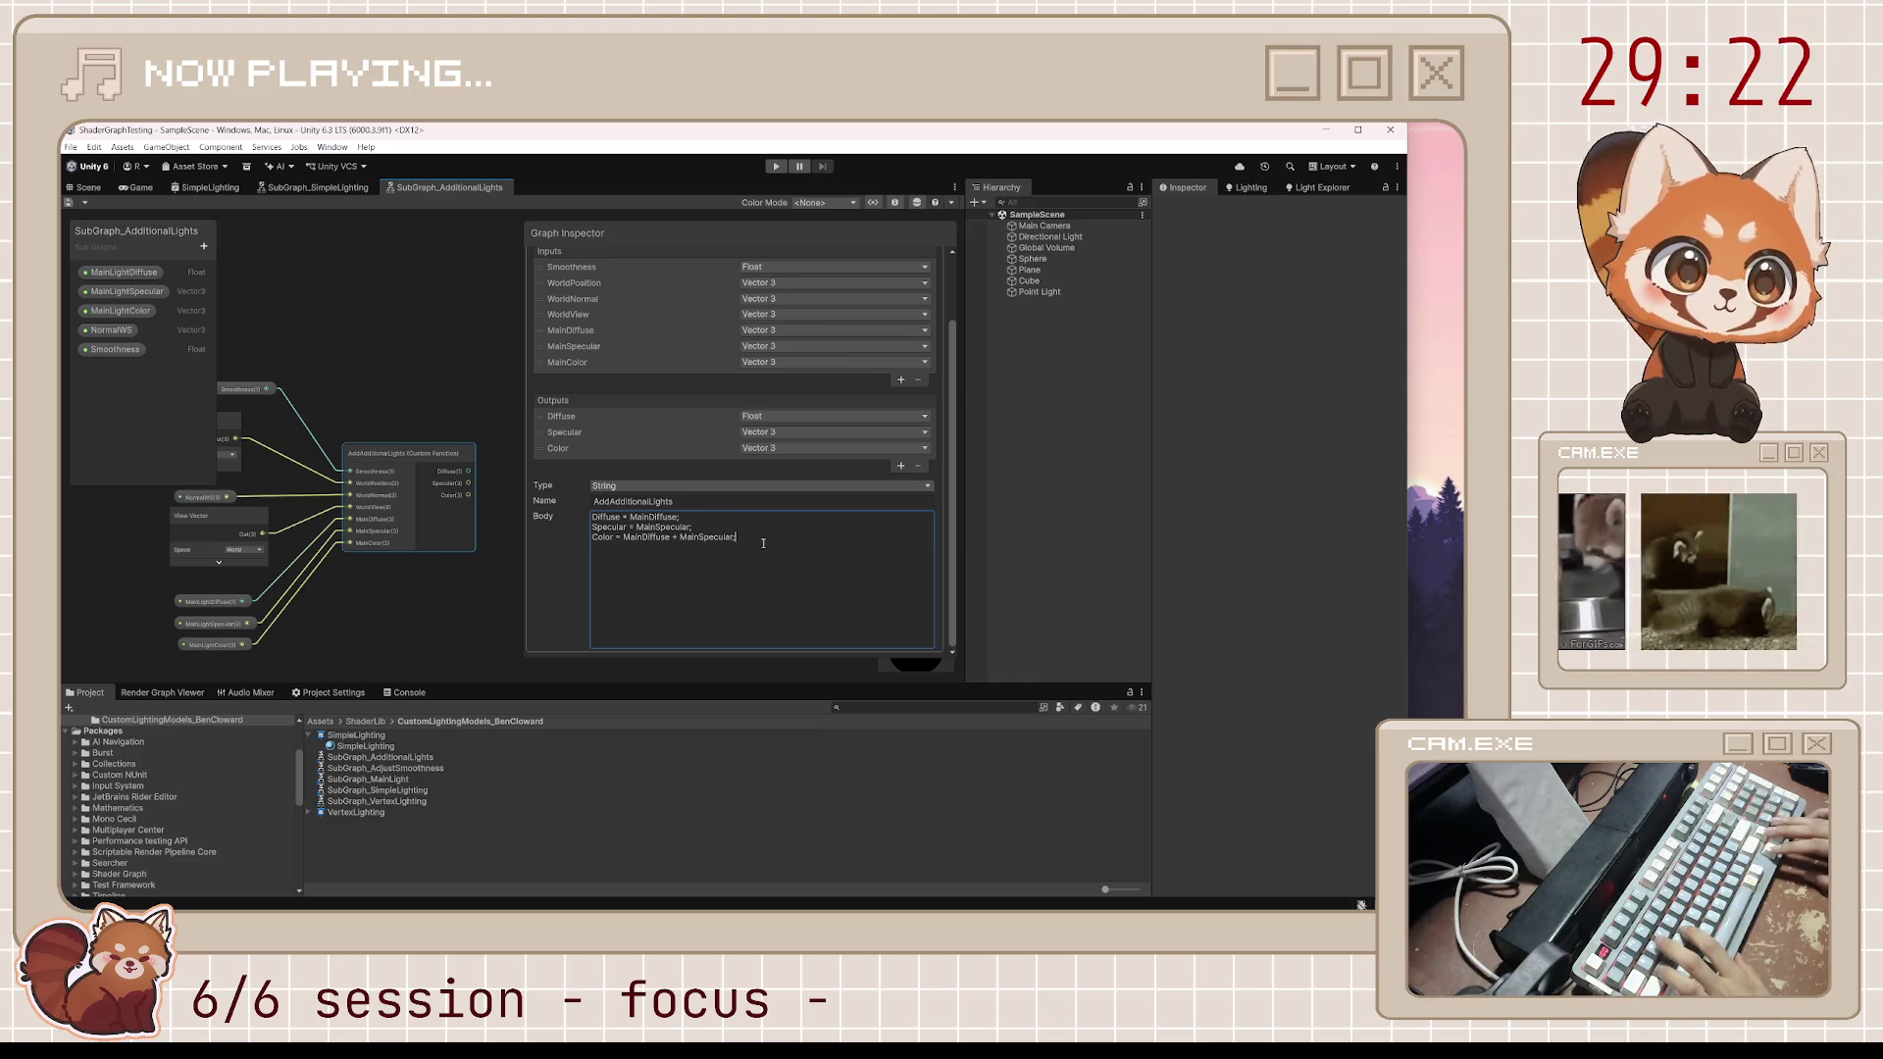
type(";")
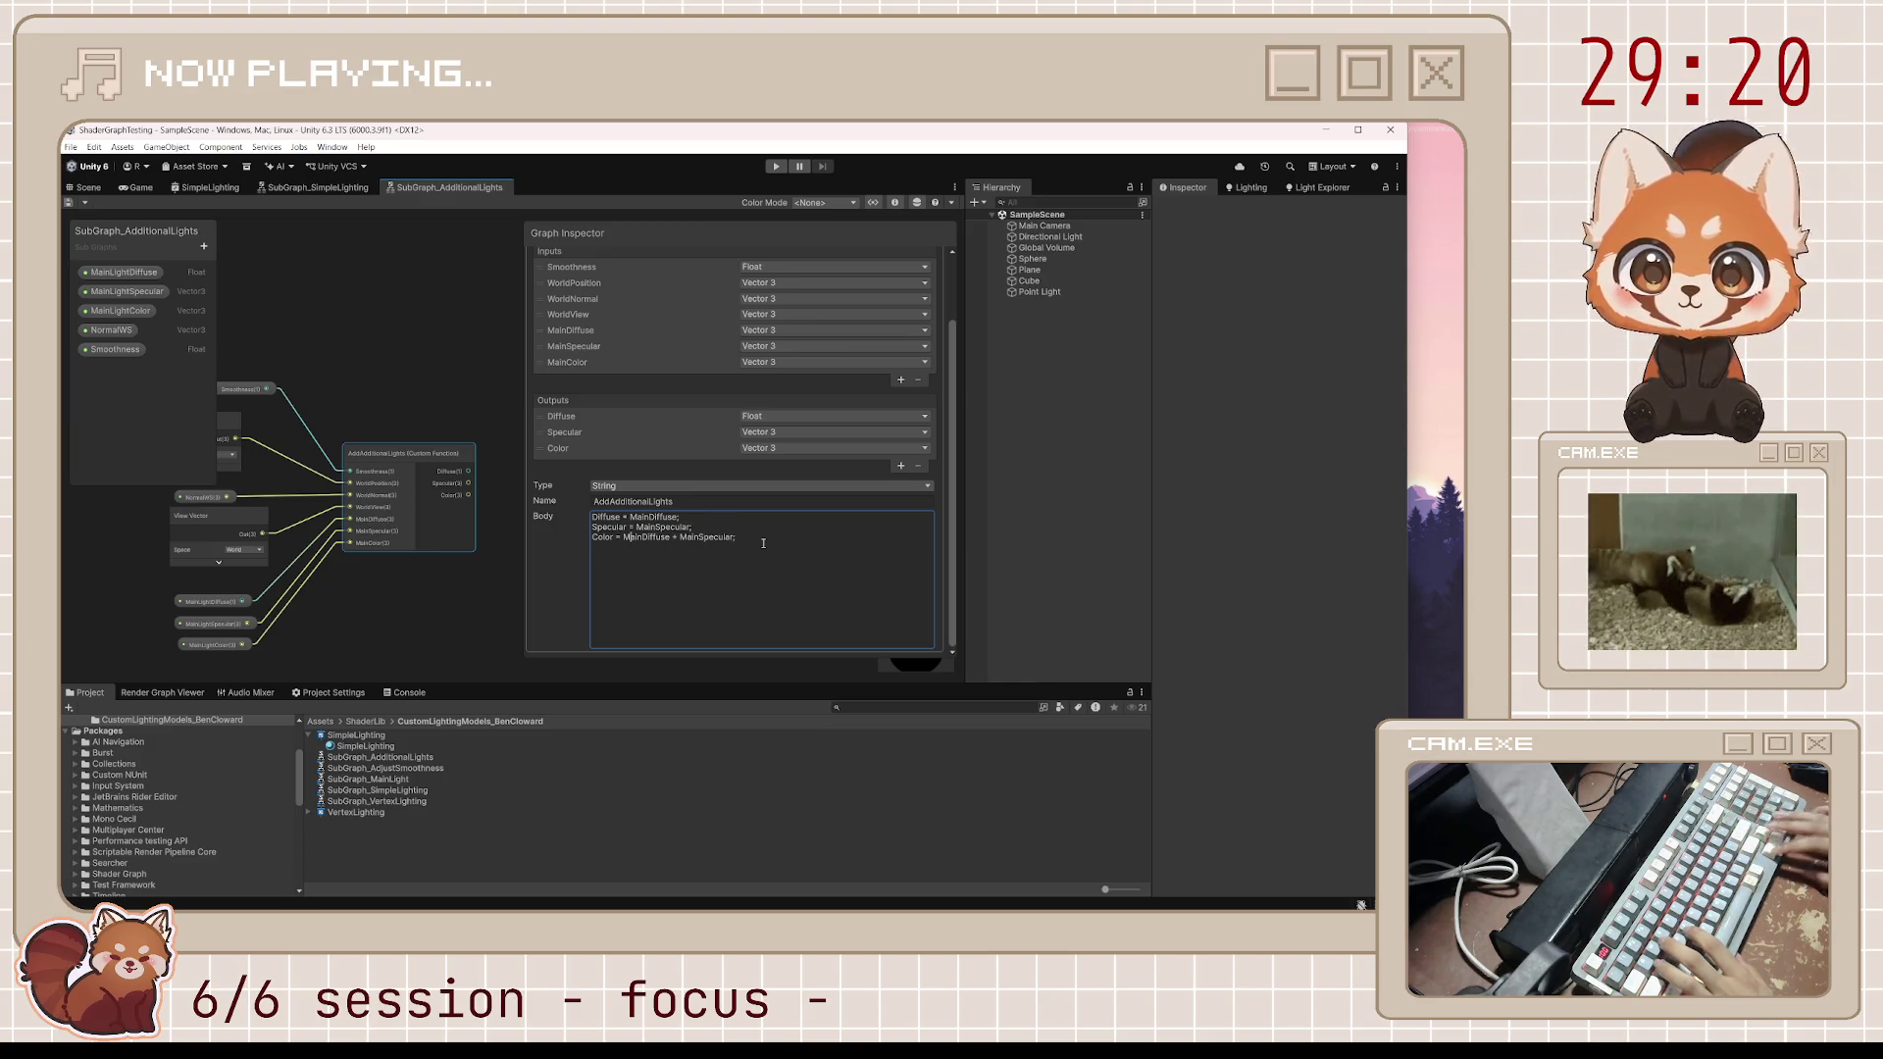
type("MainColor *")
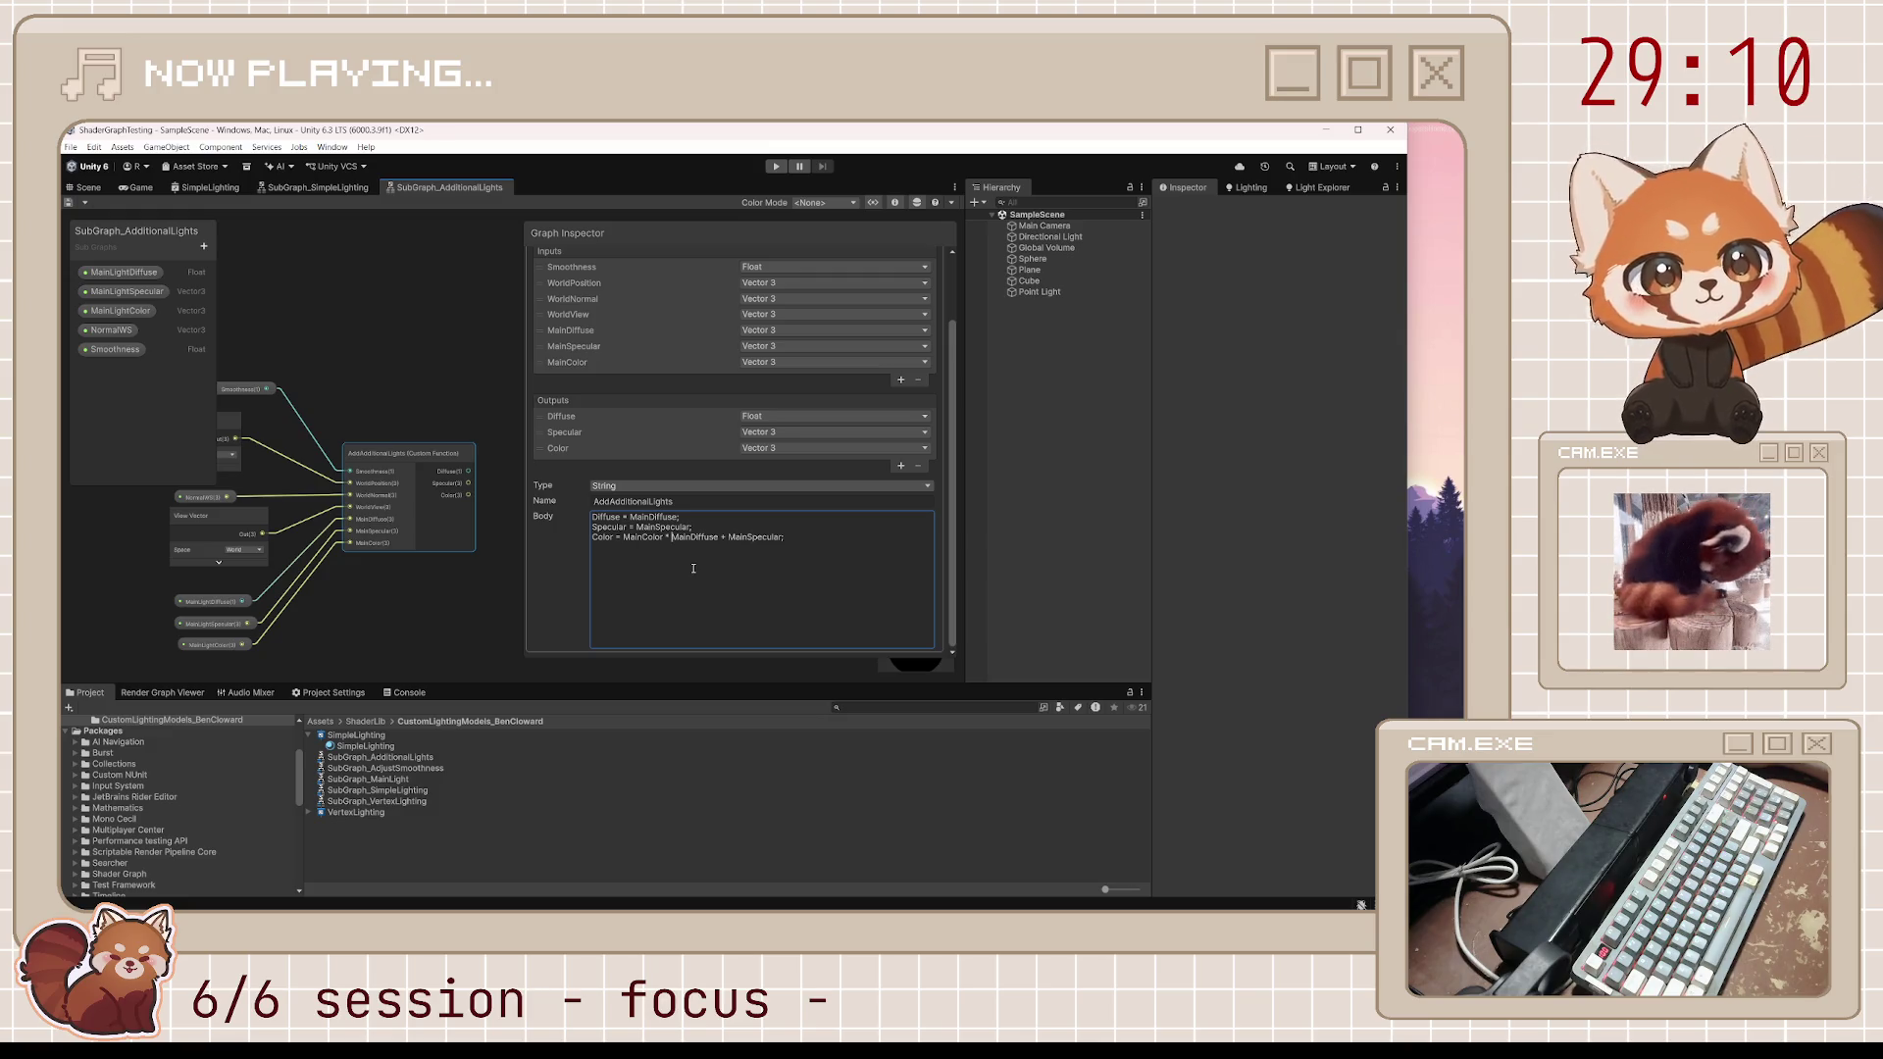
left_click(779, 541)
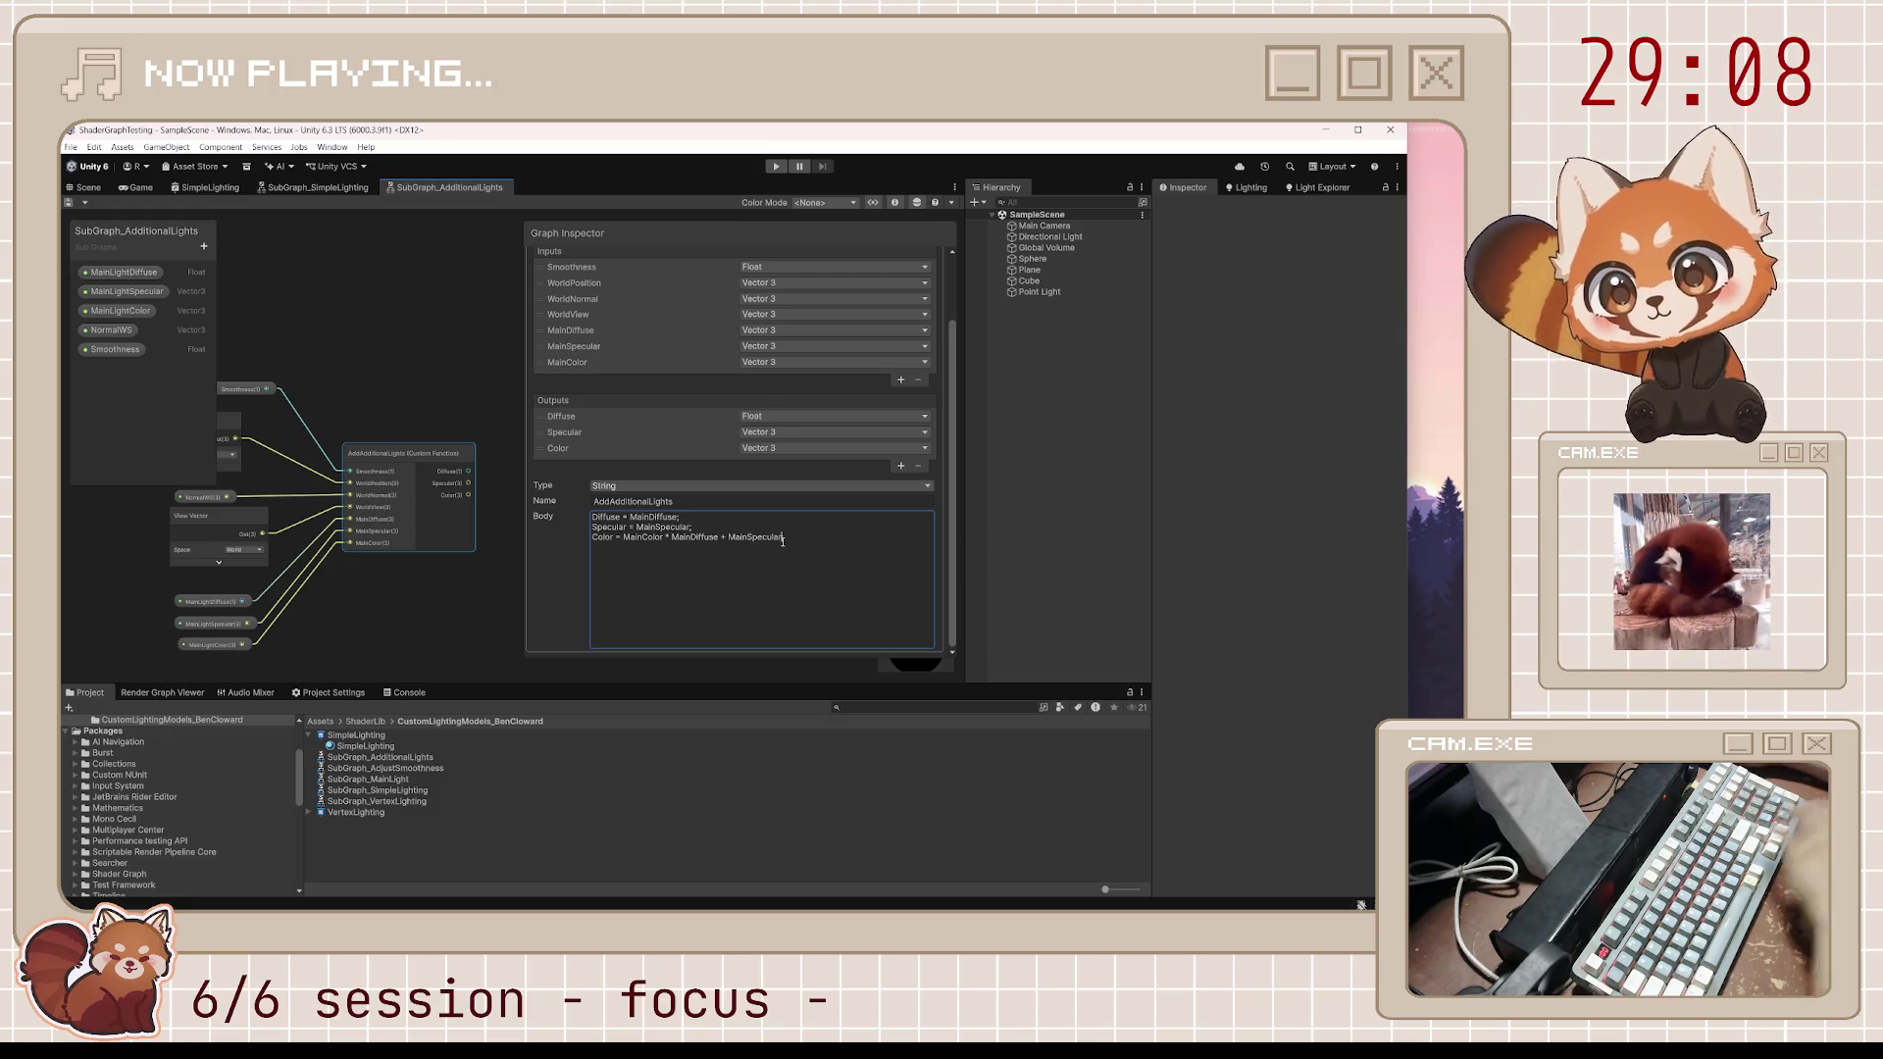
type(")")
left_click(677, 548)
type("(")
key("End")
type(";")
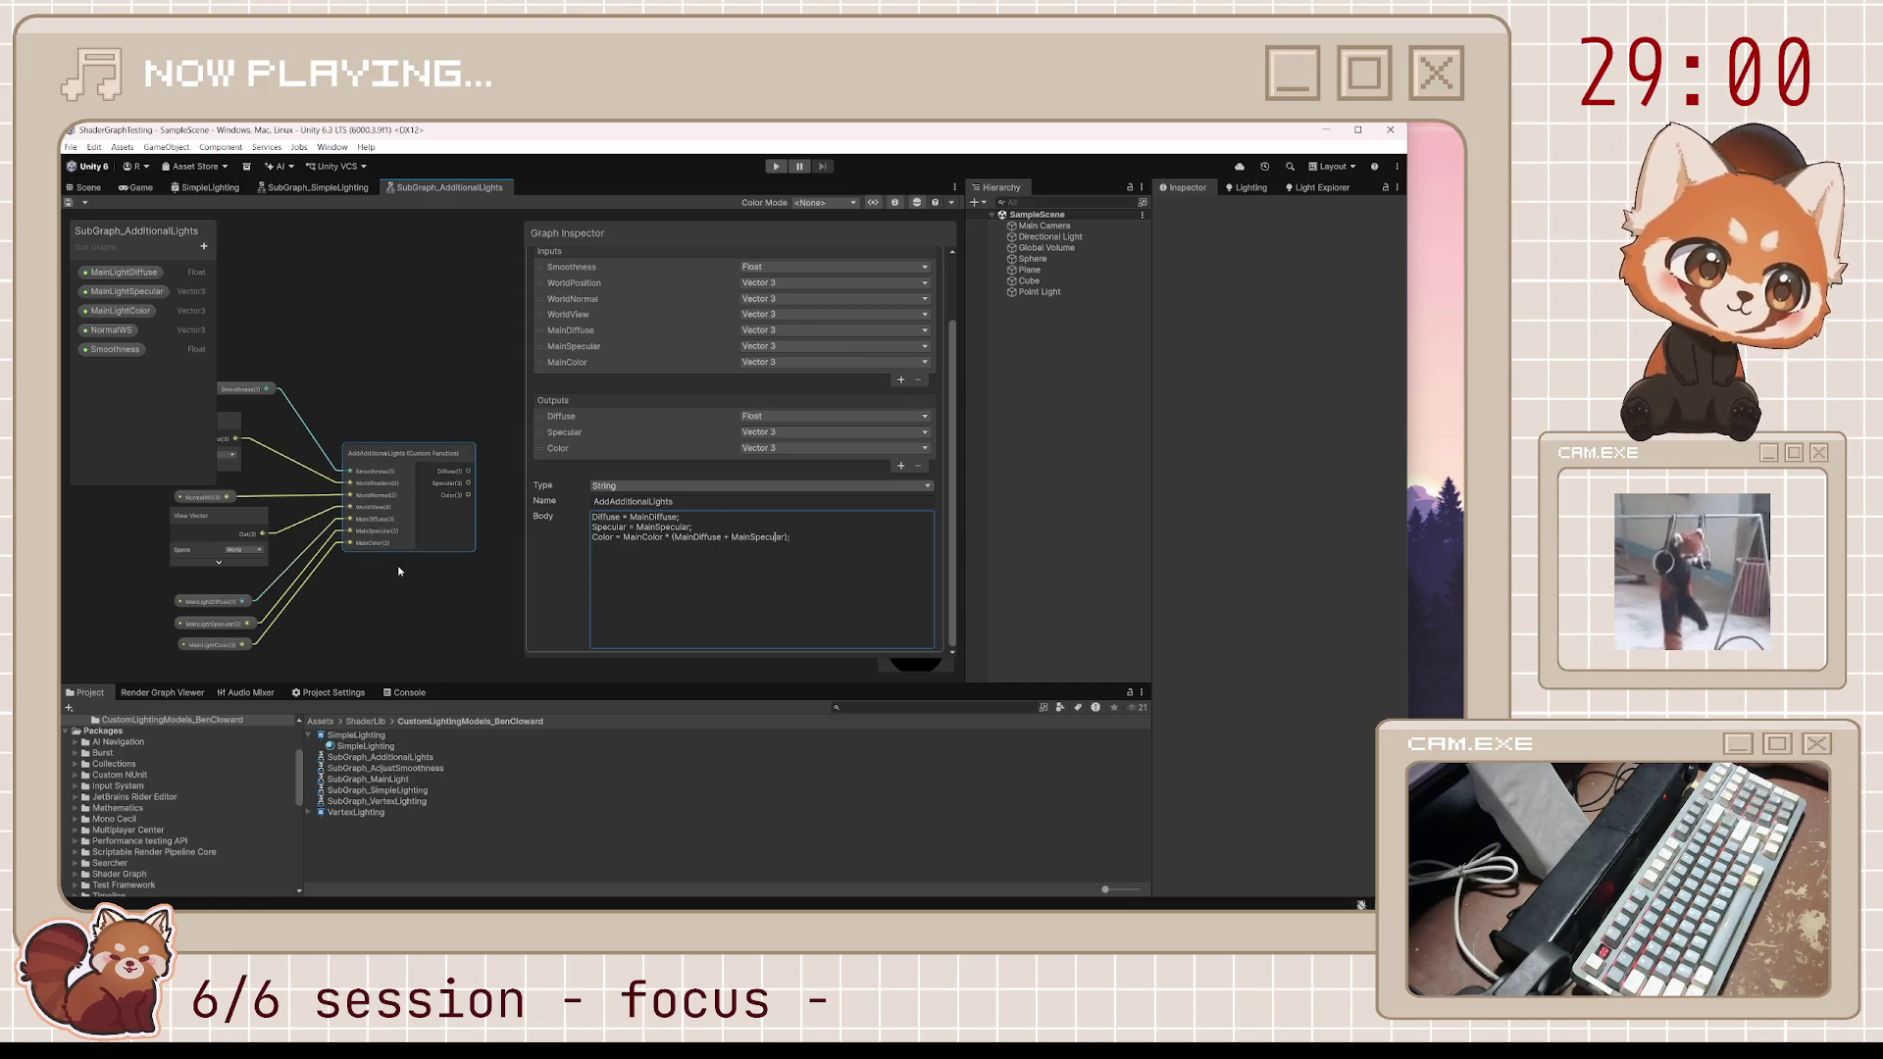
left_click(485, 569)
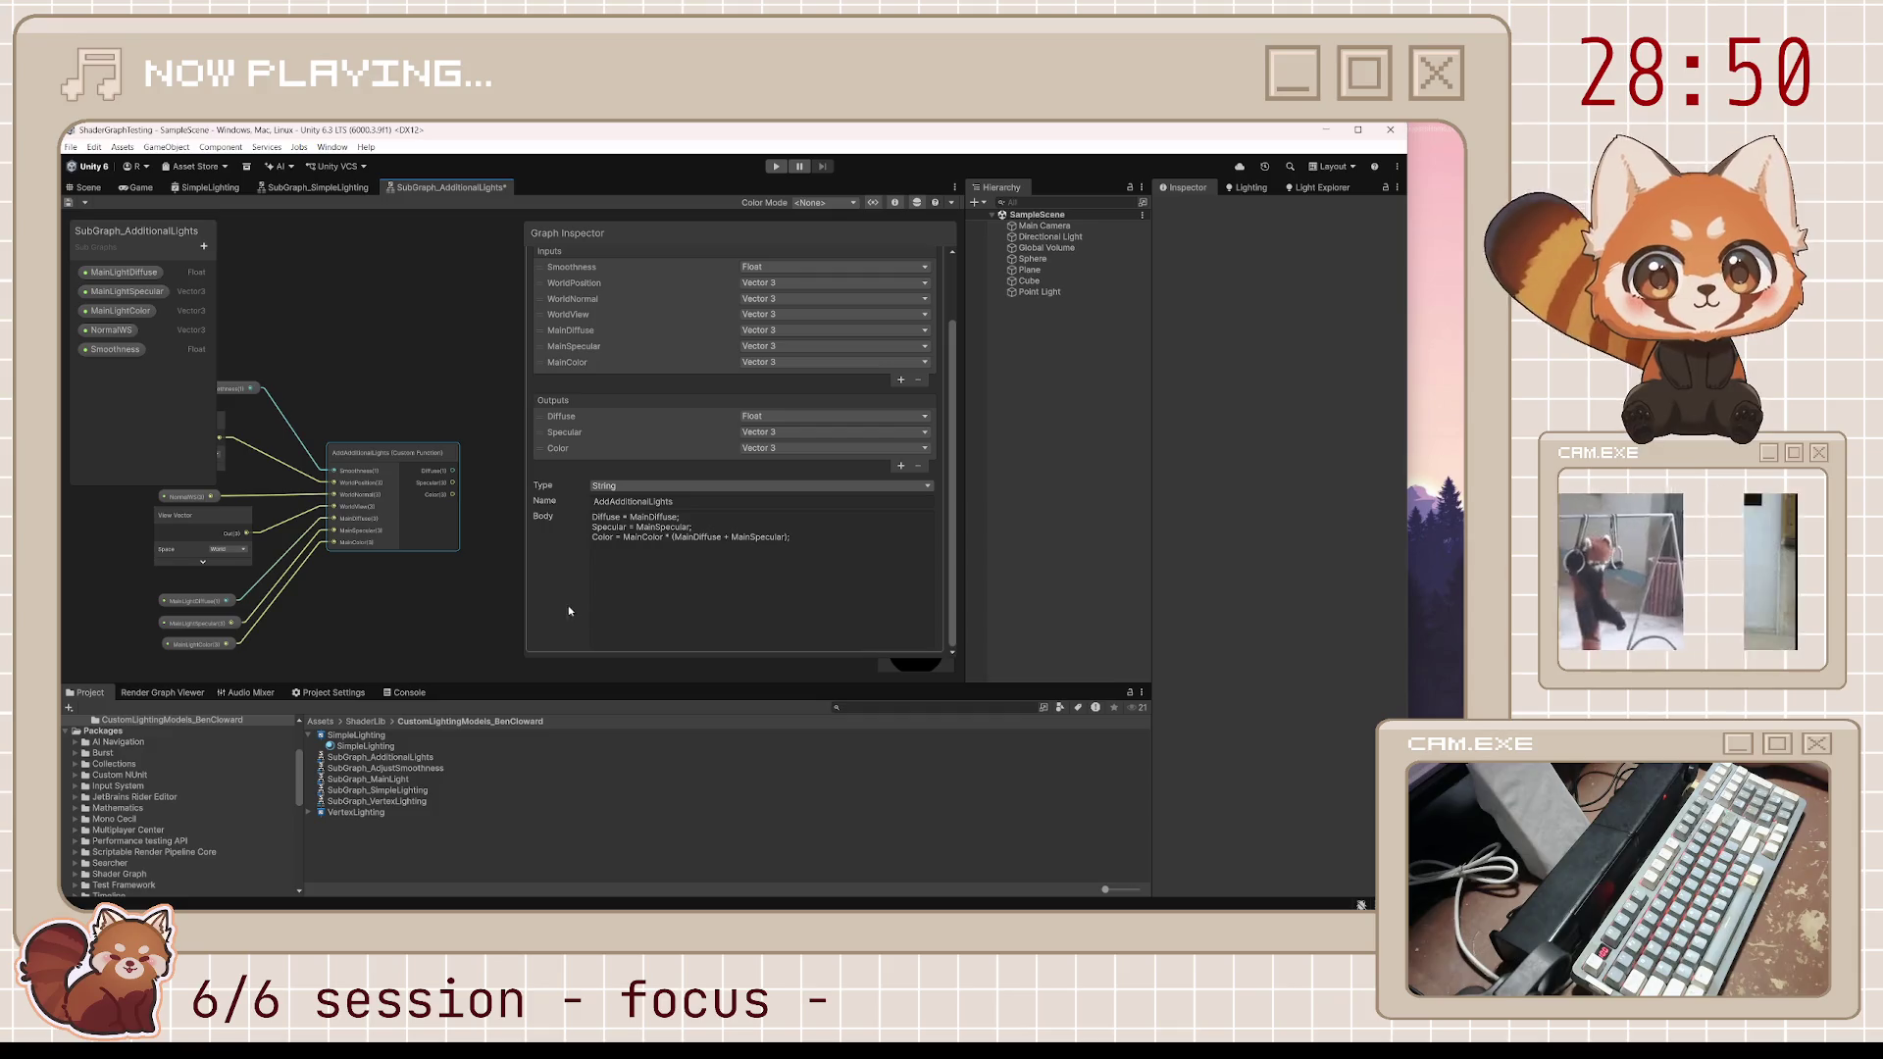
Append an #ifndef SHADERGRAPH_PREVIEW … #endif block with an indented blank line inside
scroll(514, 590, "up", 2)
scroll(472, 583, "down", 2)
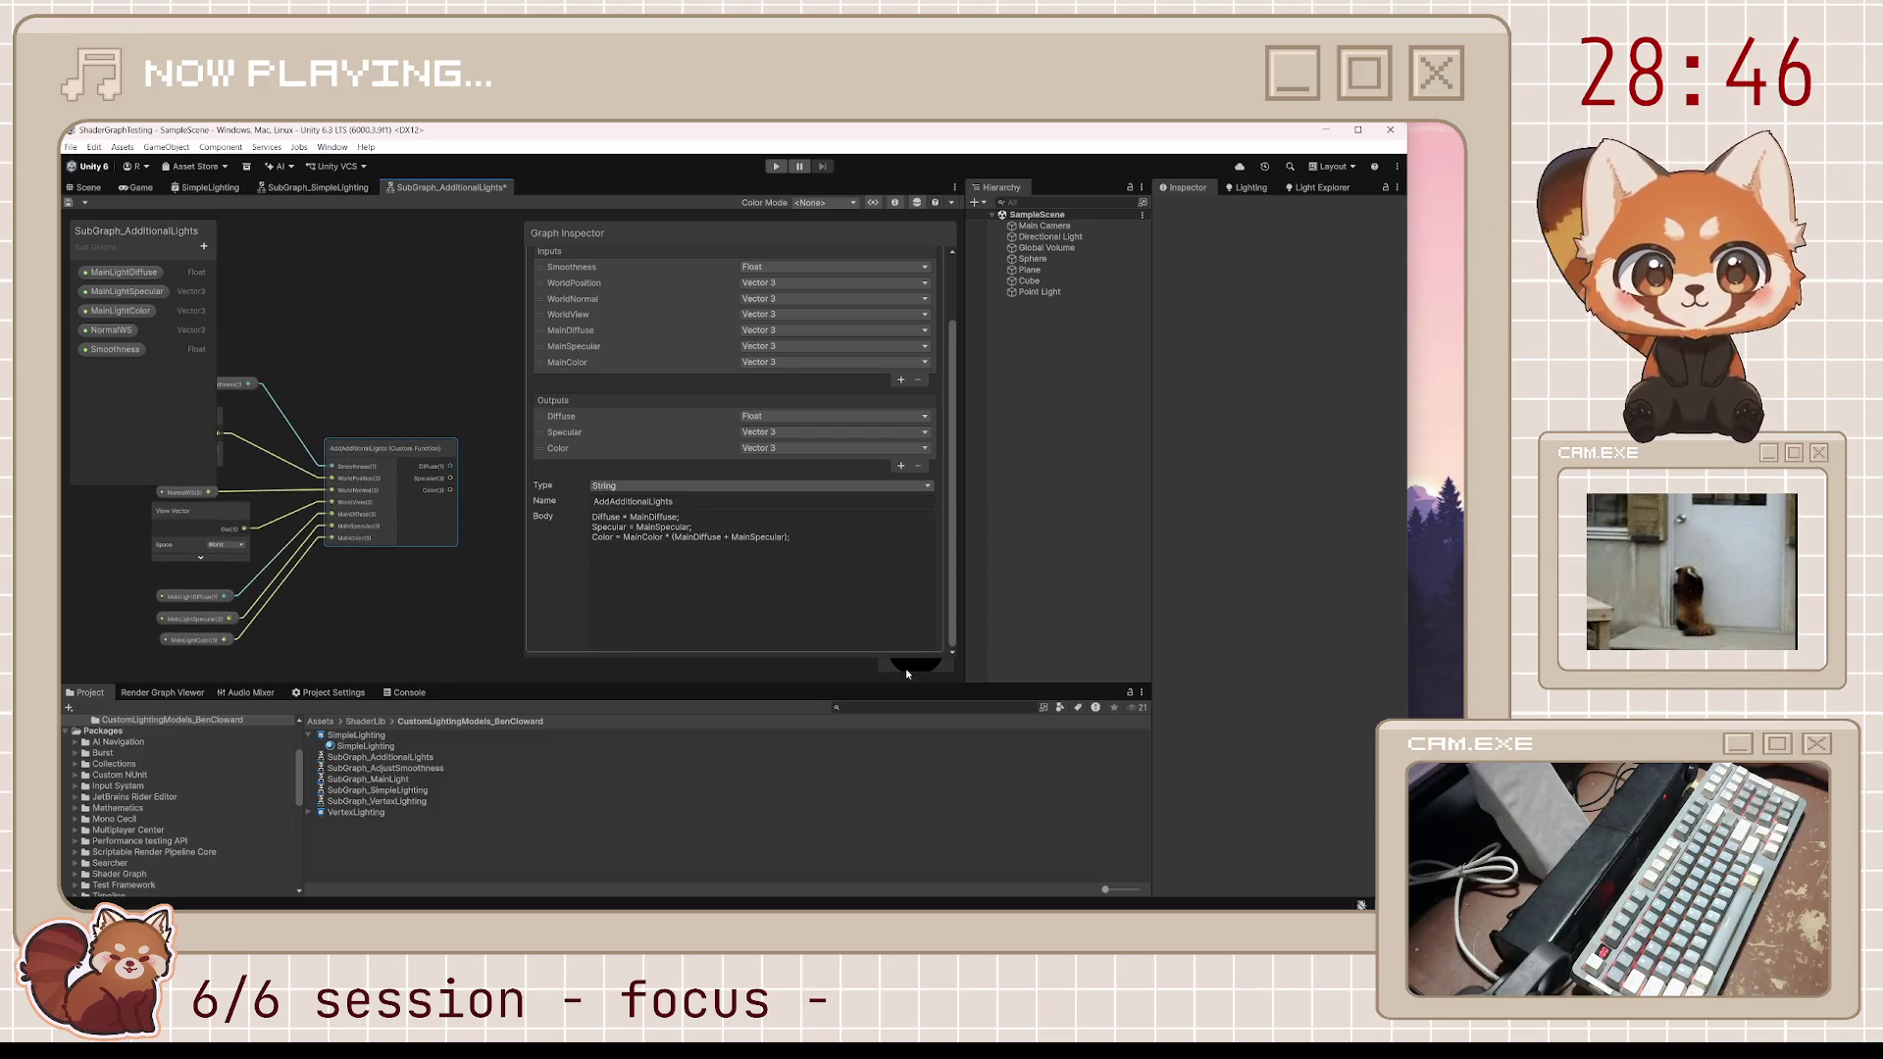
left_click(819, 546)
key("ctrl+a")
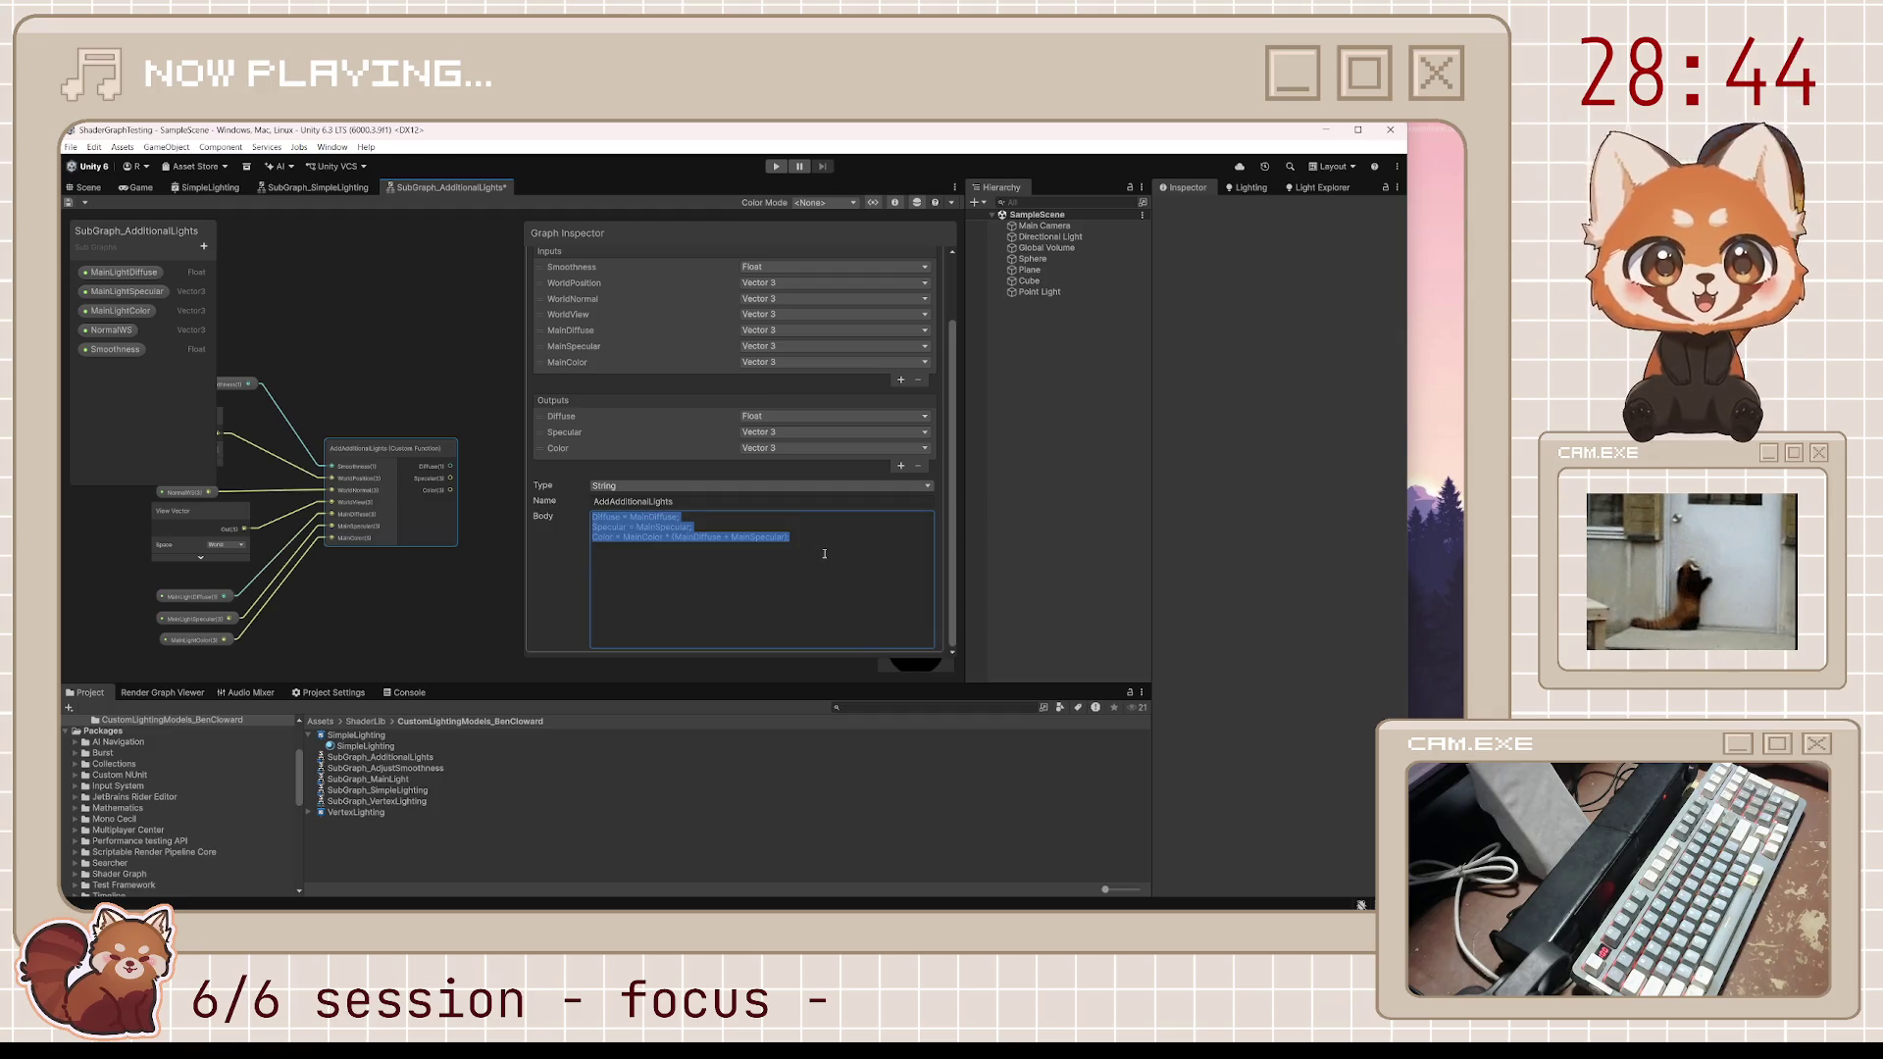
left_click(825, 553)
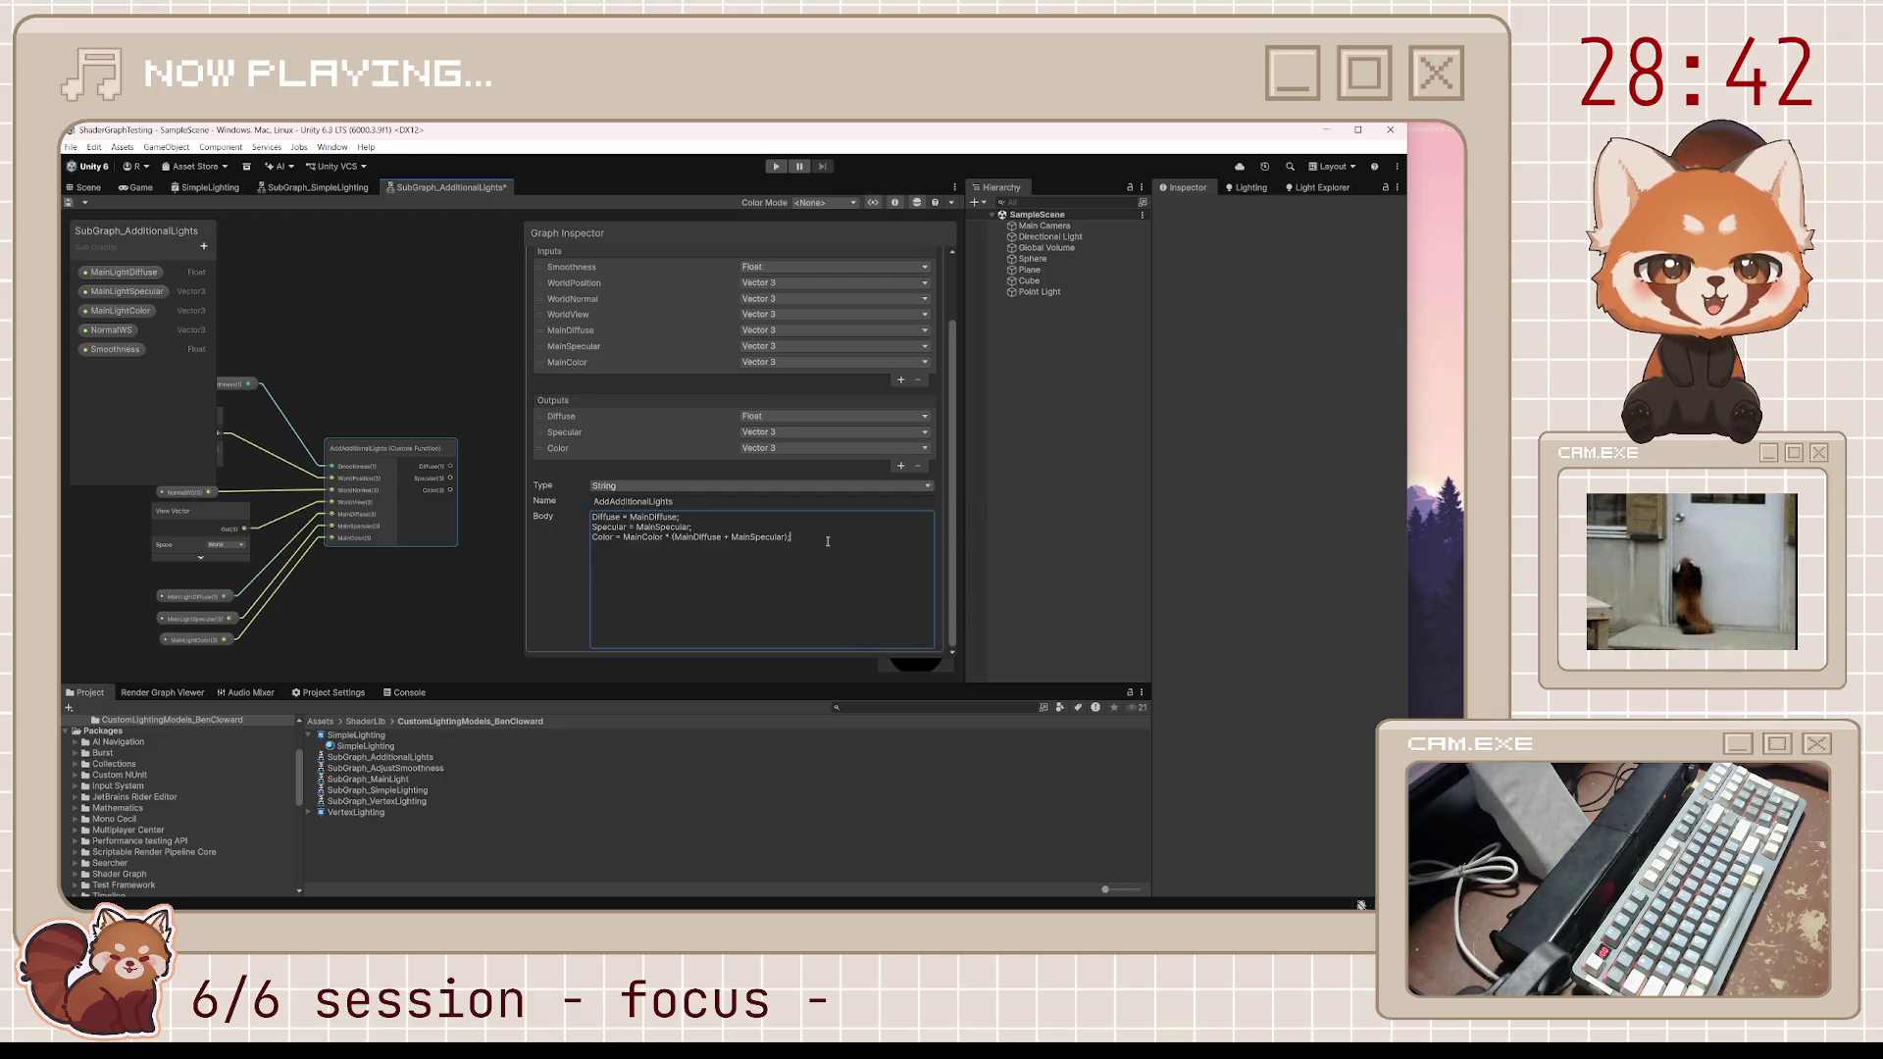
key("Return")
key("Return")
type("#")
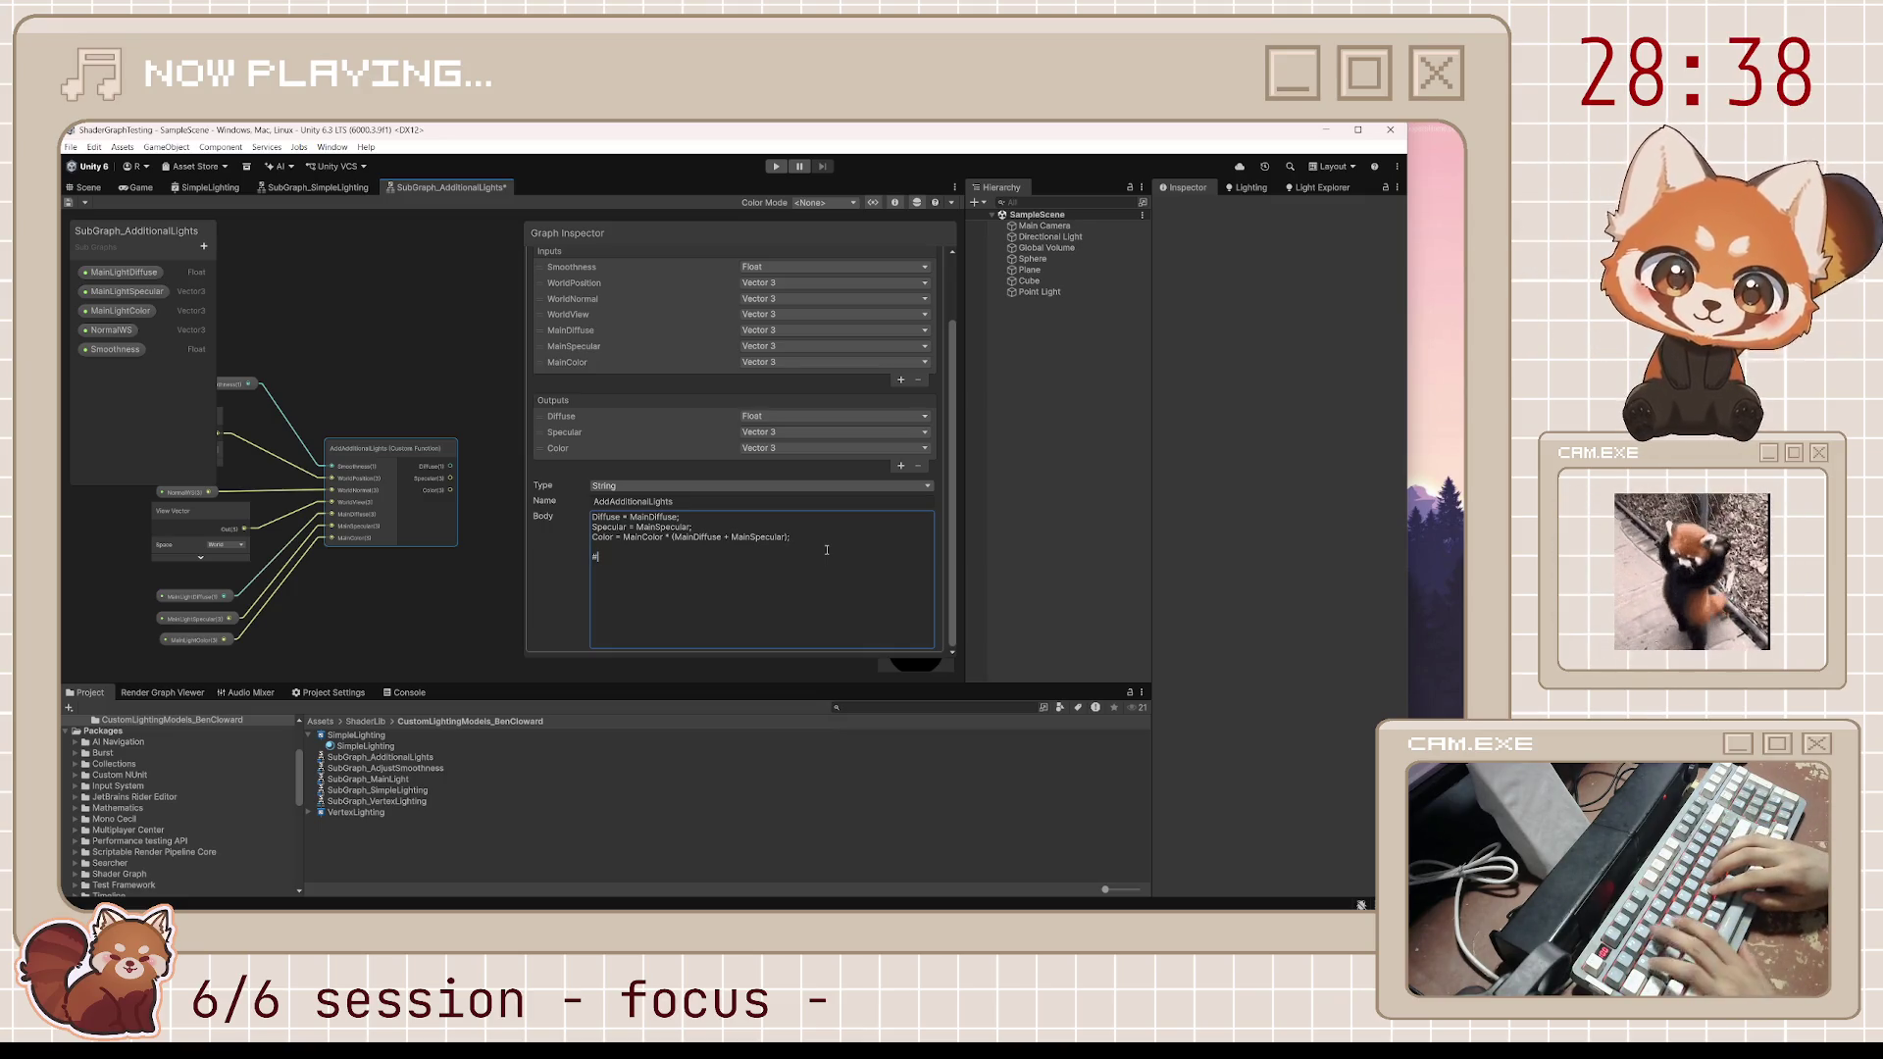
type("ifndef SHARE")
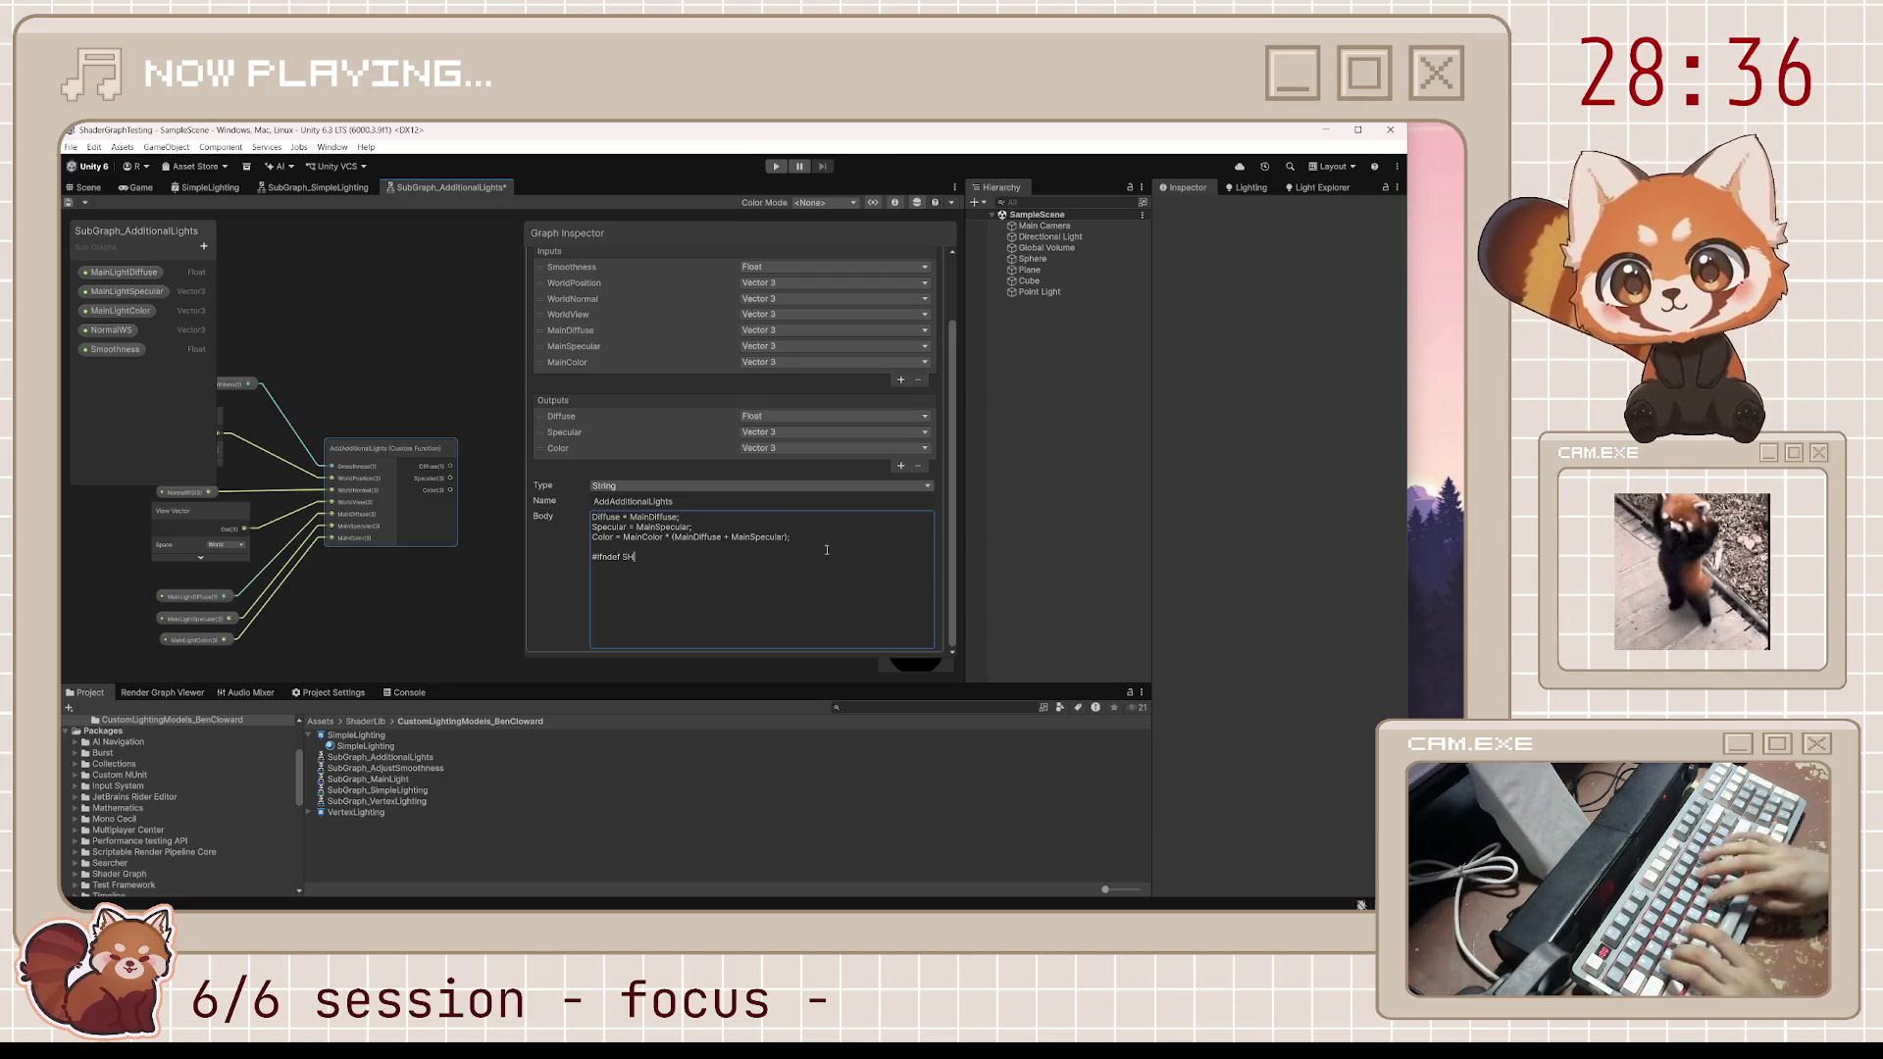
key("BackSpace")
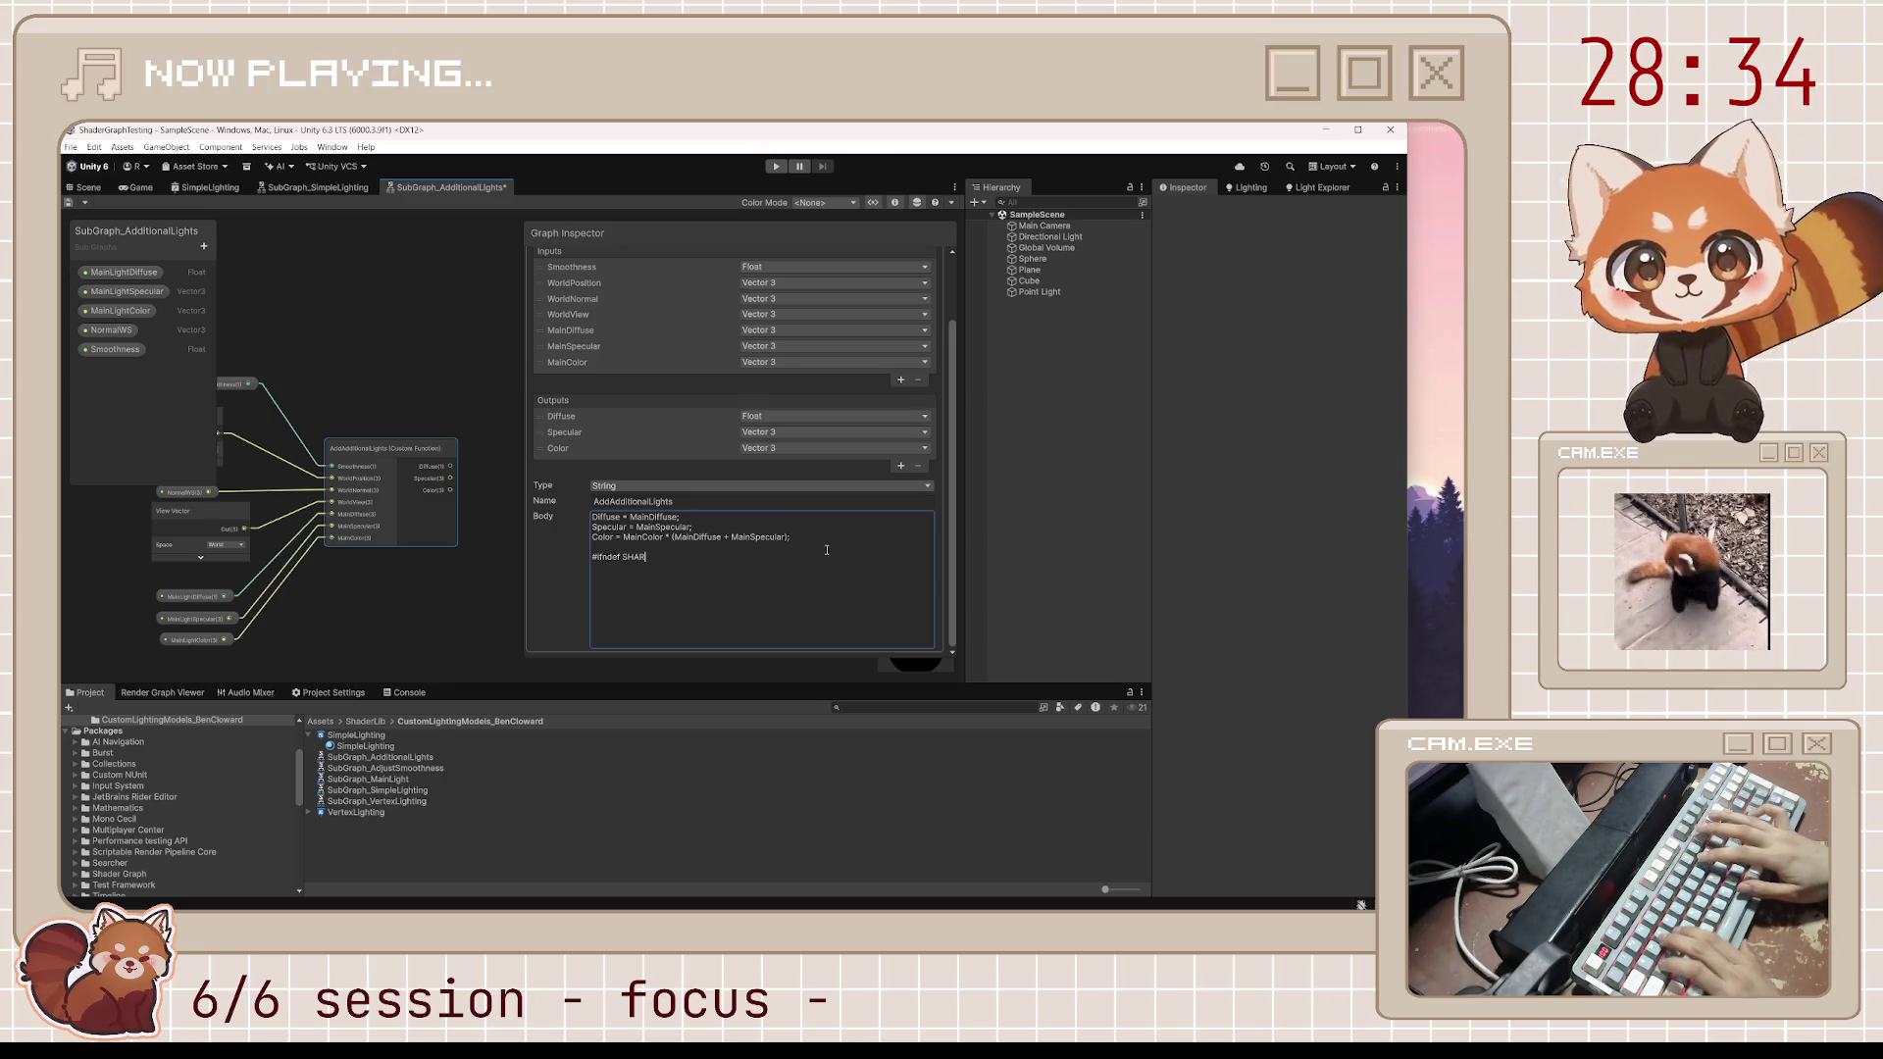
type("DERGRAPH_PREVIEW")
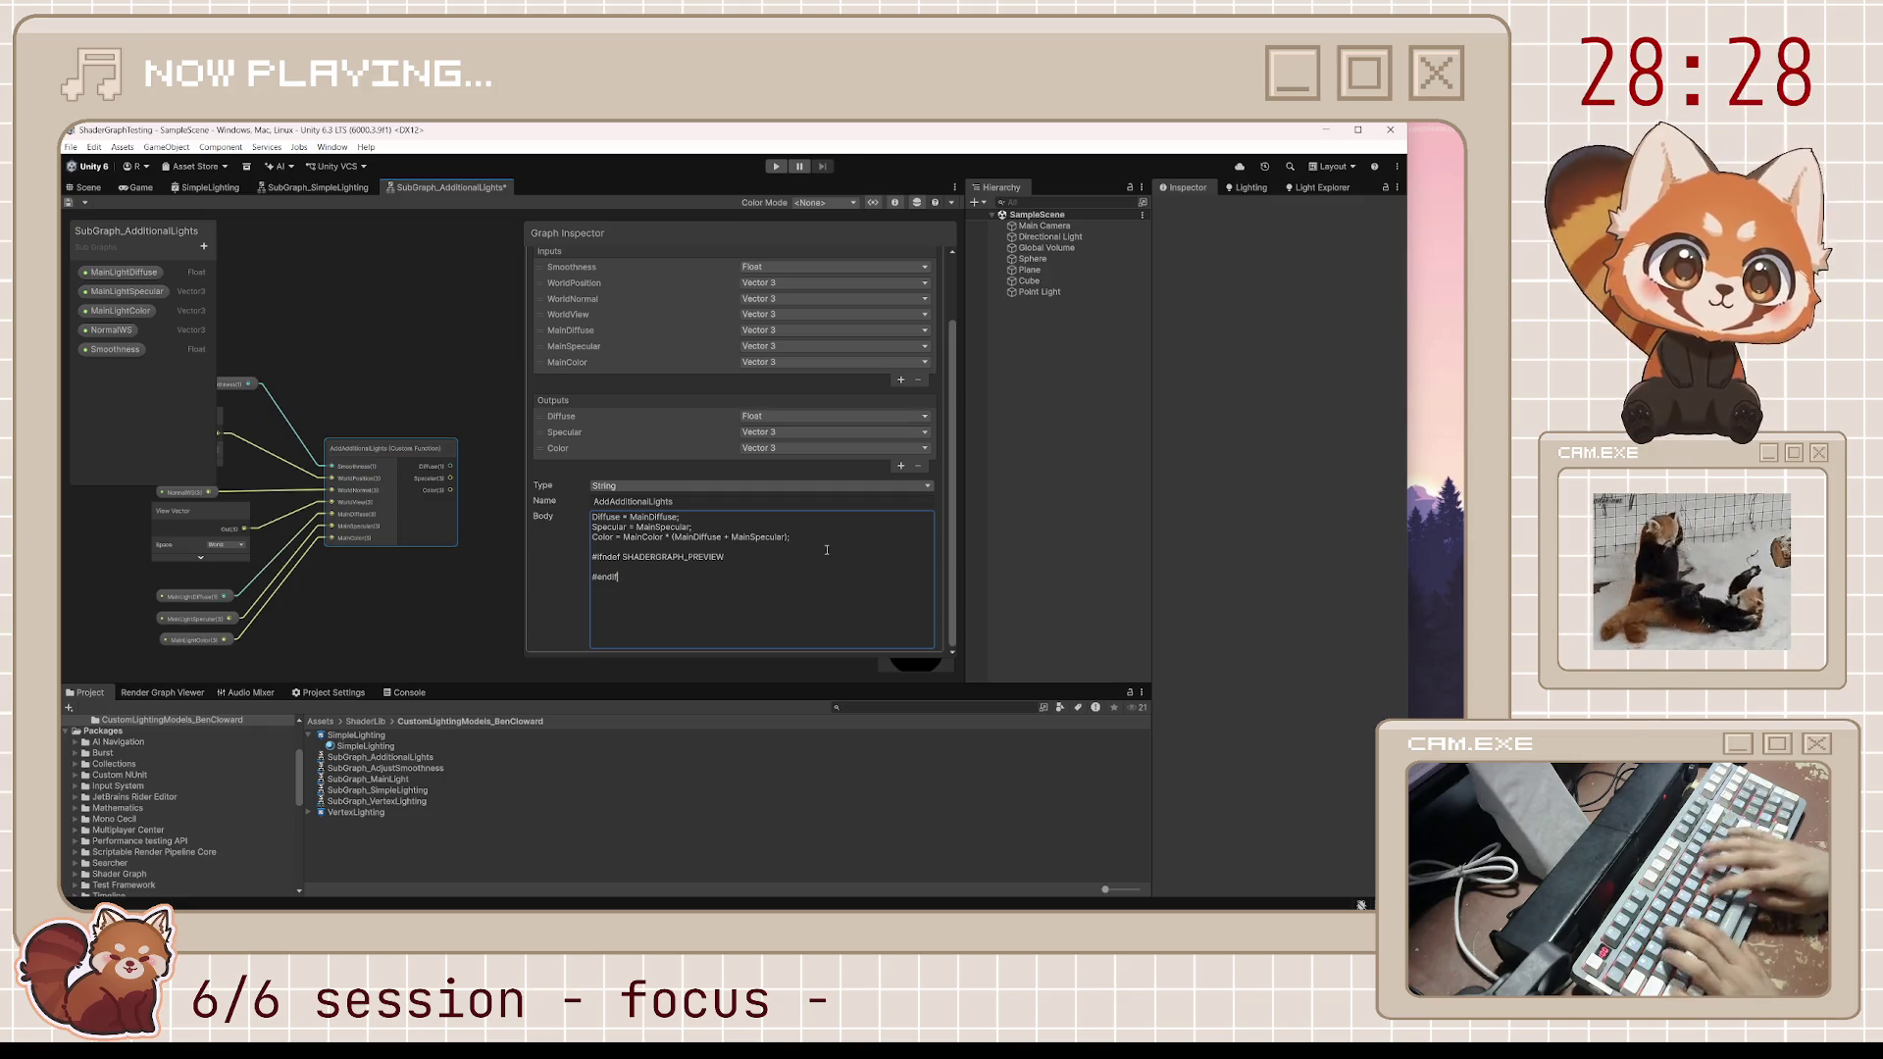
key("Up")
key("Tab")
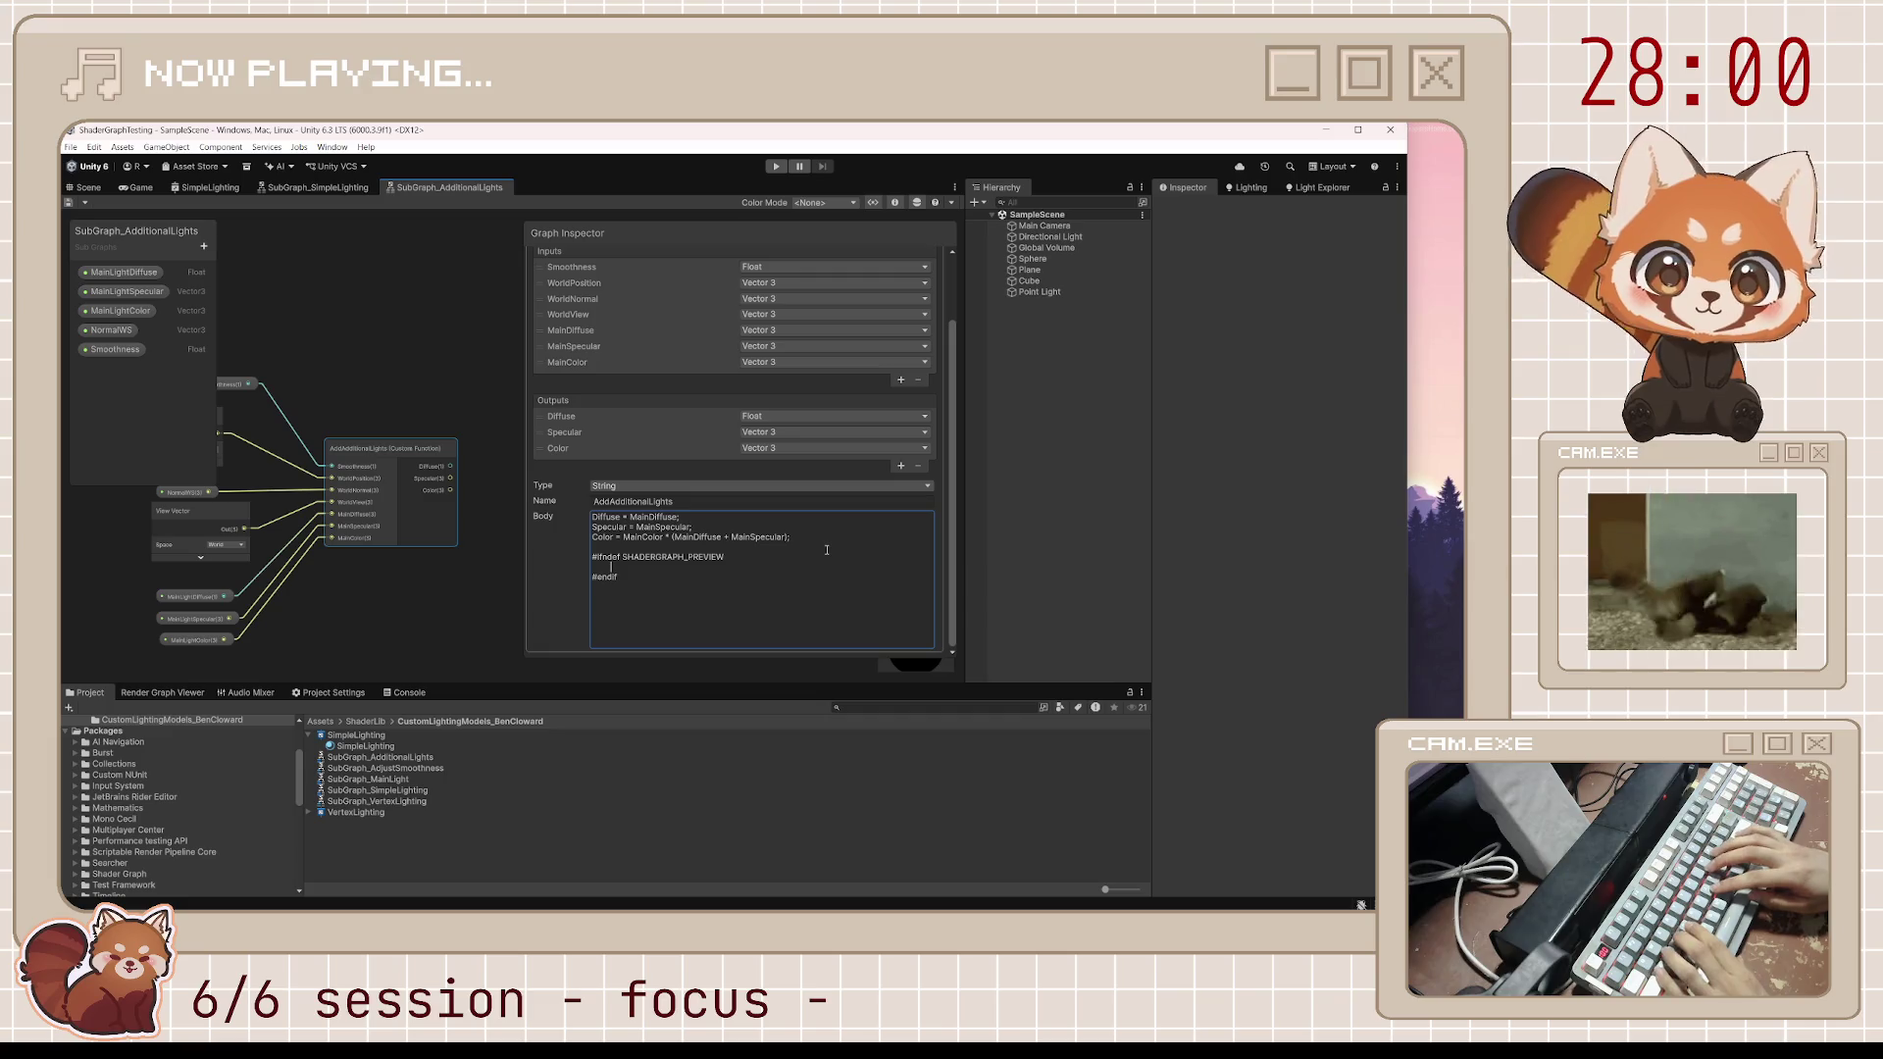
Write uint pixelLightCount = GetAdditionalLightsCount(); inside the preview guard and open a new line
type("uint pixel")
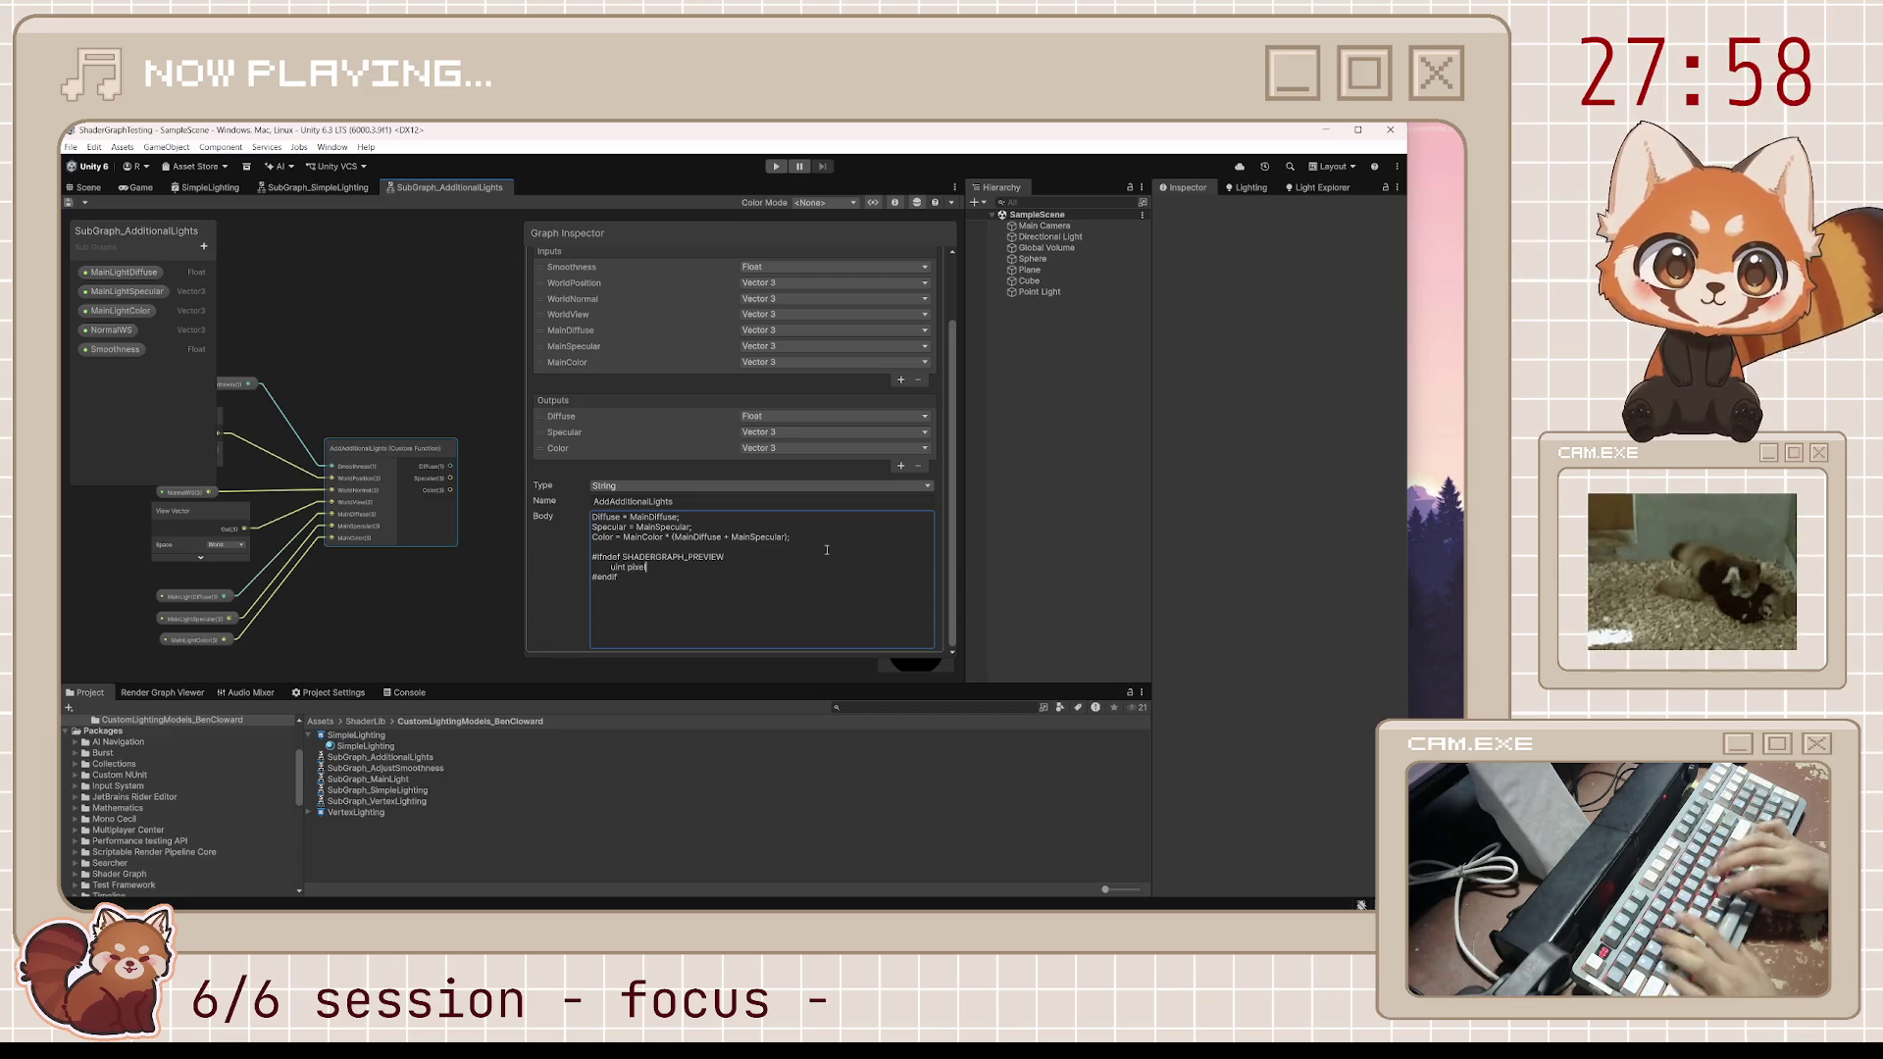
type("LightCount = GetAdditionalLights")
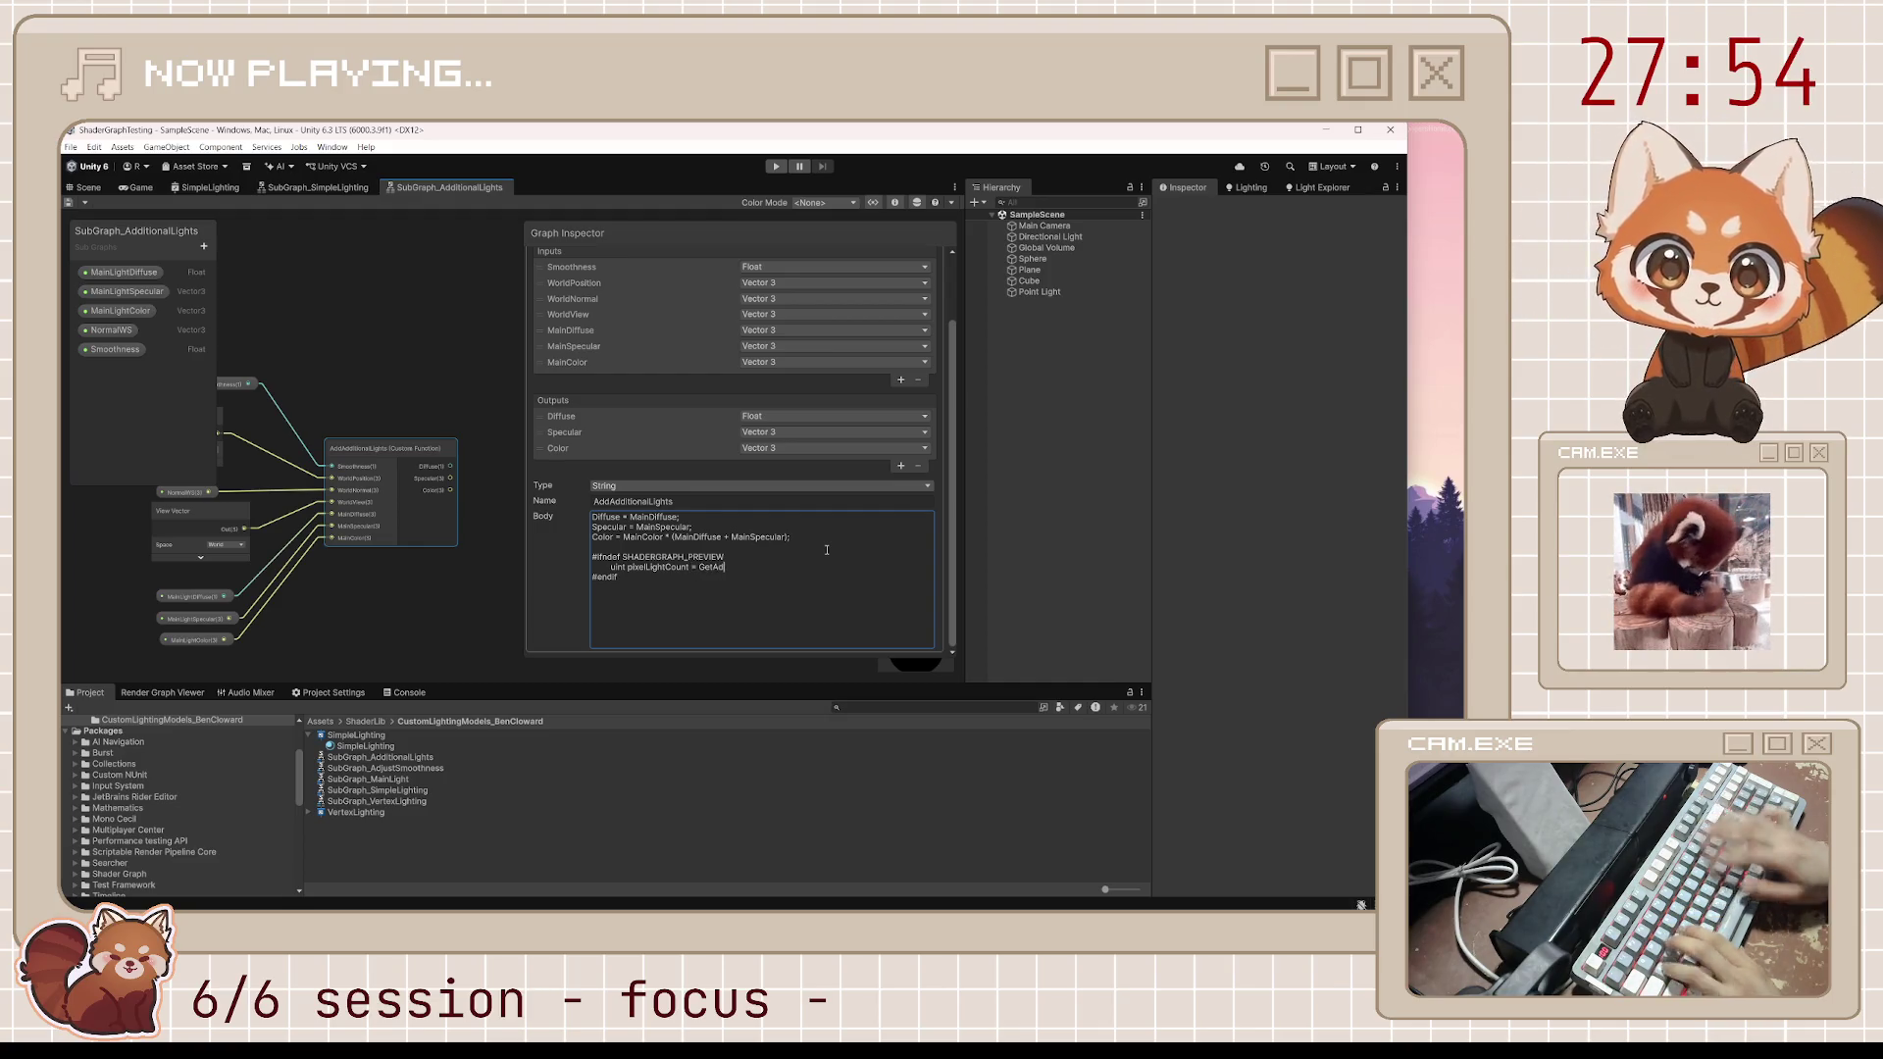
type("Count();")
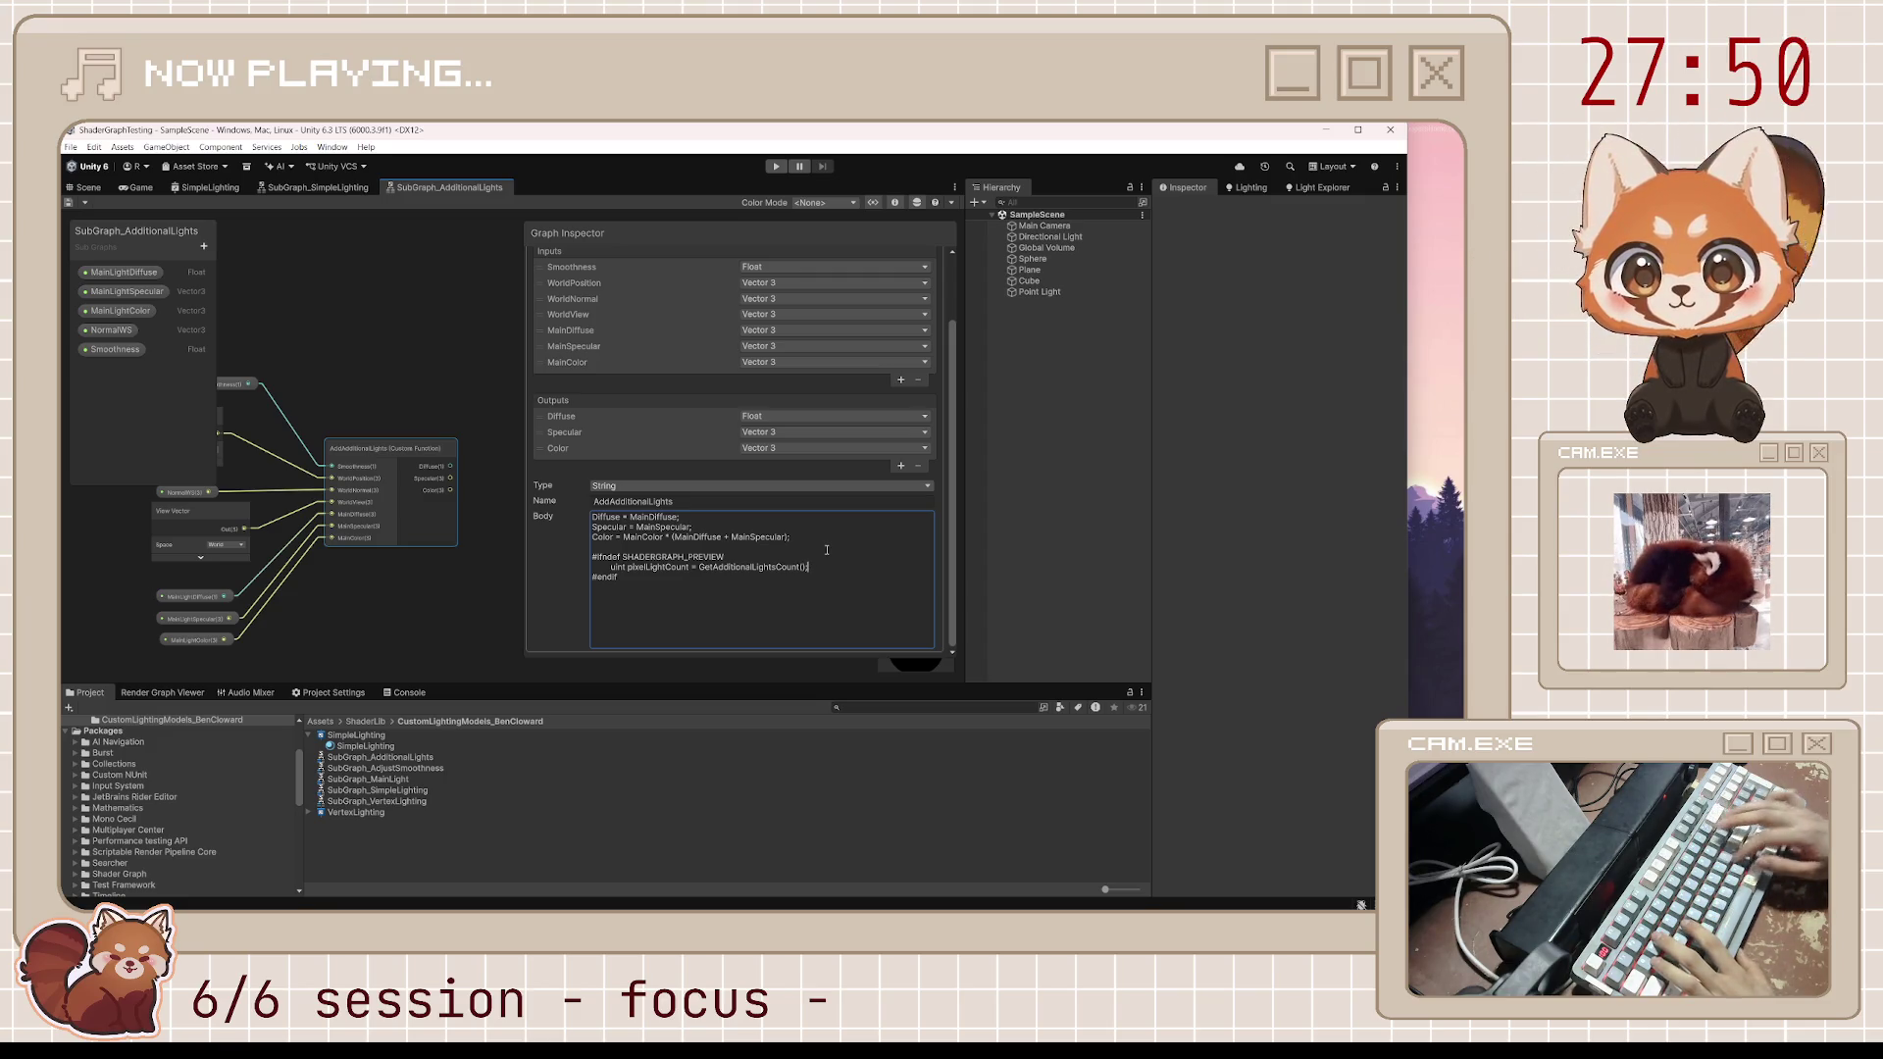
key("Return")
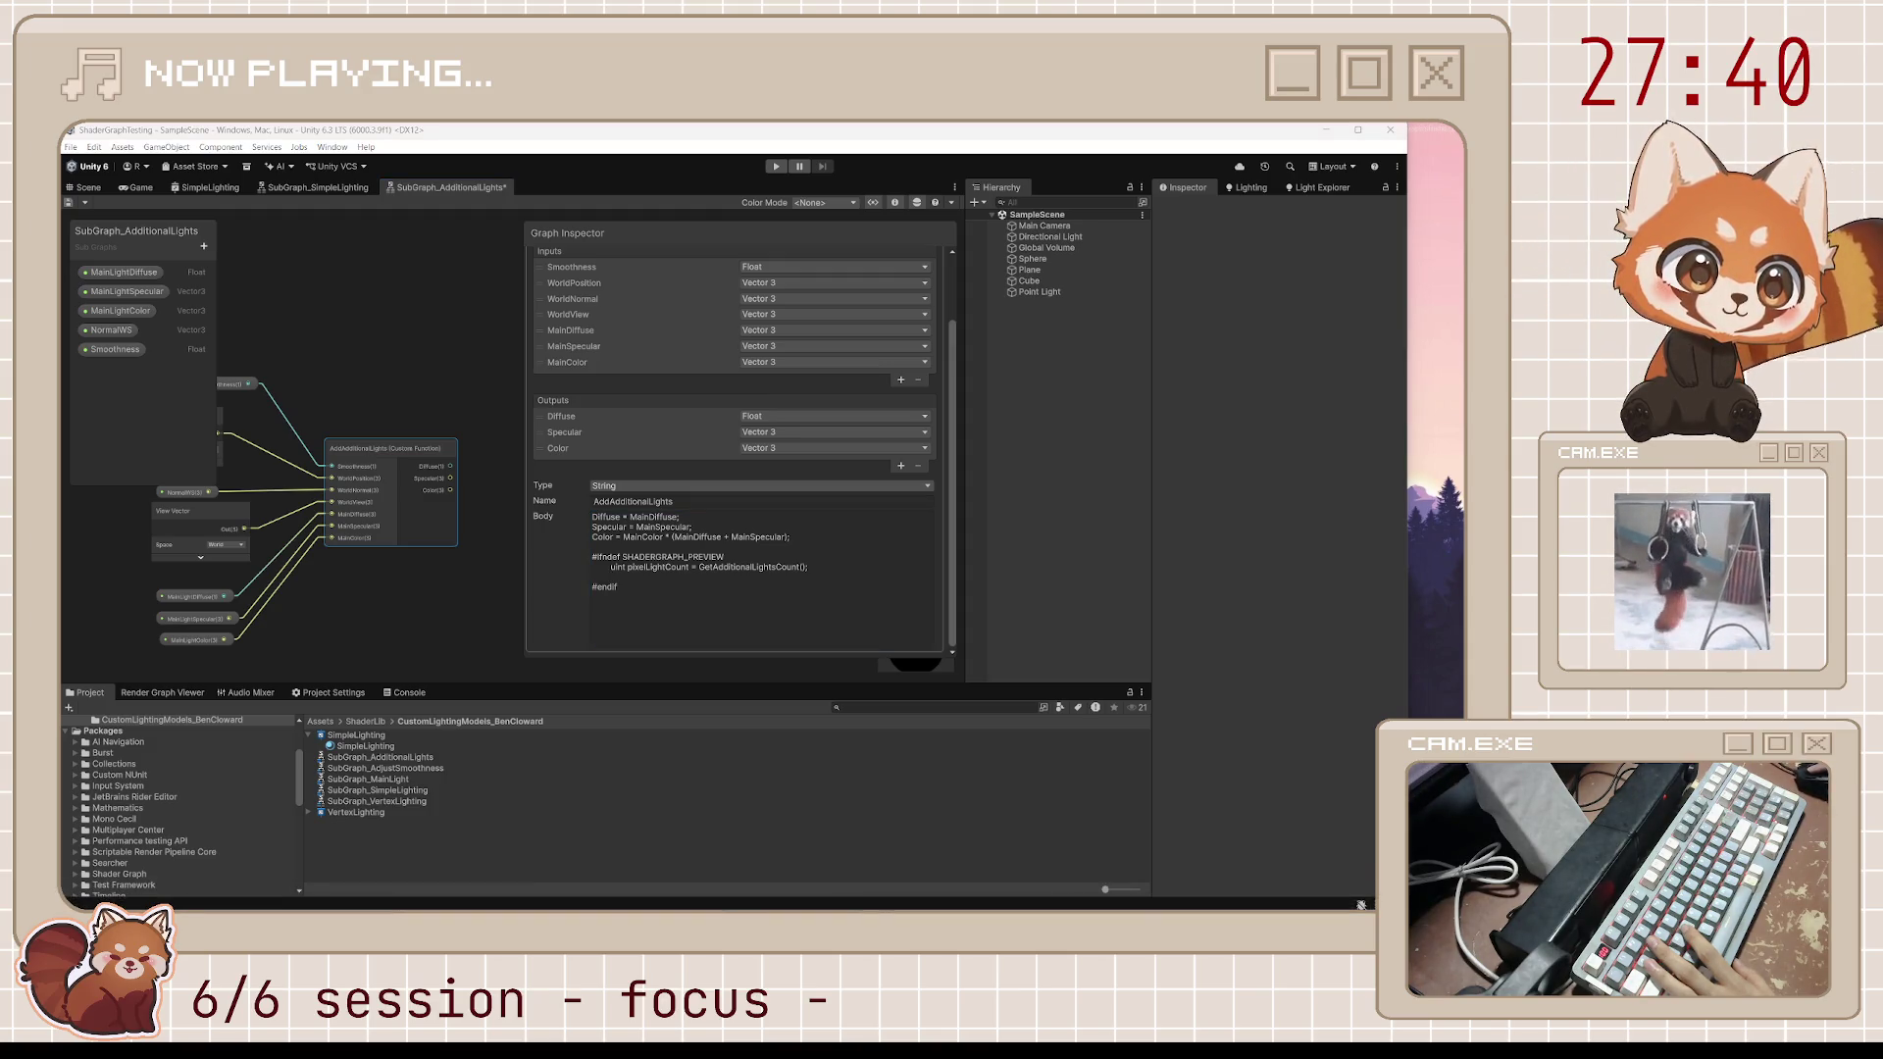
key("ctrl+a")
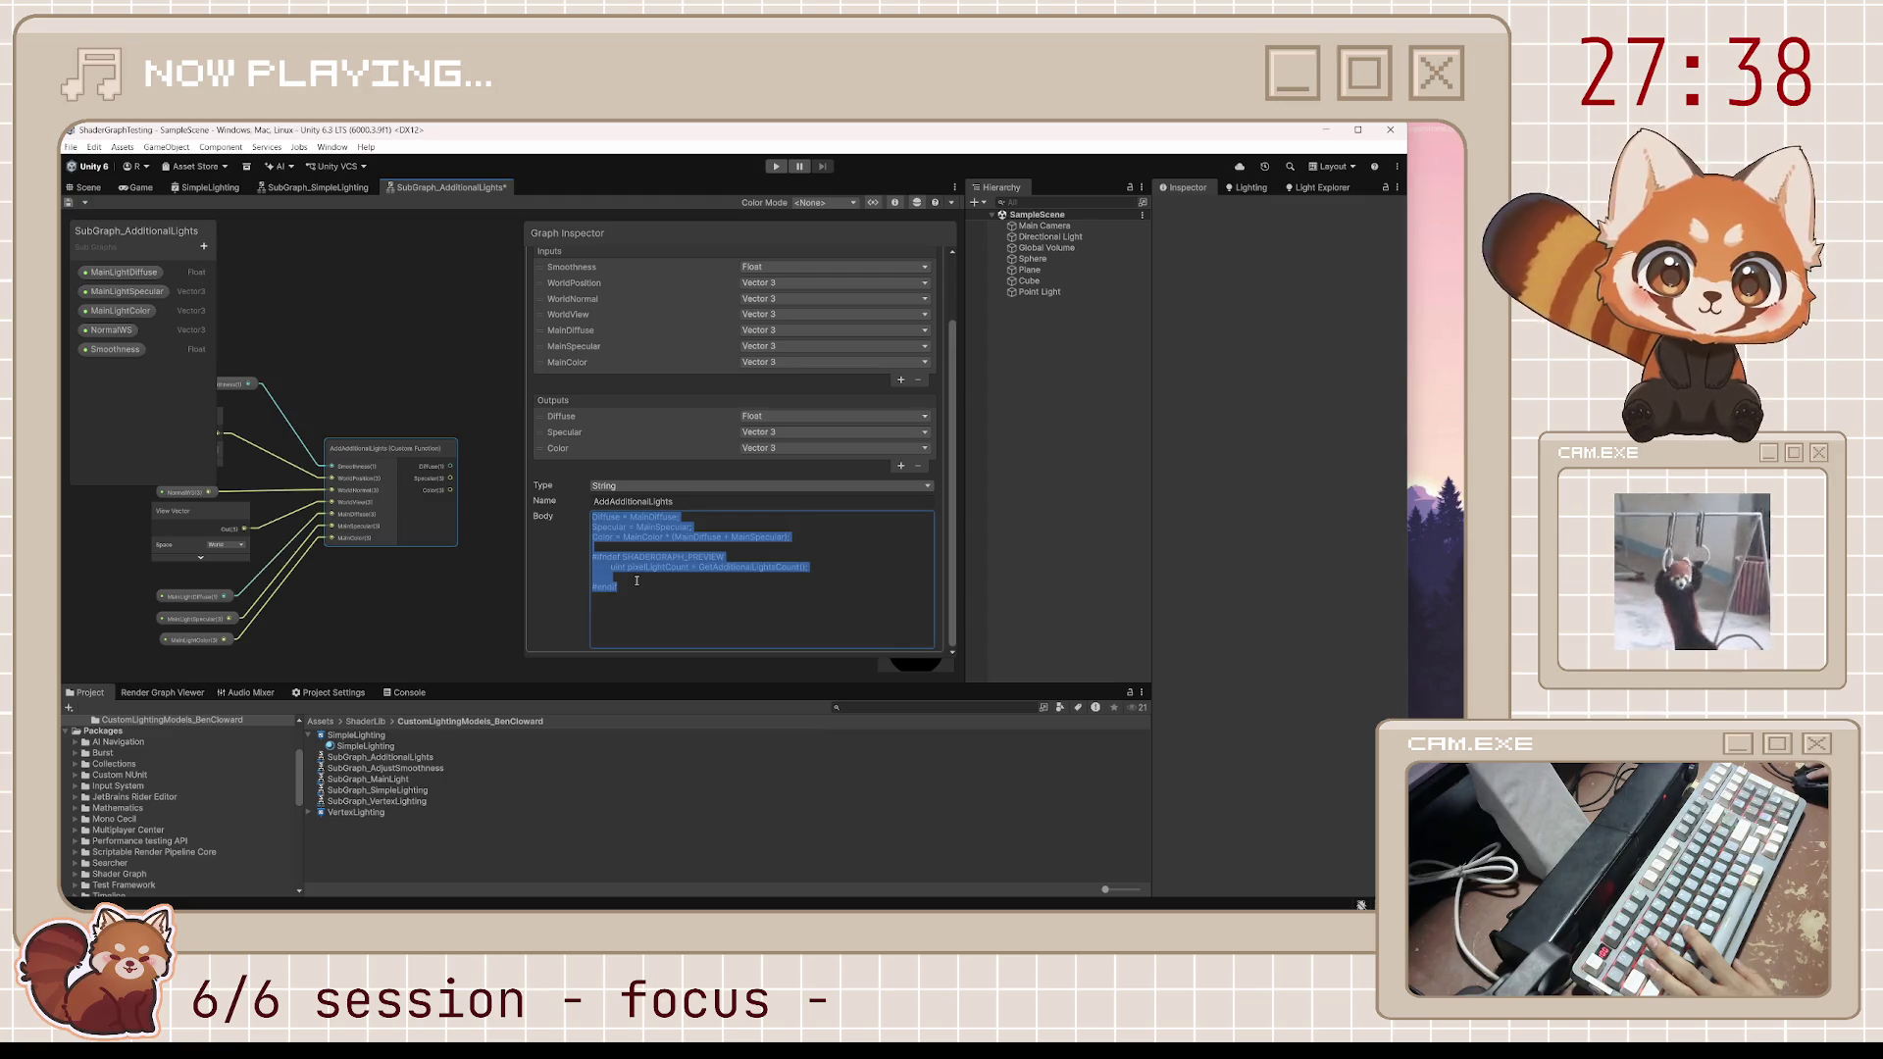
left_click(637, 579)
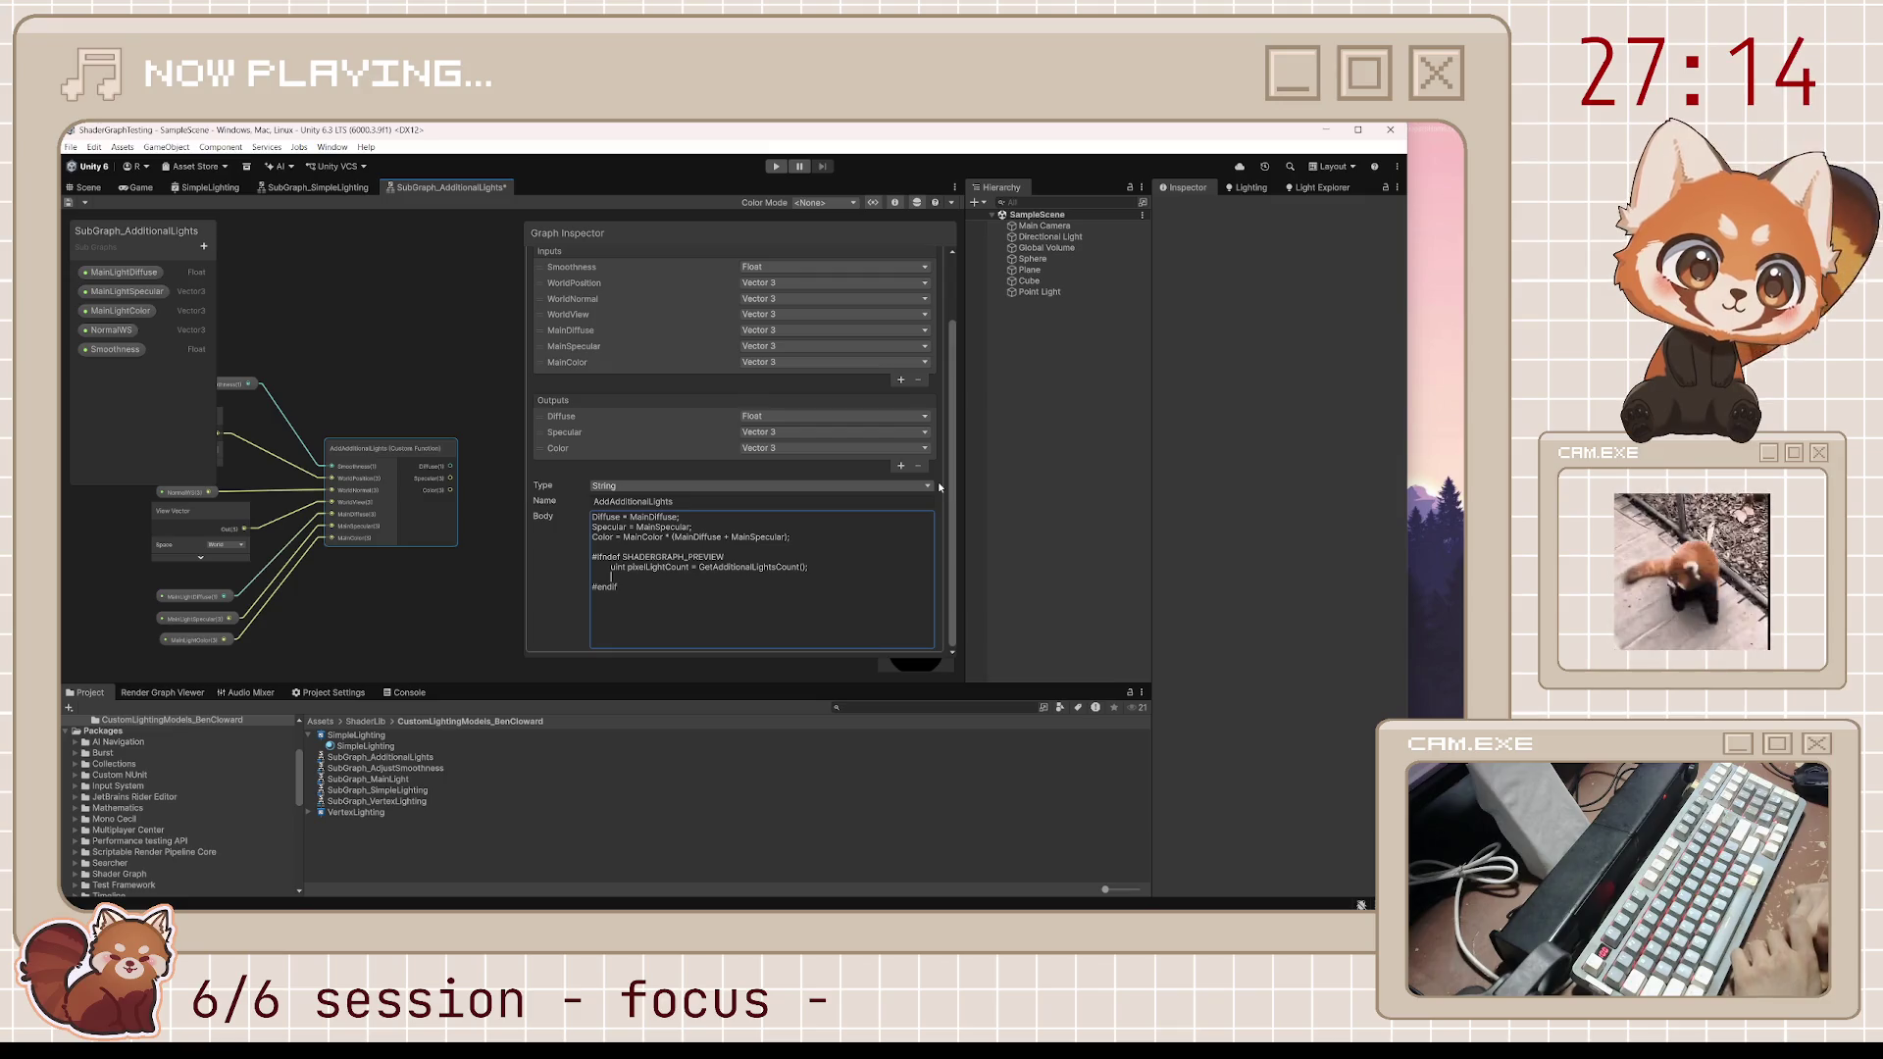
key("Return")
key("Return")
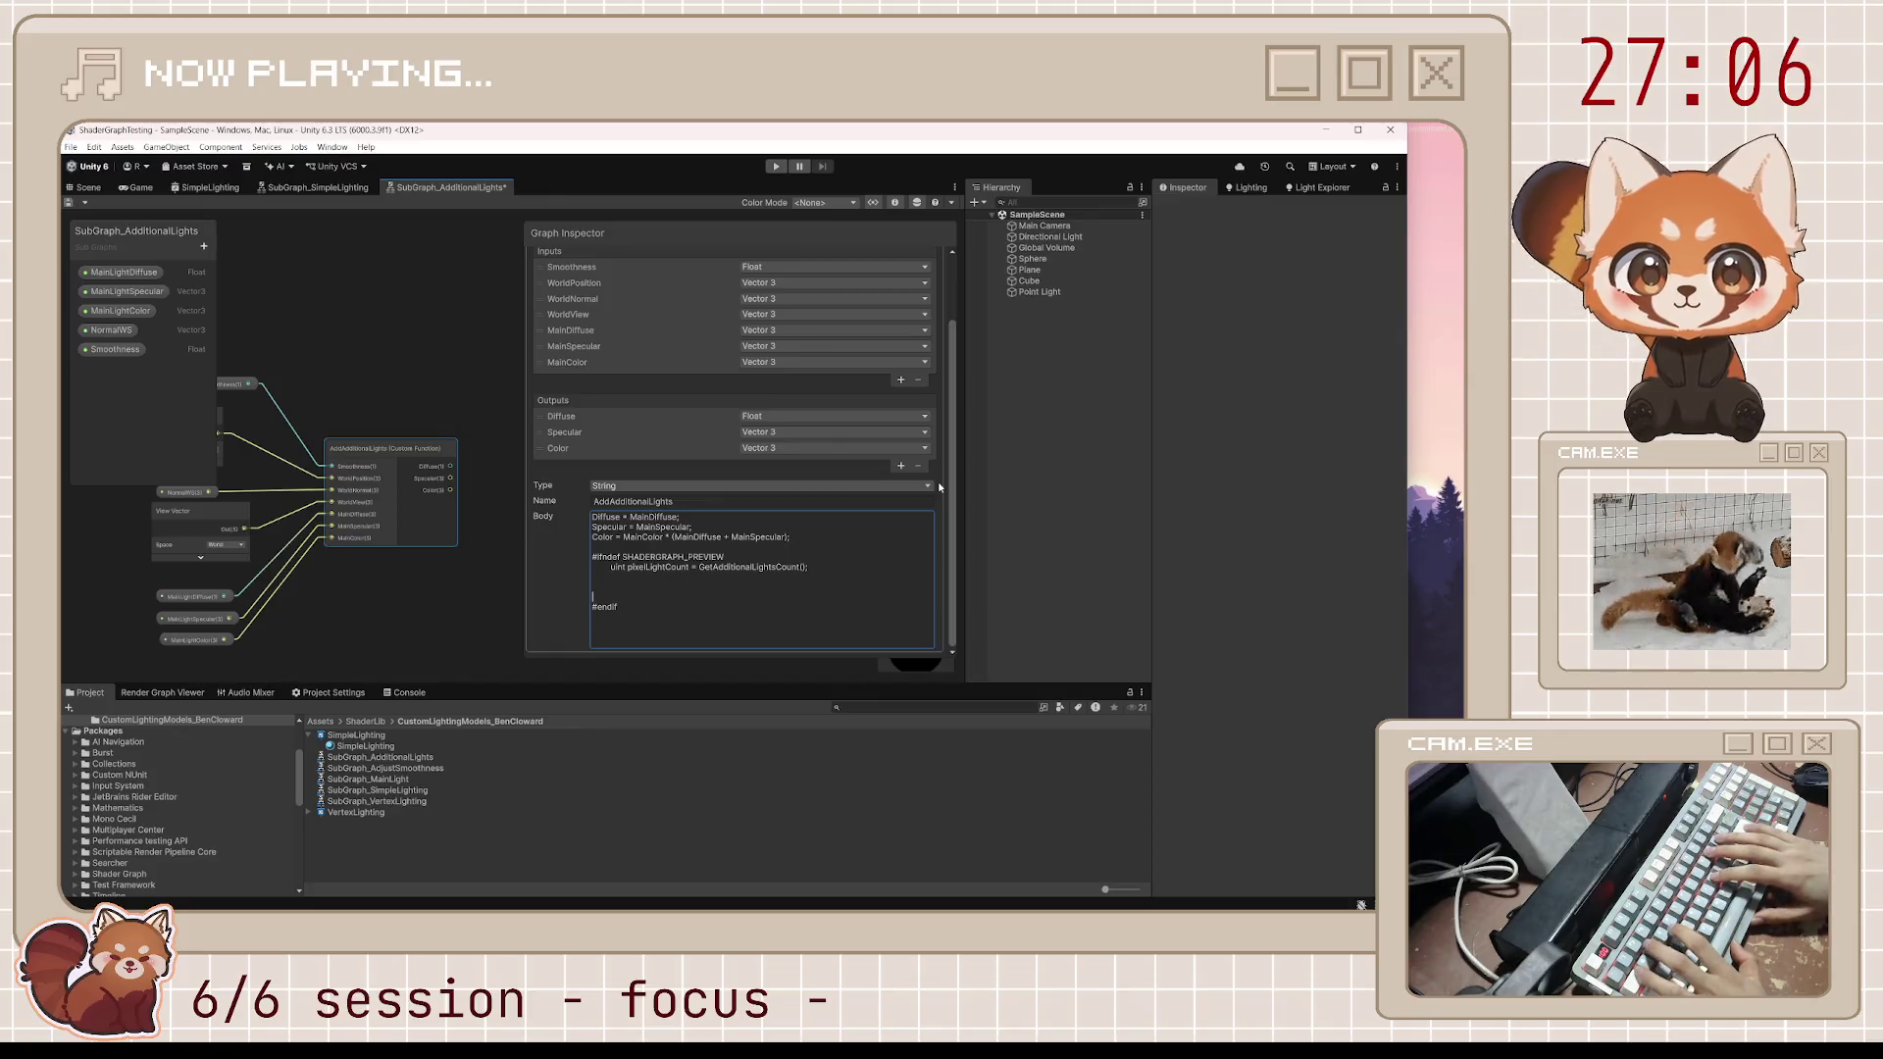
Type LIGHT_LOOP_BEGIN(pixelLightCount) and LIGHT_LOOP_END with a Tab-indented blank line between
type("LIGHT")
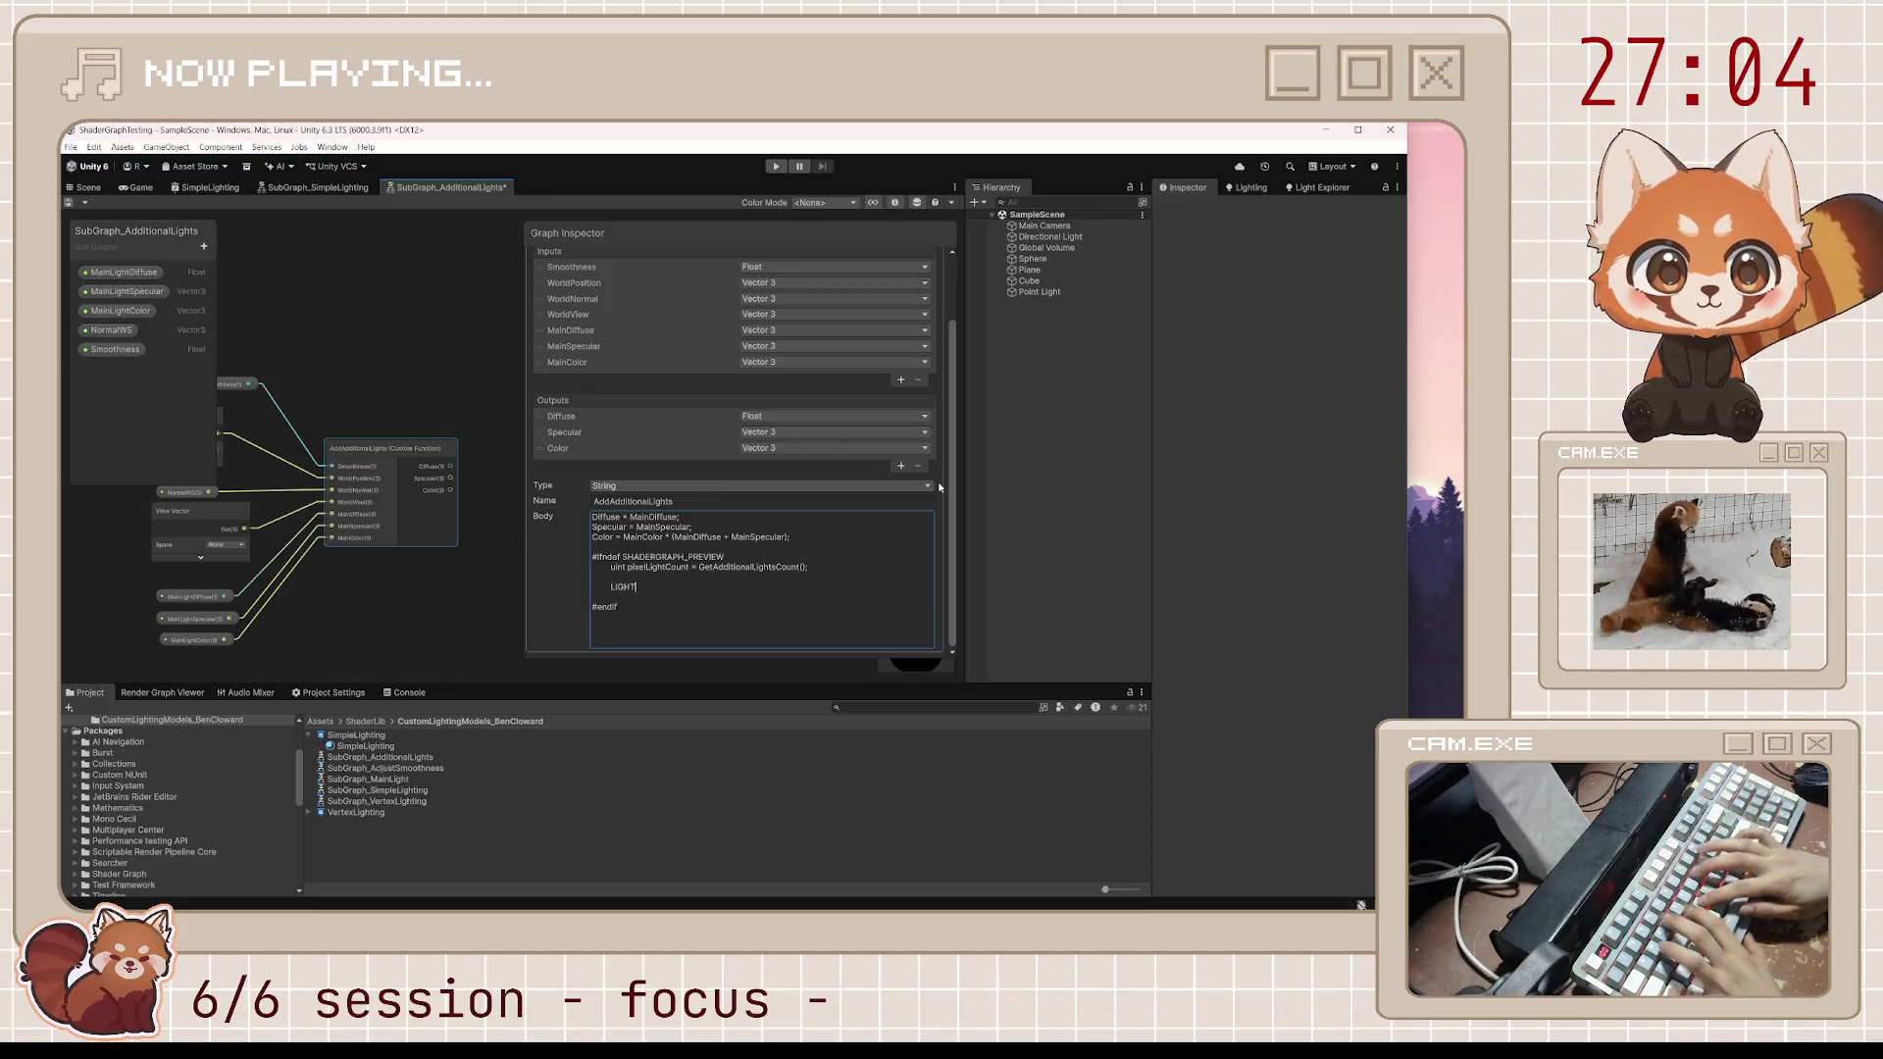
type("_LOOP_BEGI")
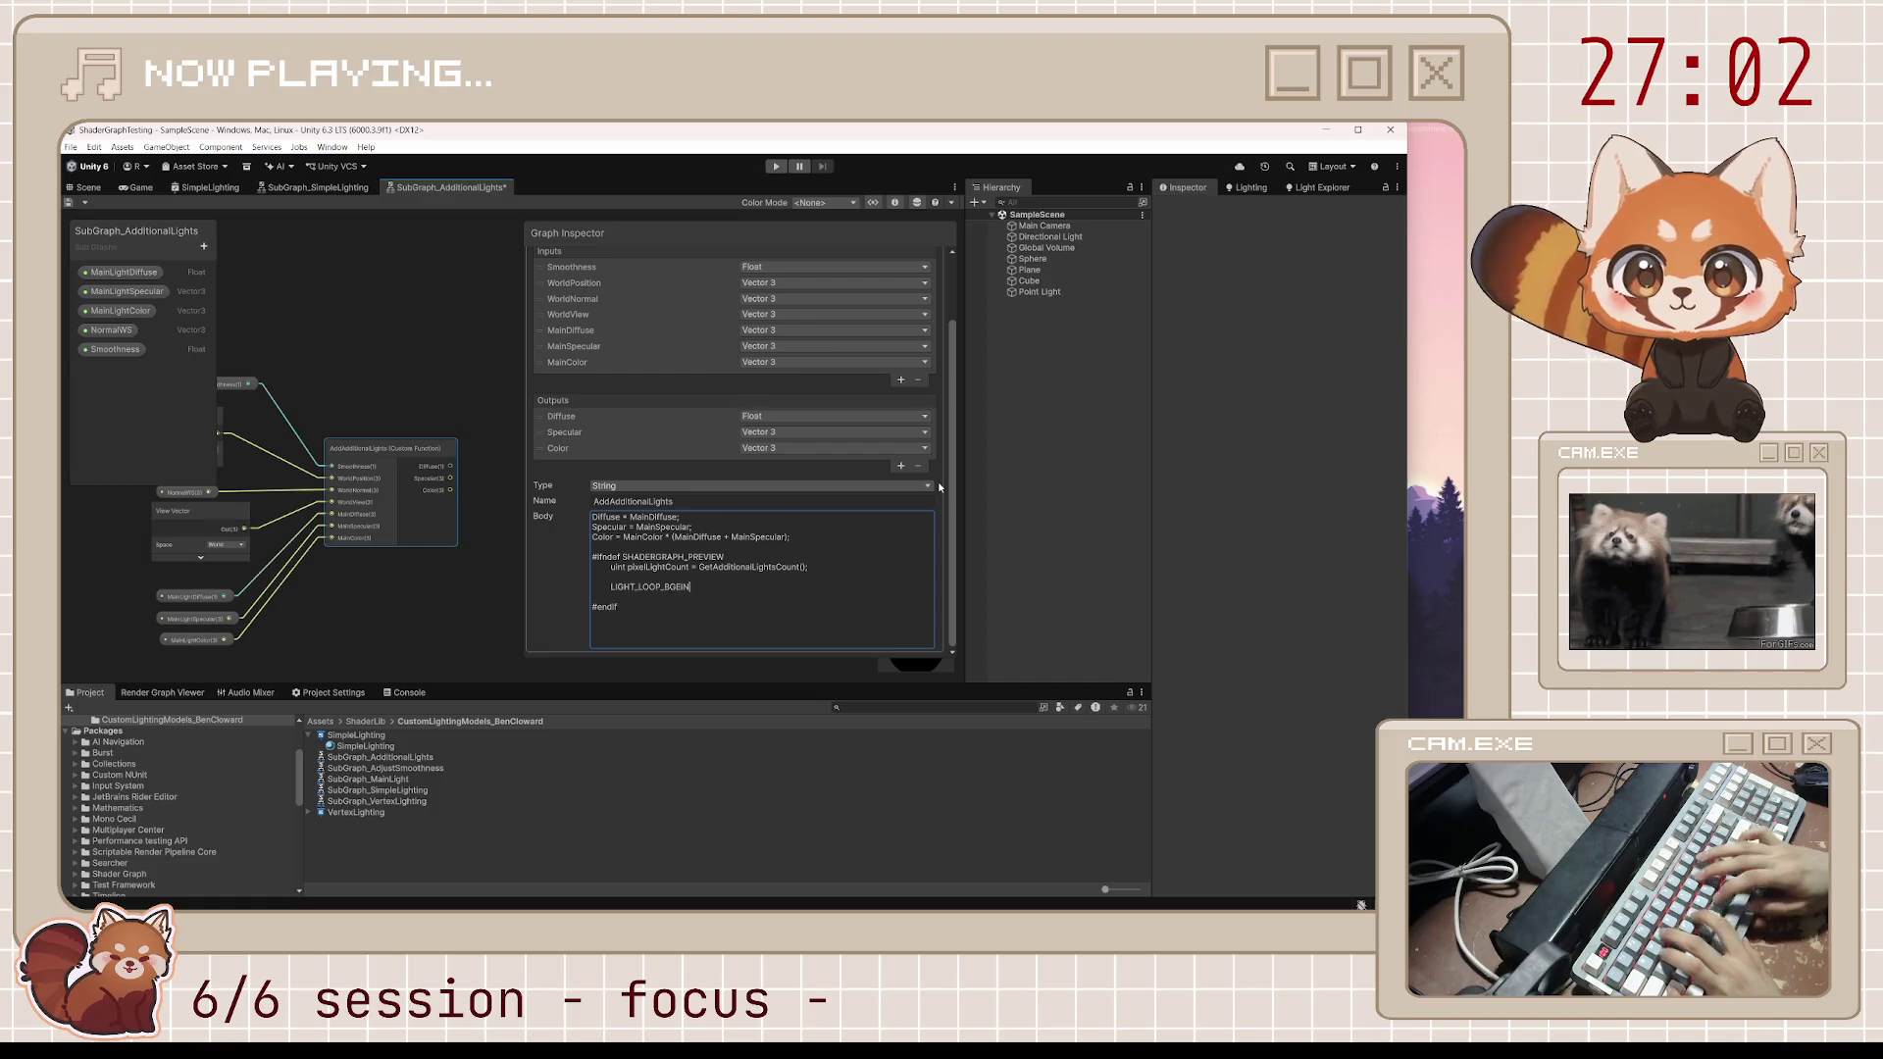
type("N(pix")
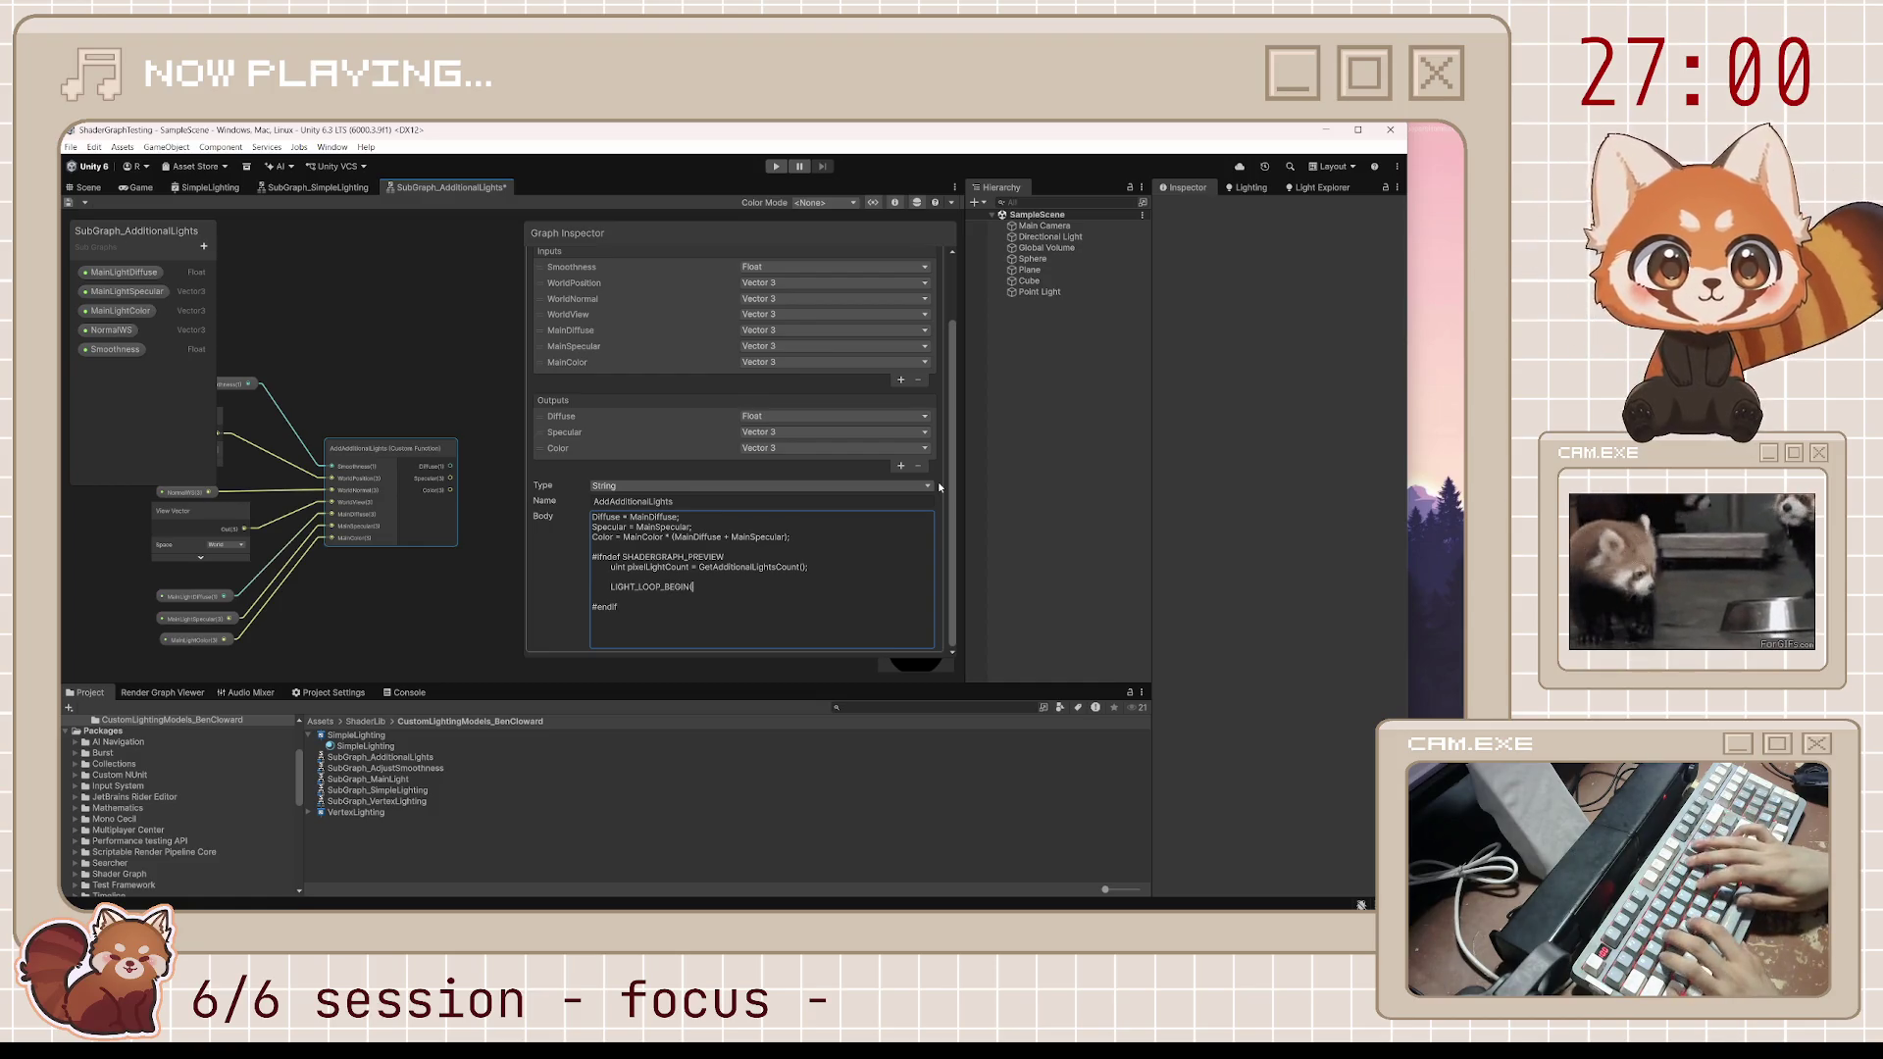
type("elLightCount)")
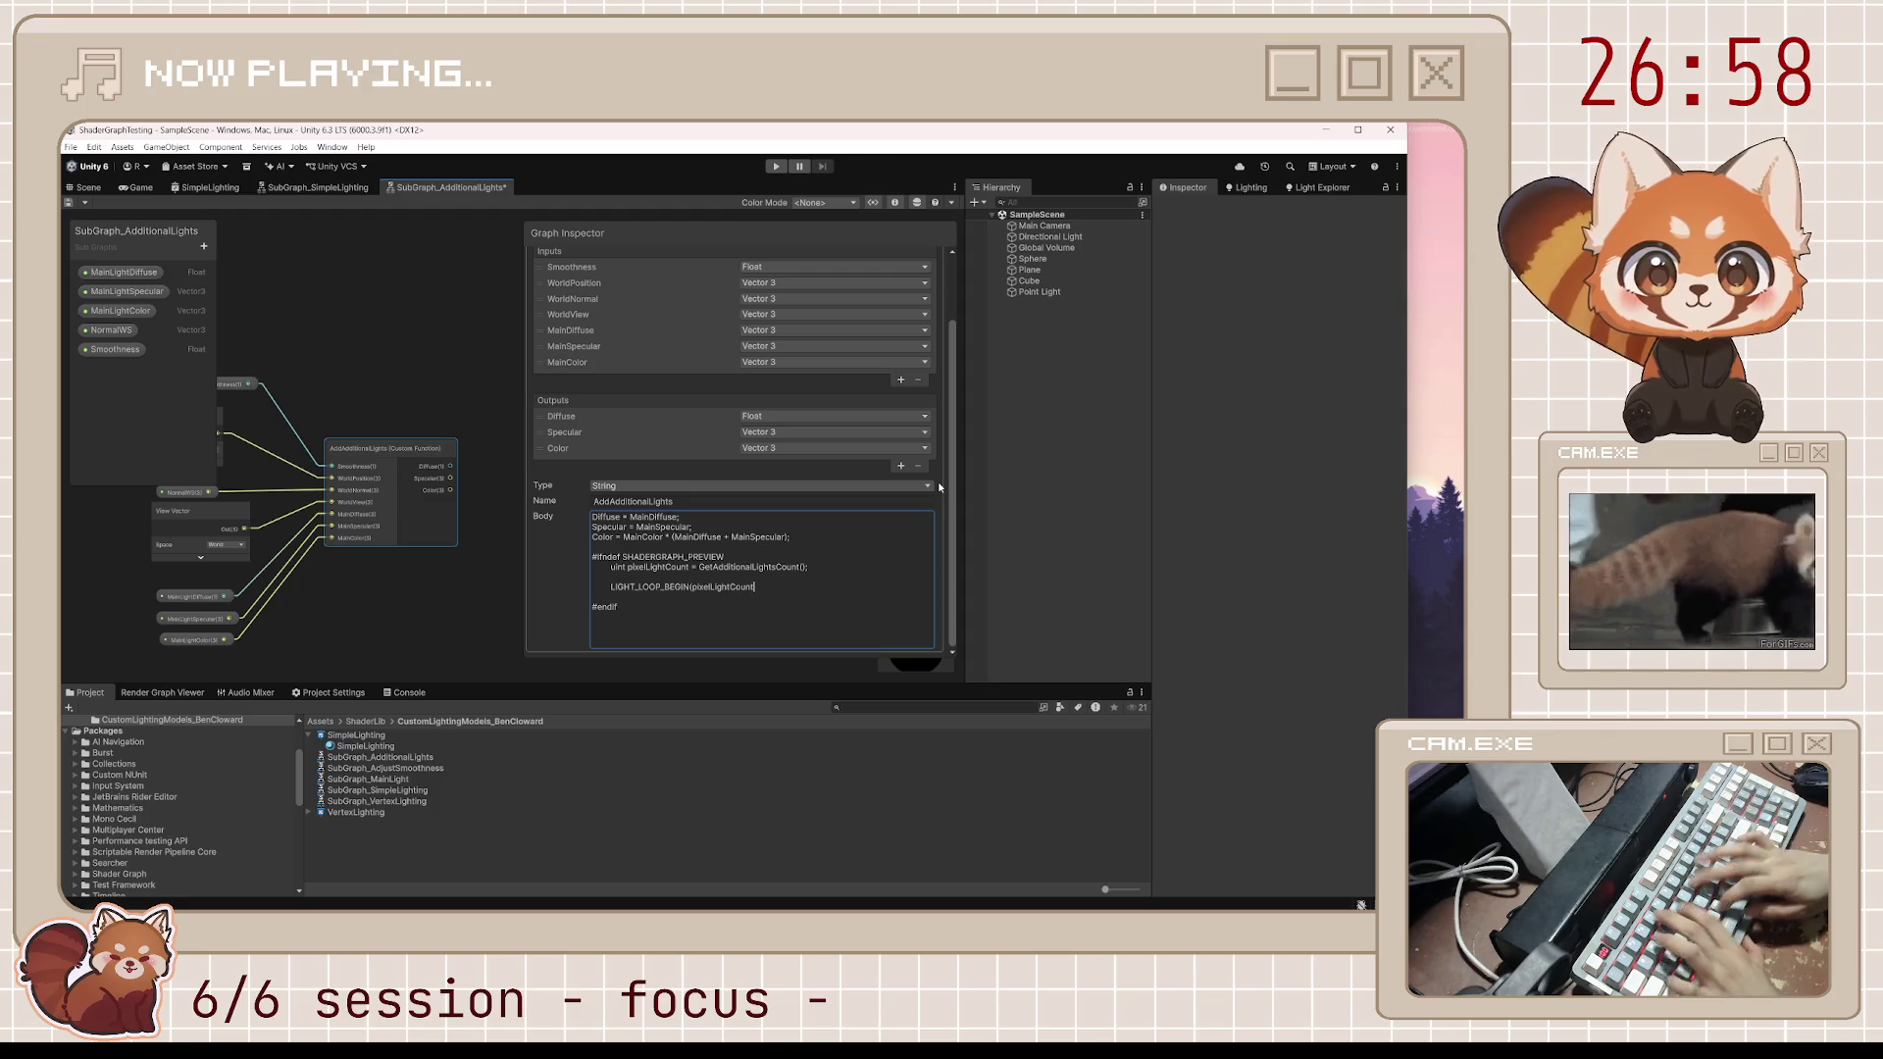
key("Return")
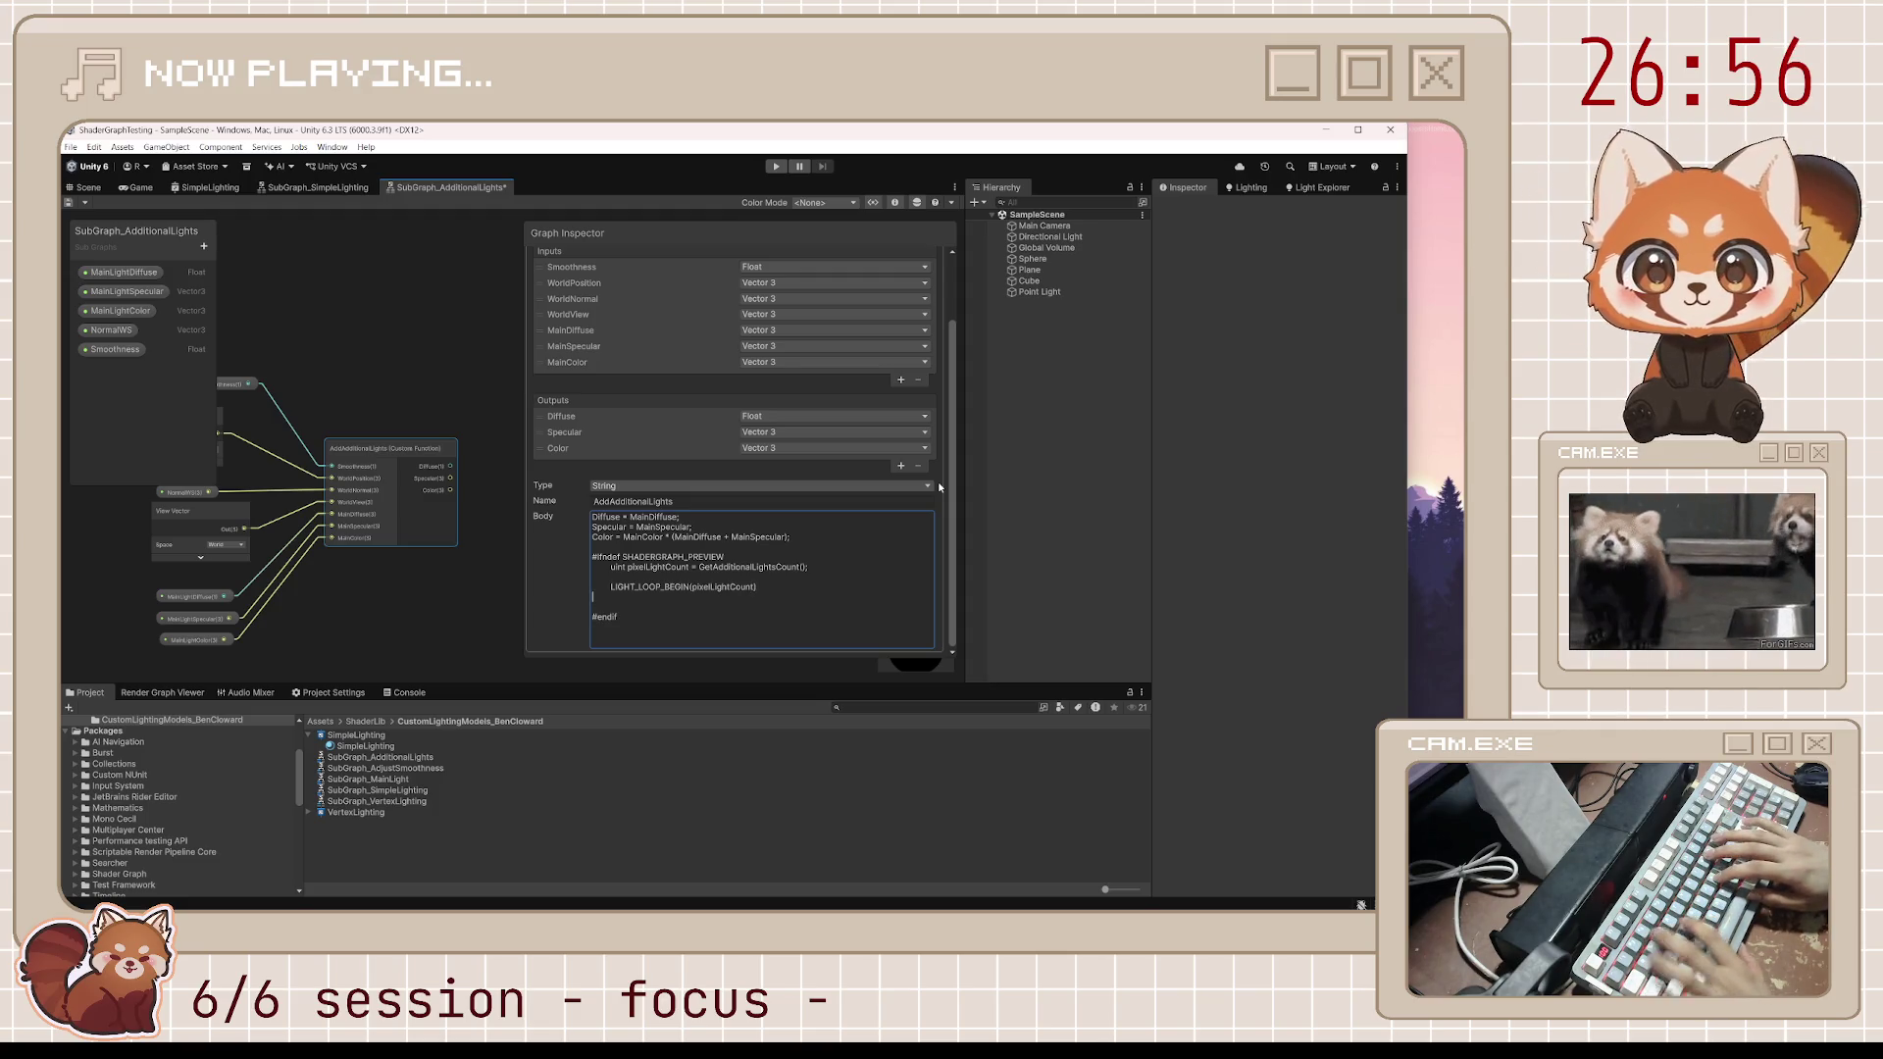
type("IGHT_LOOP_END")
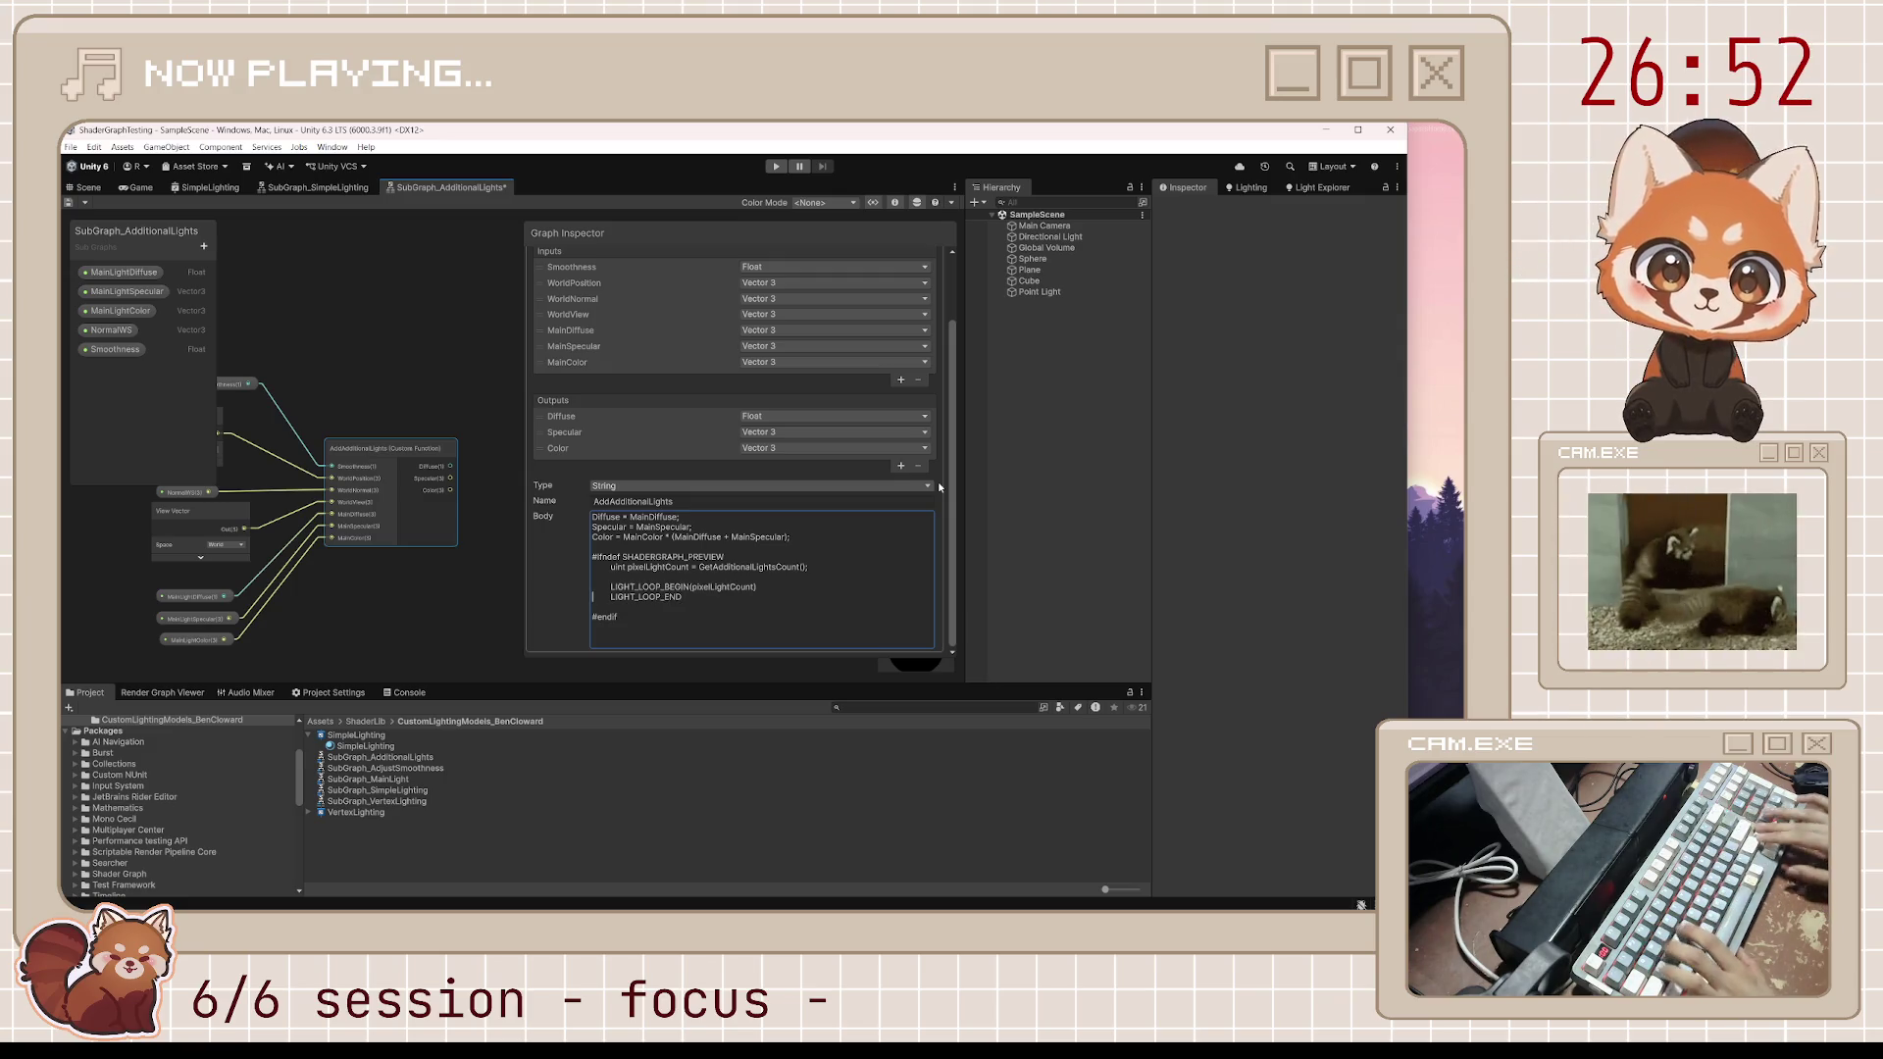
key("Home")
key("Return")
key("Tab")
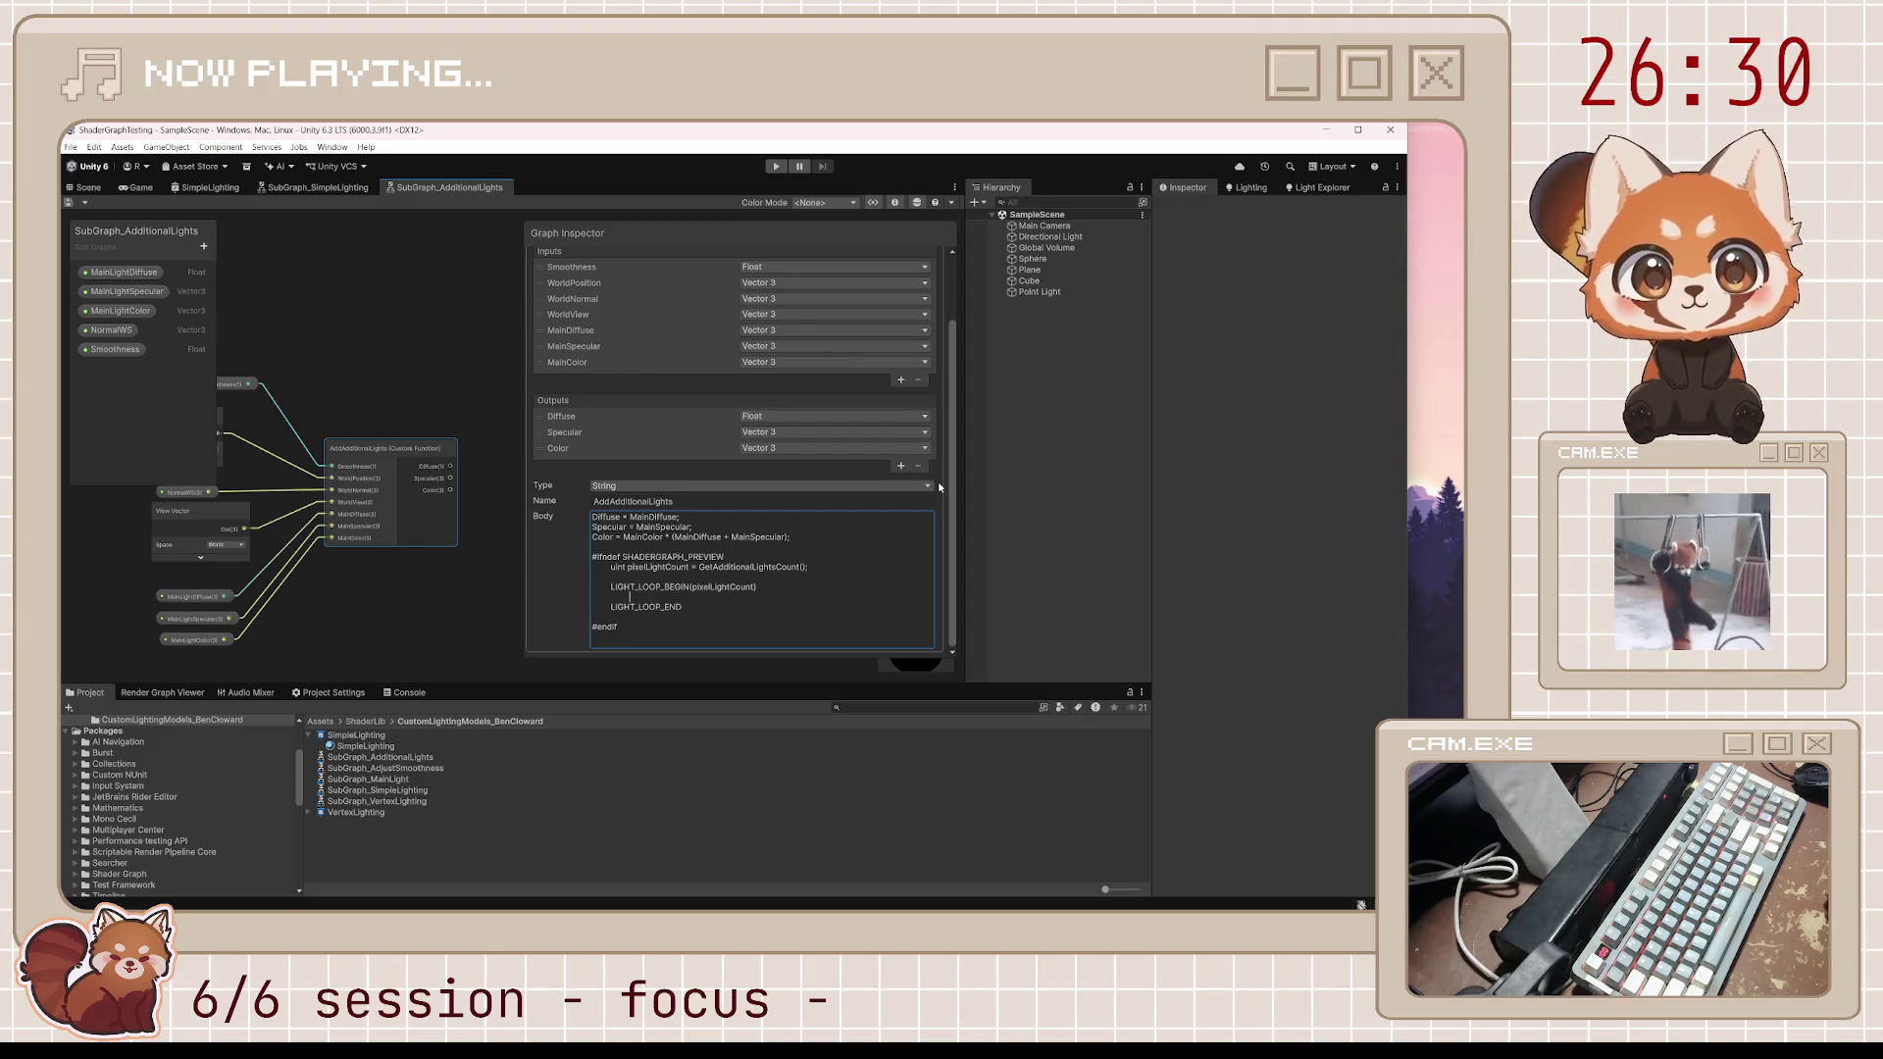
Add the 'get light color and direction' comment and lightIndex = GetPerObjectLightIndex(lightIndex); line
type("// get")
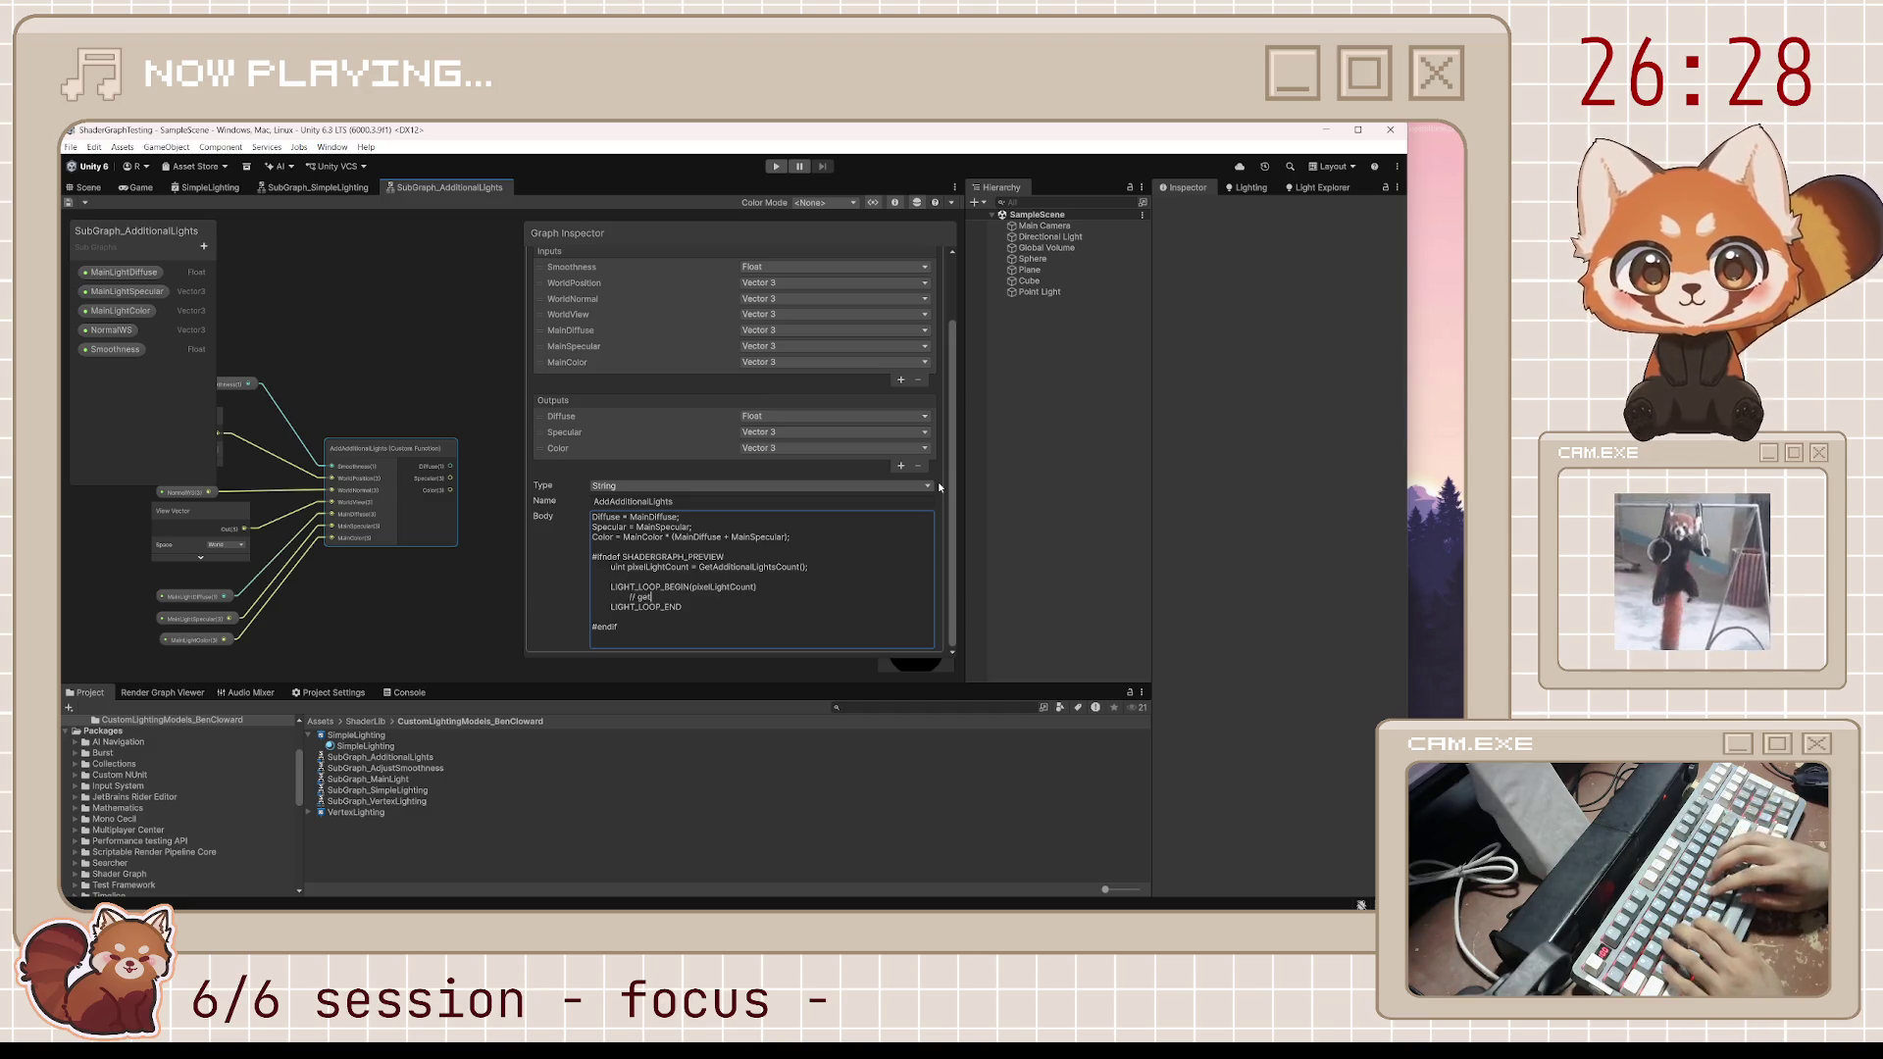
type(" light color and dir")
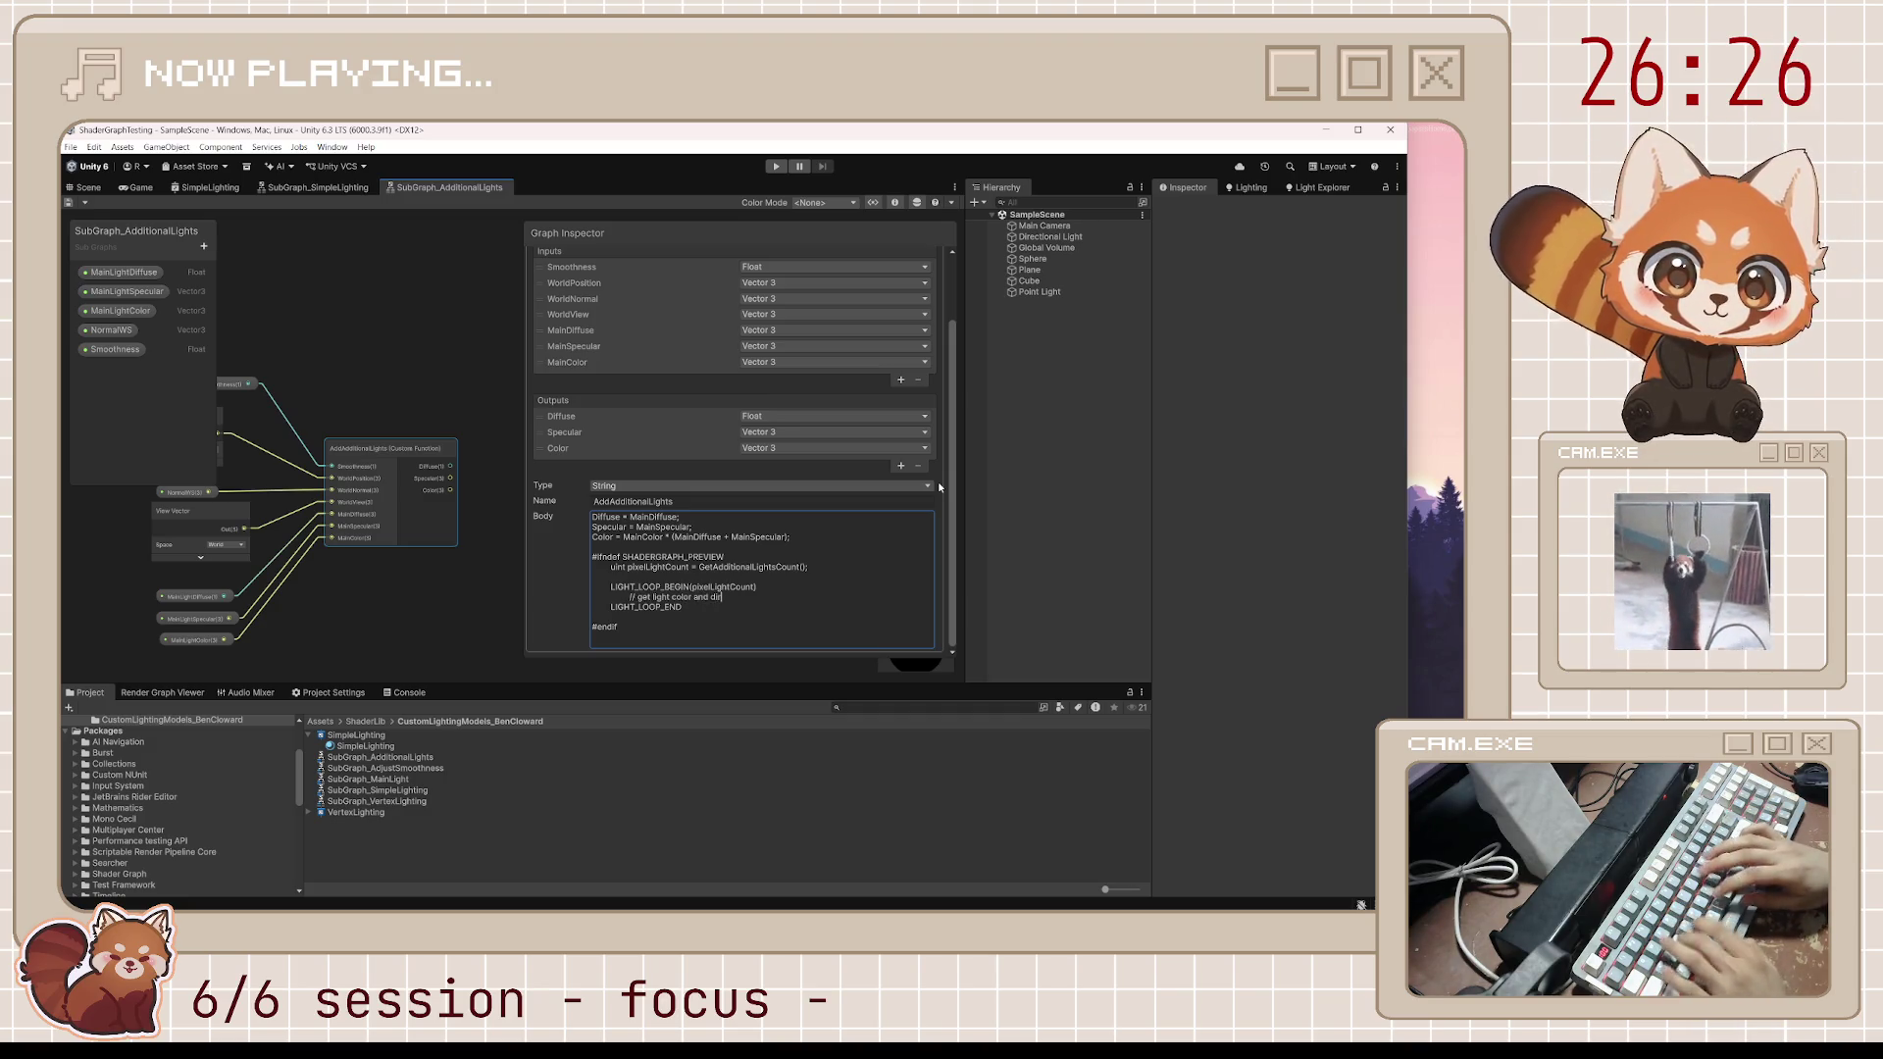
type("ection")
key("Return")
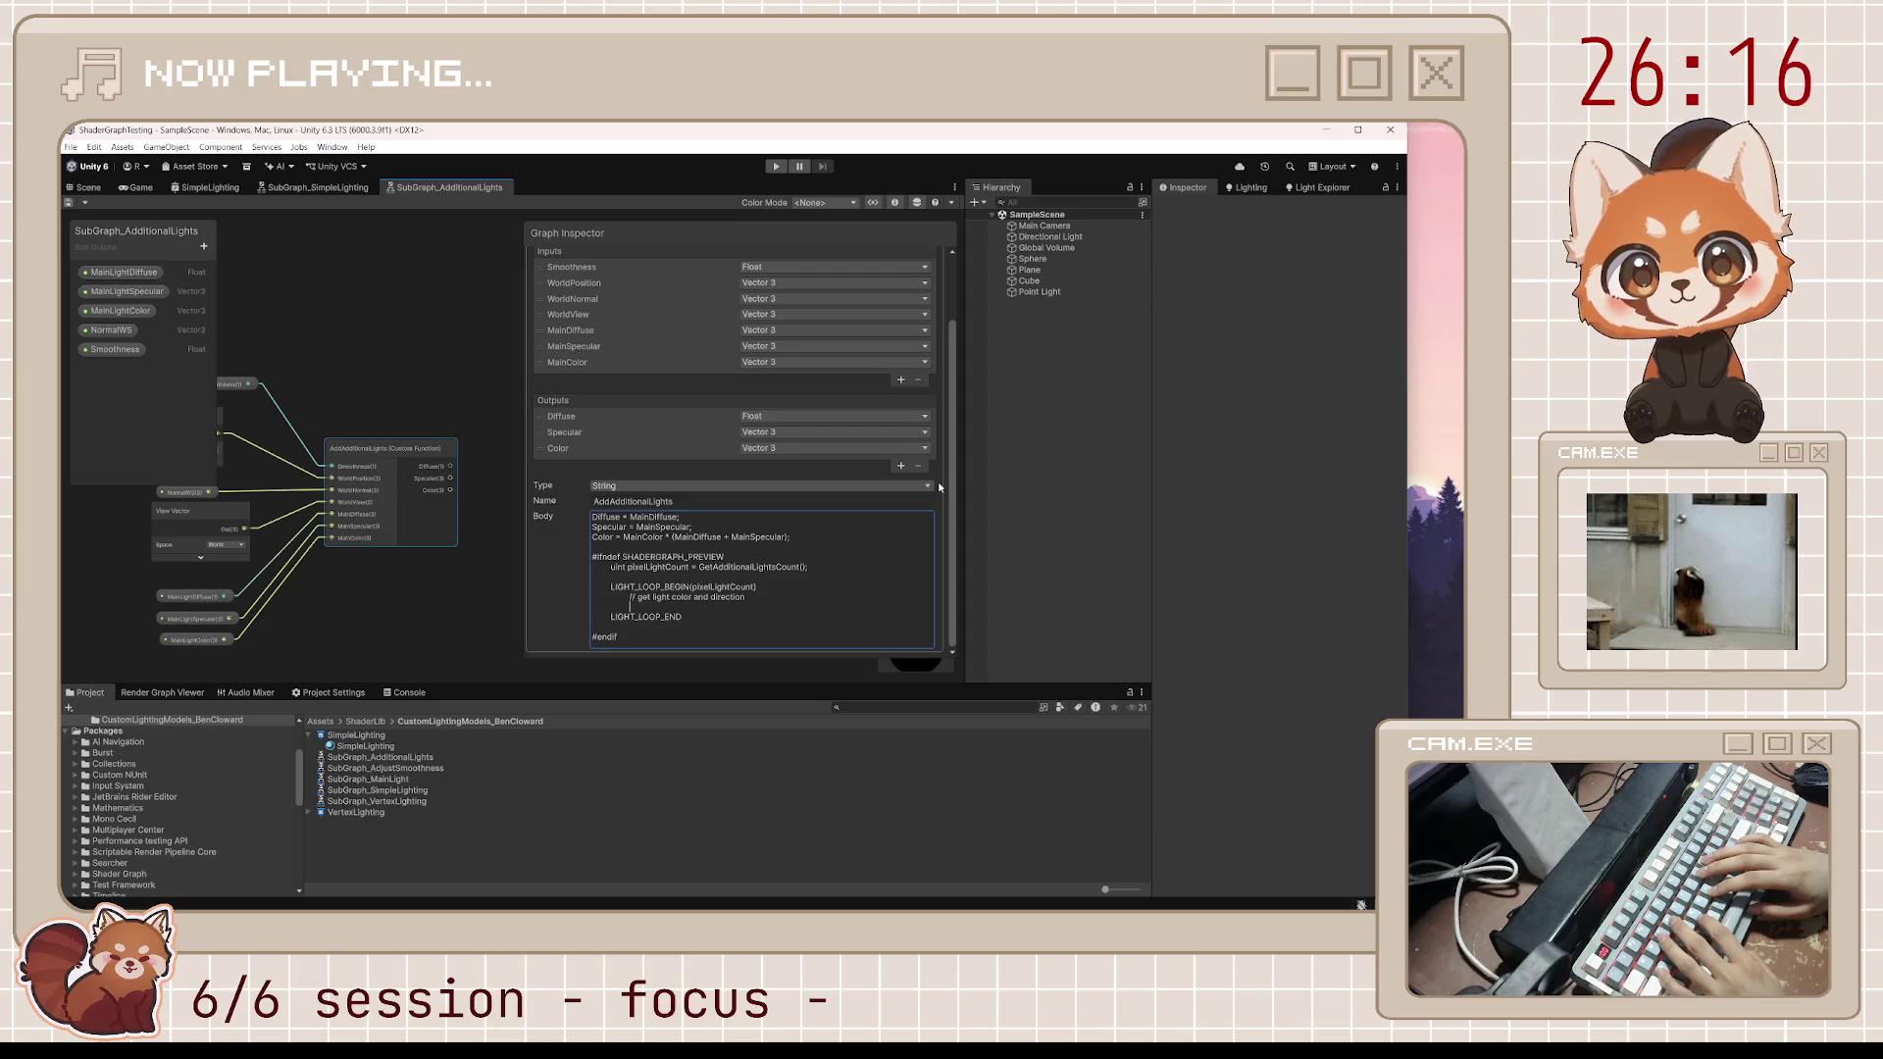
type("lightIndex = ")
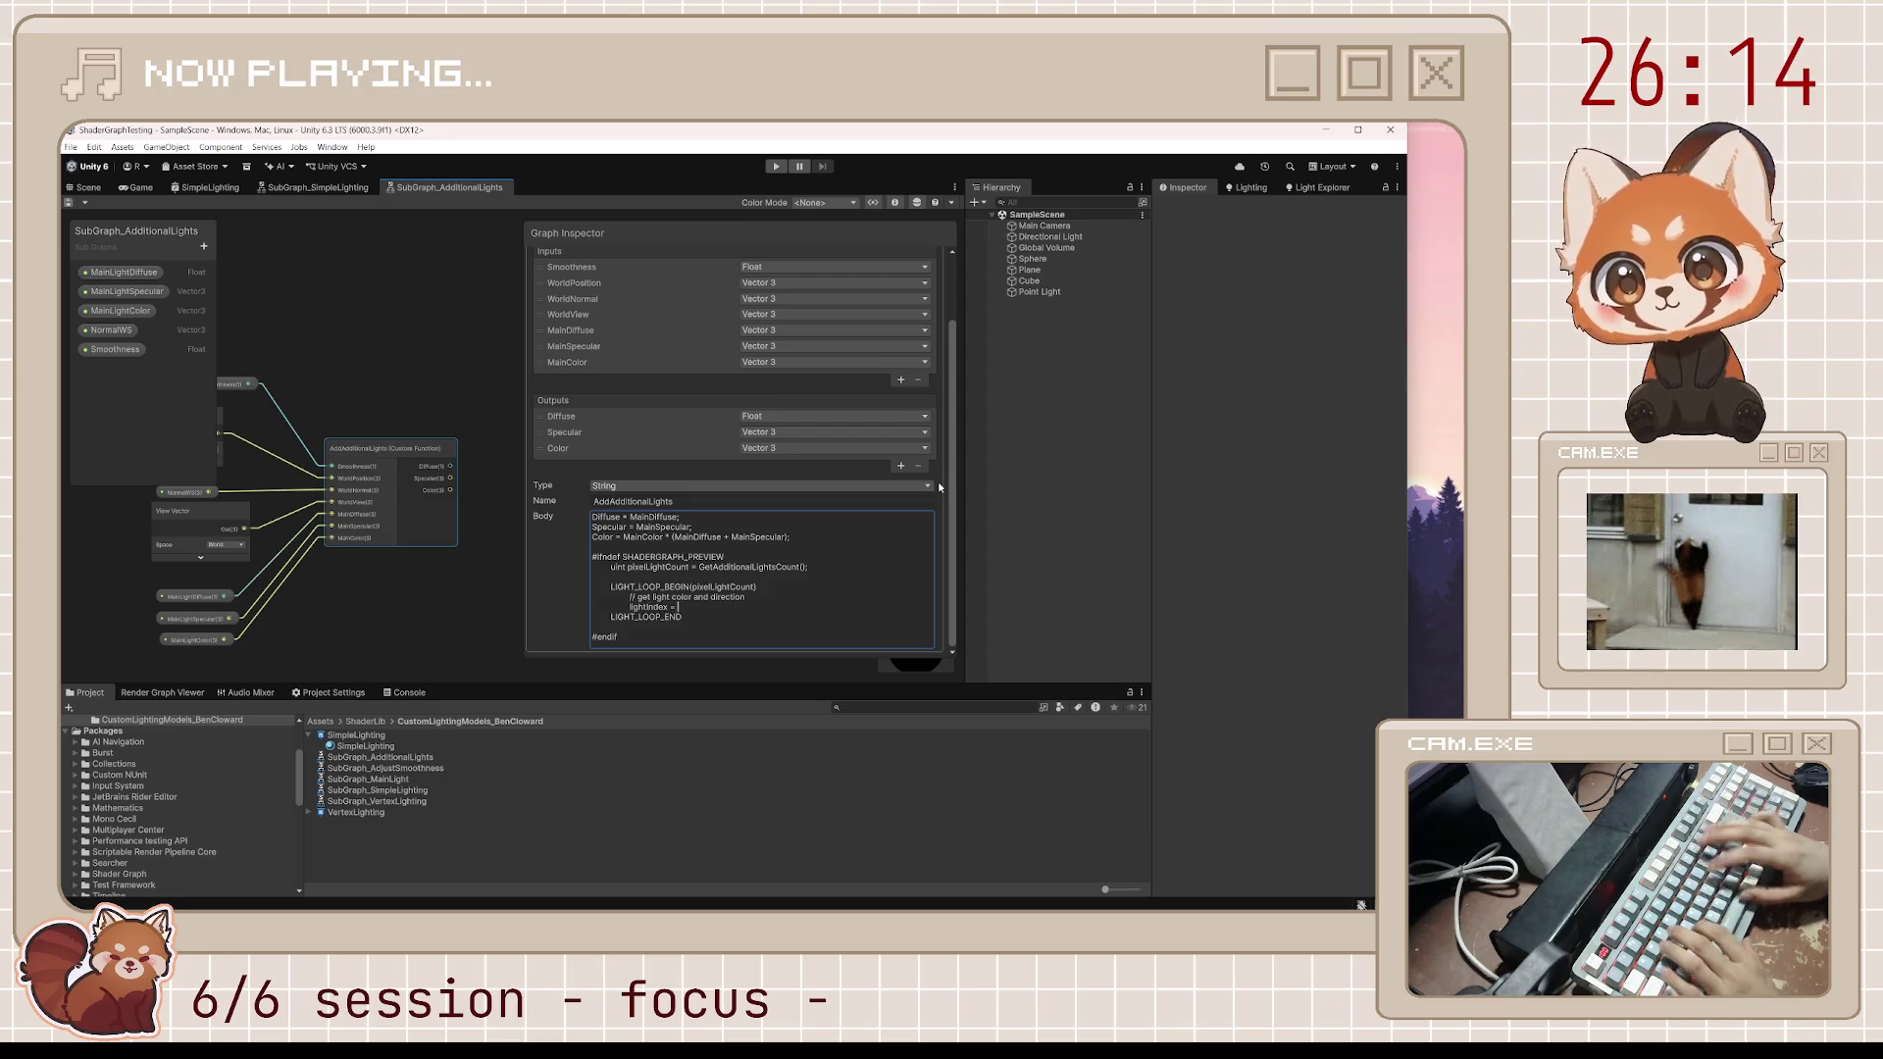
type("GetPerO")
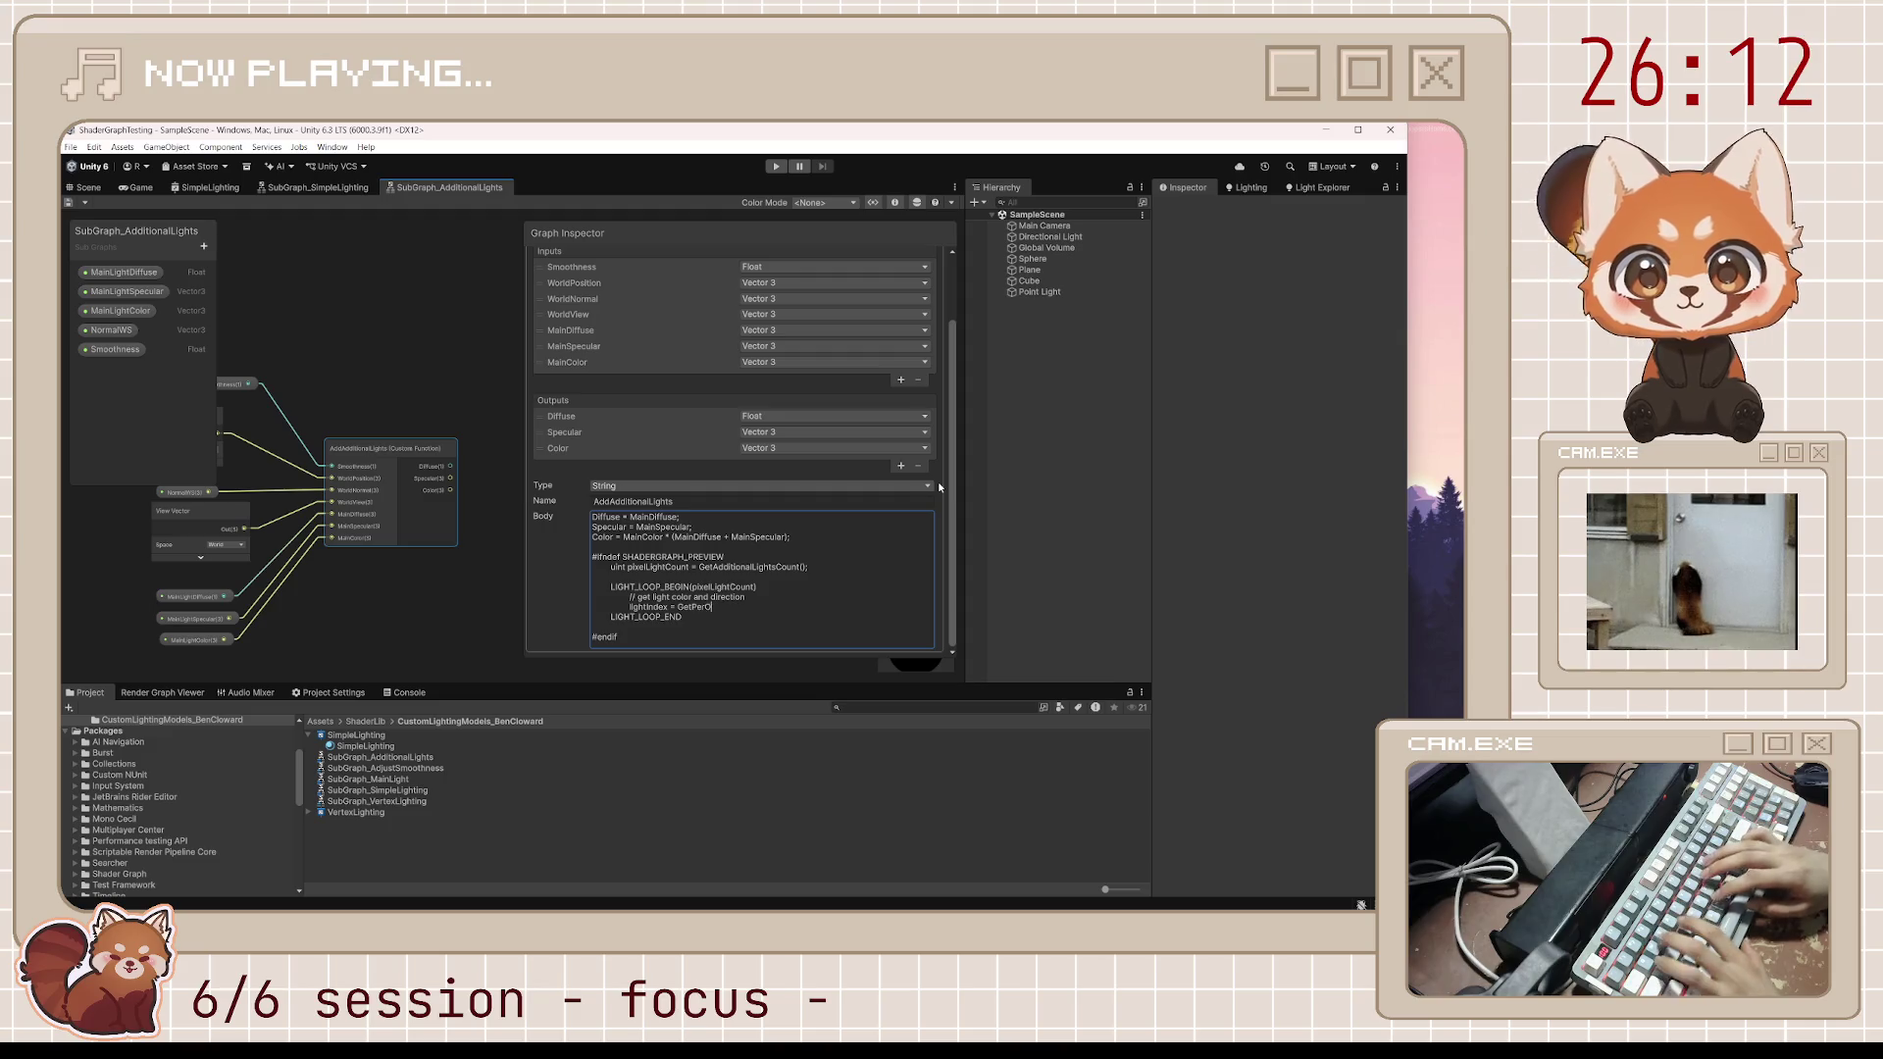
type("bjectLightI")
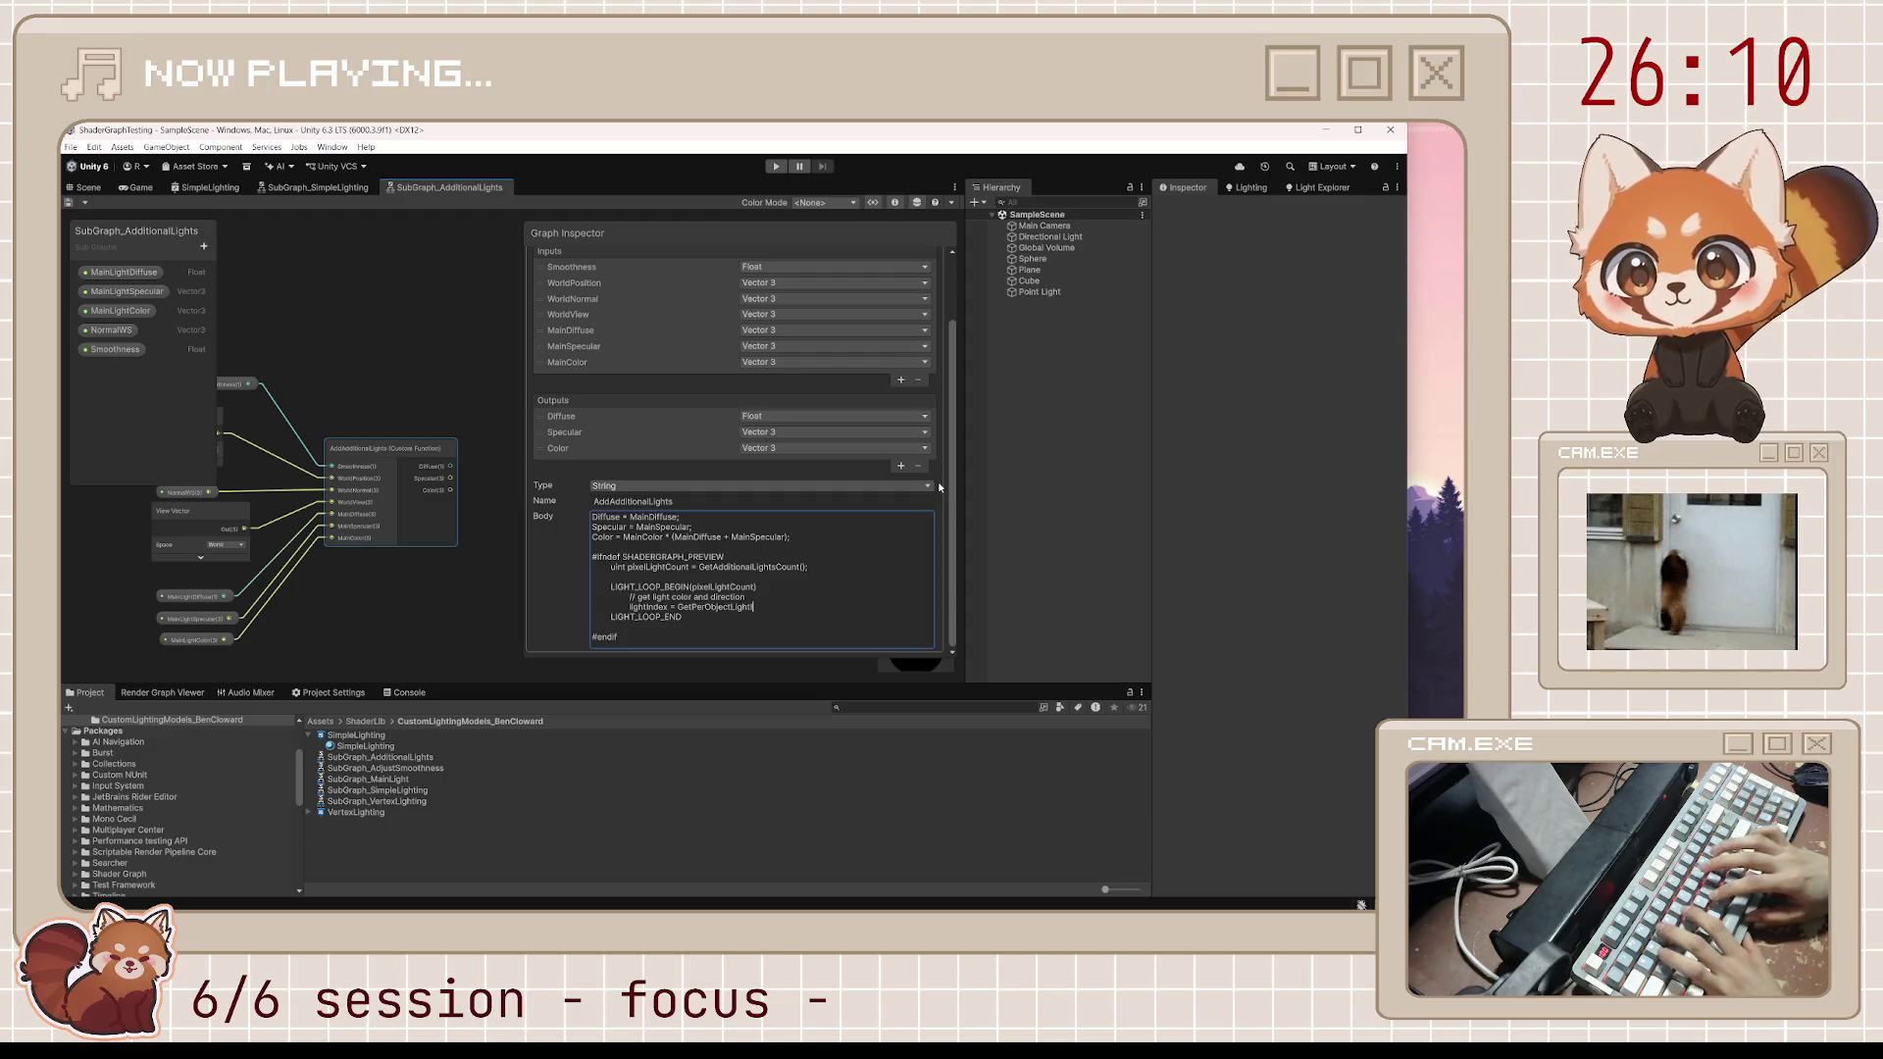
type("ndex(lightIn")
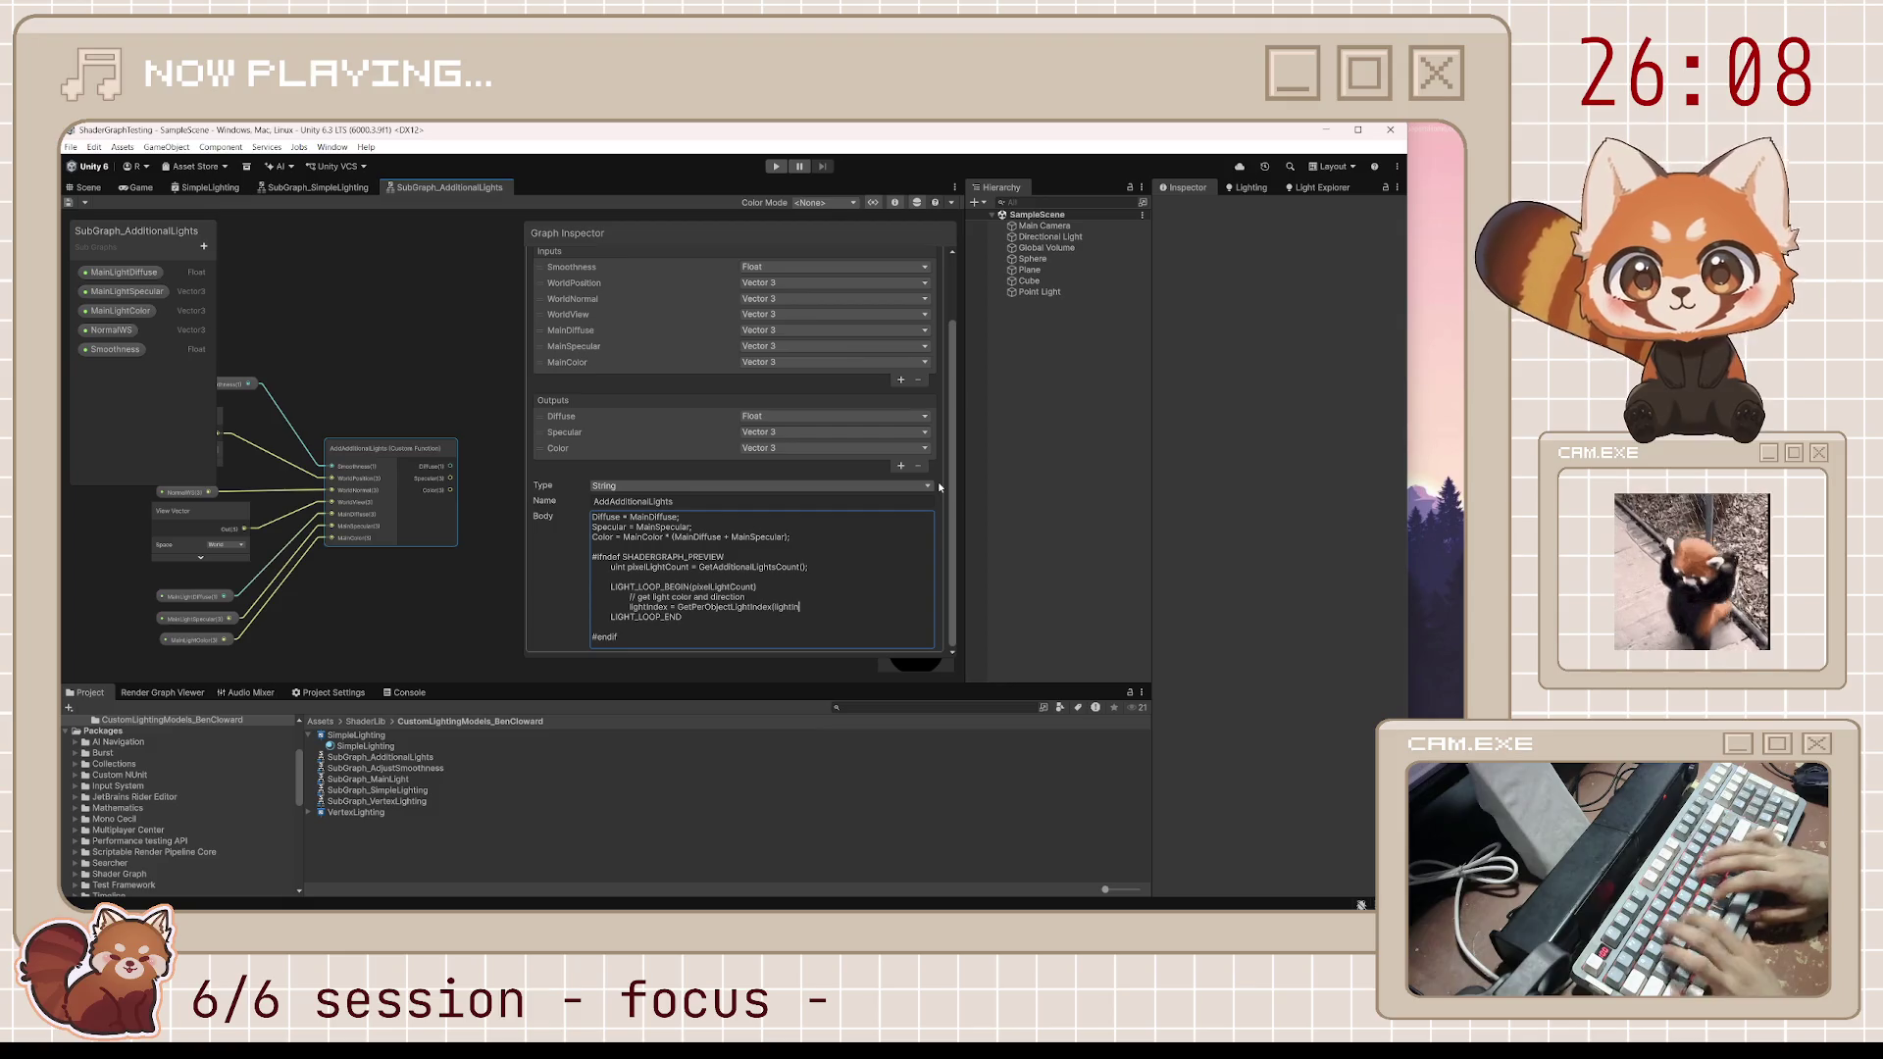
type("dex);")
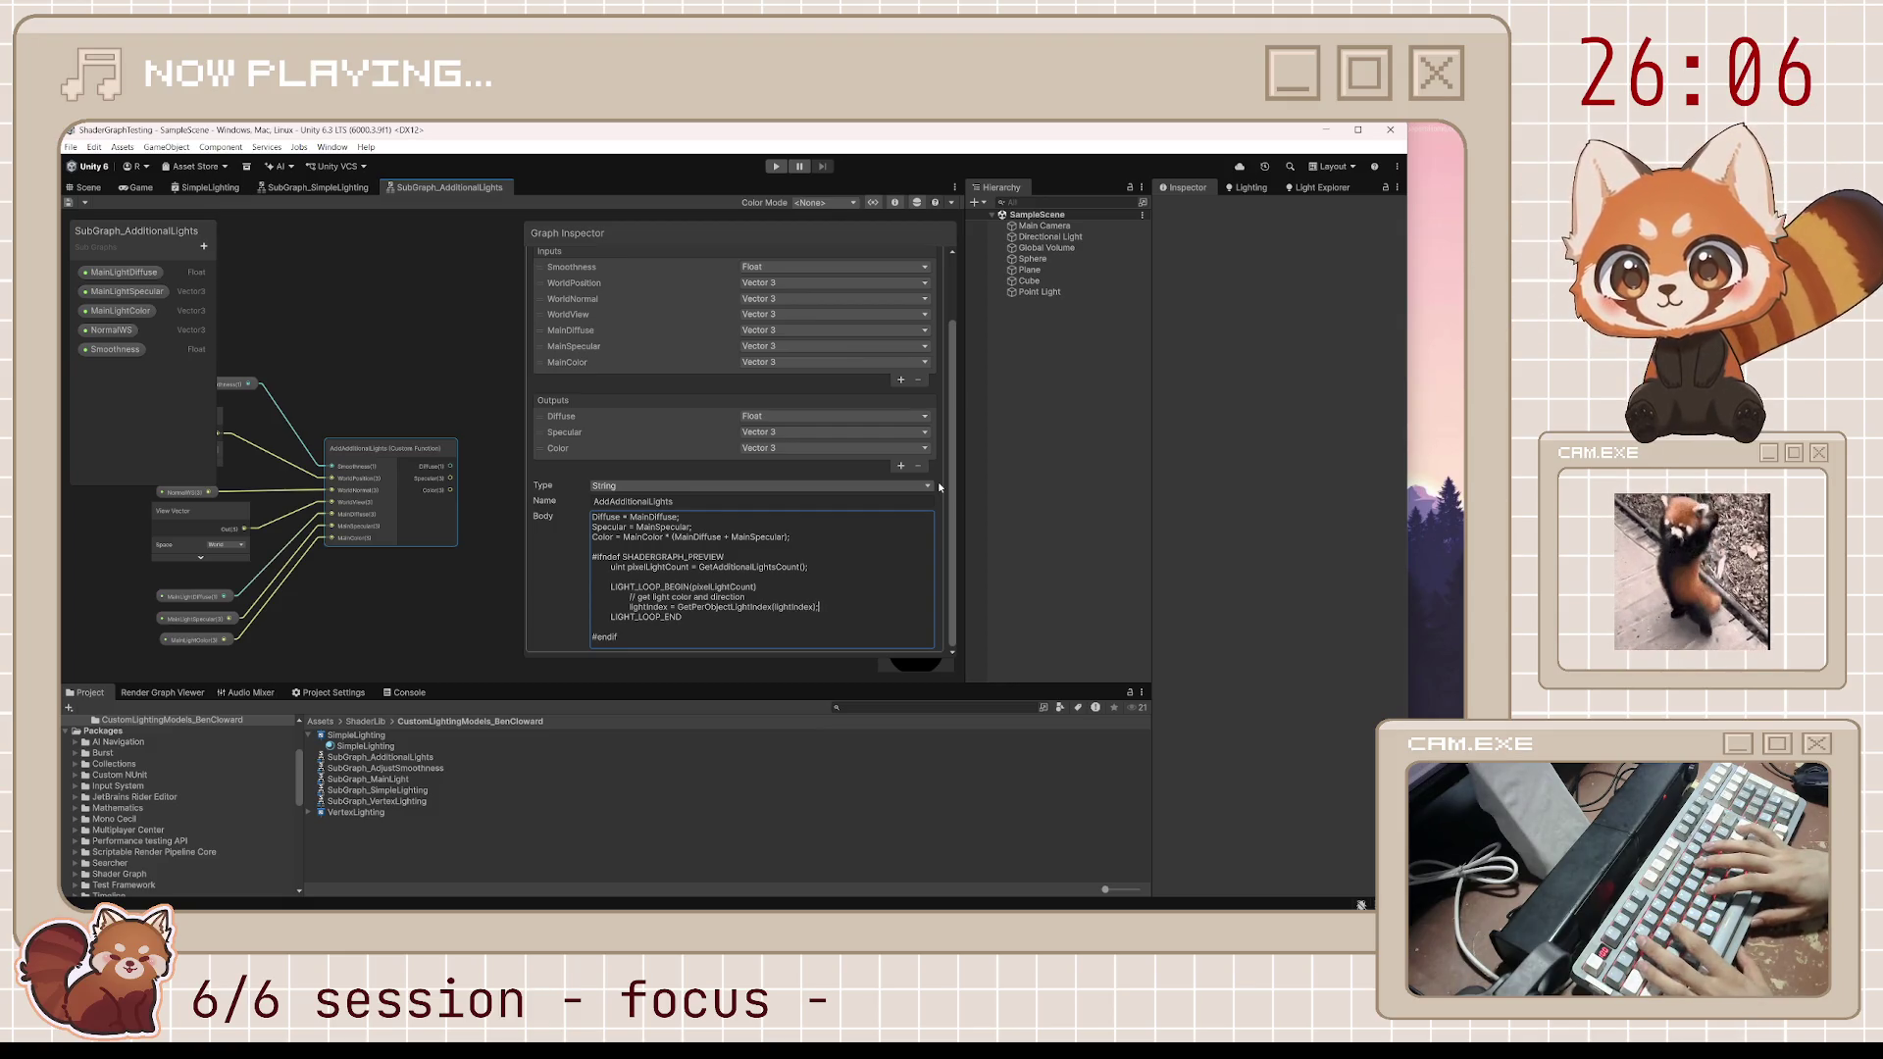
key("Return")
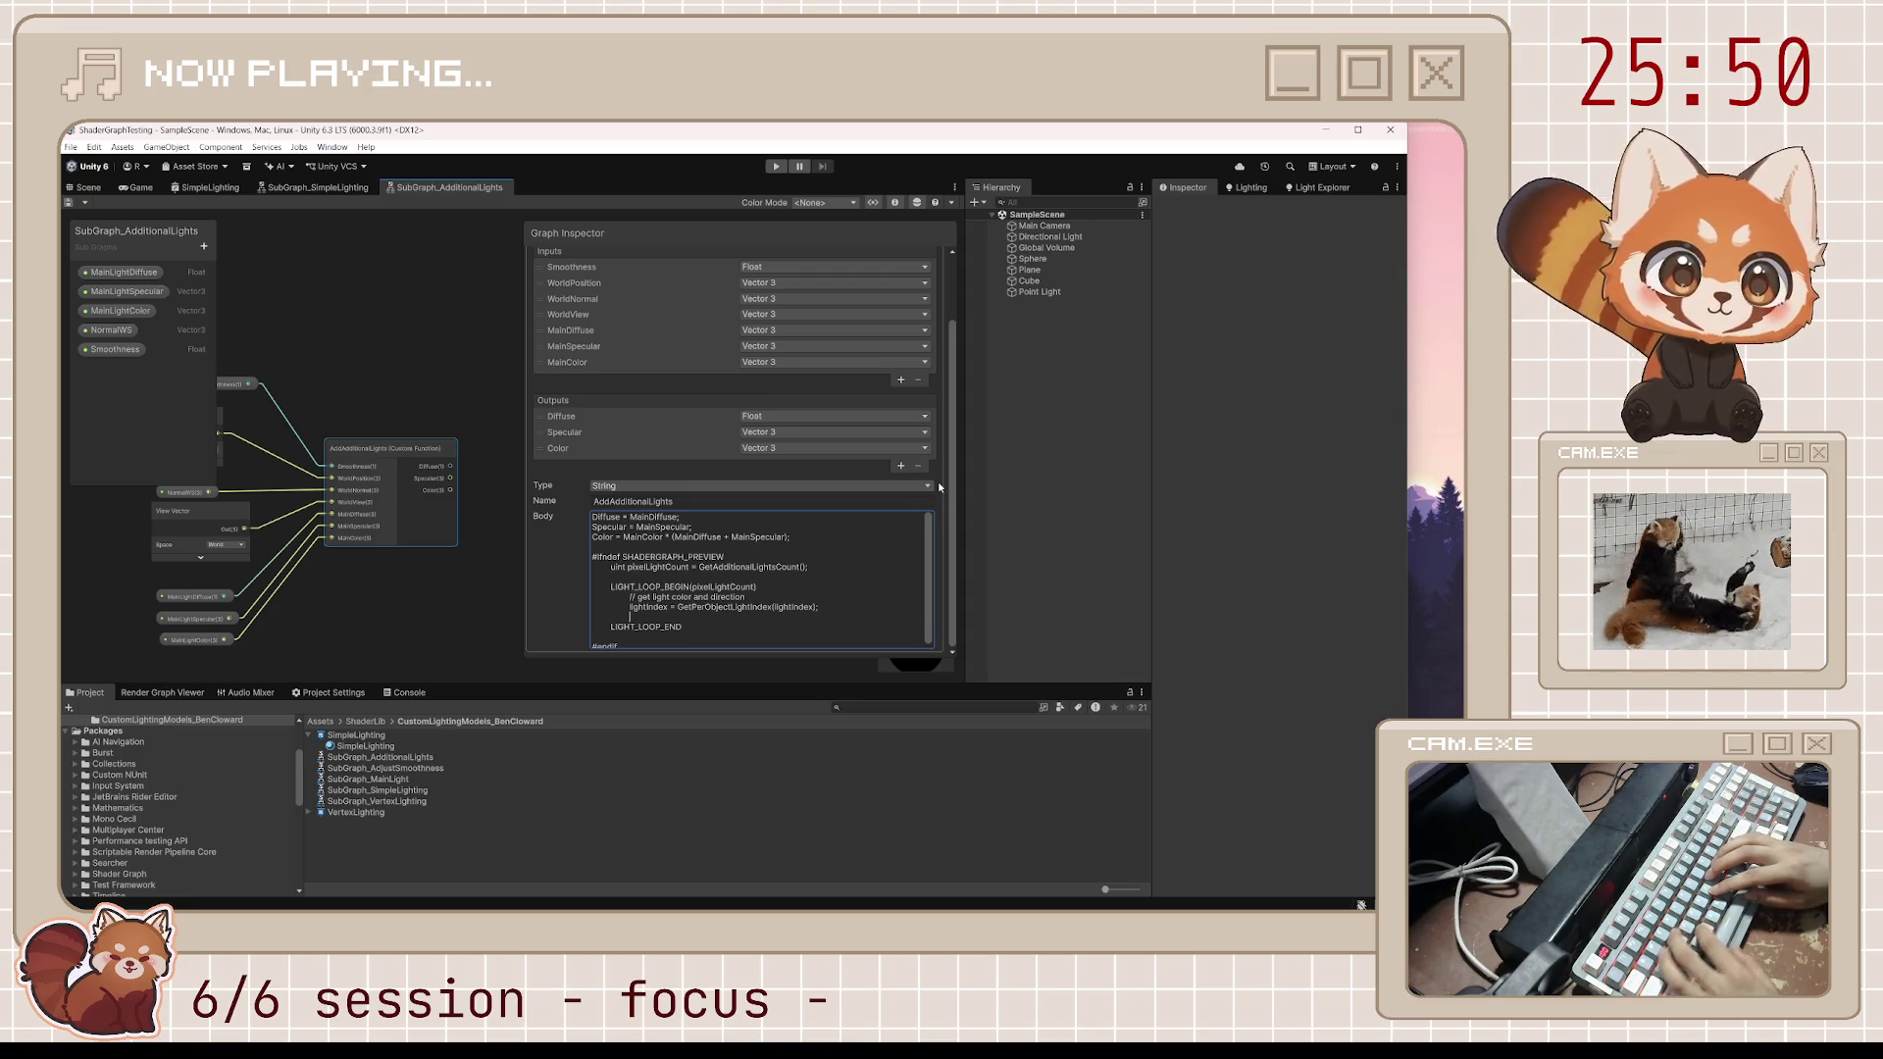
type("Light")
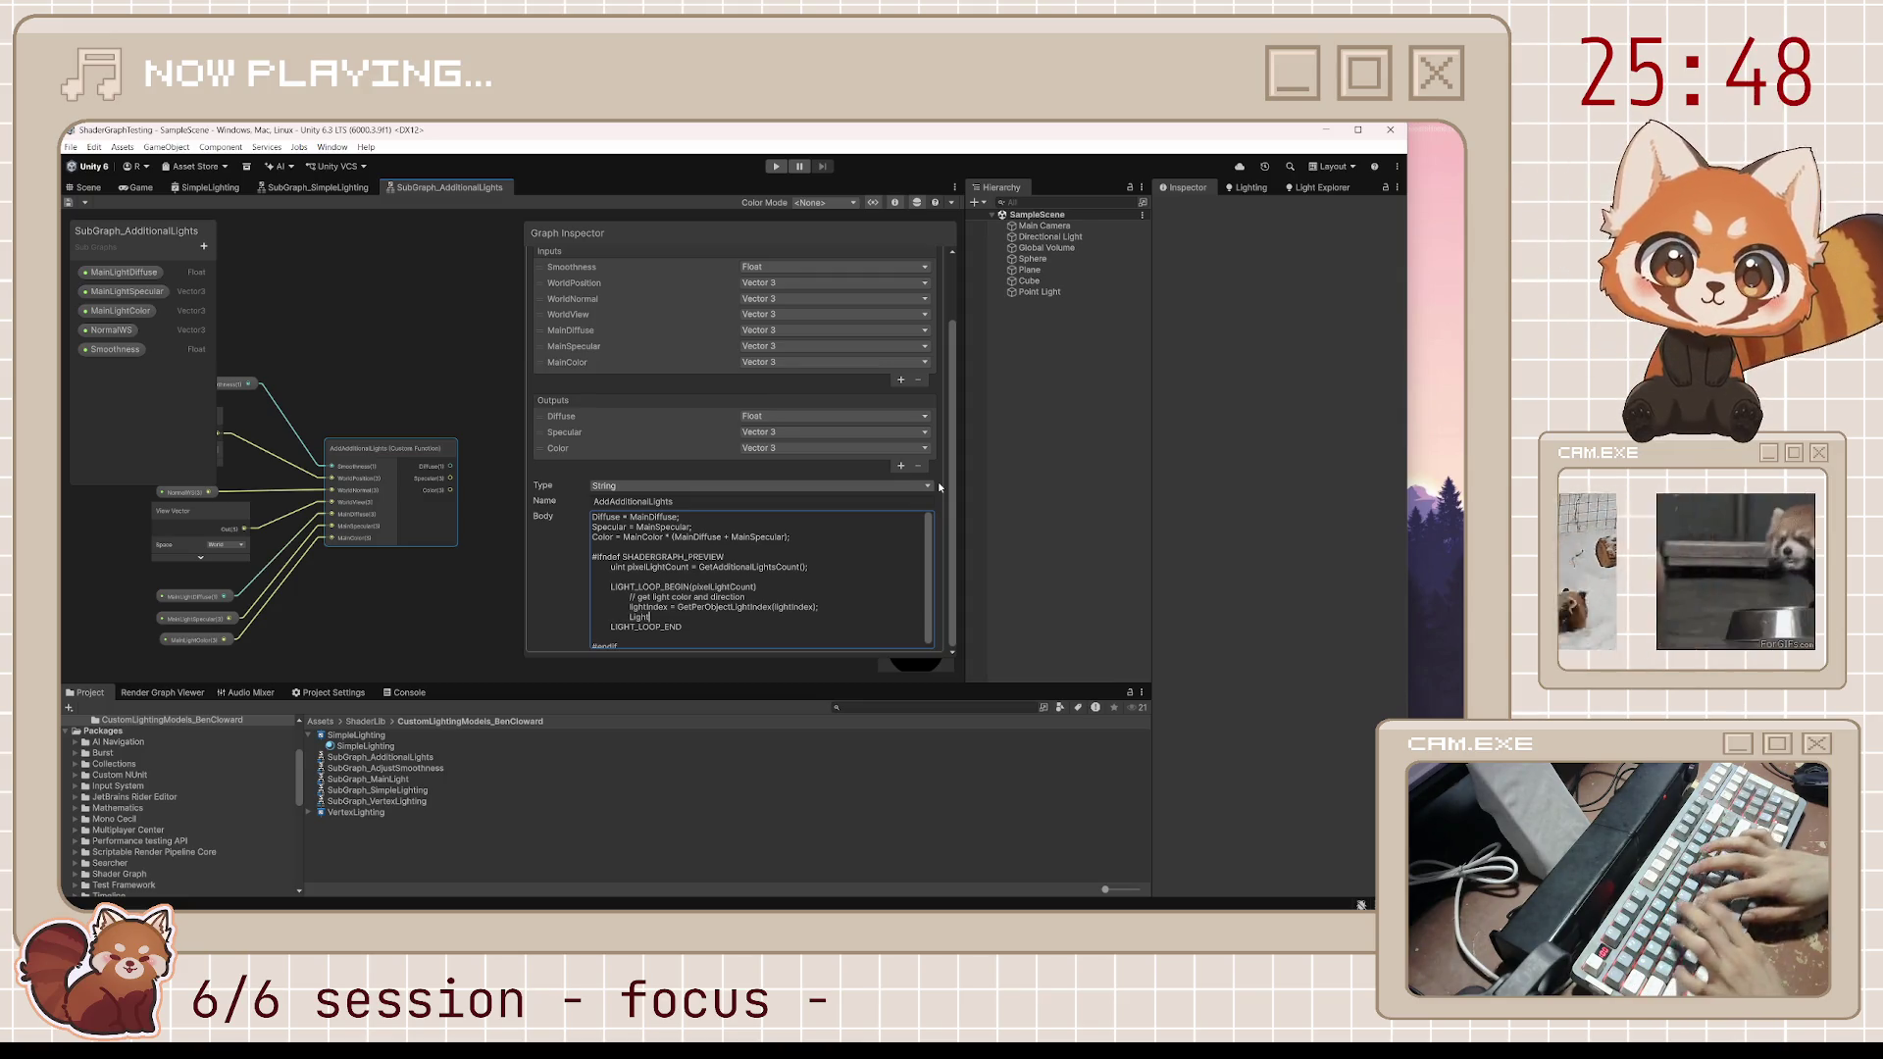
type(" light = GetAdditiona")
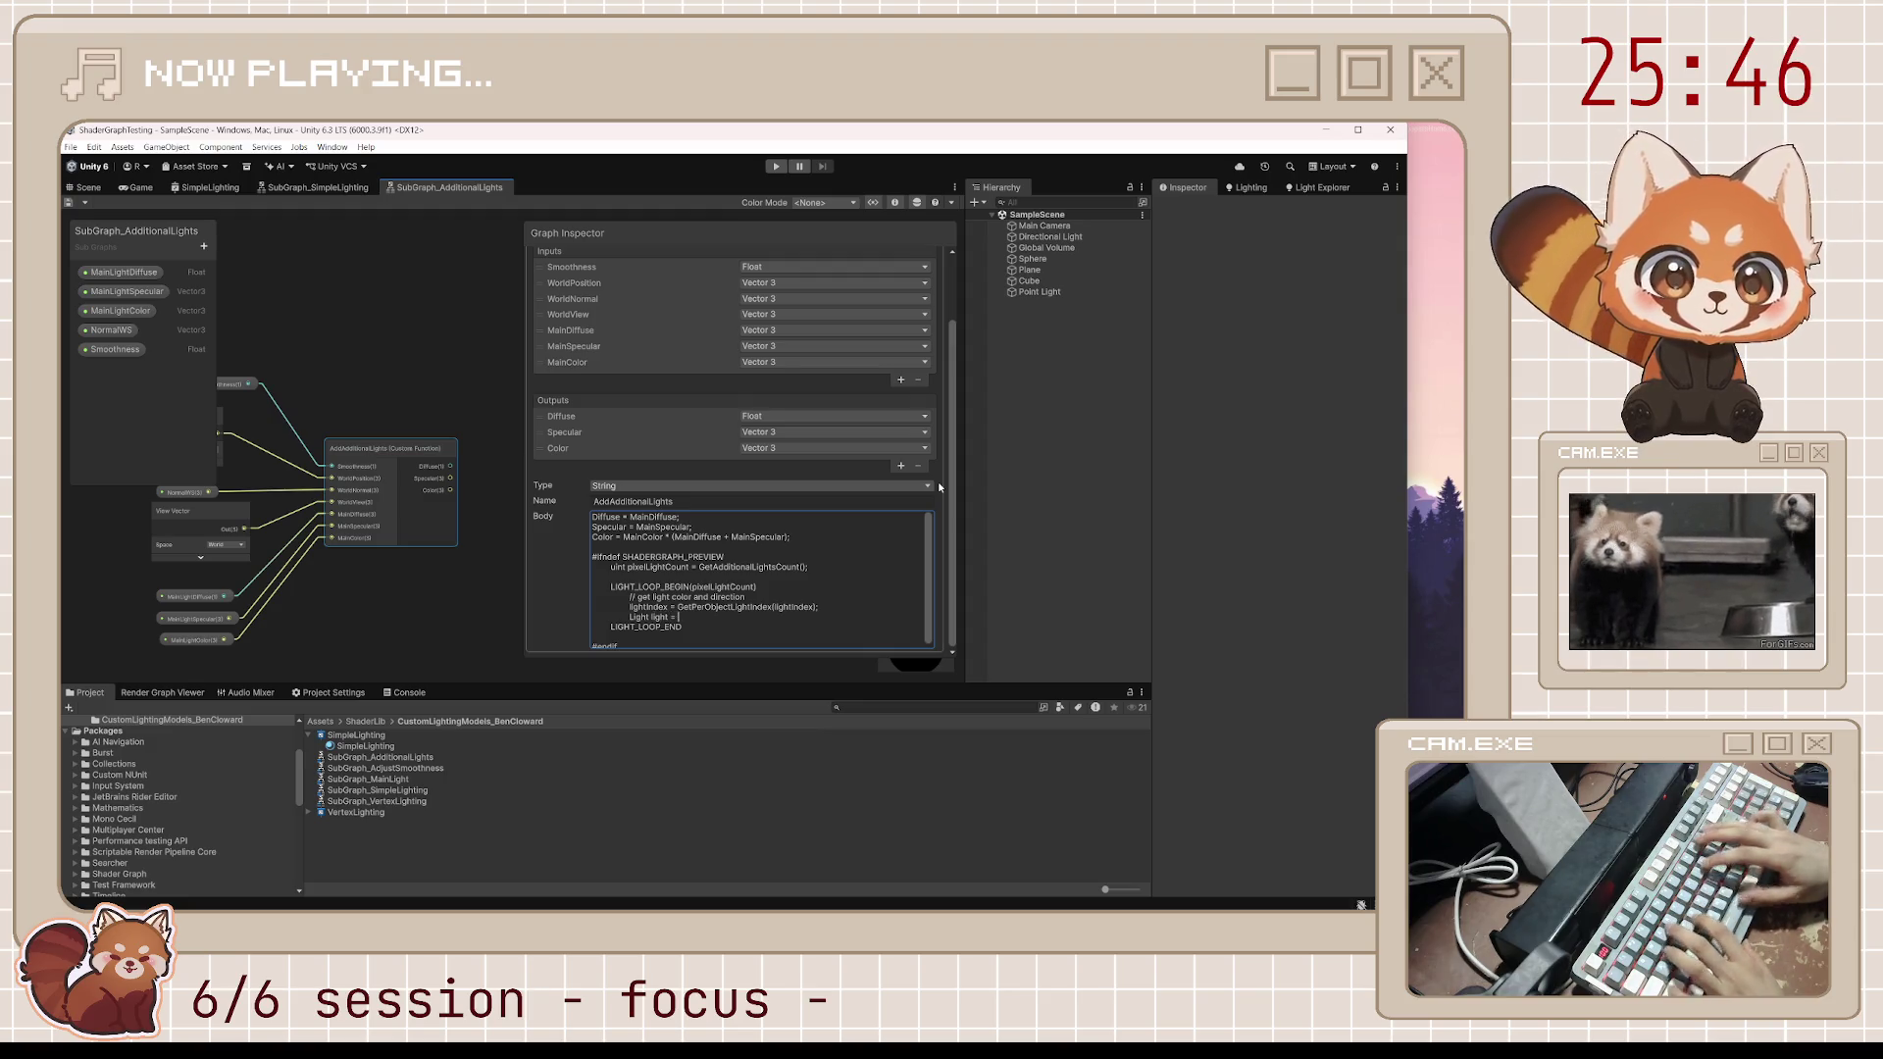
type("lPert")
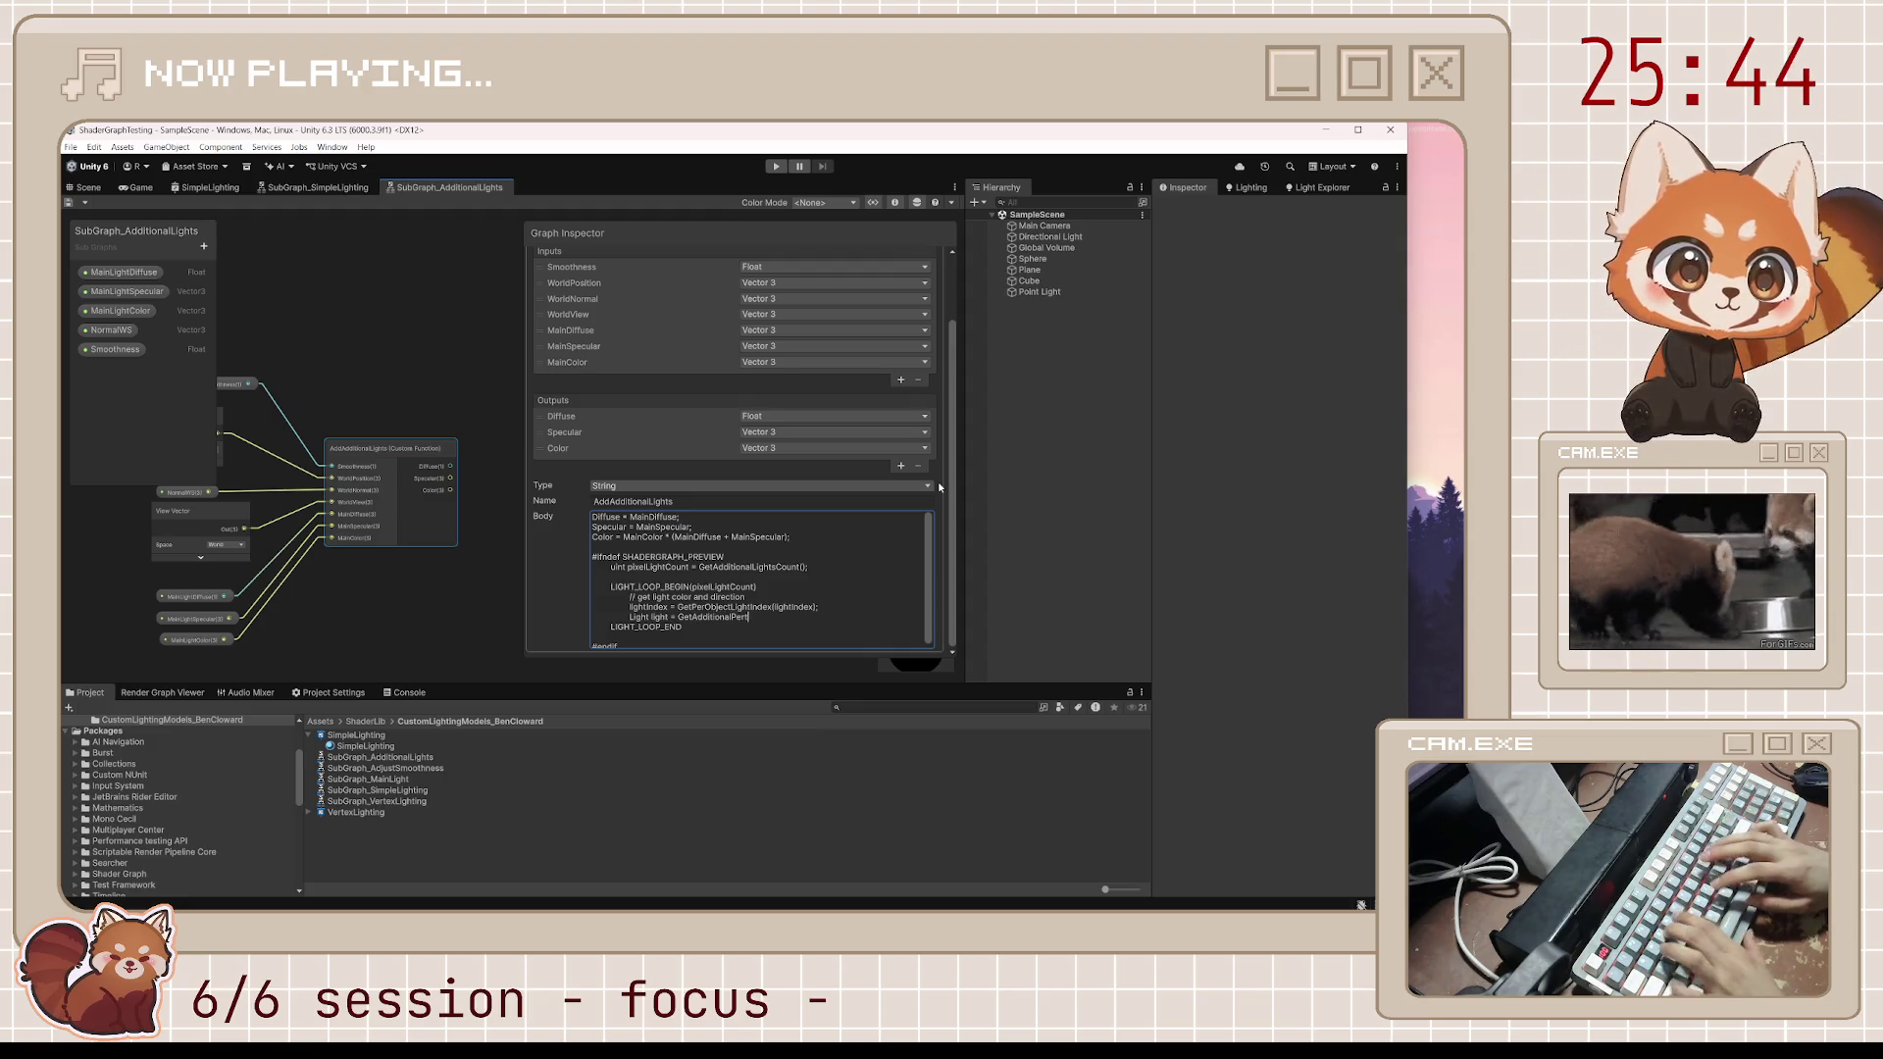
Complete Light light = GetAdditionalPerObjectLight(lightIndex, WorldPosition) in the loop
key("BackSpace")
type("ObjectLi")
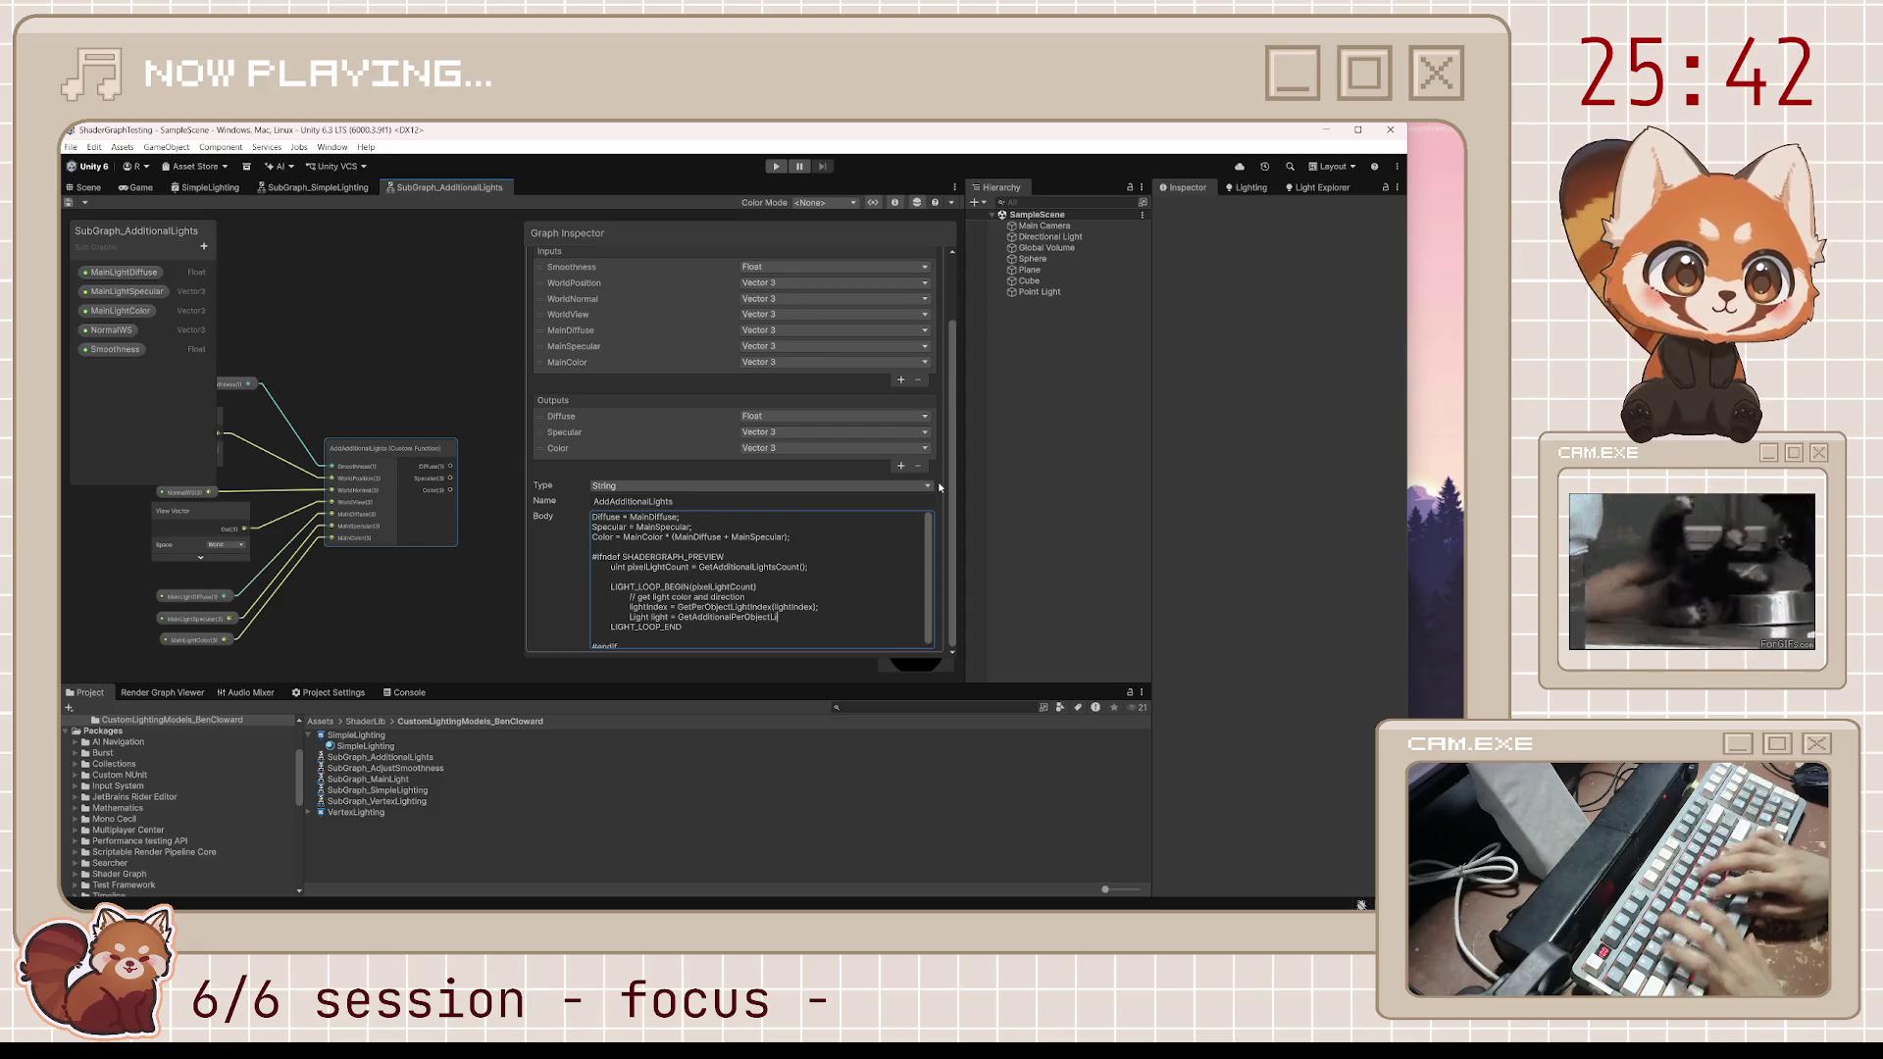
type("ght(lightIndex, ")
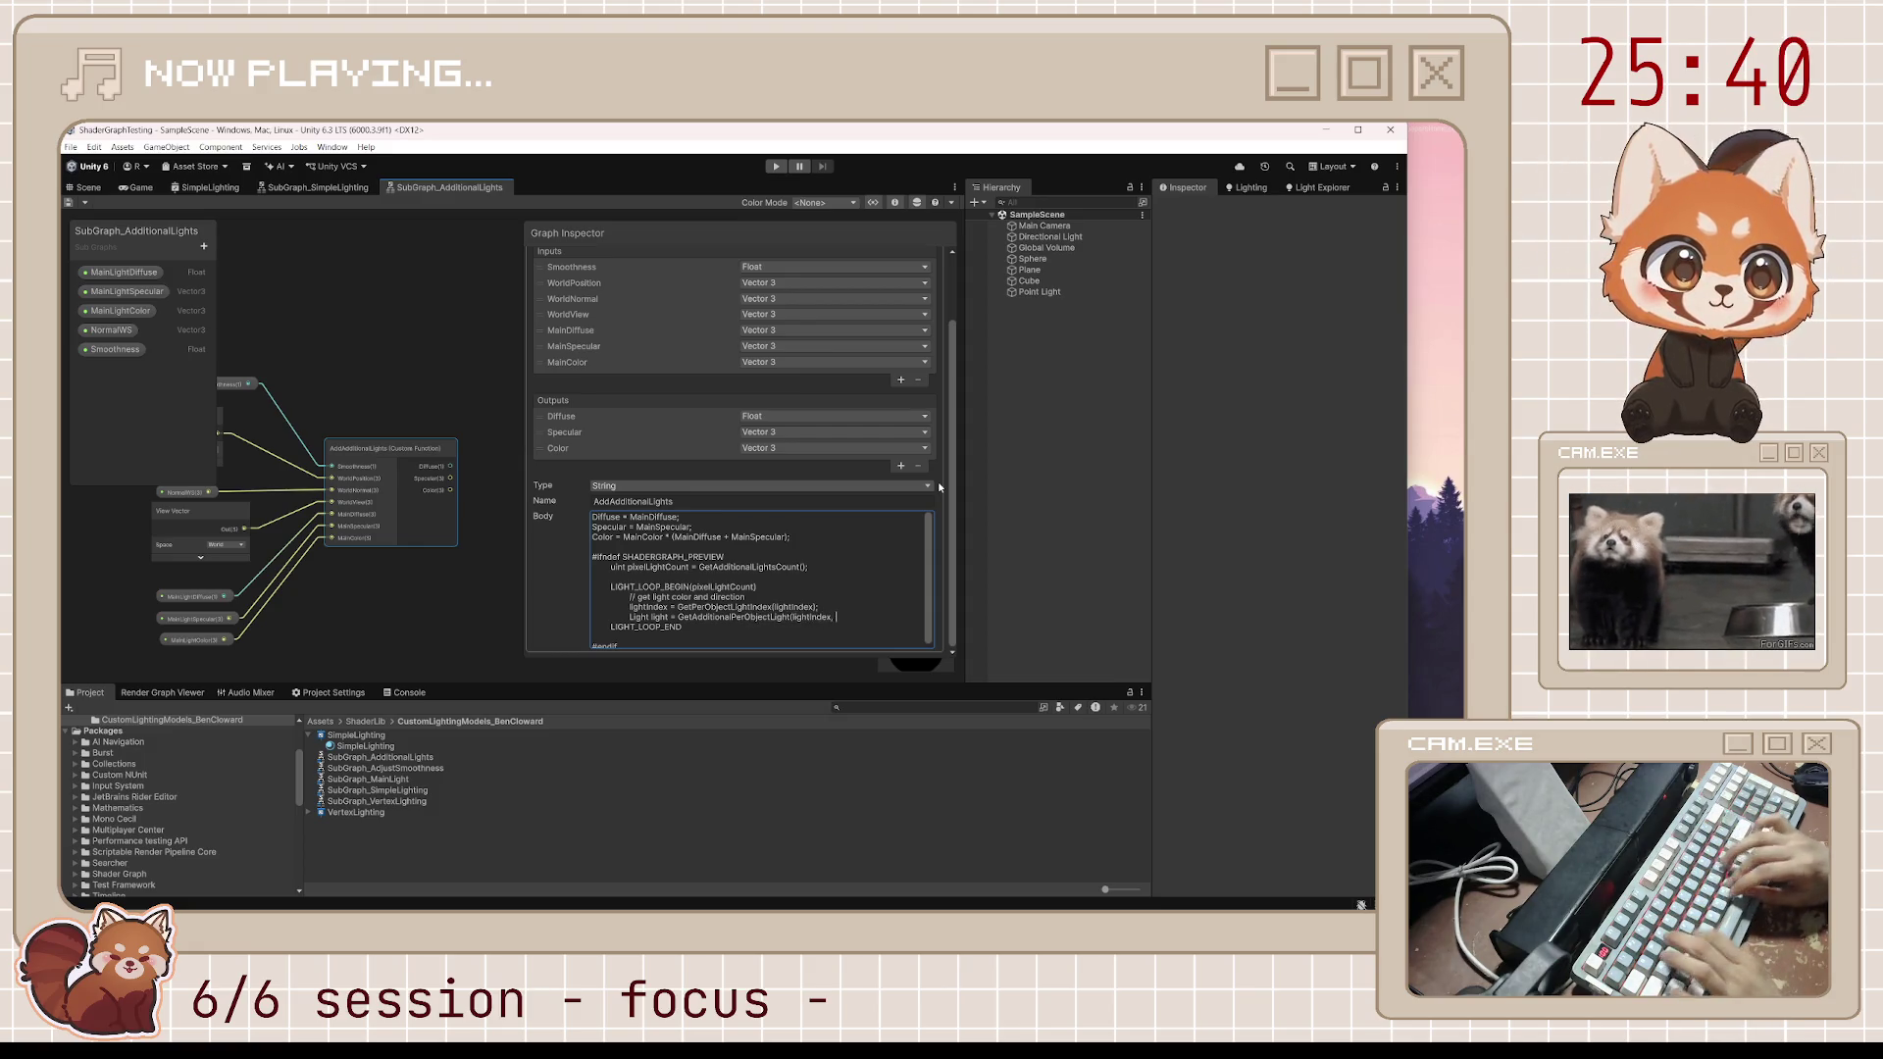
type("WorldPosition);")
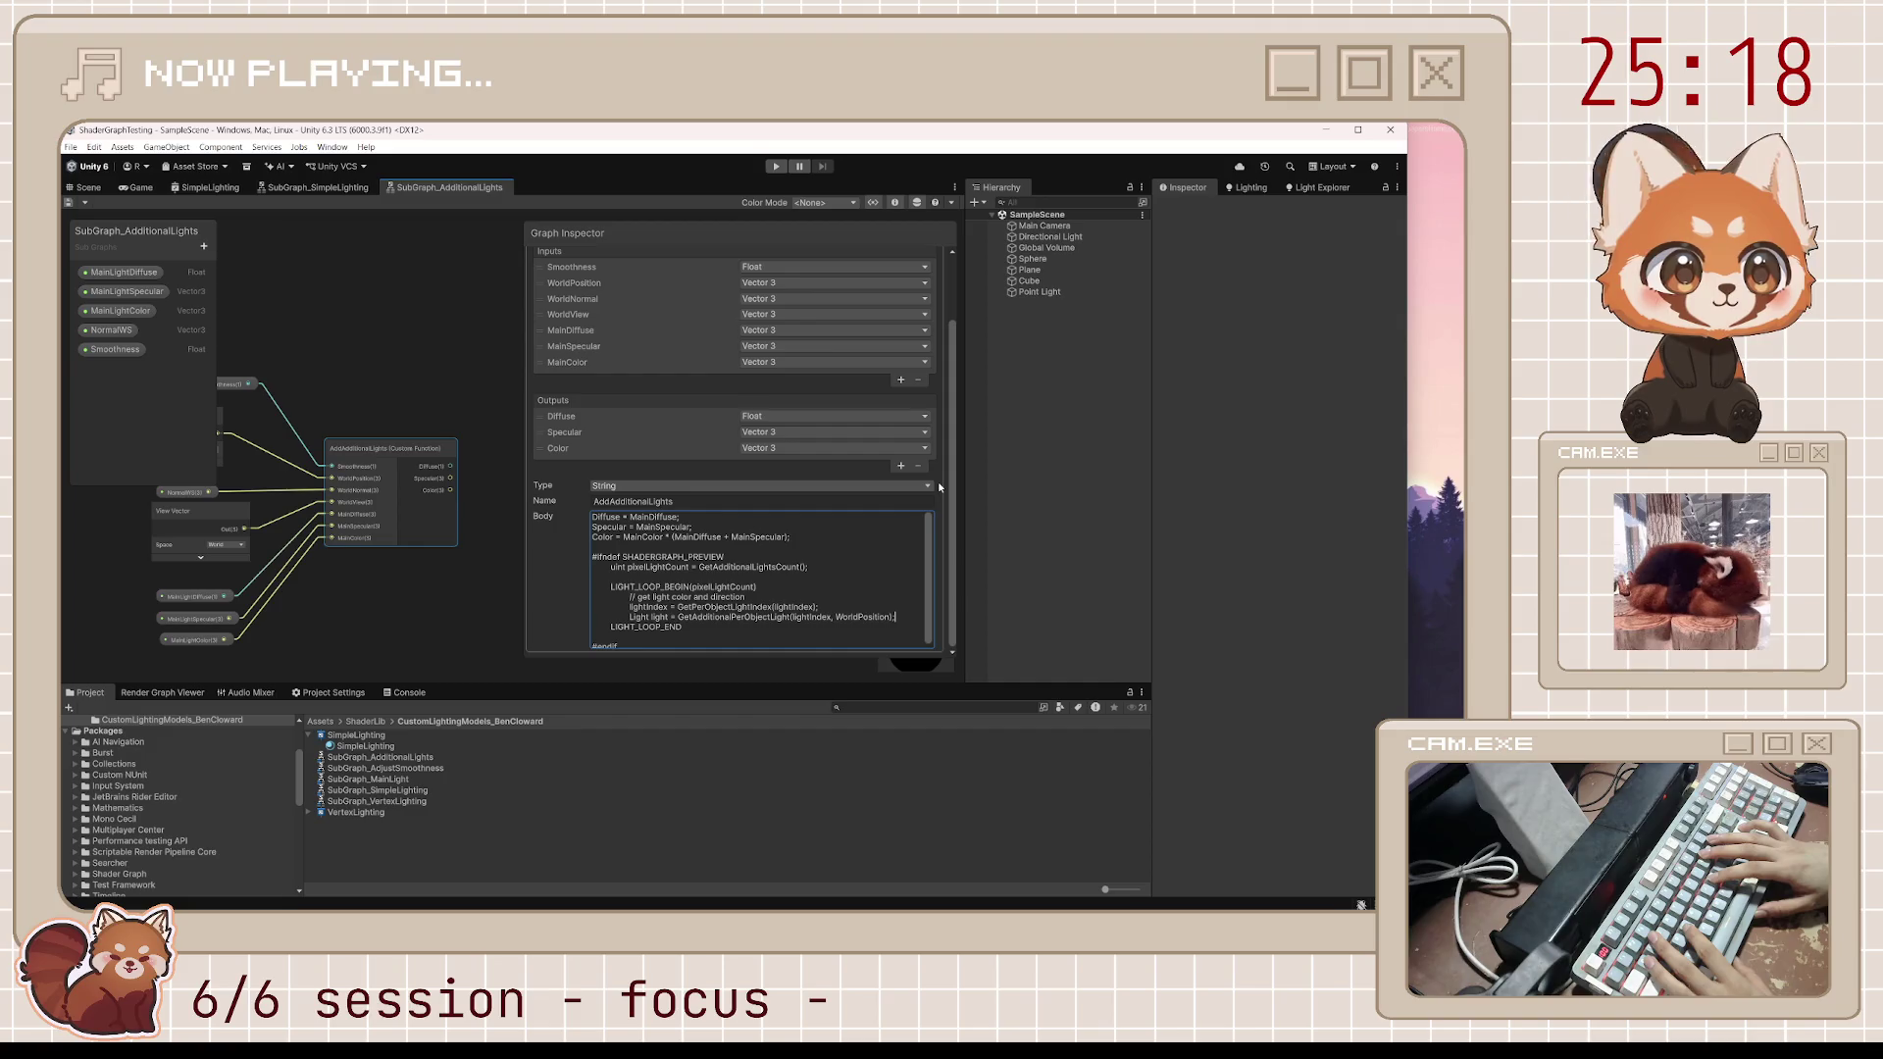
key("Return")
key("Return")
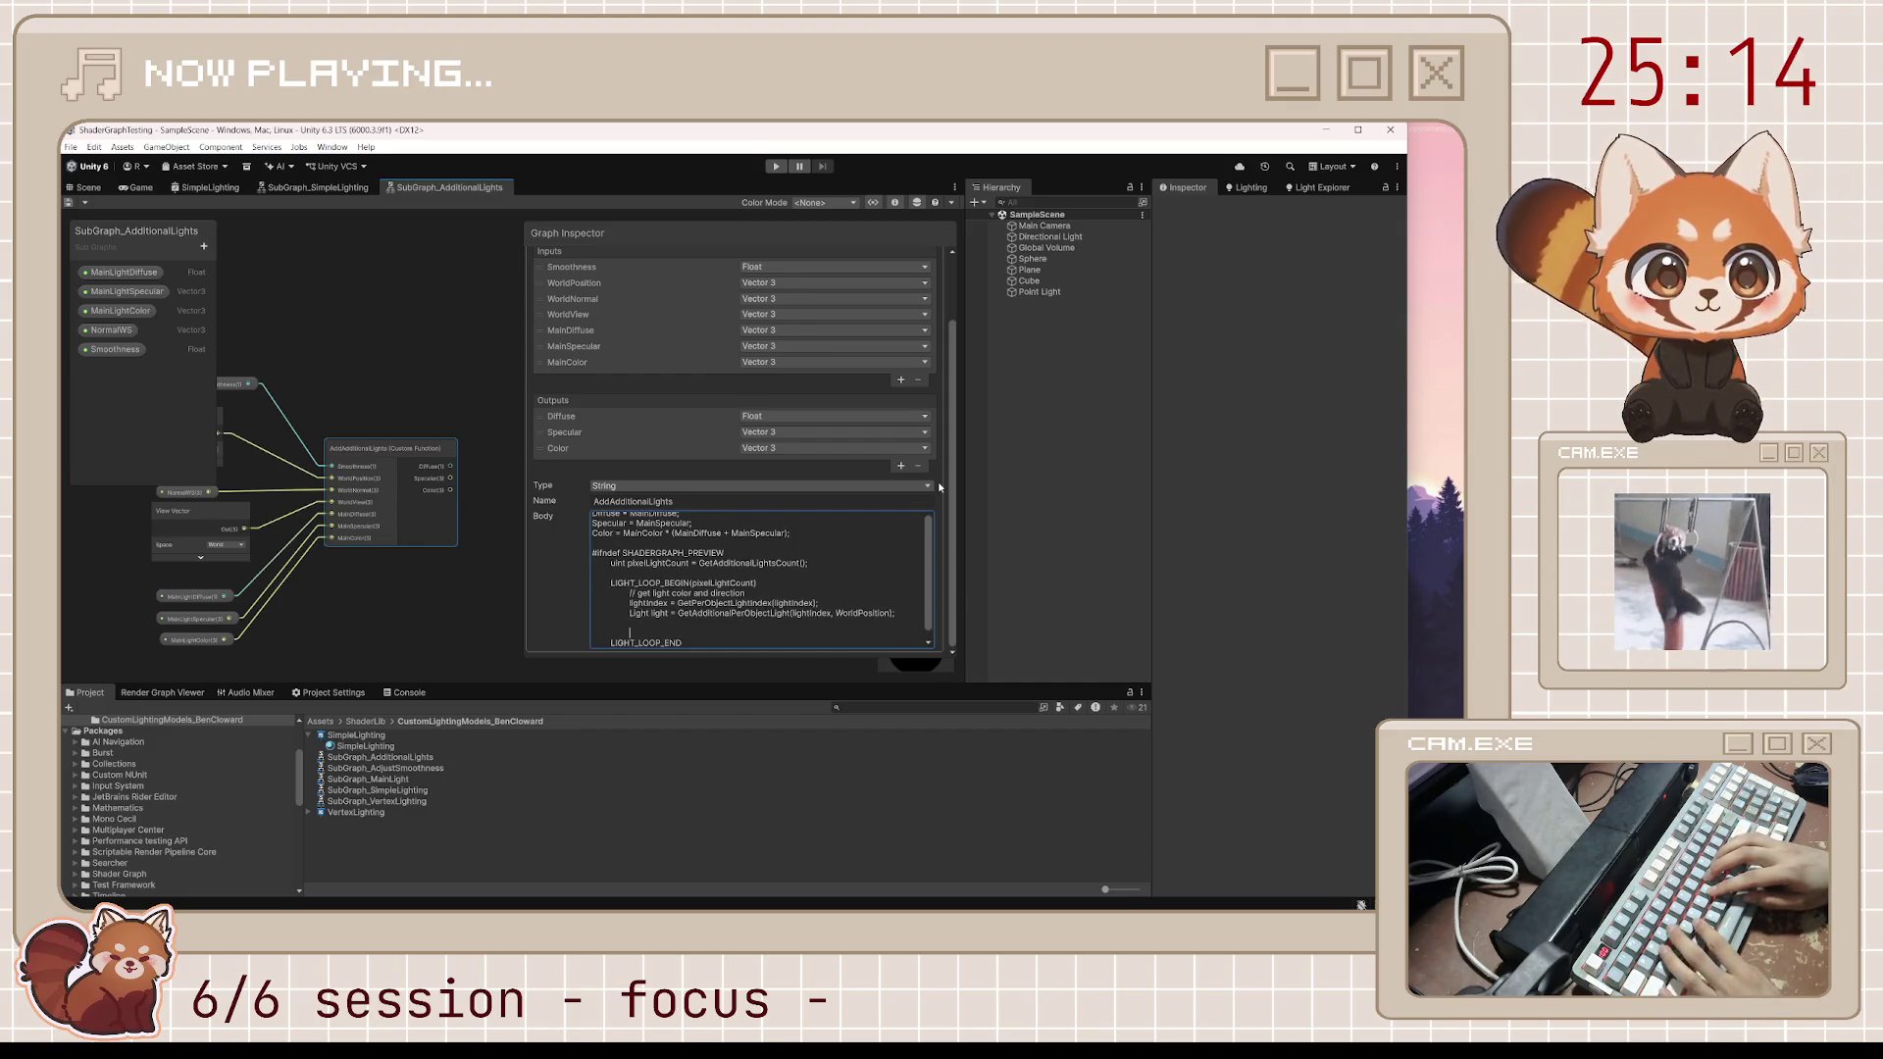
Add a 'calculate shadows' comment and light.shadowAttenuation = AdditionalLightRealtimeShadow(lightIndex, WorldPosition, light.direction)
type("// calcu")
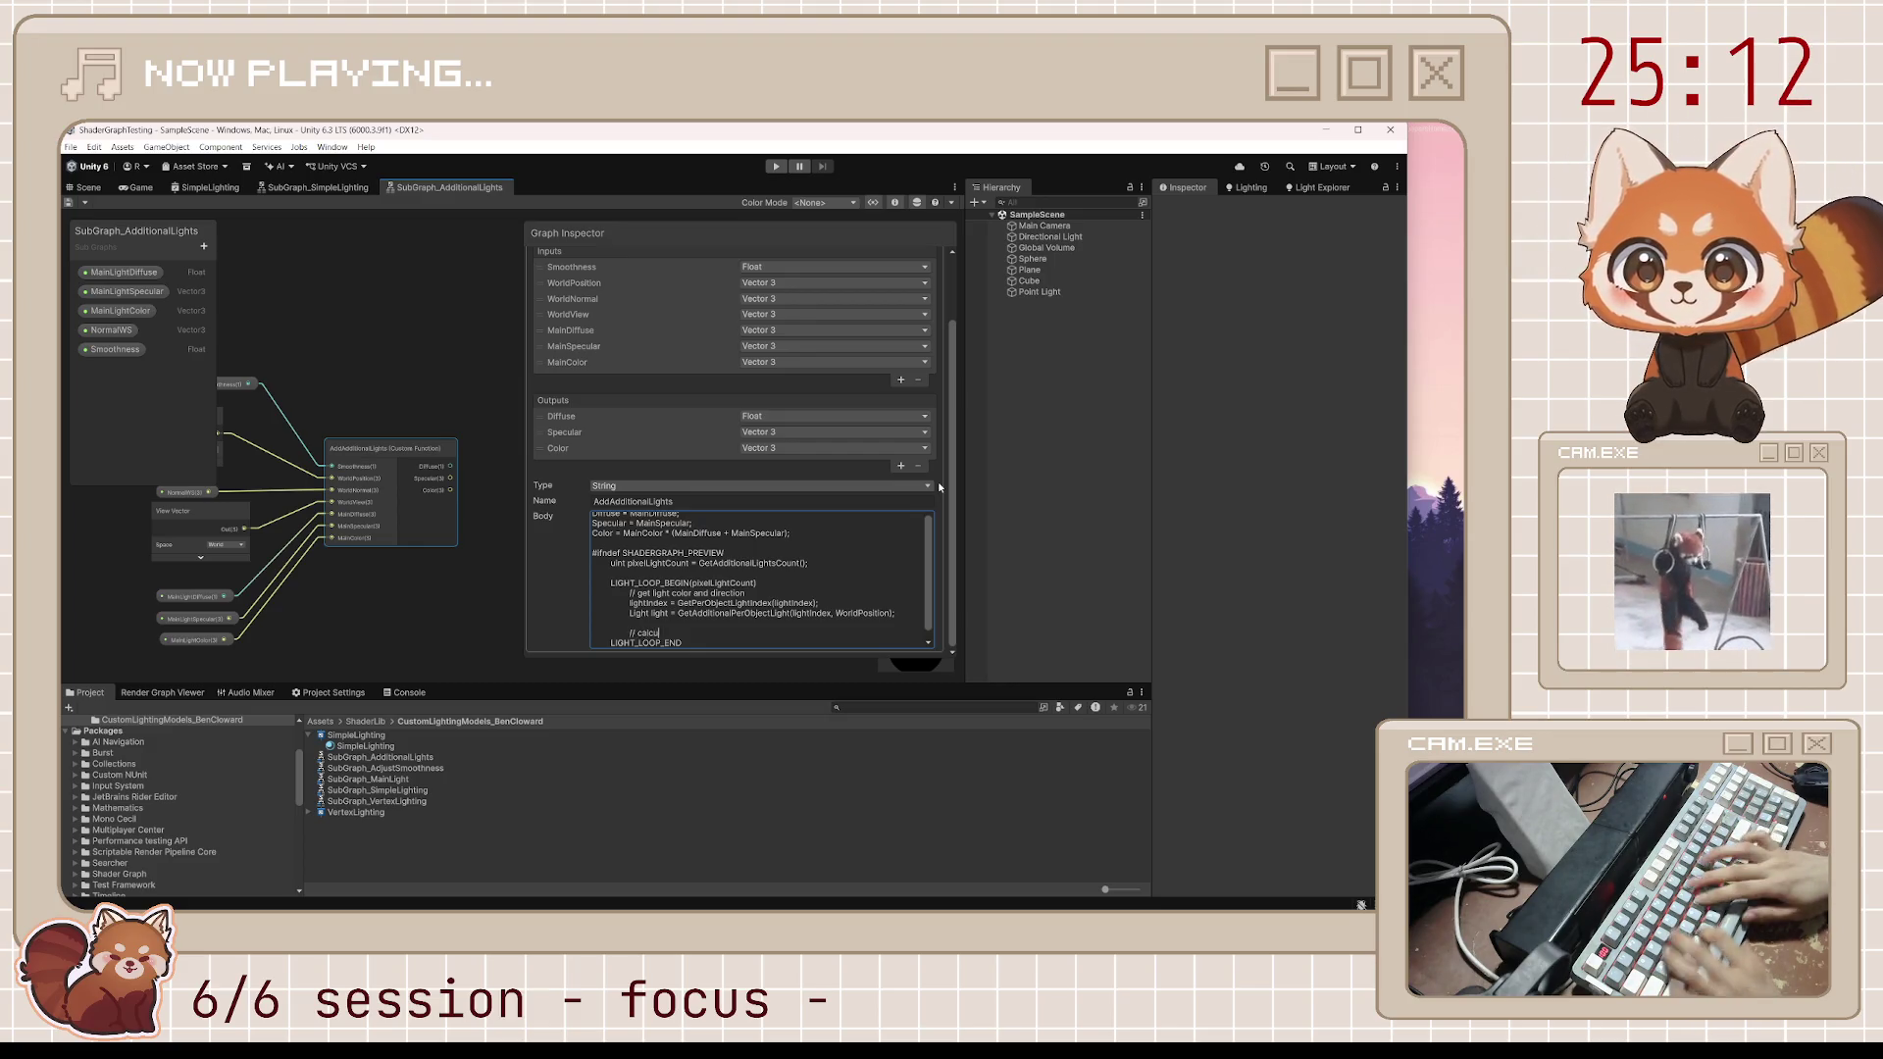
type("late shadows")
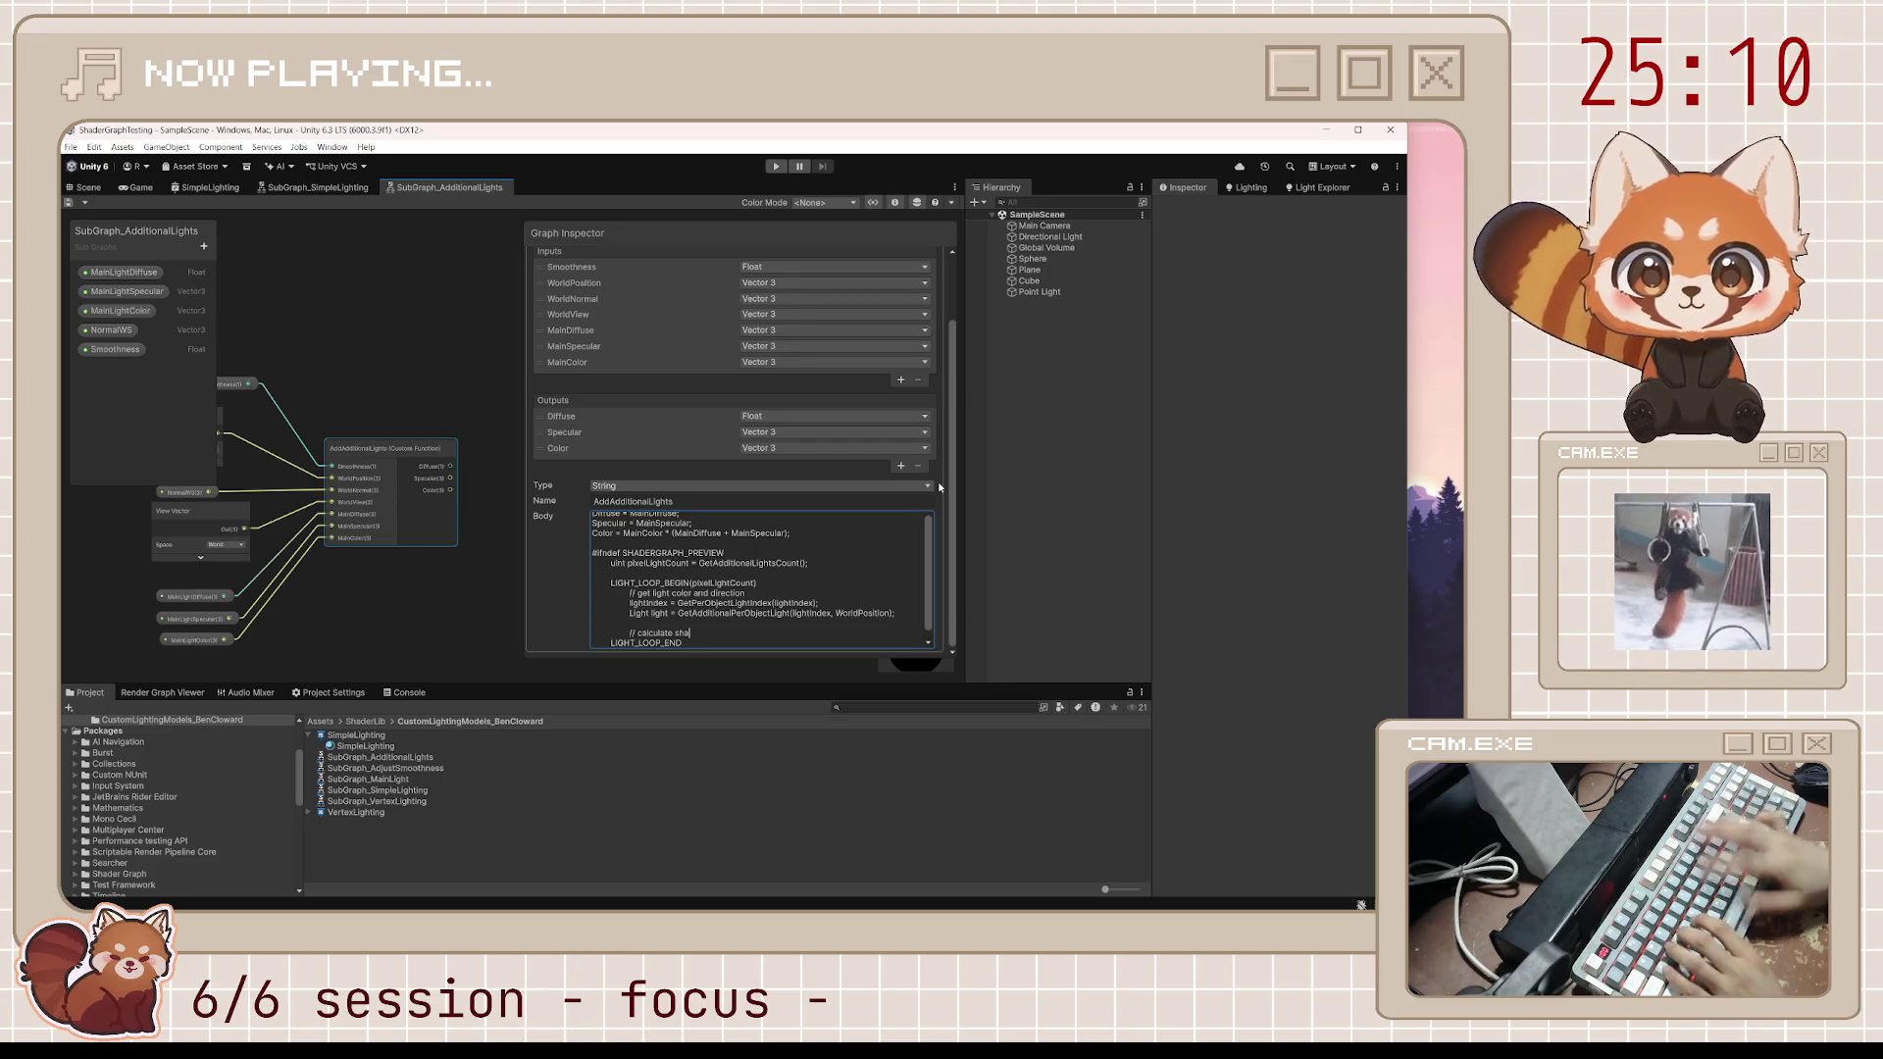
key("Return")
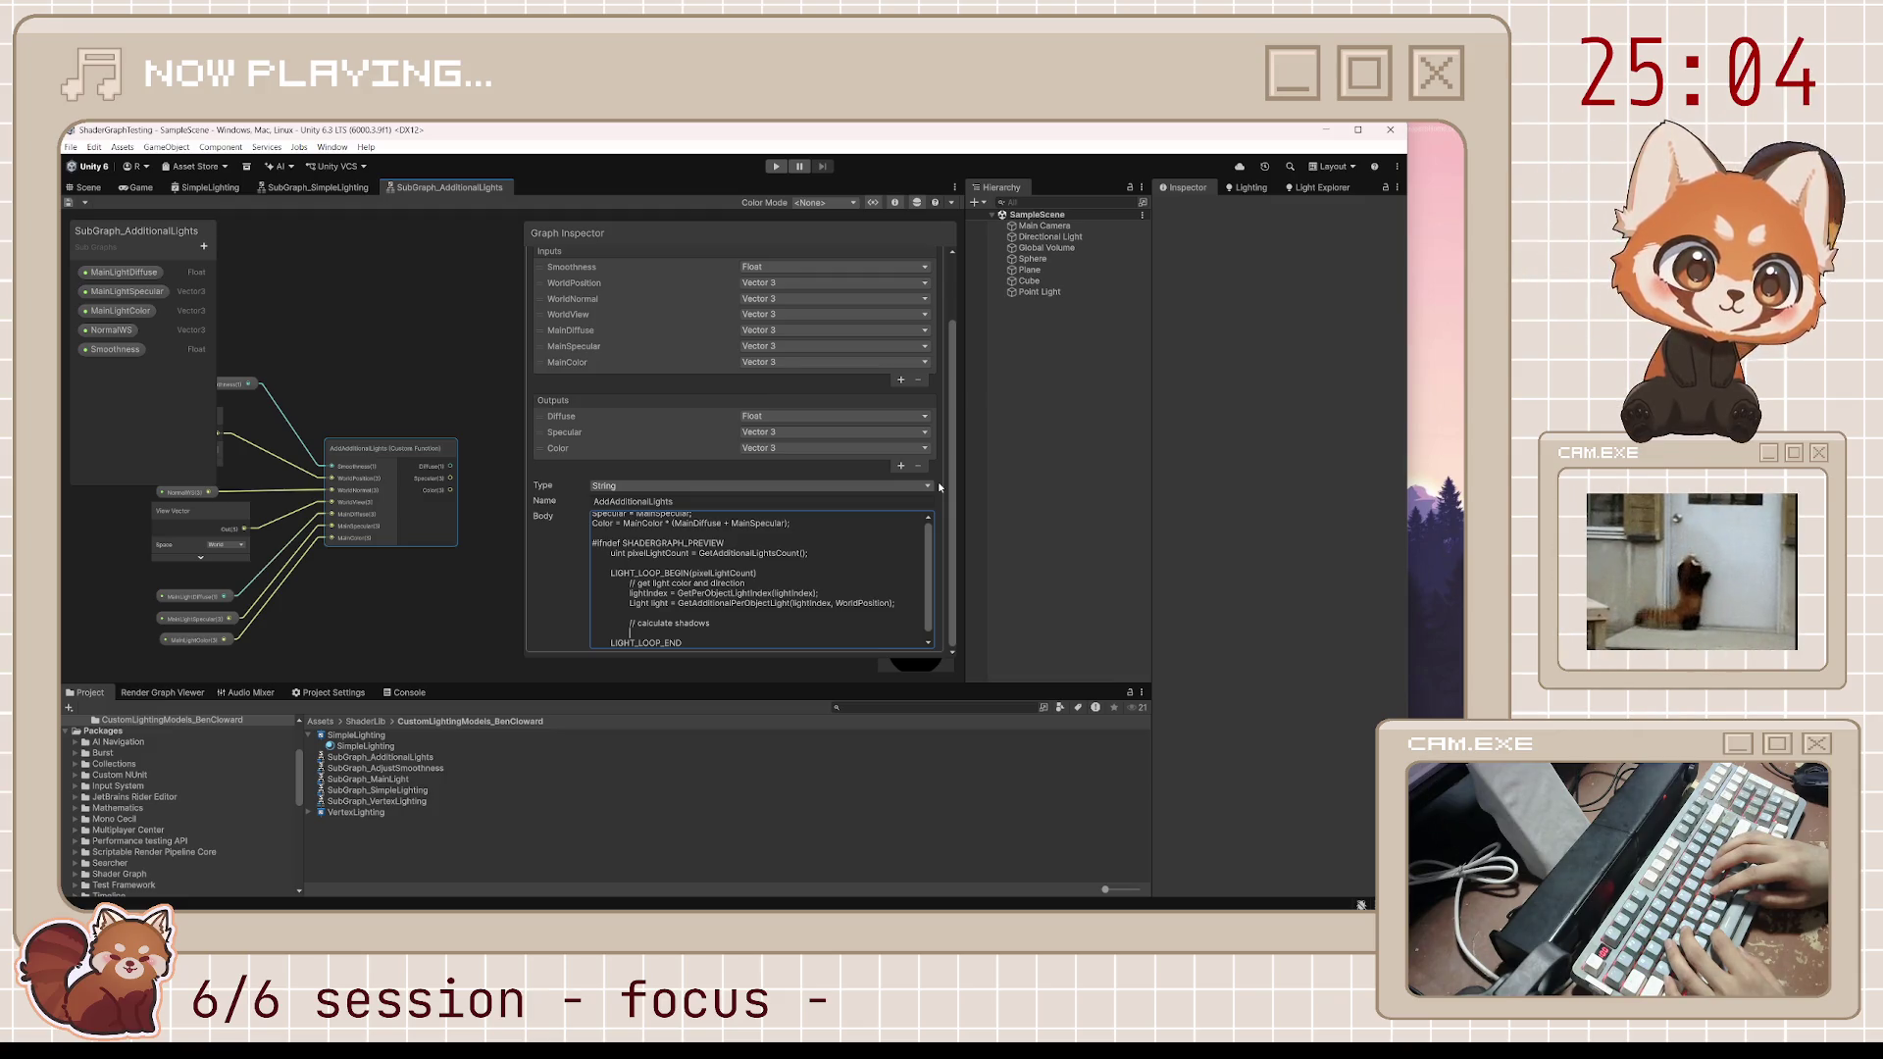
type("light.")
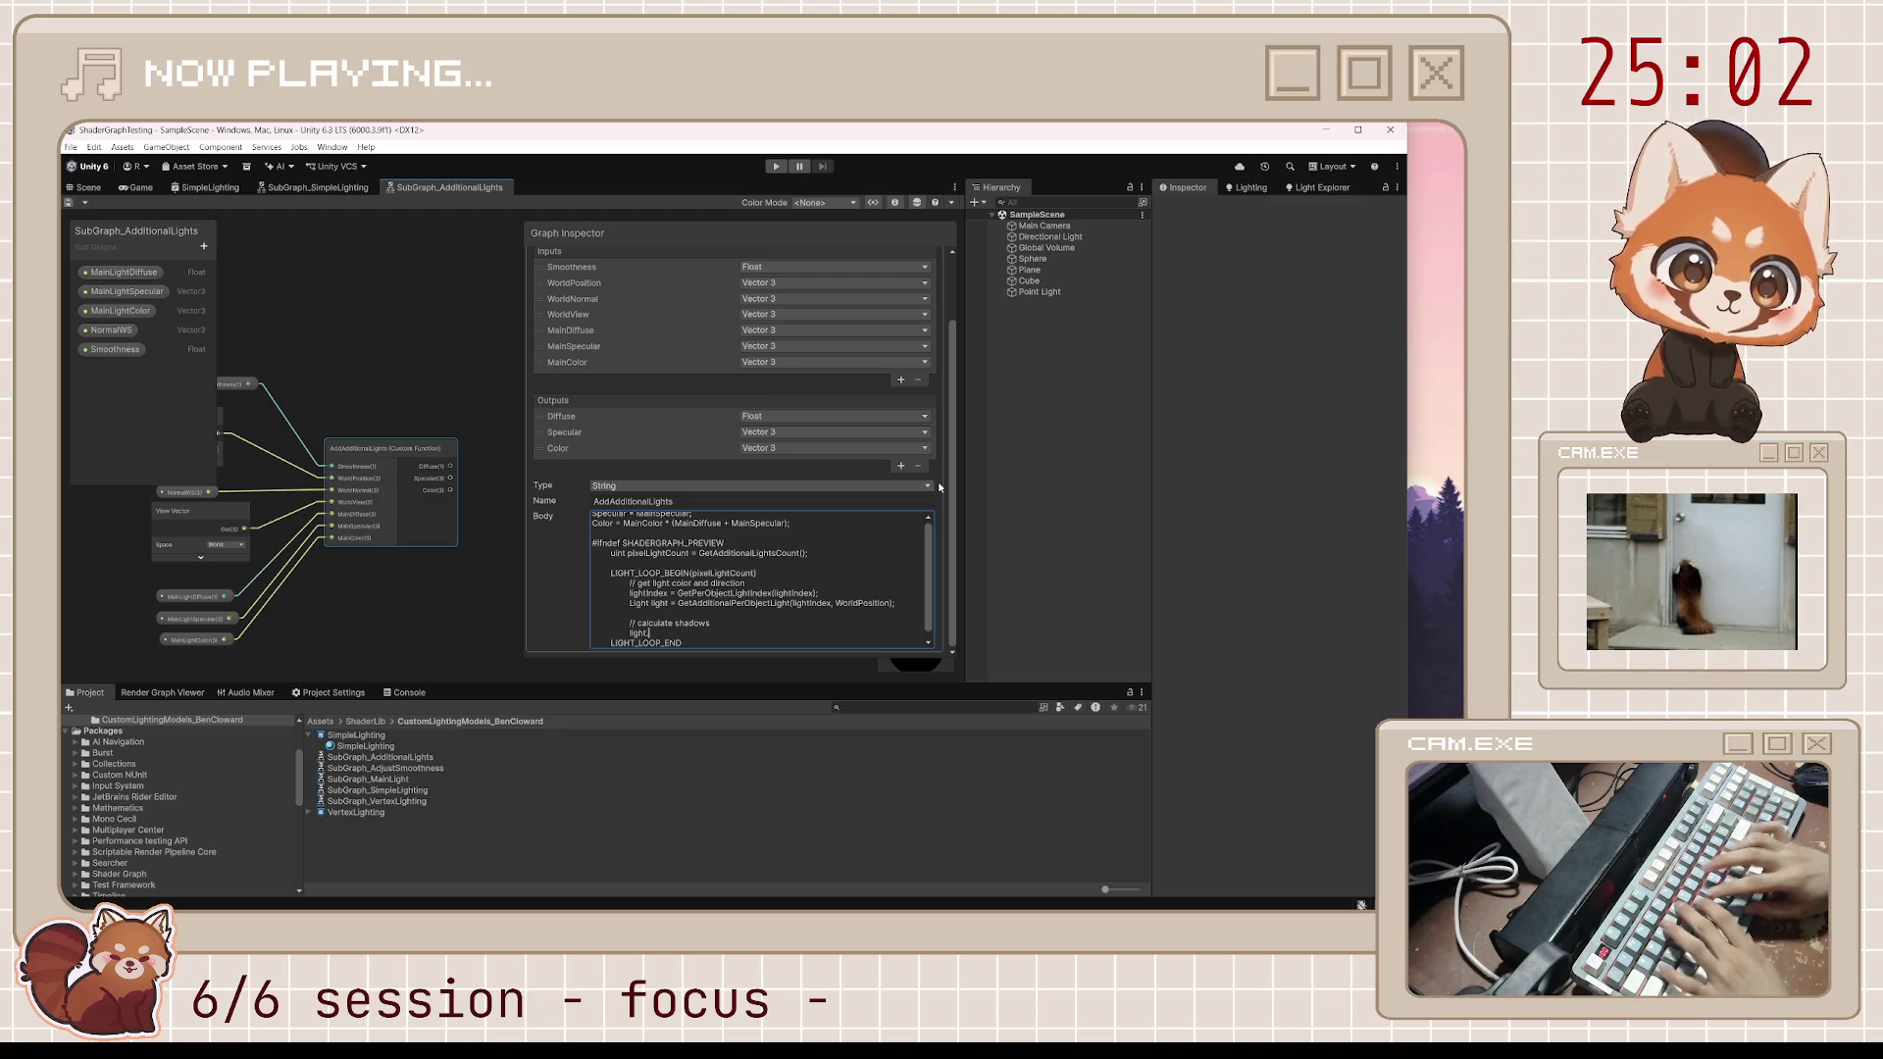
type("shadowAtten")
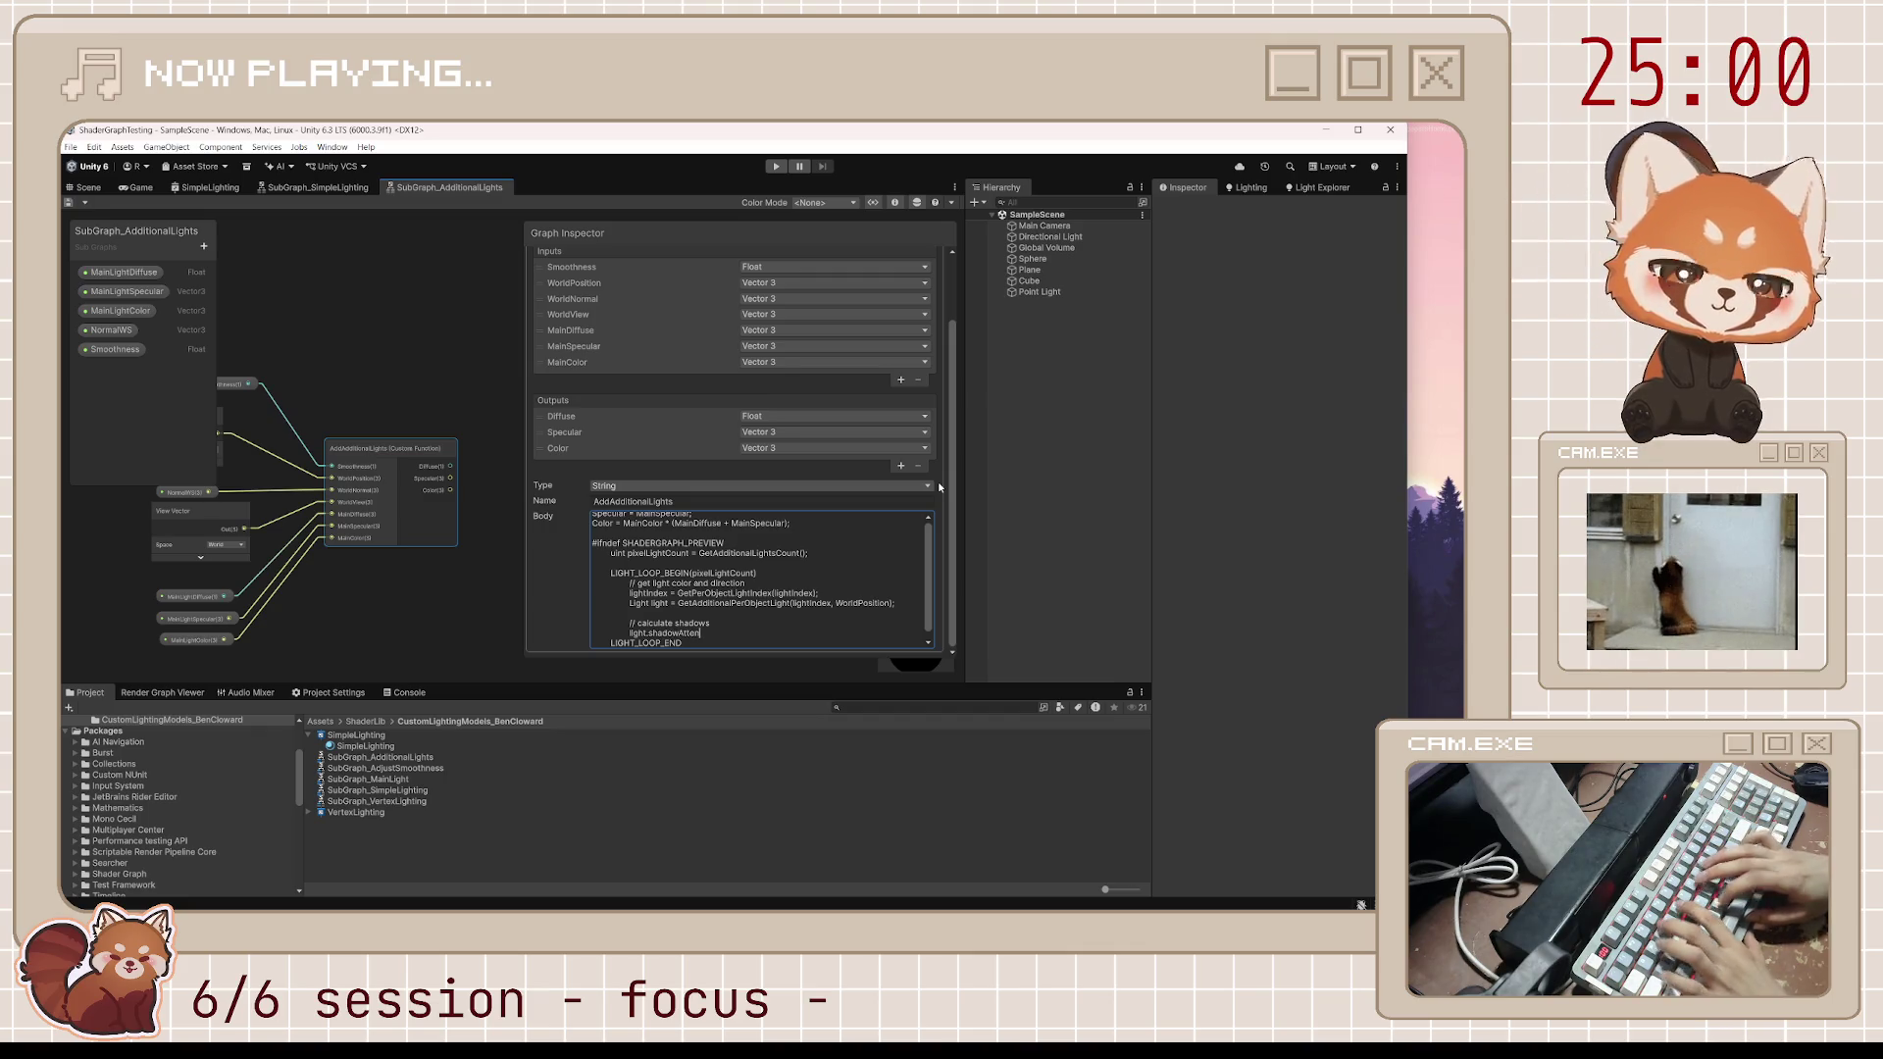
type("uation = AdditionalLig")
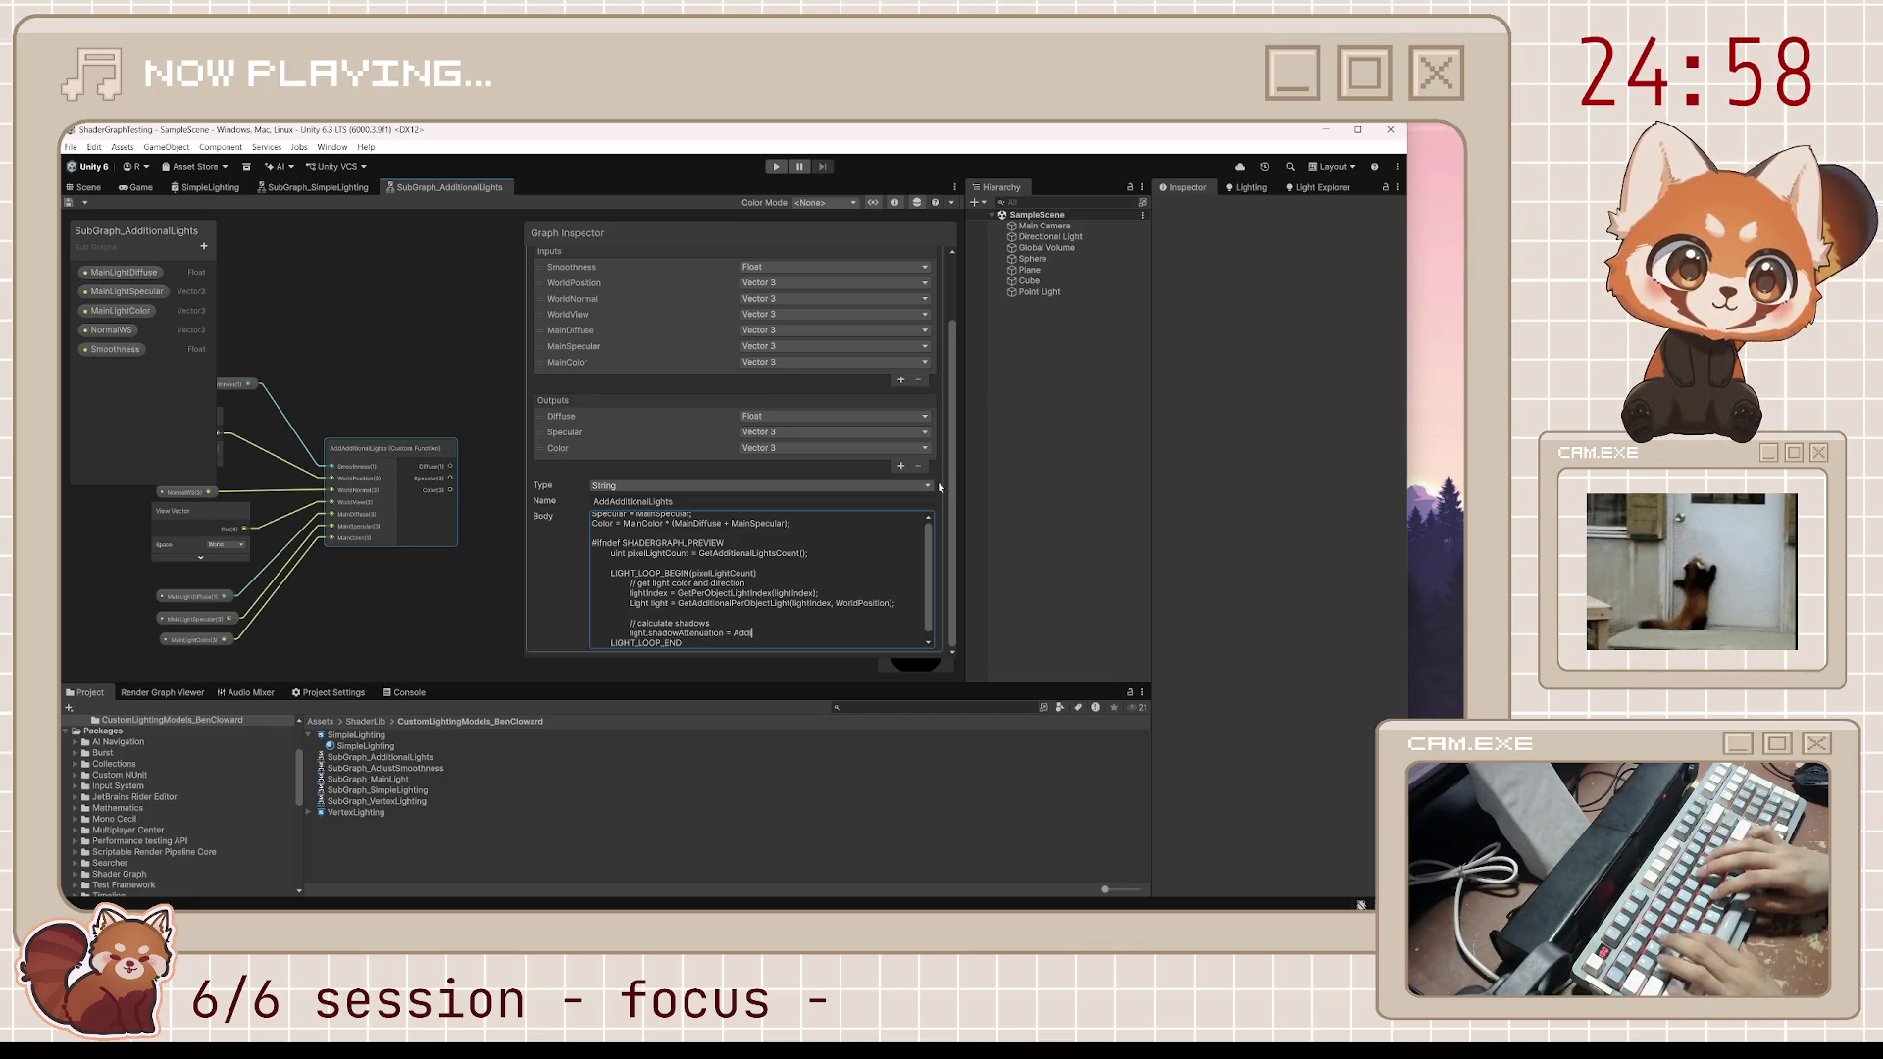
type("htReal")
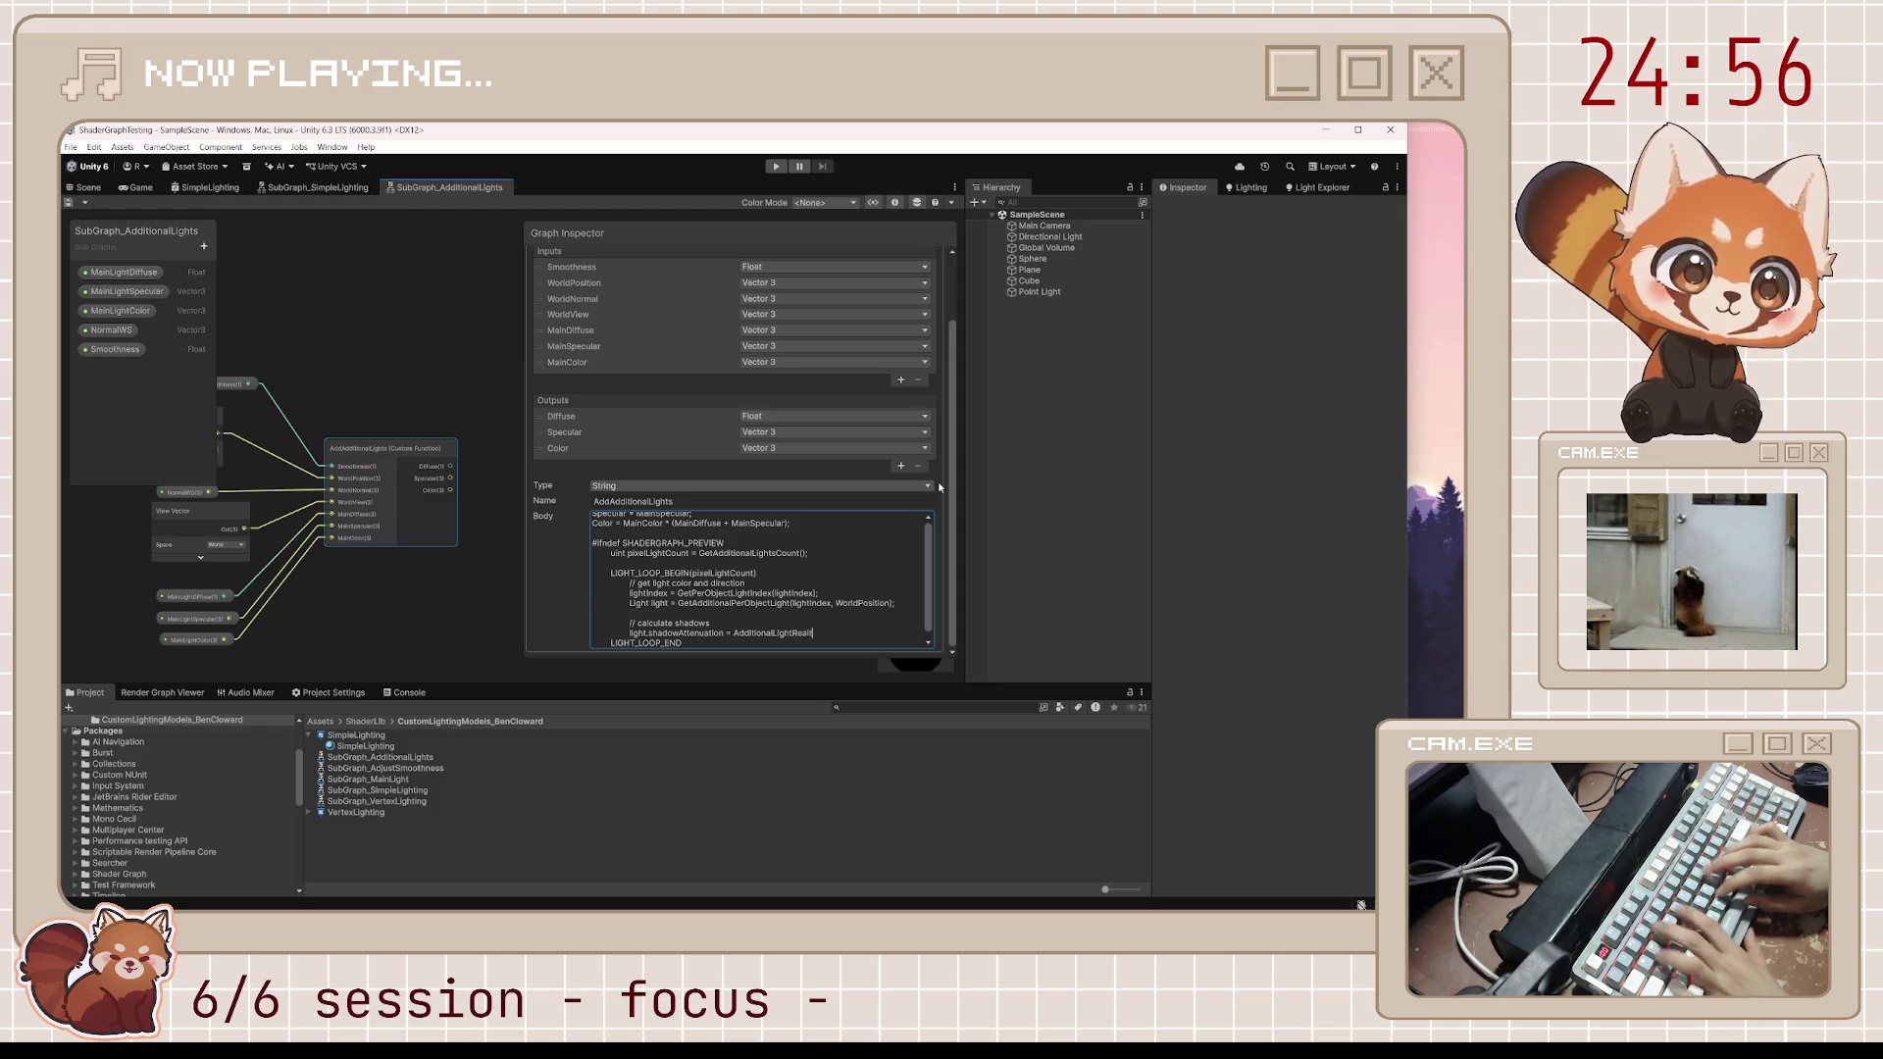
type("timeShadow(ligh")
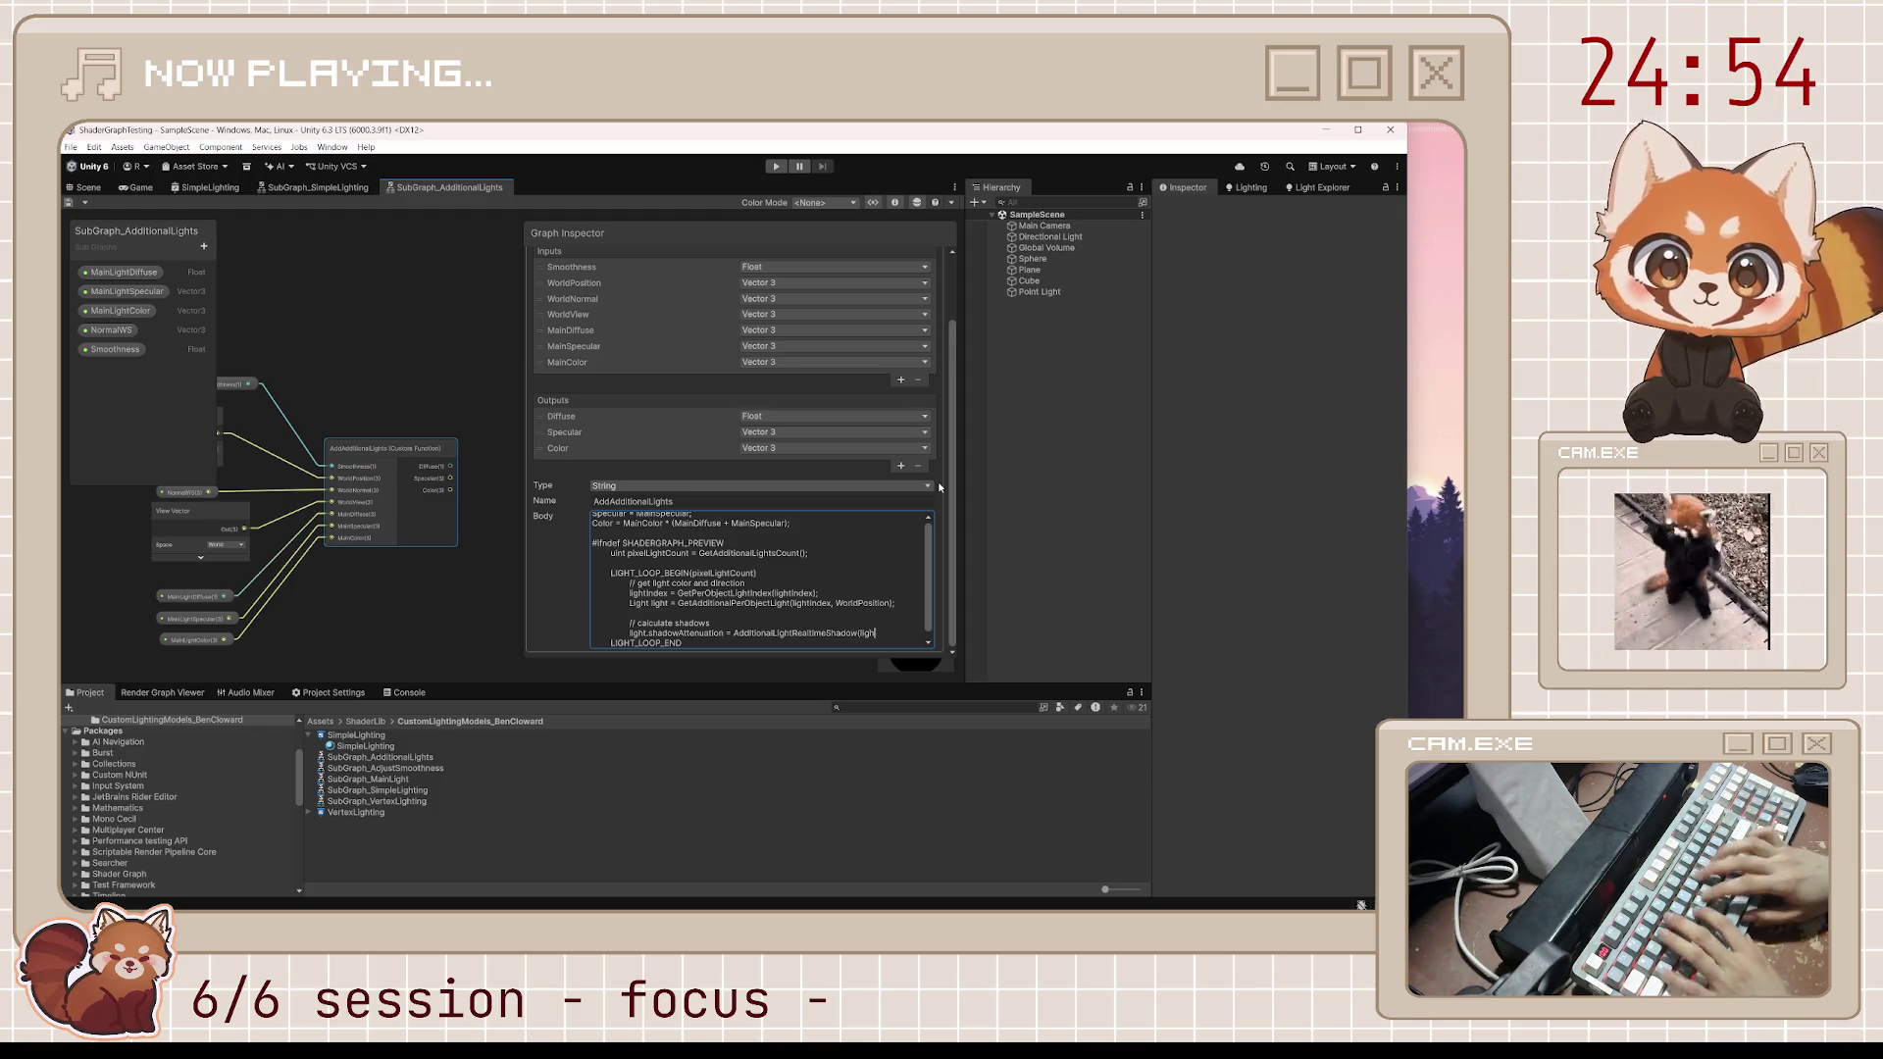
type("tIndex, Wo")
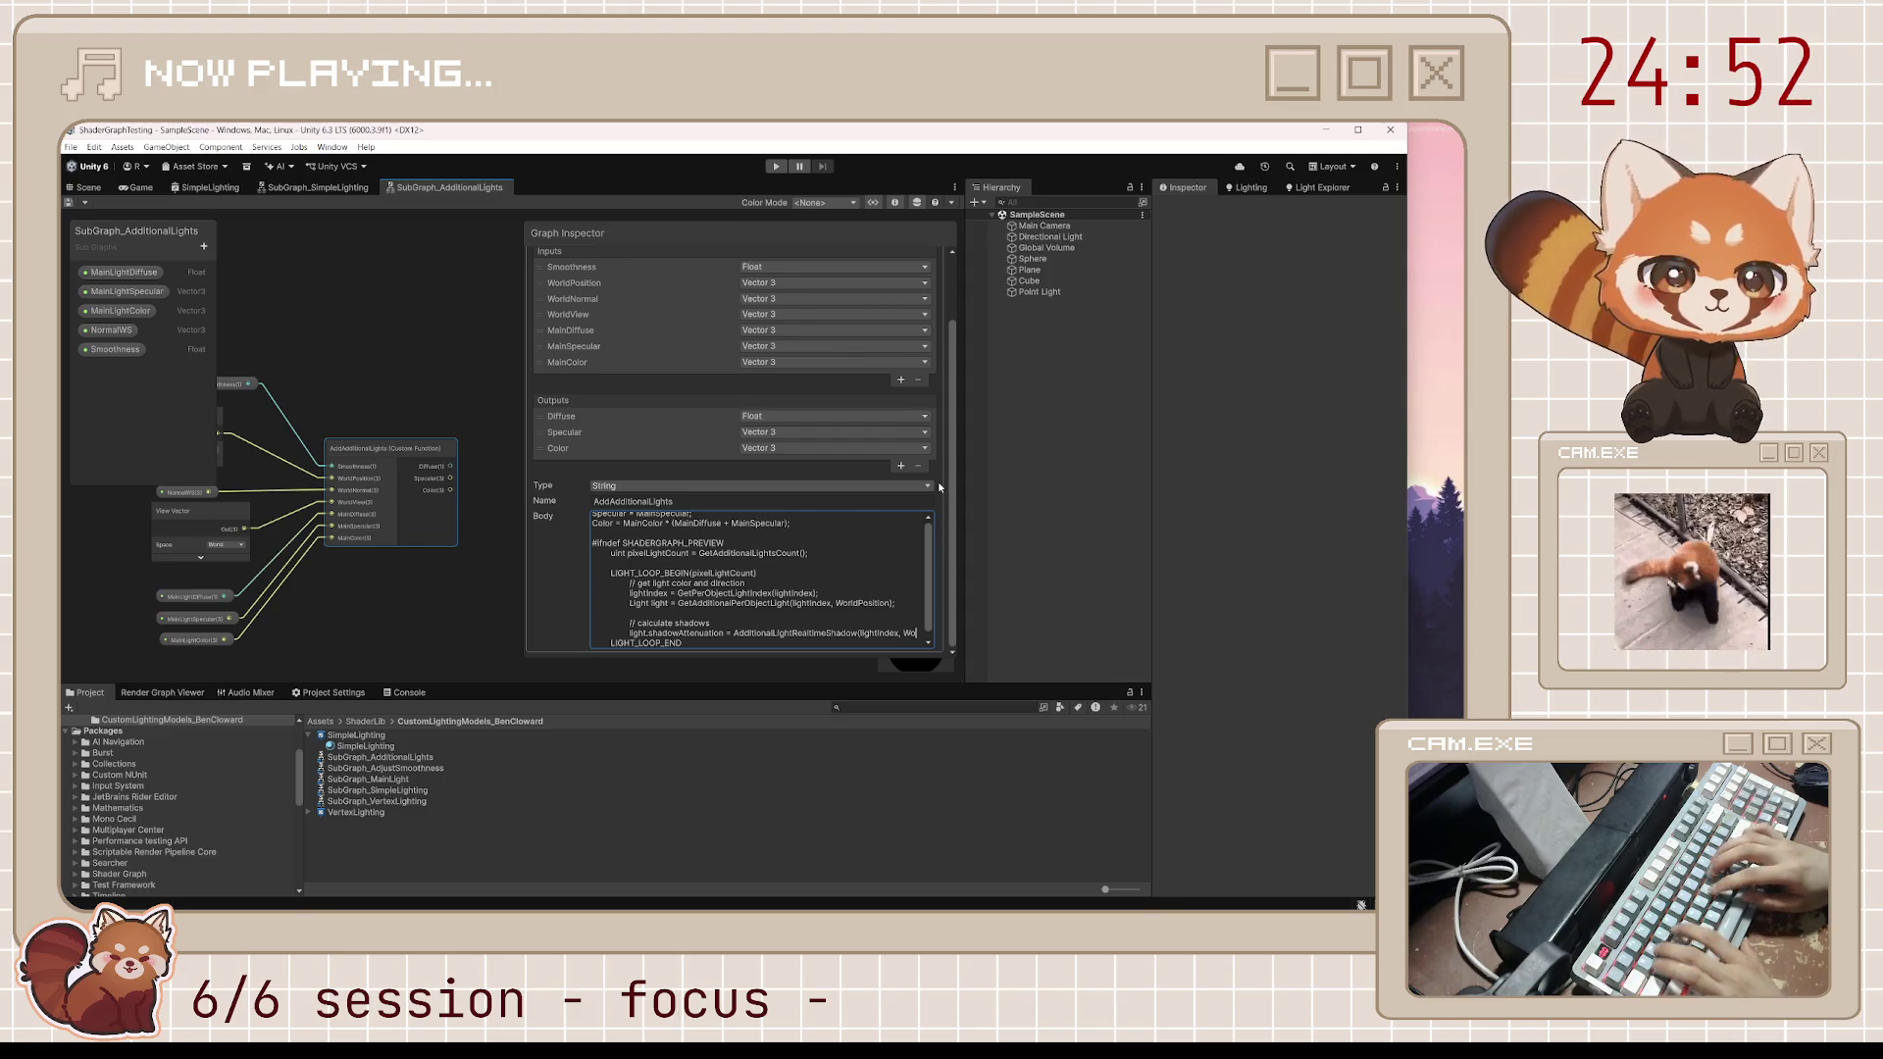
type("rldPosition, light.direciton")
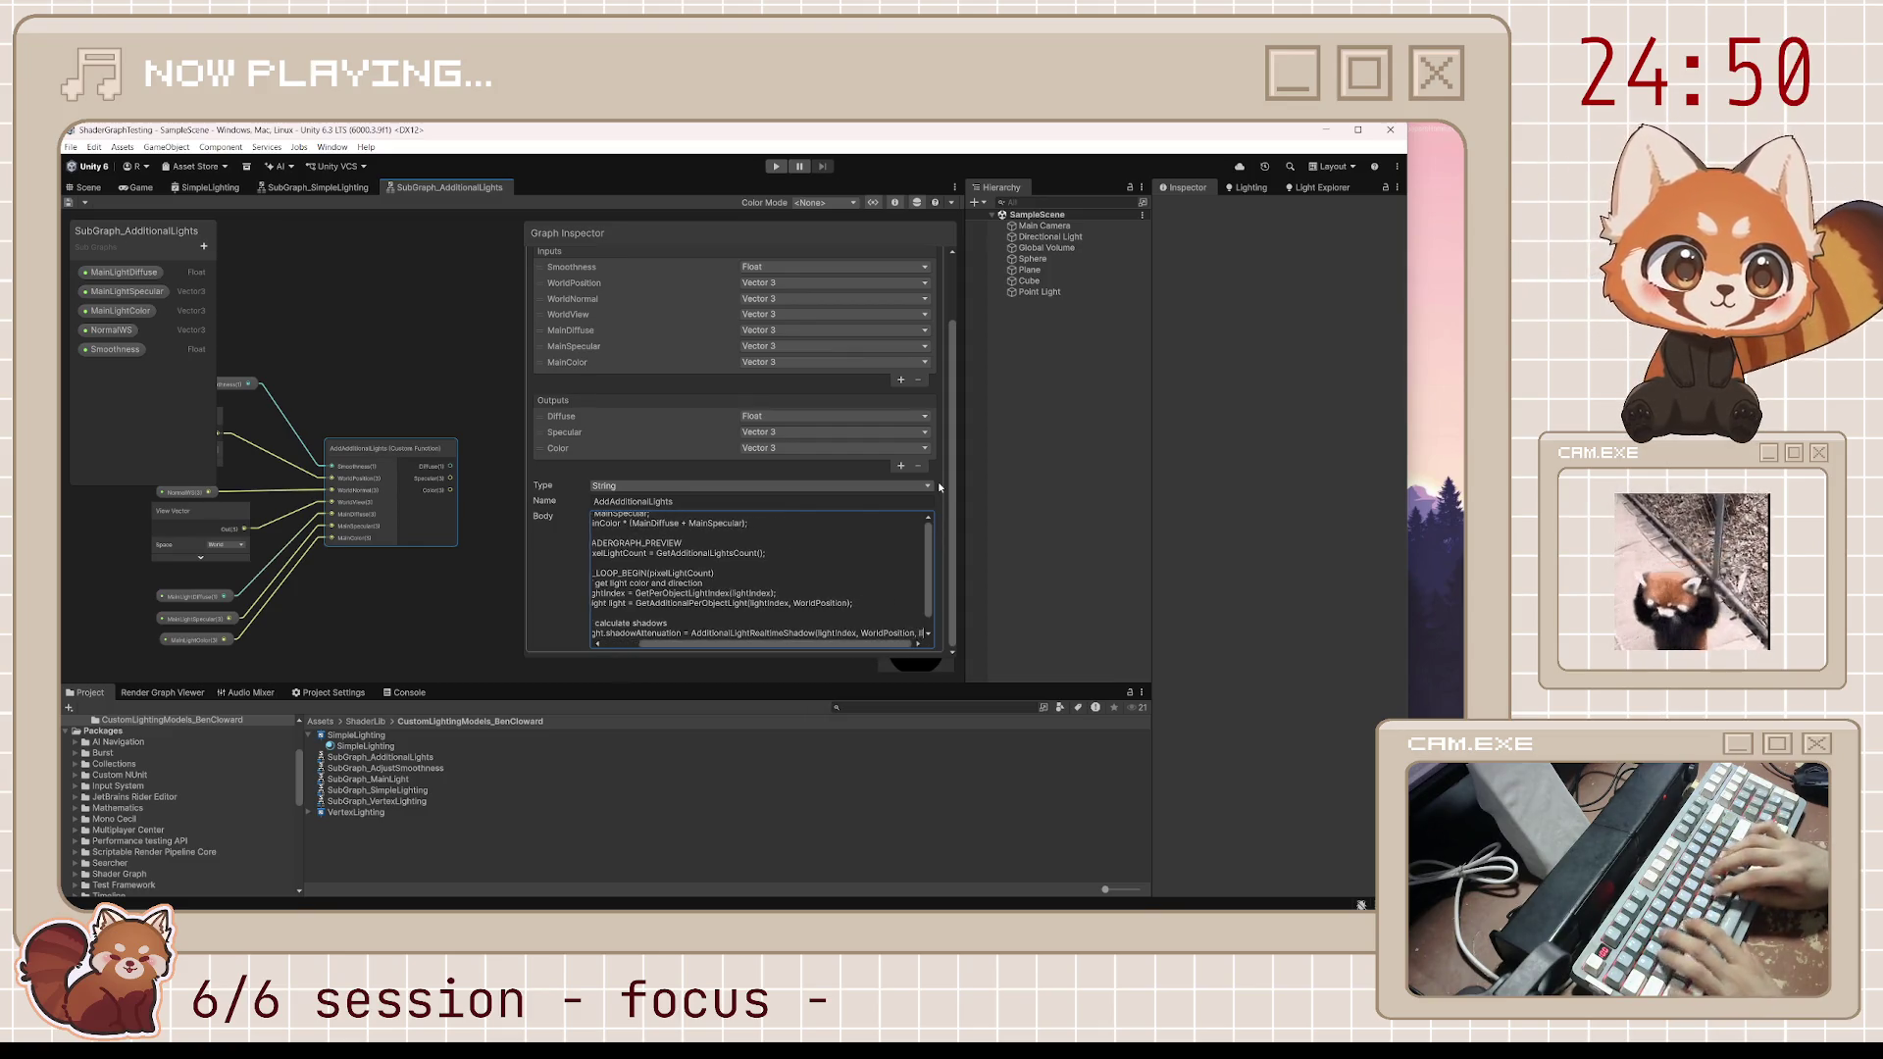
key("BackSpace")
key("BackSpace")
key("BackSpace")
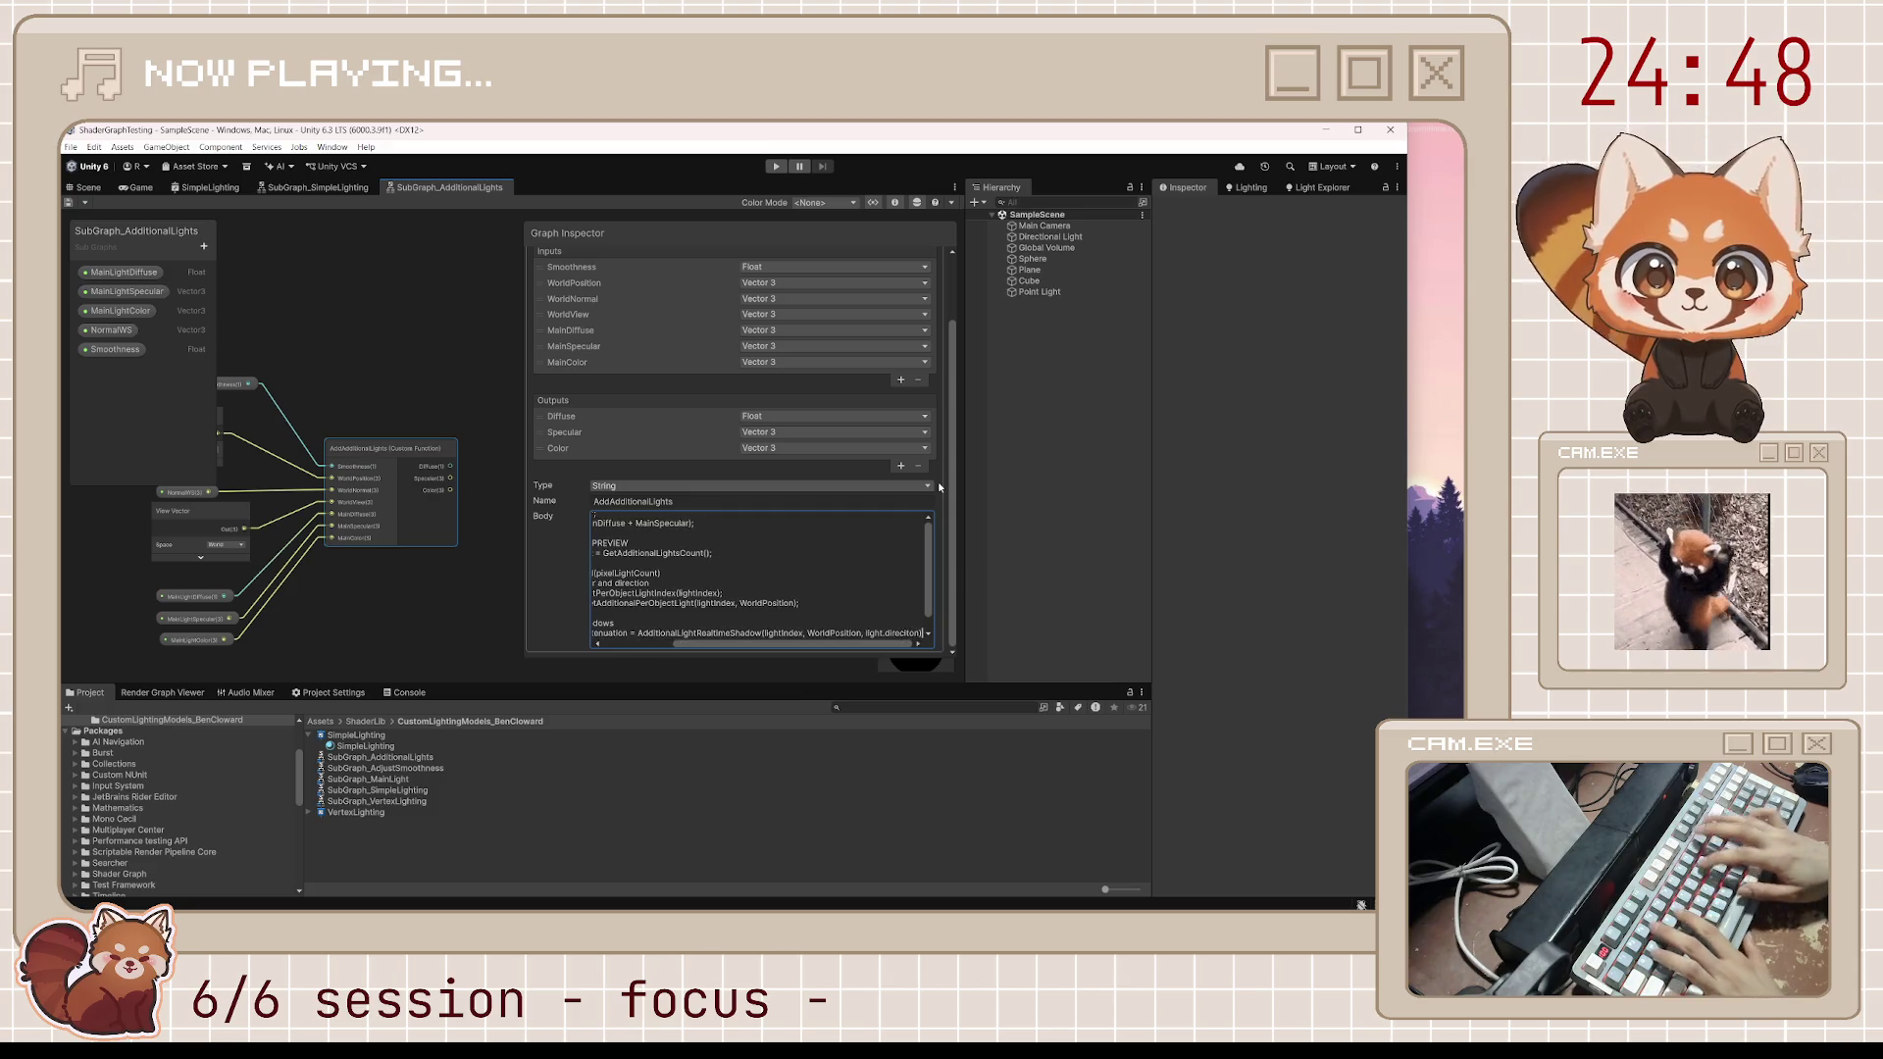
type("tion)")
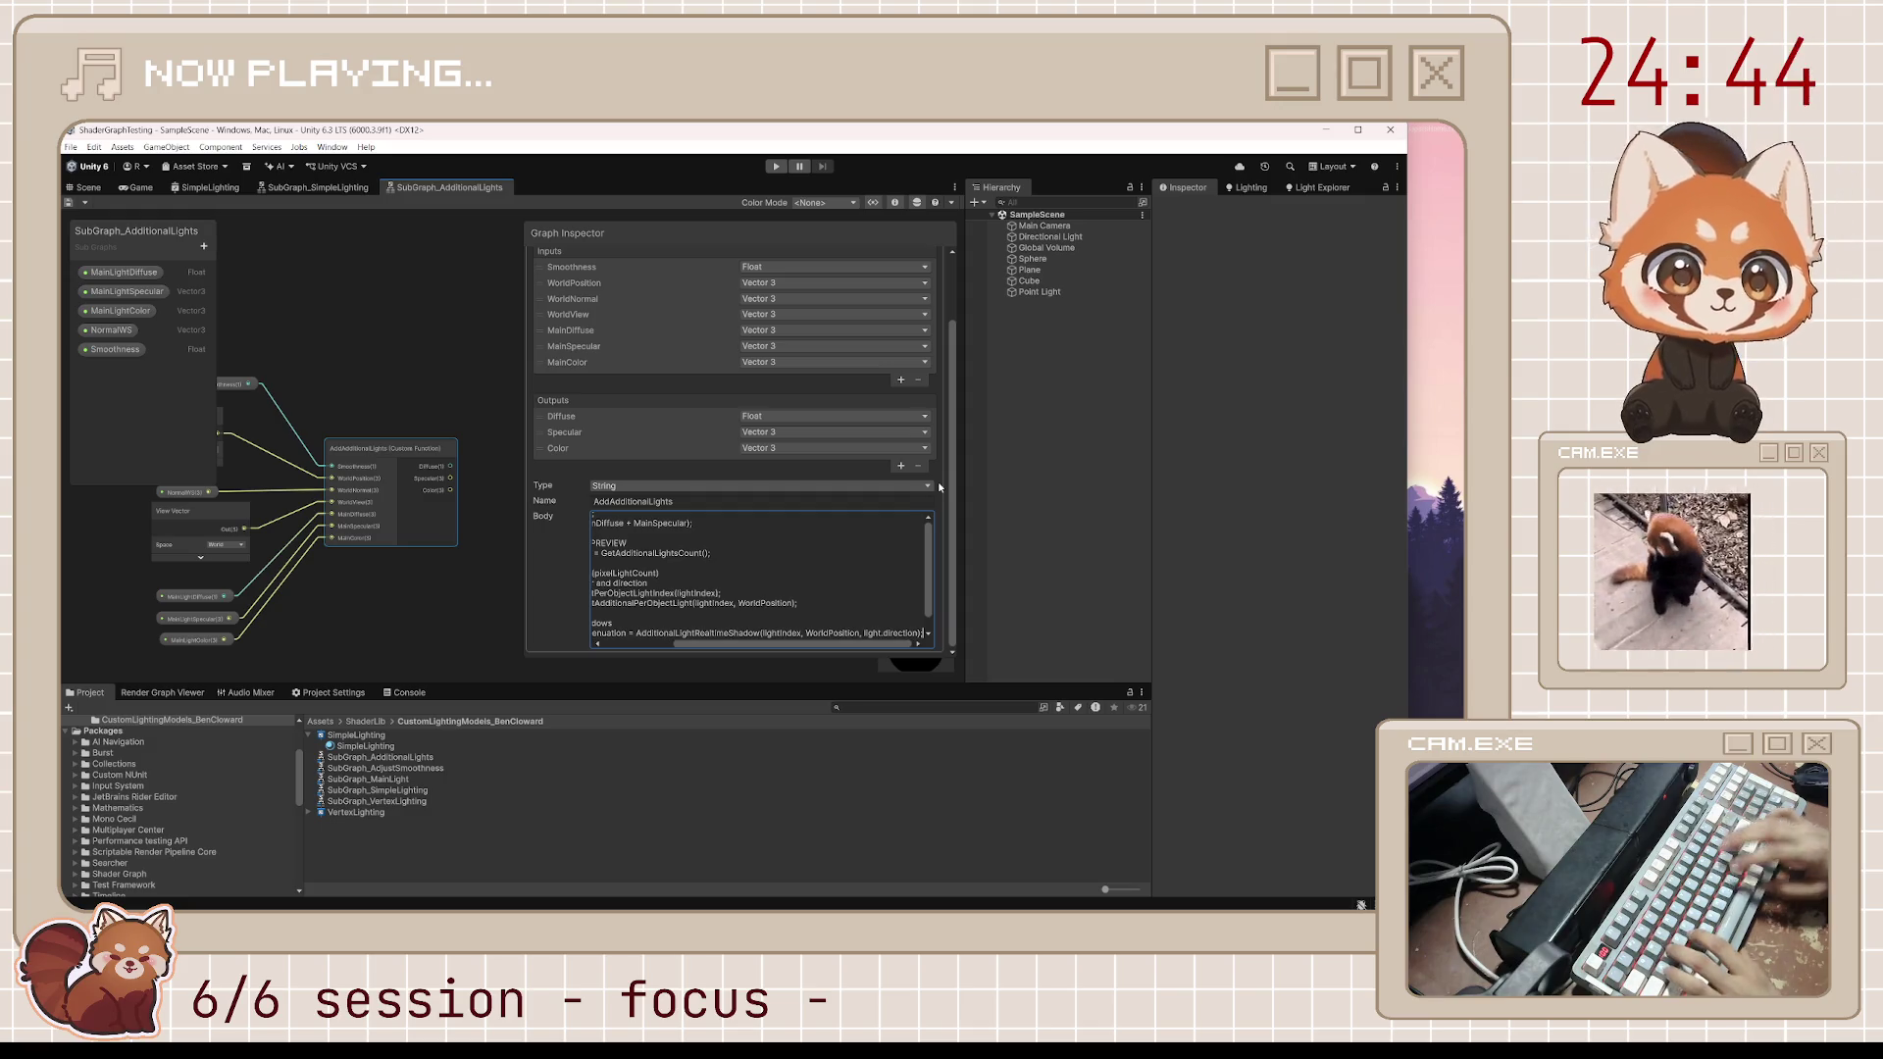
key("Right")
key("BackSpace")
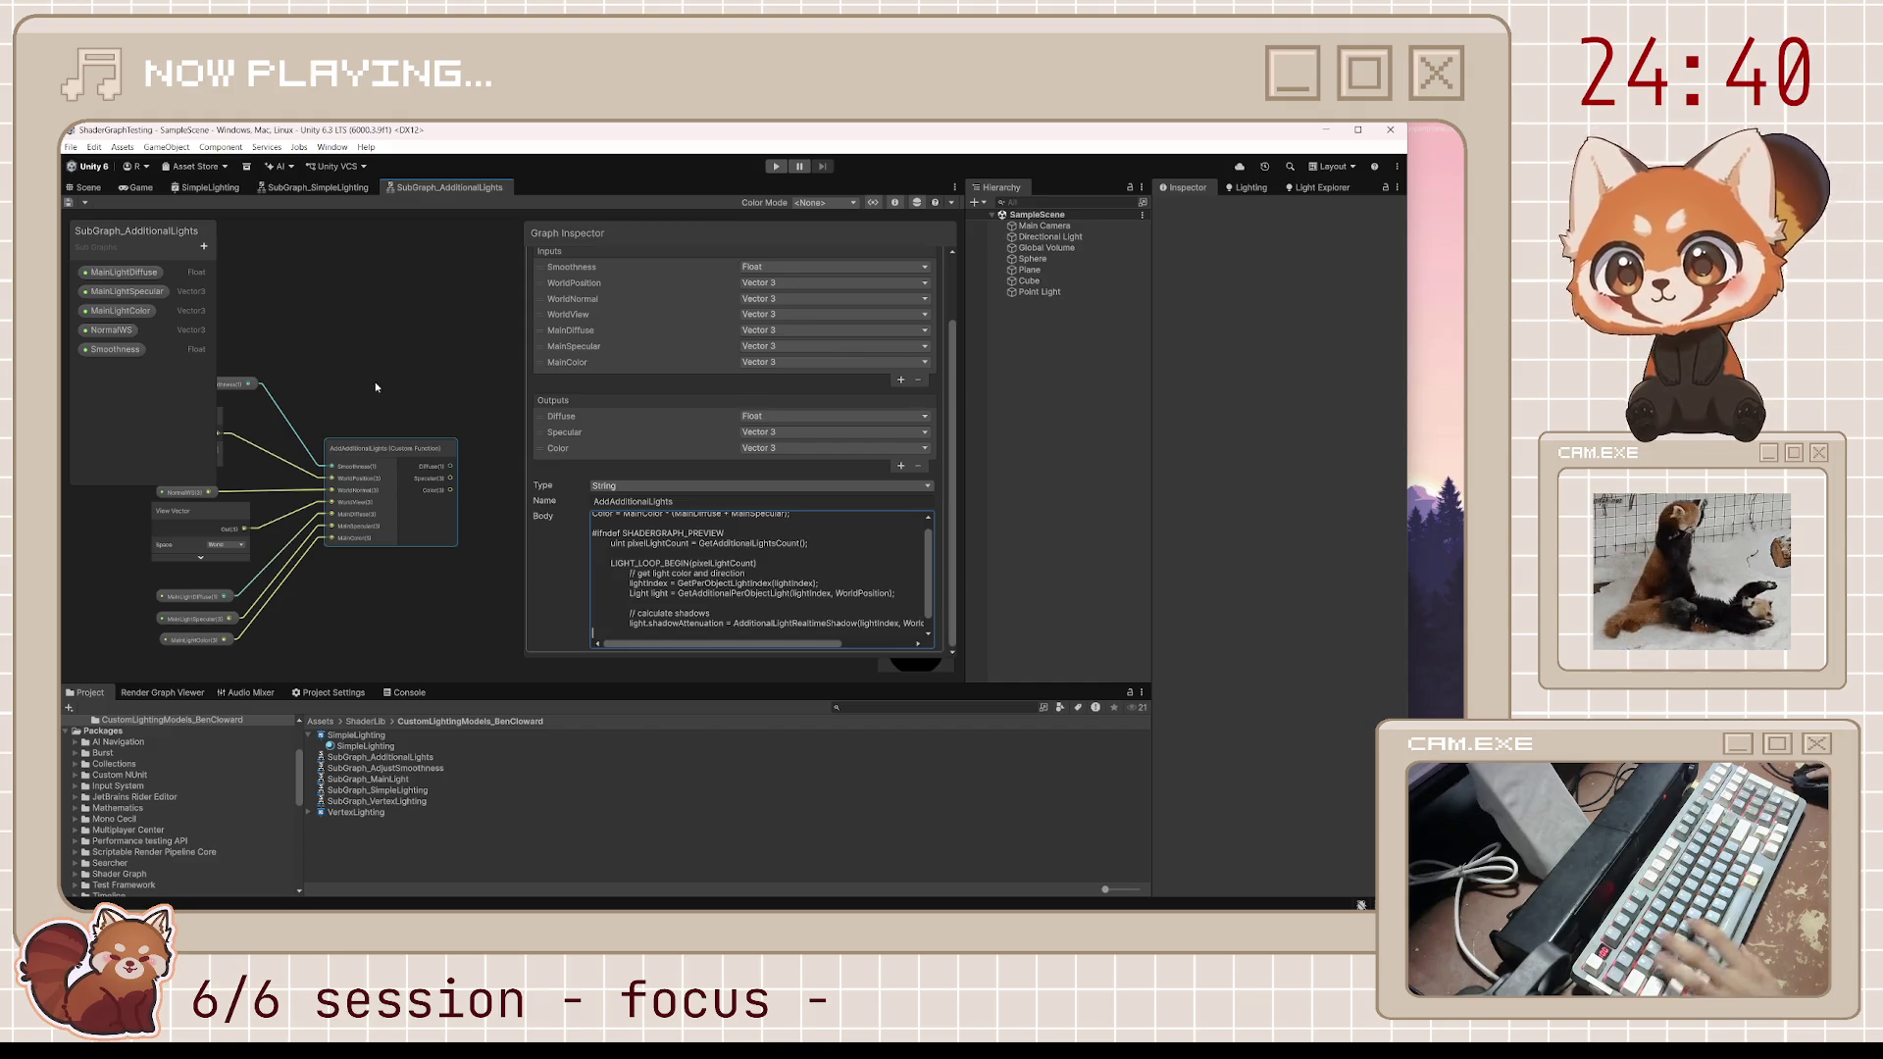
Above LIGHT_LOOP_END, write float atten = light.distanceAttenuation * light.shadowAttenuation; and save
left_click_drag(535, 364, 433, 365)
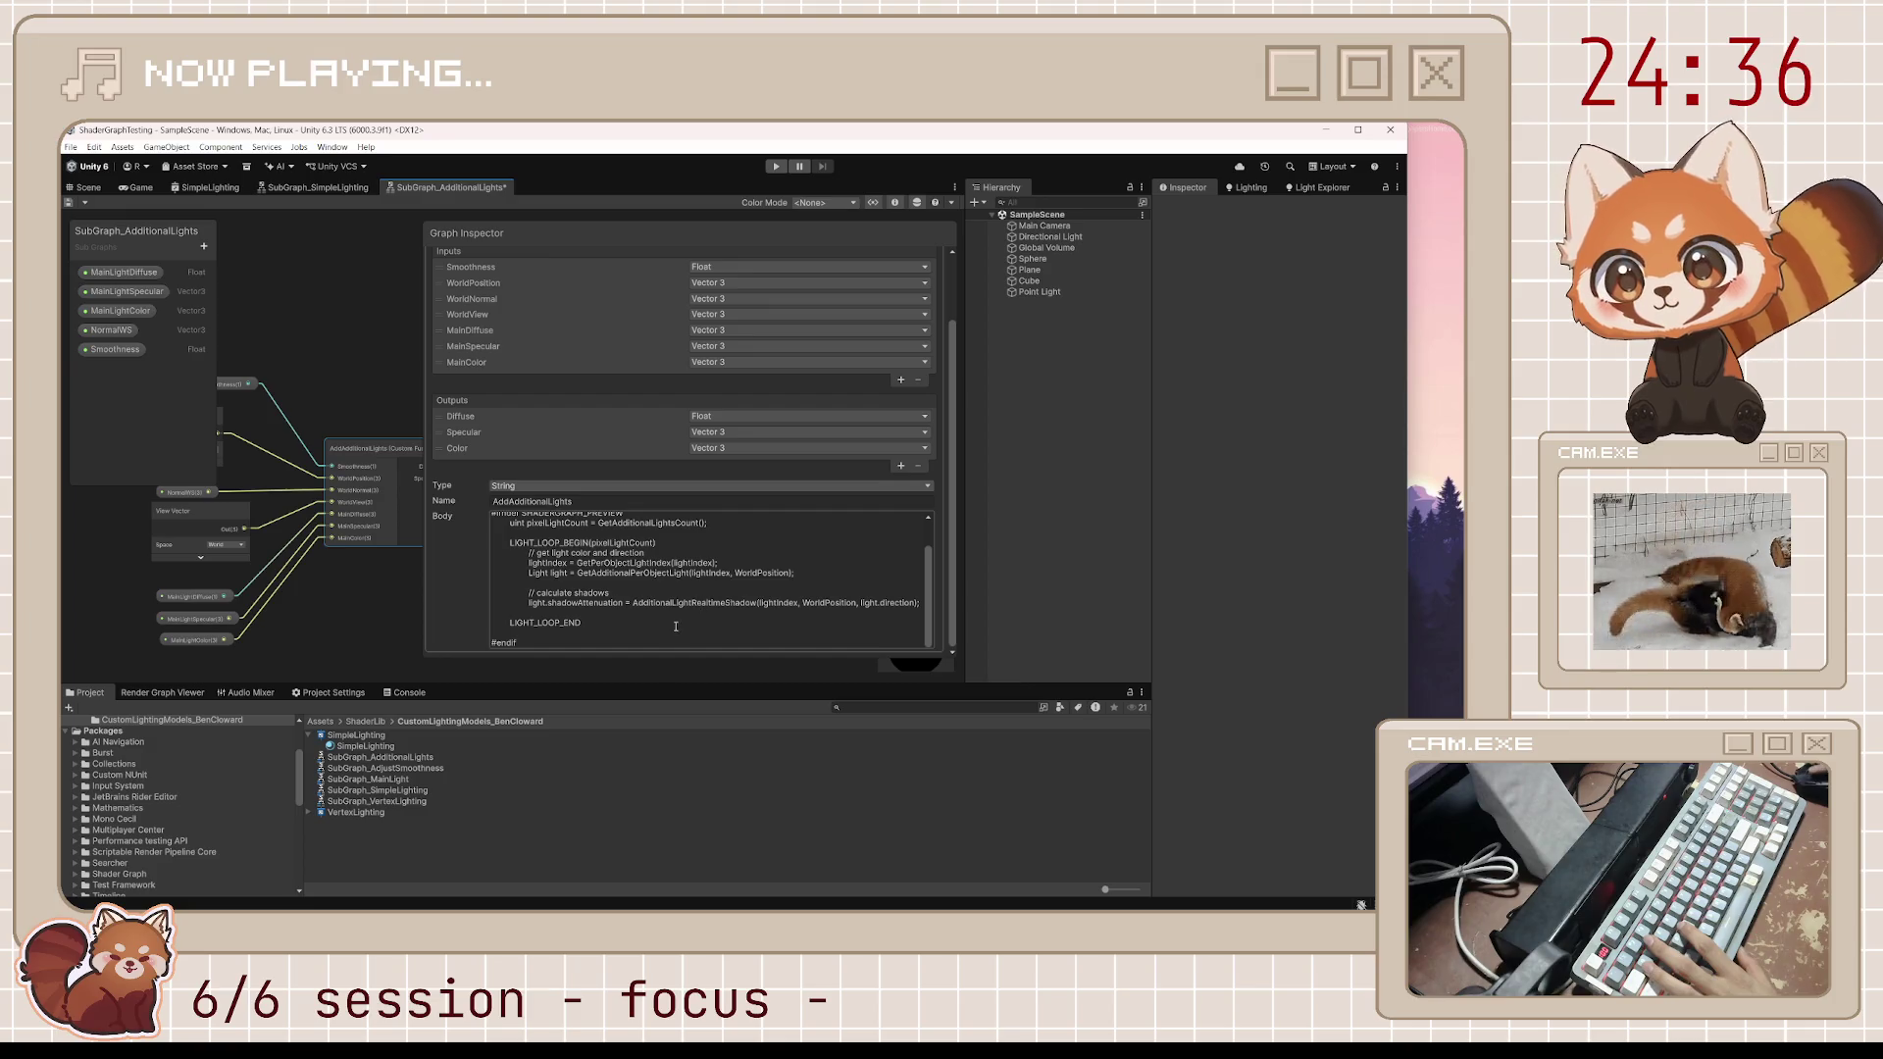
left_click(715, 586)
left_click(668, 611)
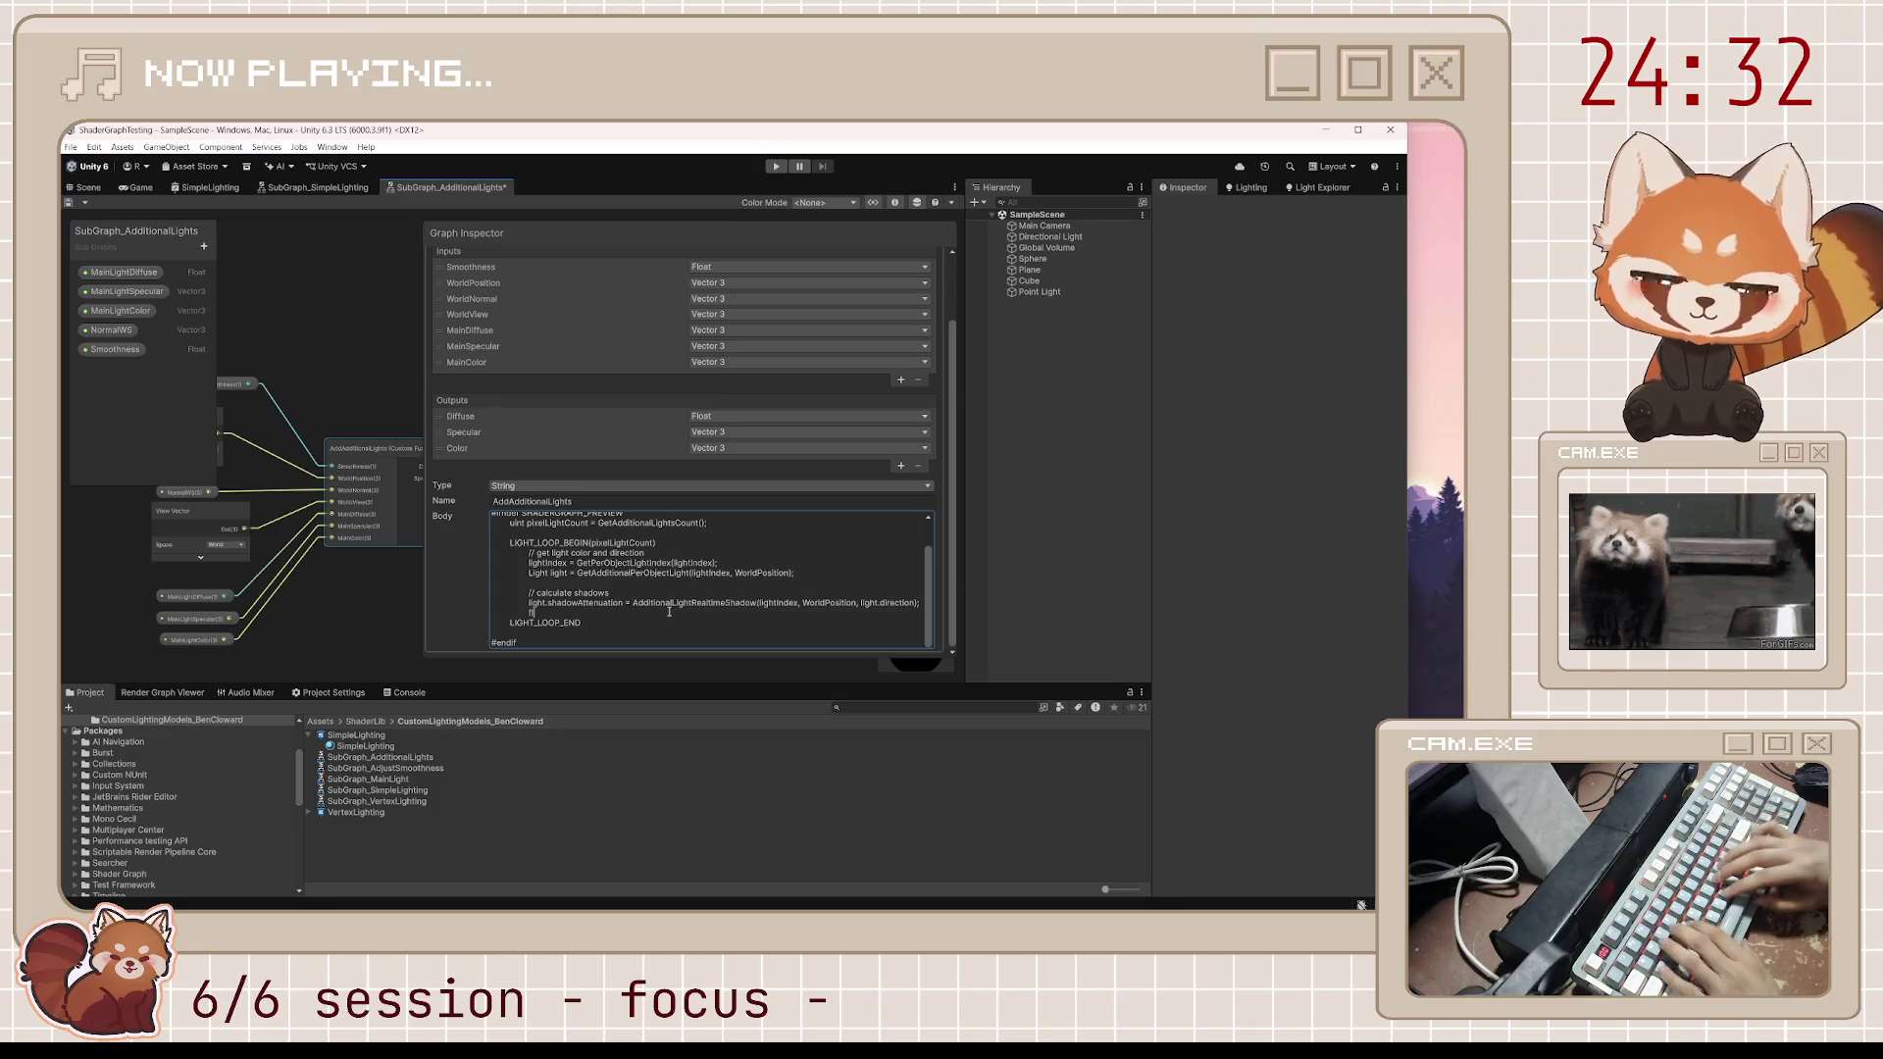
type("float atten = light.distanceAt")
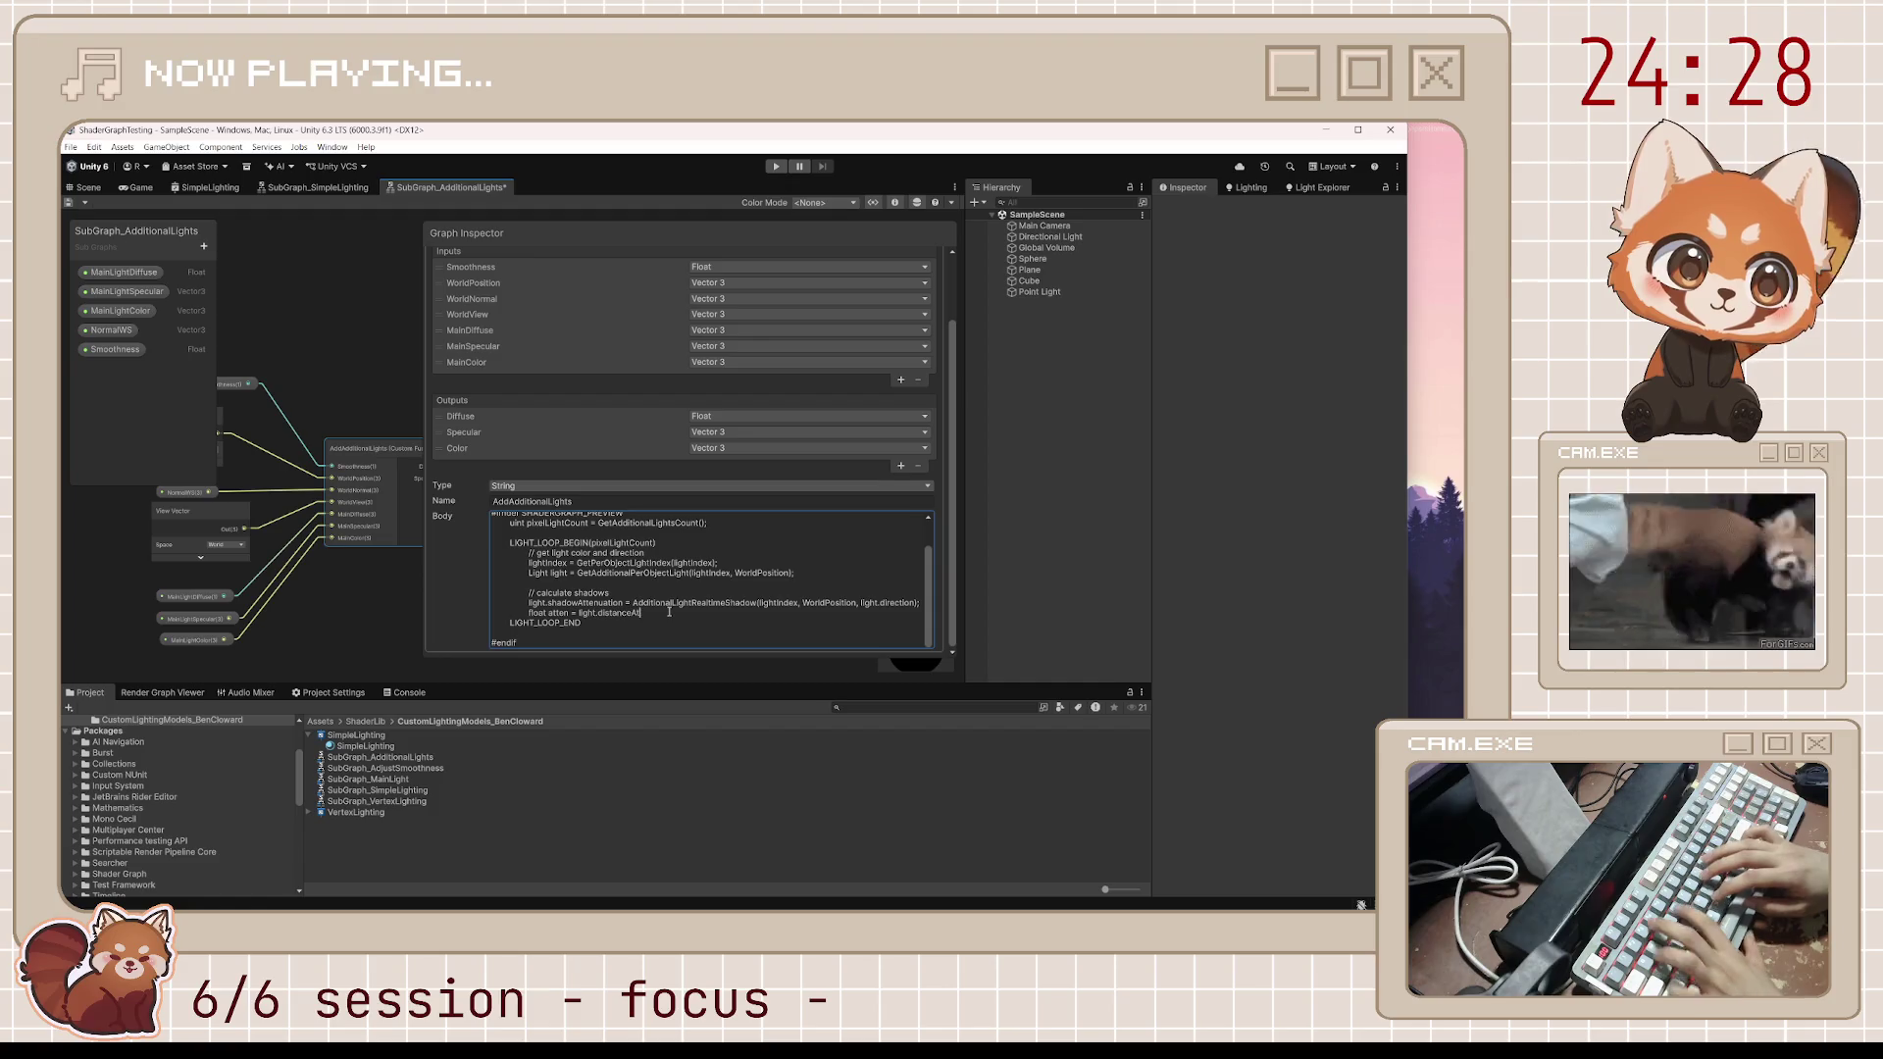
type("tenuation")
key("BackSpace")
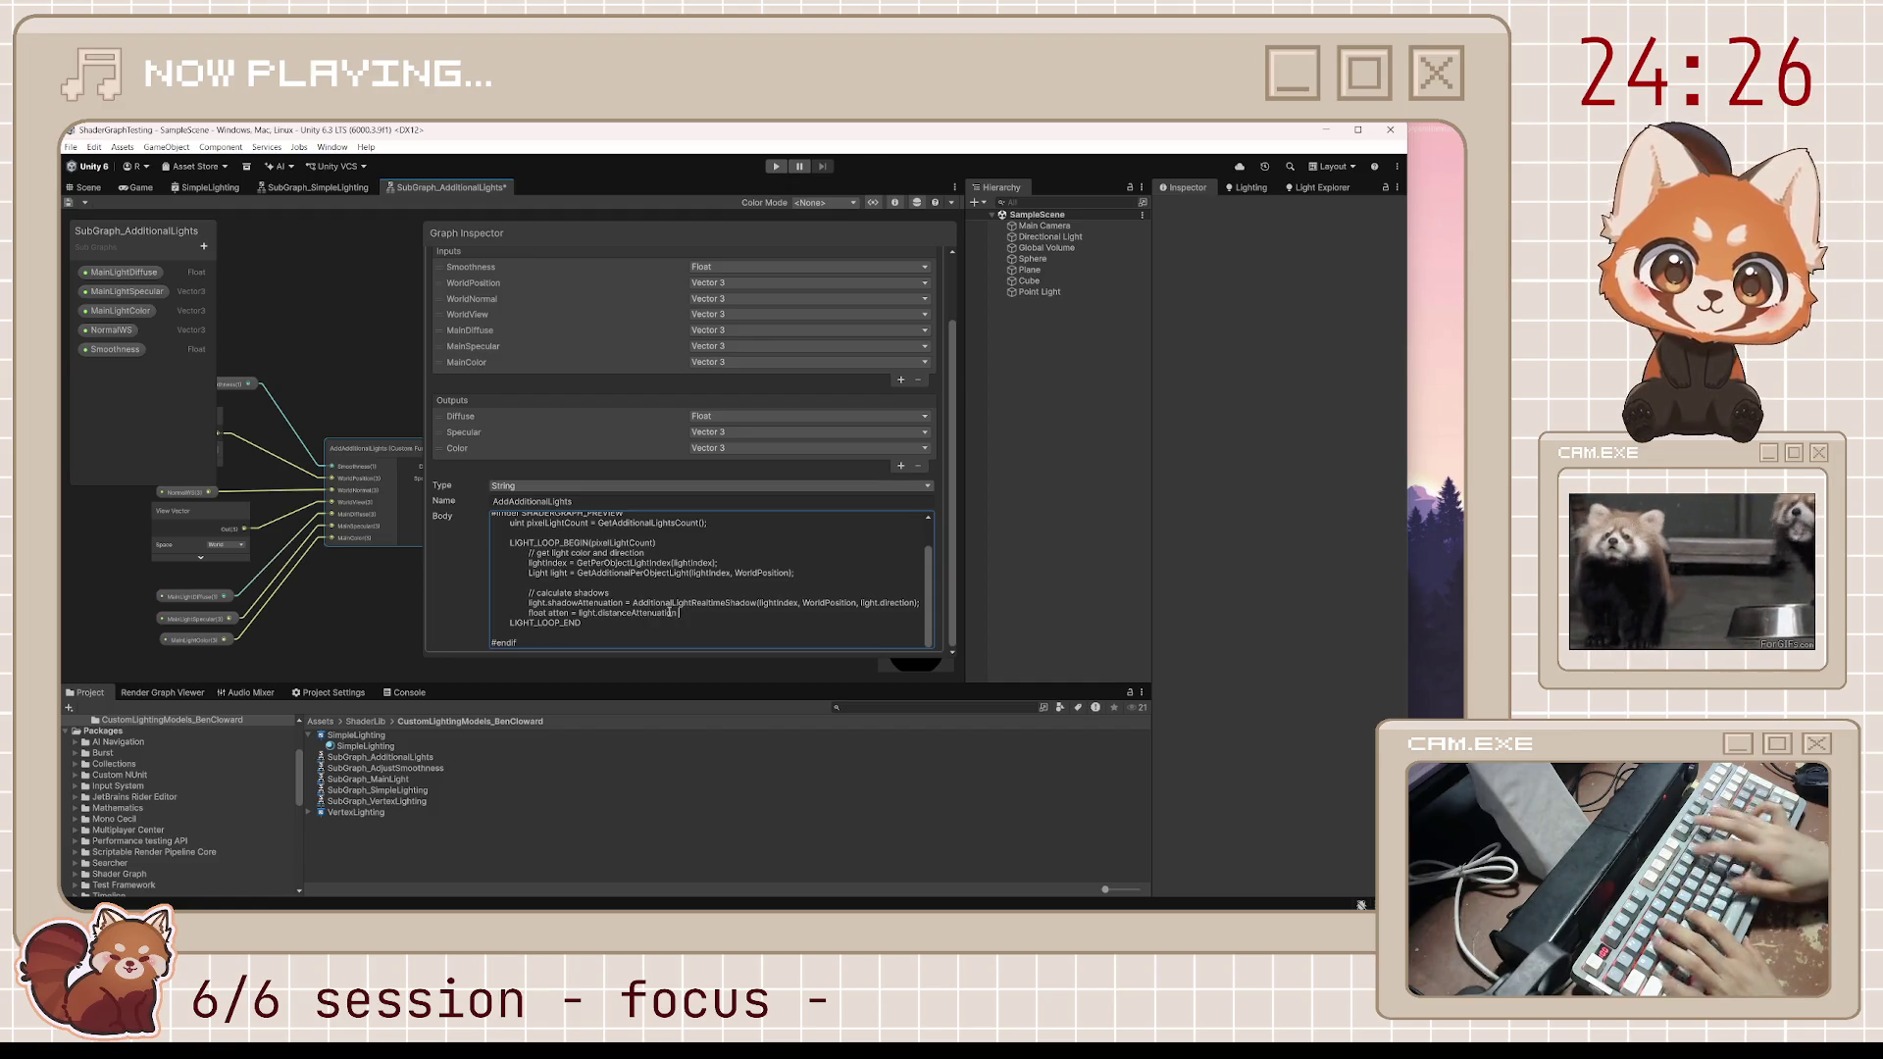
type("light.")
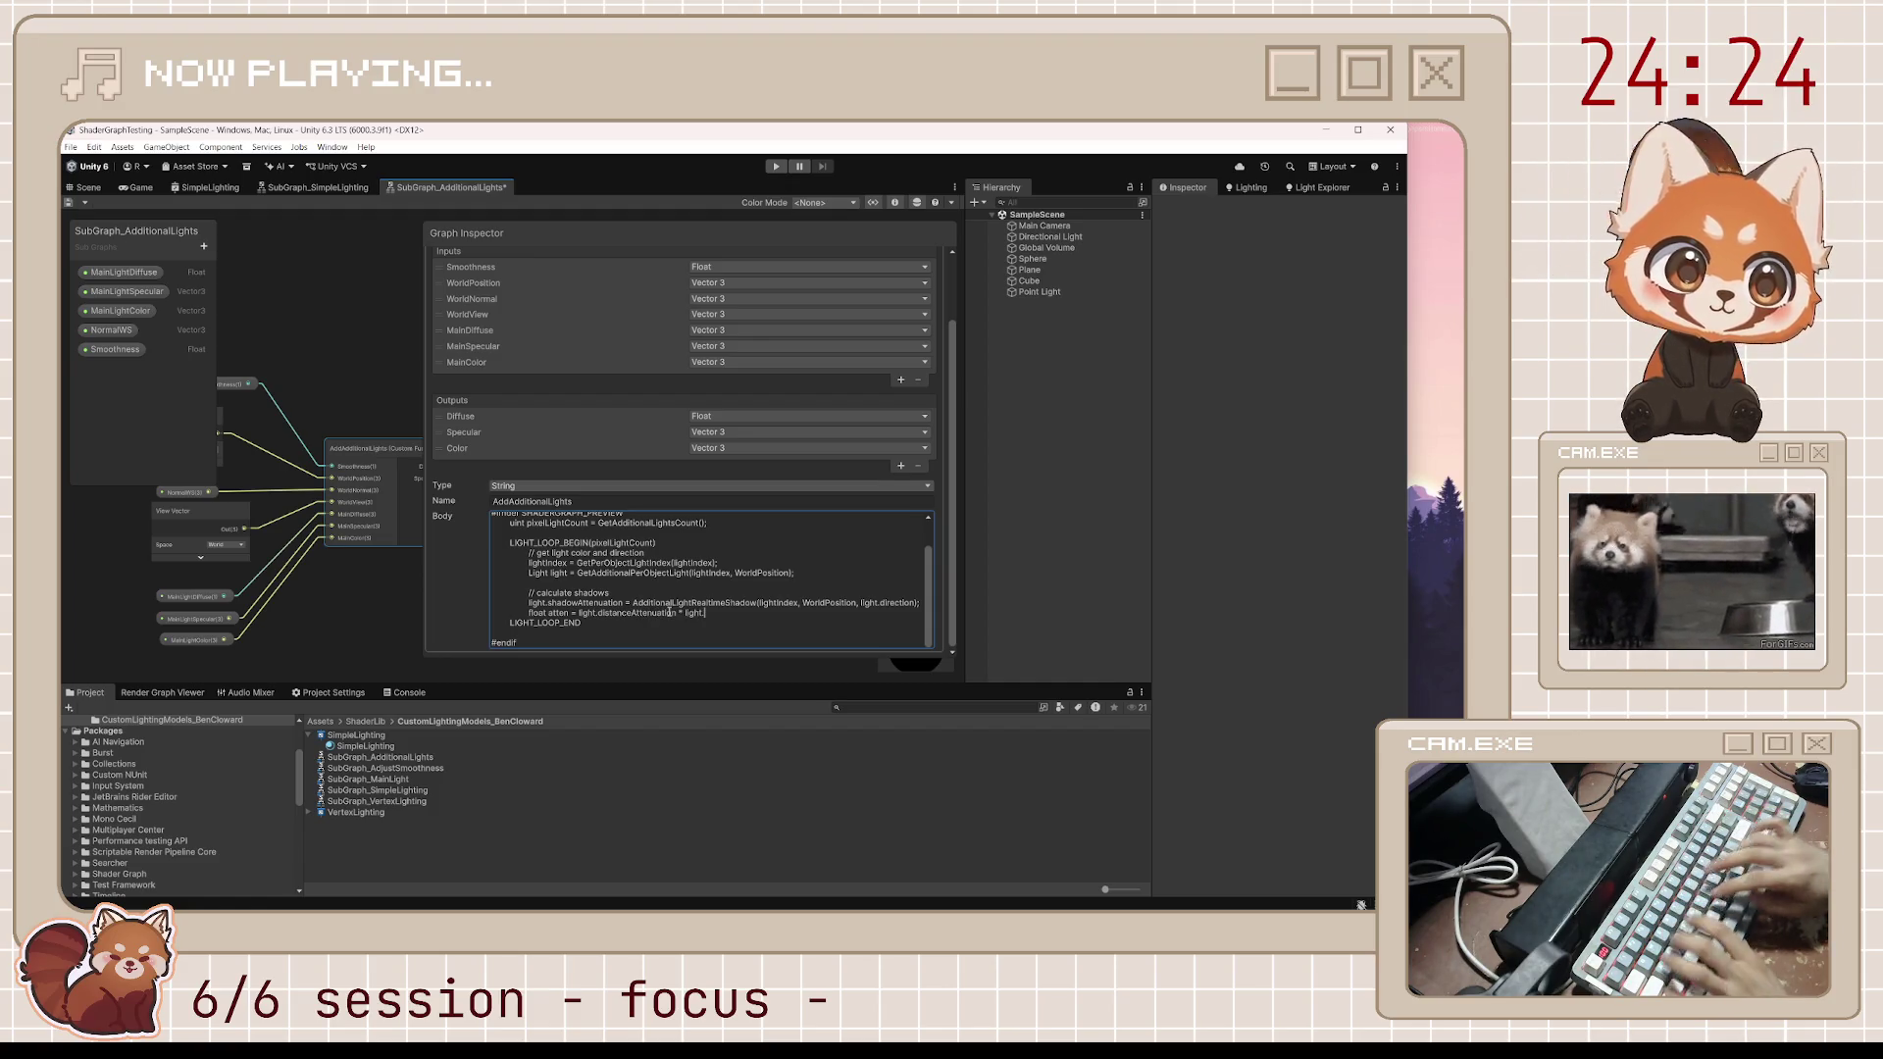
type("shadowAttenuation")
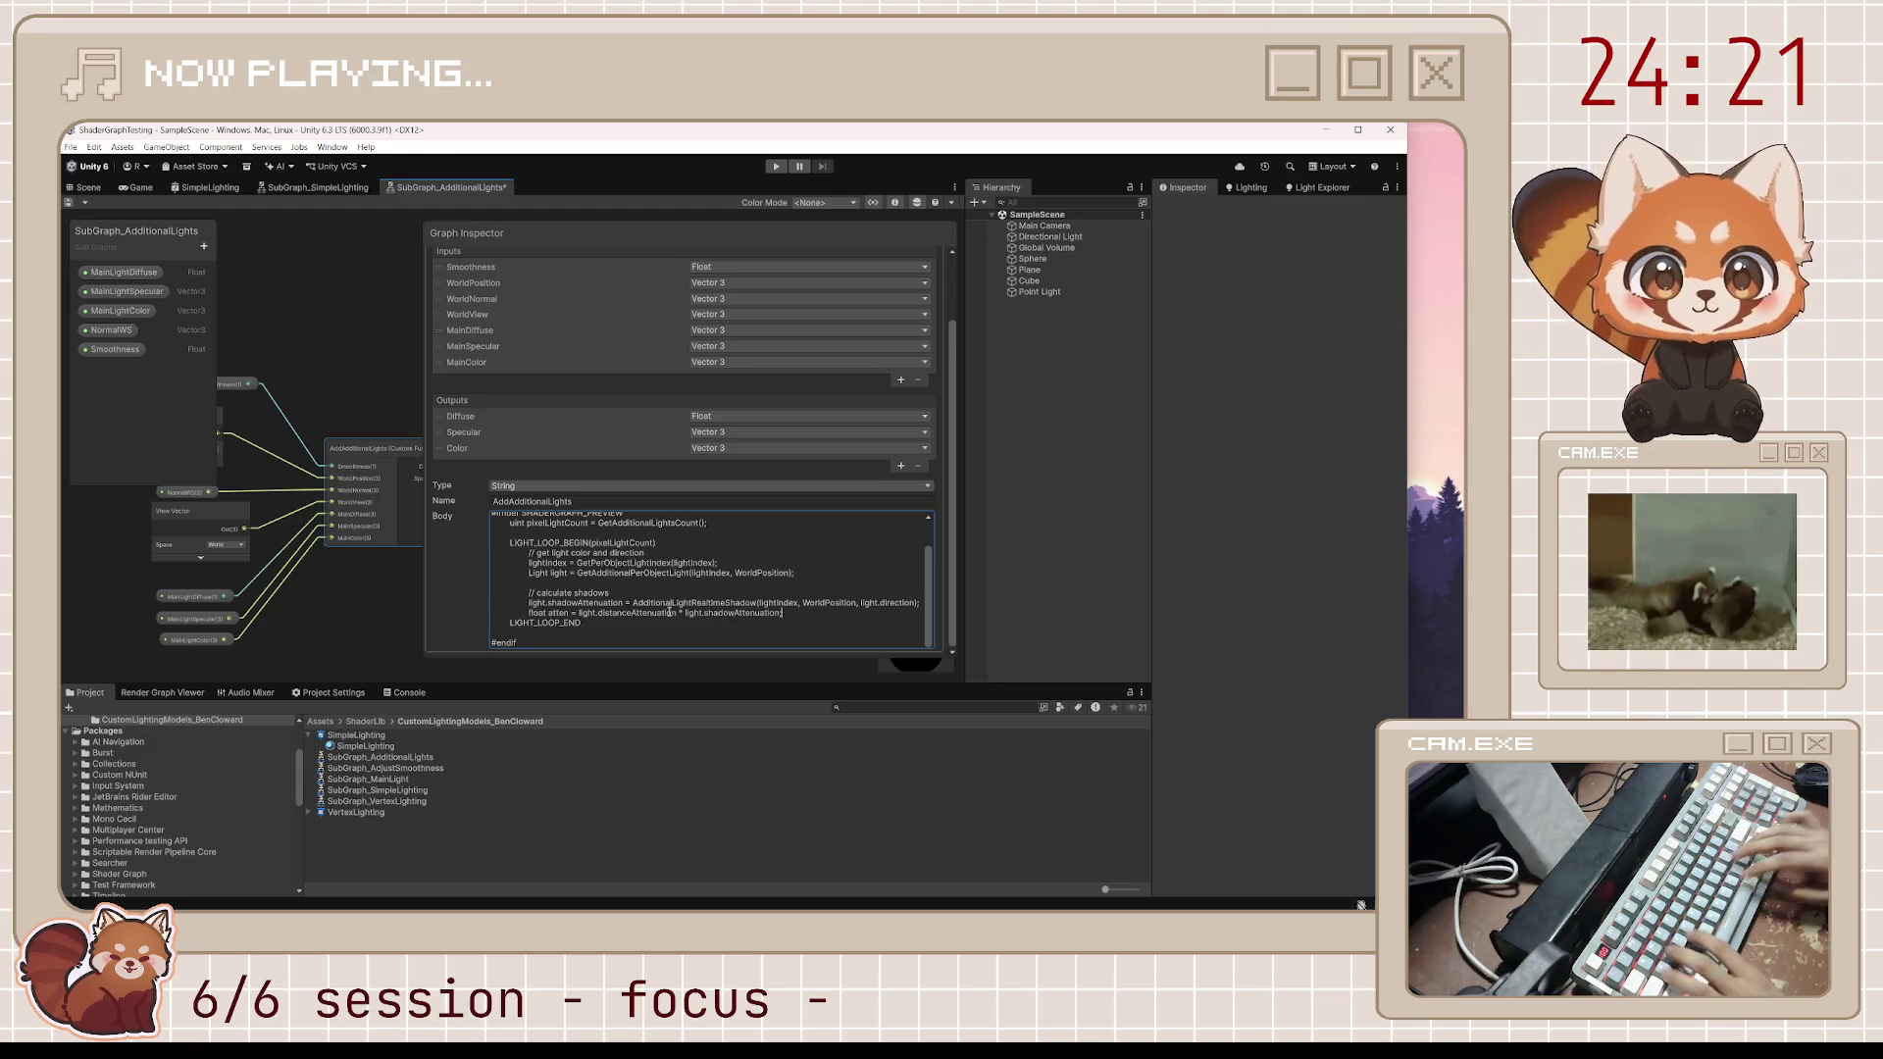
key("ctrl+s")
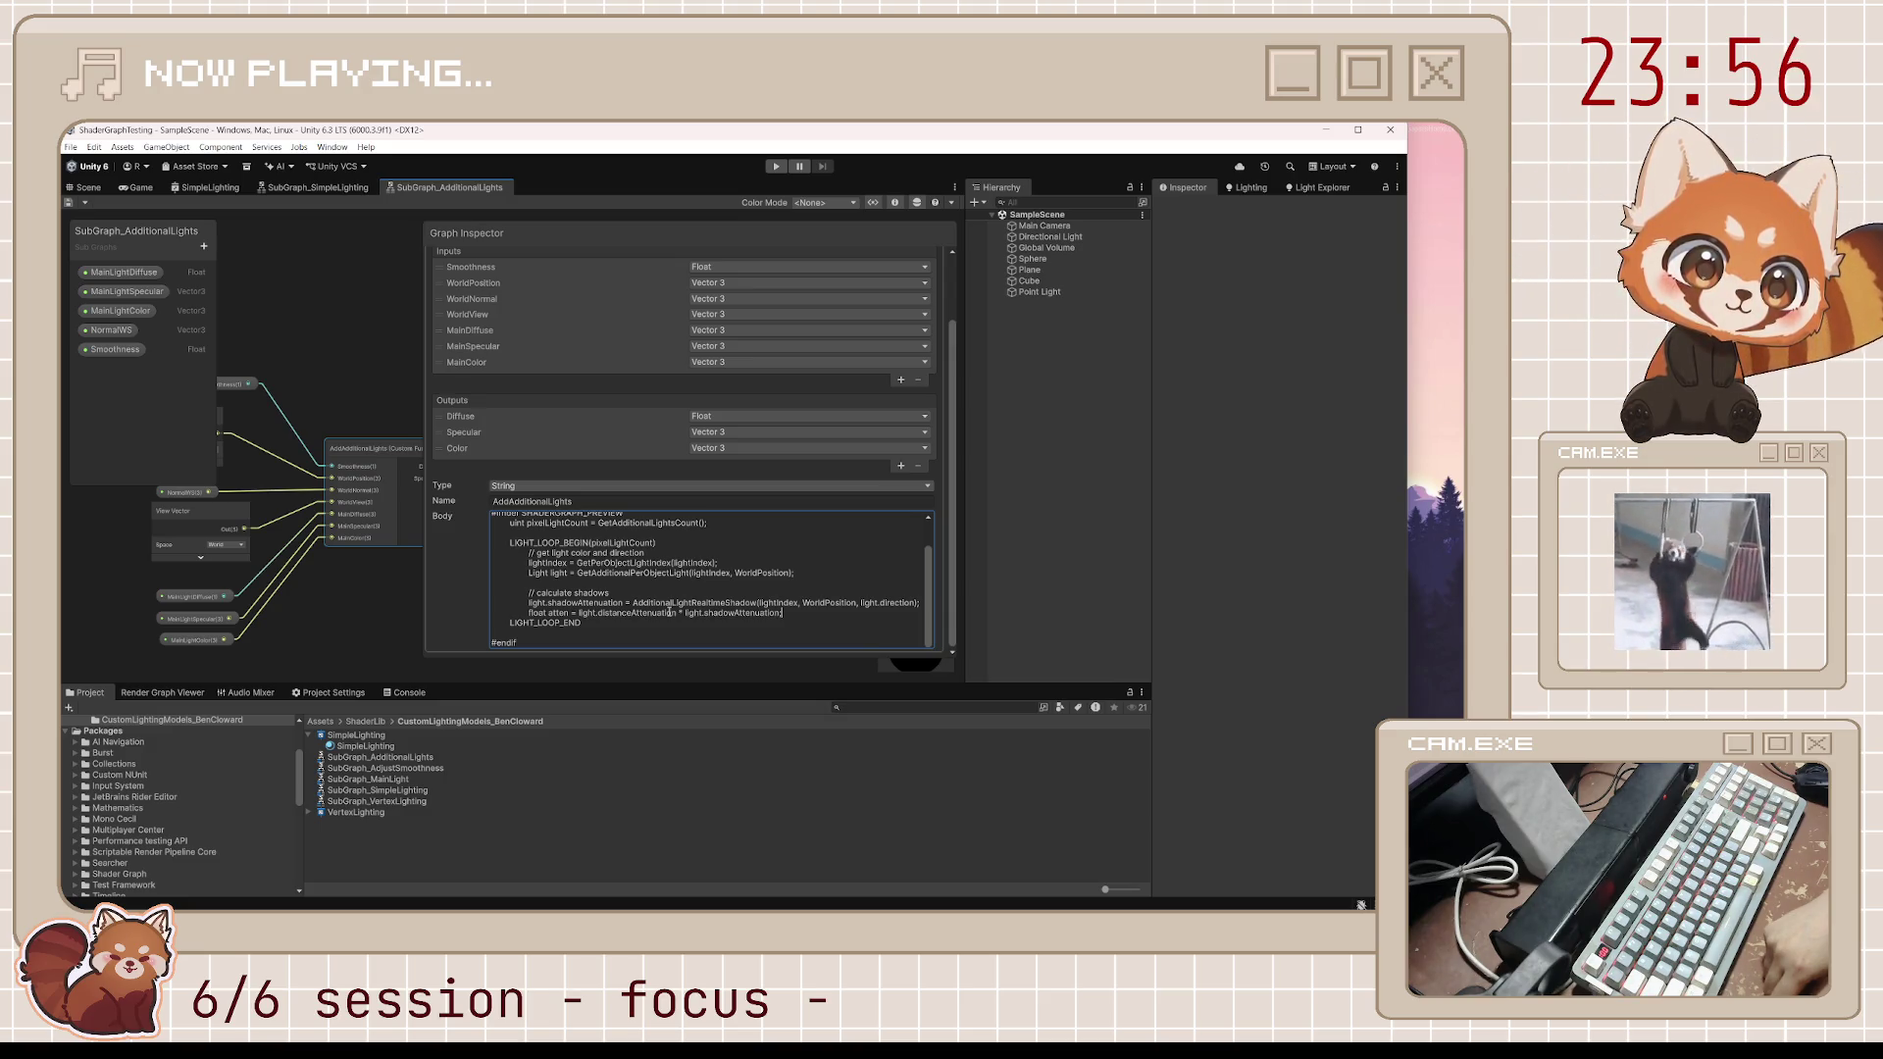
Write the diffuse-and-specular comment and float NdotL = saturate(dot(WorldNormal, light.direction)); line
key("Return")
key("Return")
type("// calculate")
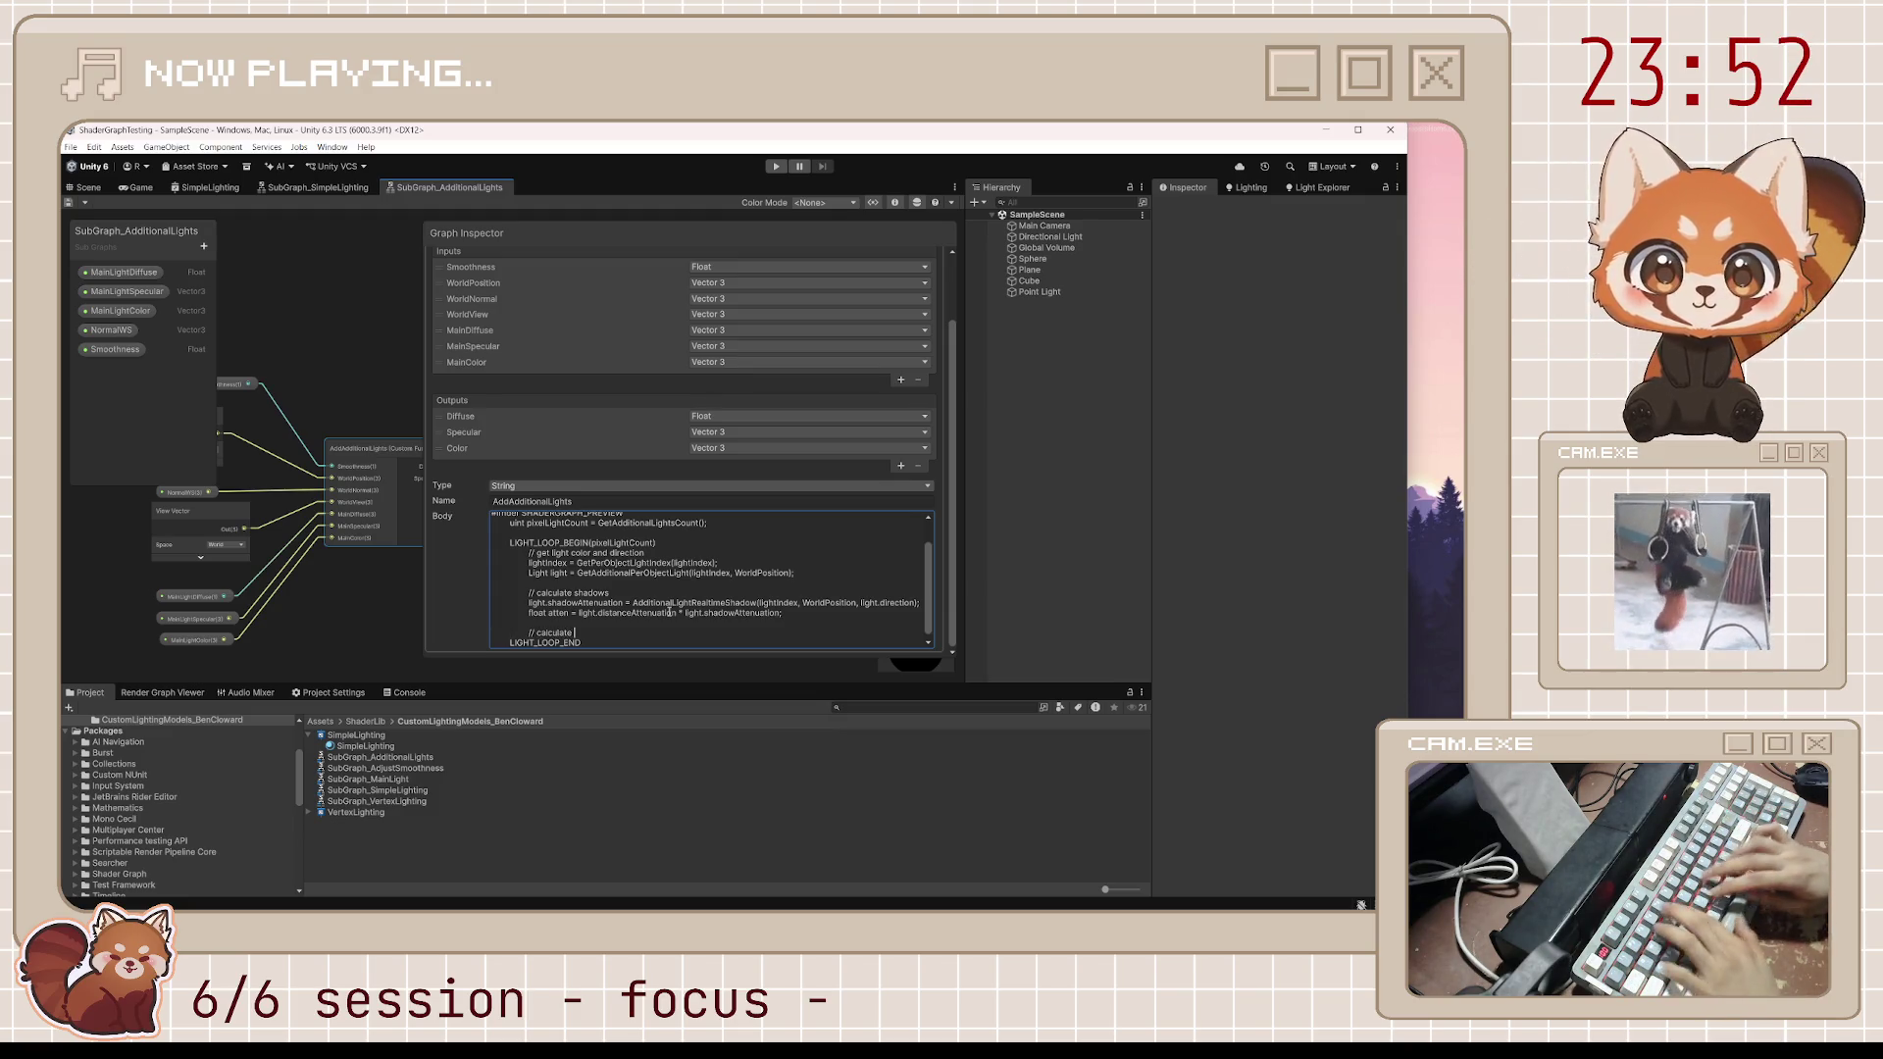
type(" specular")
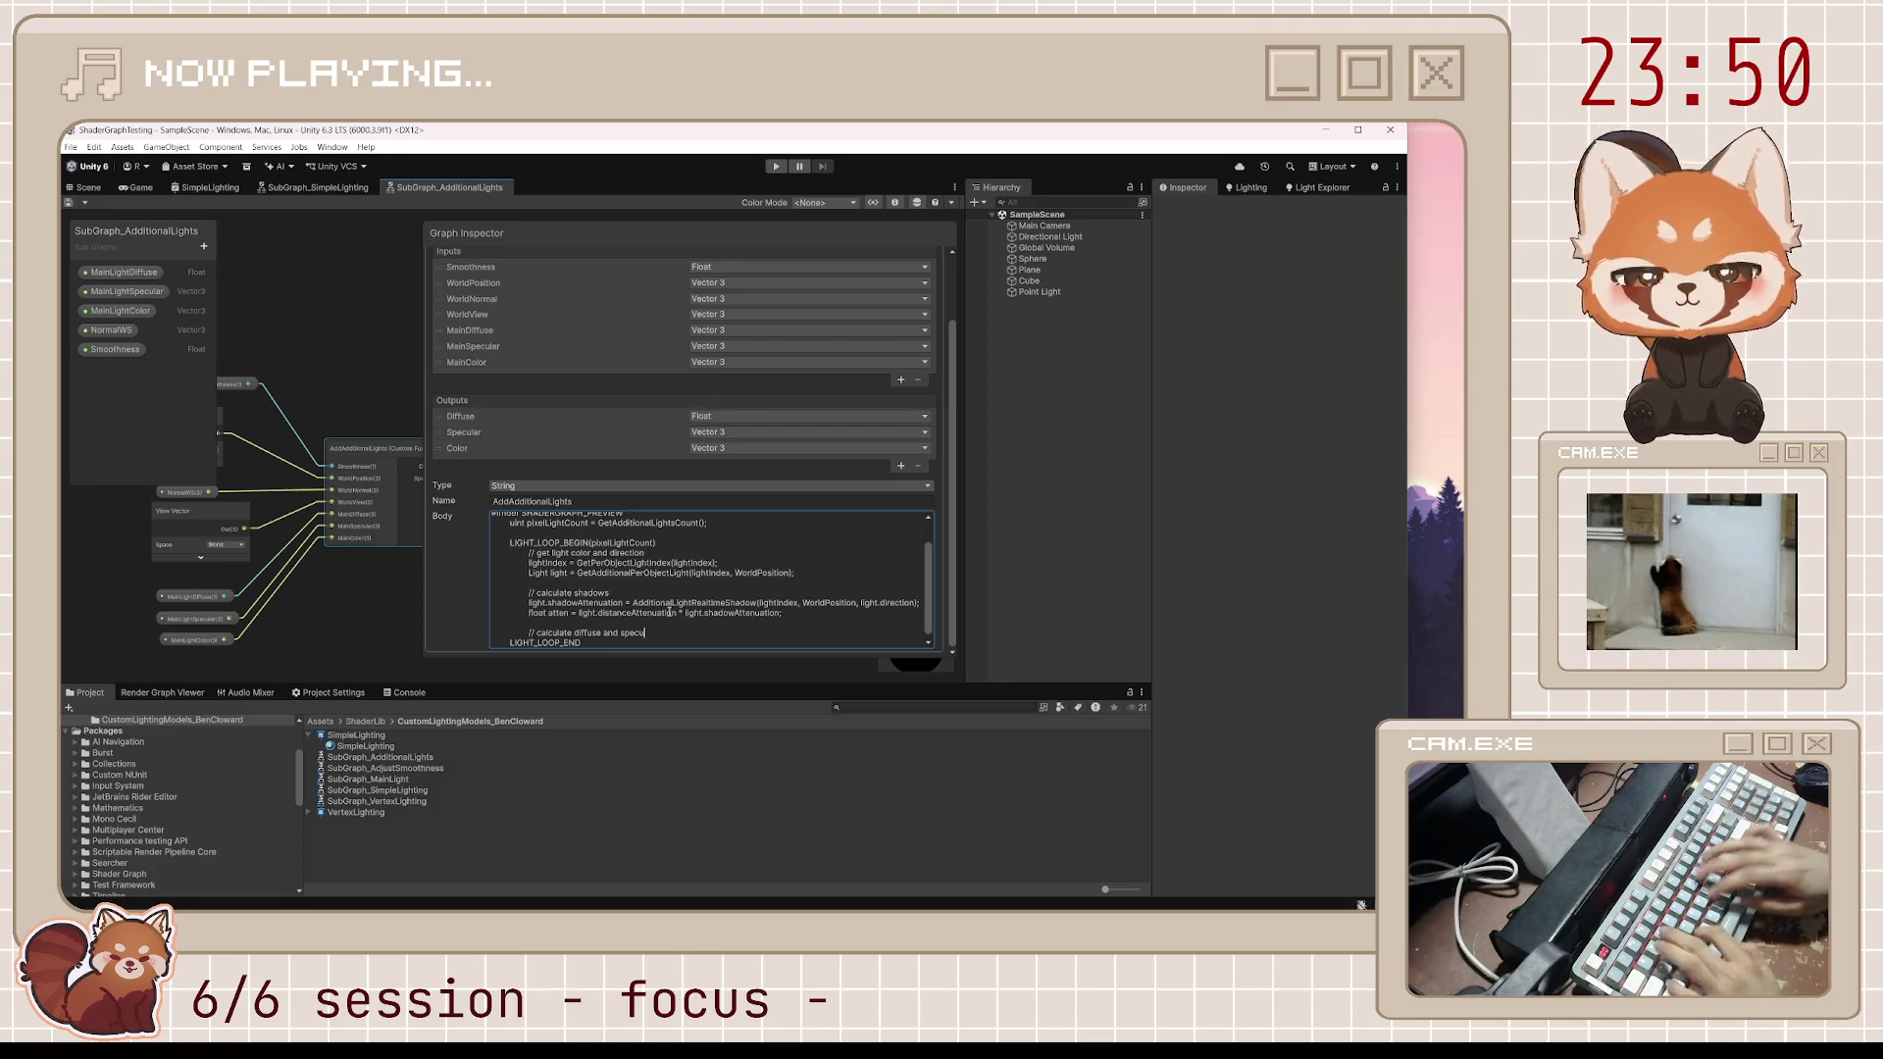
key("Return")
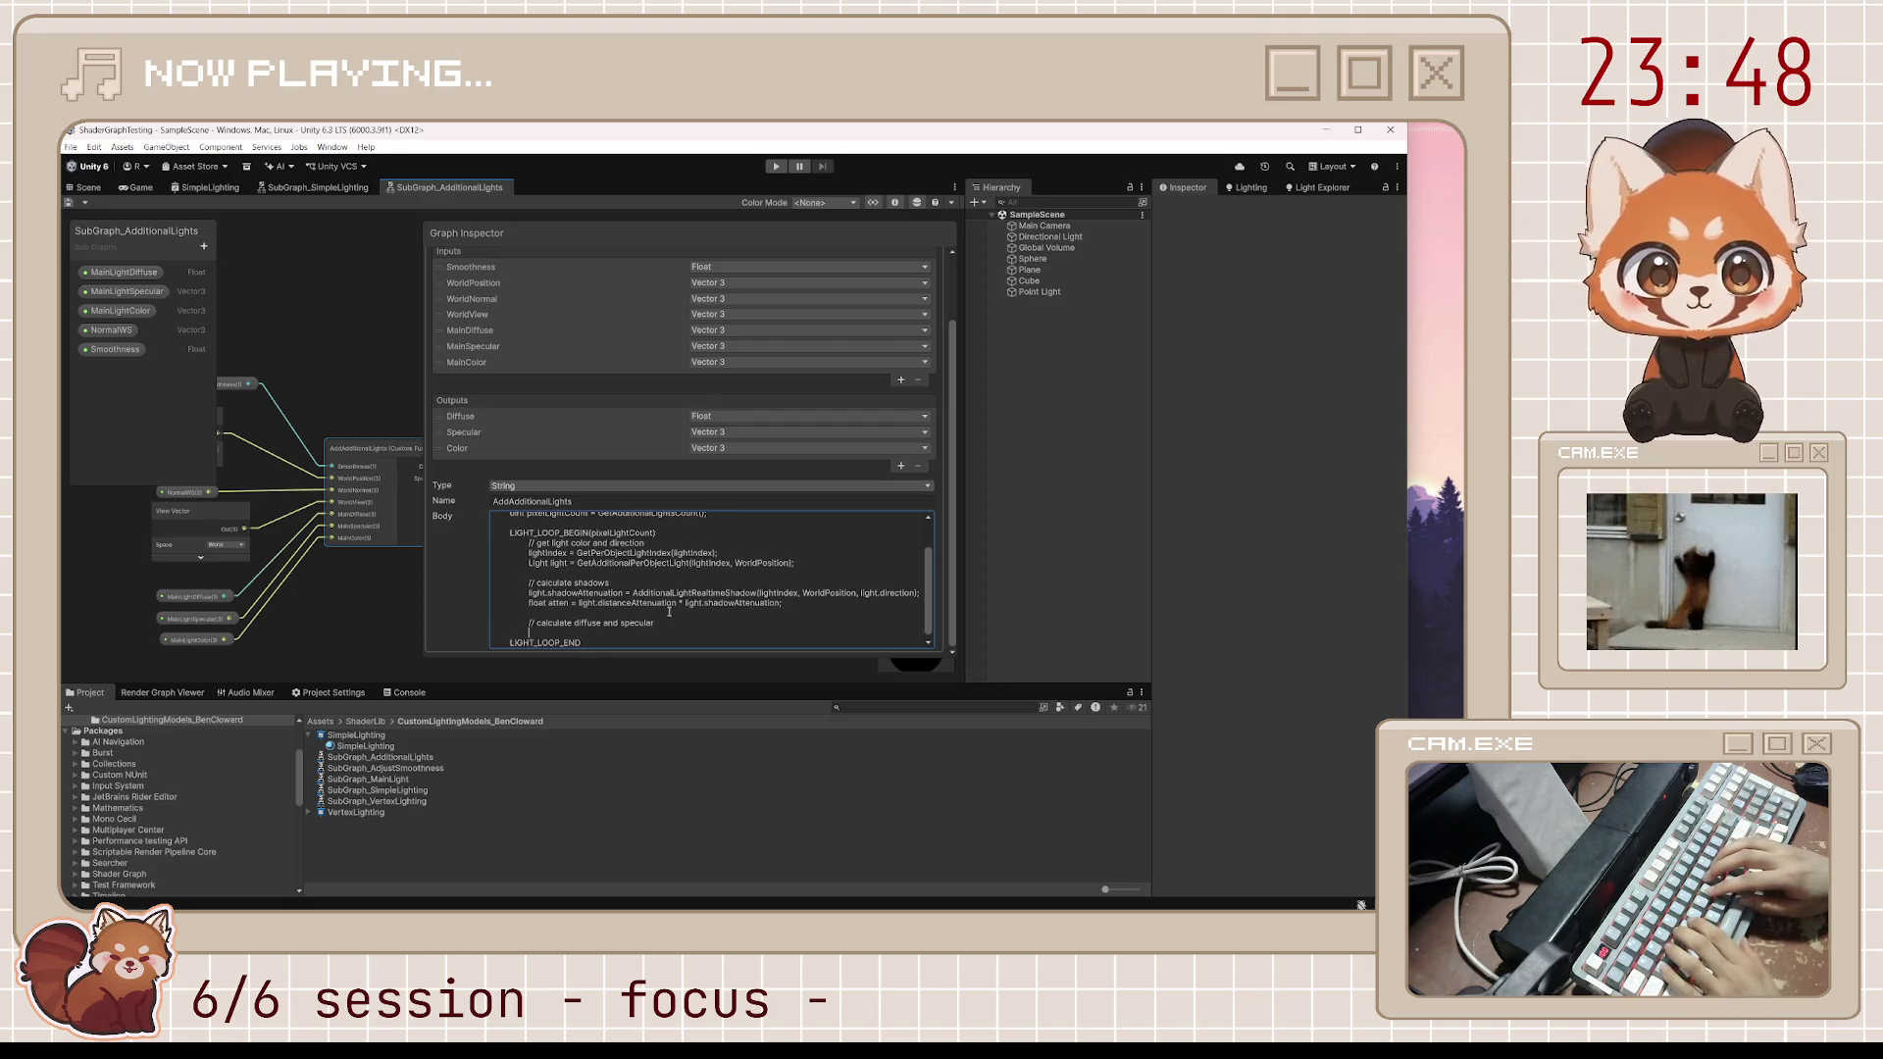
type("t NdotL")
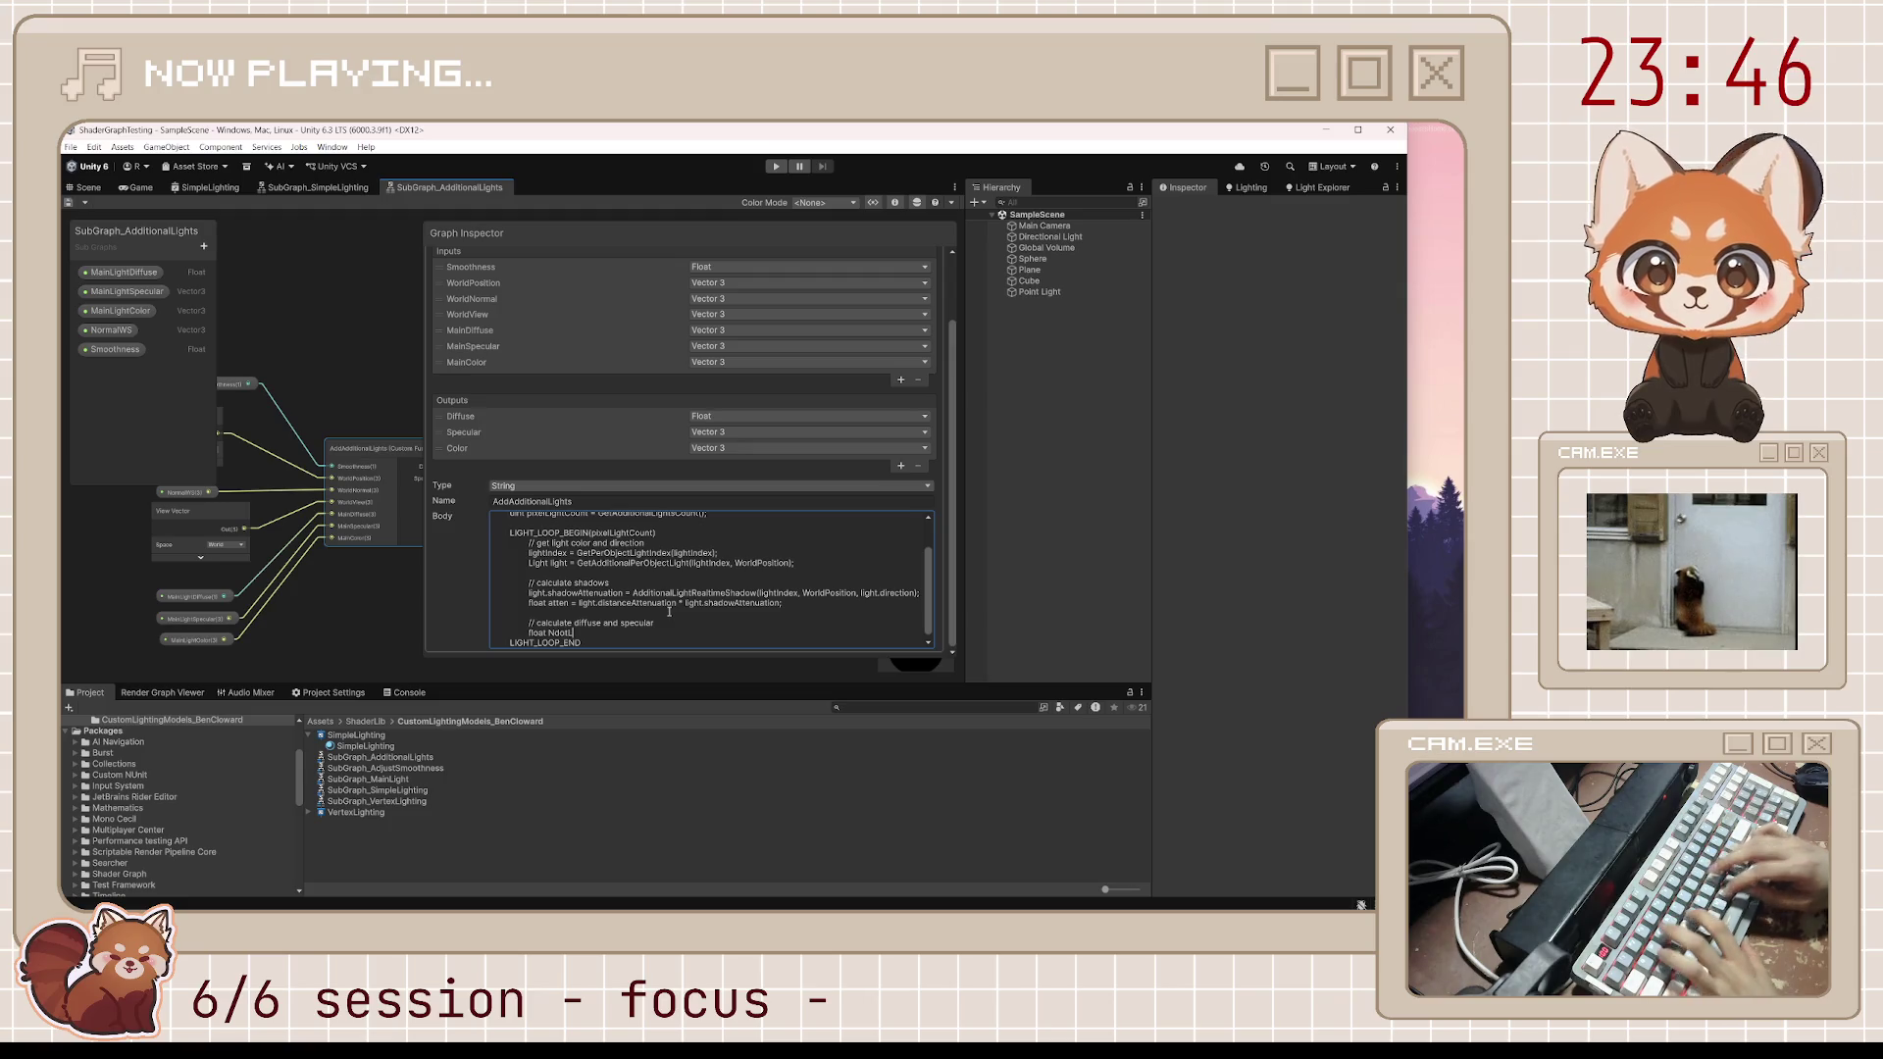
type(" = saturate")
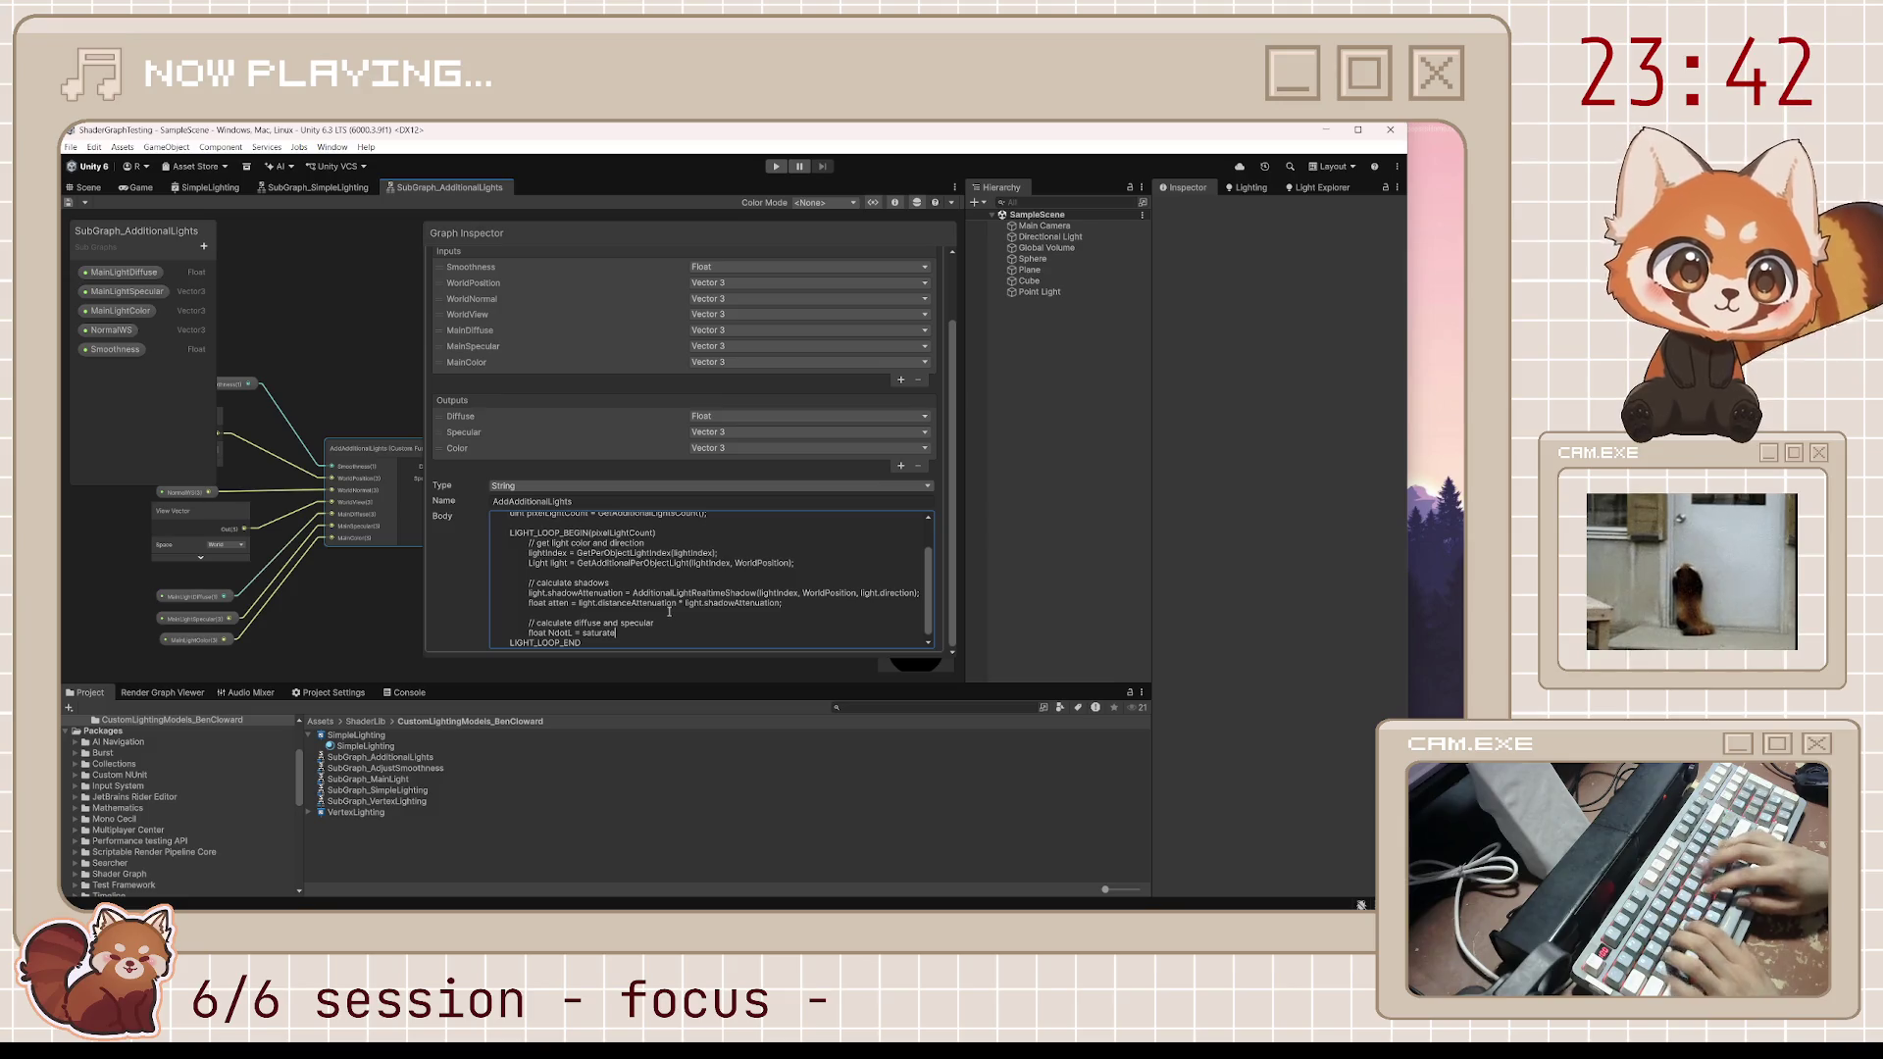
type("dot ")
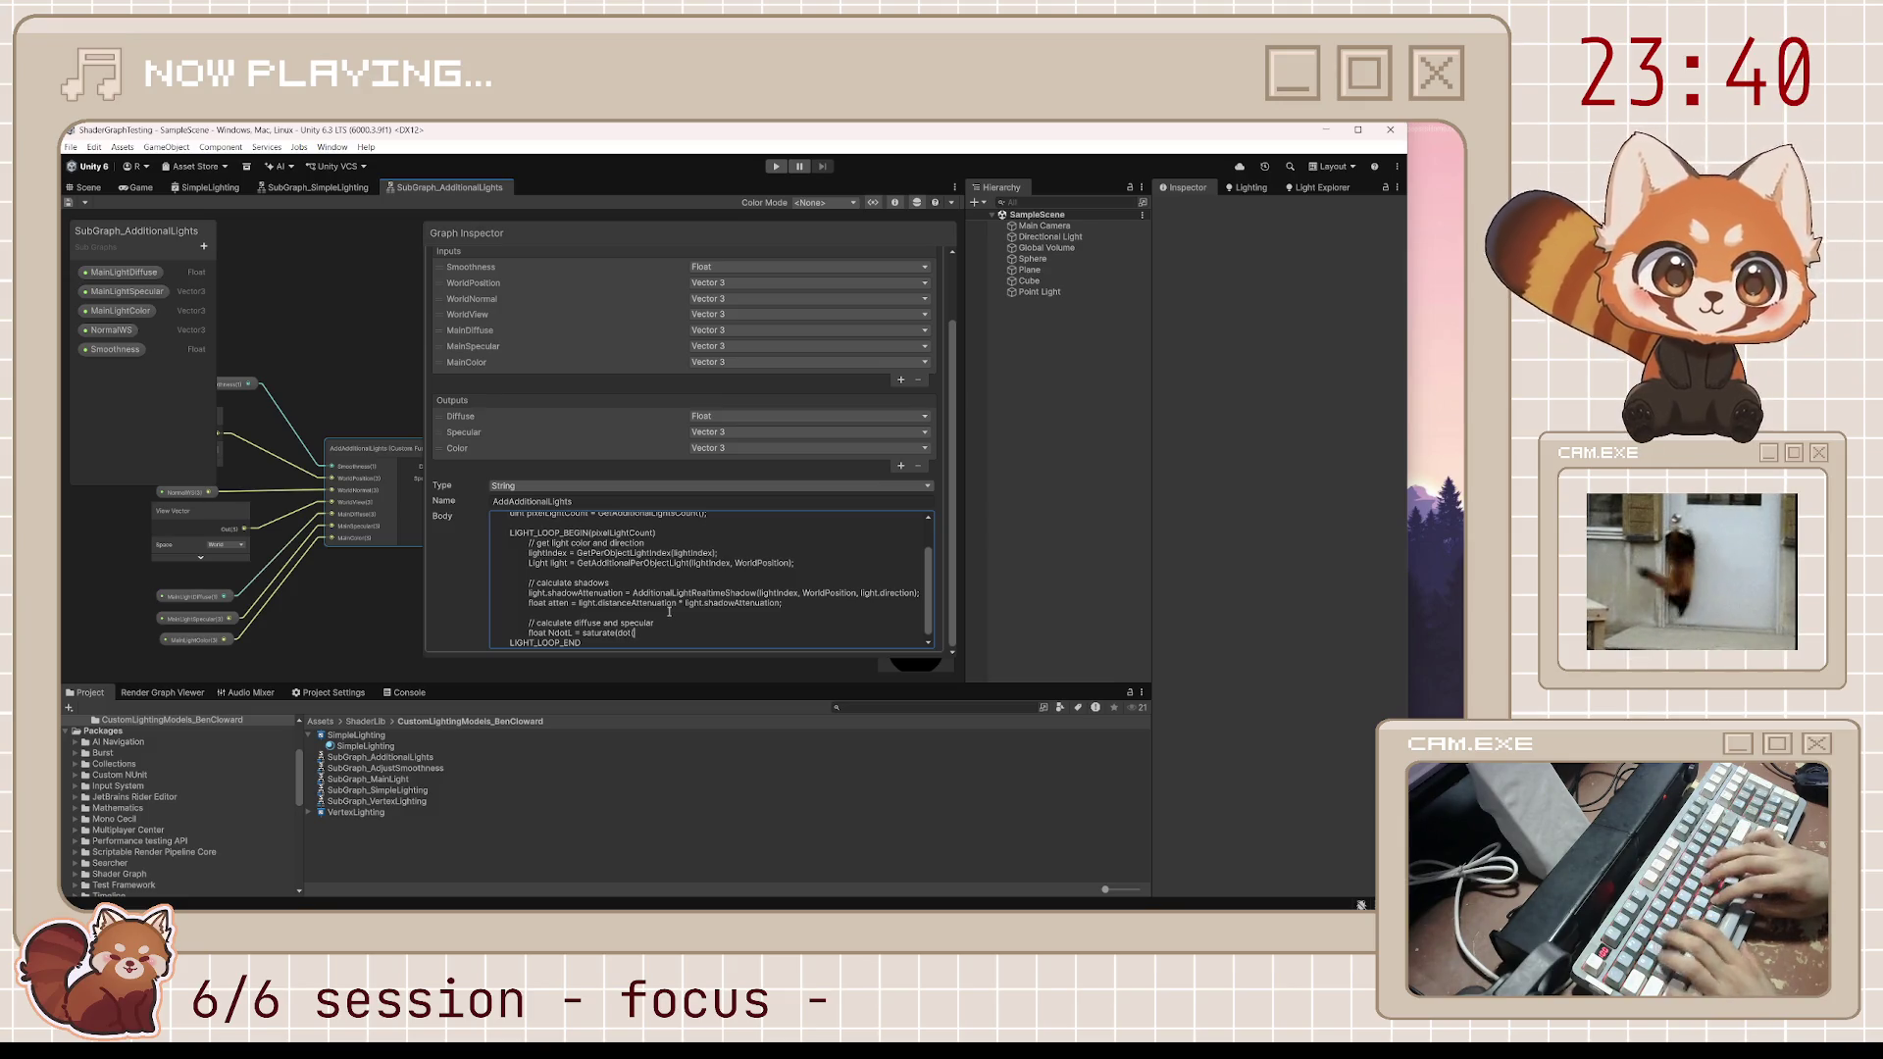
type("WorldNormal, l")
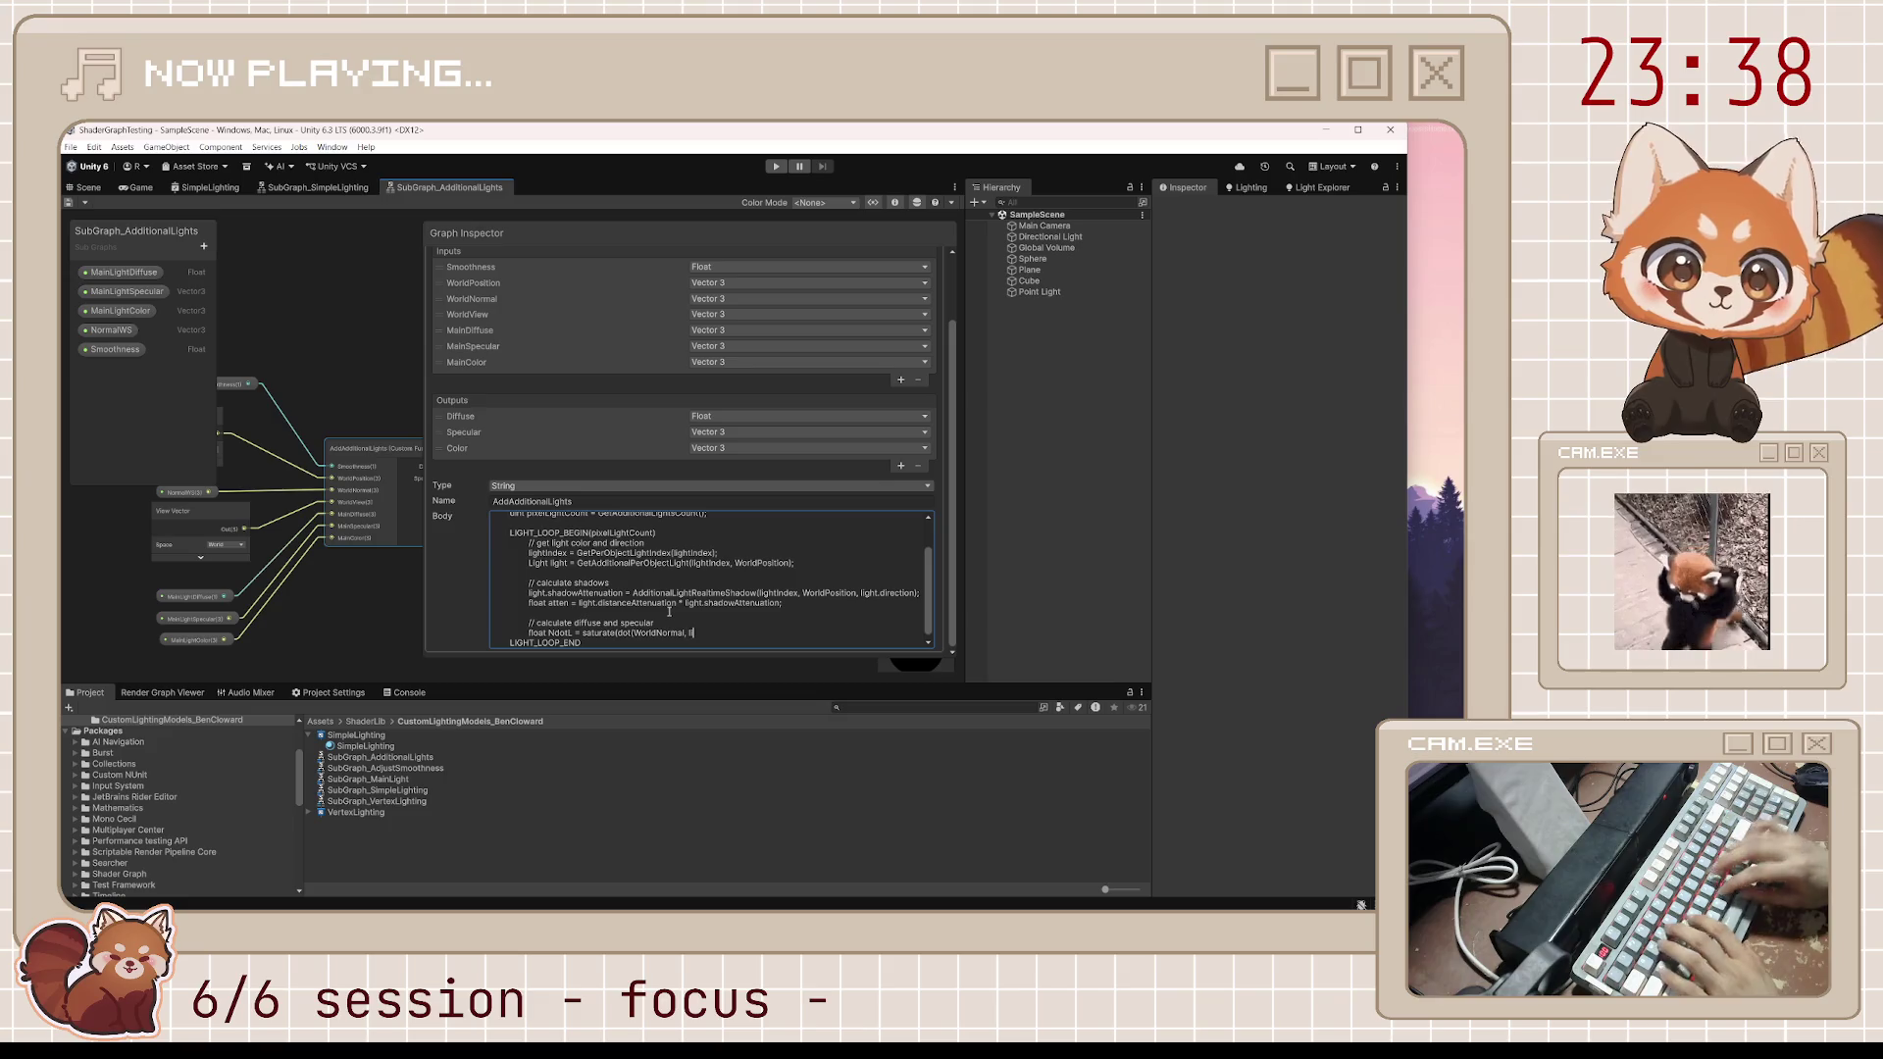
type("N")
type("ction));")
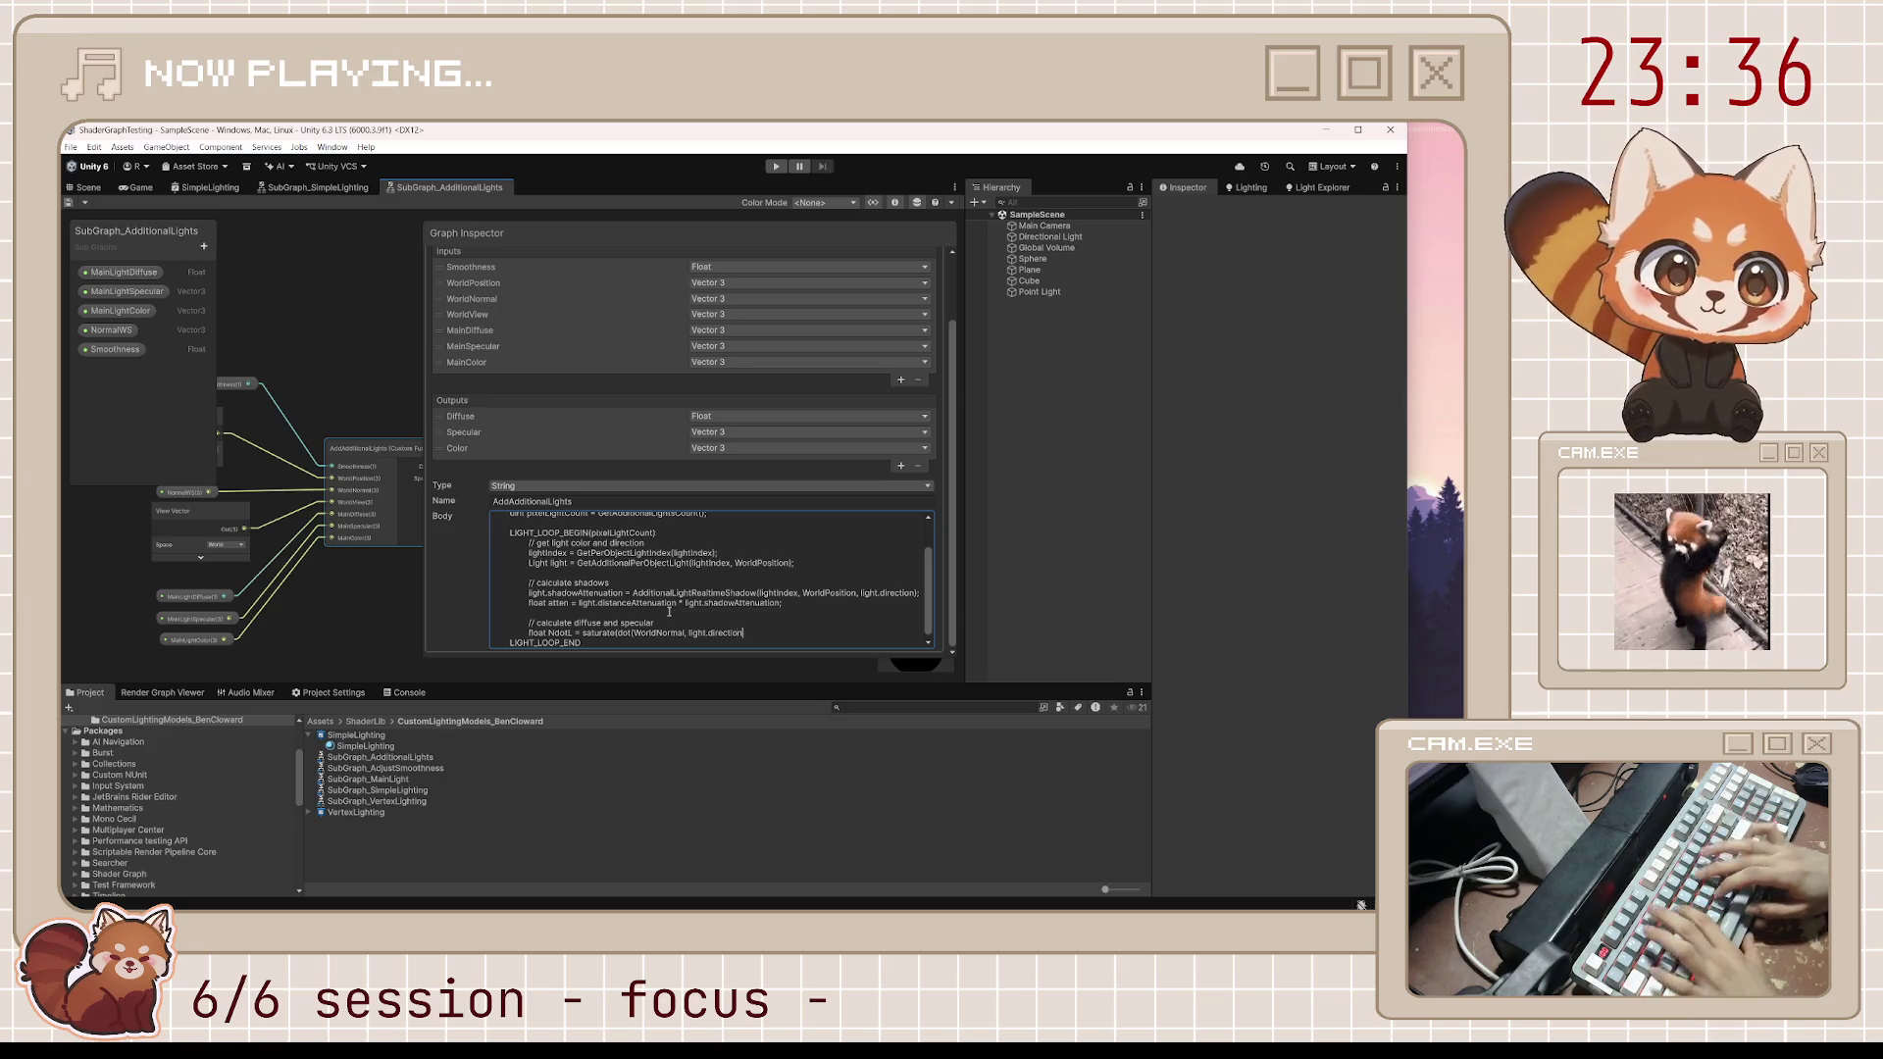
key("Return")
key("Tab")
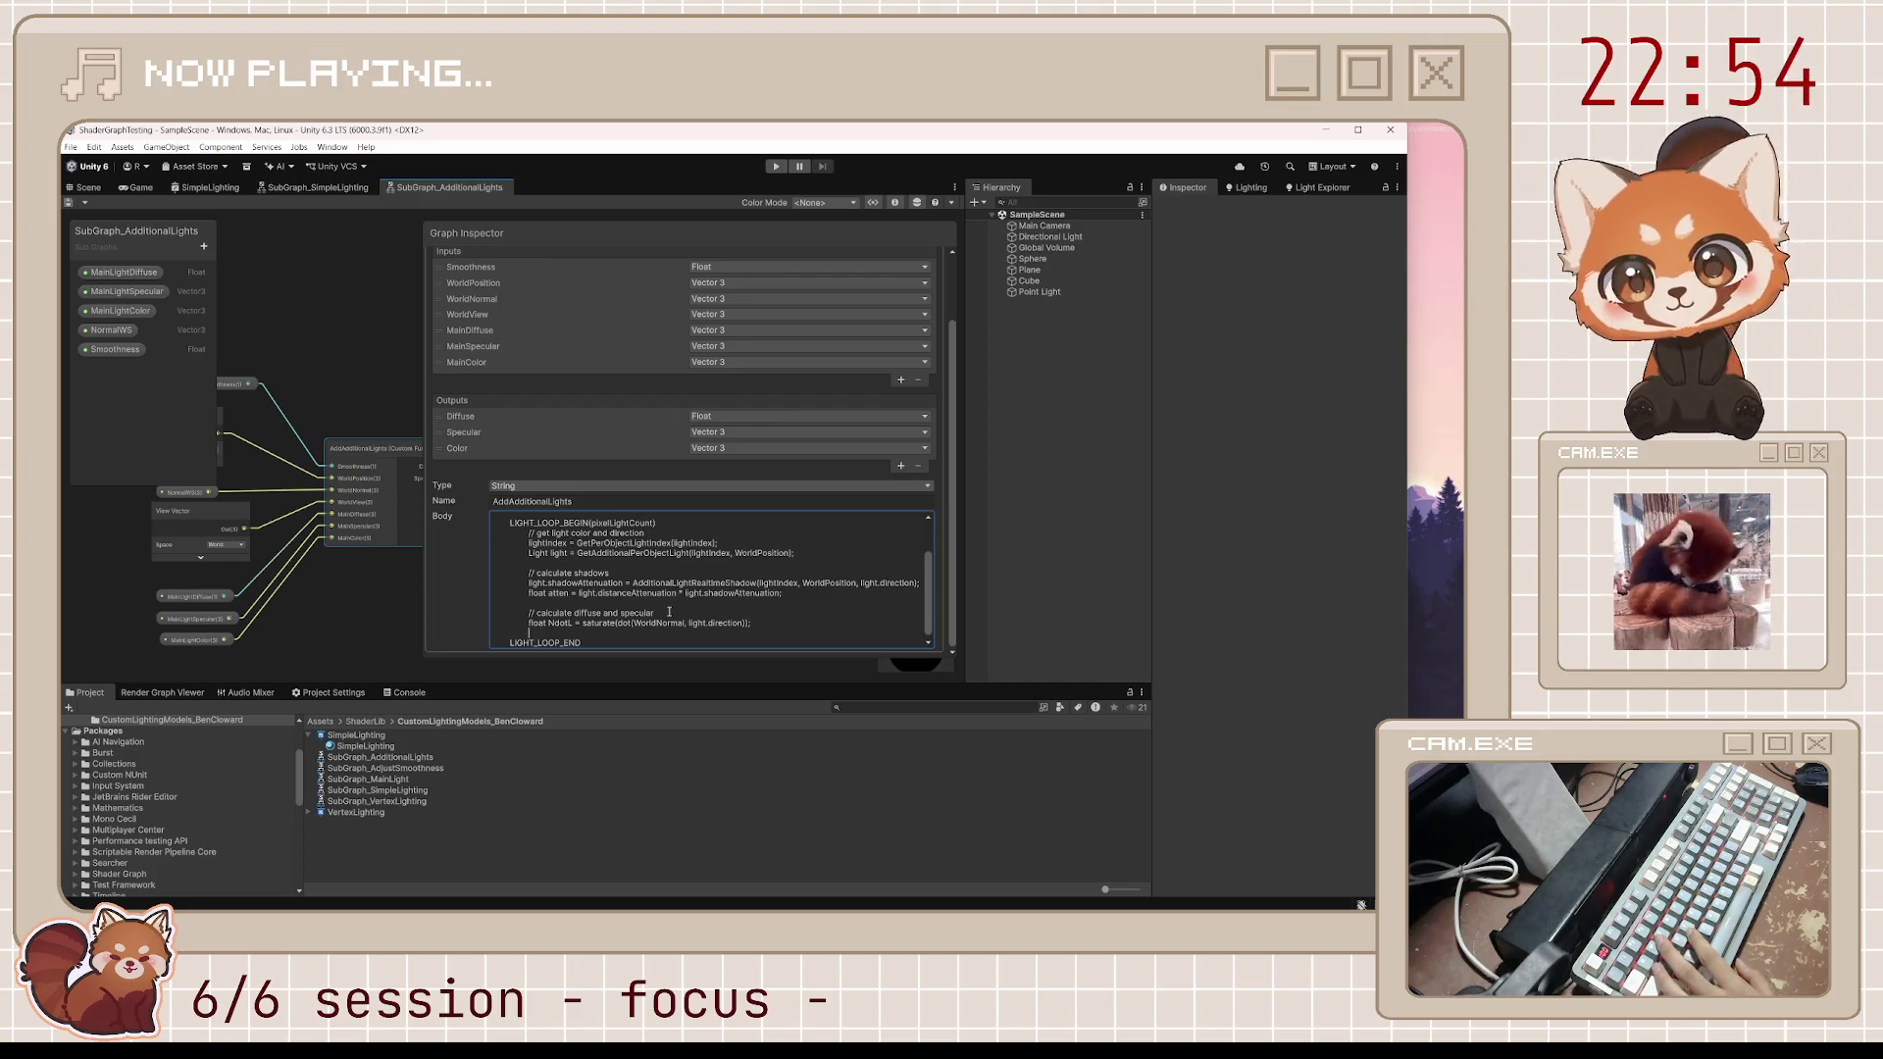
type("fl")
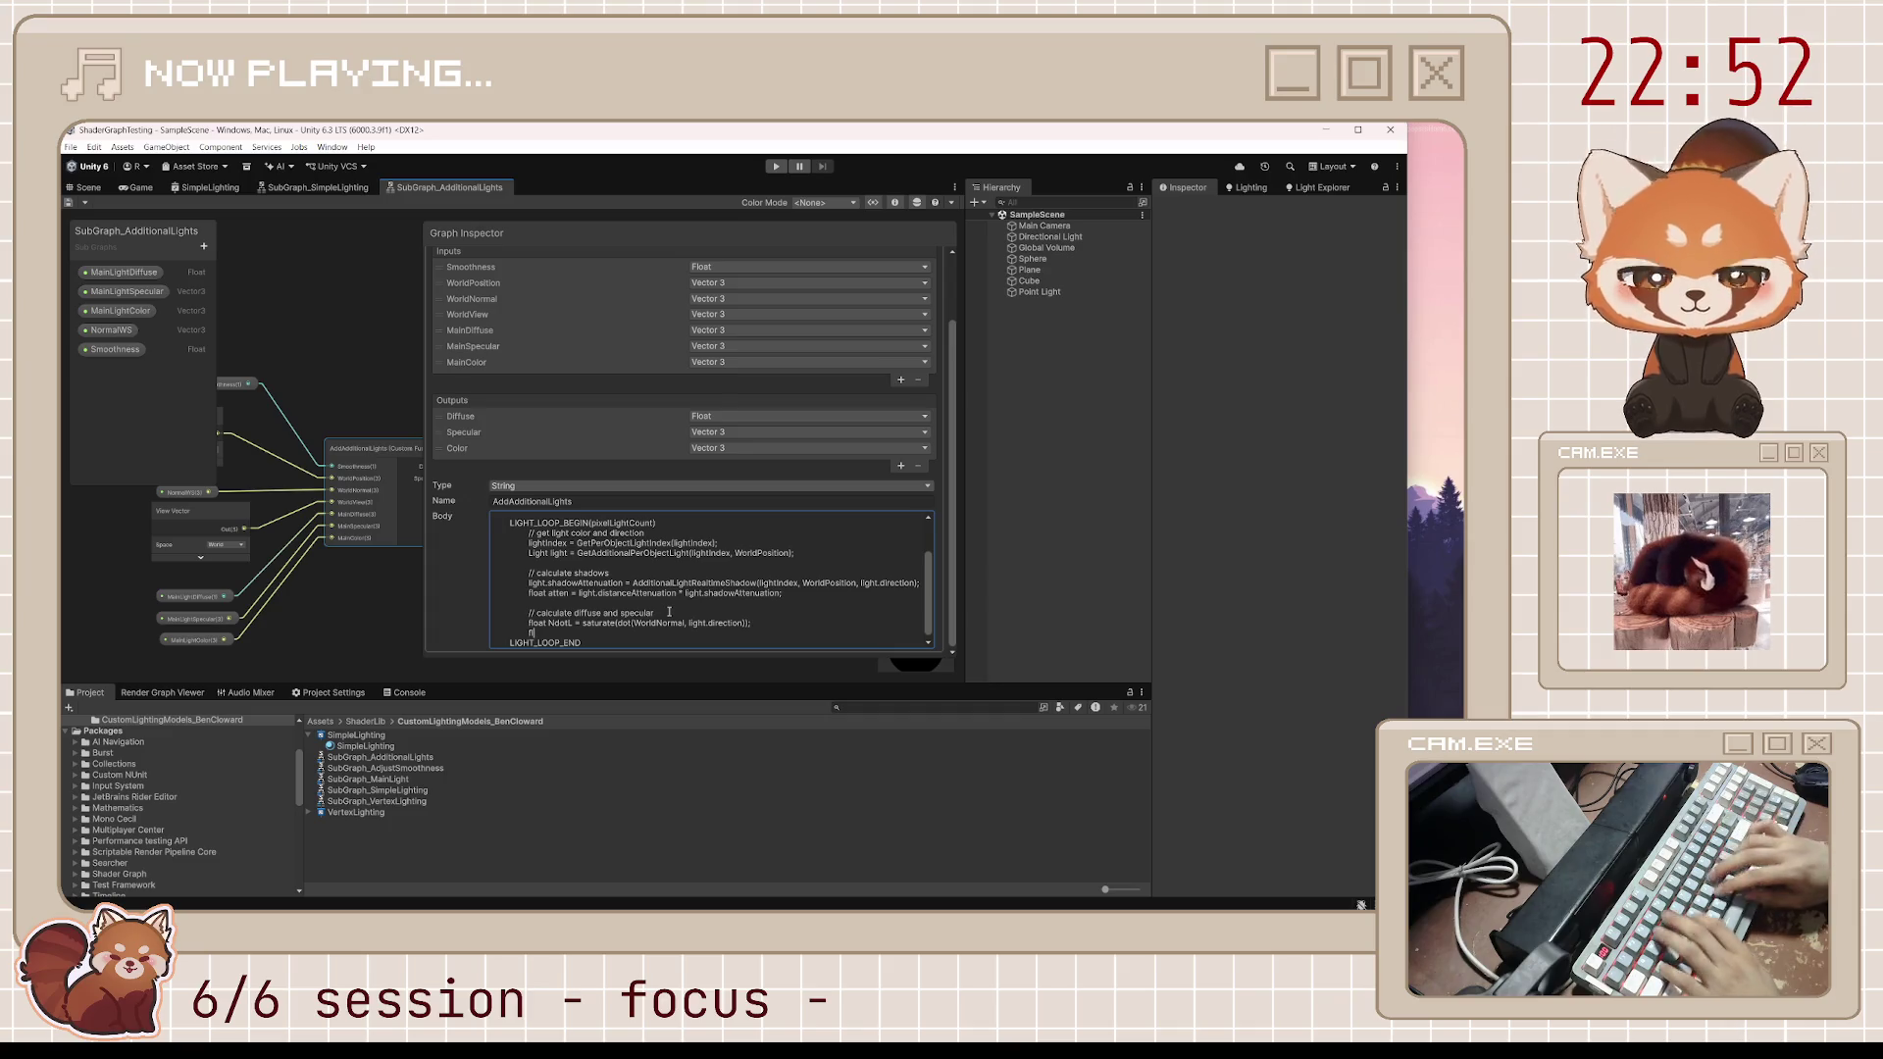
type("oat thisDiffuse = at")
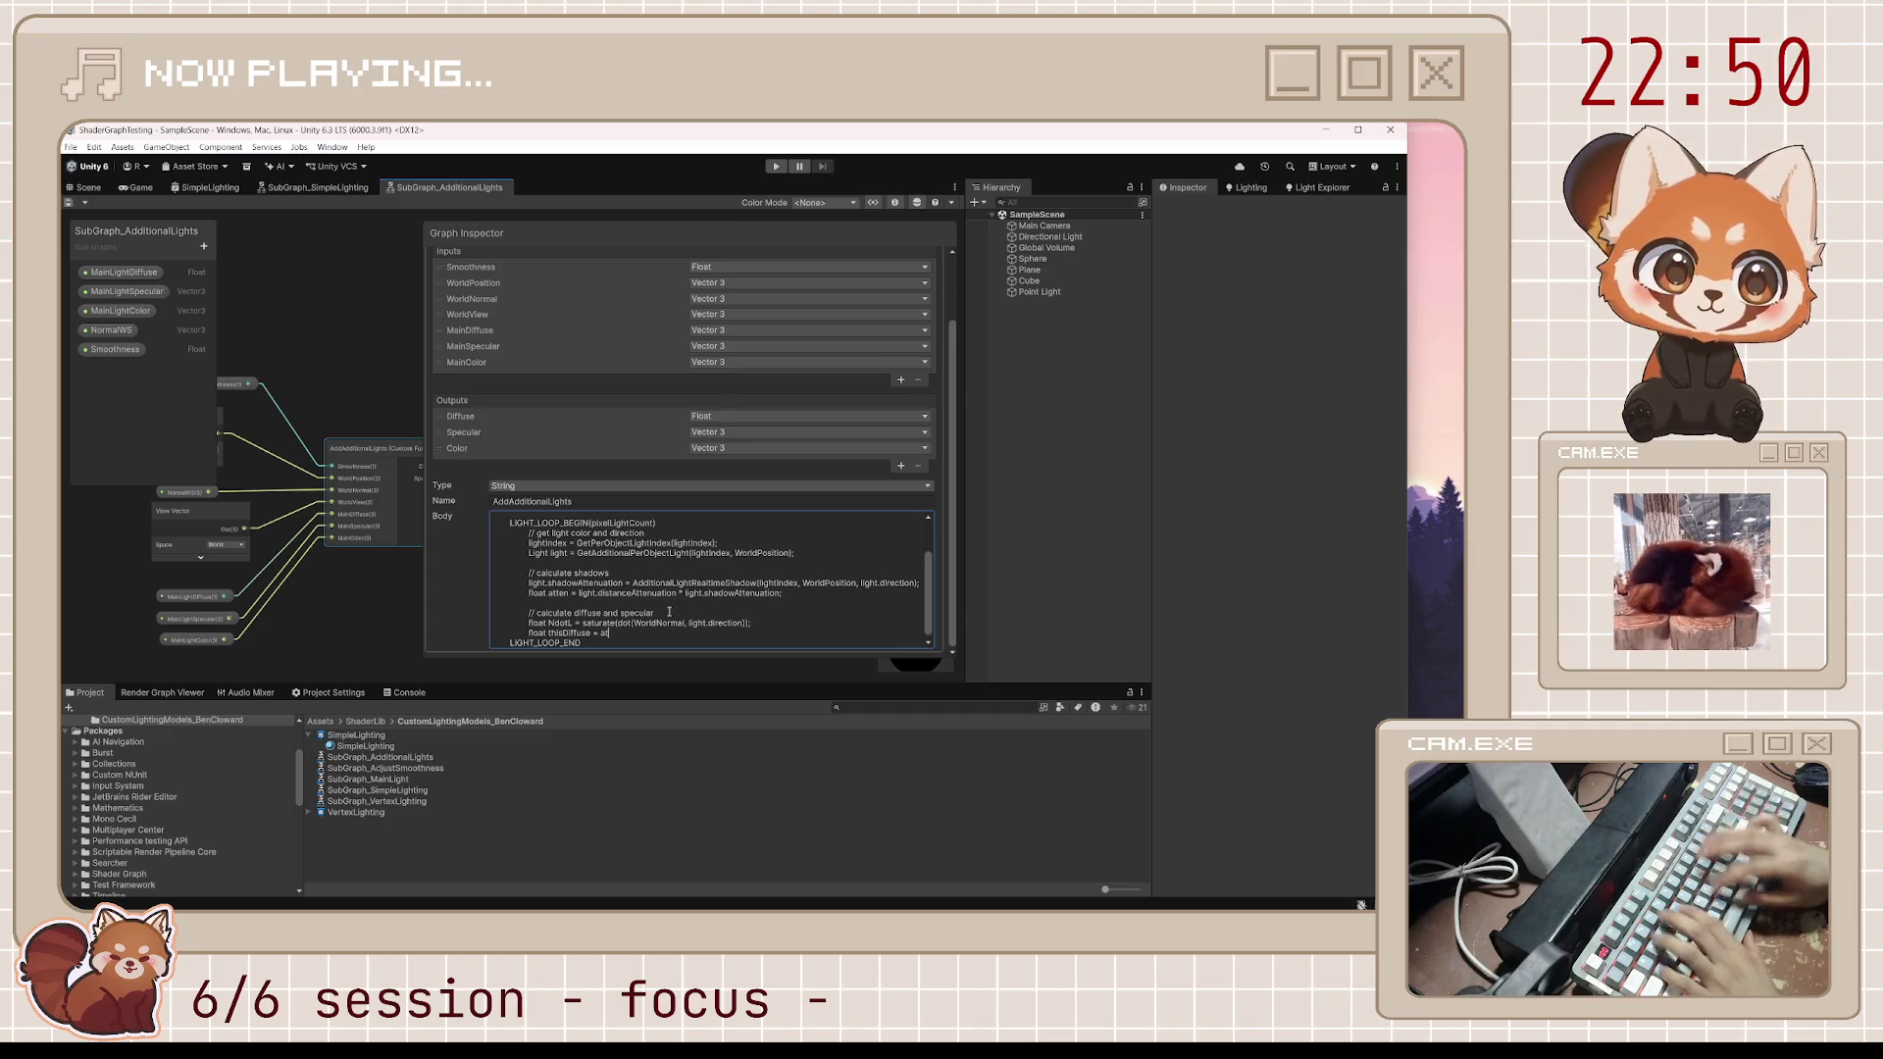
type("ten *")
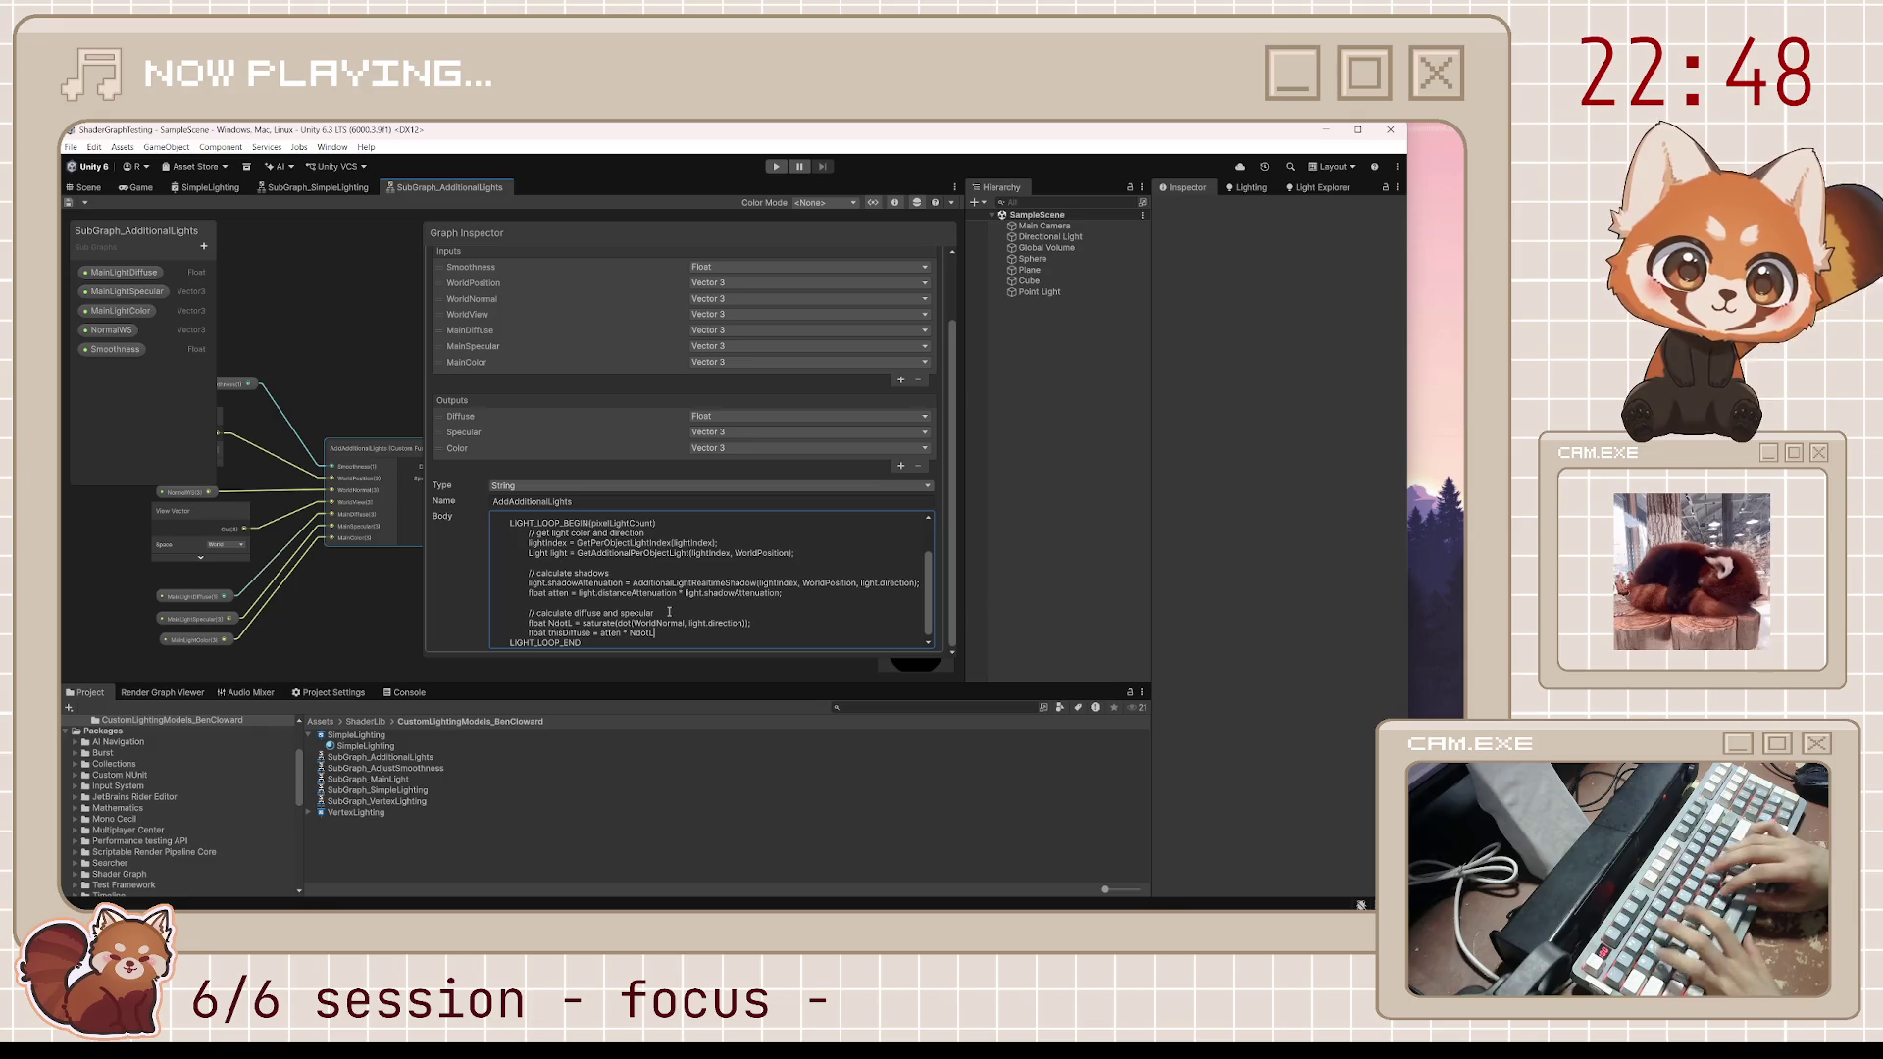
Above LIGHT_LOOP_END, add float3 thisSpecular = LightingSpecular(thisDiffuse, light.direction, WorldNormal, WorldView, 1, Smoothness)
key("Down")
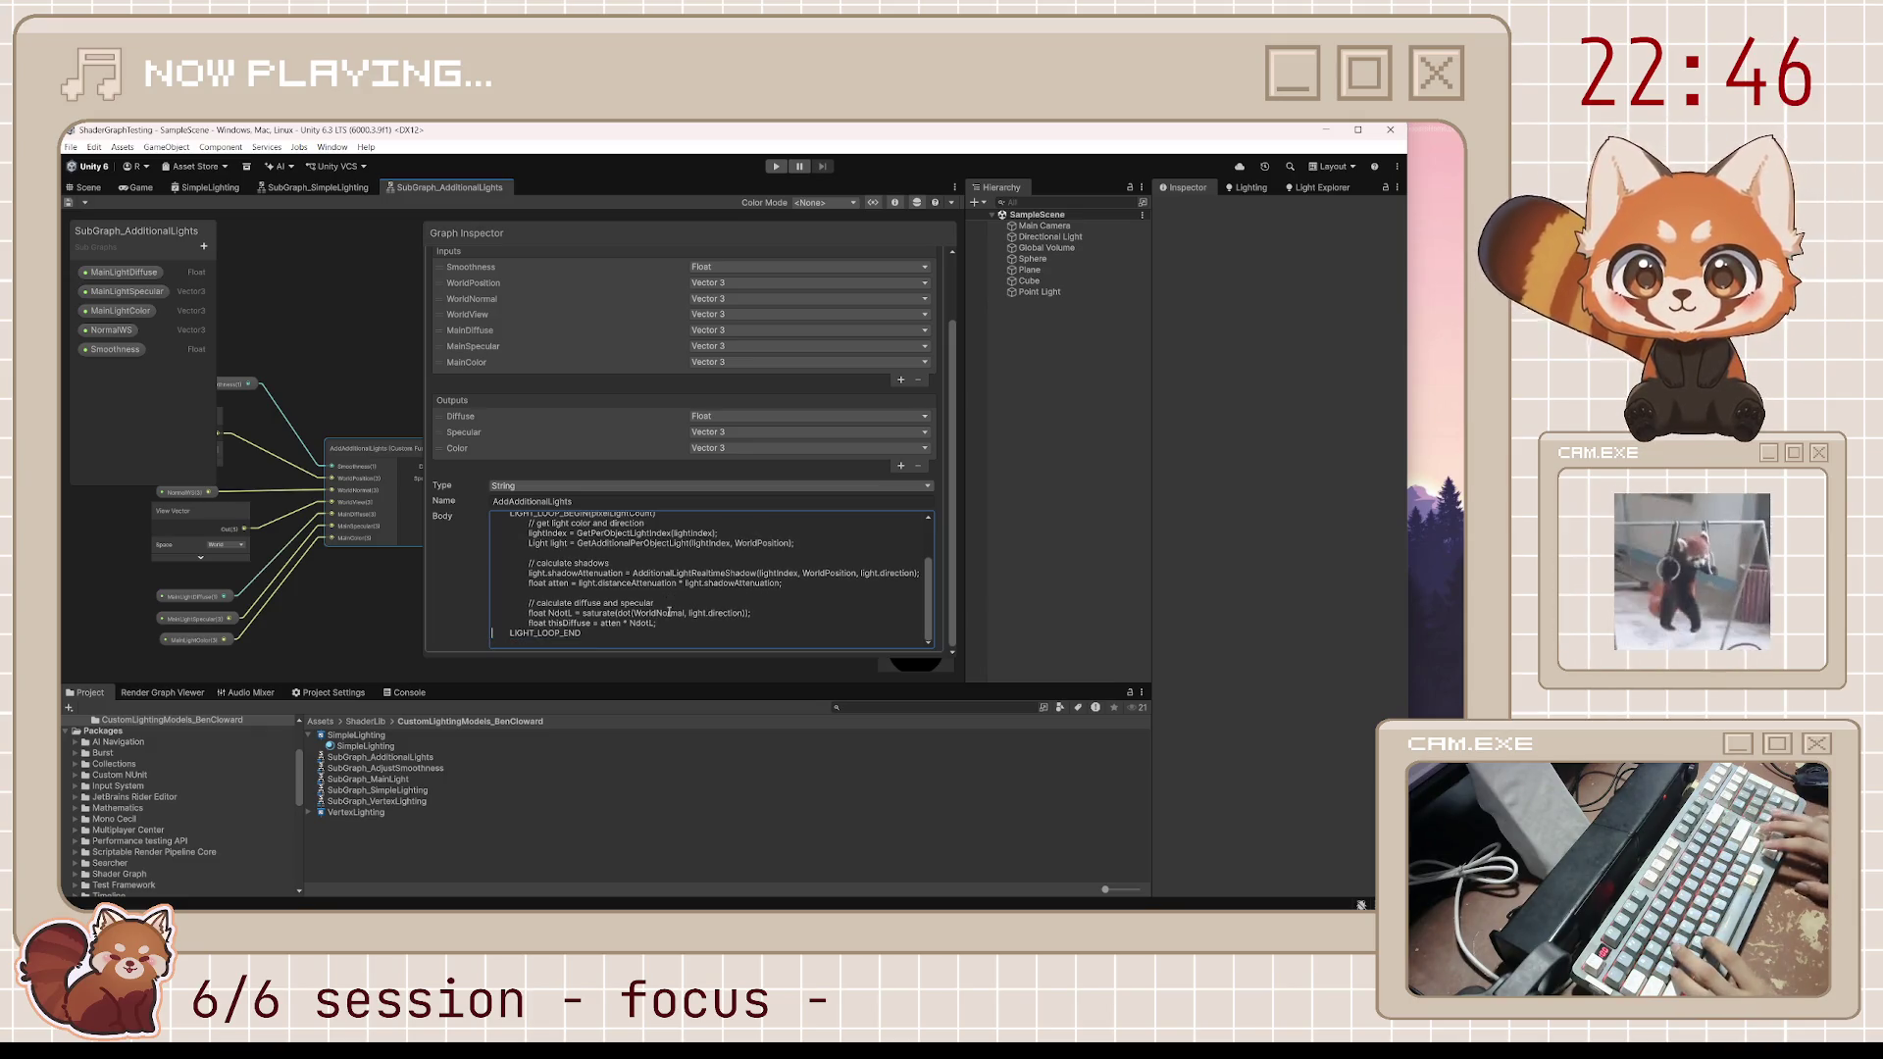
key("ctrl+End")
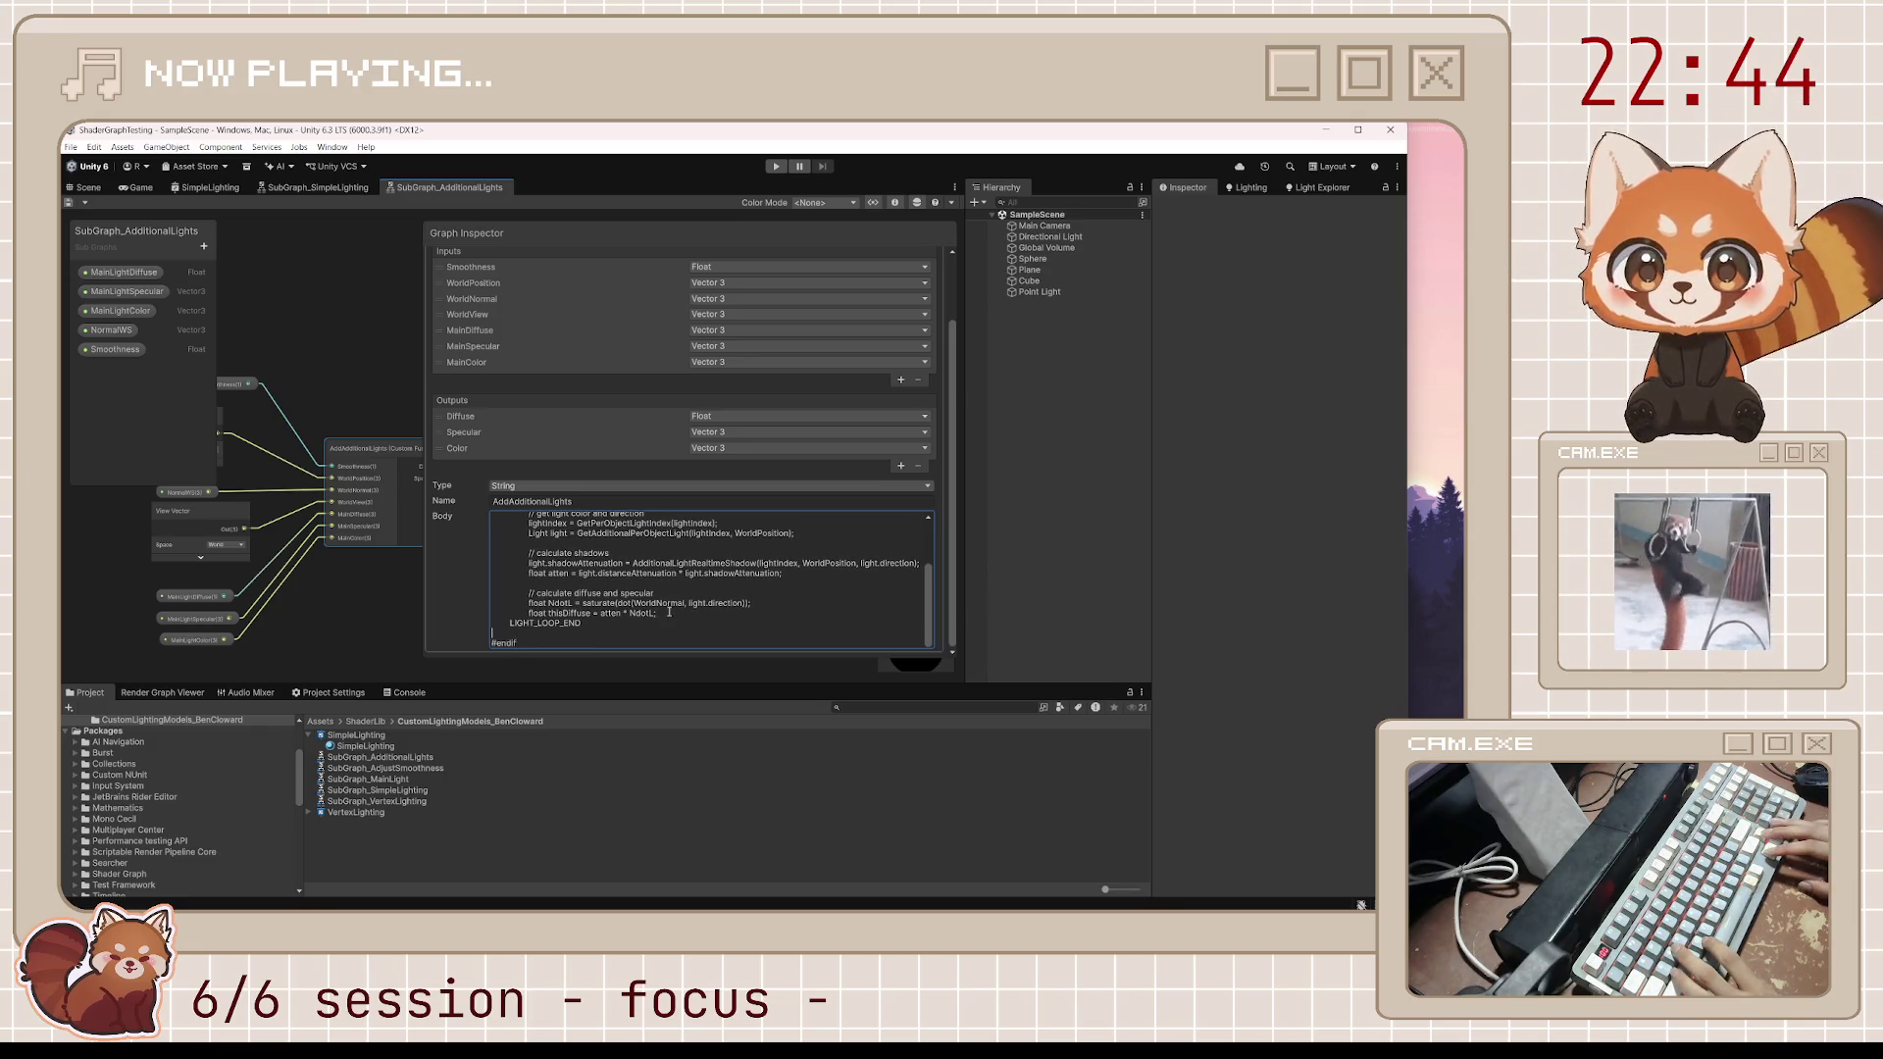
key("Up")
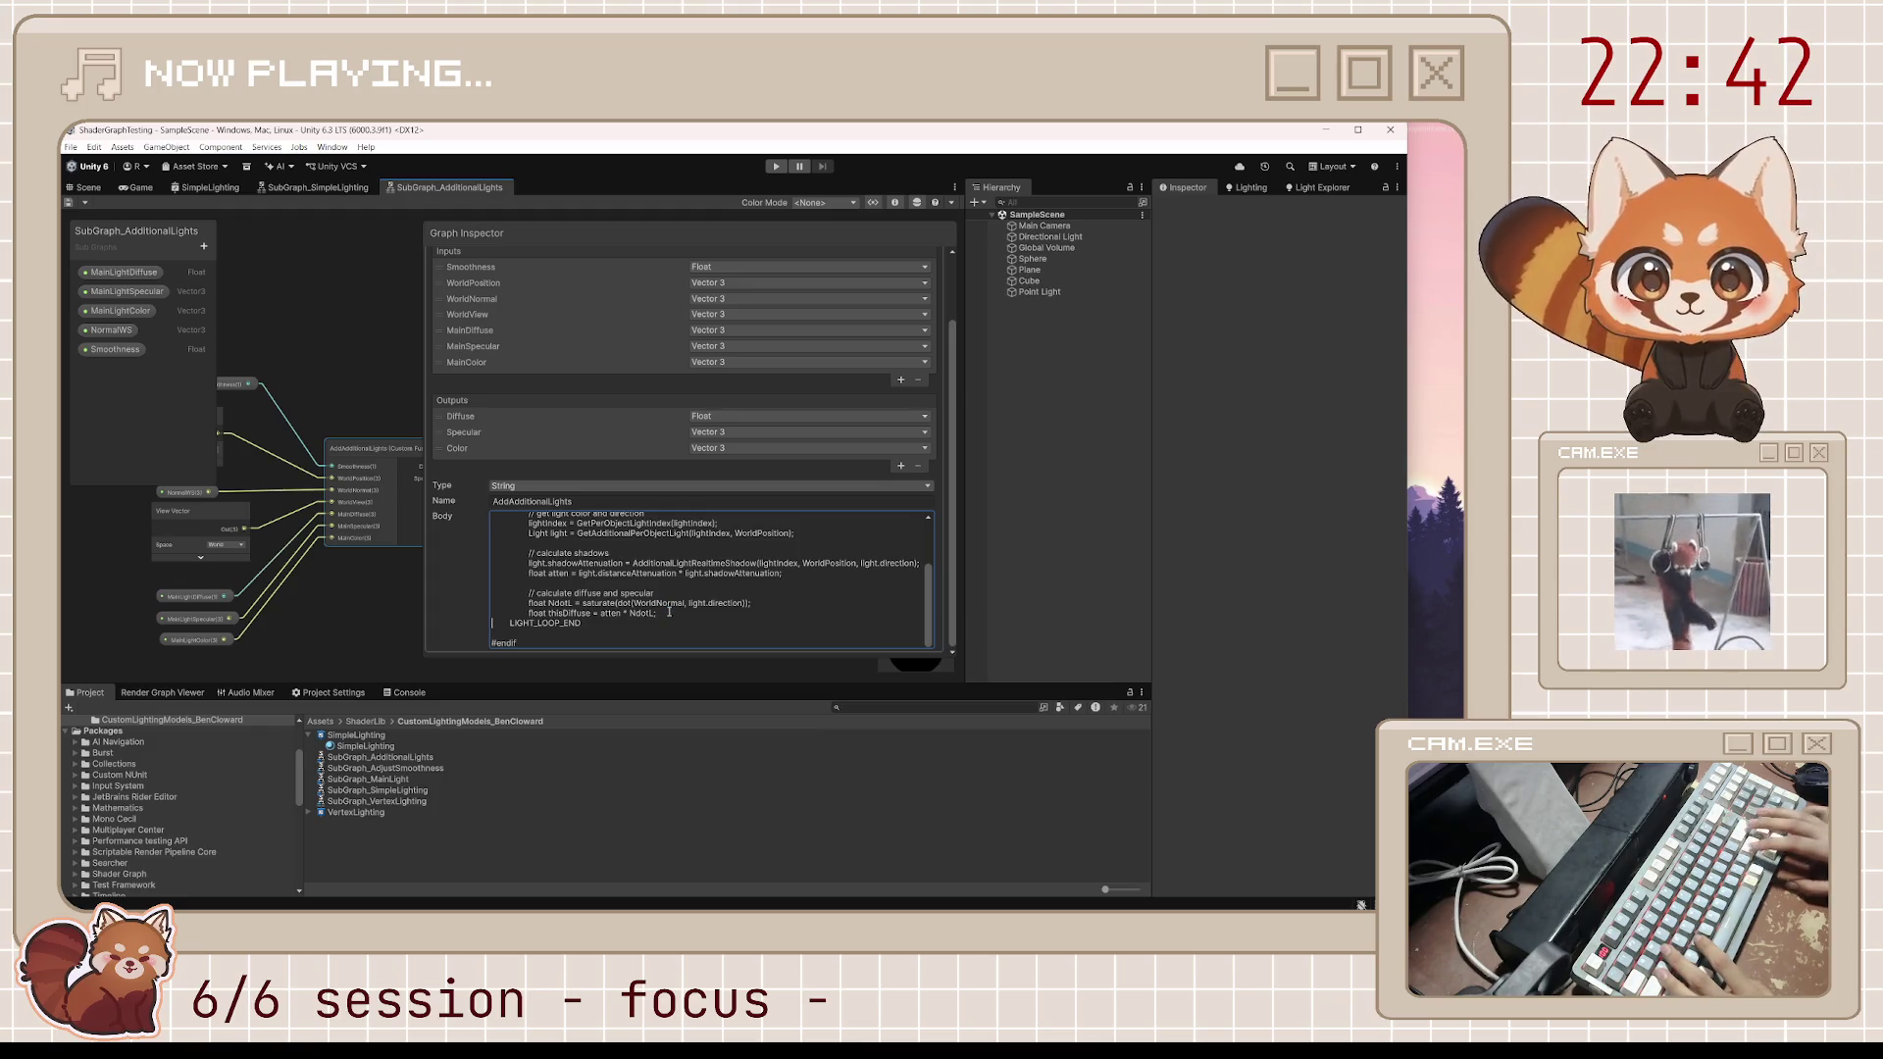
scroll(669, 612, "up", 2)
scroll(669, 612, "down", 2)
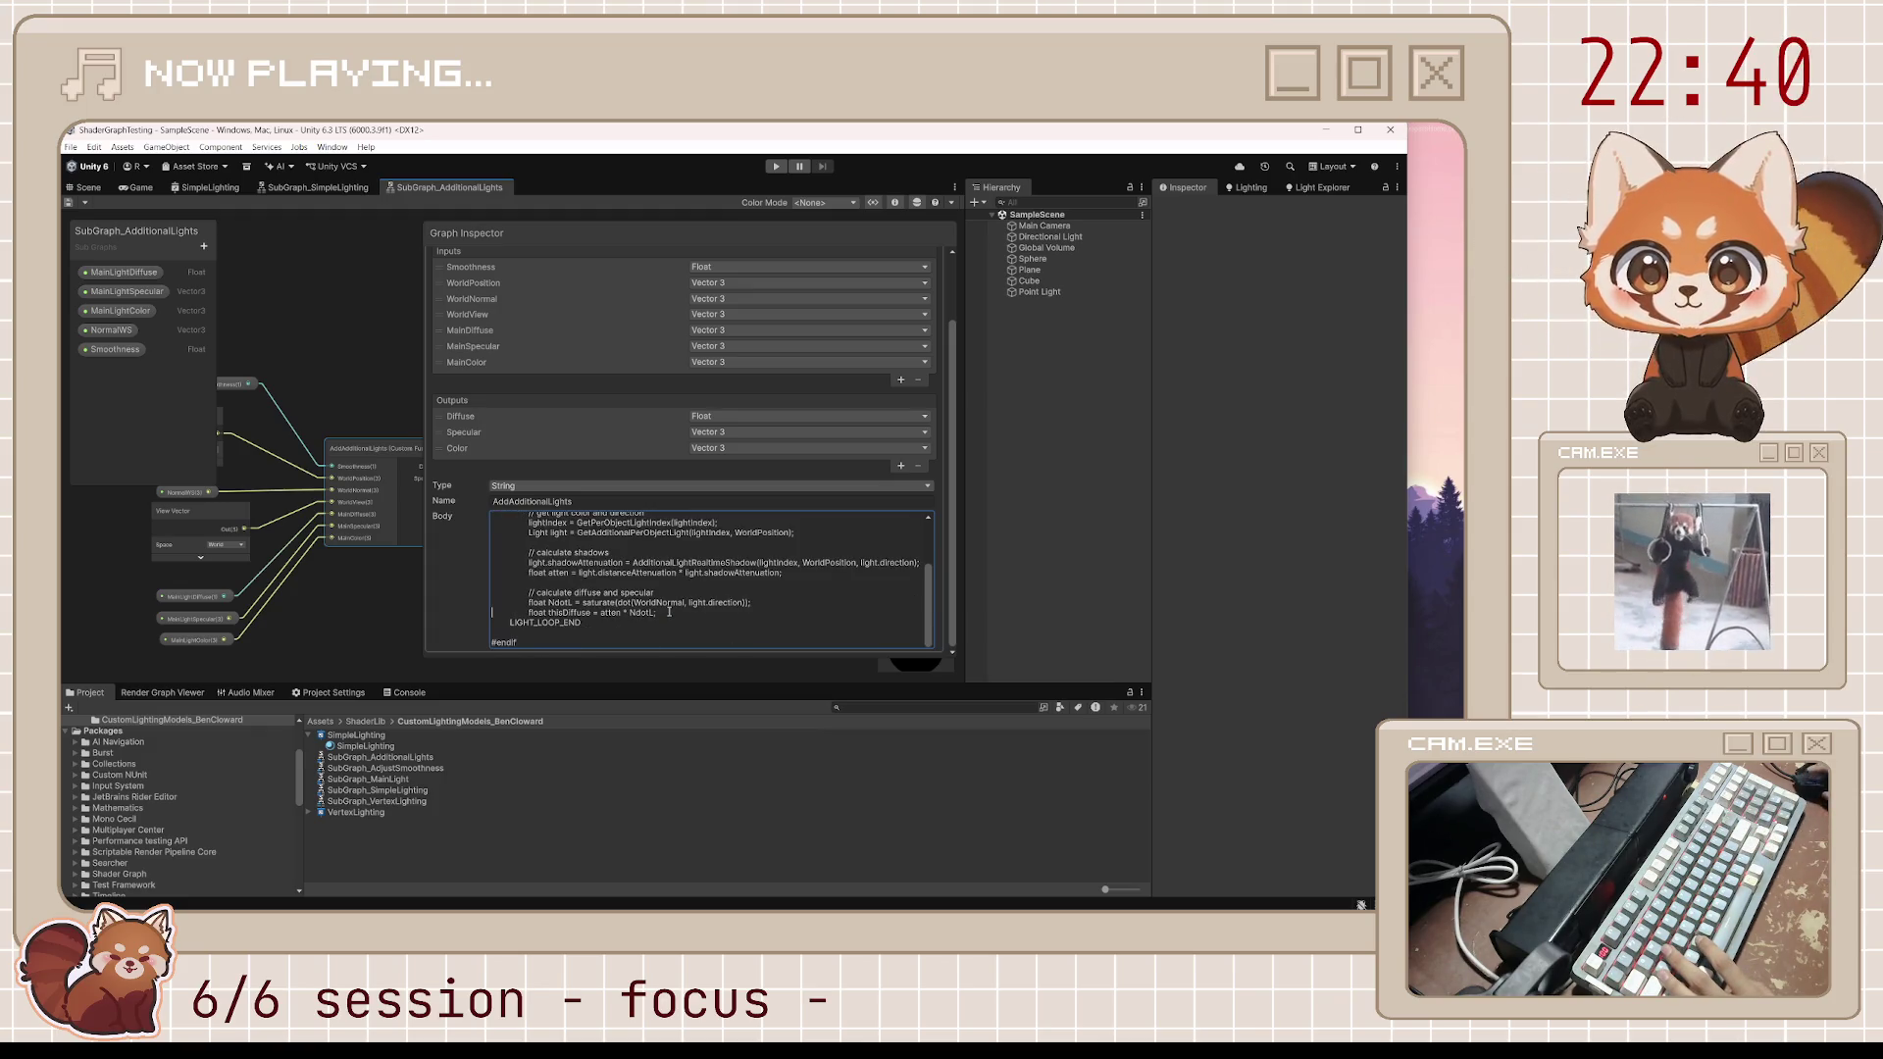
key("Return")
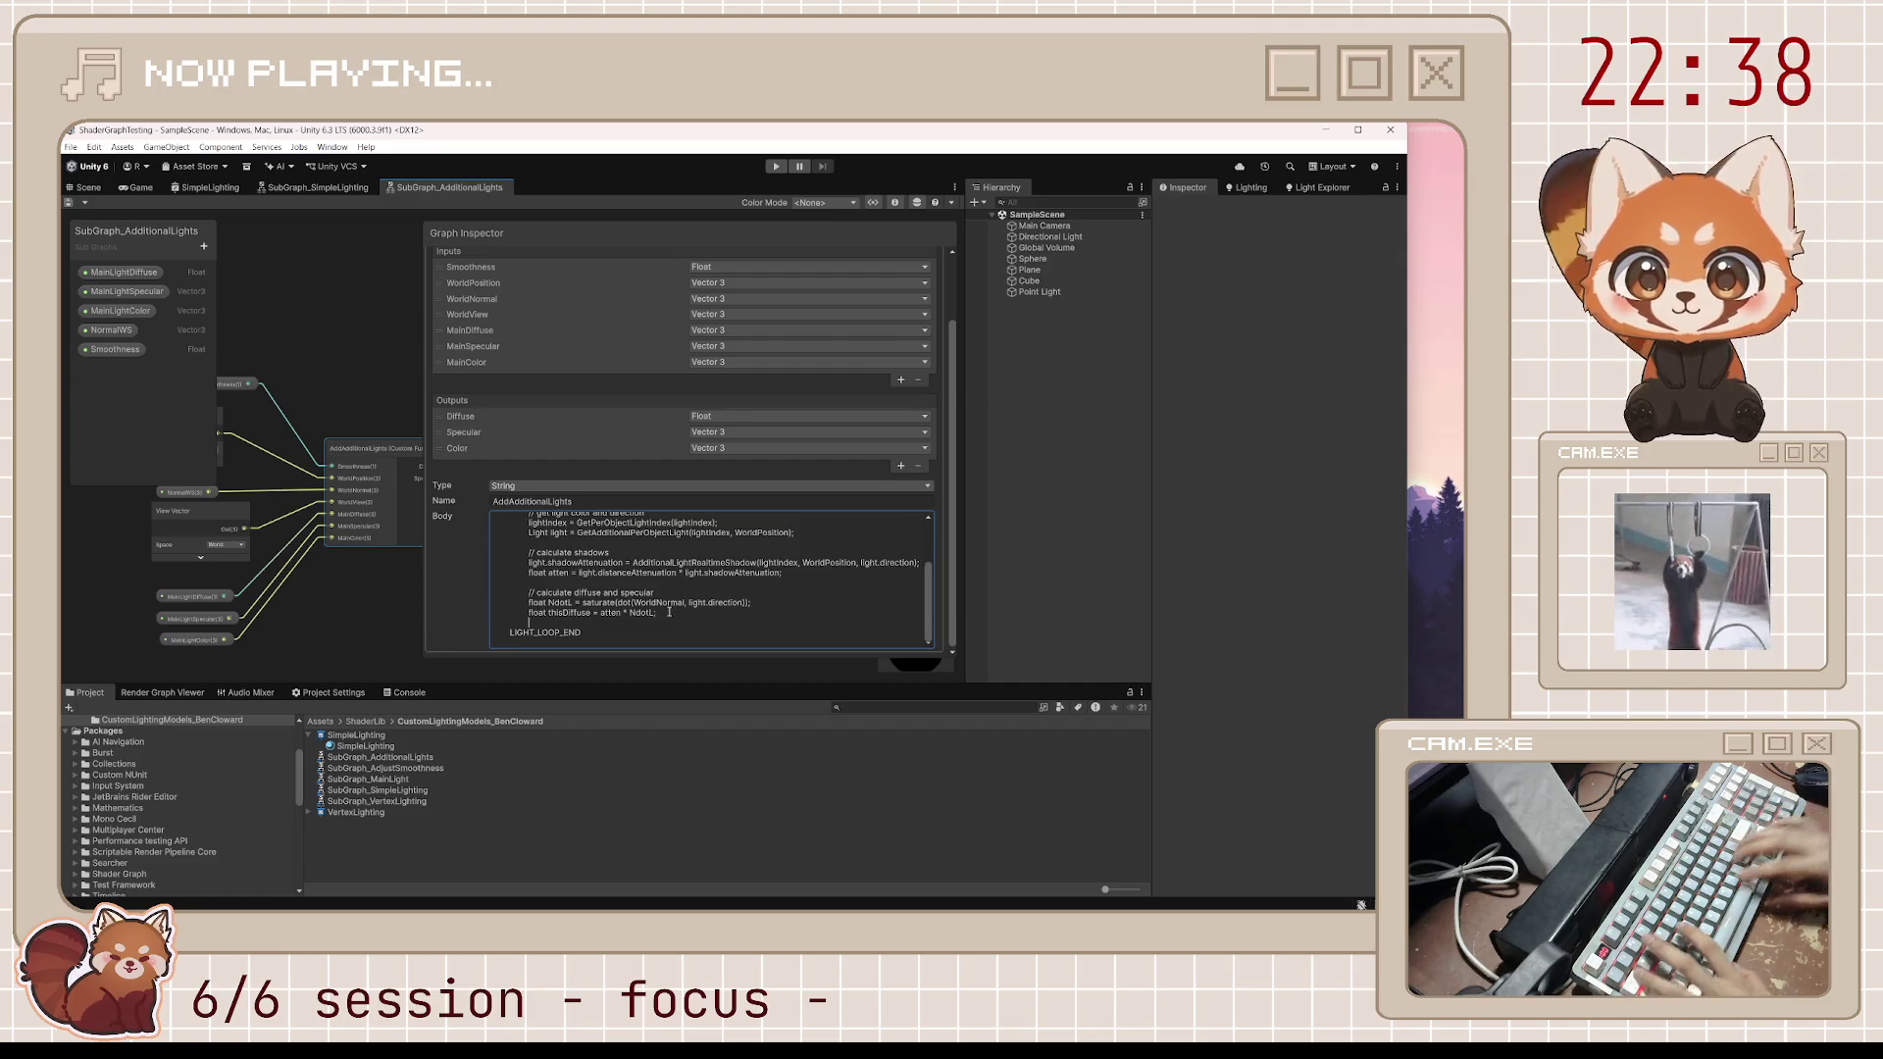
type("float3 thisS")
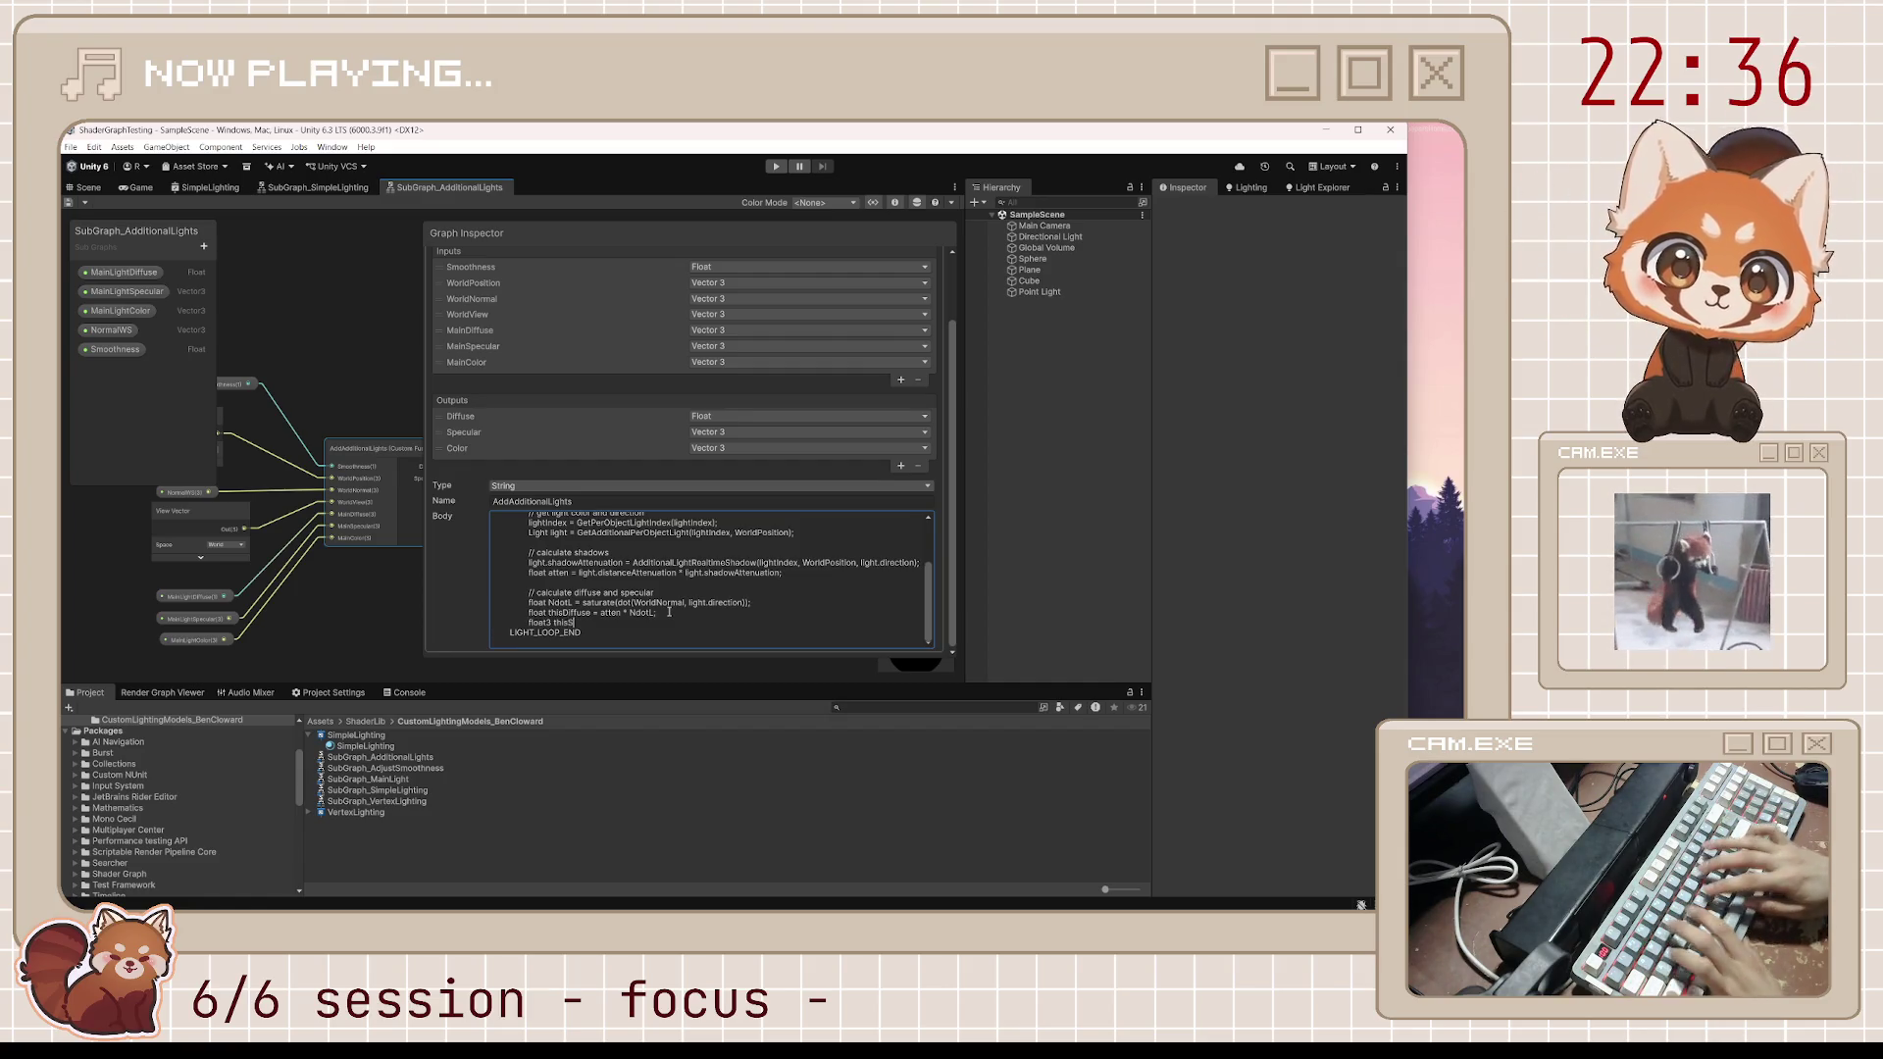
type("pecular ")
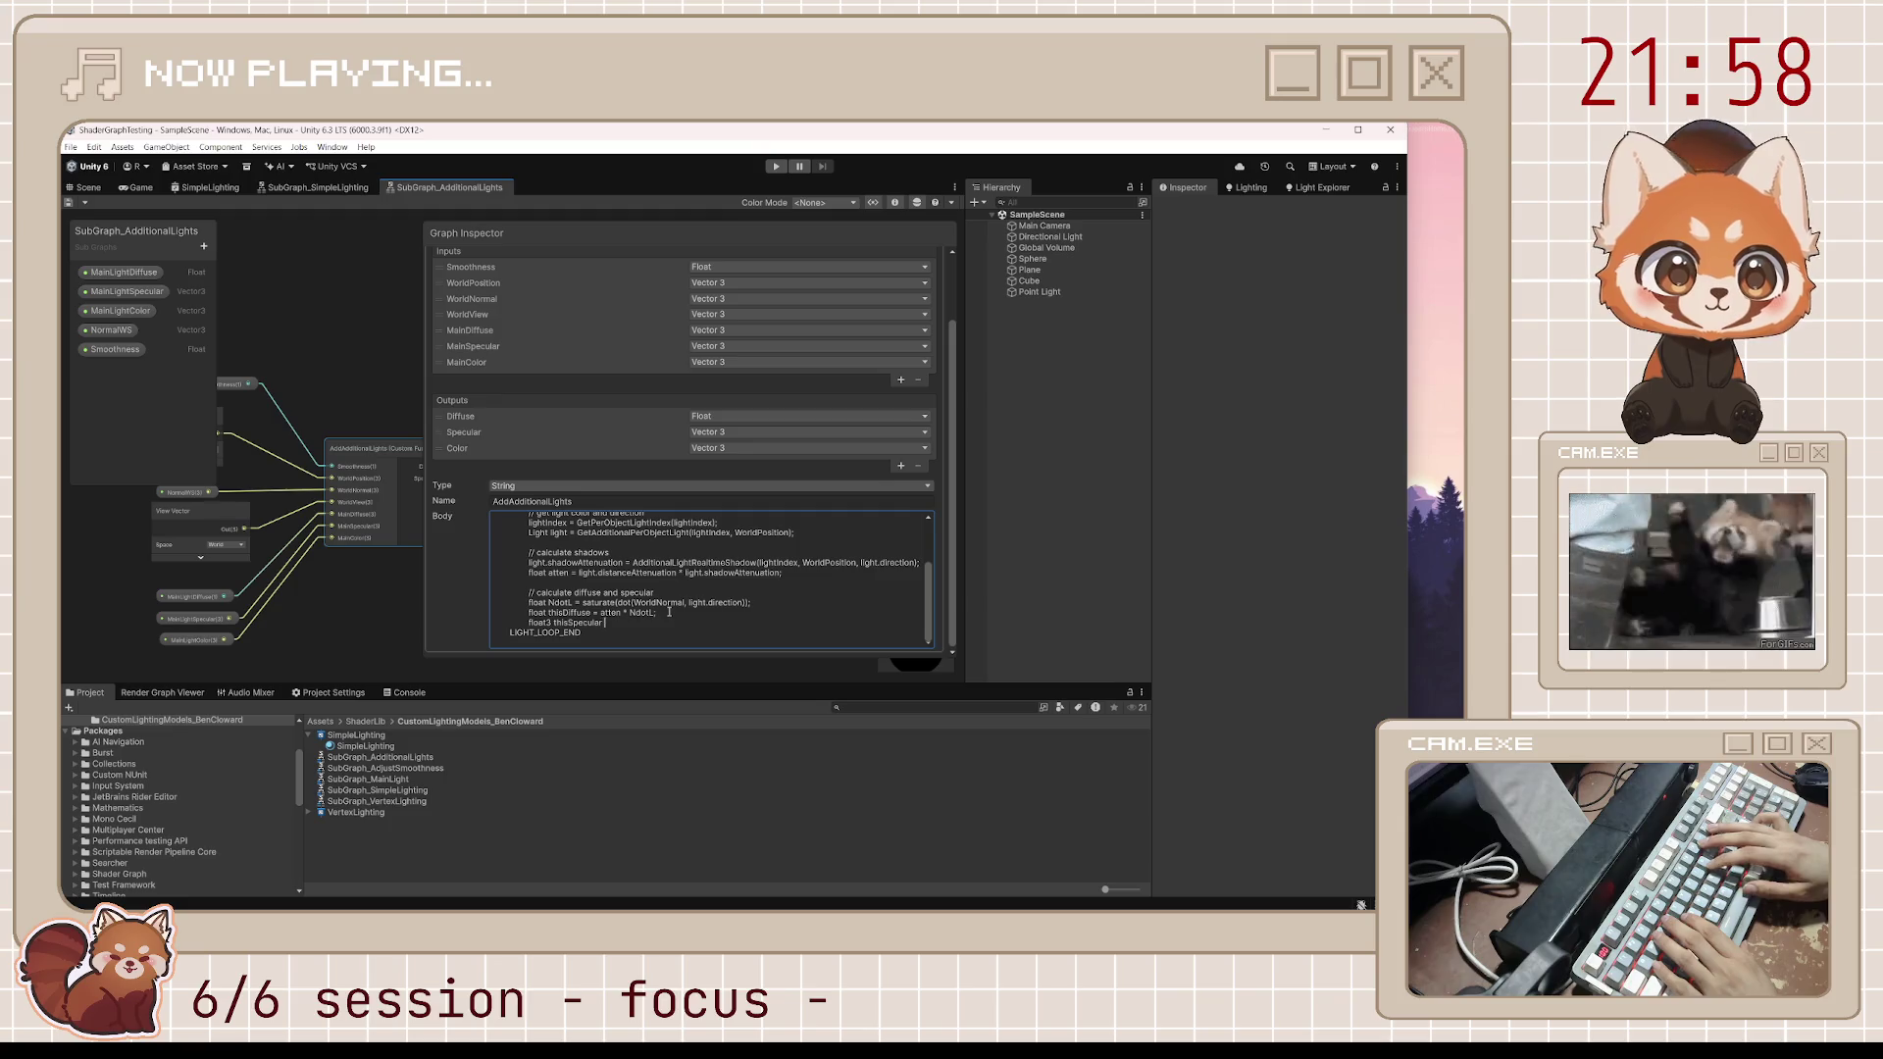
type("= LightingSpe")
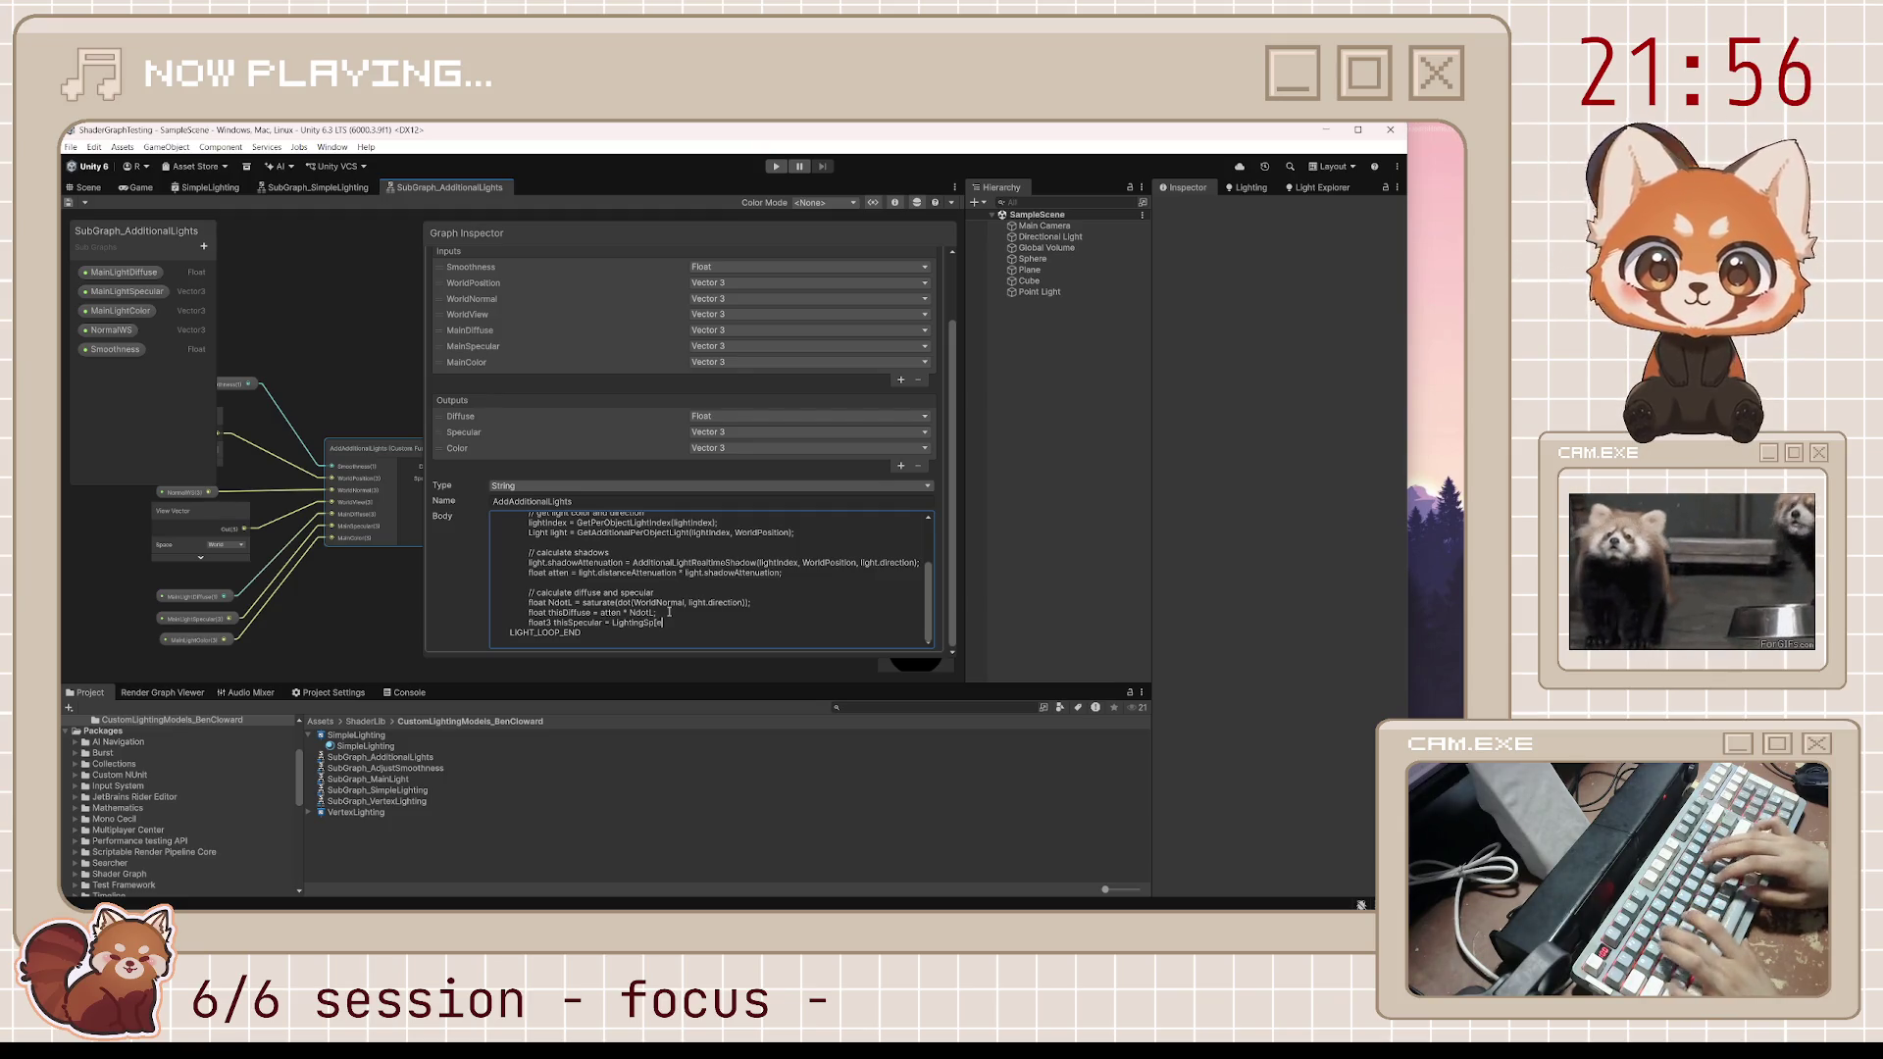
type("cular")
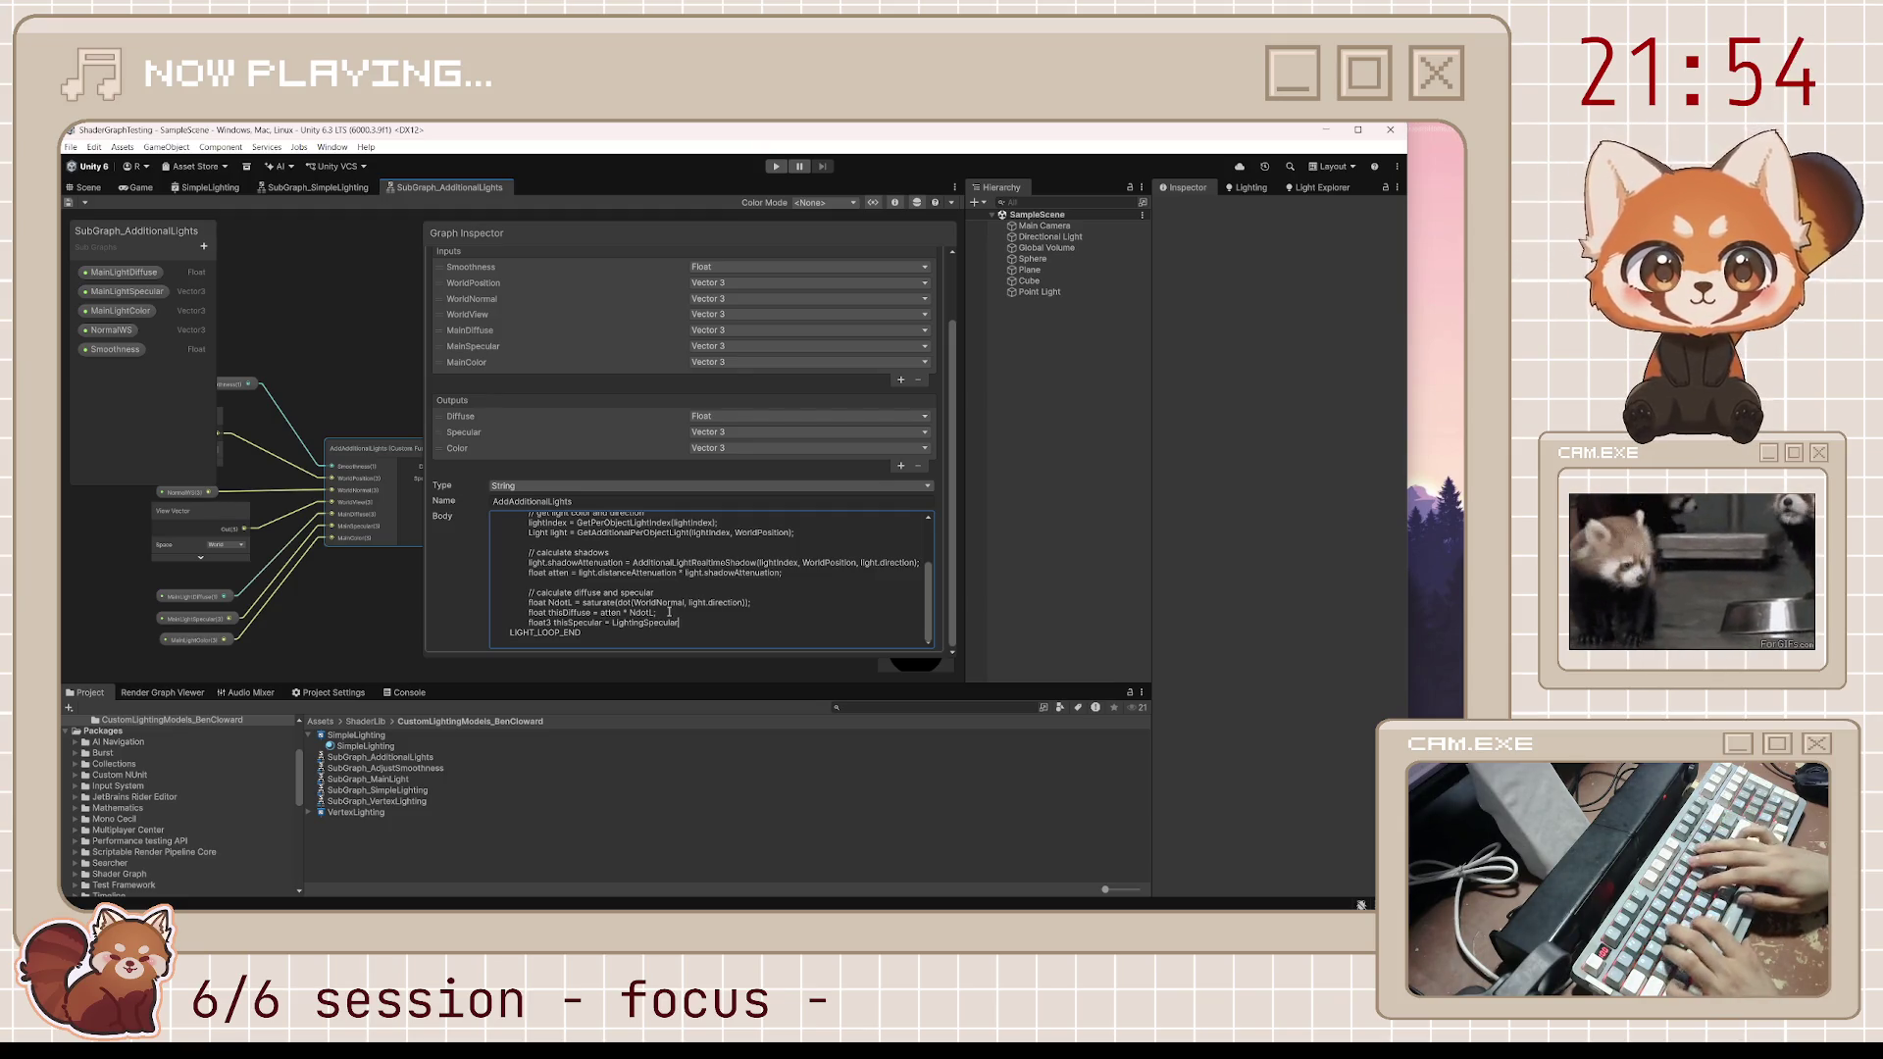
type("(thisDiffuse")
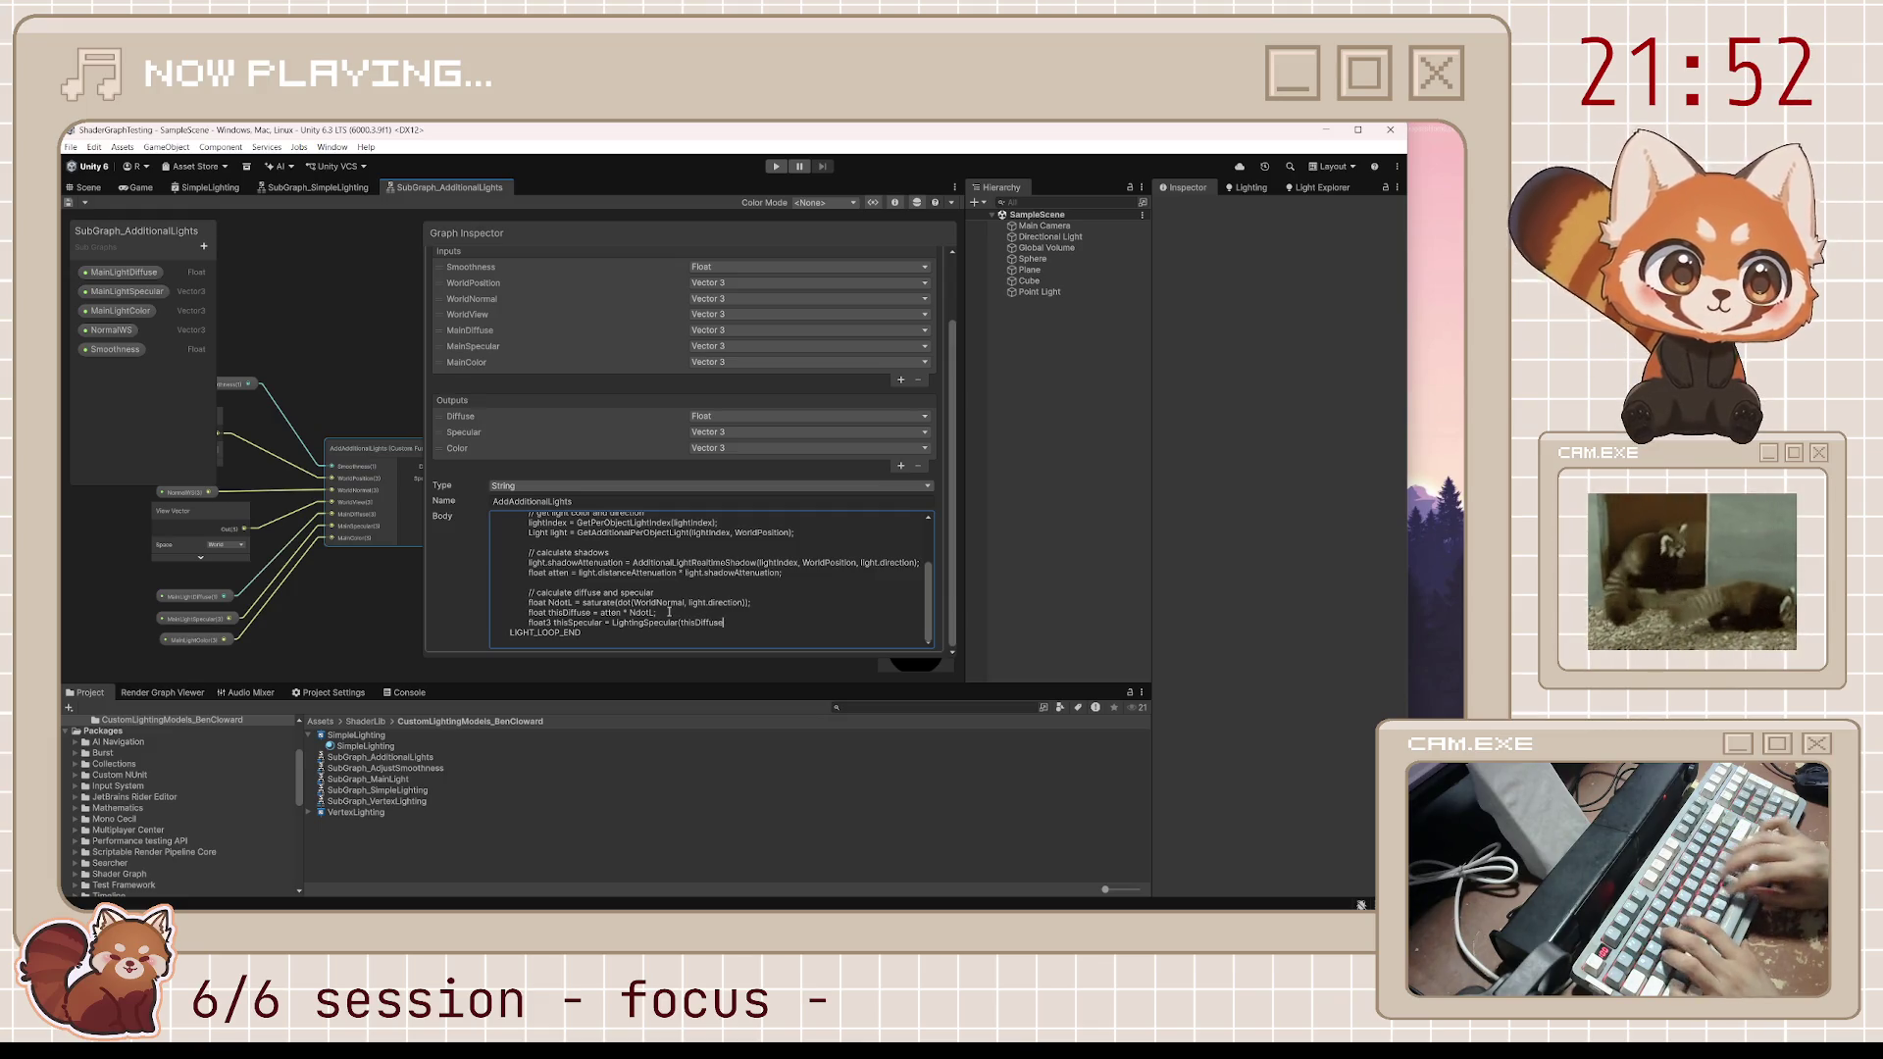
type(", light.direction")
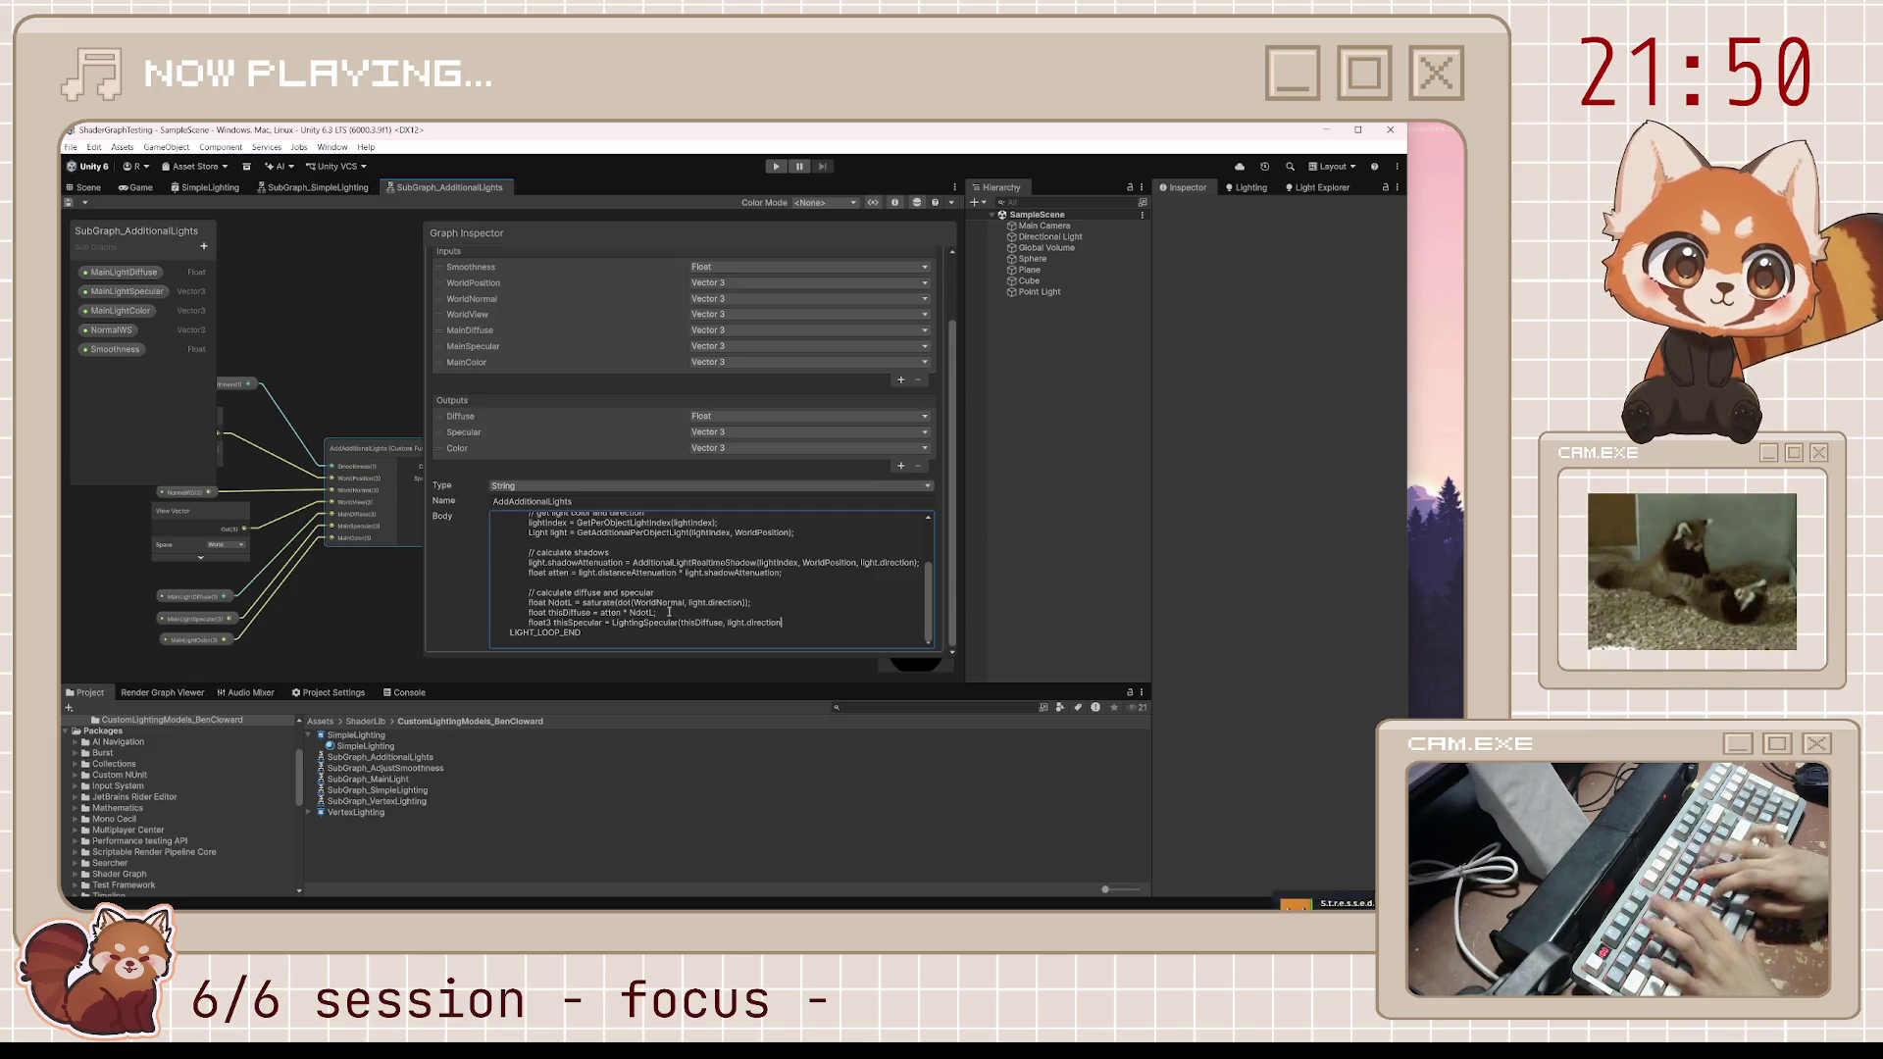
type(", WorldNormal, ")
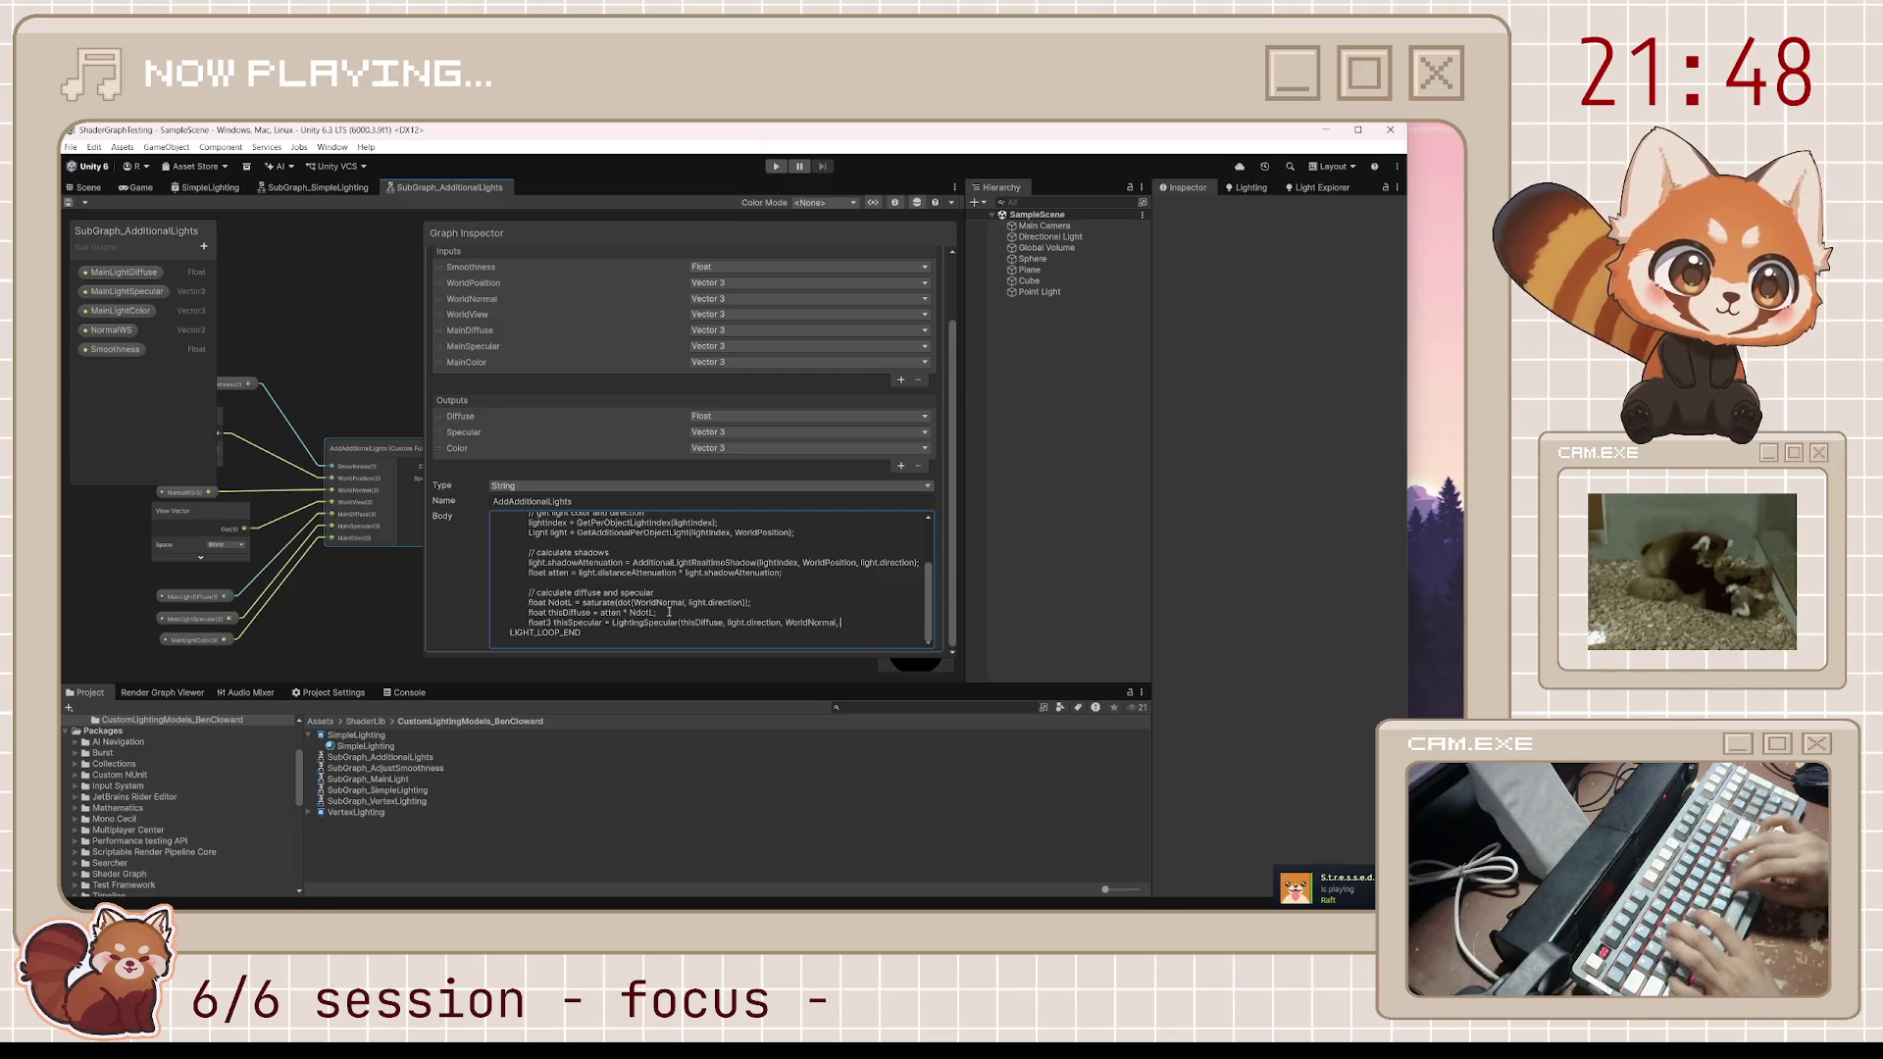
type("WorldView, 1, Smoothness")
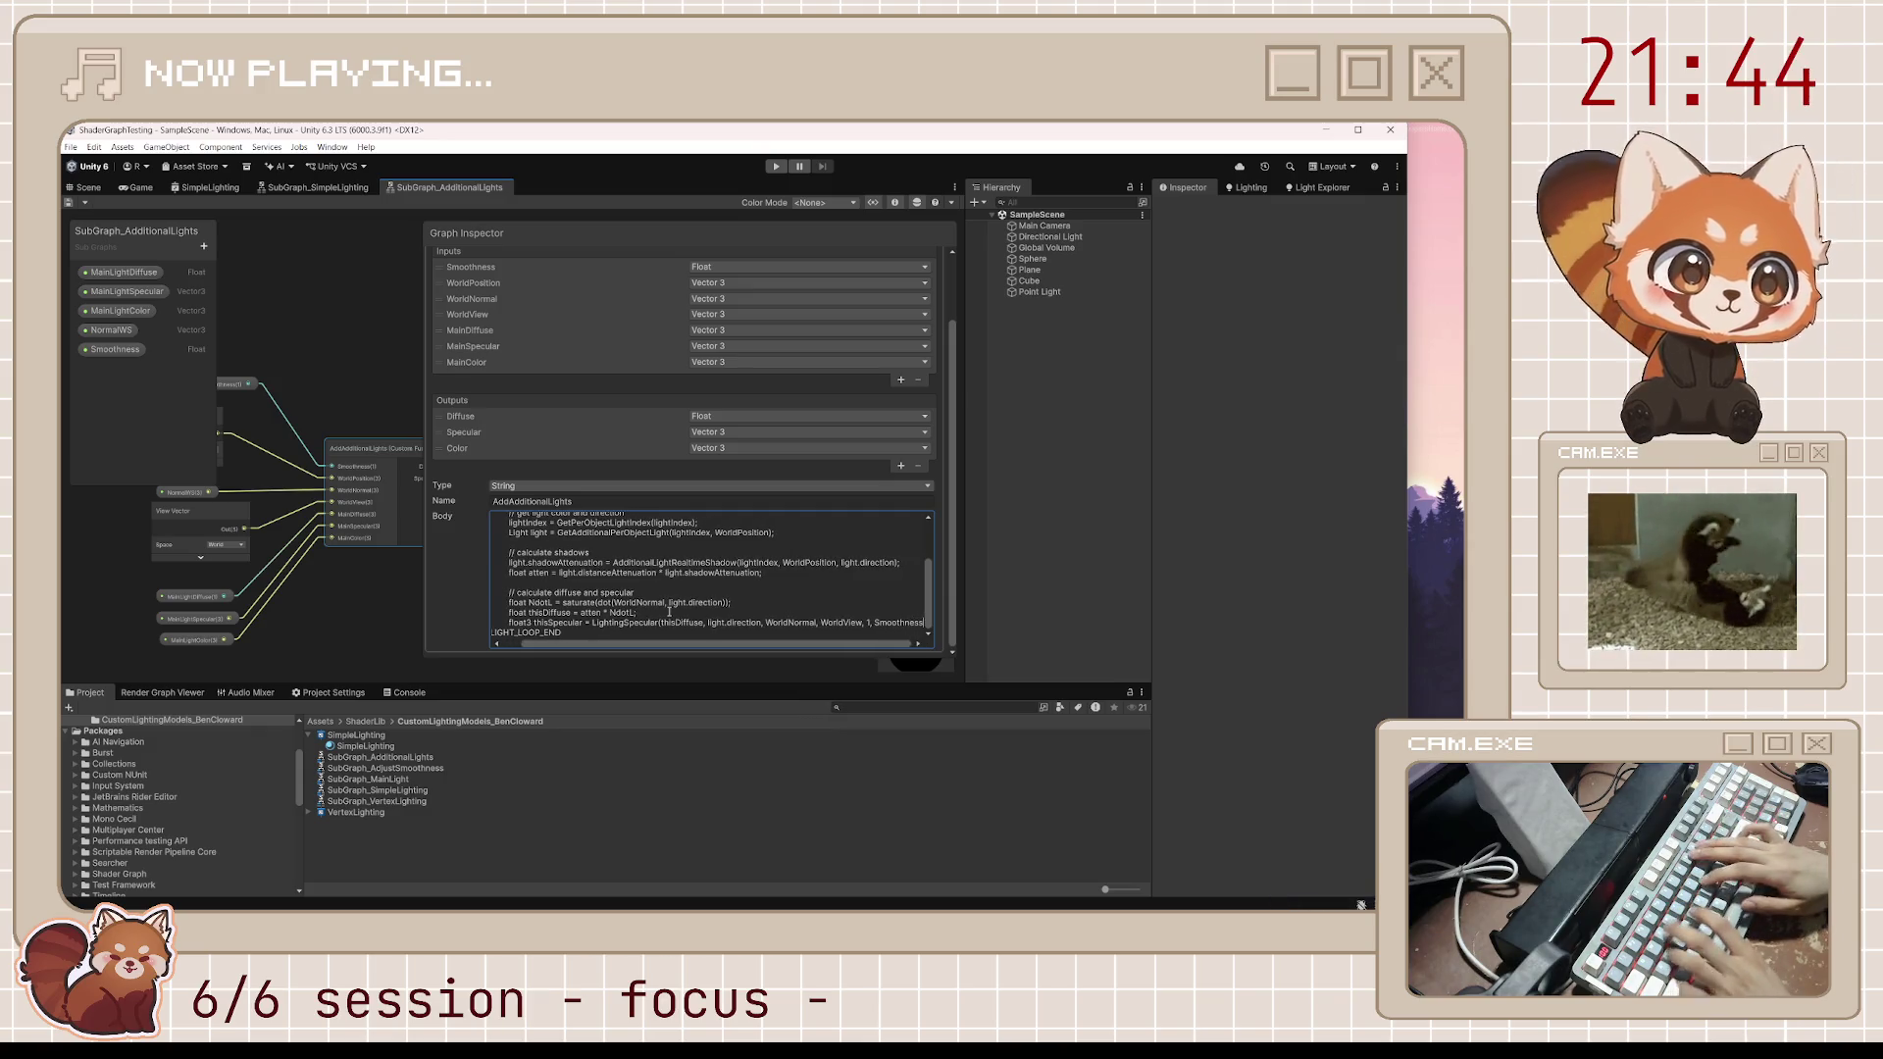
type(");")
Finish the thisSpecular LightingSpecular line and start a new line below it
key("Return")
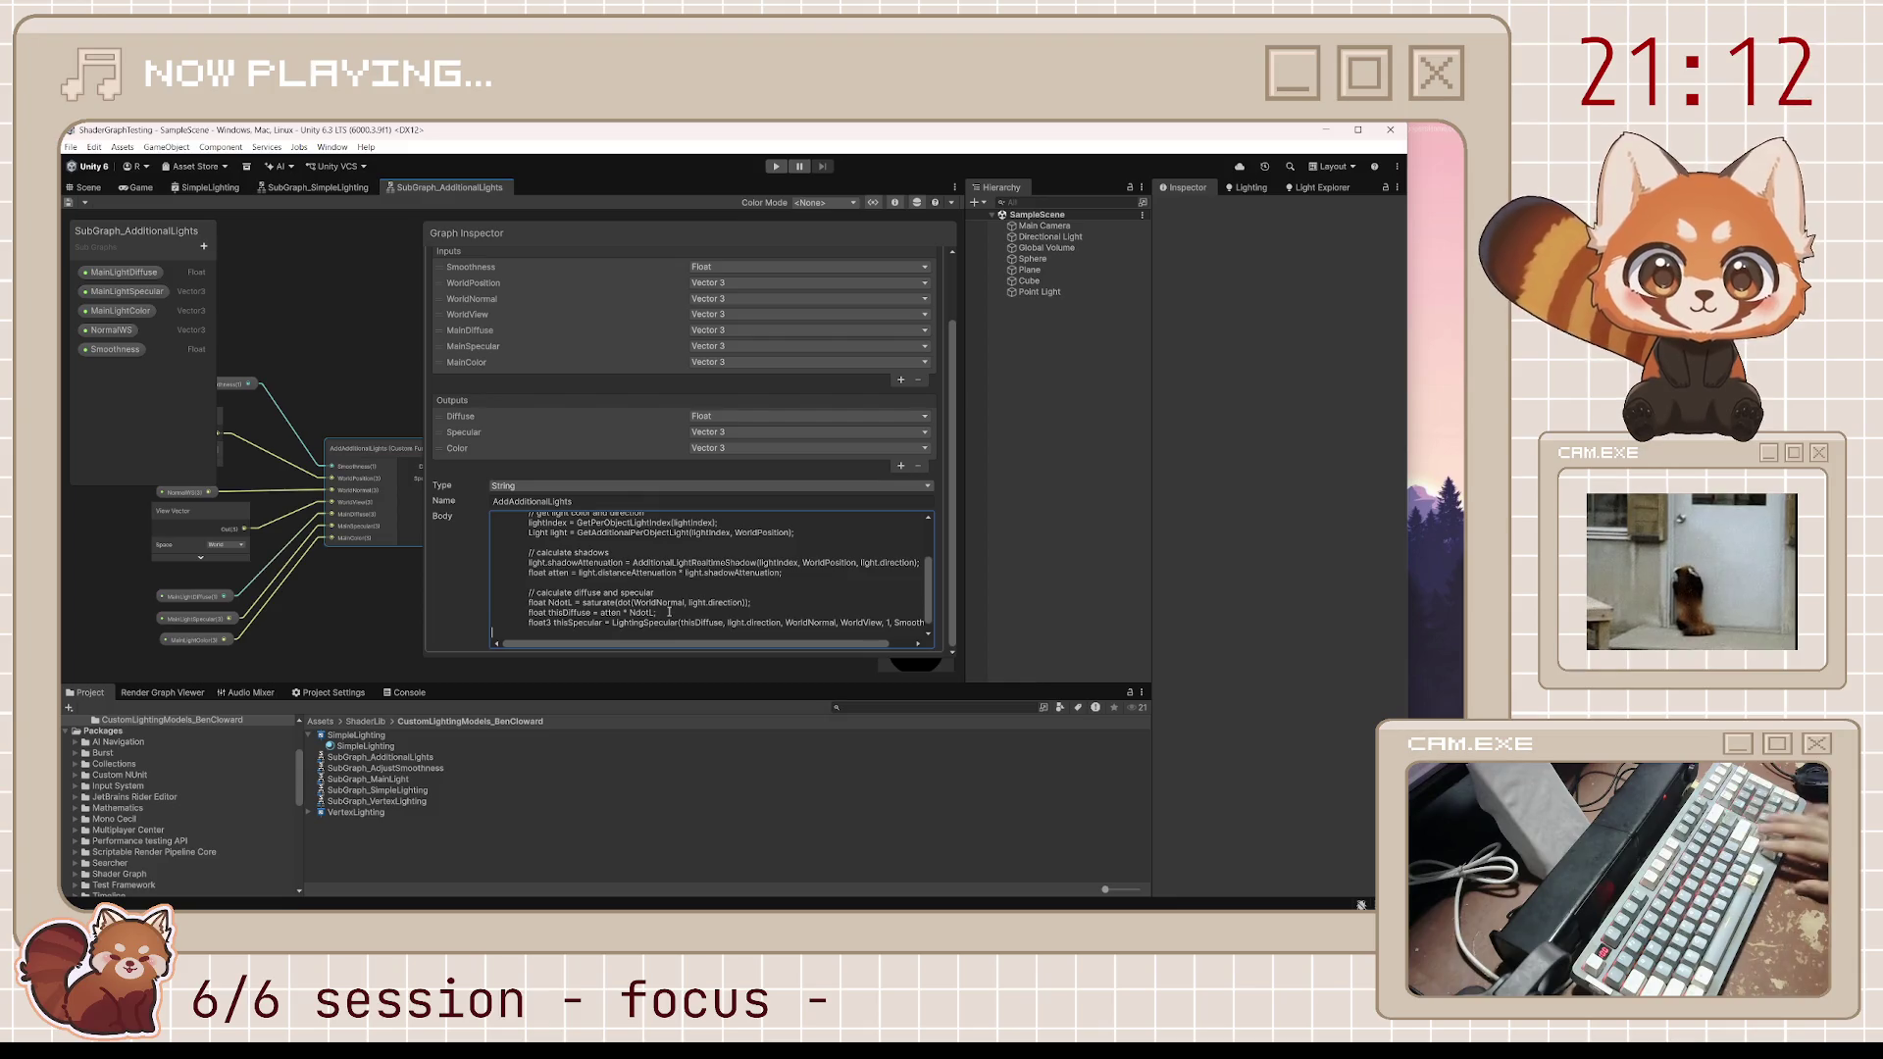
scroll(668, 611, "down", 2)
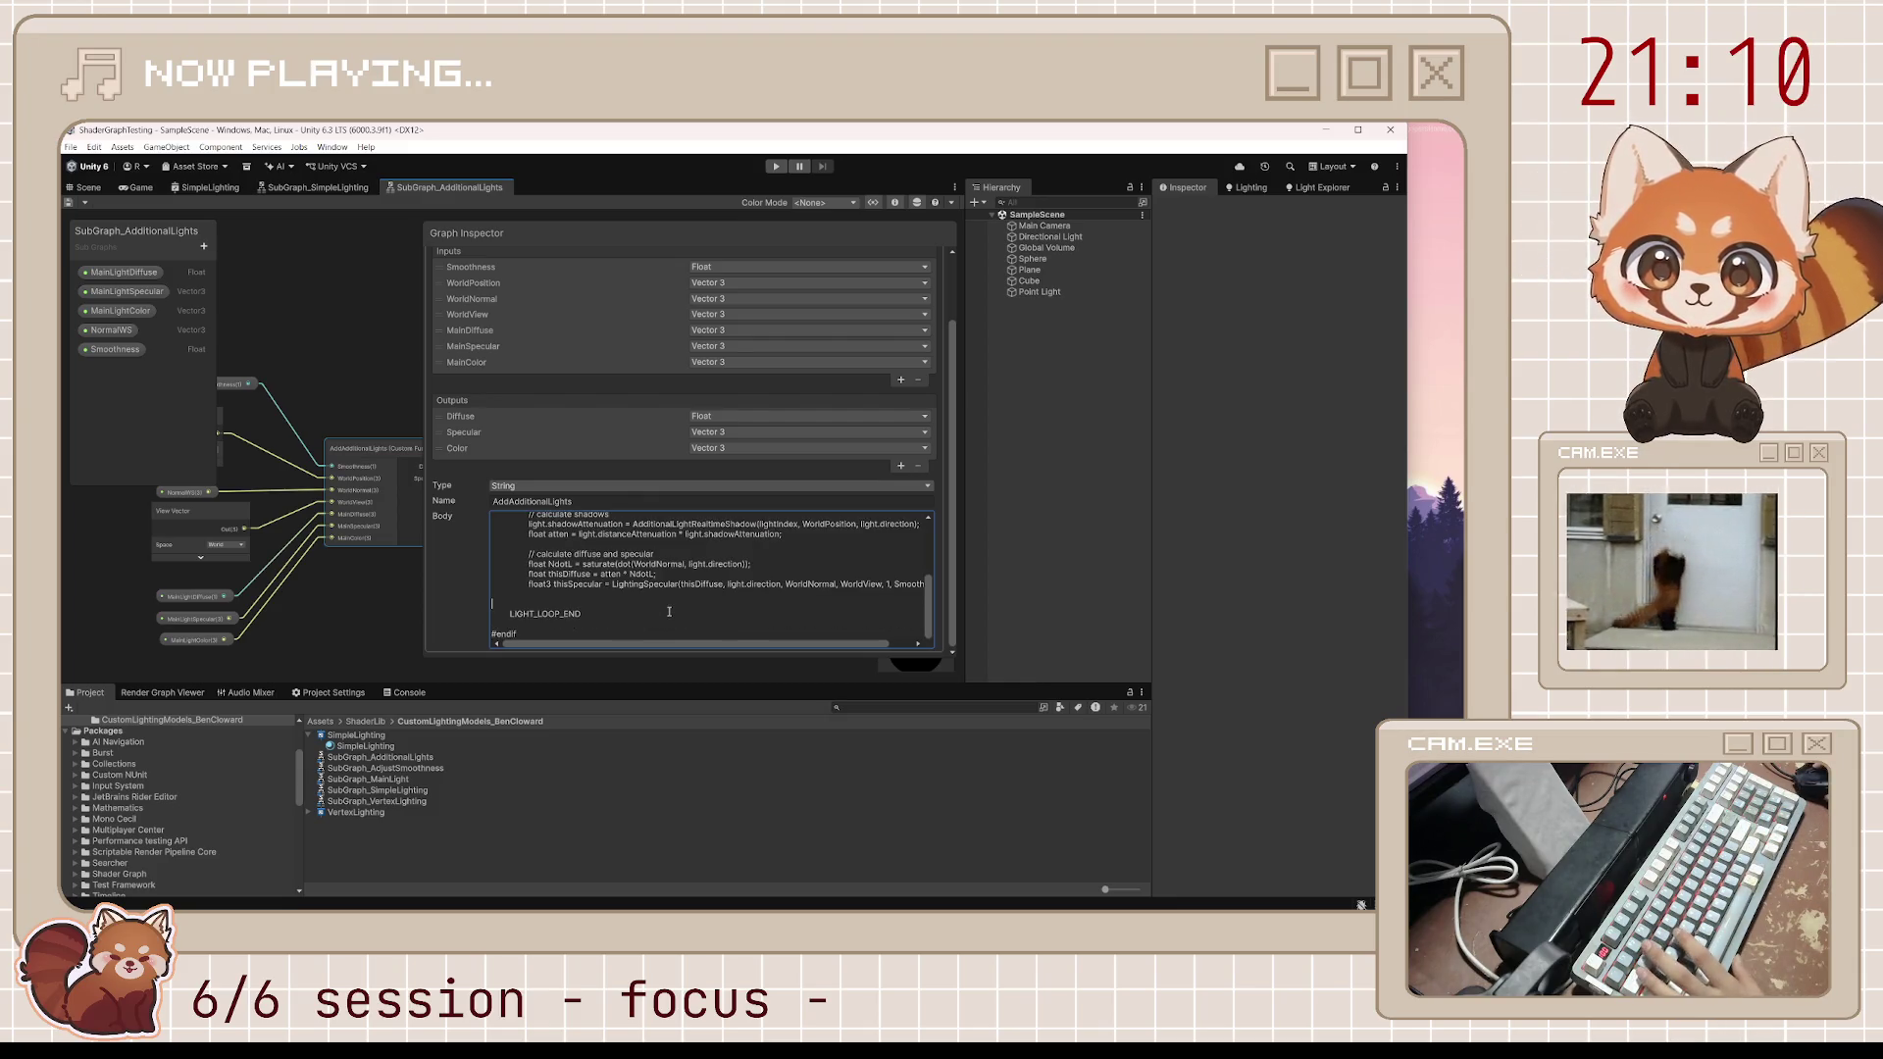
type("//")
Add '// accumulate light', 'Diffuse += thisDiffuse;', 'Specular += thisSpecular;' and begin the light.color line
key("Tab")
type("// accu")
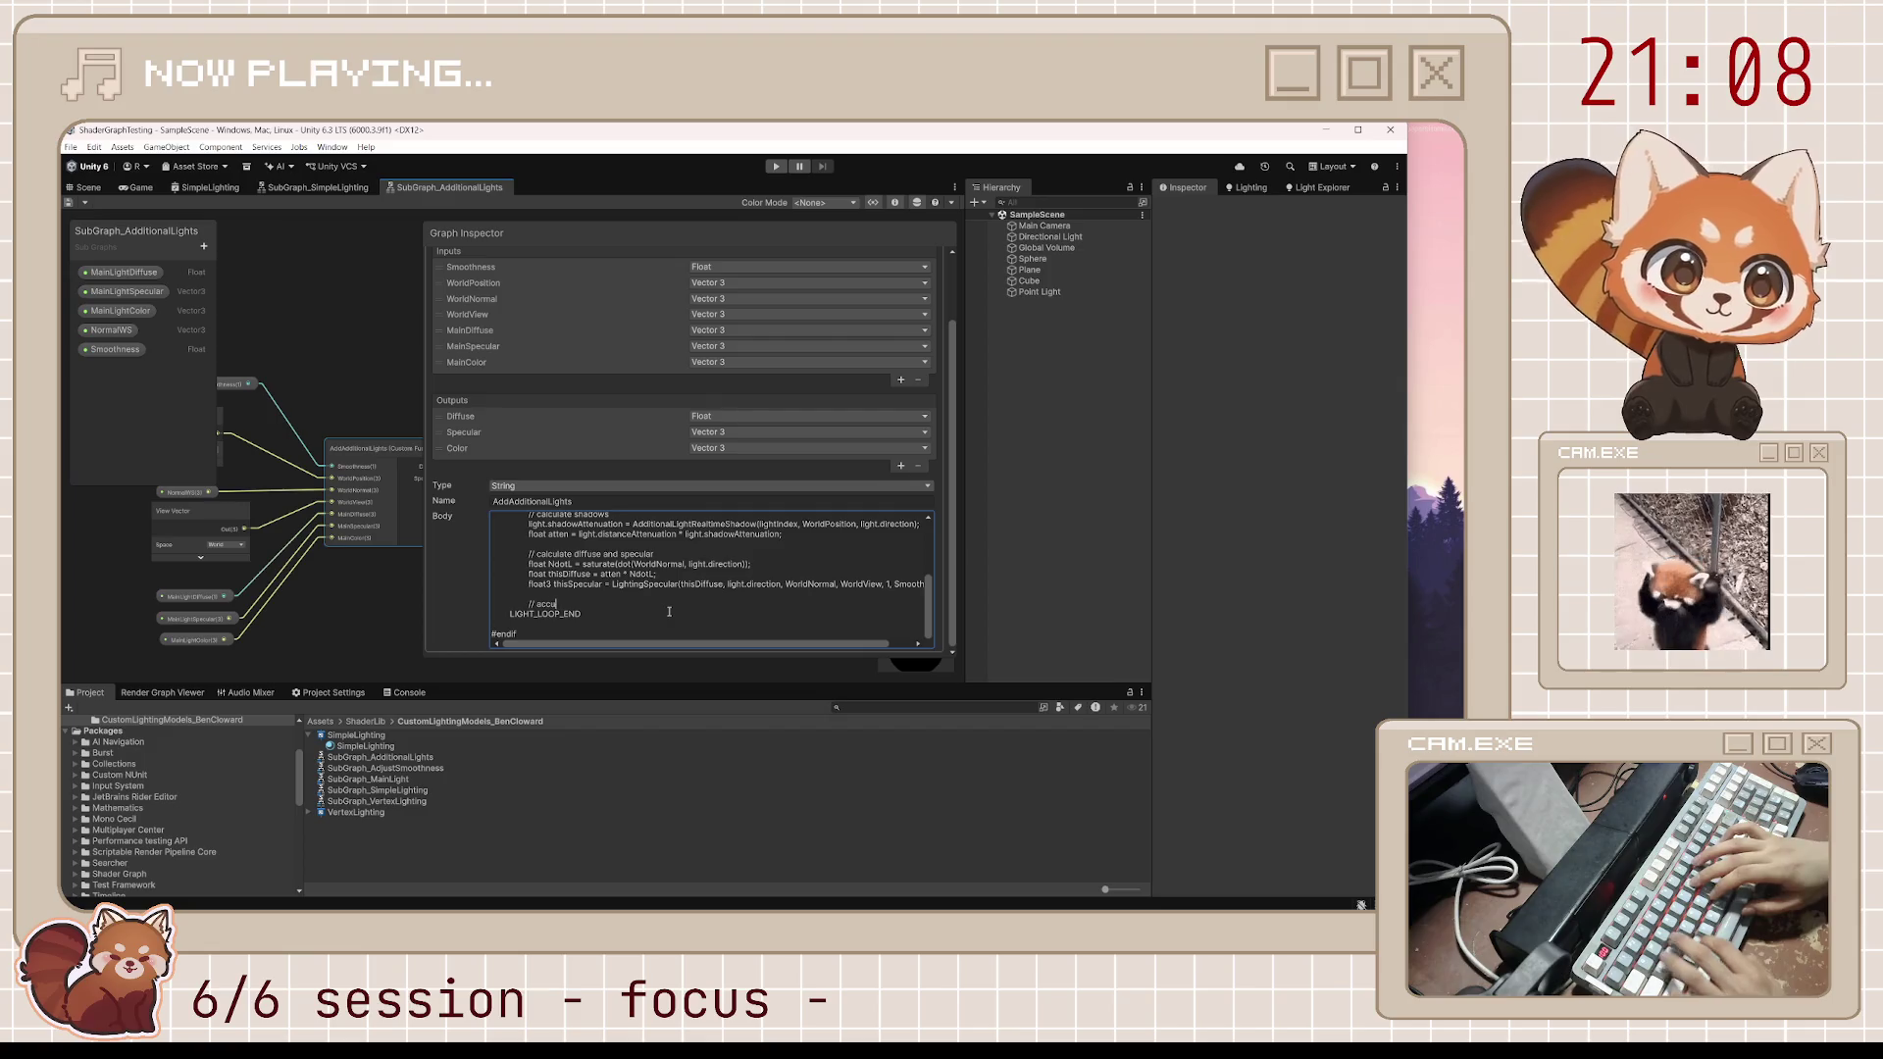
type("mulate light")
key("Return")
key("Tab")
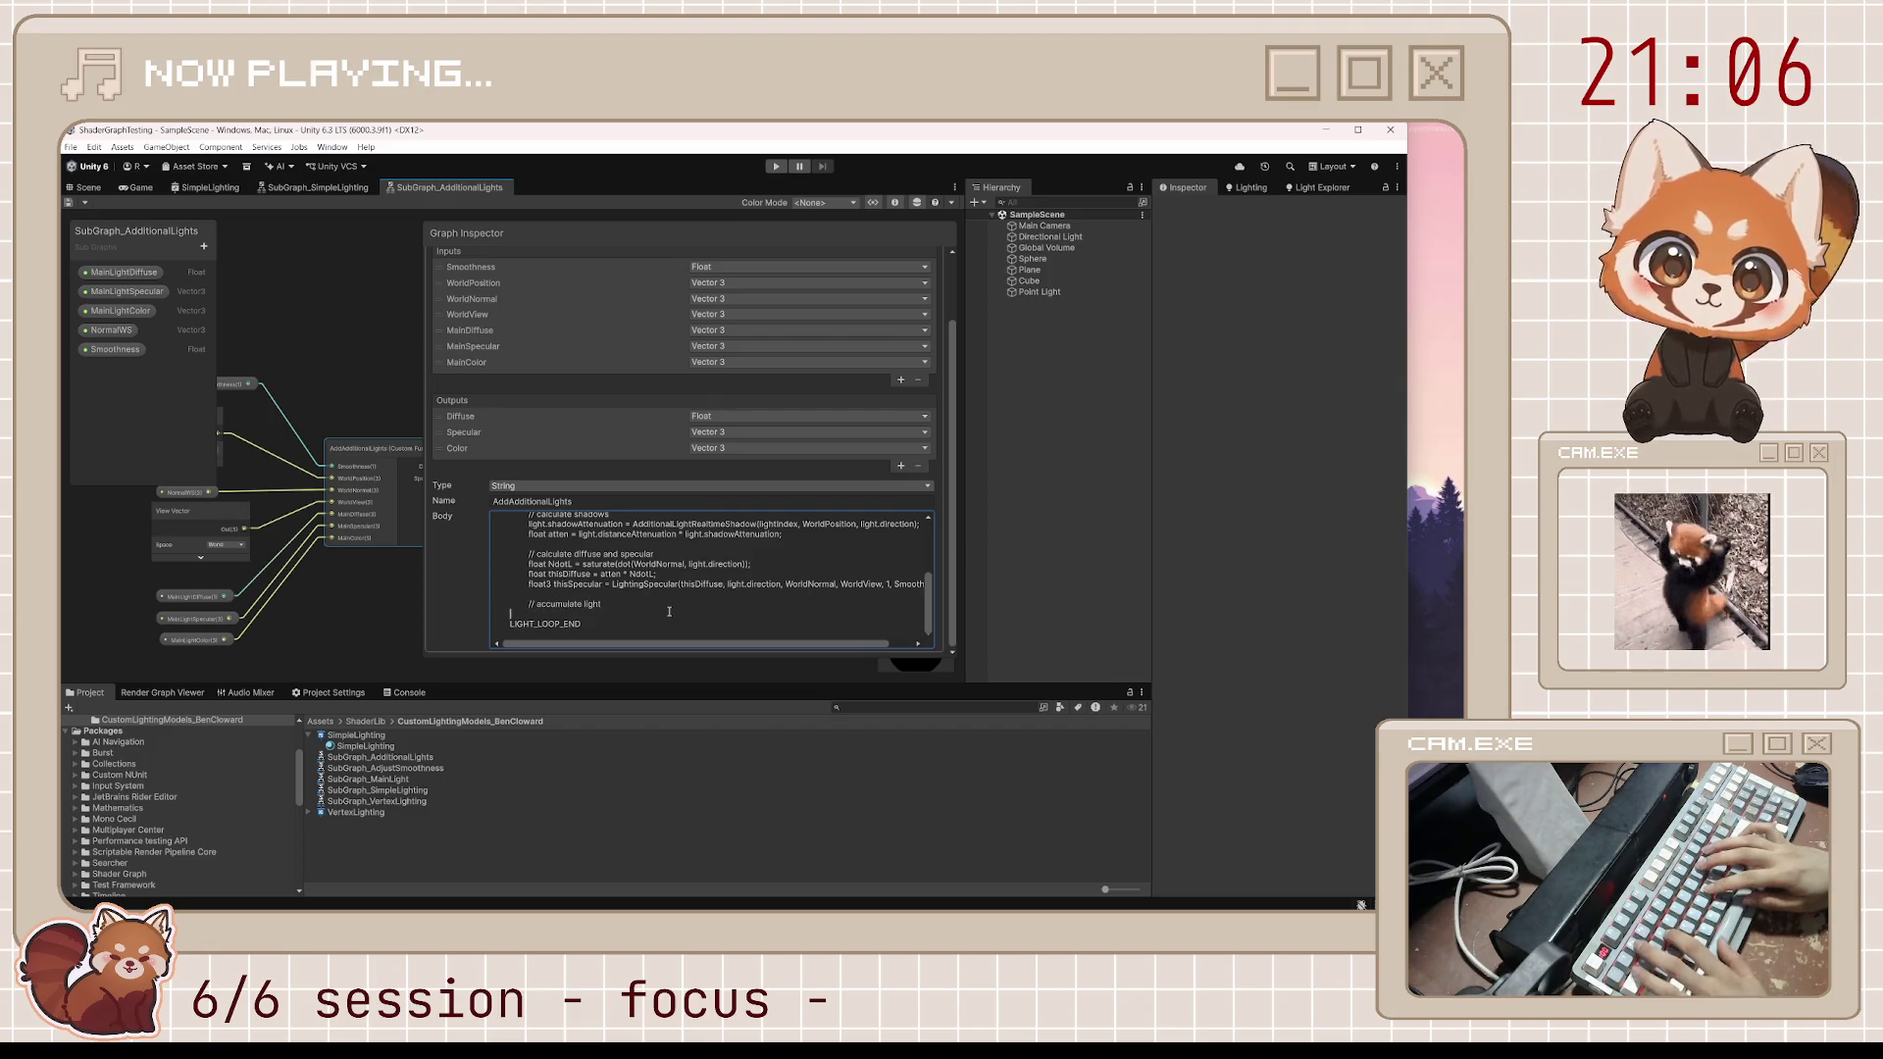
type("Diff")
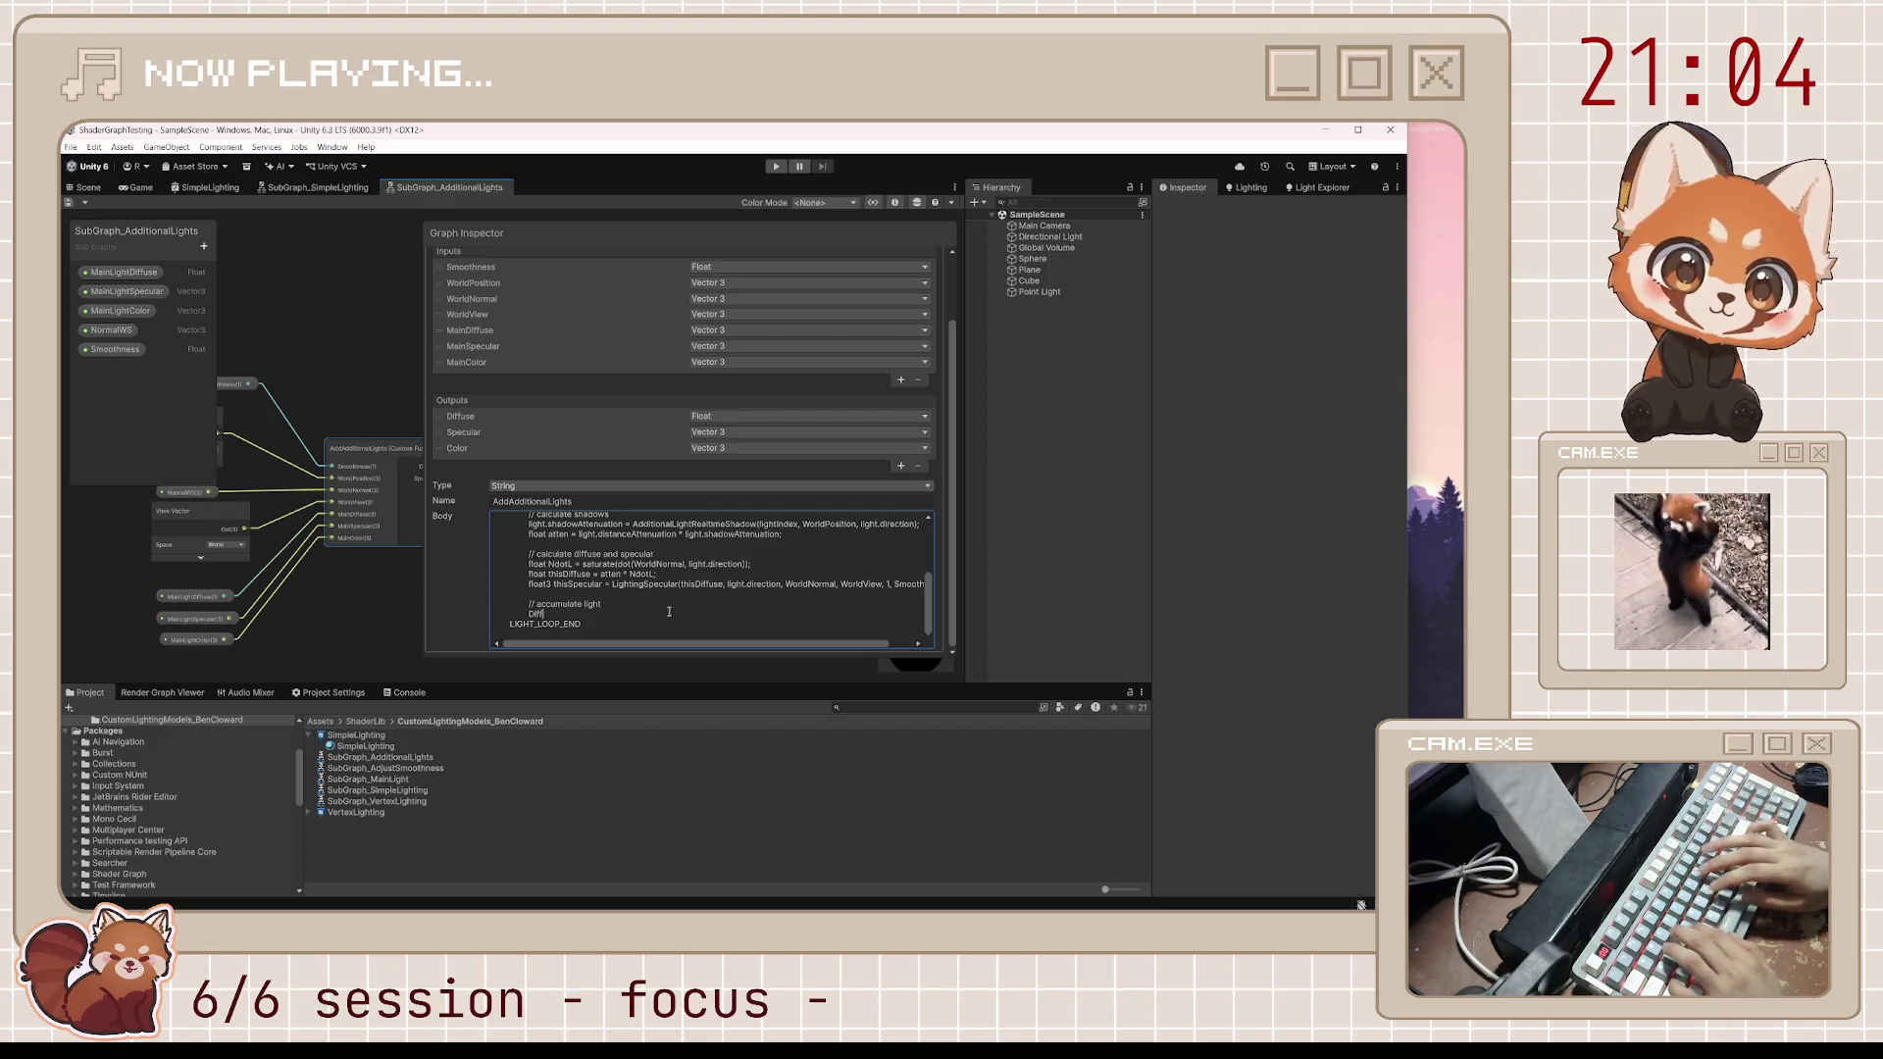
type("use += ")
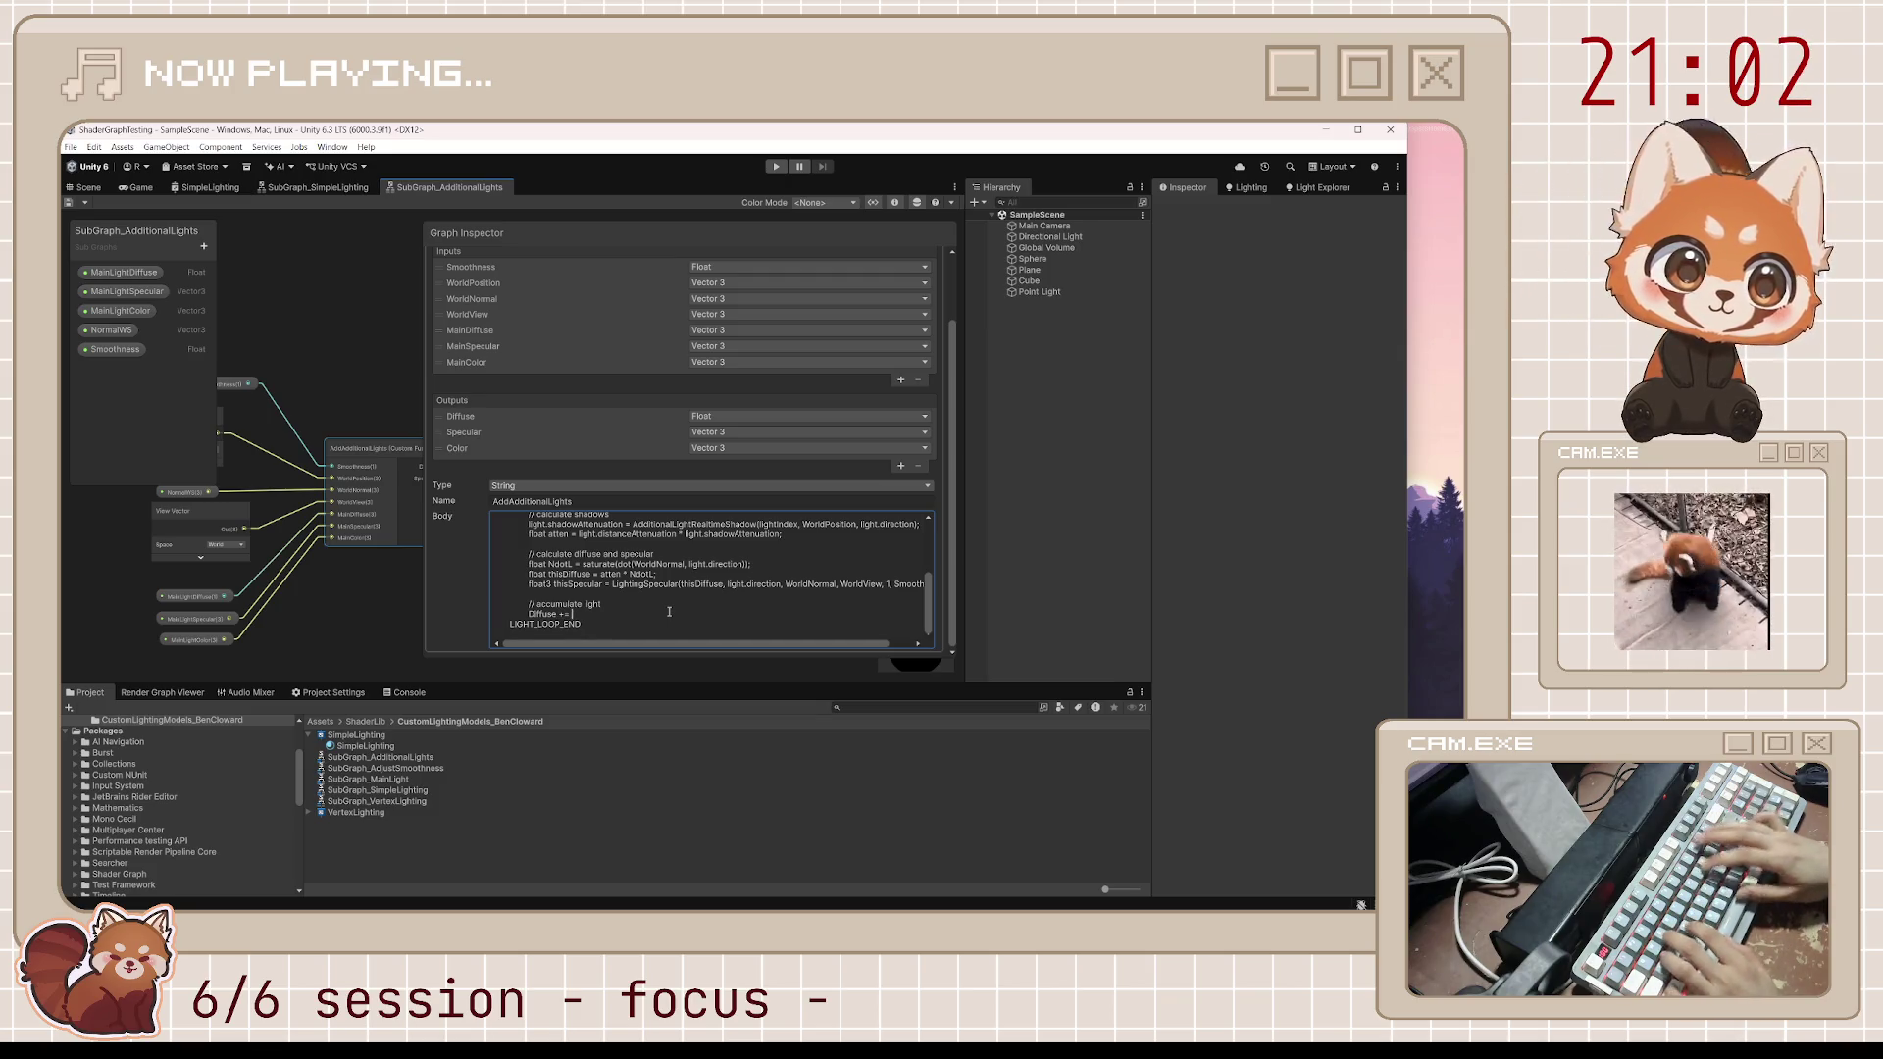
type("thisDiffuse;")
key("Return")
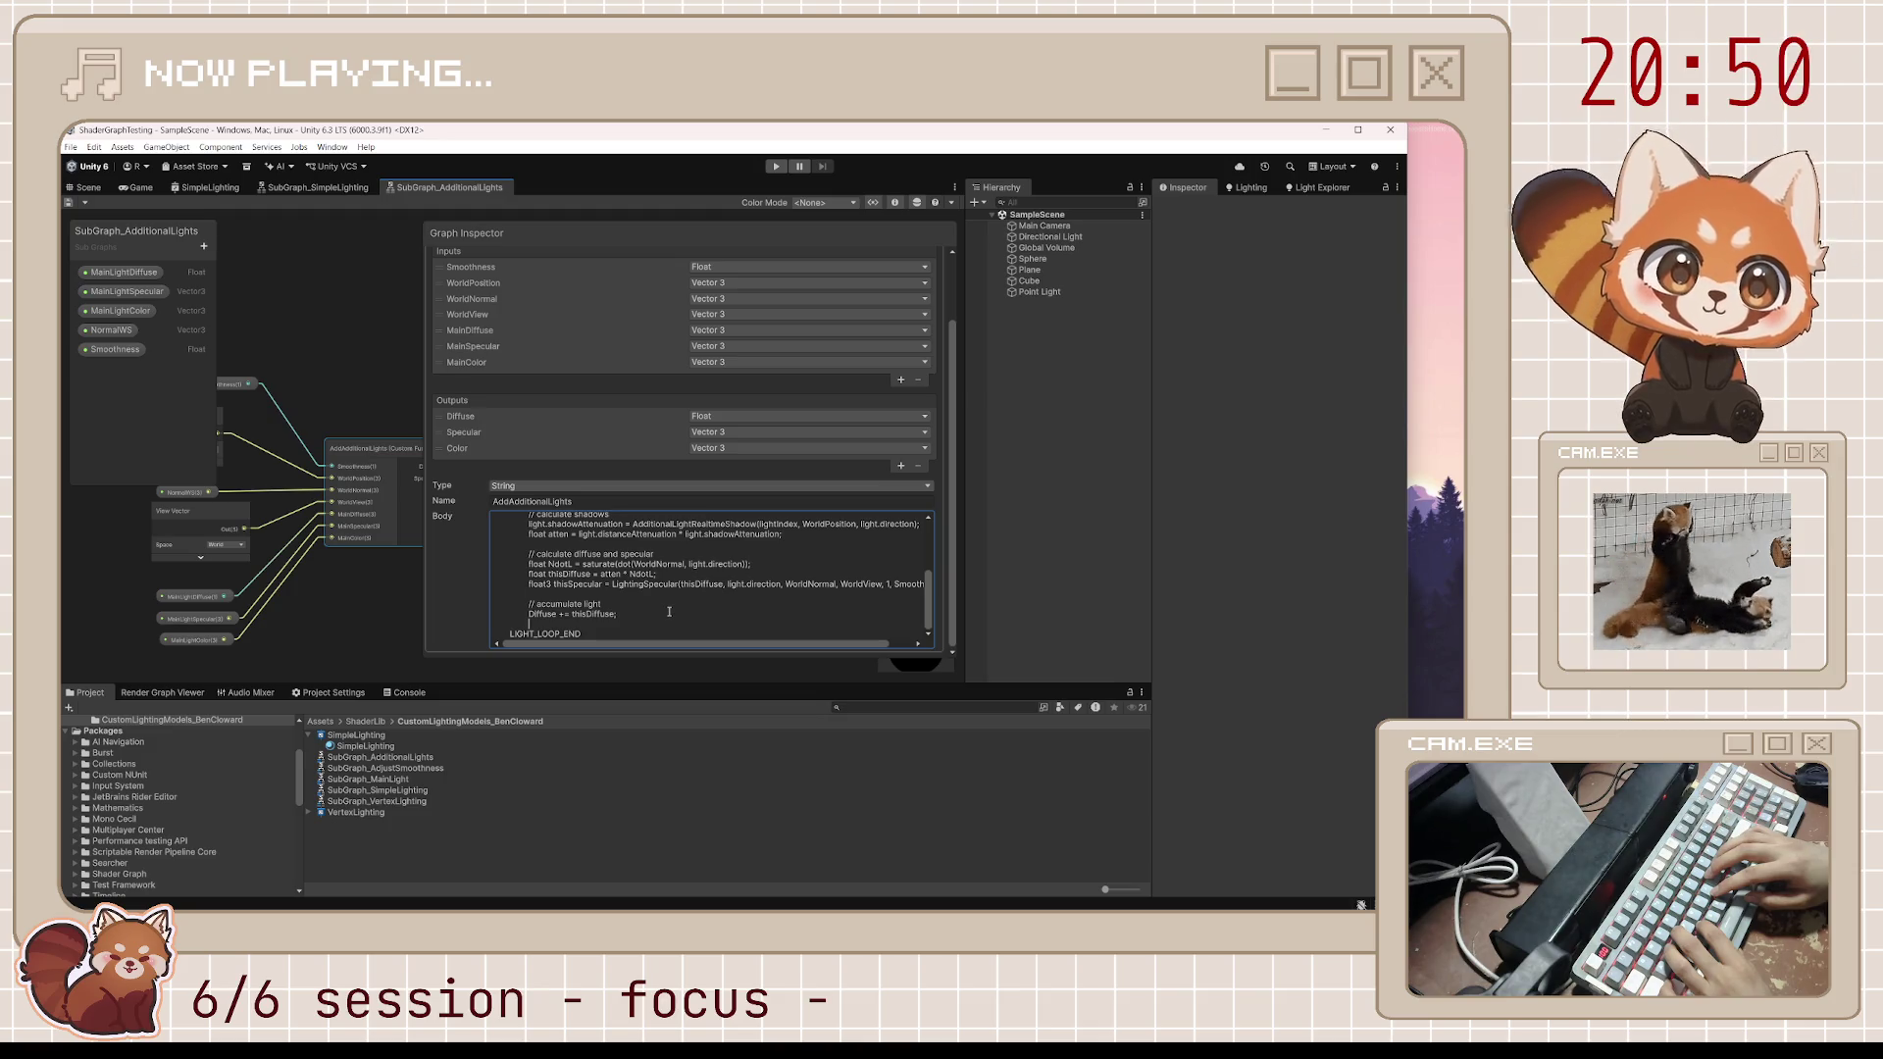
type("Specular ")
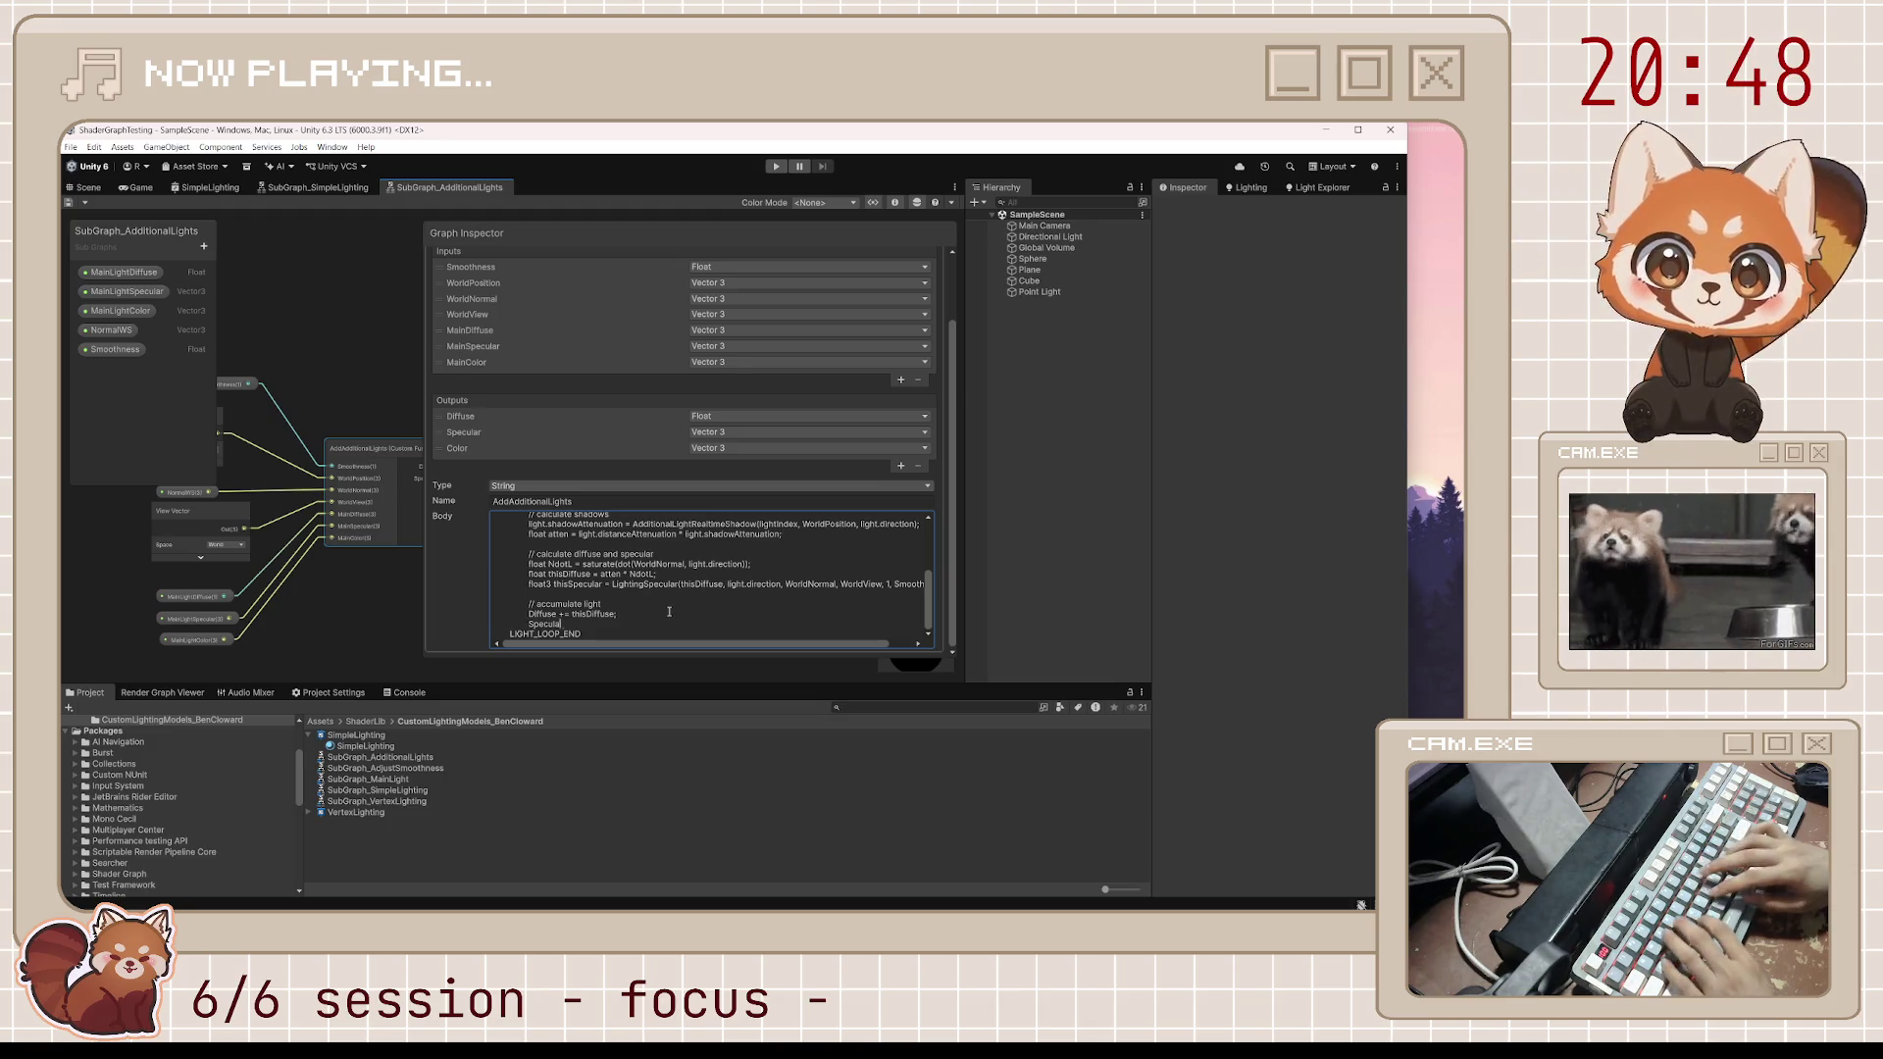
type("+= thisSpecul")
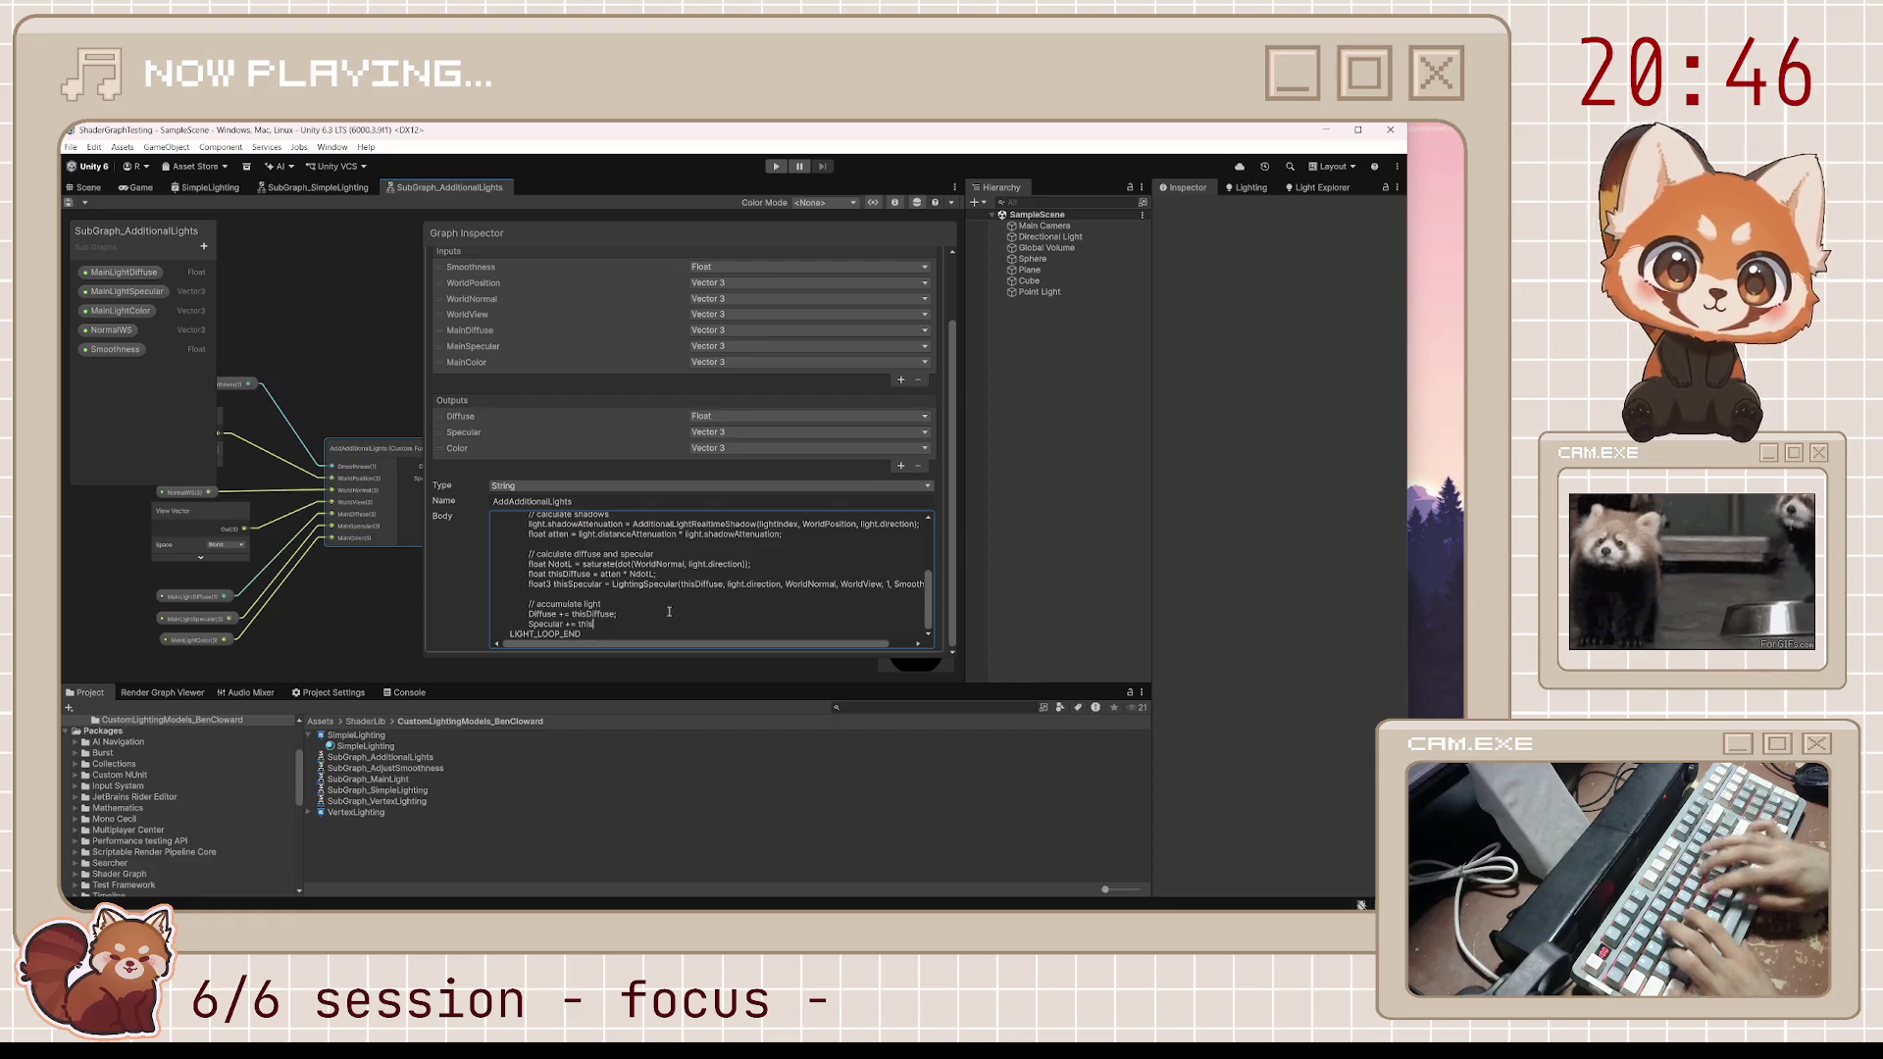
type("ar;")
key("Return")
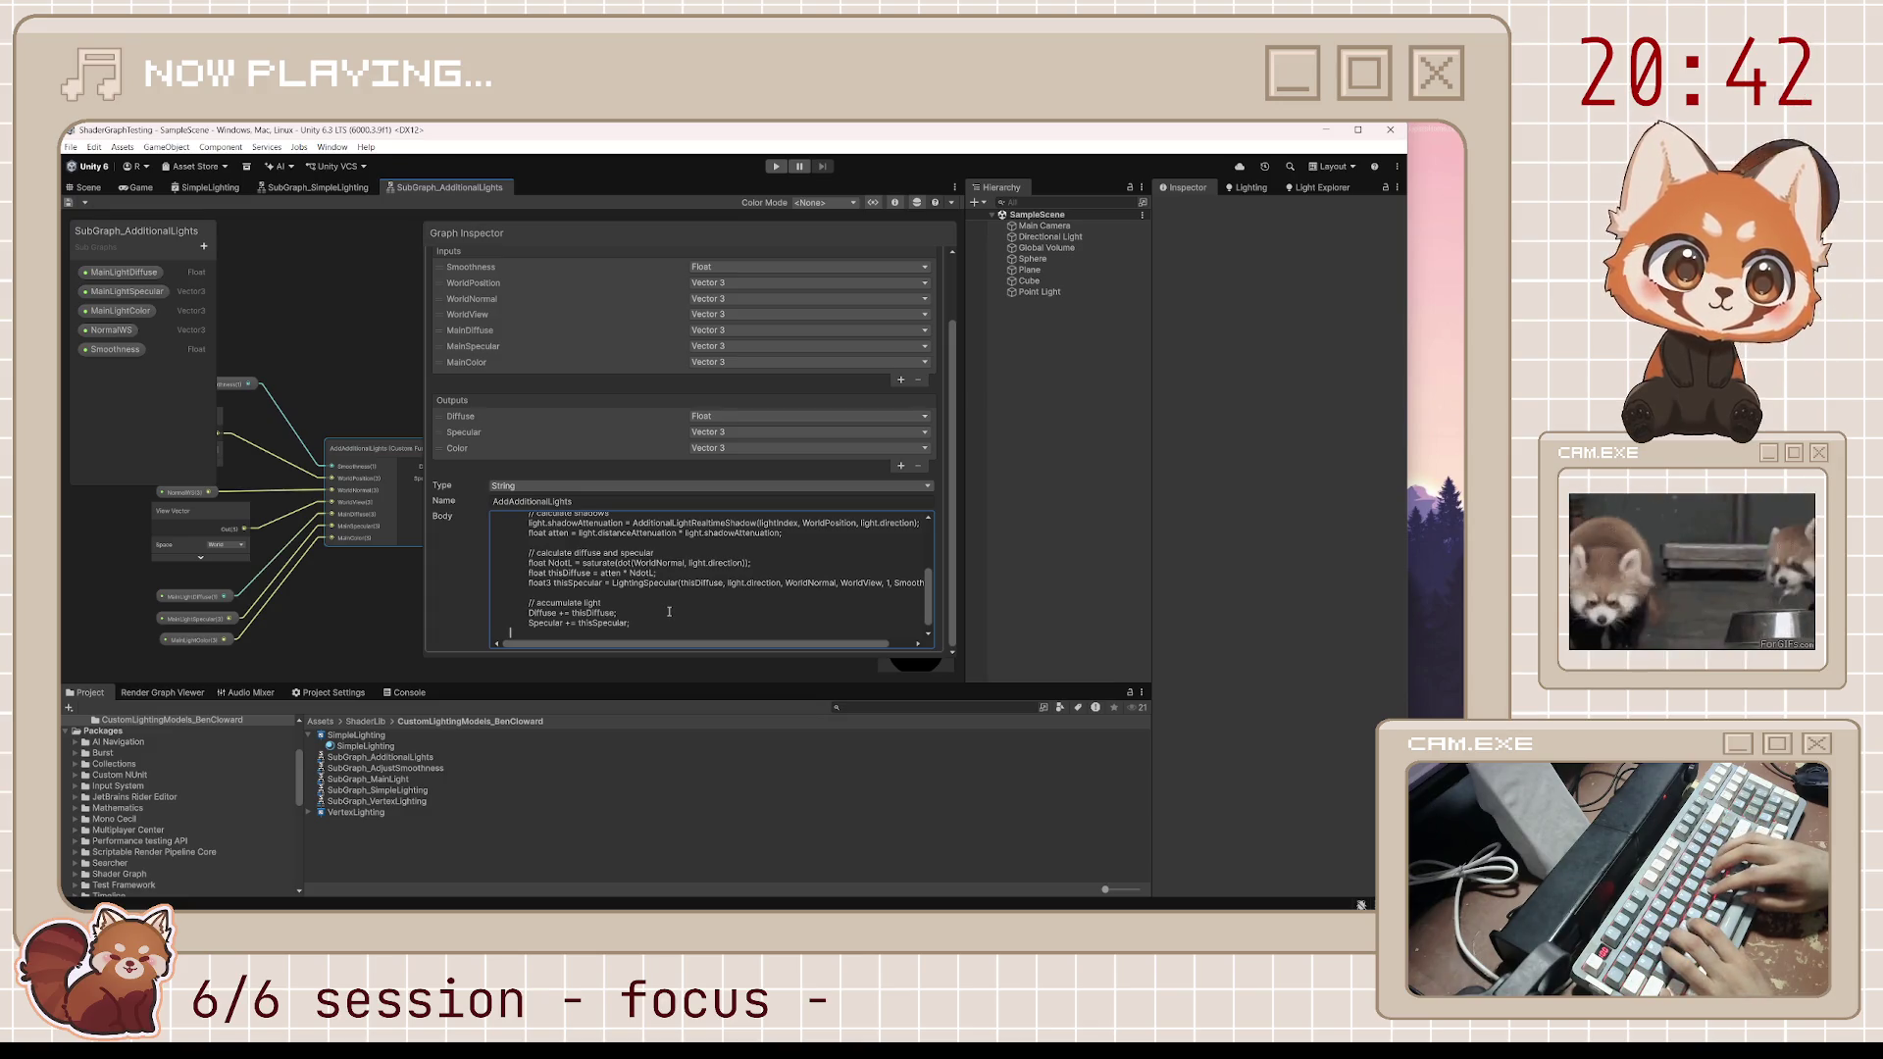
type("Co")
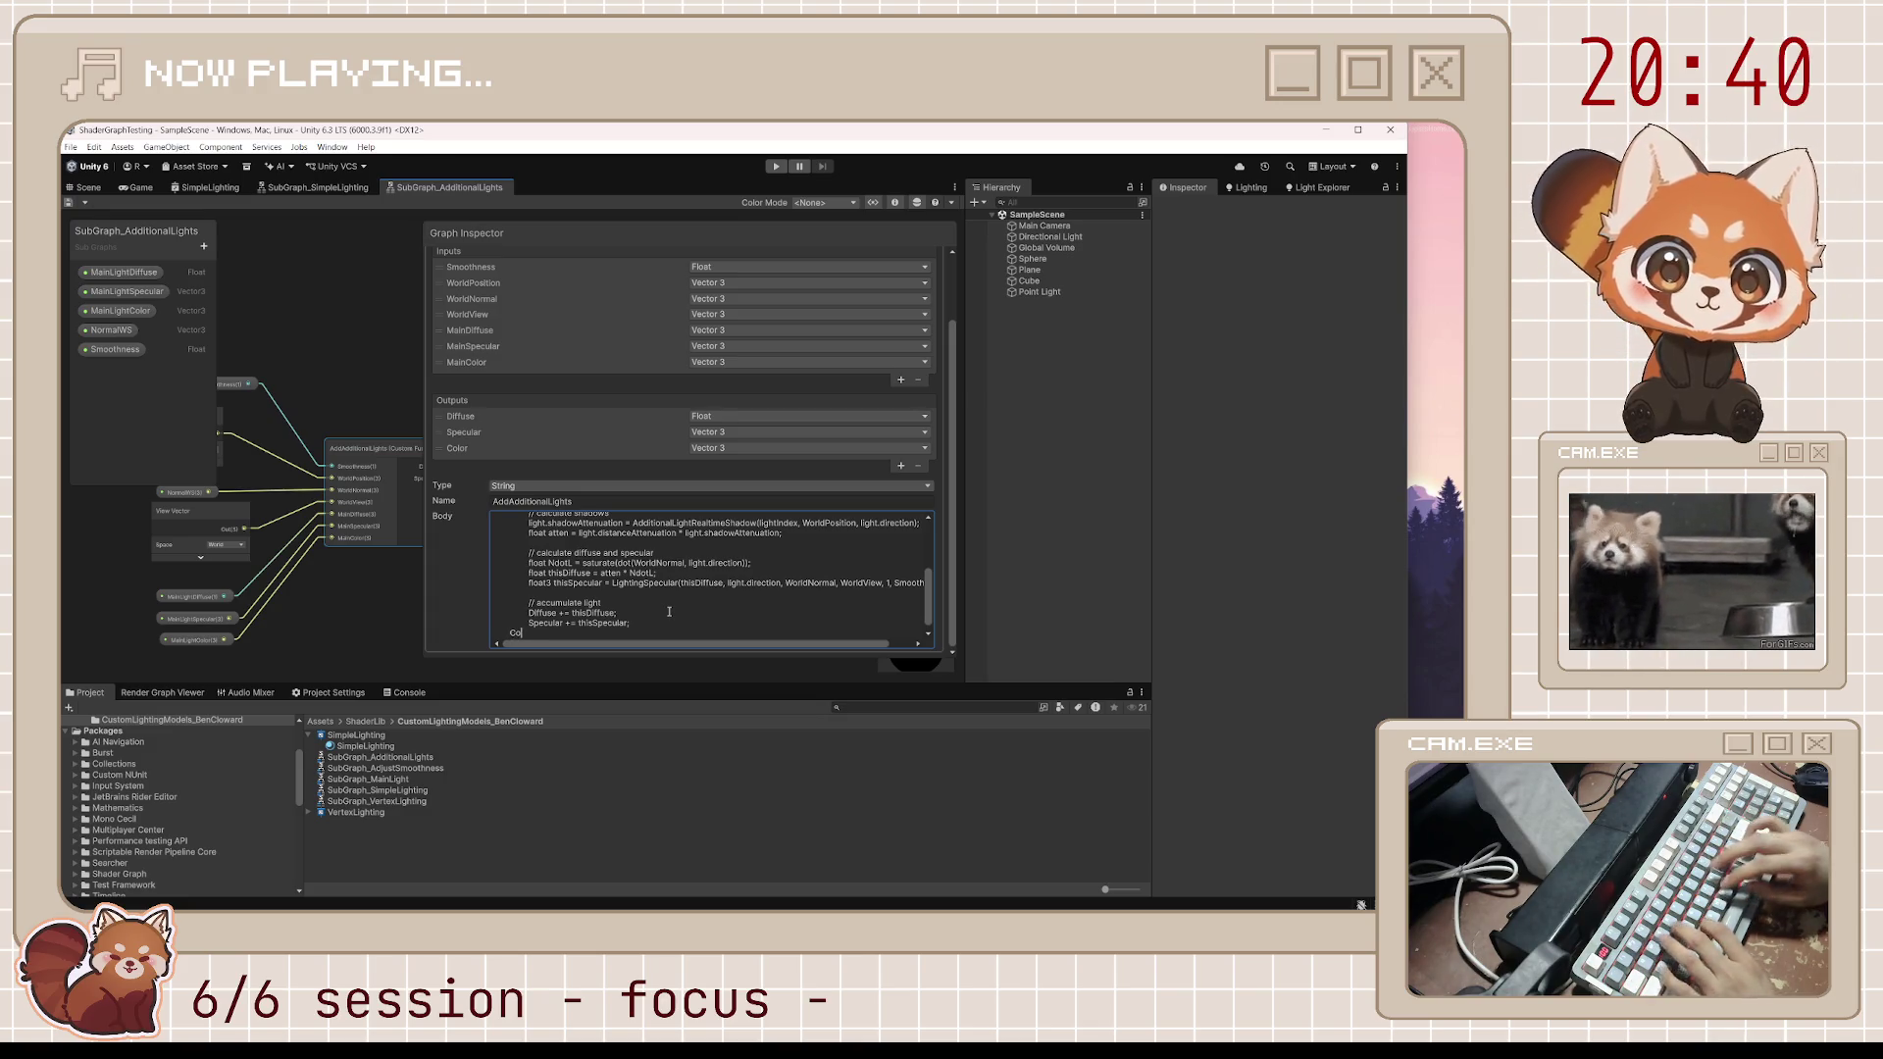
type("C")
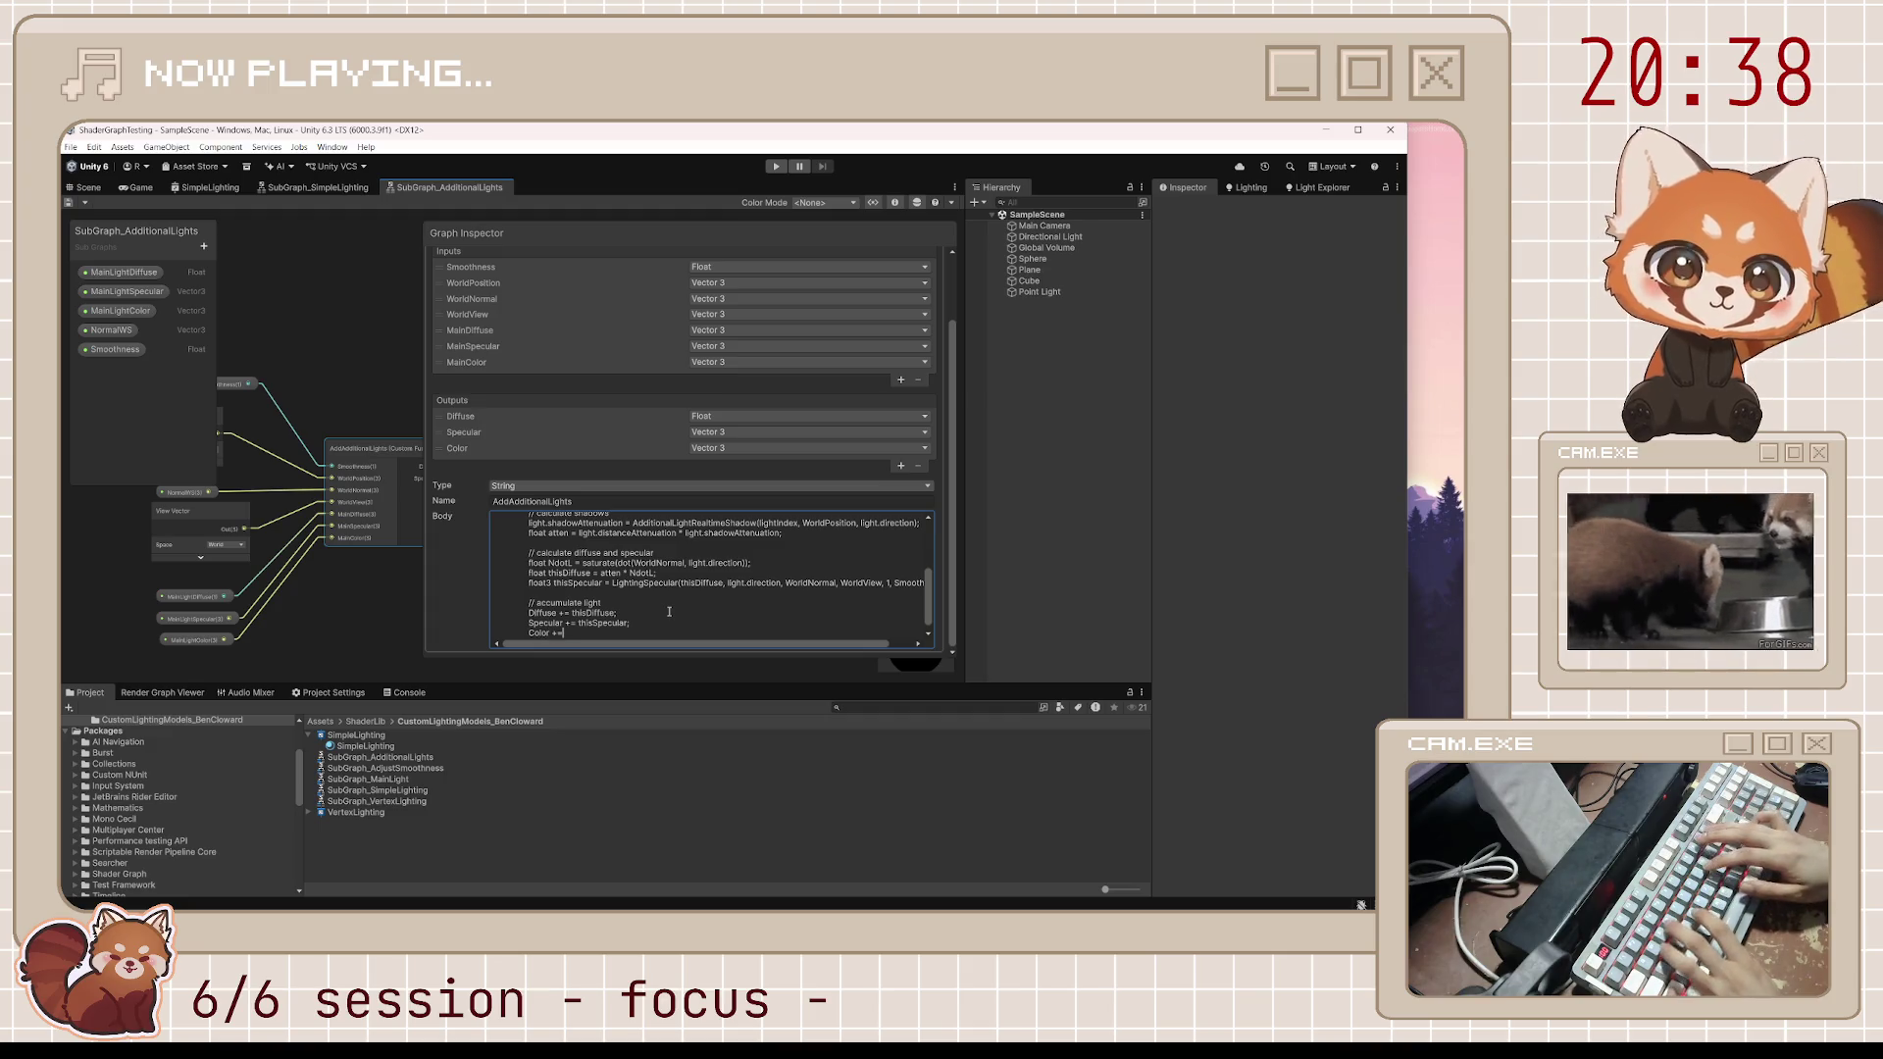
type("light.col")
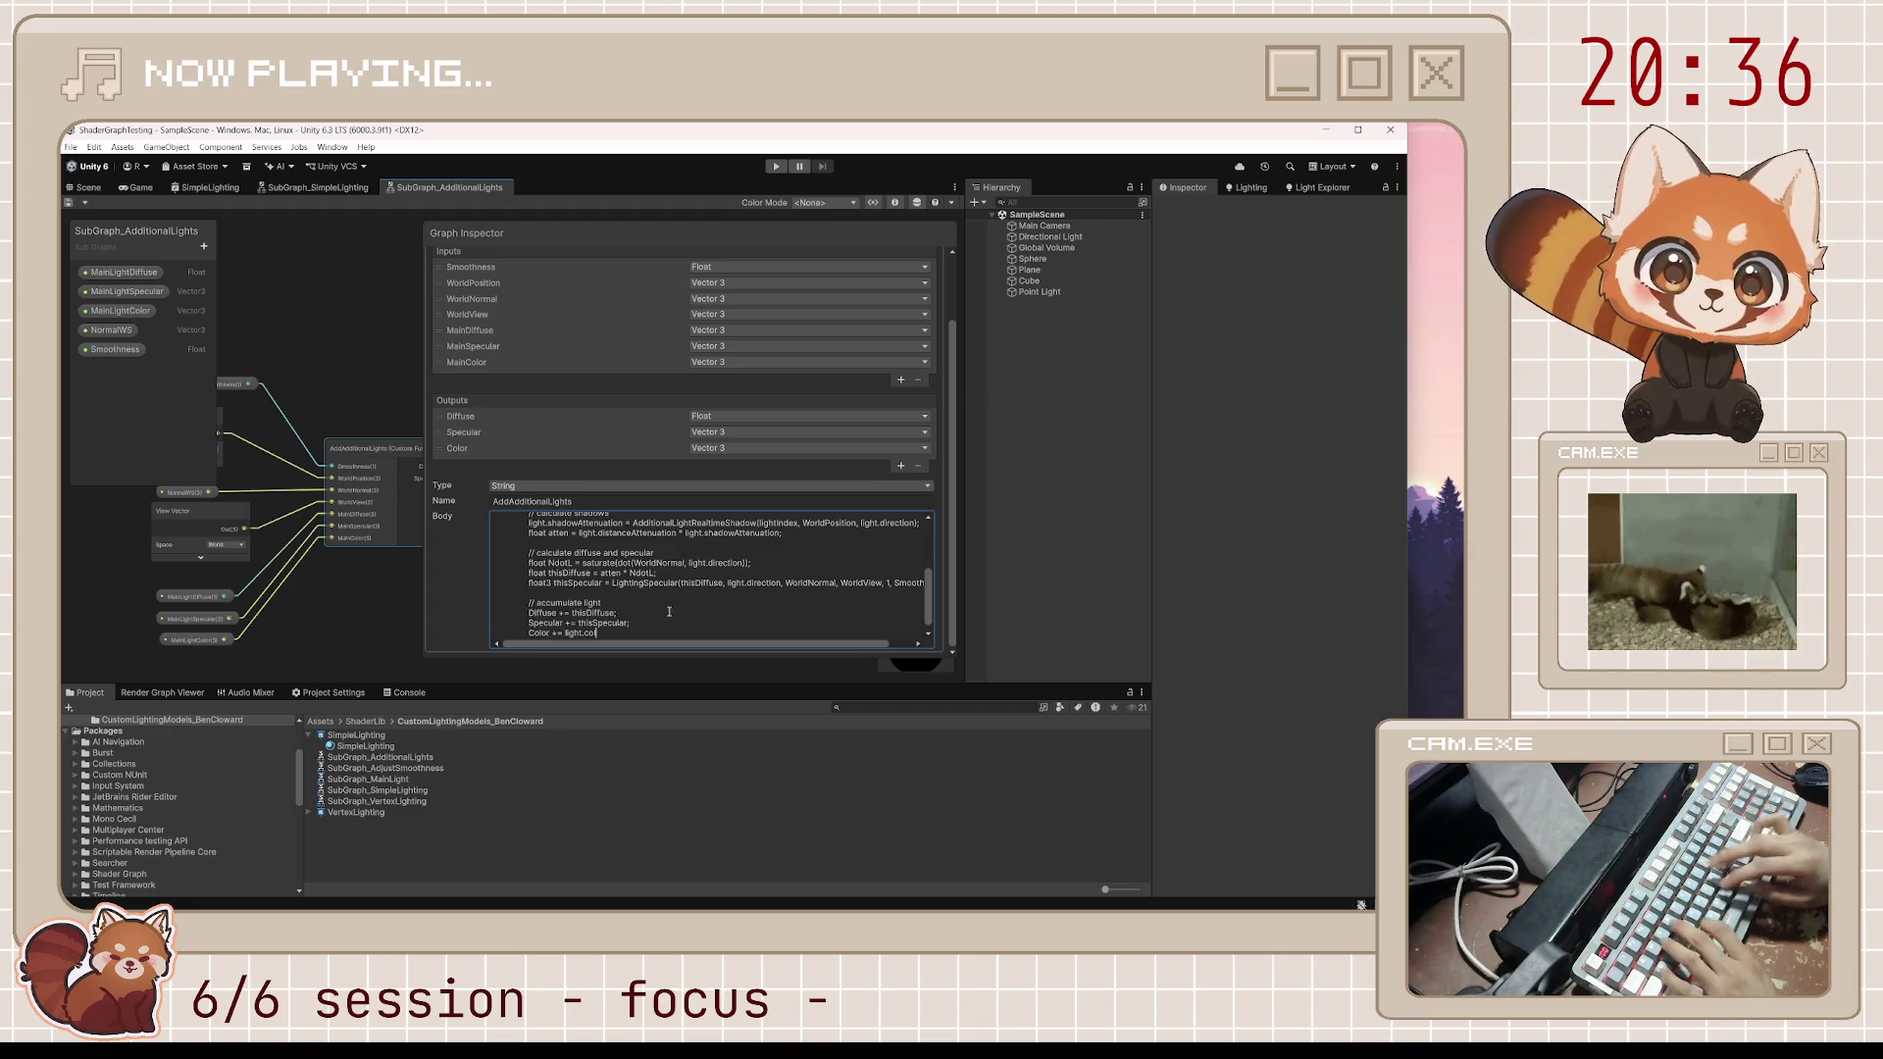
type("or  (")
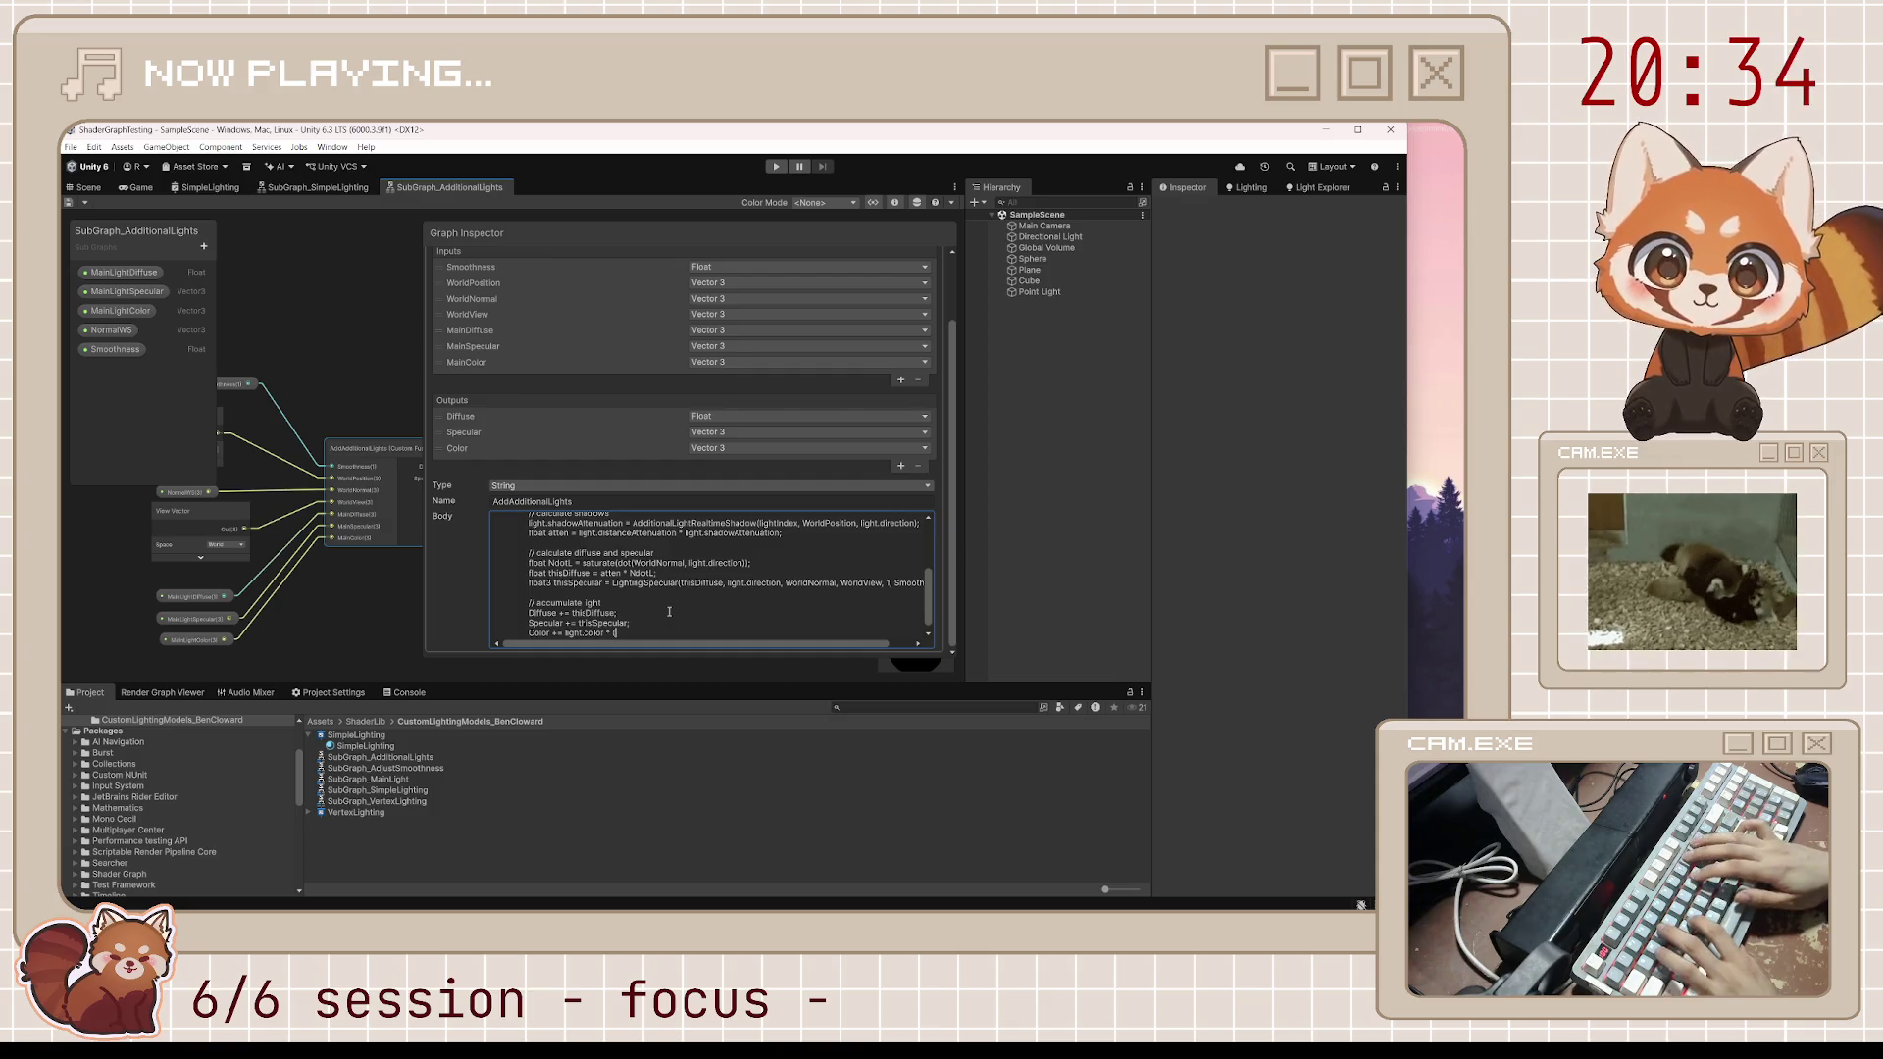
type("thisDiffuse")
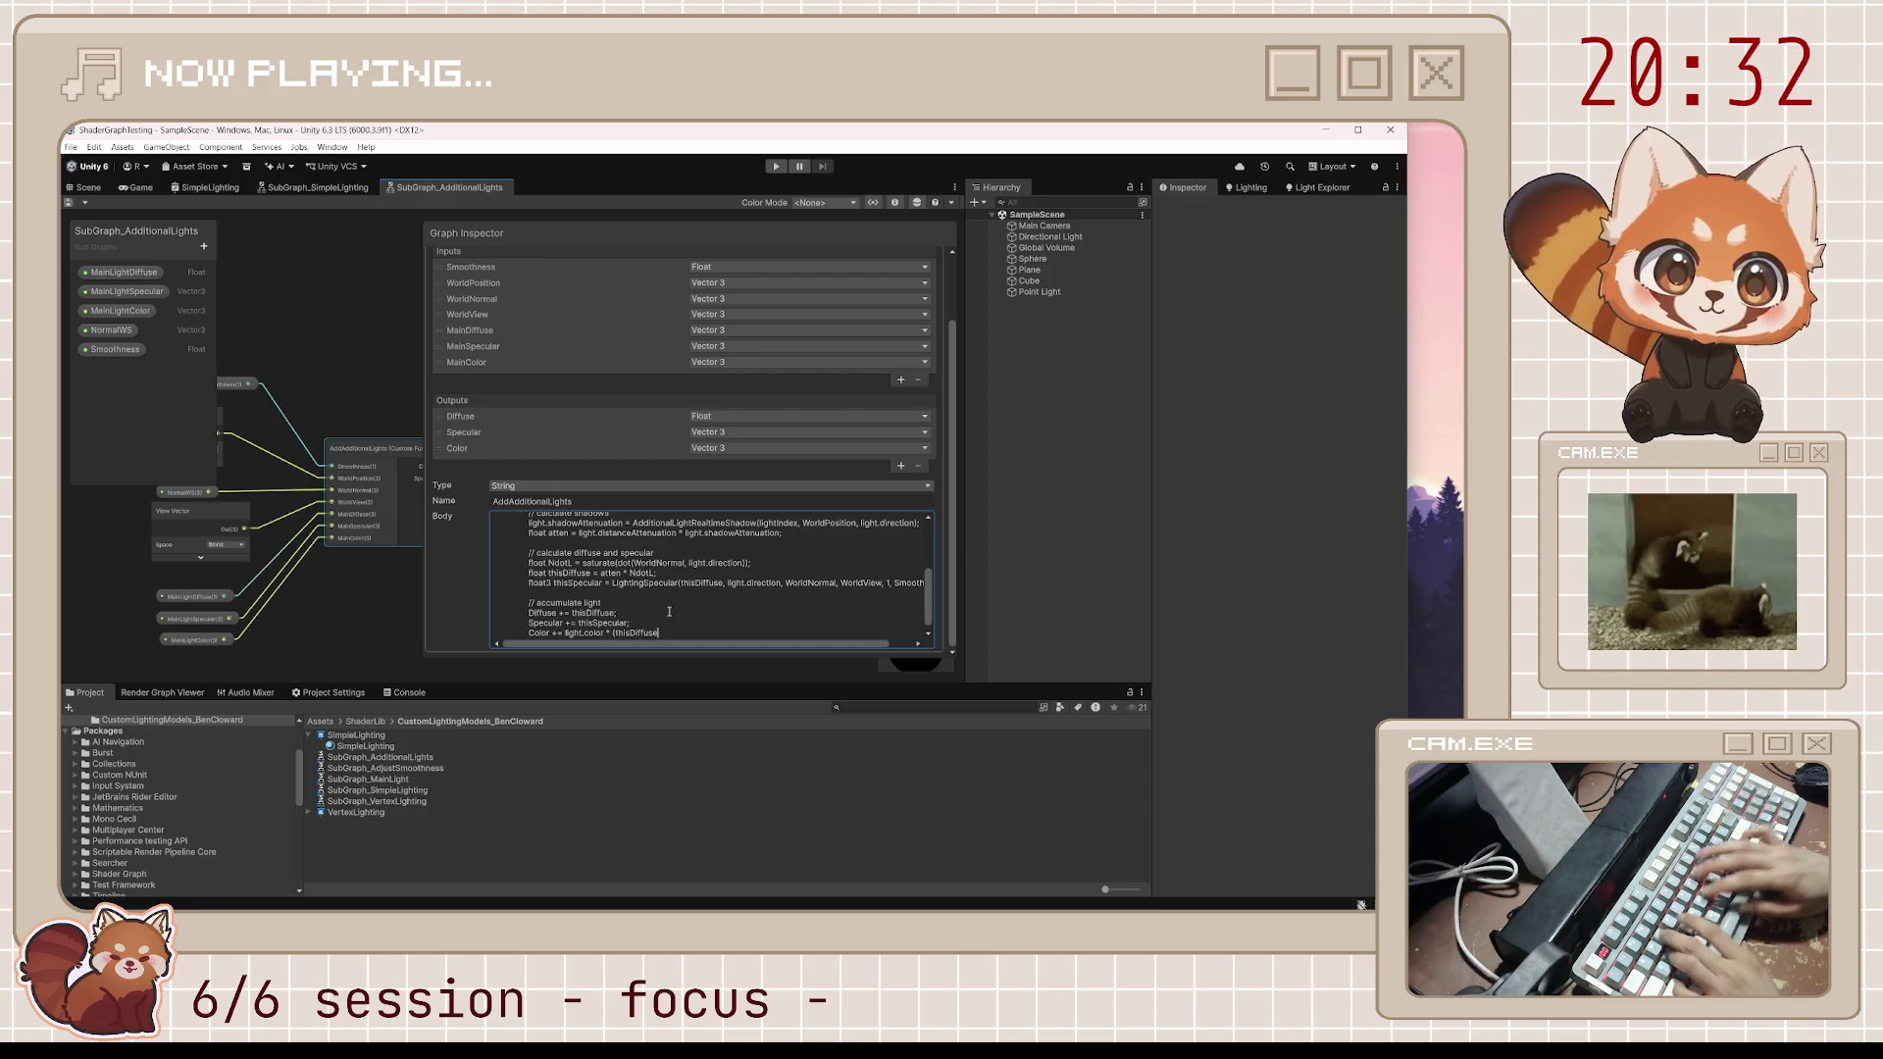
type(" + this")
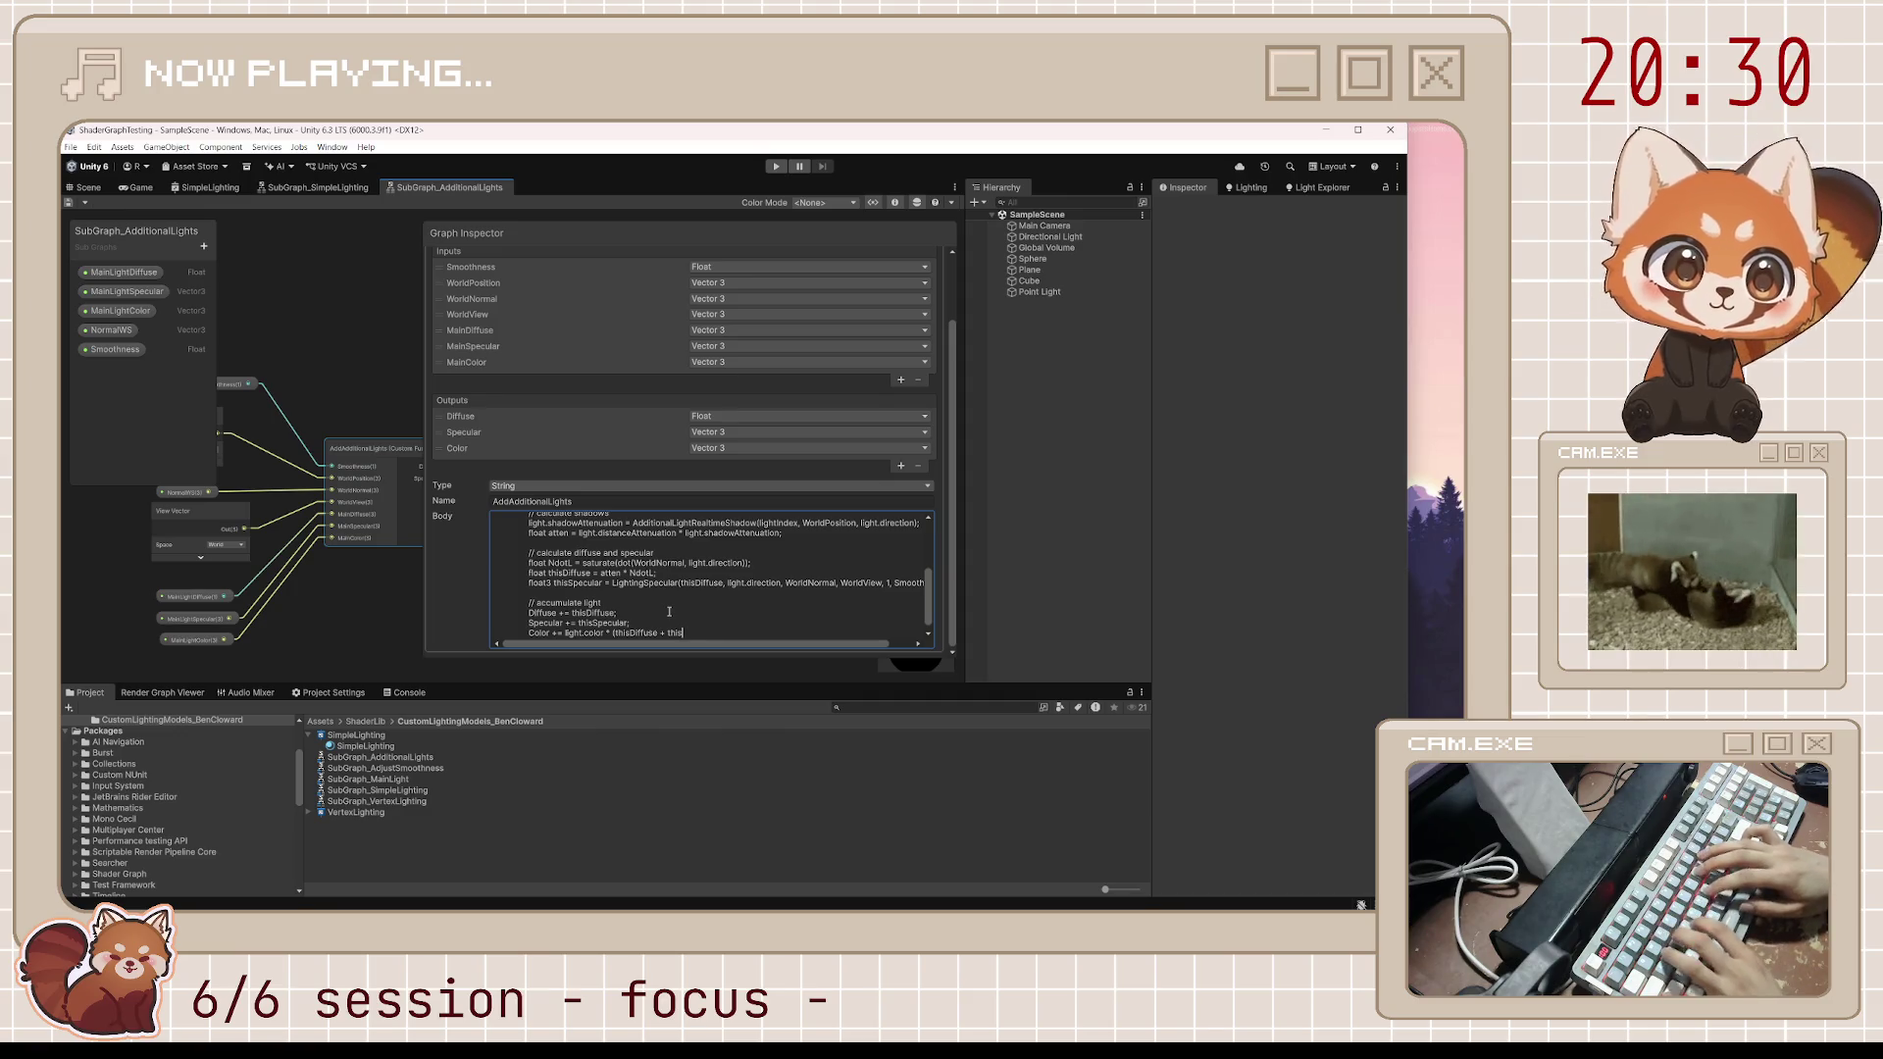
type("Specular);")
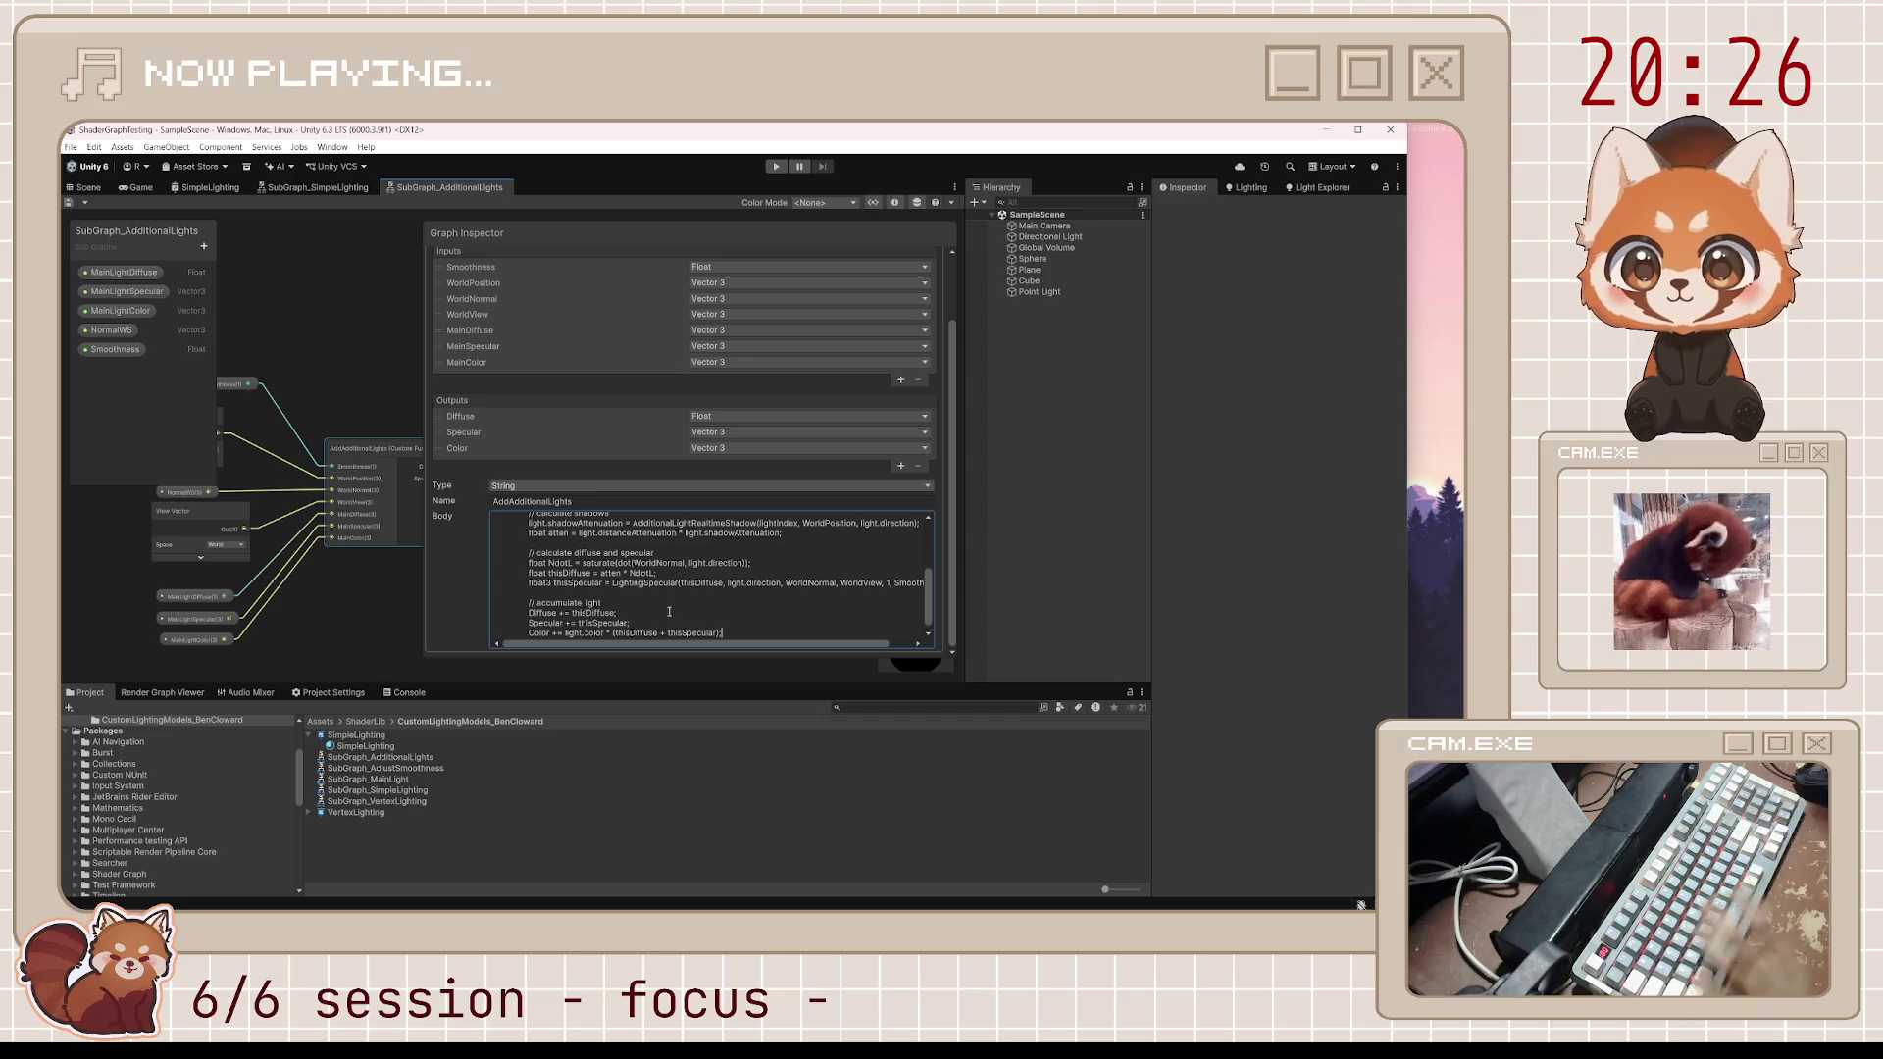
scroll(669, 612, "down", 1)
scroll(669, 612, "up", 2)
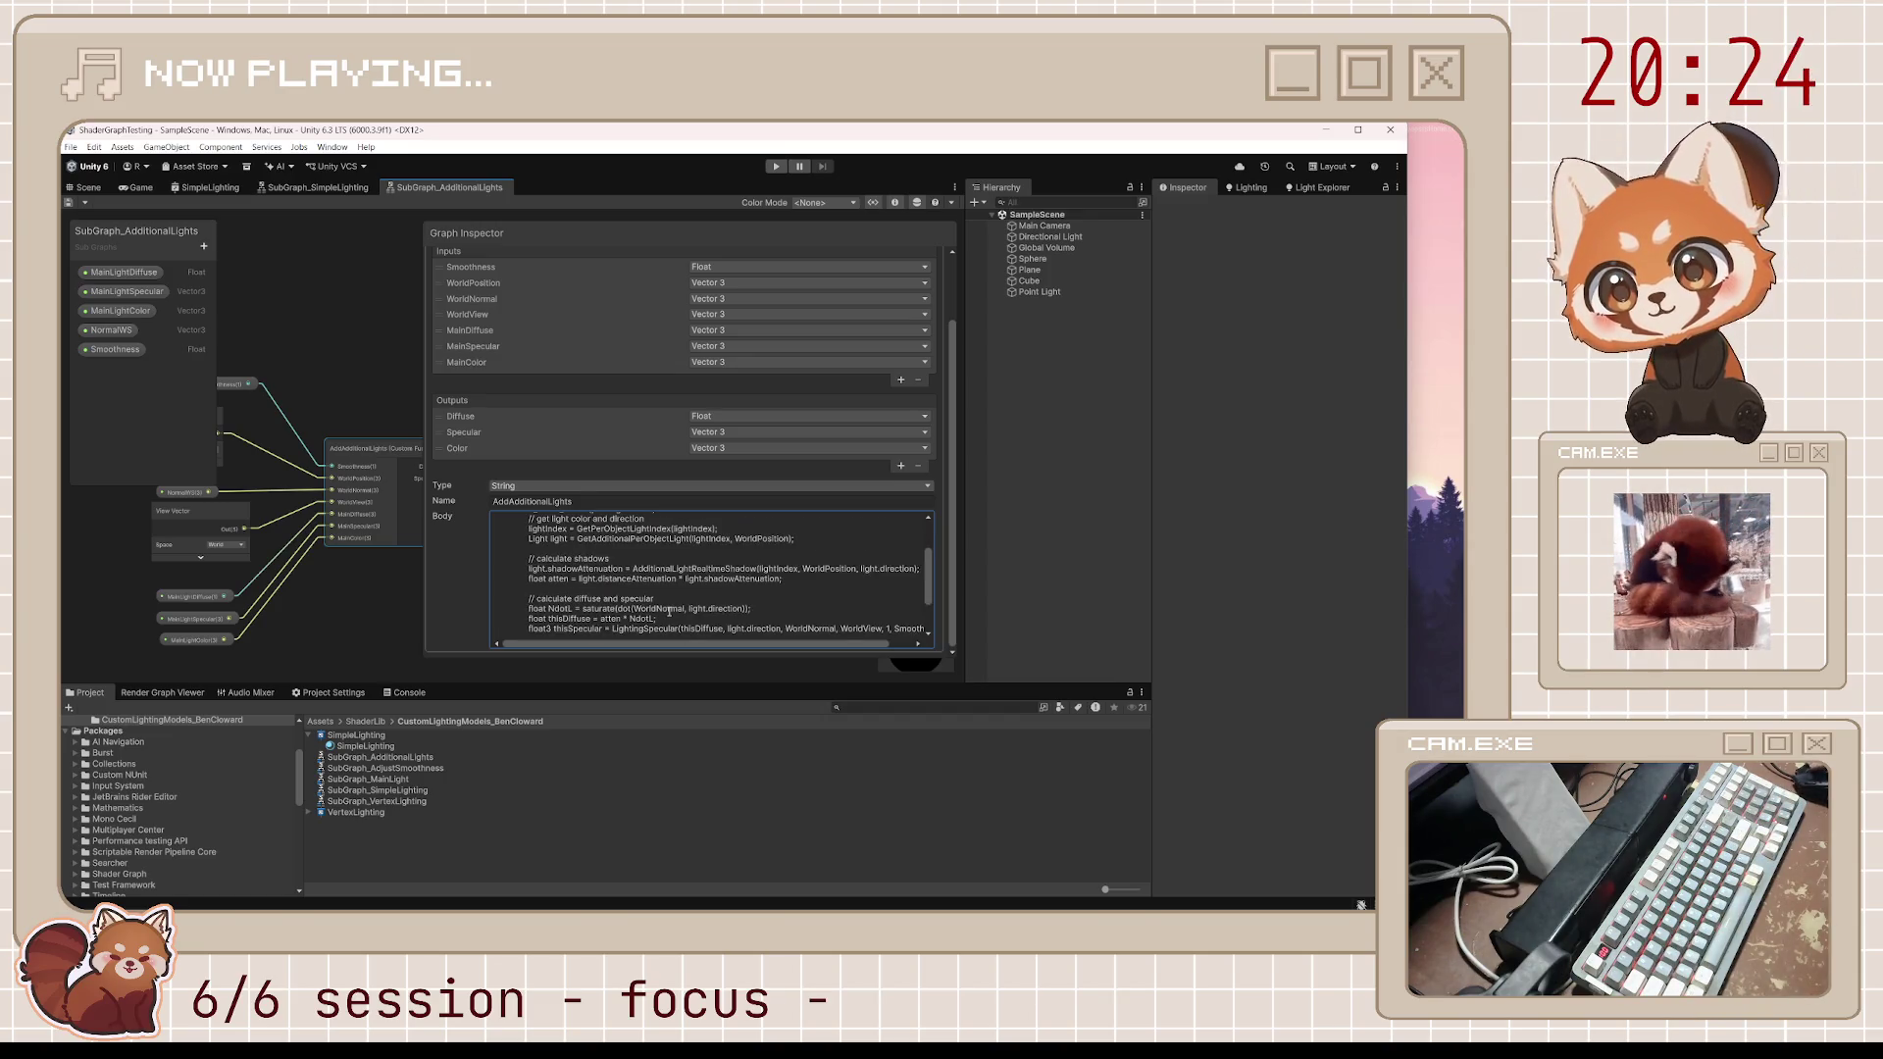
scroll(686, 603, "down", 2)
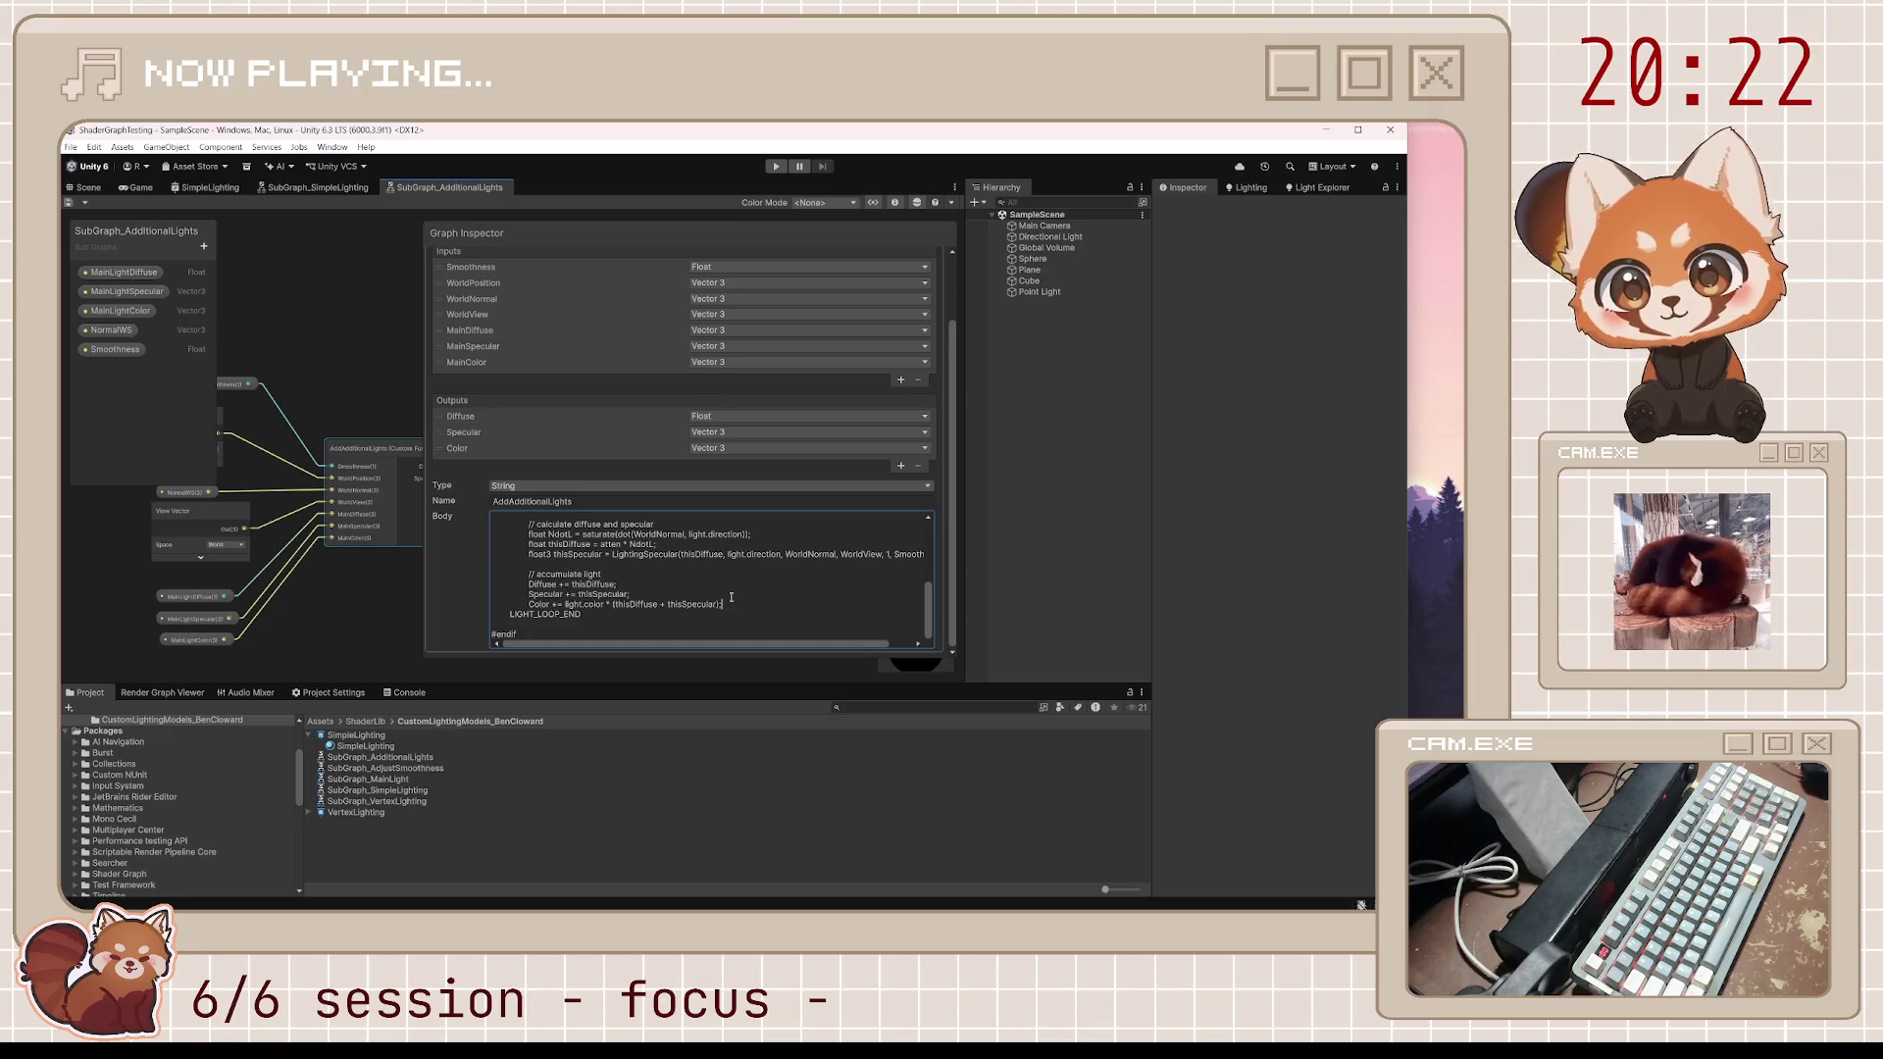
scroll(718, 597, "up", 3)
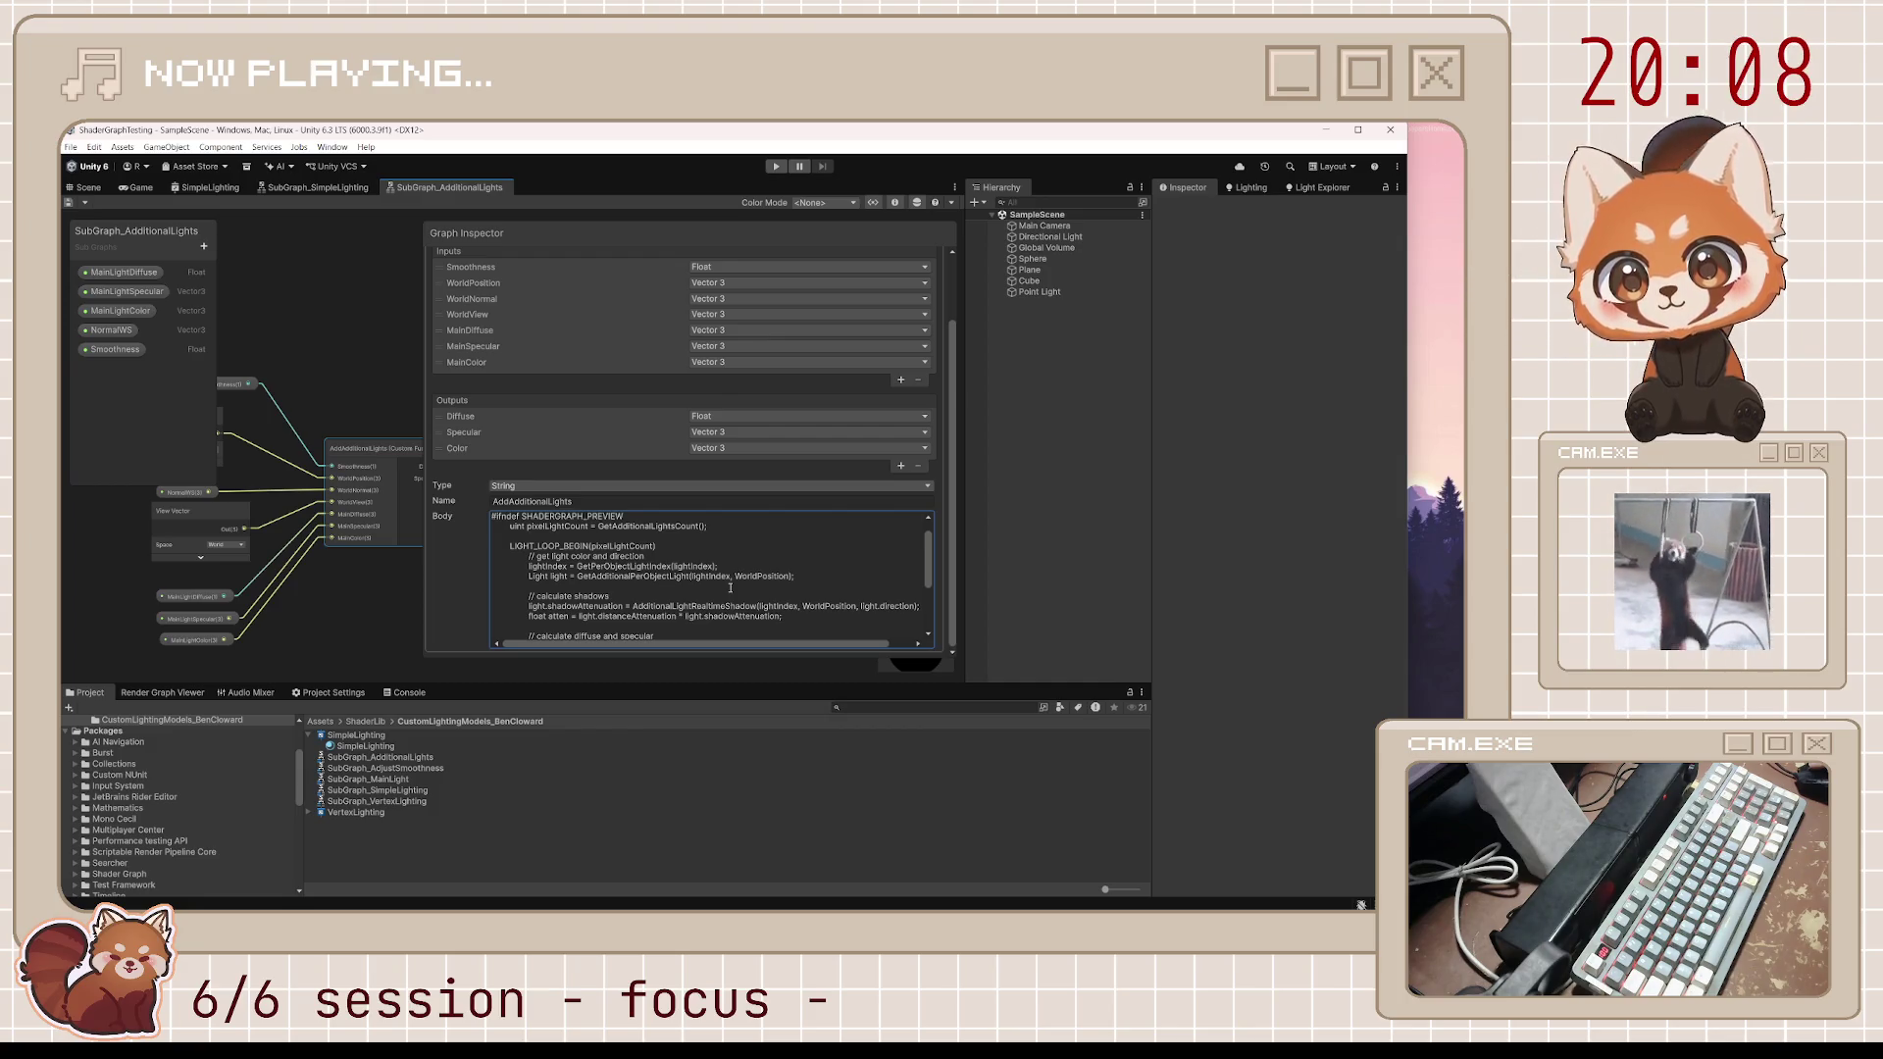
scroll(729, 587, "down", 5)
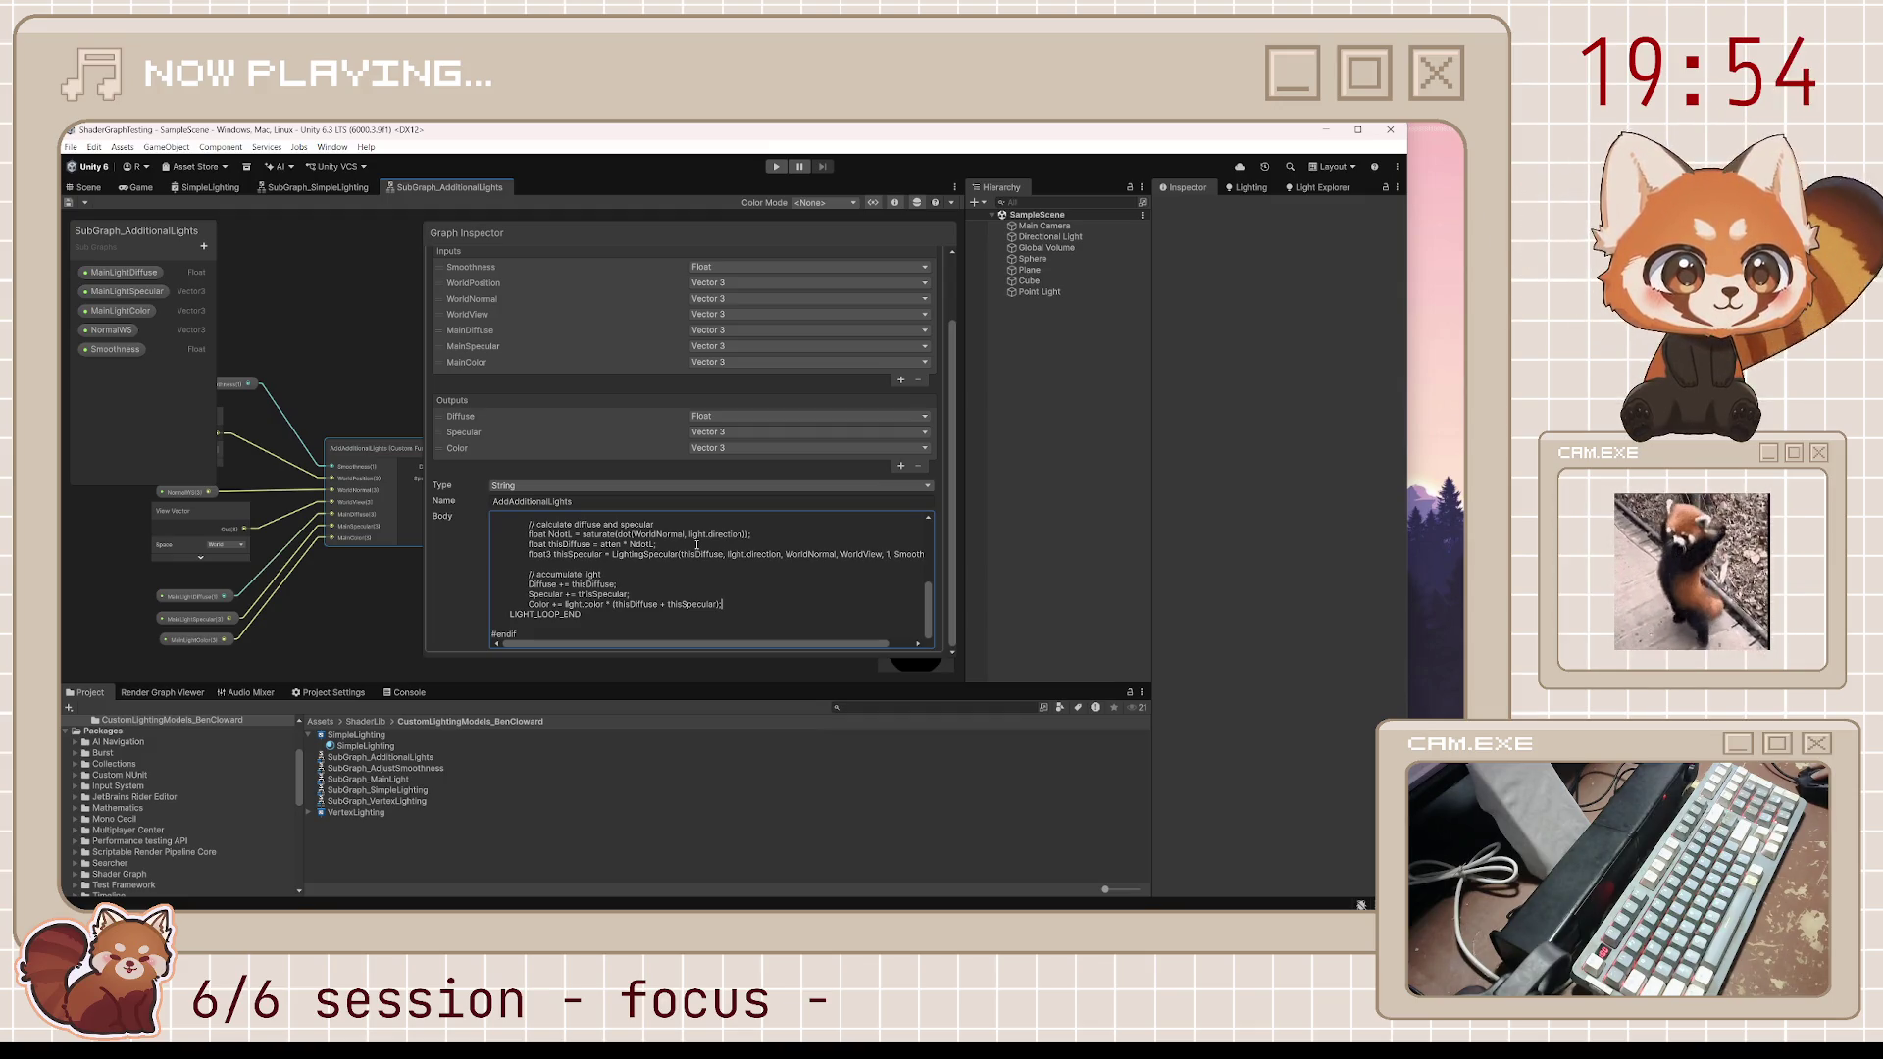
left_click(633, 628)
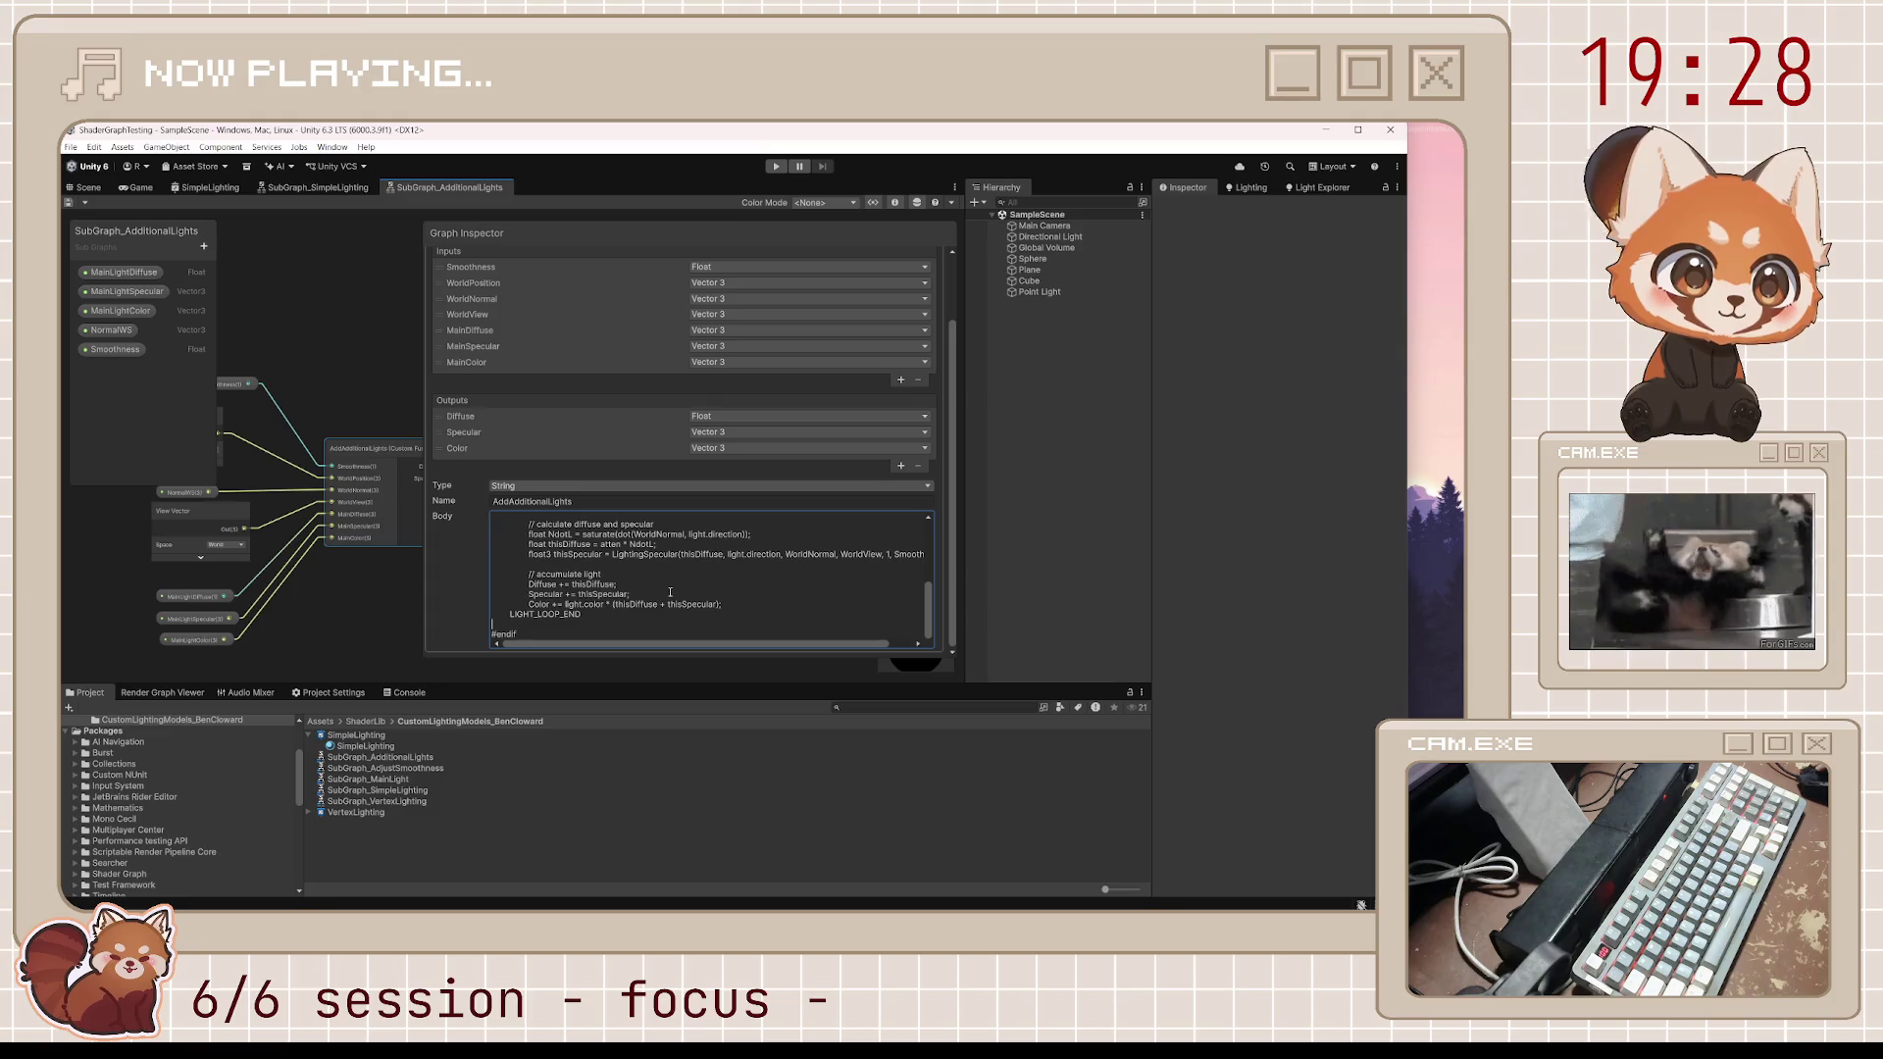
key("Tab")
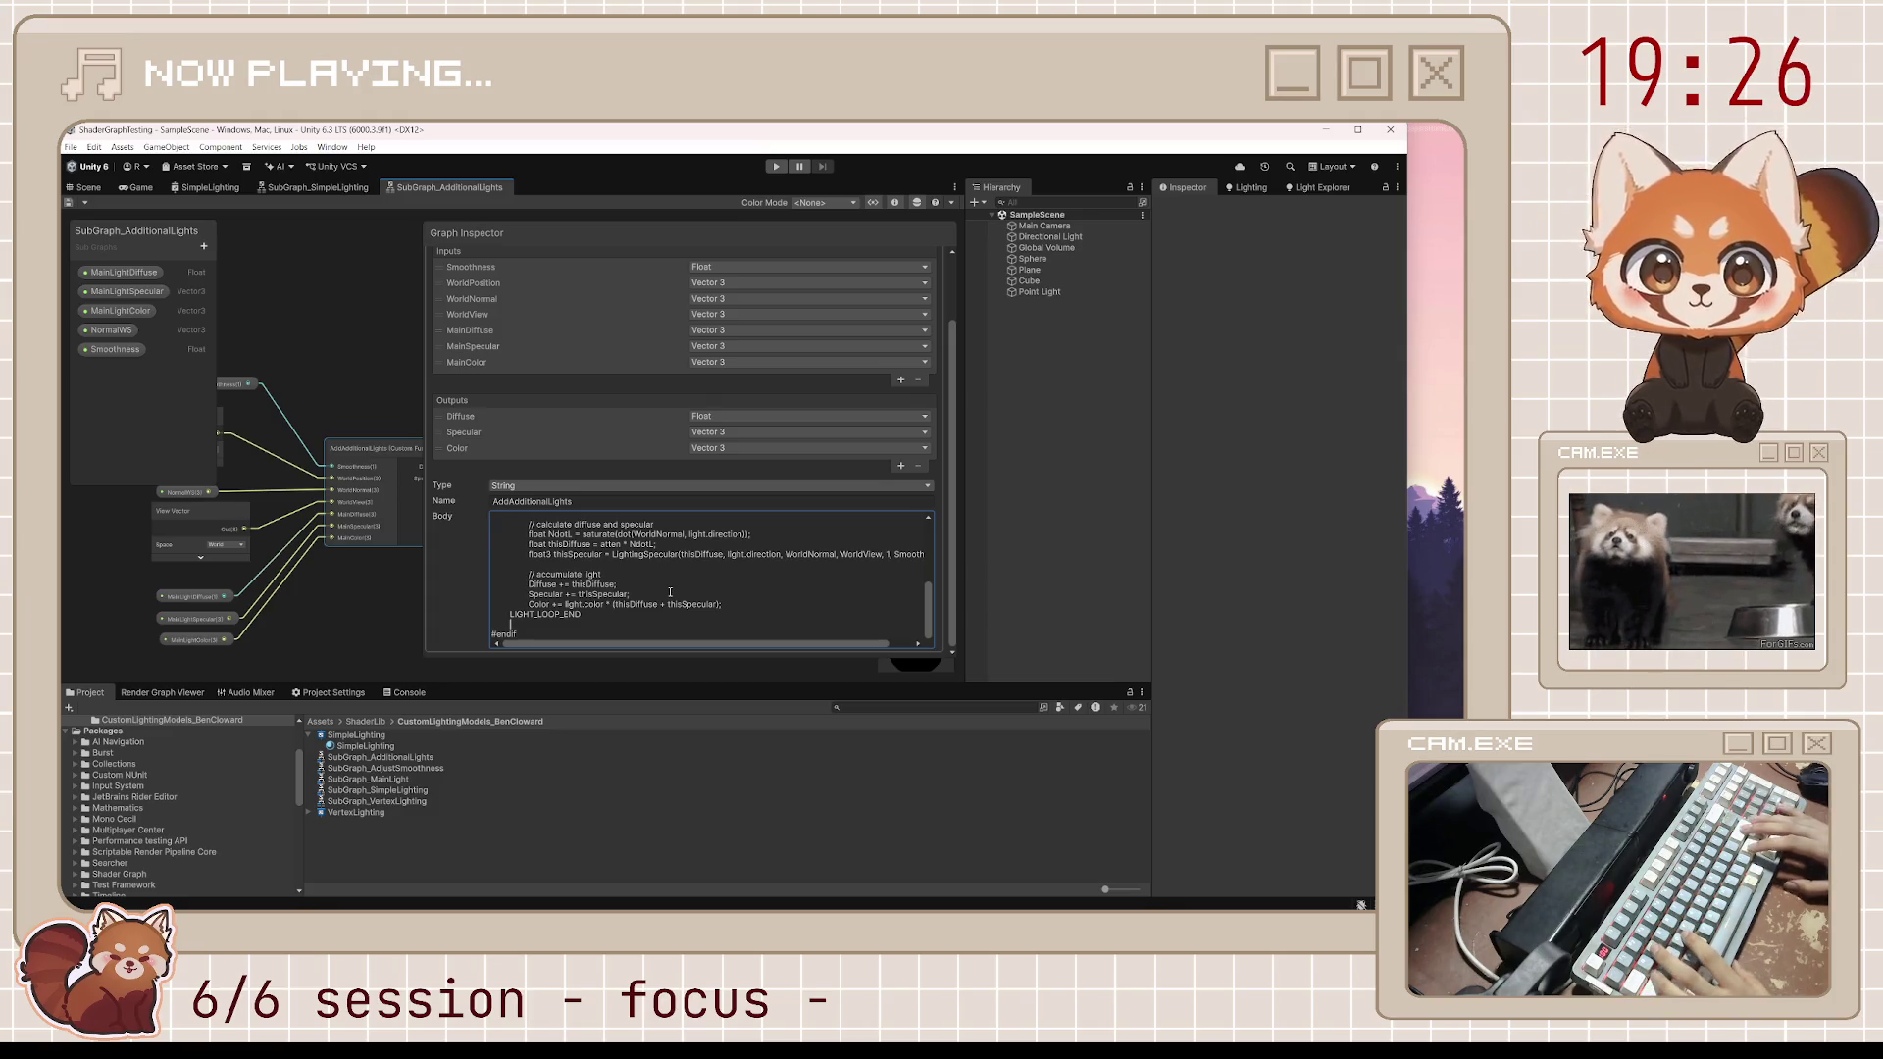
Below LIGHT_LOOP_END add float total = Diffuse + dot(Specular, float3(0.333,0.333,0.333)), then begin 'Color = total <= 0 ?'
key("Return")
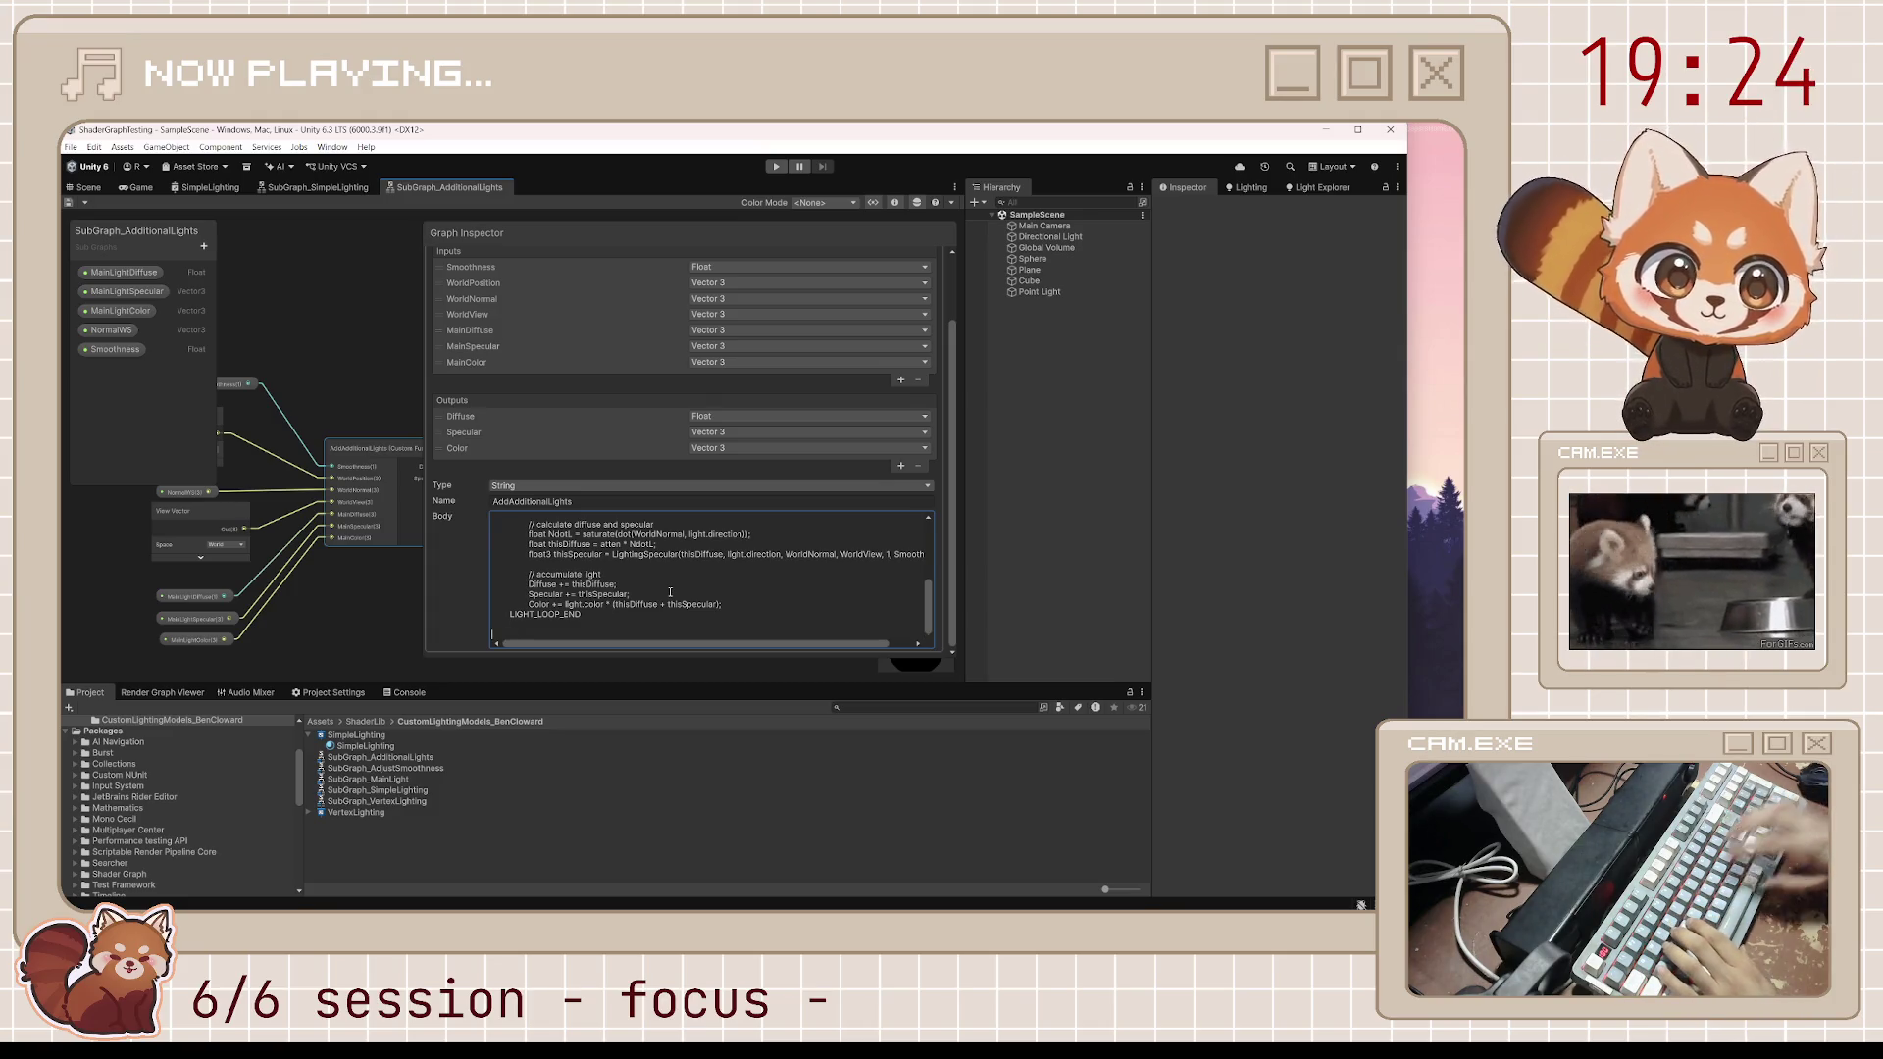
type("float ")
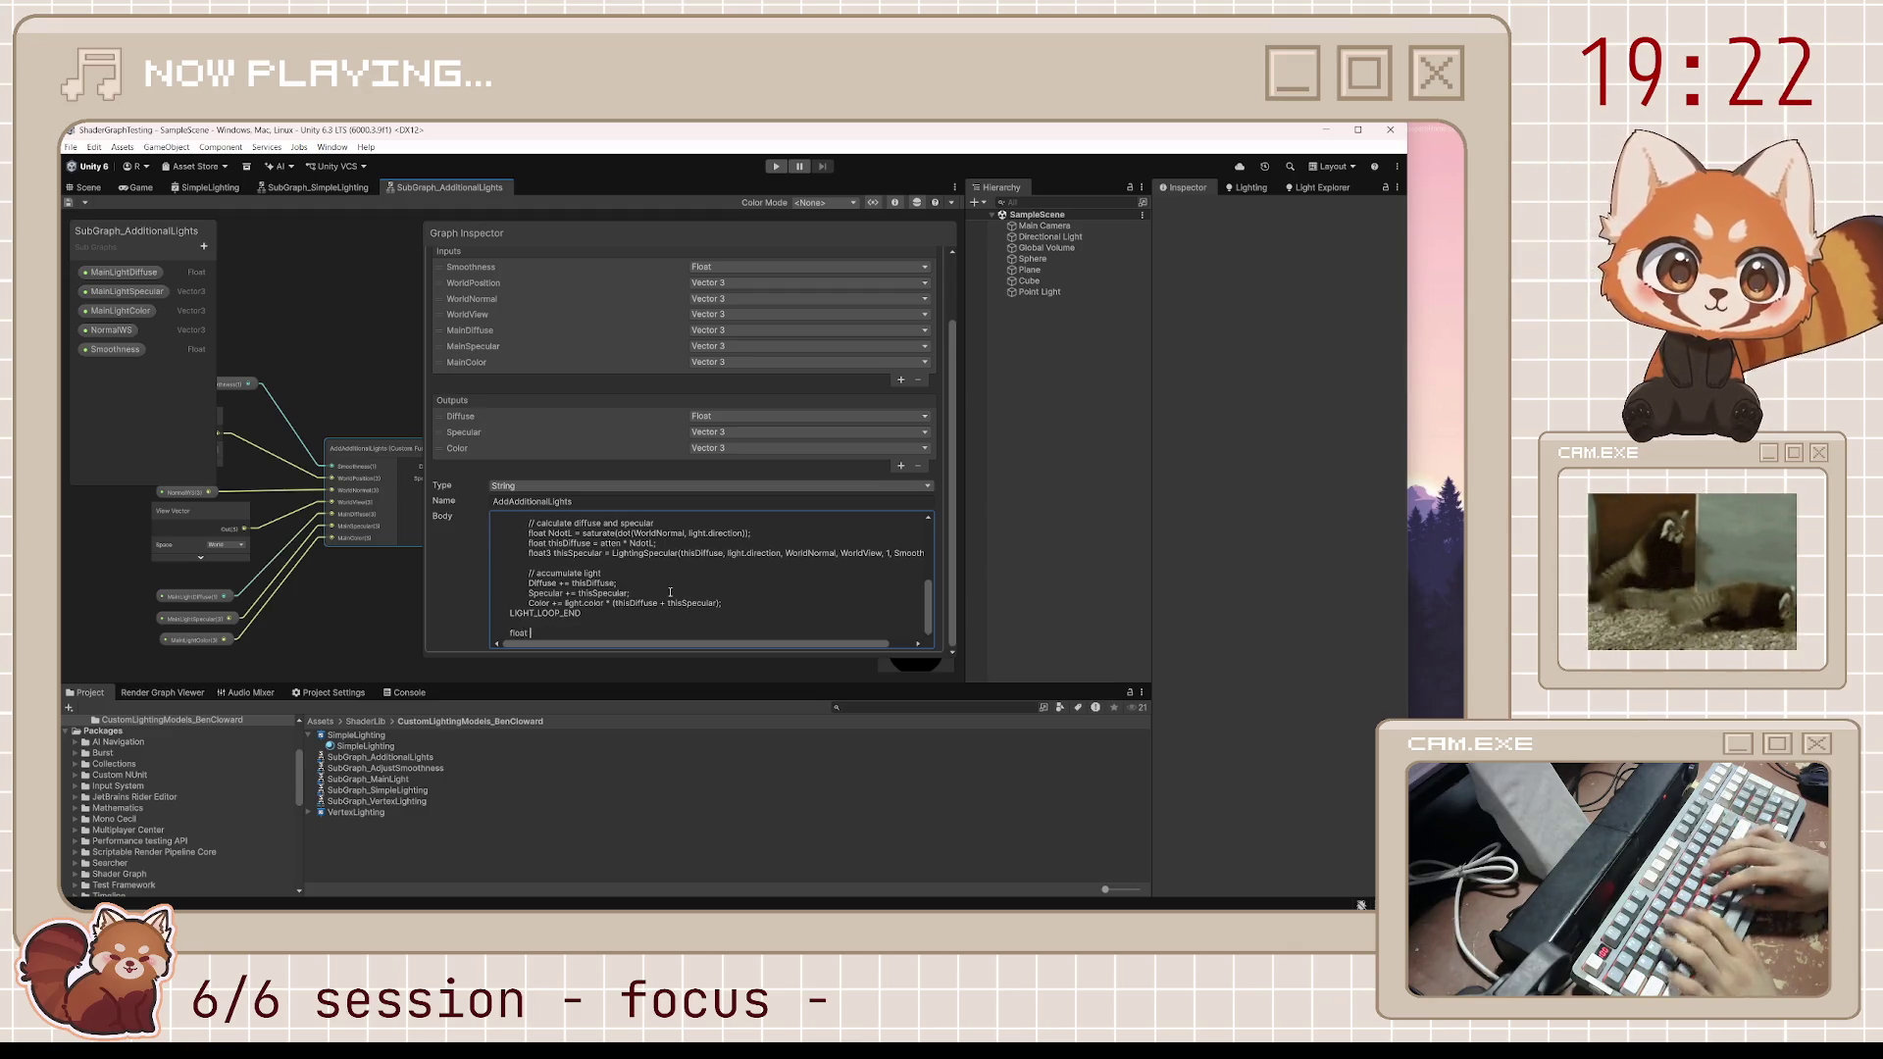
type("total = Diffuse + d")
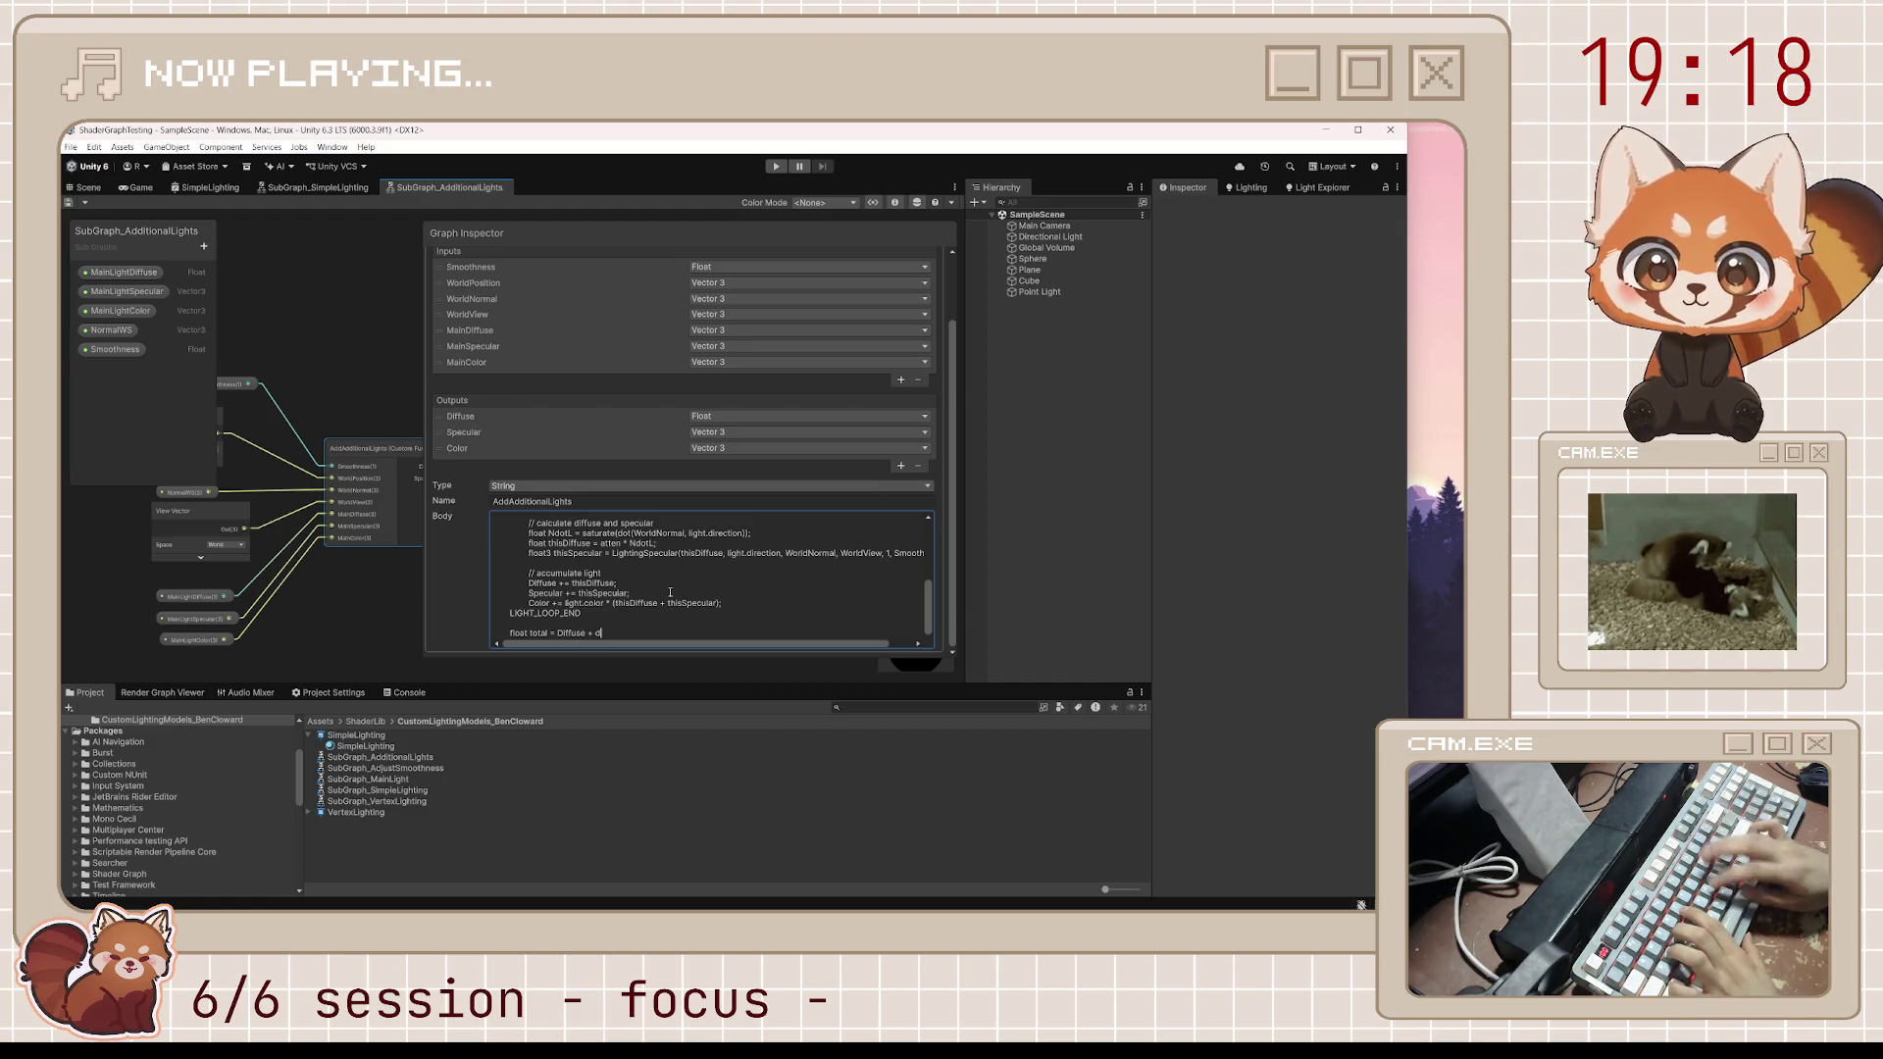
type("ot(")
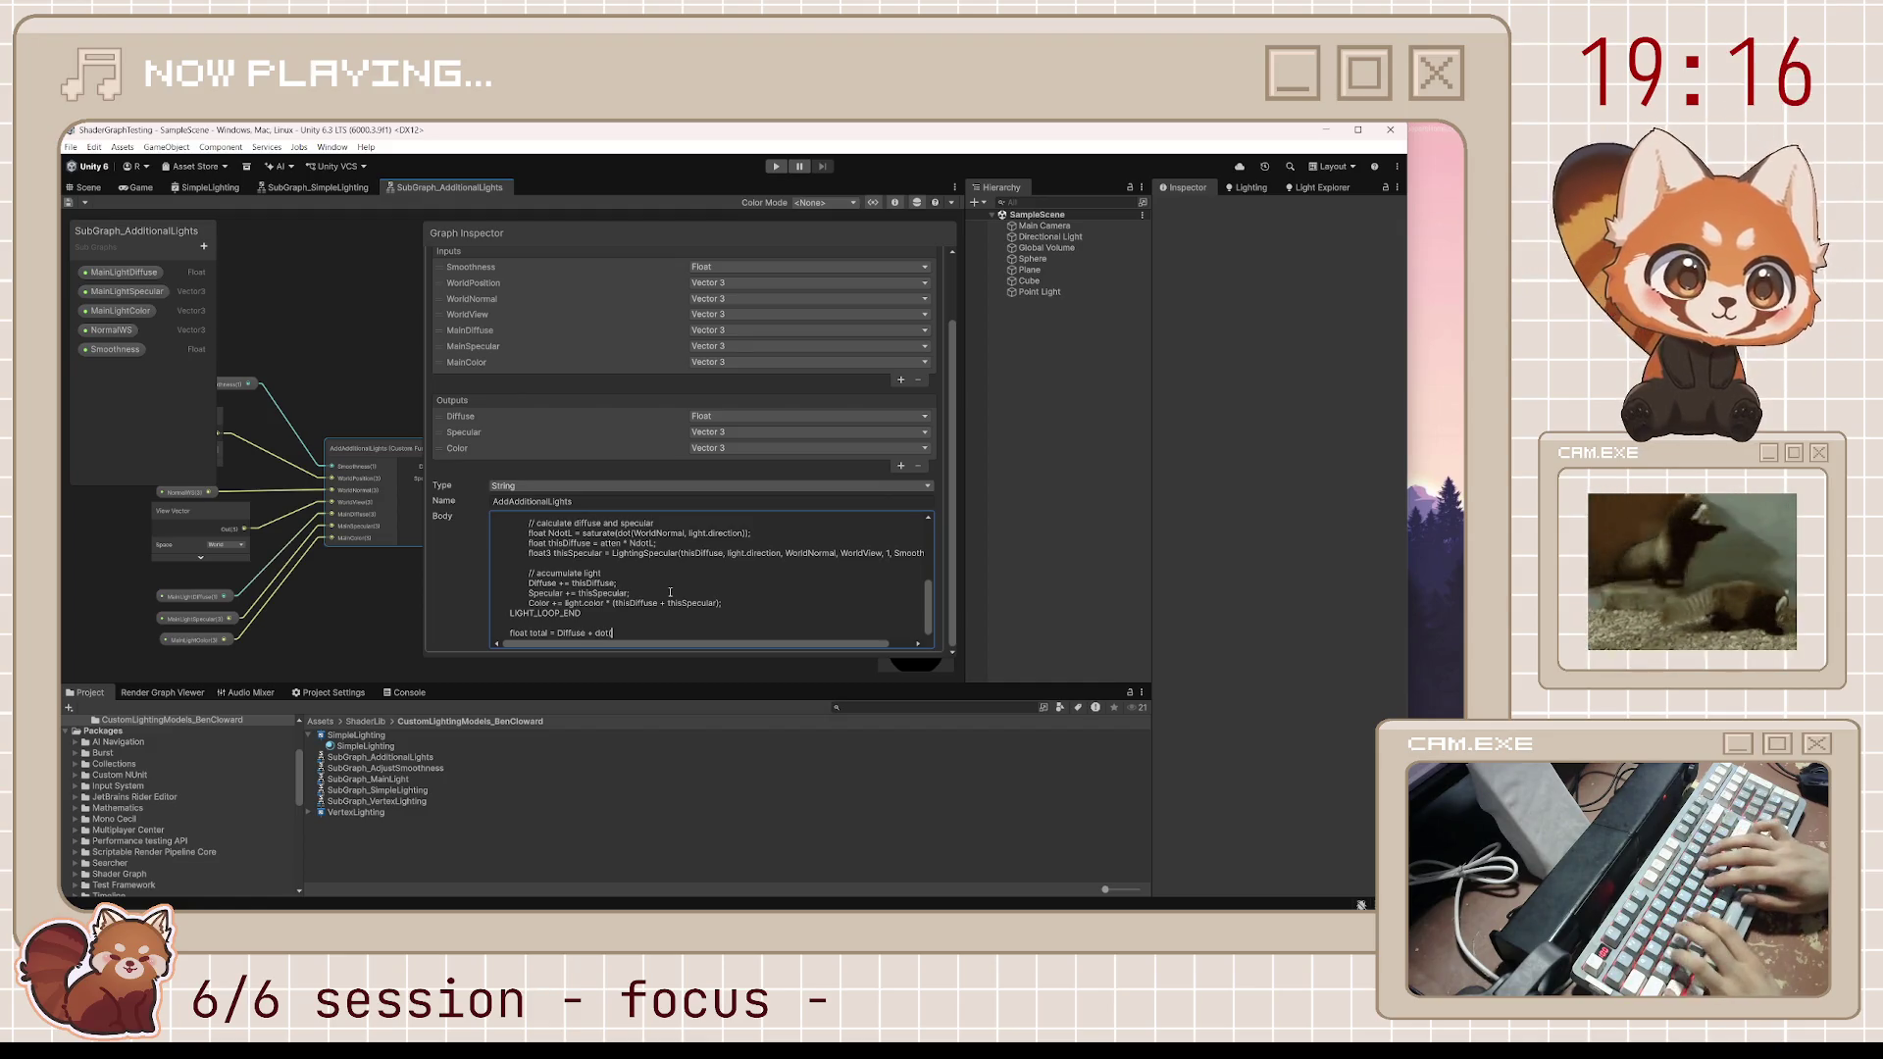
type("Specular, ")
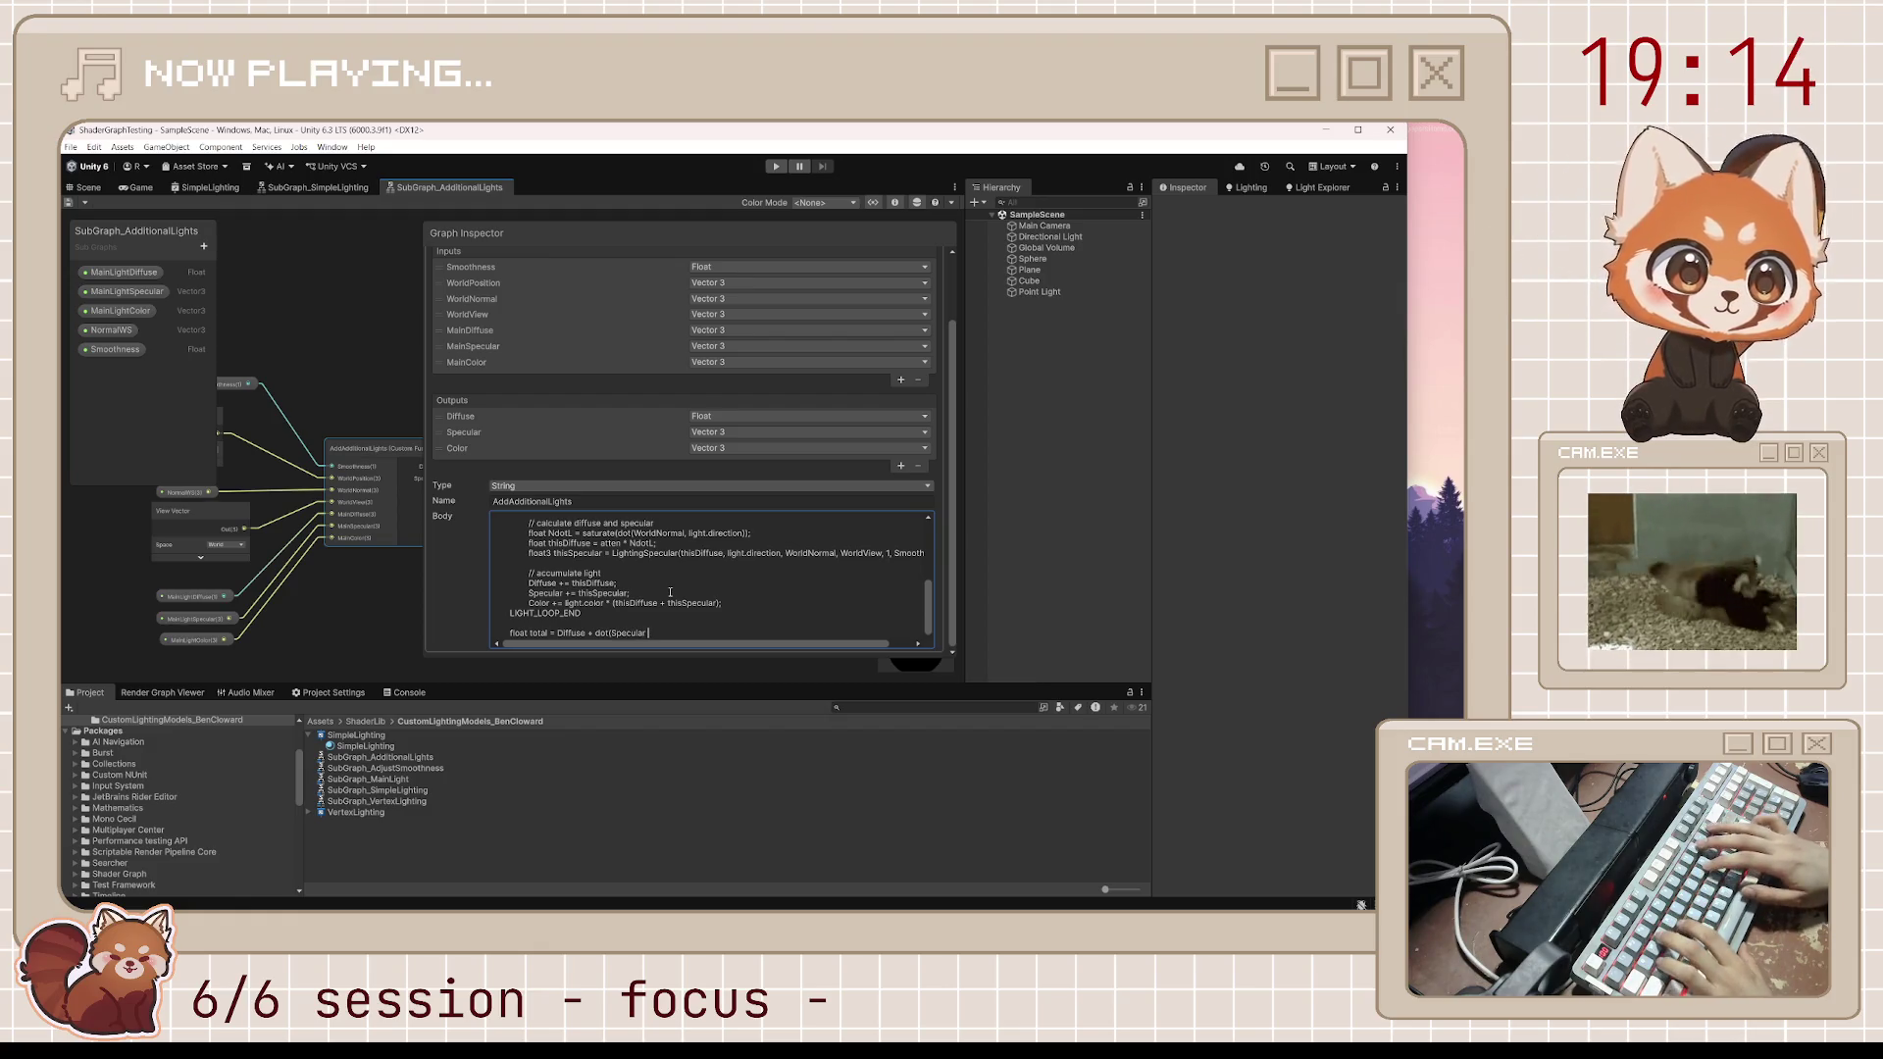
type("float3(0")
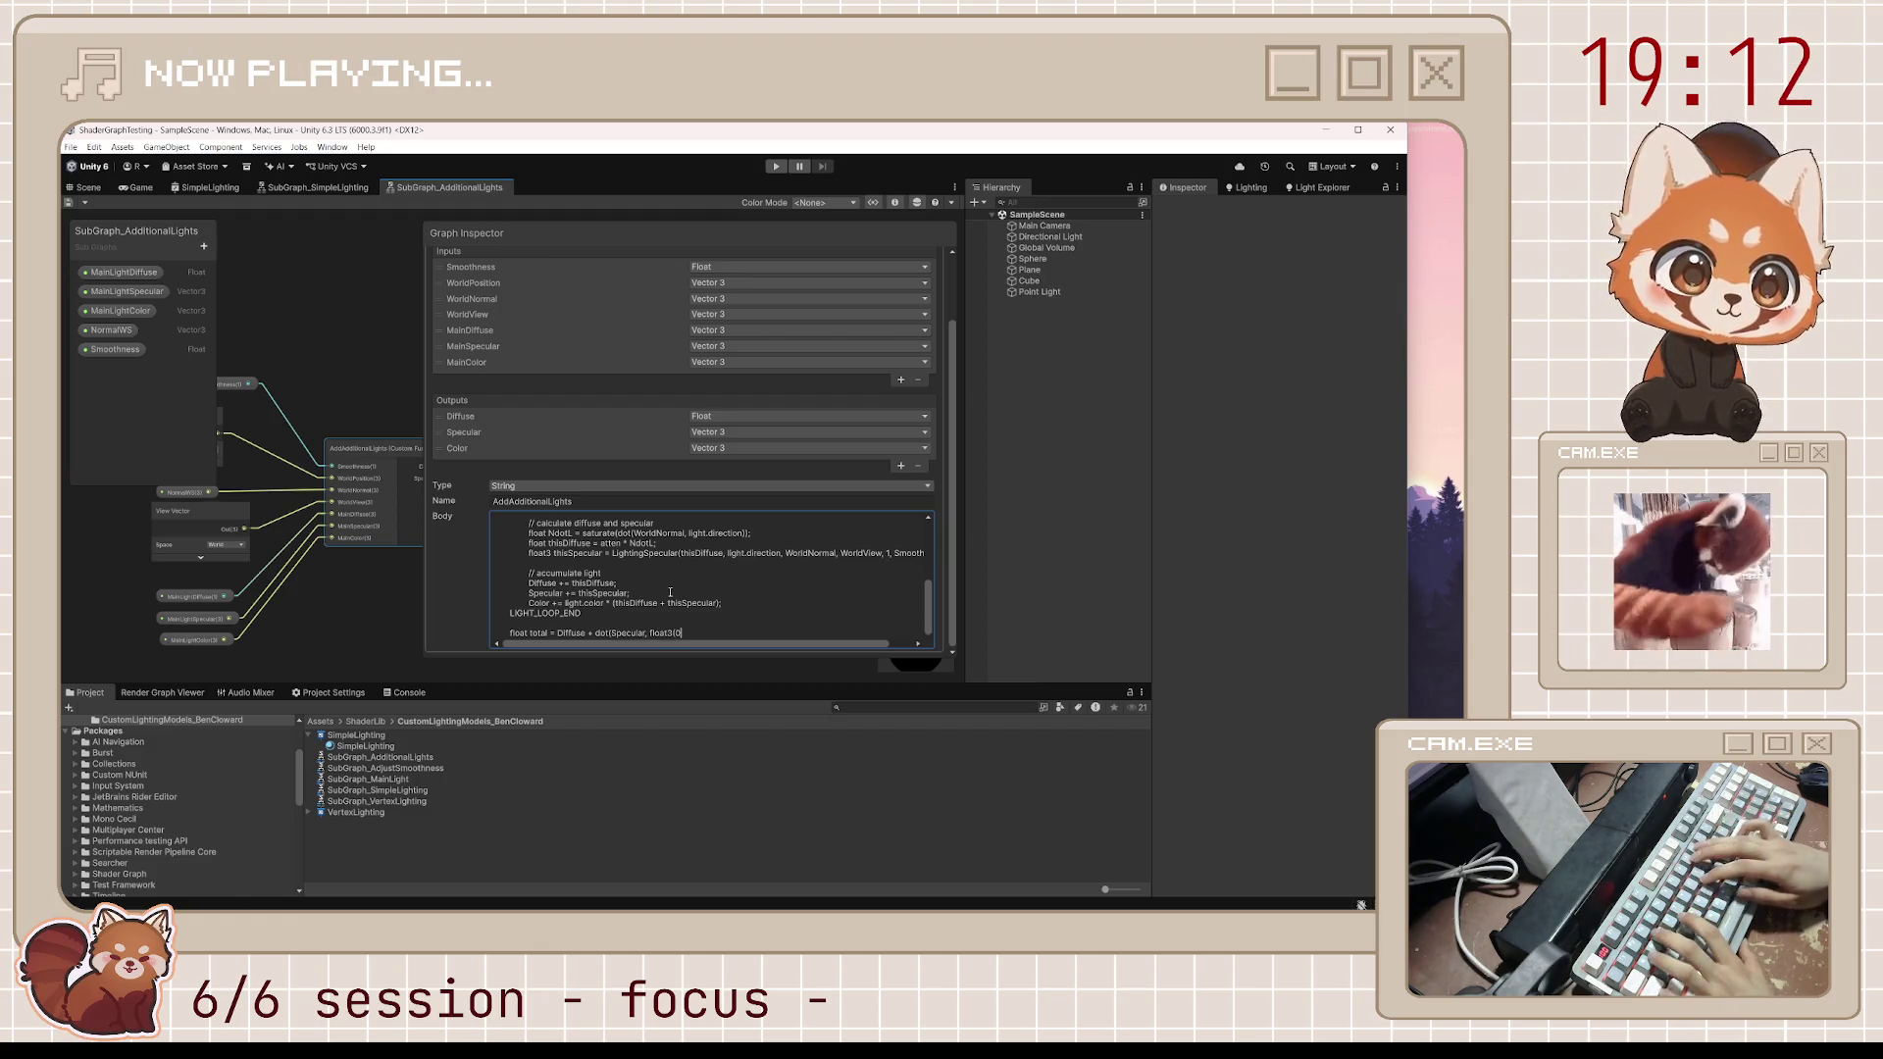
type(".333,0")
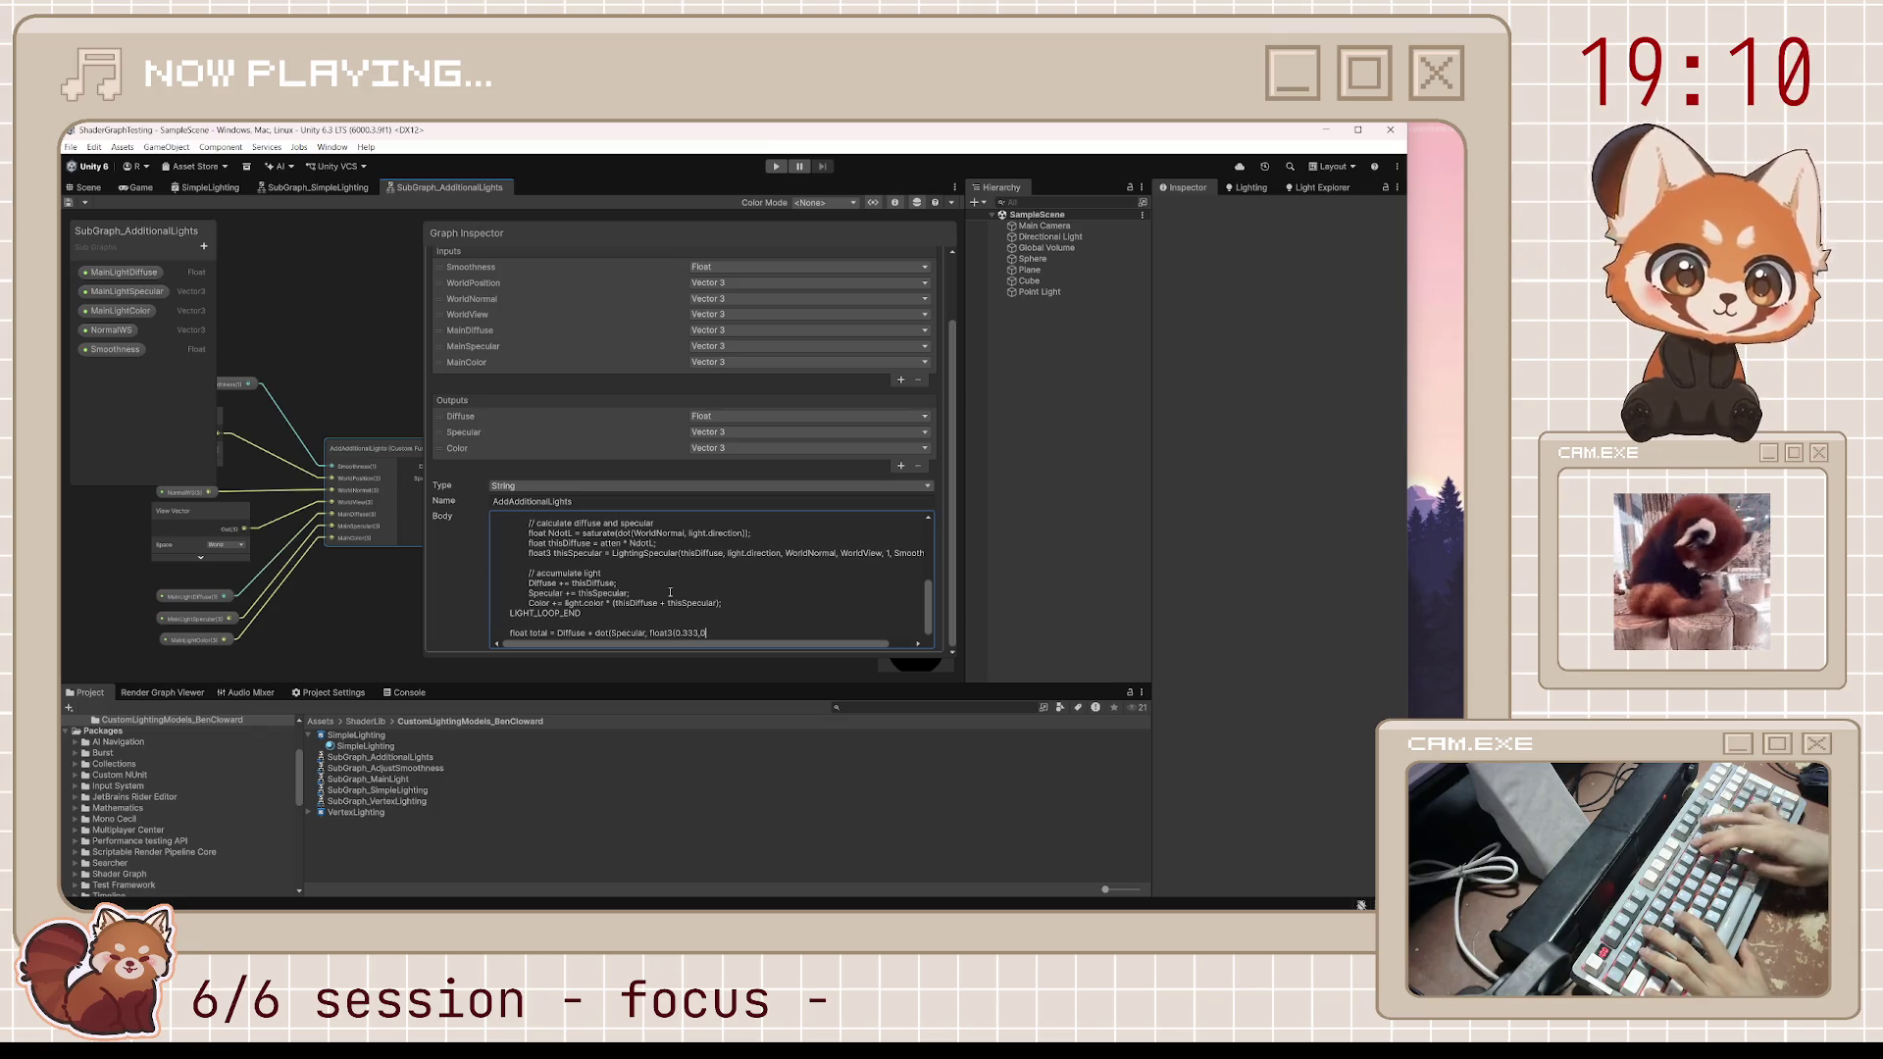
type(".333,0.333")
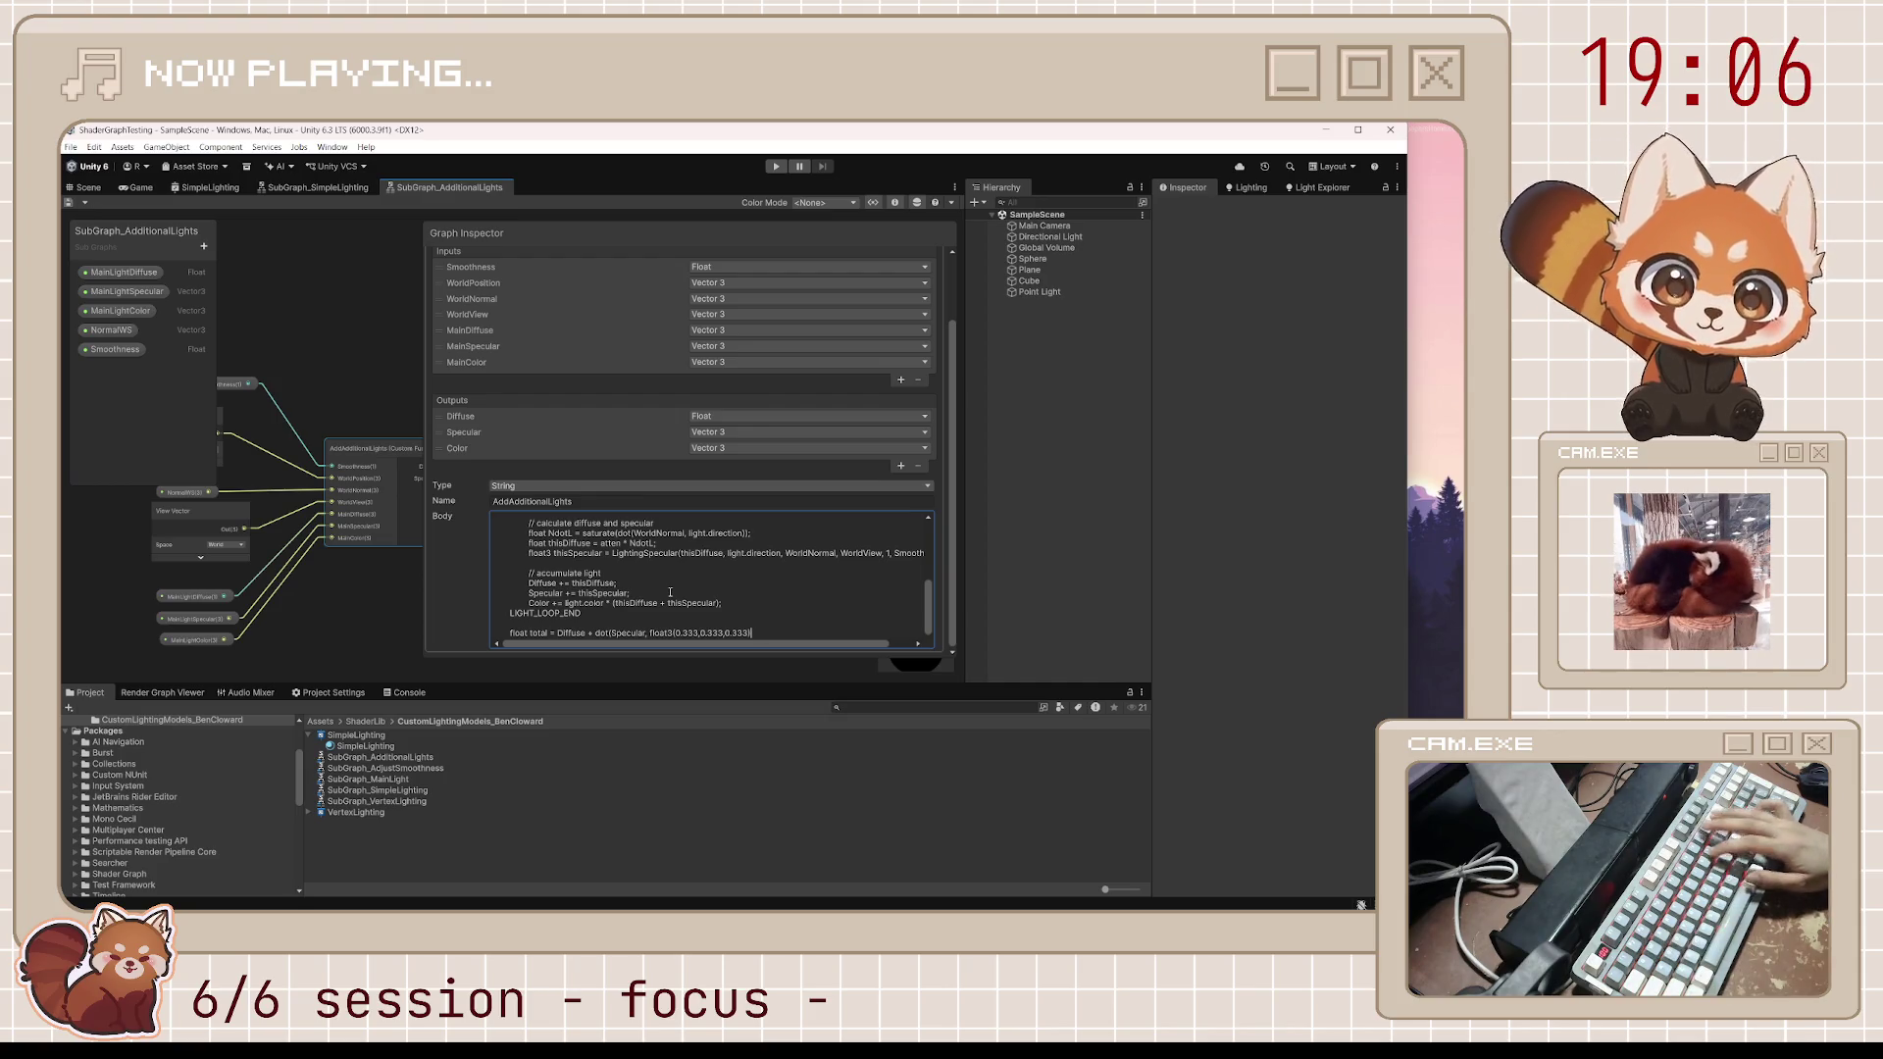
type("));")
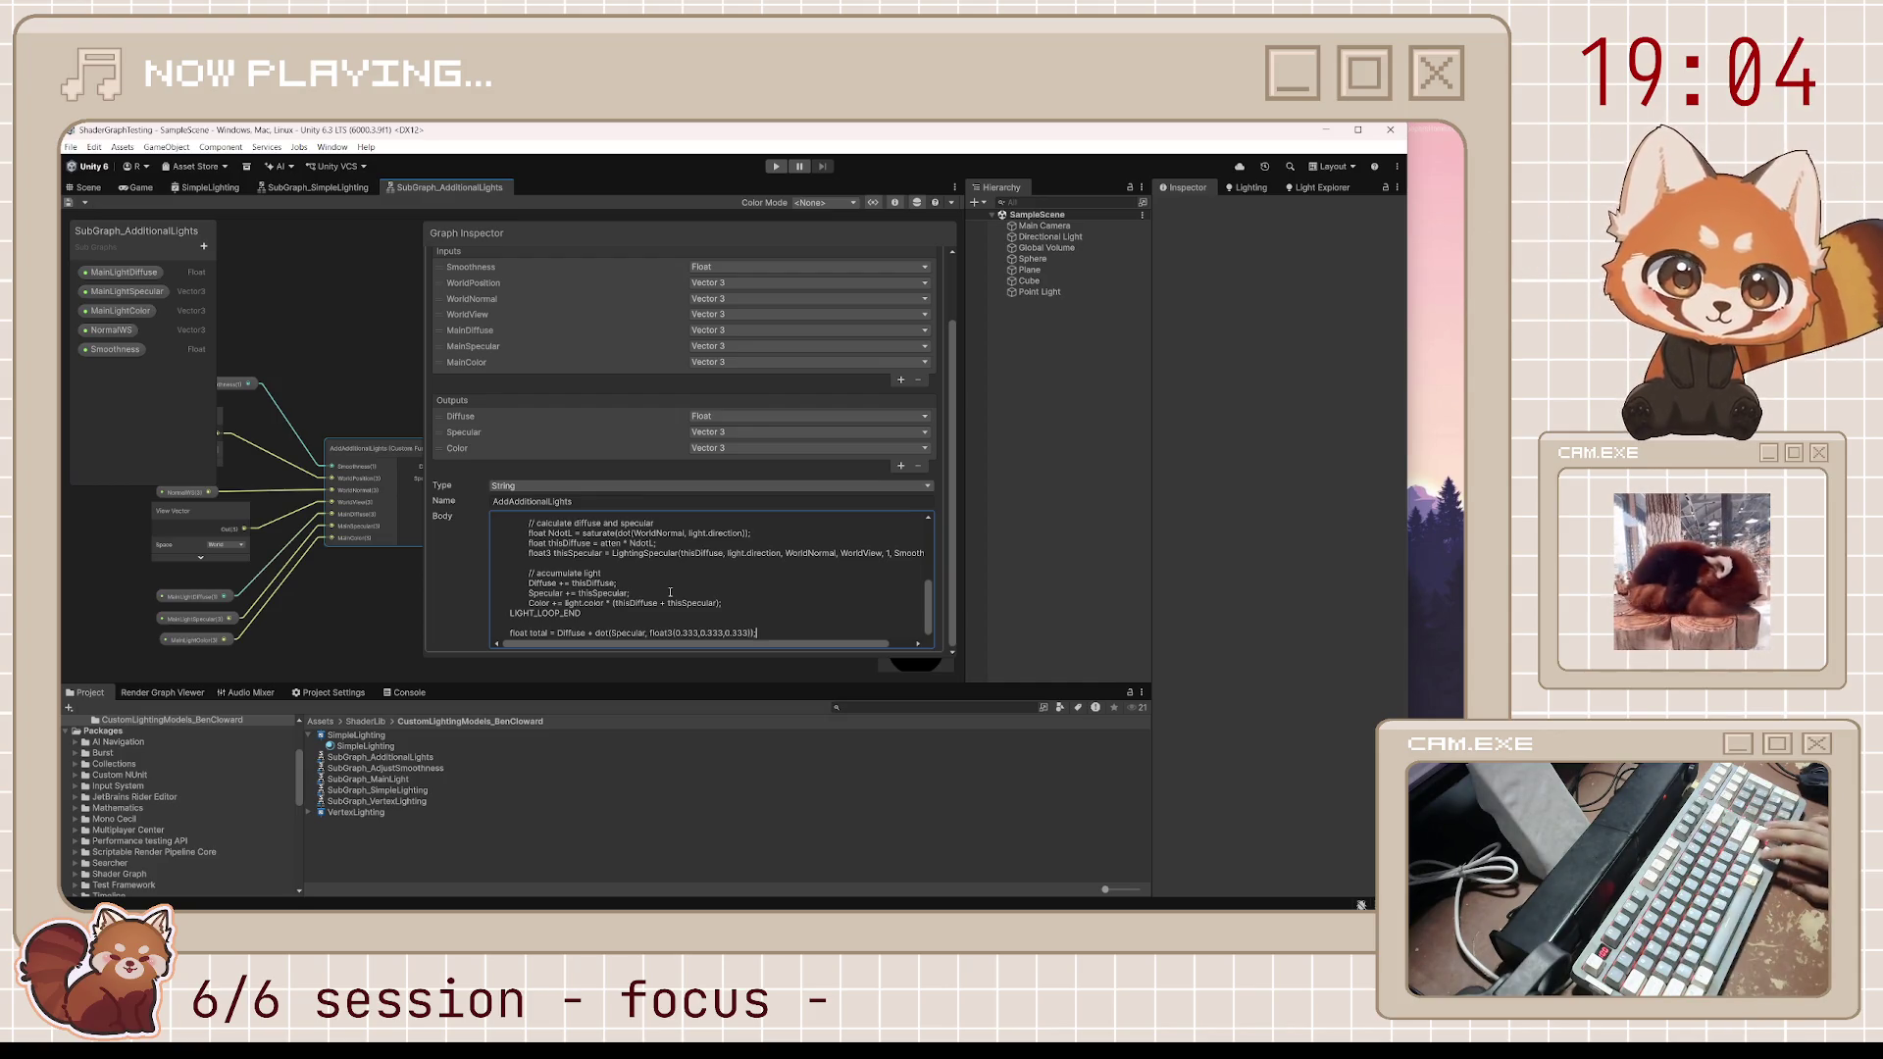
key("Return")
type("Color")
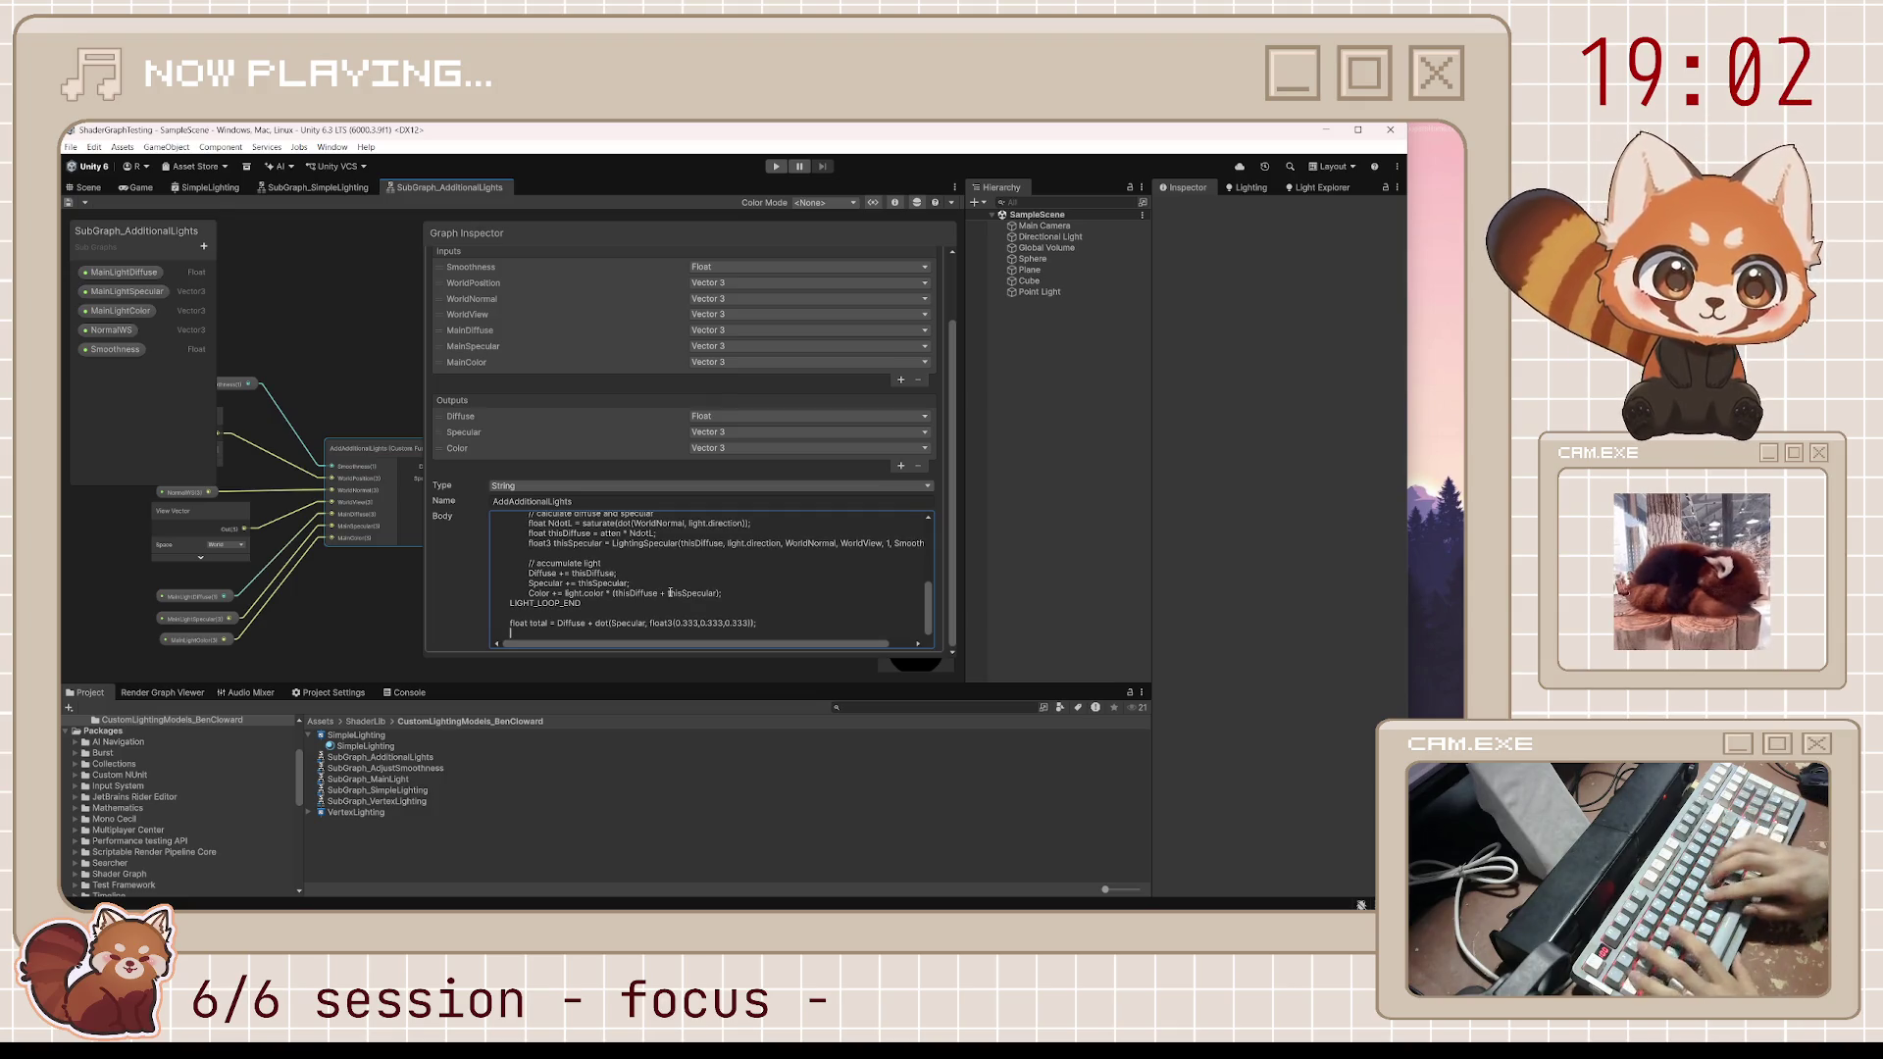
type(" = total <= ")
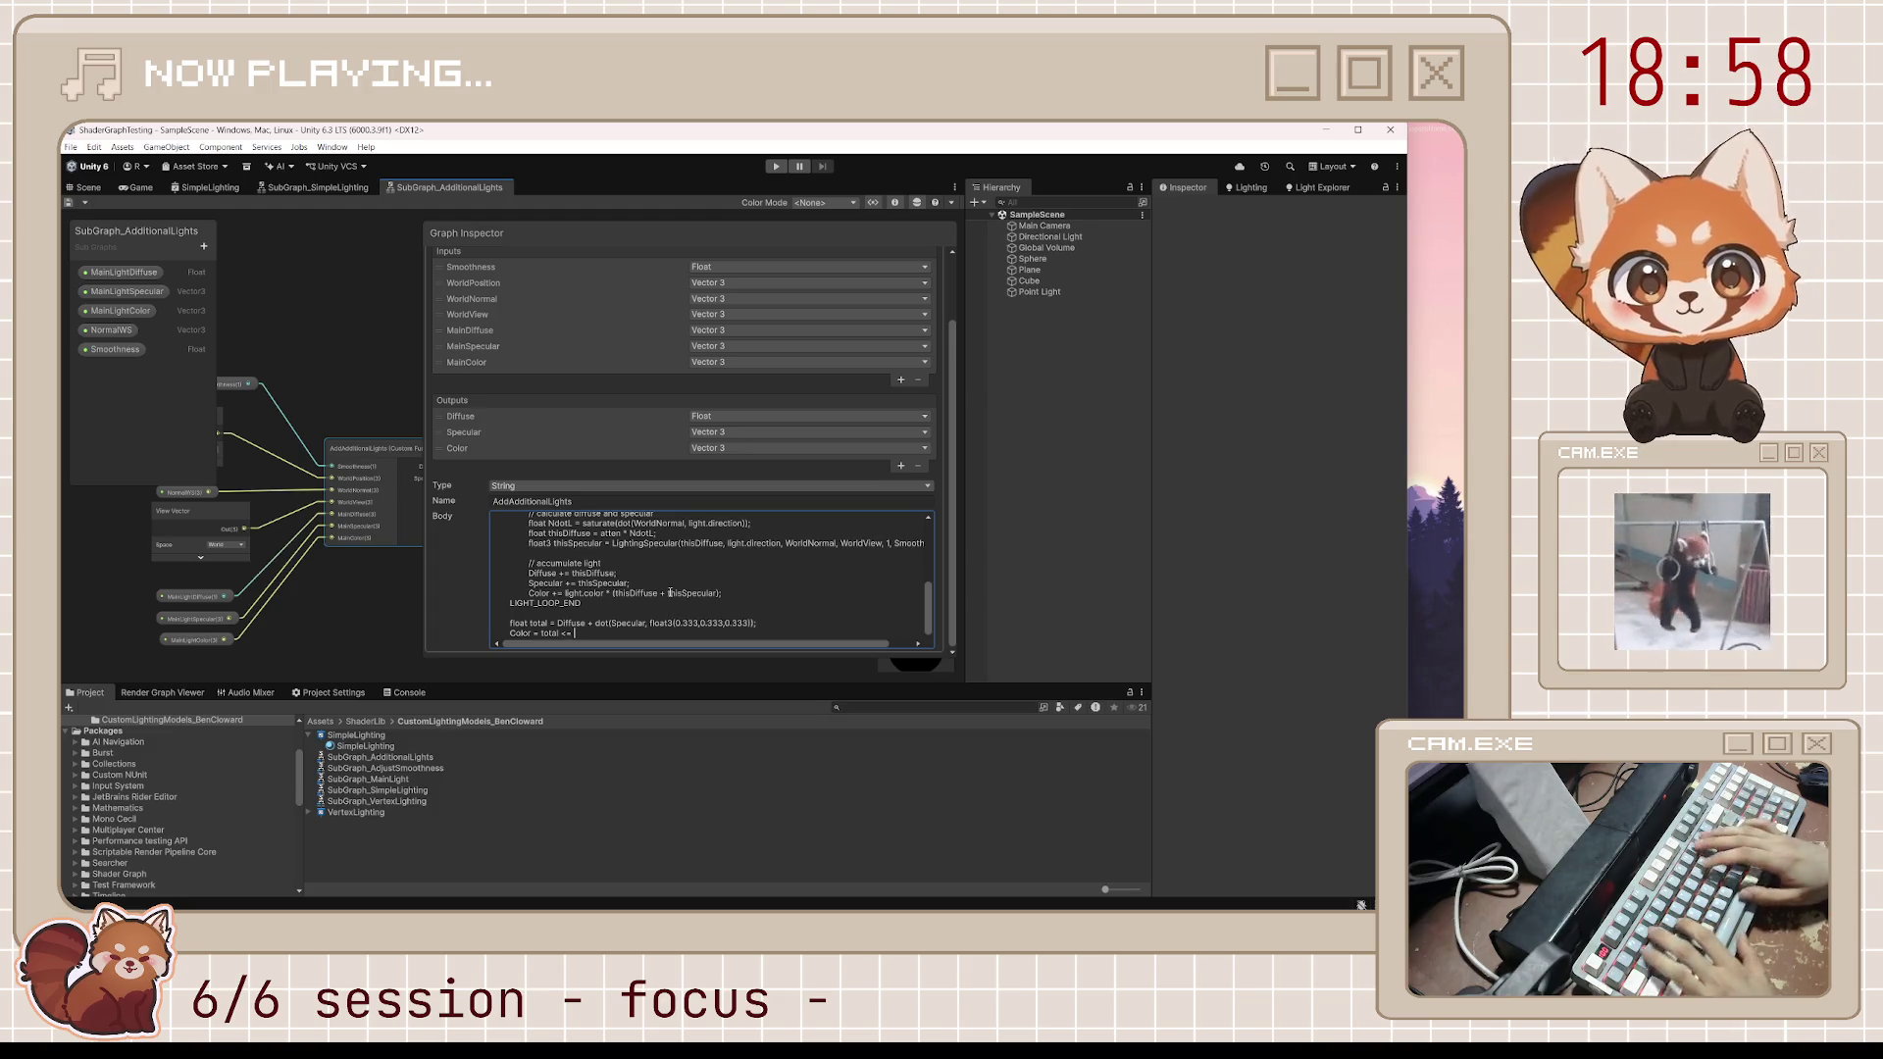
type("0 ?")
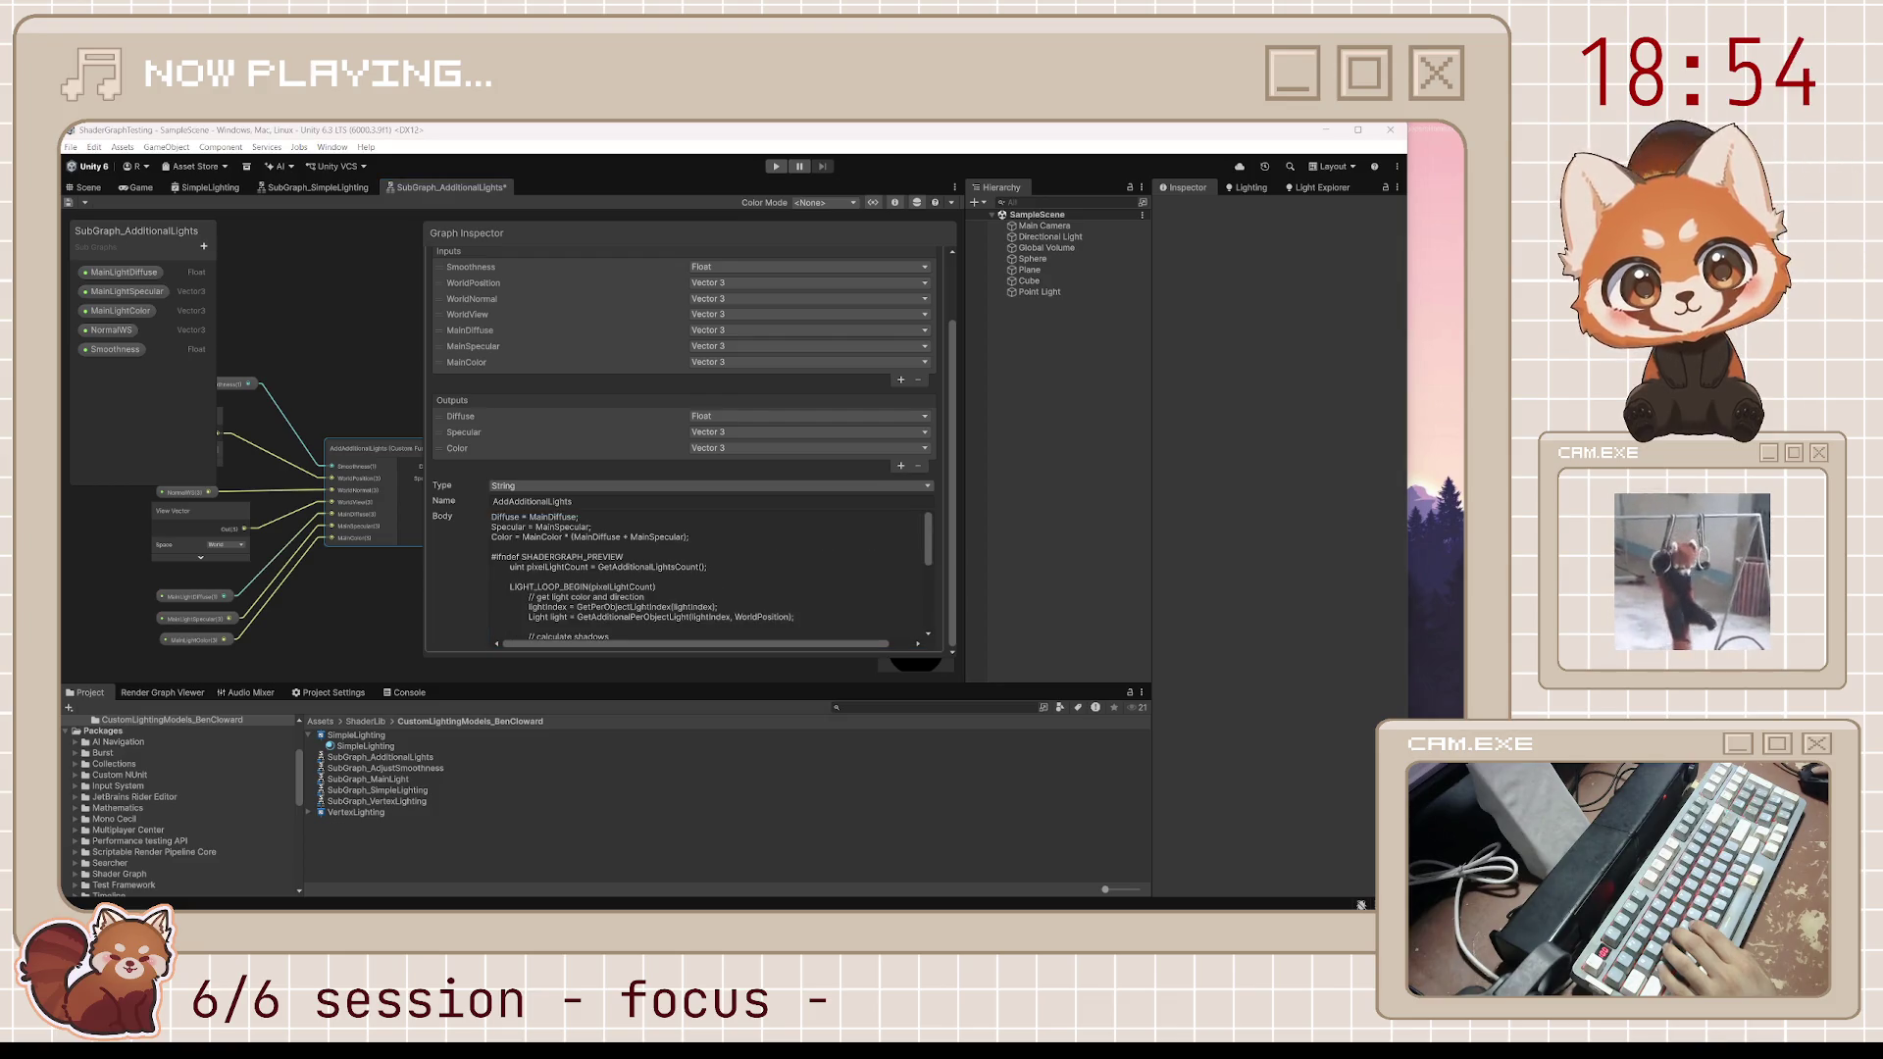
Save, then complete the line as Color = total <= 0 ? MainColor : Color / total;
scroll(629, 625, "down", 1)
key("ctrl+s")
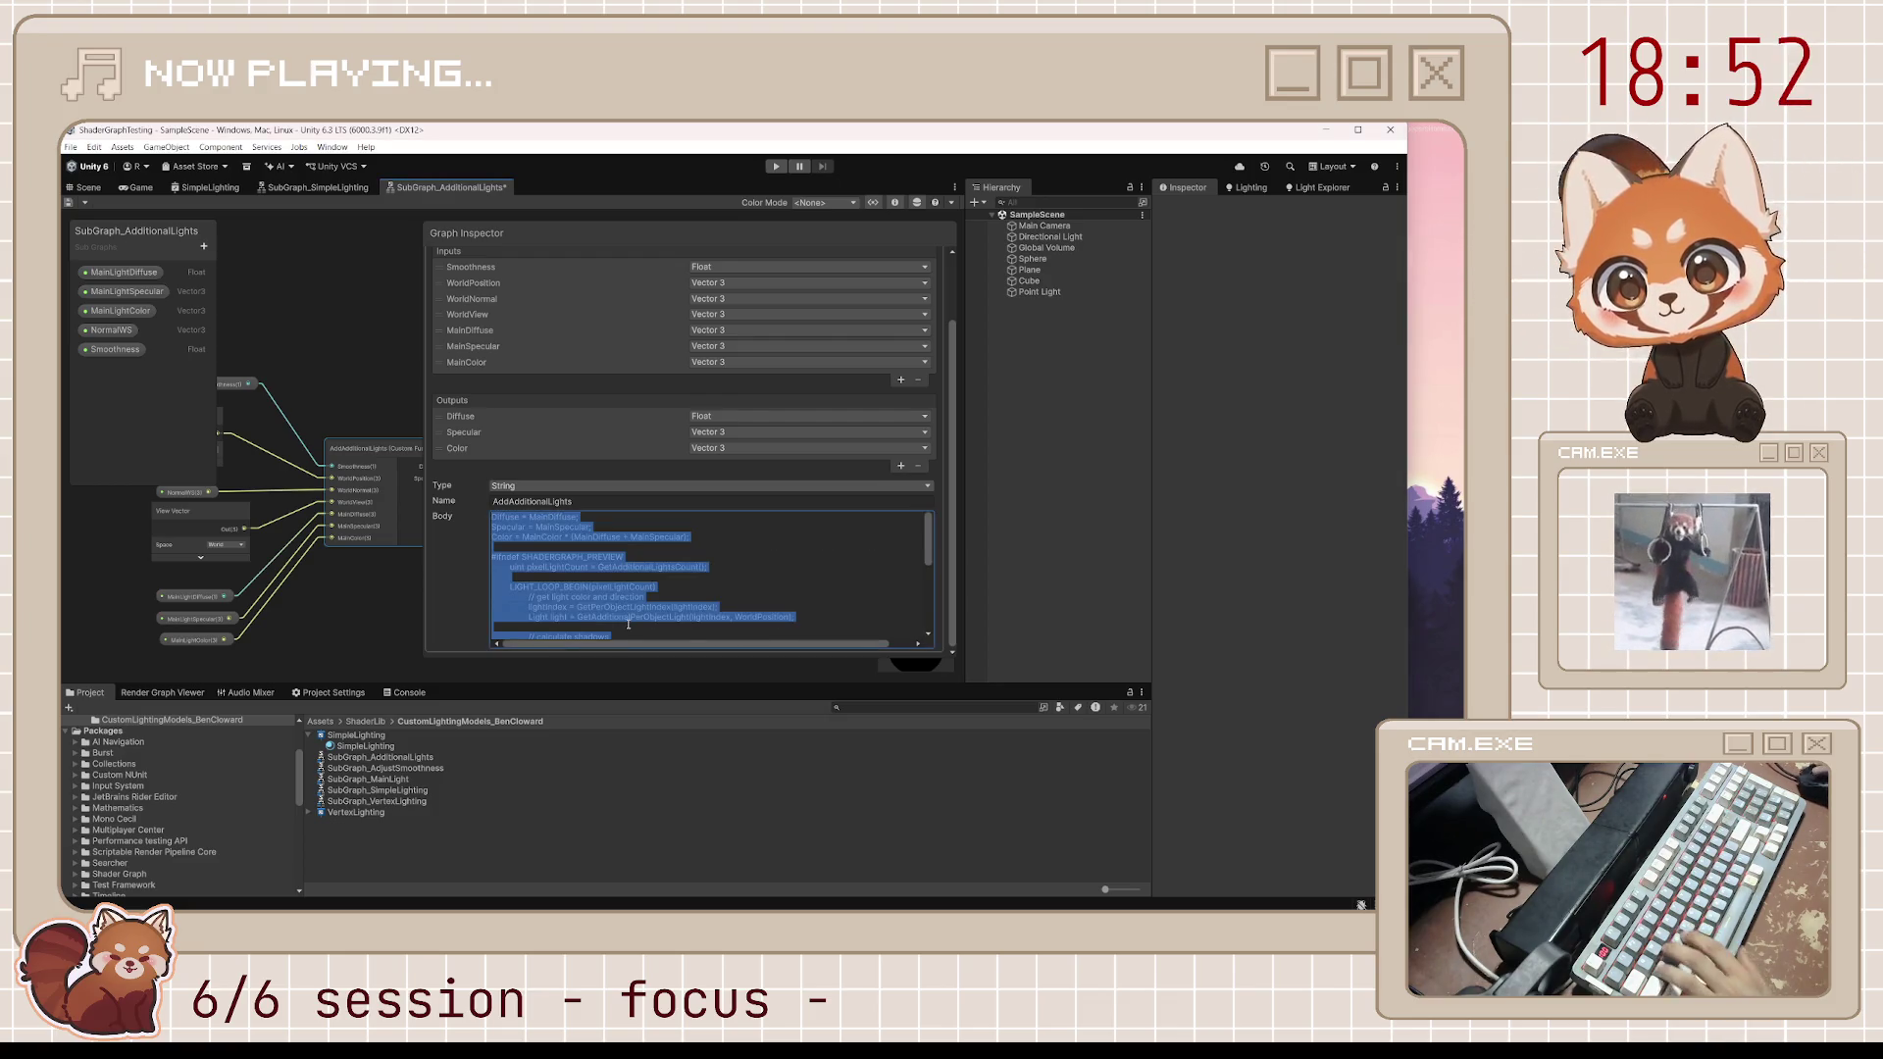
left_click(629, 625)
type("MainColor")
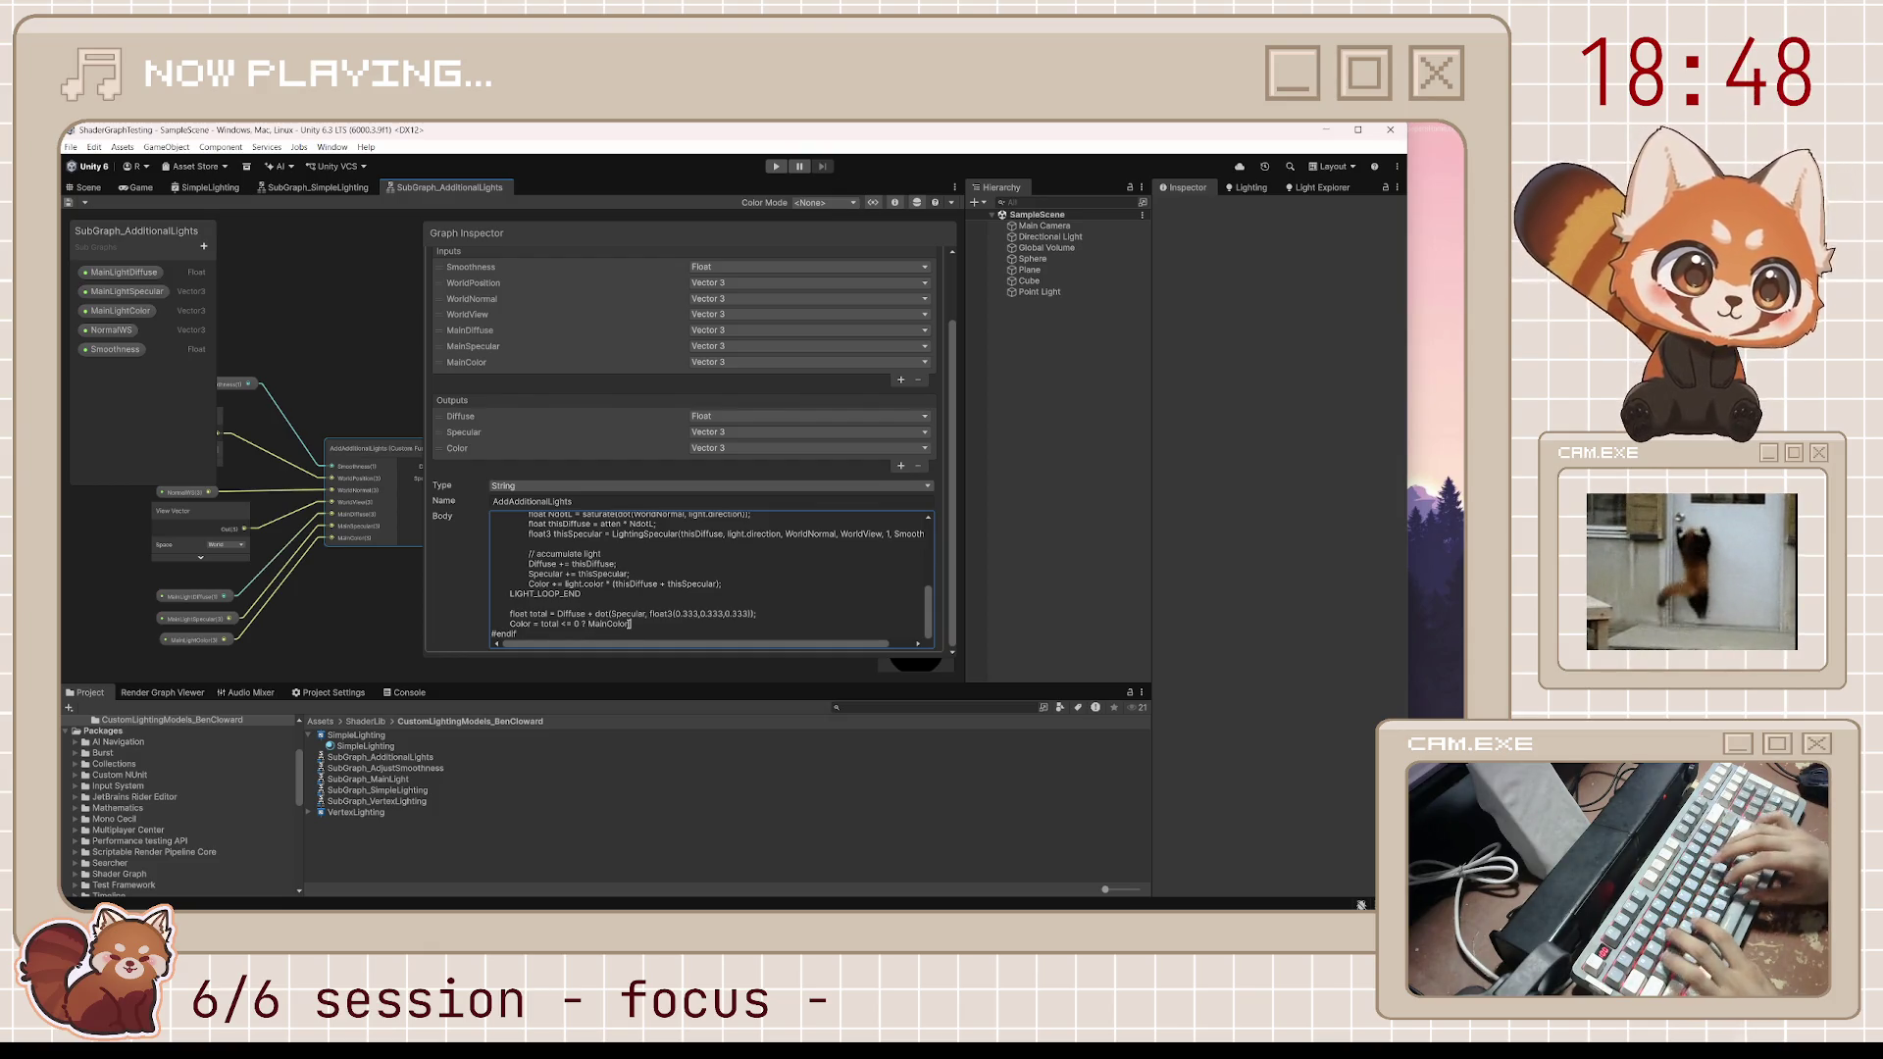
type(" : Color / to")
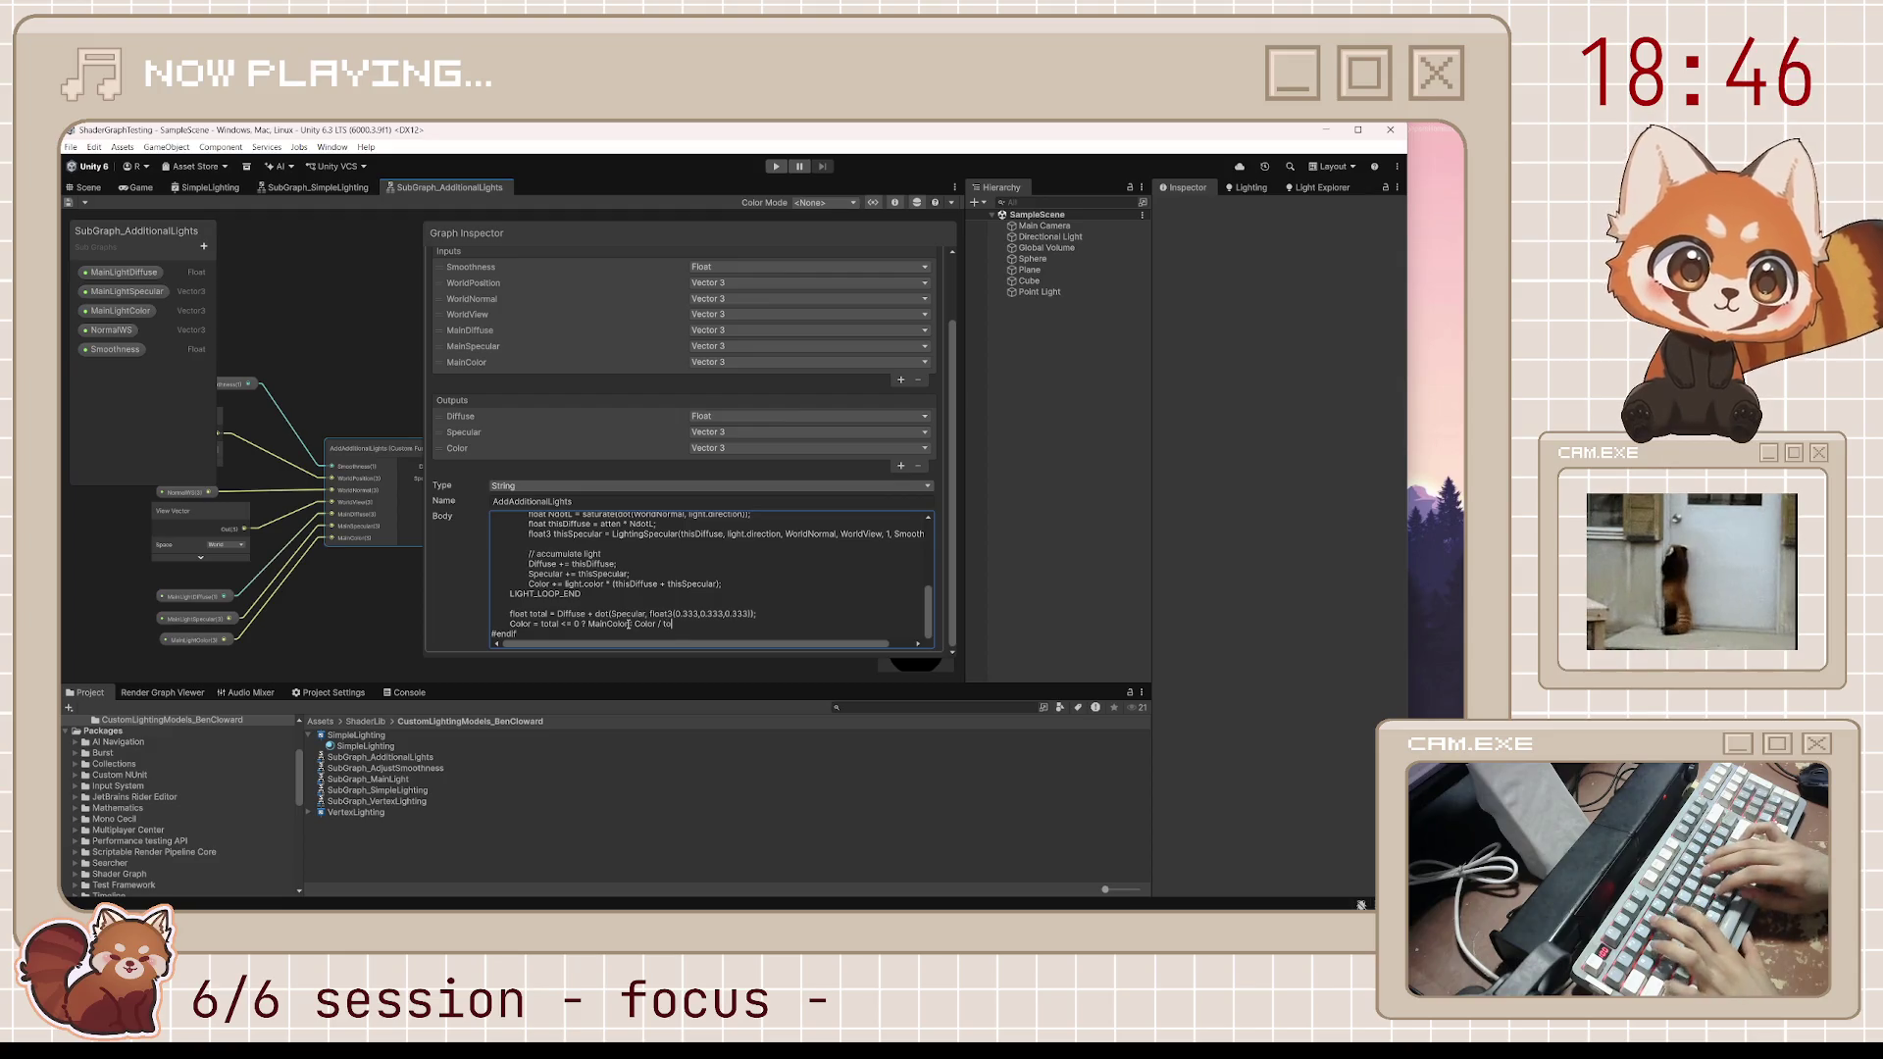
type("tal;")
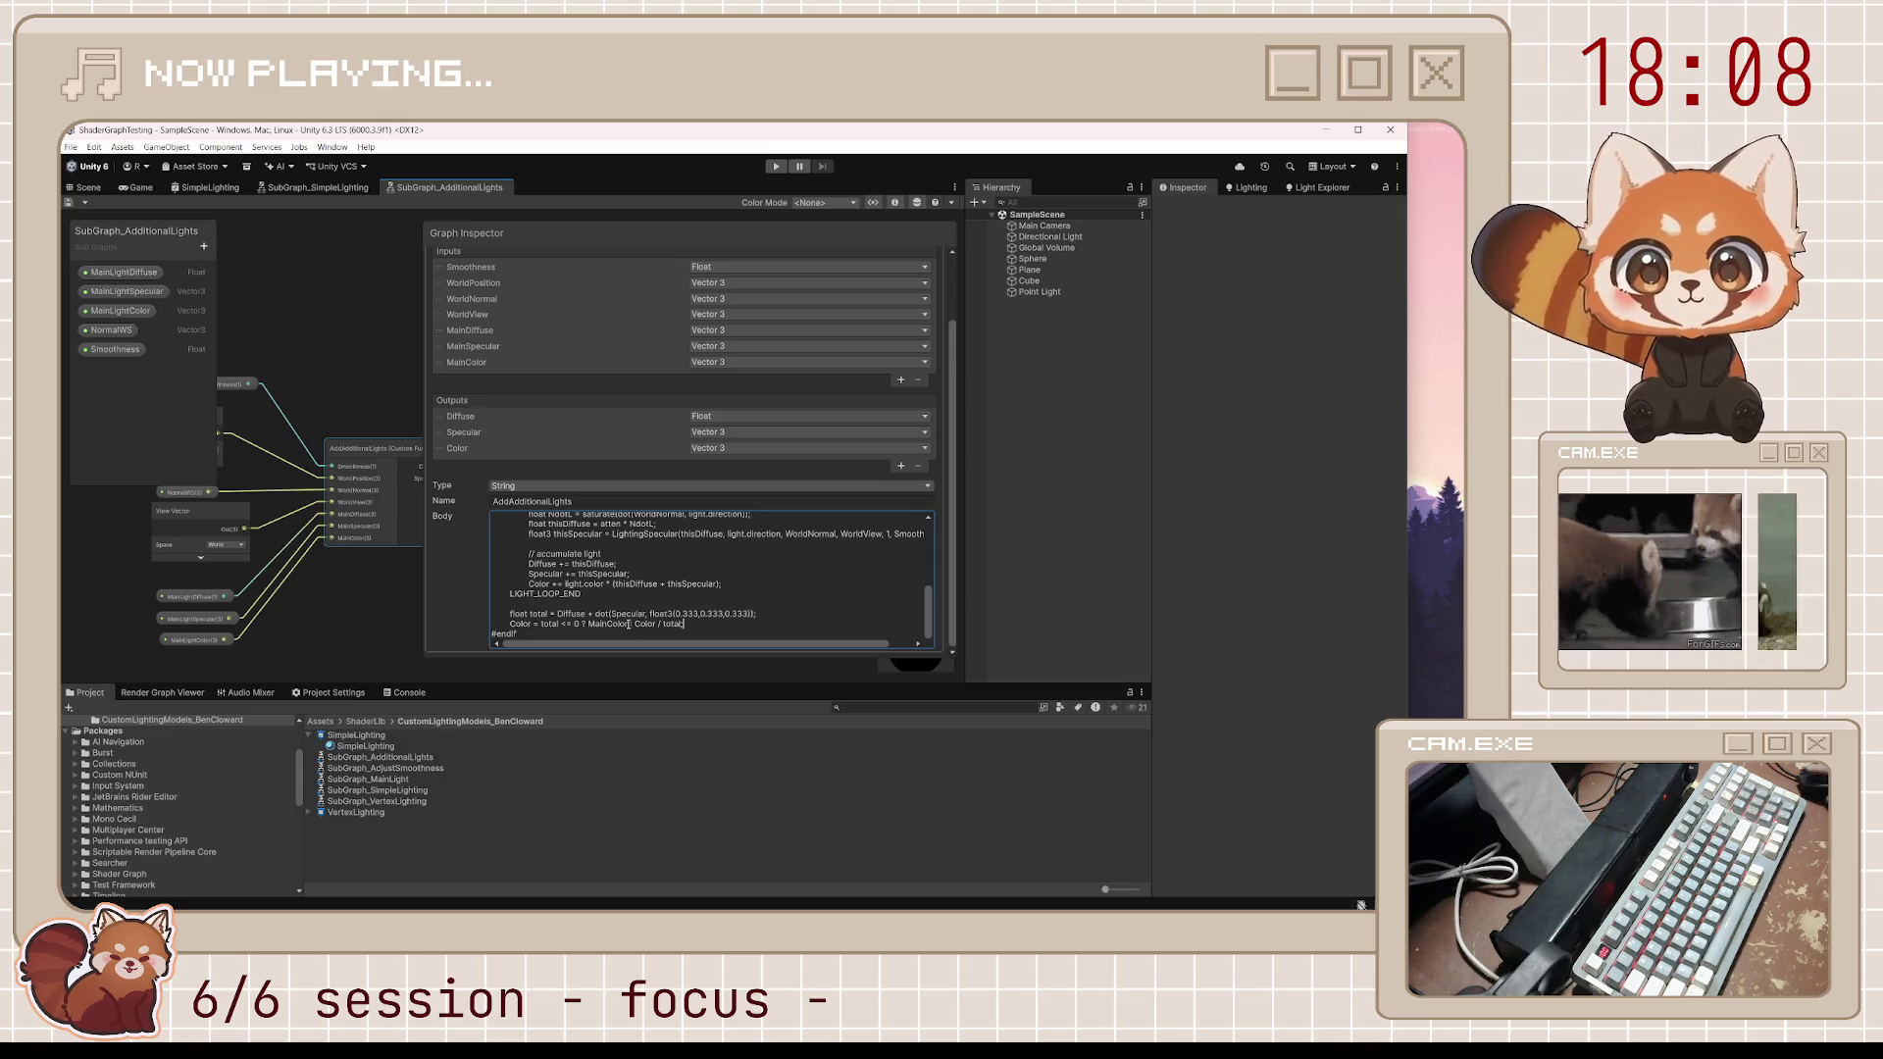
left_click_drag(424, 661, 737, 545)
Move the Output node beside the custom function and name its outputs Diffuse, Specular and Color
left_click(673, 563)
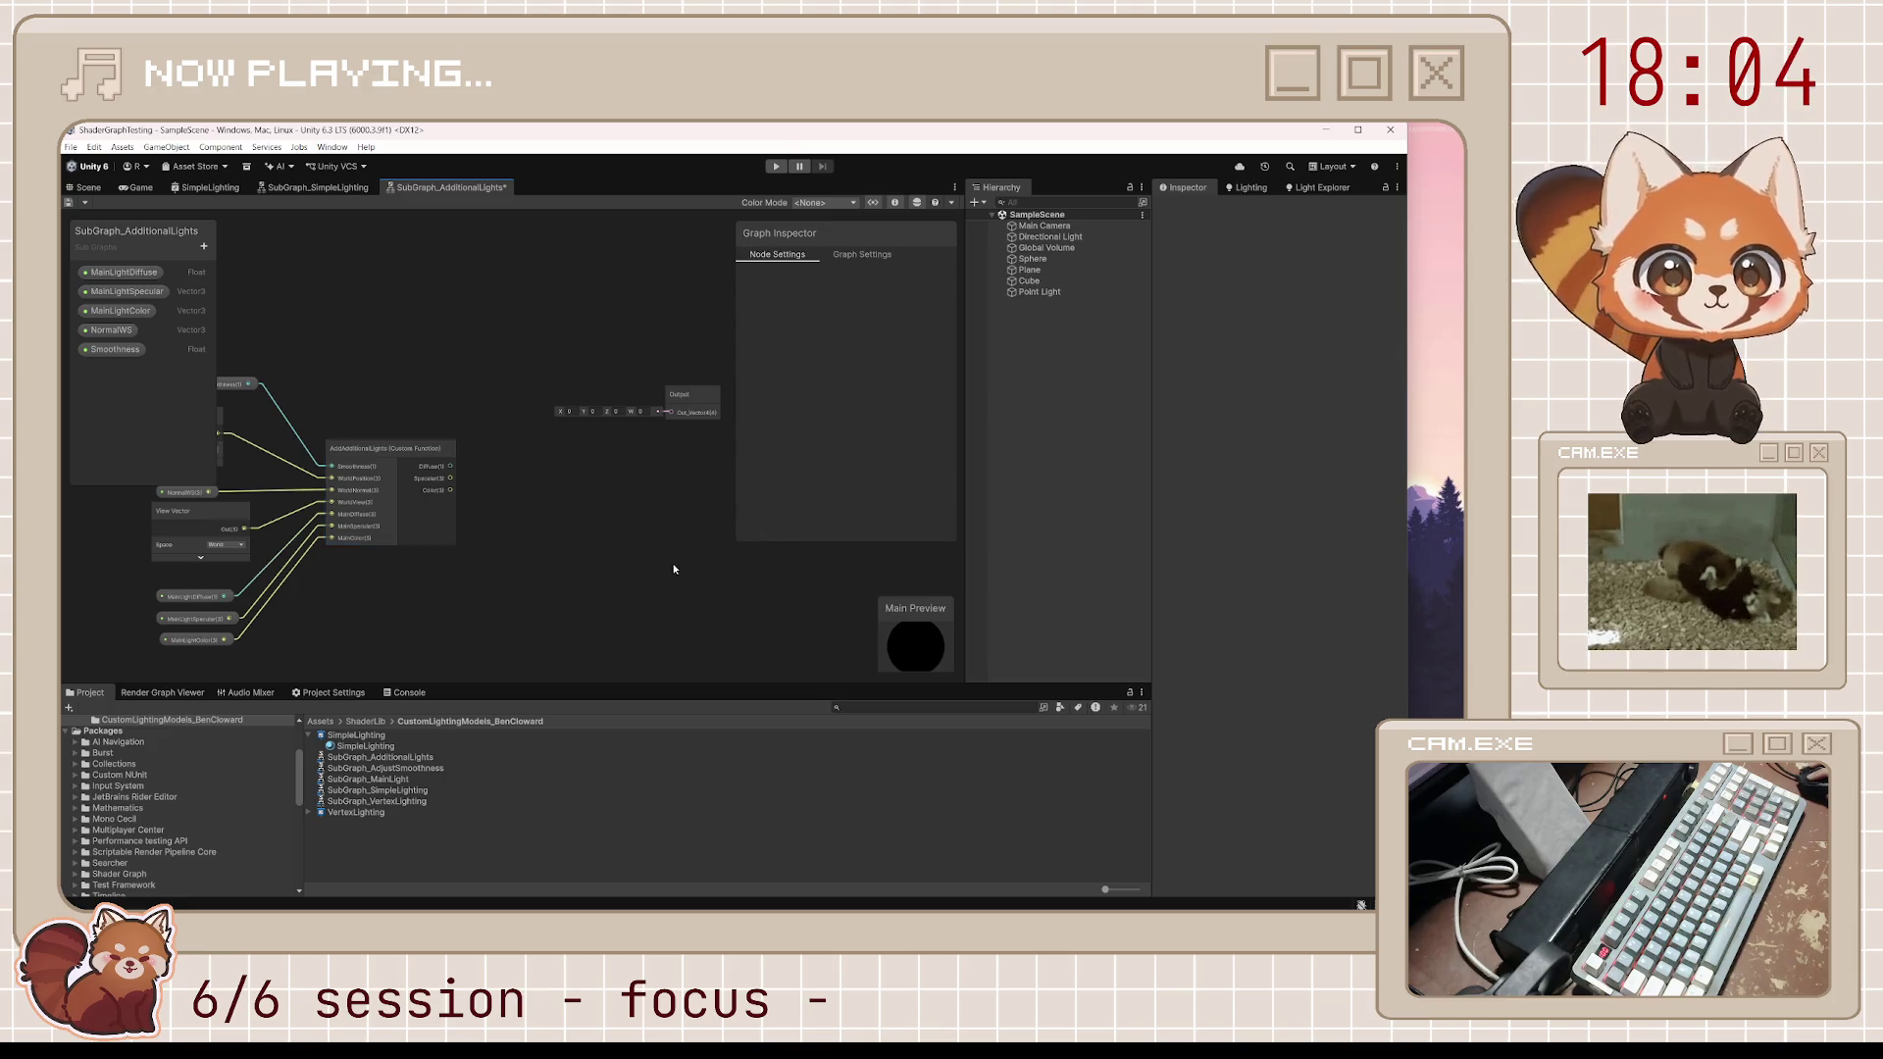
left_click_drag(679, 395, 576, 495)
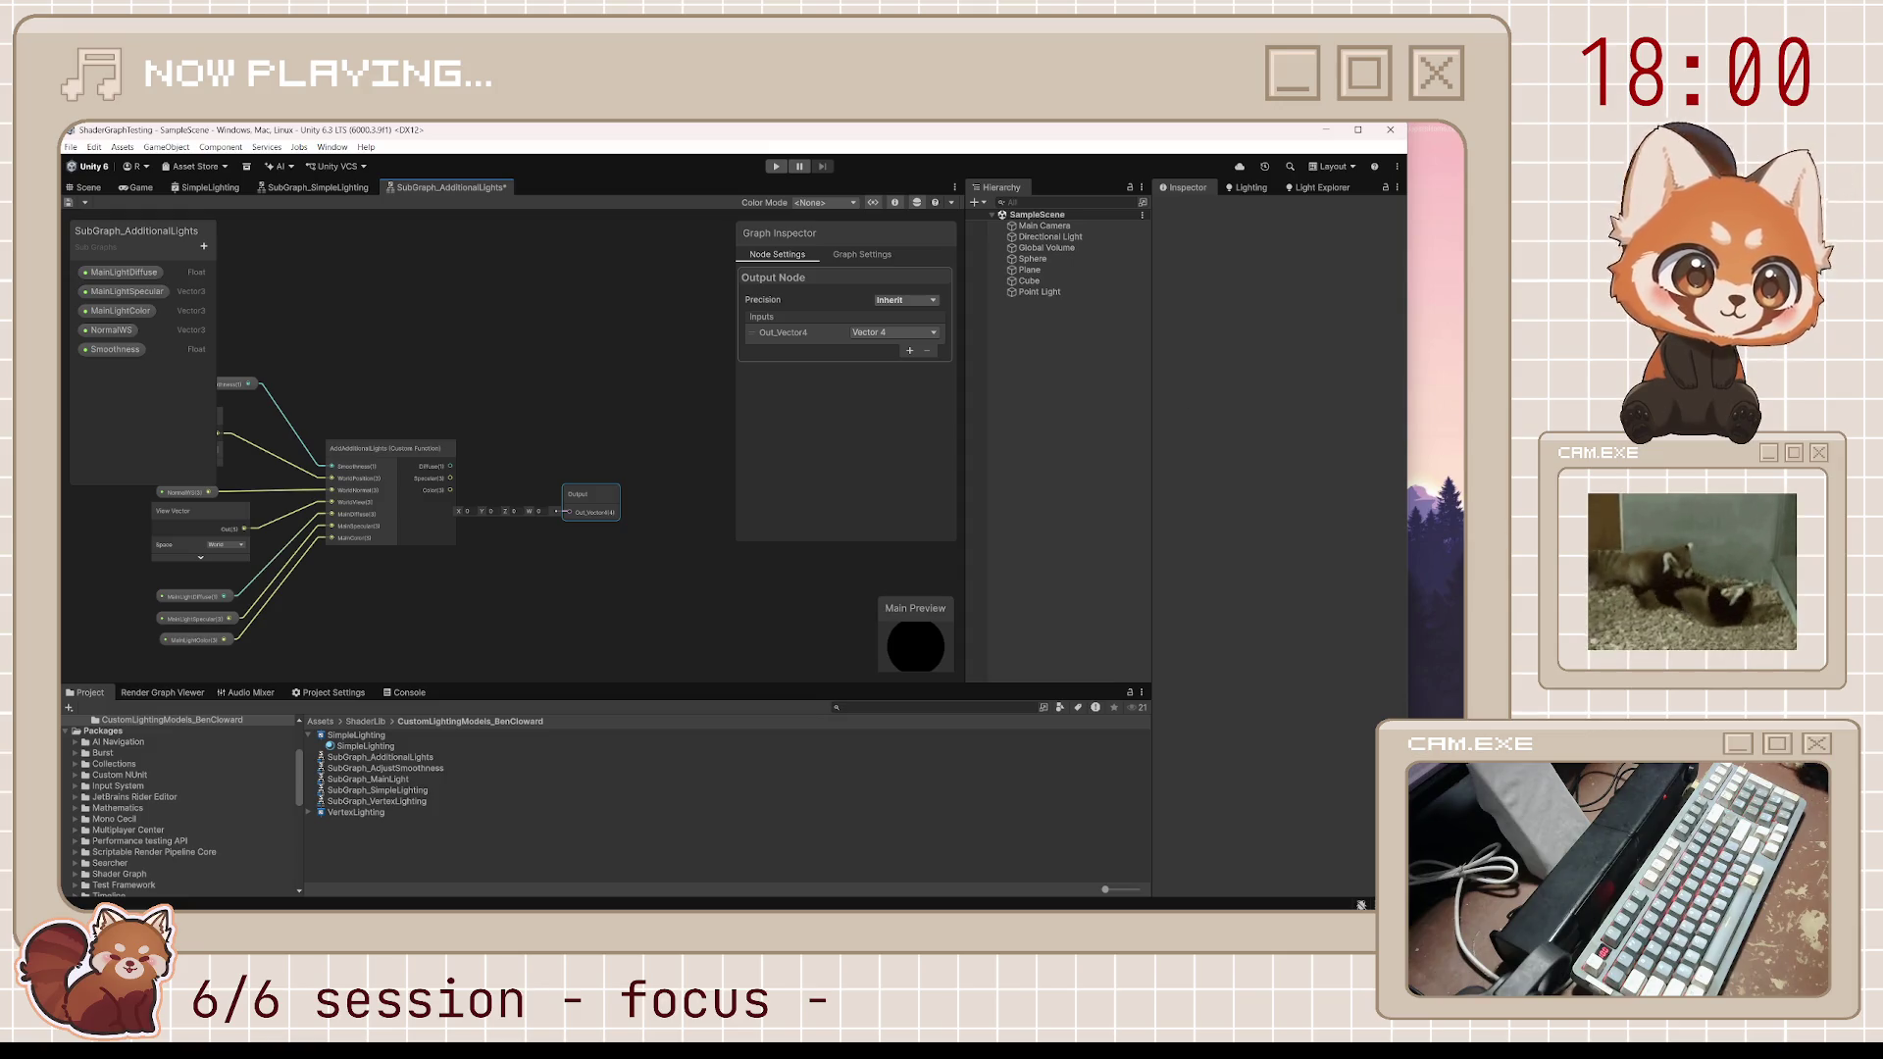
double_click(790, 332)
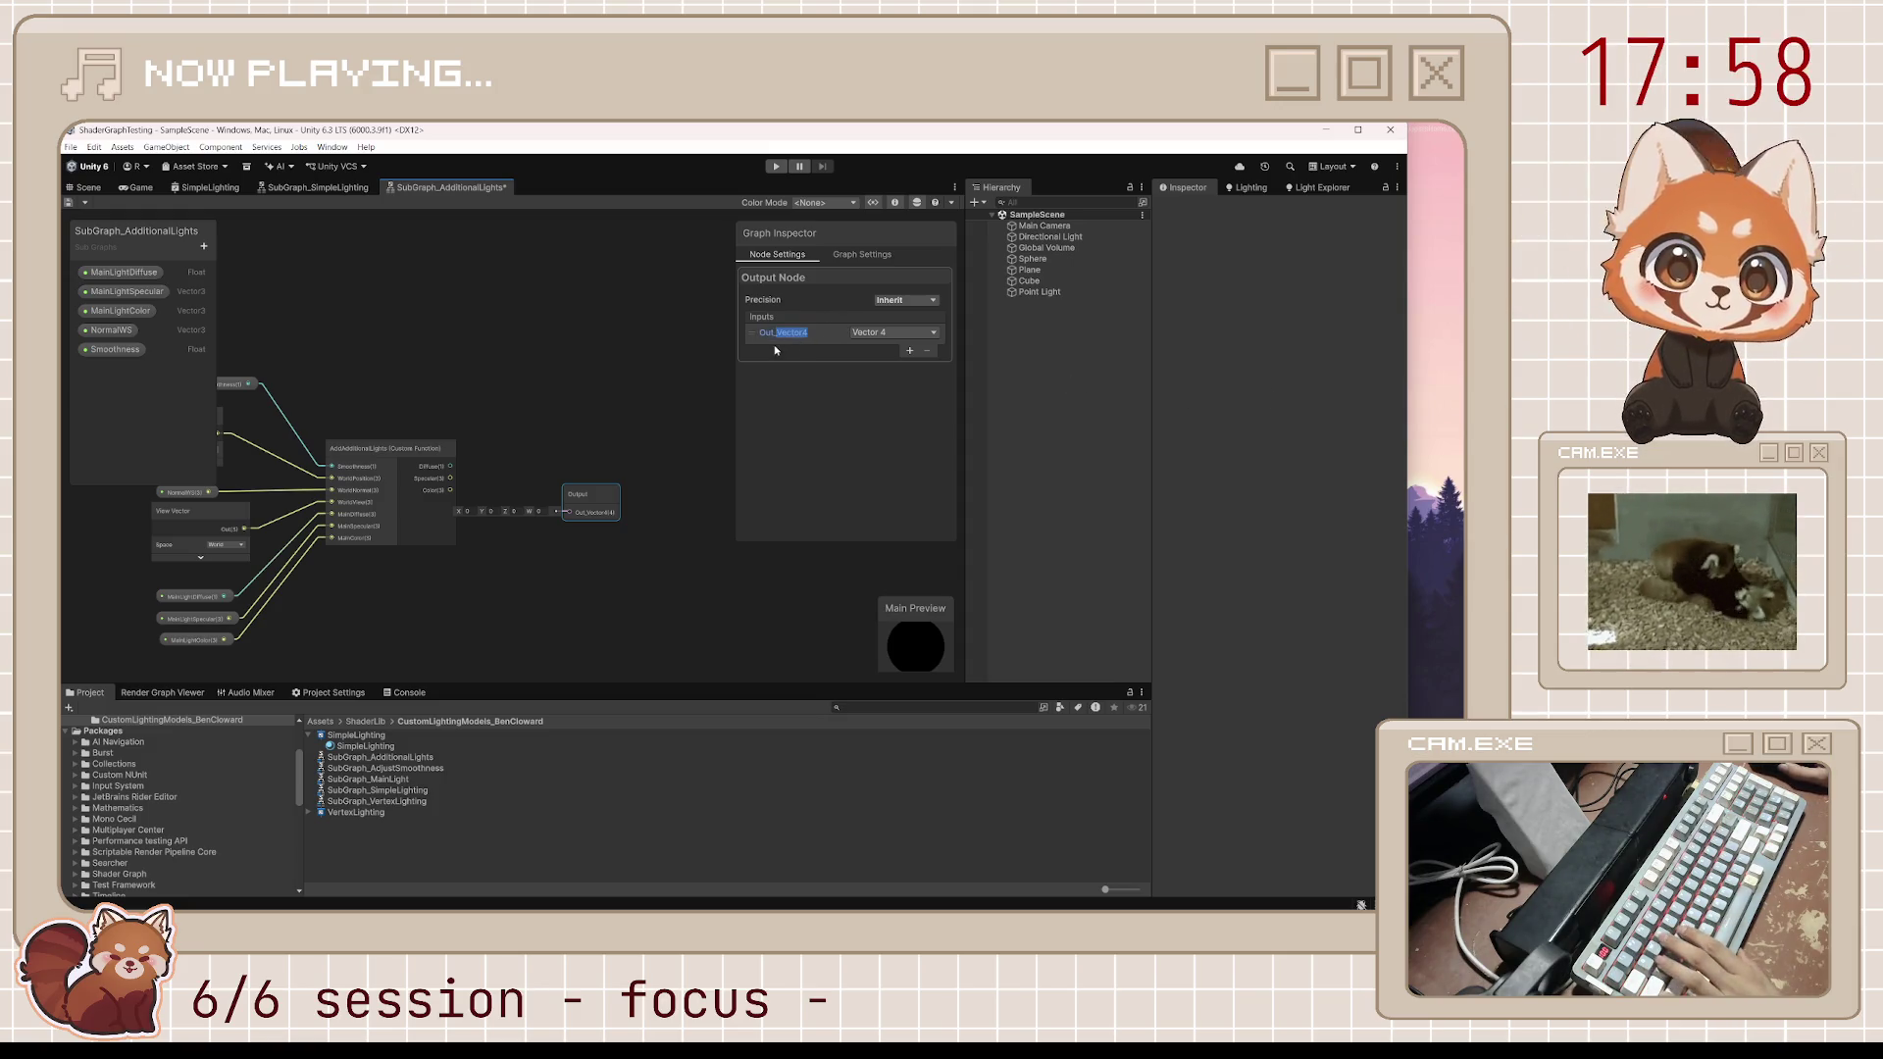
left_click(776, 334)
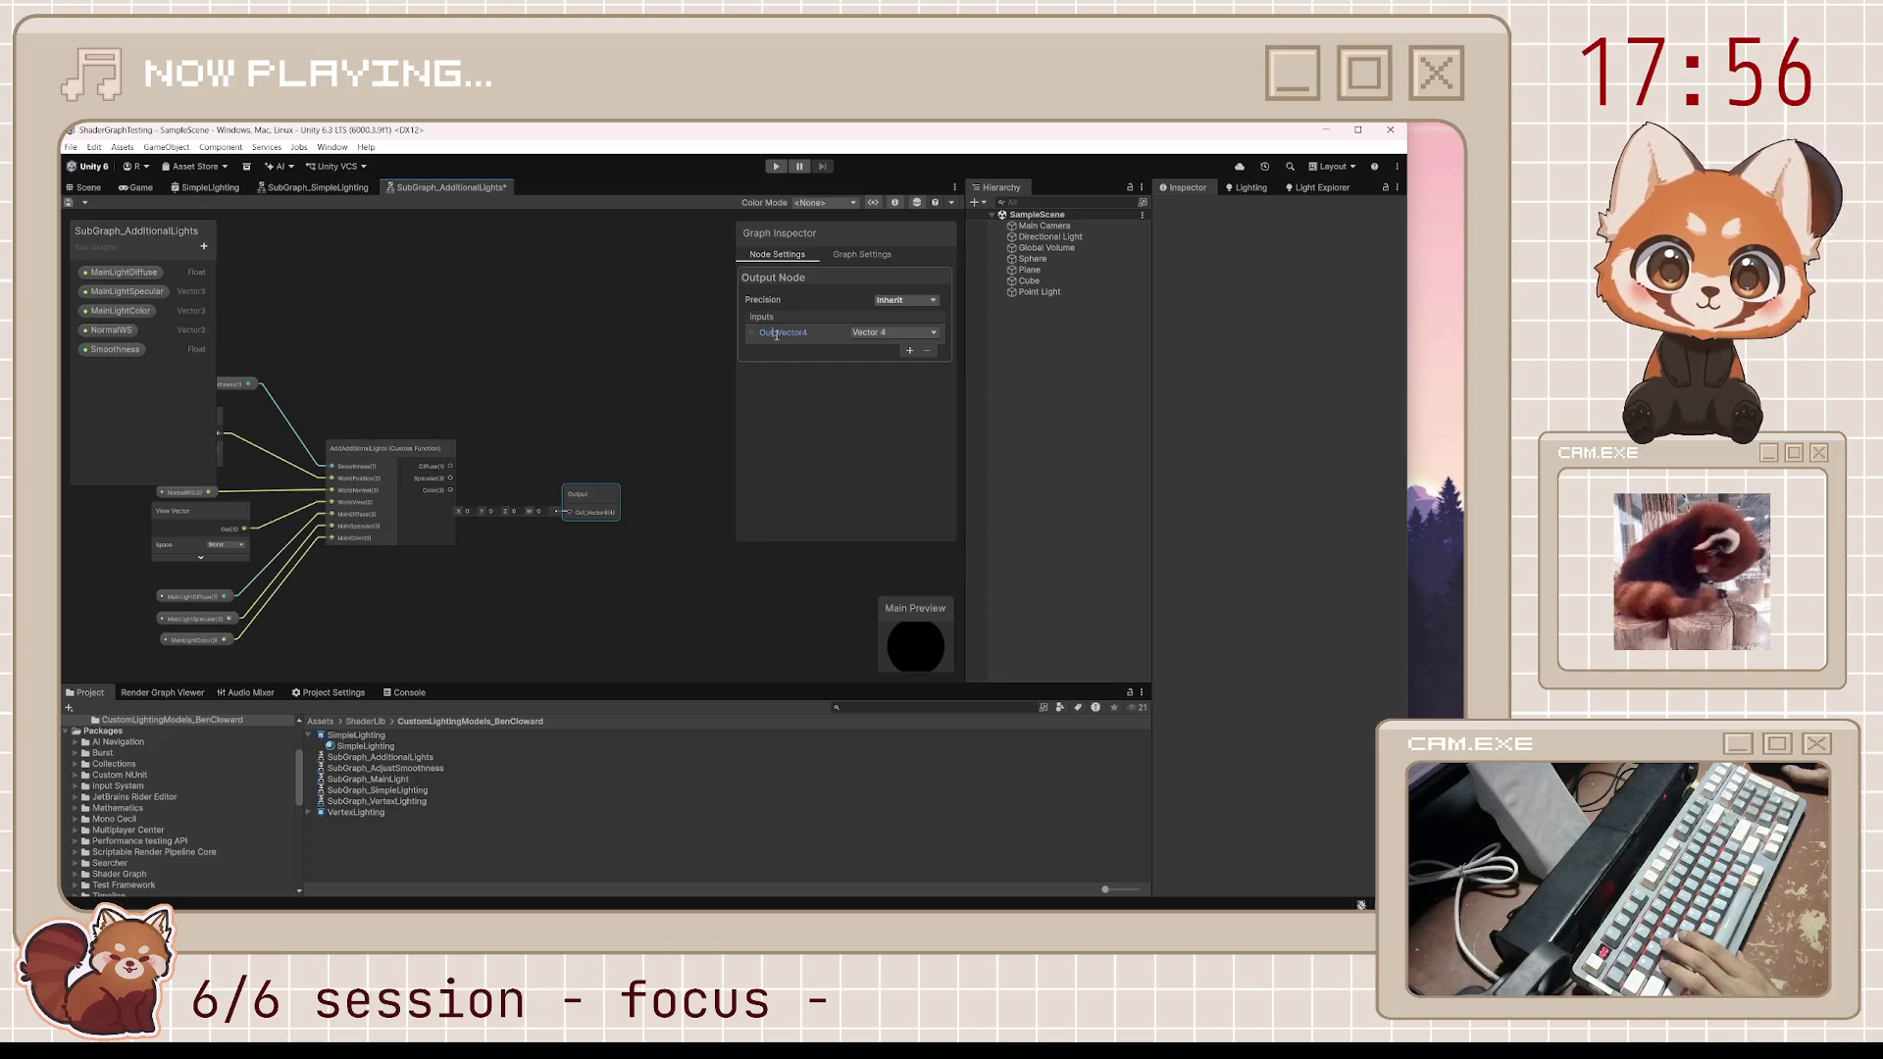
key("ctrl+a")
type("Diffuse")
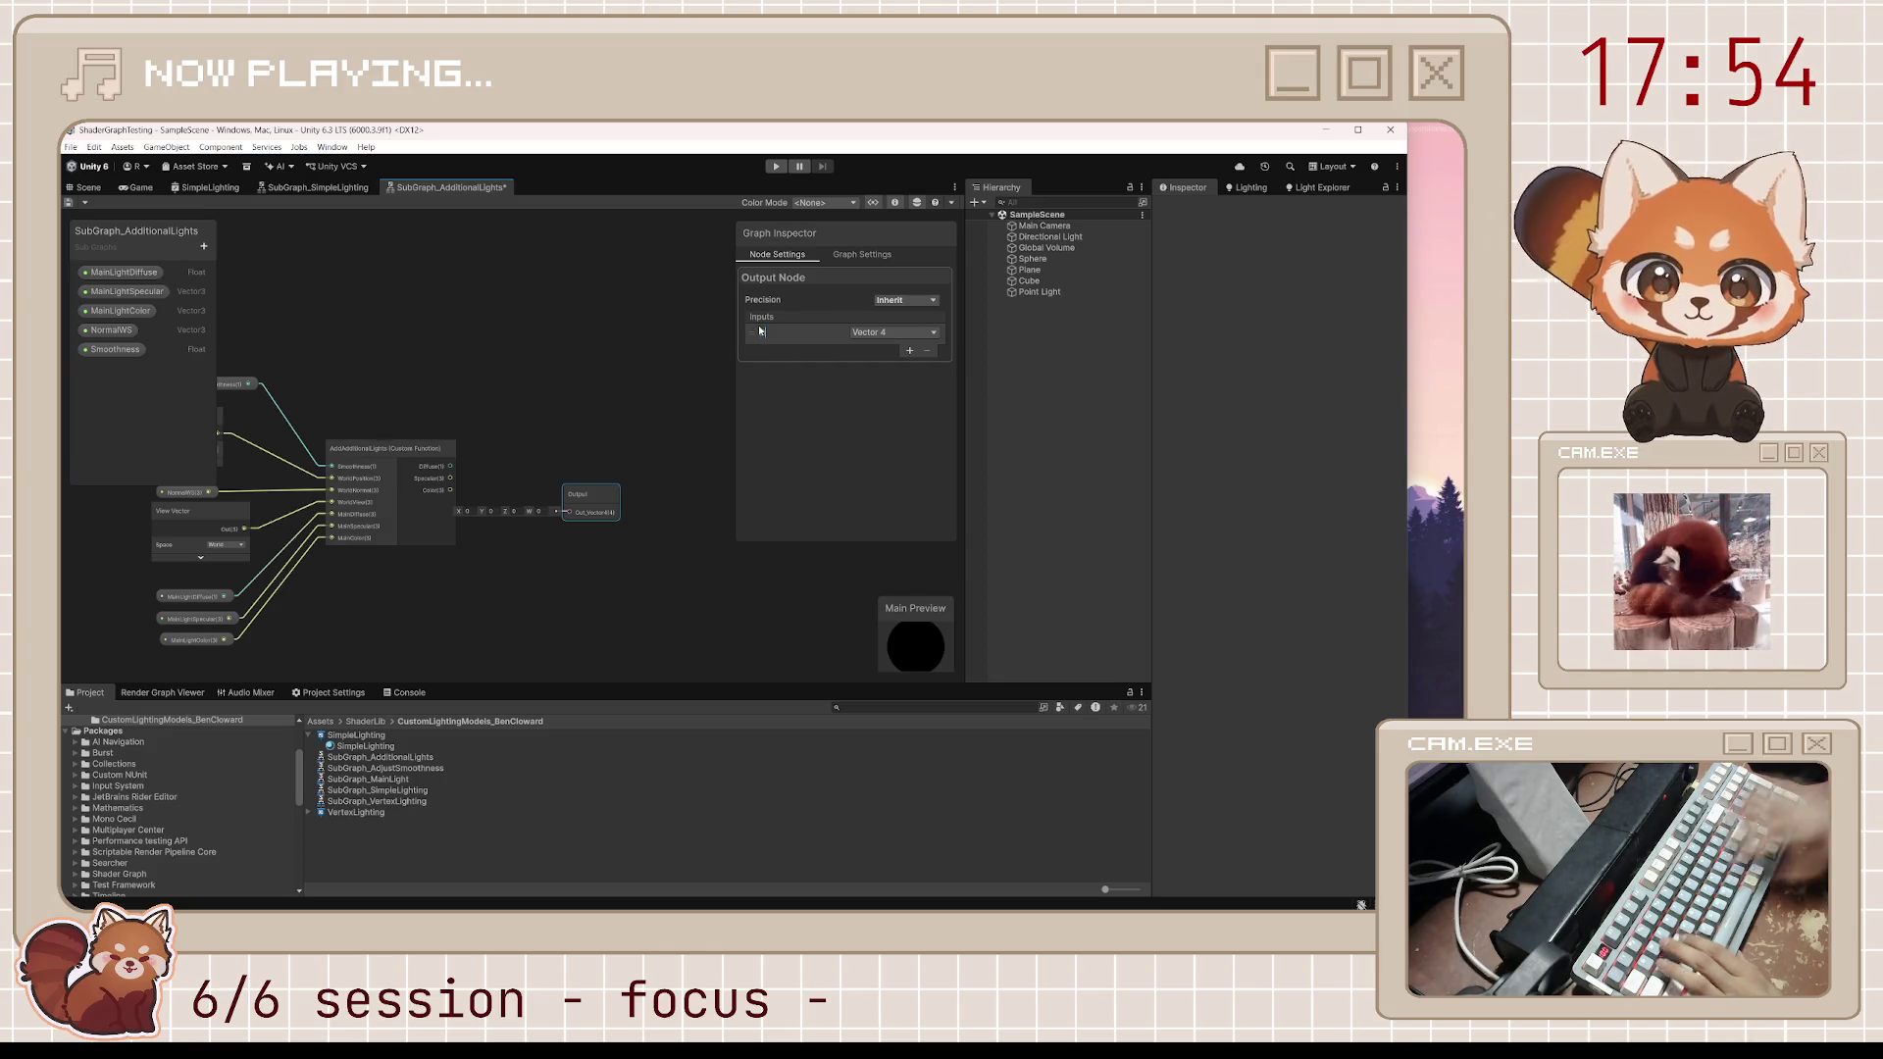
left_click(911, 350)
type("Specular")
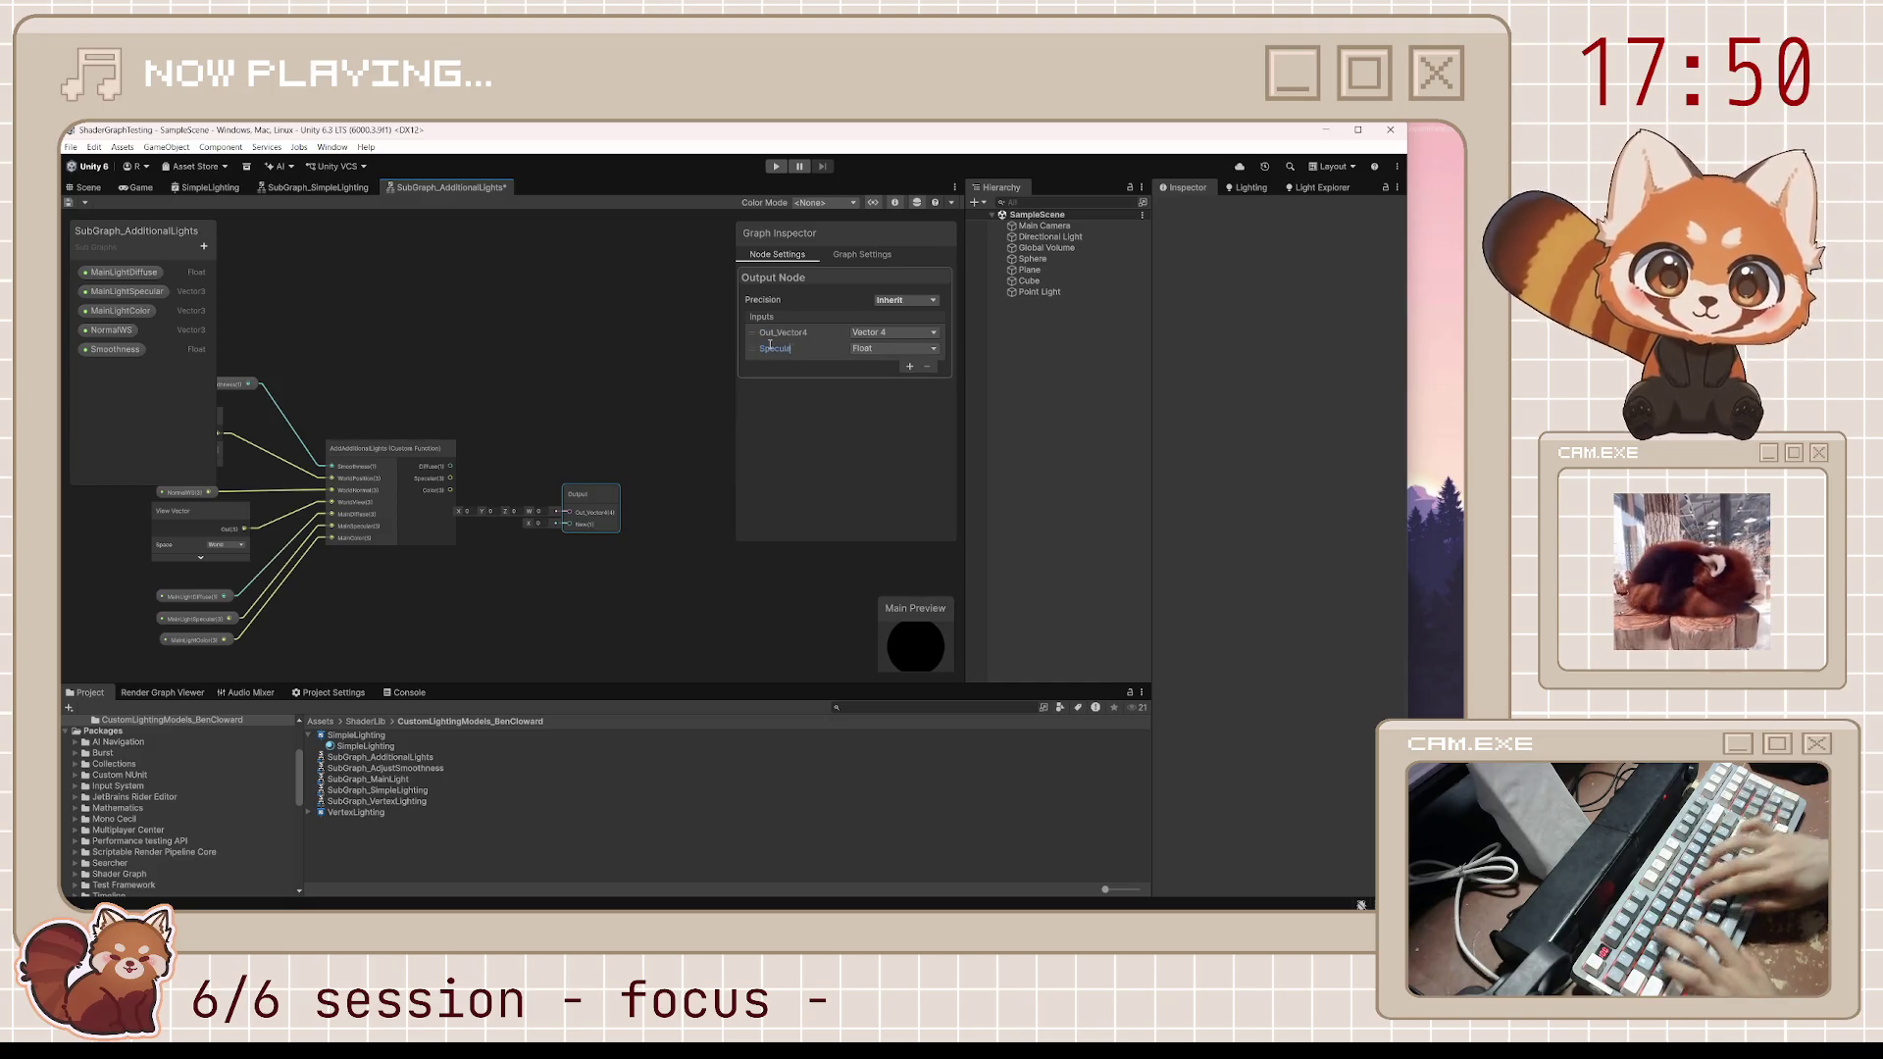
left_click(912, 366)
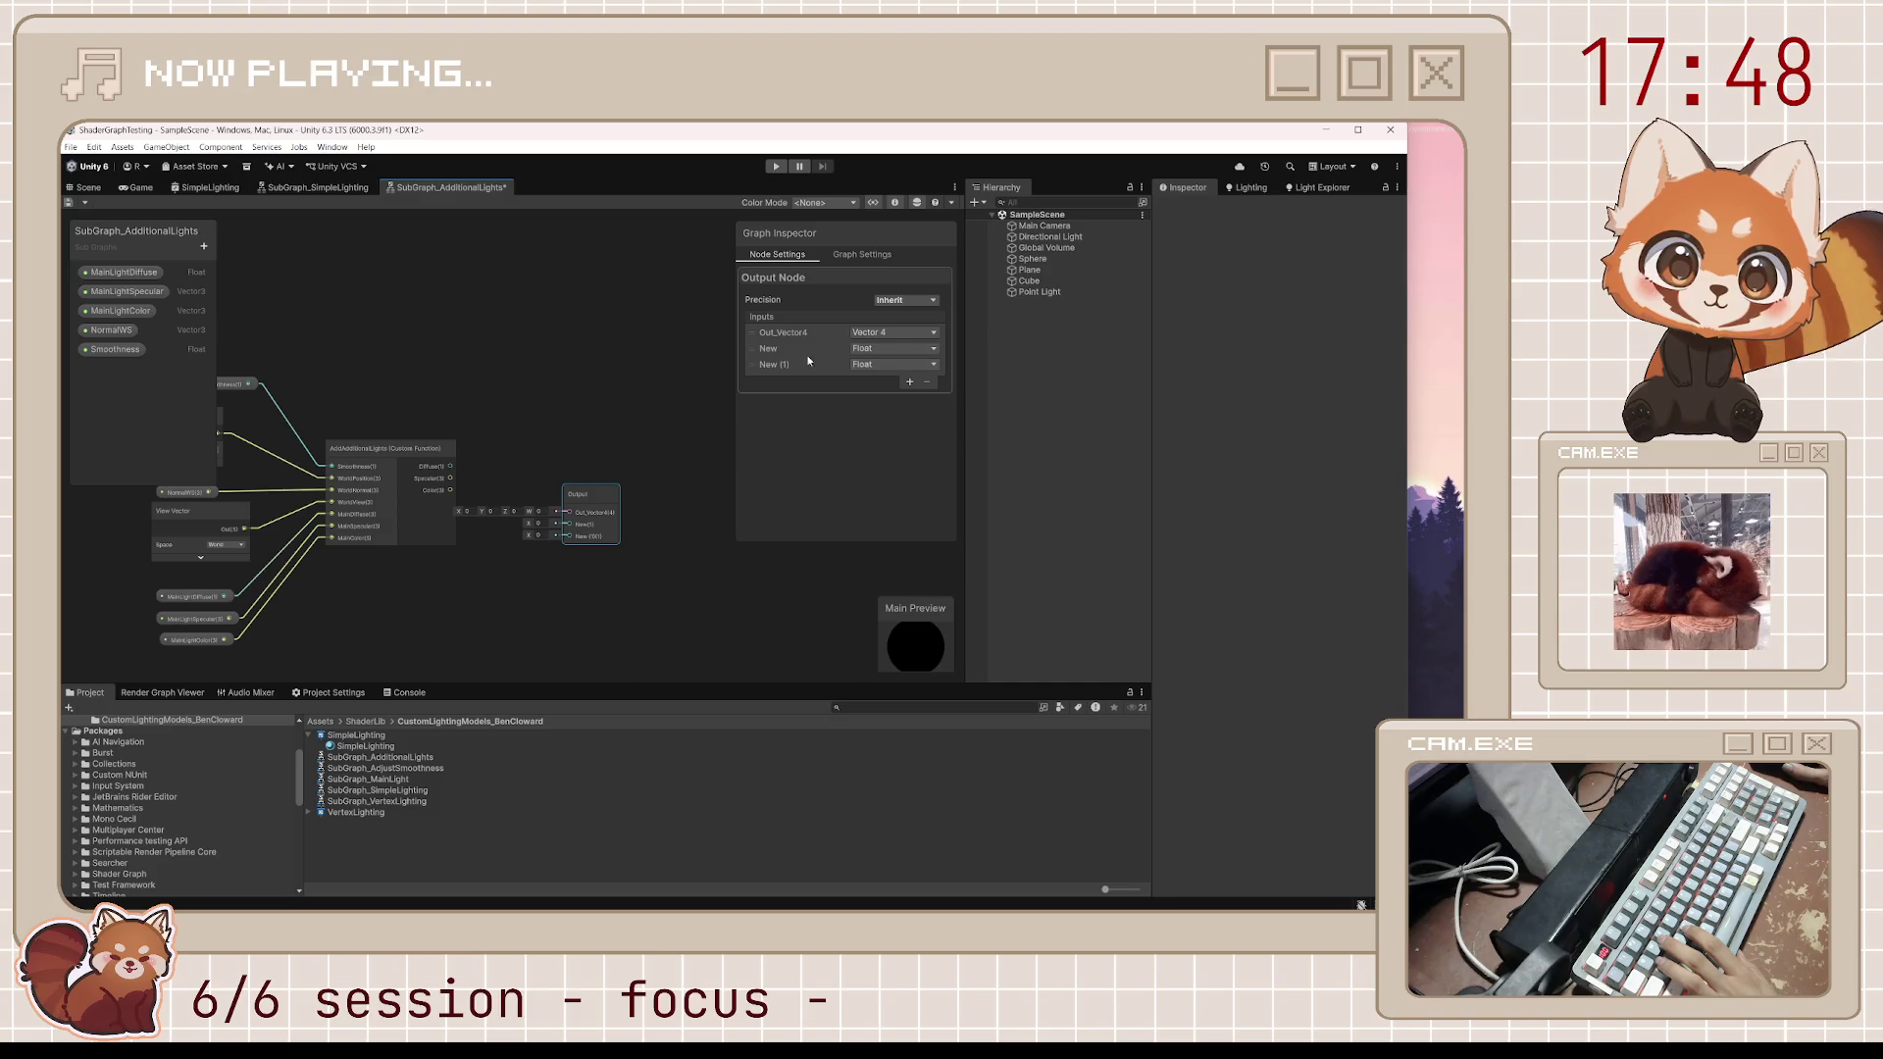
type("Color")
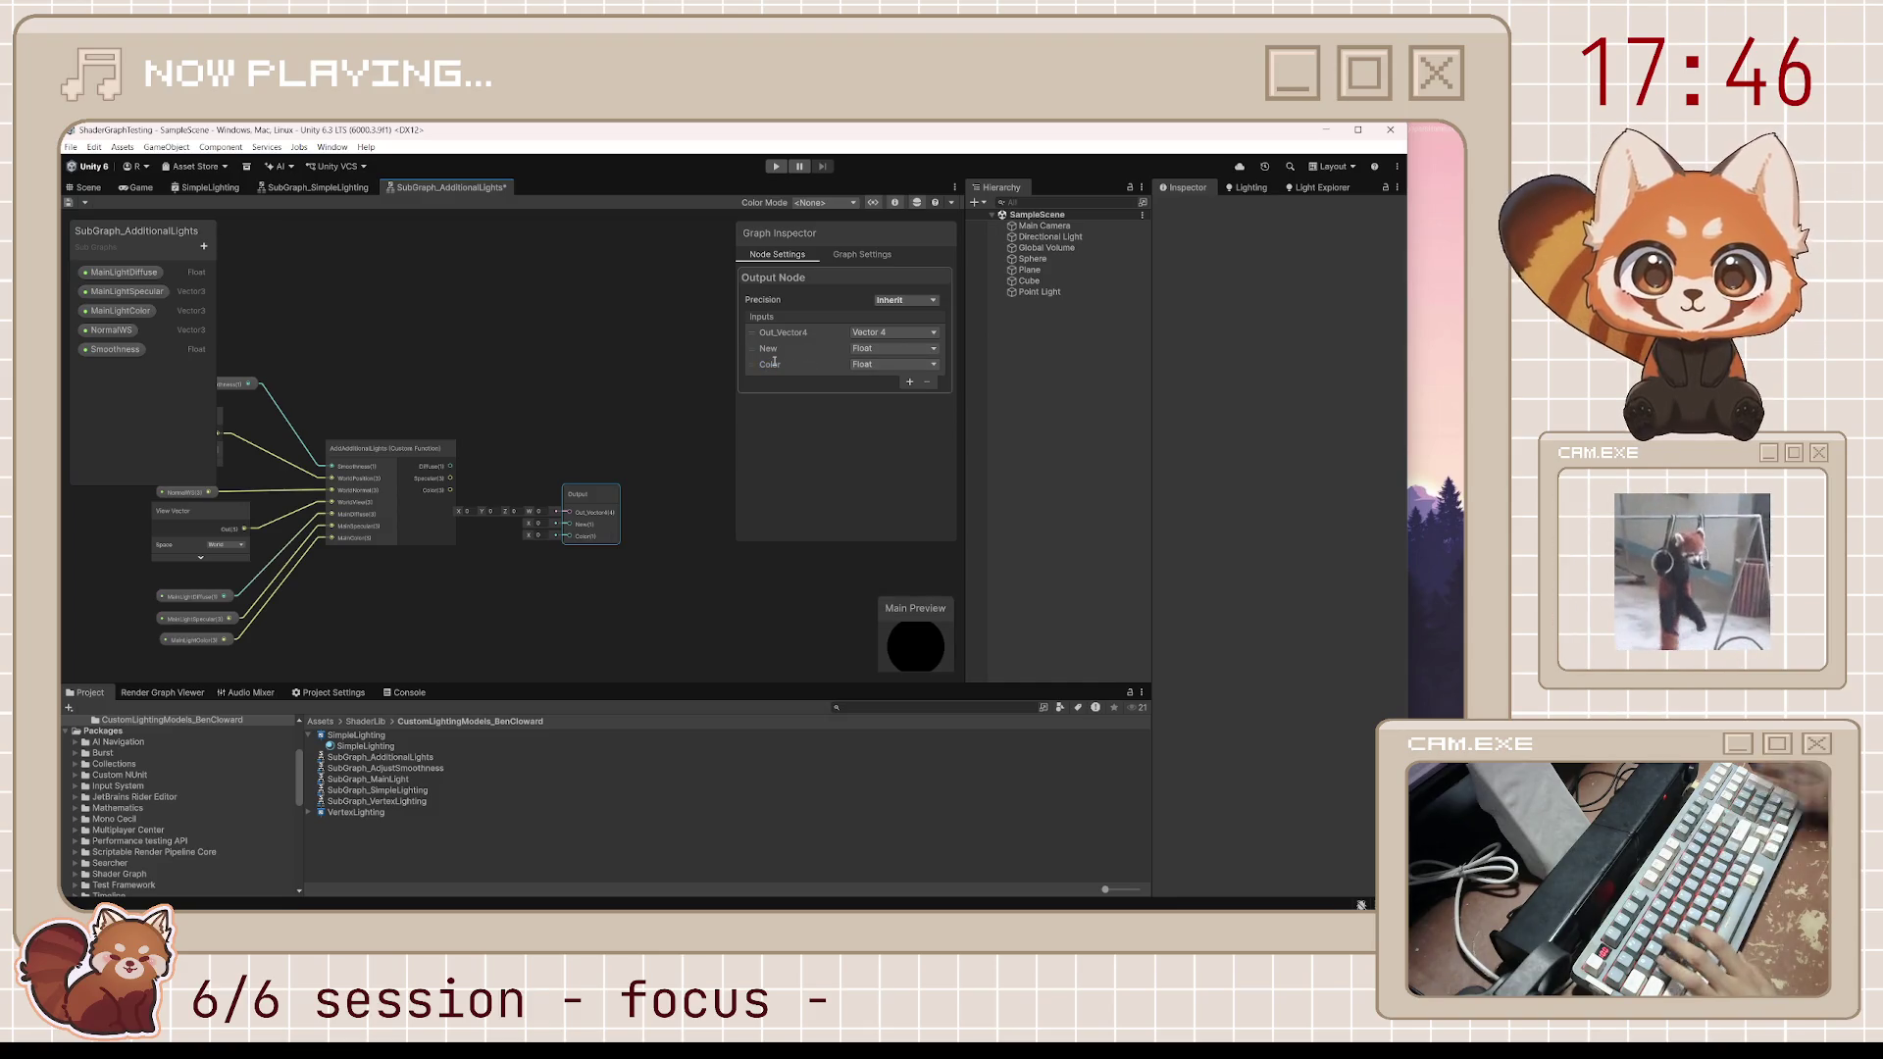
Re-enter the Specular and Diffuse output names so they are applied
left_click(760, 355)
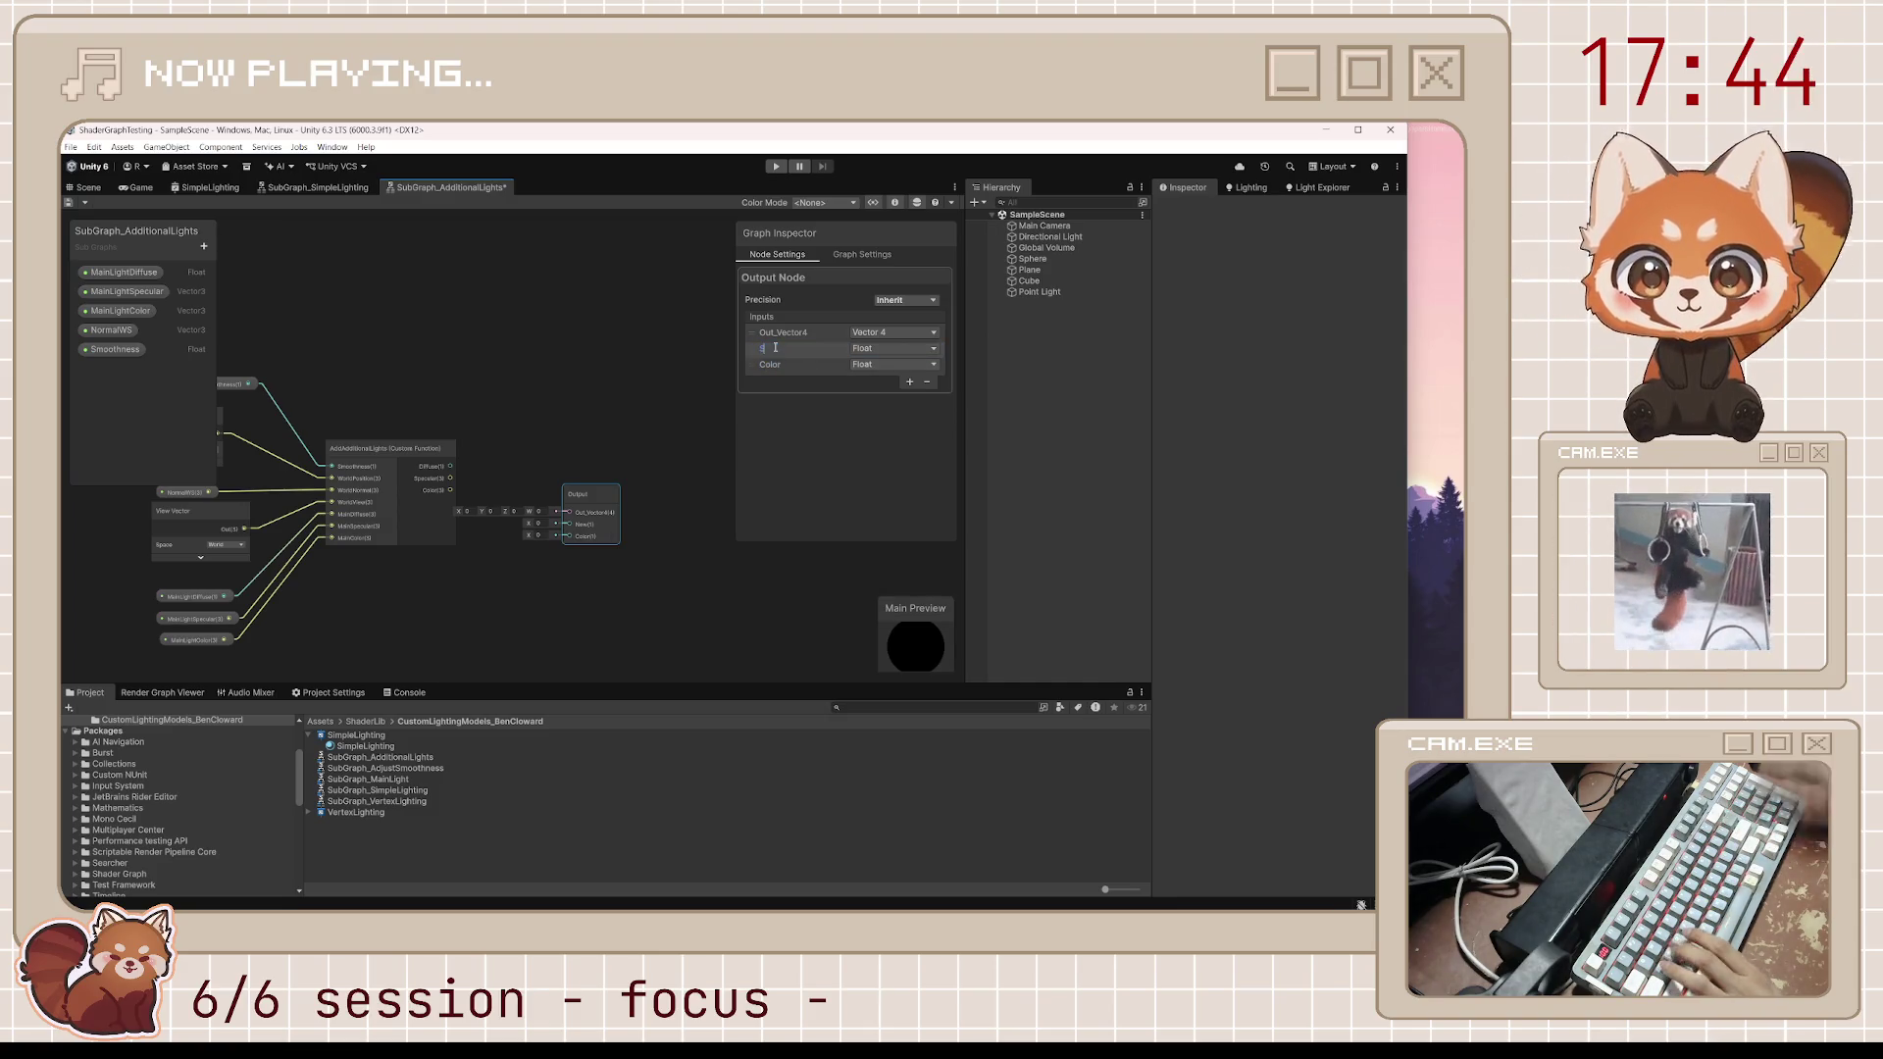
type("Specular")
key("Return")
double_click(799, 332)
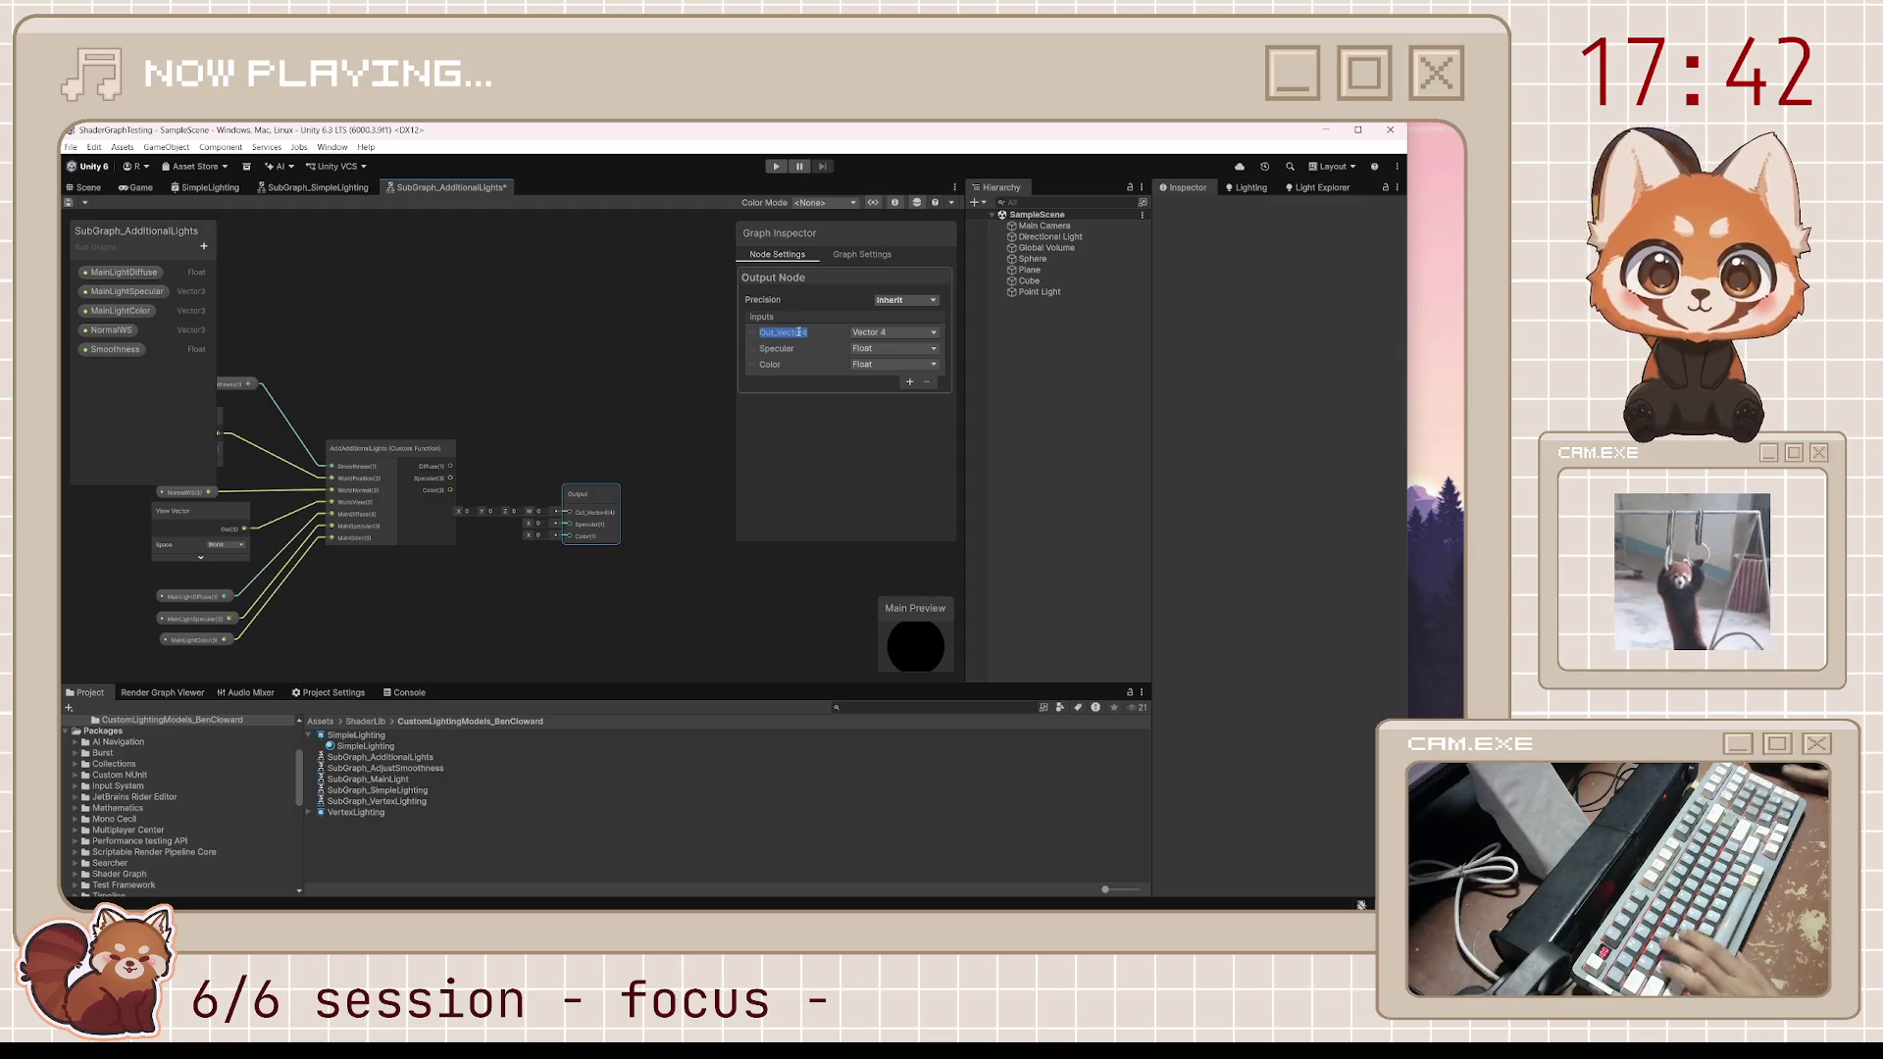
type("Diffuse")
key("Return")
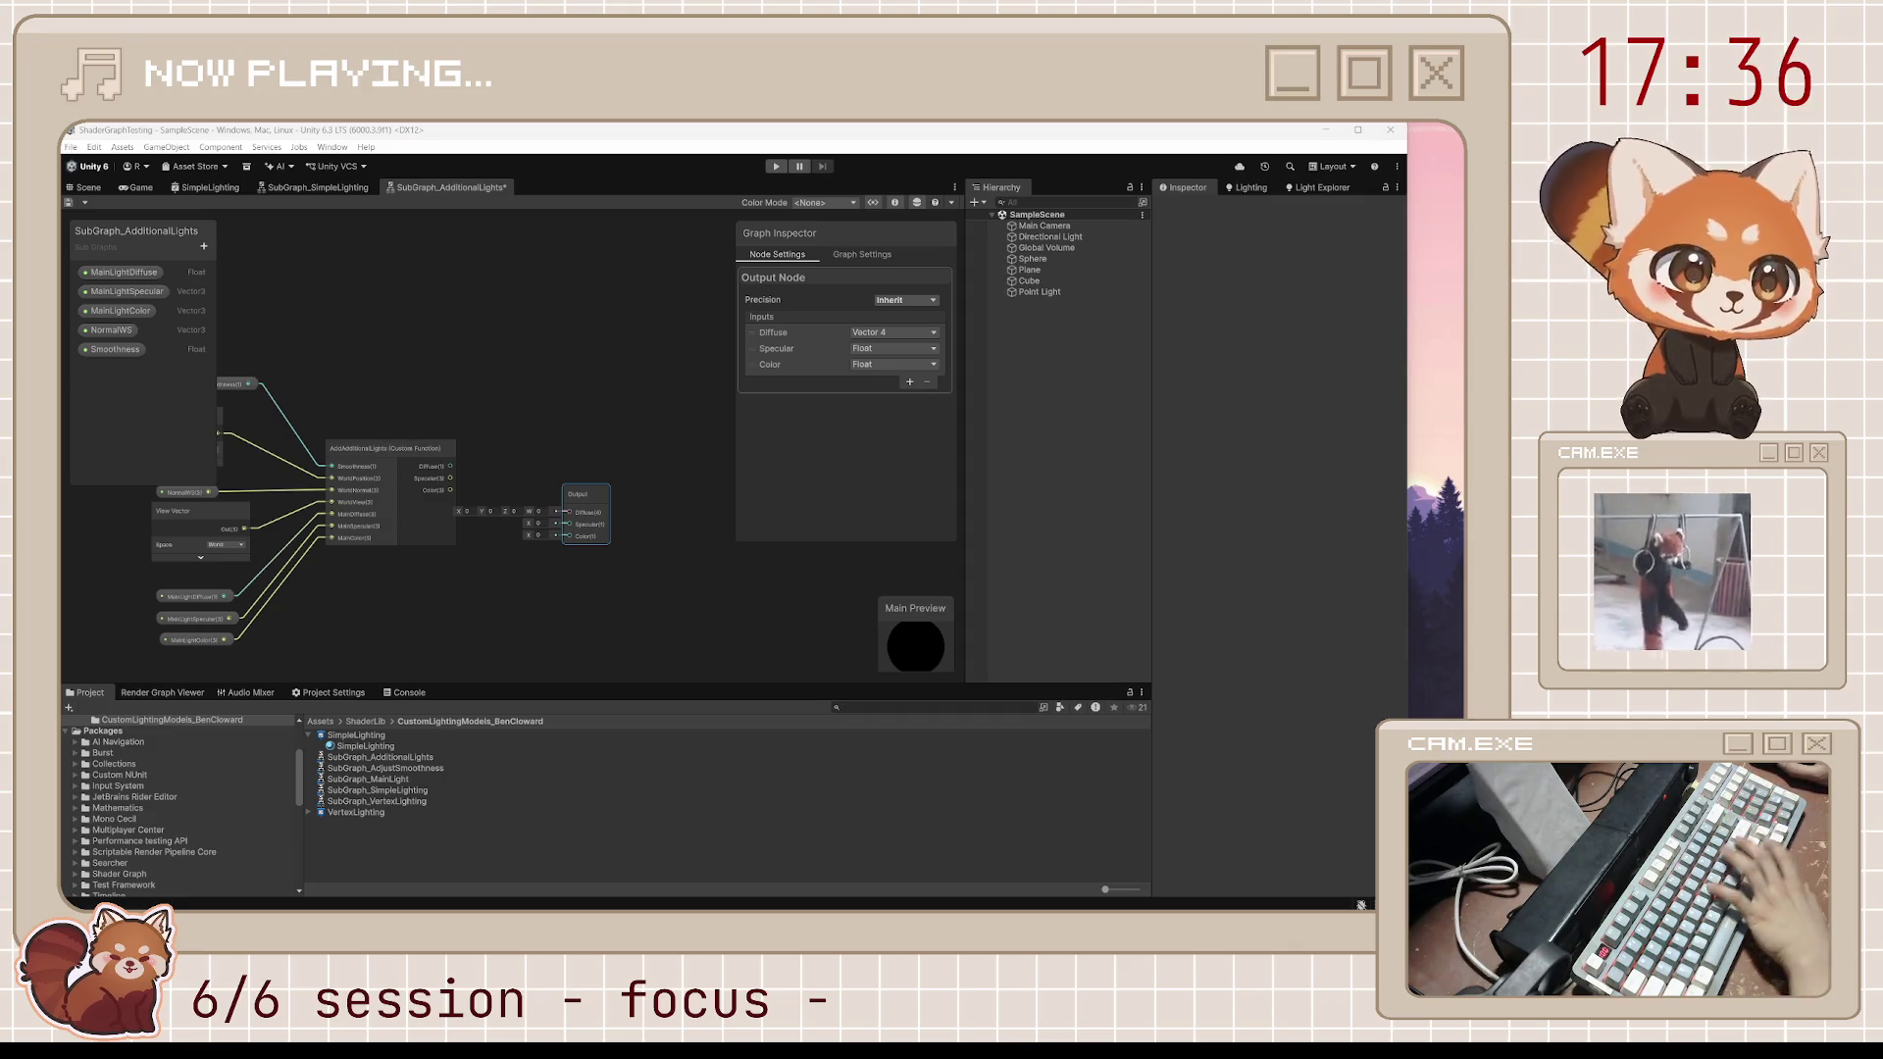
Set the output types: Diffuse to Float, Specular and Color to Vector 3
left_click(894, 341)
left_click(879, 350)
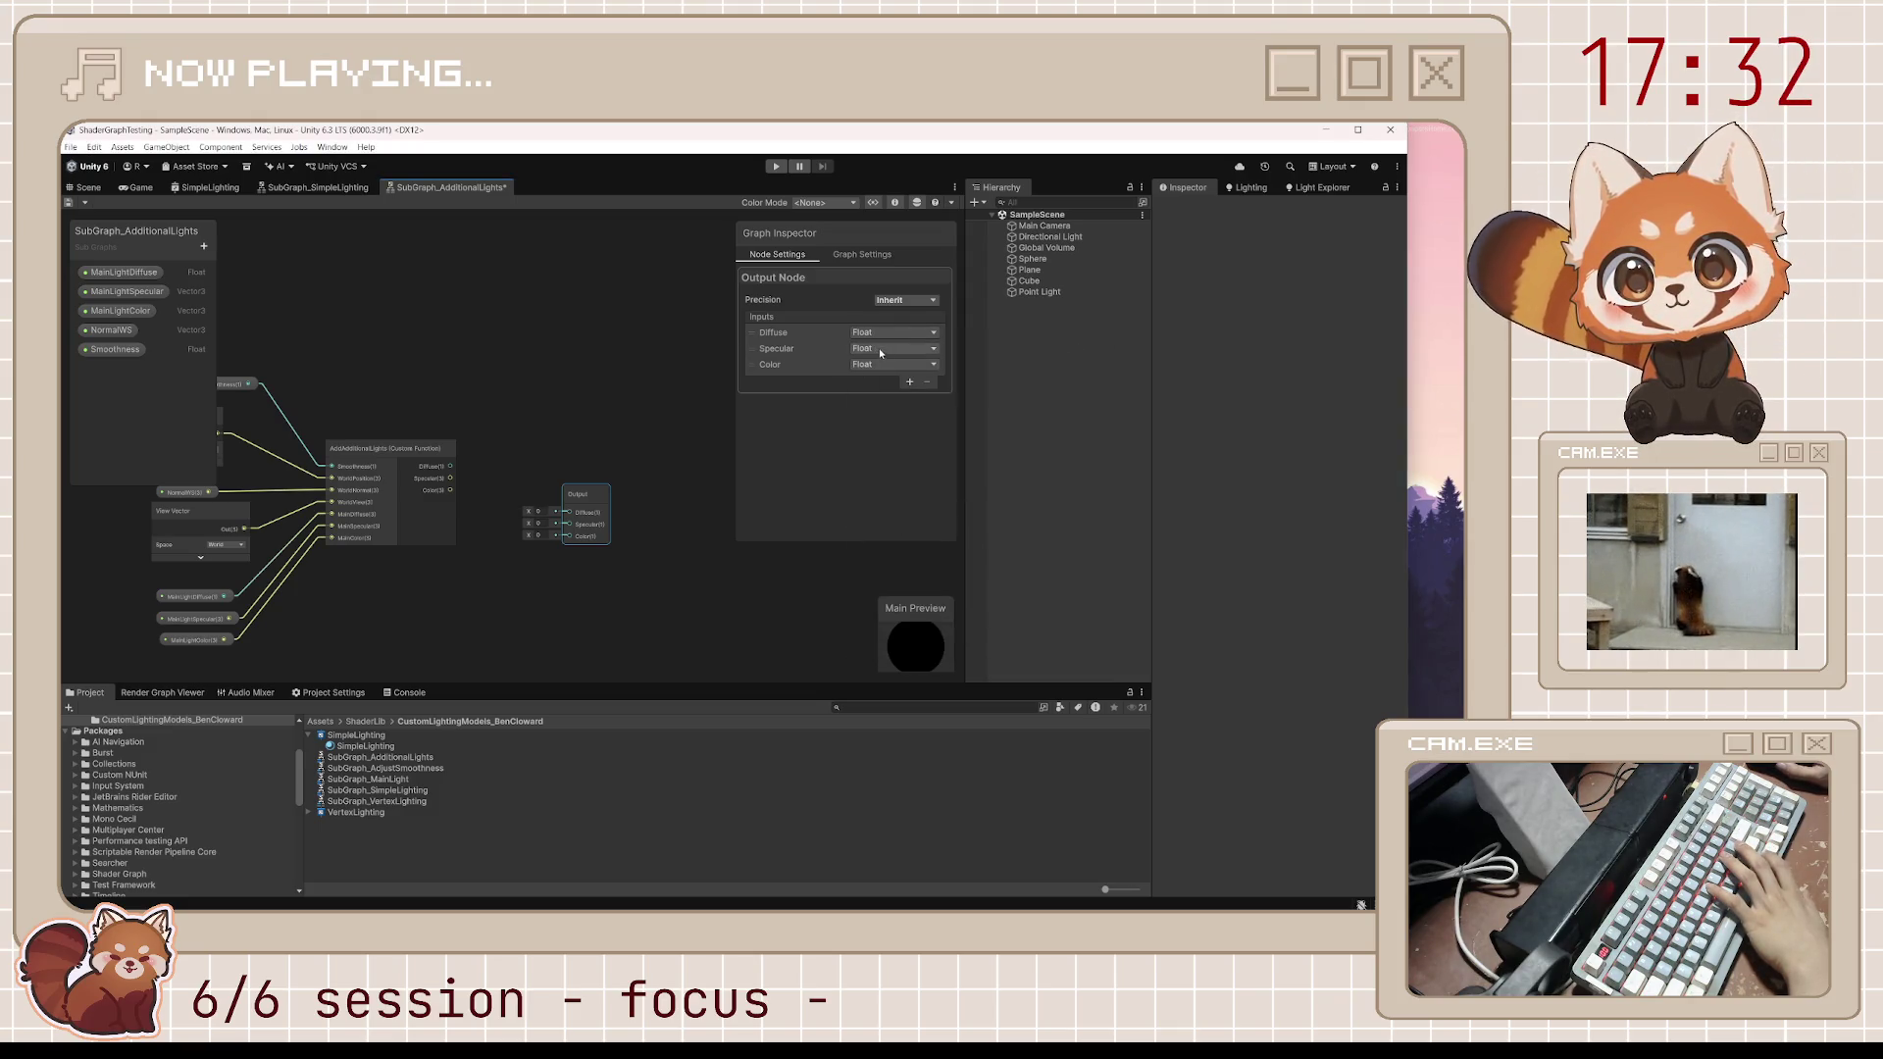
left_click(879, 350)
left_click(889, 507)
left_click(892, 364)
left_click(919, 537)
left_click(900, 362)
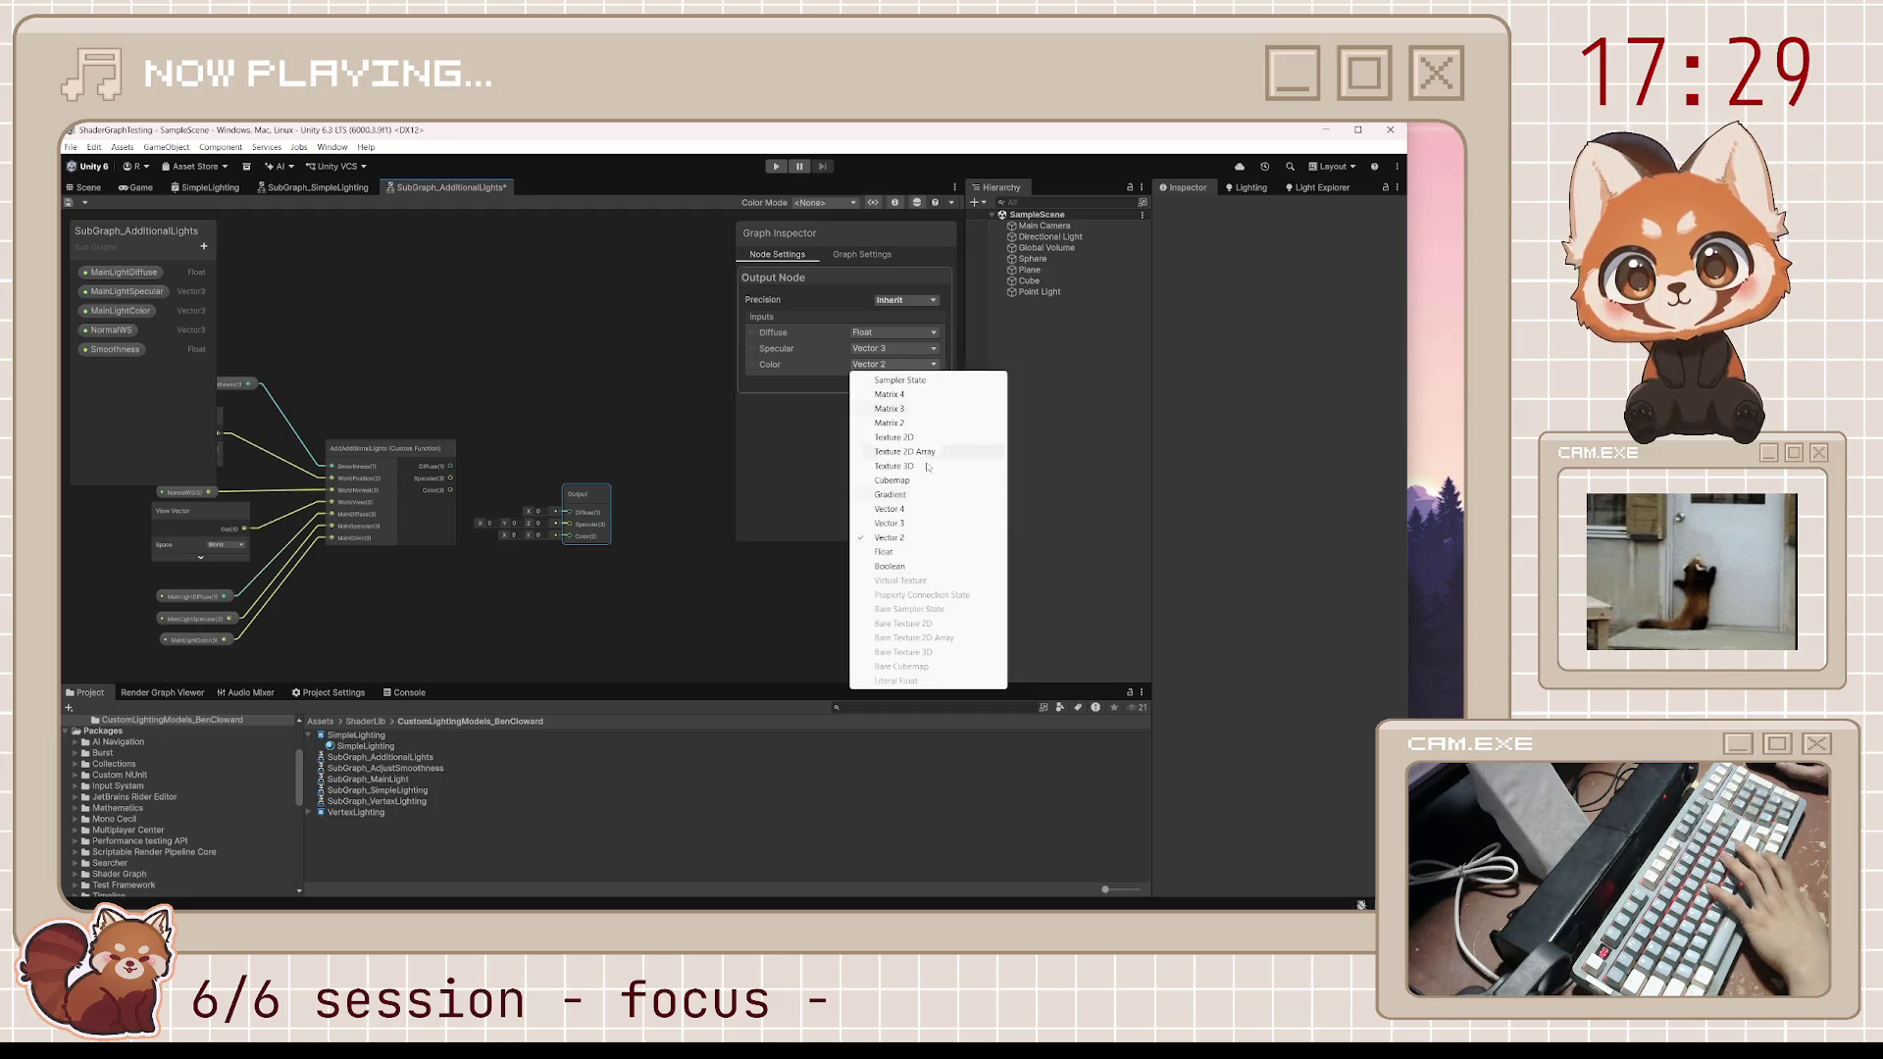
left_click(901, 524)
Connect the function's Color result to the Color output and save the AdditionalLights subgraph
mouse_move(451, 490)
left_mouse_down()
mouse_move(572, 533)
mouse_move(534, 501)
mouse_move(583, 511)
mouse_move(542, 466)
left_mouse_up()
left_click(450, 350)
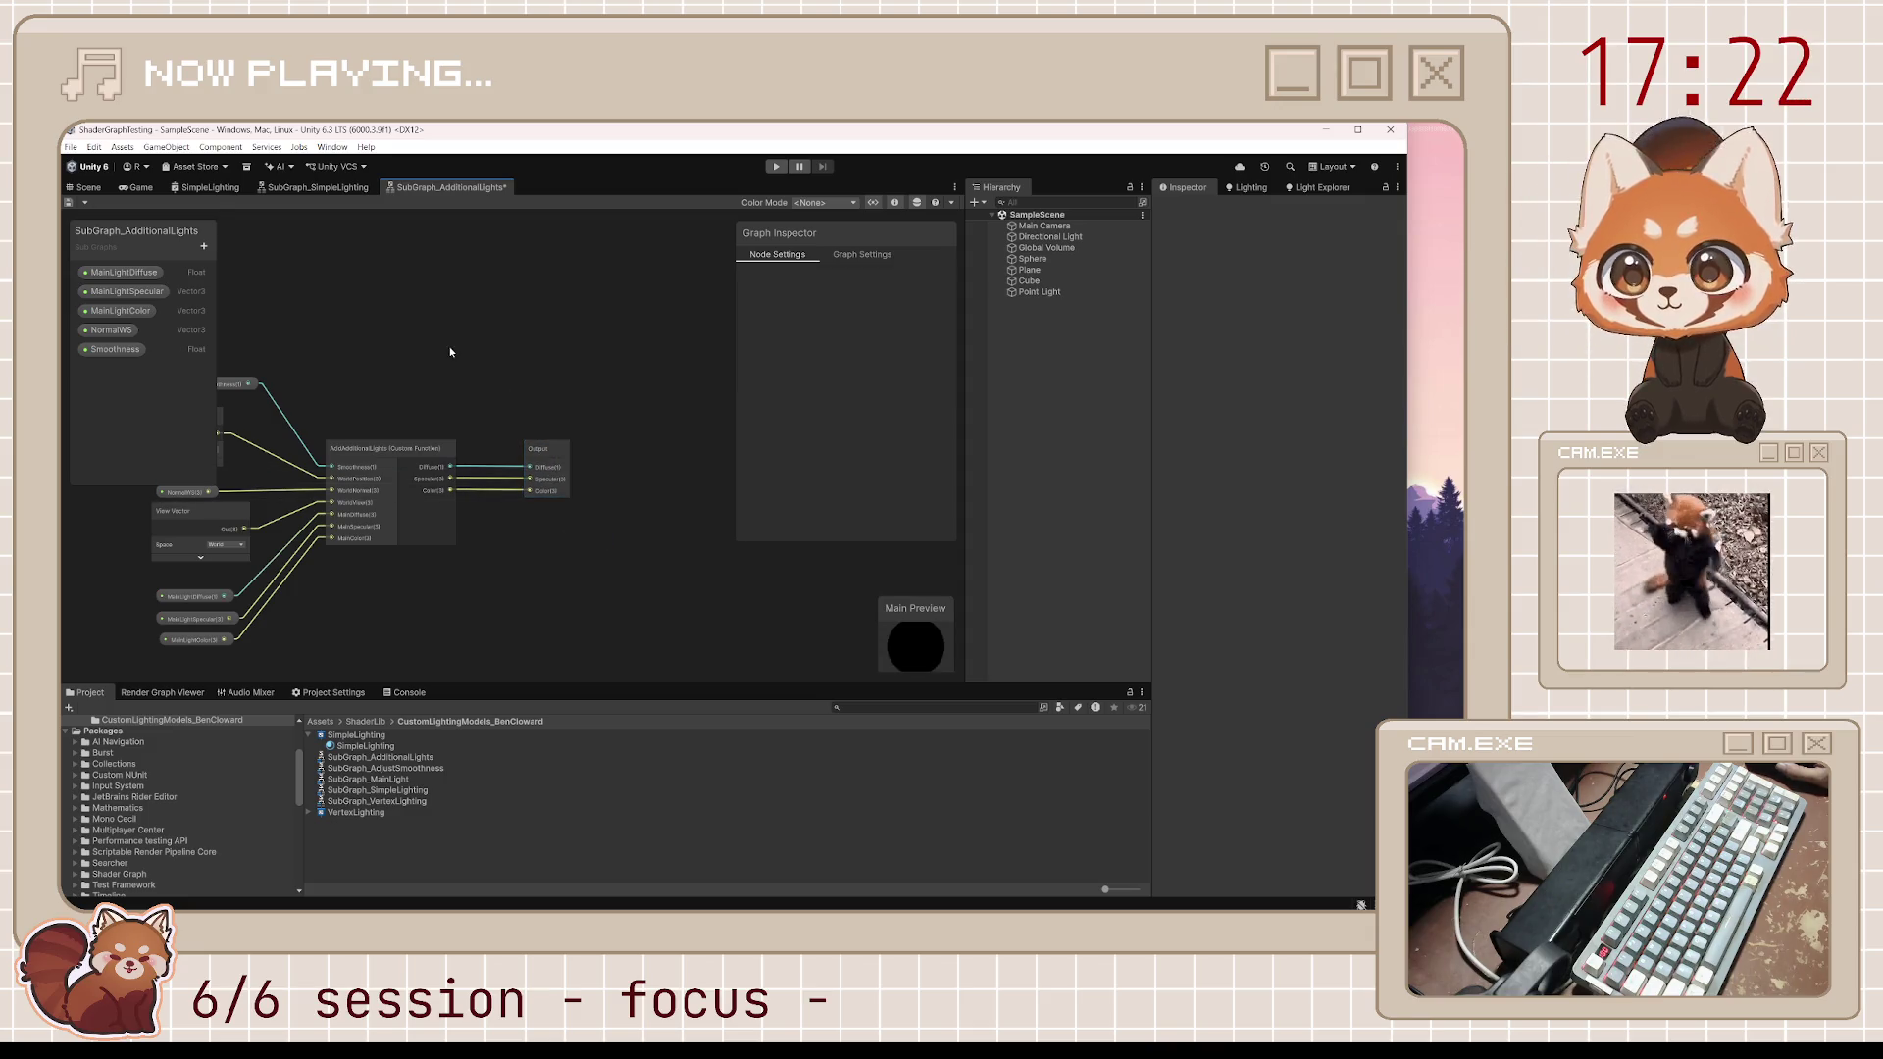
key("ctrl+s")
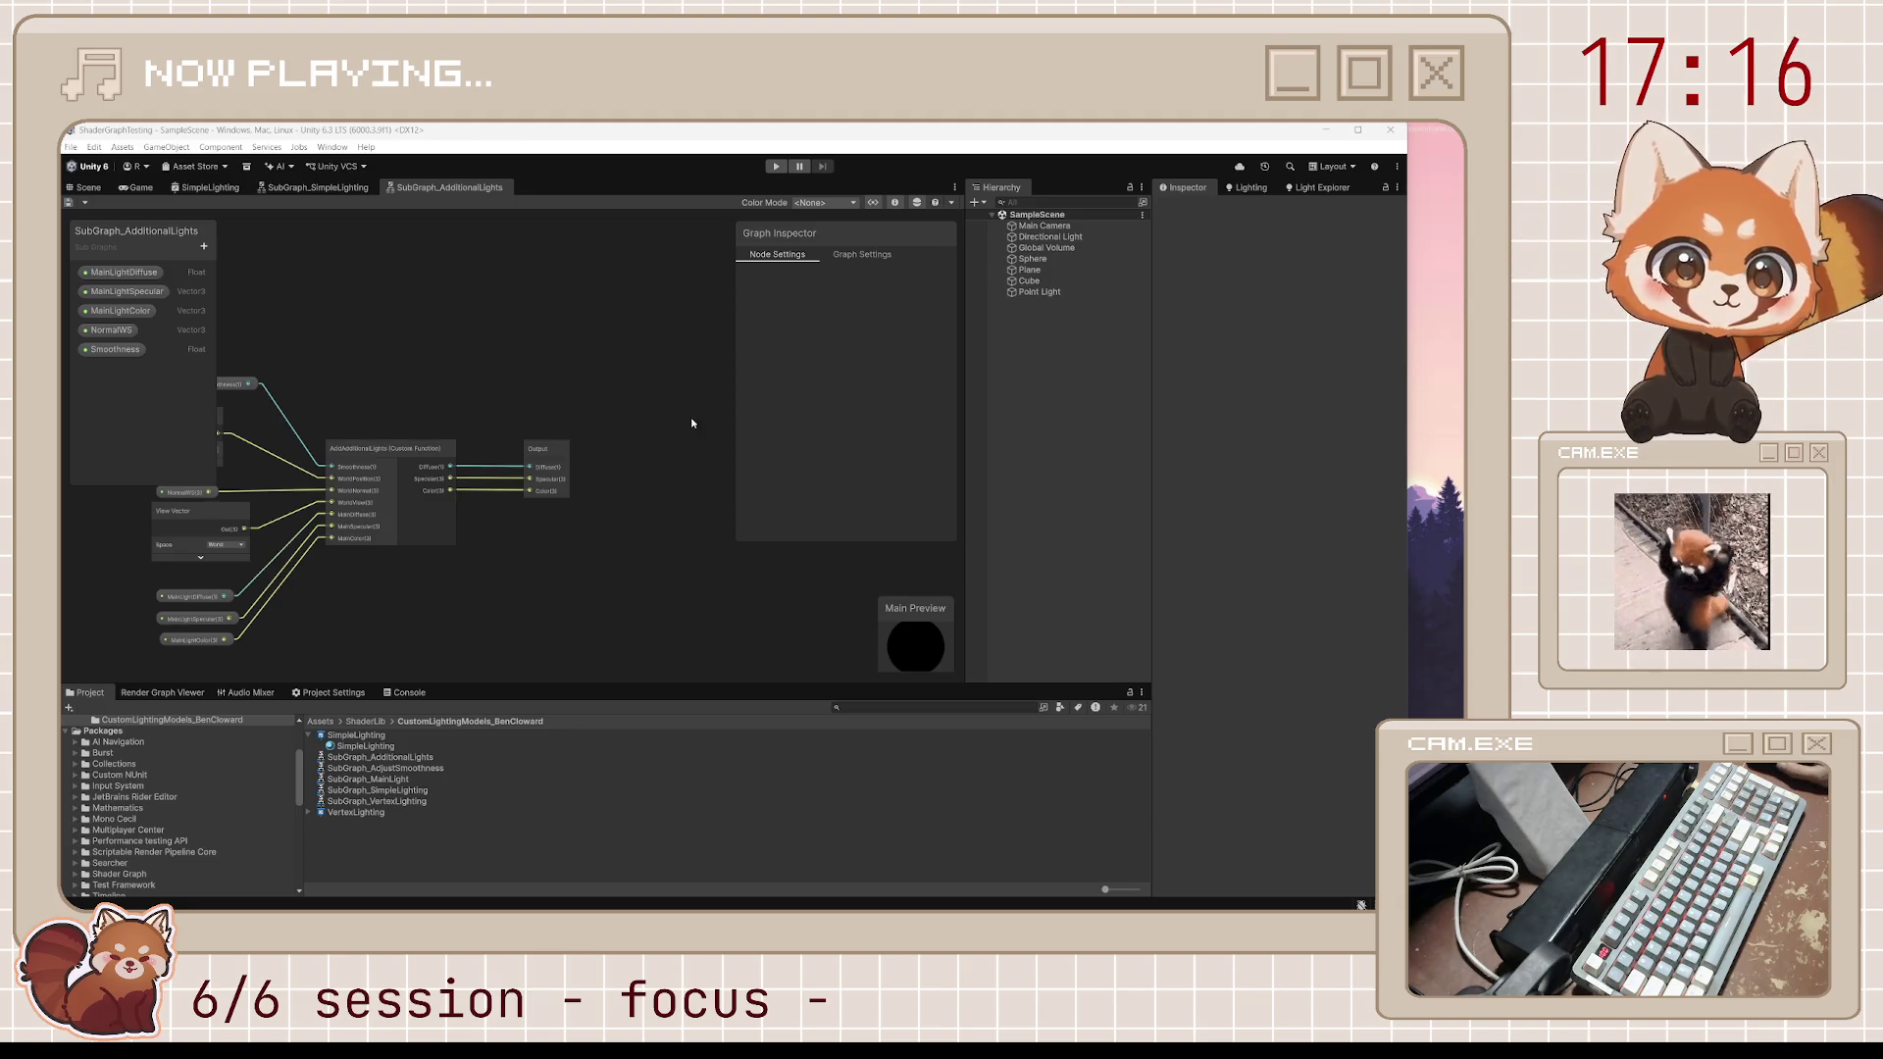
key("a")
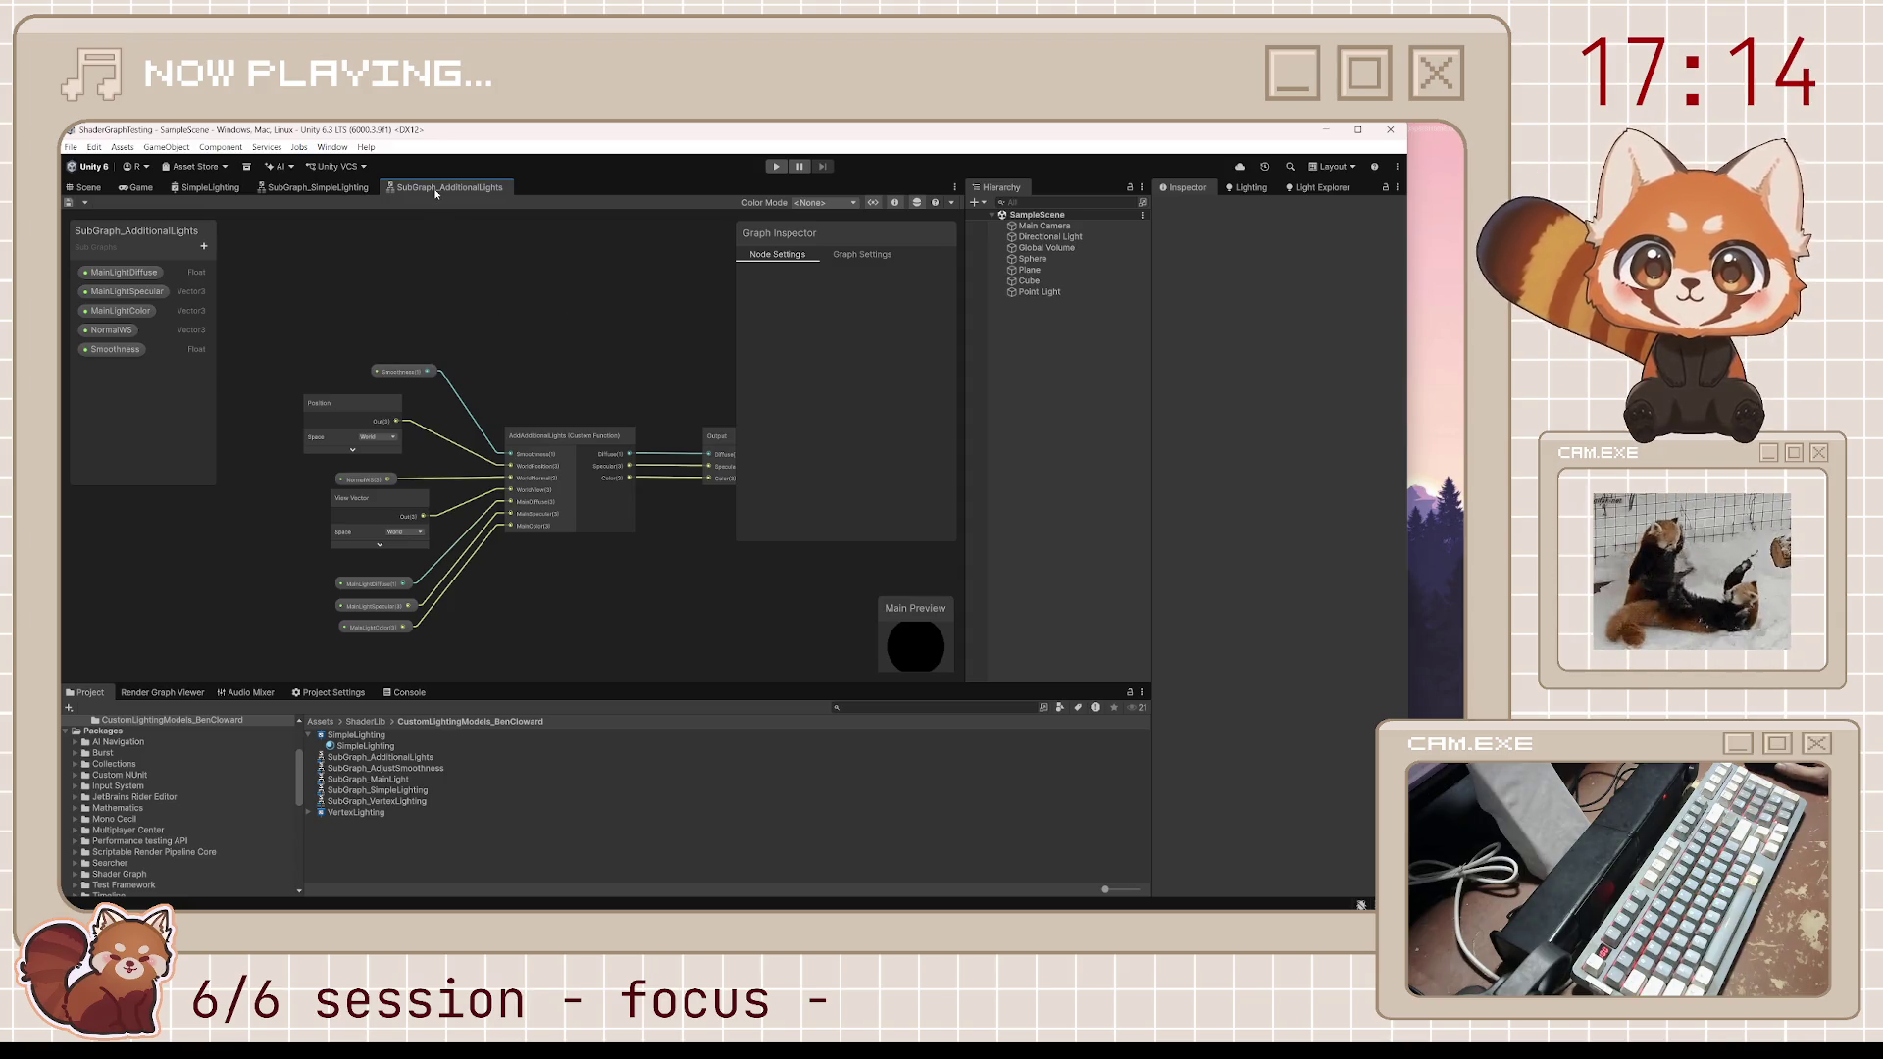
Close the AdditionalLights subgraph tab and switch to the SimpleLighting subgraph
middle_click(435, 190)
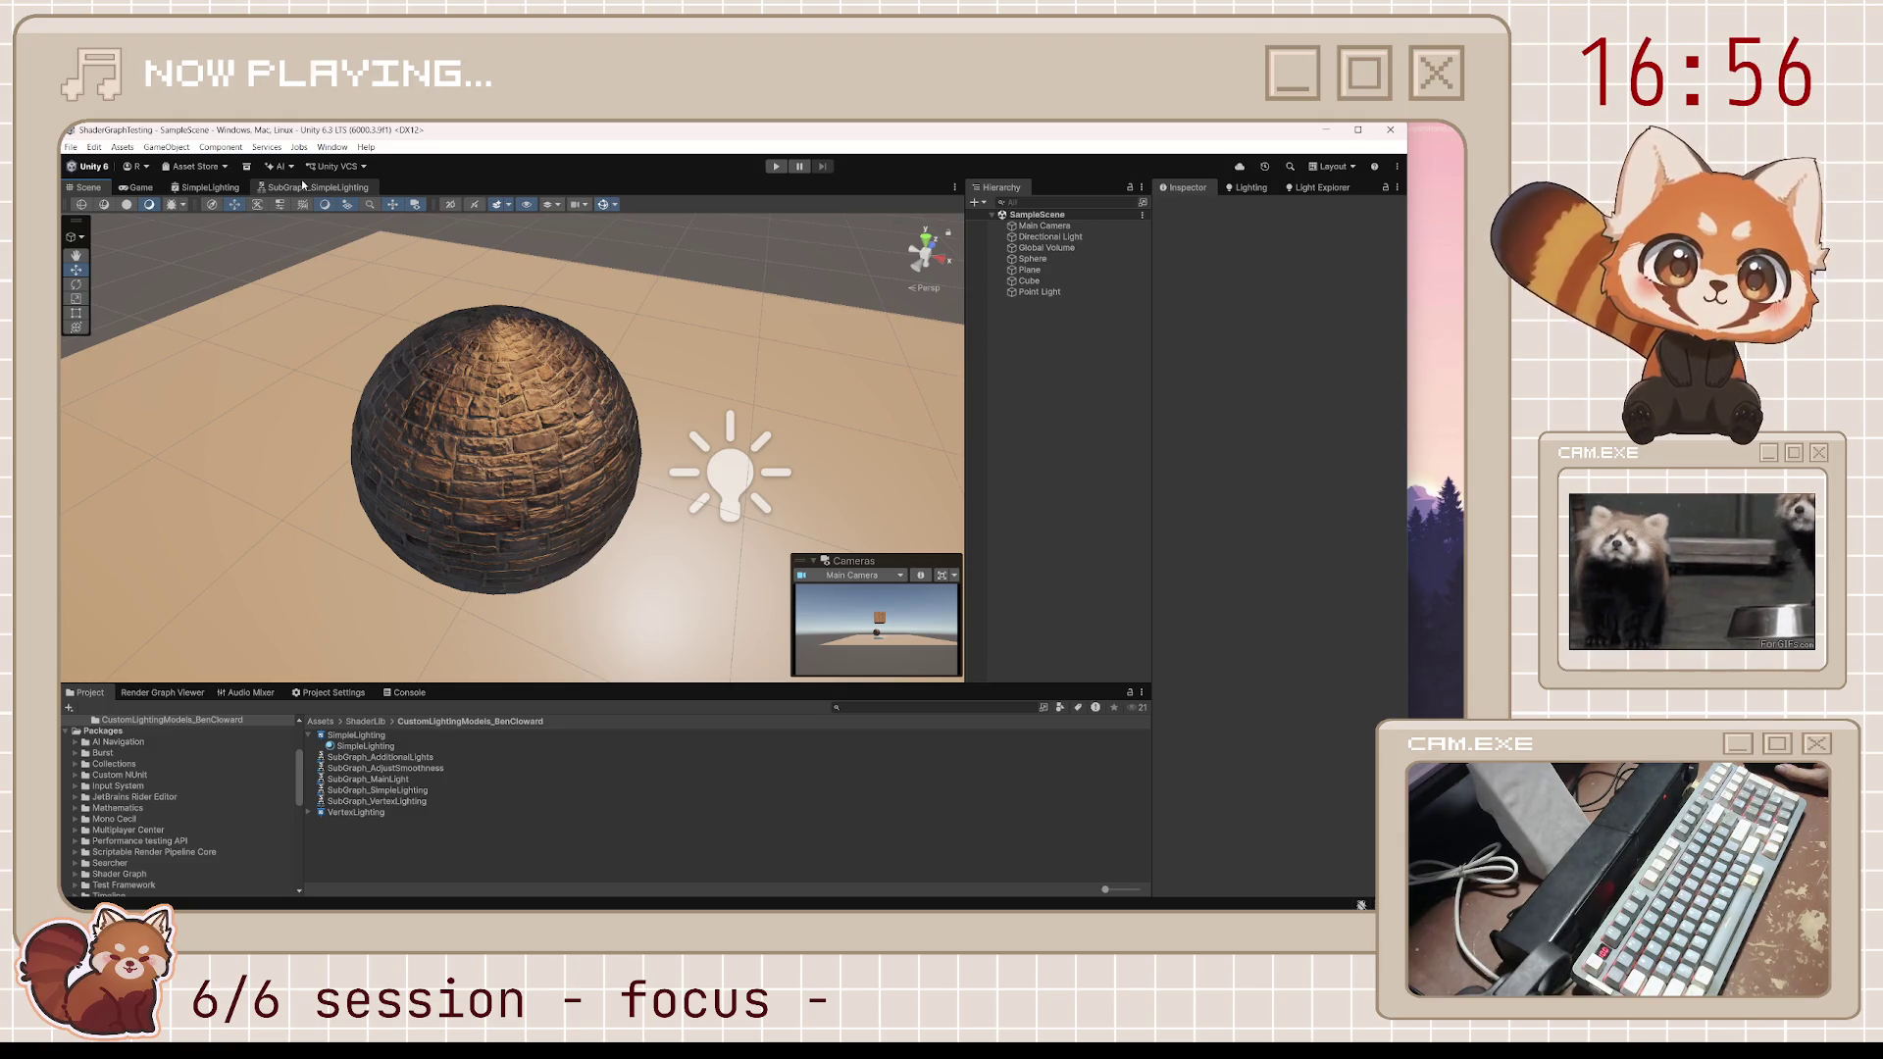
left_click(304, 186)
scroll(573, 393, "down", 3)
scroll(557, 501, "up", 5)
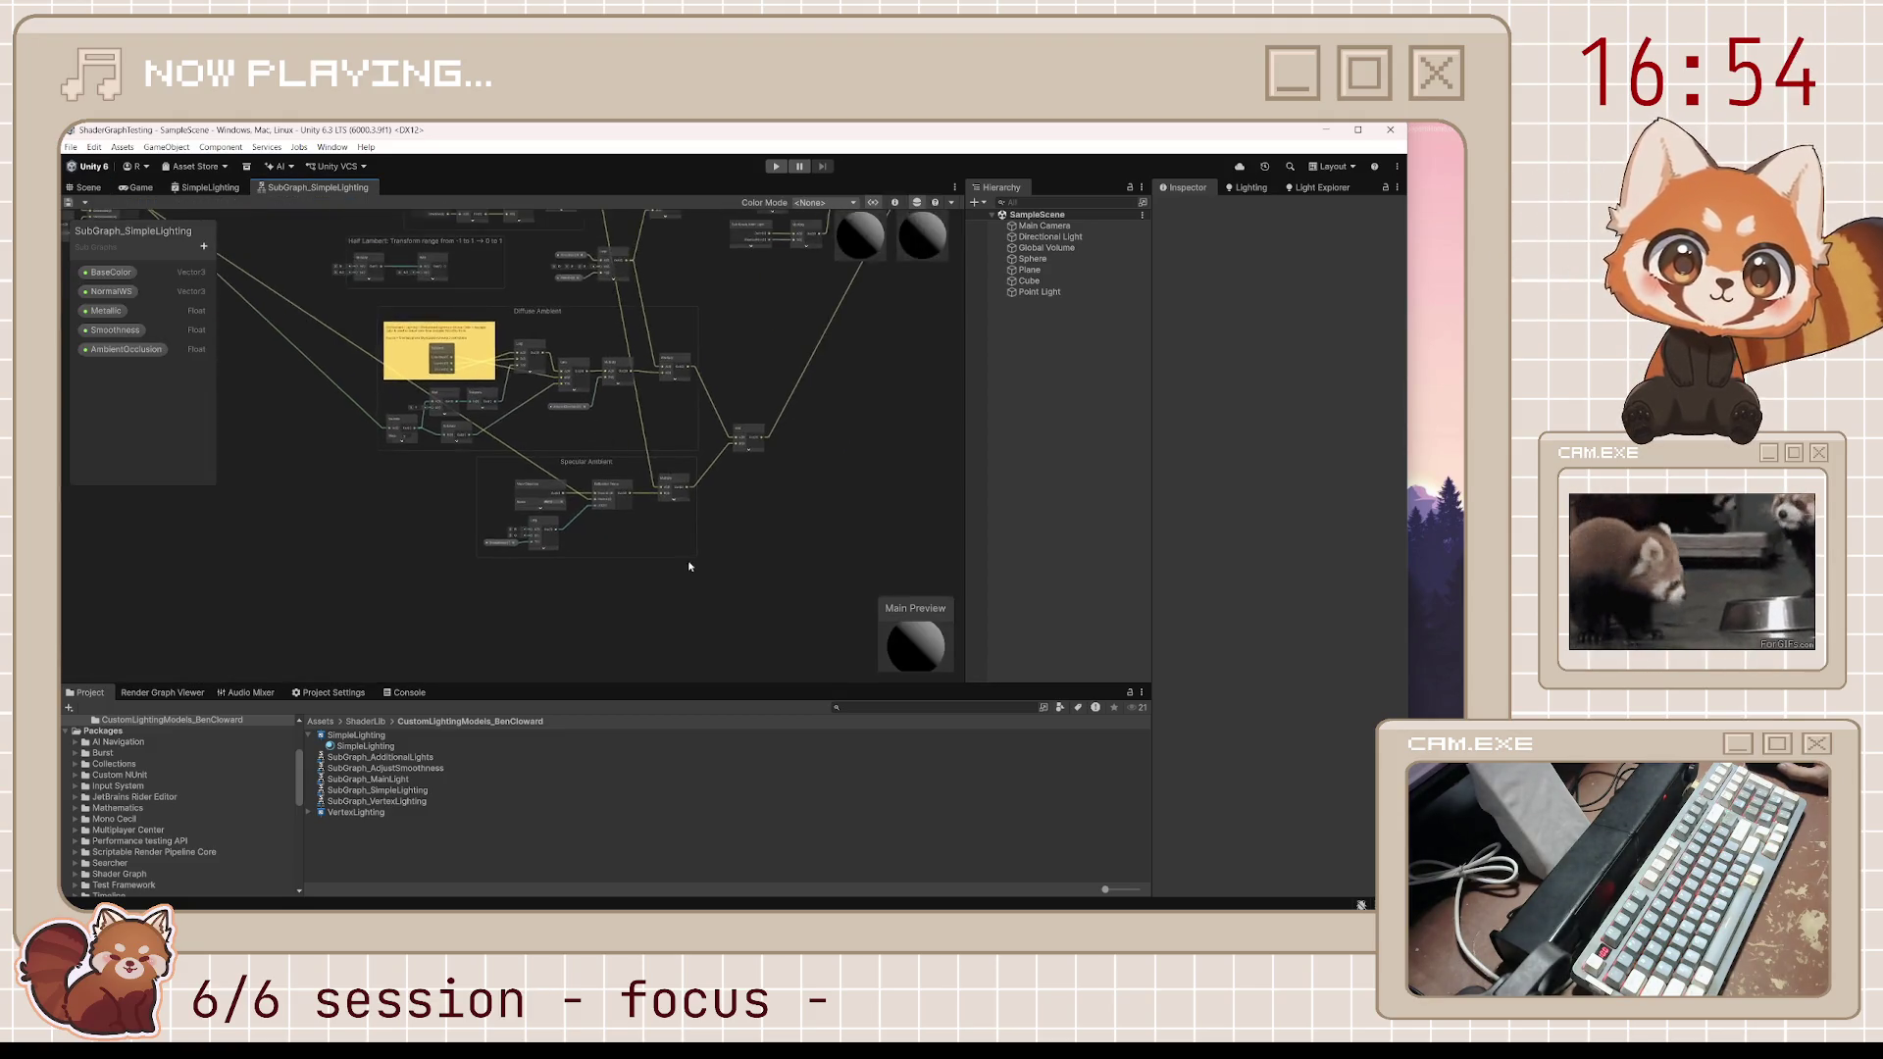
scroll(628, 442, "down", 3)
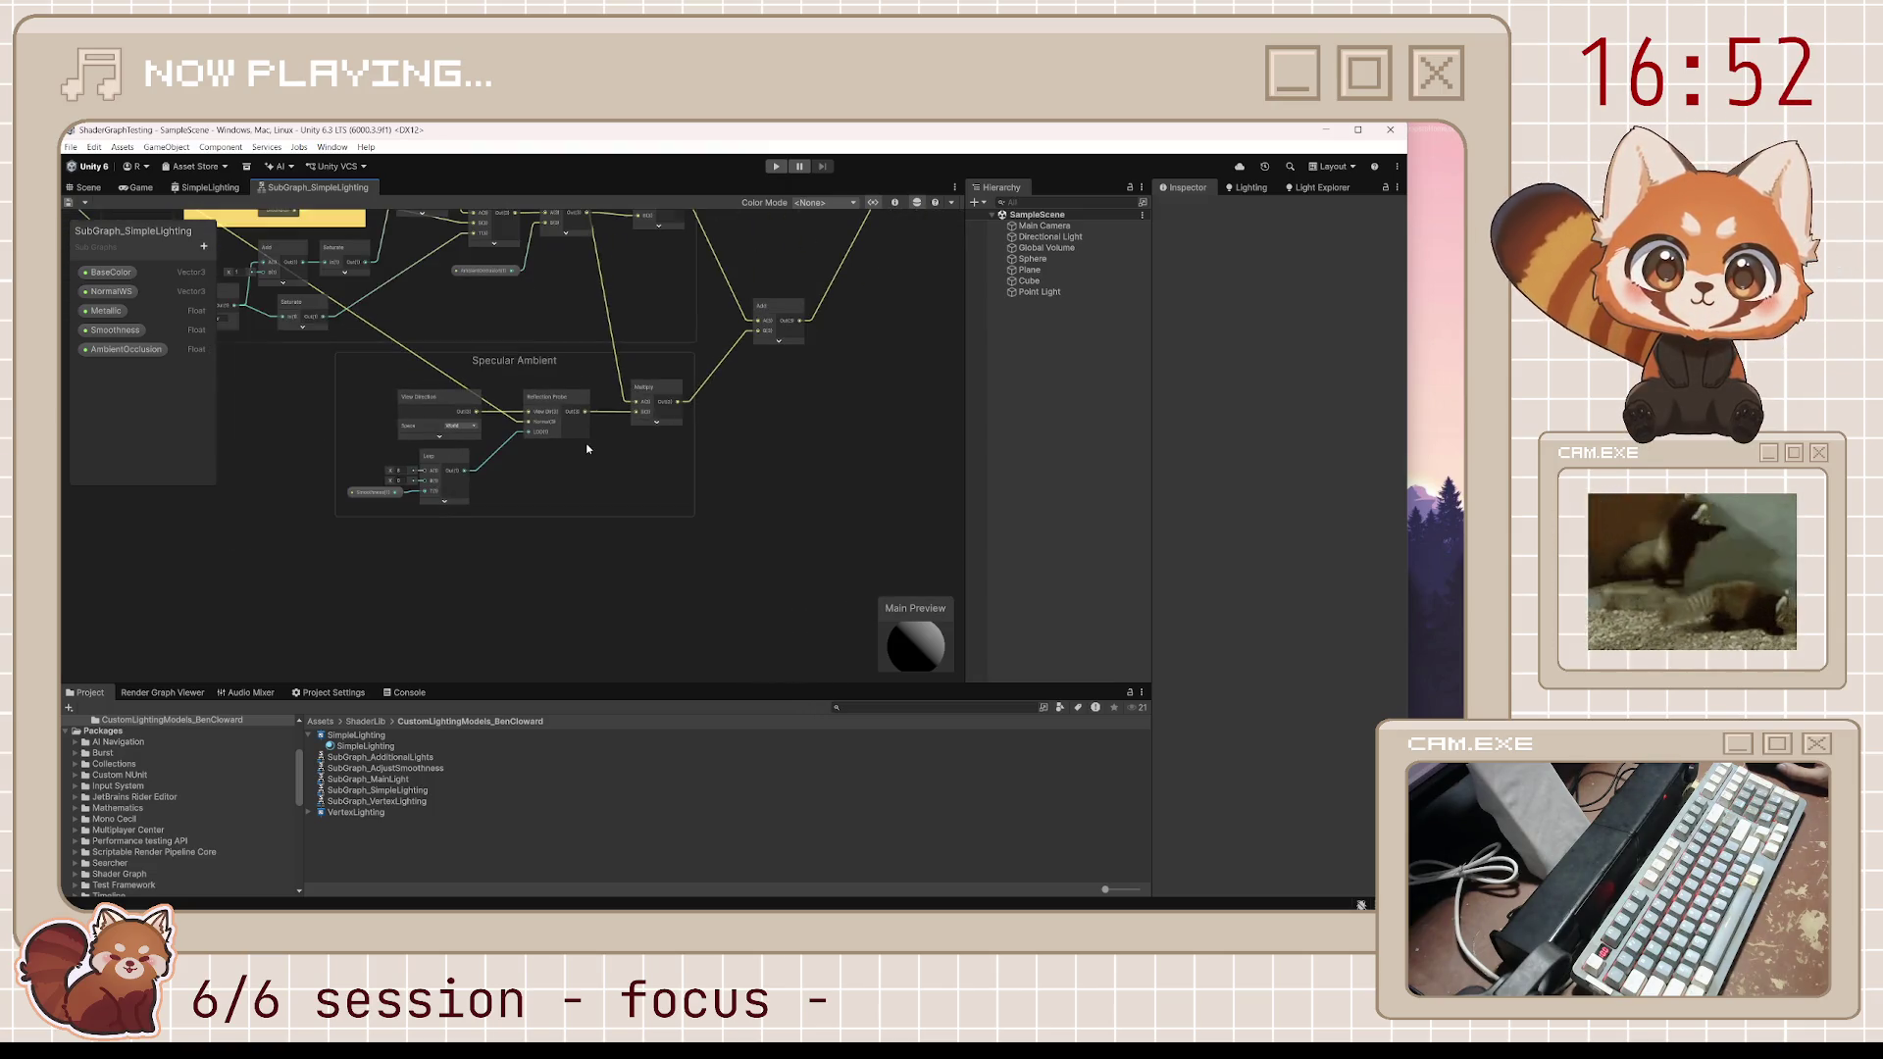
Turn on the previews for the final Multiply and Add nodes and frame the whole subgraph
left_click(659, 424)
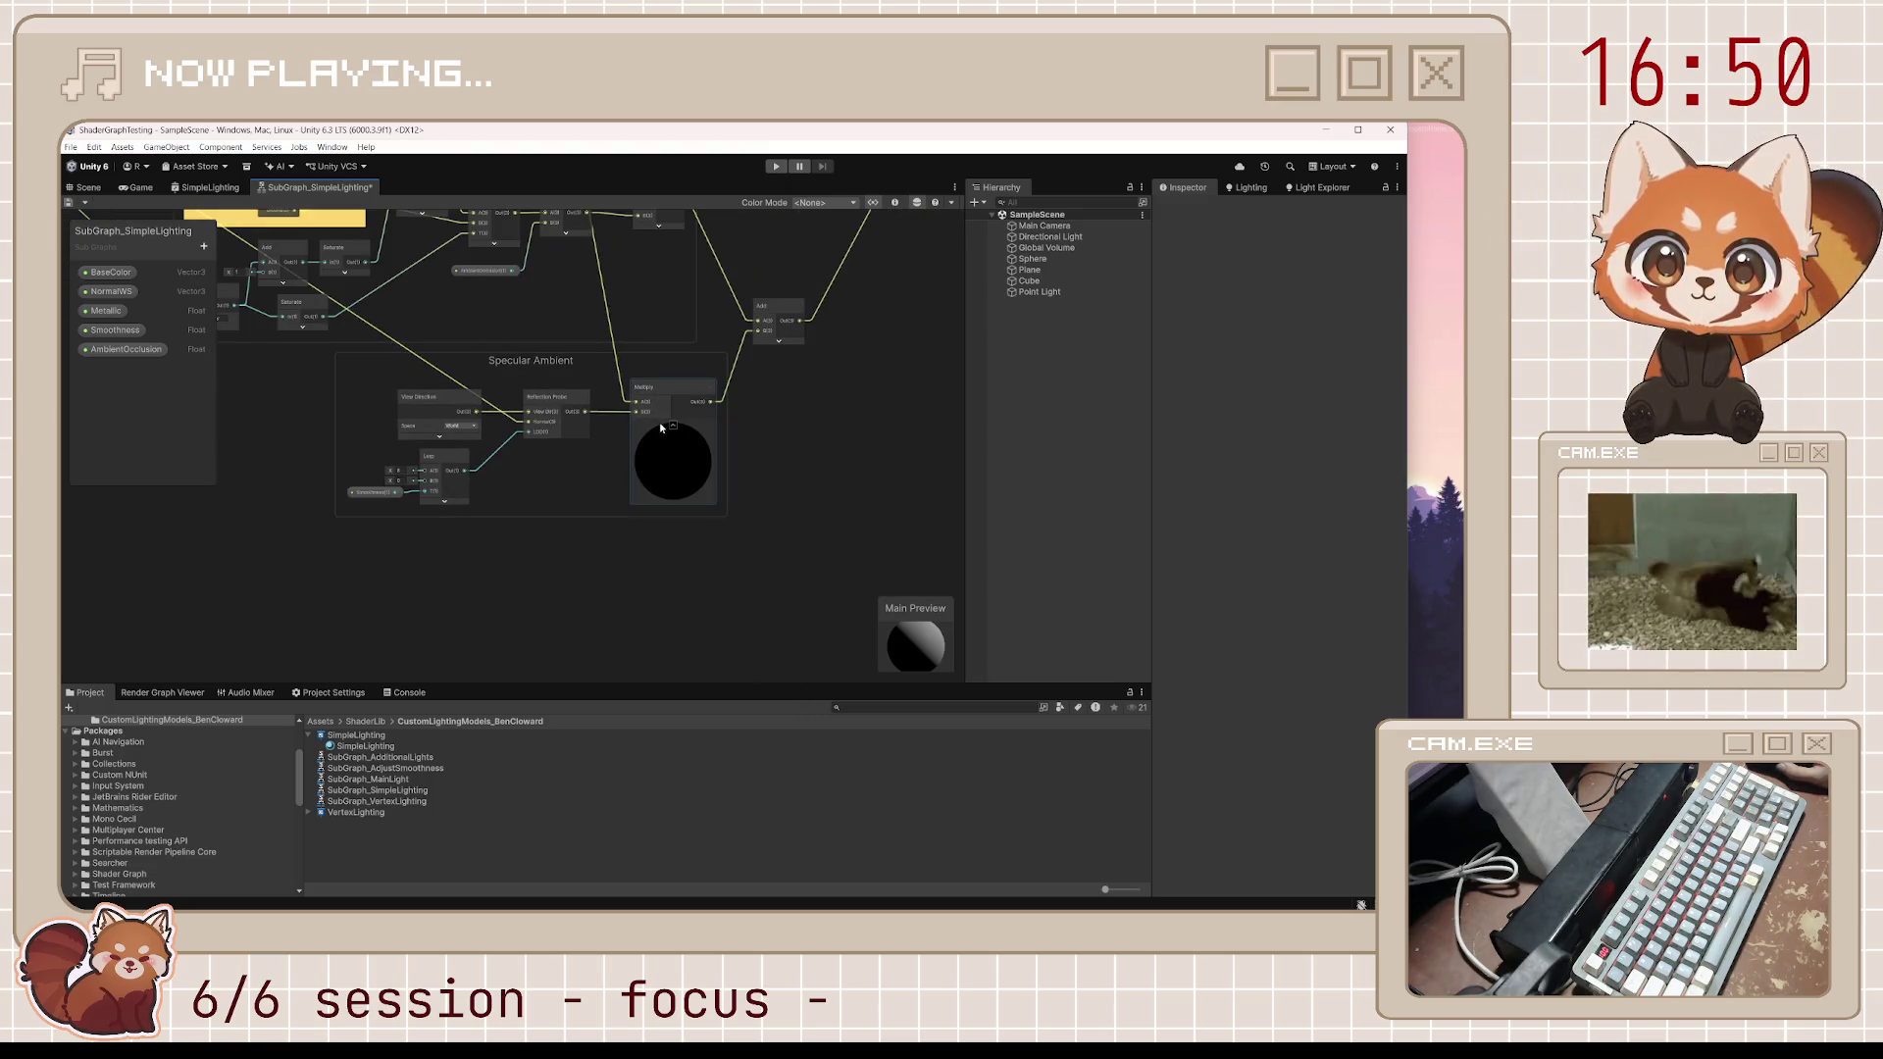
left_click(660, 422)
left_click(779, 341)
left_click_drag(781, 339, 647, 510)
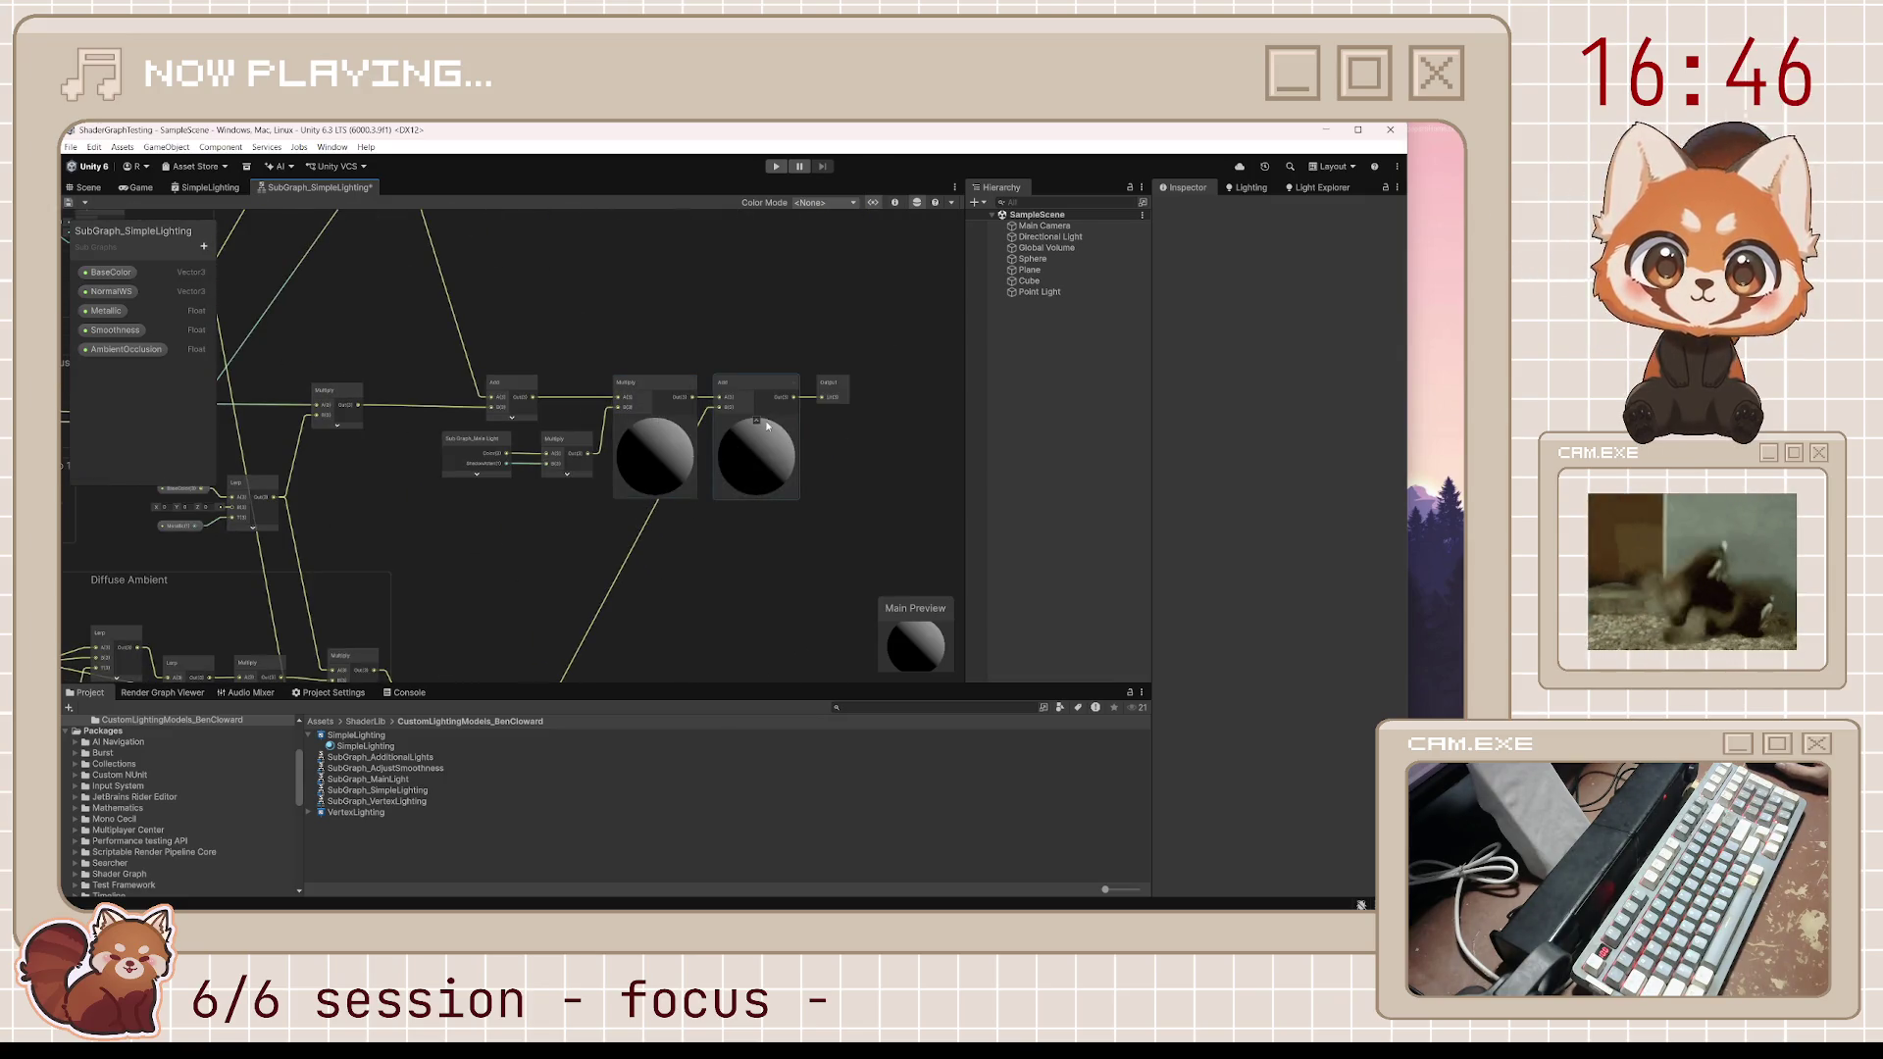
scroll(771, 455, "up", 3)
scroll(771, 456, "down", 6)
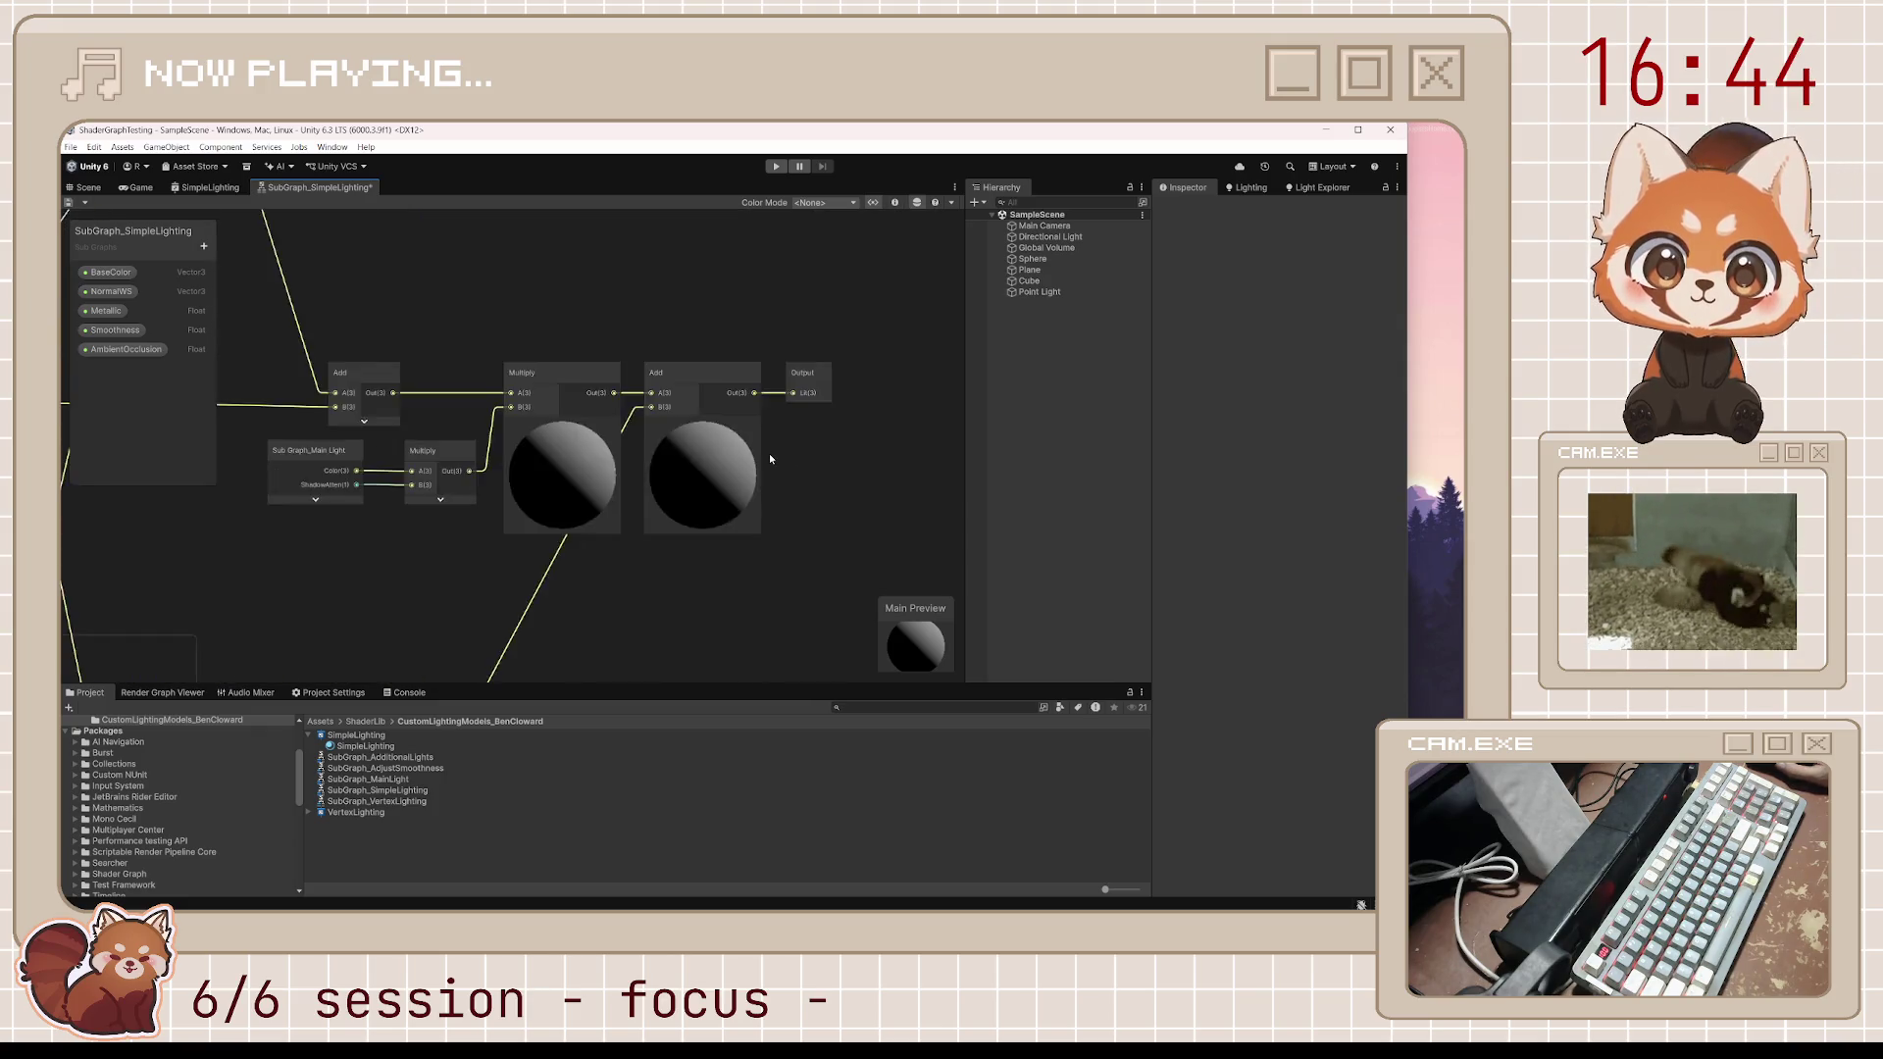
key("a")
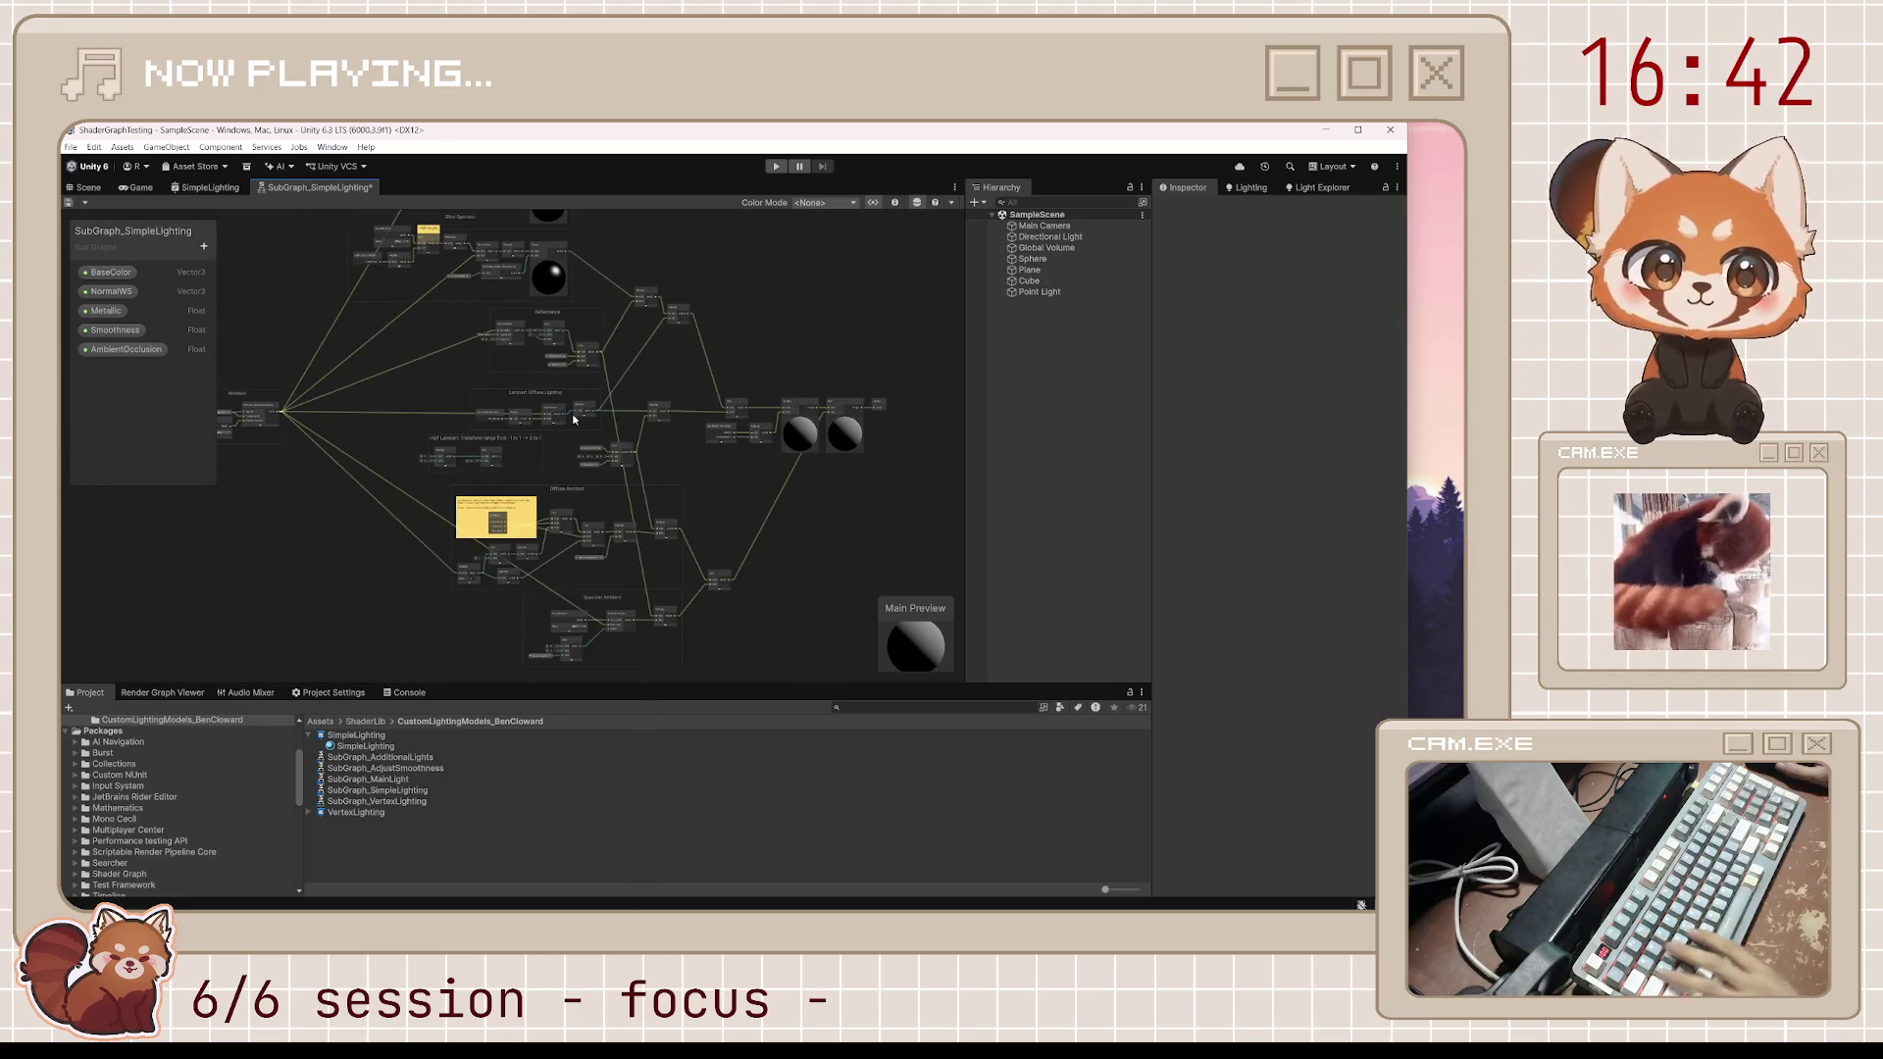
In the SimpleLighting shader graph, set Metallic to 0 and save
left_click(207, 187)
mouse_move(883, 607)
left_mouse_down()
mouse_move(767, 545)
mouse_move(647, 365)
left_mouse_up()
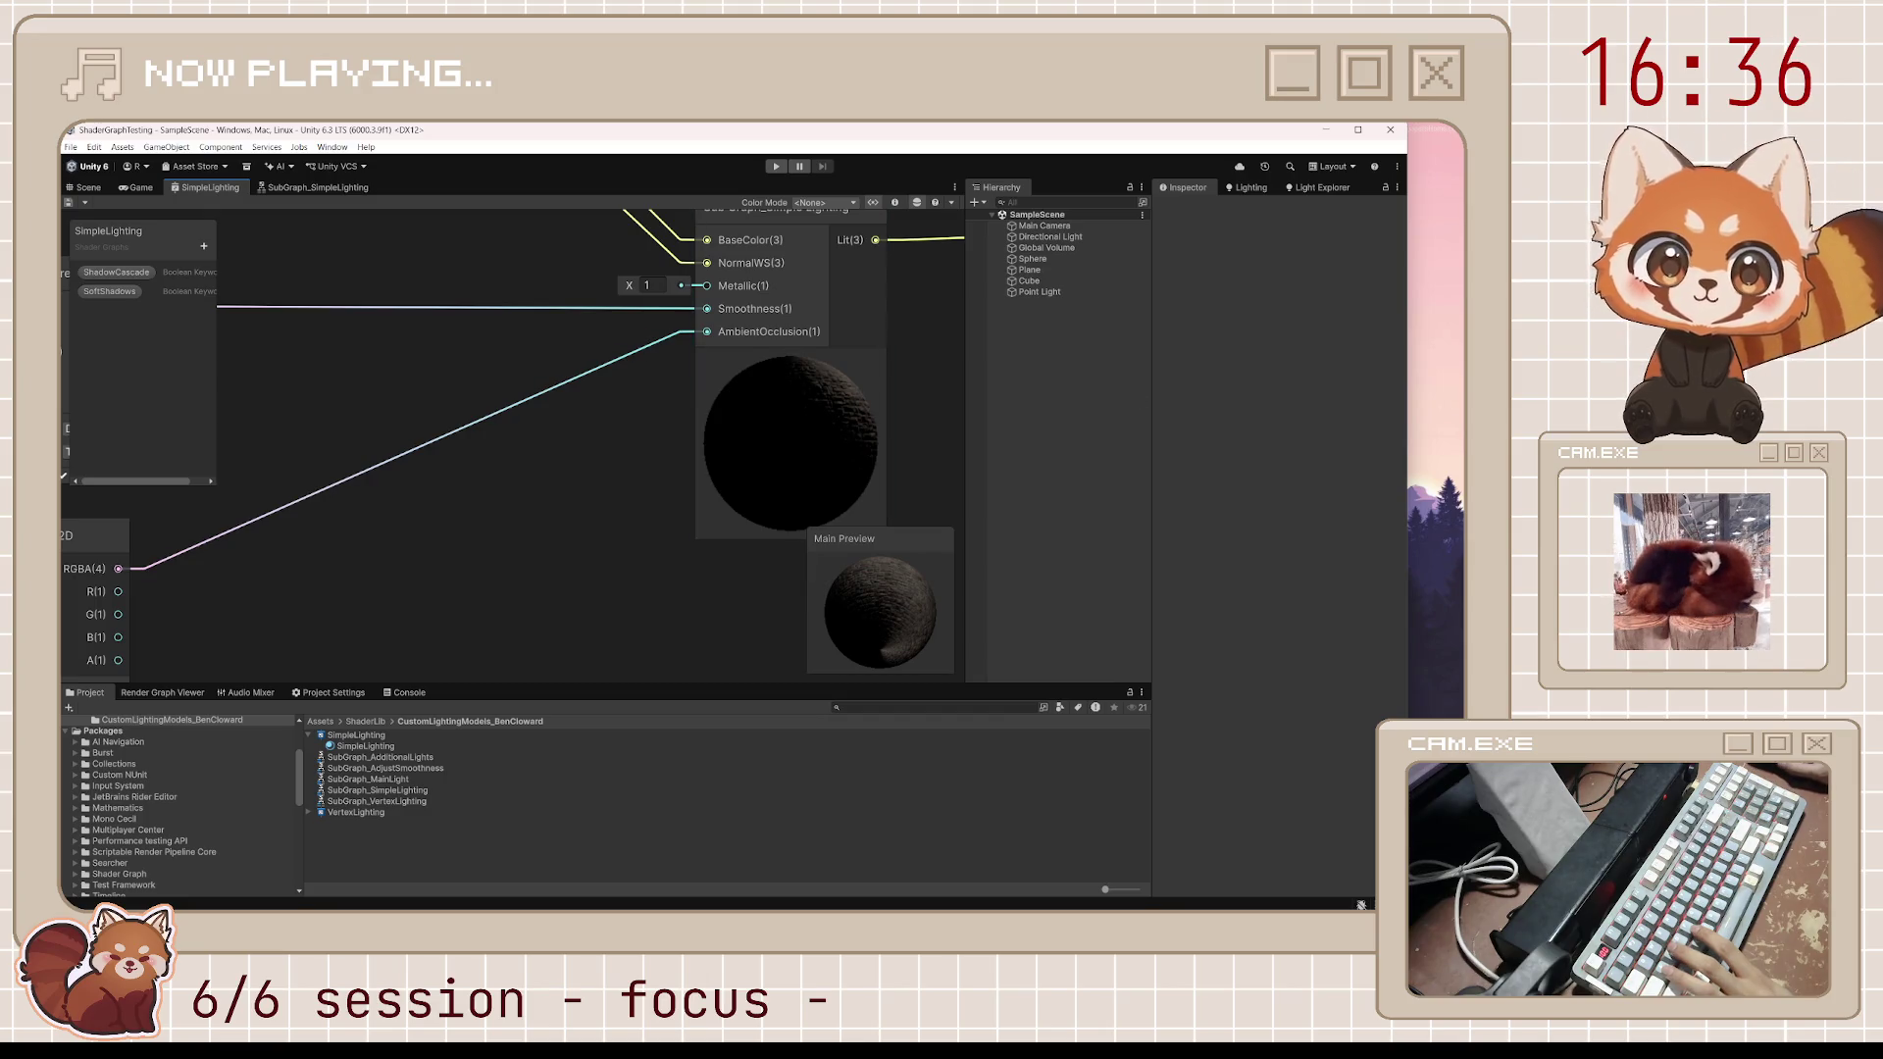
double_click(654, 286)
type("0")
key("Return")
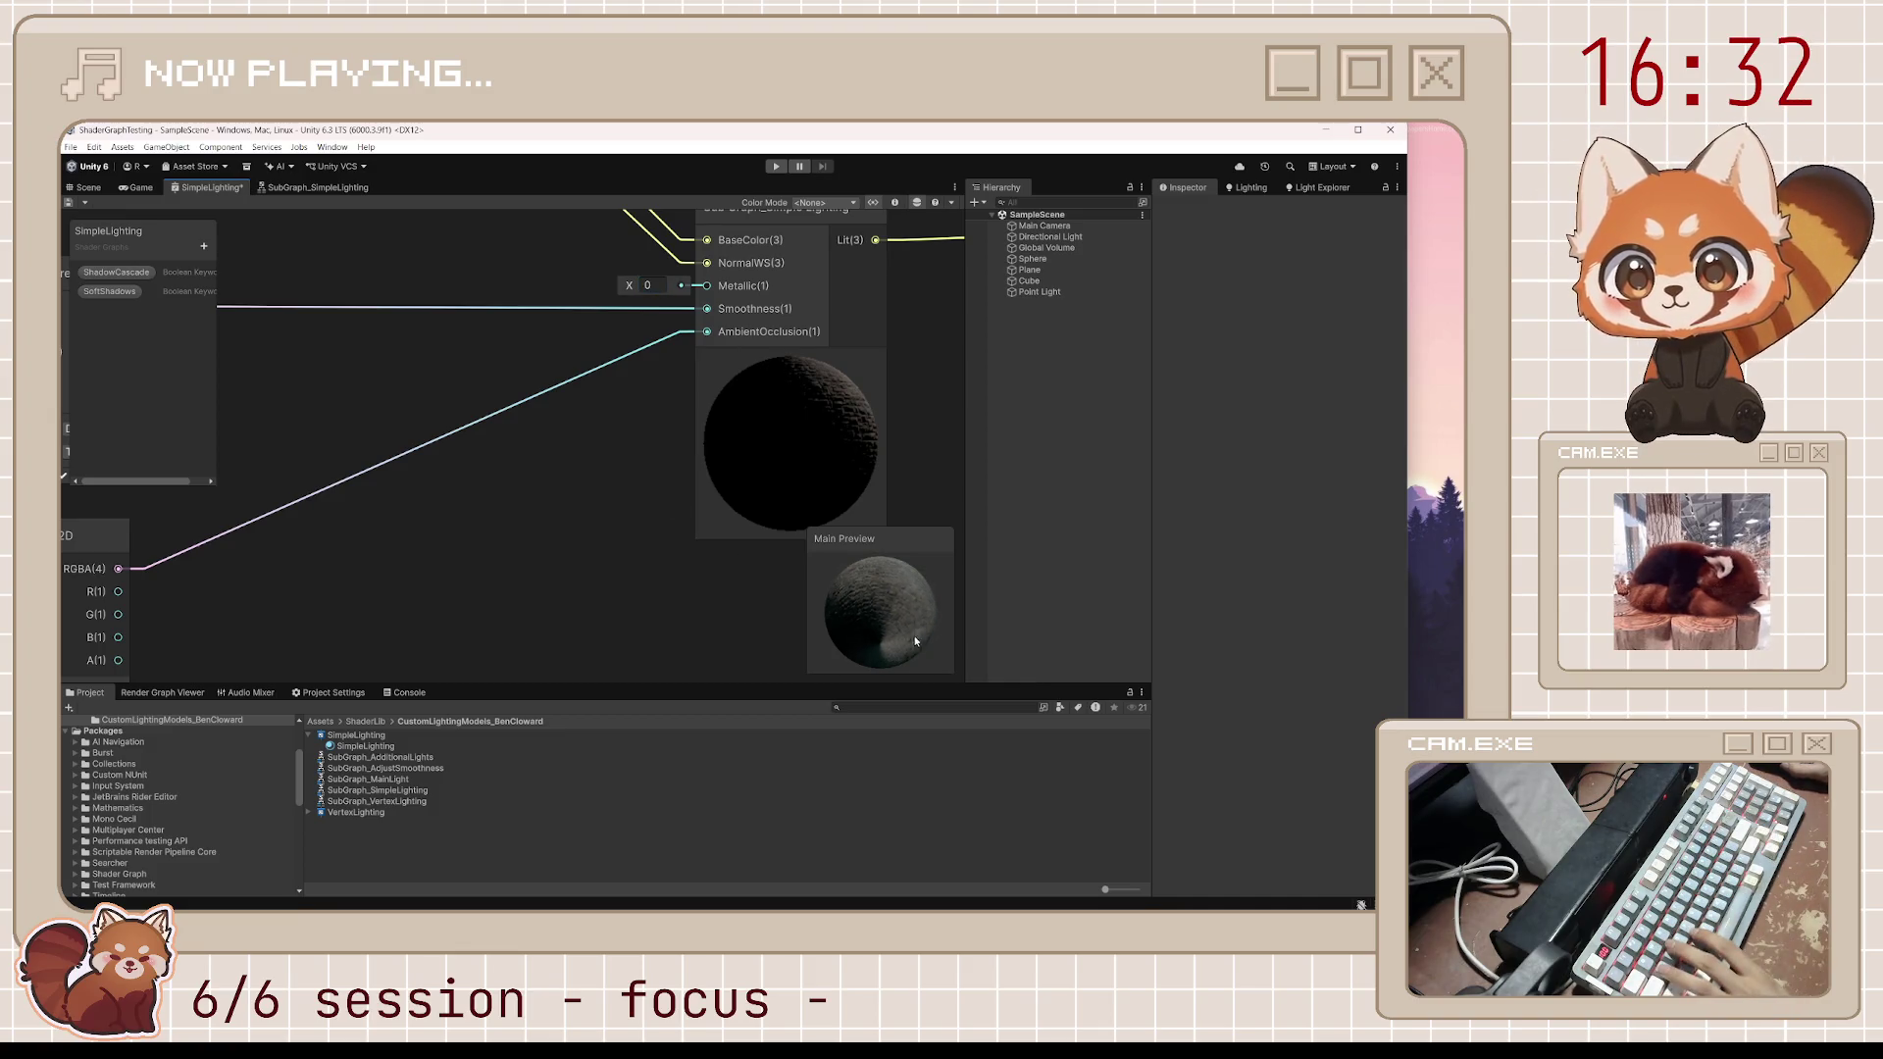
mouse_move(912, 637)
left_mouse_down()
mouse_move(896, 670)
mouse_move(942, 631)
mouse_move(873, 700)
mouse_move(869, 634)
left_mouse_up()
key("ctrl+s")
Check the lit sphere in the Scene view, then return to the SimpleLighting subgraph
left_click(94, 188)
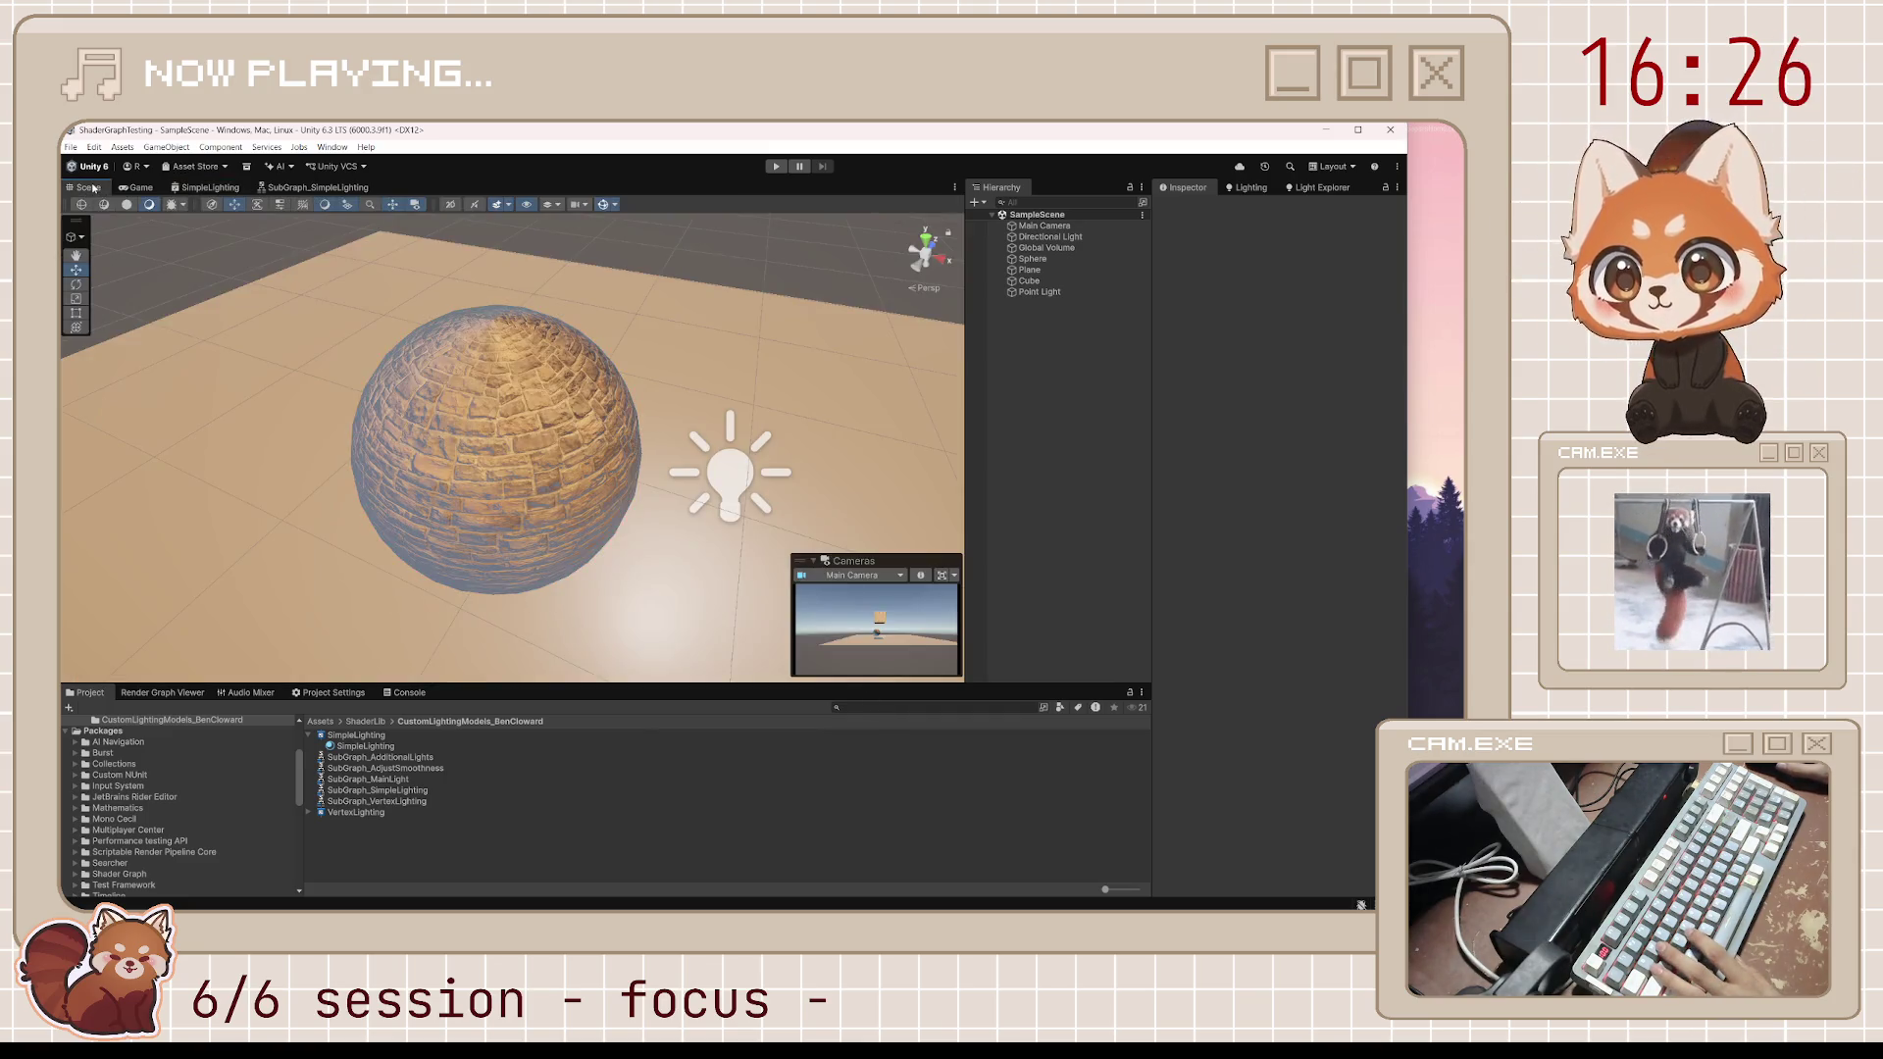
mouse_move(432, 475)
left_mouse_down()
mouse_move(598, 460)
mouse_move(520, 490)
left_mouse_up()
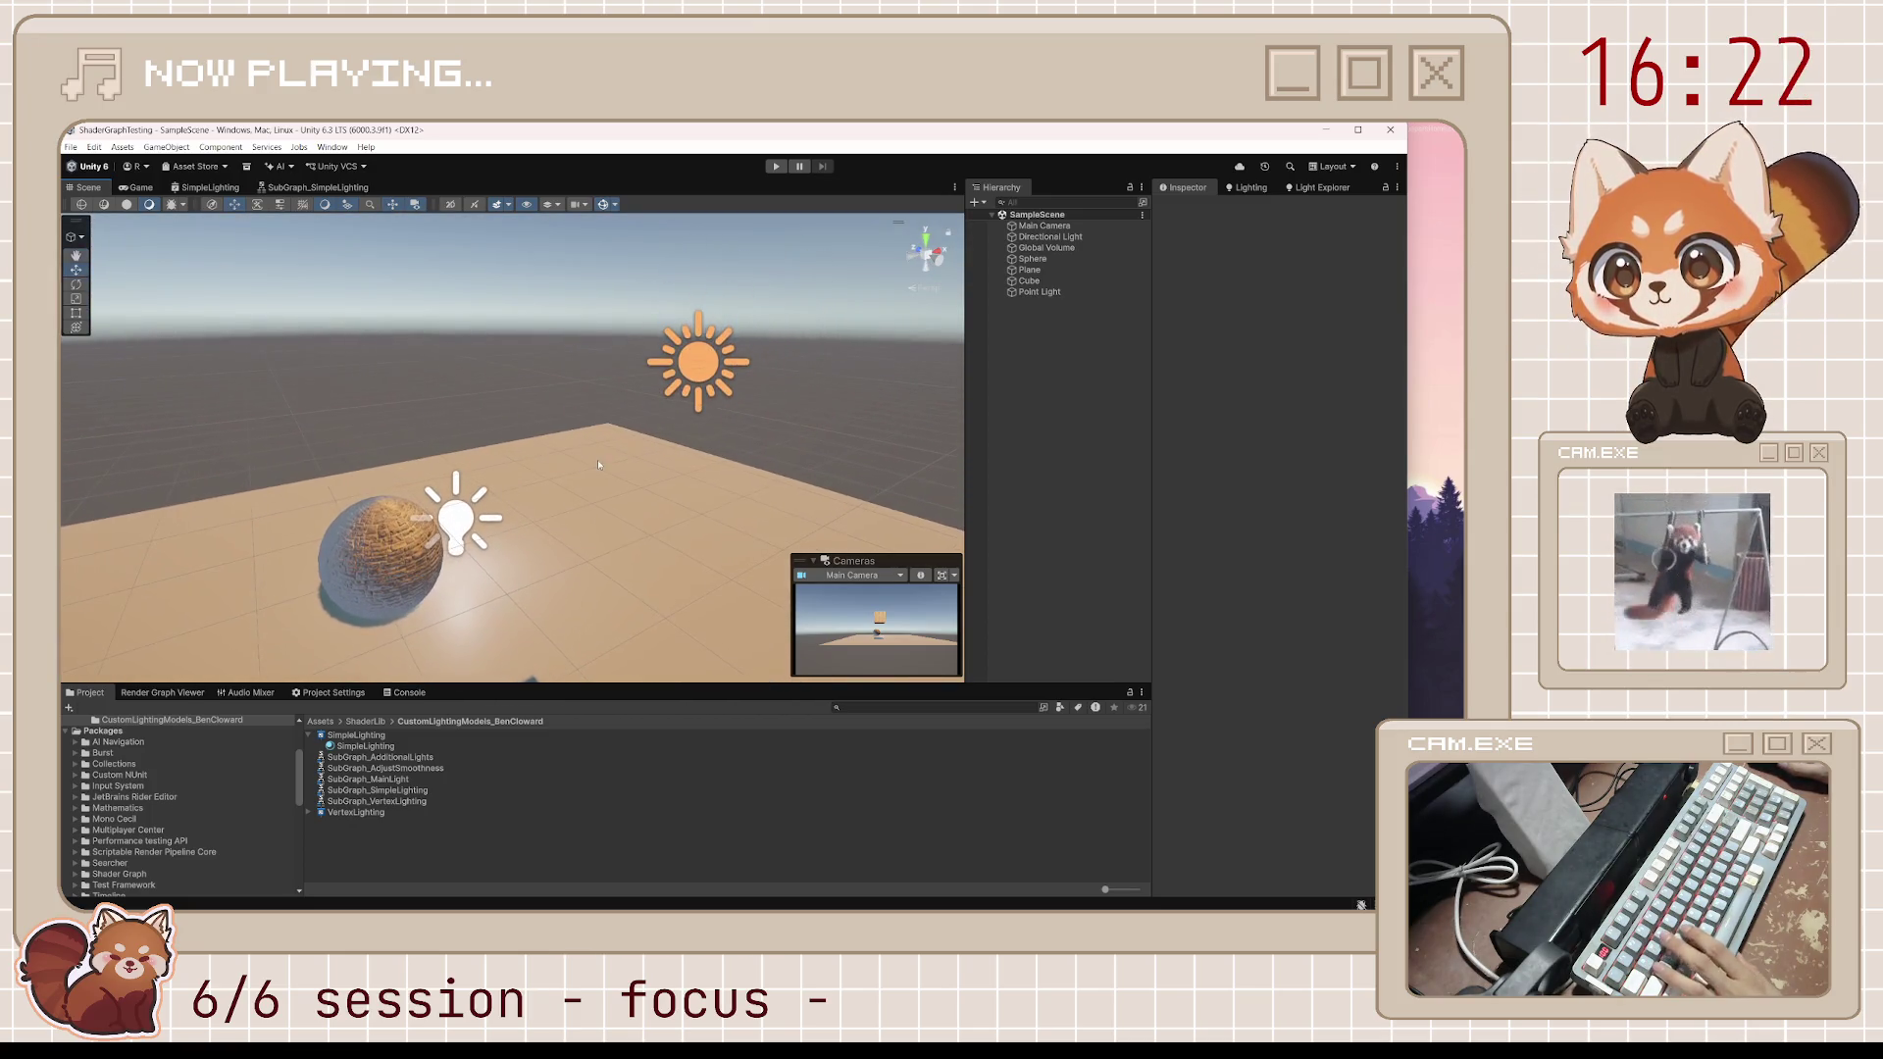
left_click(206, 188)
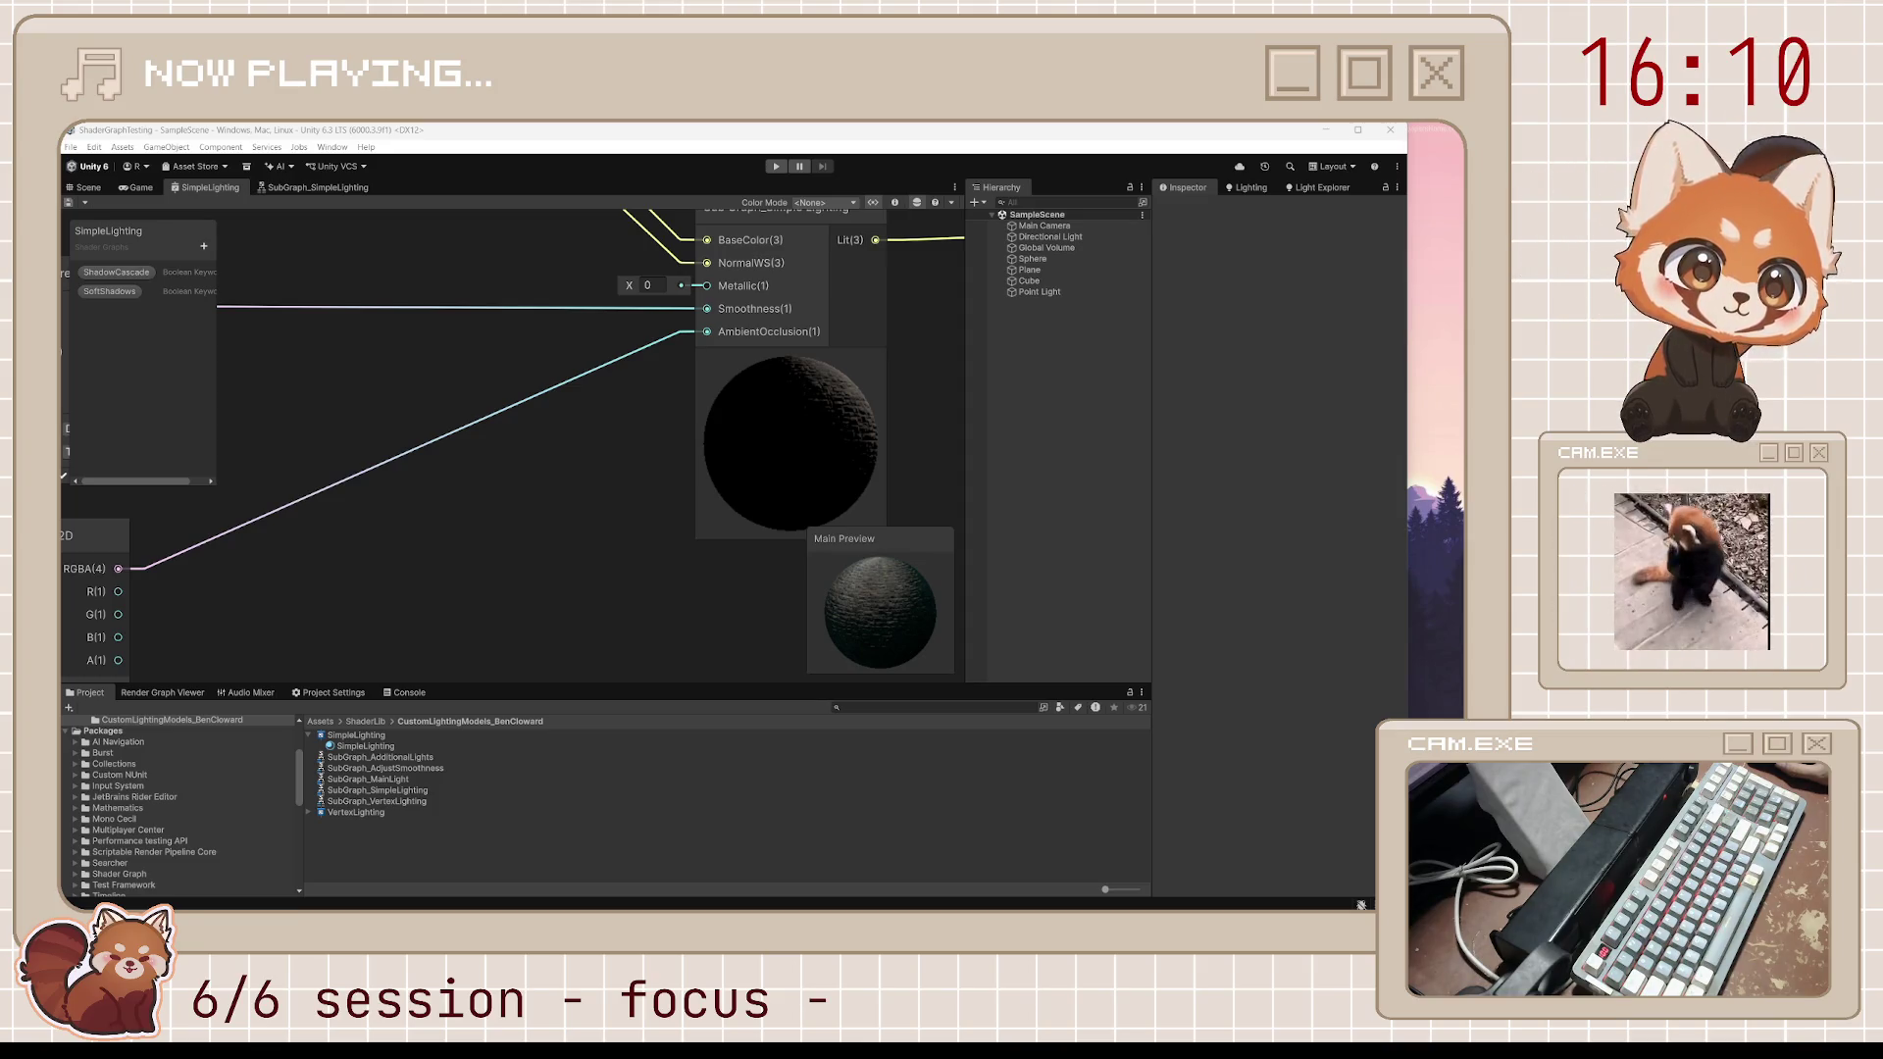
left_click(349, 192)
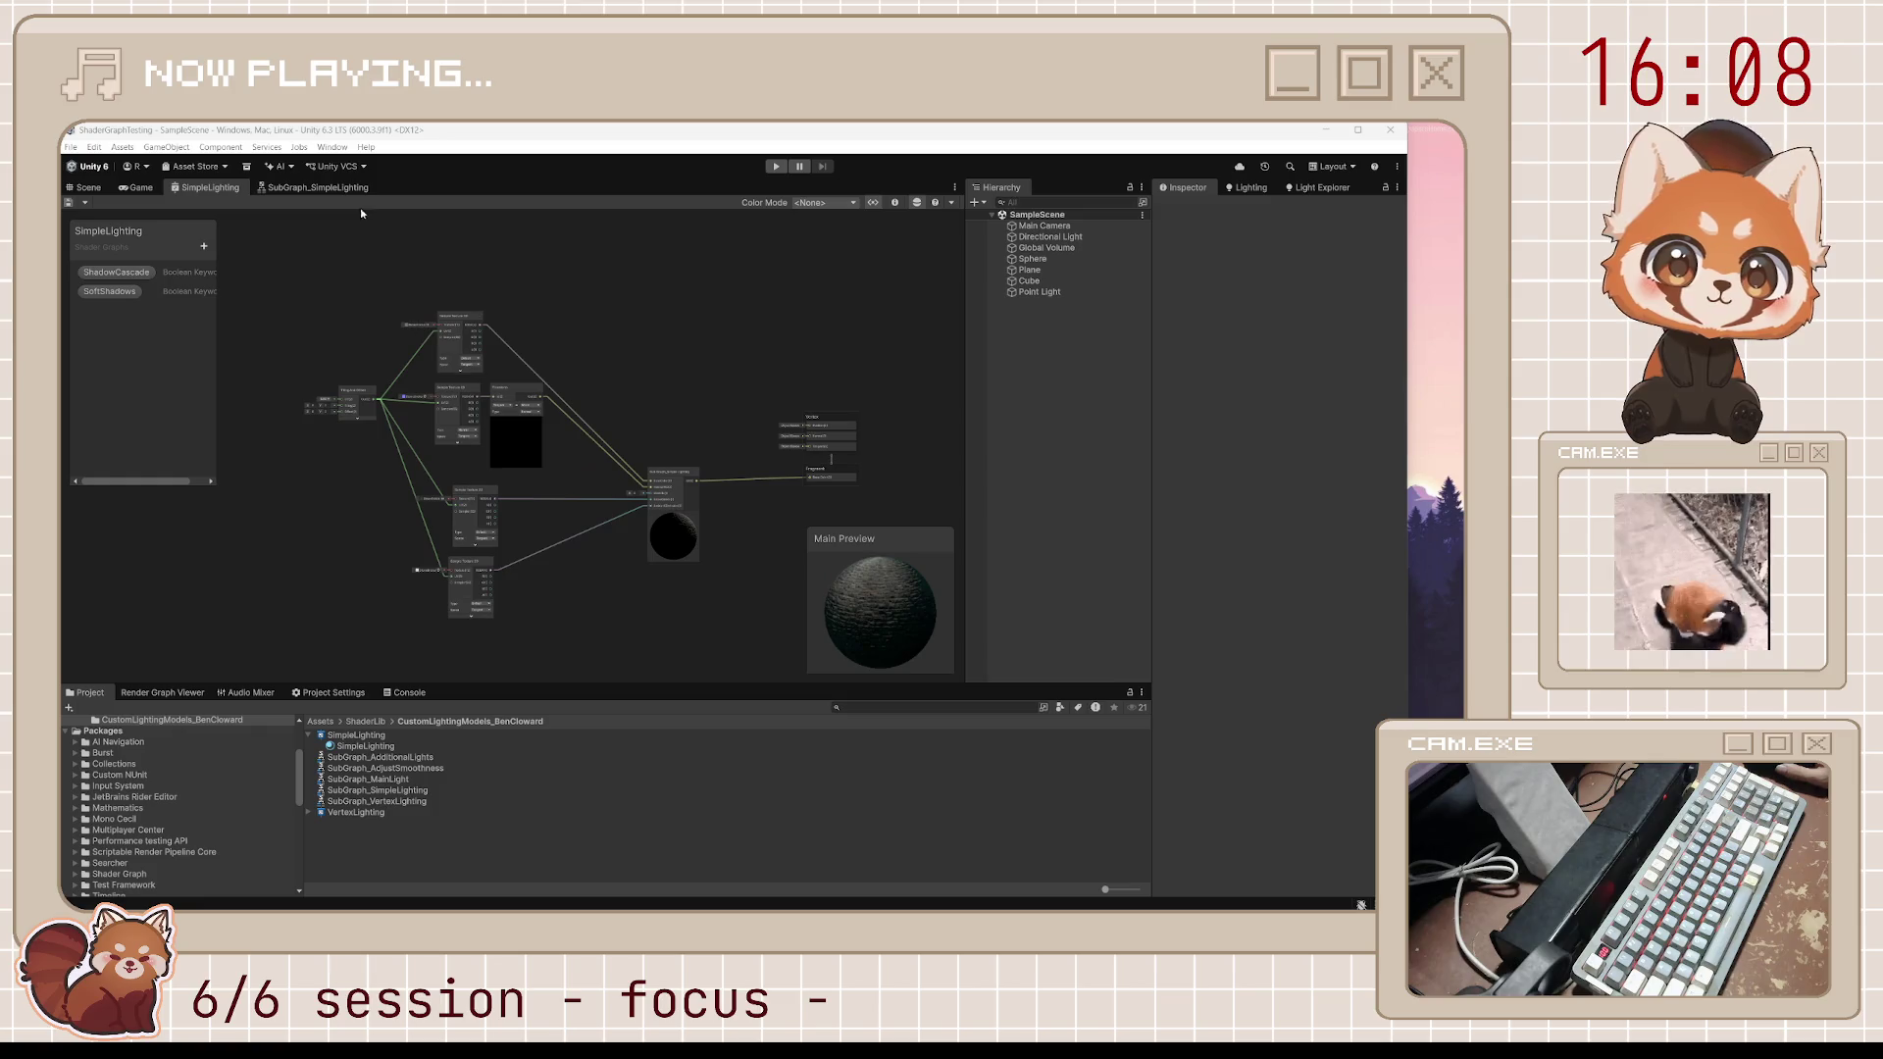
Place the AdditionalLights subgraph as a node in the SimpleLighting graph
left_click_drag(740, 223, 691, 447)
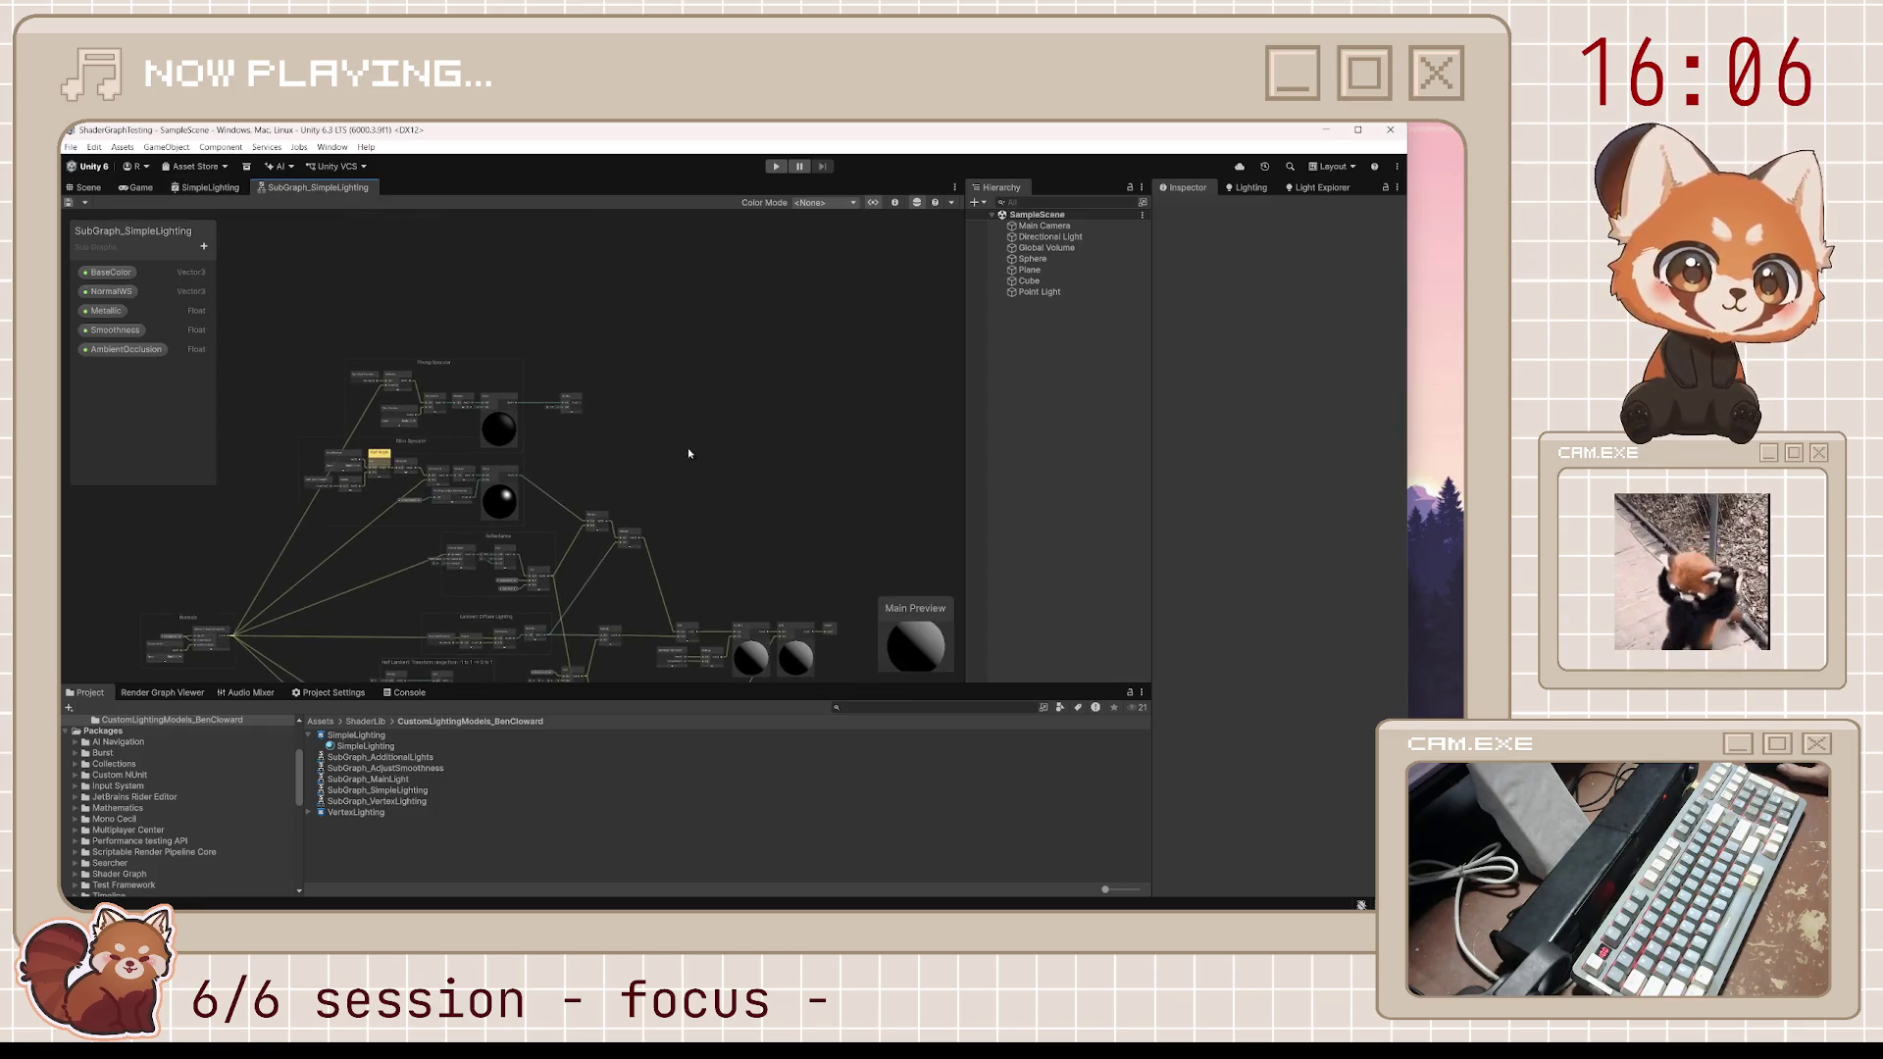
right_click(690, 446)
key("Escape")
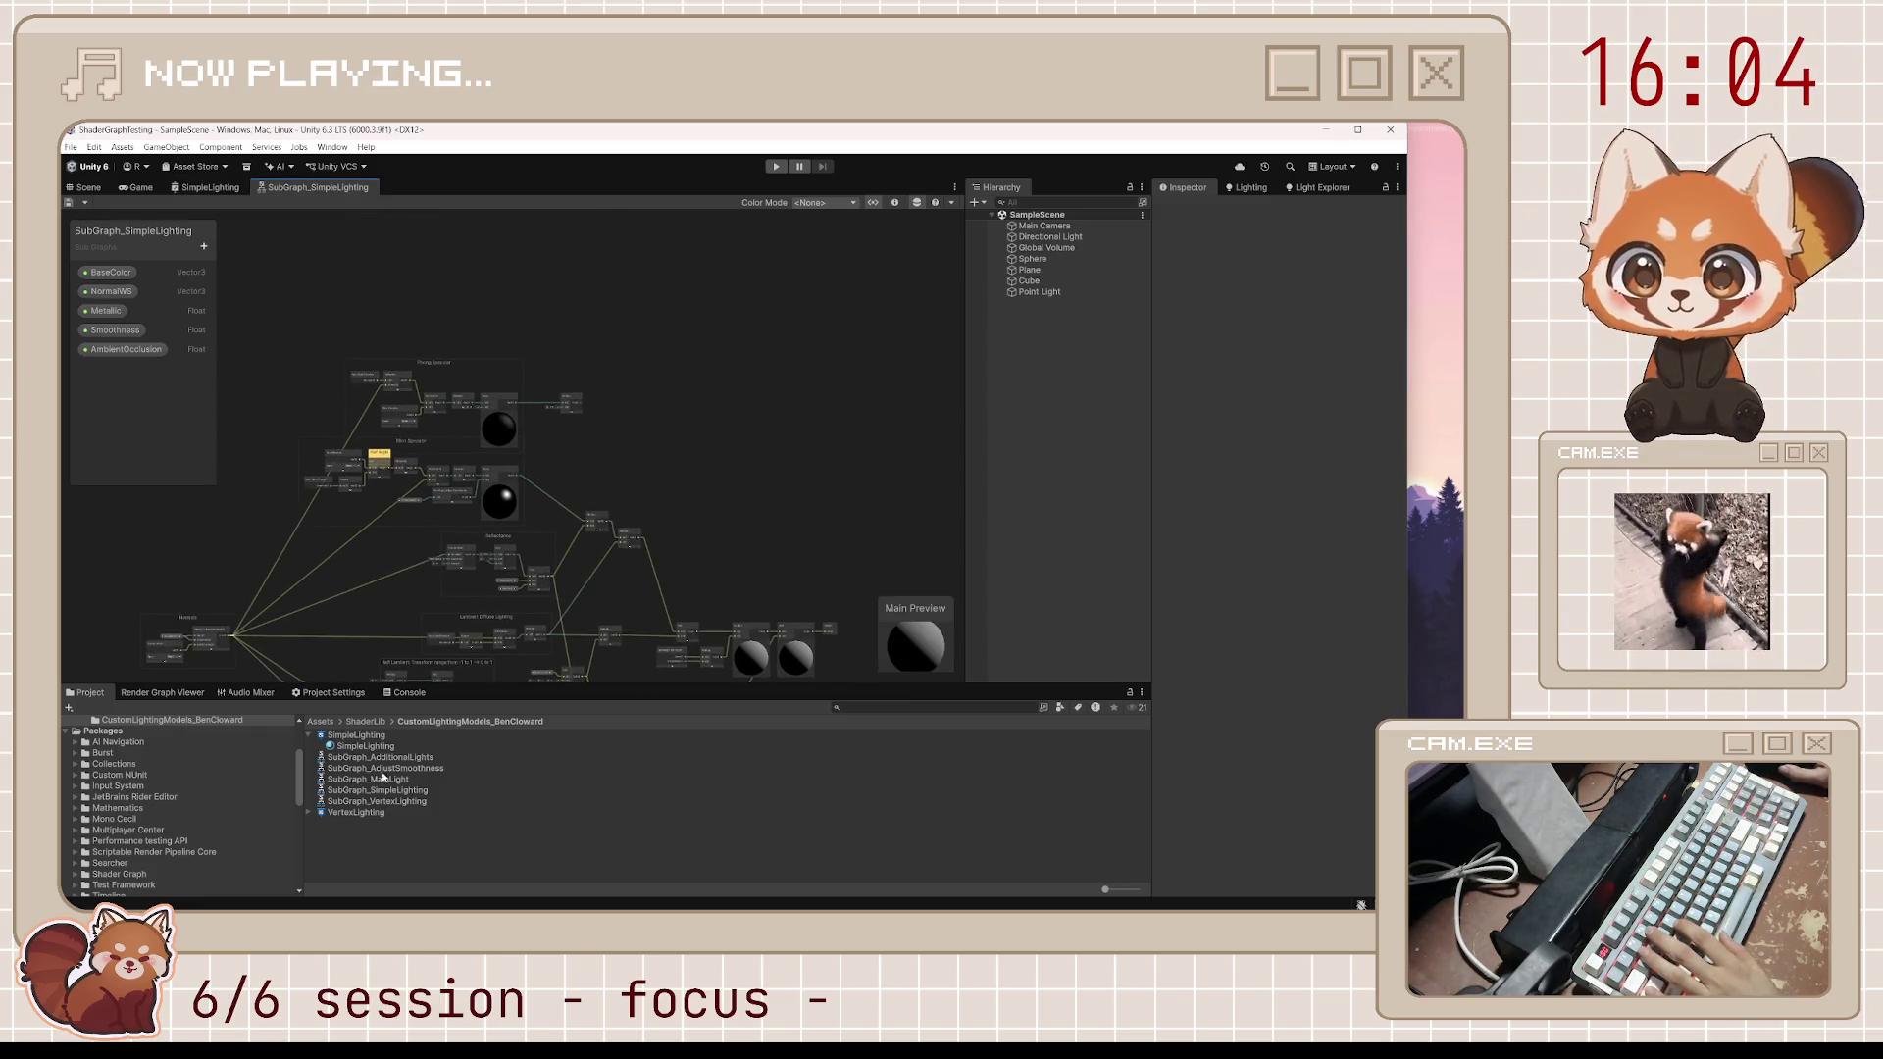
mouse_move(407, 770)
left_mouse_down()
mouse_move(693, 454)
mouse_move(703, 496)
left_mouse_up()
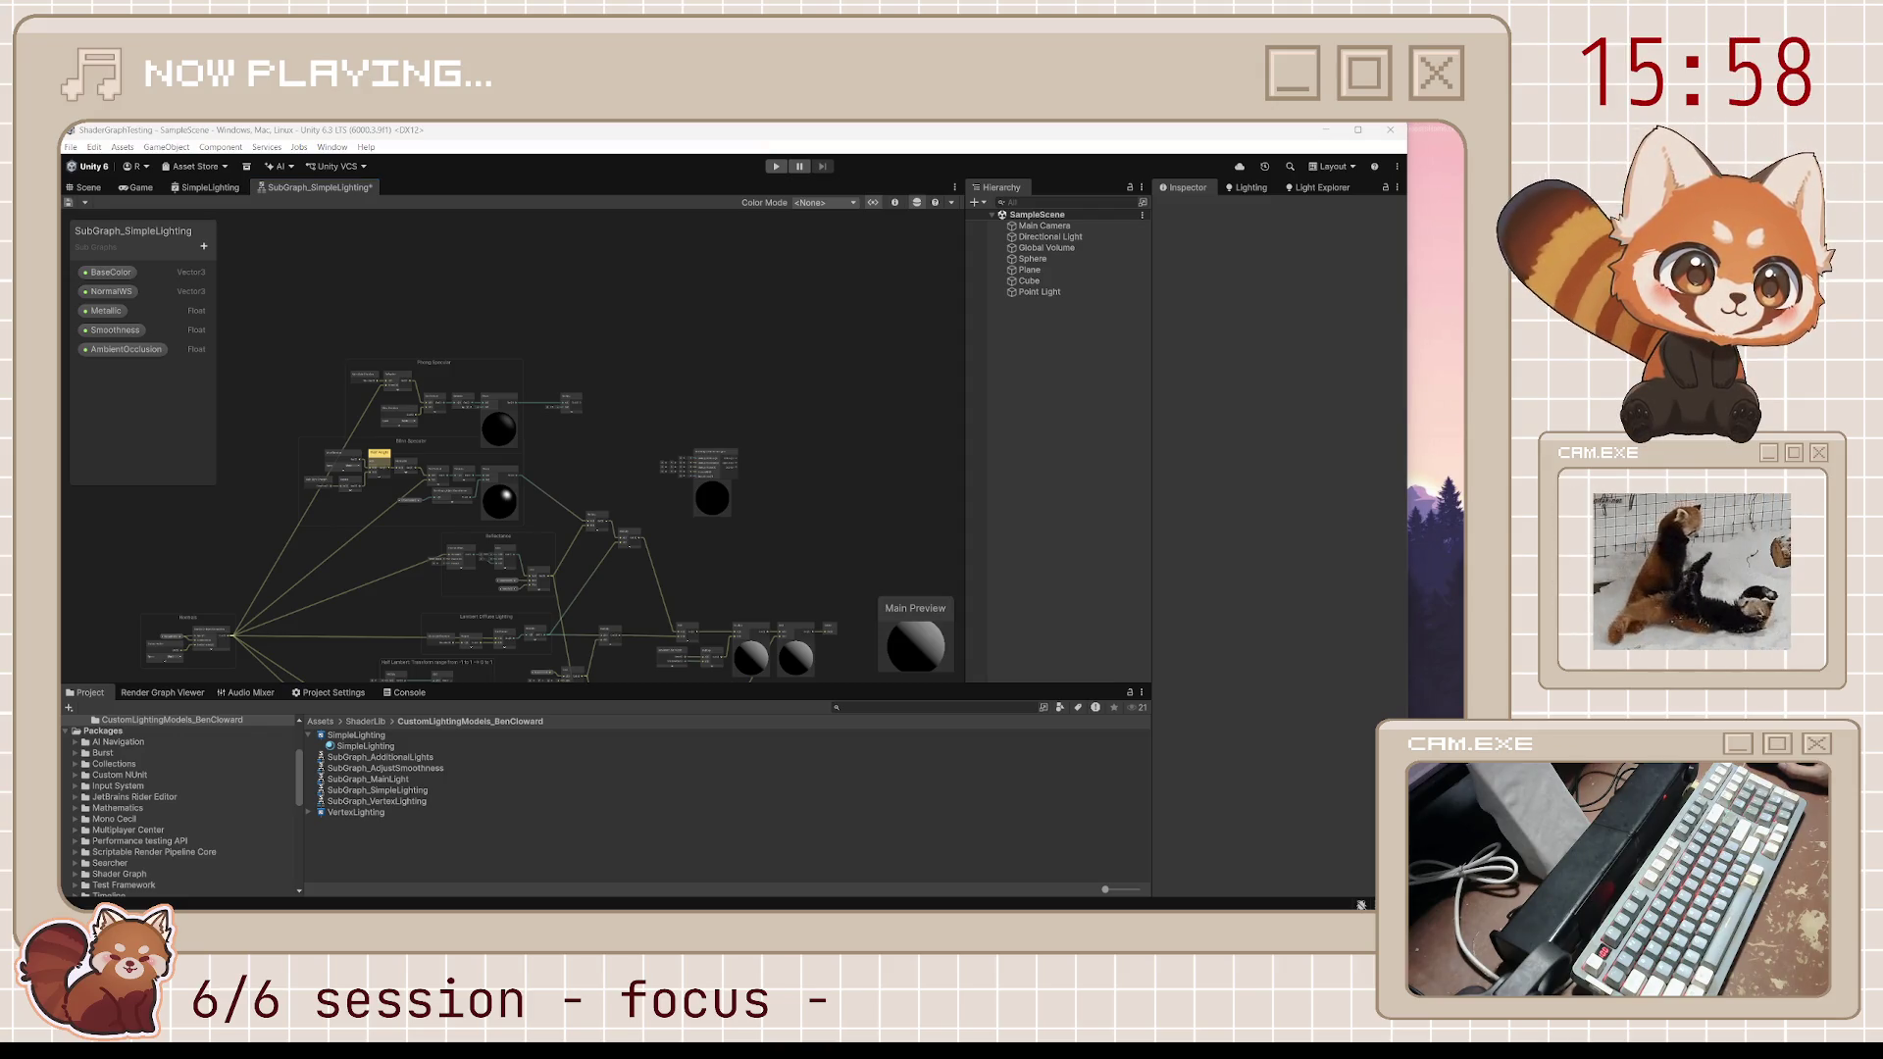
scroll(654, 567, "up", 5)
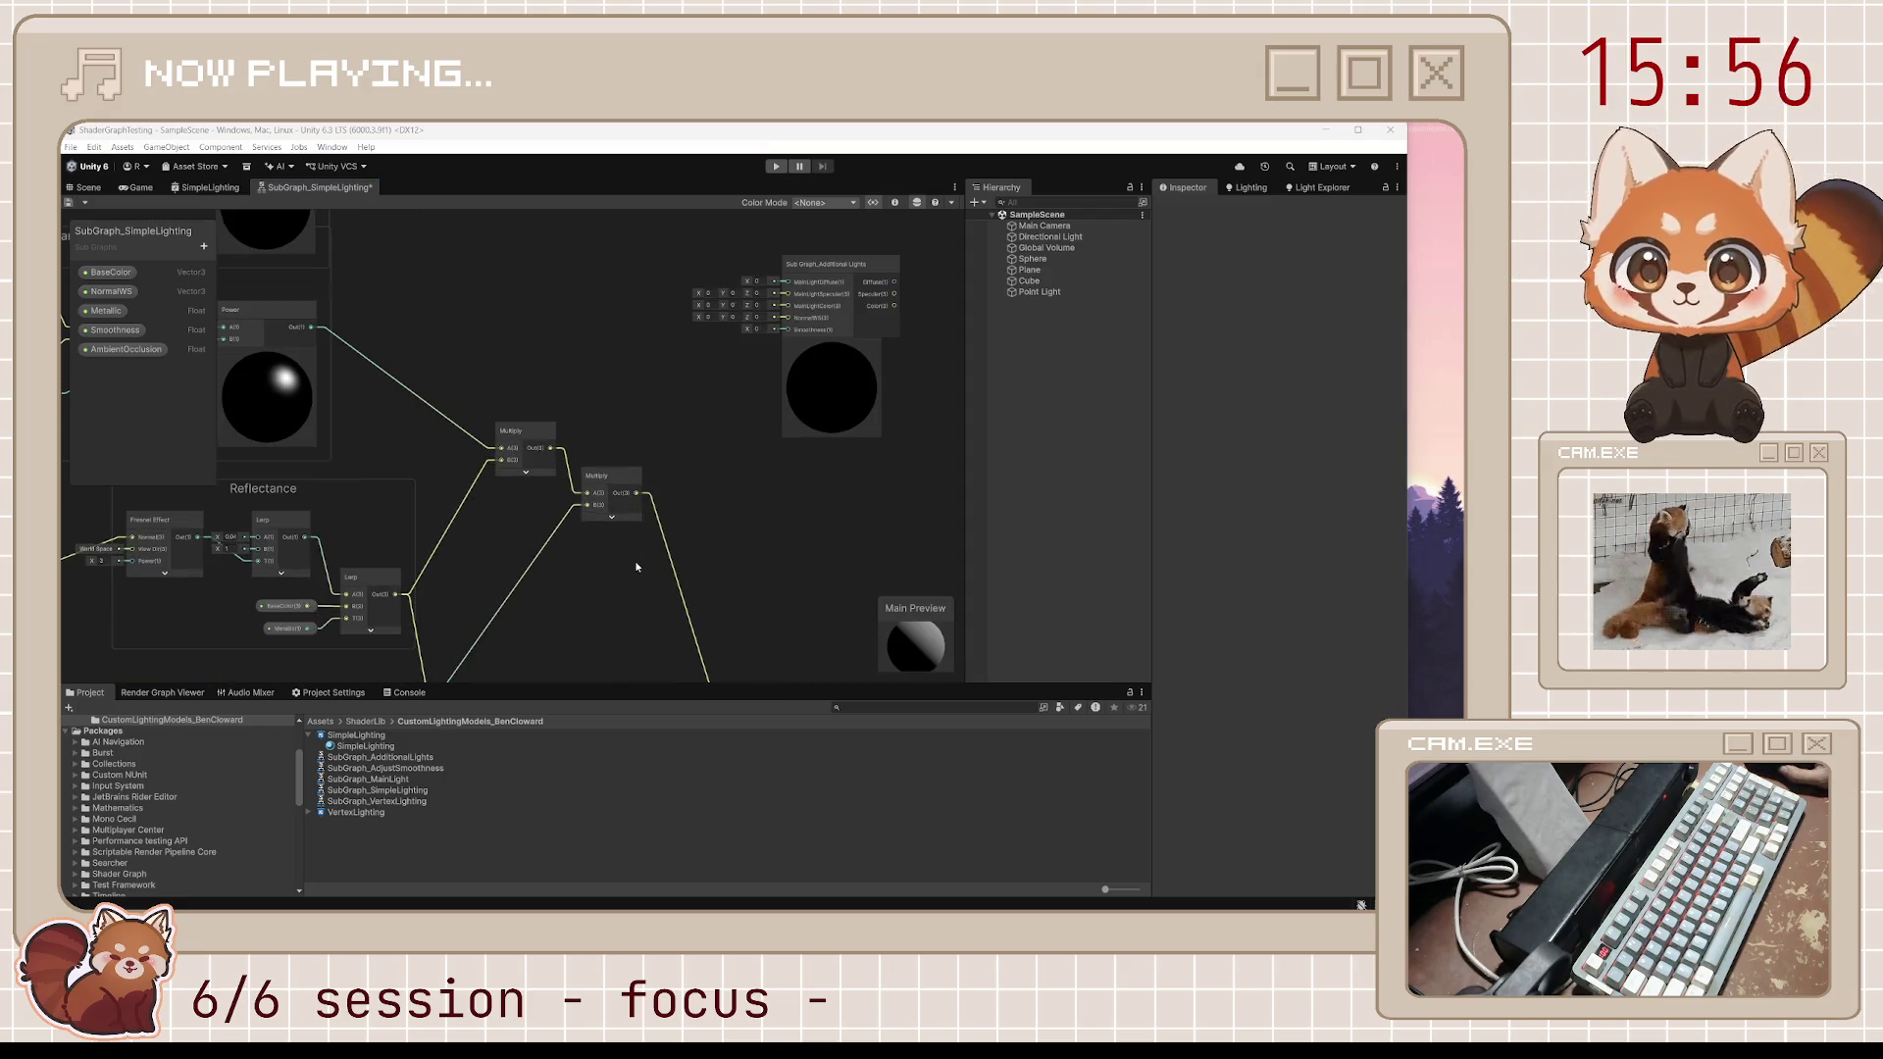
scroll(439, 574, "down", 3)
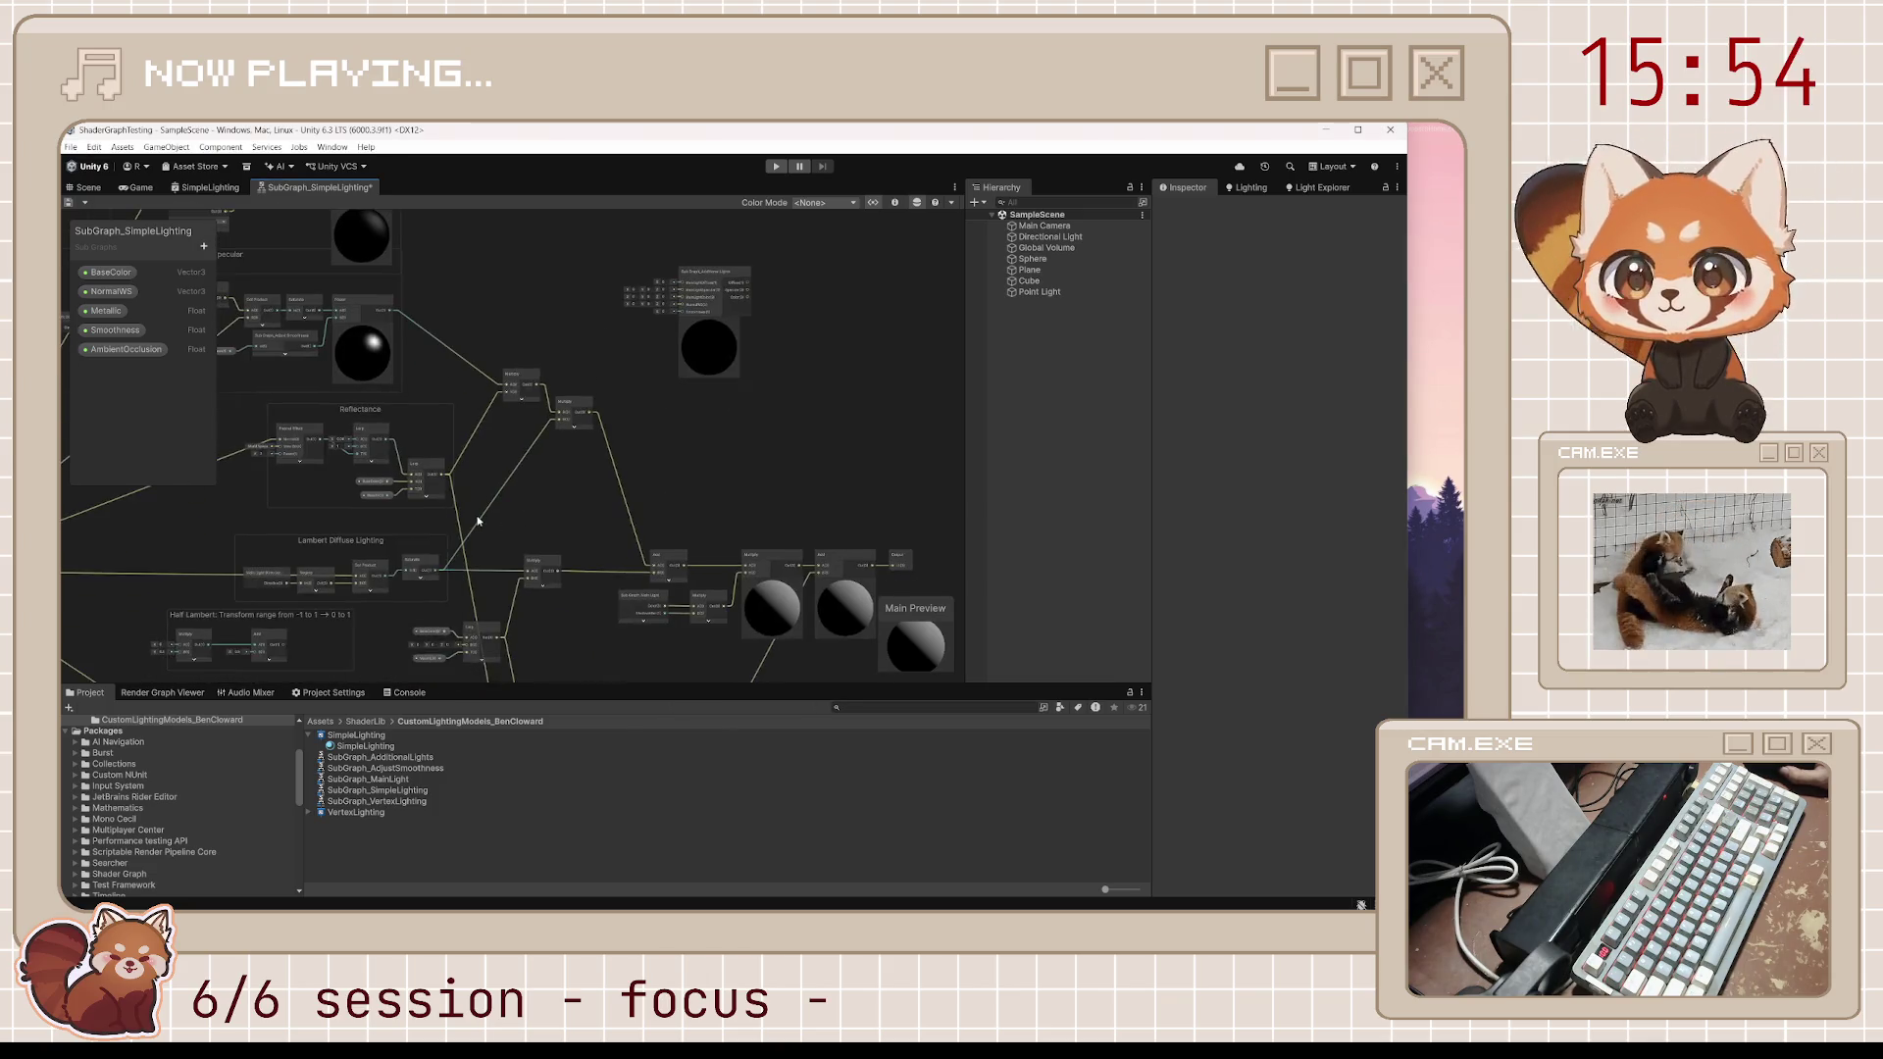
scroll(425, 586, "up", 2)
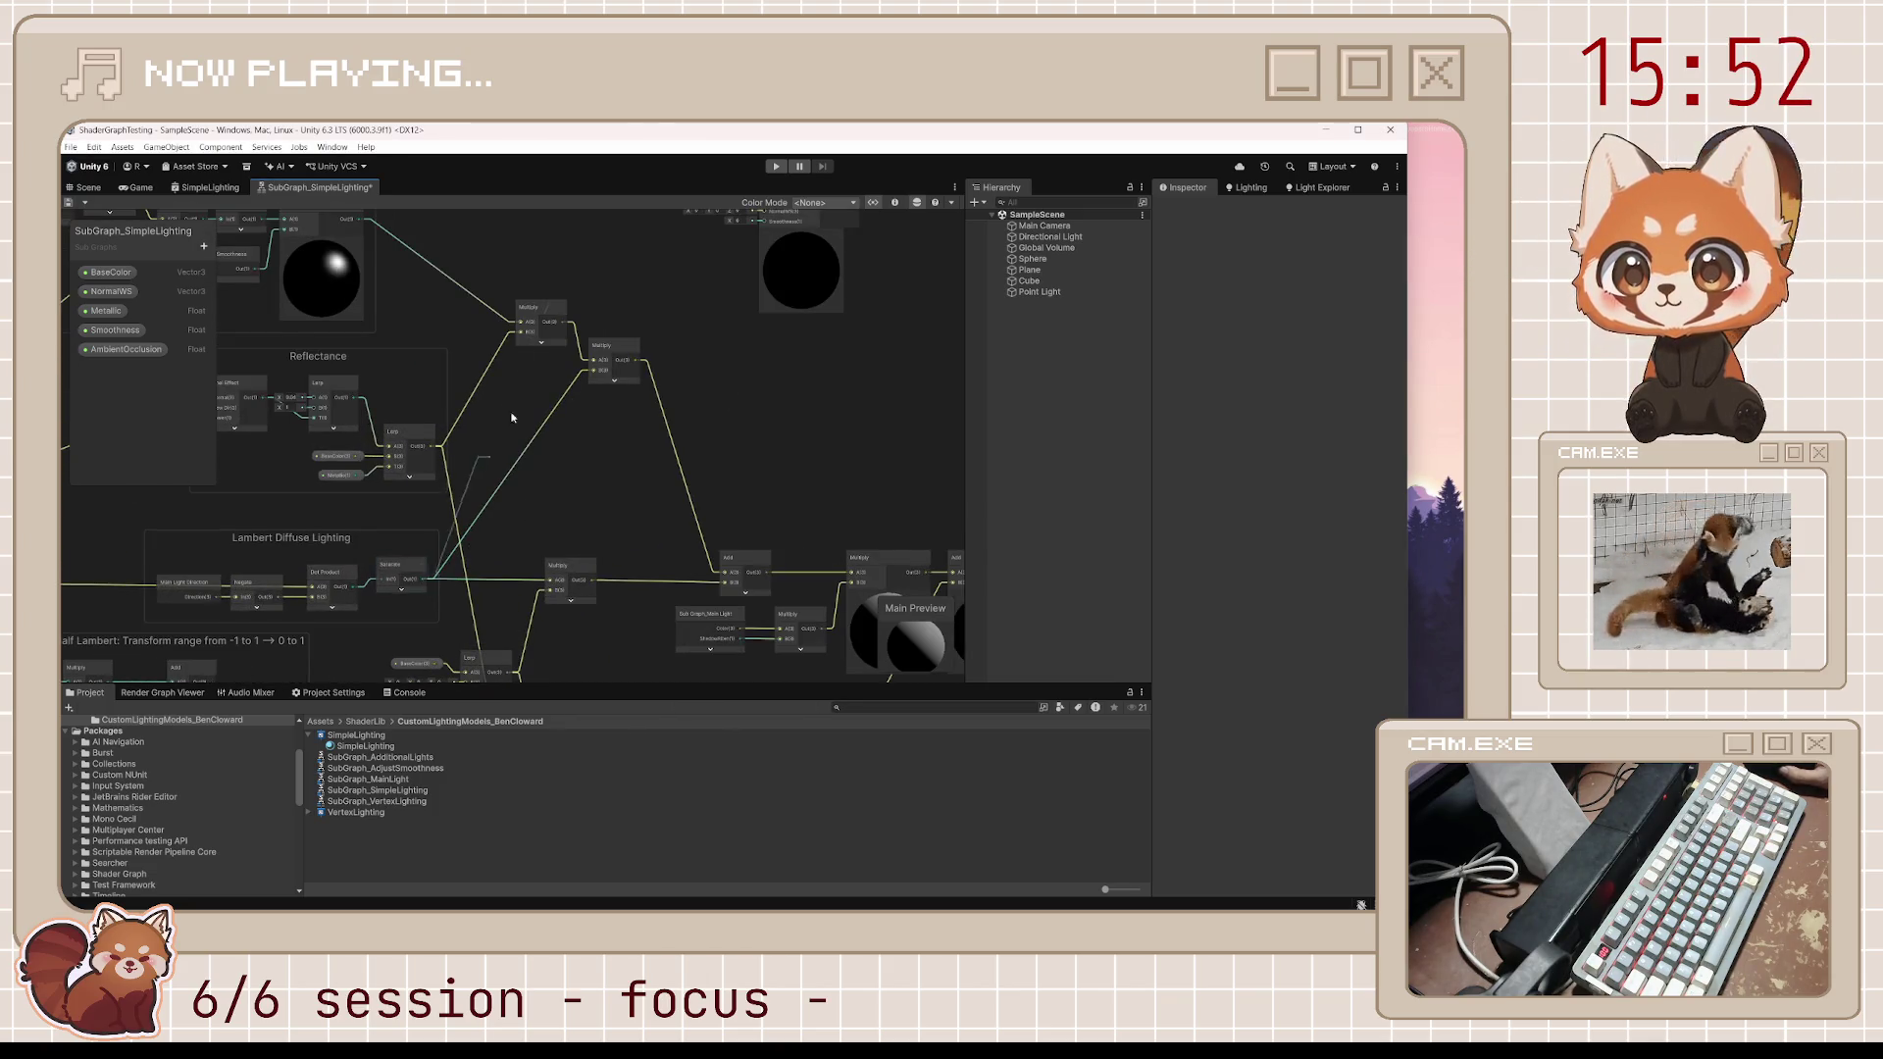
scroll(696, 252, "up", 3)
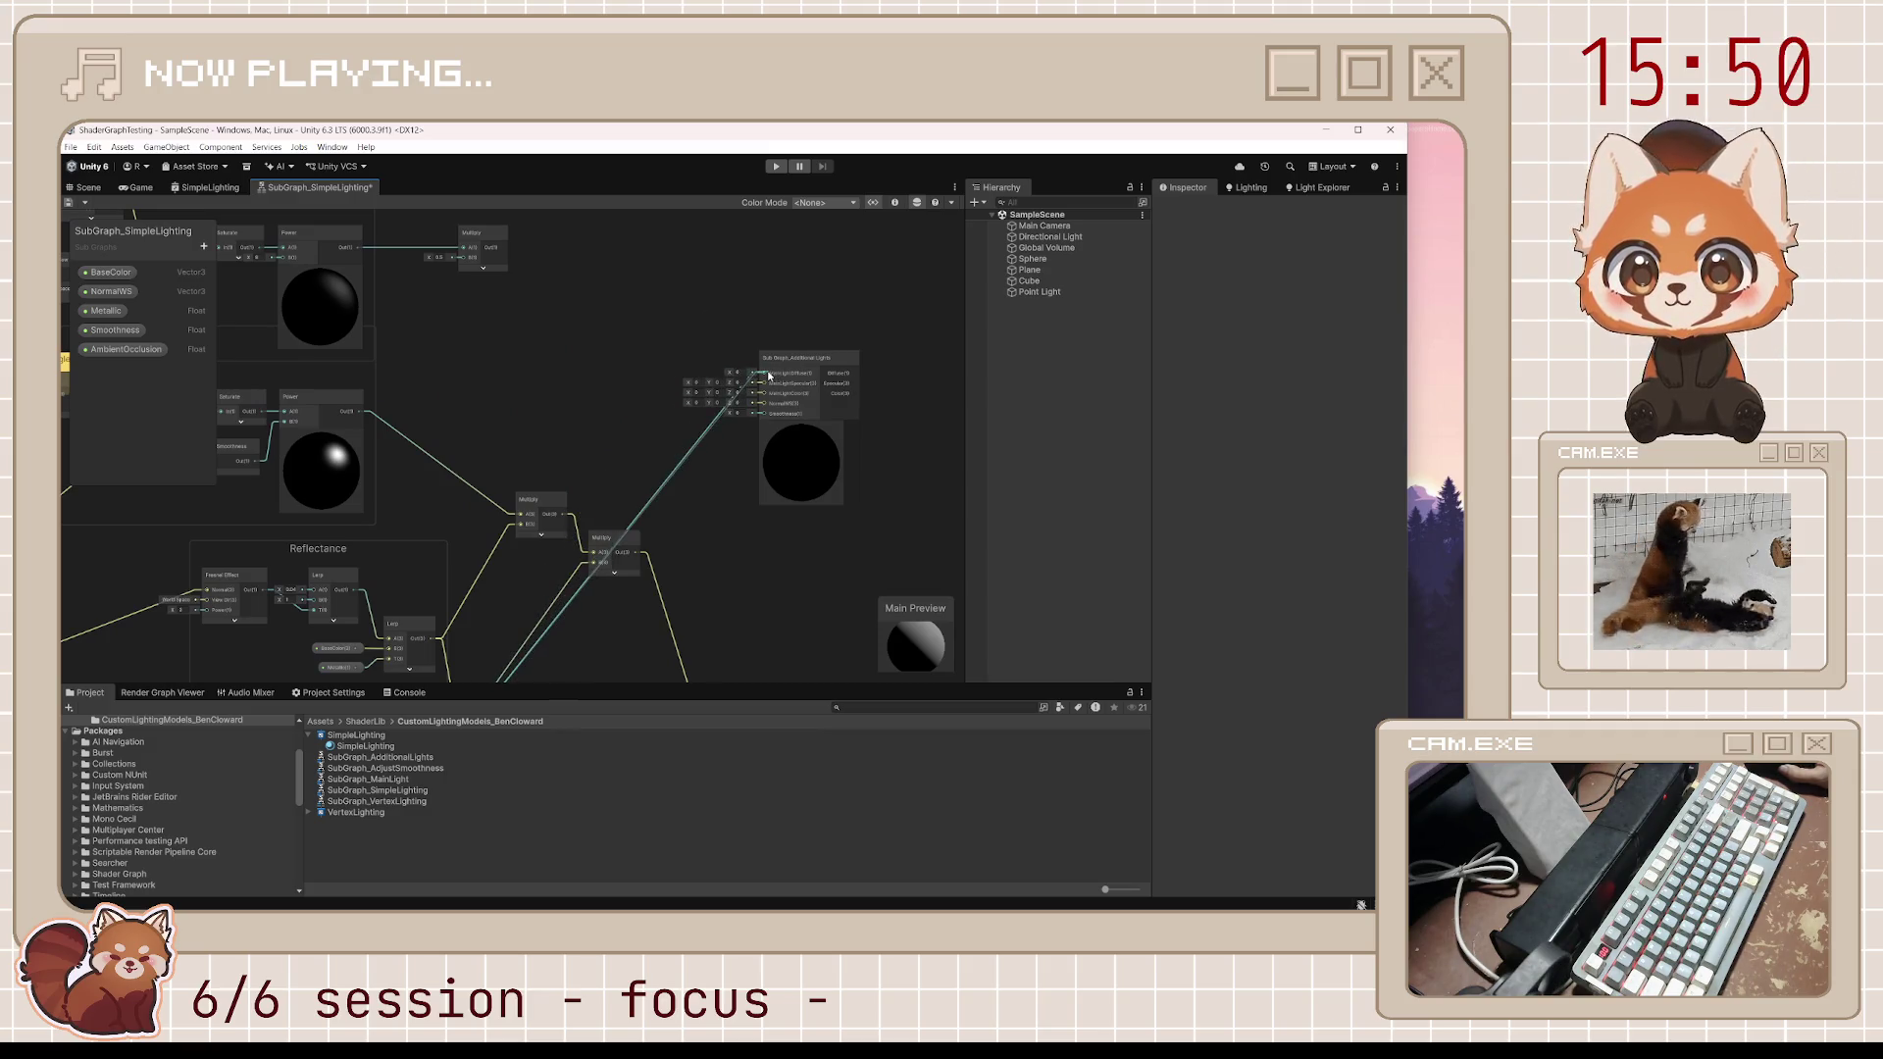
scroll(433, 412, "down", 1)
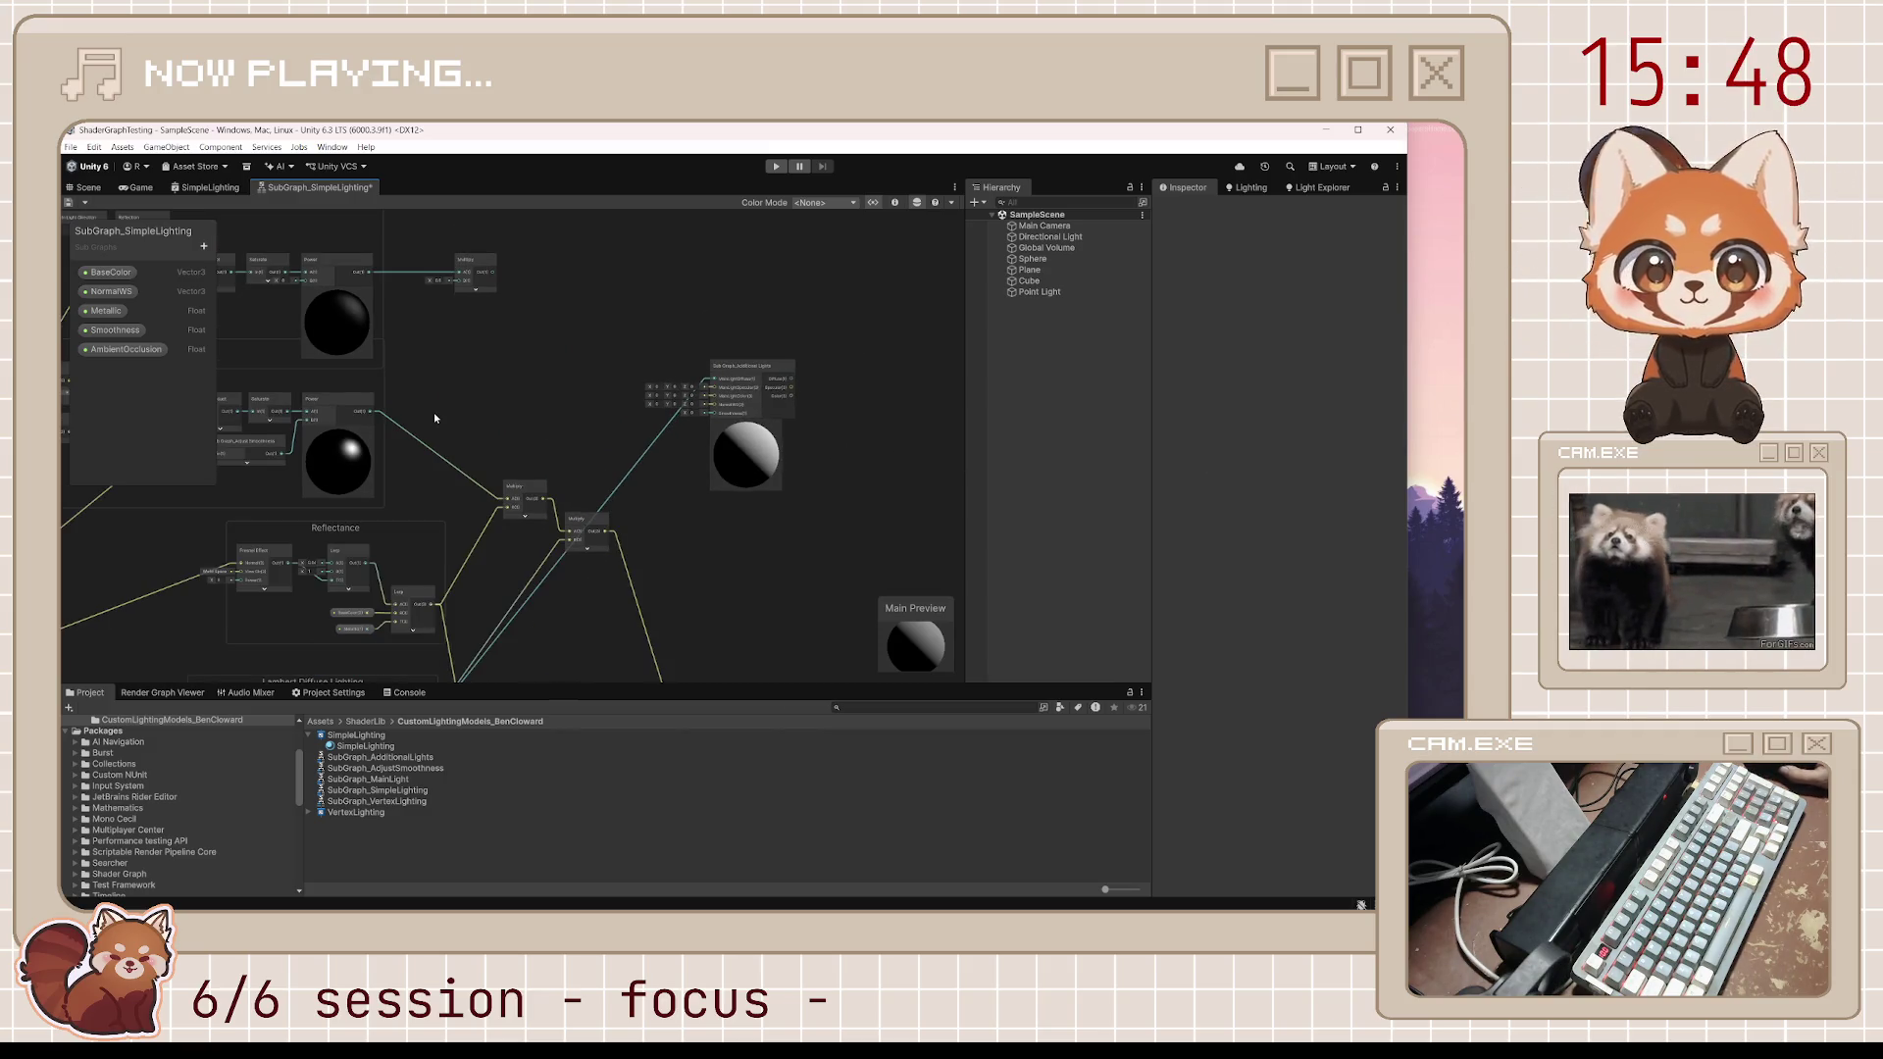
Connect the Blinn Specular Power output to the Additional Lights node's input
left_click_drag(462, 405, 579, 440)
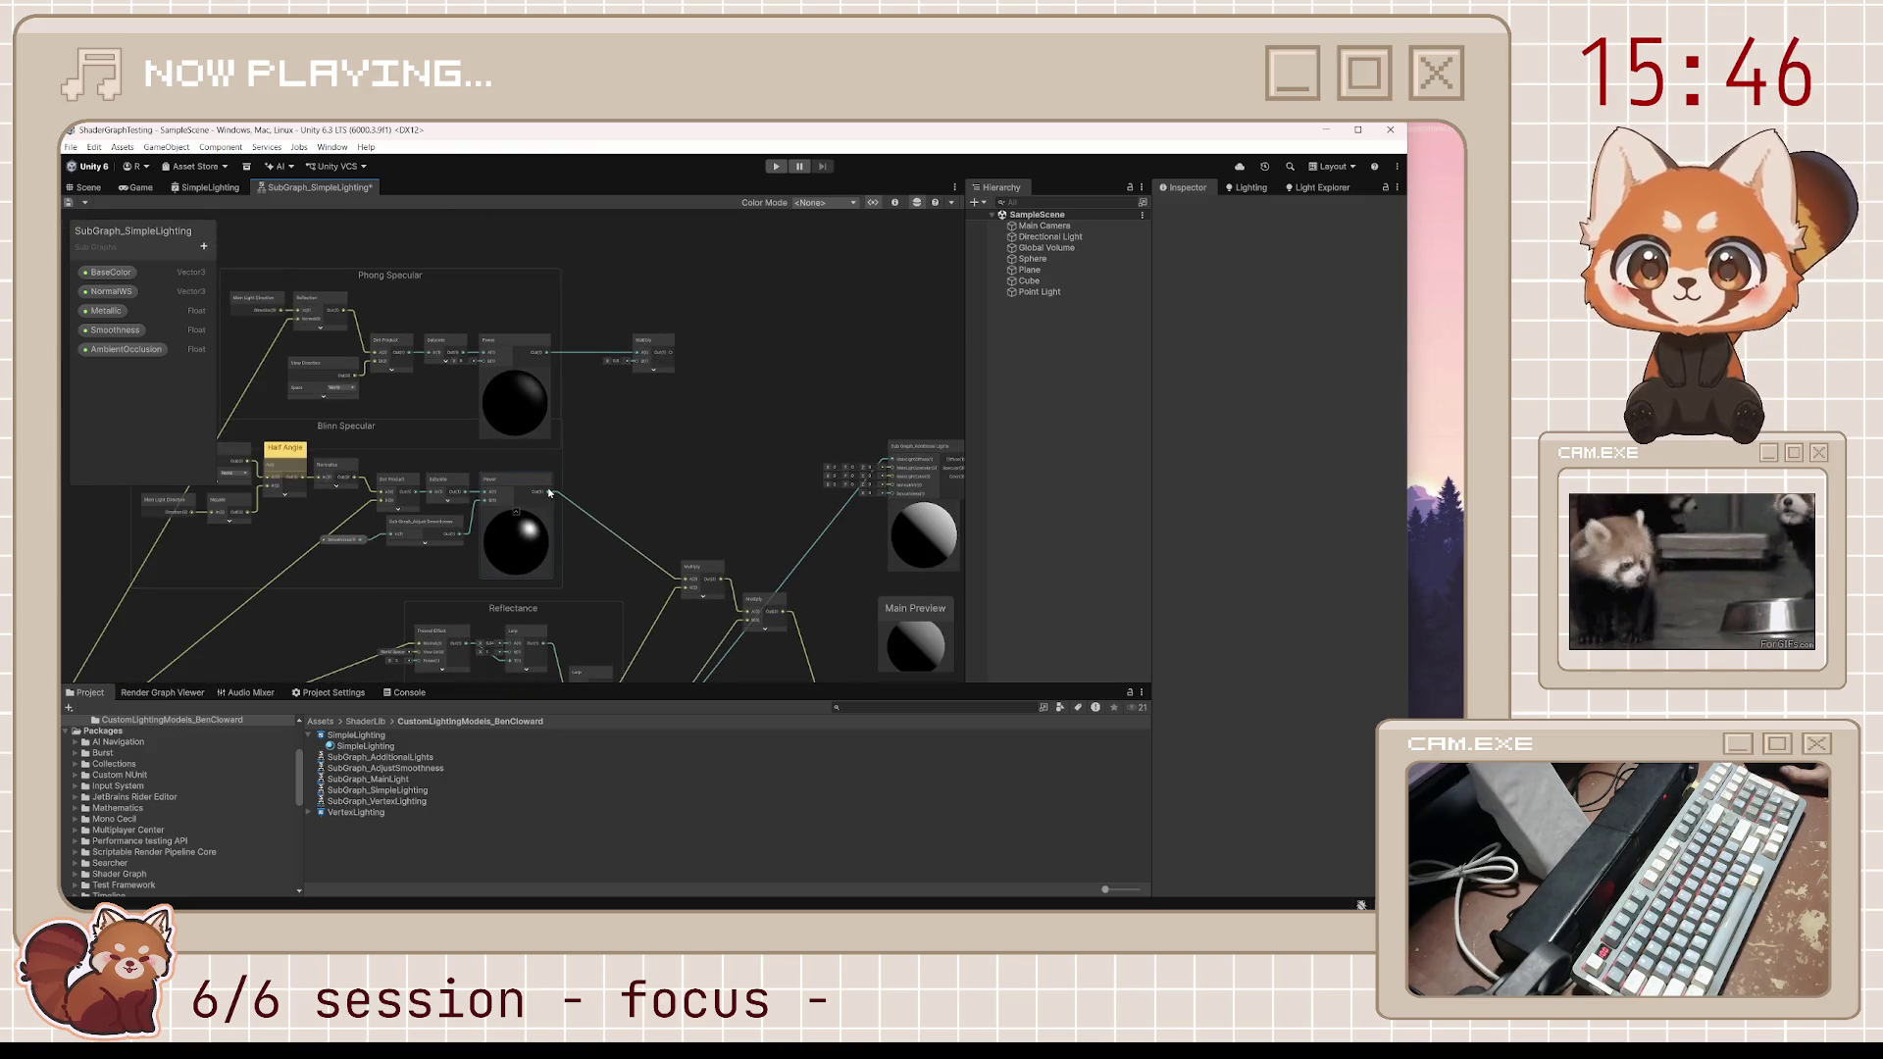
left_click_drag(547, 494, 908, 473)
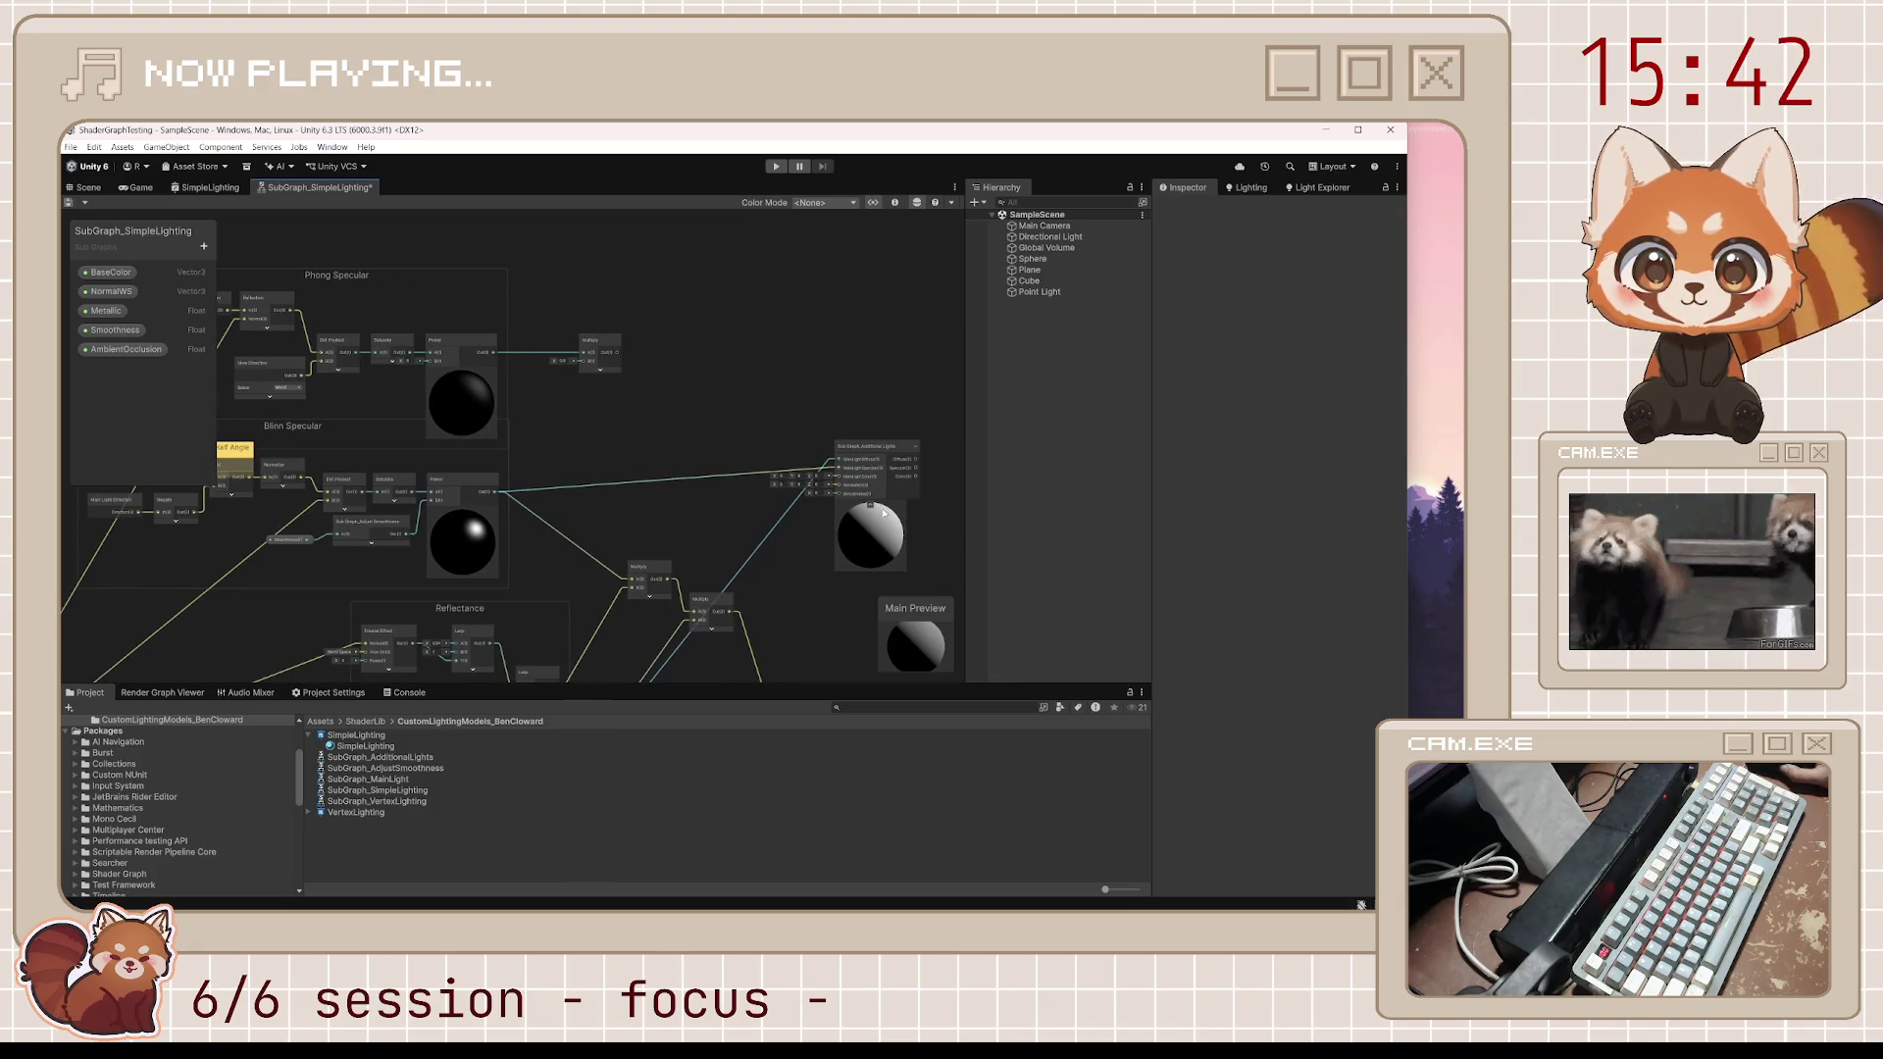
scroll(785, 603, "down", 4)
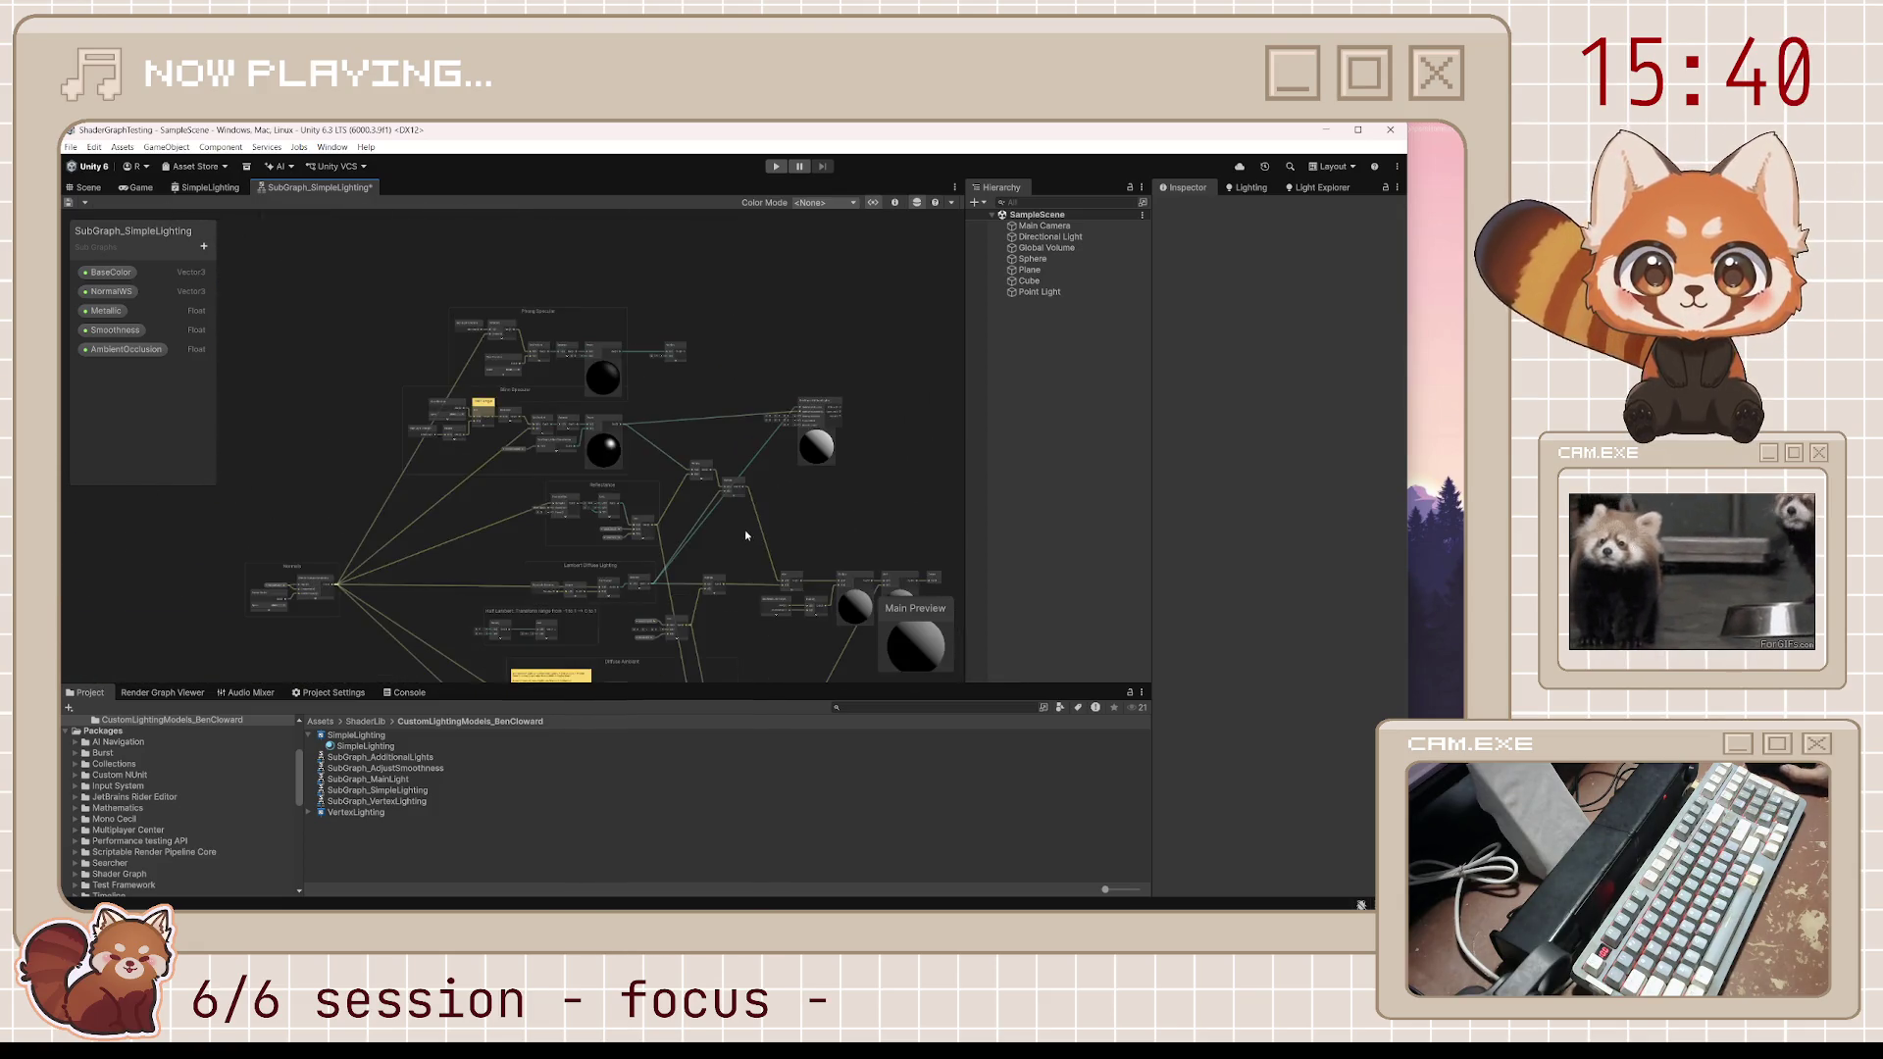
scroll(674, 482, "up", 3)
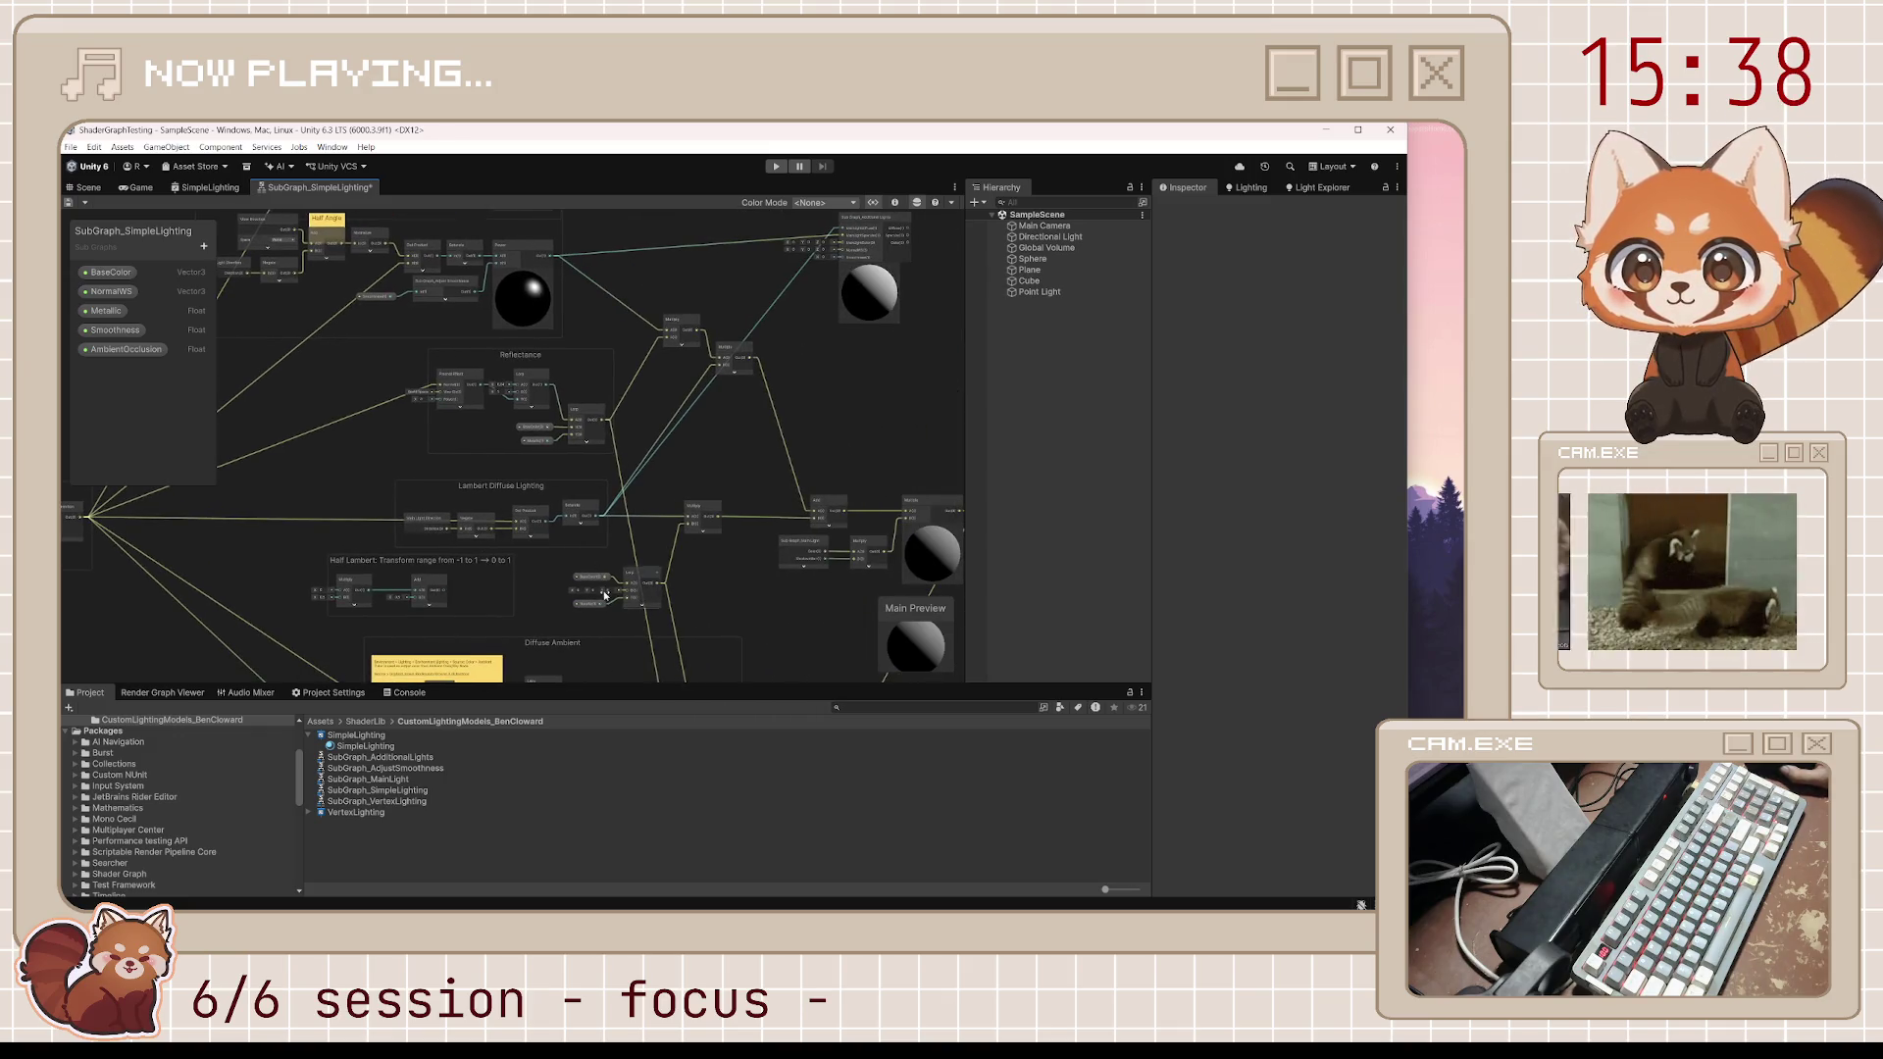
scroll(779, 486, "down", 2)
scroll(779, 486, "up", 3)
scroll(779, 486, "down", 3)
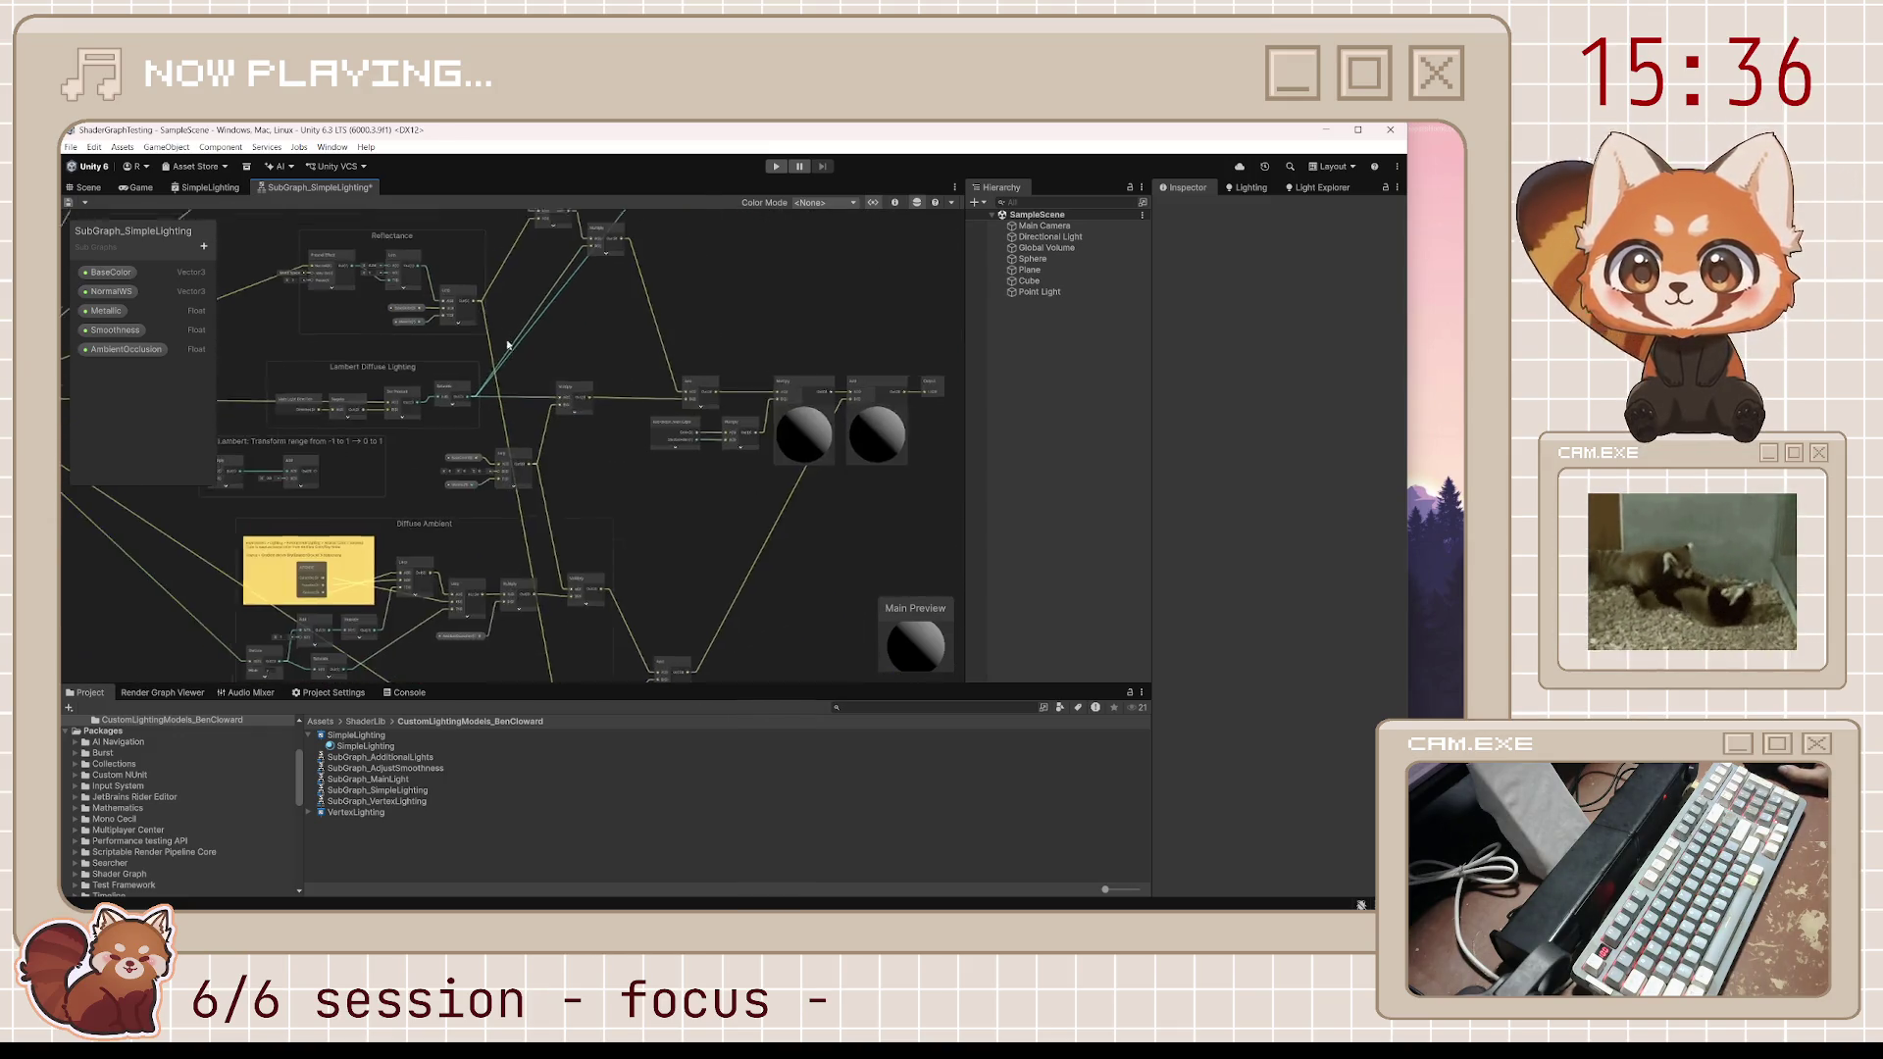
scroll(779, 487, "up", 2)
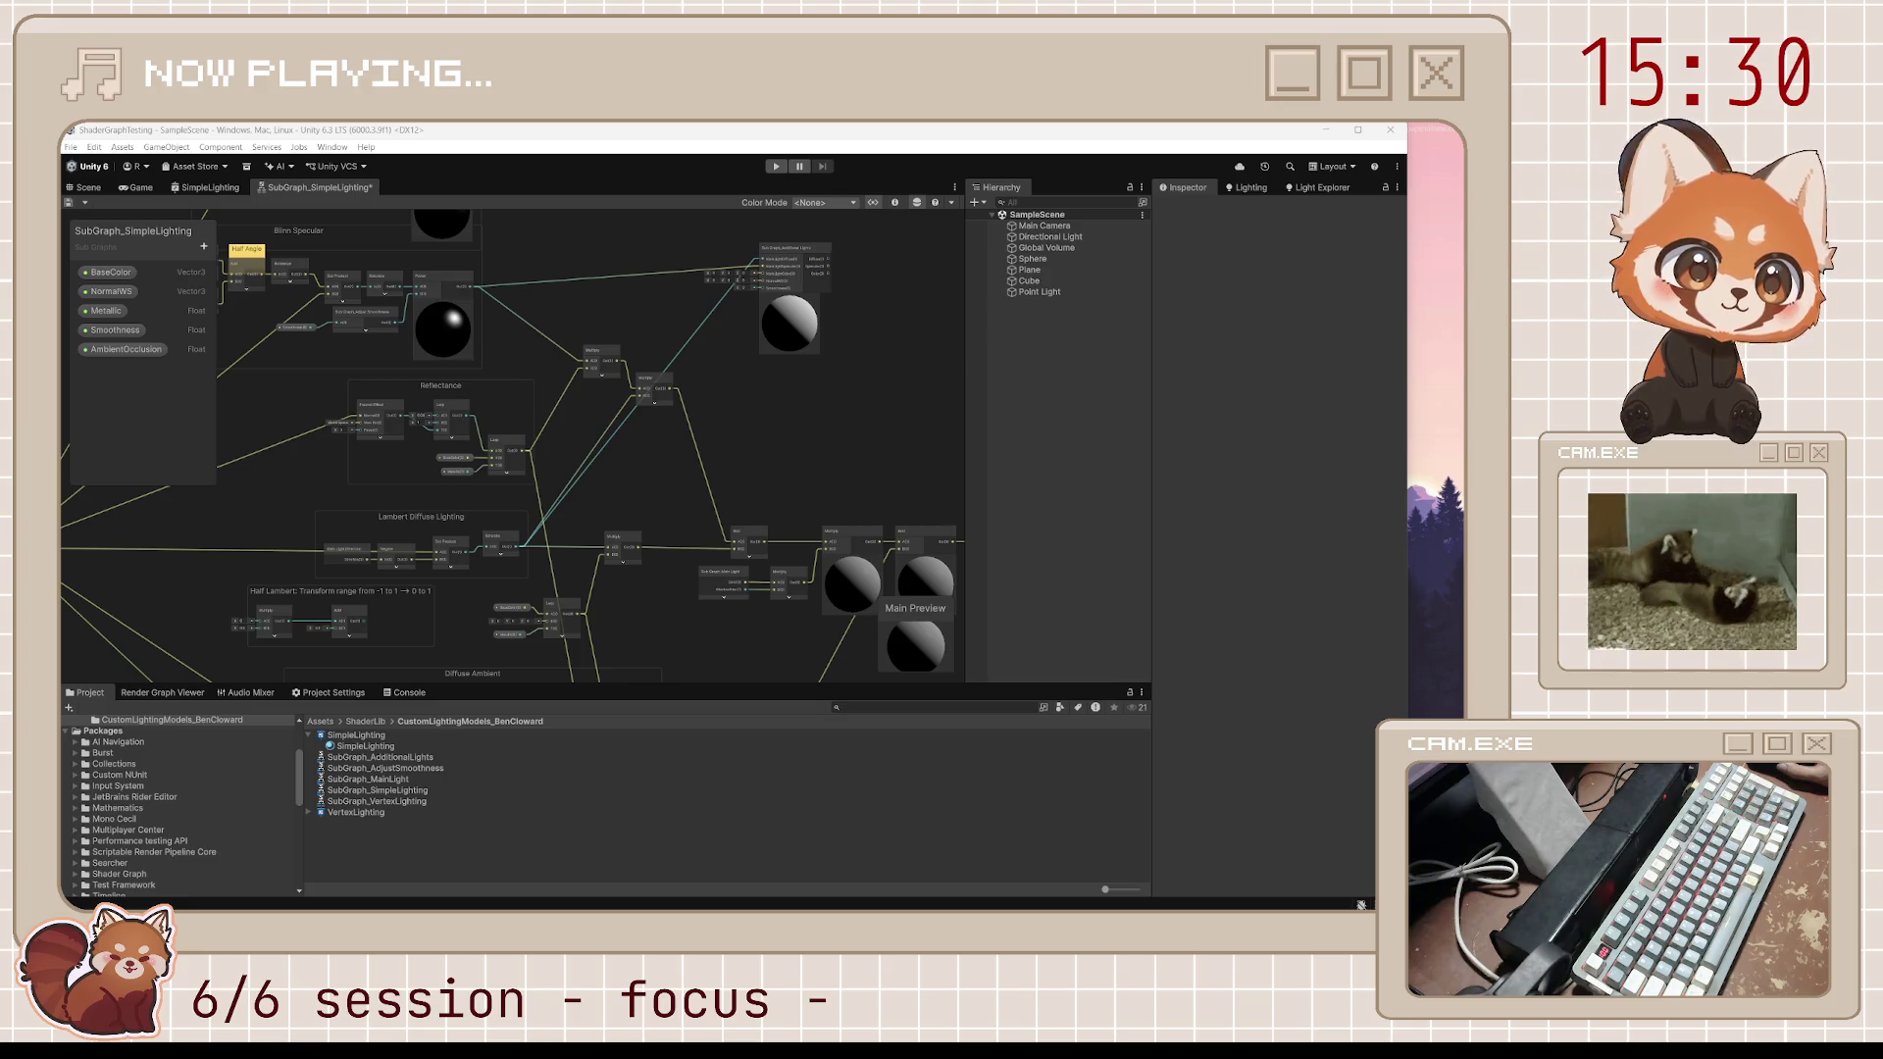
scroll(829, 509, "up", 1)
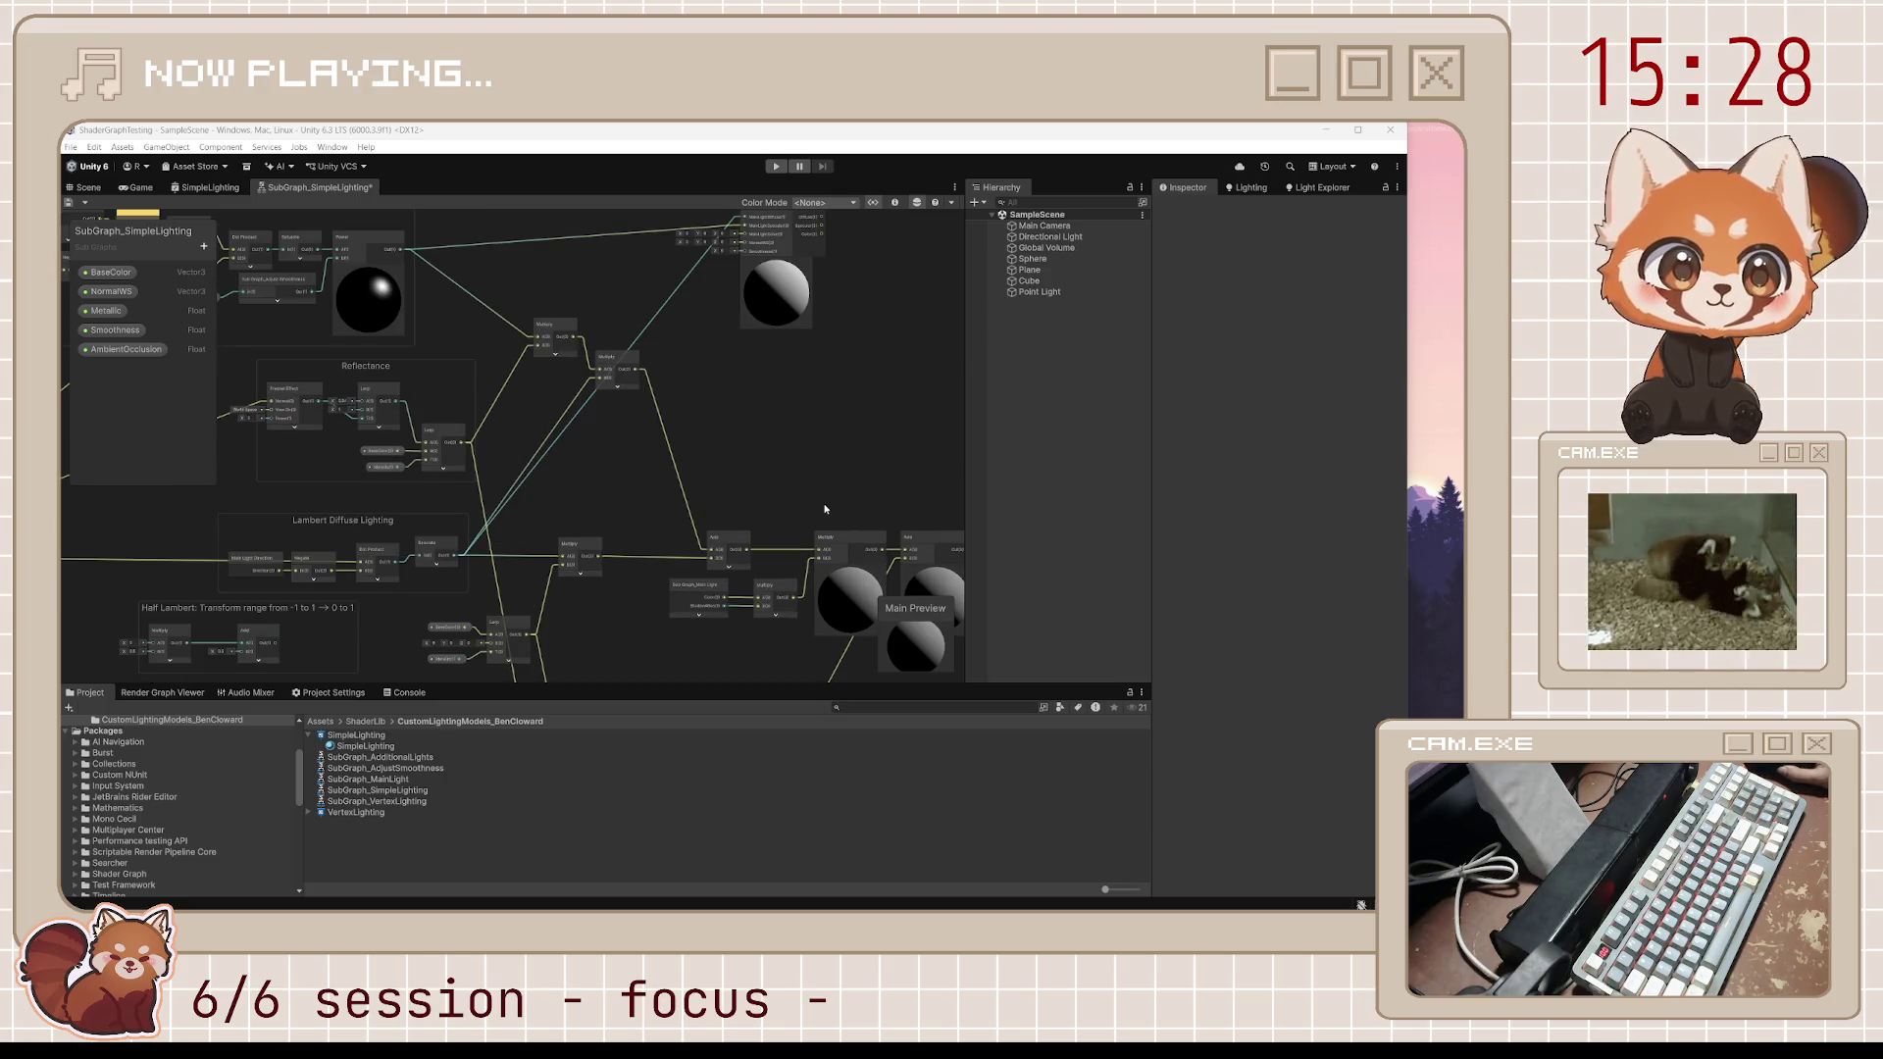
scroll(751, 329, "up", 2)
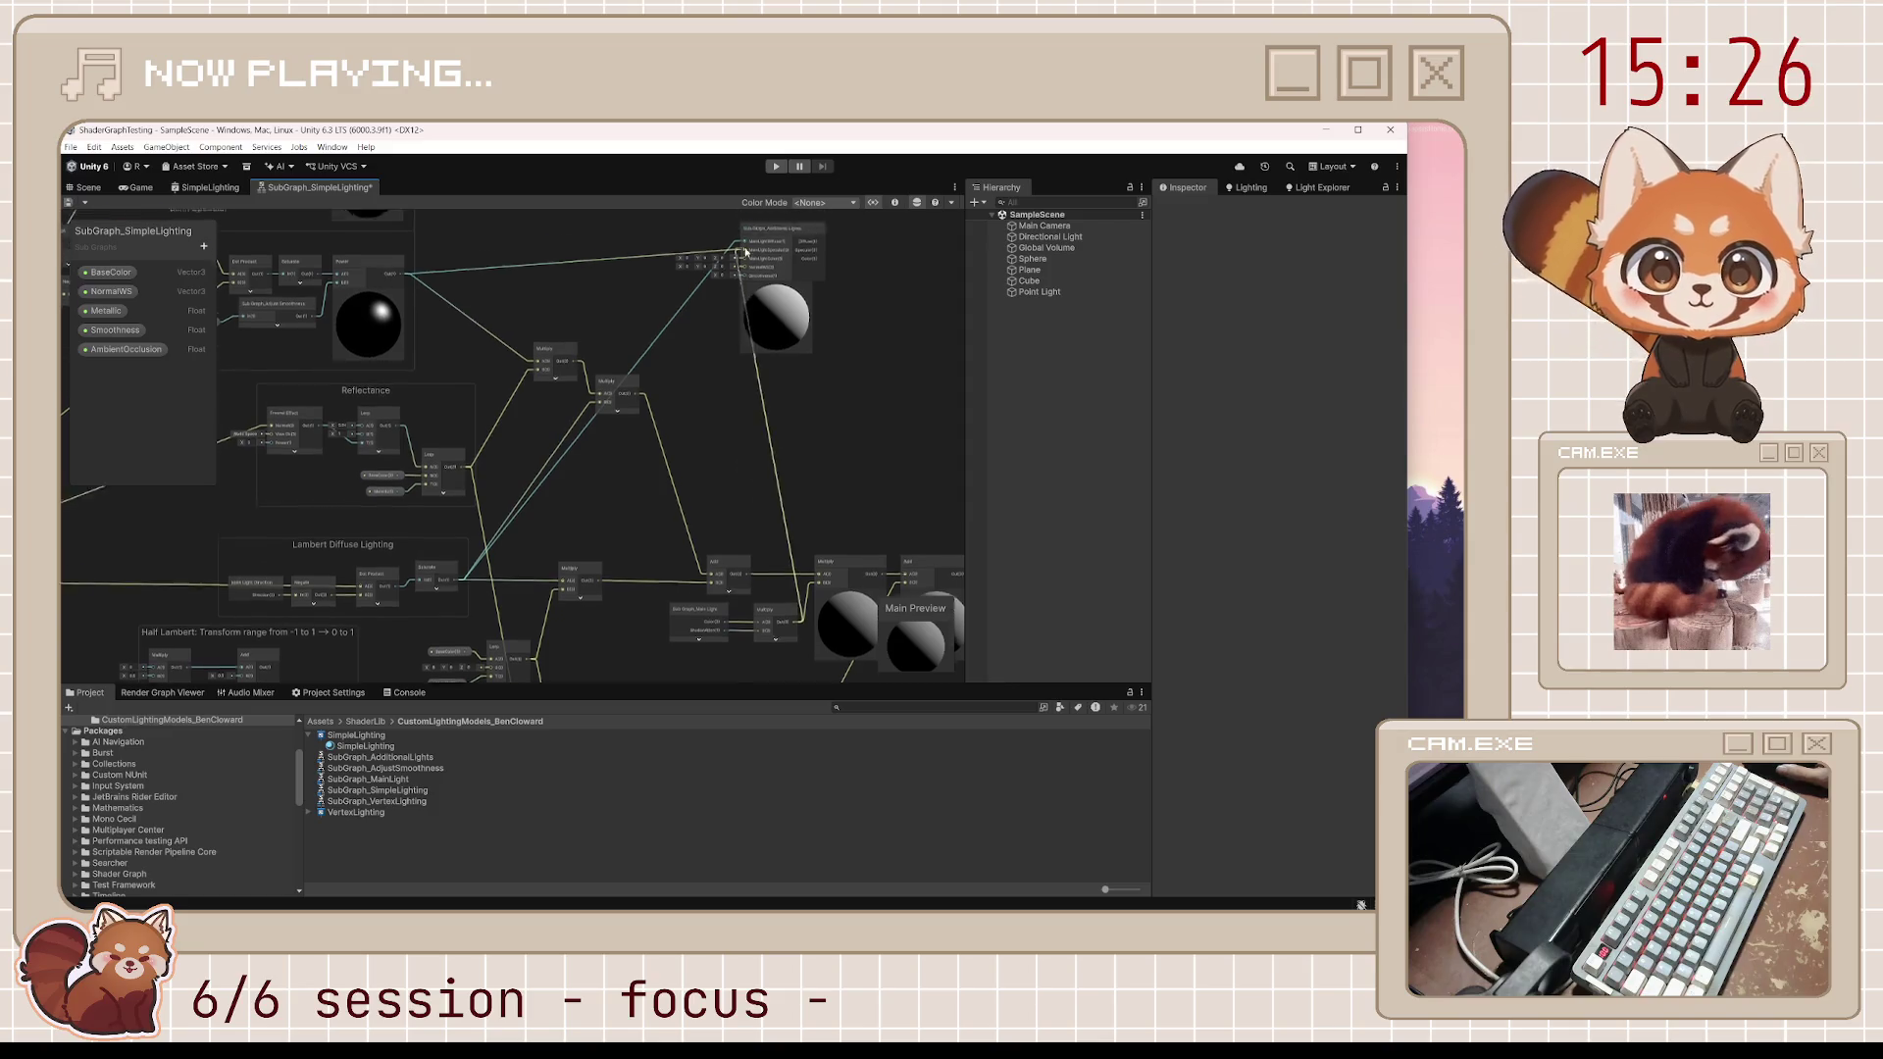
scroll(588, 441, "down", 5)
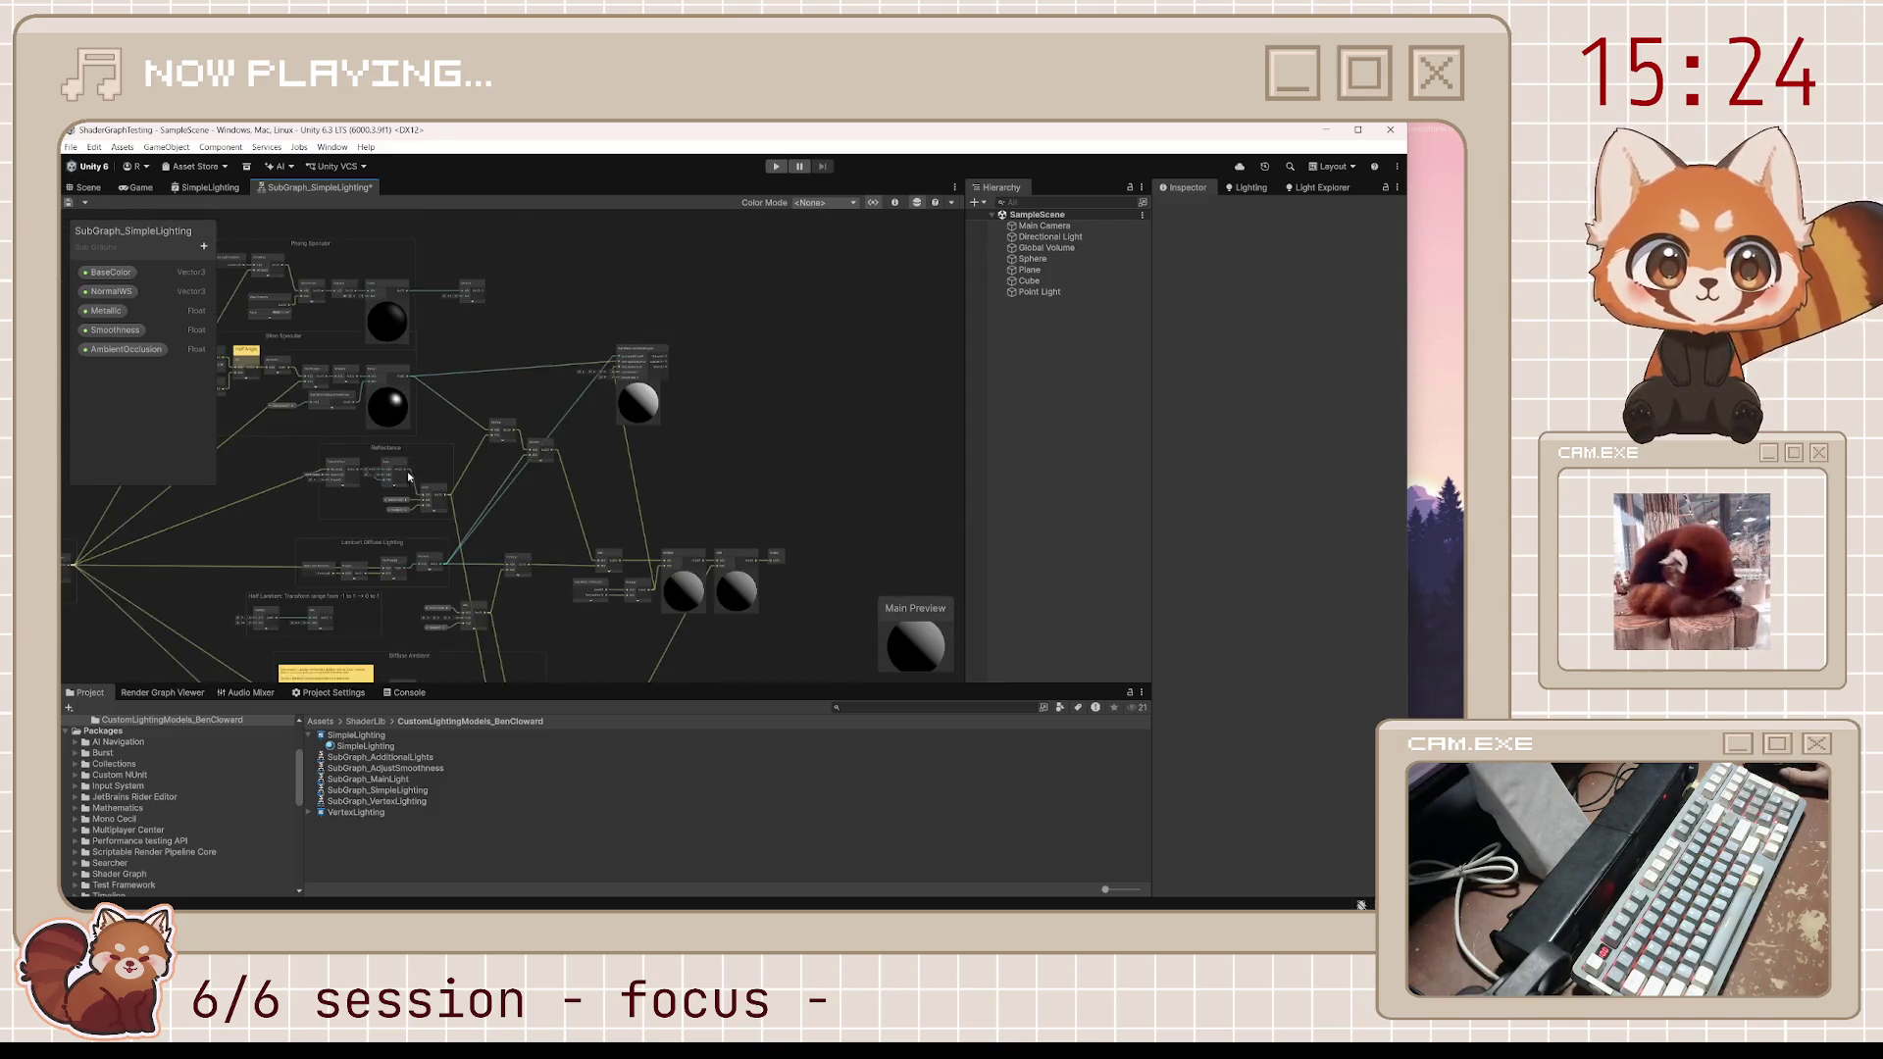
Inspect the Normals node's connections and select the Smoothness property on the blackboard
left_click(348, 566)
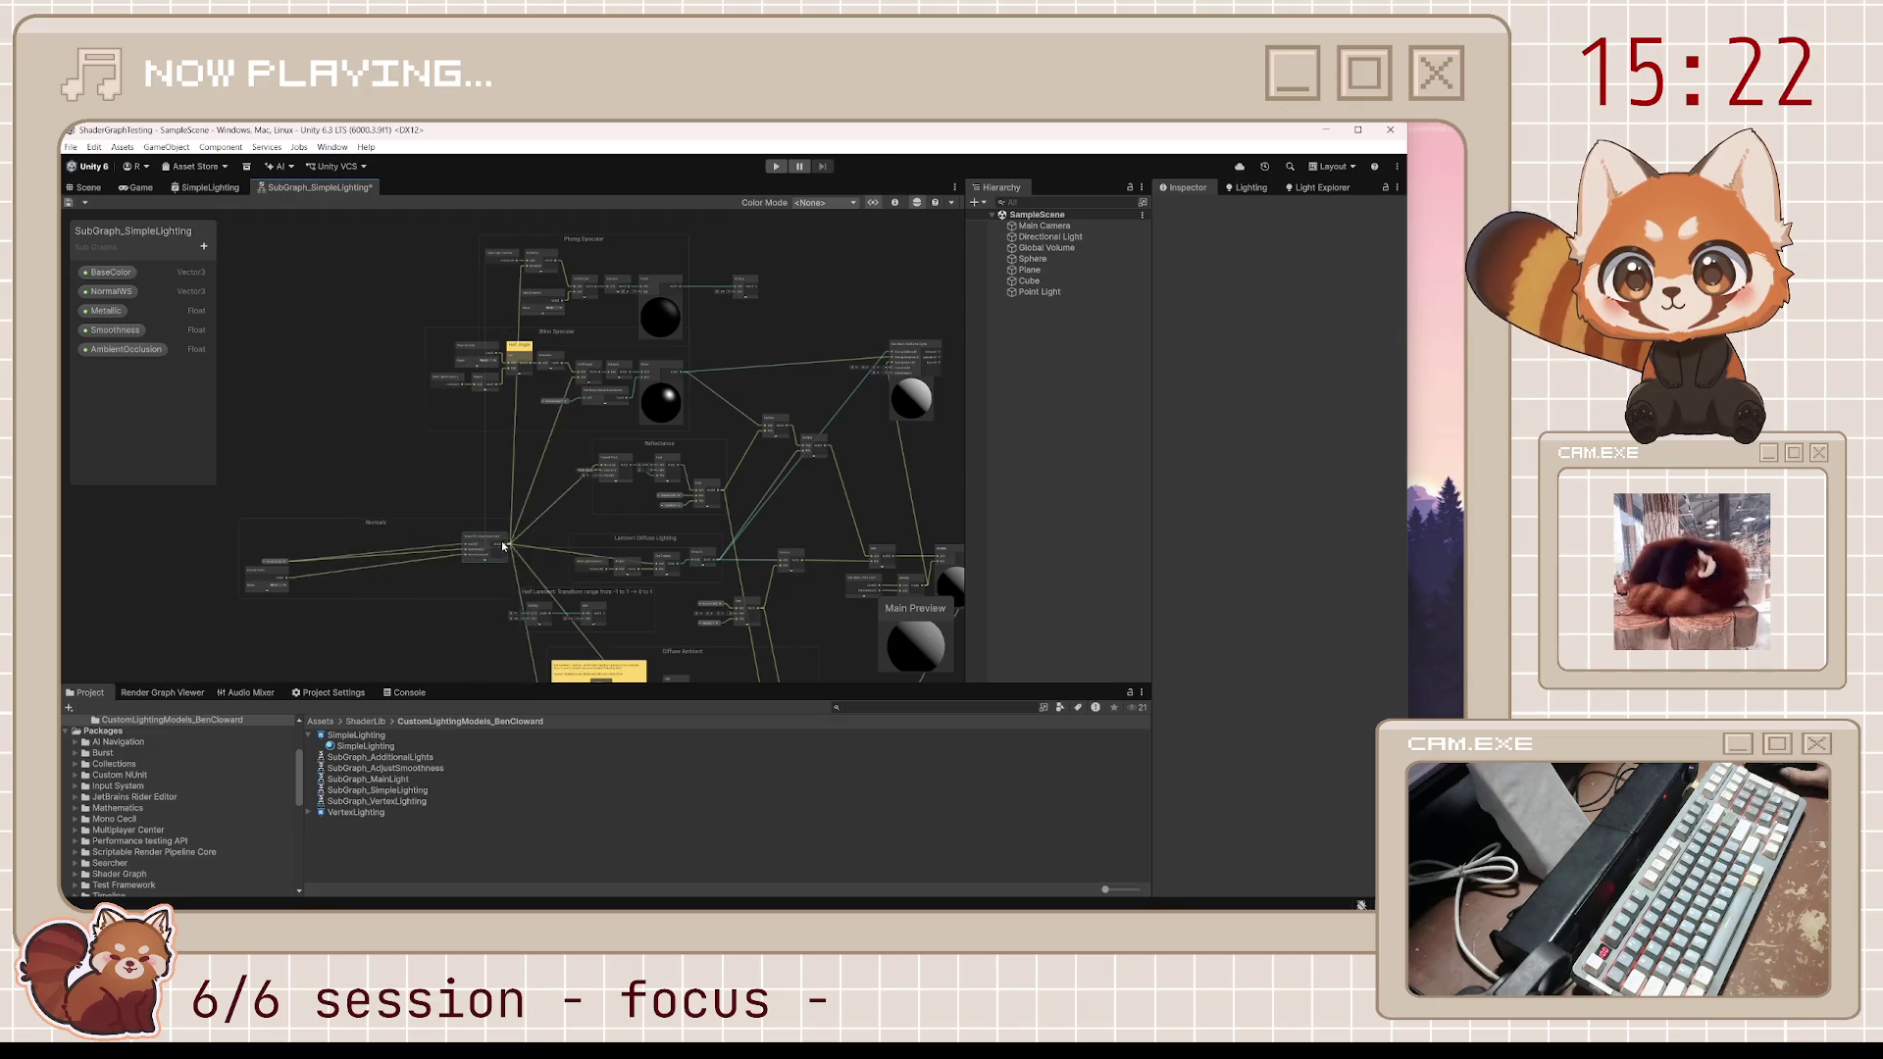
left_click(346, 566)
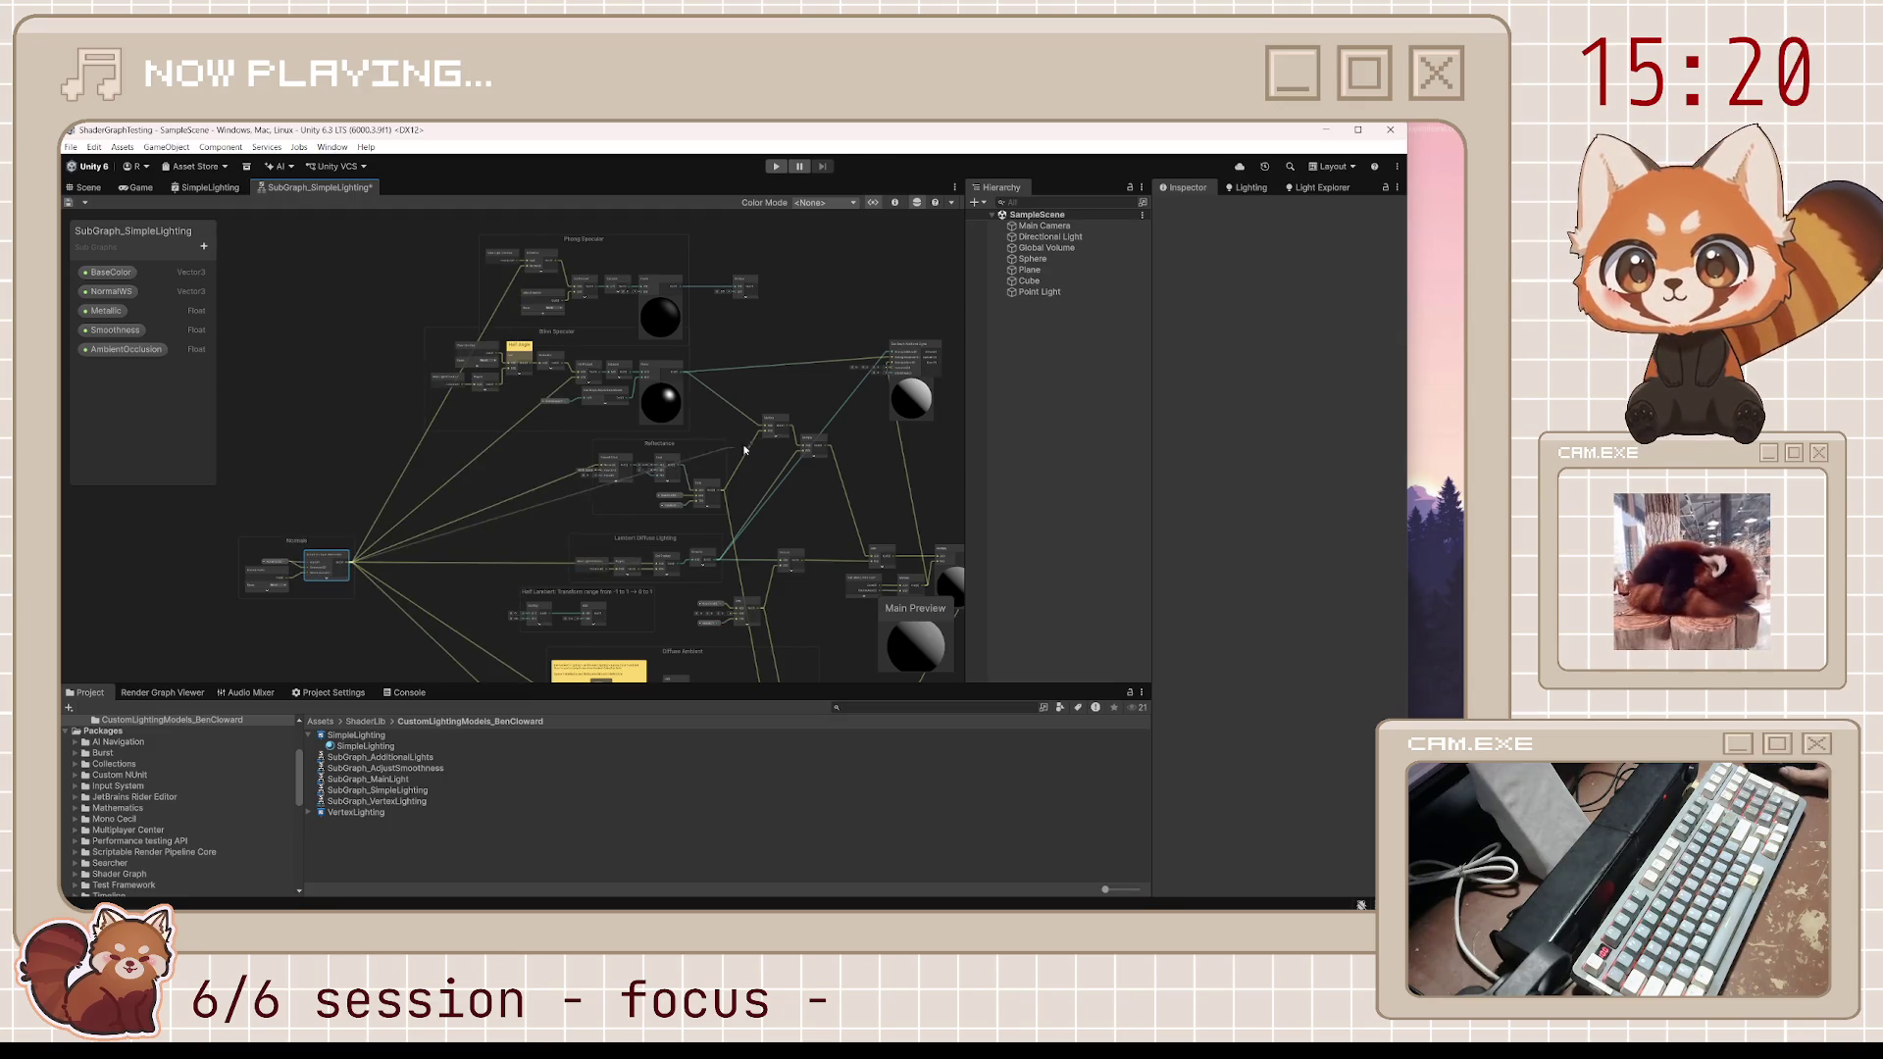
scroll(853, 371, "up", 3)
left_click(116, 330)
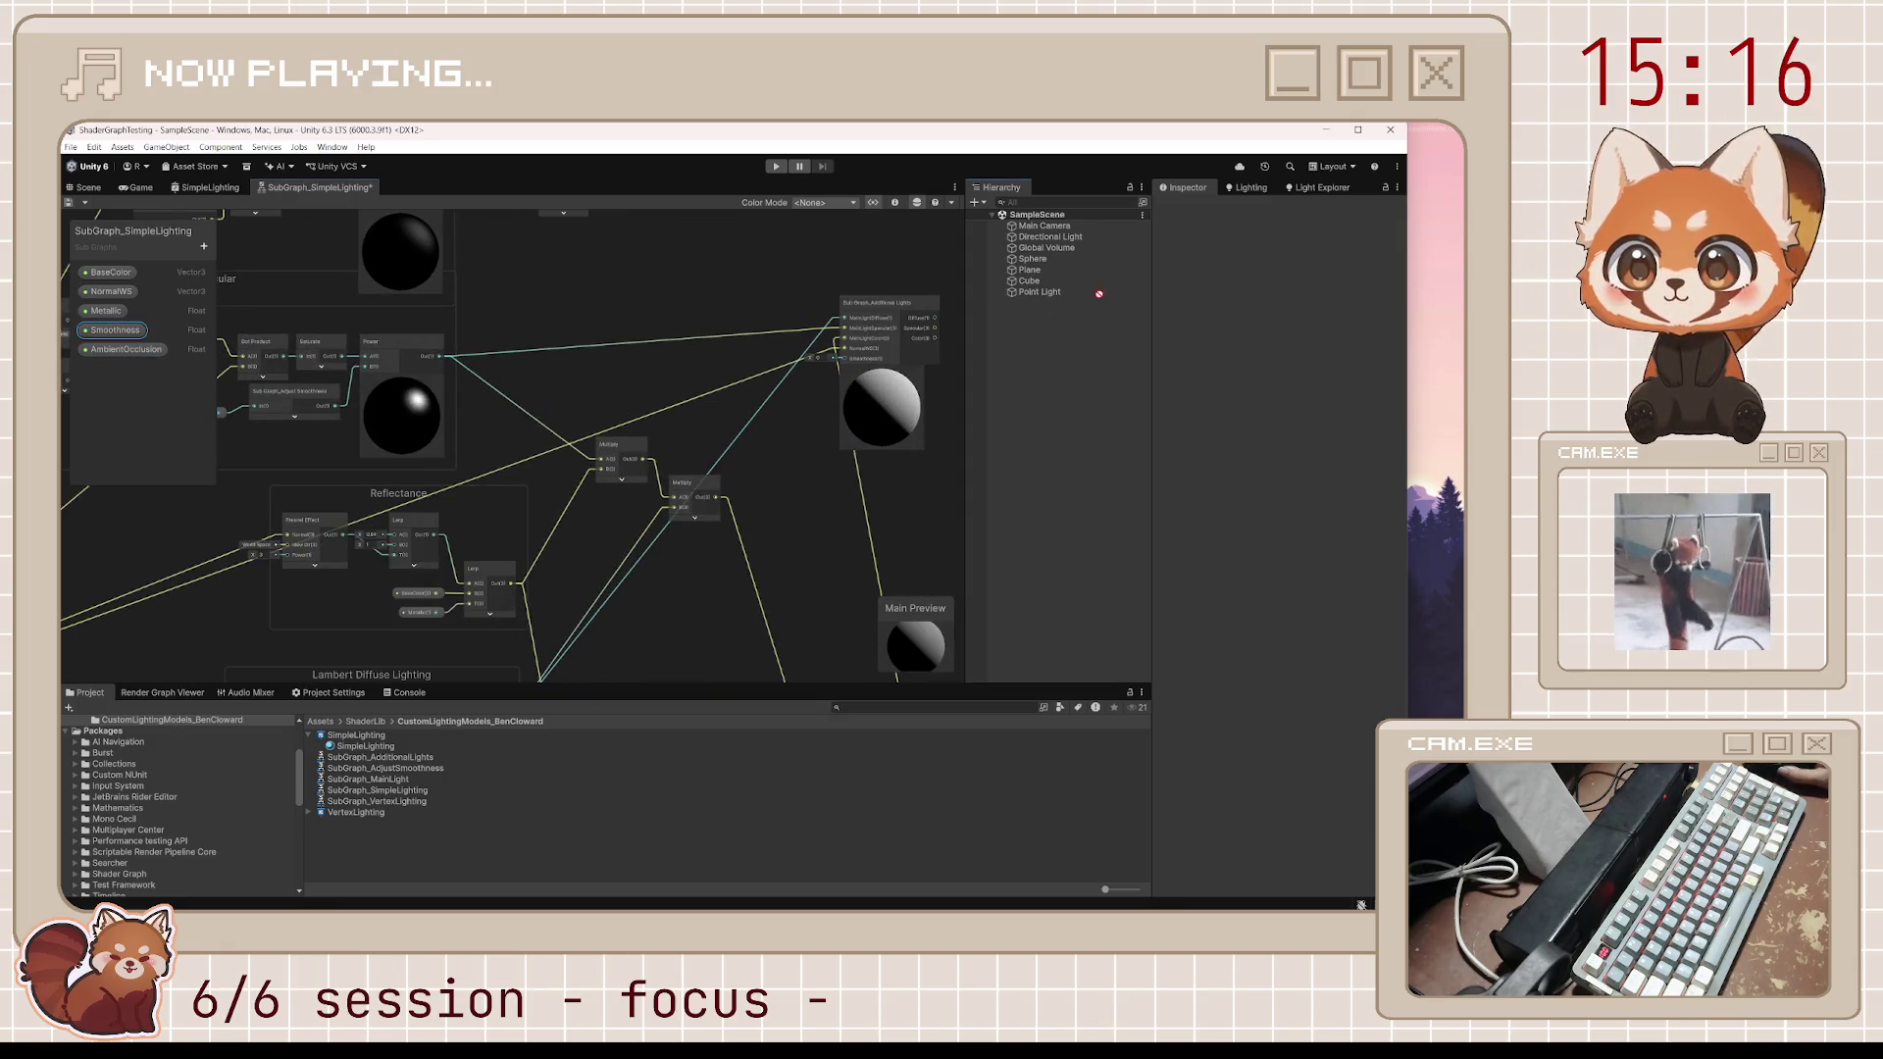
Wire the Smoothness property into the Additional Lights node's Smoothness input and save
mouse_move(670, 351)
left_mouse_down()
mouse_move(814, 390)
mouse_move(841, 358)
mouse_move(768, 374)
mouse_move(891, 360)
mouse_move(872, 472)
mouse_move(836, 531)
left_mouse_up()
left_click_drag(671, 389, 715, 602)
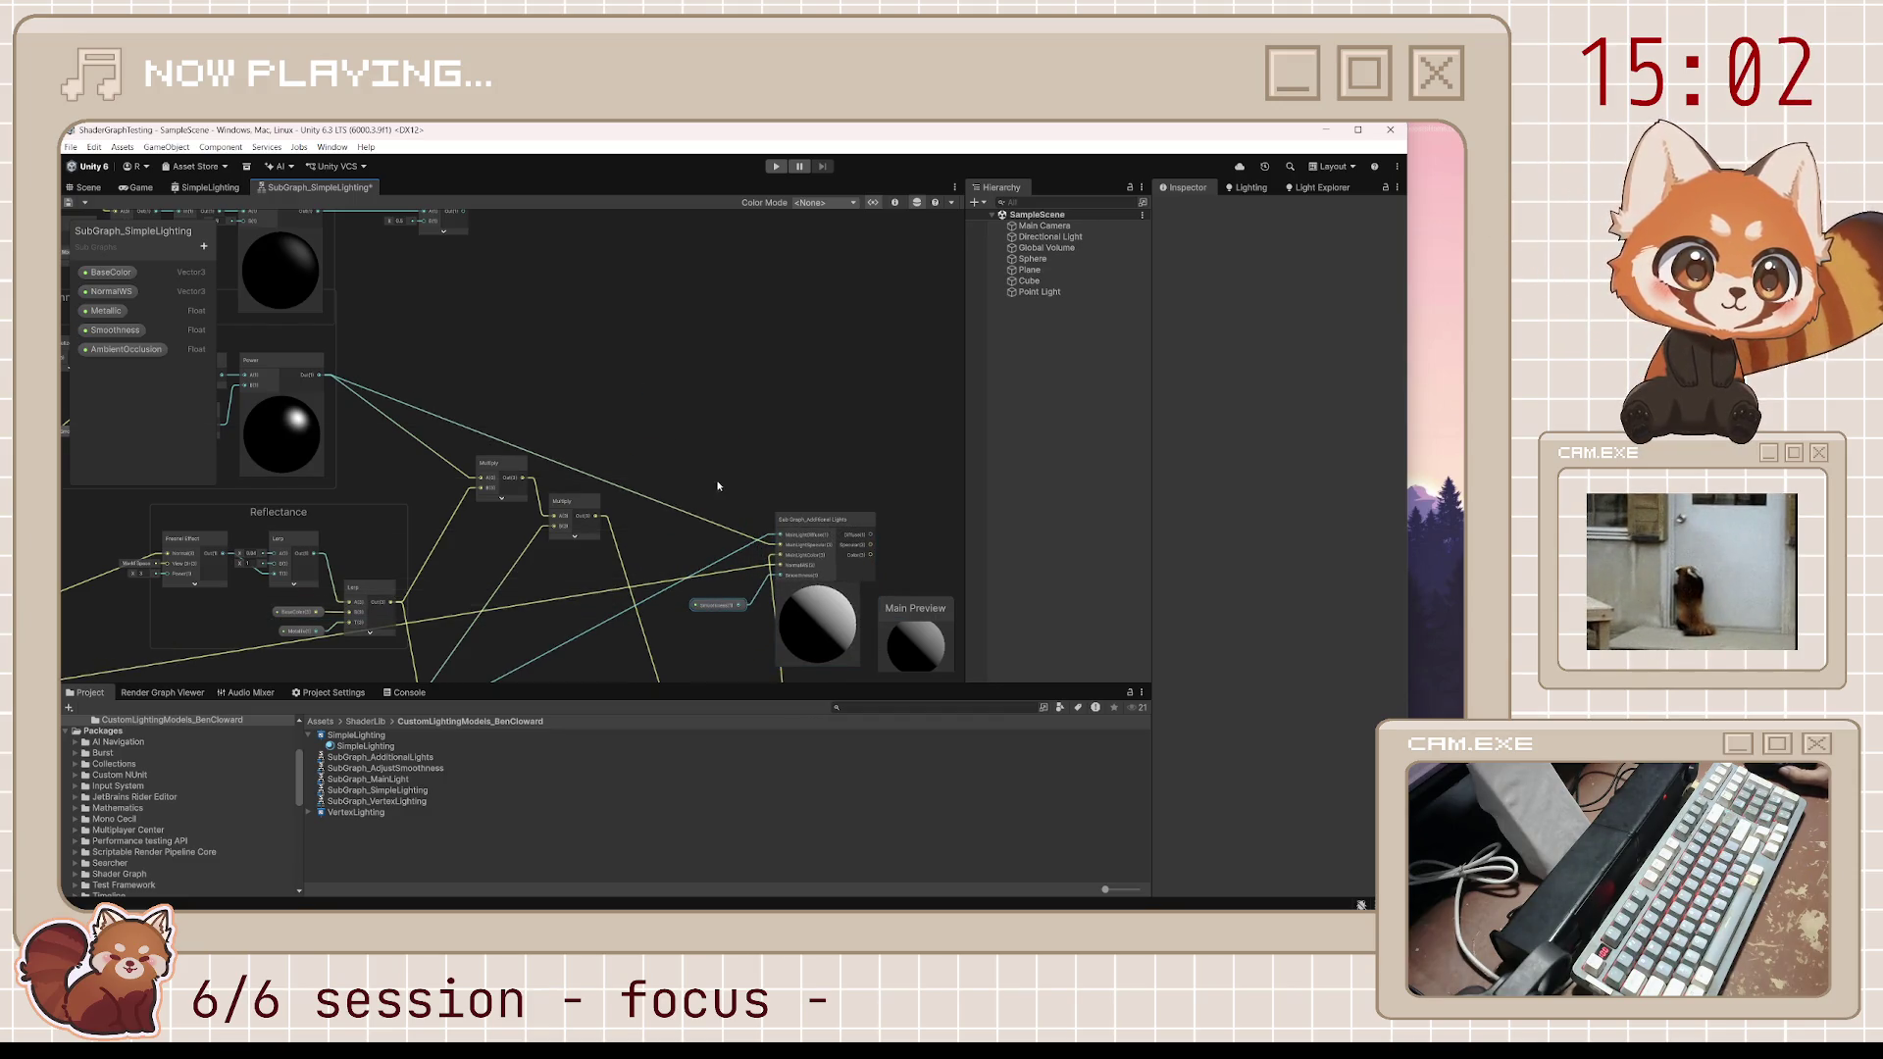
left_click_drag(718, 487, 791, 262)
key("ctrl+s")
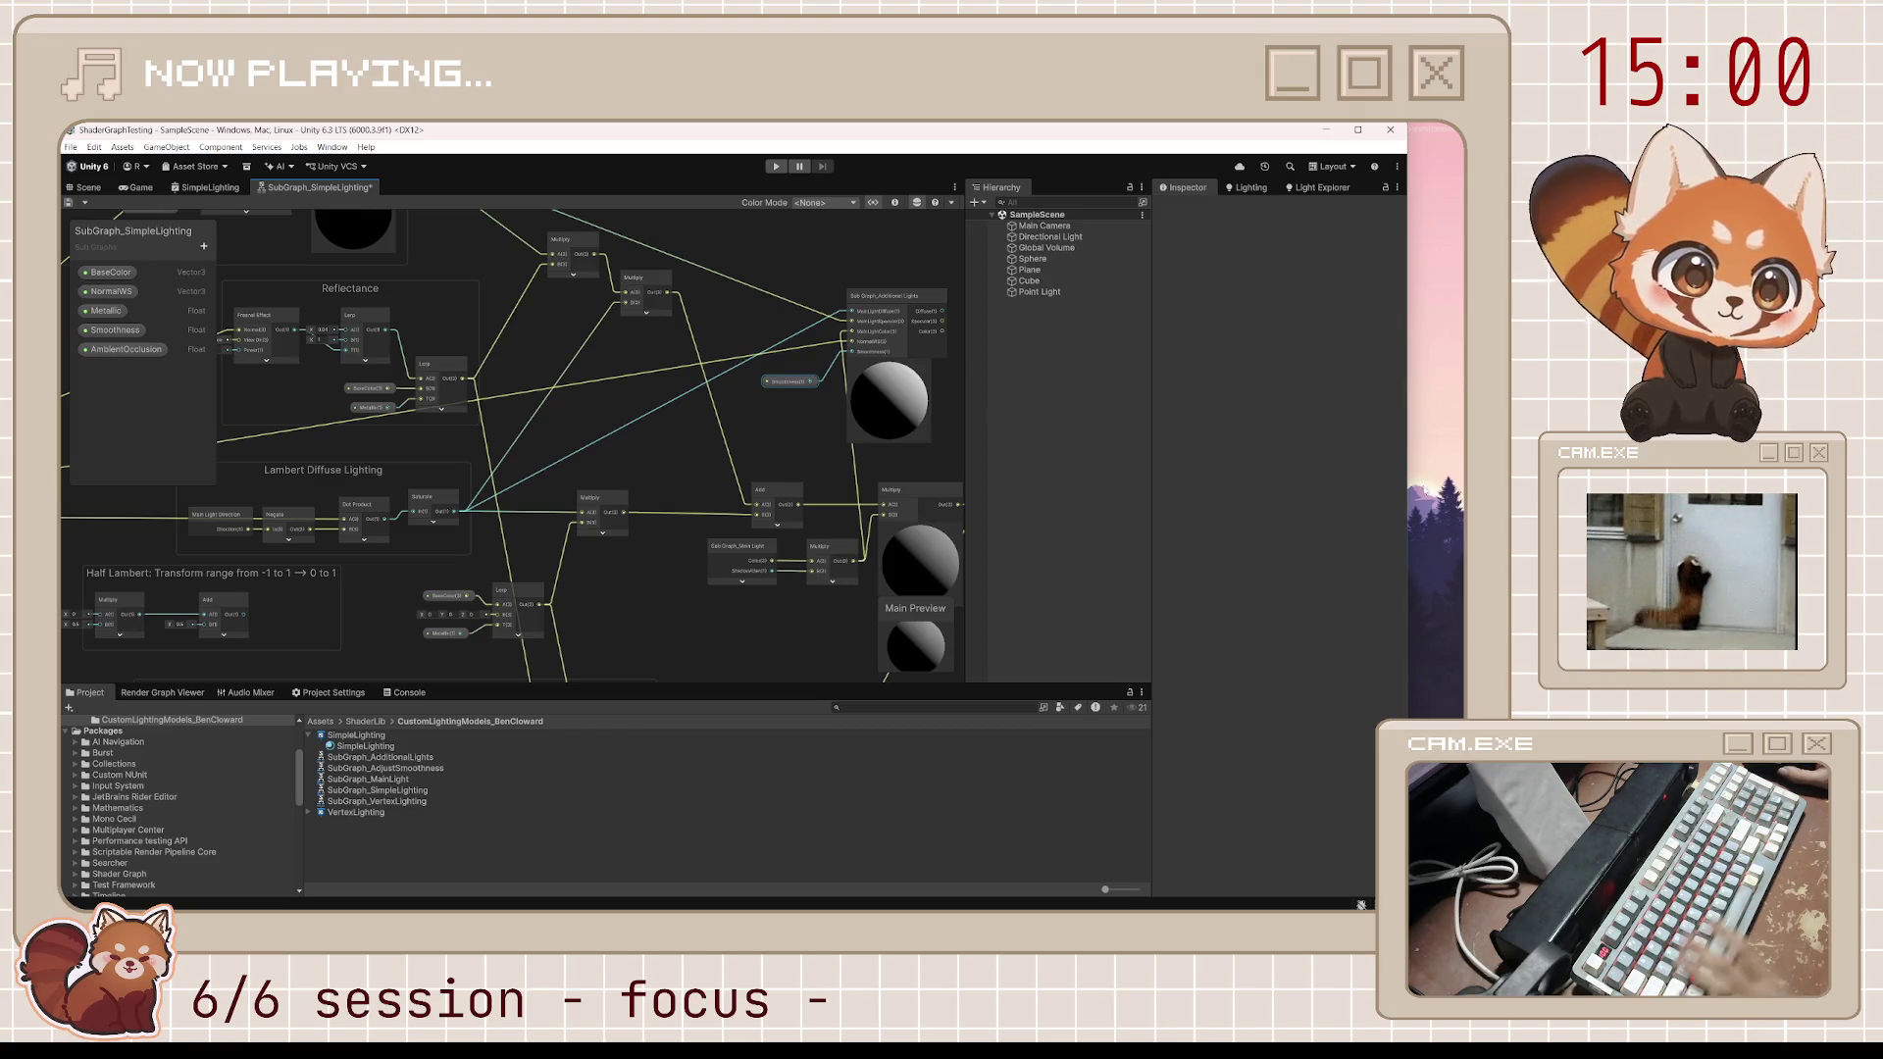
scroll(679, 588, "down", 2)
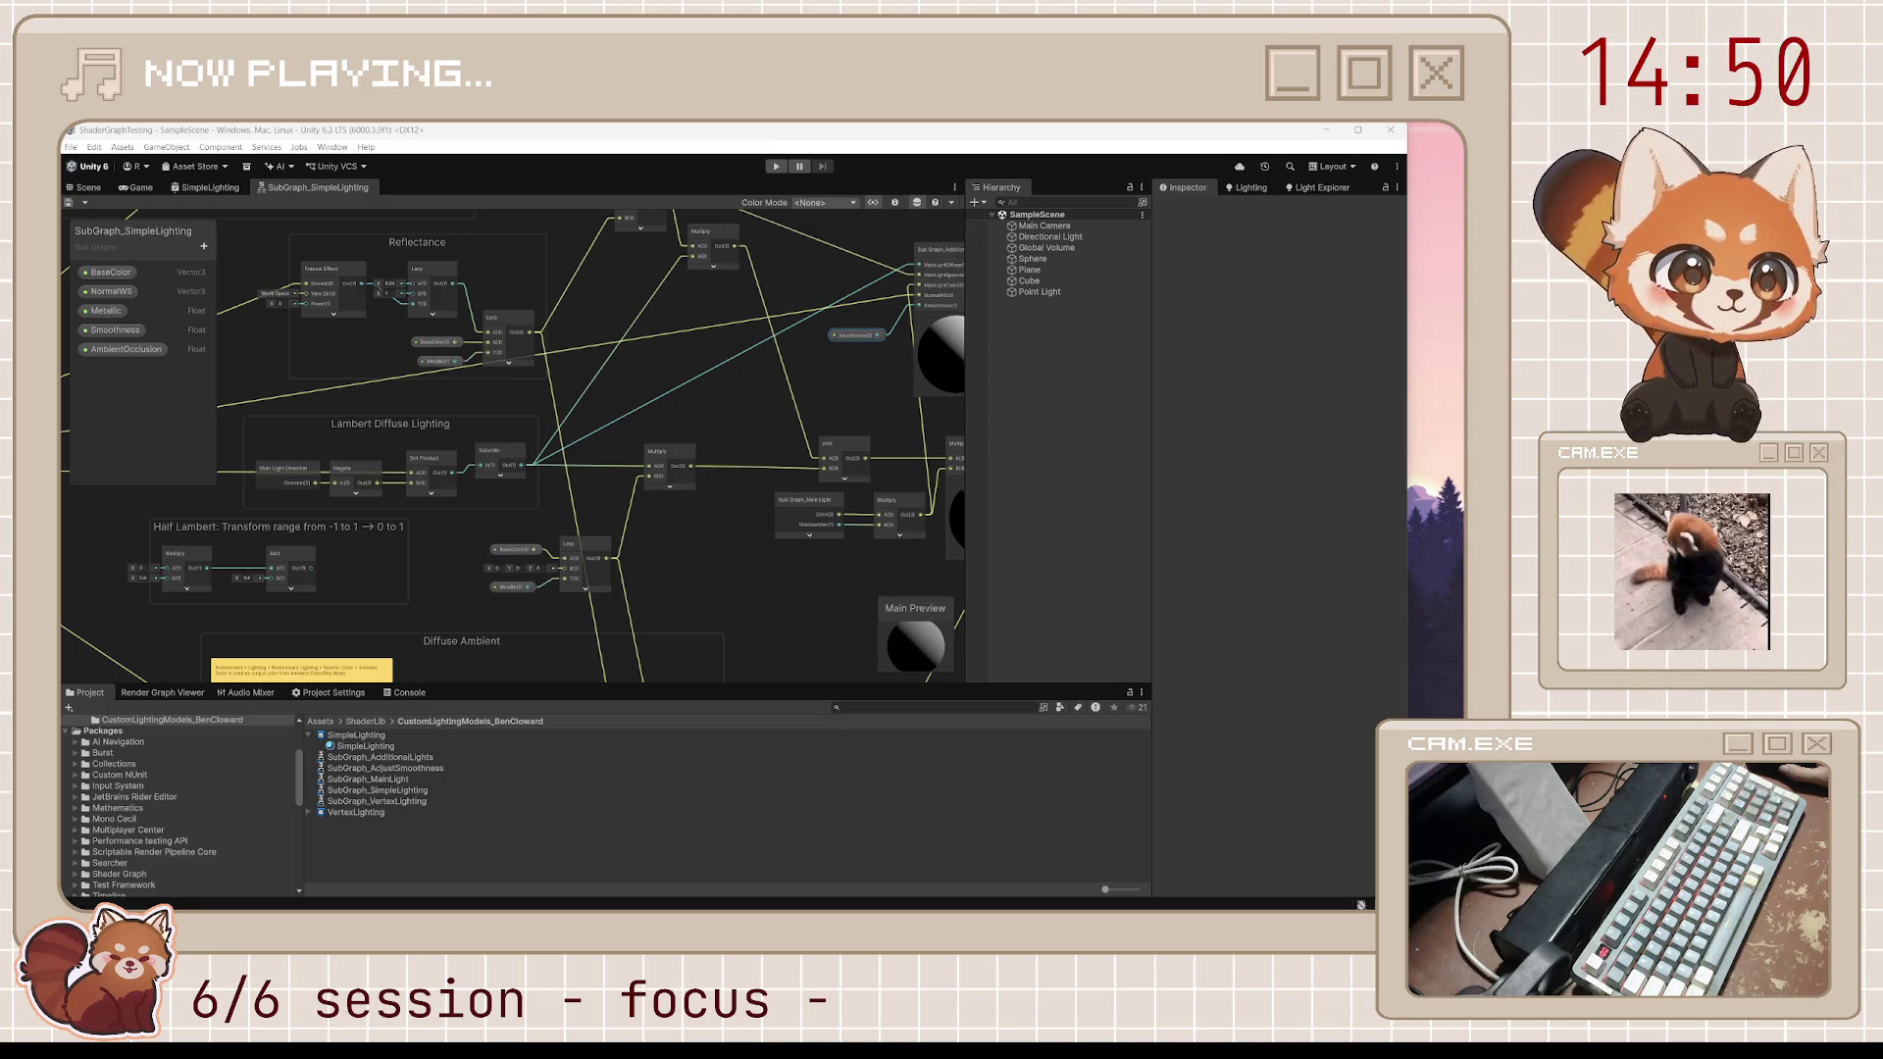
Remove an accidental reroute point on the Saturate-to-Multiply connection and restore the Smoothness node
left_click_drag(786, 557, 675, 552)
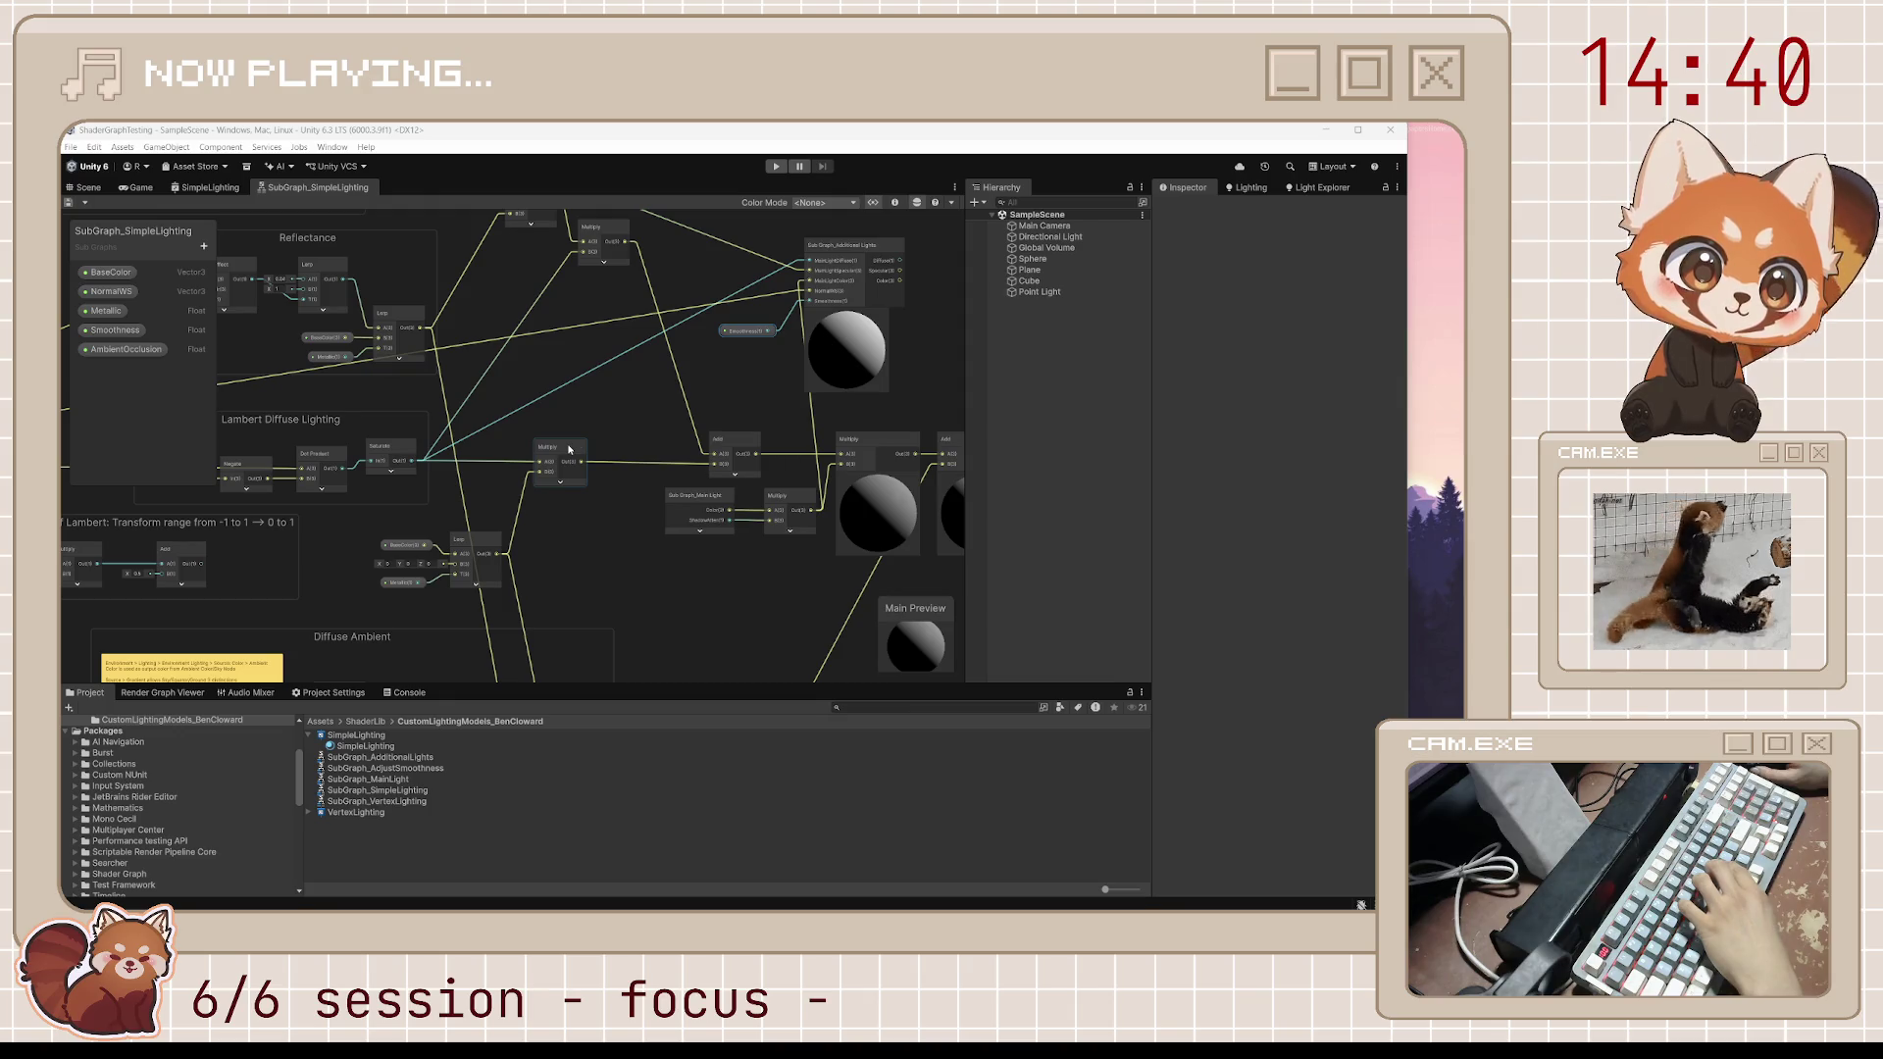
left_click(520, 468)
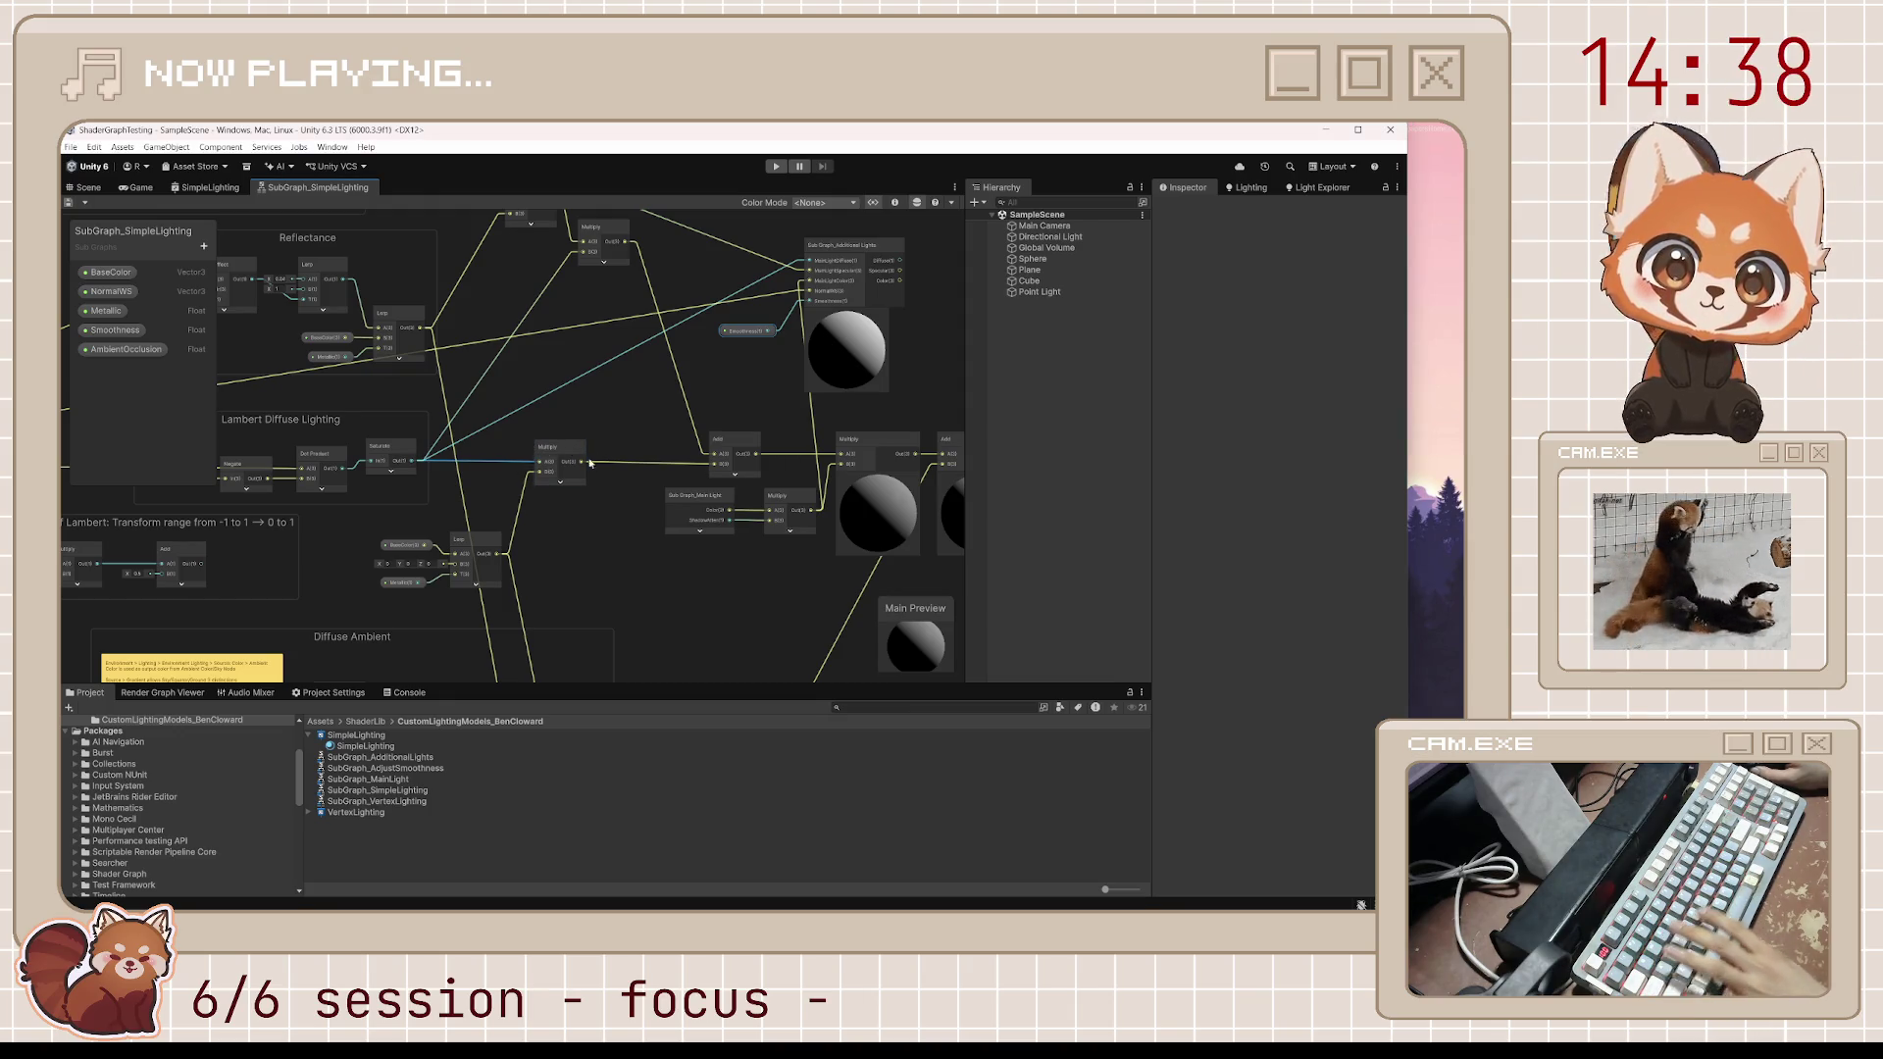
double_click(507, 462)
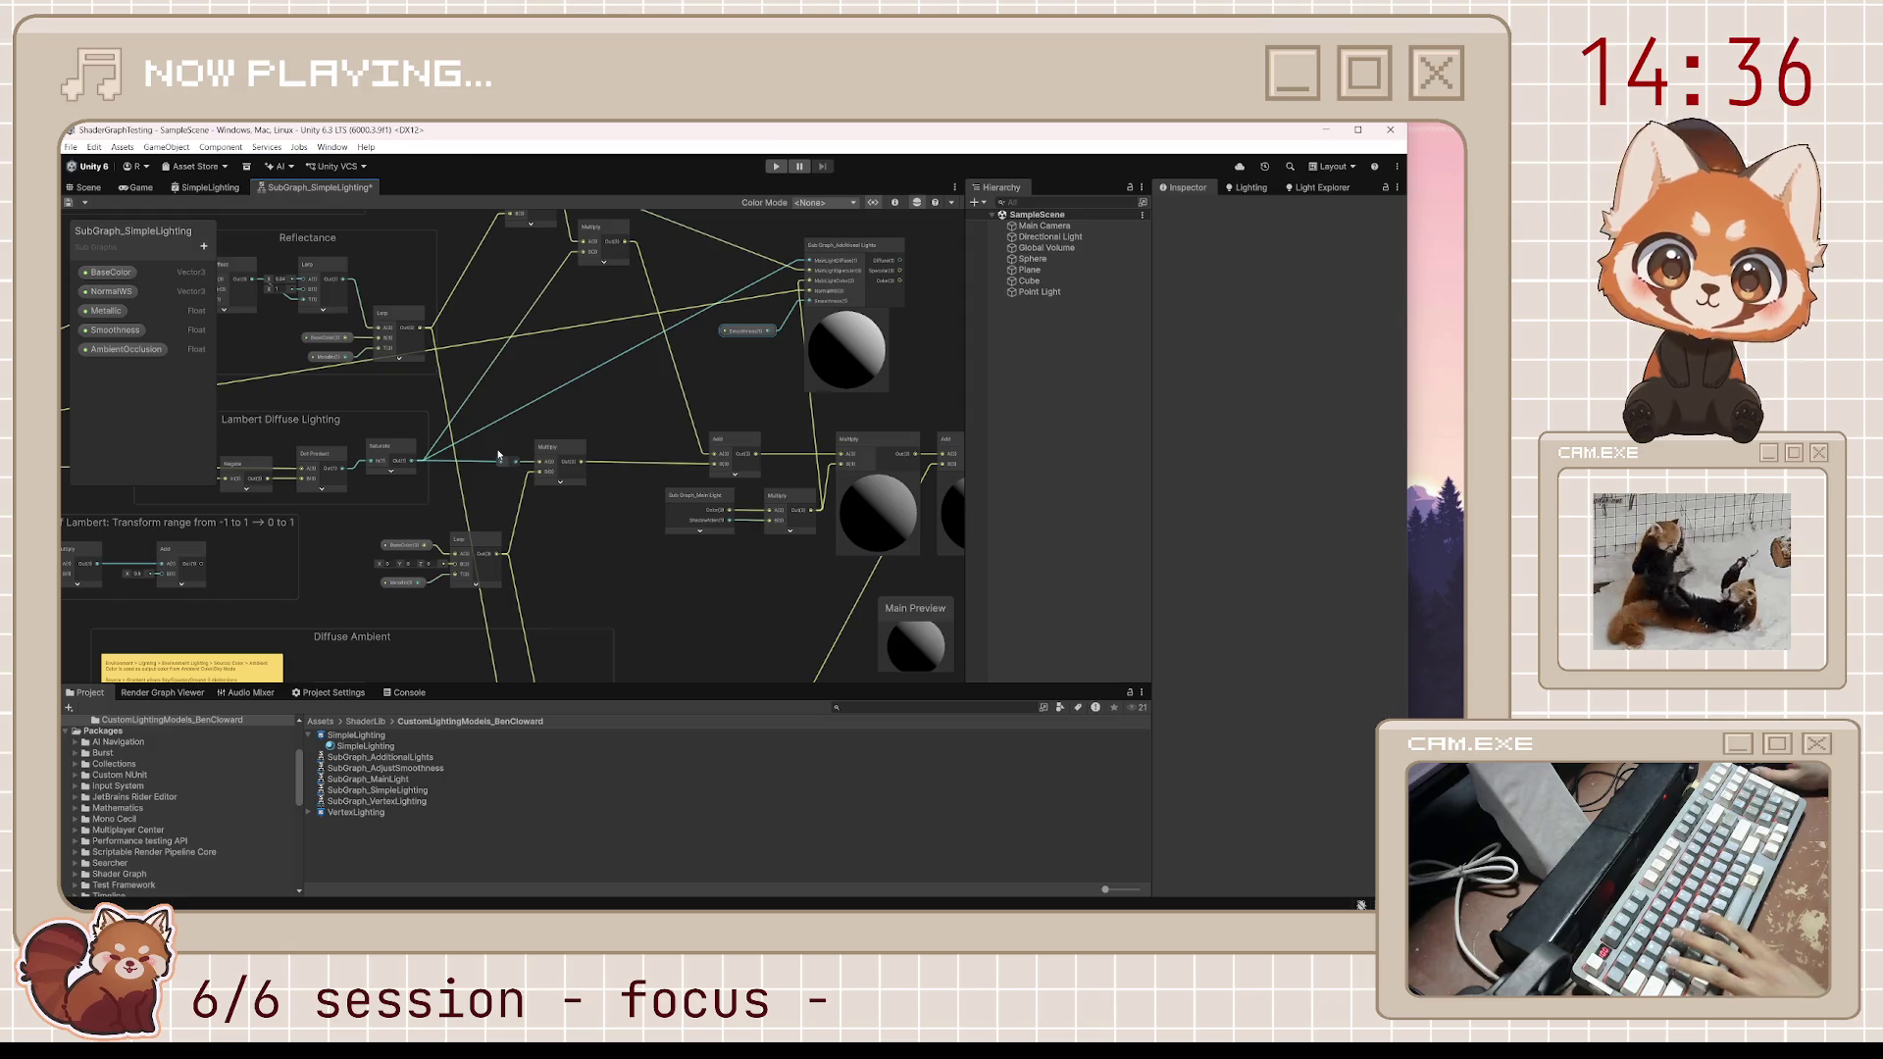
key("Delete")
key("ctrl+z")
key("ctrl+z")
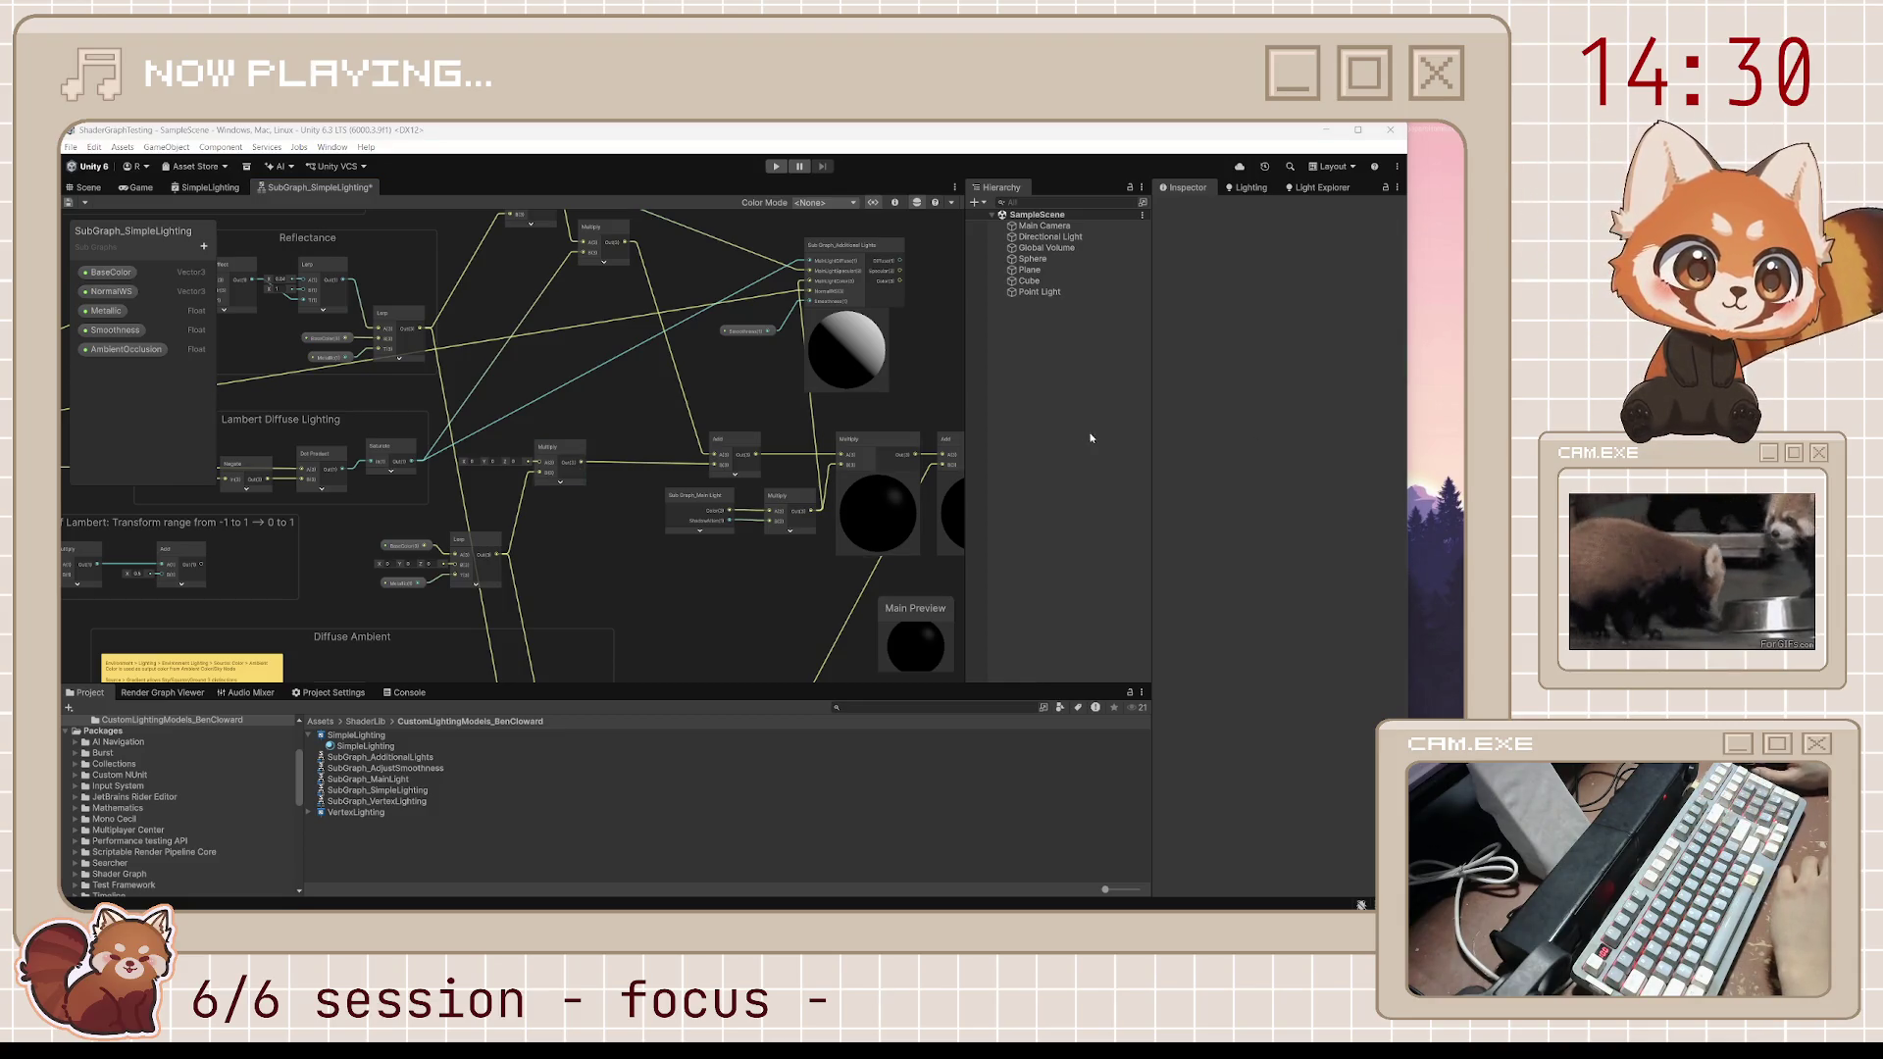
Detach Multiply from Add's B input and connect Additional Lights Diffuse to the Multiply node
mouse_move(893, 500)
left_mouse_down()
mouse_move(891, 544)
mouse_move(668, 519)
left_mouse_up()
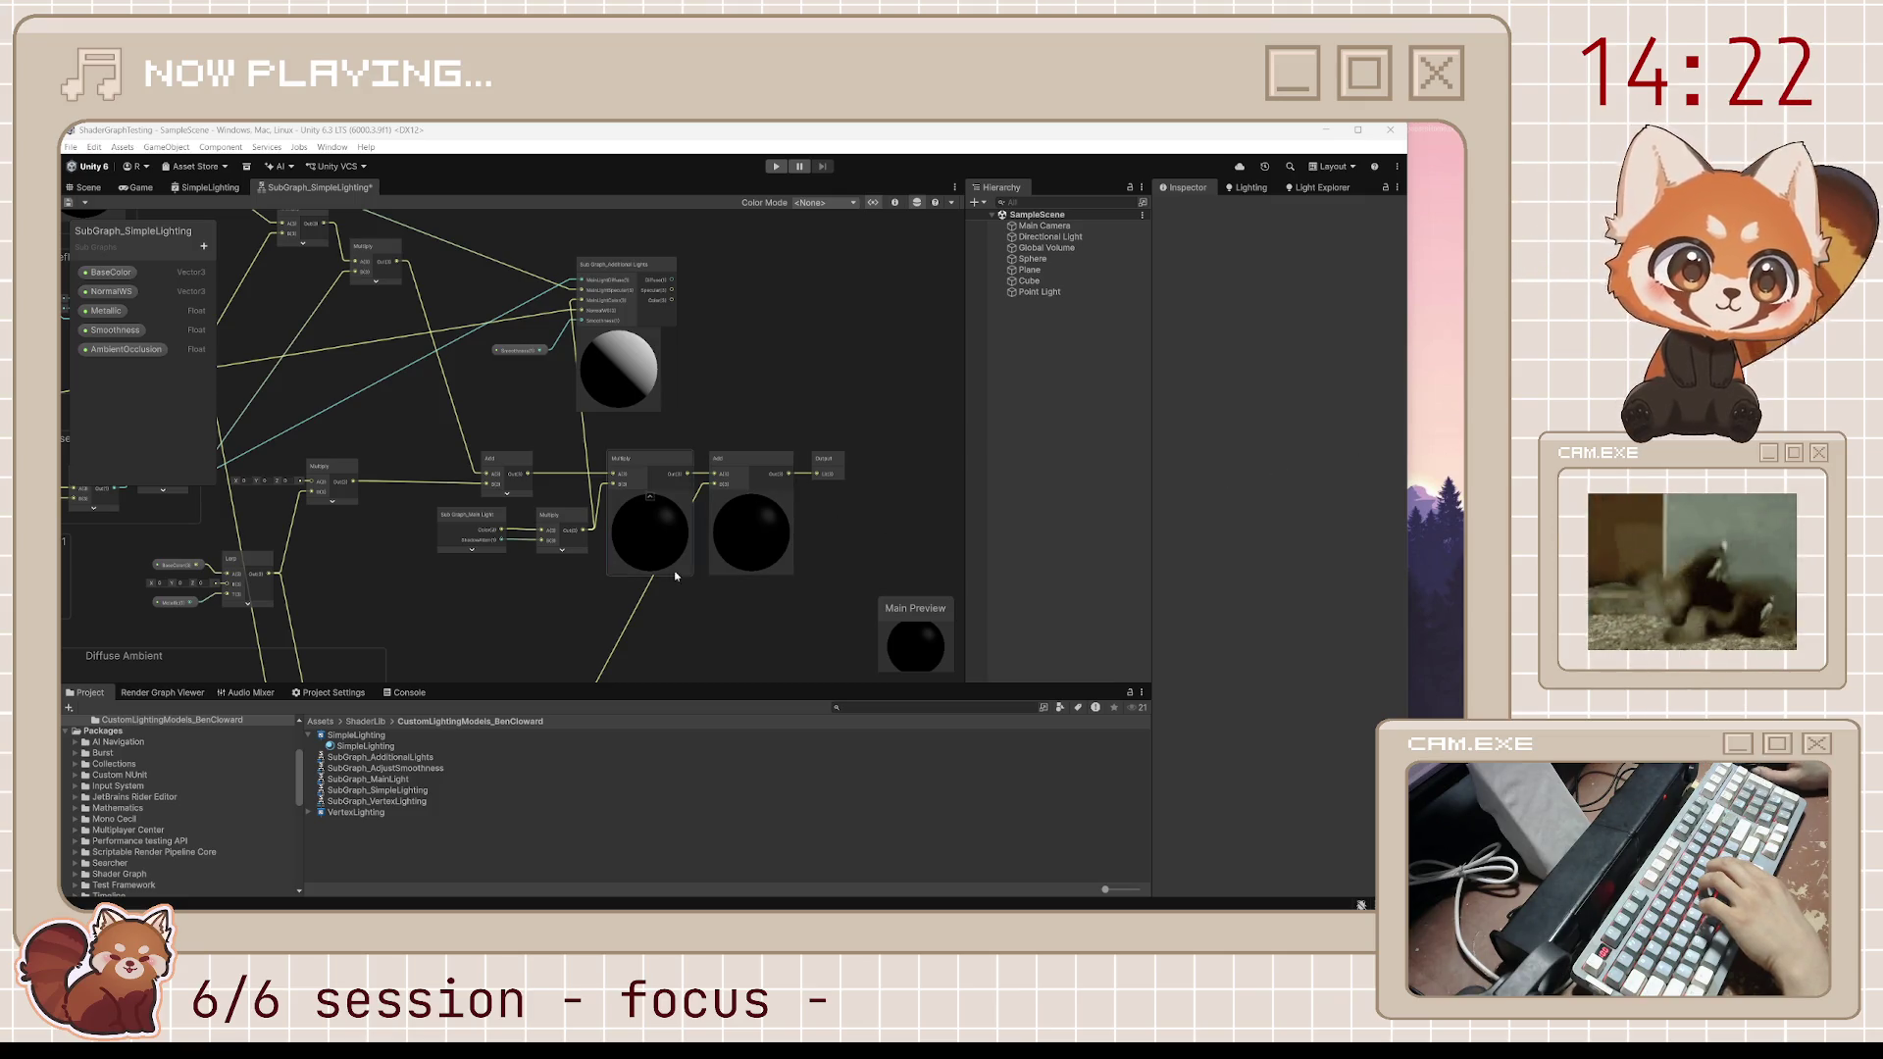
mouse_move(480, 531)
left_mouse_down()
mouse_move(579, 578)
mouse_move(628, 575)
left_mouse_up()
mouse_move(621, 478)
left_mouse_down()
mouse_move(490, 468)
mouse_move(854, 358)
mouse_move(867, 309)
left_mouse_up()
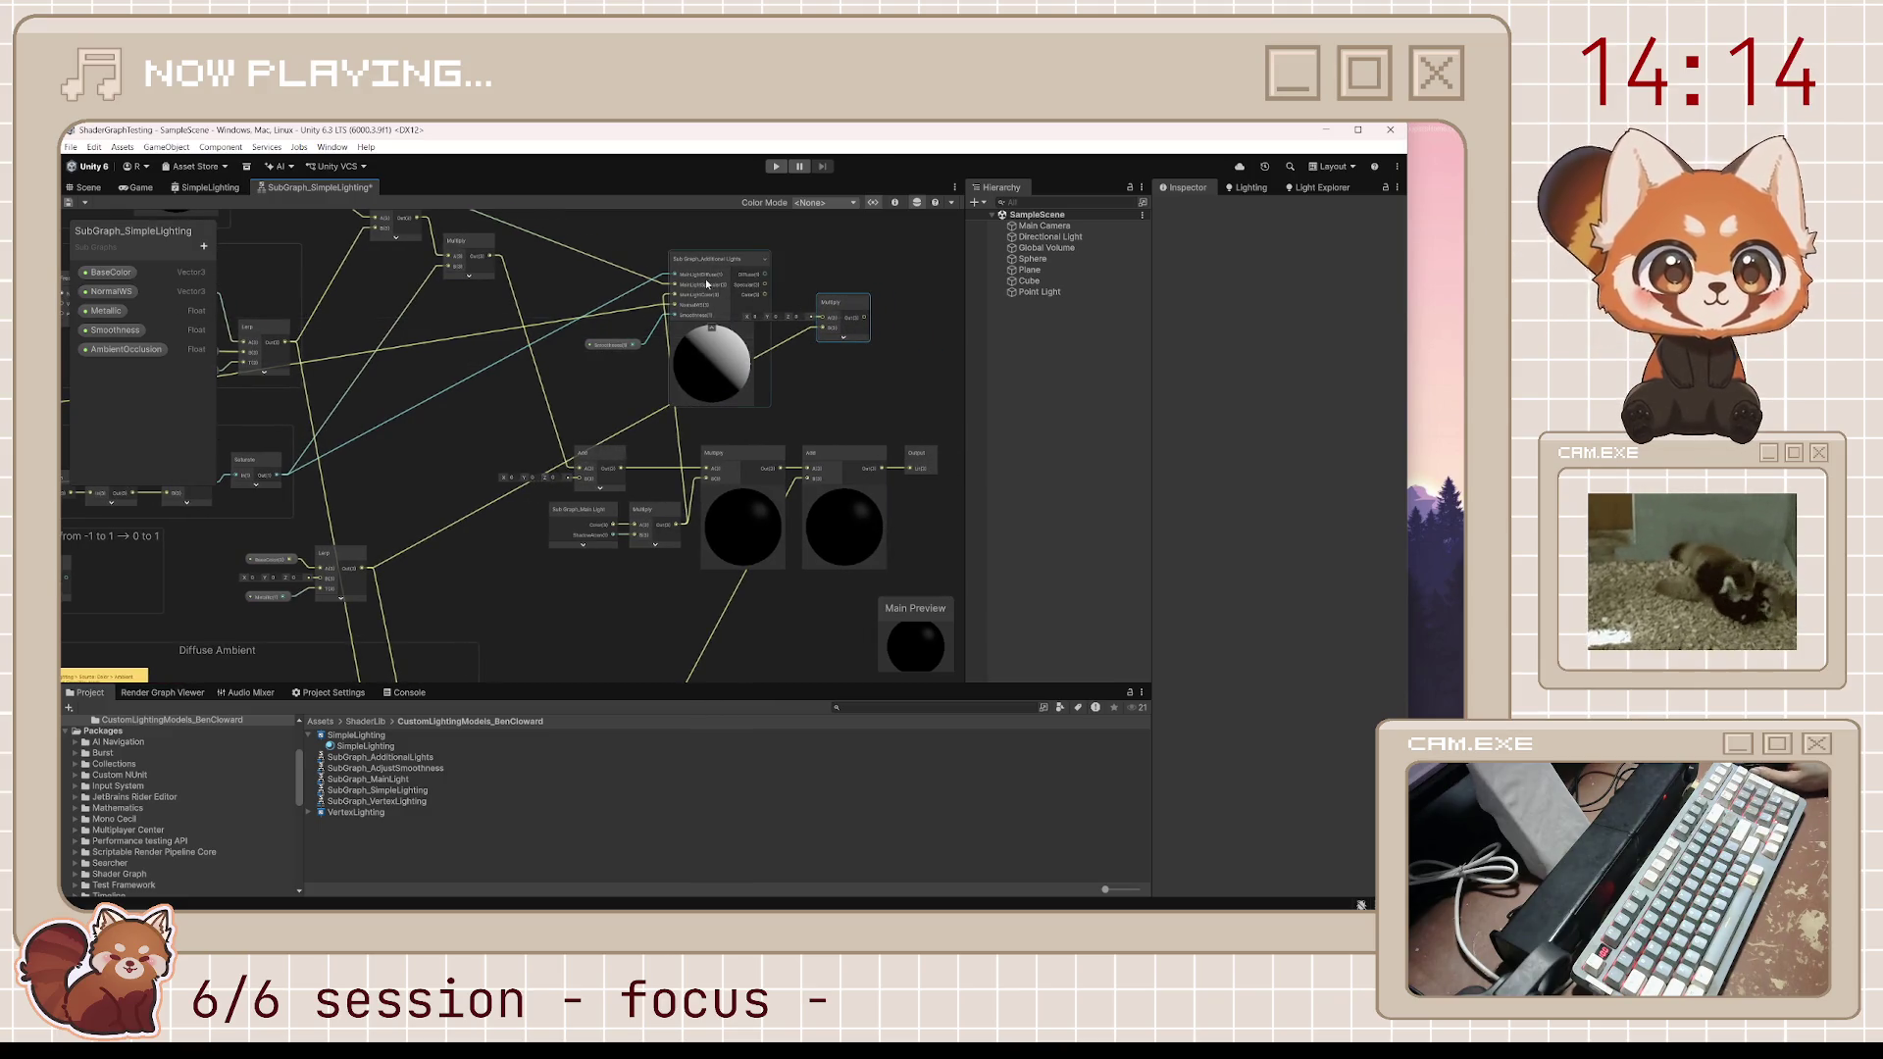
mouse_move(764, 277)
left_mouse_down()
mouse_move(828, 343)
mouse_move(823, 299)
mouse_move(874, 303)
left_mouse_up()
Add an Add node fed by the Multiply output, with Specular wired into its B input
type("add")
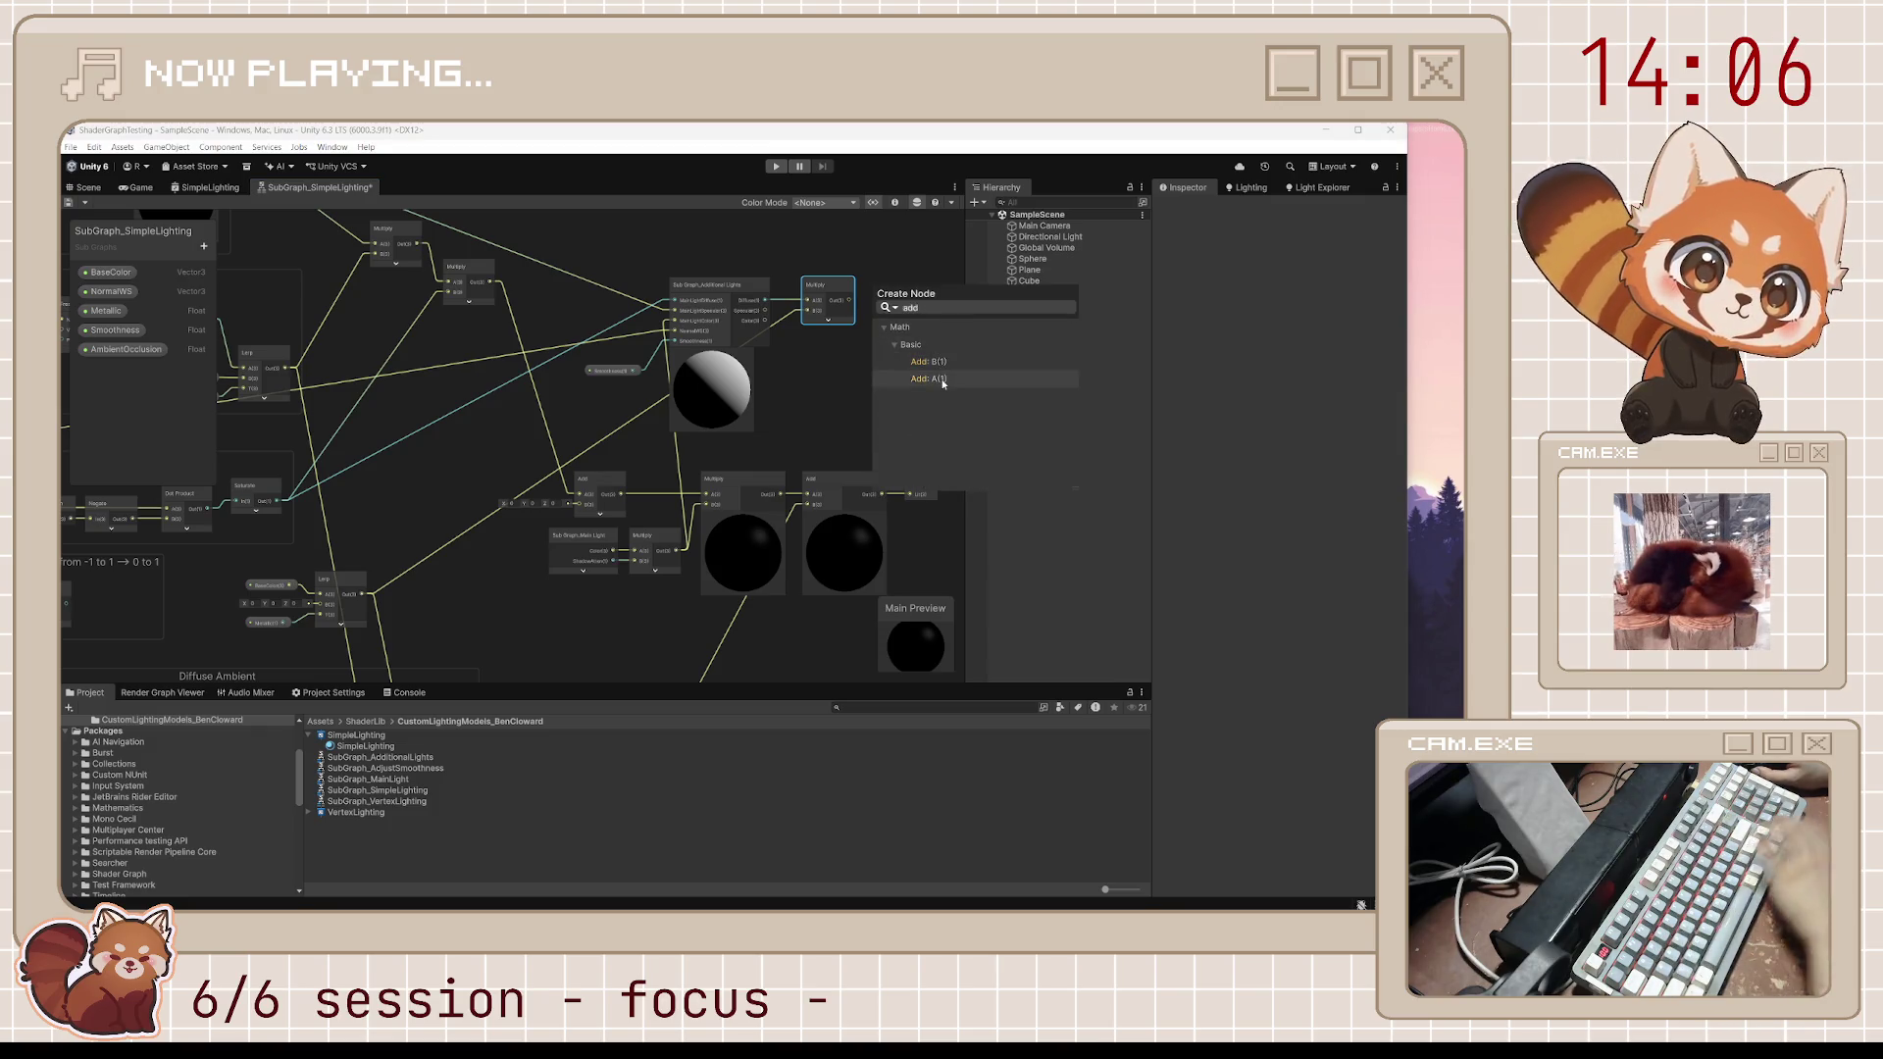
left_click(942, 383)
mouse_move(765, 310)
left_mouse_down()
mouse_move(878, 335)
mouse_move(855, 342)
mouse_move(892, 326)
left_mouse_up()
left_click(910, 343)
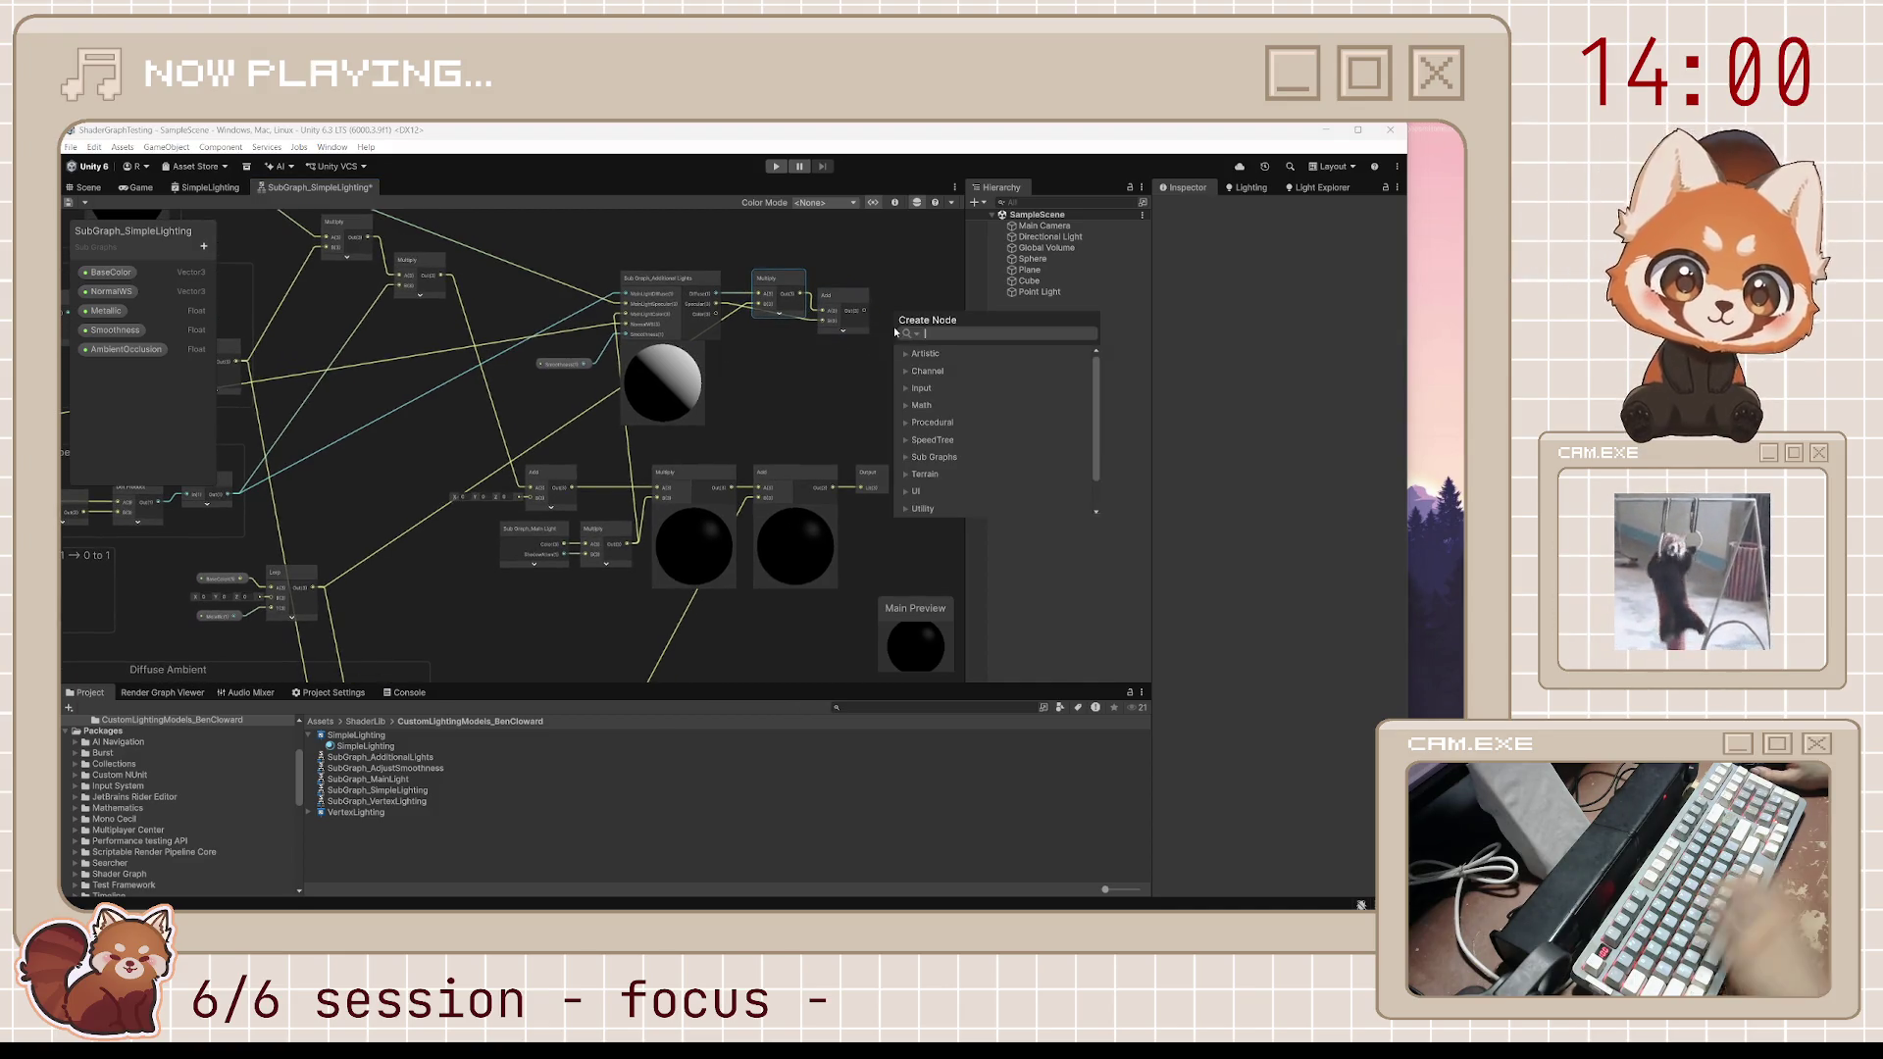
Create a Multiply node fed by Additional Lights Color and route its output to Add's A input
type("mul")
left_click(975, 474)
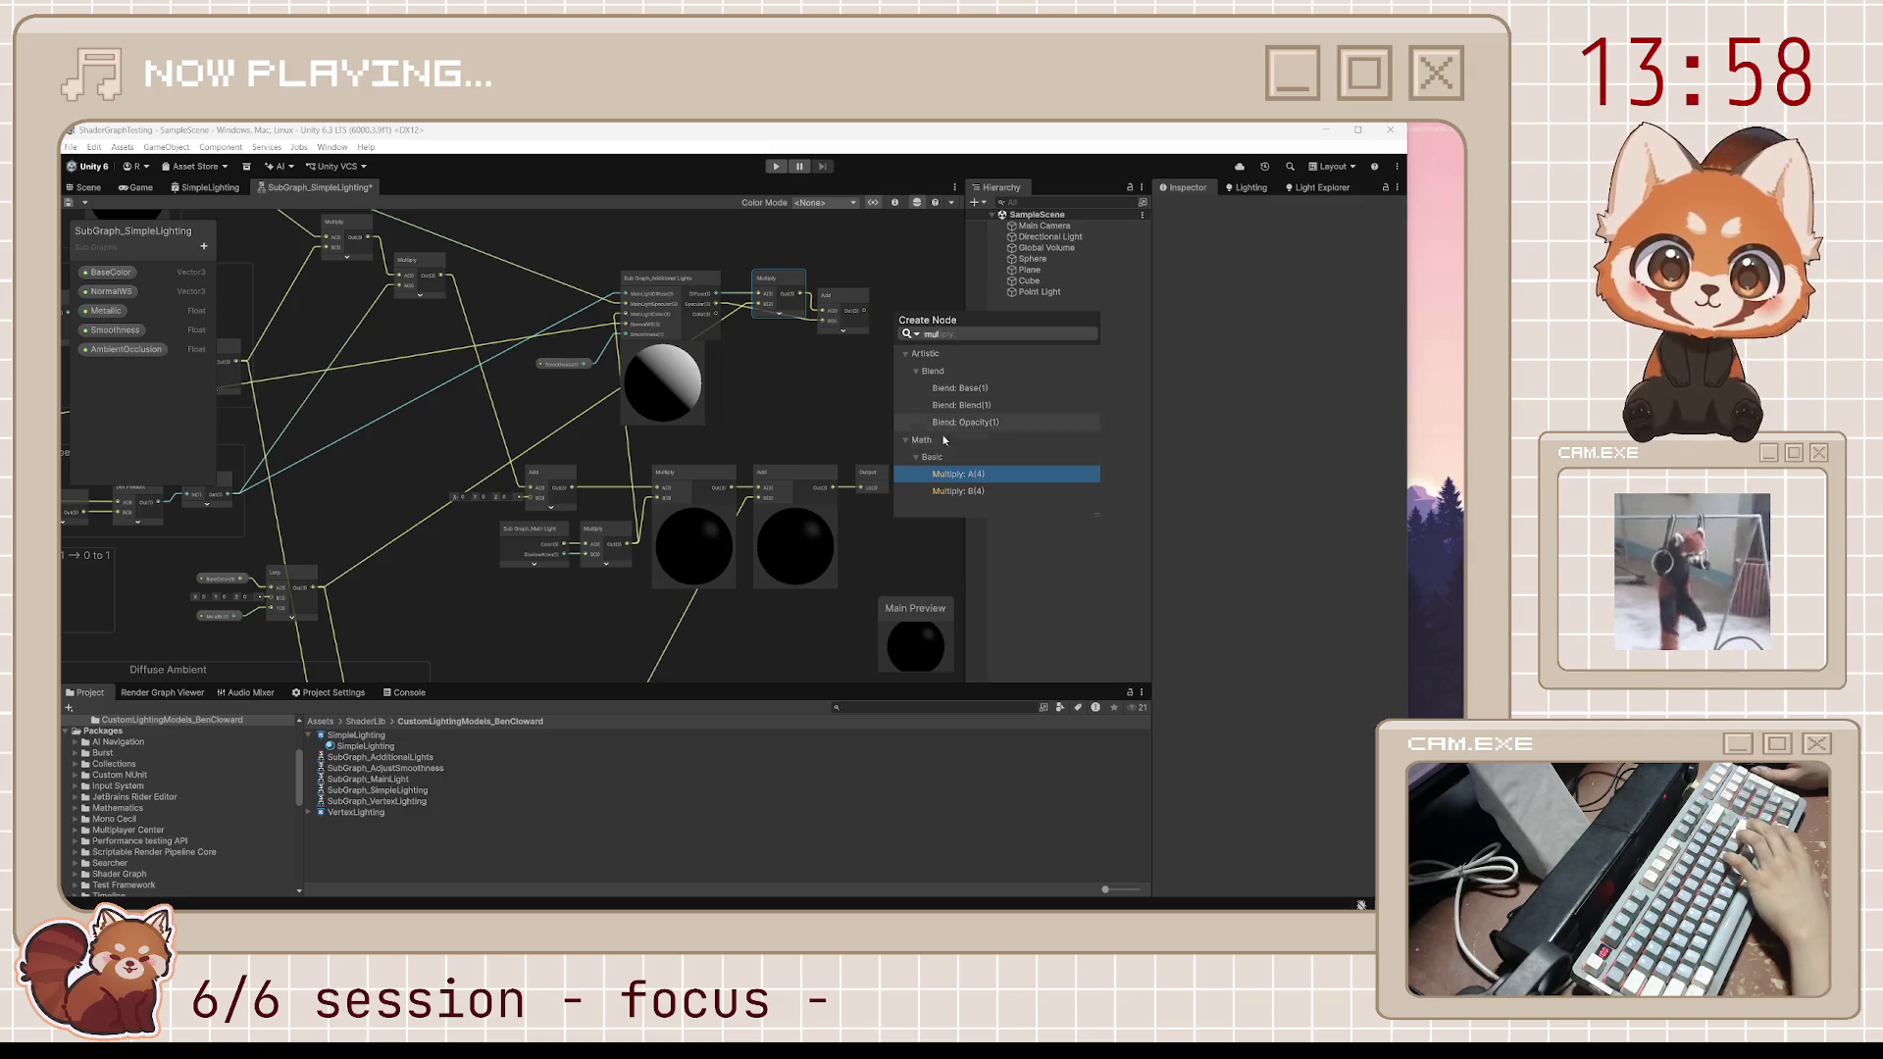
key("Return")
left_click_drag(785, 333, 717, 314)
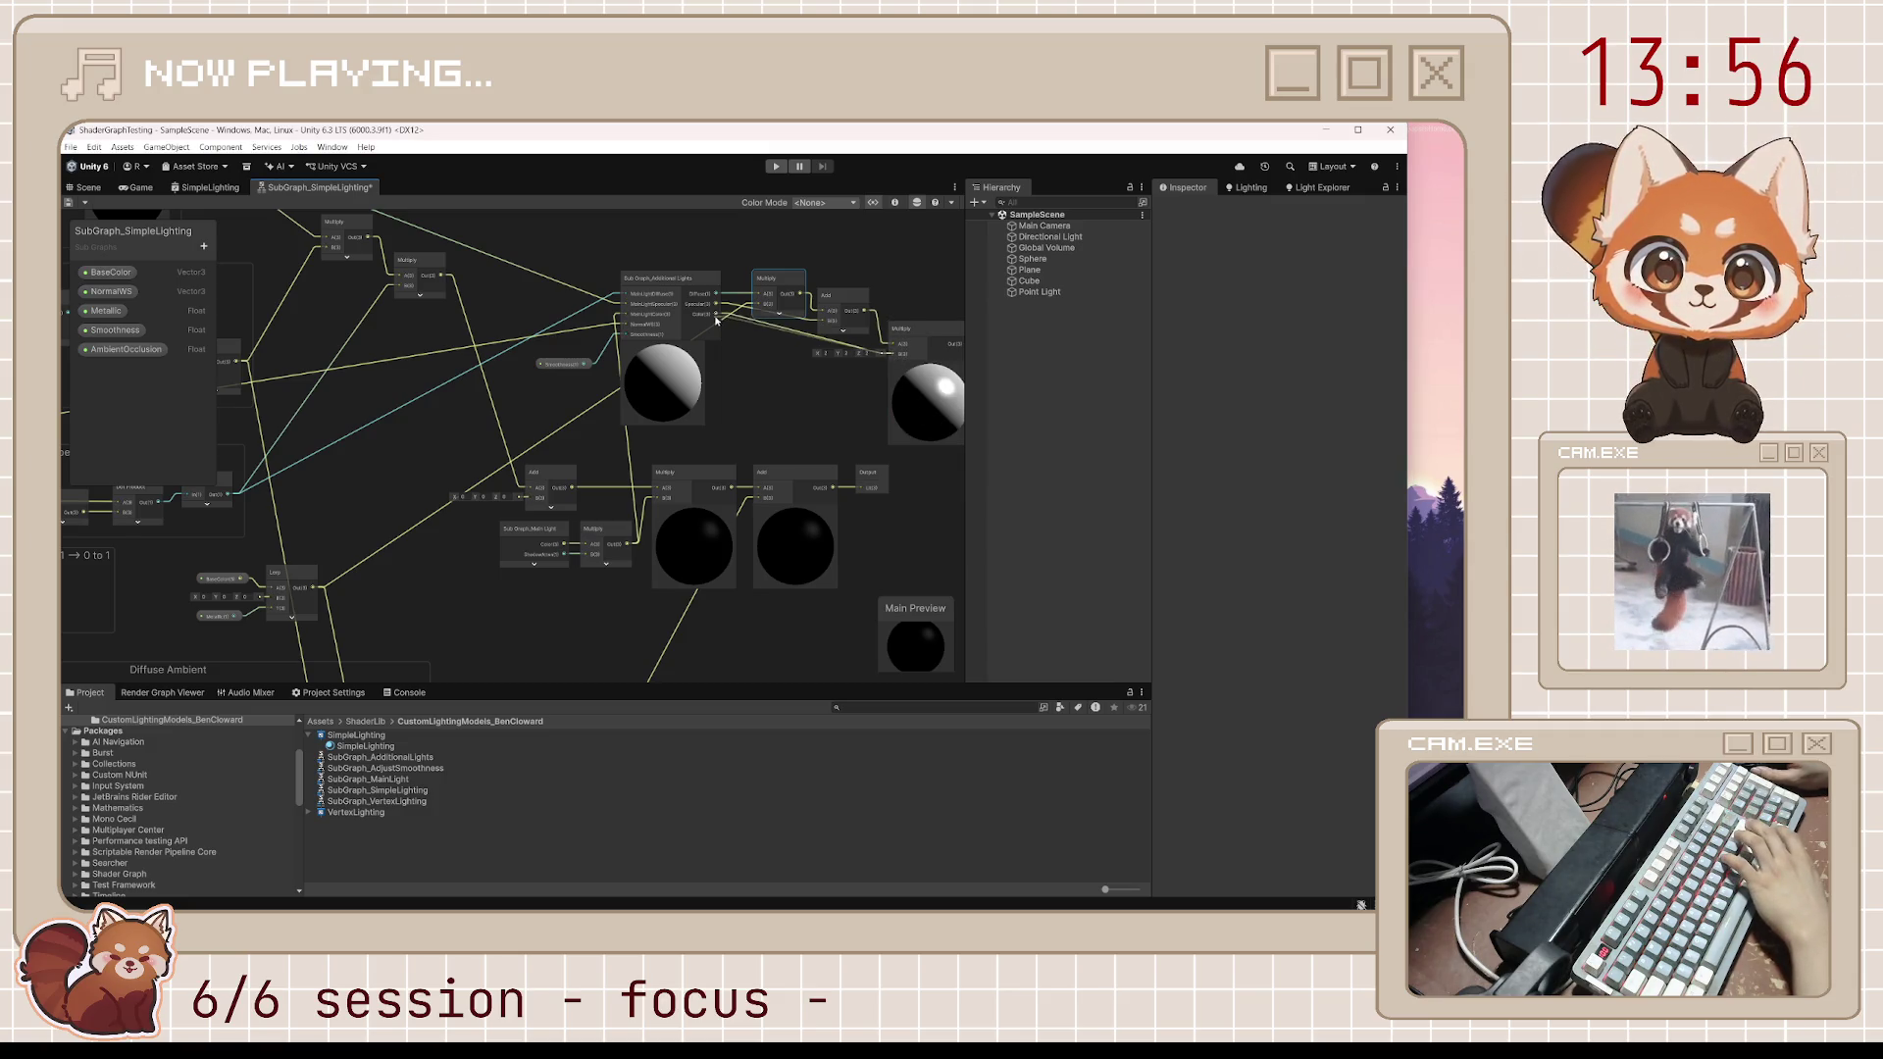
left_click_drag(833, 389, 737, 405)
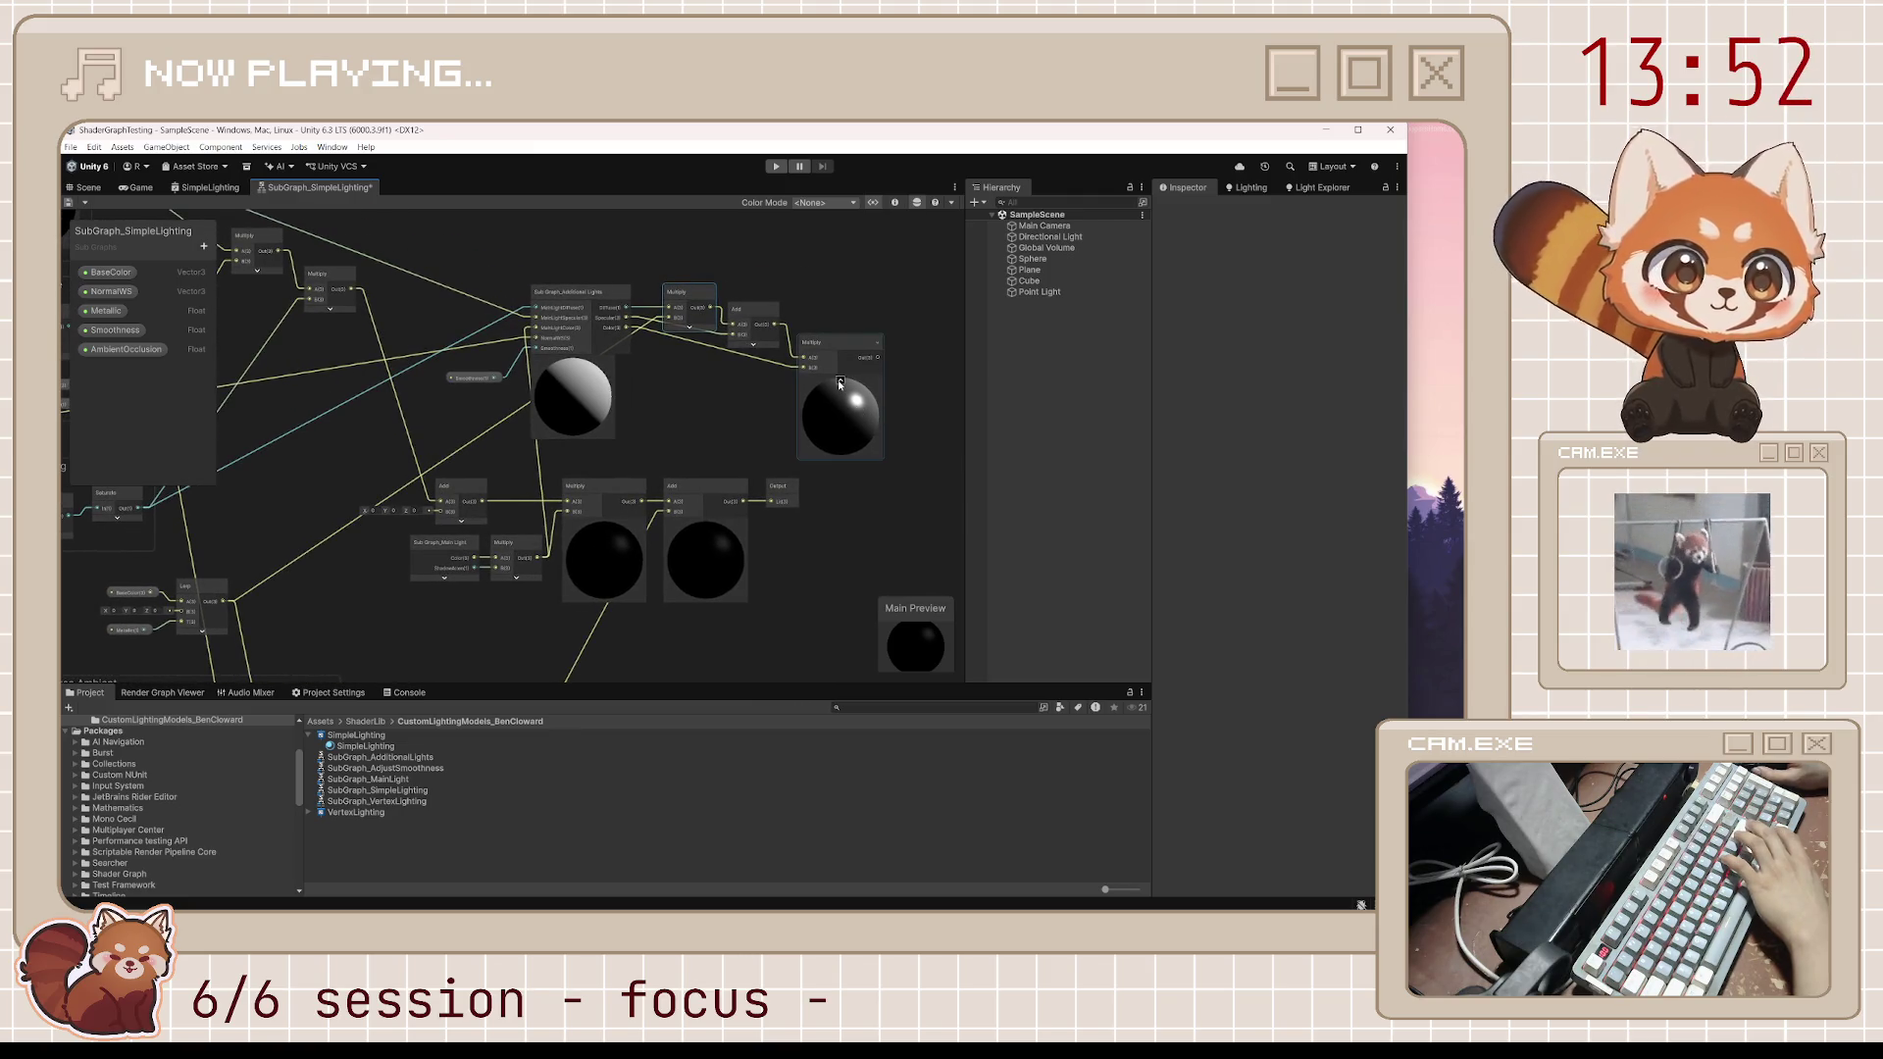
left_click(839, 379)
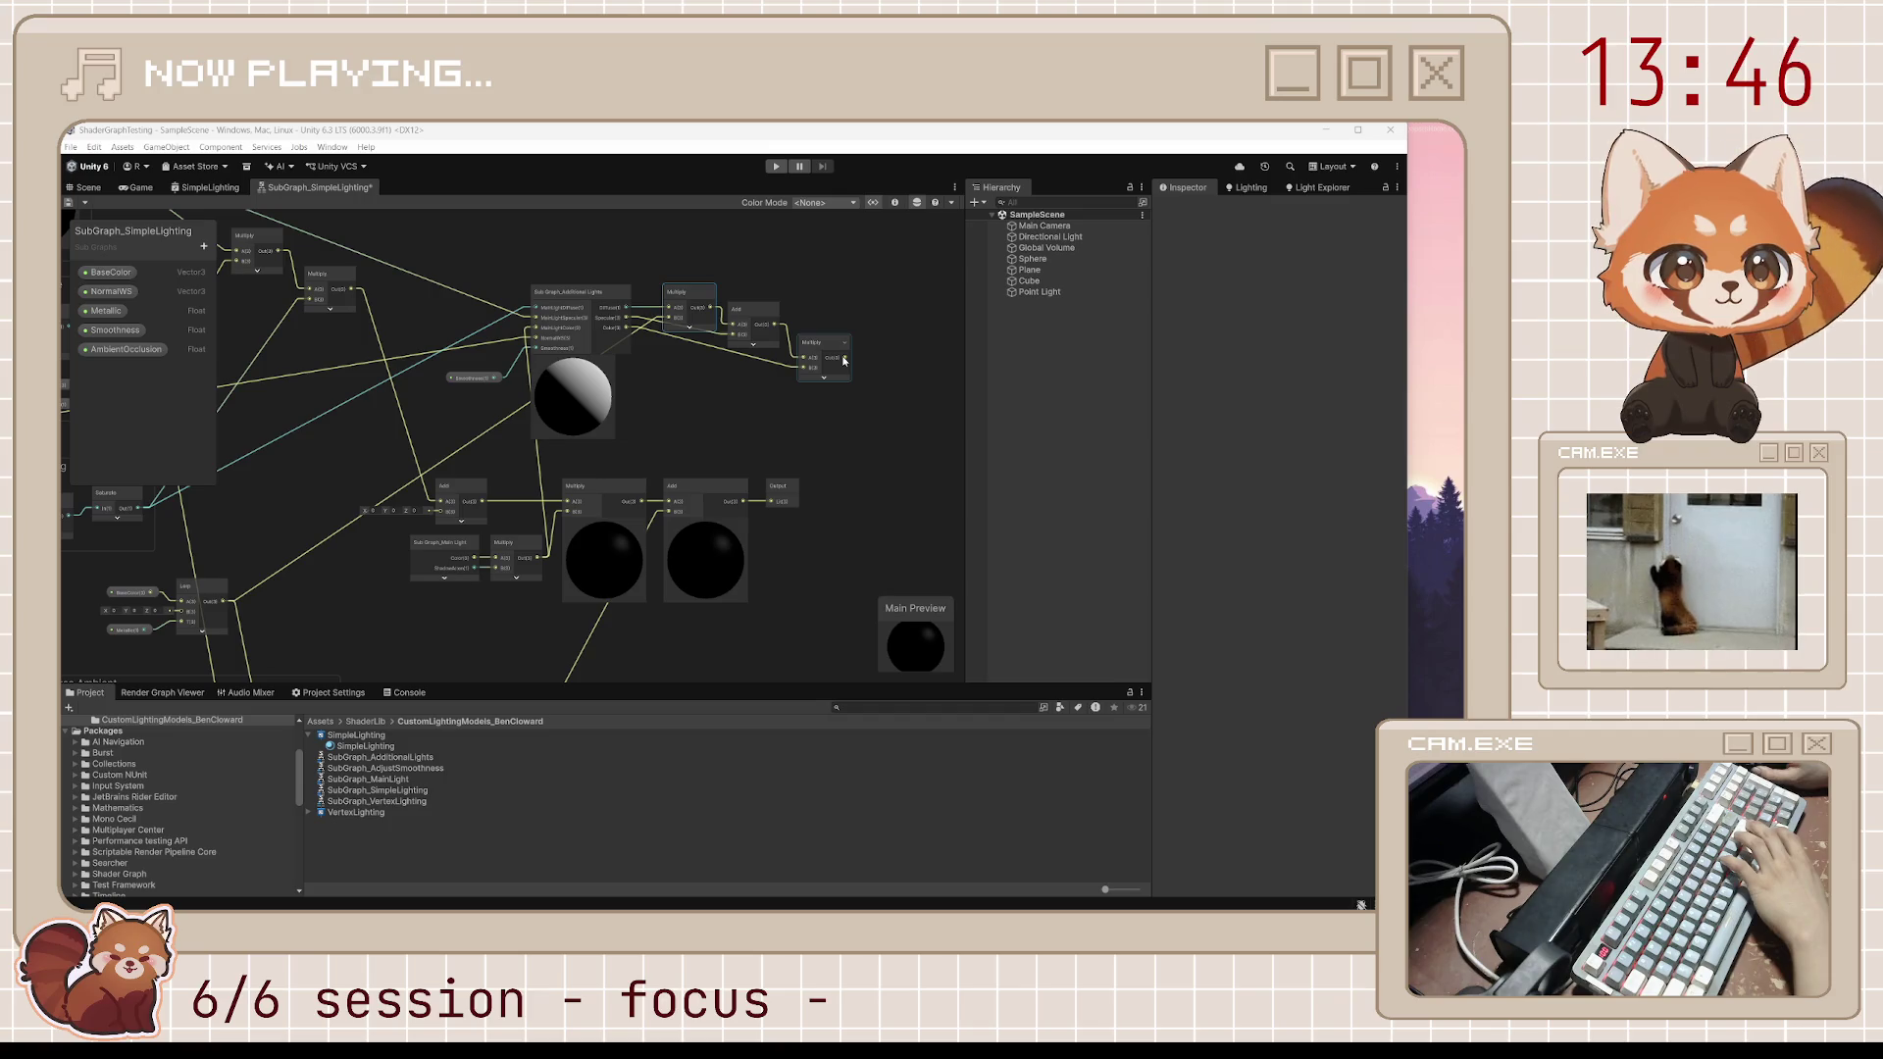
mouse_move(769, 432)
left_mouse_down()
mouse_move(417, 478)
mouse_move(422, 500)
mouse_move(732, 424)
mouse_move(819, 427)
mouse_move(863, 398)
left_mouse_up()
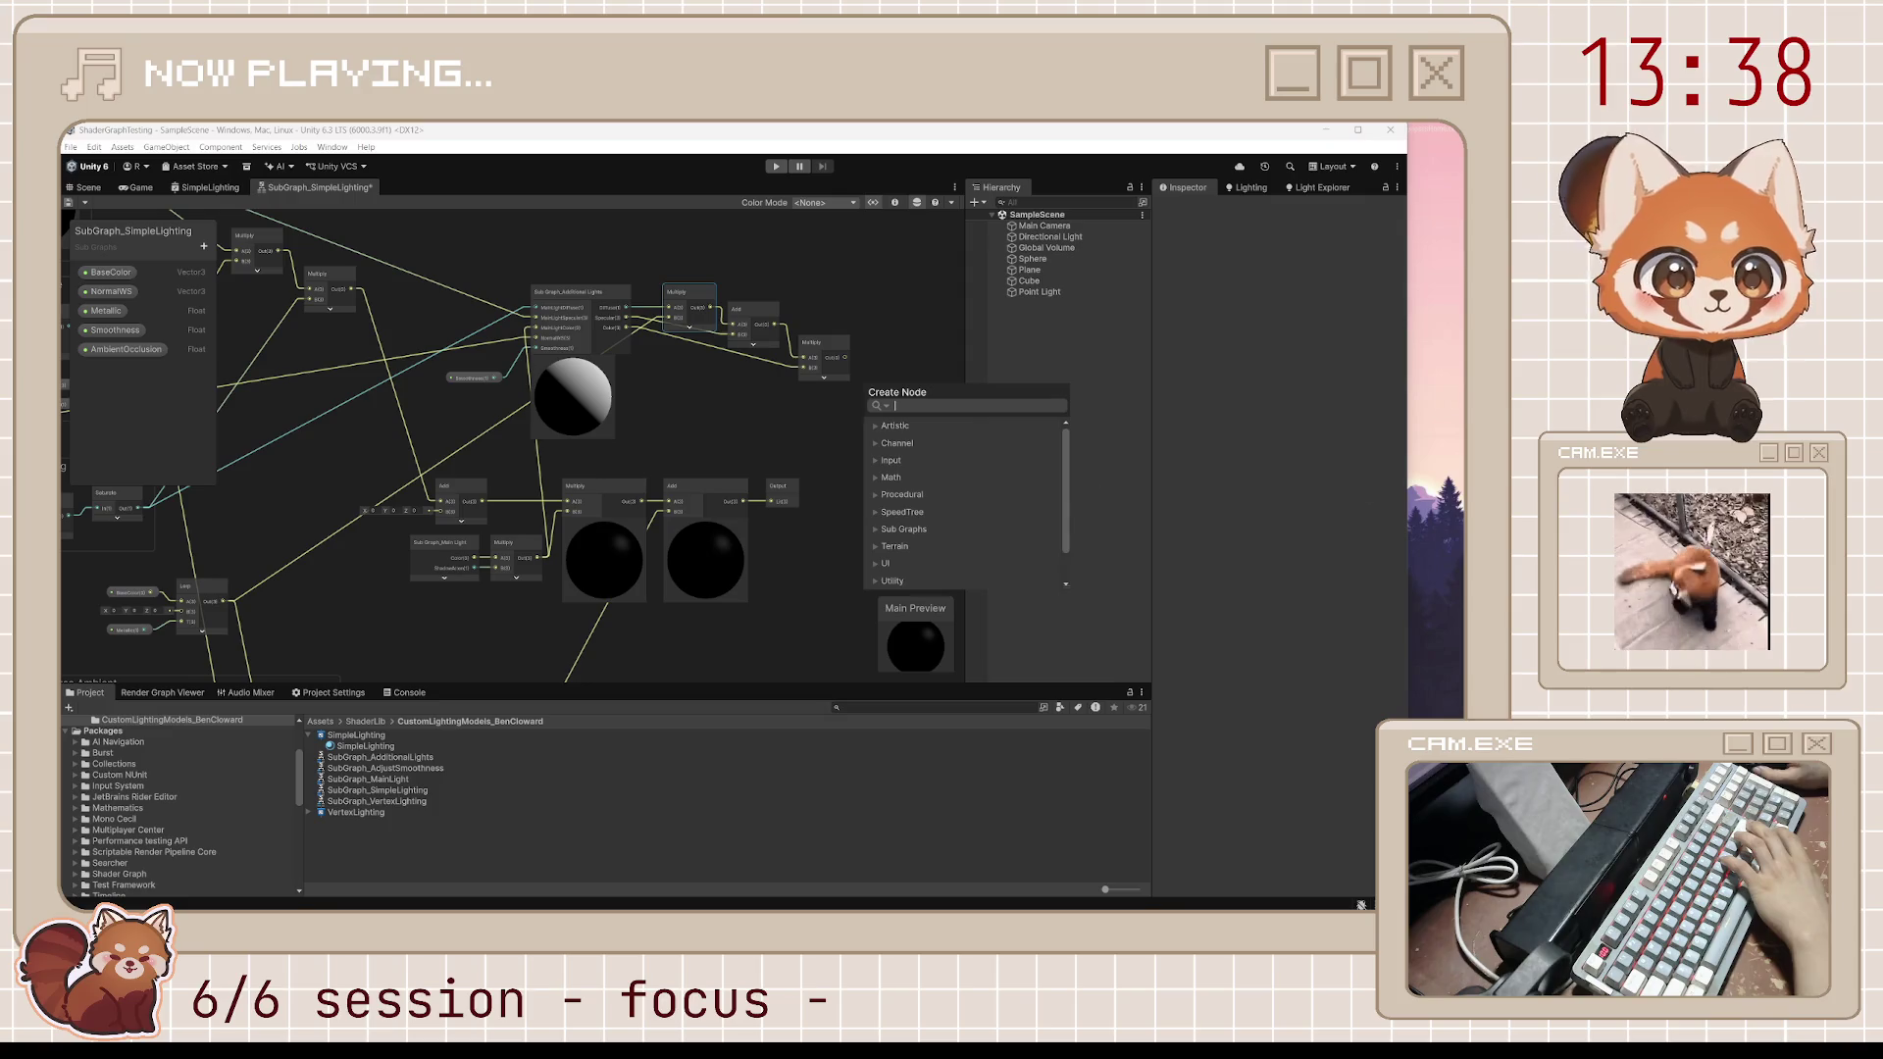
mouse_move(517, 680)
left_mouse_down()
mouse_move(693, 446)
mouse_move(628, 539)
left_mouse_up()
left_click_drag(820, 525, 696, 550)
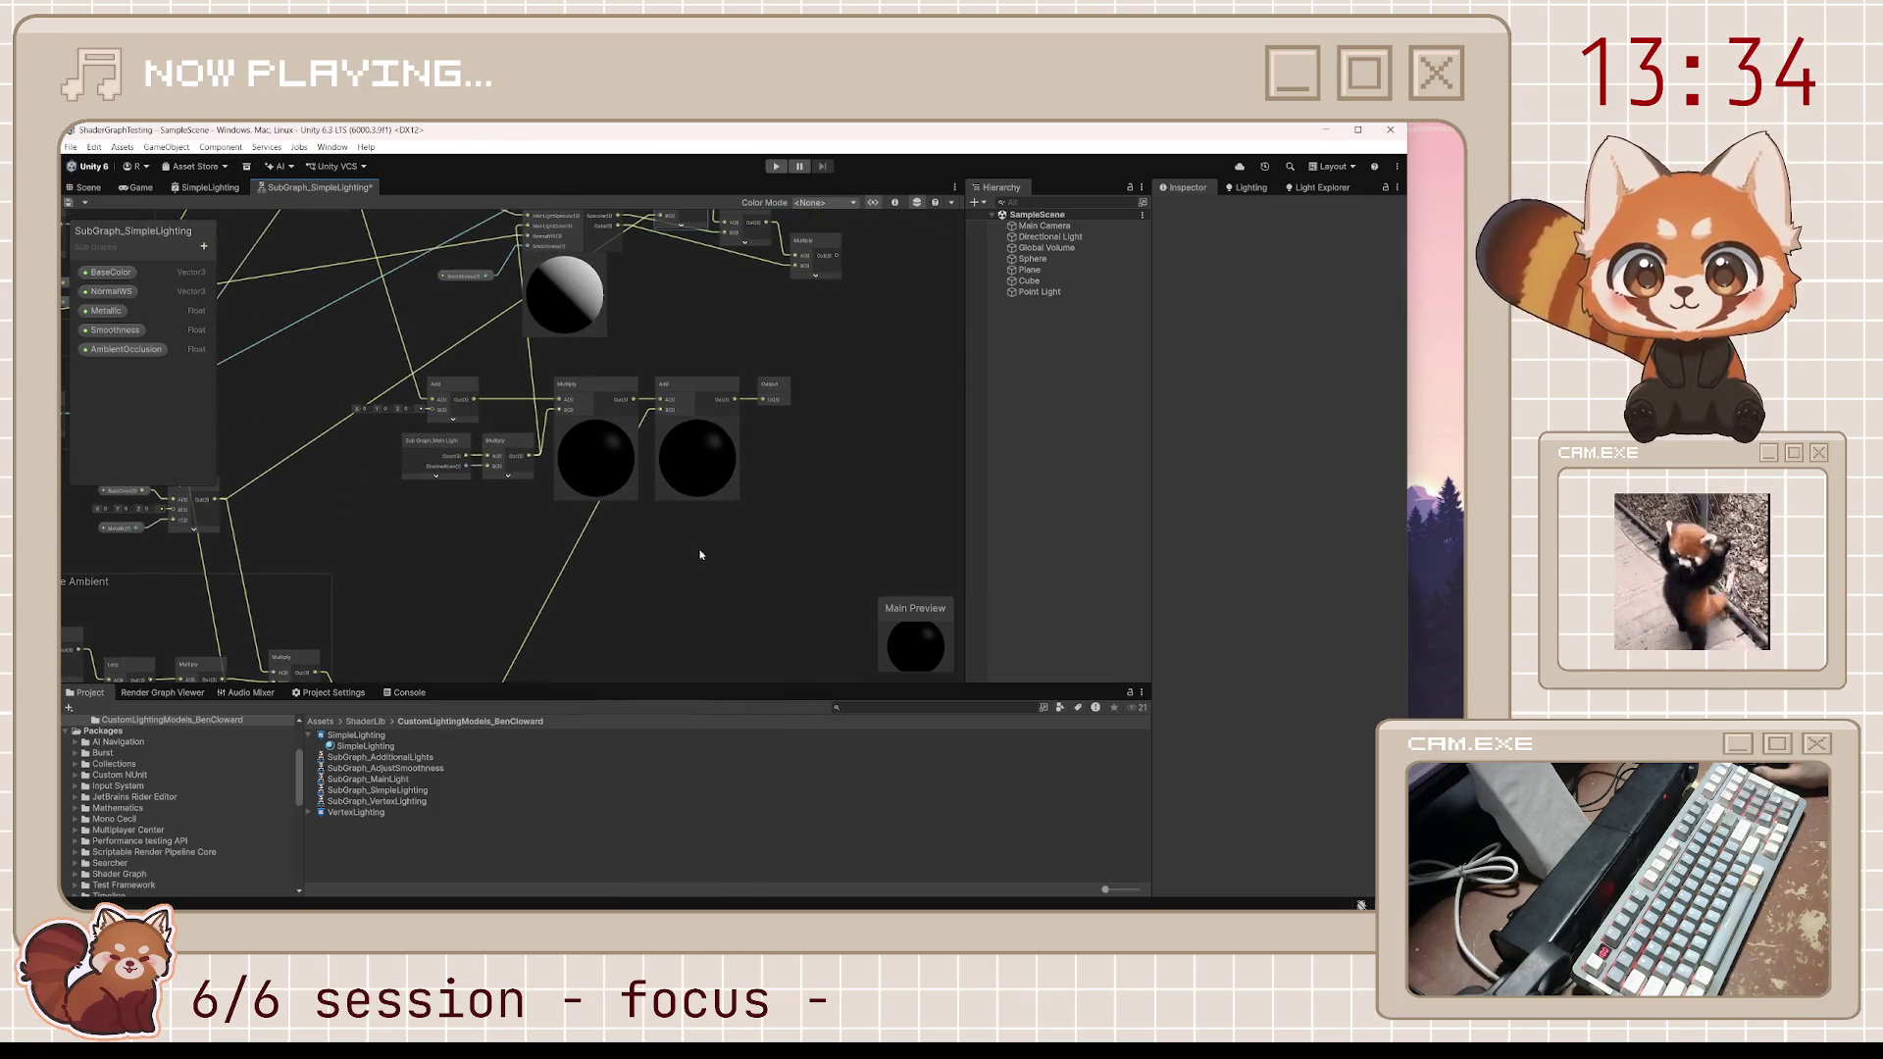
scroll(684, 395, "down", 3)
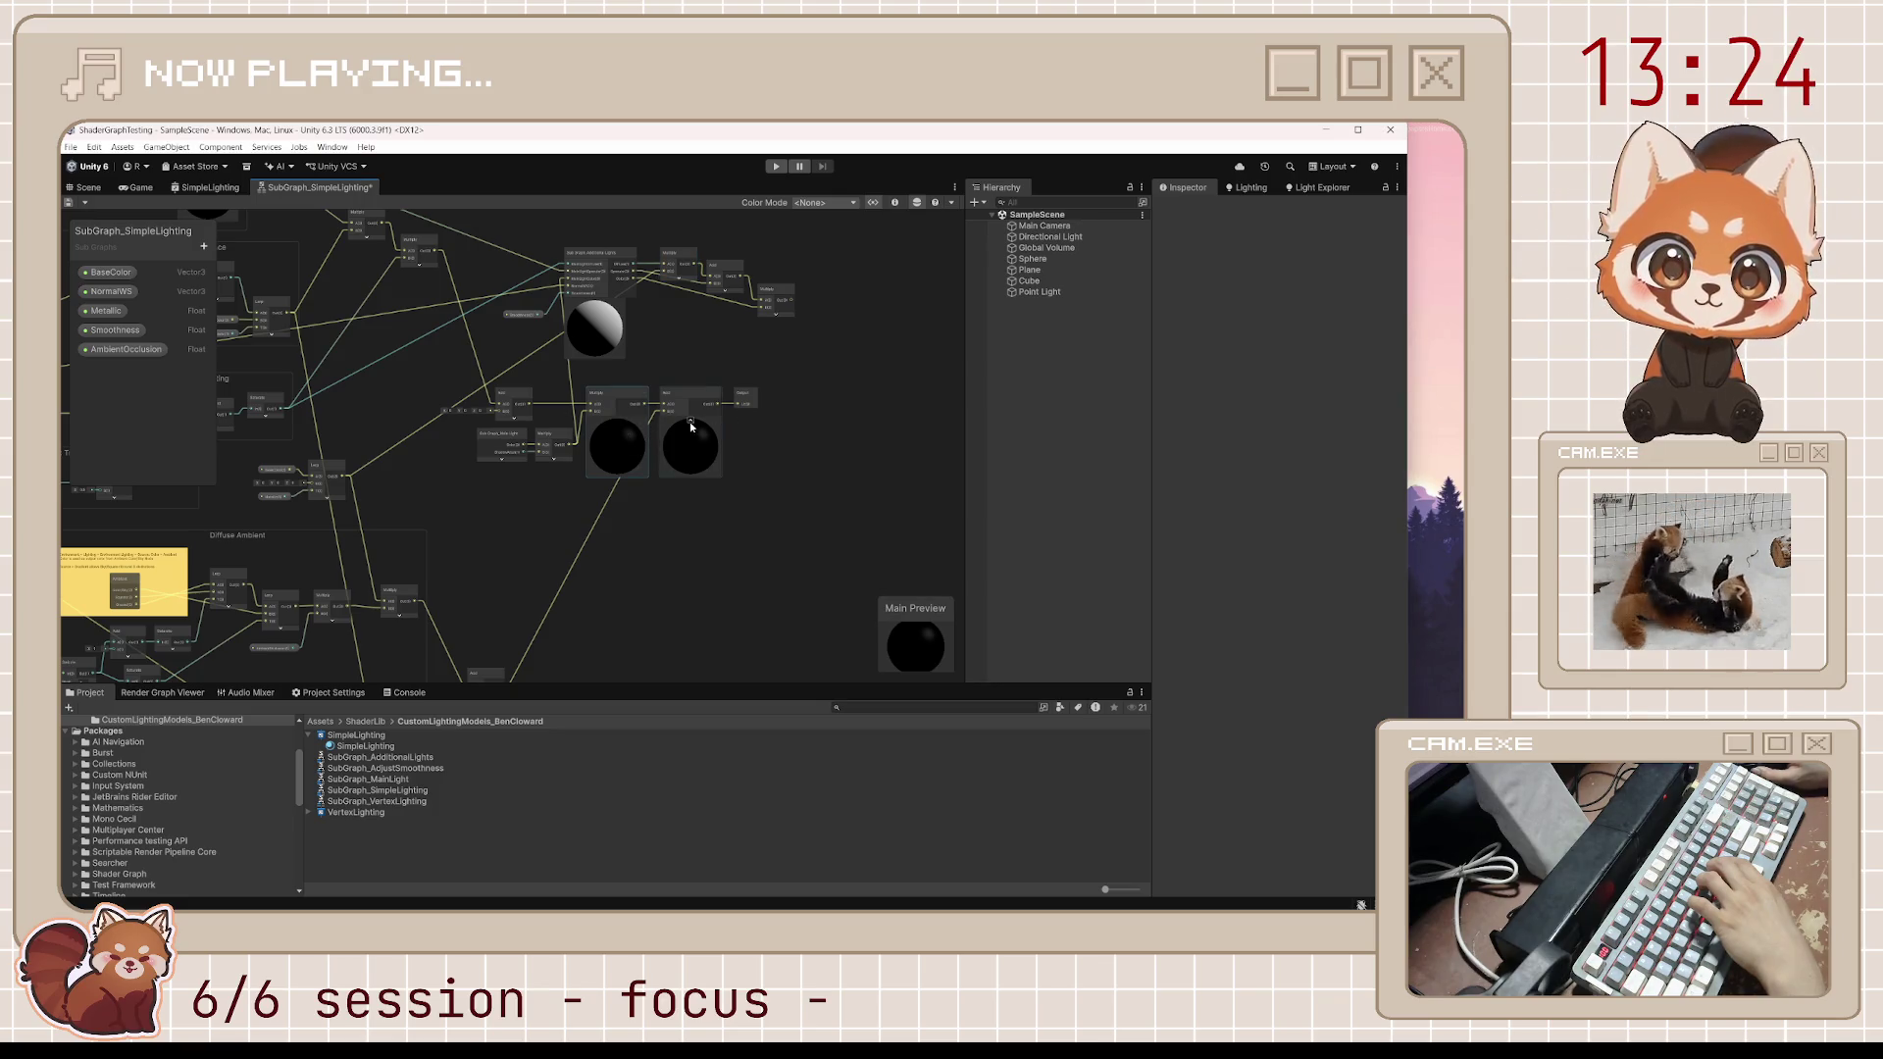
Tidy the Add node and connect the final Multiply result into the Output node
left_click(619, 422)
mouse_move(682, 401)
left_mouse_down()
mouse_move(652, 402)
mouse_move(738, 393)
left_mouse_up()
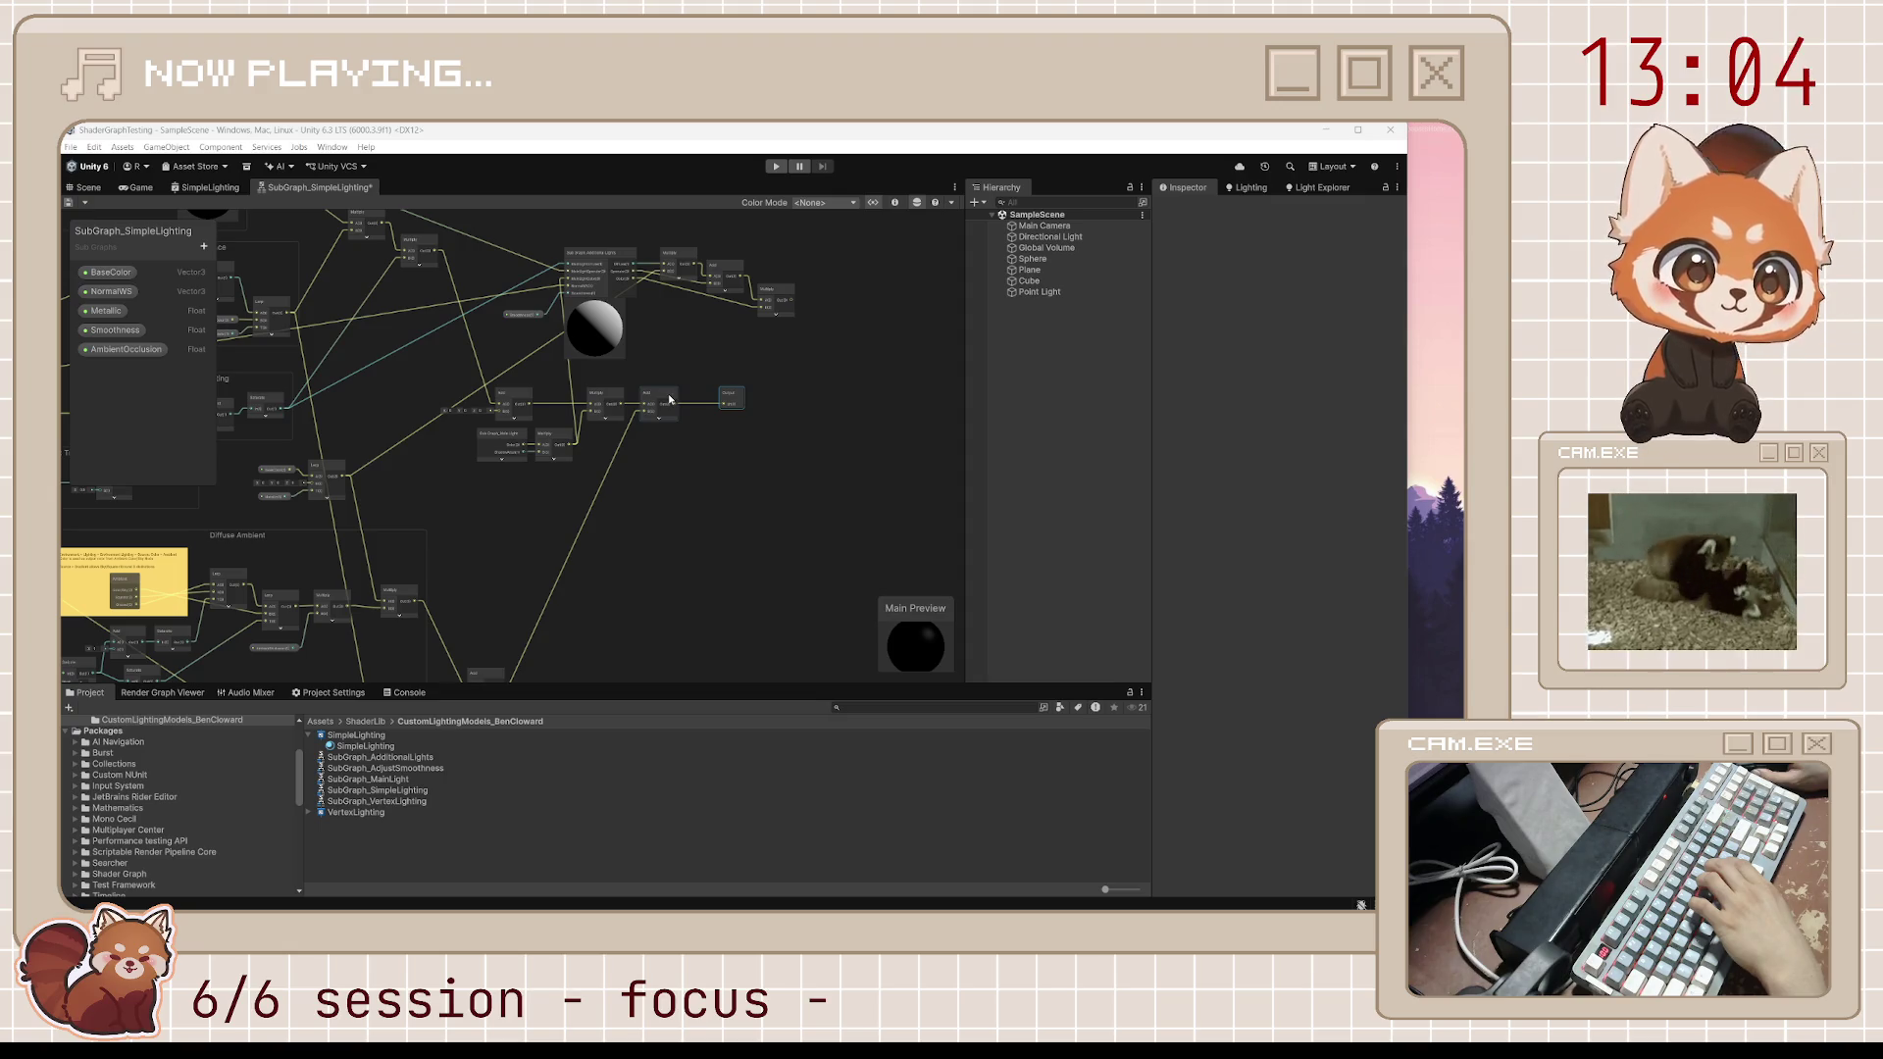
left_click_drag(669, 400, 709, 435)
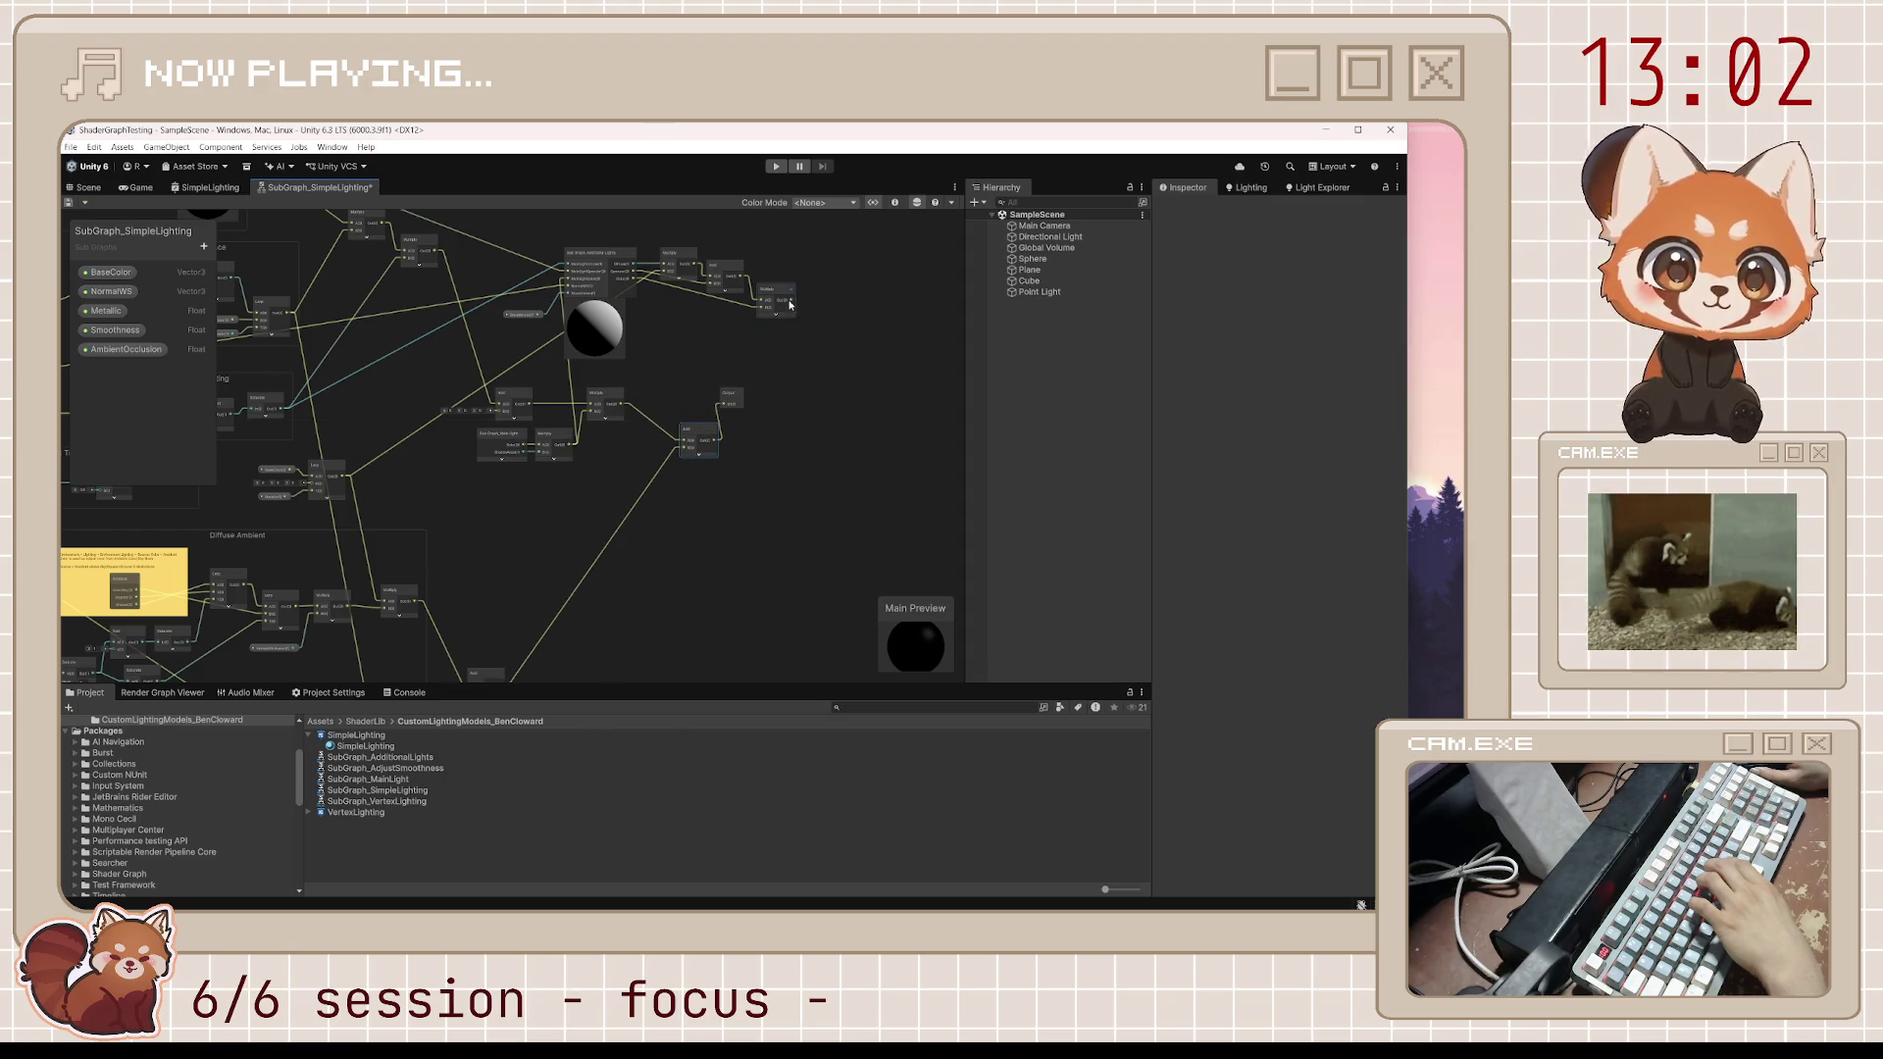
mouse_move(706, 365)
left_mouse_down()
mouse_move(724, 403)
mouse_move(883, 376)
left_mouse_up()
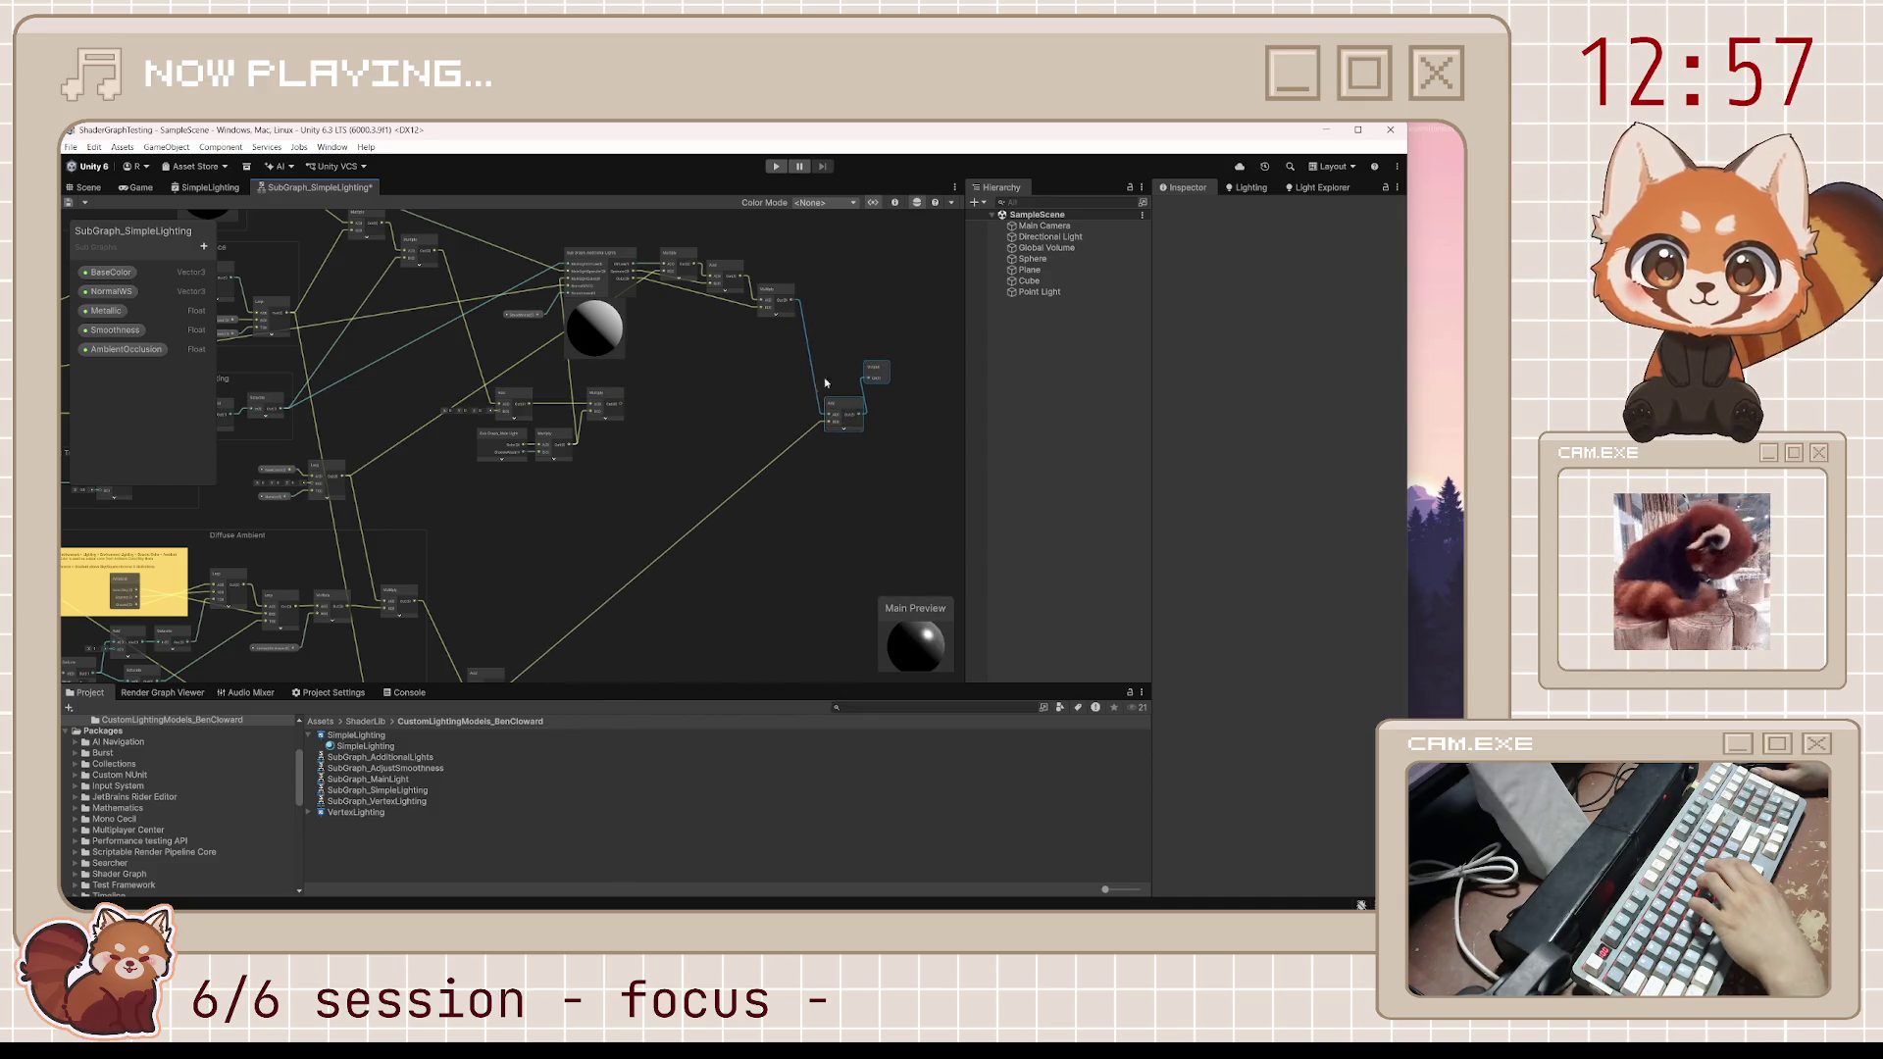
left_click(711, 382)
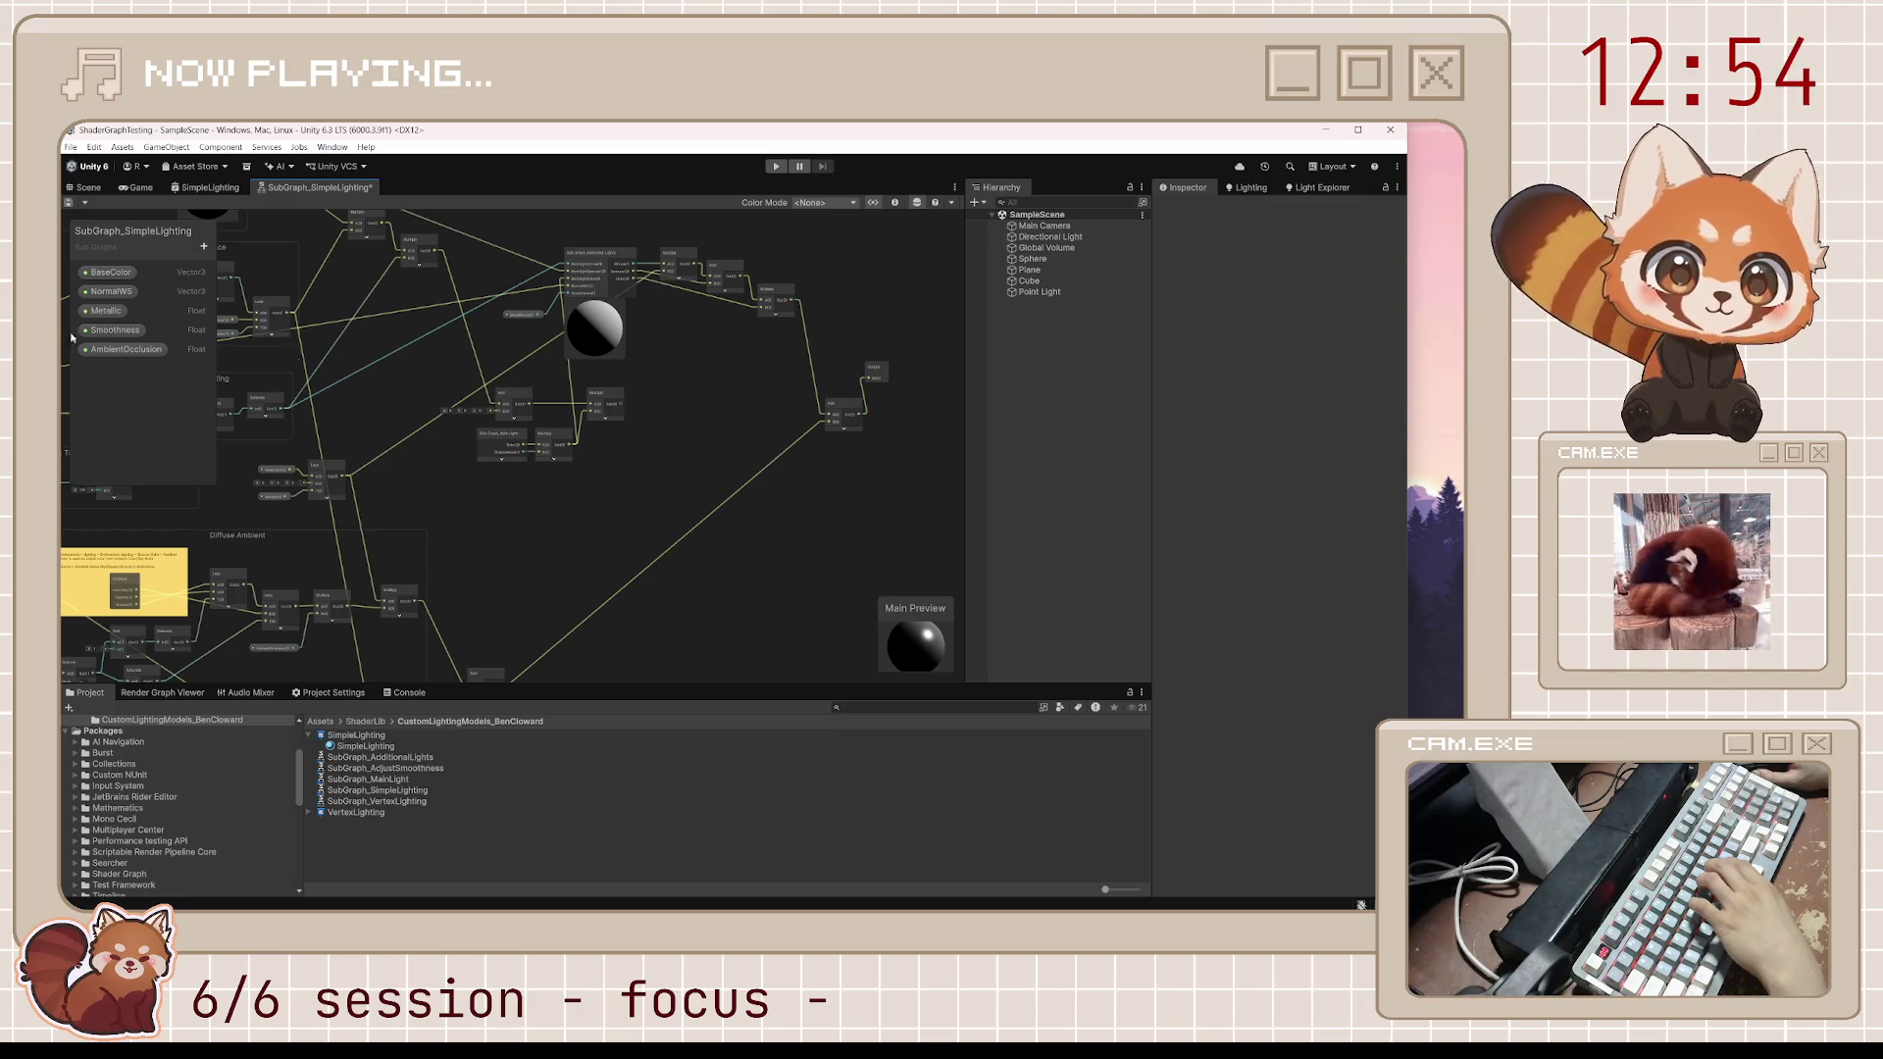
Save the SimpleLighting subgraph and collapse the Additional Lights node's preview
left_click(69, 202)
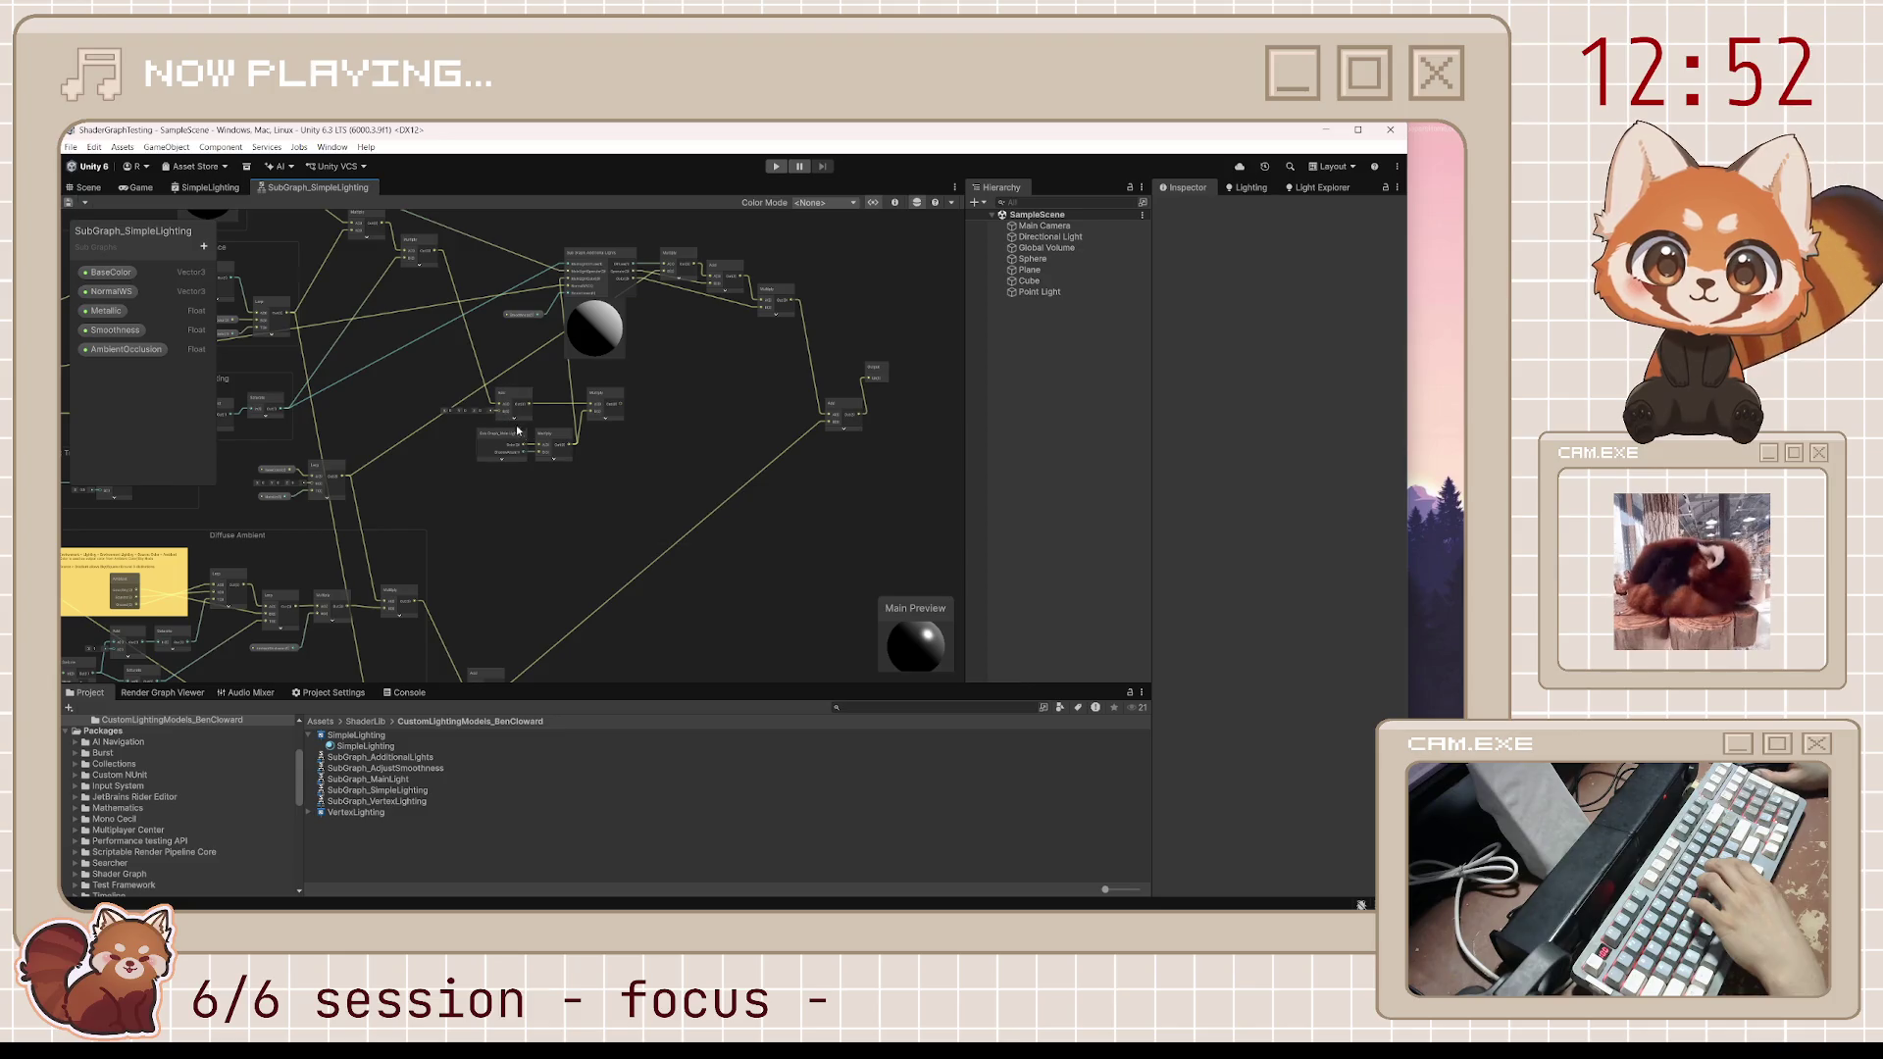
scroll(645, 492, "down", 3)
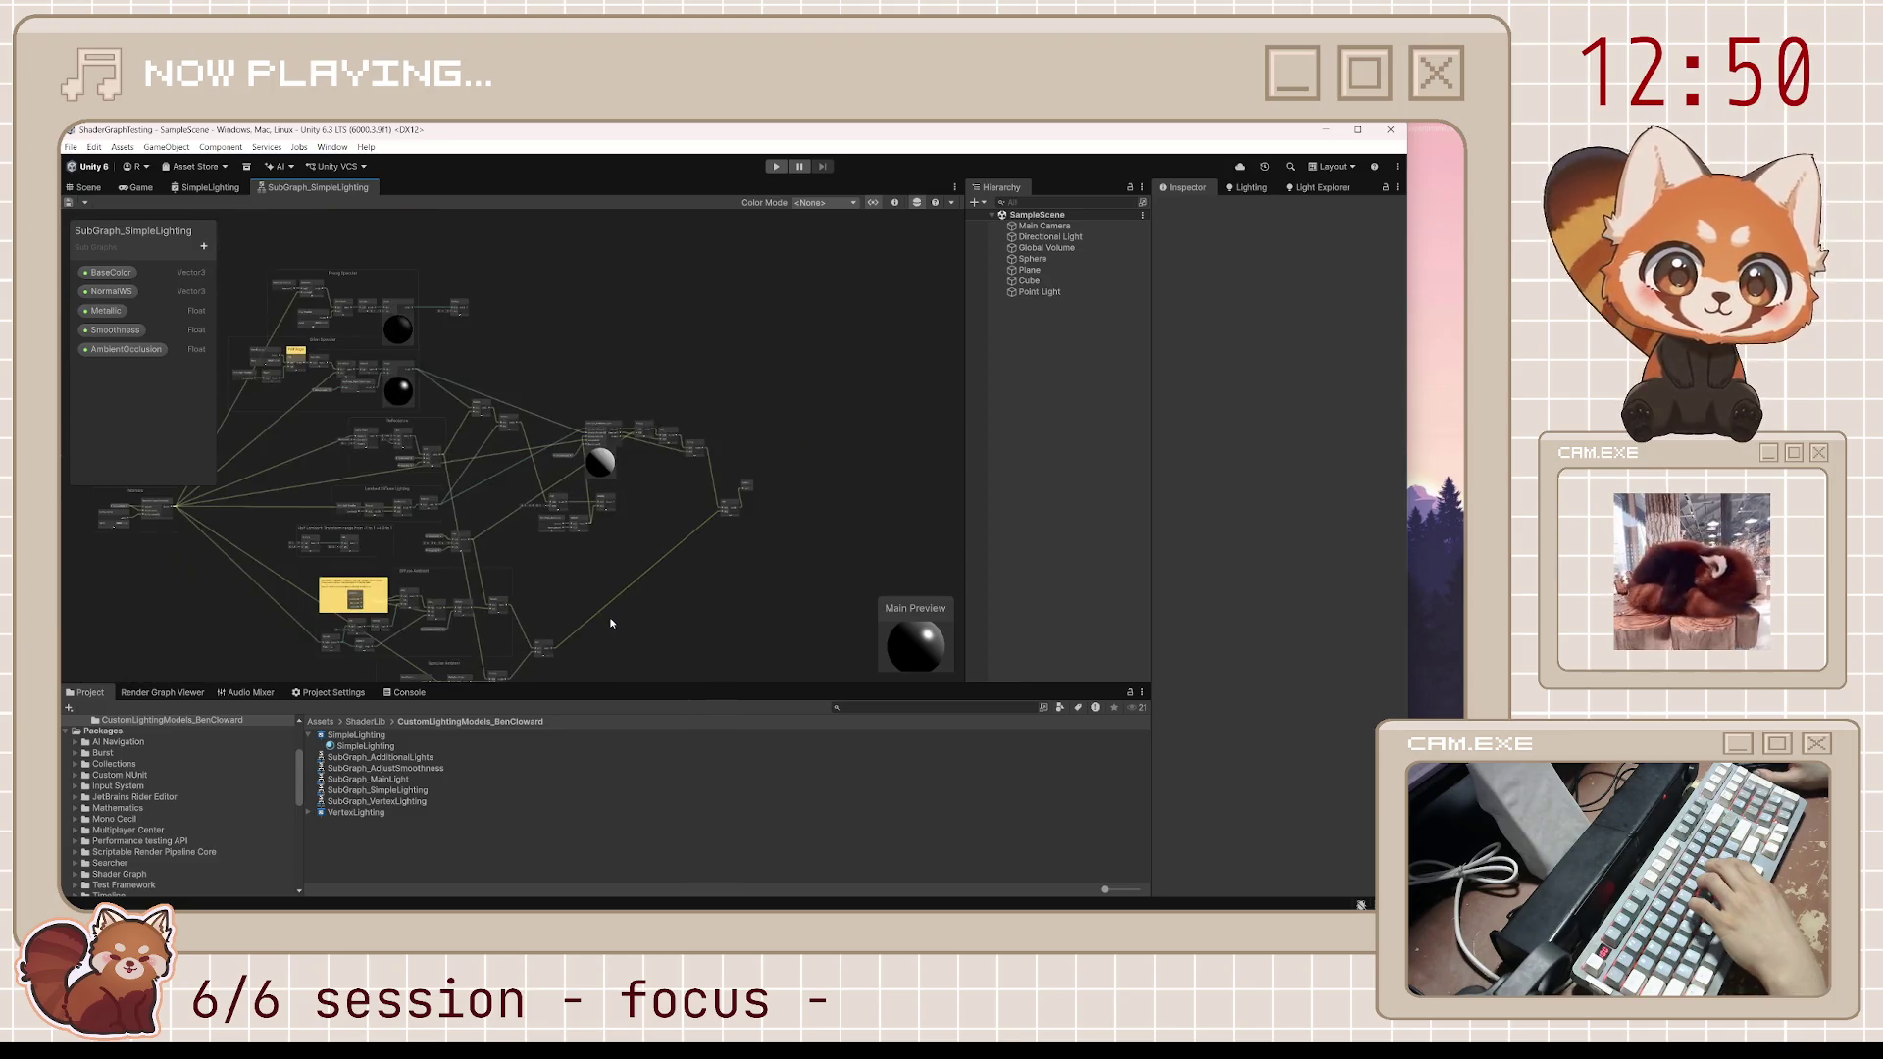
scroll(512, 501, "up", 3)
scroll(512, 501, "down", 3)
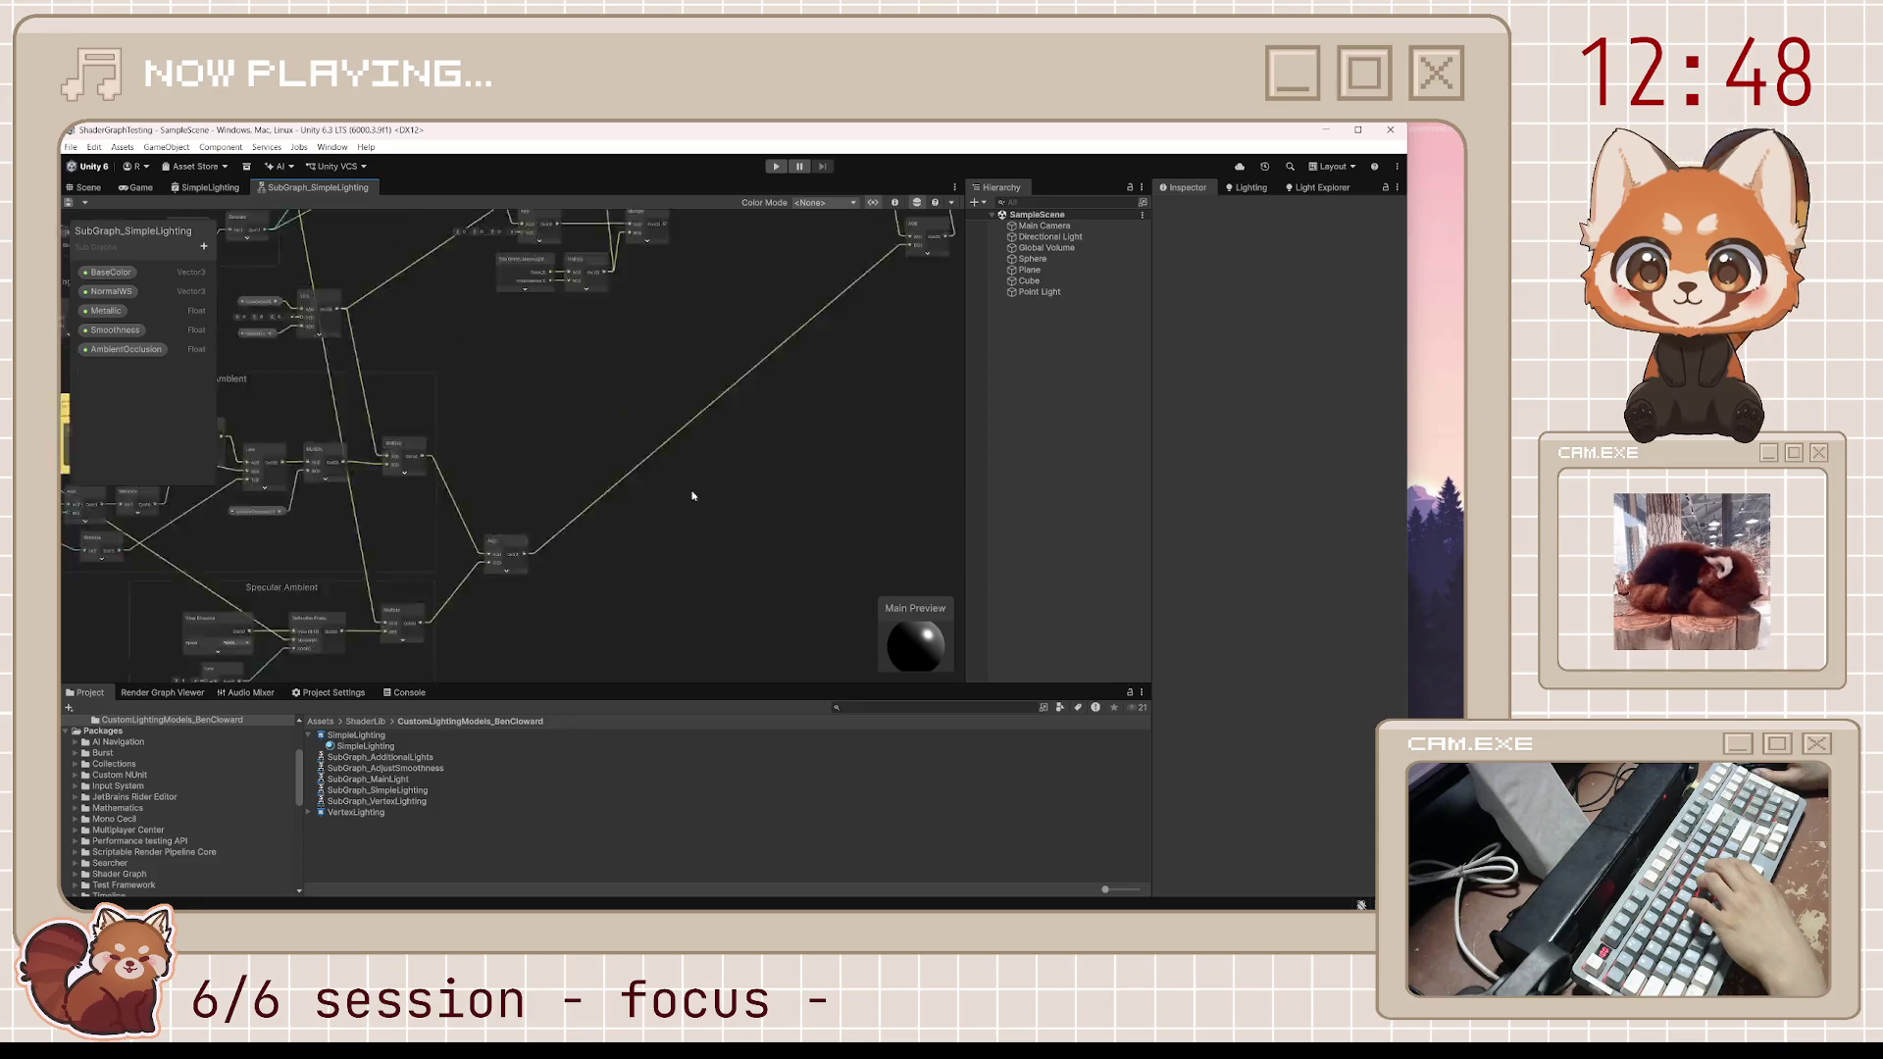
scroll(517, 542, "up", 3)
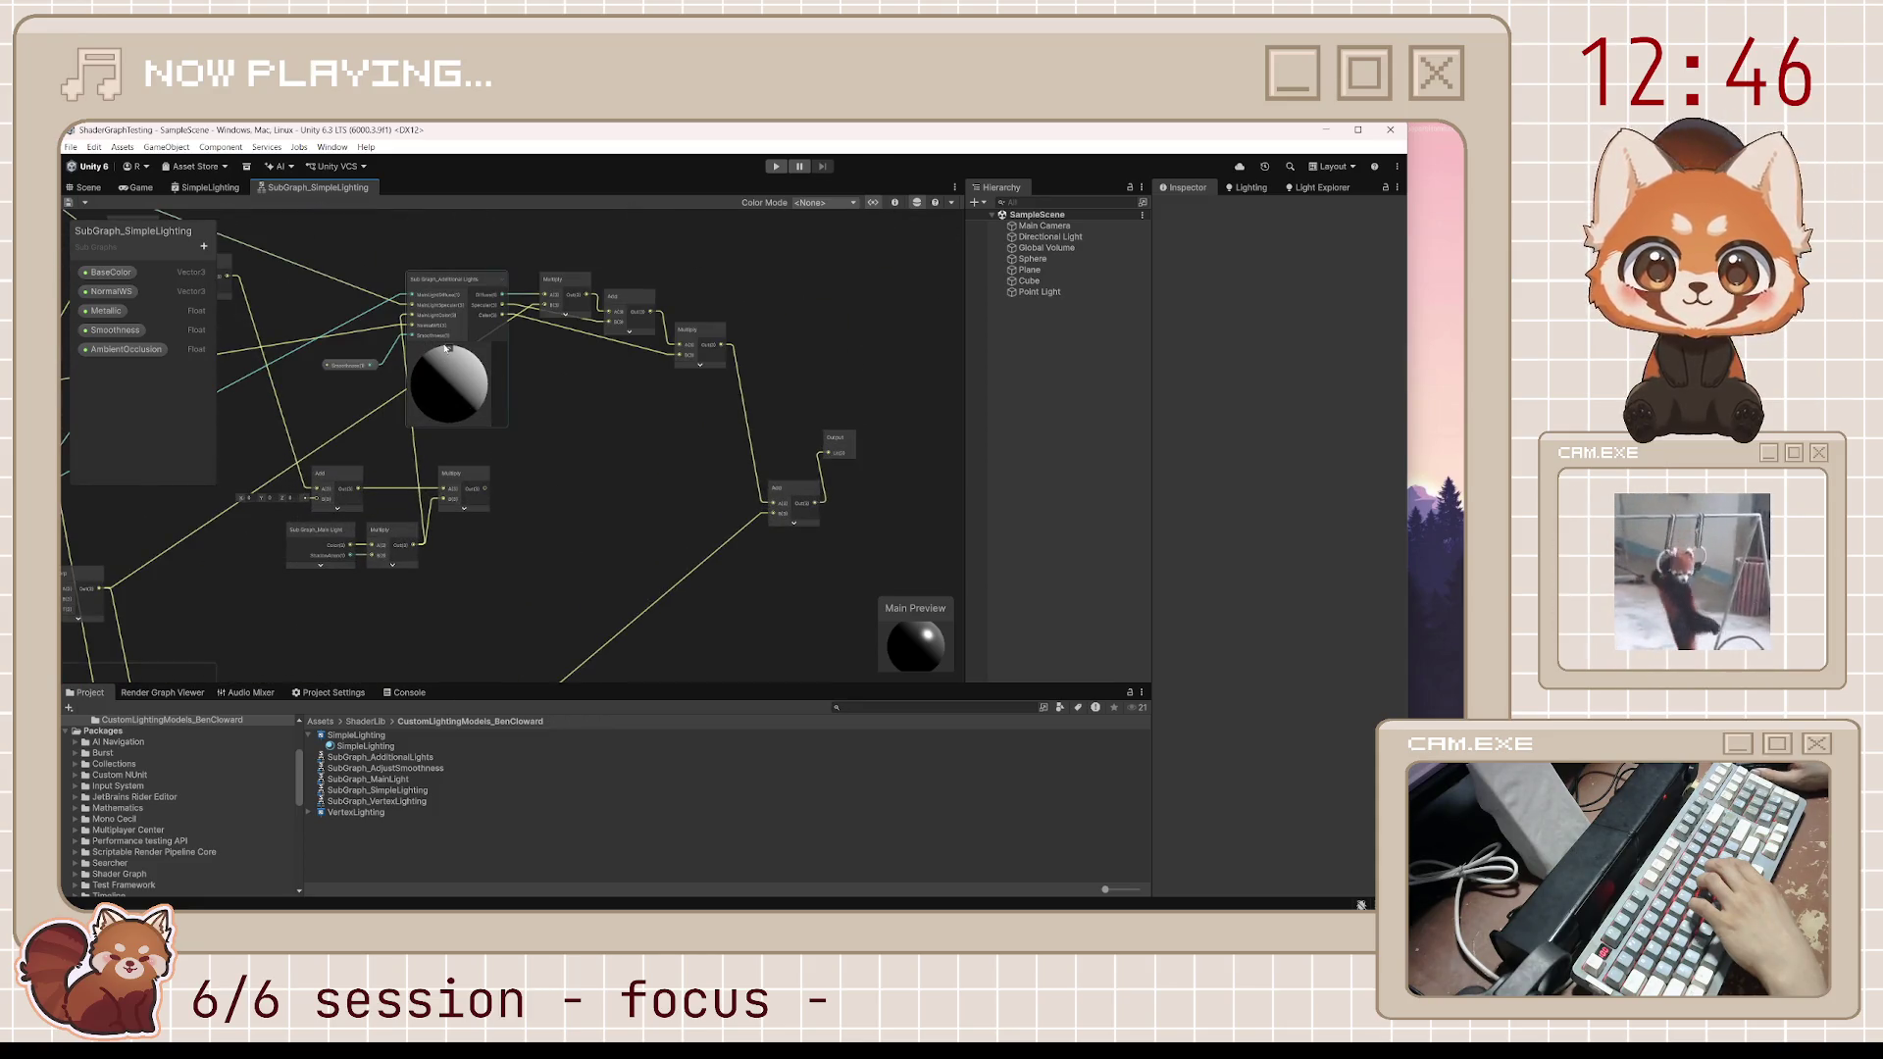
left_click(449, 349)
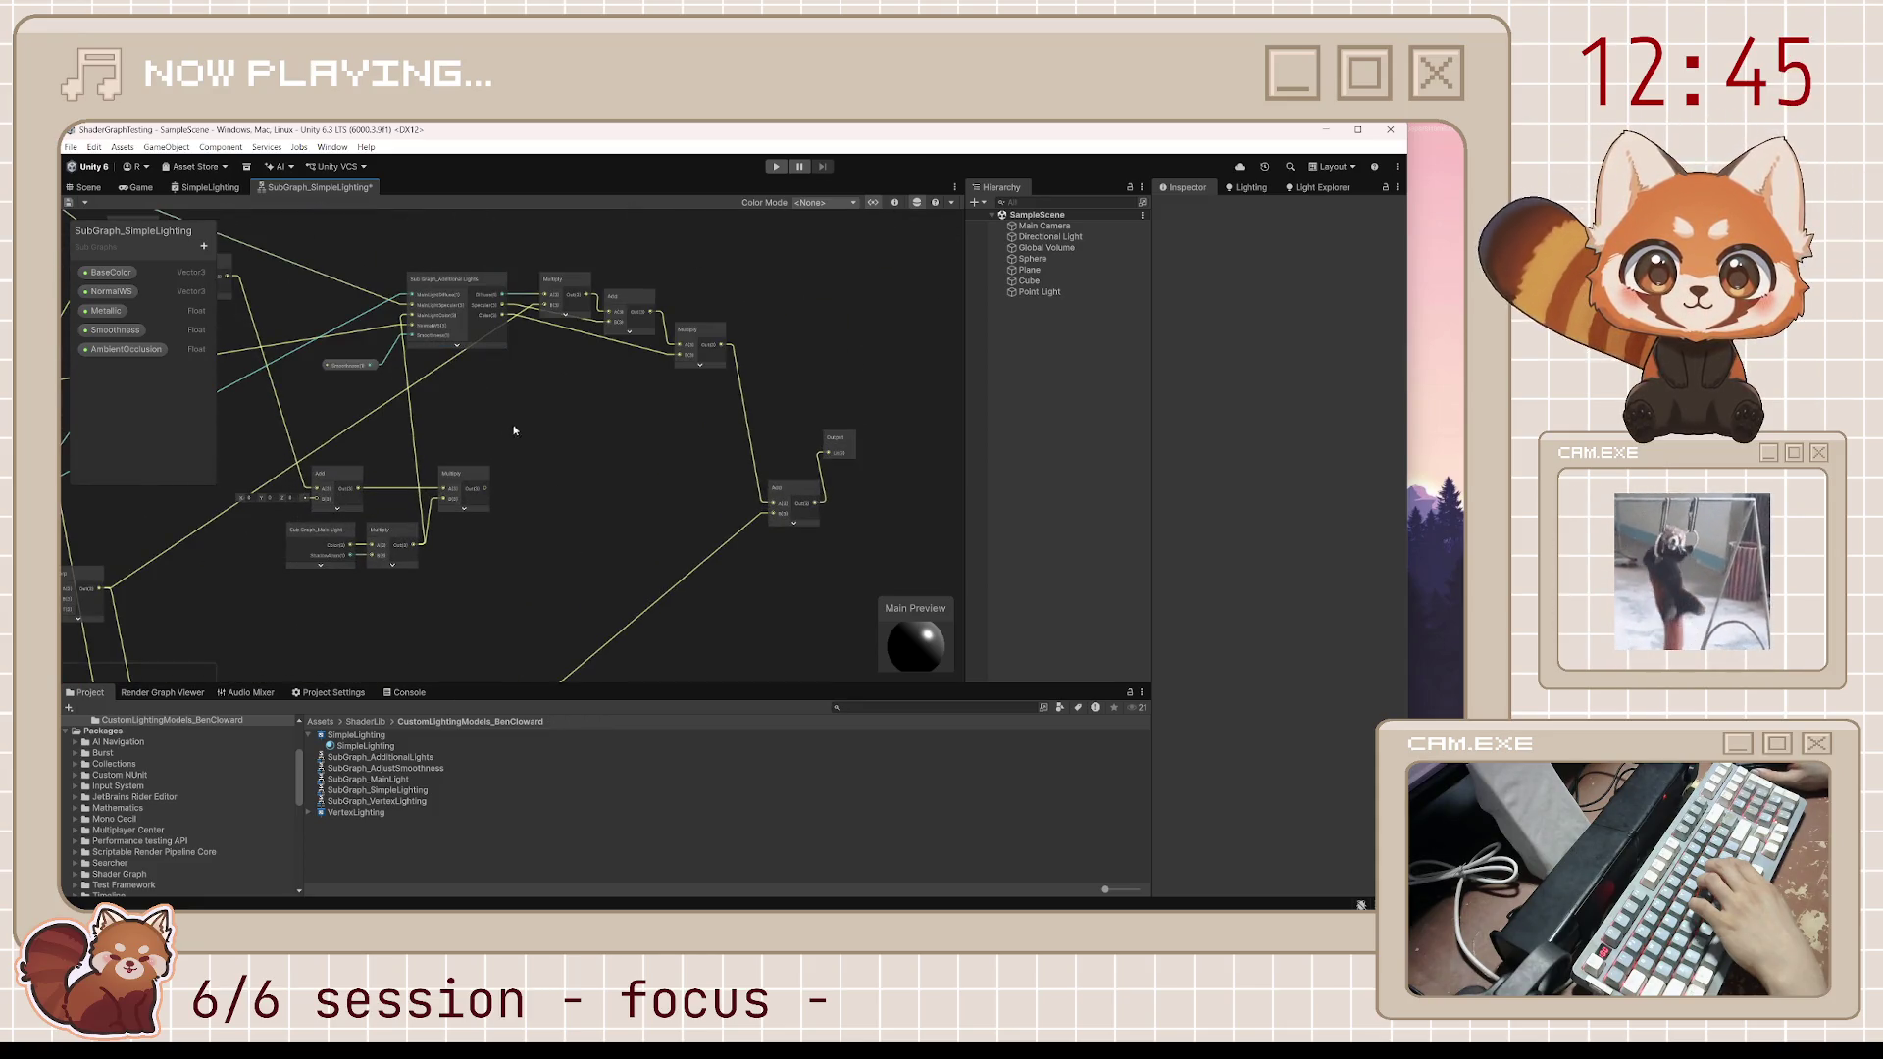
left_click(86, 187)
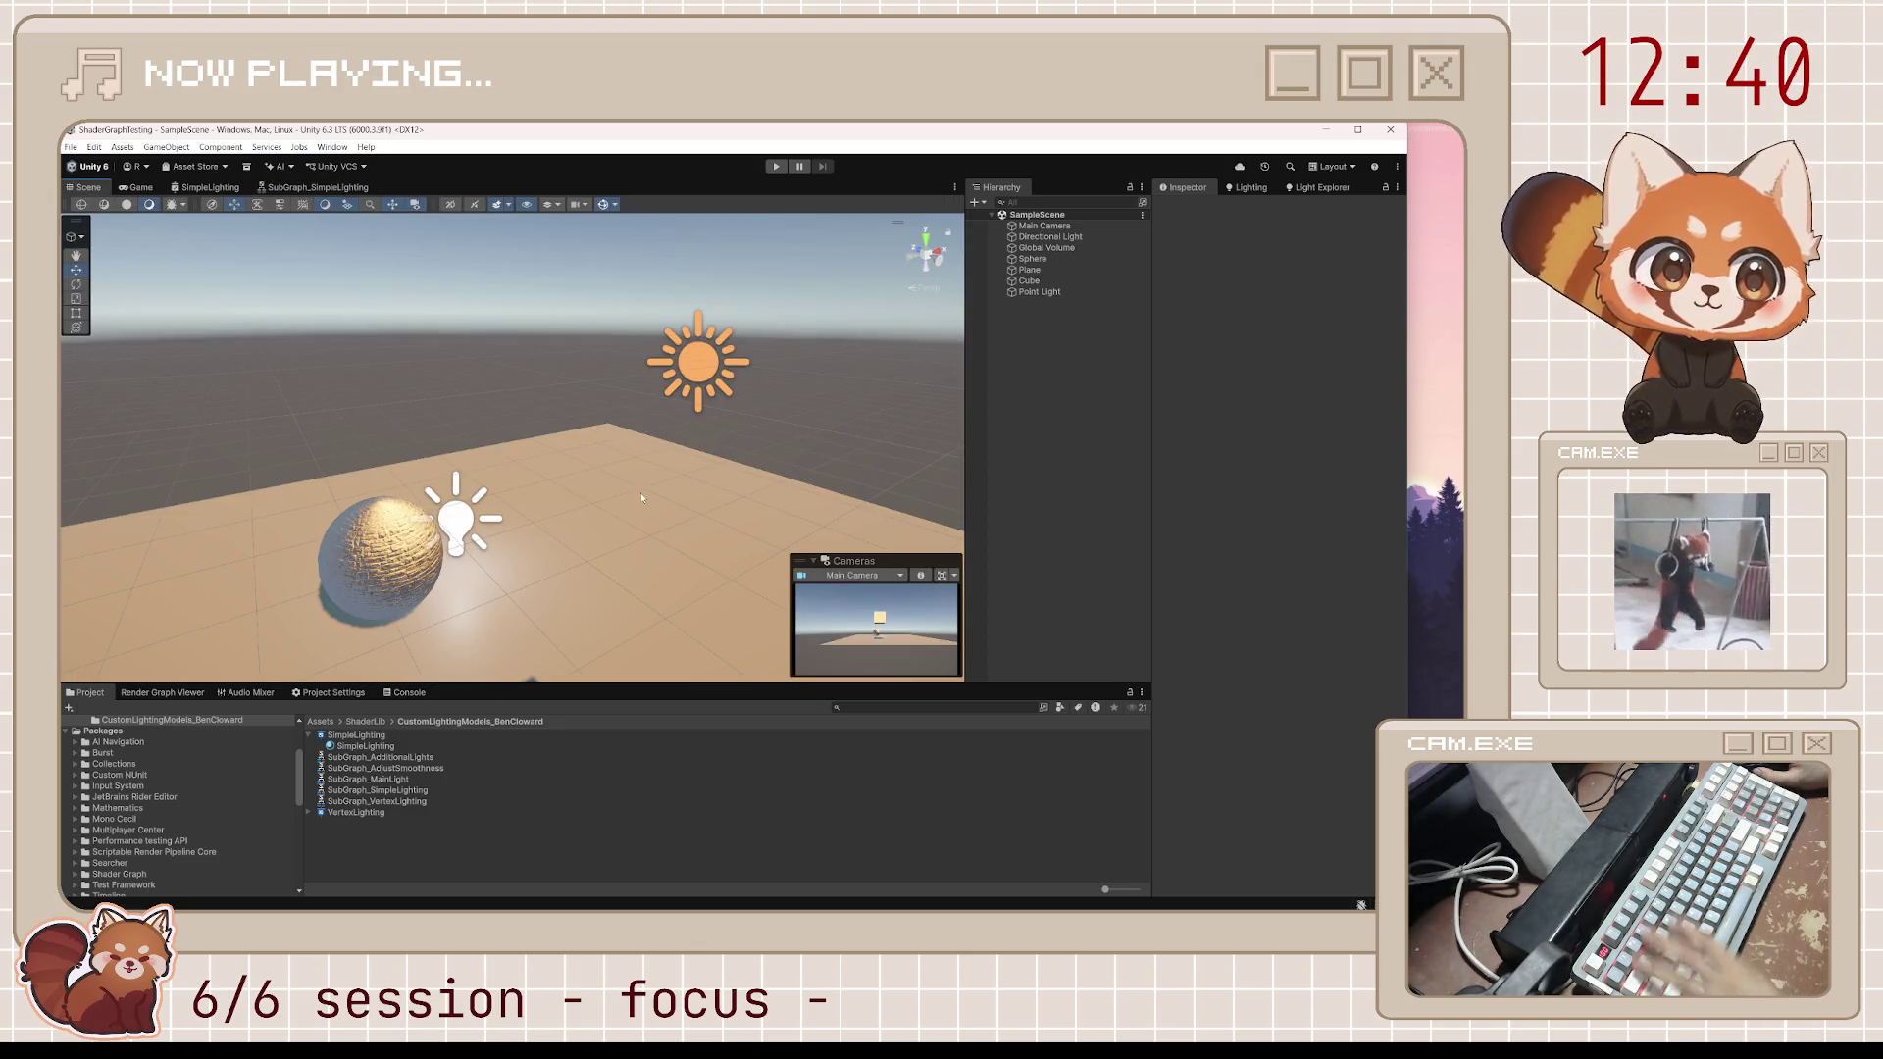
Move the point light to the left of the sphere and inspect the sphere's shading
scroll(512, 482, "up", 5)
left_click(512, 482)
mouse_move(513, 469)
left_mouse_down()
mouse_move(382, 400)
mouse_move(231, 508)
mouse_move(427, 610)
mouse_move(694, 387)
mouse_move(568, 567)
mouse_move(617, 521)
mouse_move(491, 533)
mouse_move(559, 544)
mouse_move(754, 486)
mouse_move(791, 345)
mouse_move(693, 514)
mouse_move(689, 257)
mouse_move(699, 400)
mouse_move(699, 381)
left_mouse_up()
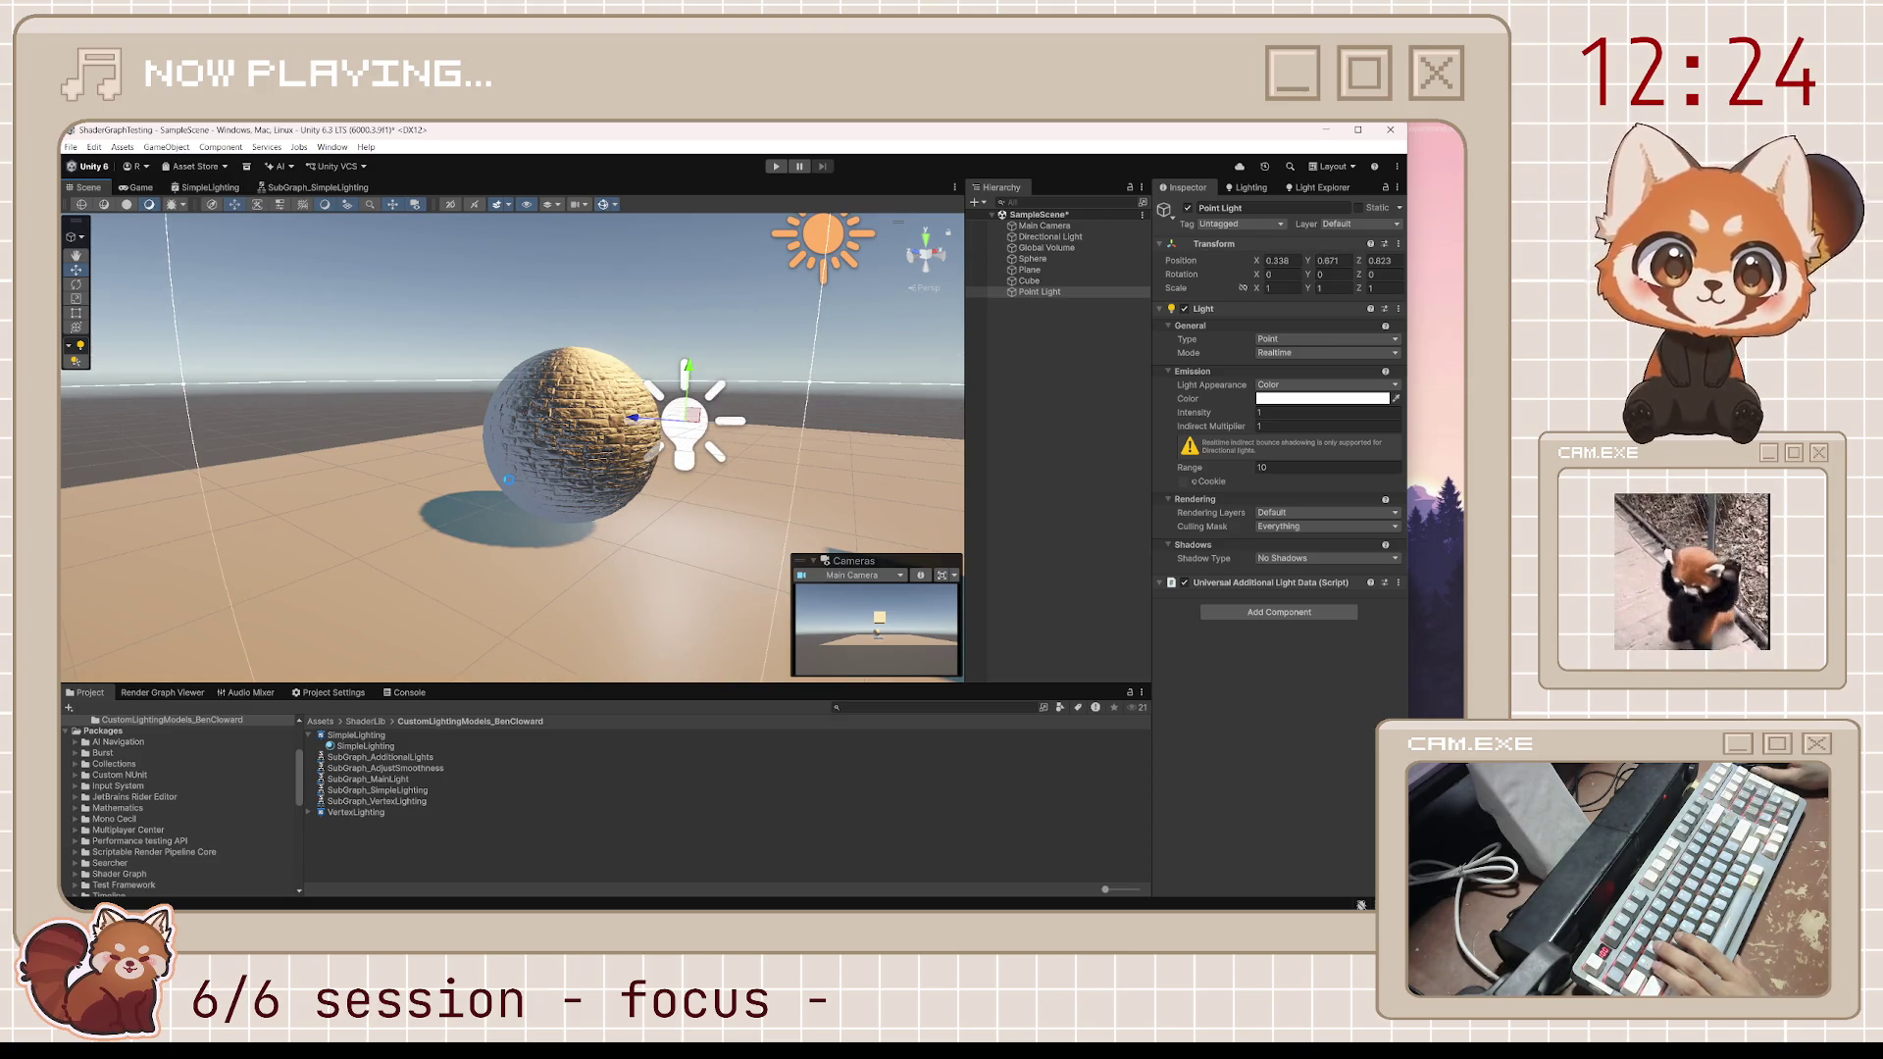
left_click(554, 481)
mouse_move(554, 481)
left_mouse_down()
mouse_move(796, 392)
mouse_move(626, 448)
mouse_move(772, 567)
left_mouse_up()
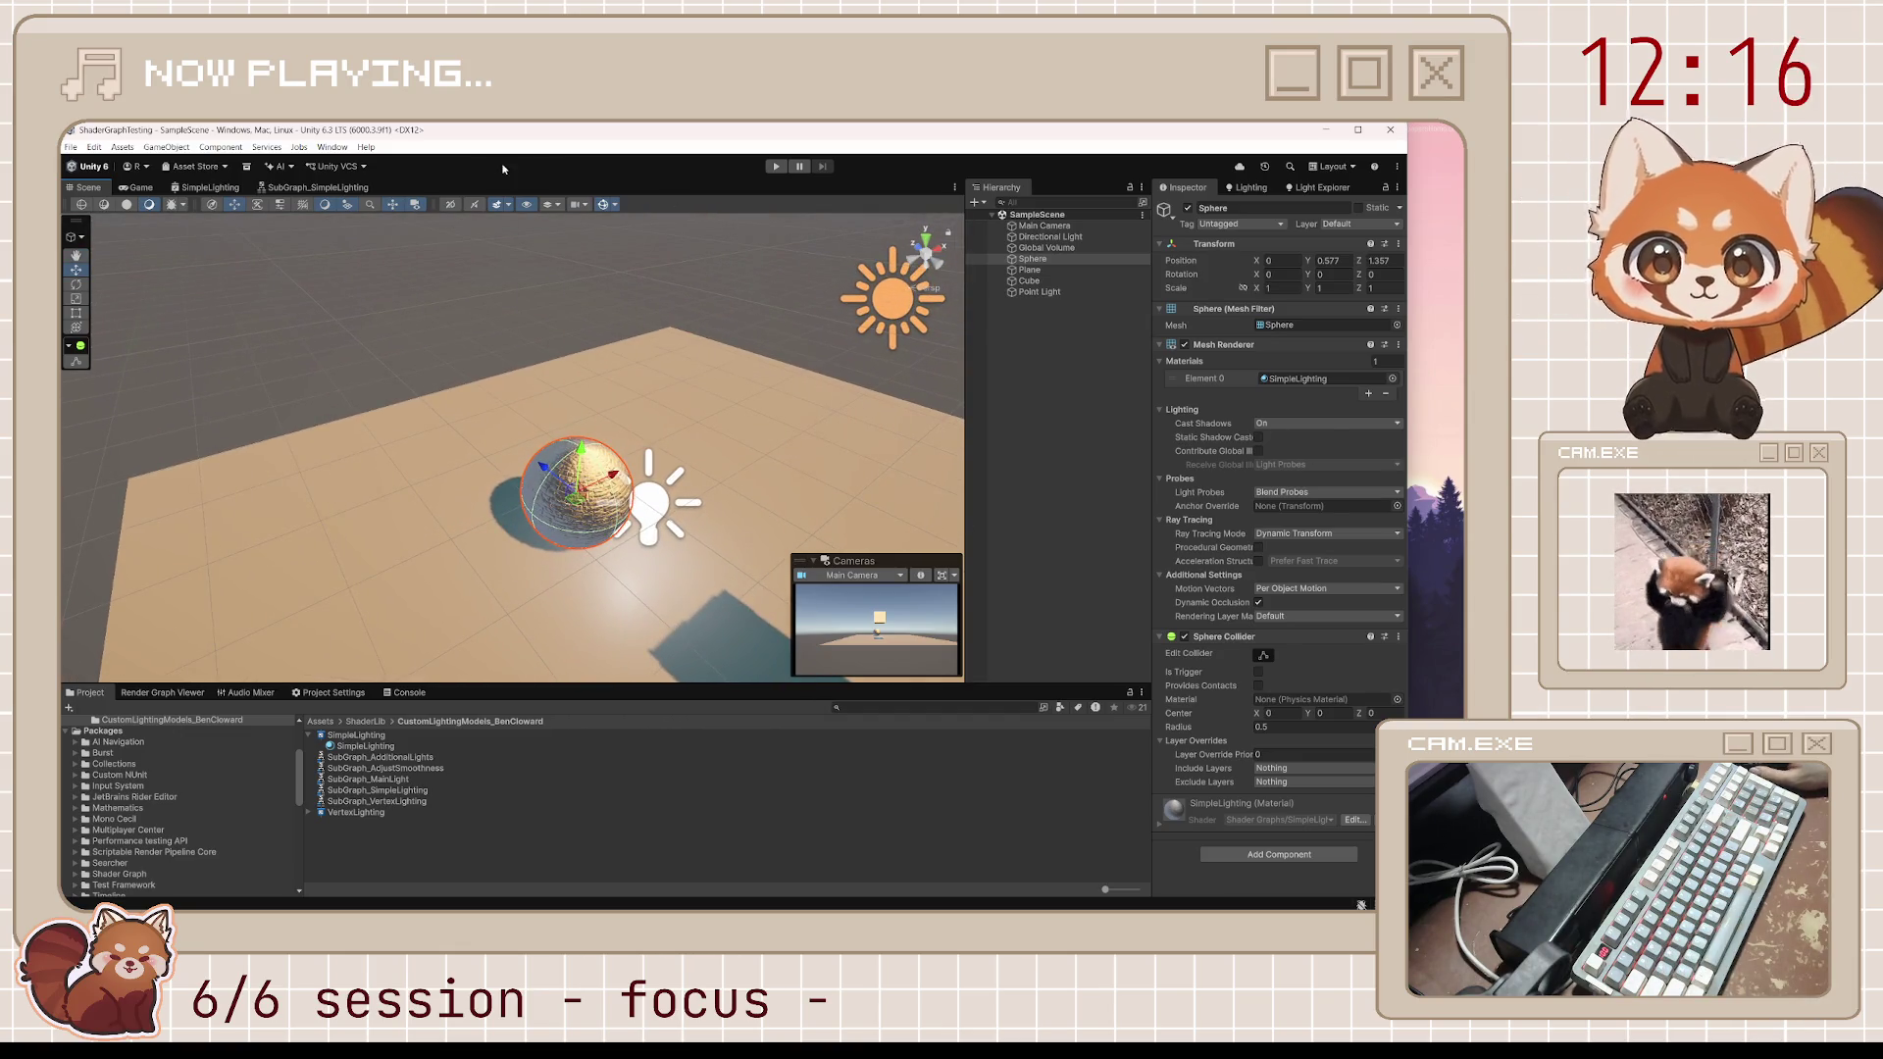
left_click(368, 189)
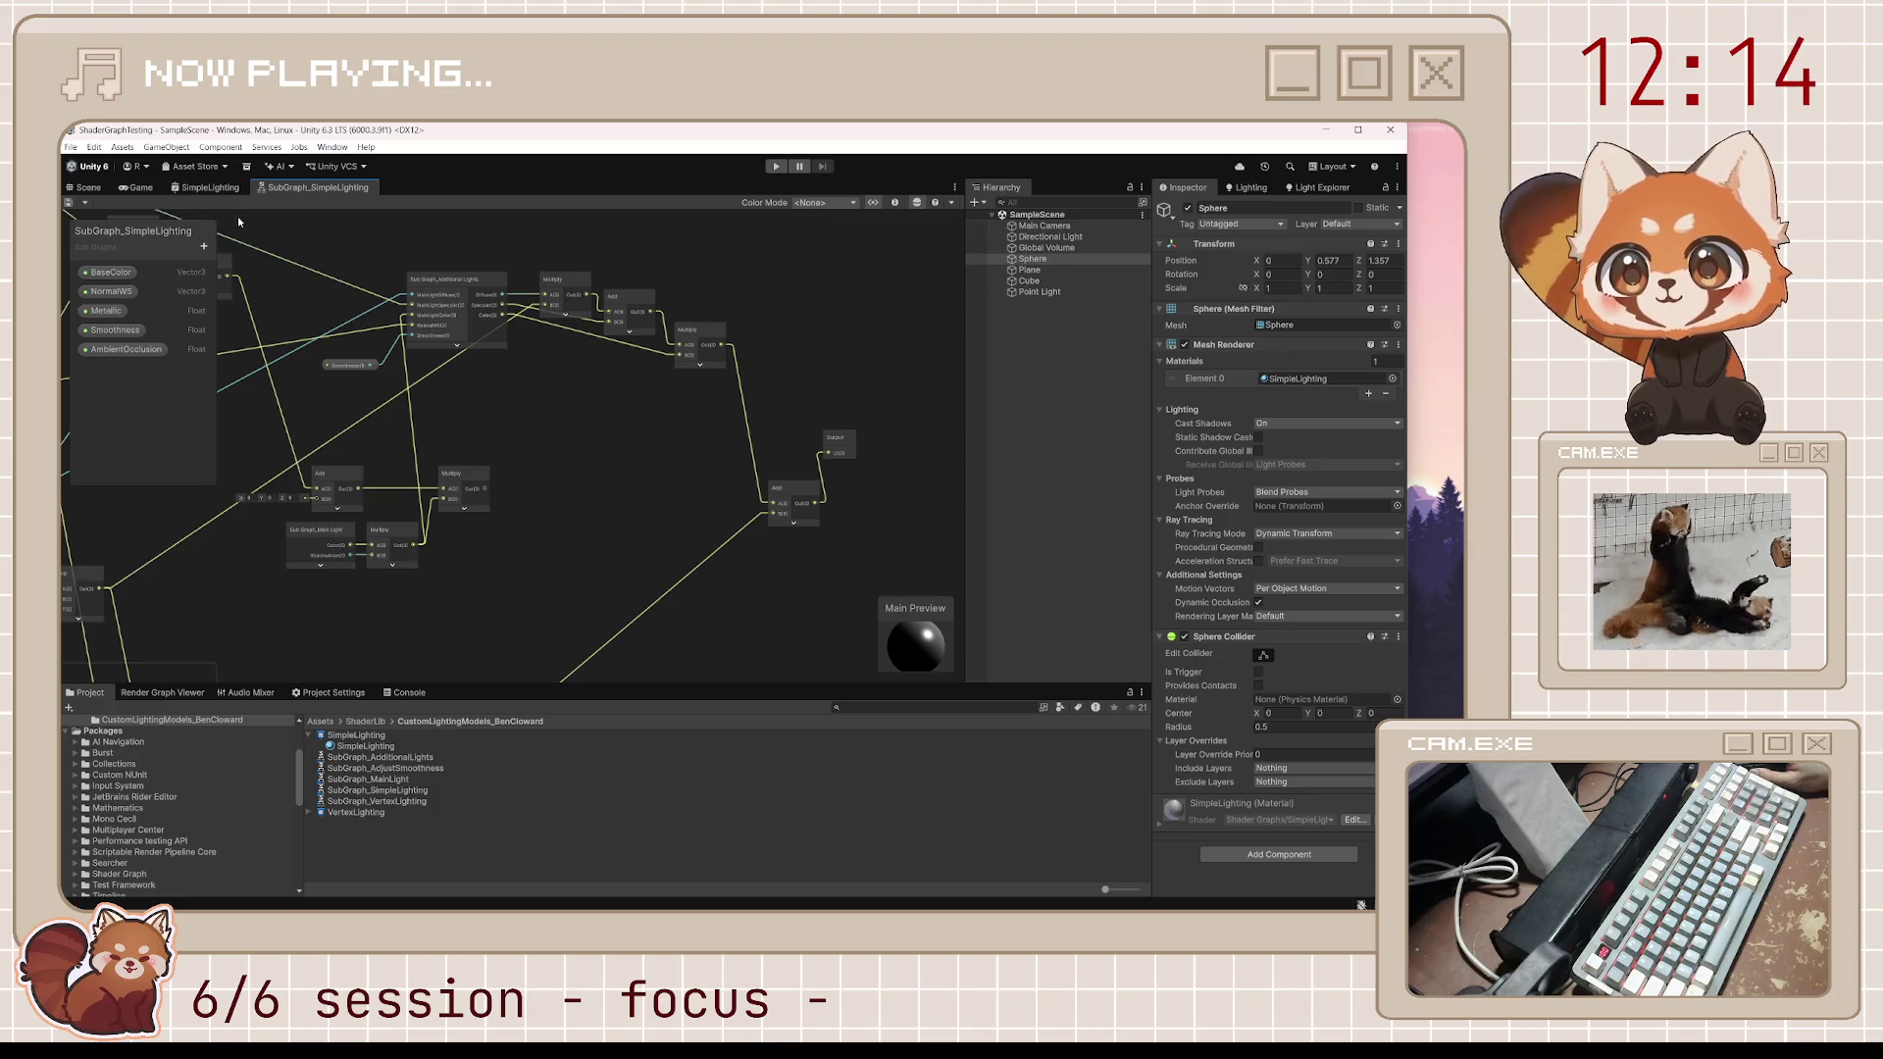
Open SubGraph_AdditionalLights and show the AddAdditionalLights node's full code in the Graph Inspector
double_click(417, 758)
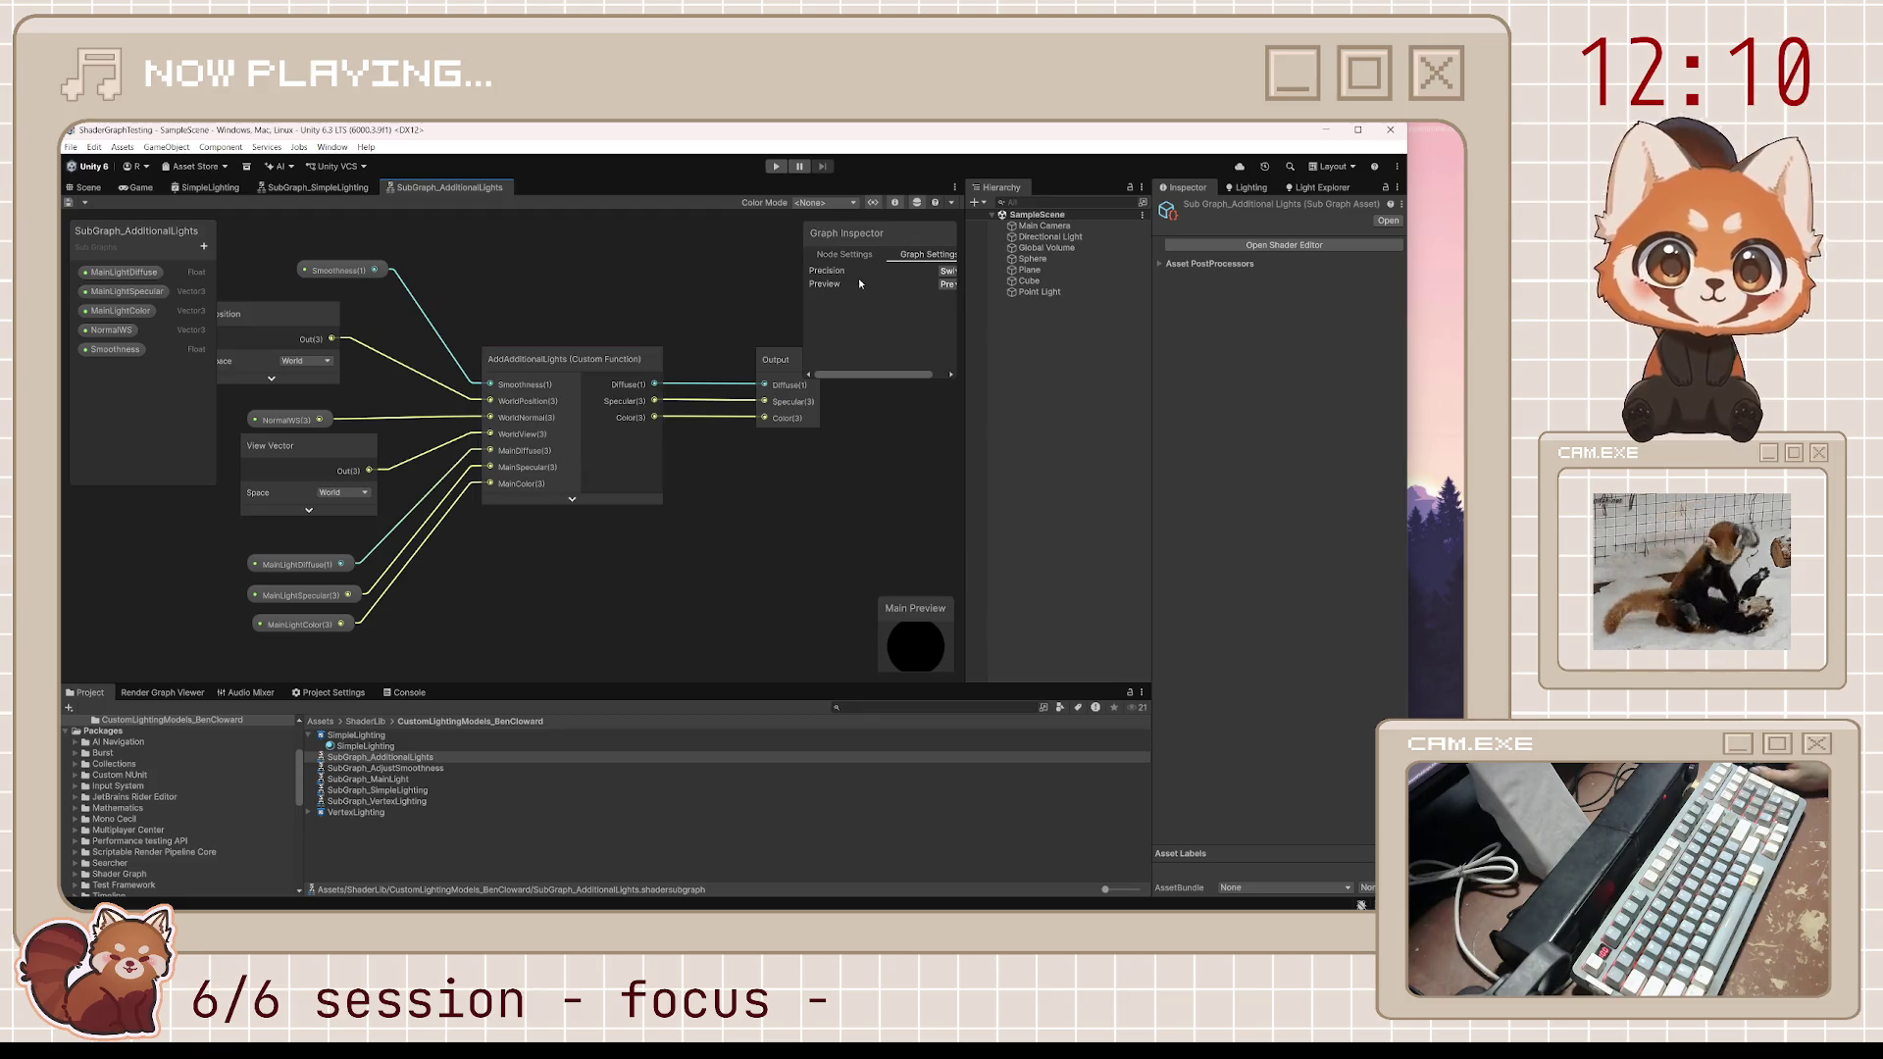
left_click(564, 359)
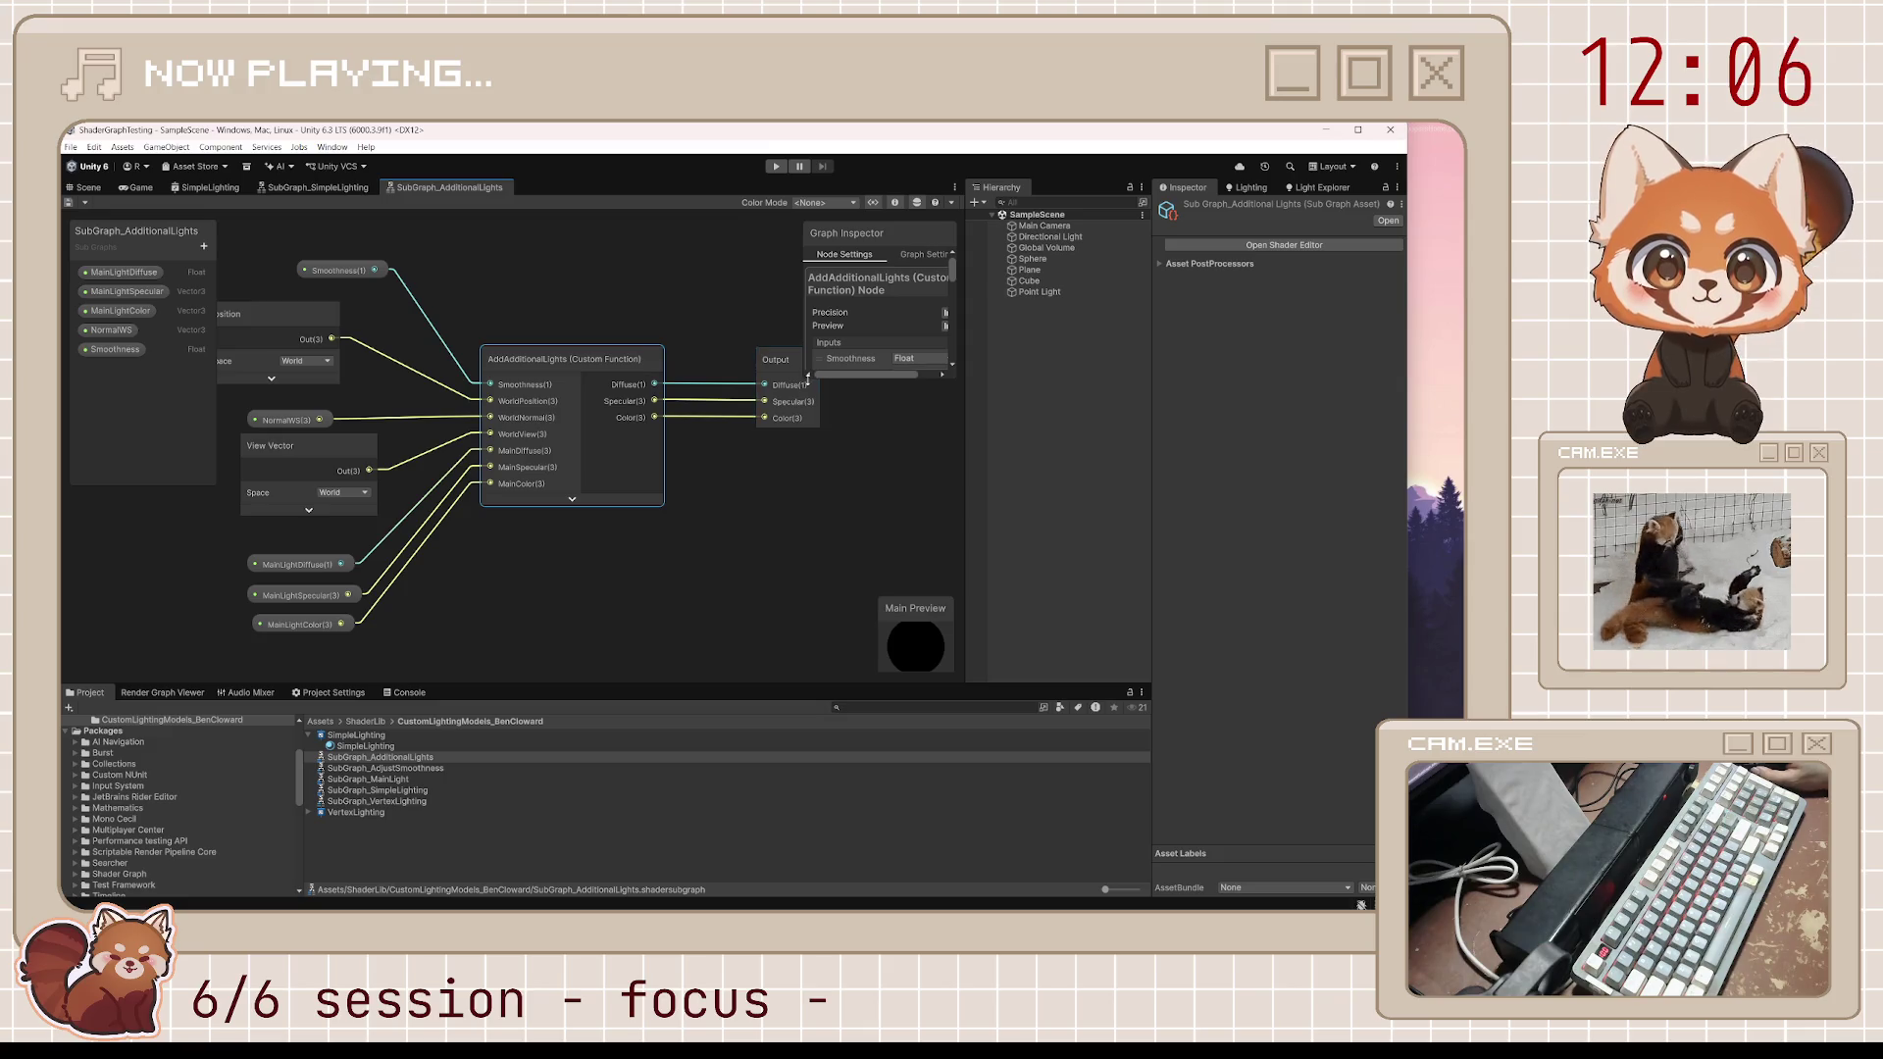
mouse_move(805, 378)
left_mouse_down()
mouse_move(530, 633)
mouse_move(422, 634)
left_mouse_up()
Replace the custom function body with the new lighting loop code and correct the Smoothness argument
left_click(735, 603)
key("ctrl+a")
key("ctrl+v")
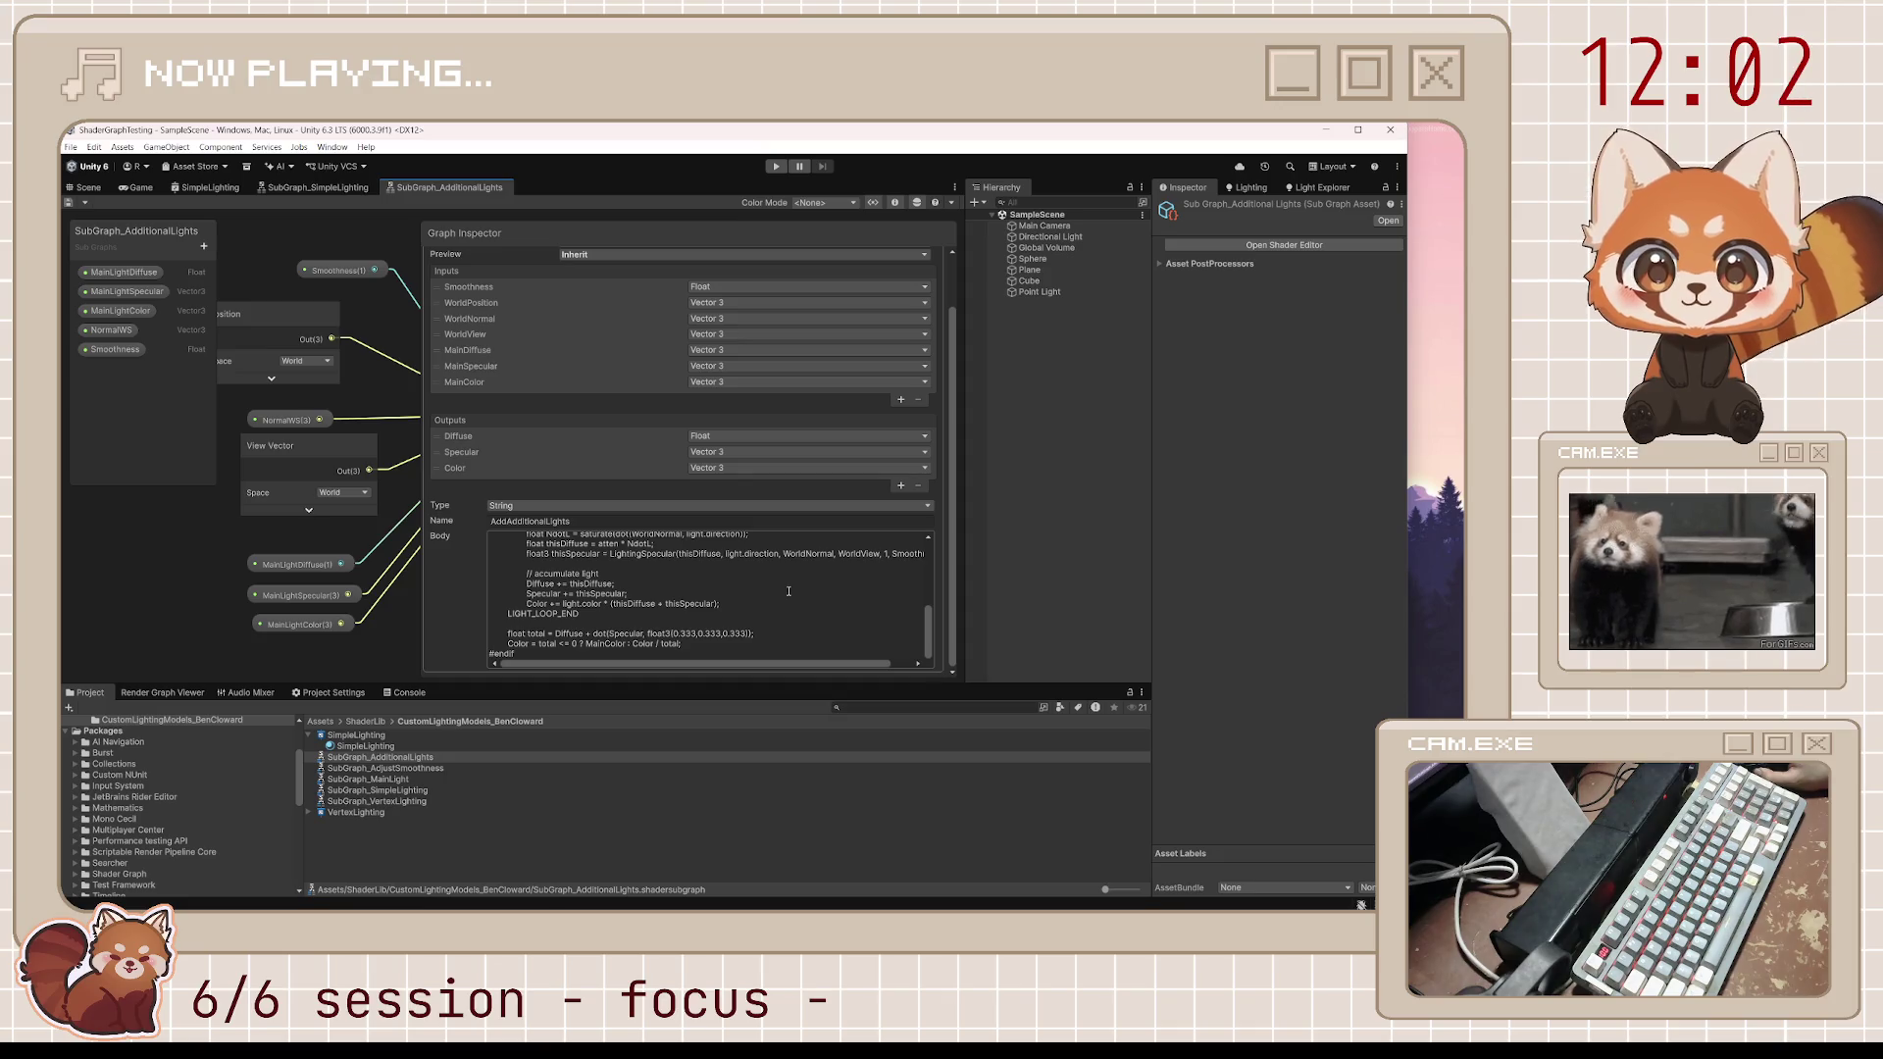
left_click(844, 661)
left_click(879, 553)
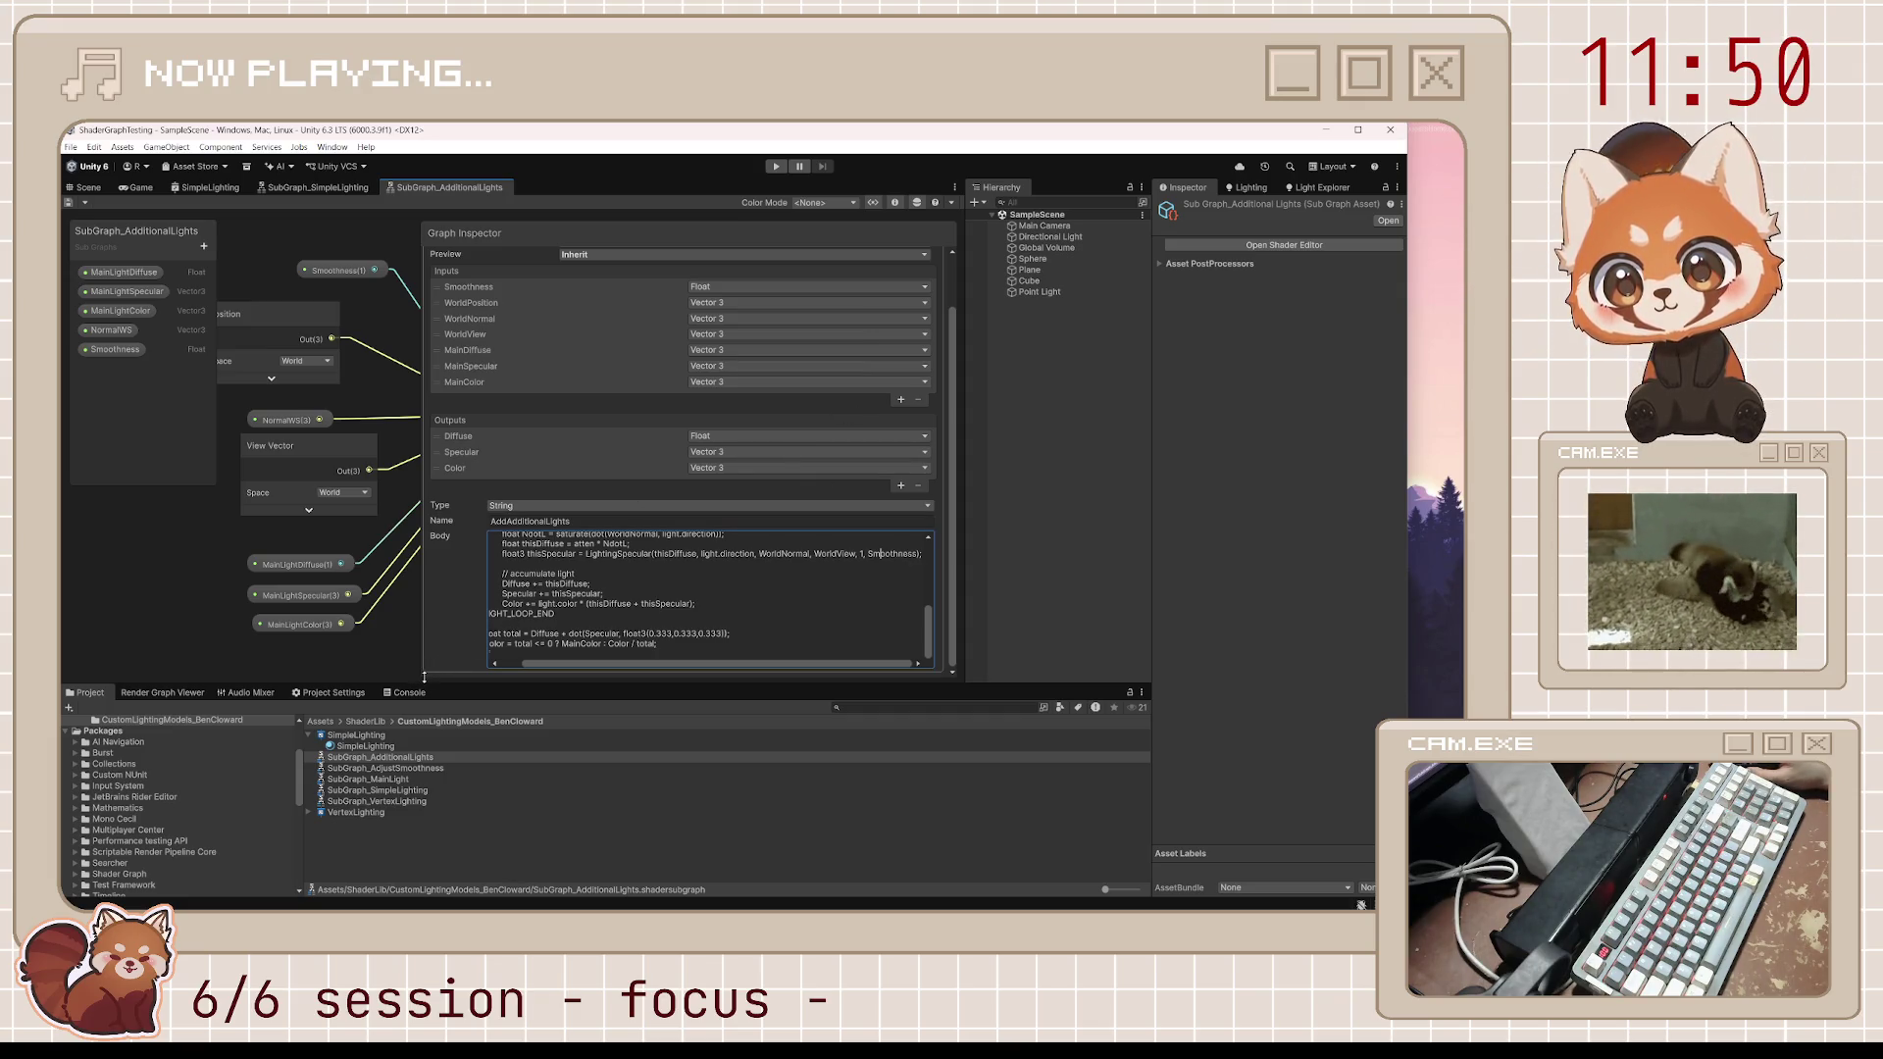
left_click_drag(425, 676, 633, 469)
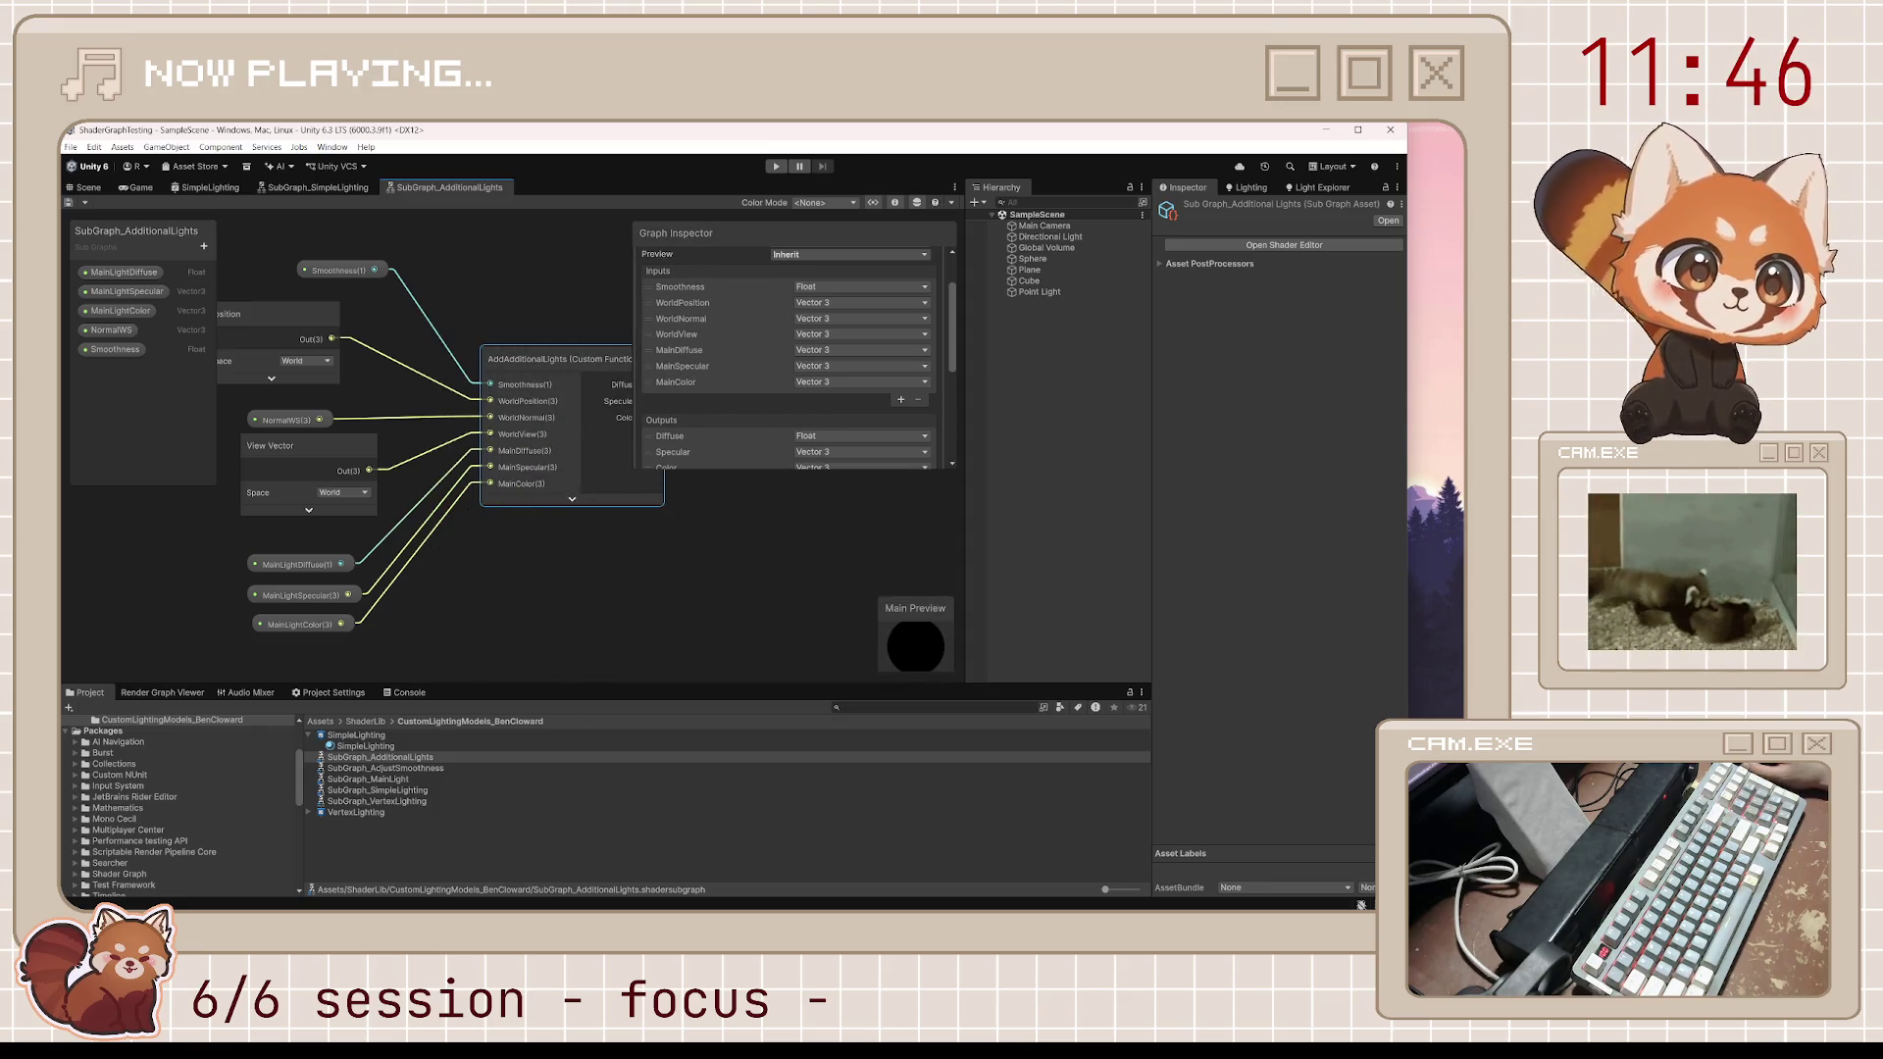
left_click(308, 192)
Wire smoothness from the Fresnel/Power area into the Sub Graph_Additional Lights Smoothness port
scroll(529, 392, "up", 4)
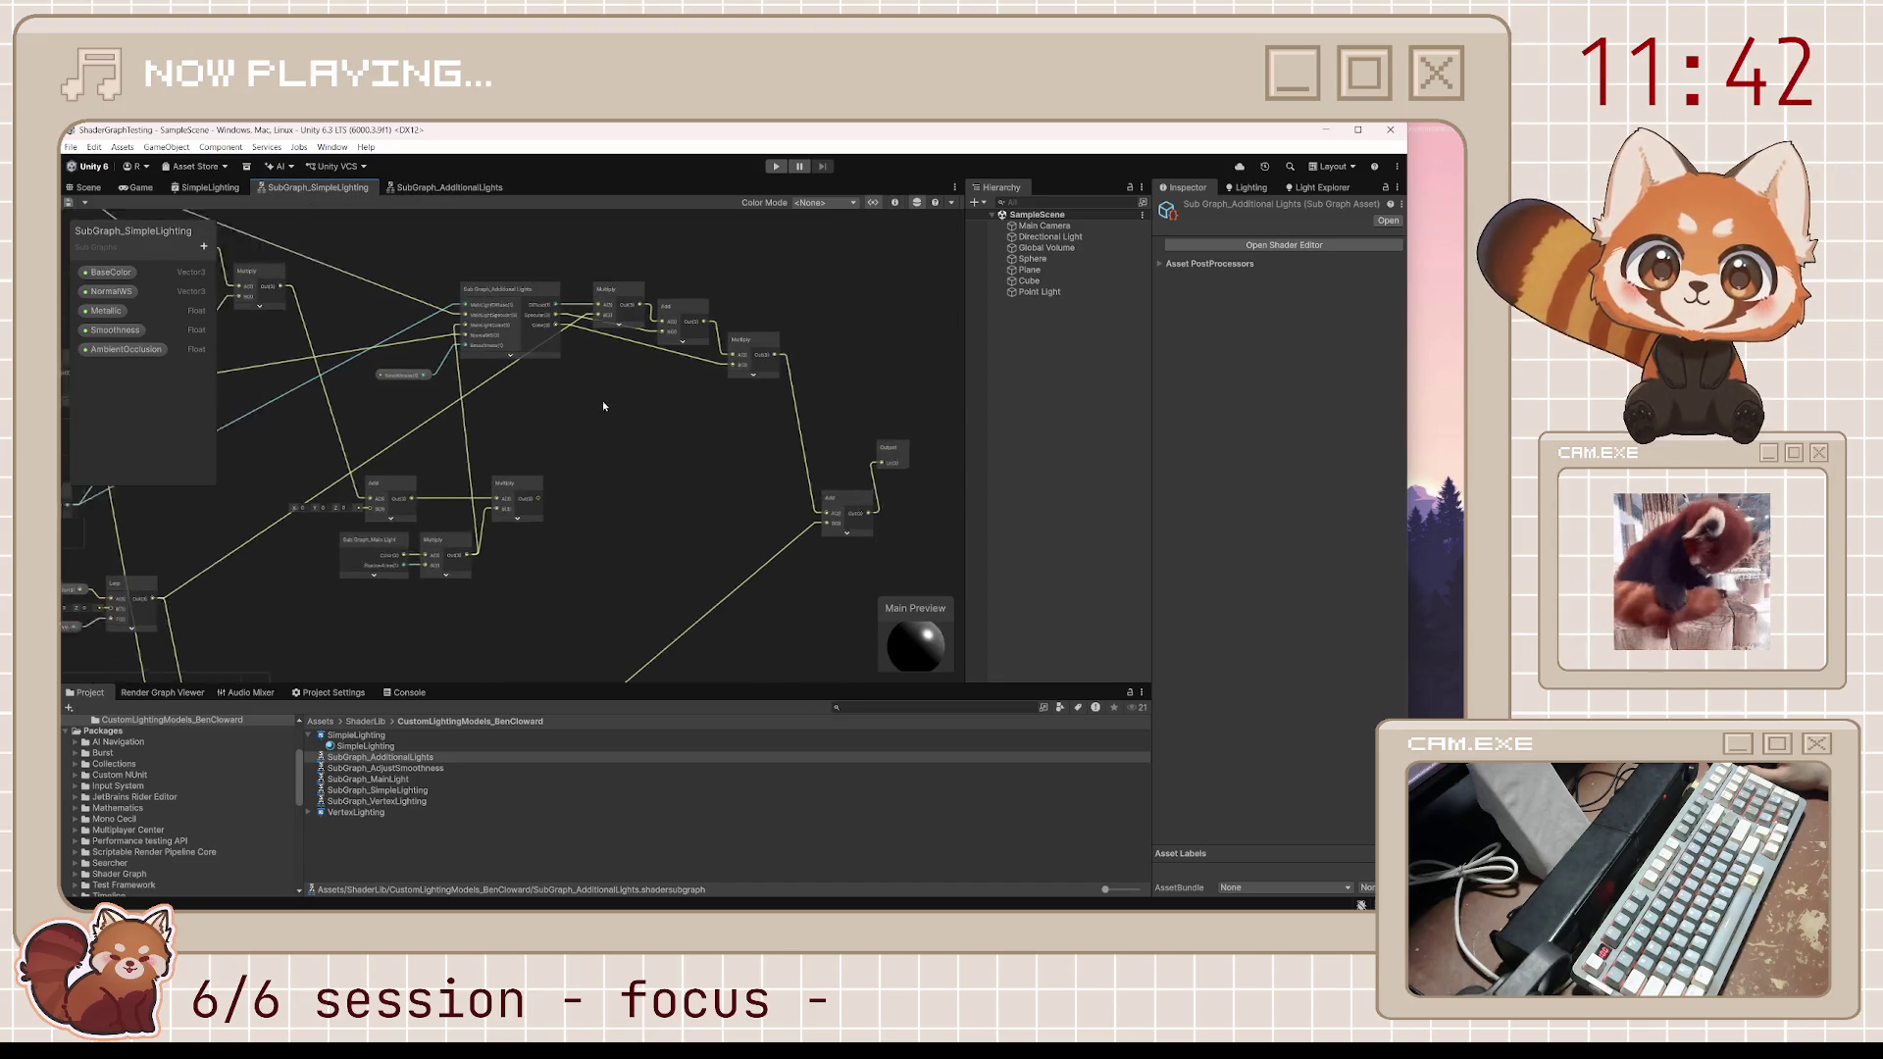
scroll(508, 432, "down", 5)
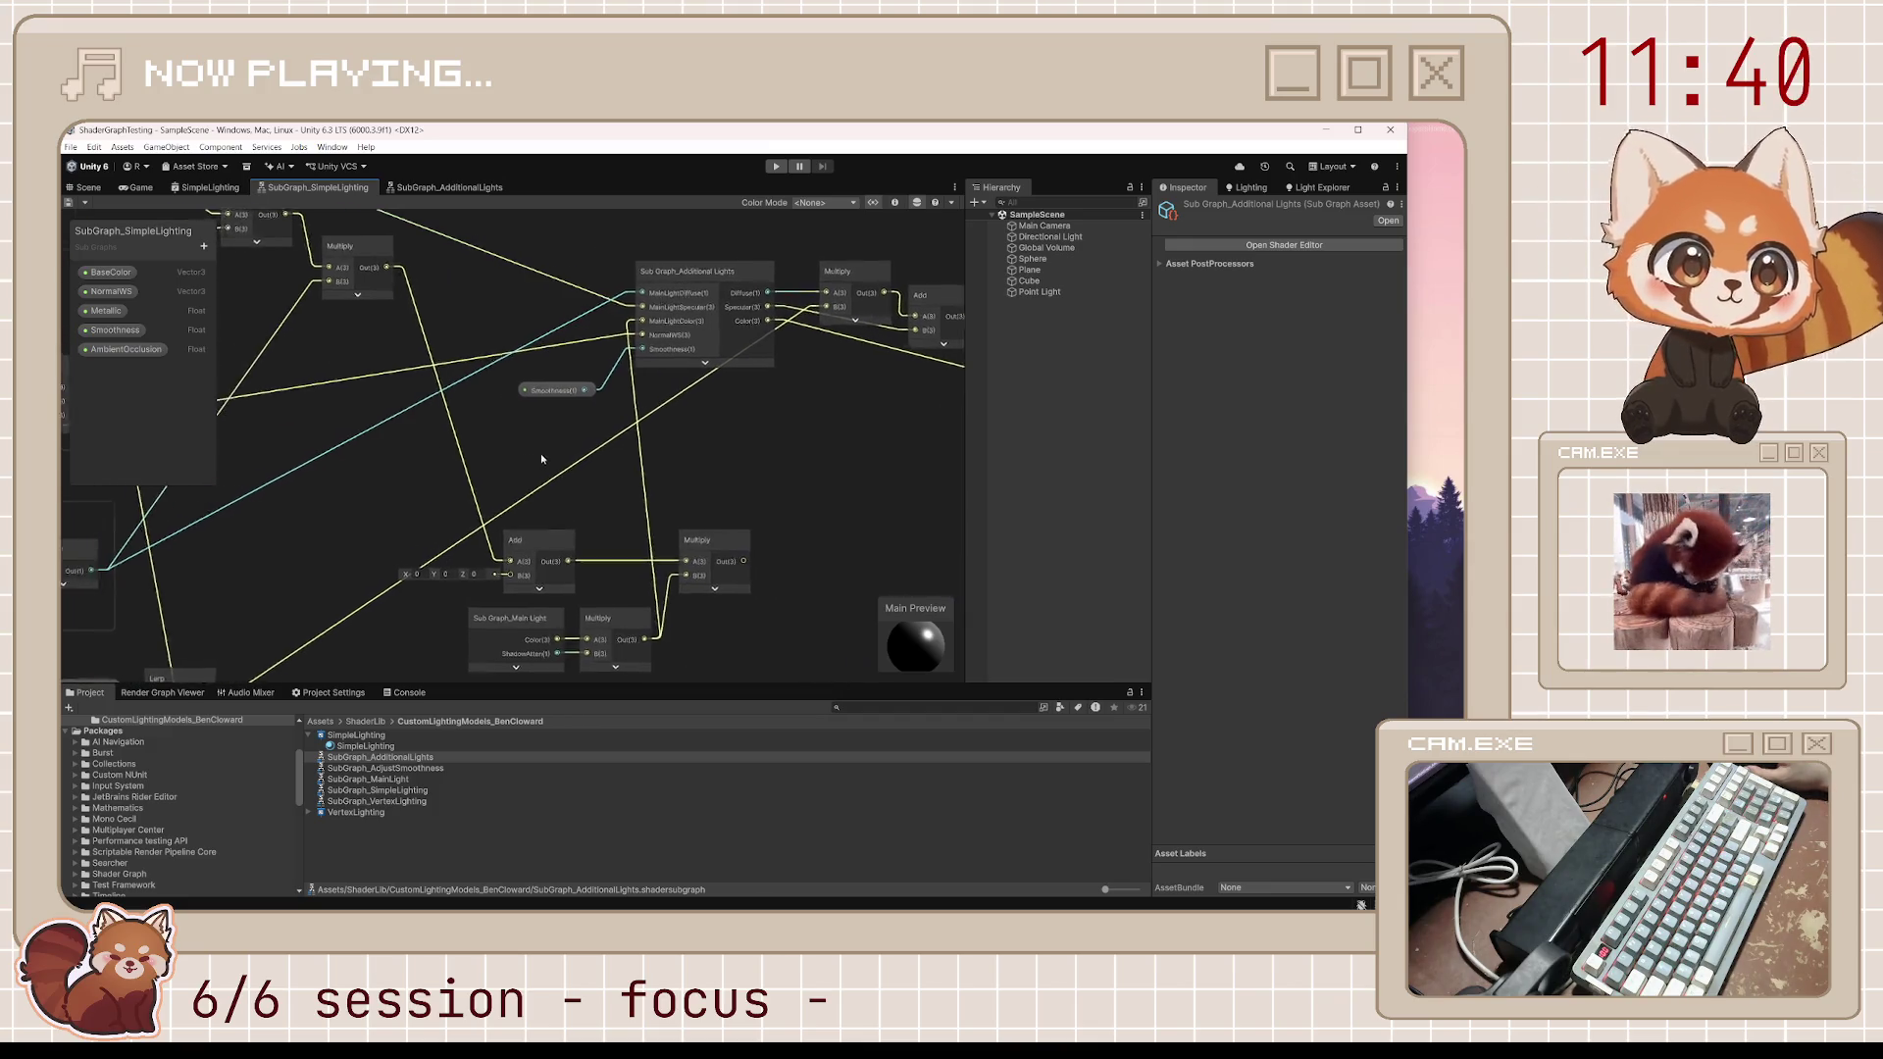
left_click_drag(513, 478, 615, 522)
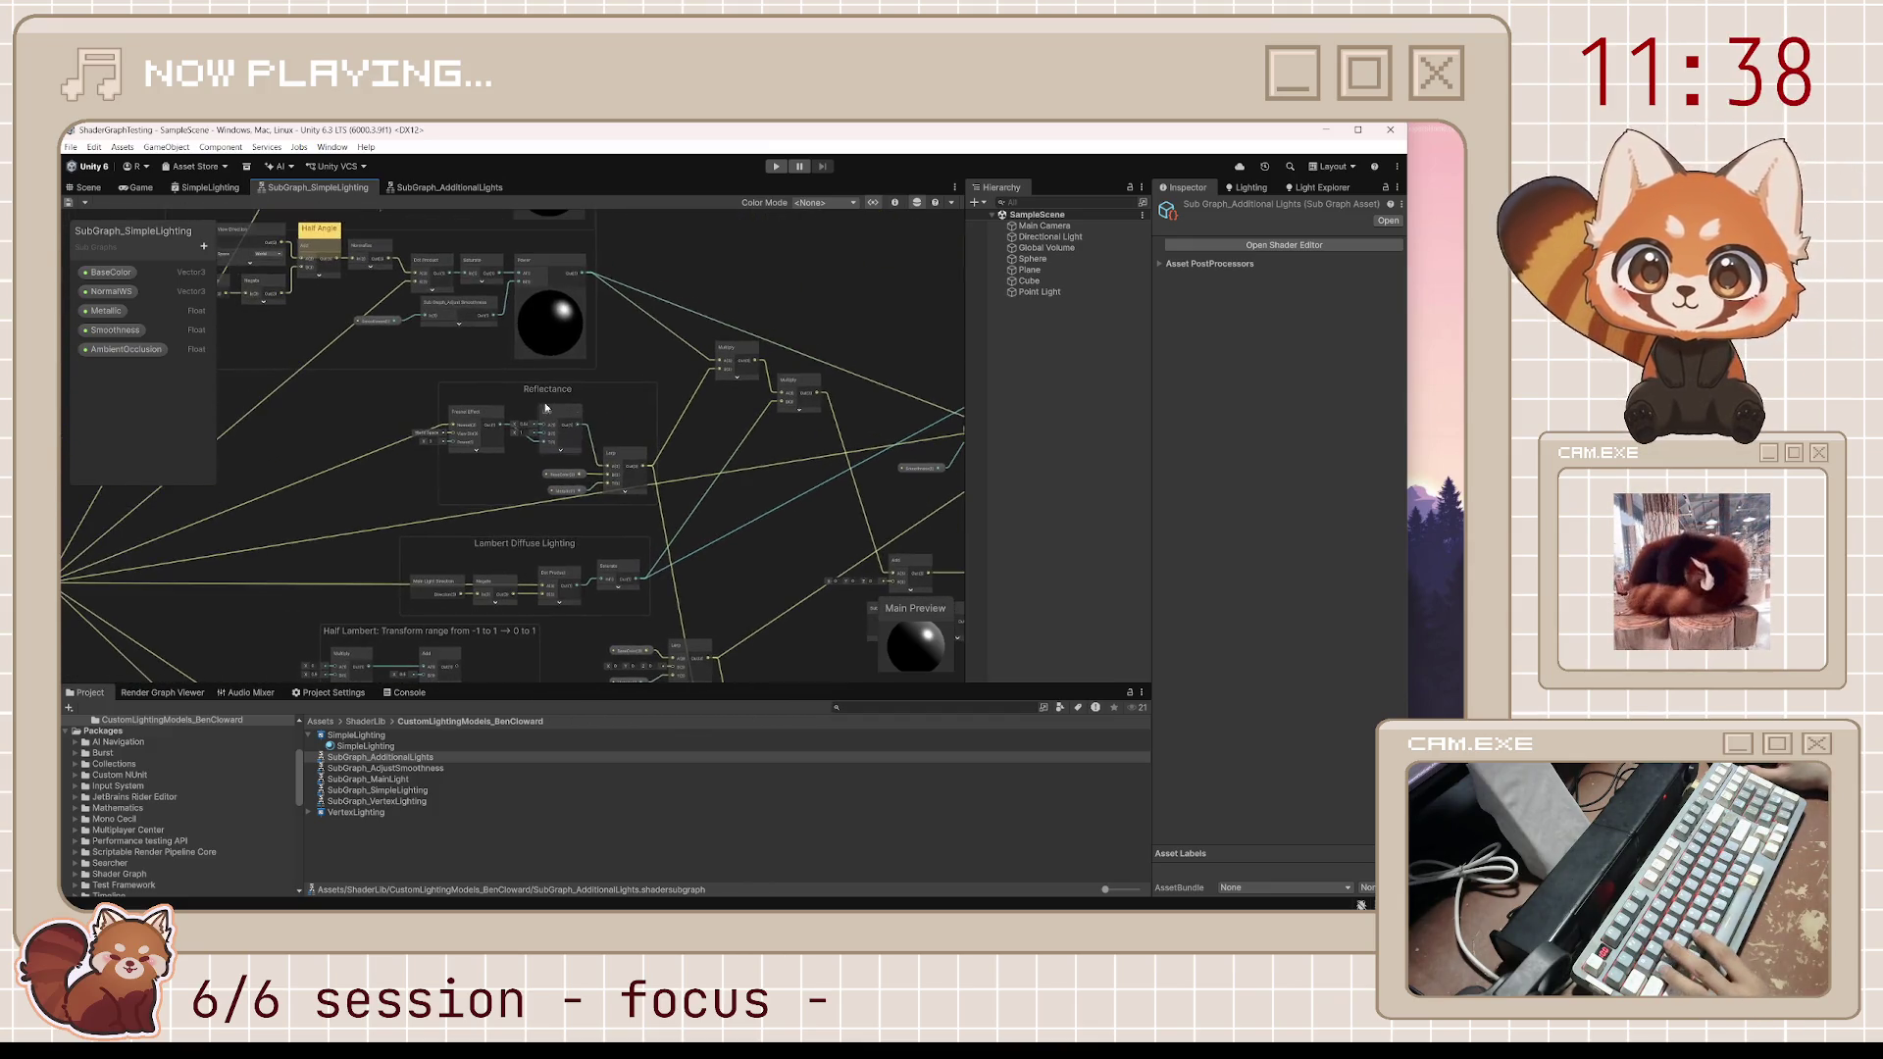
left_click_drag(692, 520, 592, 521)
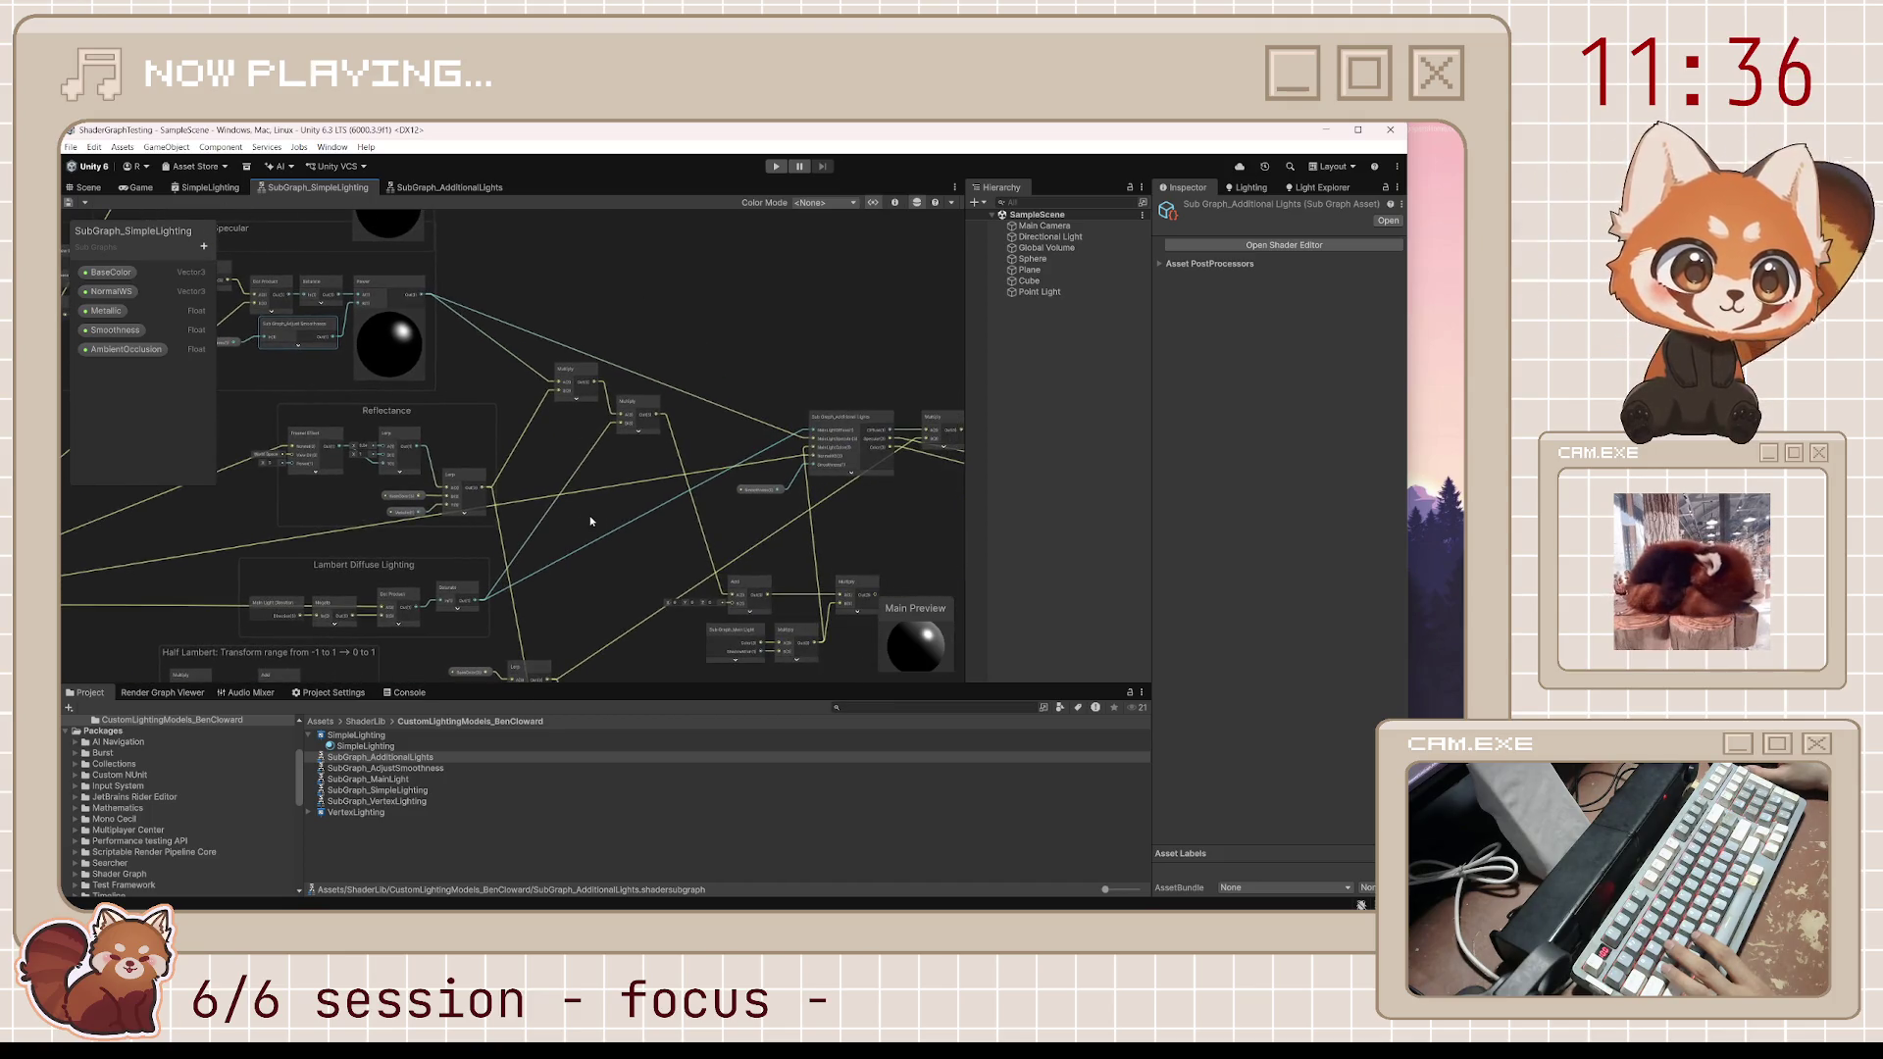
scroll(701, 474, "up", 2)
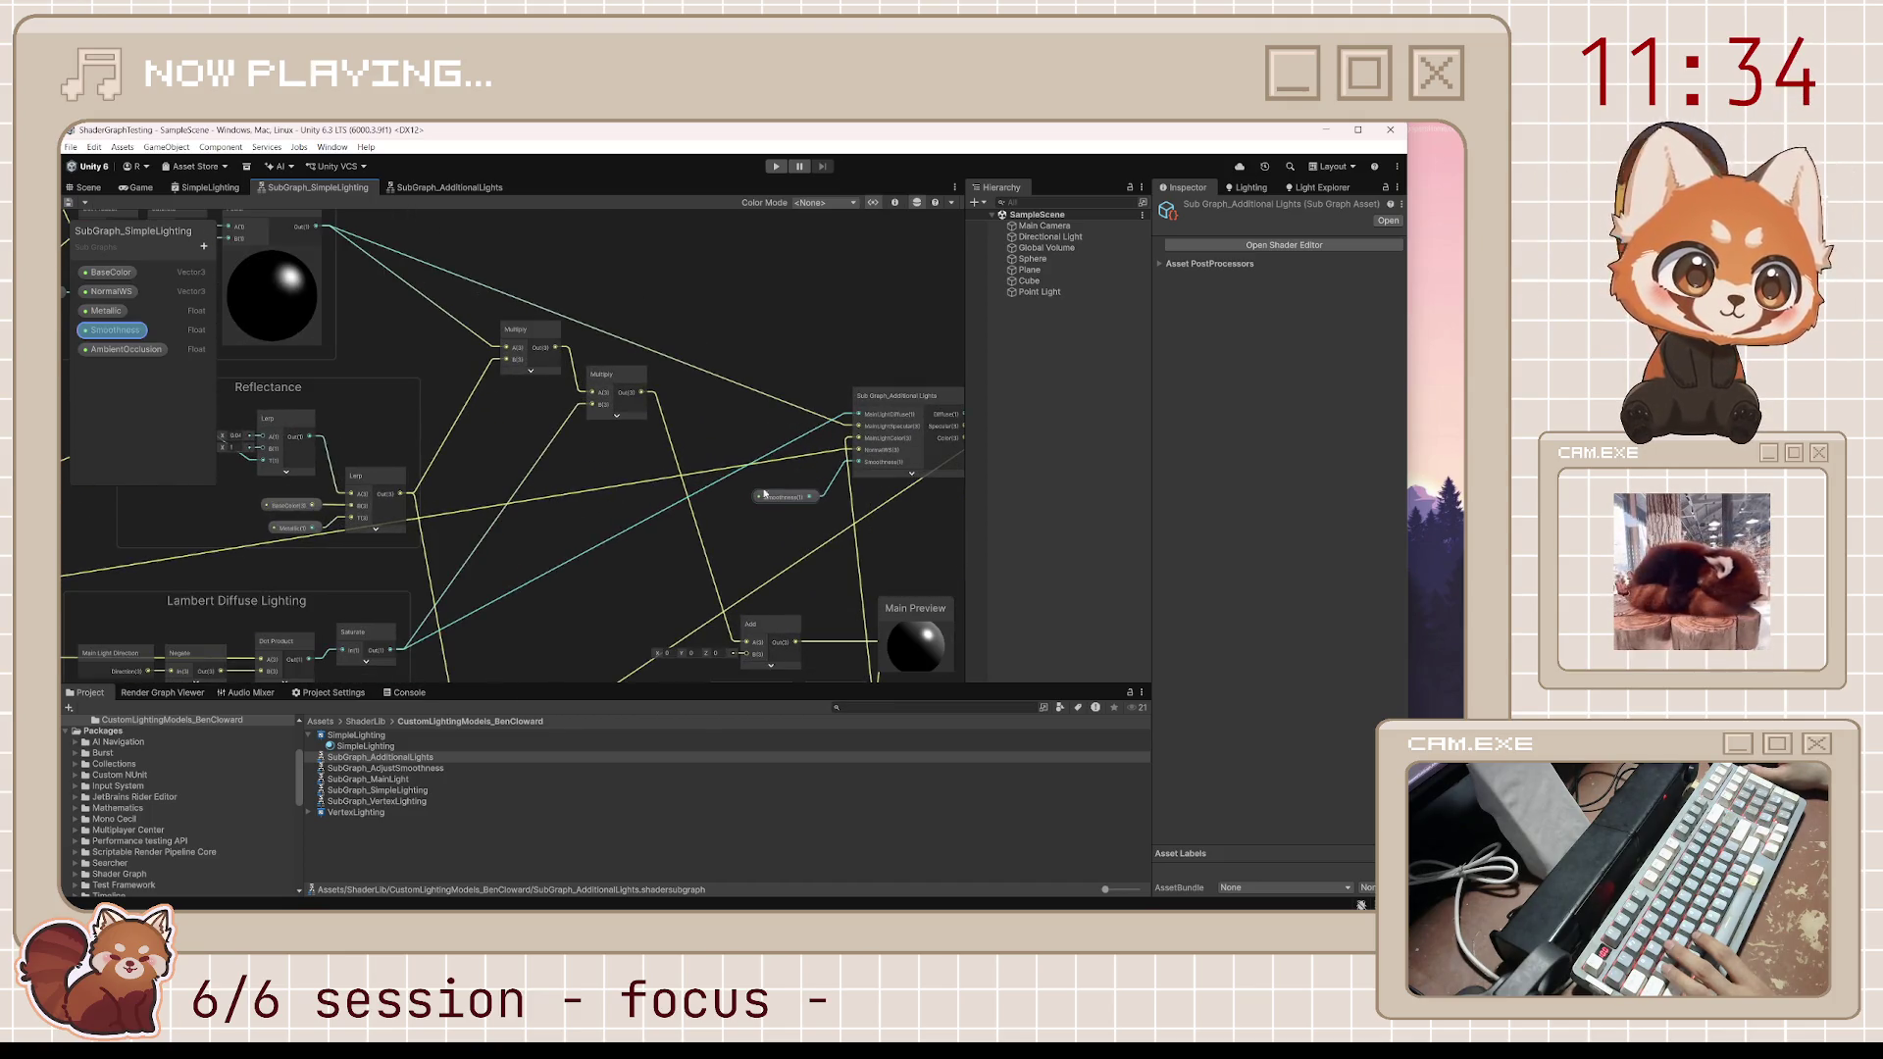
left_click_drag(360, 390, 466, 421)
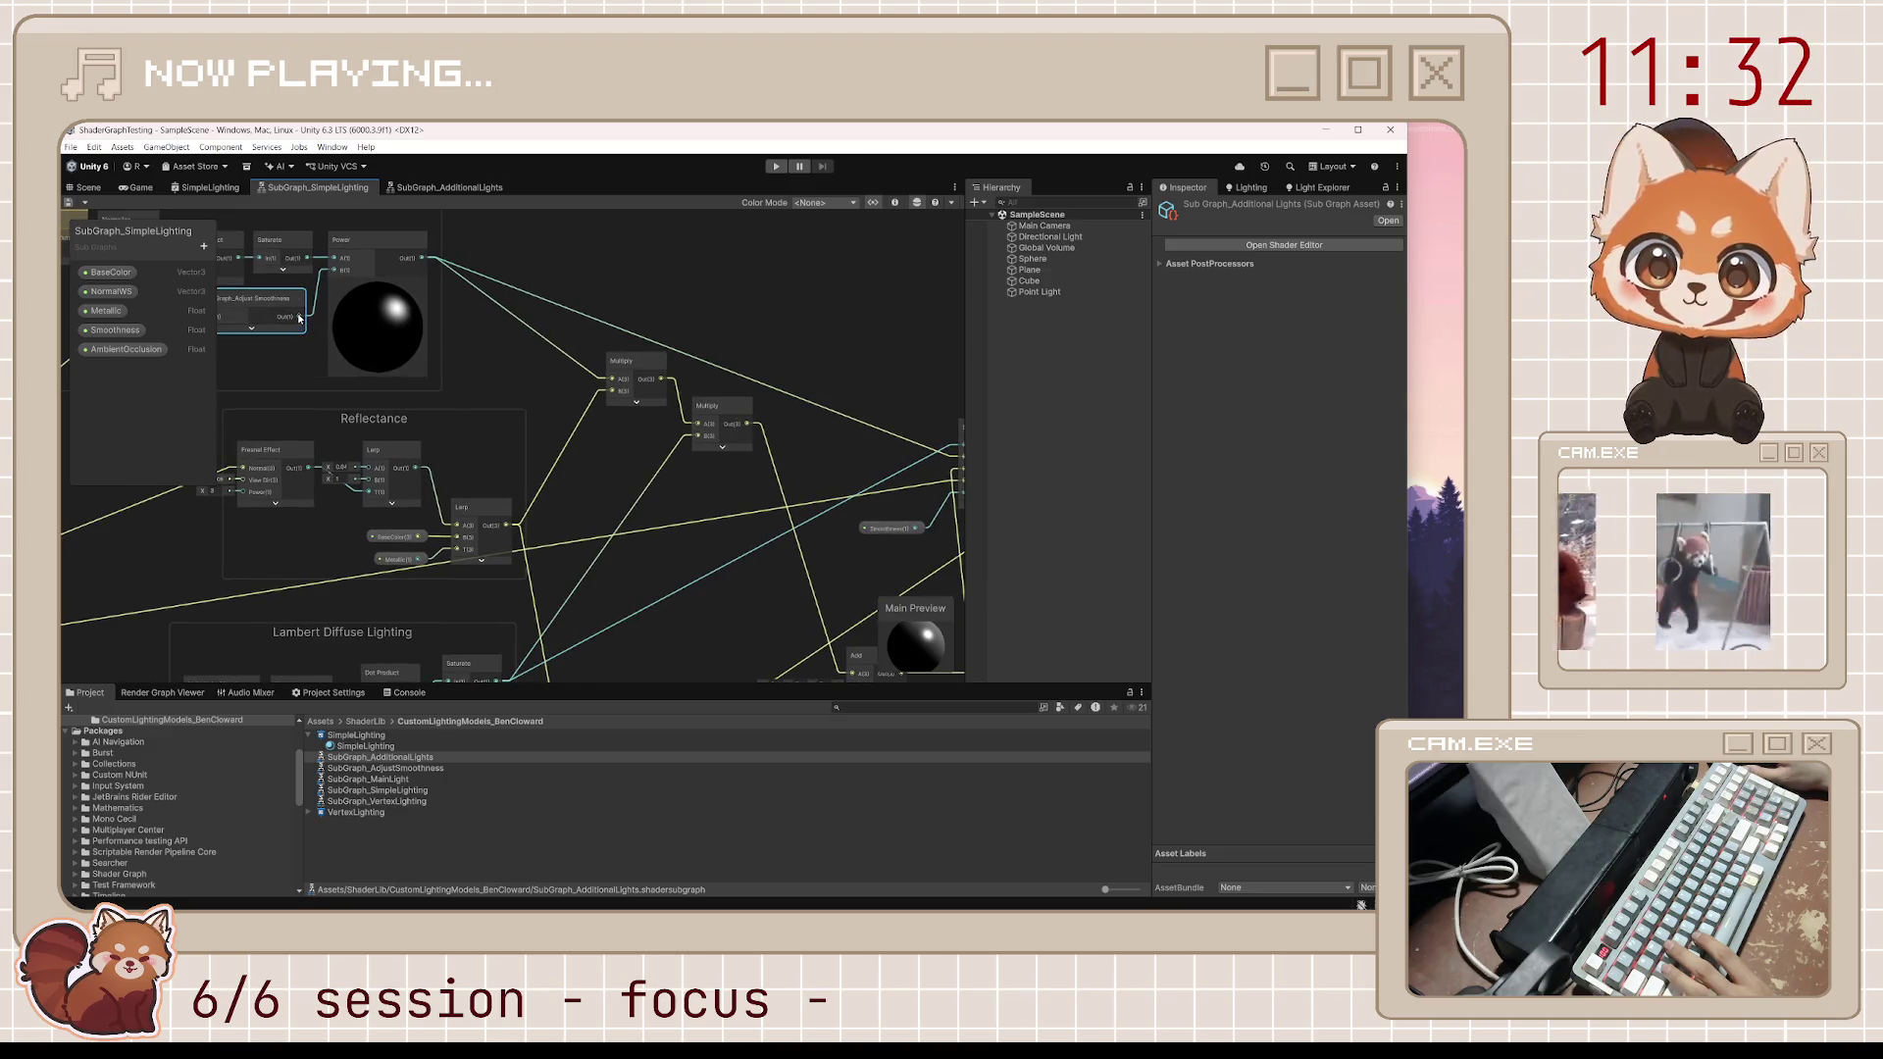
mouse_move(780, 460)
left_mouse_down()
mouse_move(883, 490)
mouse_move(810, 561)
left_mouse_up()
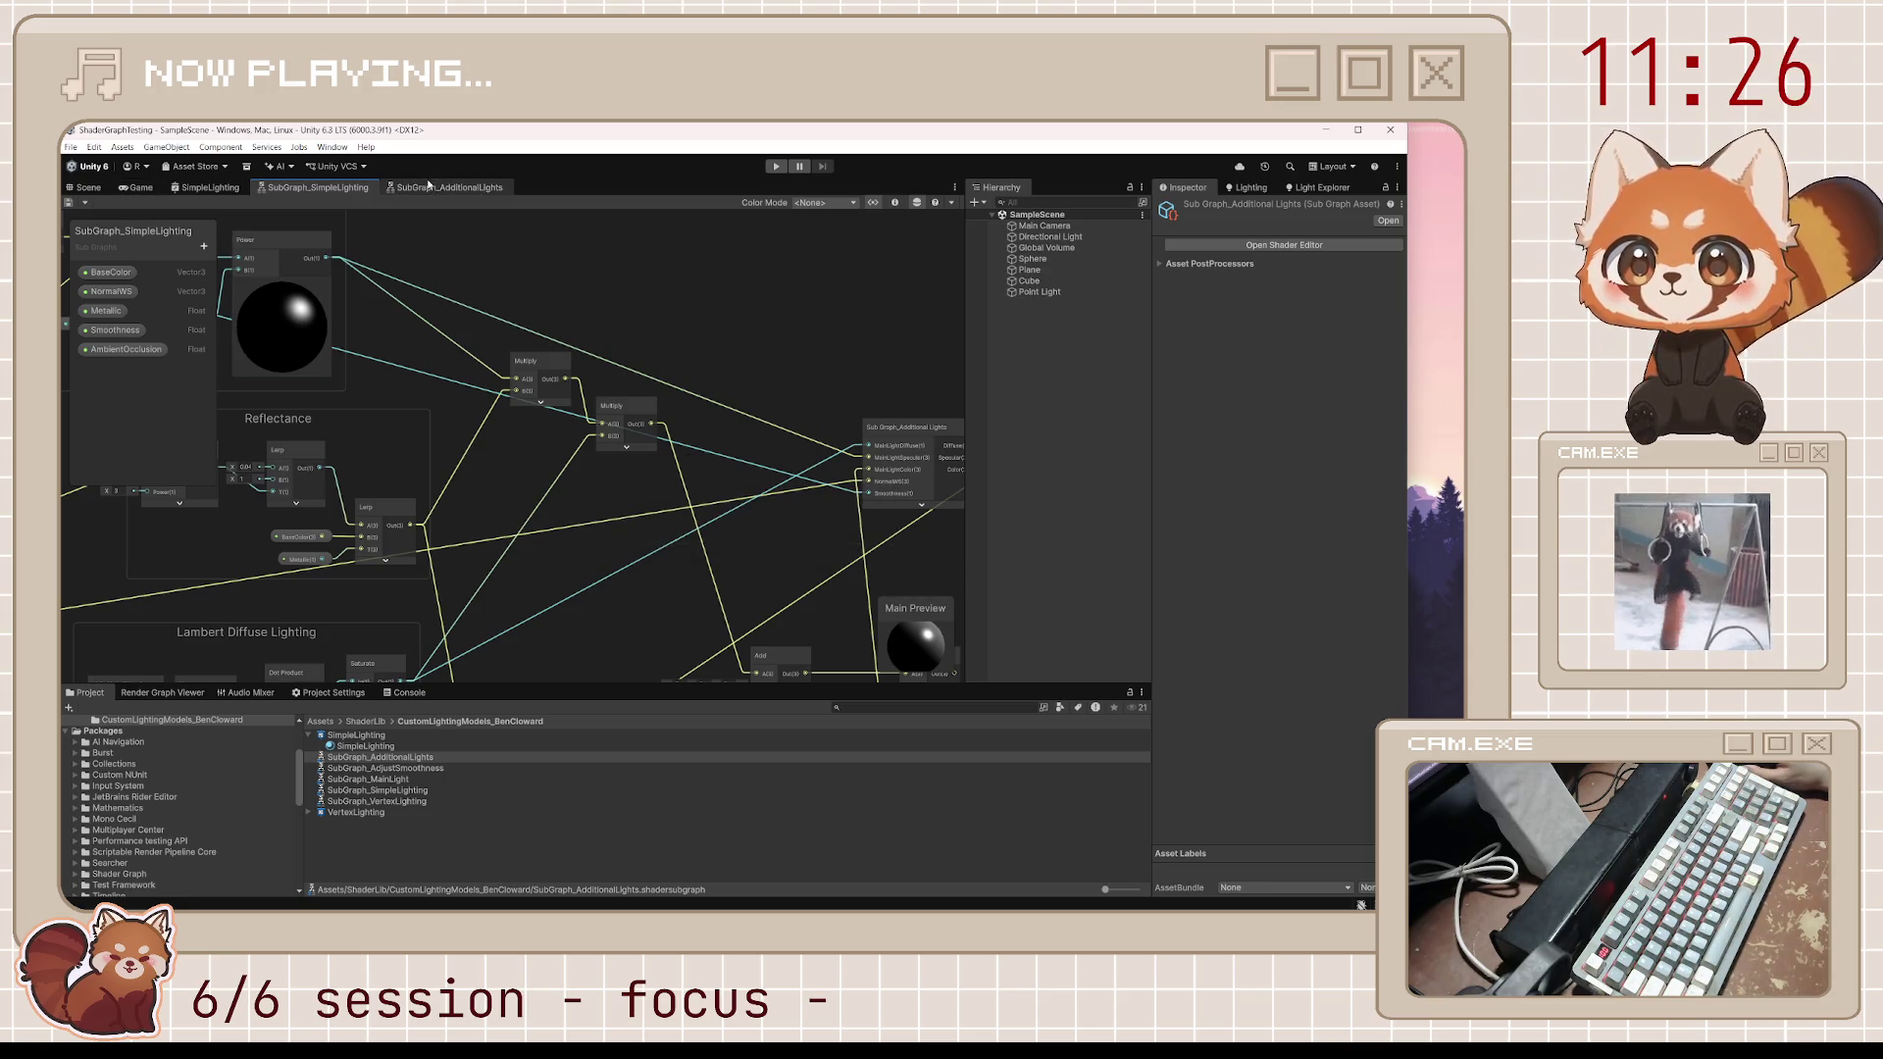
Lower the point light toward the ground beside the sphere and frame the view on it
left_click(89, 188)
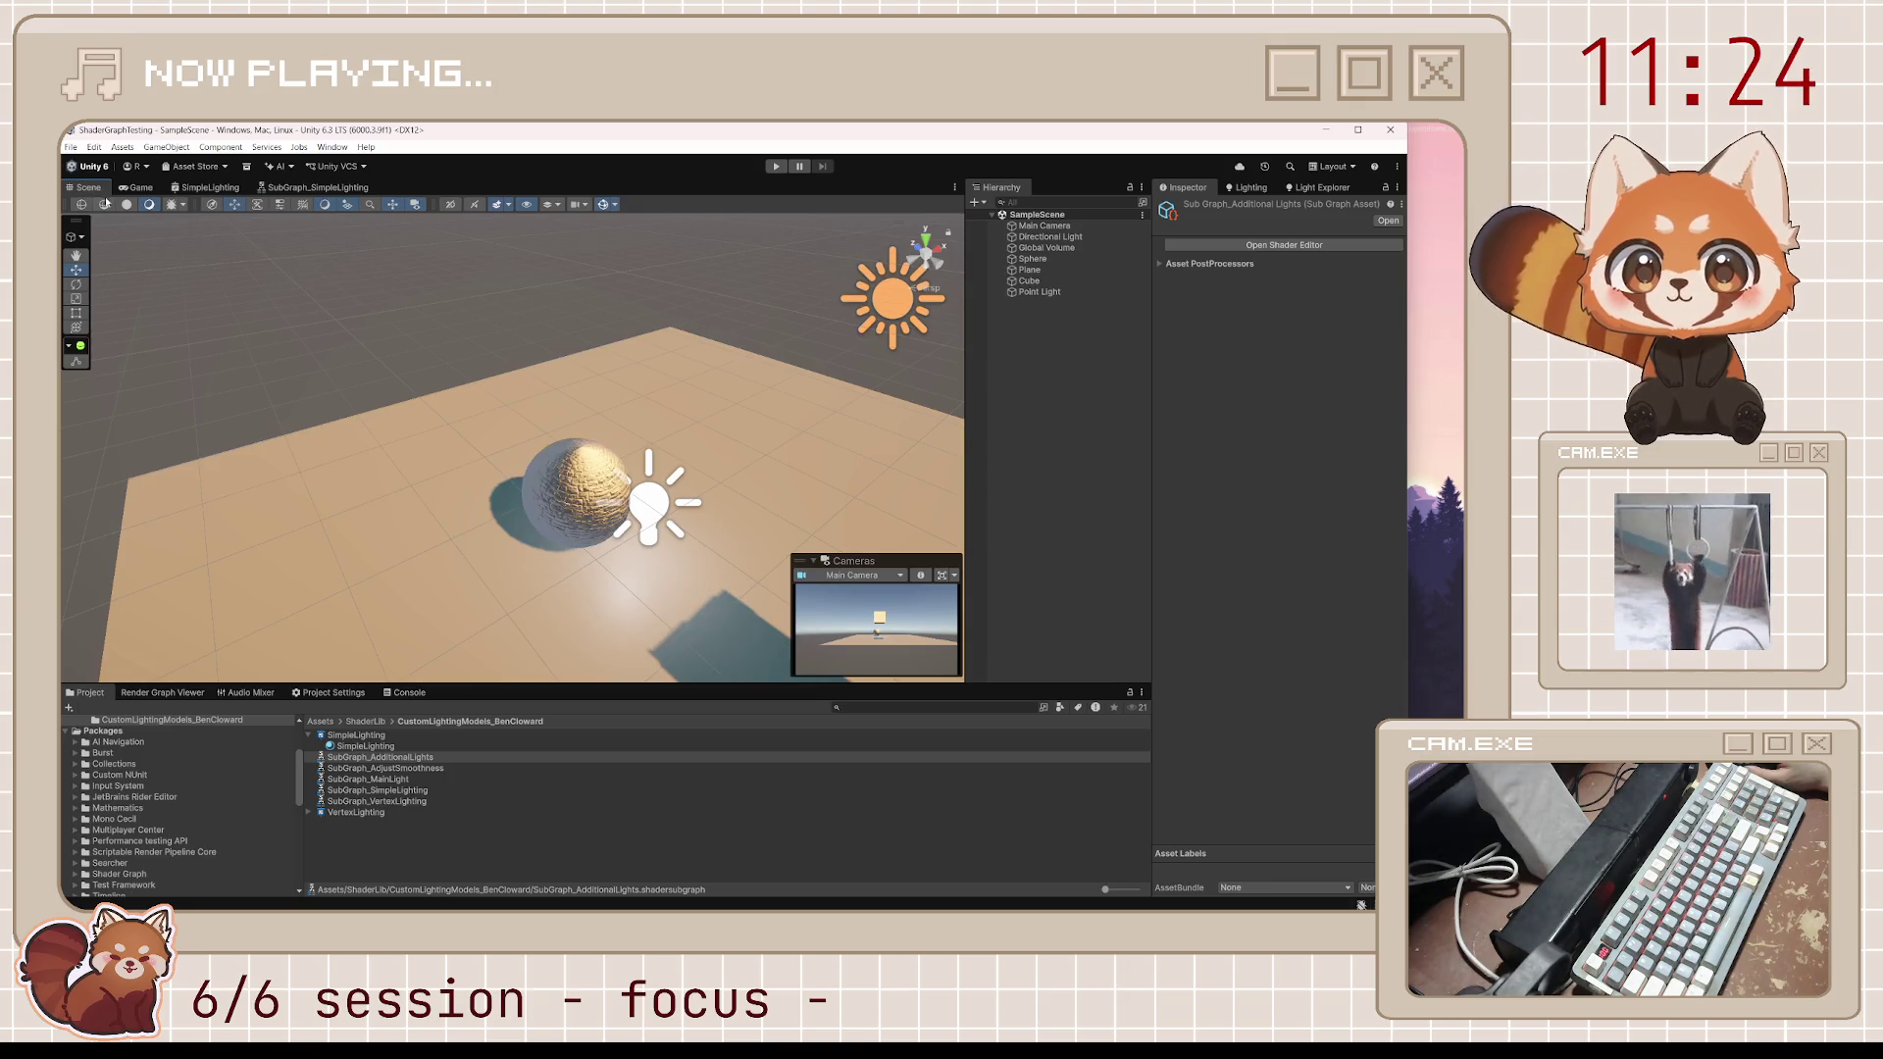
left_click(655, 552)
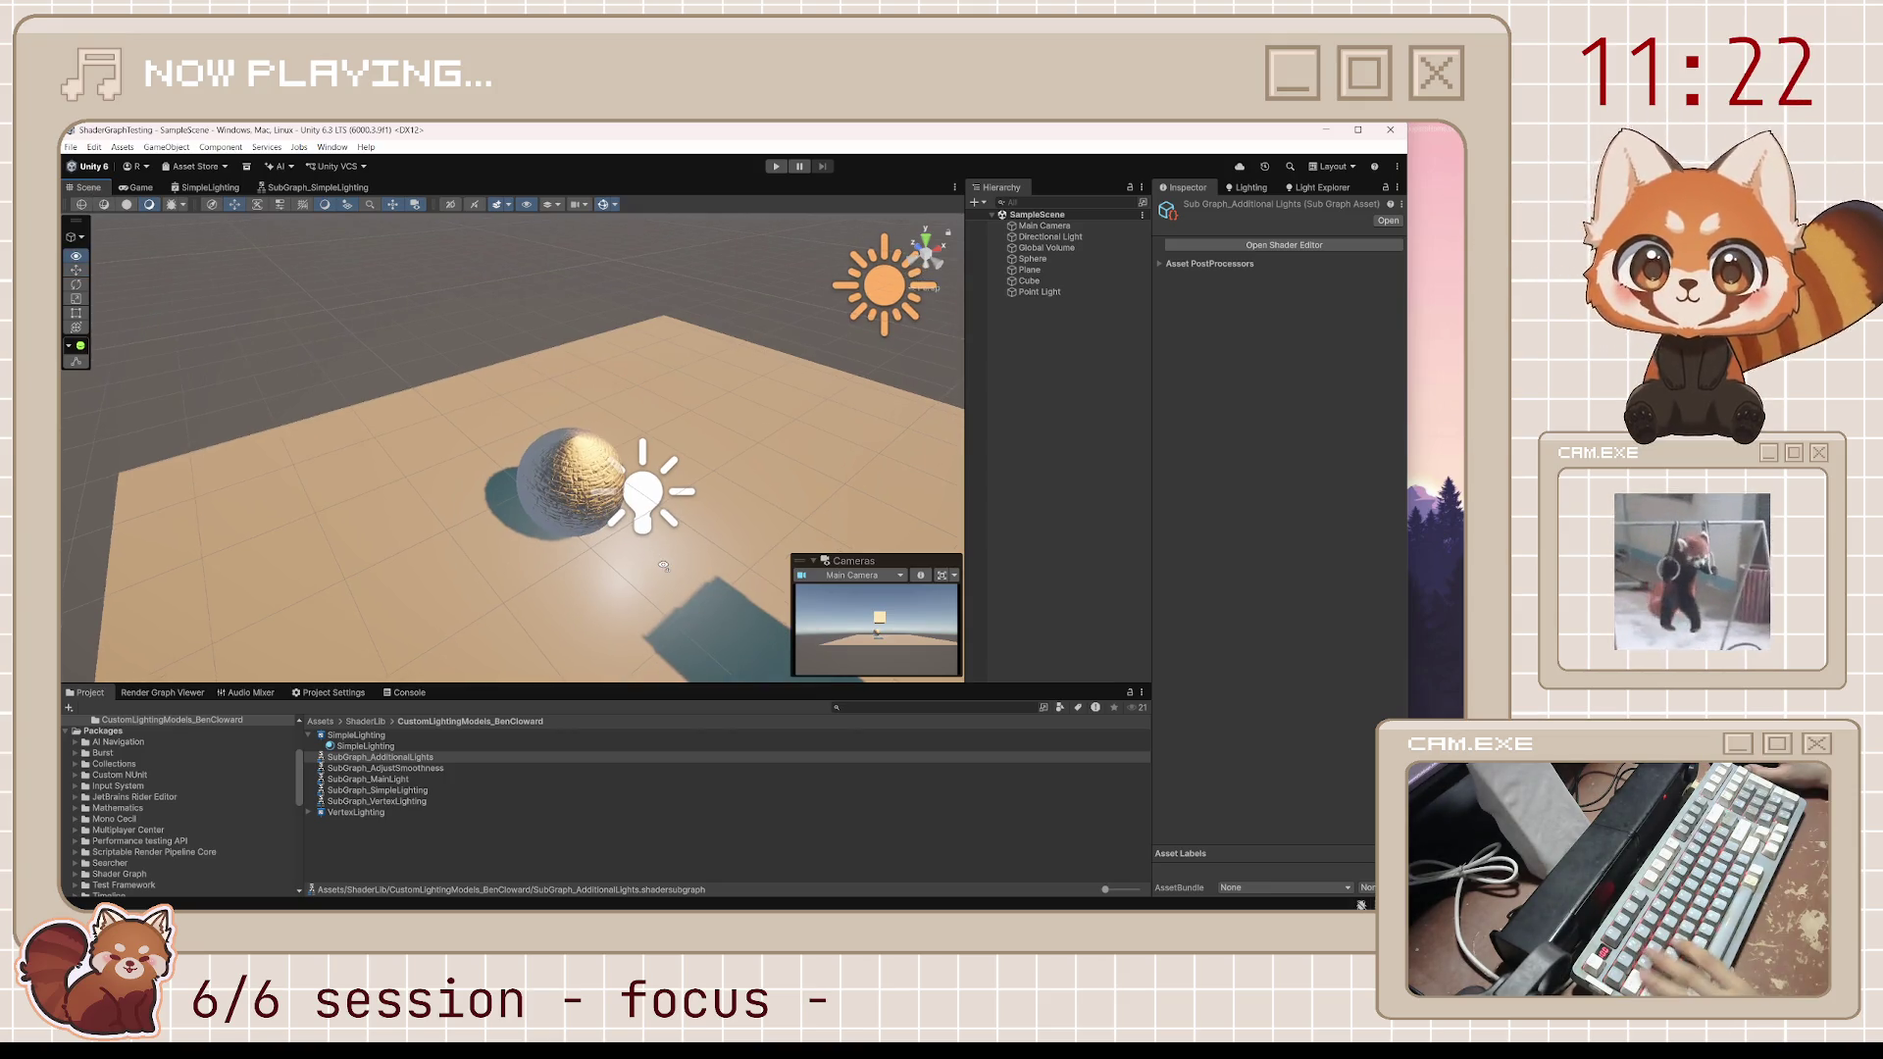
scroll(655, 552, "up", 3)
mouse_move(706, 505)
left_mouse_down()
mouse_move(733, 415)
mouse_move(687, 564)
mouse_move(416, 447)
left_mouse_up()
key("f")
mouse_move(638, 500)
left_mouse_down()
mouse_move(397, 477)
mouse_move(728, 472)
mouse_move(784, 421)
mouse_move(855, 282)
left_mouse_up()
Raise the point light to -0.1, 0.934, 2.148 beside the brick sphere and save the scene
left_click_drag(829, 422, 847, 424)
key("f")
key("ctrl+s")
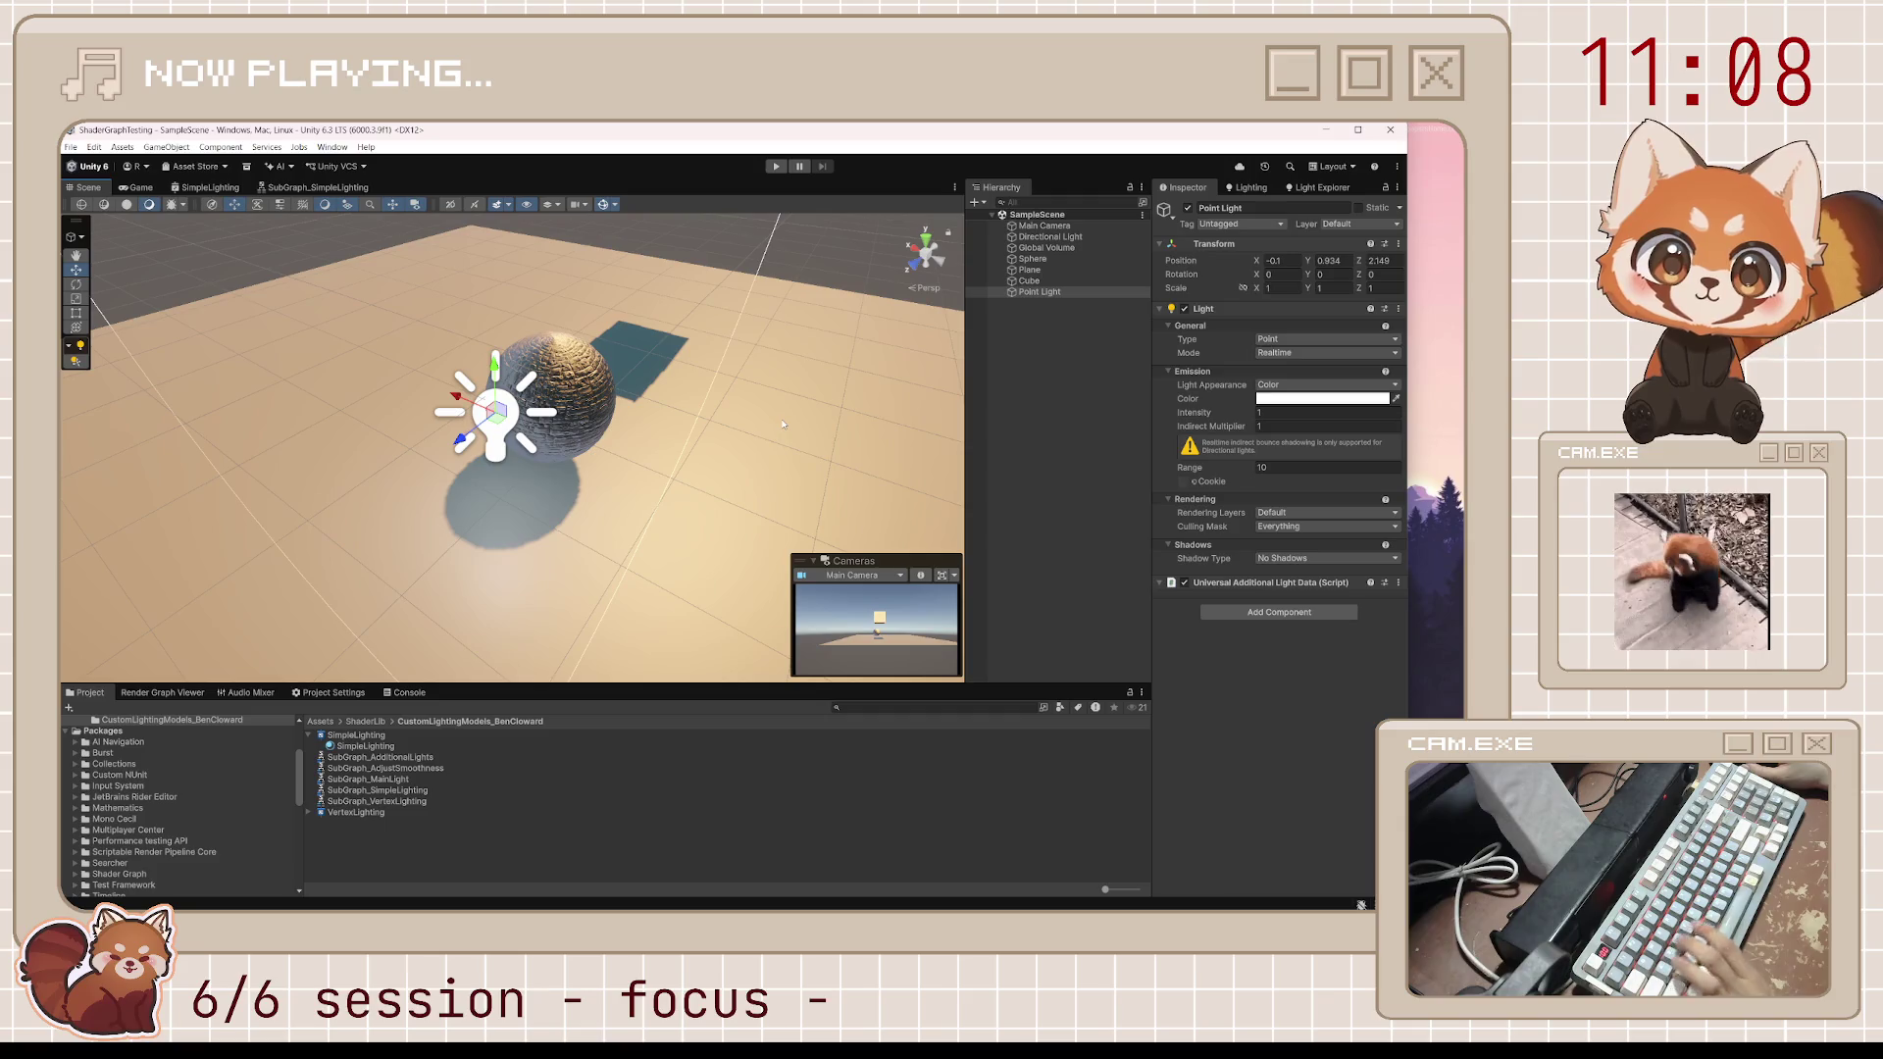